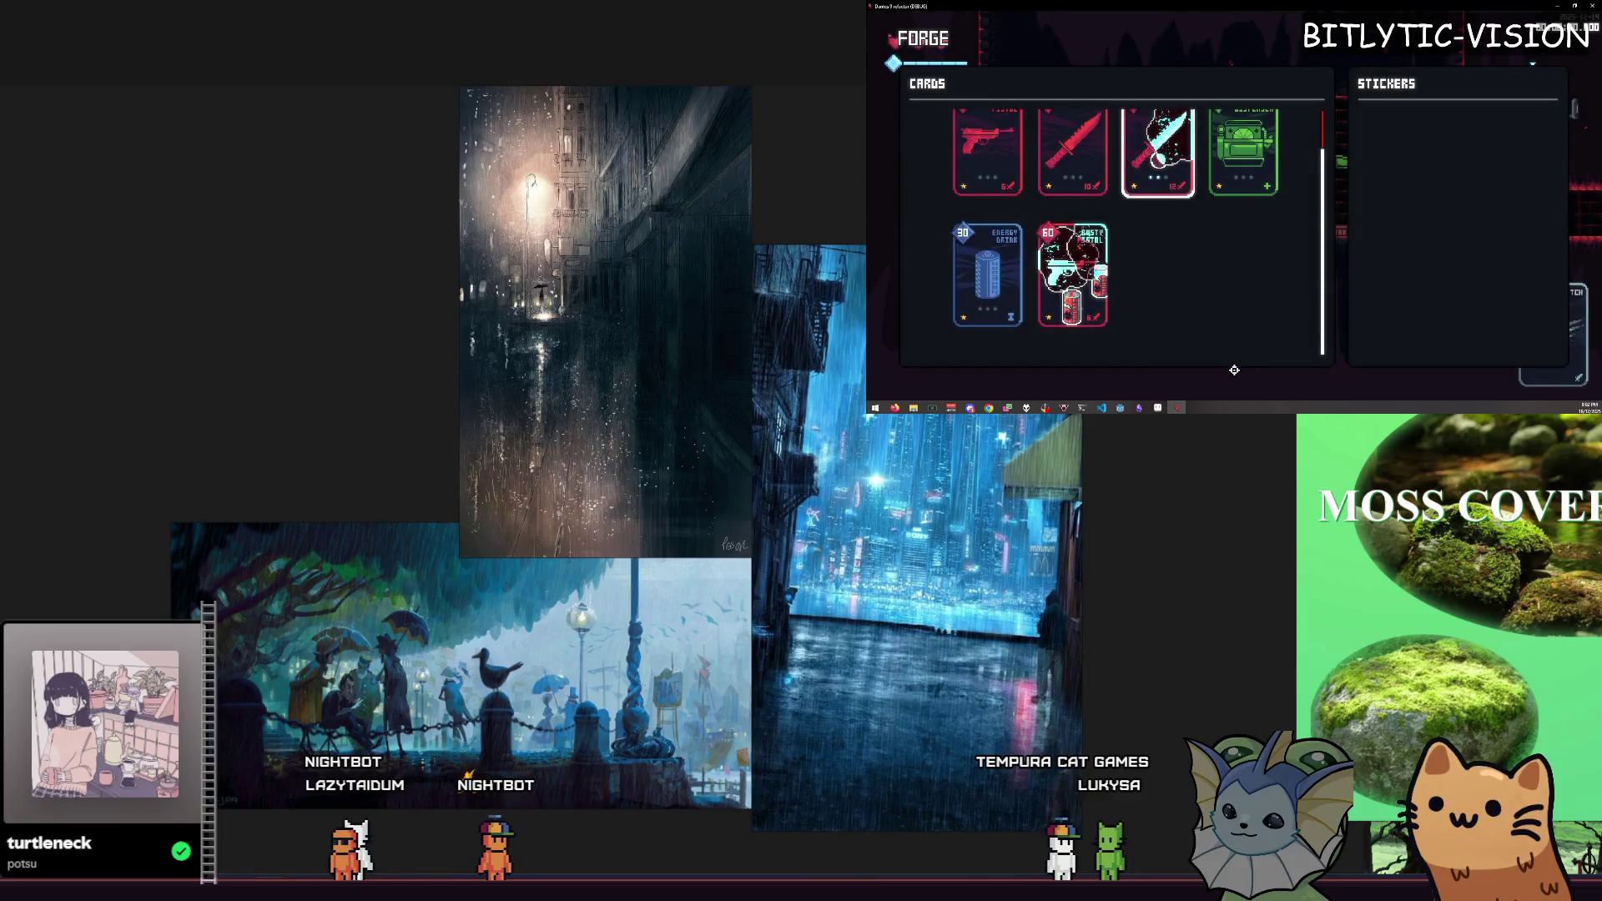
Step: Toggle the Forge cards panel and debug menu, and list the enemies available to spawn
key("Tab")
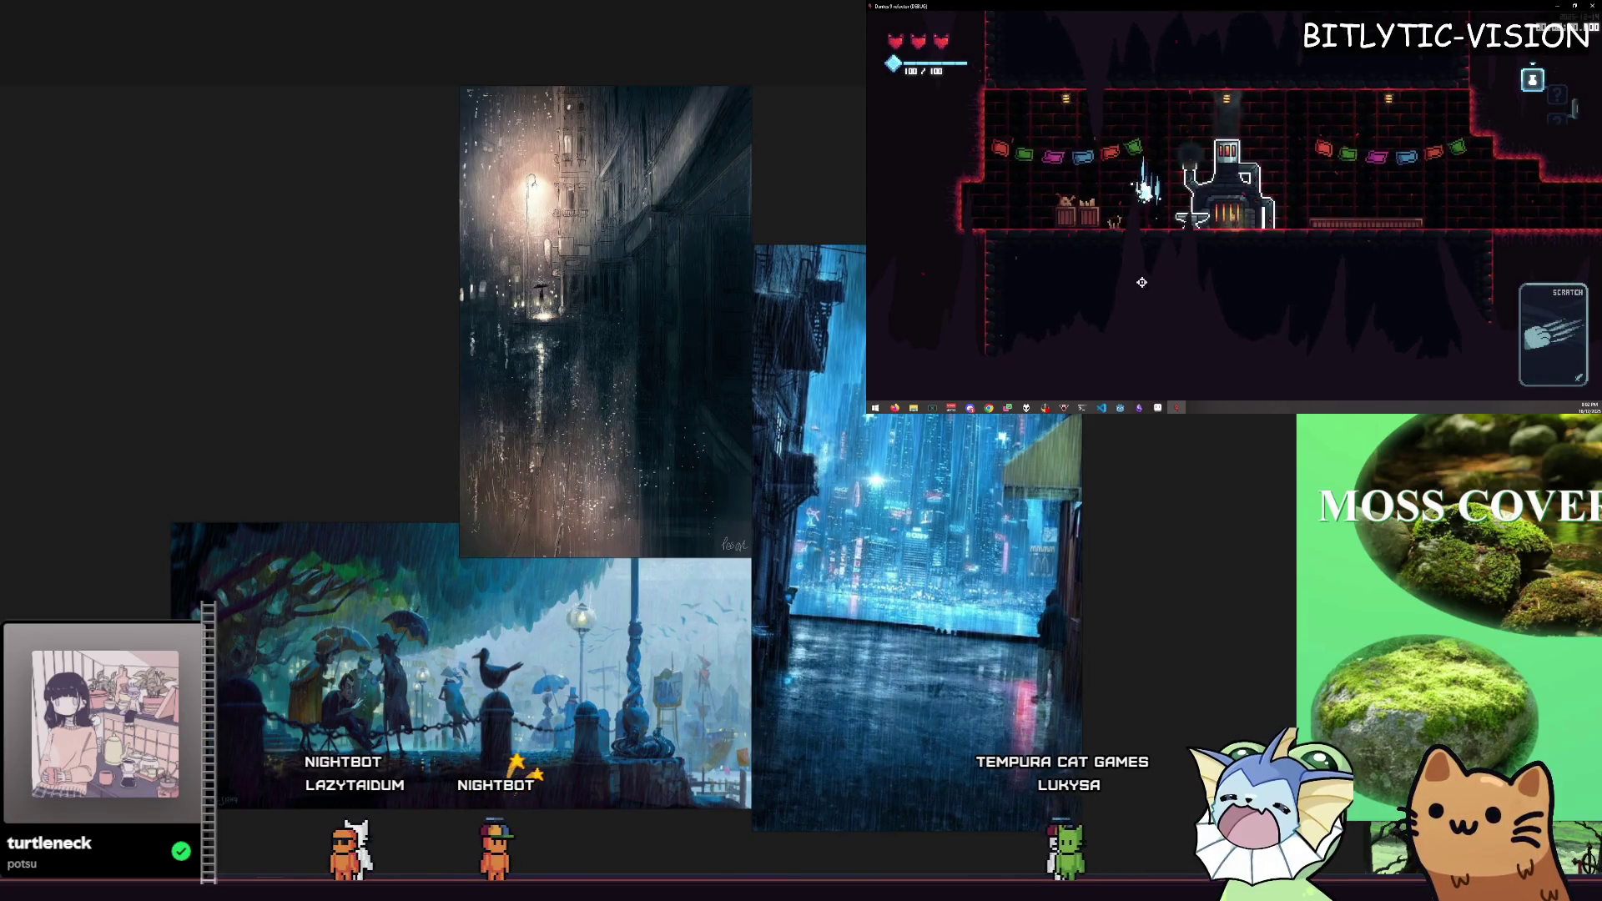
key("Tab")
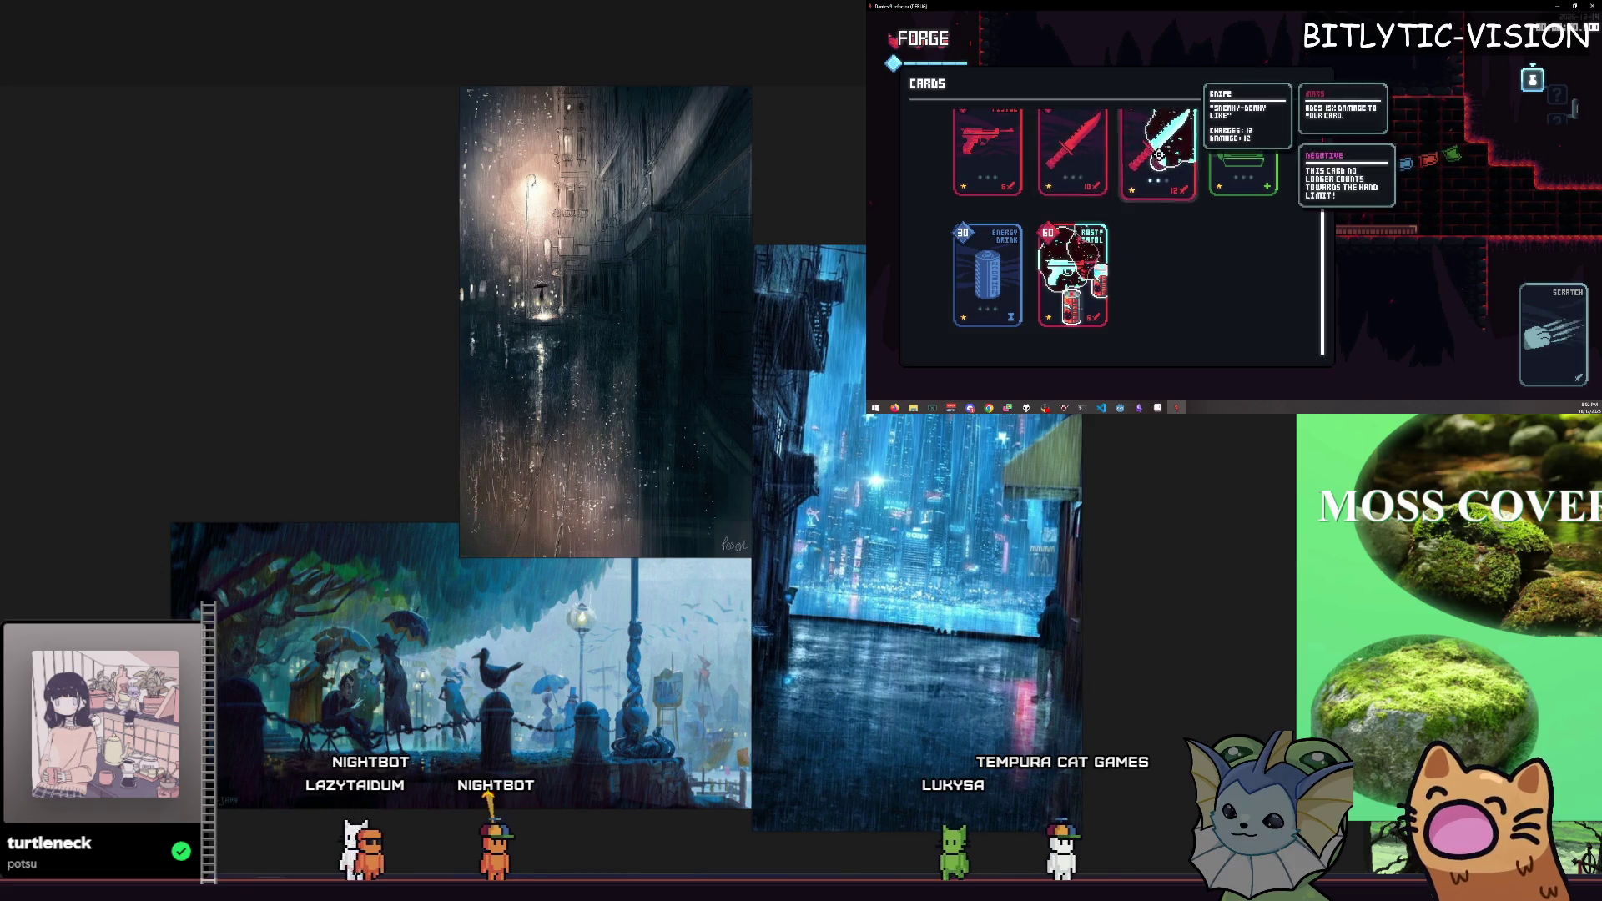
key("Tab")
key("F1")
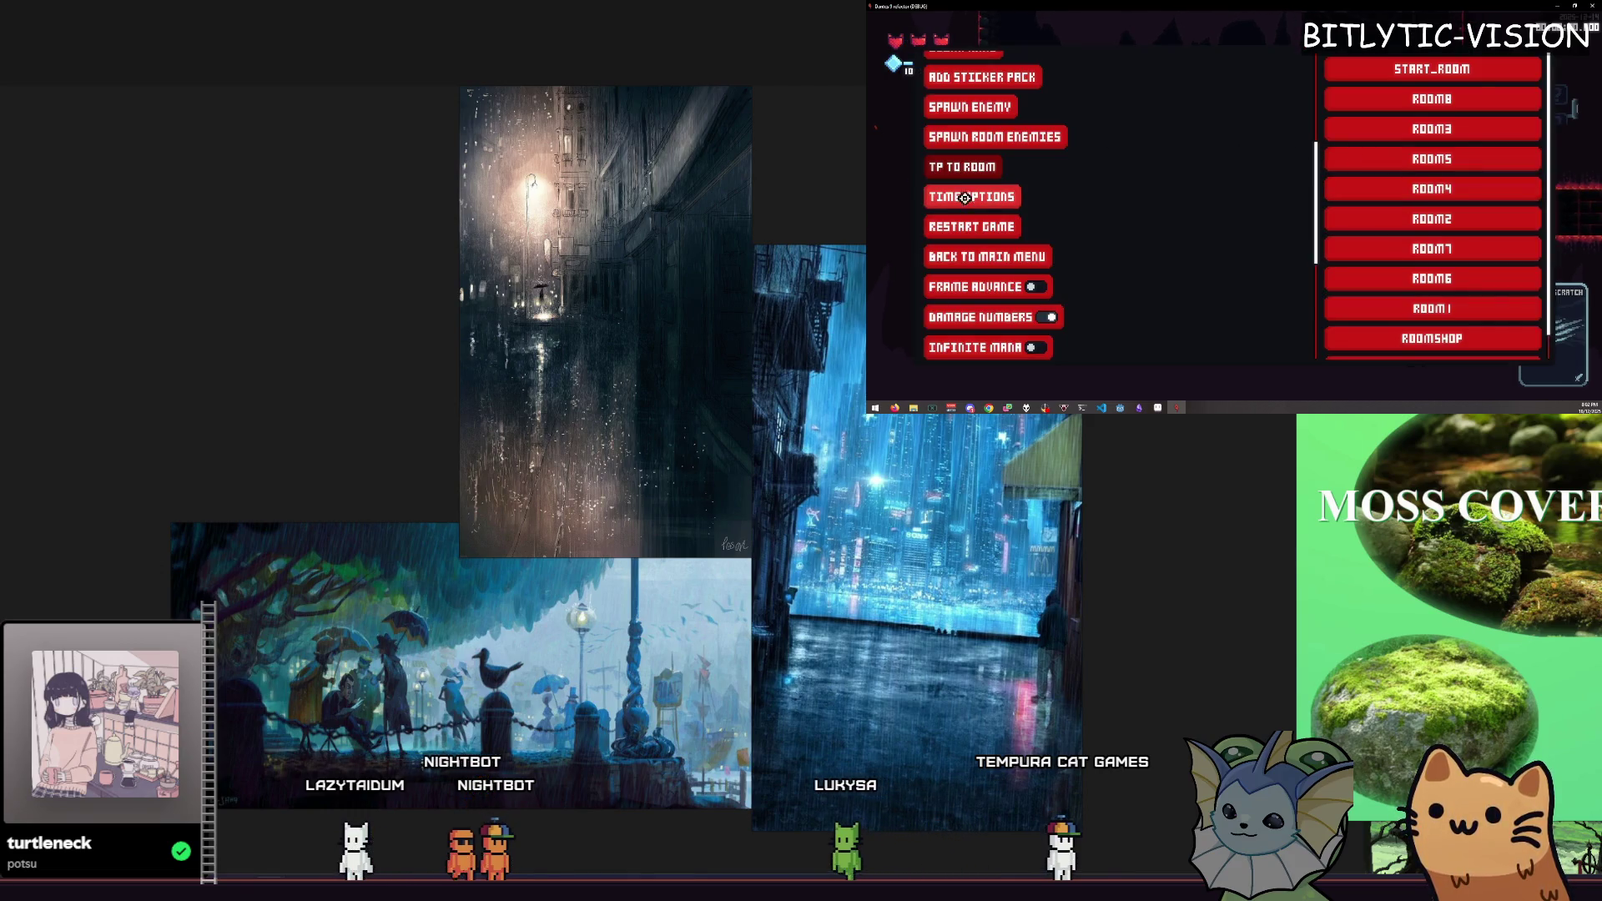
left_click(969, 94)
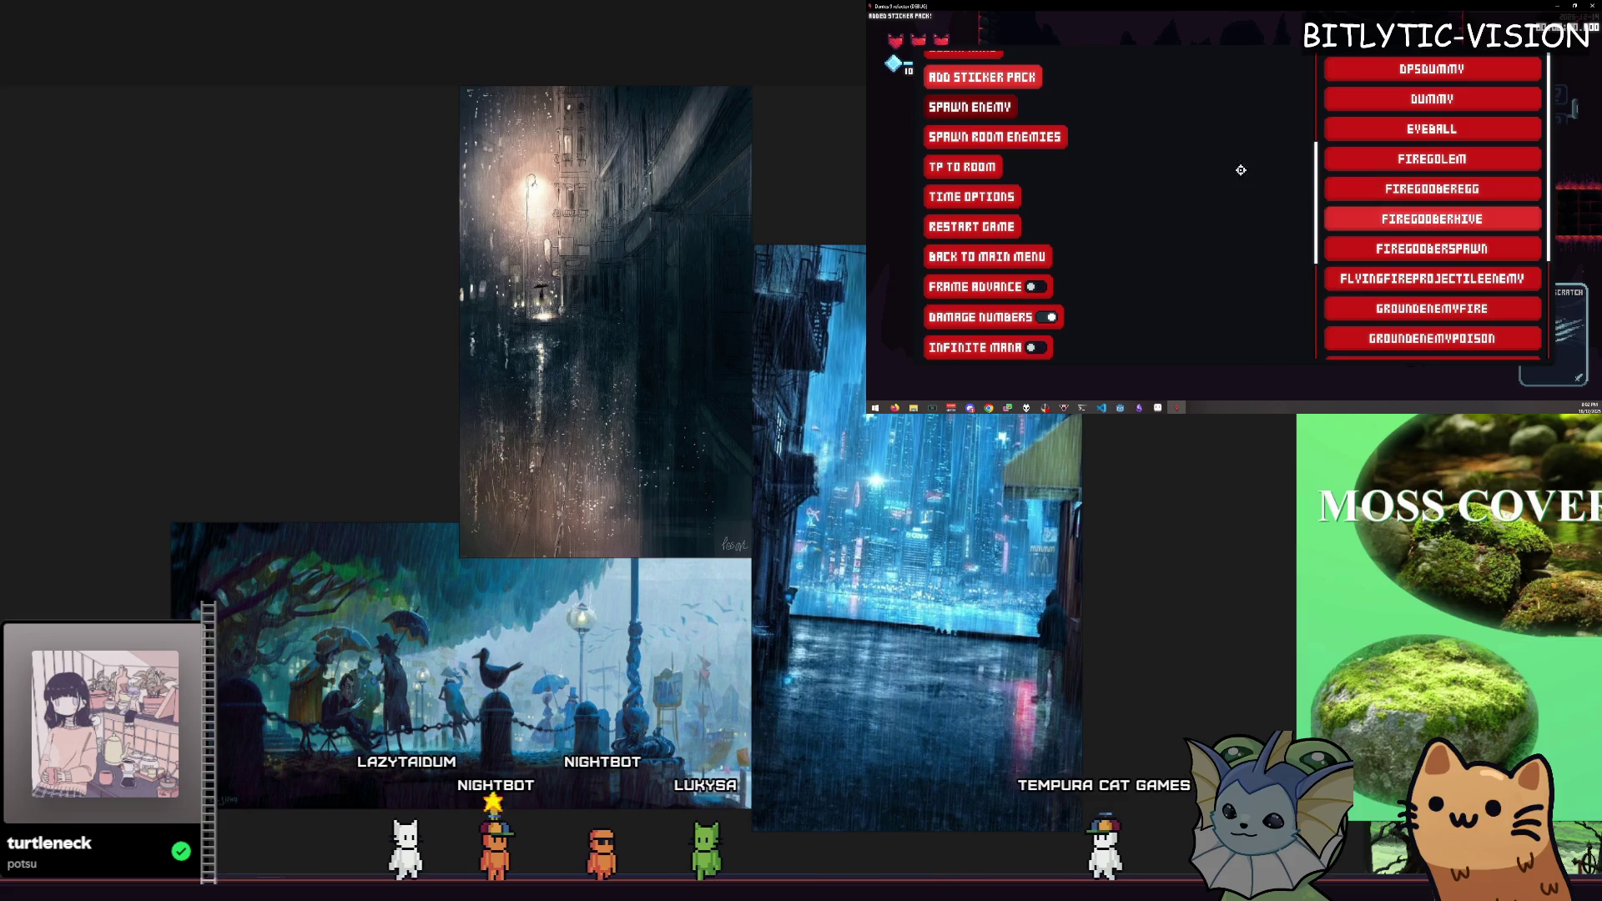
key("F1")
key("Tab")
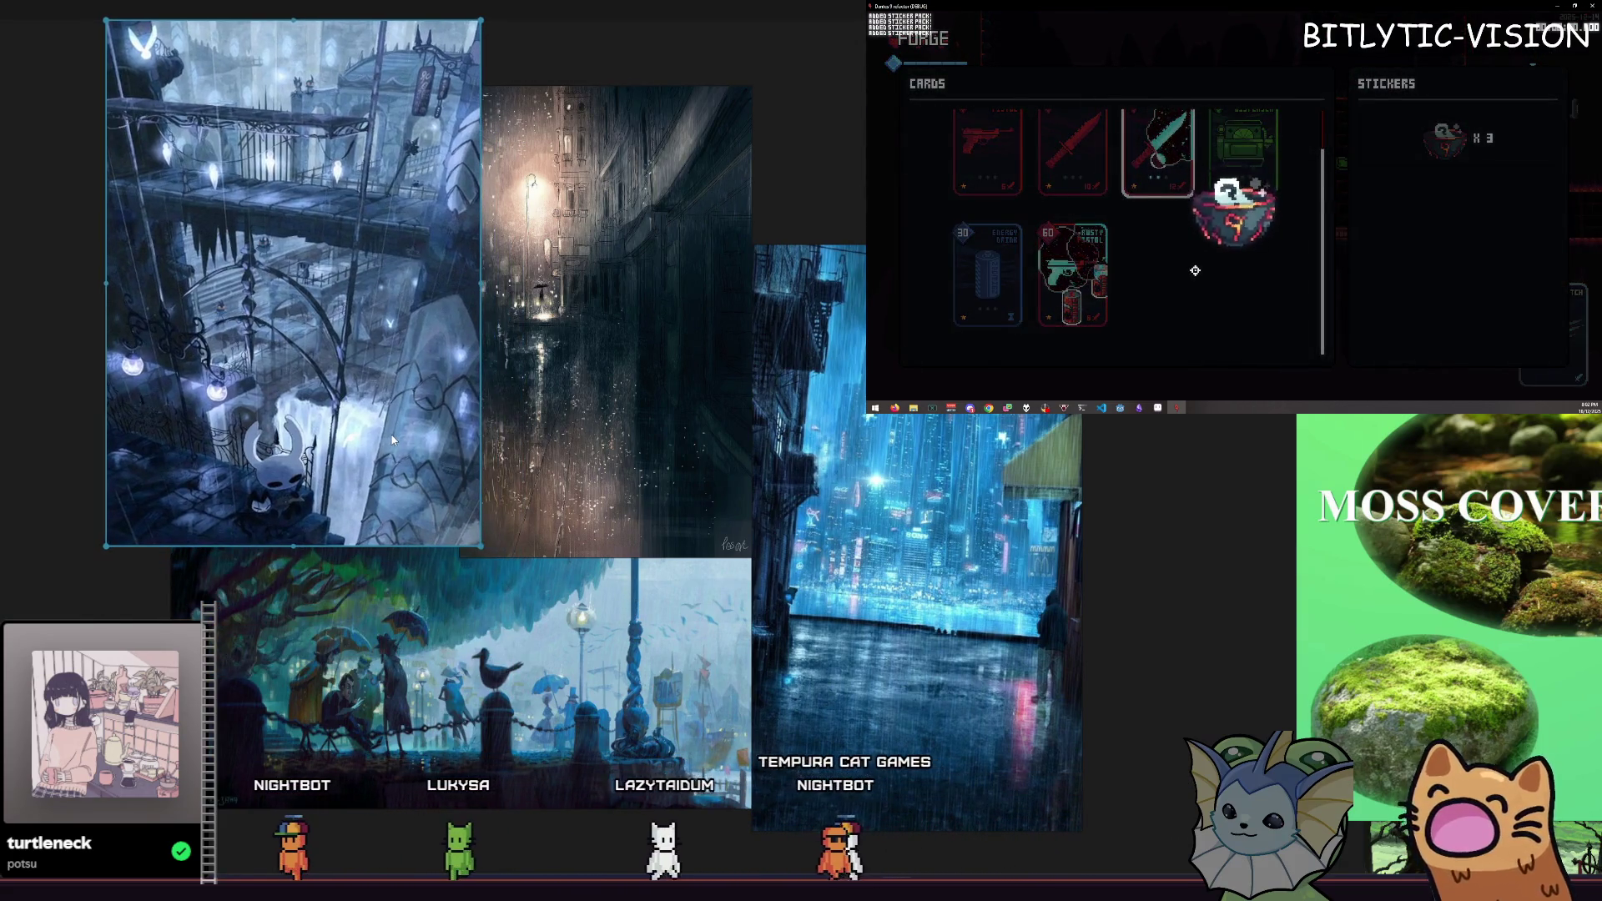
Step: Drop the sticker pack on the Knife card and apply the Venus planet sticker
left_click(1220, 139)
left_click(1048, 200)
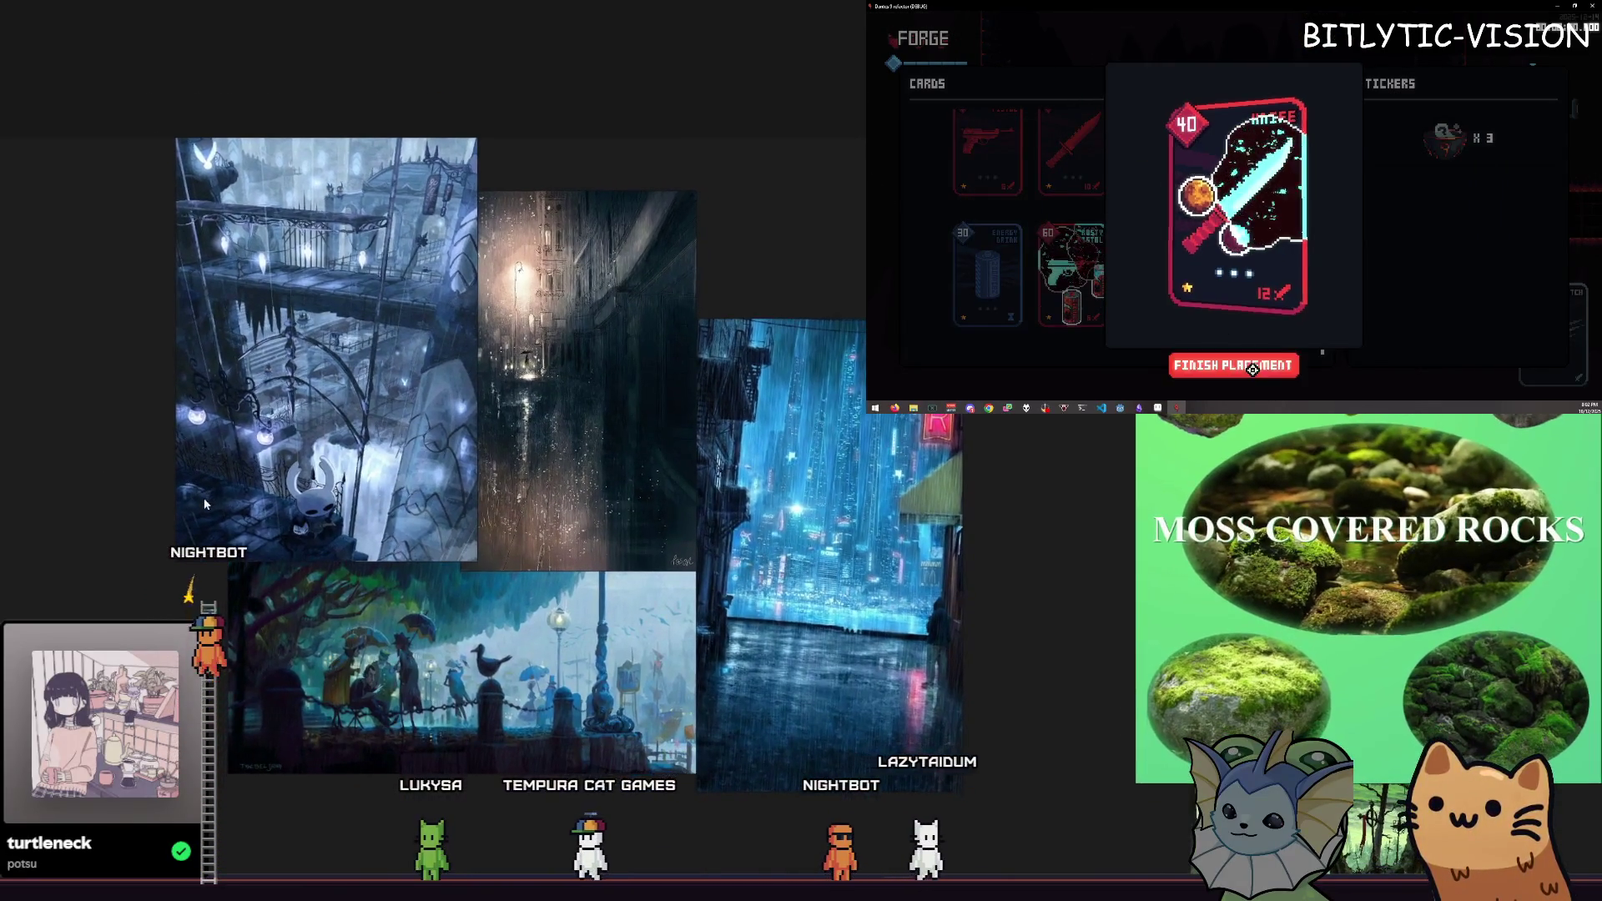
scroll(1161, 161, "up", 2)
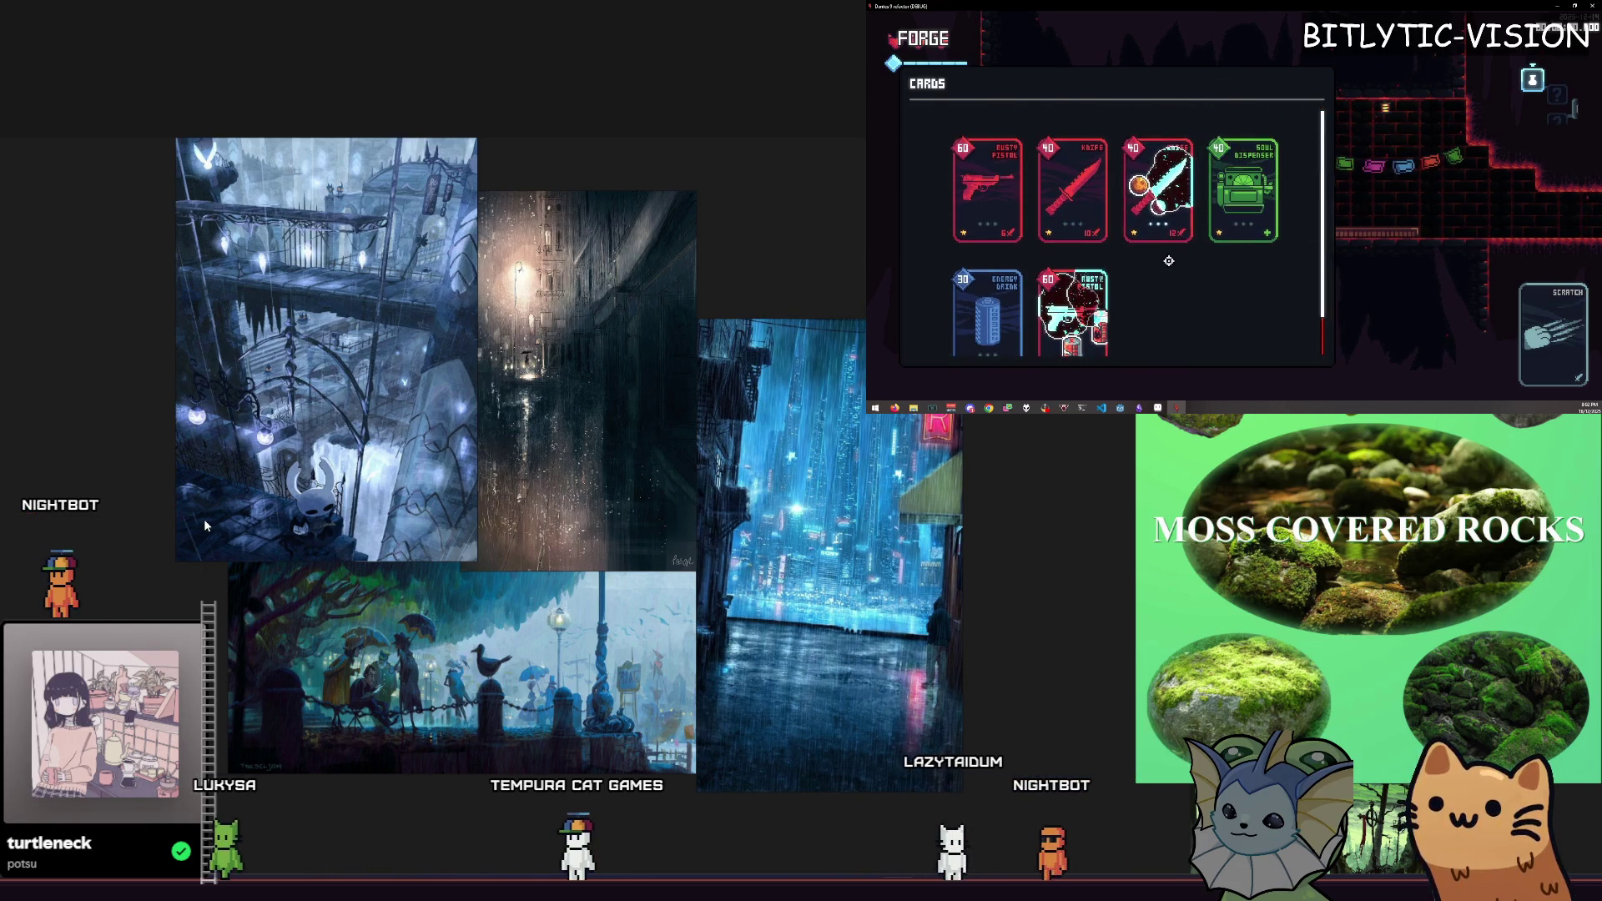
Step: Close and reopen the Forge cards panel to review the stickered Knife card
key("Escape")
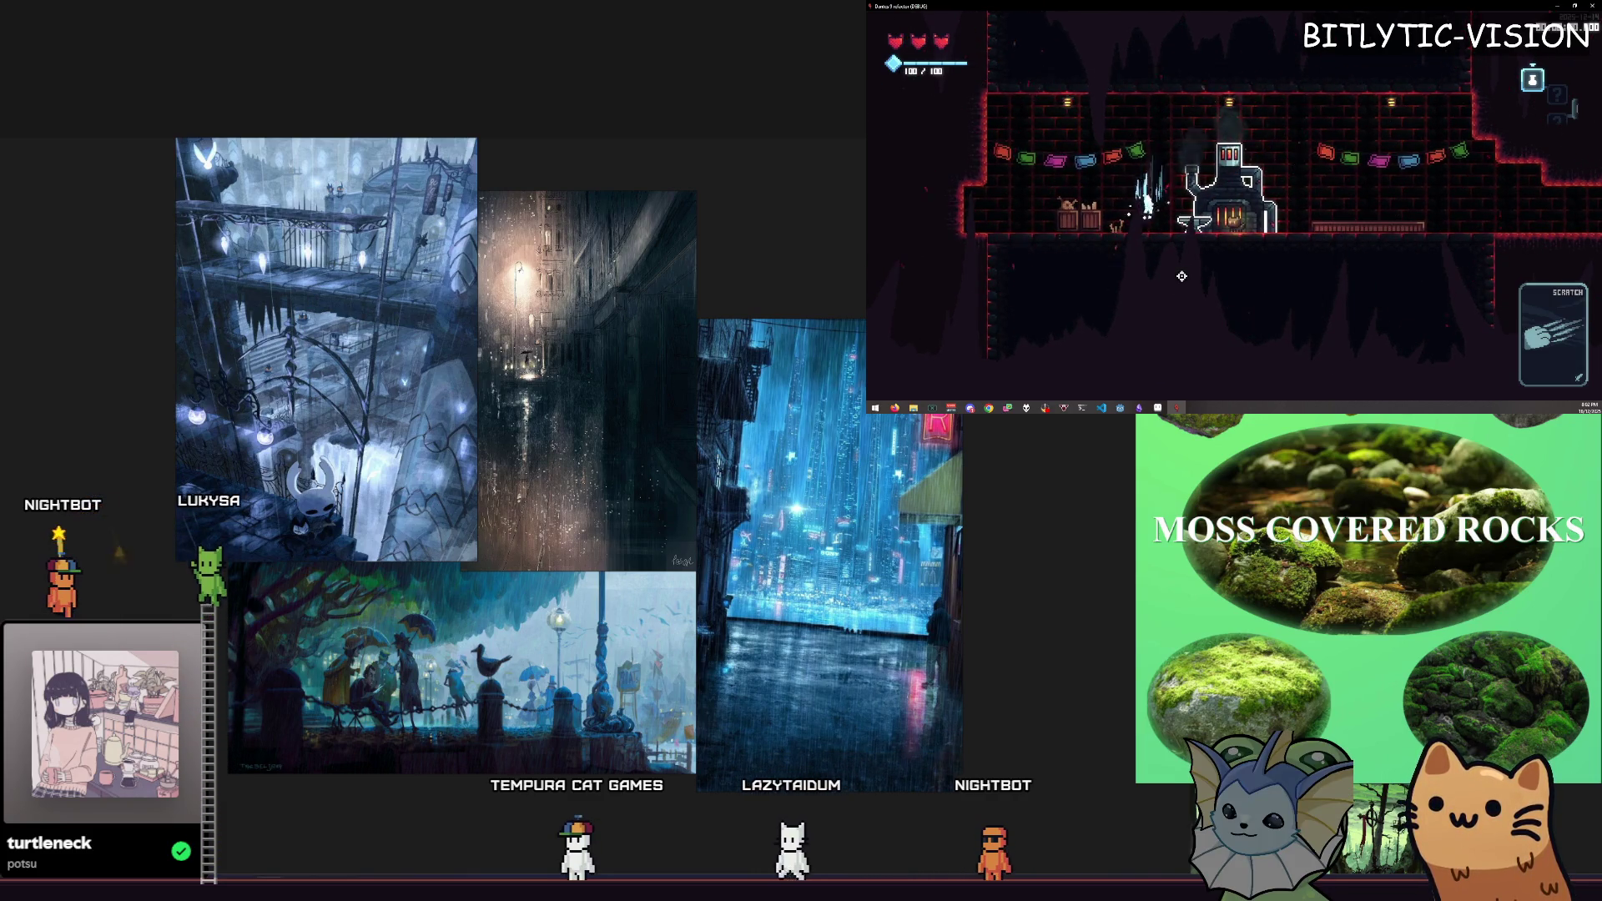
key("e")
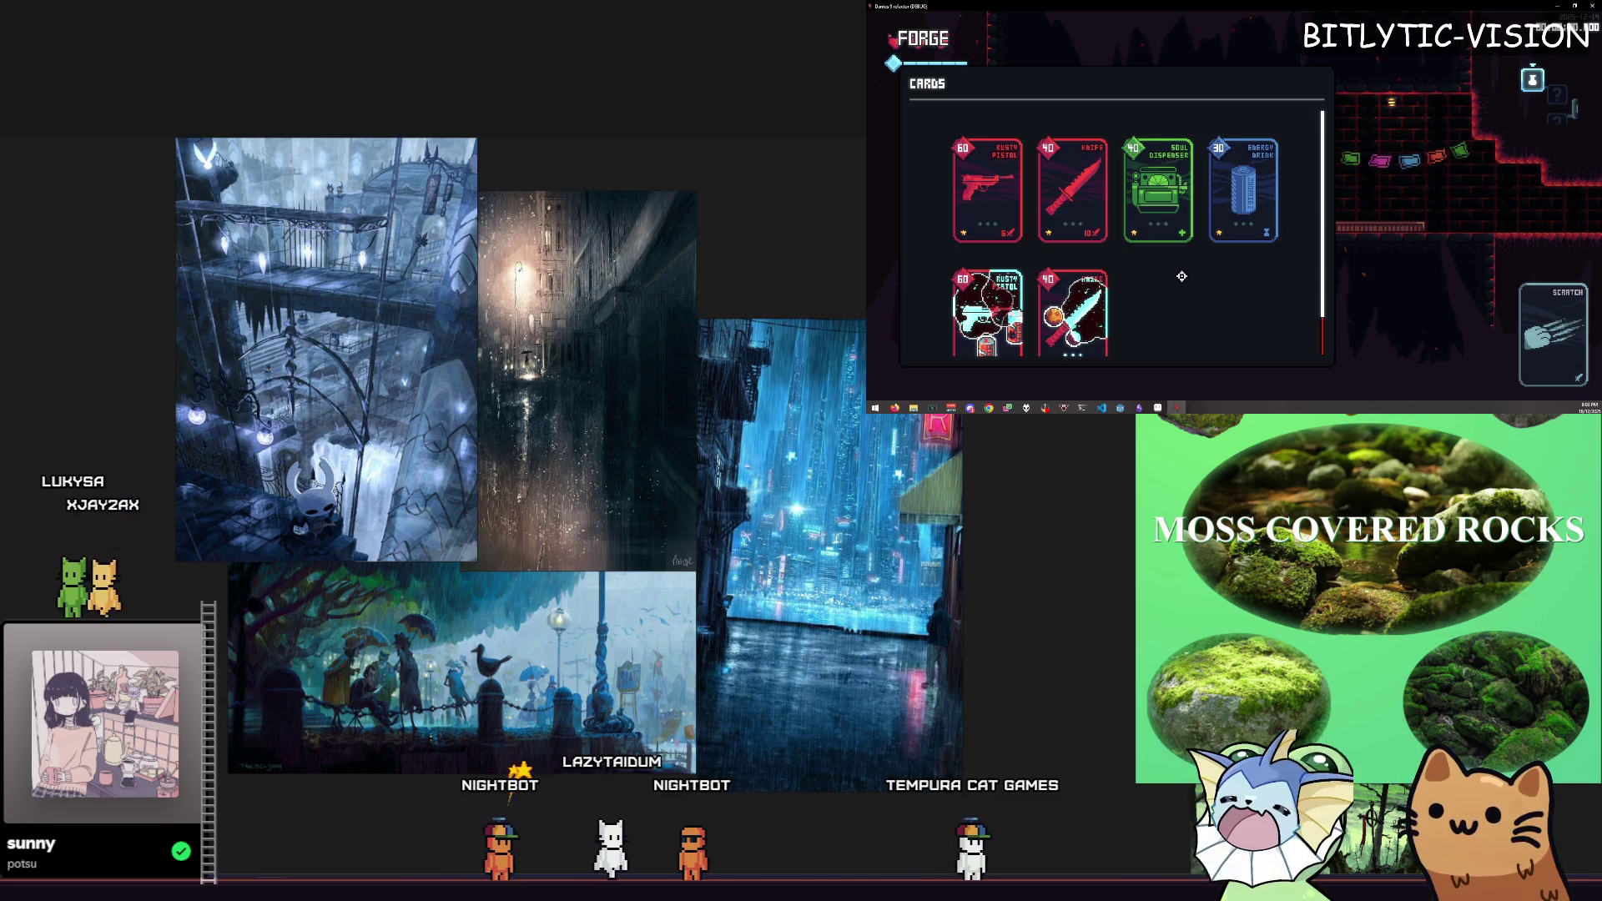
scroll(1181, 276, "down", 1)
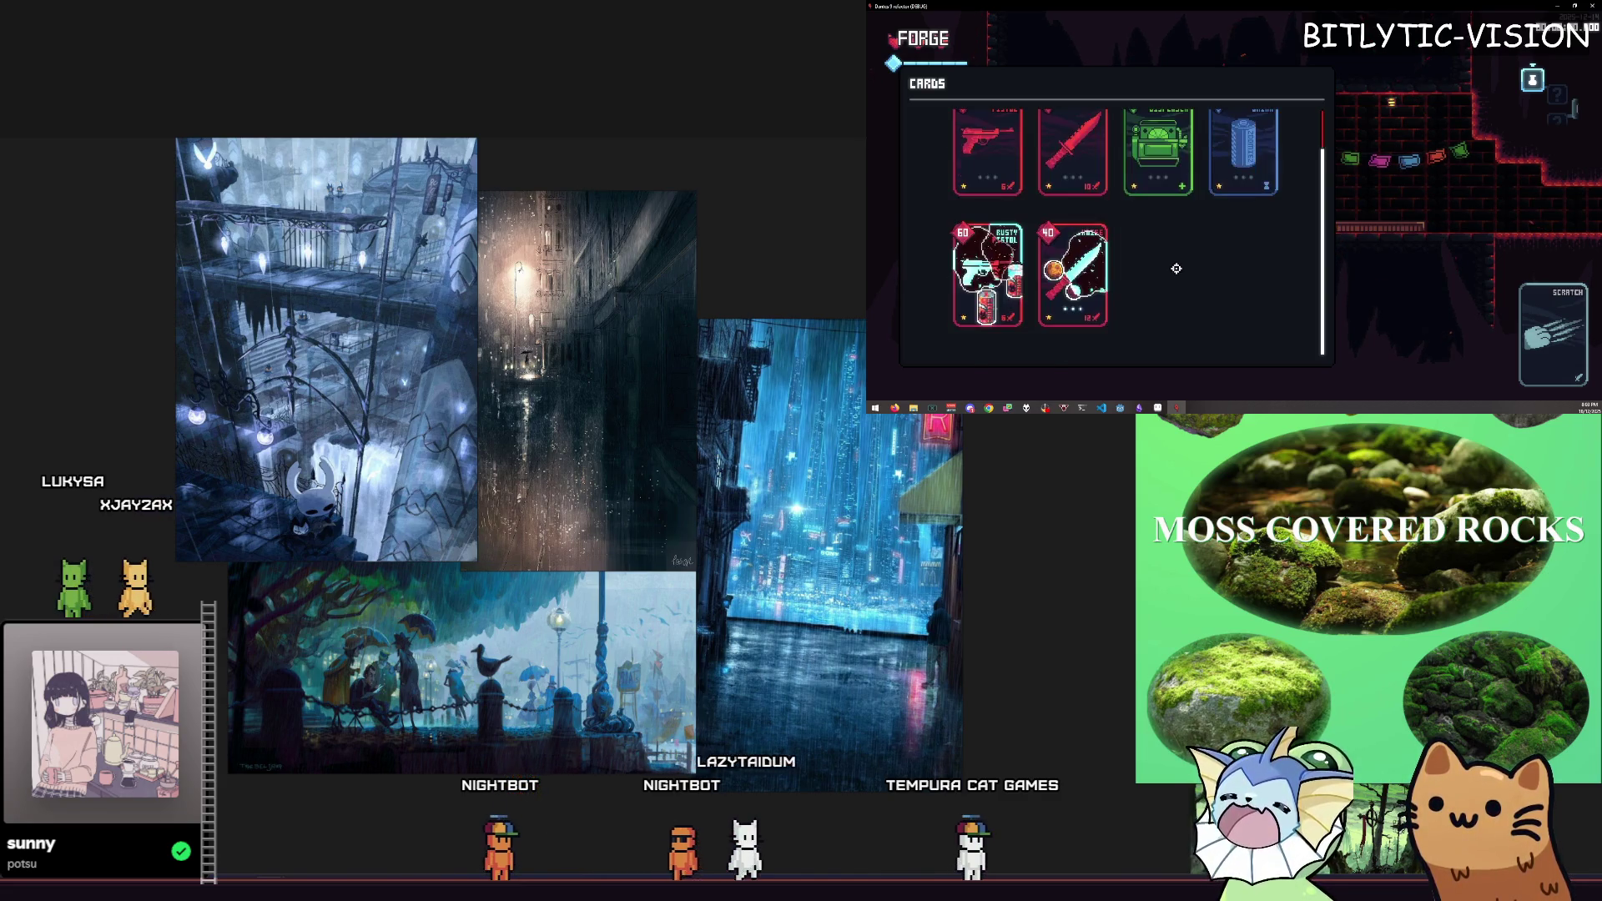
mouse_move(1158, 150)
mouse_move(1040, 303)
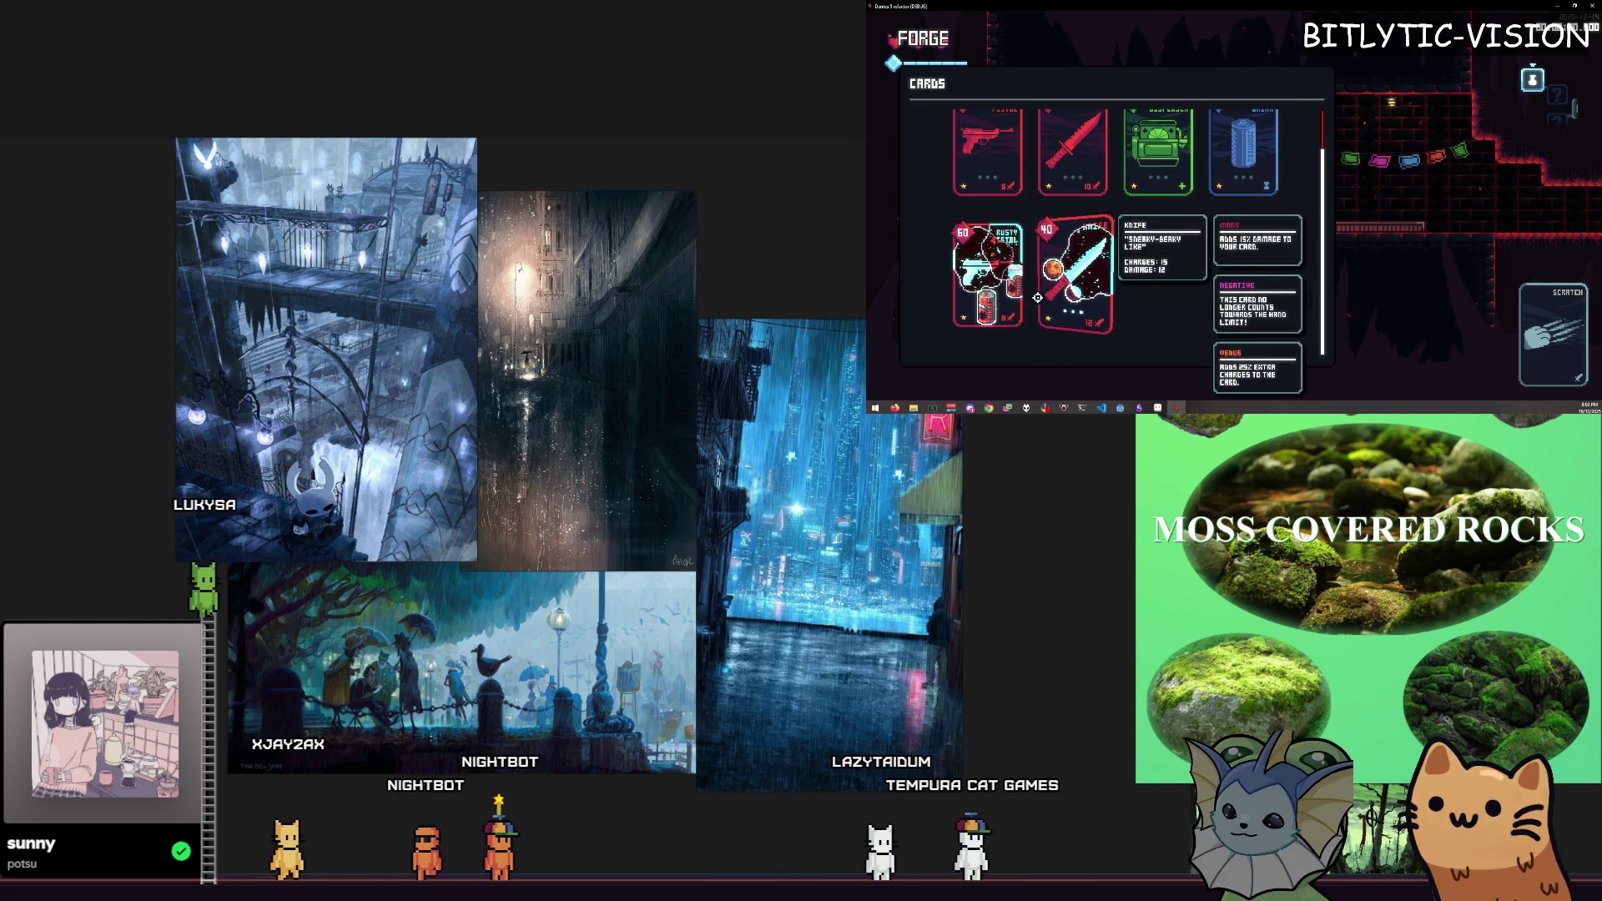
mouse_move(1123, 185)
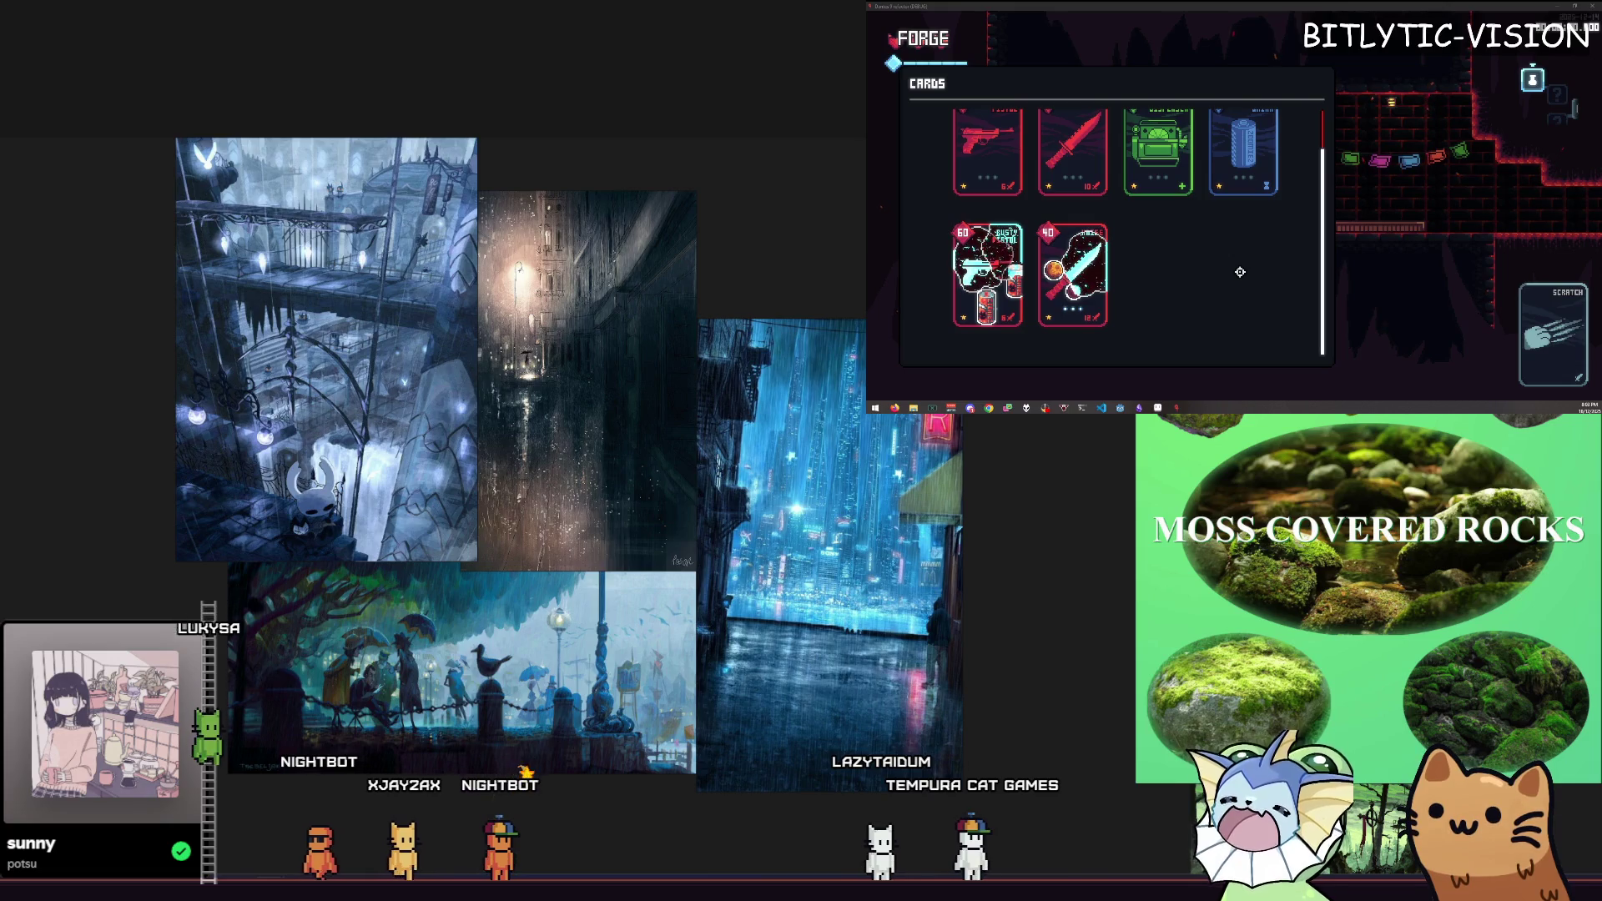
key("alt+Tab")
Step: Quick-open card_visual.tscn via 'forcar', go to the card_composite tab and select StickerPip
key("alt+shift+o")
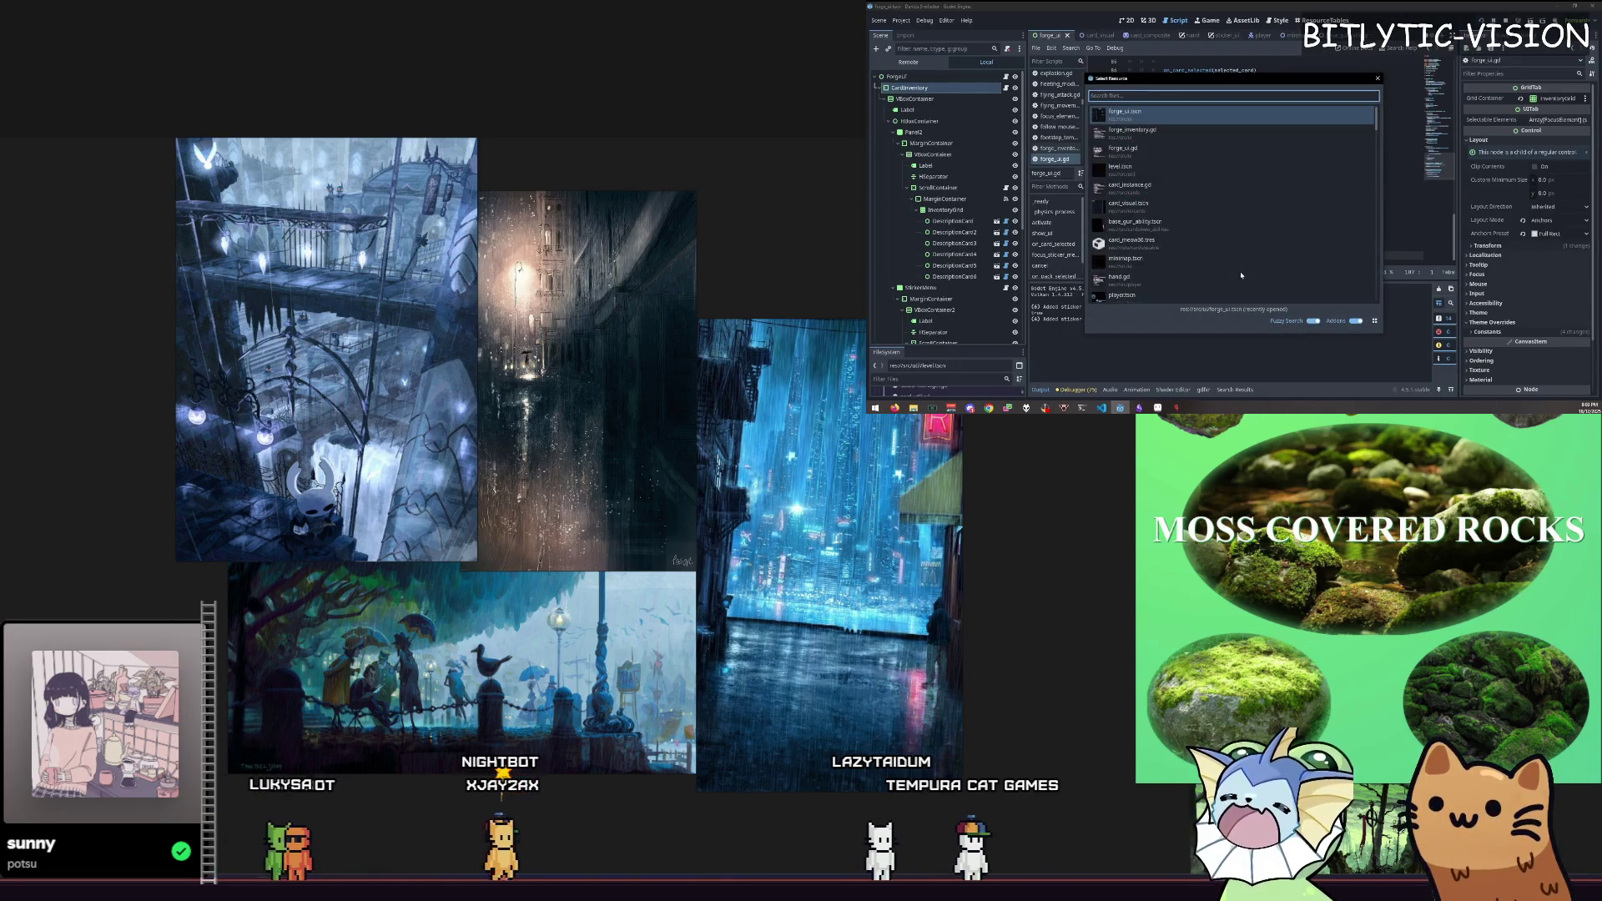
type("for")
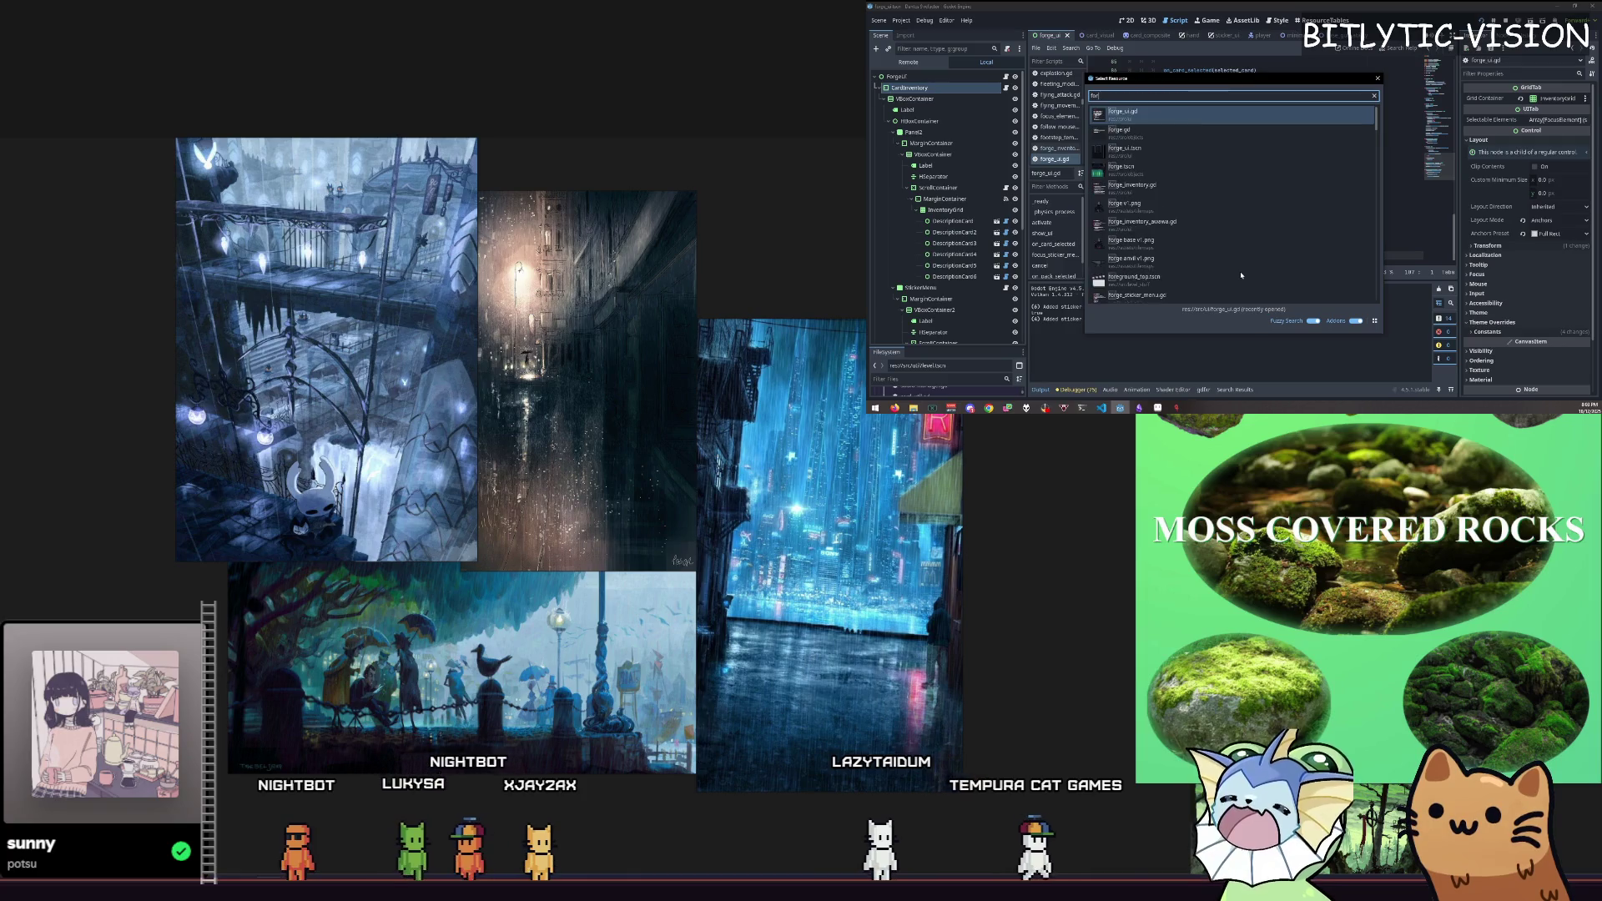
type("card_visual")
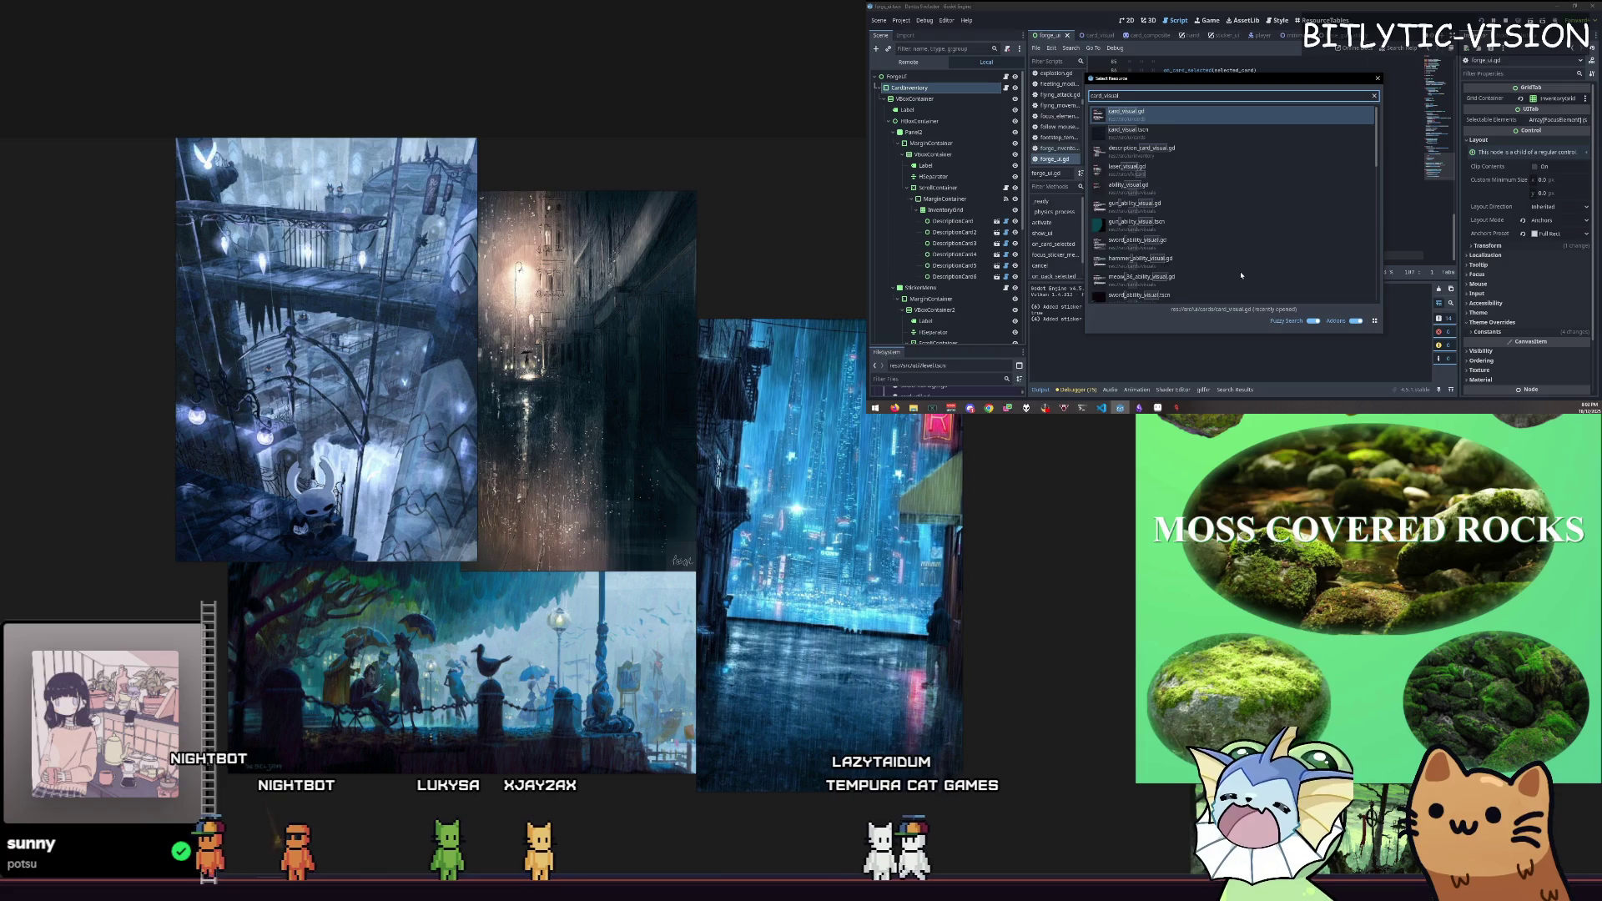
key("Down")
key("Return")
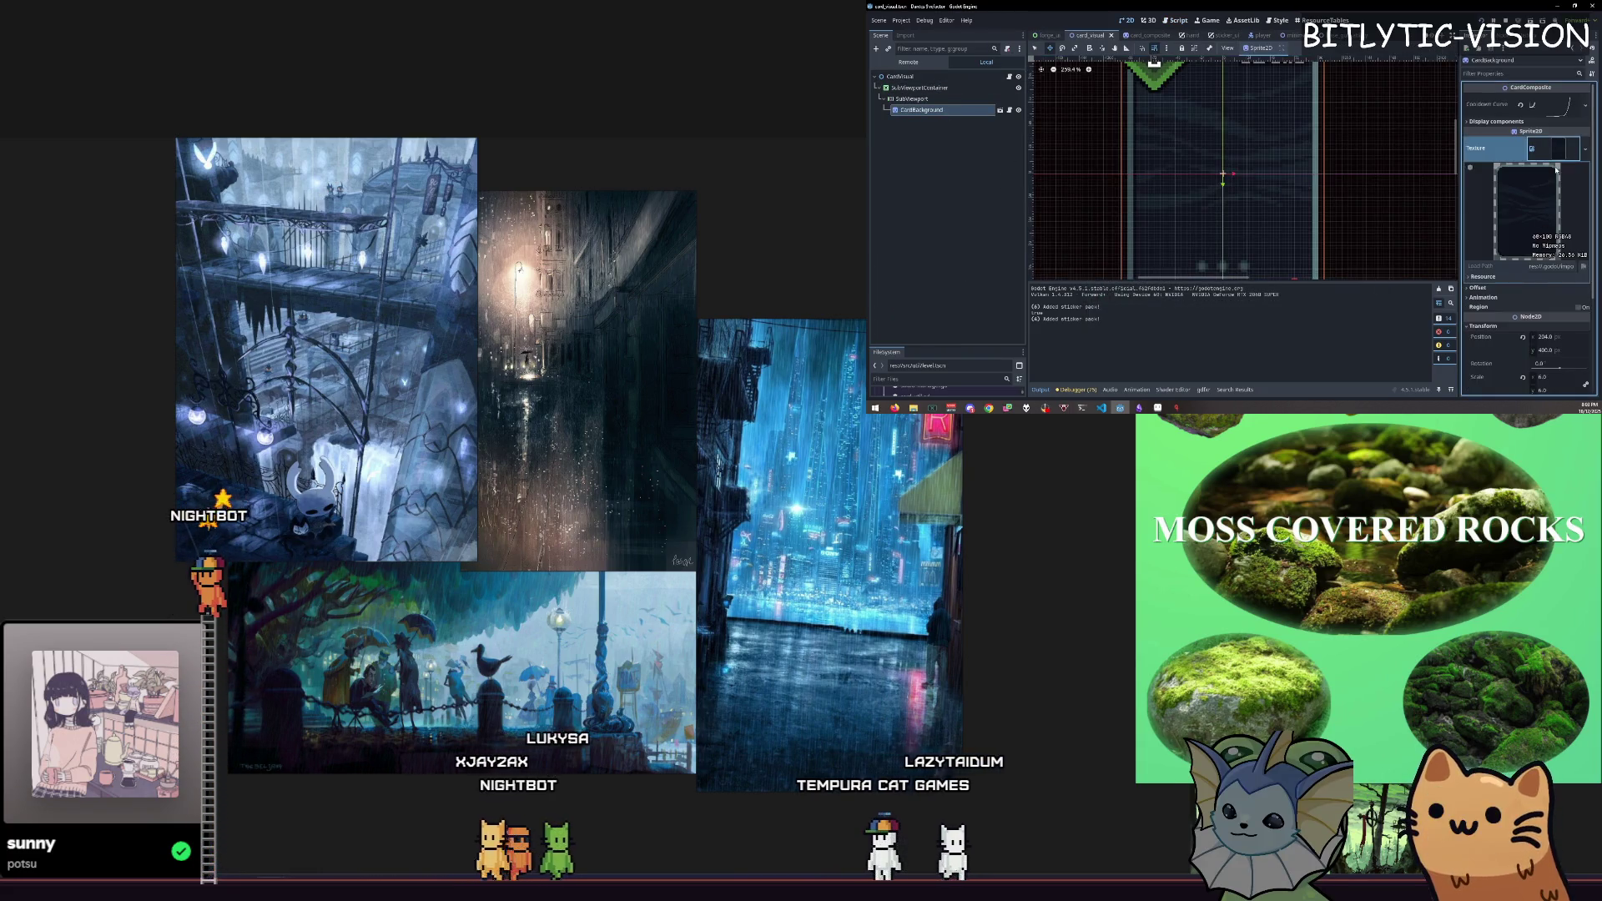
left_click(1001, 109)
left_click(902, 87)
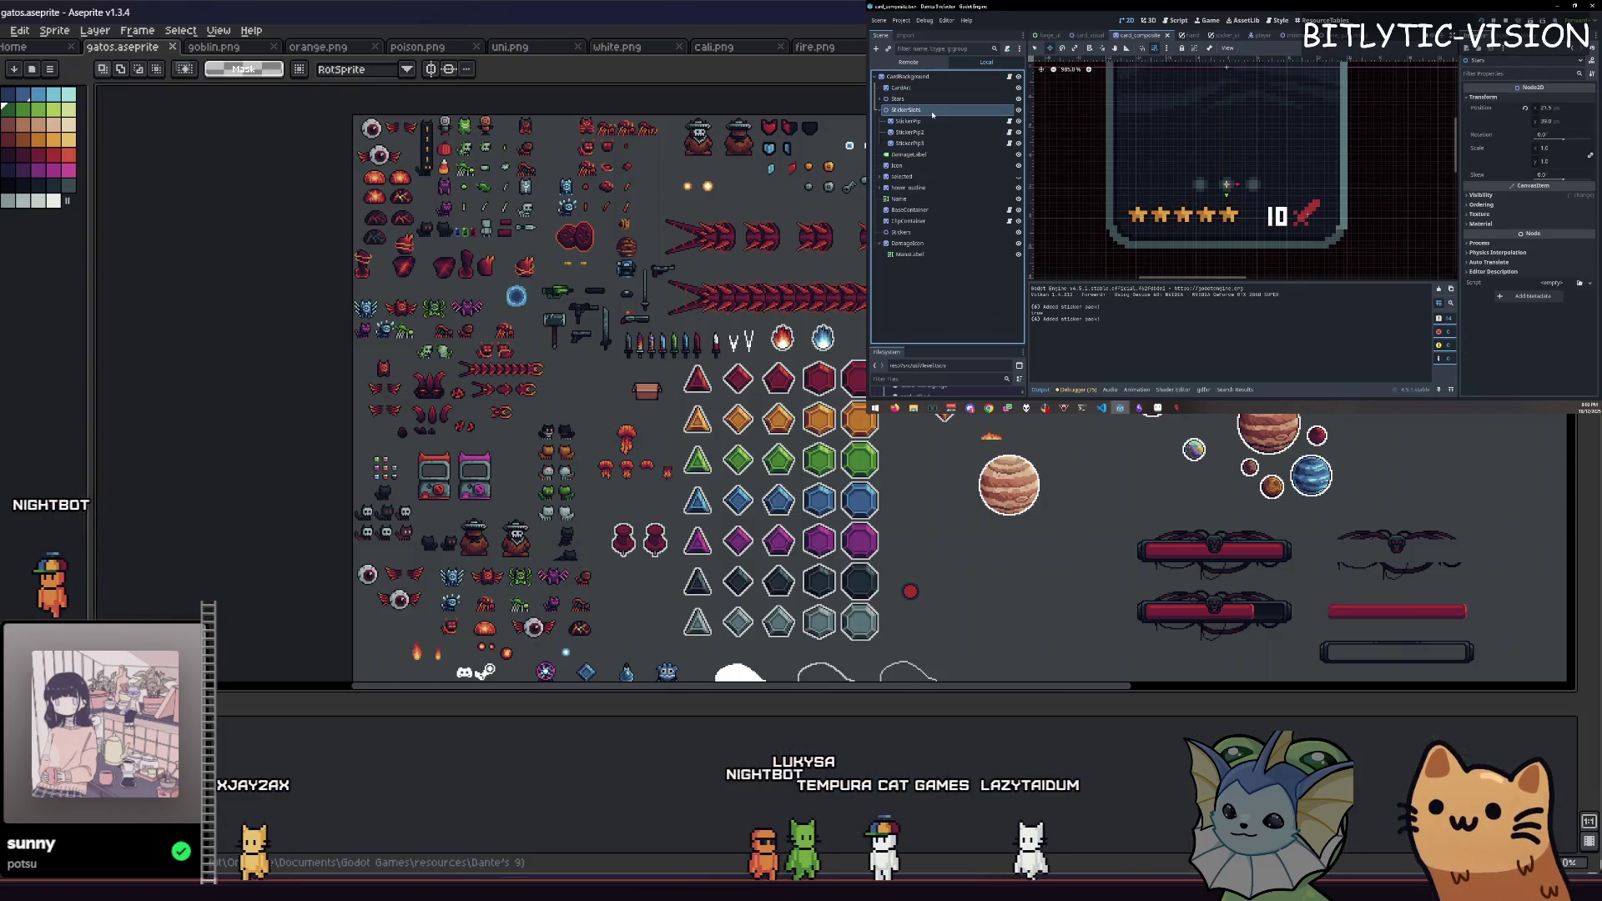
left_click(910, 121)
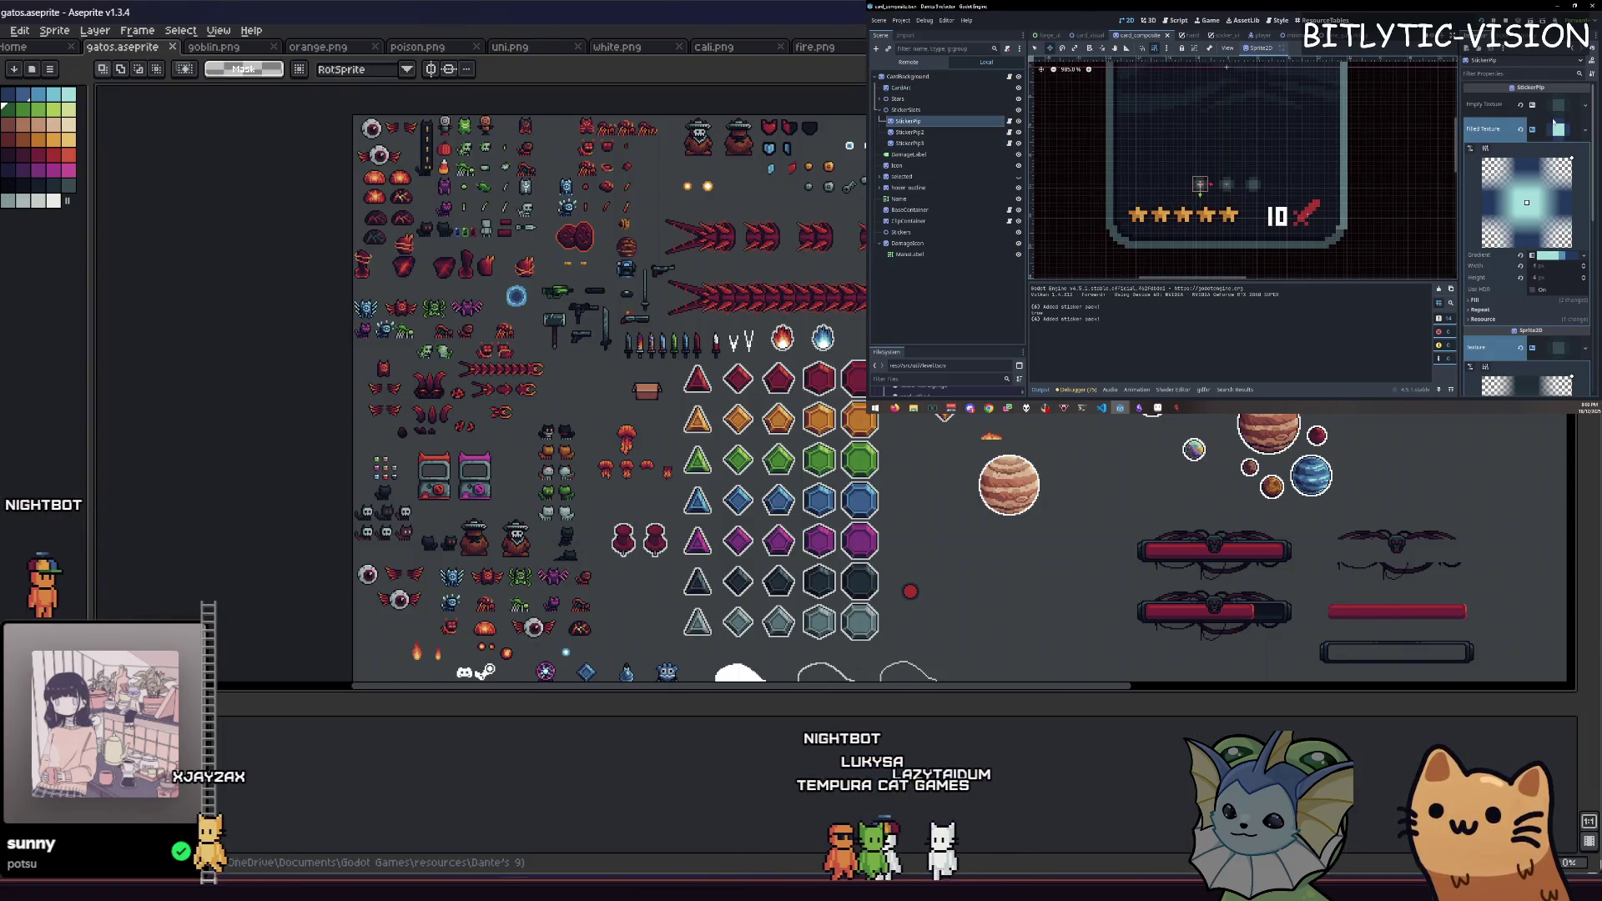
Step: Expand the sticker texture's gradient settings and edit a gradient stop colour
left_click(1552, 254)
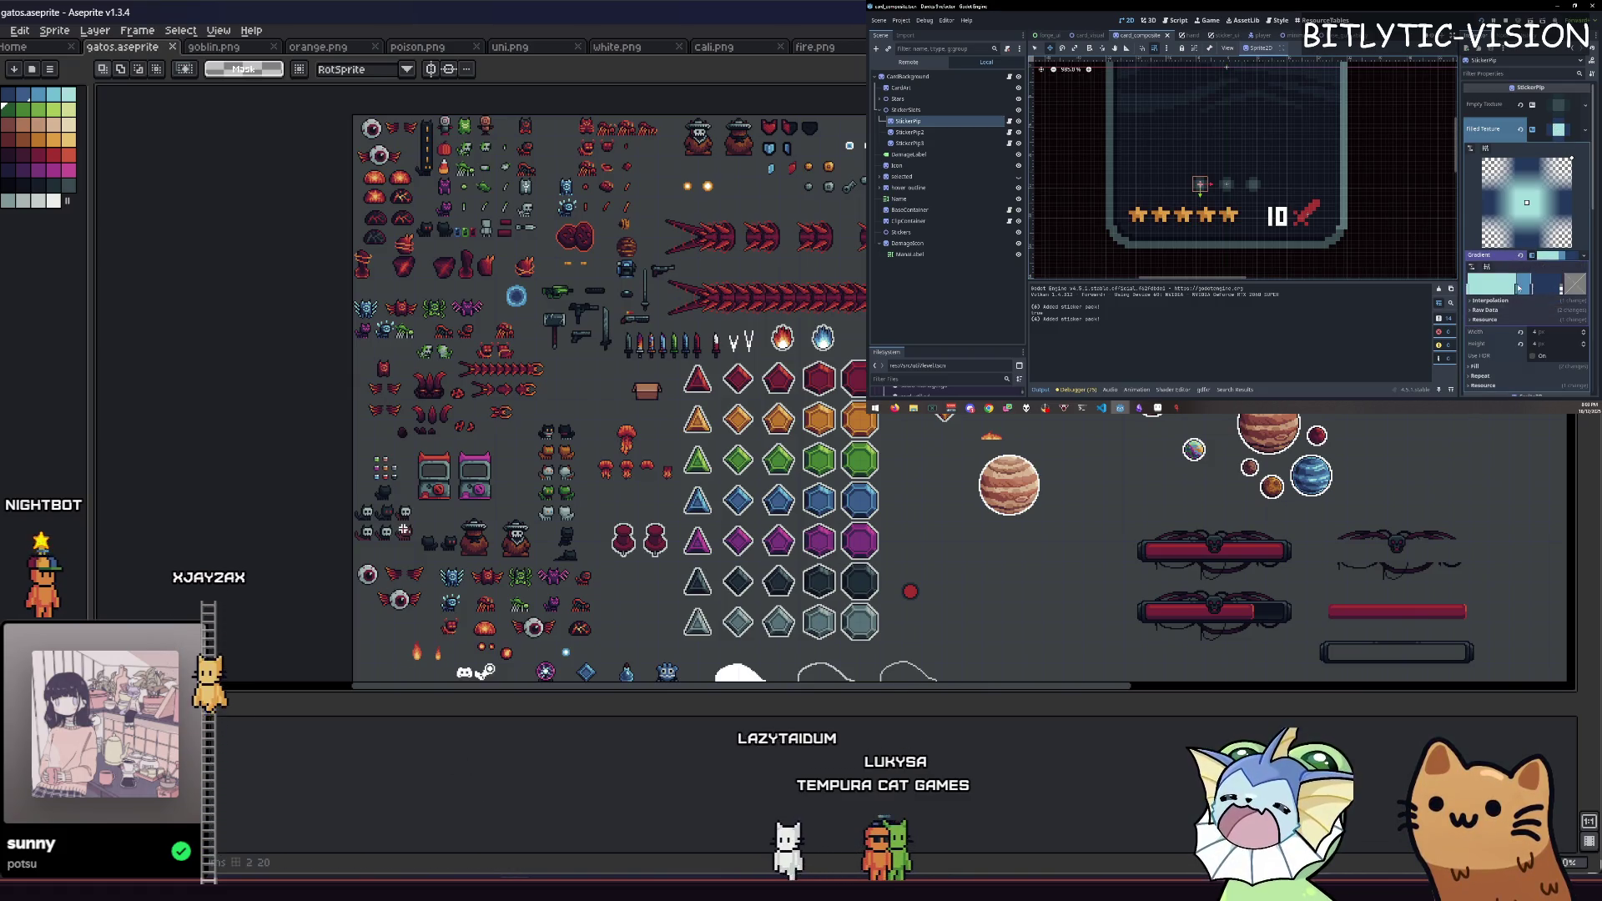
left_click(1578, 285)
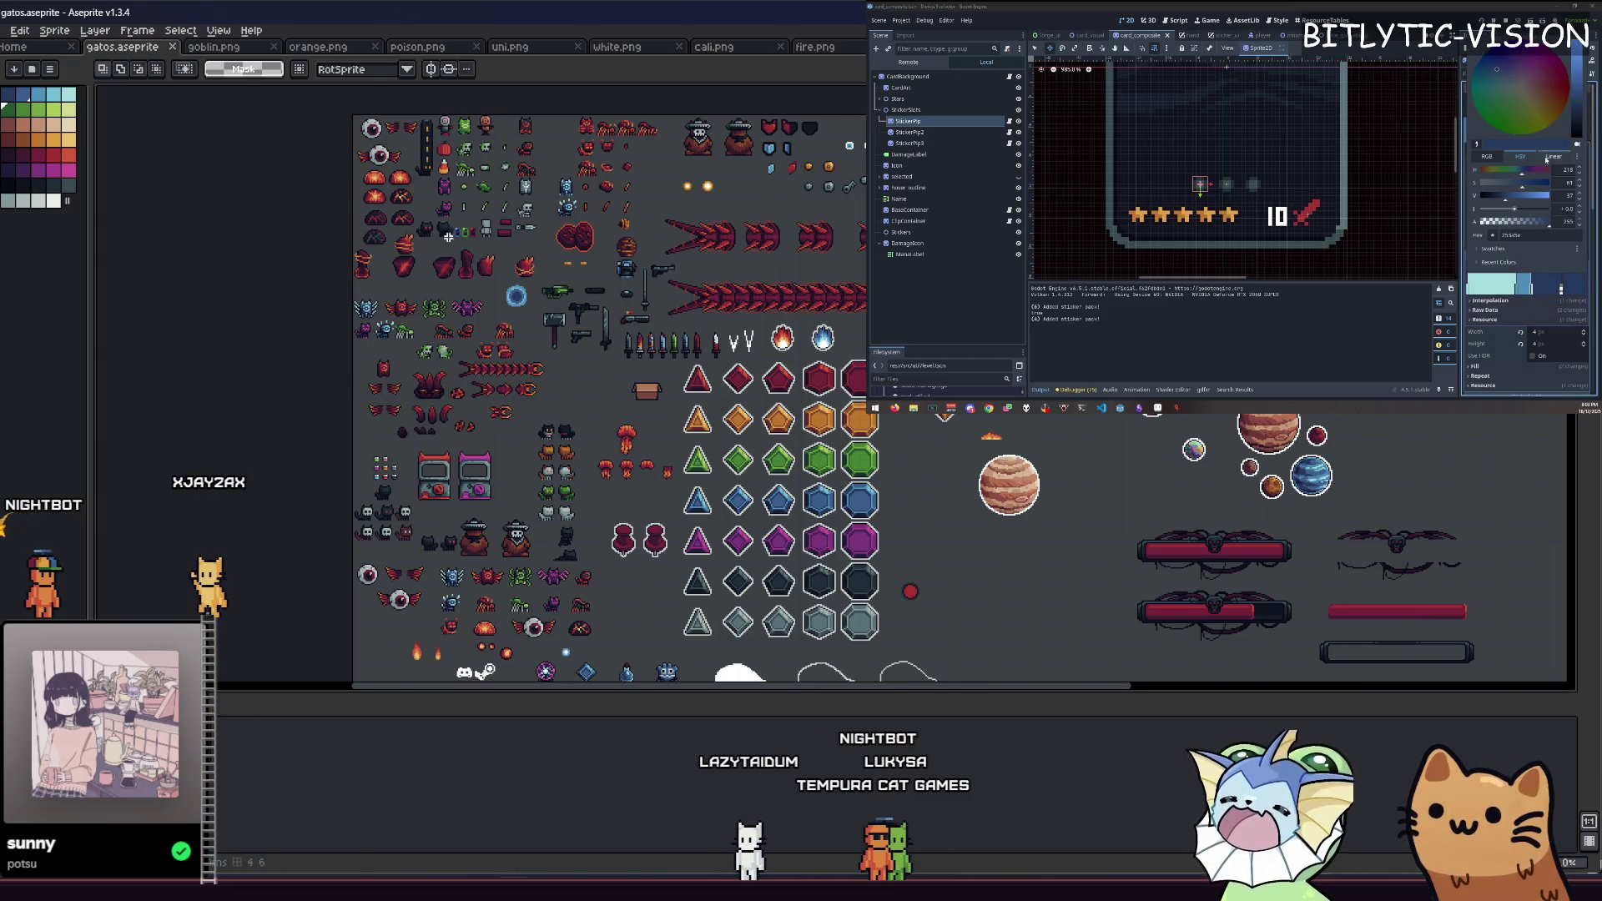
left_click(23, 54)
left_click(1513, 248)
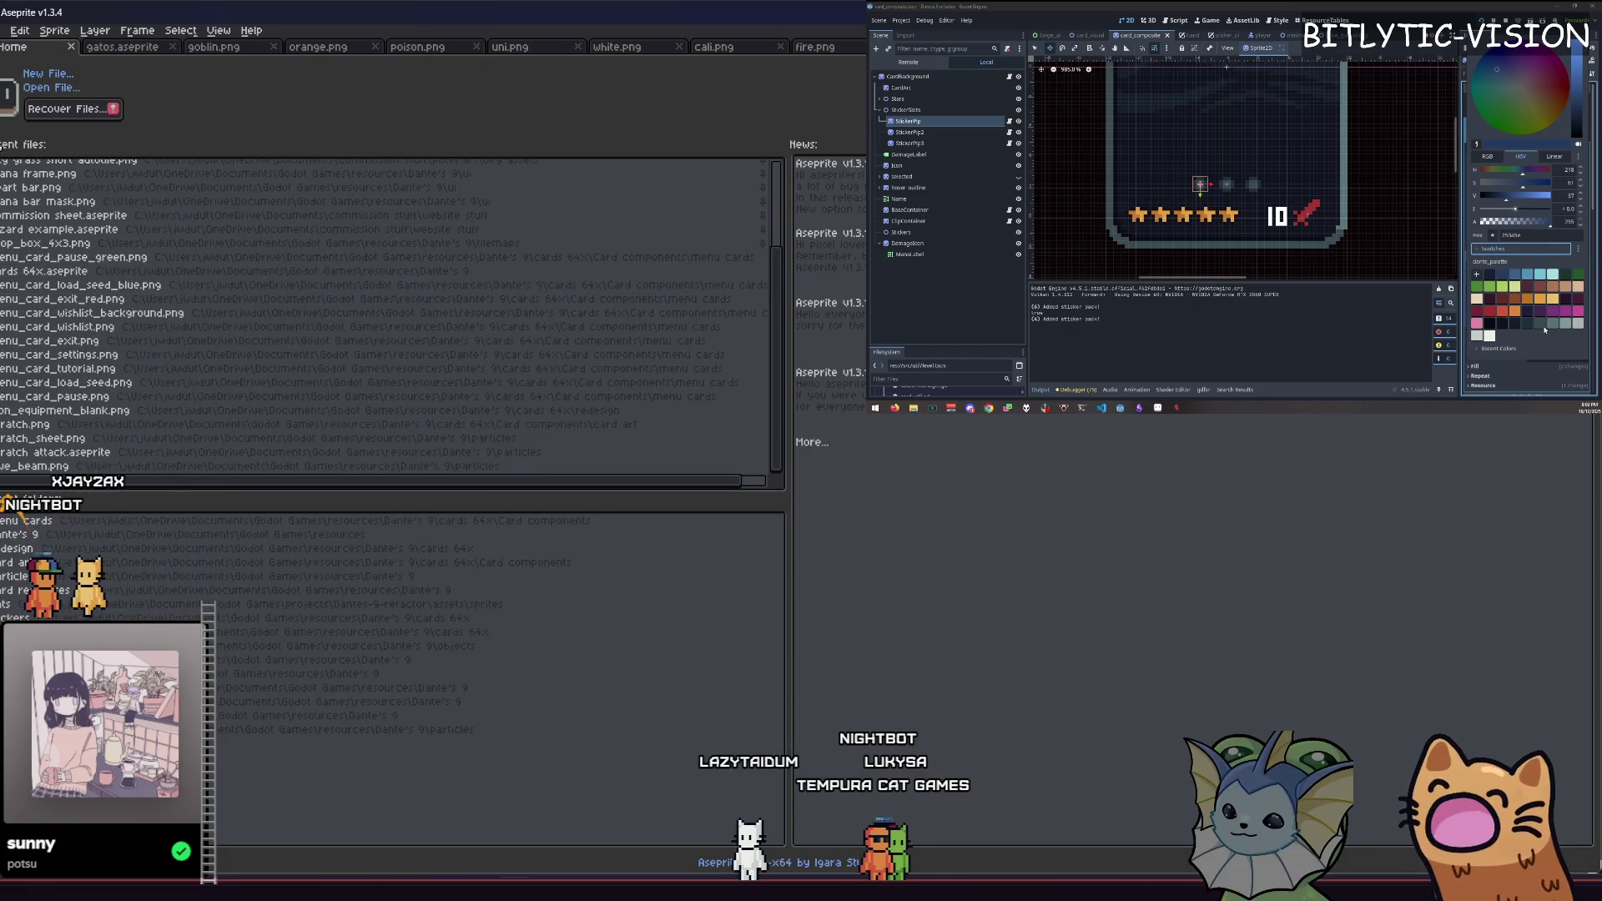
Step: Open tilemaps.aseprite from the Dante's 9 folder in Aseprite
left_click(3, 32)
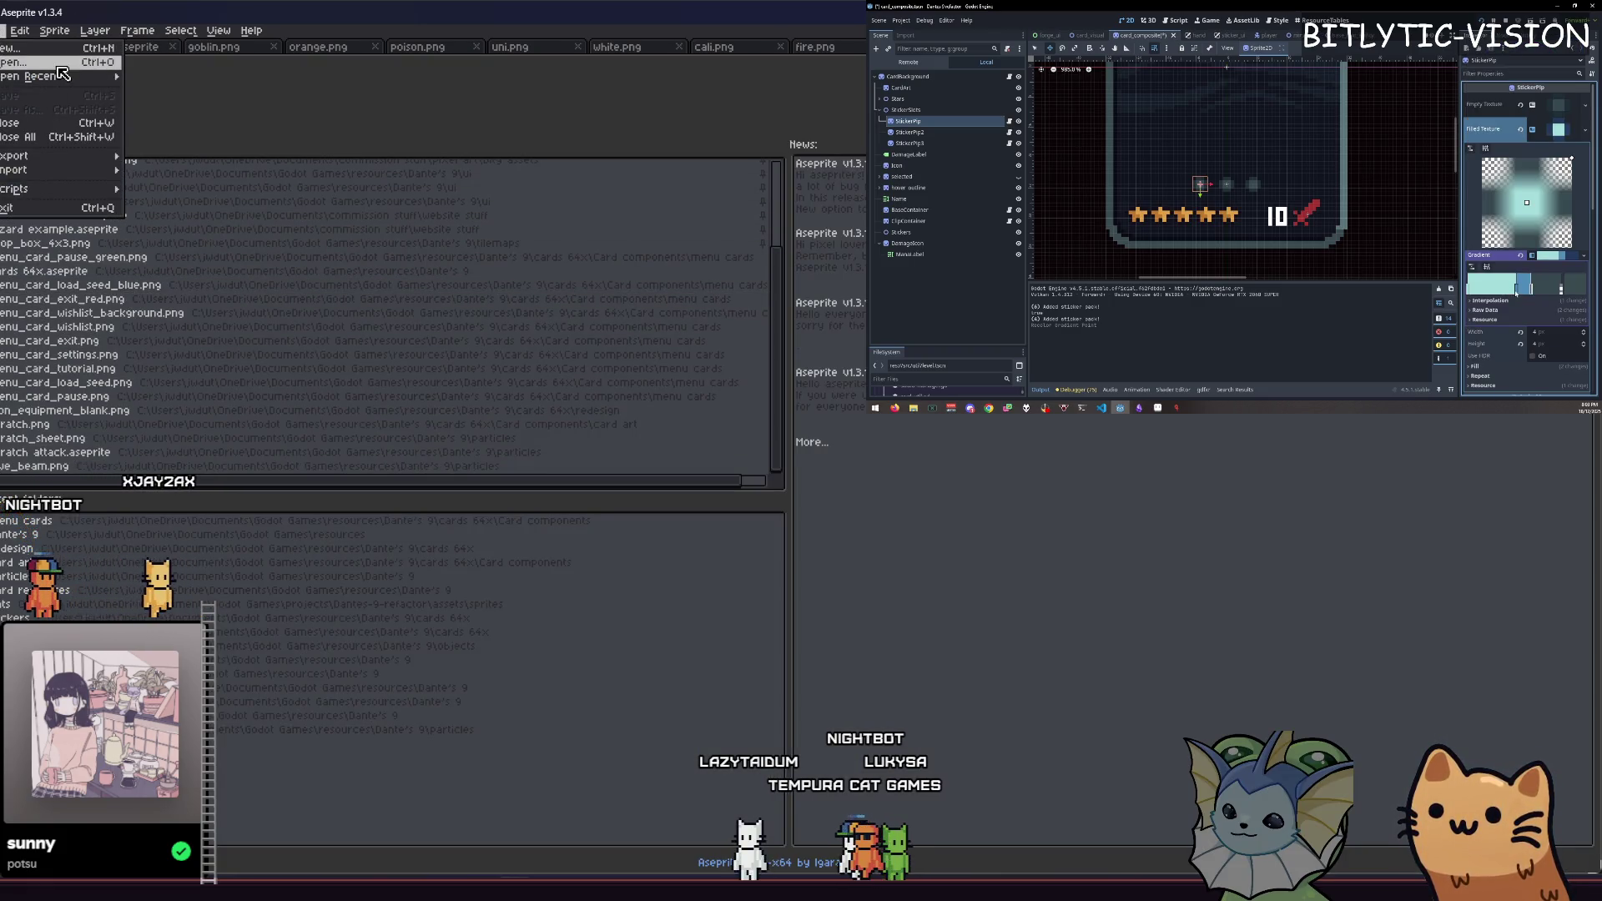
mouse_move(59, 76)
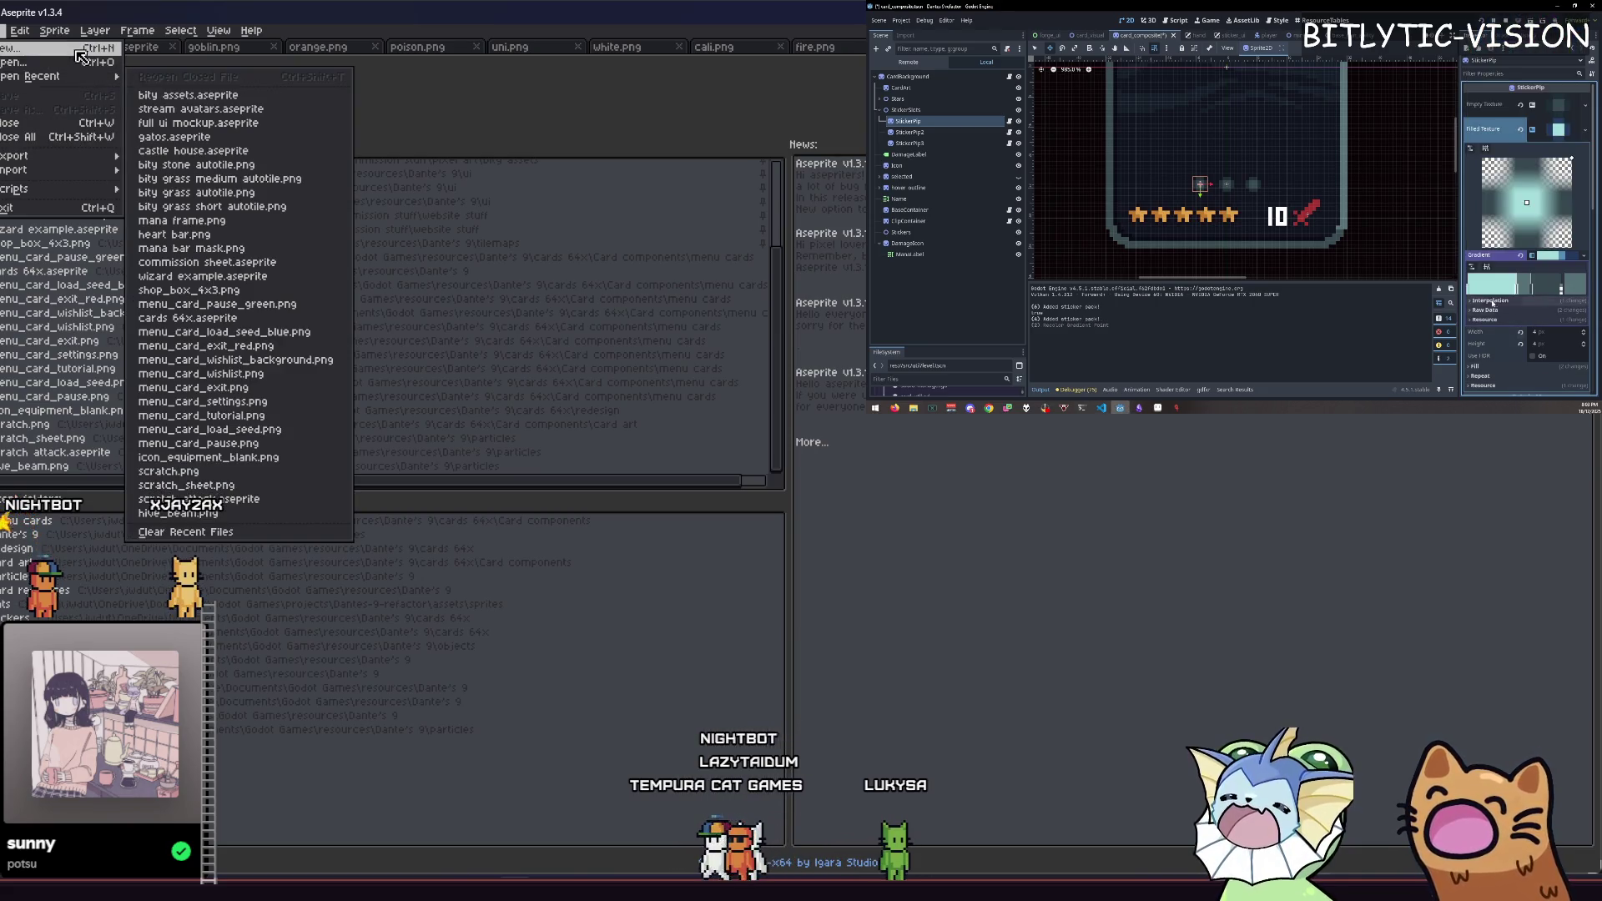
left_click(74, 63)
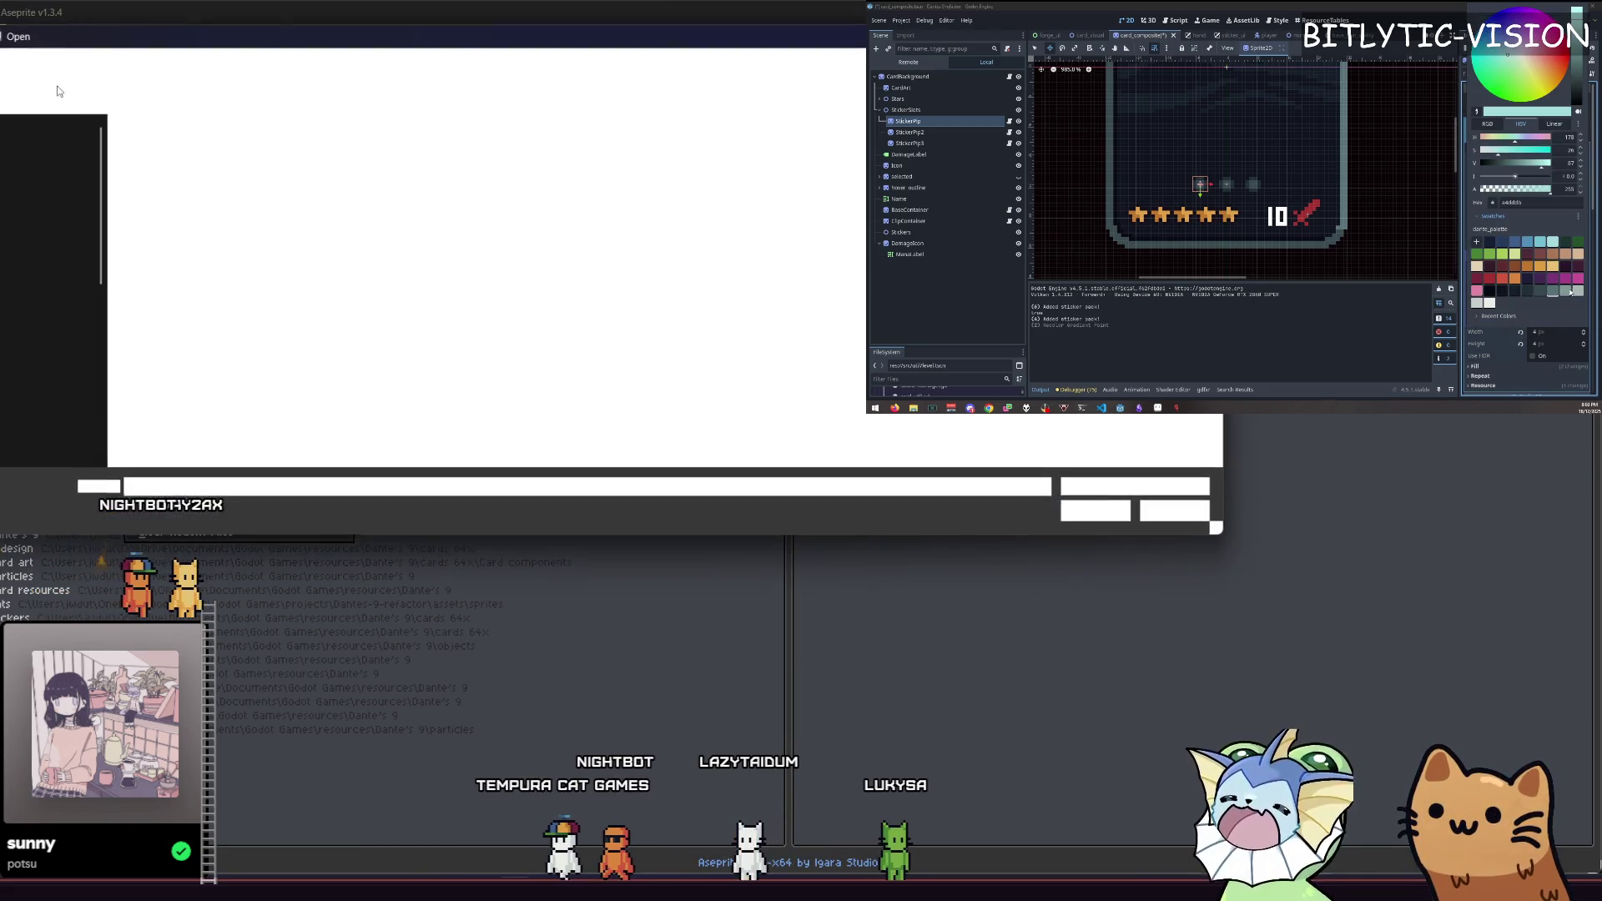
left_click(71, 72)
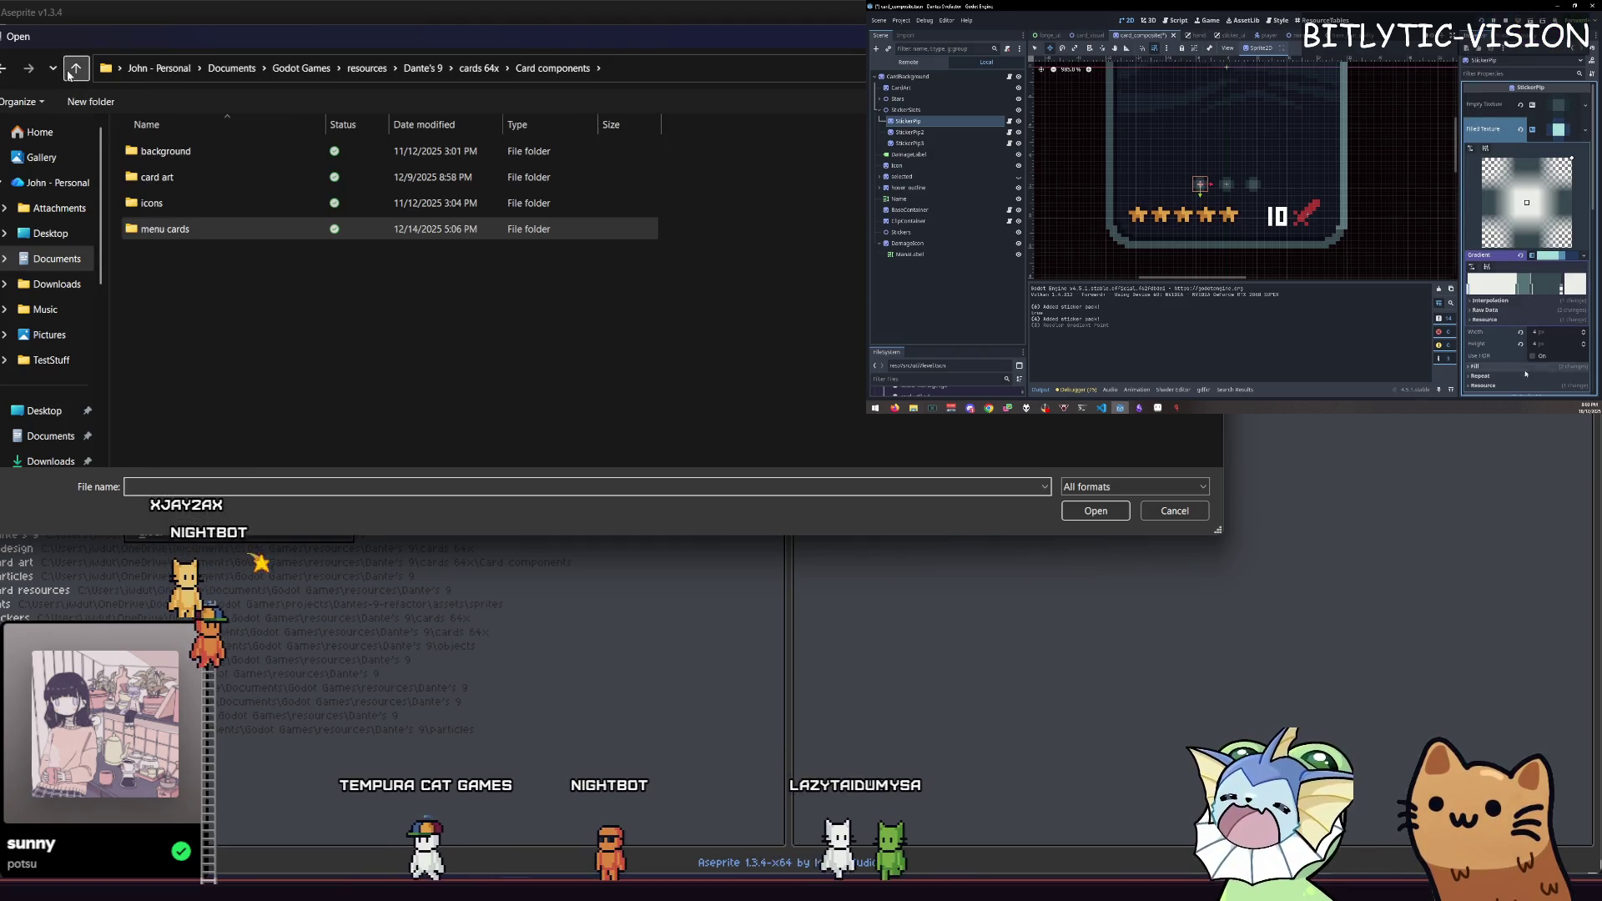
left_click(71, 71)
left_click(83, 74)
scroll(437, 314, "down", 10)
scroll(437, 312, "down", 10)
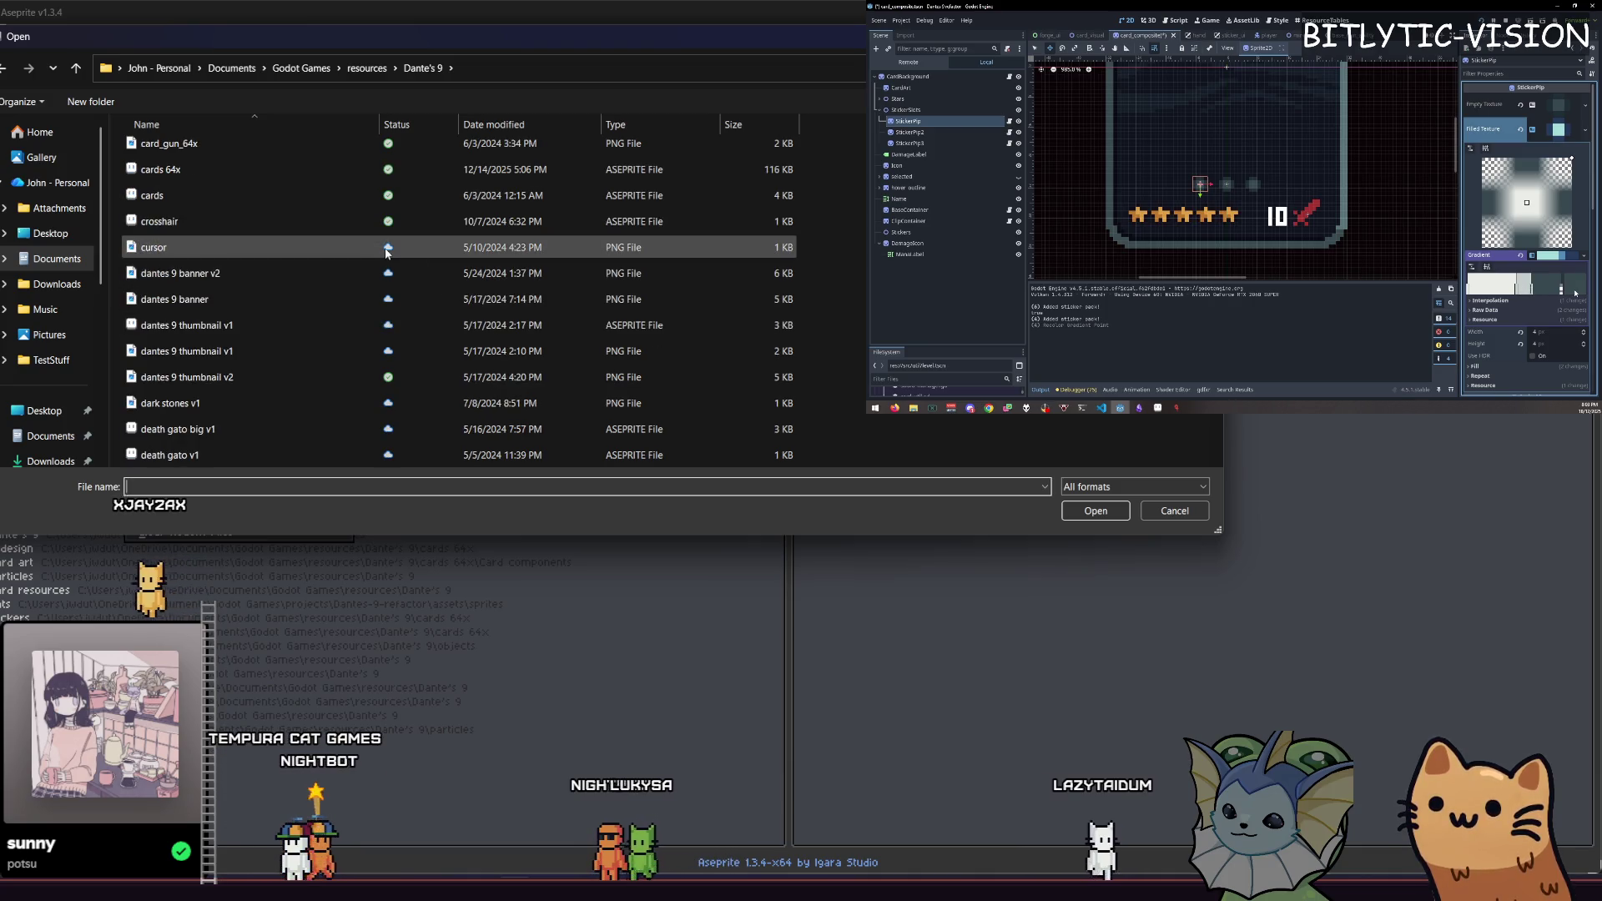
scroll(353, 277, "down", 10)
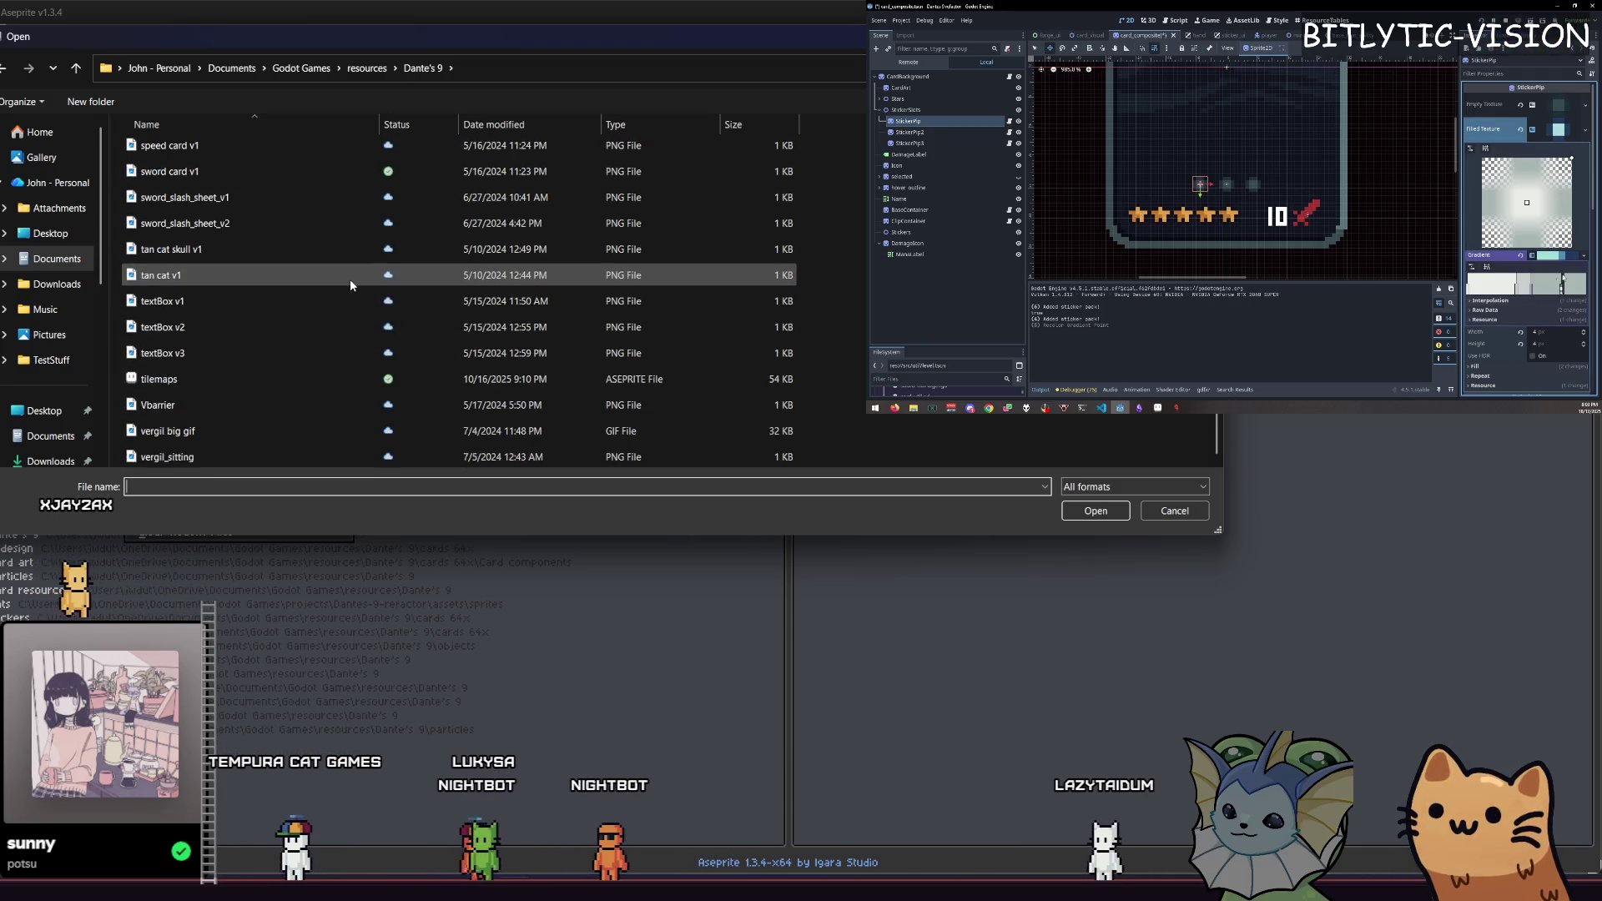
left_click(278, 377)
left_click(1085, 511)
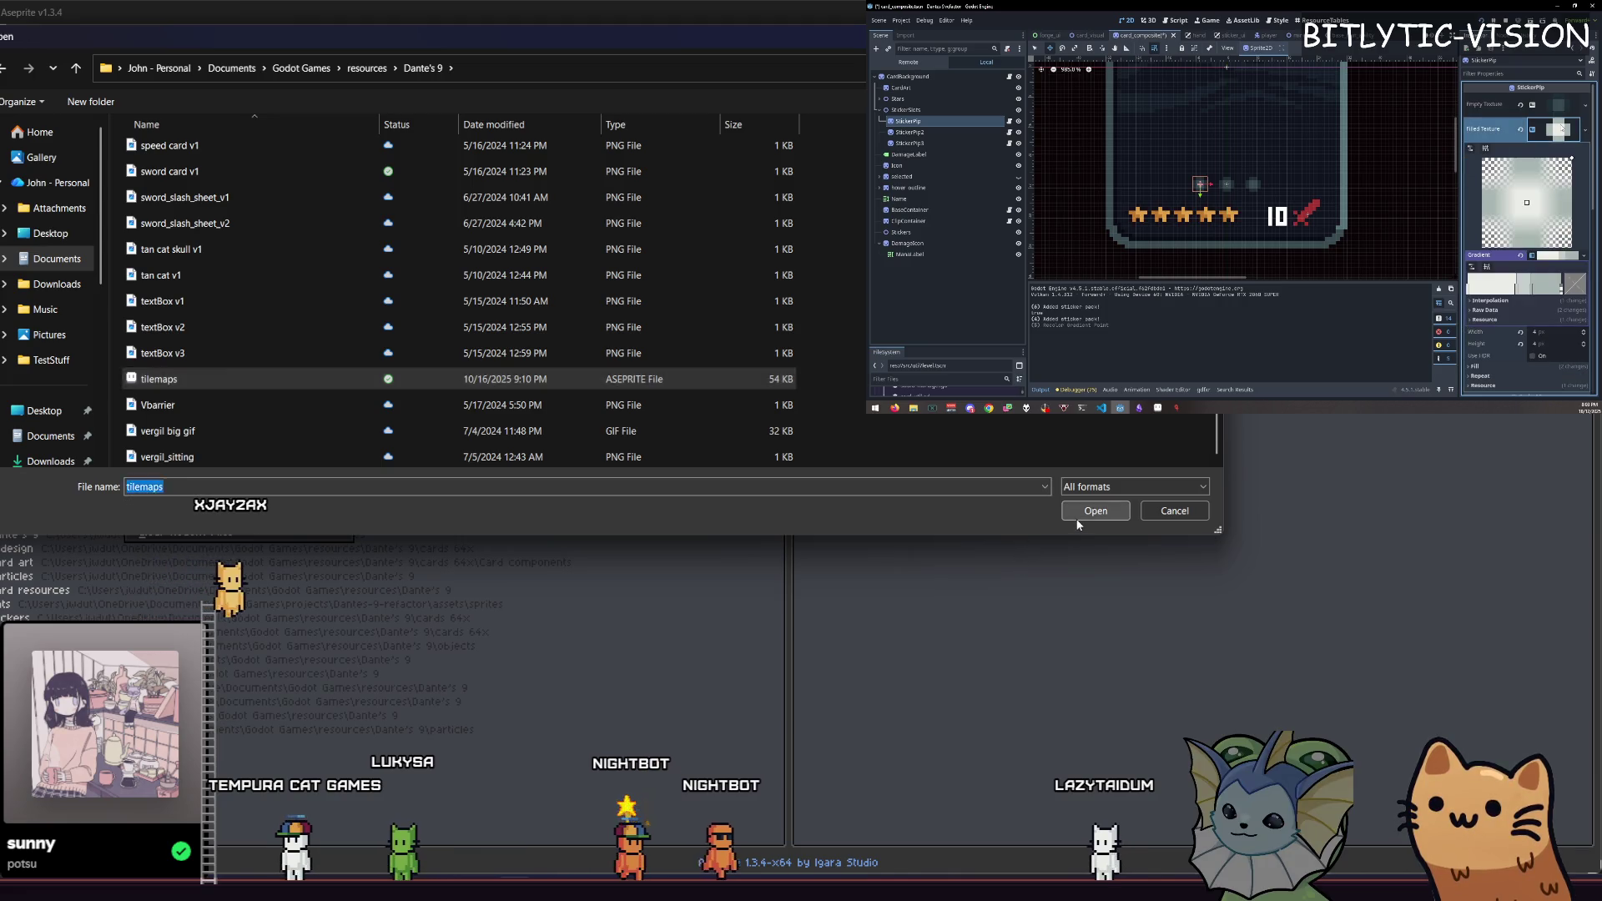
scroll(803, 423, "up", 2)
scroll(773, 418, "down", 1)
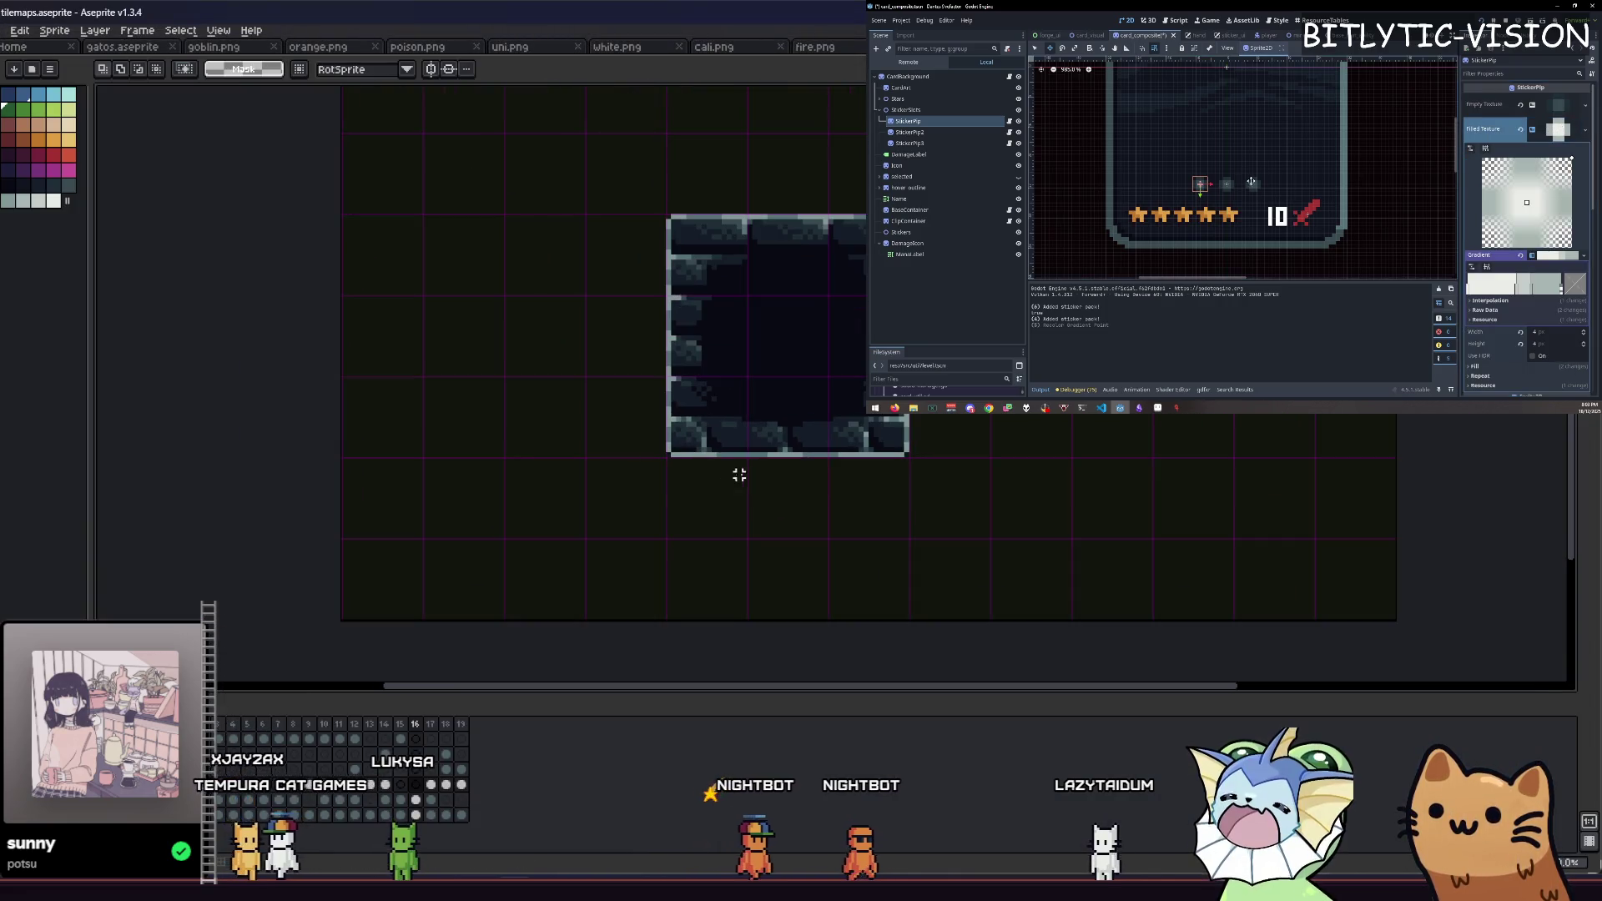
Step: Pan the tile canvas and move the script caret up to line 11
scroll(737, 468, "up", 1)
scroll(544, 510, "down", 1)
left_click_drag(547, 497, 332, 533)
left_click(1246, 203)
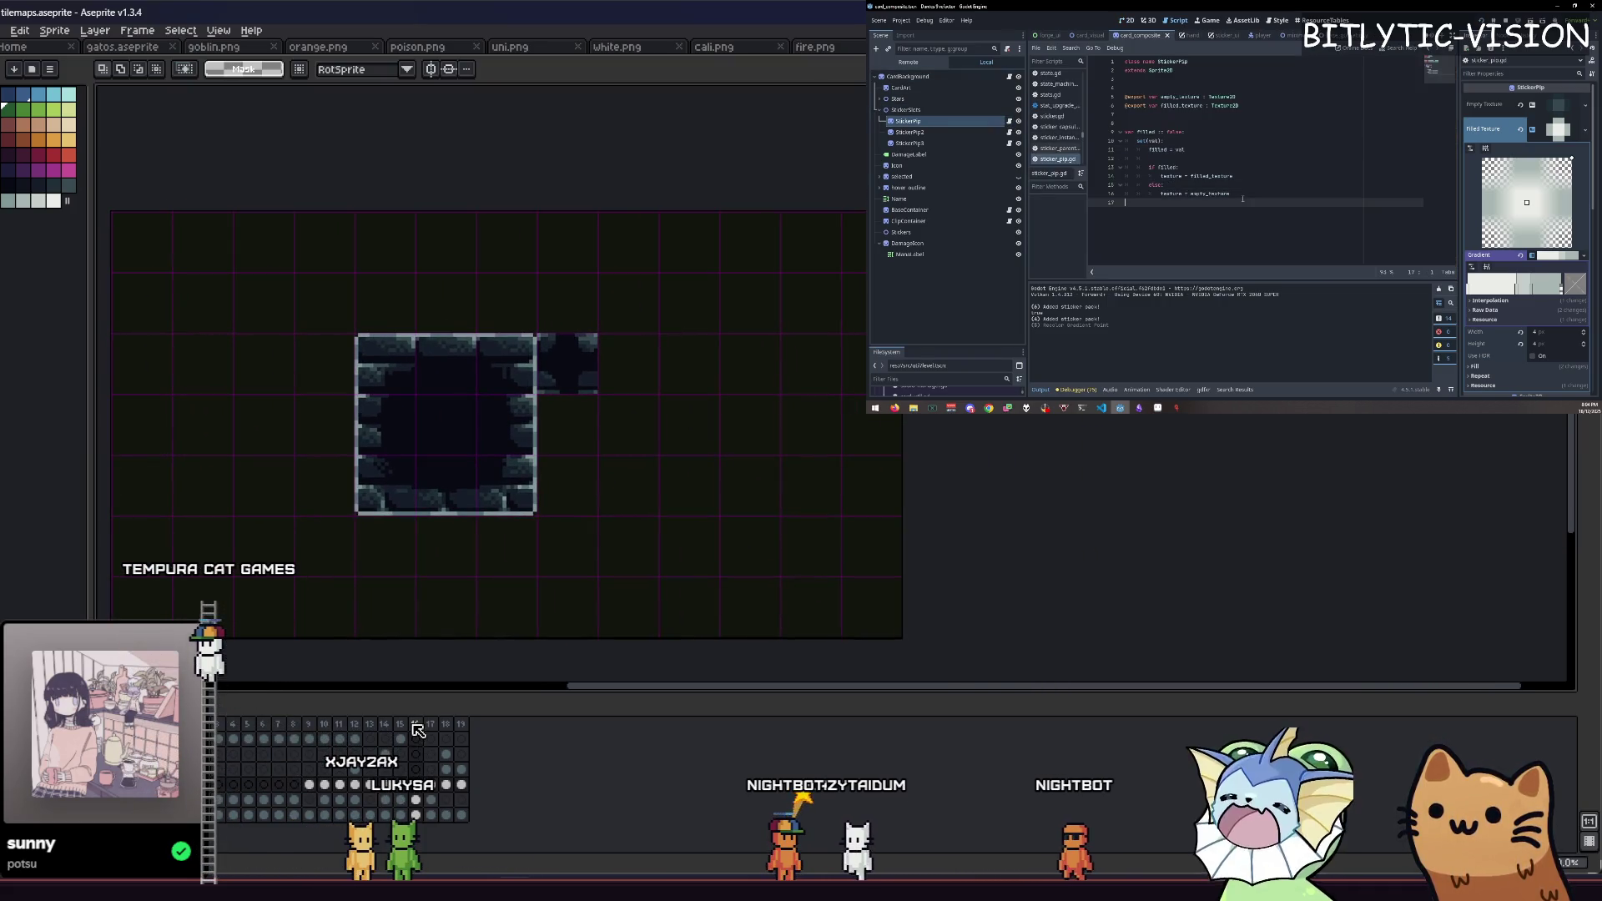
key("Up")
key("Up")
key("Up")
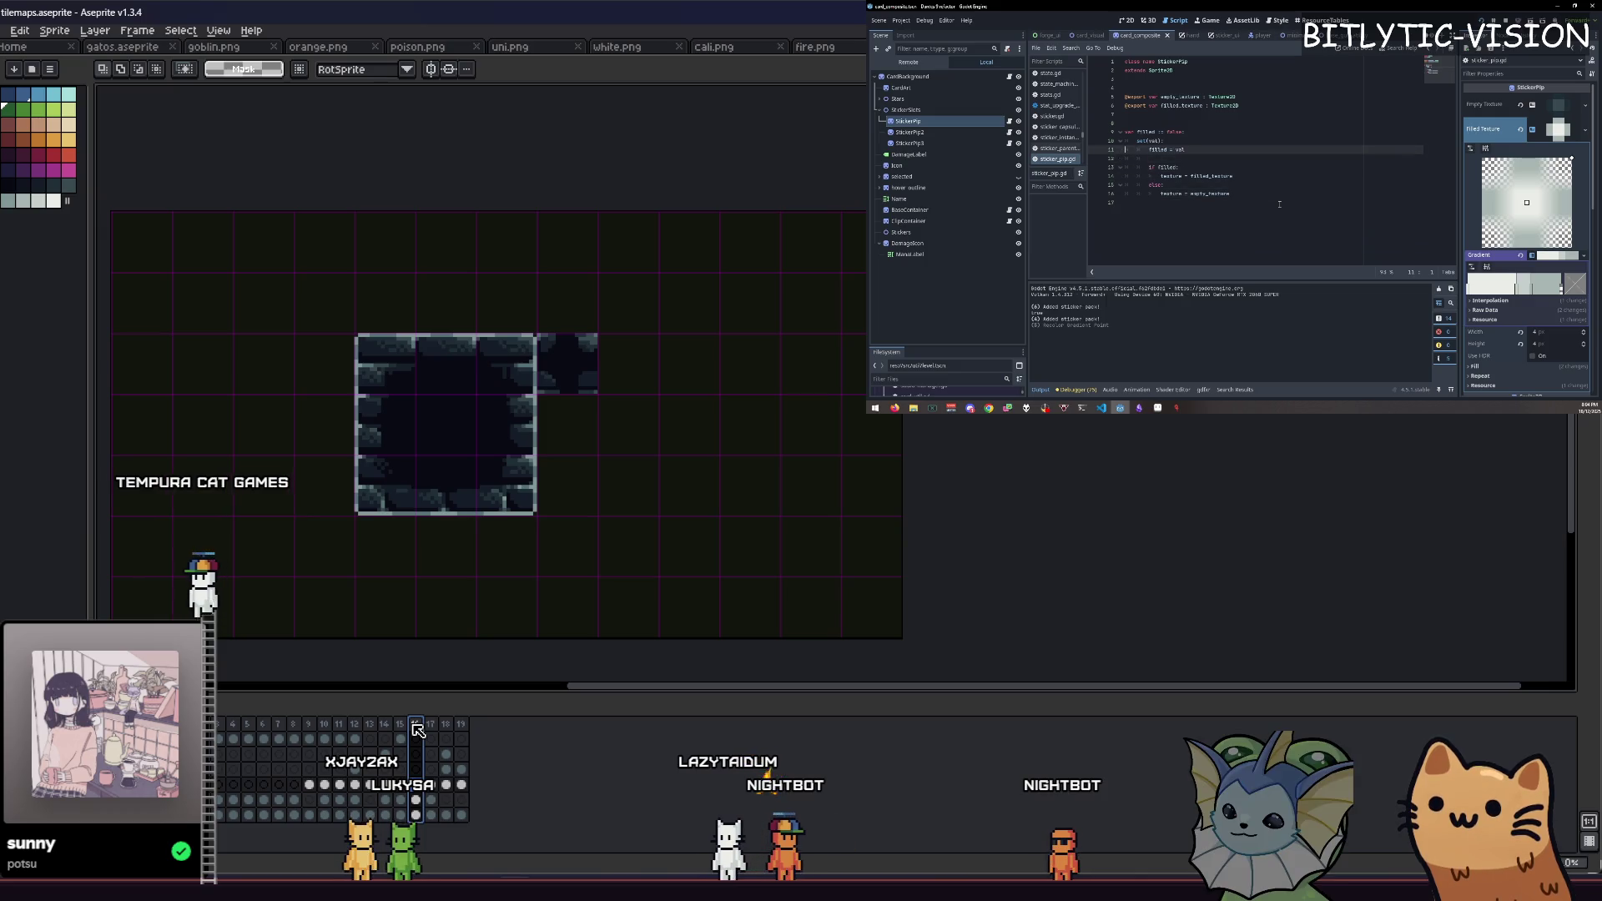
Step: Add a new empty frame 20 after frame 19 in the tilemap
left_click(460, 728)
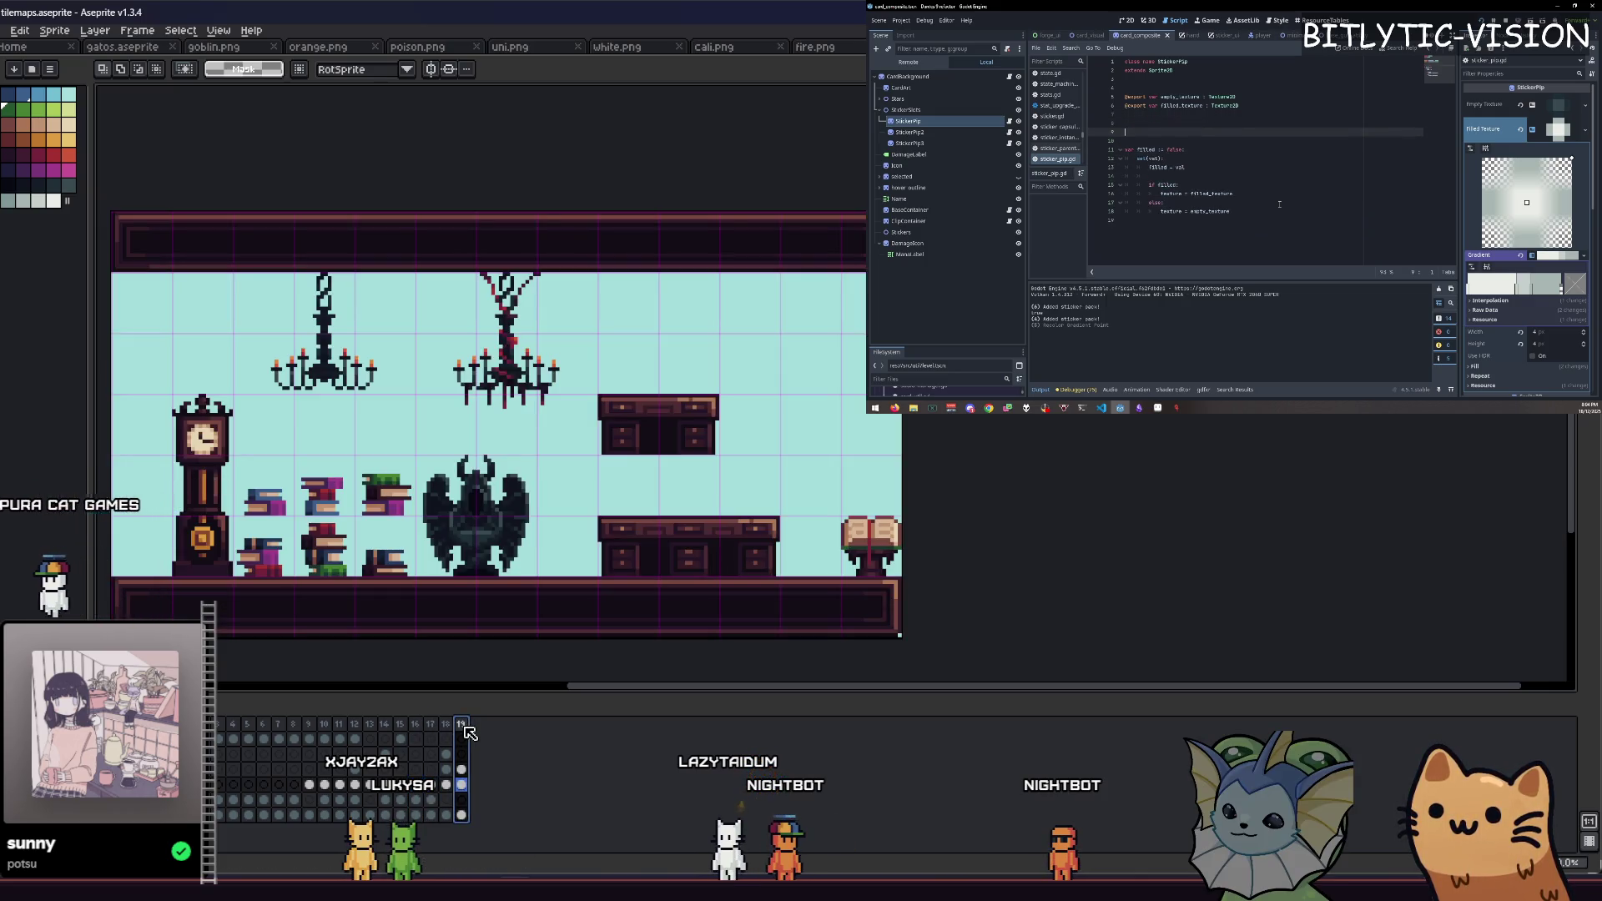
right_click(464, 728)
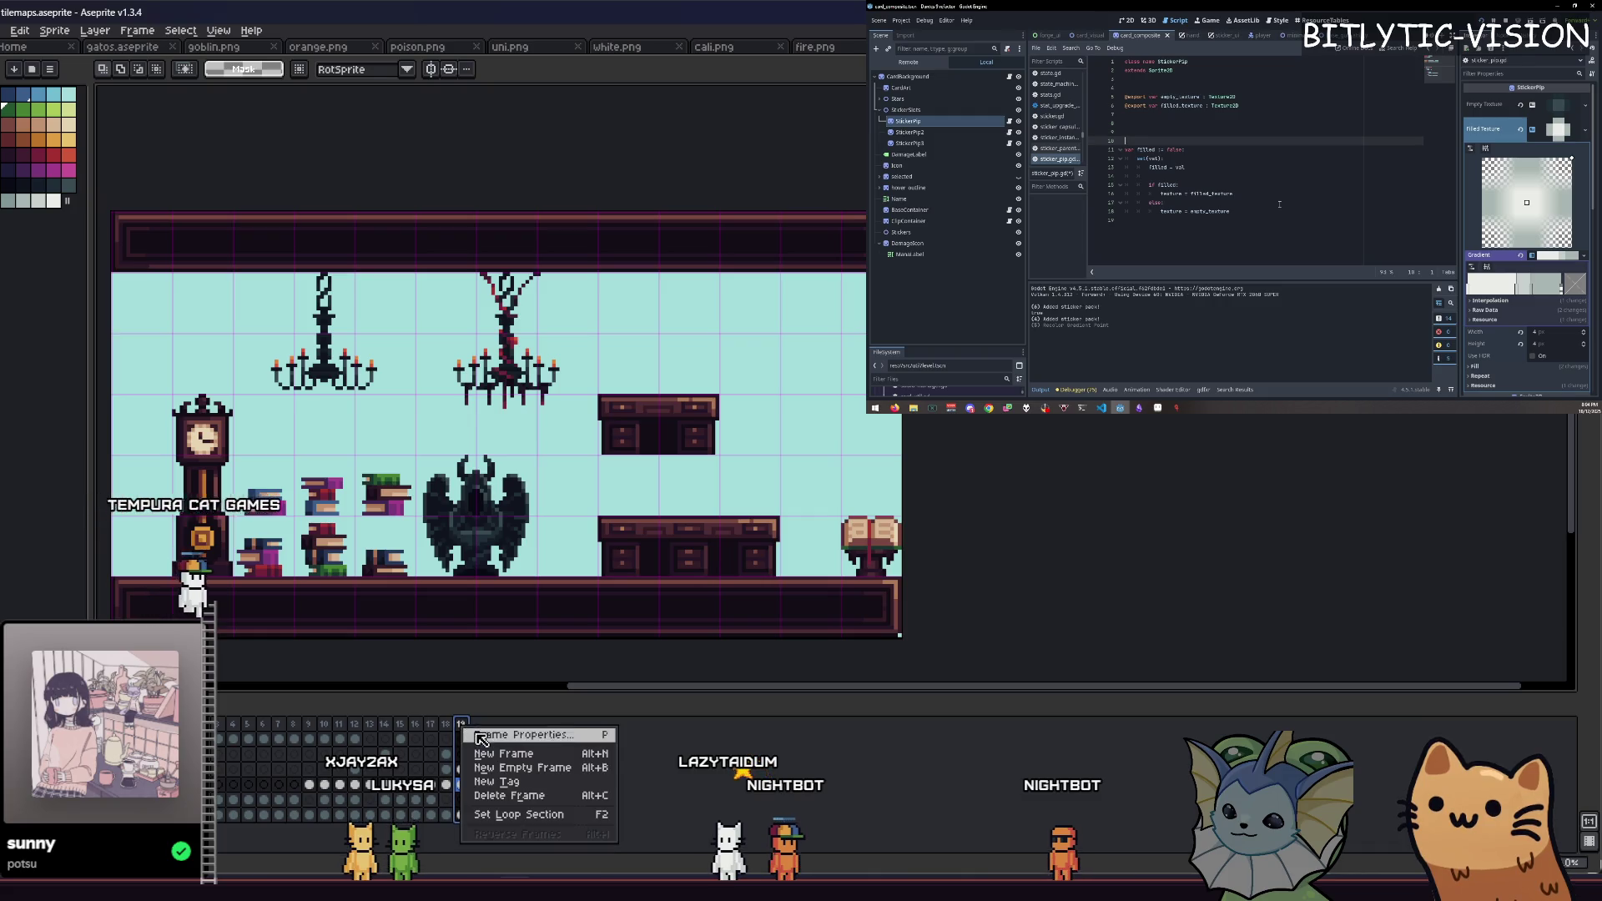
left_click(497, 756)
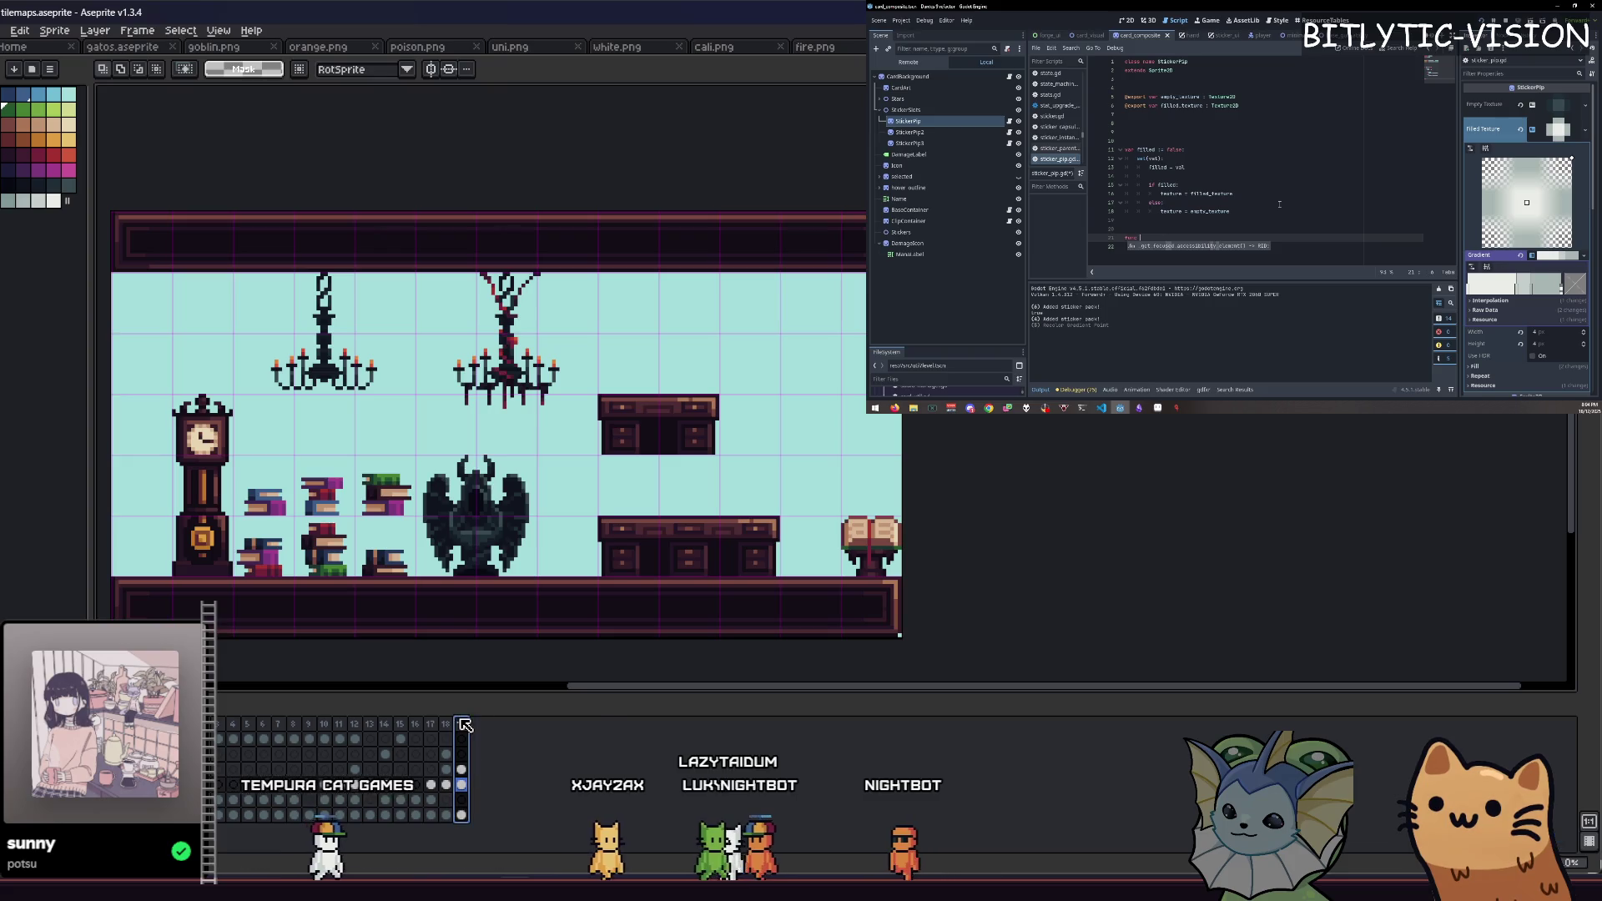
left_click(516, 762)
left_click(461, 739)
left_click(476, 740)
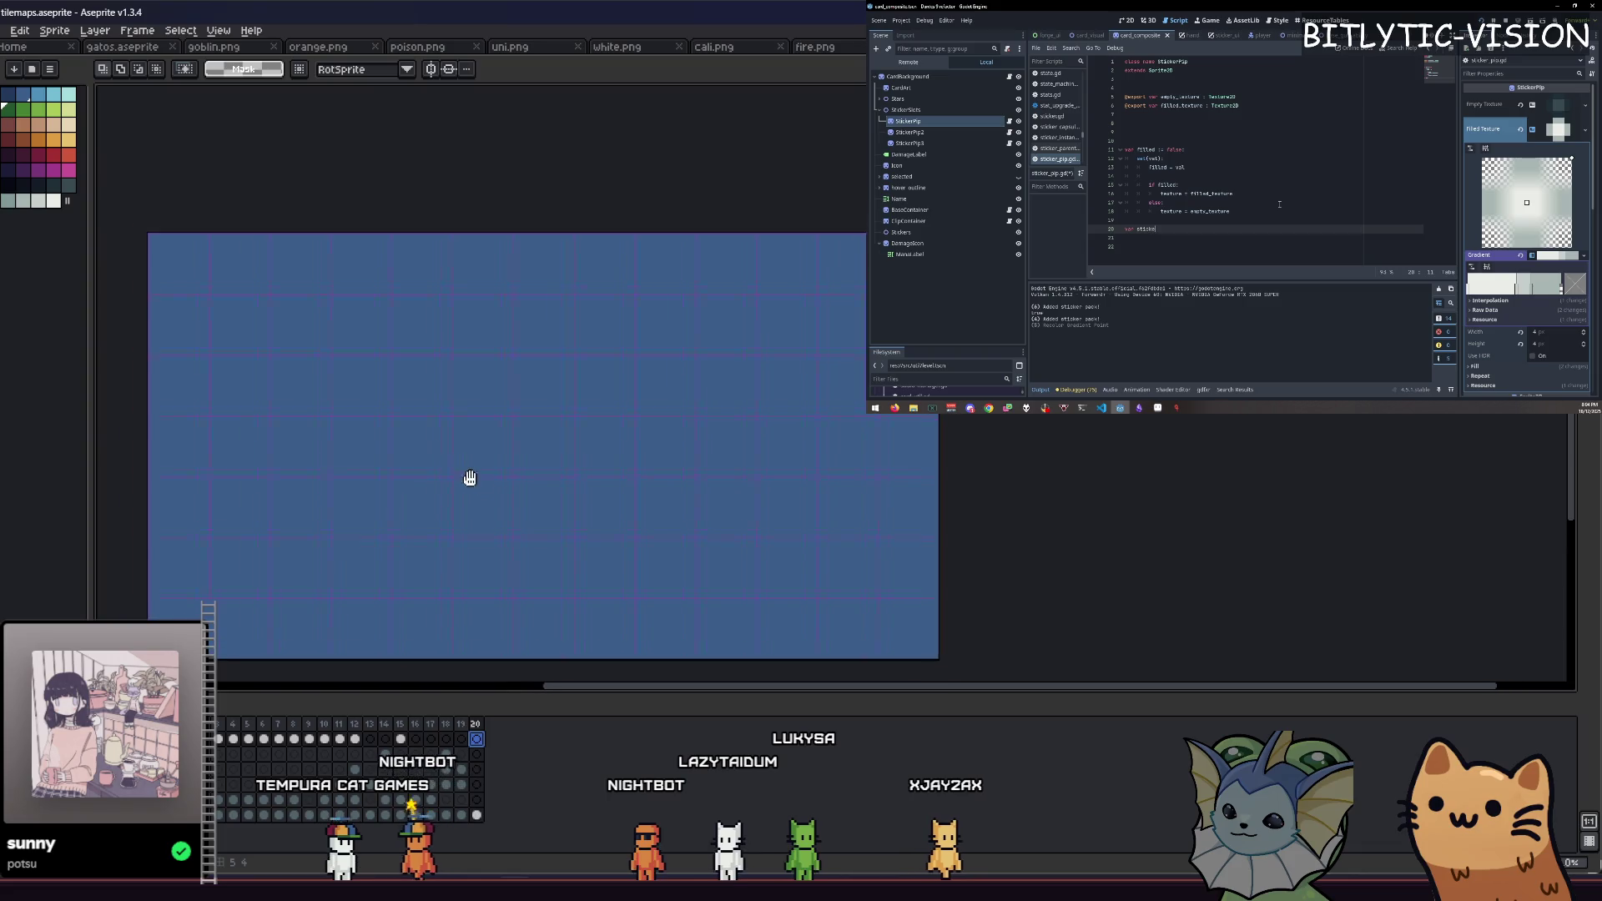
Step: Delete the leftover blank lines after line 20 of the script
scroll(227, 296, "up", 1)
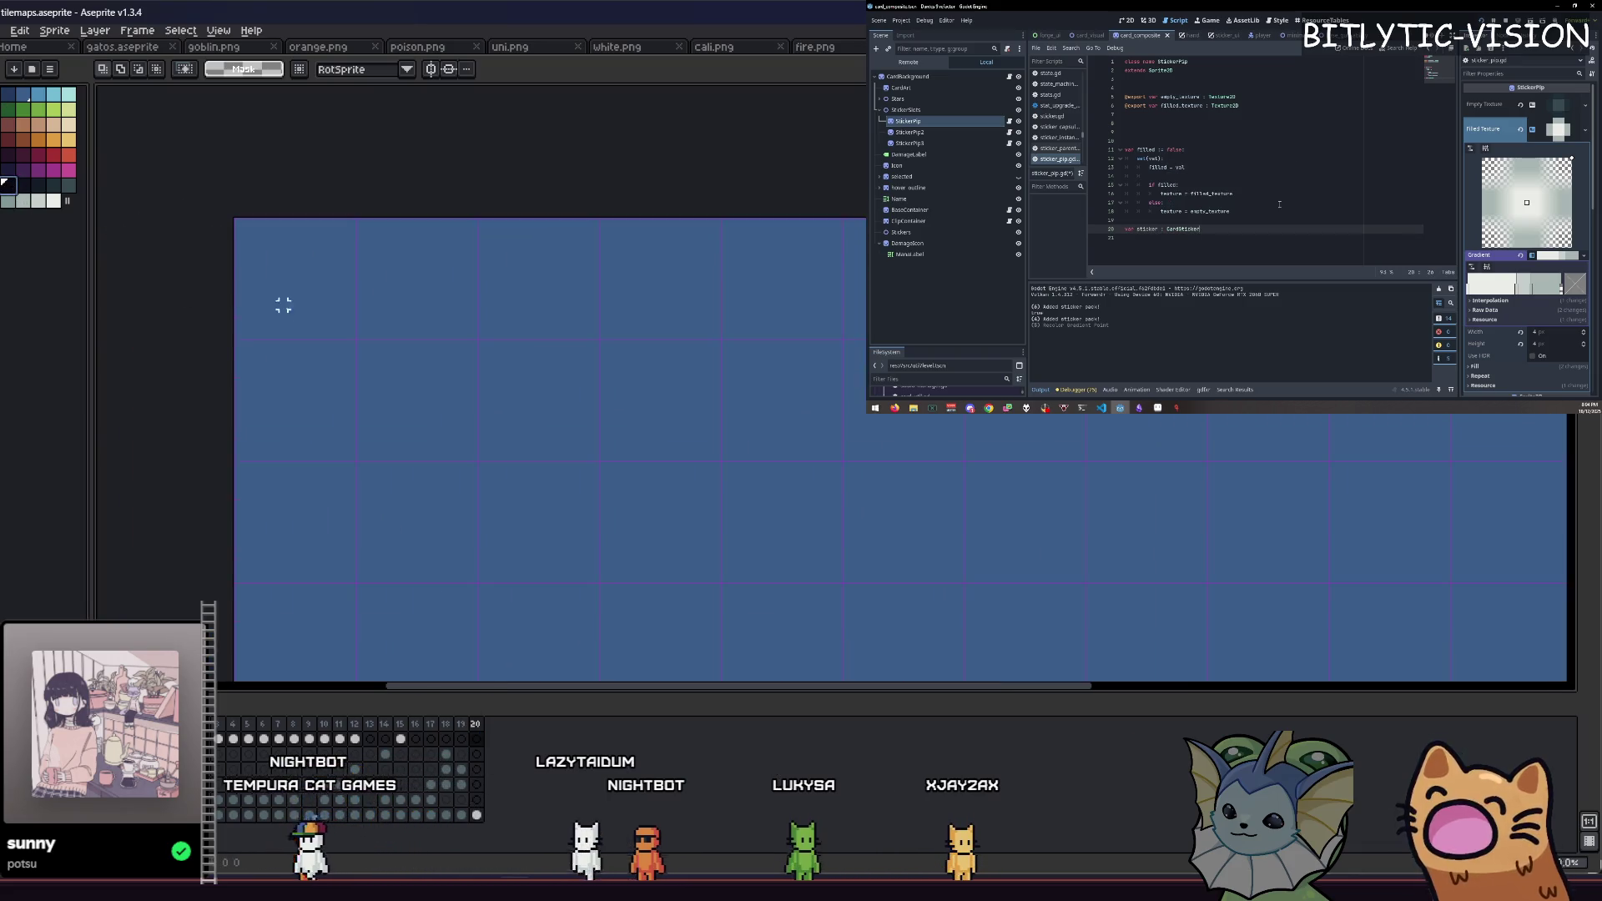
scroll(354, 290, "down", 1)
type("b")
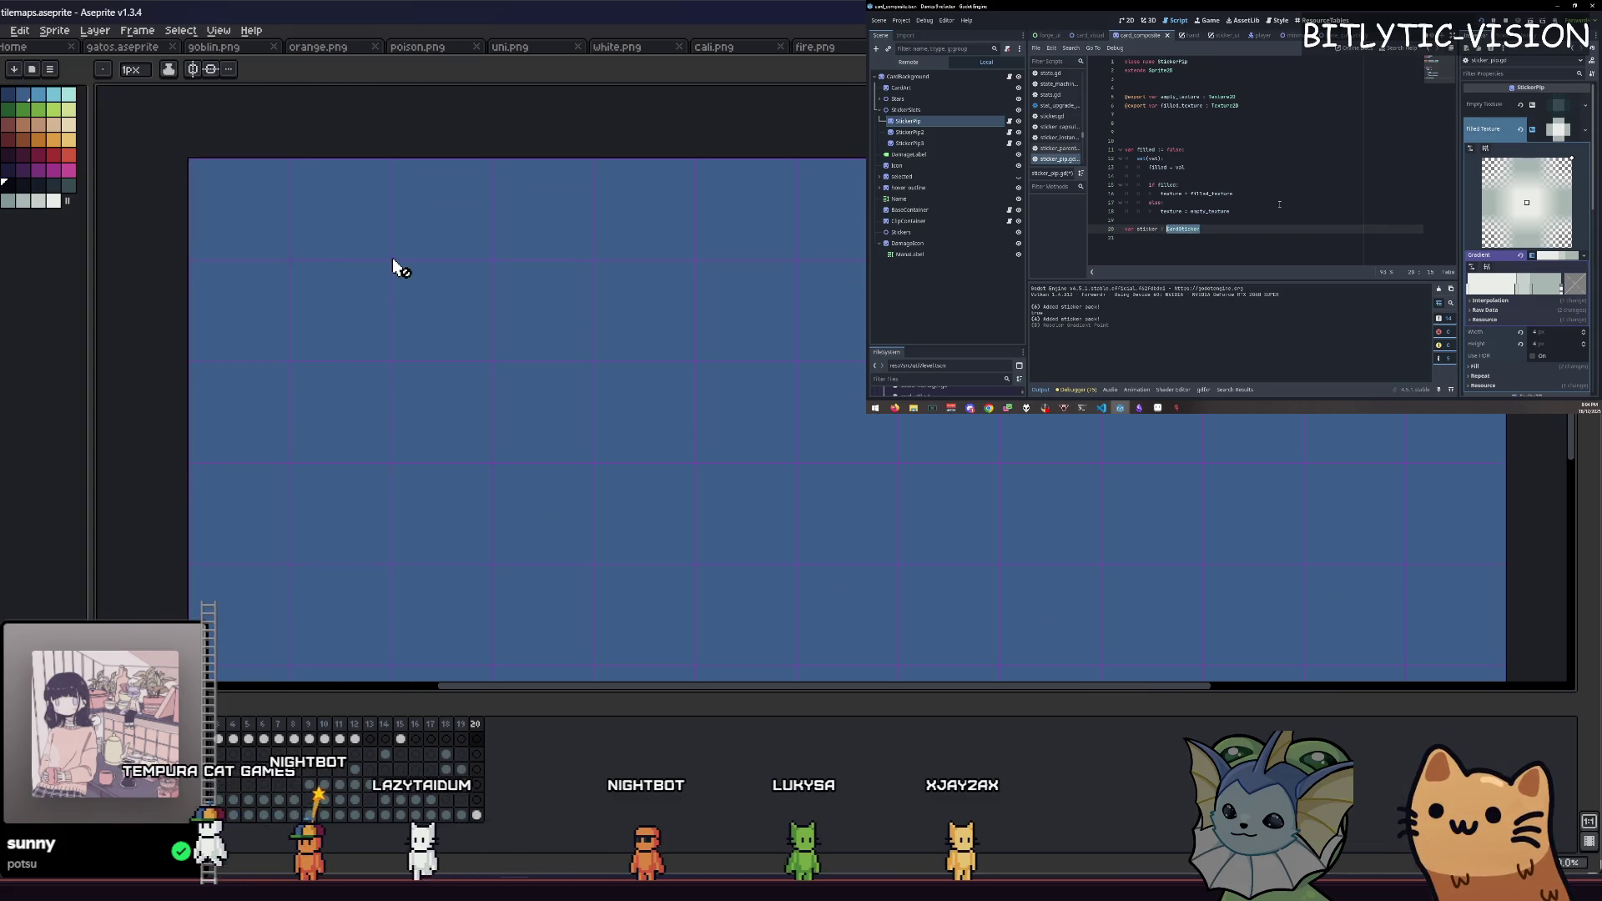
type("er")
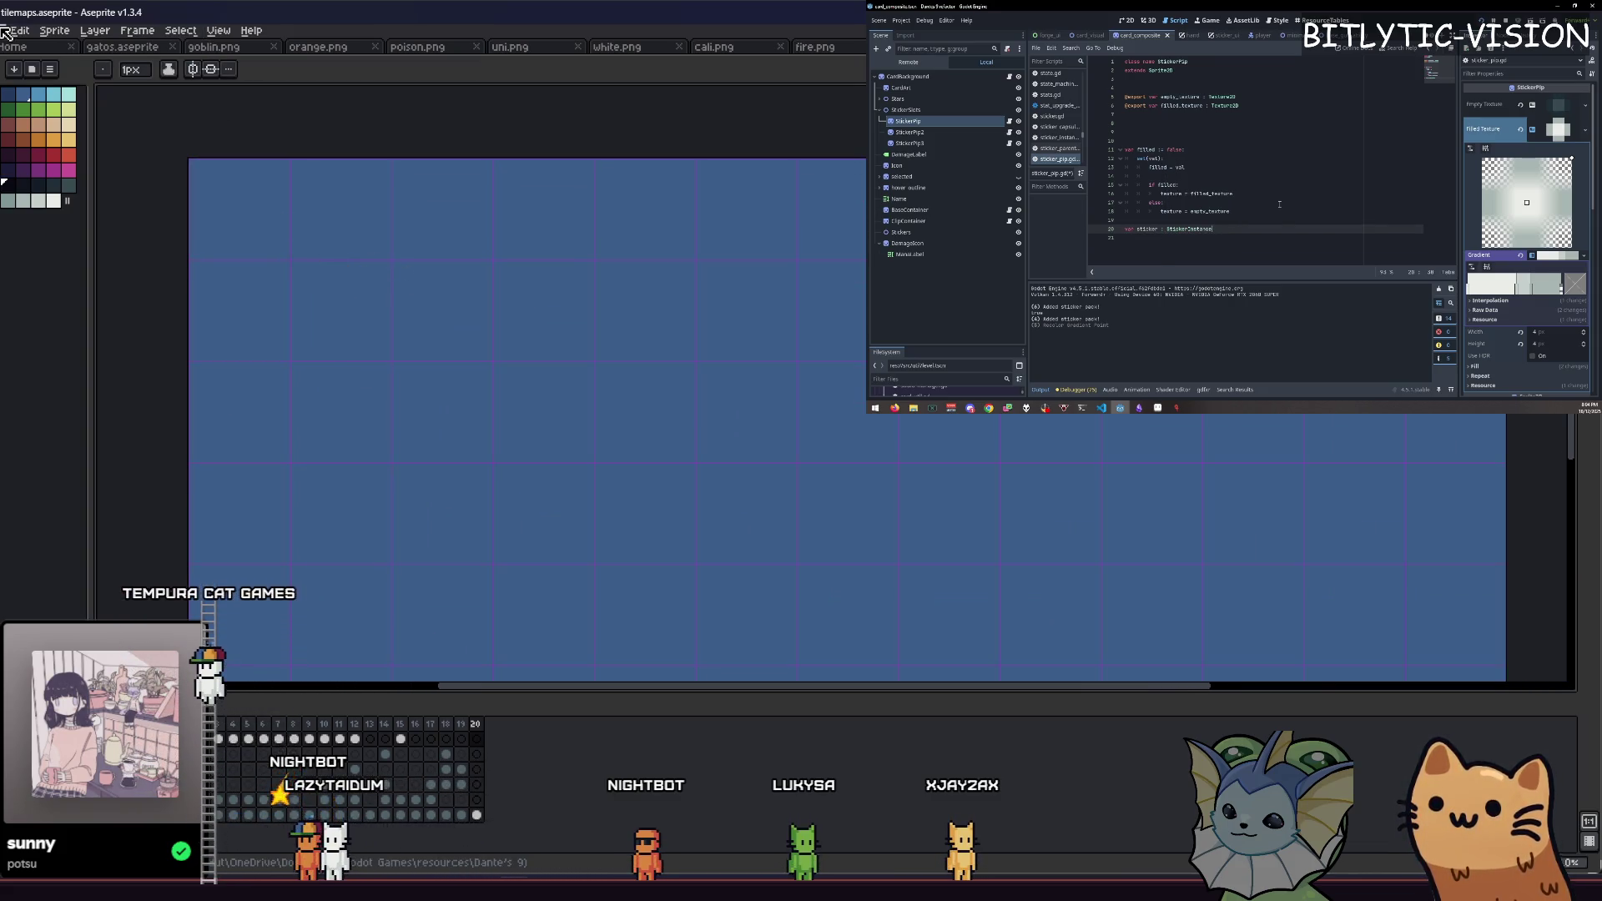
key("BackSpace")
key("BackSpace")
key("BackSpace")
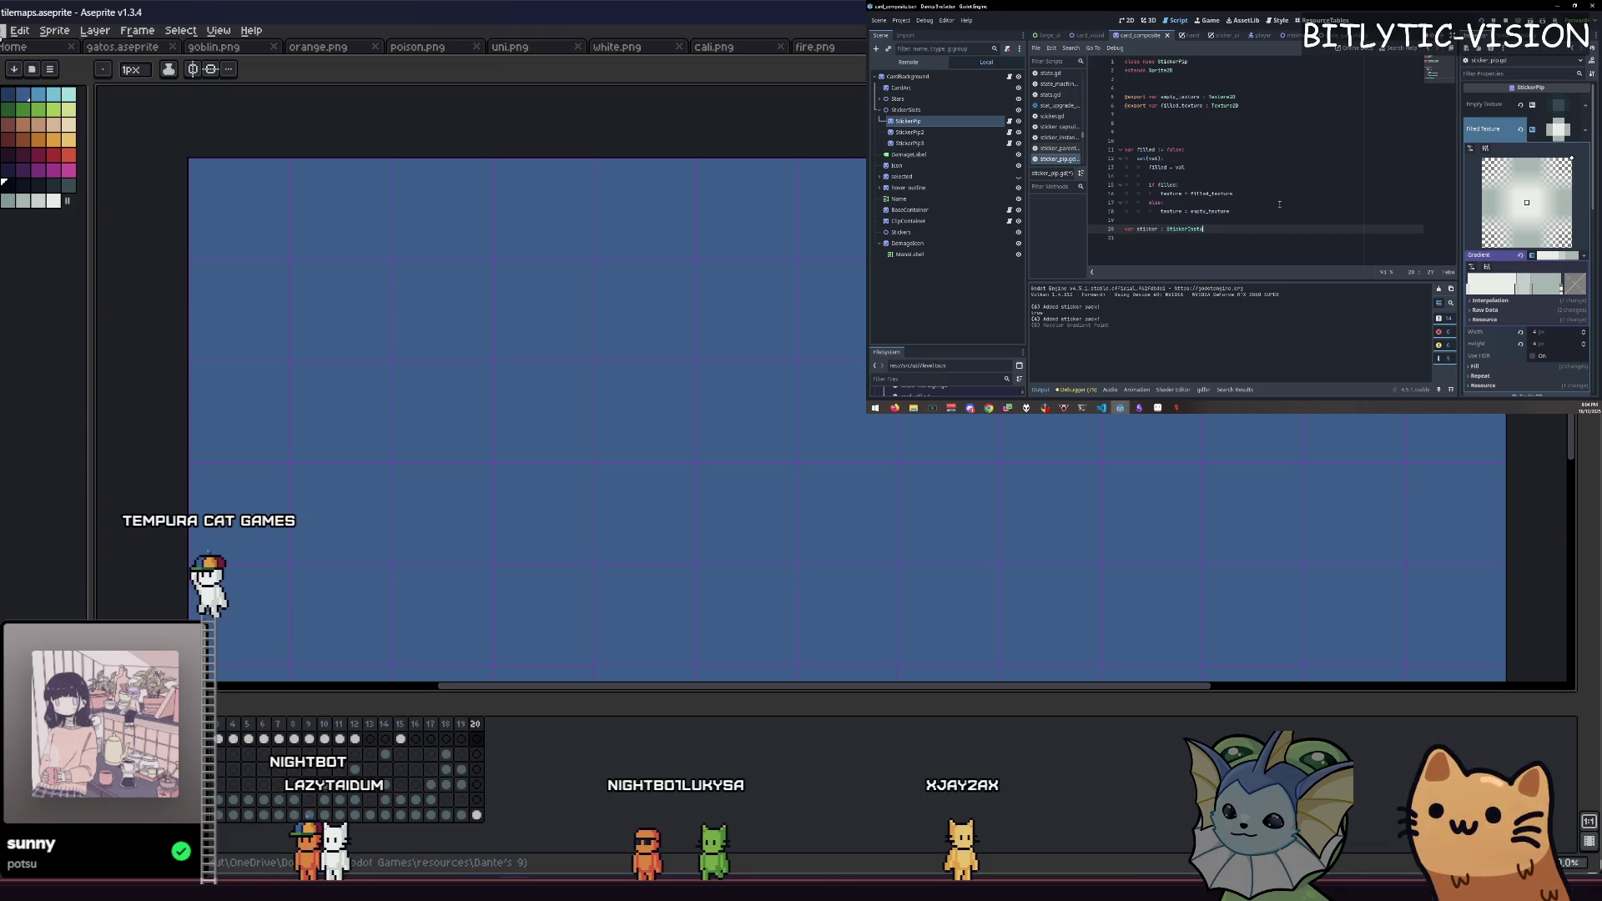
key("Up")
key("Up")
key("Up")
key("BackSpace")
key("BackSpace")
key("alt+shift+o")
Step: Open card_visual.gd from the quick-open results and save
type("card_visual")
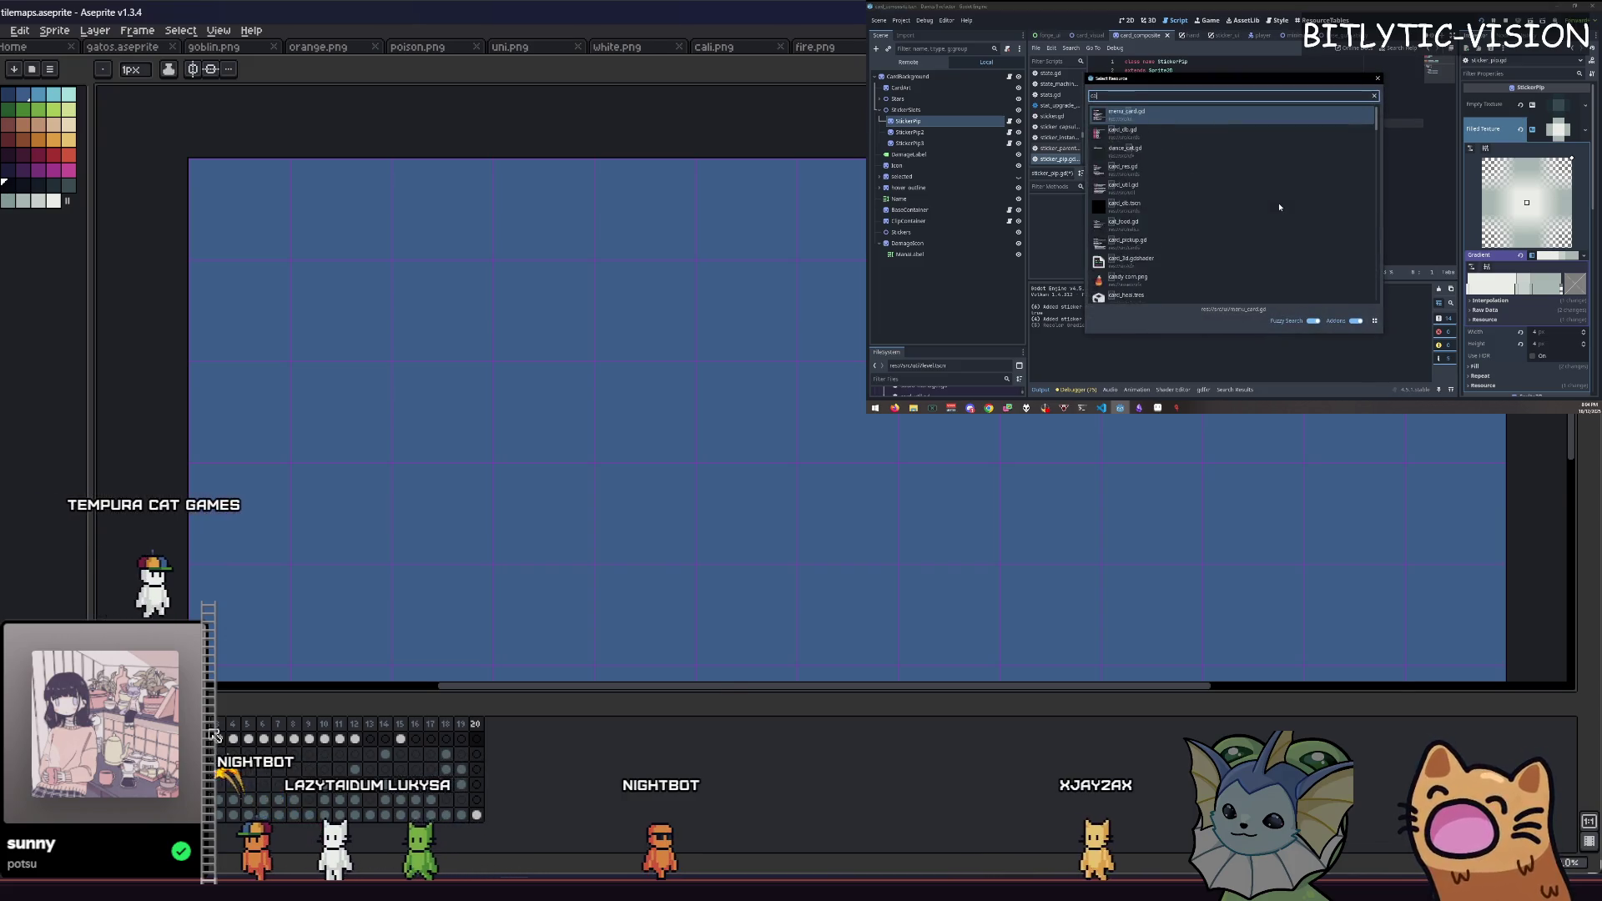
key("Return")
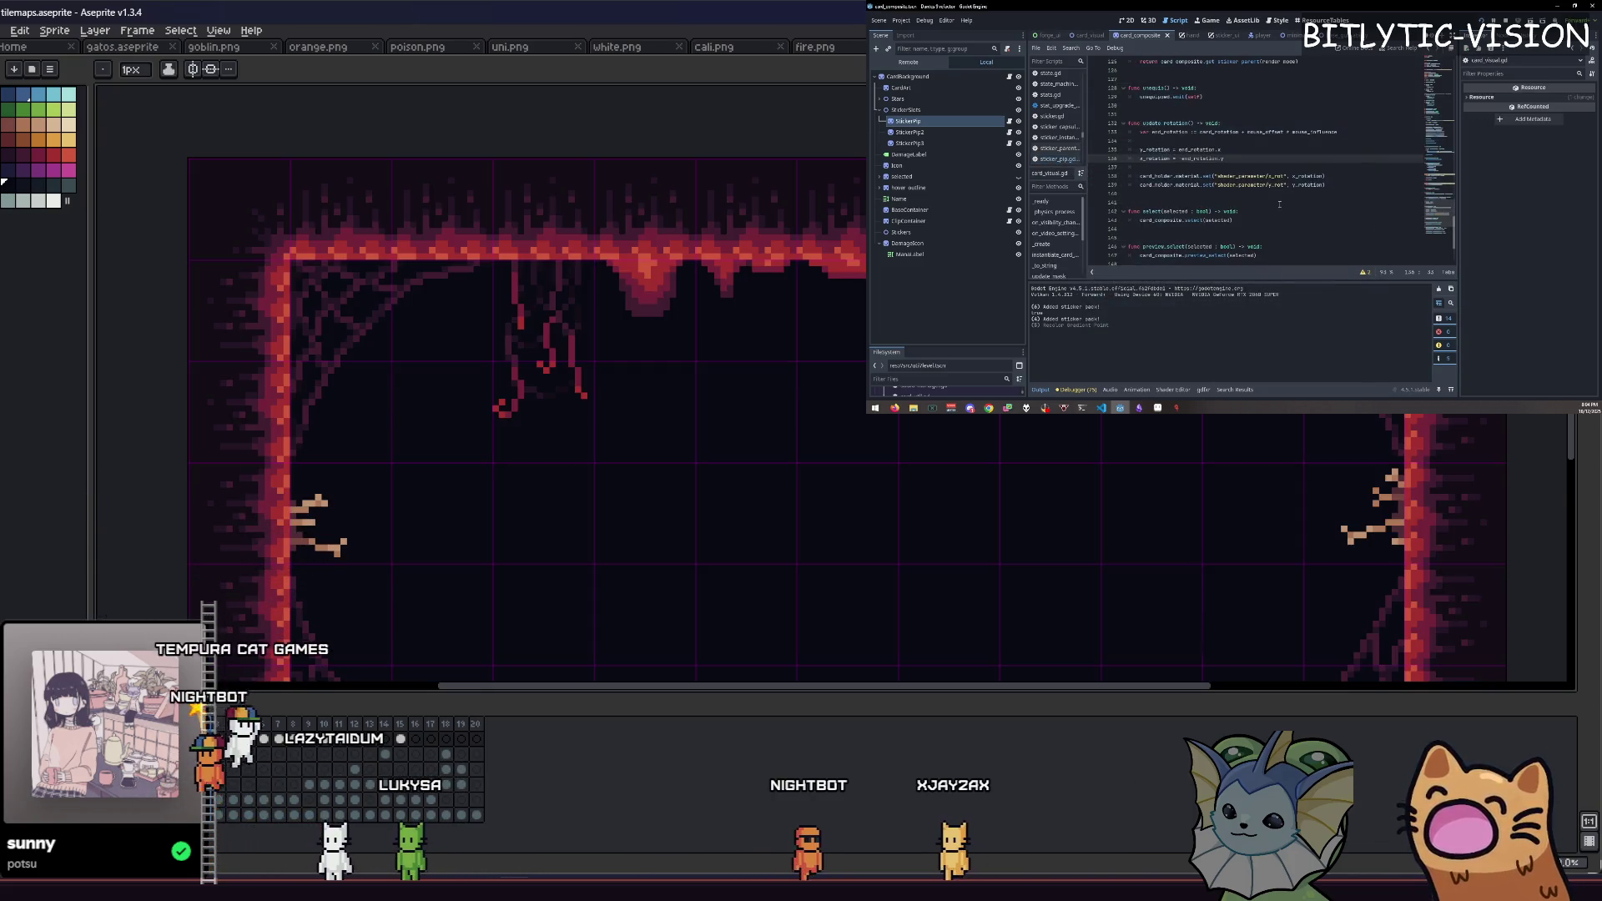
key("ctrl+s")
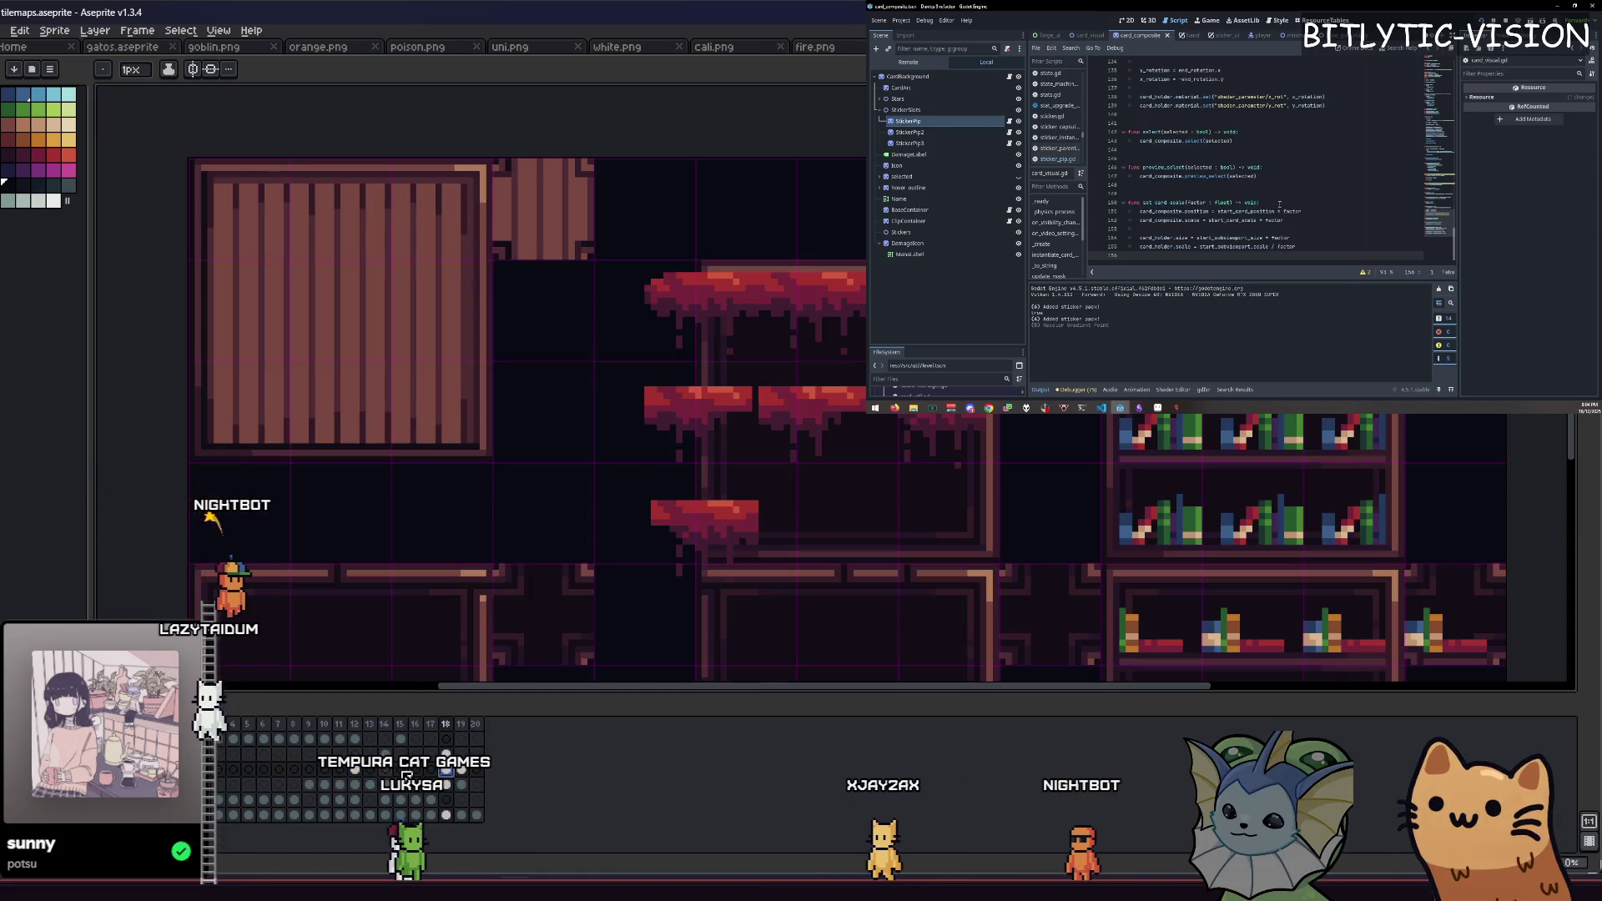
left_click(234, 799)
Step: Search the script for 'sk' and return to the empty frame 20 in Aseprite
key("ctrl+f")
type("sk")
left_click(462, 801)
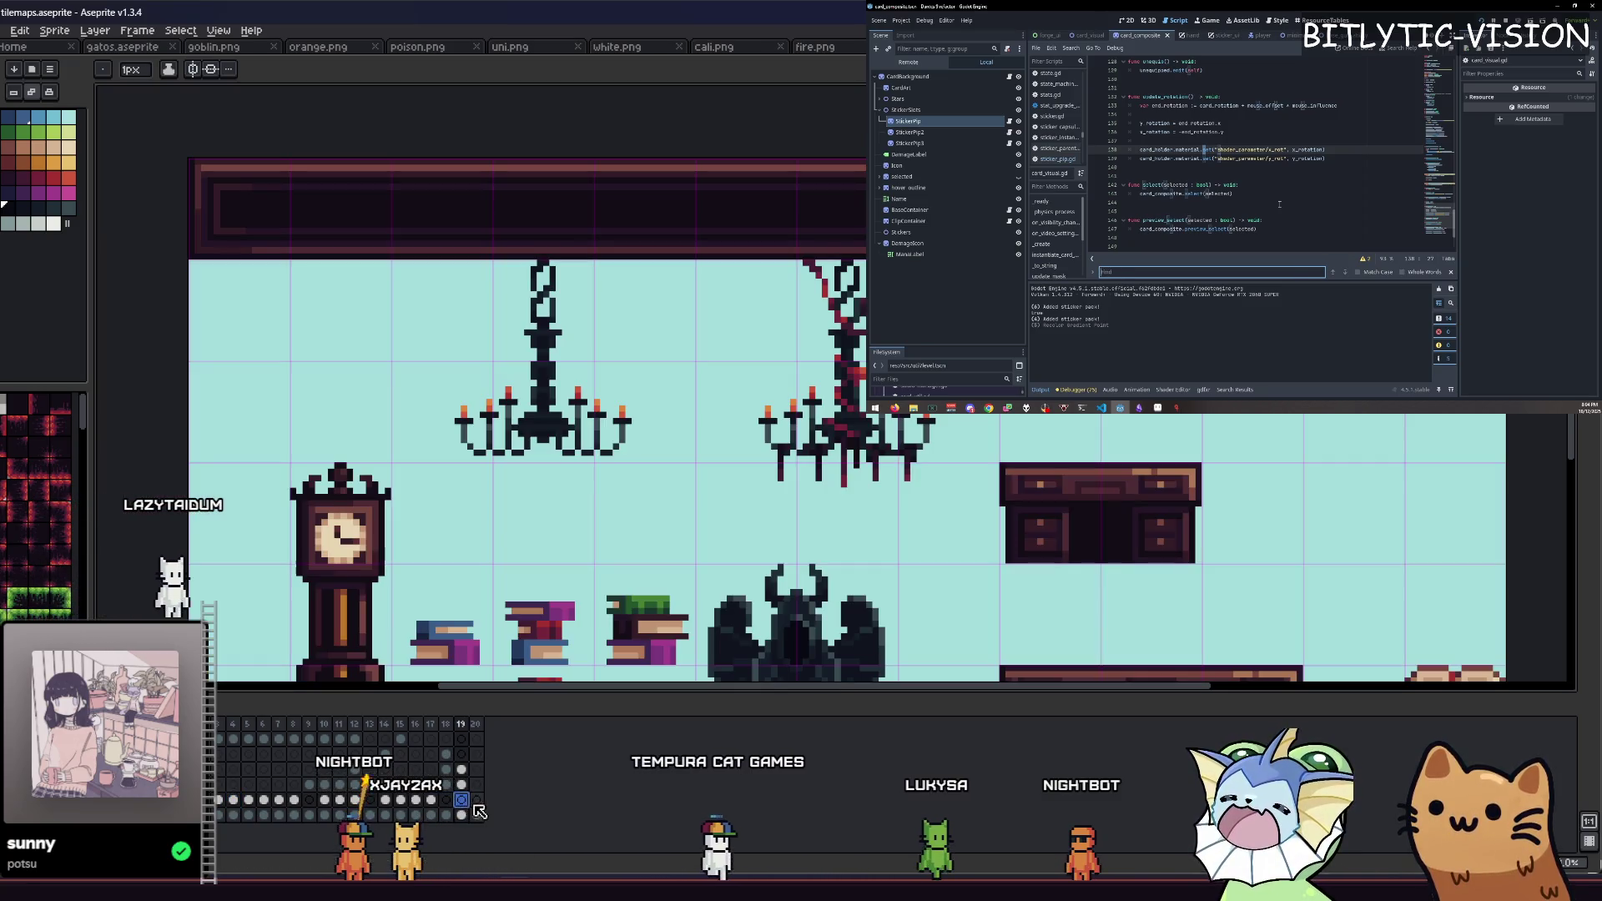
left_click(476, 801)
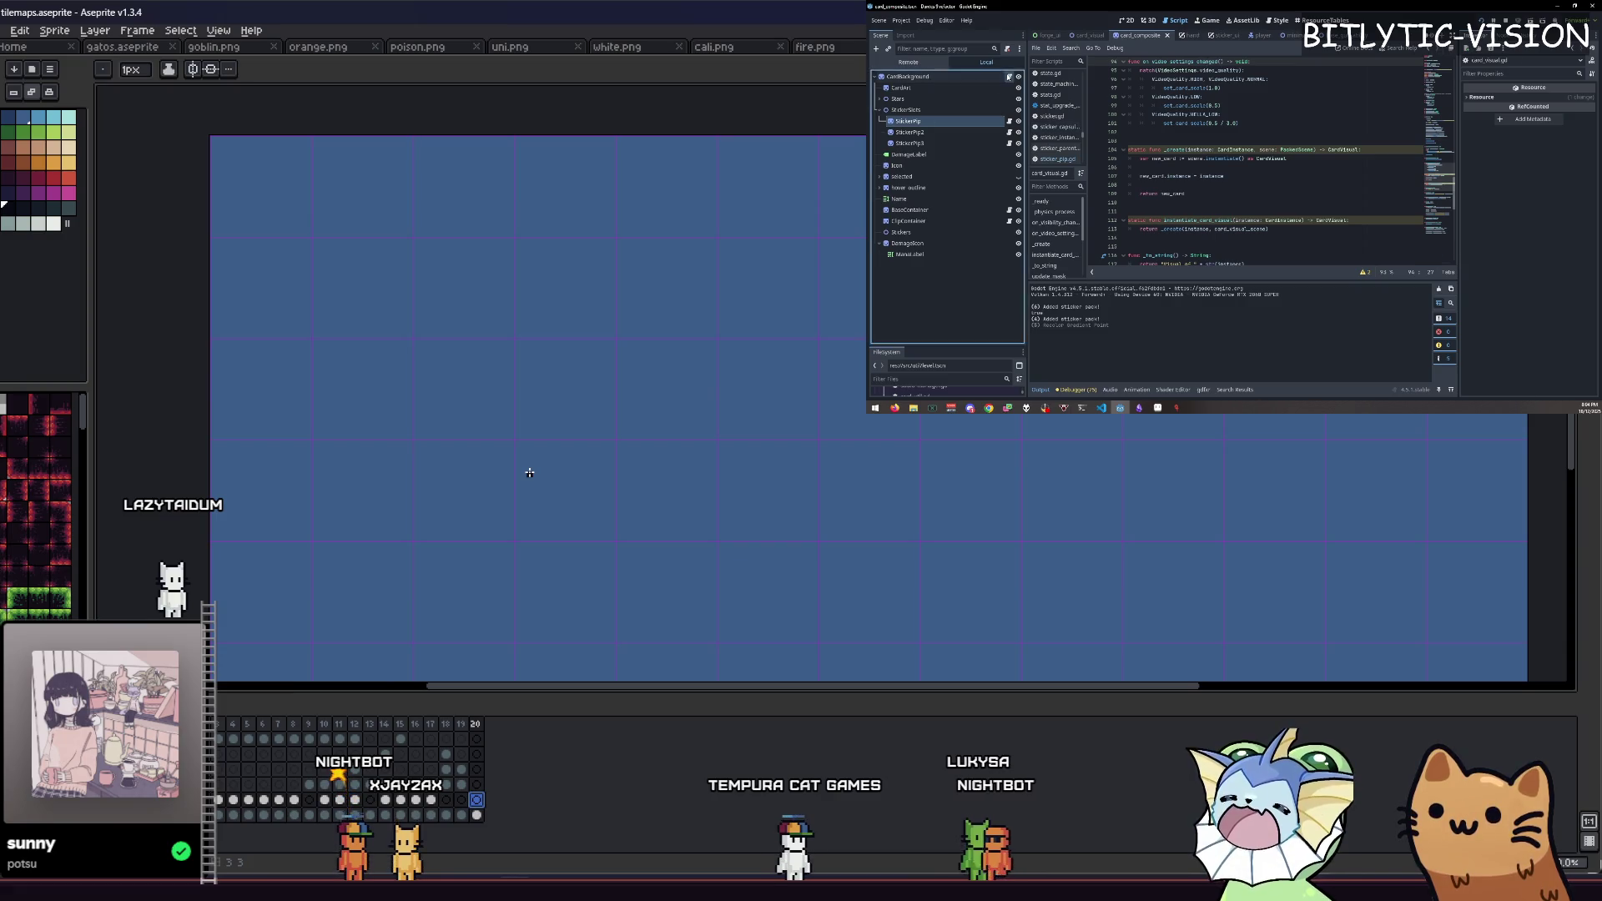
Step: Switch to card_composite.gd and draw a dark rectangle outline on frame 20
left_click(1286, 157)
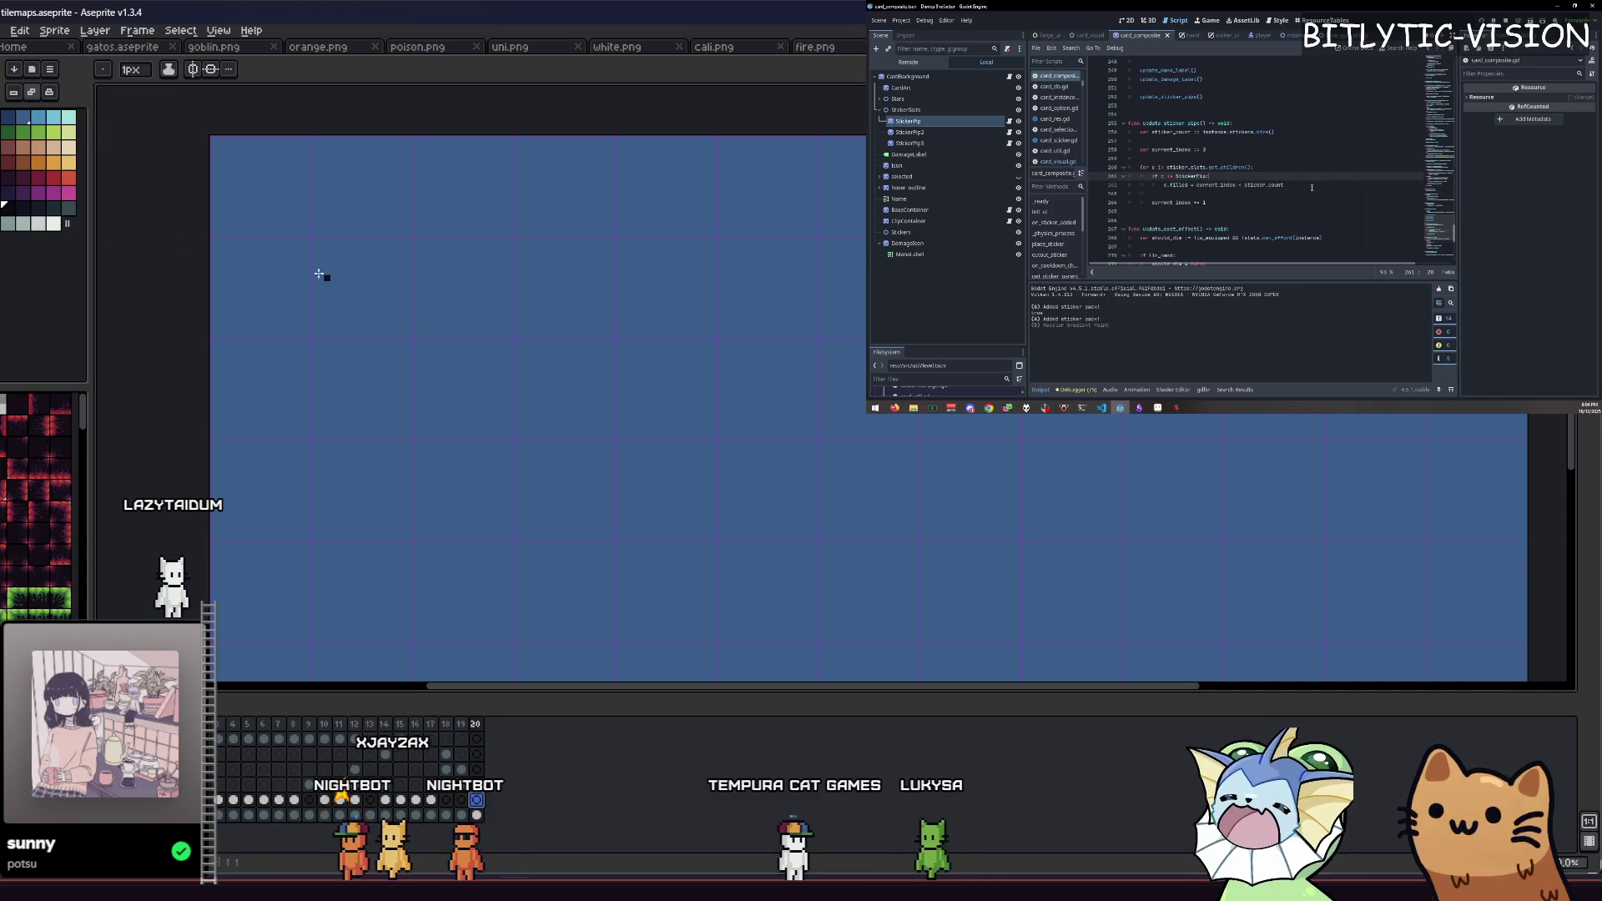
mouse_move(415, 240)
left_mouse_down()
mouse_move(415, 536)
mouse_move(604, 540)
left_mouse_up()
mouse_move(713, 536)
left_mouse_down()
mouse_move(715, 241)
mouse_move(450, 238)
left_mouse_up()
Step: Fill the rectangle's interior with the dark colour using the Paint Bucket
key("g")
left_click(447, 297)
key("ctrl+z")
left_click(448, 338)
key("b")
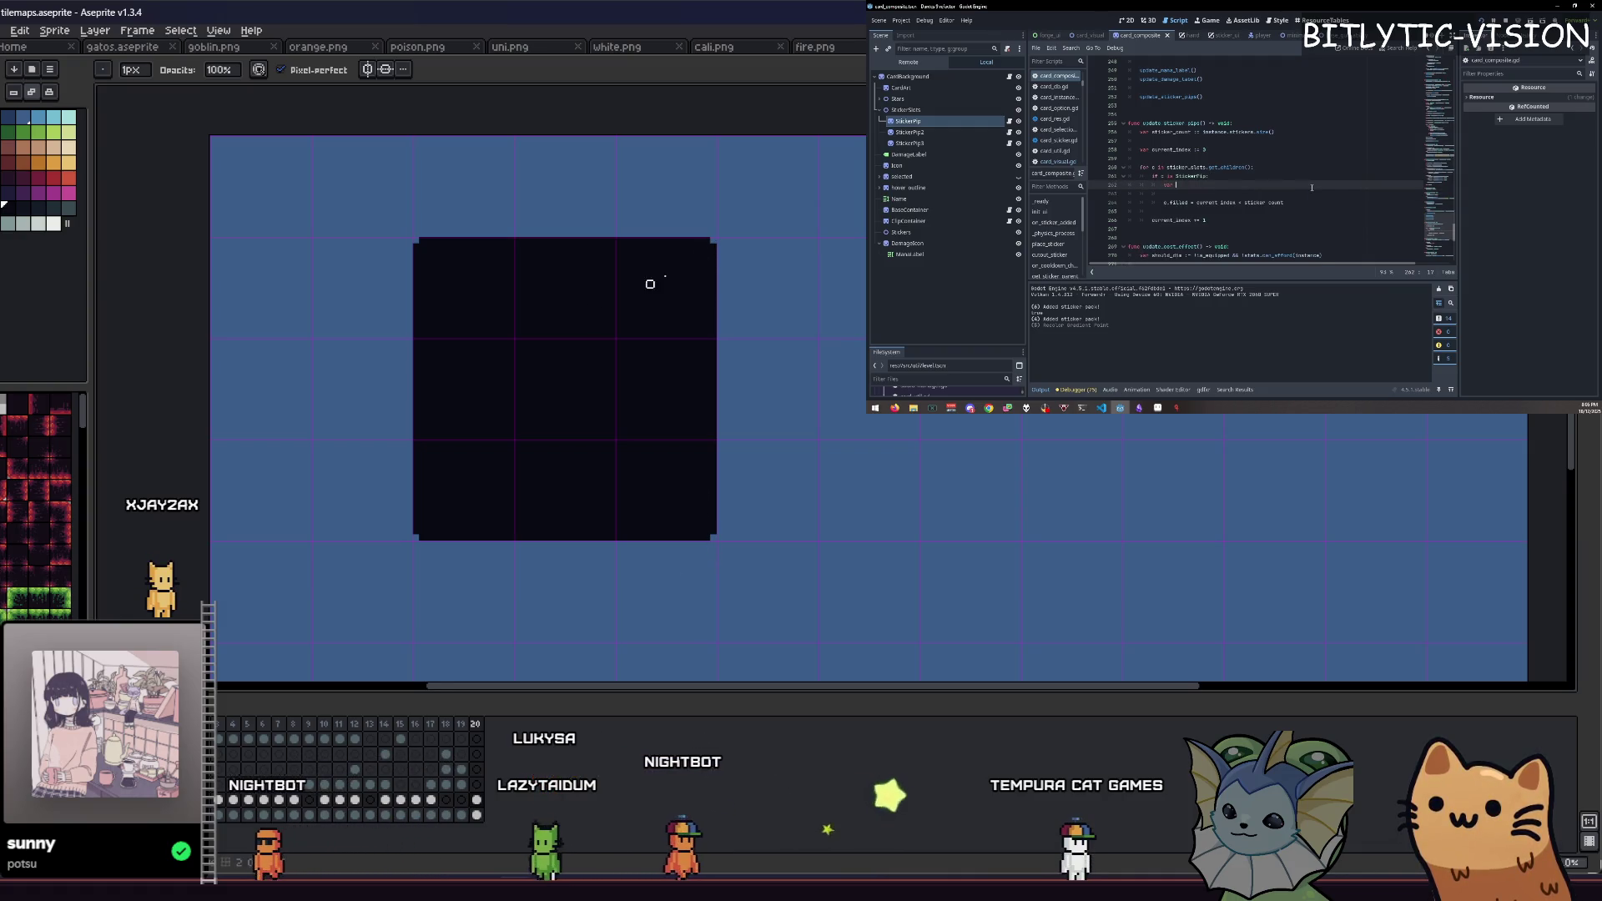
scroll(319, 281, "up", 1)
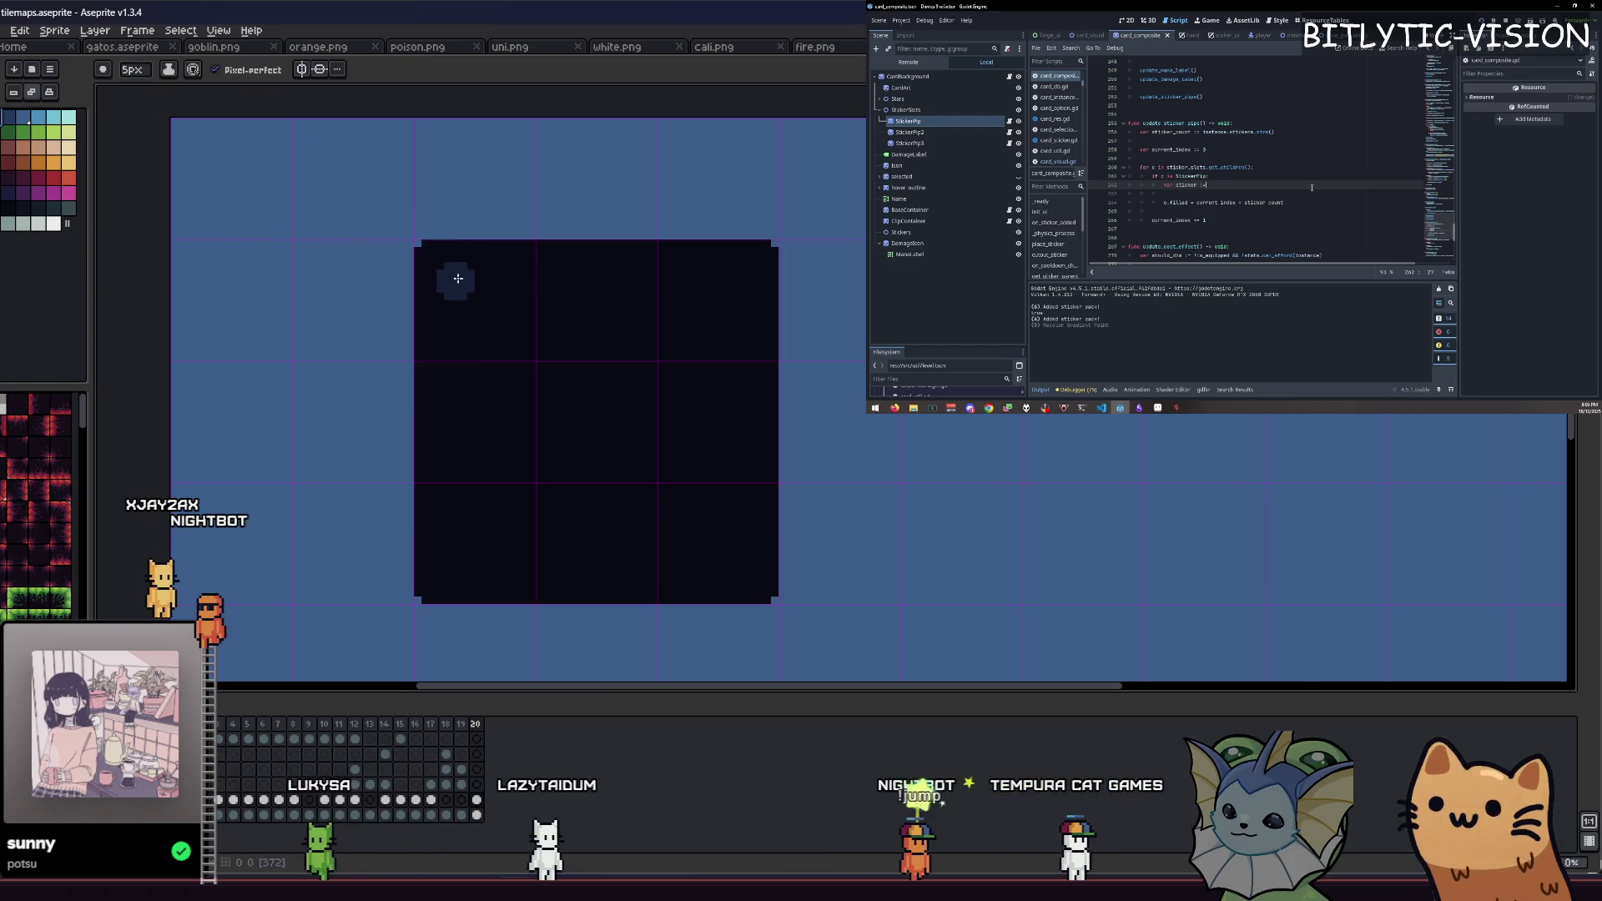
scroll(458, 278, "up", 4)
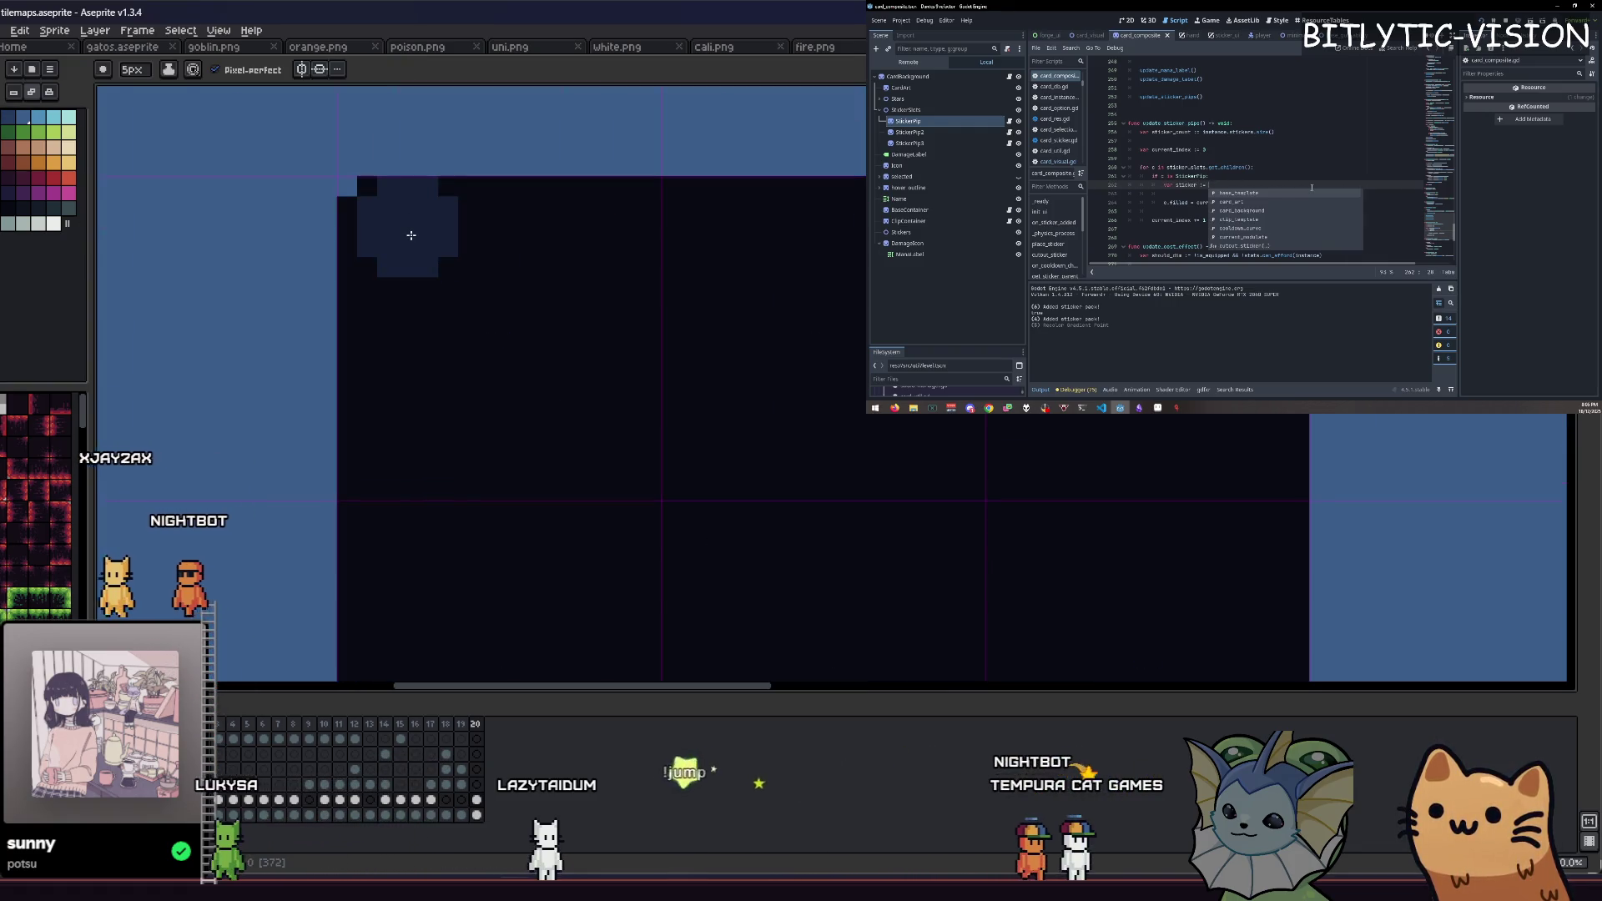
left_click(411, 246)
key("minus")
key("minus")
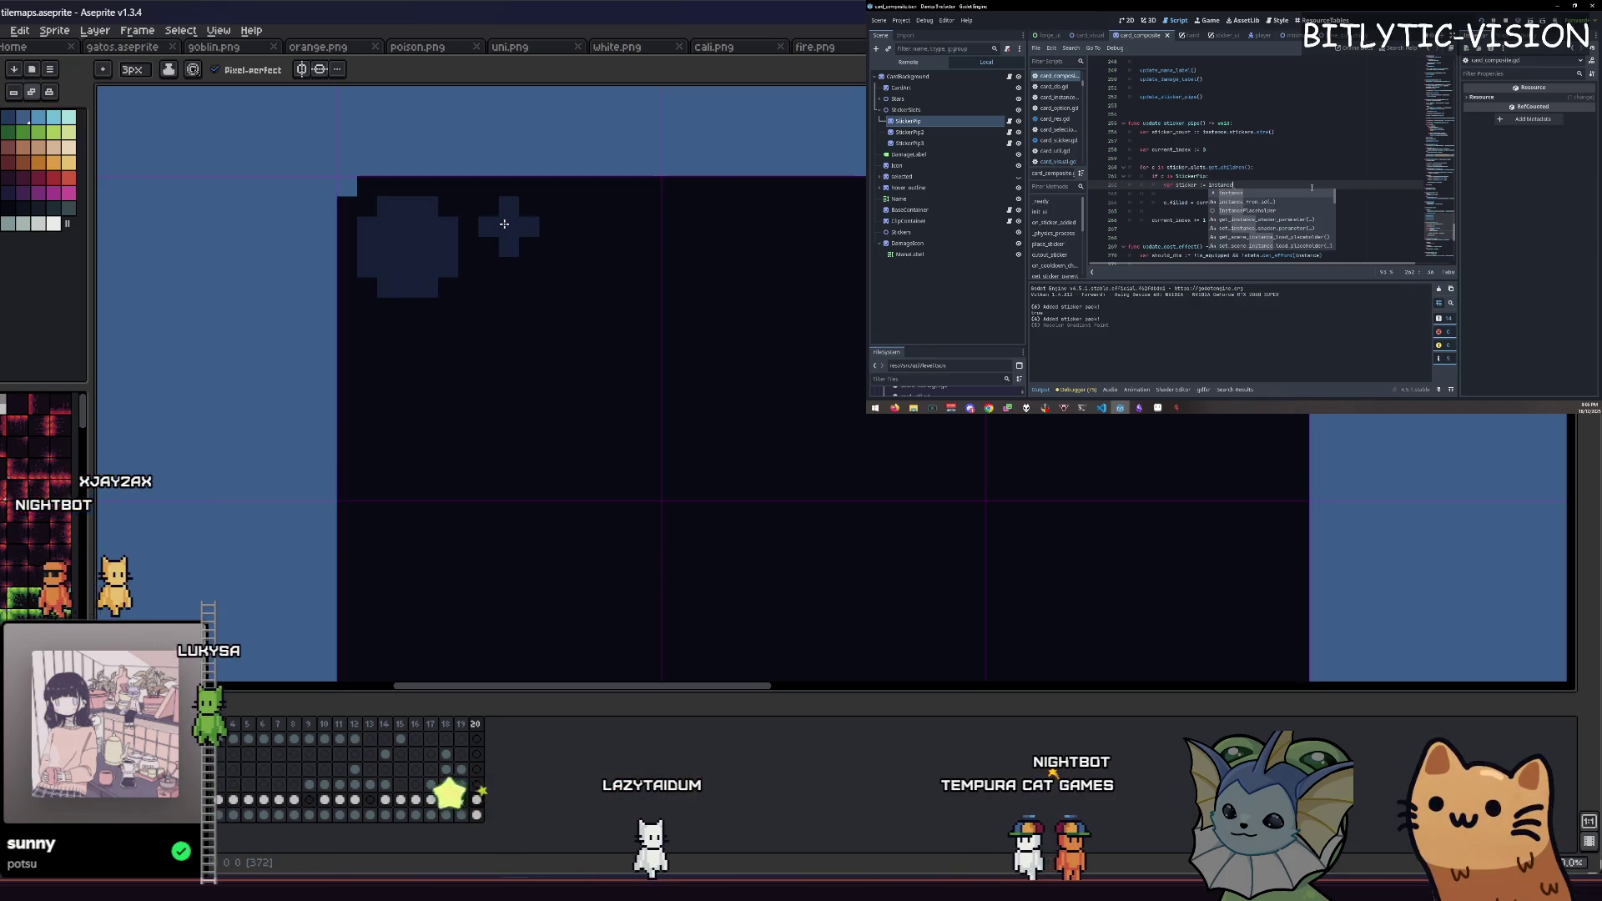
key("plus")
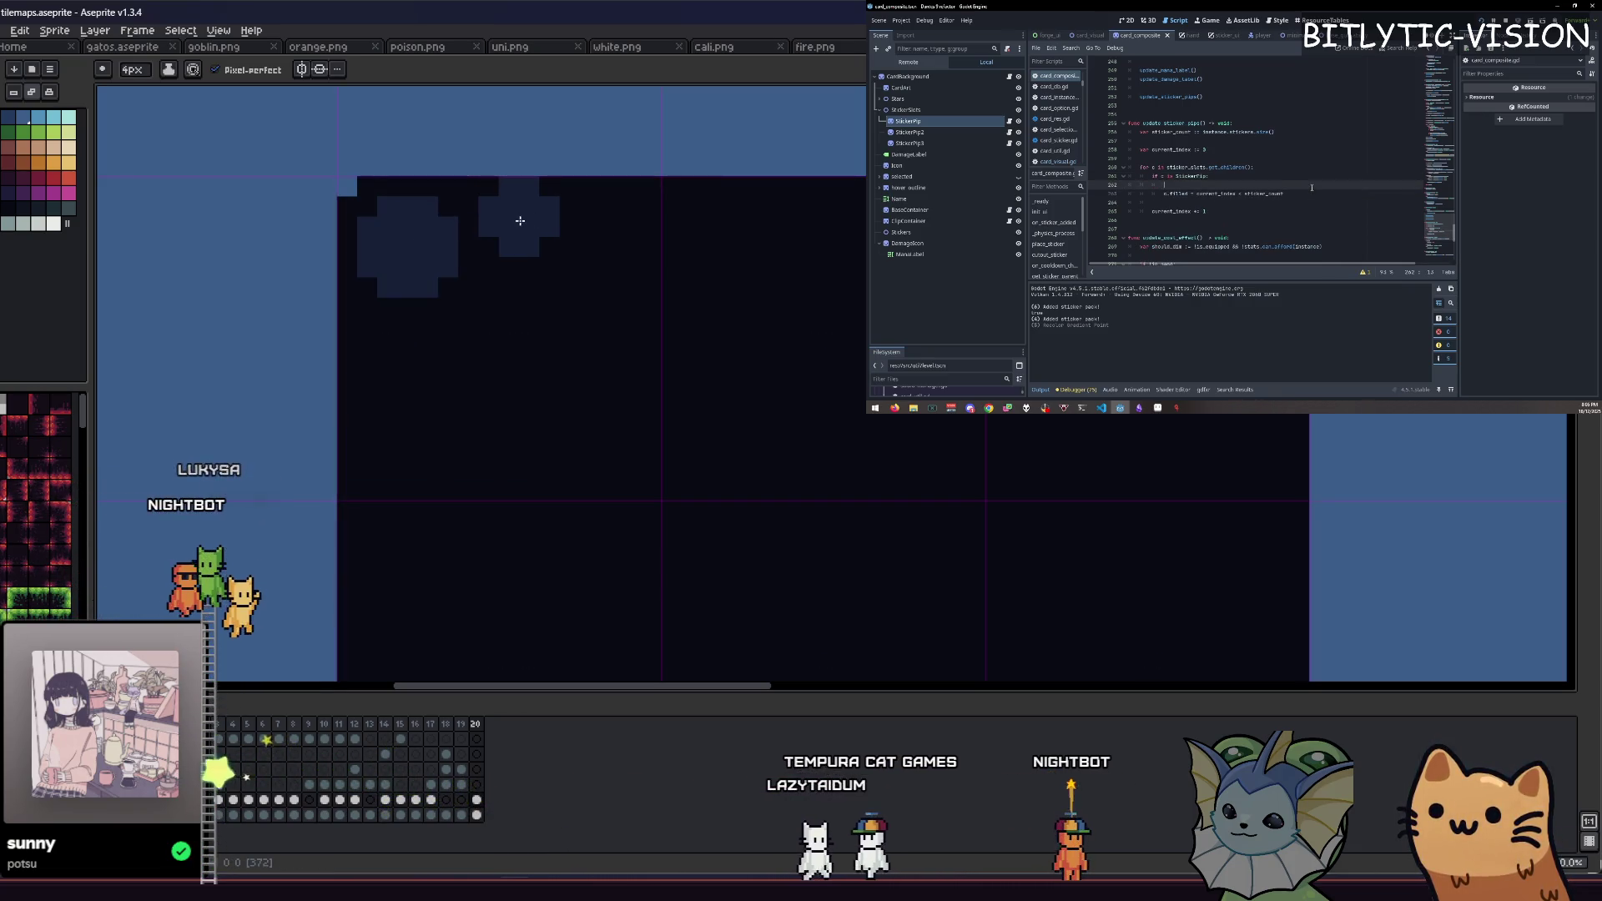
key("minus")
left_click(613, 227)
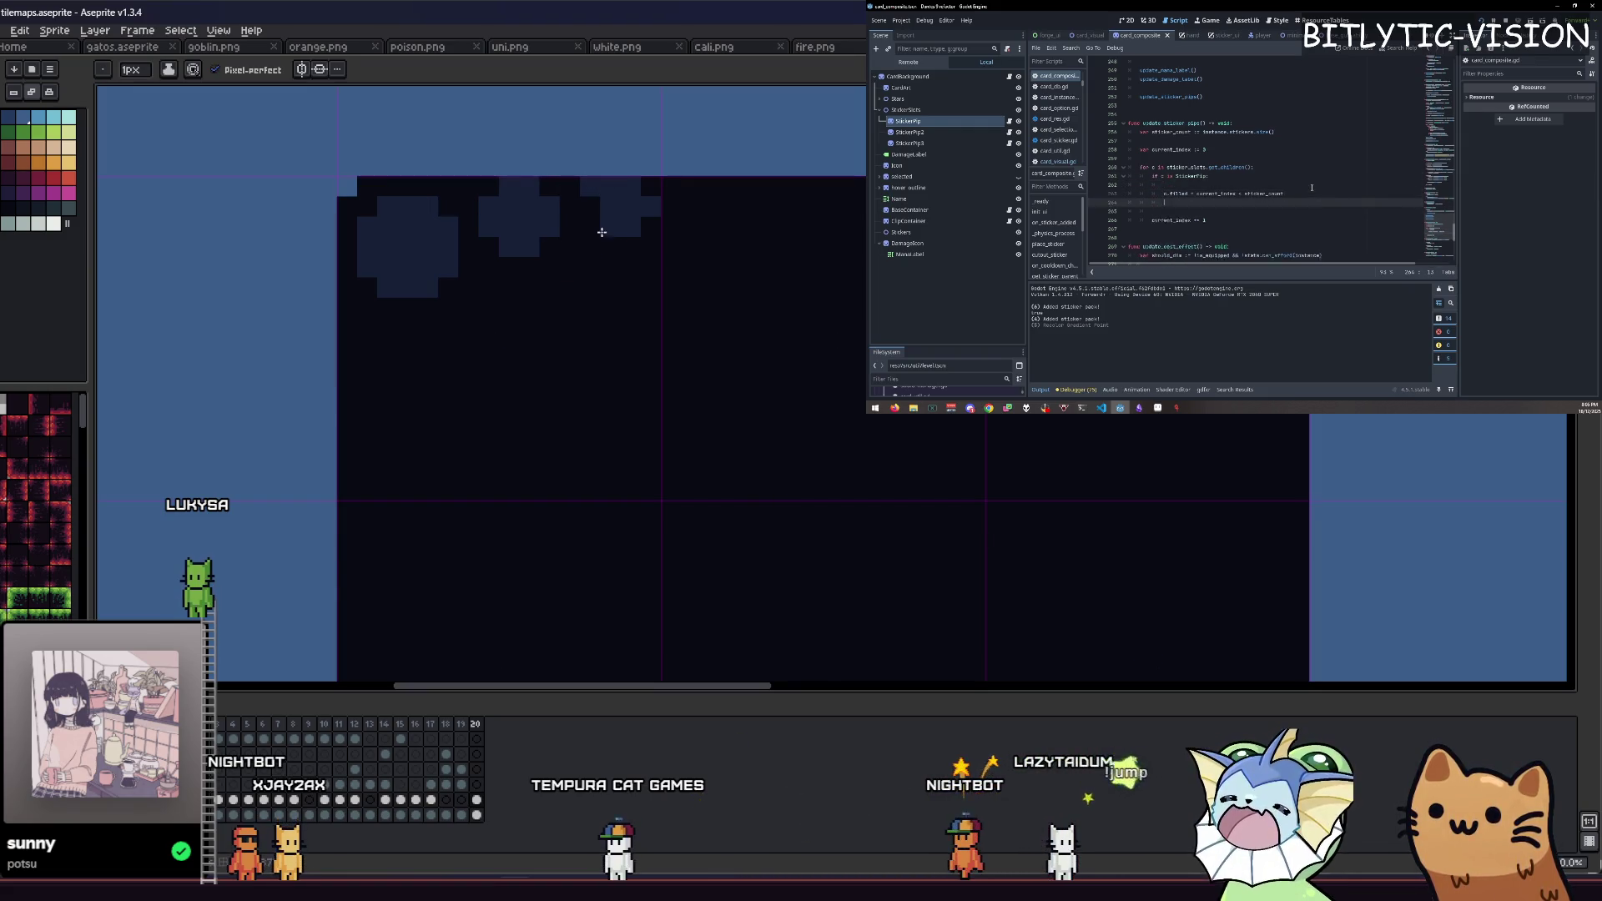
scroll(584, 267, "down", 4)
scroll(533, 290, "up", 3)
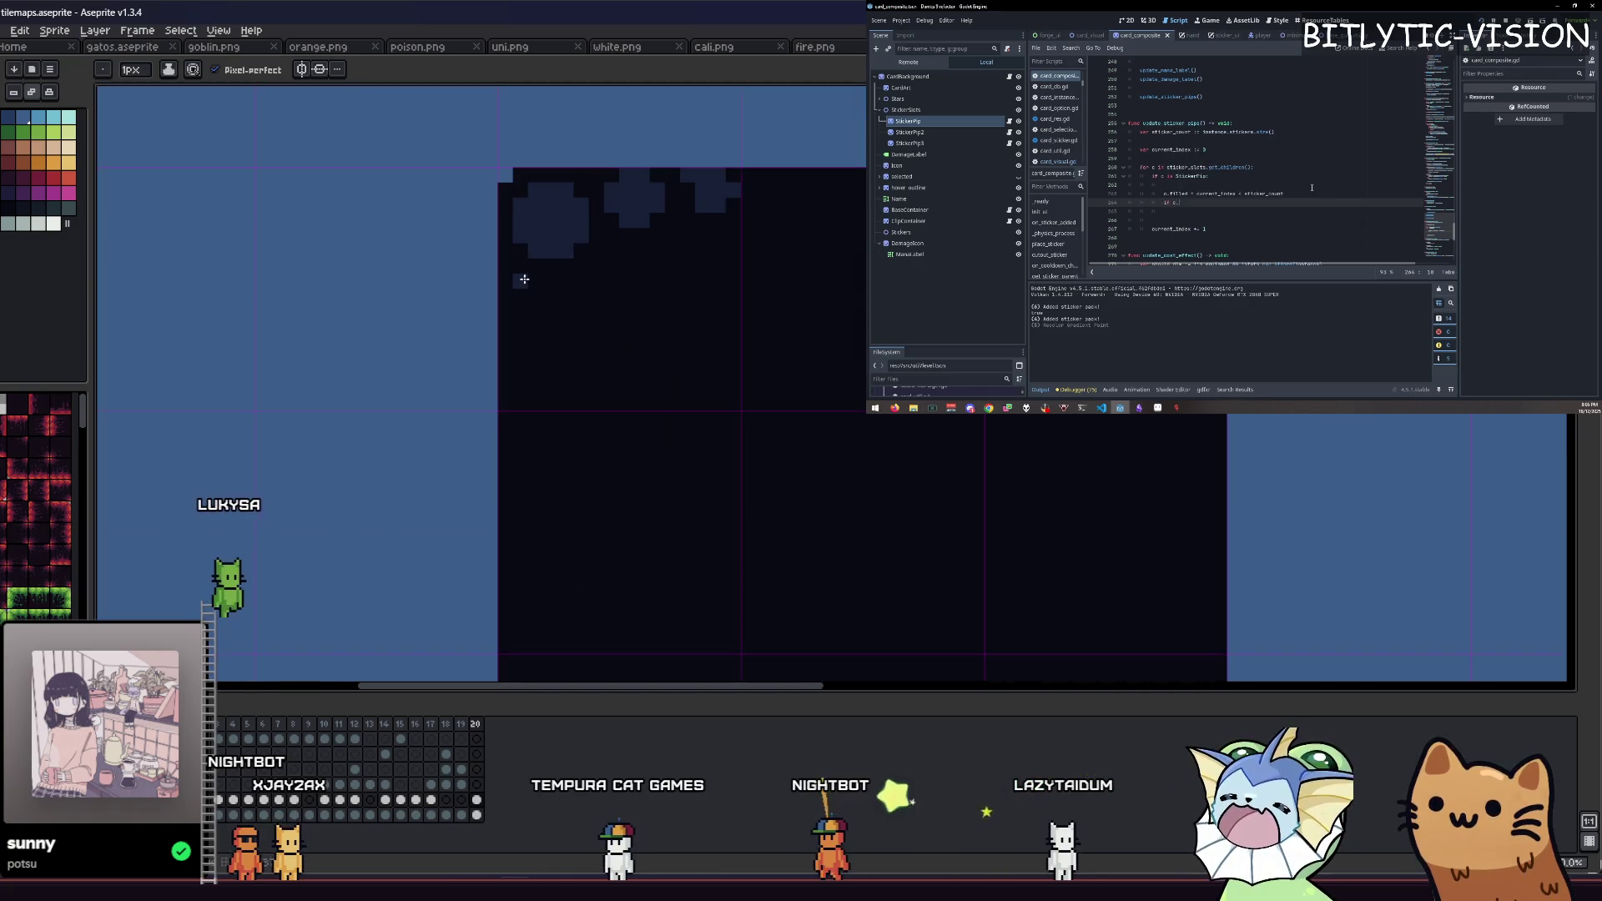
key("plus")
left_click(536, 305)
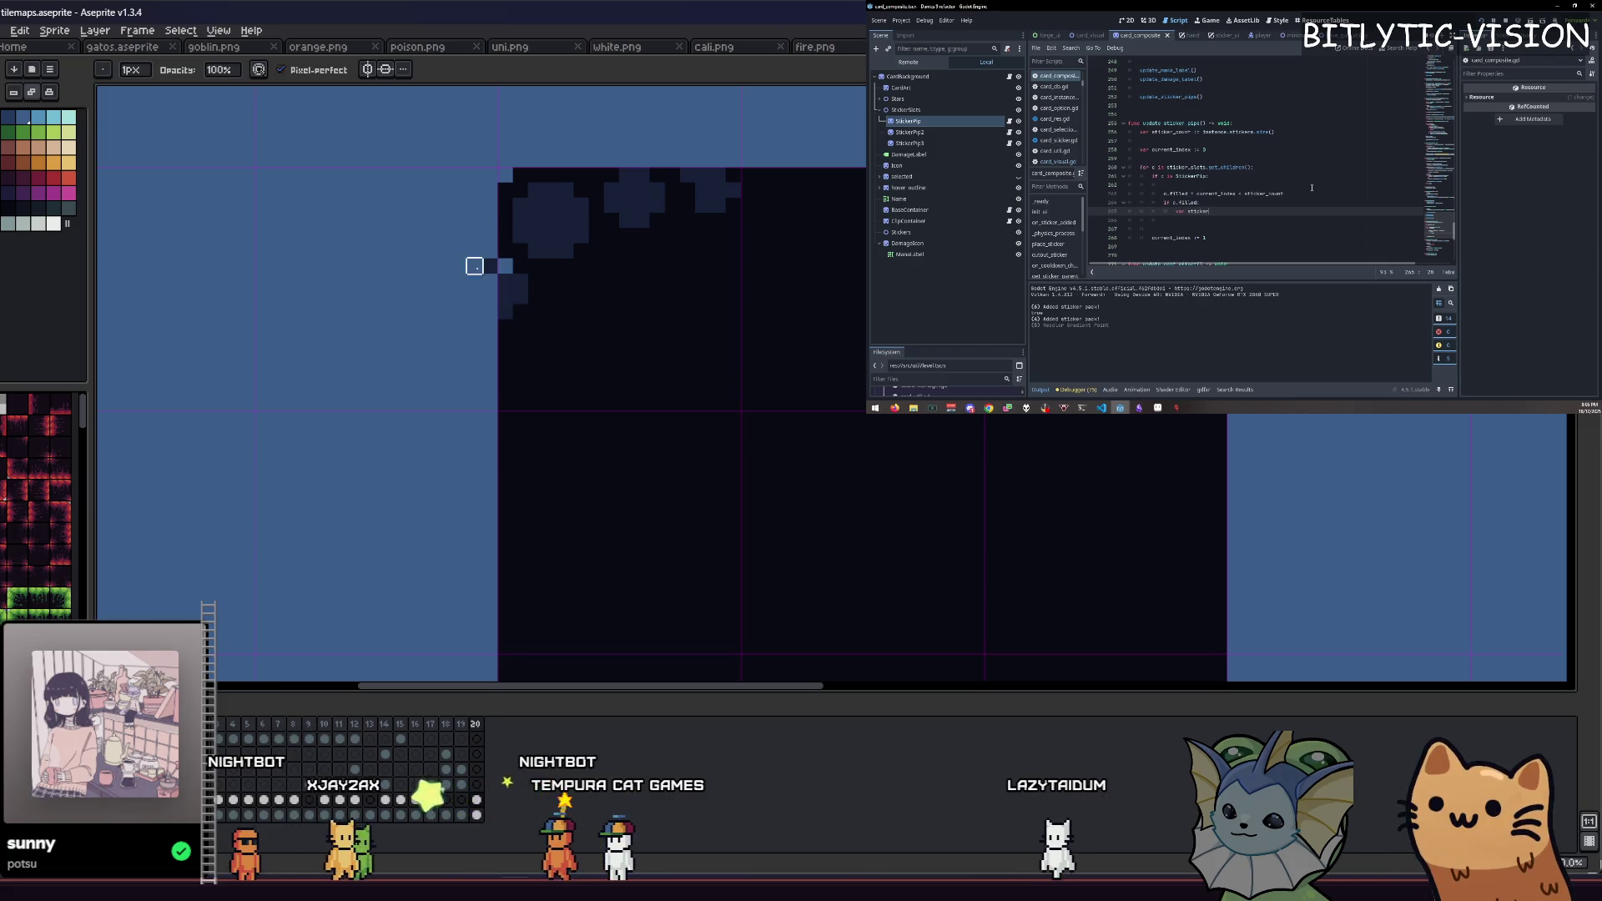
key("e")
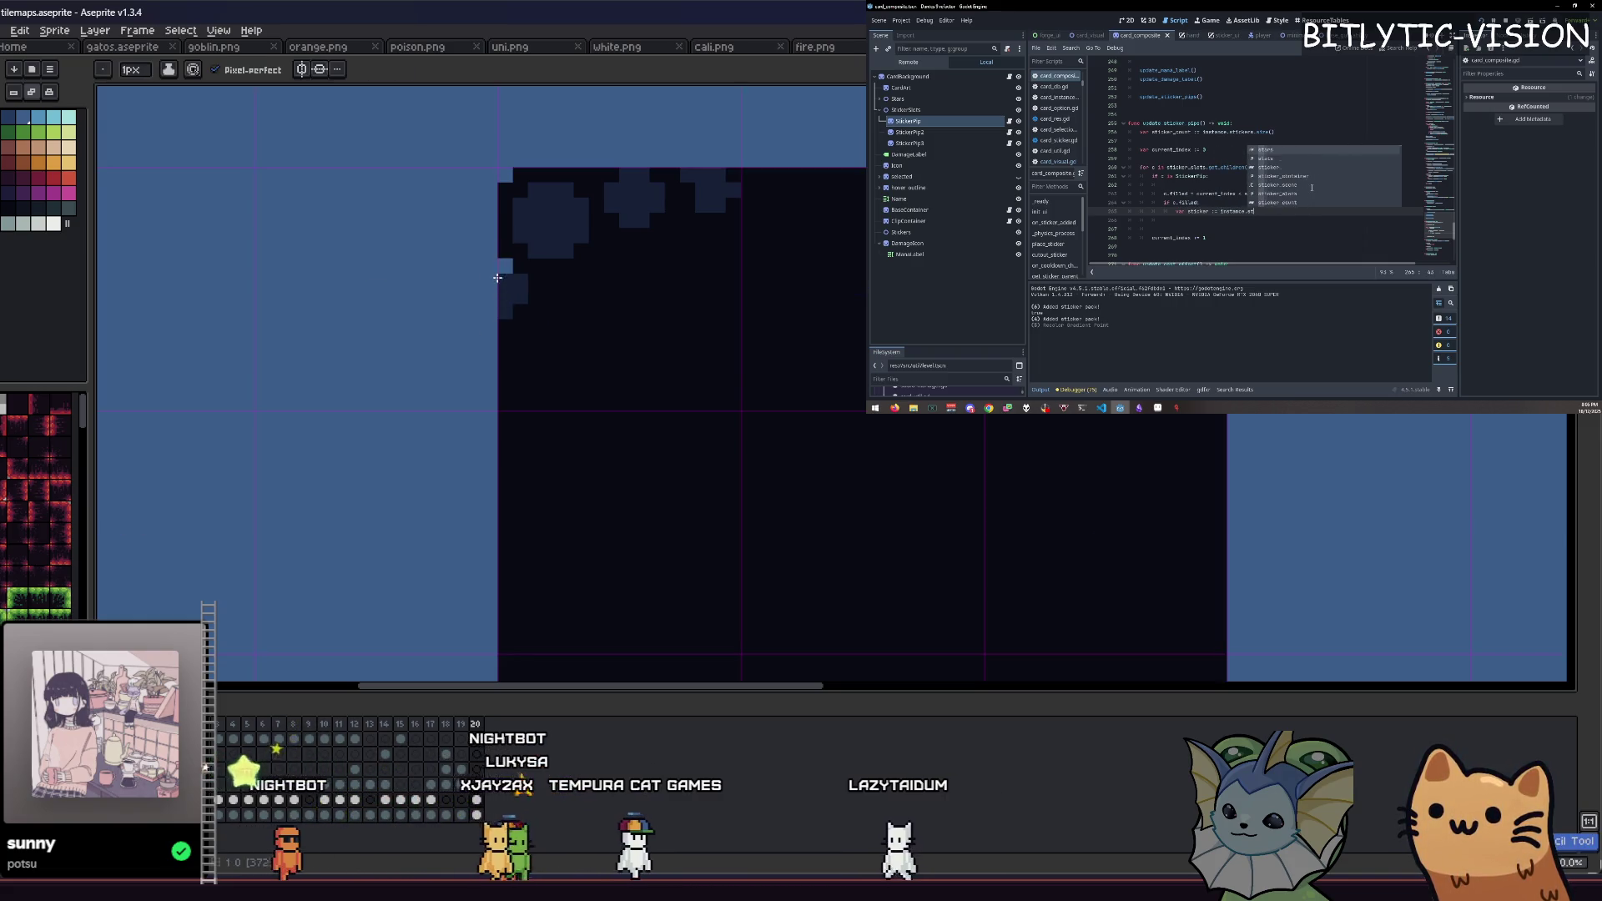
key("plus")
key("plus")
left_click(561, 334)
left_click(547, 334)
key("plus")
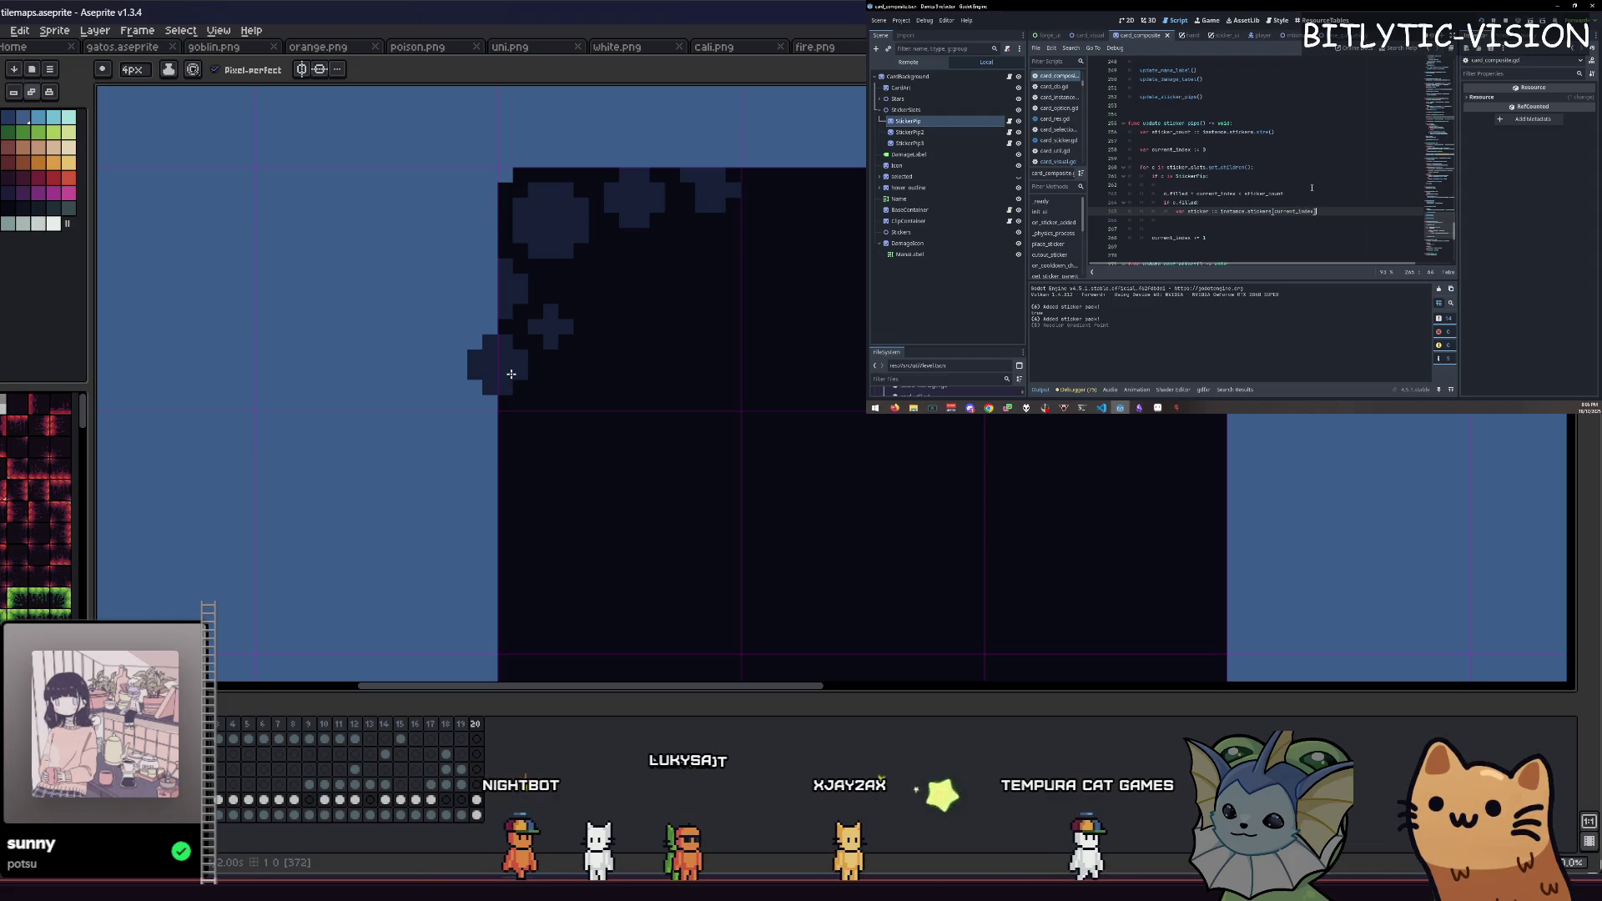
key("plus")
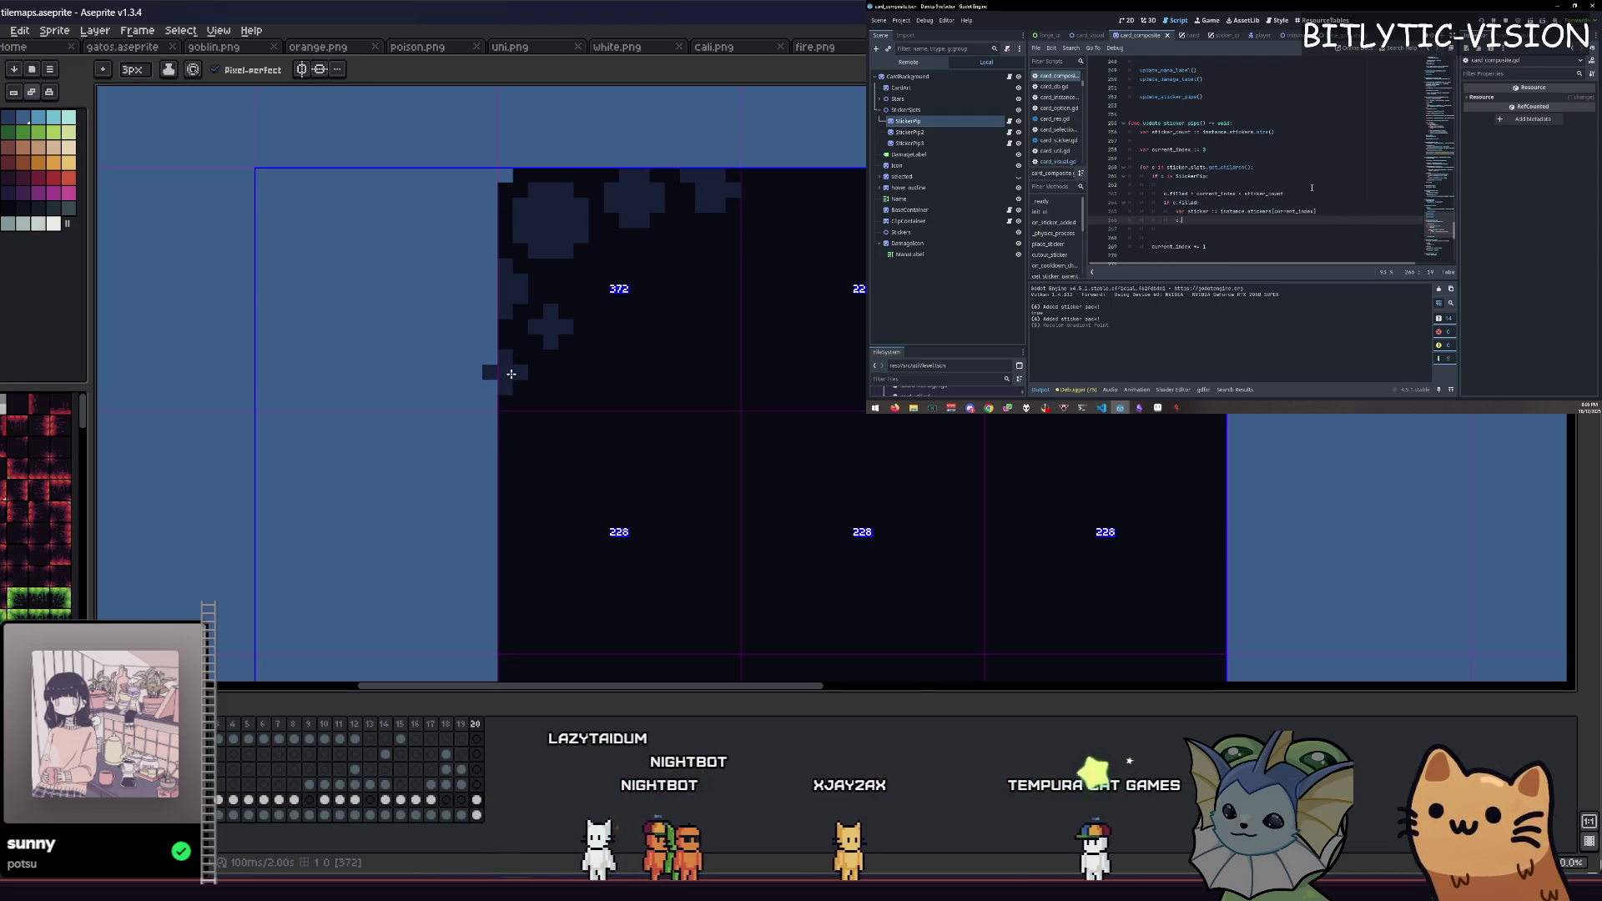
key("b")
key("ctrl+z")
key("minus")
key("minus")
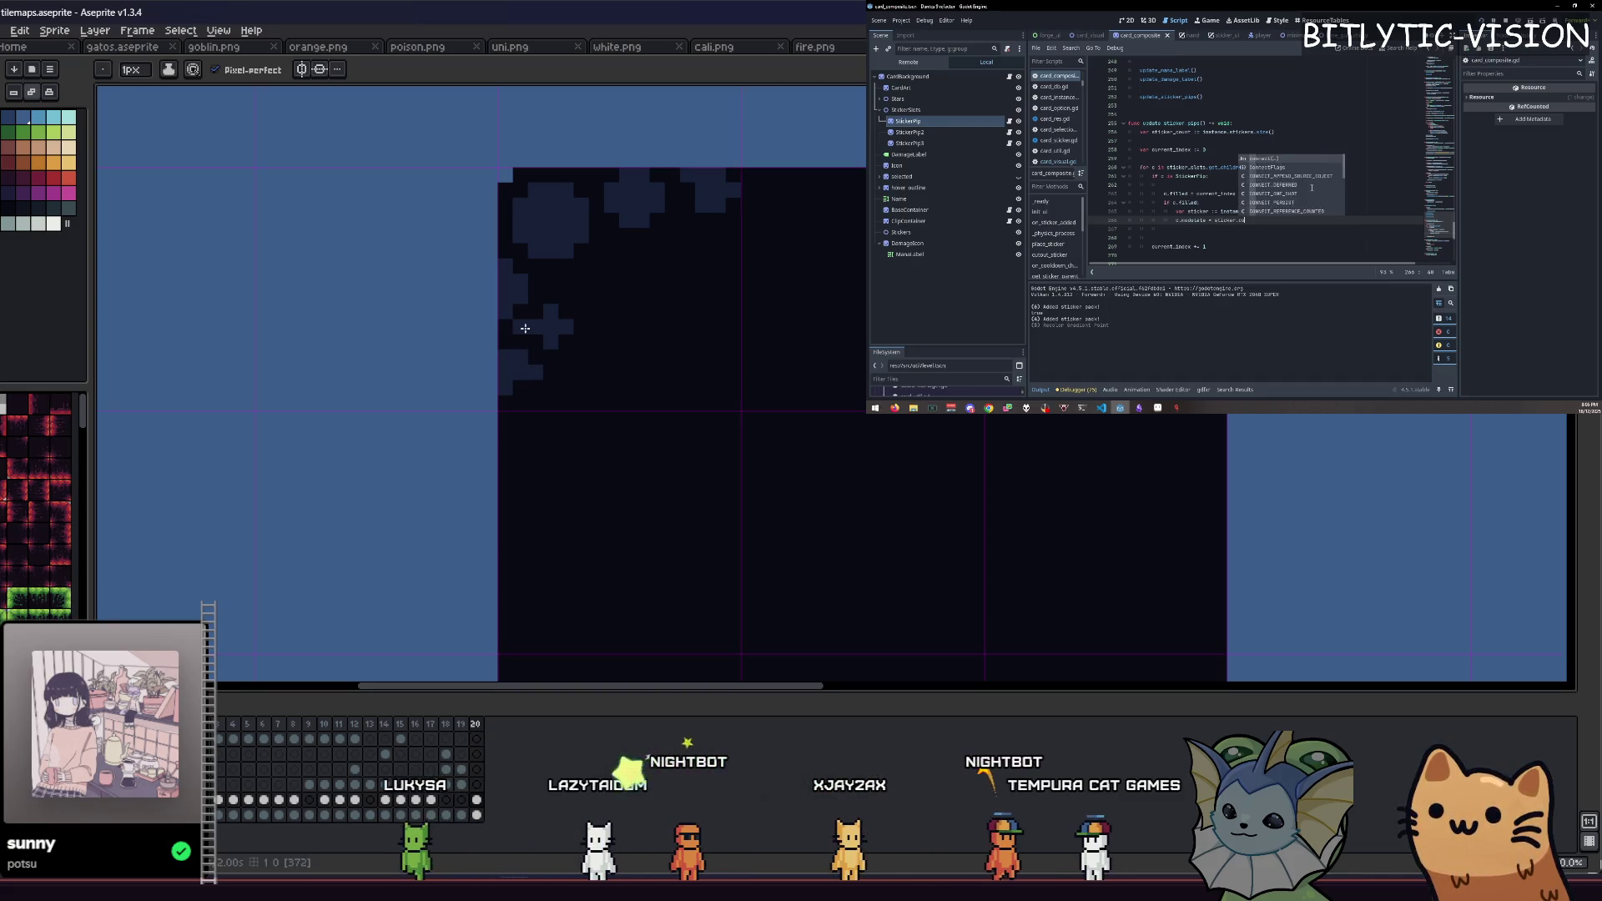
key("b")
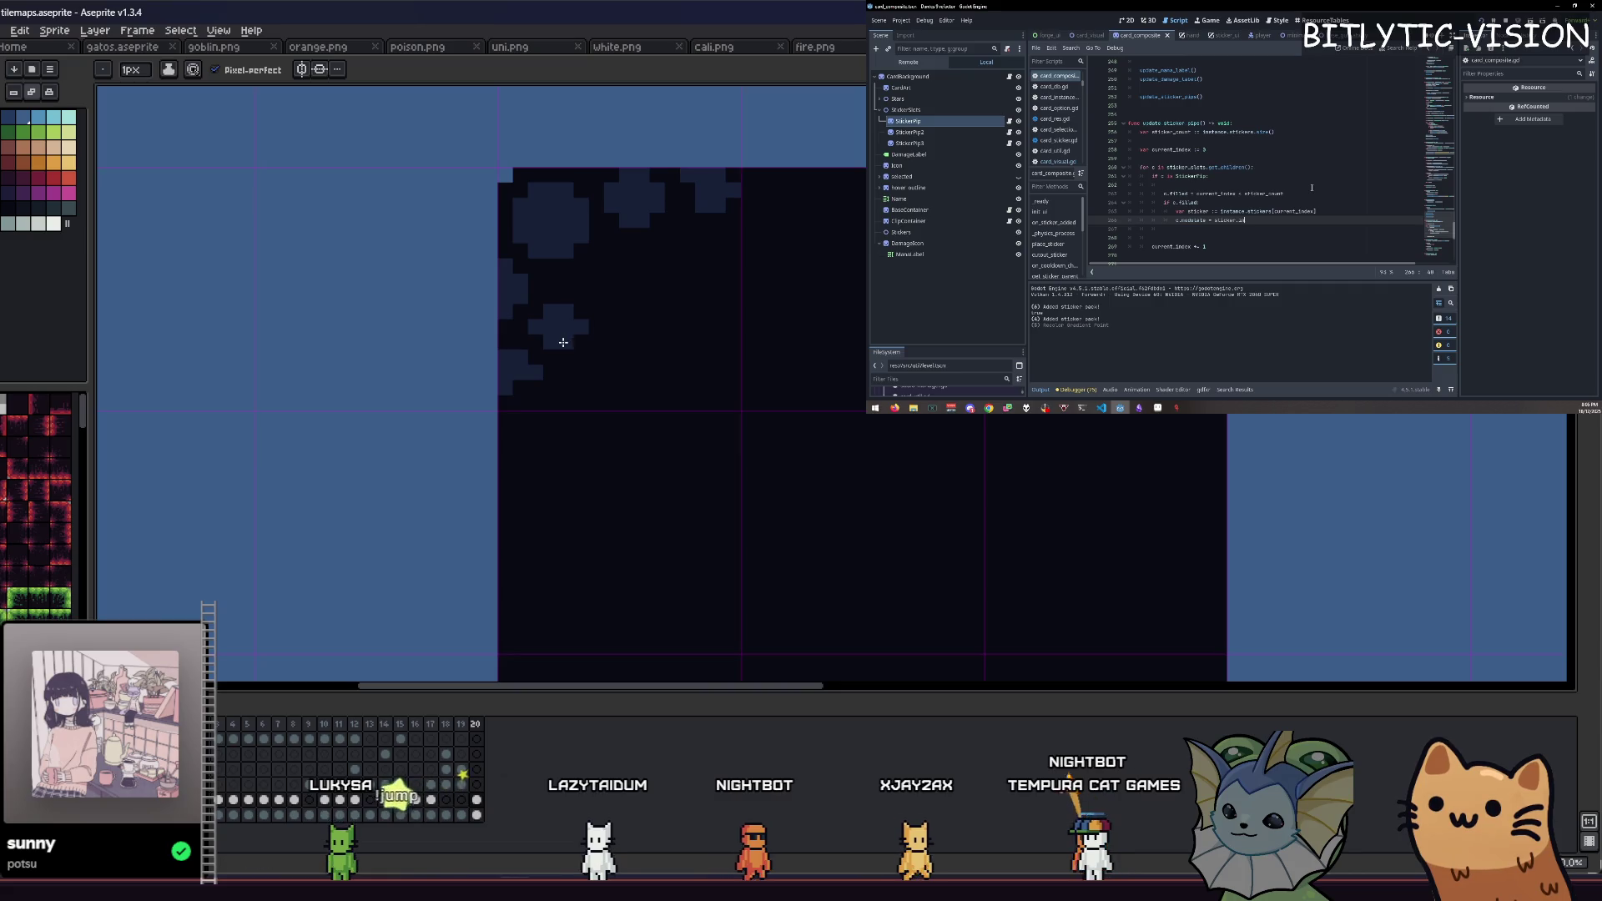
key("v")
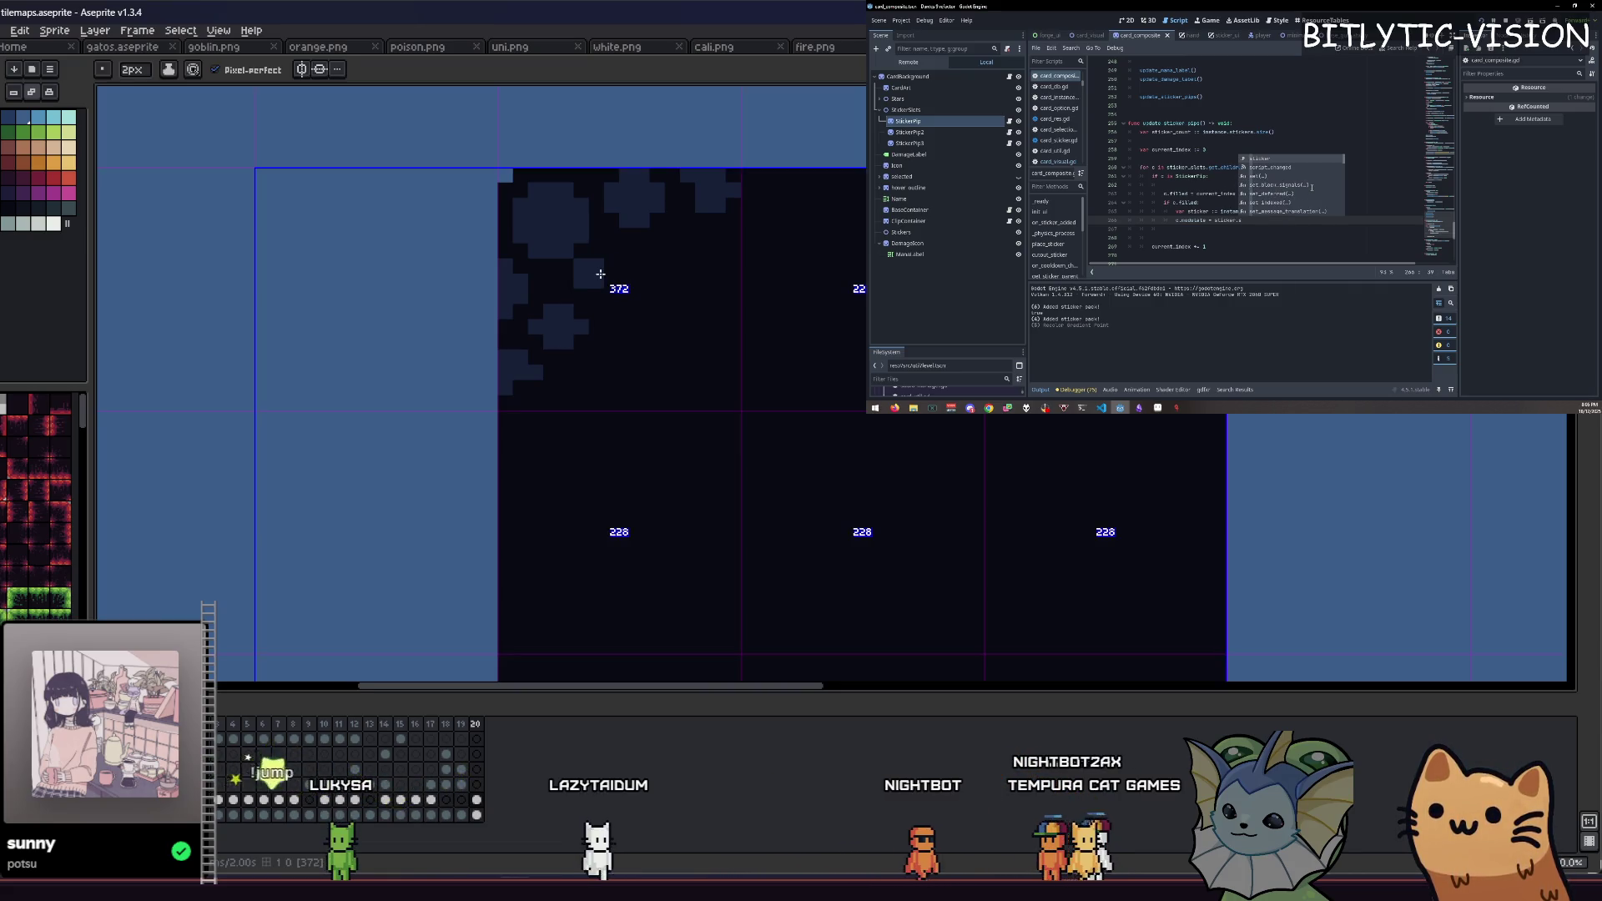
key("minus")
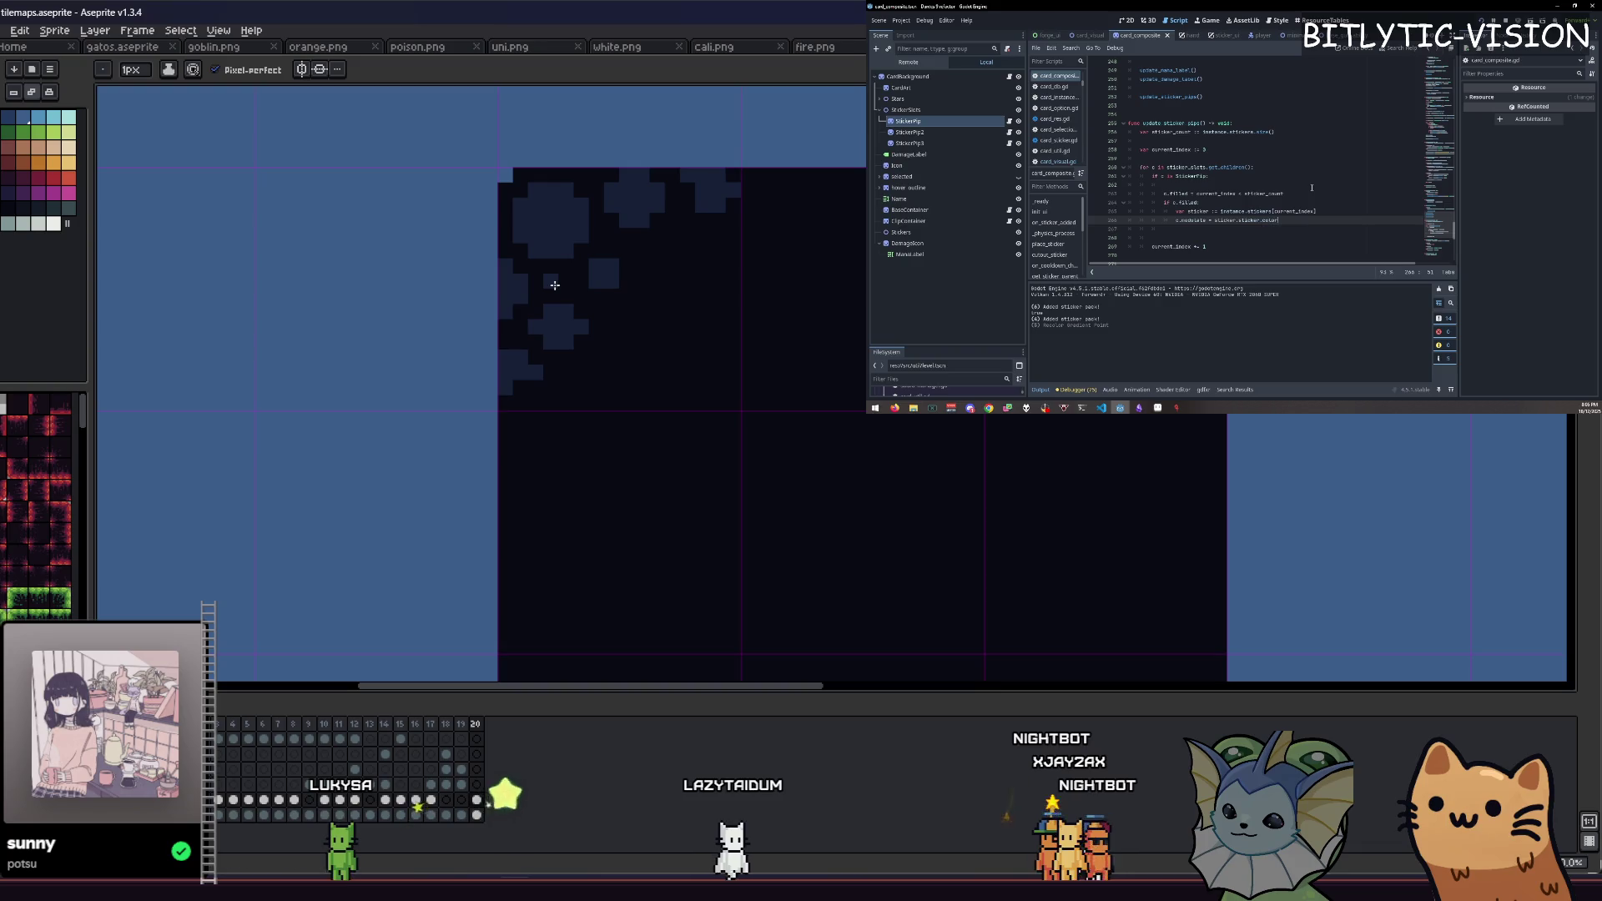
scroll(551, 281, "down", 4)
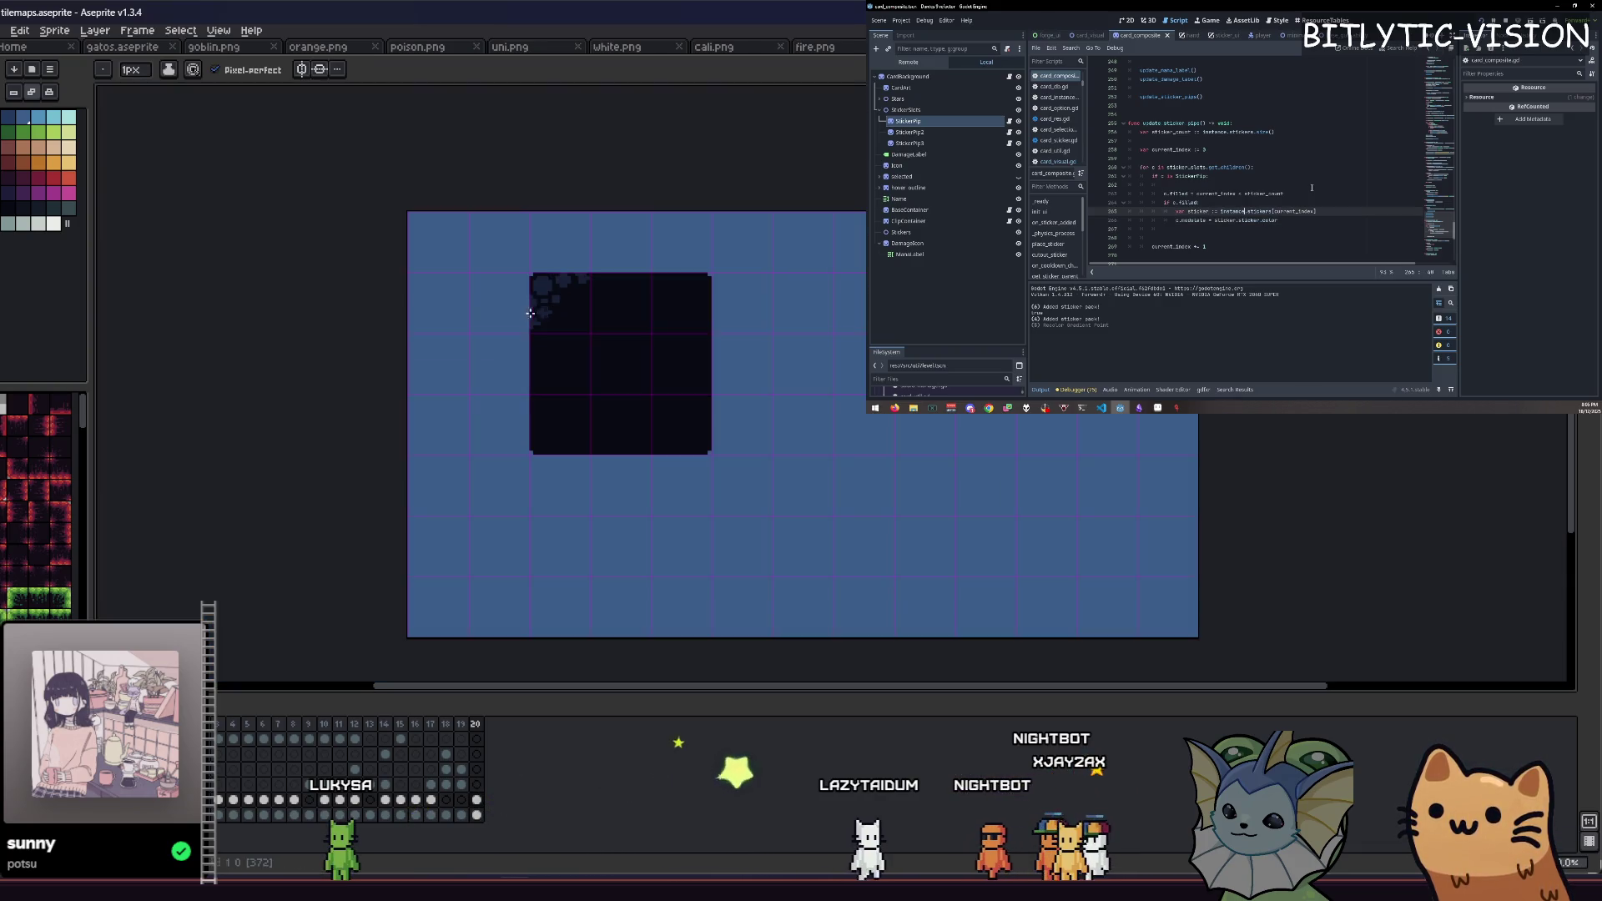
scroll(535, 275, "up", 5)
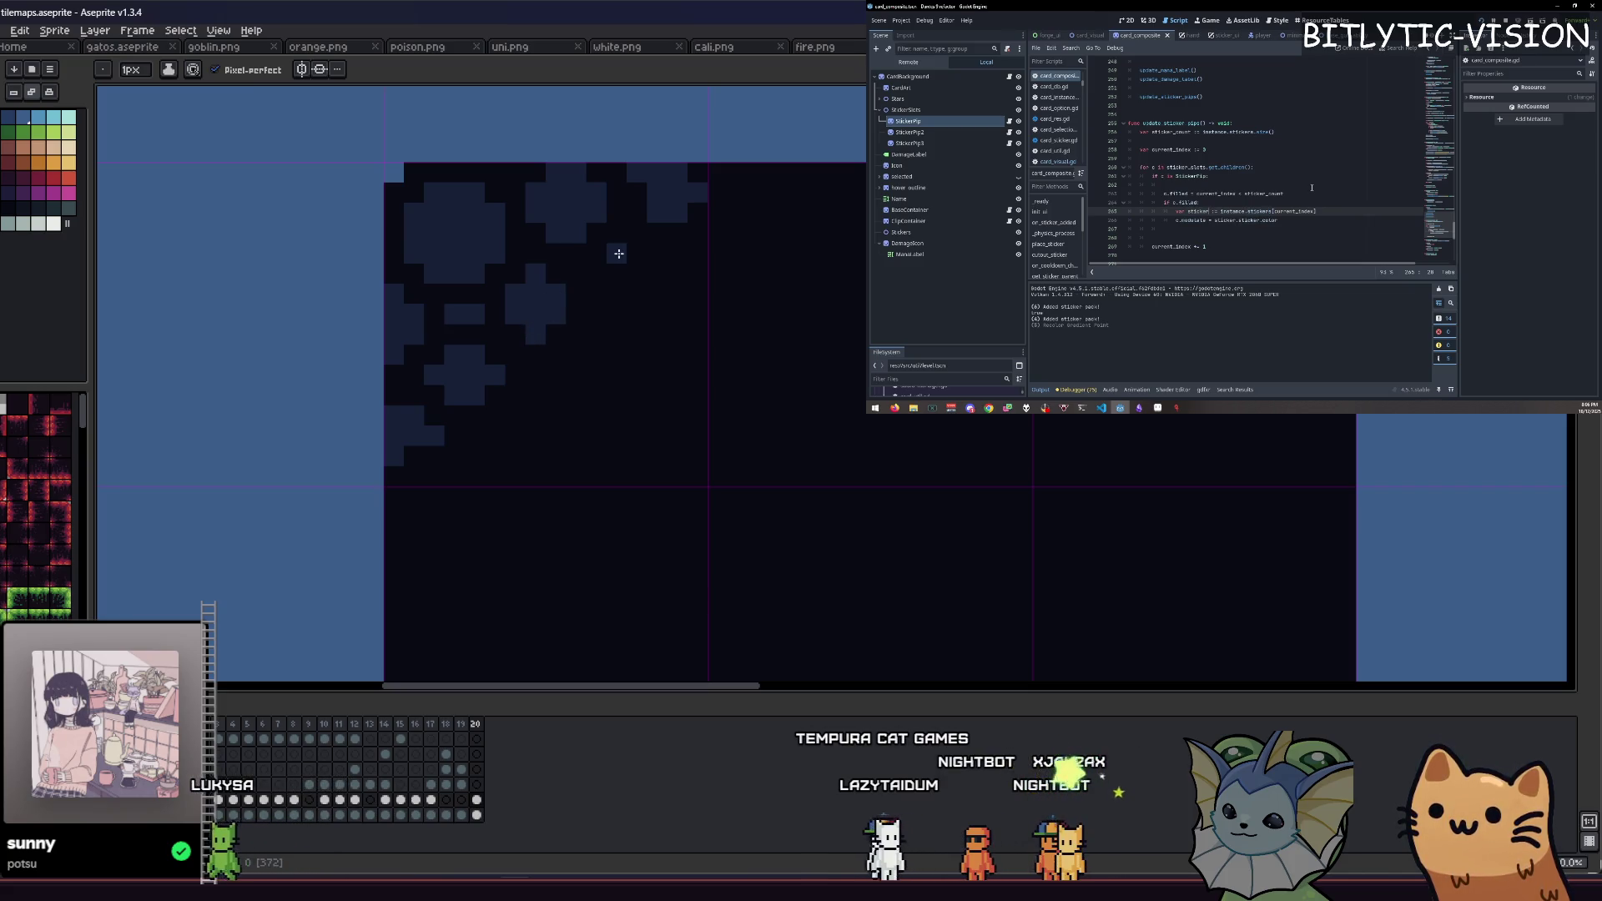
scroll(507, 346, "down", 3)
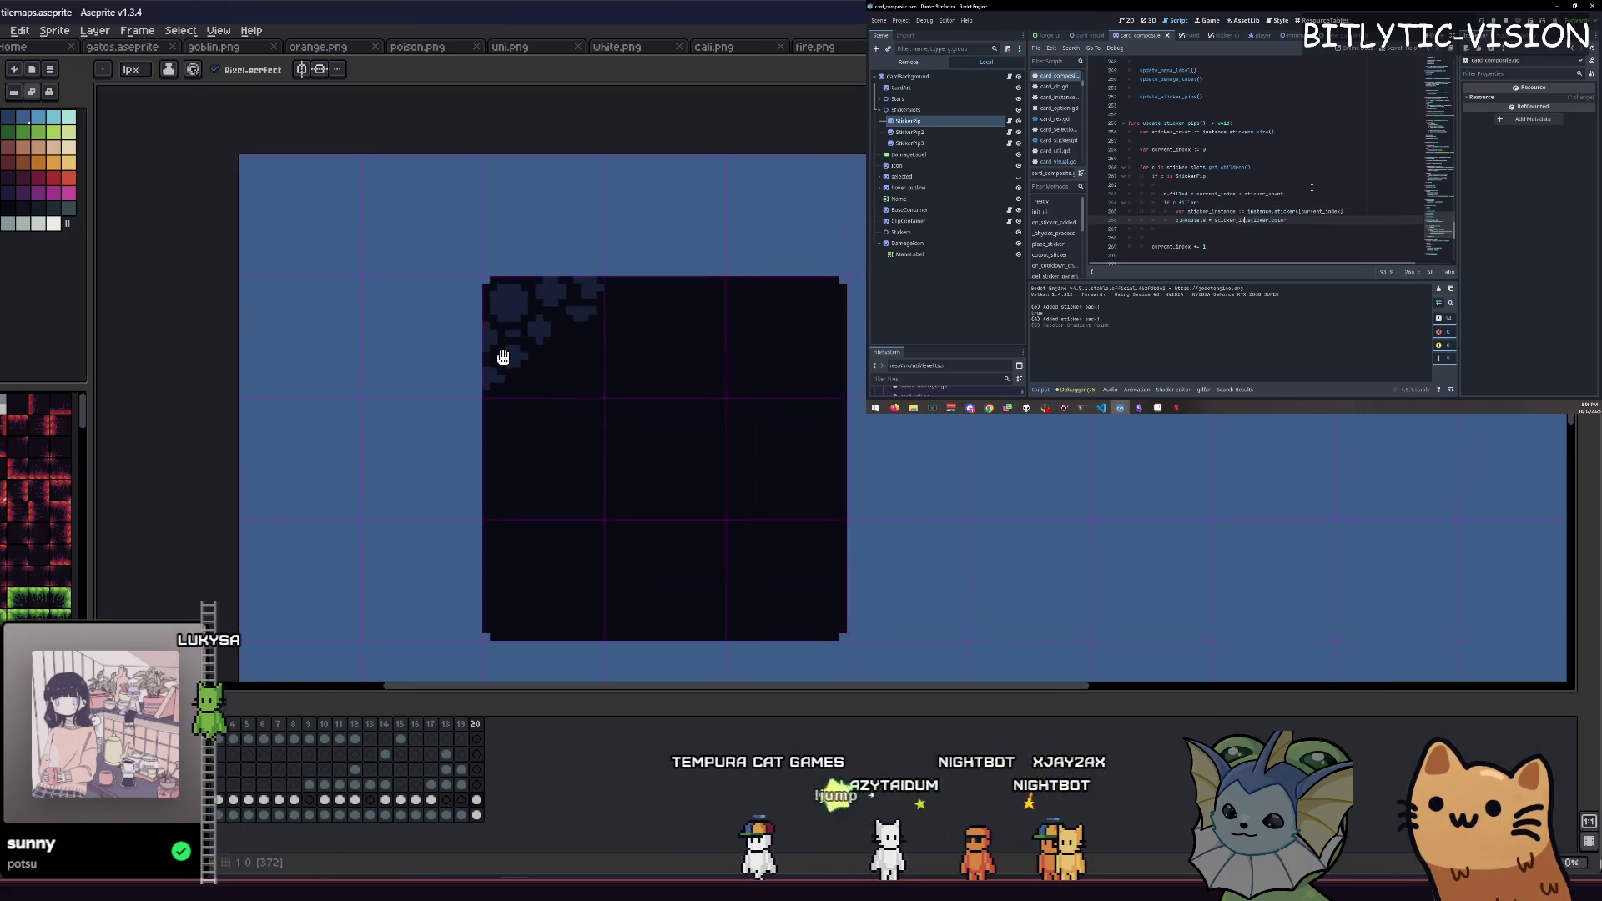
scroll(519, 328, "up", 3)
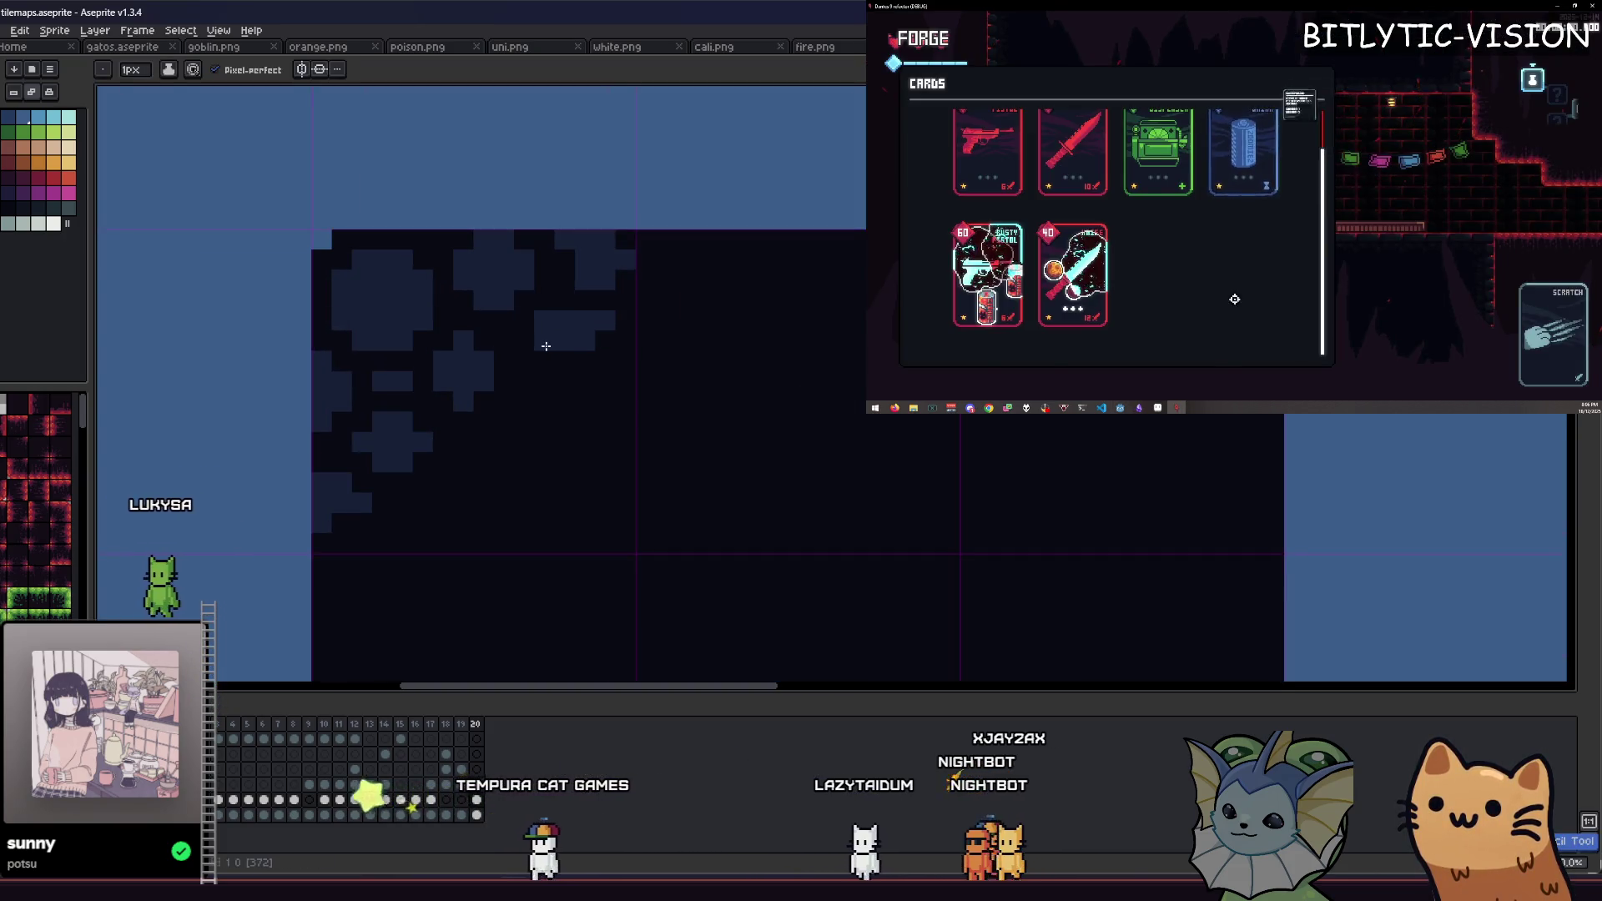
Step: Paint extra slate pixels onto the tile's rock shapes and save tilemaps.aseprite
scroll(574, 355, "down", 3)
scroll(575, 355, "down", 3)
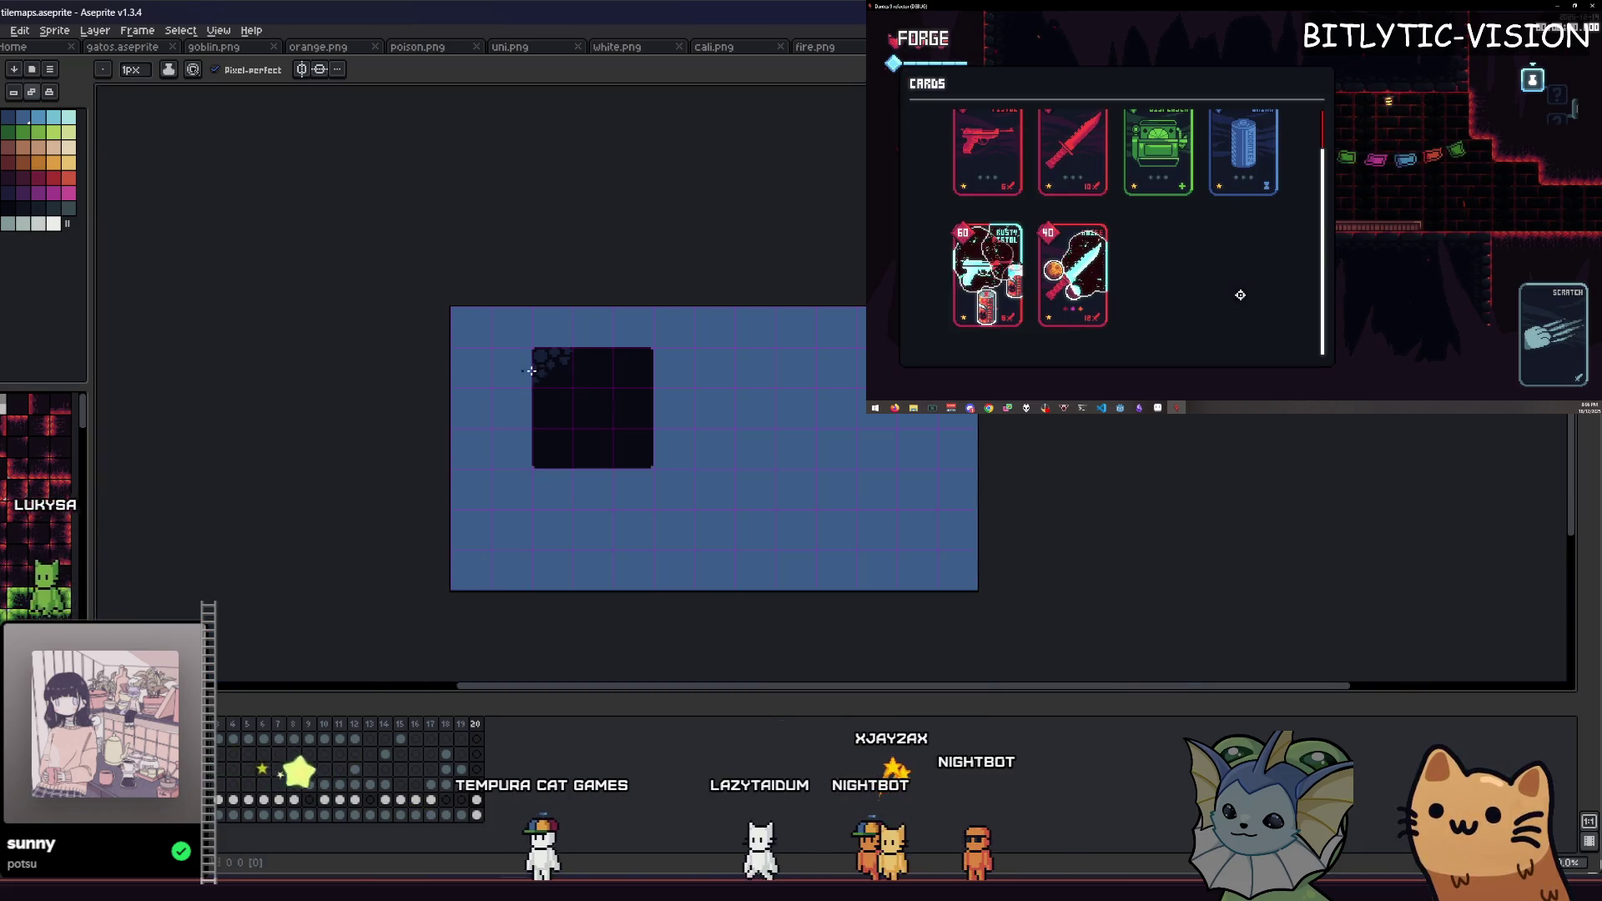
scroll(461, 381, "up", 7)
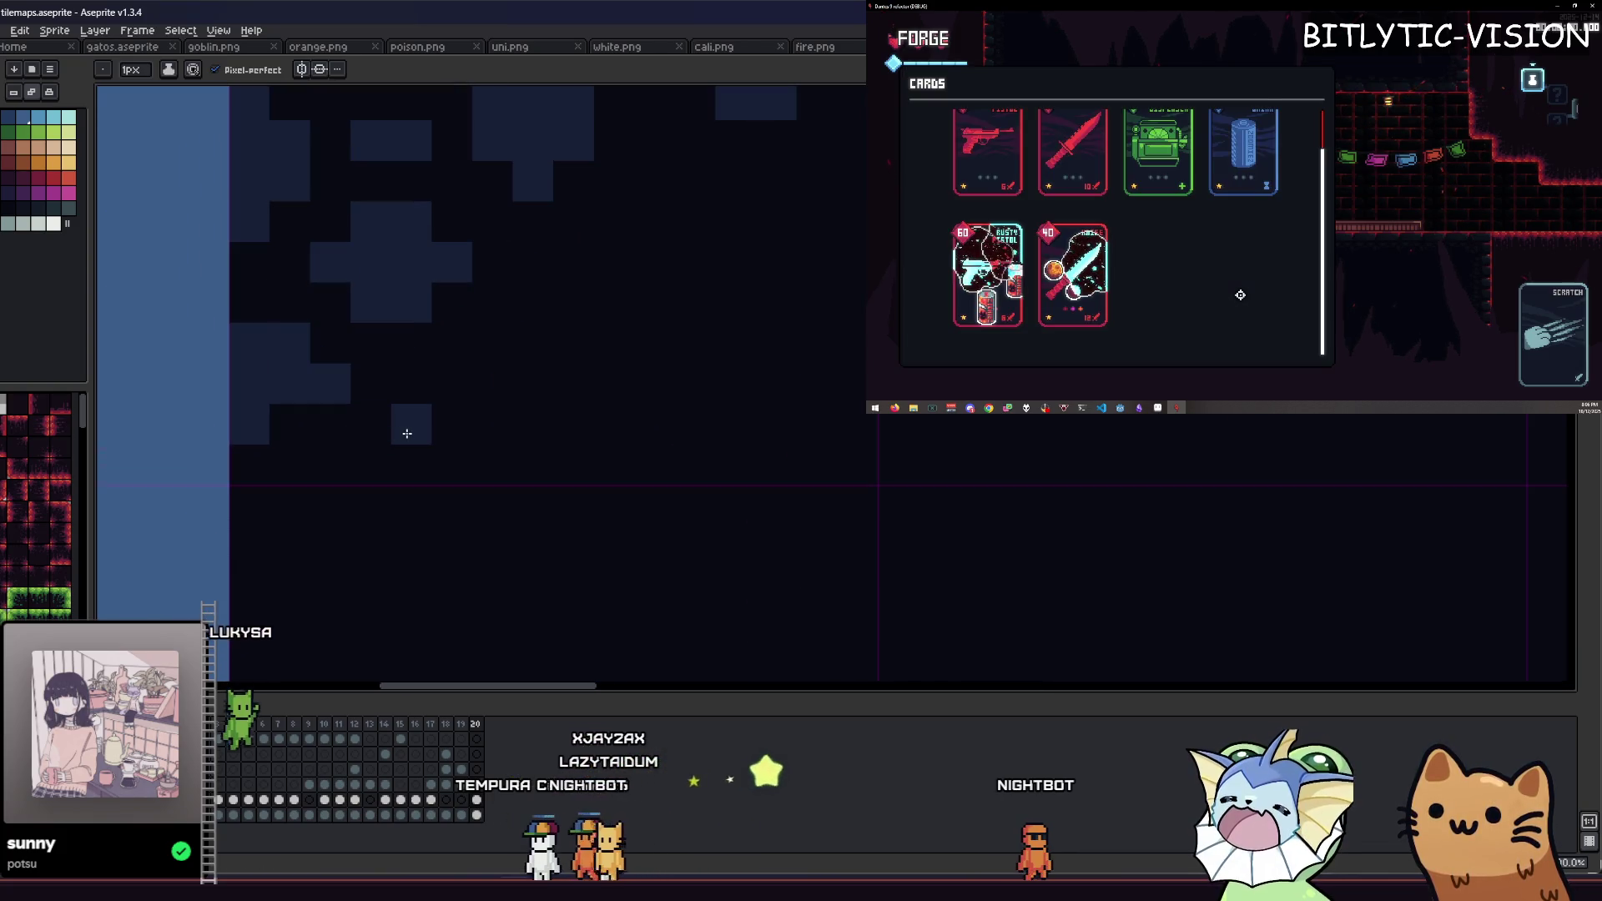
left_click_drag(412, 425, 451, 425)
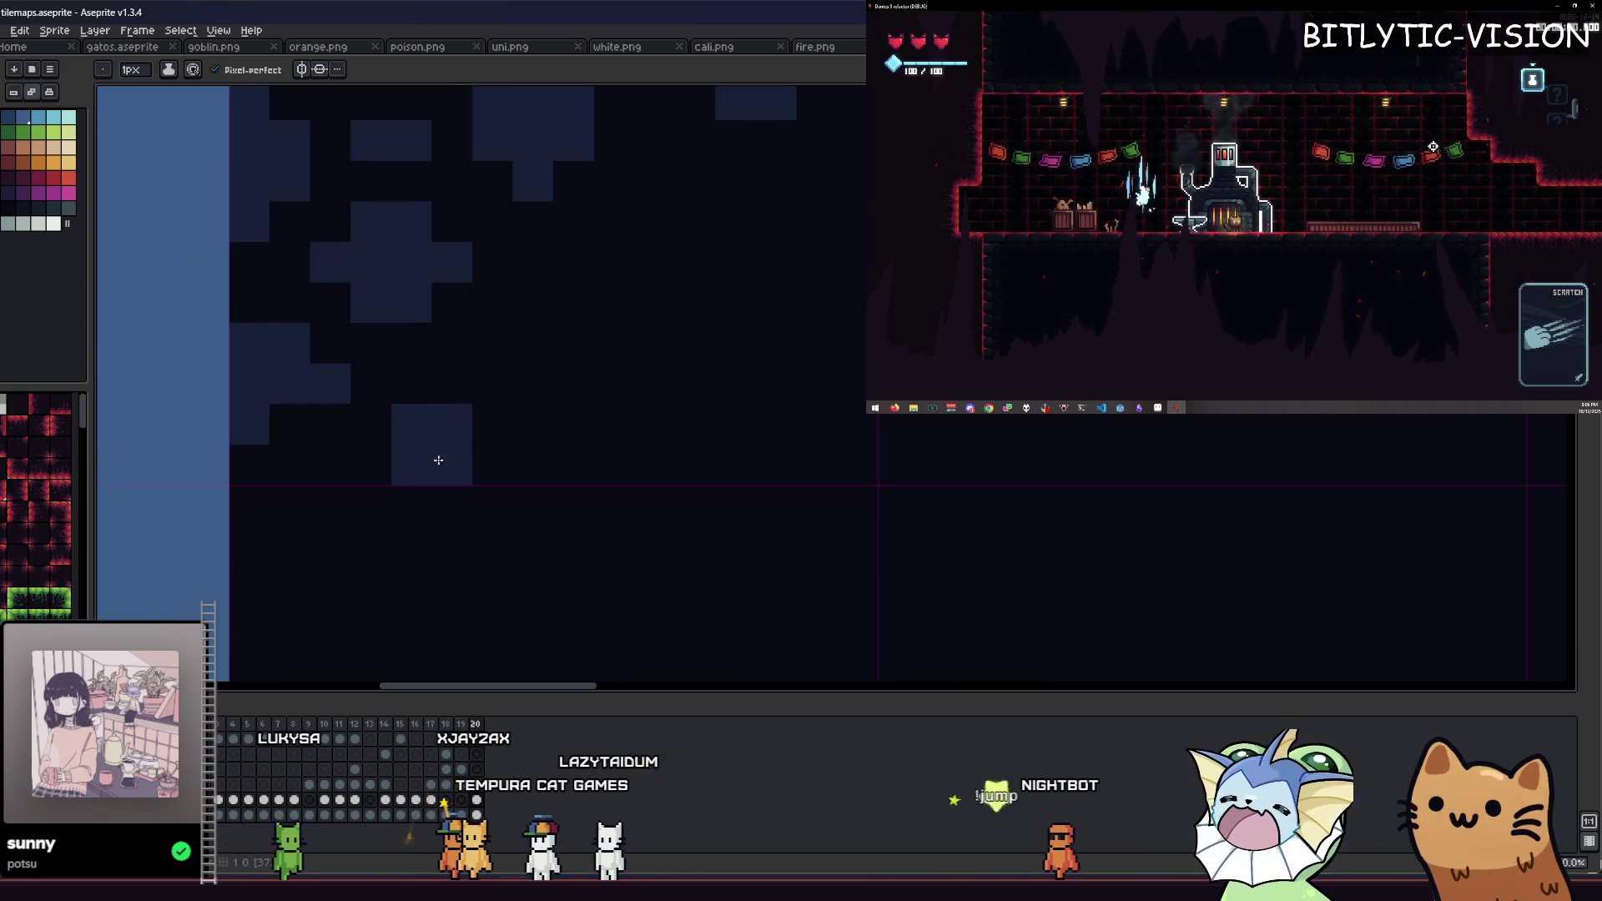
scroll(386, 457, "down", 5)
scroll(367, 463, "up", 3)
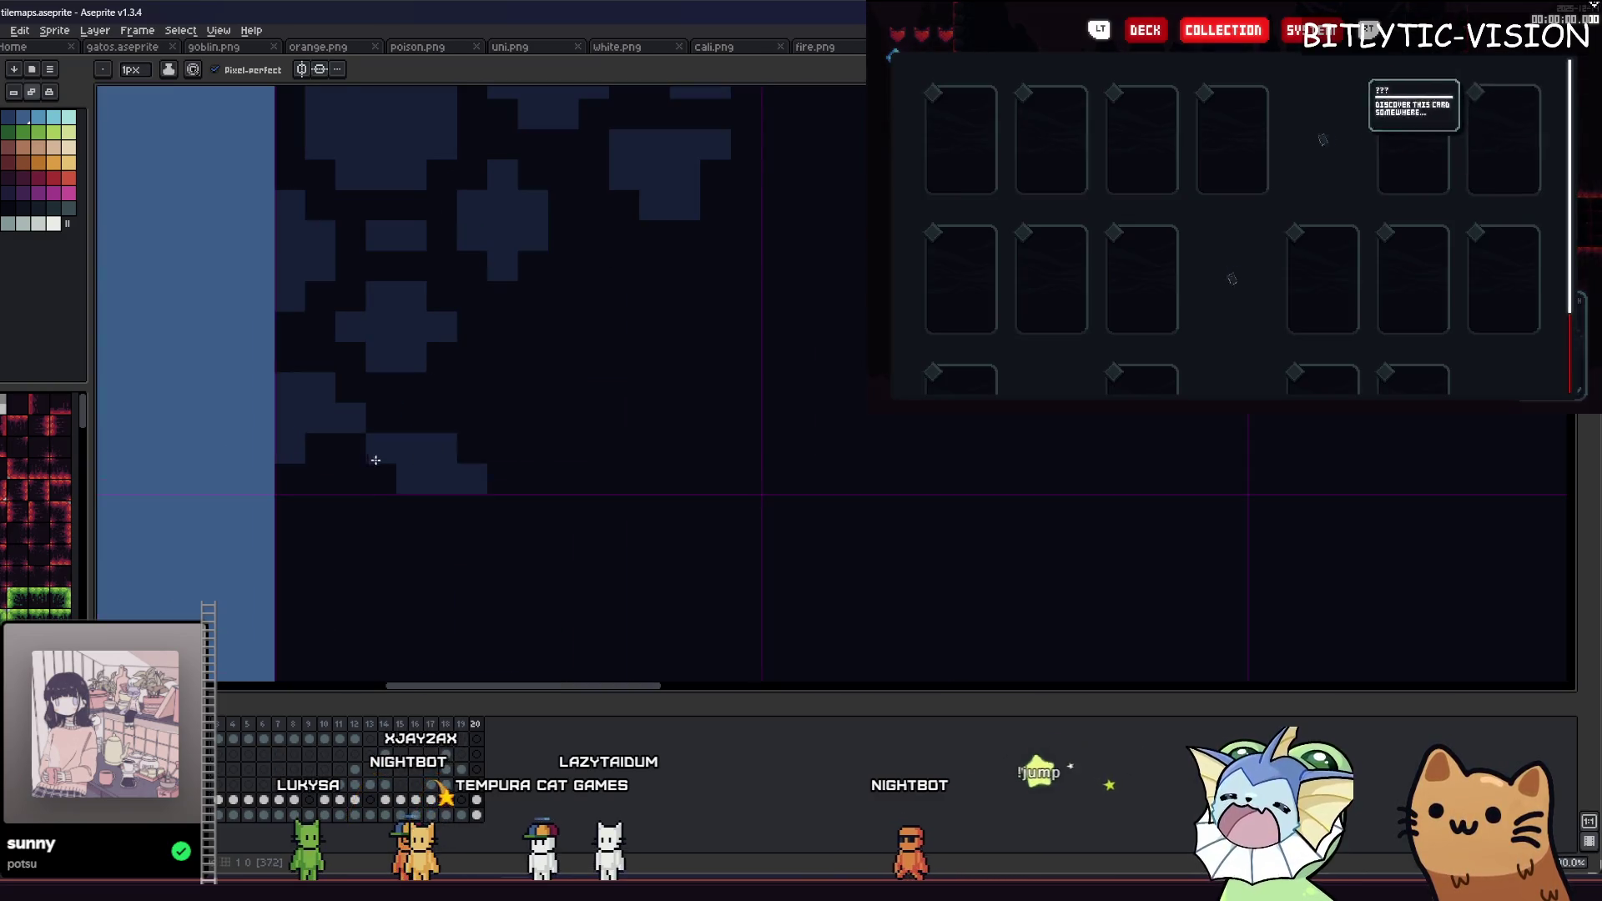
scroll(315, 496, "down", 5)
key("ctrl+s")
Step: Try dark fills on two lighter rock shapes, undo them, and save again
mouse_move(294, 543)
left_mouse_down()
mouse_move(512, 575)
mouse_move(783, 565)
left_mouse_up()
scroll(598, 476, "up", 4)
scroll(647, 512, "up", 4)
scroll(518, 392, "down", 2)
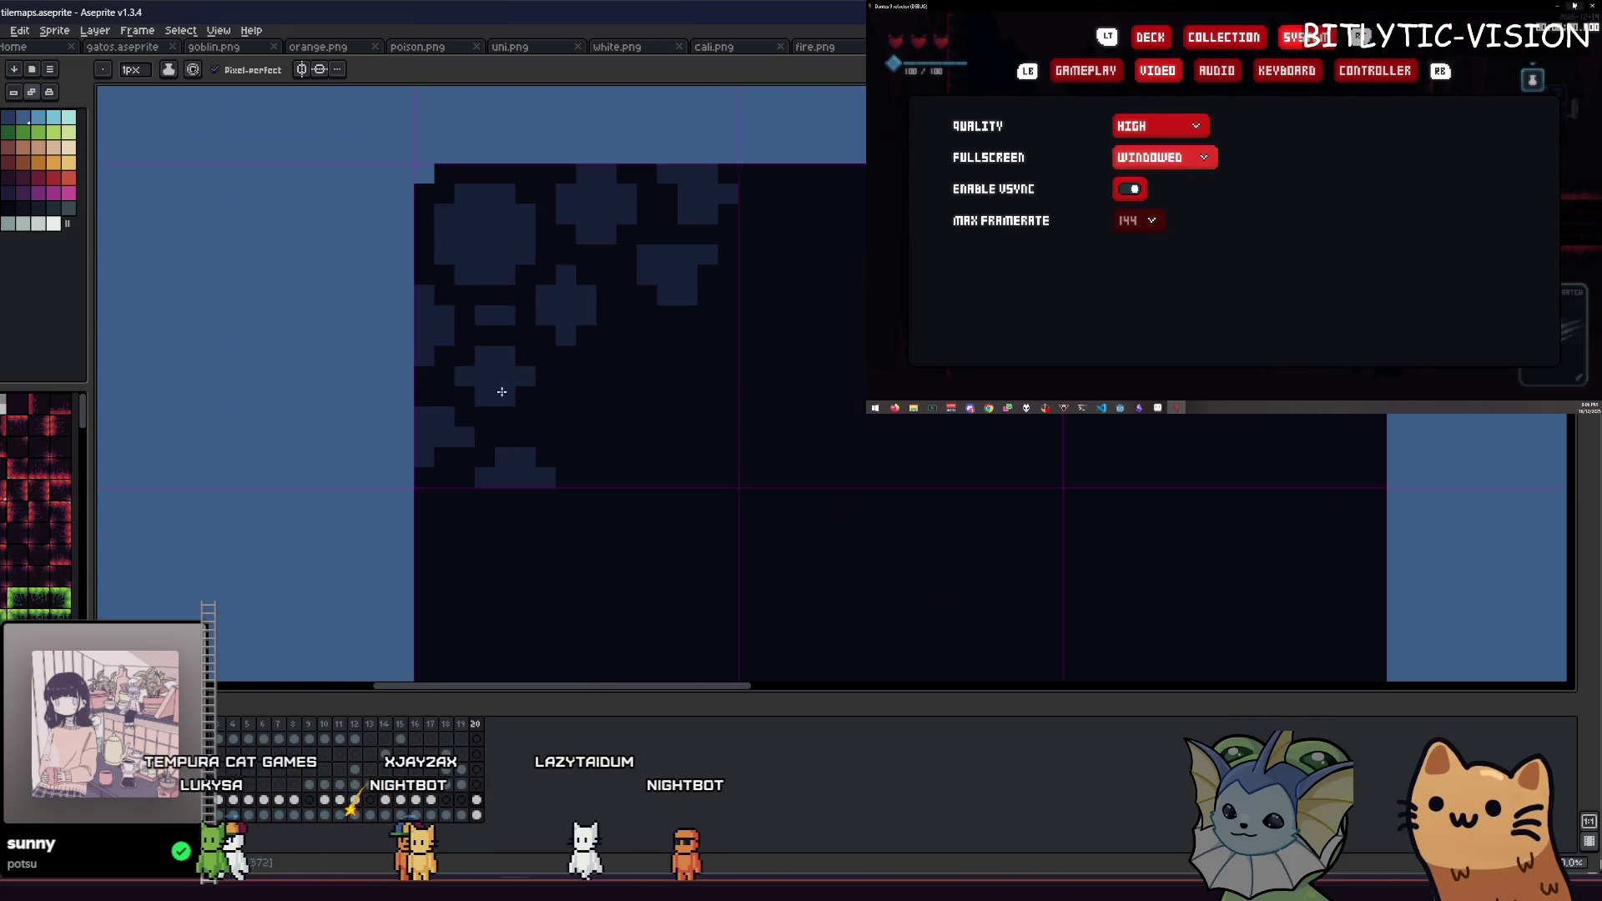
key("g")
left_click(470, 238)
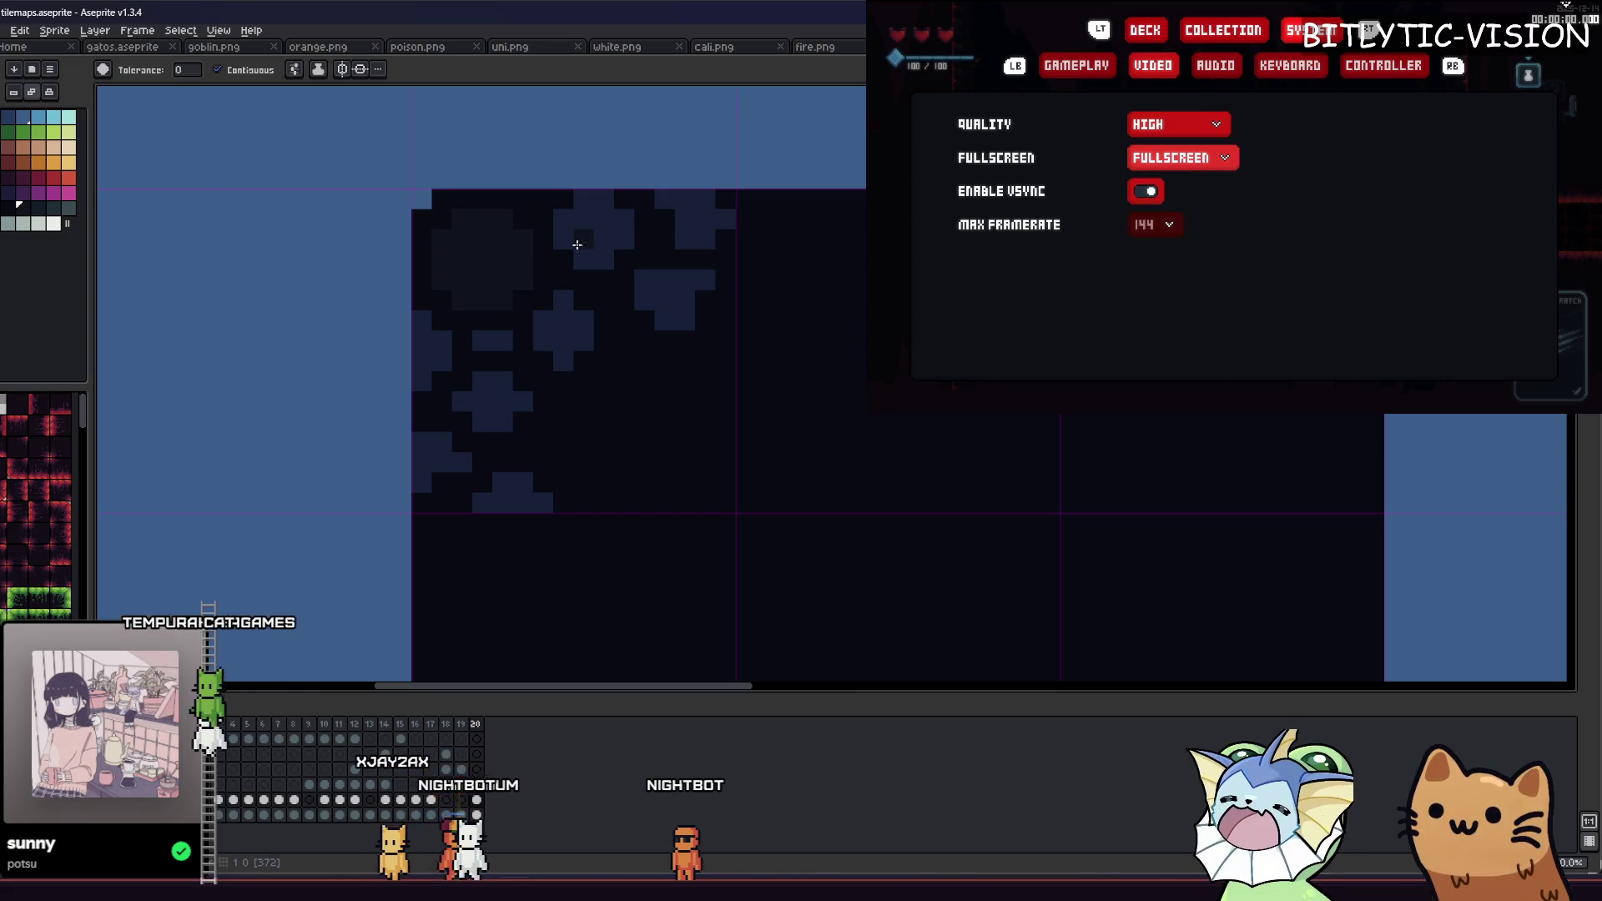
left_click(572, 243)
key("v")
key("ctrl+z")
key("ctrl+z")
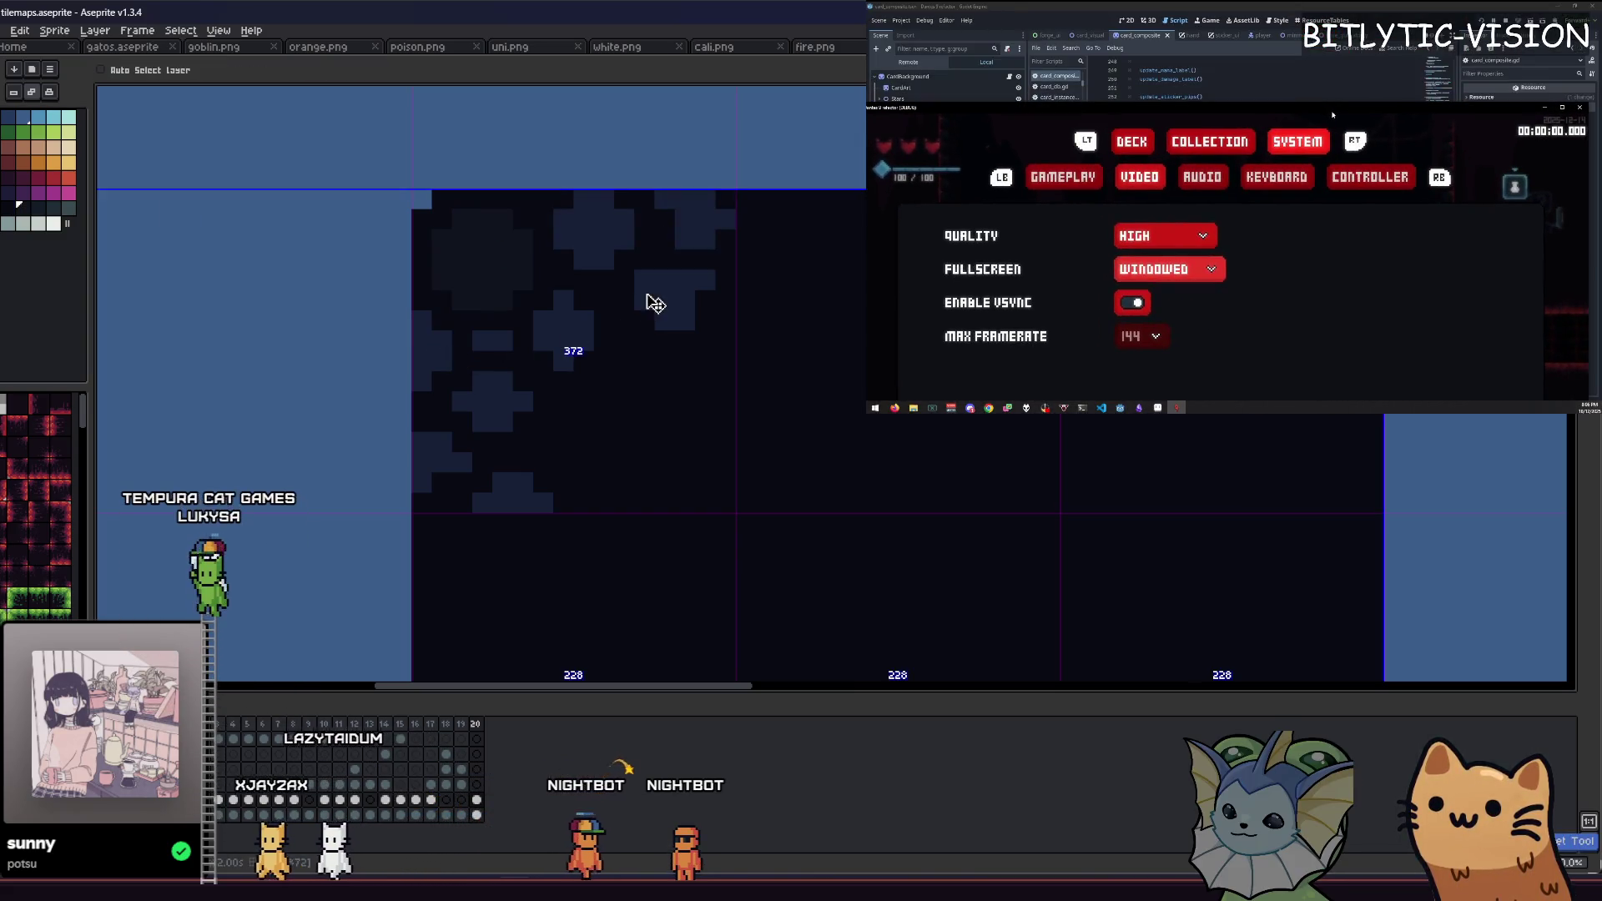
key("g")
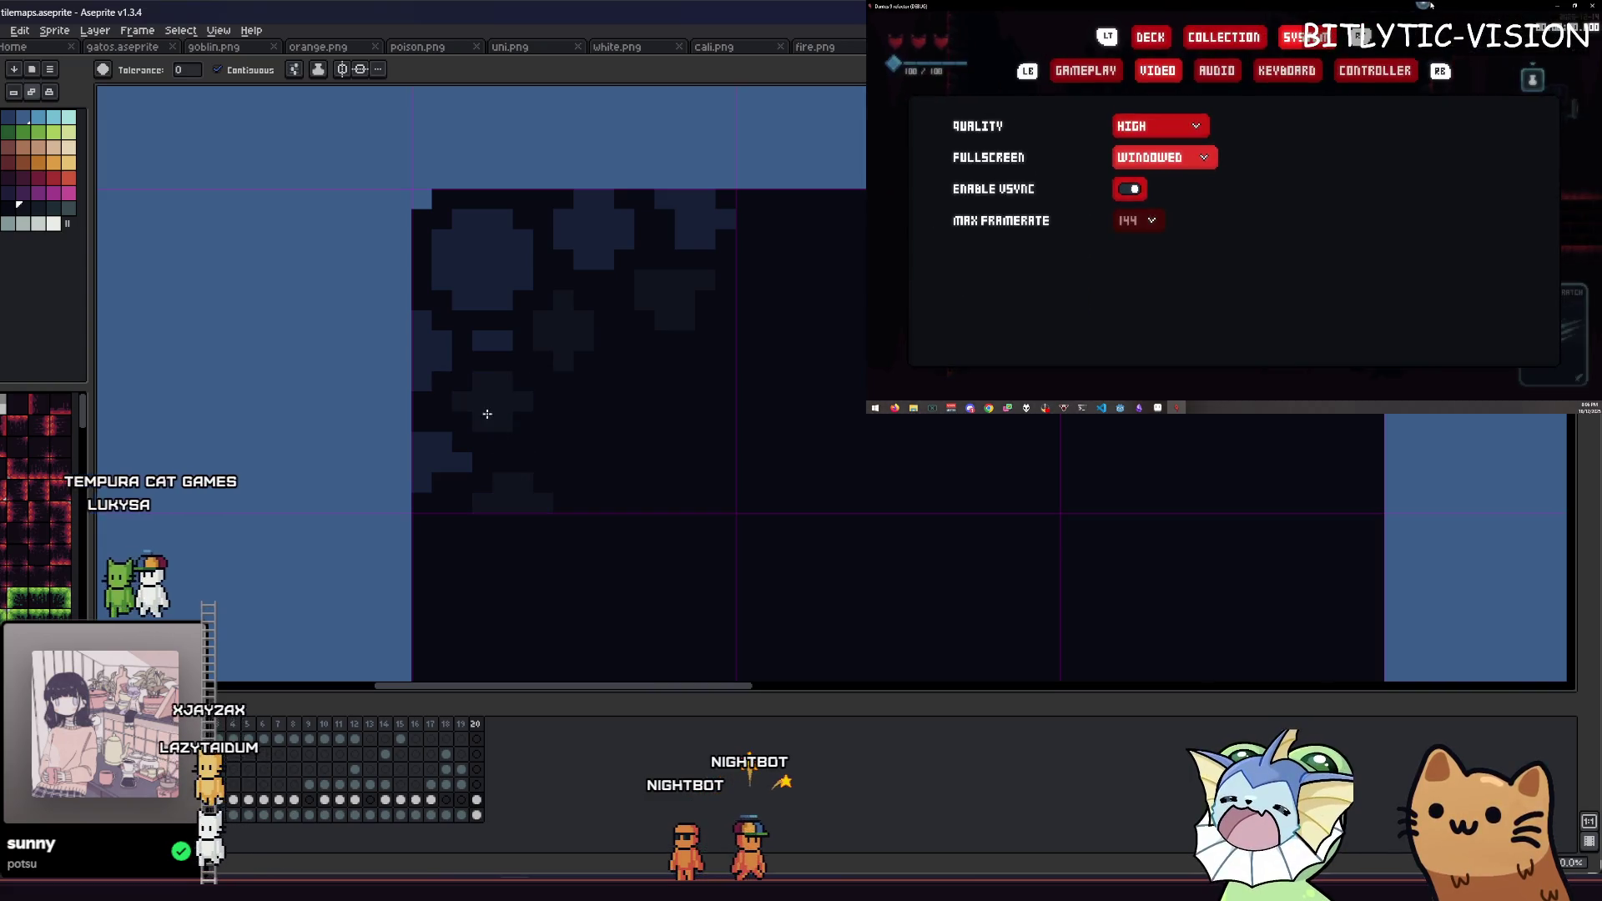
scroll(501, 342, "down", 3)
key("v")
key("ctrl+s")
scroll(445, 367, "up", 5)
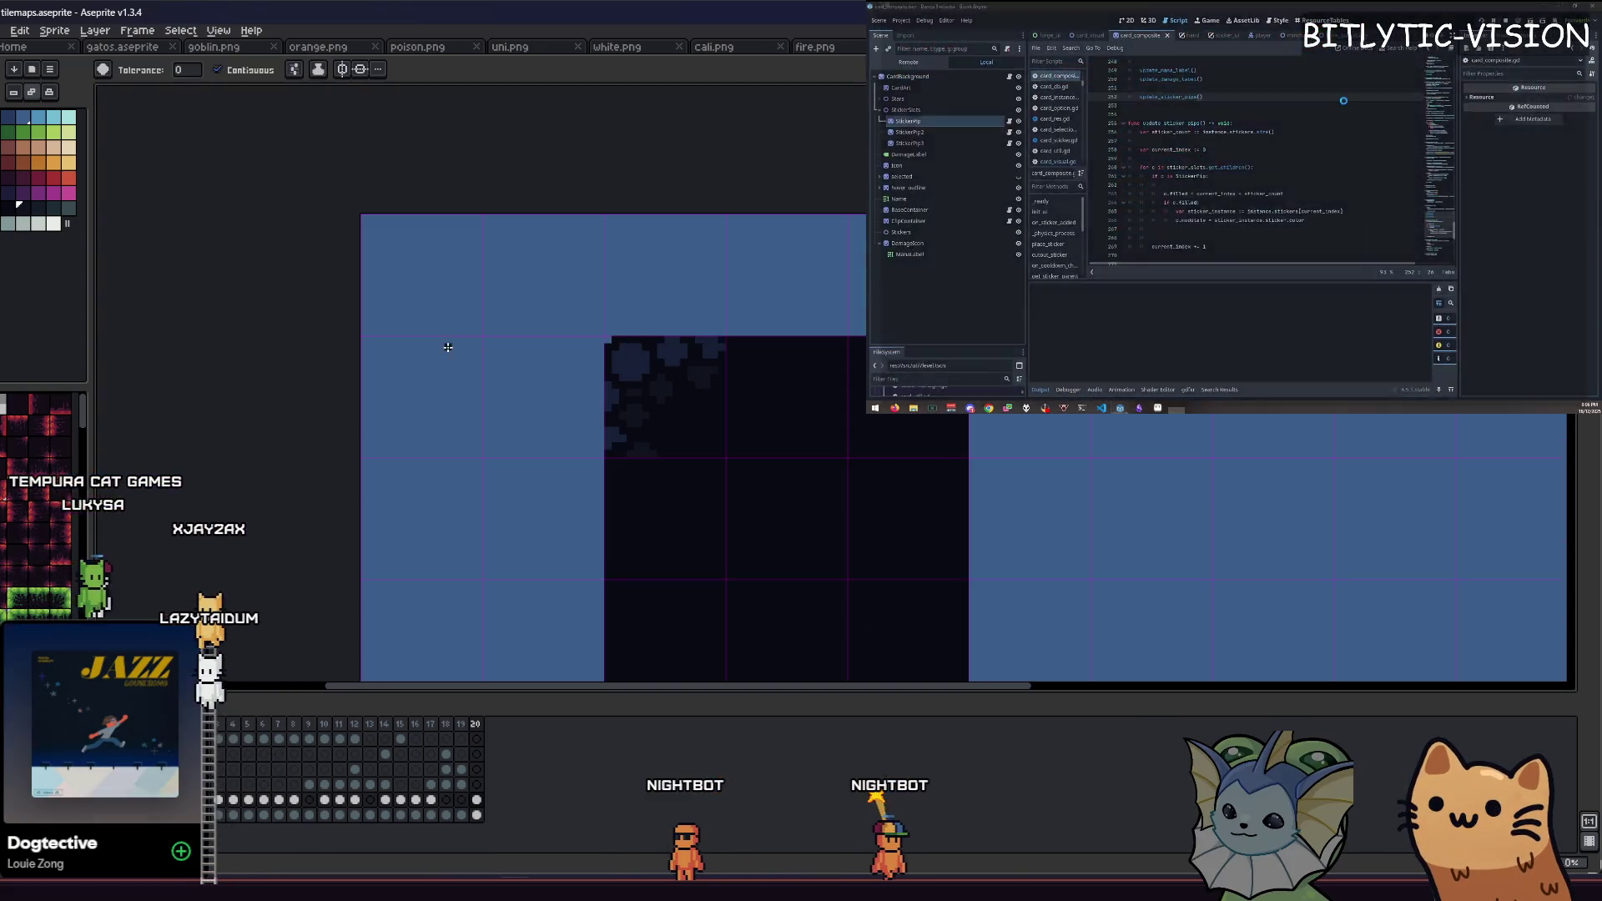
Step: Use the debug menu to teleport to a room and add sticker packs
key("g")
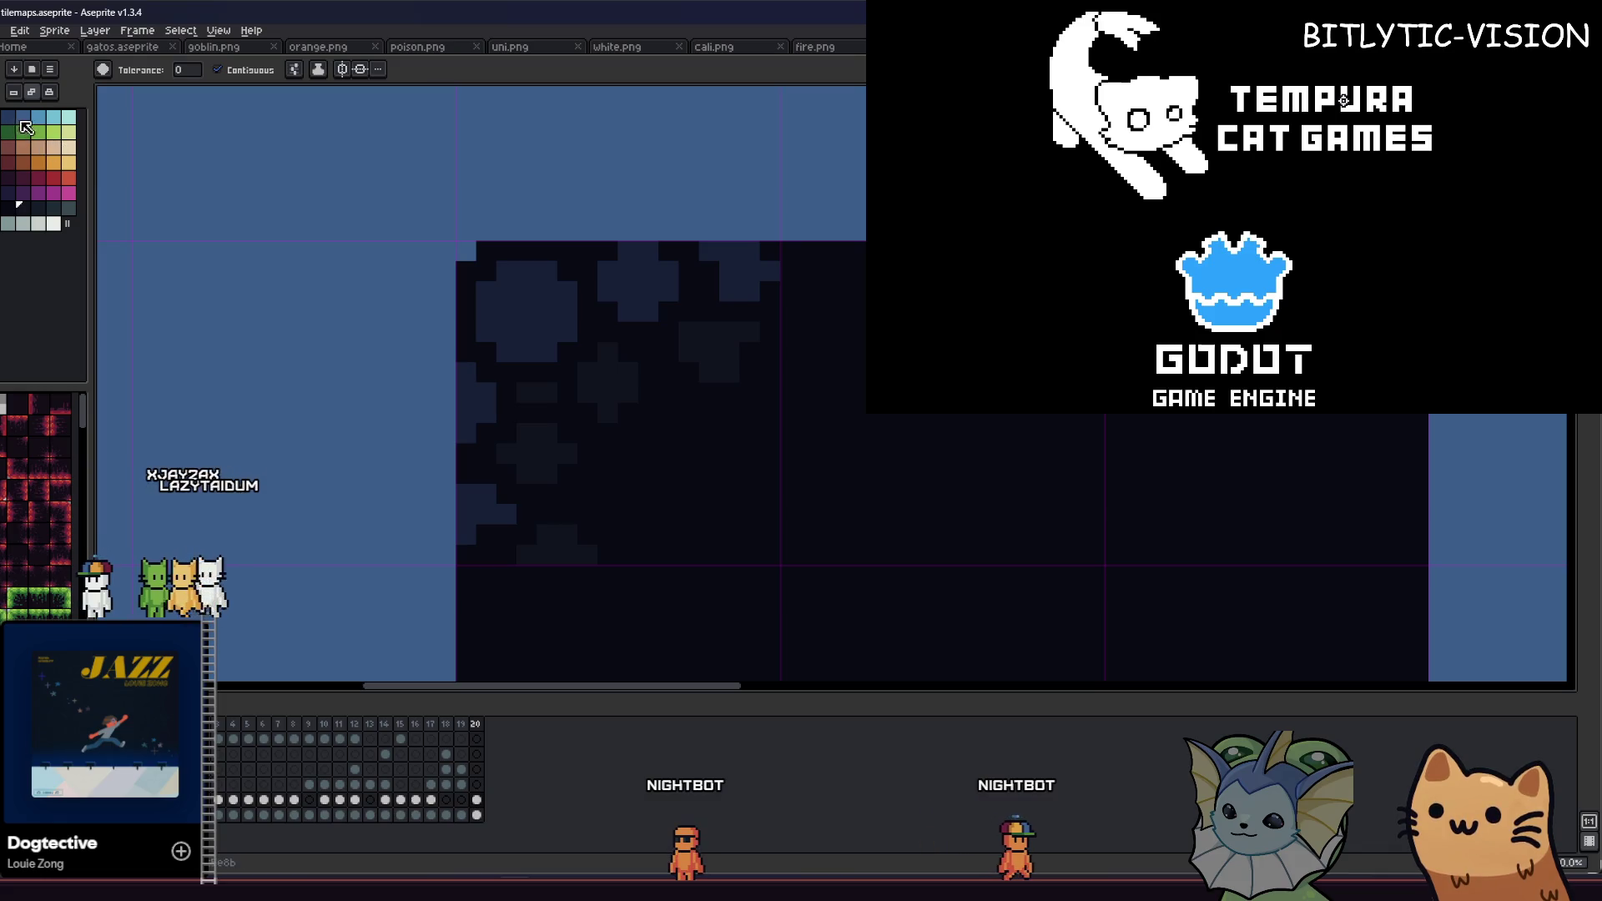
key("b")
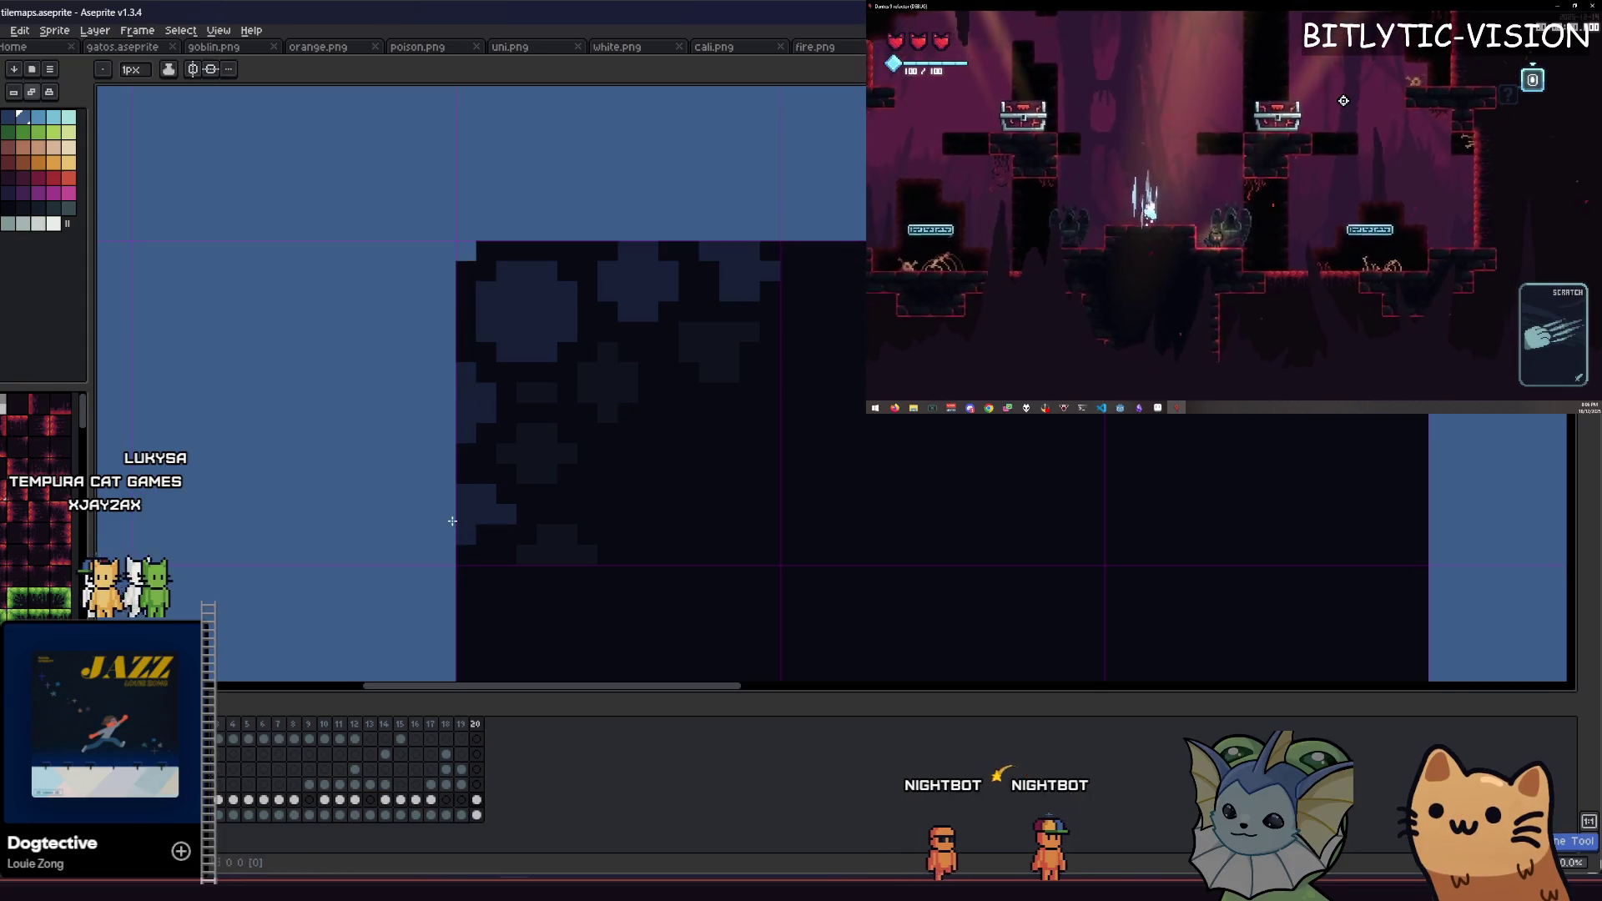
key("F1")
scroll(1125, 189, "down", 2)
left_click(953, 240)
scroll(1433, 208, "down", 2)
left_click(1439, 313)
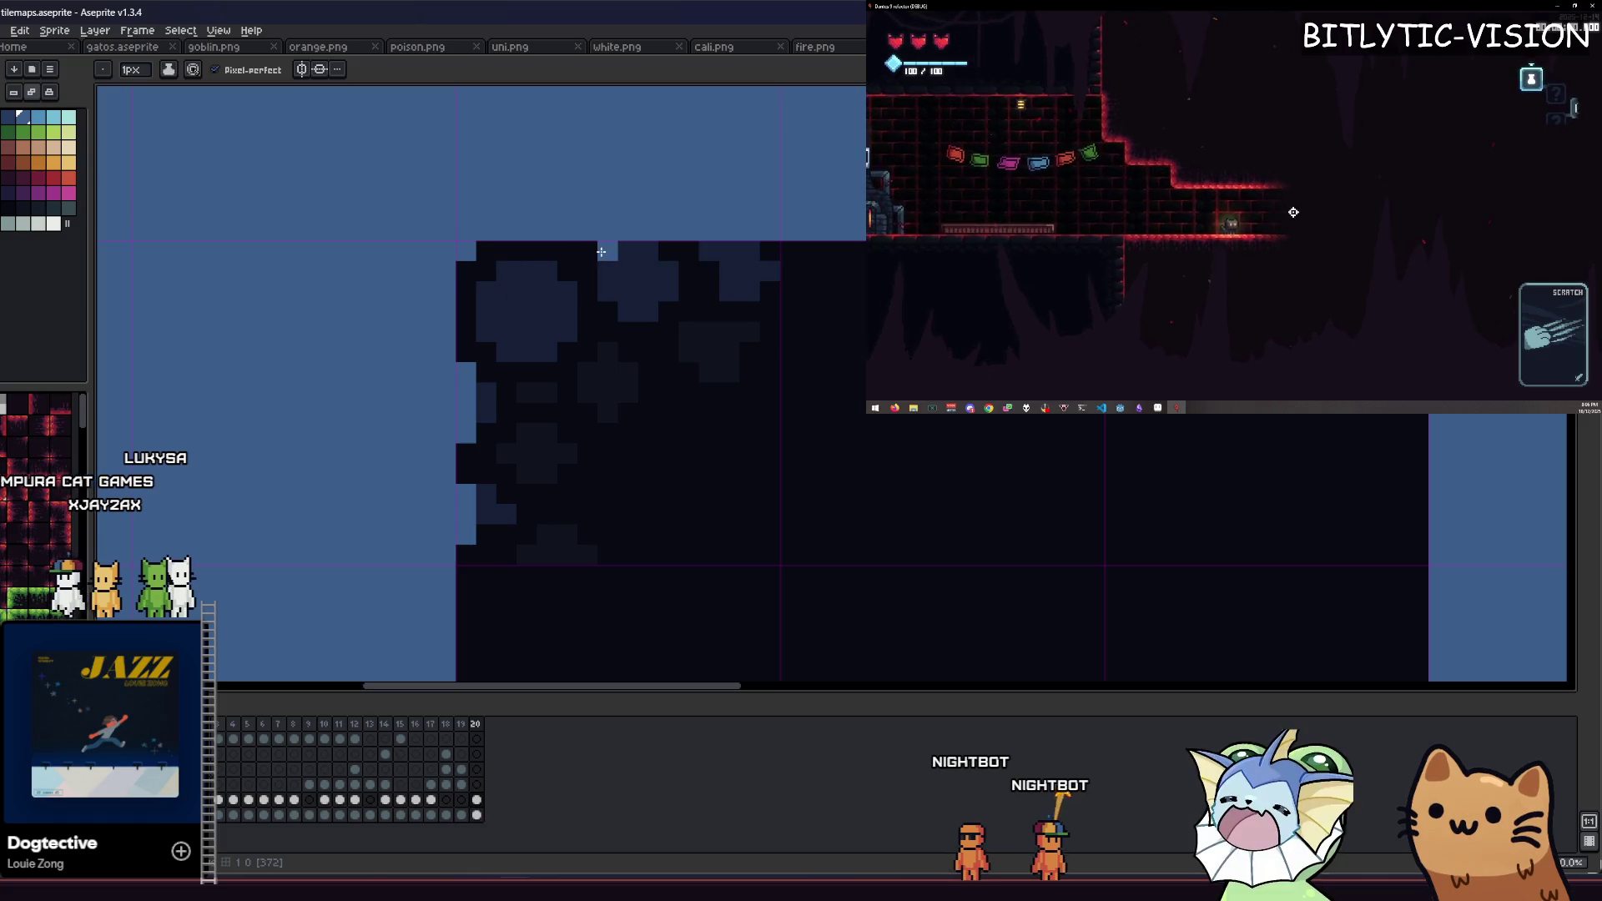
key("F1")
scroll(743, 245, "down", 4)
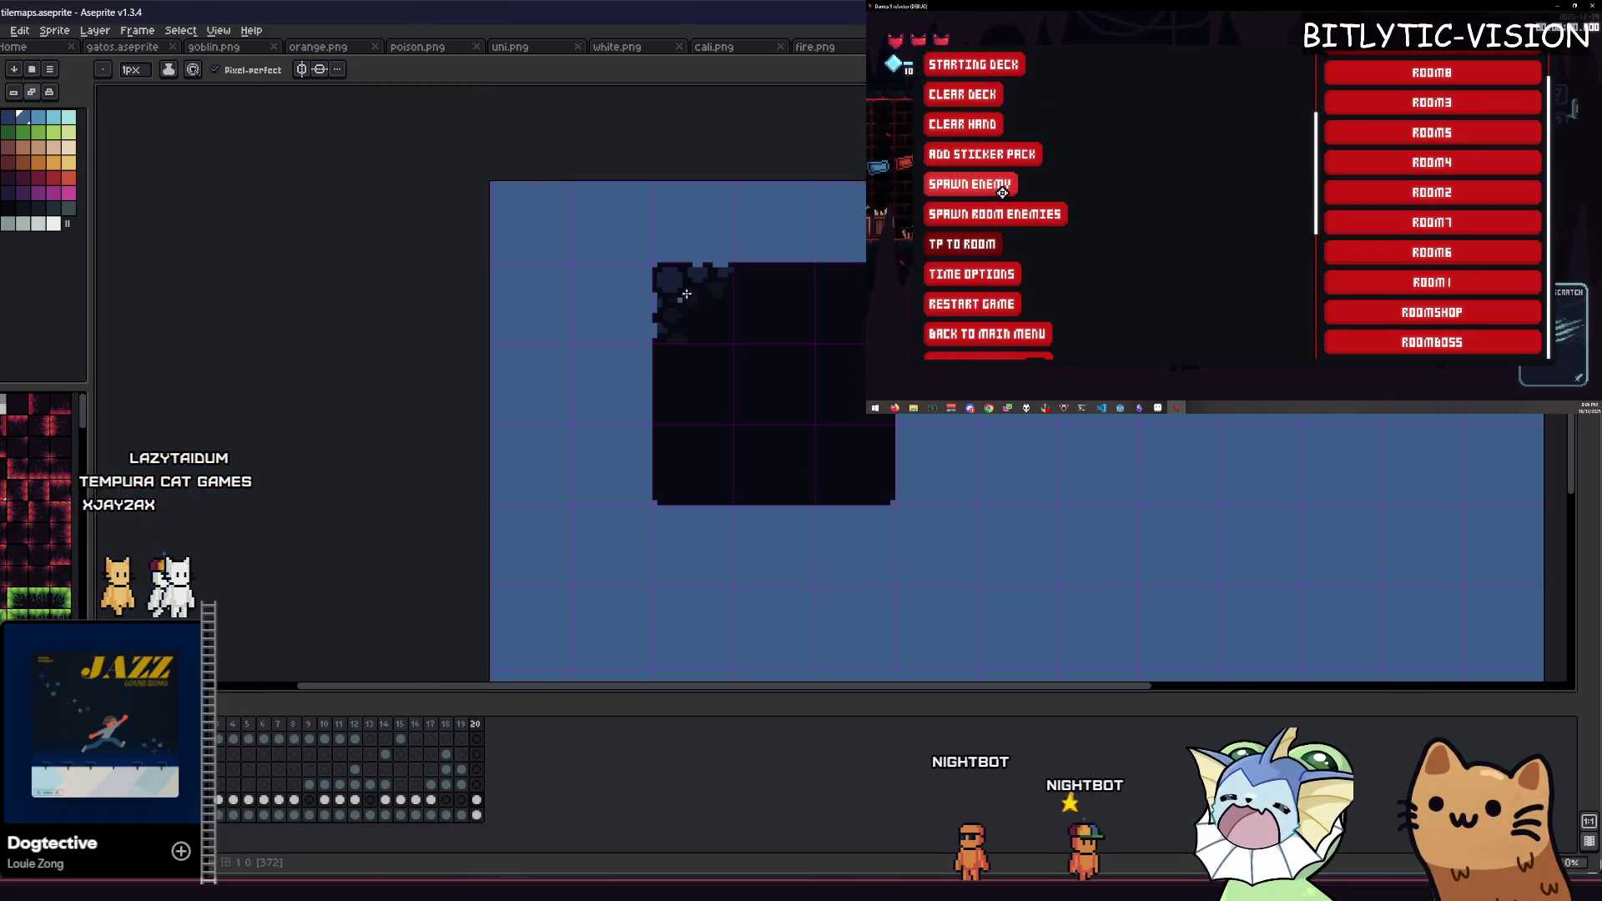
scroll(1014, 294, "up", 3)
scroll(506, 379, "up", 2)
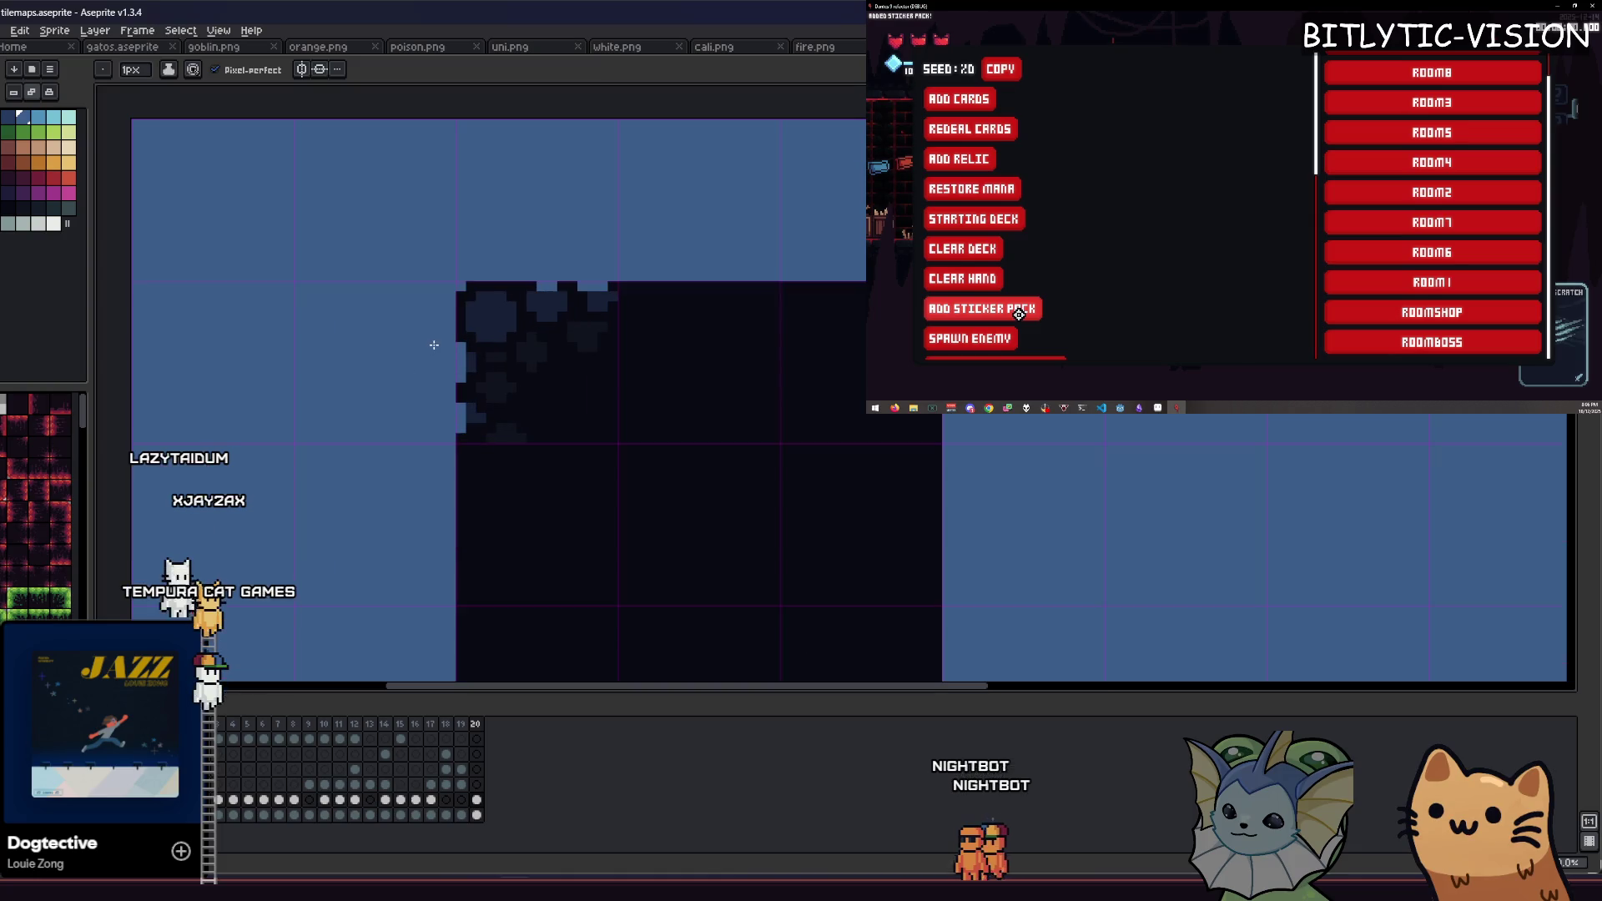
key("F1")
scroll(458, 350, "up", 2)
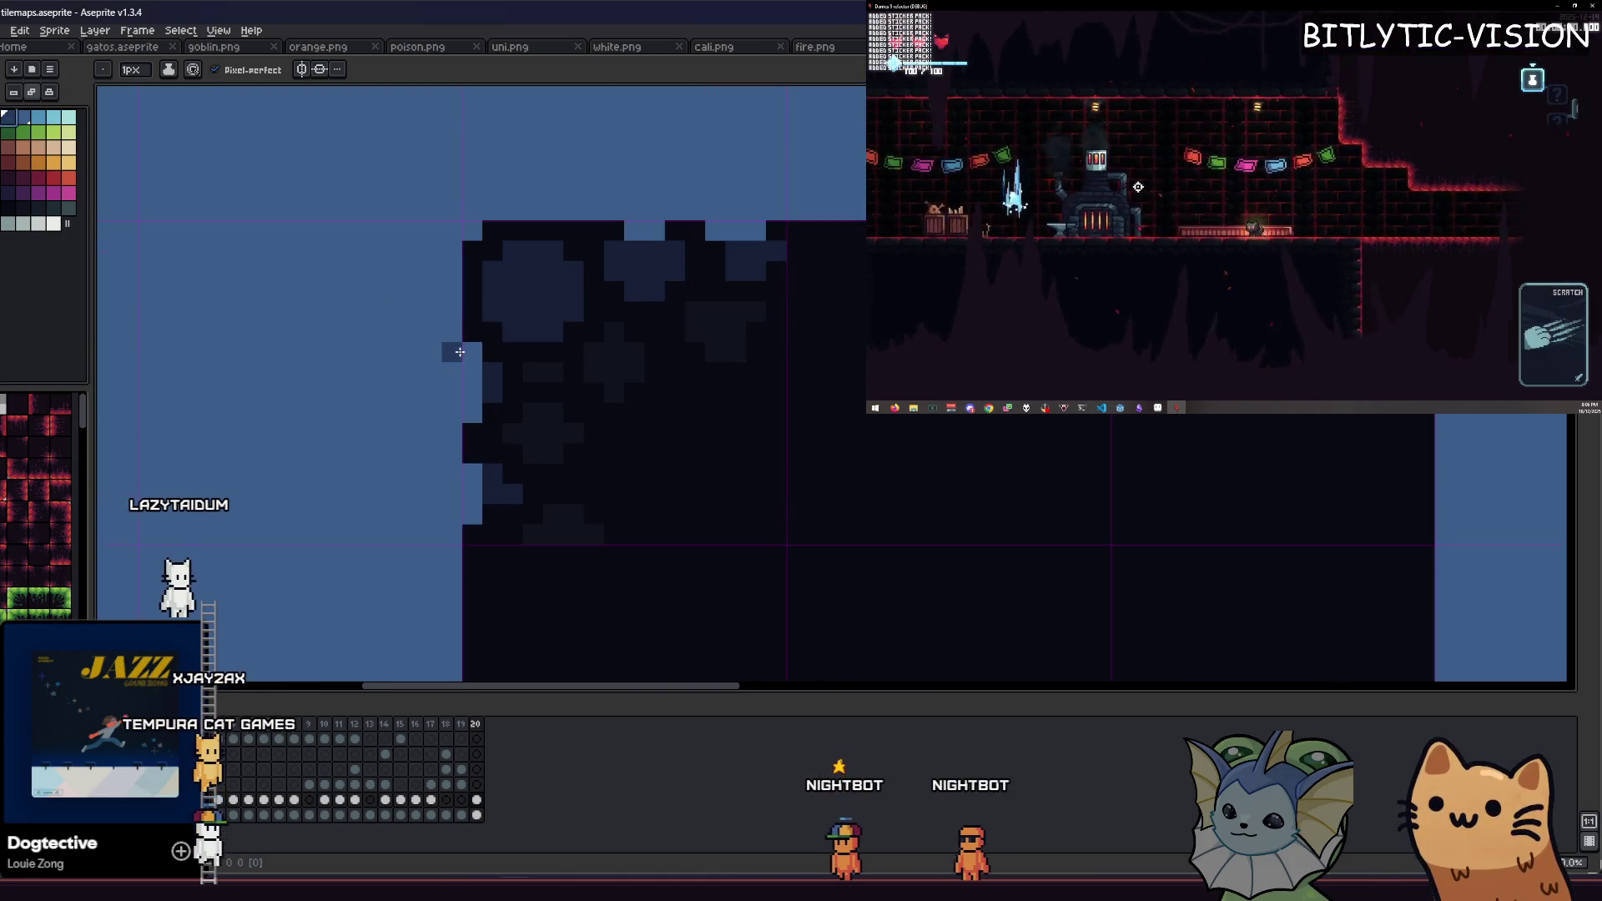
Step: Place Neptune and Venus stickers on the second Rusty Pistol card and finish placement
key("e")
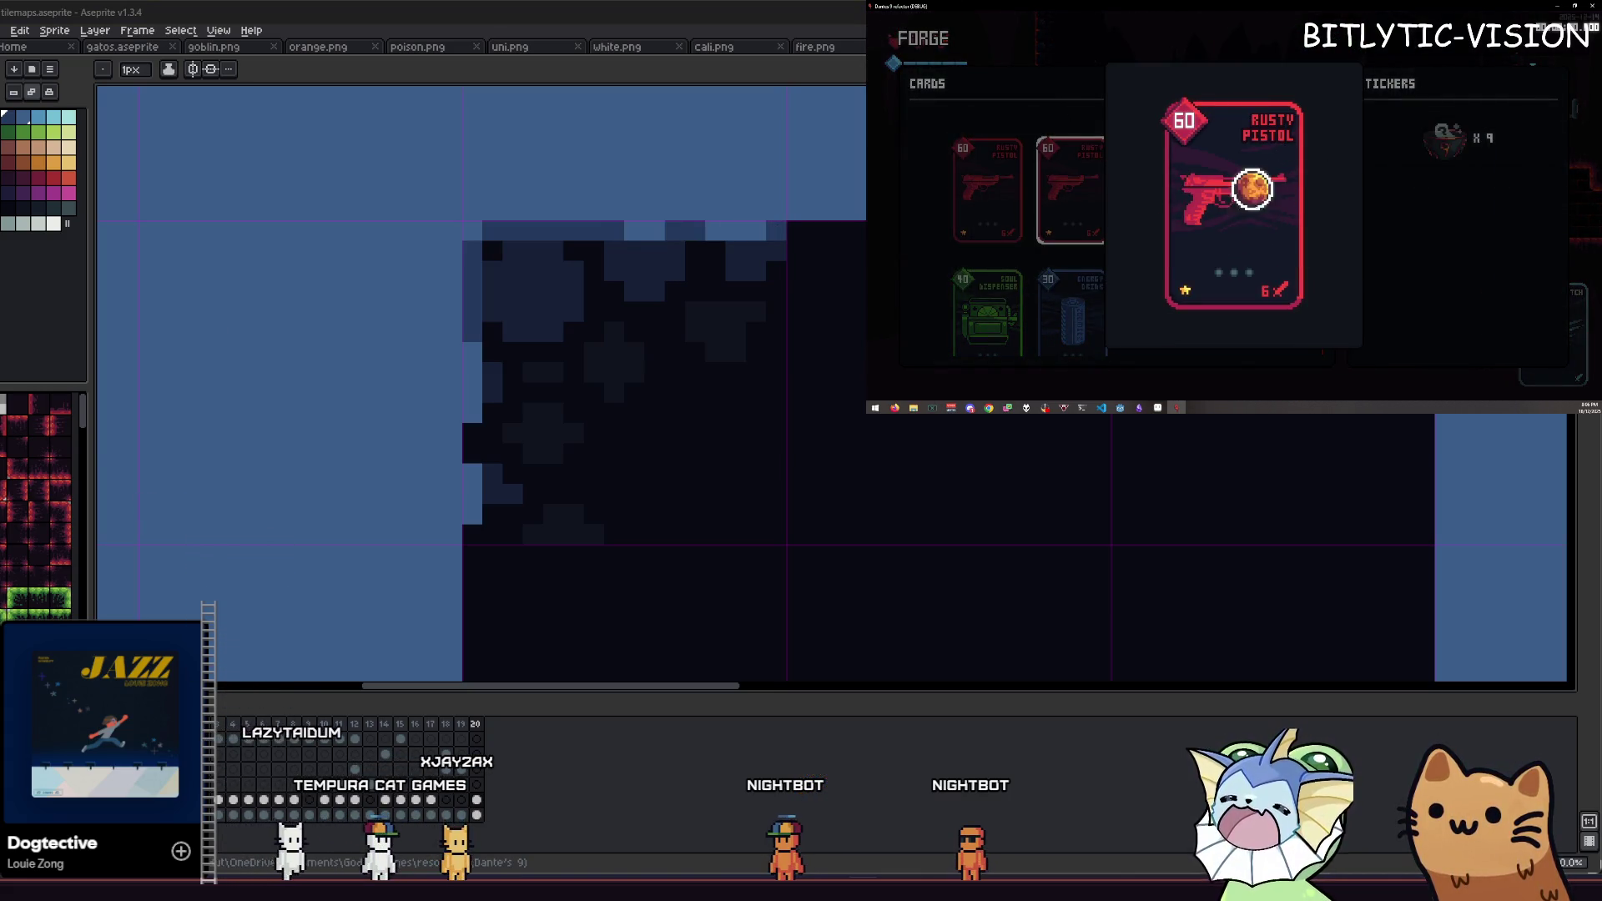
left_click(1276, 200)
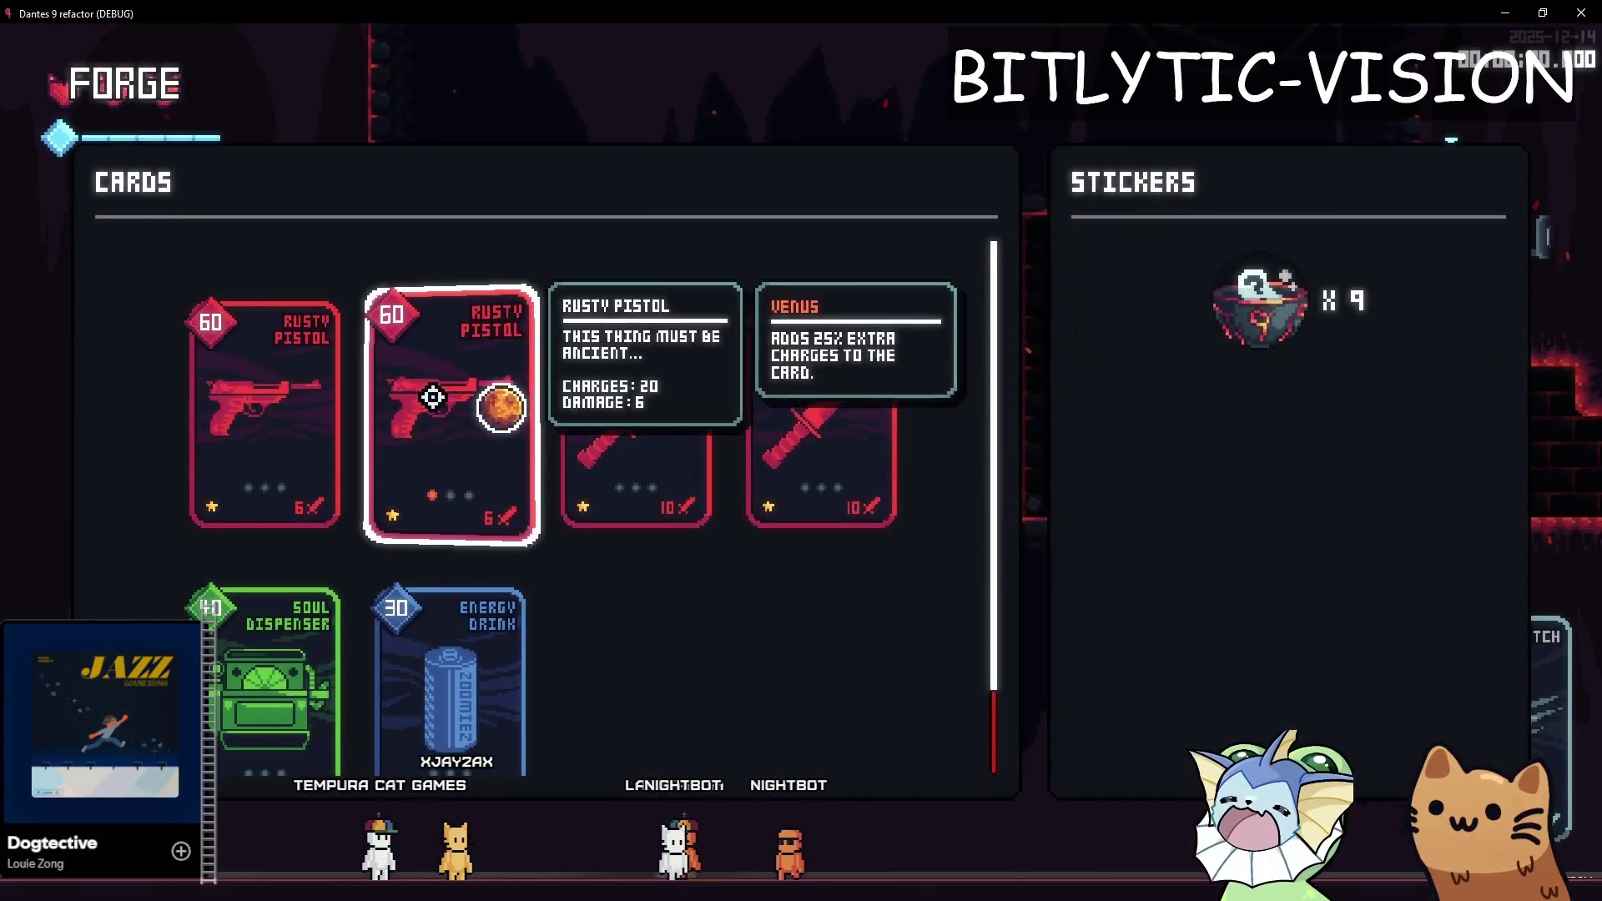
mouse_move(1260, 301)
left_mouse_down()
mouse_move(1138, 308)
mouse_move(804, 393)
left_mouse_up()
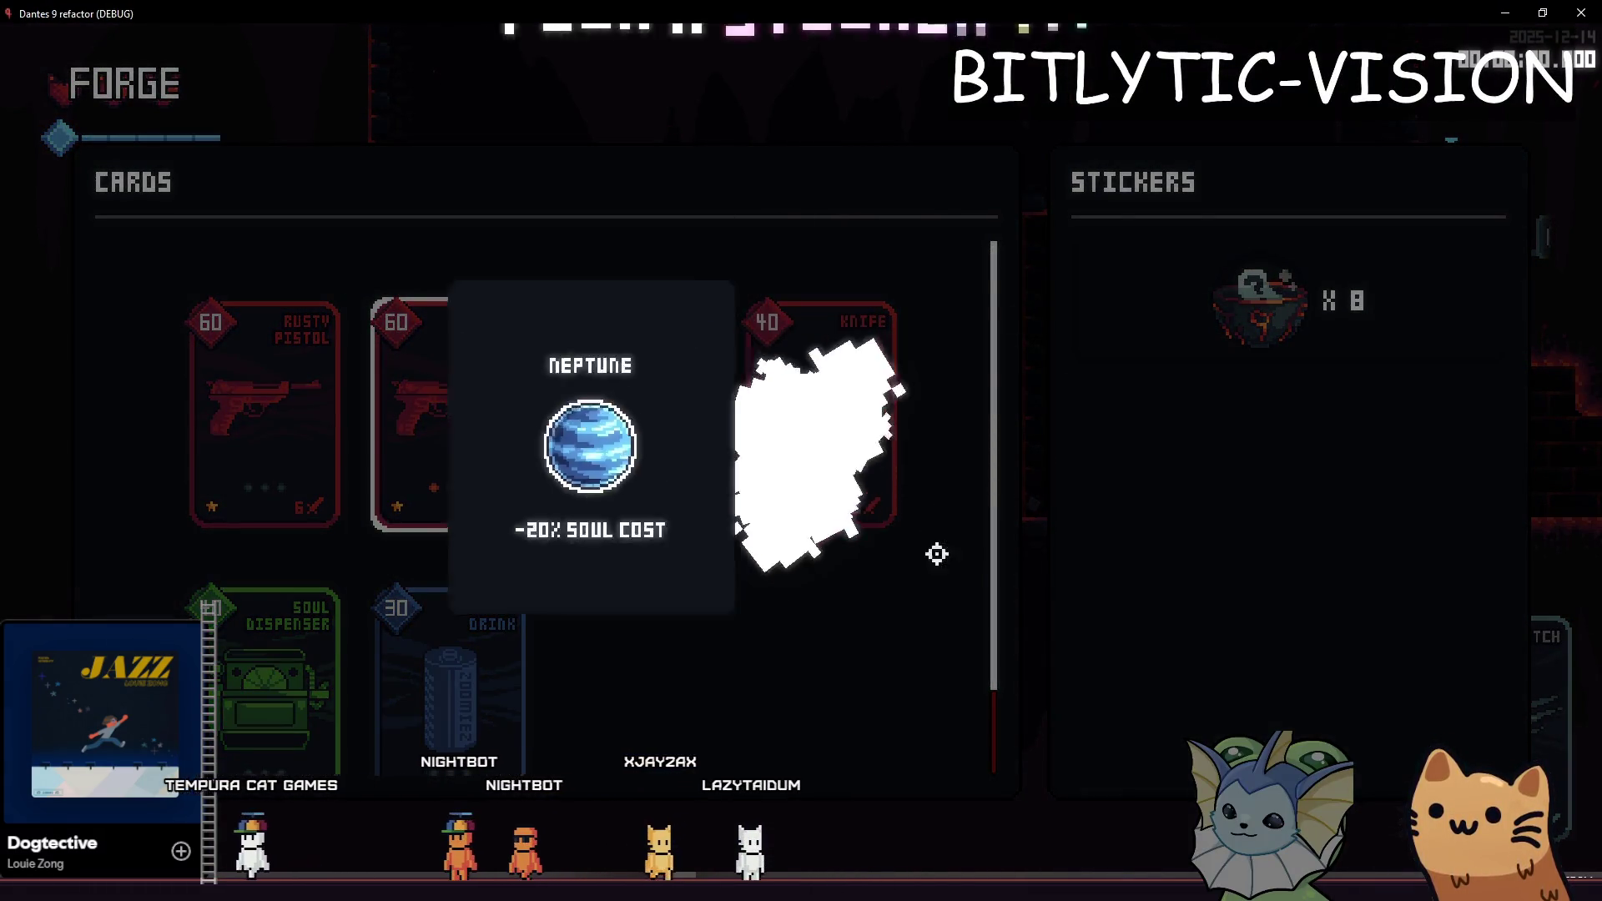
left_click(540, 557)
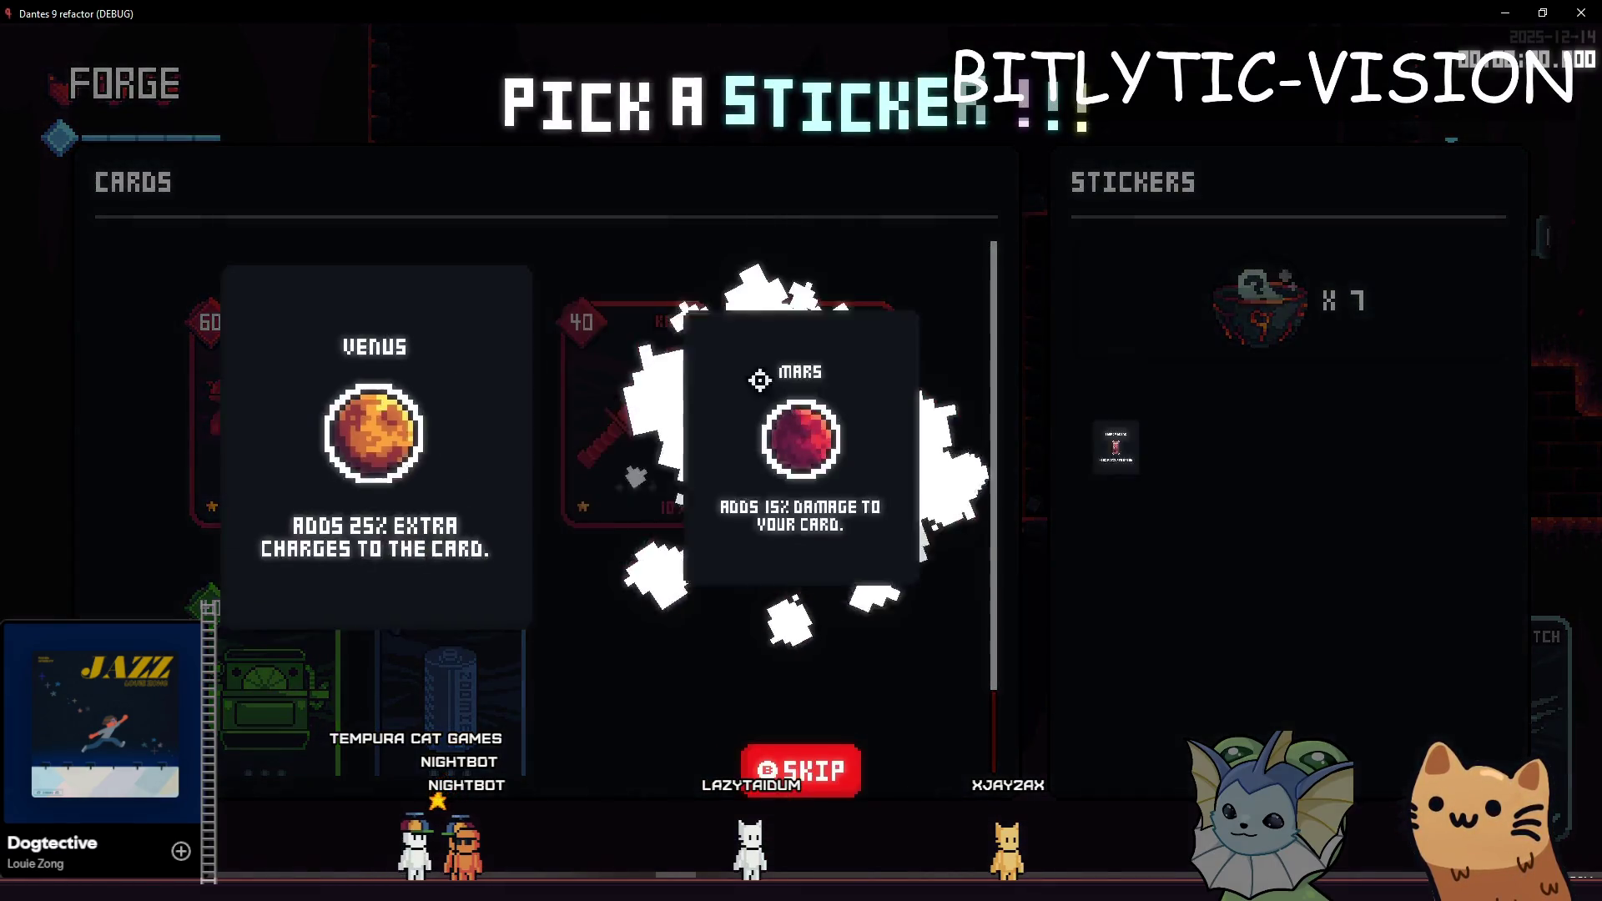
key("F1")
left_click(131, 214)
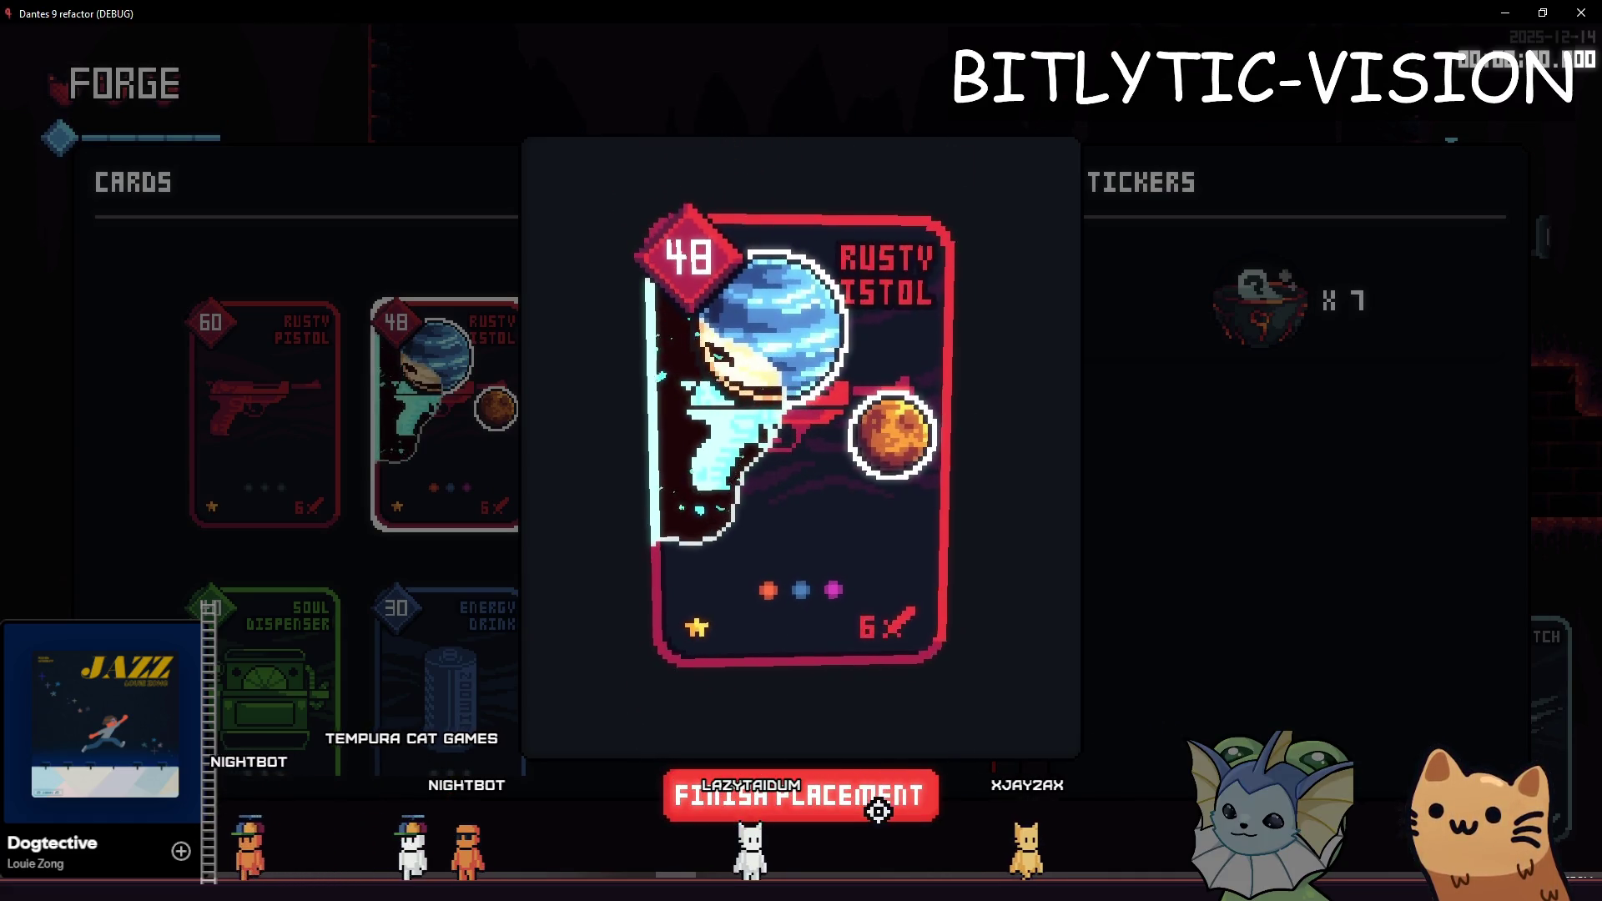
left_click(915, 750)
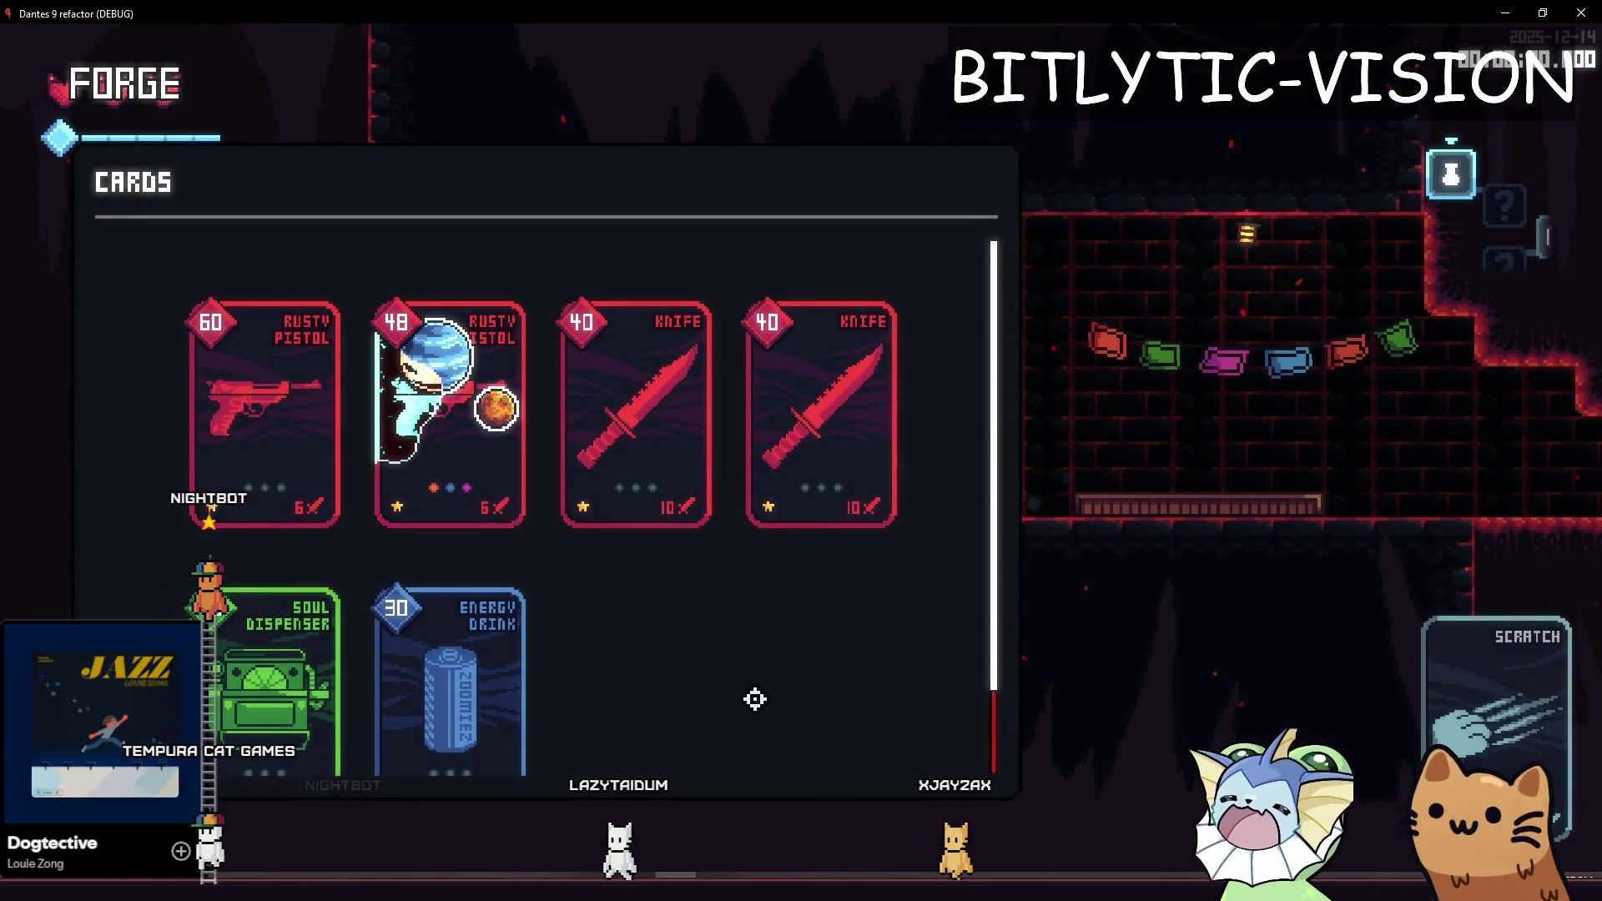
mouse_move(480, 433)
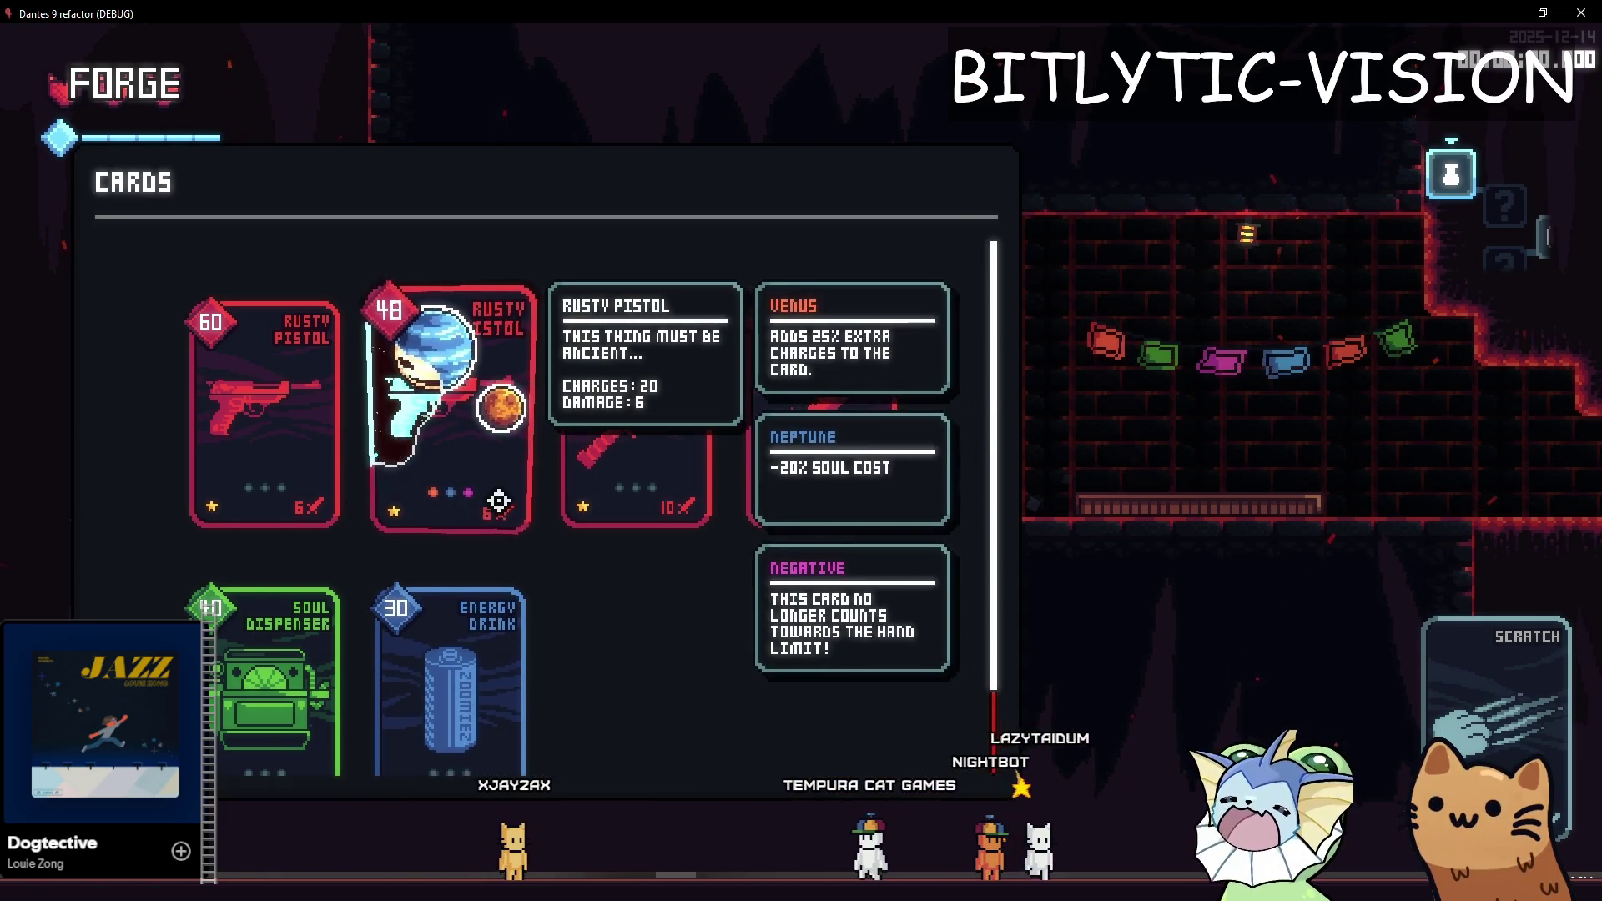
left_click(1594, 13)
Step: Delete script lines 264–266 and the leftover blank lines, then save
left_click_drag(1001, 483, 1008, 433)
key("BackSpace")
key("Down")
key("BackSpace")
key("BackSpace")
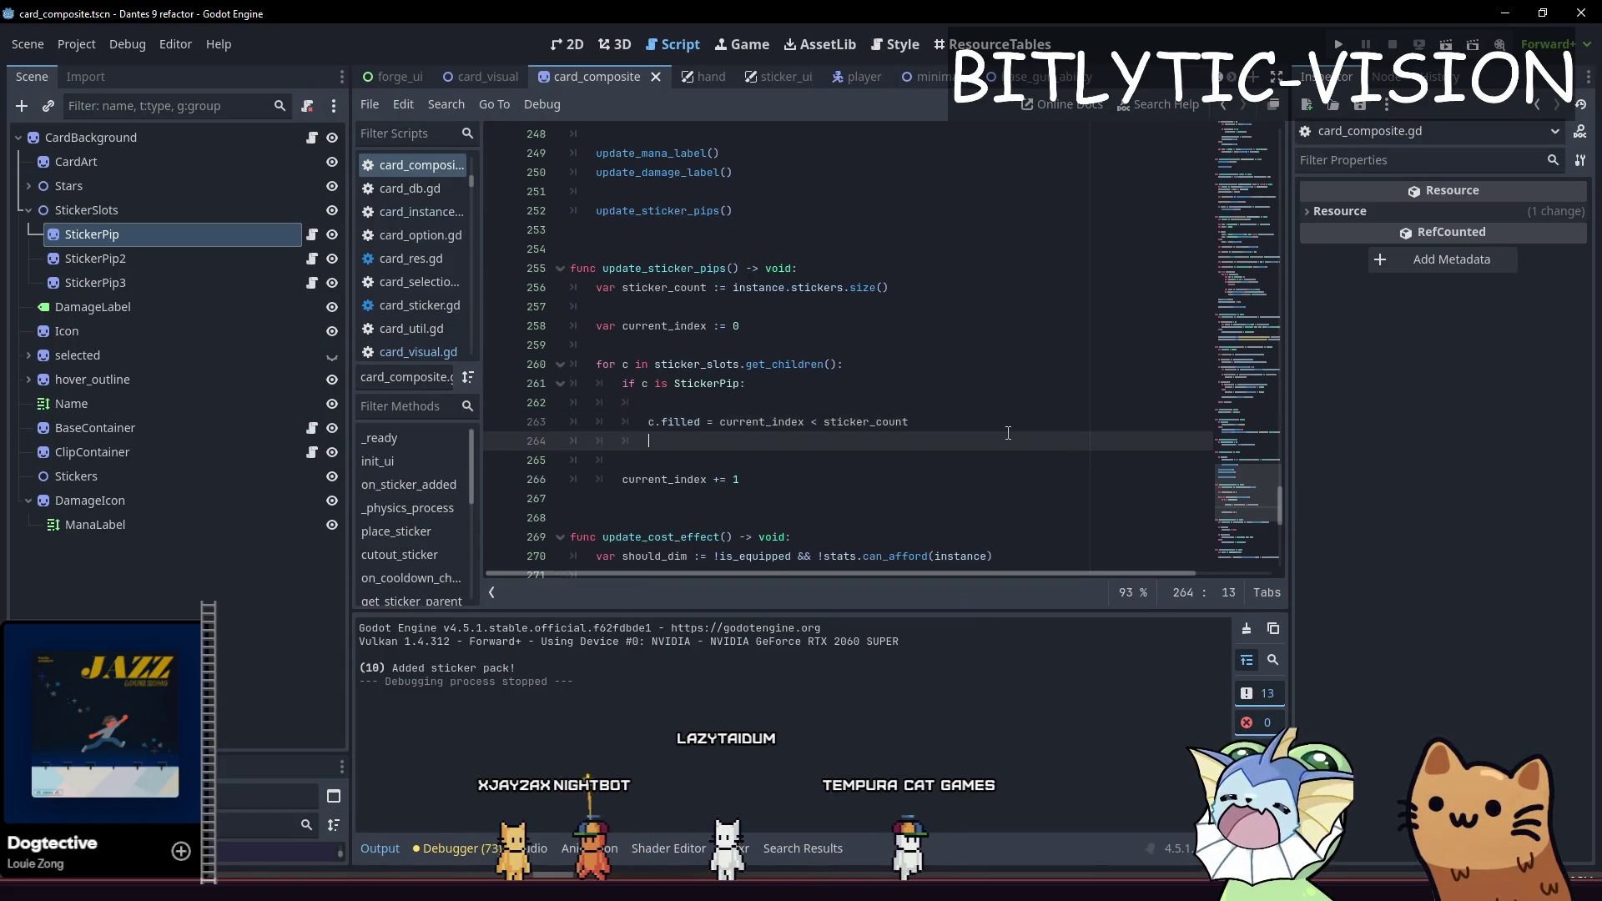
type("t")
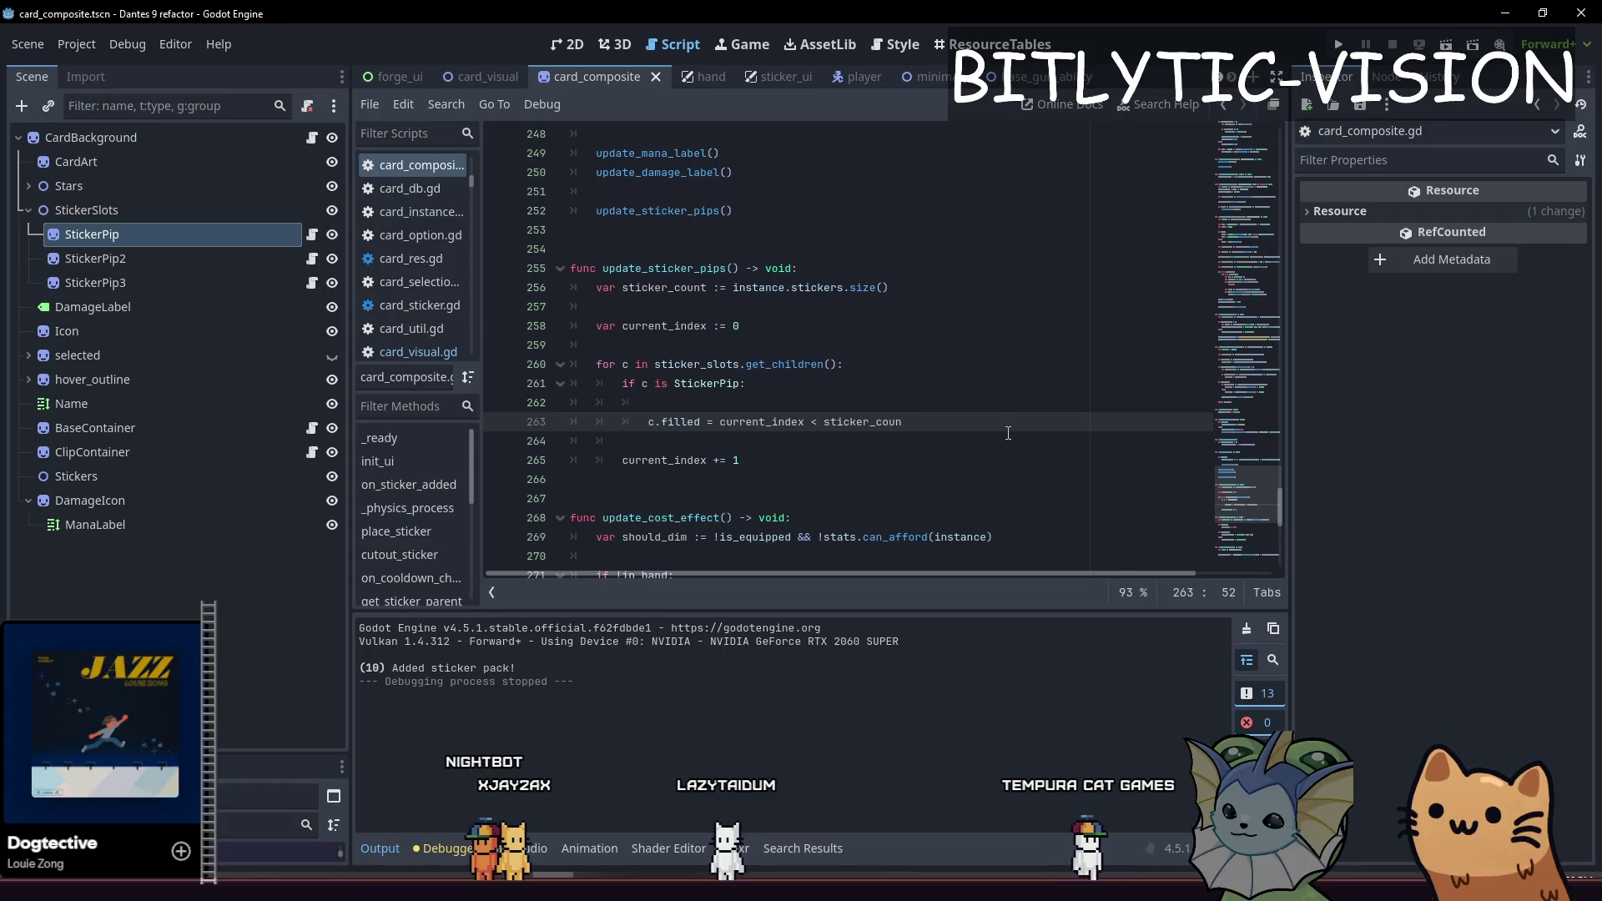
type("t")
key("Up")
key("ctrl+shift+k")
key("ctrl+s")
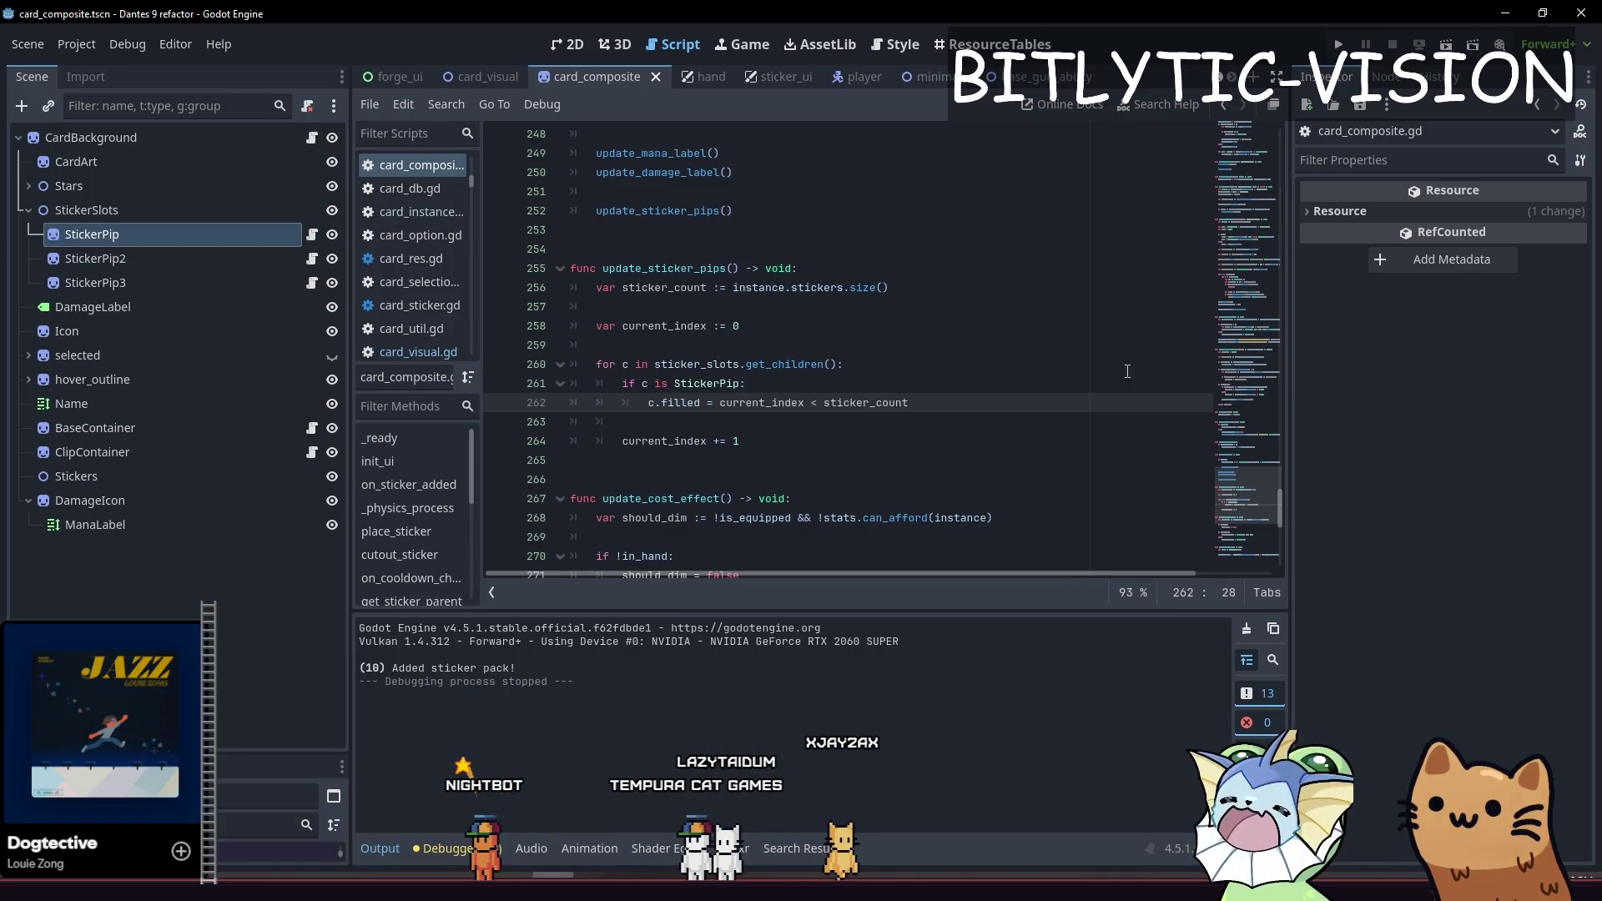
left_click(913, 447)
key("ctrl+s")
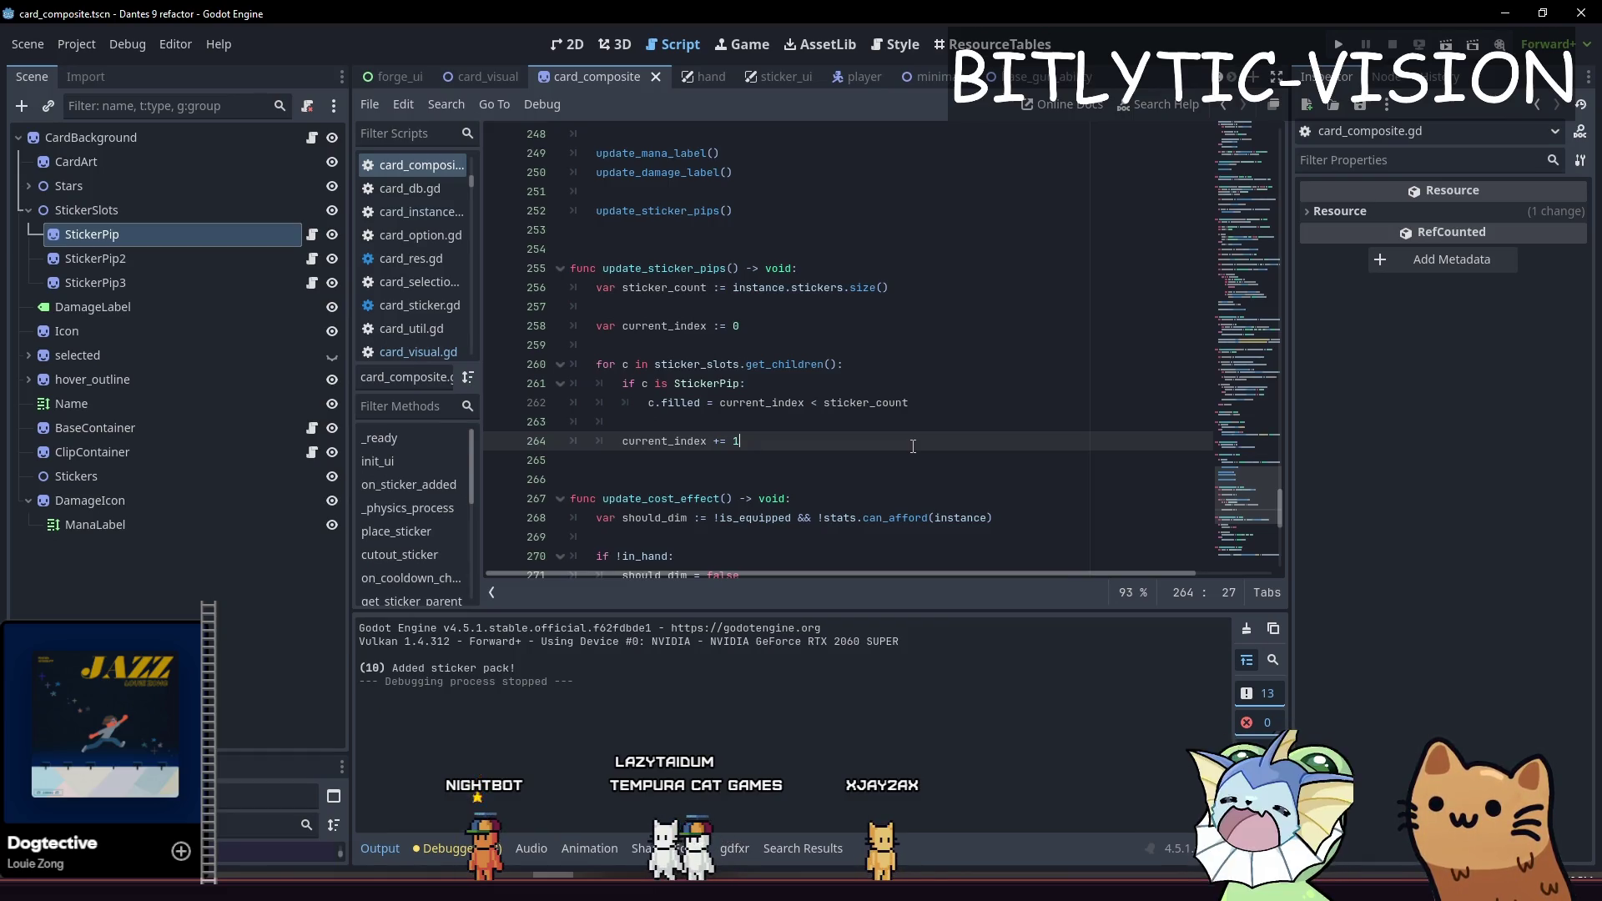
Step: Quick-open card_instance.gd by filtering for 'card_inst'
key("alt+shift+o")
type("card_inst")
key("Return")
Step: Search card_instance.gd for 'description' and move to the Damage line 303 in get_description
key("ctrl+f")
type("d")
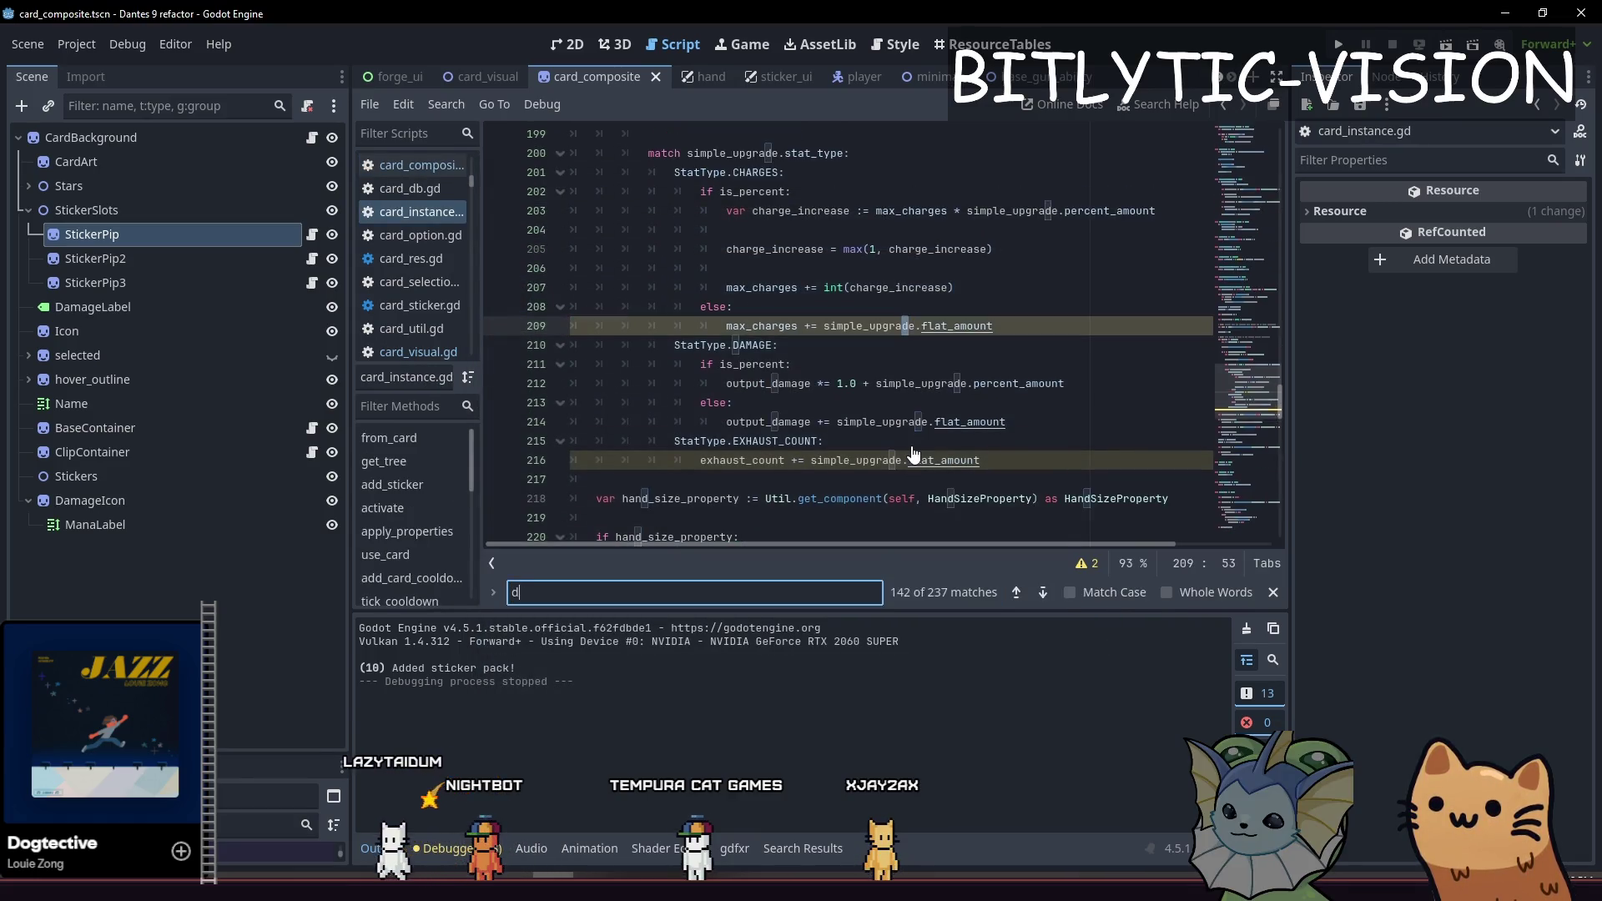
type("escription")
key("Escape")
key("ctrl+End")
key("Up")
key("Up")
key("Up")
Step: Copy the Damage line below itself and edit the copy to end with '/ %s.size_in_handz'
key("shift+End")
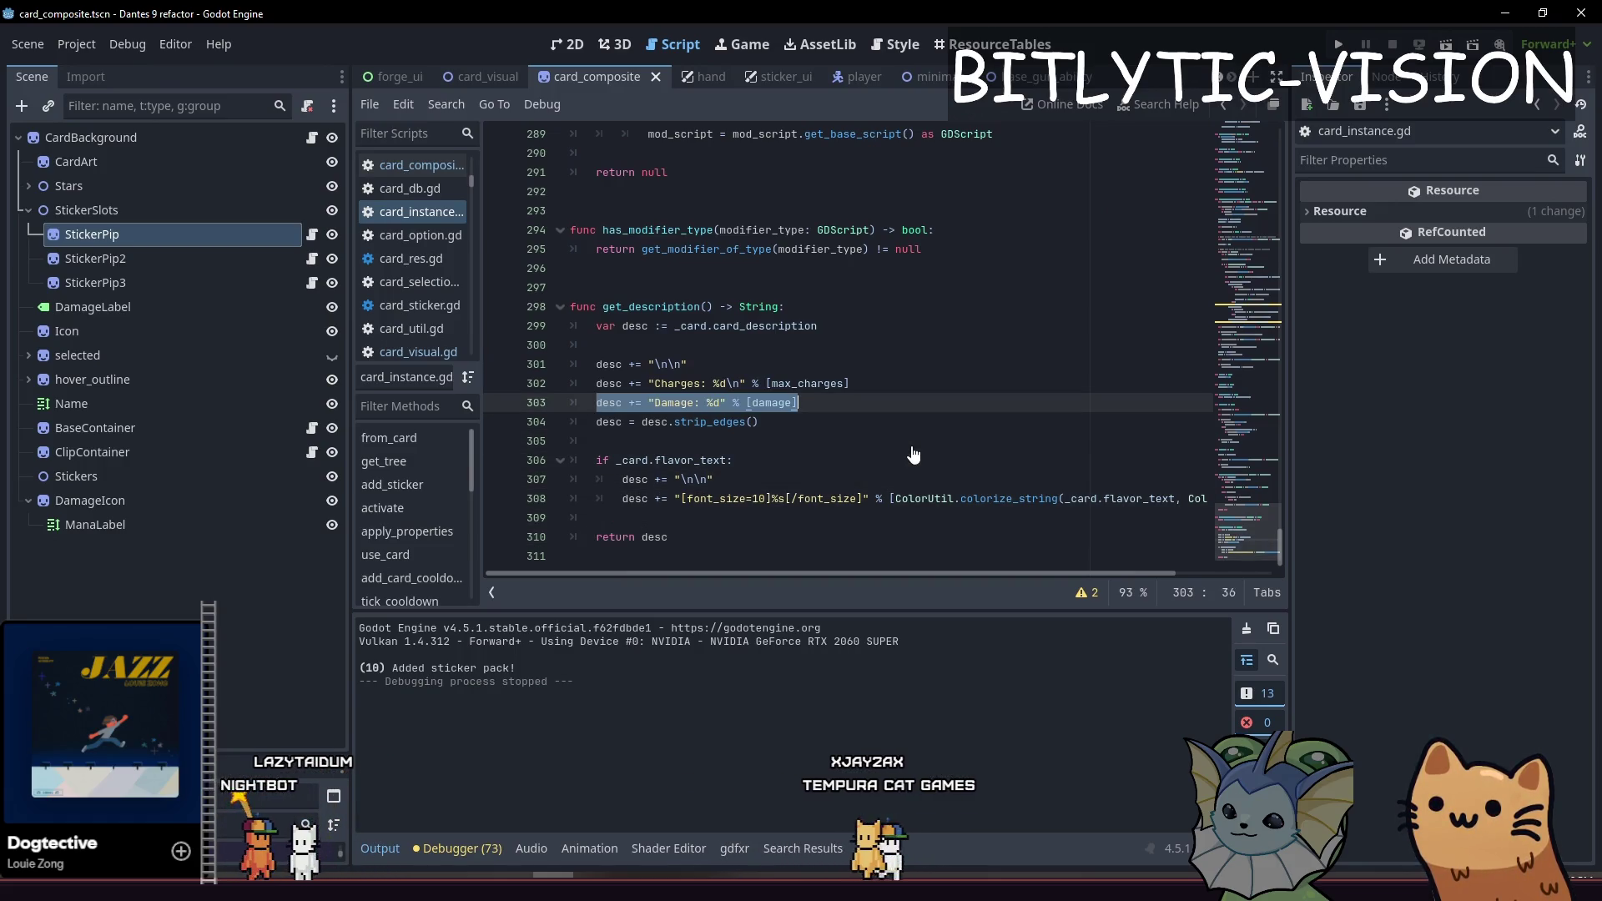
key("ctrl+c")
key("End")
key("Return")
key("ctrl+v")
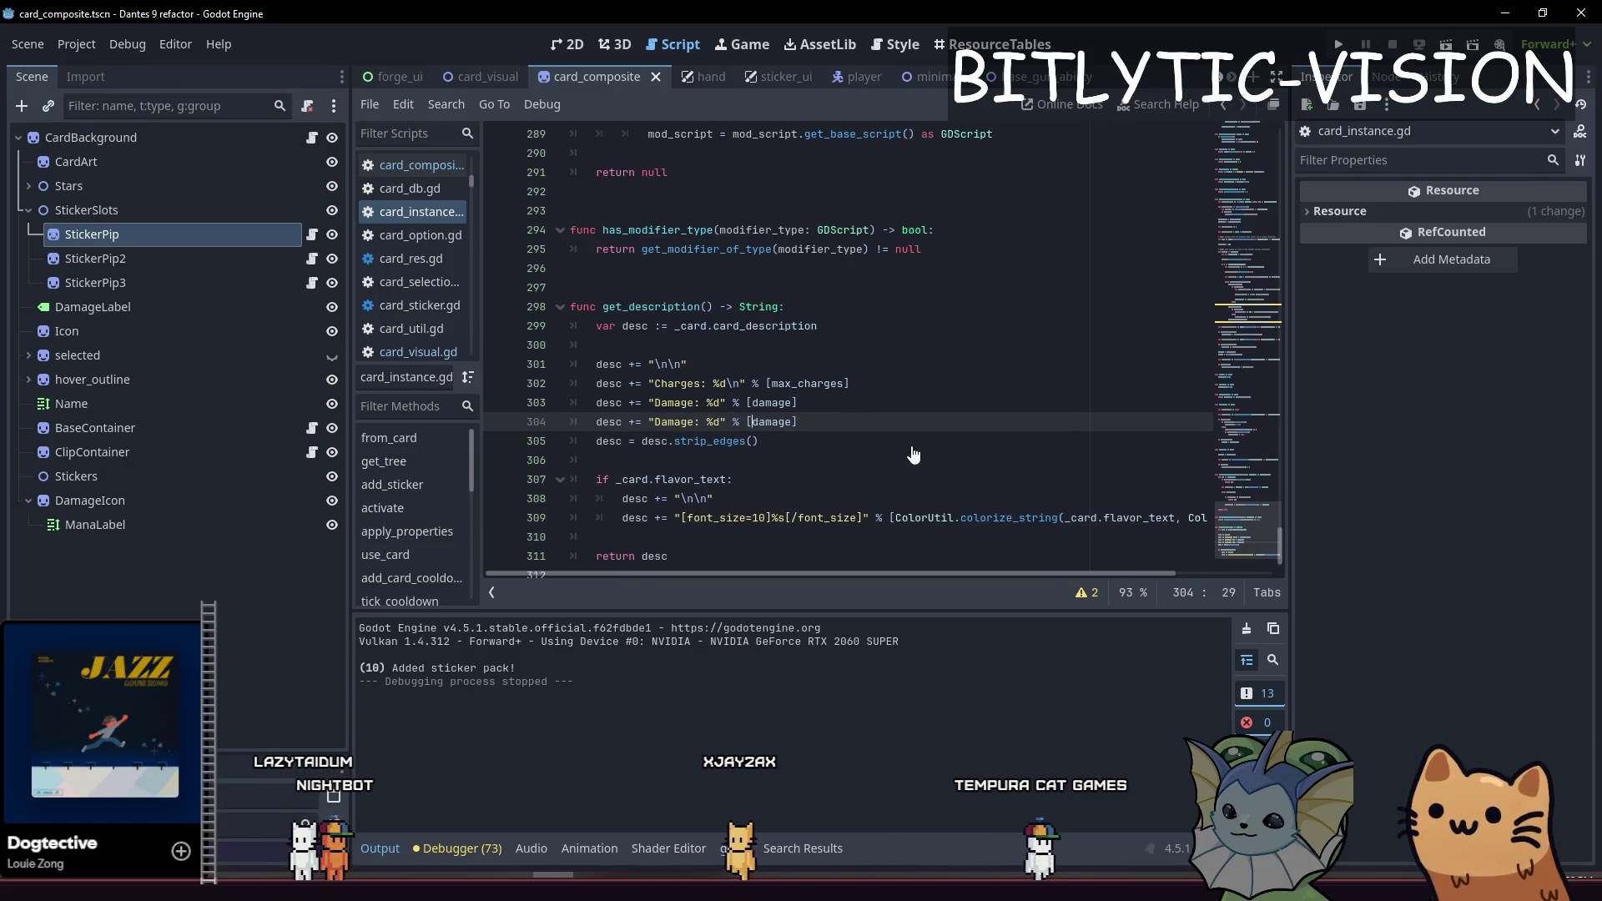
key("ctrl+Delete")
type("Stickers")
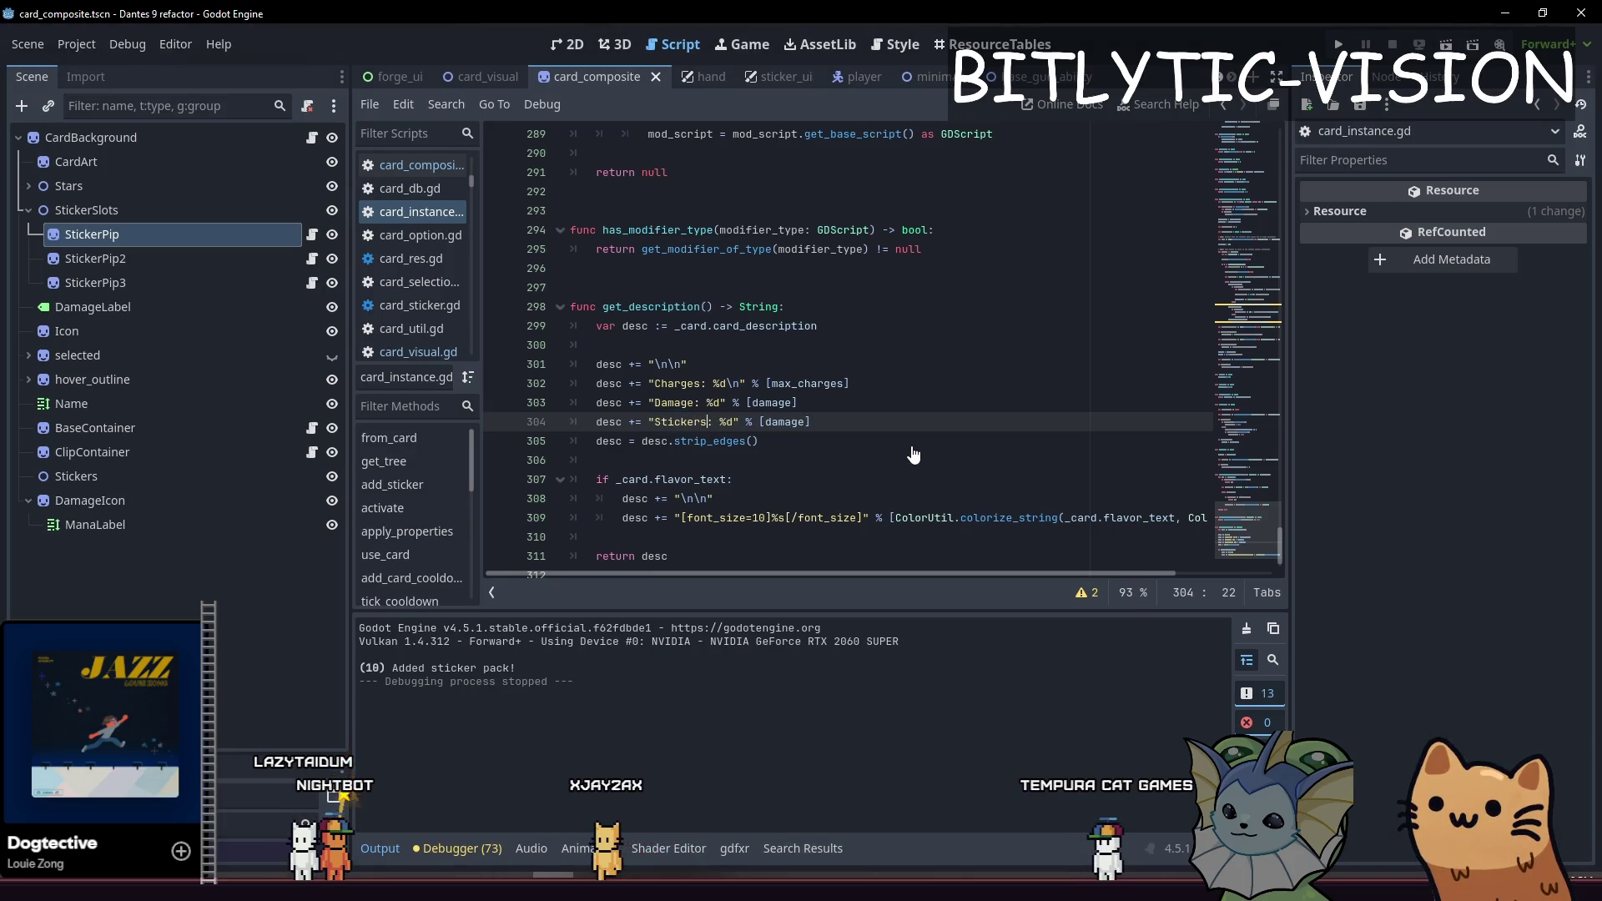
type("/ %d")
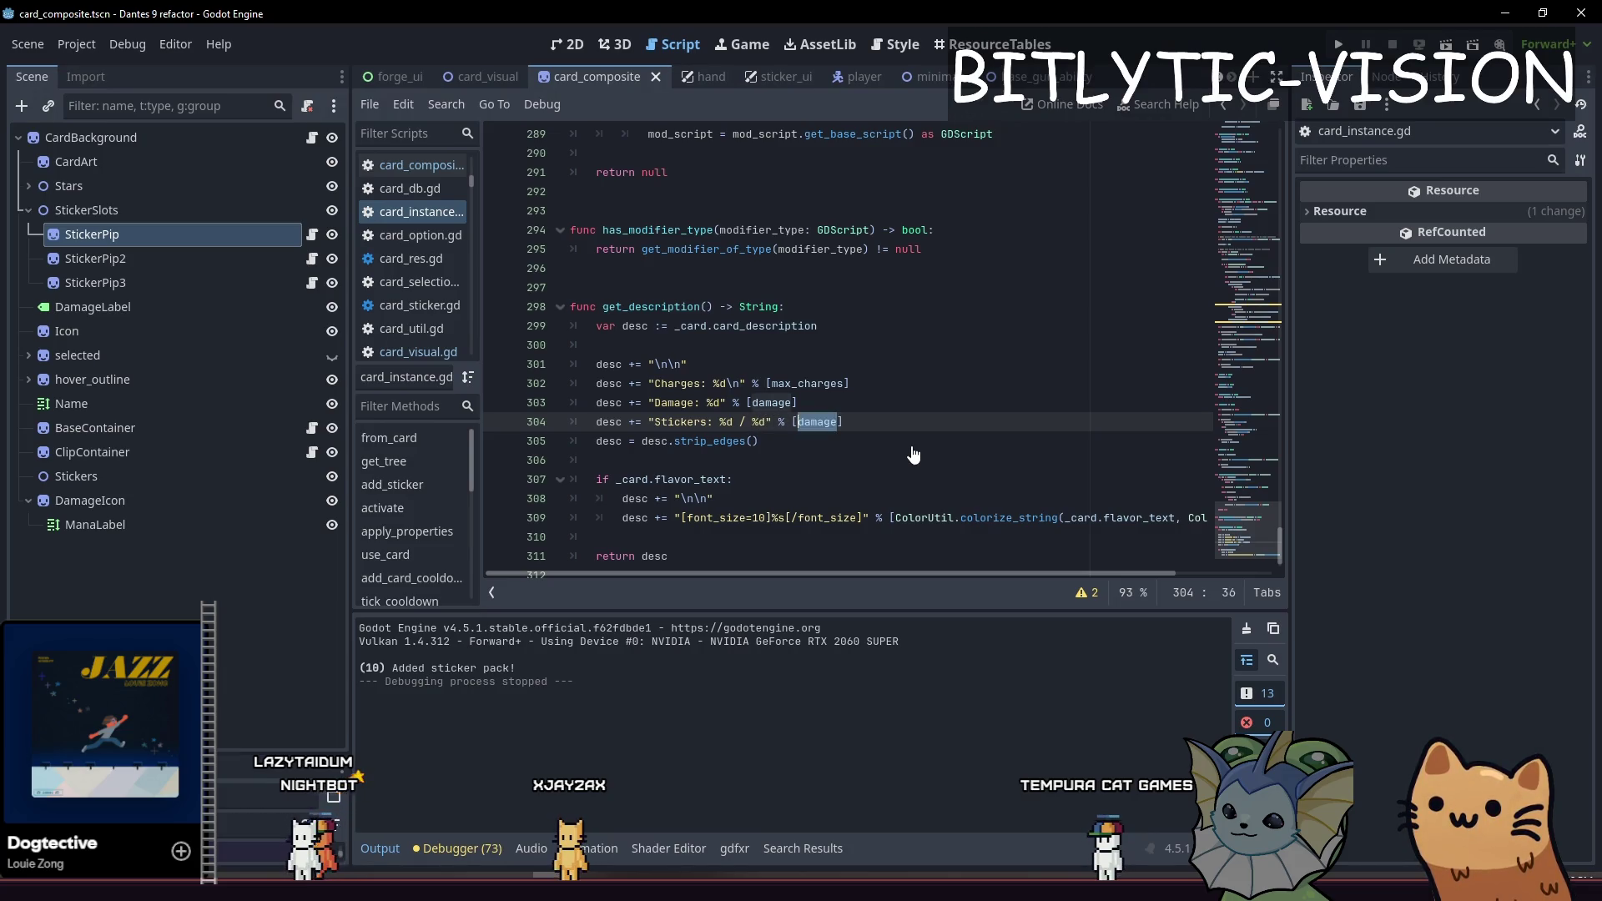
type("s.size_in_hand")
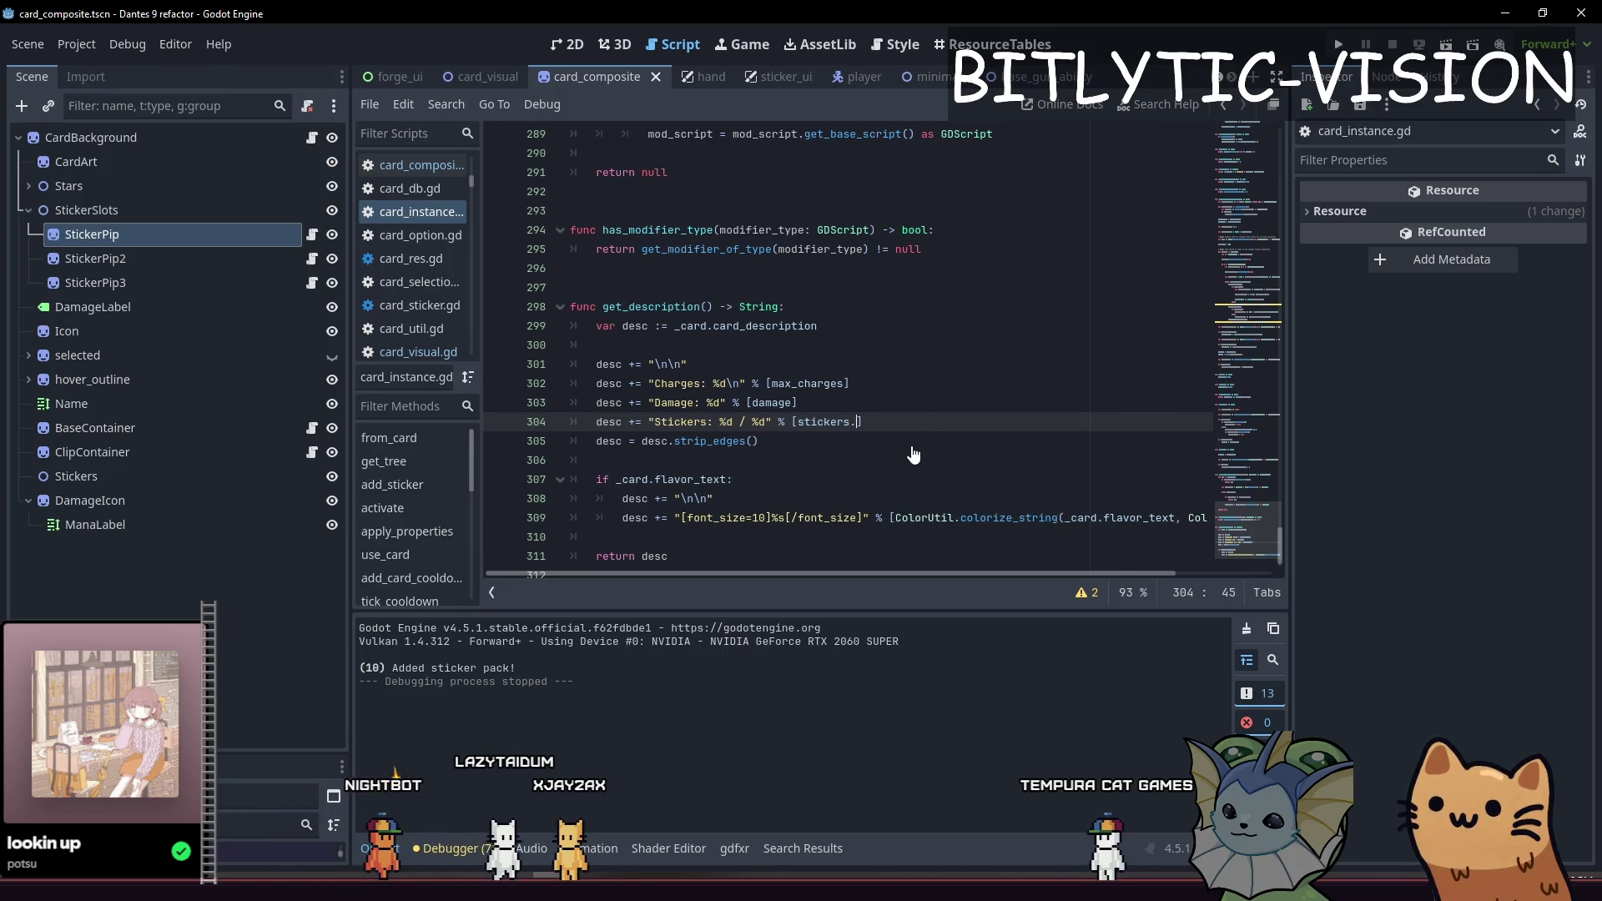
type("z")
key("alt+Tab")
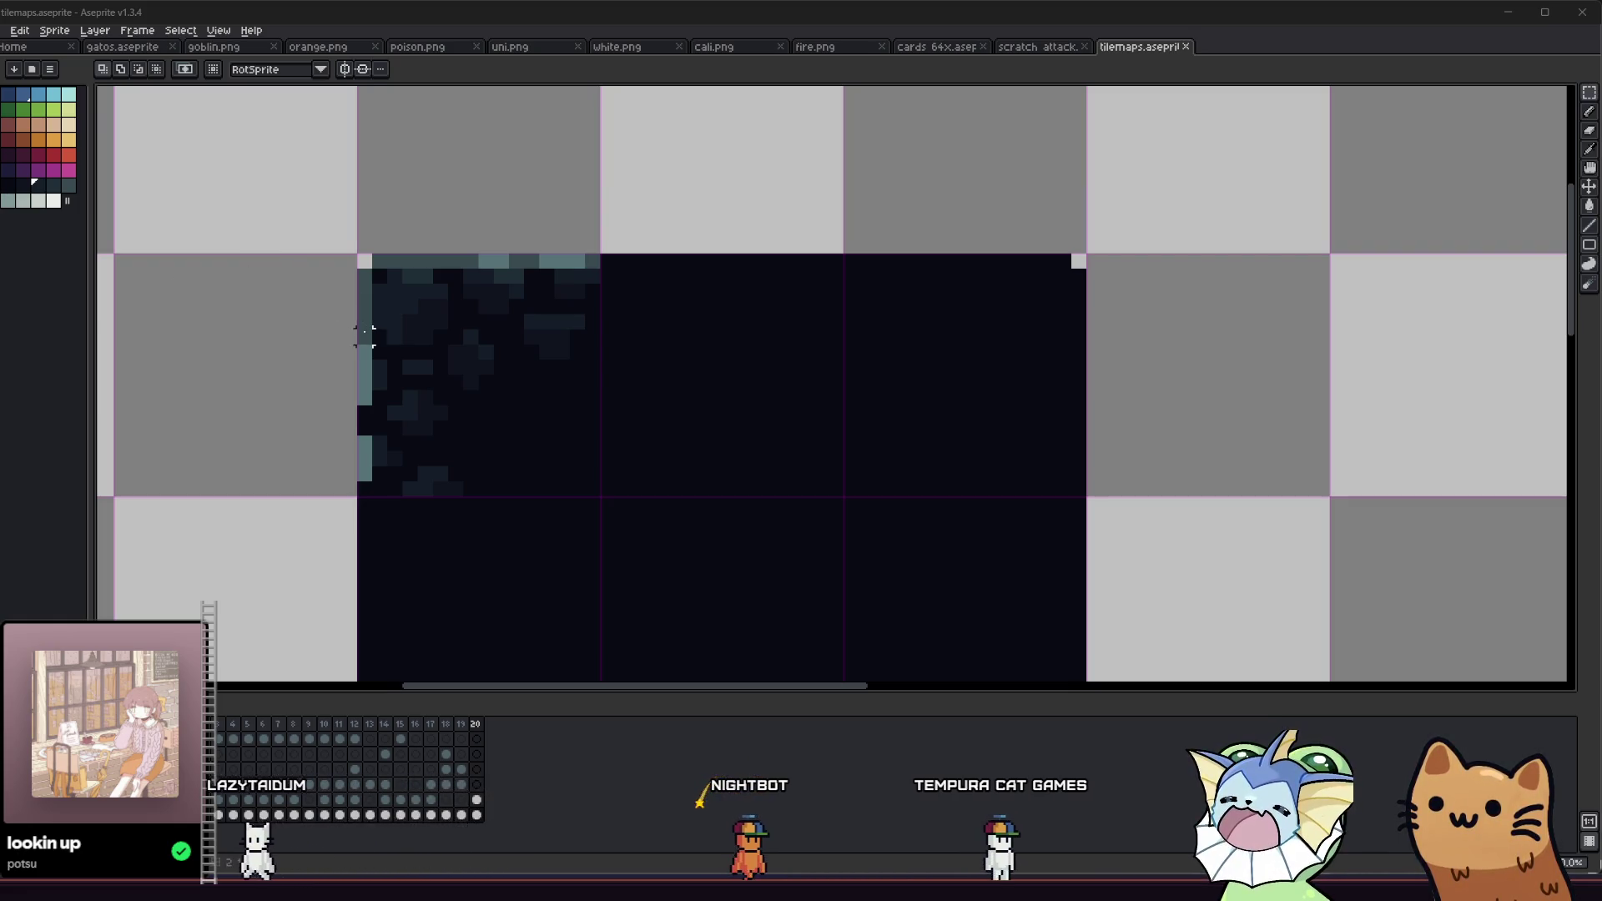
Step: Eyedrop a paler slate shade and pencil lighter pixels onto the top-left rock blob of the cave tile
scroll(370, 336, "up", 4)
key("i")
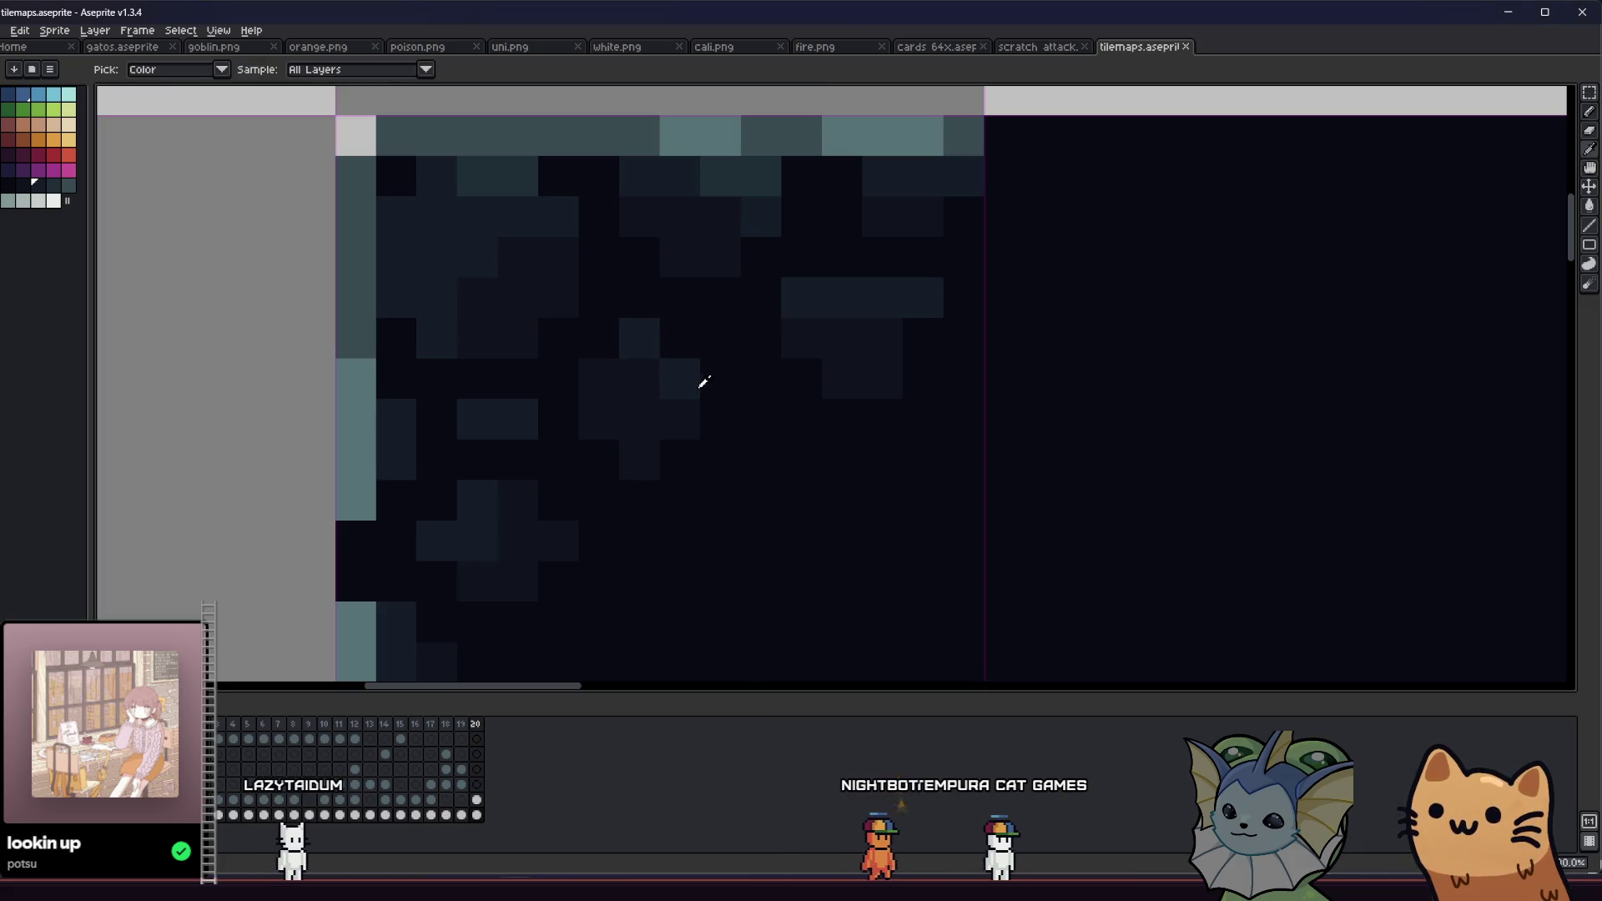
key("b")
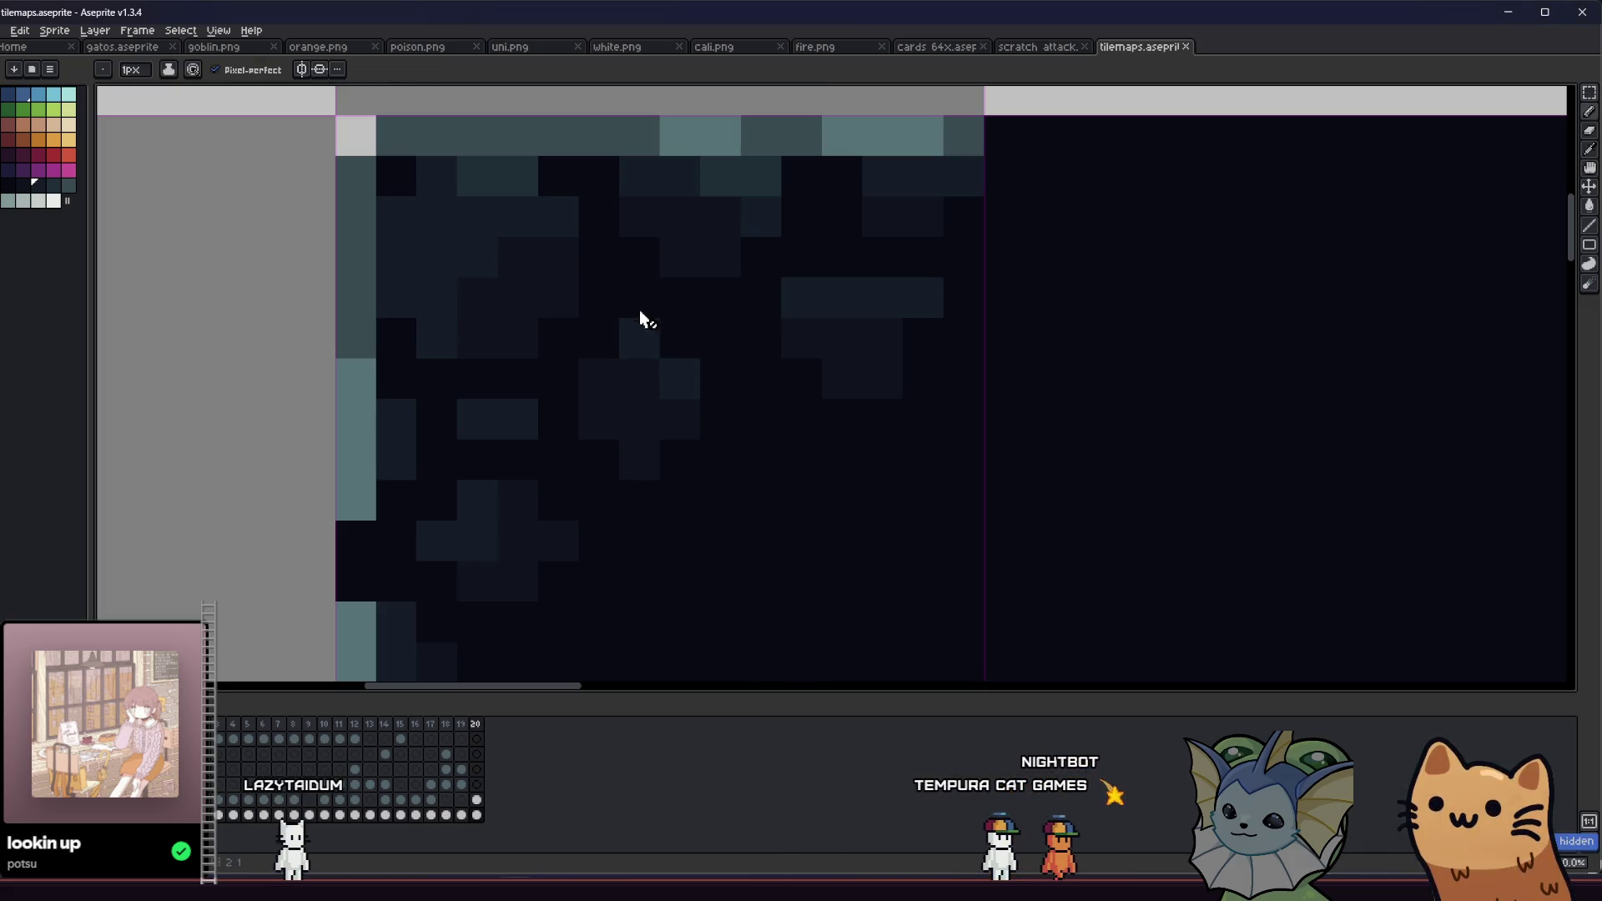
left_click(477, 800)
key("i")
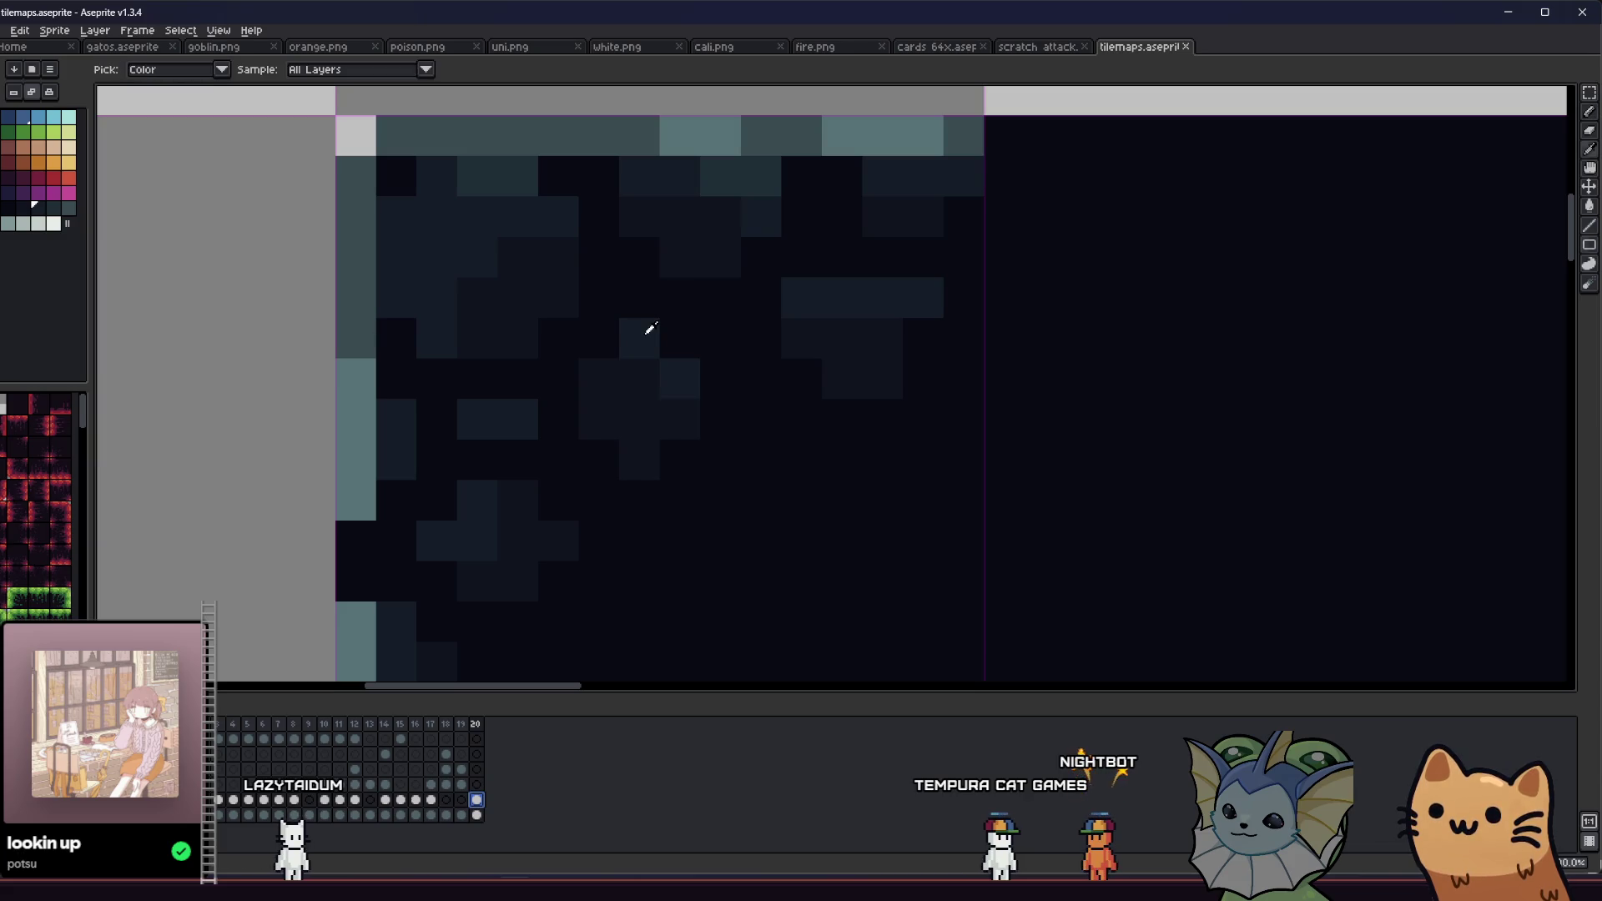
key("b")
left_click(645, 305)
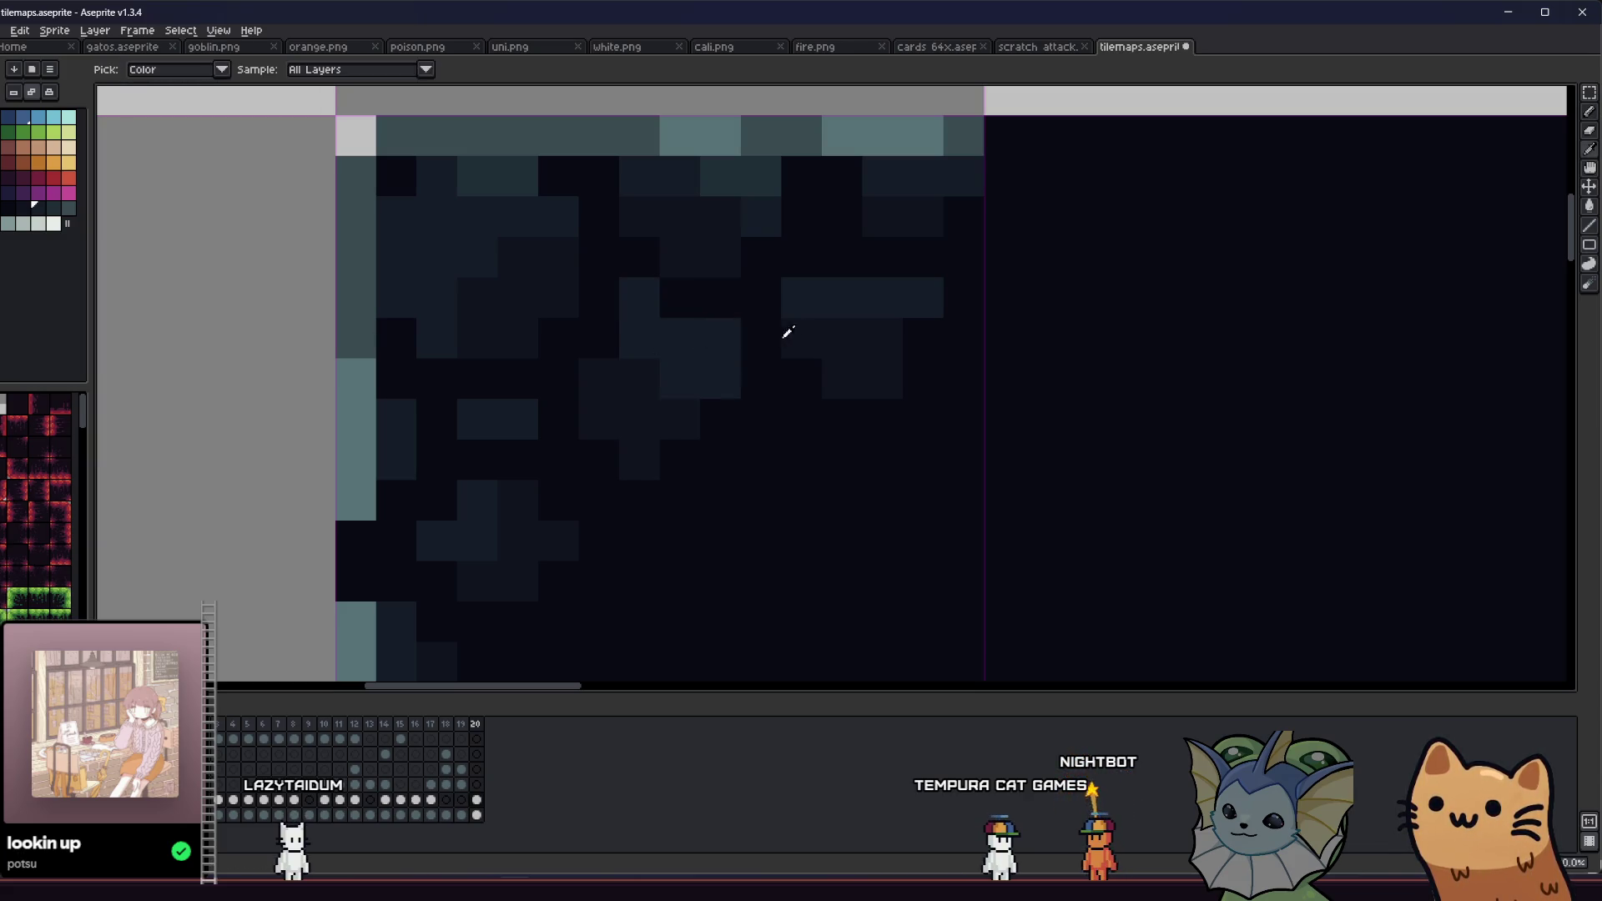
scroll(668, 442, "down", 5)
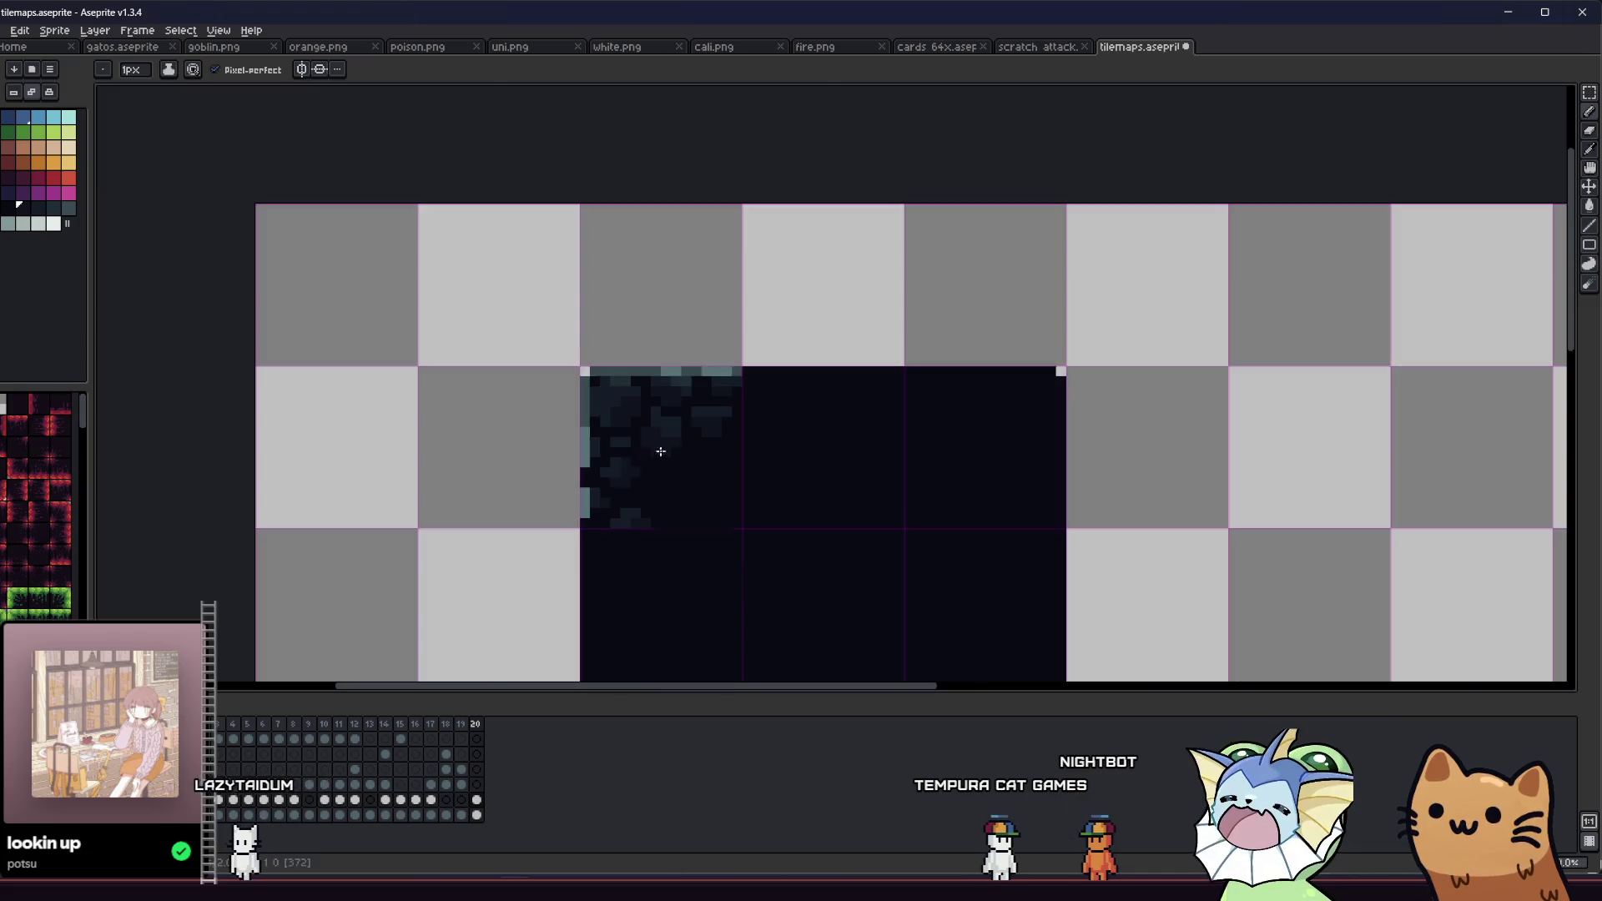
Step: Pick a new slate shade, lighten a pixel near the tile's top edge, and save tilemaps.aseprite
scroll(719, 394, "up", 4)
left_click(719, 394, "alt")
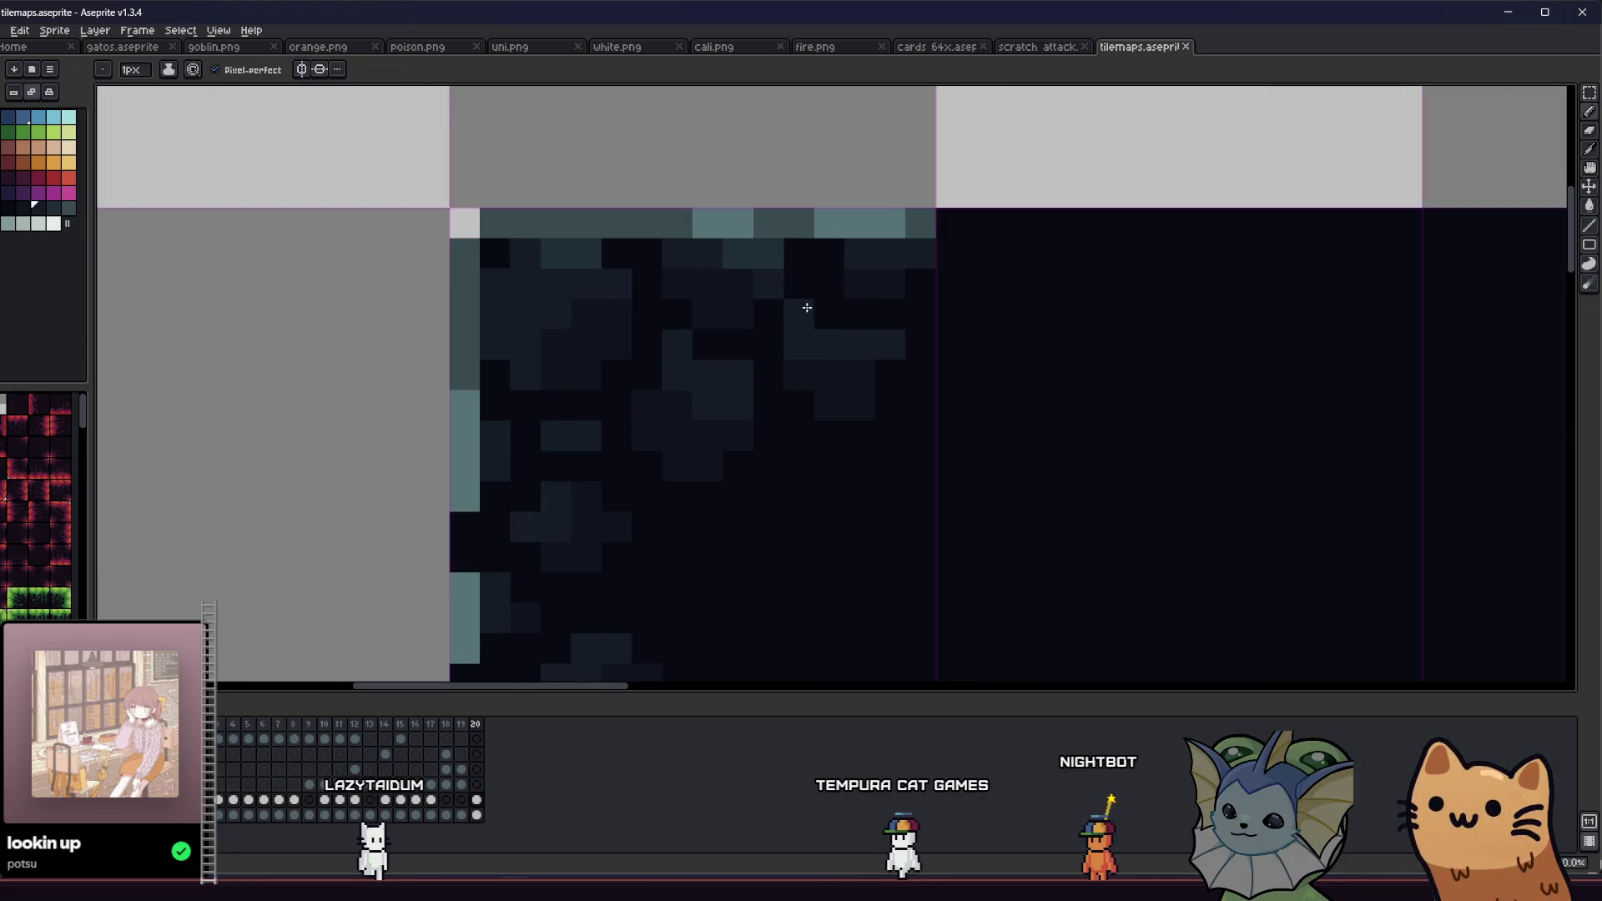
left_click(829, 253)
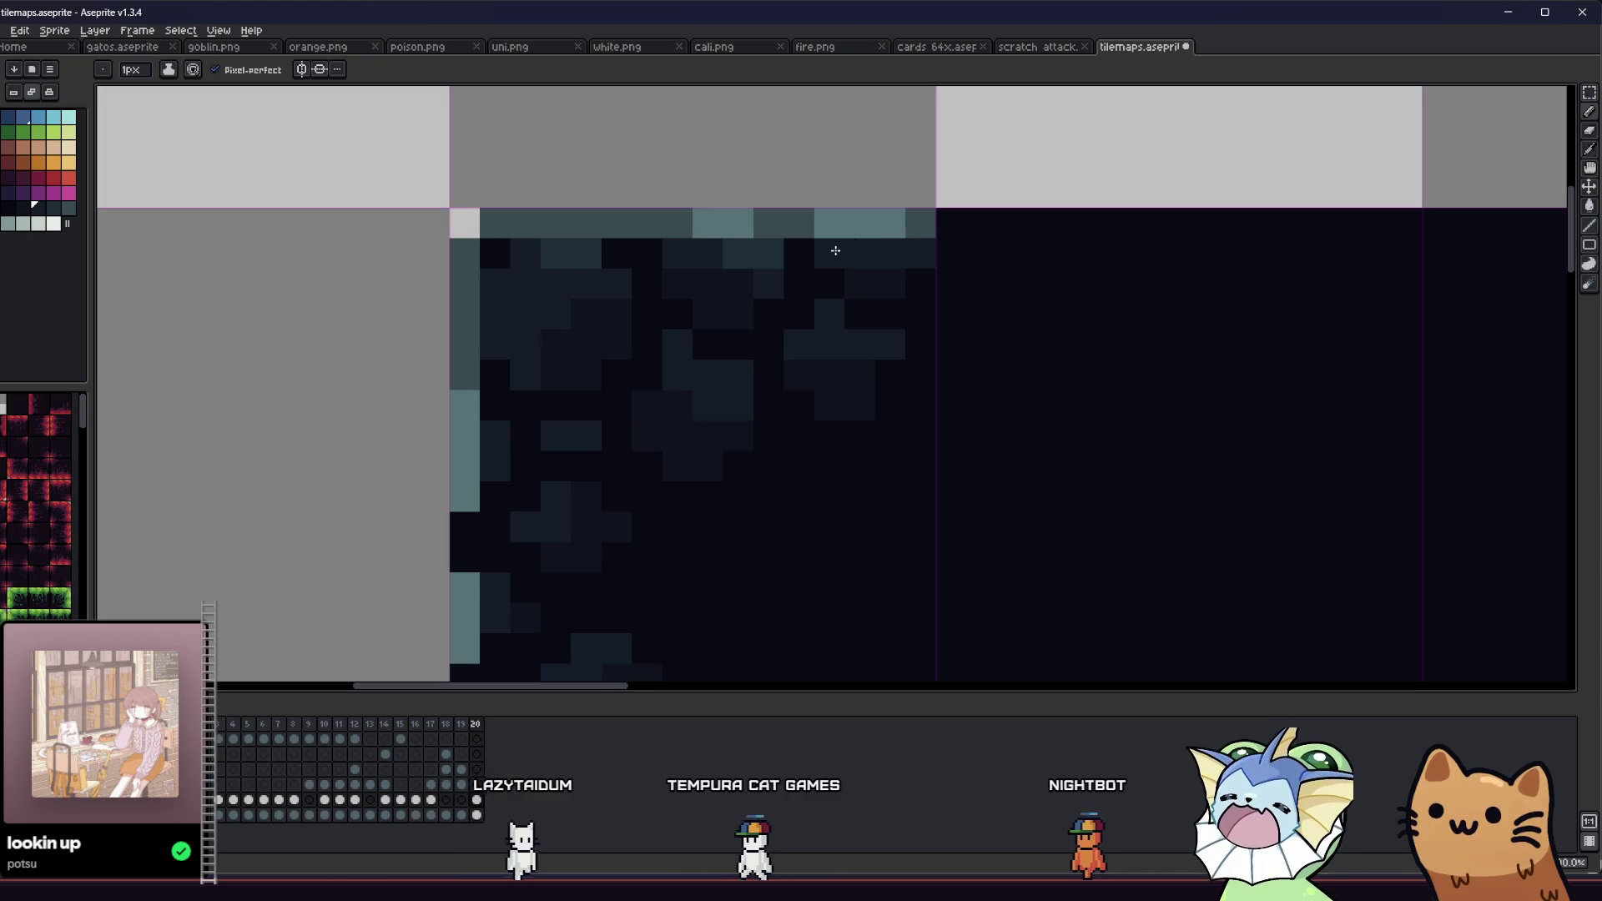
key("ctrl+s")
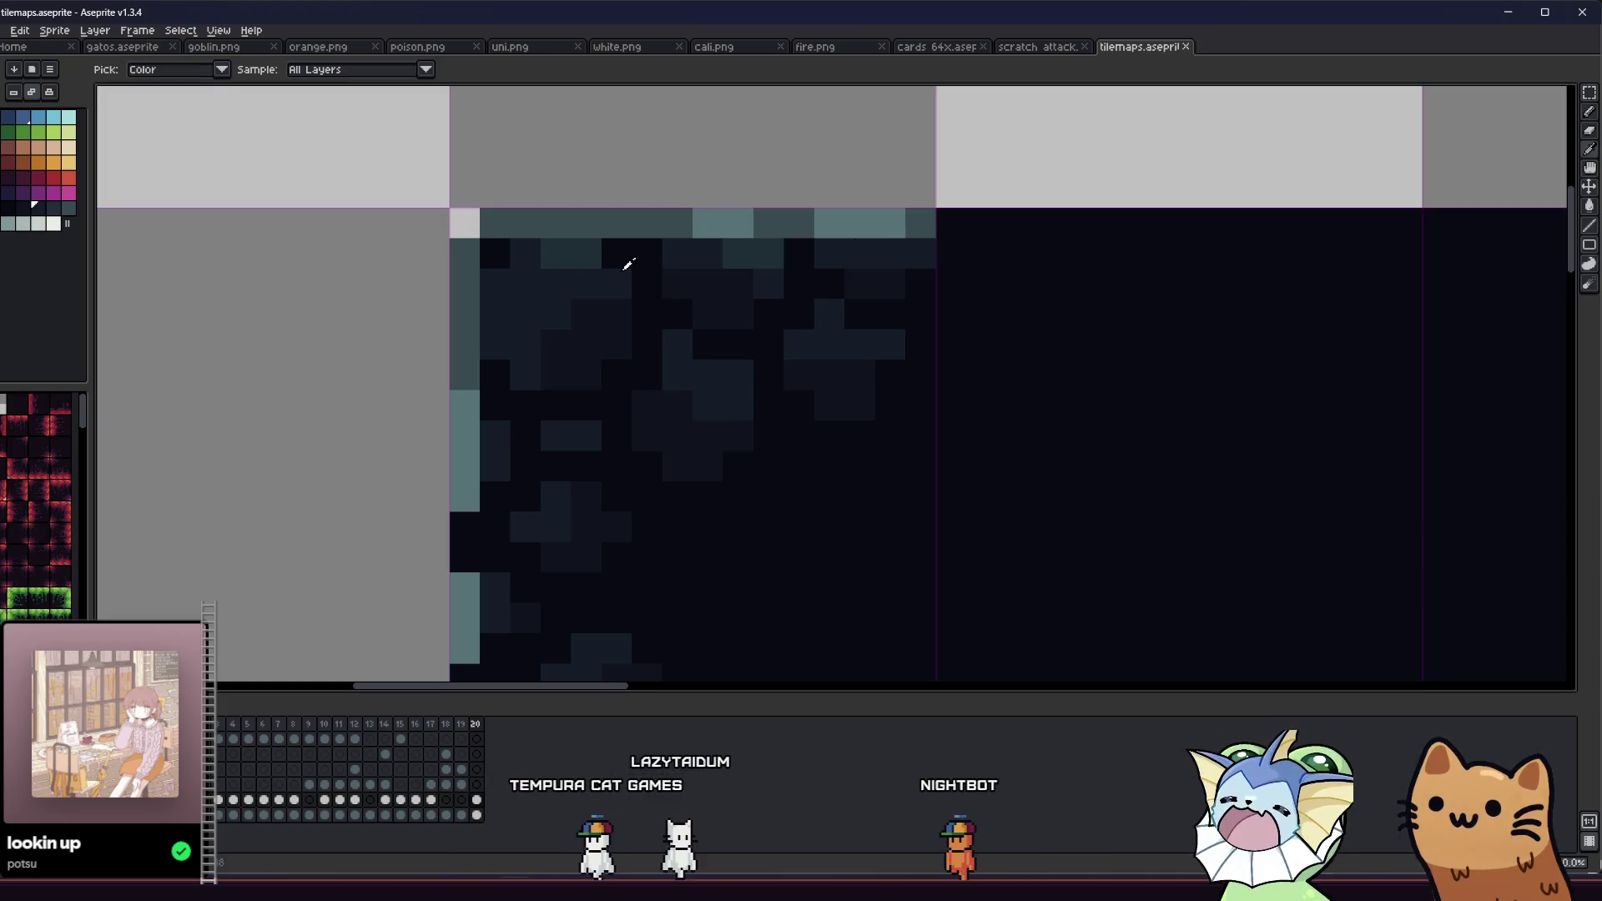
Step: Pan and zoom around the dark tile block, switching between pencil and eyedropper
left_click_drag(543, 455, 521, 403)
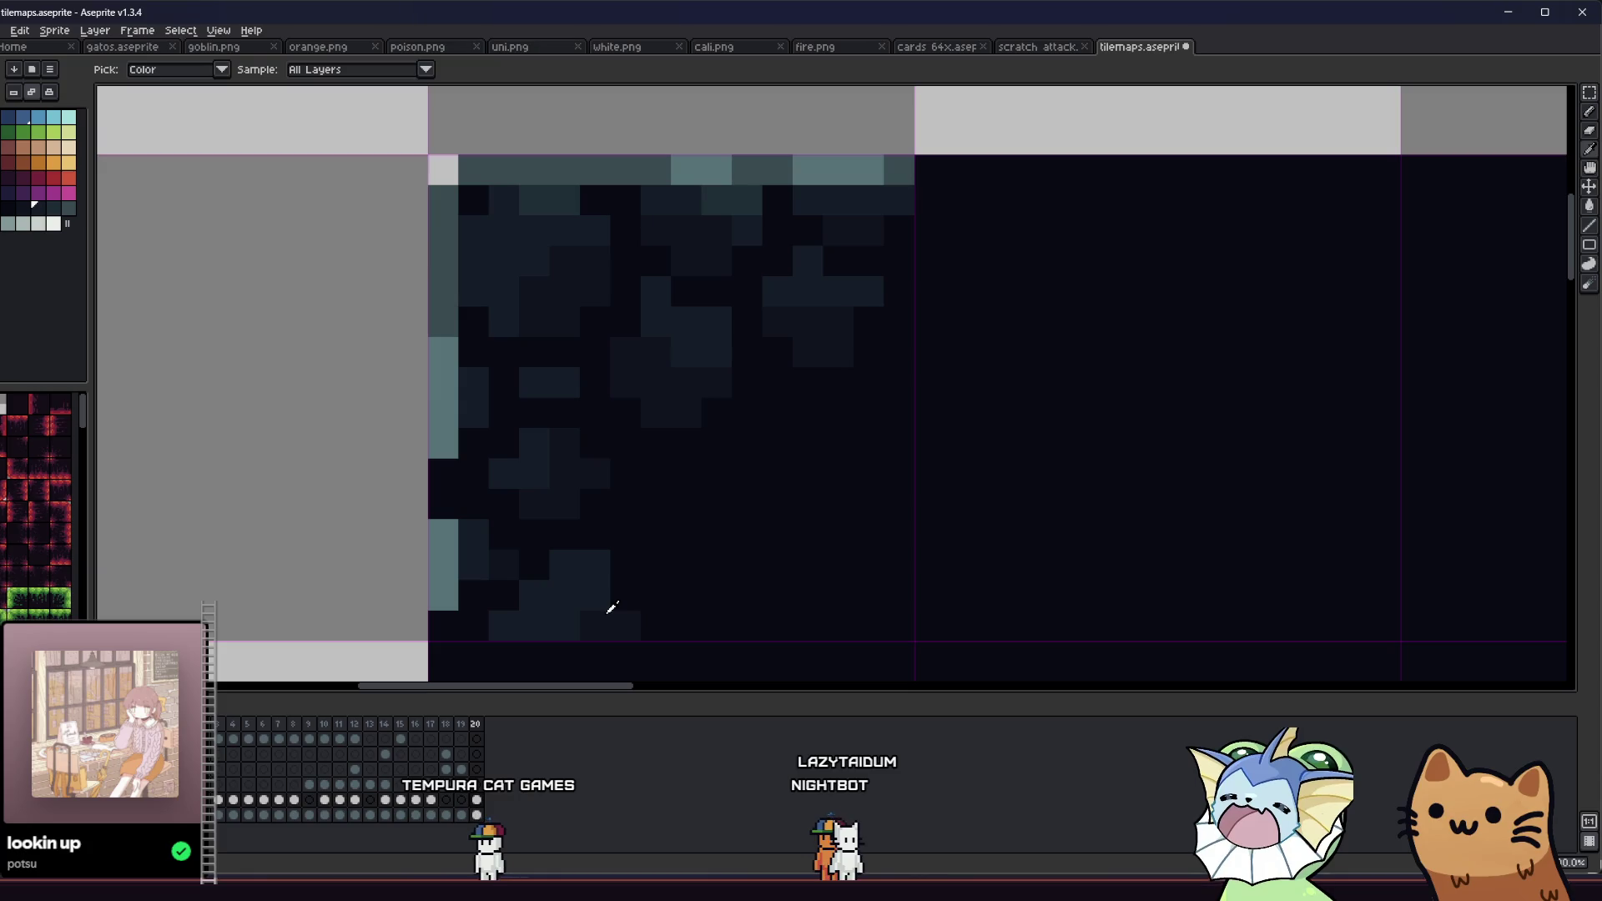
scroll(437, 580, "down", 4)
left_click_drag(436, 579, 329, 458)
scroll(387, 465, "down", 2)
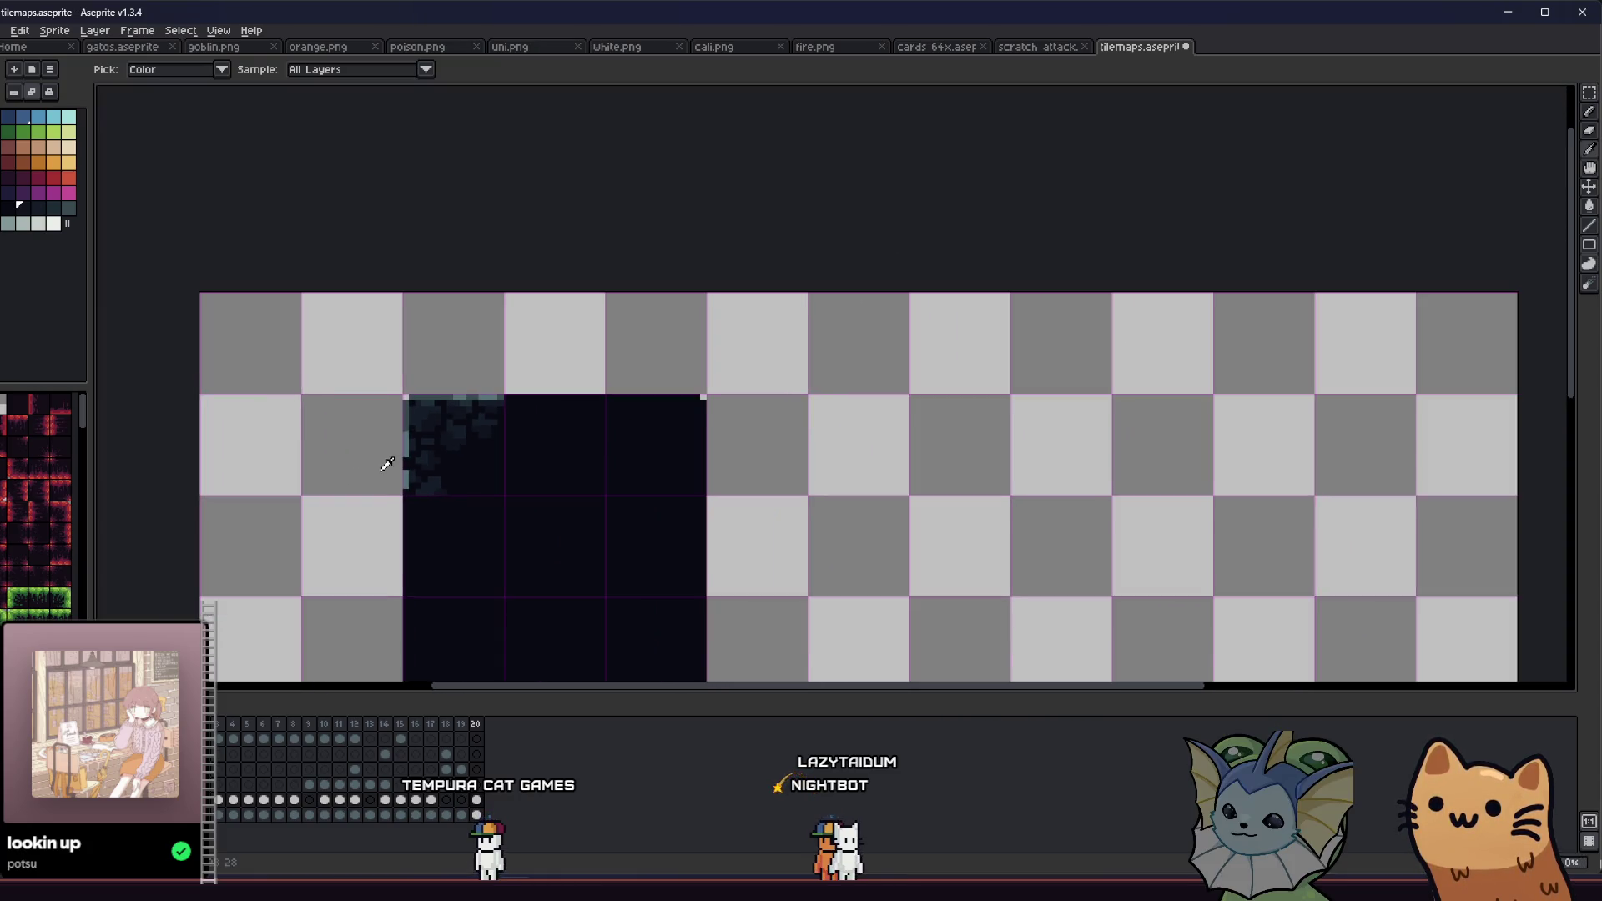
scroll(396, 462, "up", 3)
key("b")
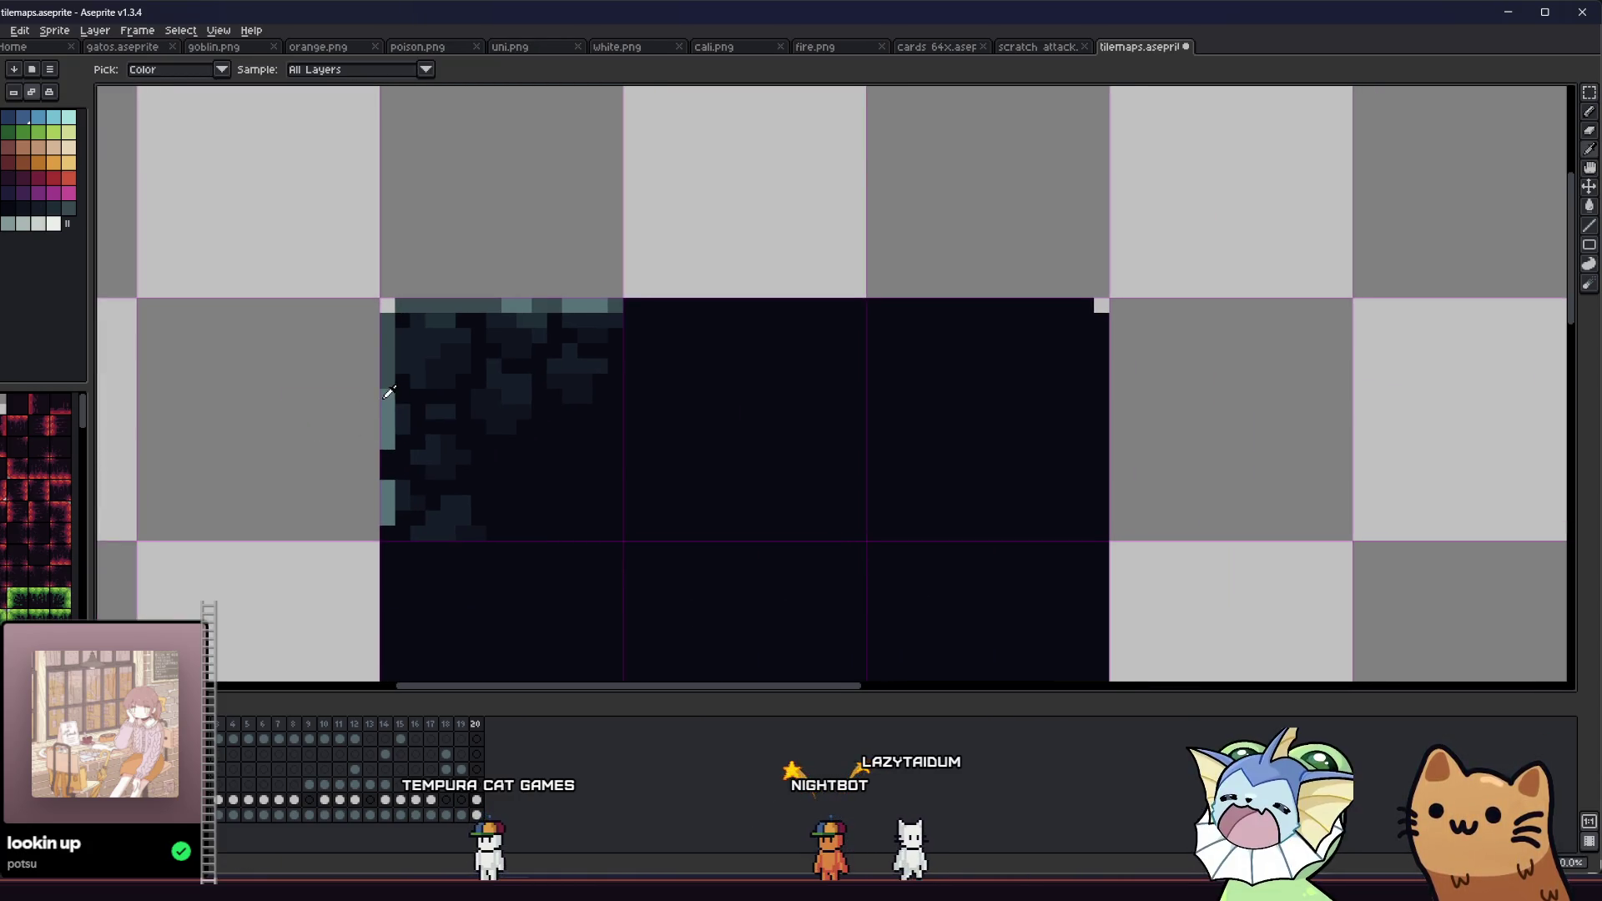
scroll(386, 332, "down", 3)
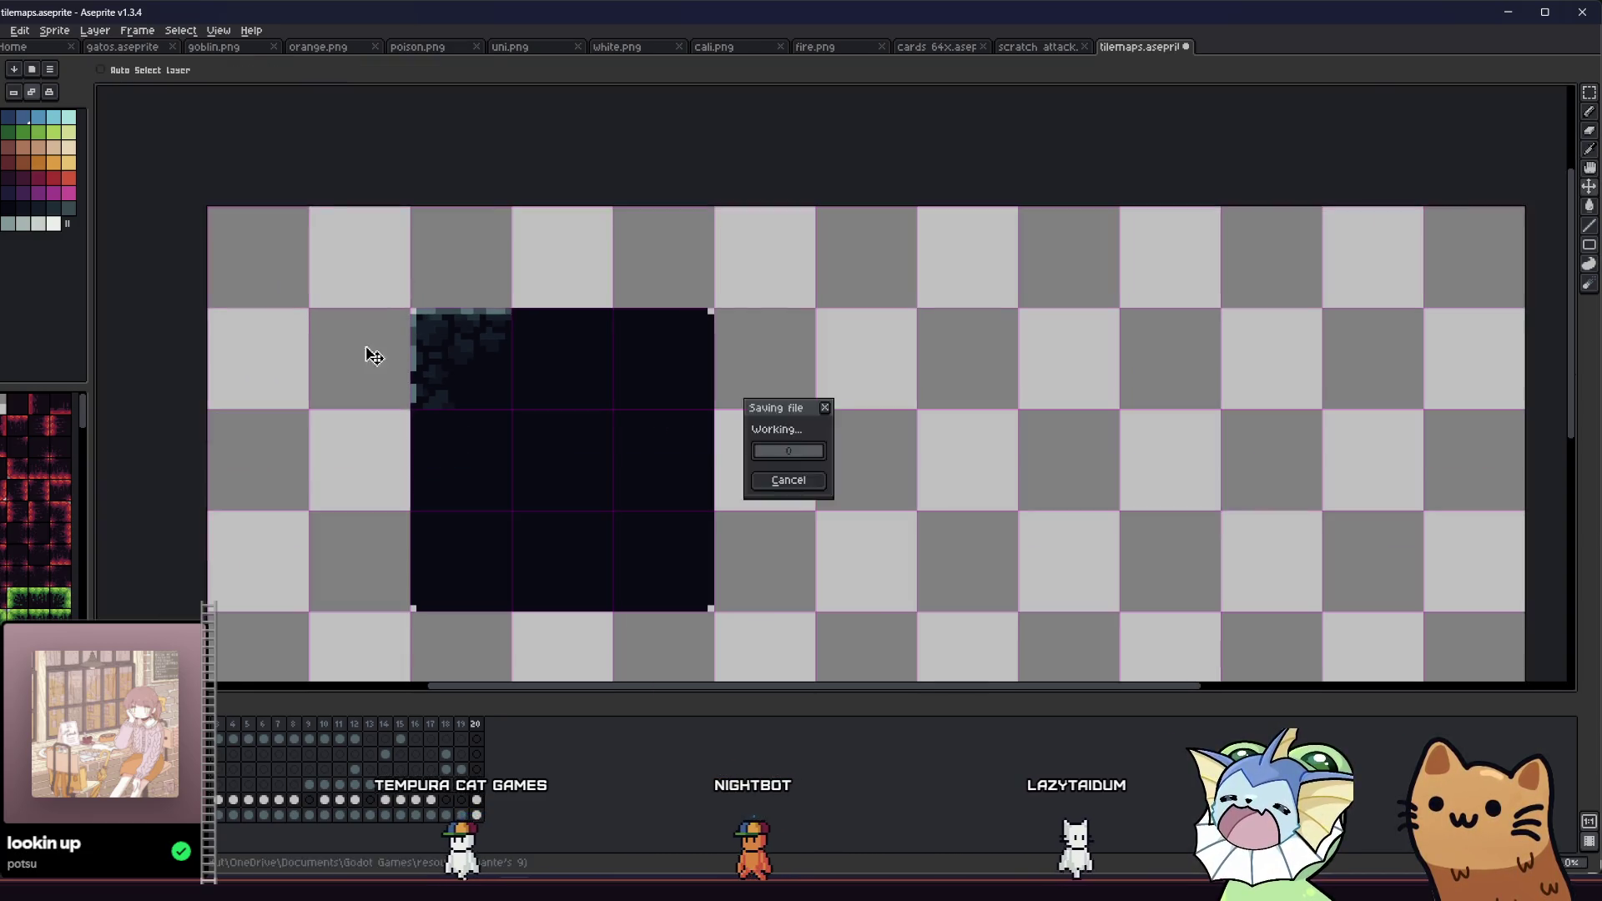
left_click_drag(368, 351, 290, 389)
key("i")
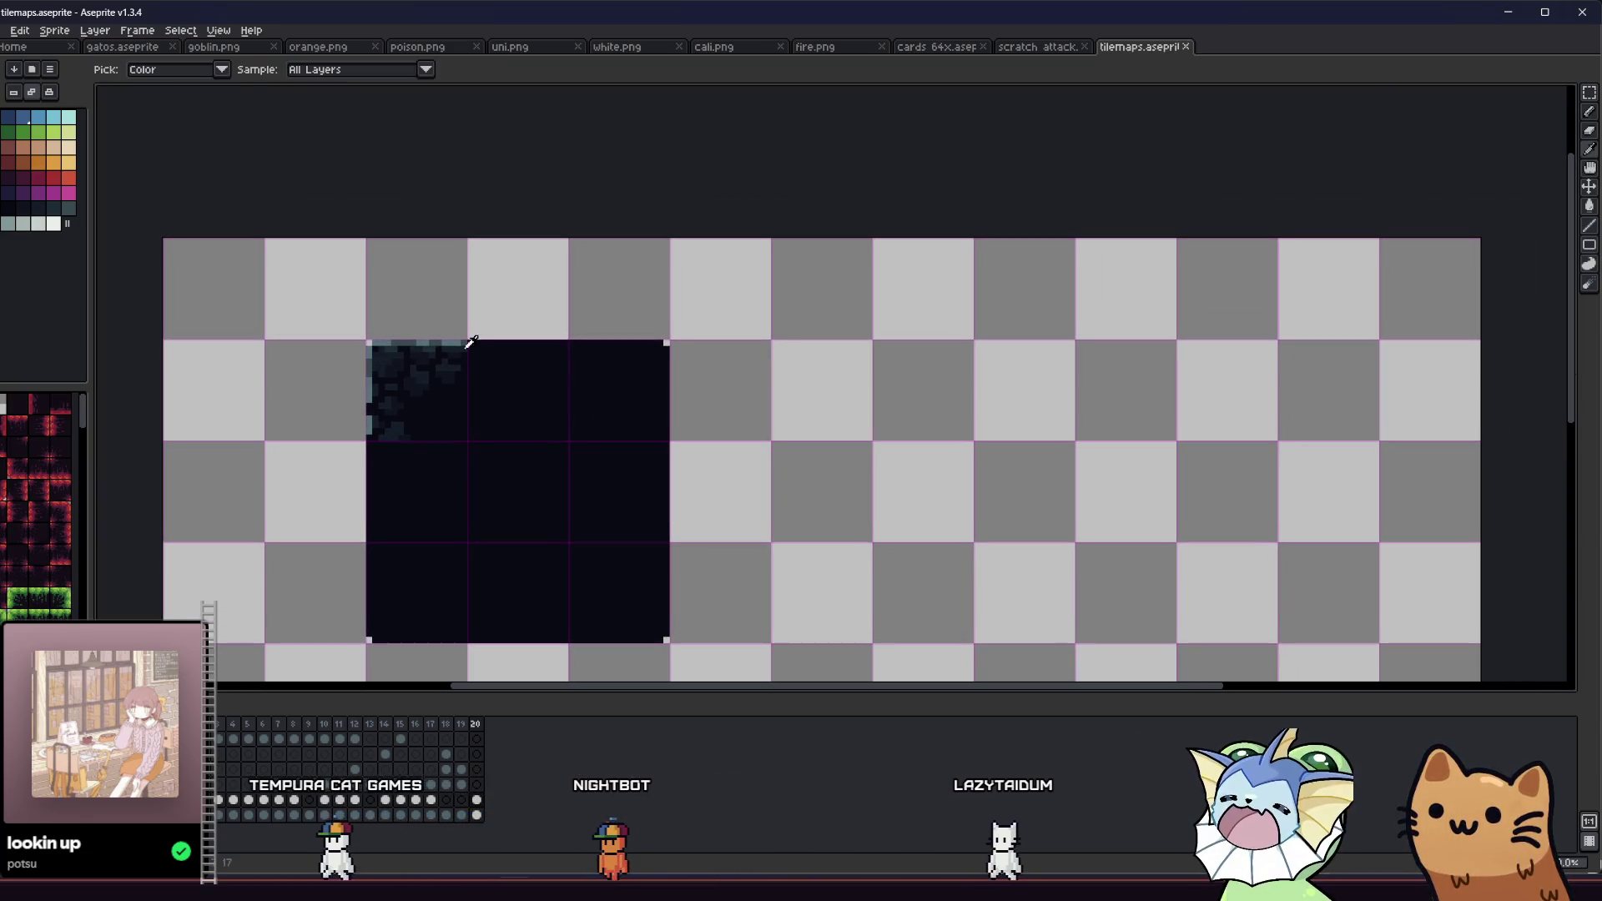
scroll(399, 363, "down", 1)
scroll(399, 359, "up", 3)
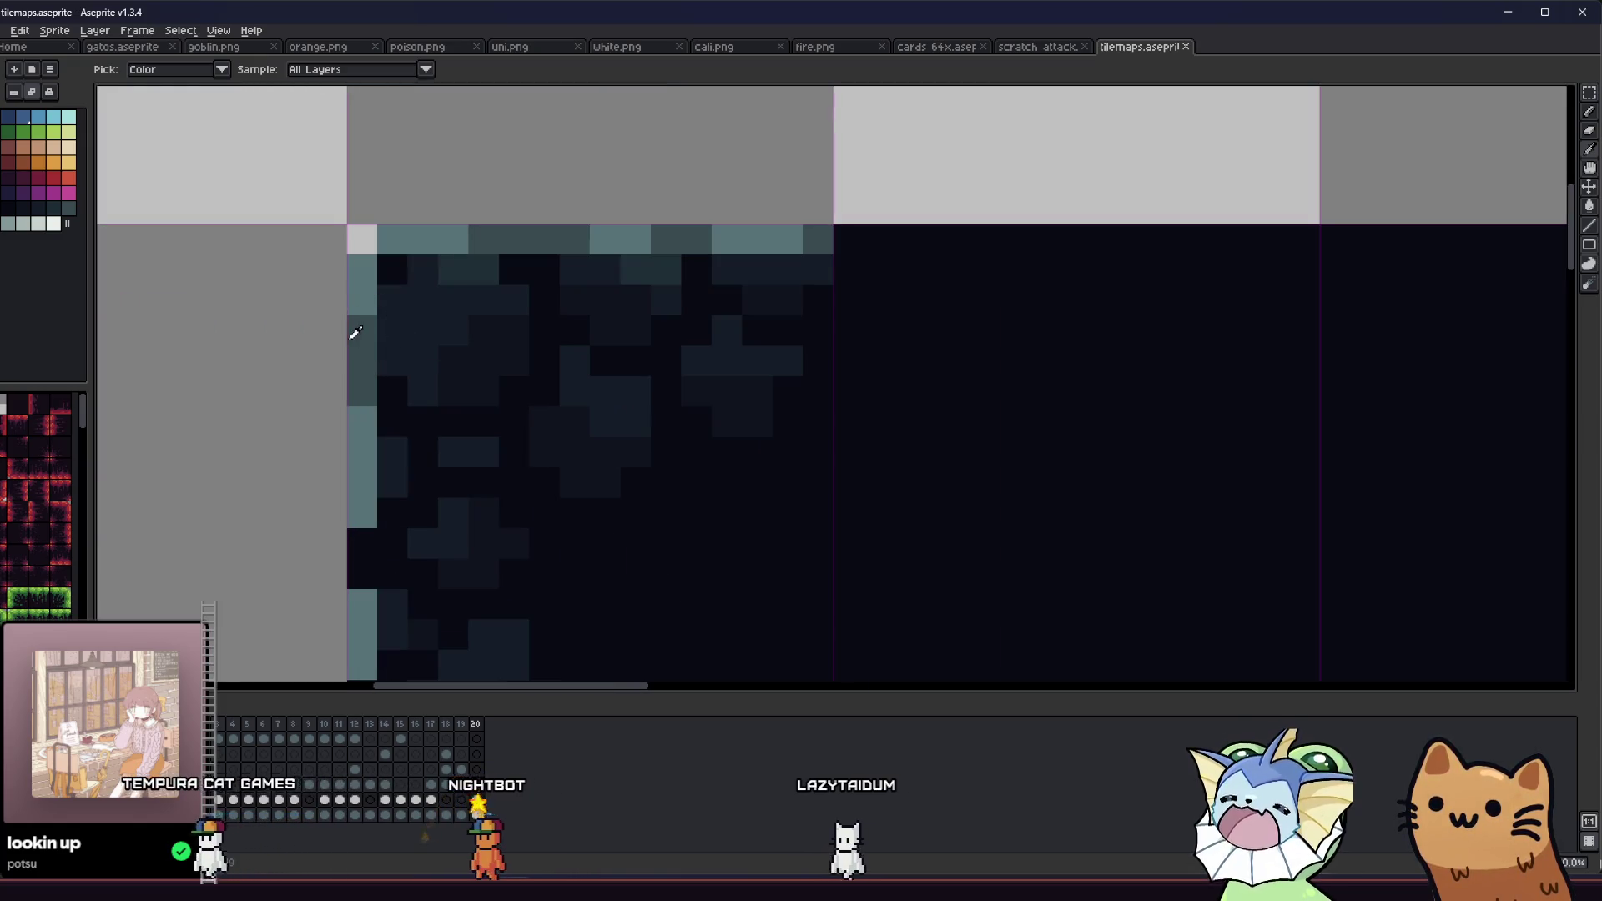
Step: Bucket-fill the tile's dark teal edge pixels light, toggling undo and redo to compare both versions
key("g")
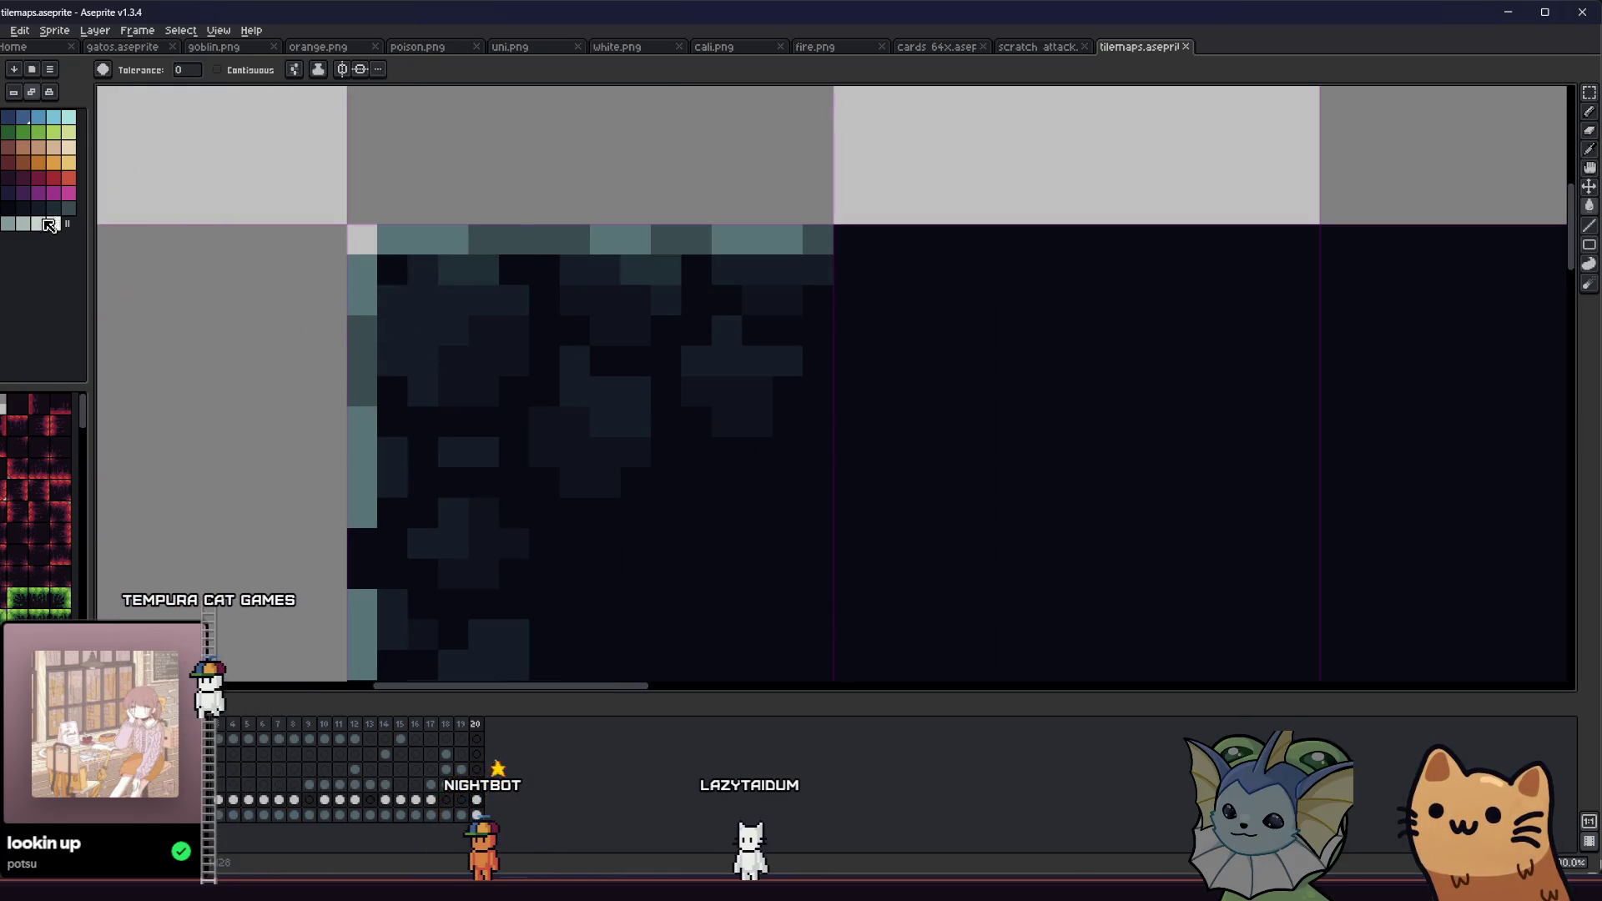
left_click(55, 209)
key("i")
key("g")
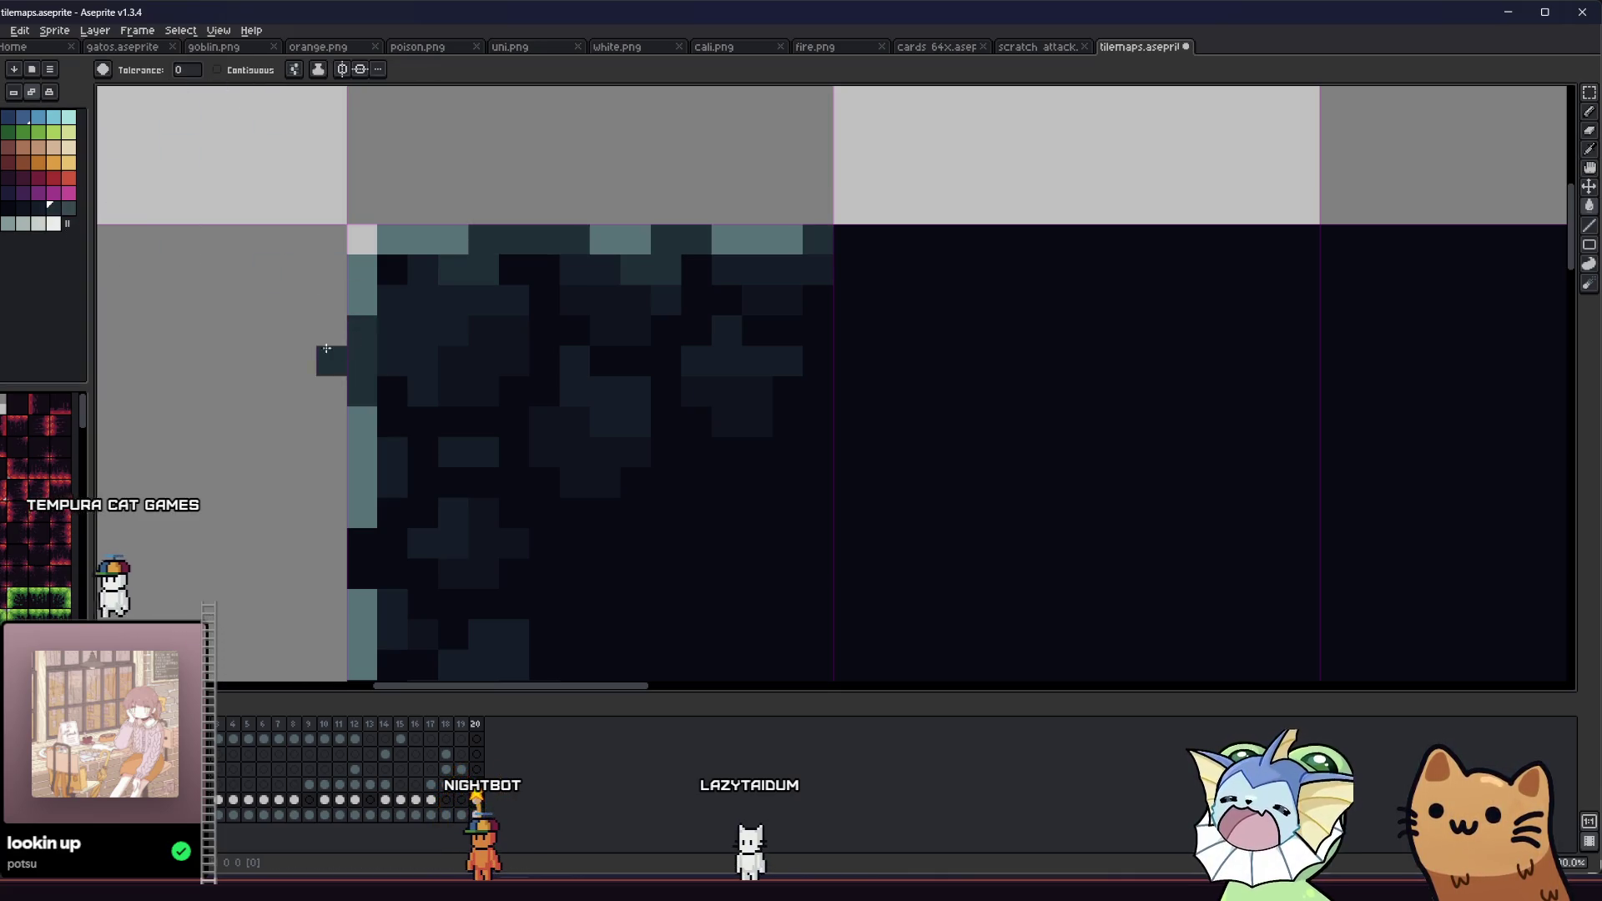
key("v")
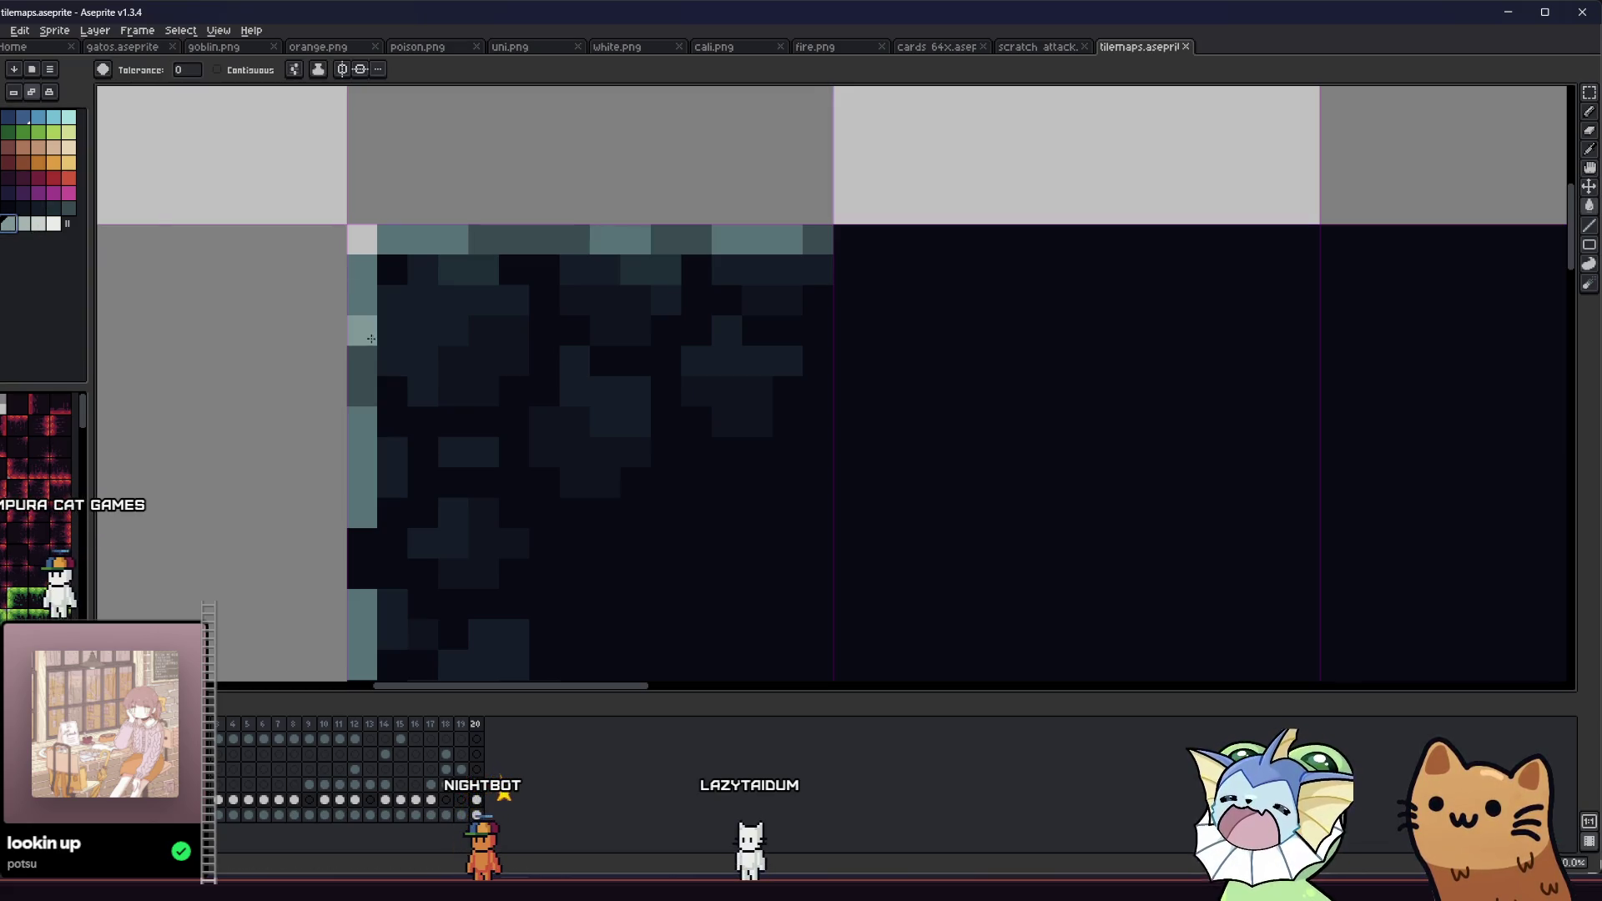
left_click(371, 338)
key("ctrl+z")
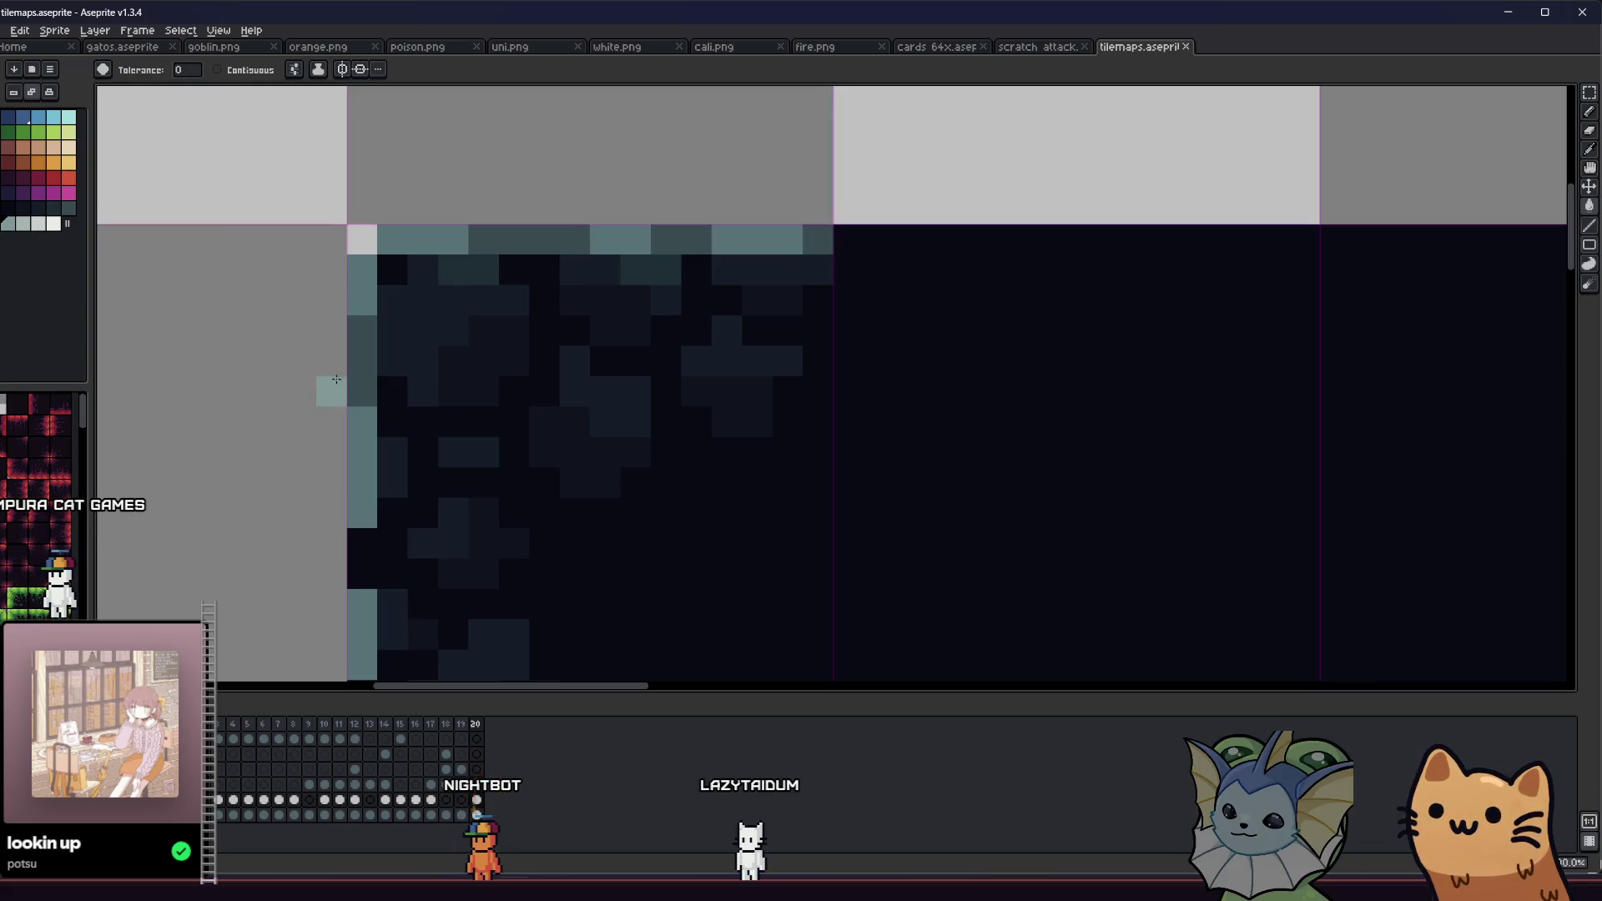
key("ctrl+y")
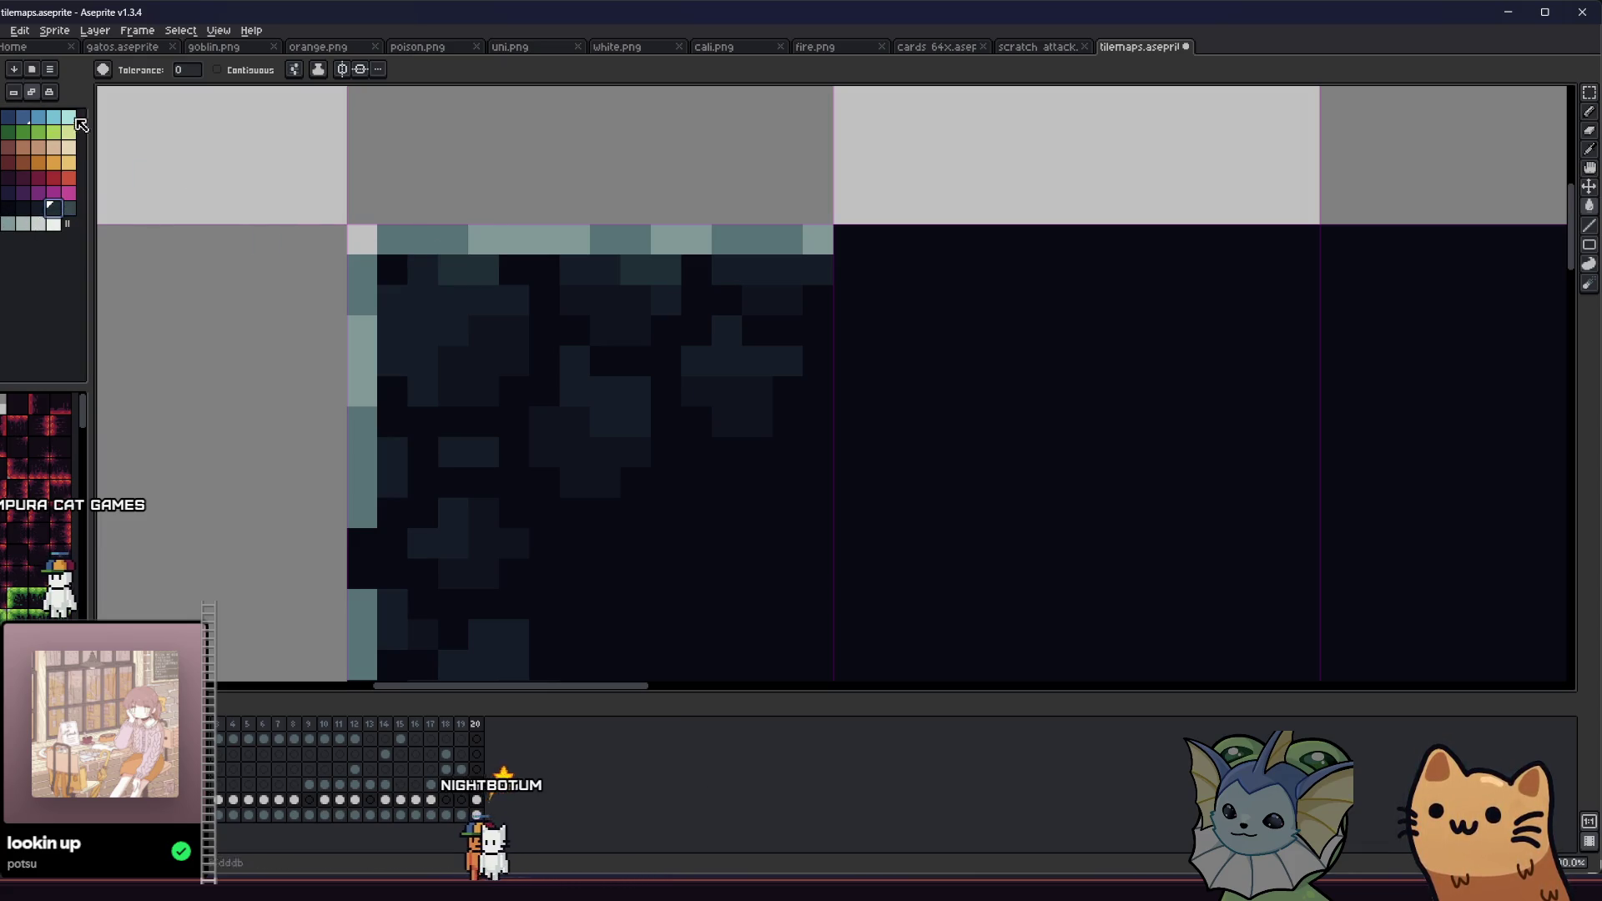
key("ctrl+z")
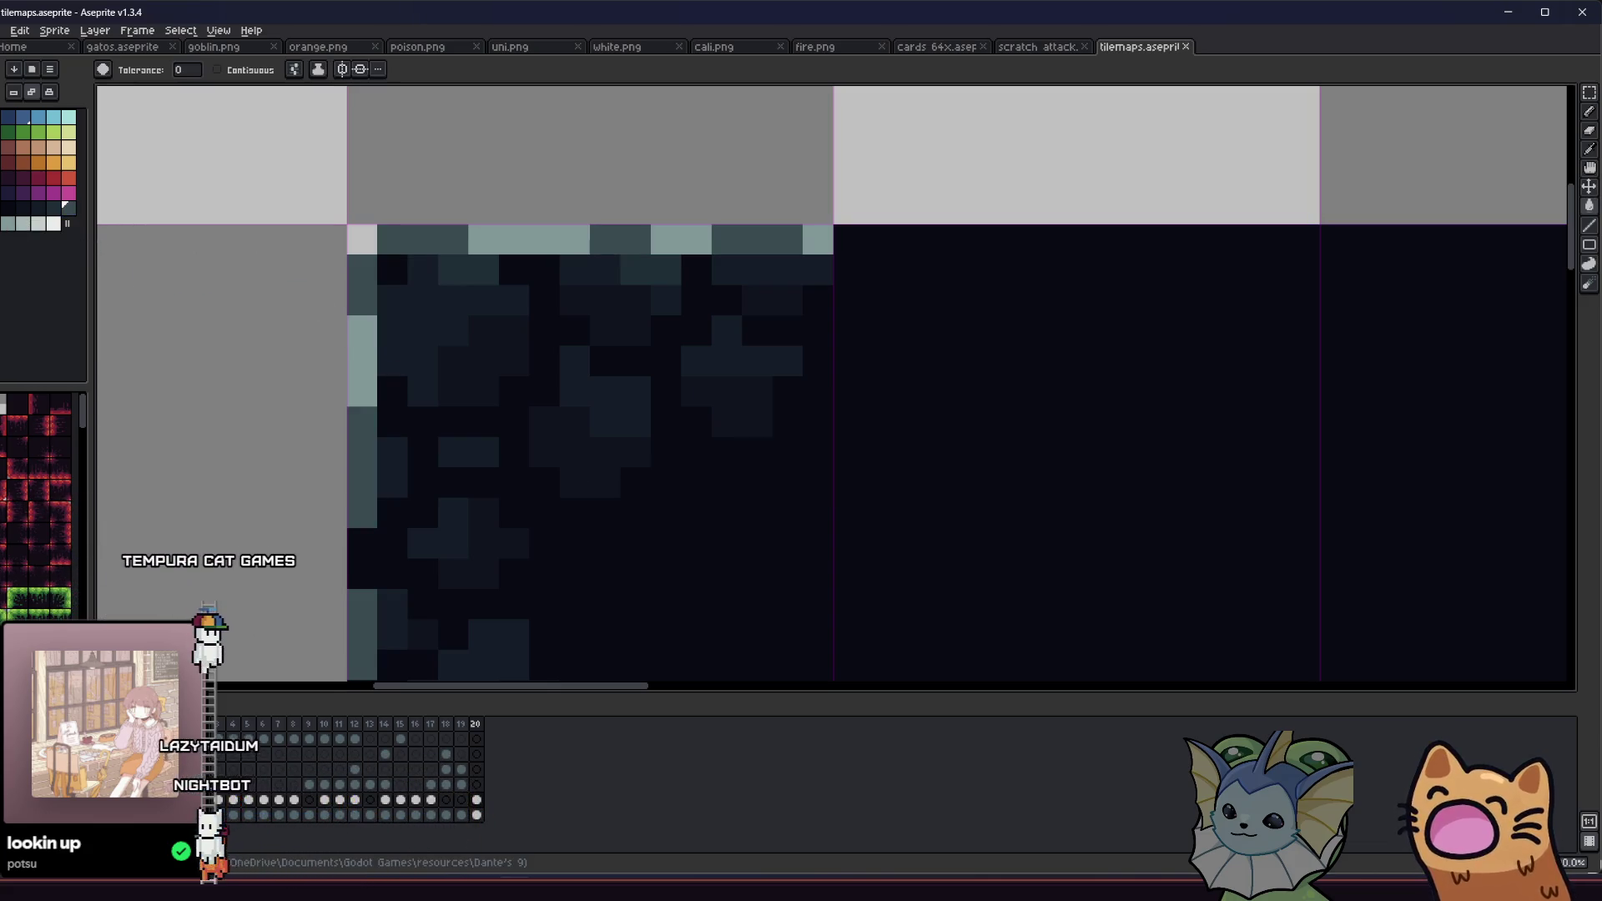
key("ctrl+y")
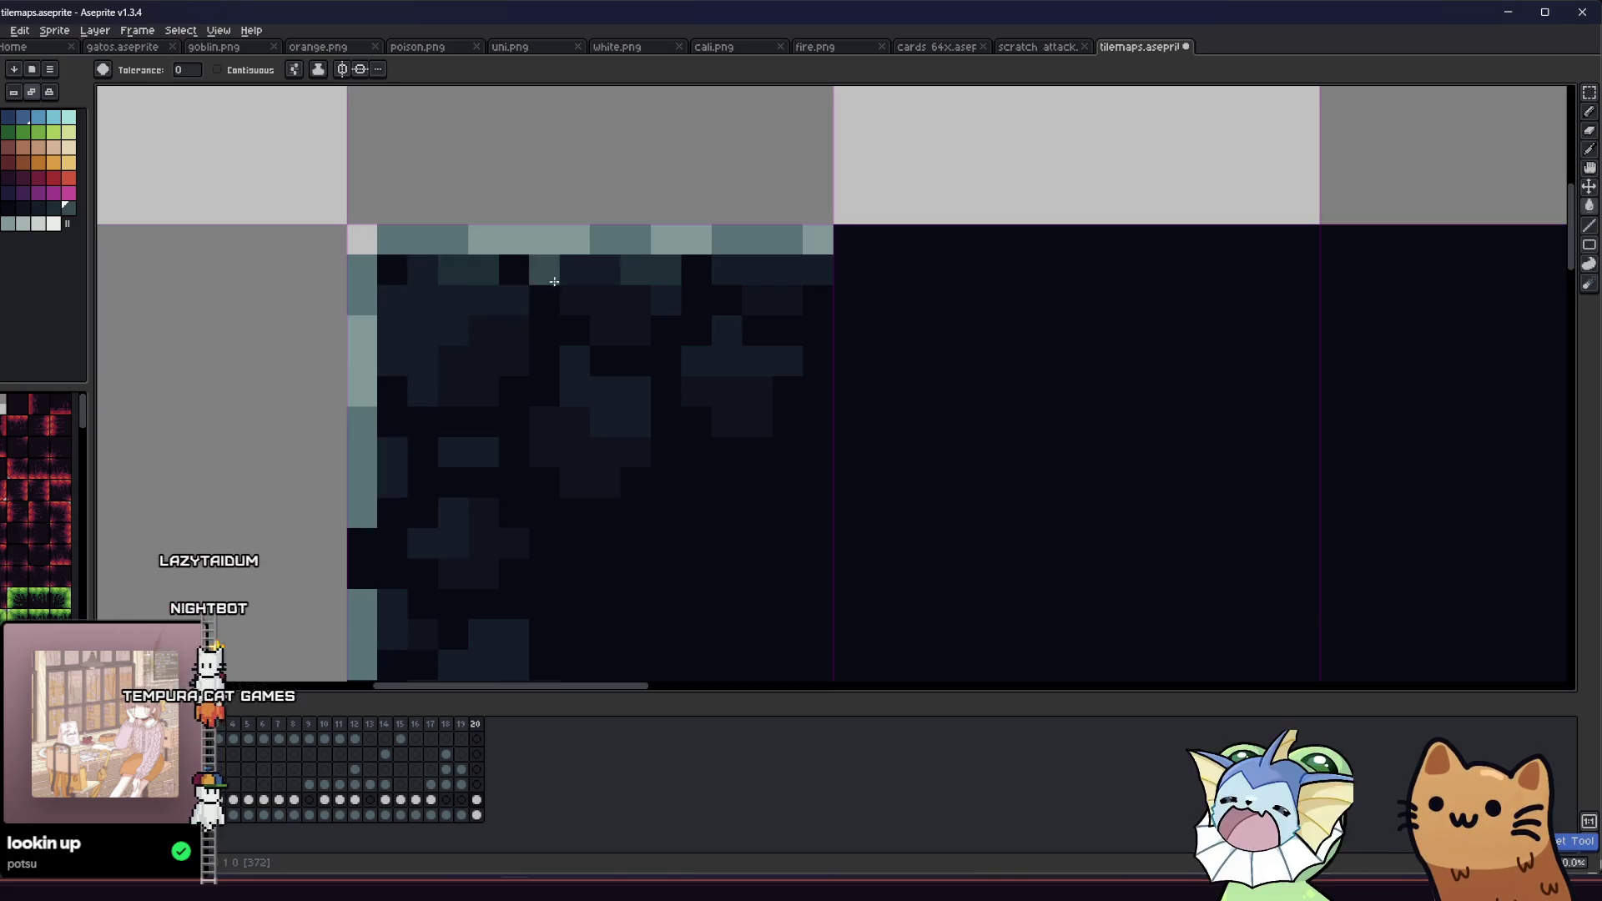
key("ctrl+z")
key("ctrl+z")
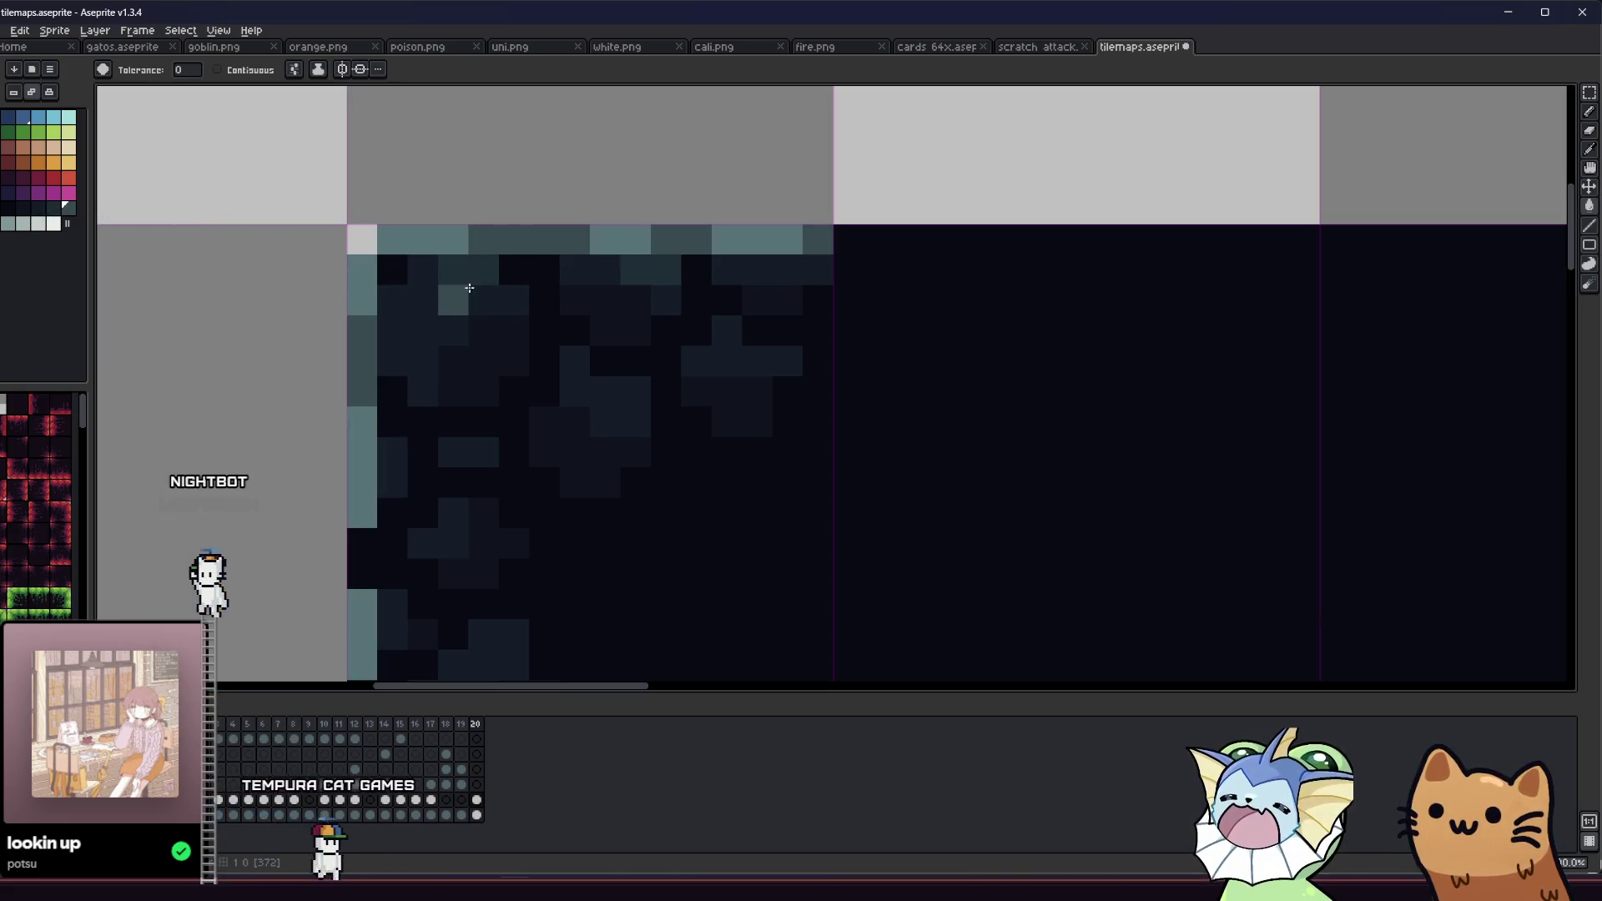
key("ctrl+y")
key("ctrl+y")
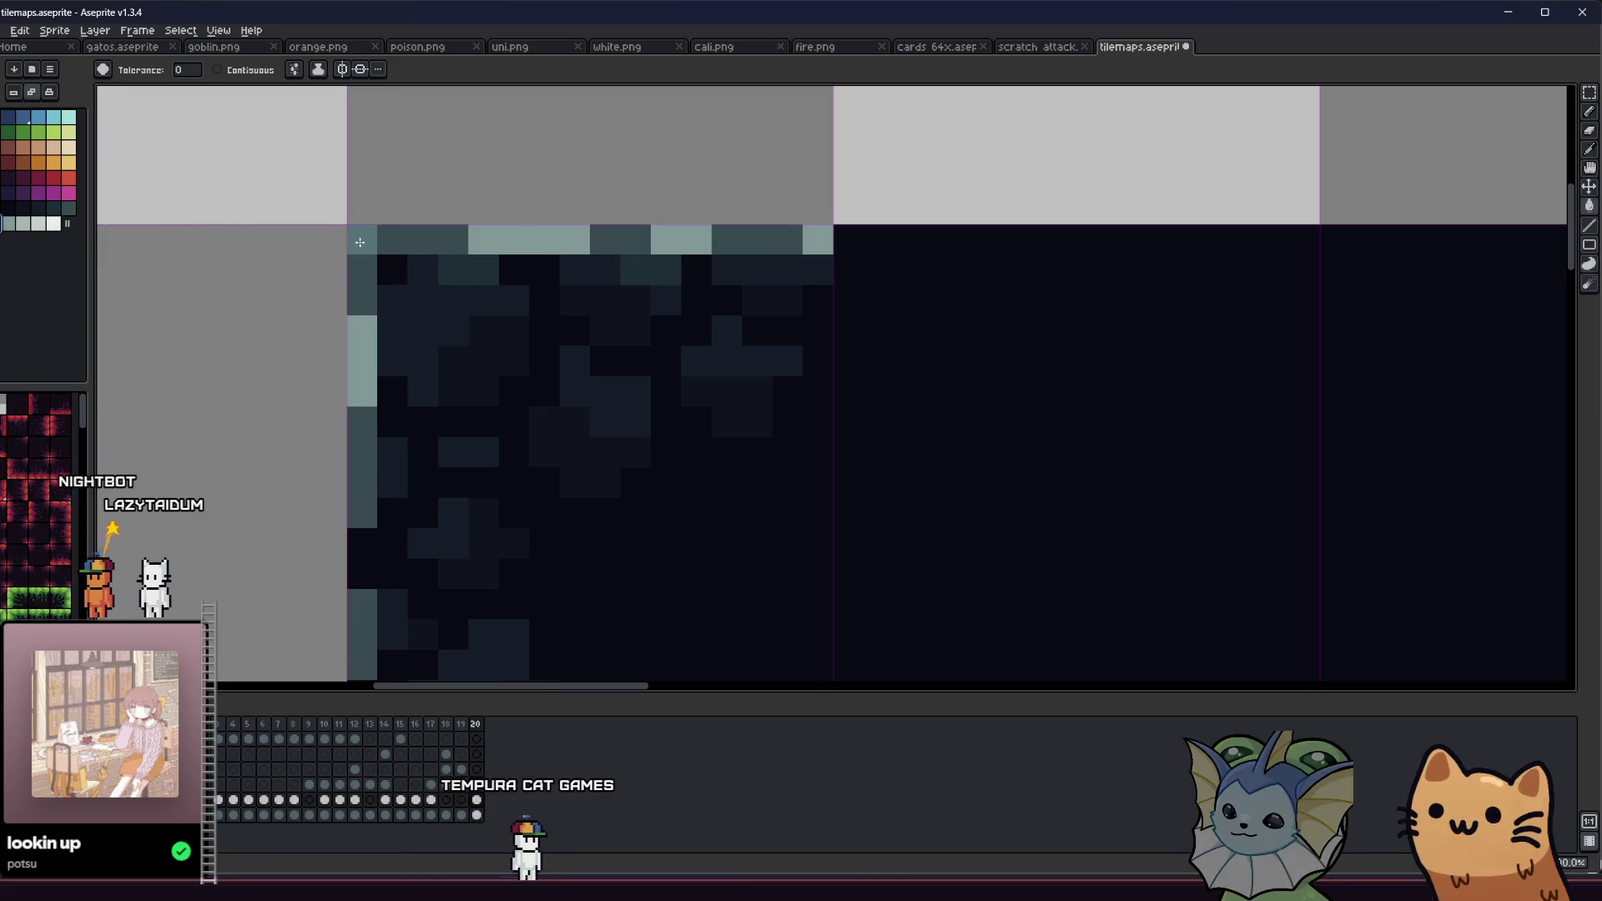
Step: Save tilemaps.aseprite, then zoom around while cycling pencil, selection and eyedropper tools
scroll(360, 242, "down", 2)
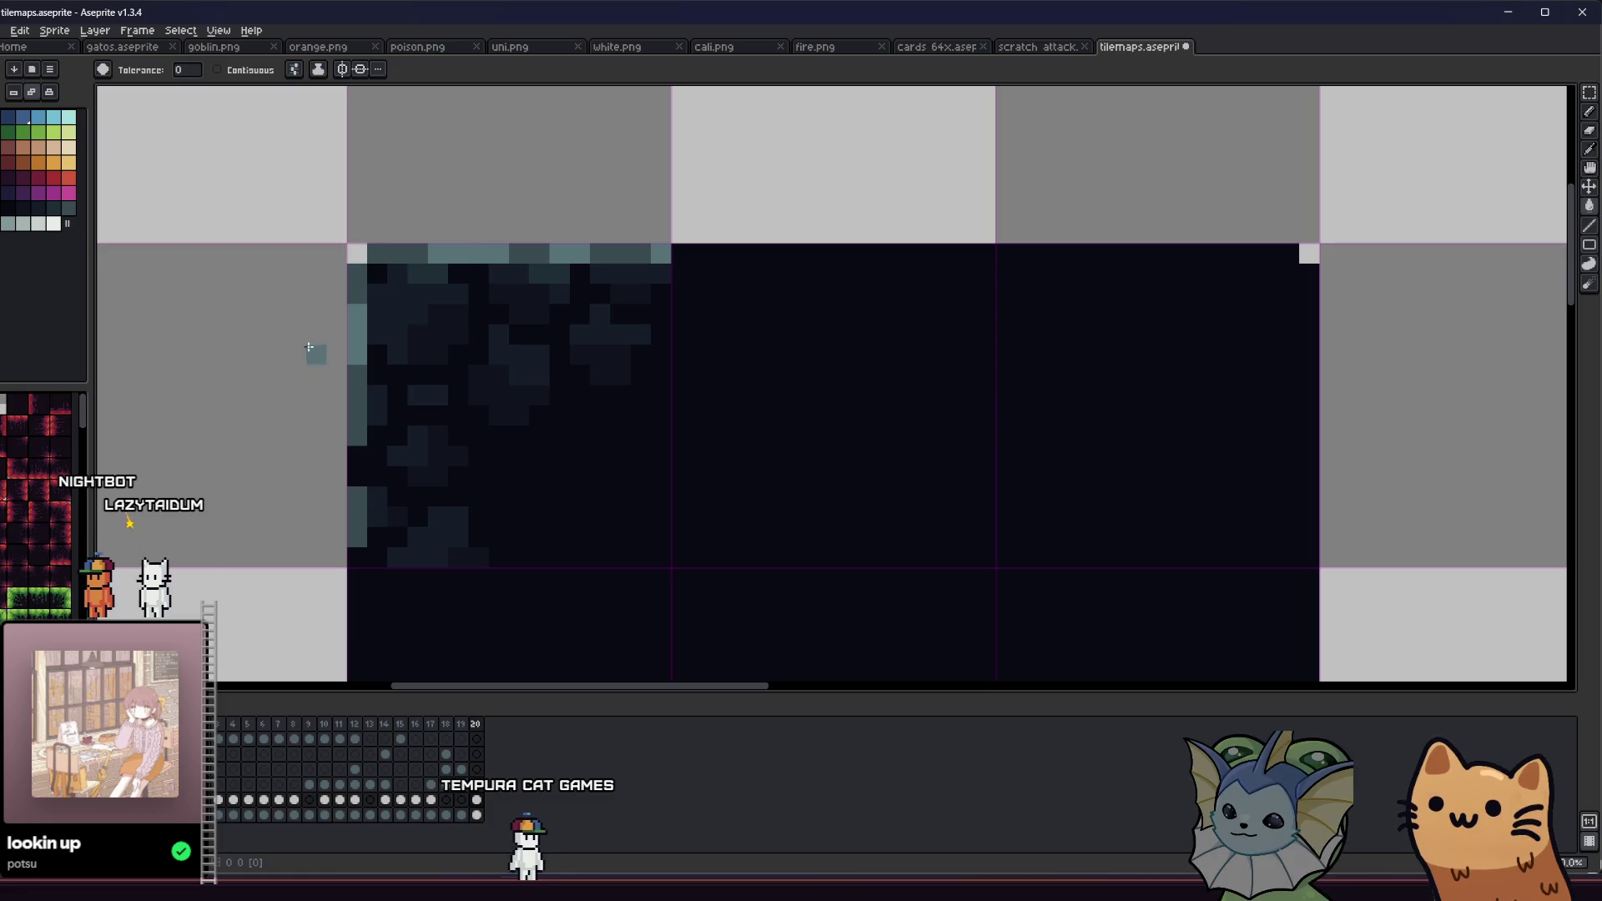
scroll(309, 347, "down", 3)
key("ctrl+s")
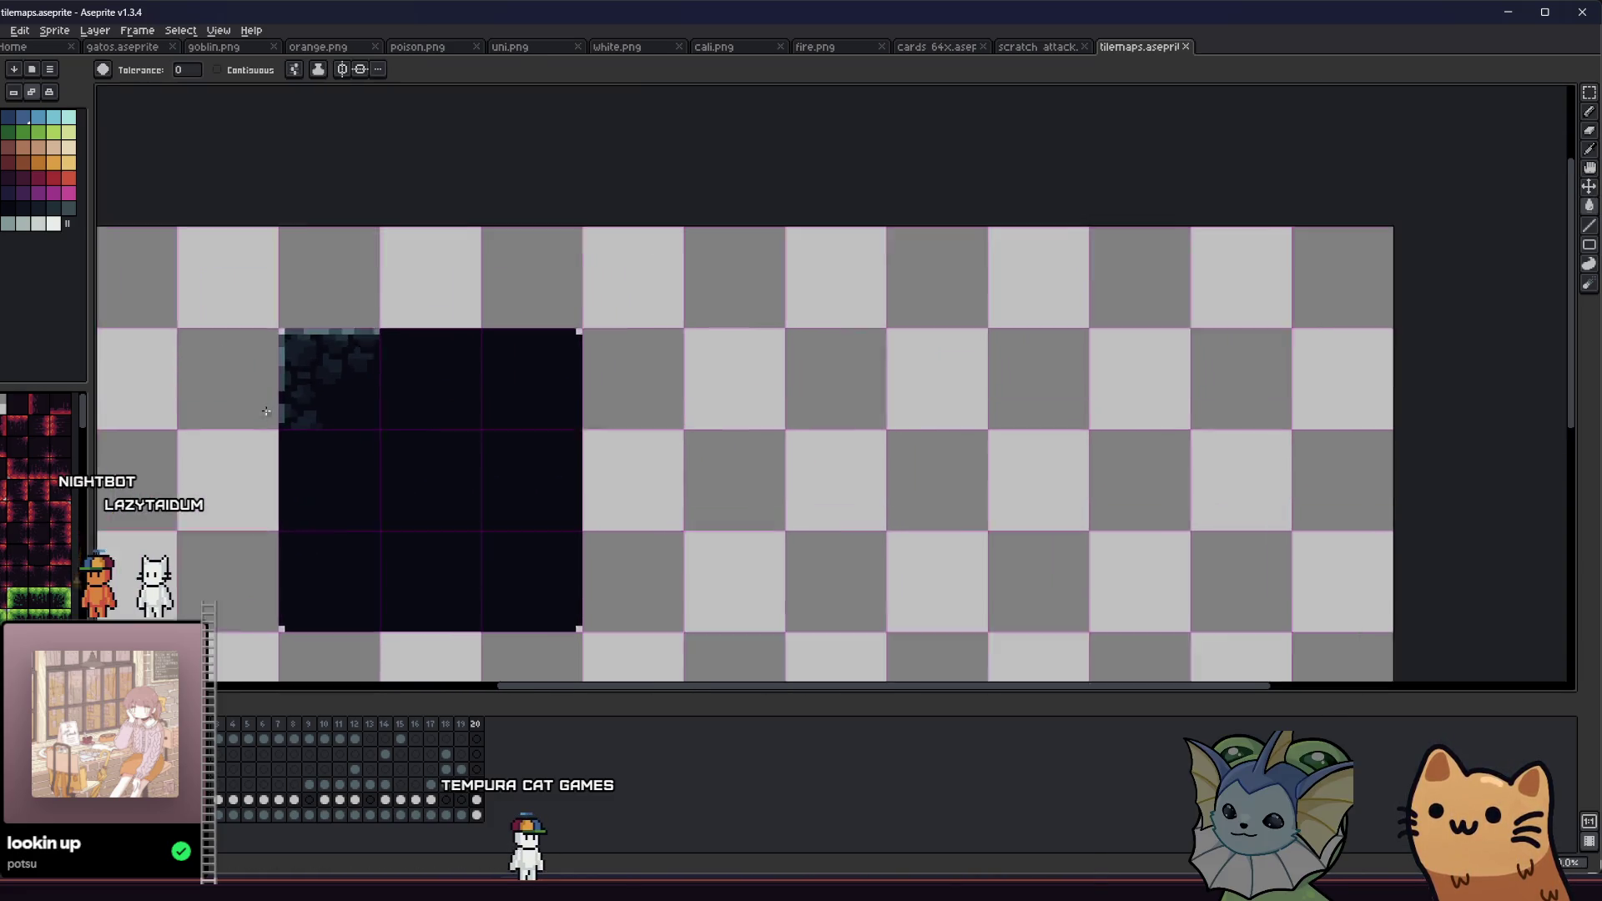
scroll(266, 411, "up", 2)
key("b")
scroll(296, 447, "down", 3)
key("m")
scroll(243, 396, "down", 3)
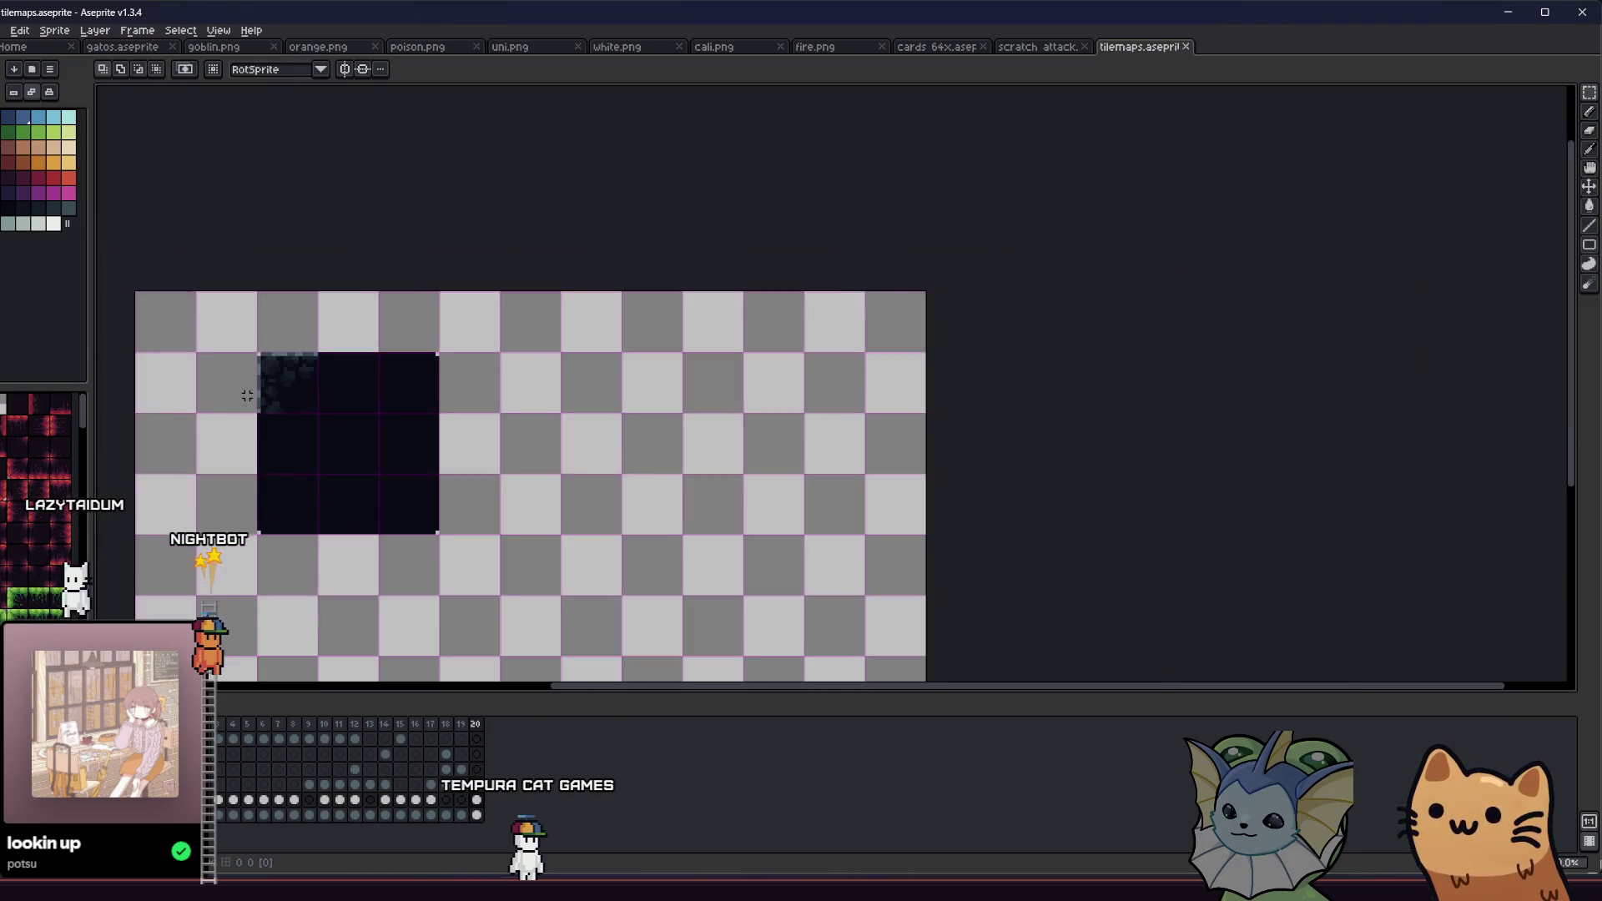
scroll(231, 384, "up", 5)
scroll(231, 385, "up", 5)
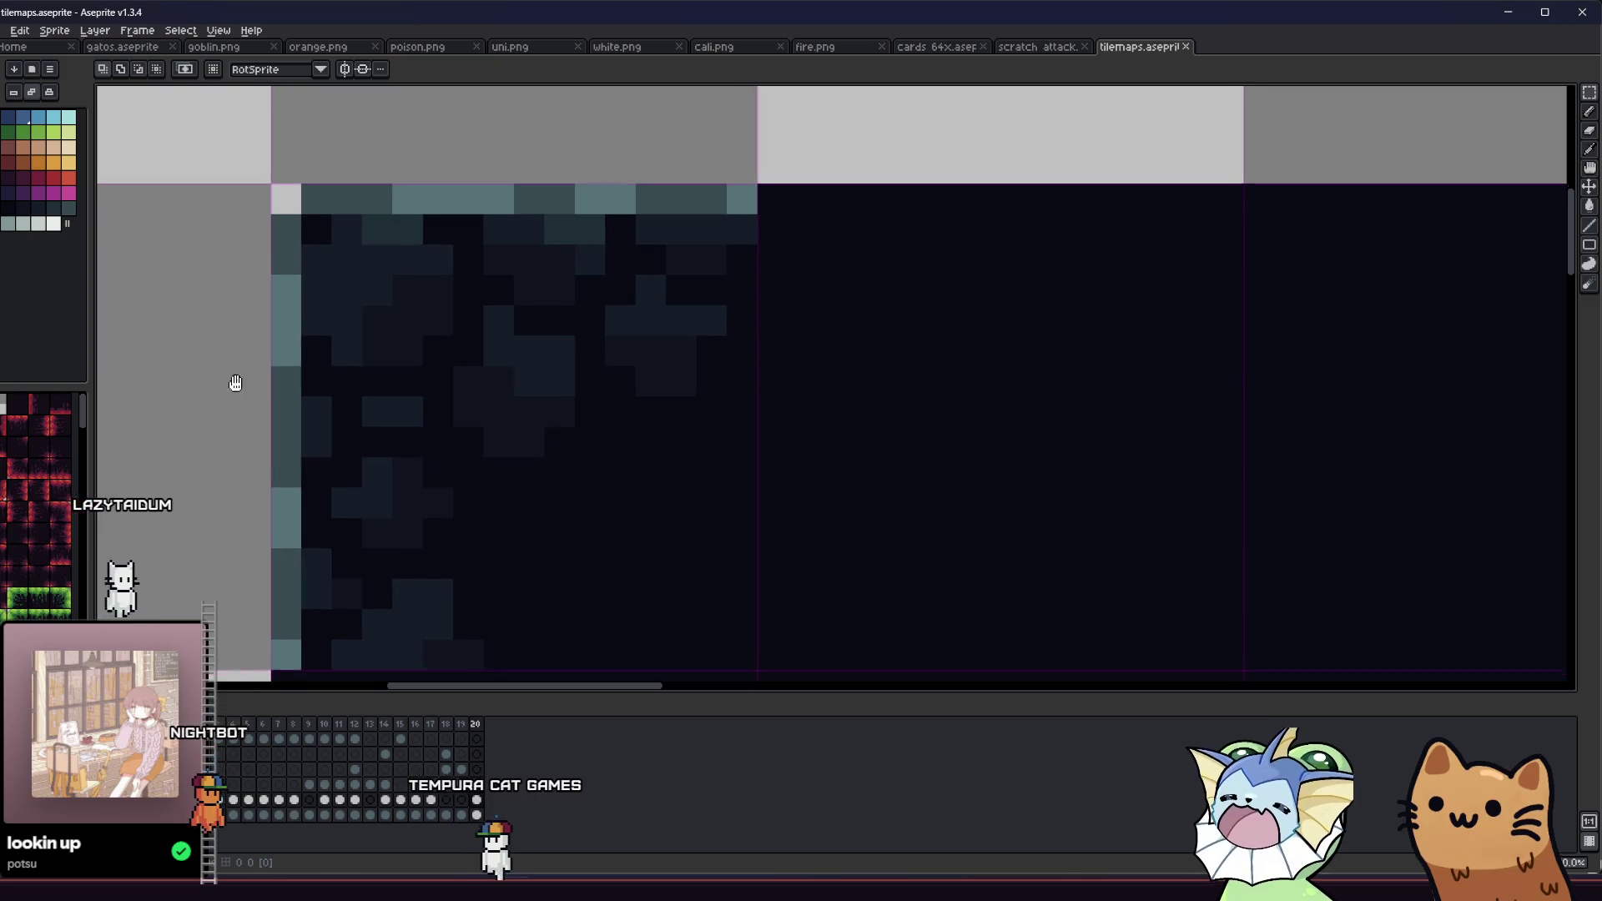
key("i")
scroll(323, 267, "down", 2)
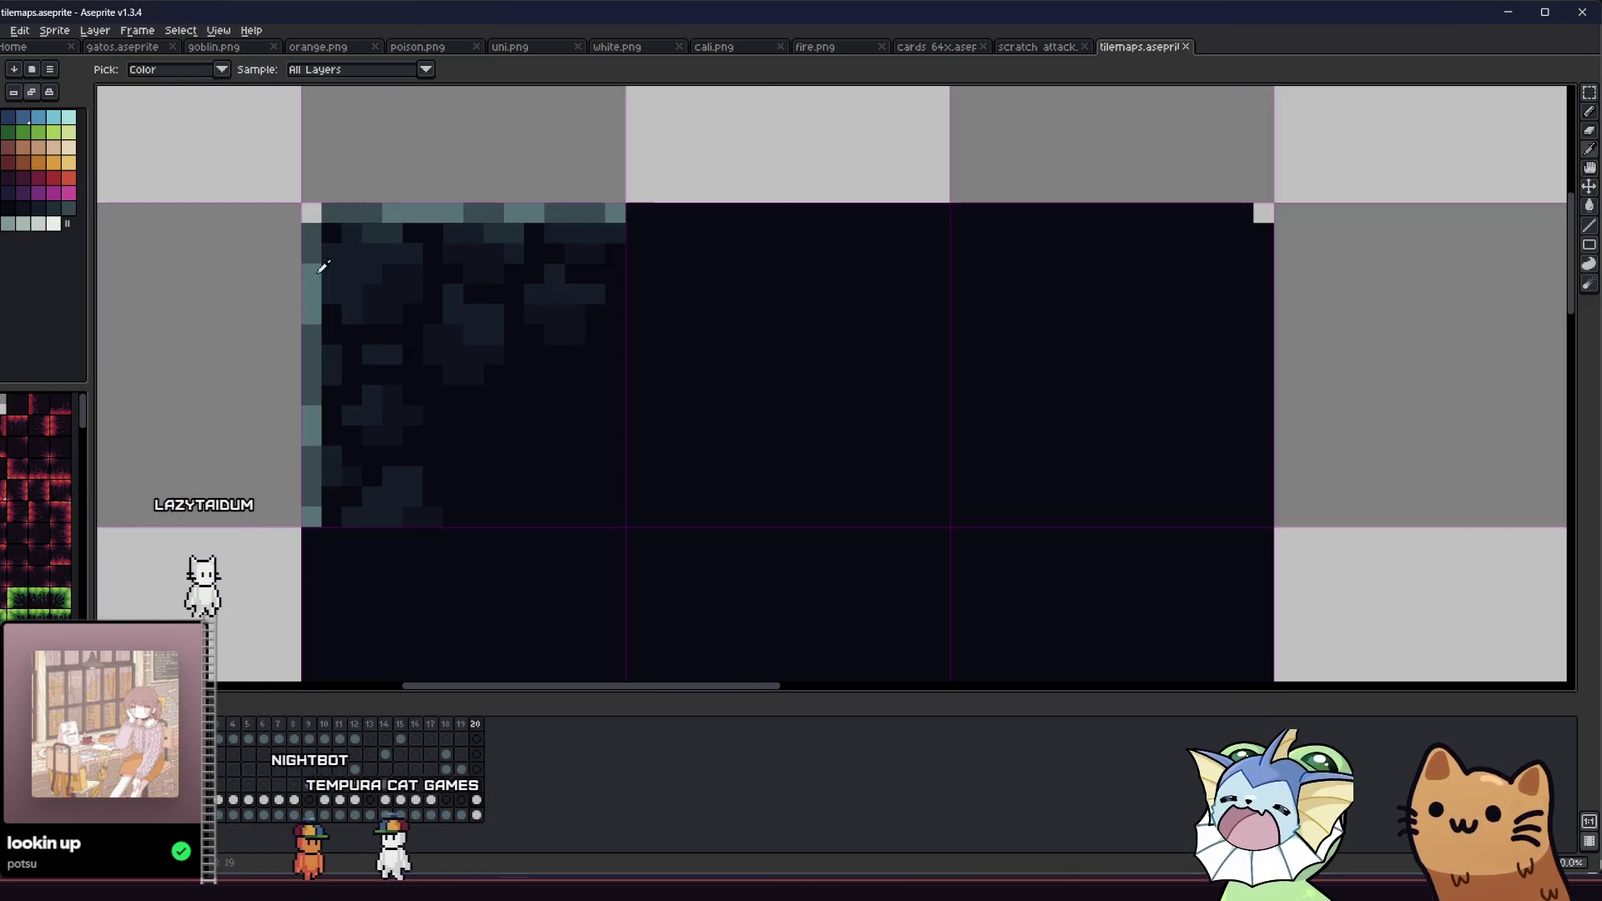
Step: Eyedrop the transparent colour and pencil over the light pixels along the tile's left and top edges
left_click(278, 374)
key("b")
mouse_move(309, 497)
left_mouse_down()
mouse_move(311, 414)
mouse_move(312, 517)
mouse_move(312, 252)
mouse_move(621, 212)
left_mouse_up()
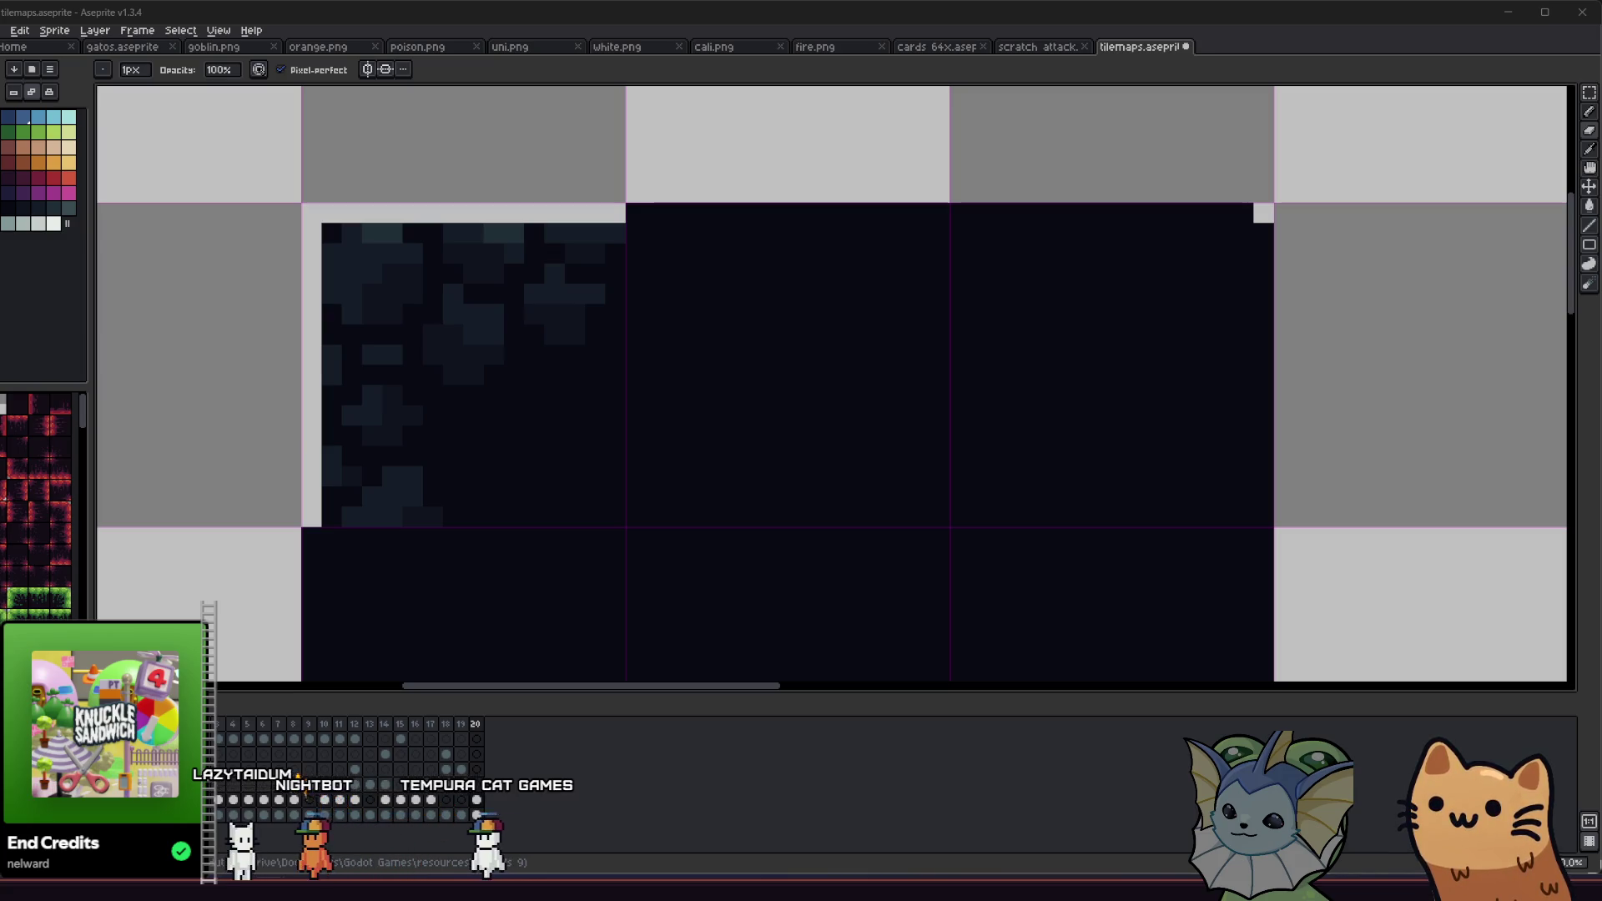
Step: Eyedrop the tile's dark background colour and bucket-fill the lighter texture patches, undoing an overfill
scroll(517, 317, "down", 4)
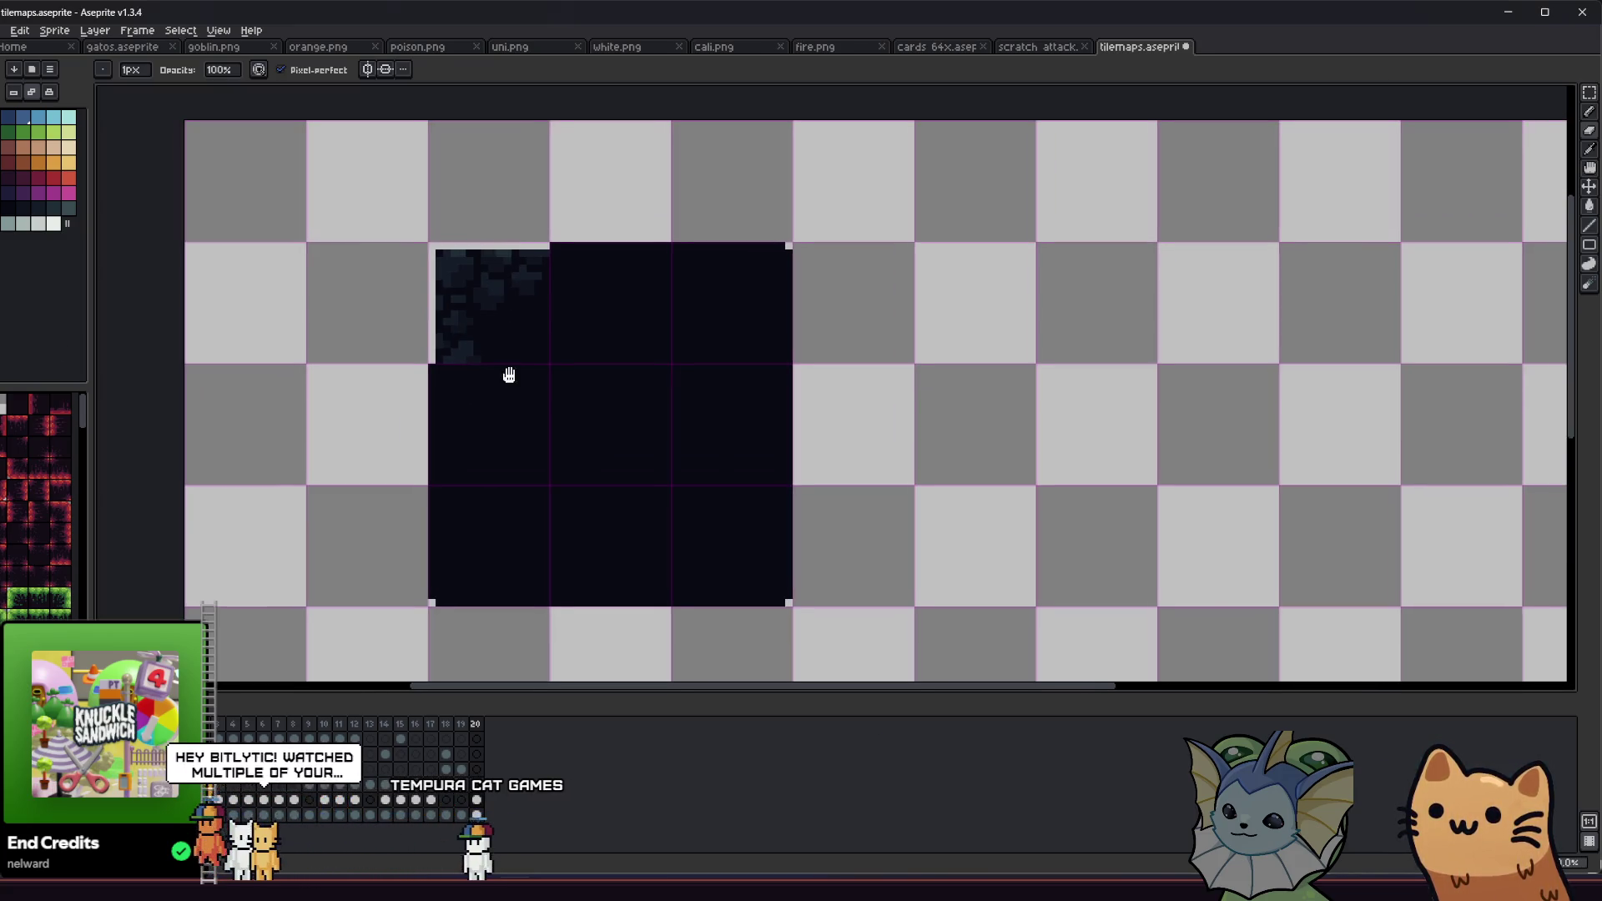
scroll(476, 325, "up", 1)
scroll(476, 338, "up", 2)
left_click(488, 324, "alt")
key("g")
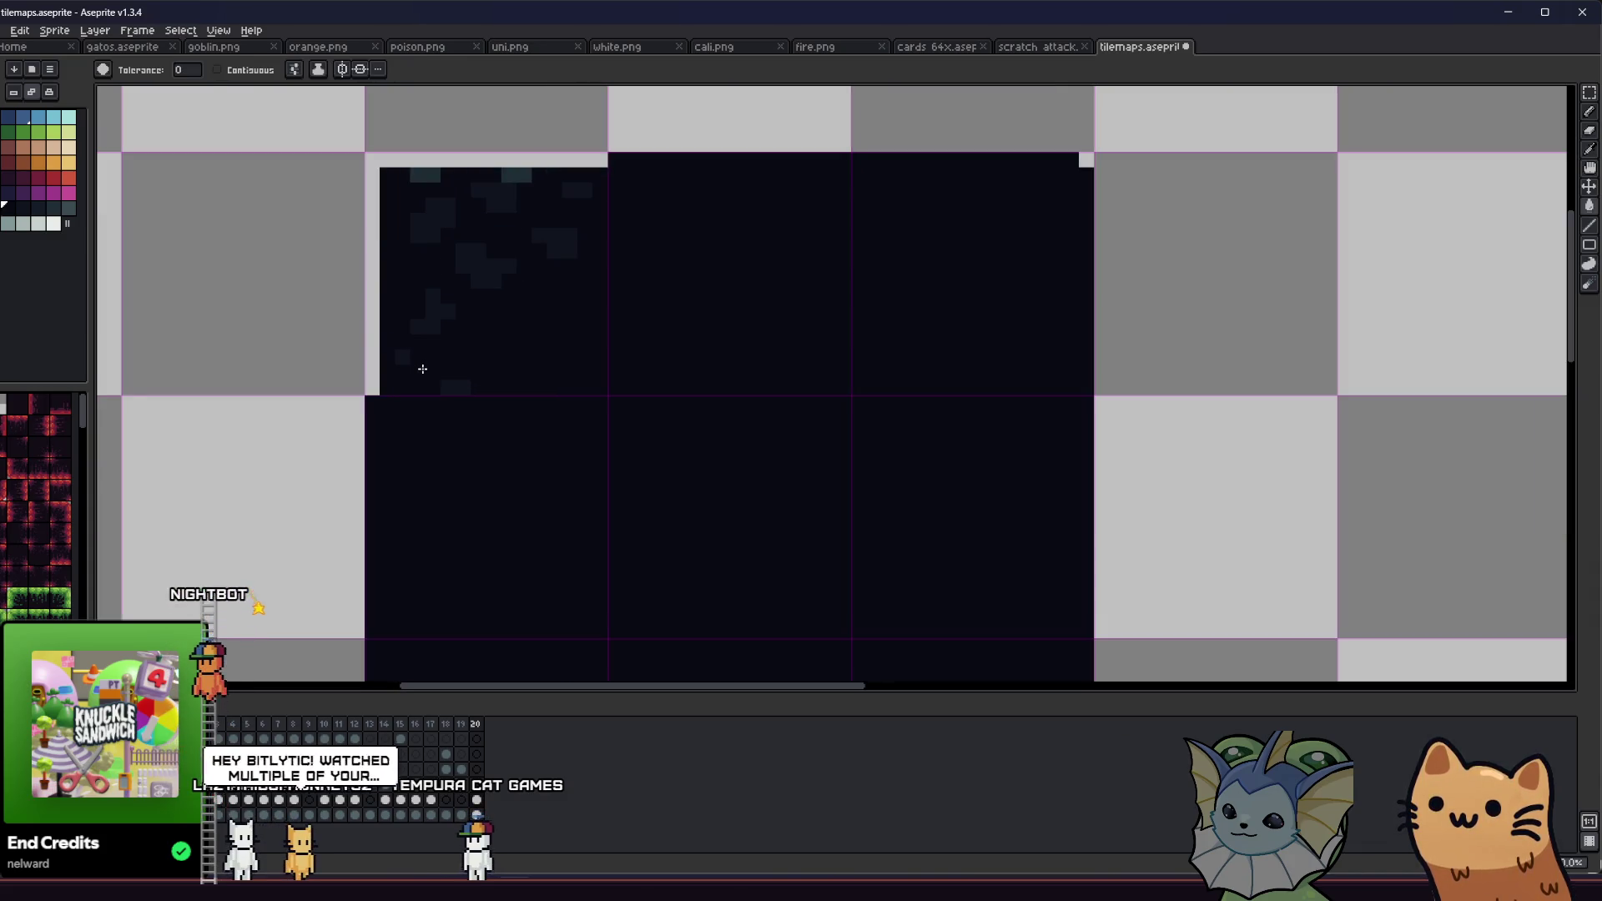
left_click(418, 364)
left_click(368, 315)
key("ctrl+z")
Step: Pencil dark strokes over the transparent left edge, top strip and remaining faint texture pixels
key("b")
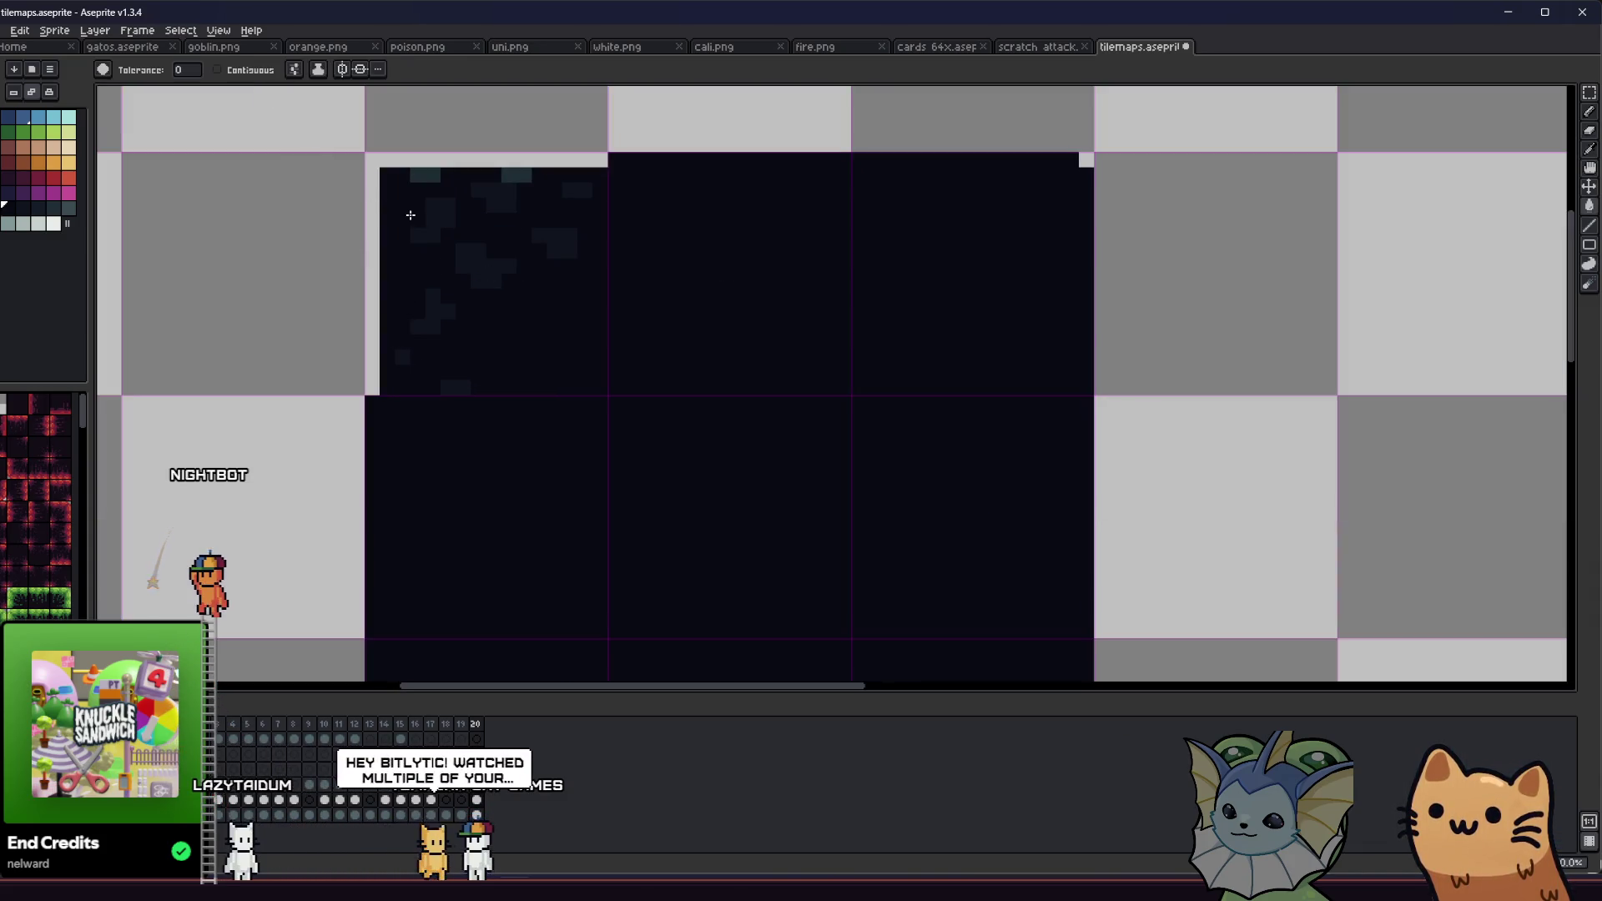
key("shift")
mouse_move(372, 377)
left_mouse_down()
mouse_move(372, 158)
mouse_move(576, 163)
left_mouse_up()
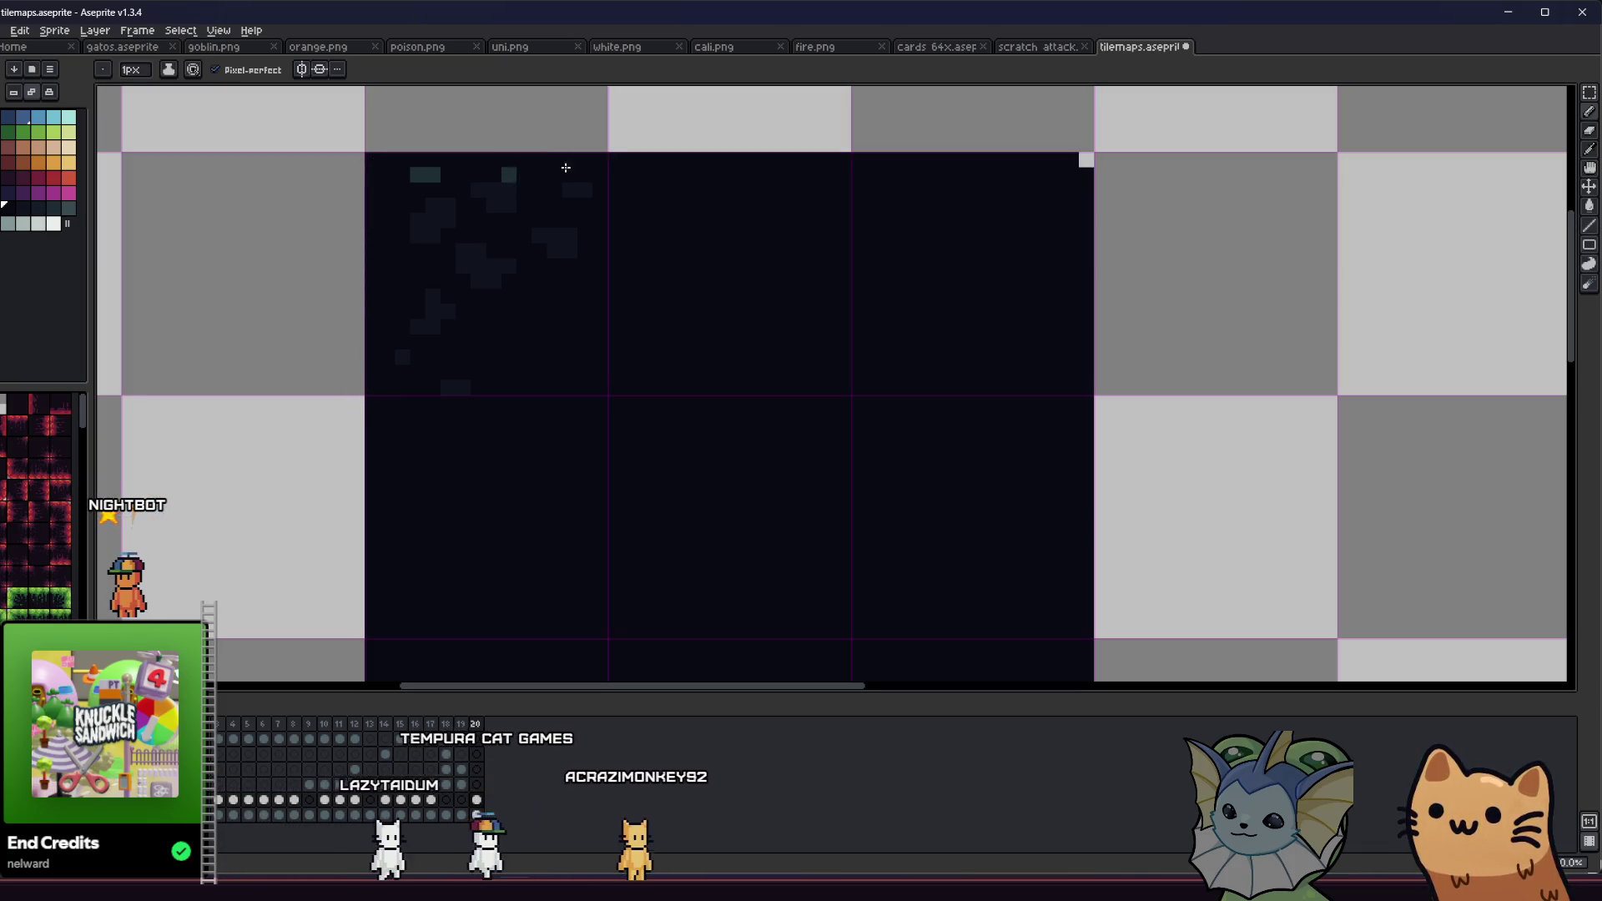
mouse_move(461, 206)
left_mouse_down()
mouse_move(387, 239)
mouse_move(412, 362)
mouse_move(434, 326)
mouse_move(448, 412)
mouse_move(454, 250)
mouse_move(487, 279)
mouse_move(572, 240)
left_mouse_up()
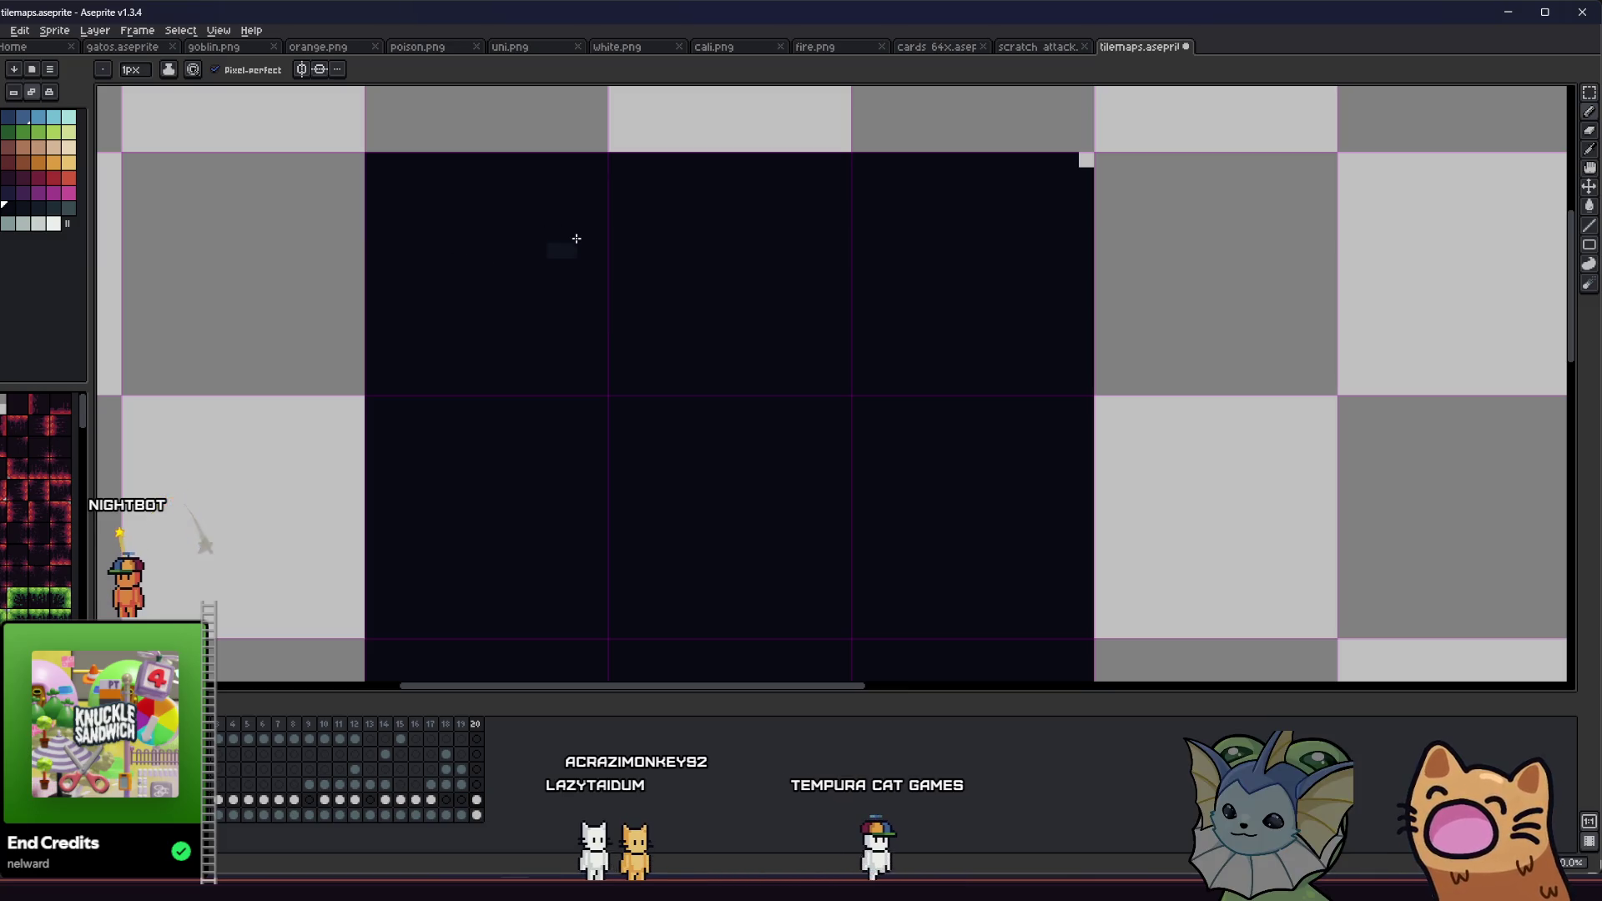
left_click_drag(372, 298, 306, 320)
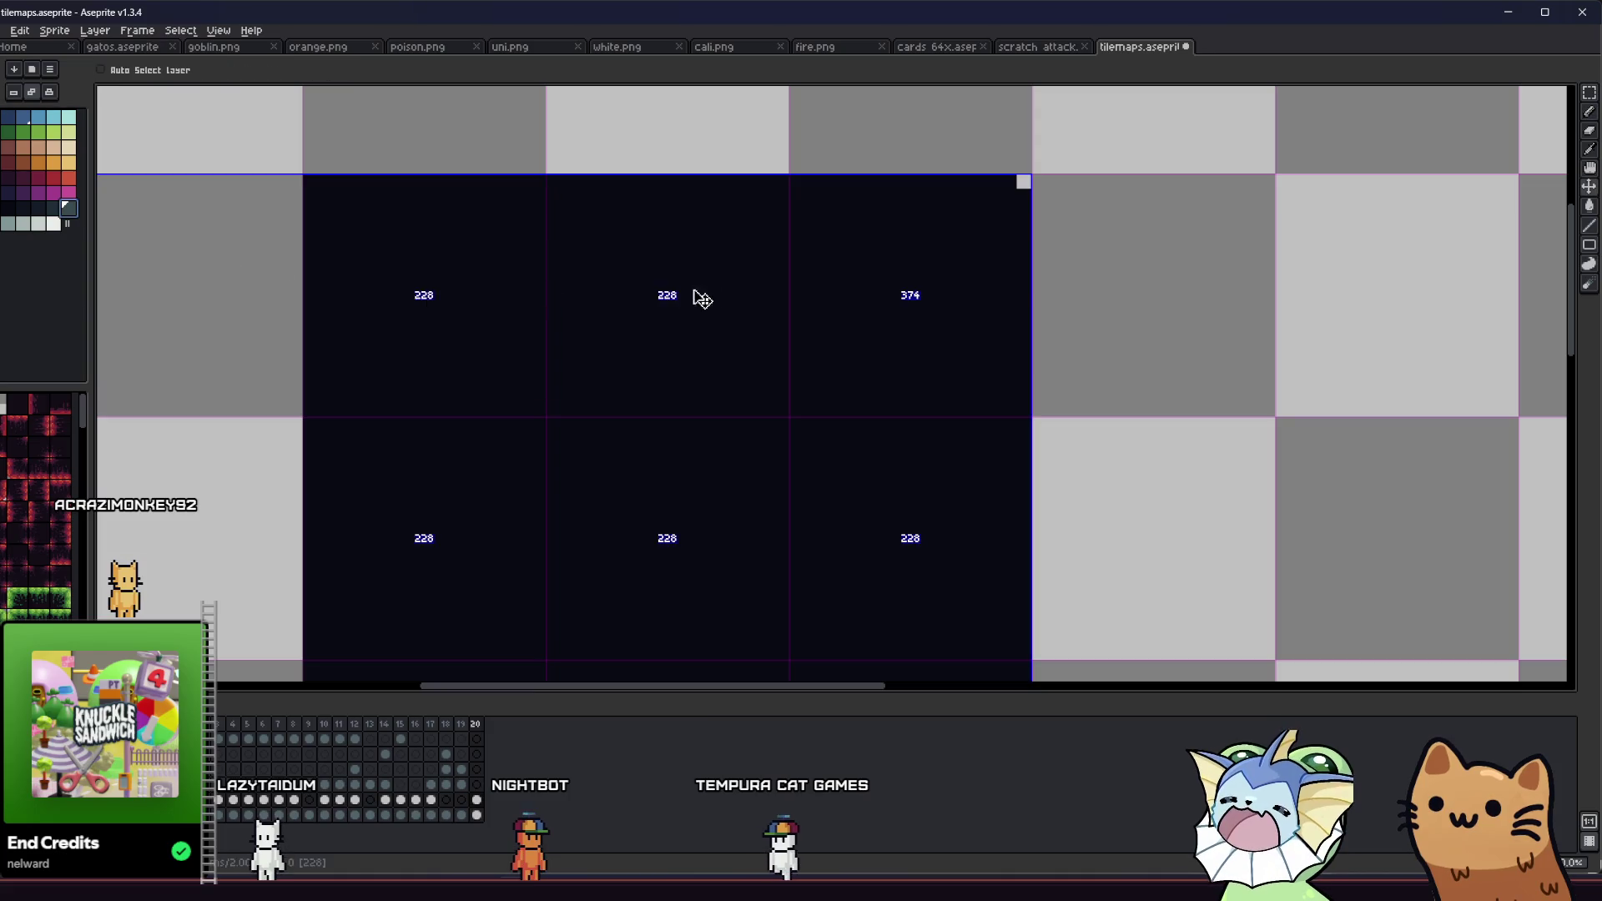
scroll(598, 269, "up", 1)
key("e")
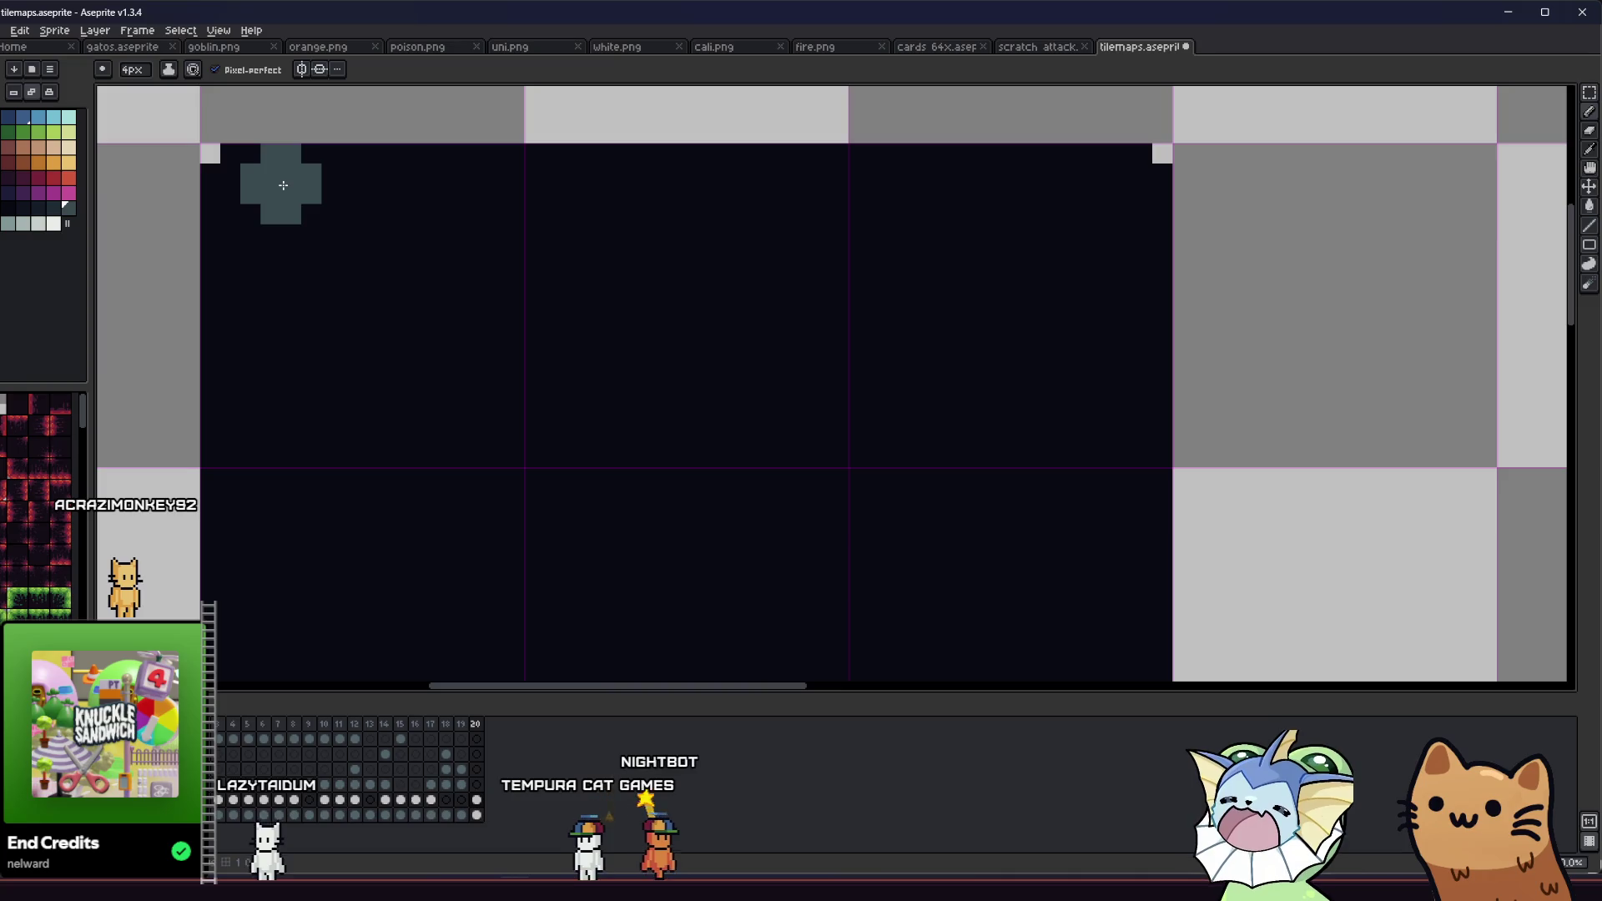
Step: Paint slate stalactite shapes along the tile's top edge, redoing a misplaced one further left
key("b")
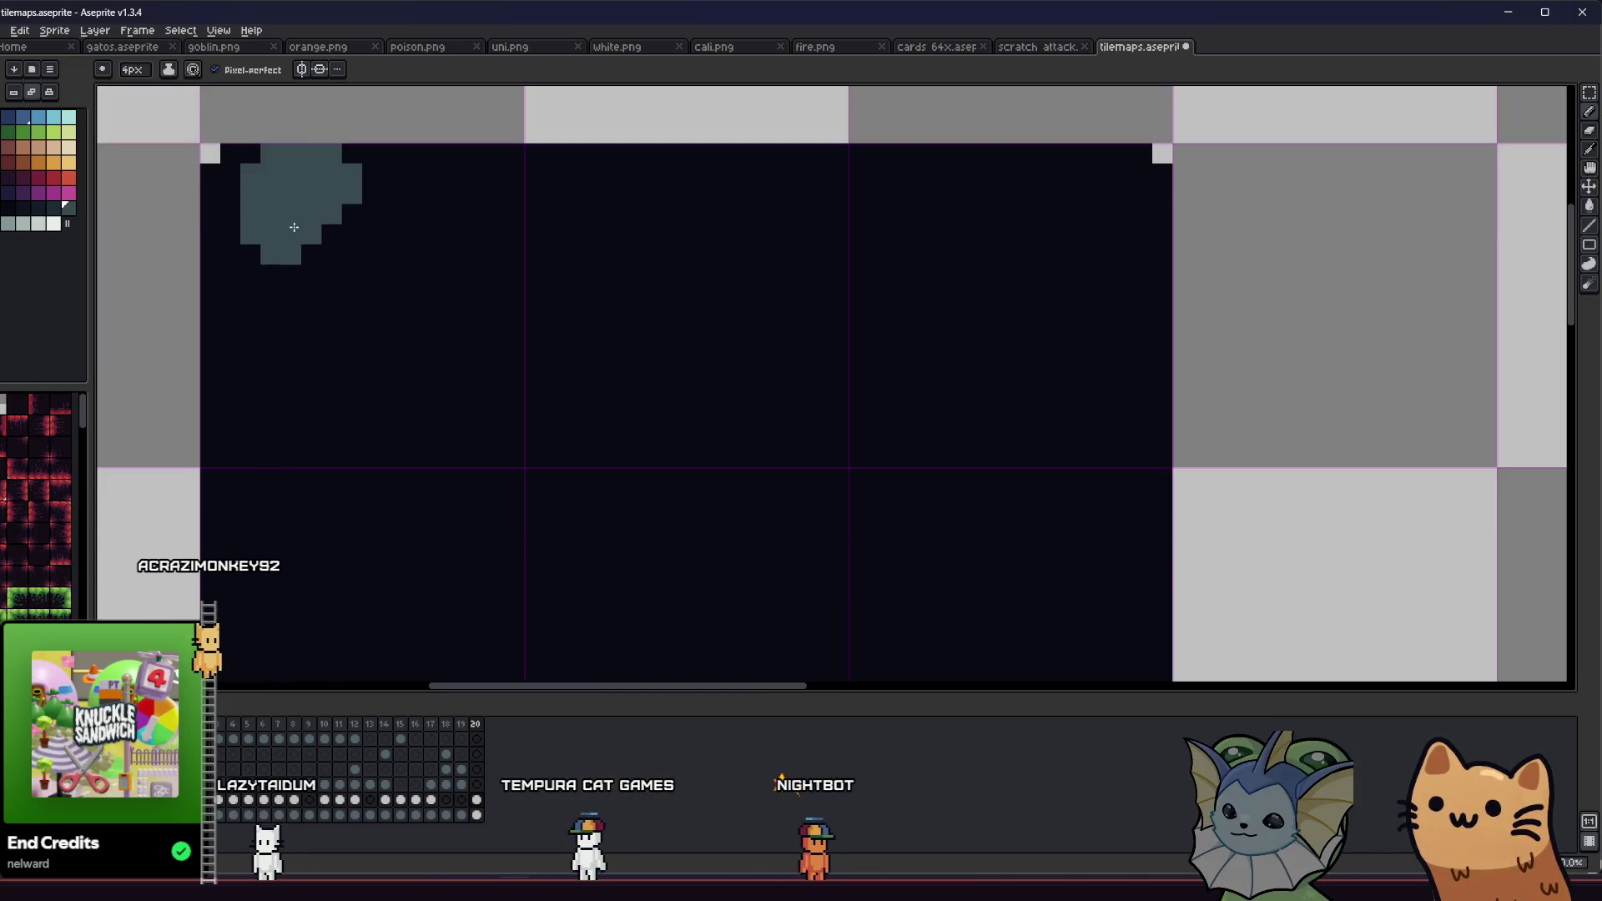
left_click(463, 193)
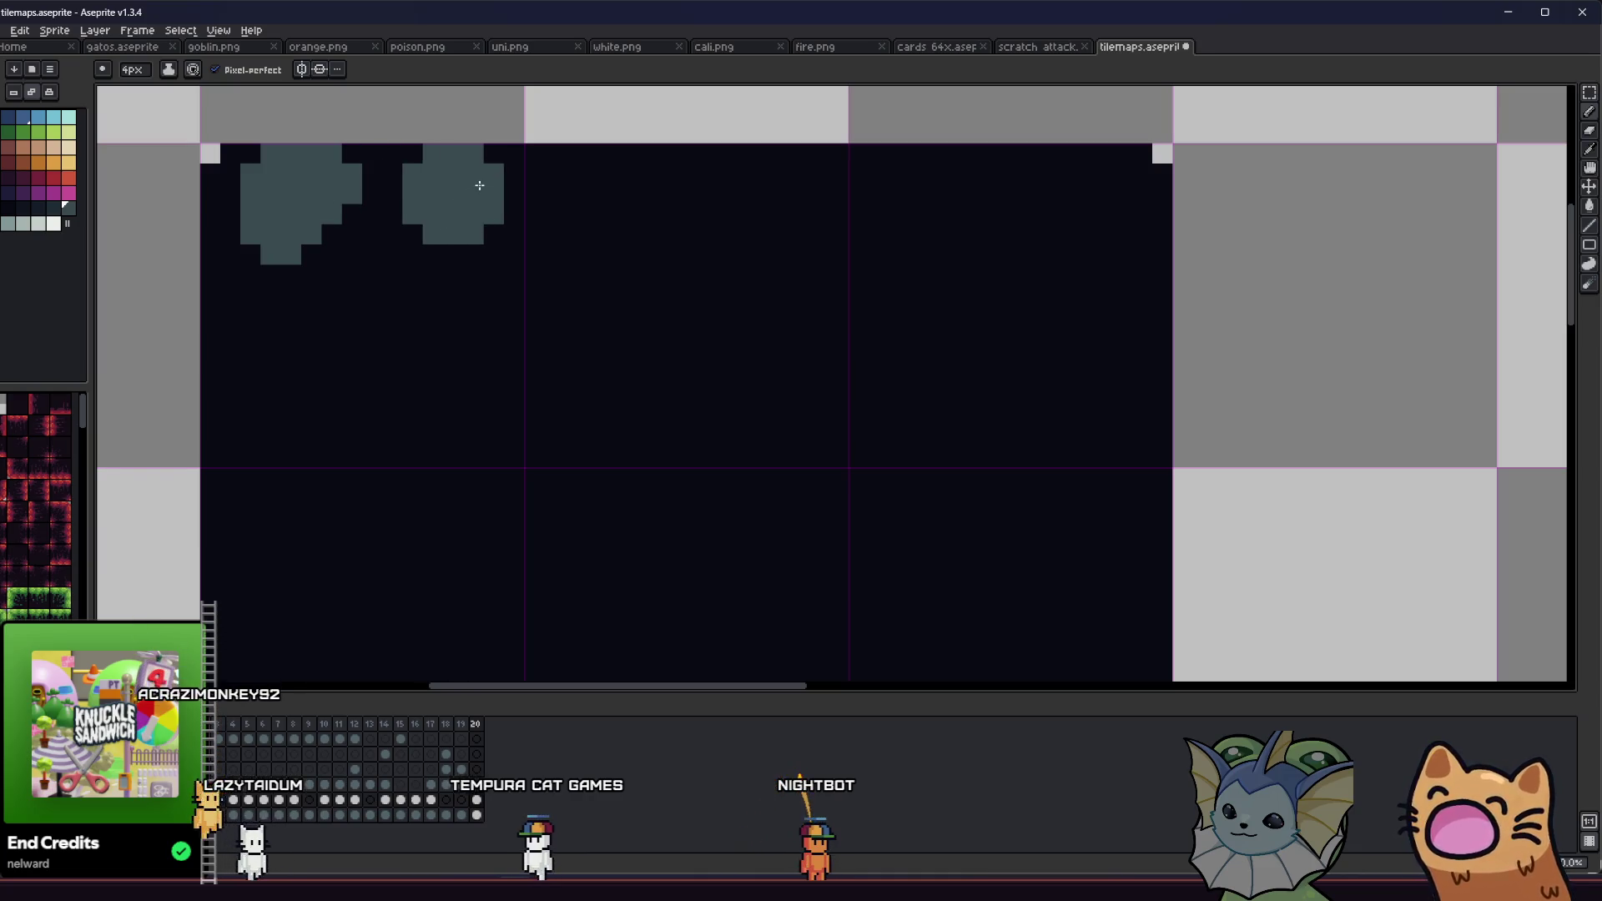
mouse_move(489, 186)
left_mouse_down()
mouse_move(429, 208)
mouse_move(565, 215)
left_mouse_up()
key("ctrl+z")
left_click(388, 232)
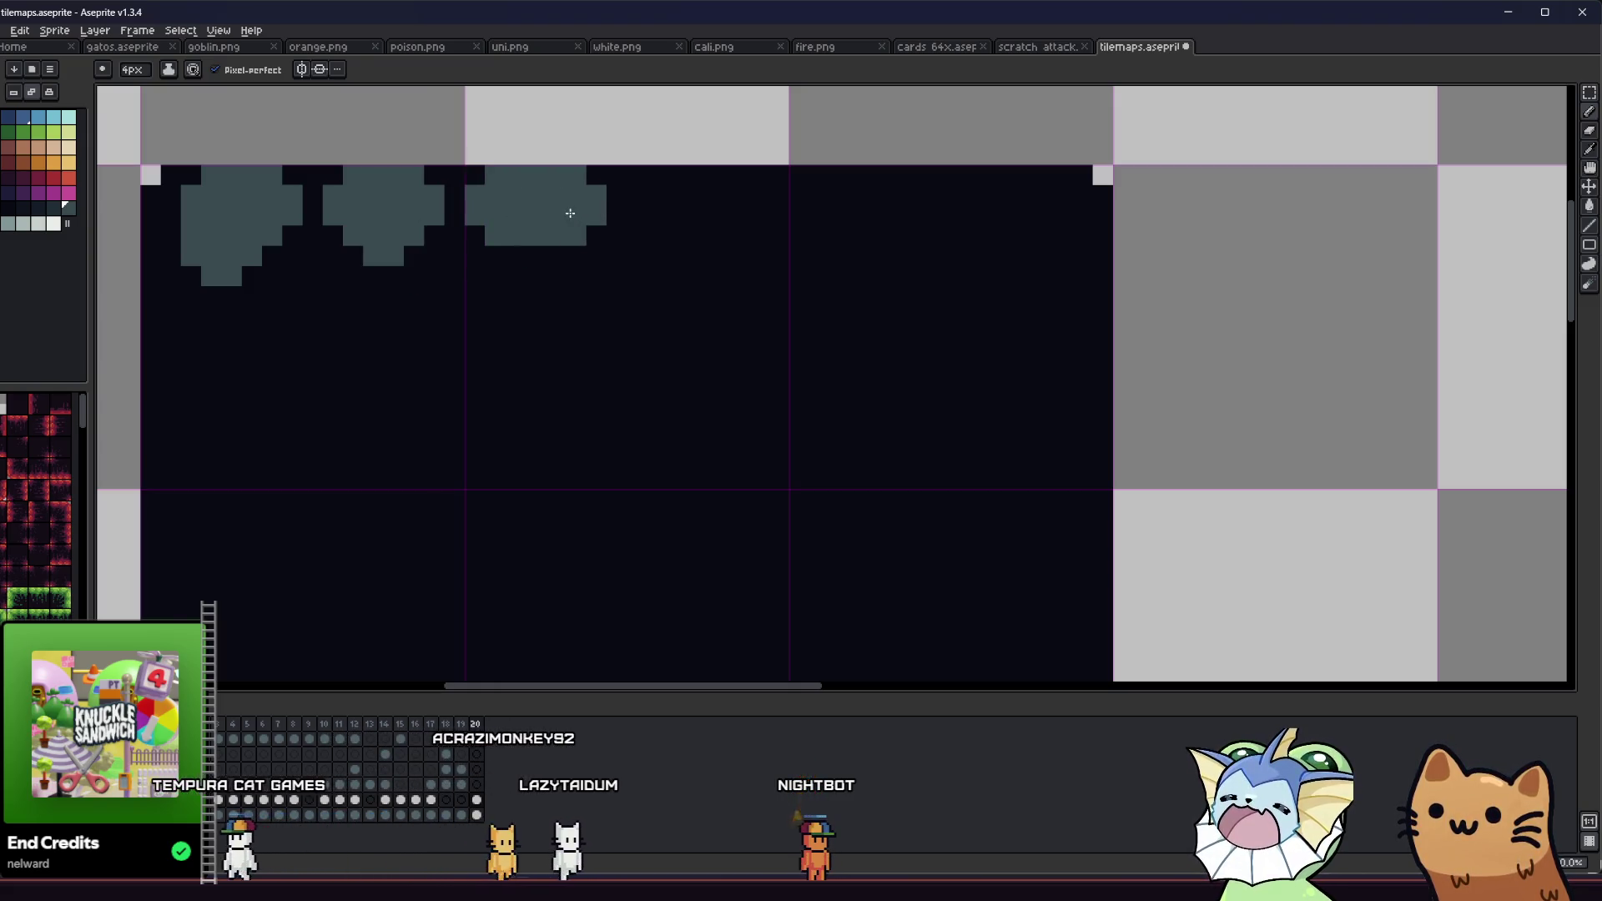
mouse_move(709, 211)
left_mouse_down()
mouse_move(1015, 229)
mouse_move(1087, 215)
left_mouse_up()
Step: Lengthen the first stalactite downward and save tilemaps.aseprite
scroll(1086, 216, "down", 5)
left_click_drag(920, 273, 687, 360)
scroll(698, 372, "up", 5)
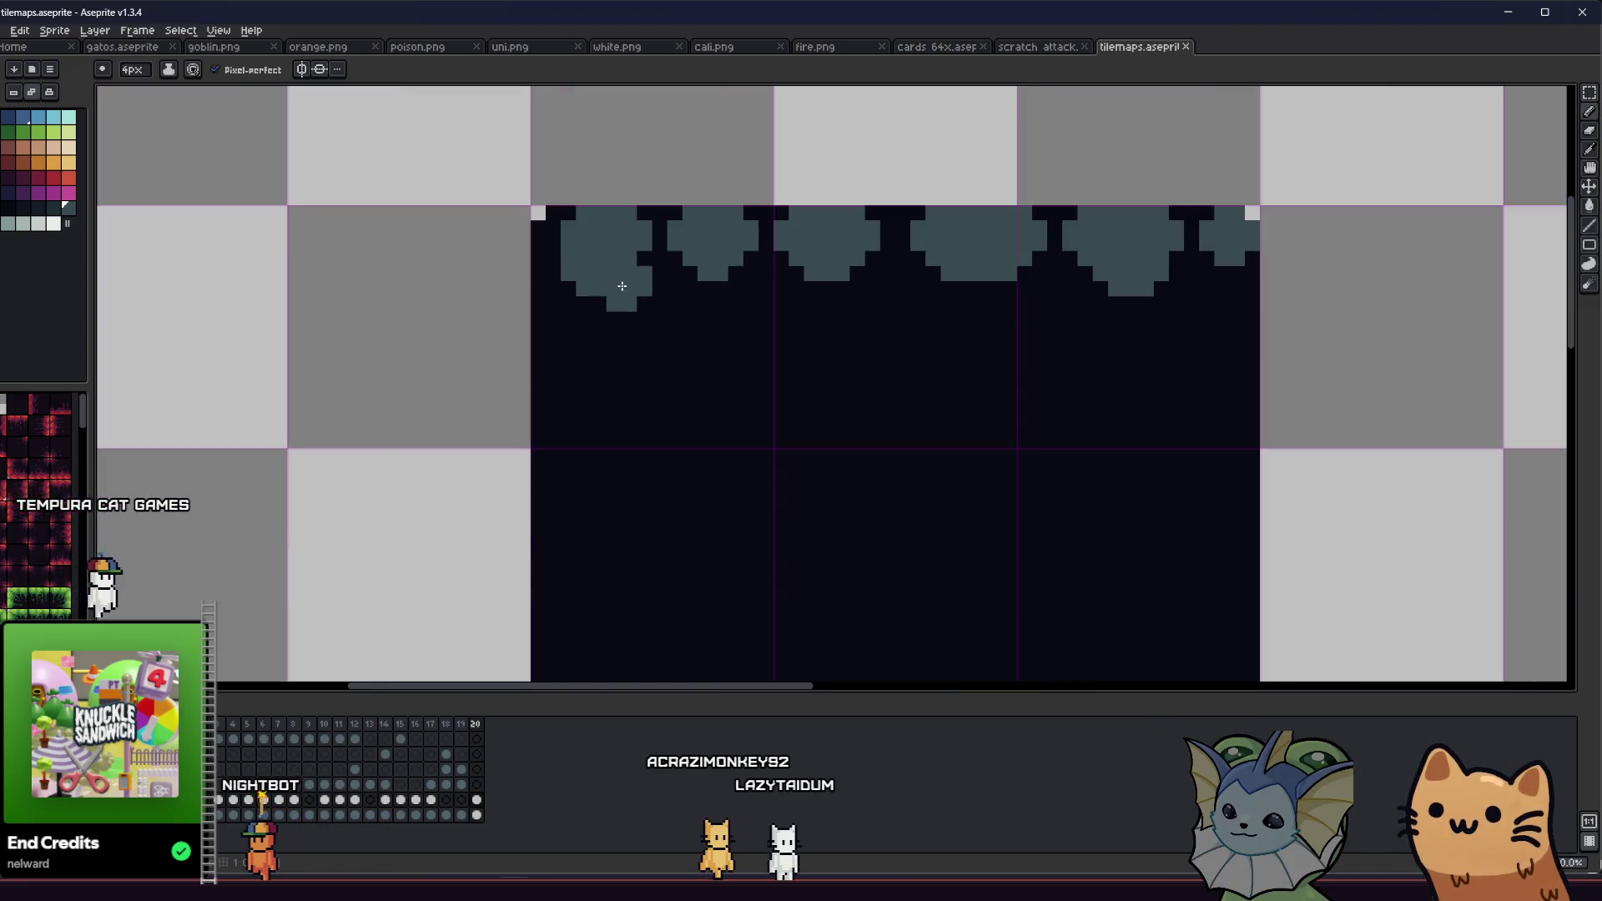
left_click_drag(621, 286, 626, 311)
left_click_drag(722, 301, 739, 283)
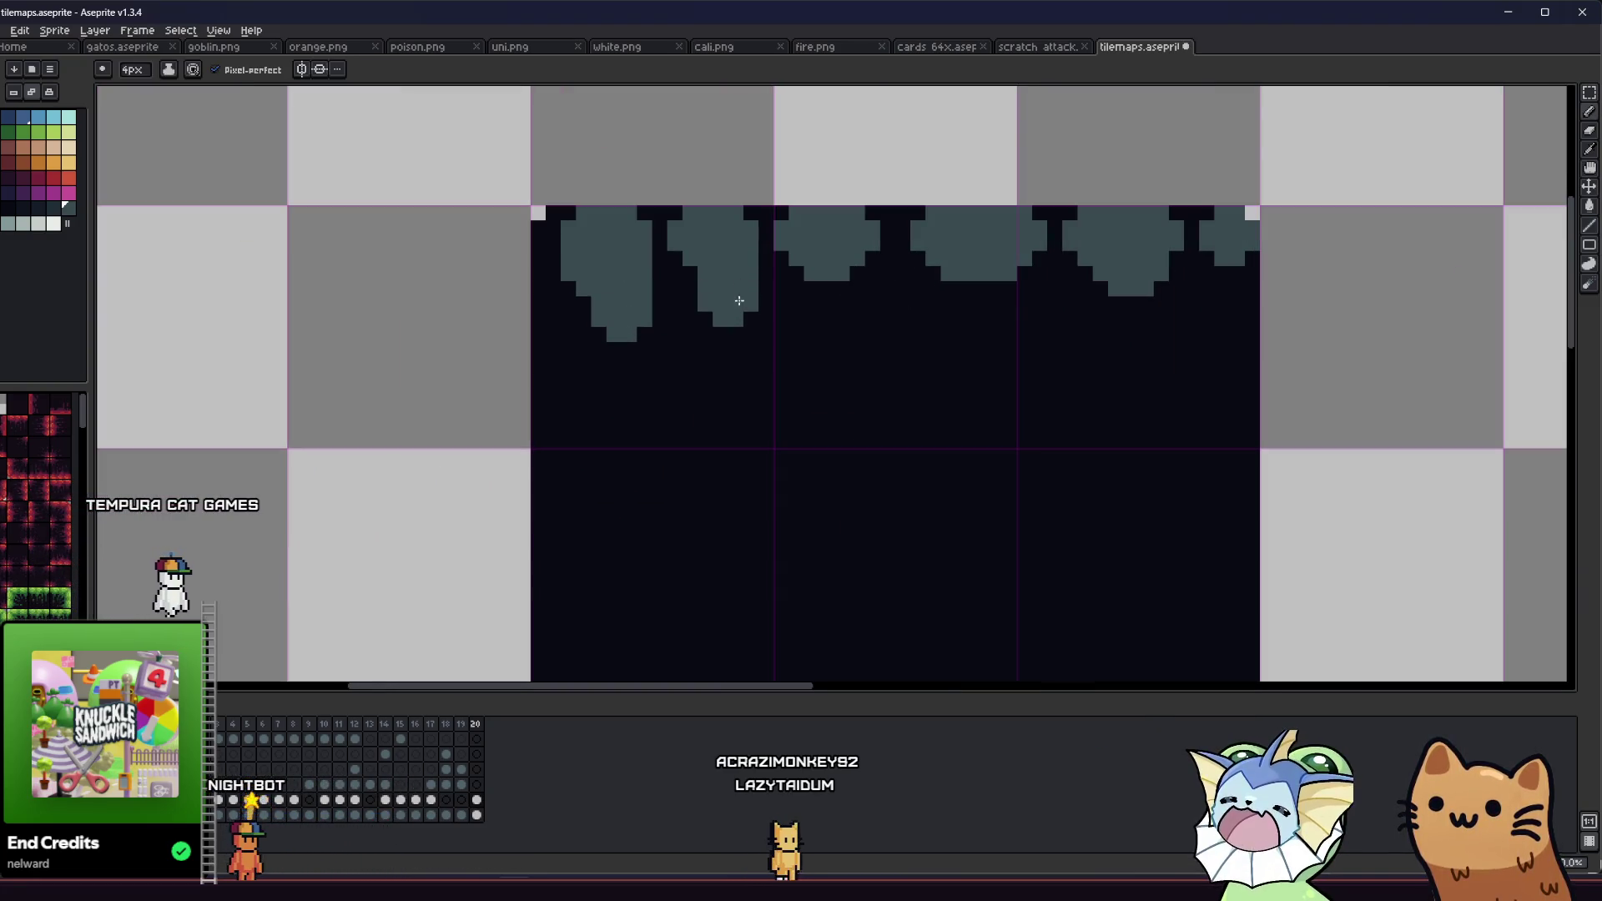
key("ctrl+z")
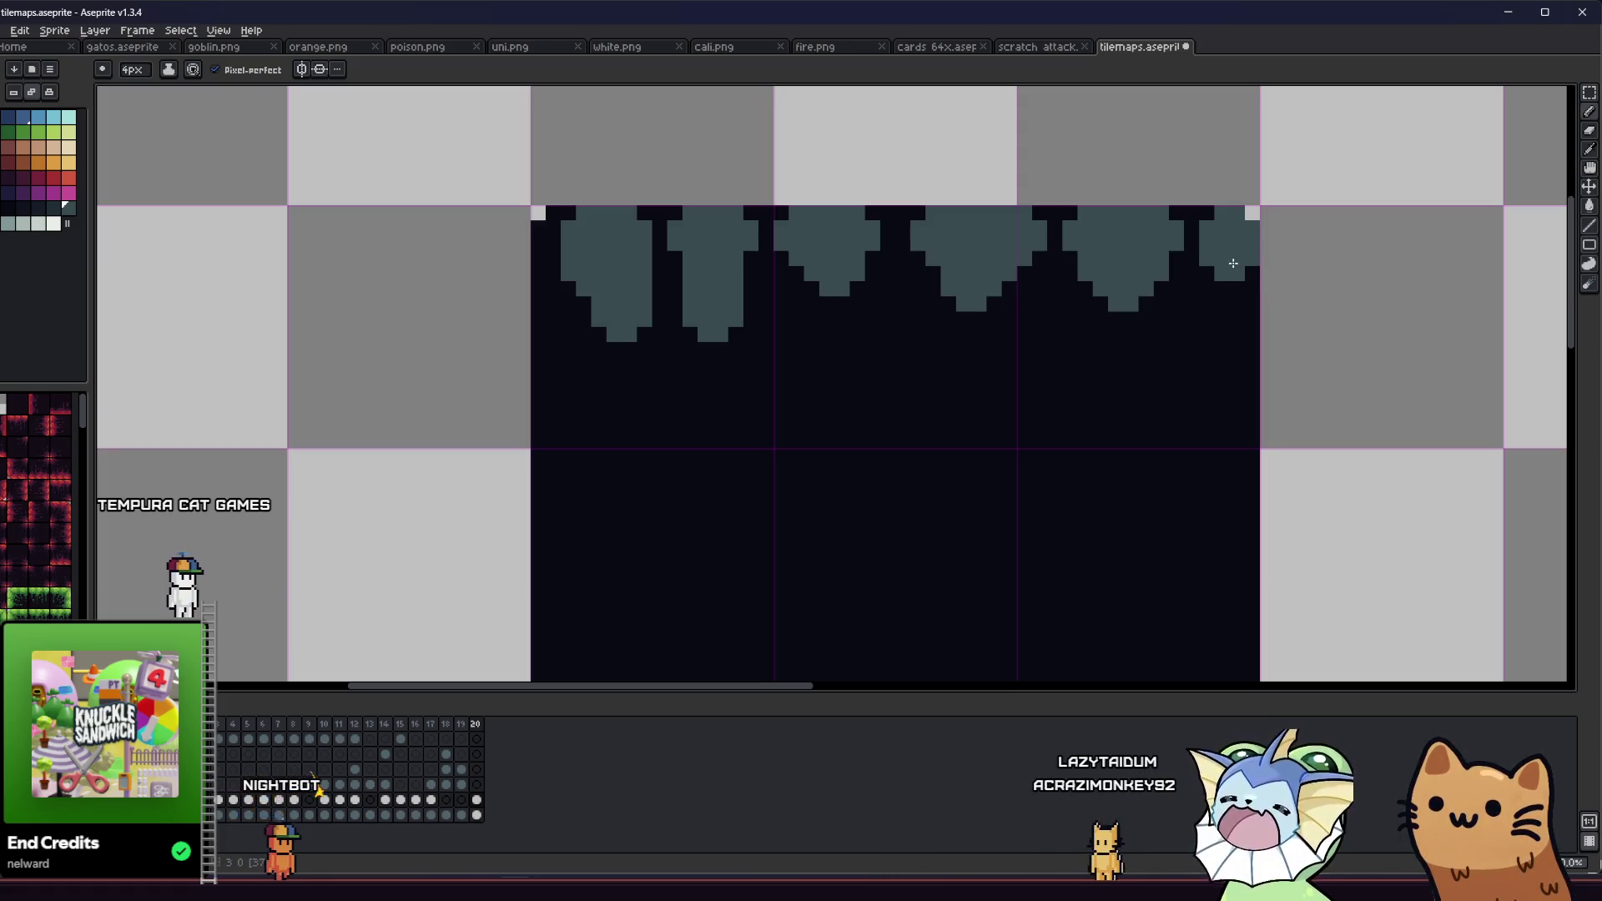
key("ctrl+s")
scroll(1042, 280, "down", 3)
scroll(651, 334, "up", 2)
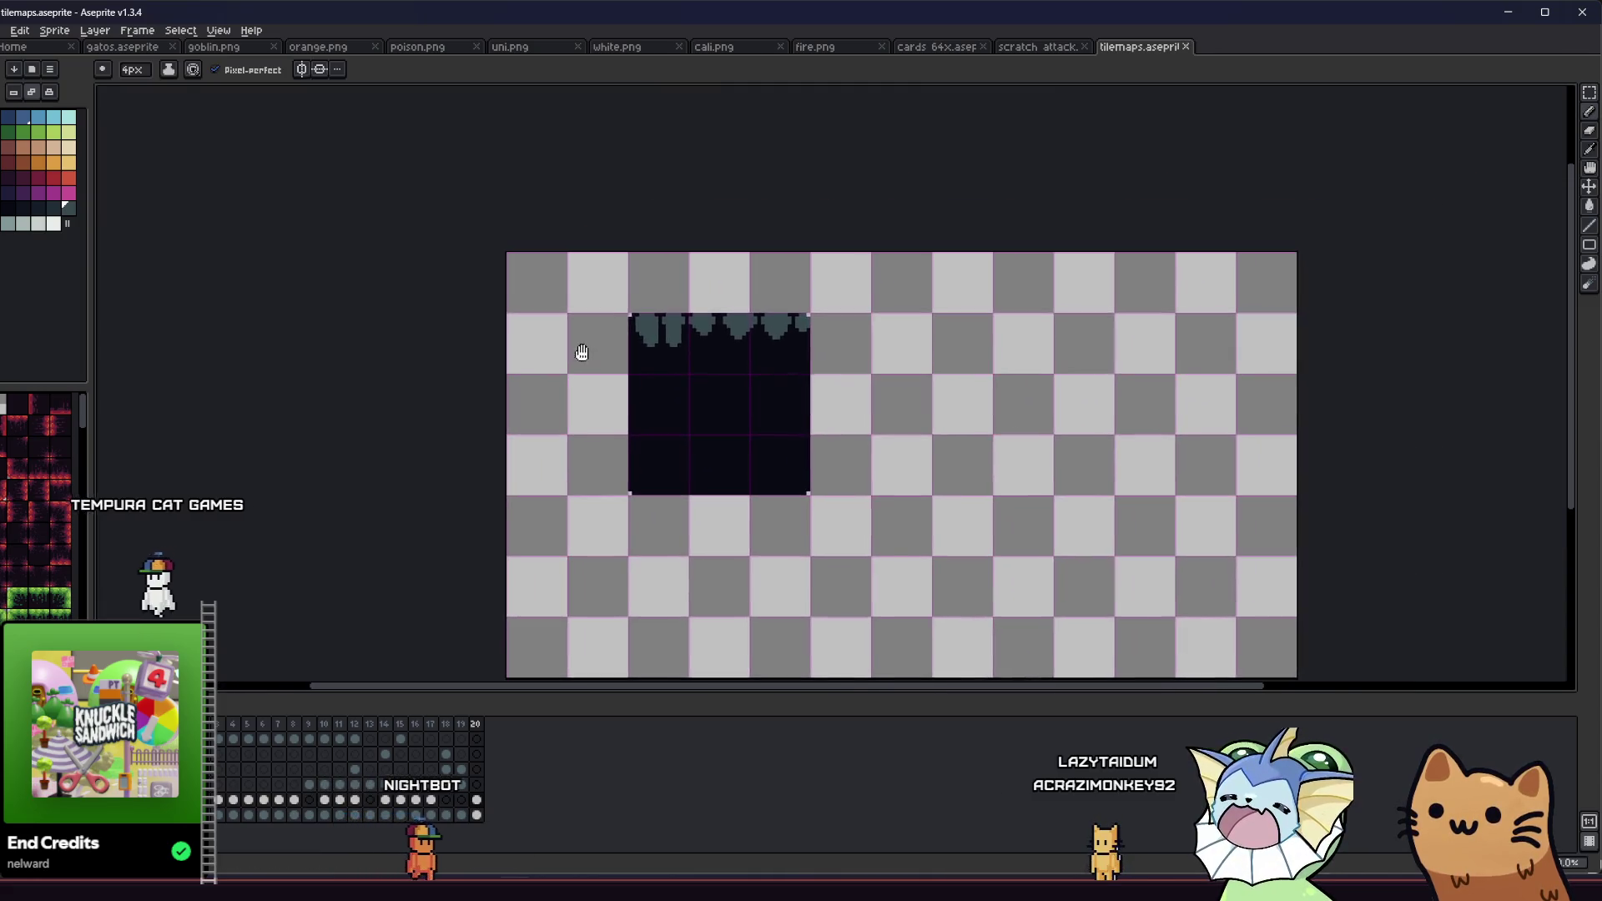
scroll(764, 304, "down", 2)
scroll(756, 317, "up", 4)
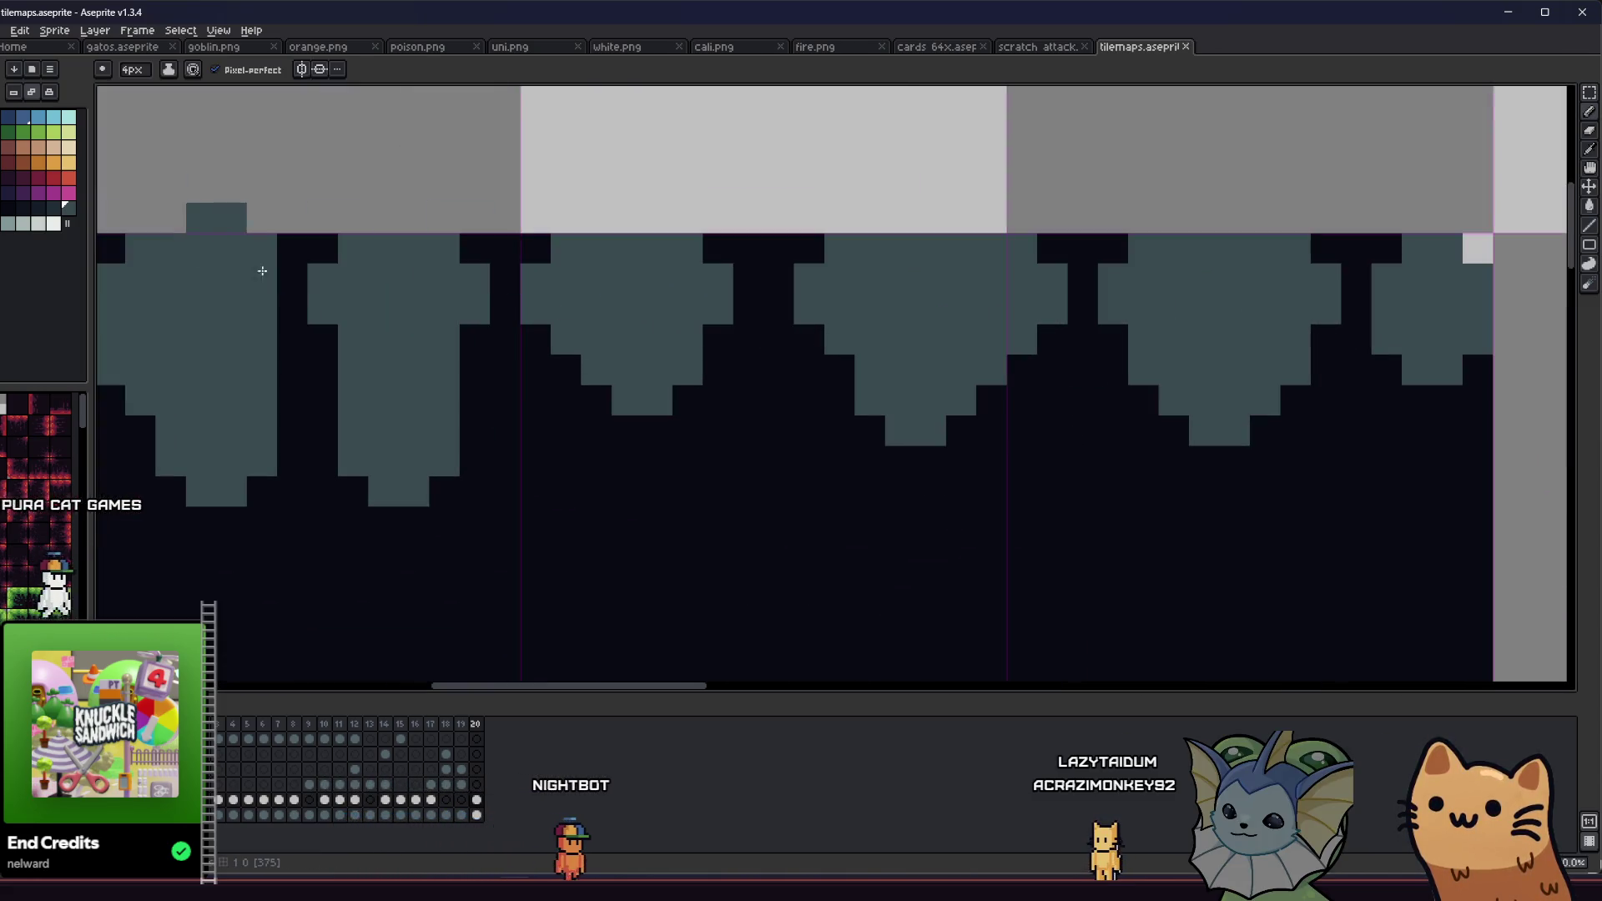
Step: Pick a darker slate shade and contiguous bucket-fill the gaps between the stalactites
left_click(38, 208)
key("minus")
key("minus")
key("minus")
left_click(53, 208)
key("g")
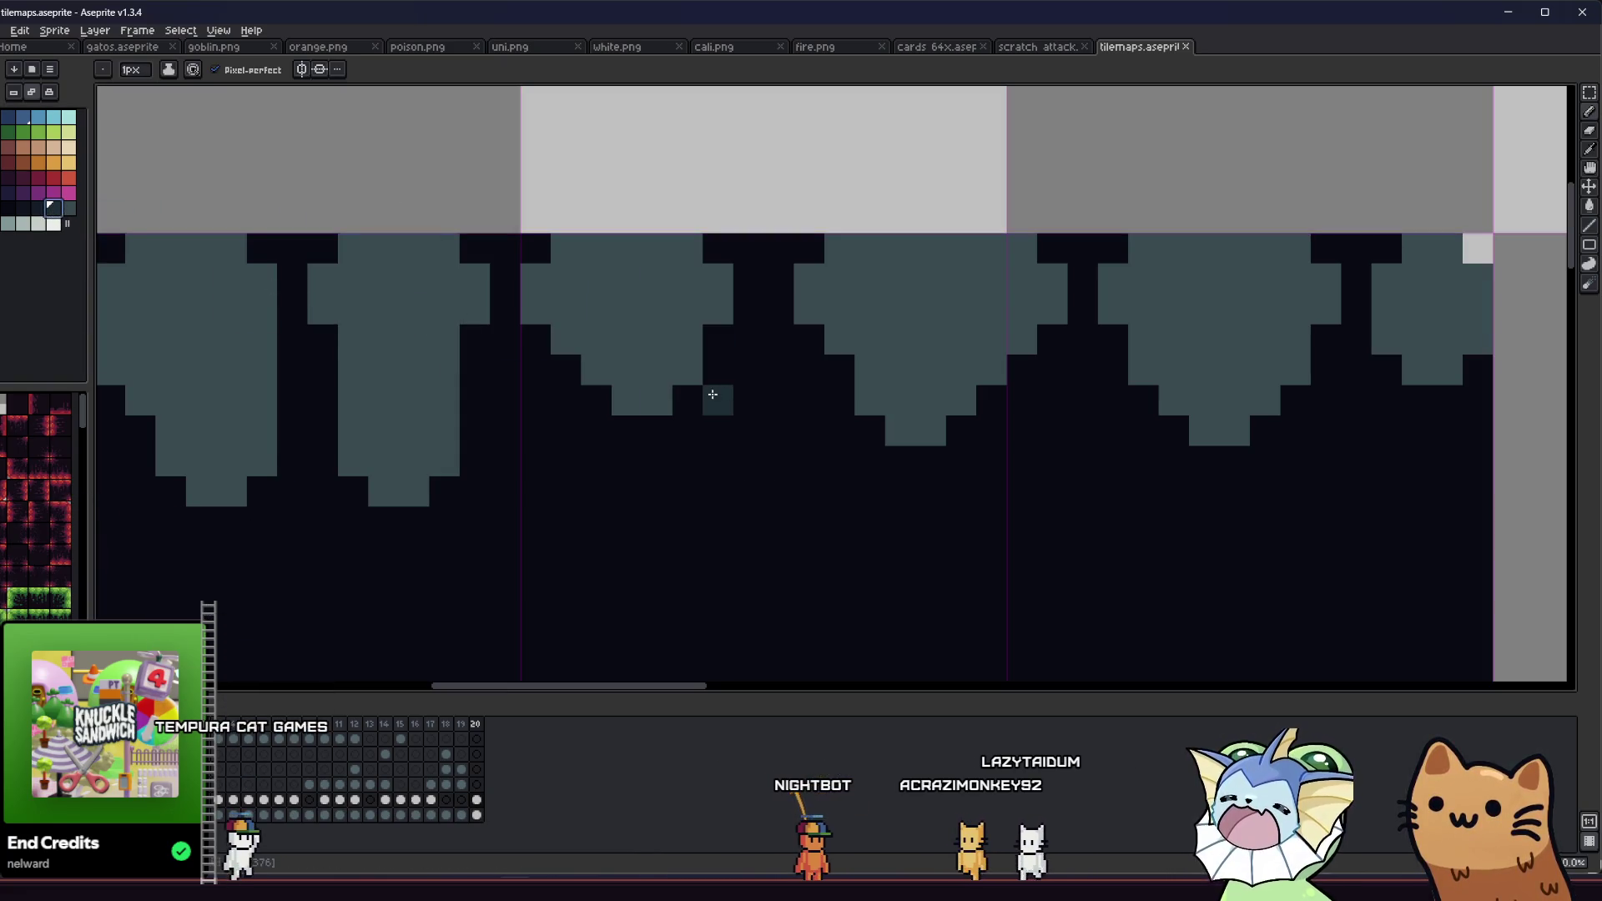
left_click(764, 368)
left_click(767, 364)
key("ctrl+z")
left_click(217, 69)
left_click(784, 345)
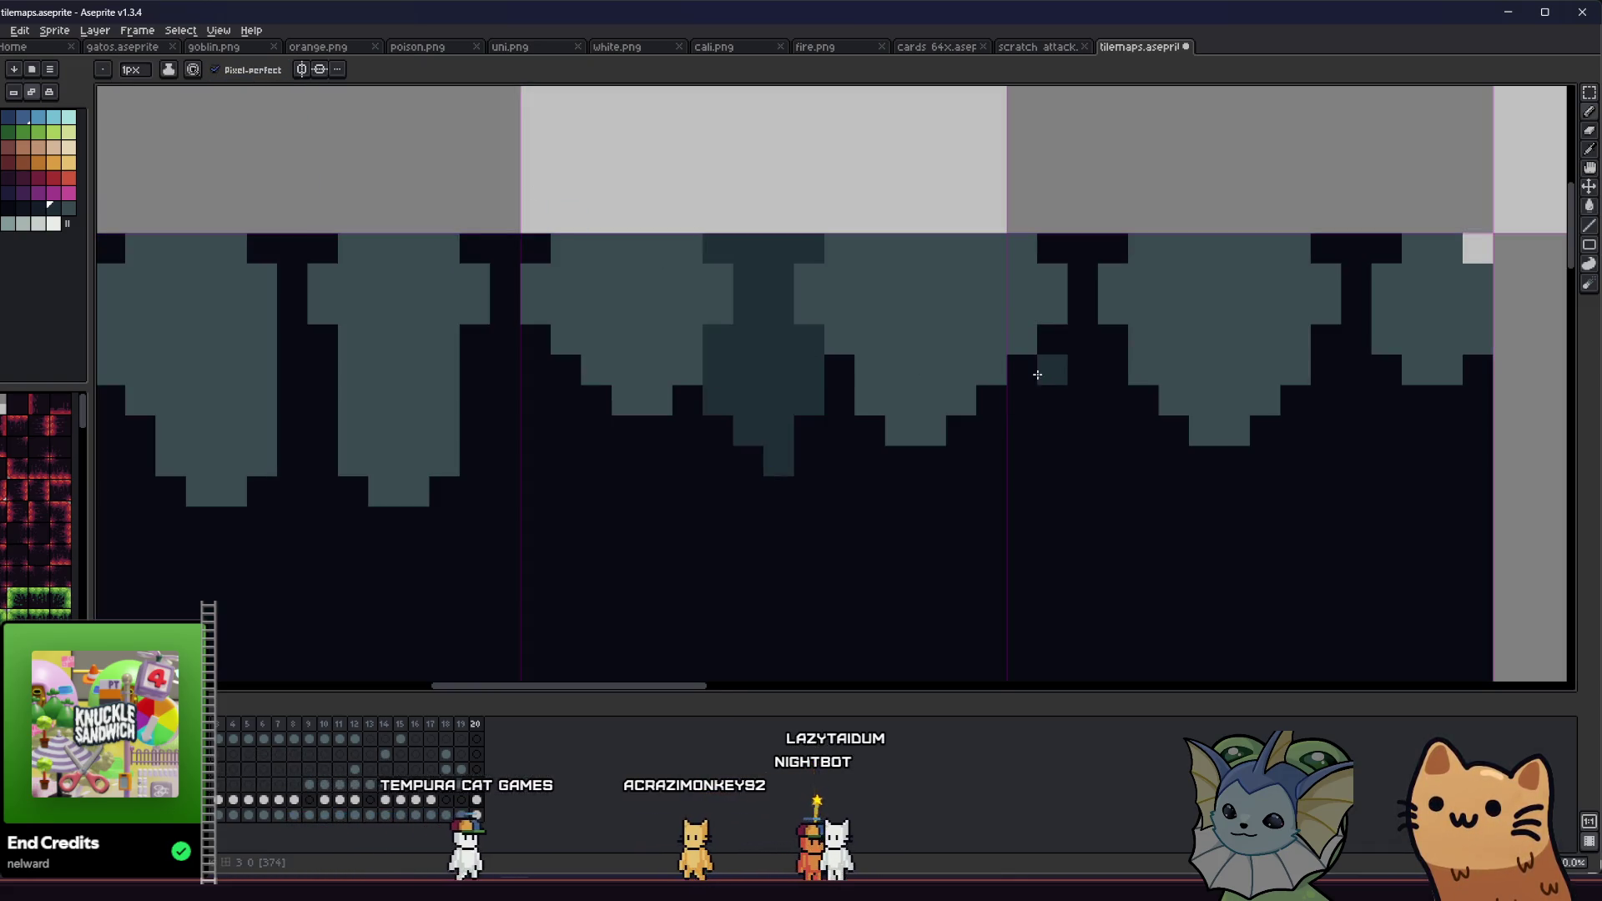
left_click(1077, 342)
Step: Add darker slate pixels on the right and fill out the remaining darker stalactite shapes
key("b")
left_click(1346, 345)
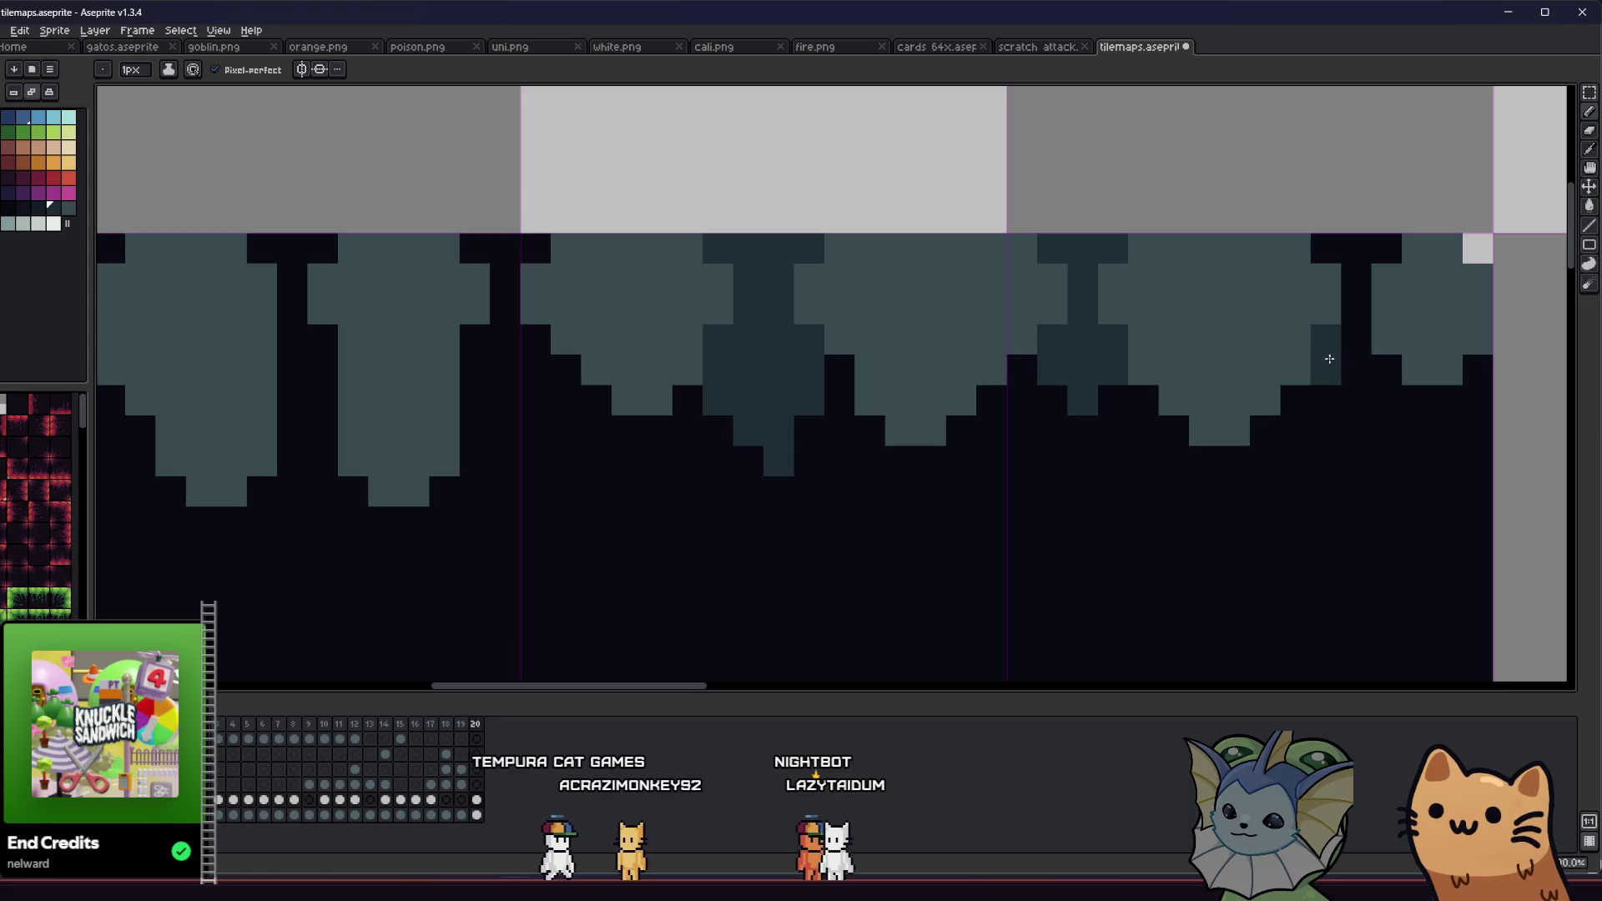
left_click(1394, 409)
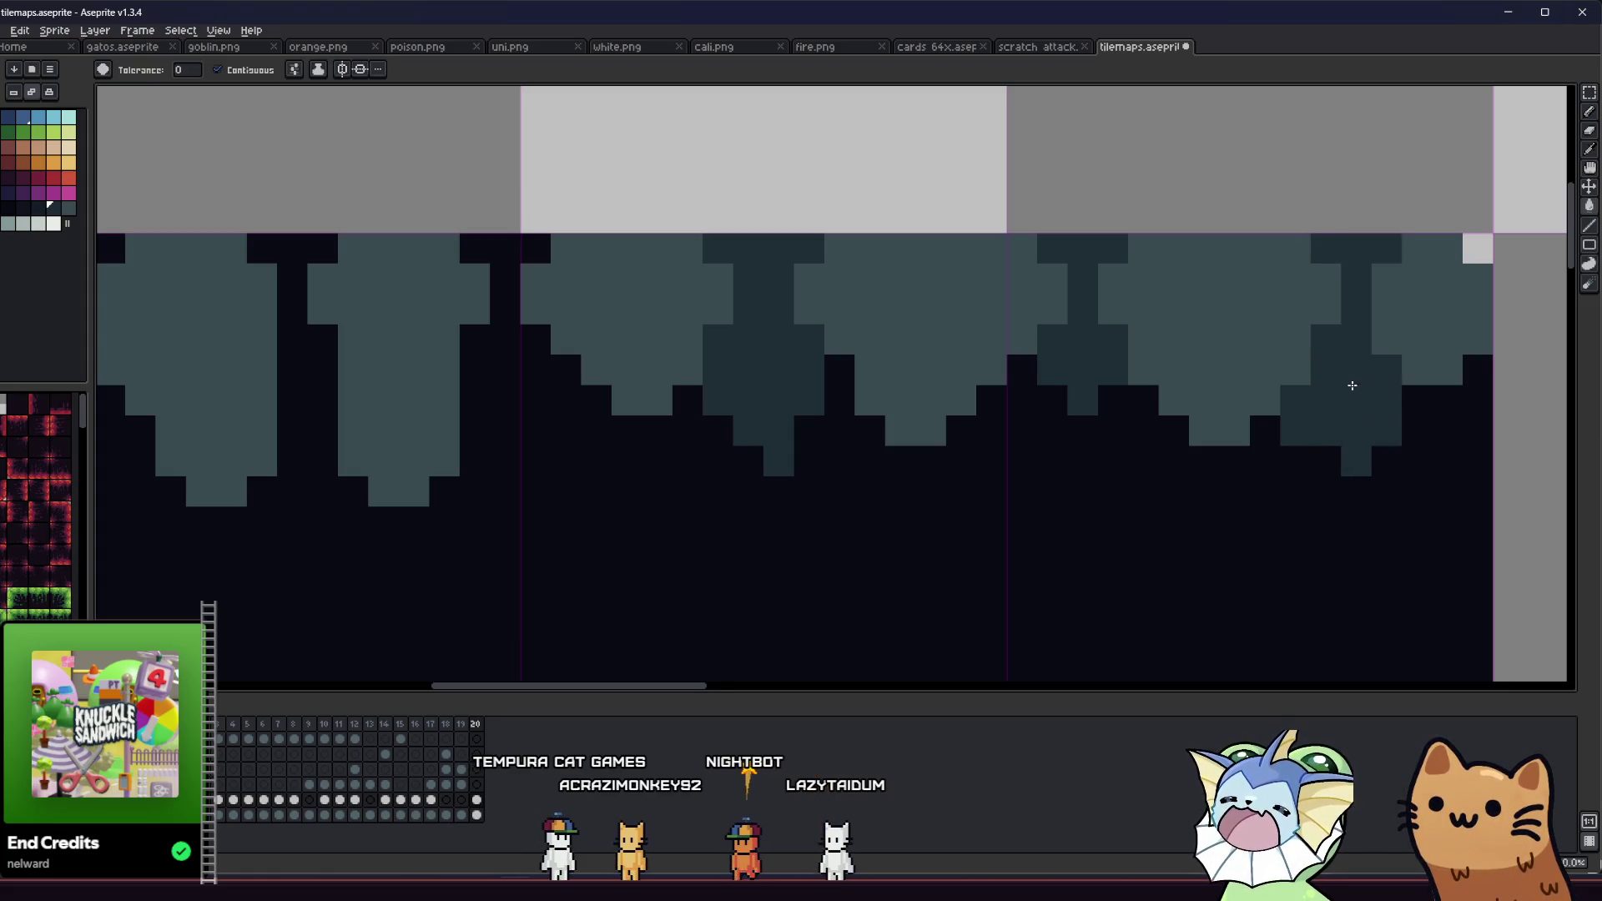
scroll(1241, 454, "down", 3)
scroll(693, 437, "up", 1)
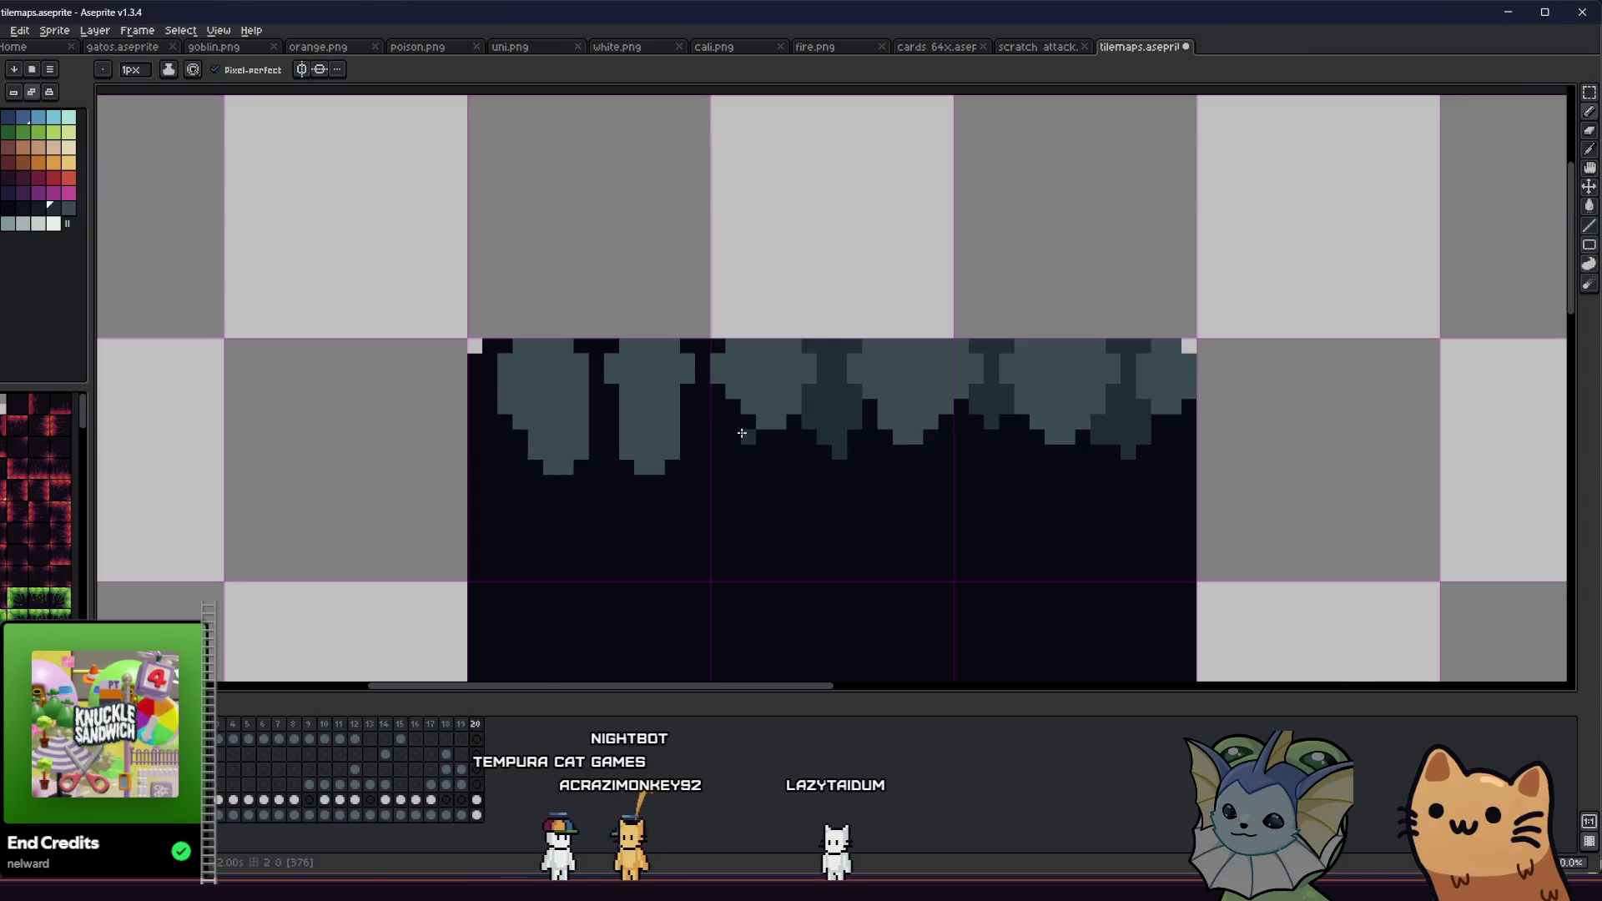
left_click_drag(705, 421, 689, 358)
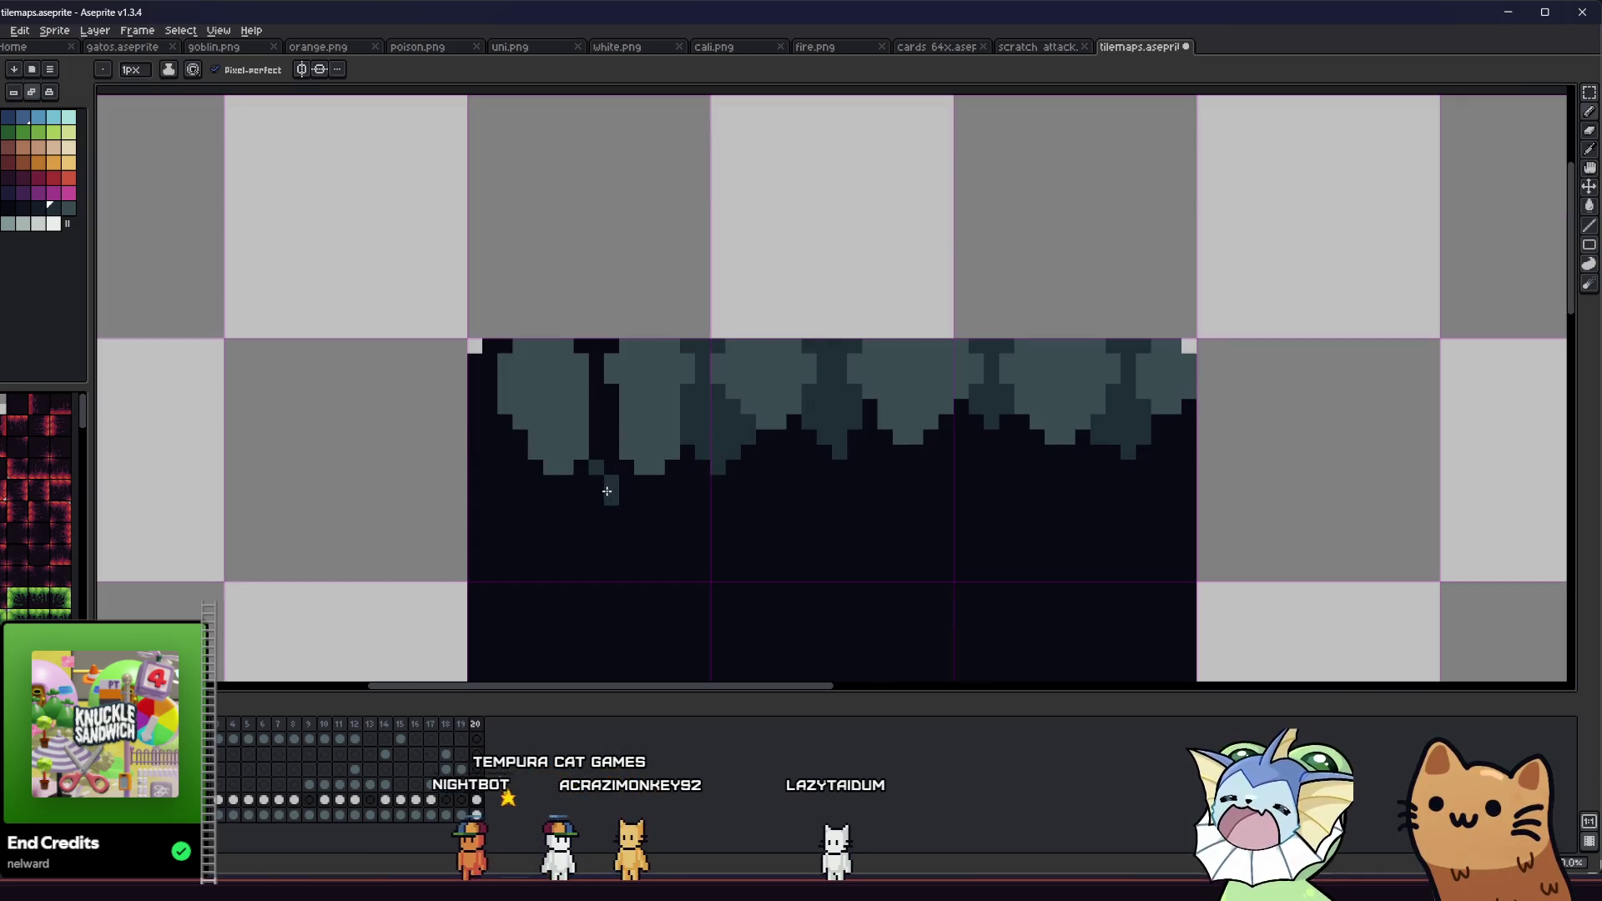
key("g")
left_click(589, 444)
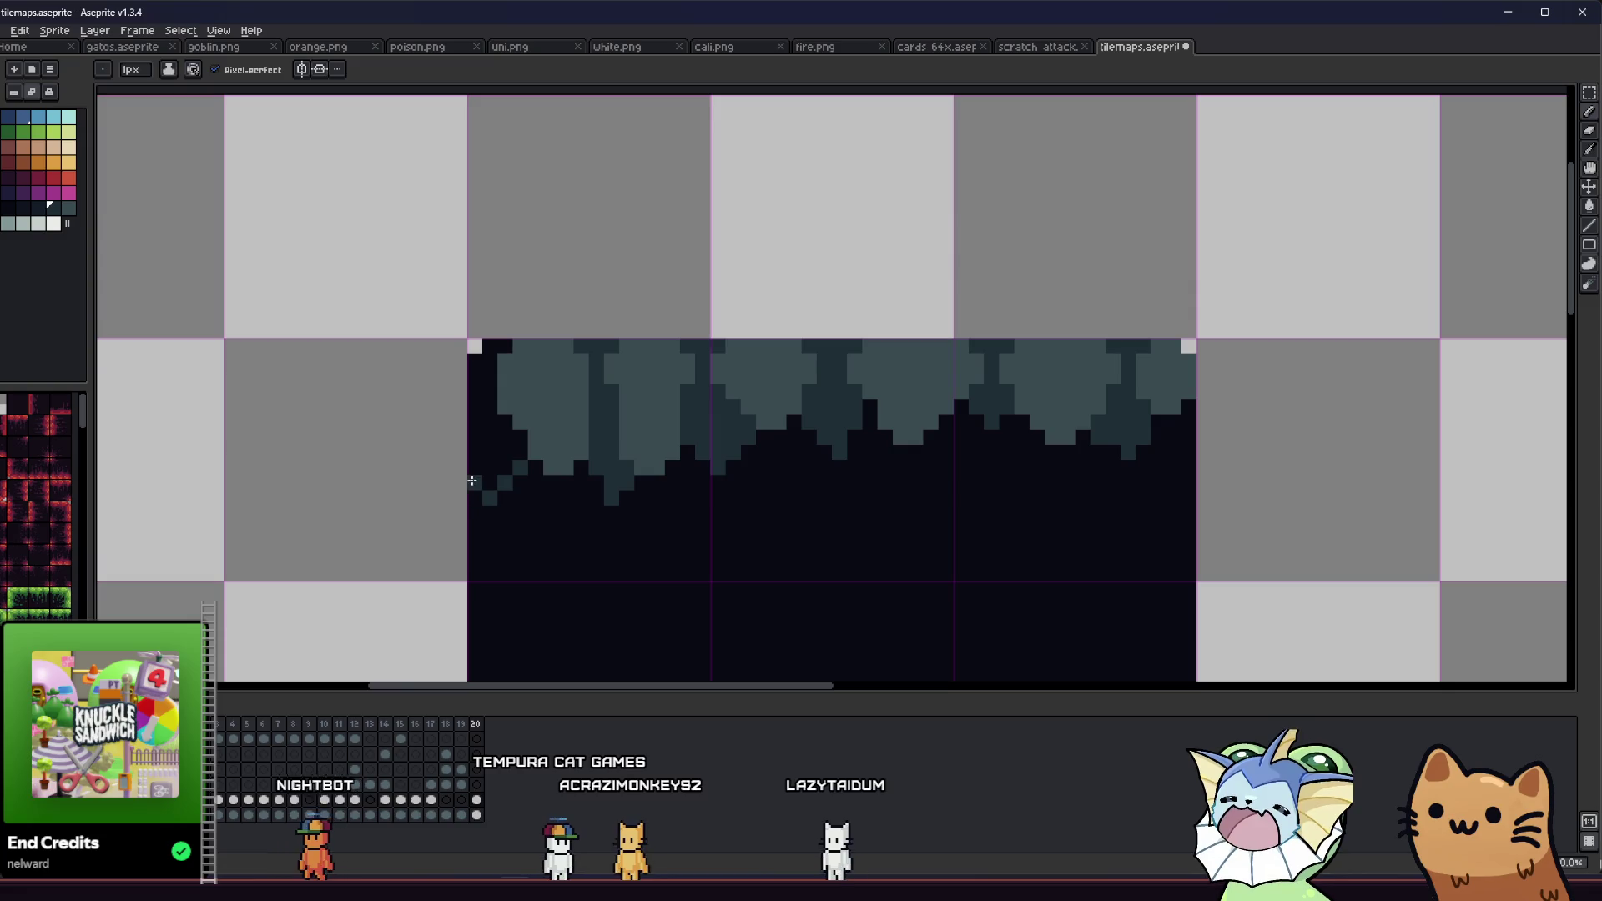
Step: Bucket-fill the left stalactite's edge dark teal
key("v")
scroll(472, 481, "down", 4)
scroll(472, 459, "up", 3)
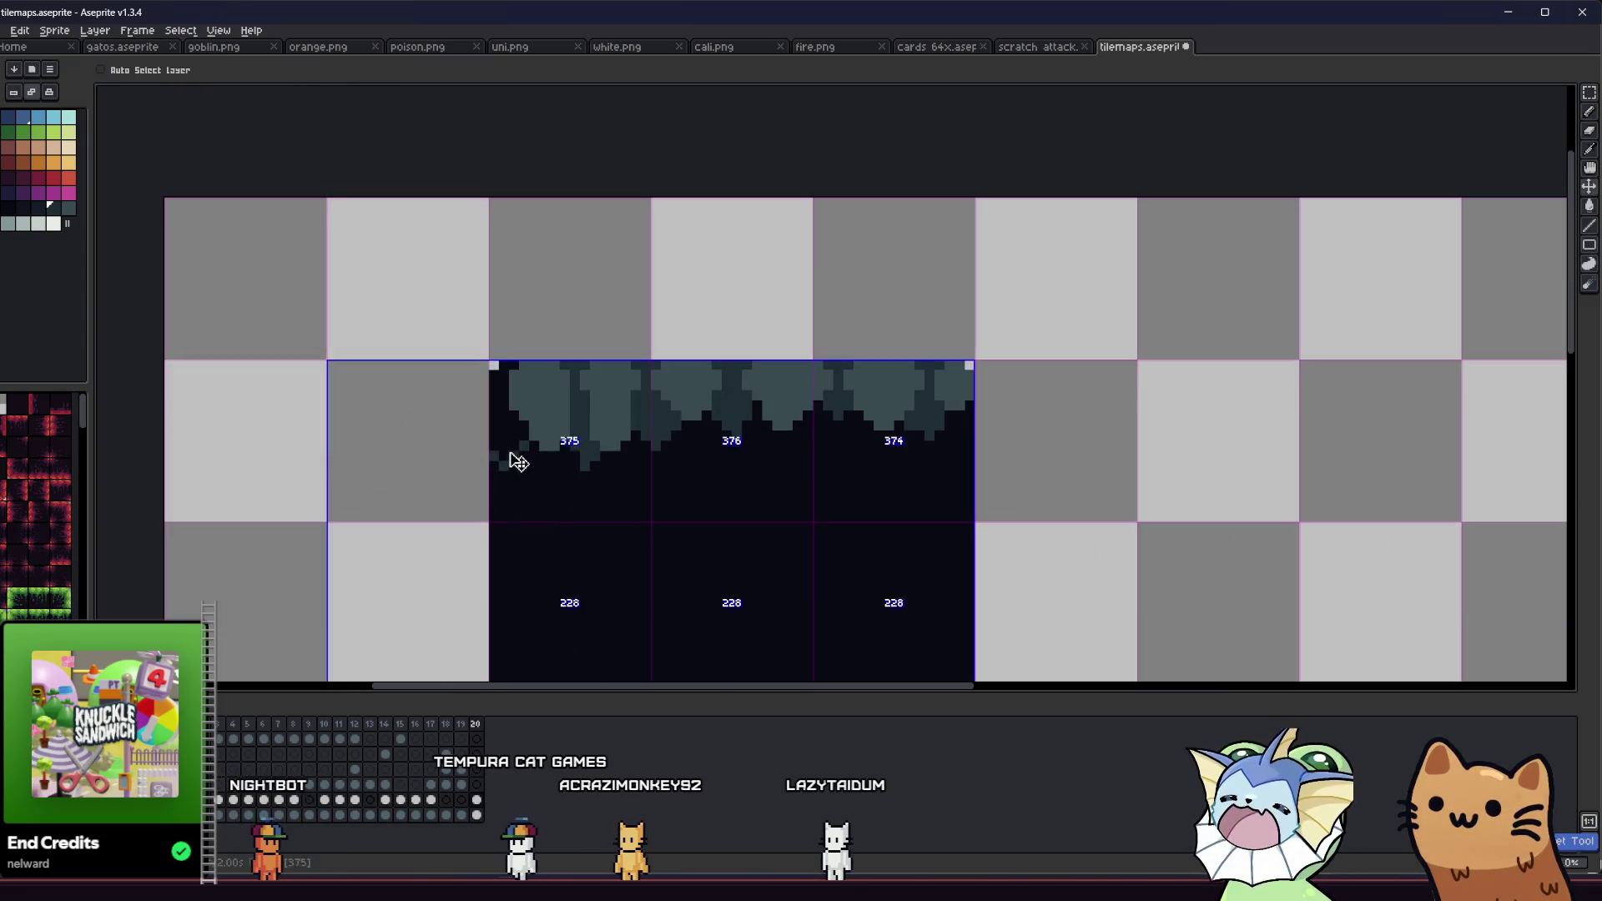
key("g")
scroll(522, 451, "up", 3)
left_click(518, 434)
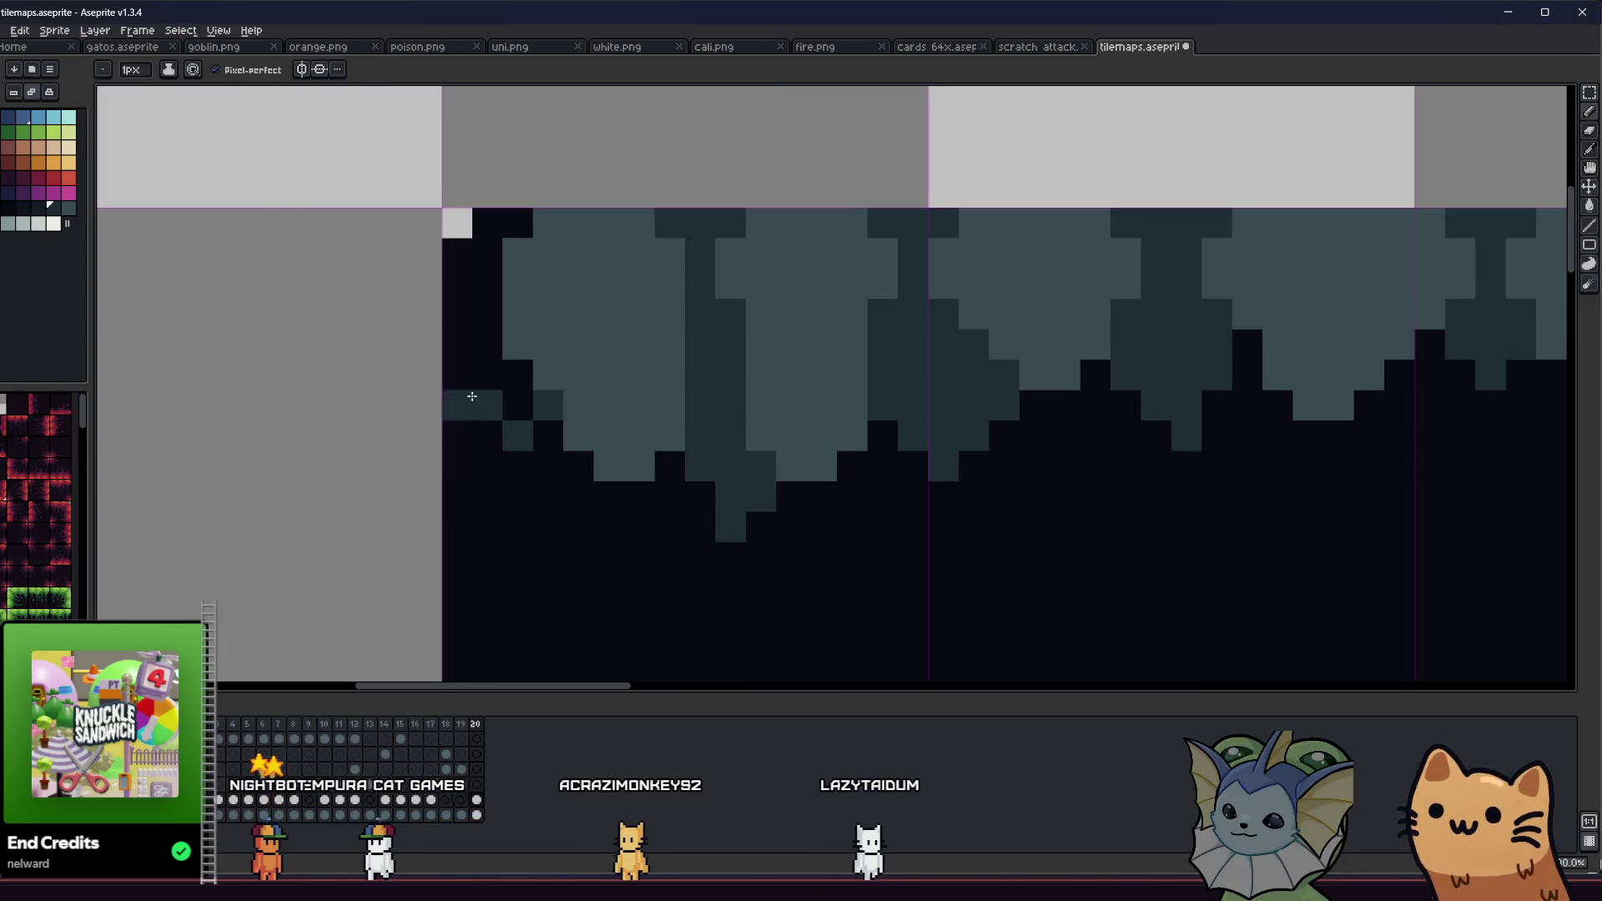
Step: Bucket-fill more patches along the left stalactite edges dark teal
left_click(459, 389)
left_click(474, 333)
scroll(474, 333, "down", 7)
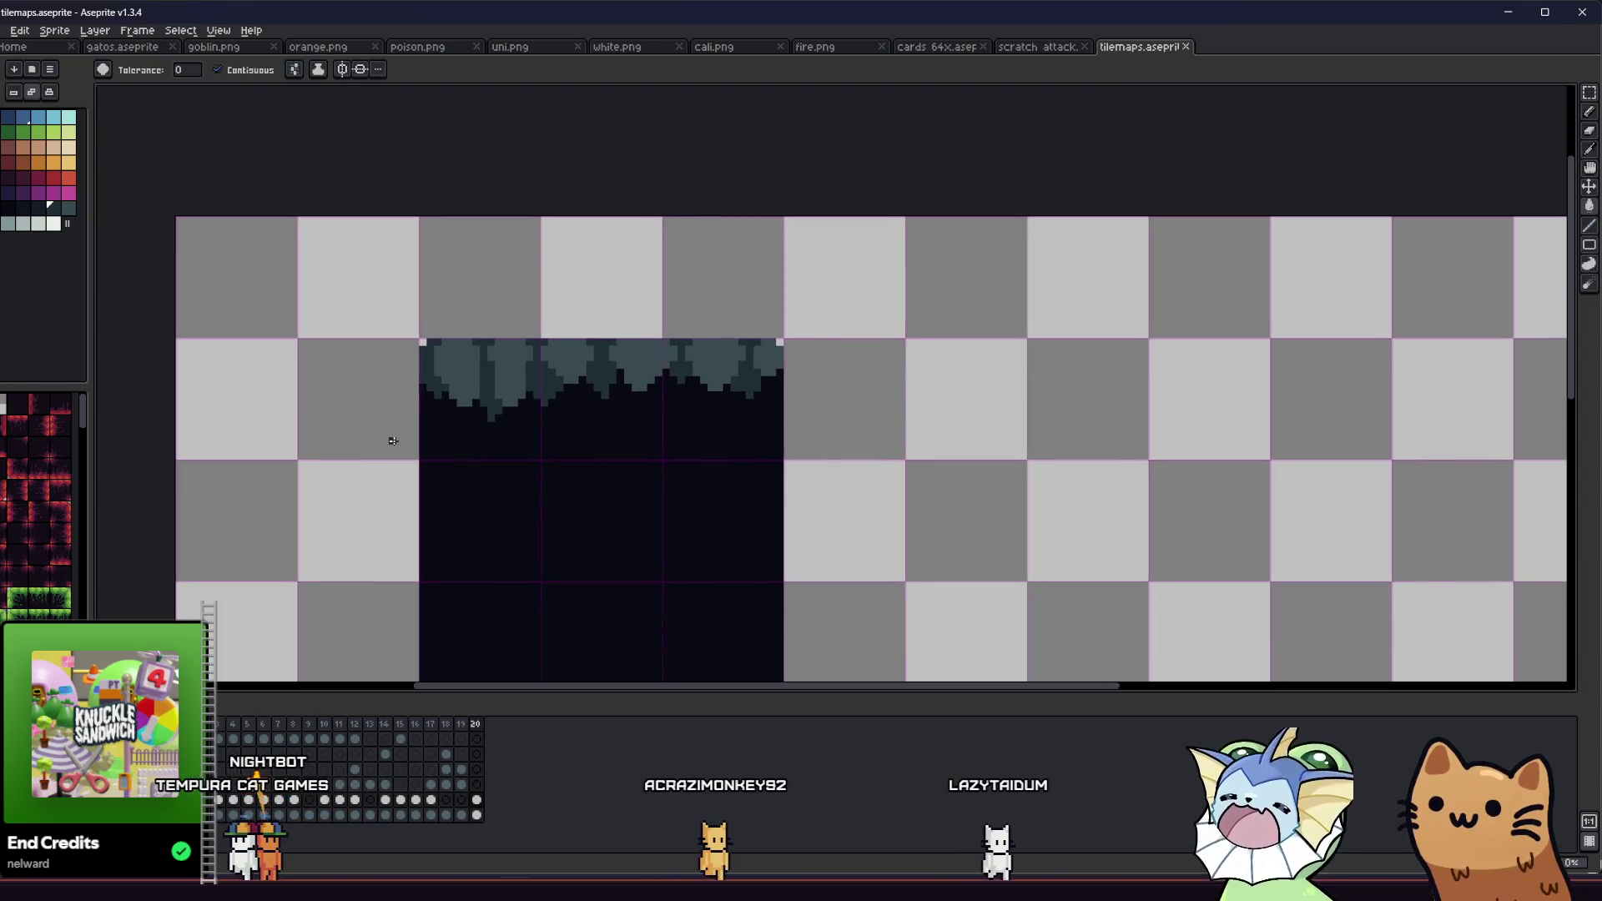
scroll(409, 434, "up", 6)
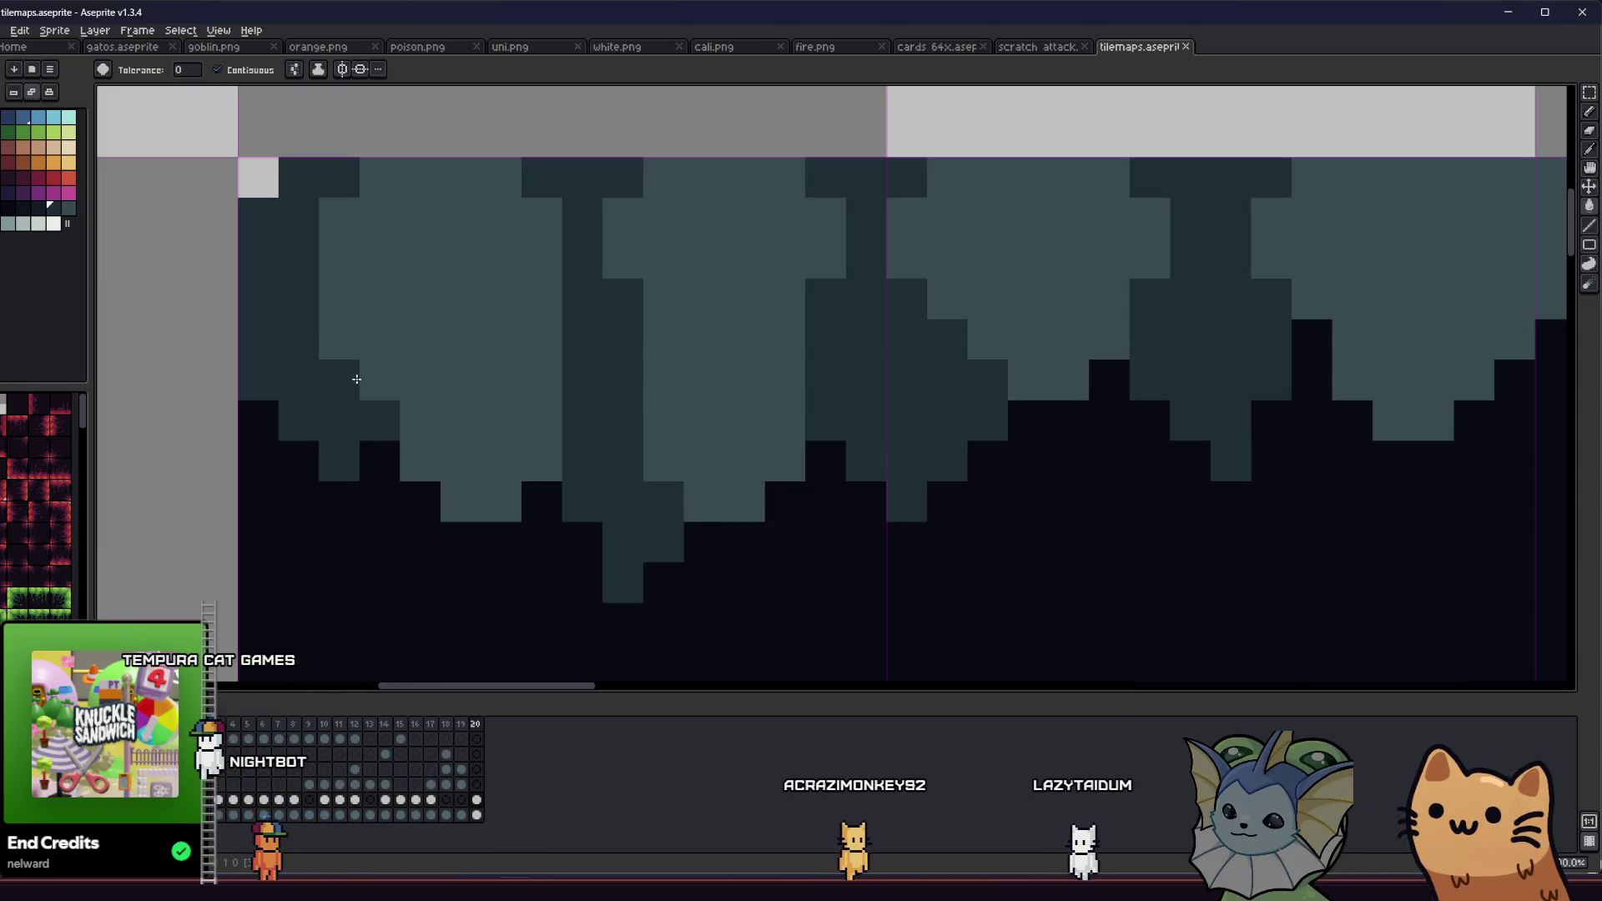
Step: Pencil light highlight strips along the tops of the stalactites across the tiles
key("b")
scroll(391, 271, "down", 2)
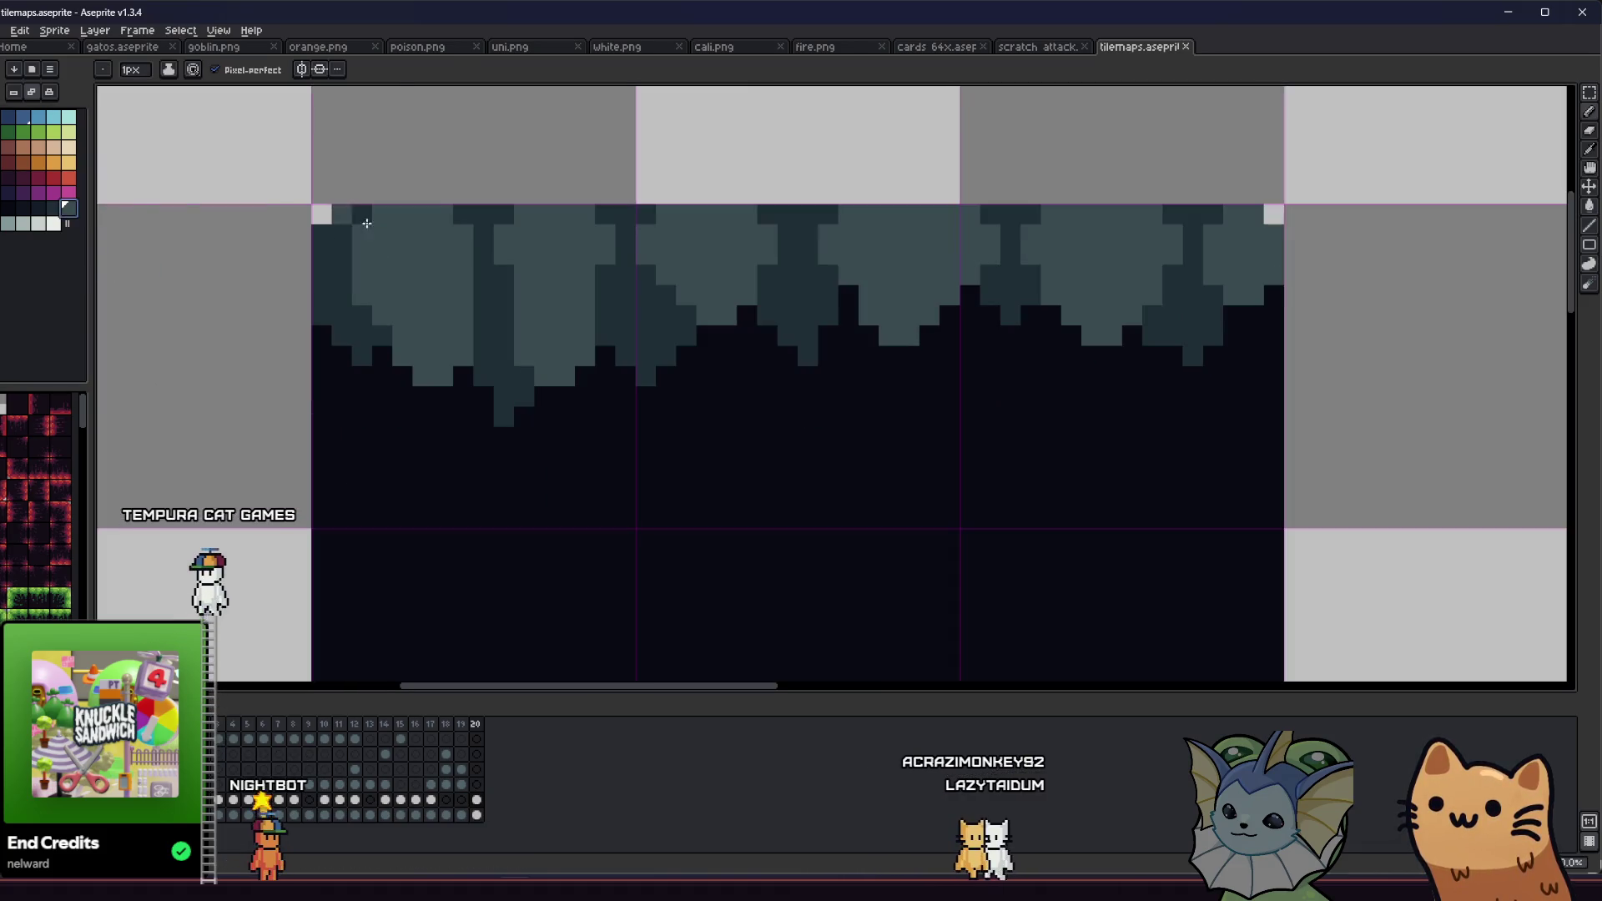
mouse_move(354, 234)
left_mouse_down()
mouse_move(449, 231)
mouse_move(376, 248)
left_mouse_up()
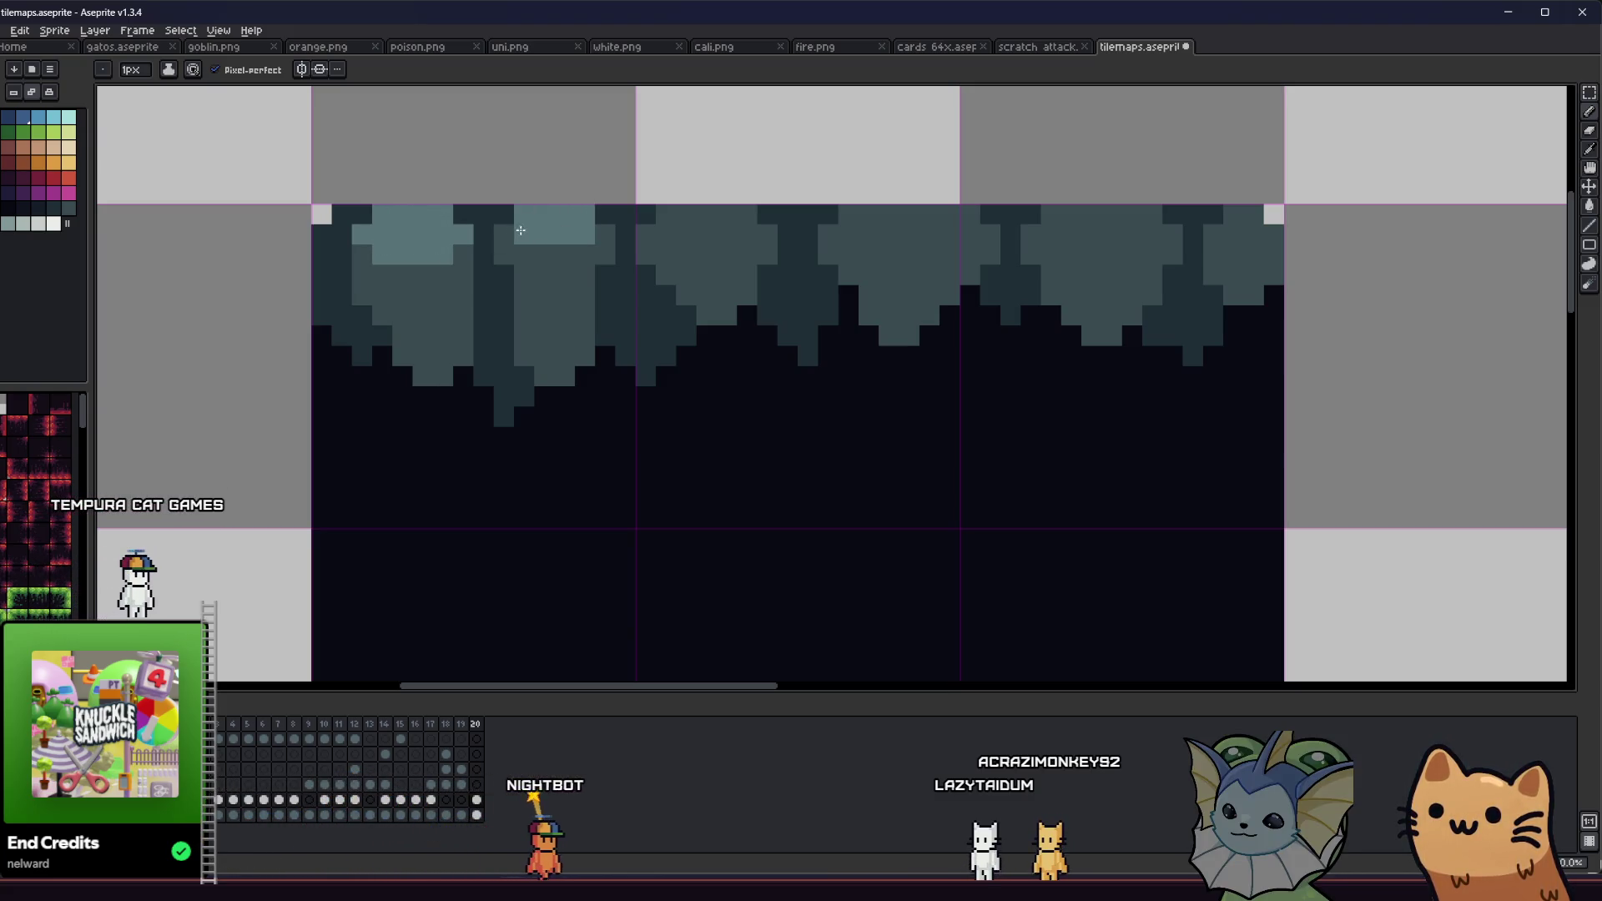
left_click_drag(767, 212, 665, 215)
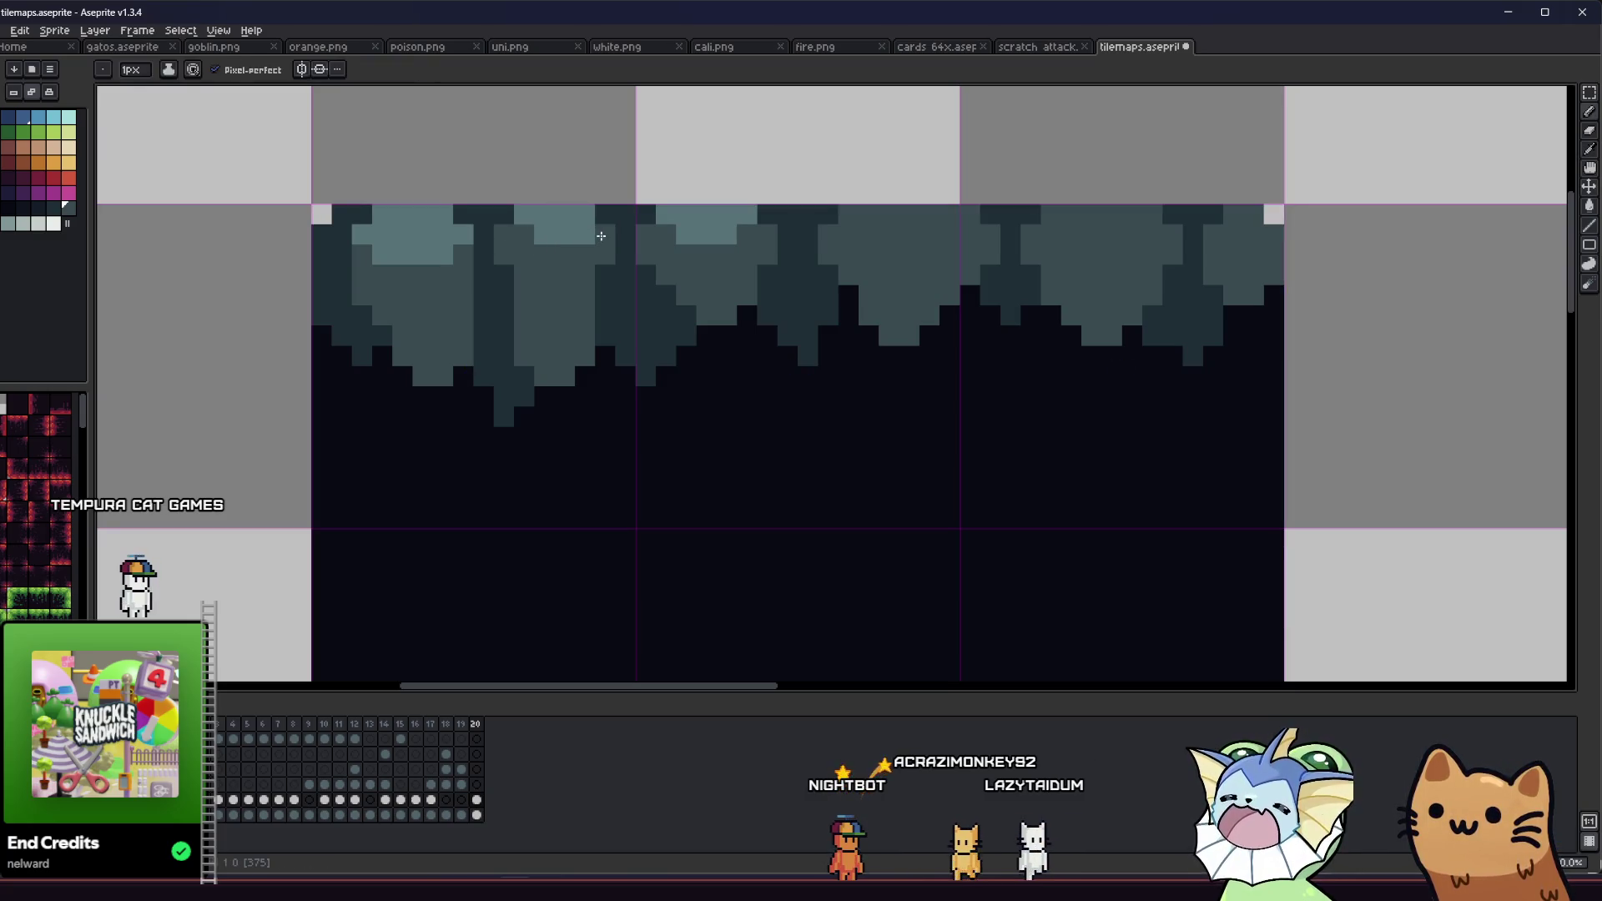
scroll(525, 346, "right", 2)
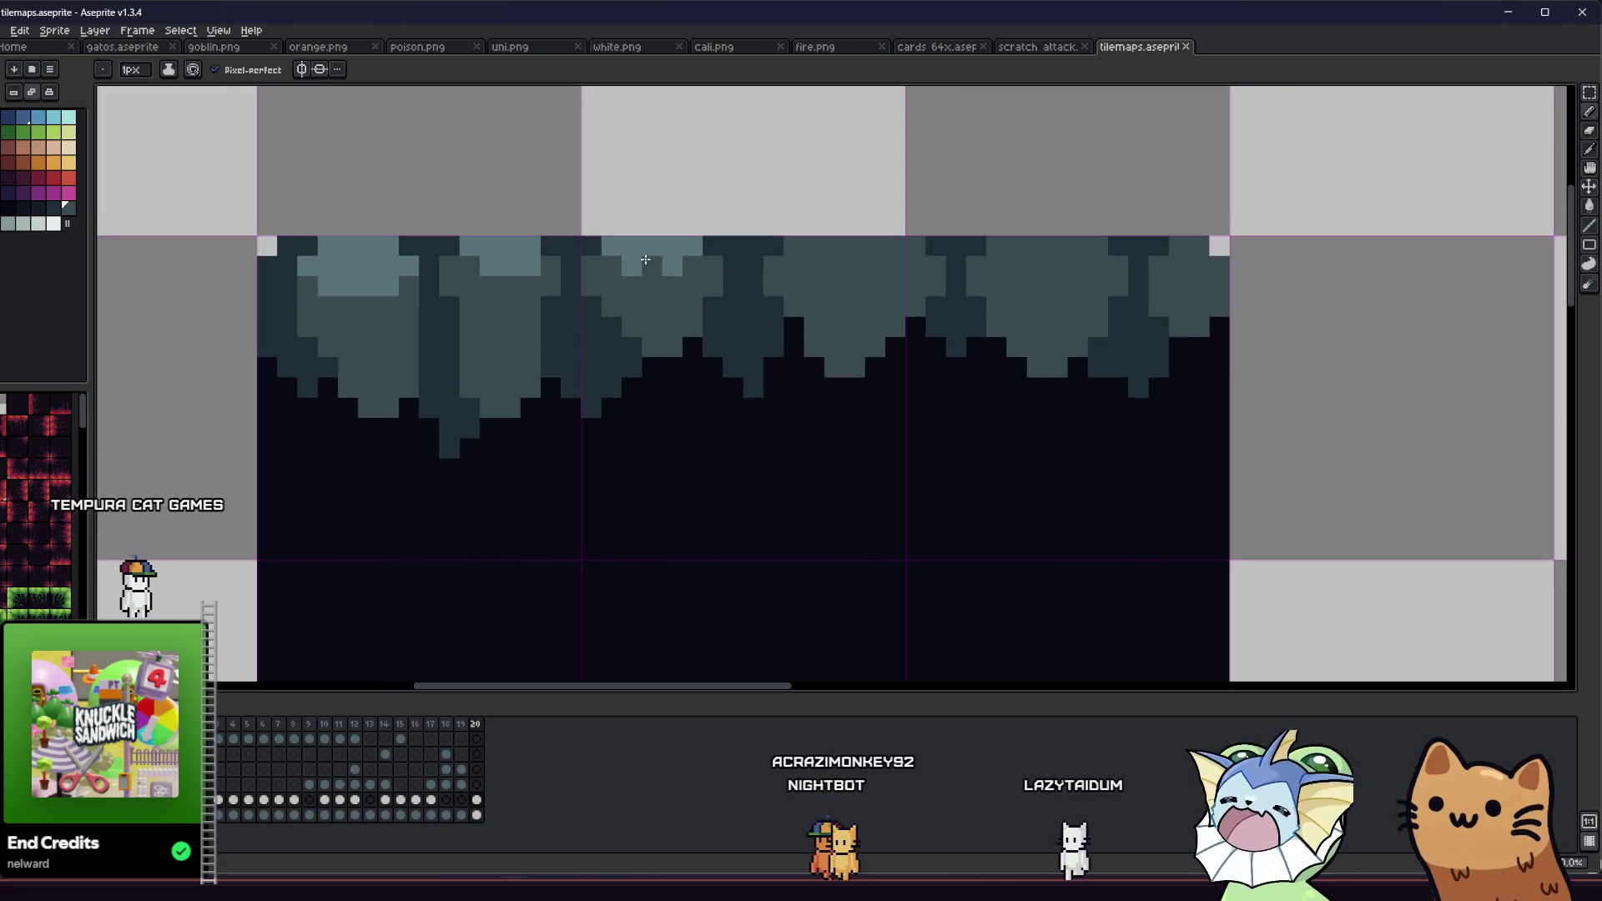
left_click_drag(761, 249, 792, 248)
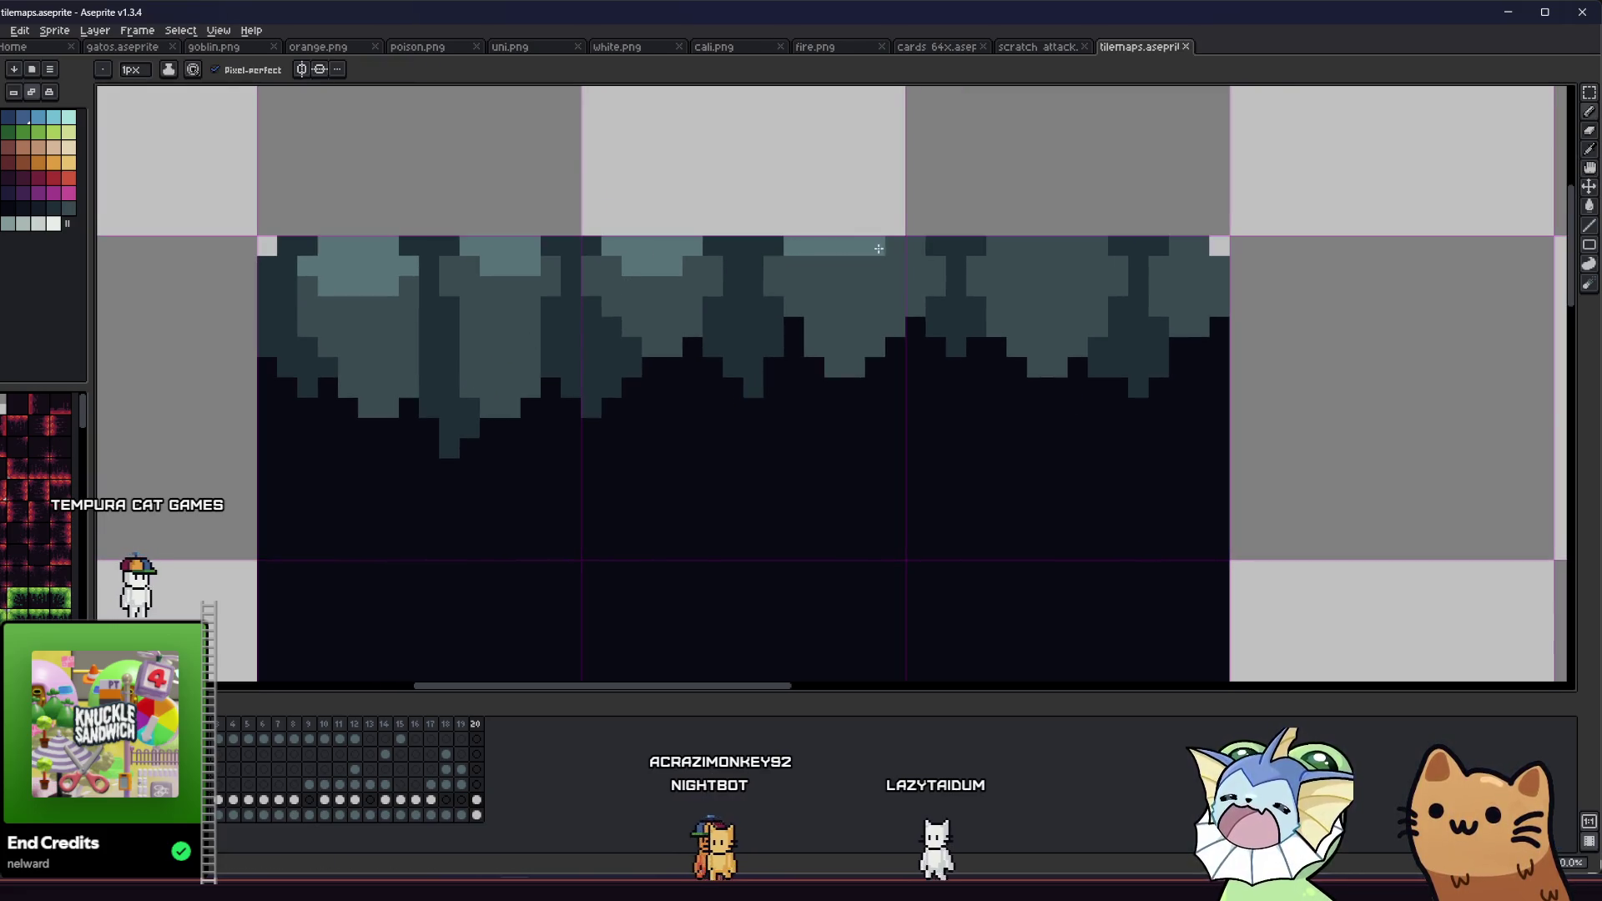
left_click_drag(826, 266, 876, 266)
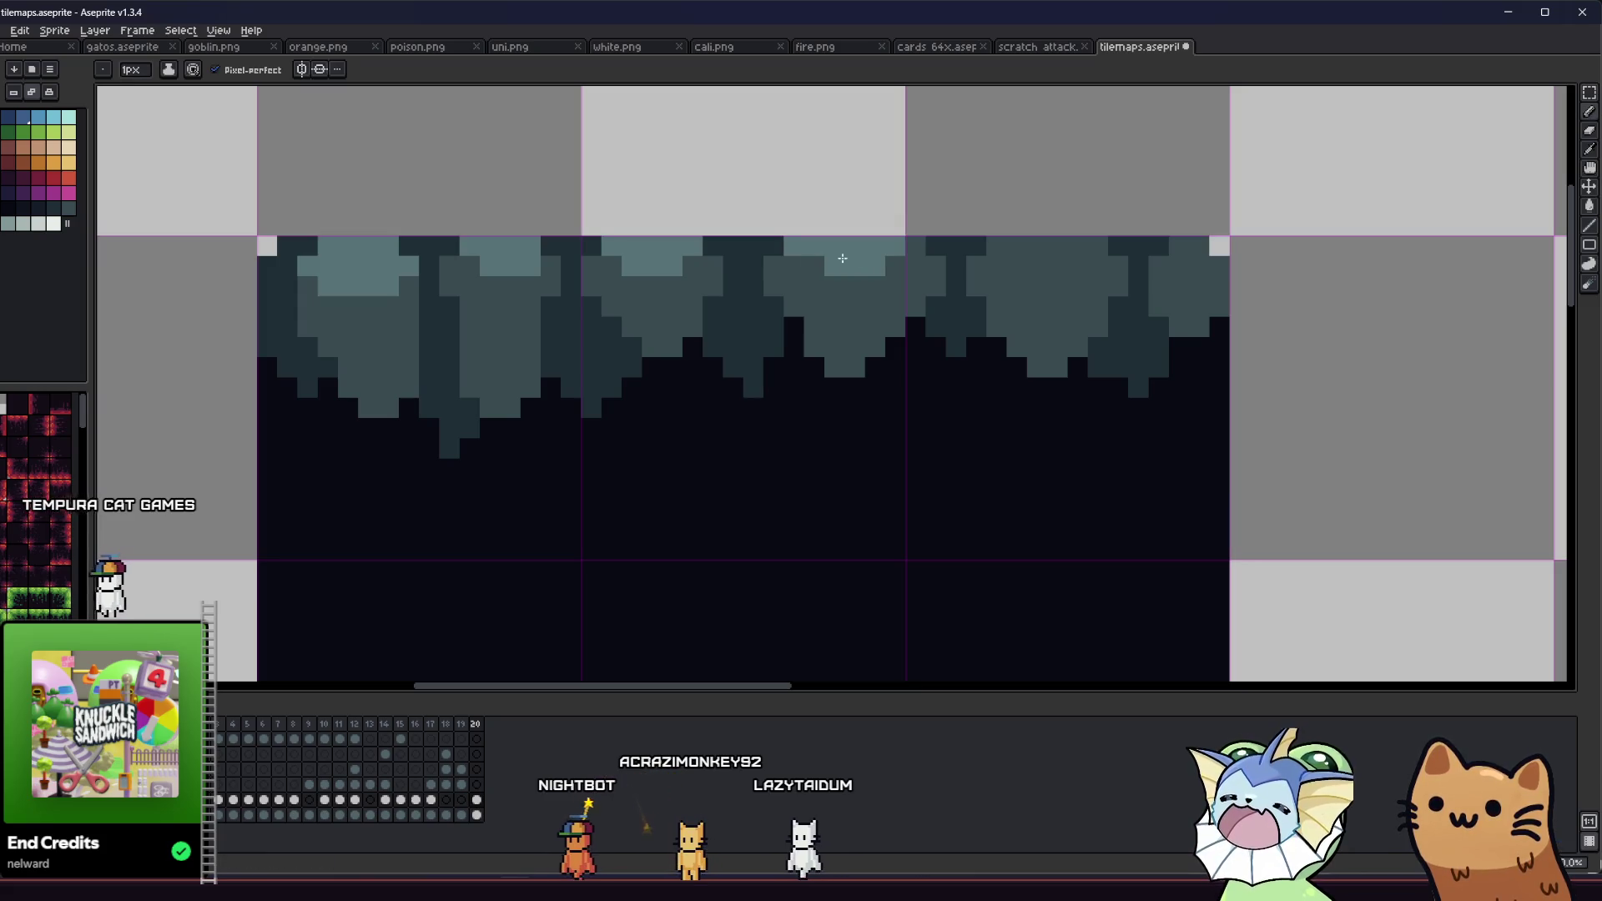
left_click(1008, 244)
left_click_drag(1007, 244, 1097, 251)
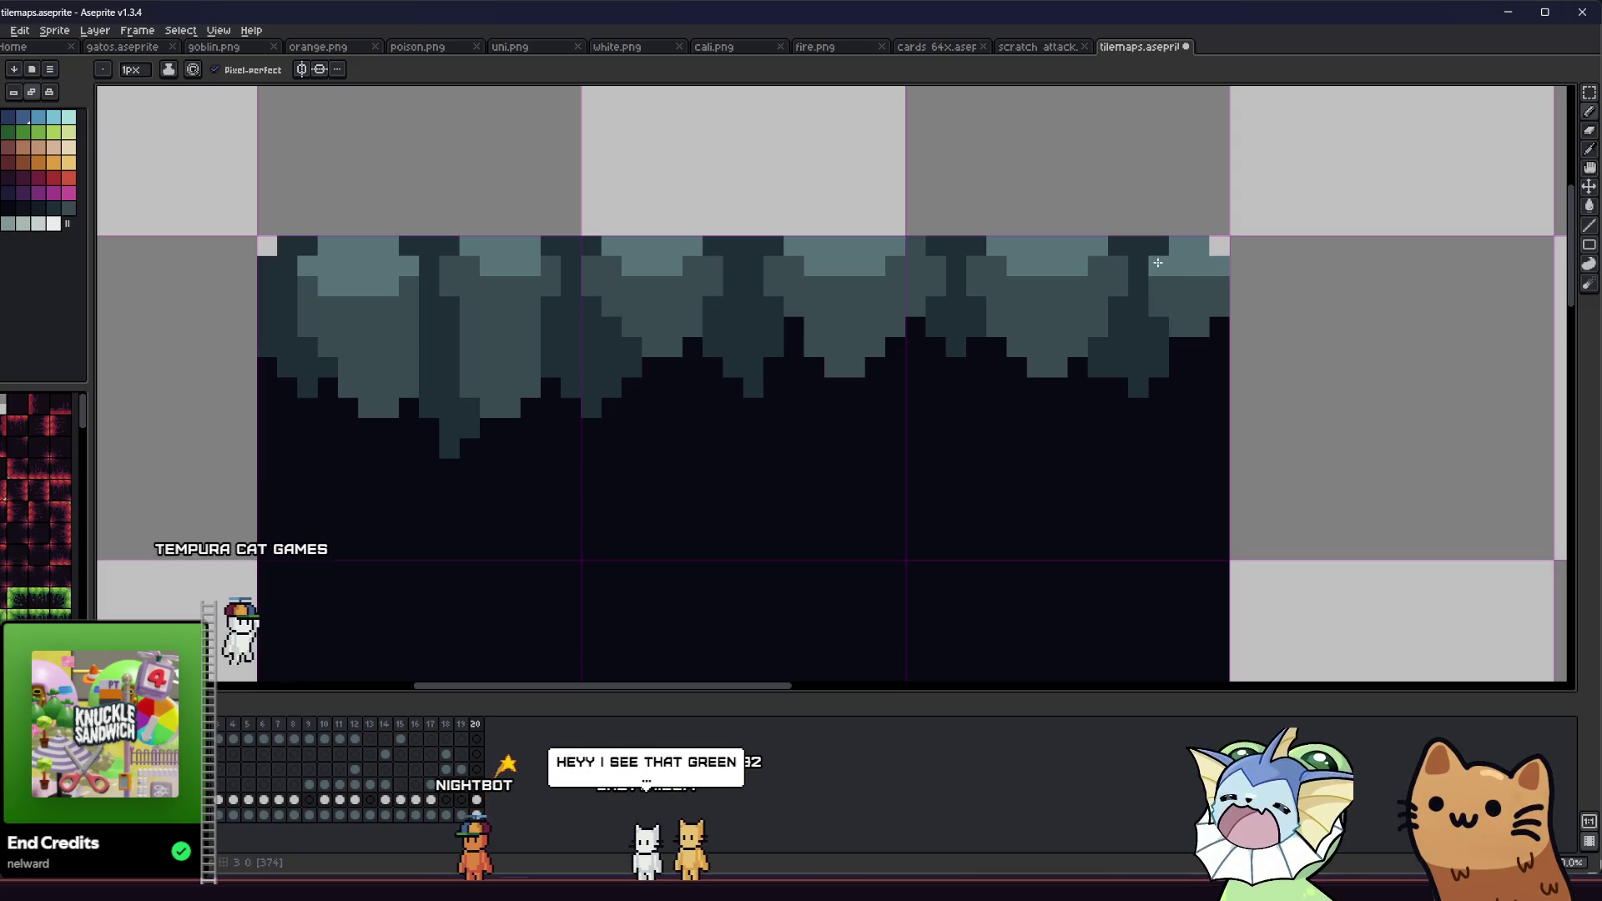
scroll(1185, 280, "down", 5)
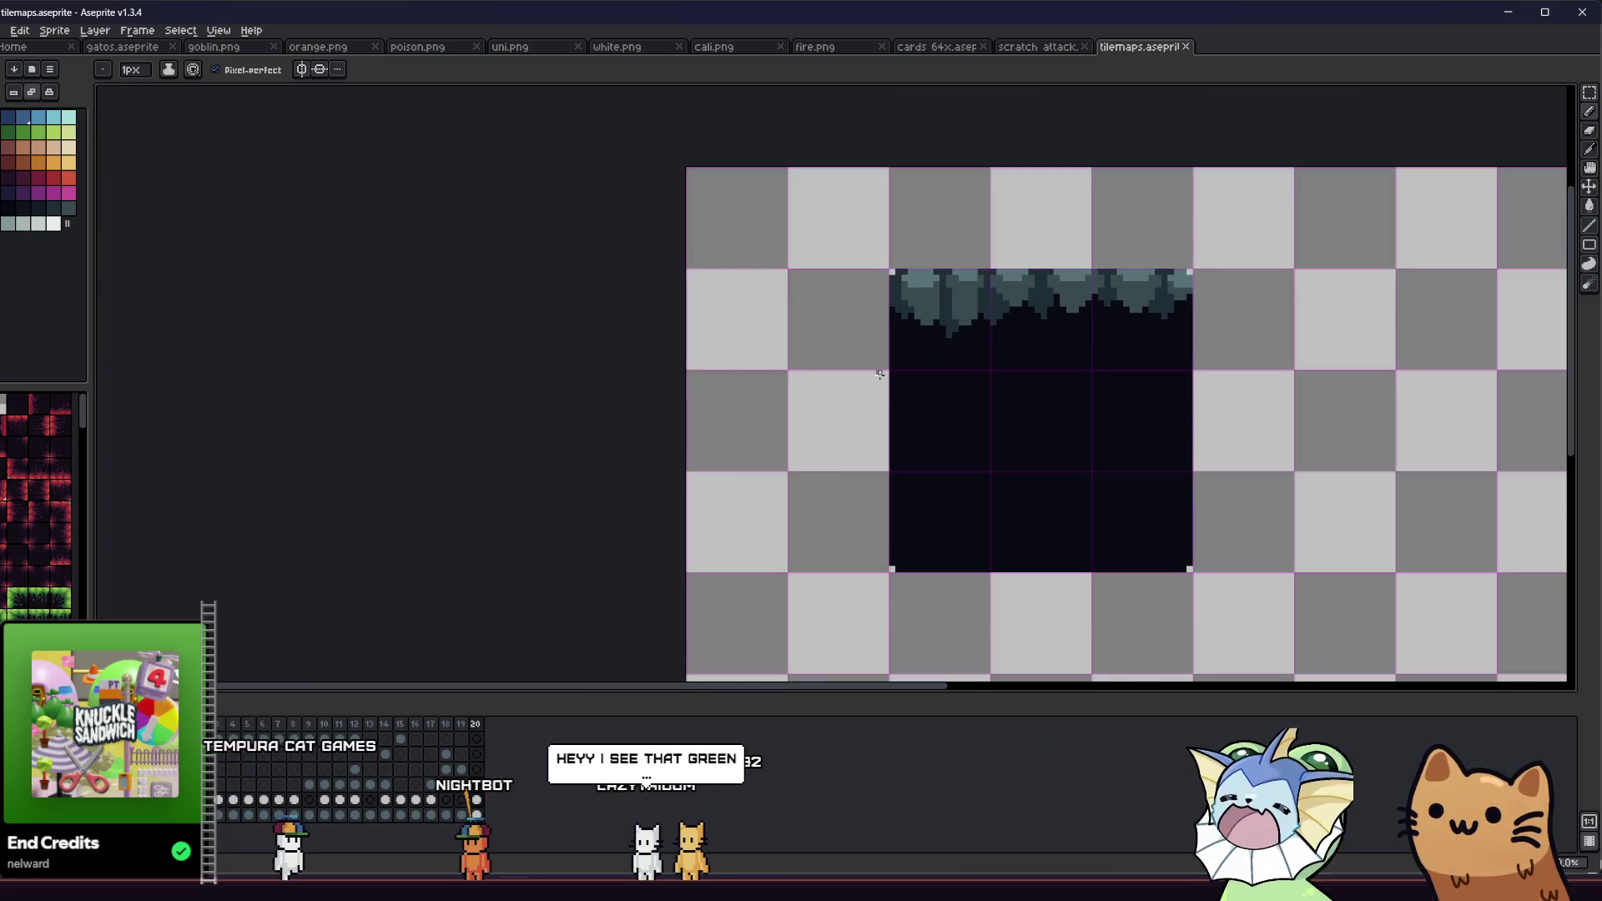
scroll(749, 435, "down", 4)
scroll(651, 431, "up", 3)
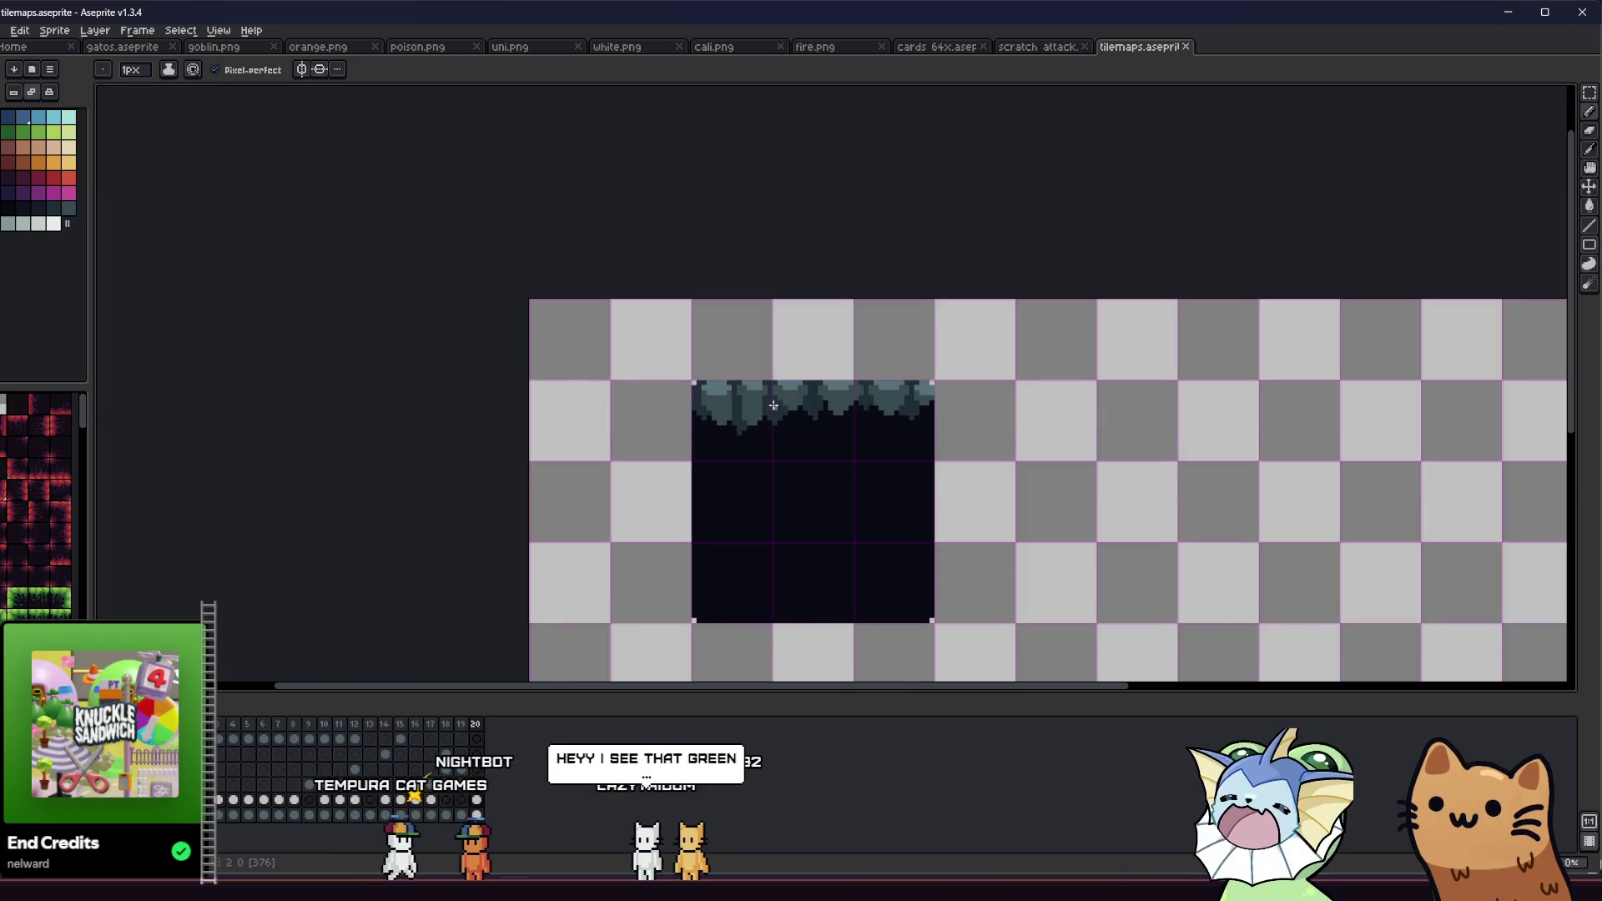
scroll(639, 429, "up", 3)
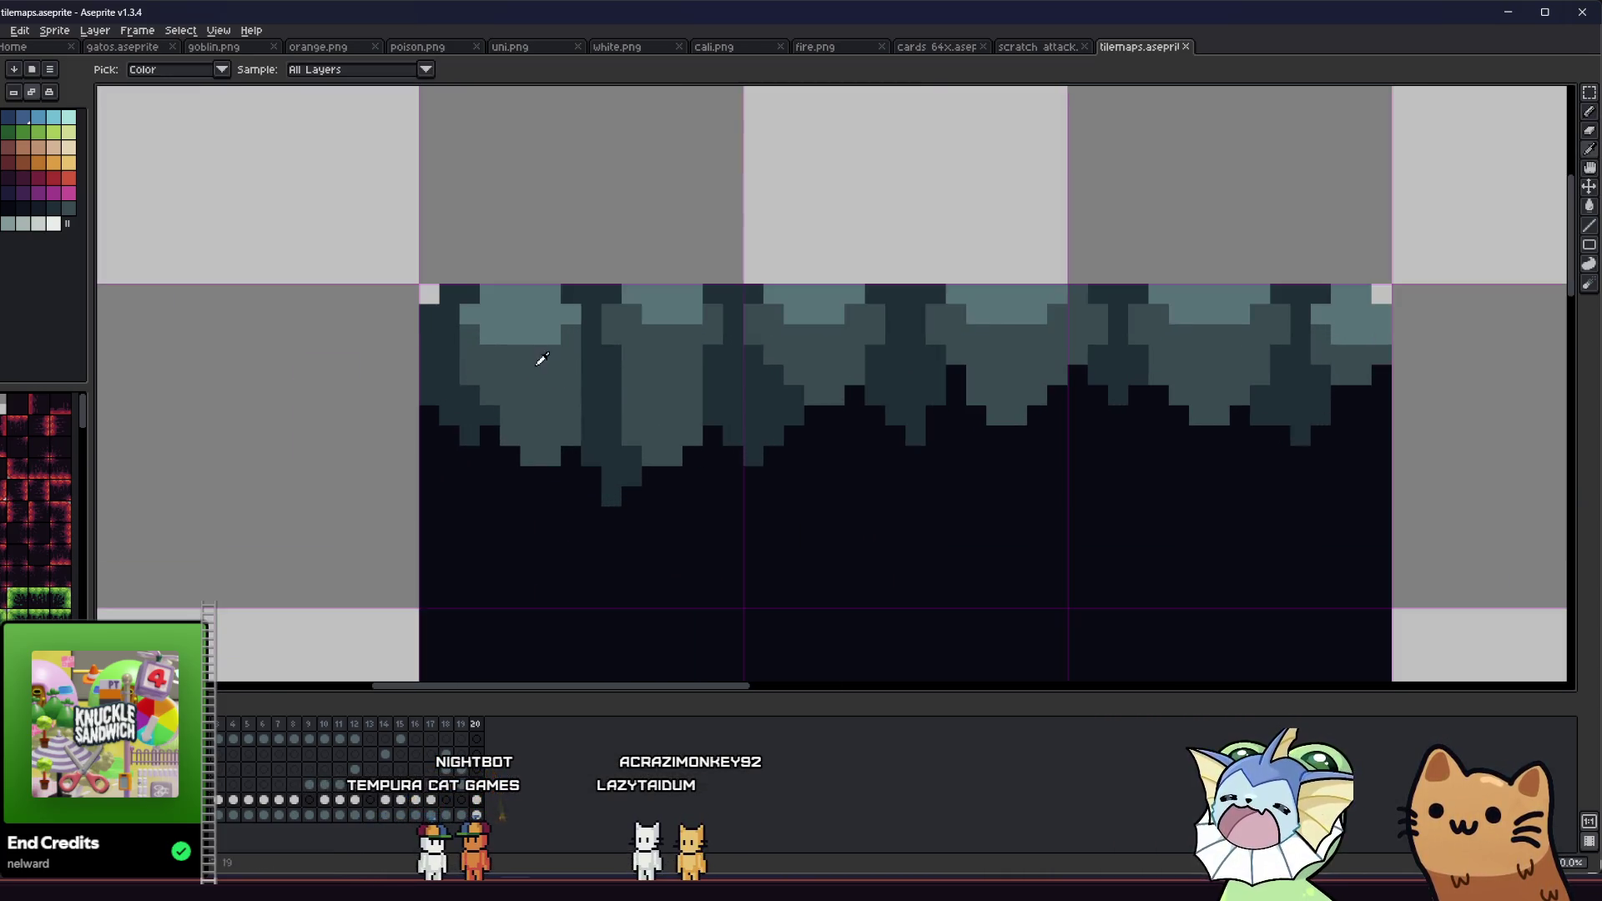
left_click_drag(475, 357, 420, 350)
key("g")
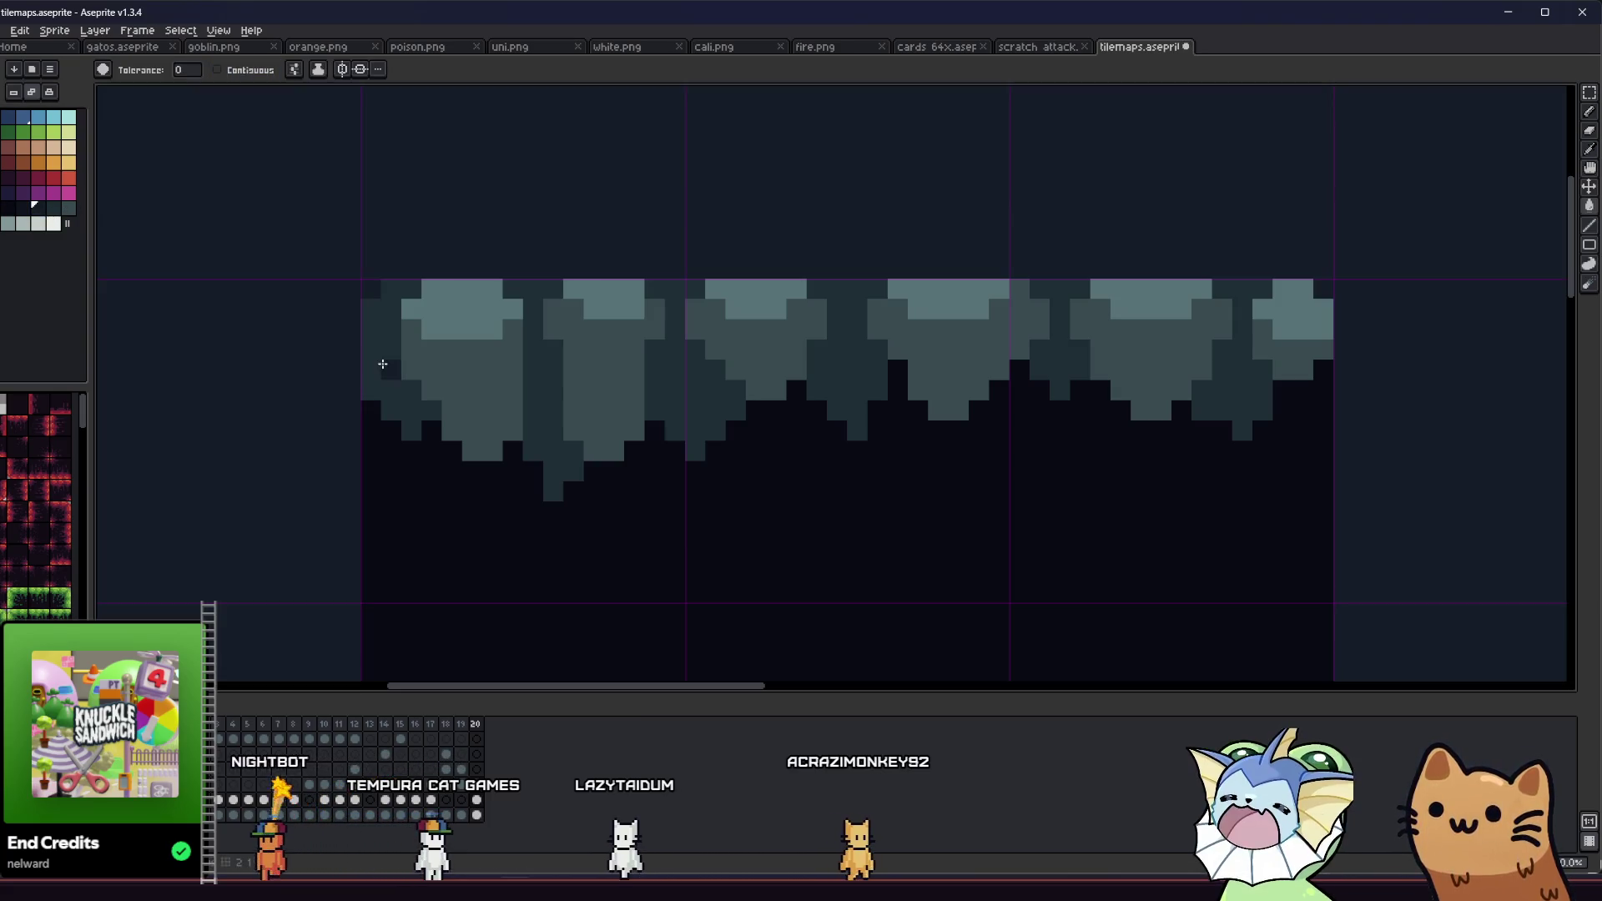
left_click(383, 362)
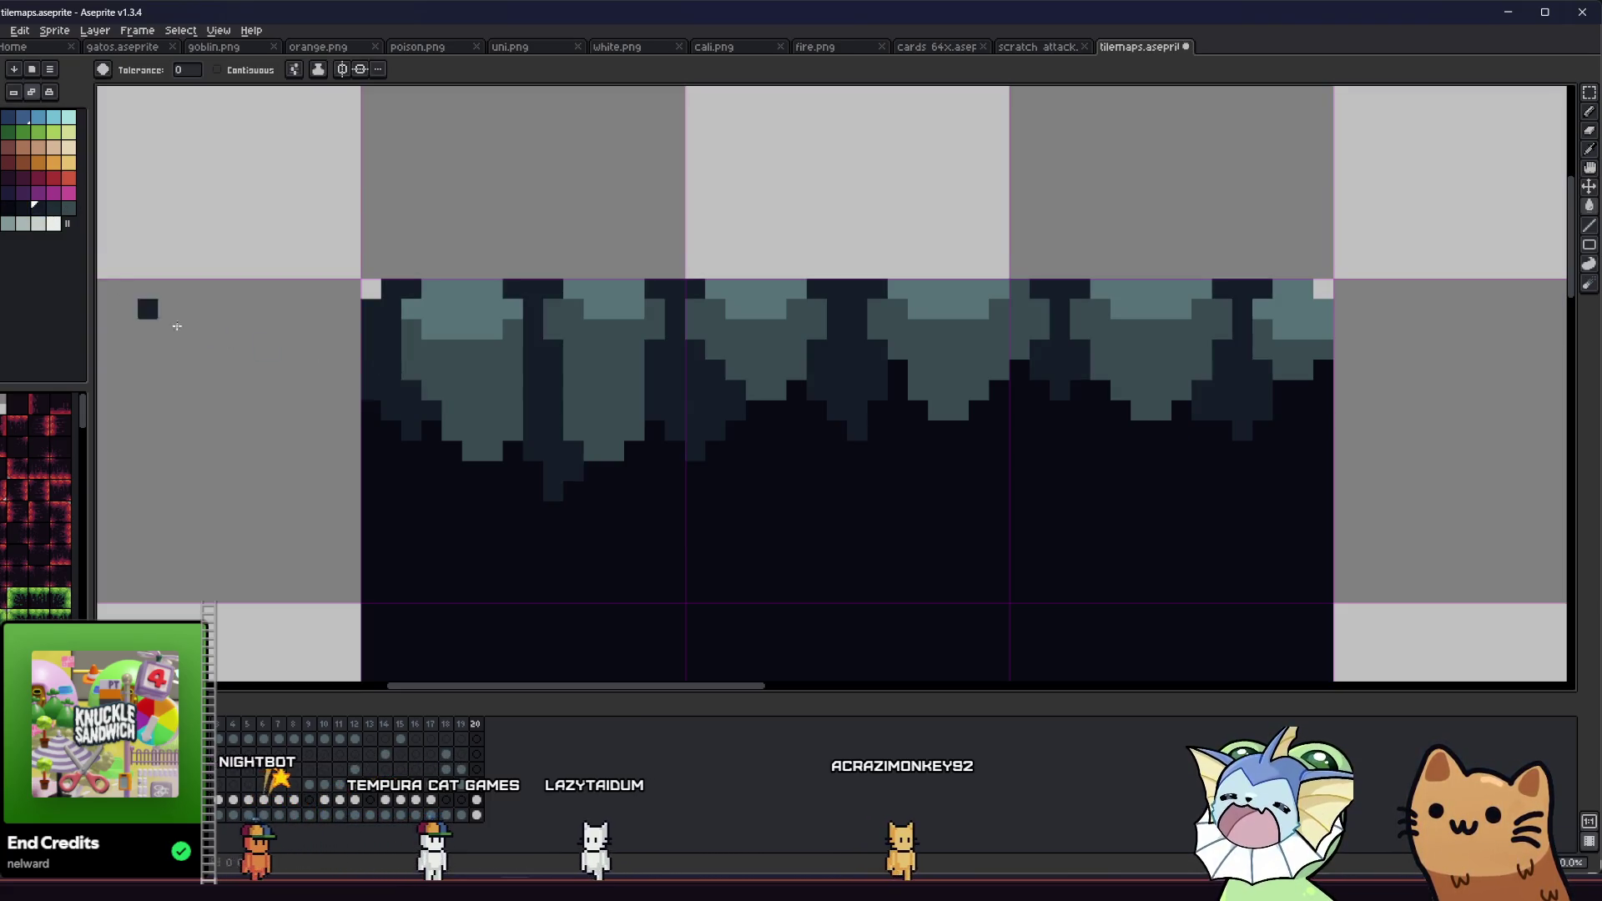
key("ctrl+z")
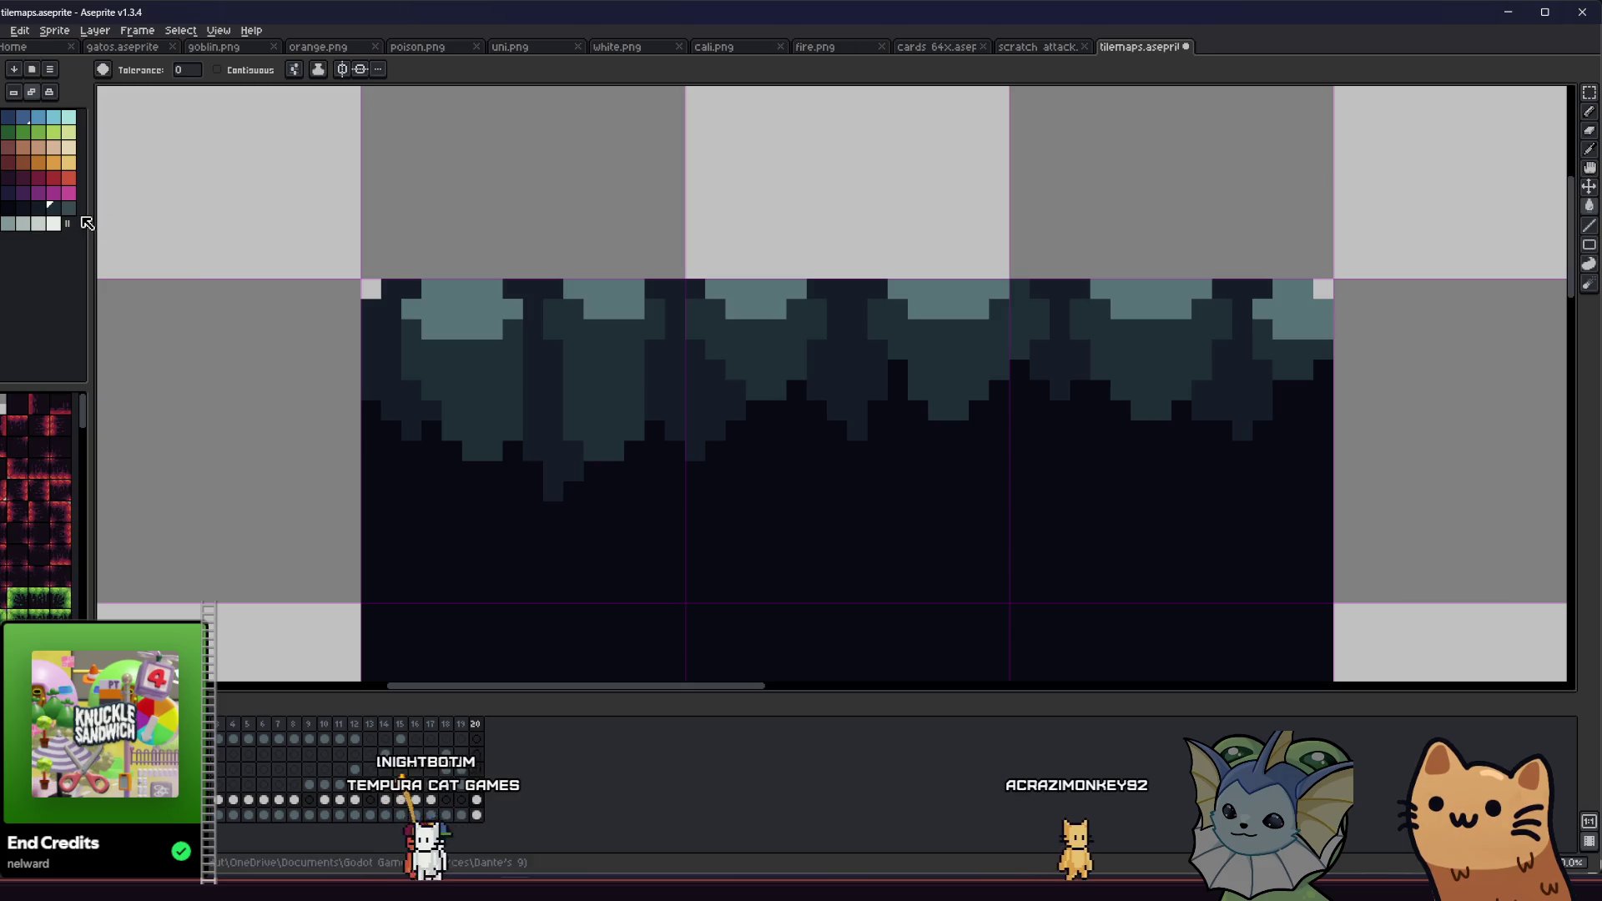
key("ctrl+z")
scroll(411, 358, "down", 3)
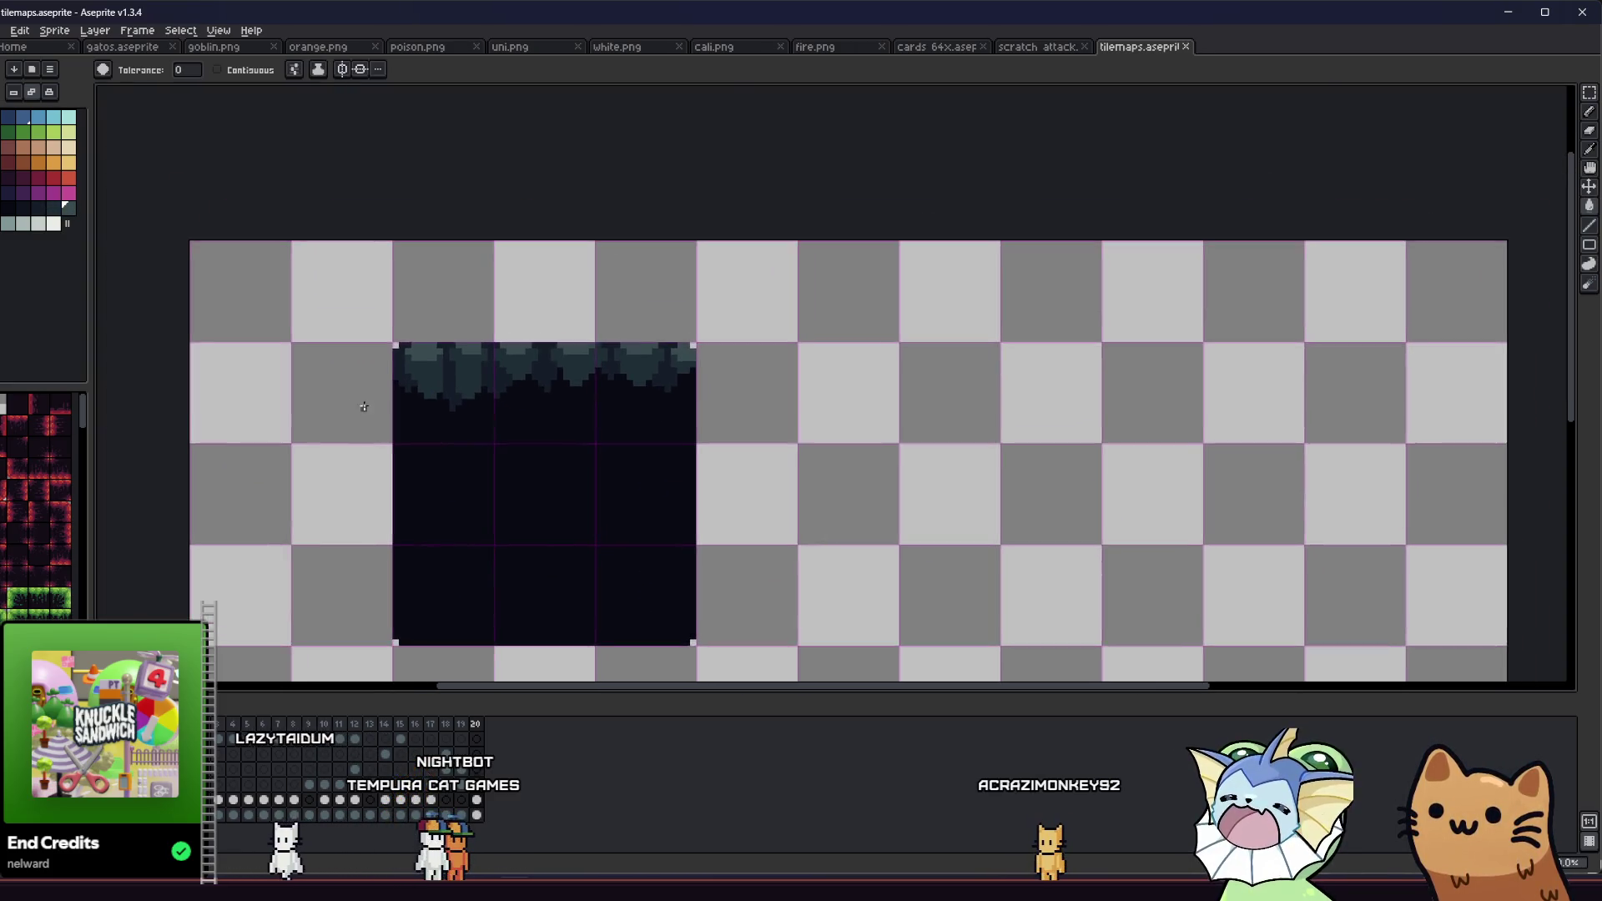
key("i")
scroll(333, 342, "up", 3)
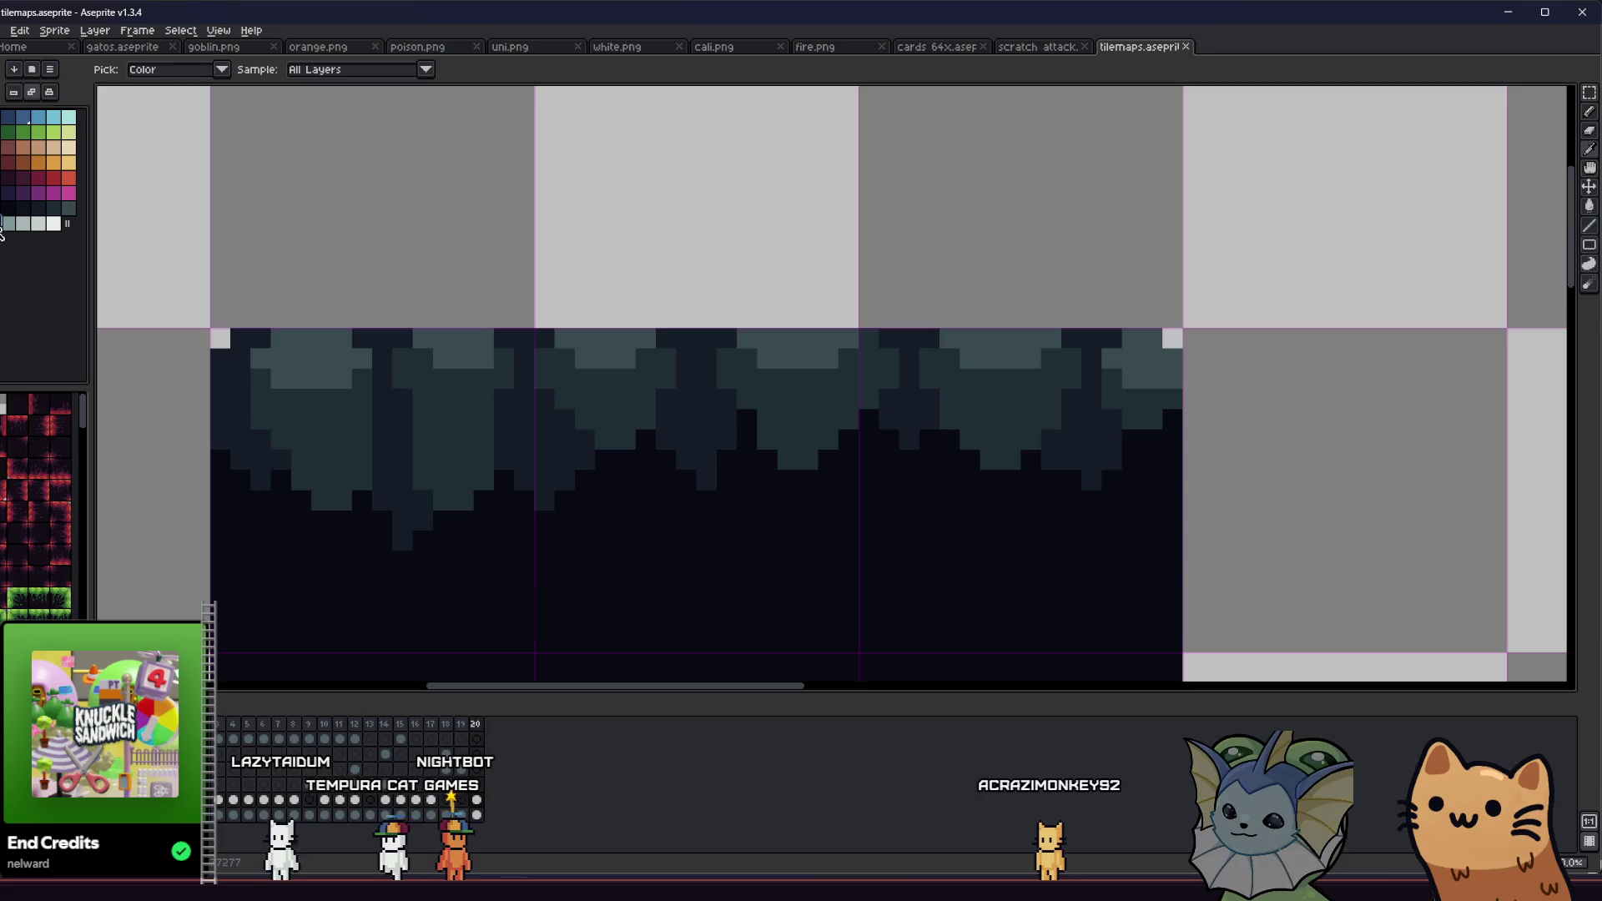
key("g")
left_click(298, 340)
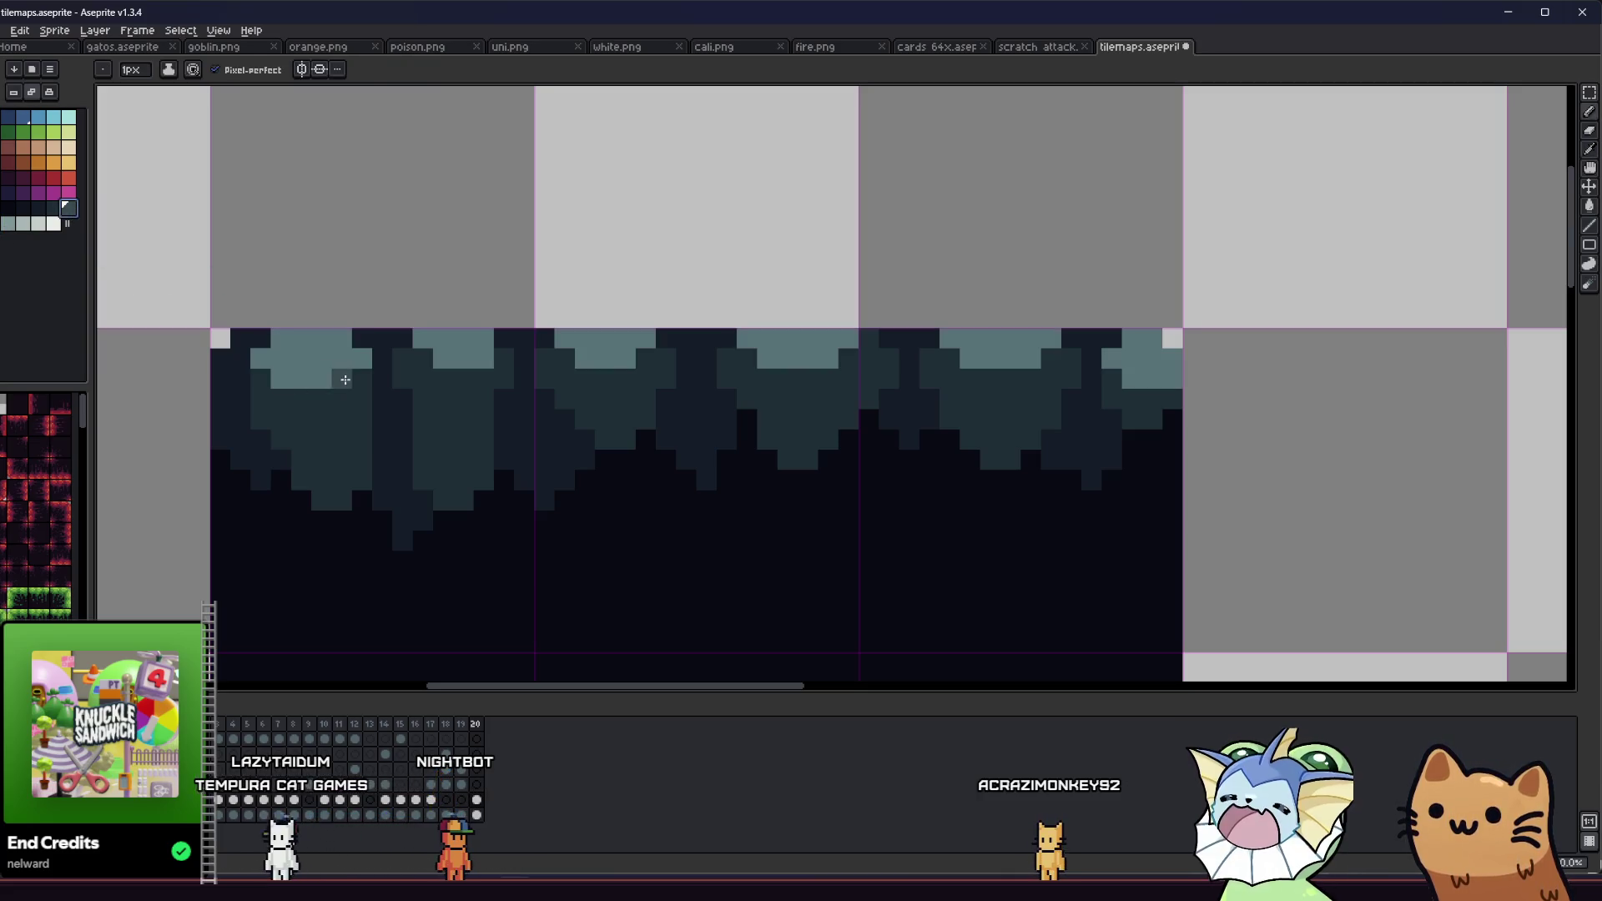
left_click(480, 383)
left_click(640, 406)
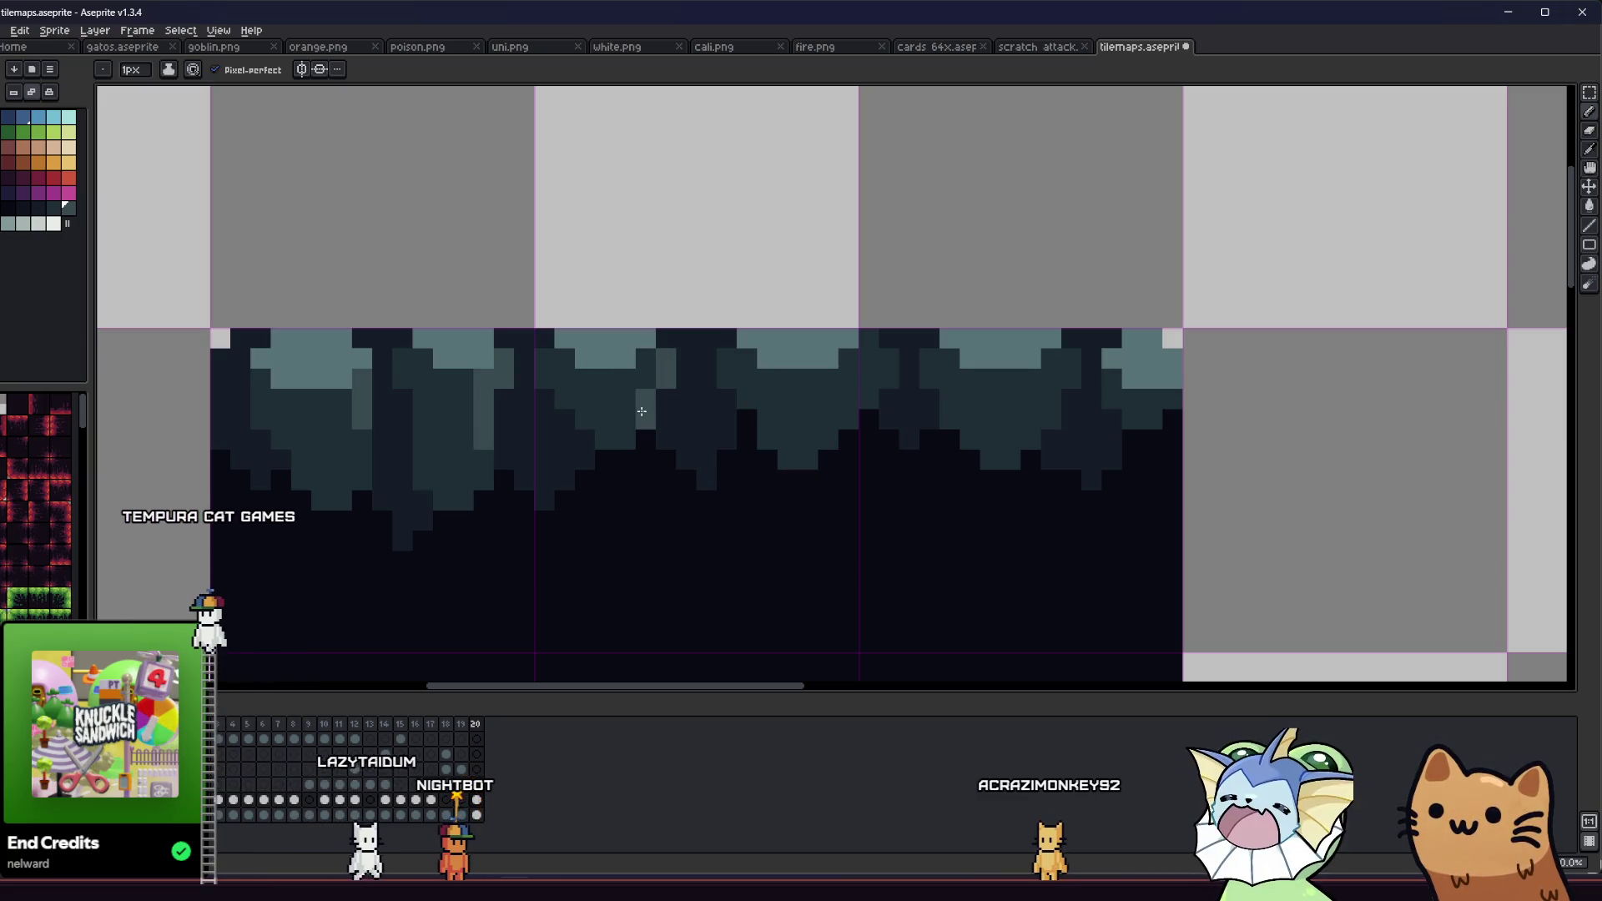
left_click(868, 347)
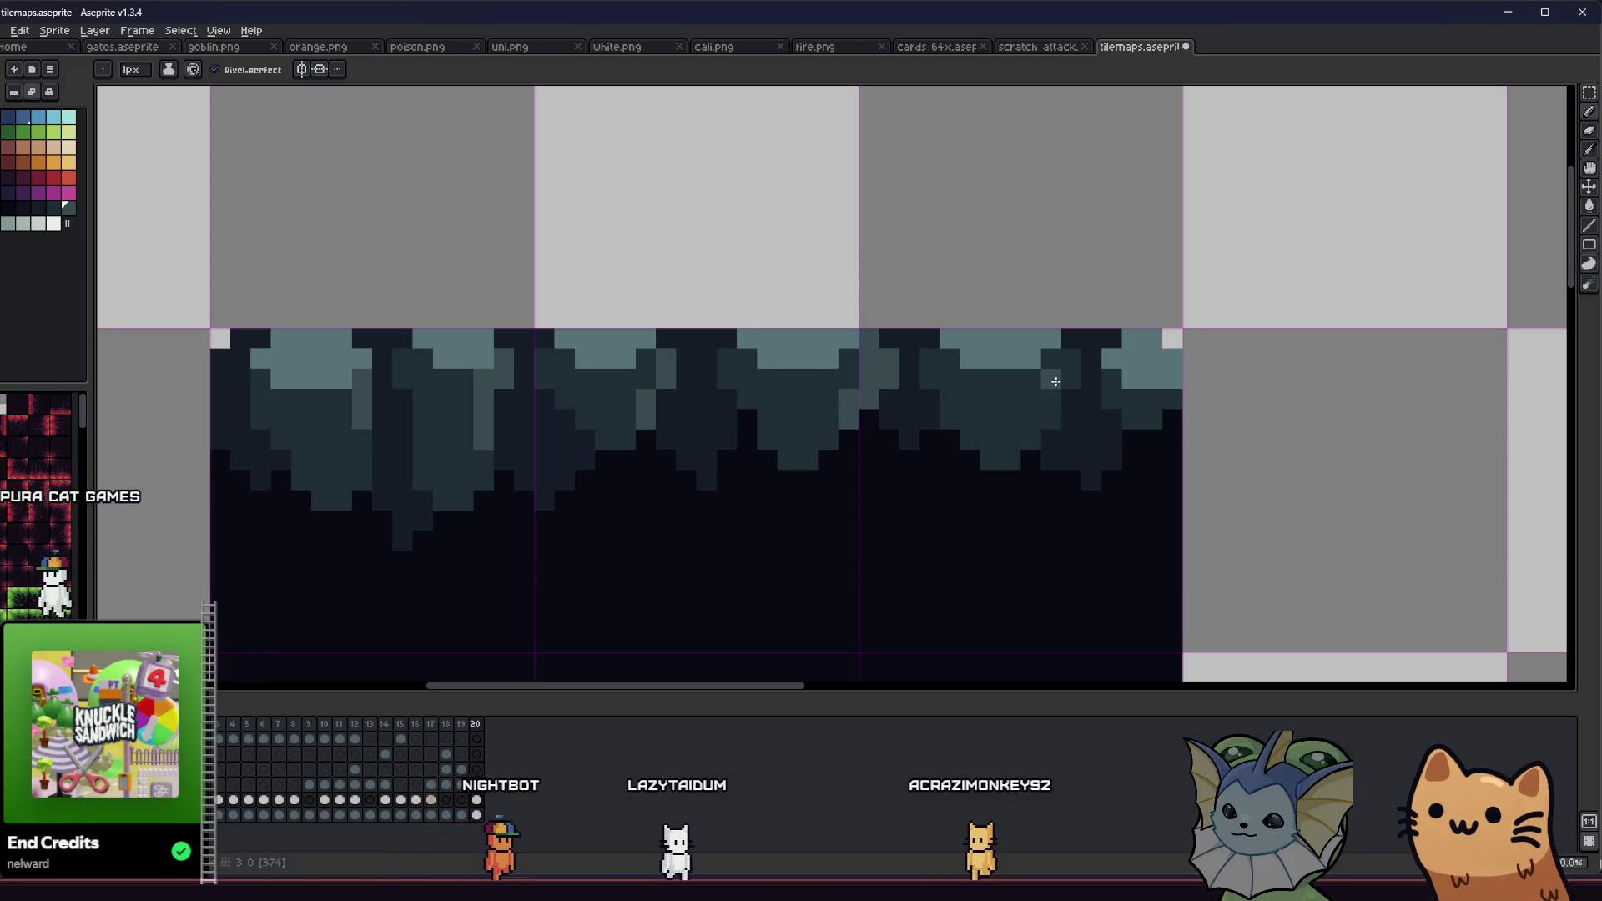
left_click(856, 368, "alt")
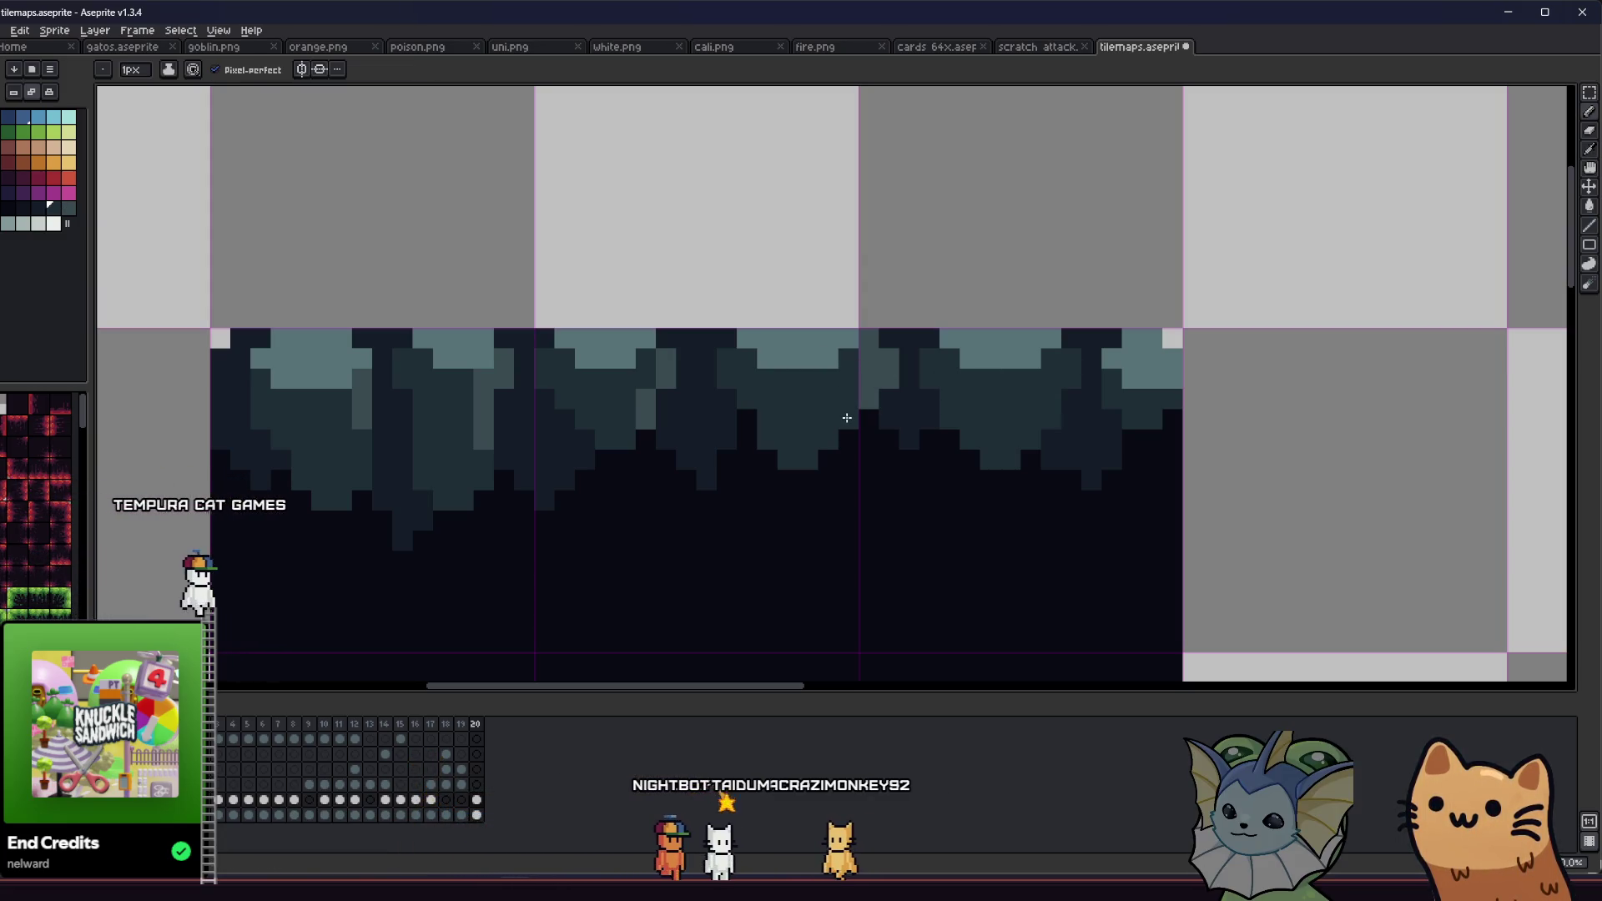
left_click(1066, 369, "alt")
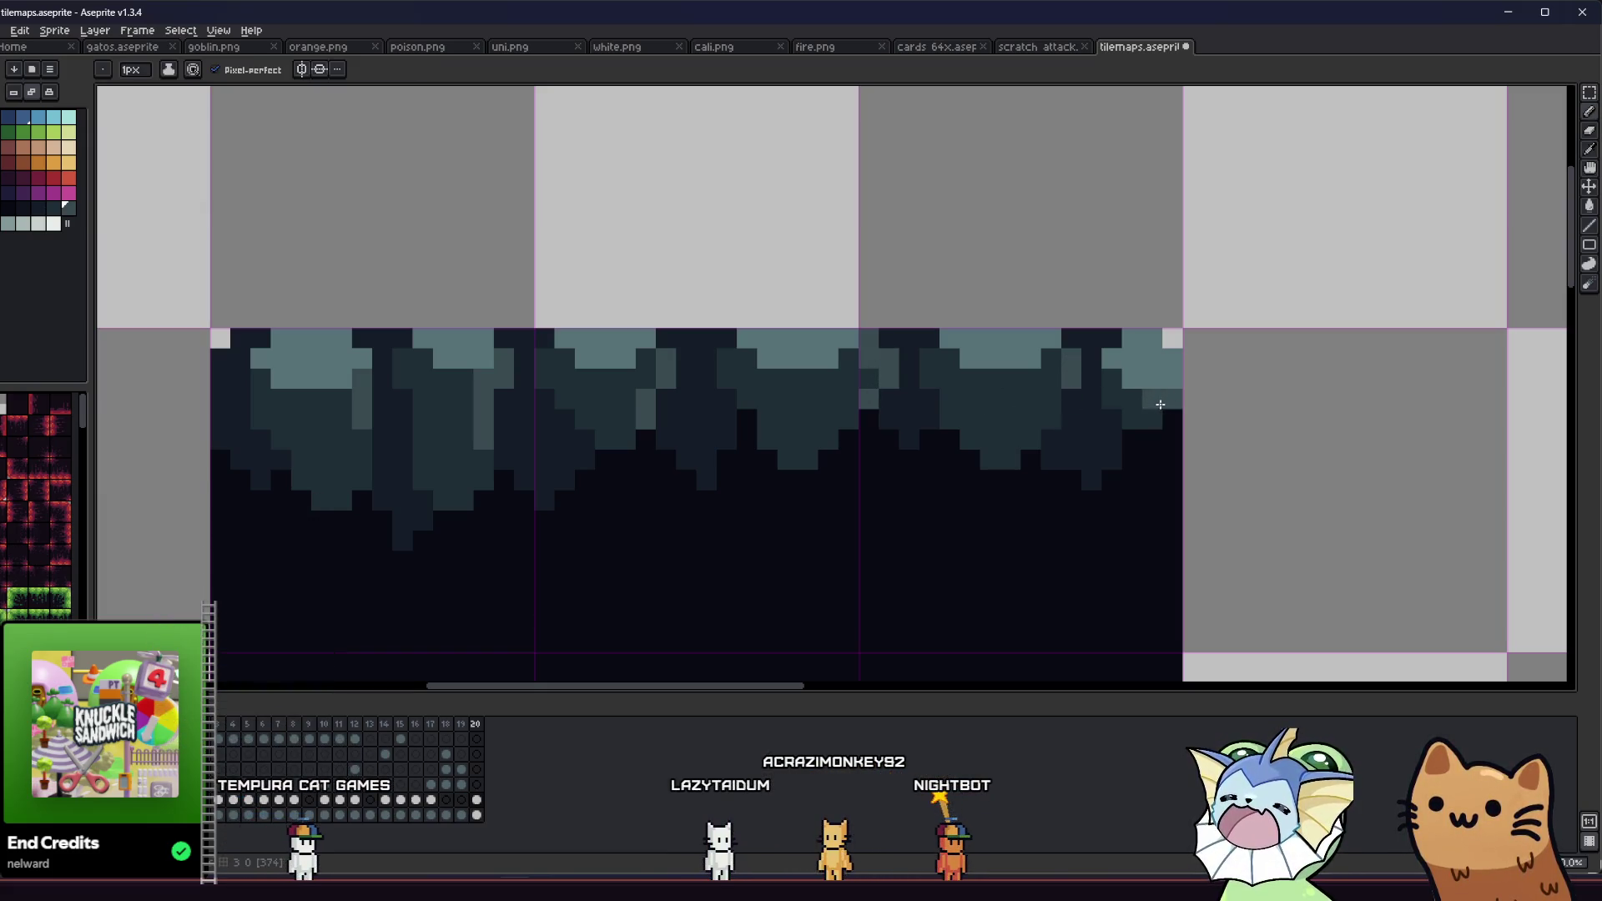
scroll(968, 442, "down", 4)
left_click_drag(845, 437, 419, 429)
scroll(418, 429, "down", 1)
scroll(409, 434, "down", 1)
scroll(421, 428, "up", 5)
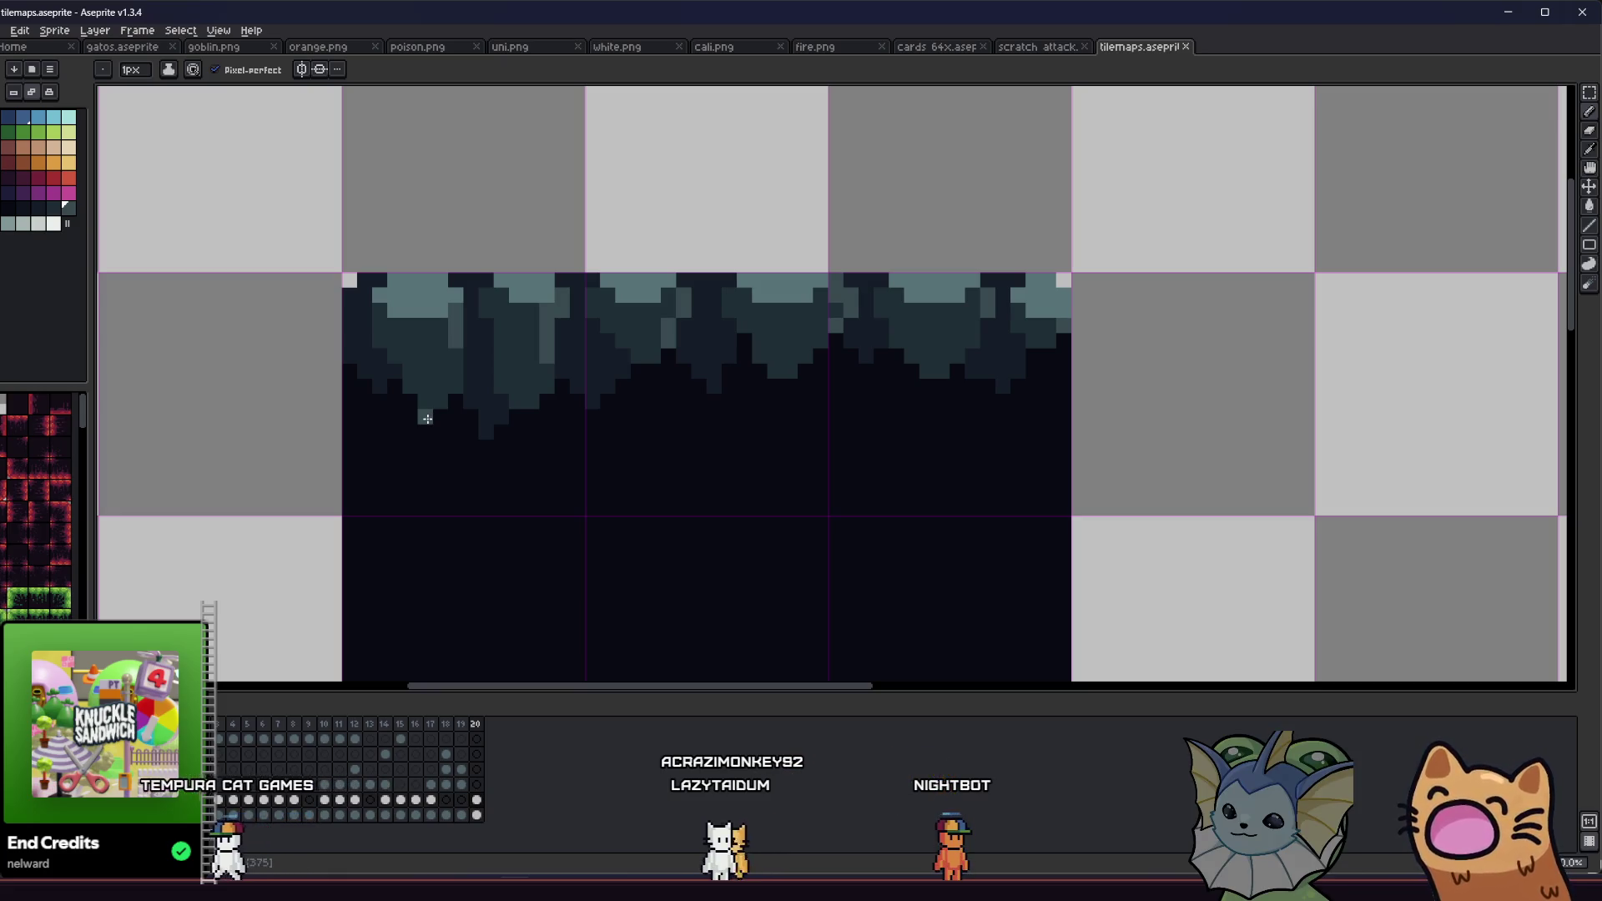
left_click_drag(427, 418, 449, 479)
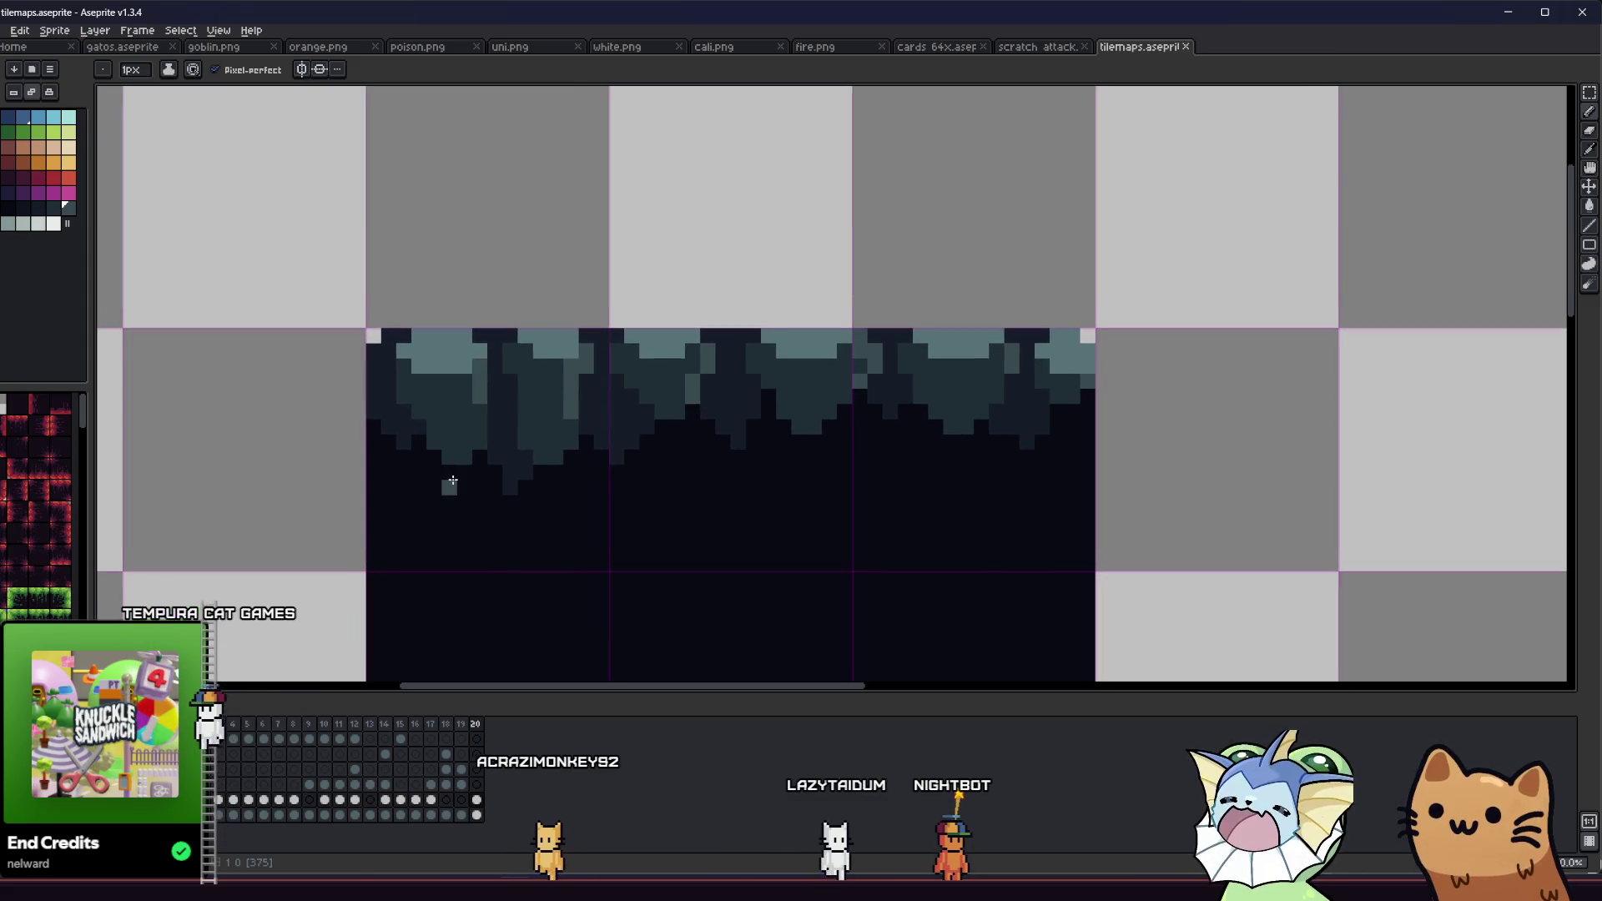
key("i")
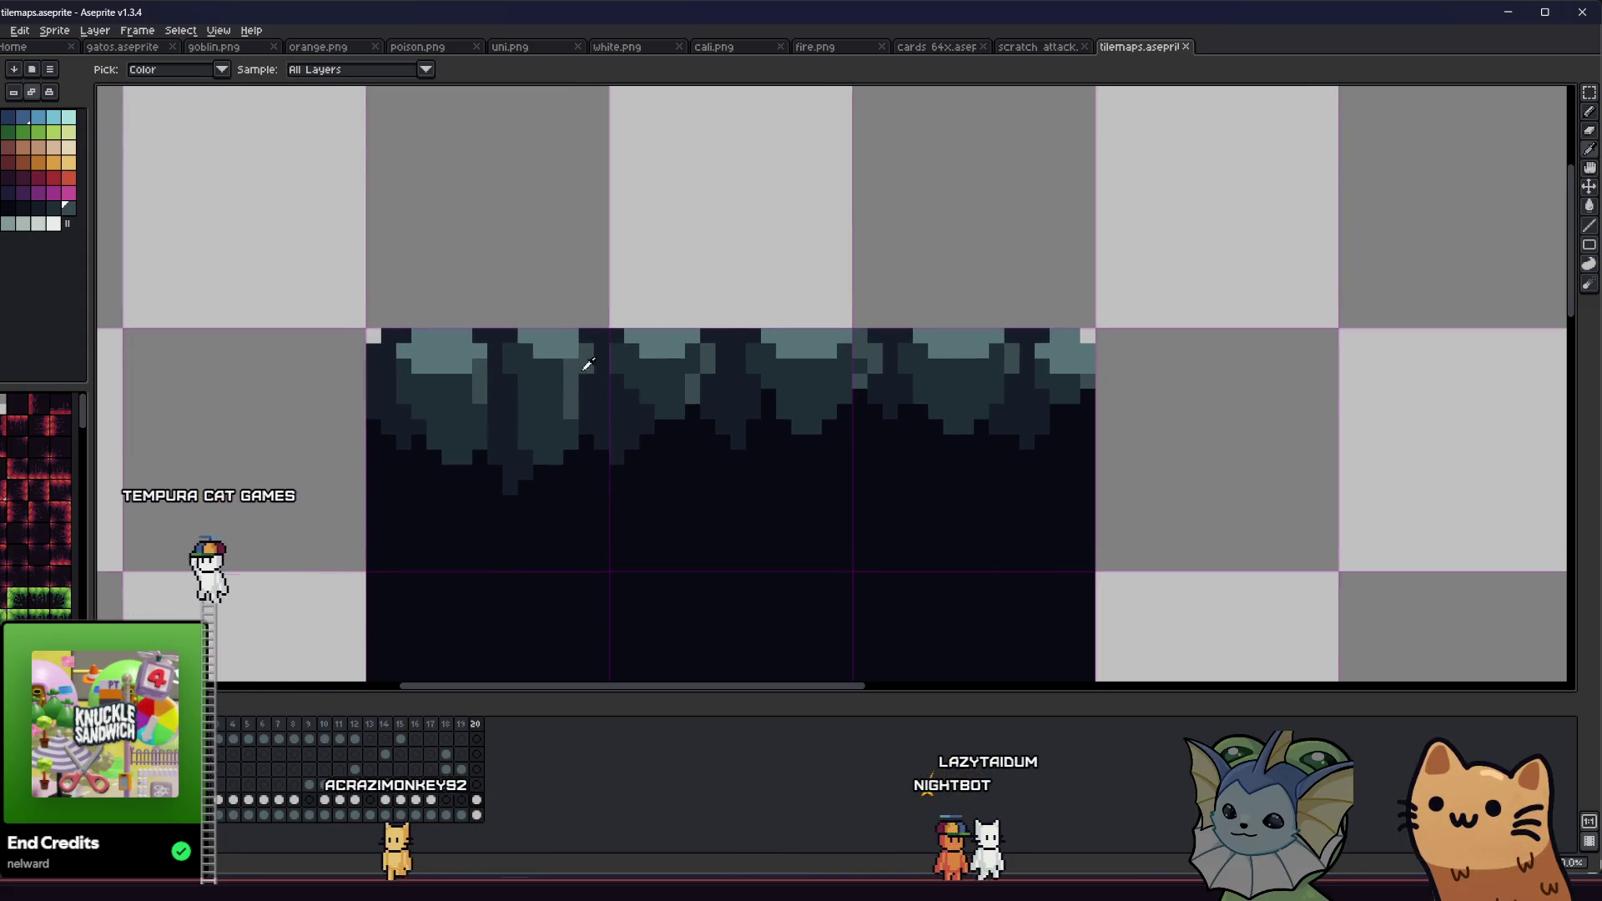
scroll(587, 365, "up", 3)
scroll(458, 378, "down", 2)
left_click(730, 357)
key("b")
left_click_drag(718, 333, 942, 328)
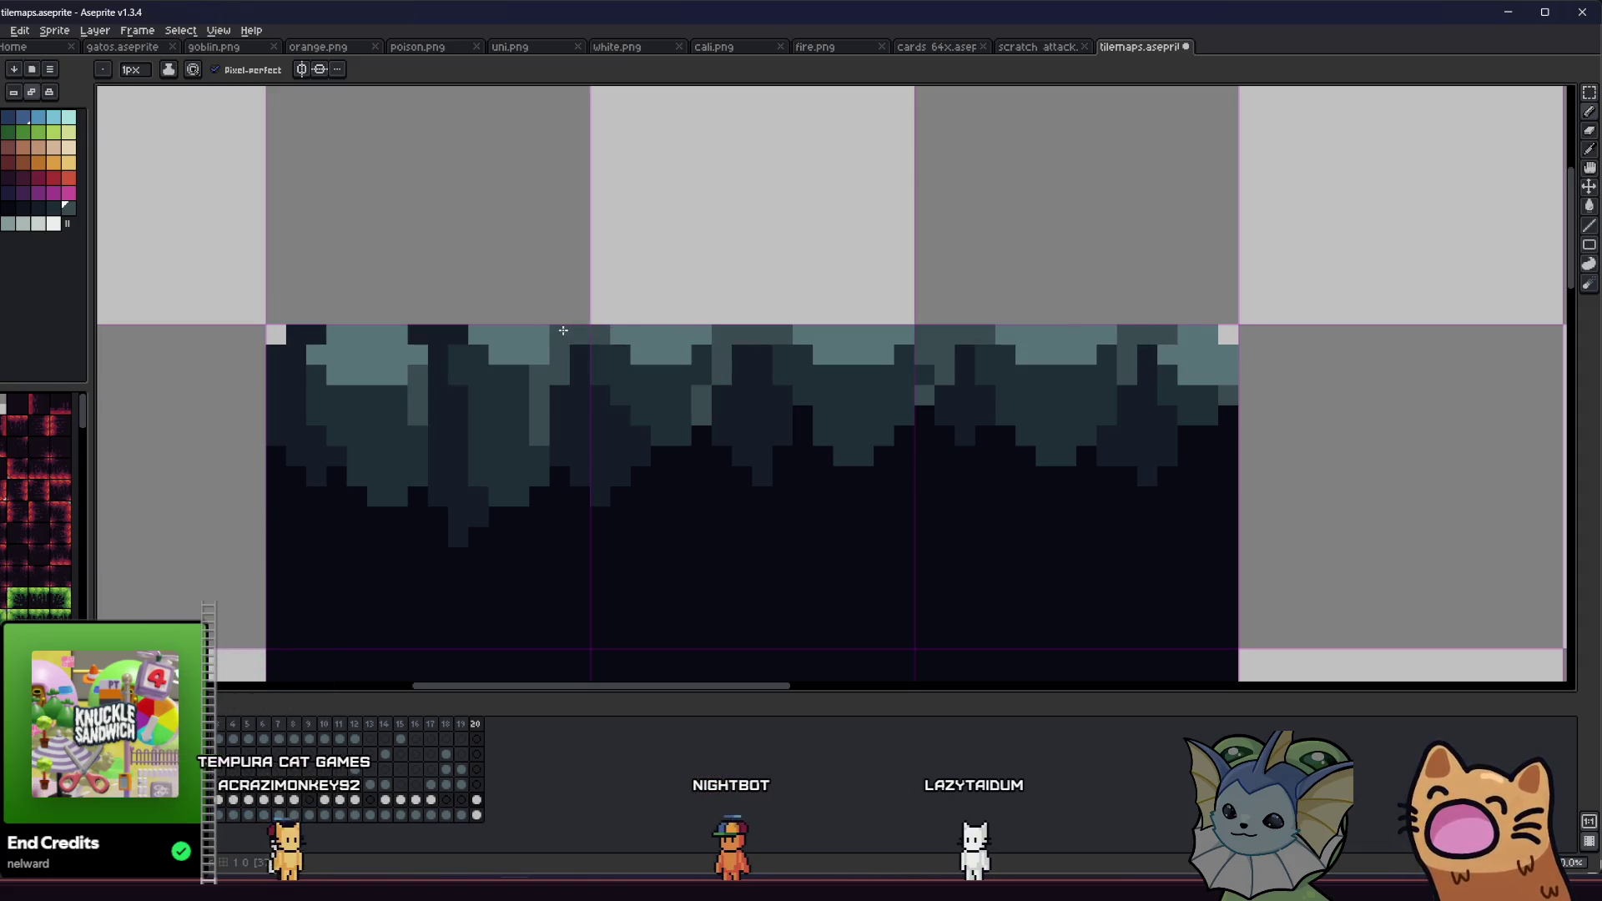
scroll(443, 351, "down", 3)
scroll(386, 418, "up", 5)
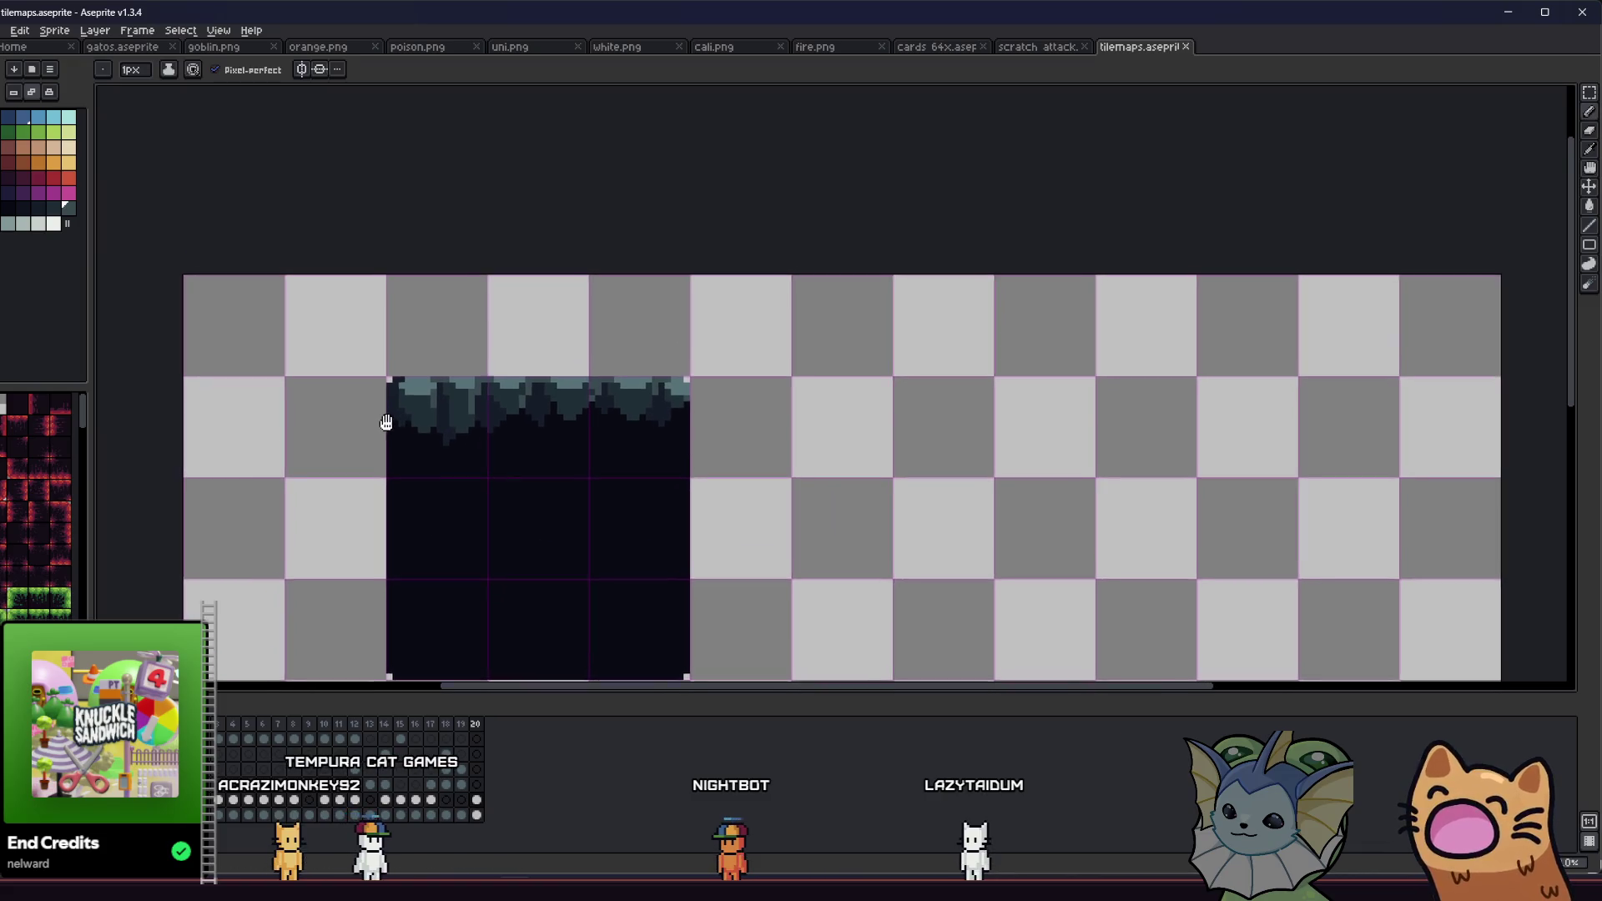
key("i")
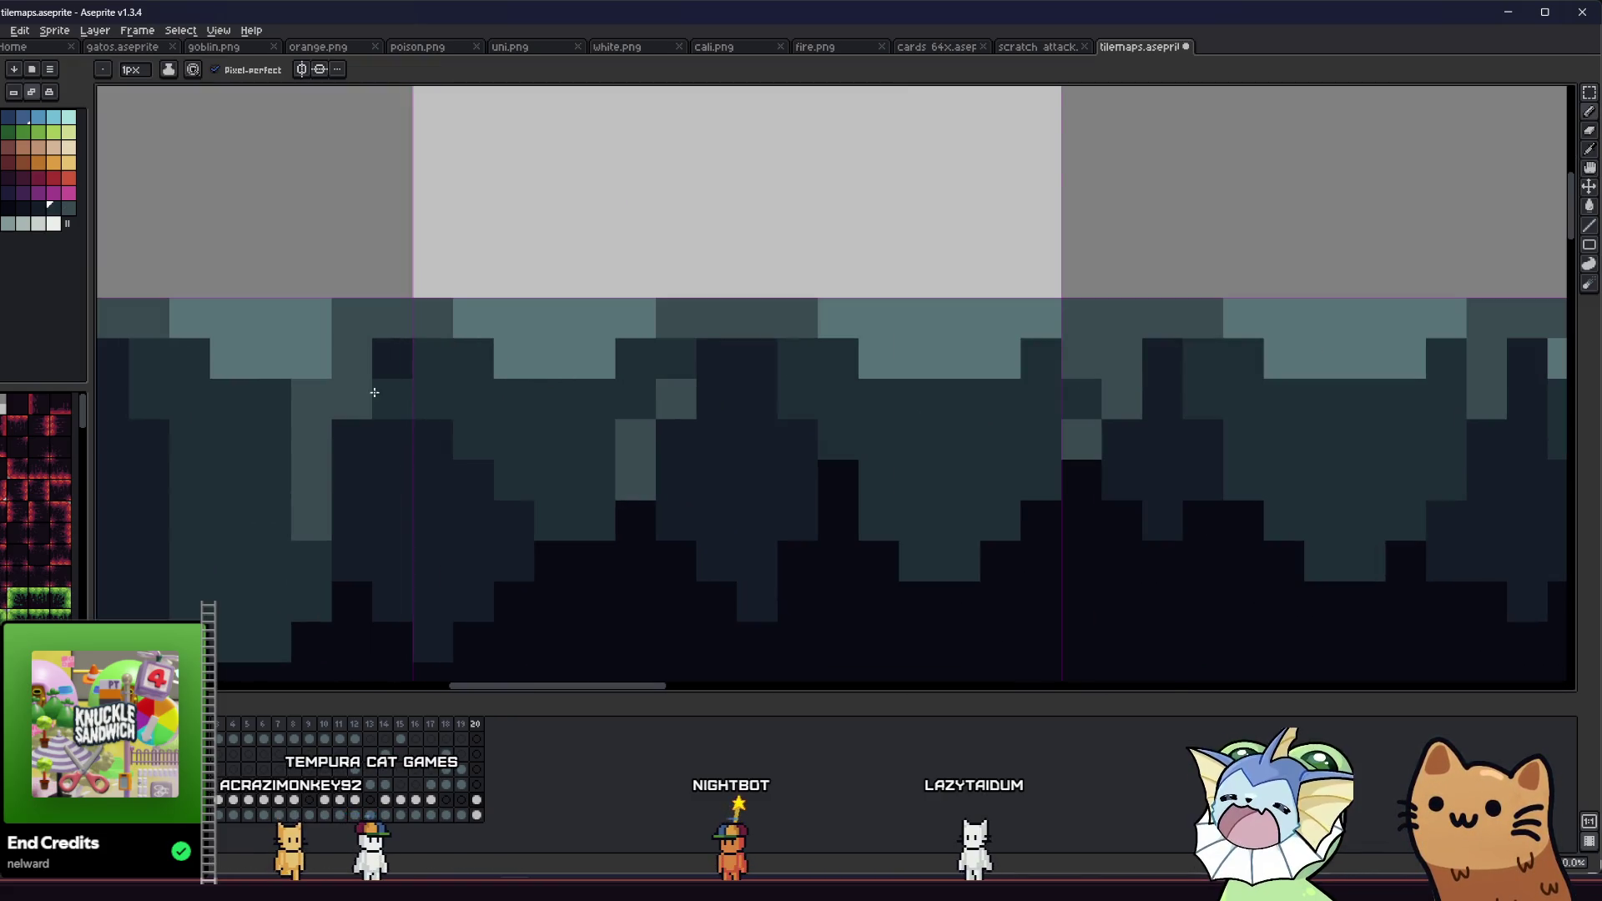
scroll(713, 363, "down", 3)
key("b")
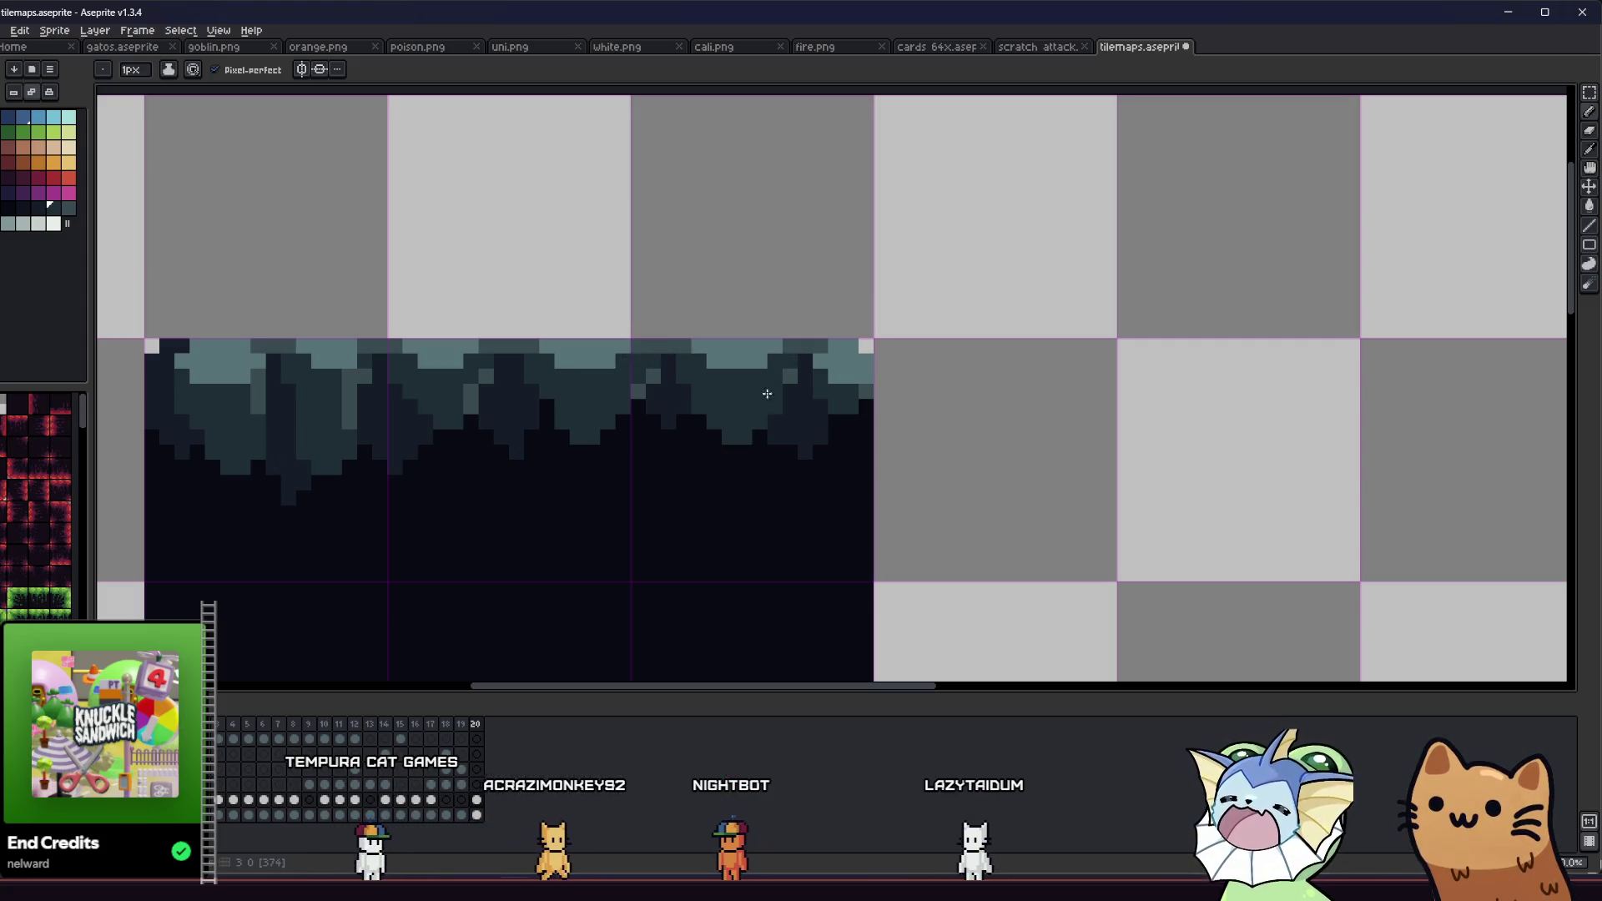
scroll(590, 429, "down", 4)
key("i")
scroll(567, 472, "down", 1)
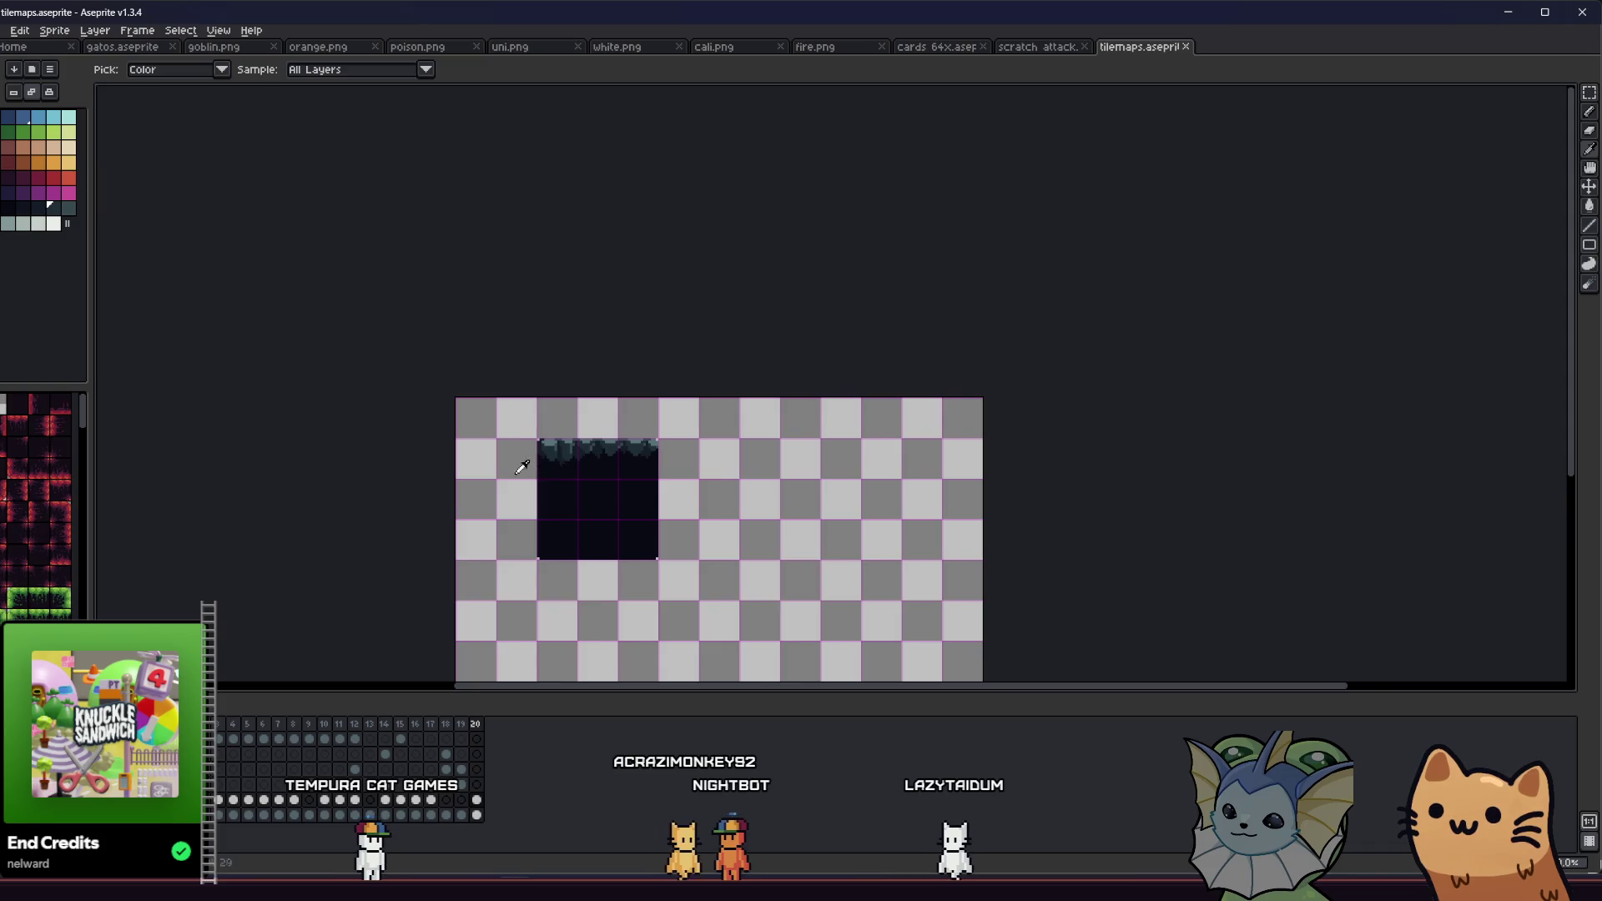
scroll(494, 443, "up", 5)
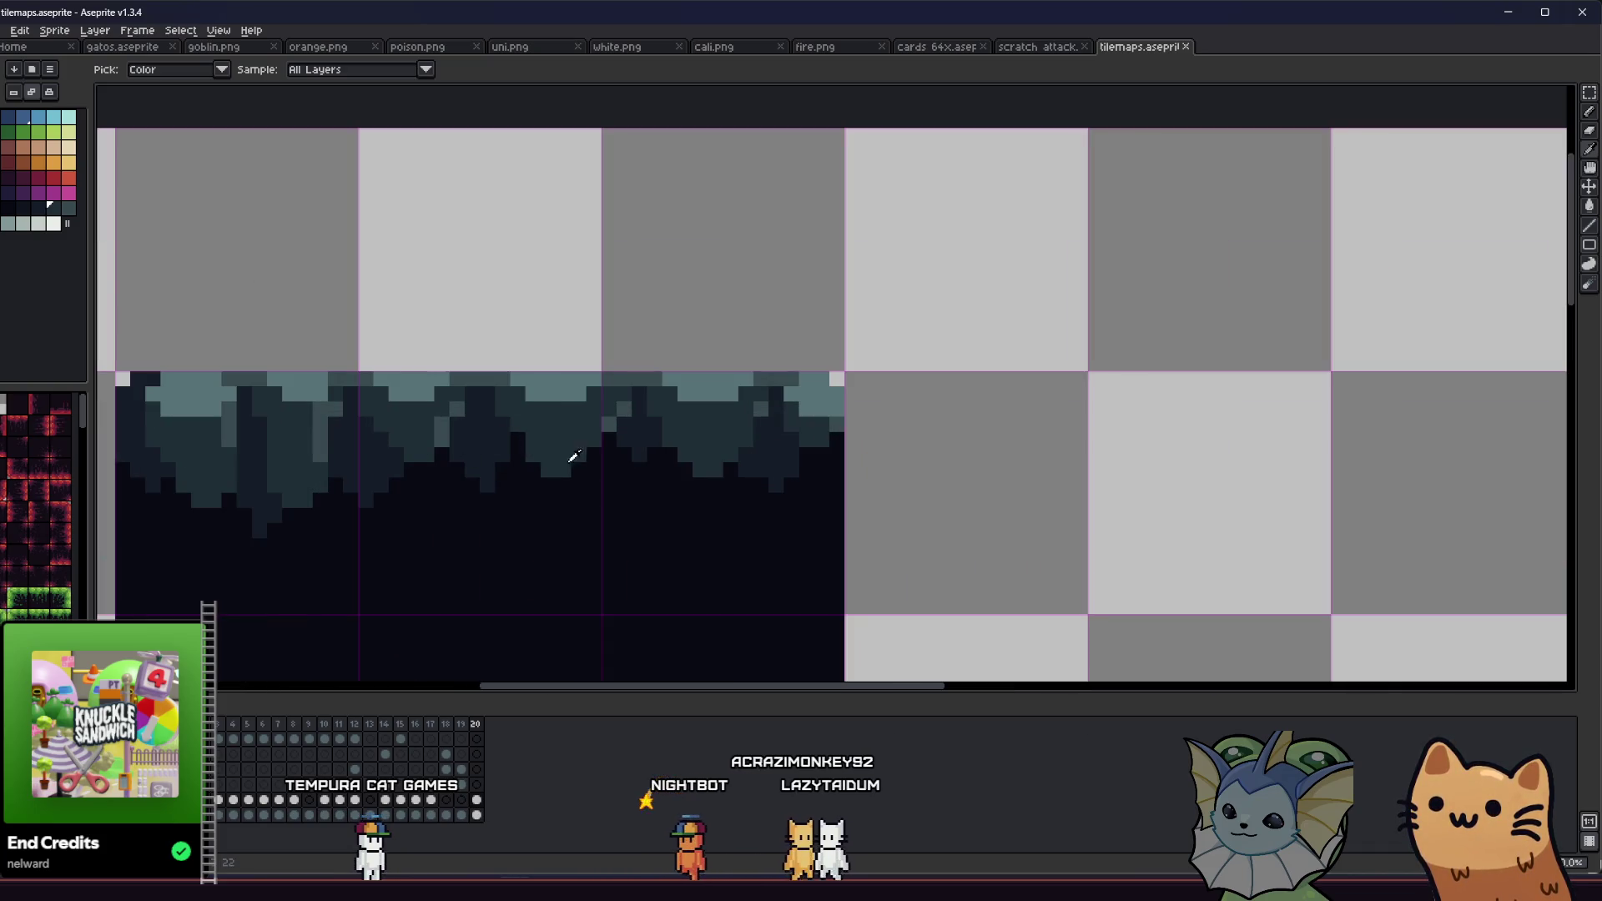
left_click_drag(662, 473, 973, 404)
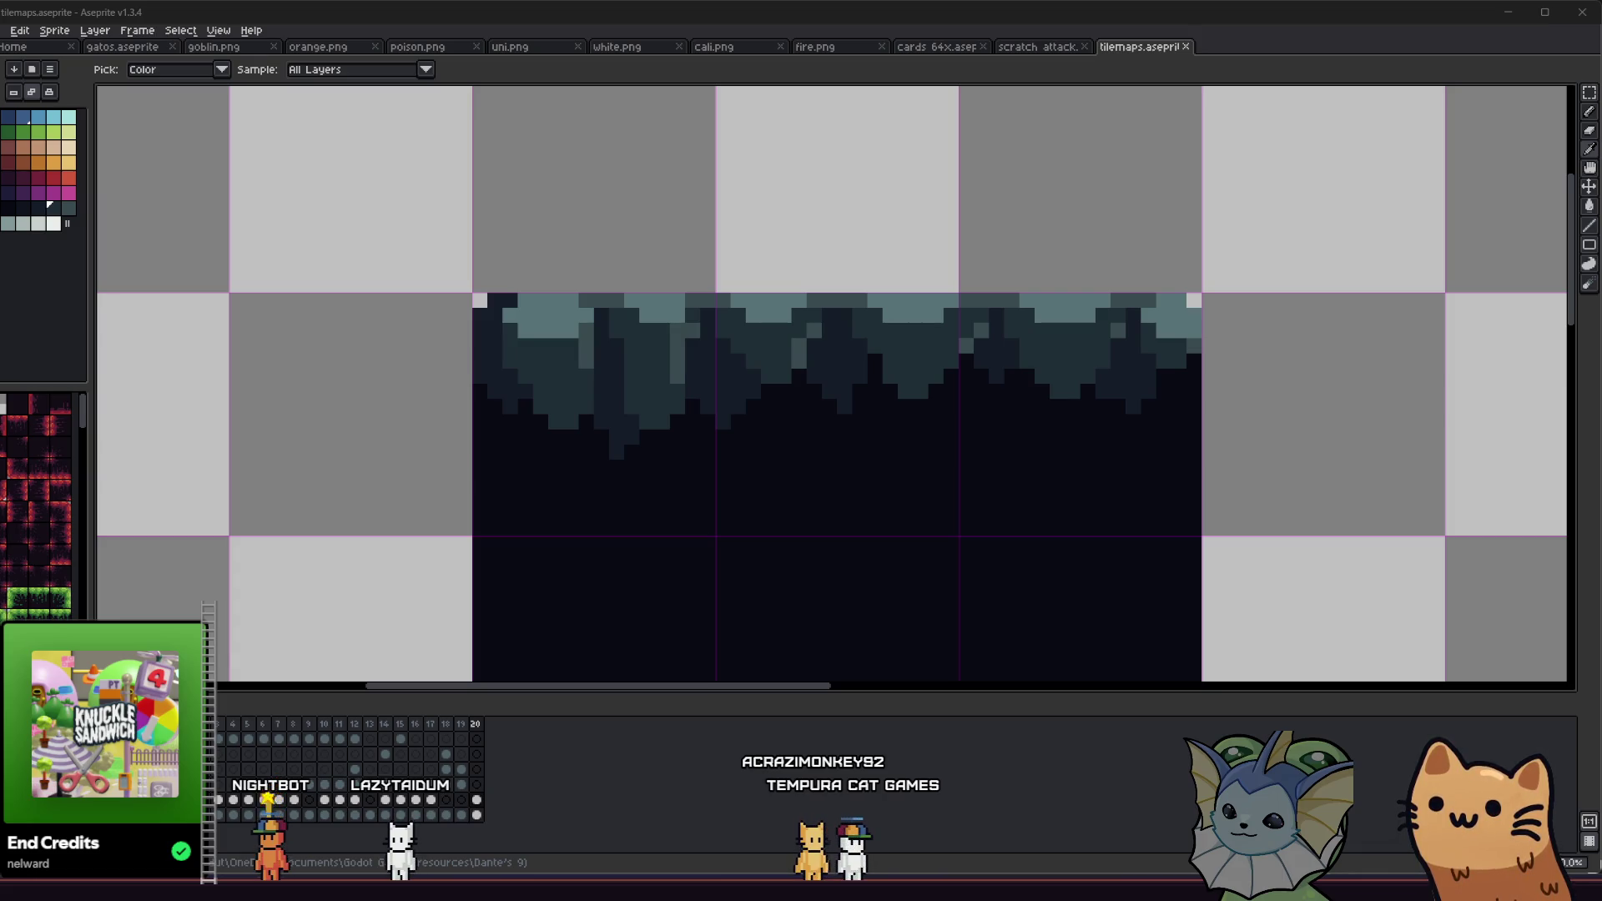
scroll(652, 306, "up", 1)
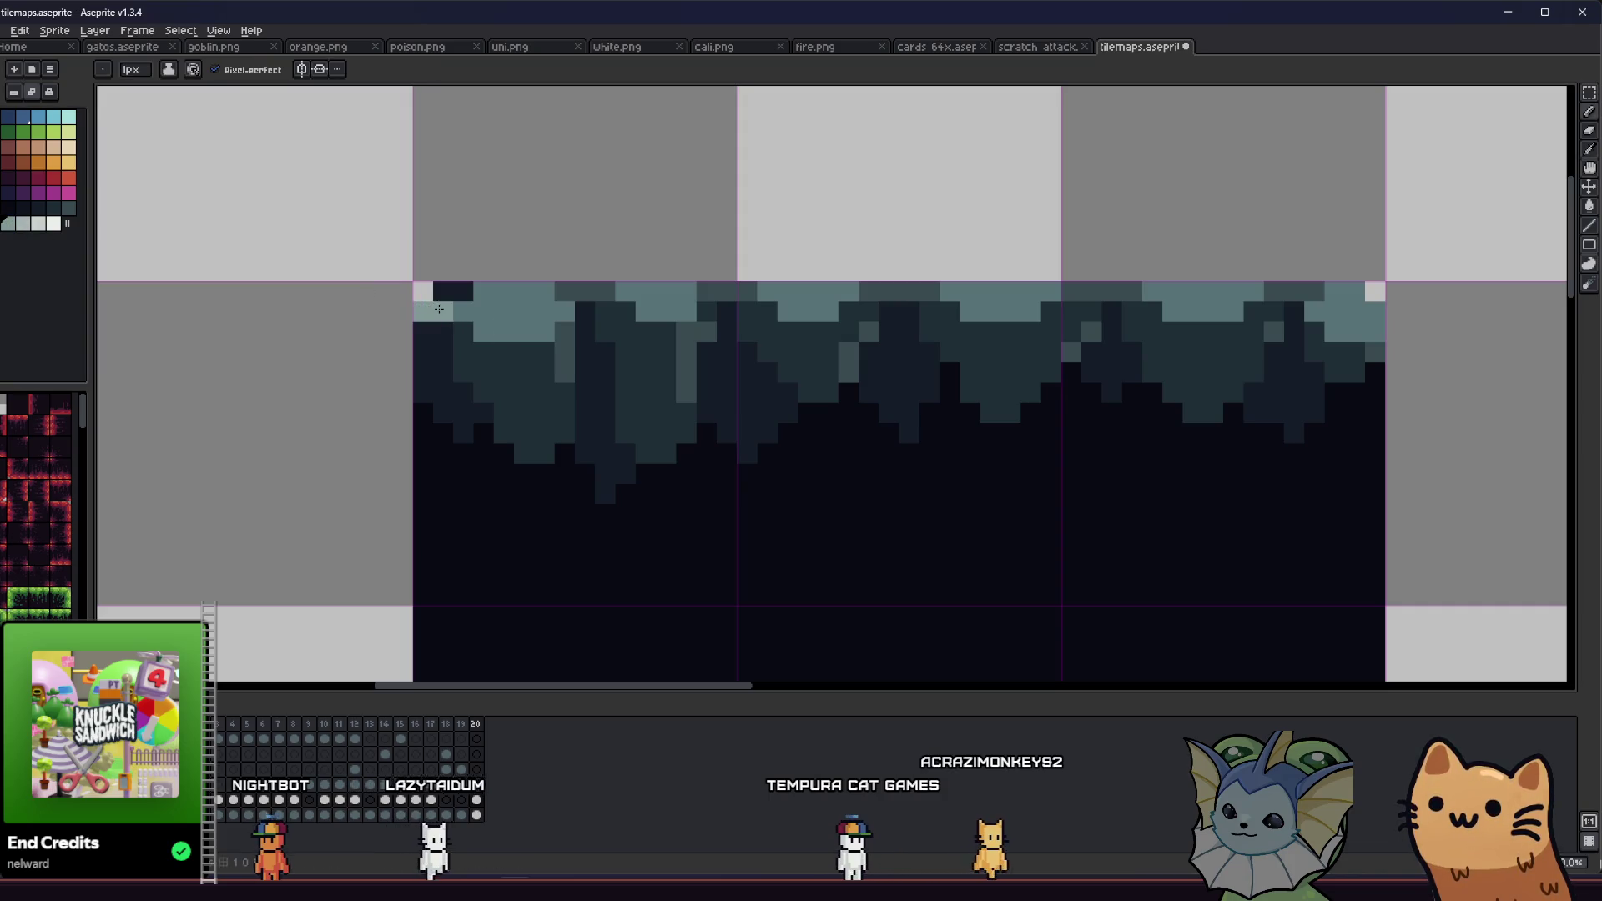
Step: Paint the light-teal highlight row across the left, middle and right tiles, undoing one stray stroke
left_click_drag(464, 326, 643, 322)
mouse_move(743, 308)
left_mouse_down()
mouse_move(827, 325)
mouse_move(1053, 316)
left_mouse_up()
key("ctrl+z")
left_click_drag(1146, 311, 1310, 332)
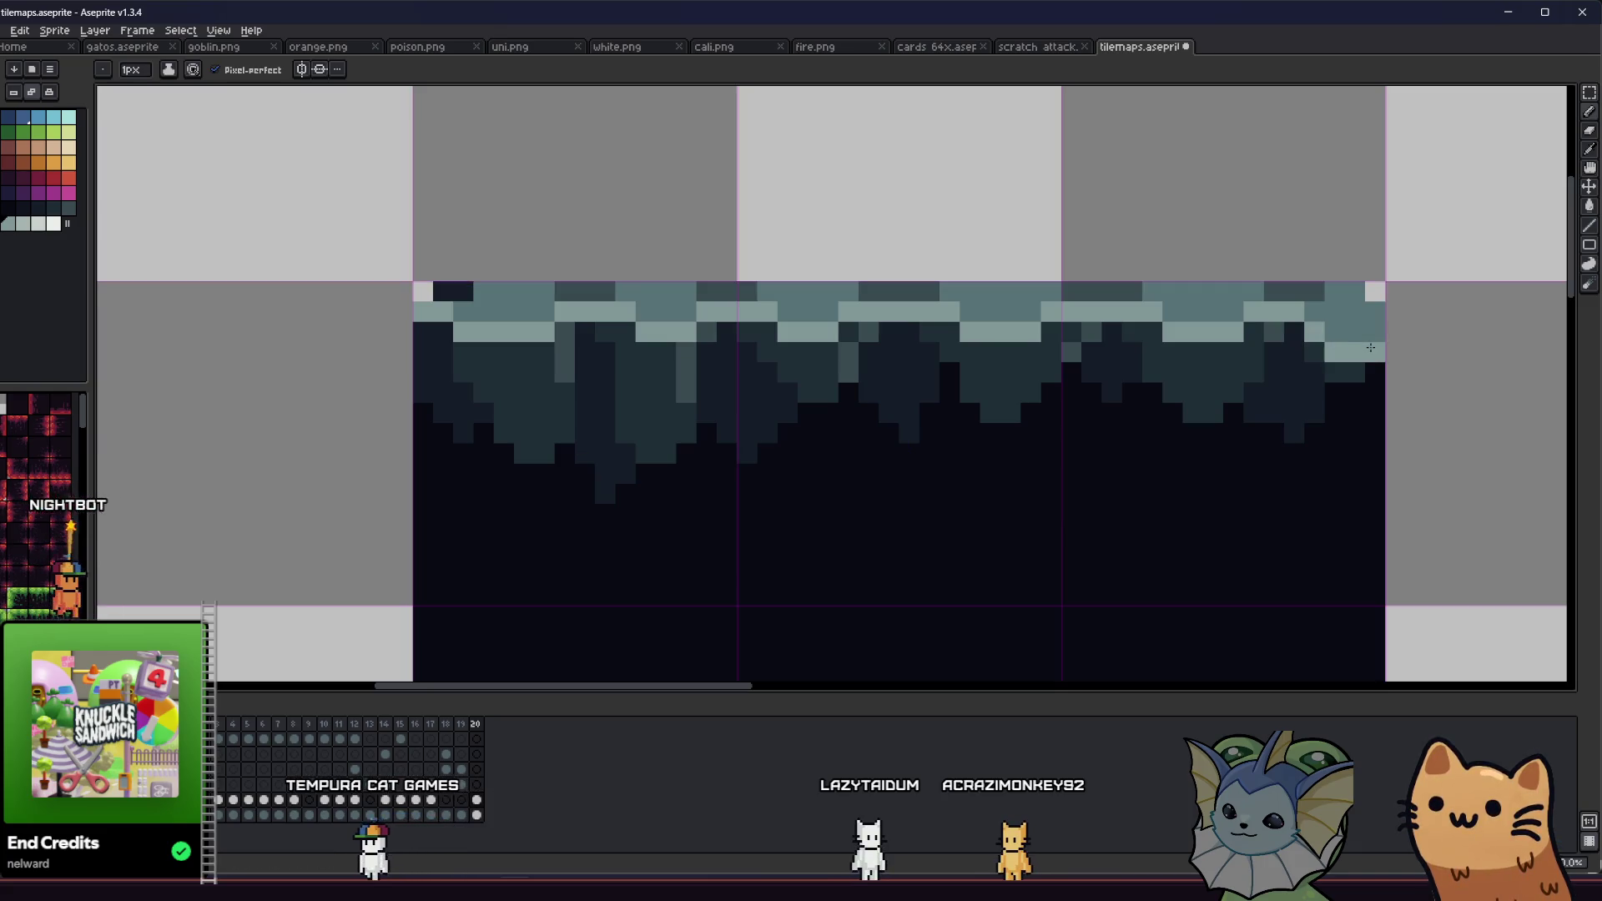
scroll(1370, 348, "down", 6)
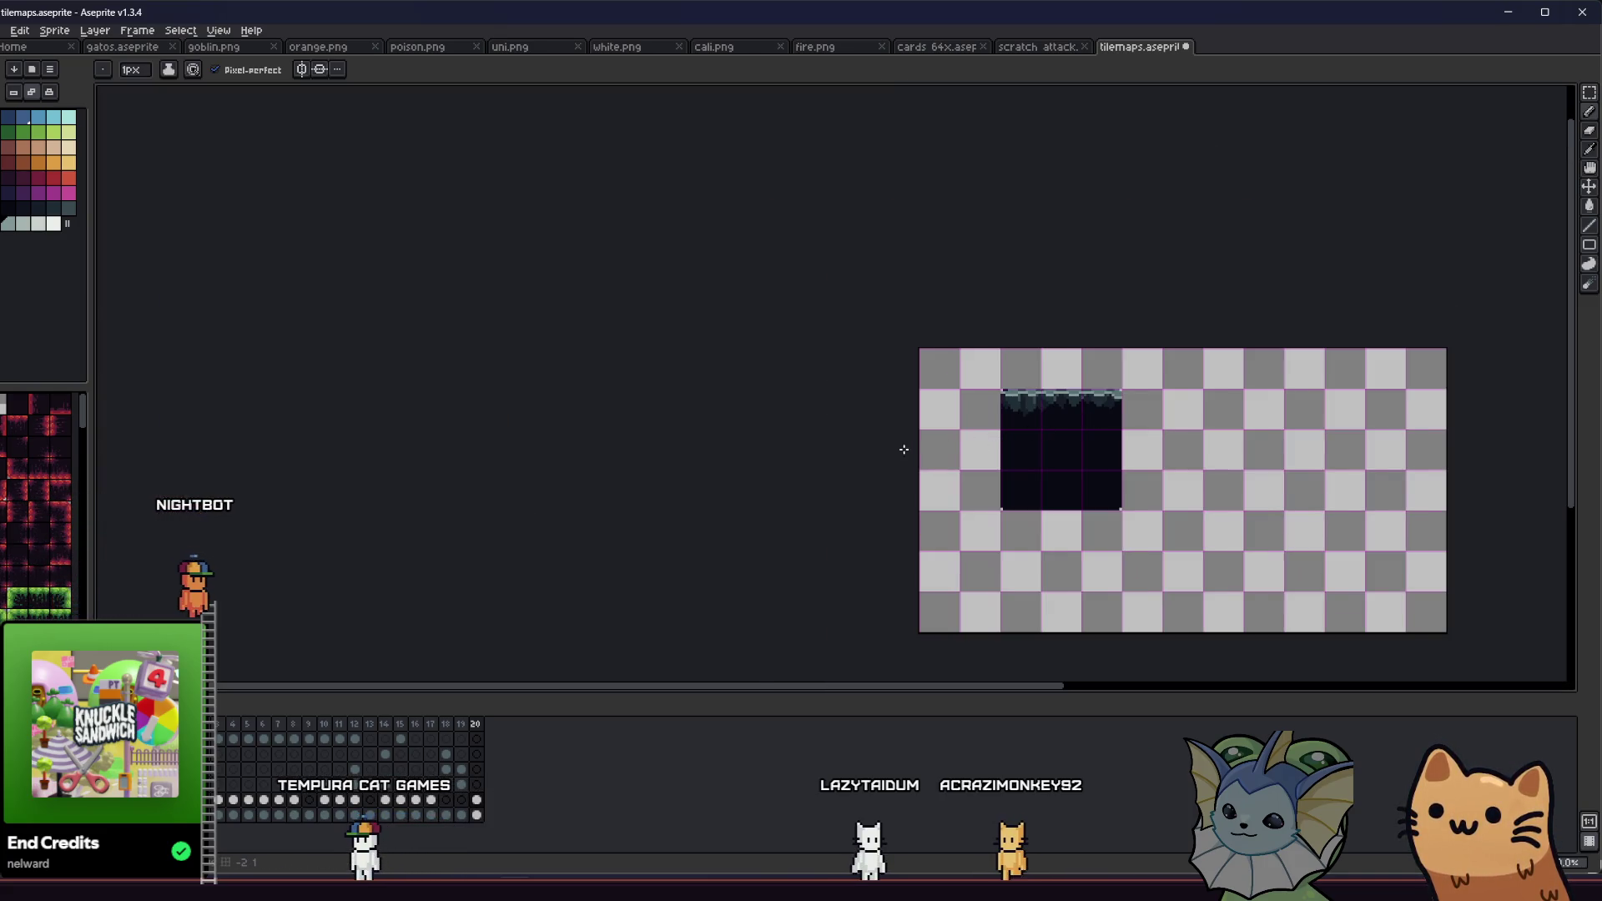
Step: Hide the canvas grid lines with View > Show > Grid
scroll(877, 451, "right", 5)
scroll(762, 447, "up", 3)
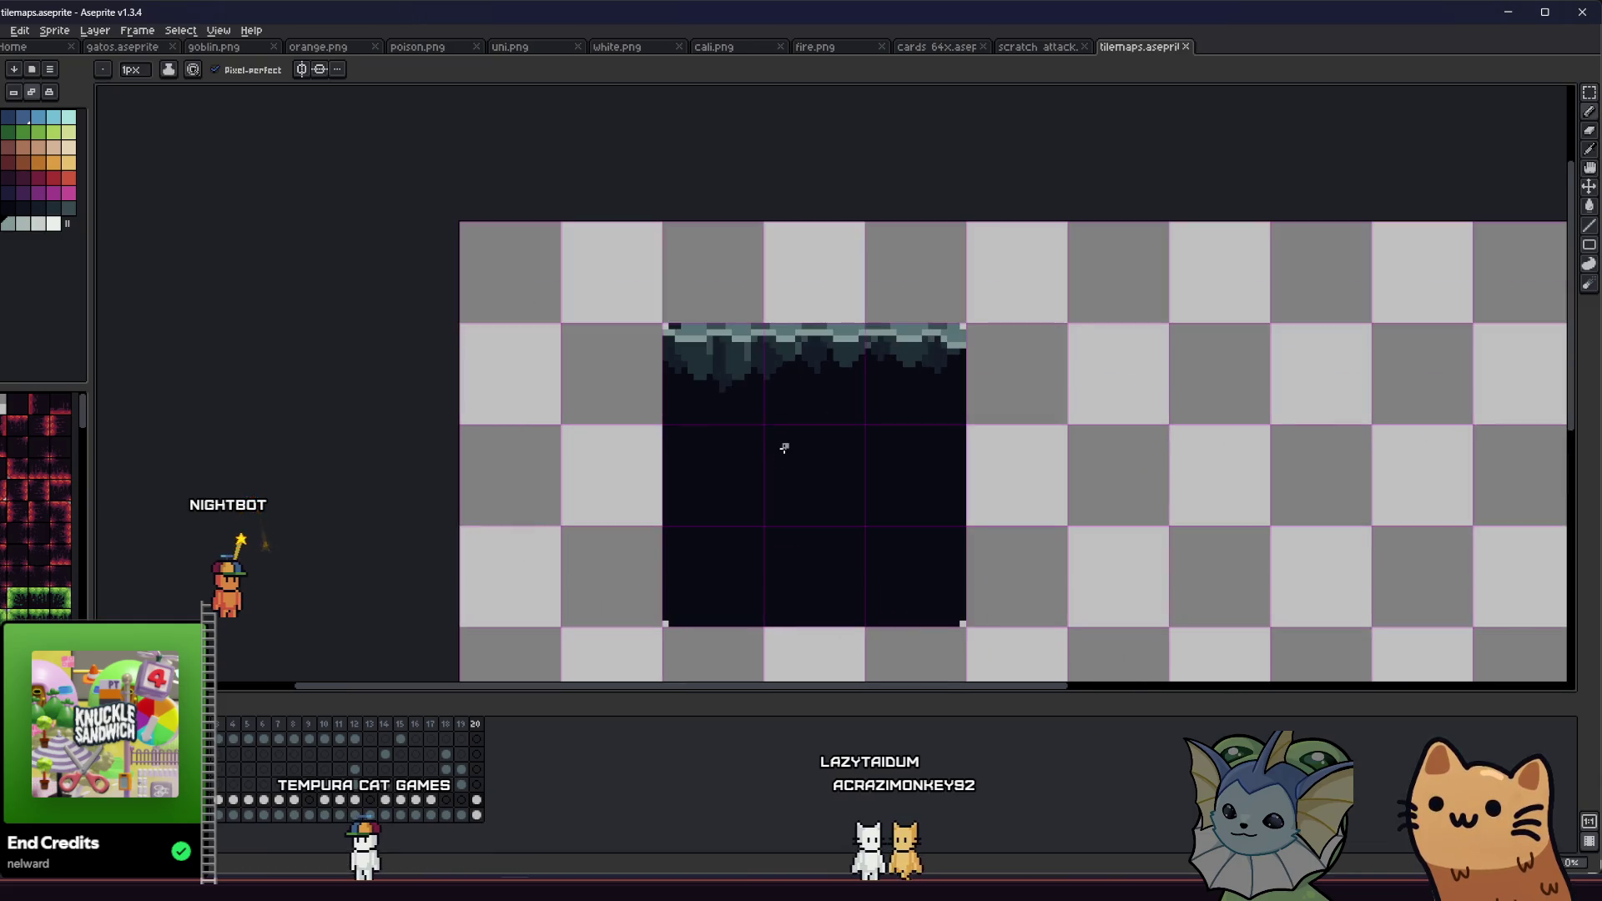
scroll(484, 258, "right", 3)
scroll(261, 115, "up", 1)
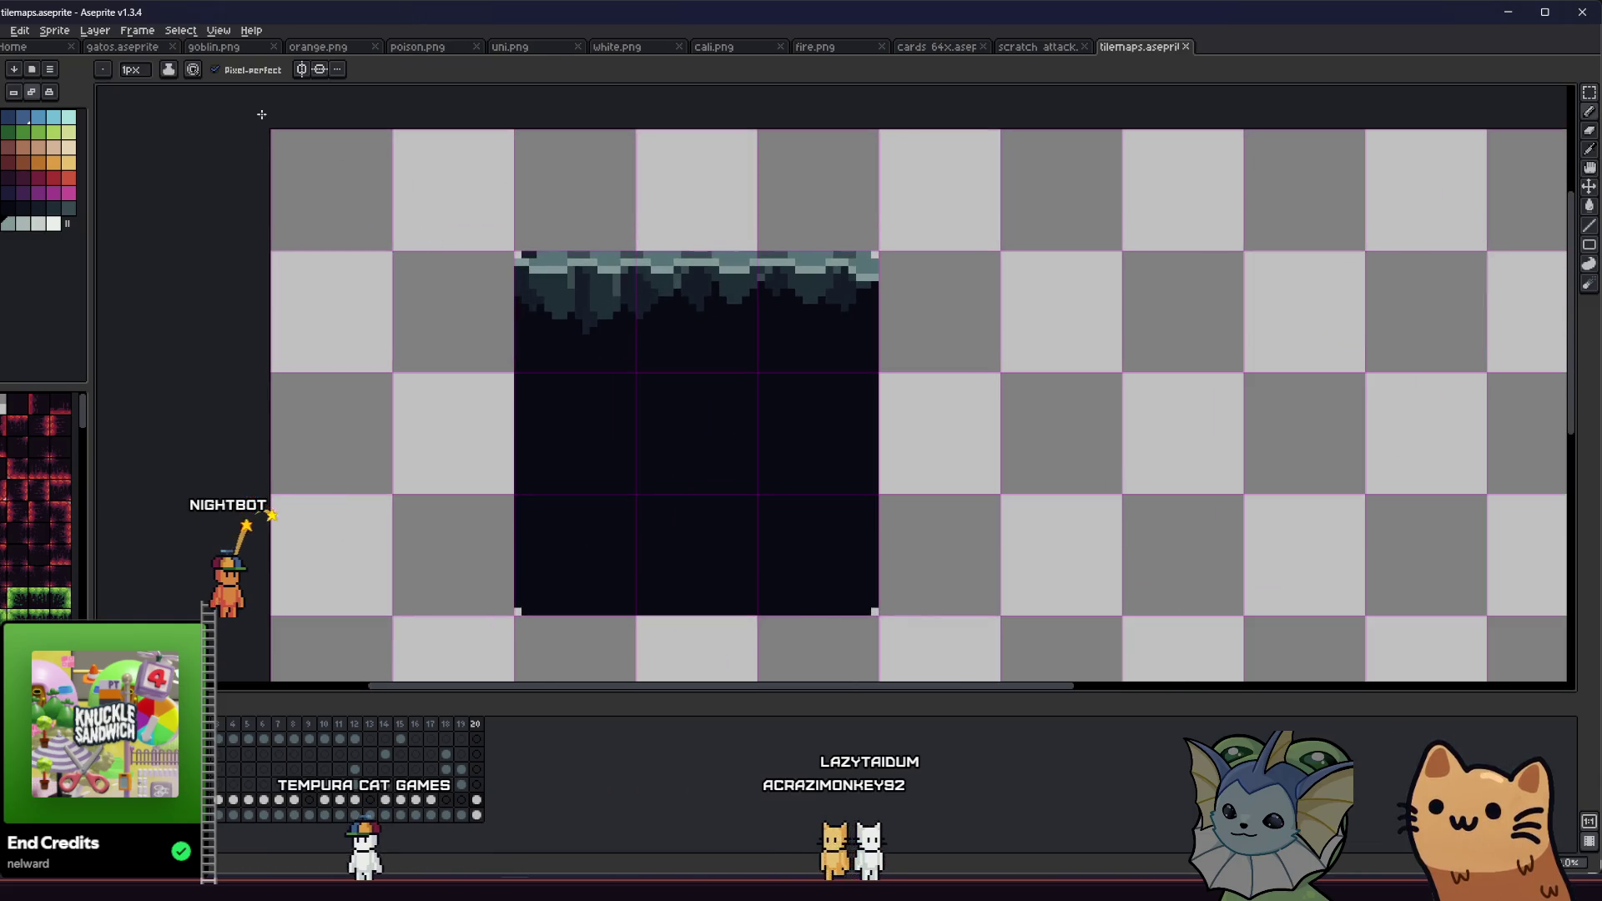
left_click(218, 31)
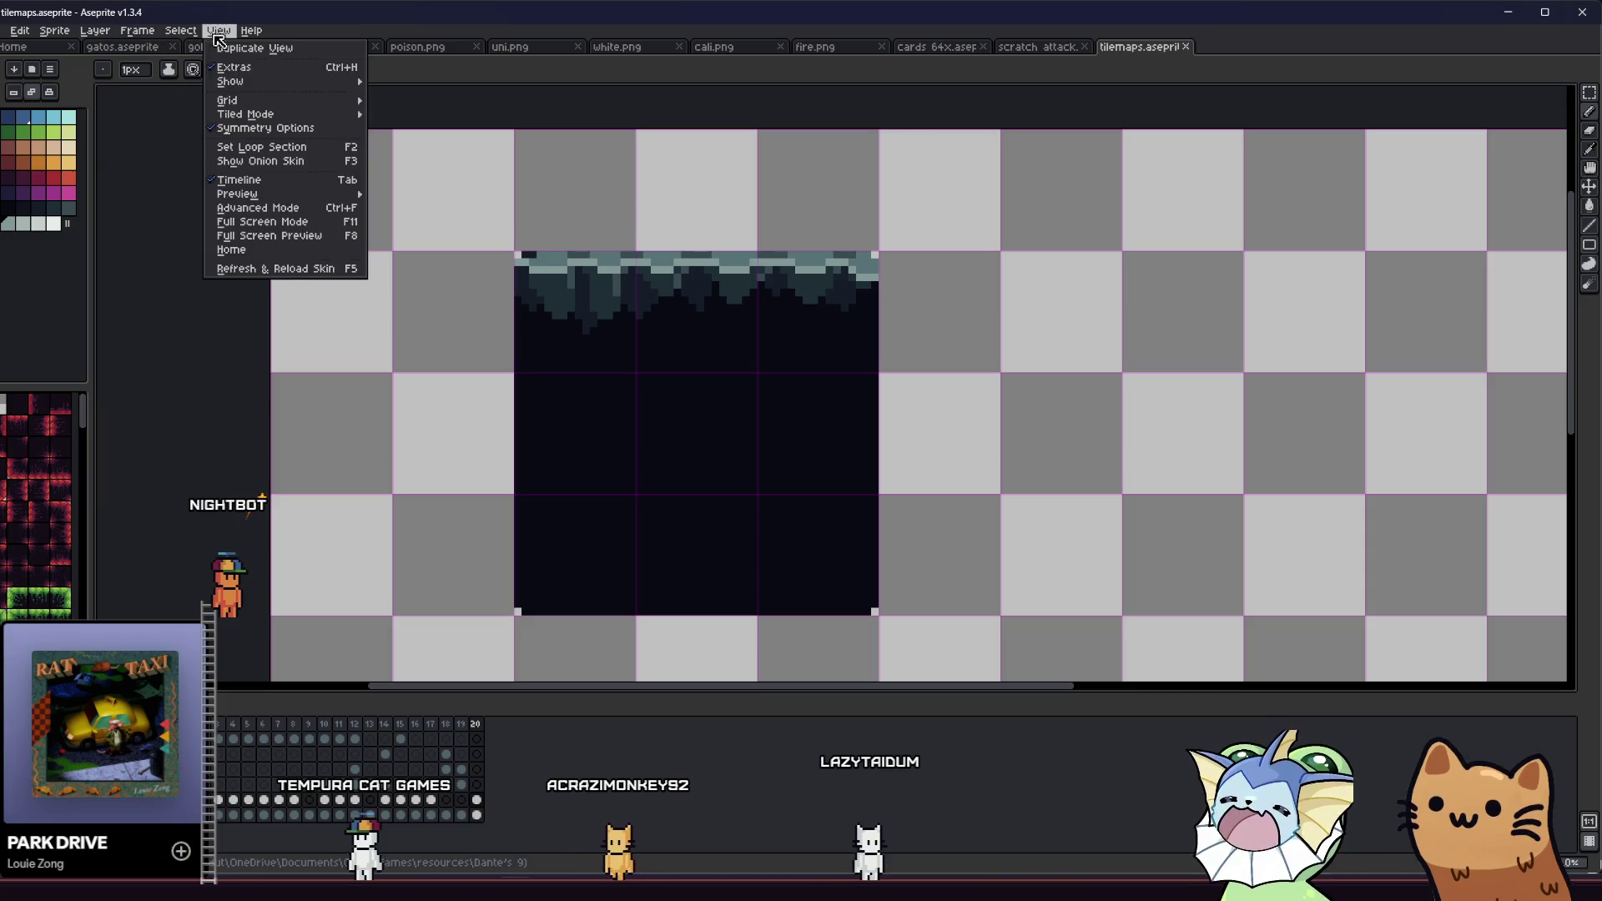
mouse_move(250, 81)
left_click(402, 110)
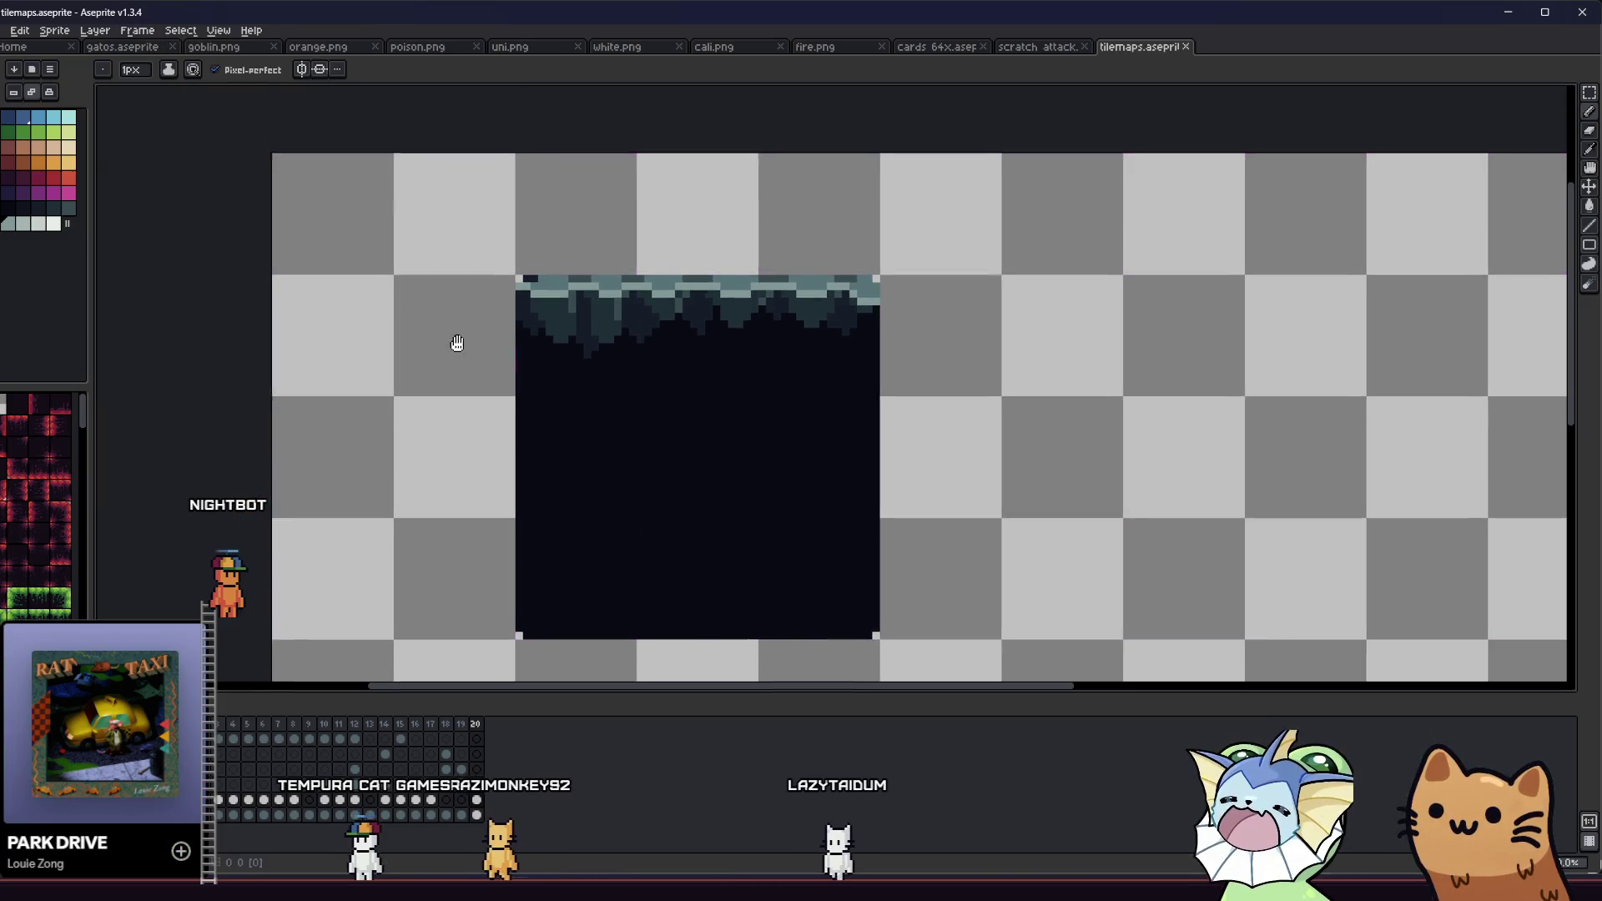
Step: Touch up the highlight band, turning a dark pixel in the top band light teal
scroll(458, 365, "down", 3)
scroll(505, 385, "up", 5)
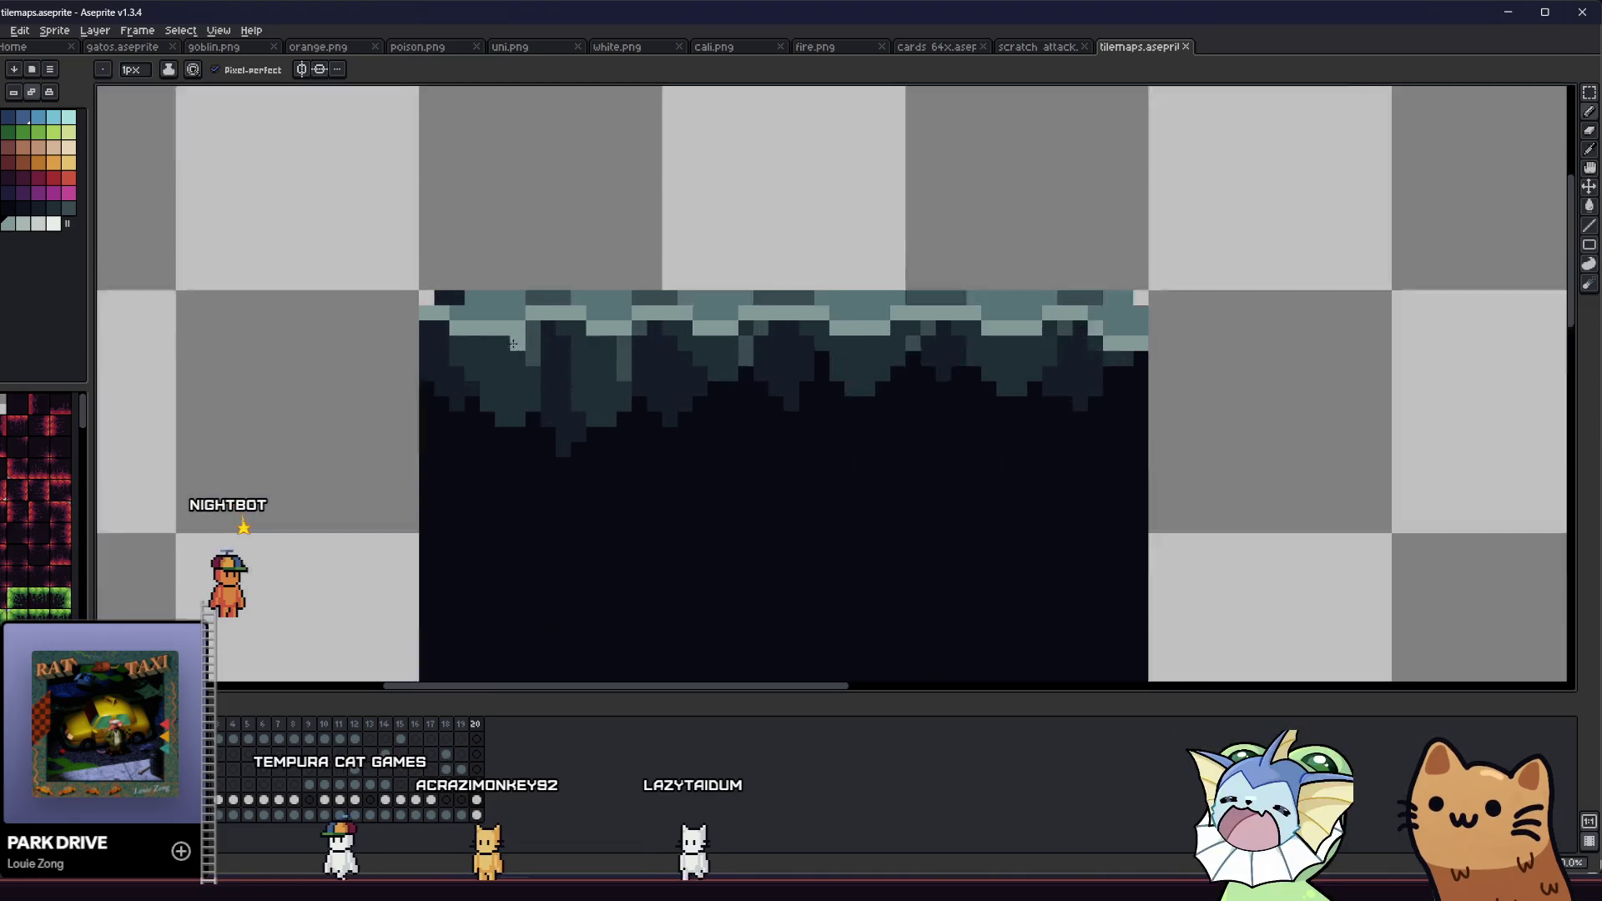
left_click(532, 280)
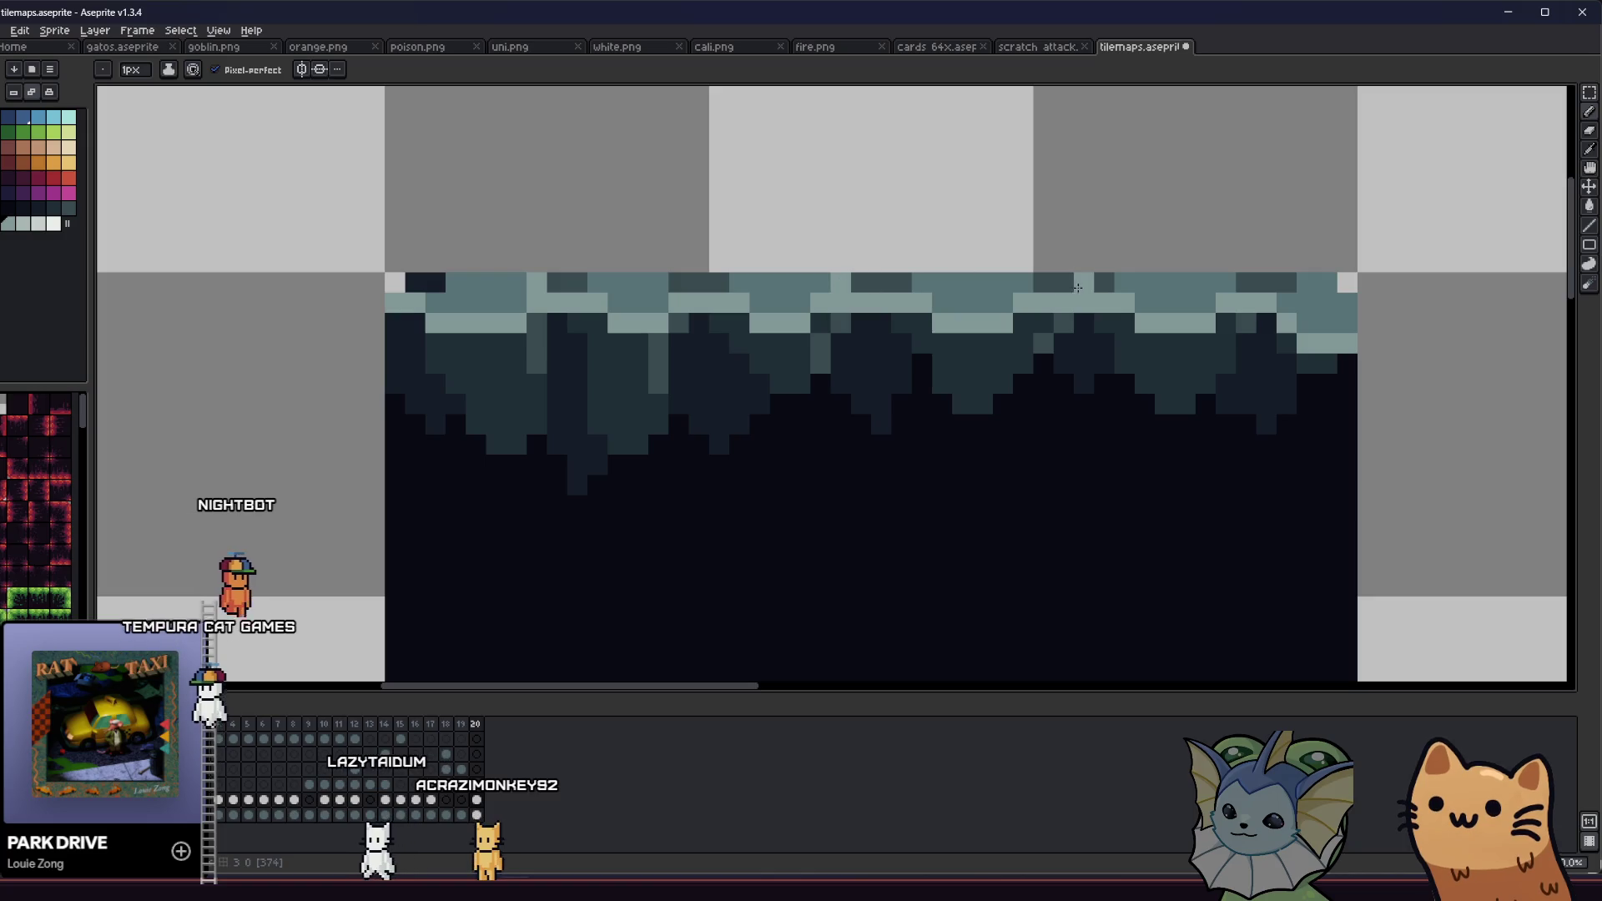
left_click(1043, 282)
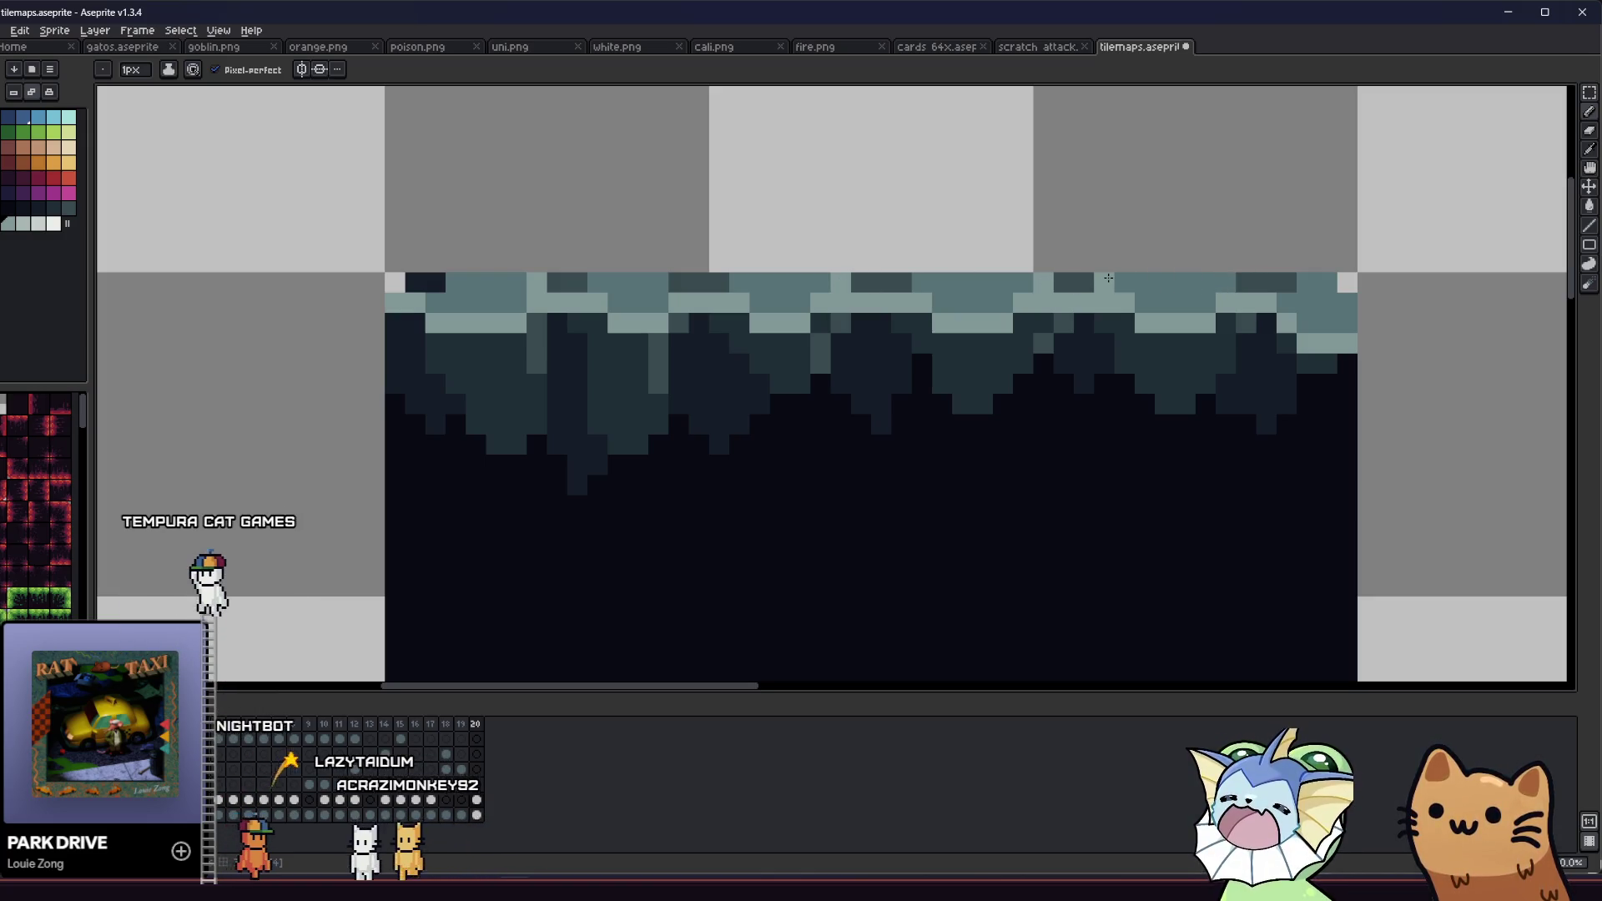
scroll(1109, 278, "down", 4)
mouse_move(951, 324)
left_mouse_down()
mouse_move(915, 357)
mouse_move(874, 354)
left_mouse_up()
scroll(1076, 318, "down", 1)
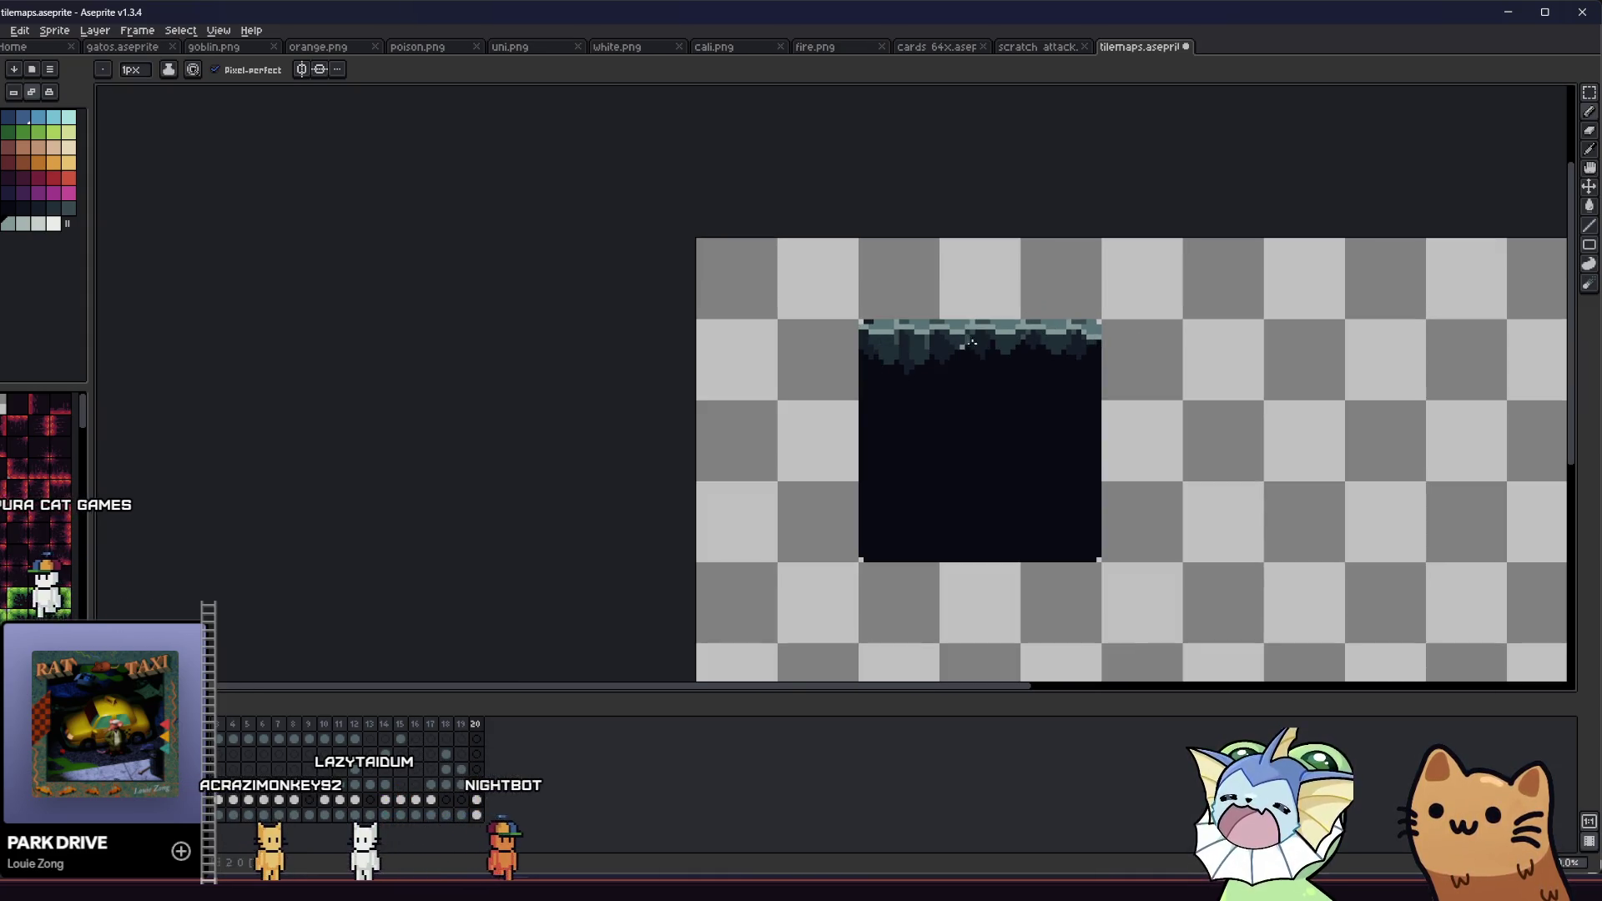
scroll(781, 370, "down", 4)
scroll(781, 371, "up", 4)
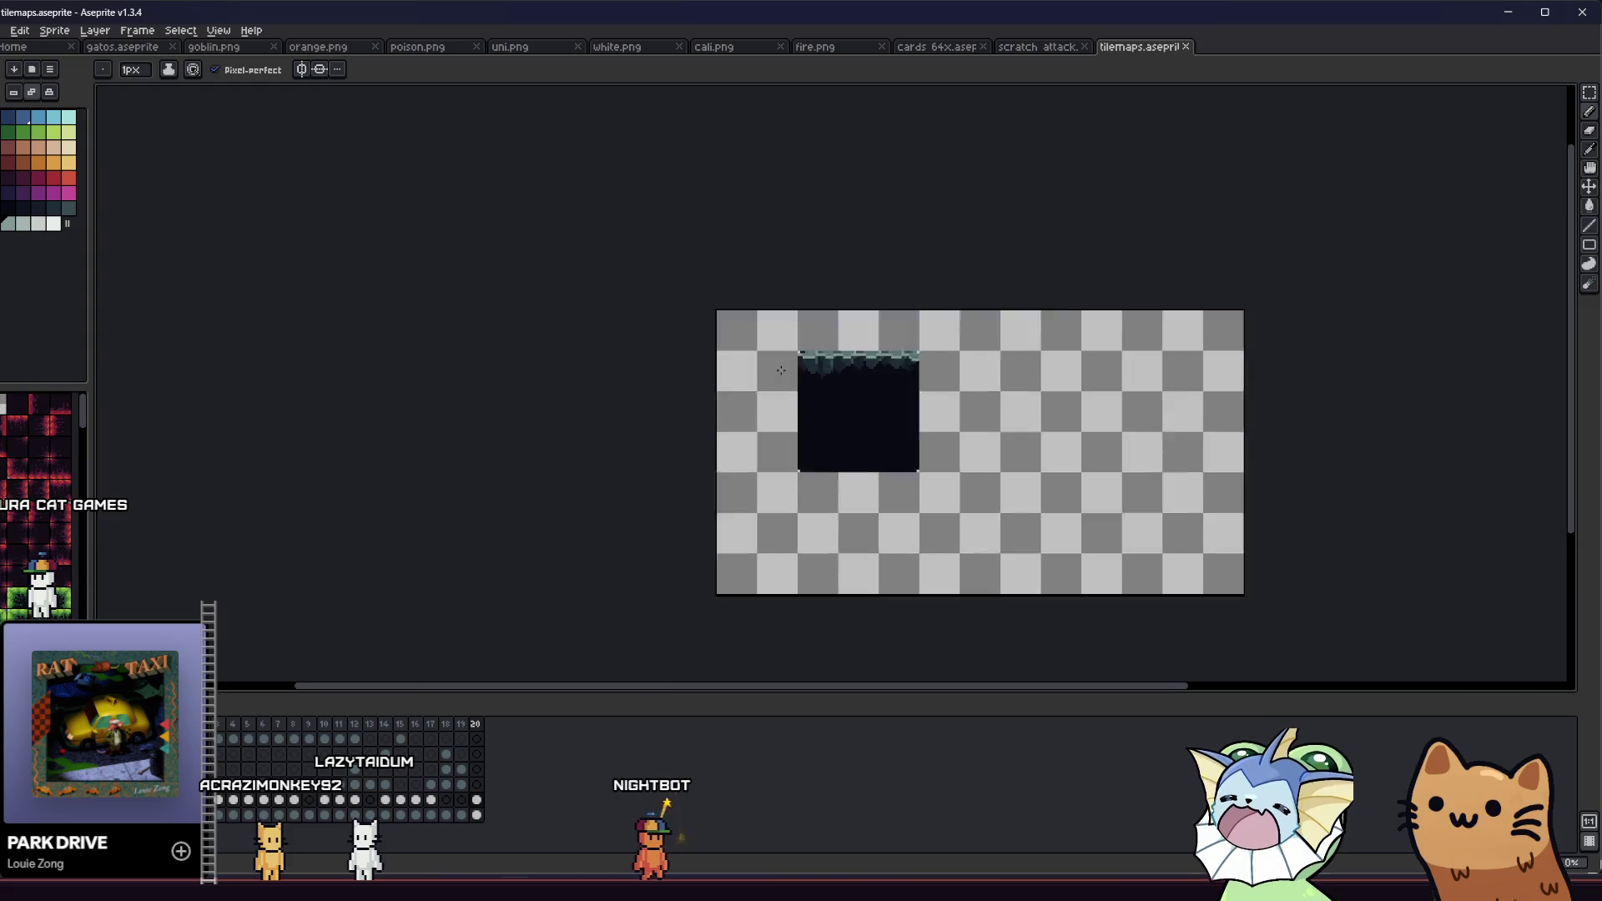
left_click_drag(643, 394, 400, 368)
scroll(344, 380, "down", 1)
scroll(345, 381, "down", 2)
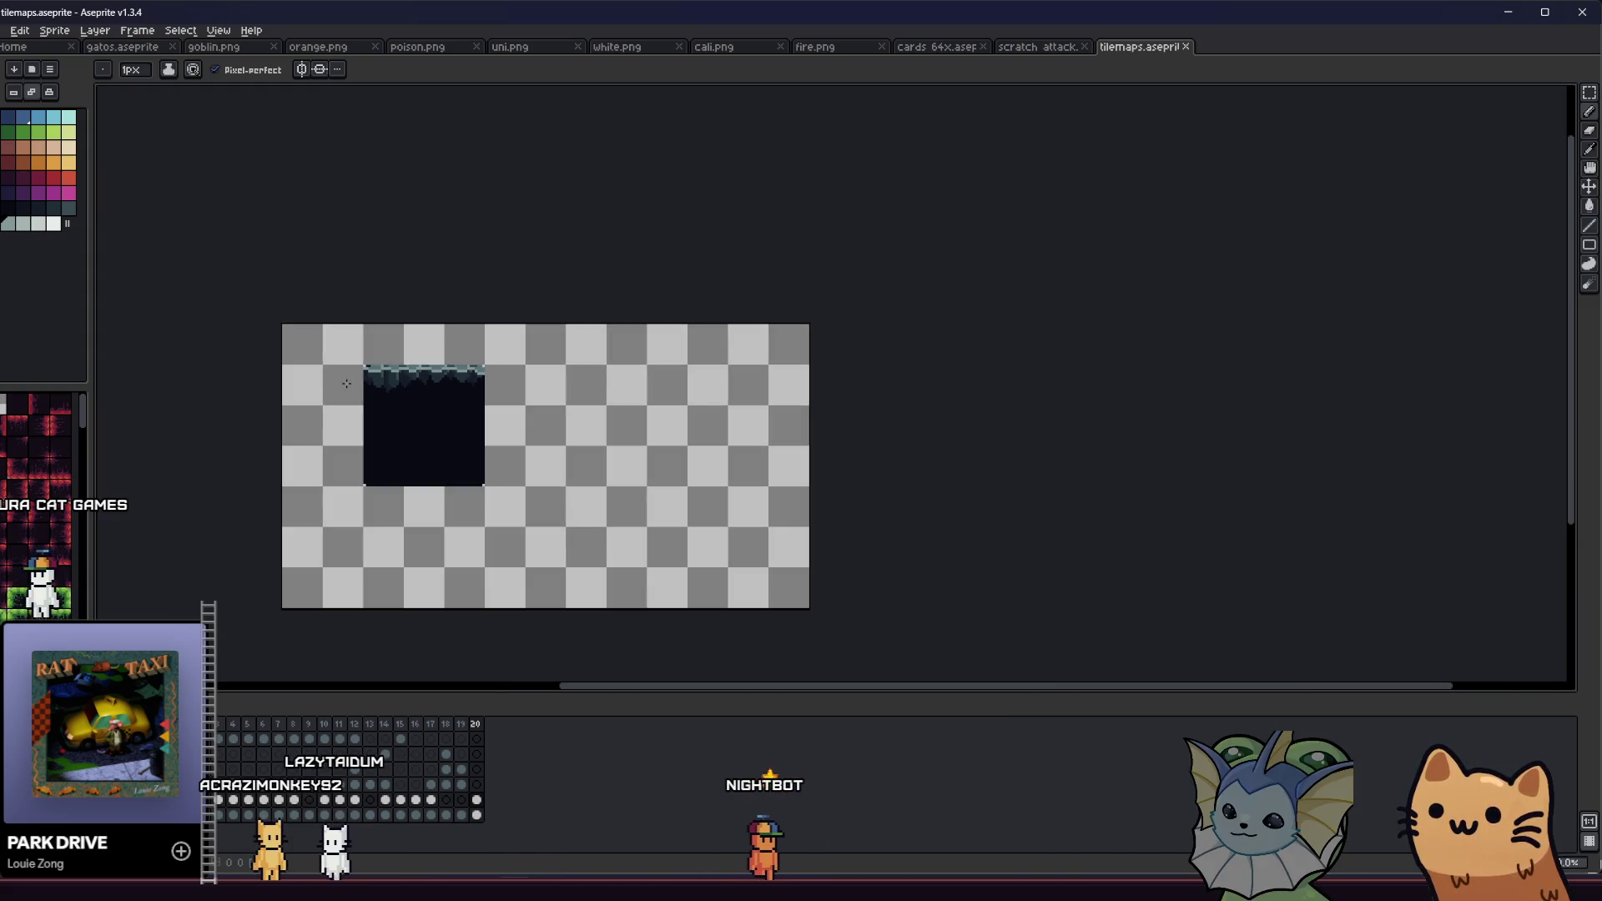
scroll(351, 384, "up", 4)
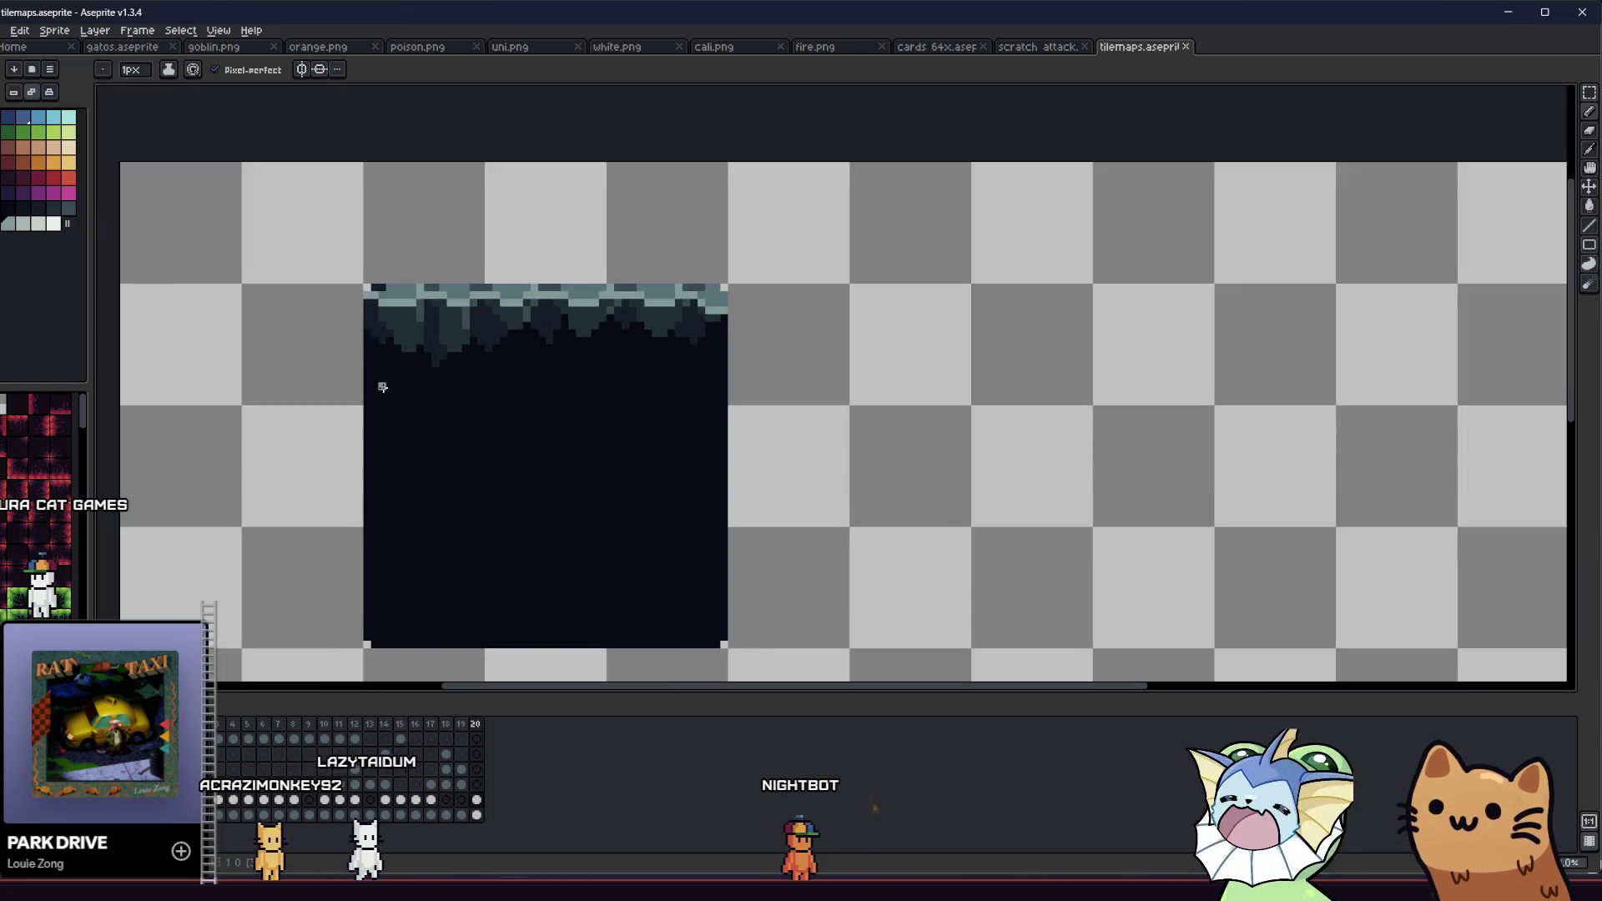
left_click_drag(382, 387, 545, 321)
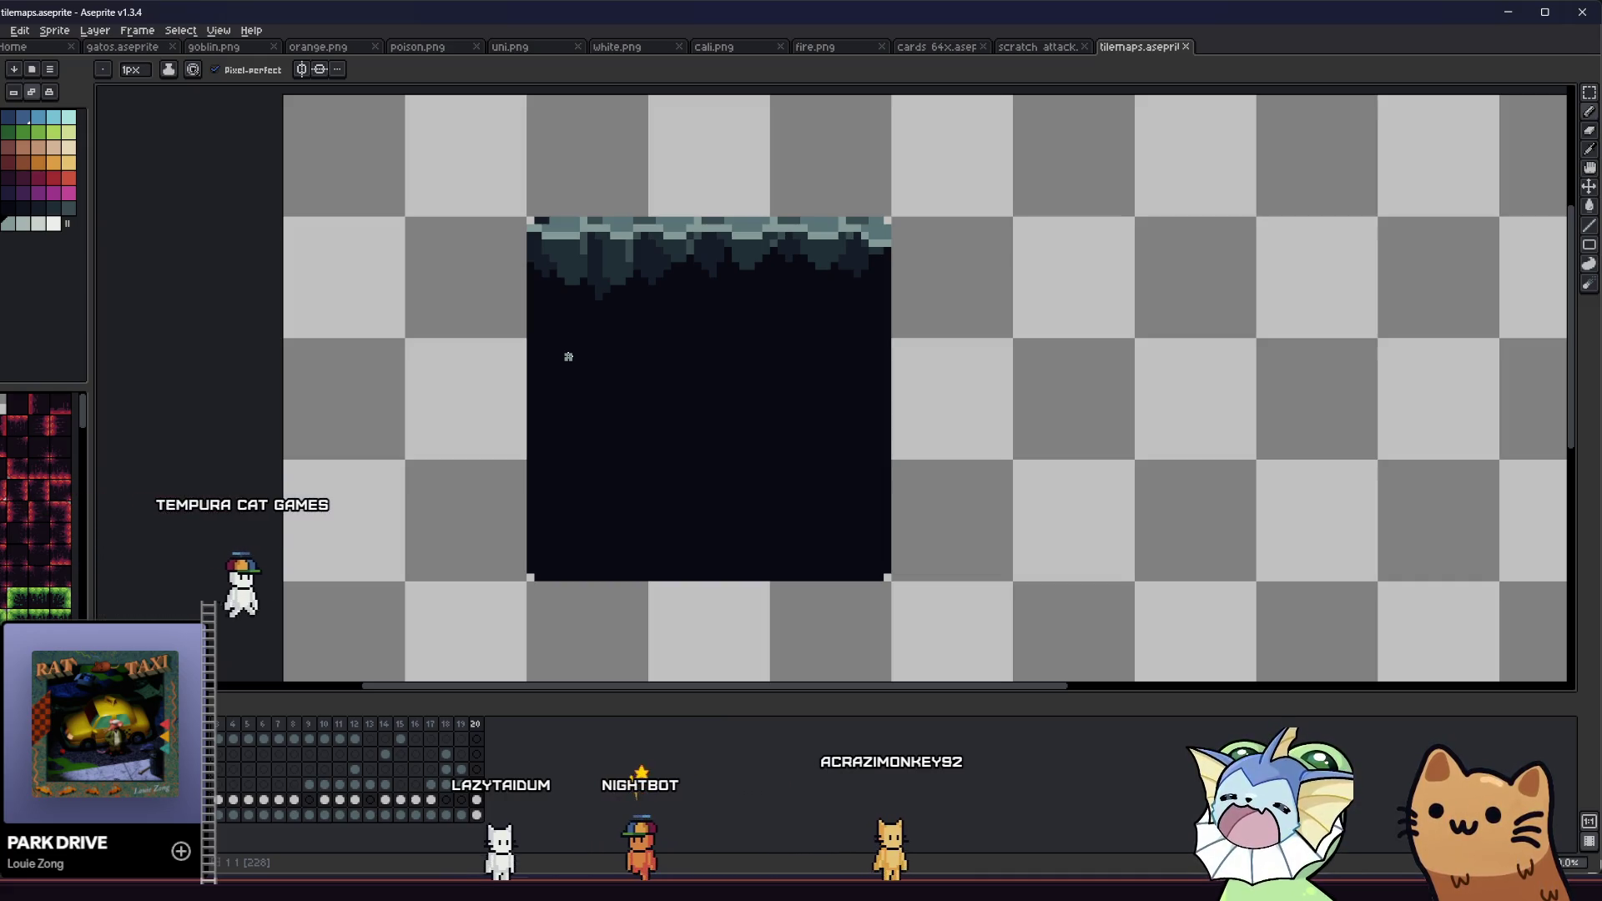
scroll(568, 356, "up", 2)
Step: Flood-fill stalactite areas with darker shades using the non-contiguous Paint Bucket
left_click_drag(583, 147, 549, 286)
key("g")
left_click(25, 210)
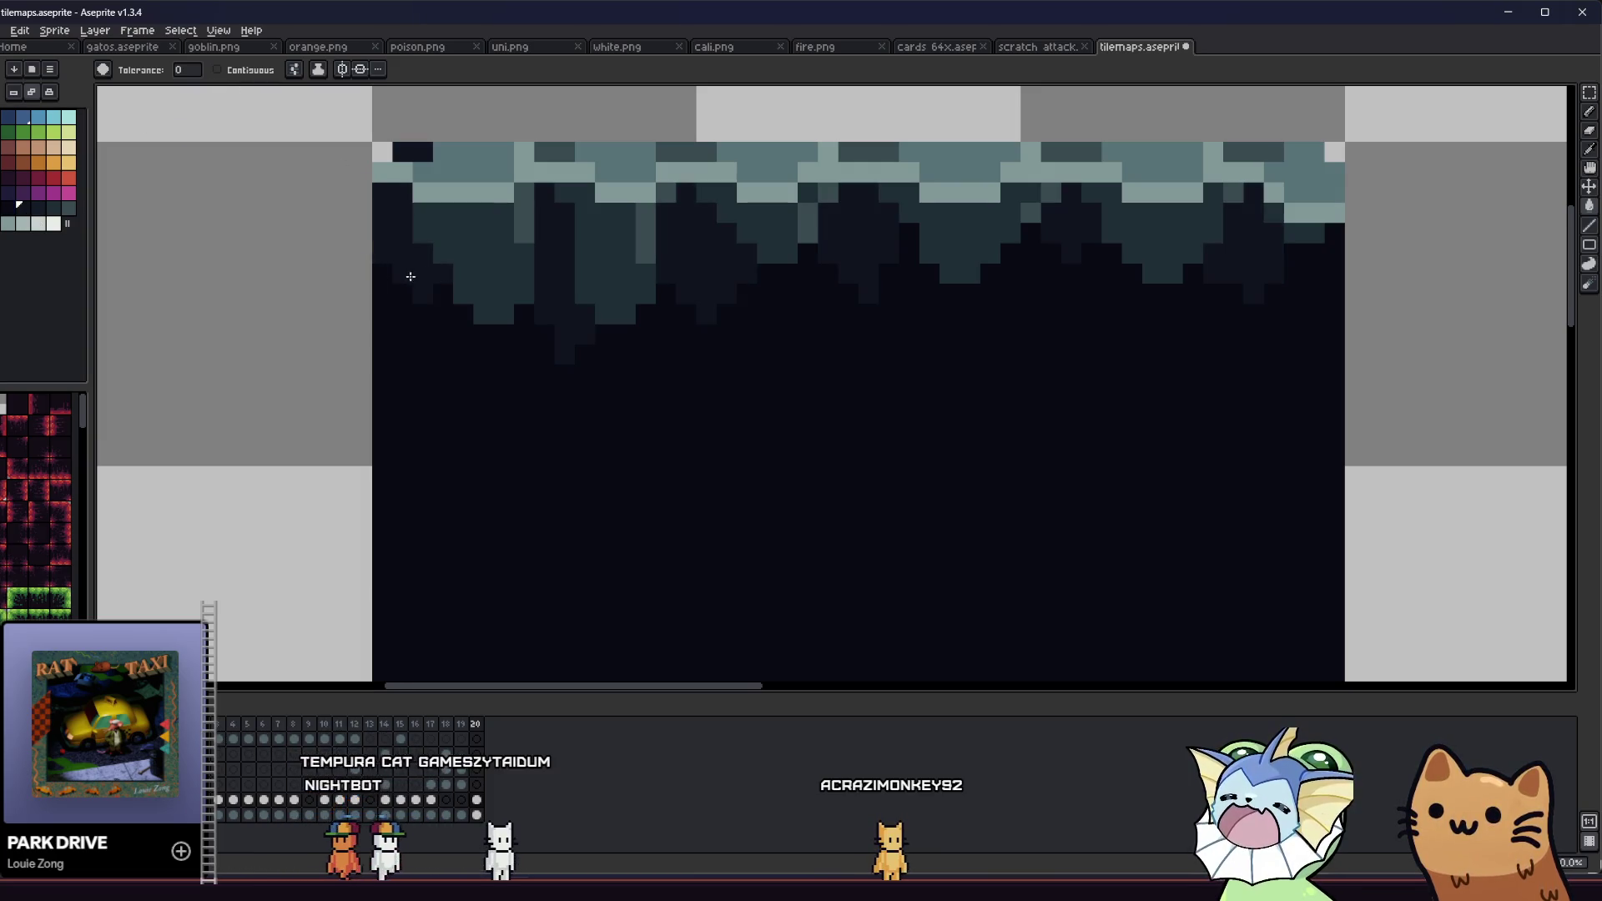
left_click_drag(411, 277, 347, 320)
left_click(383, 283)
left_click(53, 207)
left_click(460, 250)
scroll(461, 246, "down", 3)
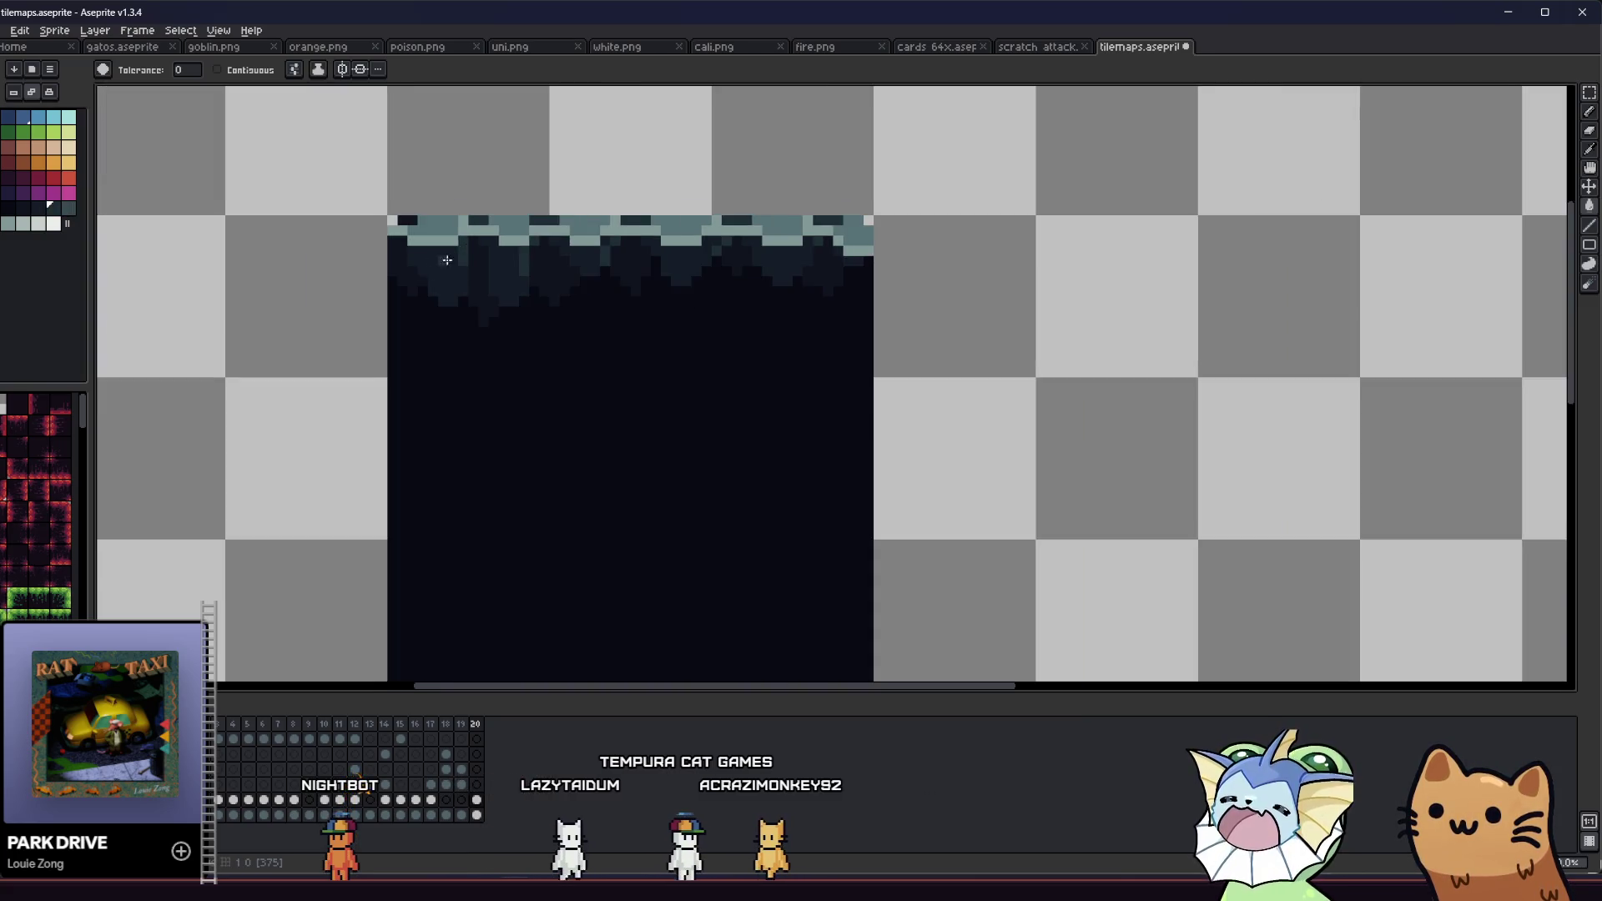
scroll(428, 346, "down", 1)
scroll(430, 340, "up", 3)
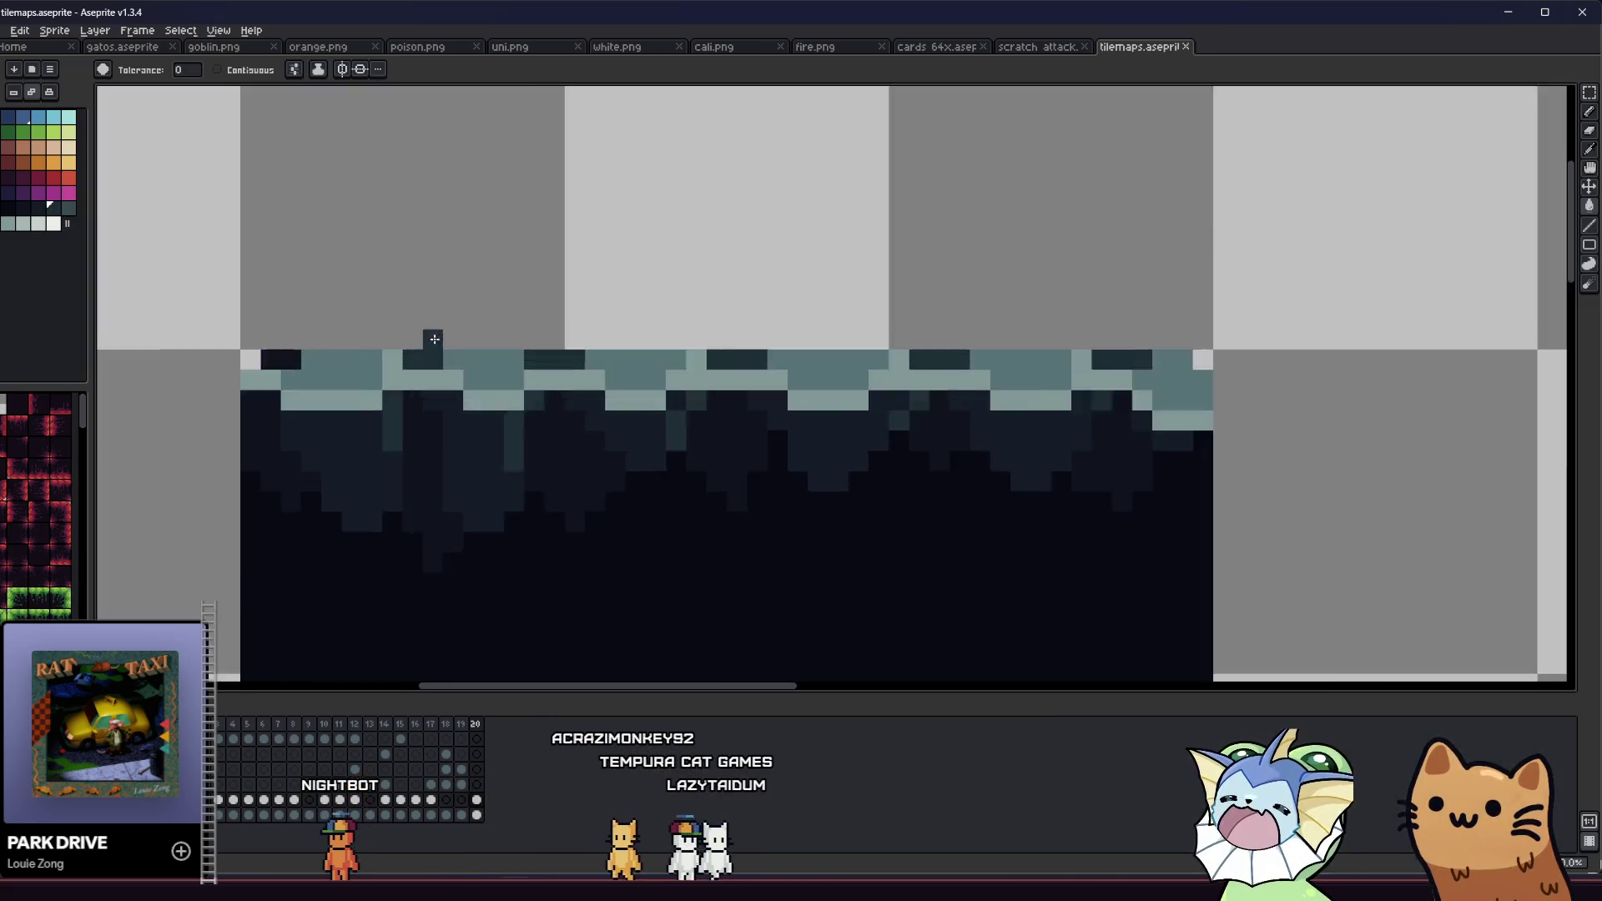
scroll(369, 362, "up", 1)
scroll(334, 365, "down", 1)
Step: Tone the light-teal top band down to an eyedropped darker teal and save the tilemap
key("i")
left_click(299, 368)
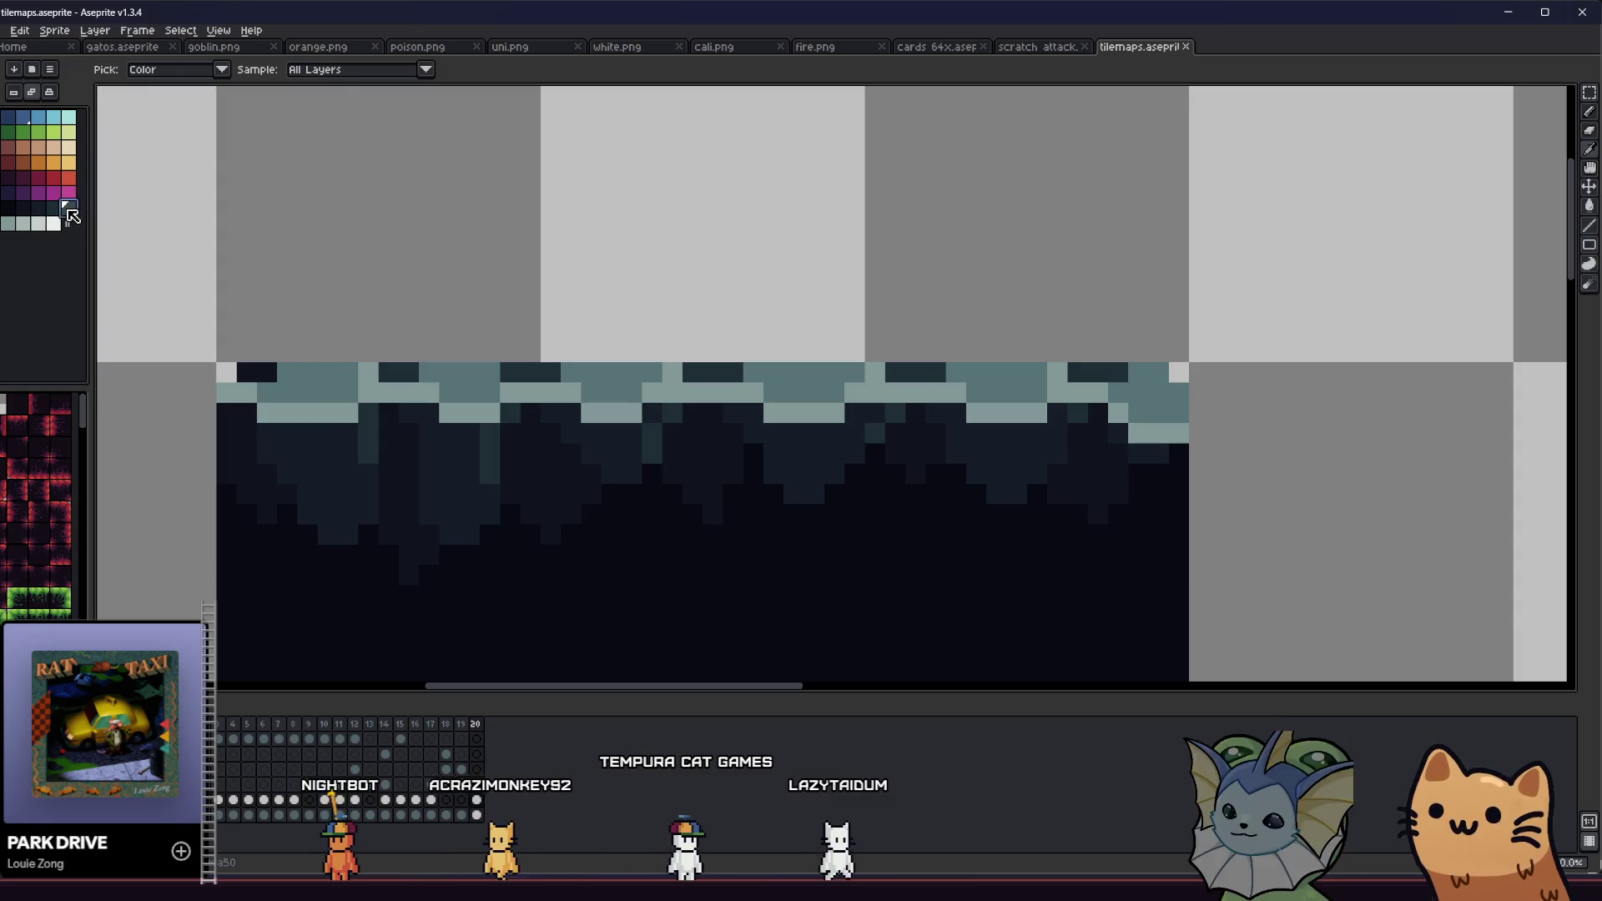
key("g")
left_click(302, 372)
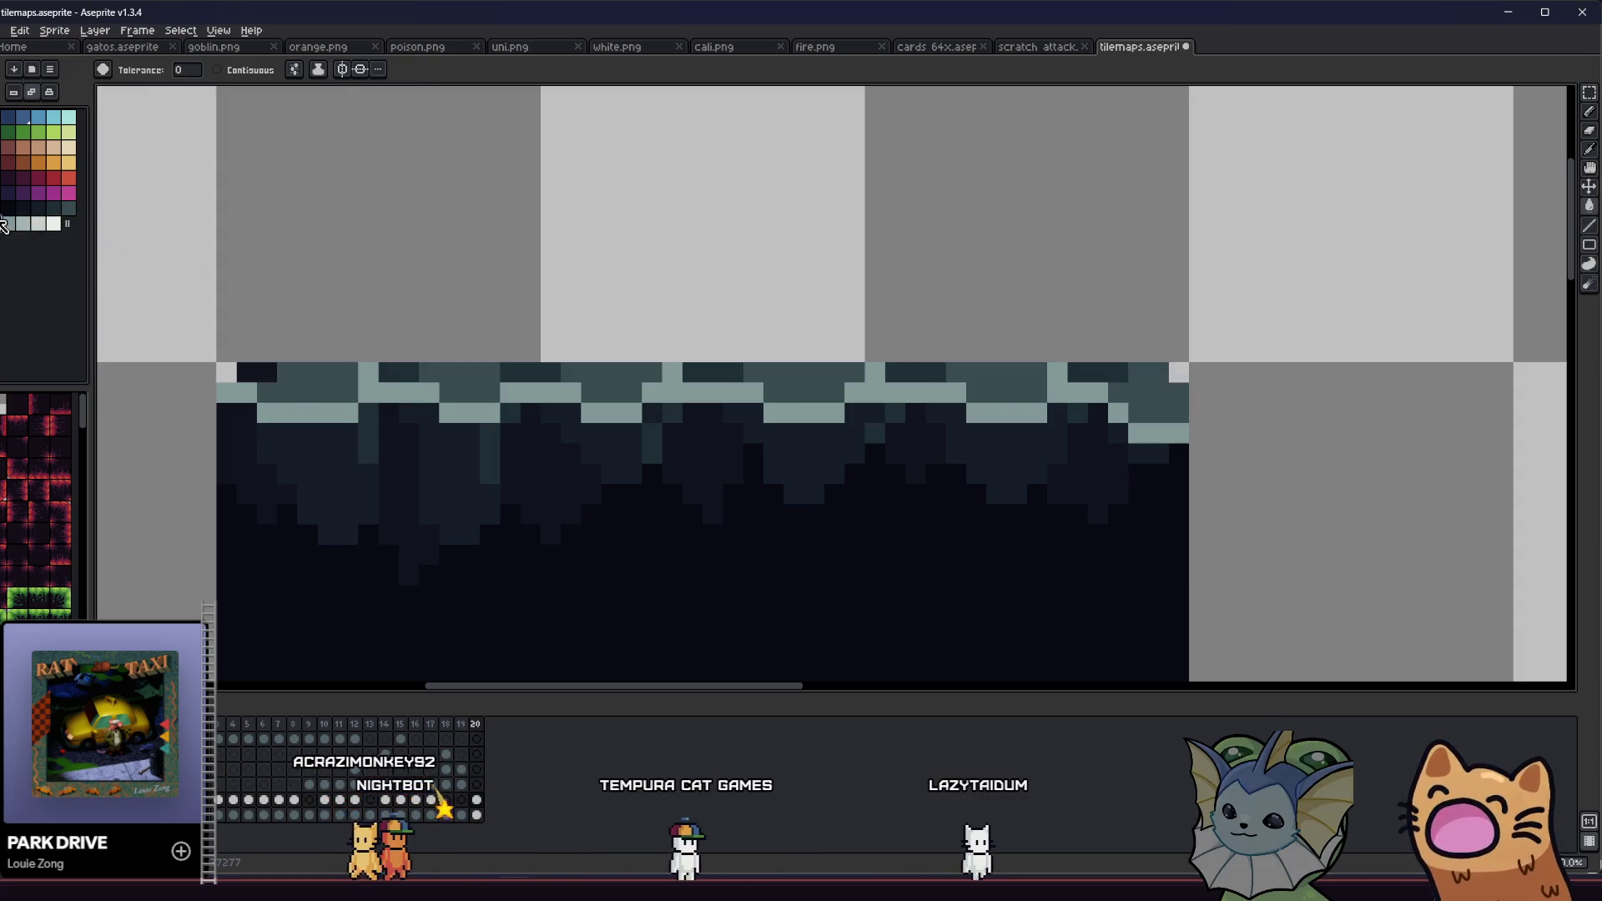
left_click(296, 405)
key("ctrl+s")
scroll(286, 412, "down", 5)
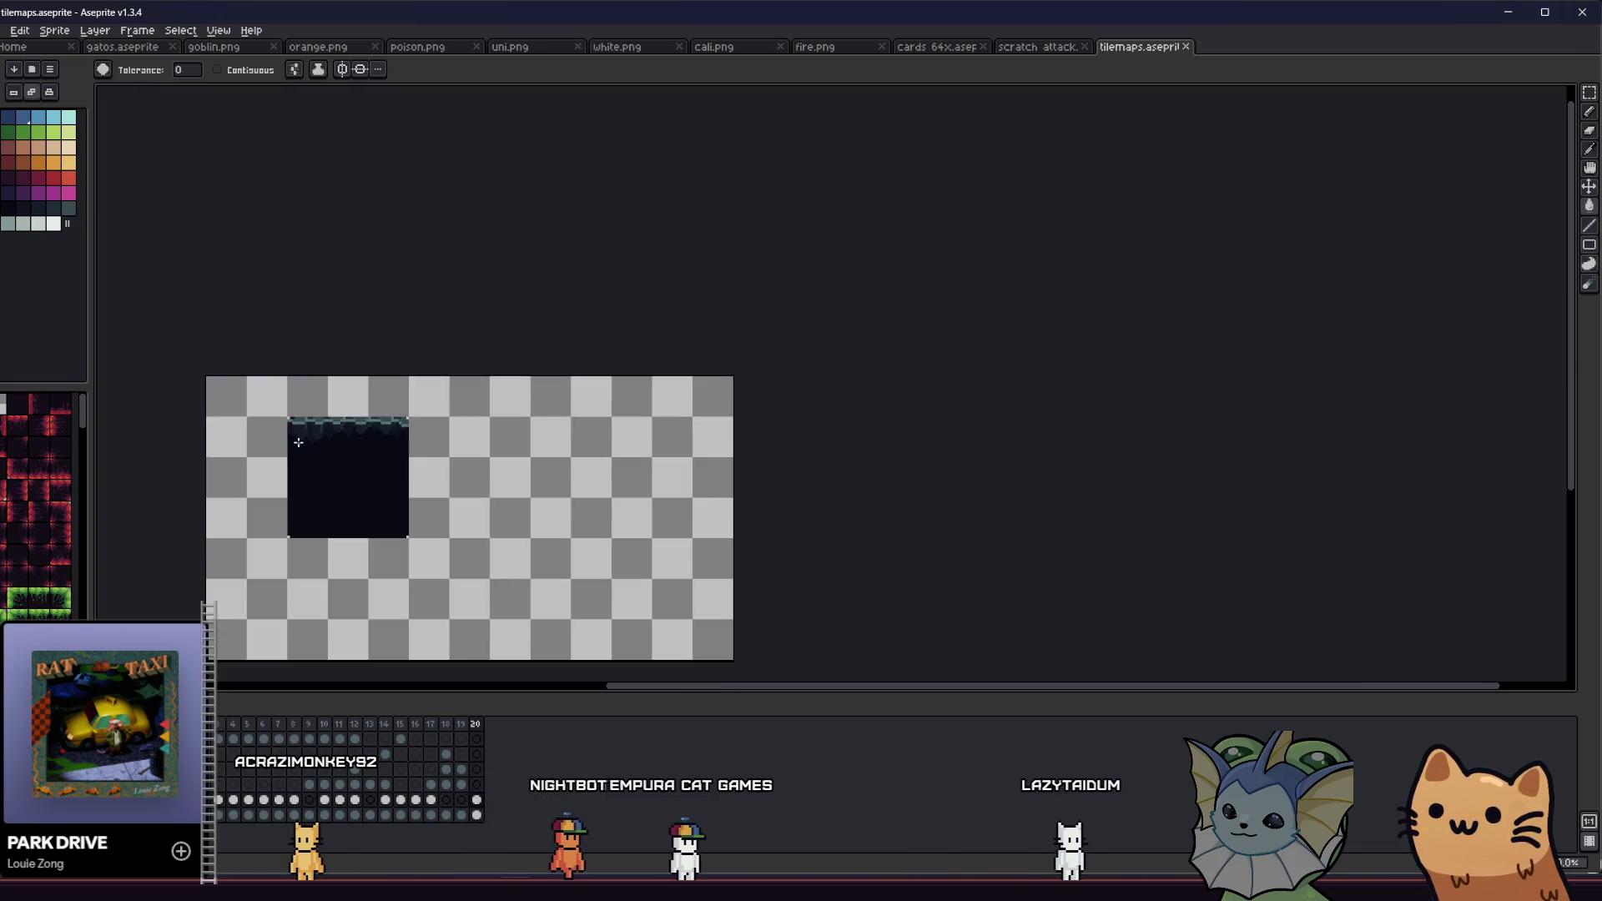
scroll(258, 448, "up", 1)
Step: Sample the dark tile colour from the canvas for drawing
key("m")
scroll(259, 449, "up", 2)
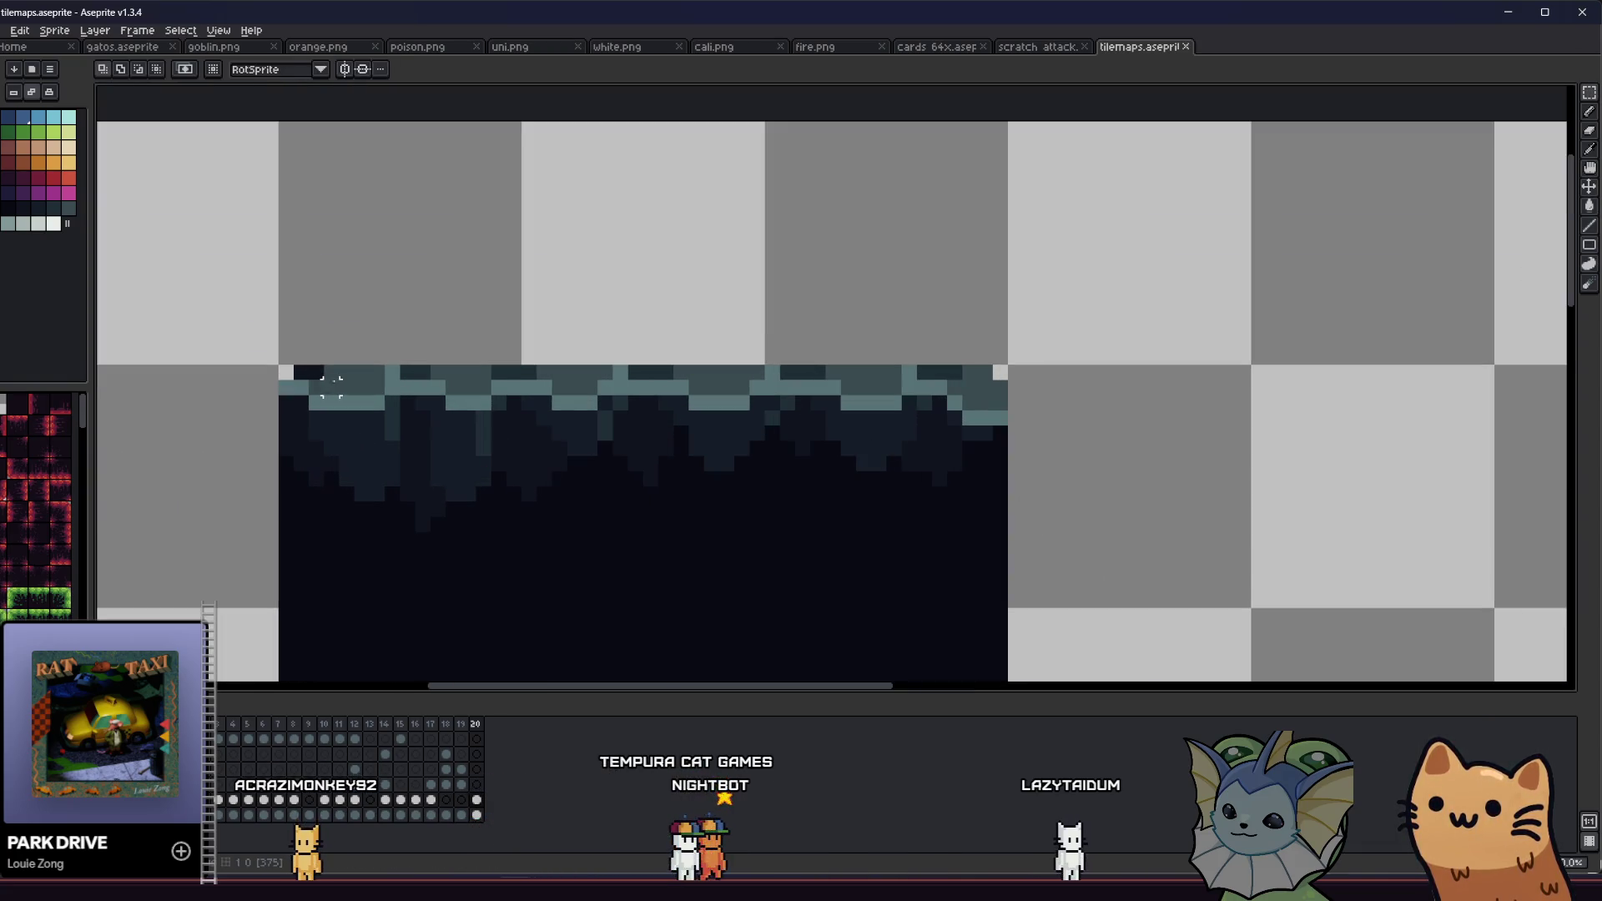
scroll(323, 371, "up", 2)
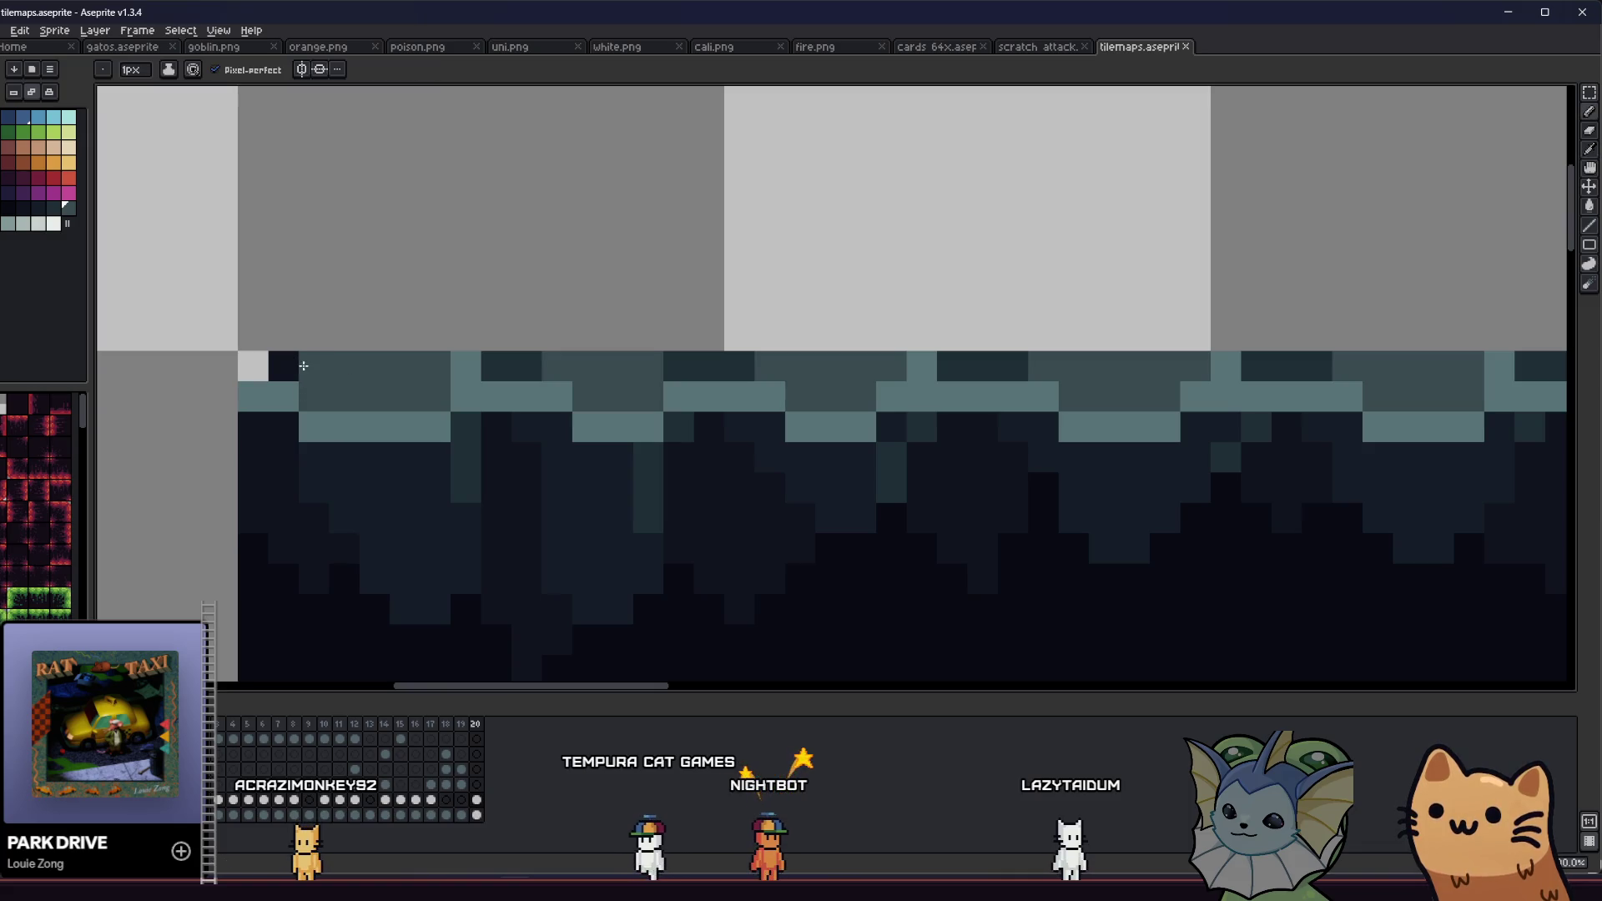
scroll(291, 367, "down", 2)
key("i")
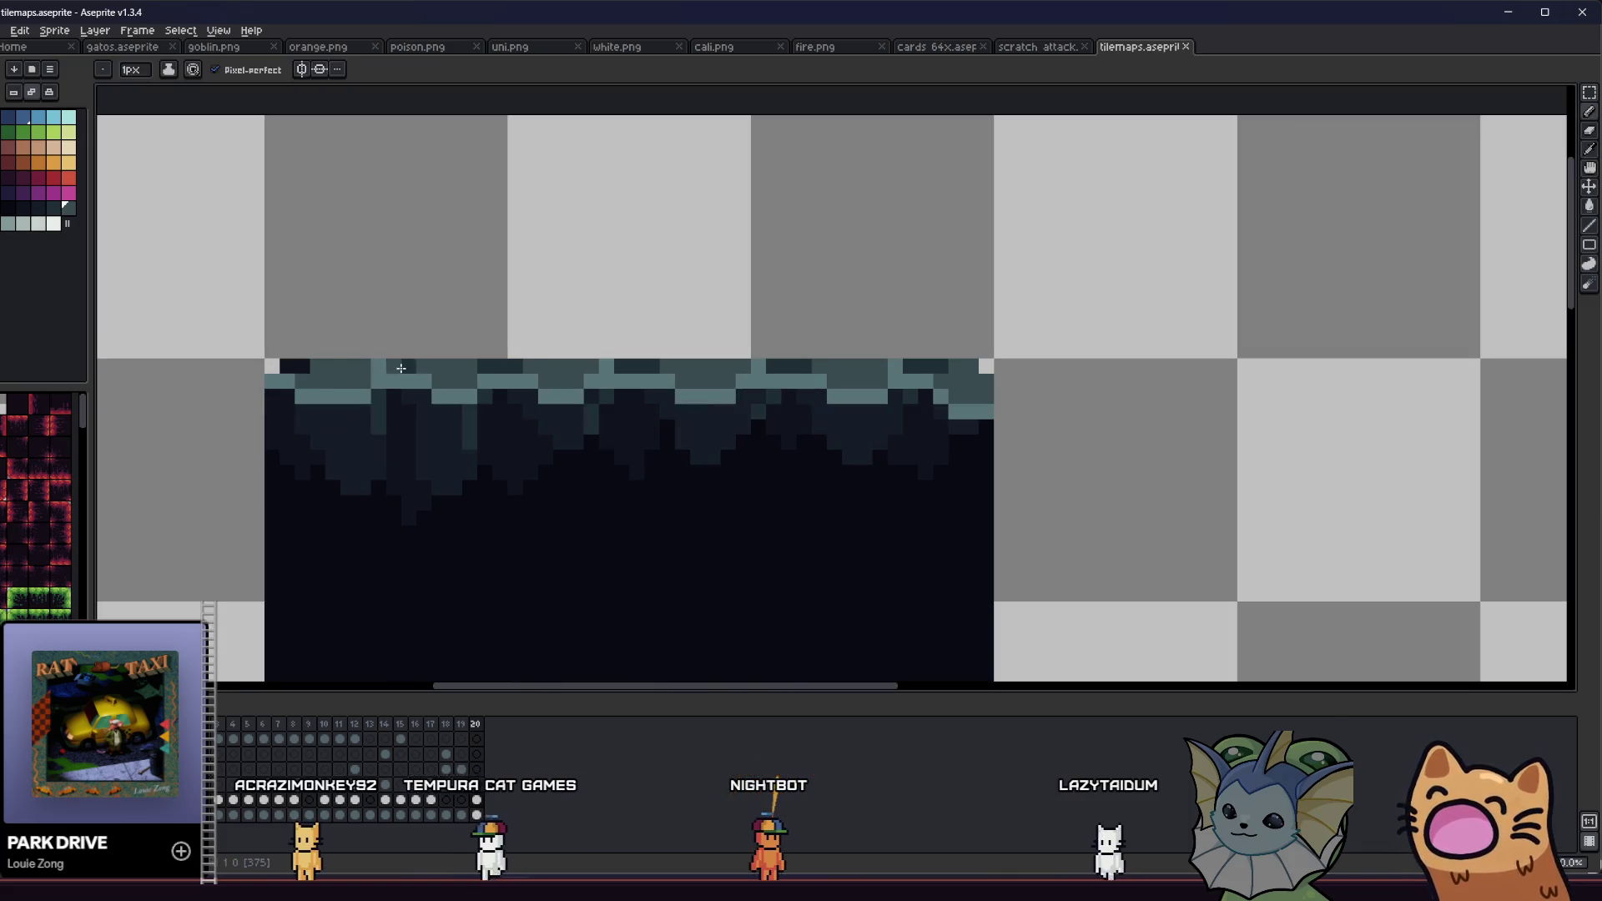
left_click(406, 362, "alt")
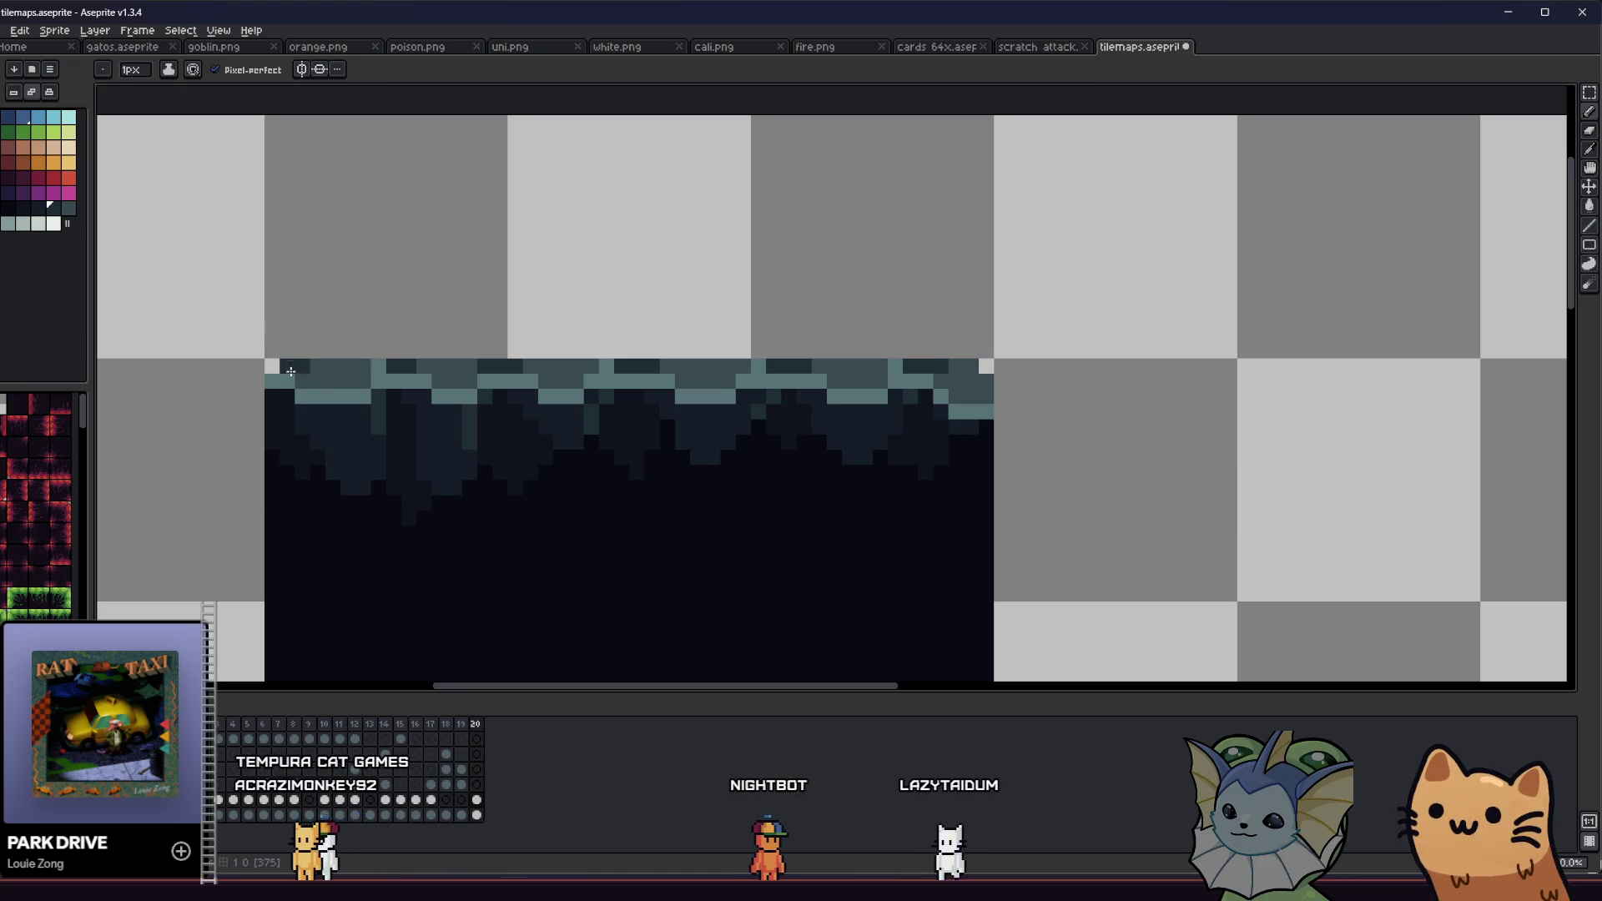
scroll(301, 417, "up", 1)
scroll(317, 413, "down", 5)
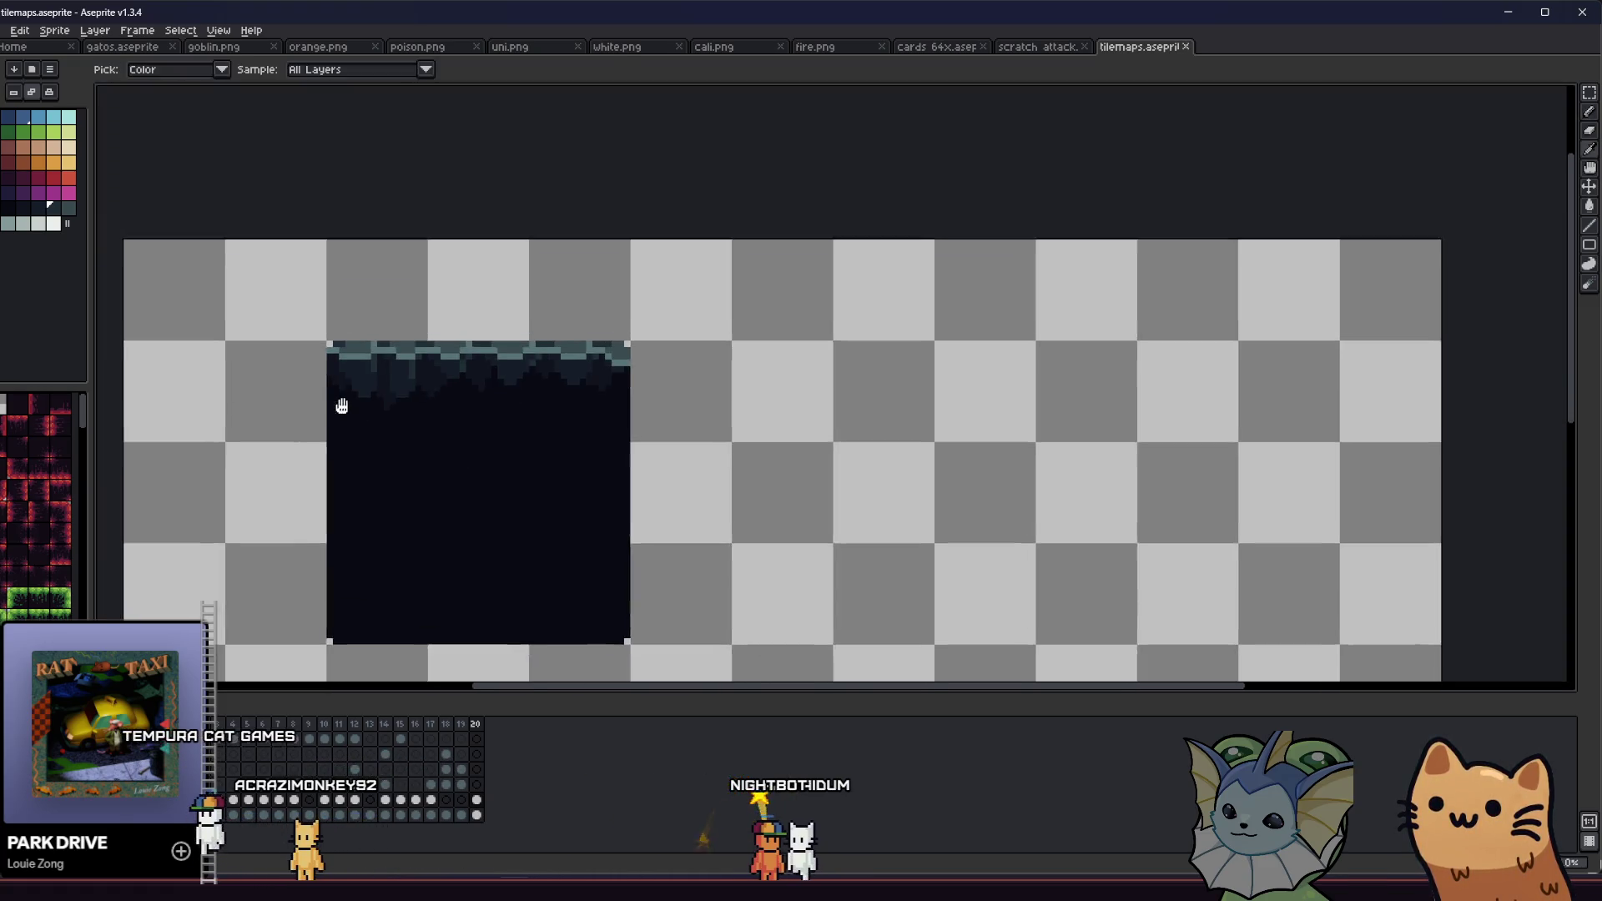
Step: Place a dark shading pixel with the Pencil just below the right-hand stalactites
scroll(342, 406, "up", 2)
scroll(351, 408, "down", 3)
key("v")
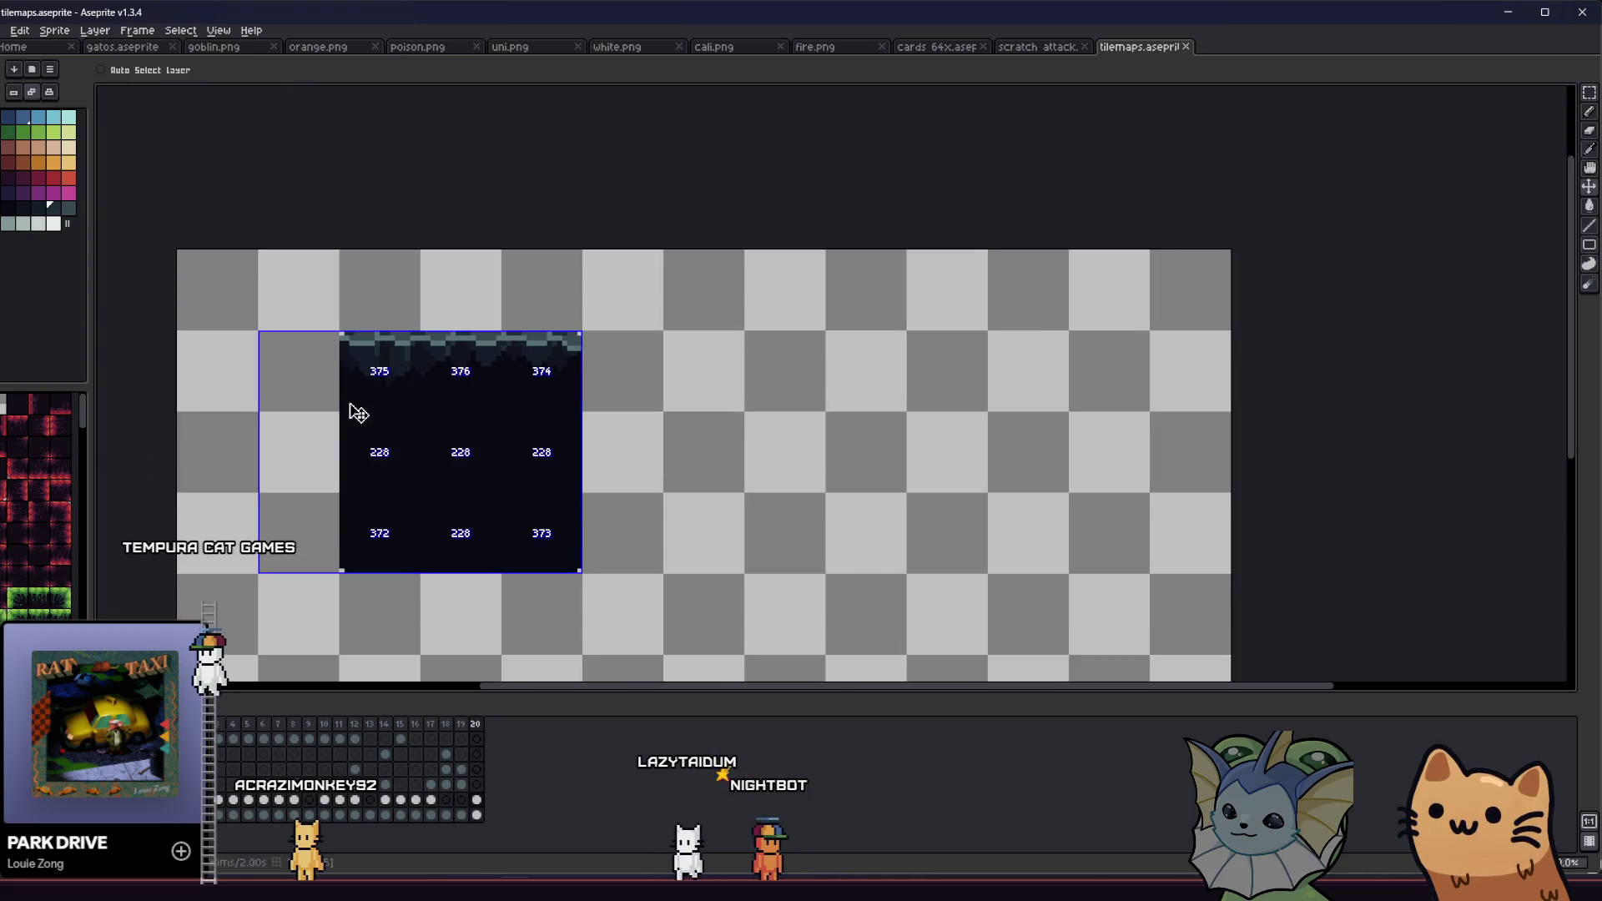
scroll(375, 401, "up", 3)
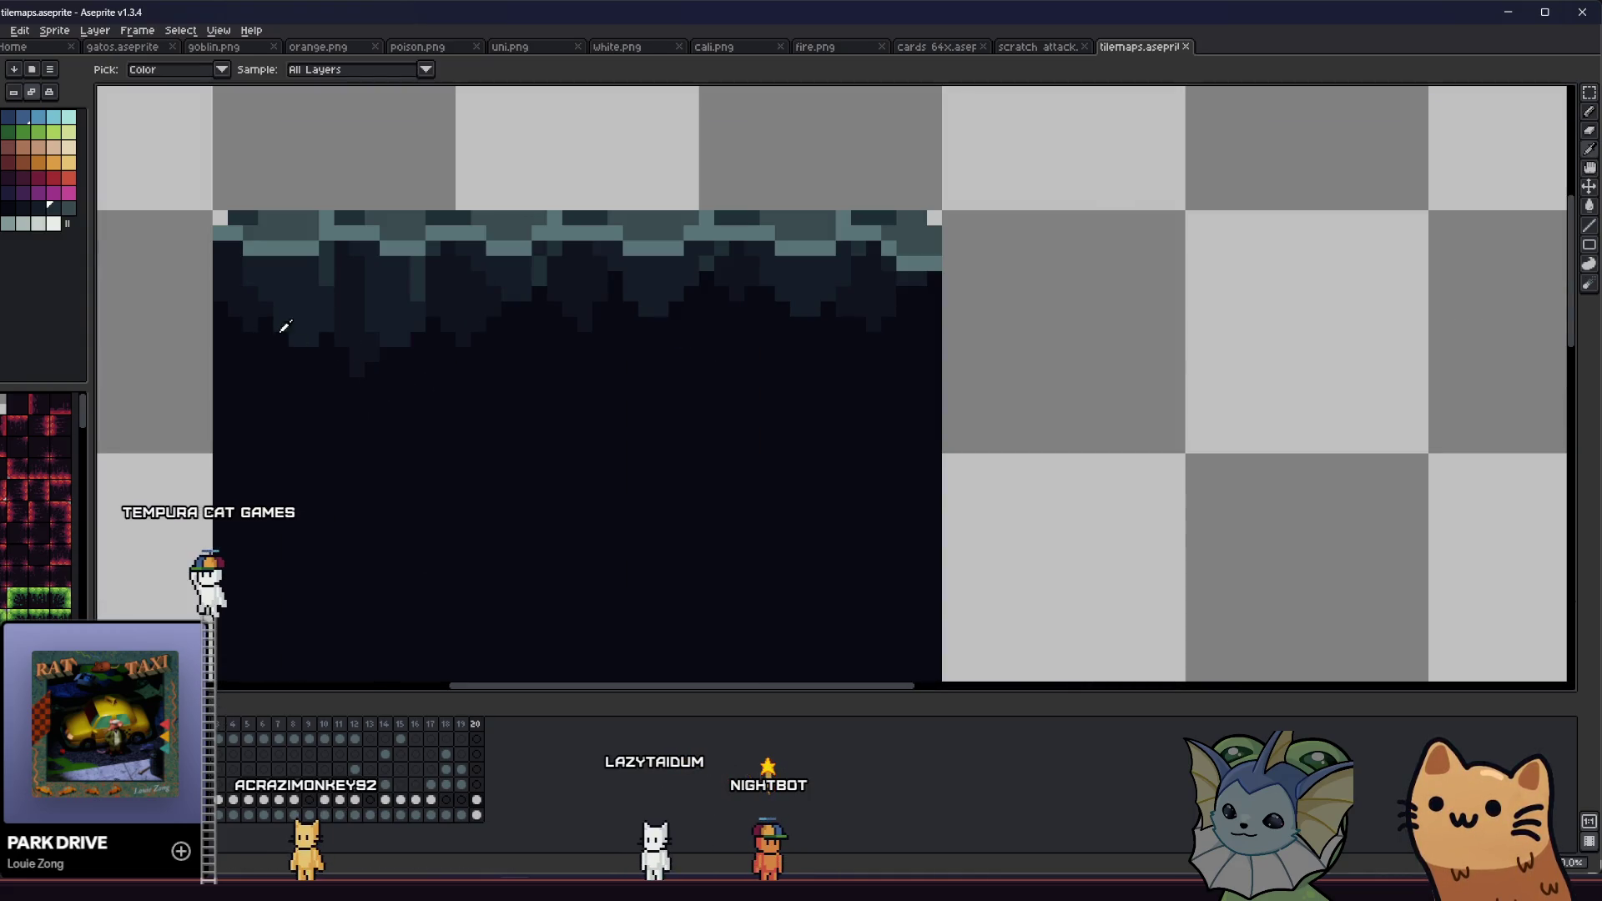
key("b")
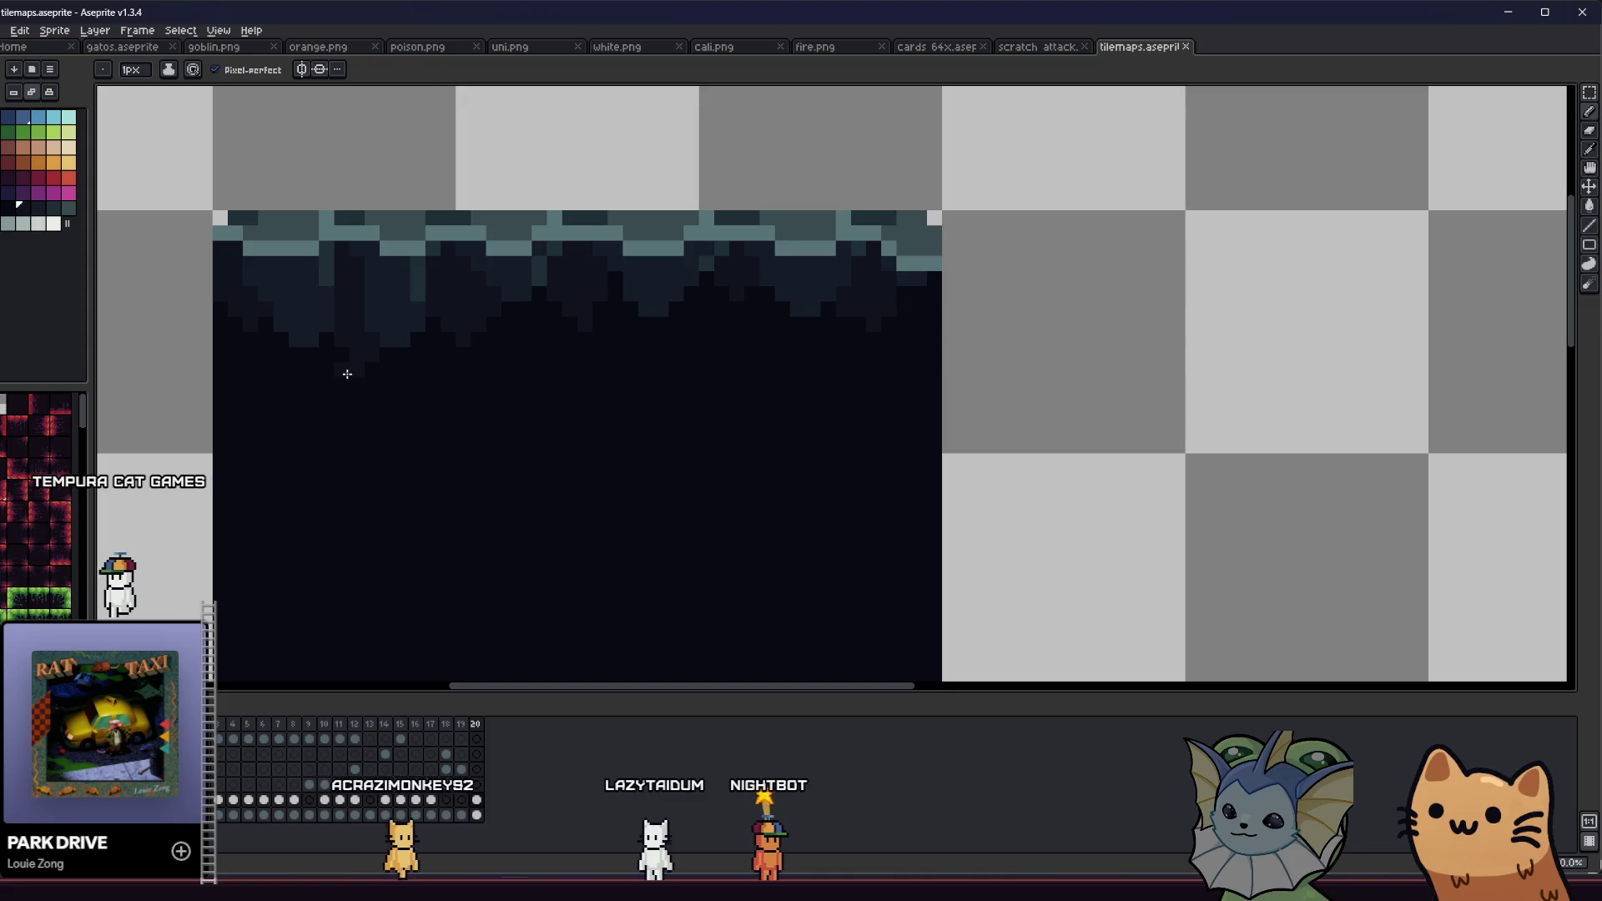
left_click(327, 385)
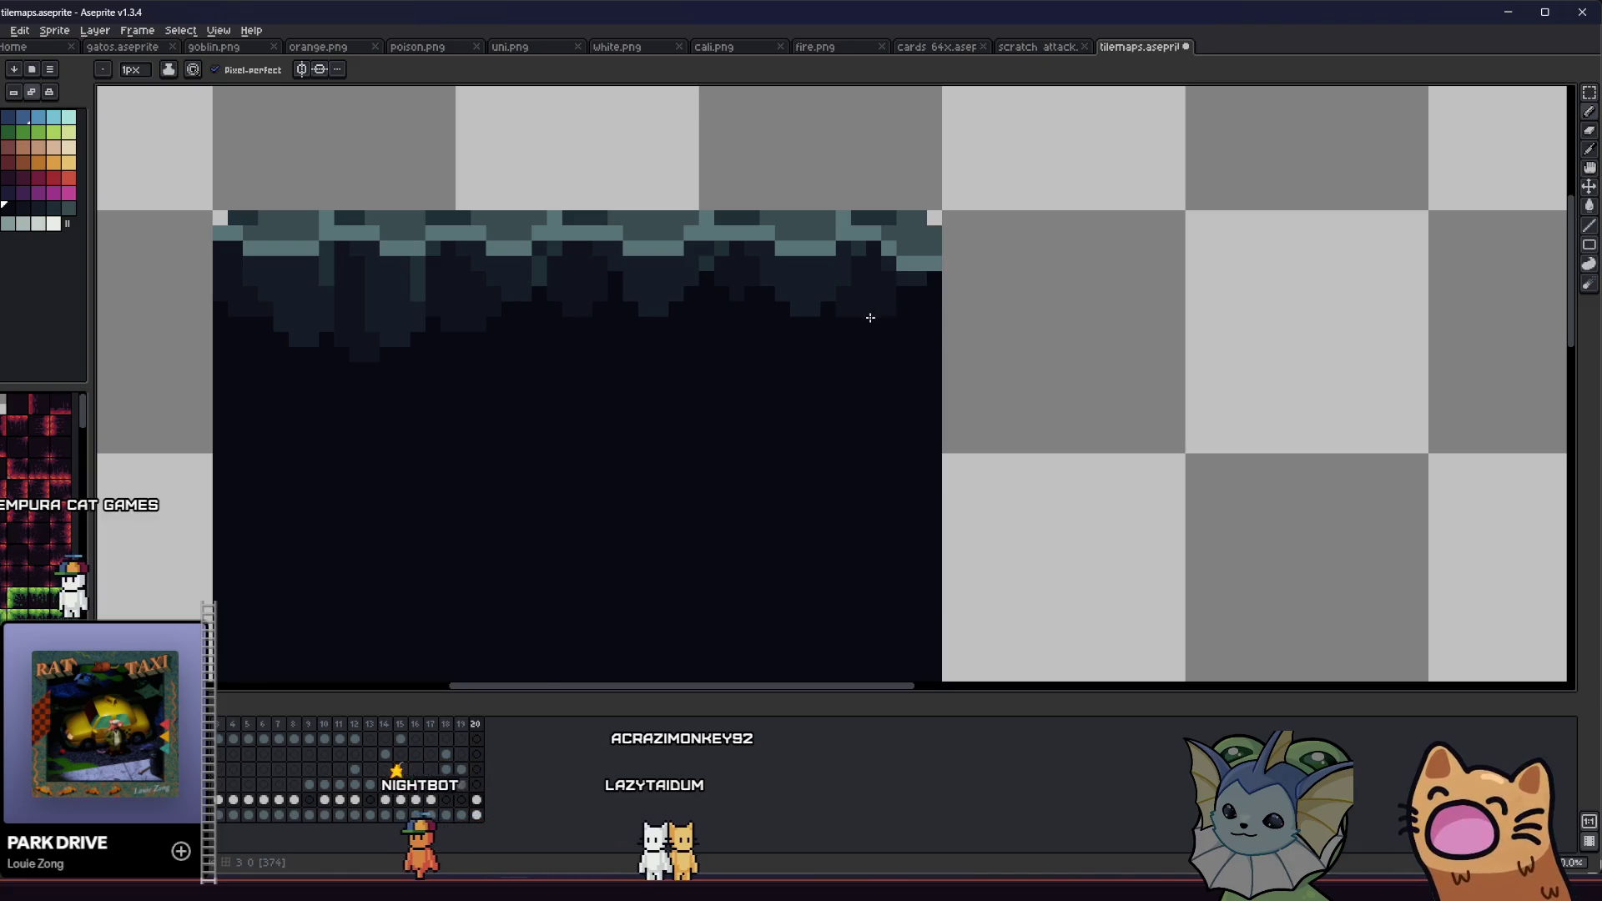
key("alt")
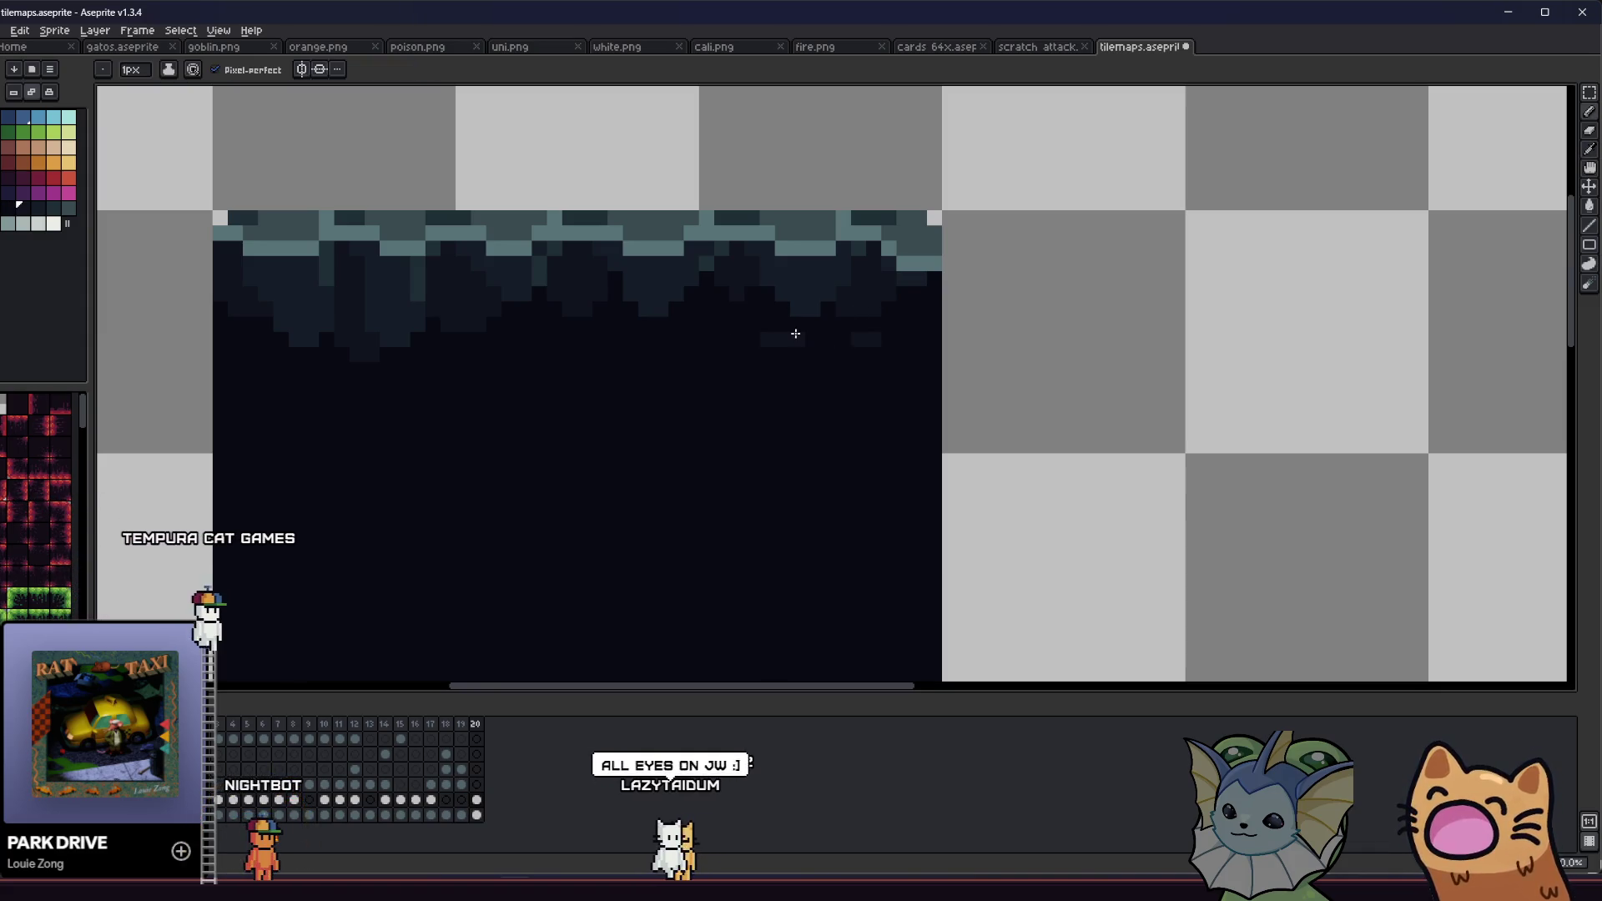
Step: Undo a stray lighter stroke and add a lighter pixel block in the dark area below the stalactites
right_click(744, 400)
mouse_move(542, 381)
left_mouse_down()
mouse_move(610, 400)
mouse_move(679, 358)
left_mouse_up()
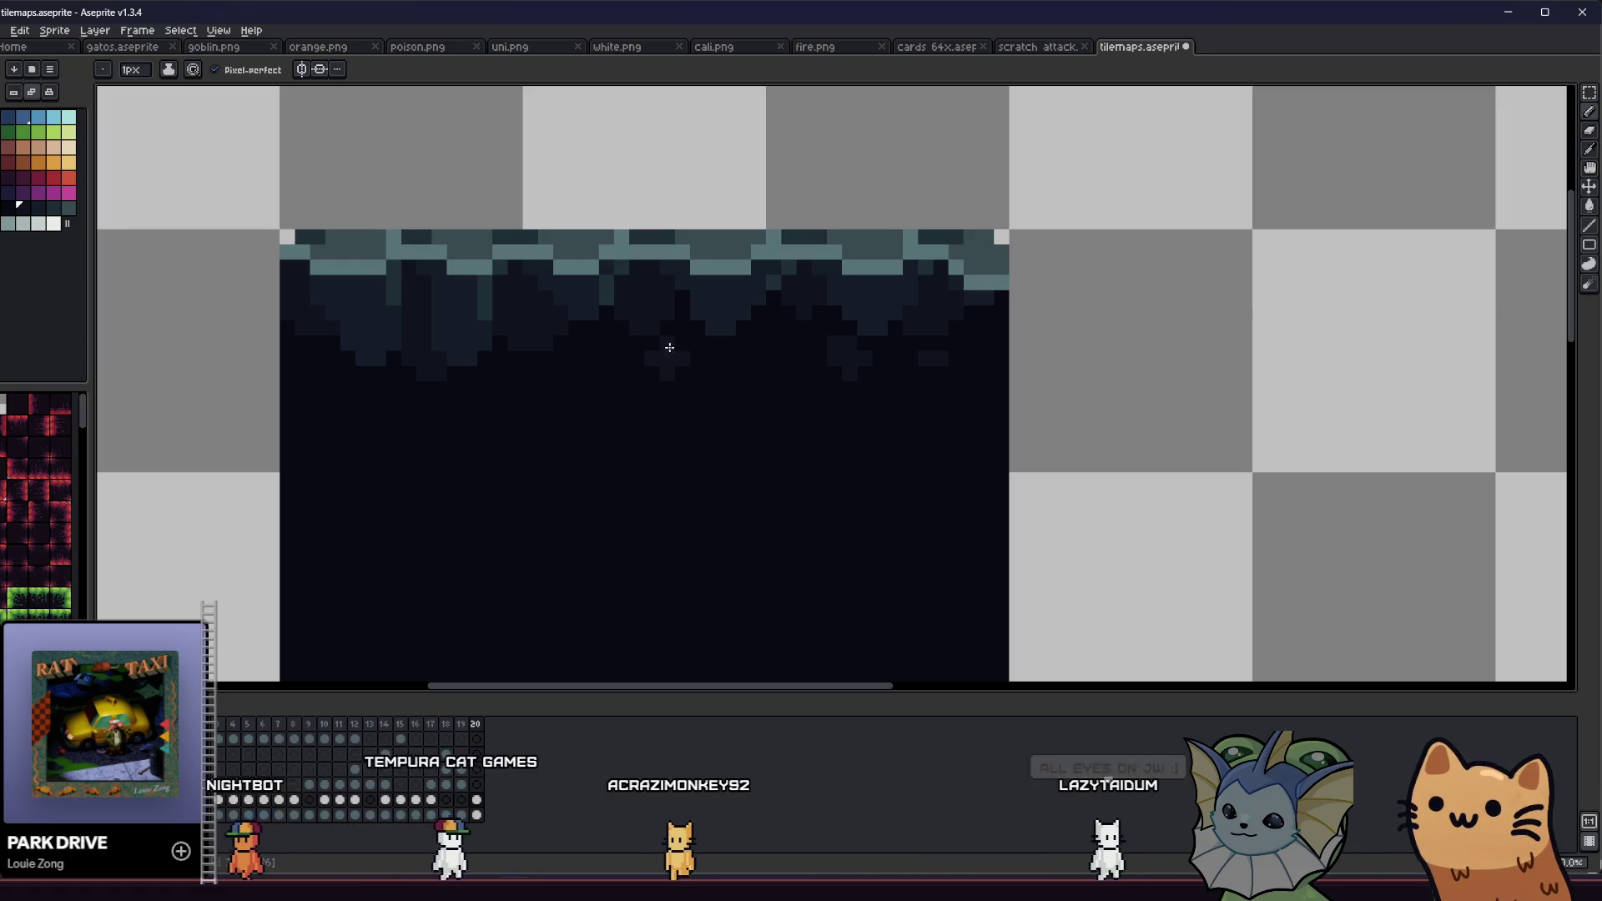
key("ctrl+z")
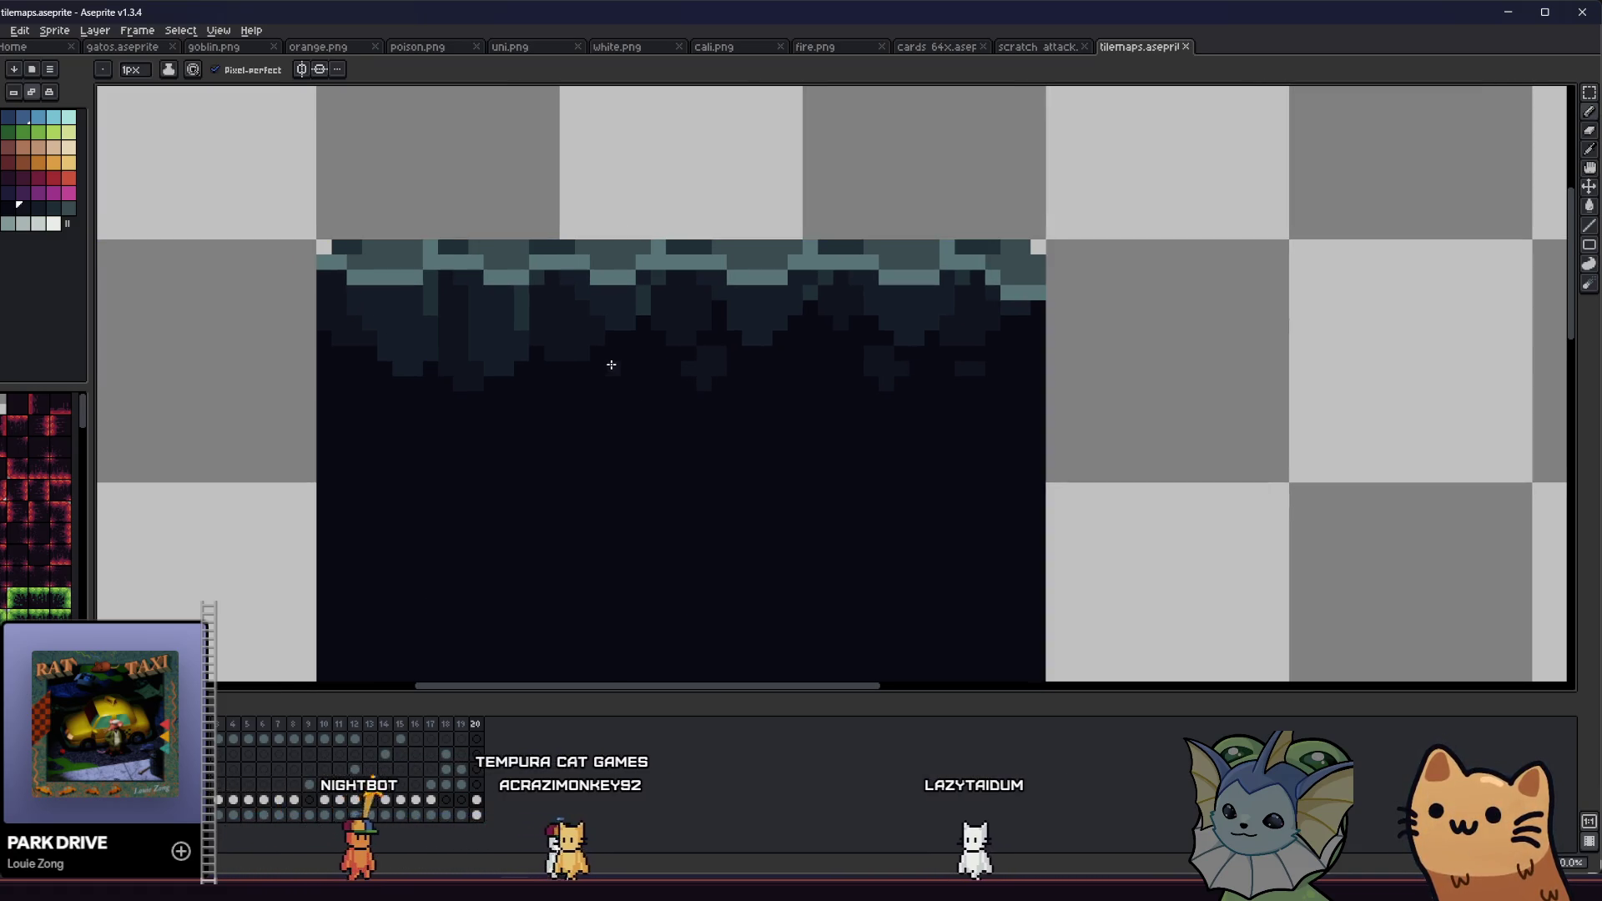
left_click(616, 375)
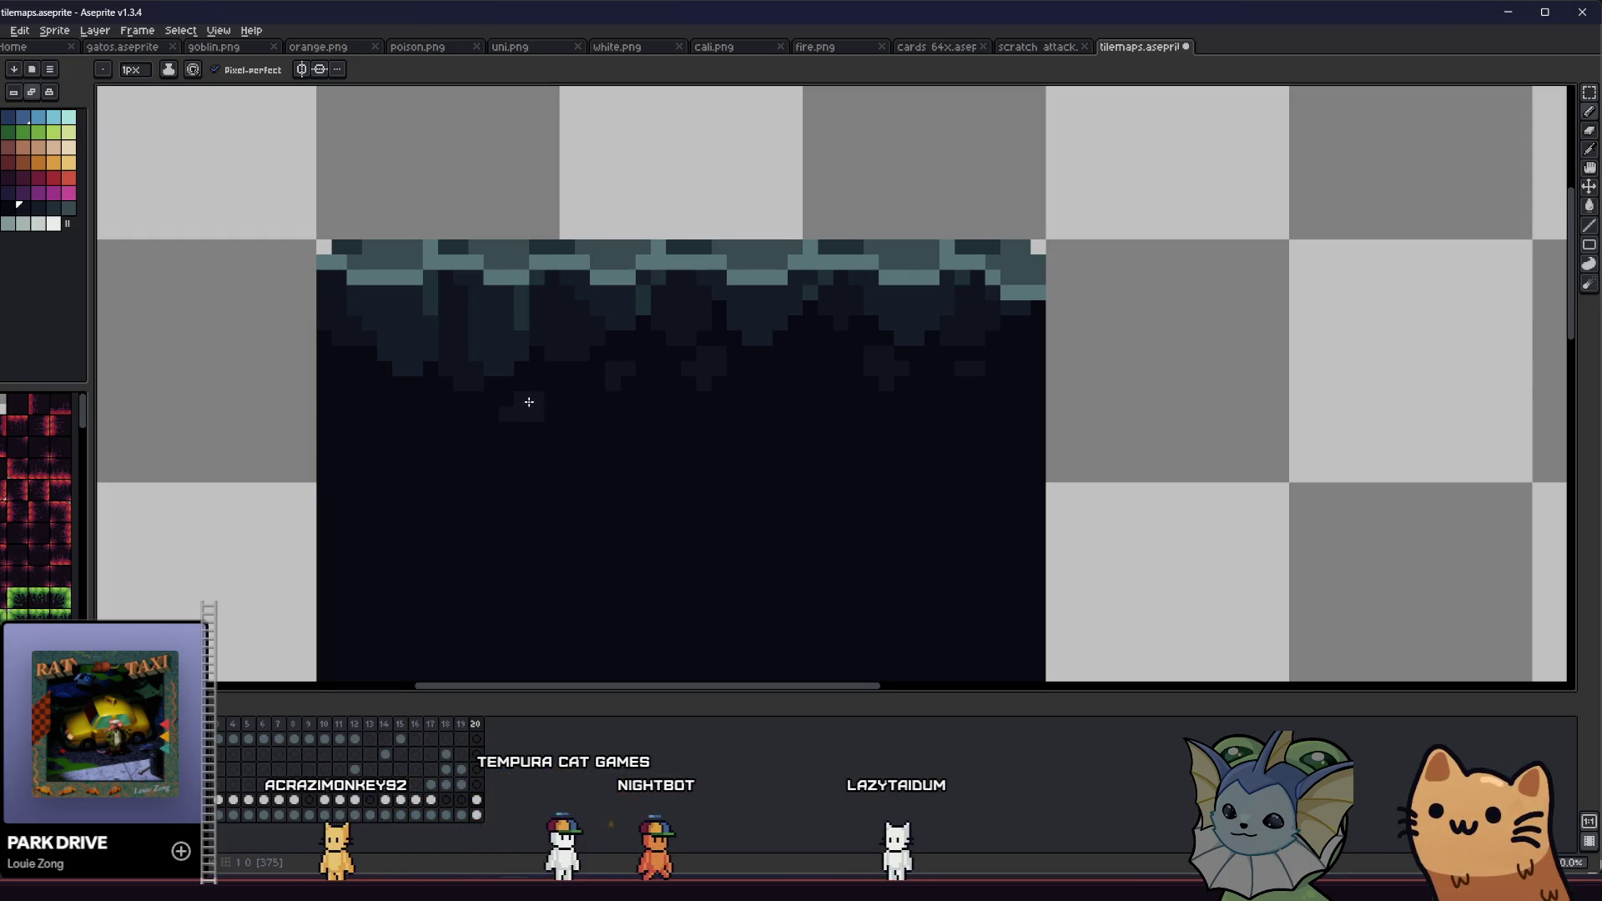
scroll(529, 402, "down", 5)
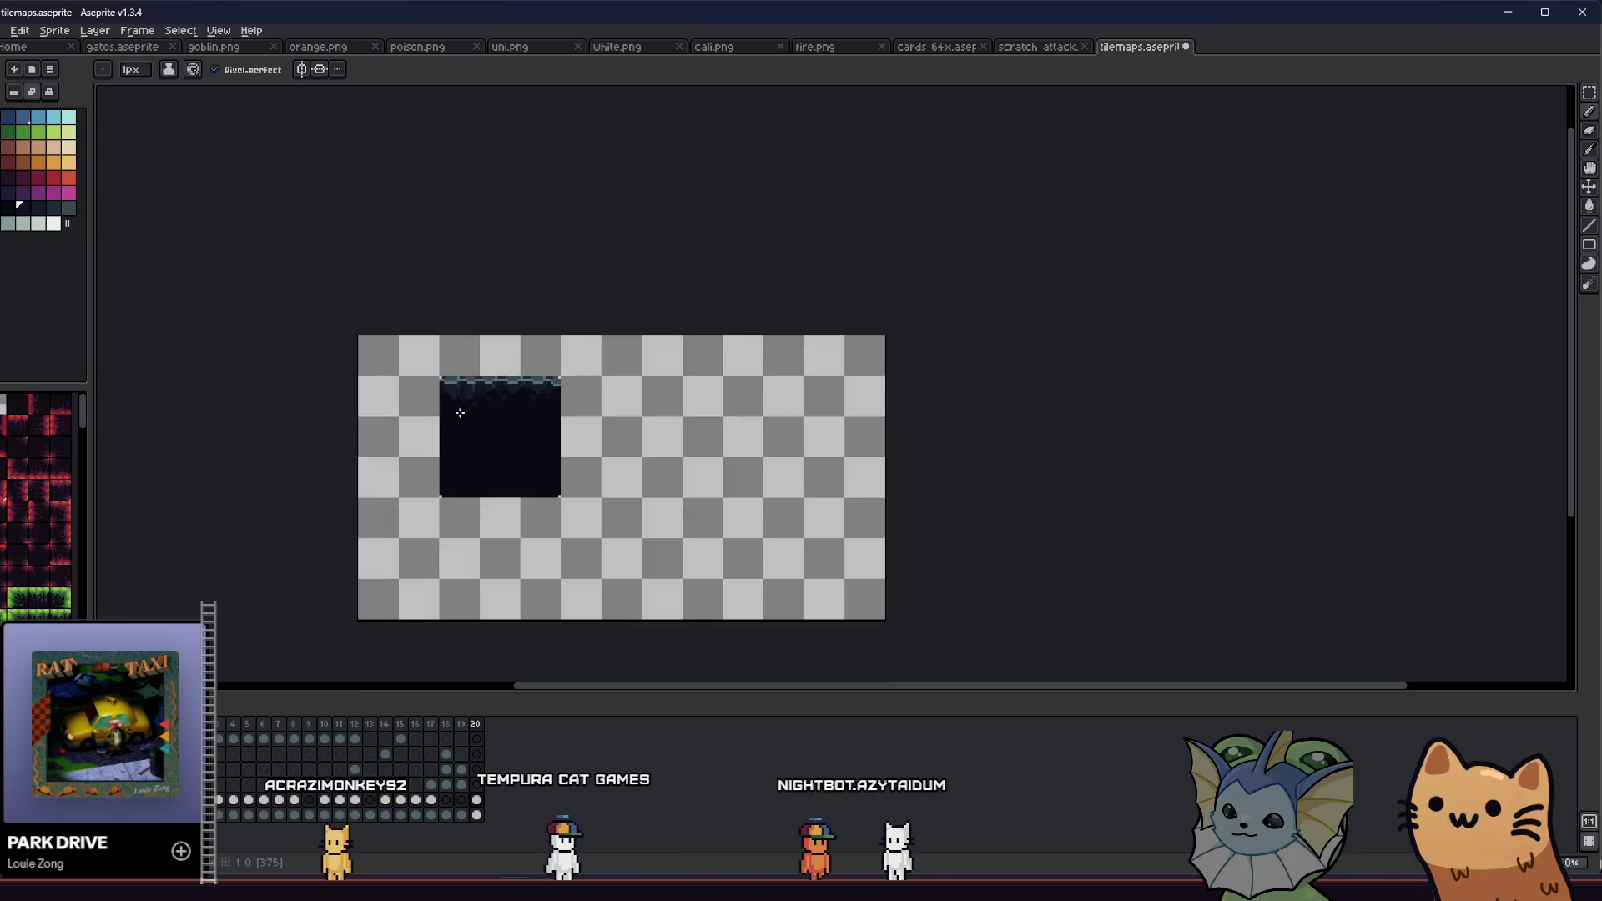
scroll(459, 413, "up", 7)
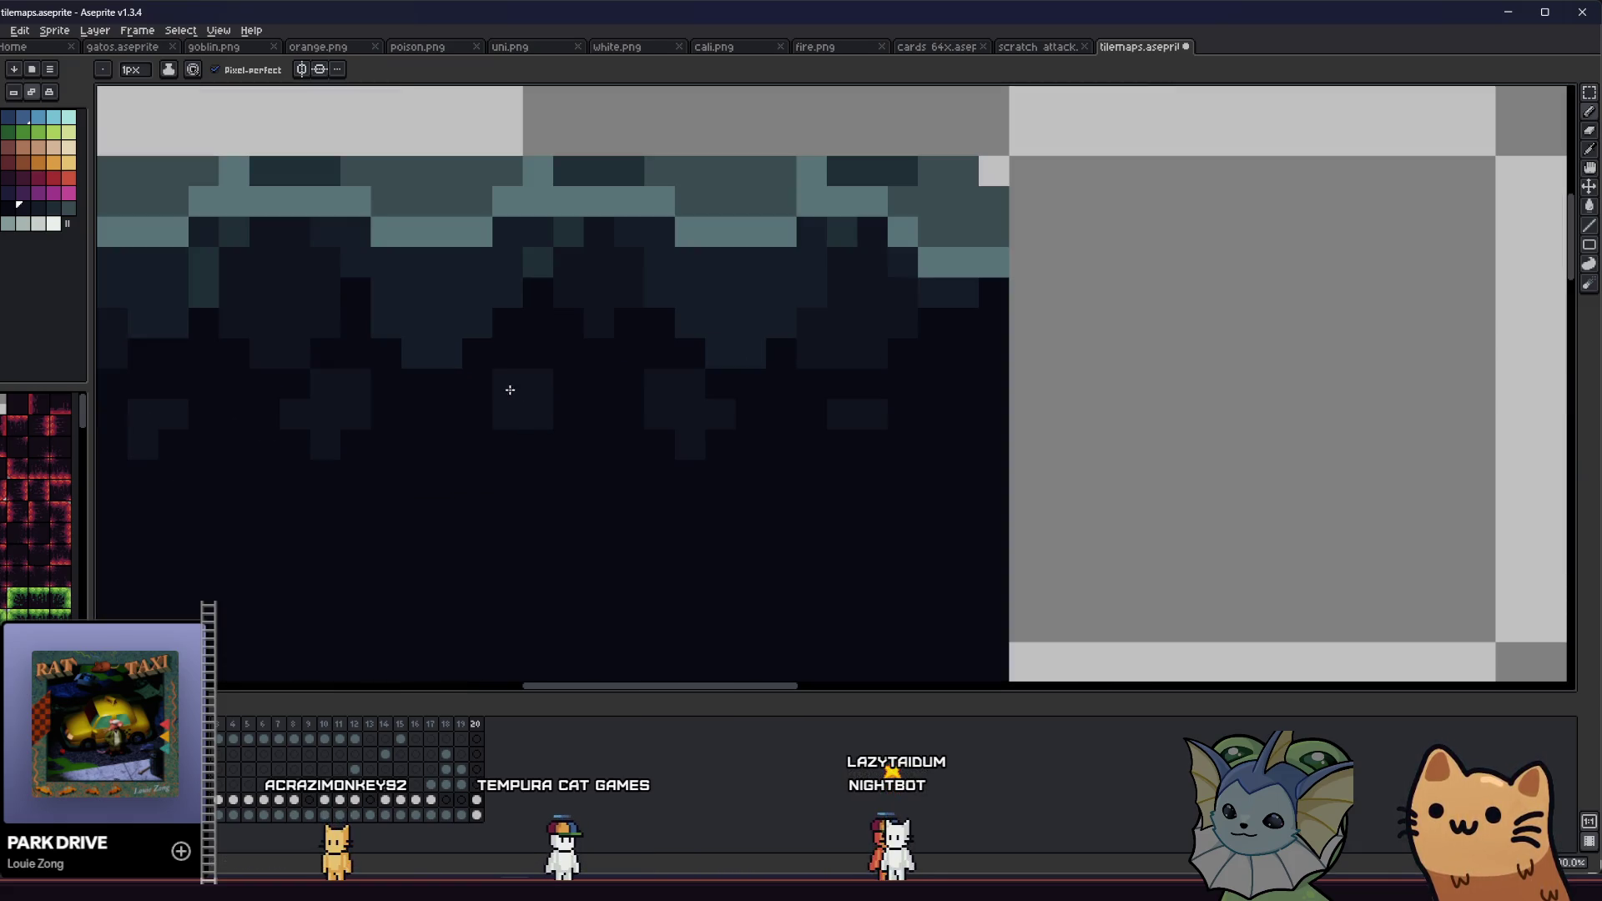
scroll(510, 390, "left", 5)
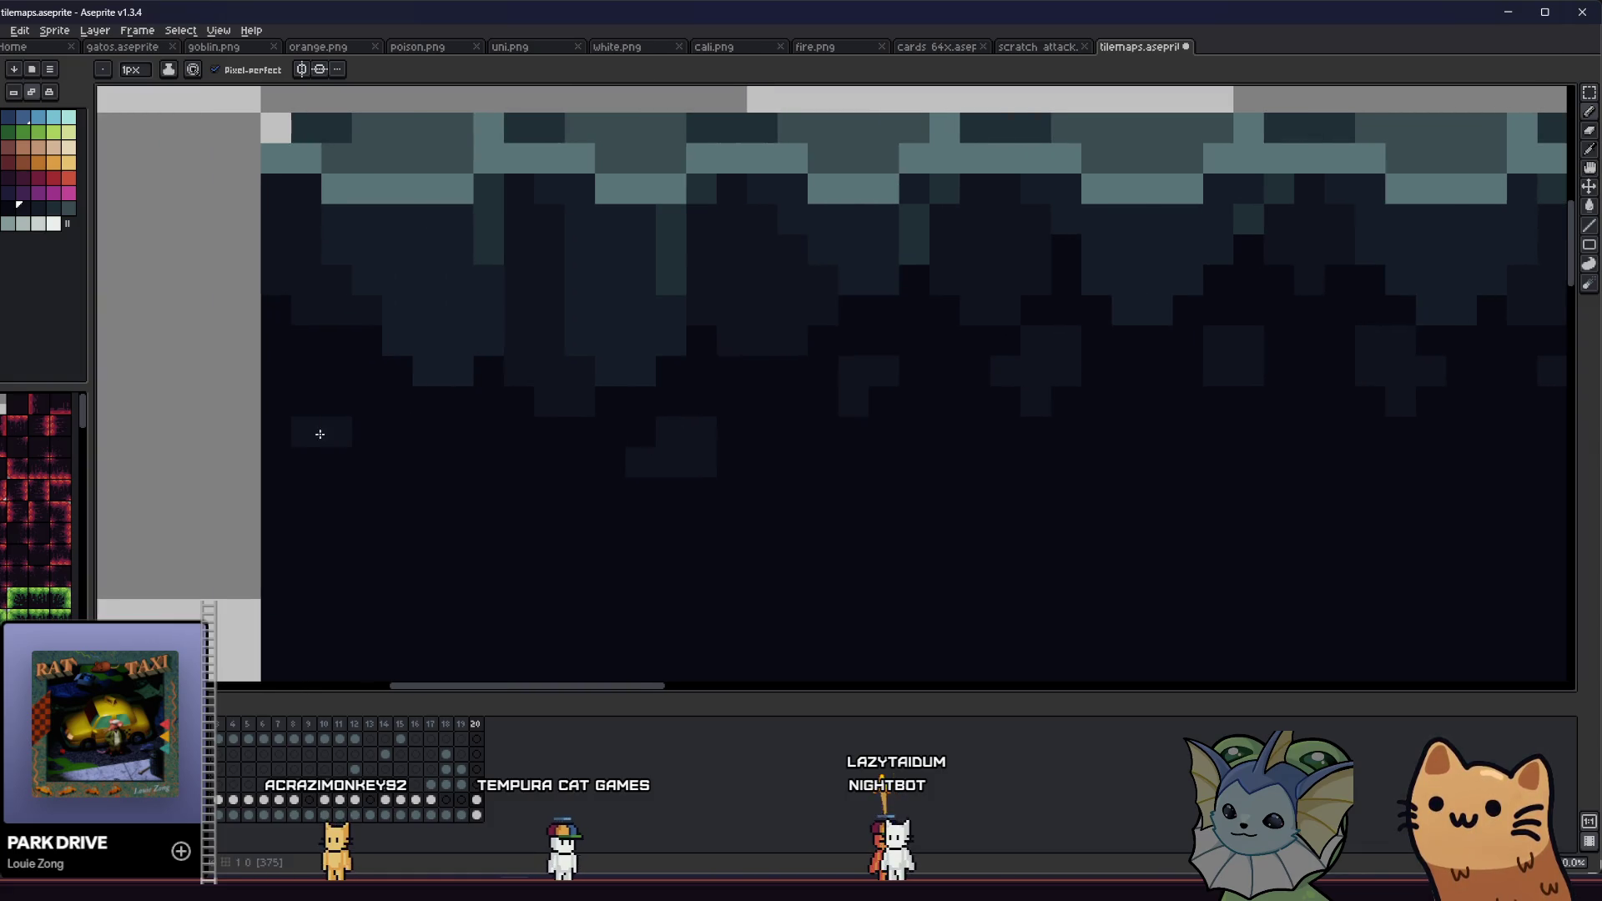
scroll(333, 400, "down", 8)
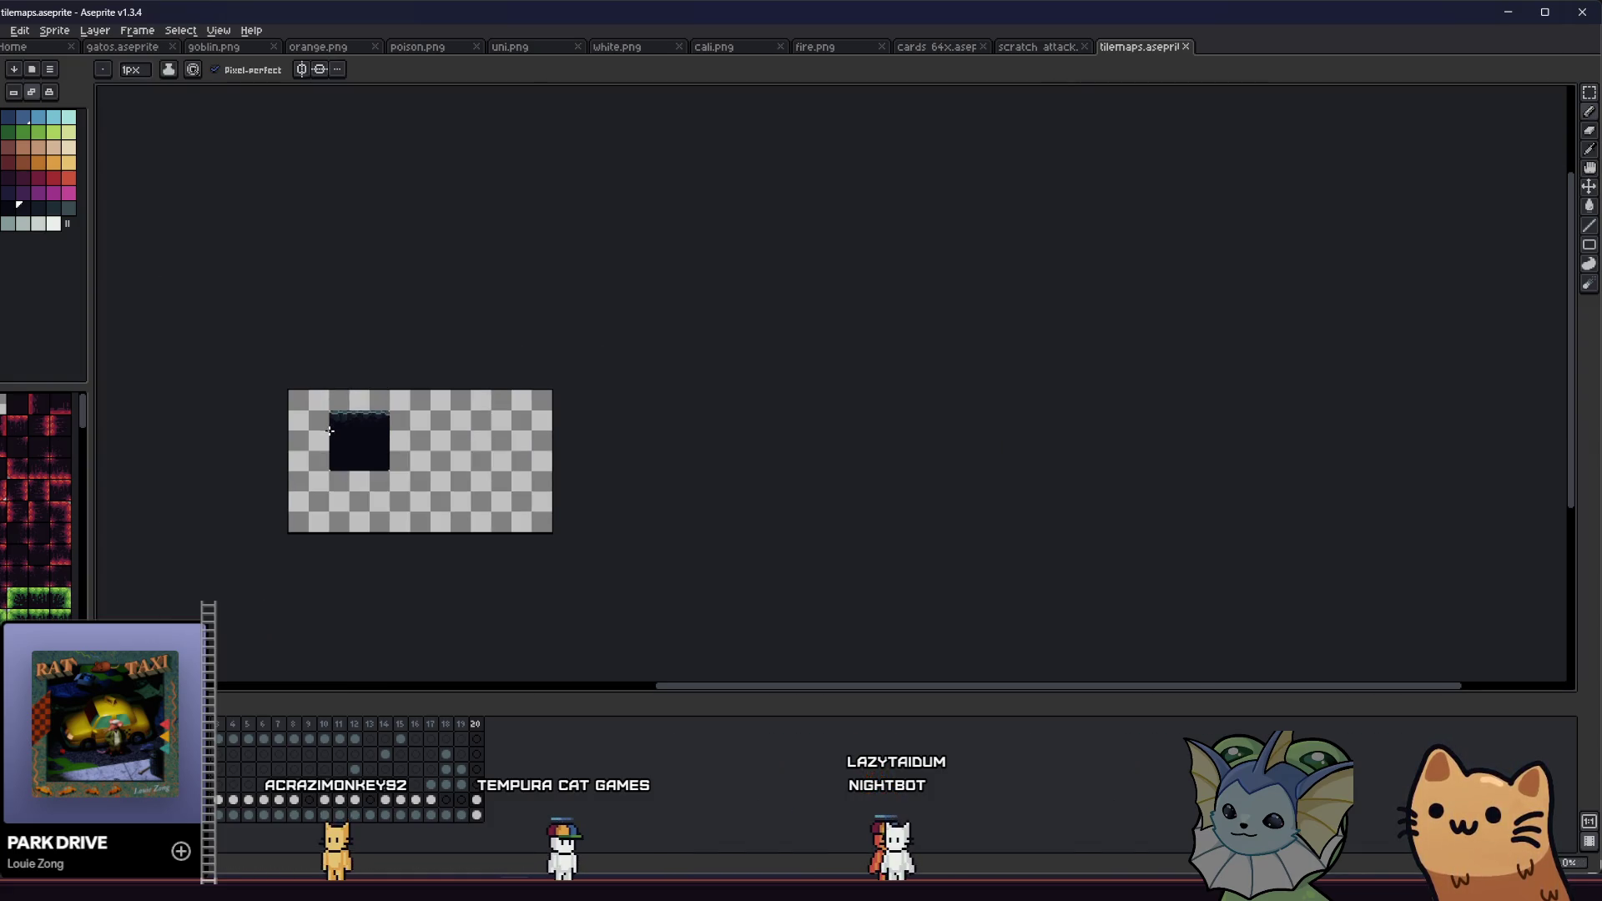
scroll(322, 436, "up", 3)
mouse_move(322, 437)
left_mouse_down()
mouse_move(243, 394)
mouse_move(244, 340)
mouse_move(280, 421)
mouse_move(389, 431)
left_mouse_up()
scroll(286, 397, "down", 2)
Step: Enter tile editing mode and place a slate pixel at the tile's left edge
scroll(390, 428, "down", 2)
scroll(390, 429, "up", 5)
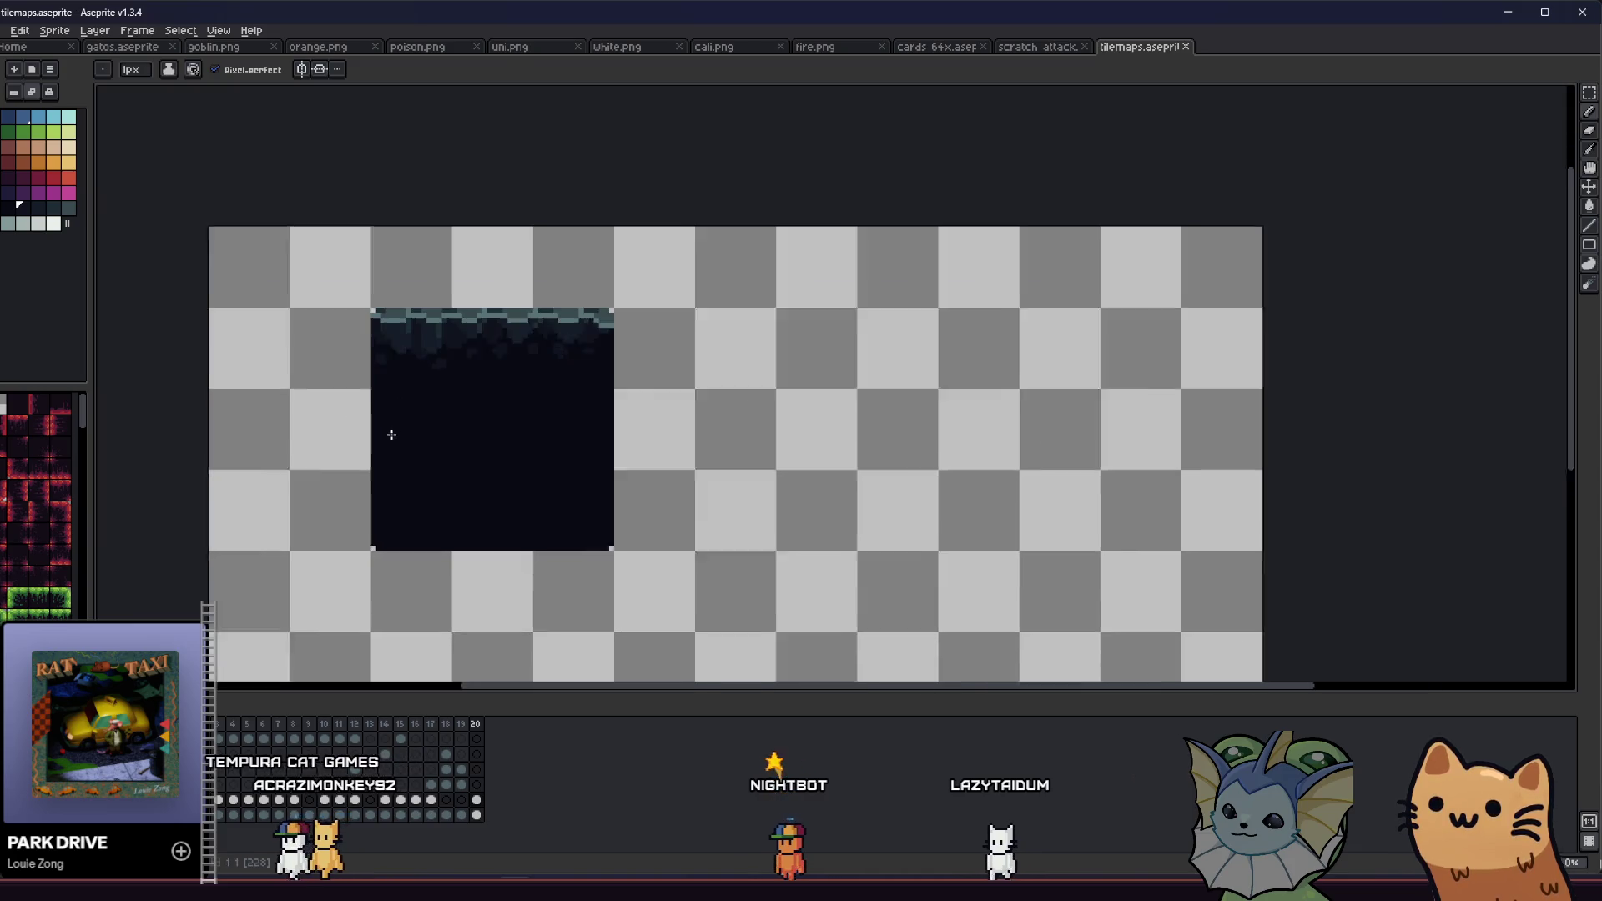
scroll(387, 332, "up", 1)
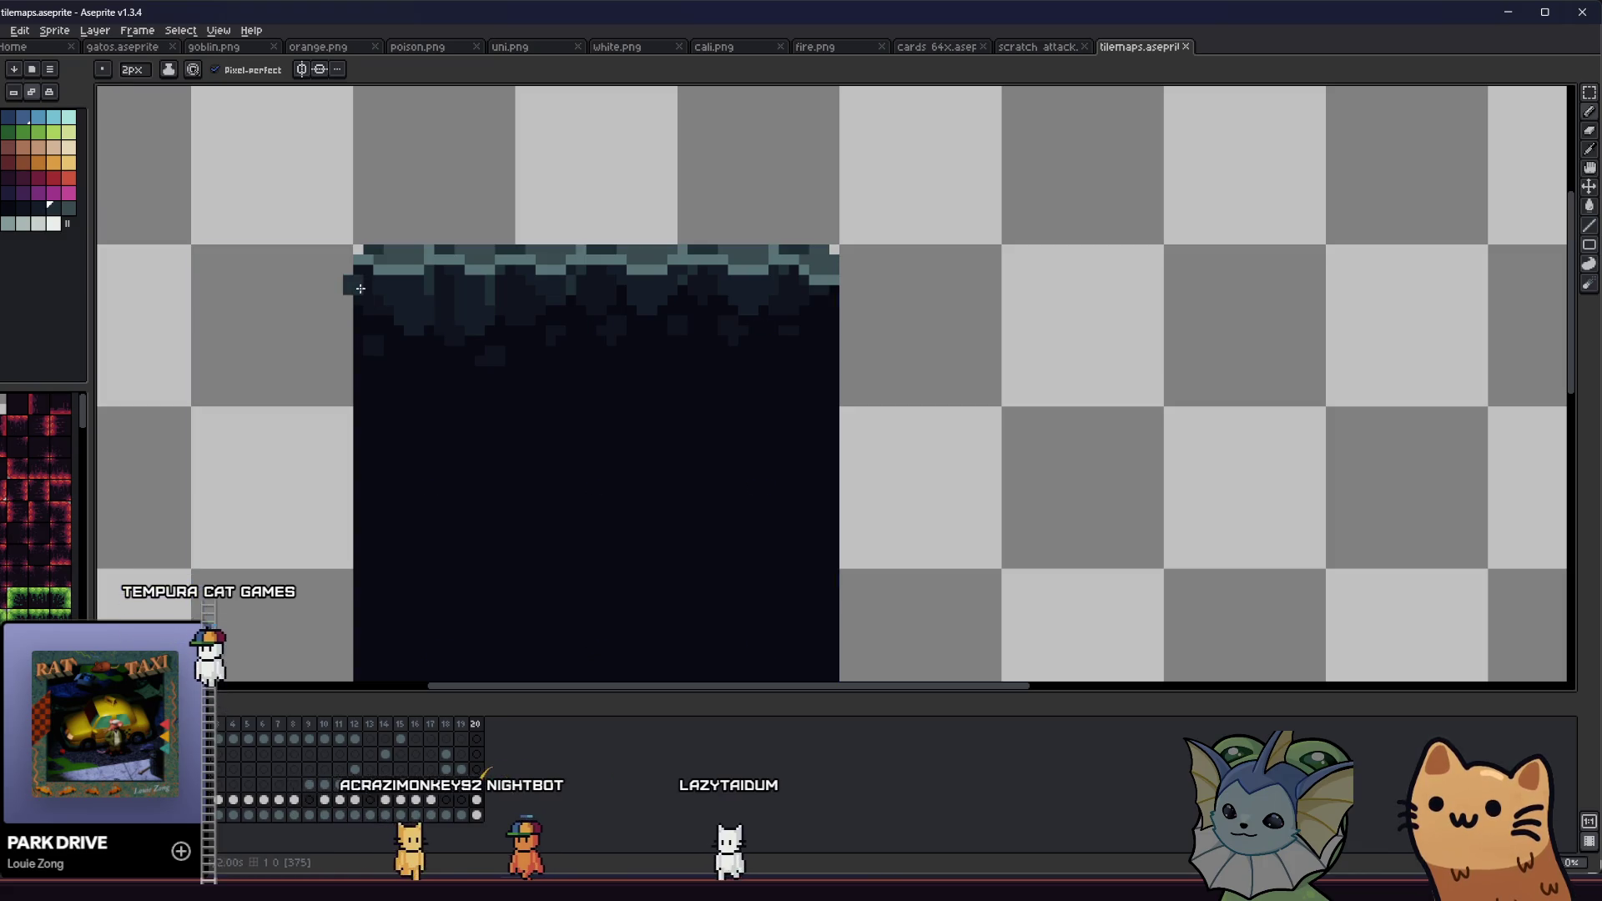
key("Tab")
key("Tab")
left_click(359, 297)
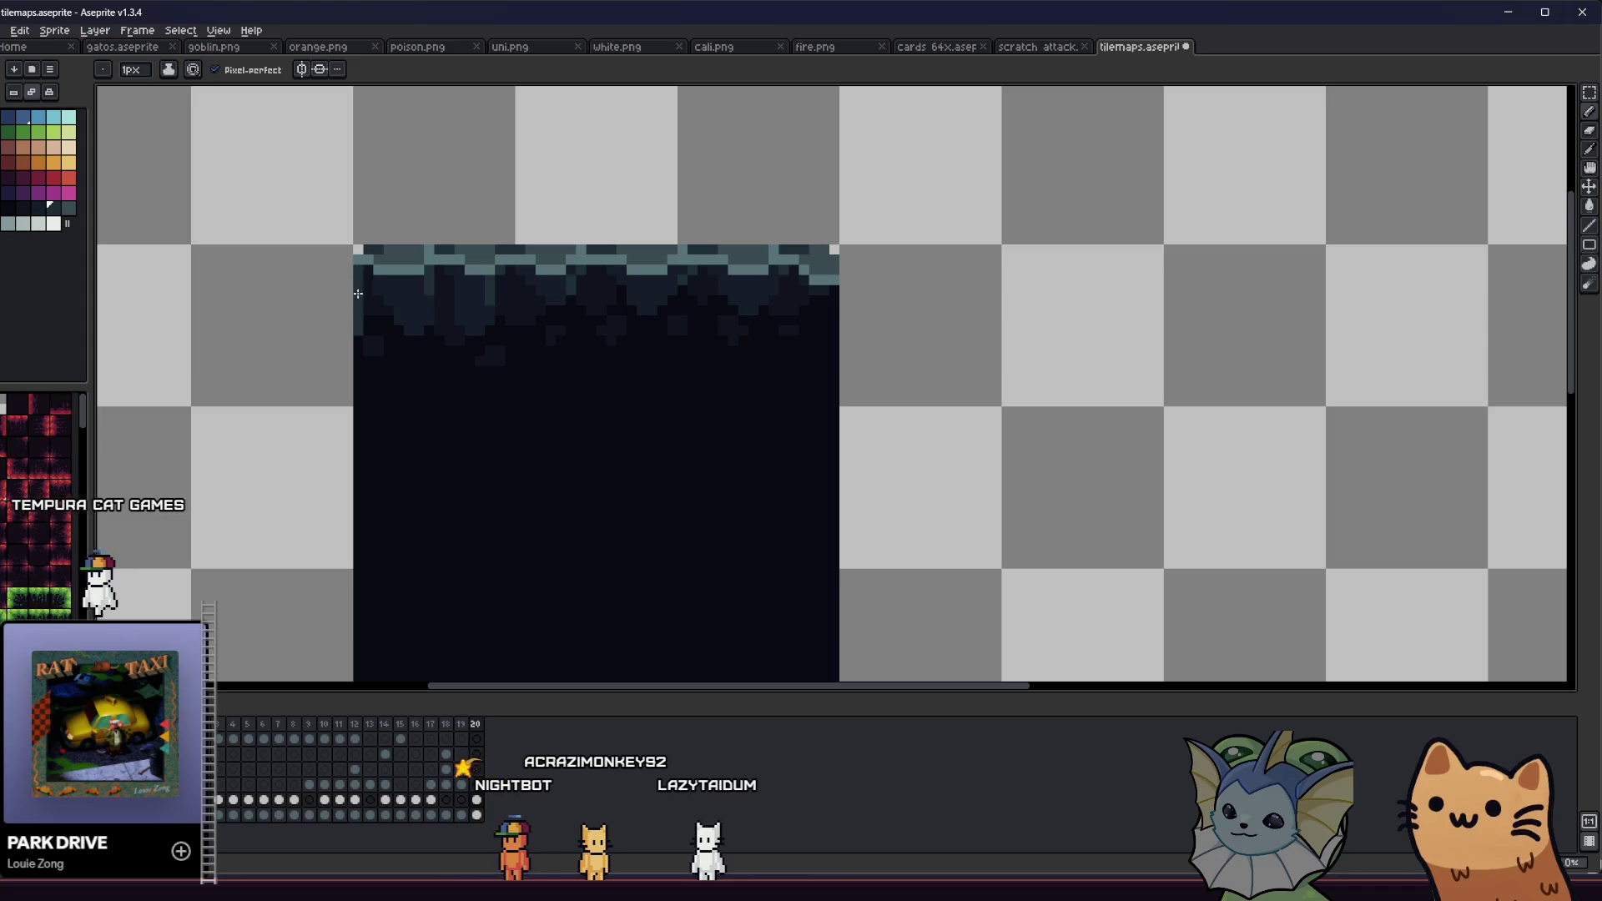
Step: Draw slate lines along the bottom and right edges and extend the left wall downward
left_click_drag(357, 341, 301, 292)
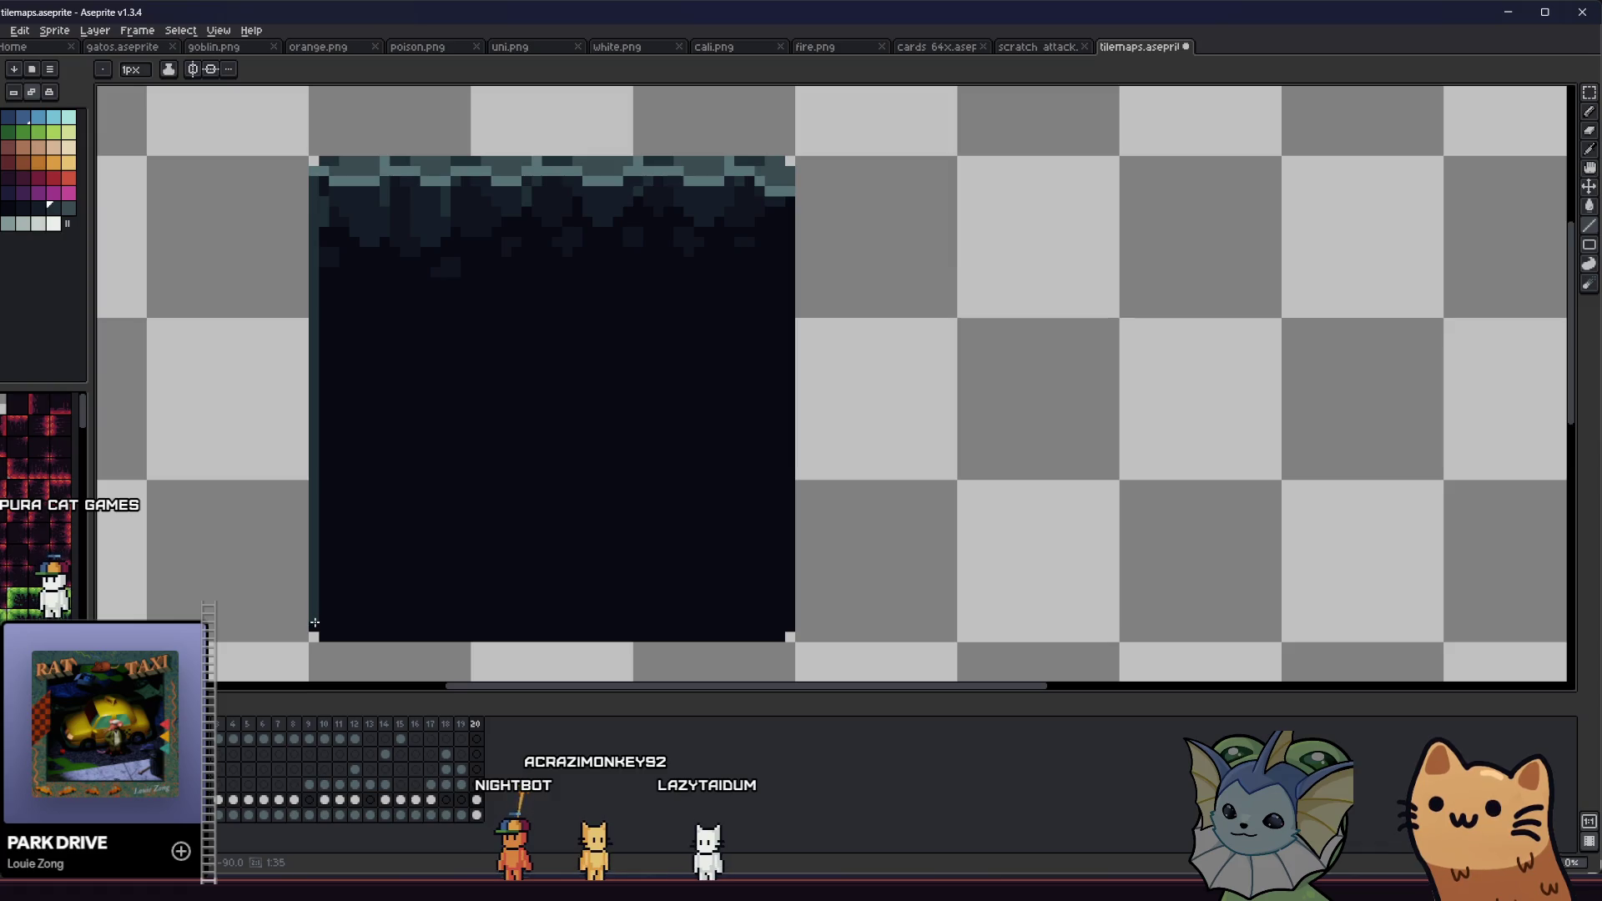
left_click_drag(786, 579, 774, 639)
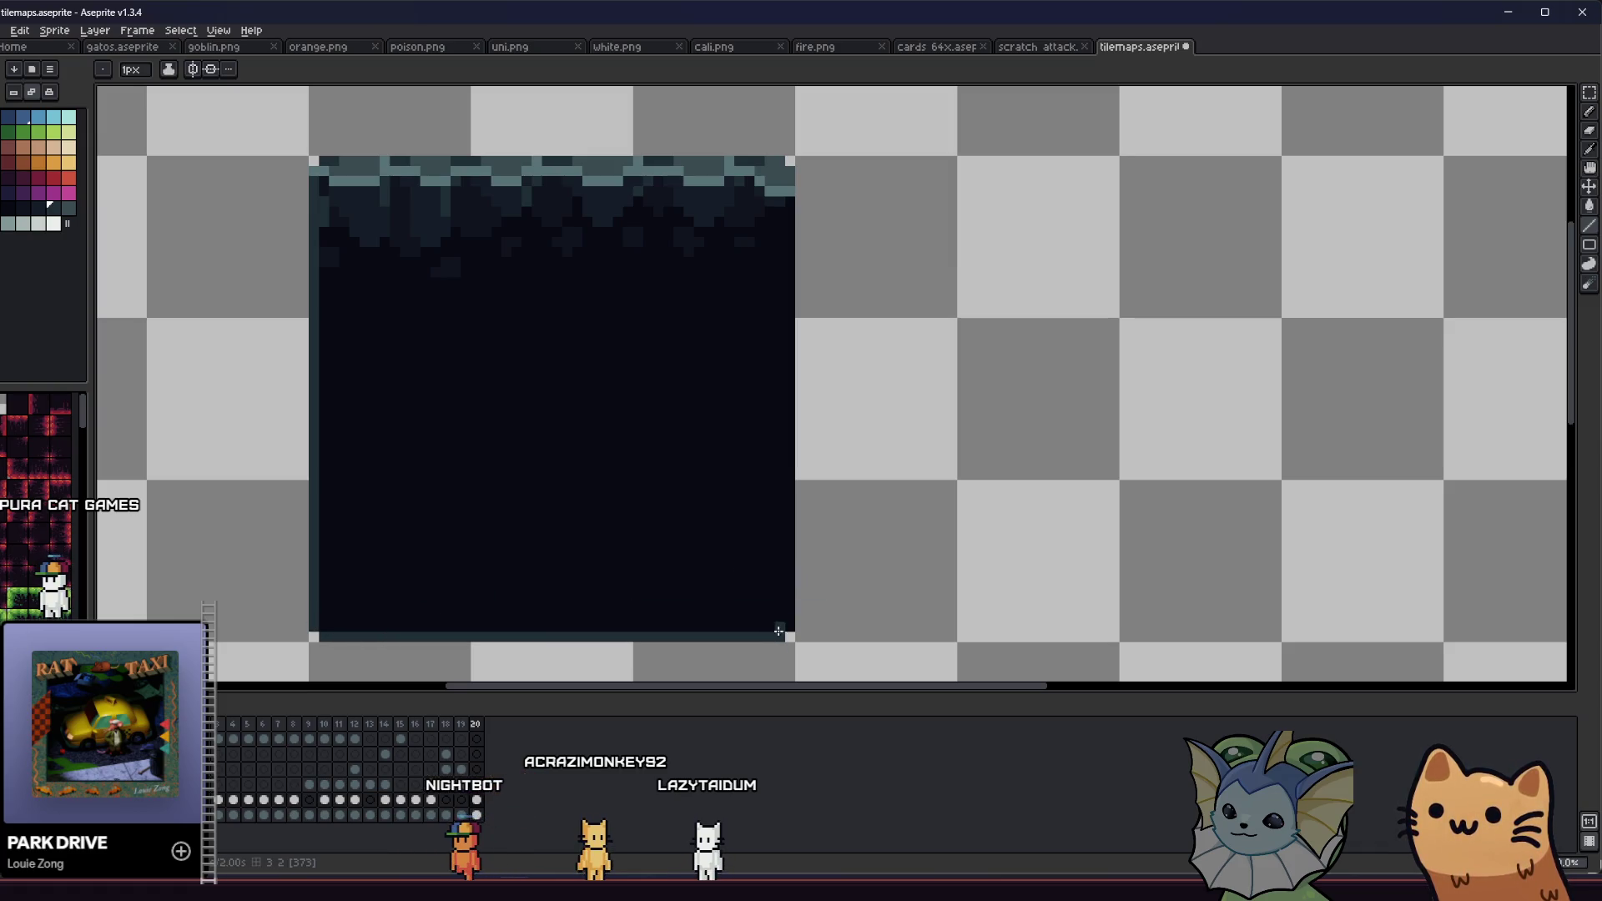
left_click_drag(779, 283, 793, 204)
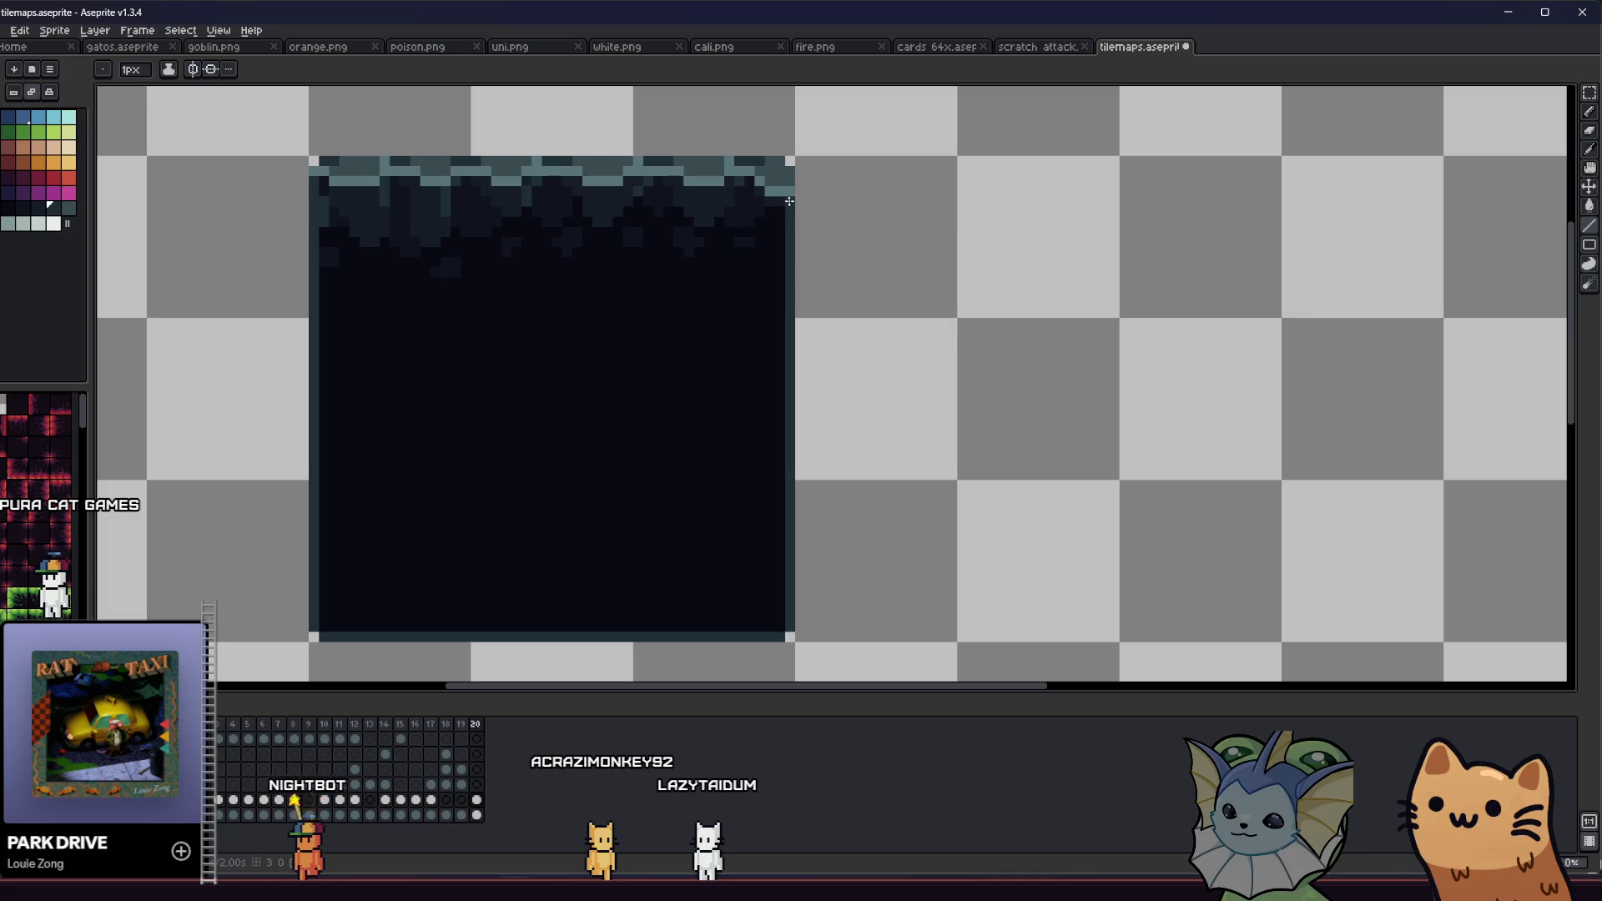
mouse_move(319, 306)
left_mouse_down()
mouse_move(328, 296)
mouse_move(324, 379)
mouse_move(334, 357)
mouse_move(323, 500)
left_mouse_up()
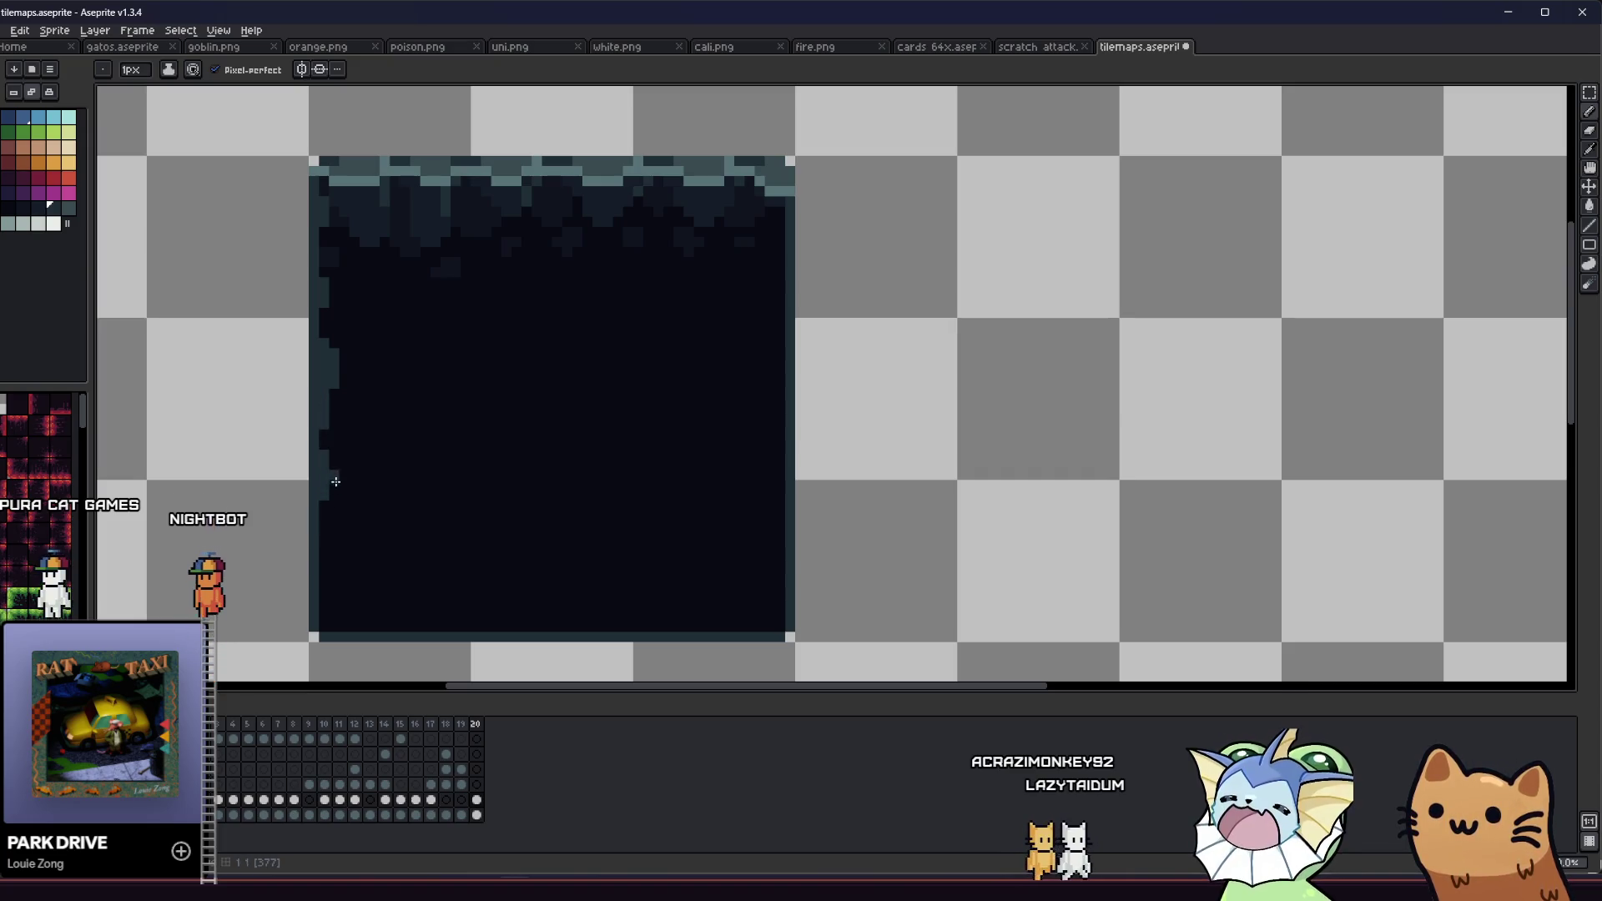
Step: Save the cave tile and work across its right and bottom slate walls
scroll(333, 484, "left", 1)
left_click_drag(333, 488, 351, 534)
scroll(351, 534, "down", 2)
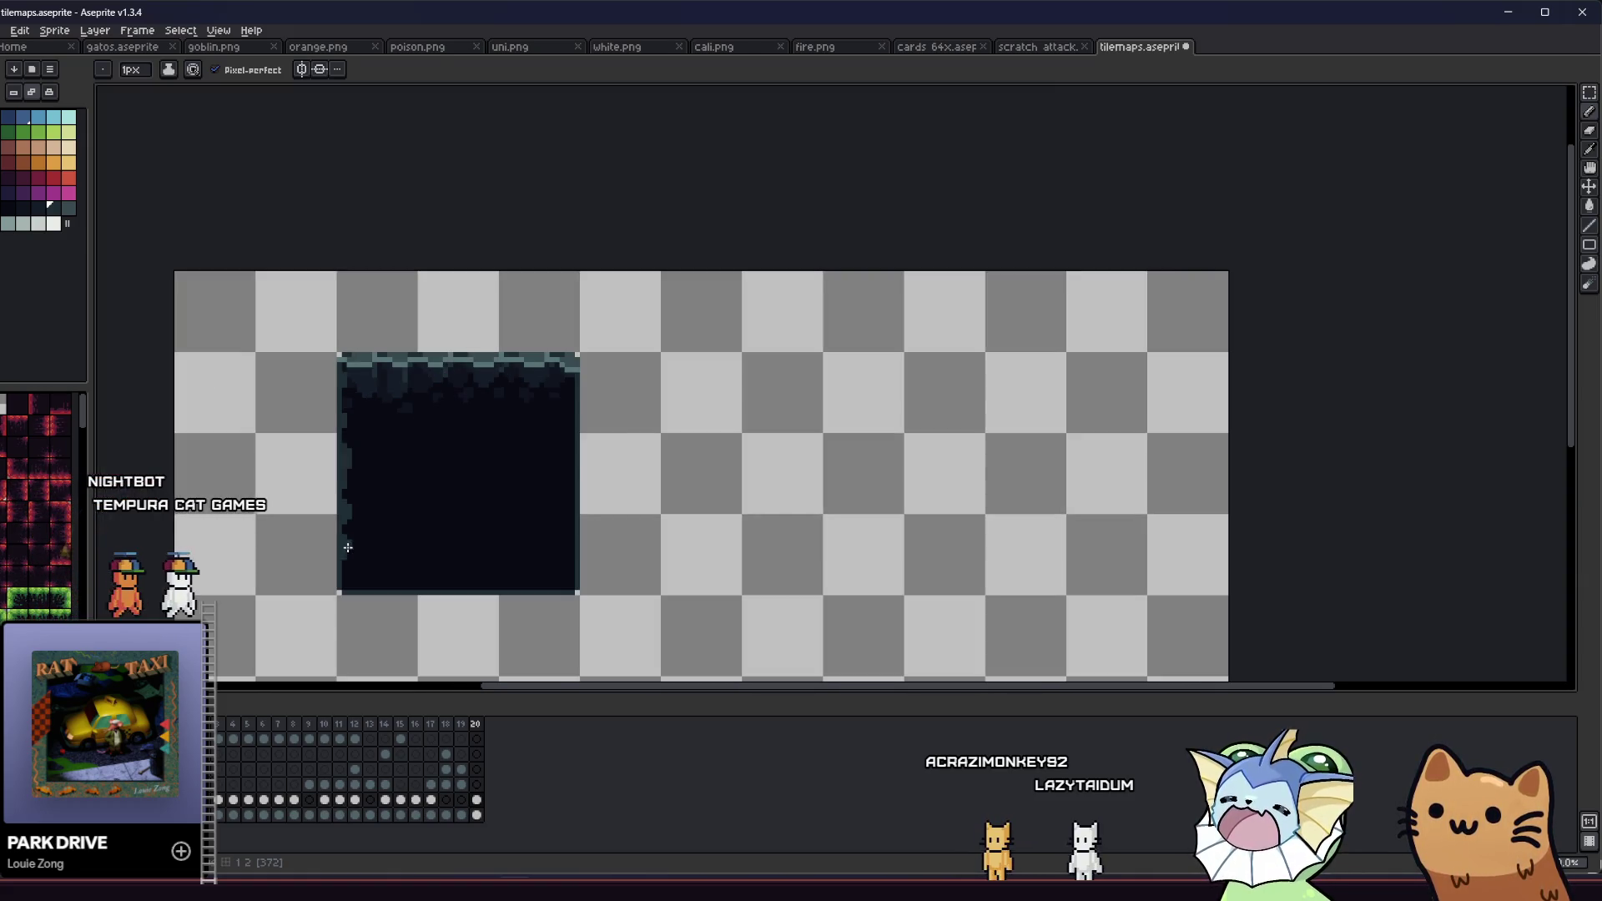
scroll(334, 531, "up", 1)
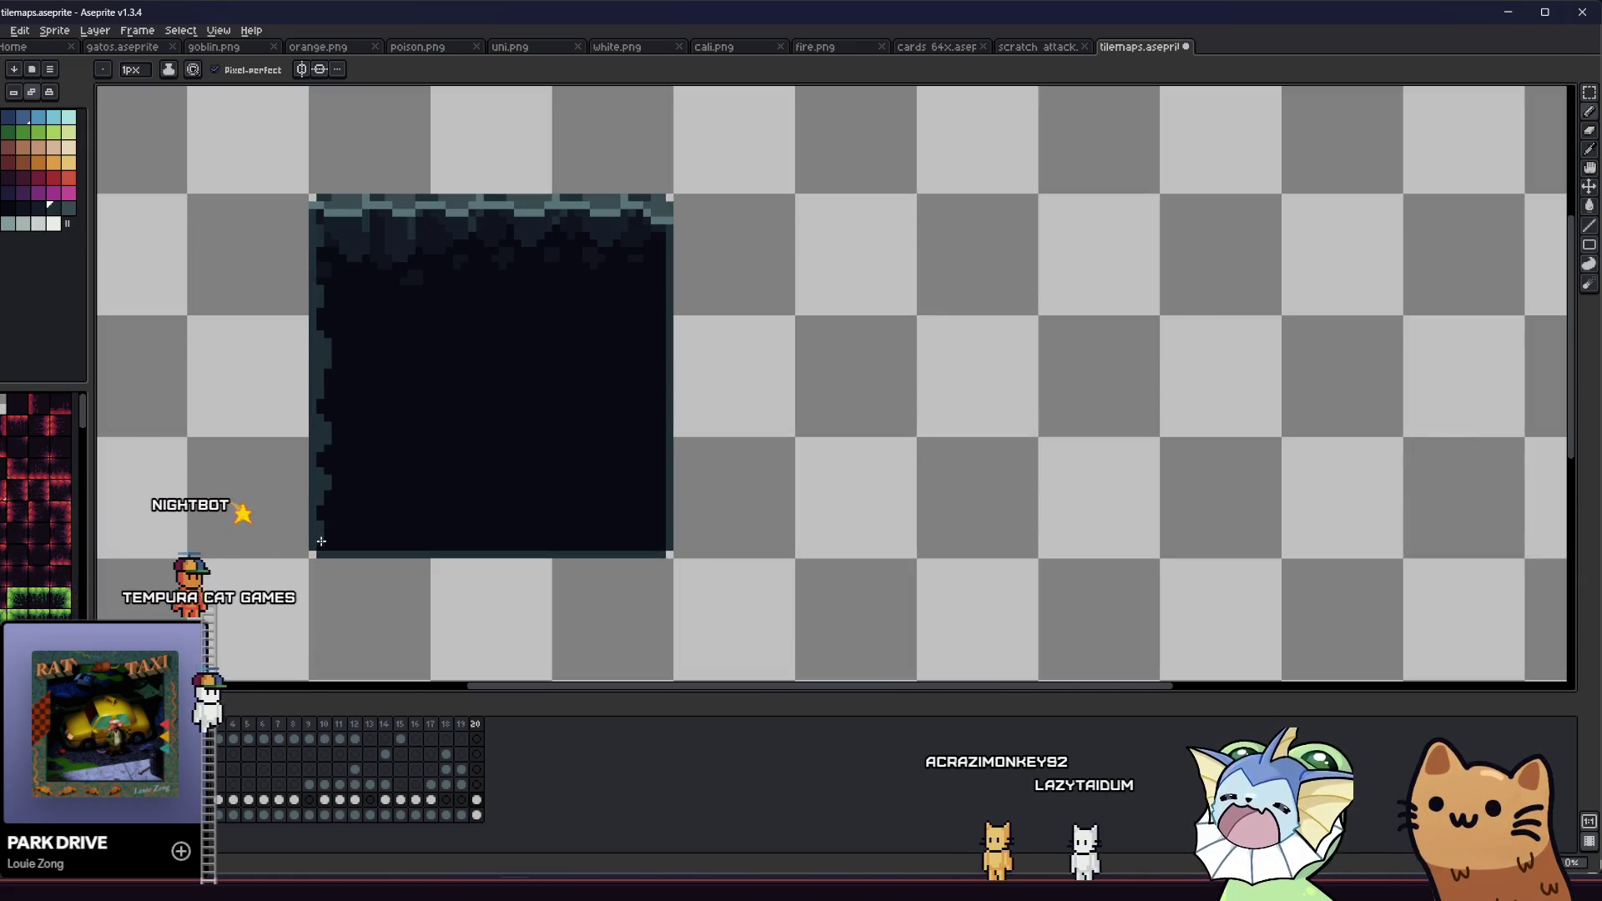
key("ctrl+s")
scroll(327, 528, "down", 4)
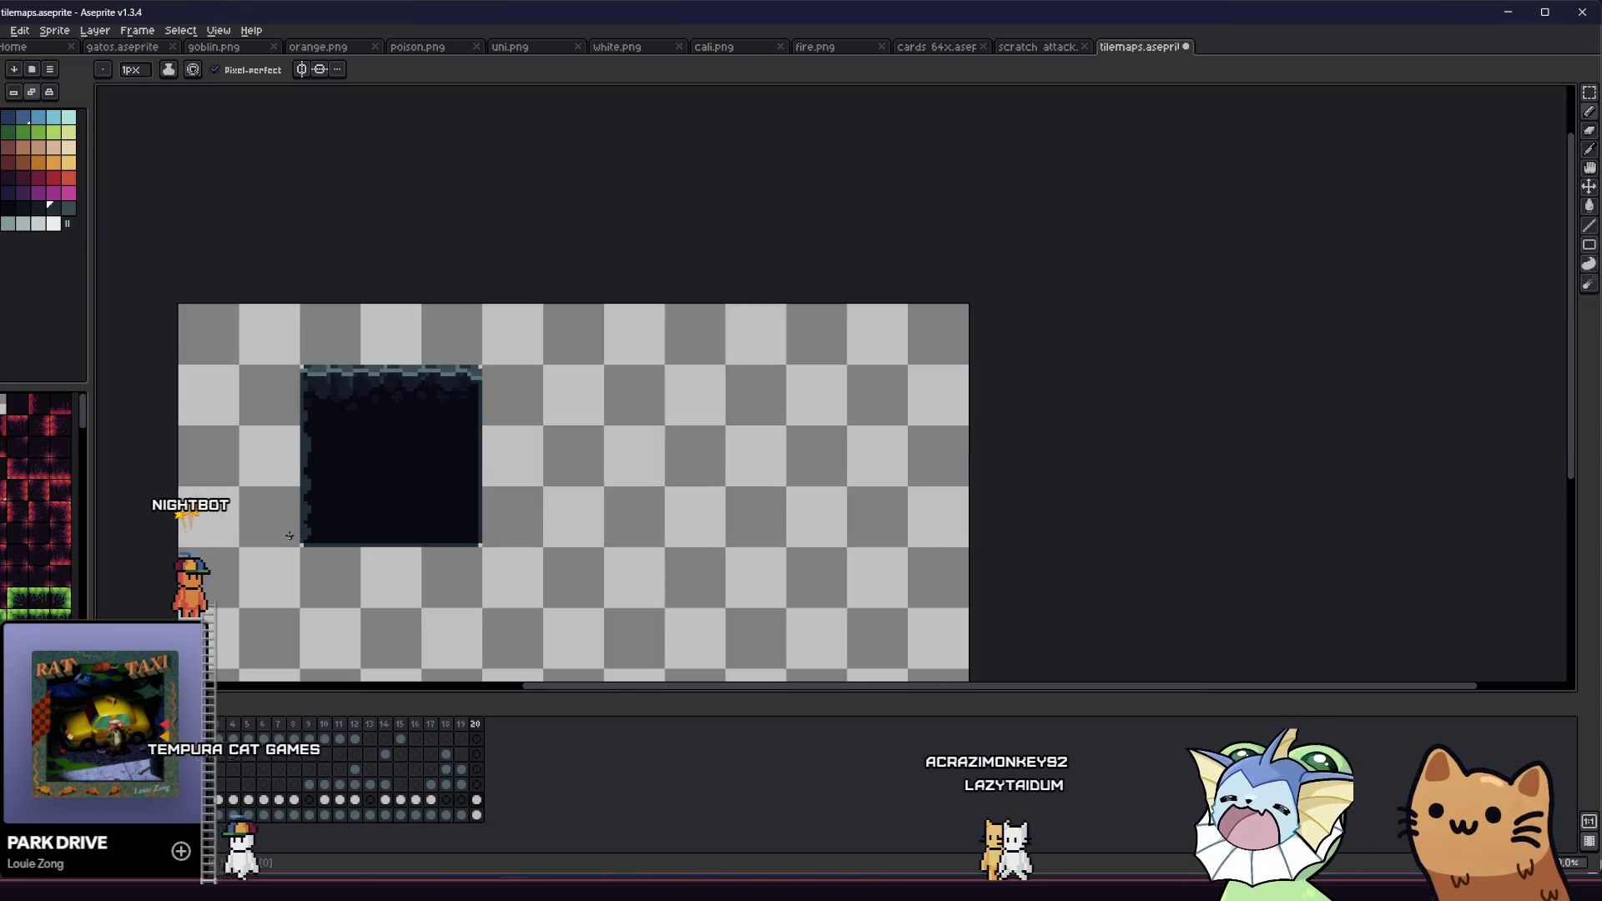
scroll(291, 523, "up", 5)
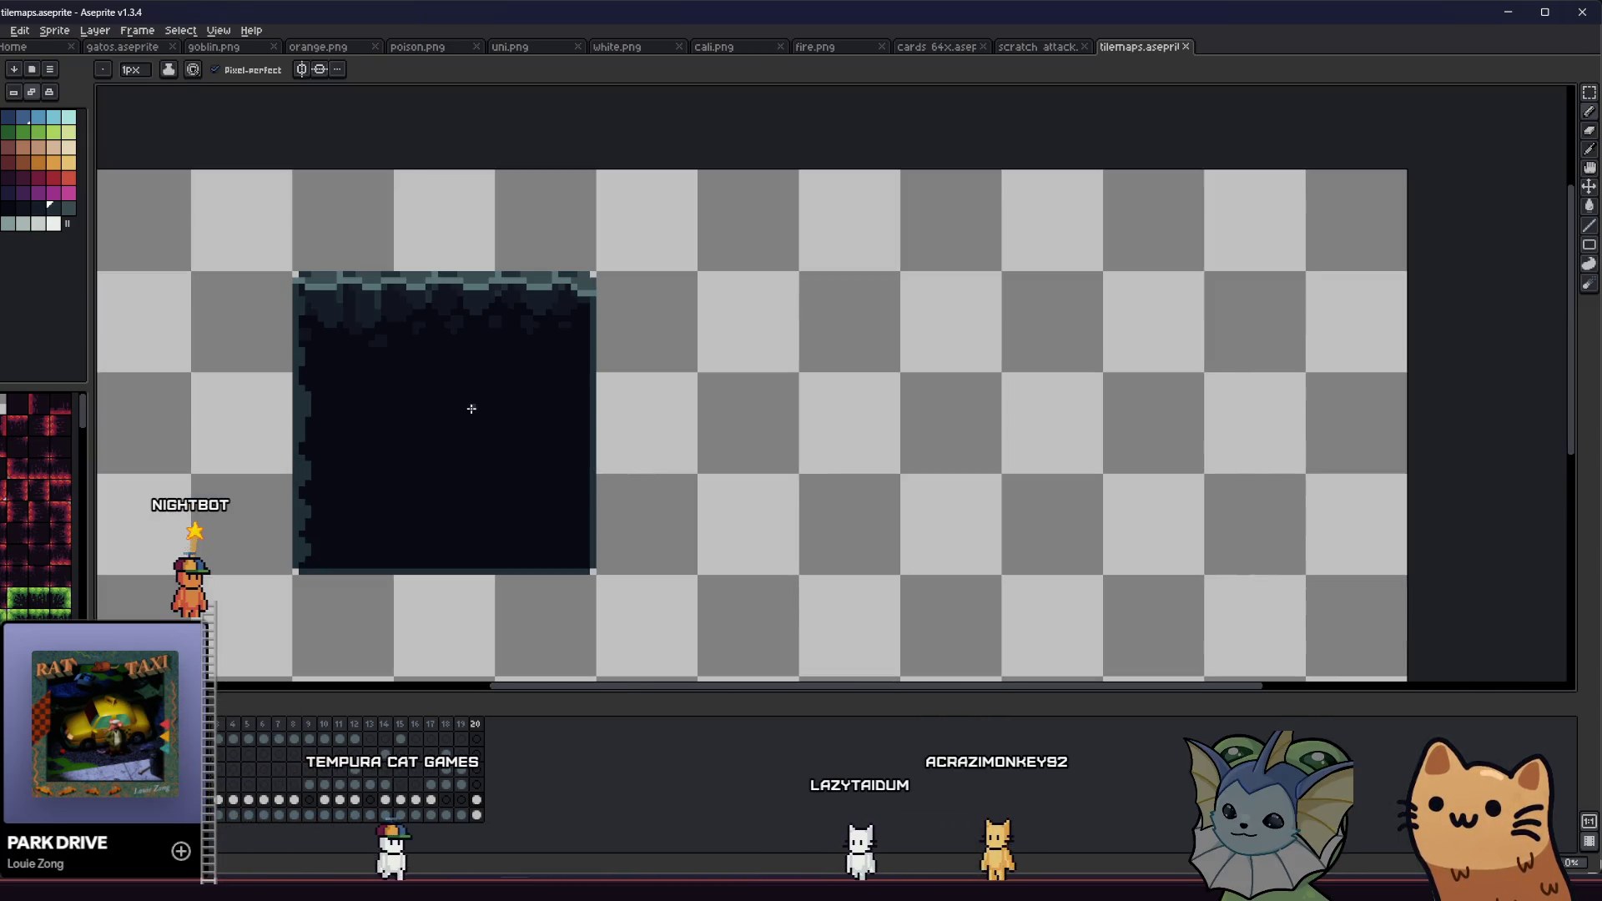
scroll(623, 304, "up", 3)
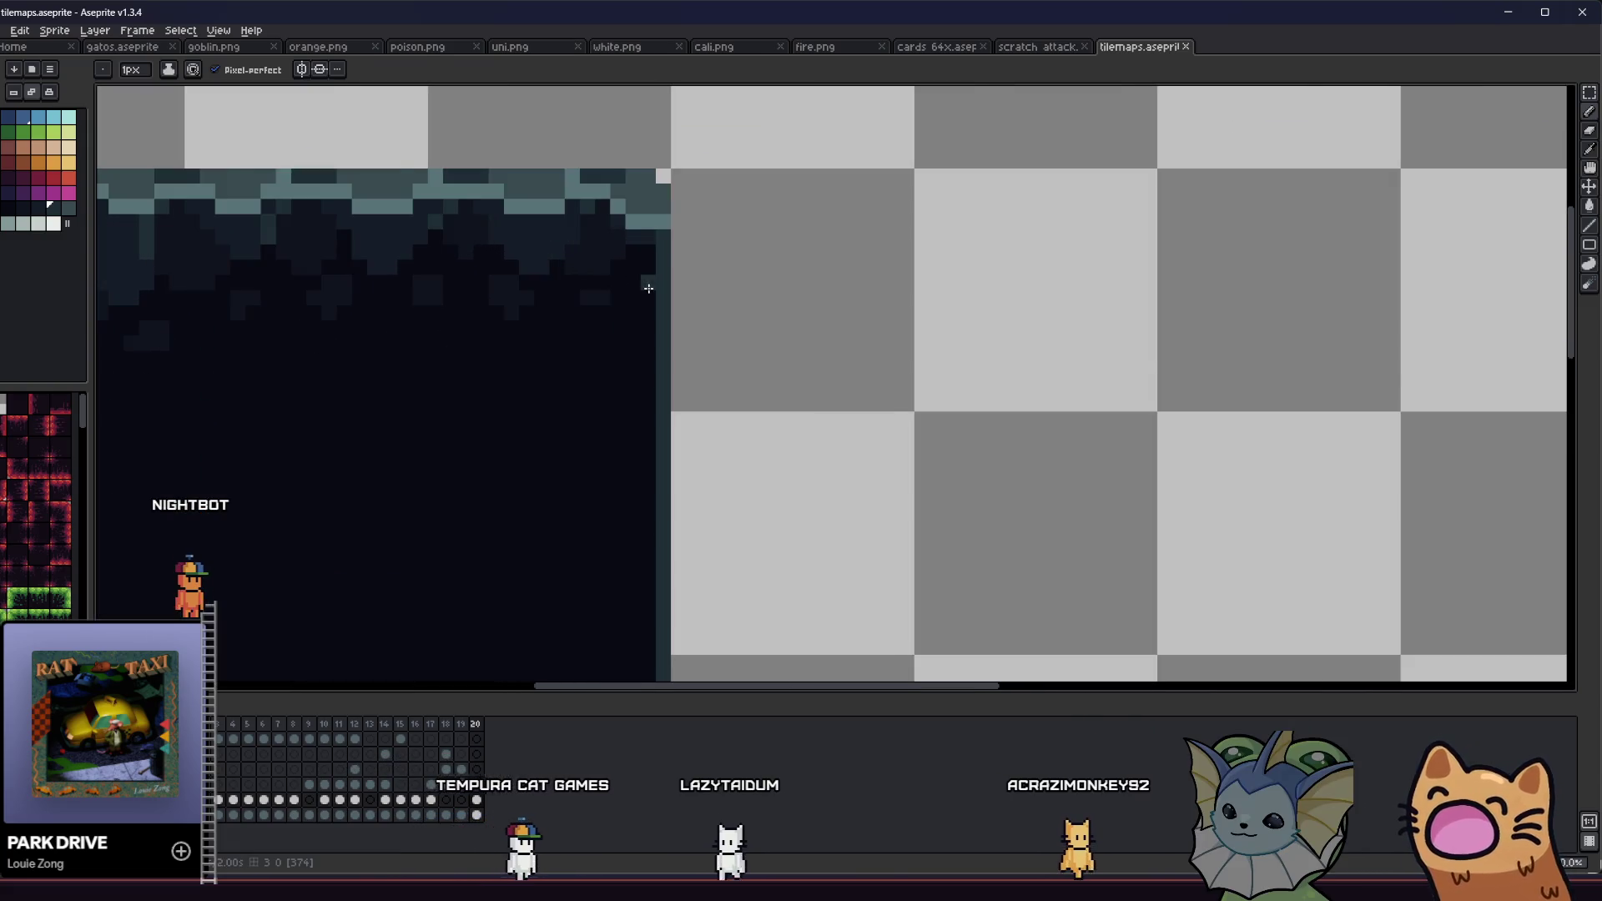
left_click_drag(646, 327, 655, 259)
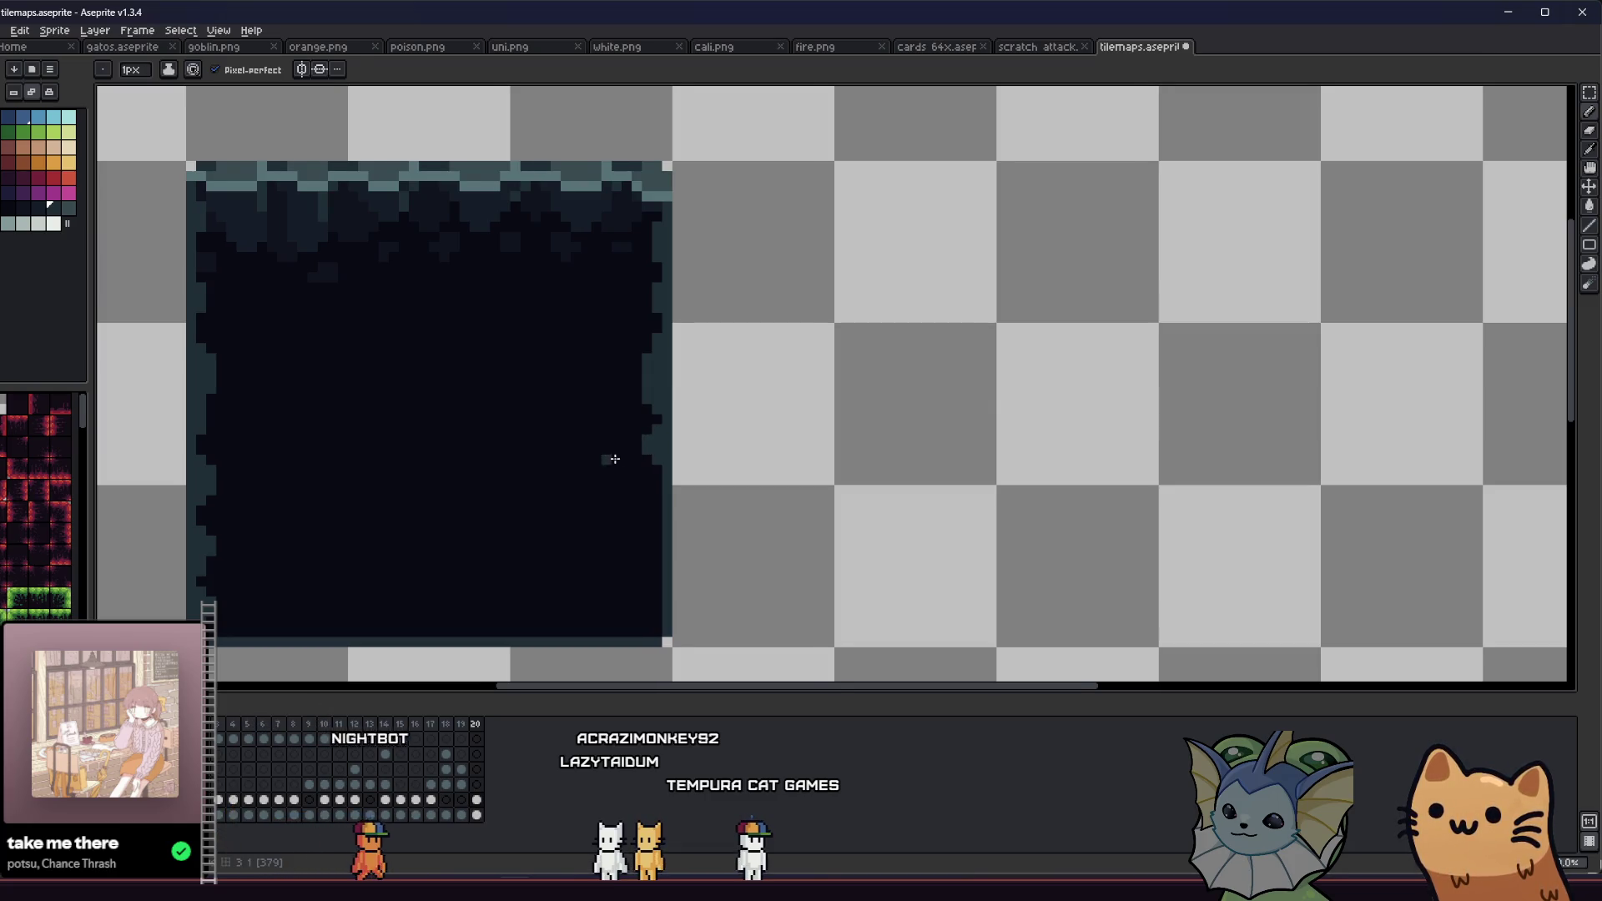
scroll(621, 429, "down", 1)
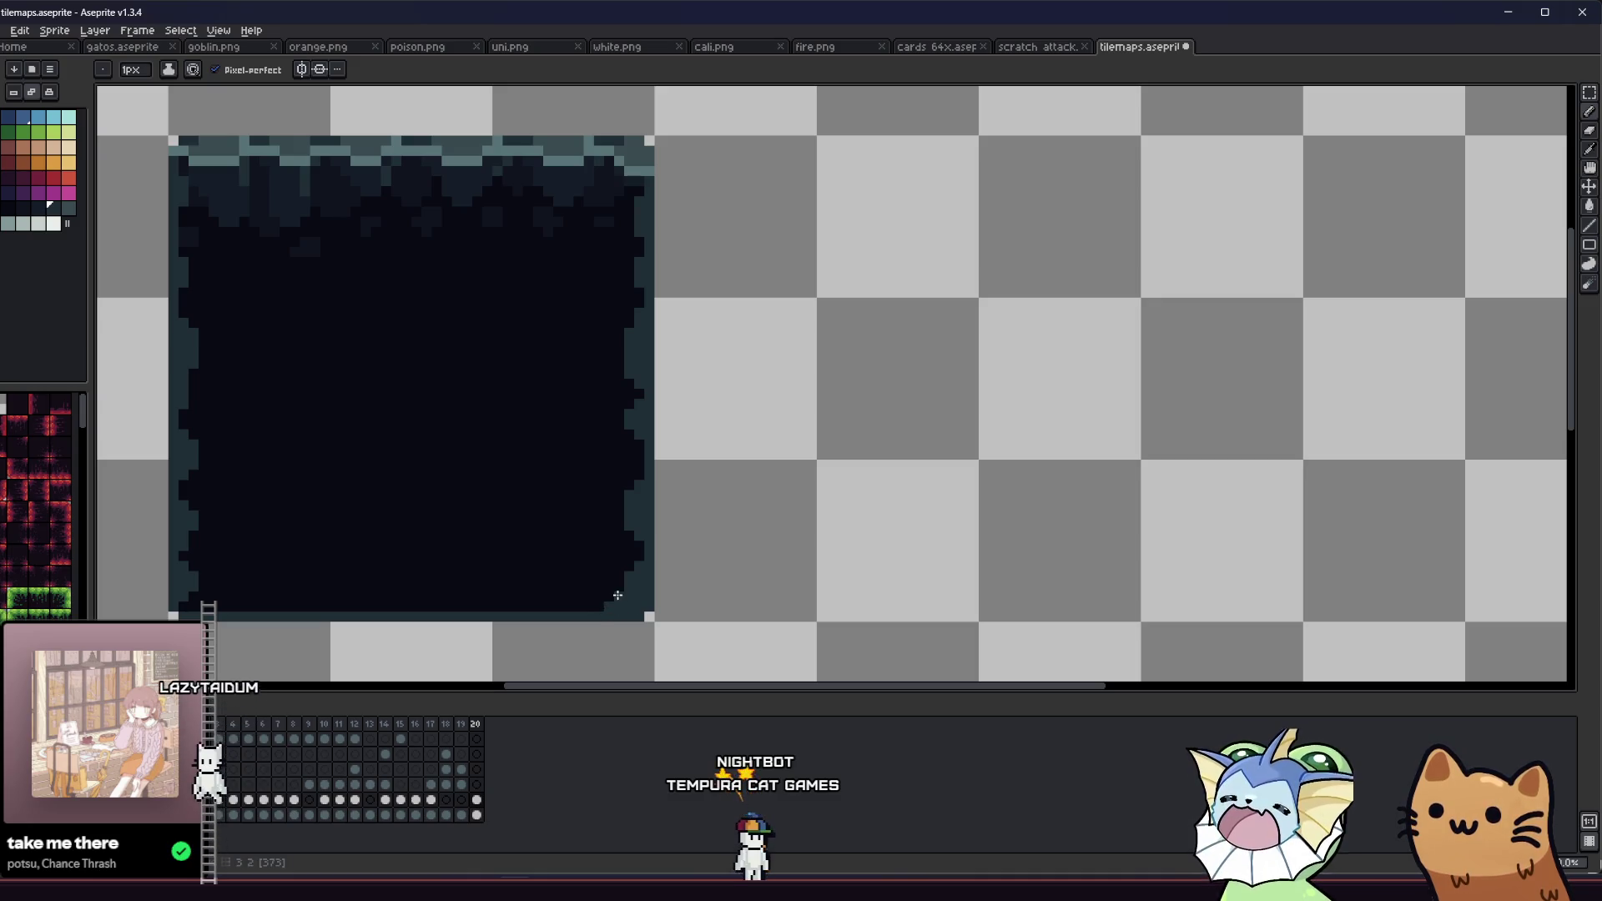
left_click_drag(518, 601, 573, 578)
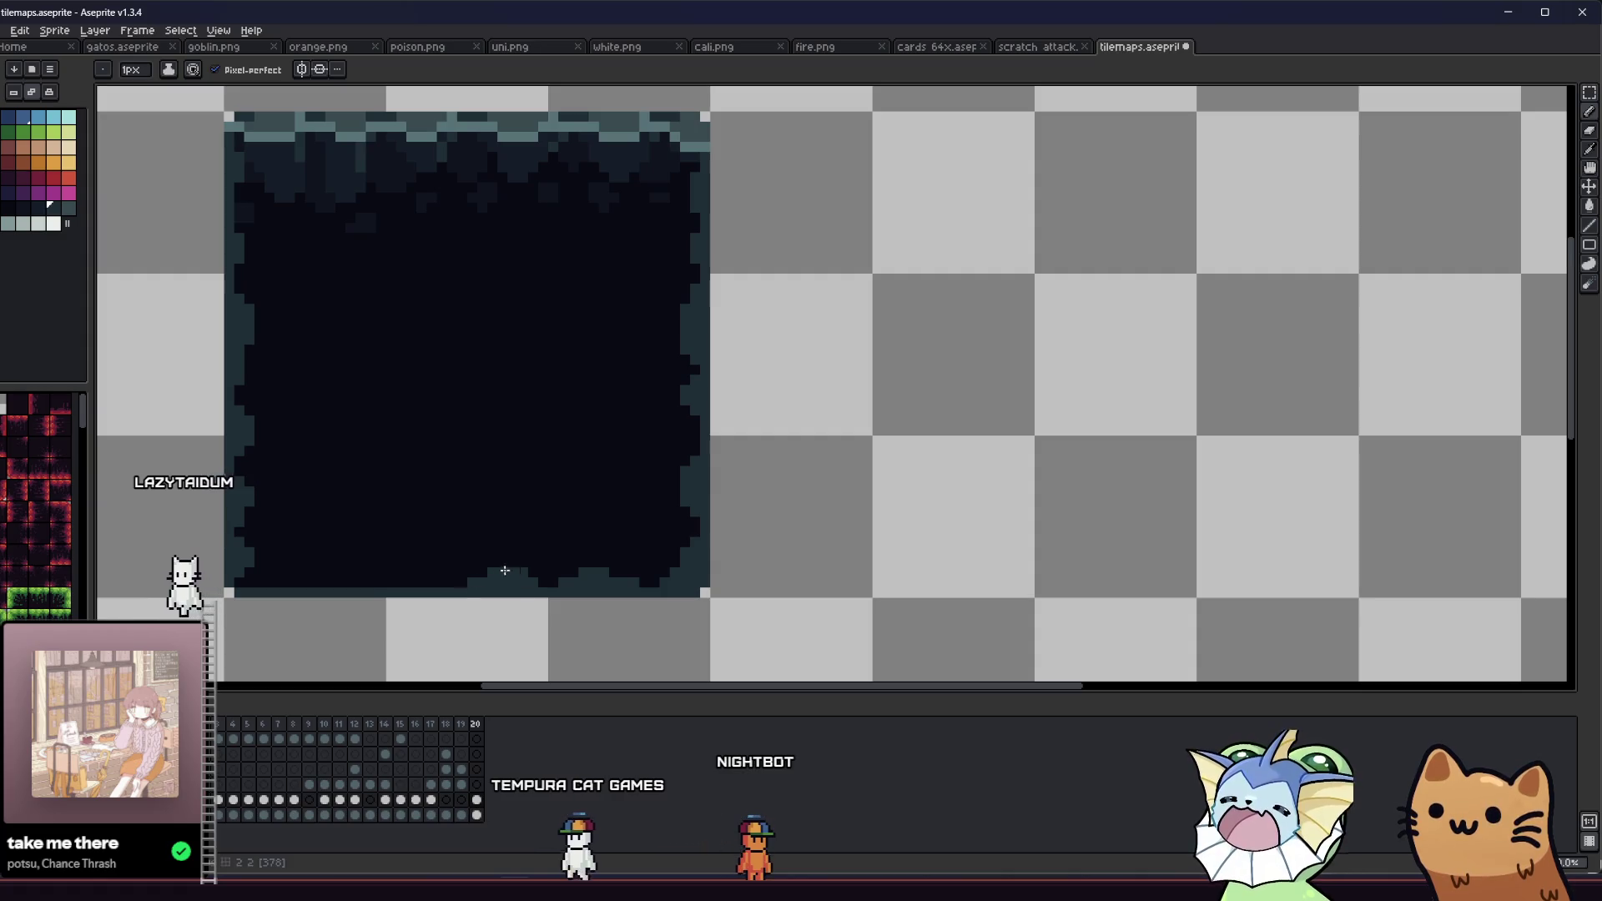
left_click_drag(379, 584, 435, 569)
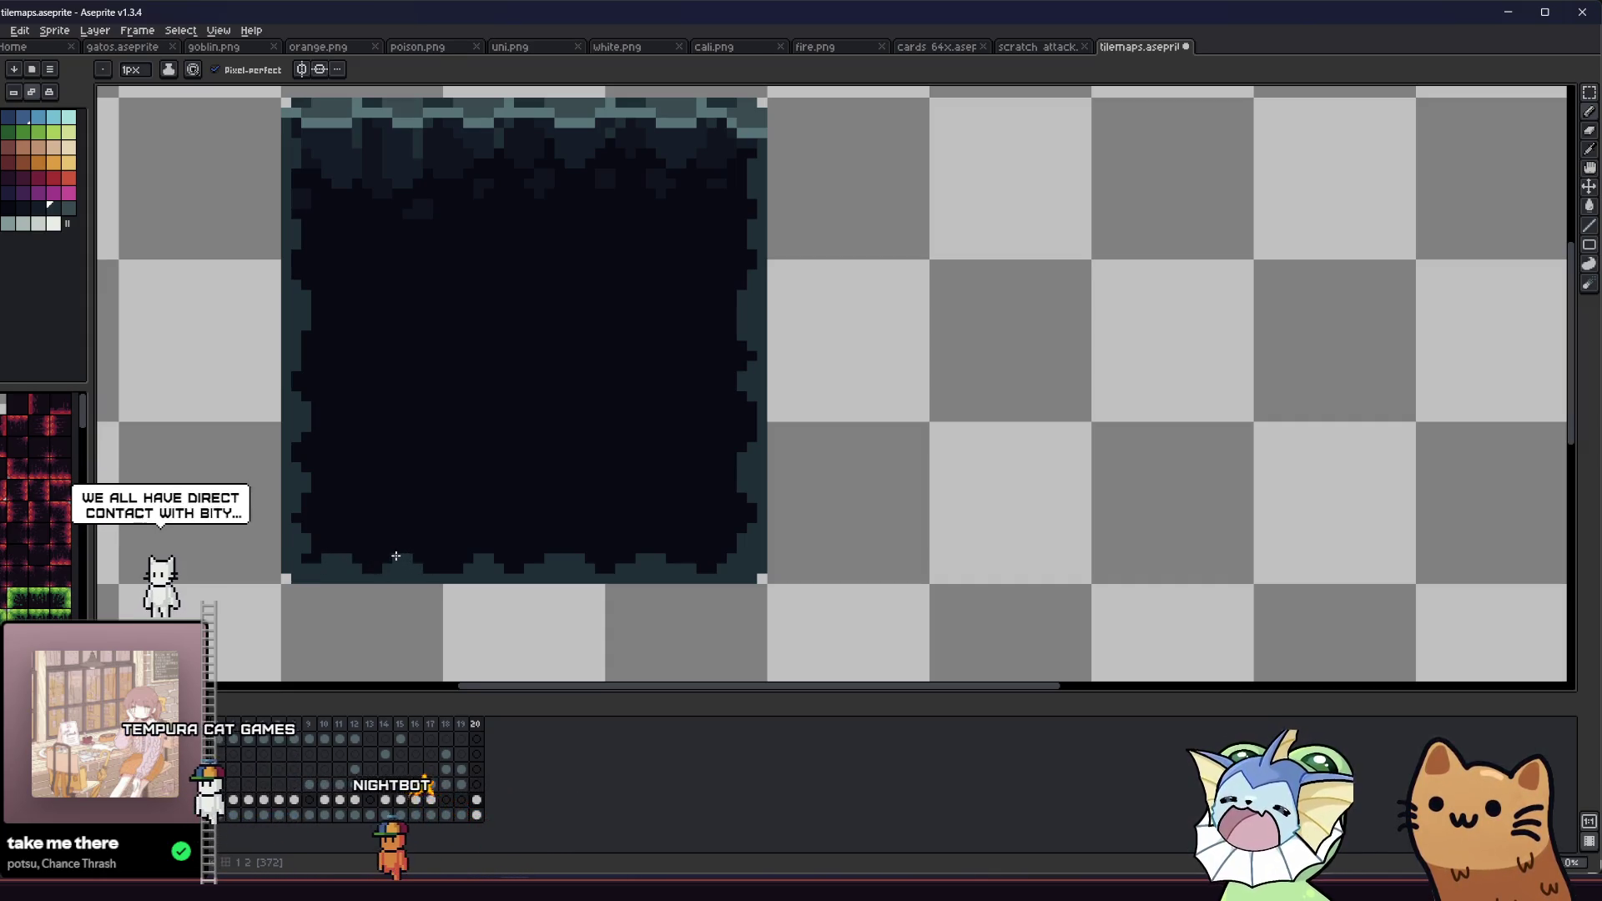
Step: Eyedrop the light teal and add one more pixel to the top highlight band
scroll(379, 543, "down", 3)
scroll(334, 533, "down", 2)
scroll(373, 511, "up", 5)
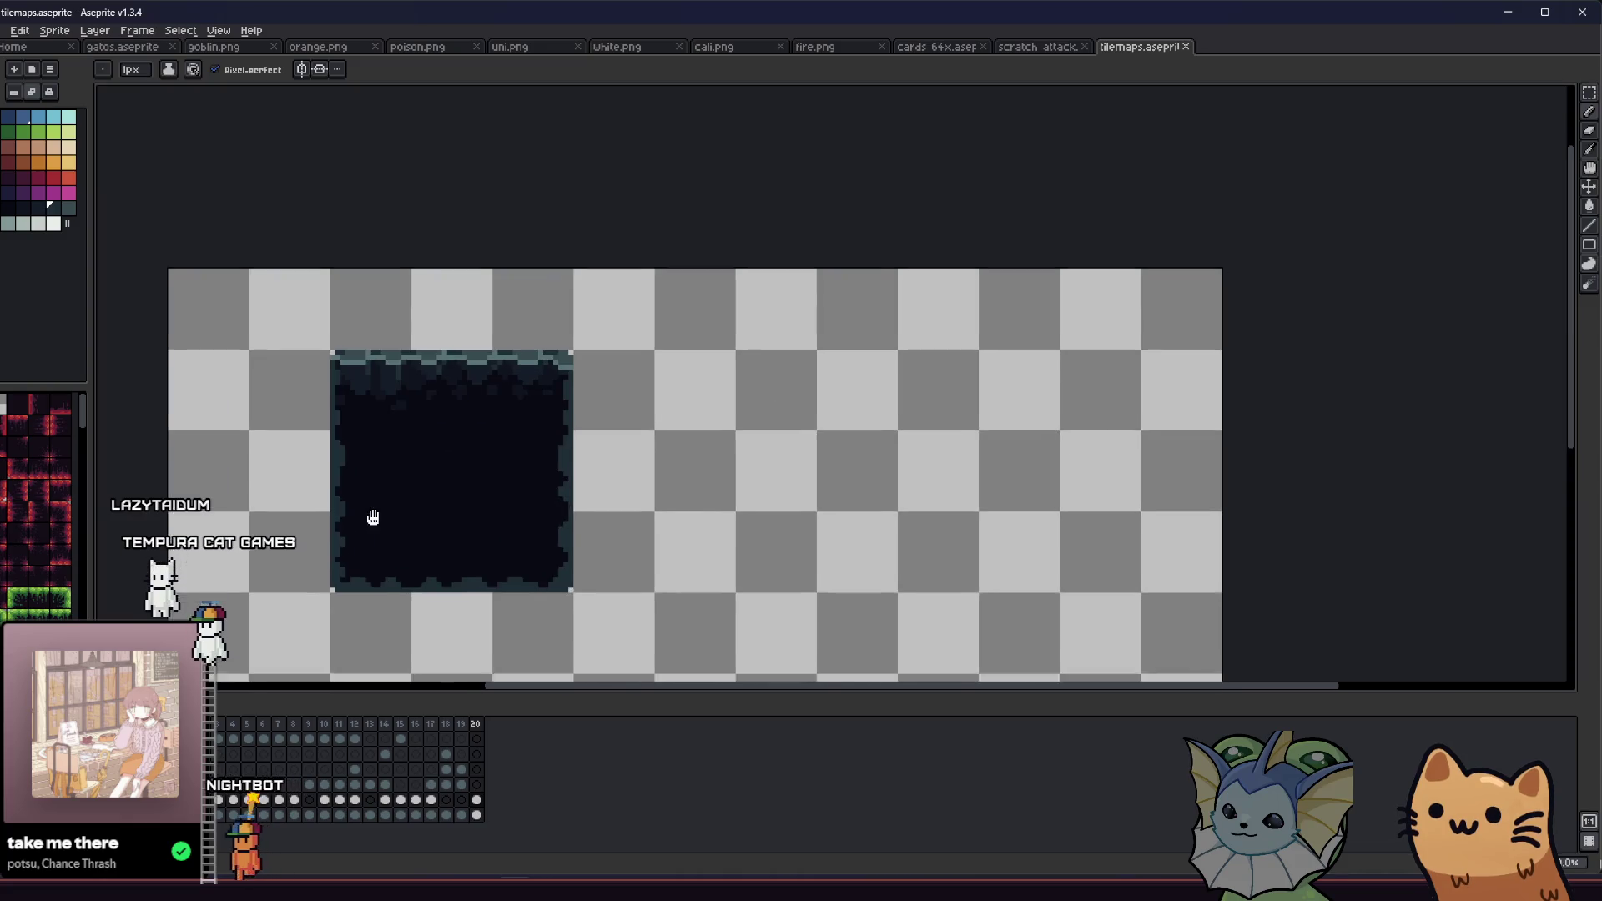
left_click_drag(367, 397, 454, 415)
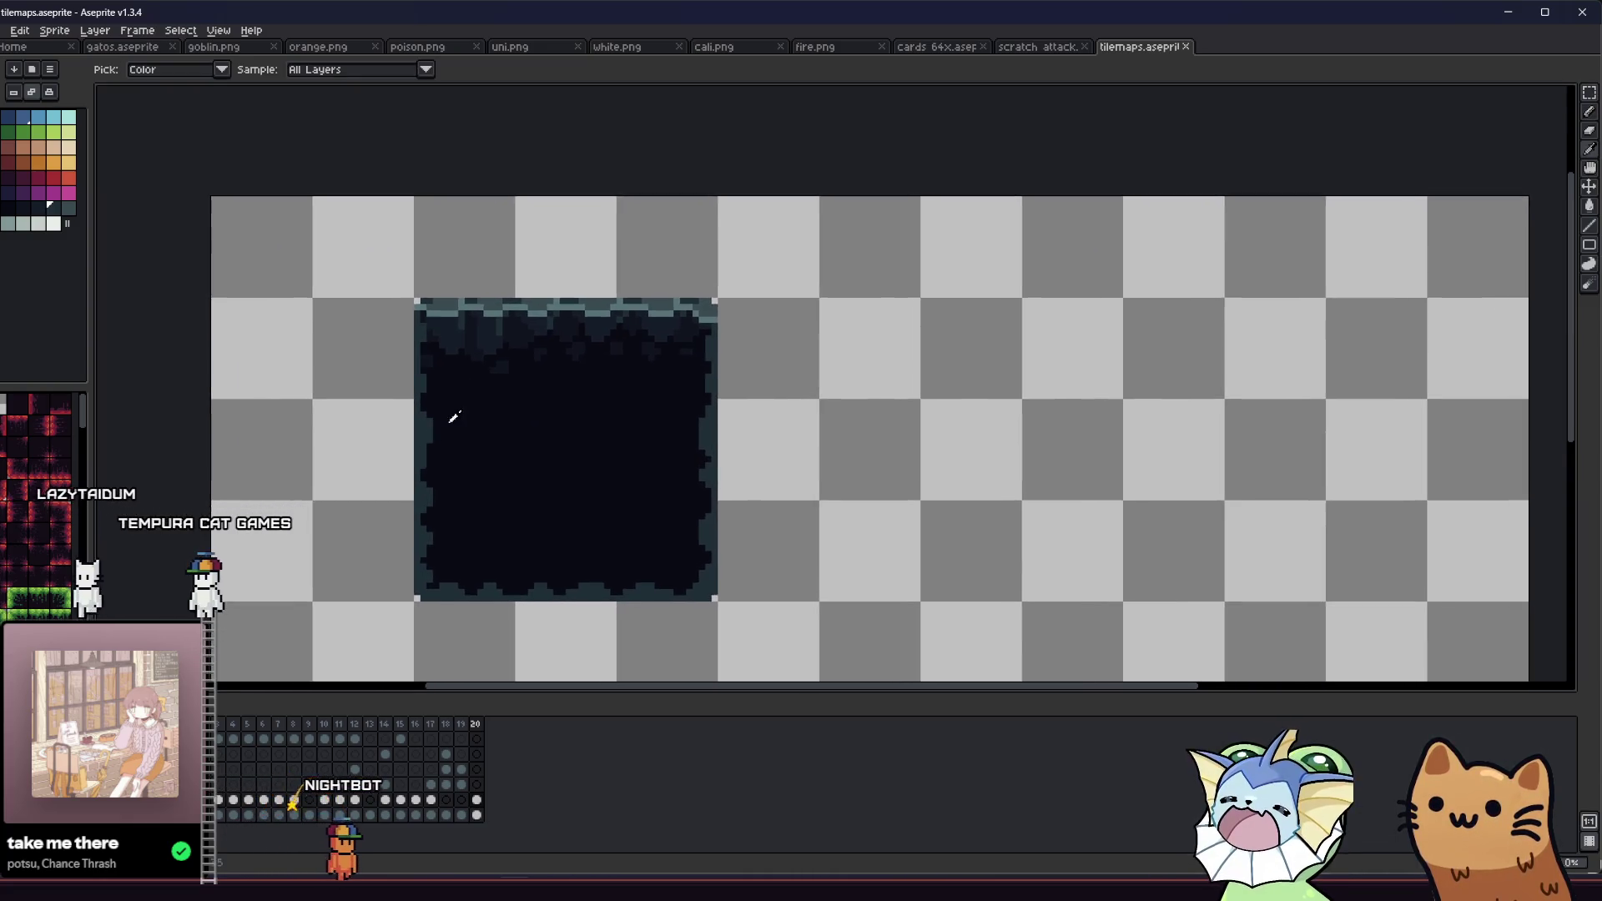
scroll(465, 408, "down", 2)
scroll(464, 401, "up", 3)
scroll(459, 392, "up", 3)
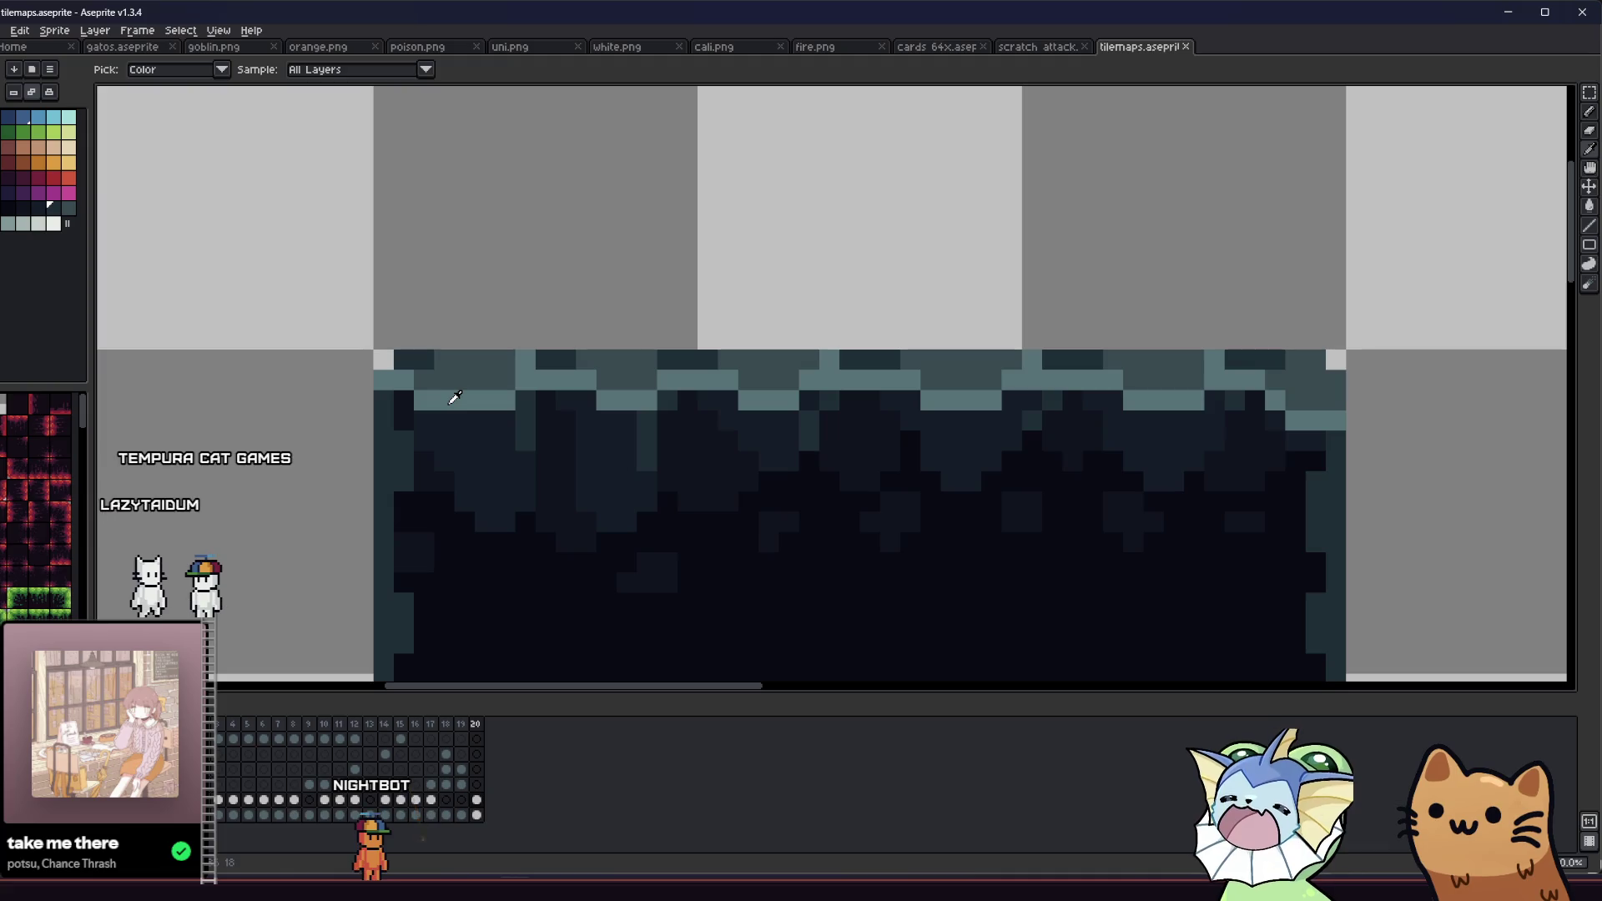
scroll(513, 360, "down", 5)
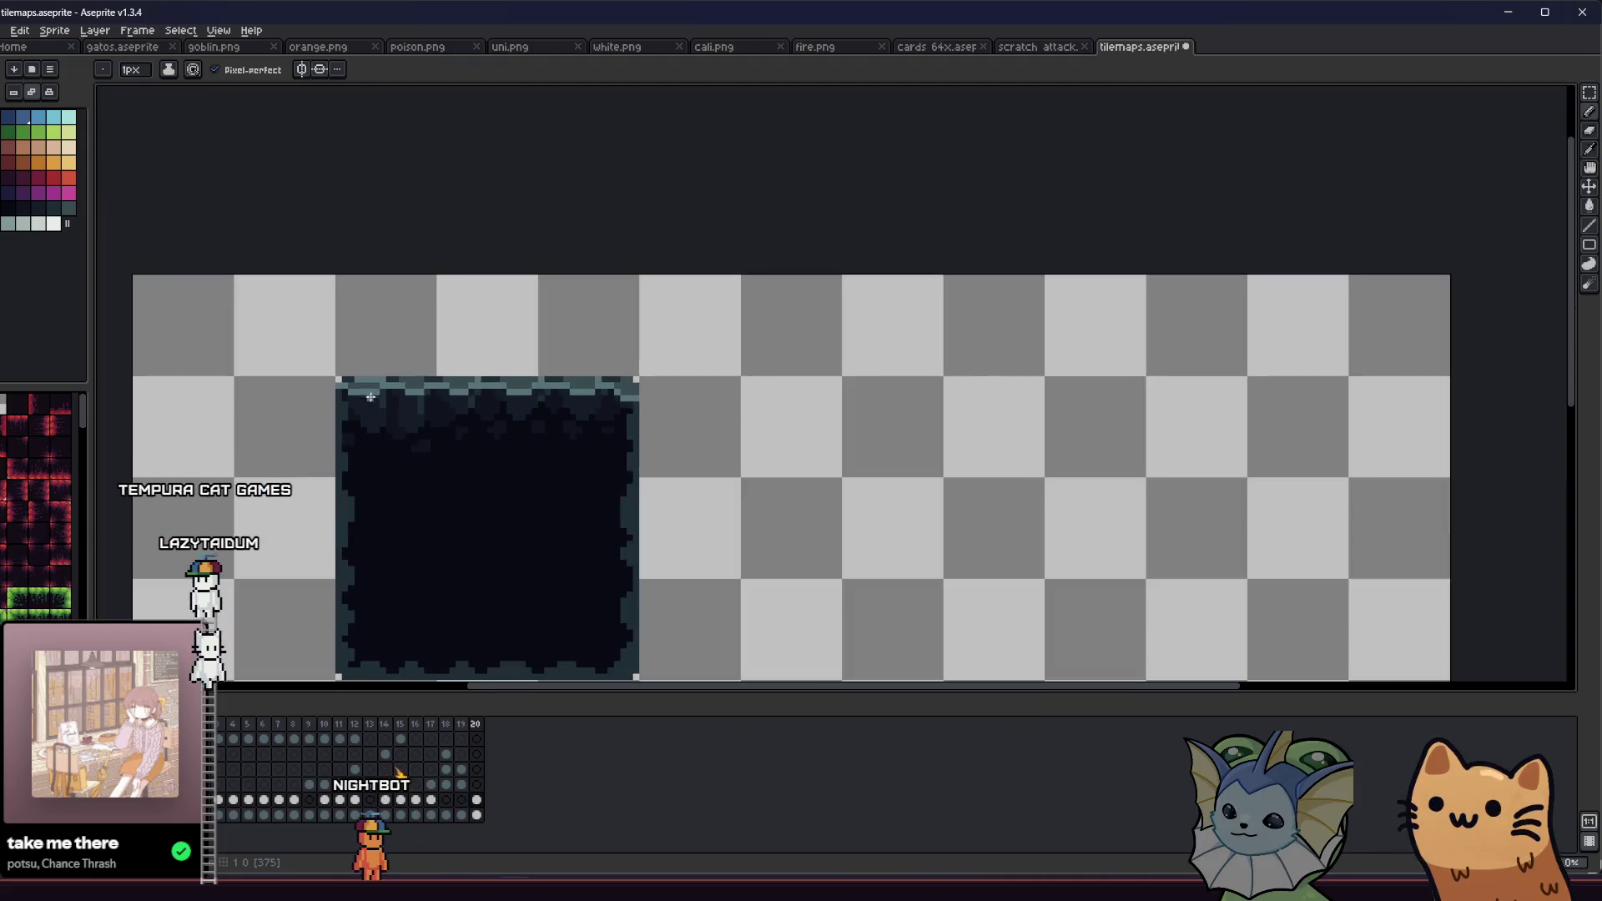
scroll(366, 407, "down", 2)
scroll(275, 413, "up", 8)
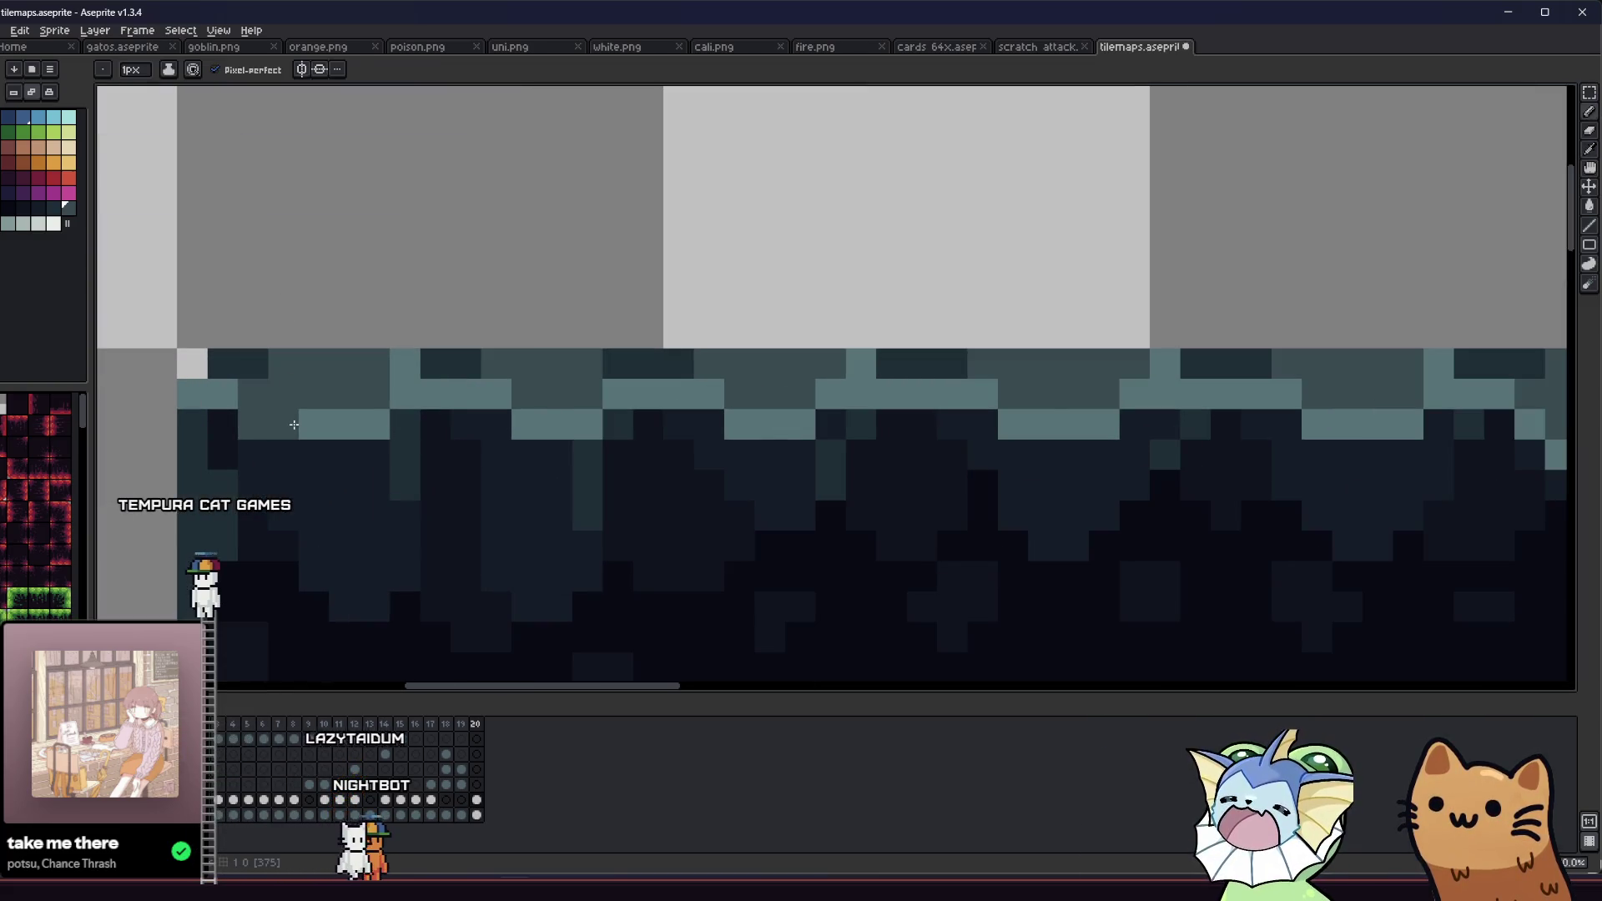
scroll(294, 425, "down", 2)
scroll(409, 439, "up", 2)
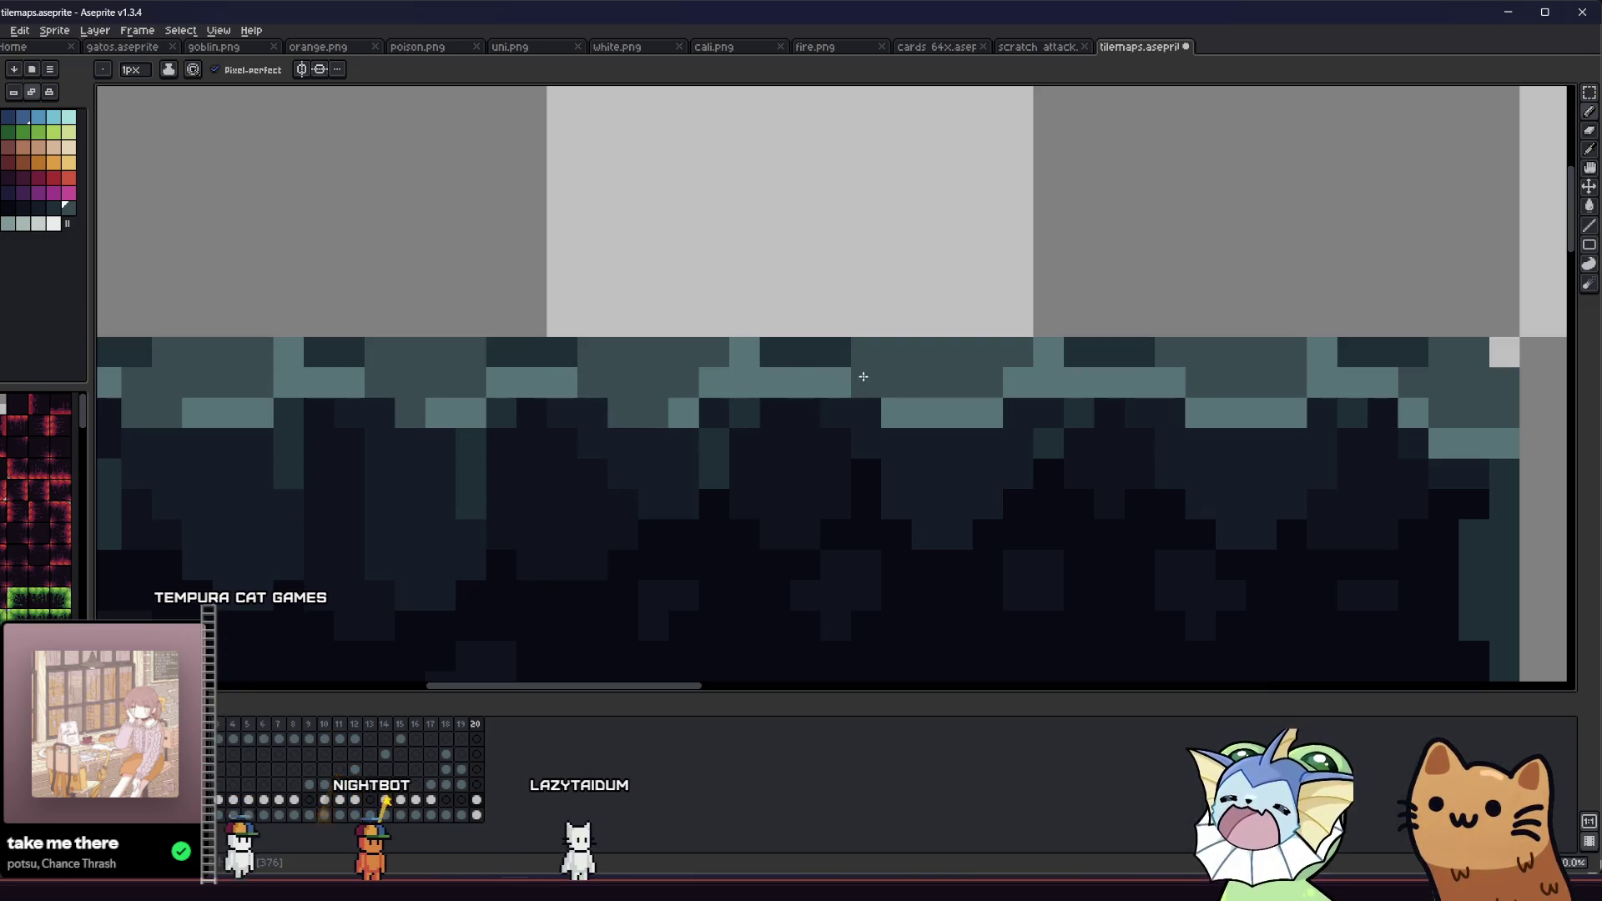
left_click_drag(924, 411, 723, 415)
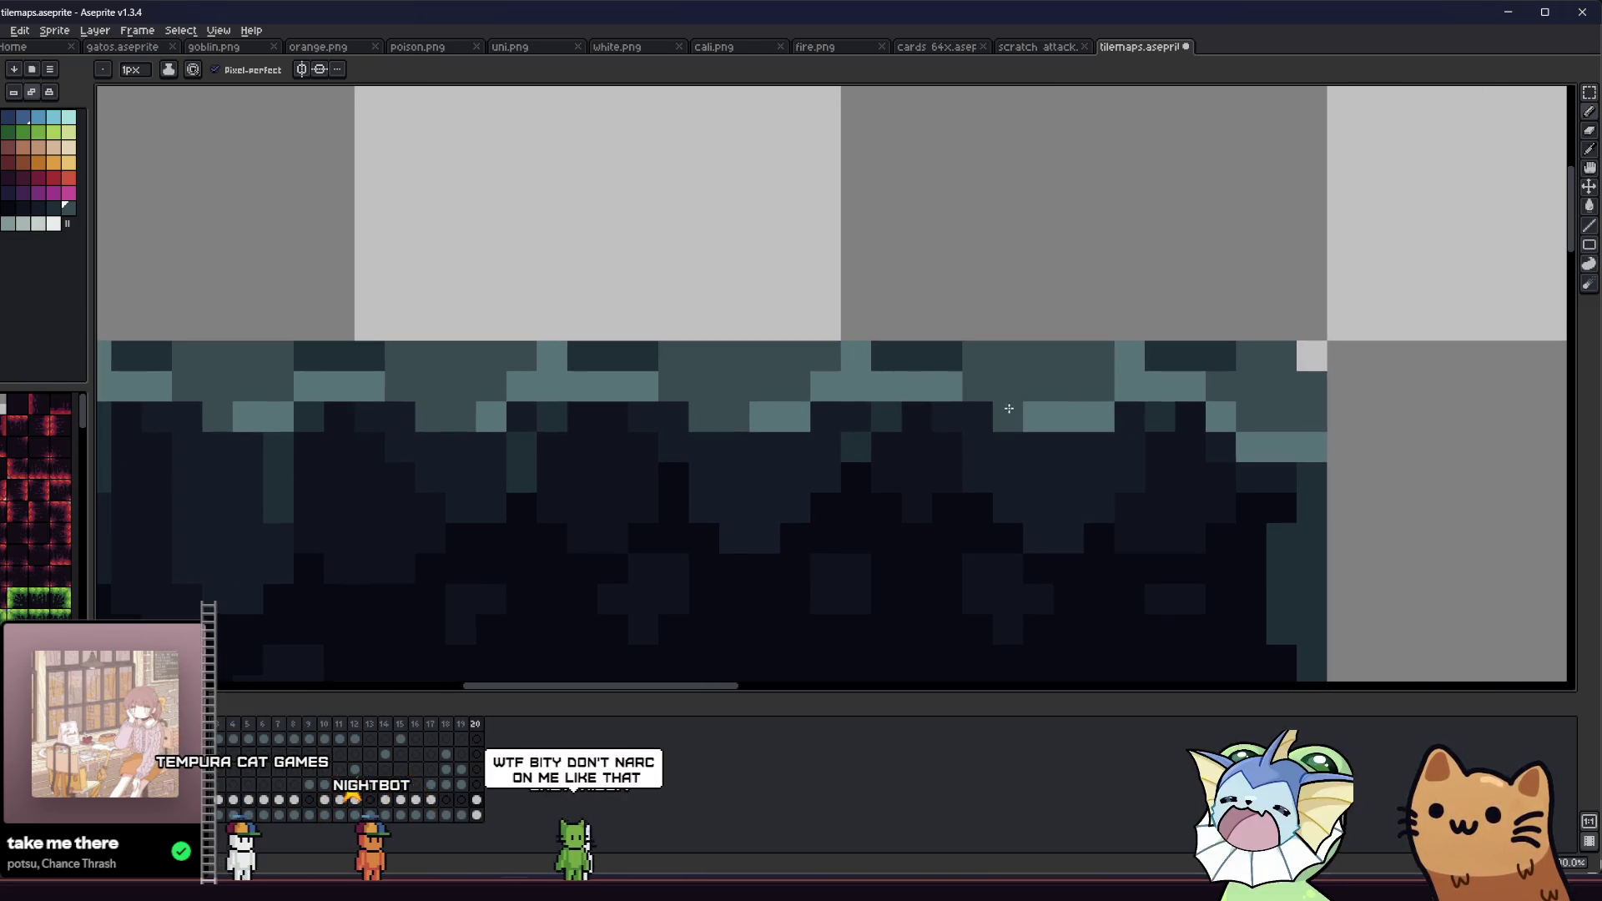
key("i")
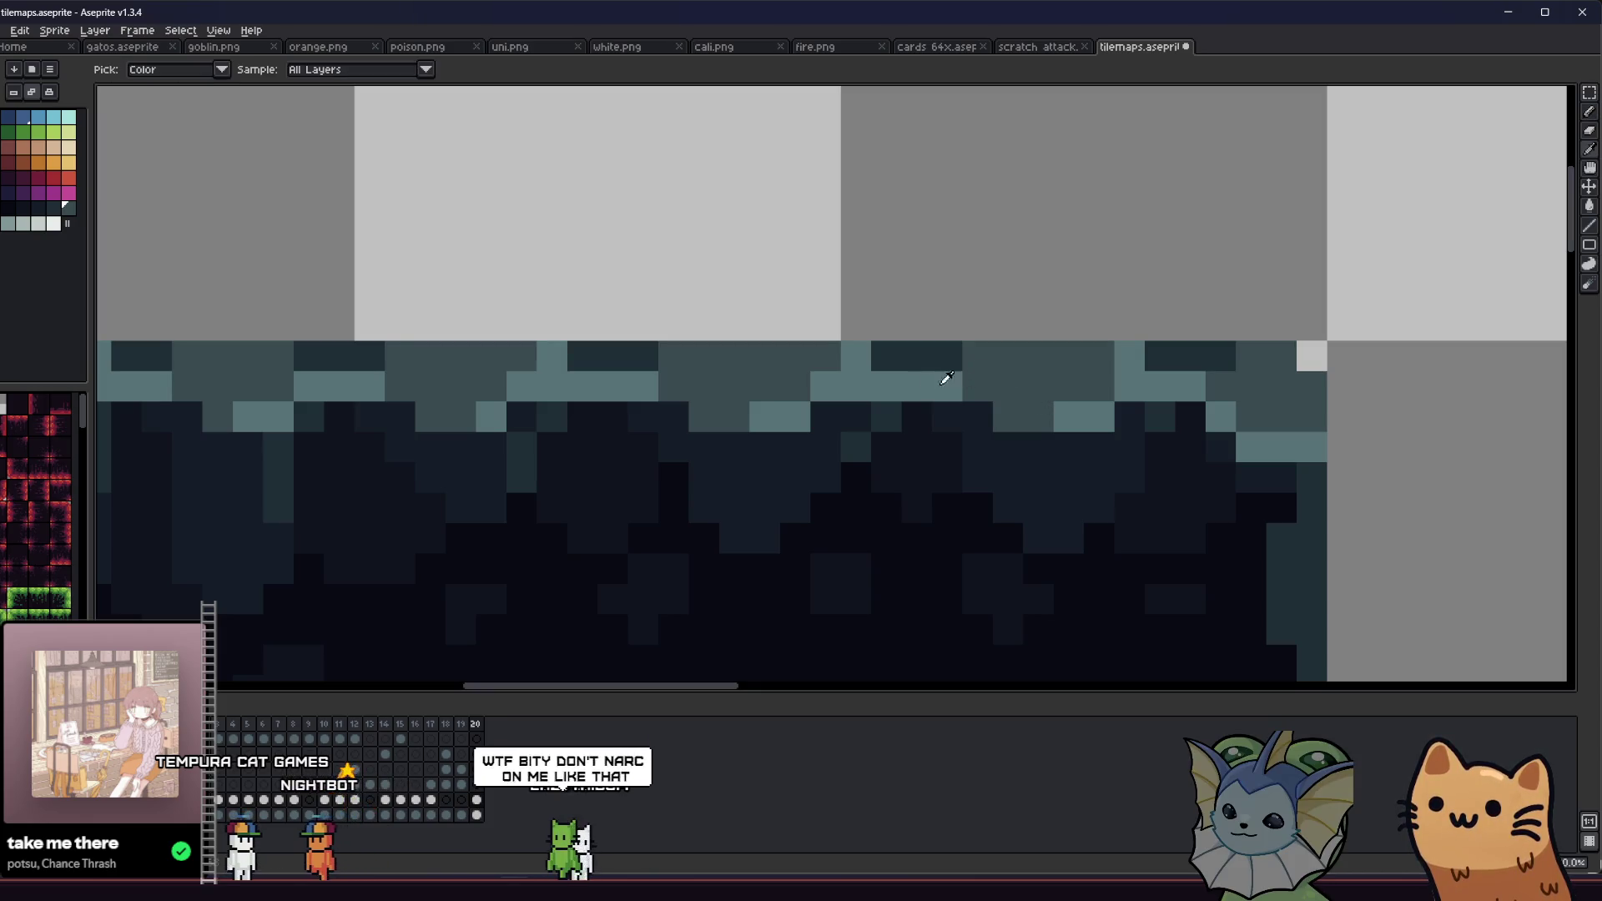
key("b")
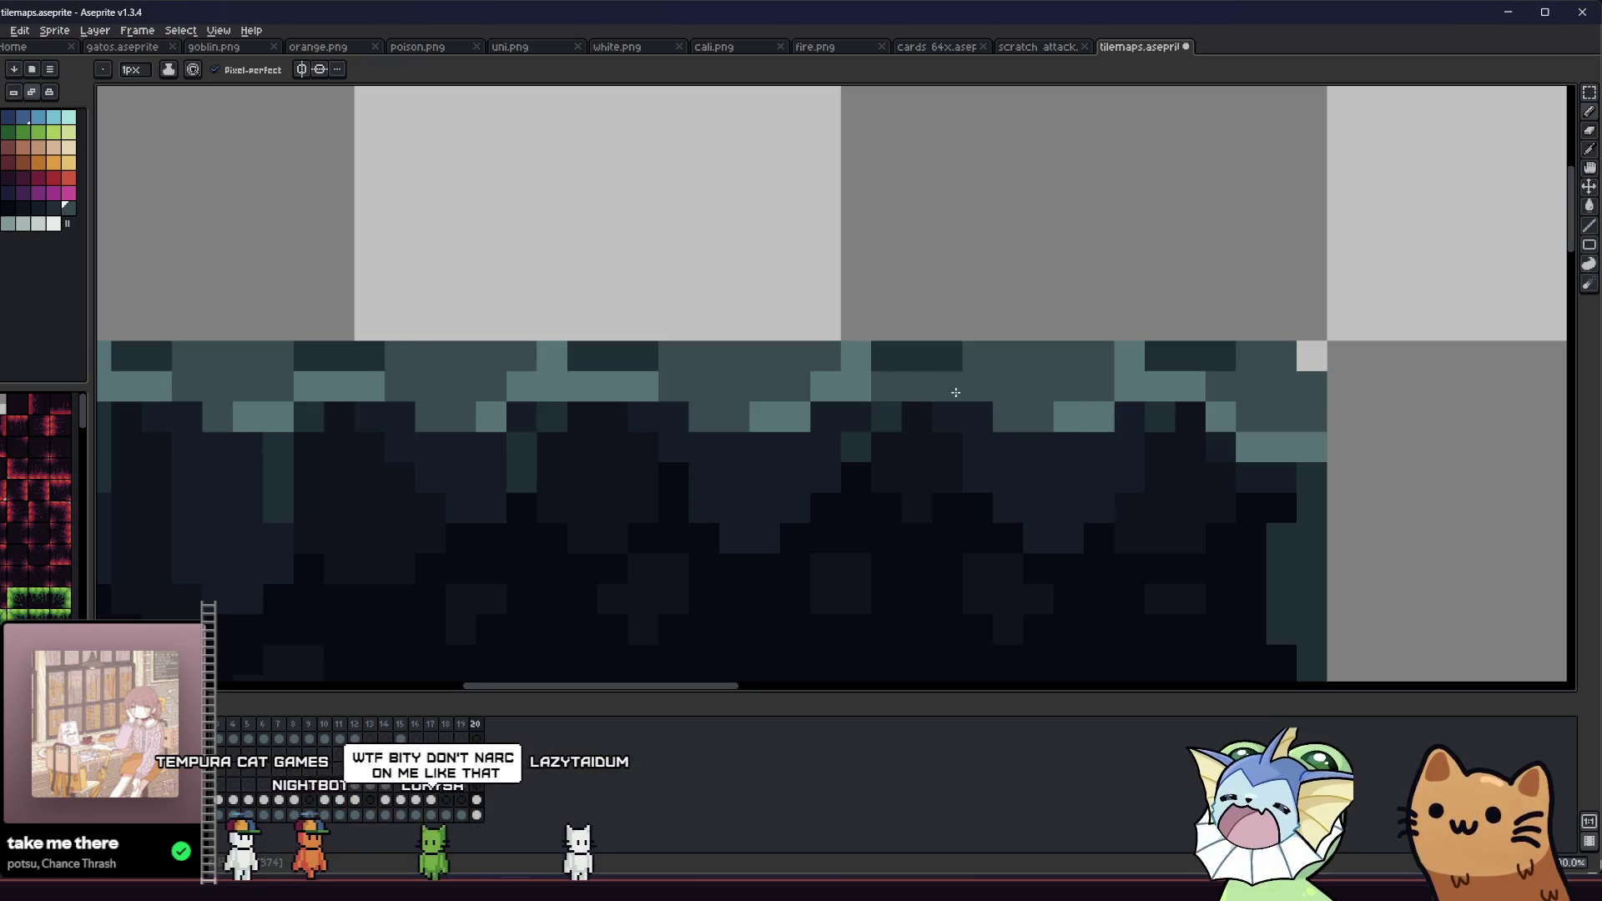
left_click(891, 385)
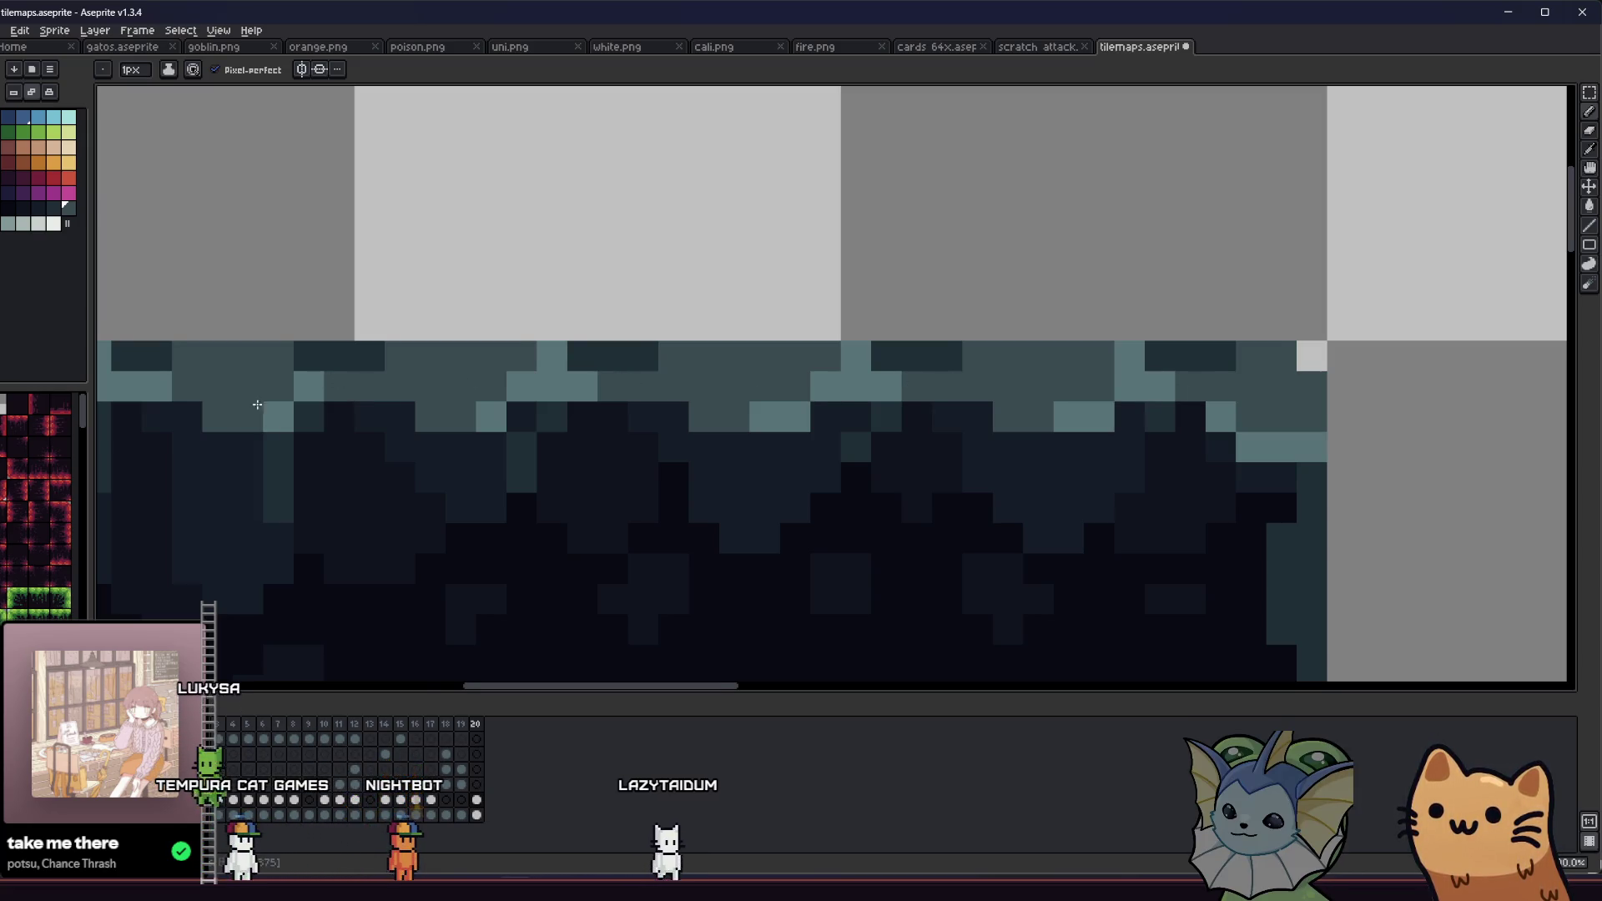
scroll(276, 413, "down", 2)
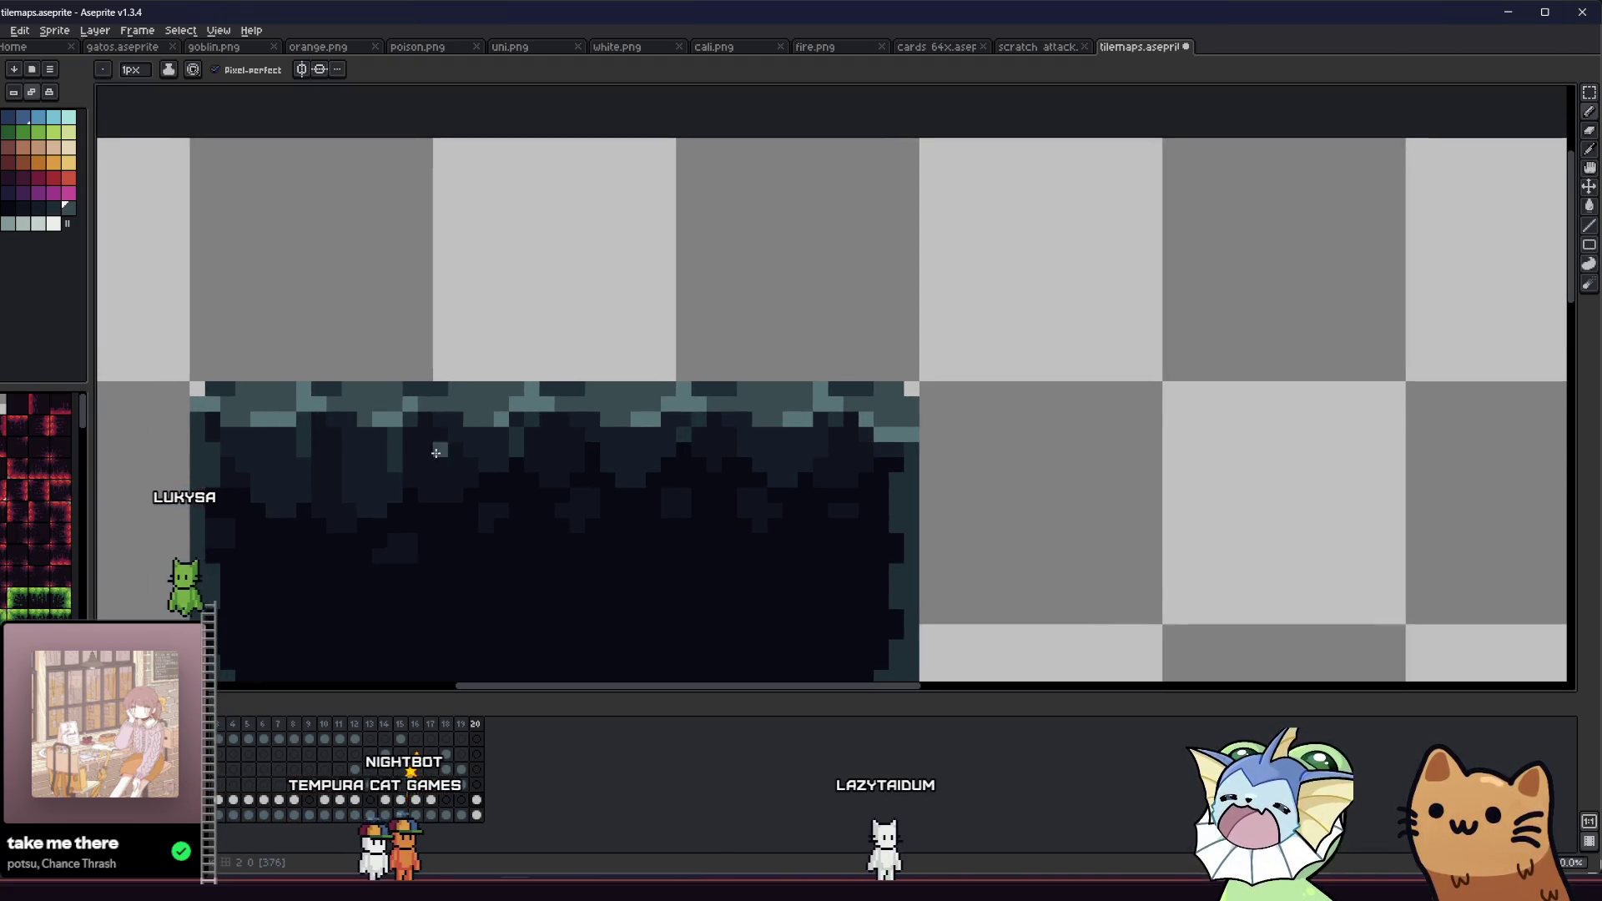
scroll(287, 422, "down", 2)
scroll(355, 433, "down", 2)
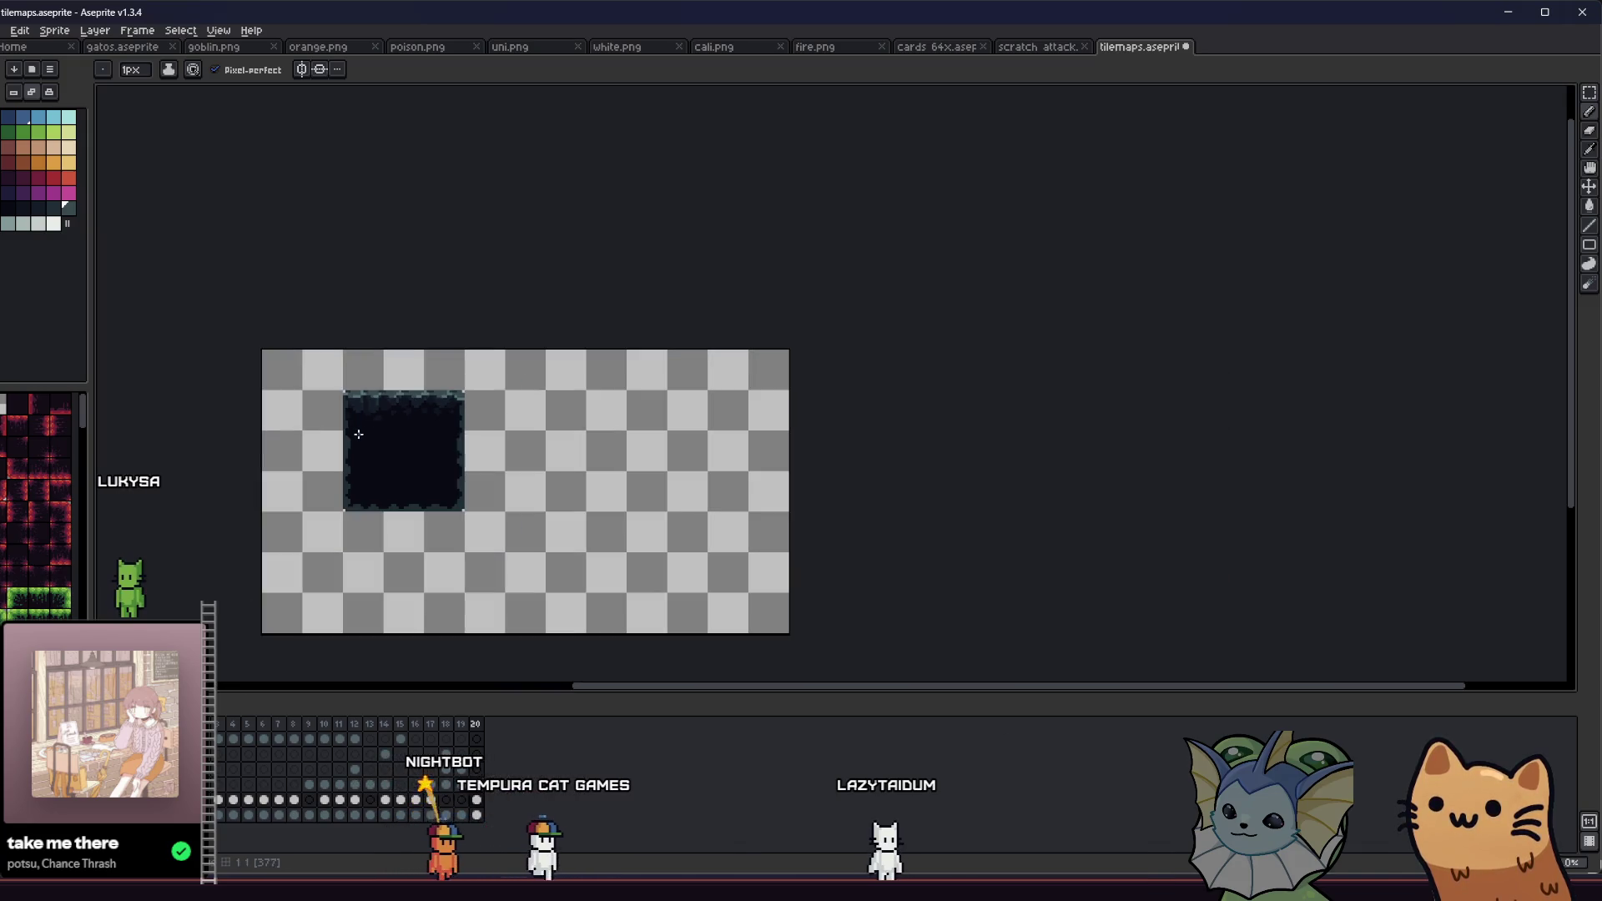
scroll(372, 430, "up", 3)
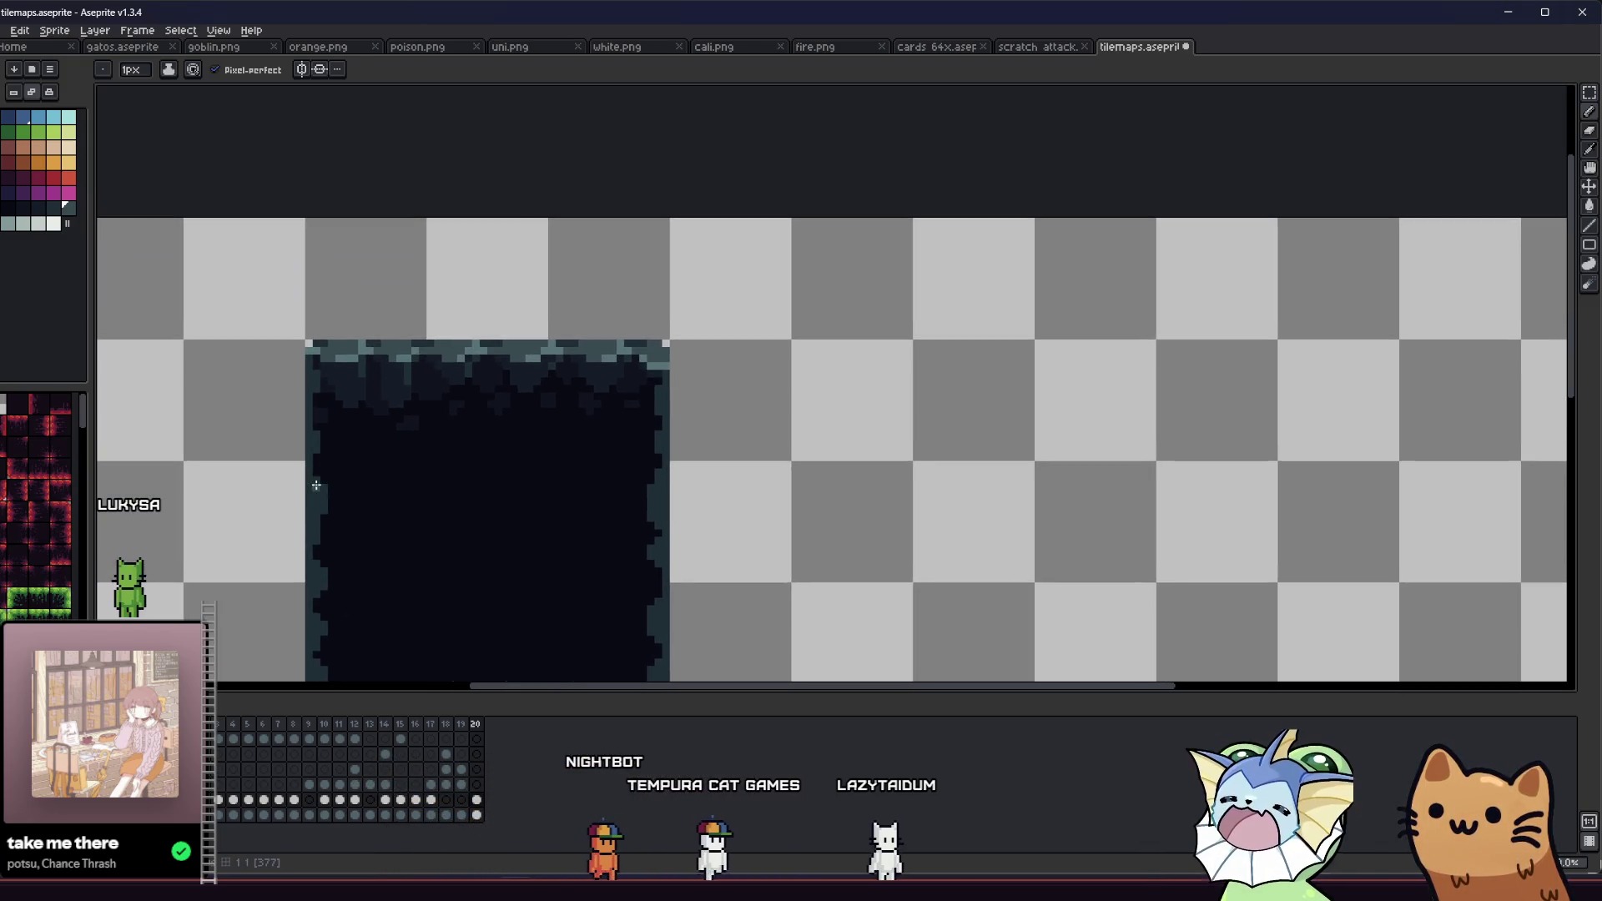
scroll(312, 517, "down", 2)
mouse_move(311, 517)
left_mouse_down()
mouse_move(265, 512)
mouse_move(286, 414)
mouse_move(529, 418)
mouse_move(559, 493)
mouse_move(654, 468)
mouse_move(719, 511)
mouse_move(726, 562)
mouse_move(676, 501)
left_mouse_up()
scroll(342, 387, "up", 1)
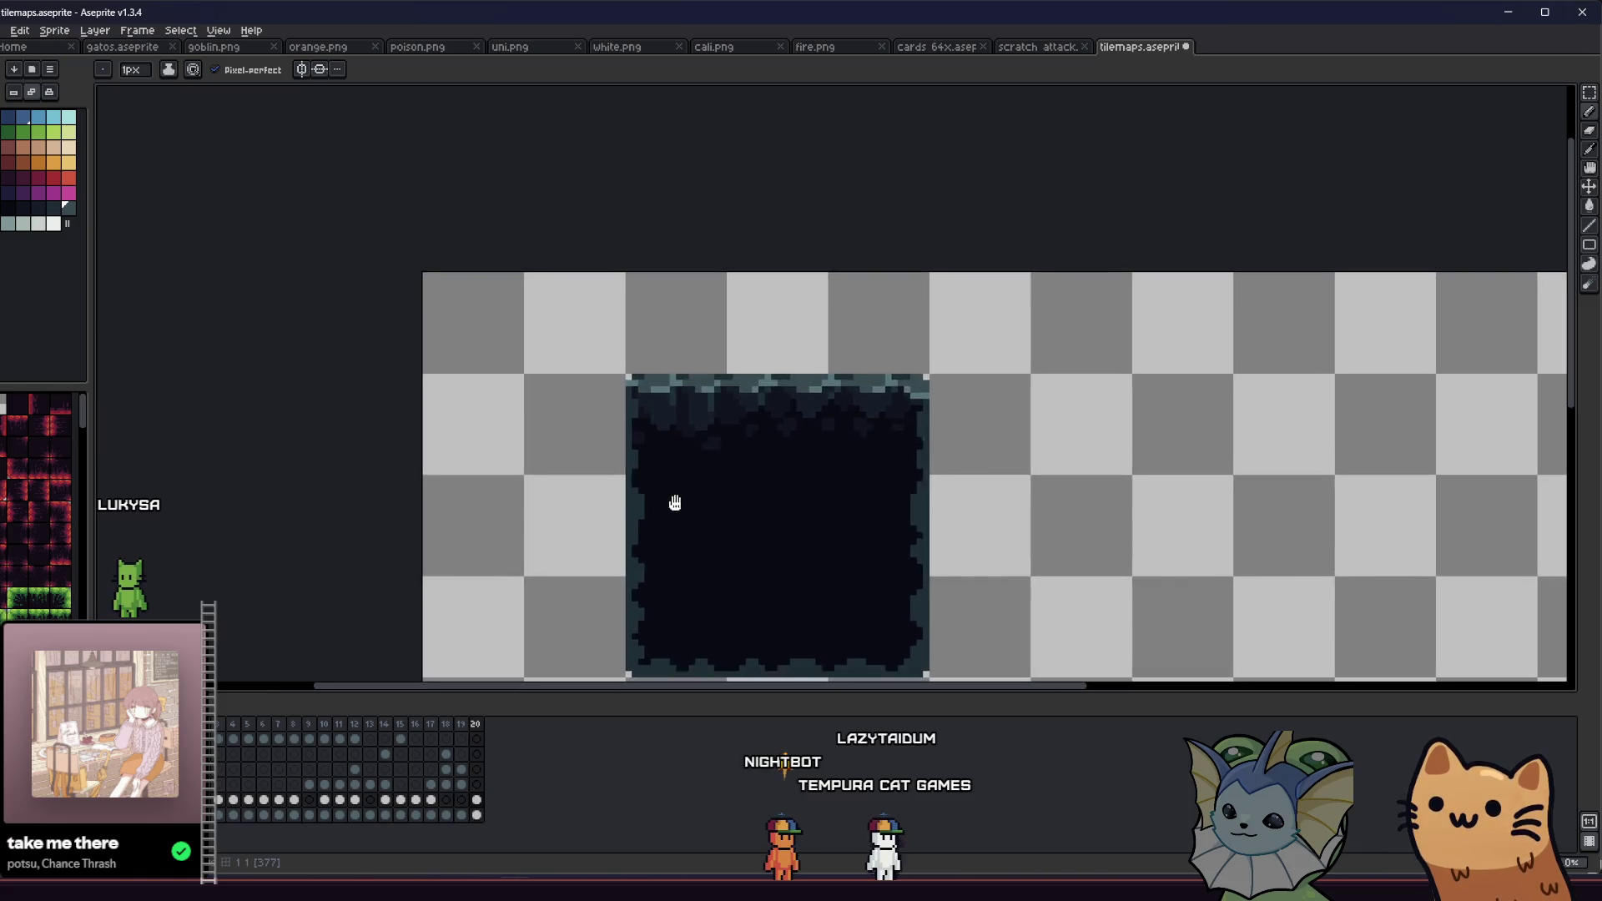
scroll(676, 501, "down", 1)
scroll(677, 503, "up", 1)
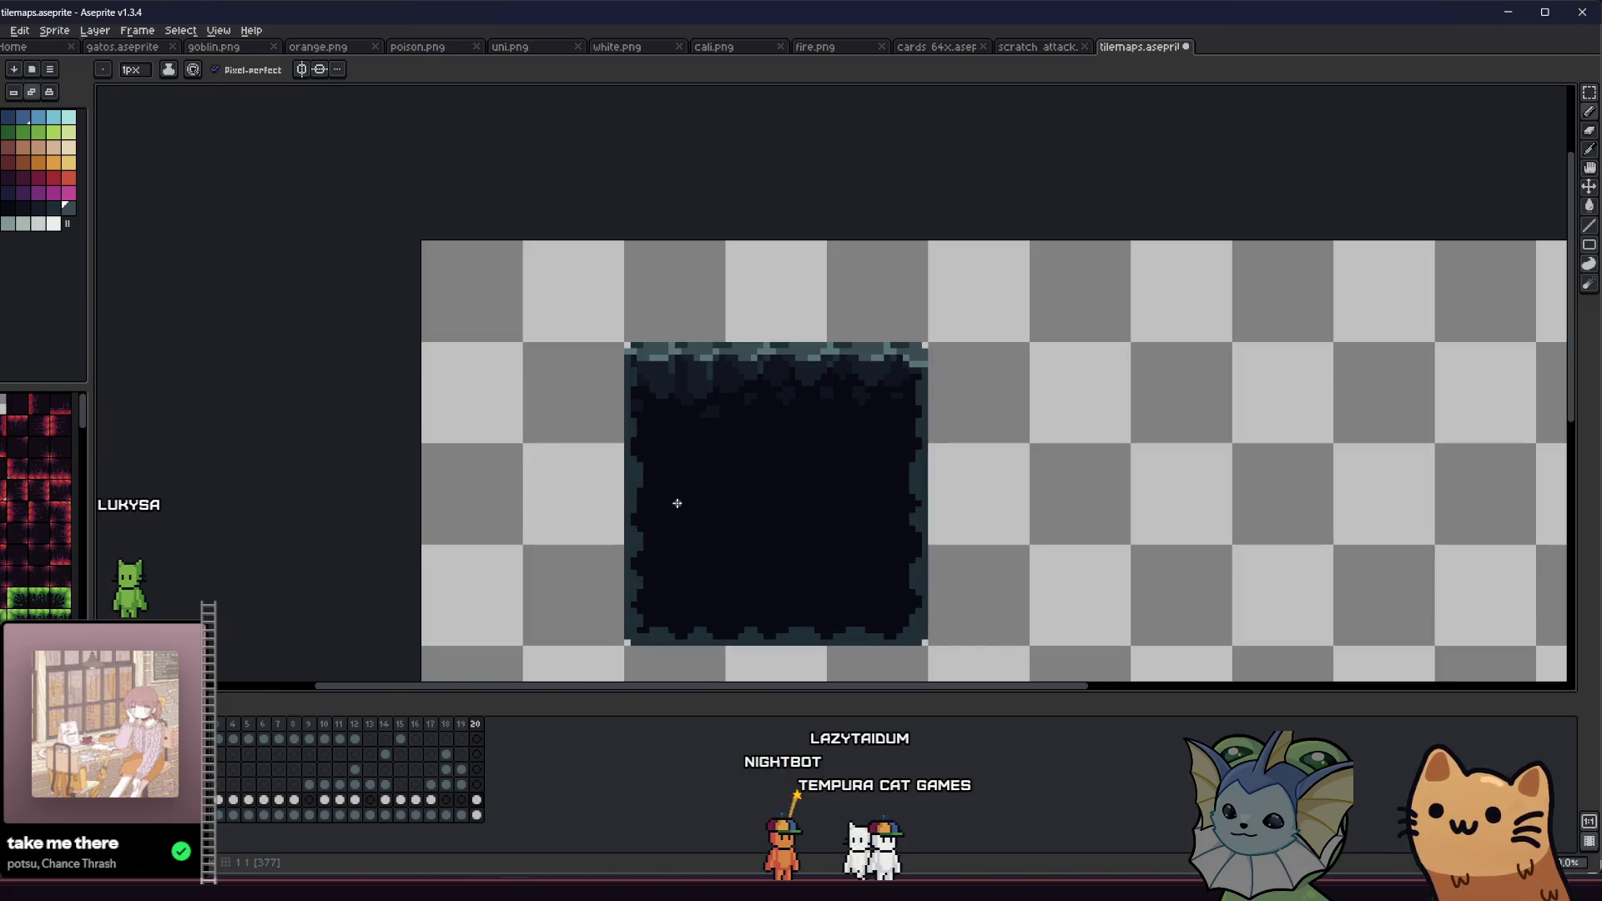
key("i")
scroll(661, 442, "up", 2)
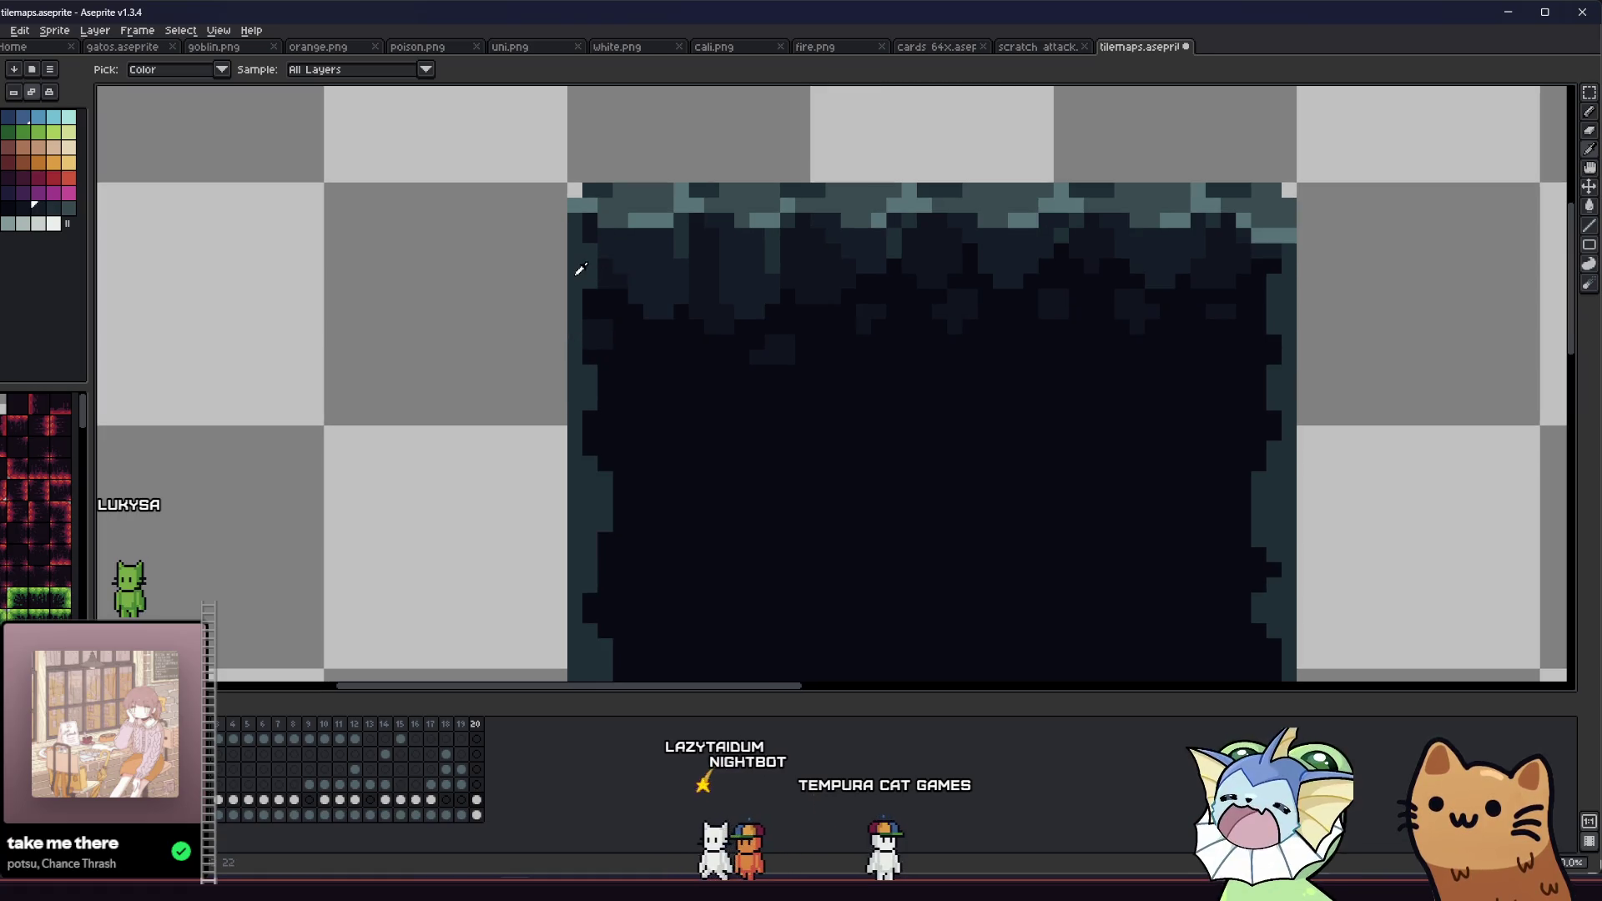
key("b")
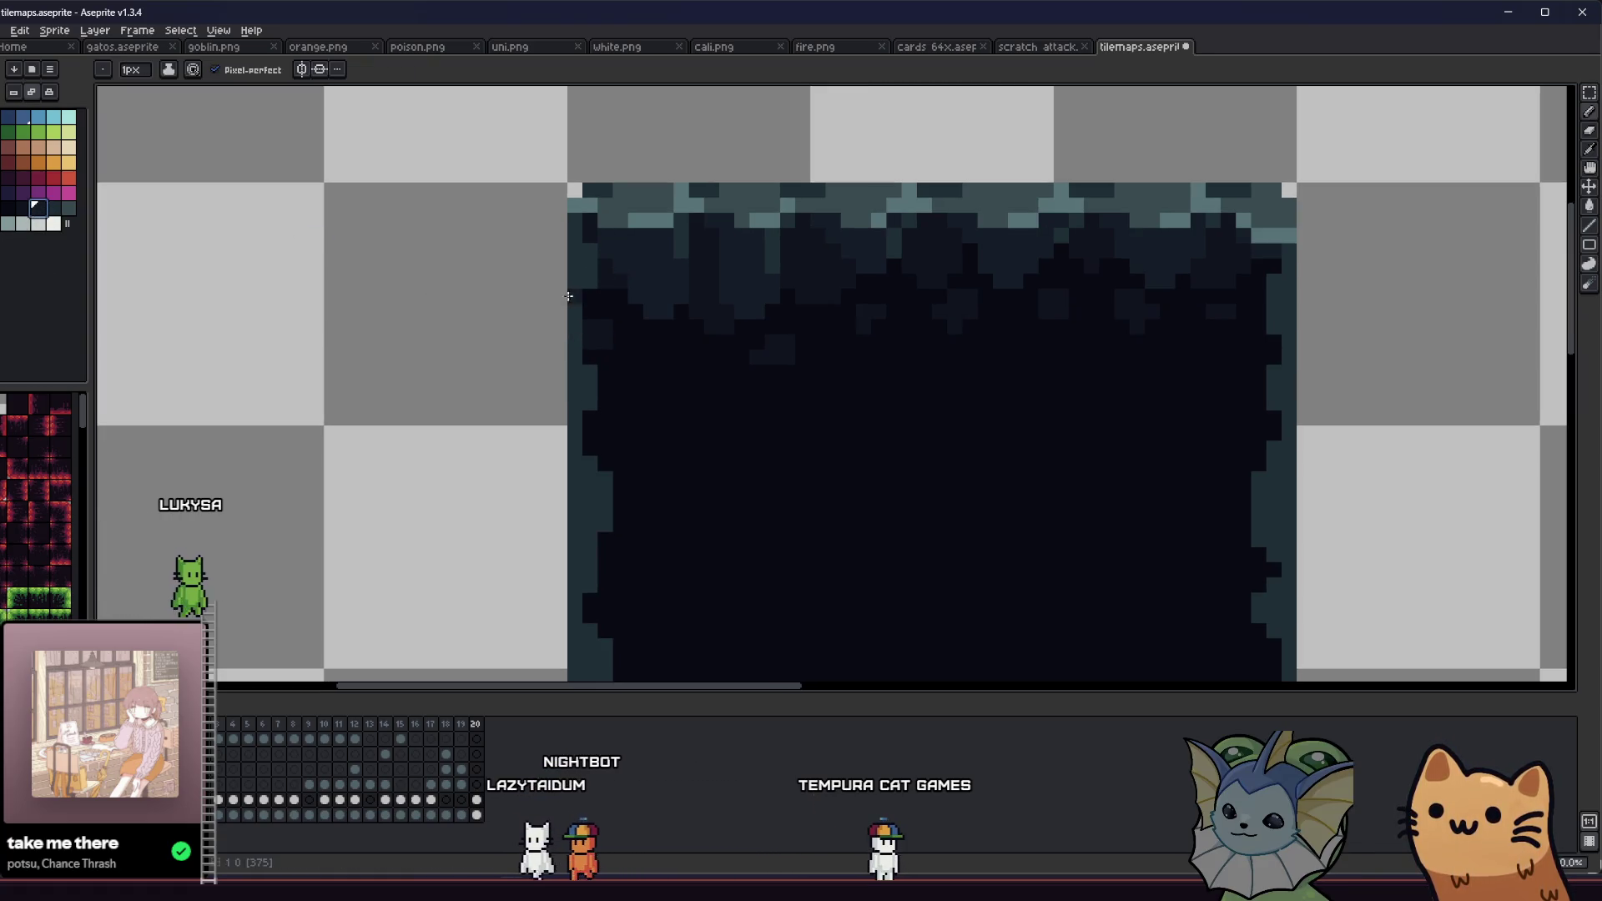
scroll(509, 407, "right", 1)
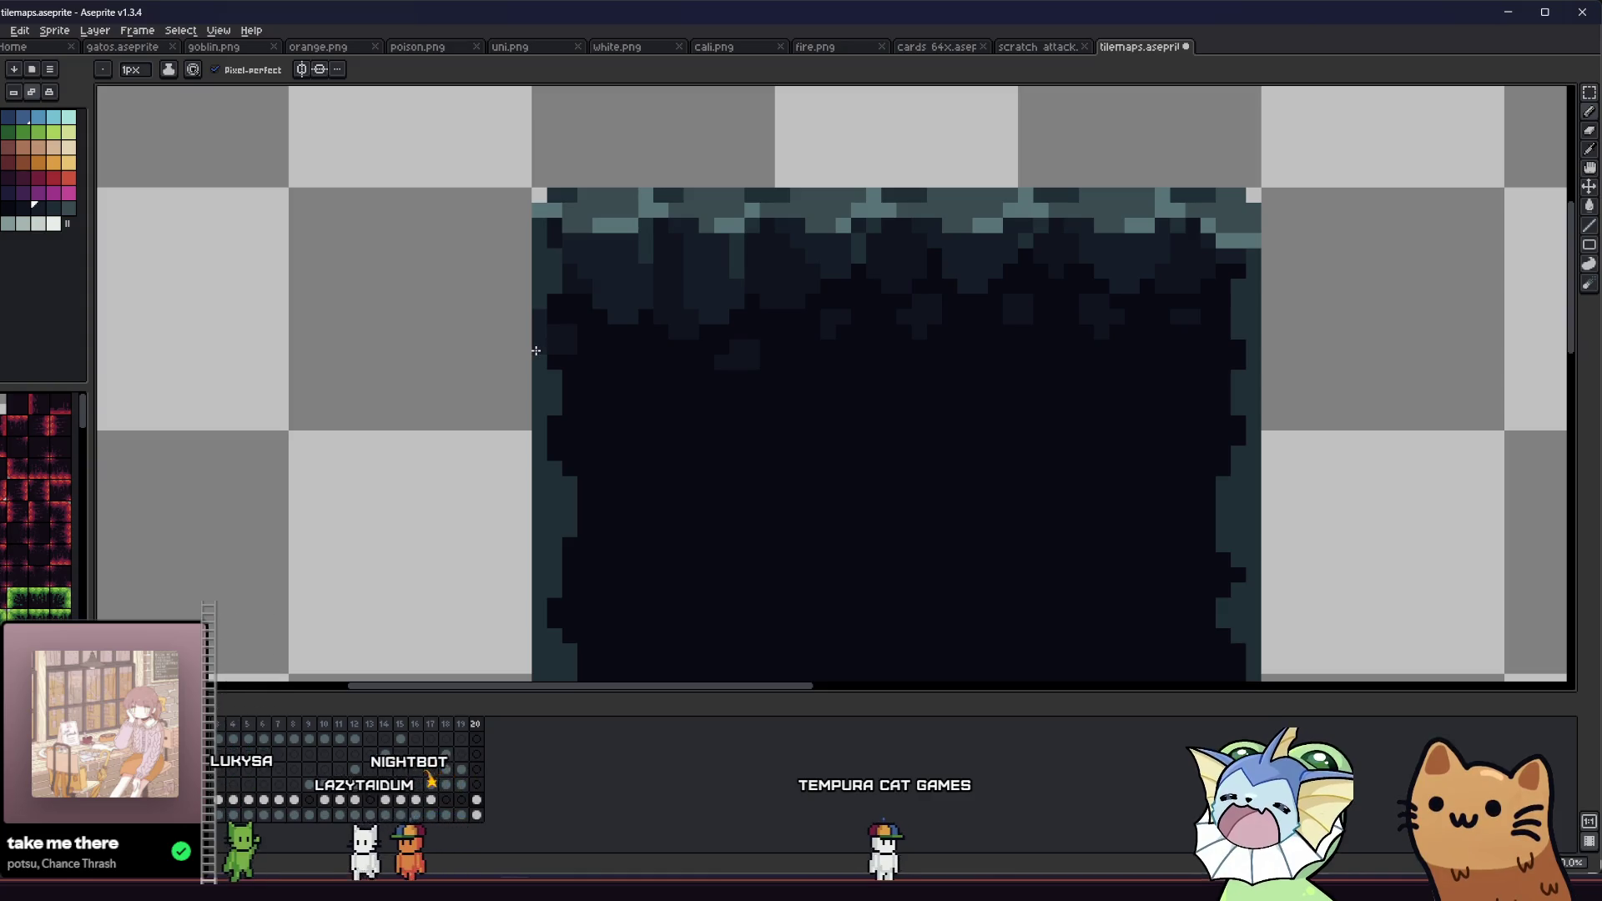
scroll(493, 355, "down", 2)
scroll(500, 390, "down", 2)
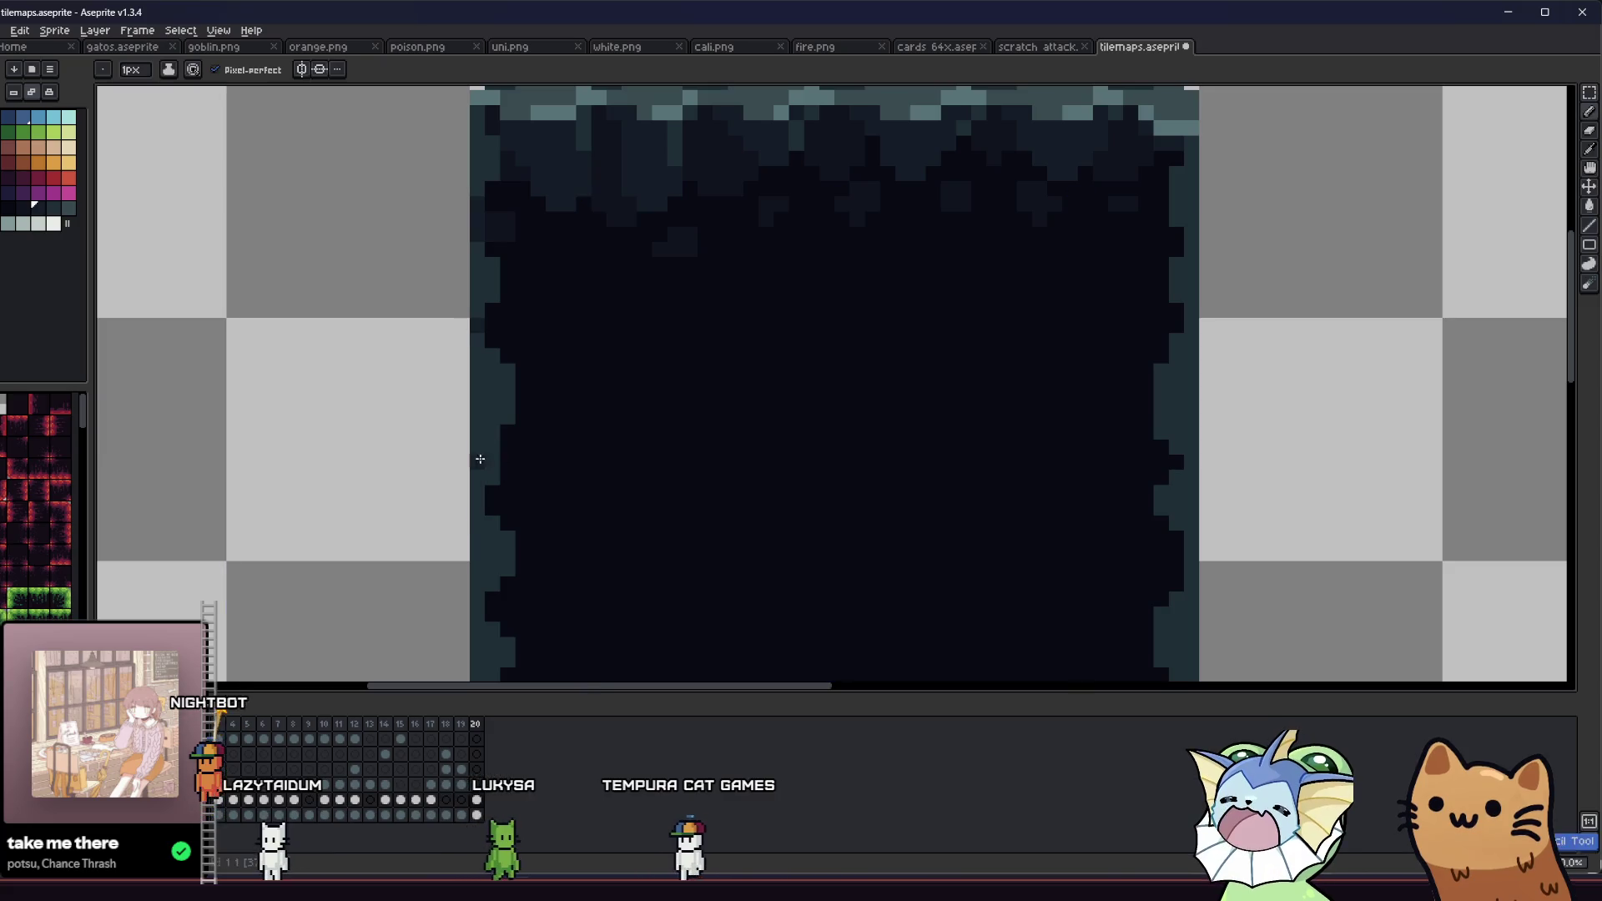
scroll(493, 474, "down", 4)
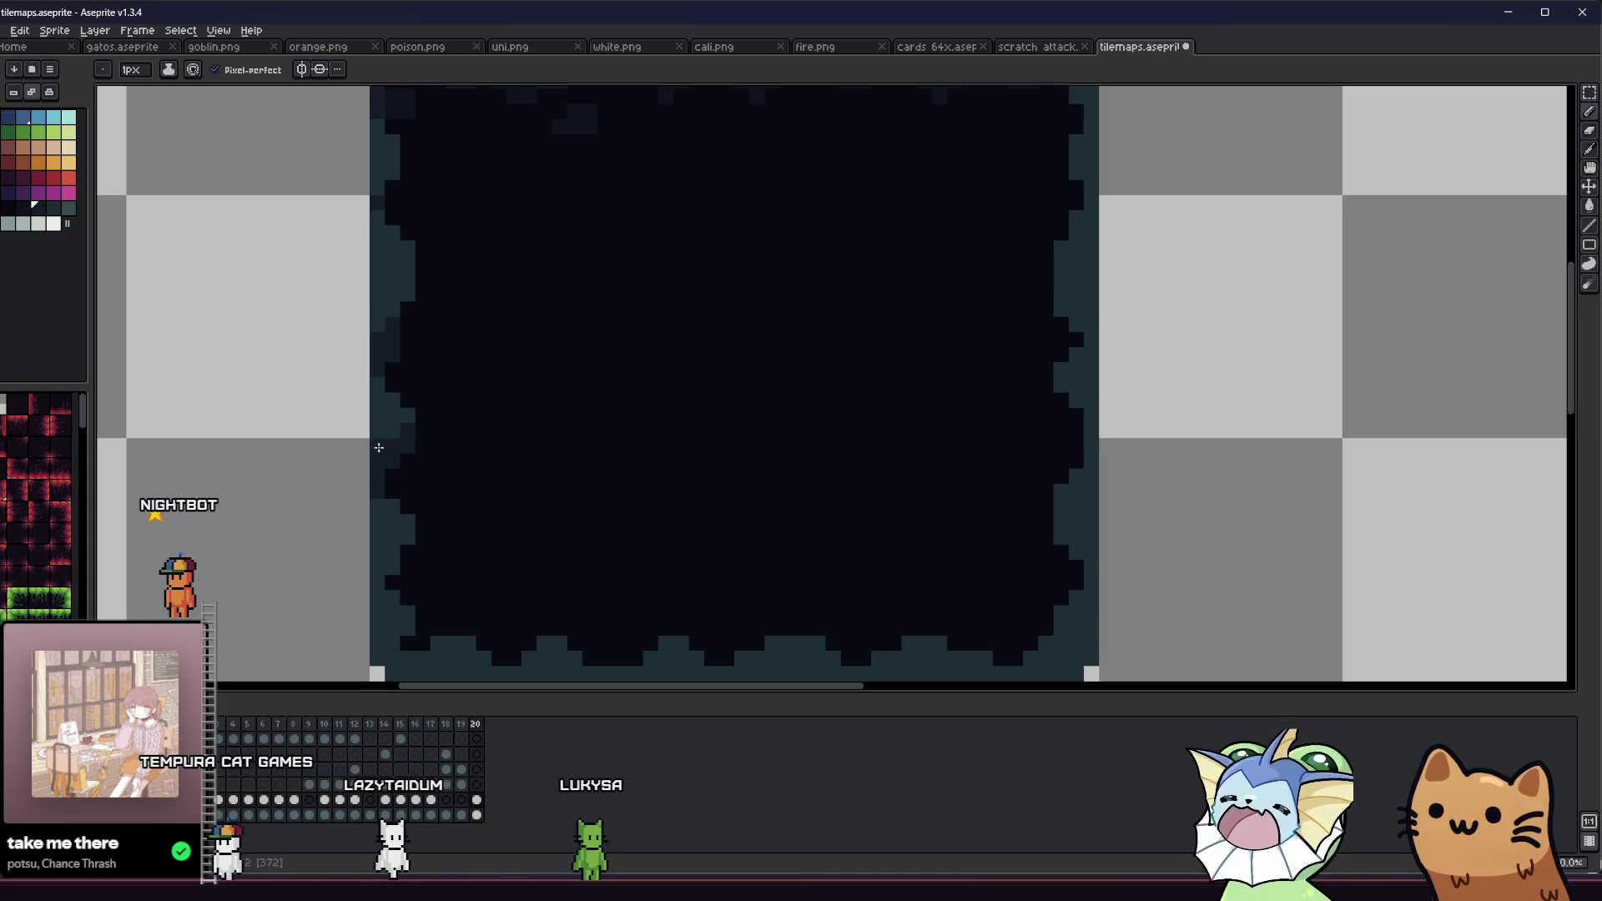
scroll(280, 472, "down", 4)
scroll(302, 446, "up", 4)
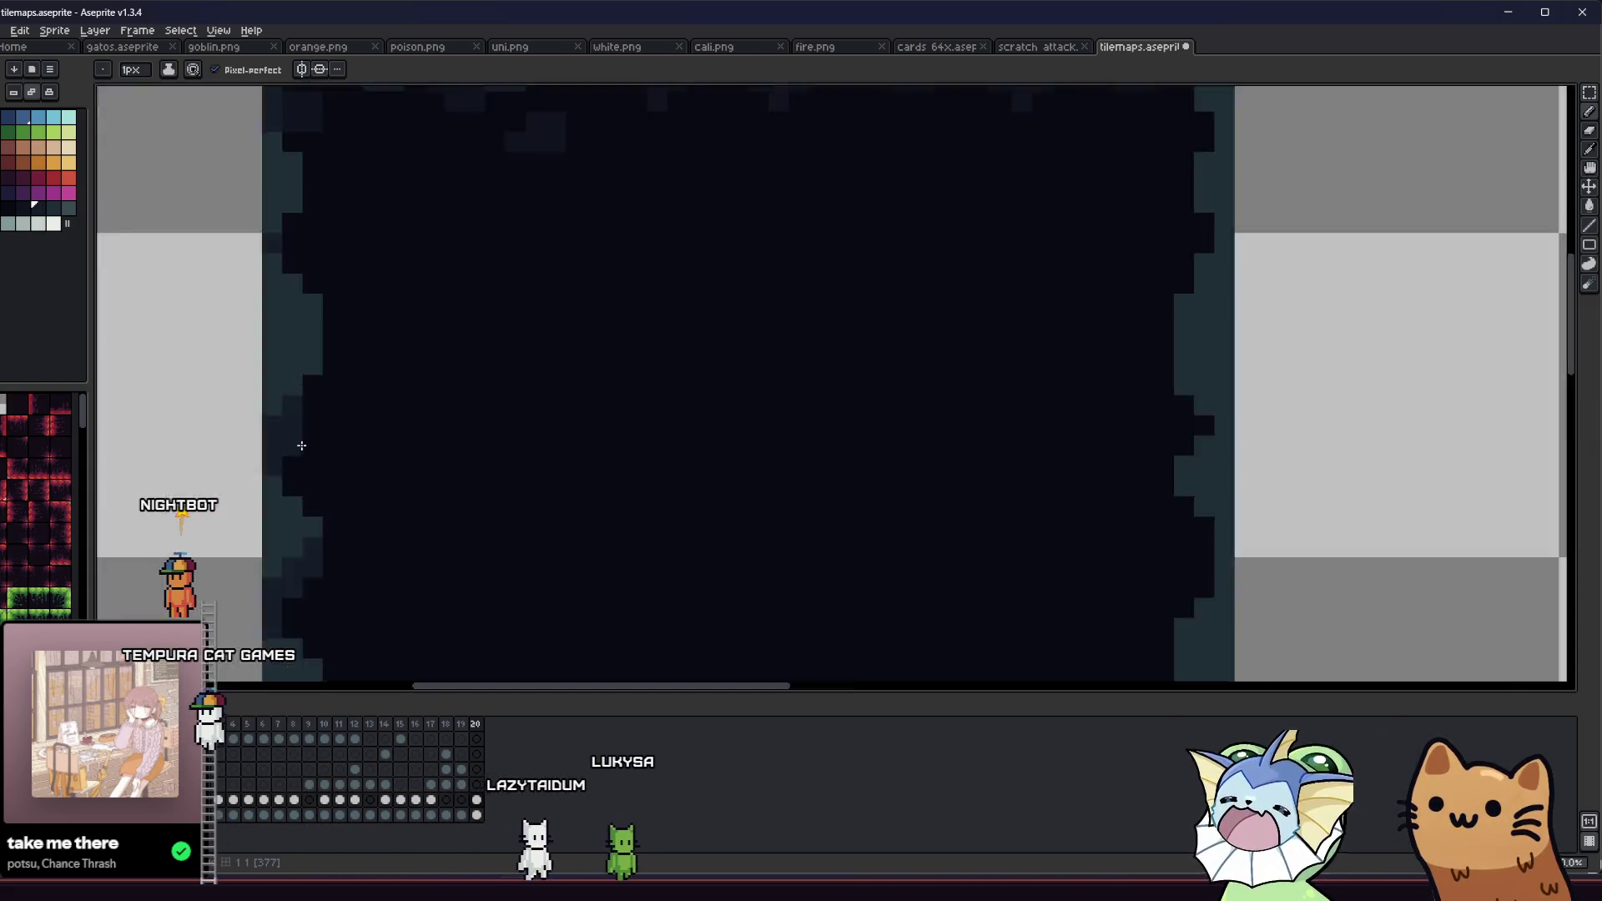
left_click_drag(280, 510, 240, 426)
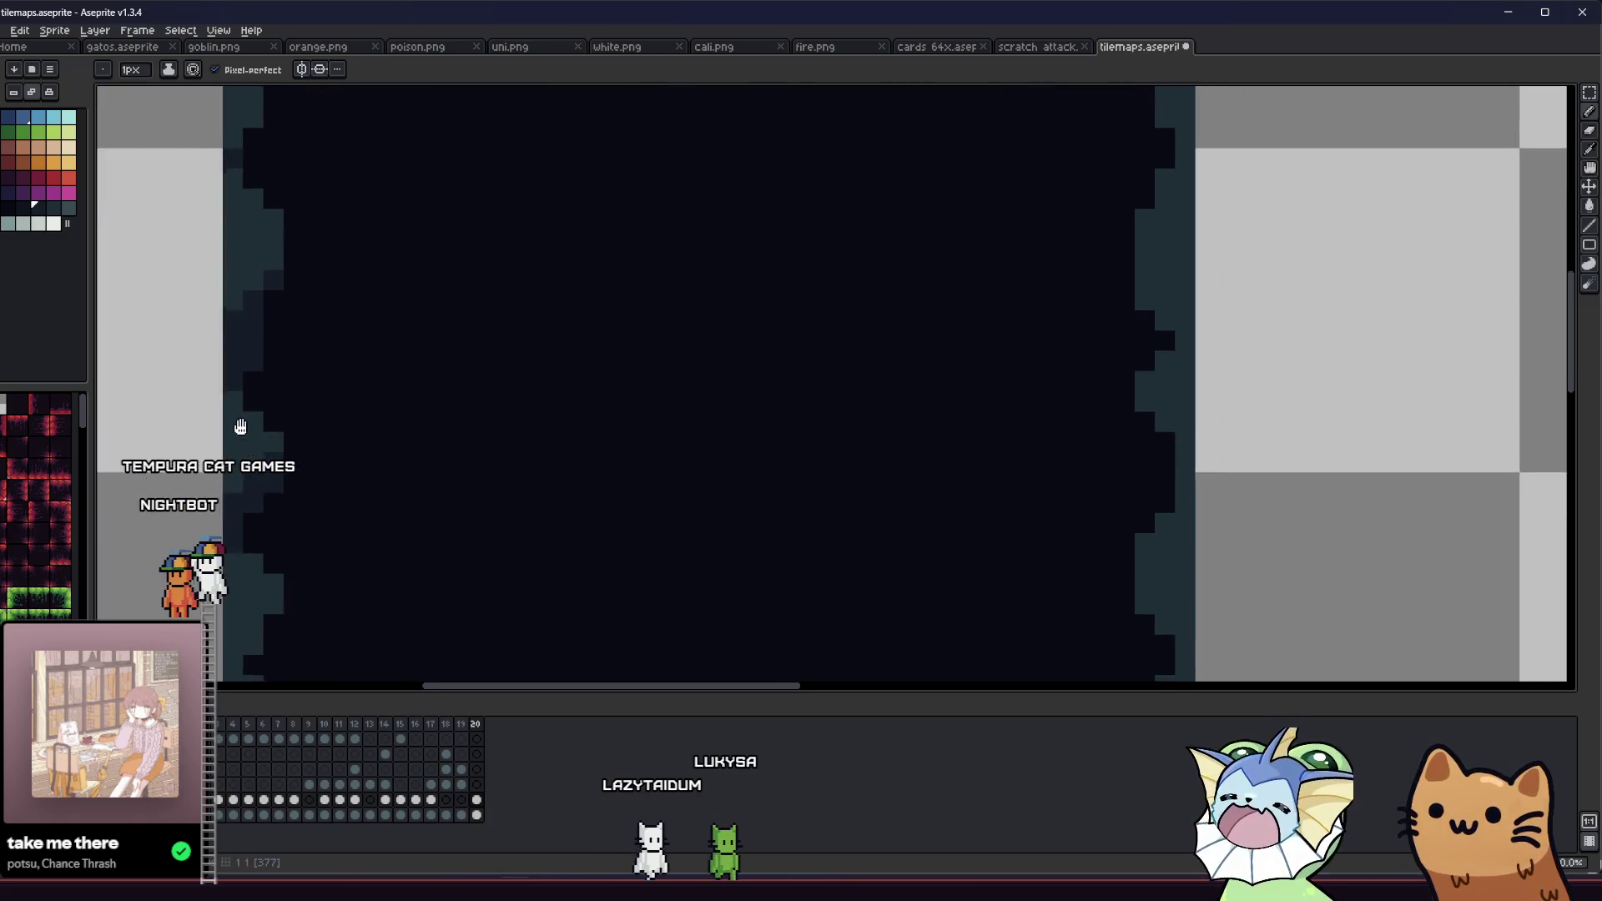
scroll(240, 426, "down", 1)
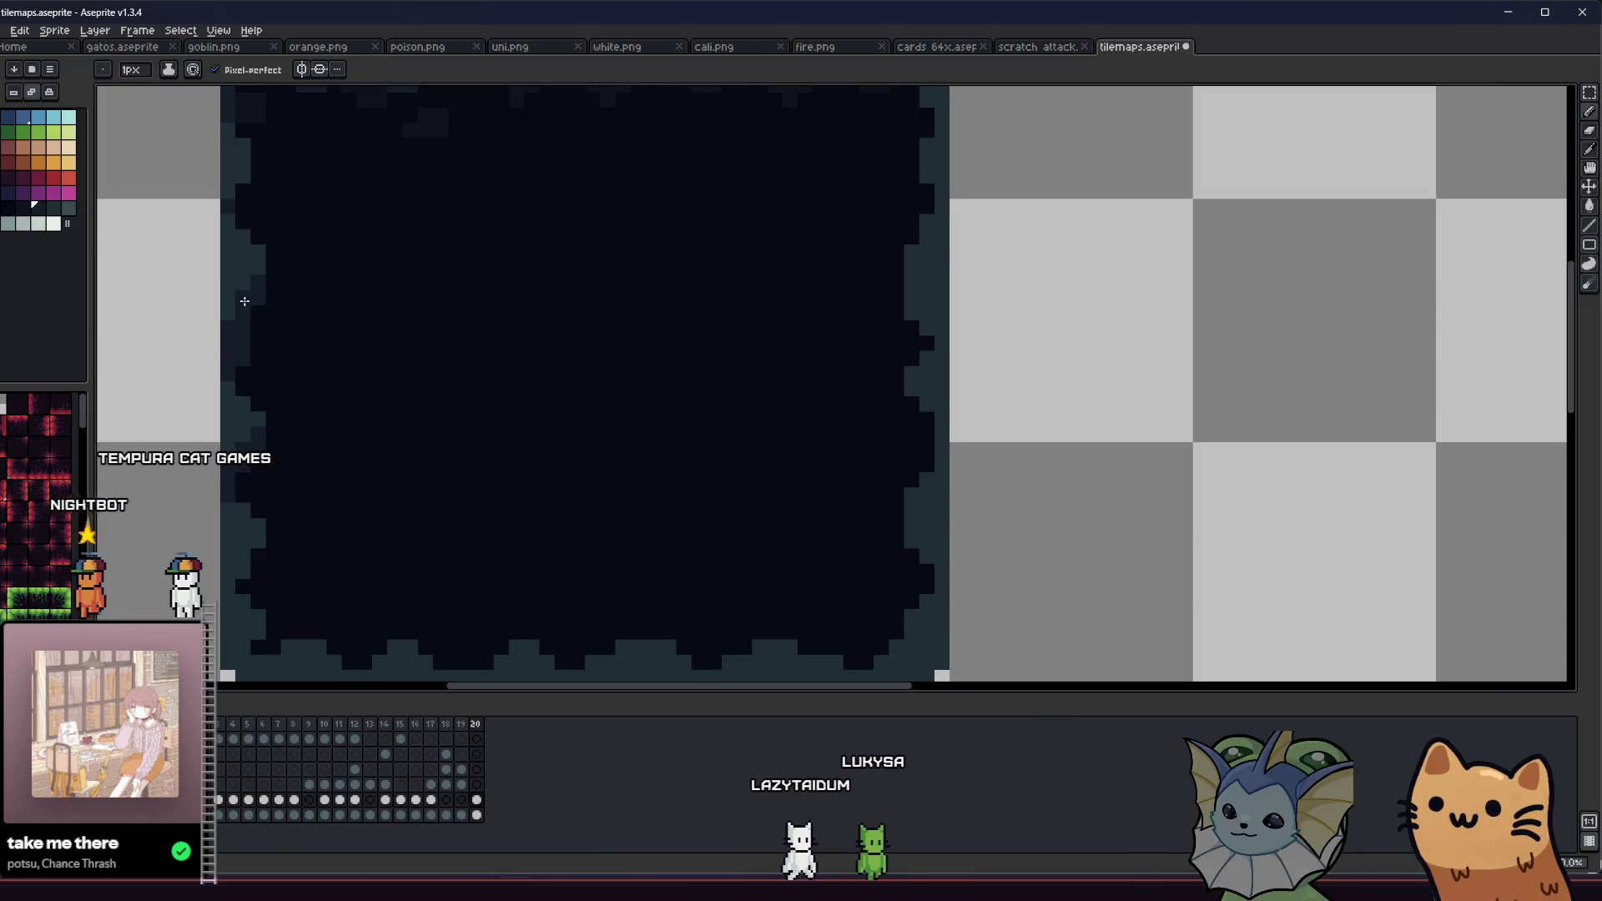
scroll(245, 301, "down", 2)
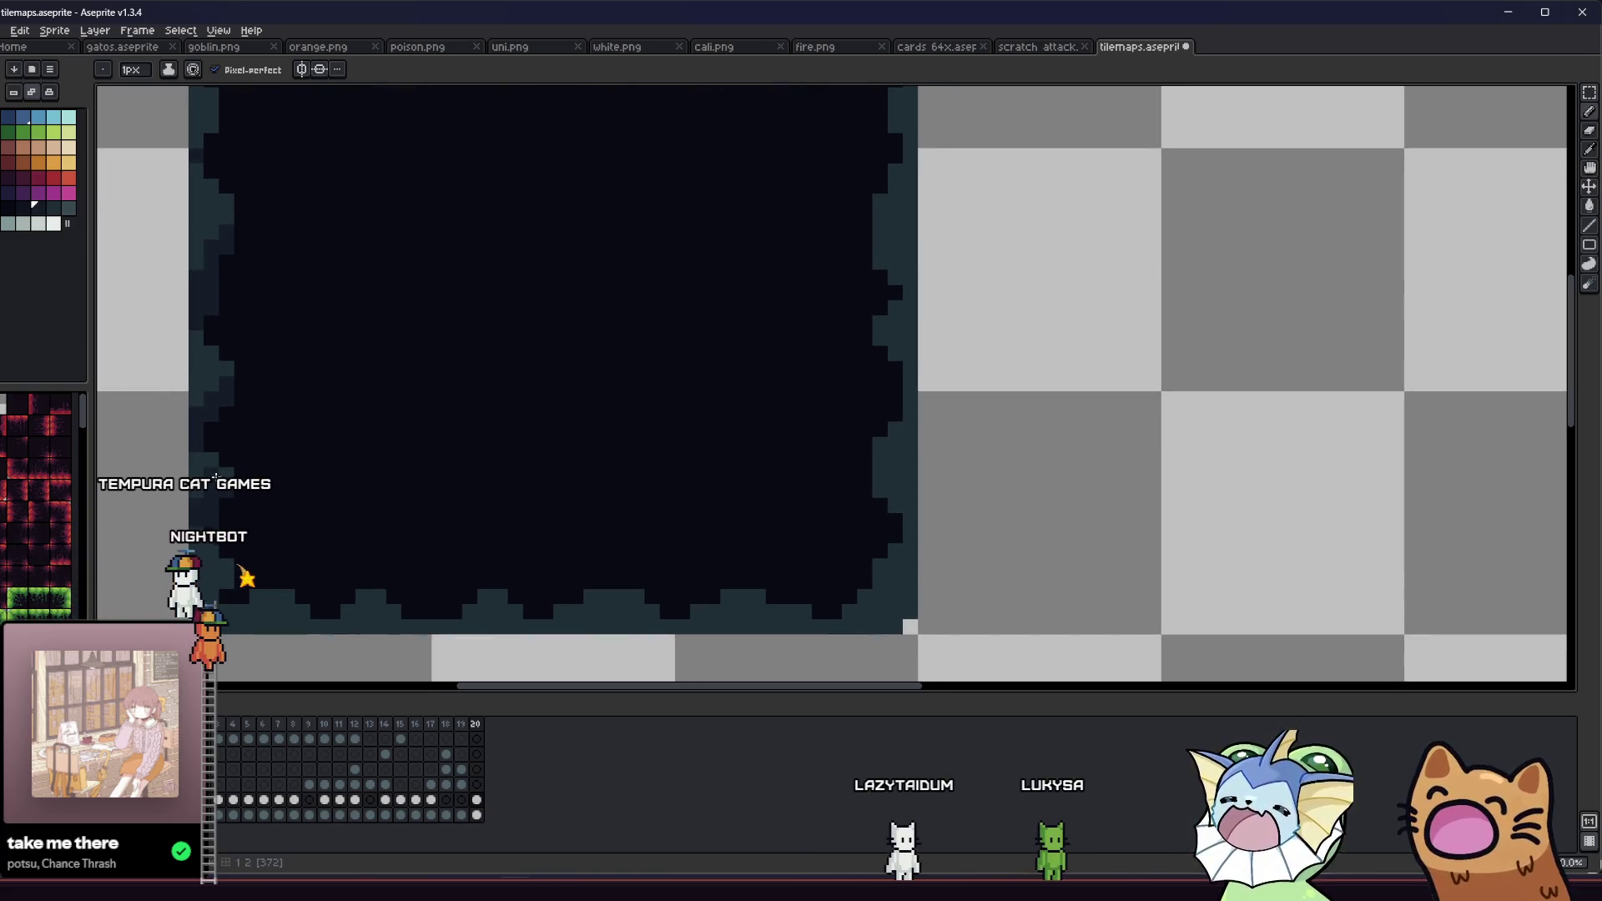
scroll(219, 517, "down", 1)
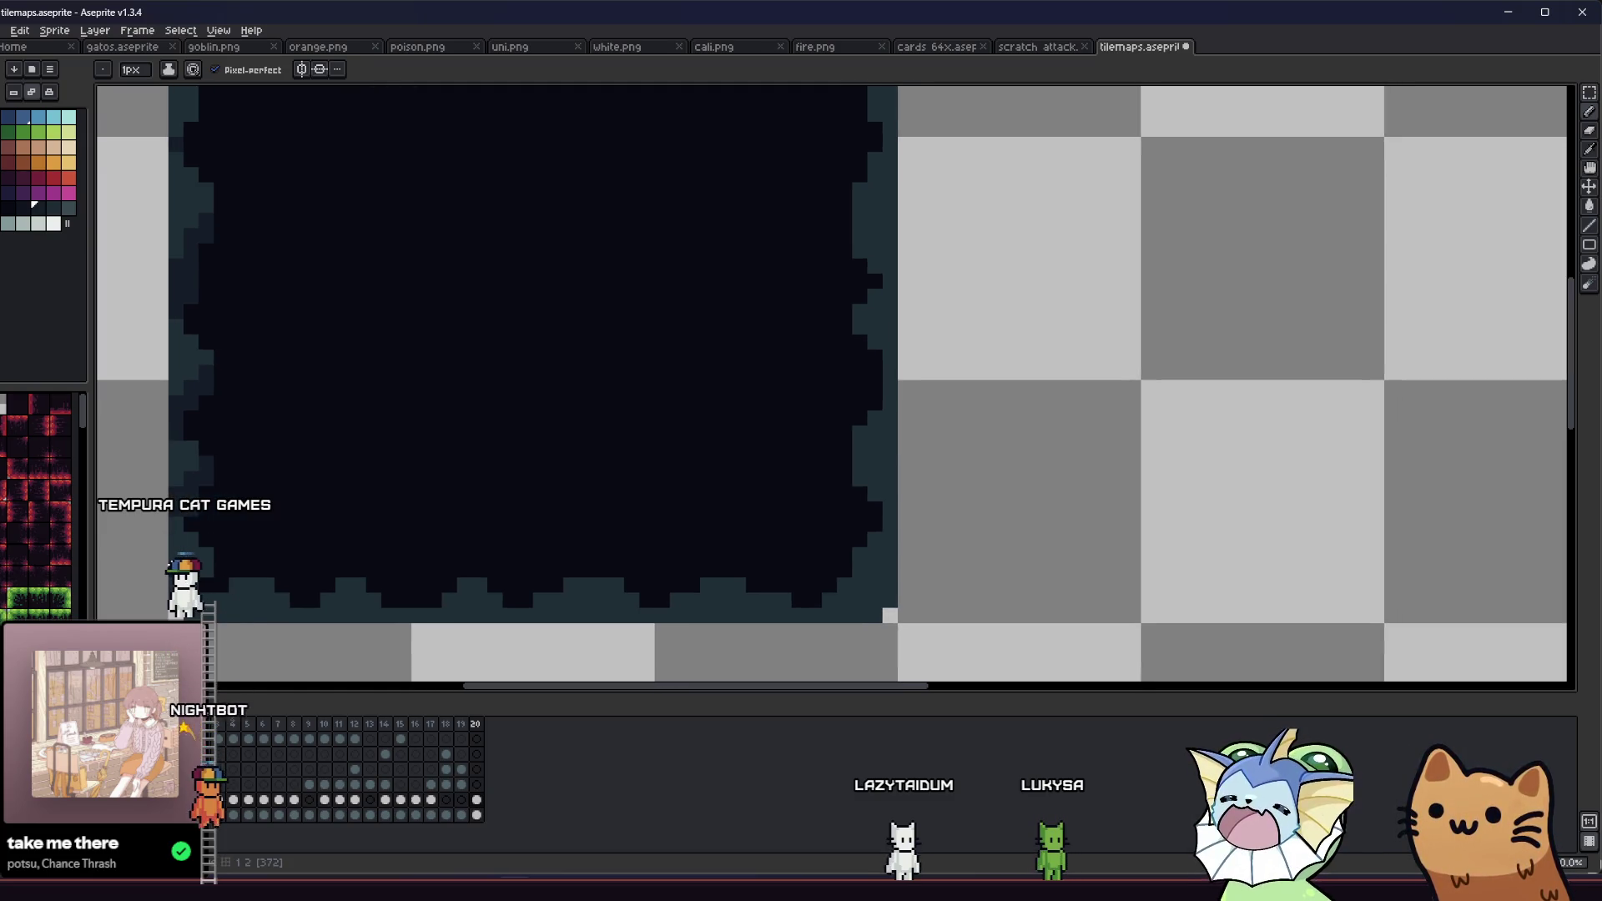
scroll(348, 499, "down", 4)
scroll(349, 505, "up", 1)
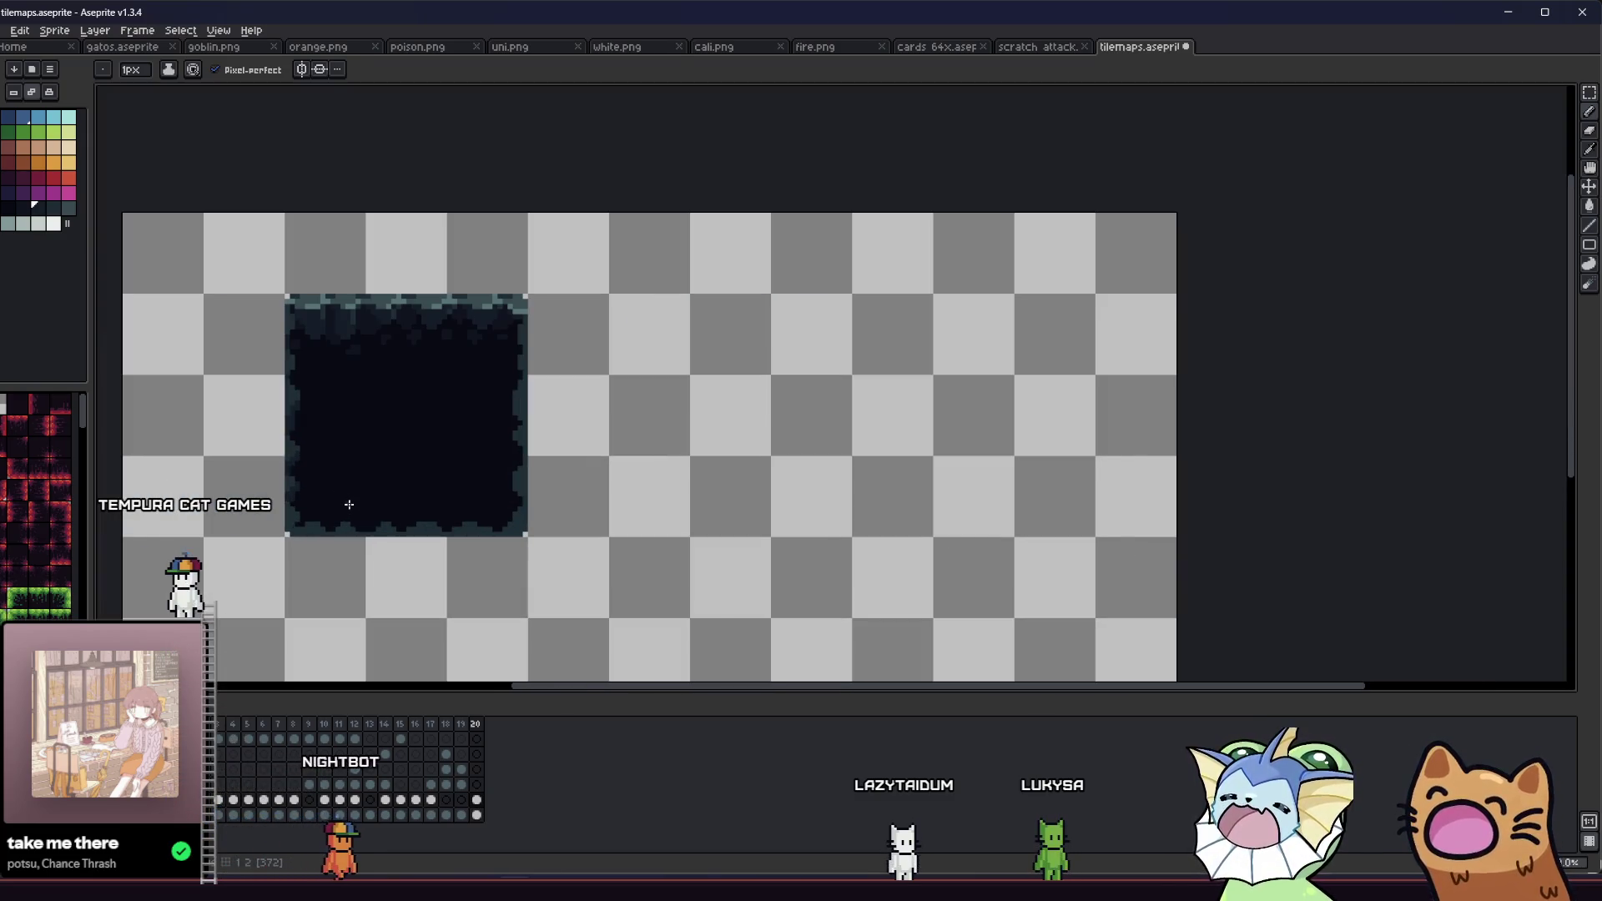
scroll(272, 394, "up", 4)
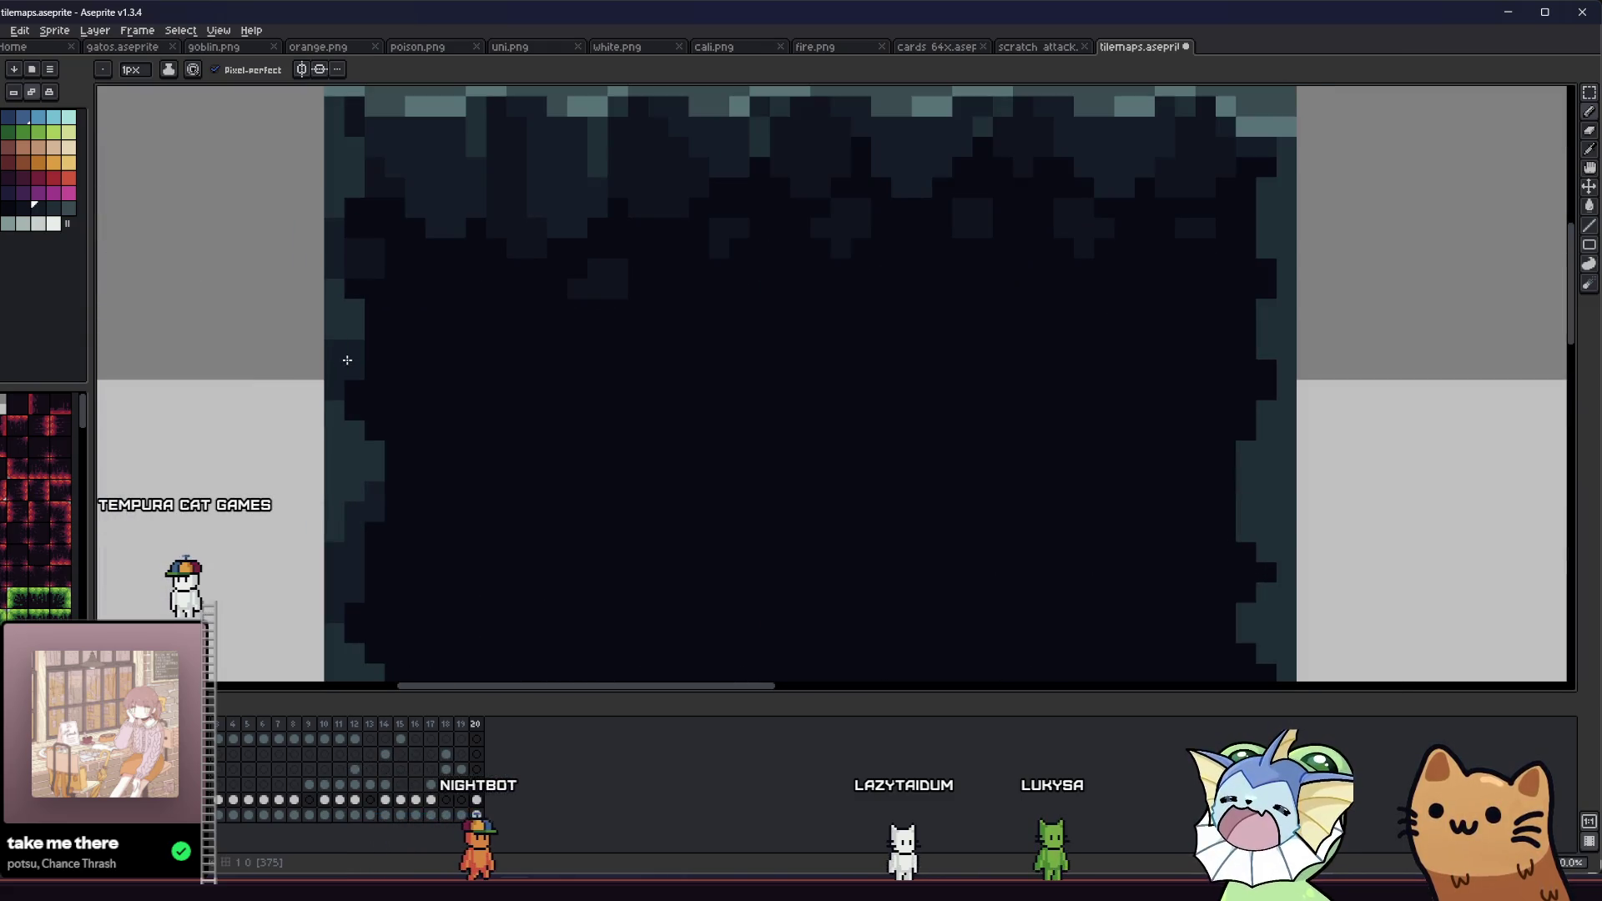
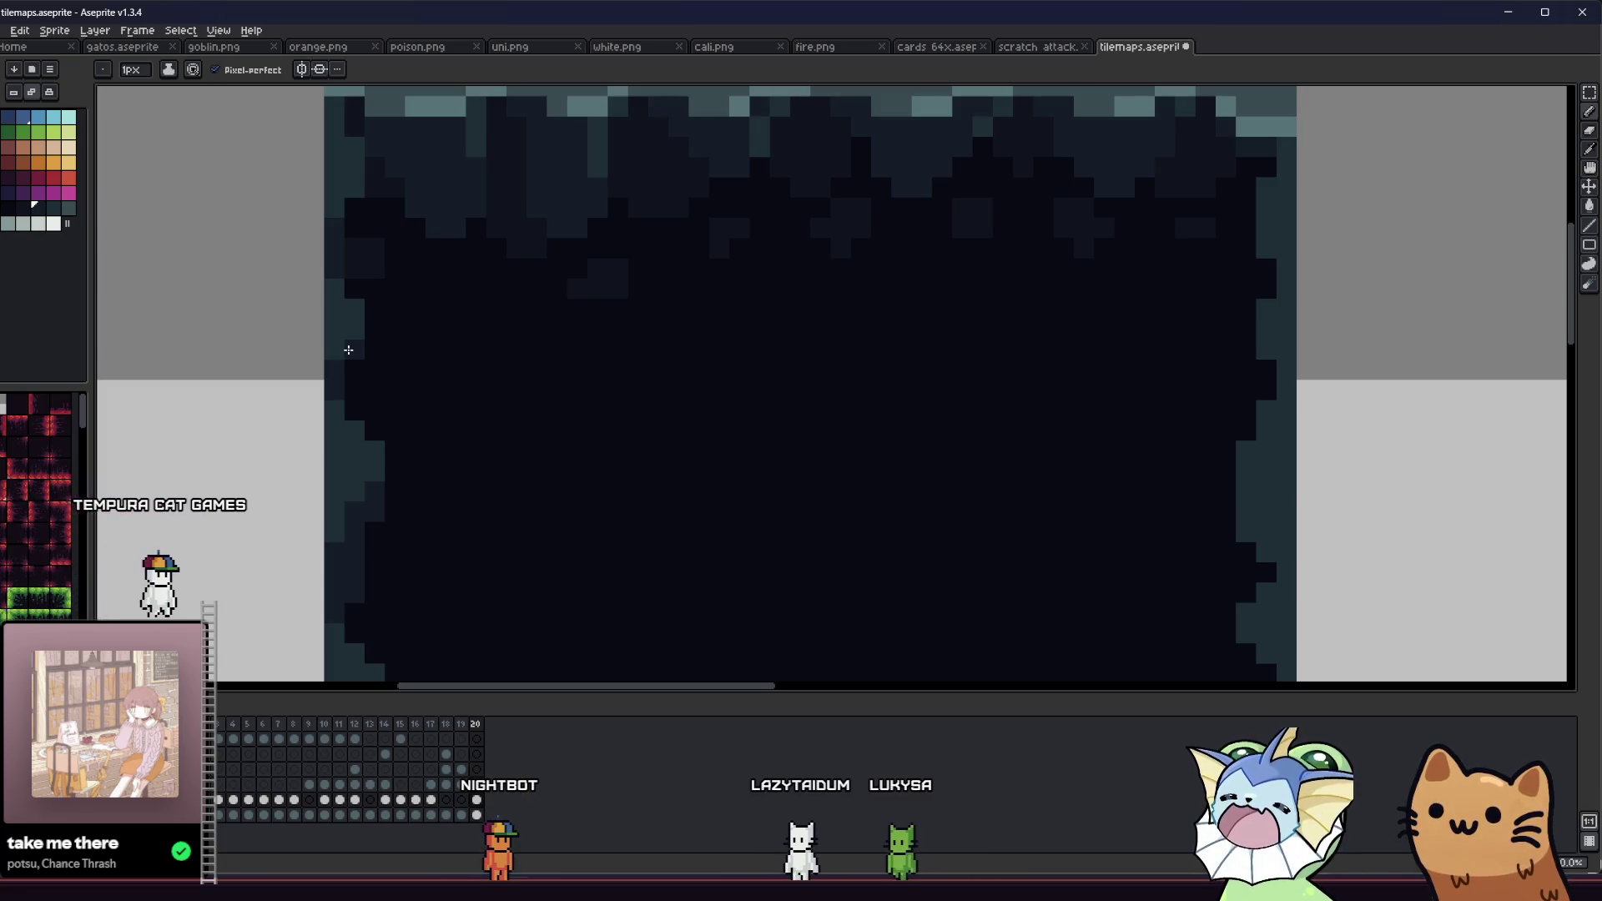
Step: Frame the dark cave tile on the canvas and save tilemaps.aseprite
scroll(561, 391, "down", 5)
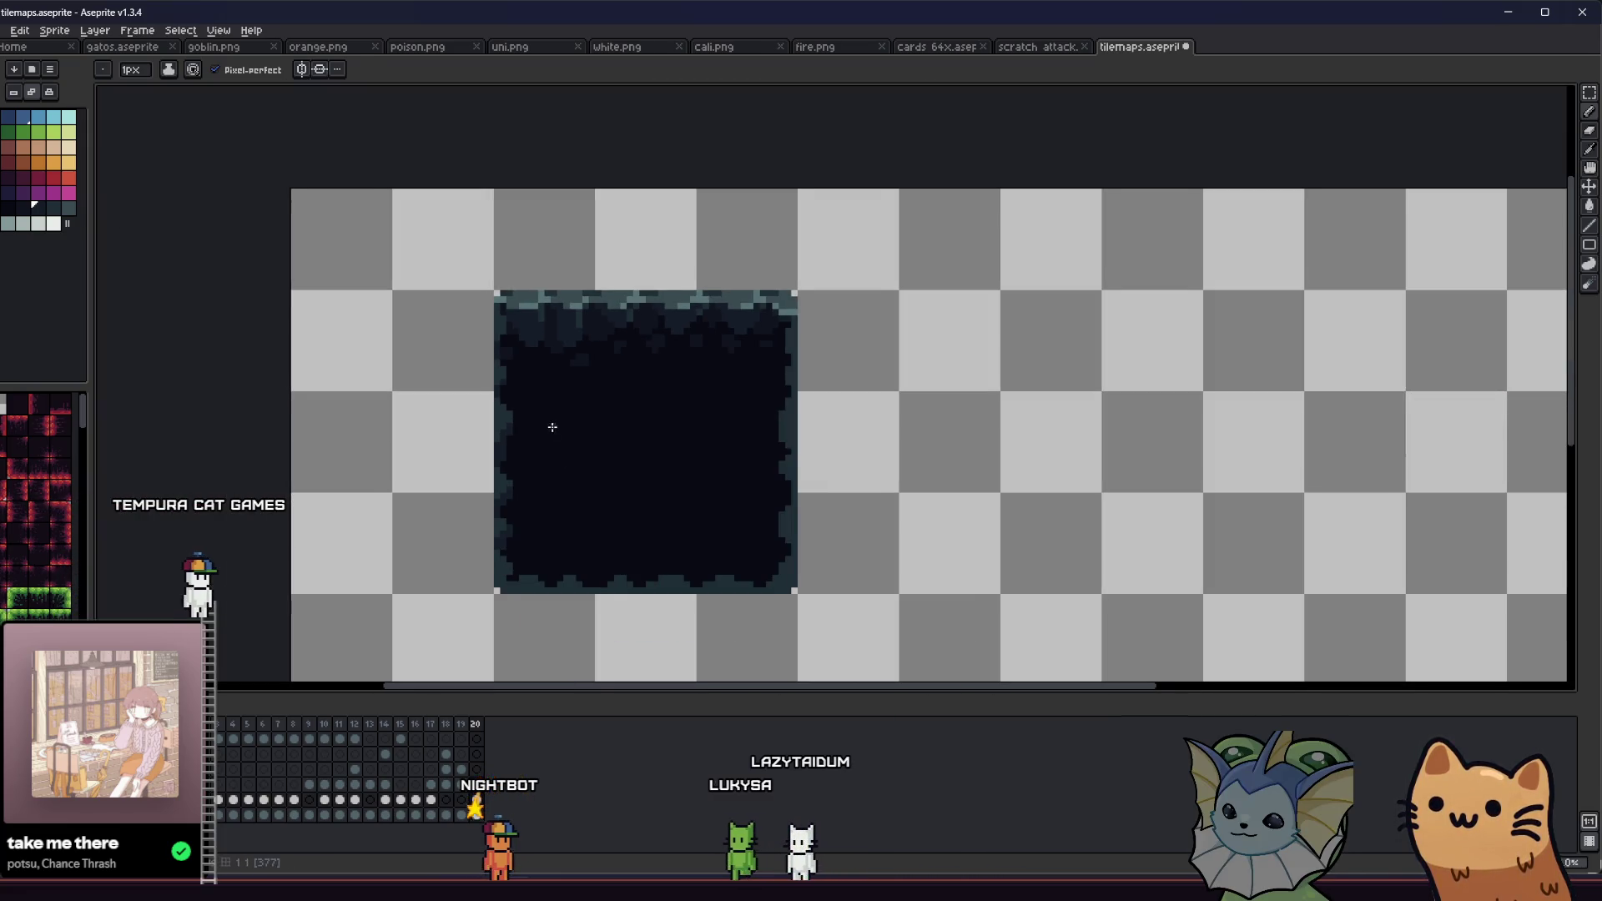
scroll(759, 448, "up", 2)
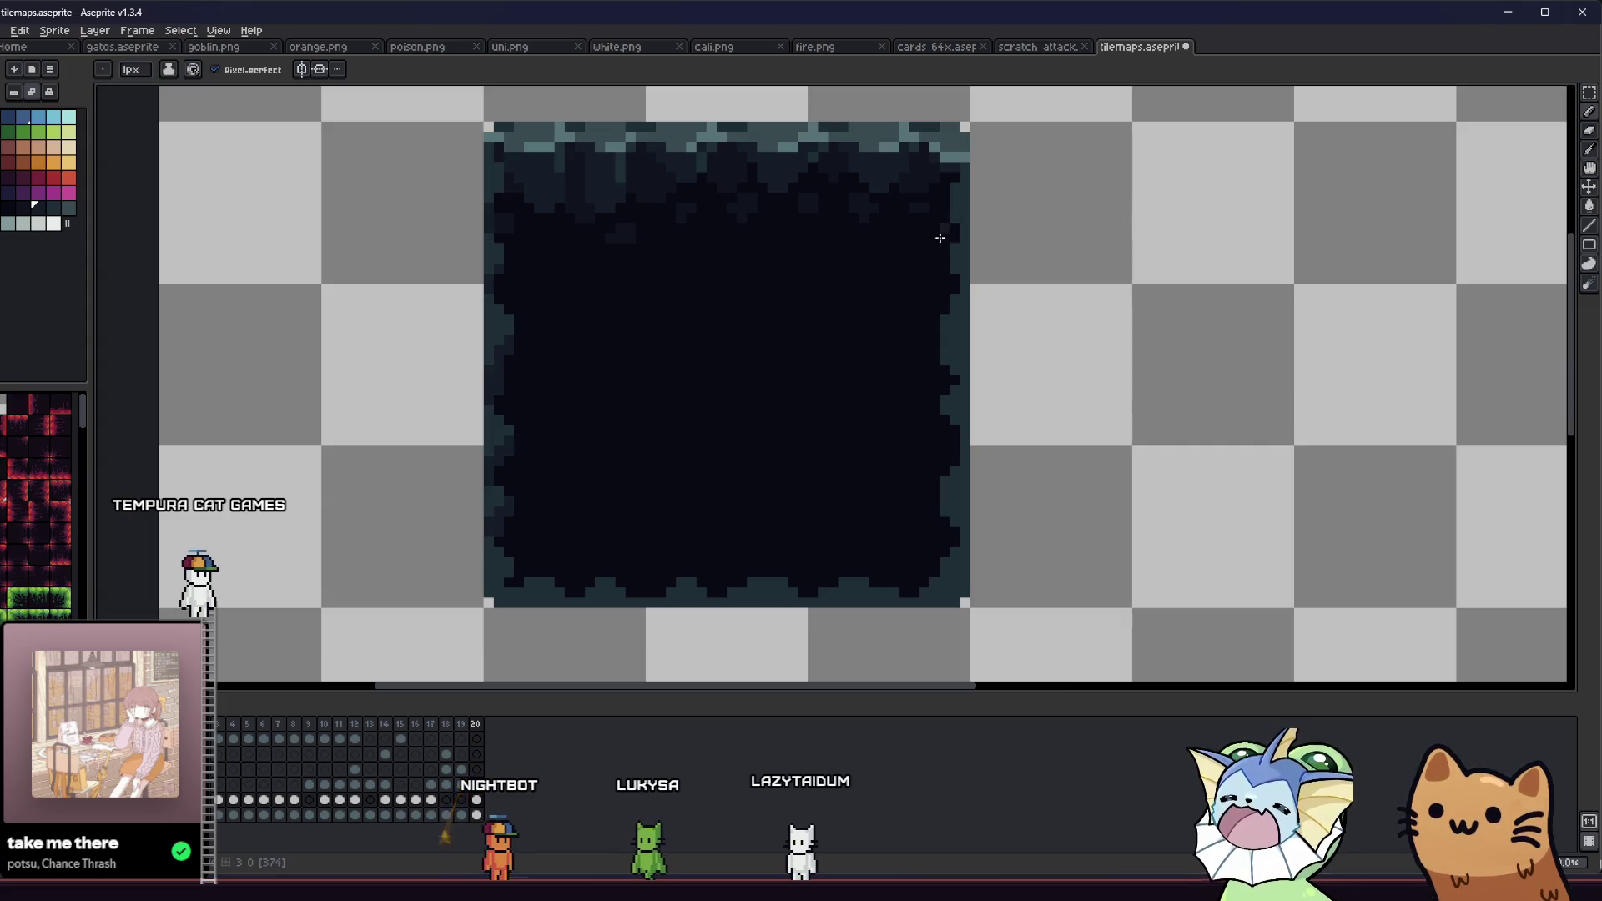
scroll(945, 180, "up", 2)
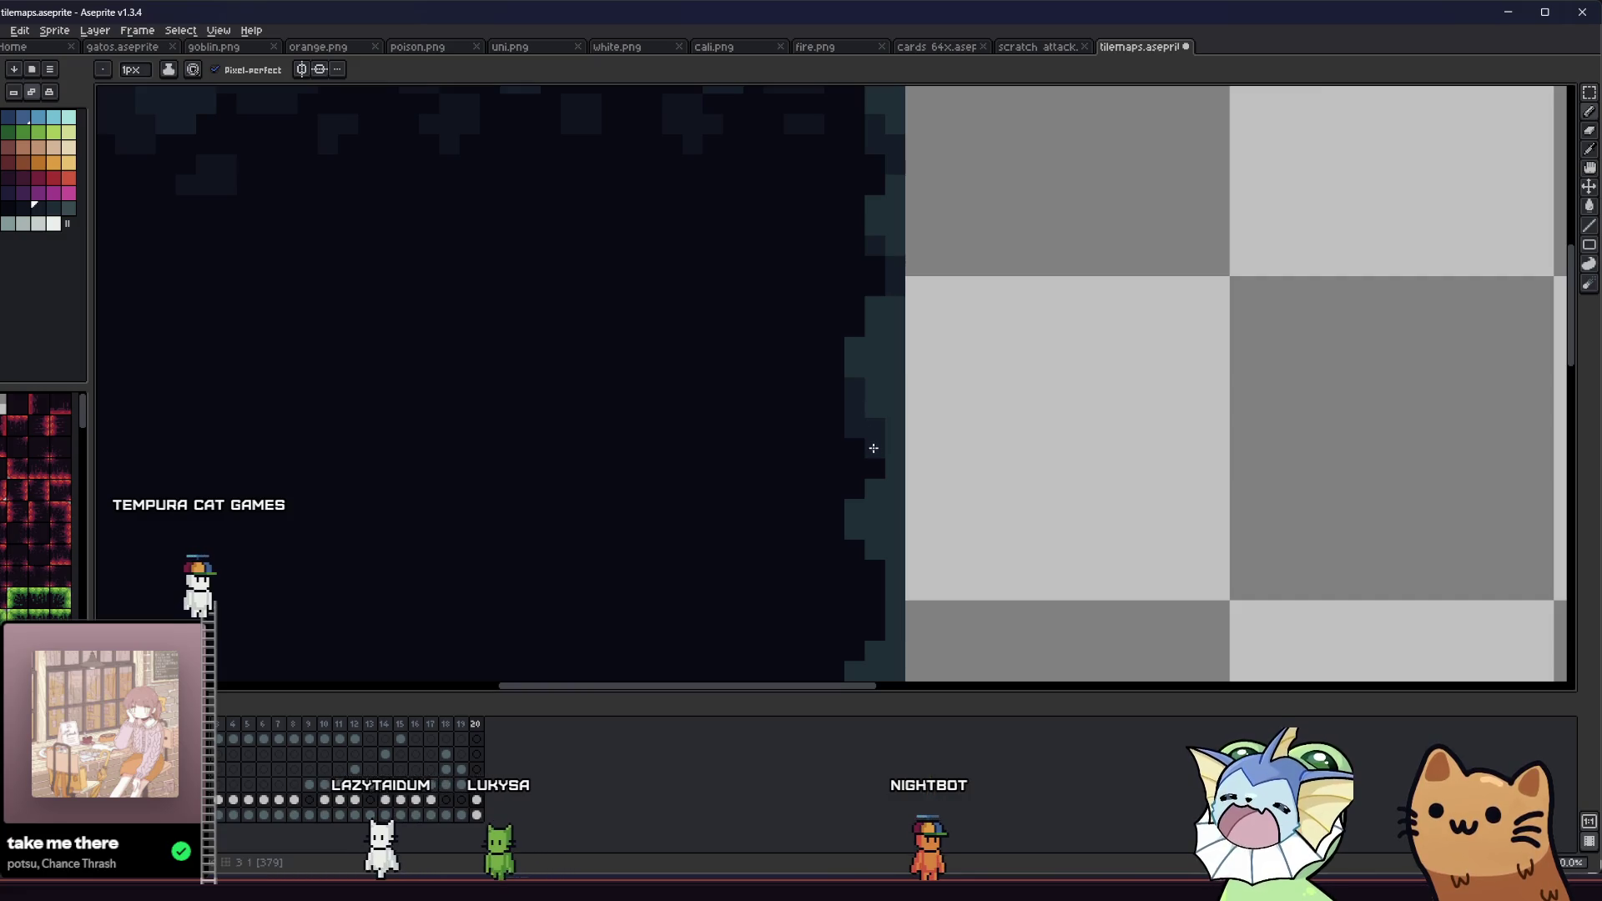
scroll(892, 471, "down", 3)
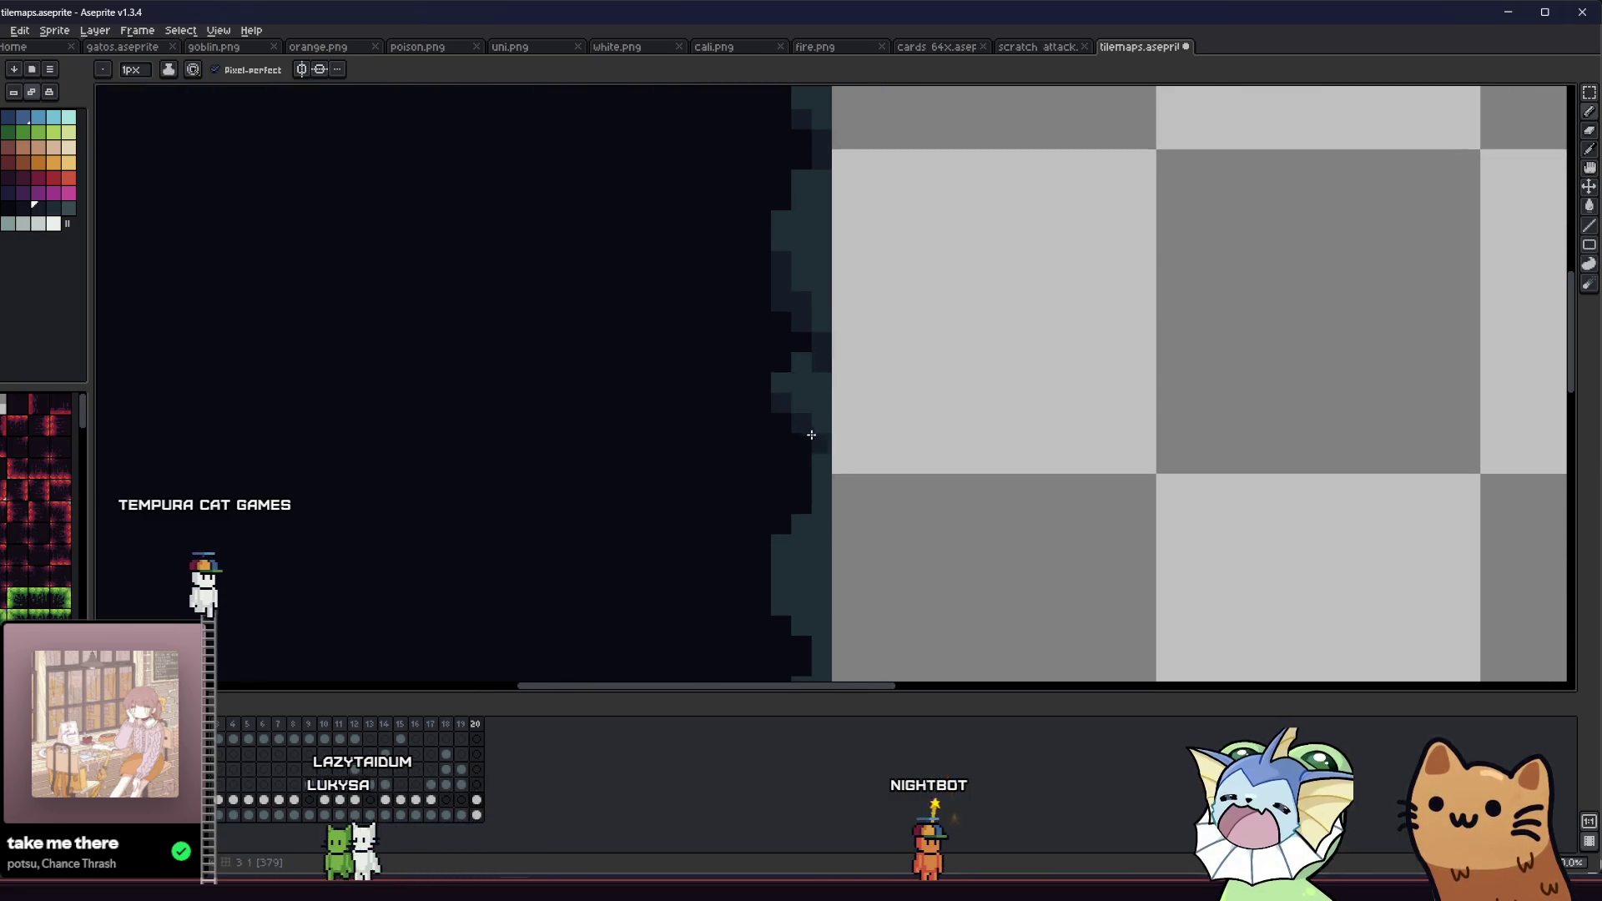
scroll(813, 467, "down", 5)
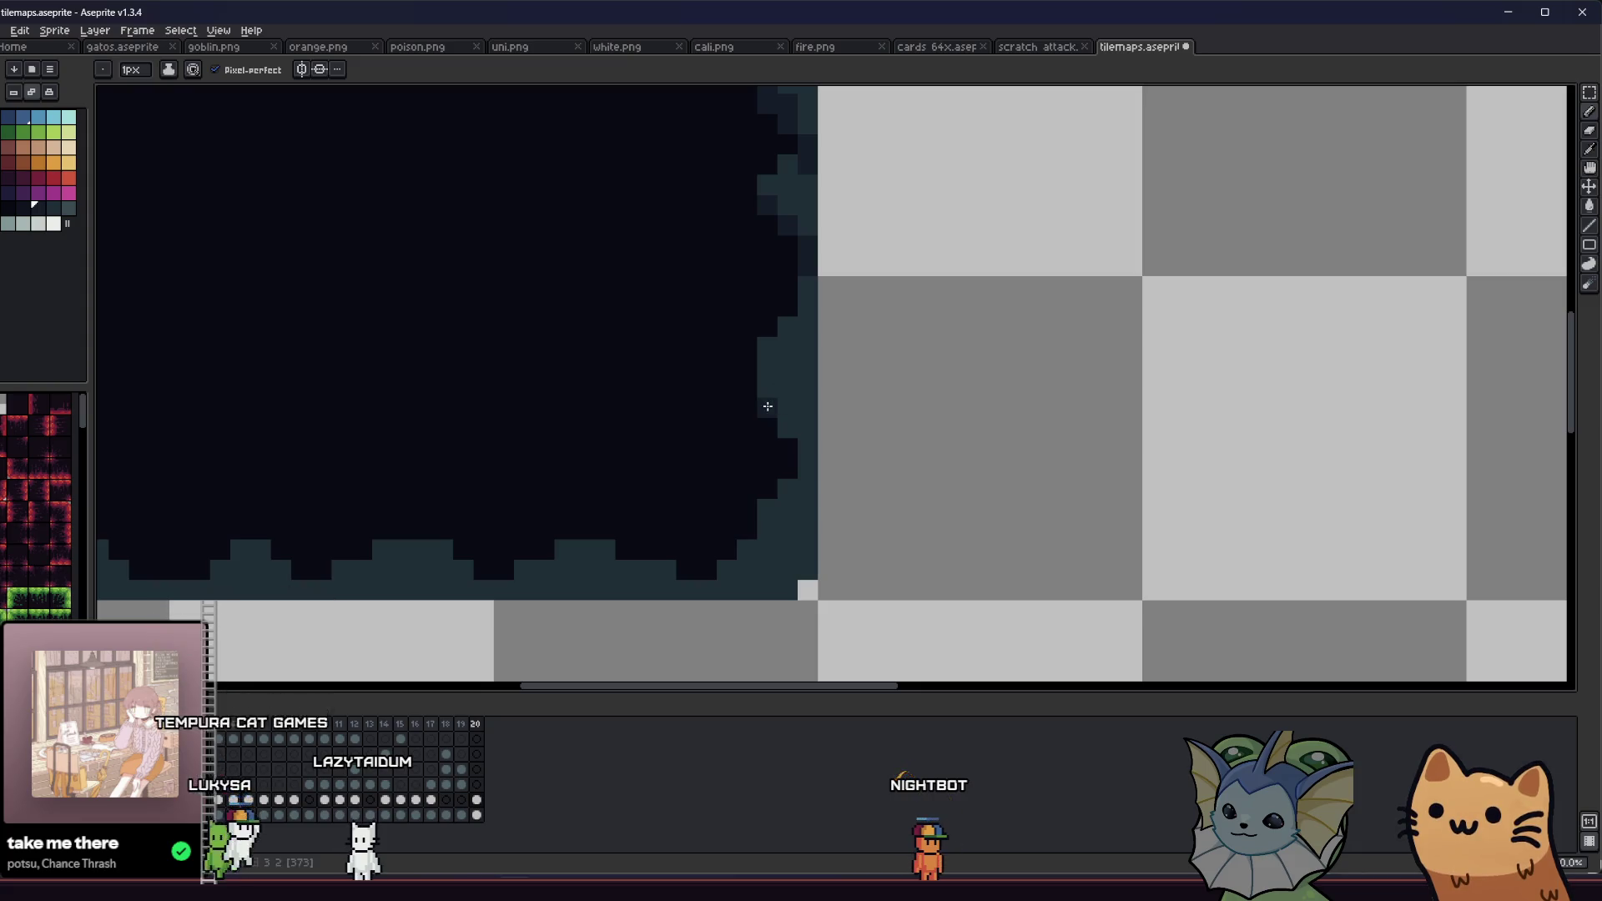
scroll(757, 459, "down", 3)
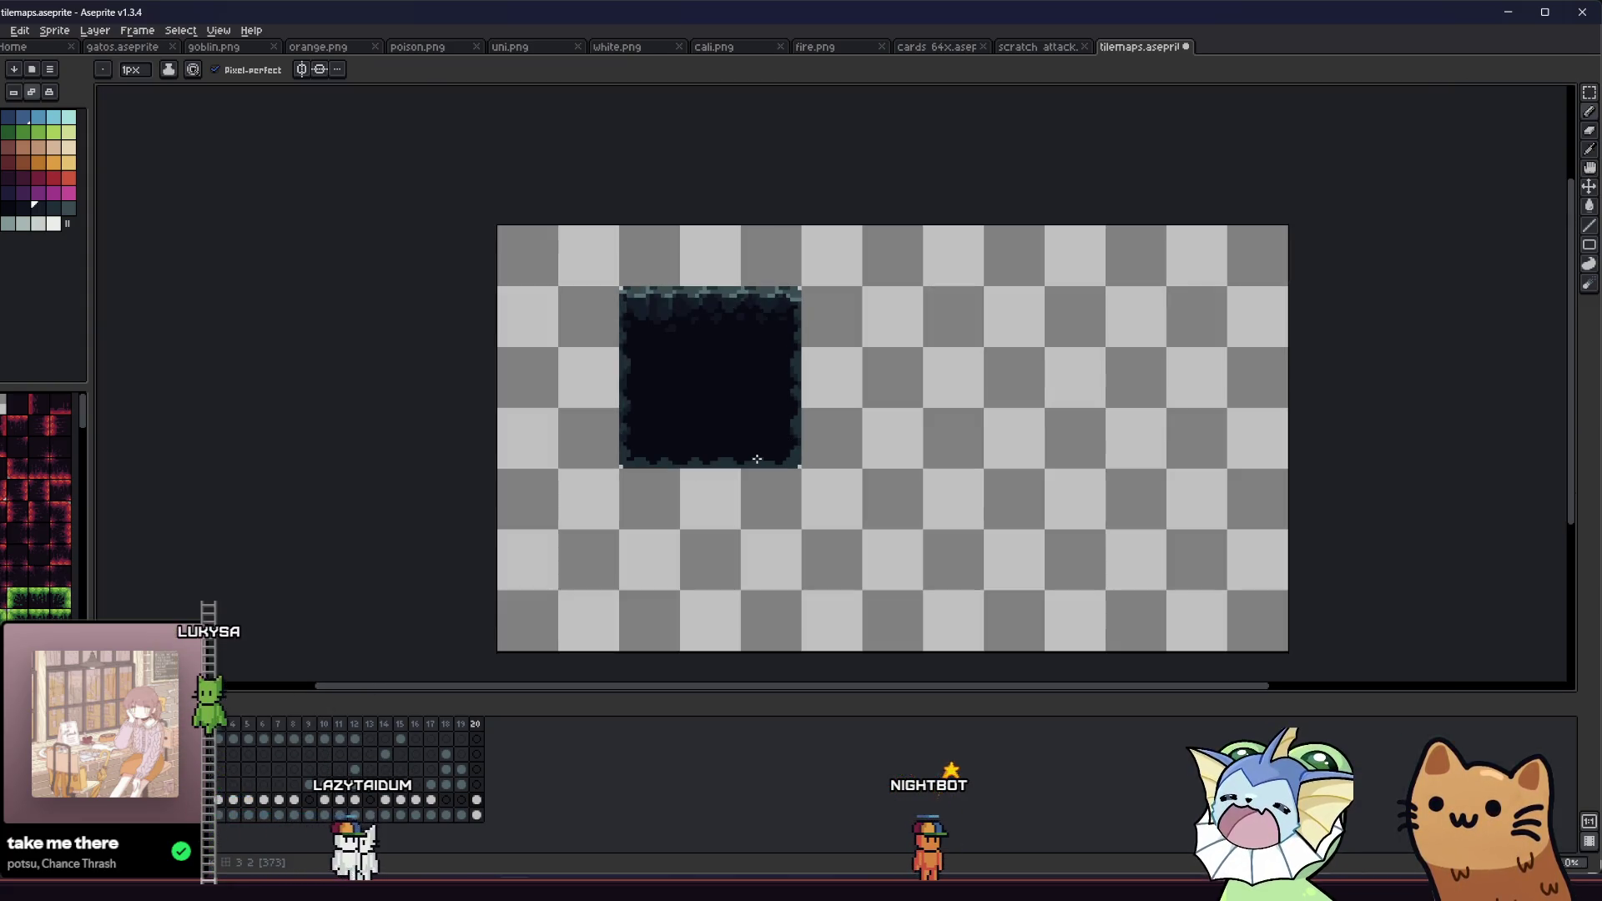
key("i")
scroll(731, 449, "up", 2)
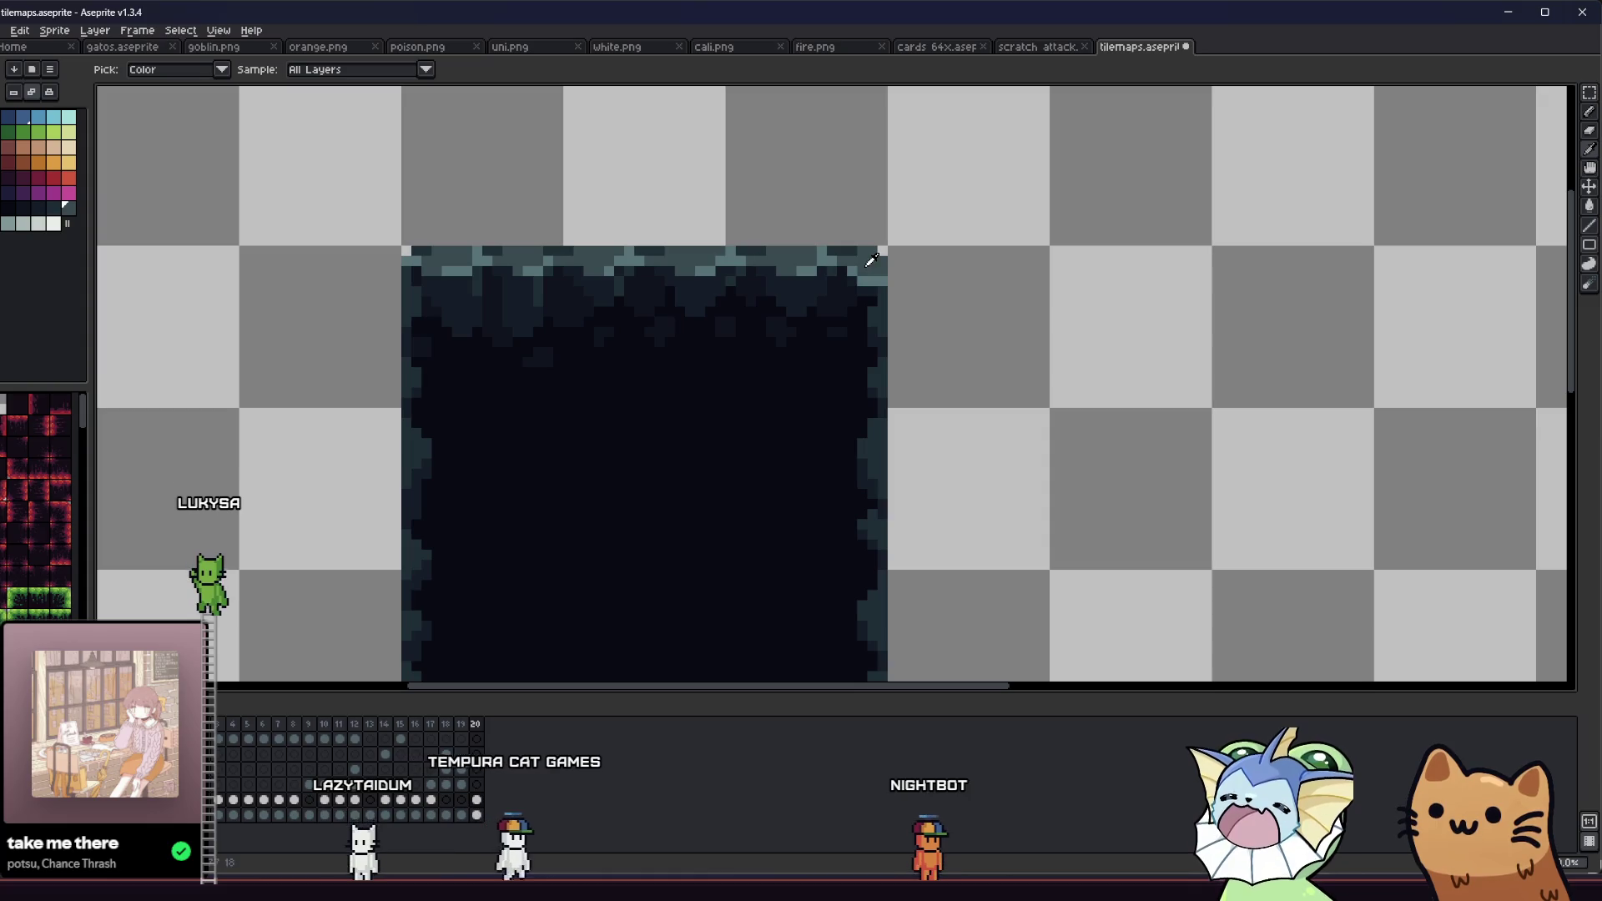
key("b")
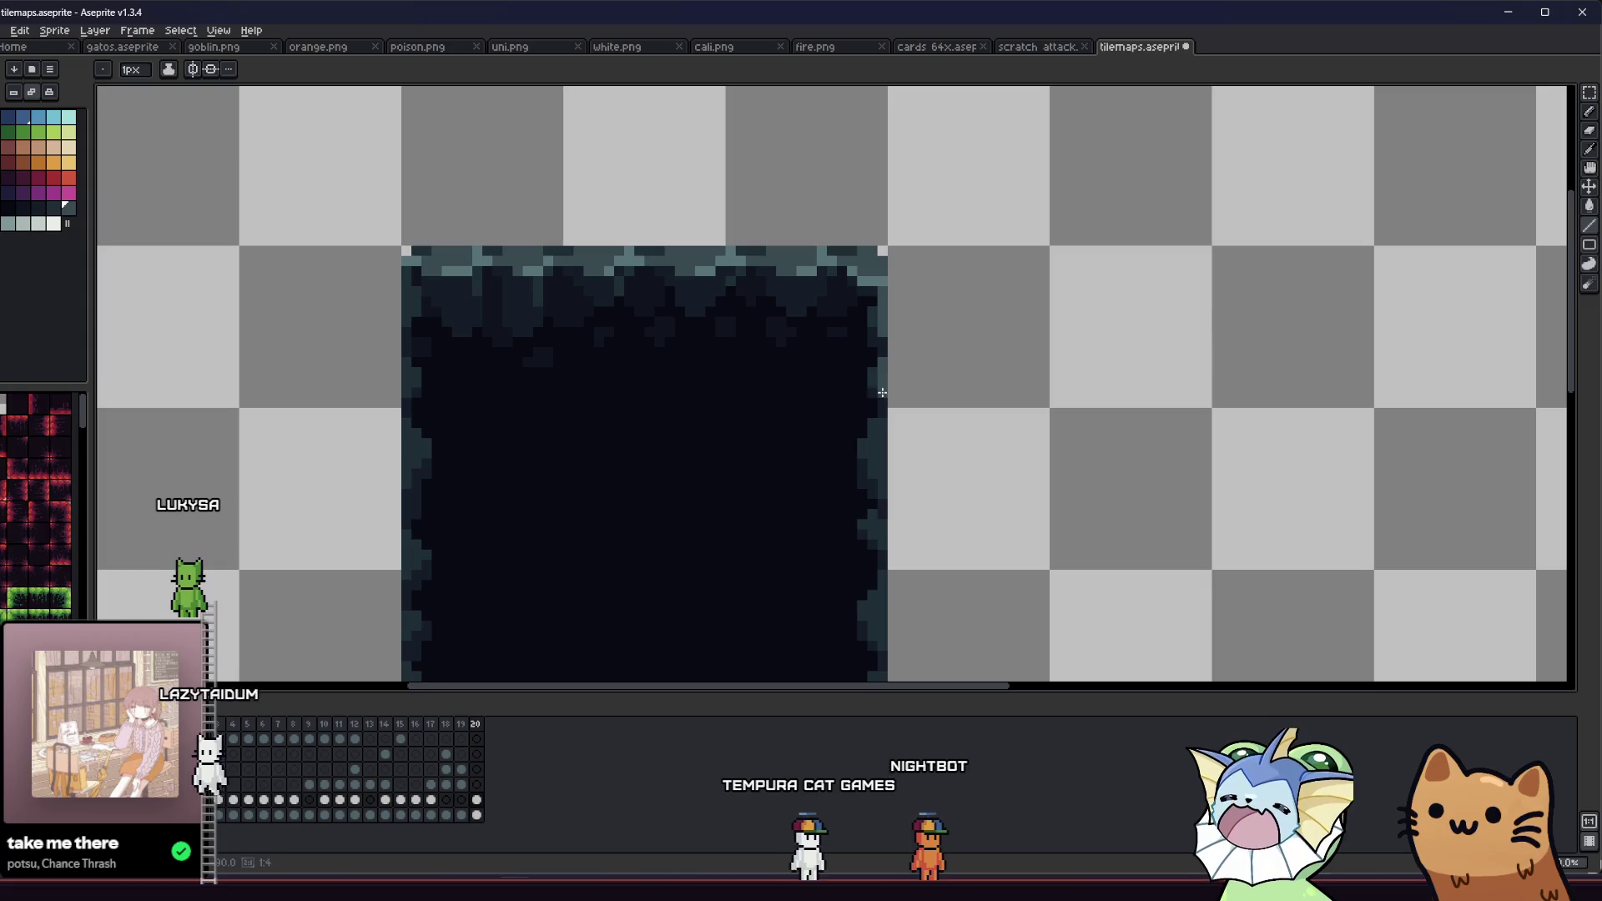
left_click_drag(807, 436, 873, 335)
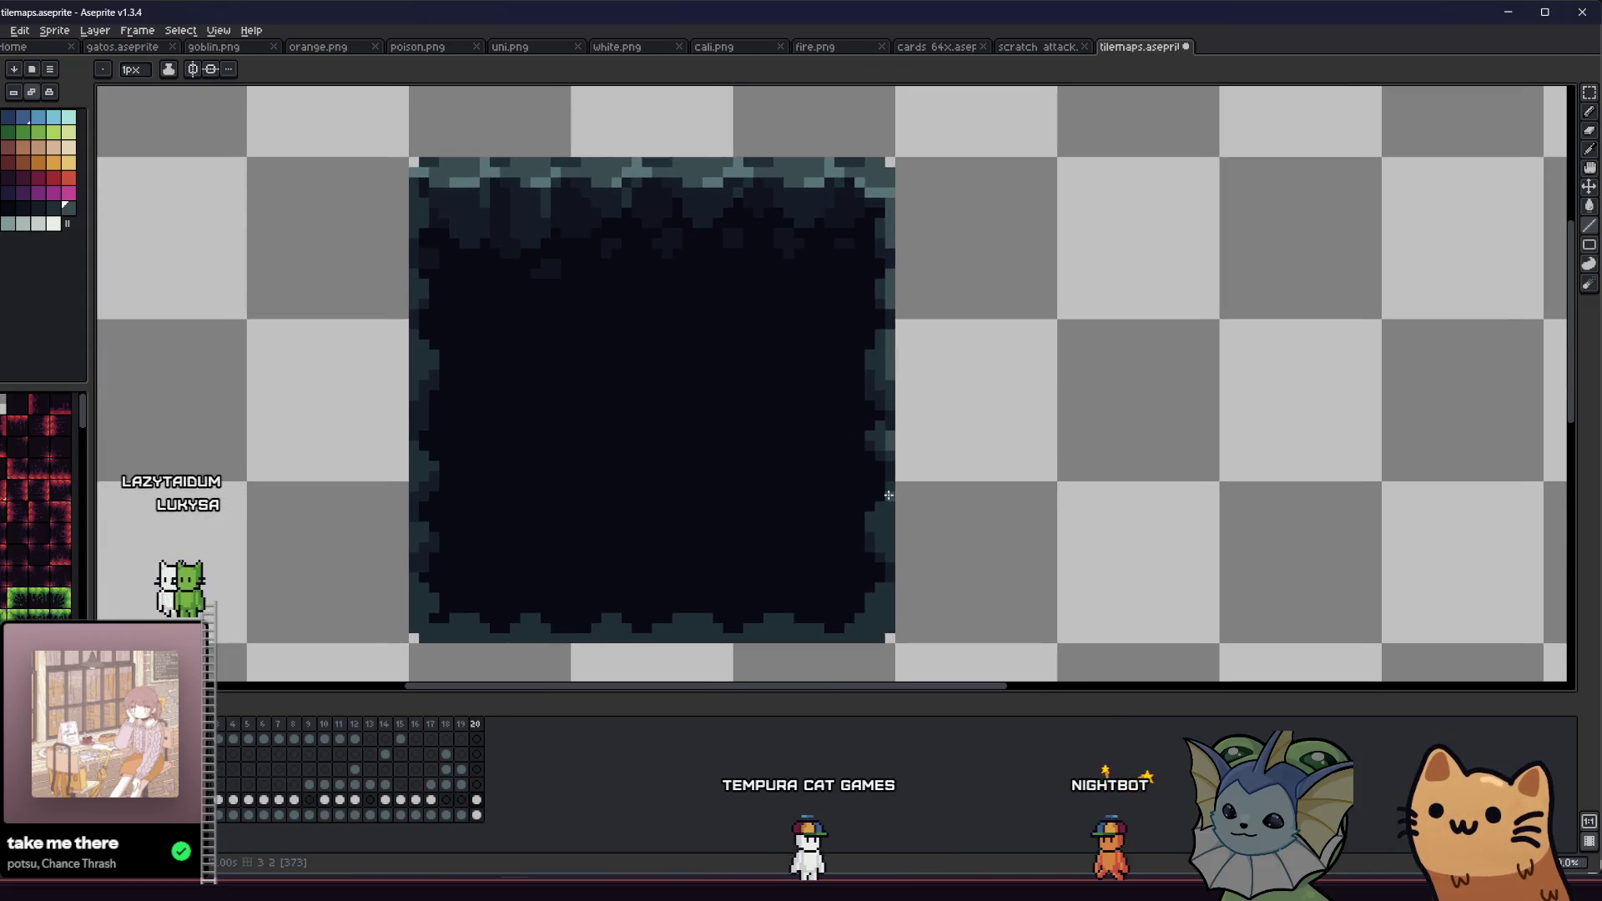
left_click_drag(711, 496, 875, 474)
key("ctrl+s")
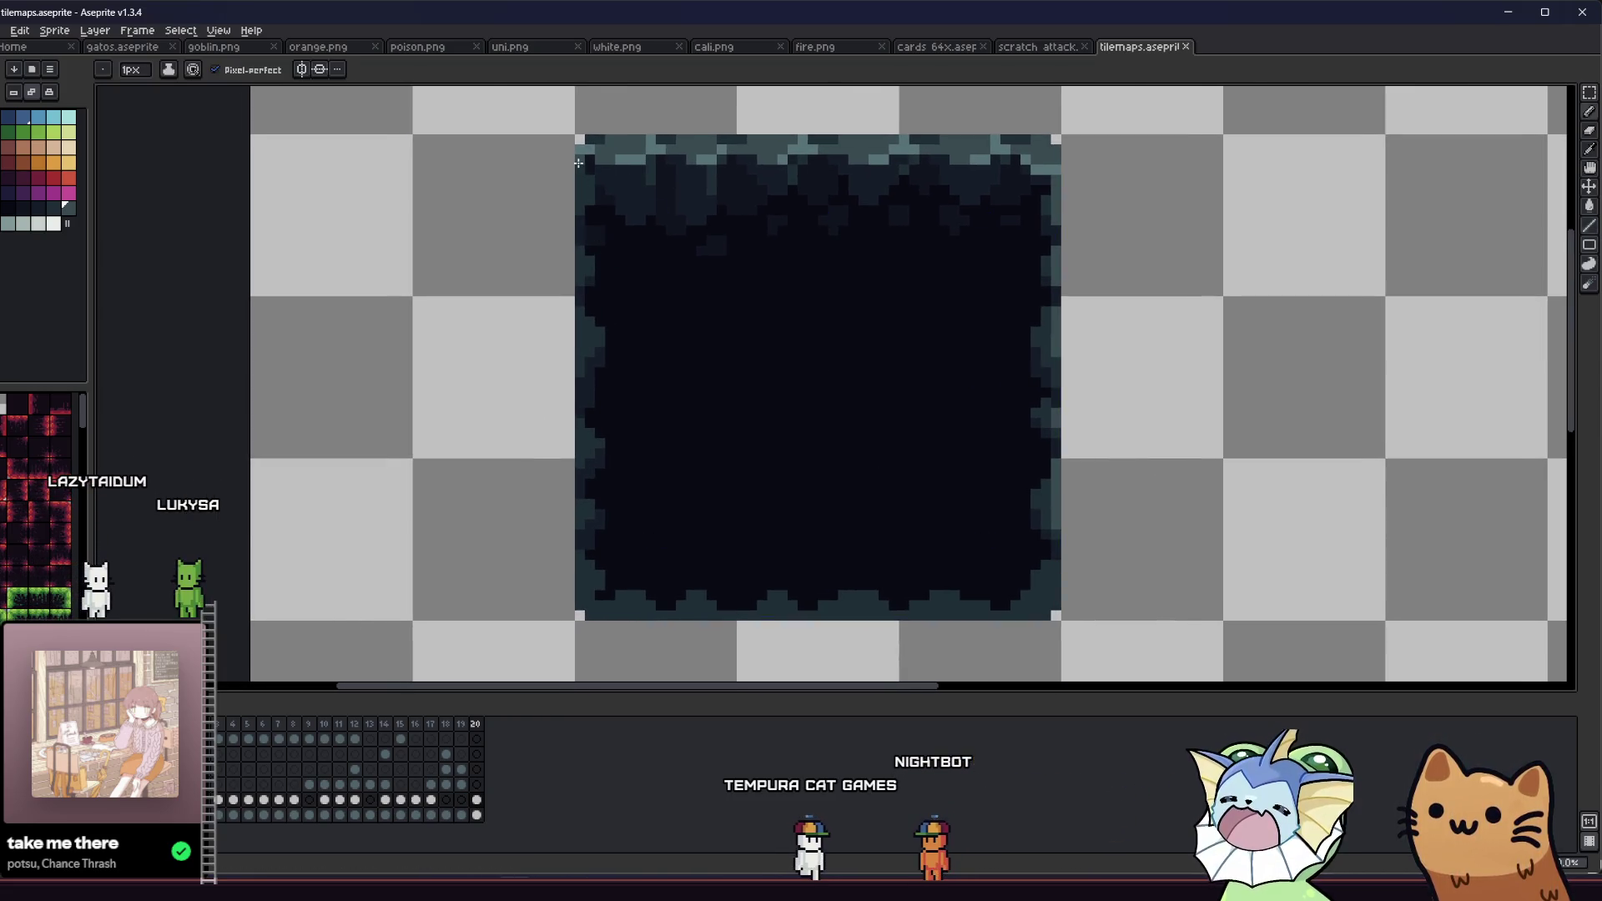
Step: Touch up a pixel on the tile's left edge, working toward its bottom-left corner
left_click(582, 252)
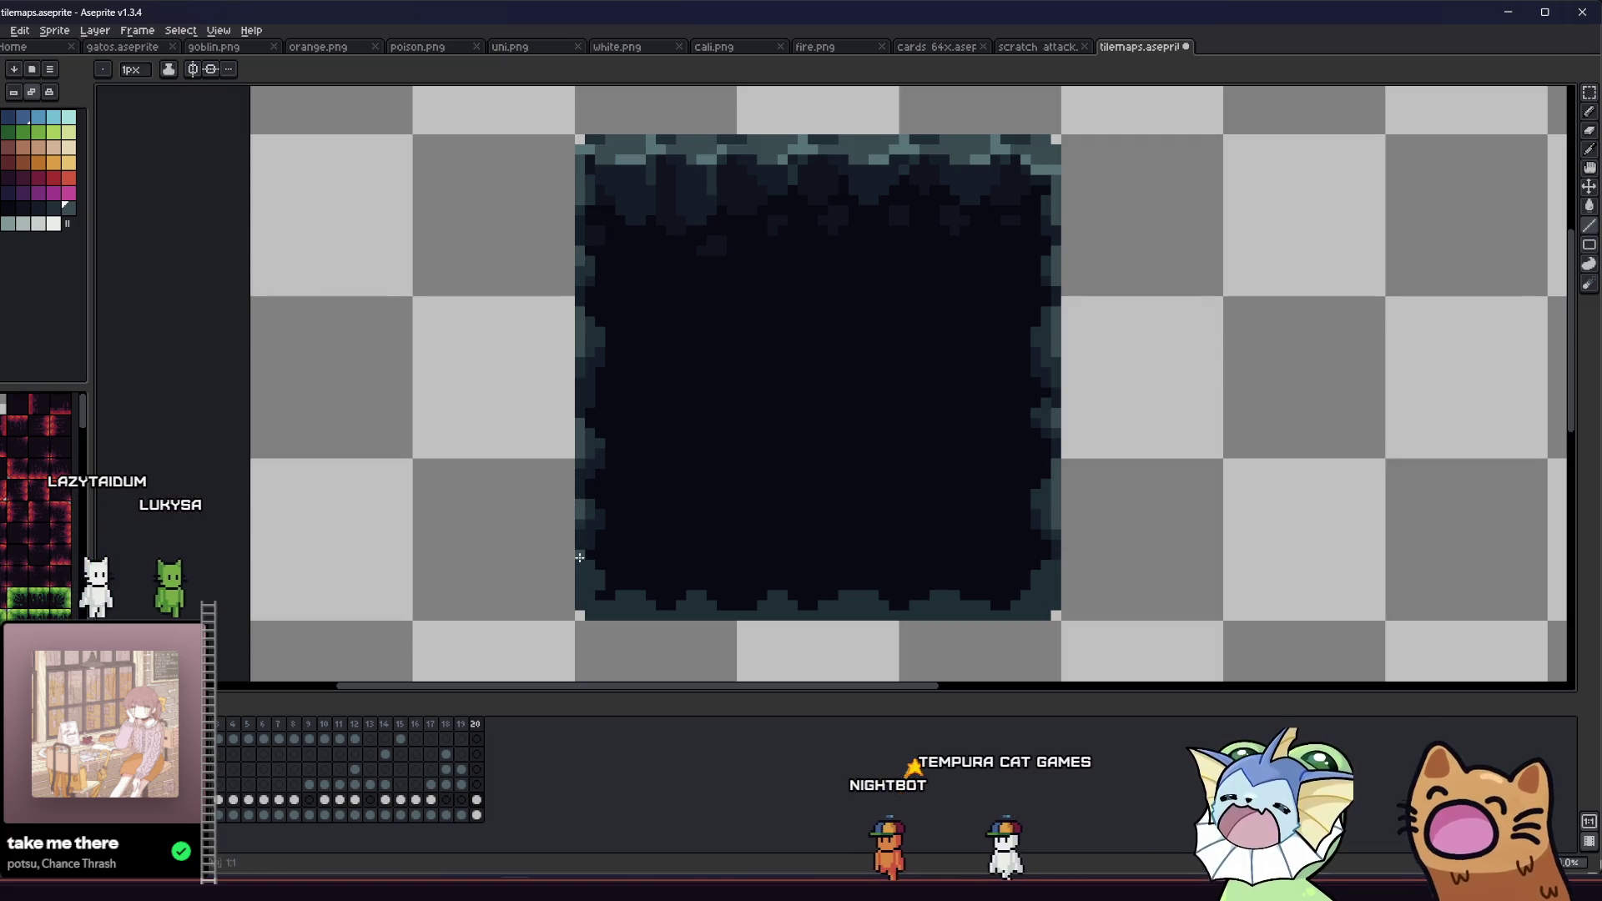
scroll(518, 526, "up", 3)
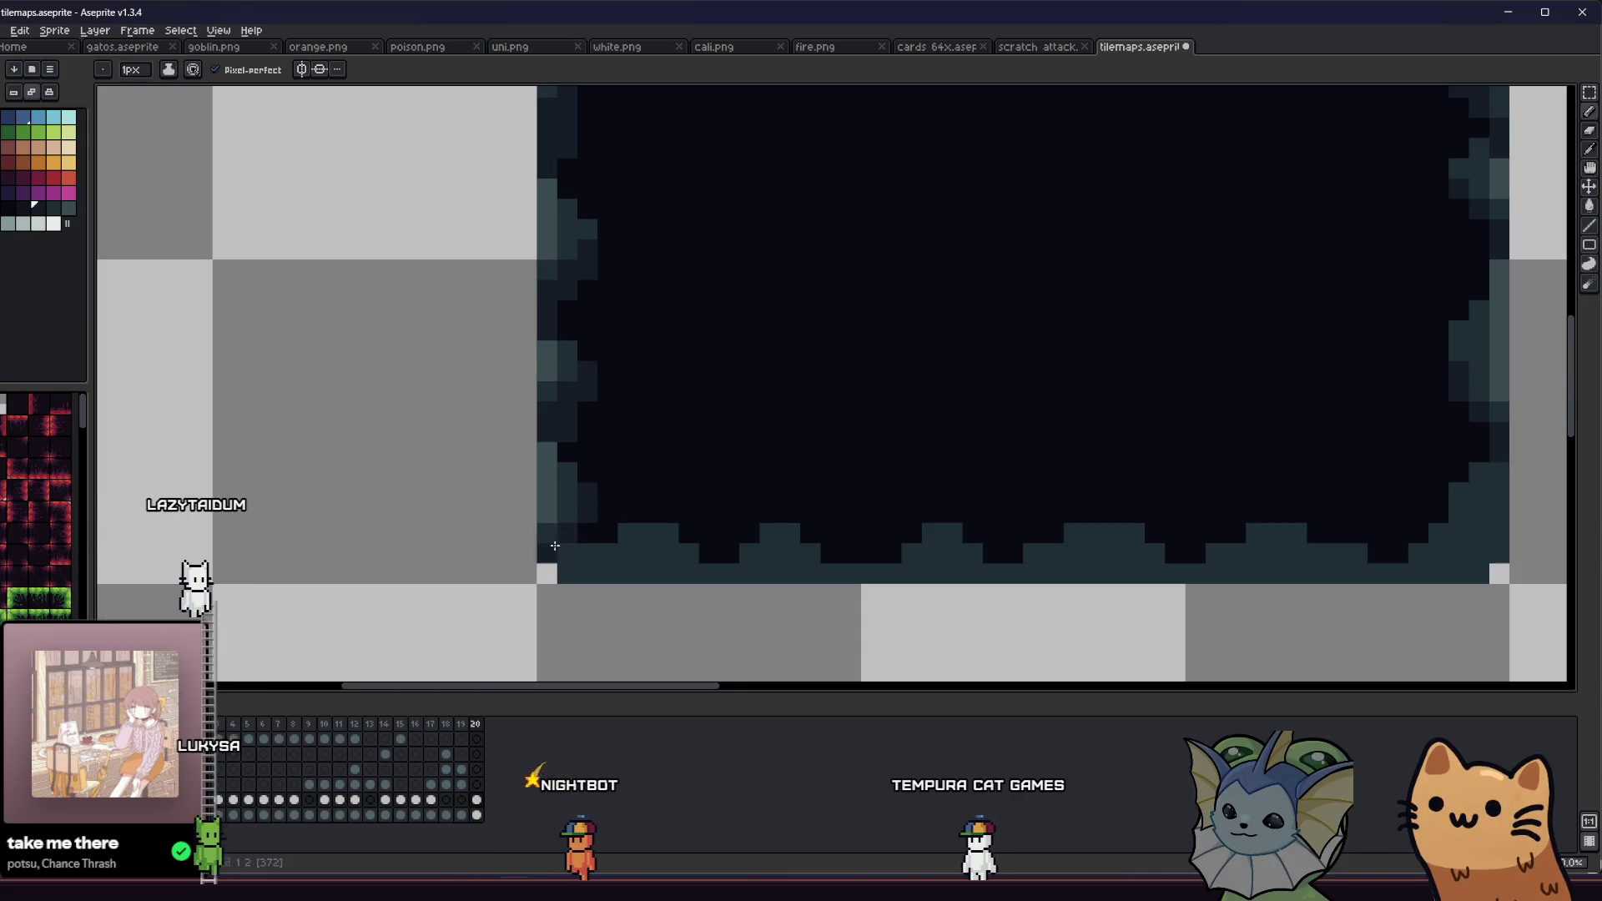
key("v")
key("b")
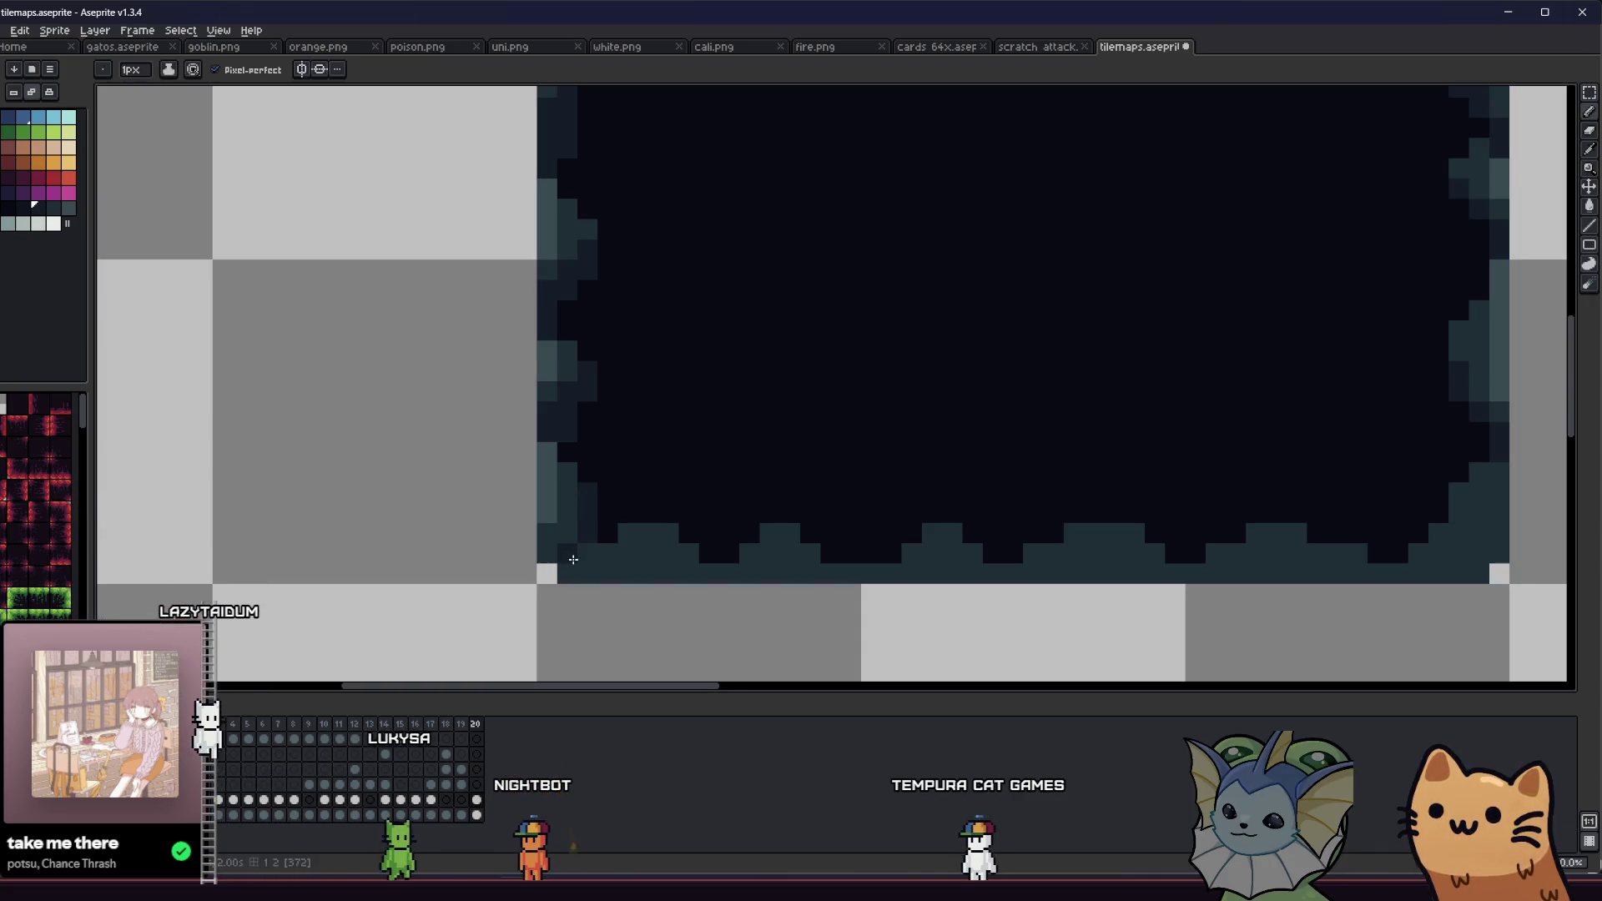
scroll(584, 554, "down", 3)
left_click_drag(483, 543, 393, 554)
scroll(388, 554, "up", 4)
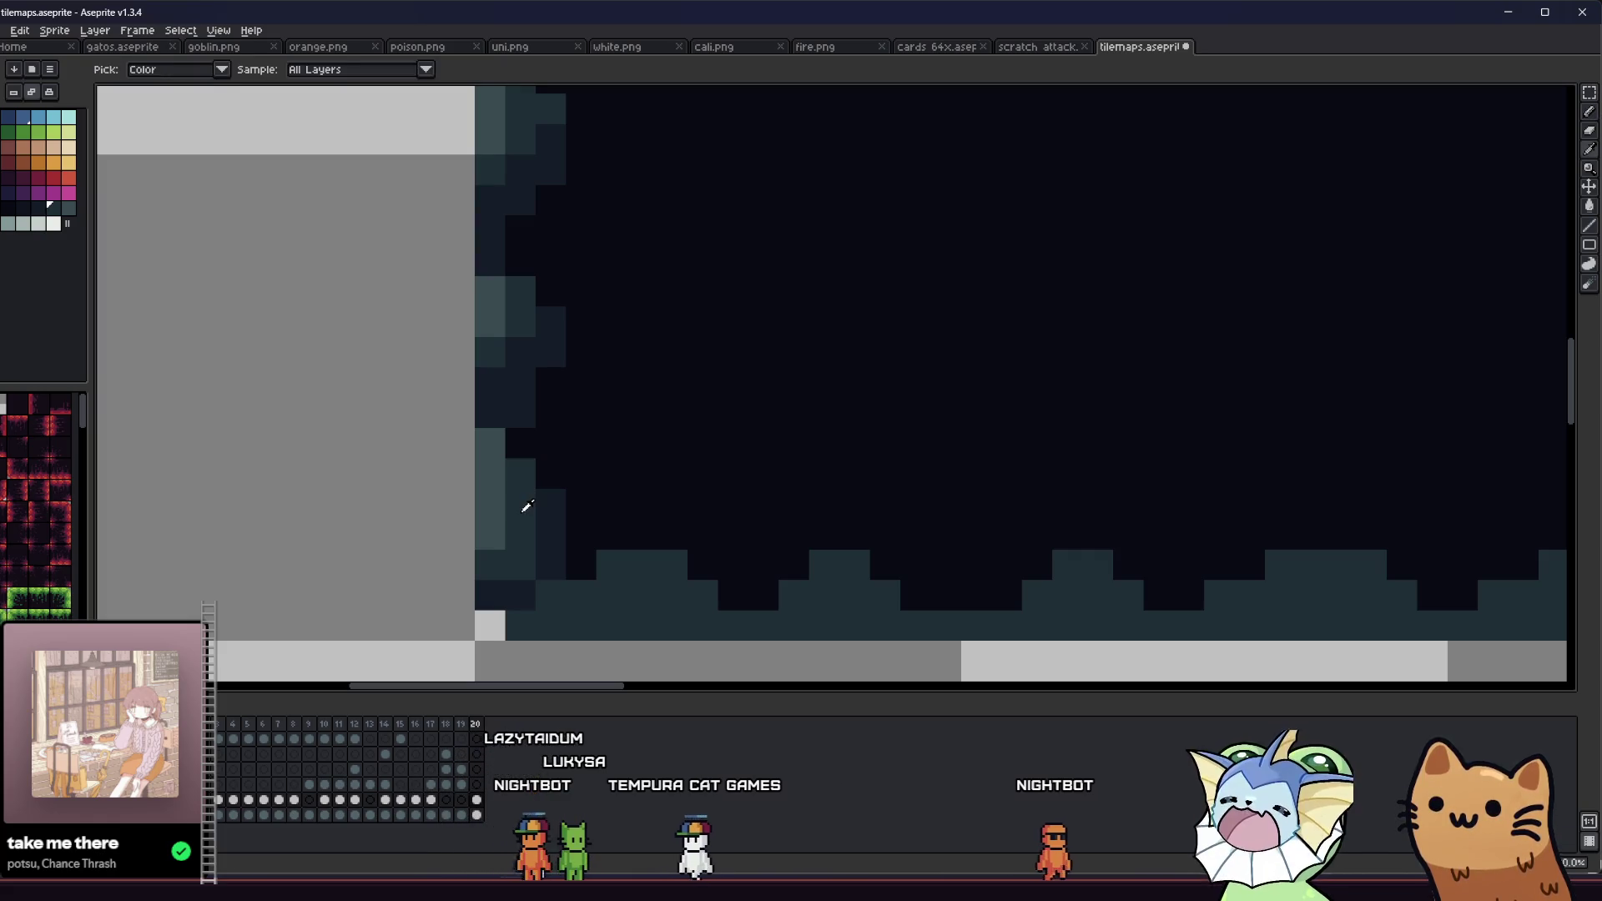
Step: Darken two stray teal pixels on the left edge and sample a tile colour
left_click(493, 505)
left_click(496, 484)
key("alt")
left_click(497, 439, "alt")
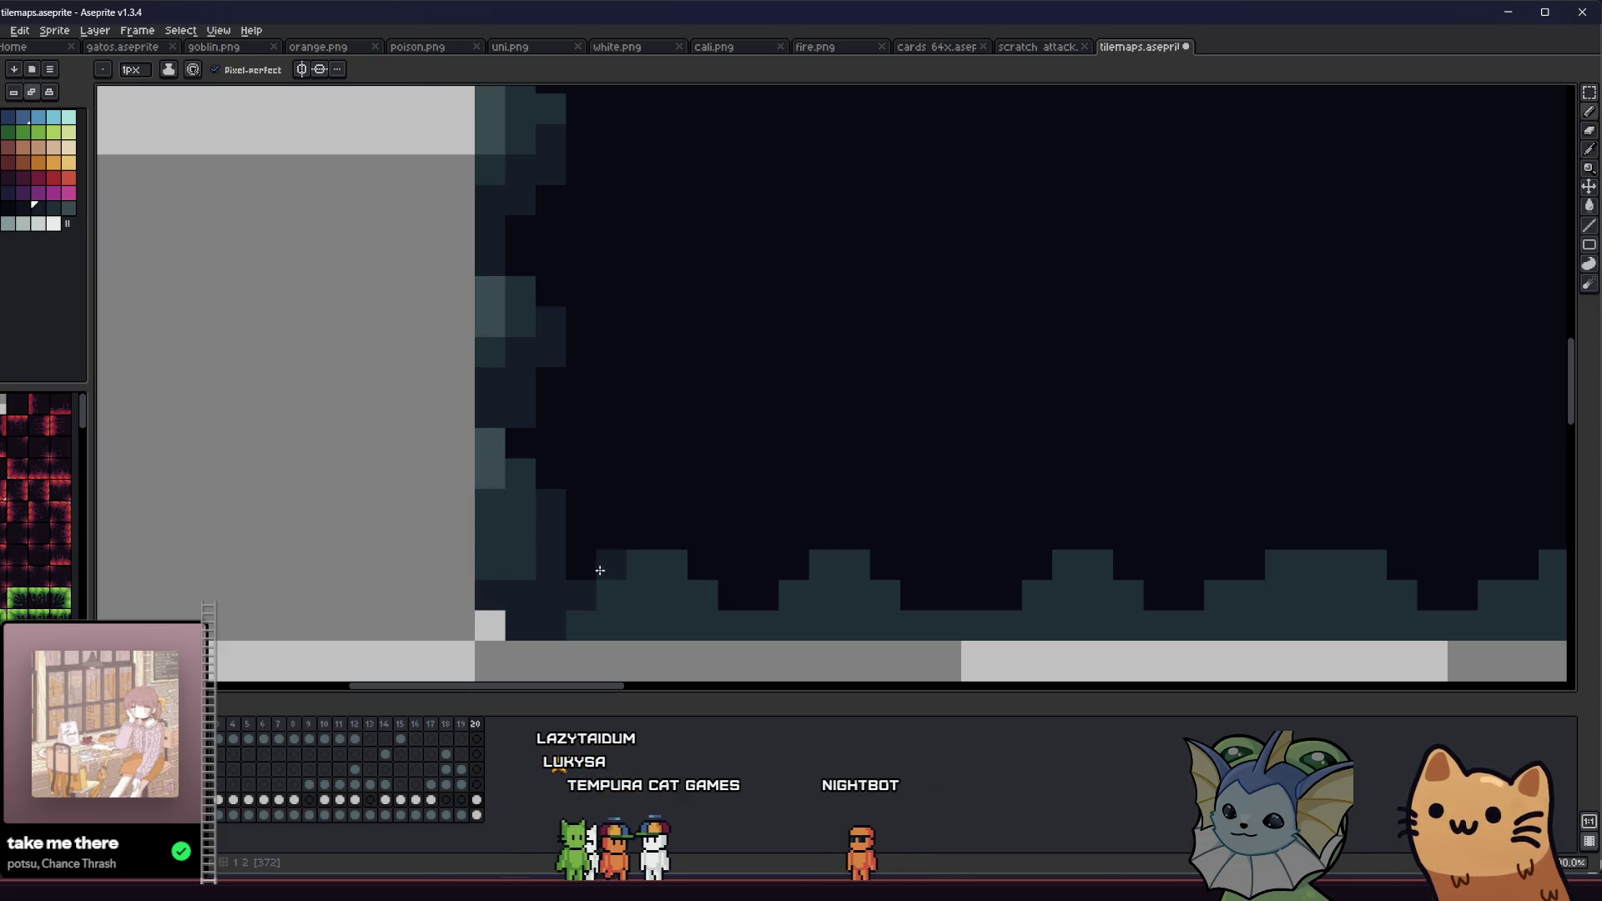
Step: Add lighter teal pixels along the tile's right edge
scroll(573, 612, "down", 5)
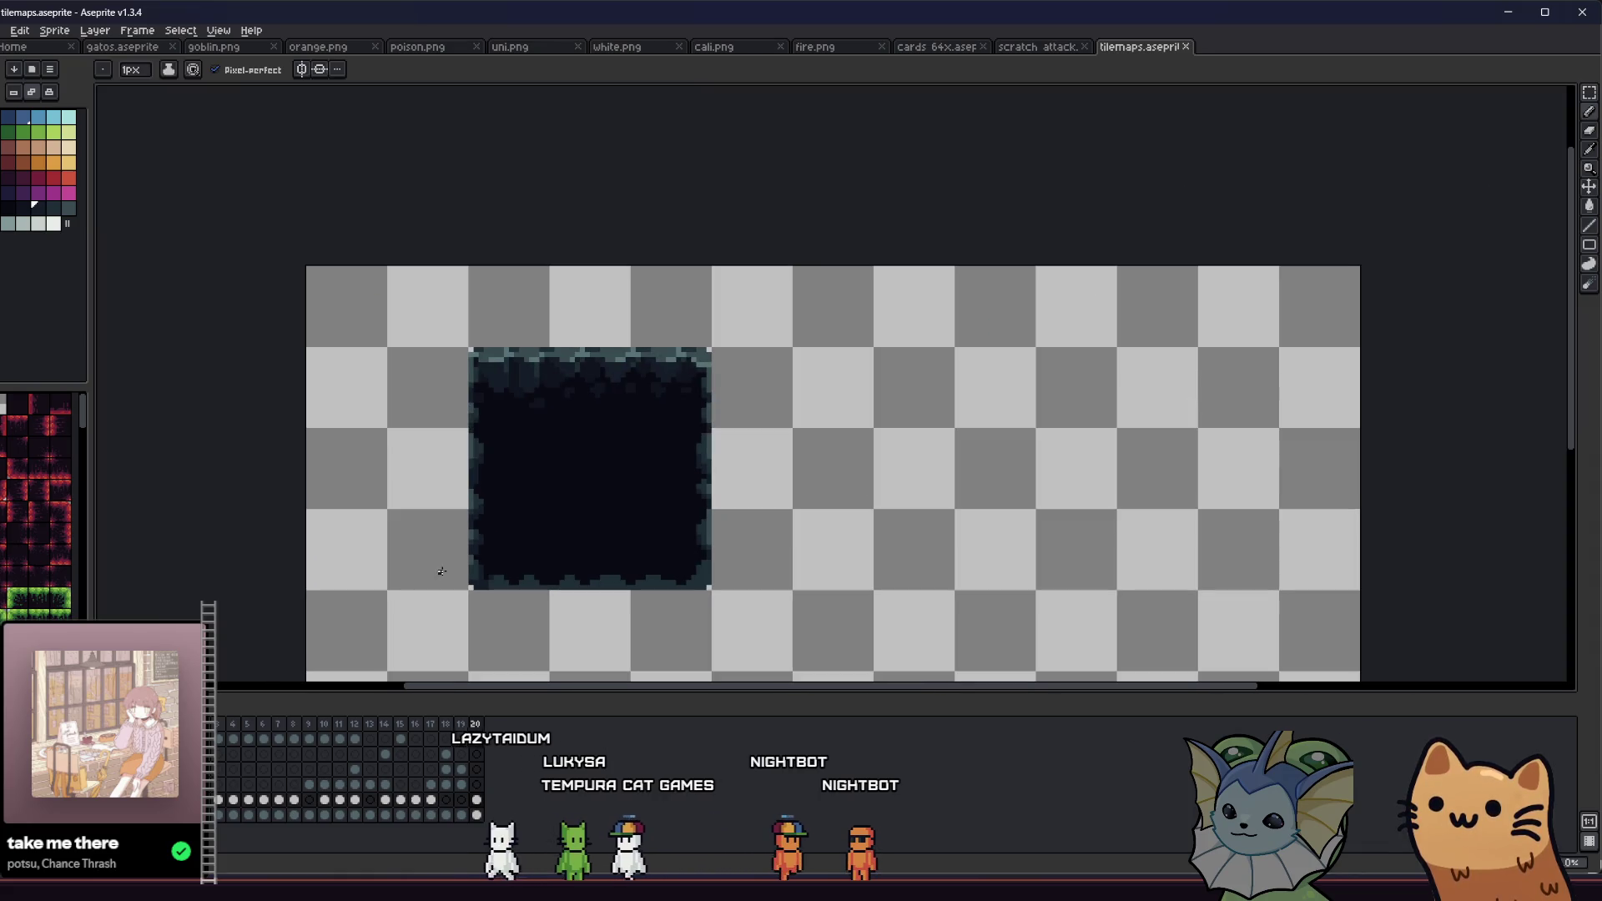
scroll(442, 567, "down", 2)
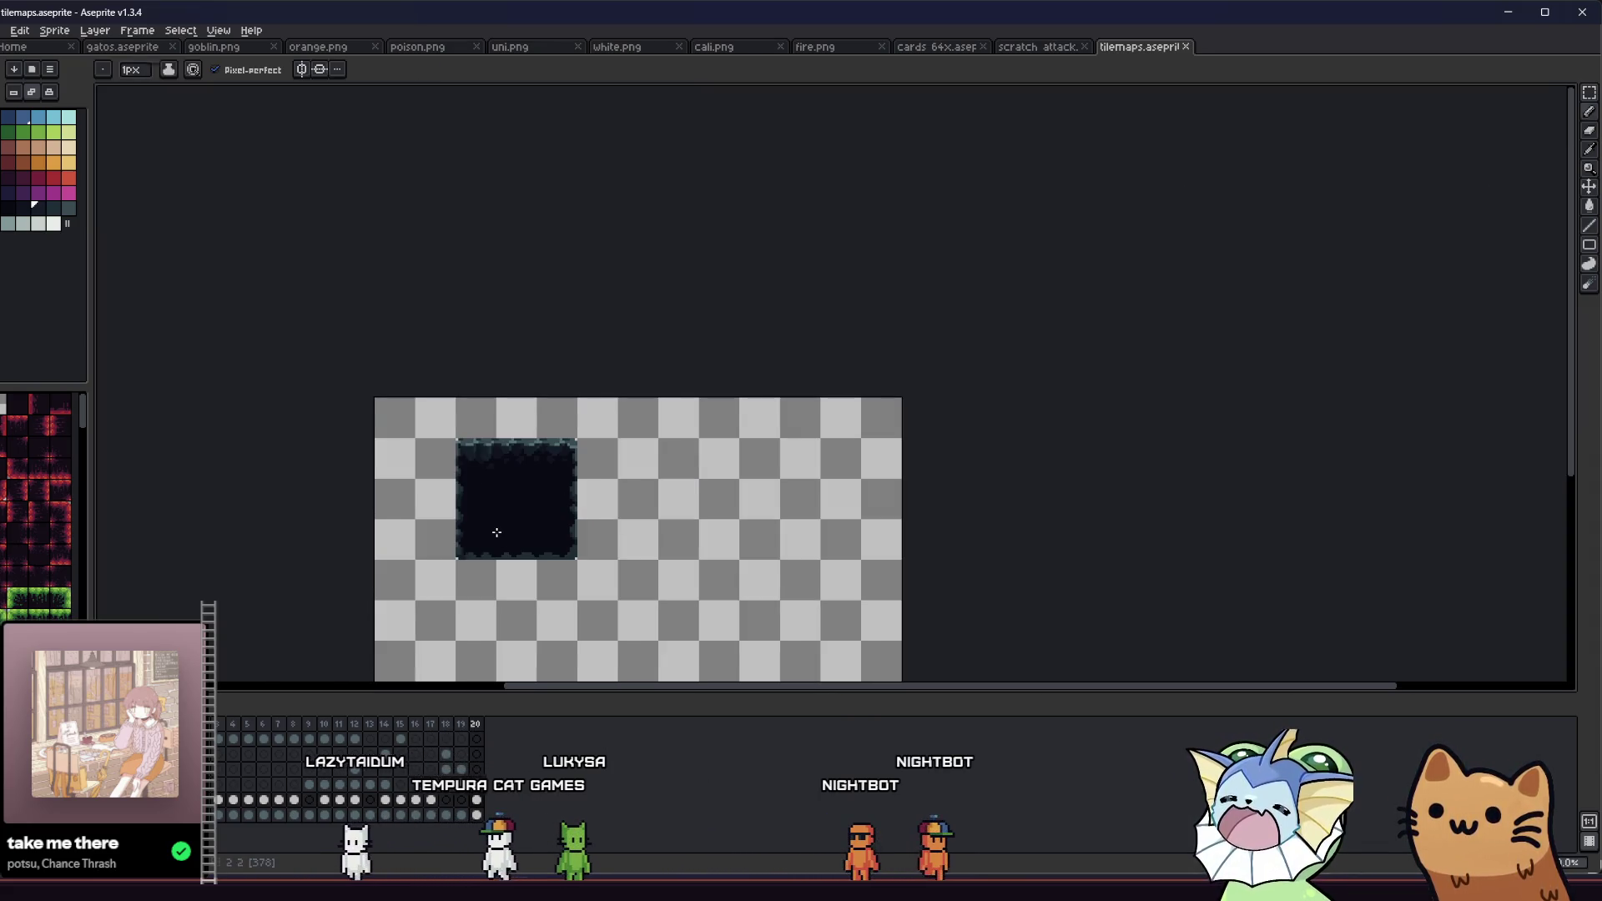
scroll(467, 501, "up", 3)
key("alt")
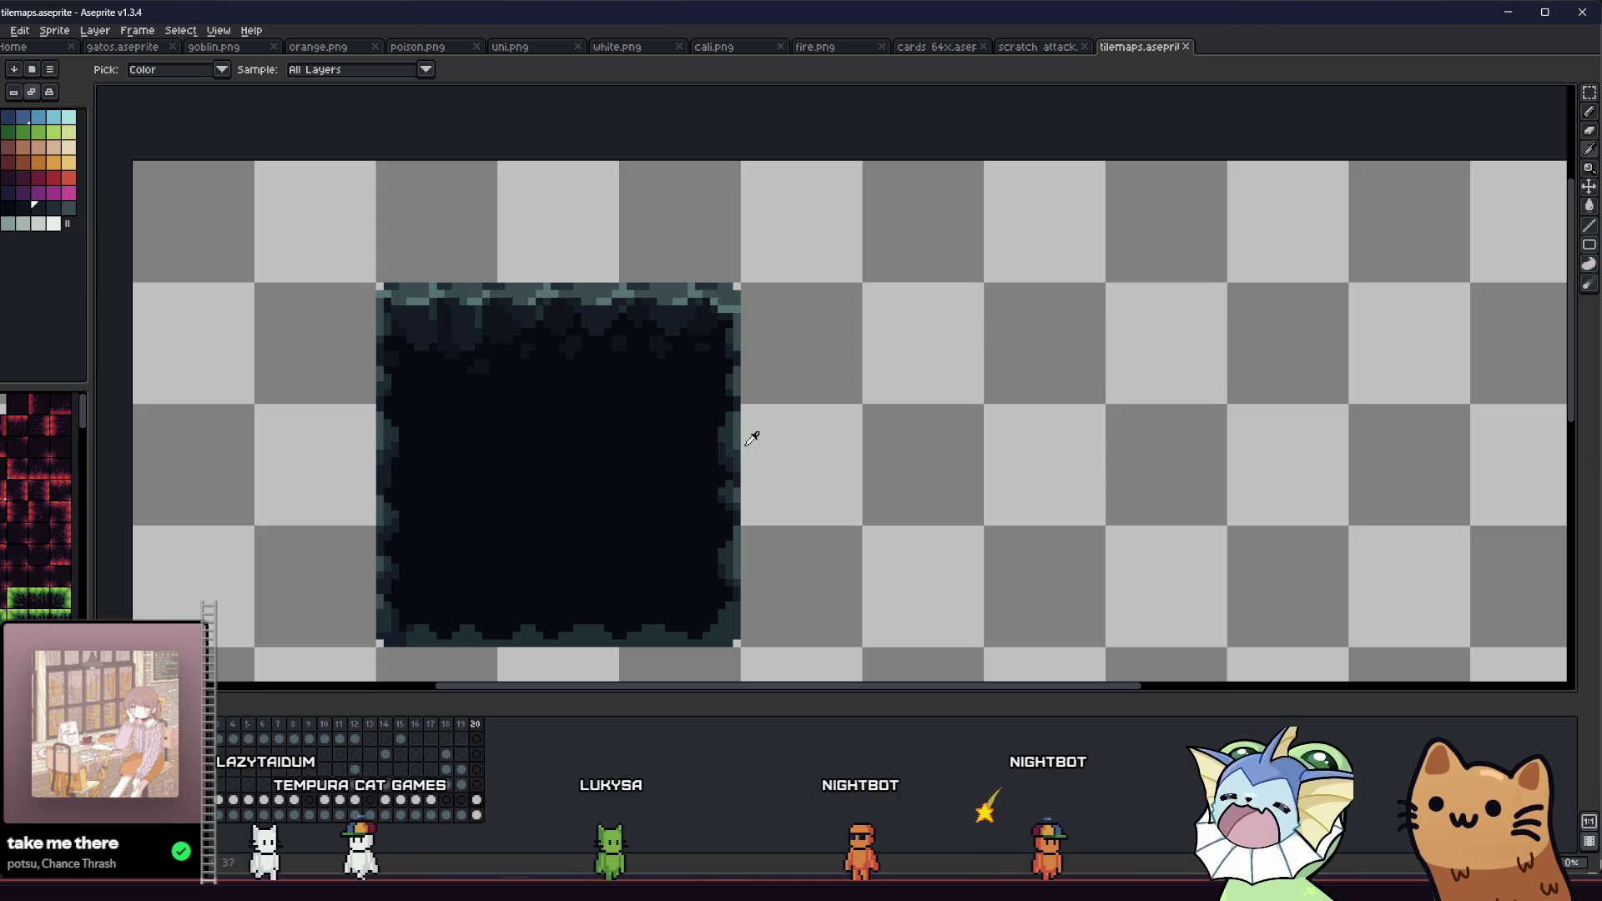
left_click_drag(596, 433, 616, 435)
scroll(703, 443, "up", 1)
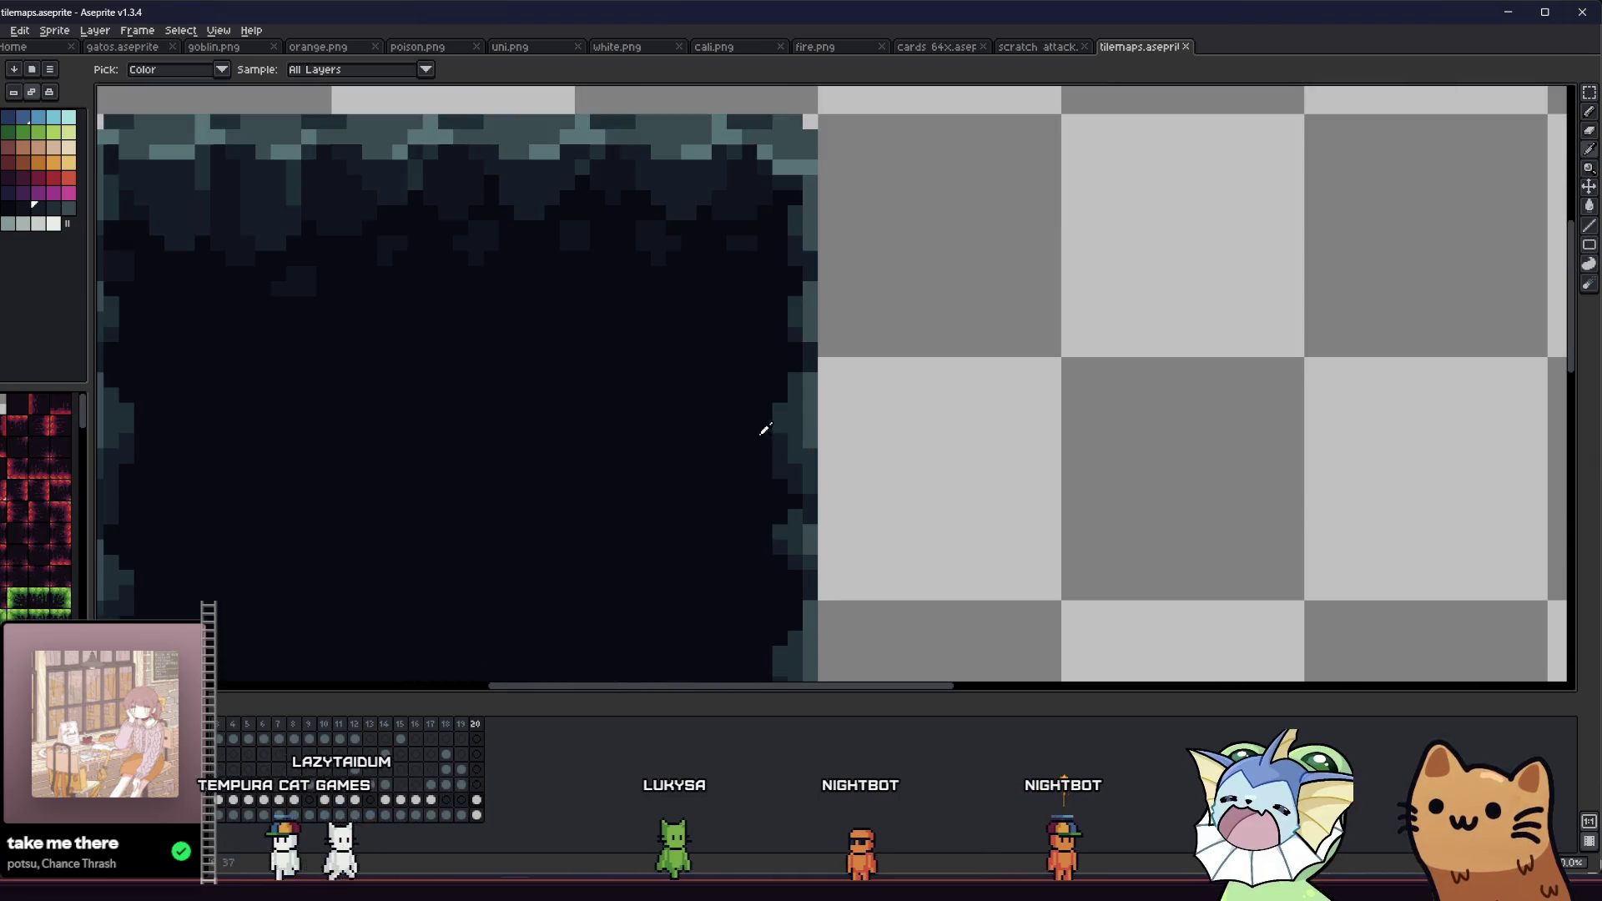
left_click(798, 415)
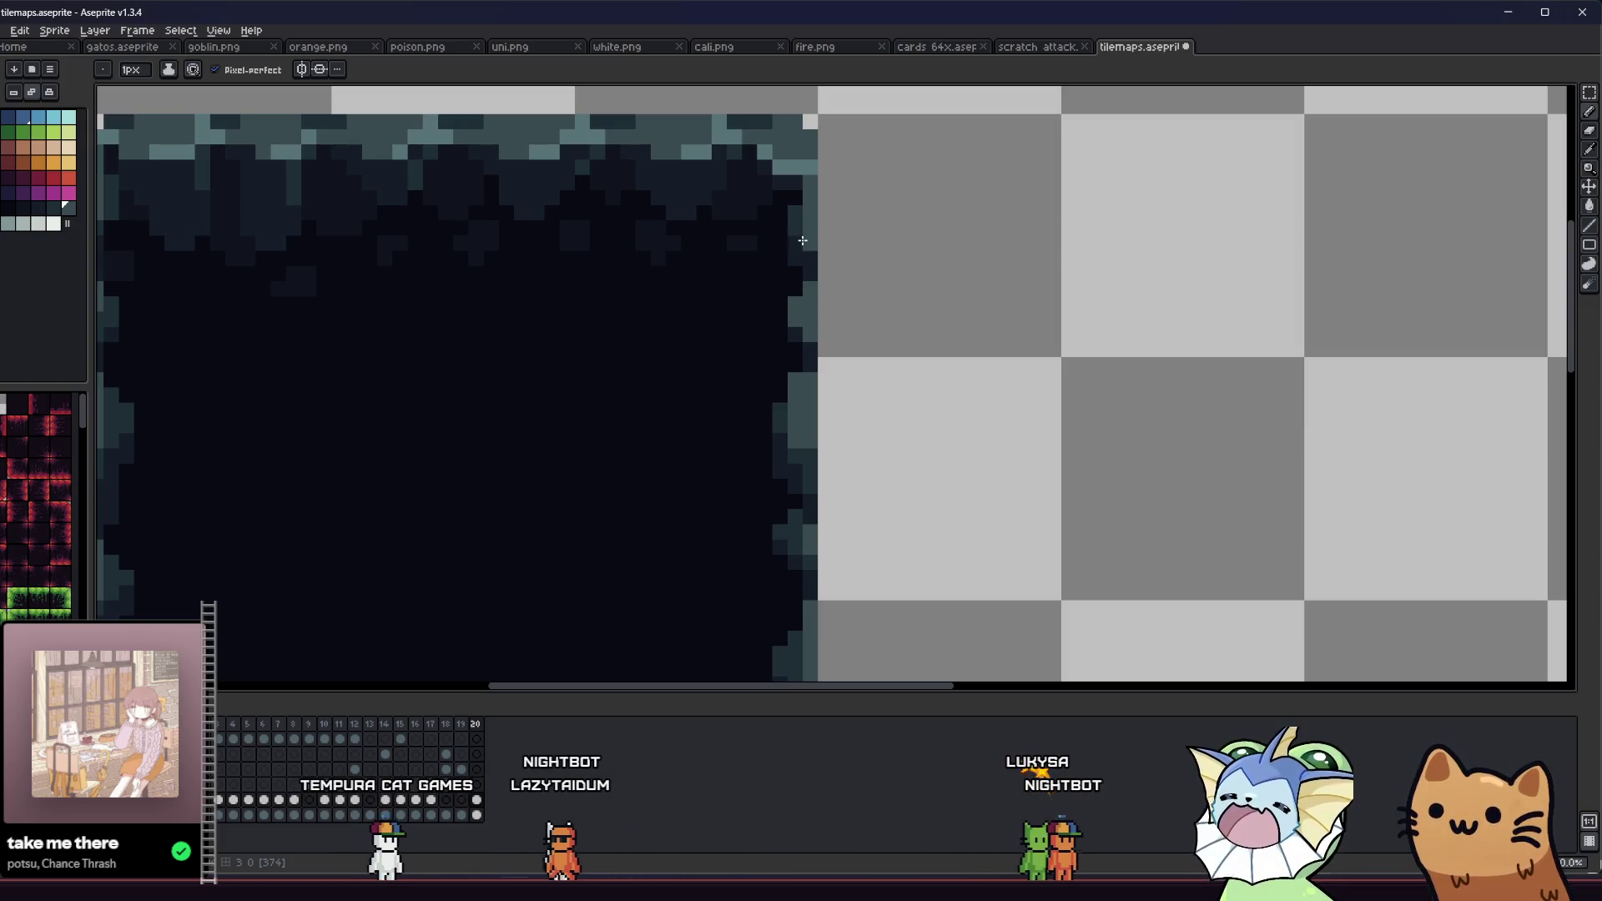
Step: Zoom out and pan to view the whole 3x3 cave tile block
scroll(798, 218, "left", 5)
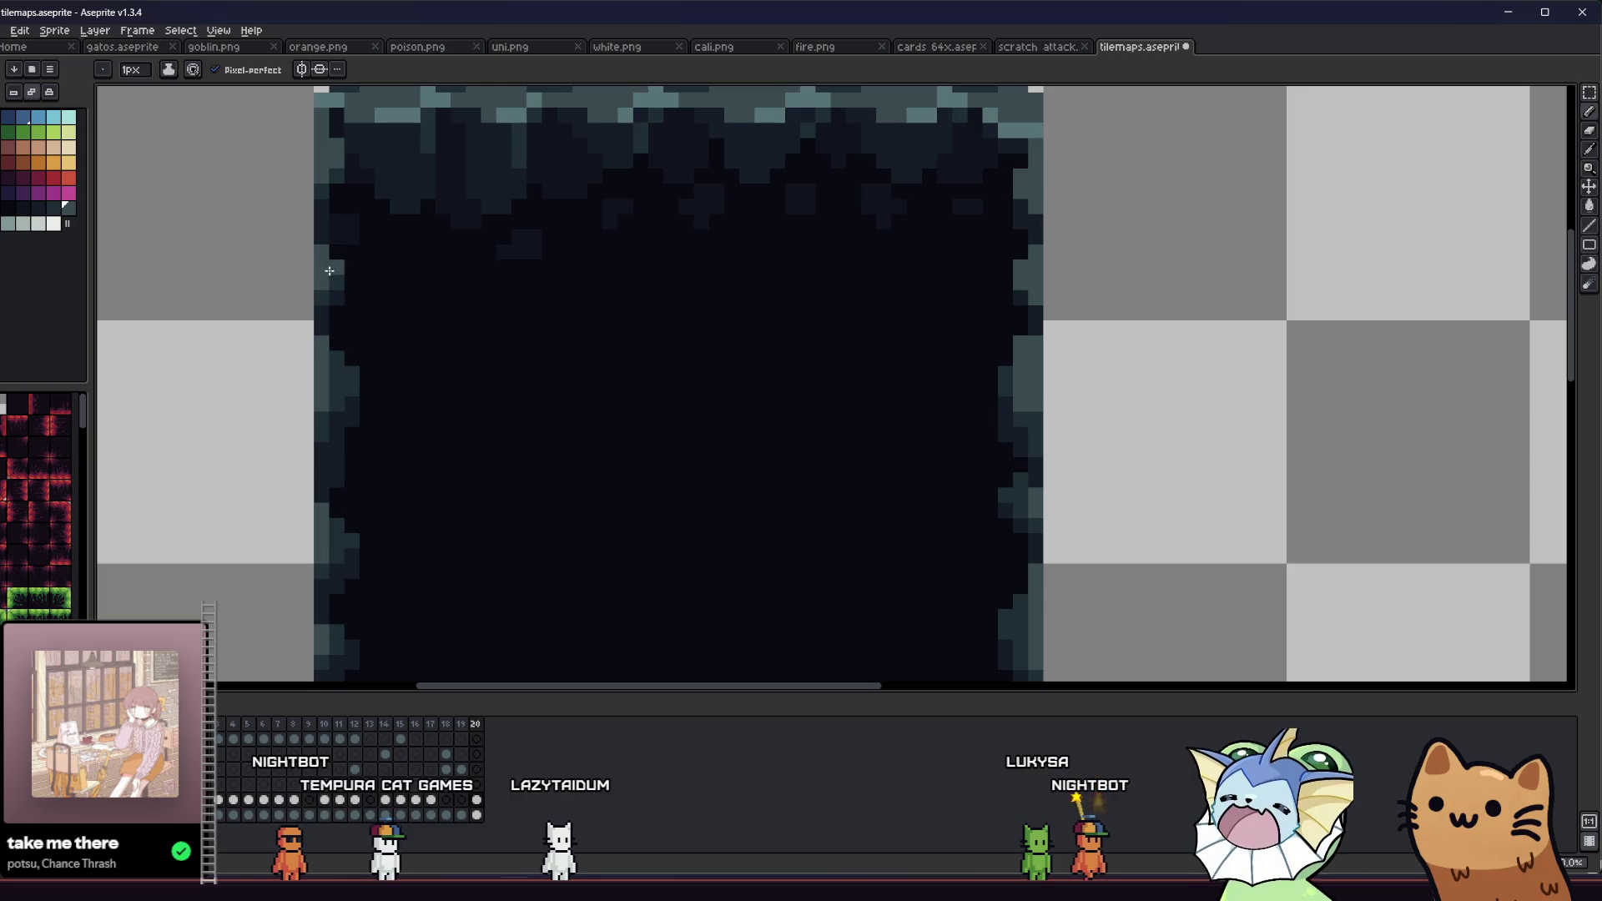
scroll(314, 343, "down", 1)
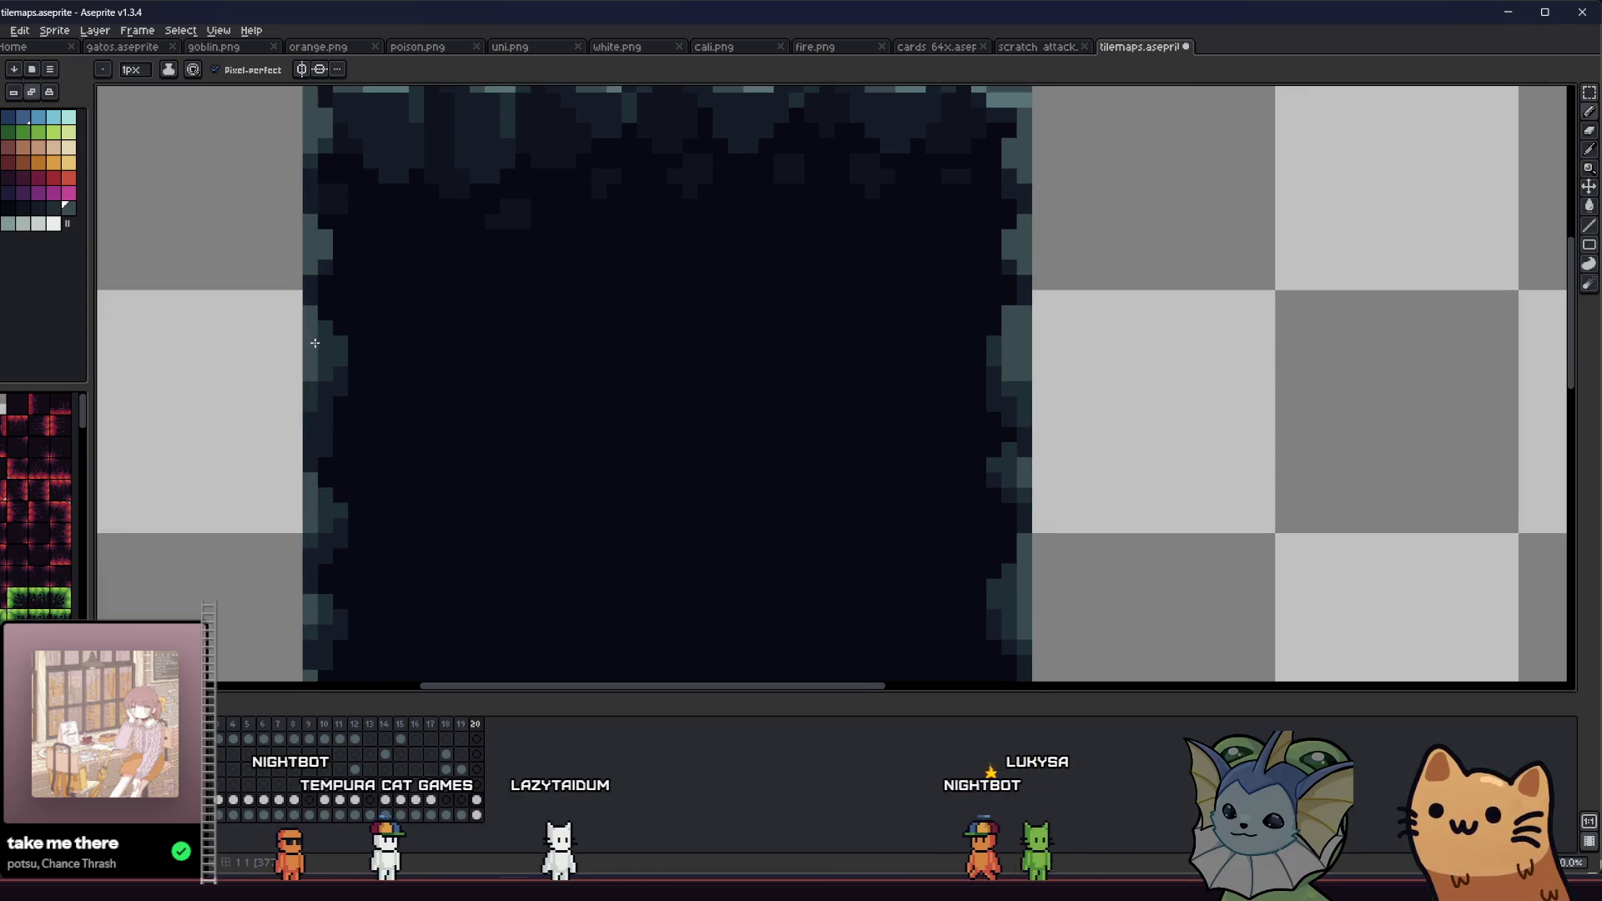
scroll(317, 388, "down", 2)
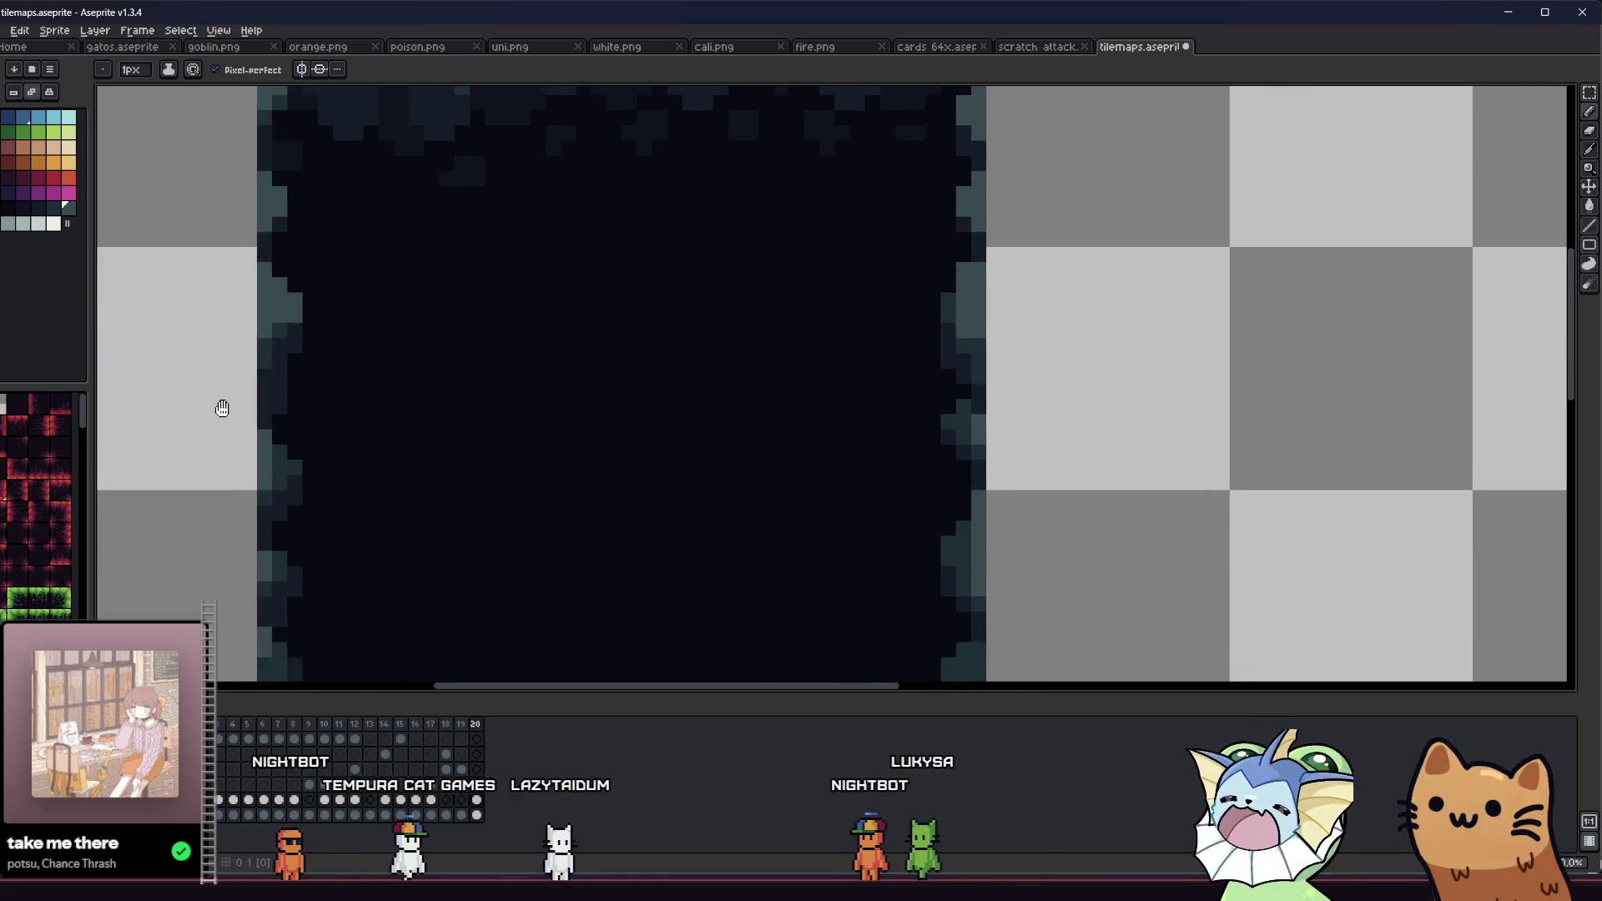
scroll(190, 447, "down", 1)
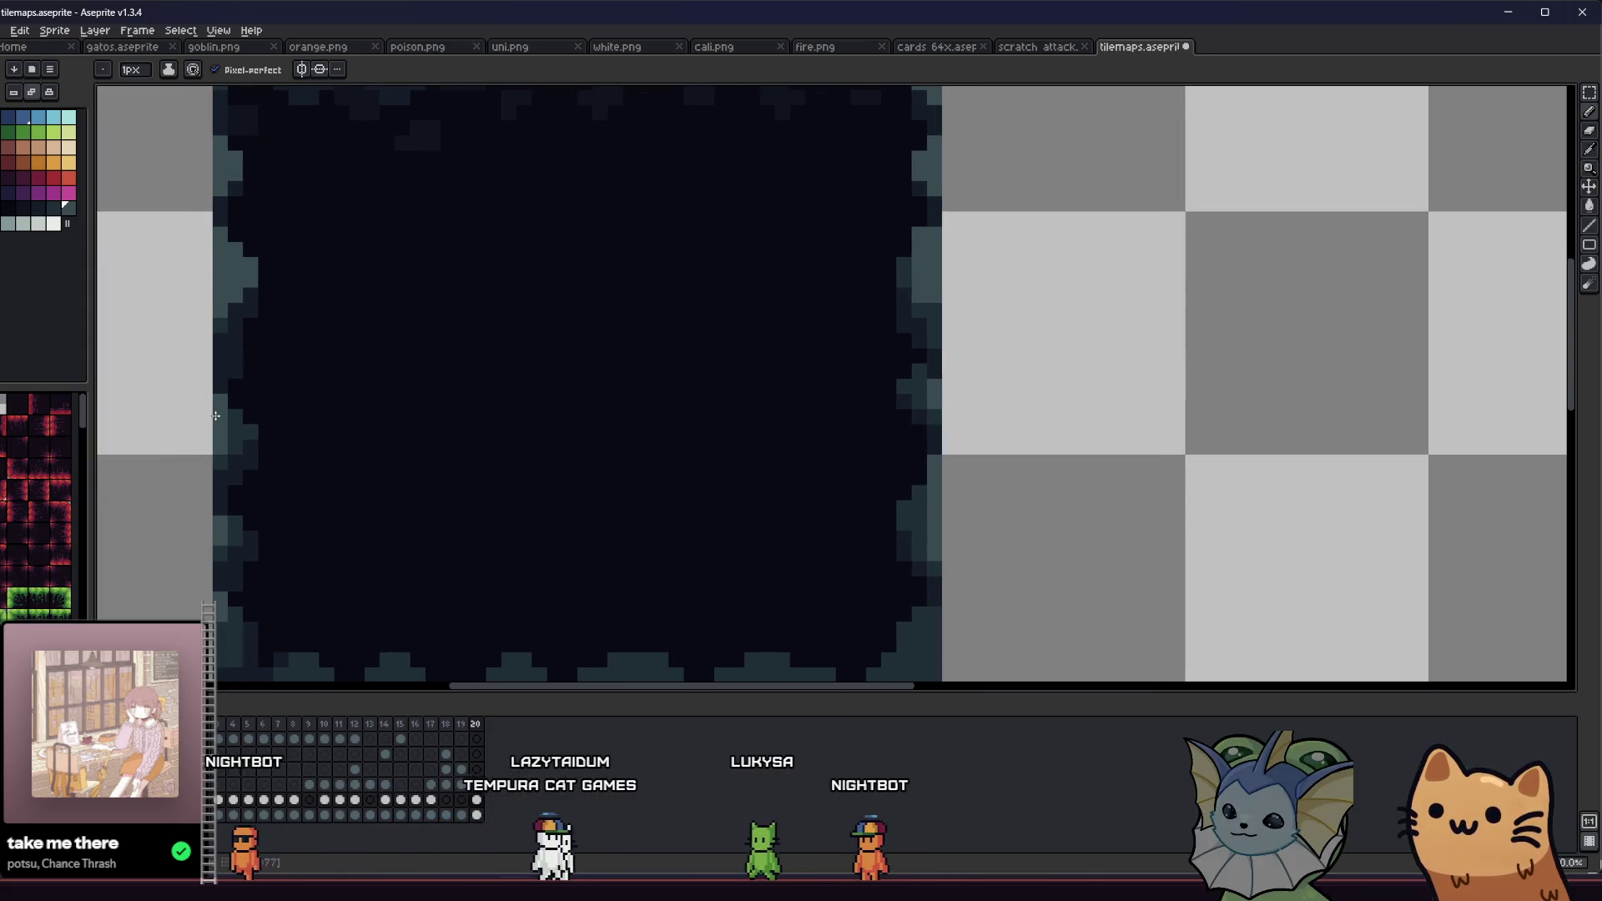
scroll(251, 429, "down", 3)
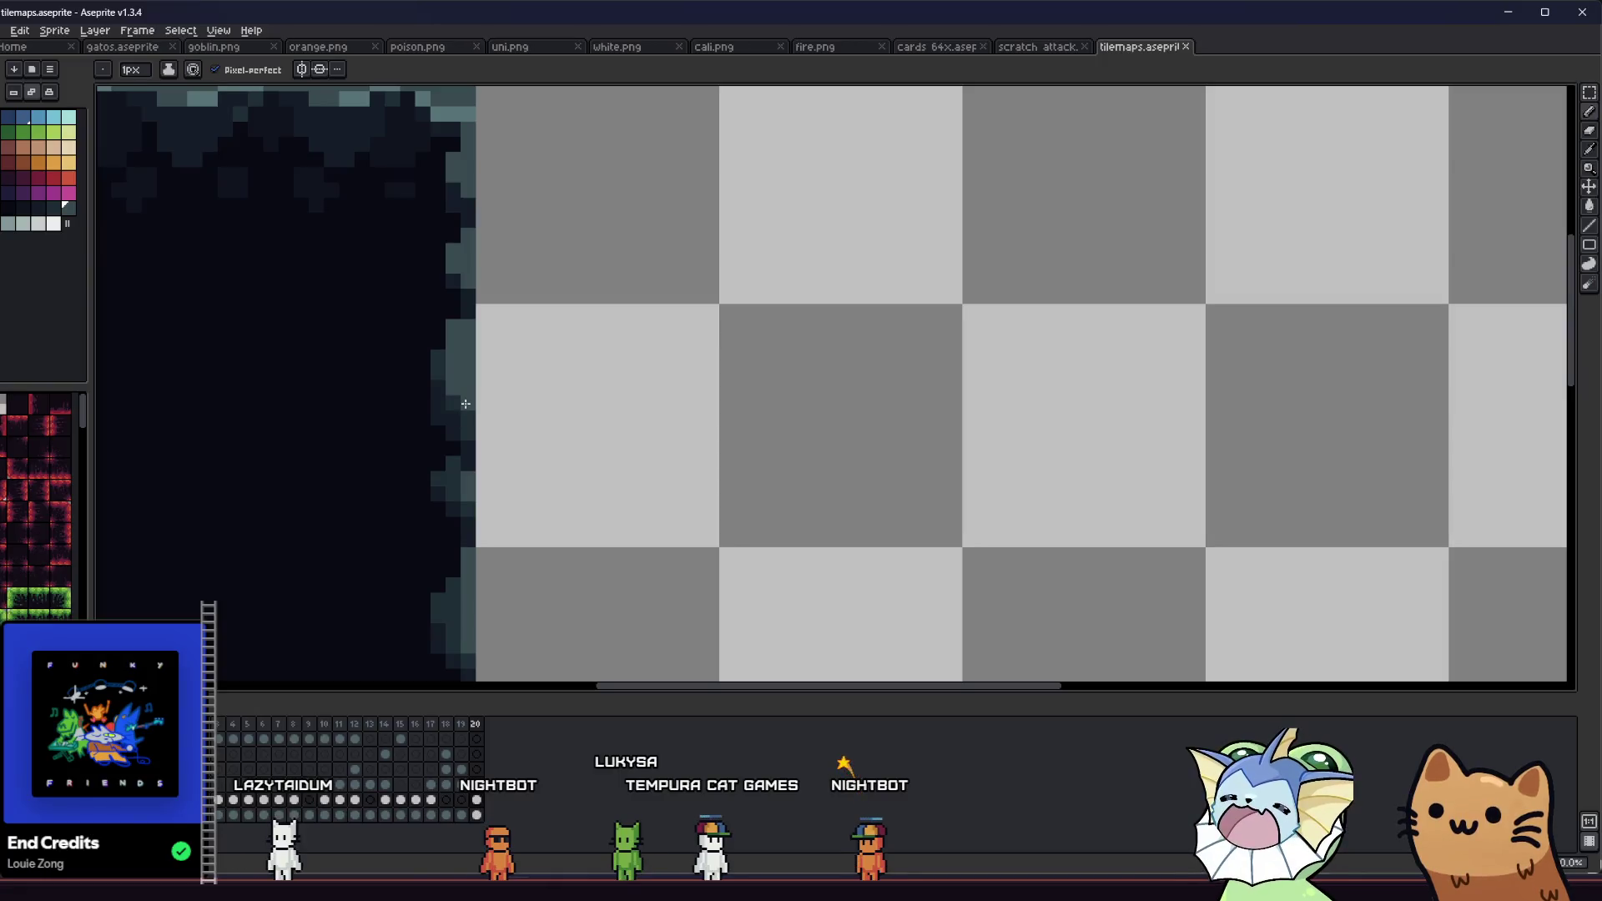
scroll(420, 481, "down", 1)
scroll(437, 504, "up", 3)
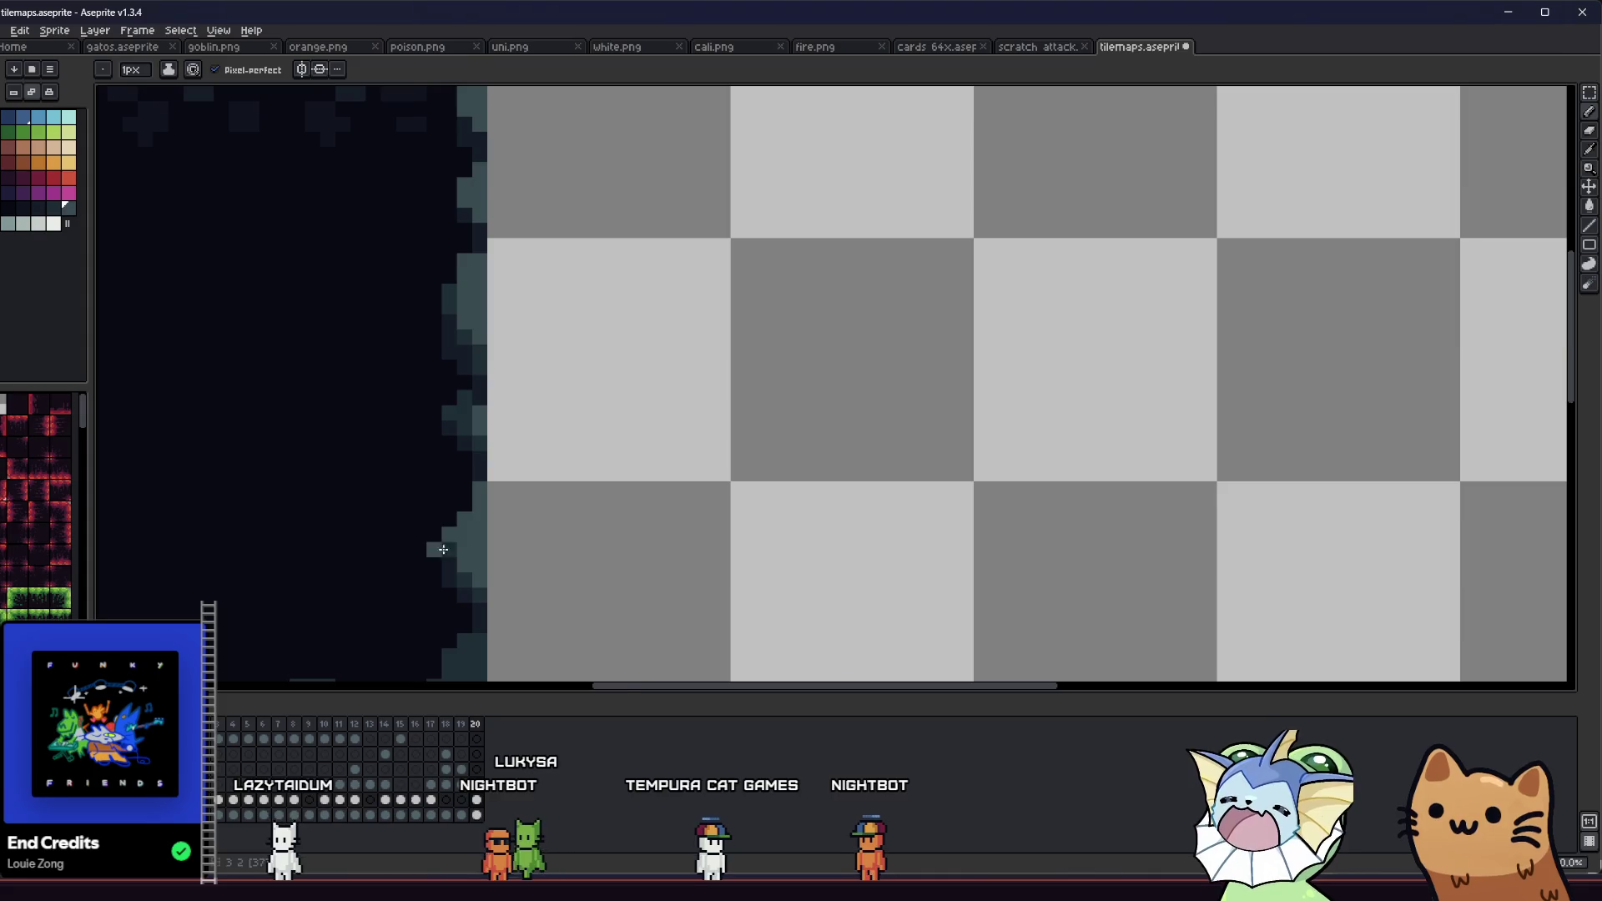
scroll(443, 549, "down", 3)
left_click_drag(247, 547, 393, 536)
scroll(392, 516, "down", 1)
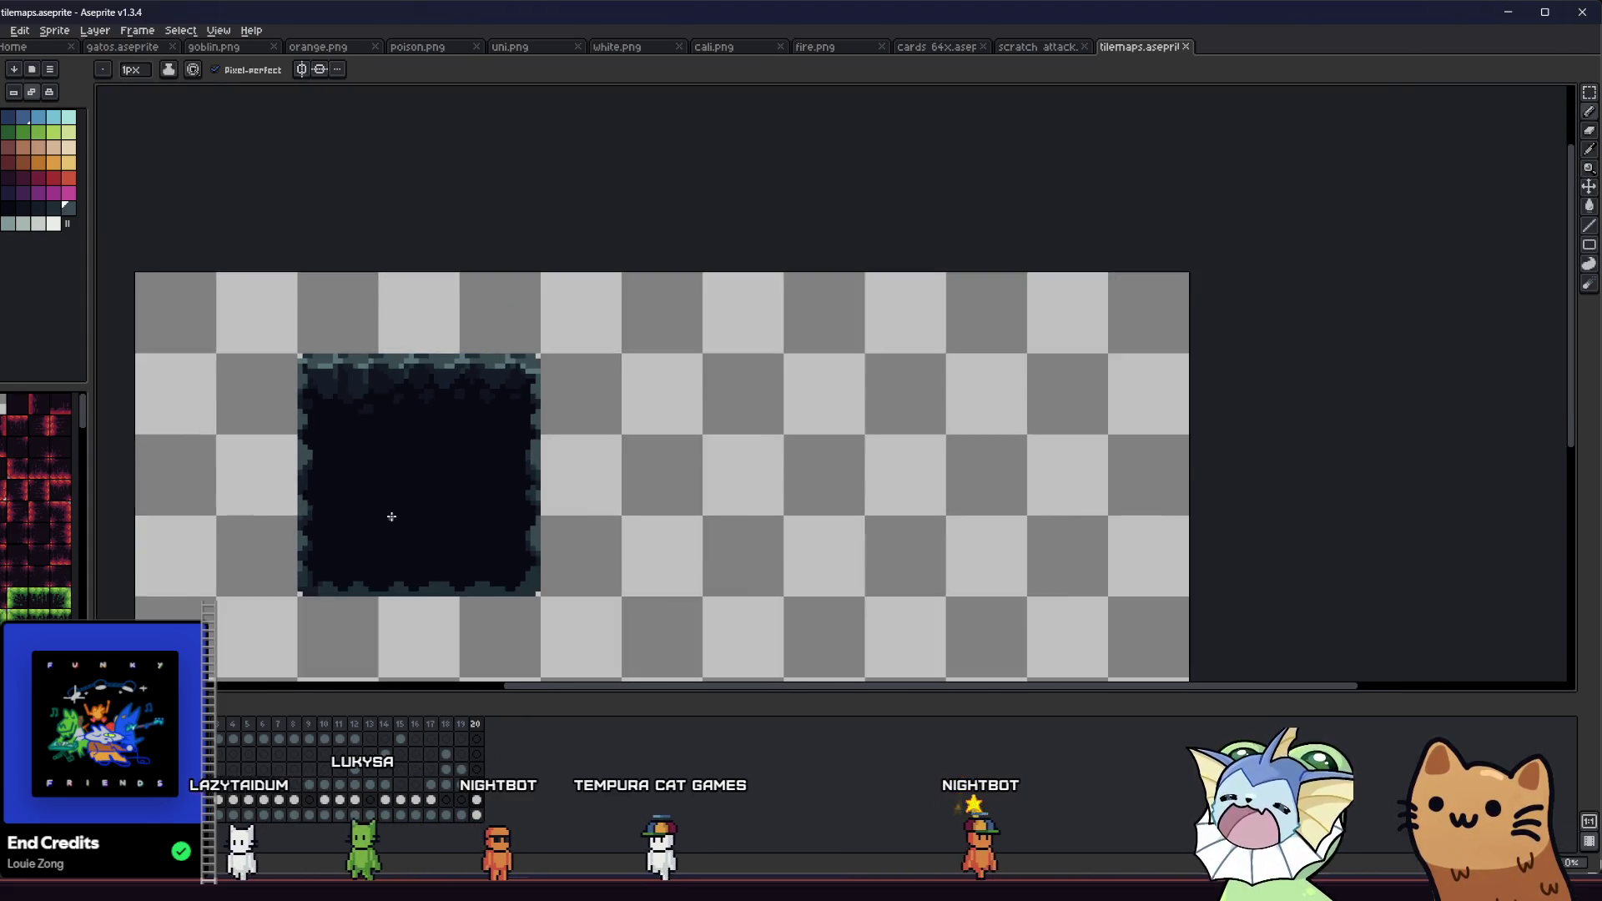
scroll(391, 516, "down", 2)
left_click_drag(269, 517, 375, 501)
scroll(376, 501, "up", 5)
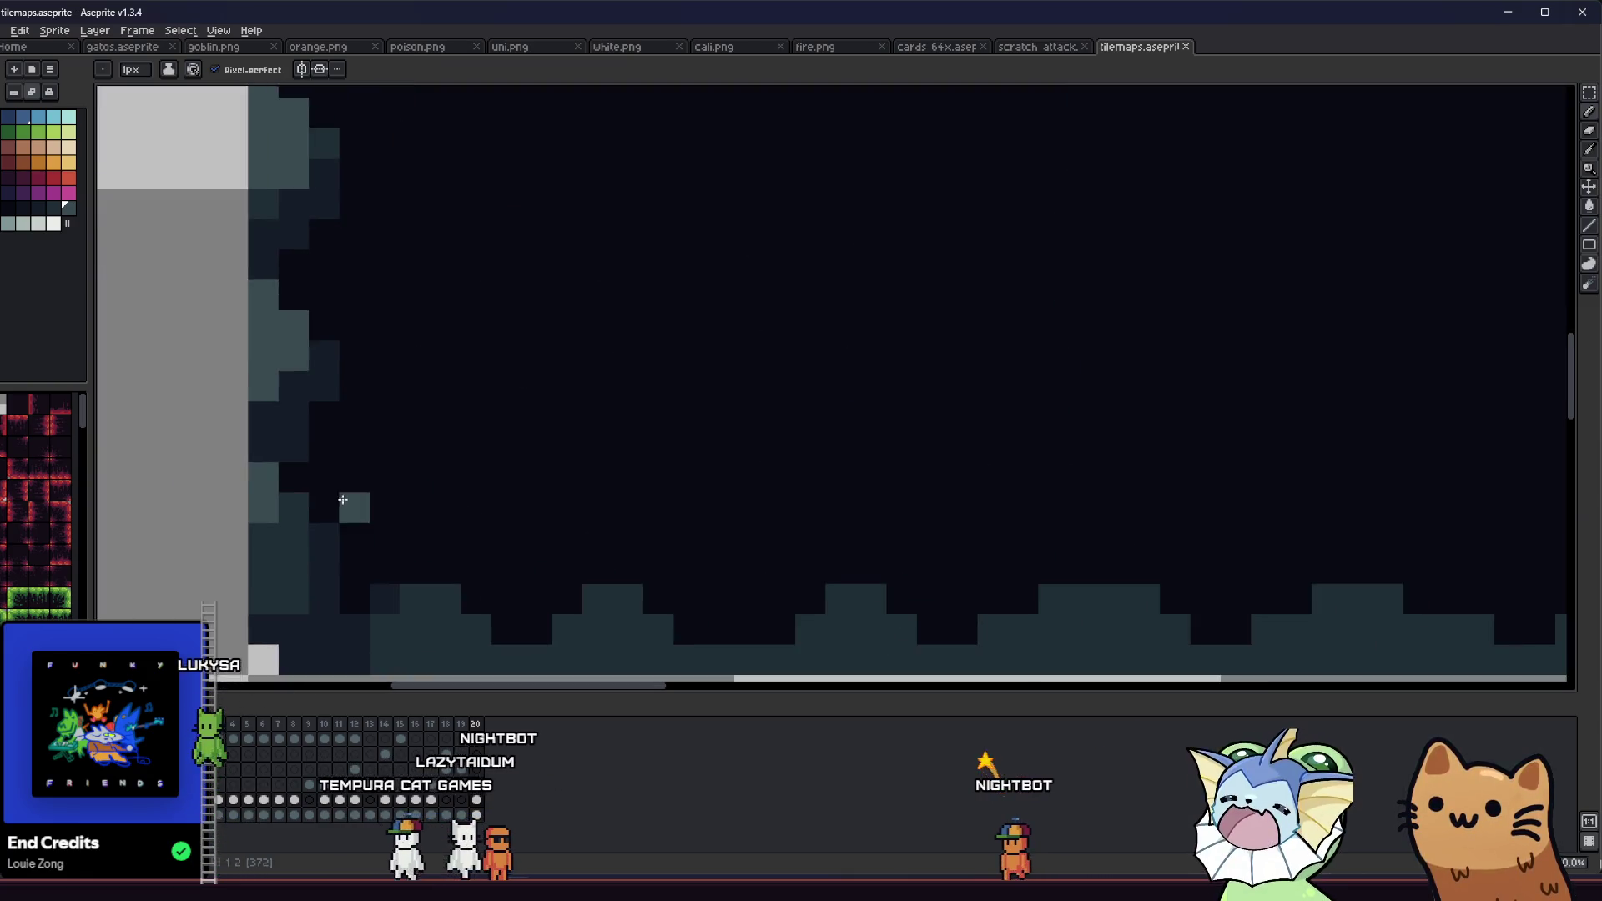
scroll(342, 499, "down", 2)
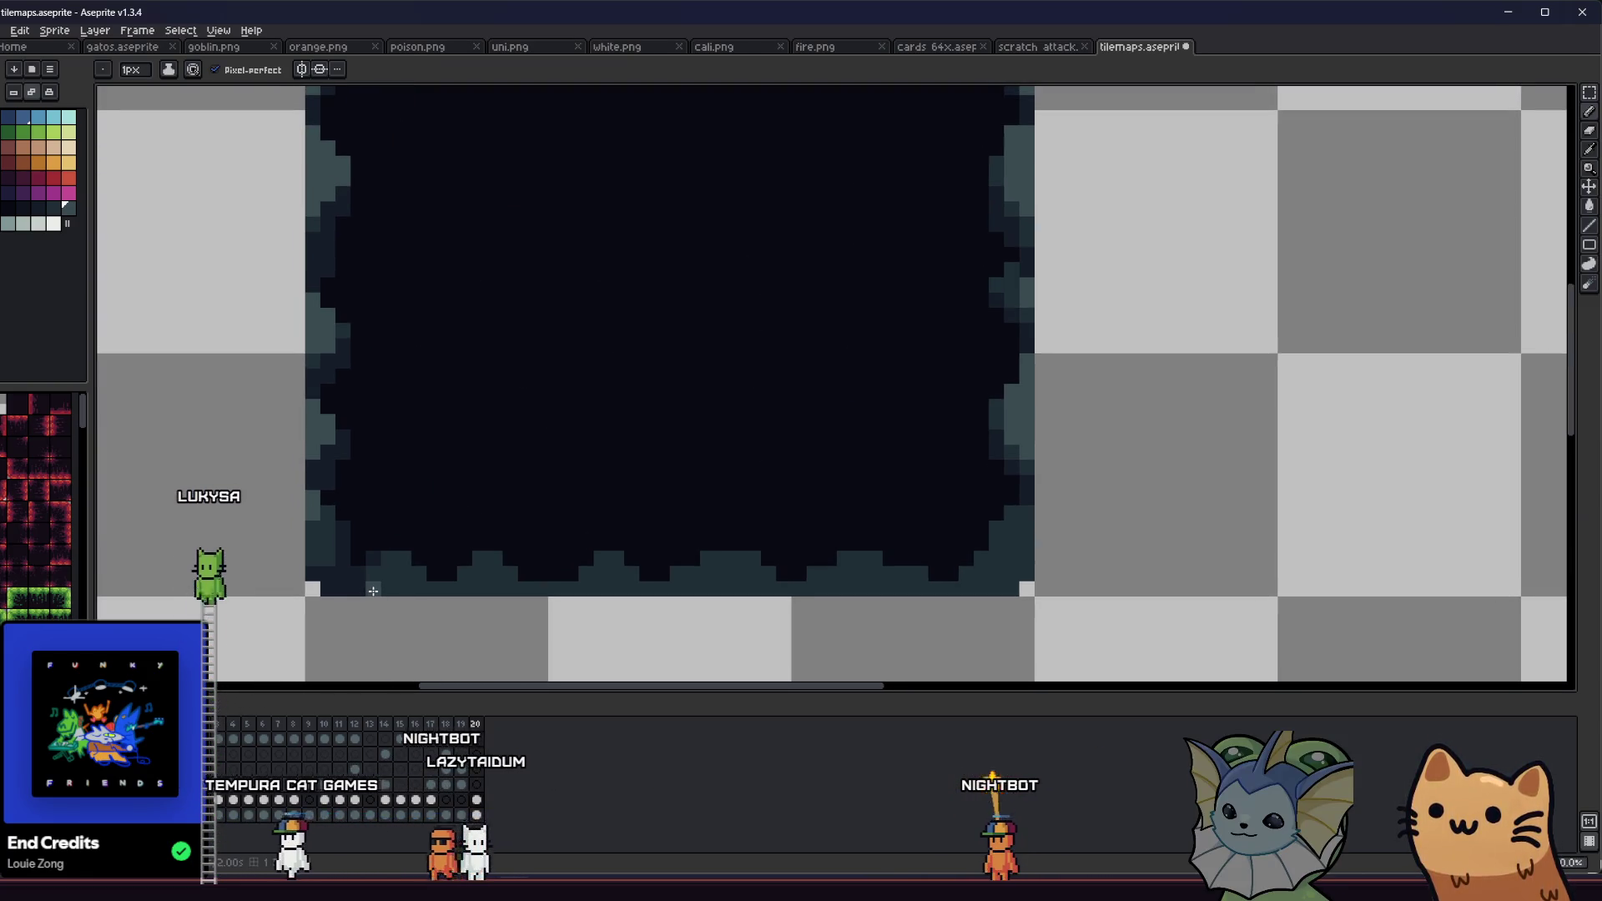
scroll(373, 591, "down", 2)
scroll(373, 591, "up", 3)
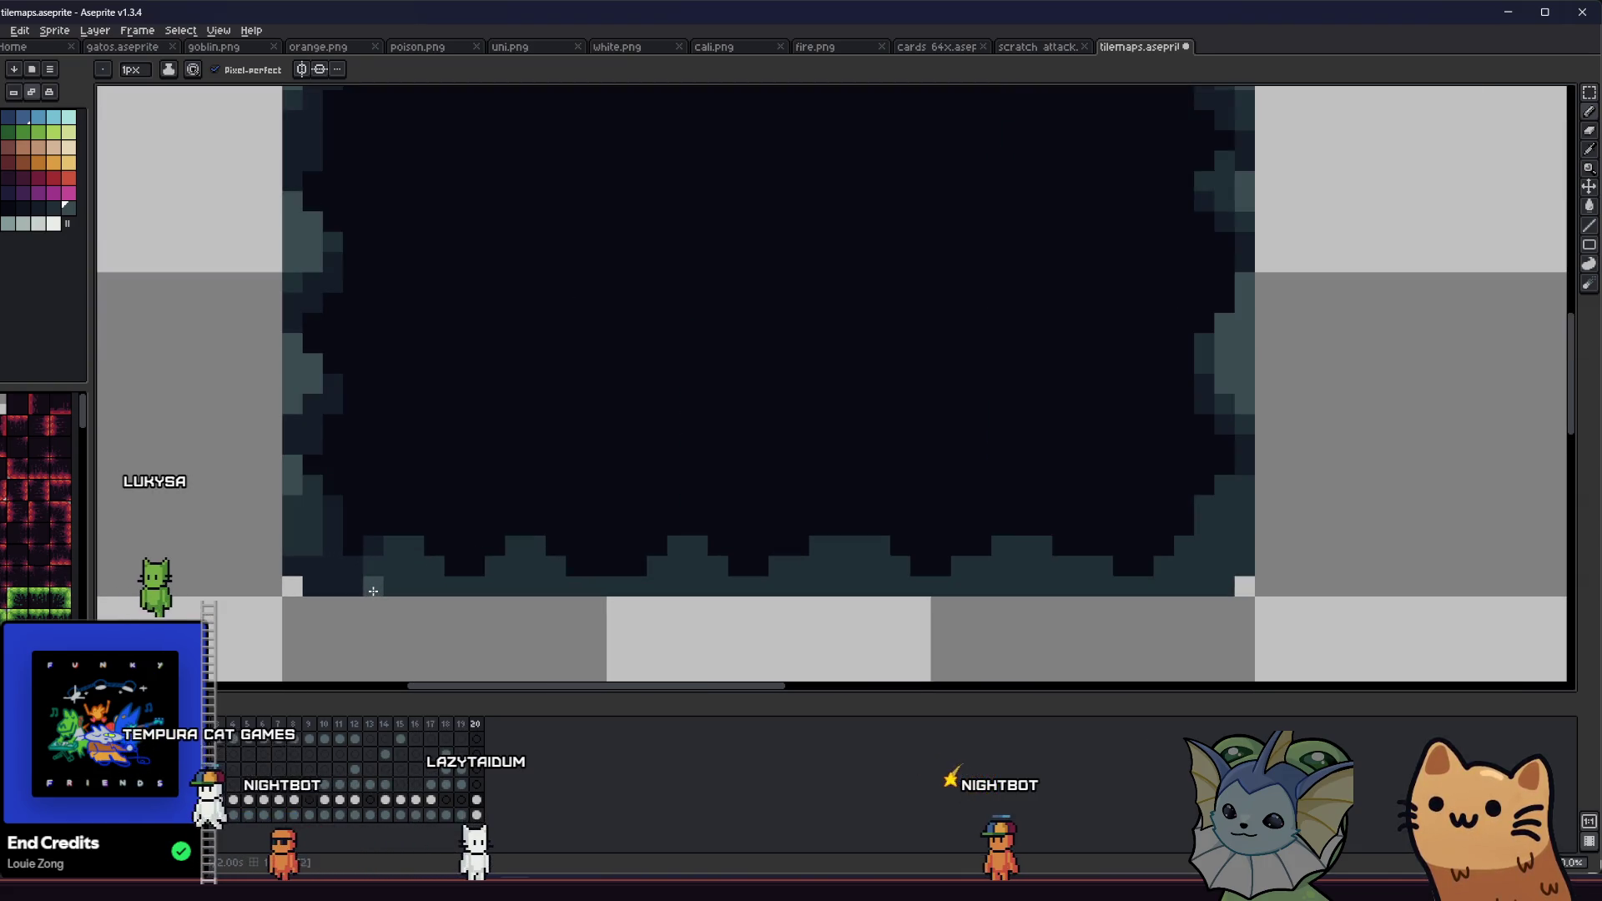
scroll(384, 584, "down", 2)
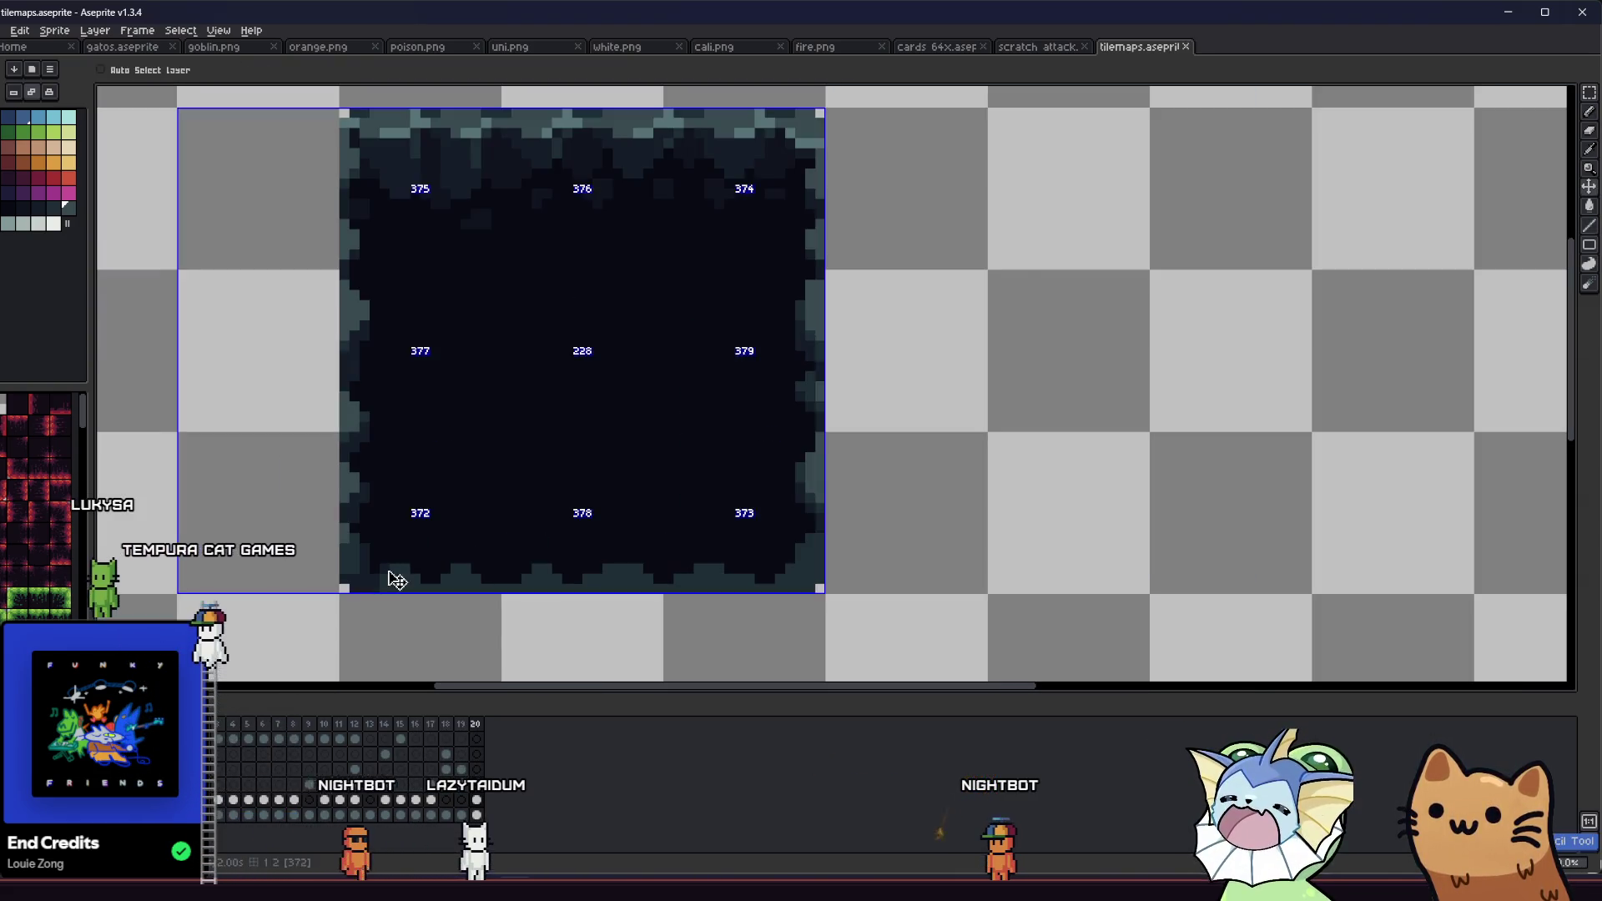
Step: Sample a dark shade from the tile and shade the interior with the 1px Pencil
key("i")
scroll(505, 98, "up", 2)
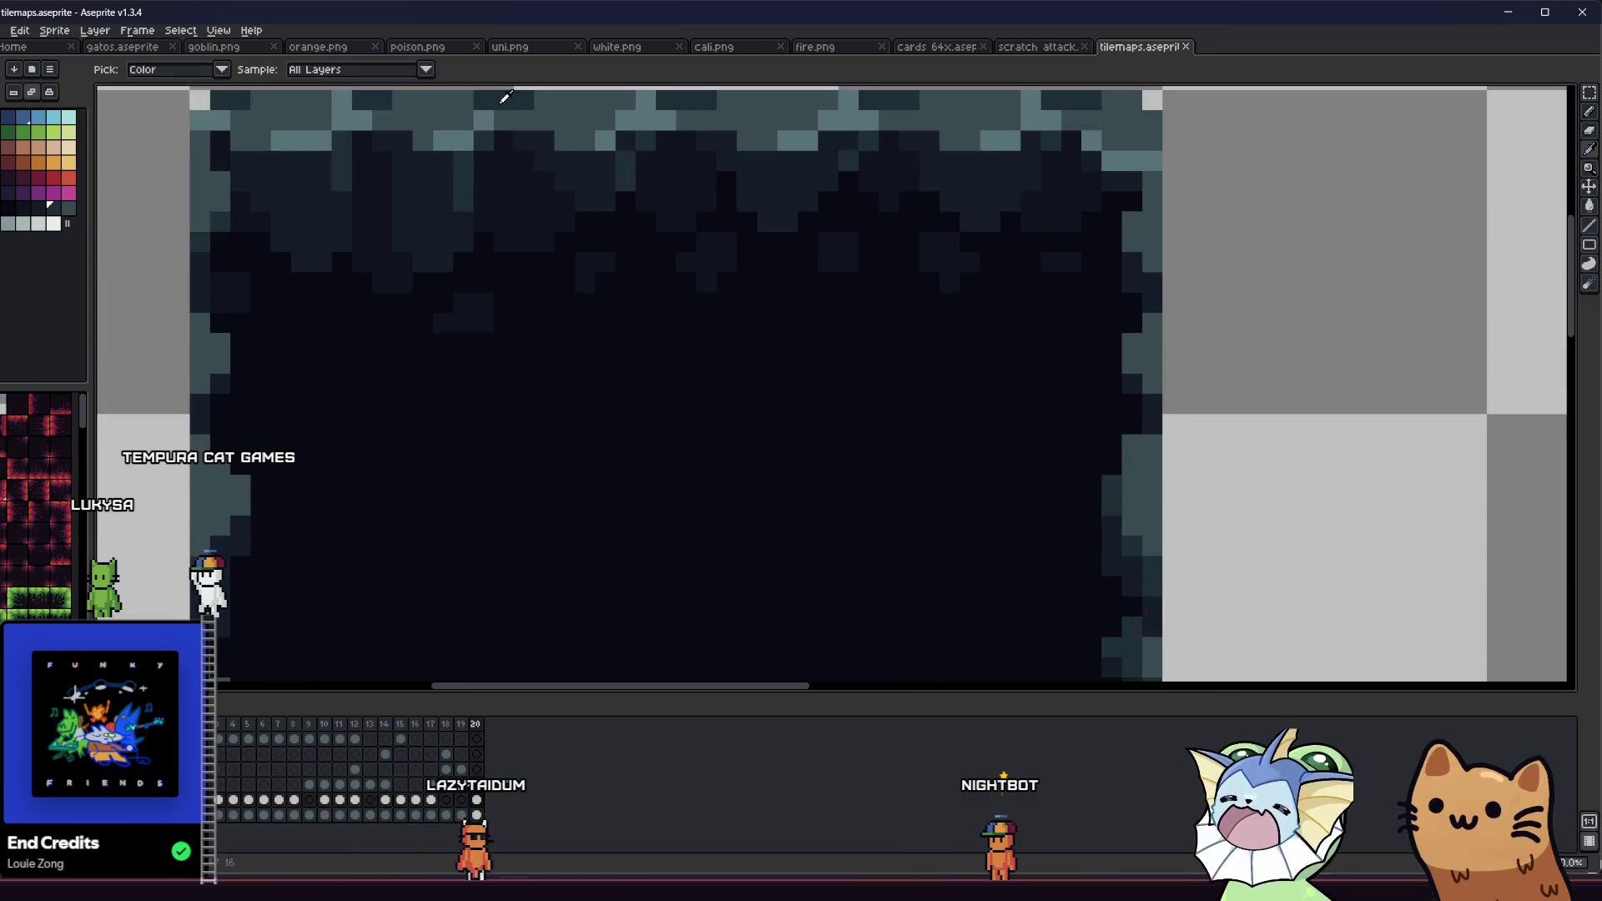
left_click(458, 163)
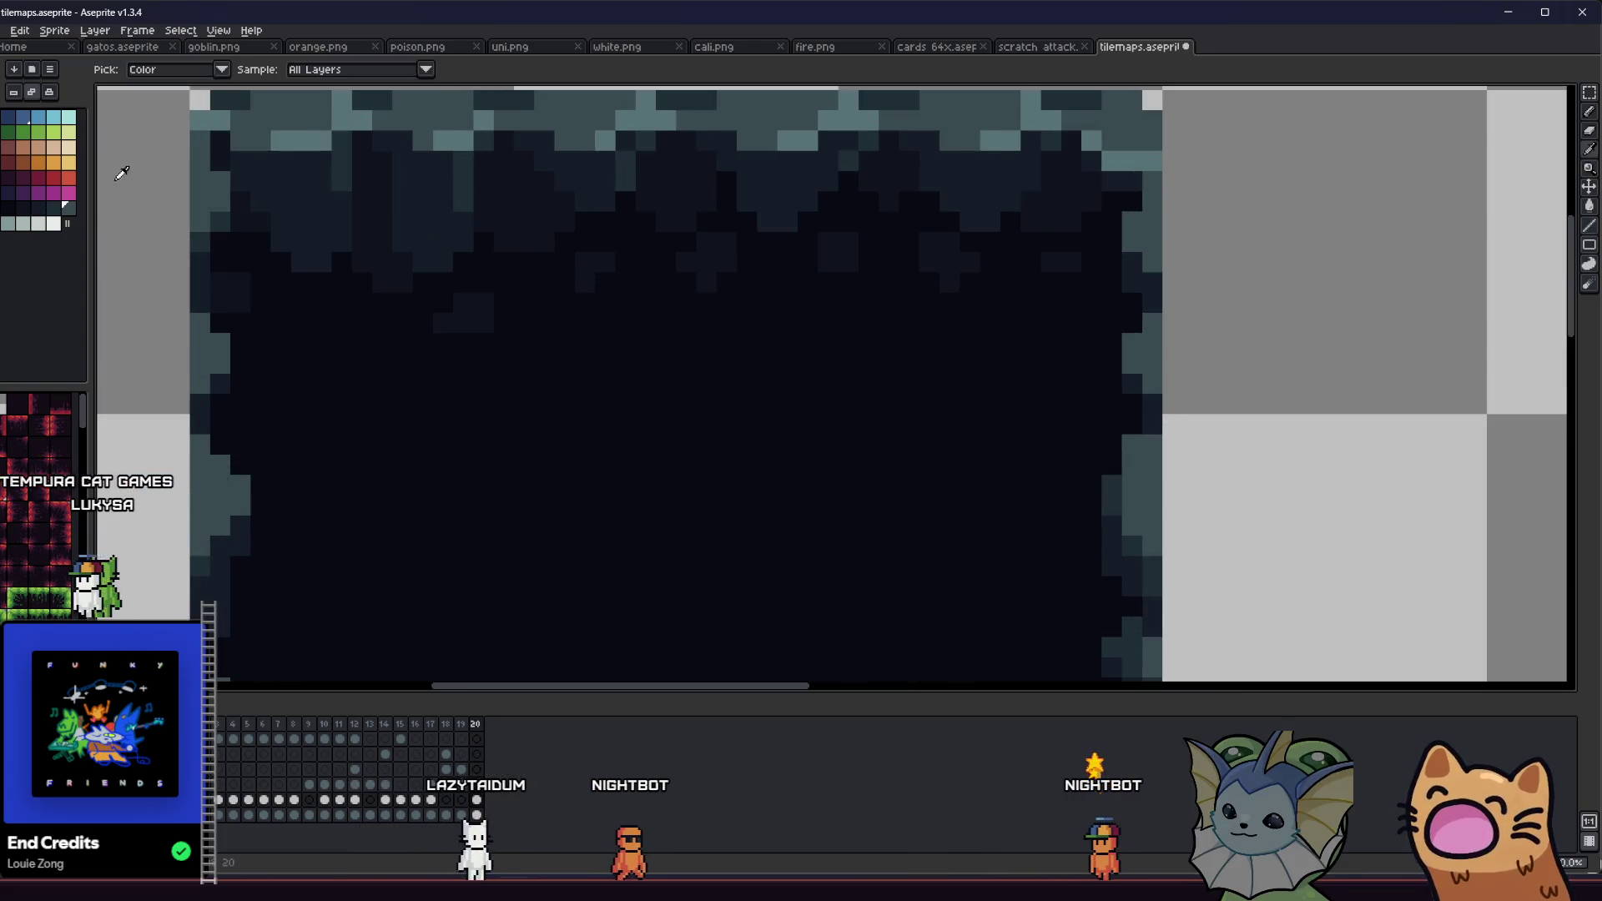
key("b")
scroll(238, 102, "up", 1)
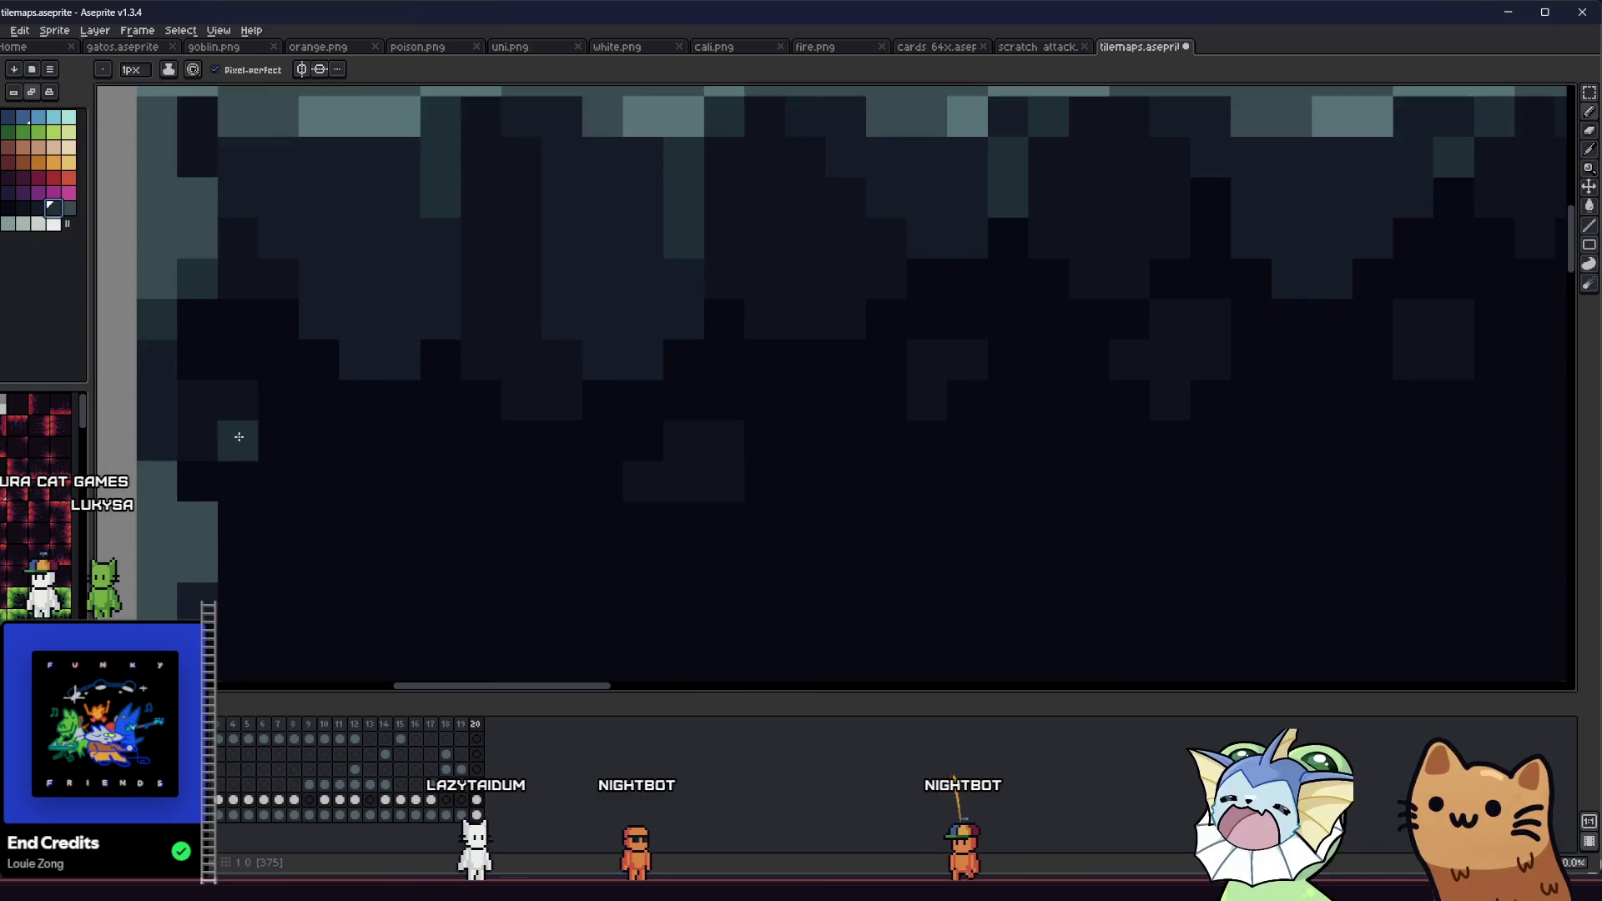
scroll(178, 406, "down", 2)
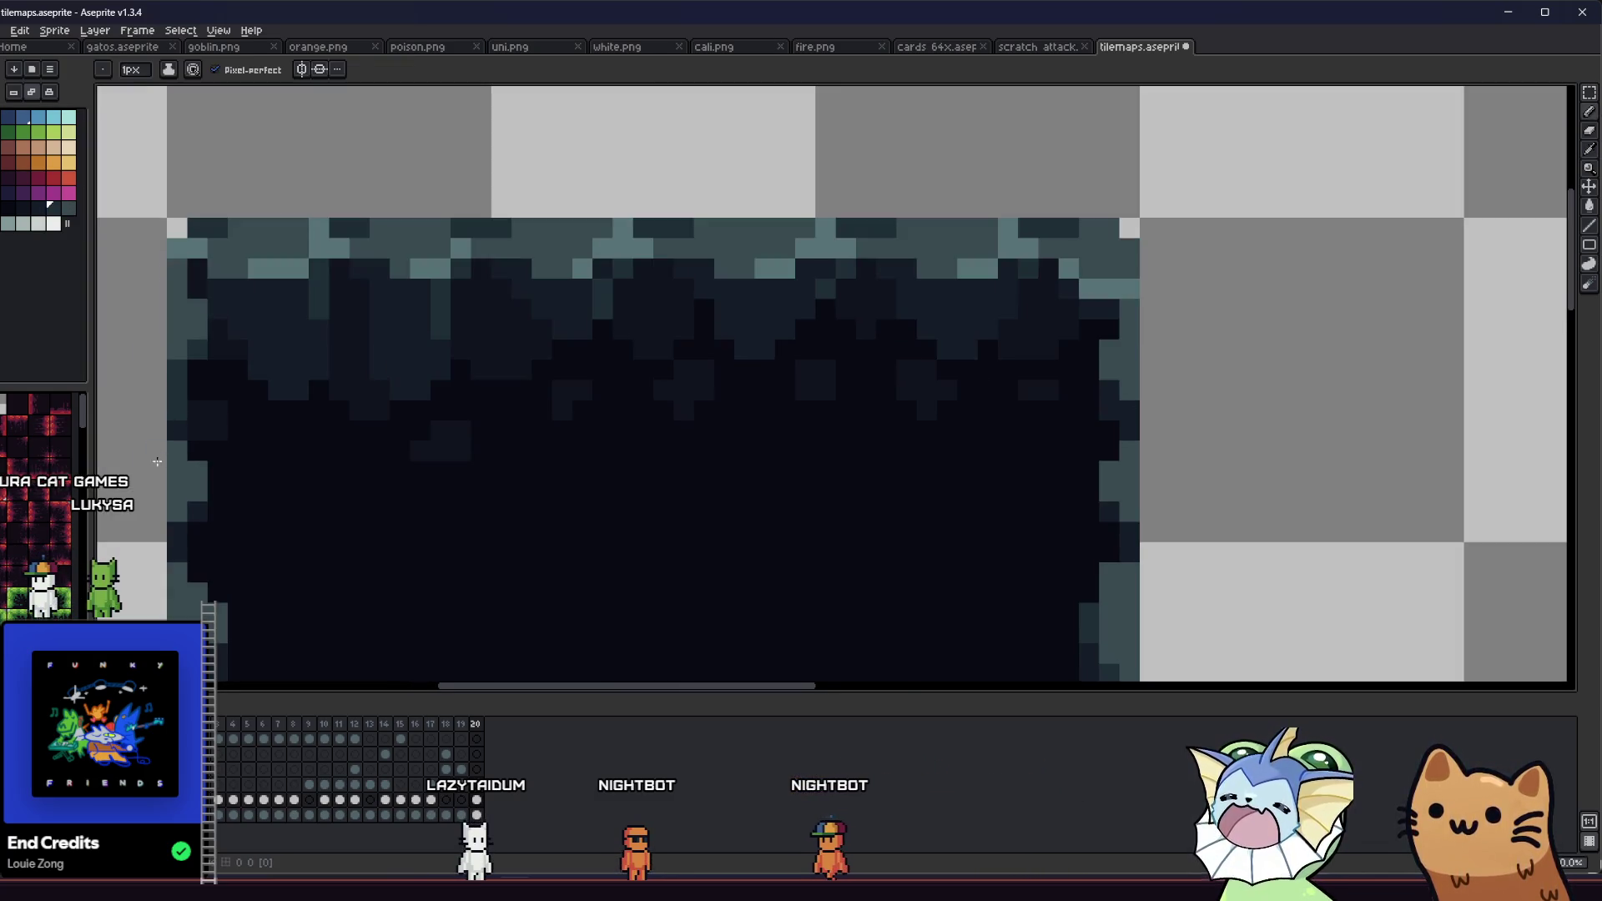
scroll(187, 472, "up", 2)
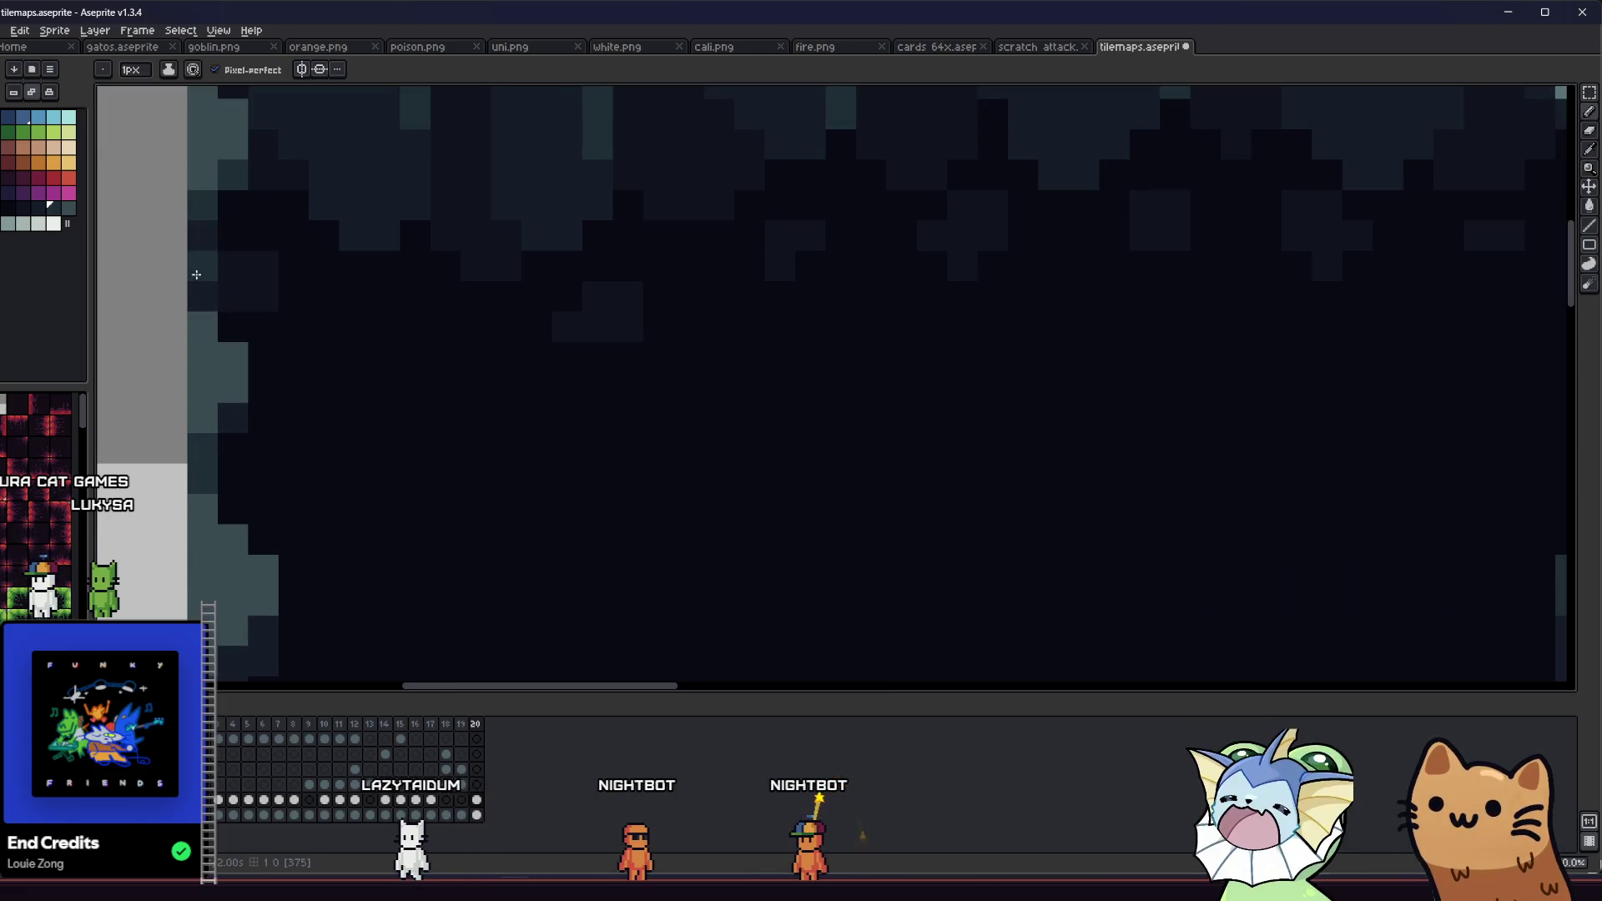
scroll(199, 287, "down", 4)
scroll(172, 447, "up", 1)
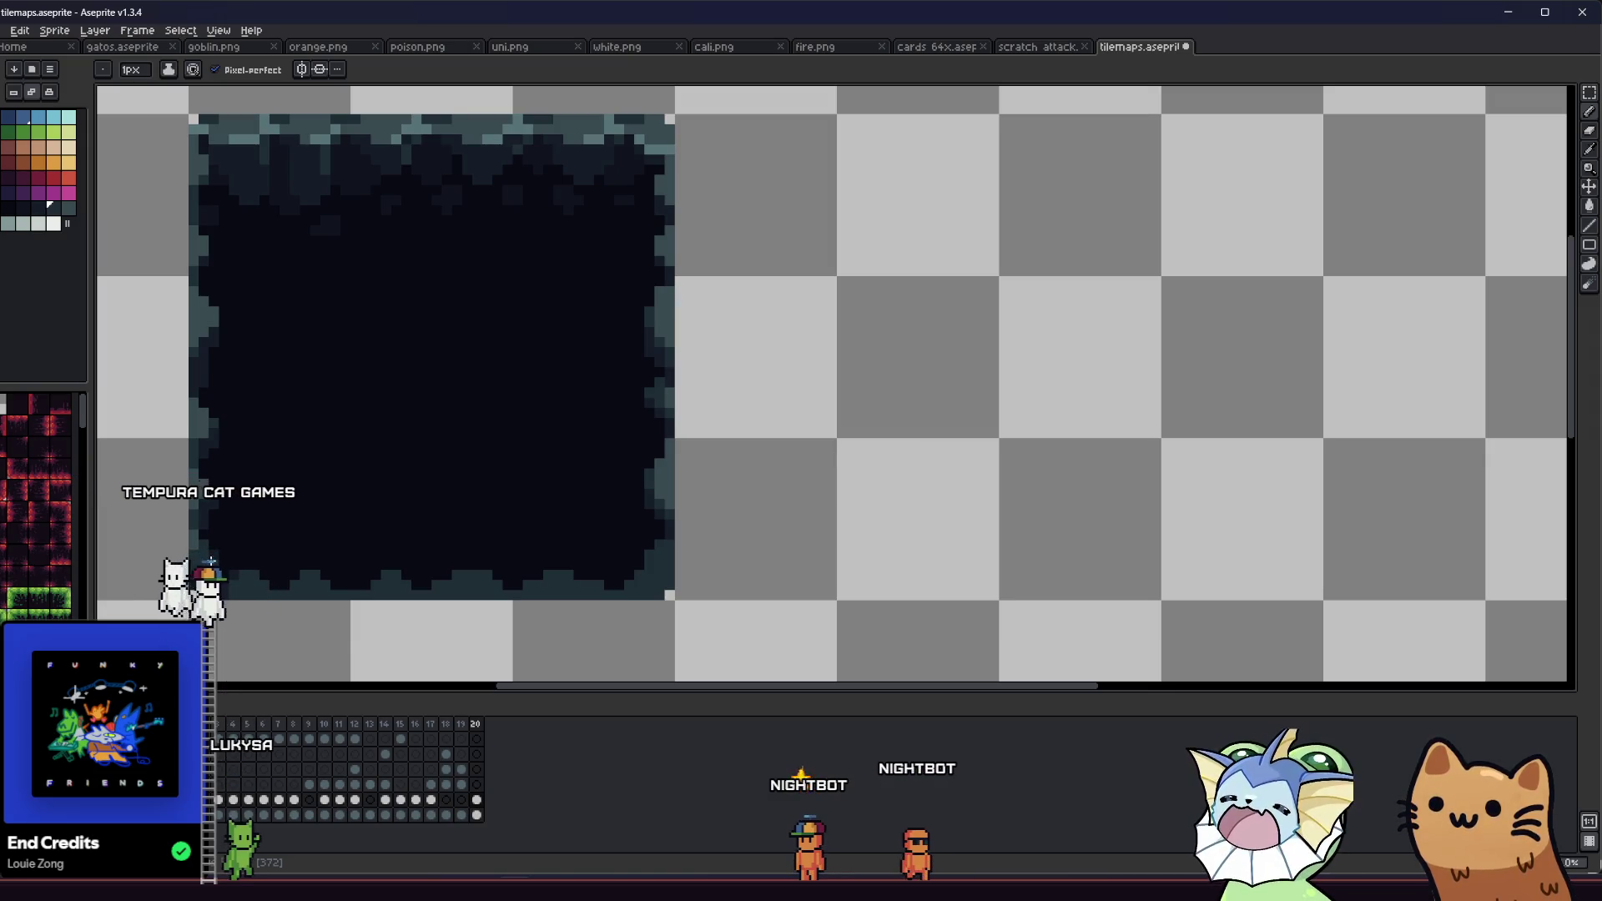
scroll(211, 561, "down", 3)
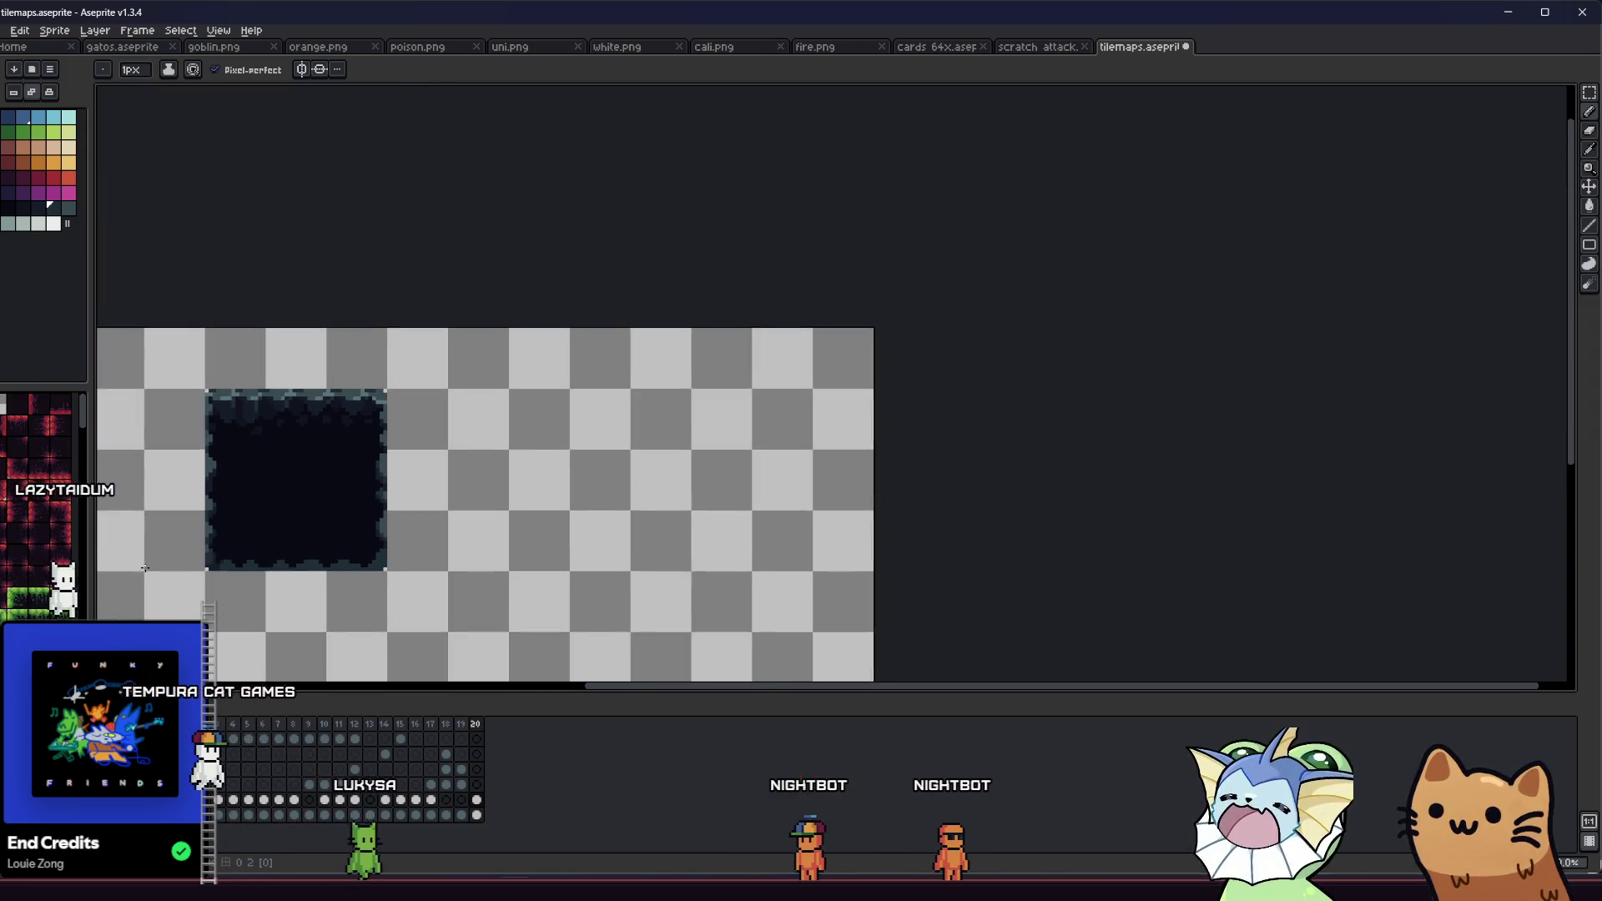
scroll(144, 568, "up", 4)
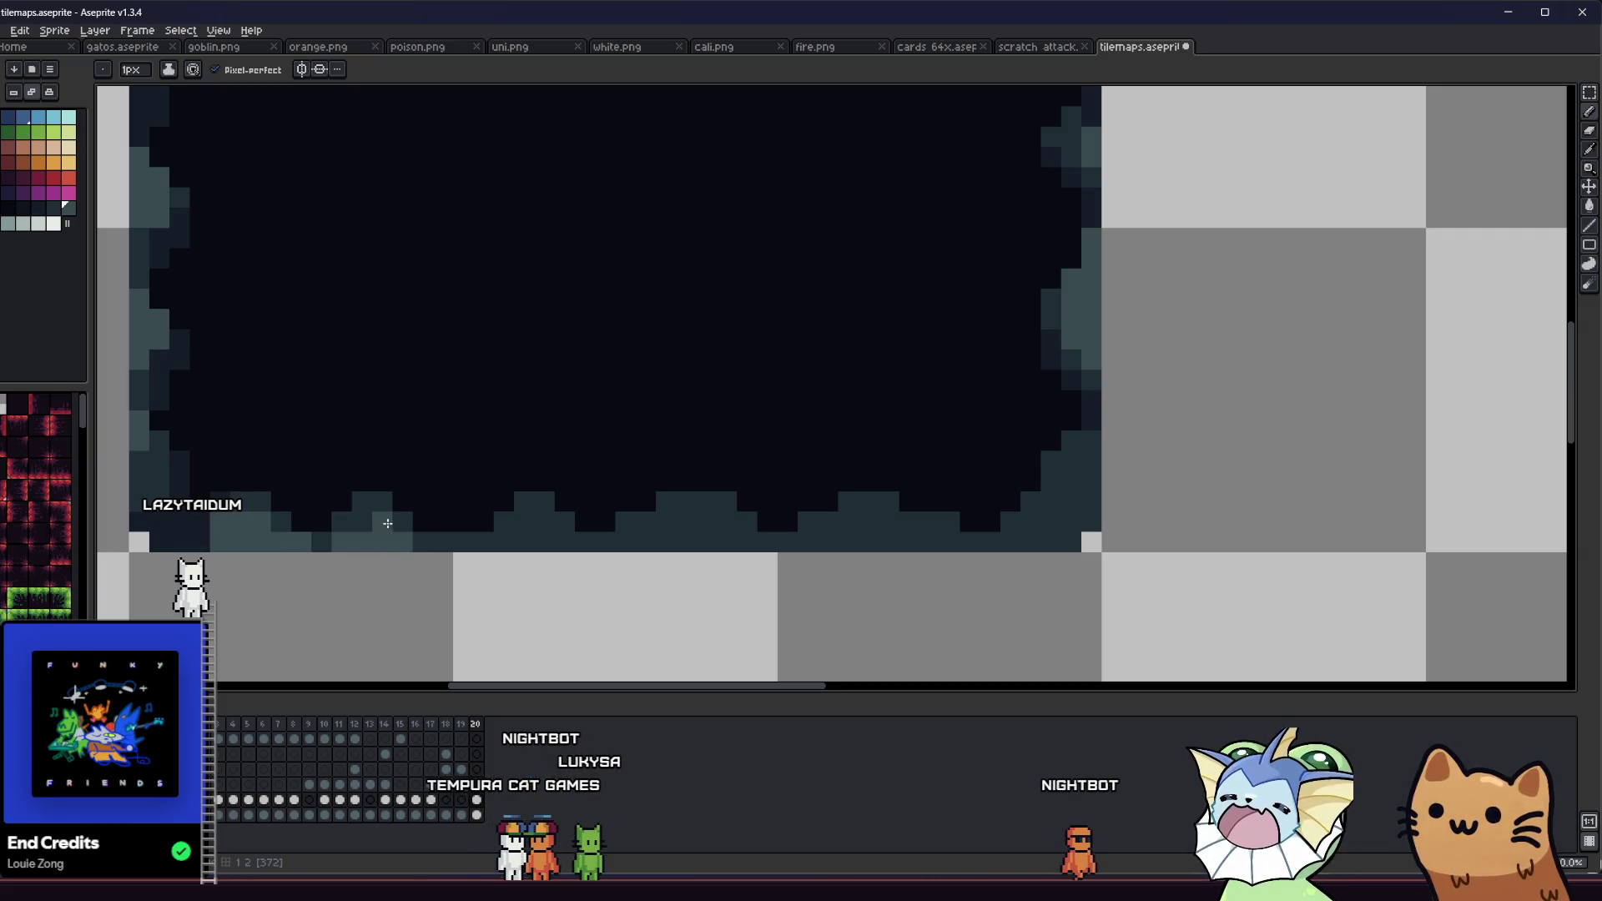
Step: Display the tile numbers across the block with the Move tool, then ready the Paint Bucket
key("ctrl")
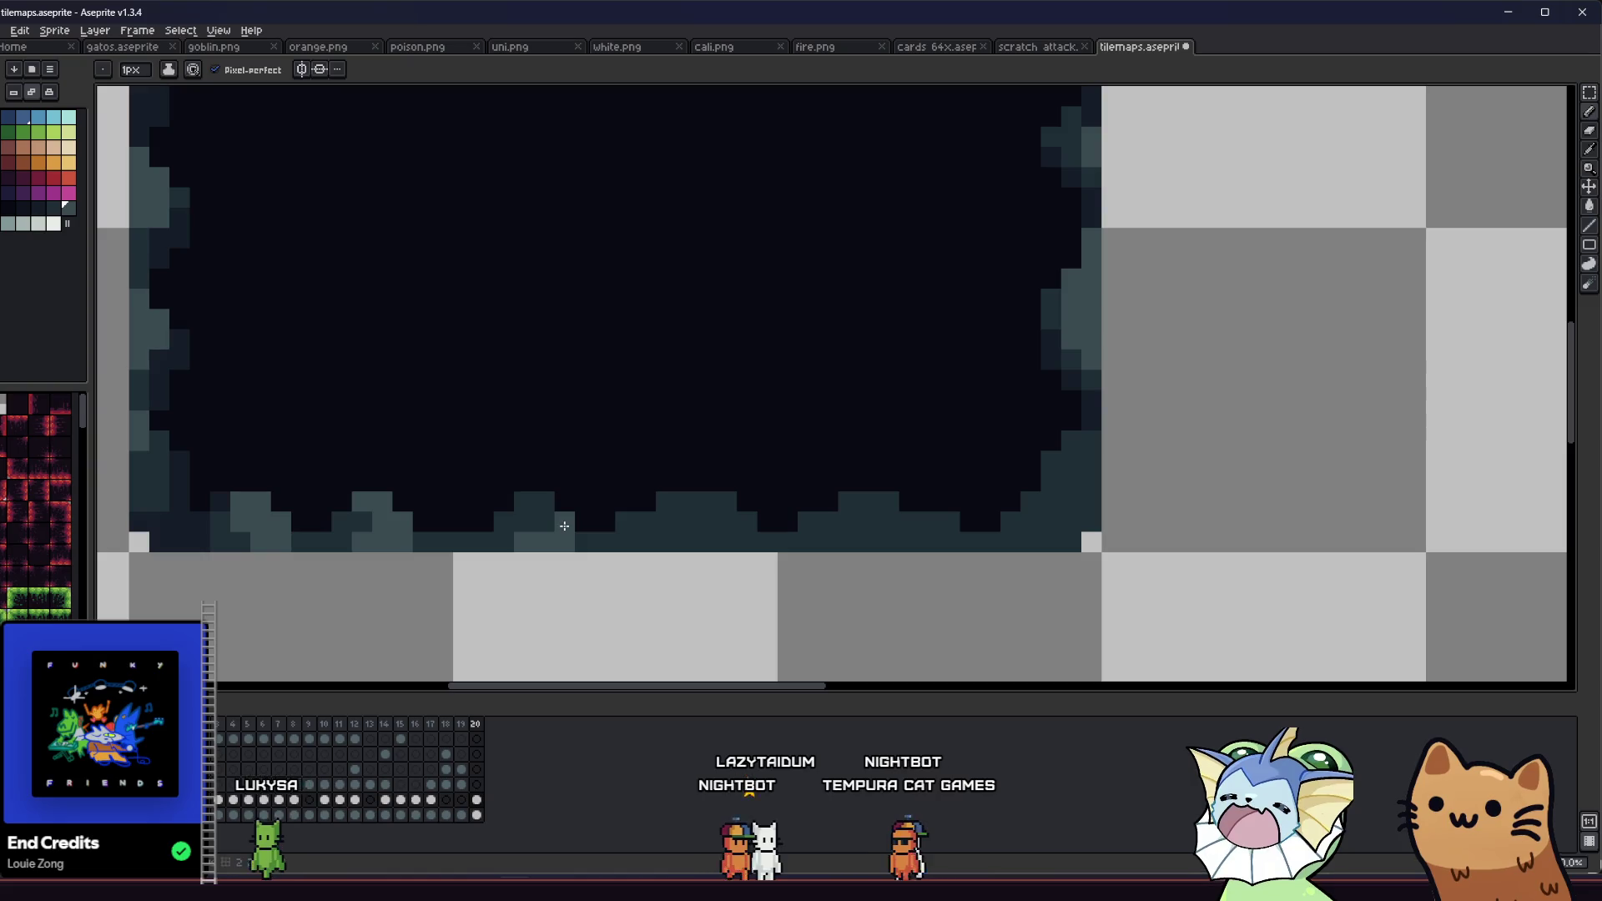
key("v")
key("b")
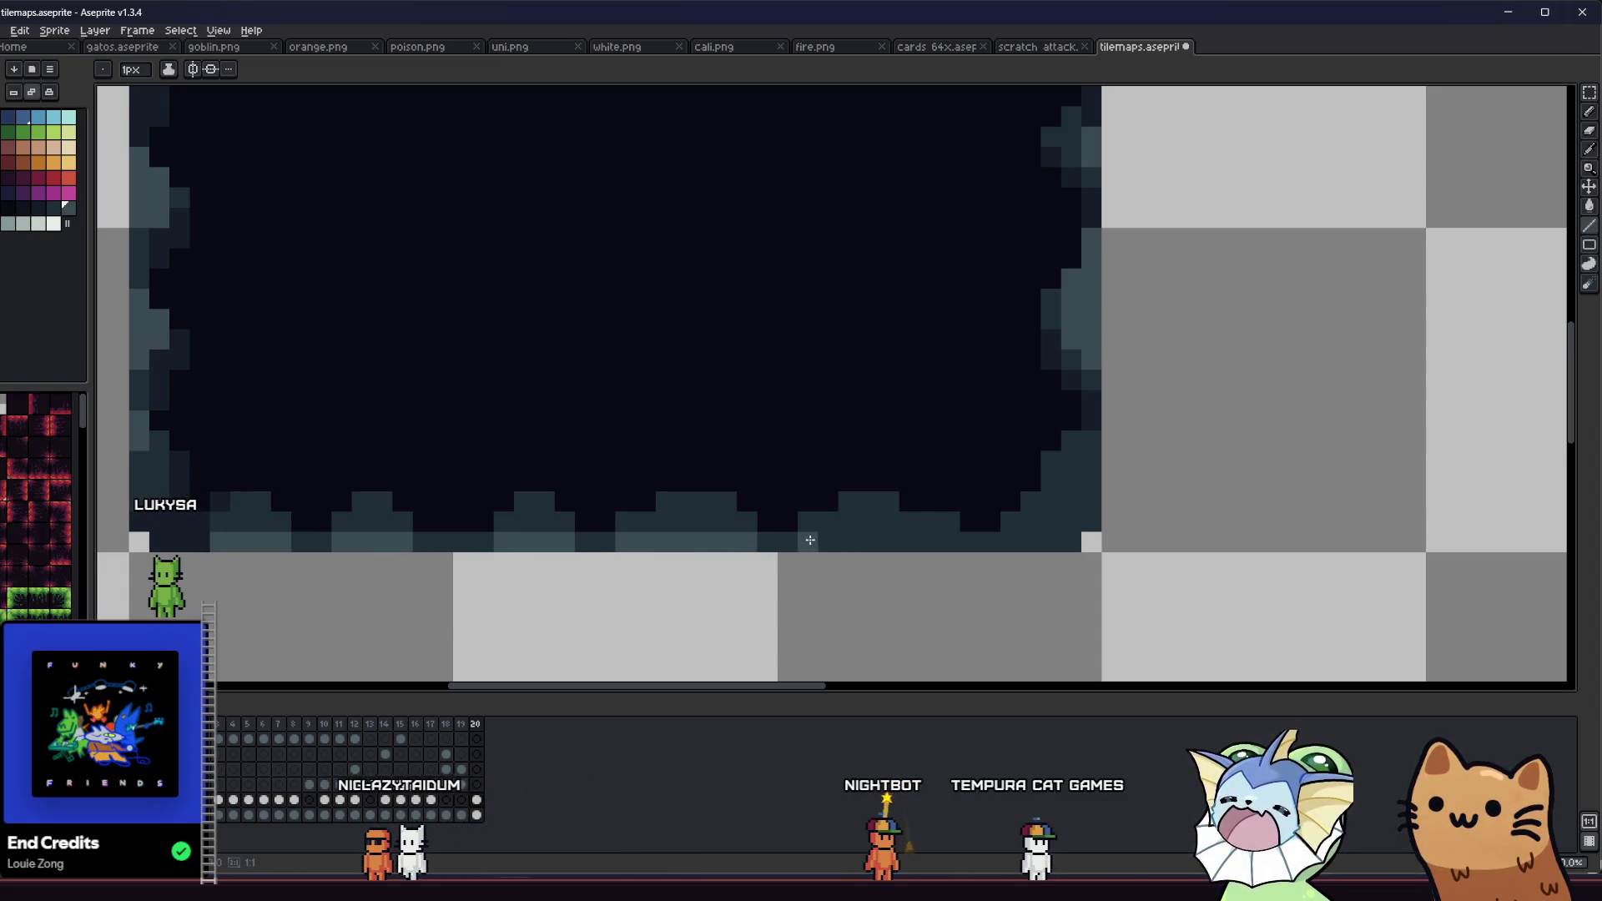
key("g")
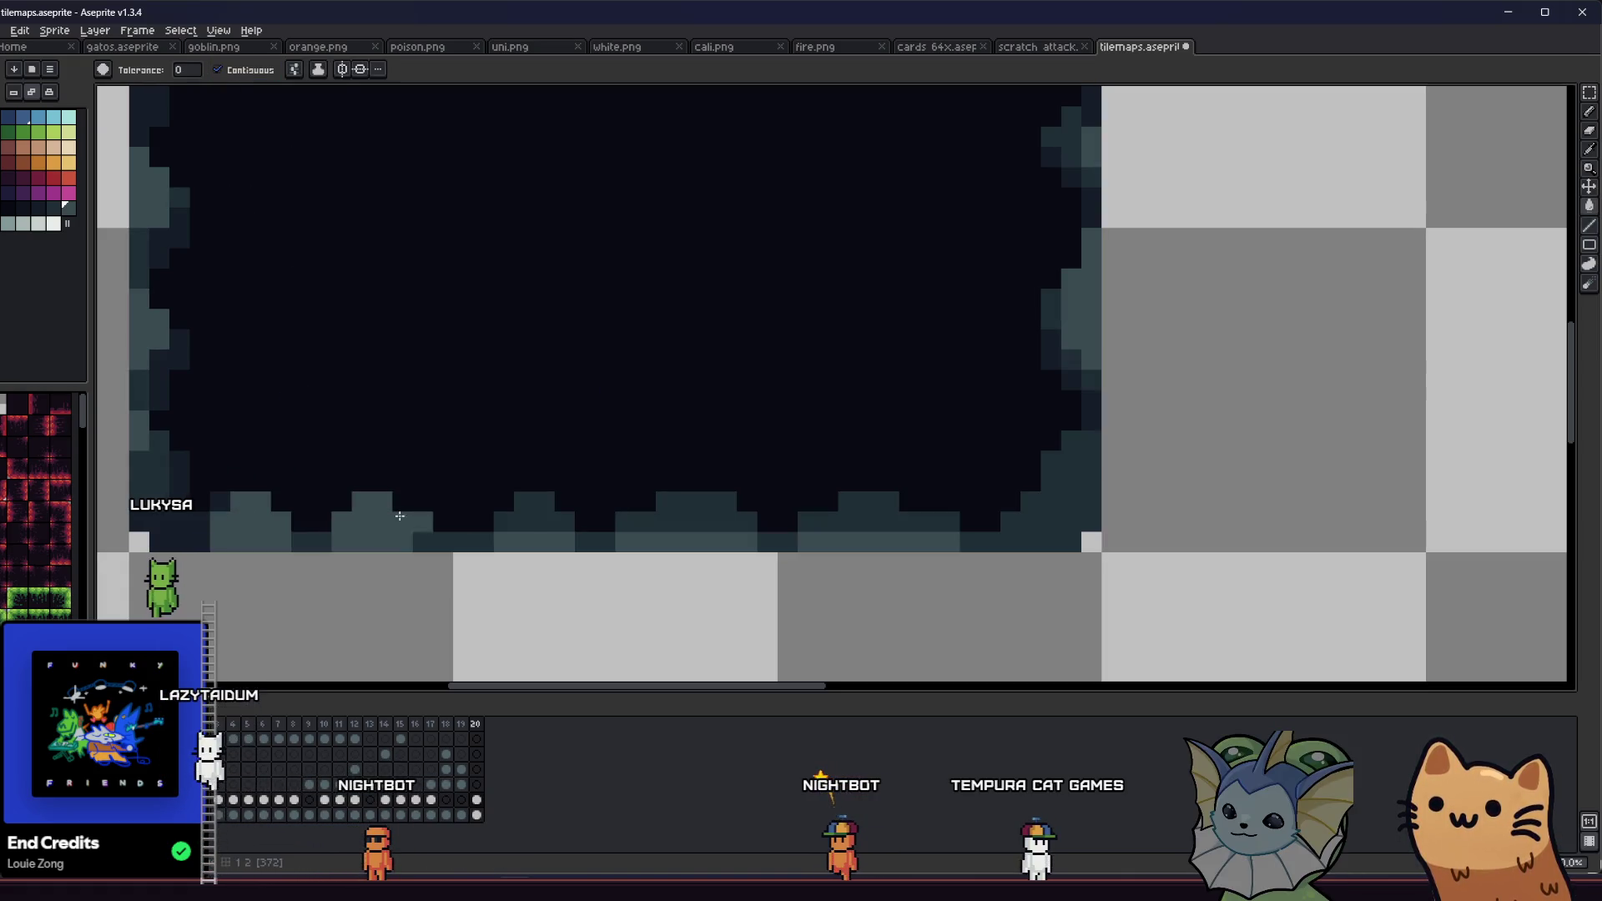
scroll(870, 522, "down", 3)
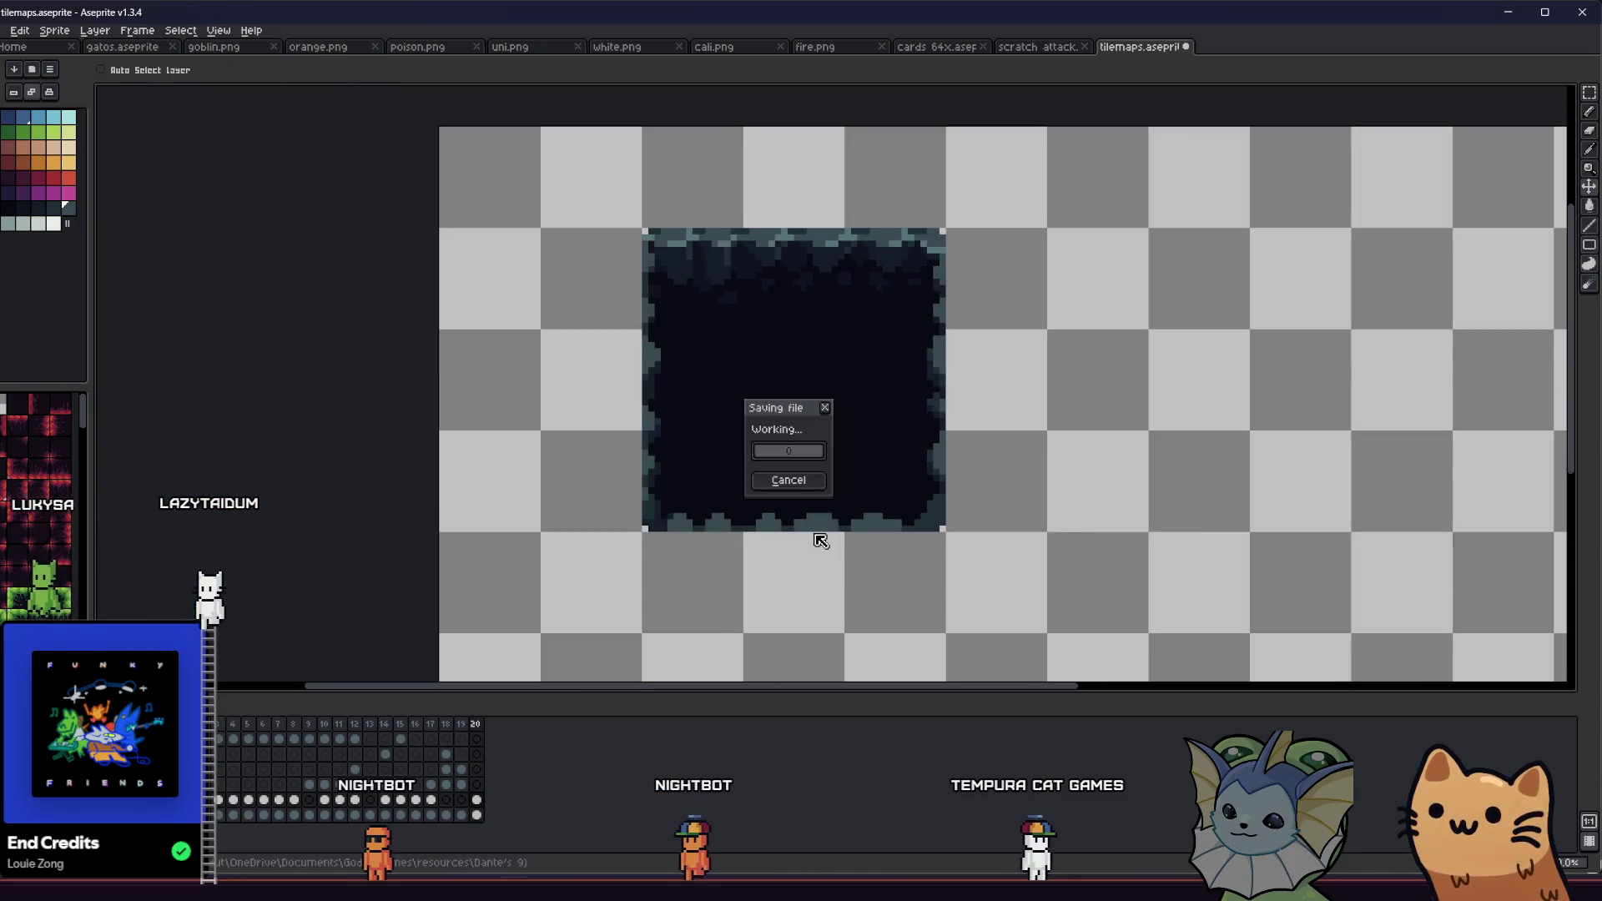
Step: Alternate Pencil and Eyedropper while recentring on the tile's left edge
scroll(948, 526, "up", 4)
key("b")
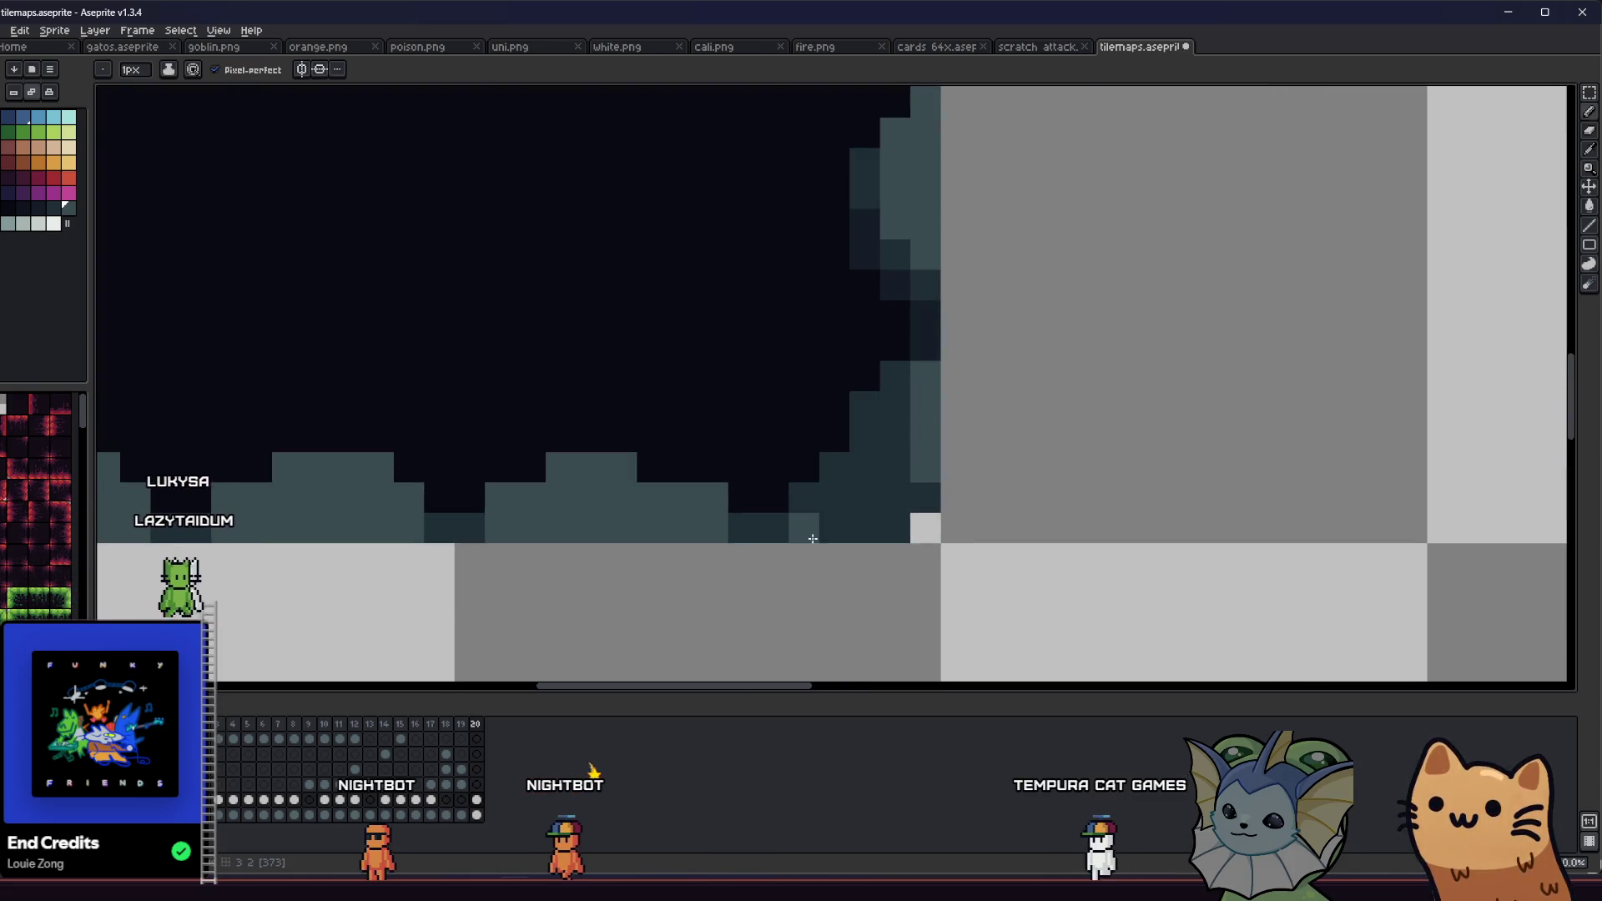
scroll(929, 498, "down", 3)
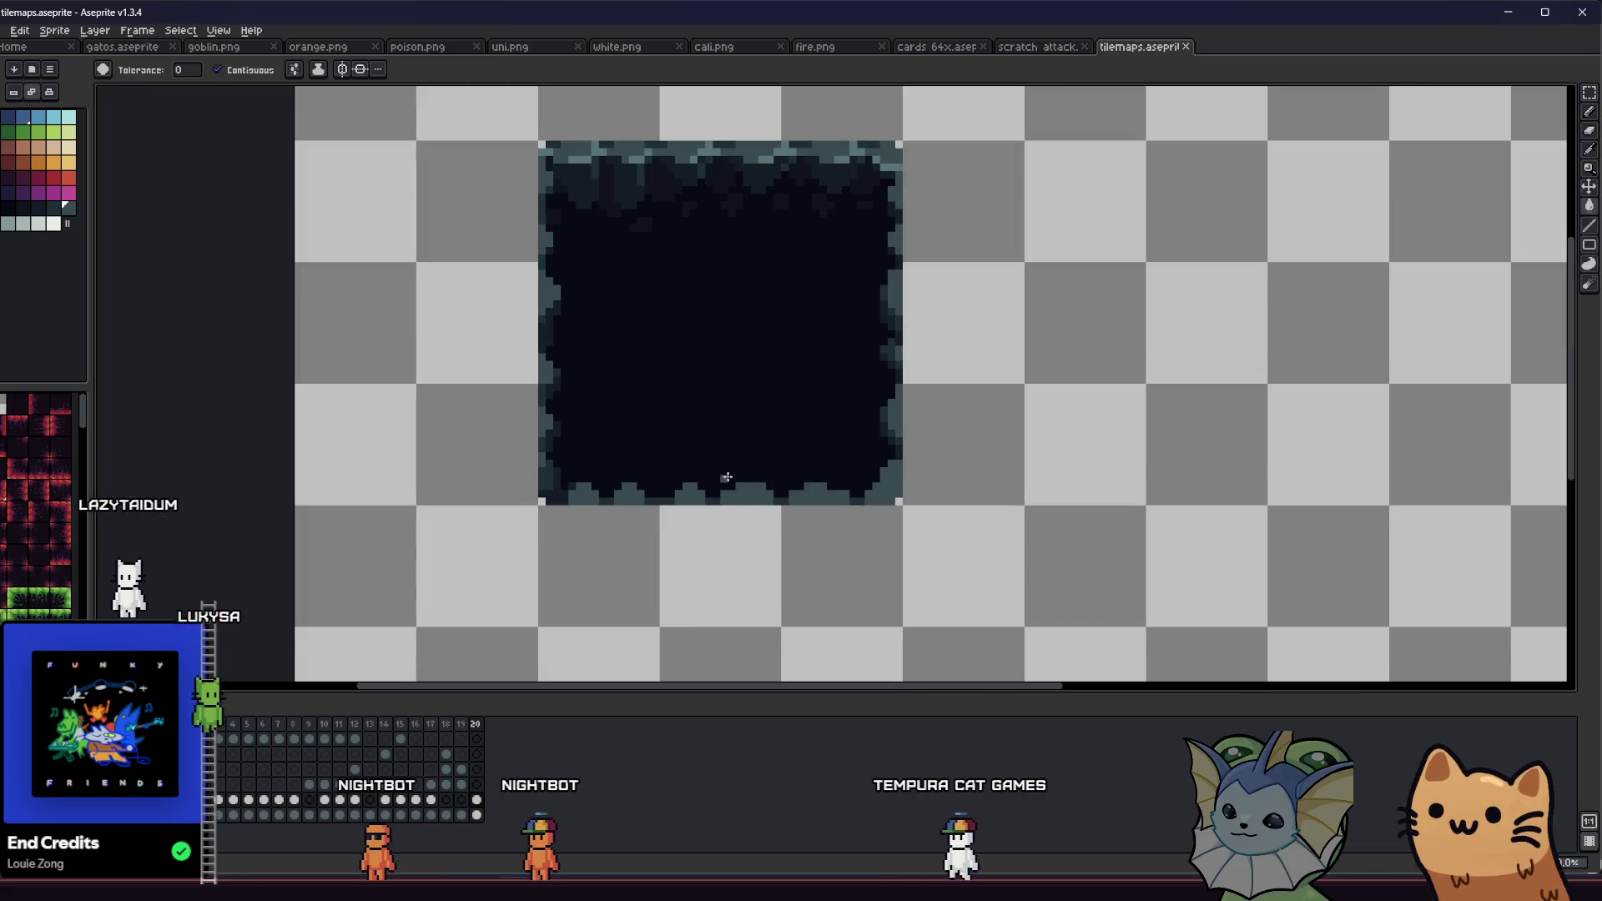
key("i")
scroll(677, 490, "down", 2)
scroll(670, 490, "up", 1)
left_click_drag(593, 495, 571, 510)
scroll(791, 472, "up", 4)
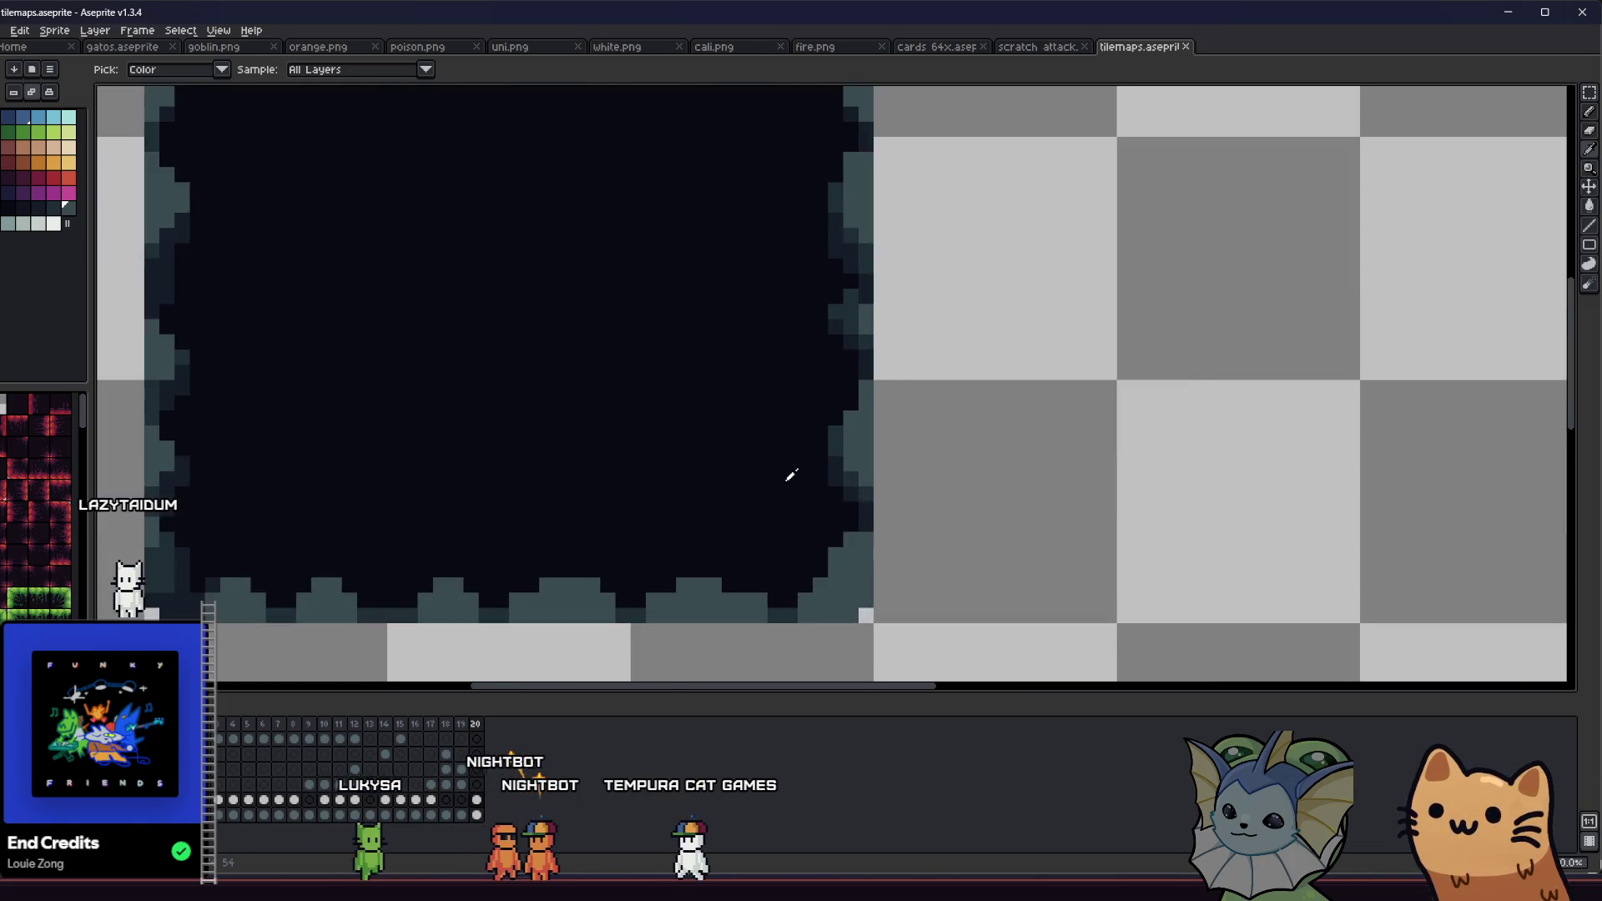
left_click_drag(776, 507, 991, 484)
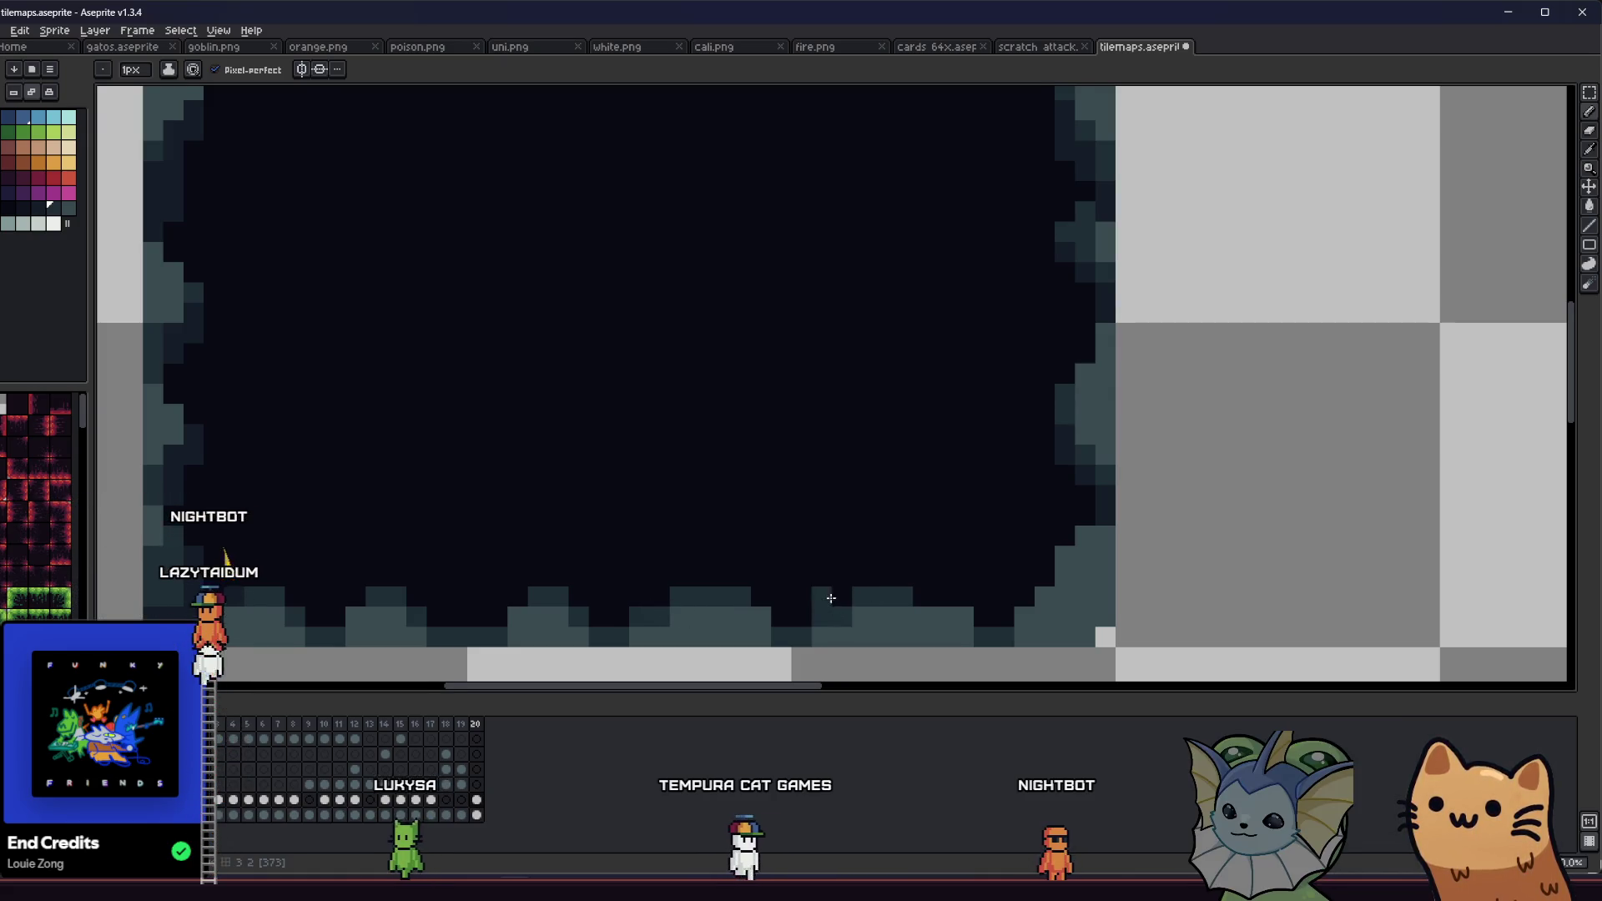
Step: Pan back over the tile block and save tilemaps.aseprite
scroll(902, 584, "up", 1)
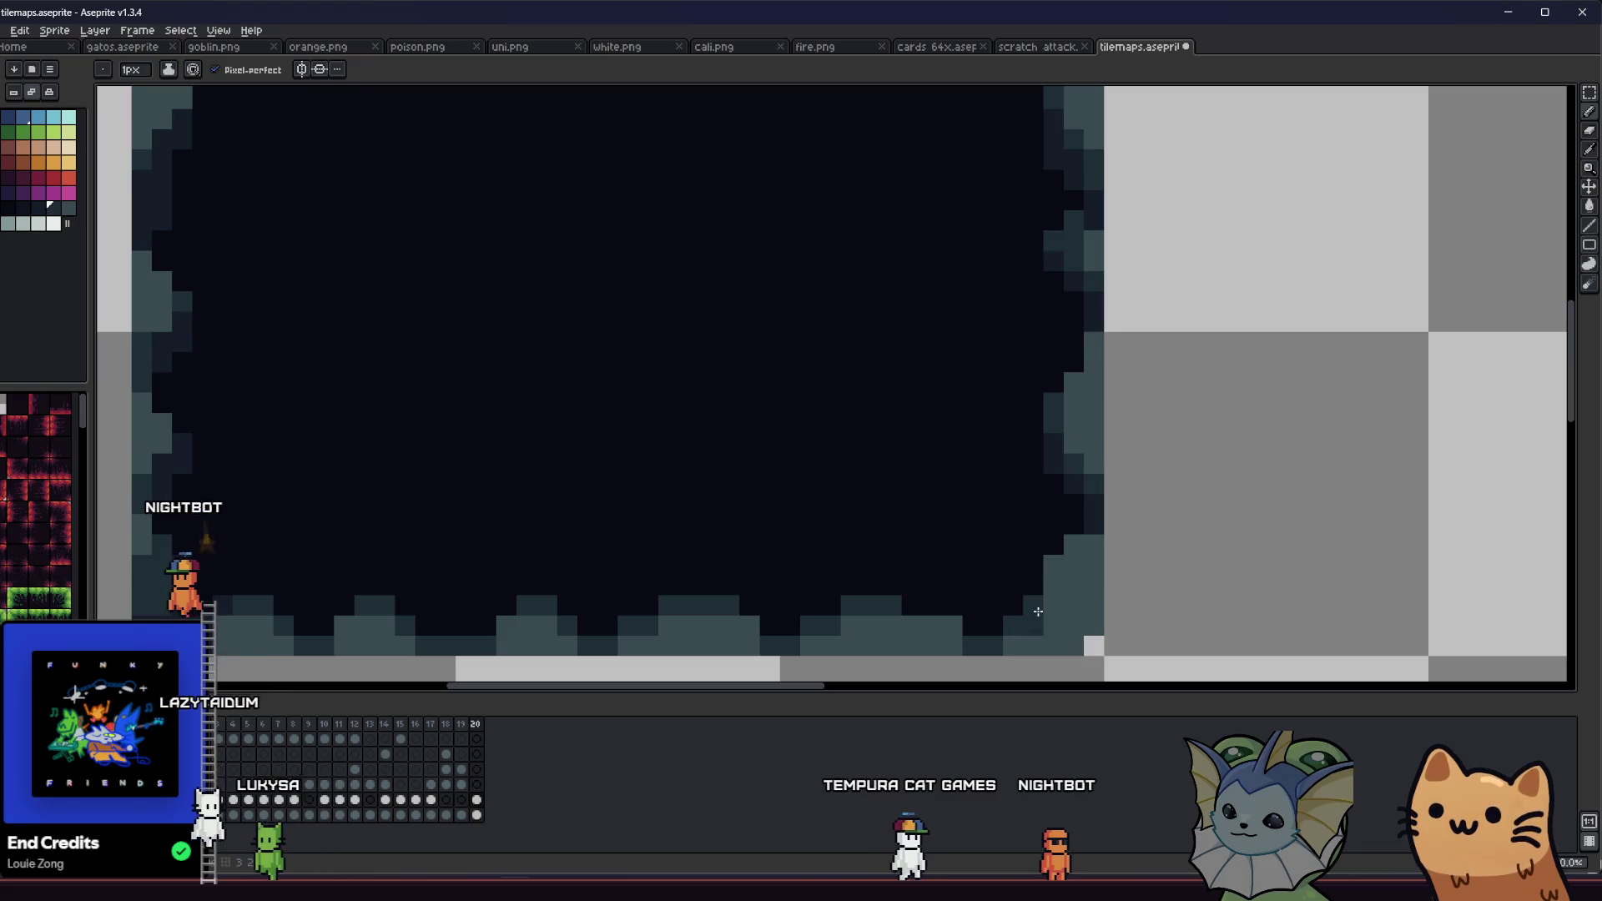
scroll(1050, 570, "down", 3)
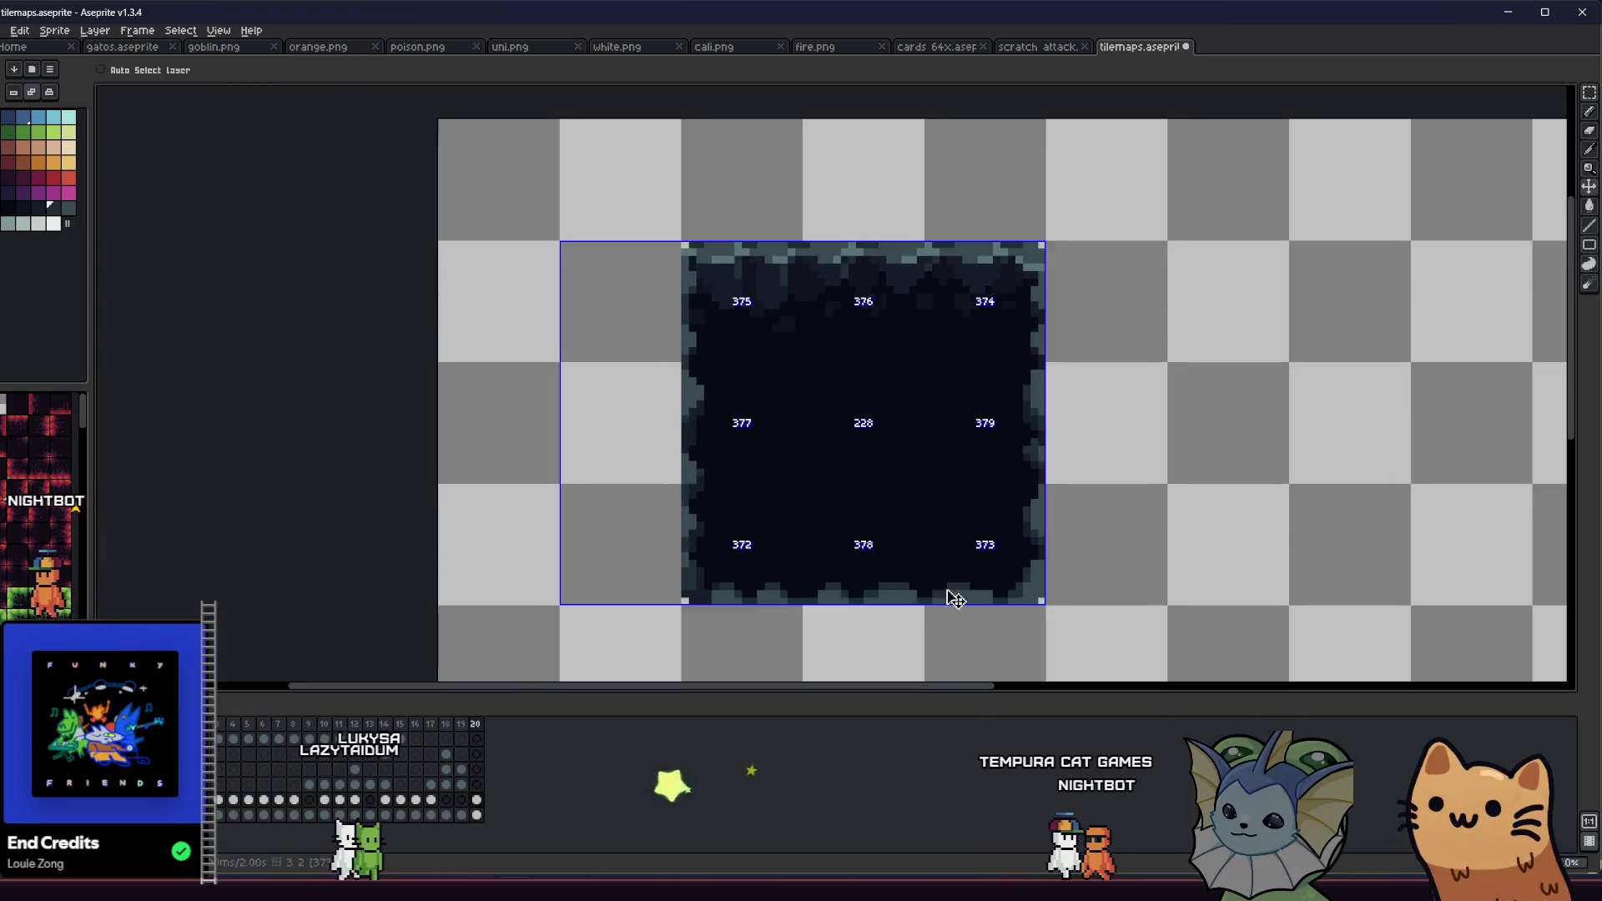
scroll(1052, 566, "down", 2)
scroll(852, 583, "up", 3)
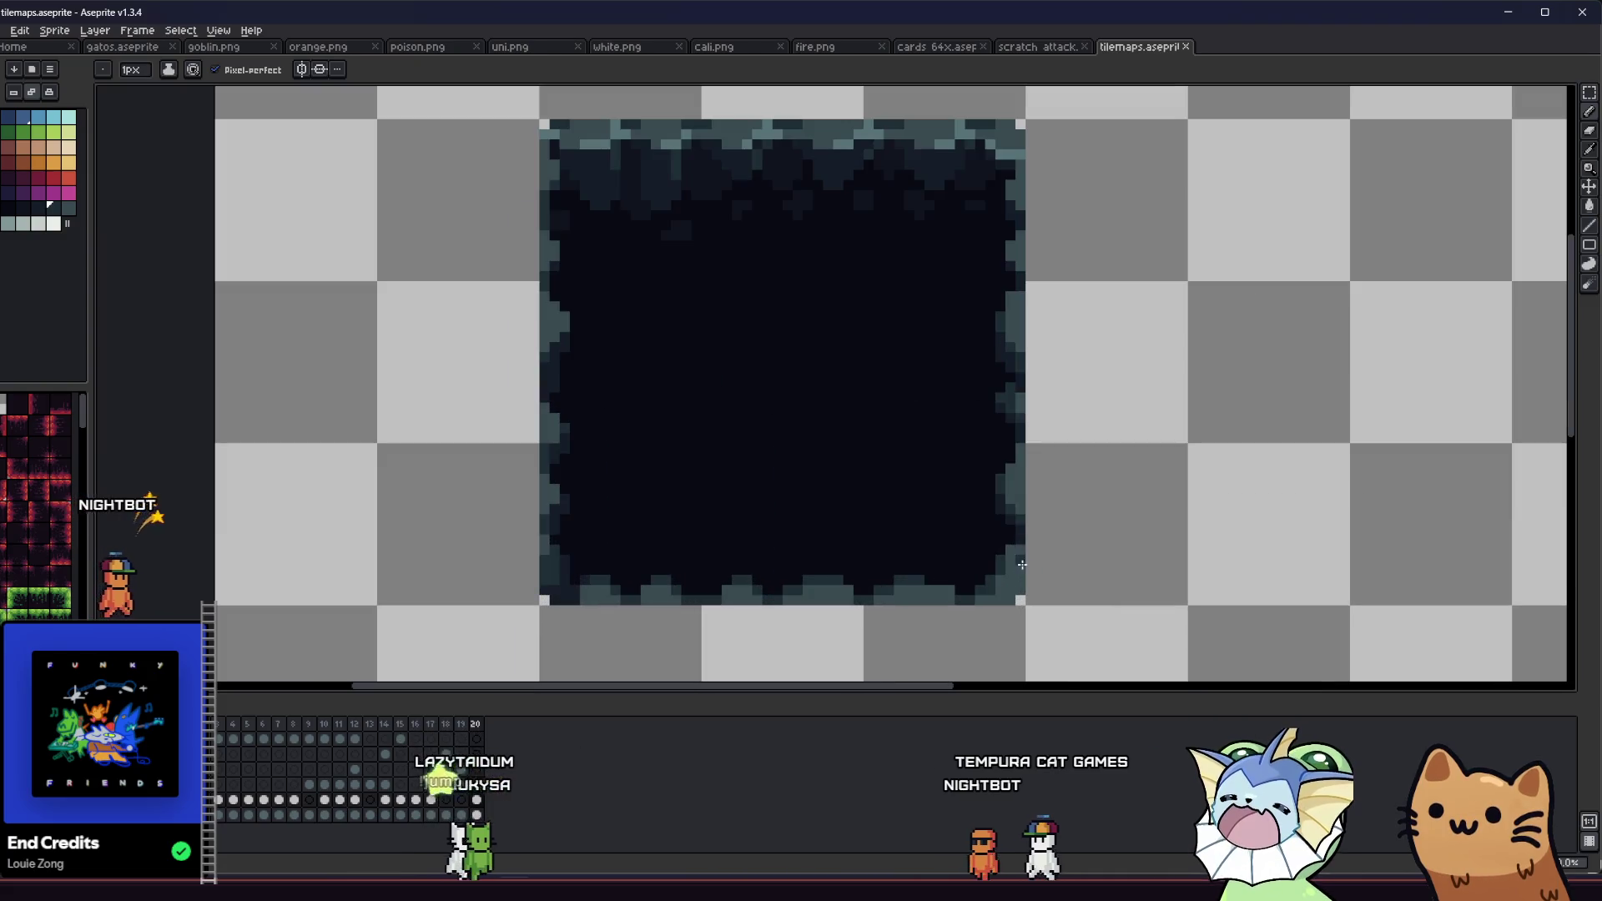
scroll(829, 582, "down", 2)
left_click_drag(829, 583, 755, 584)
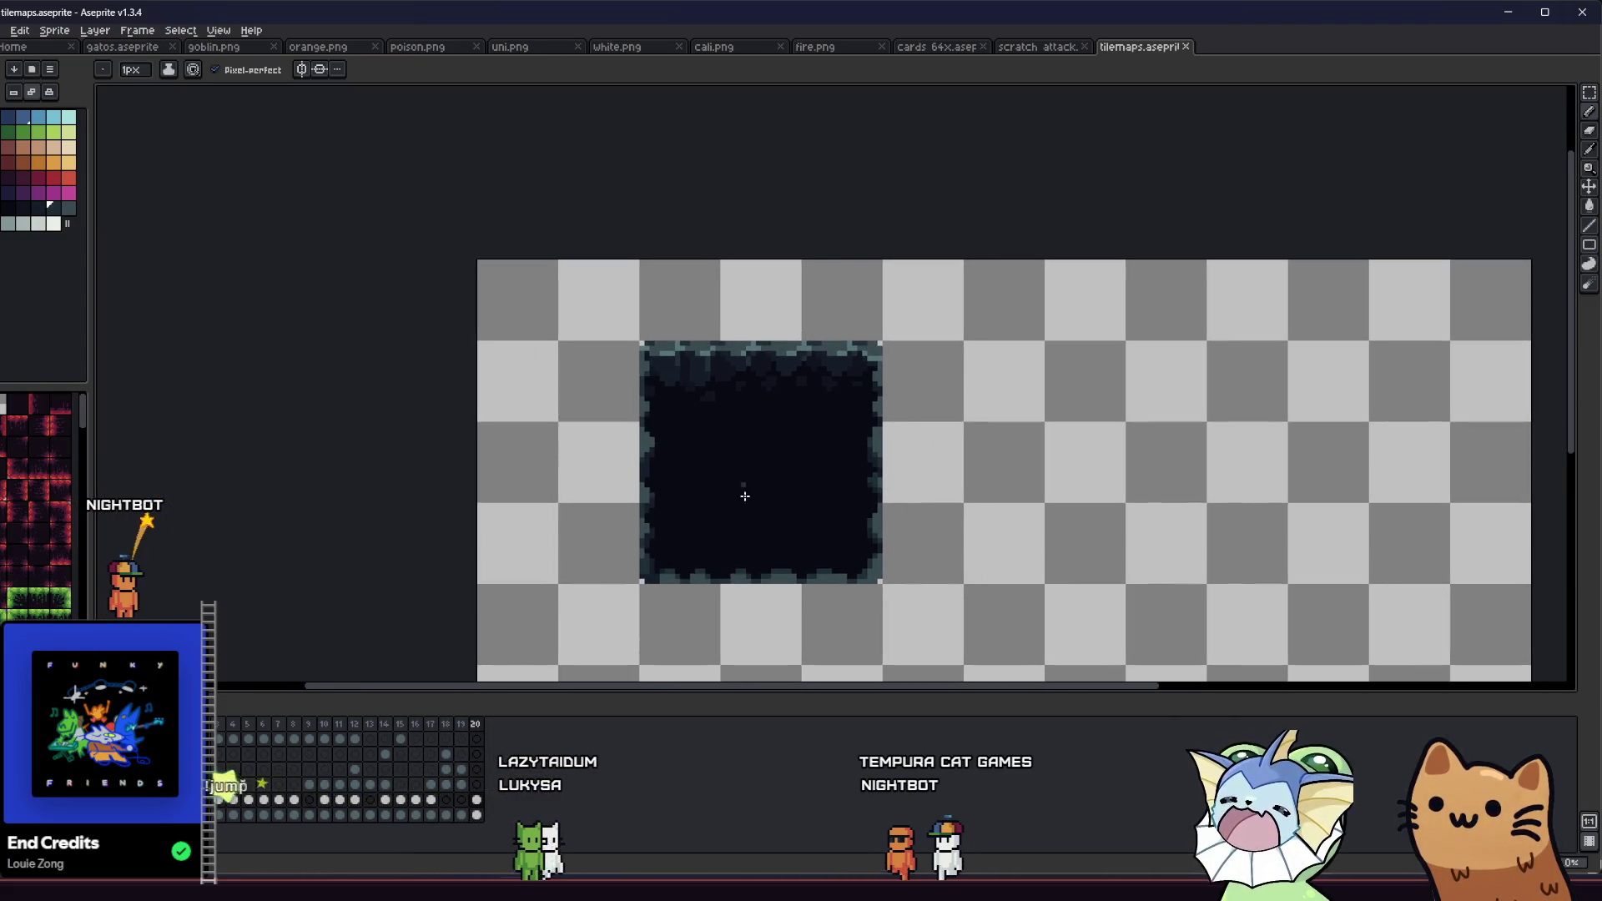
scroll(687, 358, "up", 1)
left_click_drag(590, 546, 503, 423)
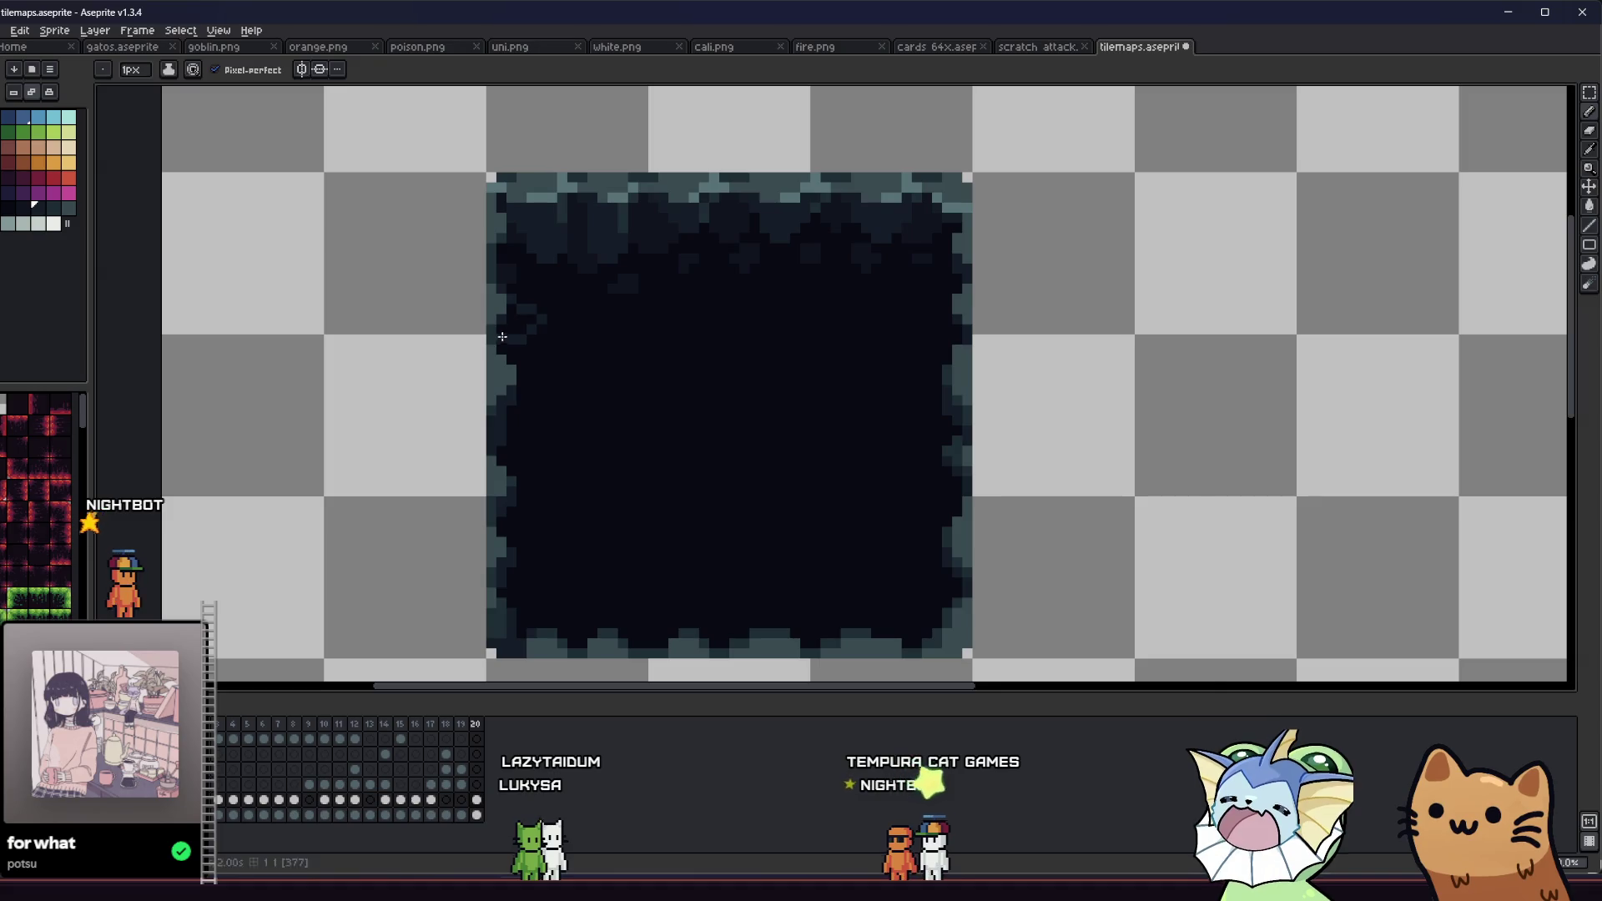
key("ctrl+s")
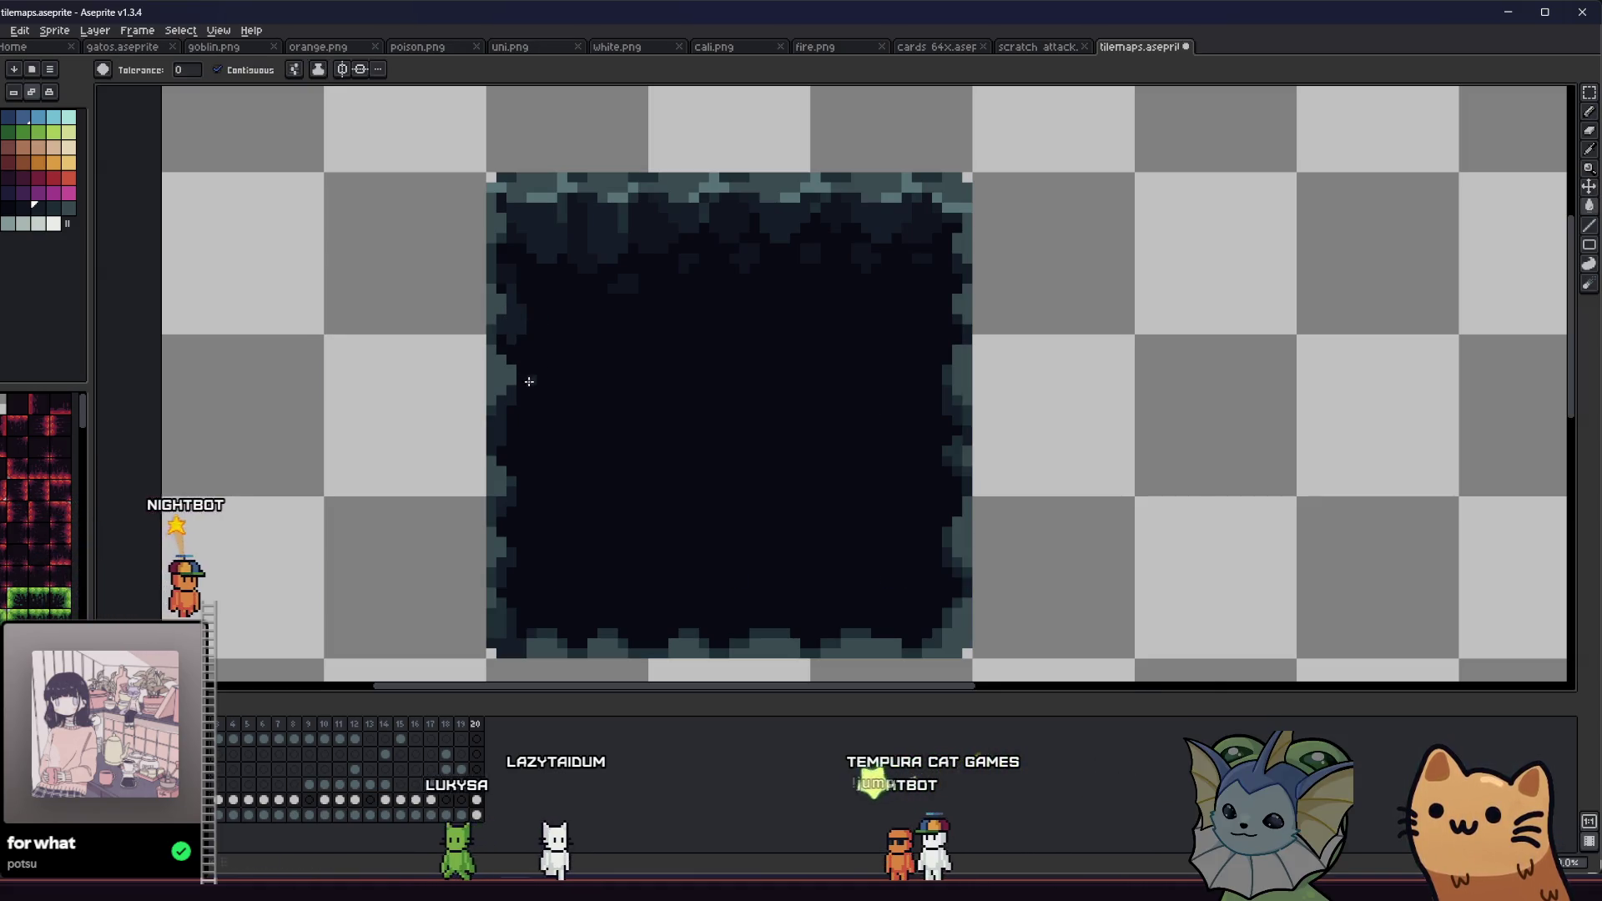
Step: Return to the Pencil and zoom in on the tile's right edge
key("b")
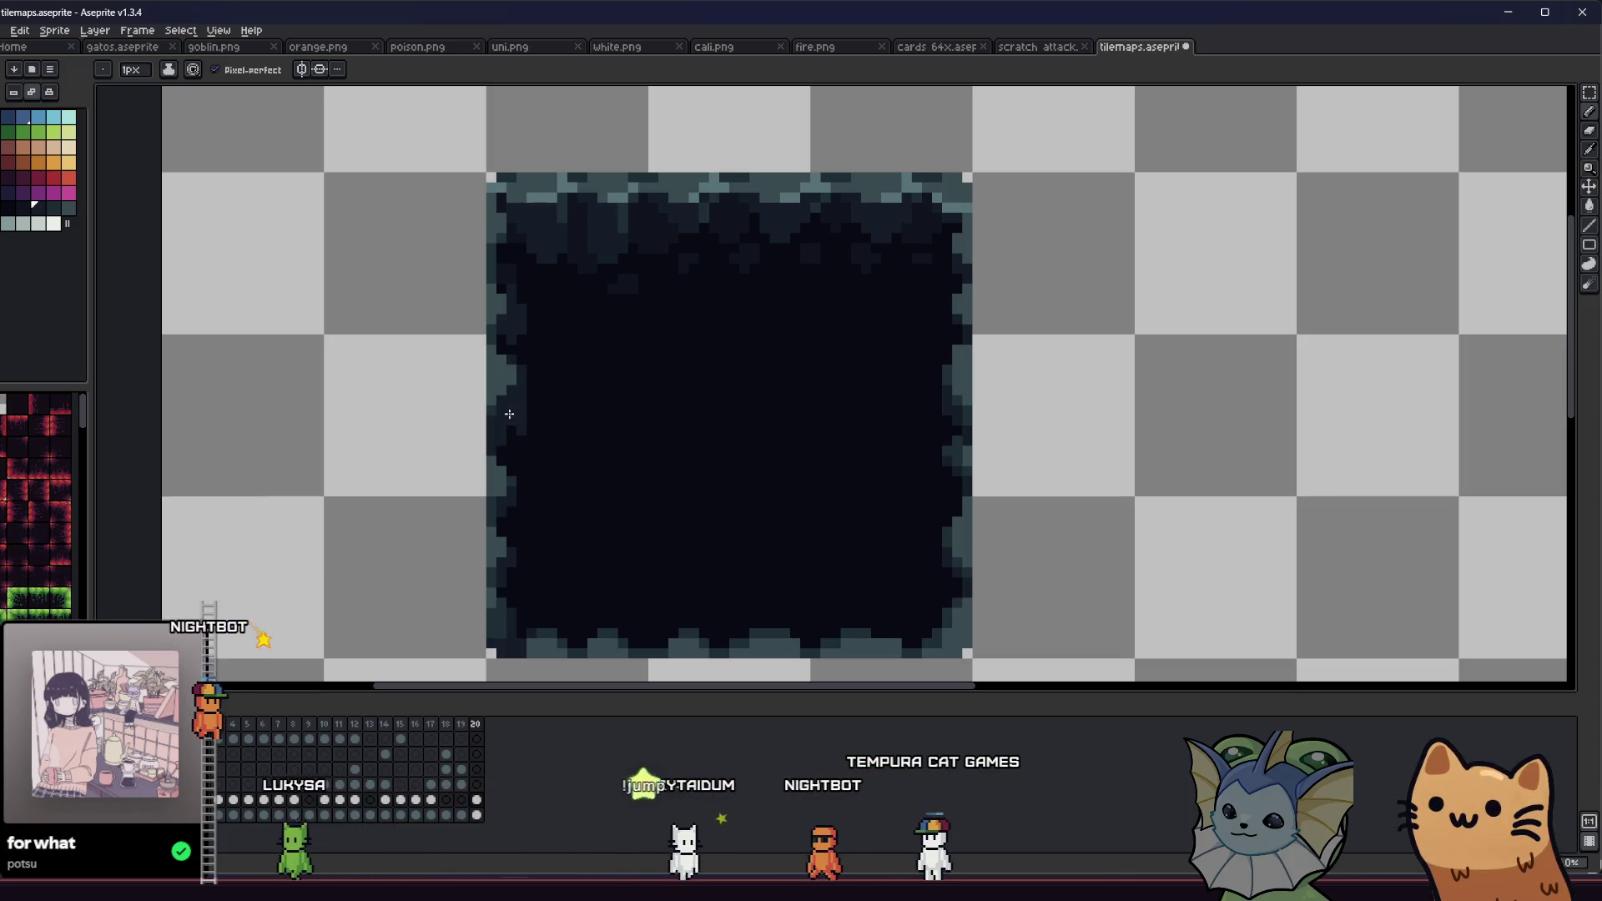
scroll(508, 440, "up", 2)
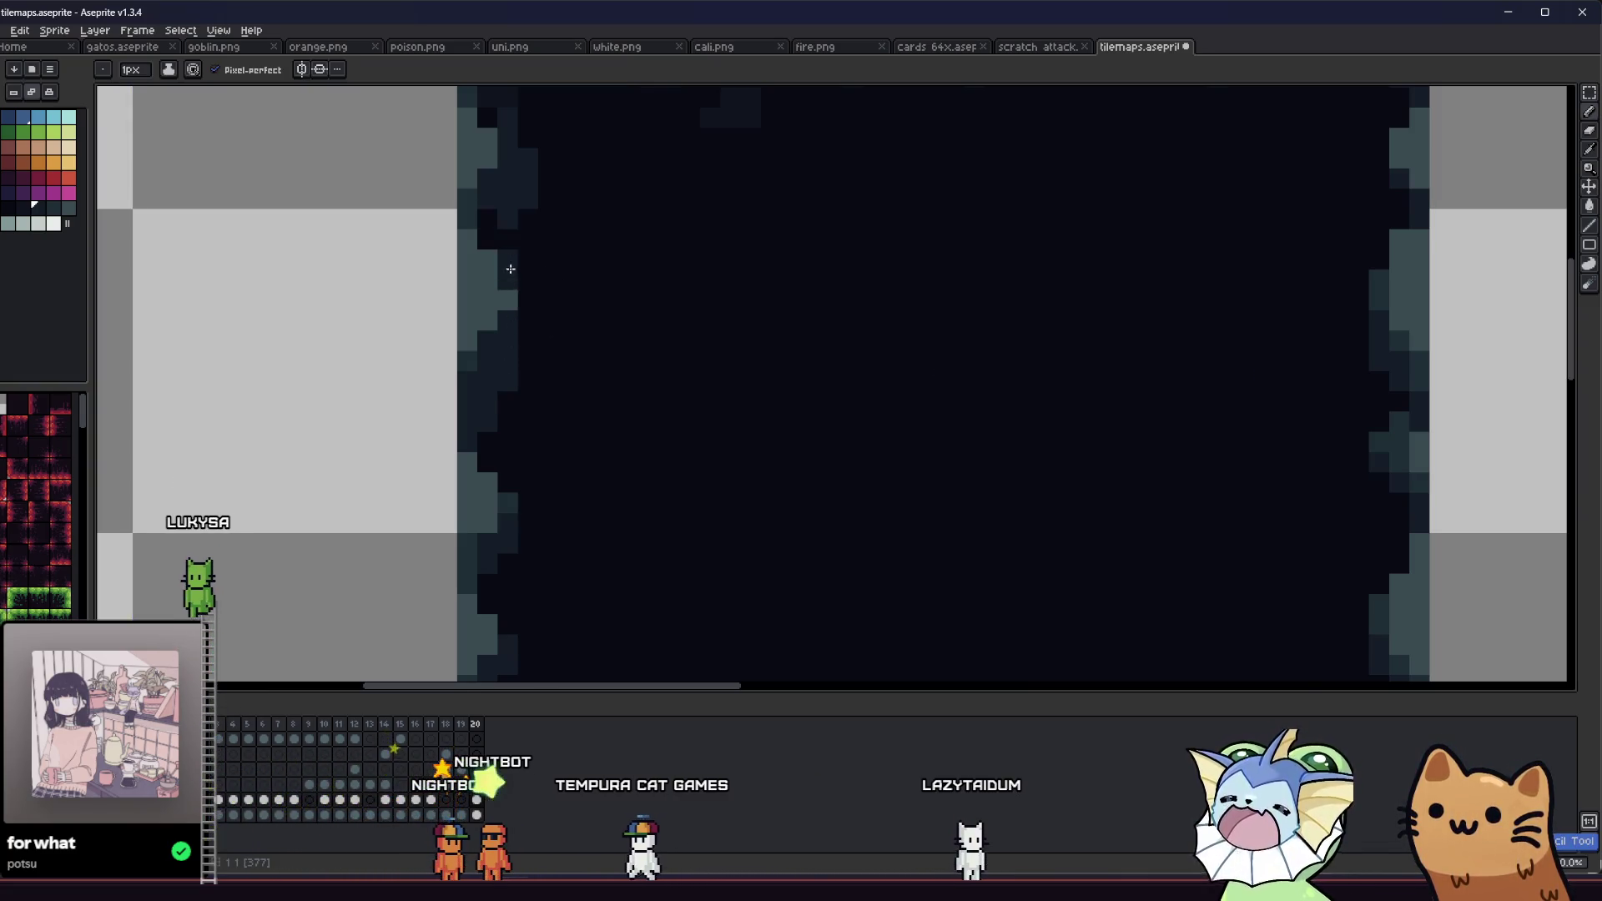
scroll(458, 447, "down", 1)
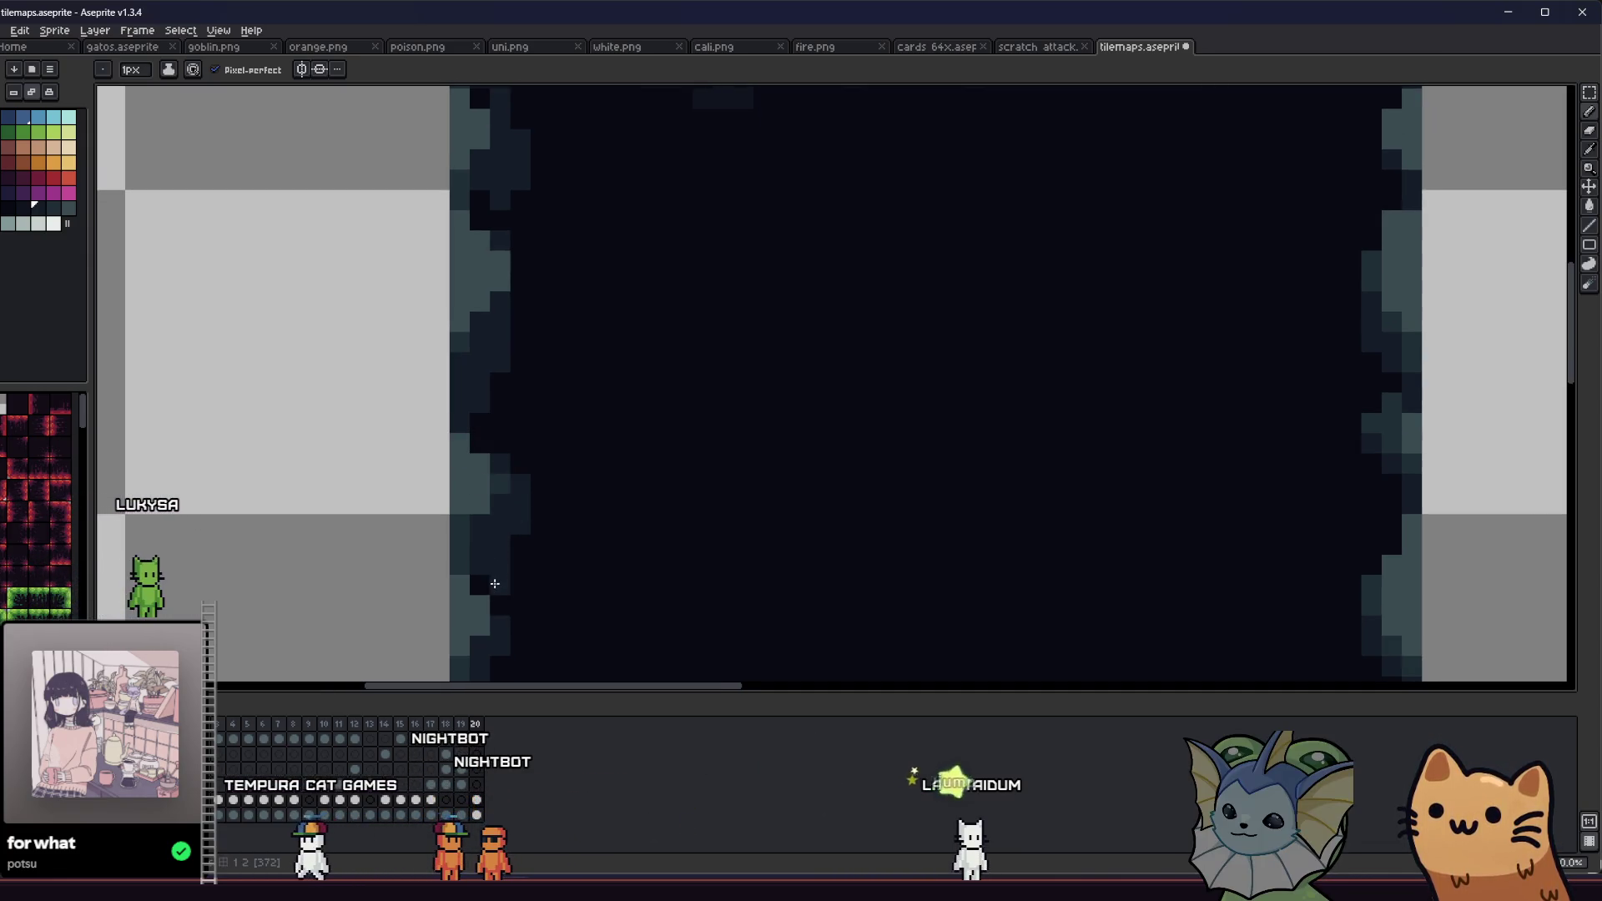
scroll(495, 583, "down", 5)
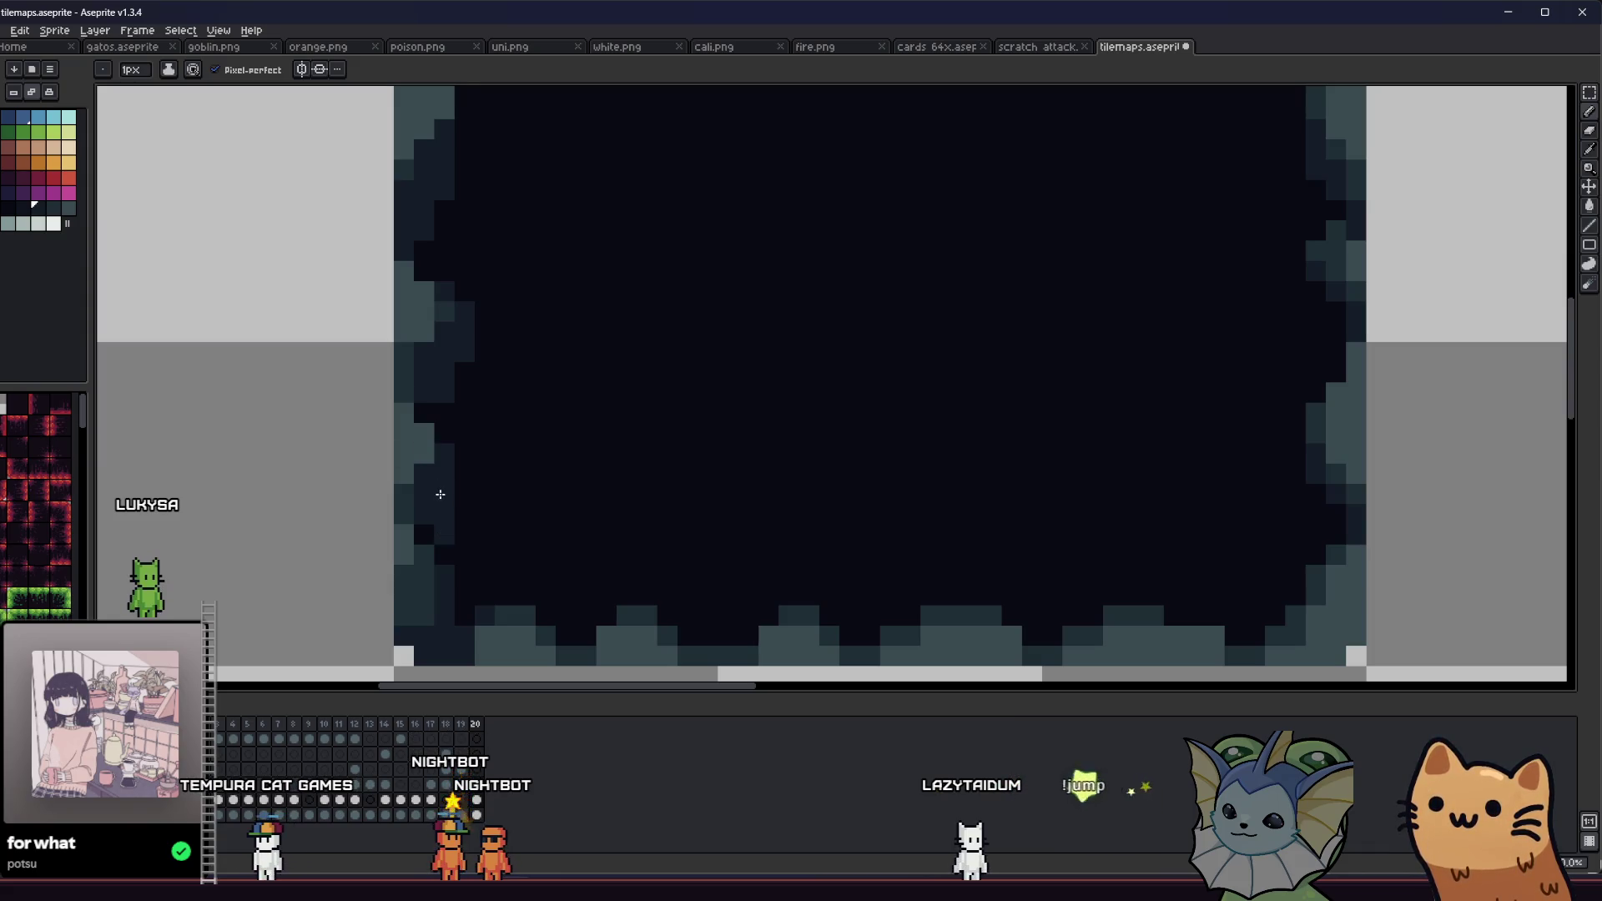
scroll(461, 499, "down", 4)
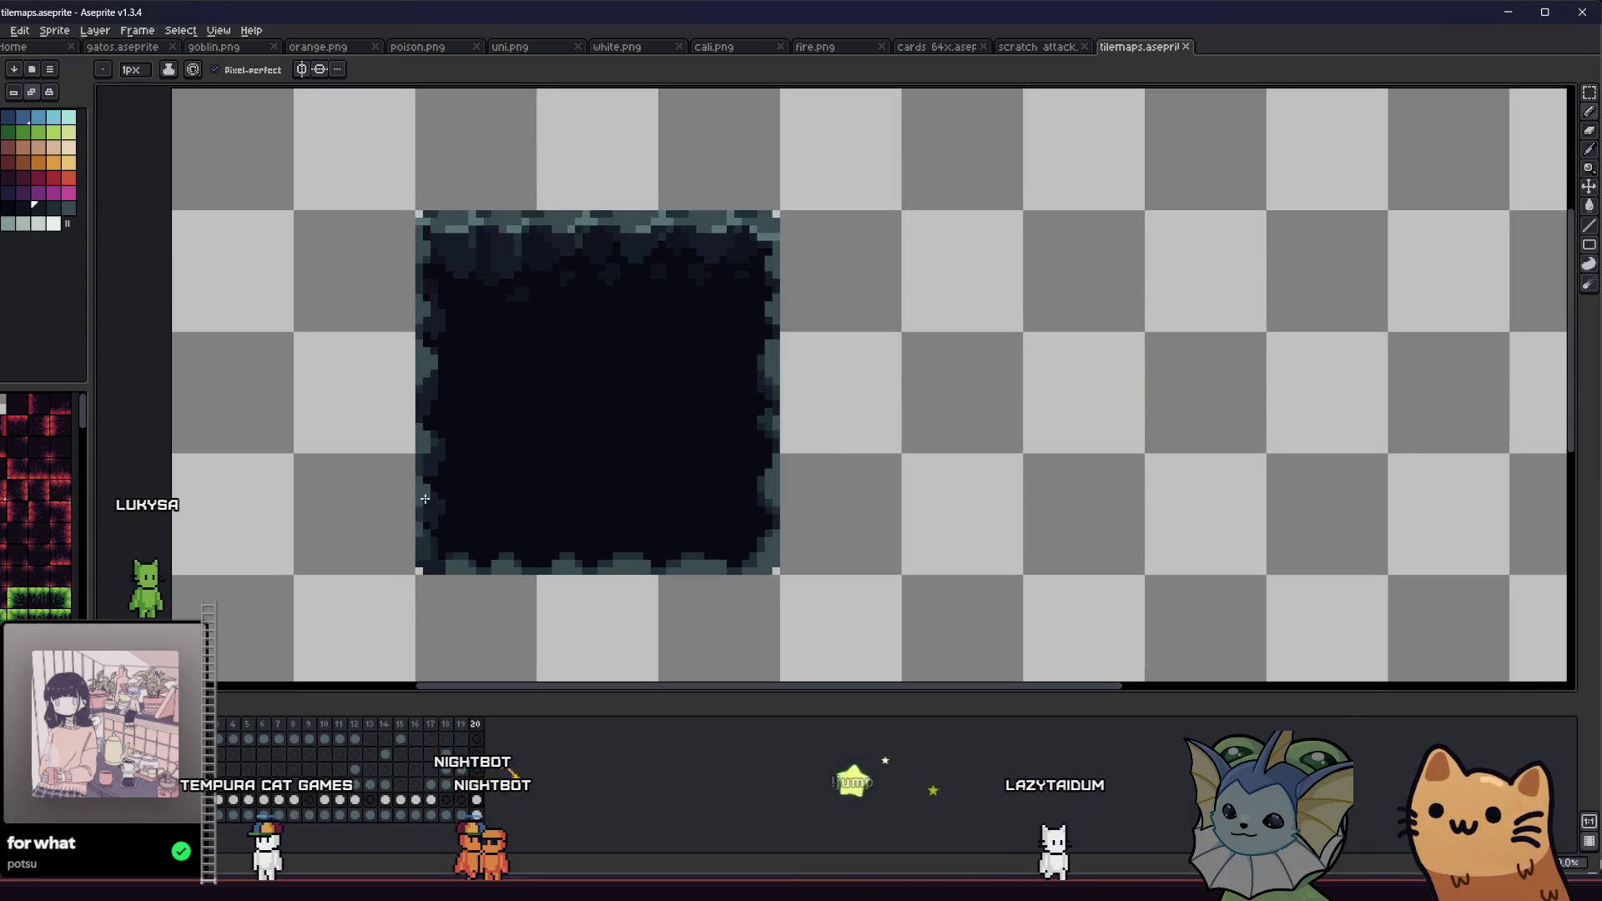
scroll(447, 509, "up", 1)
scroll(844, 215, "up", 2)
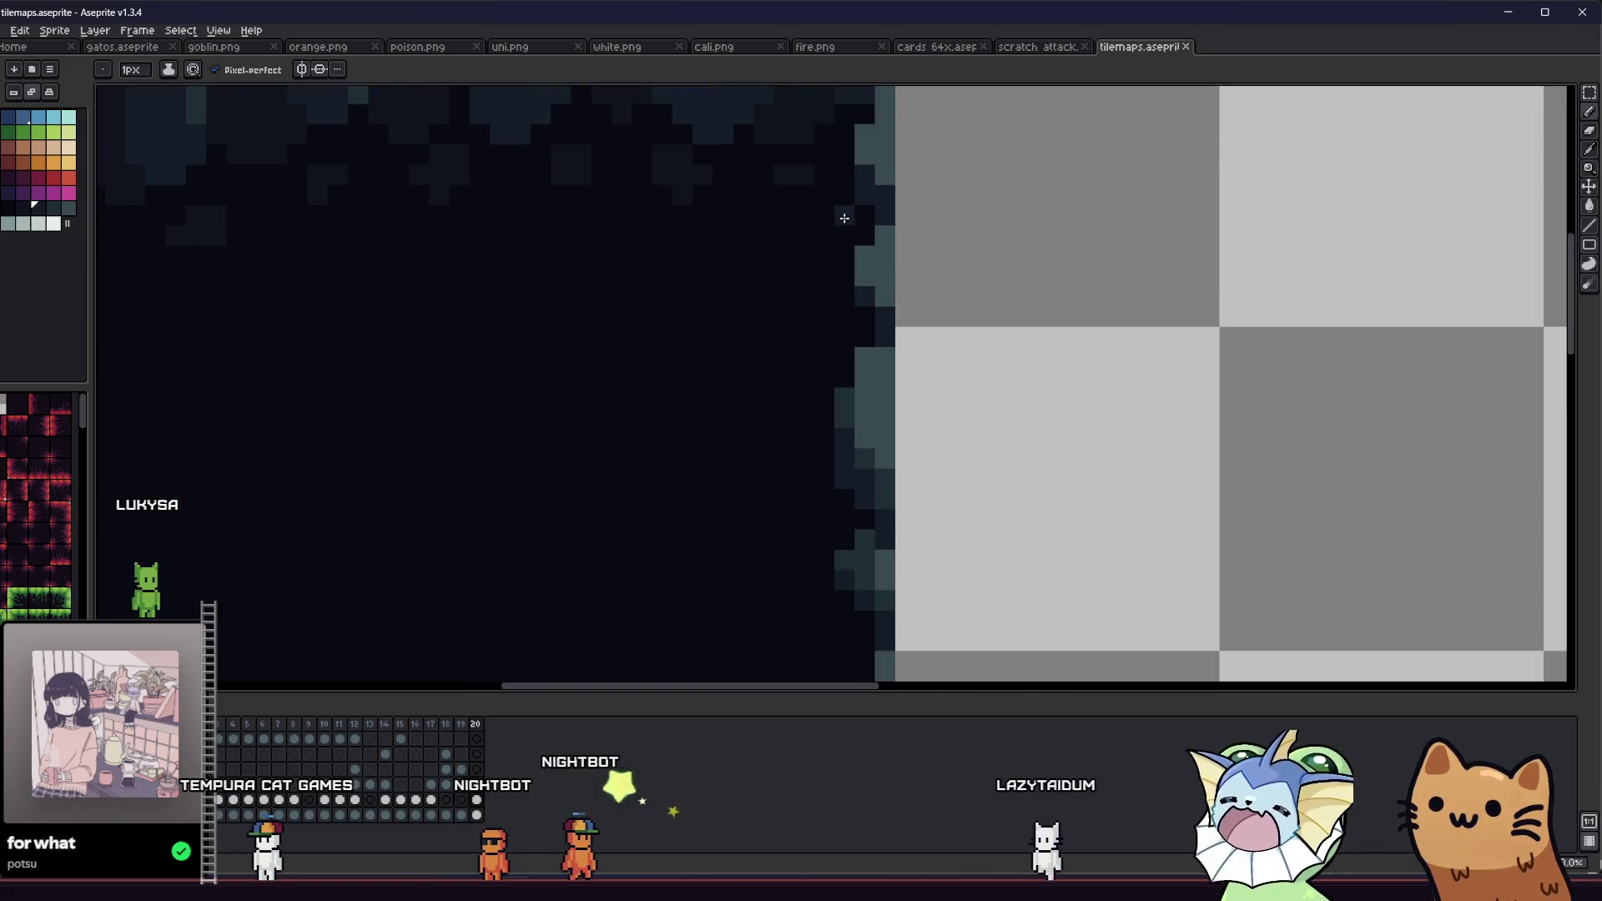
Step: Place a pixel on the tile's right edge, then zoom out to see the whole cave tile
left_click(860, 301)
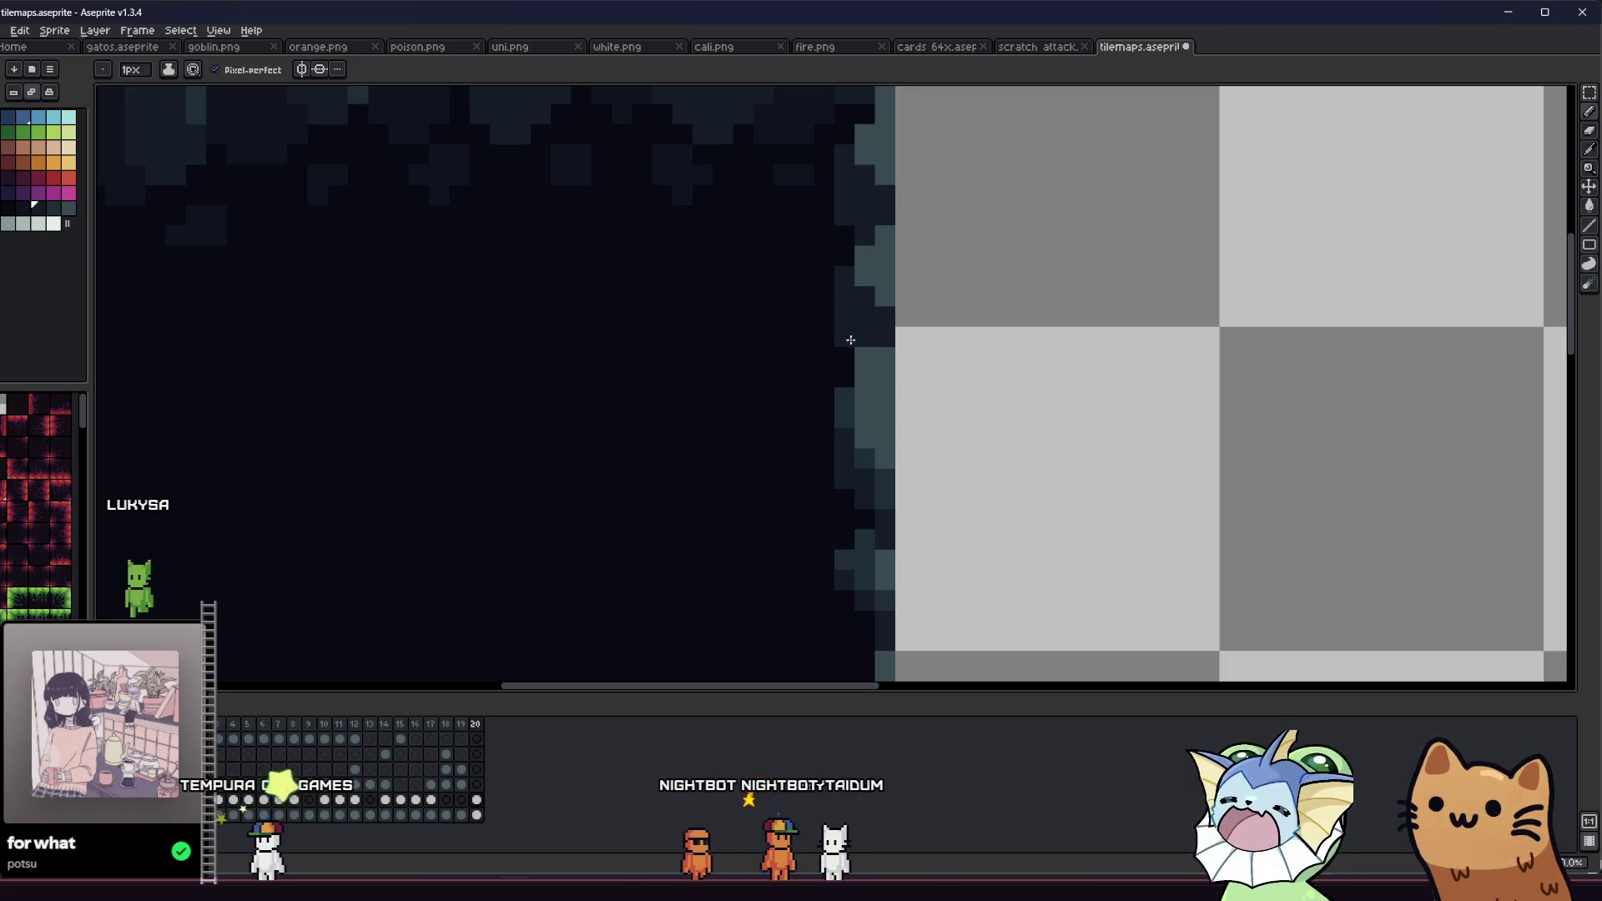
scroll(822, 436, "down", 2)
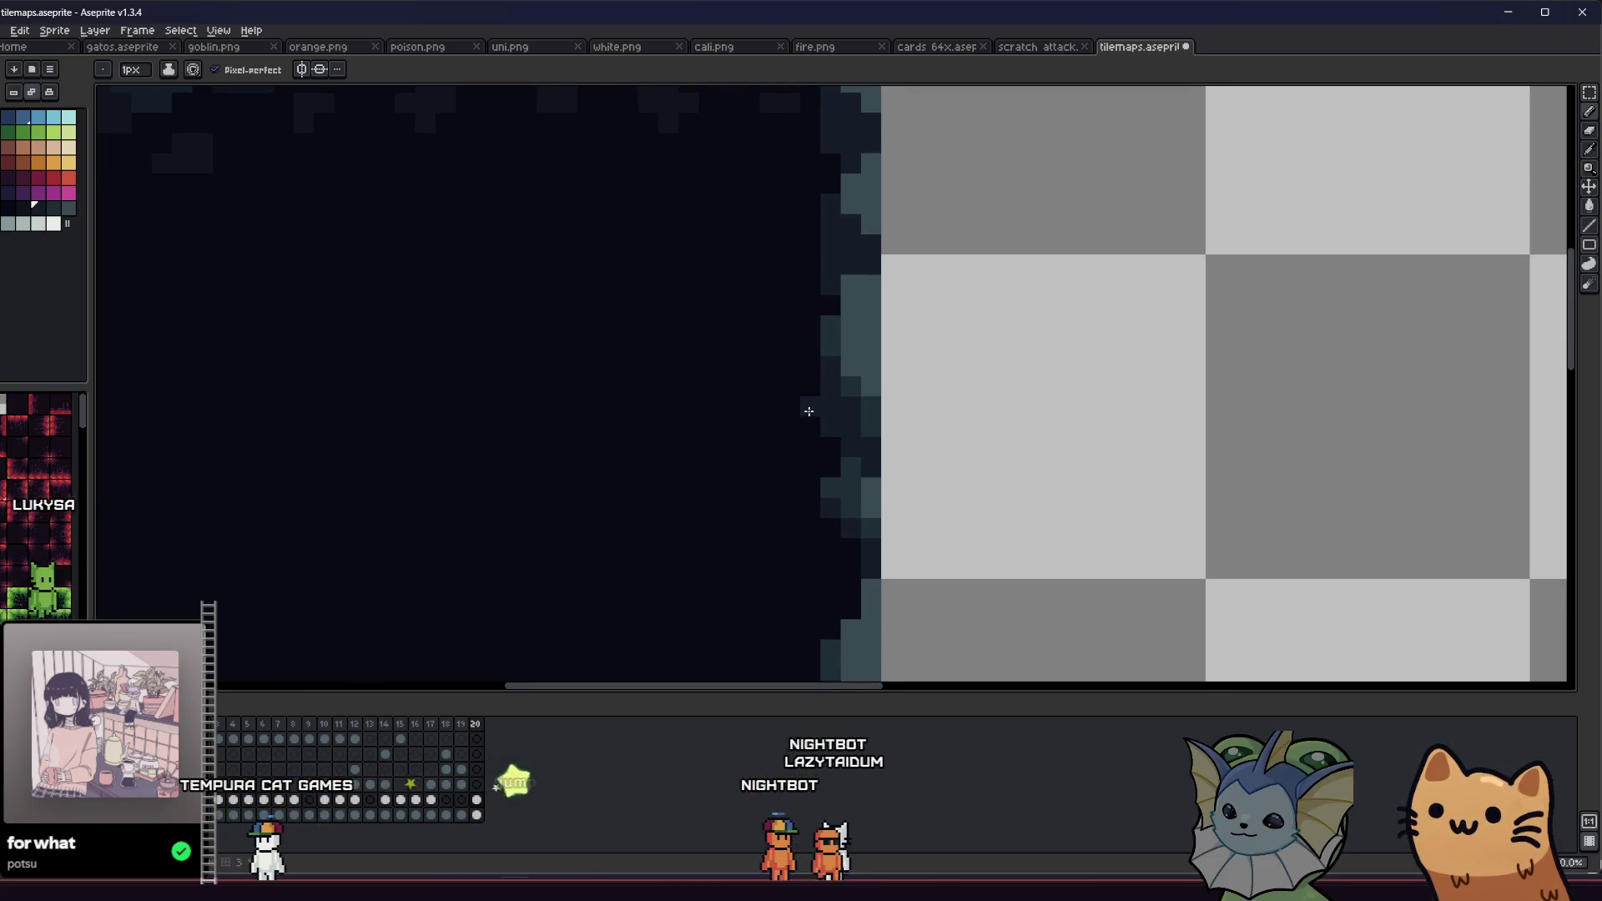
scroll(807, 411, "down", 3)
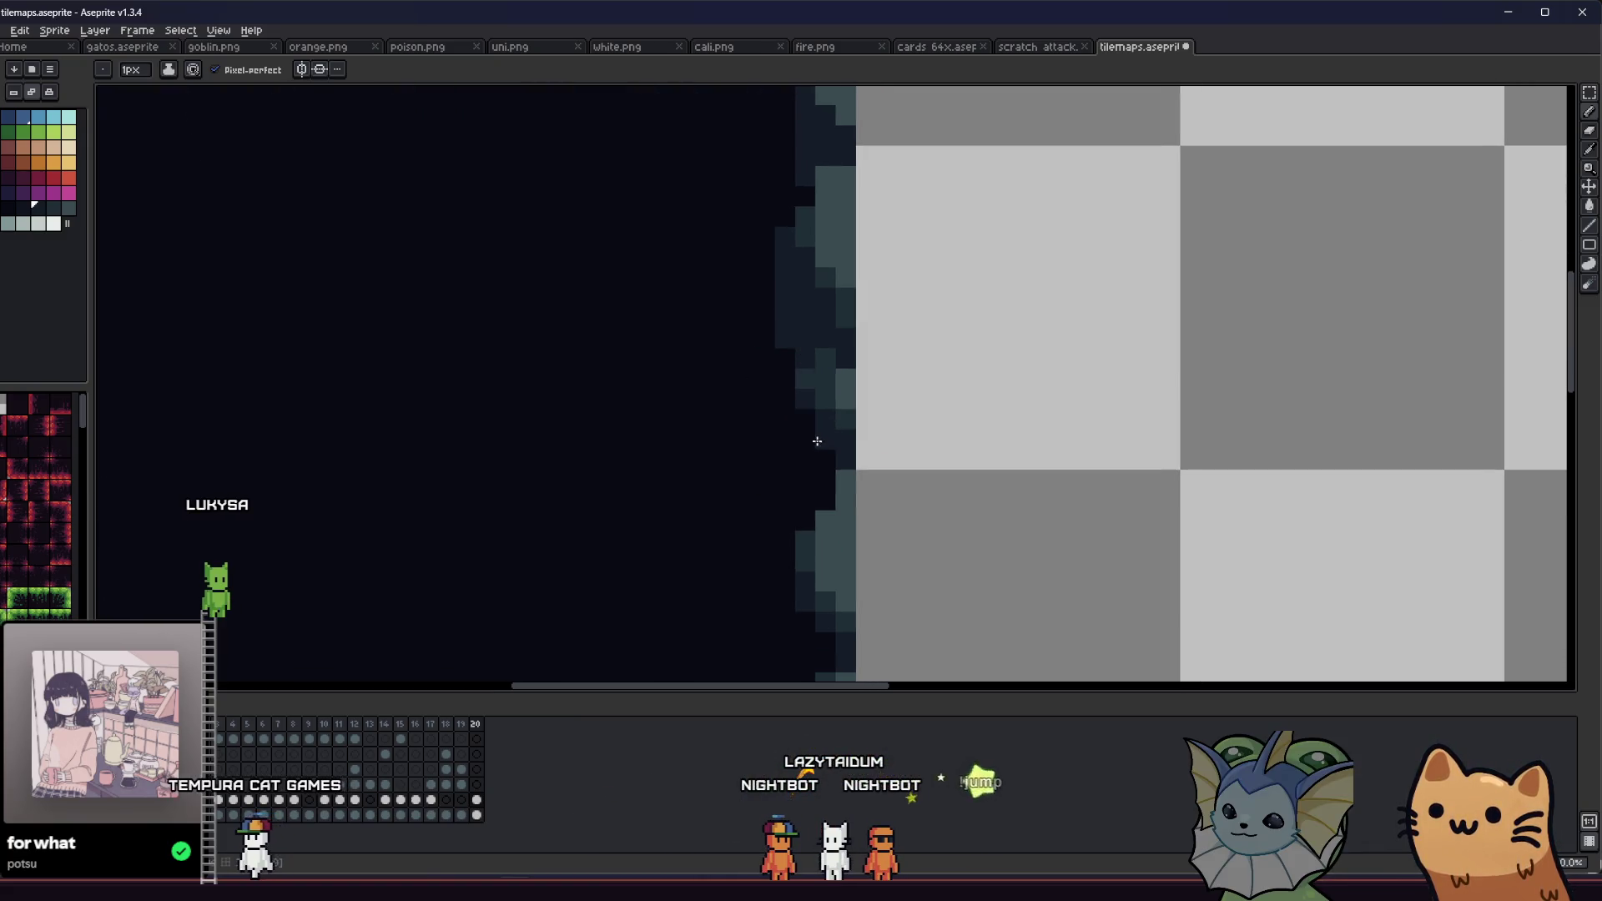
scroll(823, 481, "down", 1)
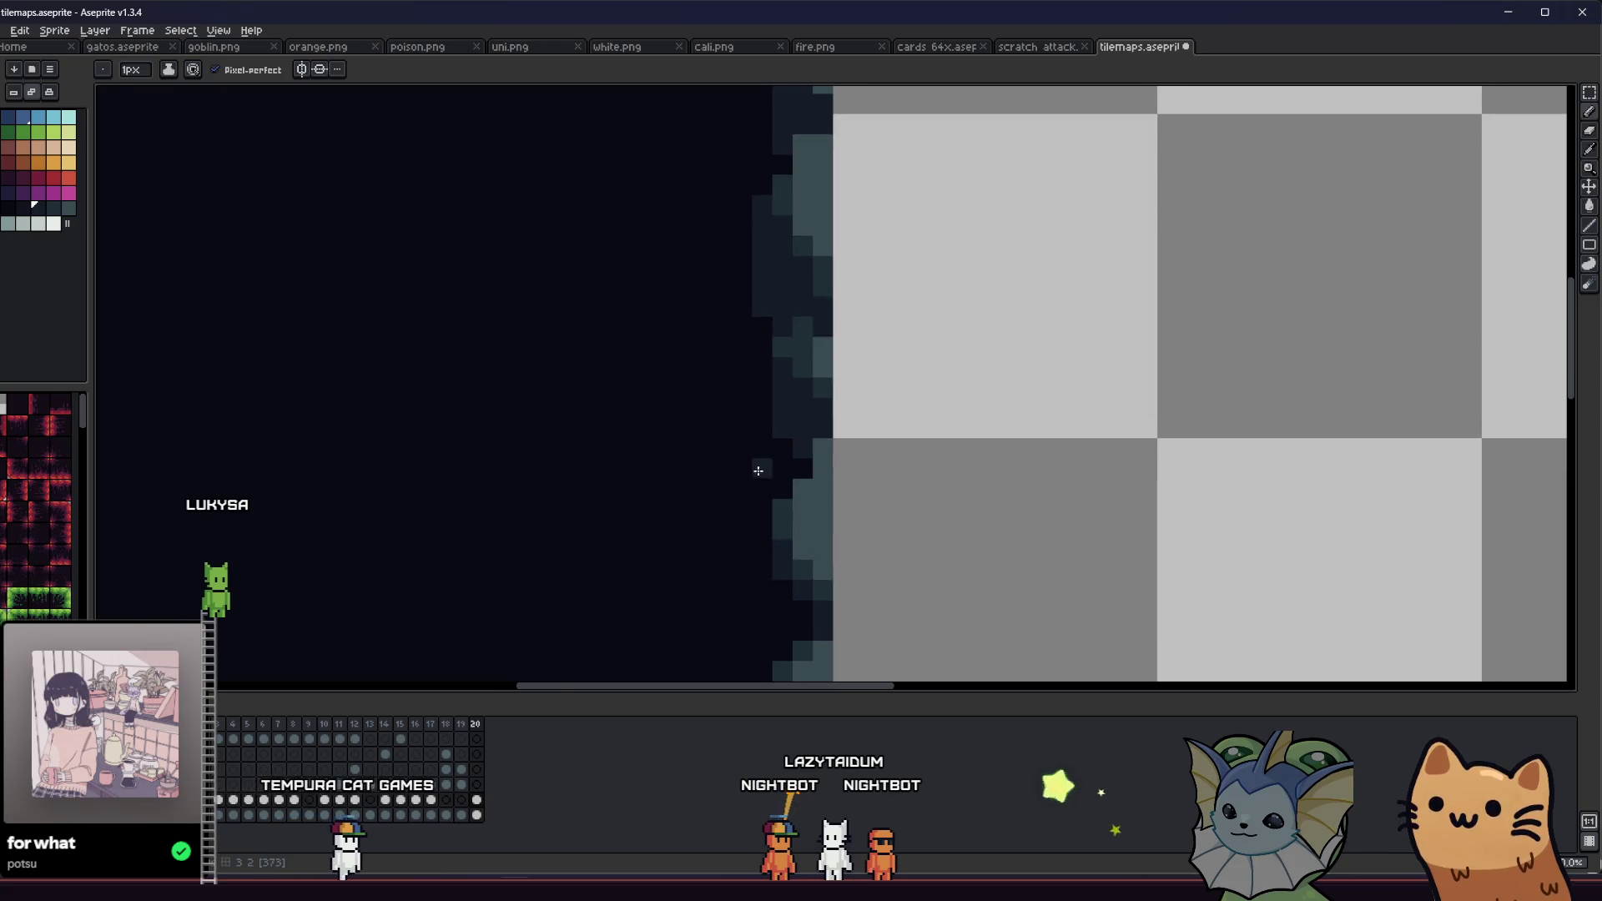
scroll(775, 570, "down", 1)
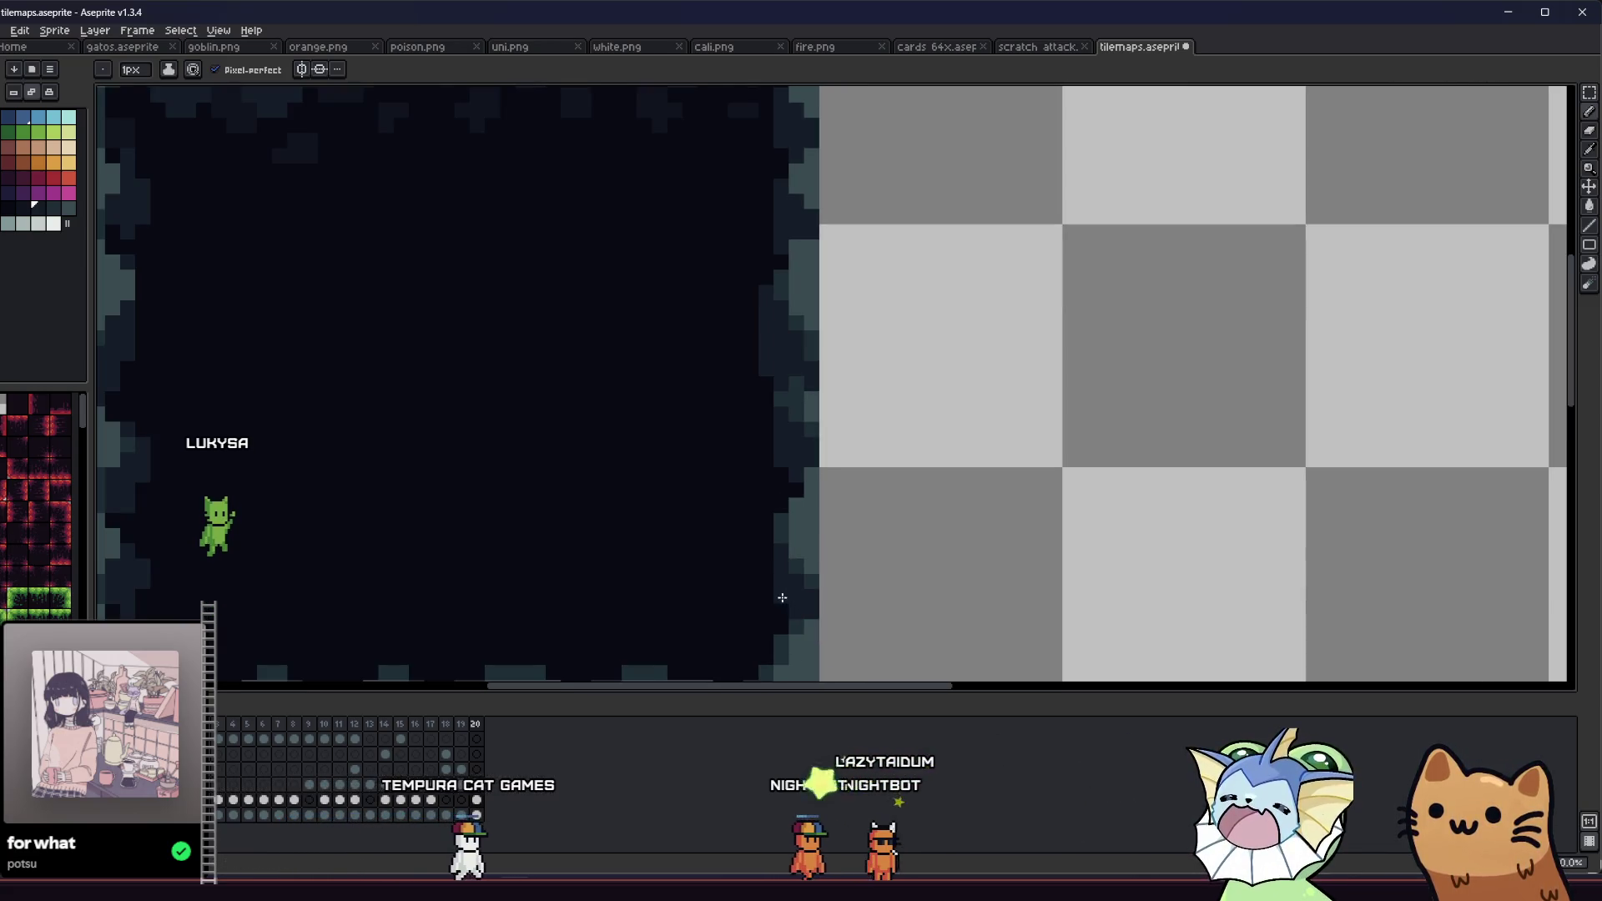
scroll(763, 608, "down", 3)
scroll(643, 584, "down", 1)
mouse_move(643, 584)
left_mouse_down()
mouse_move(587, 529)
mouse_move(554, 439)
left_mouse_up()
scroll(501, 371, "up", 5)
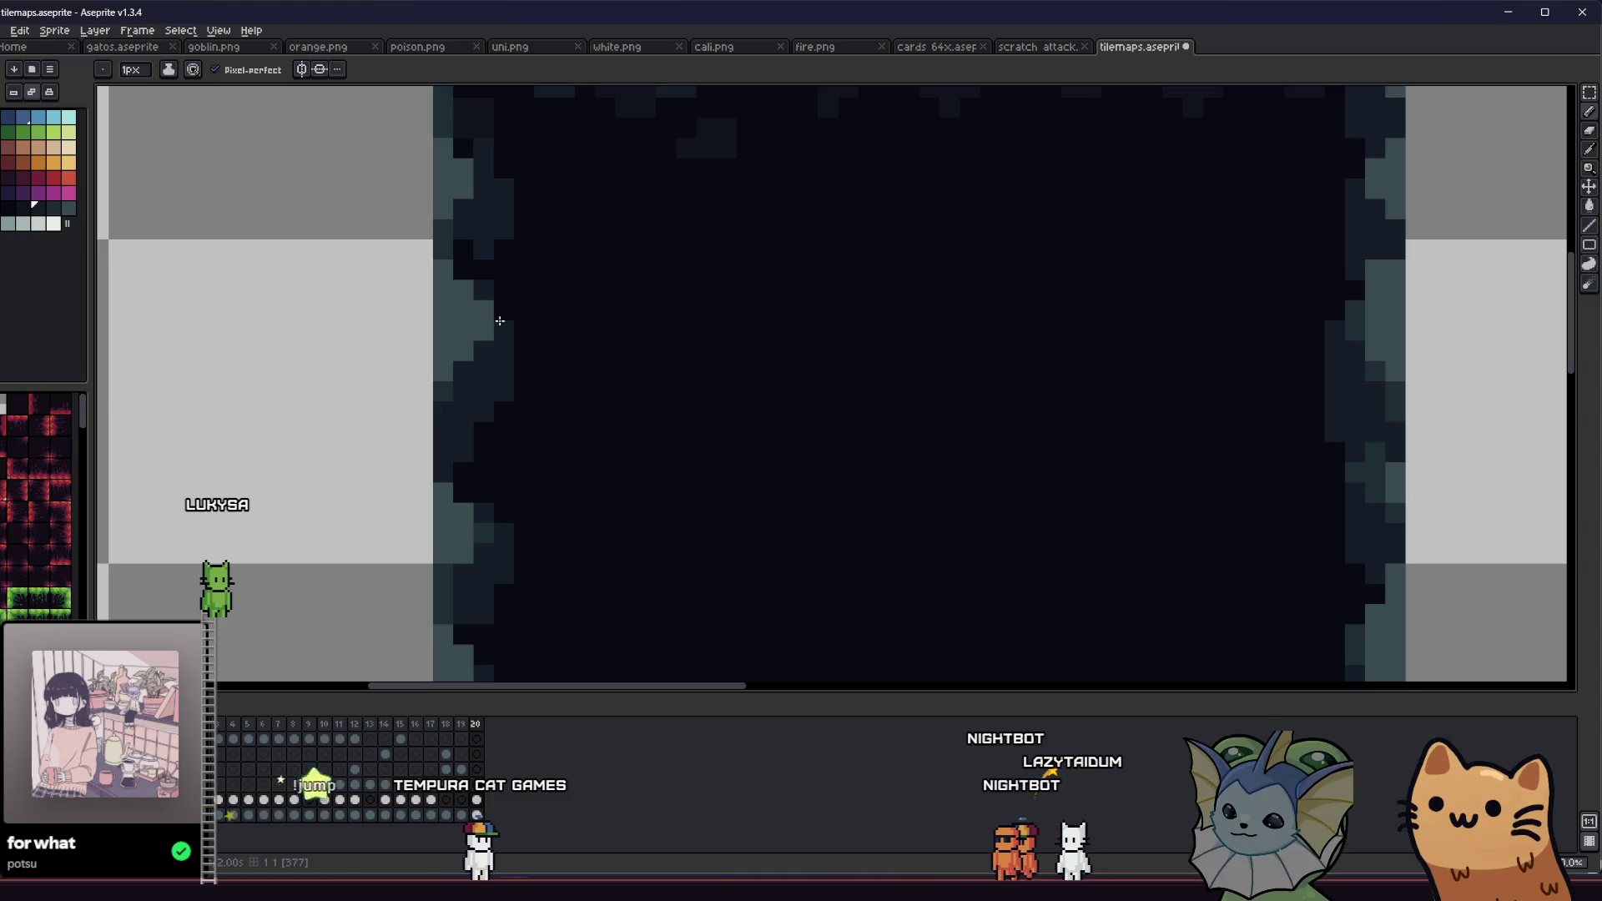
scroll(498, 343, "down", 3)
scroll(422, 478, "down", 2)
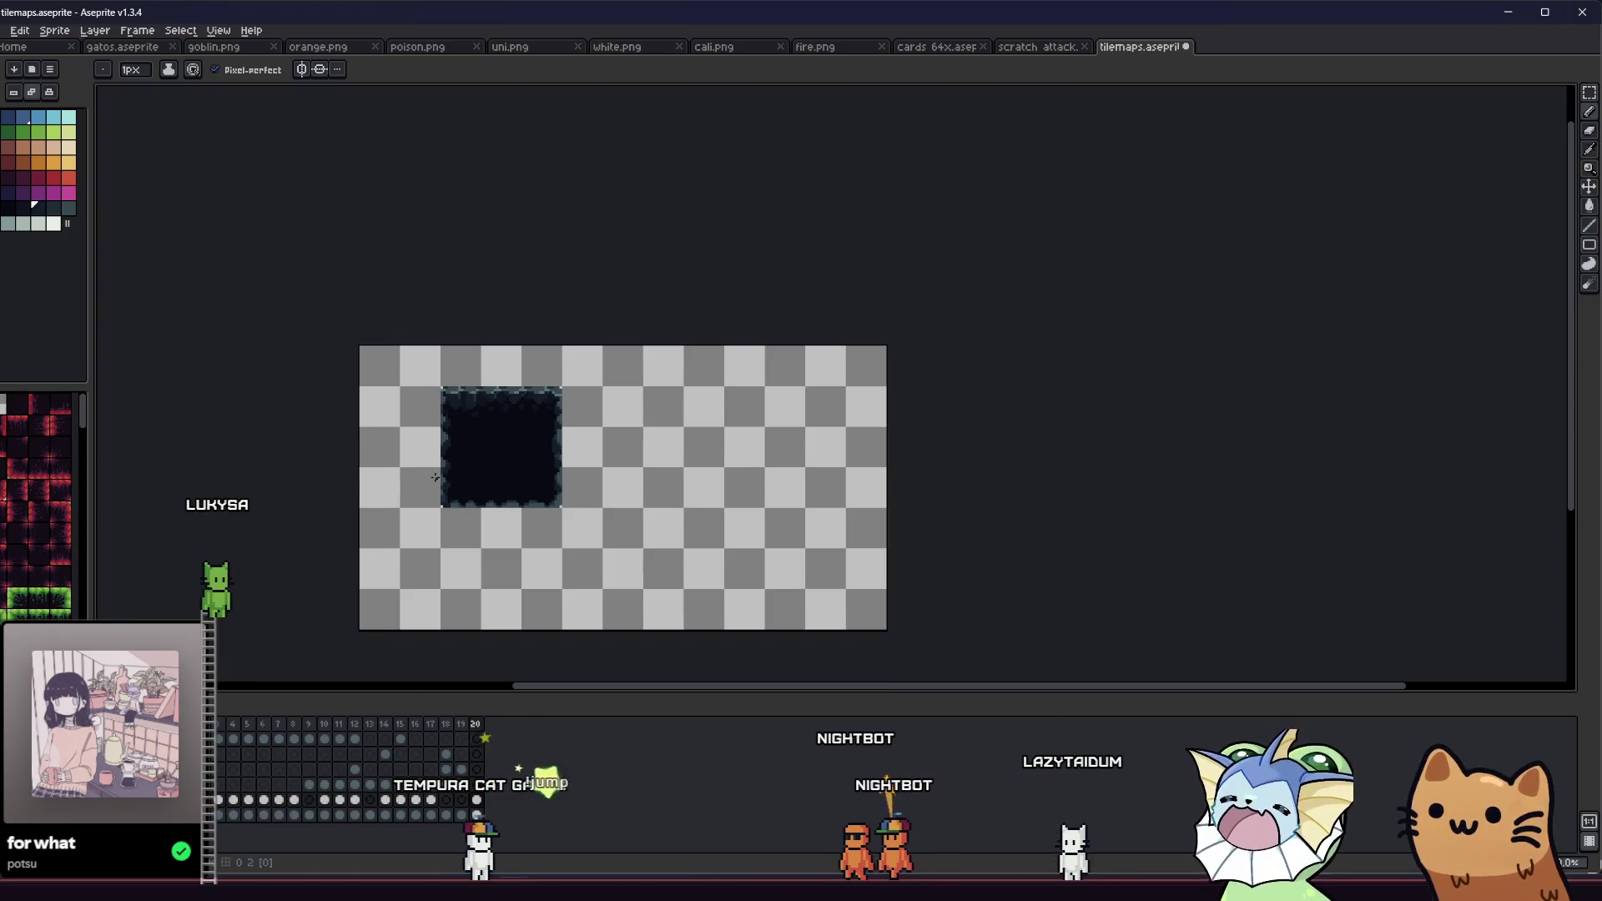
mouse_move(345, 476)
left_mouse_down()
mouse_move(299, 444)
mouse_move(181, 436)
mouse_move(162, 401)
left_mouse_up()
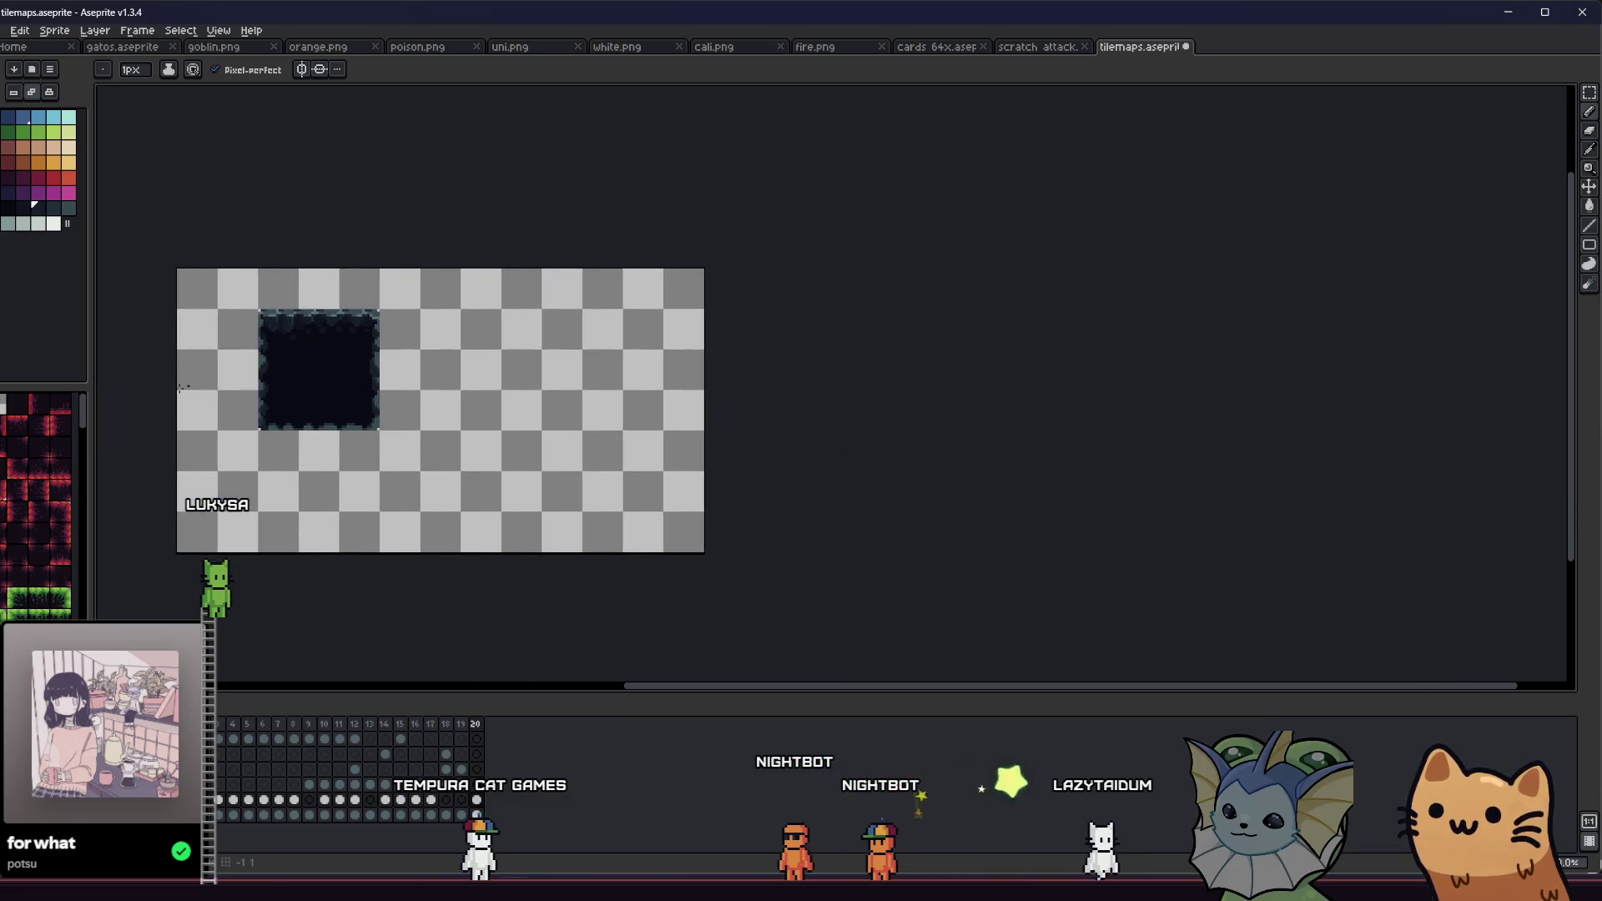
scroll(254, 444, "up", 4)
key("i")
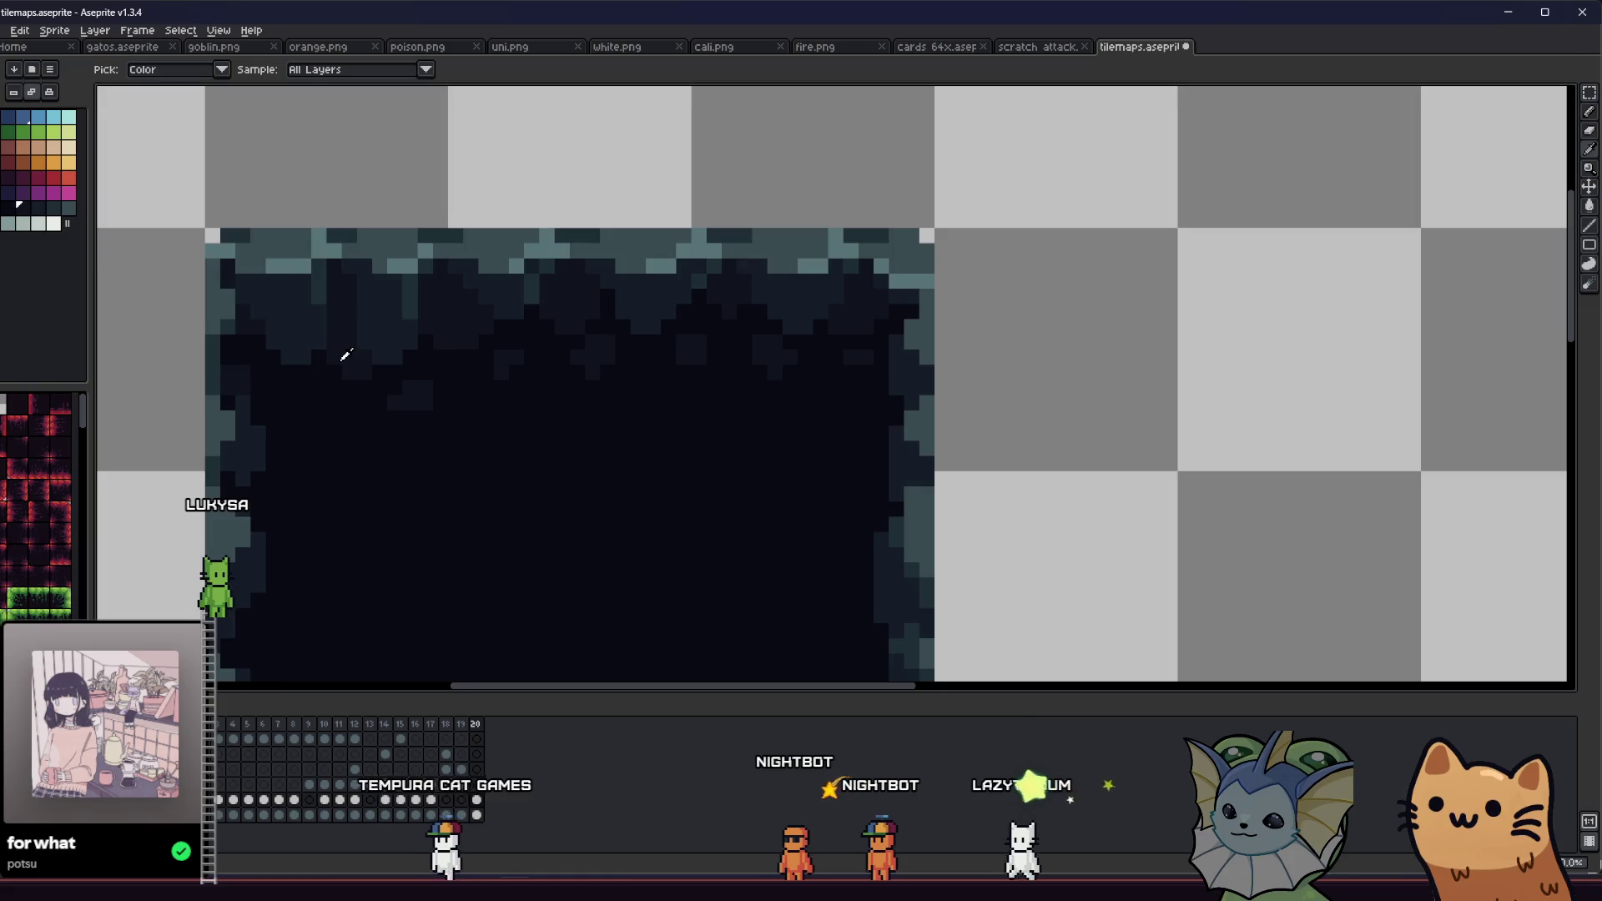
scroll(345, 355, "down", 1)
scroll(322, 429, "up", 2)
key("g")
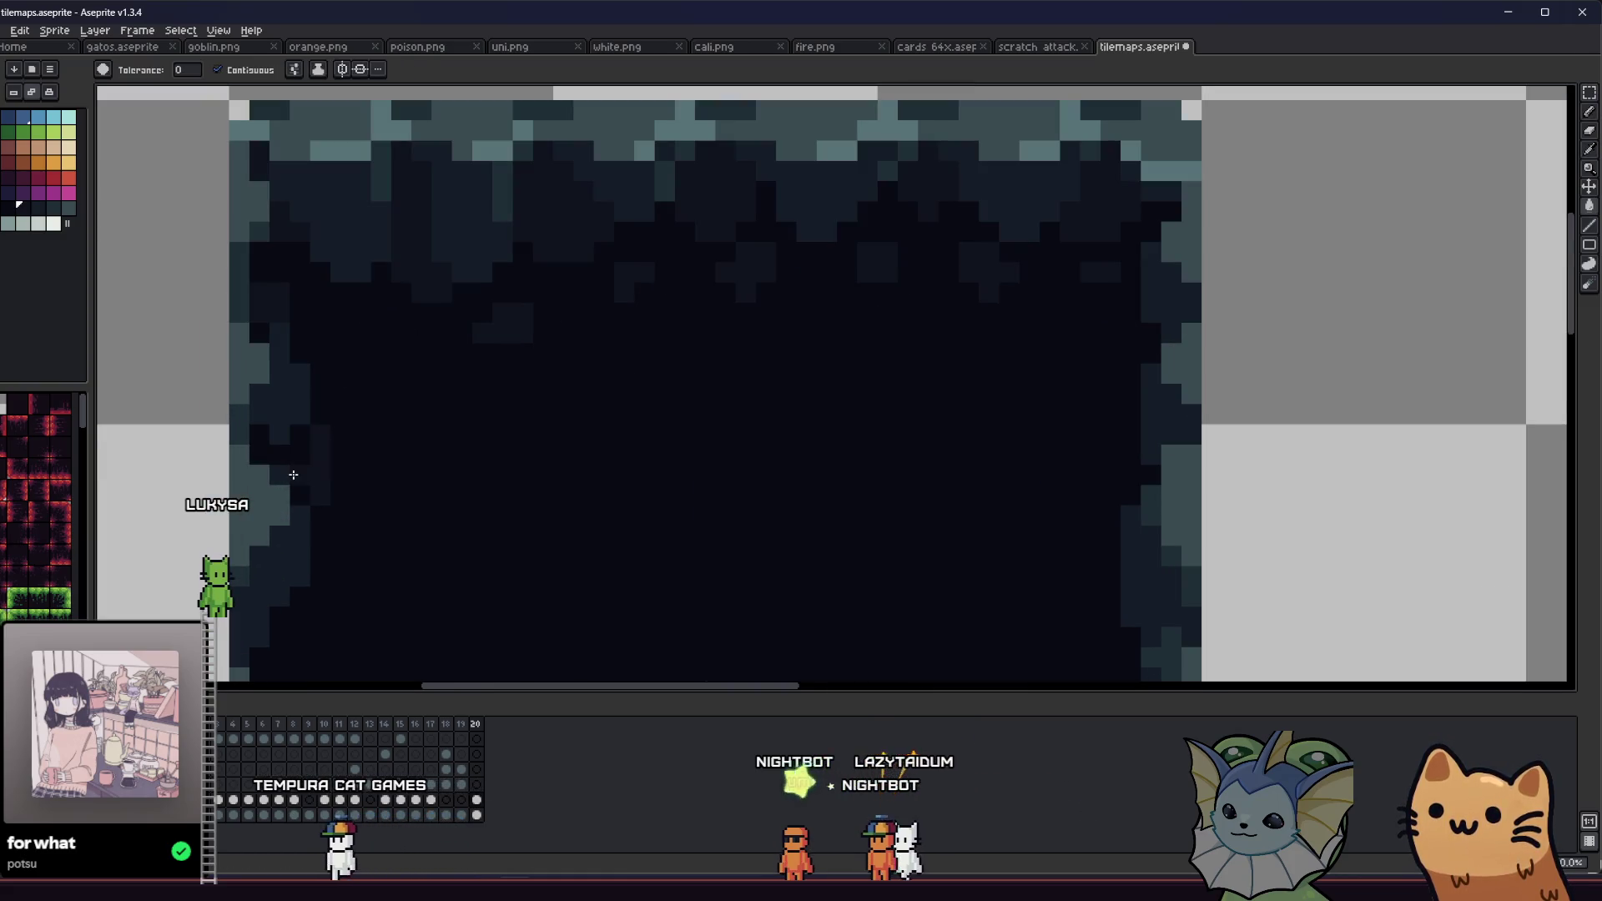
key("b")
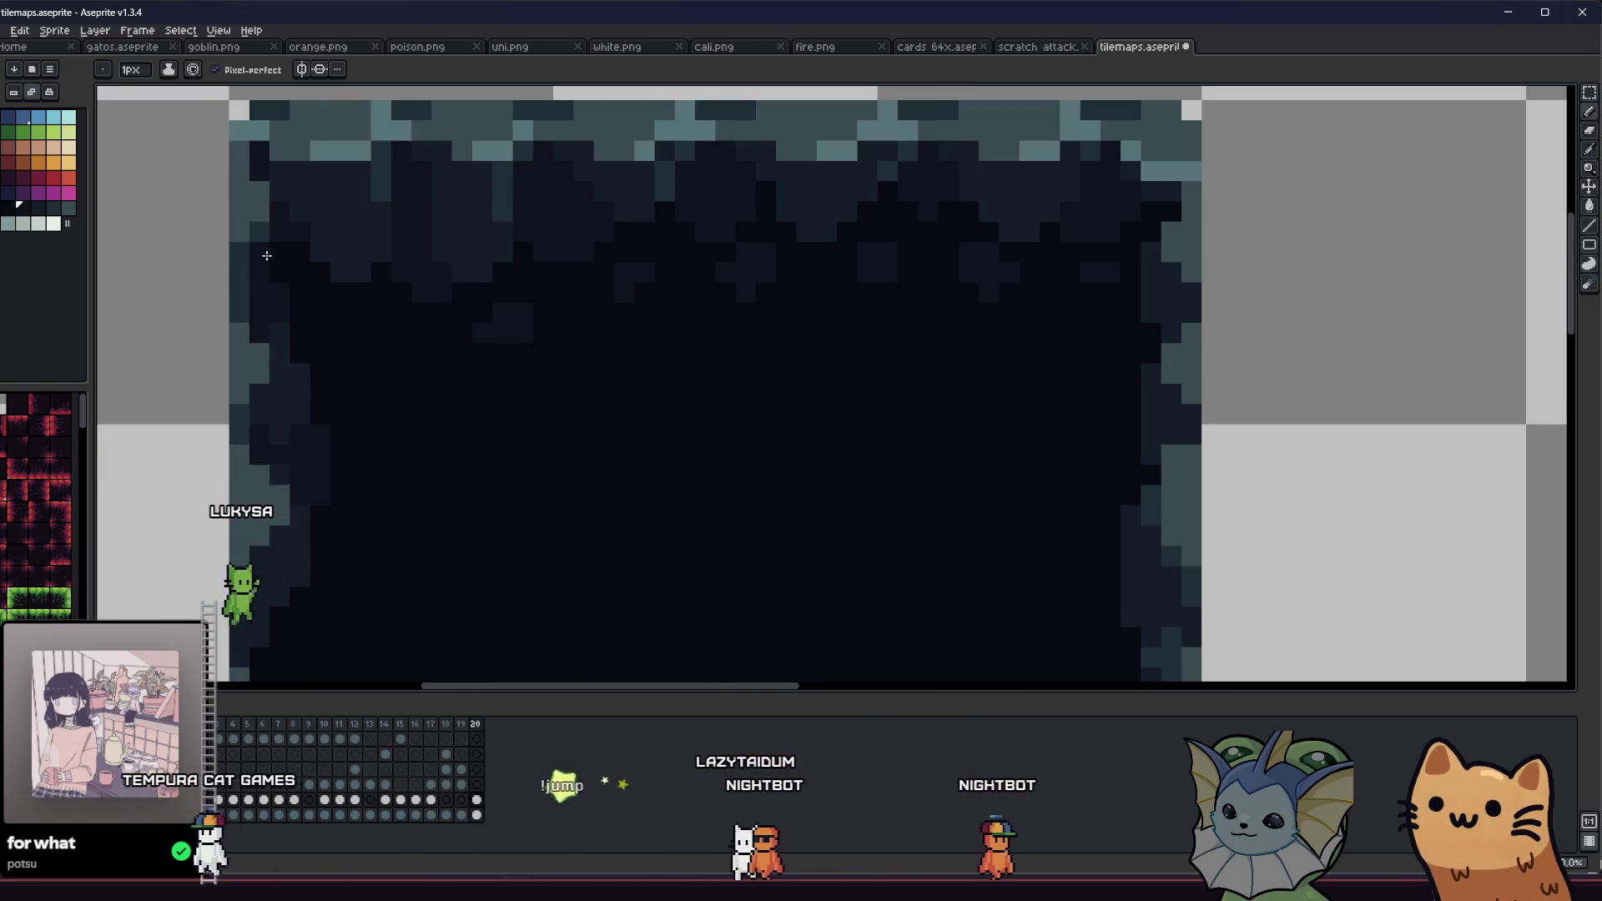
scroll(283, 464, "down", 1)
left_click_drag(280, 517, 323, 404)
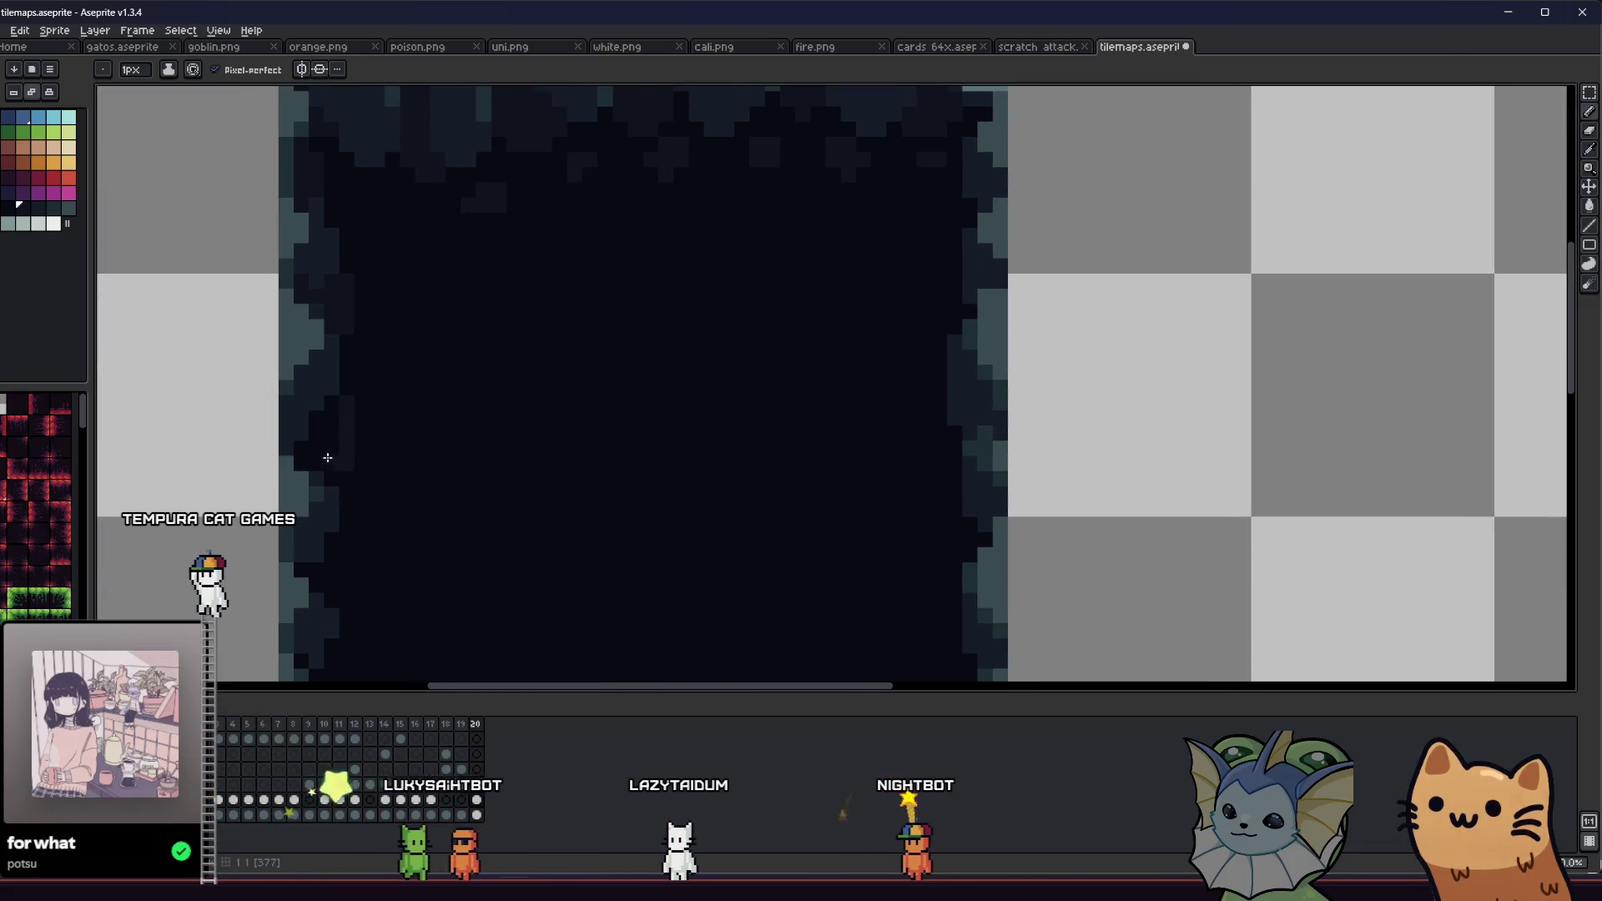
scroll(330, 454, "down", 3)
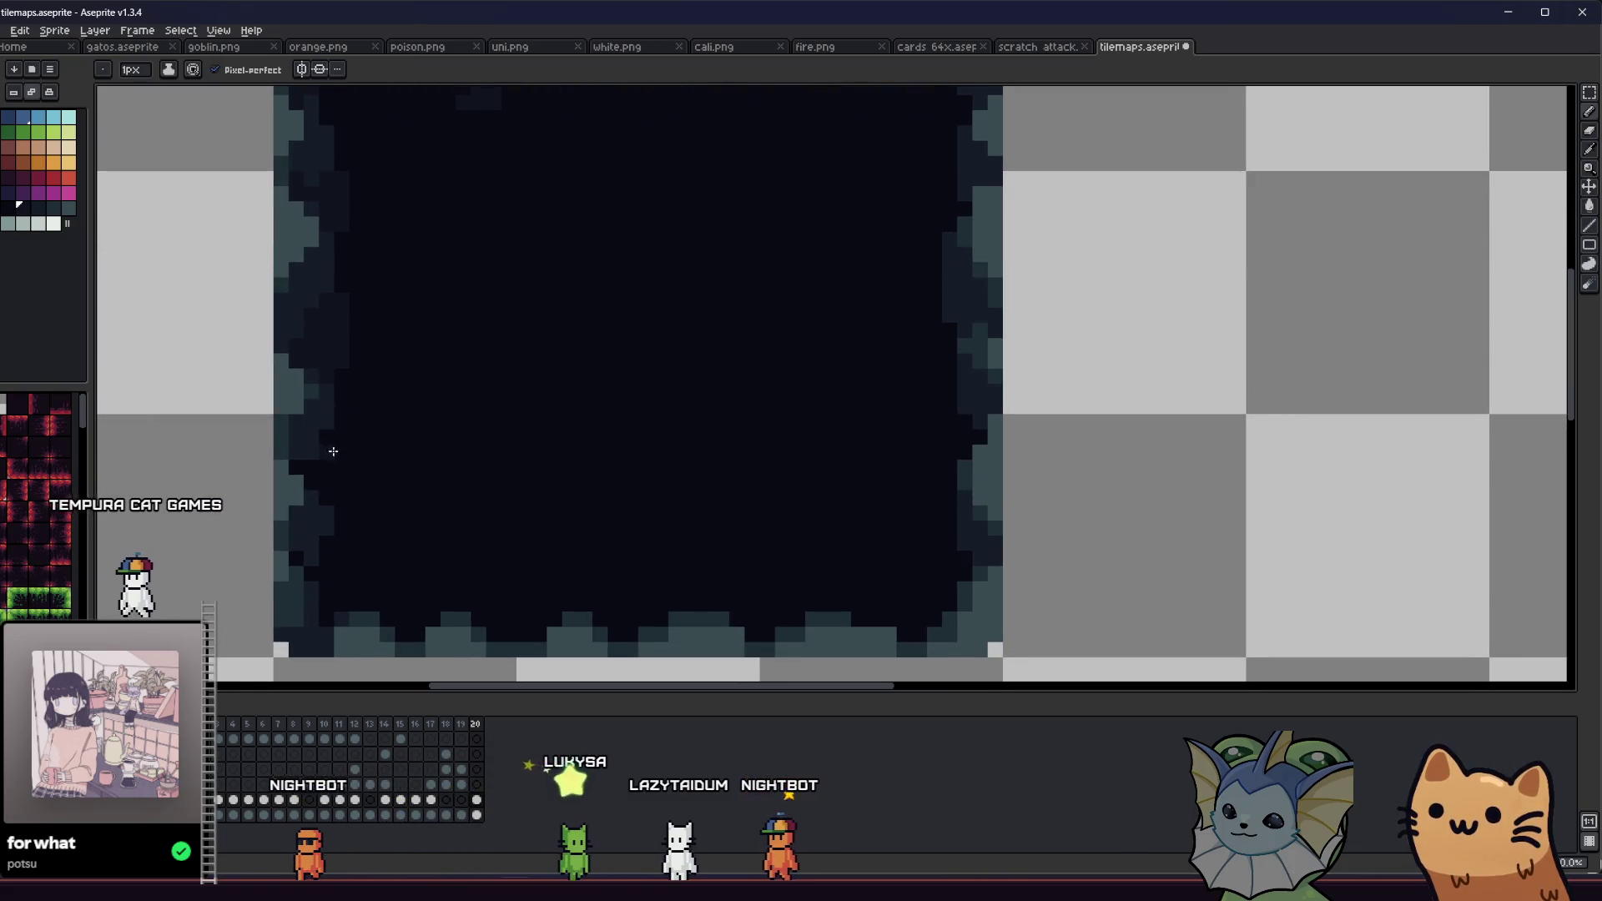
key("b")
scroll(324, 501, "down", 1)
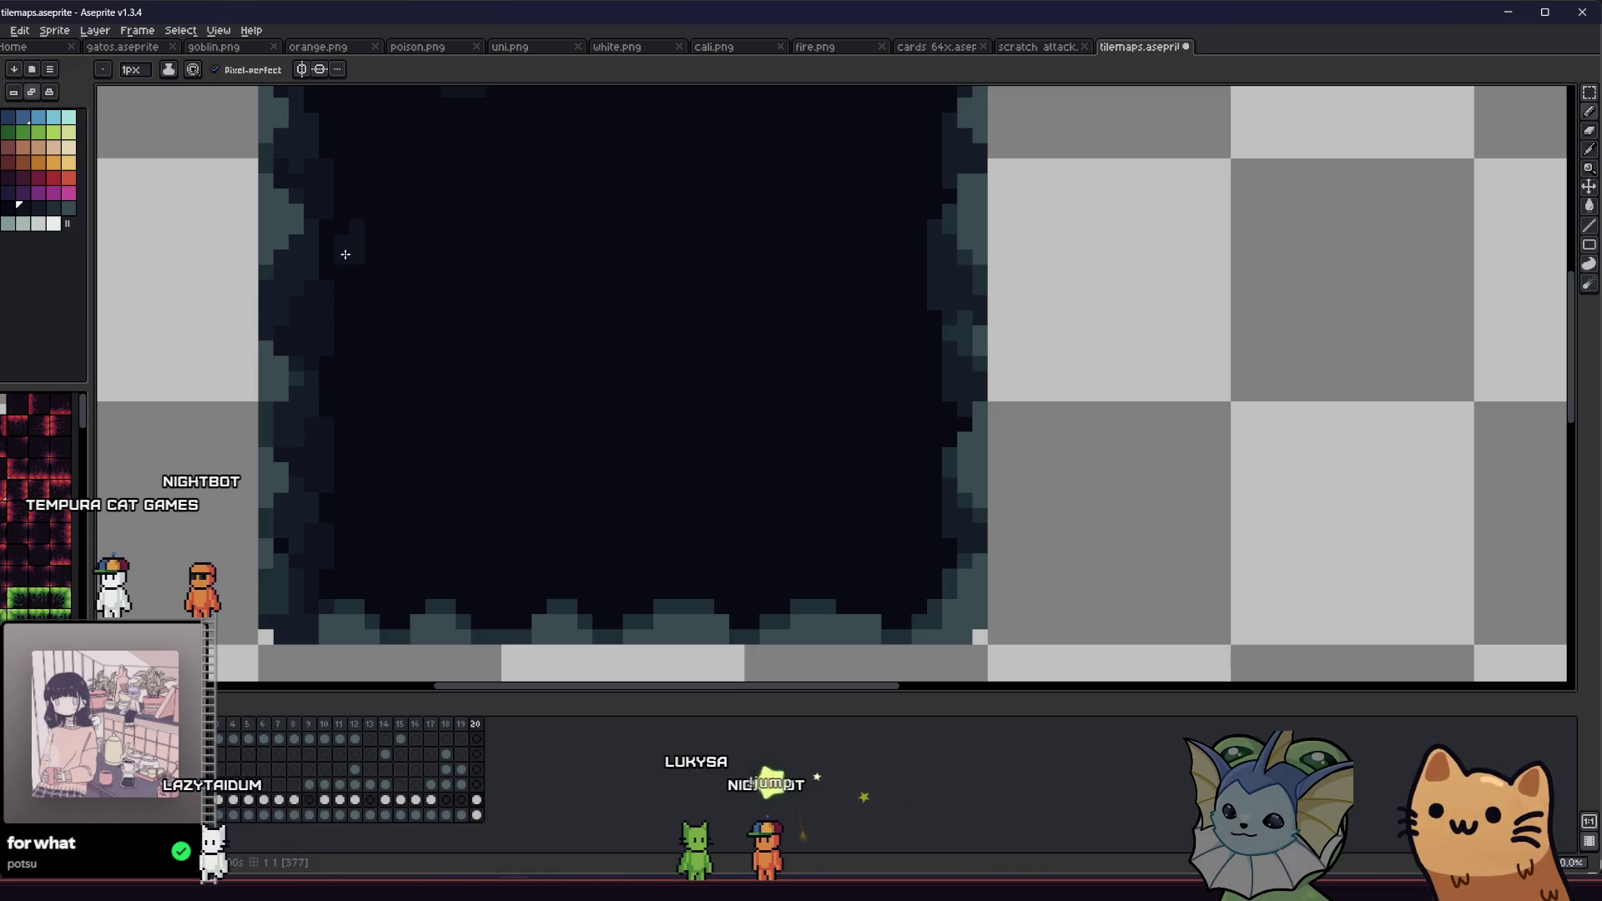
scroll(341, 311, "up", 4)
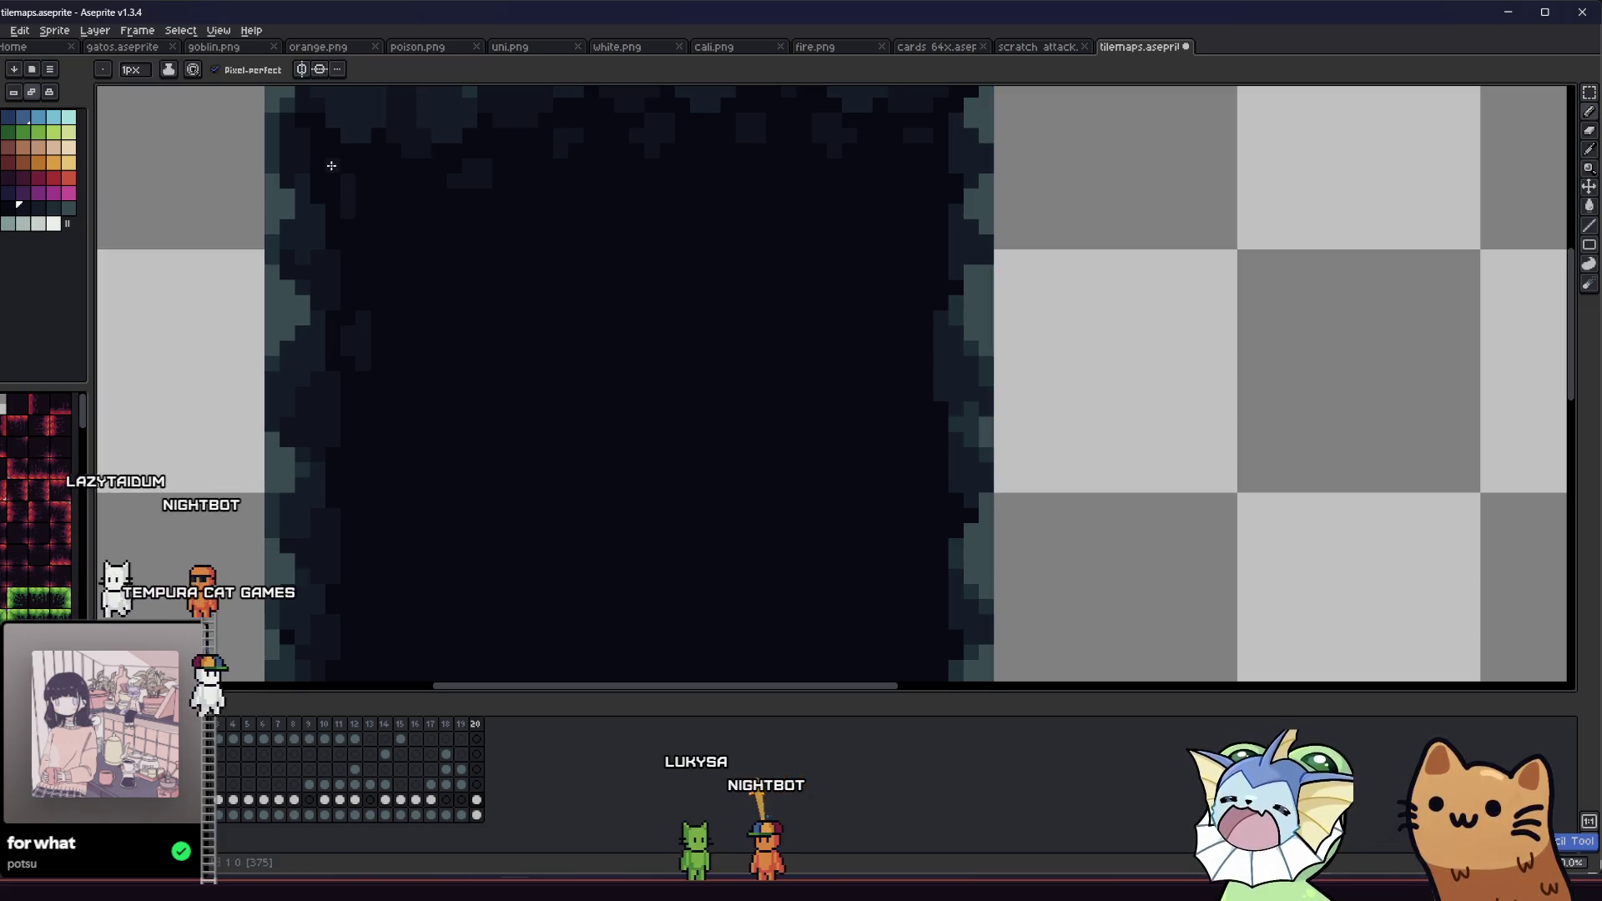
scroll(317, 233, "up", 3)
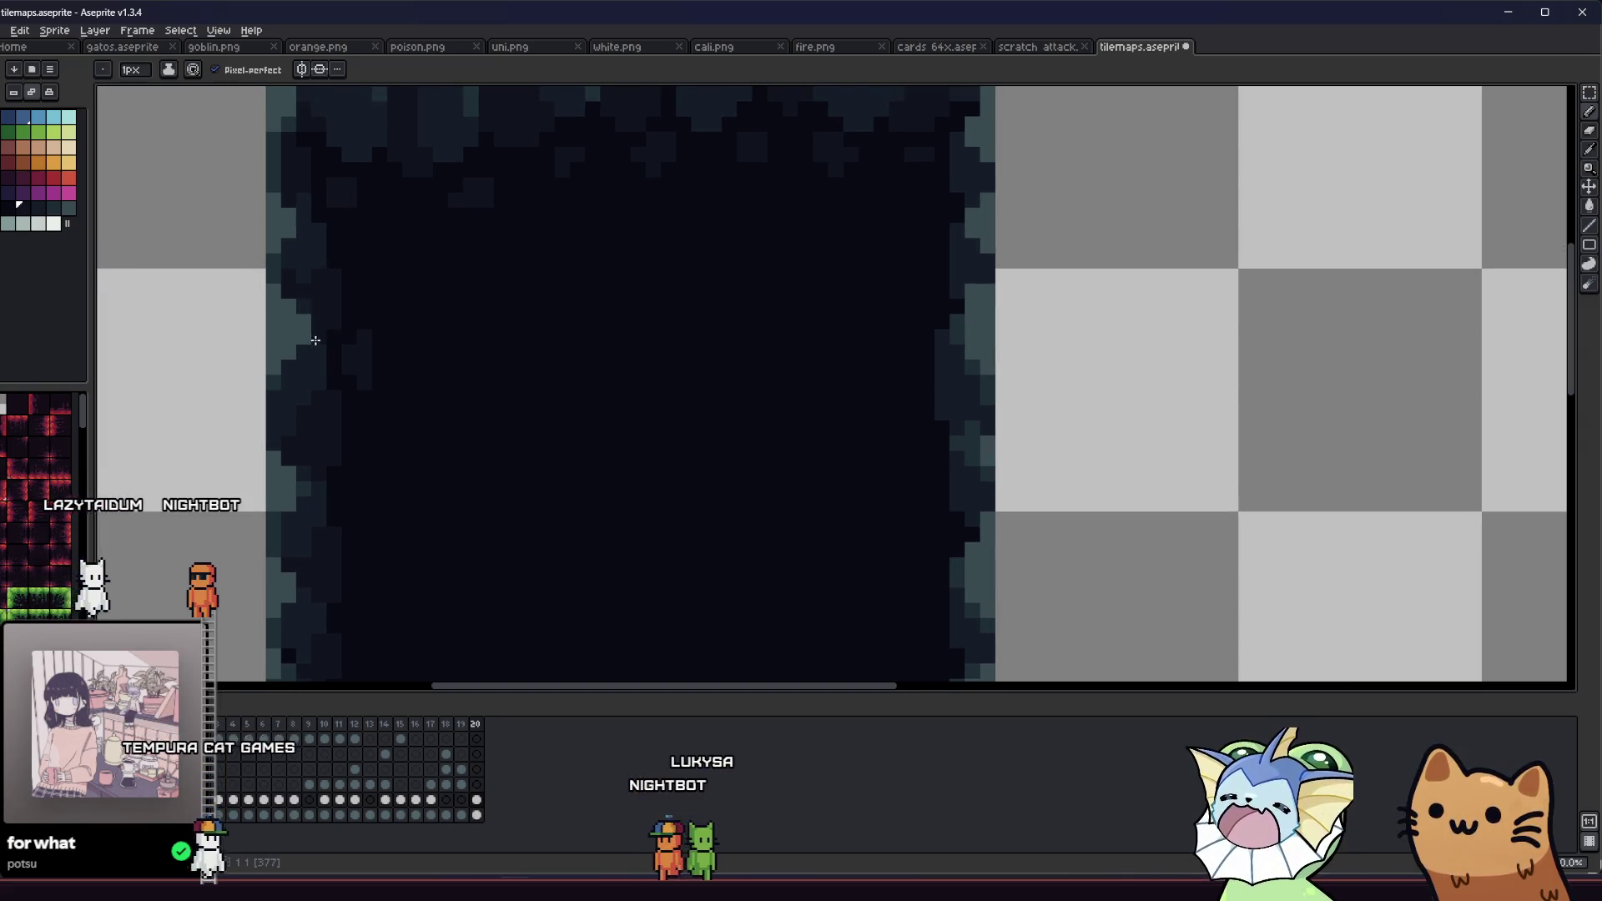
scroll(355, 308, "down", 1)
scroll(356, 308, "down", 2)
scroll(345, 391, "up", 4)
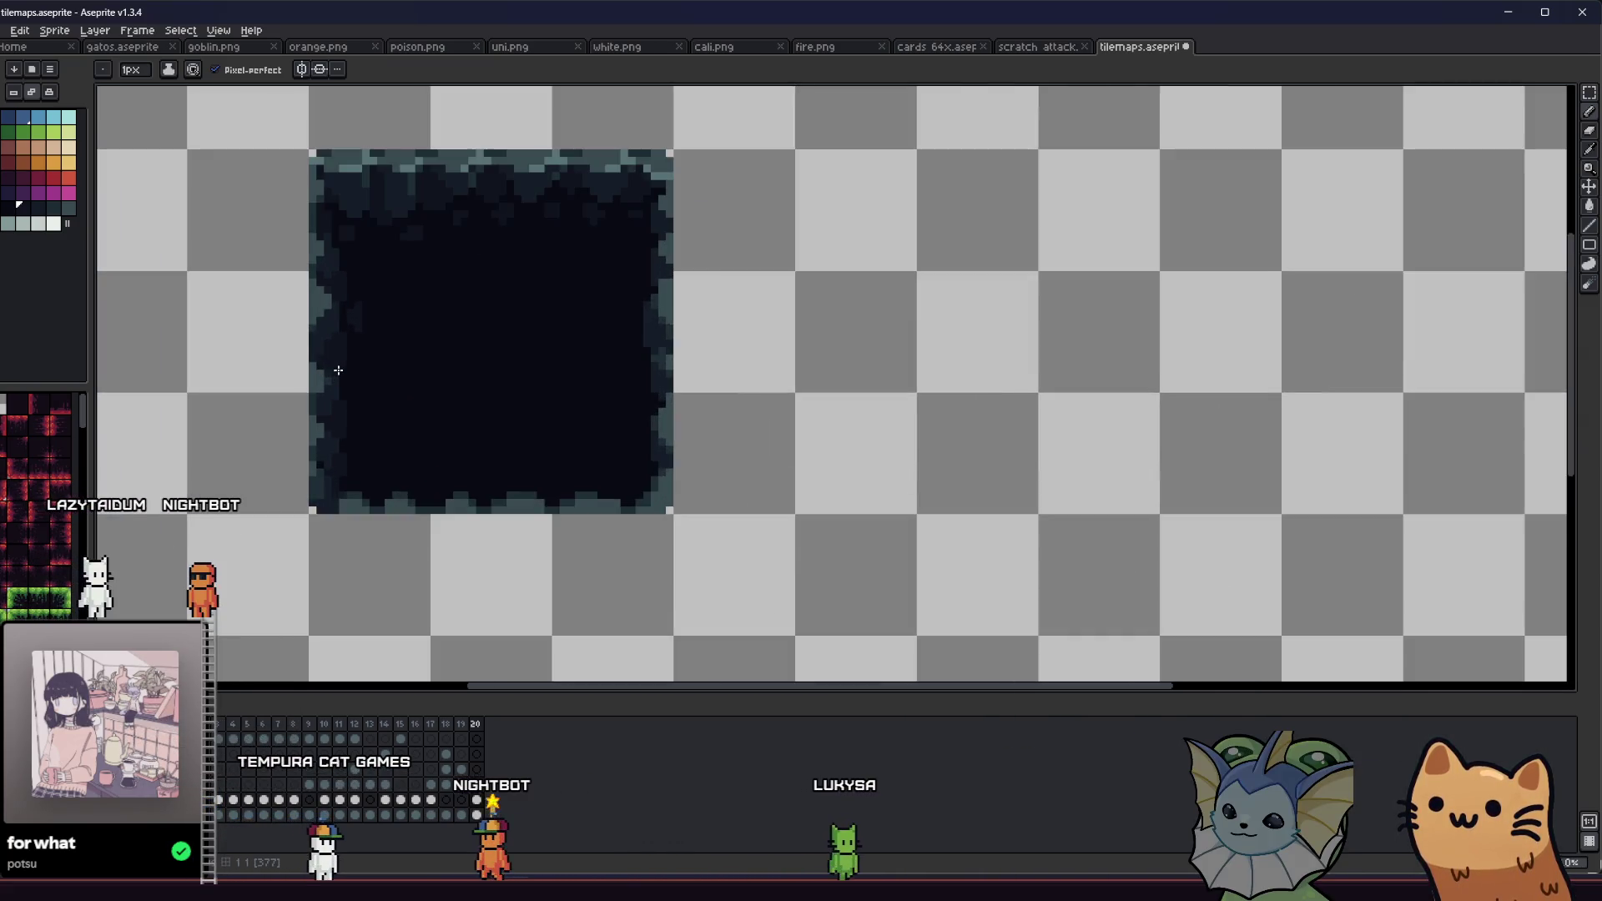
scroll(345, 390, "down", 1)
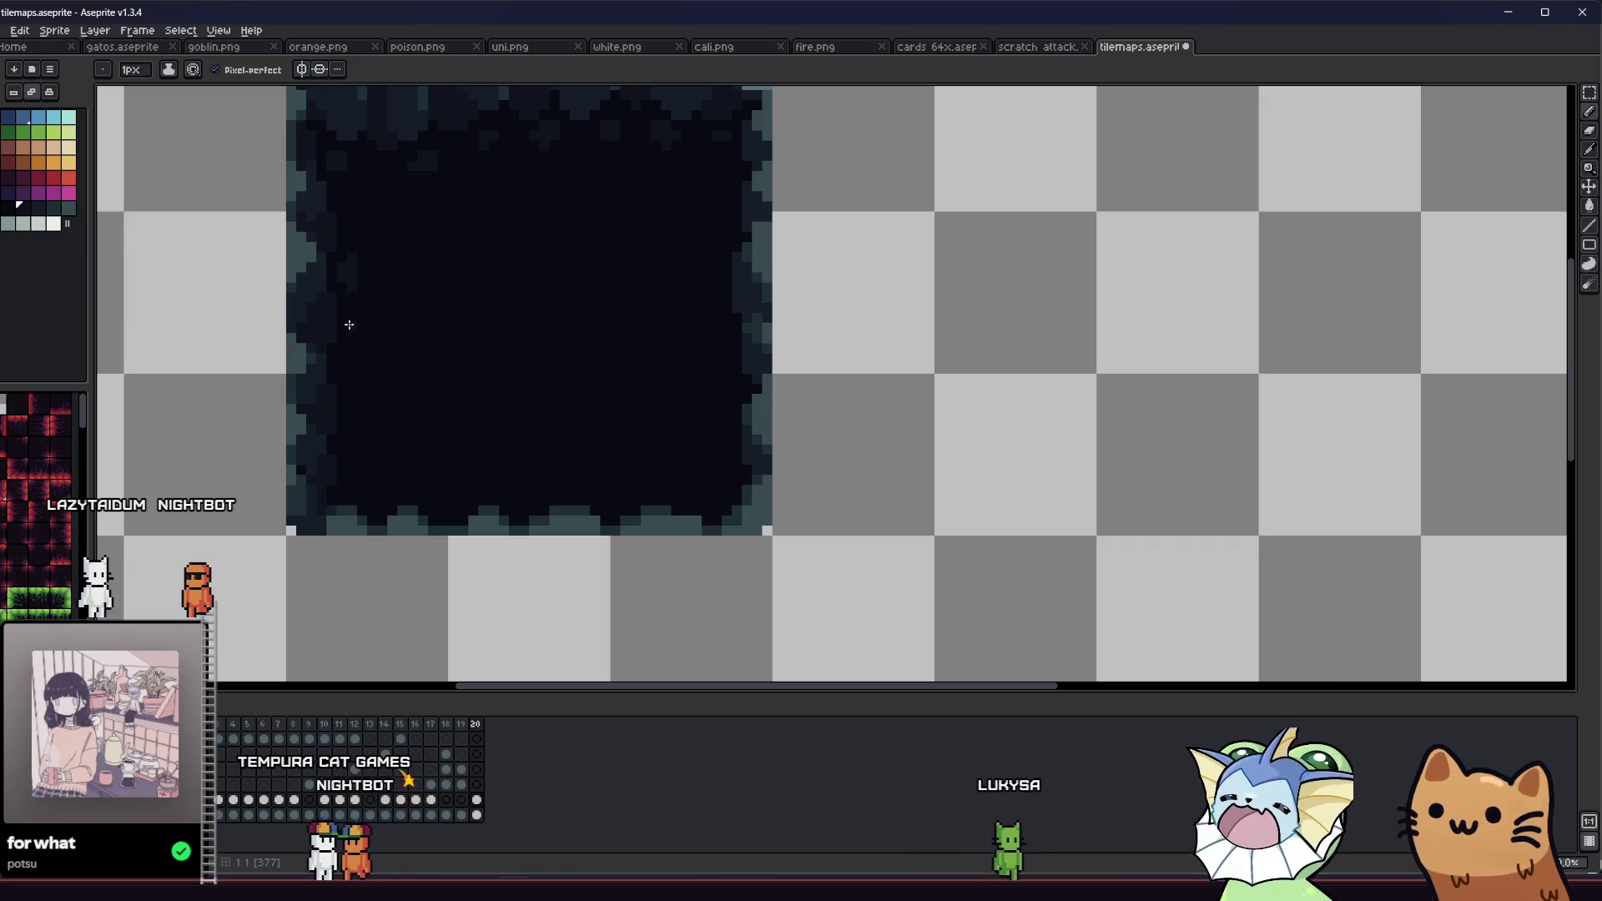
scroll(342, 312, "right", 1)
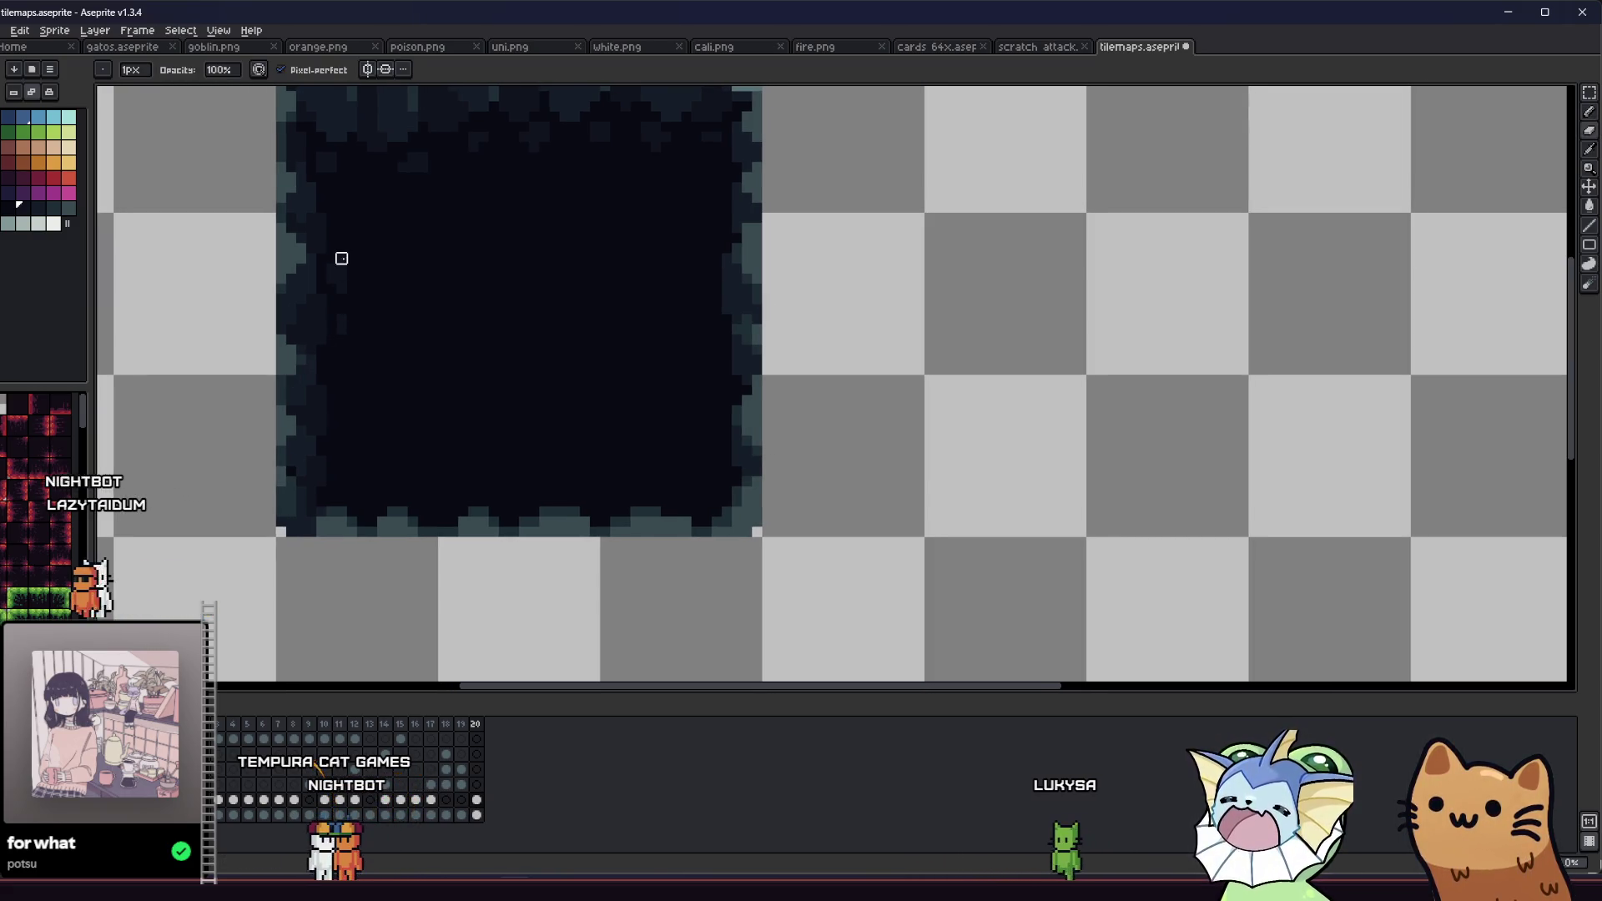
key("i")
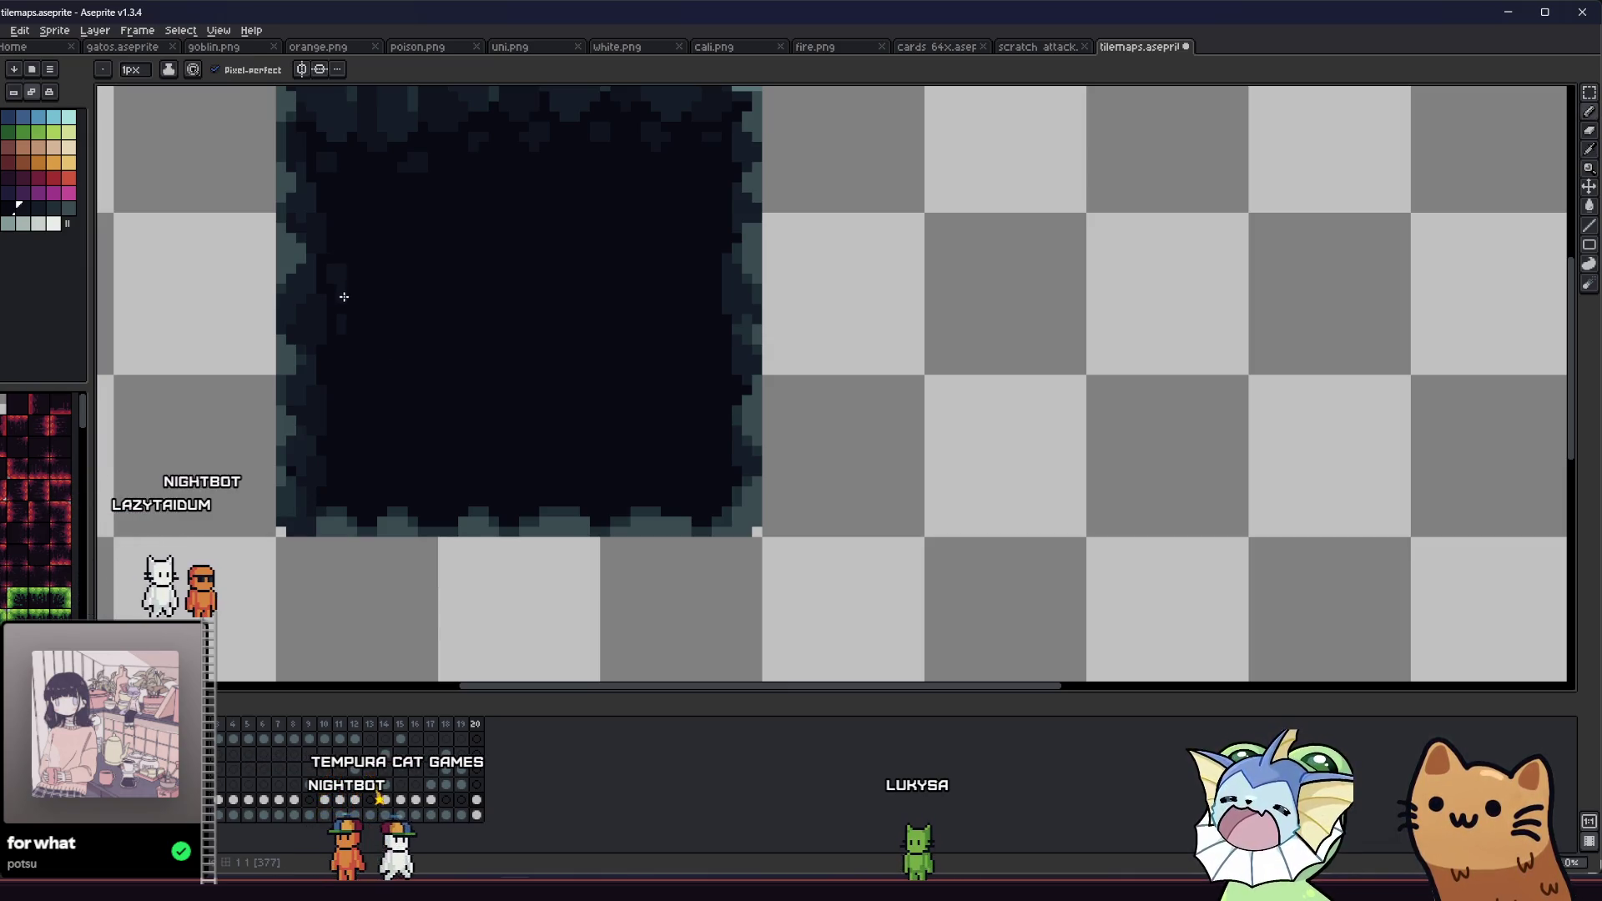
scroll(322, 306, "right", 3)
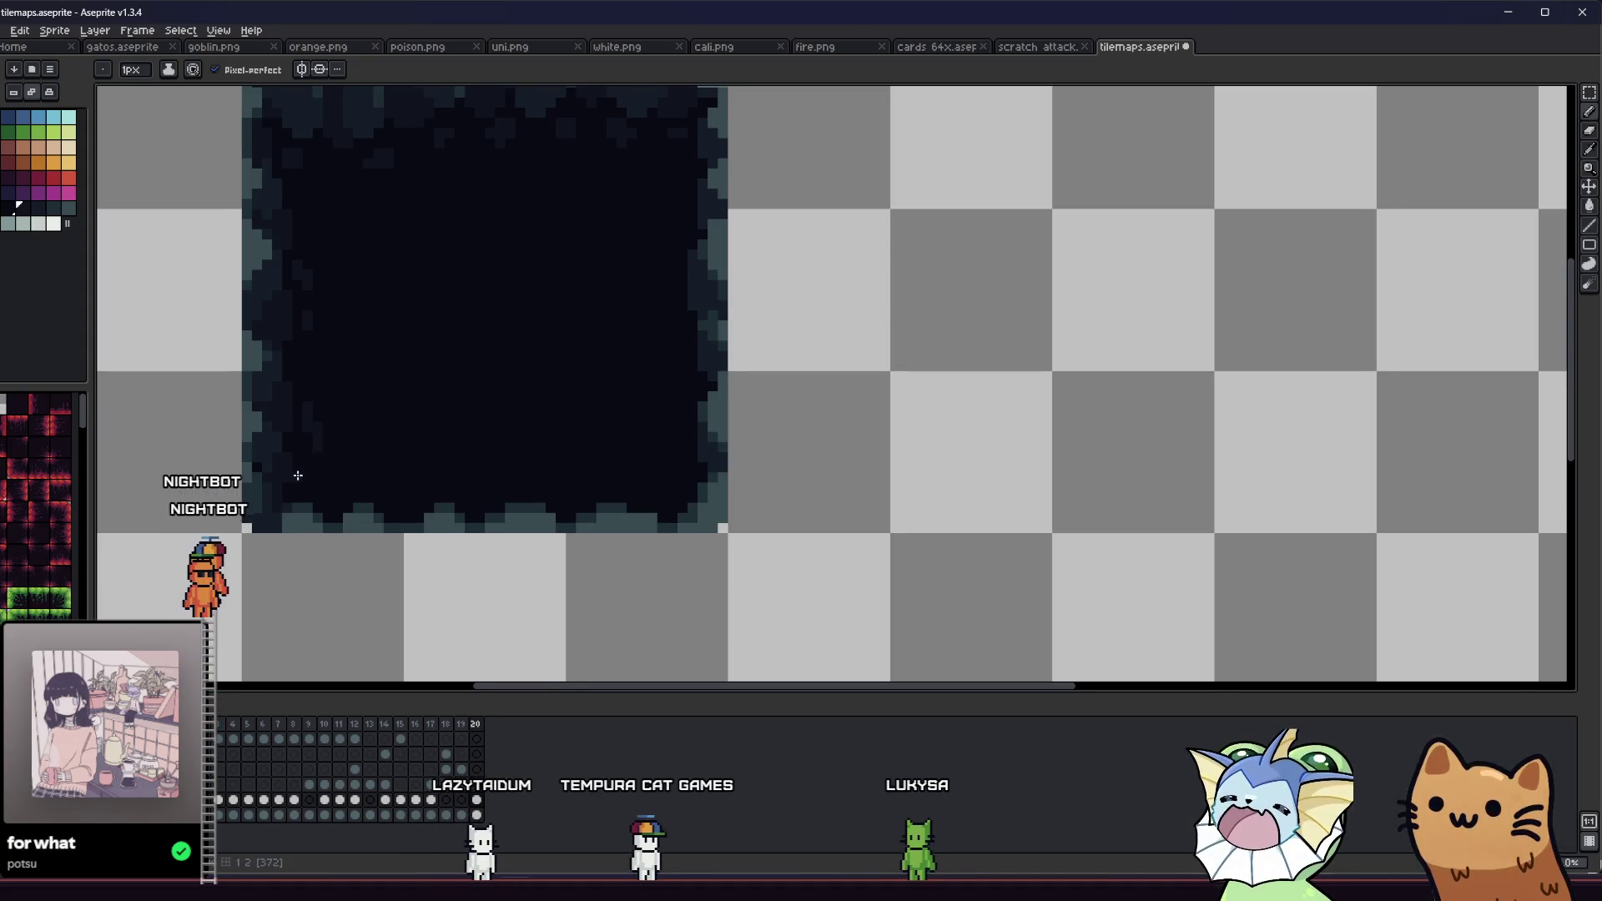
scroll(298, 475, "down", 2)
scroll(298, 475, "right", 1)
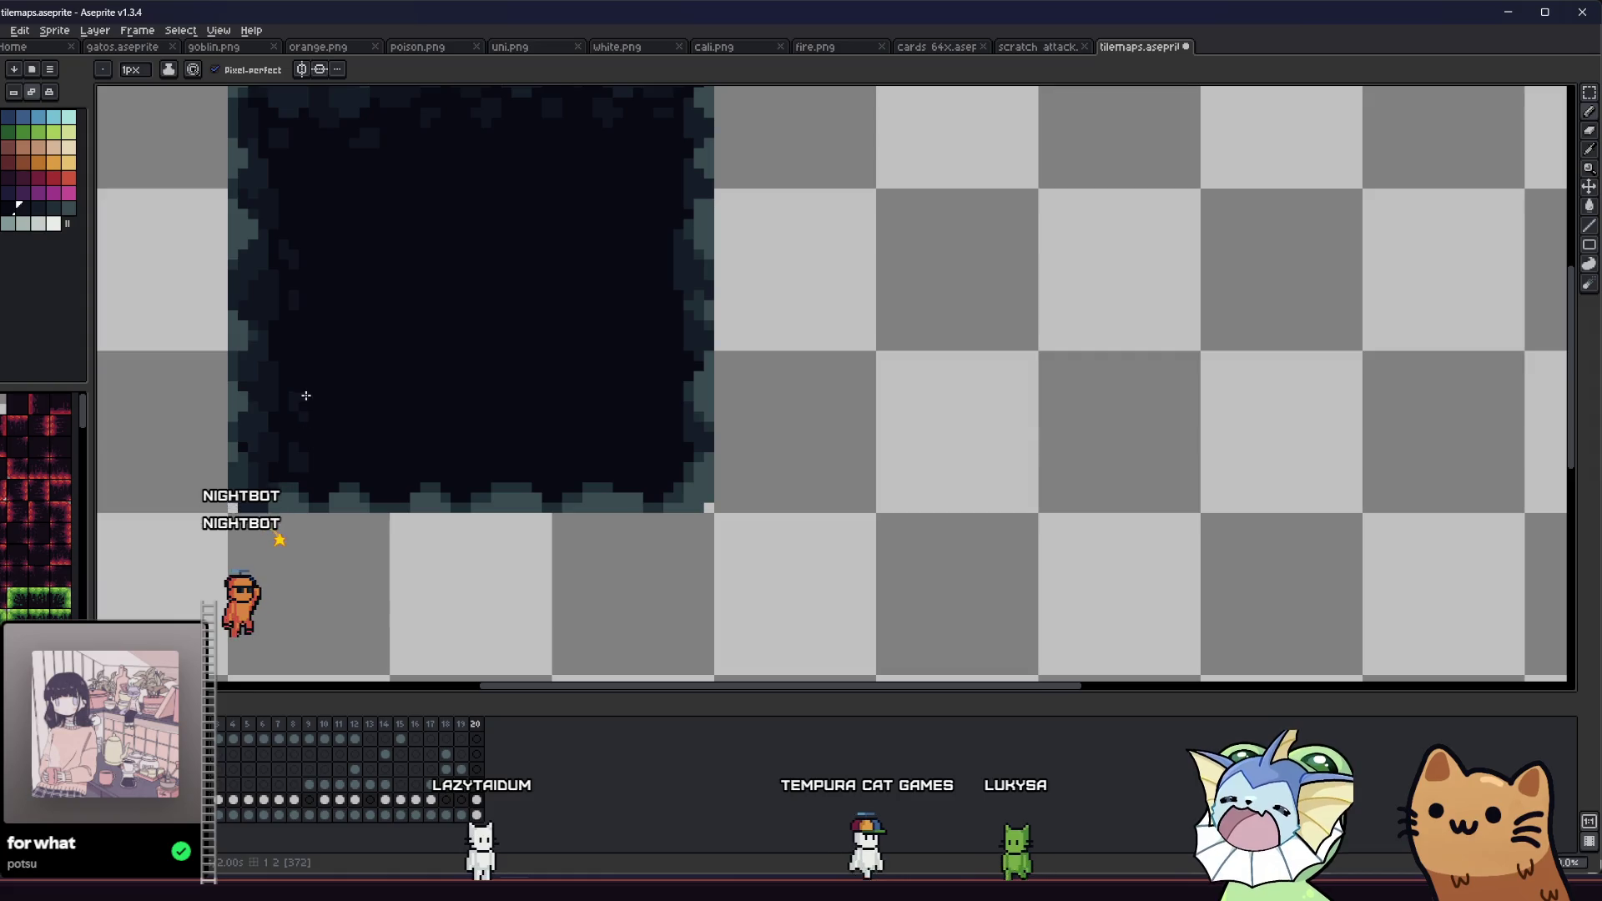
scroll(293, 384, "down", 2)
mouse_move(236, 459)
left_mouse_down()
mouse_move(208, 476)
mouse_move(215, 518)
mouse_move(282, 541)
mouse_move(504, 526)
left_mouse_up()
scroll(584, 421, "up", 2)
scroll(572, 393, "up", 2)
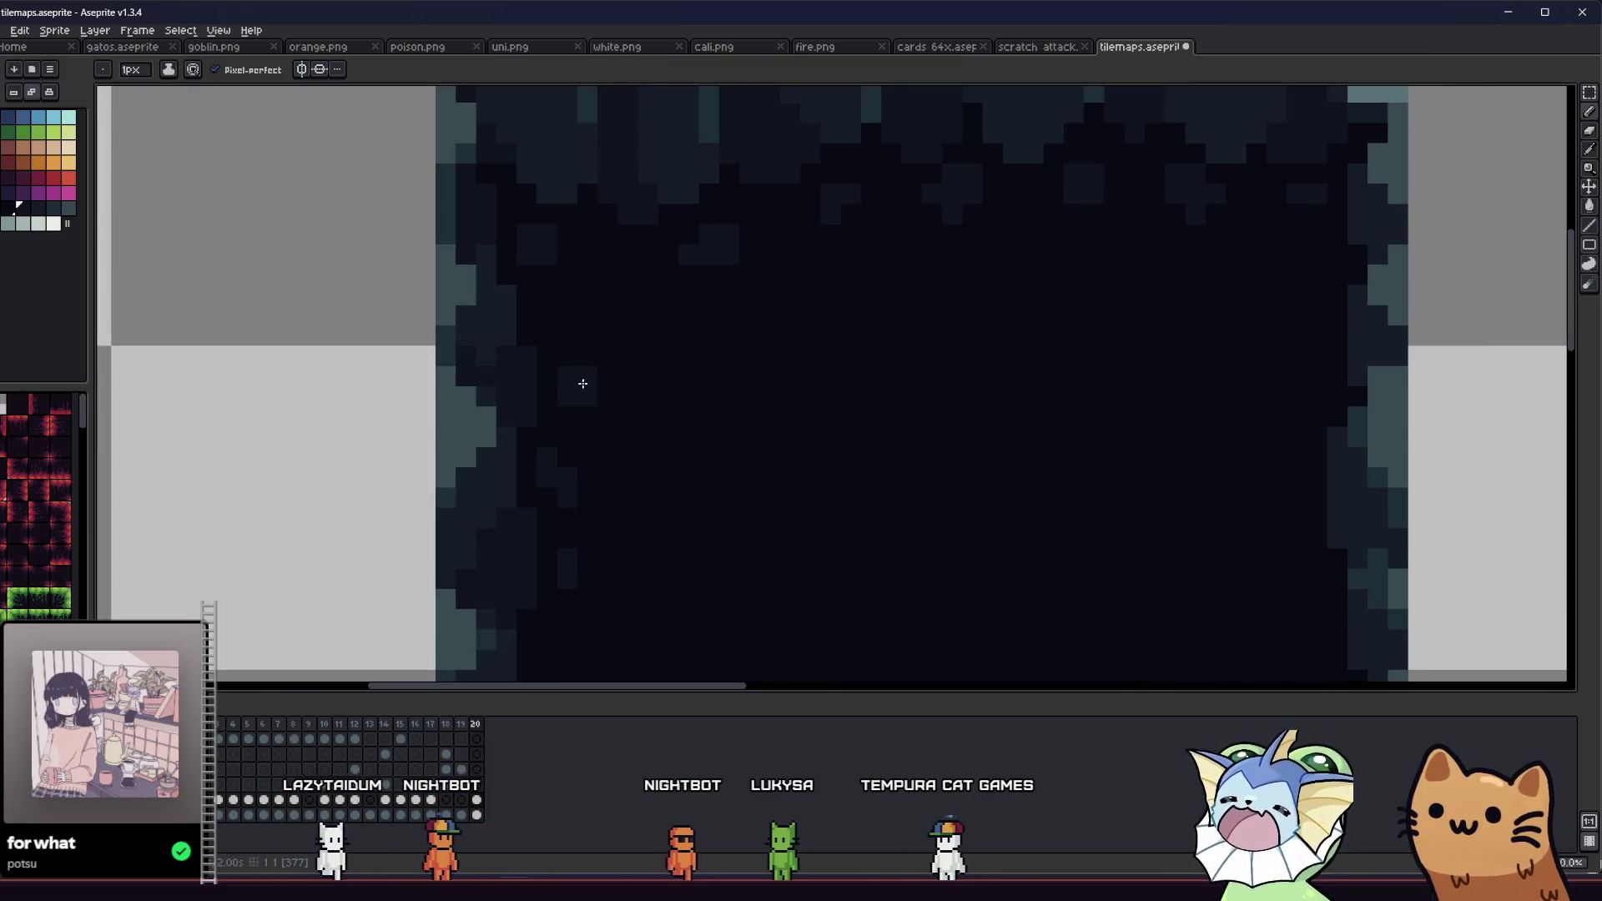
scroll(582, 383, "down", 4)
scroll(601, 475, "up", 4)
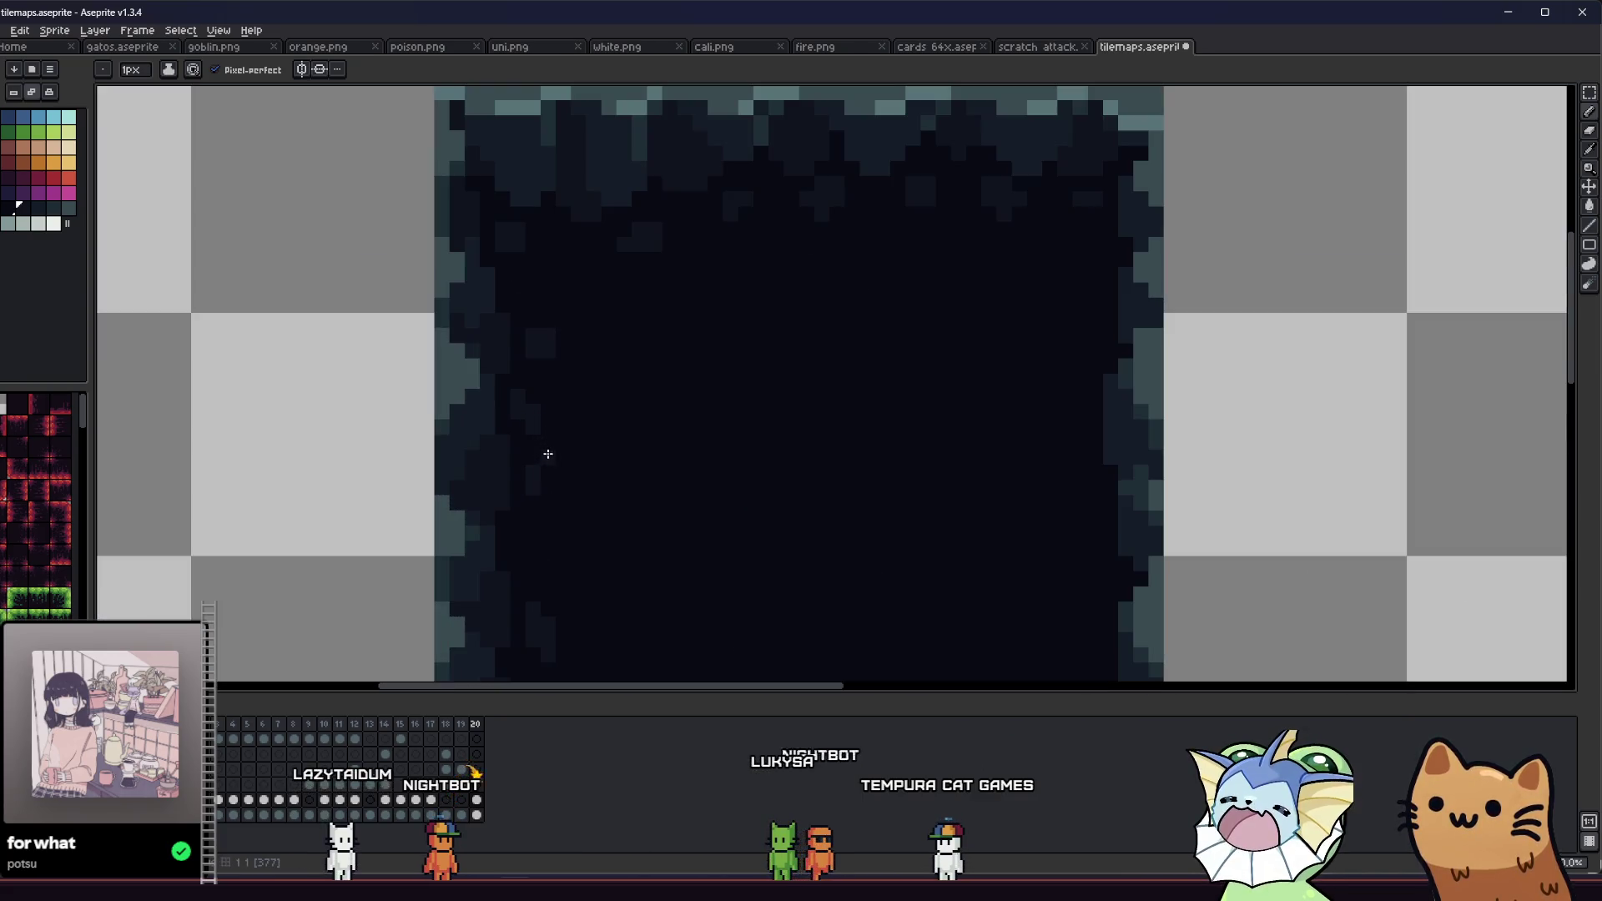
scroll(505, 455, "down", 2)
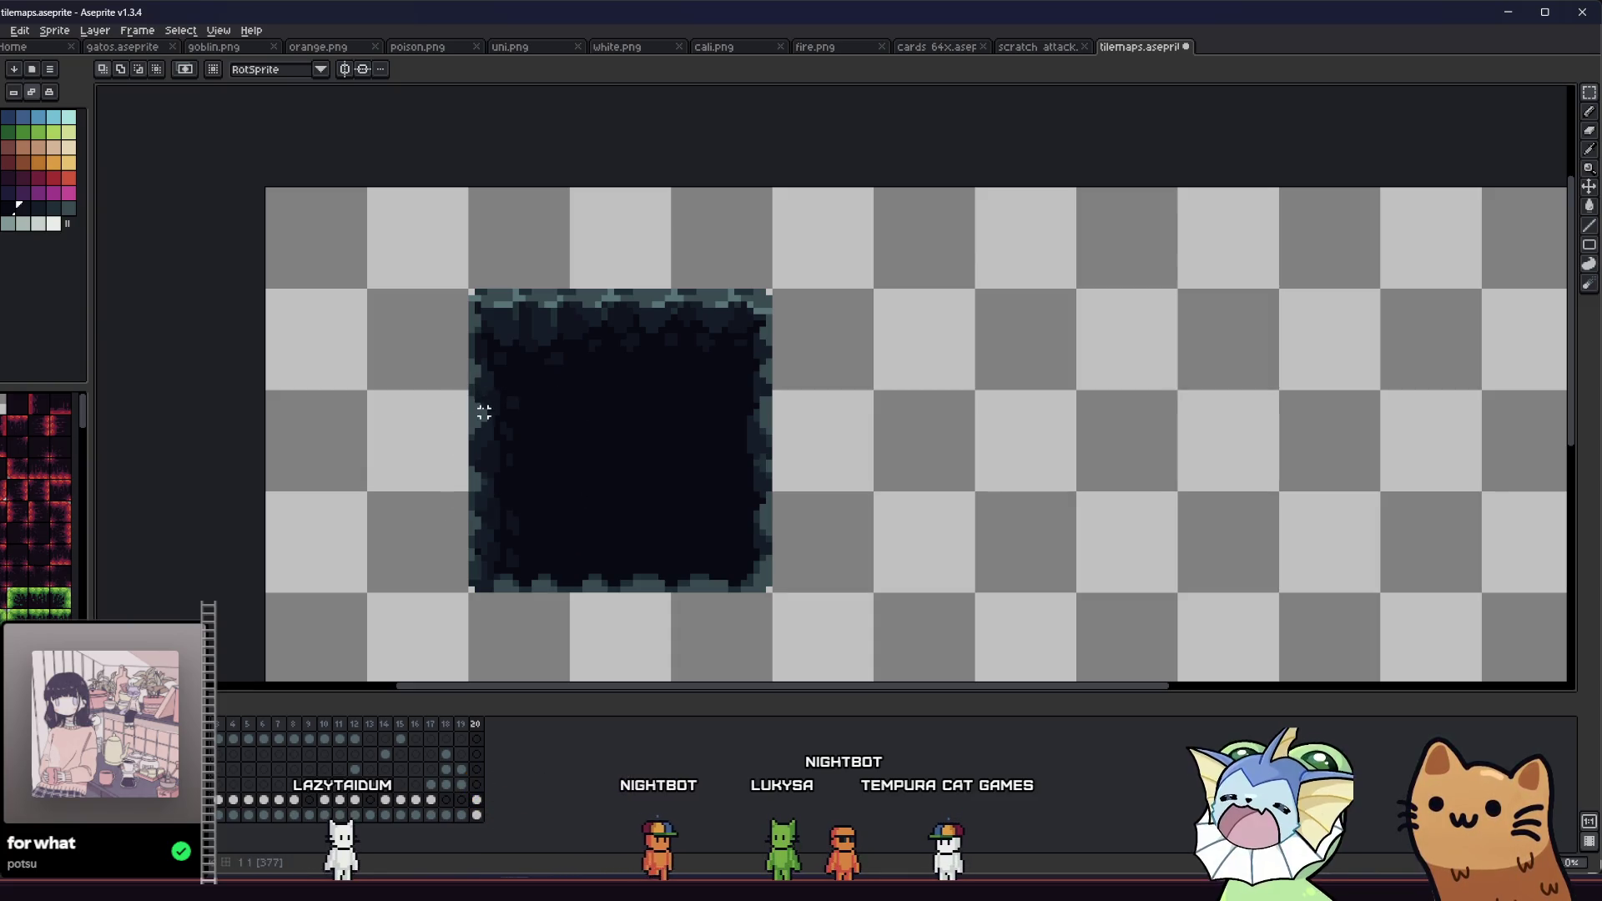
key("ctrl+t")
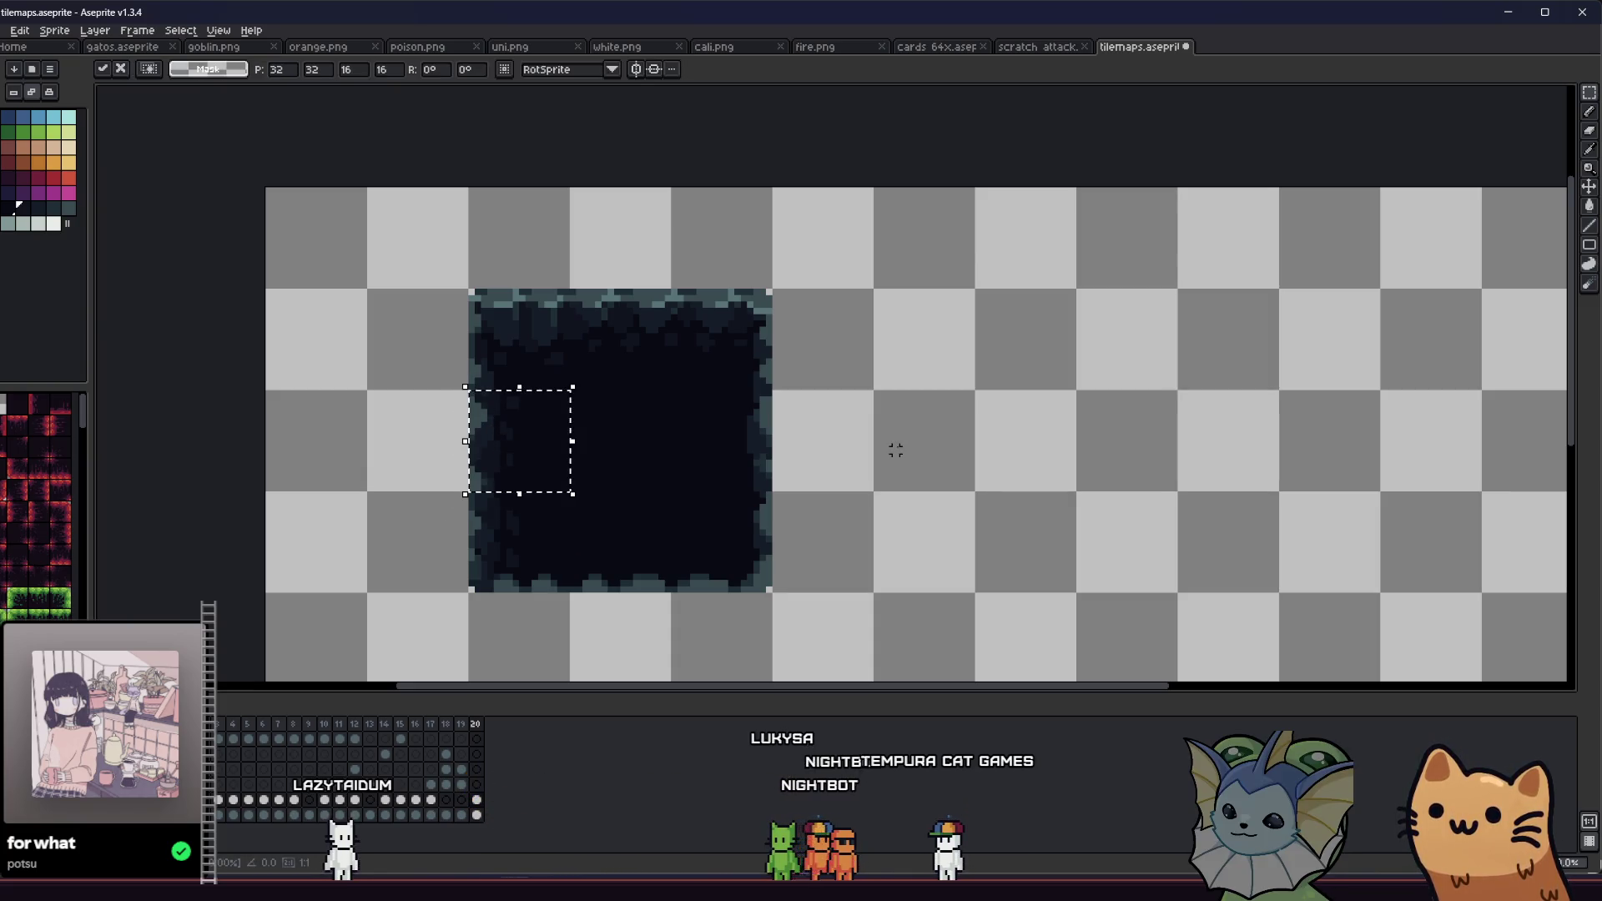
left_click_drag(550, 452, 938, 455)
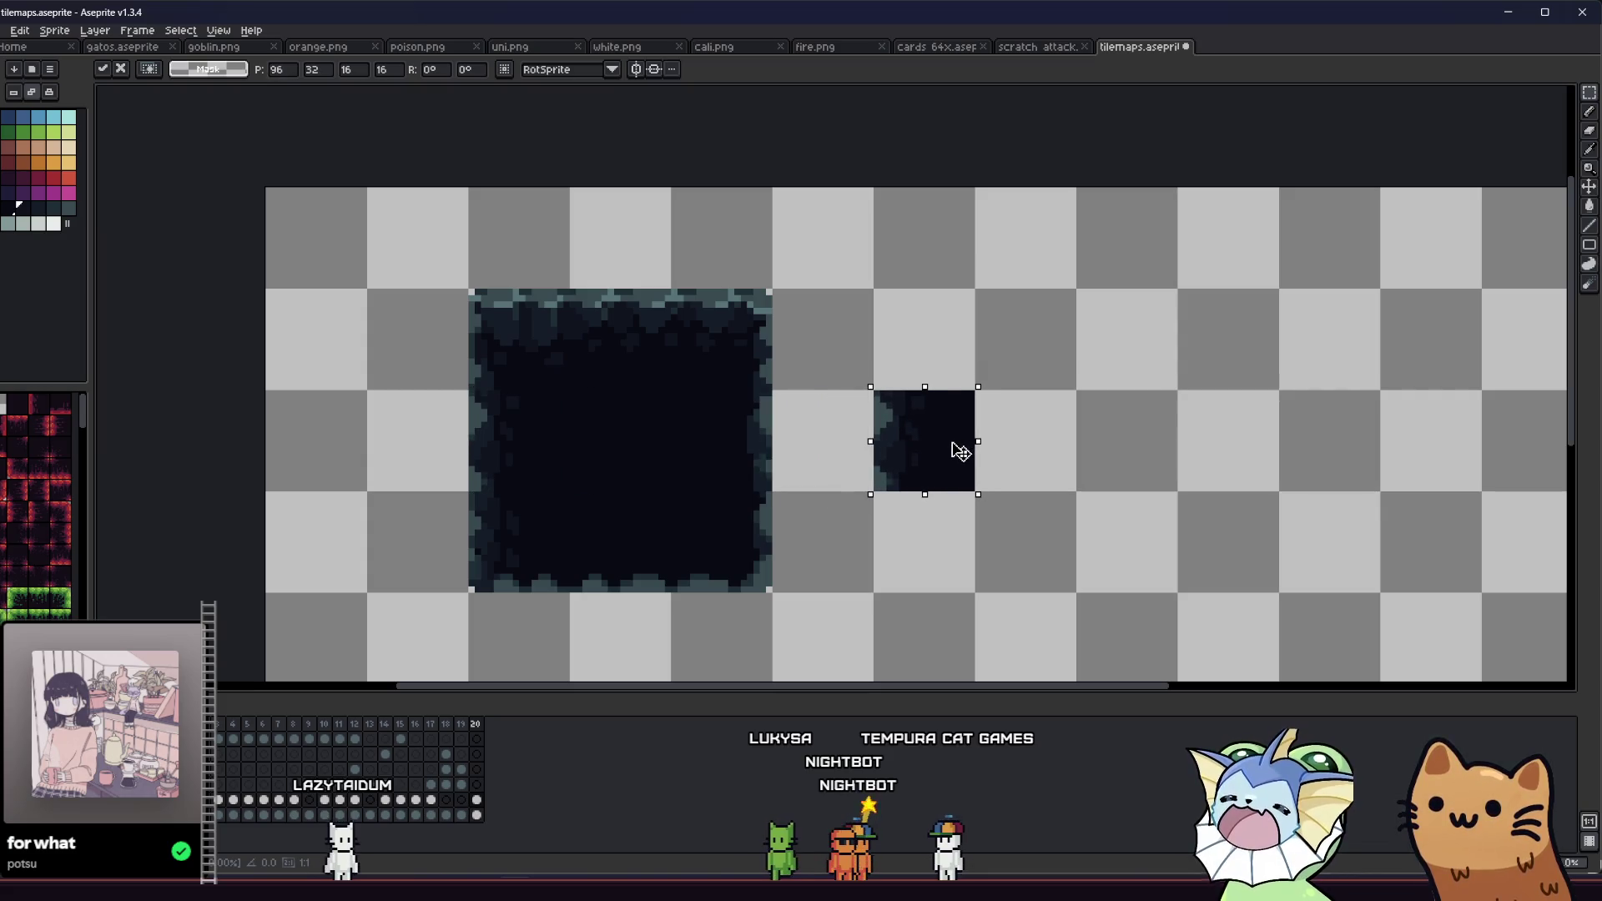
key("Return")
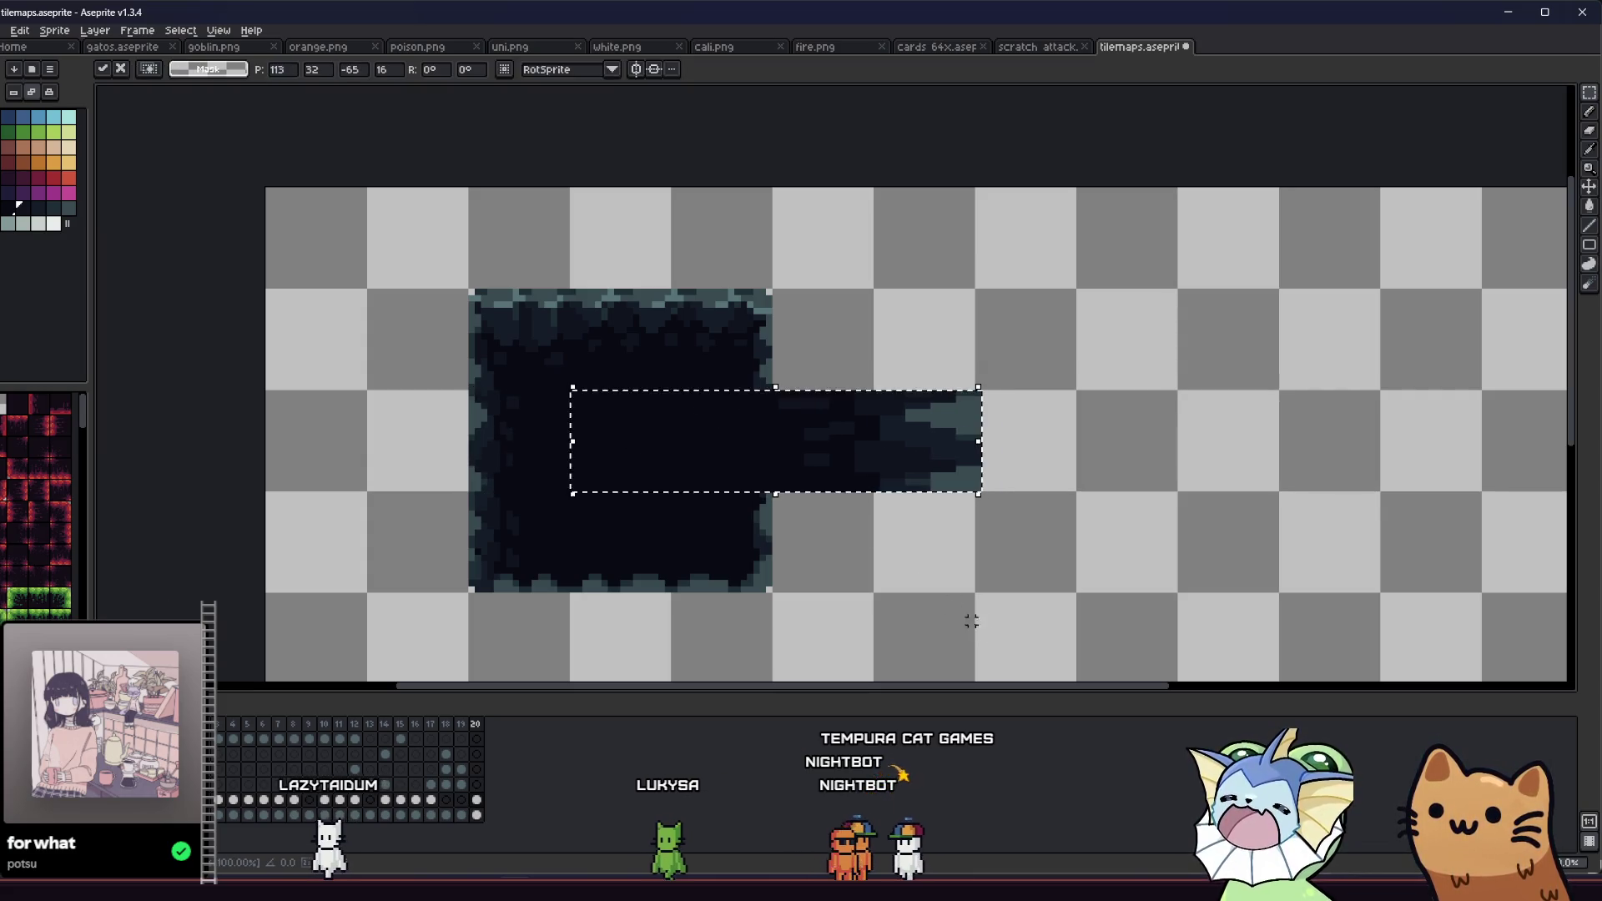
key("ctrl+t")
left_click_drag(582, 457, 916, 558)
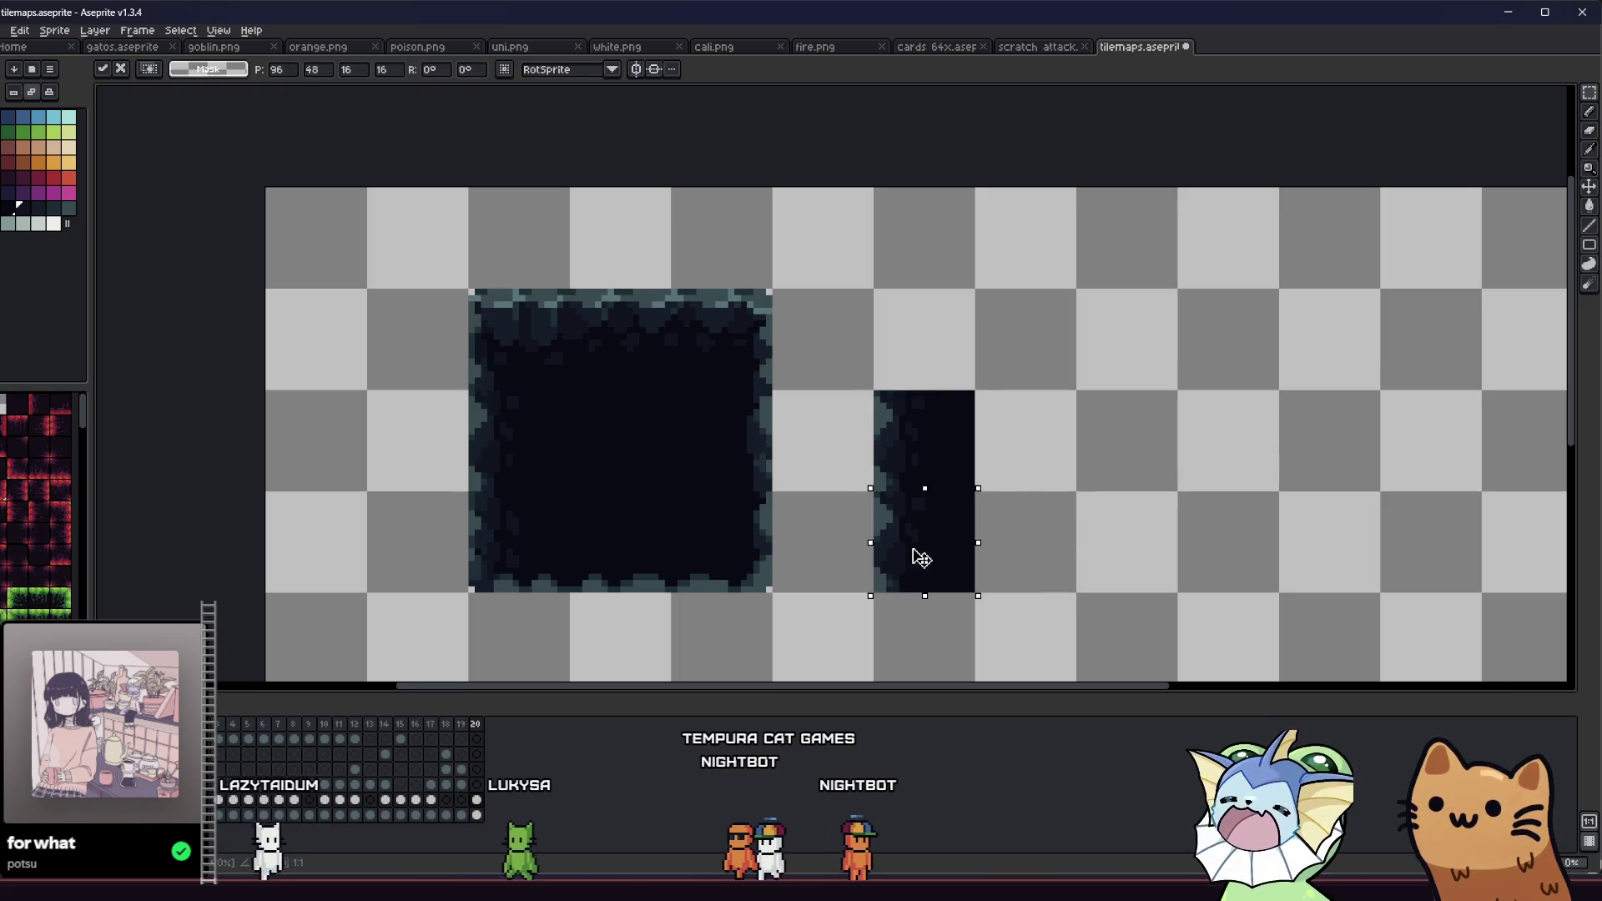
key("Return")
mouse_move(498, 443)
left_mouse_down()
mouse_move(894, 662)
mouse_move(916, 657)
left_mouse_up()
key("Return")
scroll(623, 509, "down", 5)
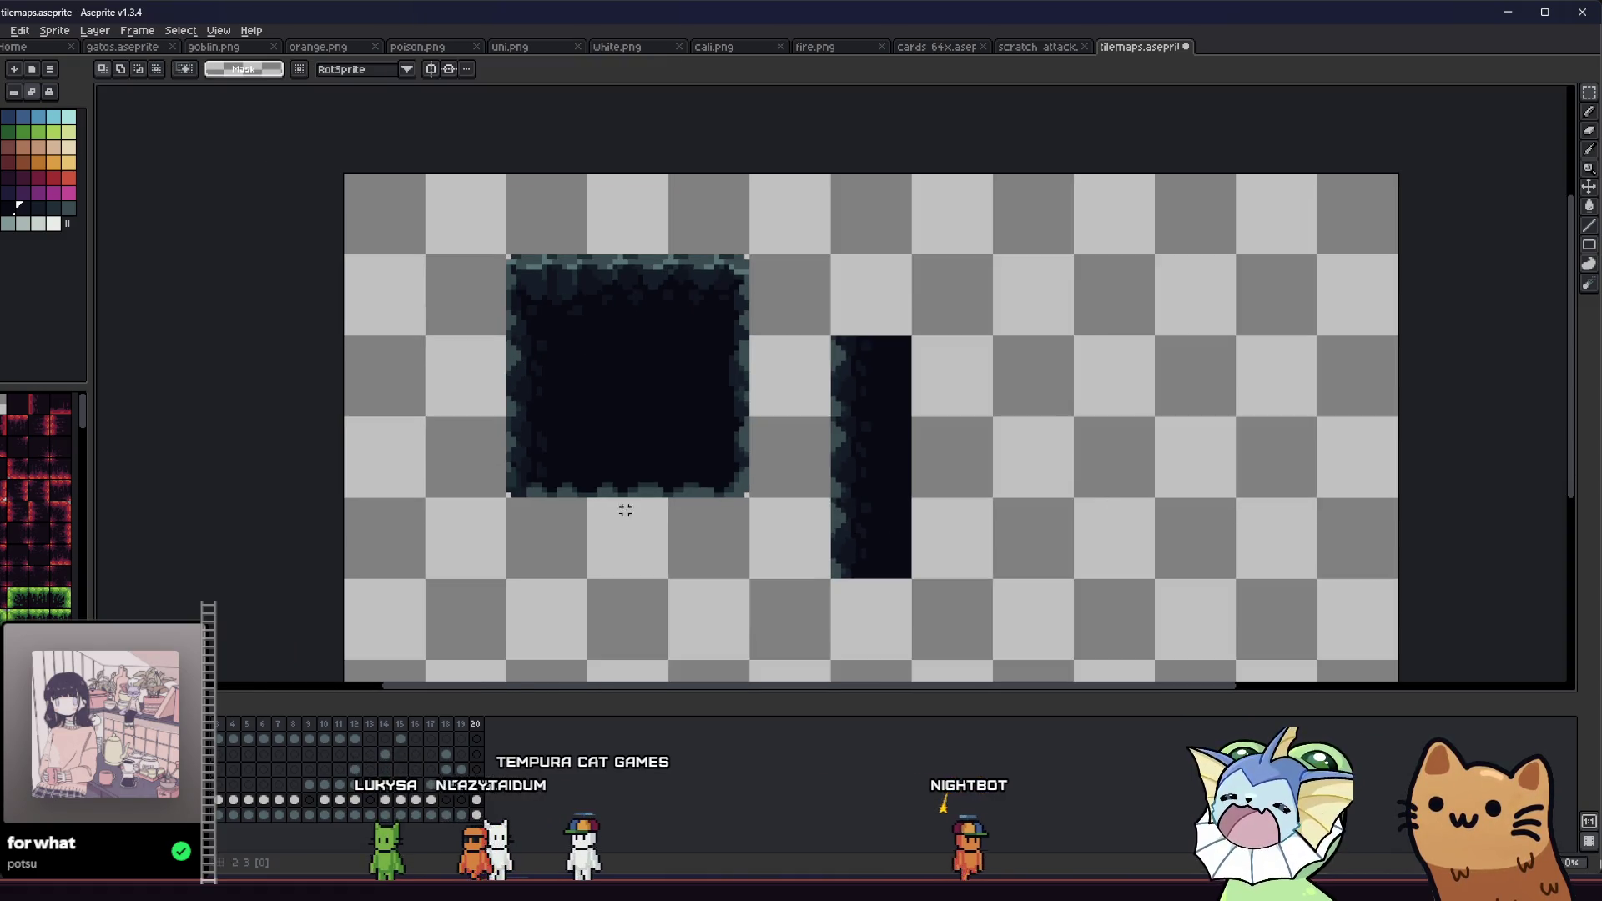
scroll(639, 535, "up", 2)
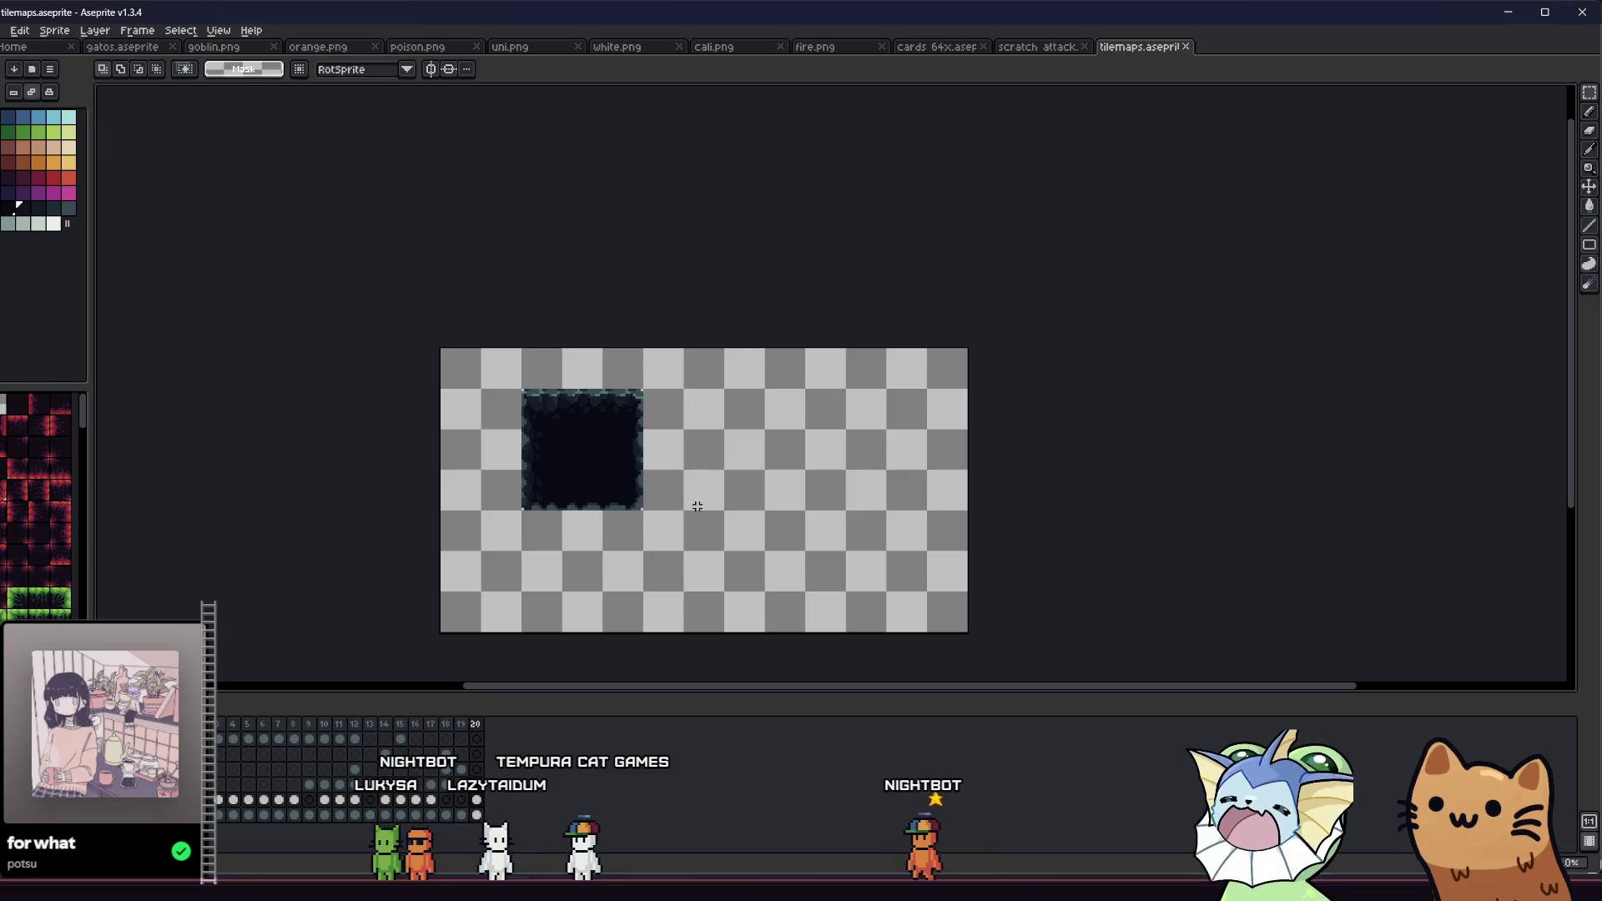
scroll(651, 482, "up", 2)
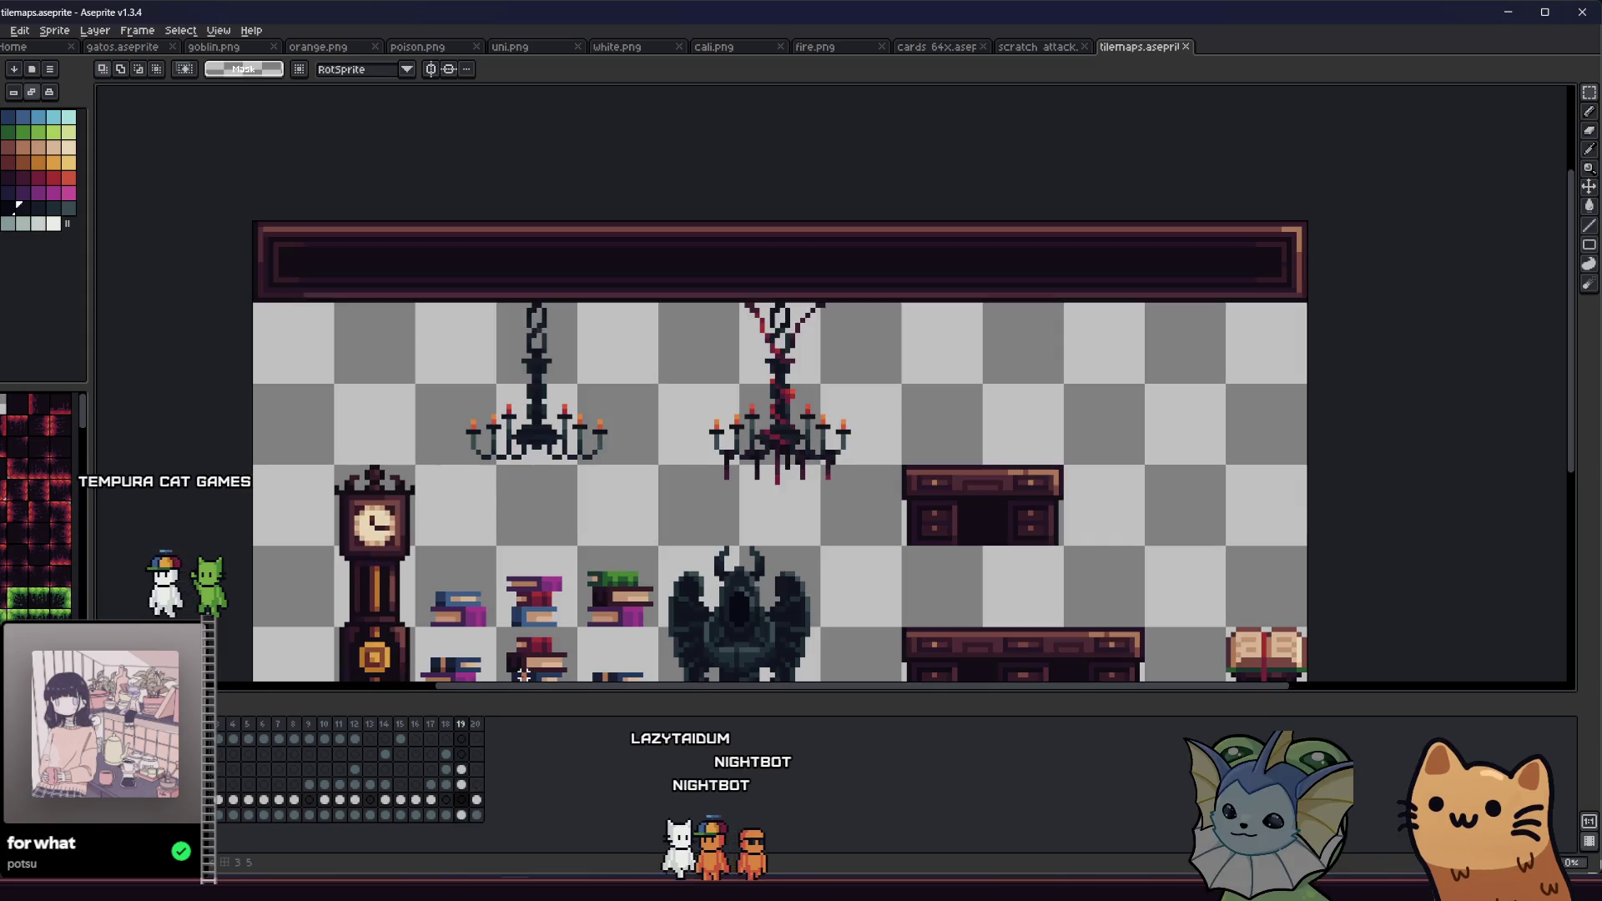
Step: View frame 16's tiles, then return to frame 20 and zoom onto the cave tile with the Pencil
key("Left")
key("Left")
key("Left")
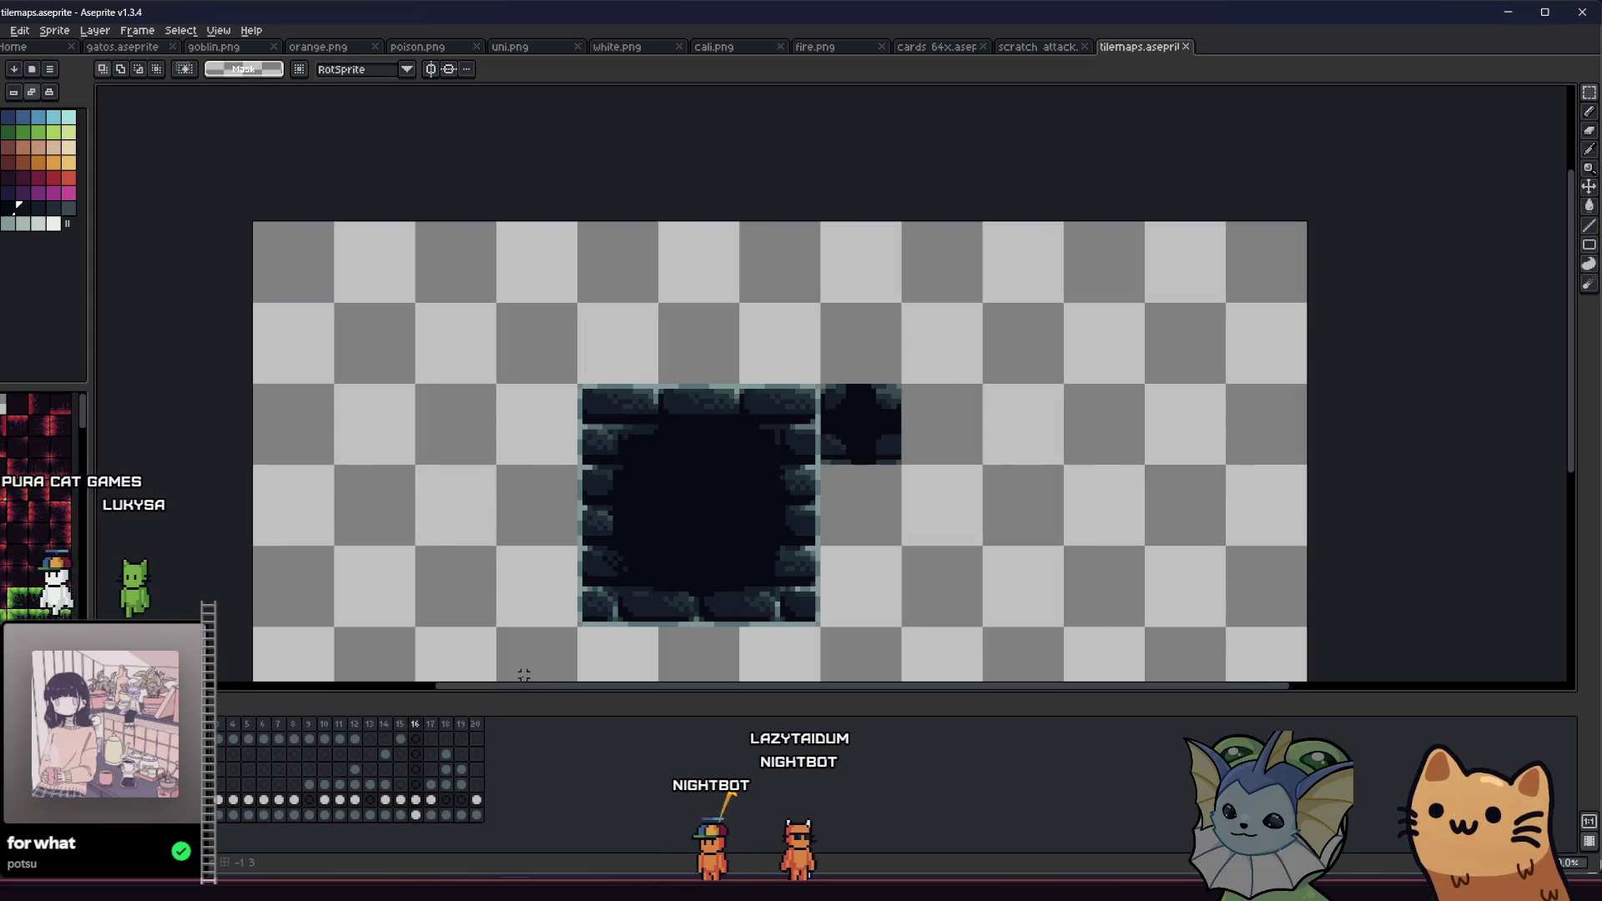
left_click(476, 797)
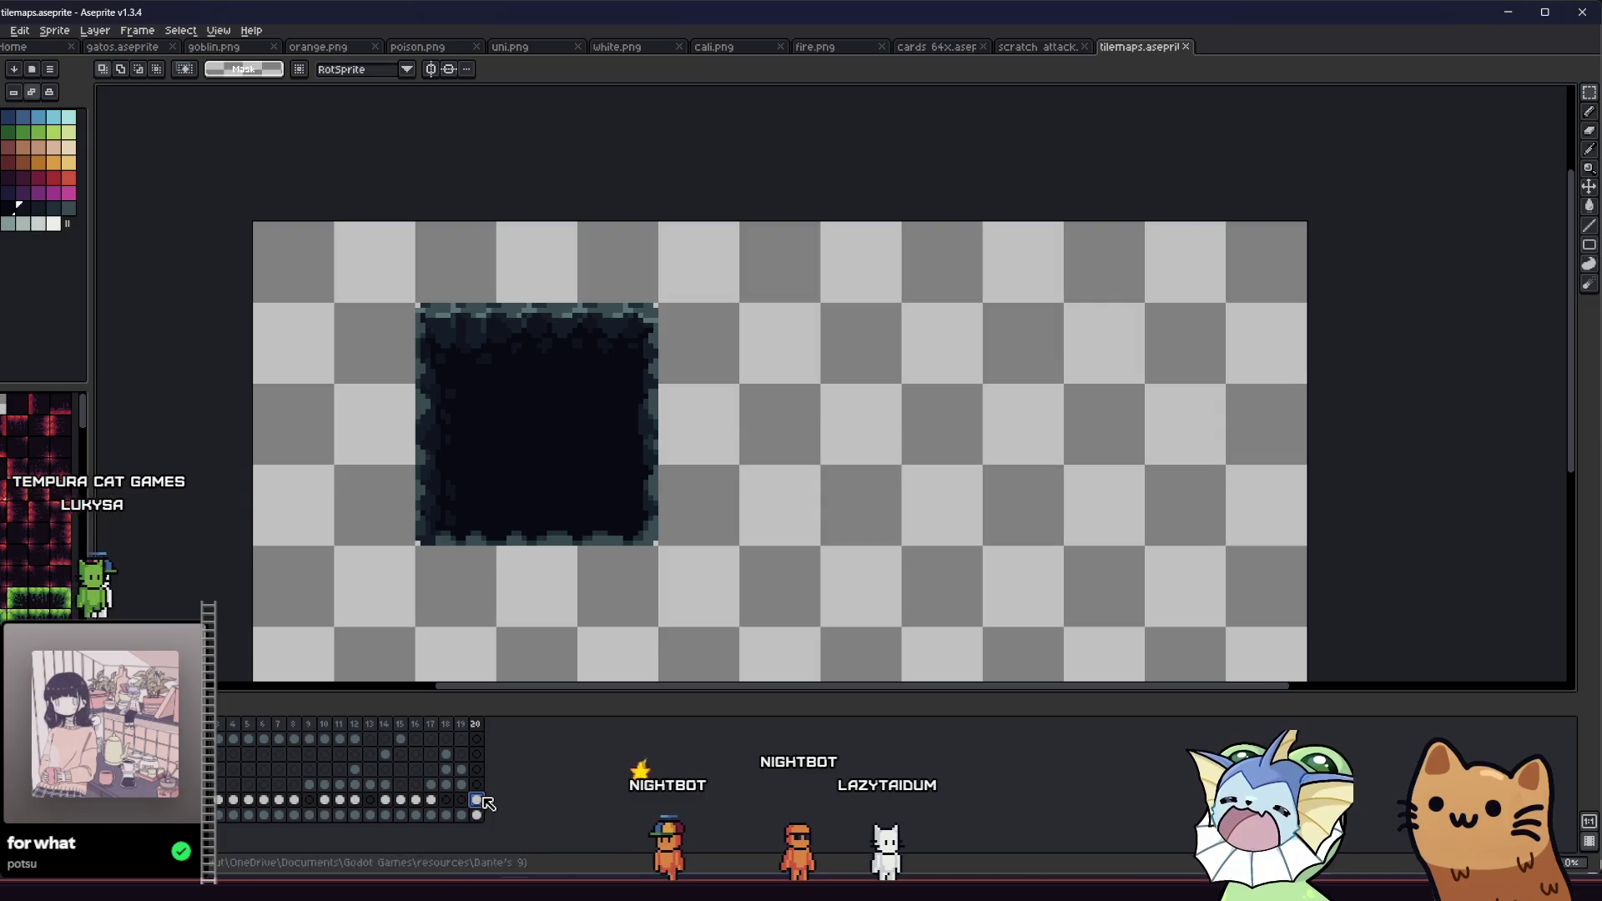
left_click_drag(613, 480, 757, 495)
scroll(752, 502, "down", 4)
scroll(724, 516, "up", 4)
scroll(724, 515, "up", 1)
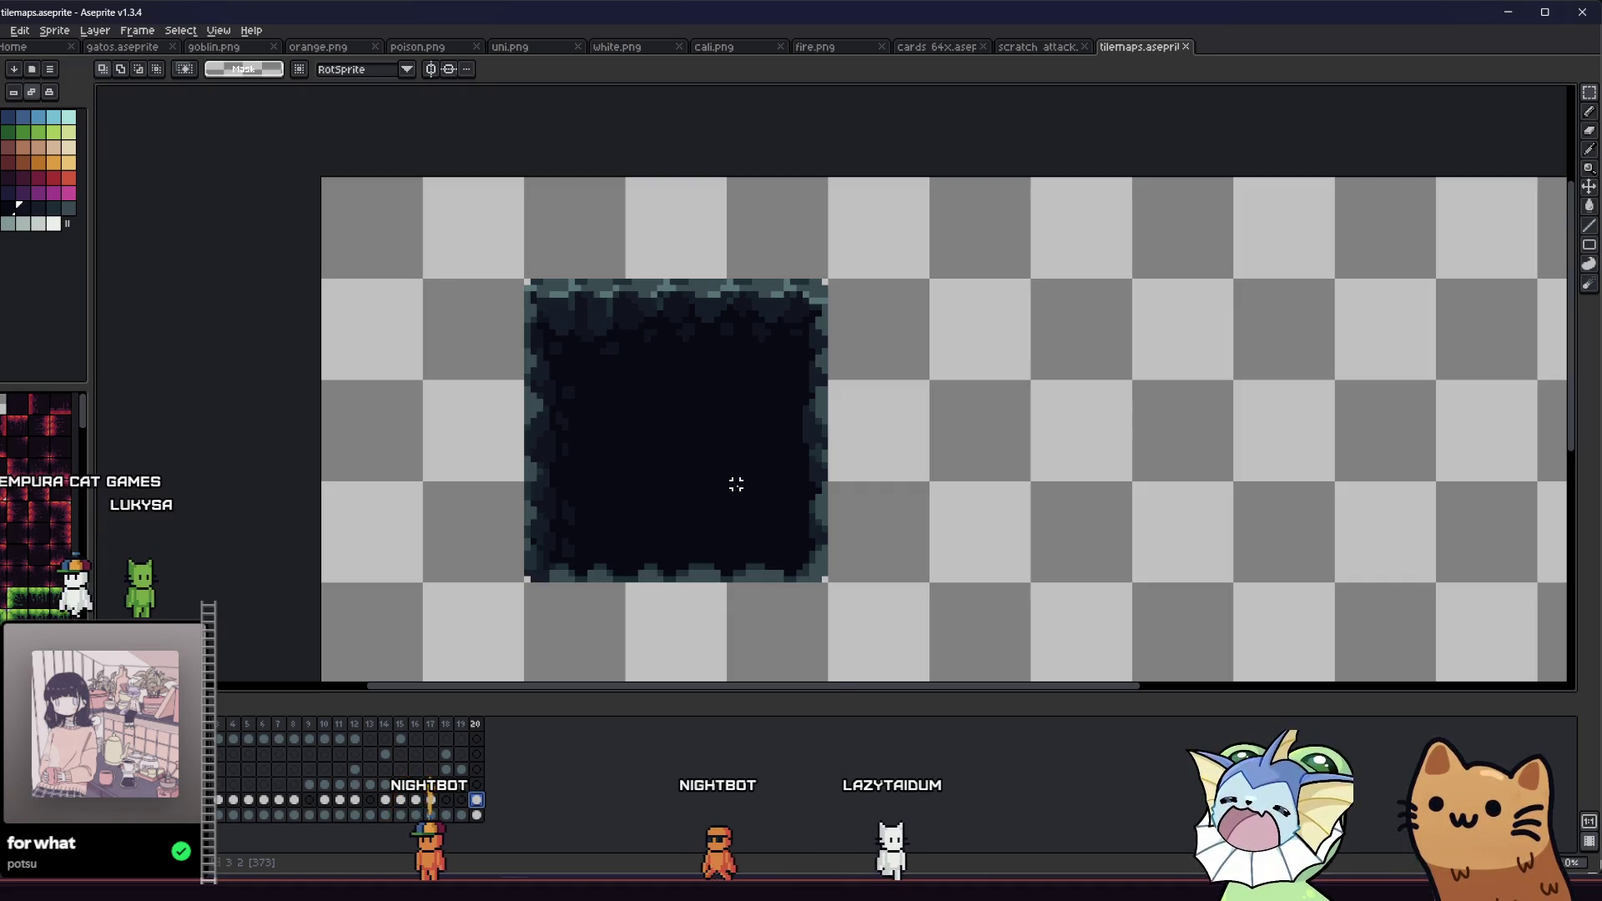
scroll(583, 552, "up", 2)
key("b")
scroll(583, 552, "up", 1)
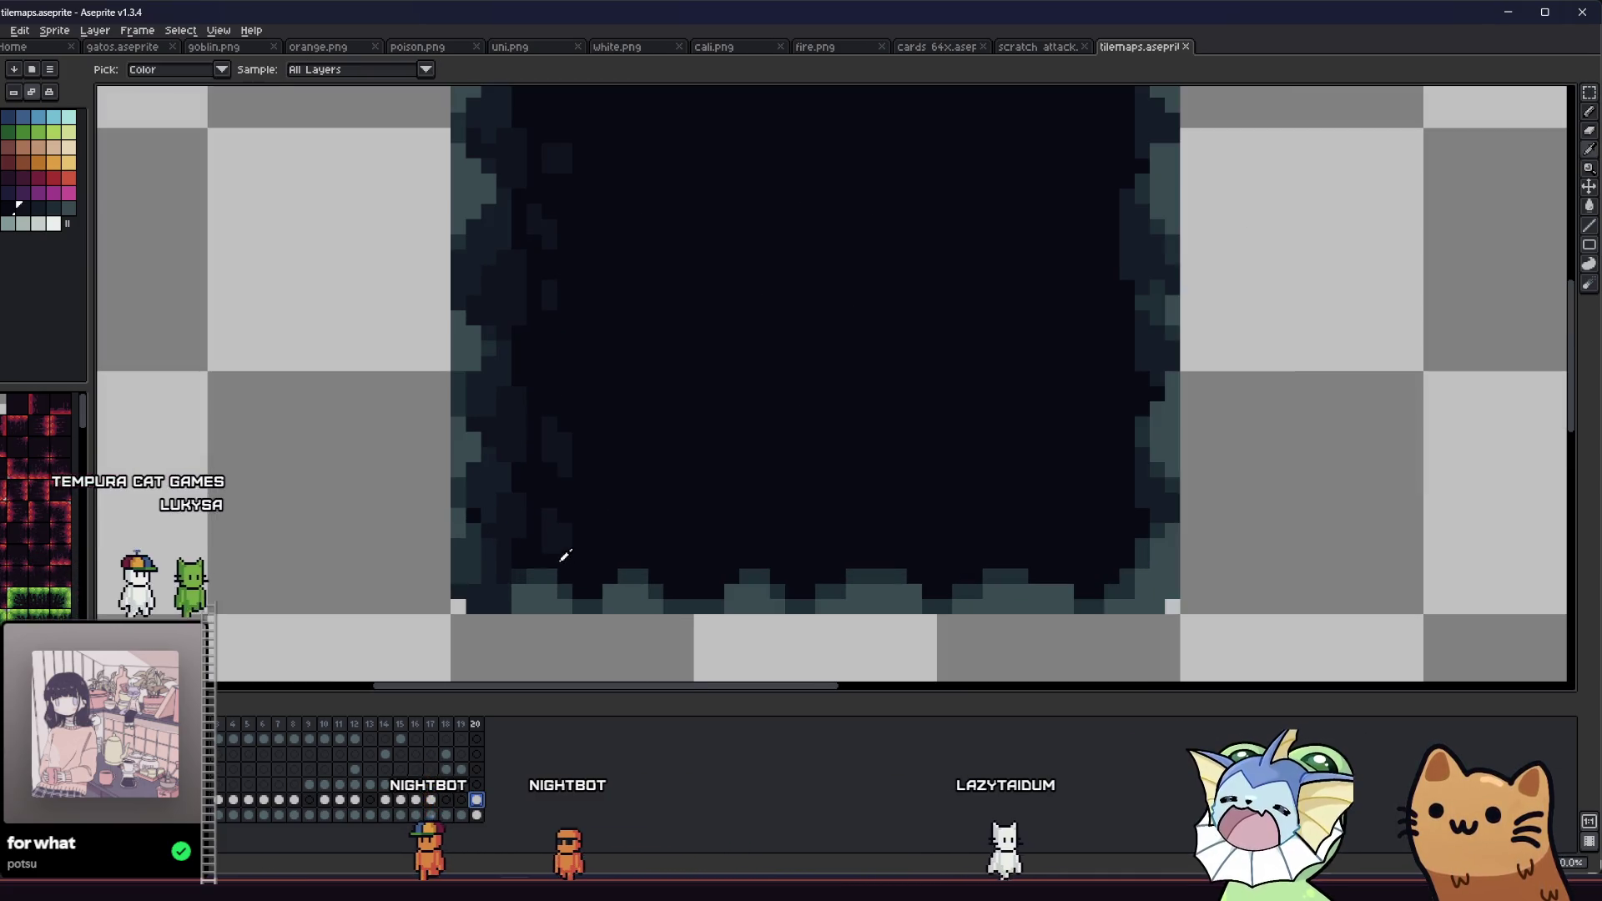
Step: Paint lighter pixels along the tile's lower inner edge and save tilemaps.aseprite
left_click_drag(619, 543, 601, 534)
scroll(590, 547, "down", 2)
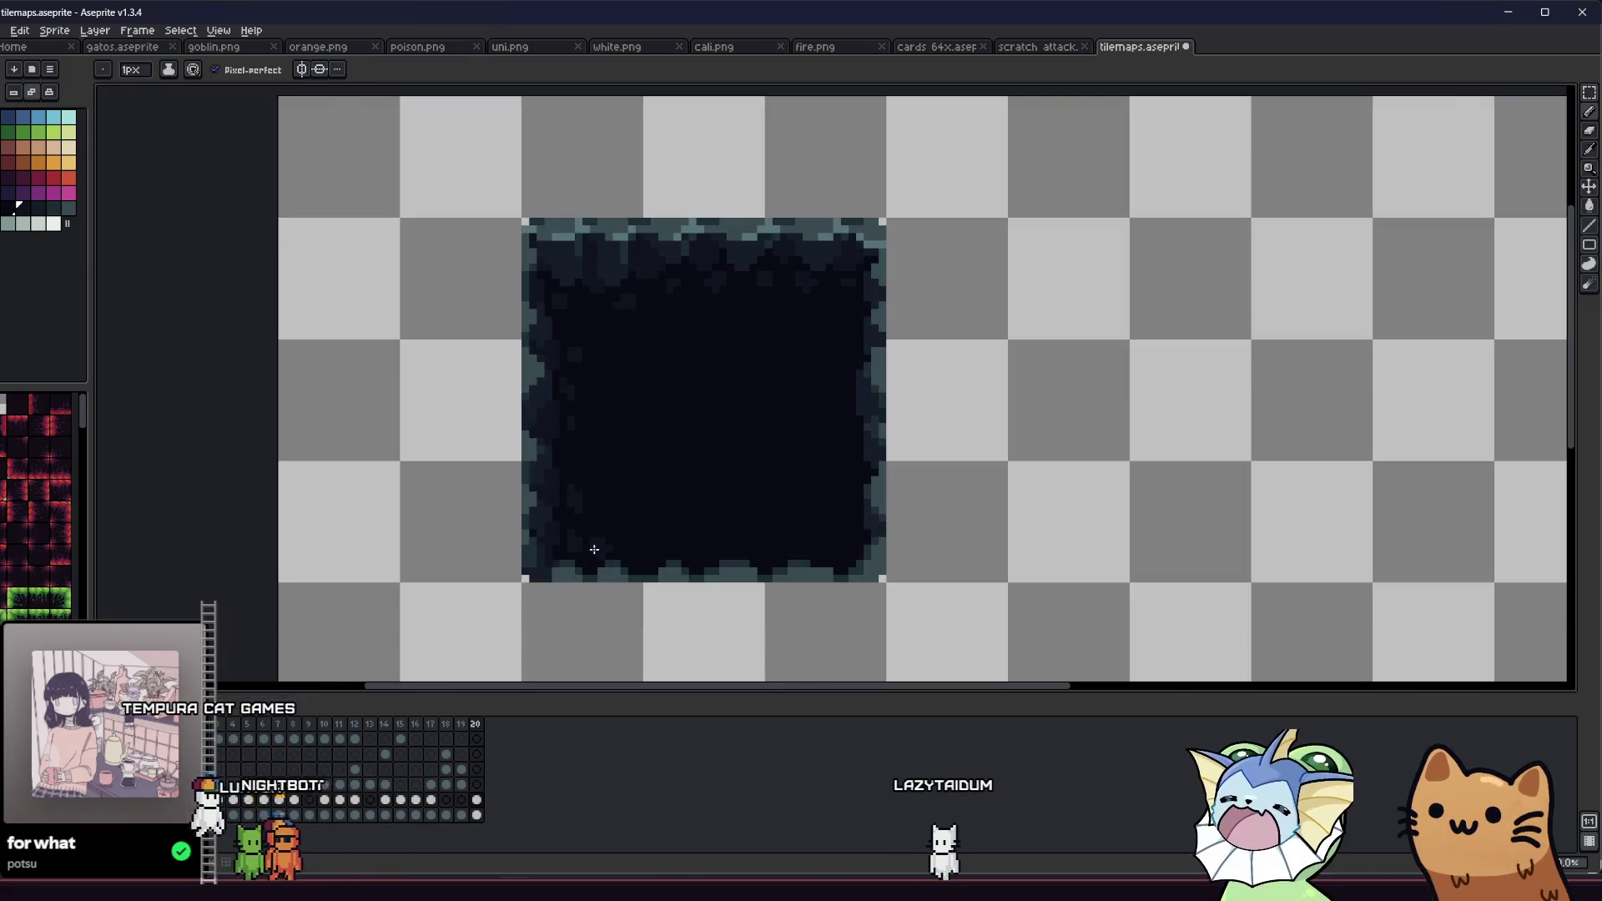
scroll(651, 544, "up", 2)
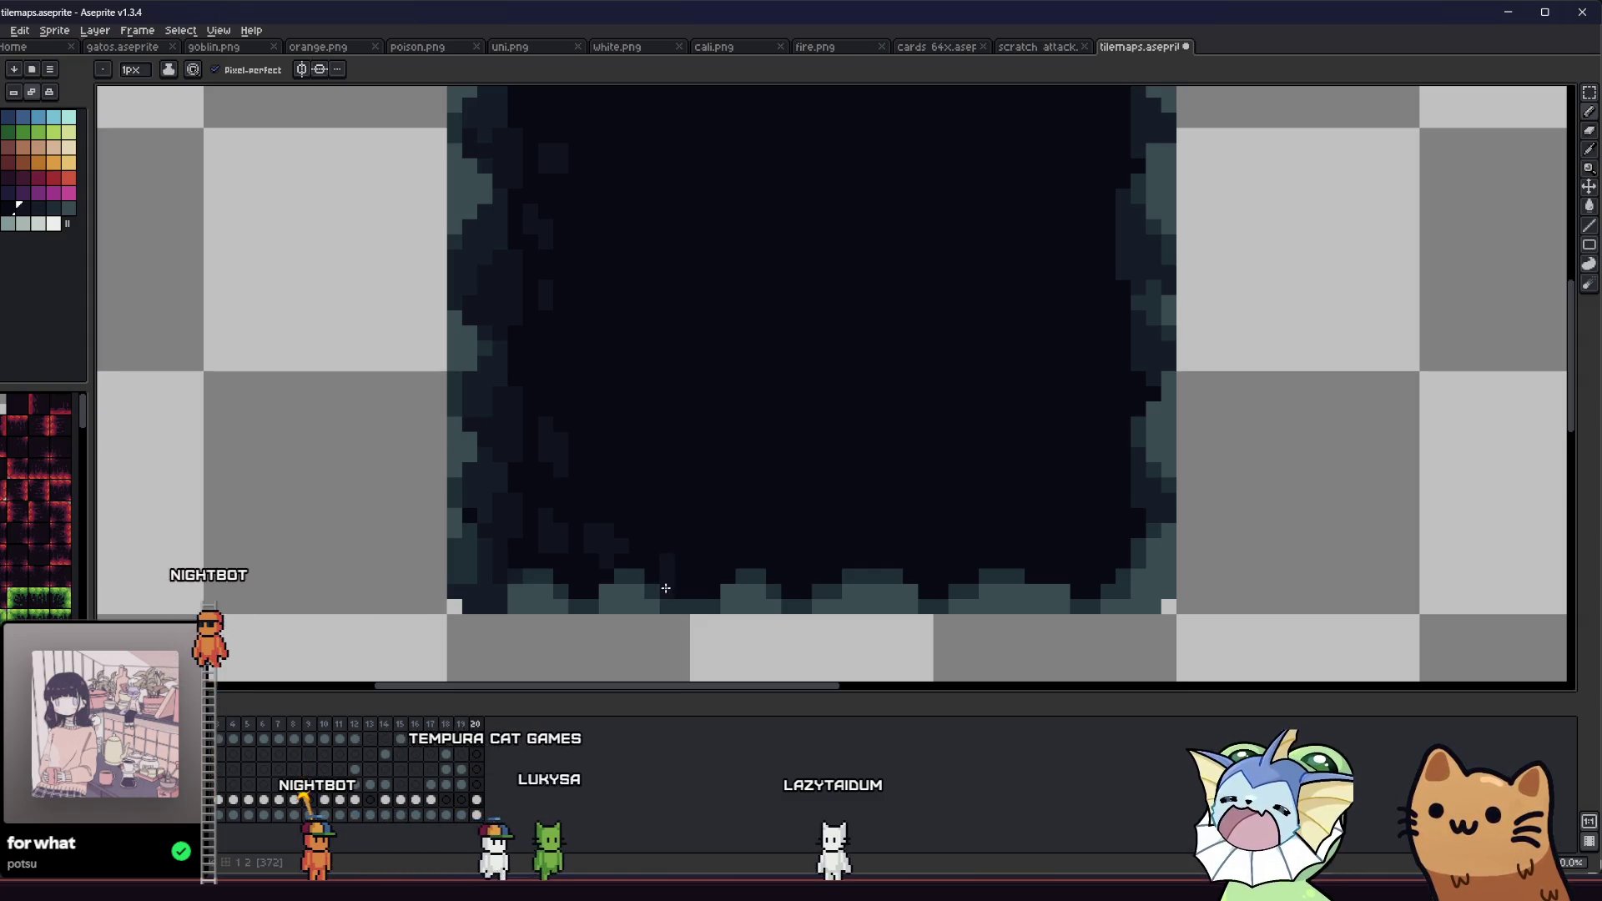
key("ctrl")
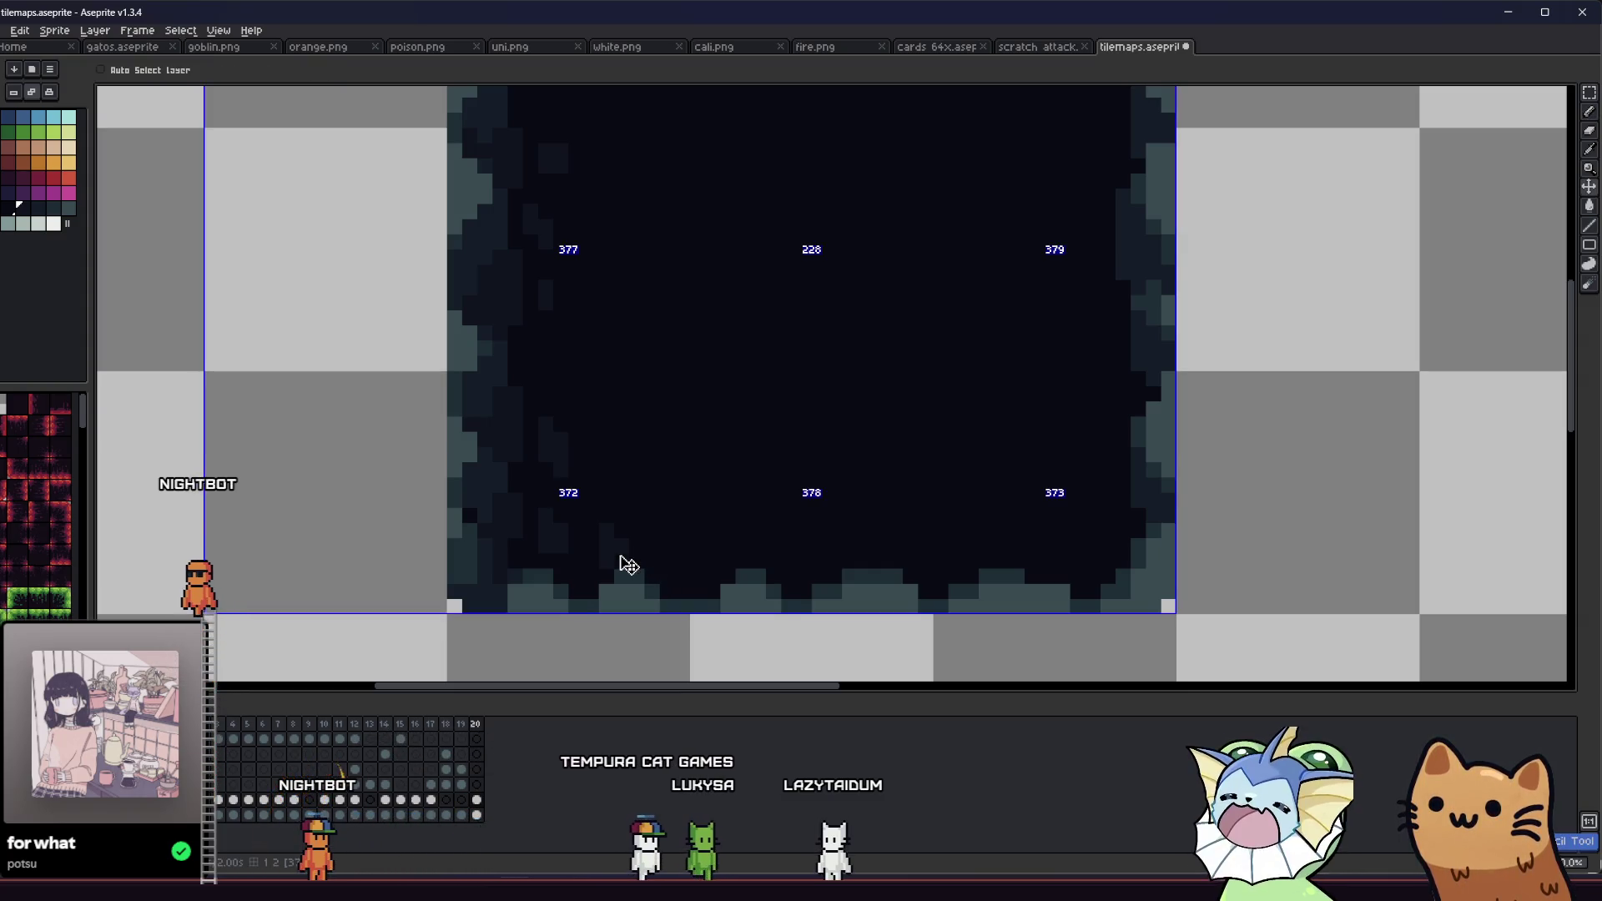
key("ctrl+s")
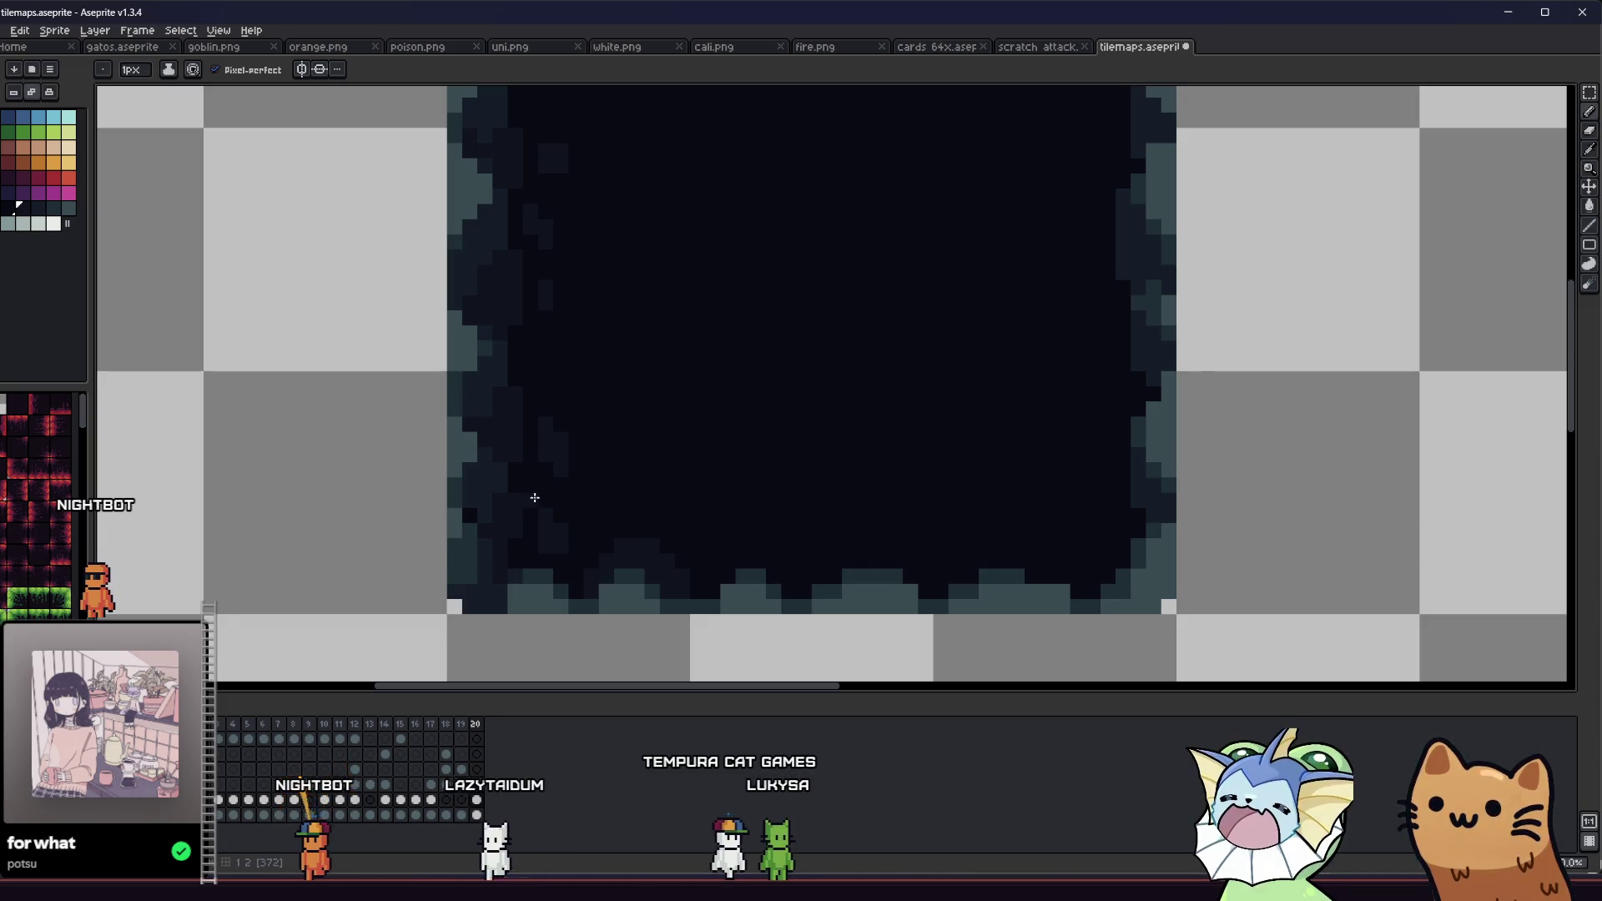
Step: Pick several dark shades from the cave tile and recentre the view on it
key("b")
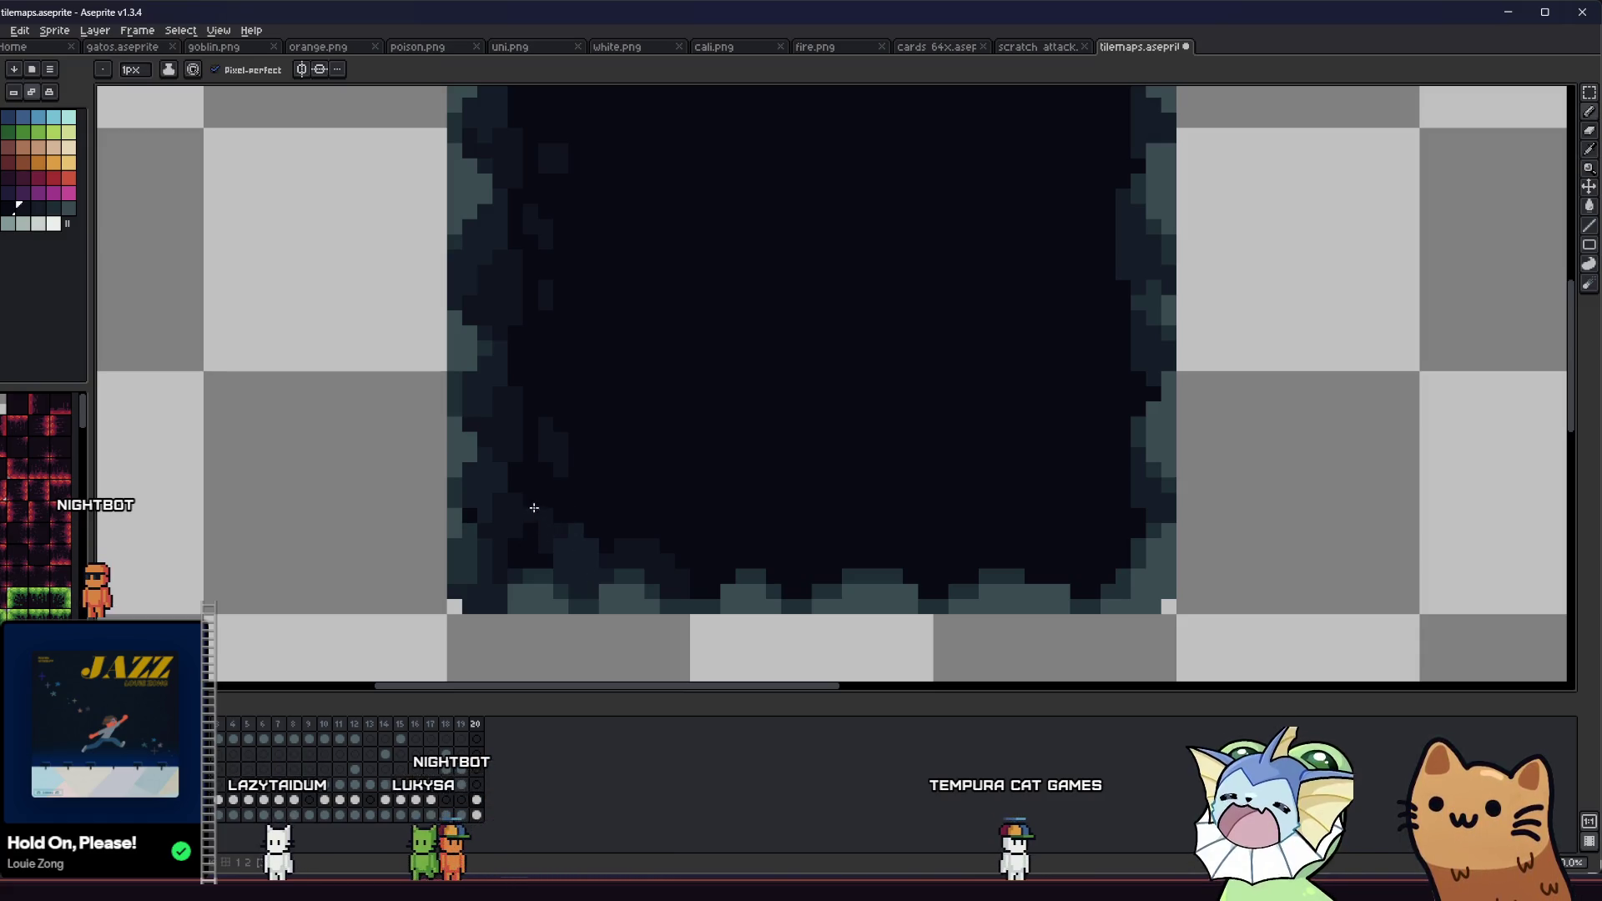
left_click(489, 579, "alt")
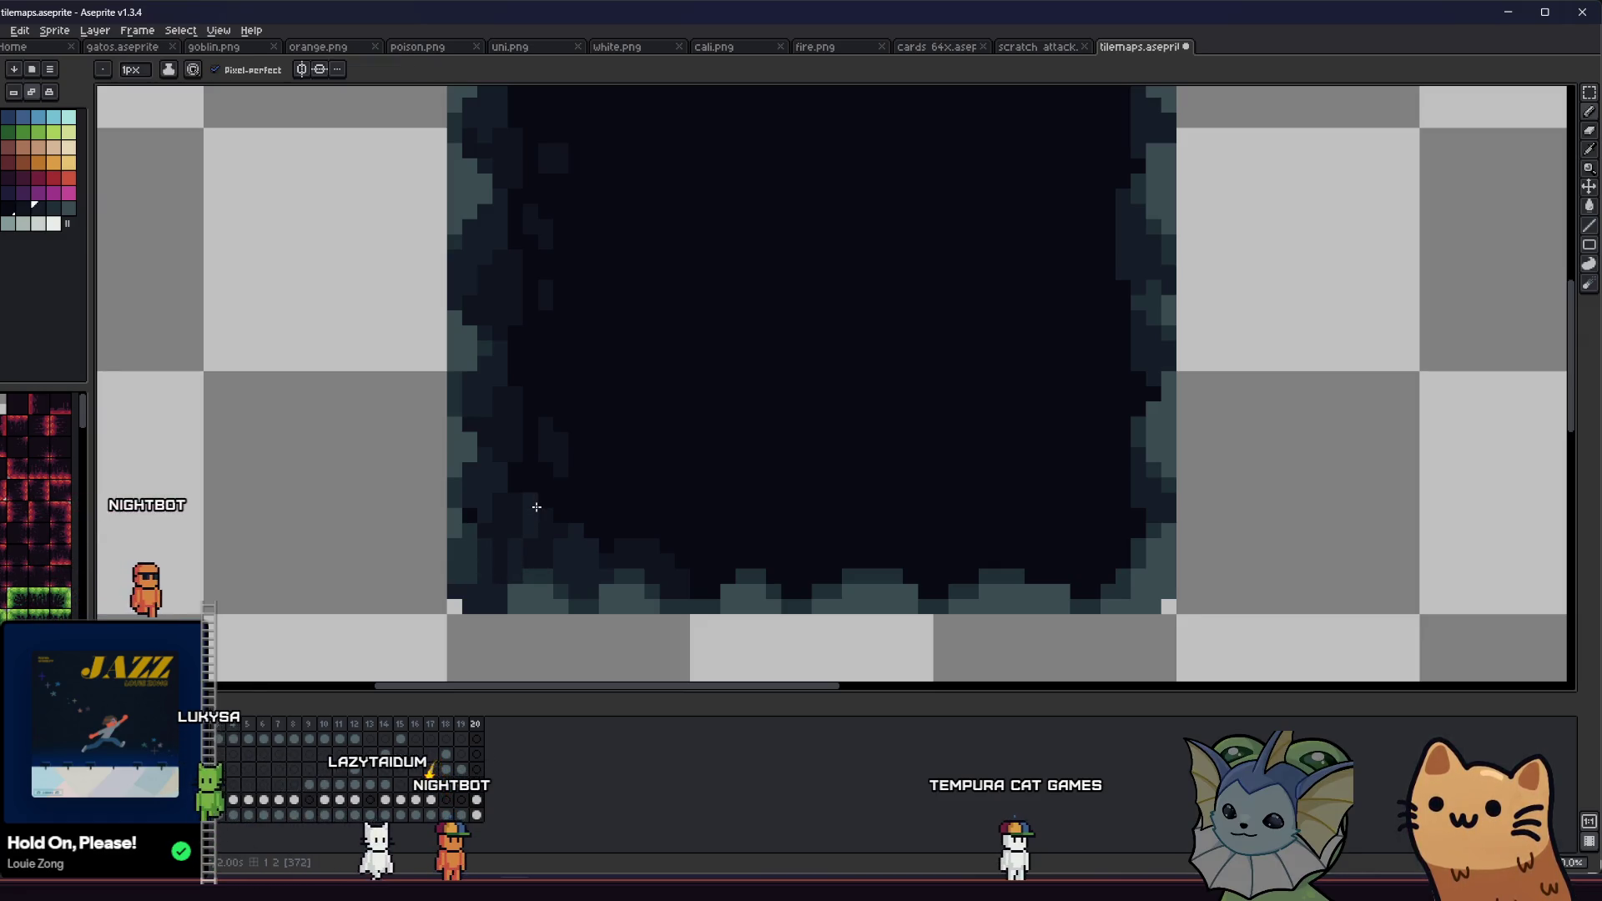
scroll(544, 512, "down", 4)
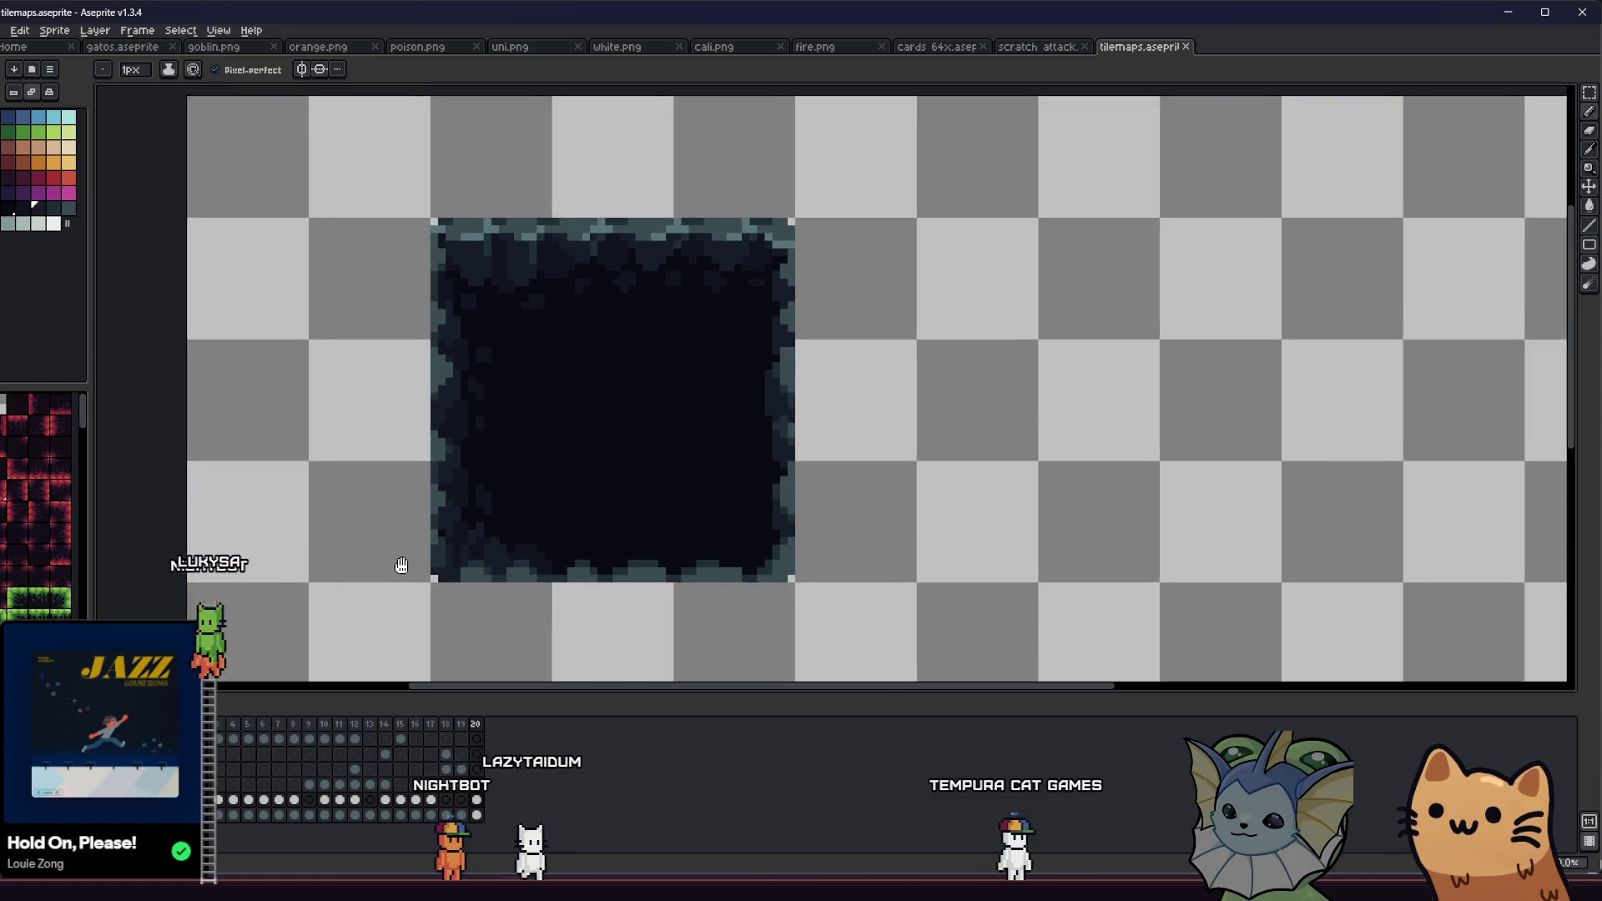
scroll(362, 570, "down", 2)
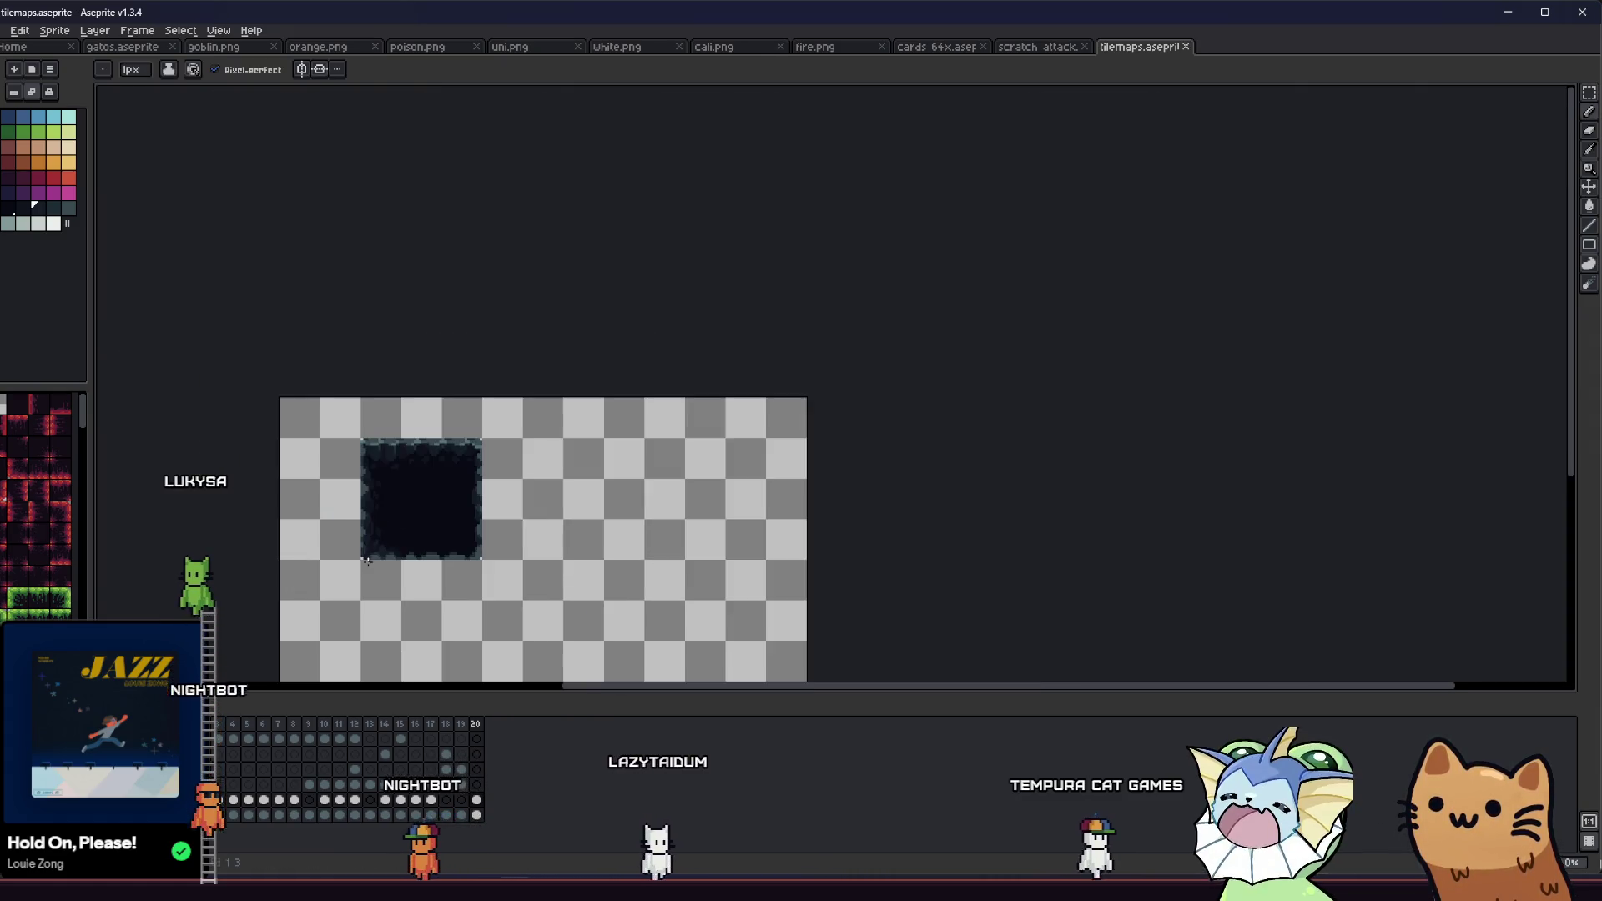
scroll(400, 501, "up", 6)
left_click(402, 499, "alt")
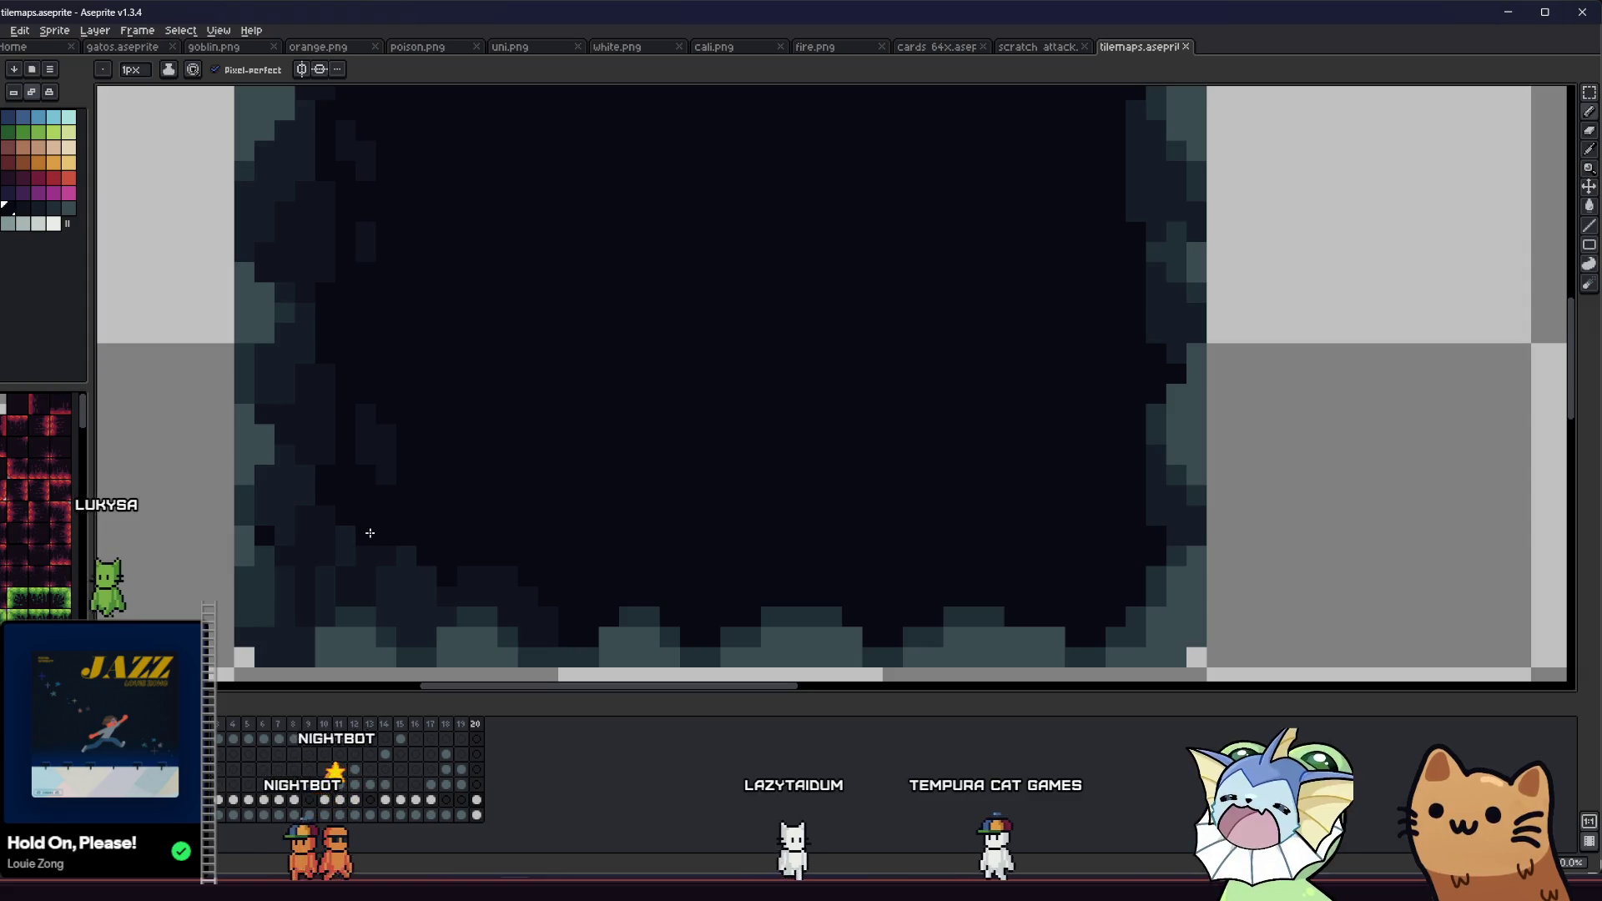
scroll(354, 580, "down", 3)
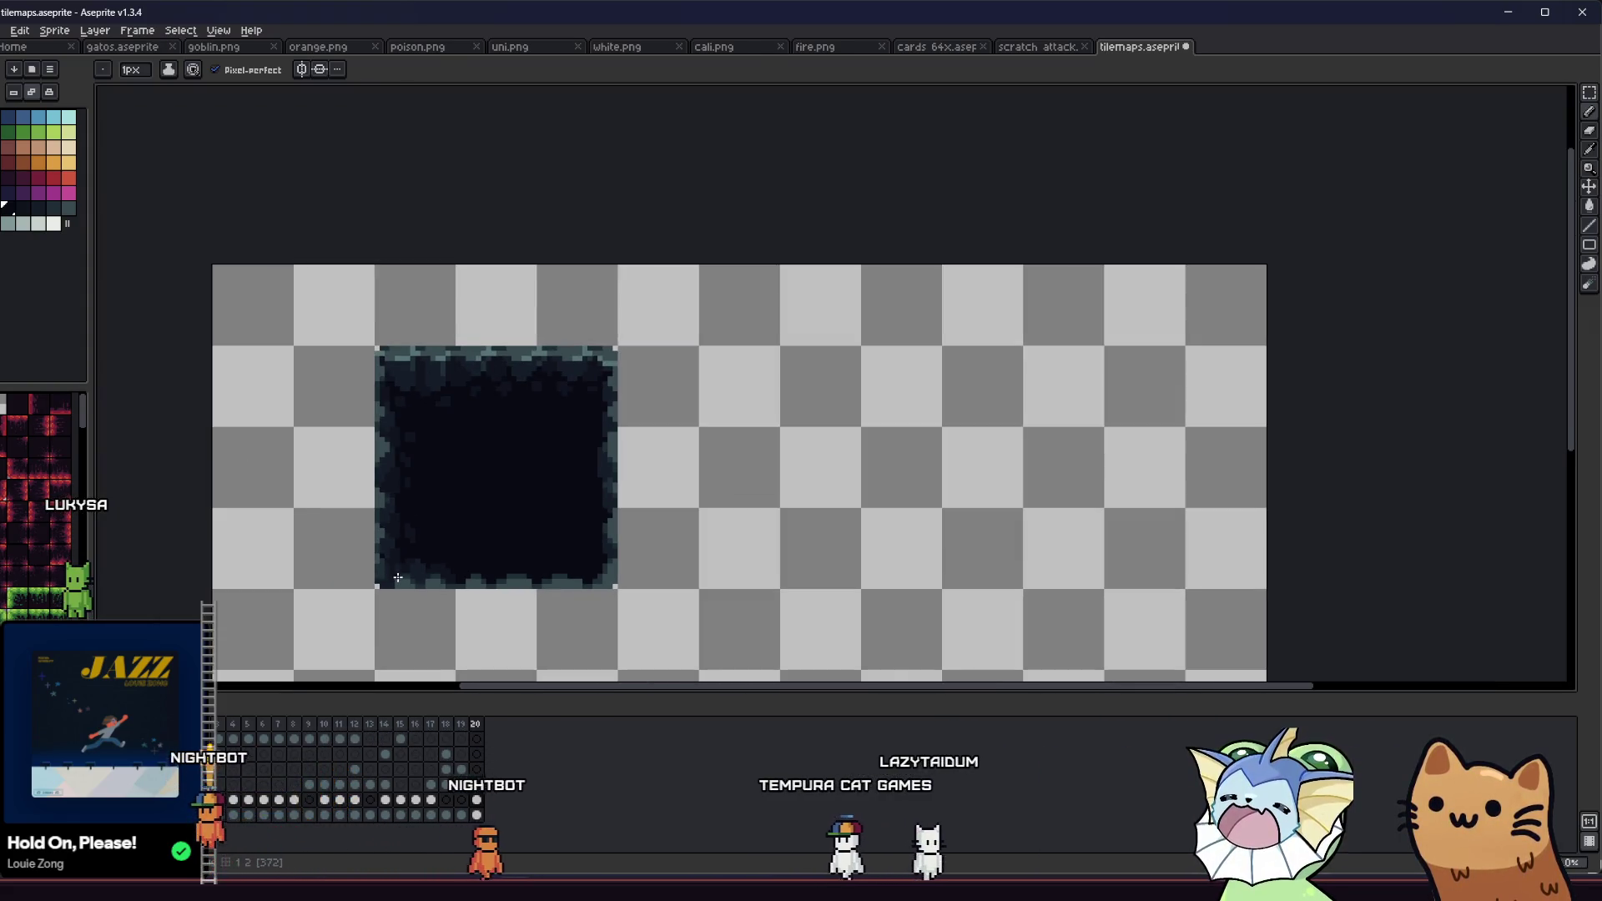
scroll(414, 535, "up", 1)
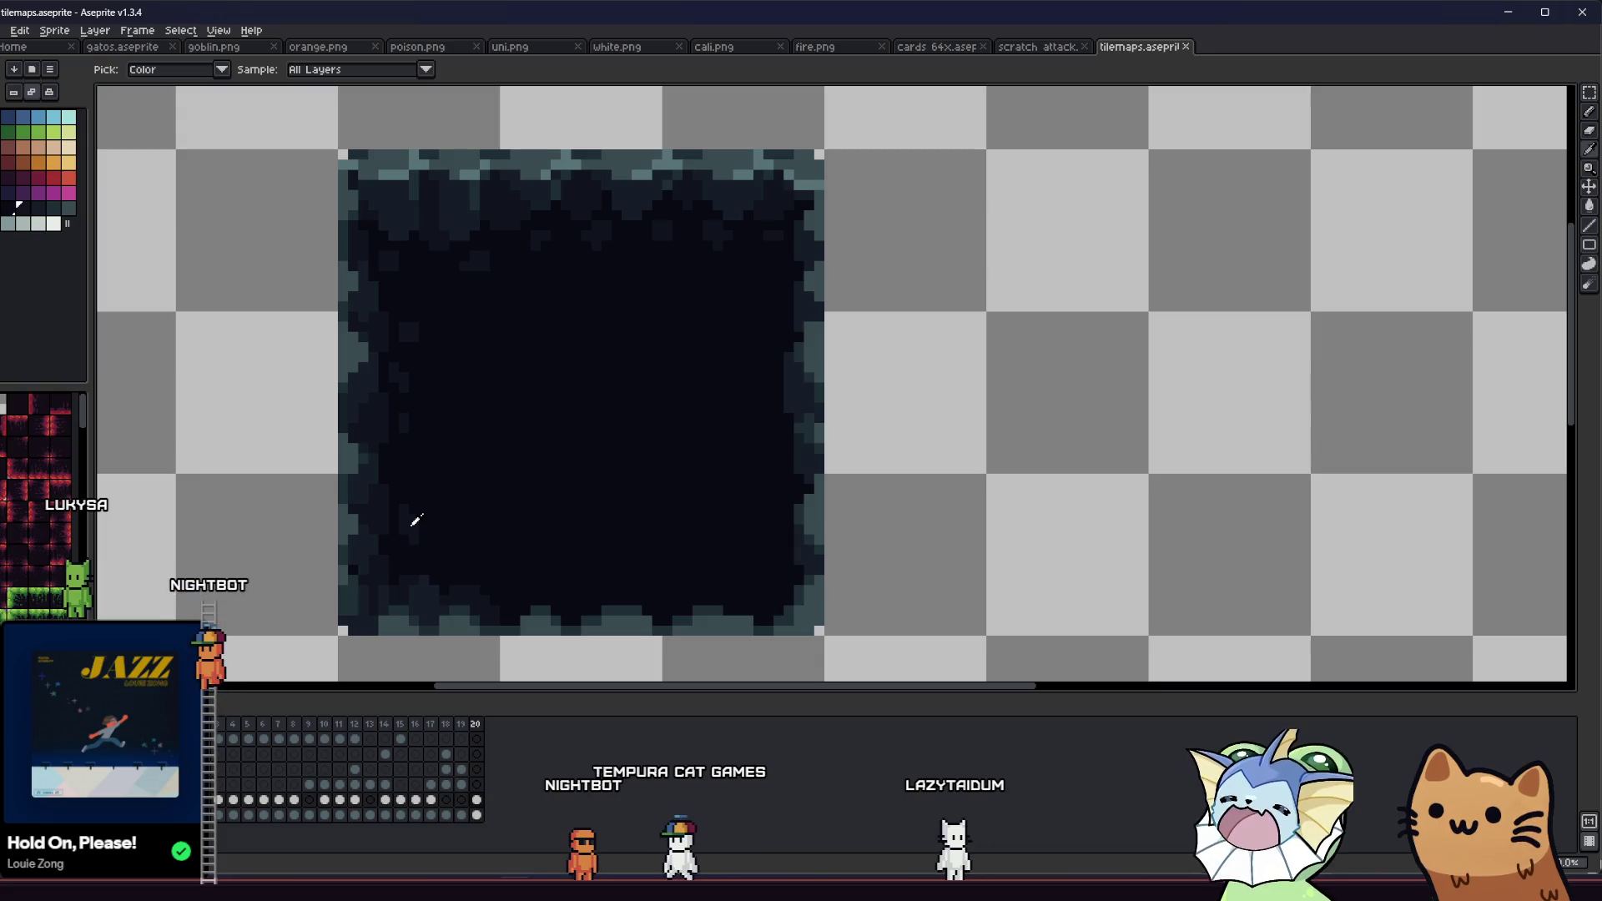
left_click(453, 571, "alt")
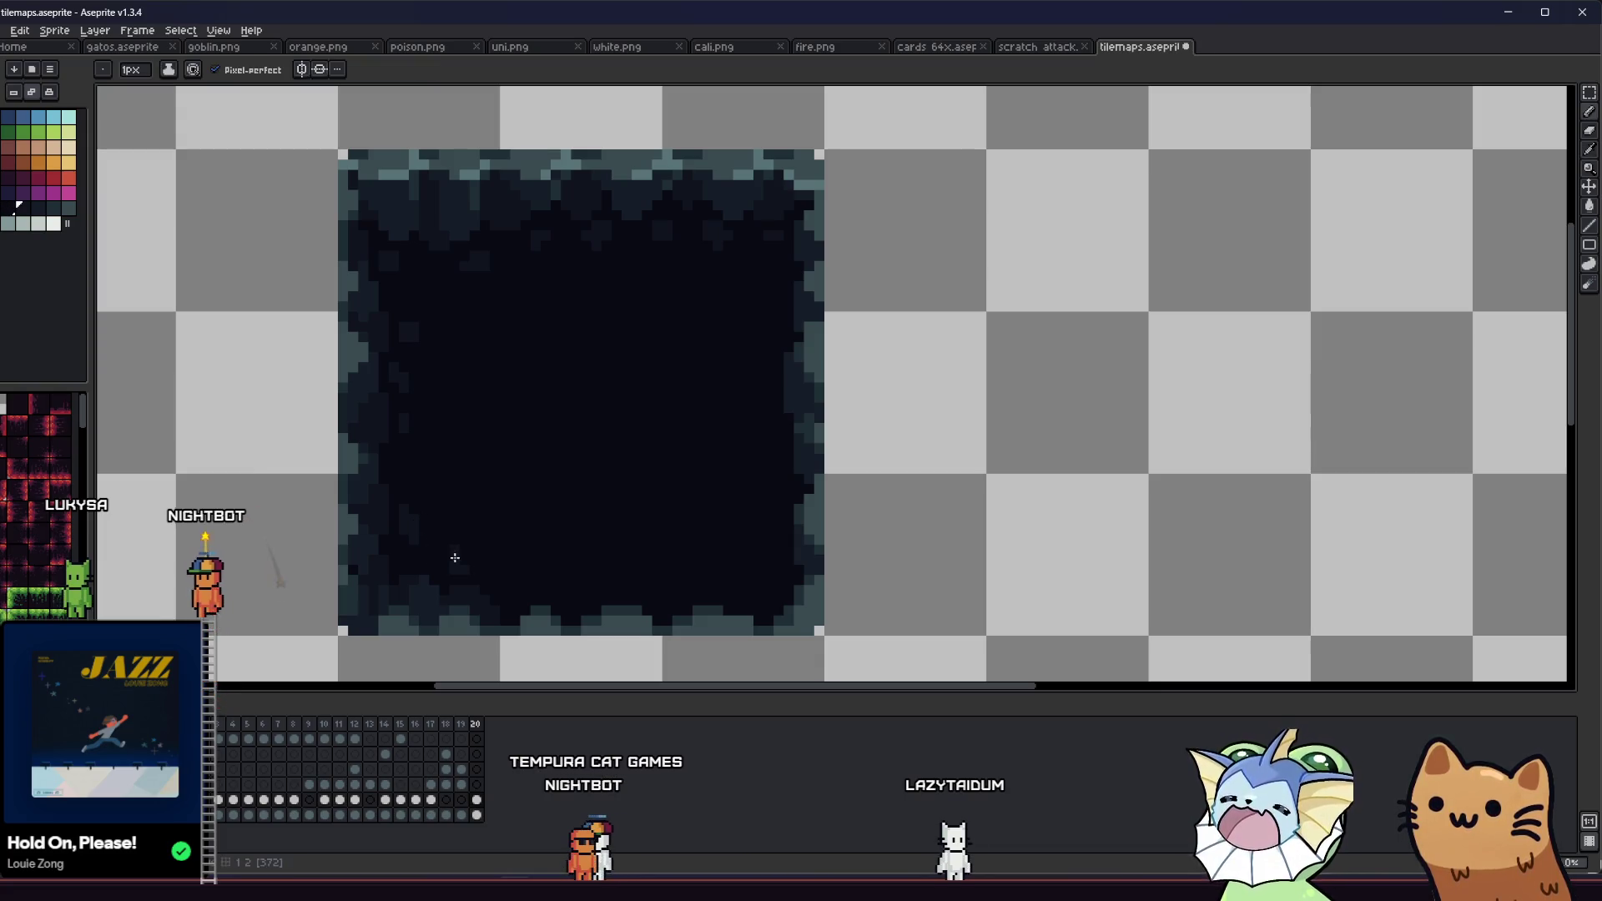
scroll(466, 571, "down", 2)
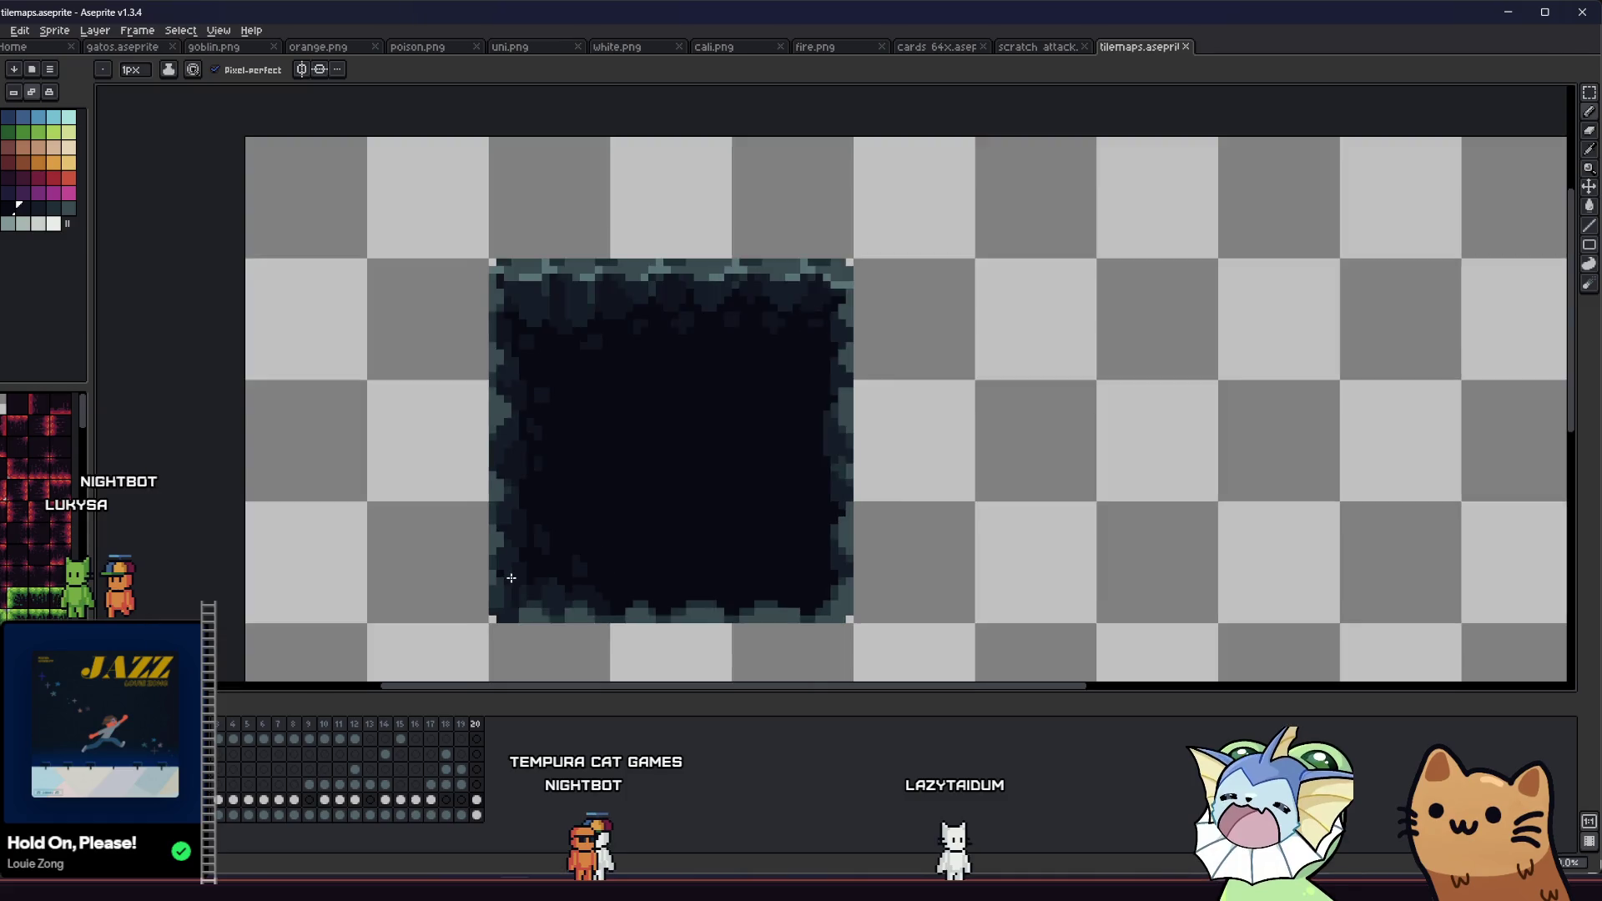
scroll(518, 568, "up", 2)
mouse_move(430, 606)
left_mouse_down()
mouse_move(290, 573)
mouse_move(581, 564)
left_mouse_up()
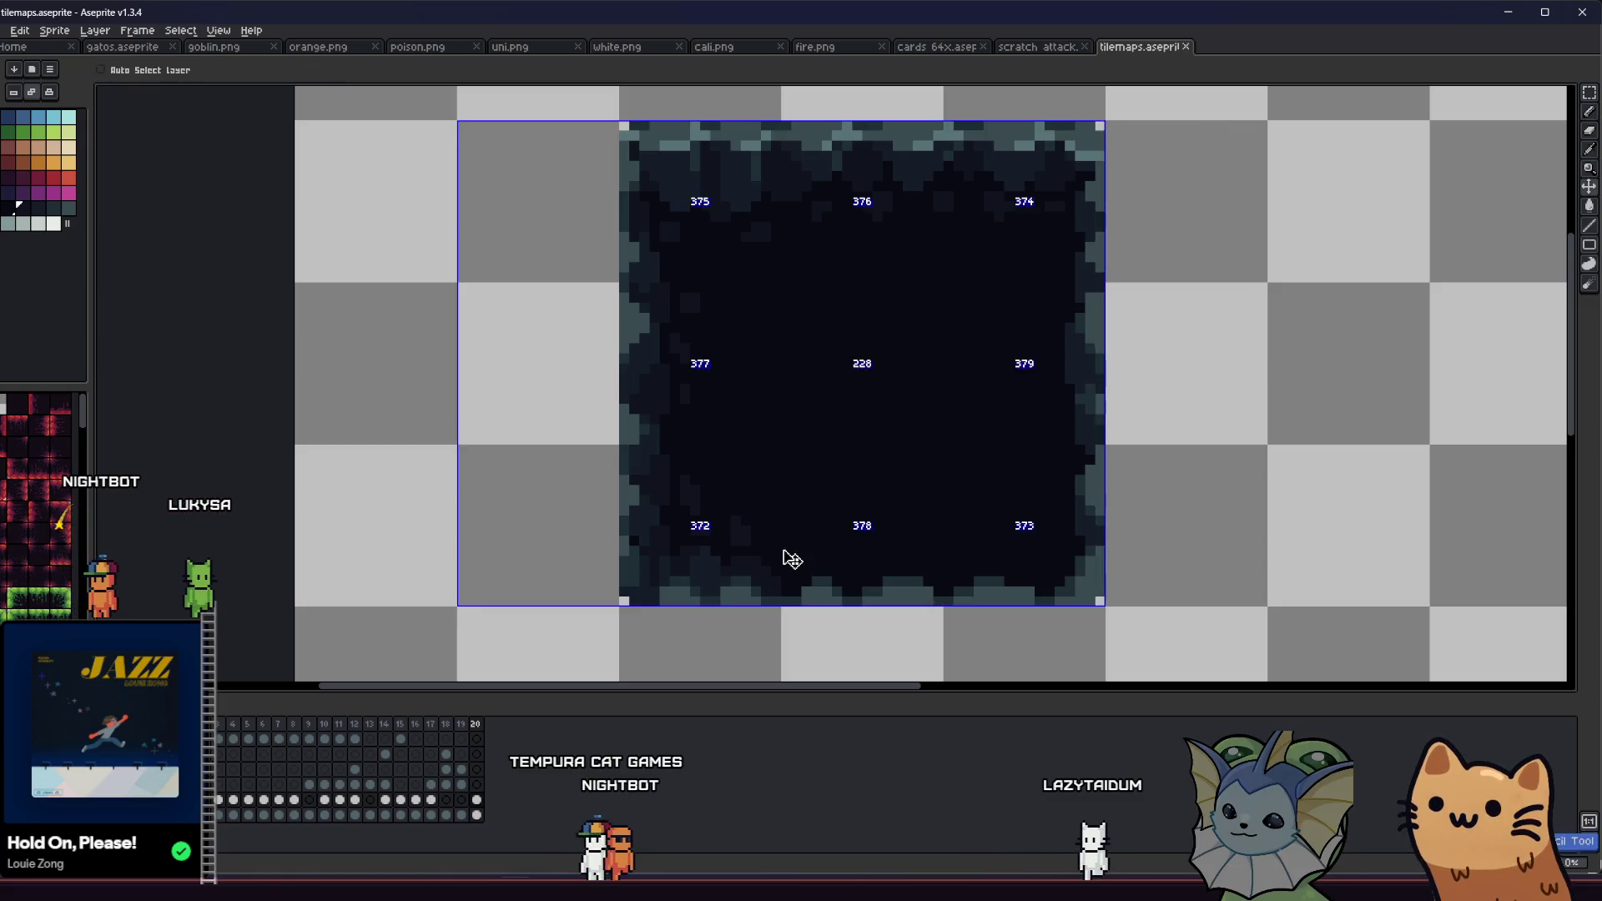
Step: Zoom in, swap between Pencil and Eyedropper, and save tilemaps.aseprite
scroll(703, 574, "down", 2)
scroll(590, 564, "down", 3)
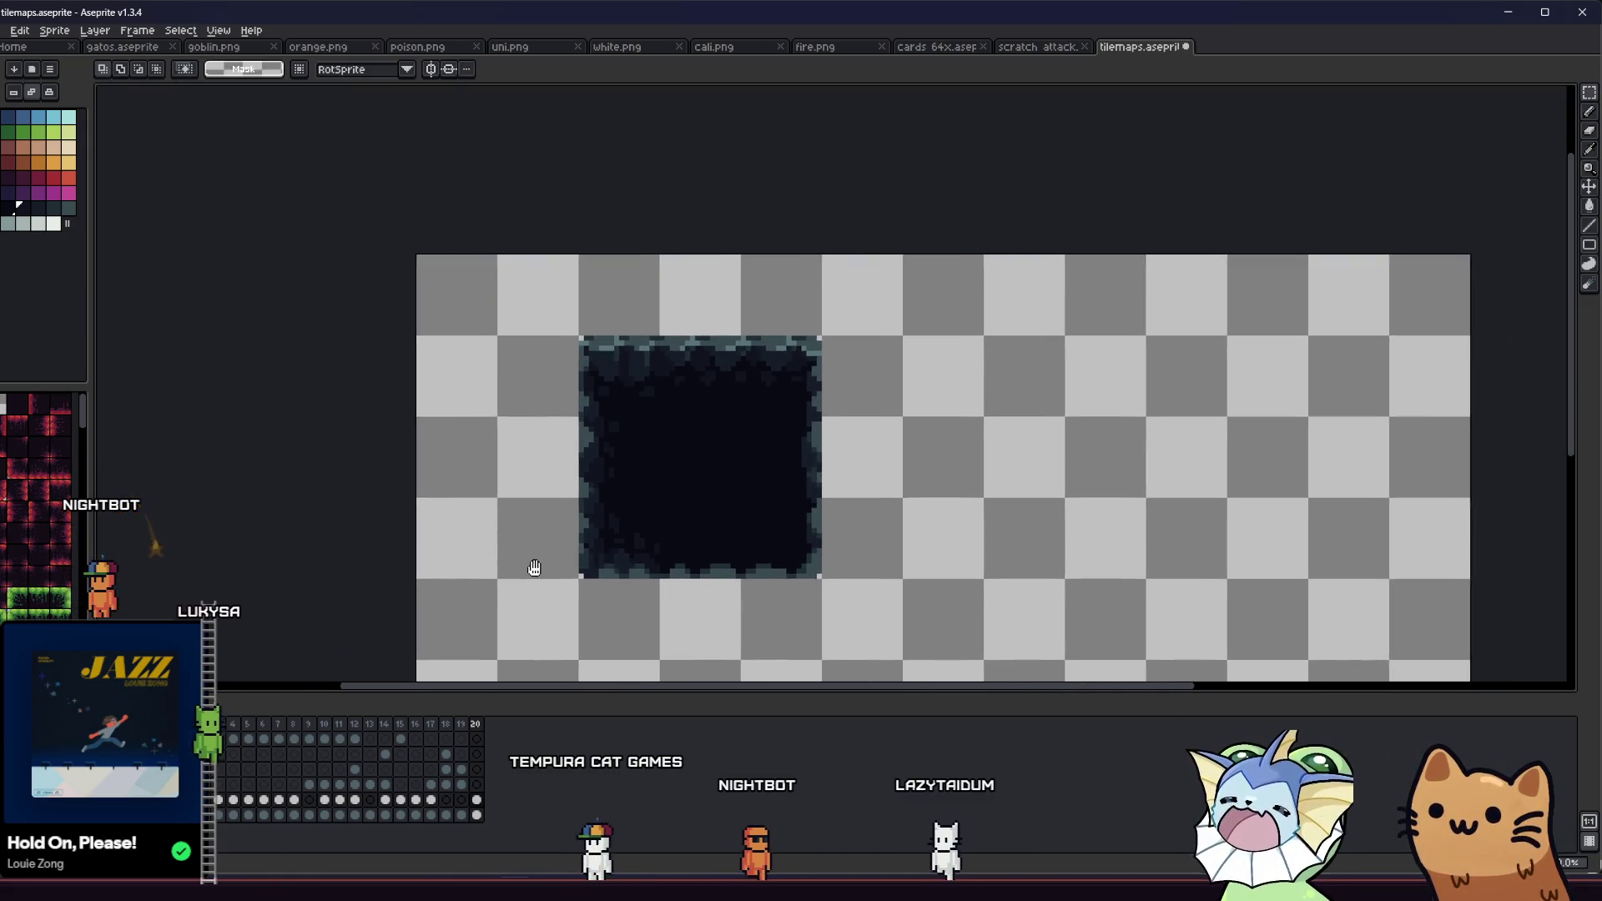
scroll(585, 564, "up", 3)
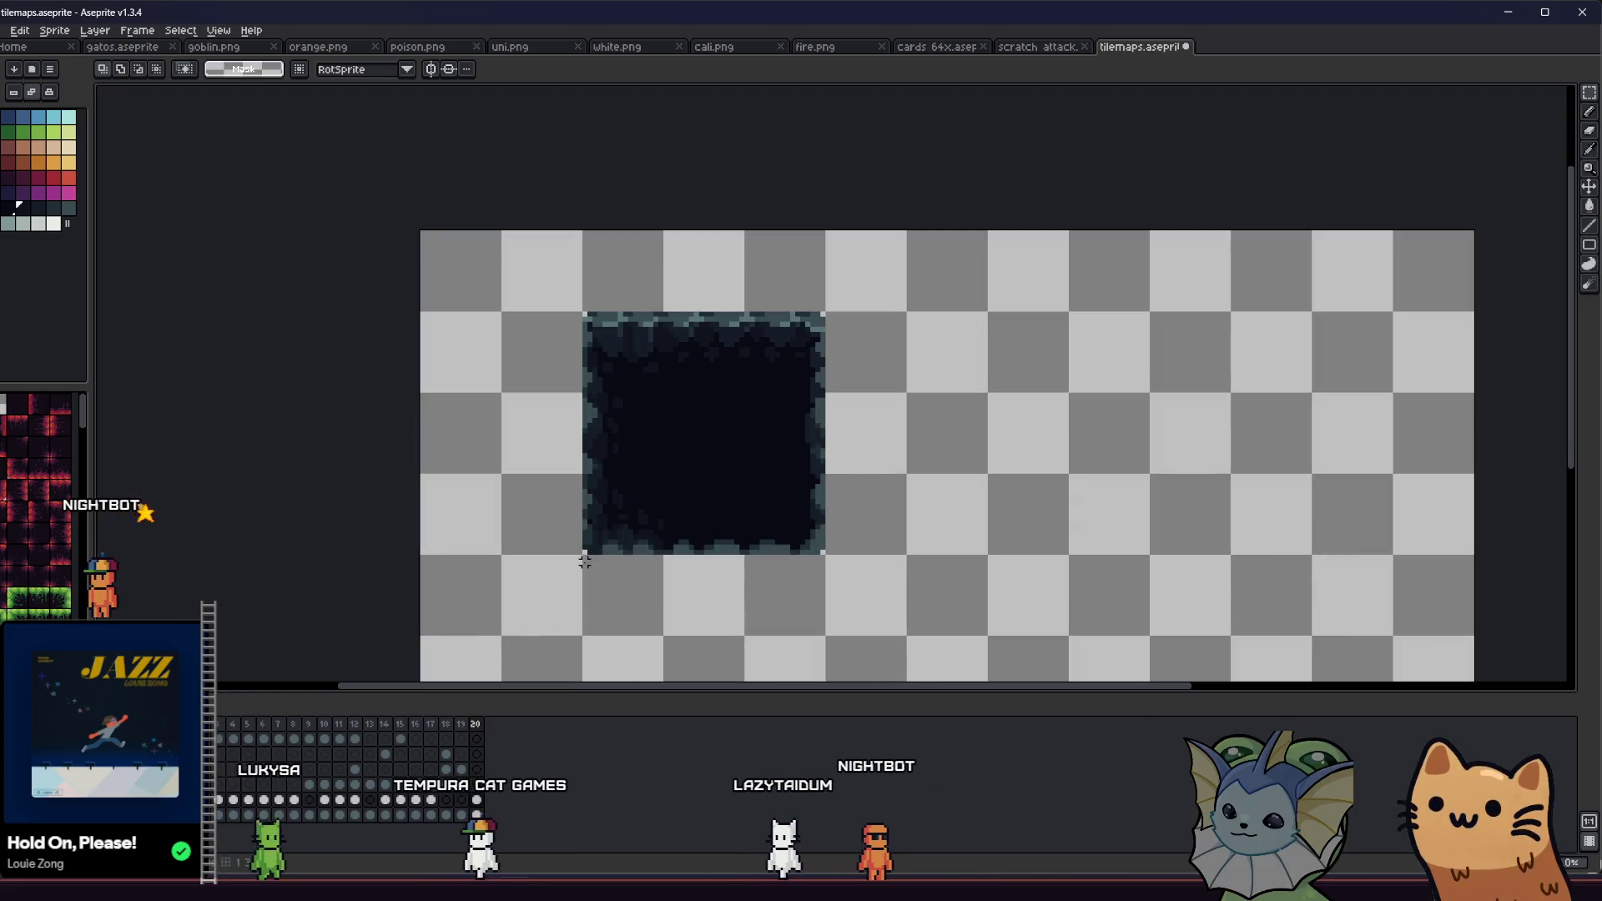
scroll(513, 520, "up", 1)
scroll(522, 493, "up", 2)
key("b")
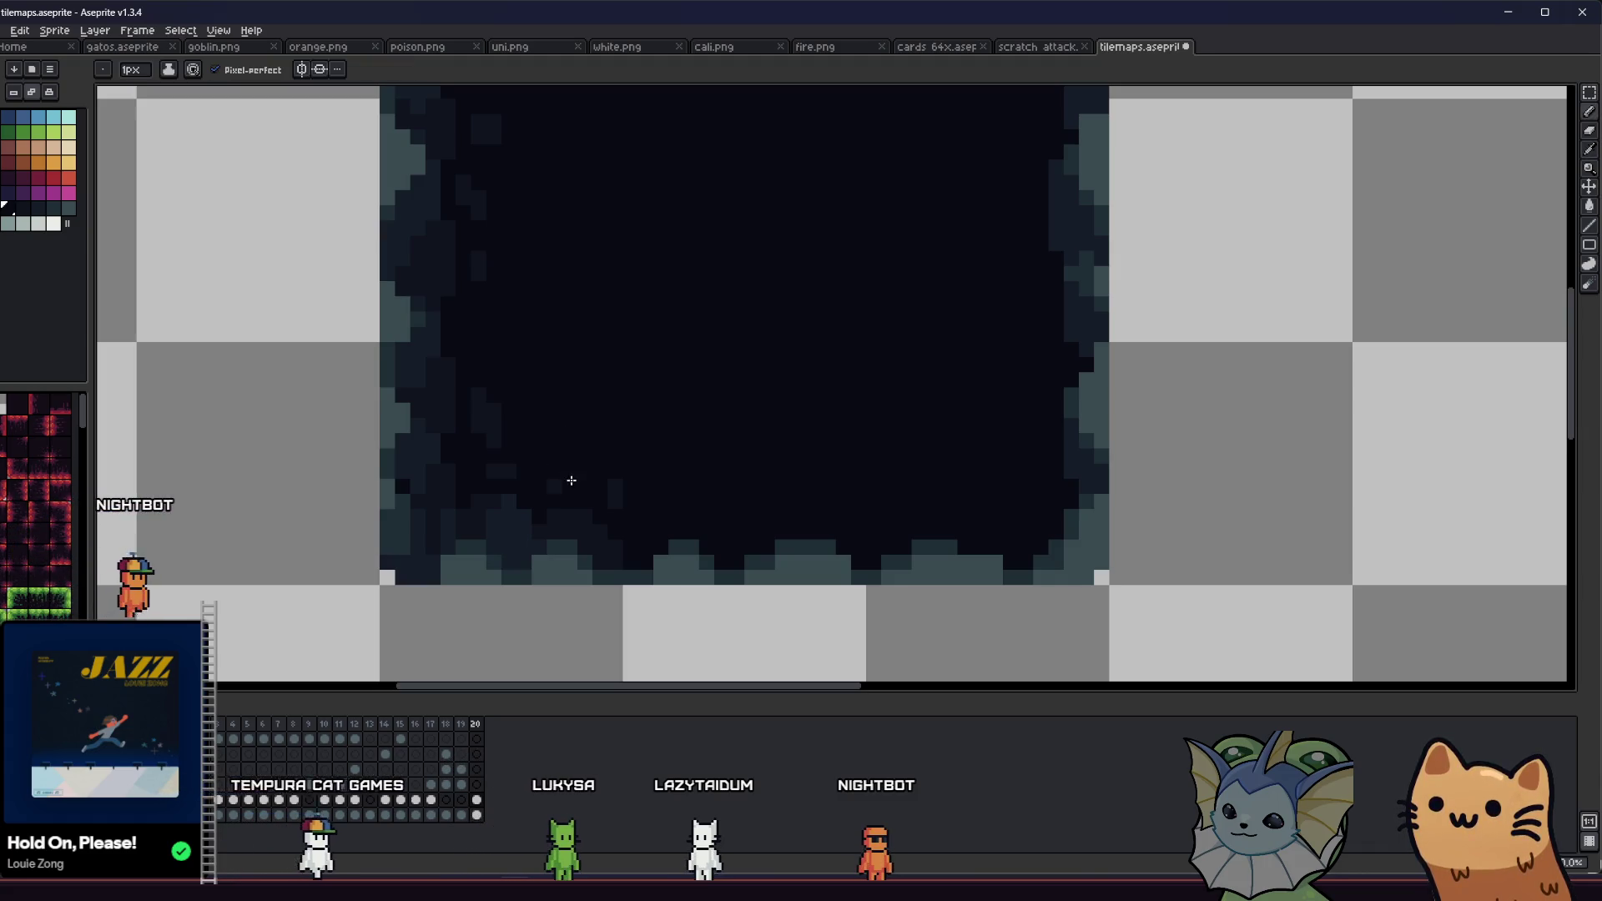
key("i")
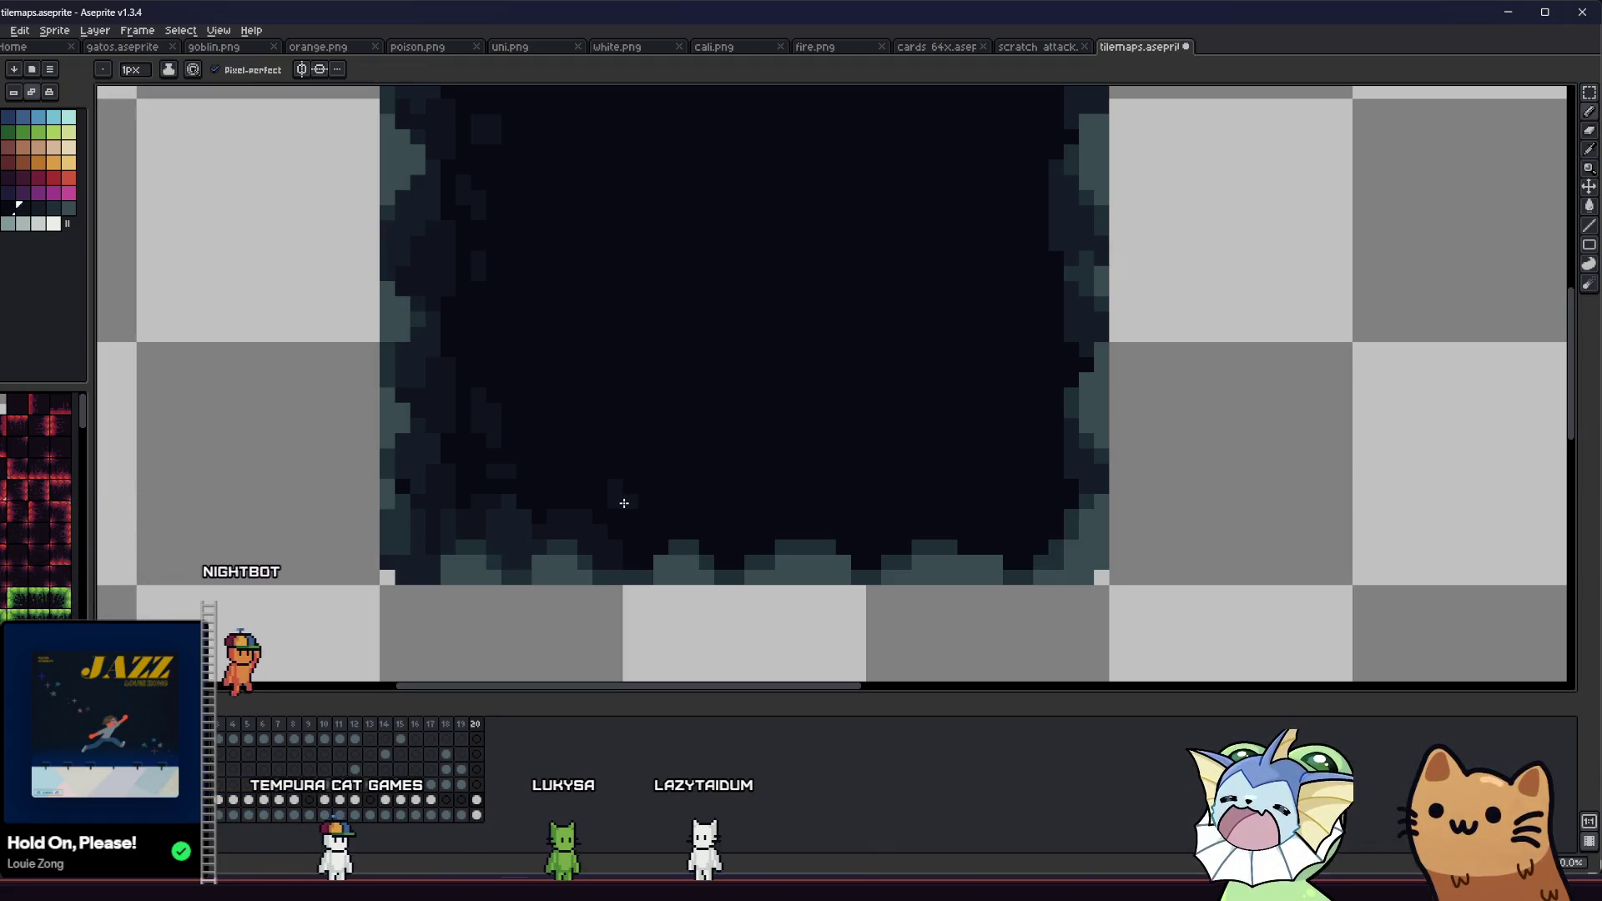
key("ctrl+s")
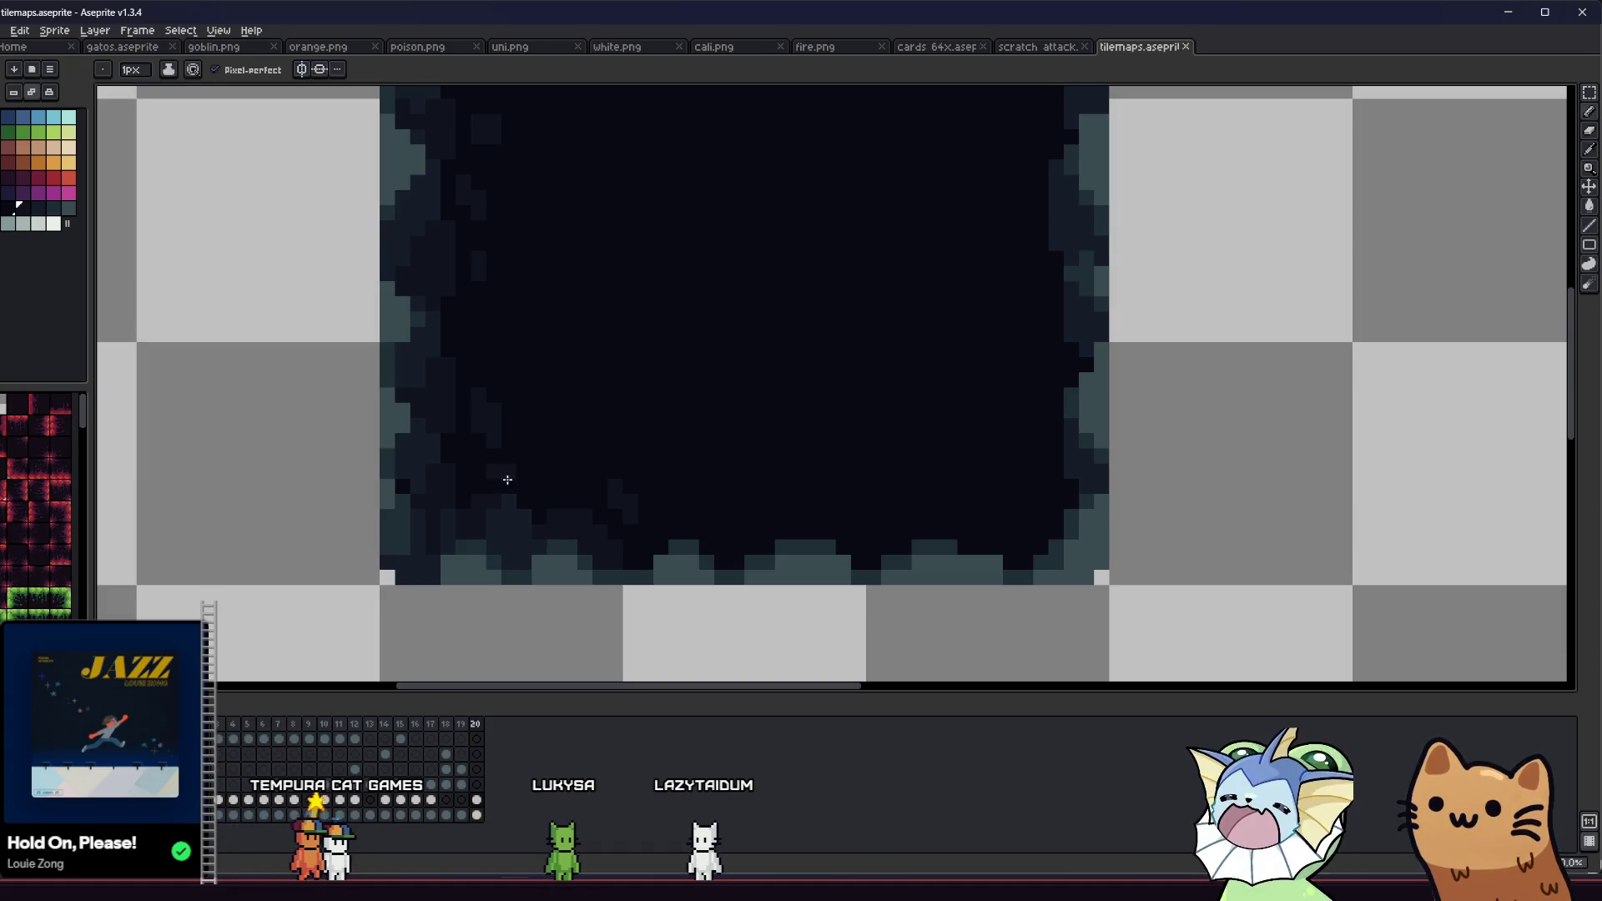
Step: Pick a dark colour from the tile and marquee-select the tile's left edge strip
left_click(488, 409, "alt")
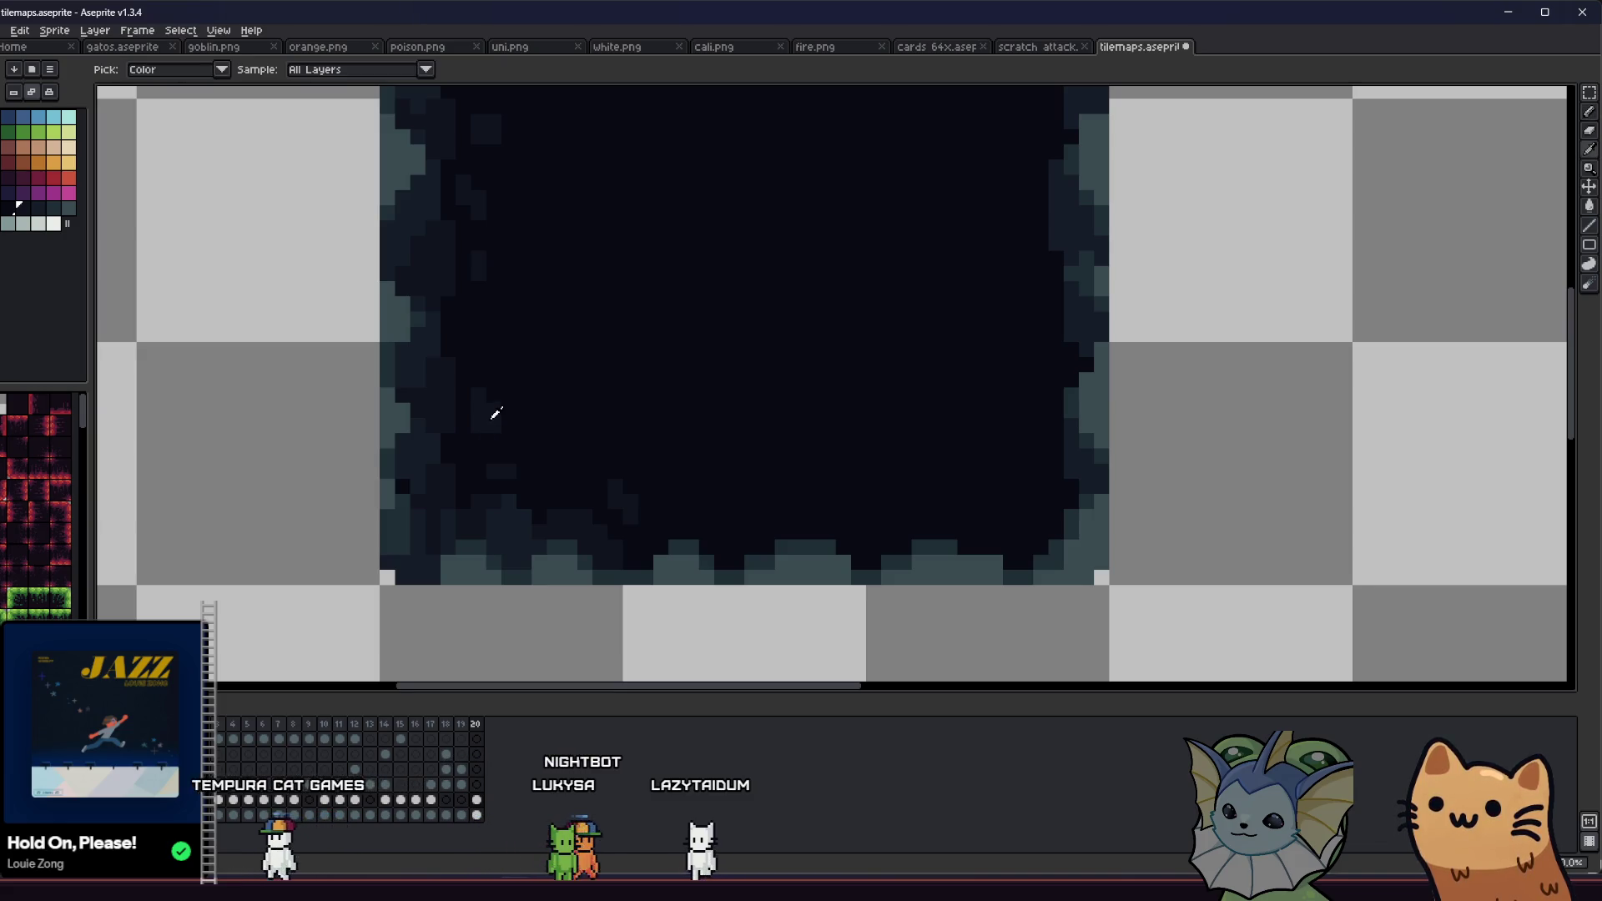
scroll(506, 457, "down", 6)
key("m")
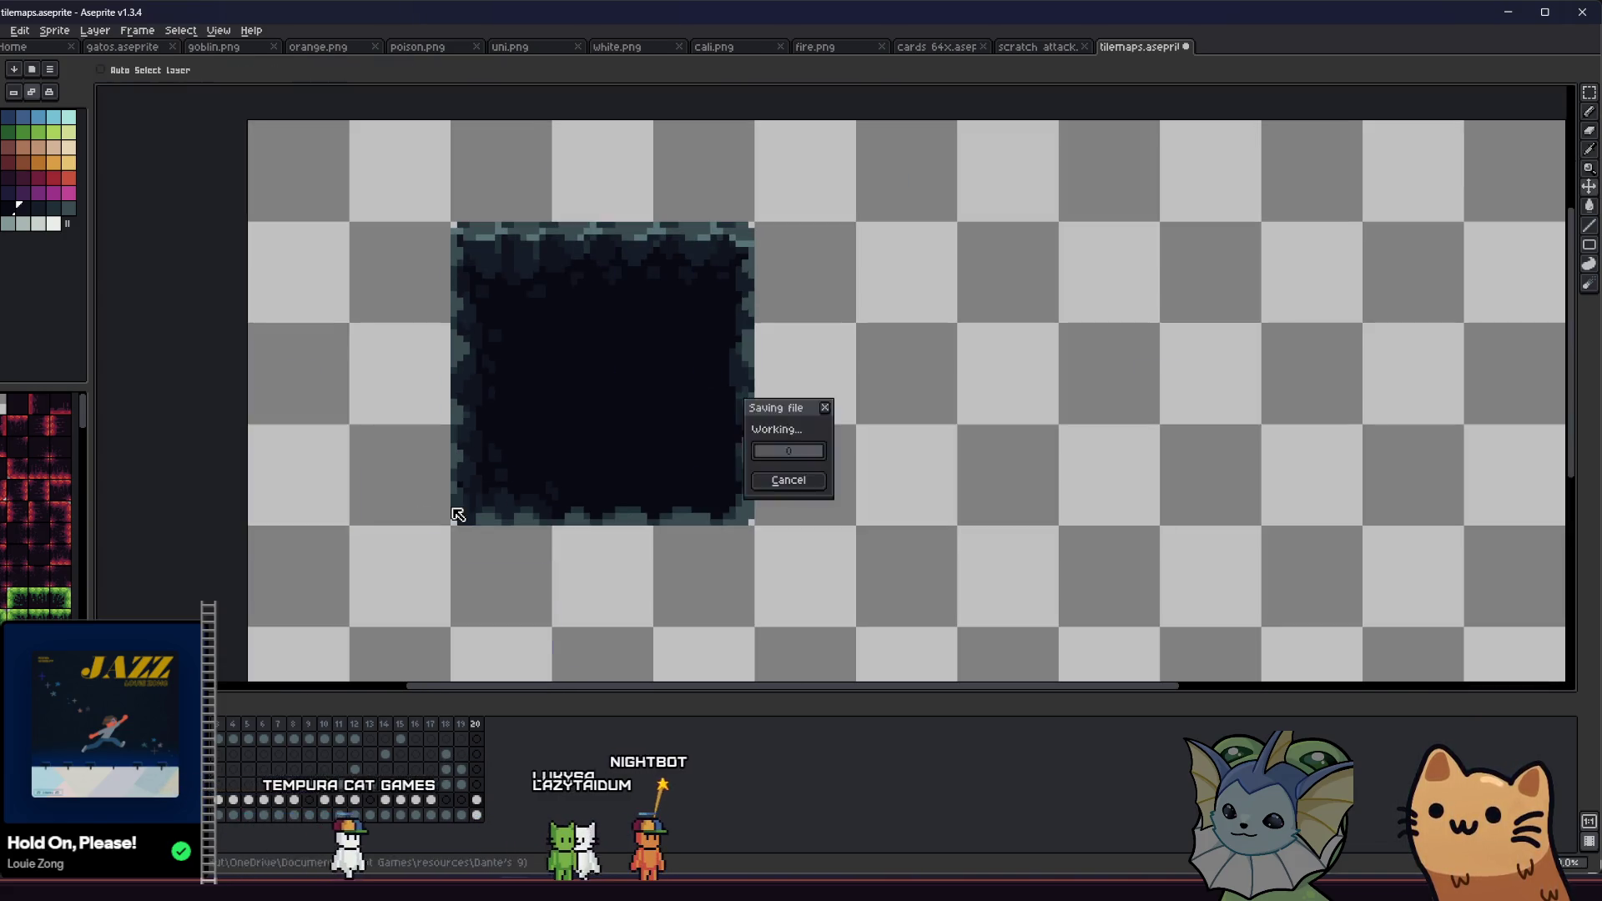
scroll(354, 505, "up", 3)
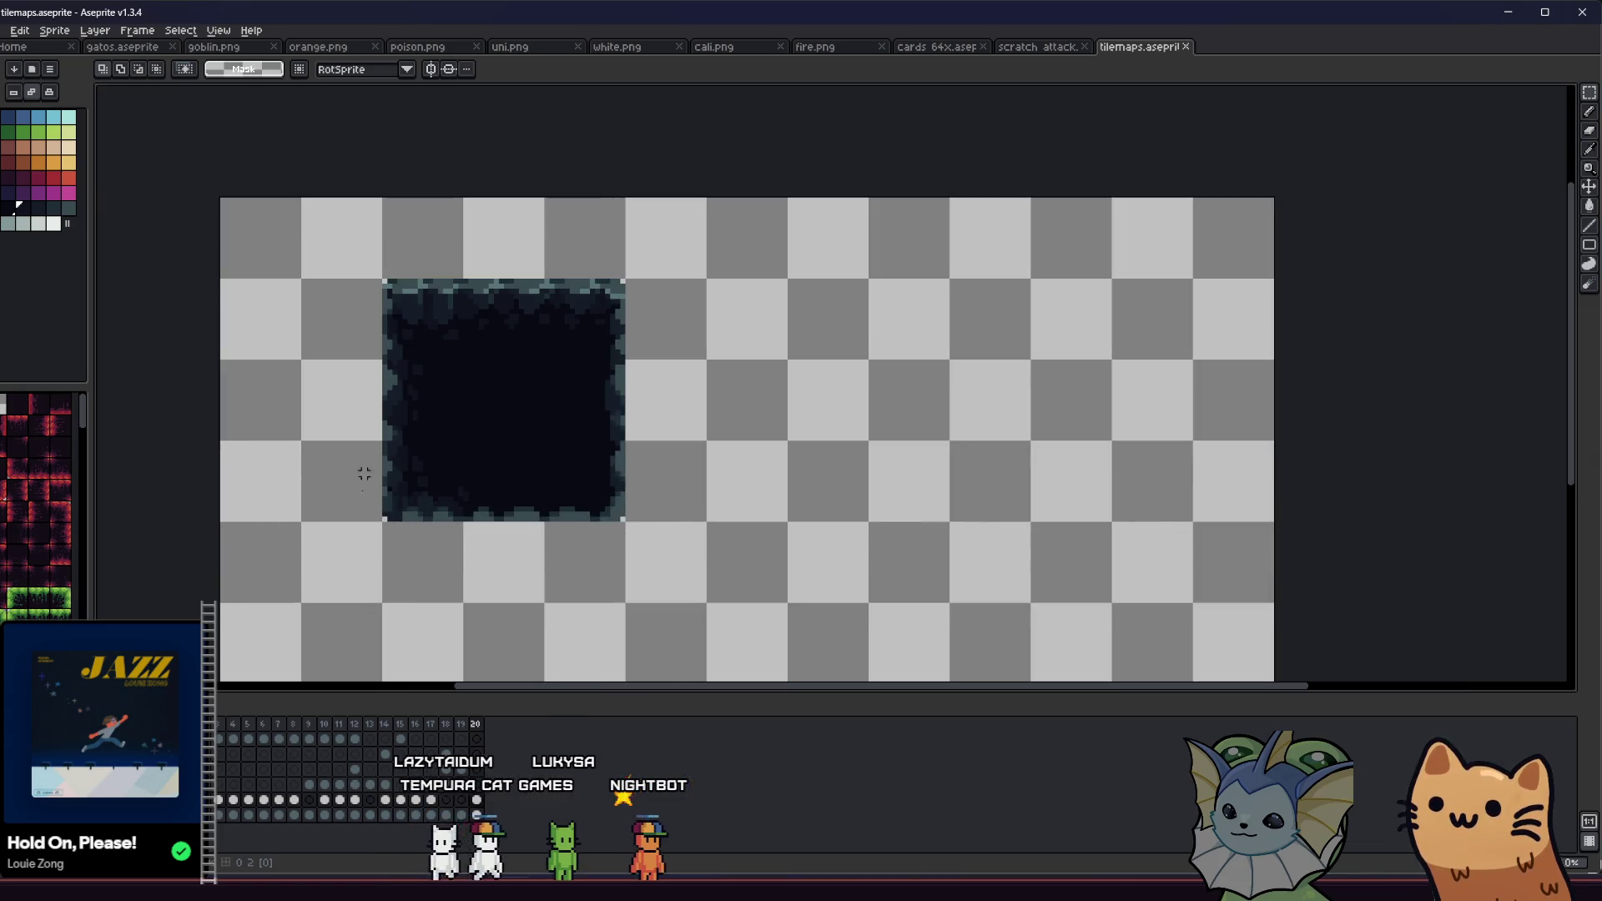
mouse_move(386, 361)
left_mouse_down()
mouse_move(440, 440)
mouse_move(465, 524)
left_mouse_up()
Step: Pick the dark edge colour and pencil it into the grey gap along the tile's left edge
scroll(425, 594, "up", 3)
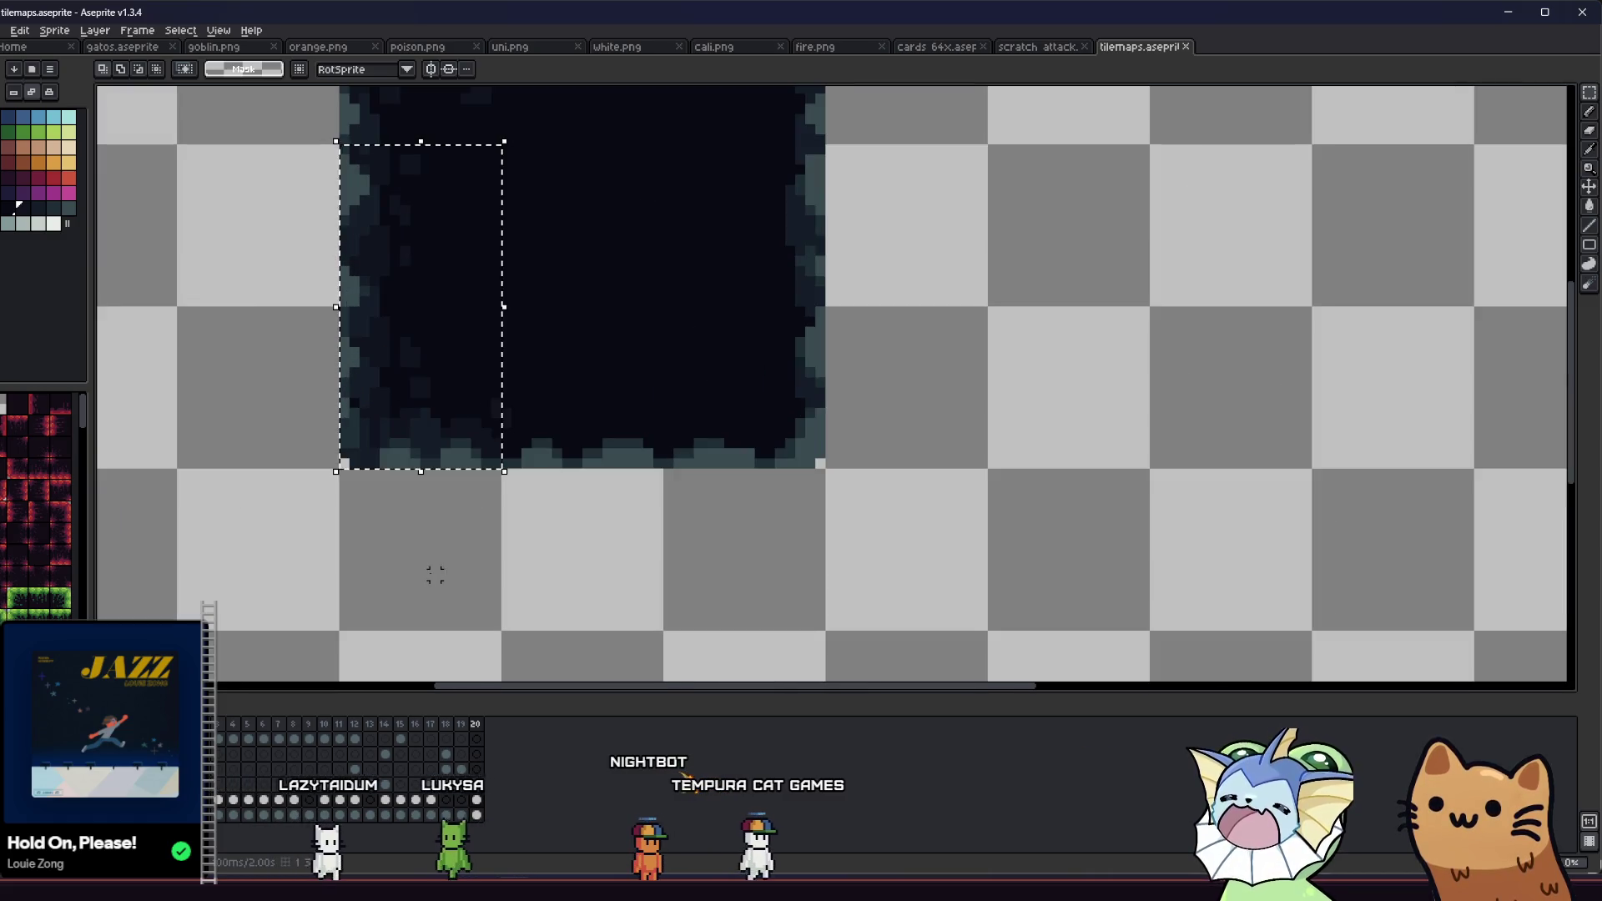
key("i")
scroll(508, 421, "up", 2)
key("alt")
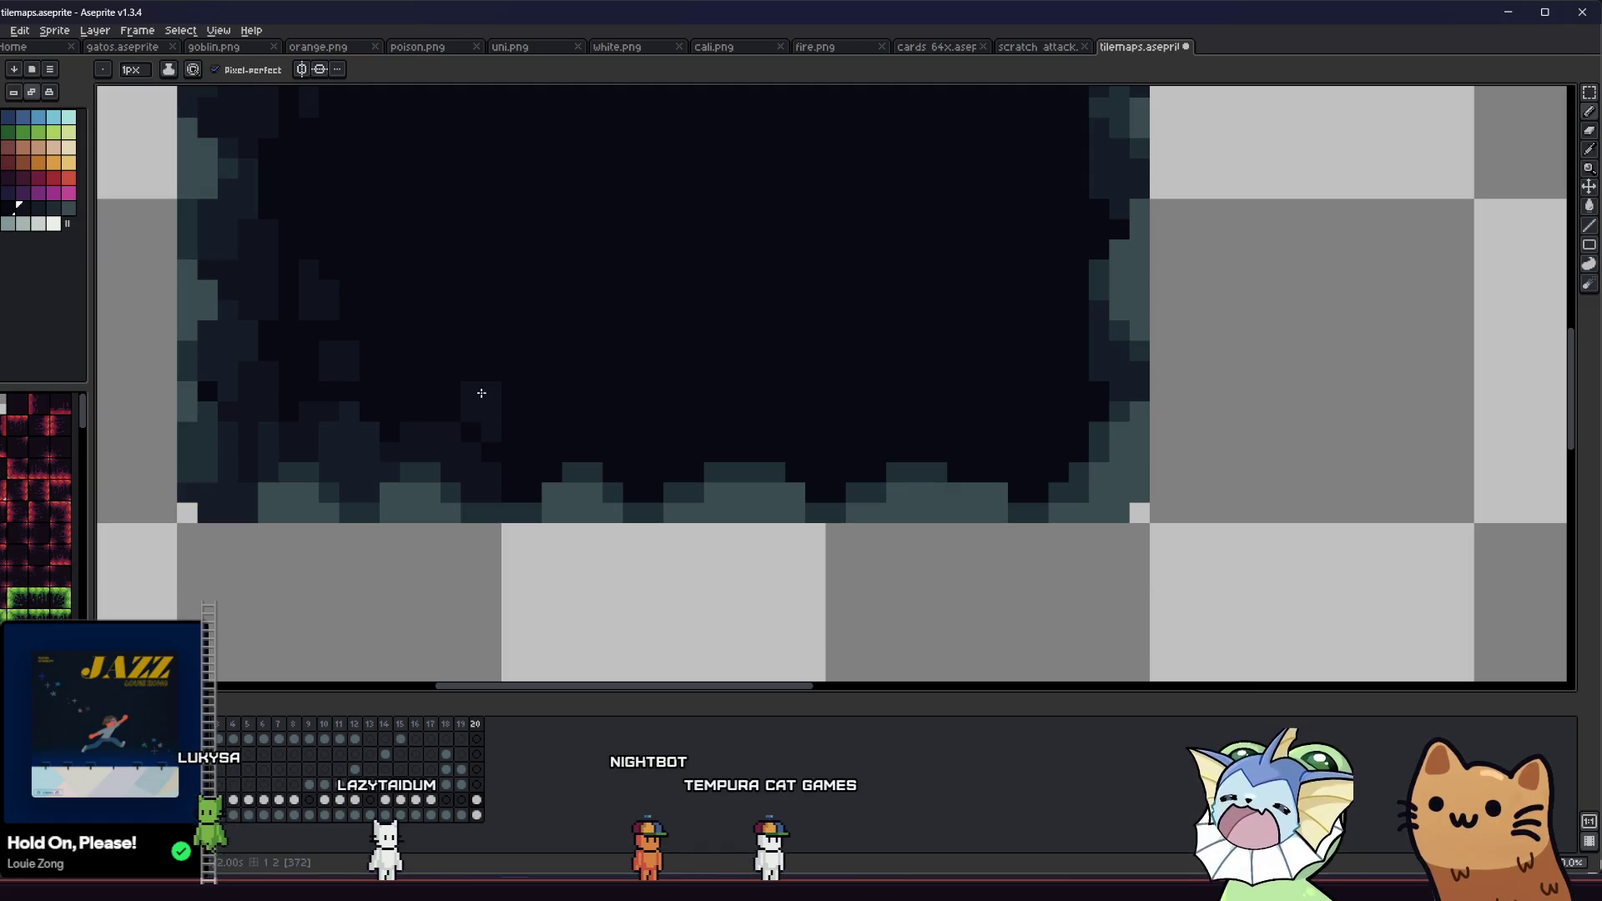
scroll(496, 369, "down", 3)
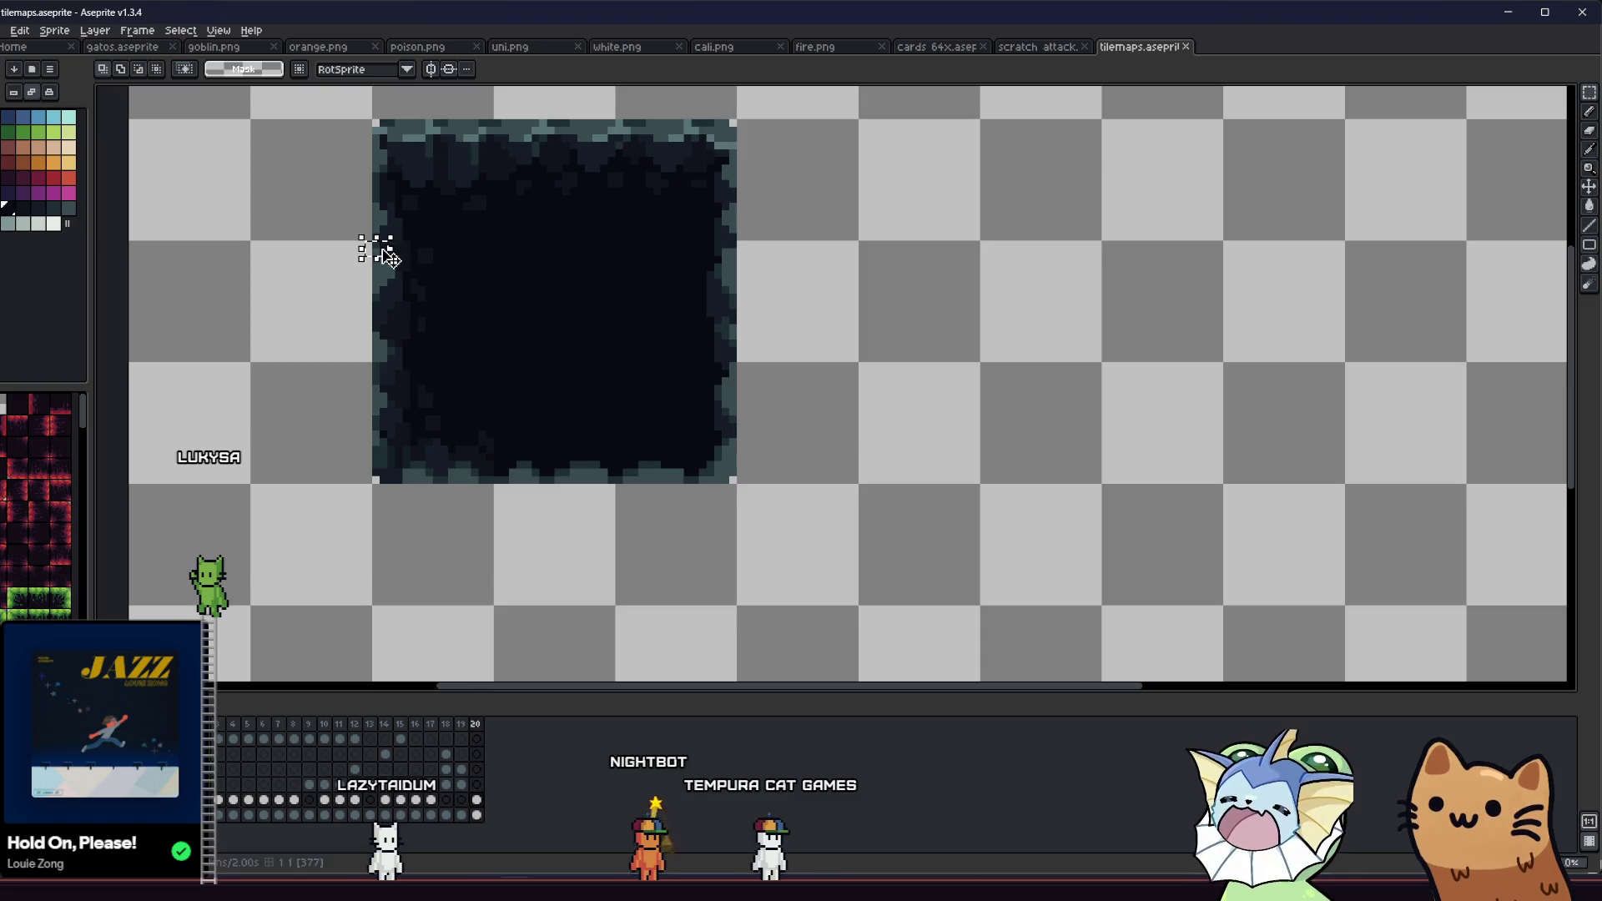
scroll(338, 342, "up", 2)
key("alt")
mouse_move(378, 314)
left_mouse_down()
mouse_move(489, 380)
mouse_move(454, 336)
left_mouse_up()
left_click(325, 353)
key("alt")
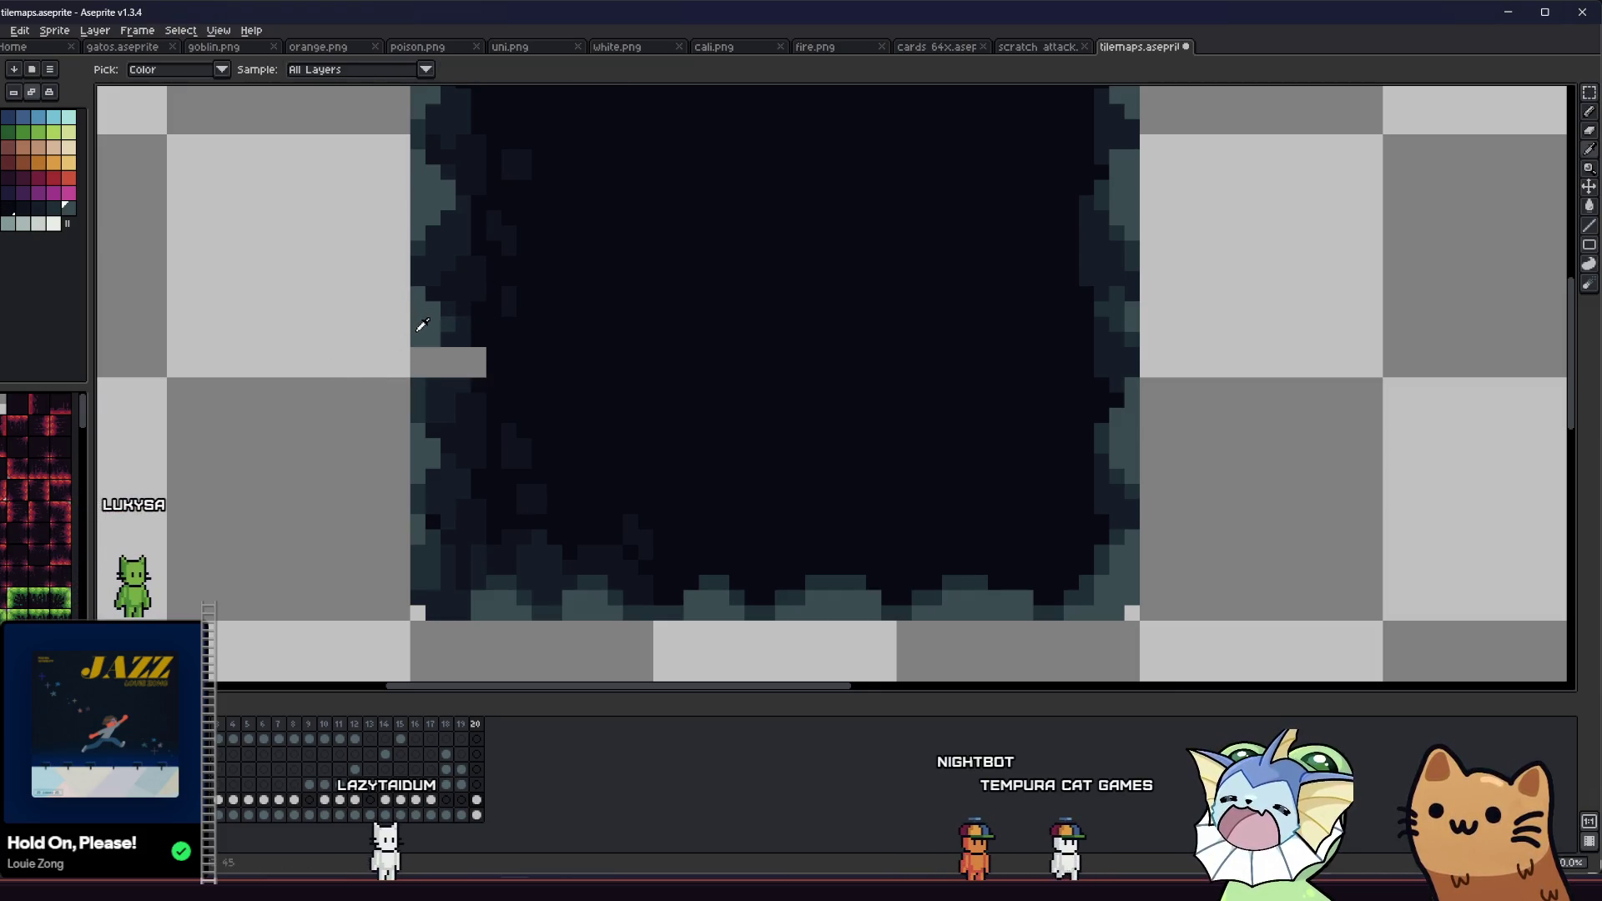
left_click(457, 318)
left_click(432, 351)
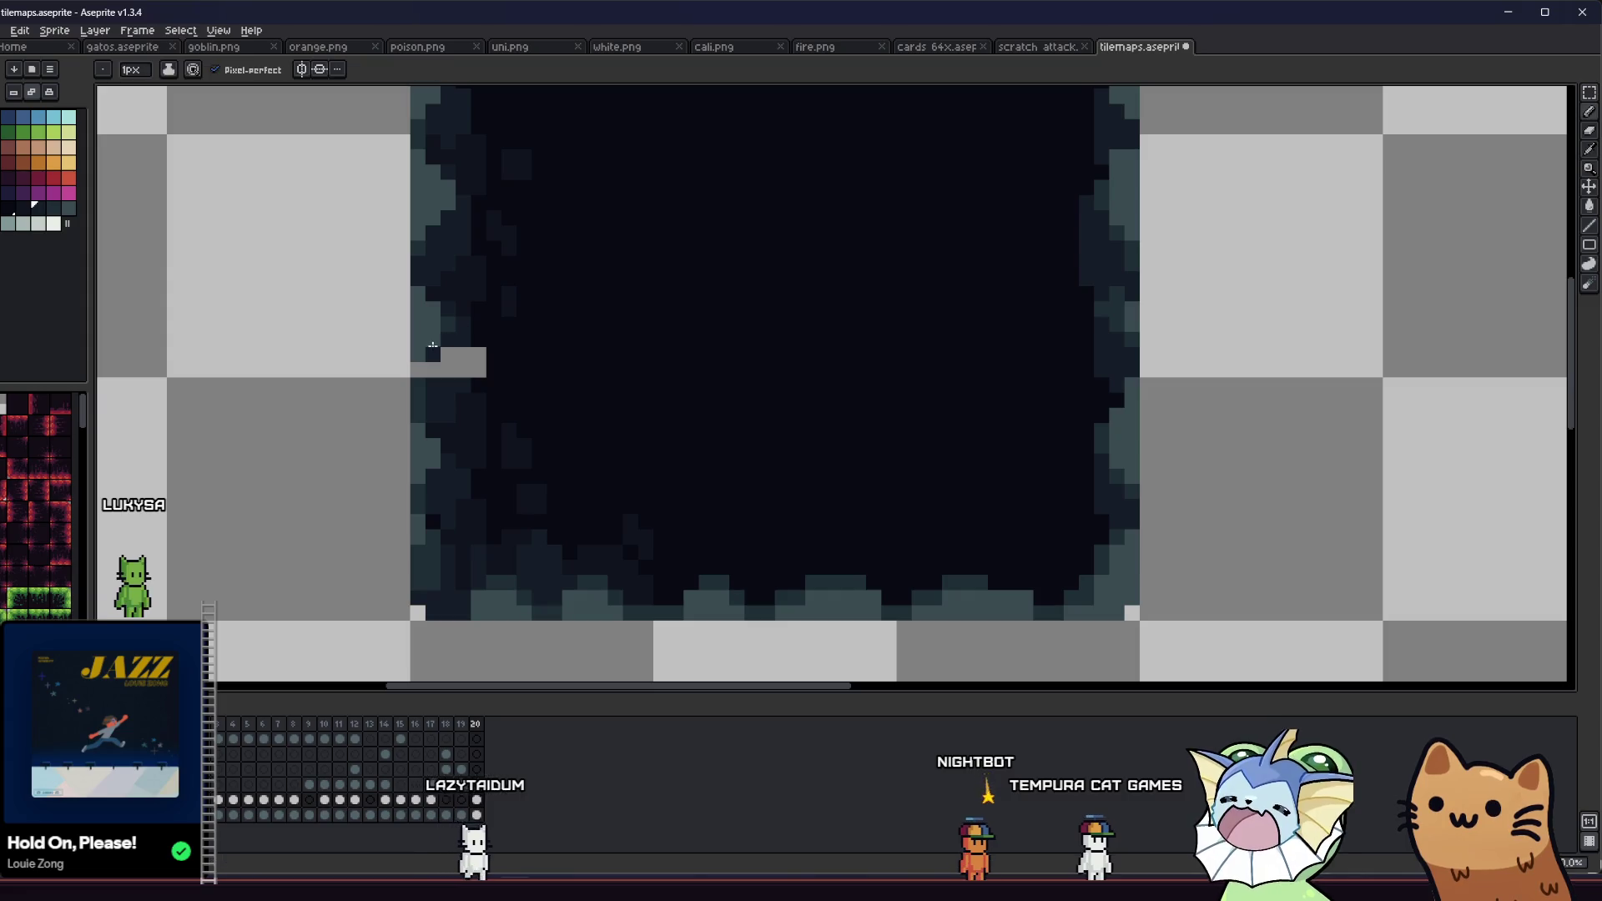
key("alt")
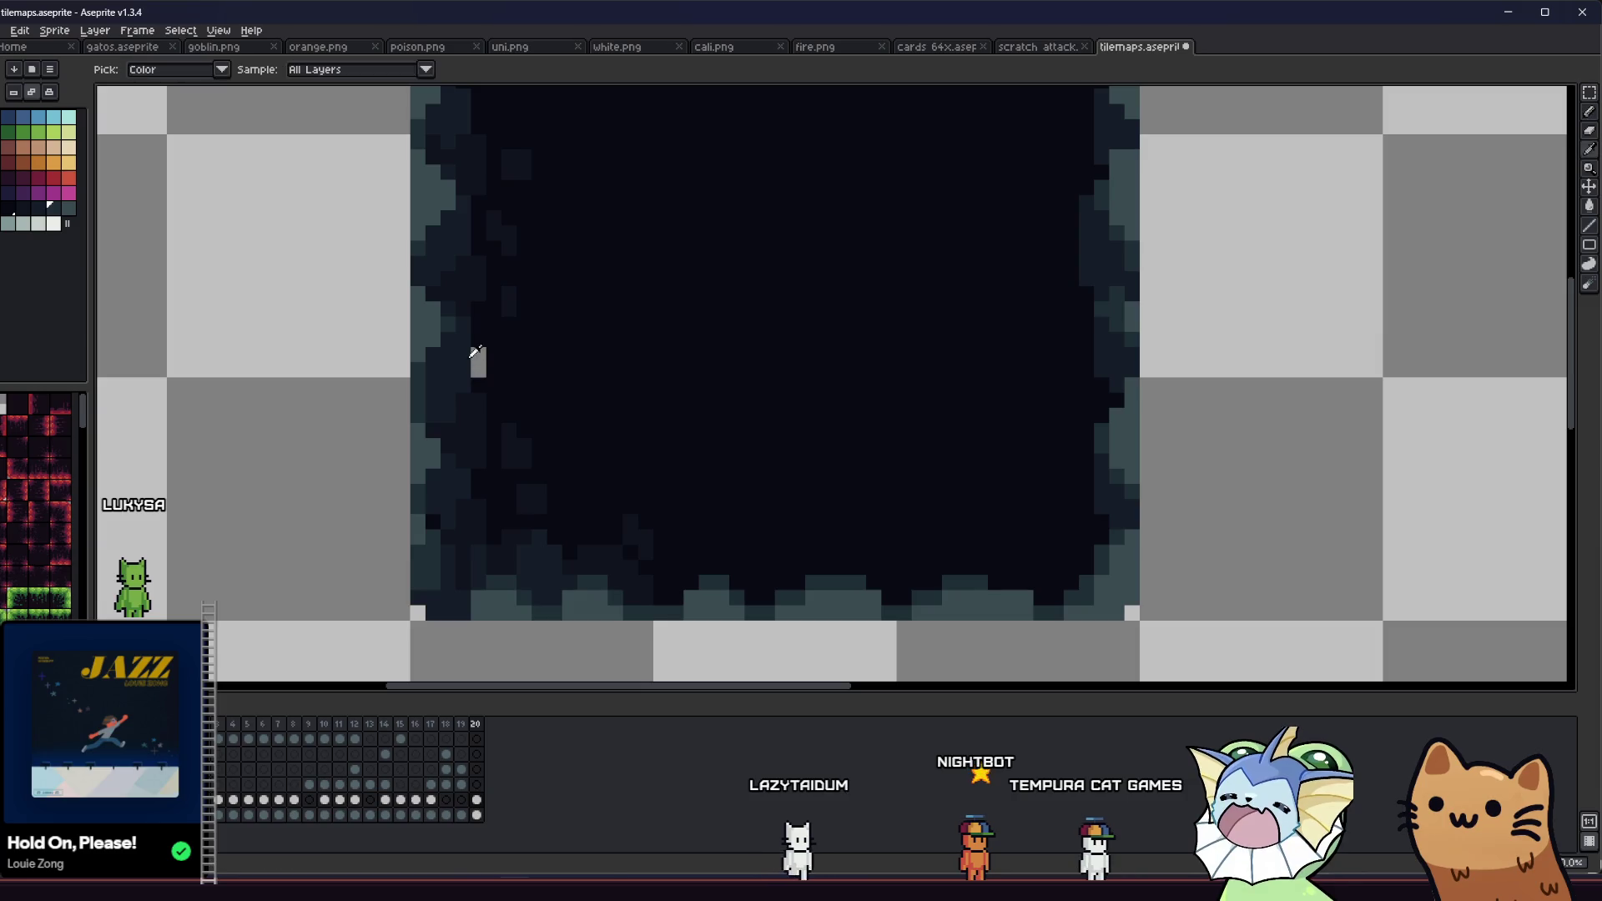
scroll(447, 368, "up", 1)
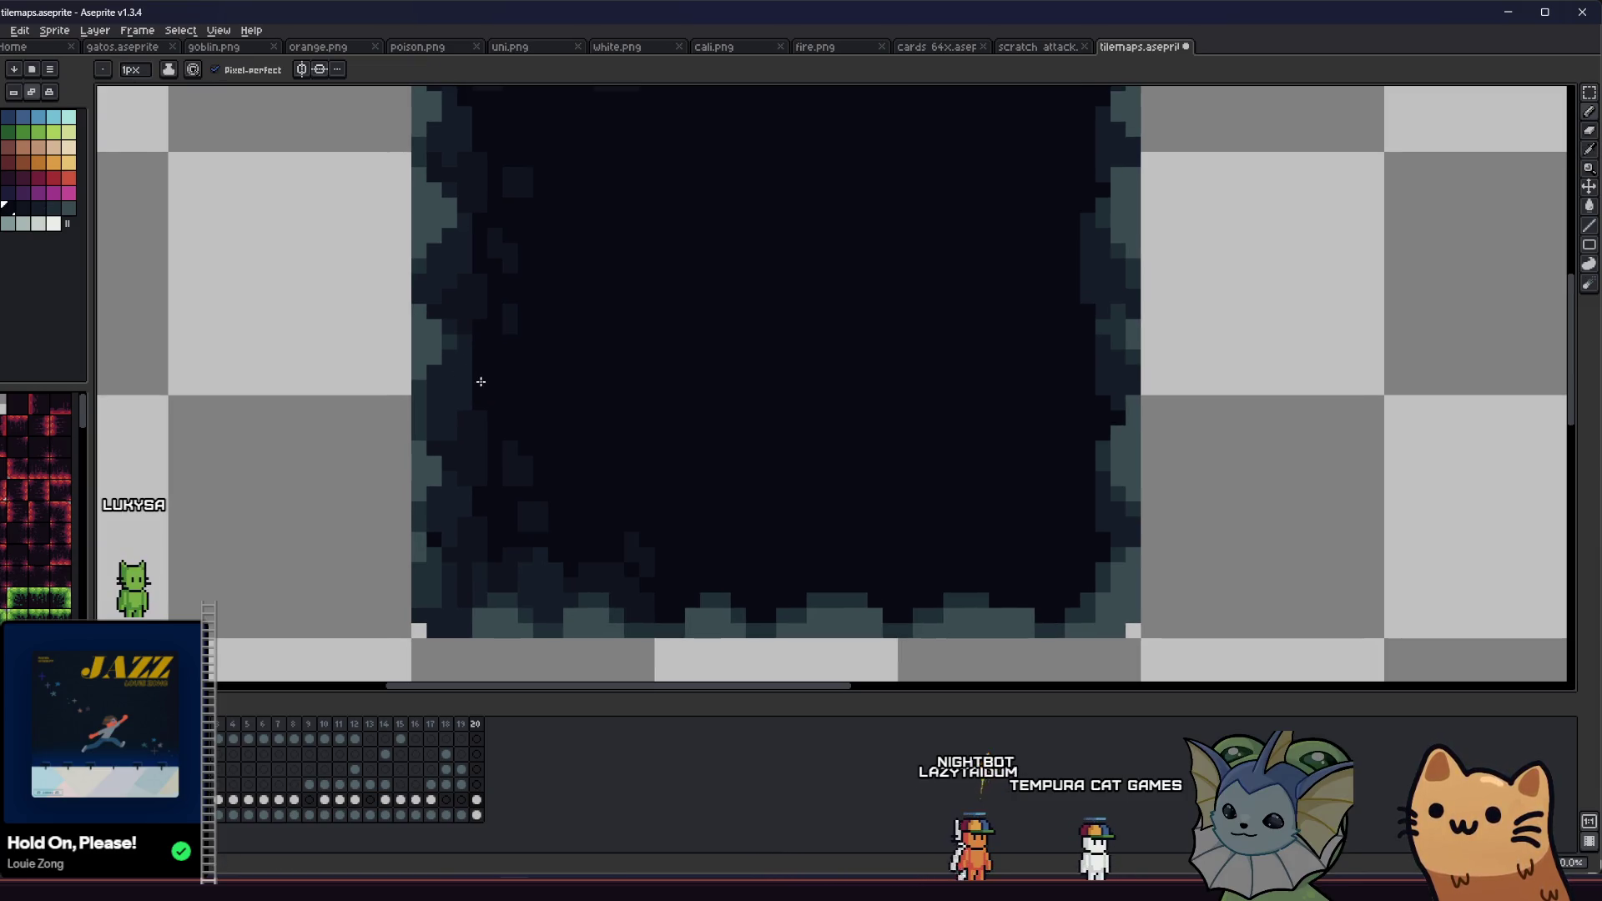
key("shift")
left_click(476, 355, "alt")
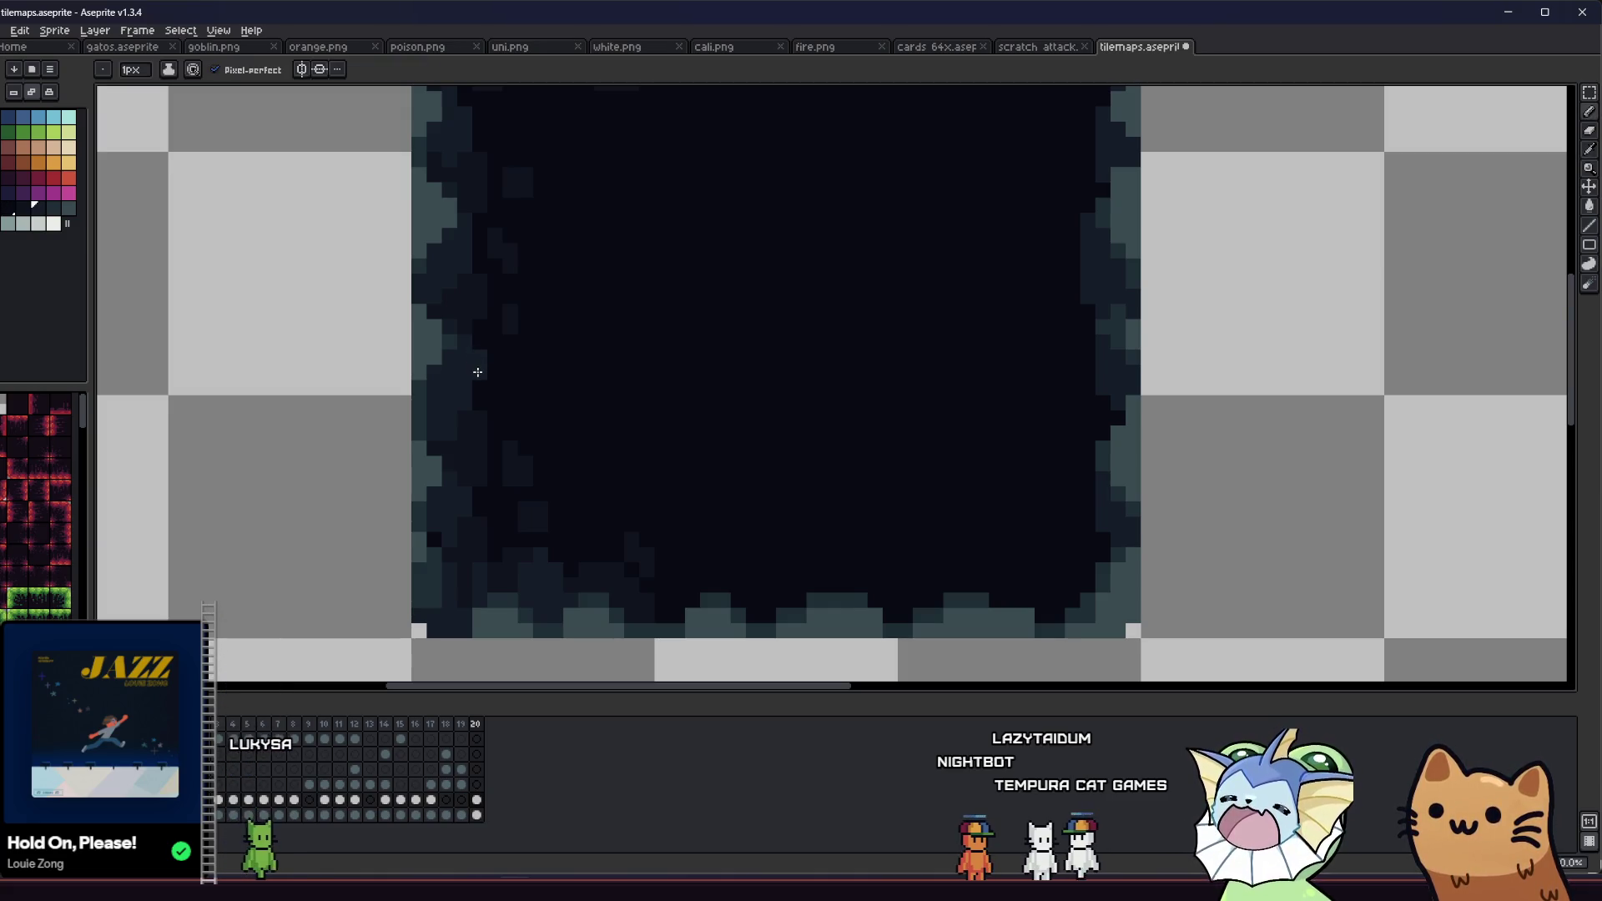
scroll(478, 372, "down", 2)
Step: Copy the left-edge strip out to the right twice, then undo the copied pieces
key("m")
mouse_move(443, 269)
left_mouse_down()
mouse_move(561, 388)
mouse_move(962, 352)
left_mouse_up()
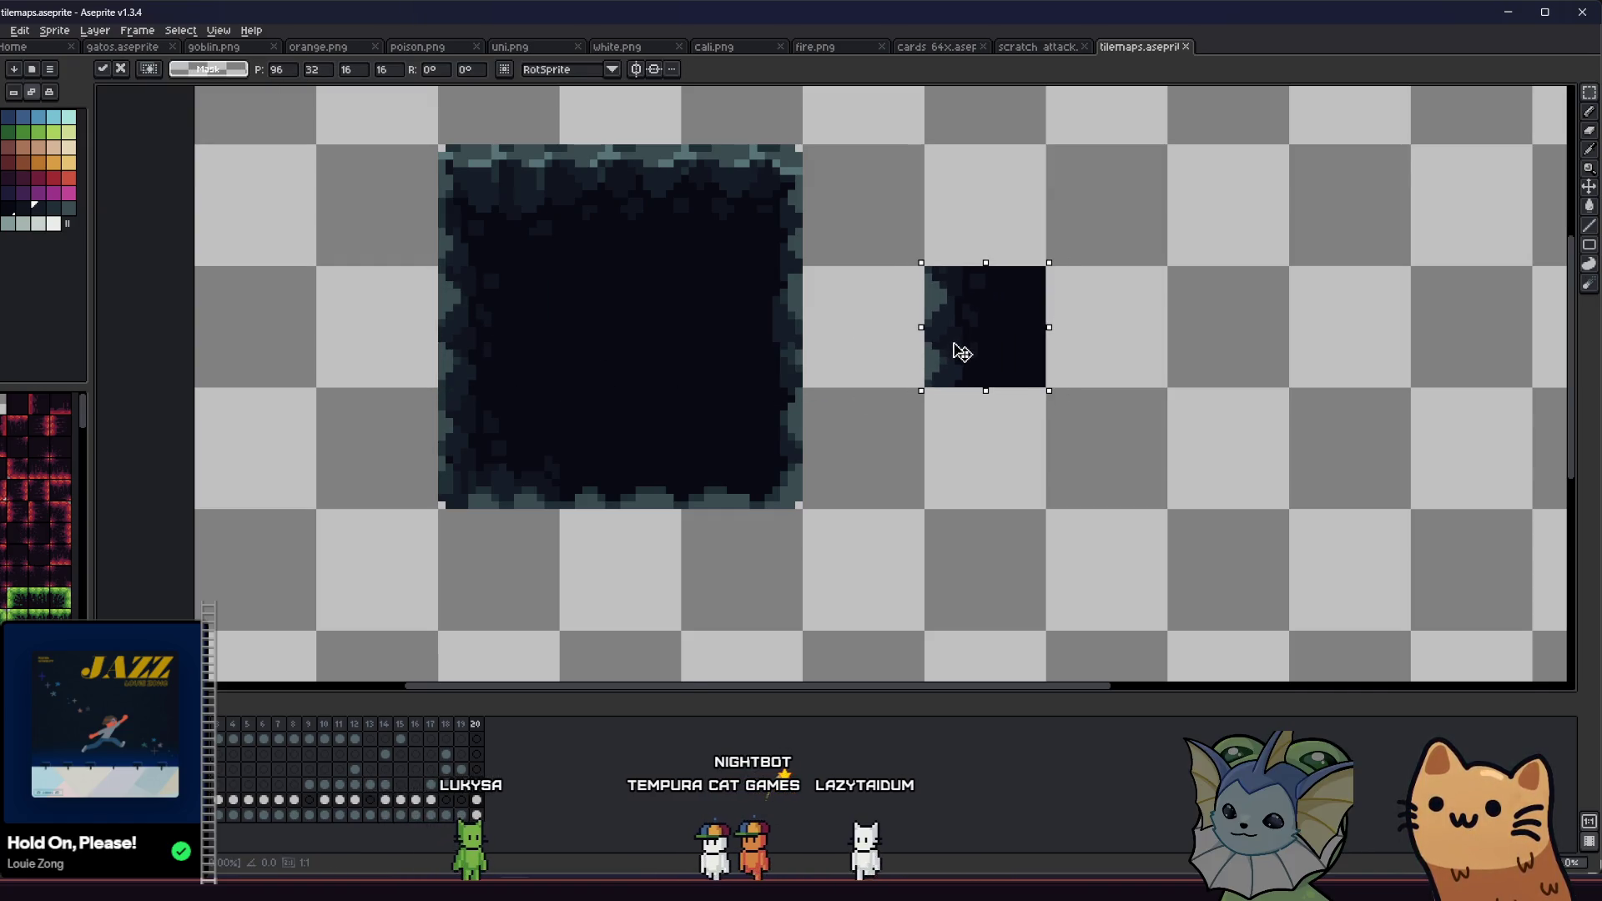
left_click_drag(501, 351, 990, 476)
left_click(873, 472)
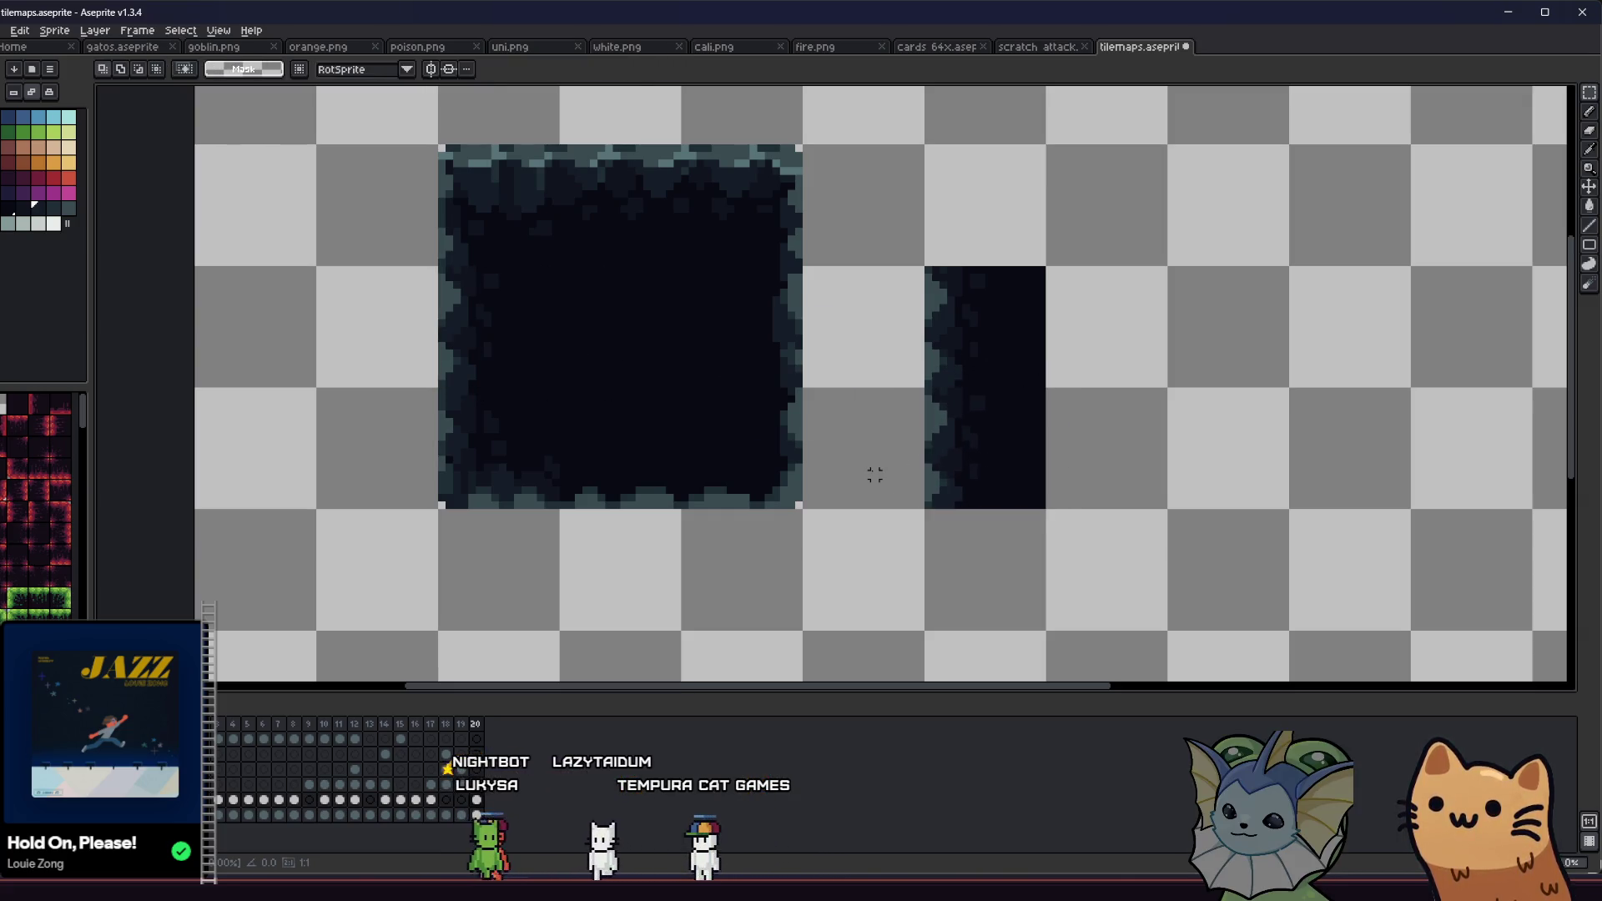
scroll(874, 473, "down", 5)
scroll(872, 472, "up", 4)
key("ctrl+z")
key("ctrl+z")
key("ctrl+z")
scroll(597, 359, "up", 6)
Step: Pick a dark colour from the tile, return to the Pencil, and save tilemaps.aseprite
key("i")
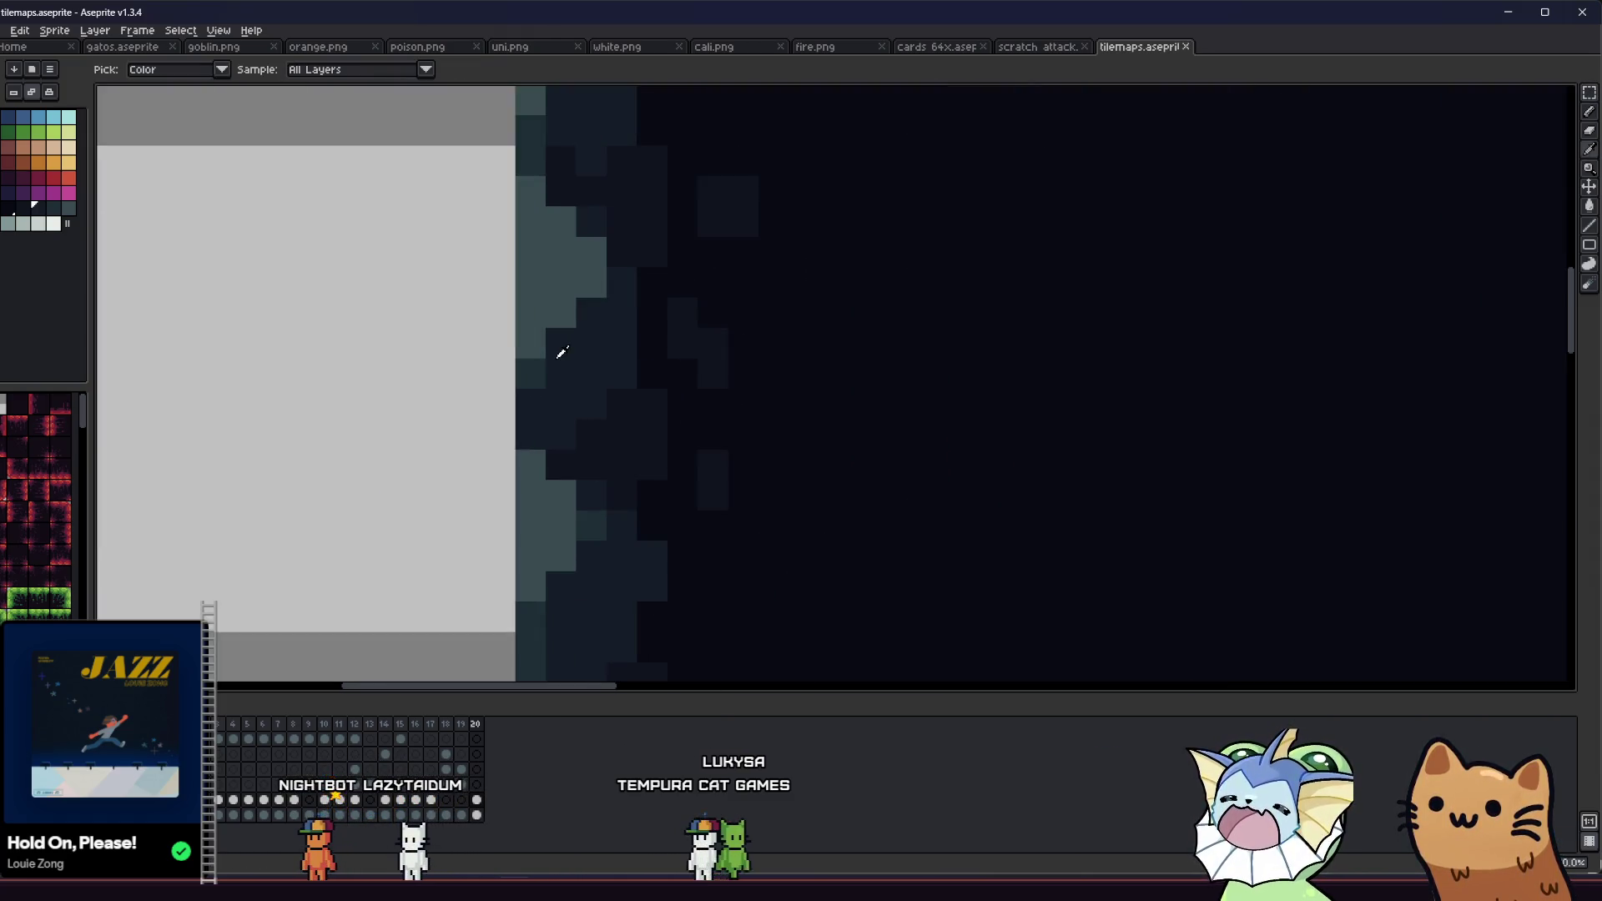
left_click(562, 352)
key("b")
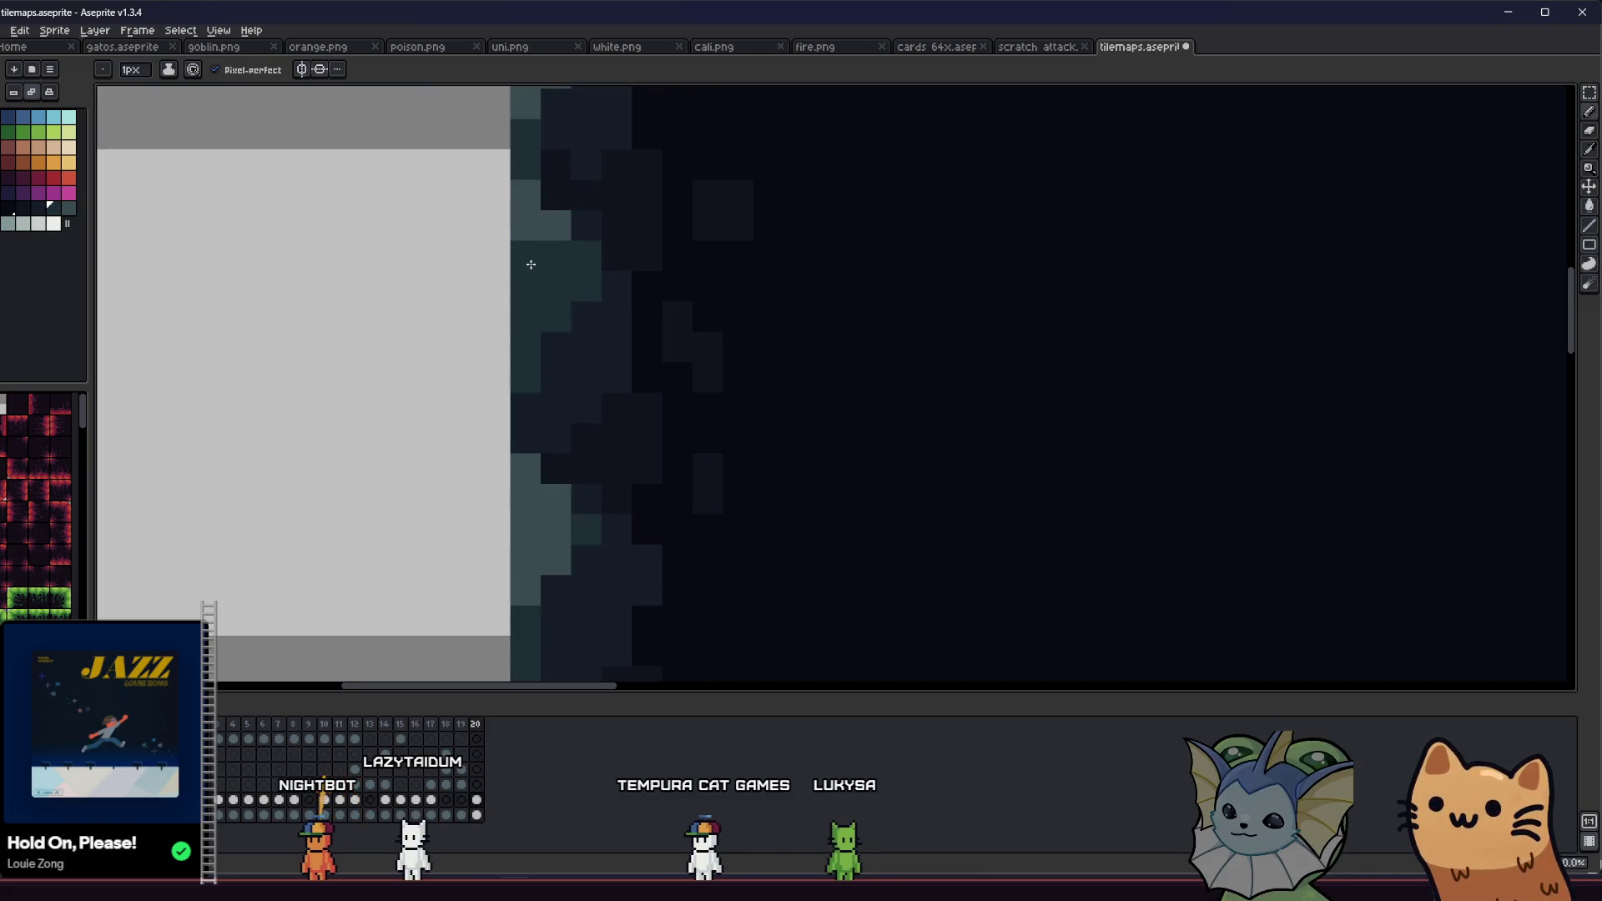
scroll(531, 264, "down", 4)
scroll(497, 369, "up", 4)
key("i")
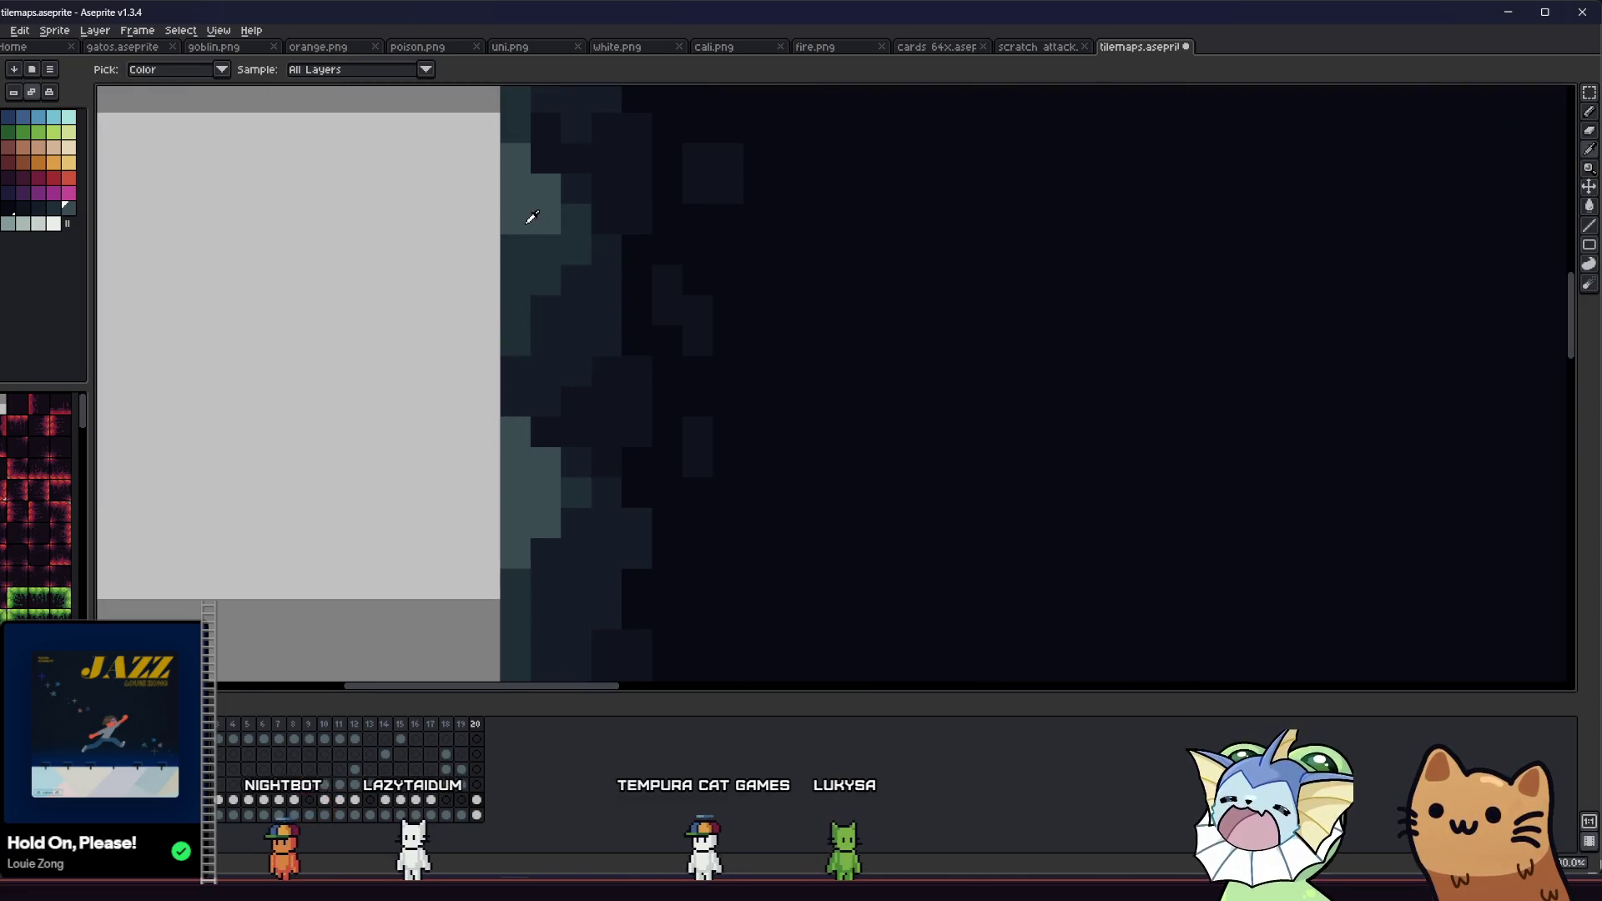
key("b")
scroll(511, 247, "down", 4)
scroll(513, 286, "up", 2)
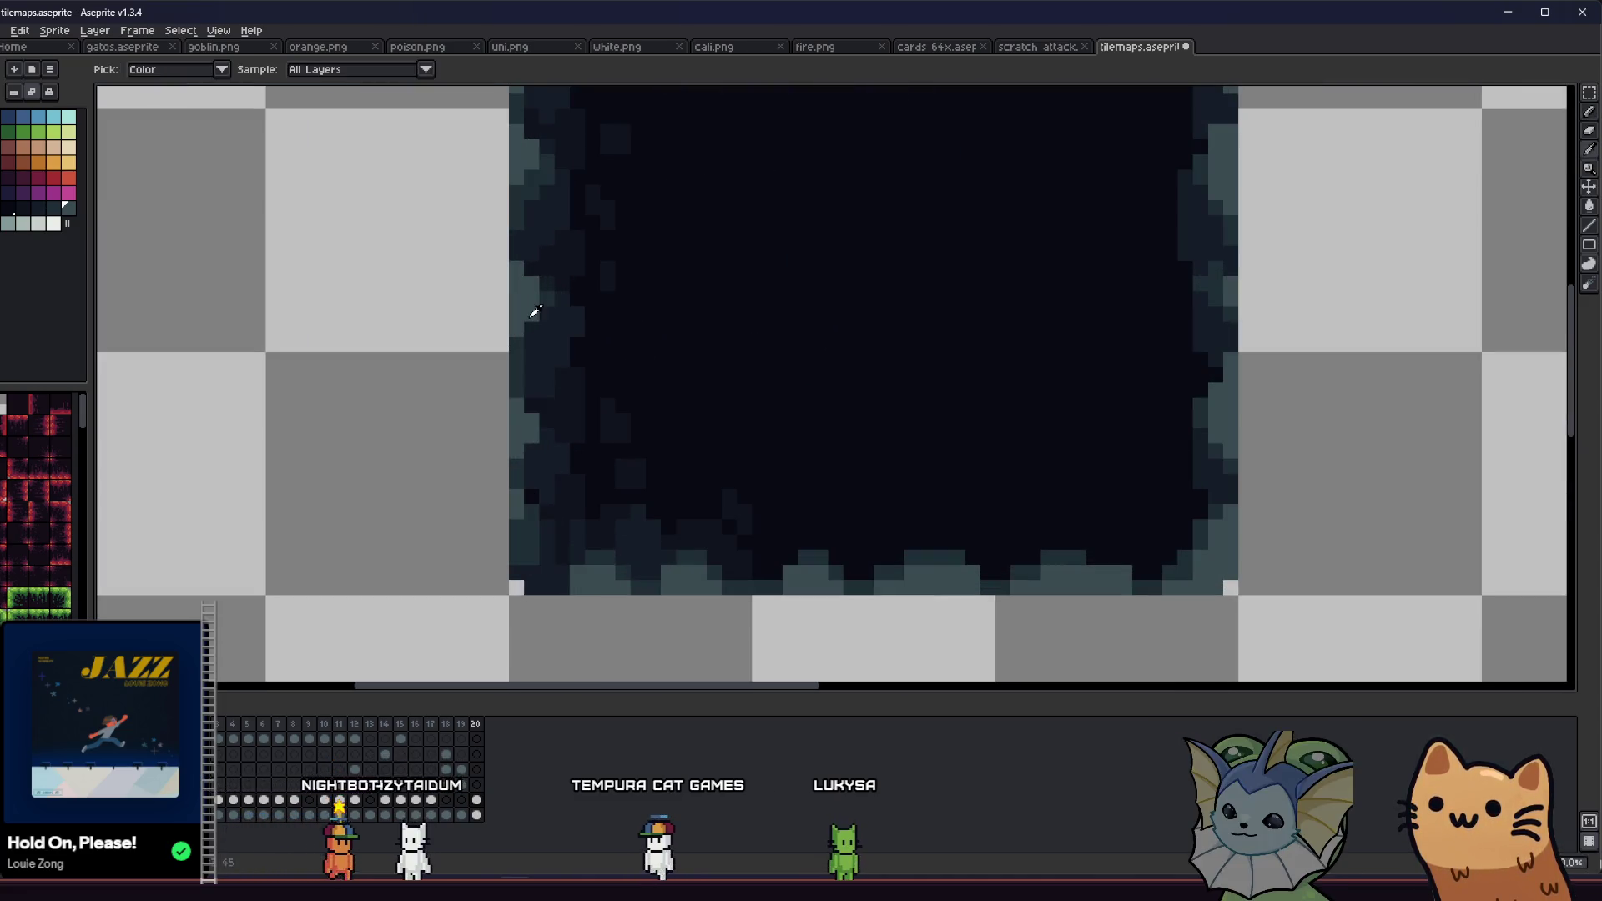
key("b")
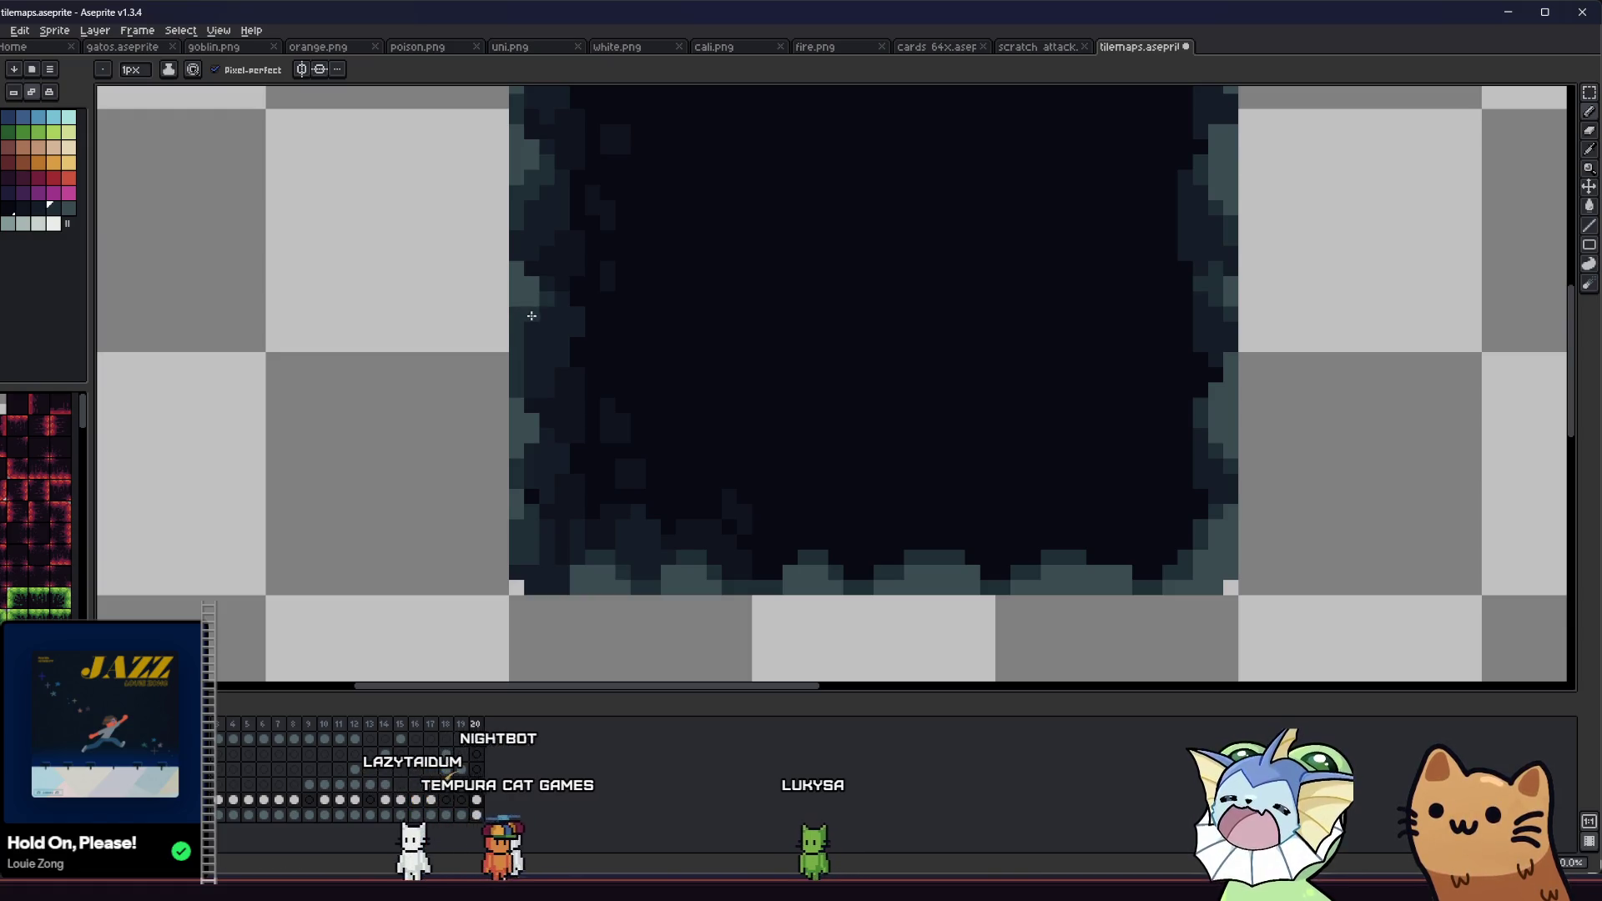
key("ctrl+s")
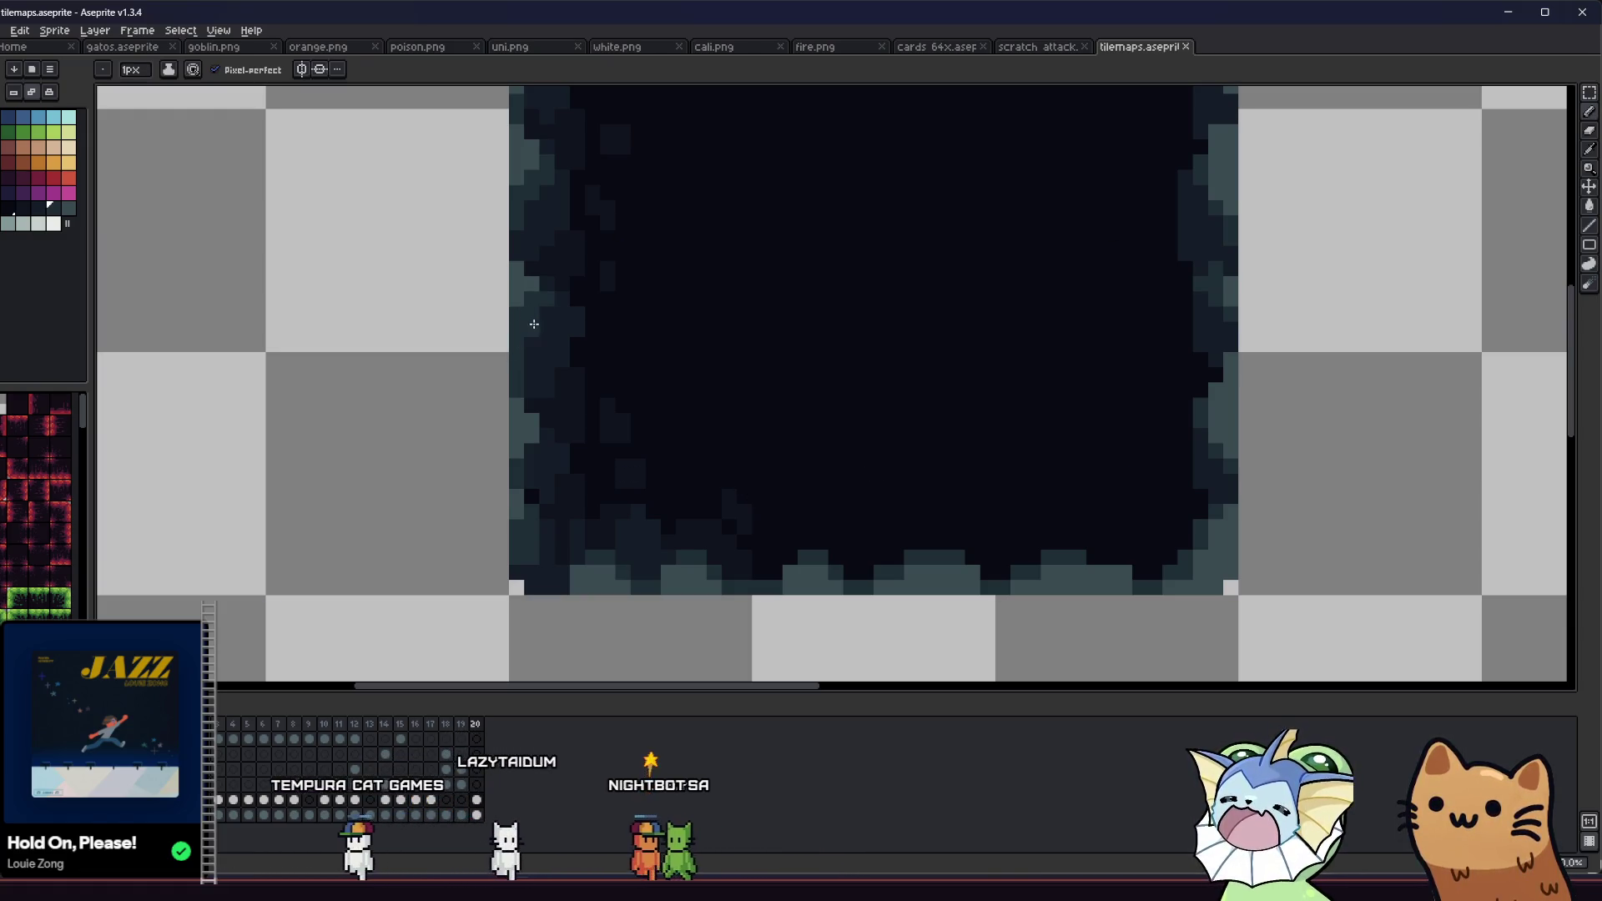
scroll(534, 344, "down", 1)
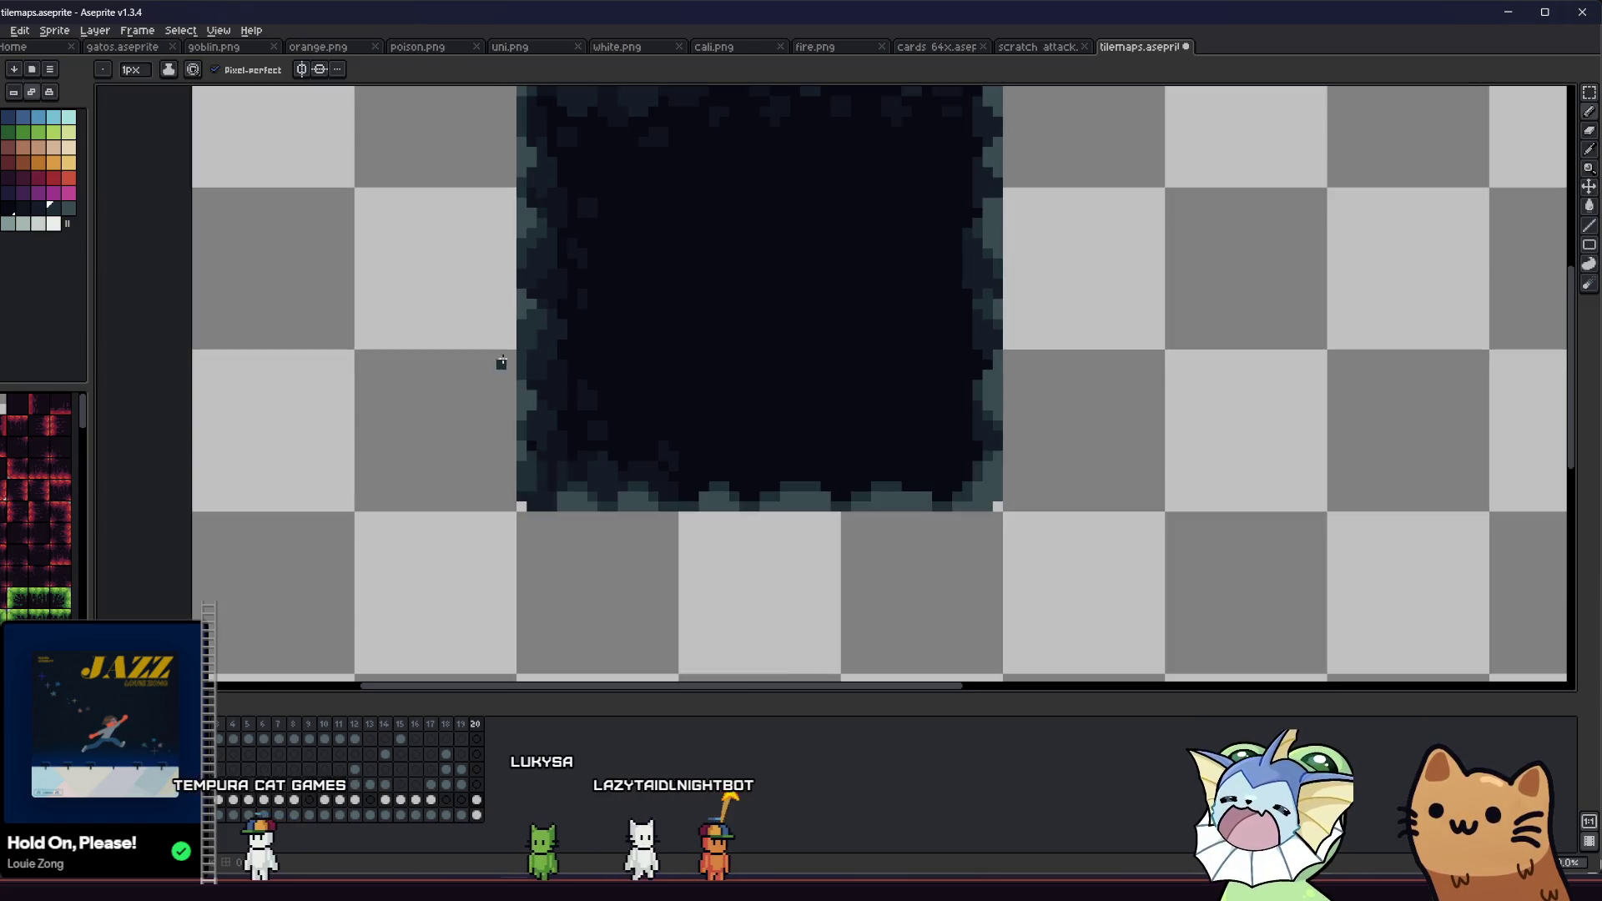
Step: Copy a tile-sized section out to the right, shift it down one cell, and save
key("m")
mouse_move(548, 243)
left_mouse_down()
mouse_move(549, 261)
mouse_move(1220, 293)
left_mouse_up()
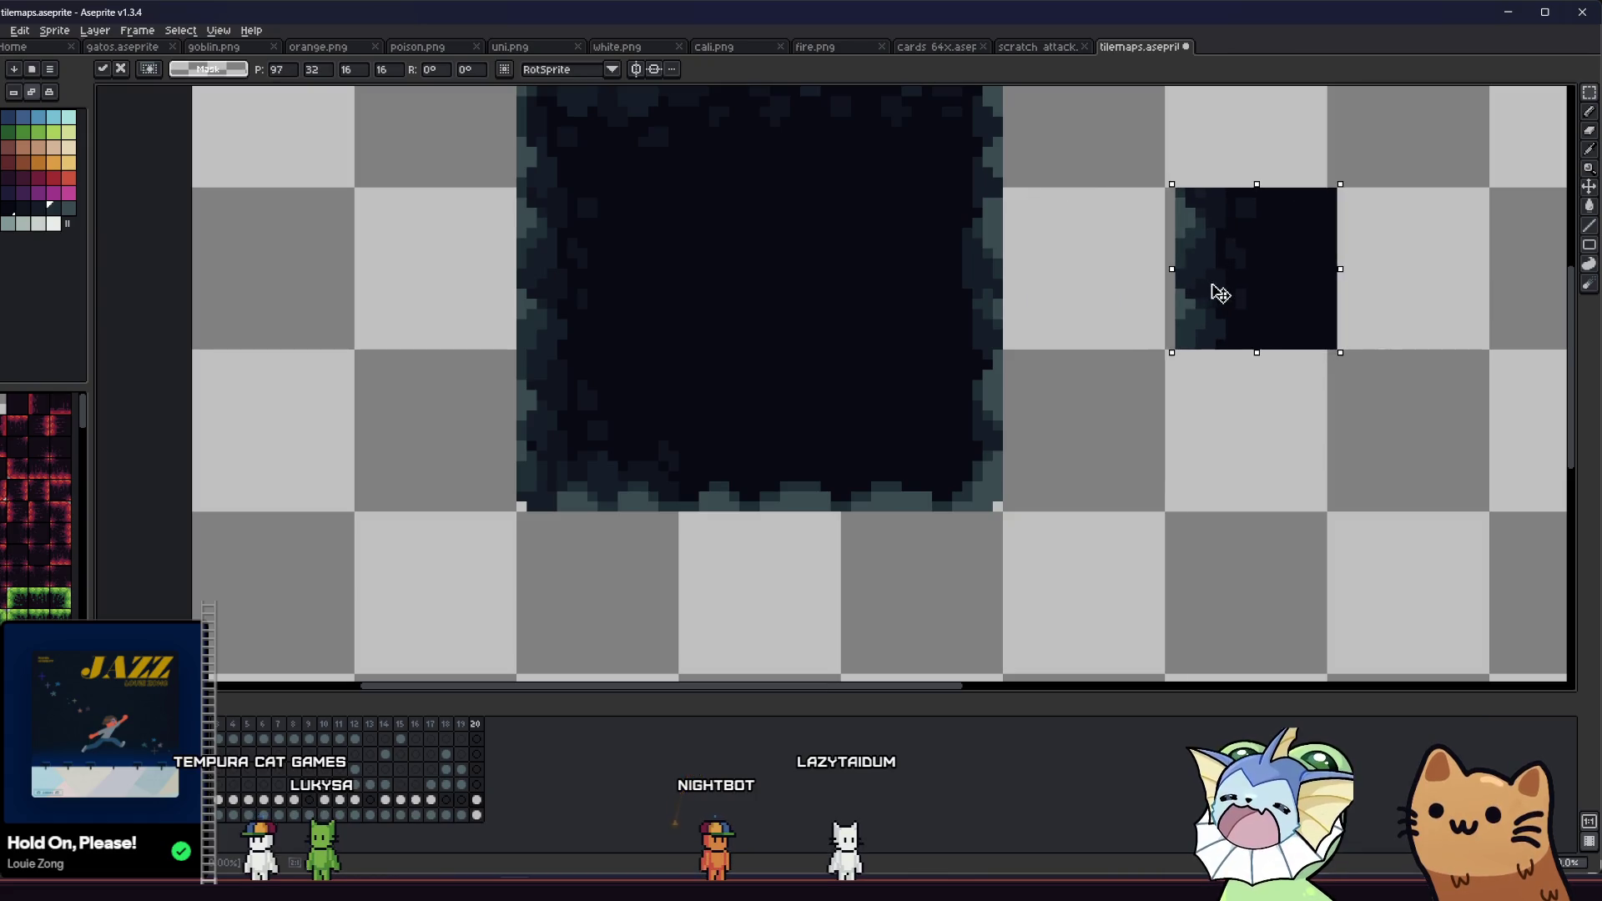
key("Return")
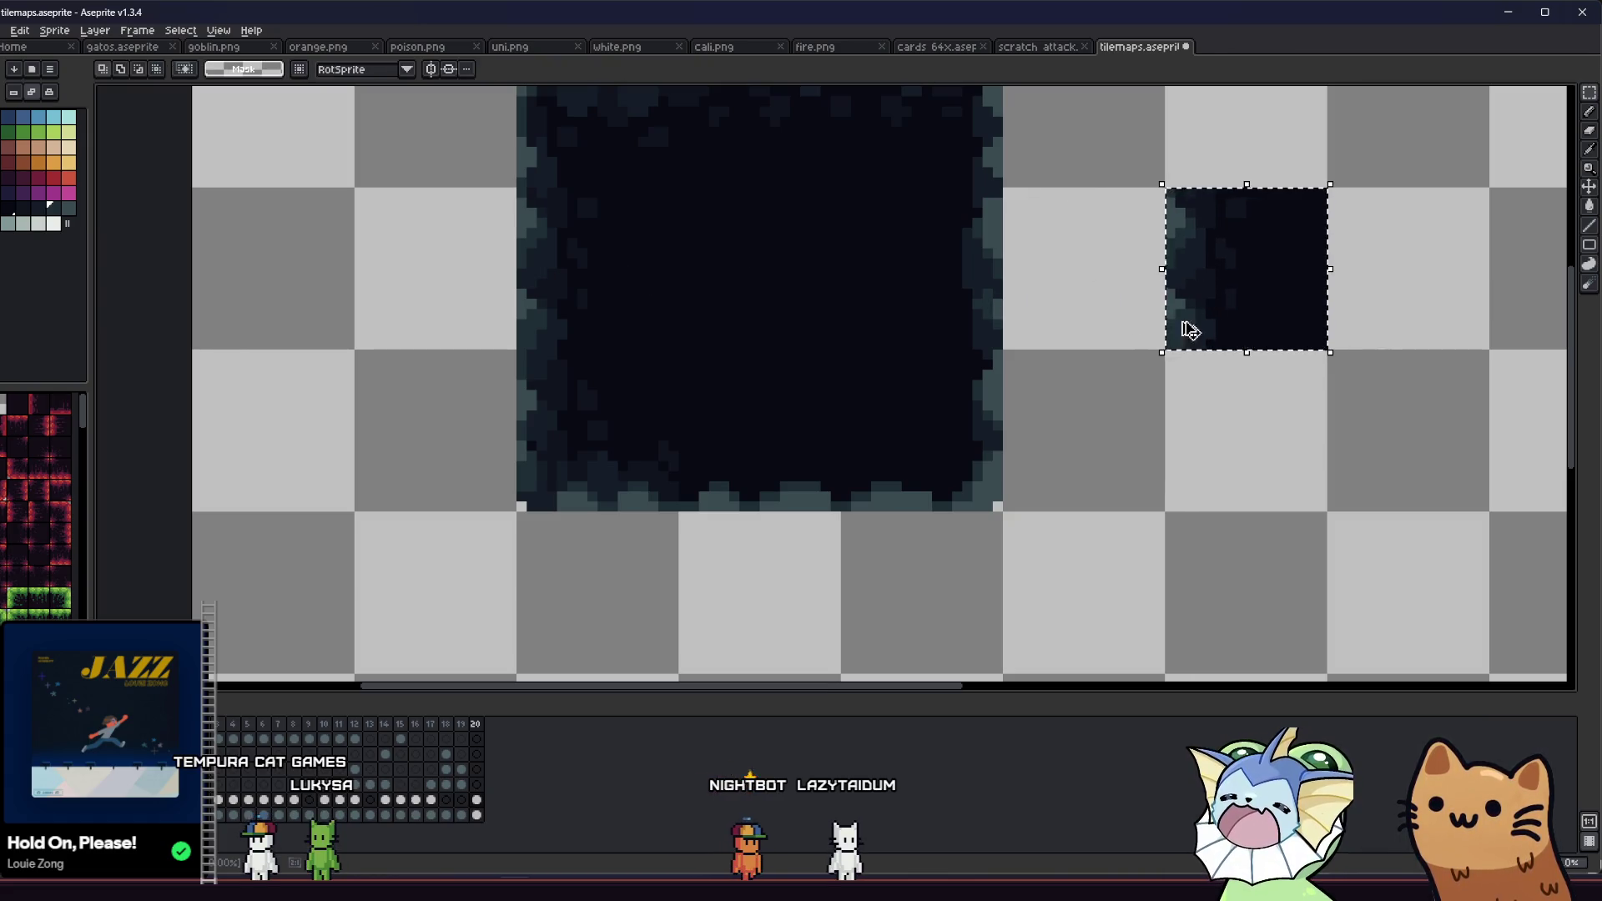
key("ctrl+z")
mouse_move(1188, 304)
left_mouse_down()
mouse_move(1226, 434)
mouse_move(1210, 454)
left_mouse_up()
key("ctrl+d")
scroll(1101, 435, "down", 2)
scroll(1101, 435, "down", 4)
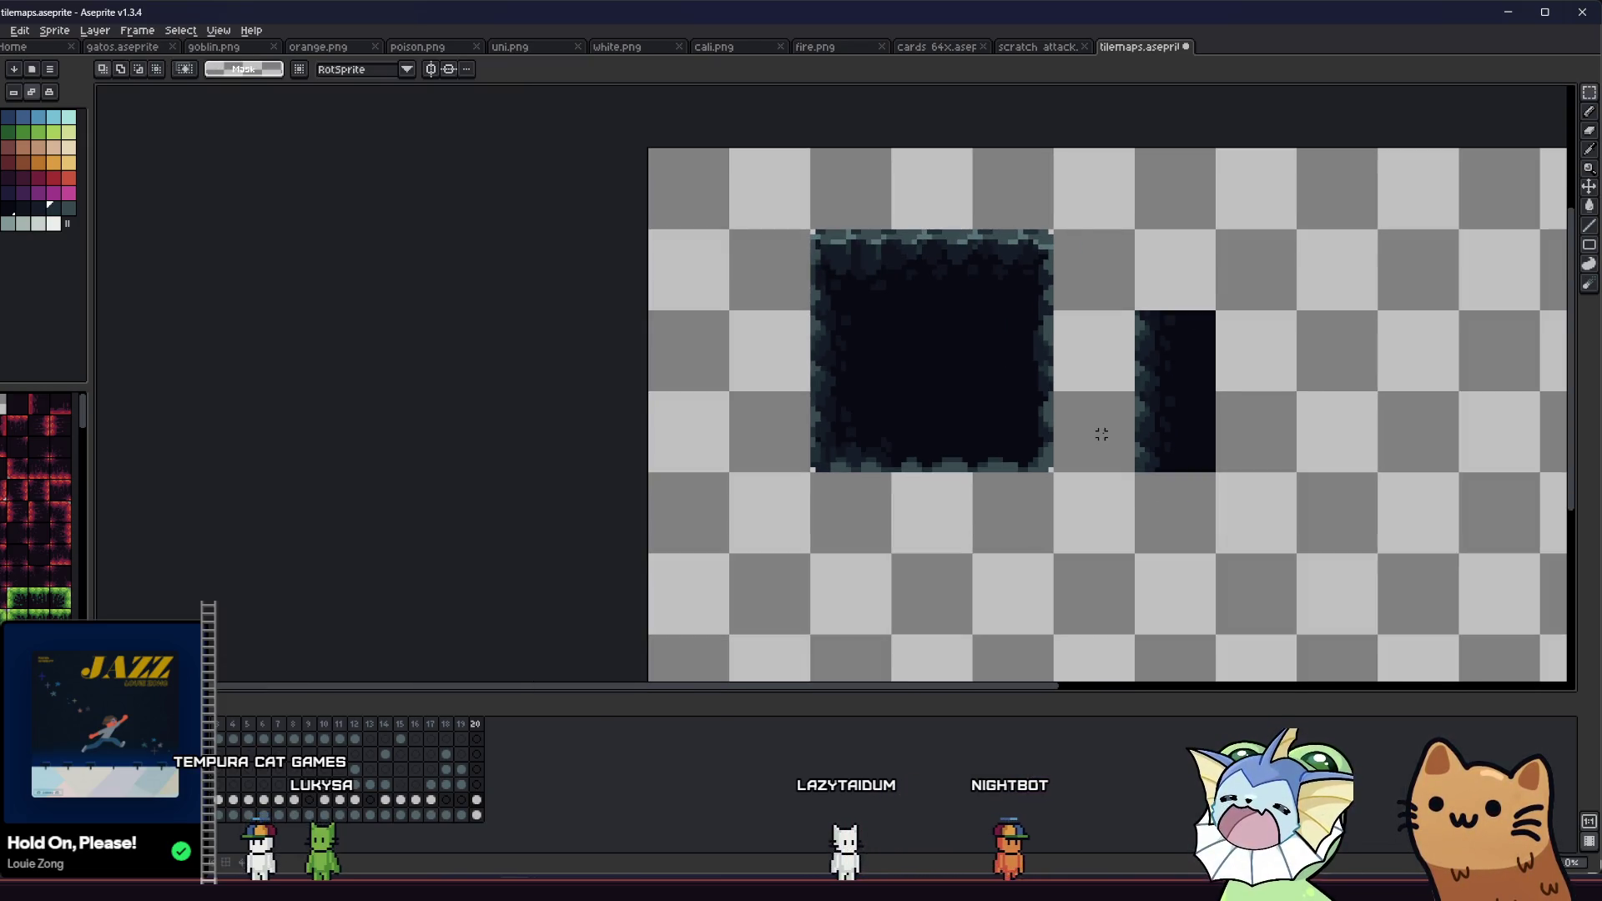
key("ctrl+s")
Step: Select and delete the right-hand tile piece
left_click_drag(1046, 464, 954, 457)
scroll(996, 448, "up", 2)
left_click_drag(962, 250, 1216, 572)
key("Delete")
scroll(476, 291, "up", 2)
scroll(598, 340, "up", 2)
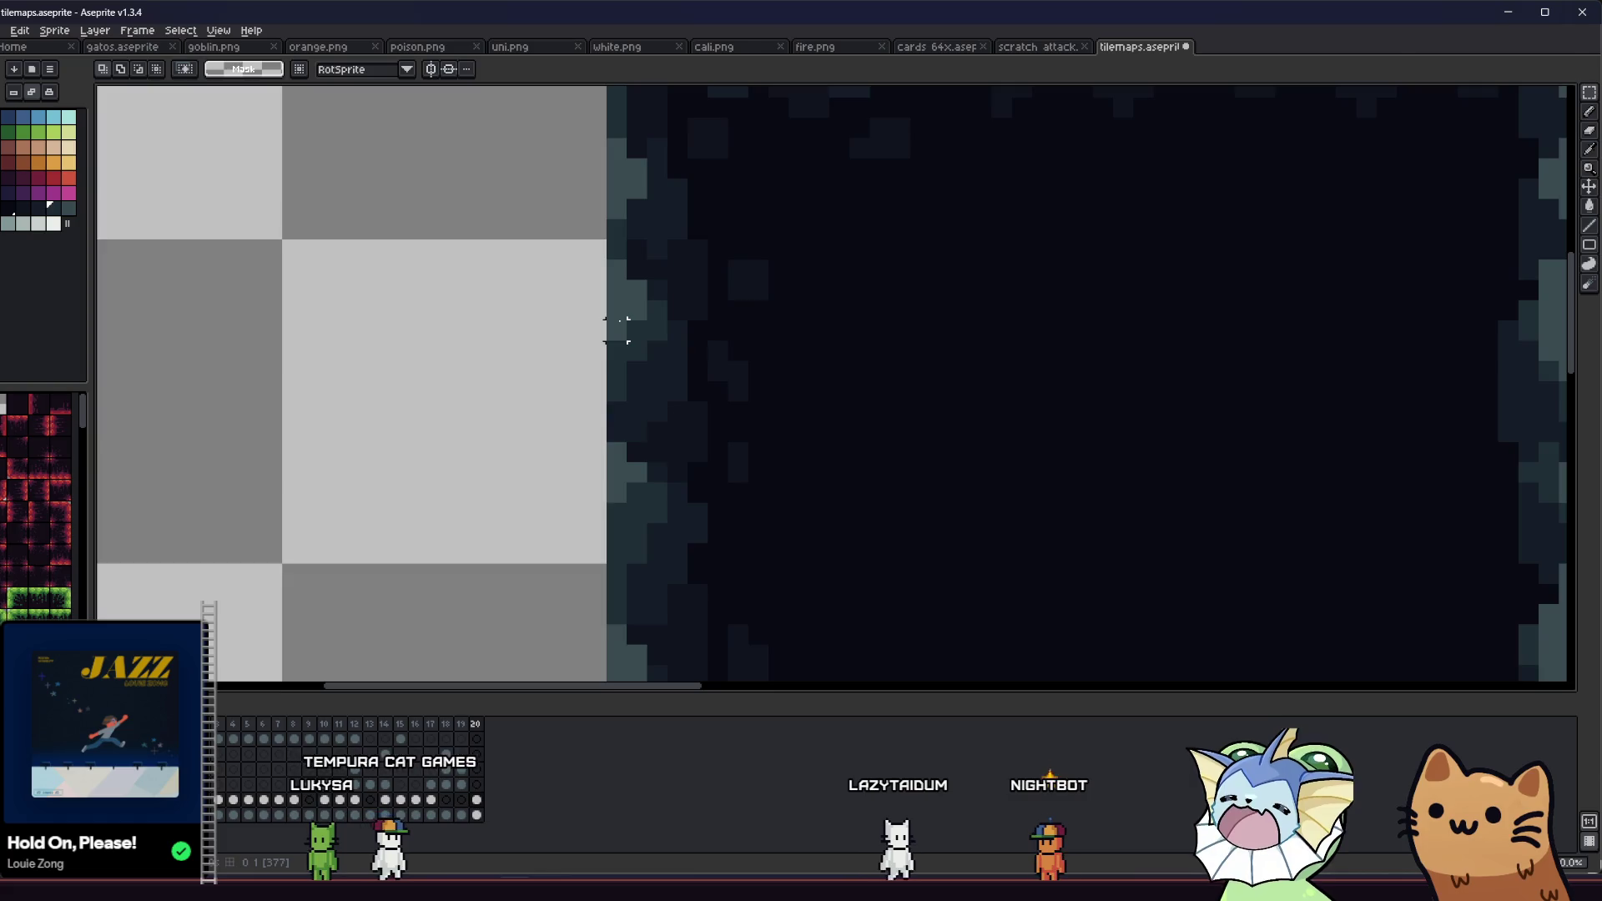
key("b")
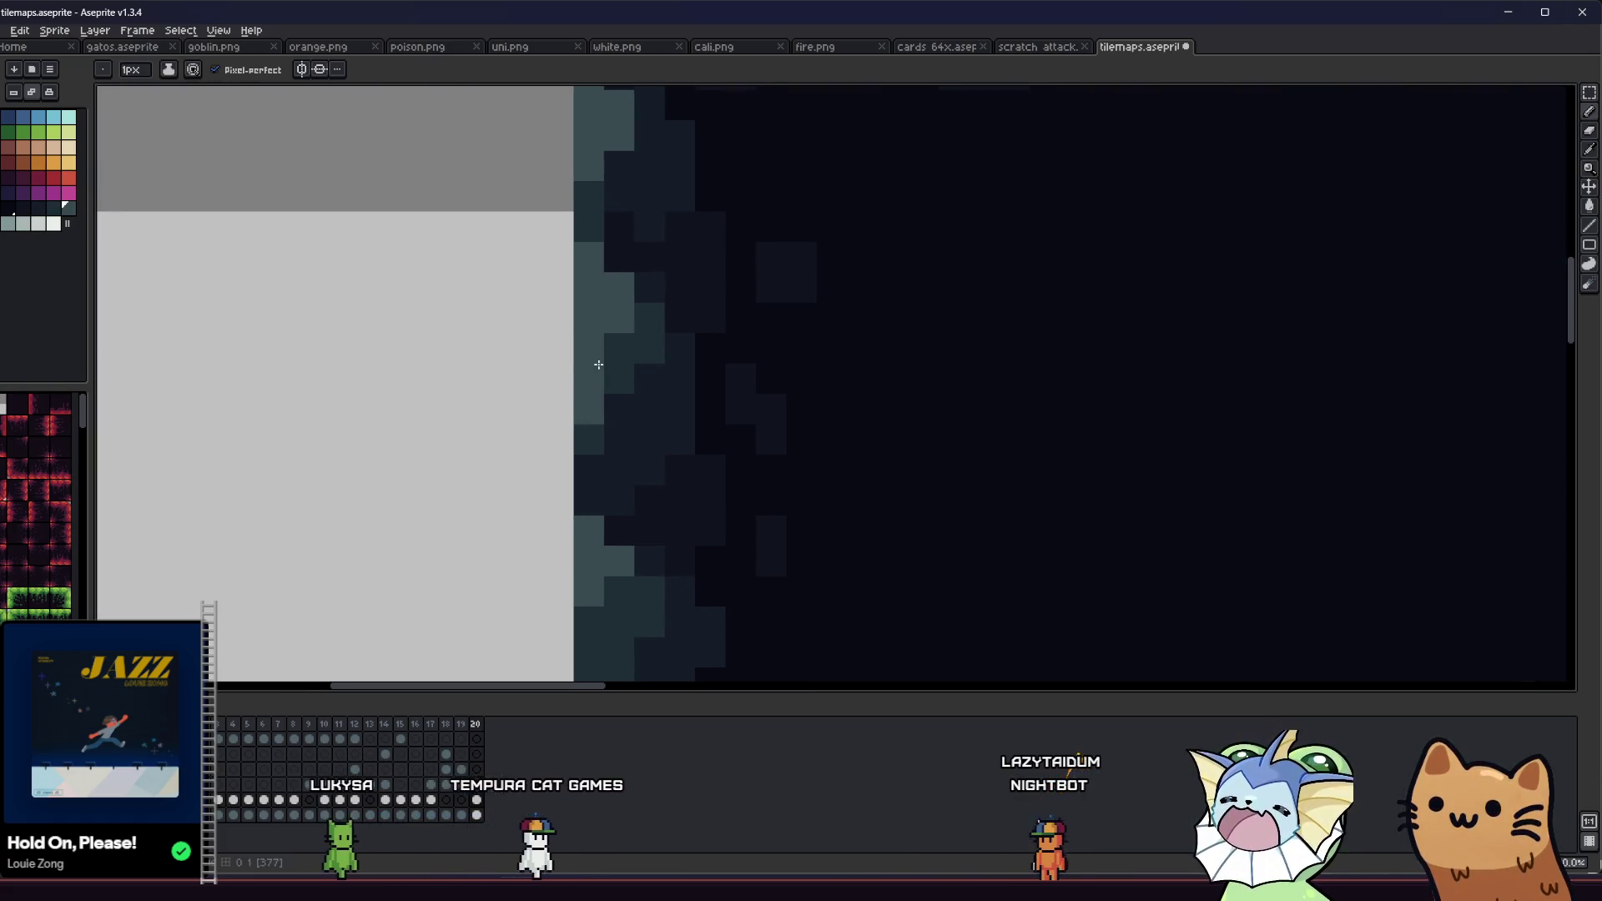
scroll(608, 355, "down", 3)
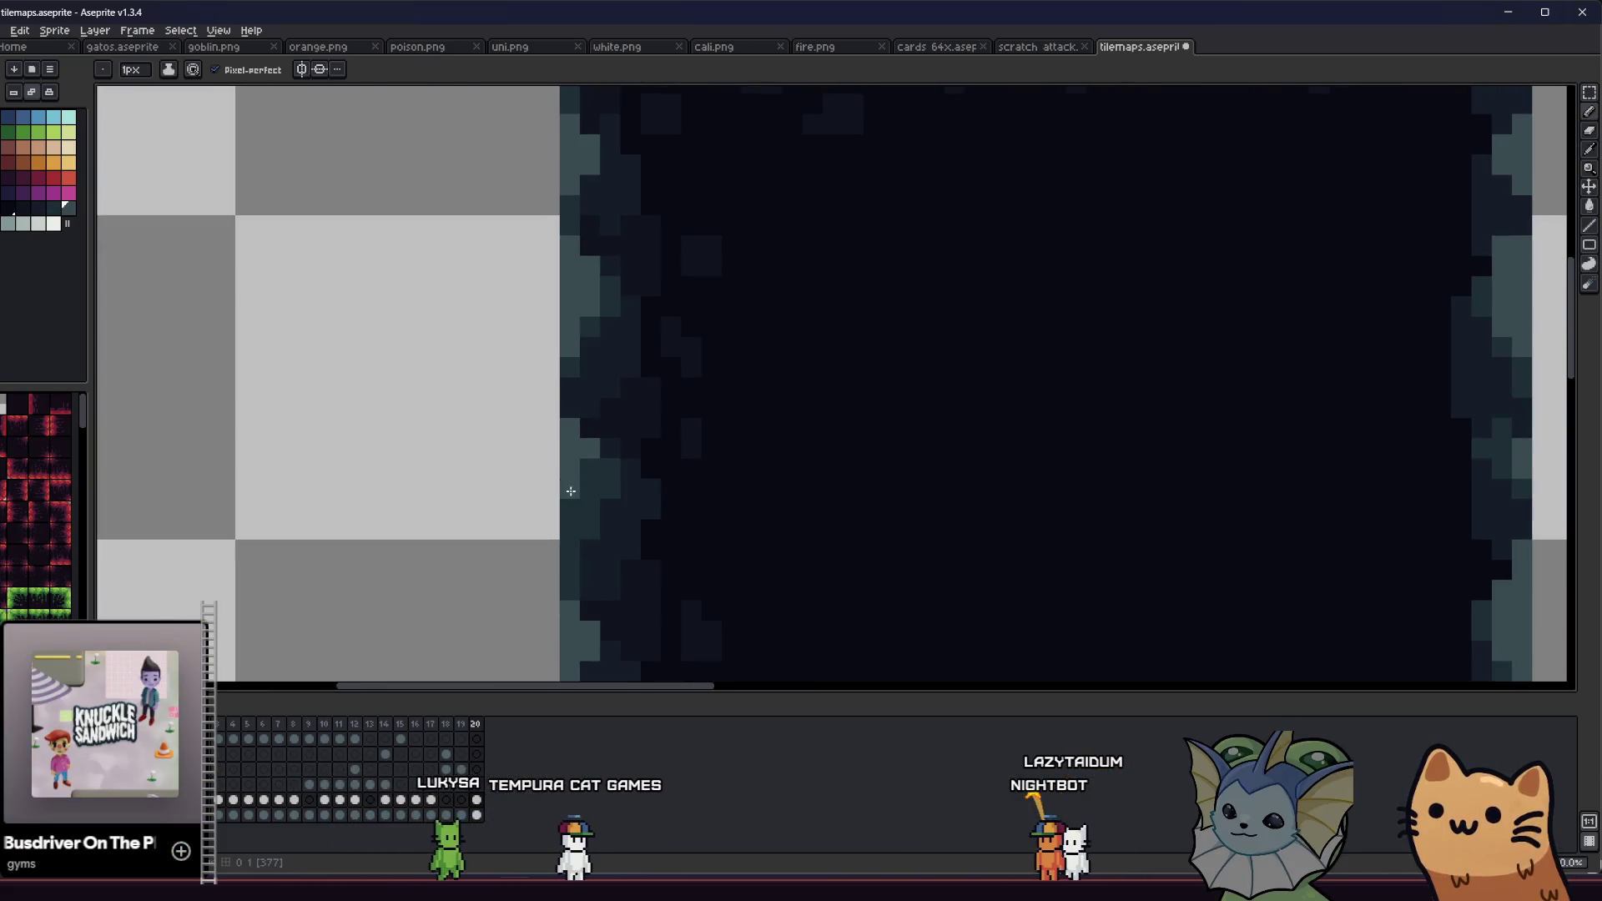
scroll(576, 485, "down", 4)
Step: Save tilemaps.aseprite again, cancelling the Frame Properties window that opened by mistake
key("m")
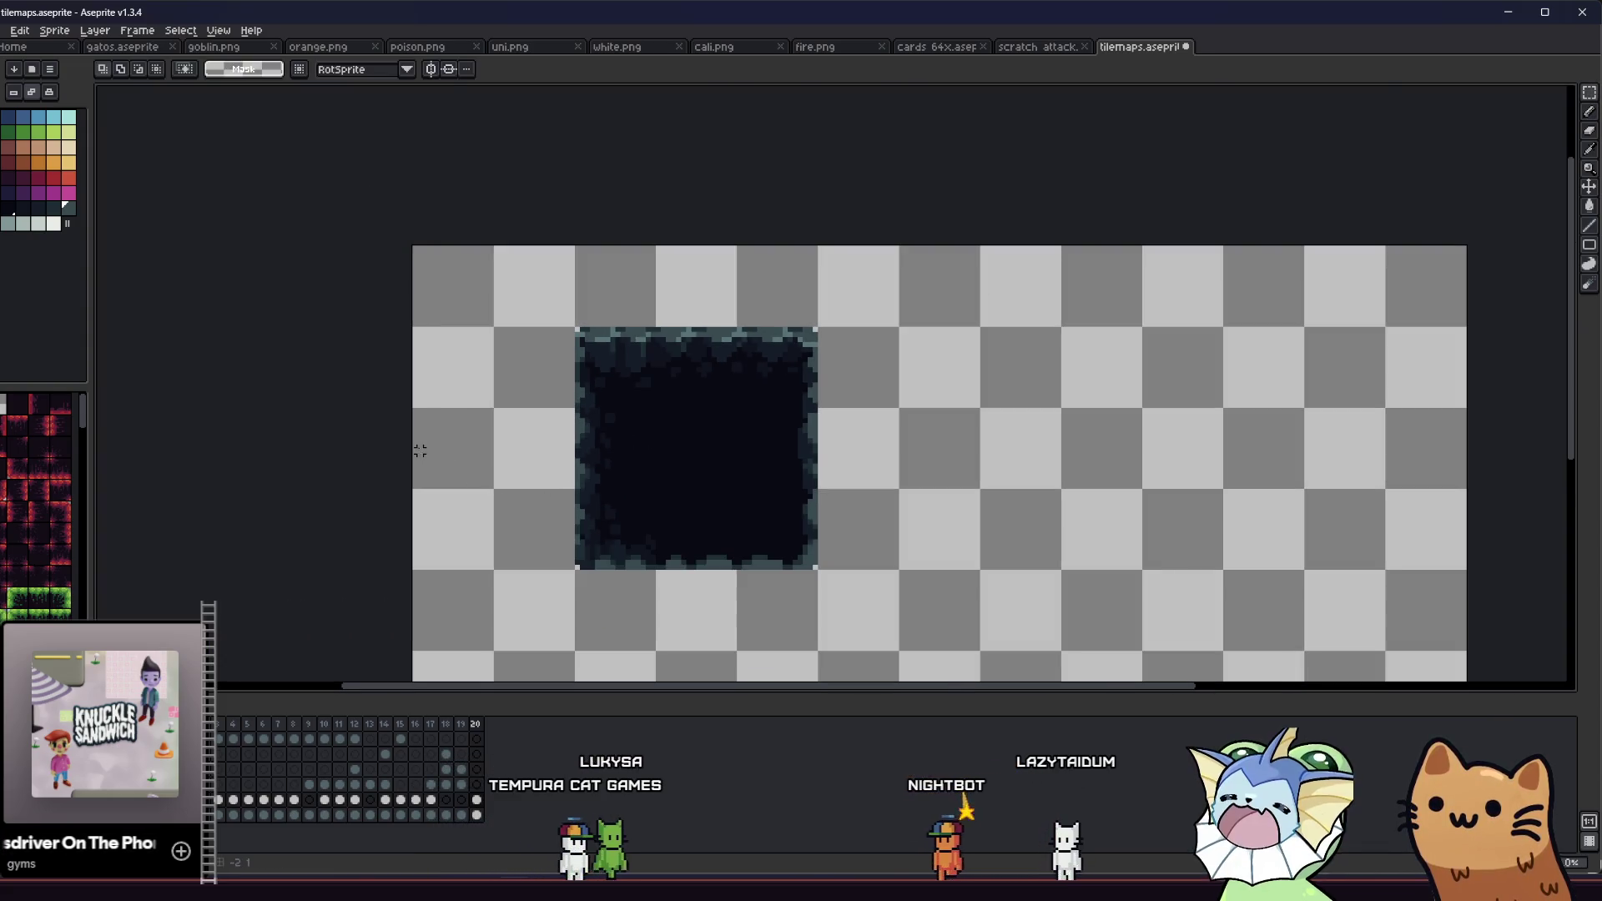
mouse_move(525, 434)
left_mouse_down()
mouse_move(494, 443)
mouse_move(397, 419)
left_mouse_up()
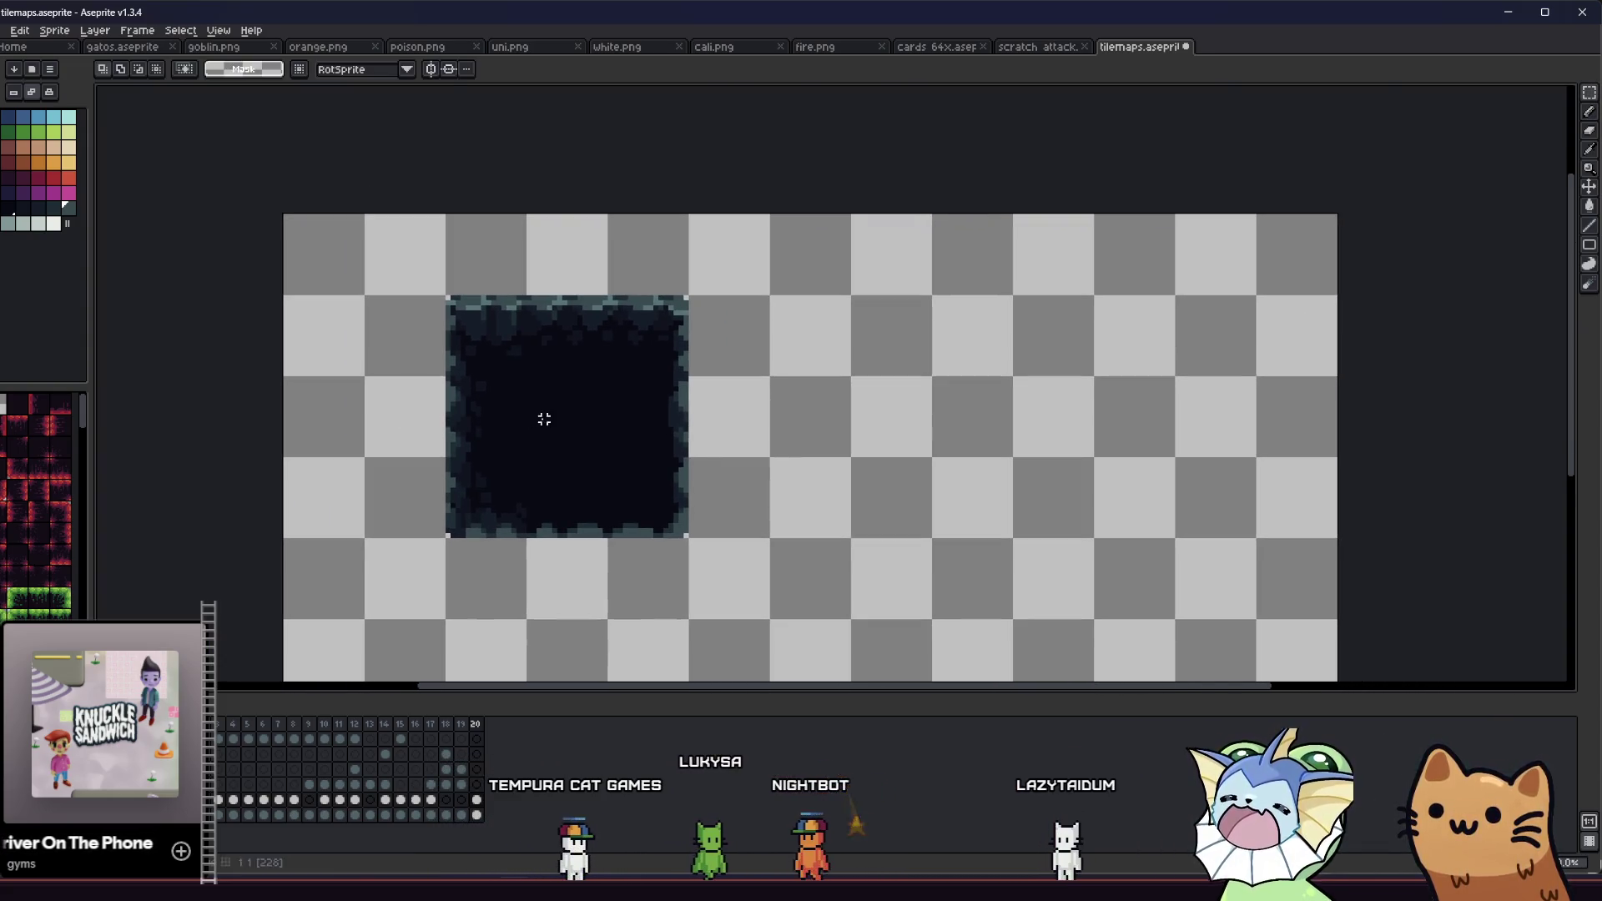
scroll(448, 437, "up", 2)
key("b")
scroll(465, 418, "up", 3)
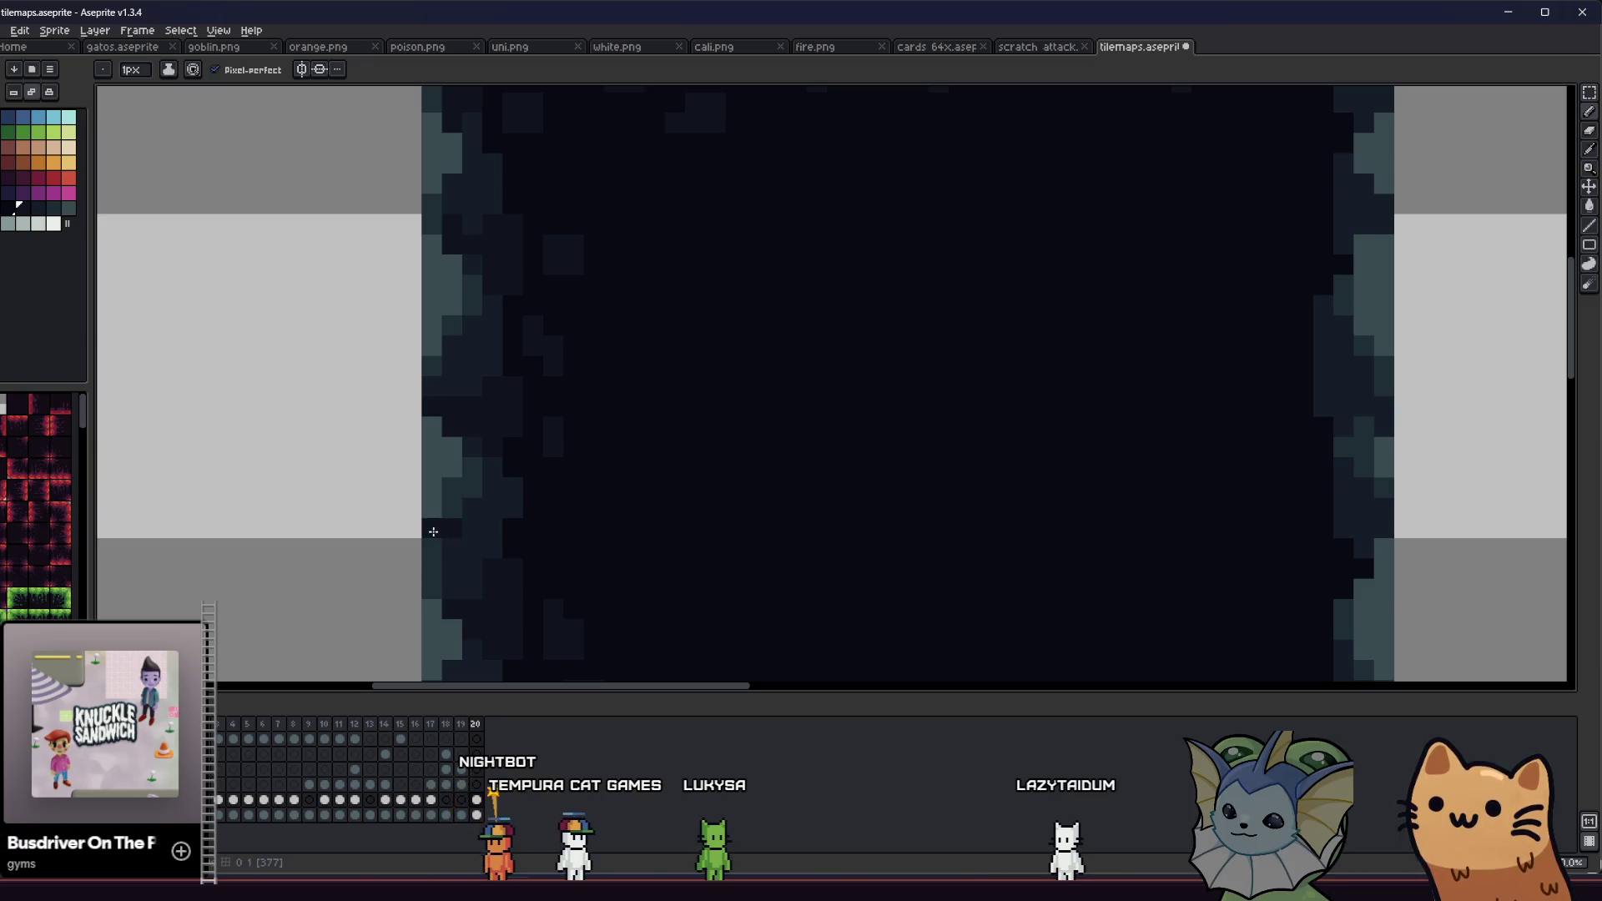
scroll(433, 532, "down", 5)
key("ctrl+s")
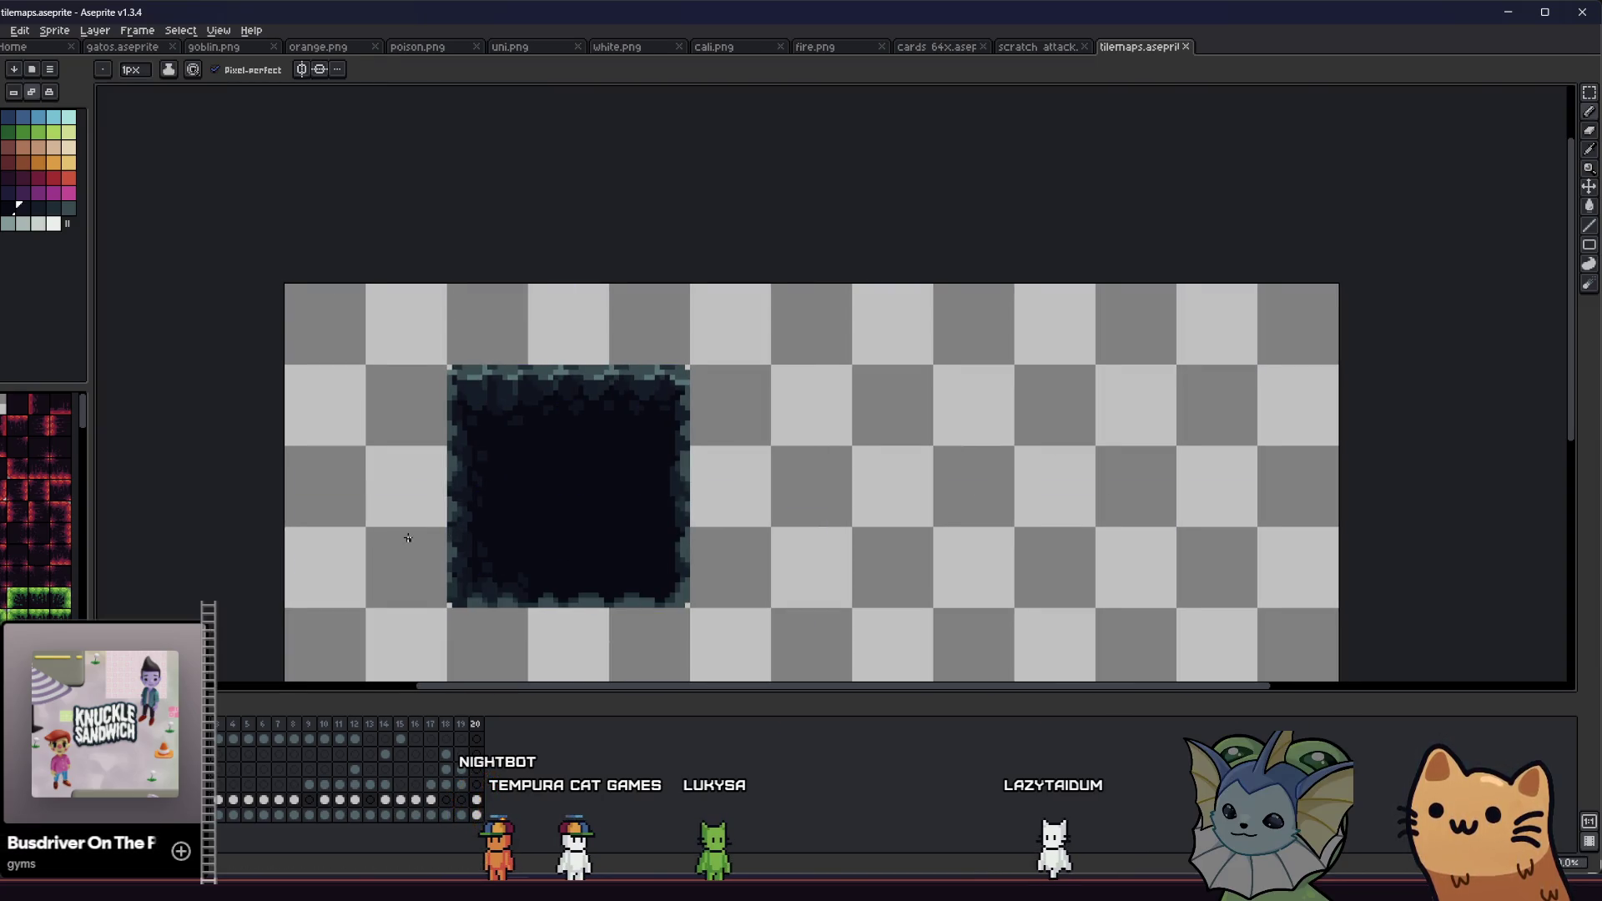
scroll(447, 537, "up", 5)
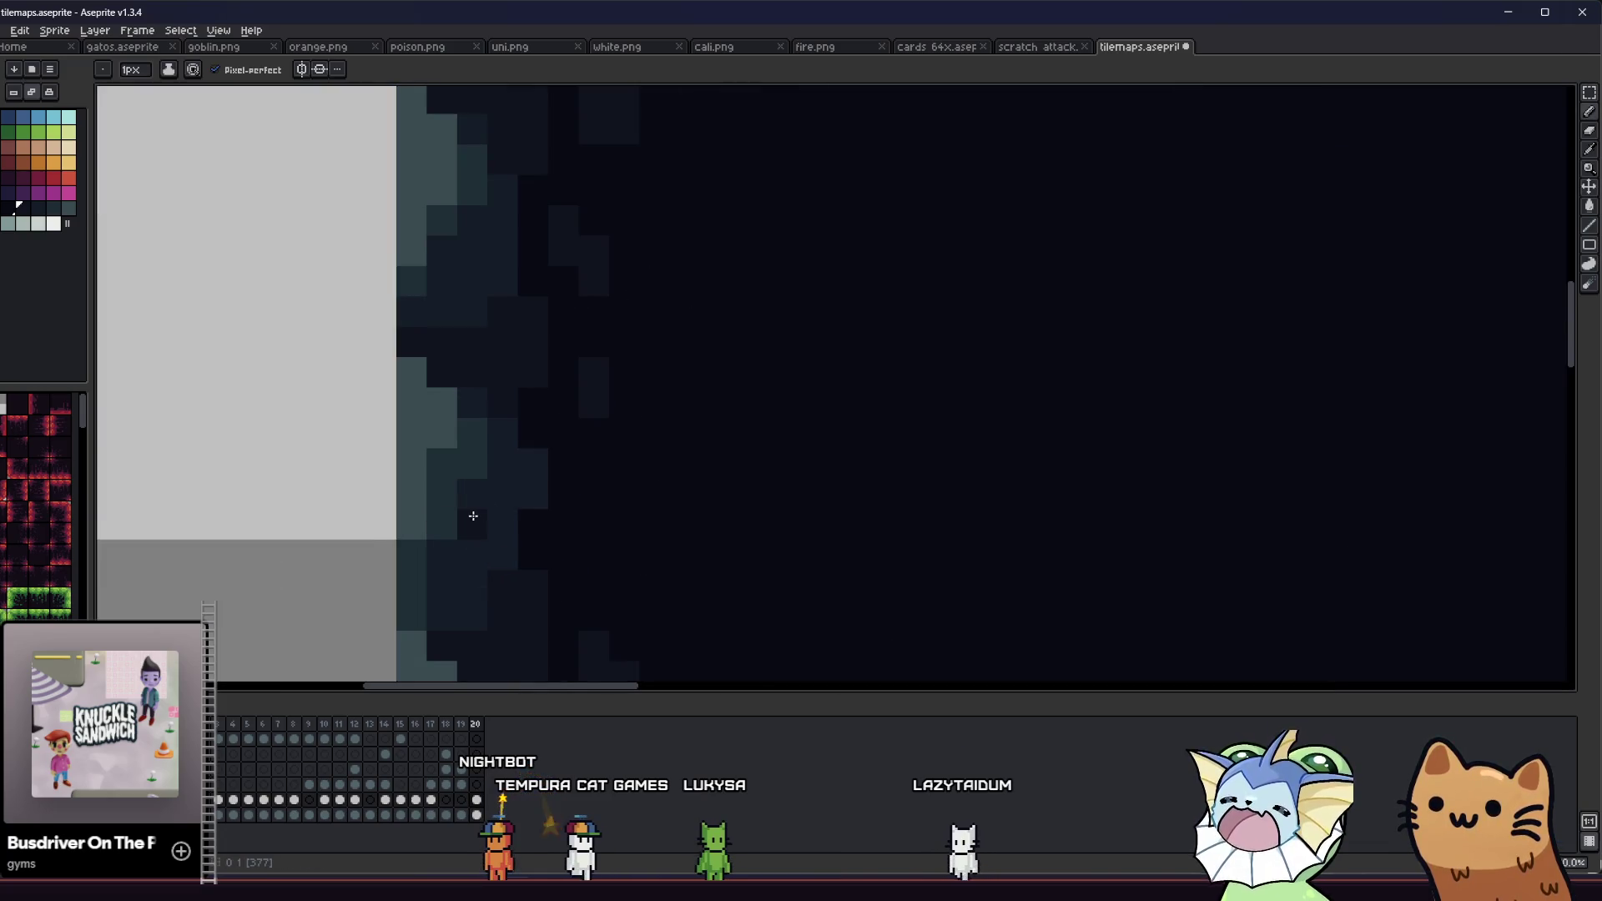
key("ctrl+p")
left_click(835, 483)
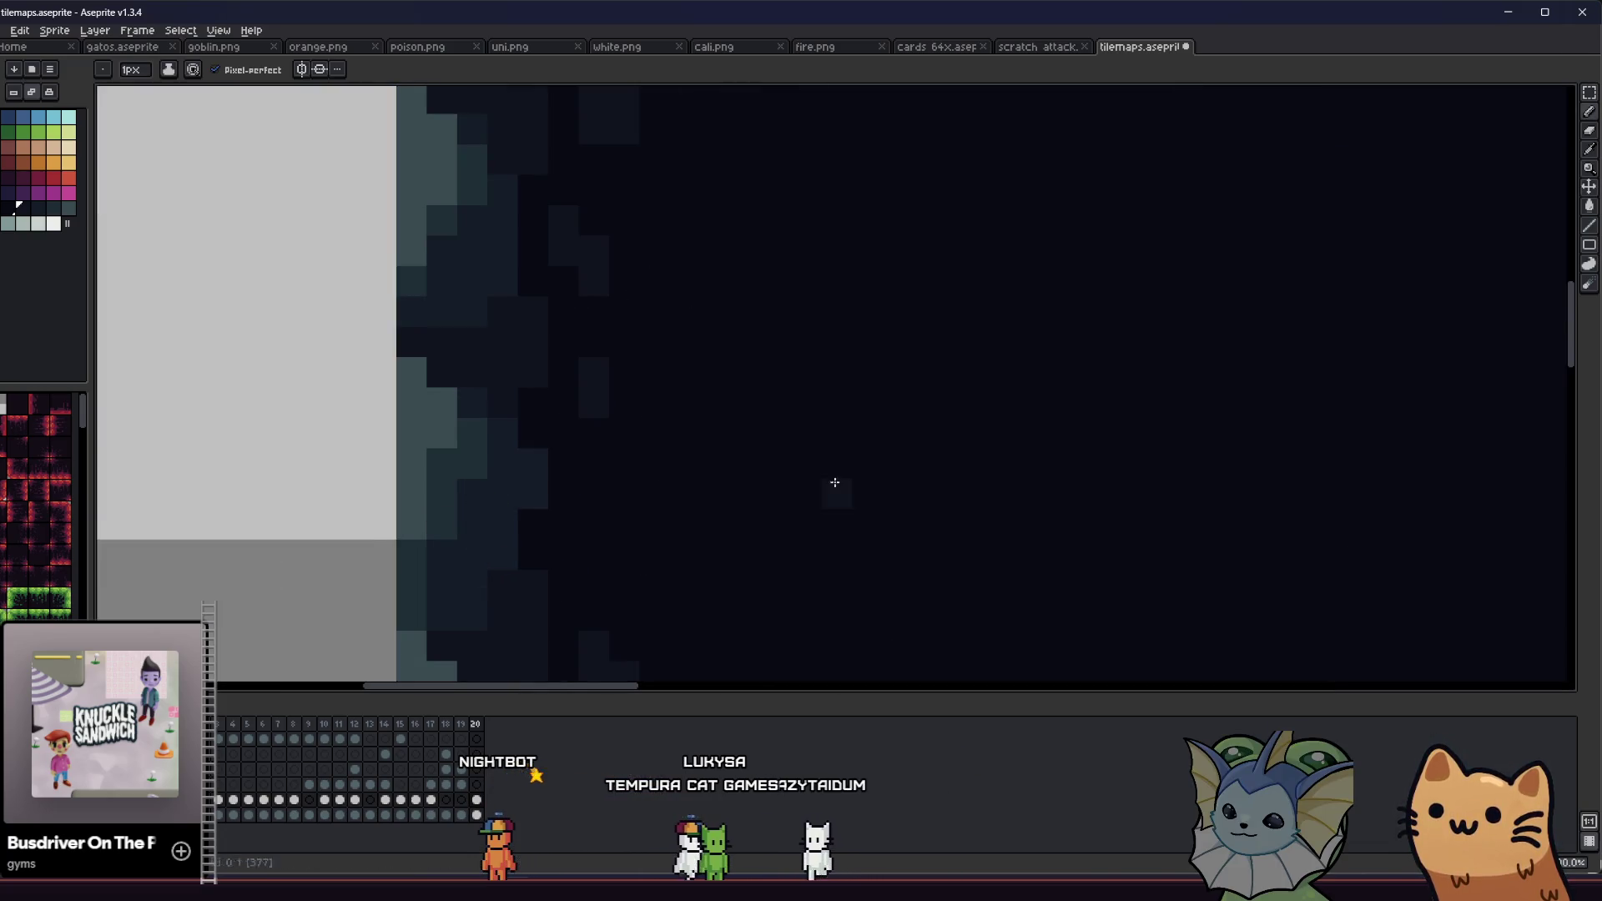
scroll(357, 545, "down", 5)
key("ctrl+s")
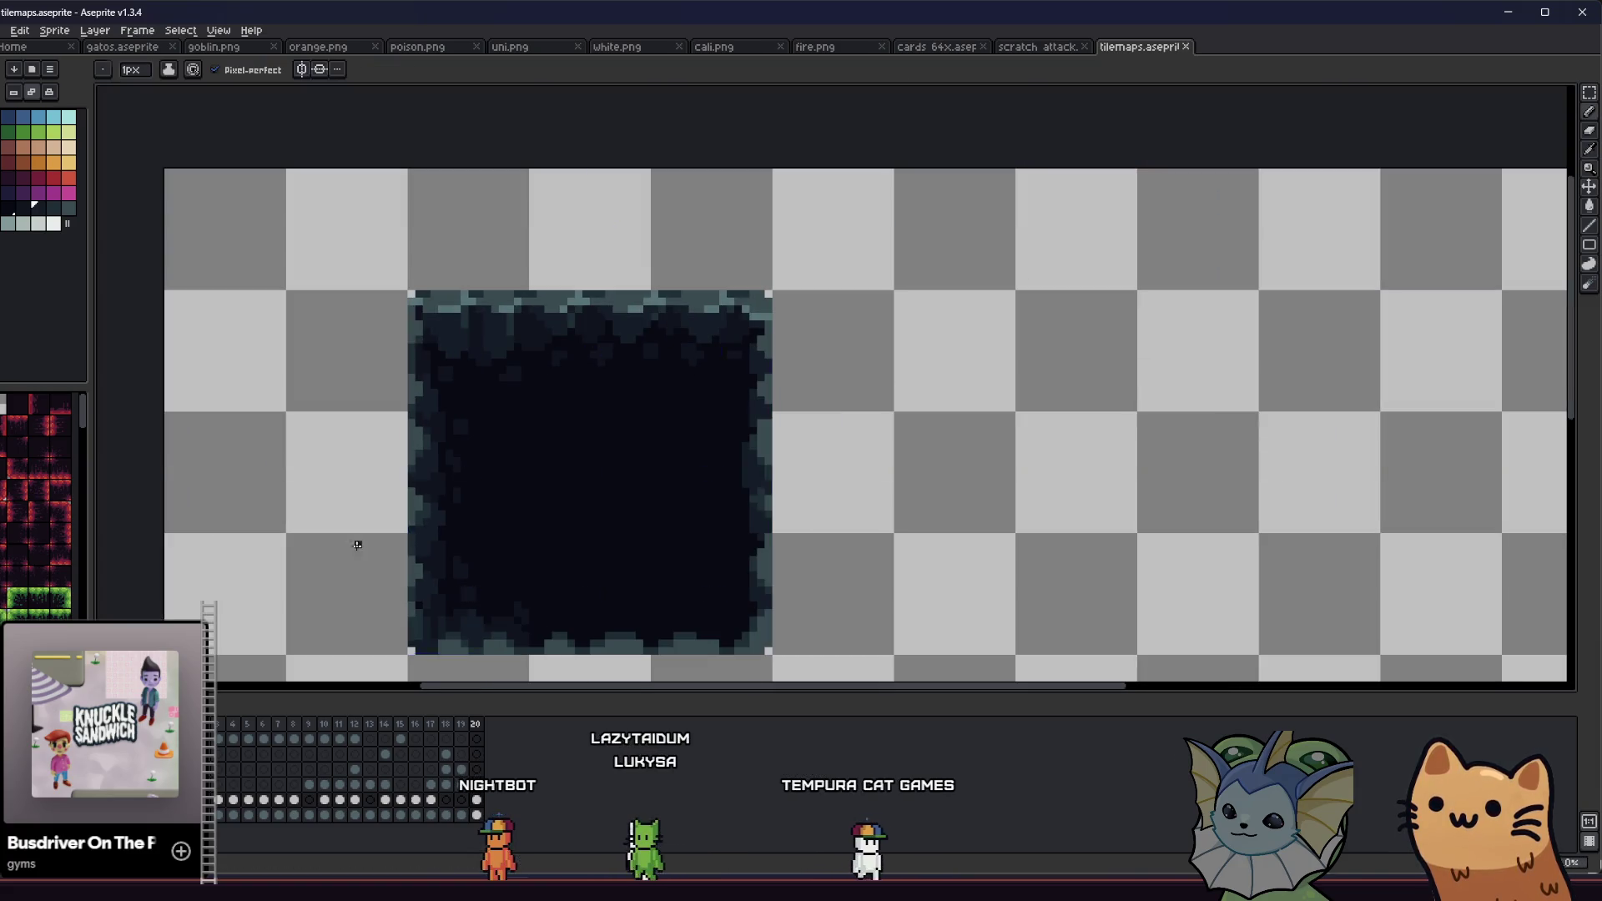
scroll(357, 545, "down", 1)
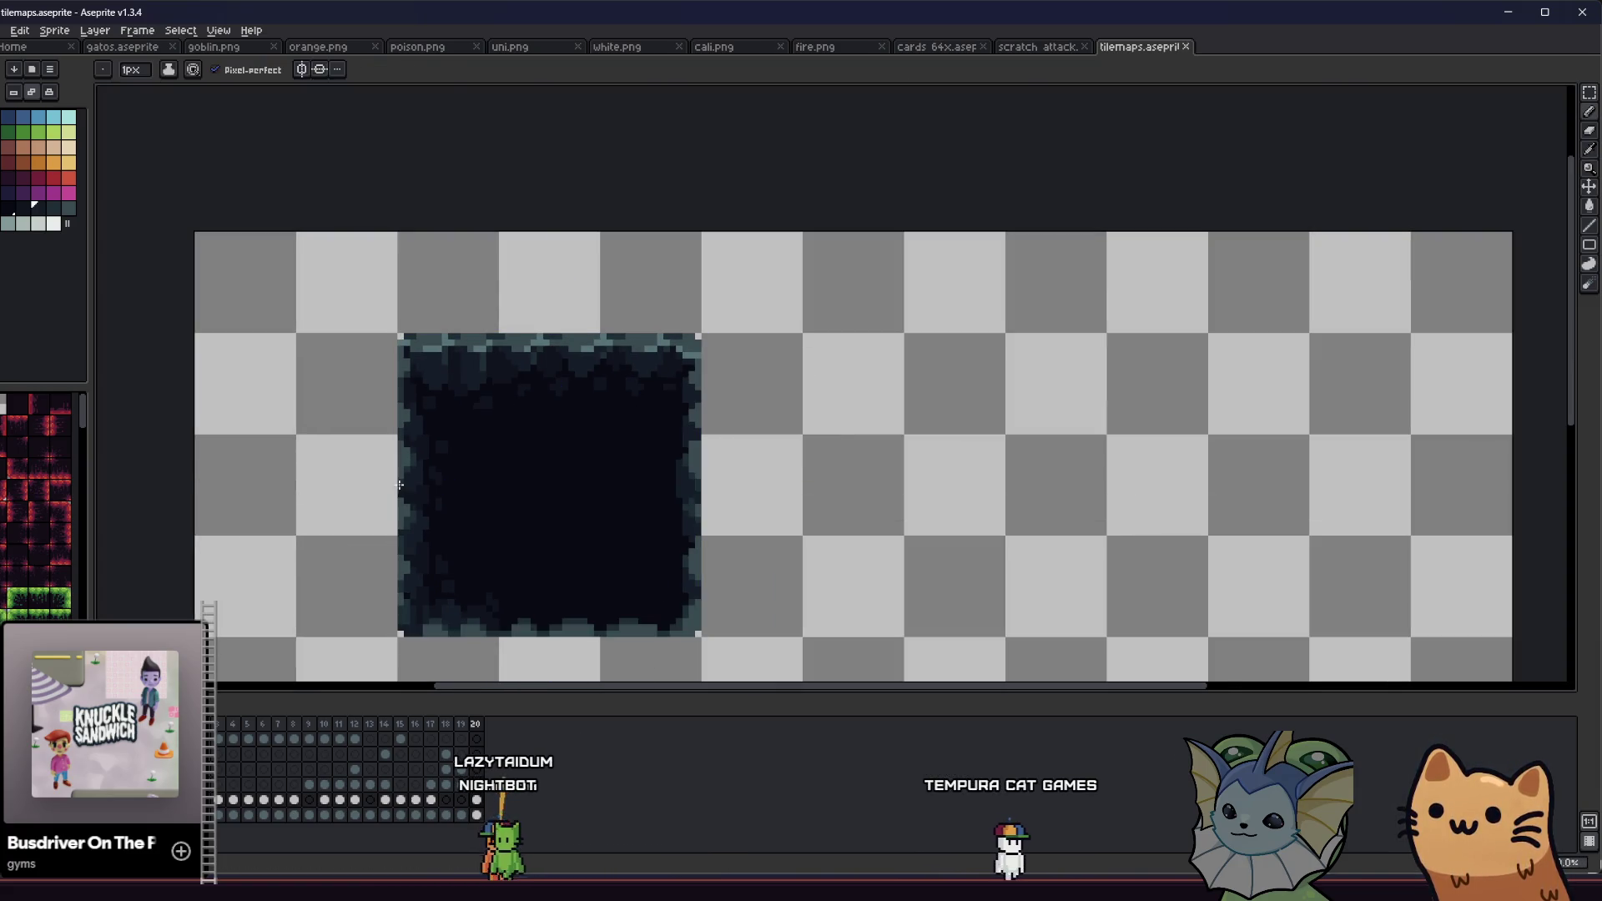
Step: Move the tile's top-left cell to the right and capture the strip as a custom brush
key("ctrl+b")
left_click_drag(401, 435, 507, 512)
key("ctrl+b")
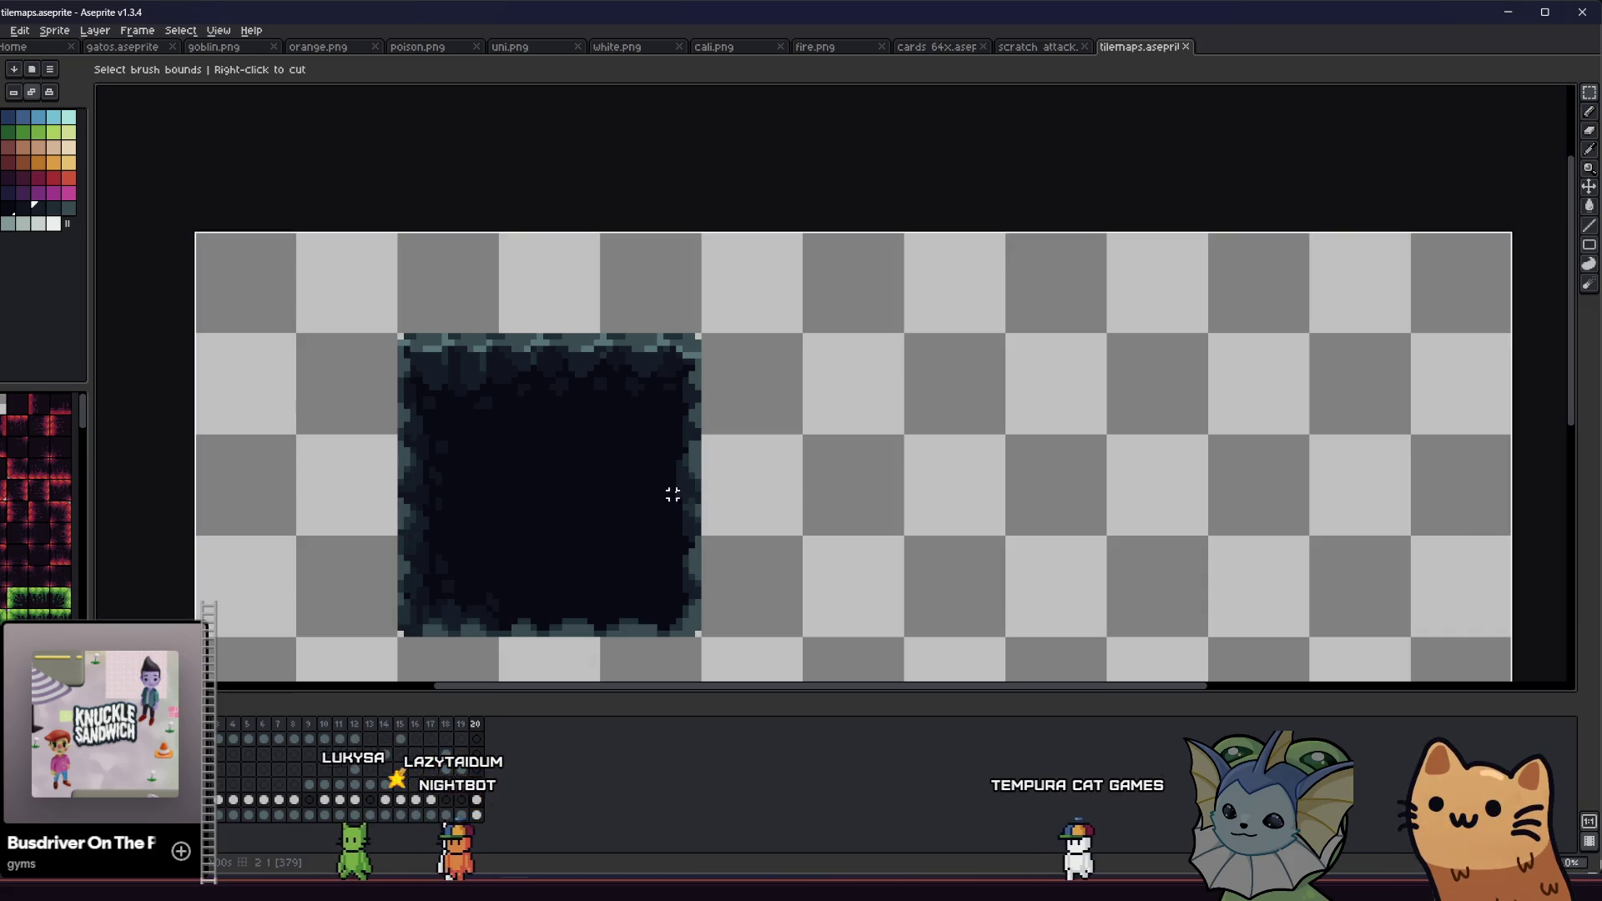
mouse_move(403, 436)
left_mouse_down()
mouse_move(447, 468)
mouse_move(857, 481)
mouse_move(458, 493)
mouse_move(866, 599)
left_mouse_up()
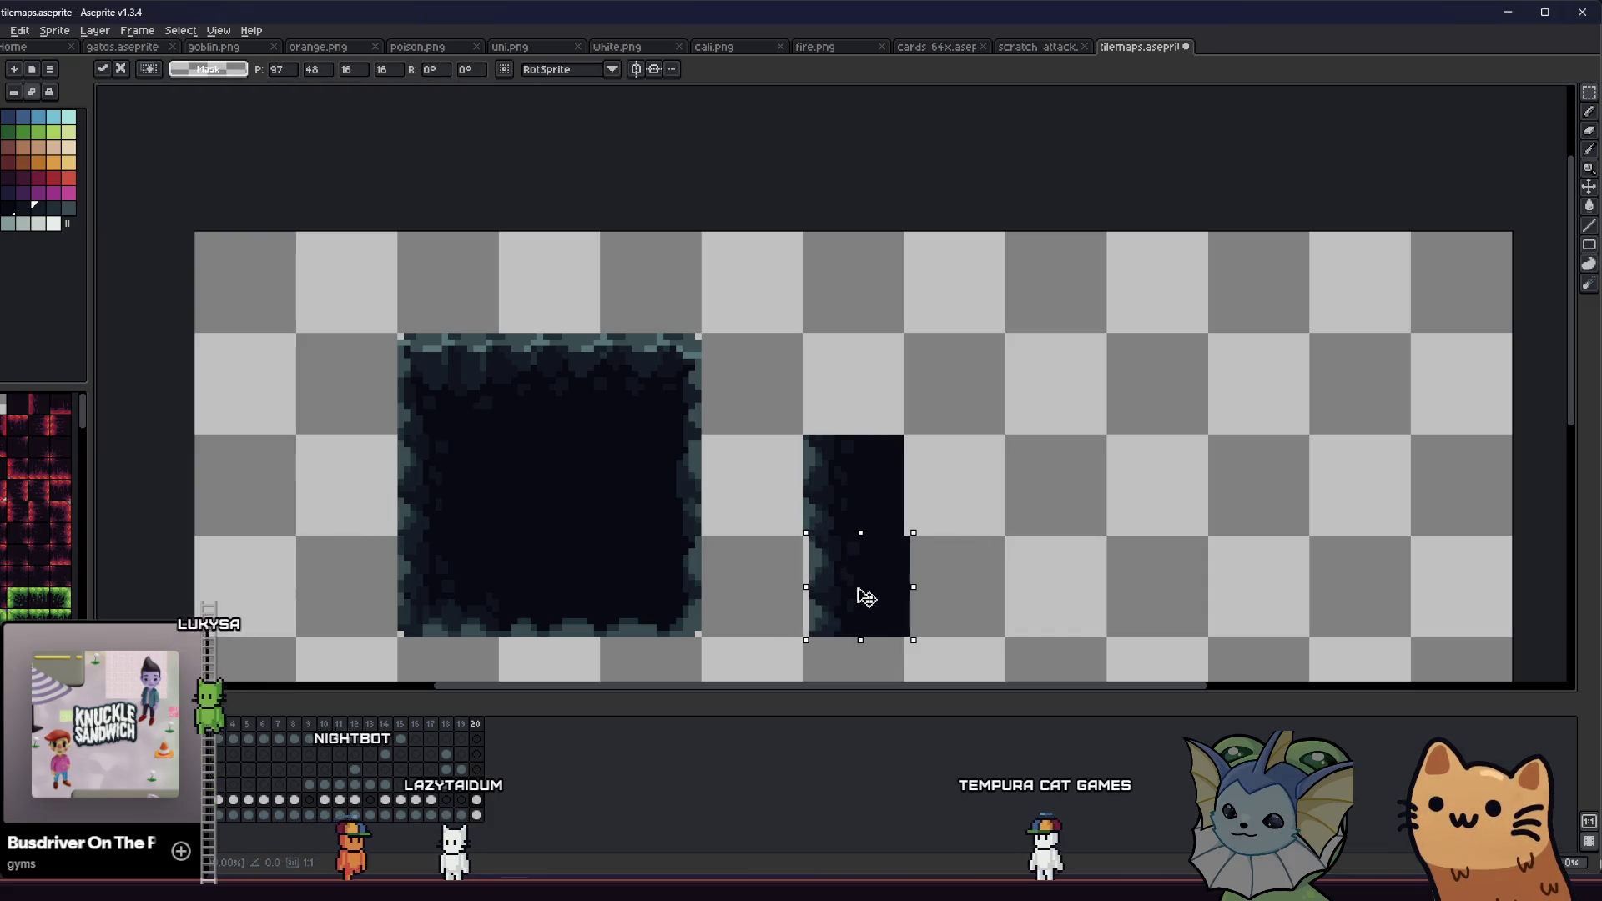
key("ctrl+b")
scroll(715, 565, "down", 2)
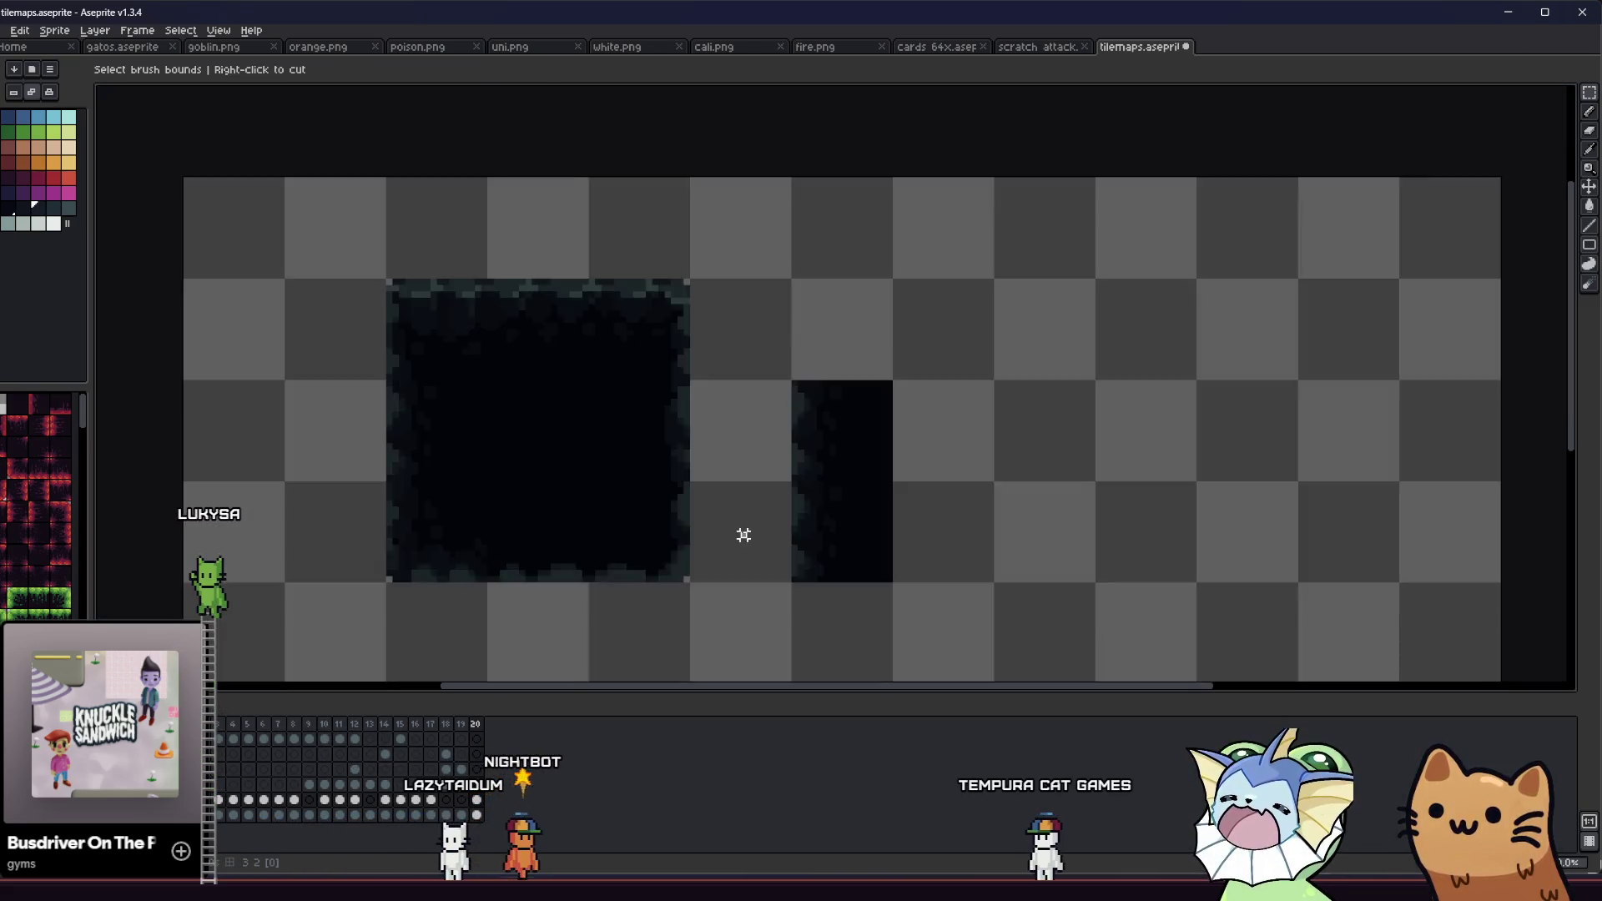
left_click(744, 535)
scroll(691, 508, "down", 4)
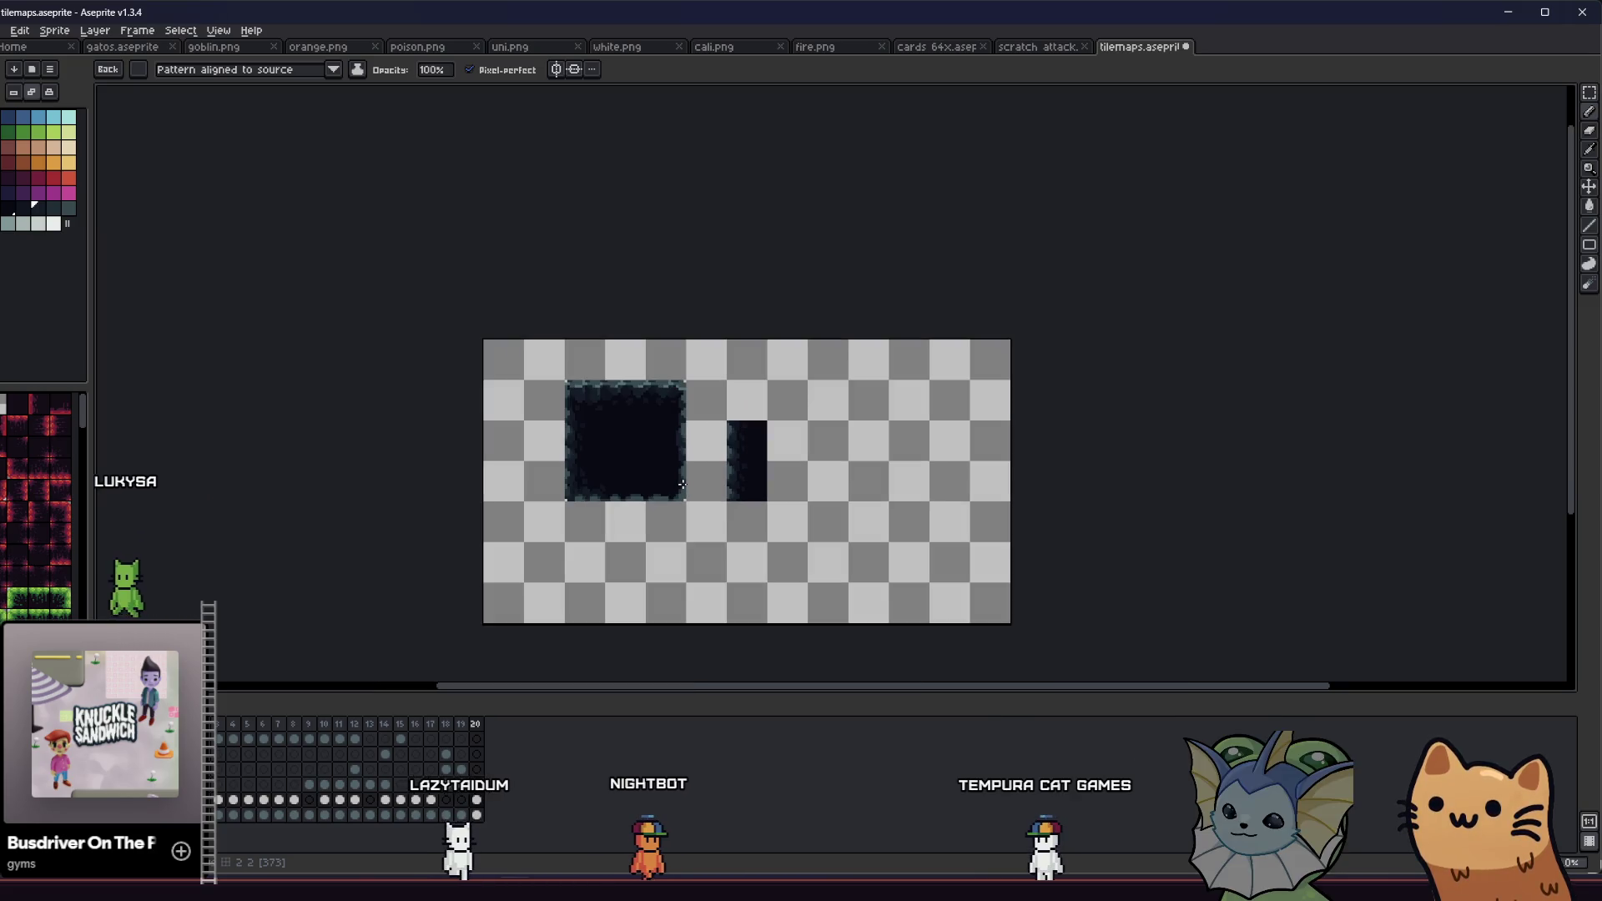
scroll(711, 423, "up", 1)
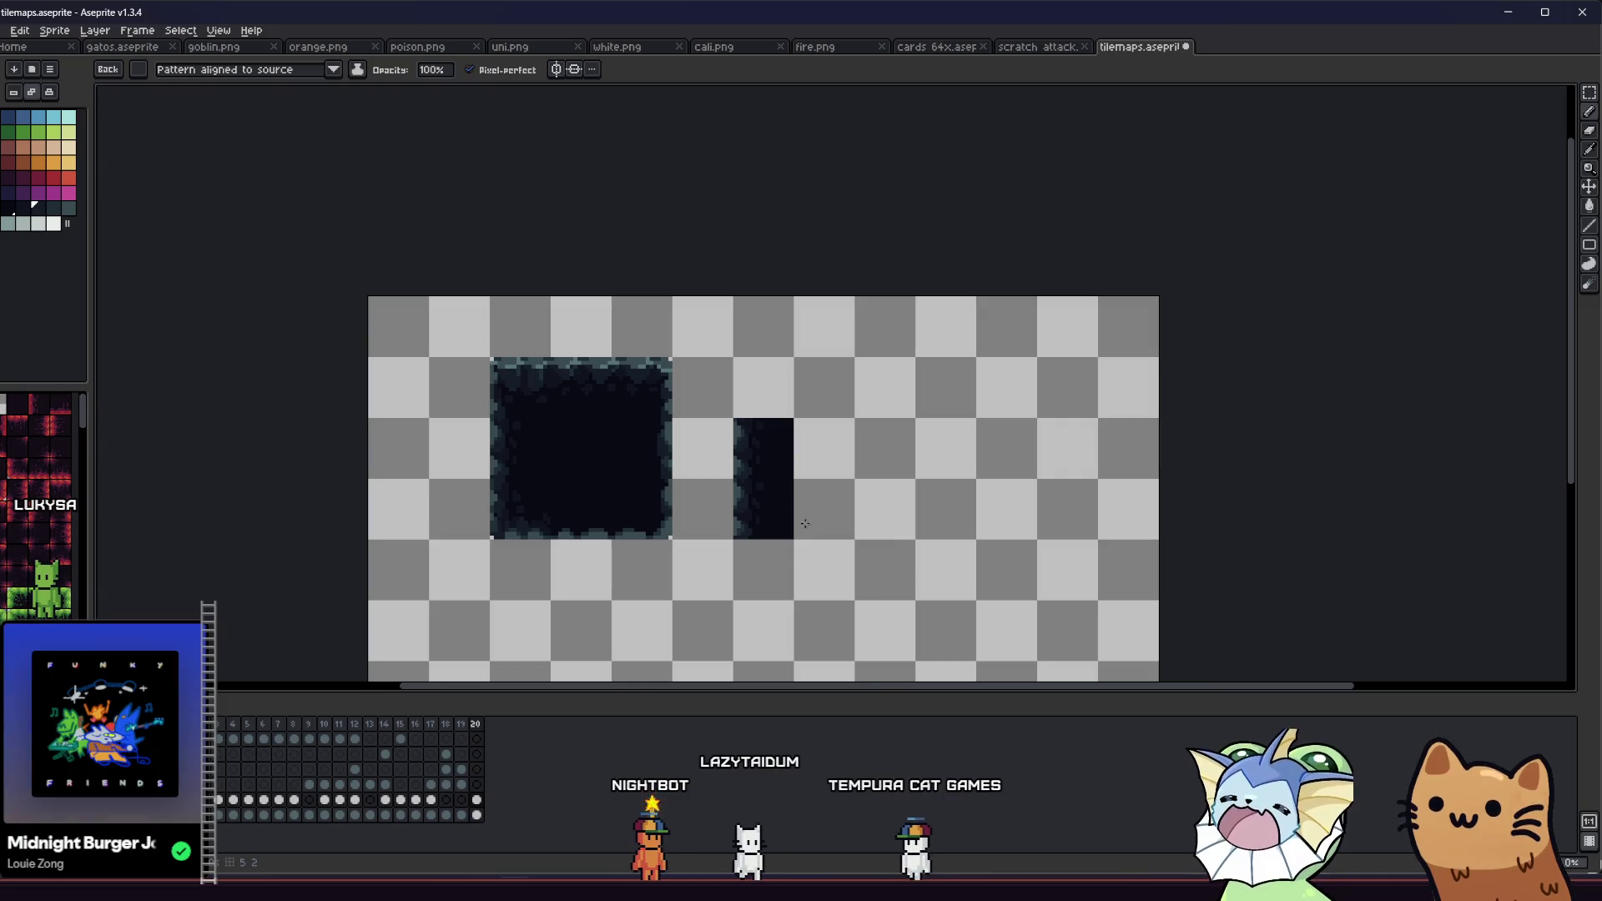
Step: Marquee the loose dark strip beside the tile and cut it away
key("m")
left_click_drag(816, 398, 727, 571)
key("ctrl+x")
scroll(492, 438, "up", 3)
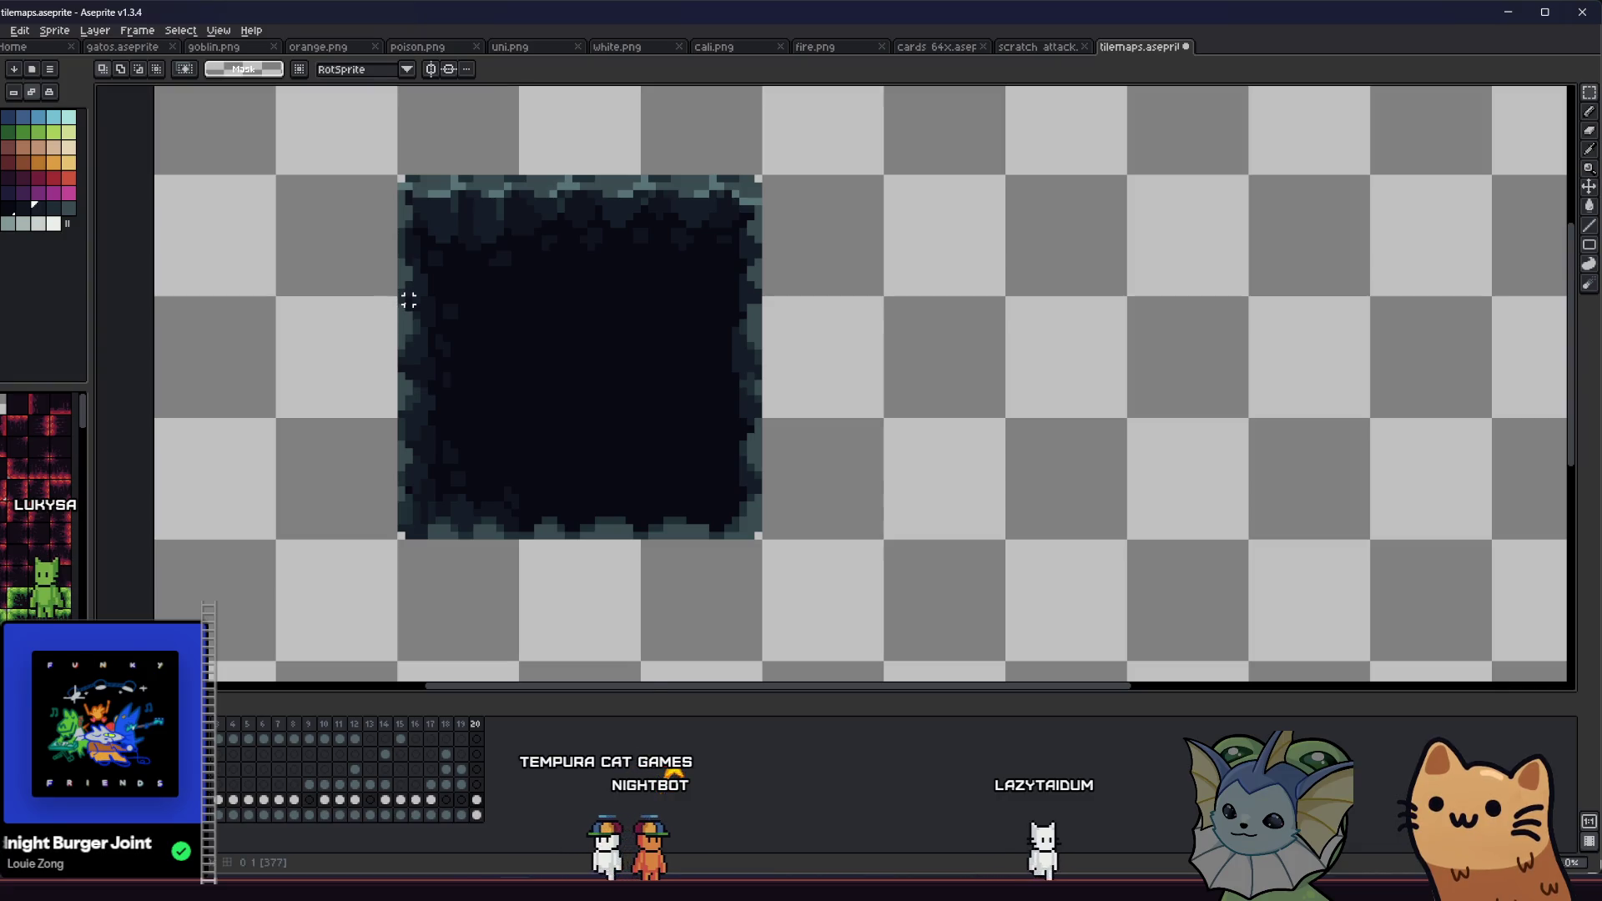
left_click_drag(432, 354, 511, 415)
Step: Move a 16x16 edge section to the right and rotate it 180°
left_click(457, 377)
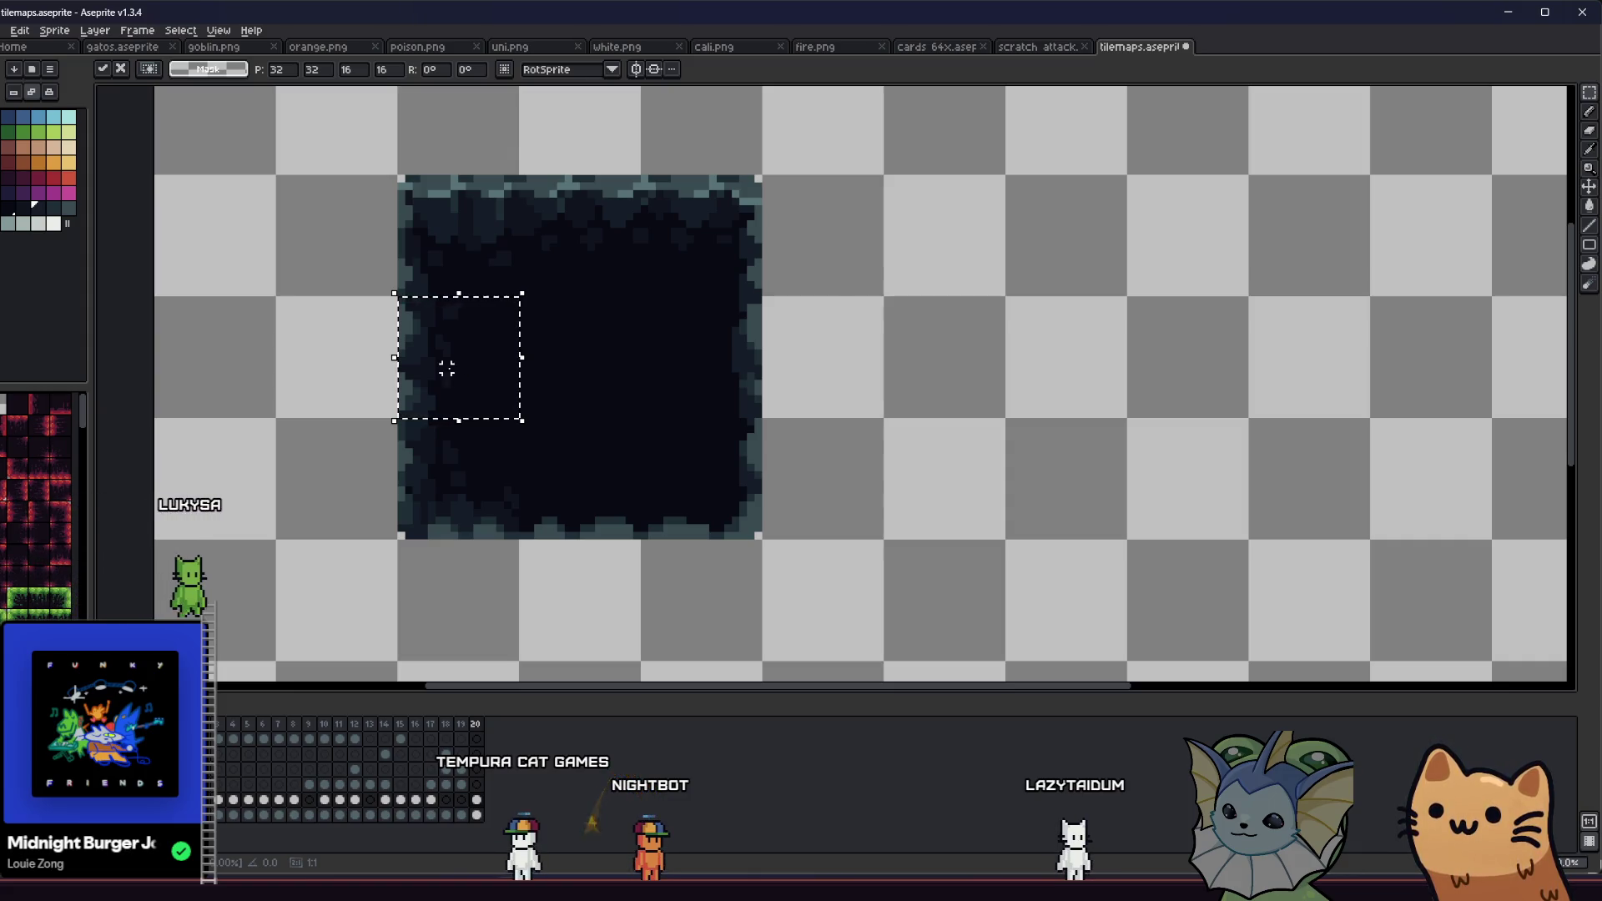
left_click_drag(458, 377, 640, 384)
mouse_move(567, 440)
left_mouse_down()
mouse_move(619, 315)
mouse_move(694, 314)
mouse_move(706, 364)
left_mouse_up()
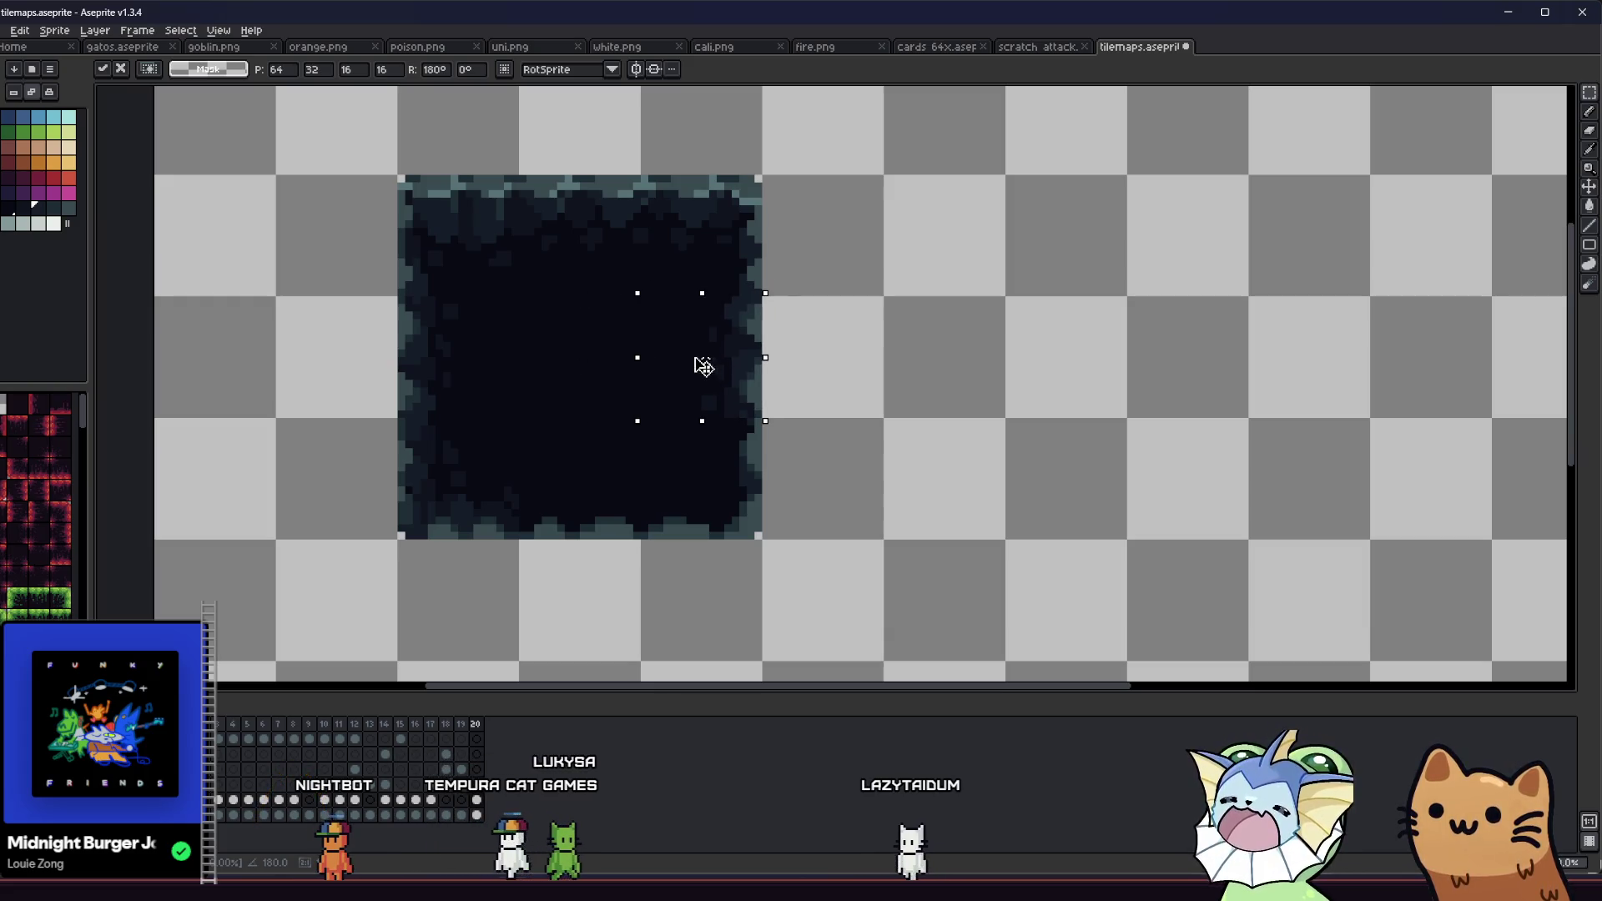
key("Return")
left_click(827, 353)
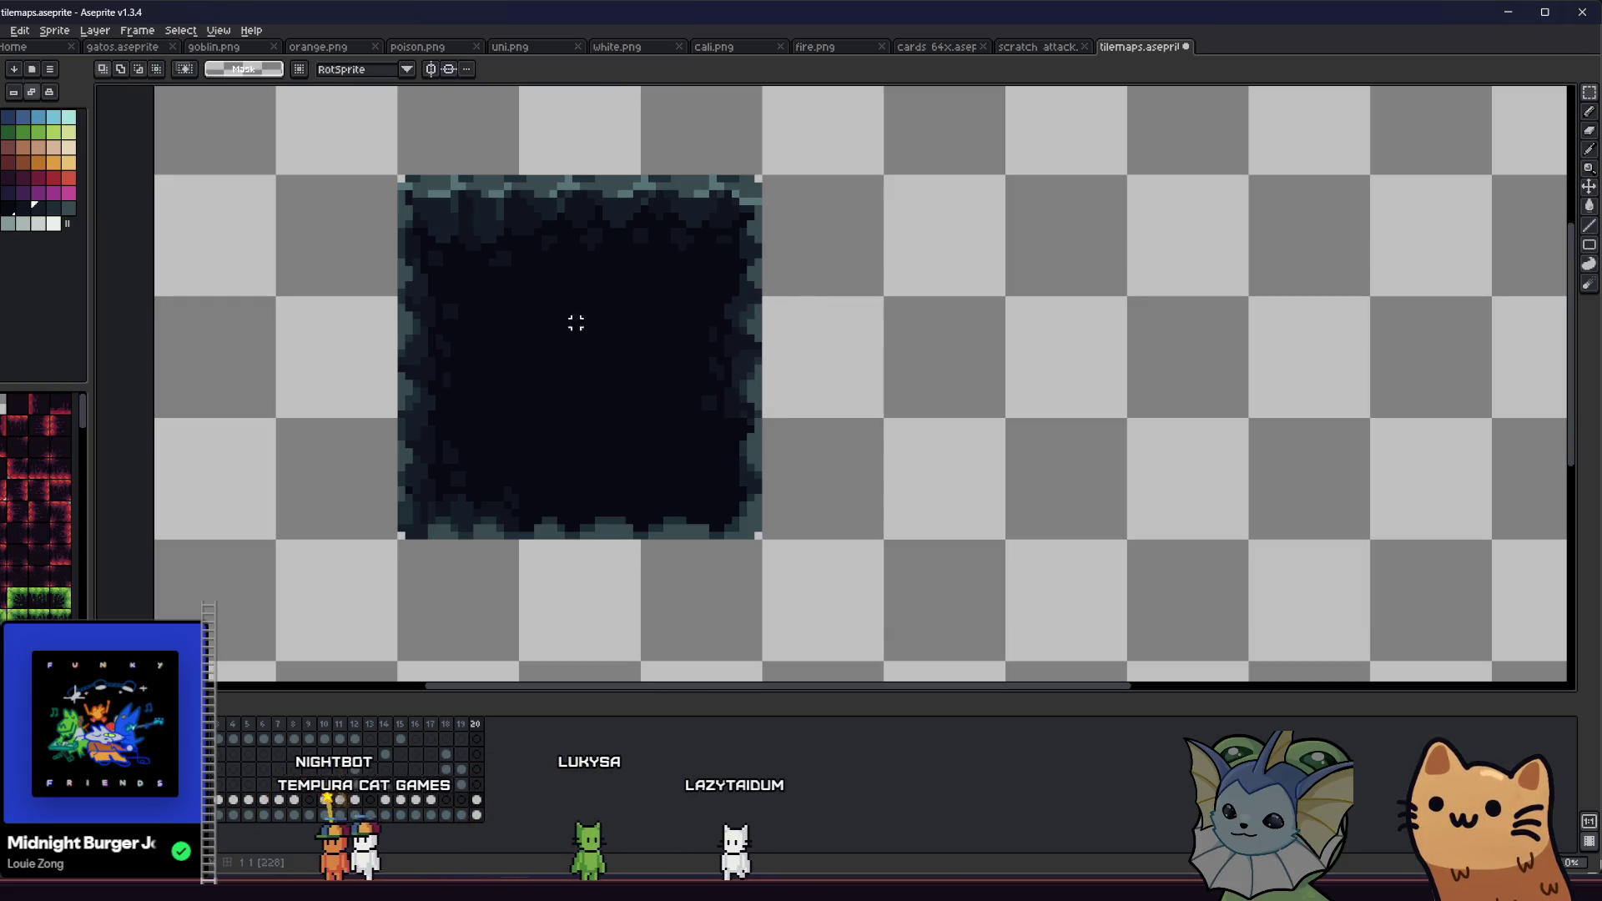
mouse_move(351, 235)
left_mouse_down()
mouse_move(351, 293)
mouse_move(335, 302)
left_mouse_up()
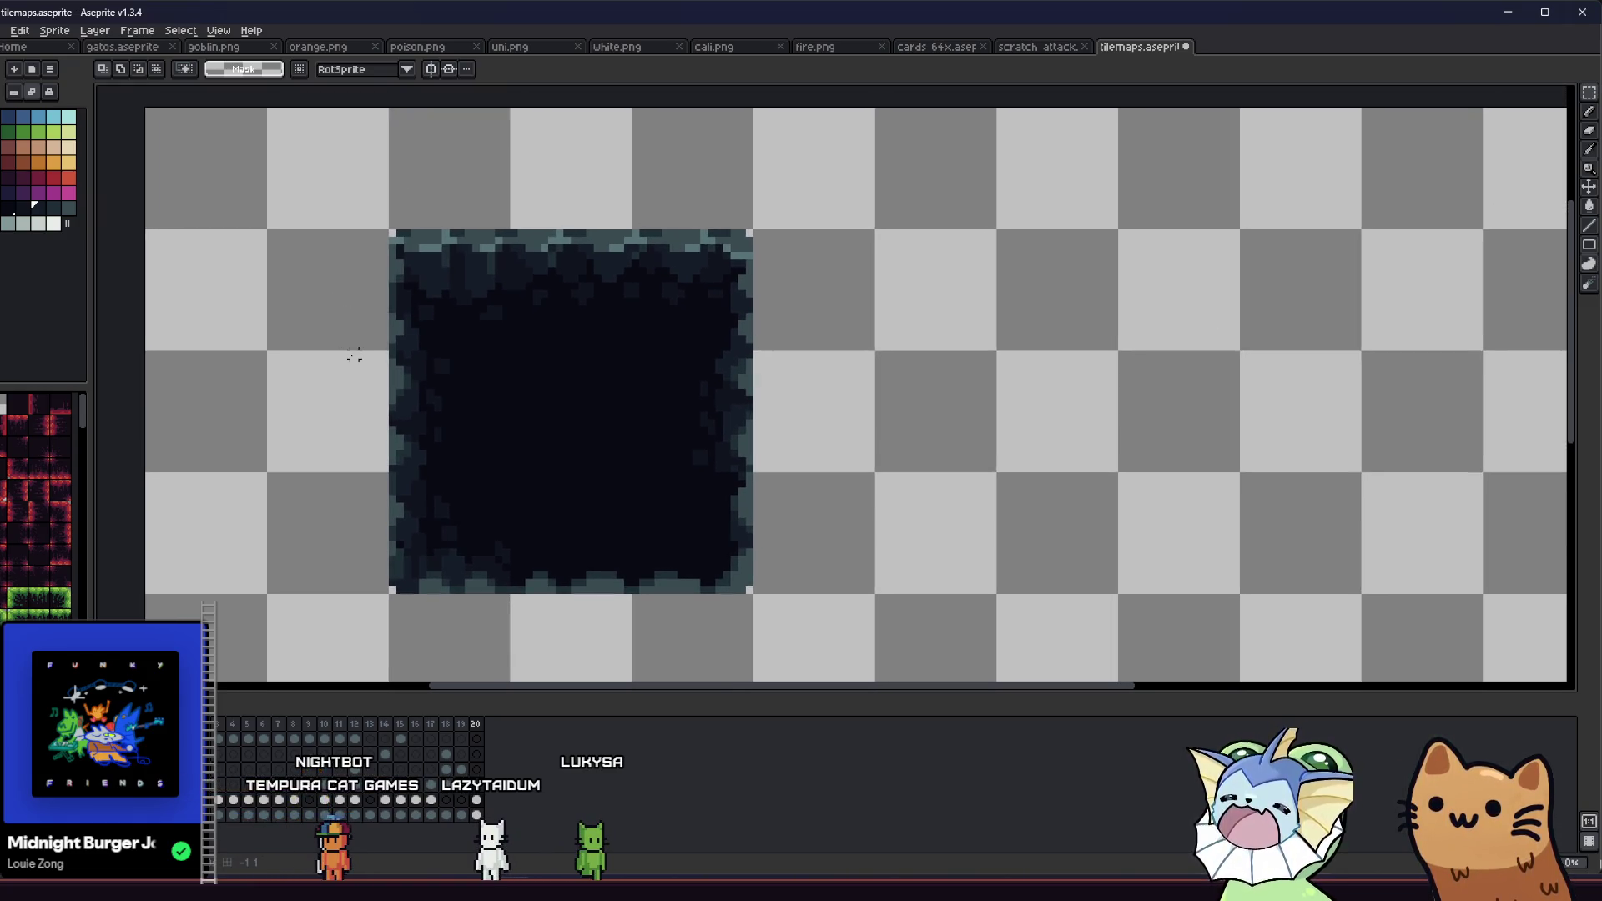
scroll(351, 364, "down", 1)
scroll(362, 538, "up", 1)
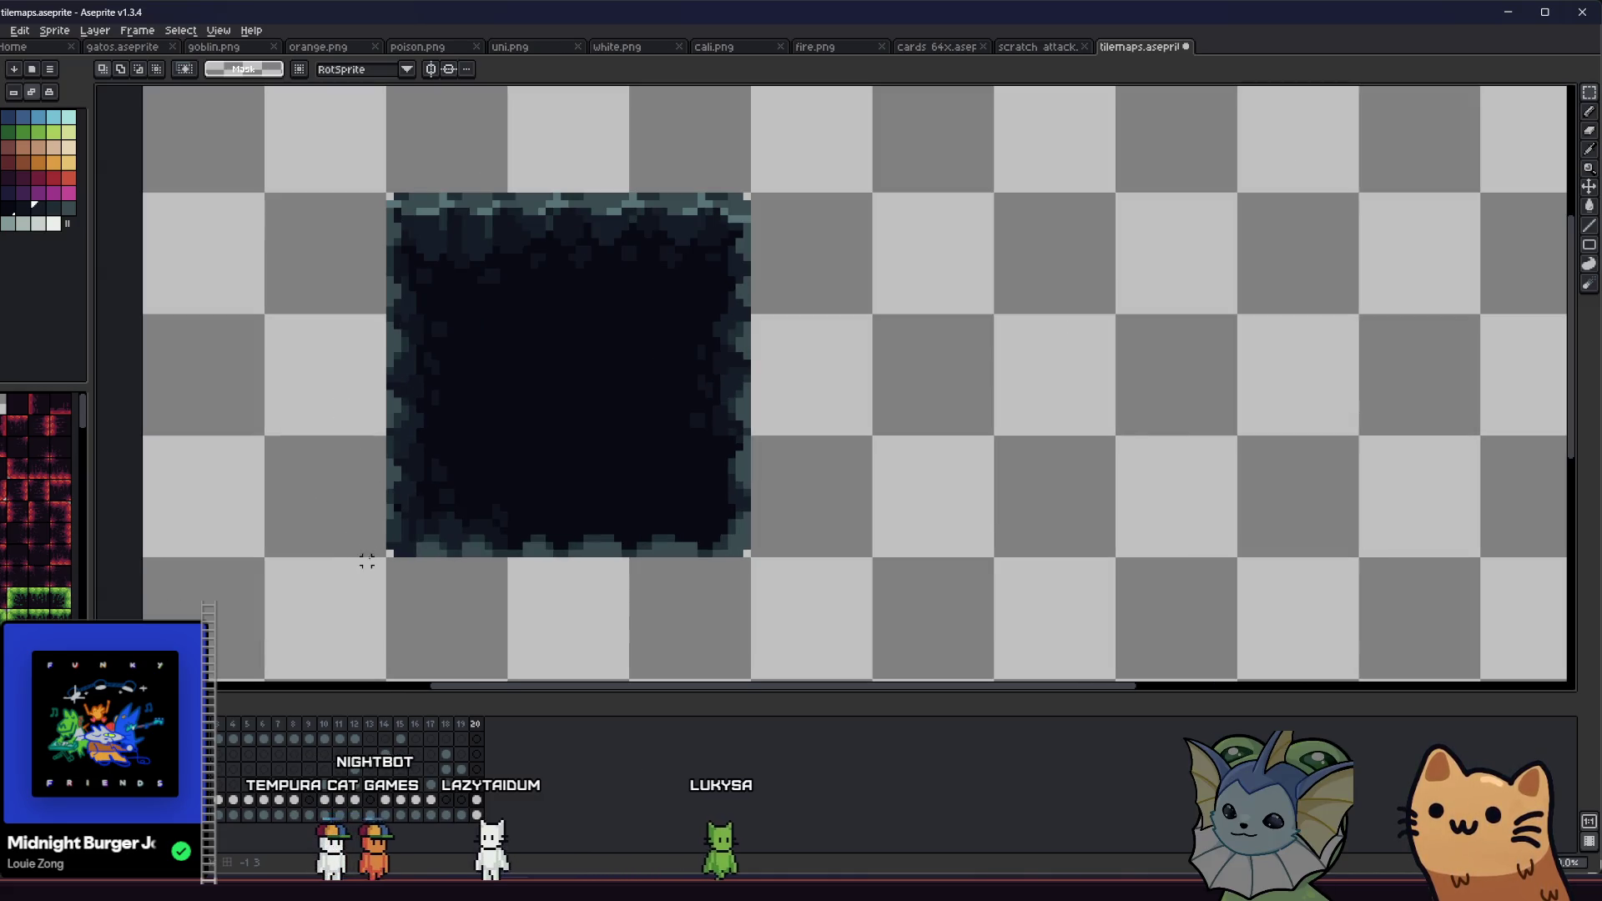
Step: Move another left-side 16x16 section right and down, rotated 90°, over the bottom-centre tile
left_click_drag(391, 319, 505, 434)
left_click_drag(434, 382, 543, 404)
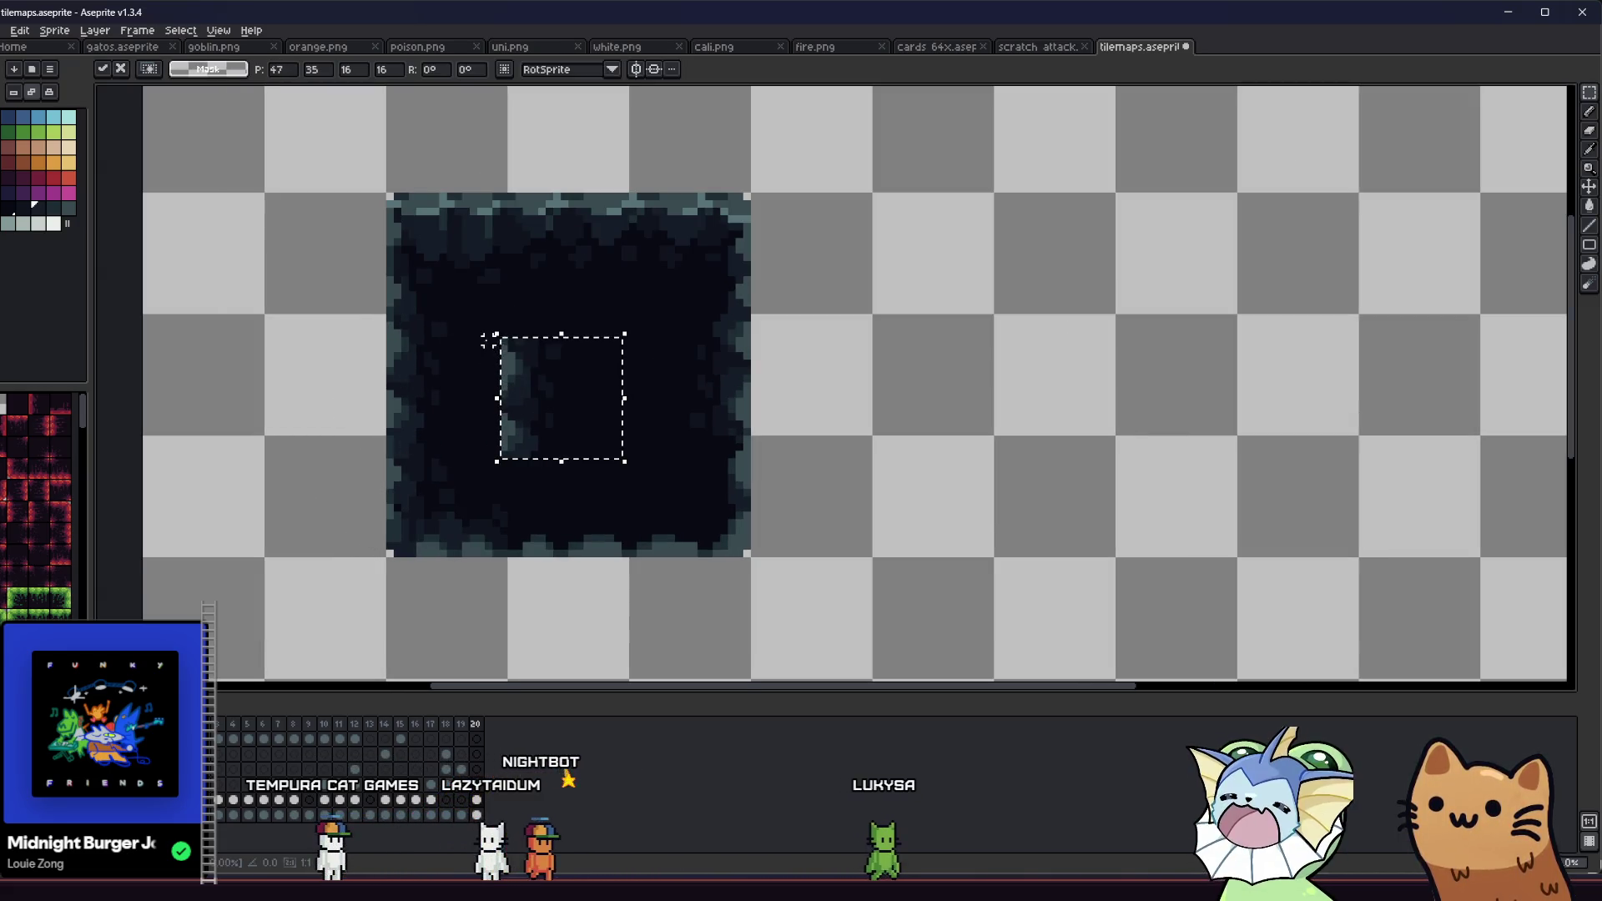
mouse_move(483, 322)
left_mouse_down()
mouse_move(458, 398)
mouse_move(461, 509)
mouse_move(521, 449)
mouse_move(545, 511)
left_mouse_up()
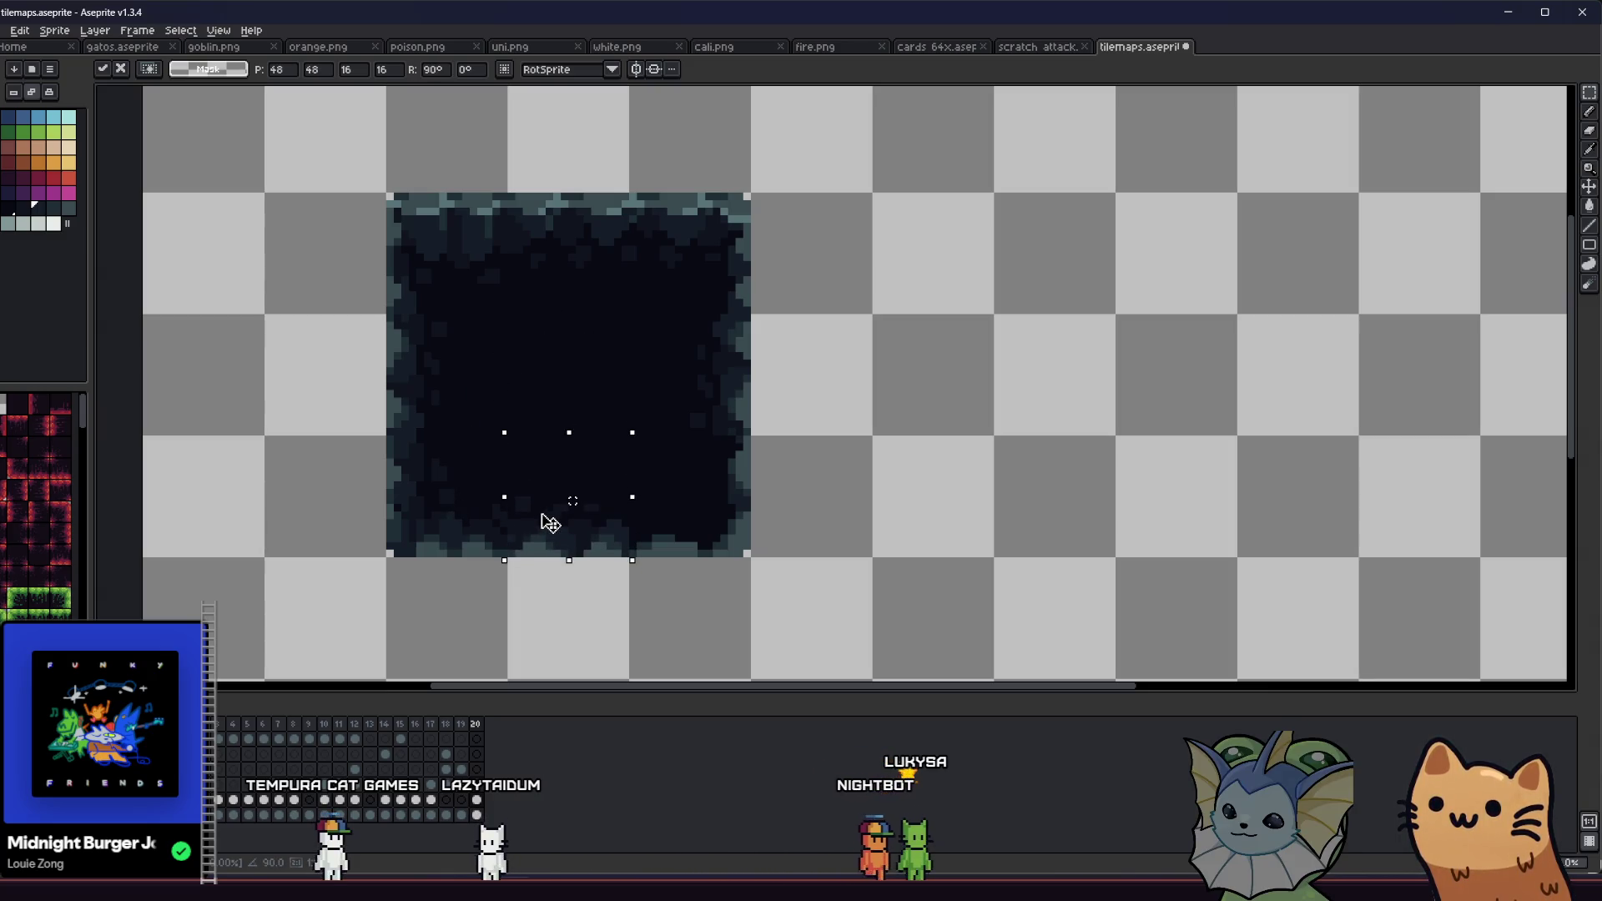
key("b")
scroll(467, 526, "up", 3)
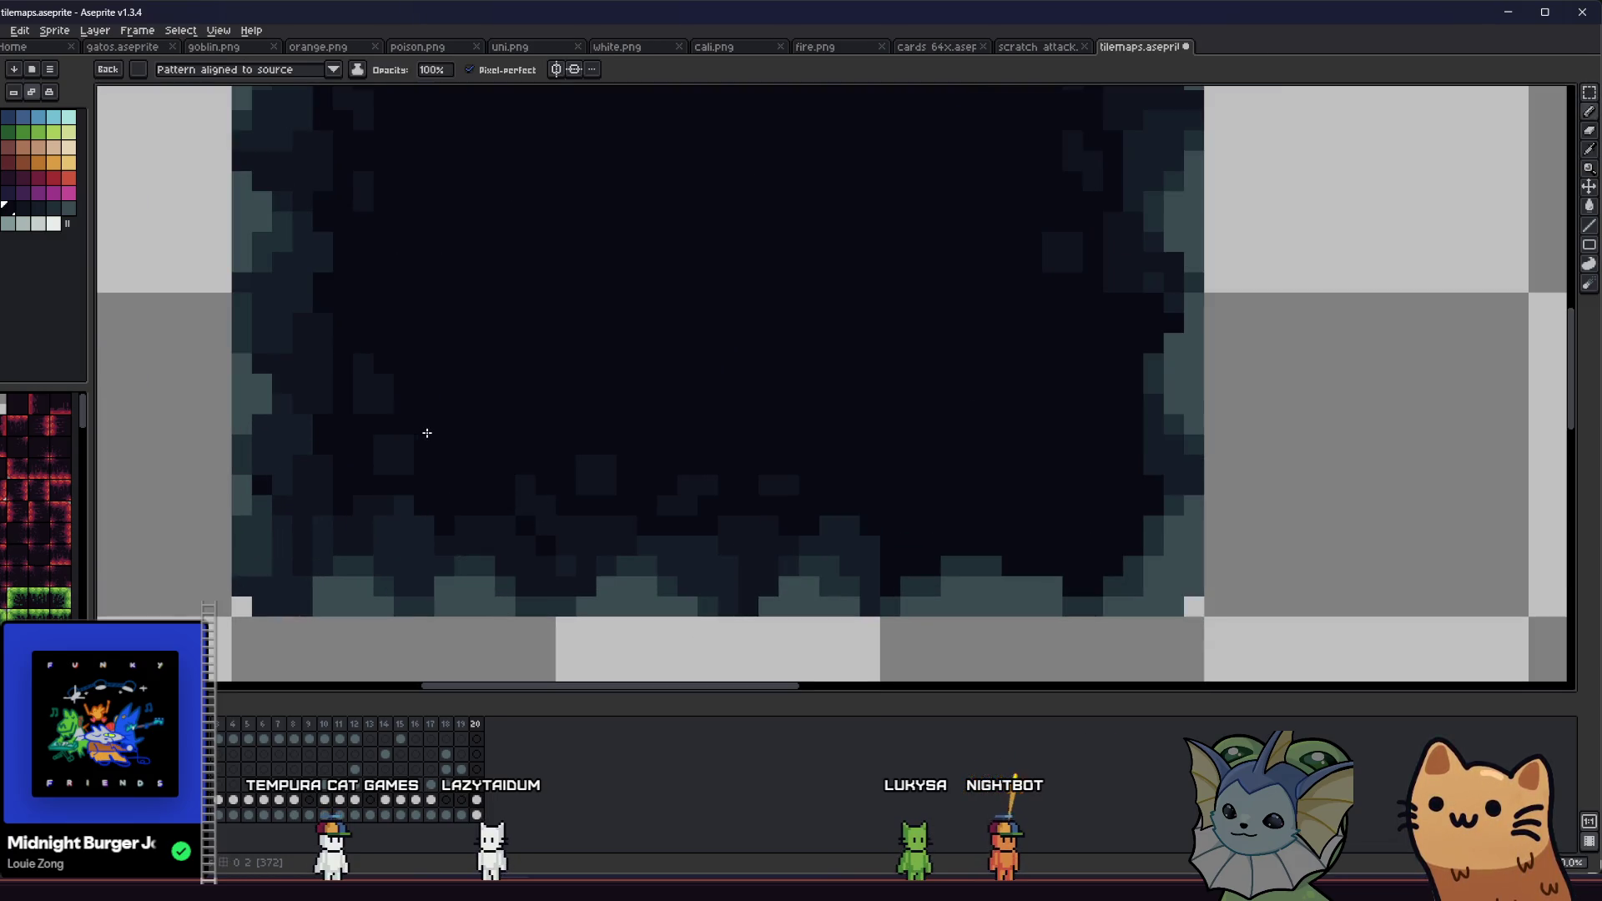
Step: Pick a dark colour from the tile interior with the 1px pencil active
key("l")
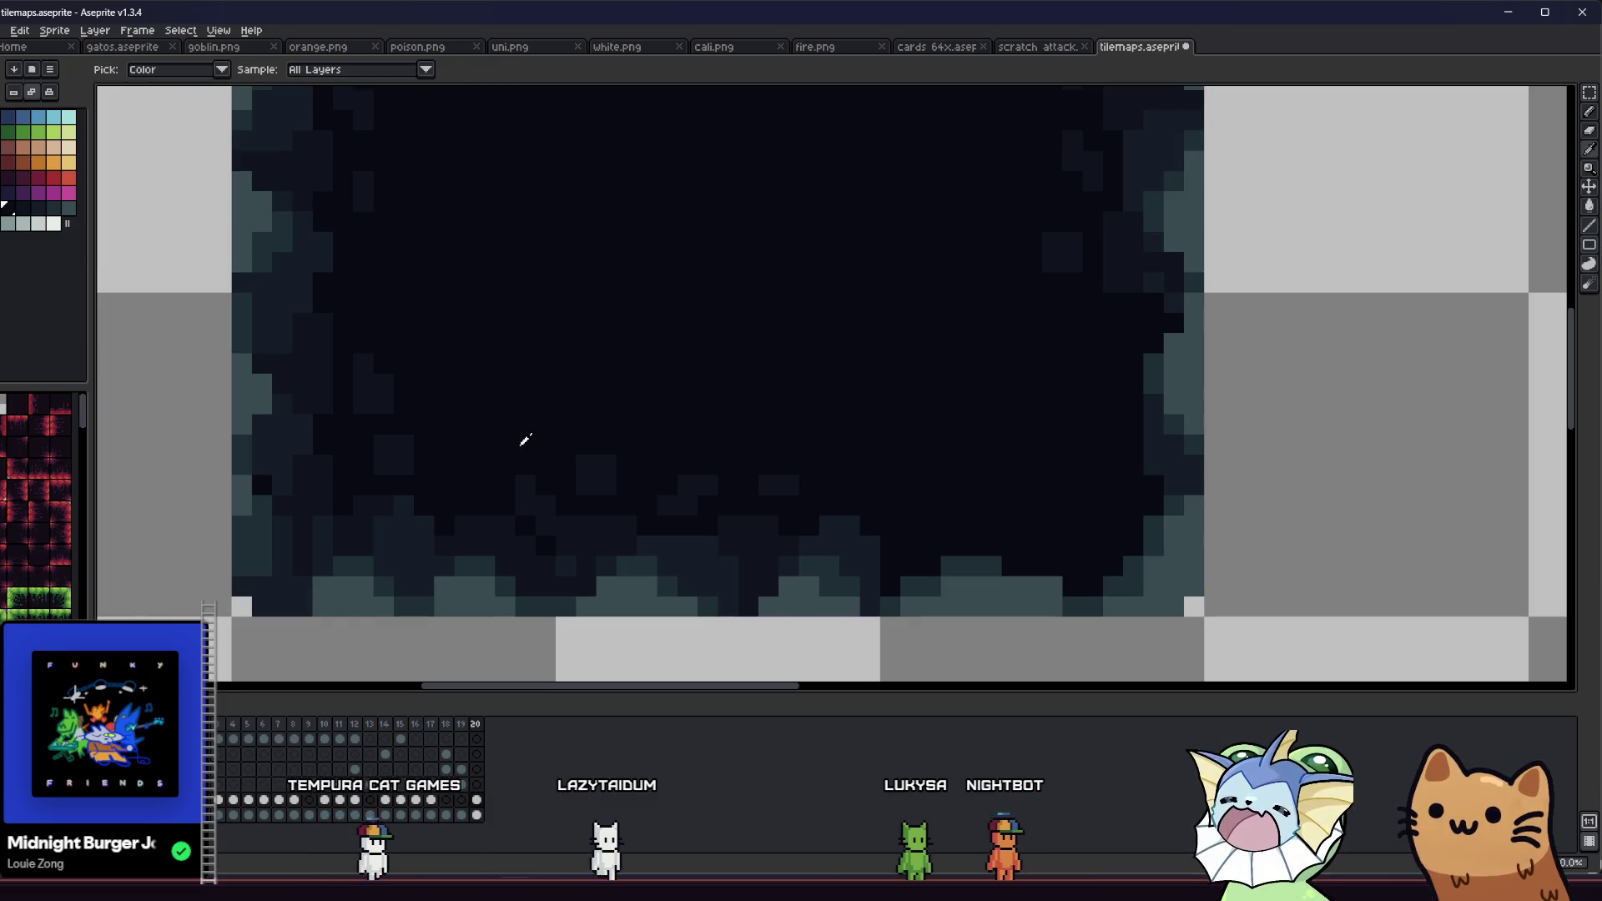
scroll(534, 488, "down", 3)
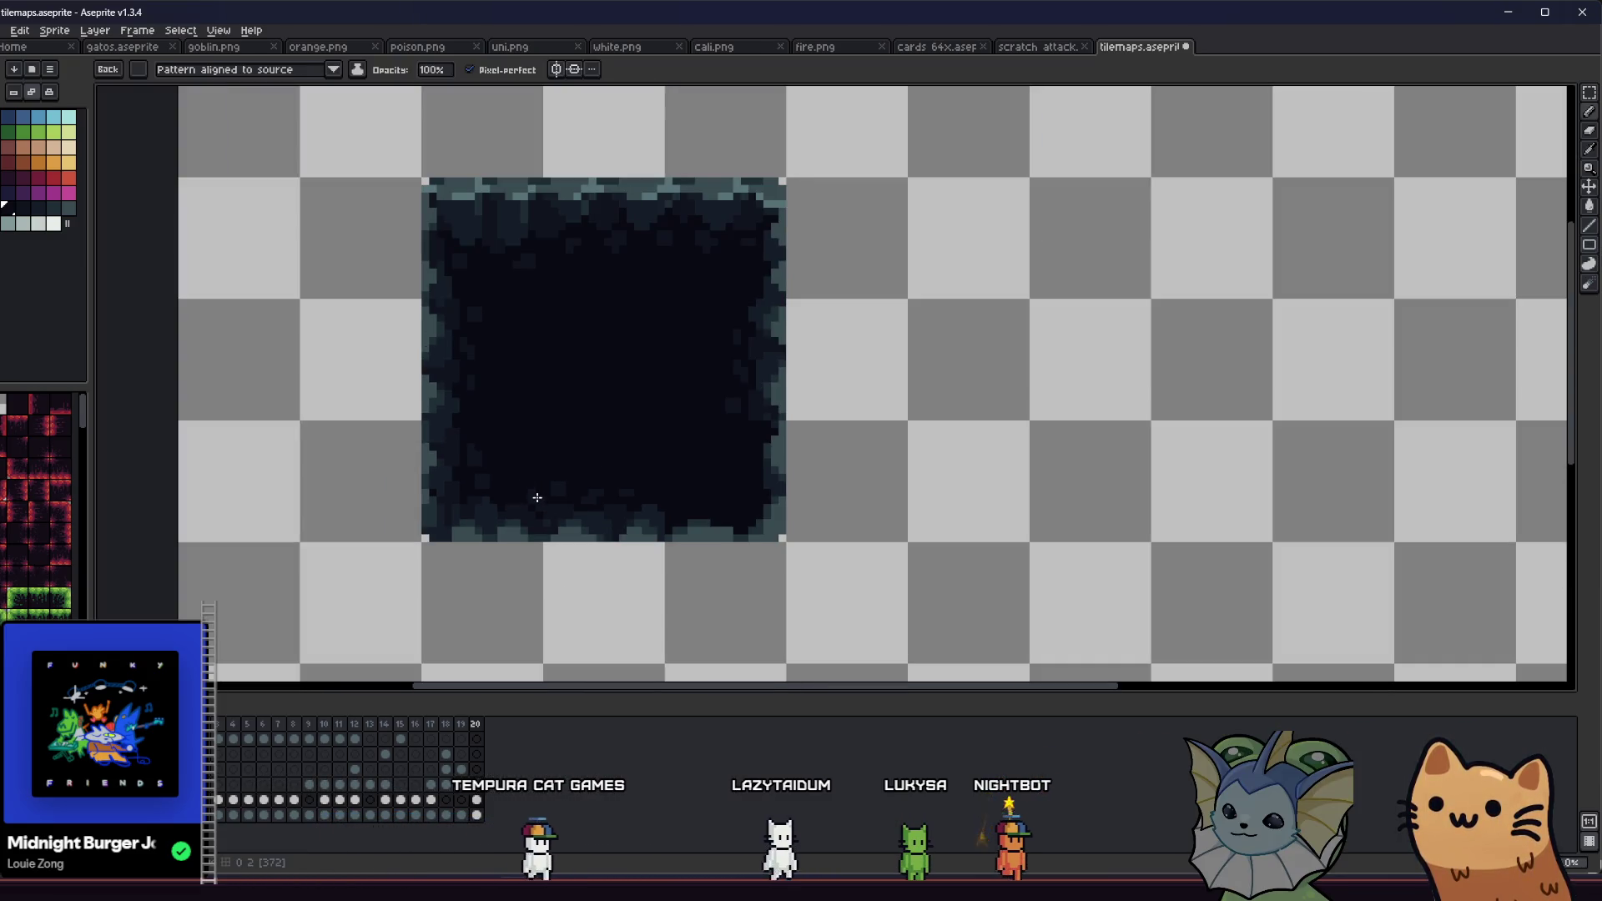
scroll(537, 497, "up", 2)
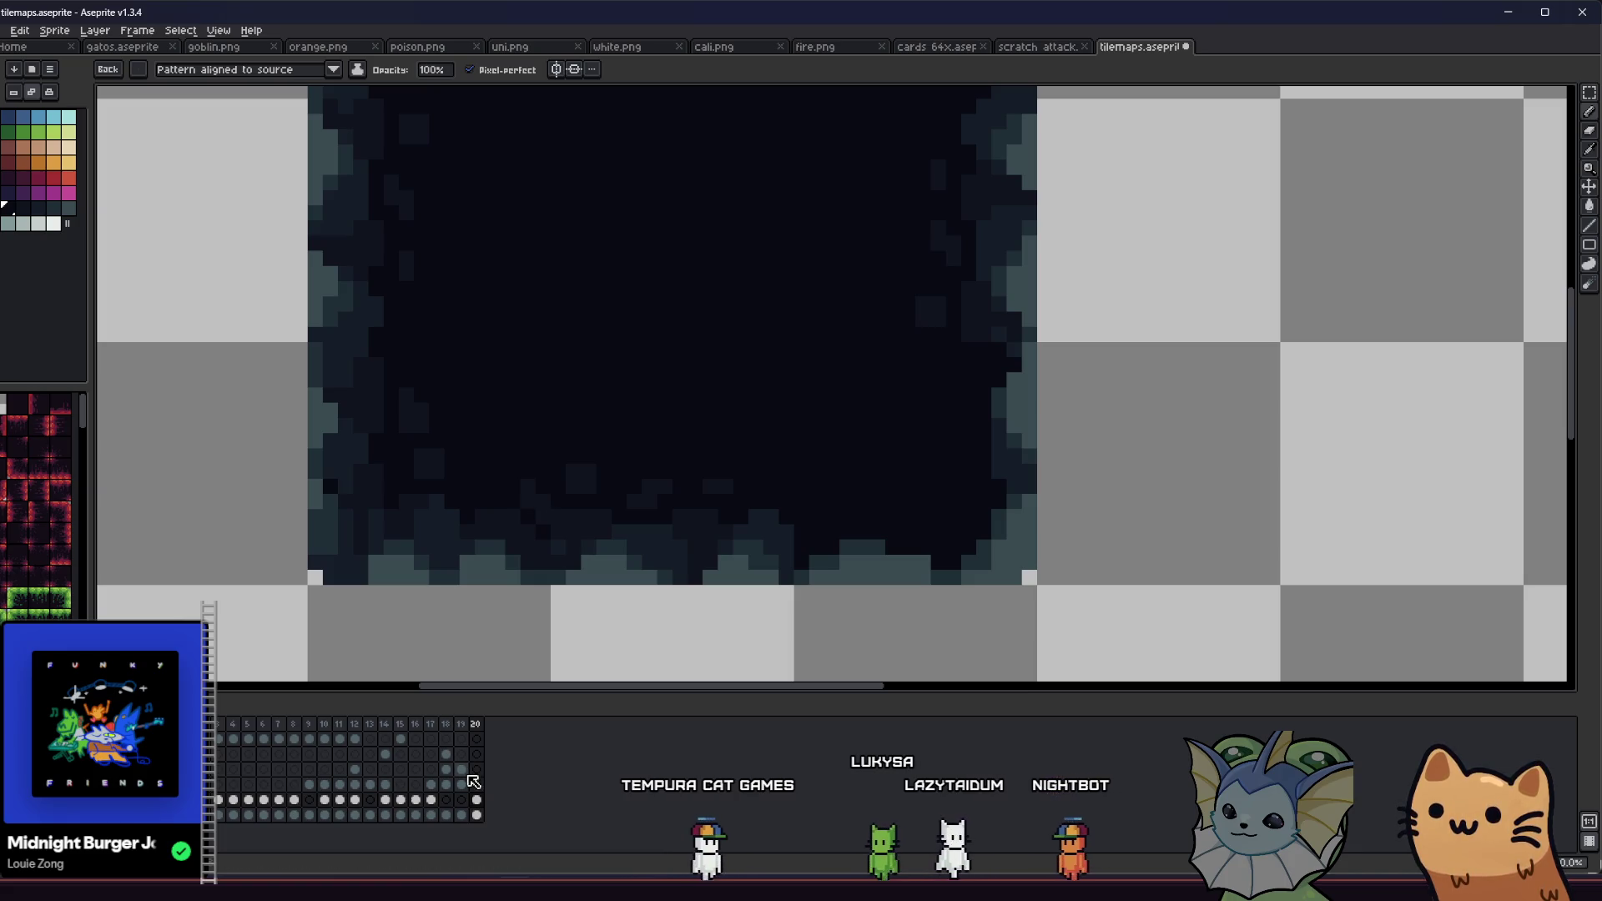
scroll(503, 468, "down", 4)
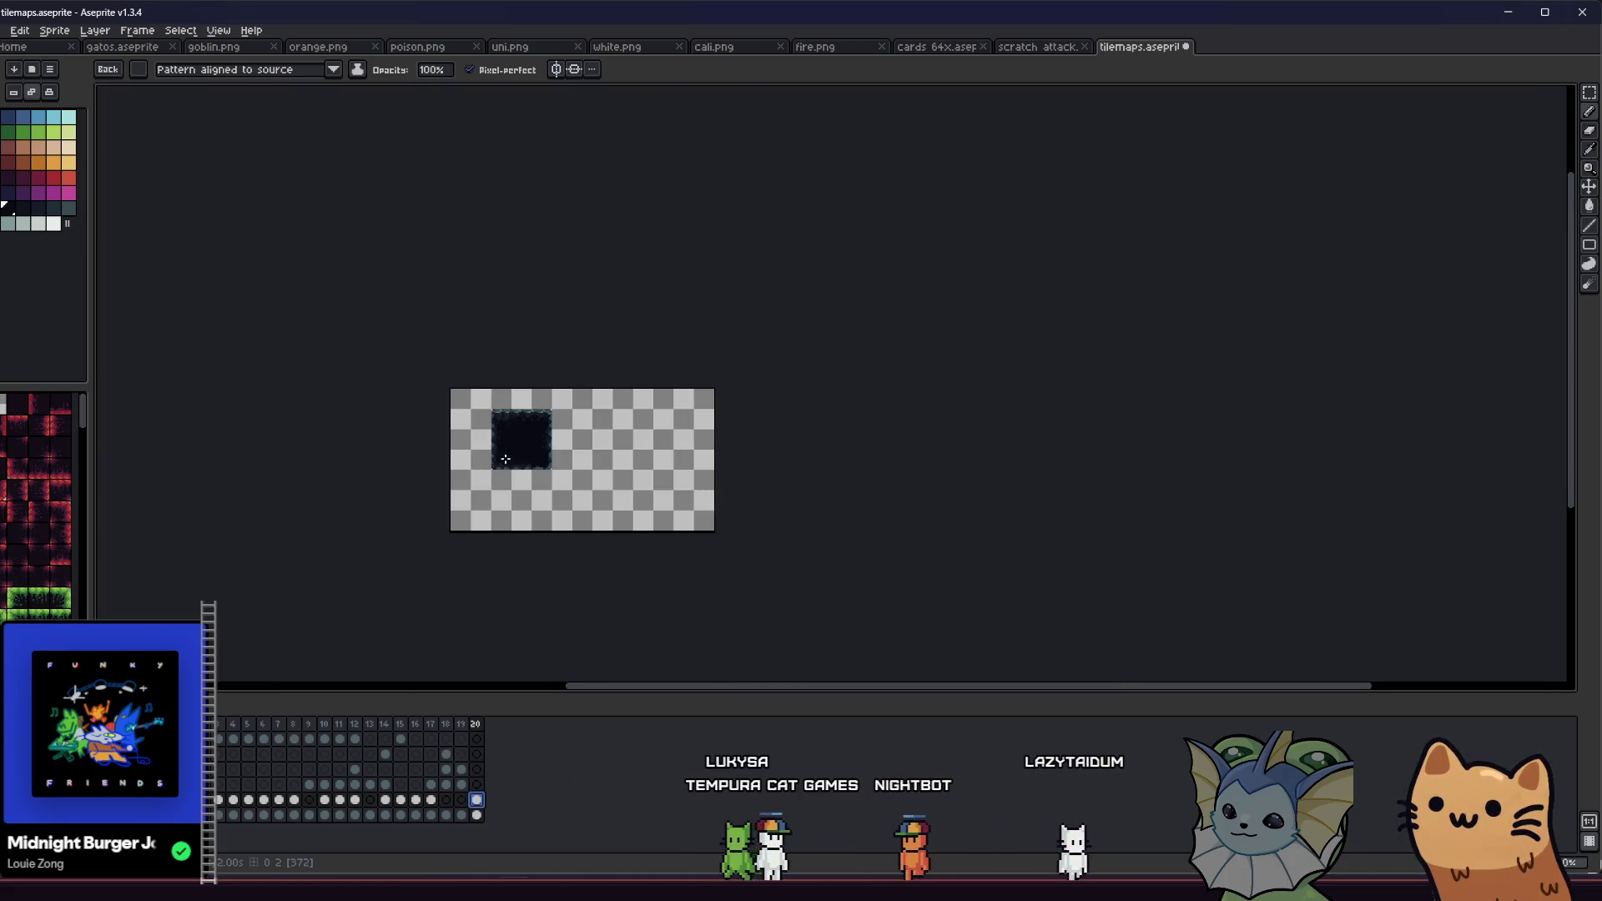
scroll(504, 456, "up", 3)
key("b")
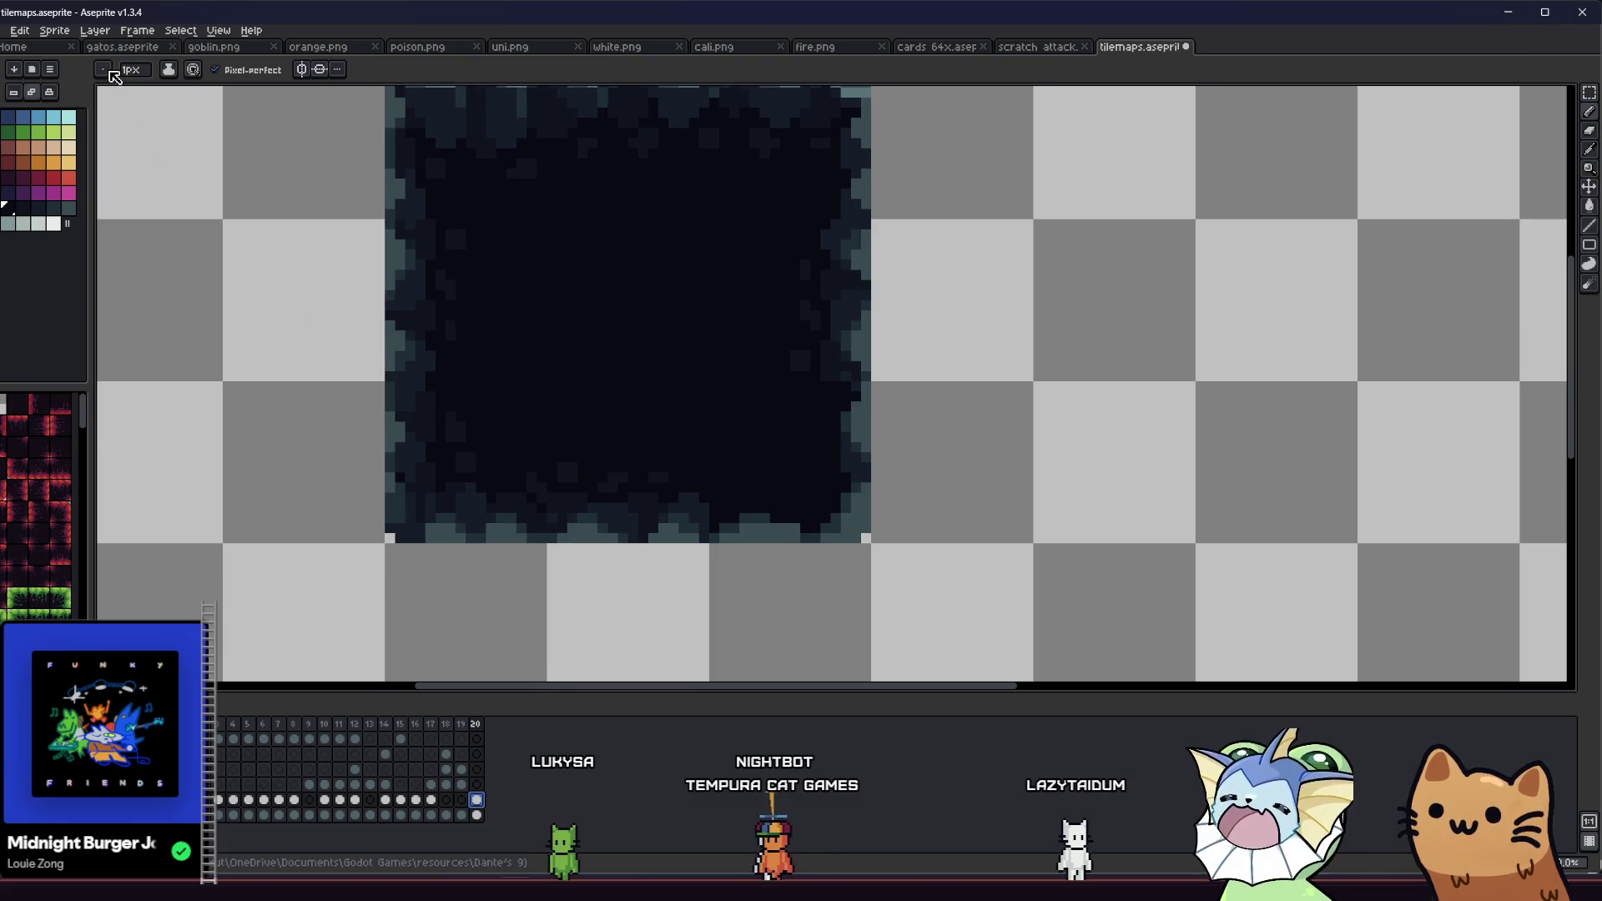
scroll(540, 488, "up", 2)
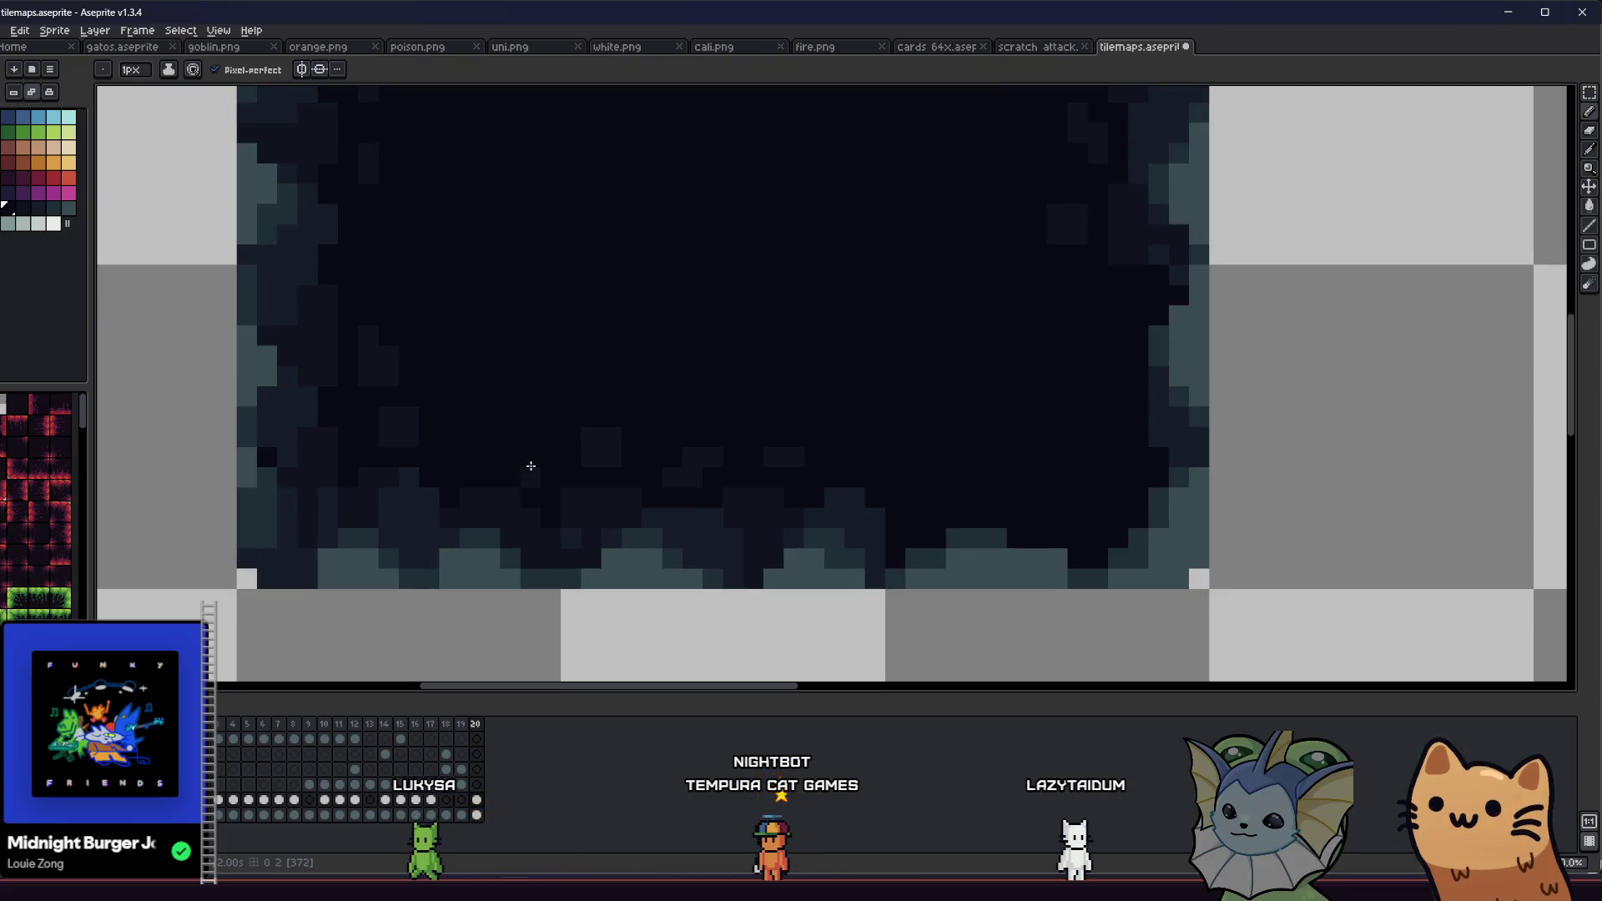
left_click(540, 451, "alt")
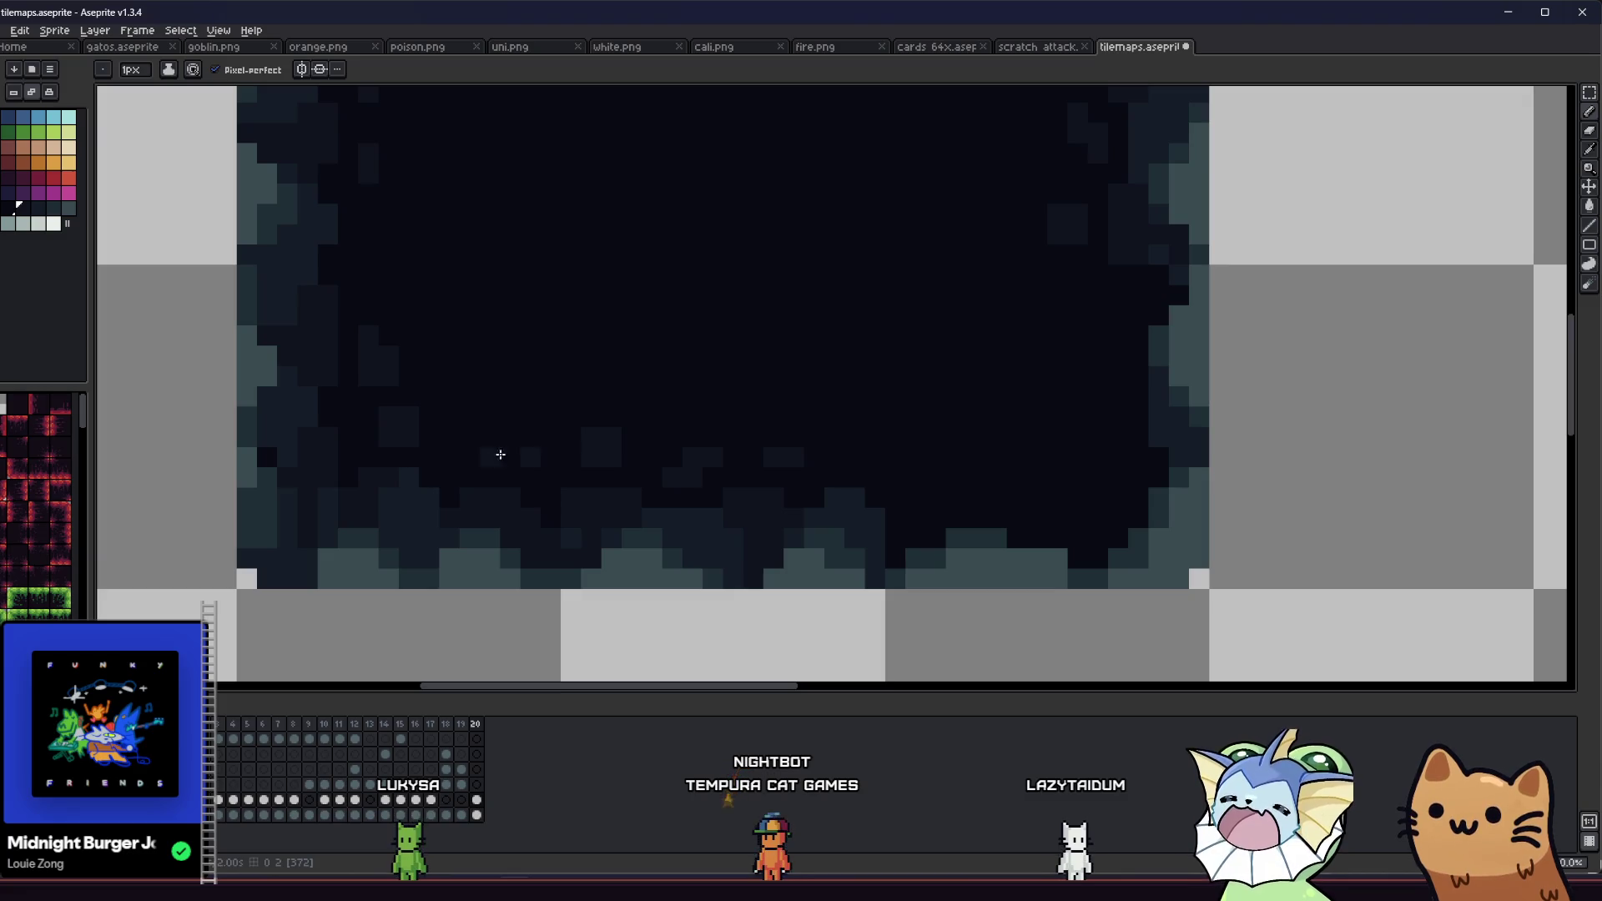
scroll(510, 449, "down", 5)
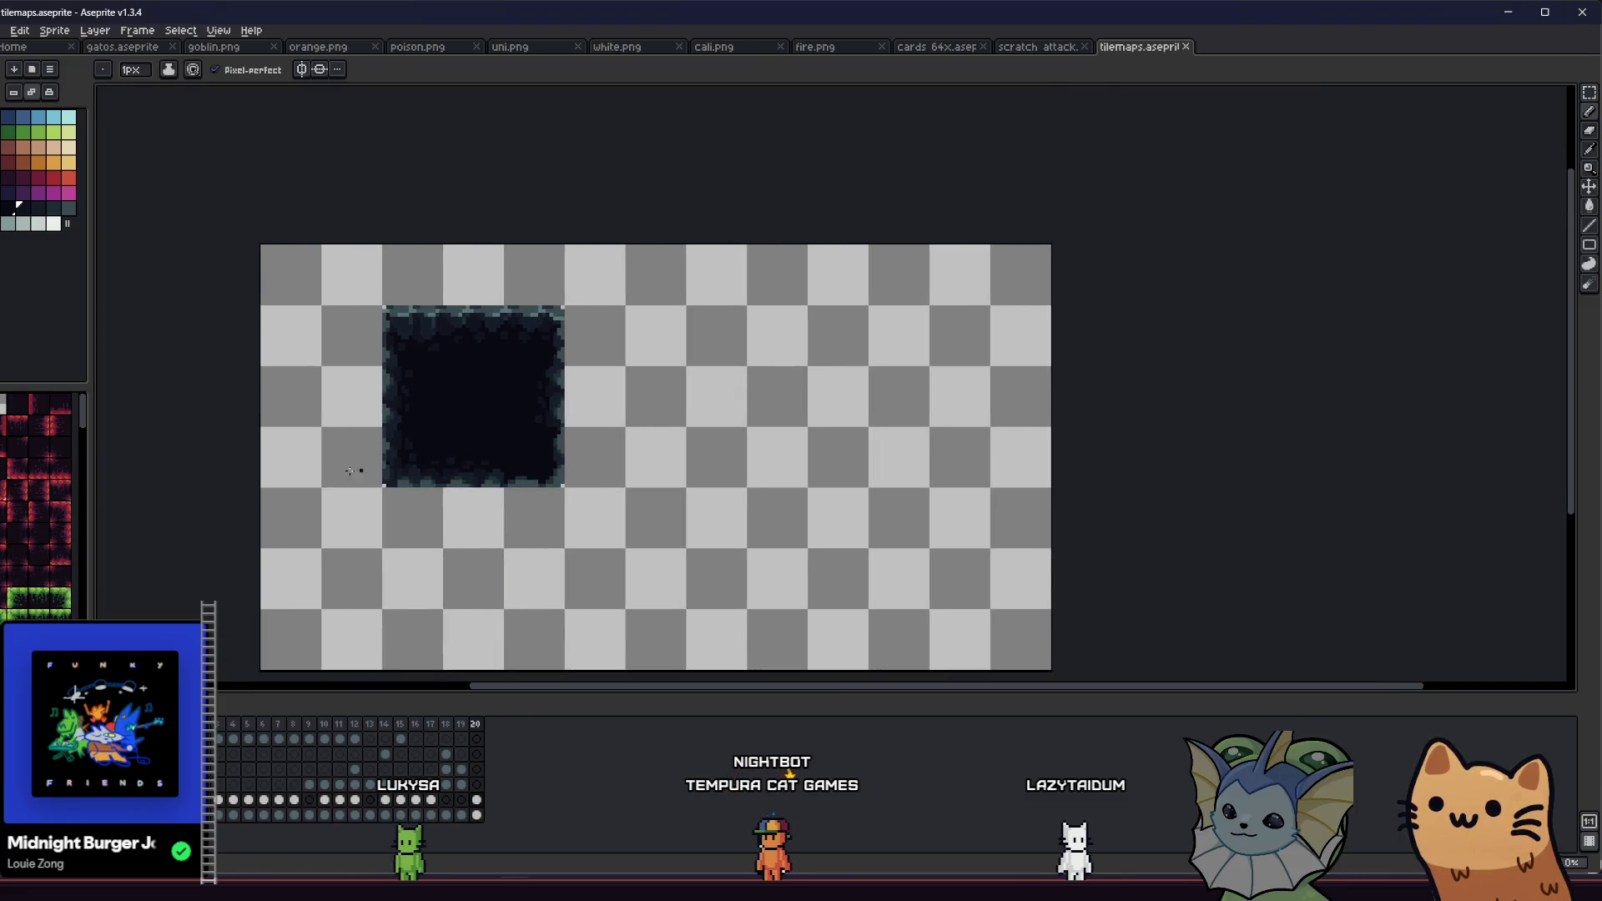
scroll(367, 474, "up", 2)
Step: Rotate the lower-left 16x16 section 90° and place it two cells to the right
key("m")
left_click(397, 409)
left_click_drag(340, 523, 536, 601)
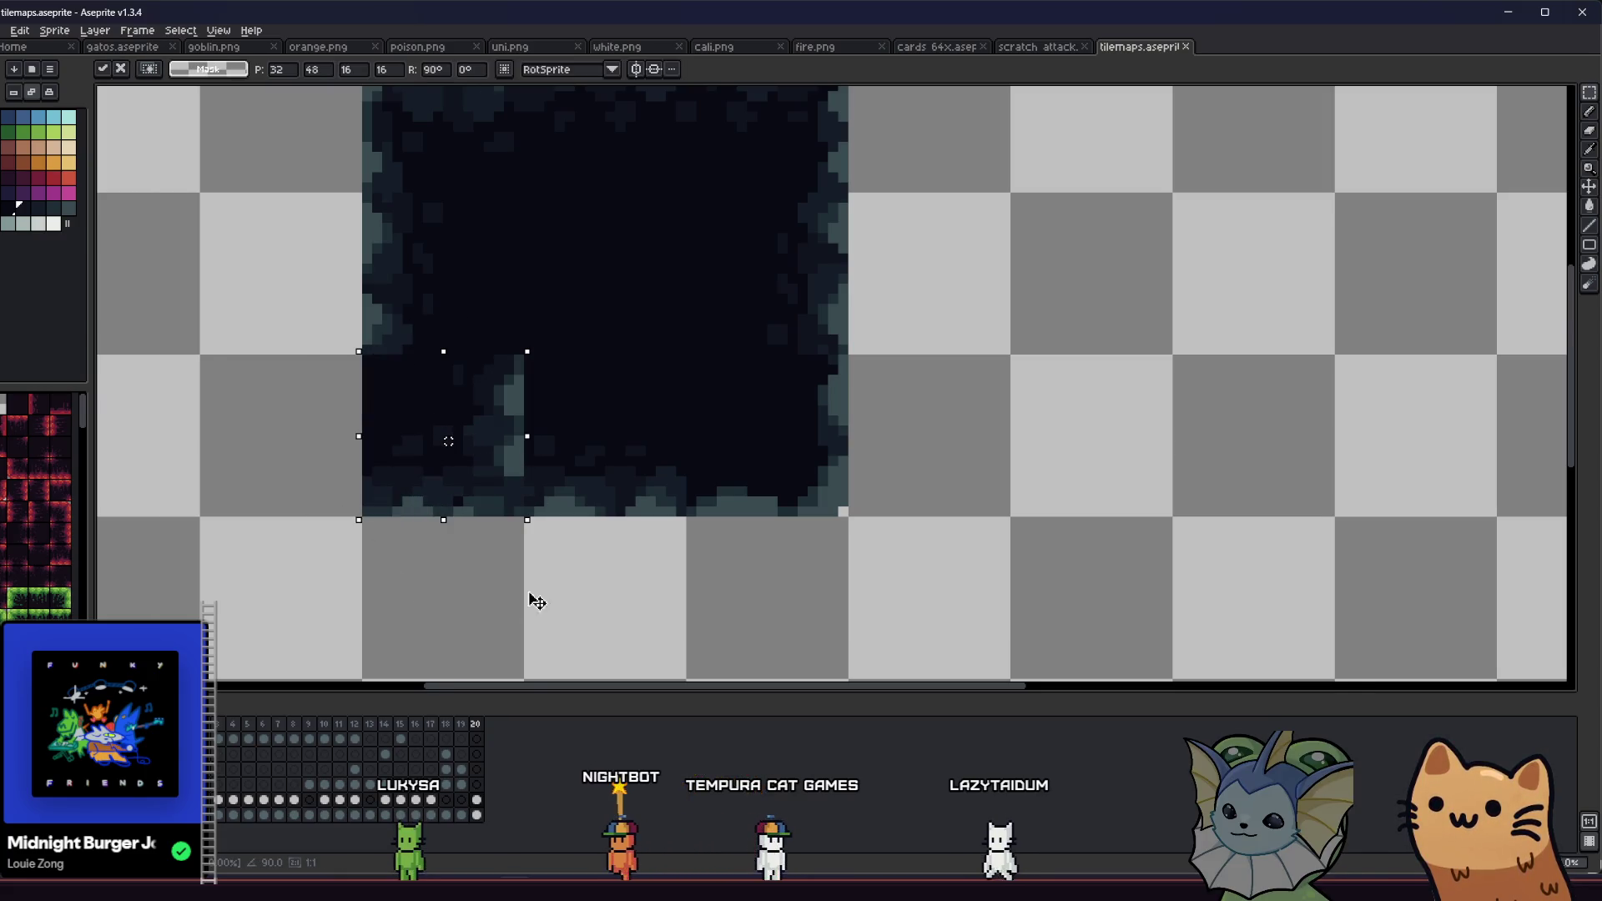
mouse_move(425, 456)
left_mouse_down()
mouse_move(818, 476)
mouse_move(744, 454)
left_mouse_up()
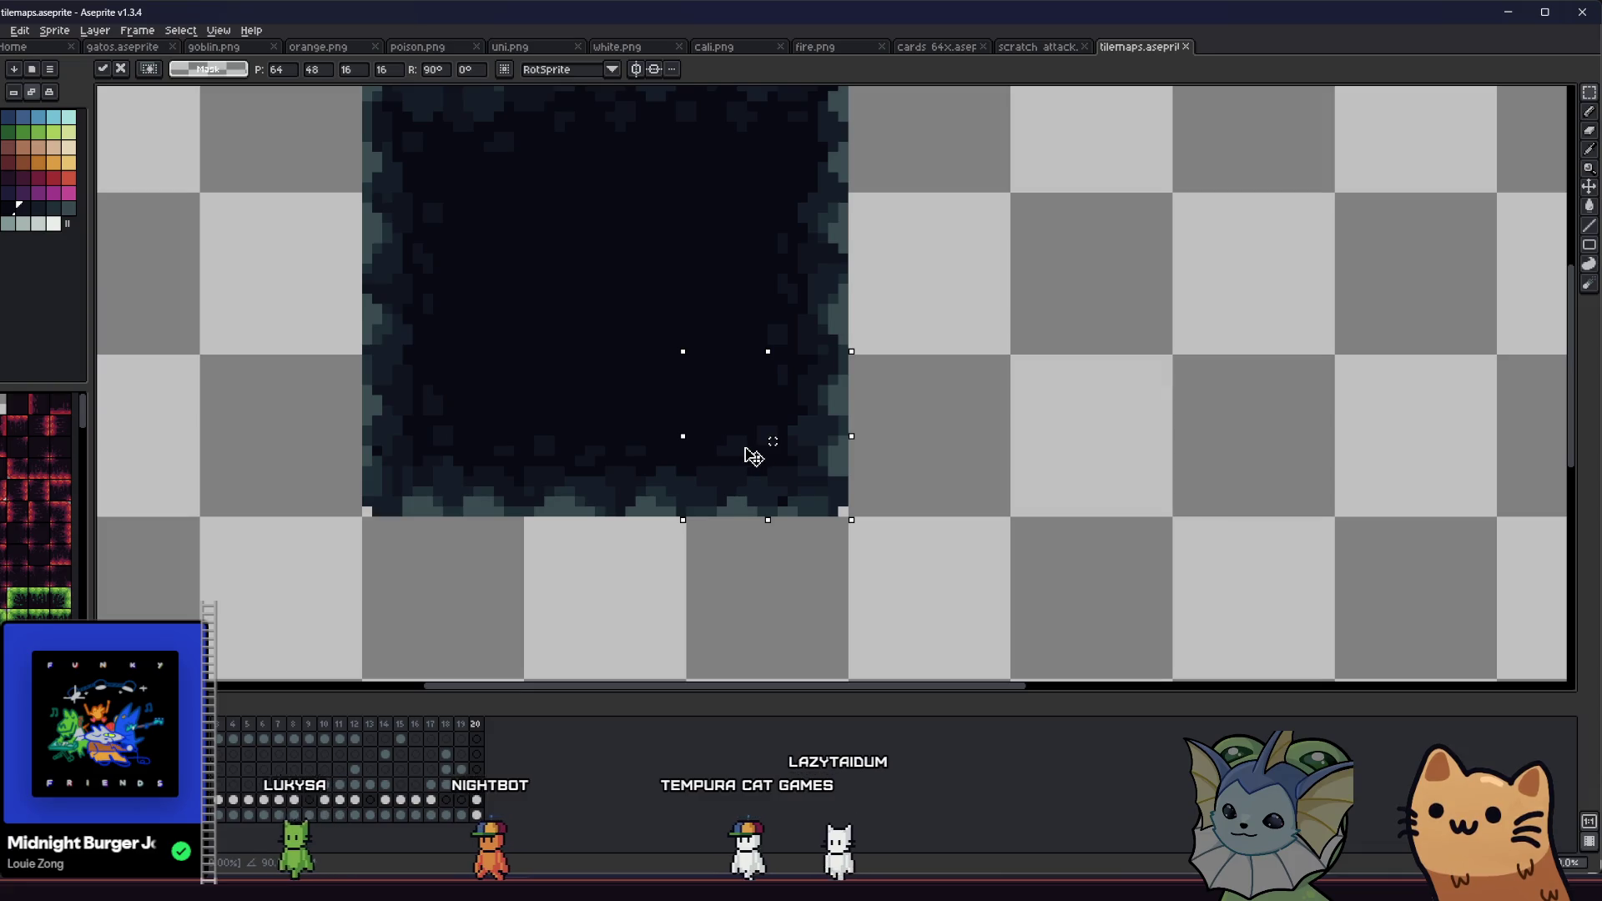
left_click(651, 572)
scroll(587, 554, "down", 3)
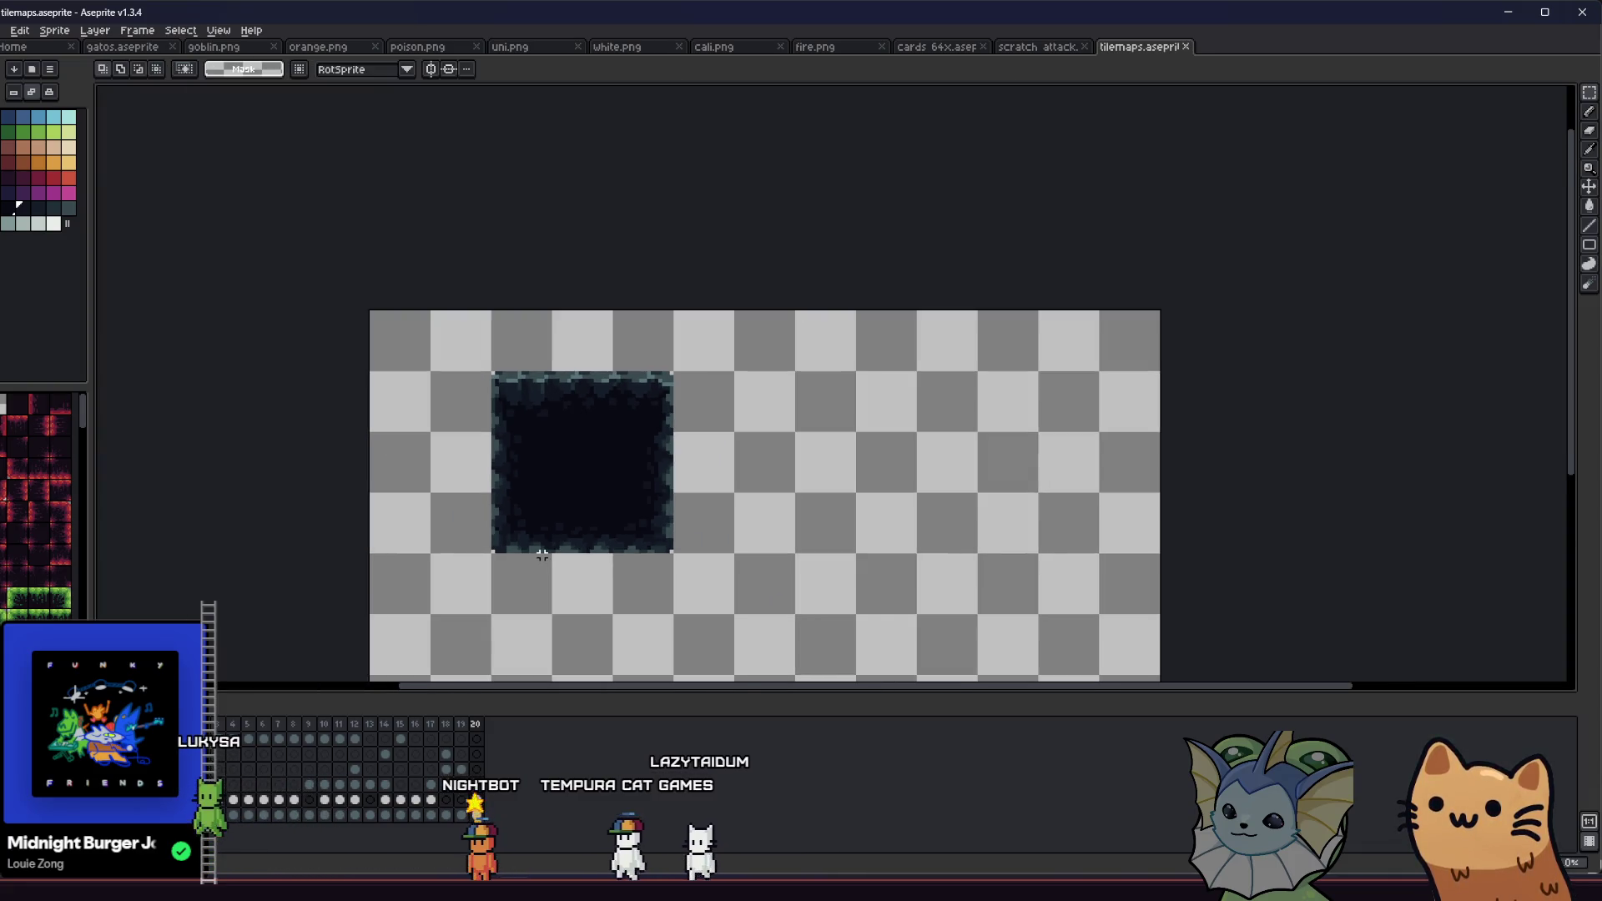
scroll(433, 498, "right", 1)
scroll(469, 415, "up", 3)
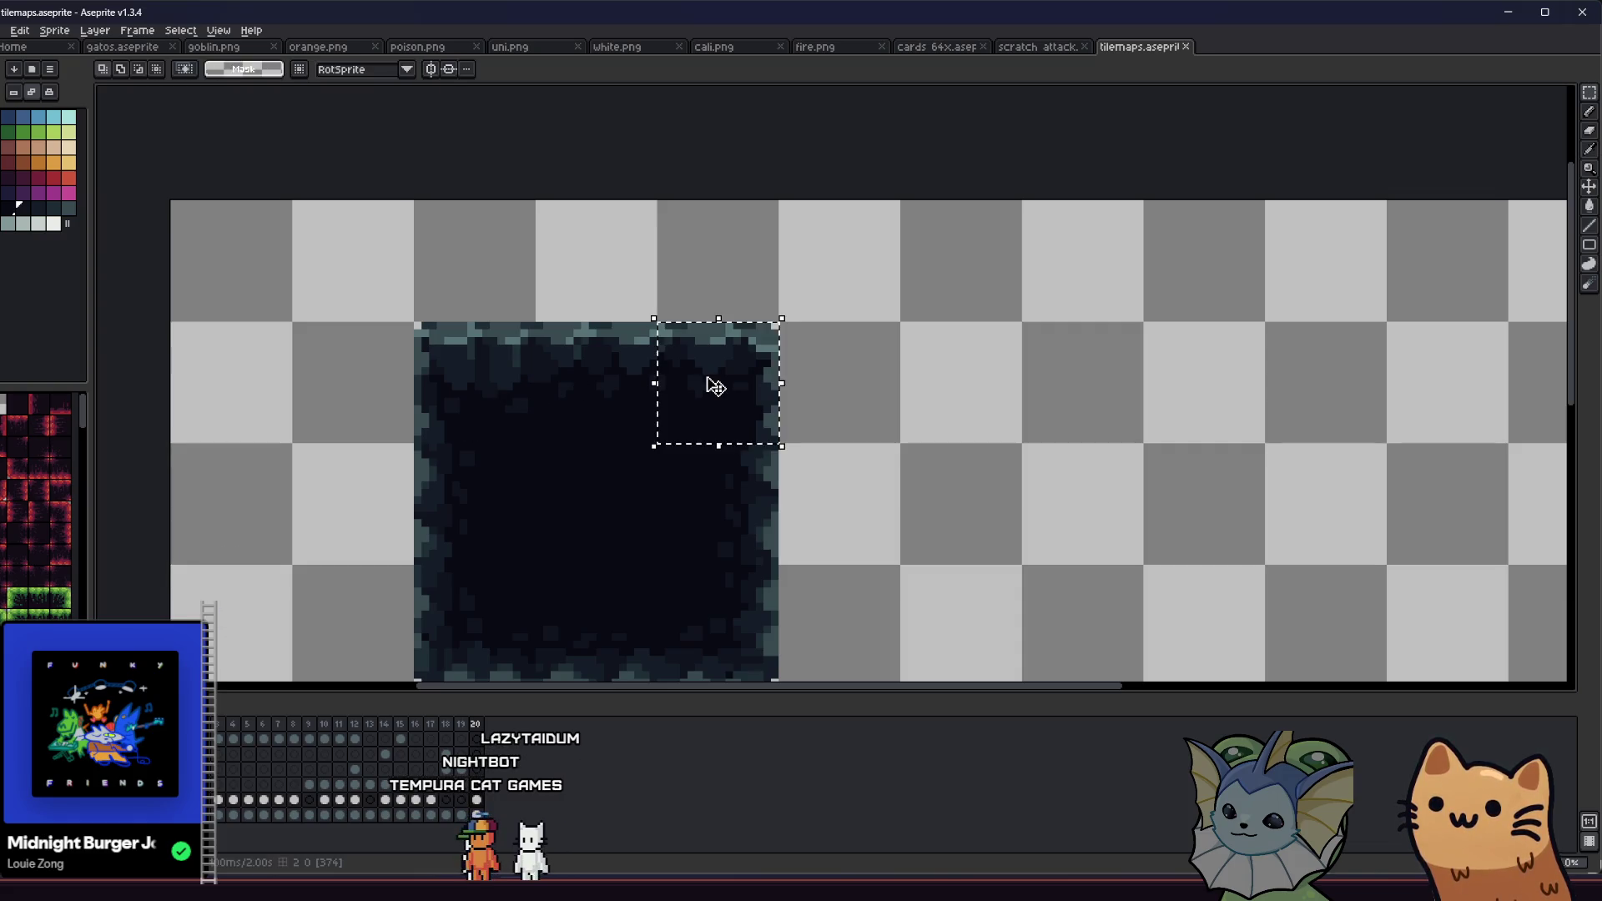
Step: Move the top-right 16x16 section over to the tile's top-left
left_click(755, 392)
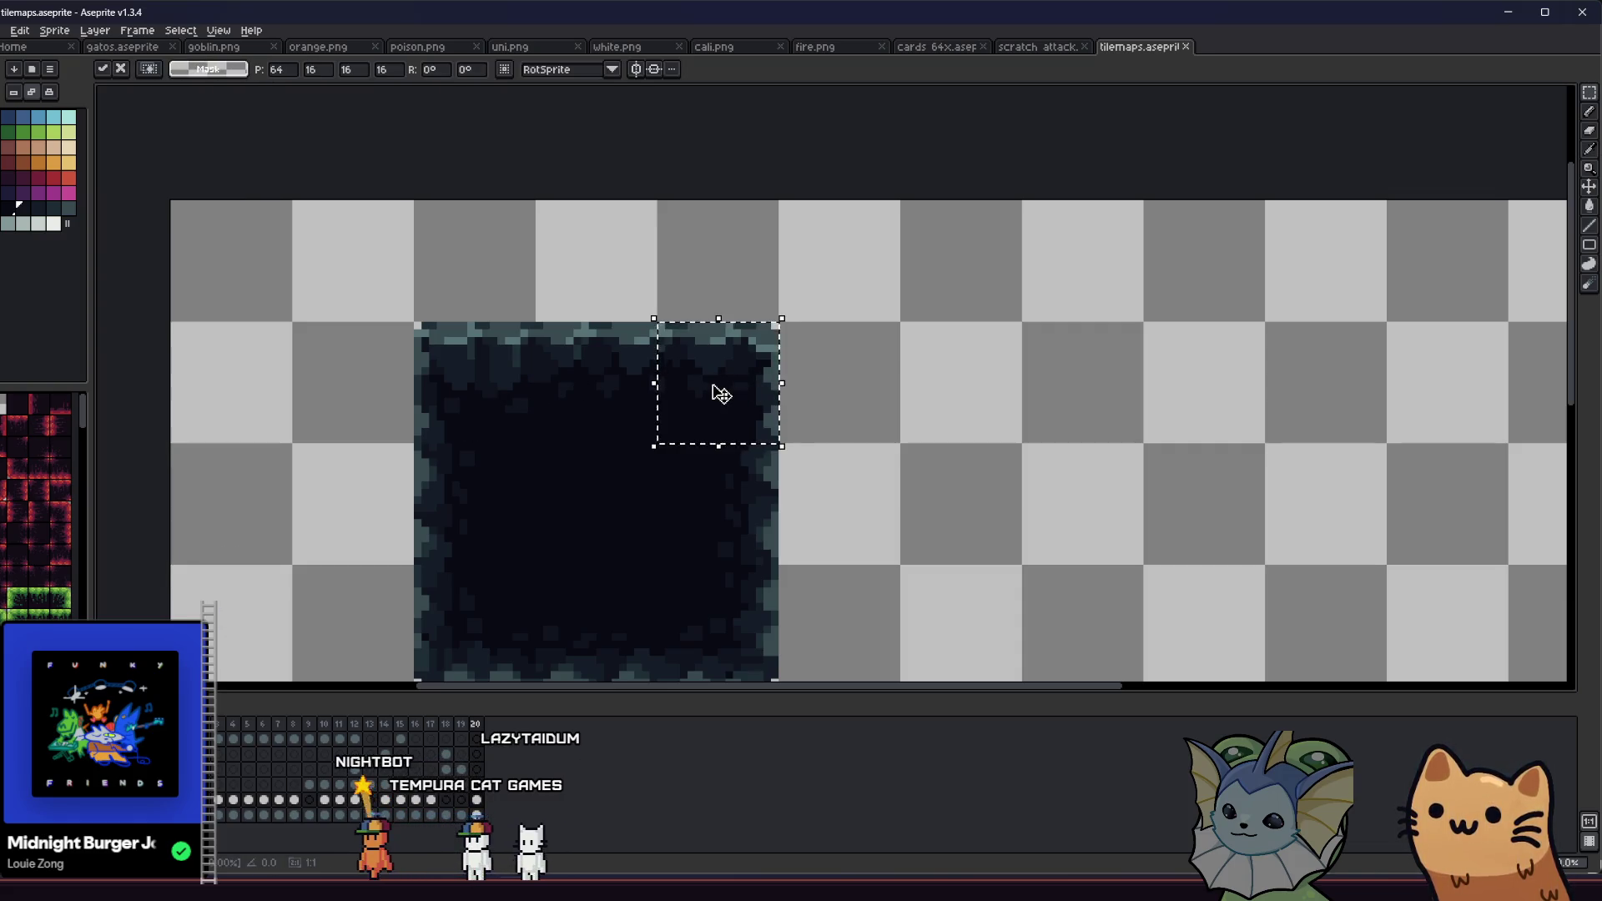
left_click_drag(720, 394, 781, 387)
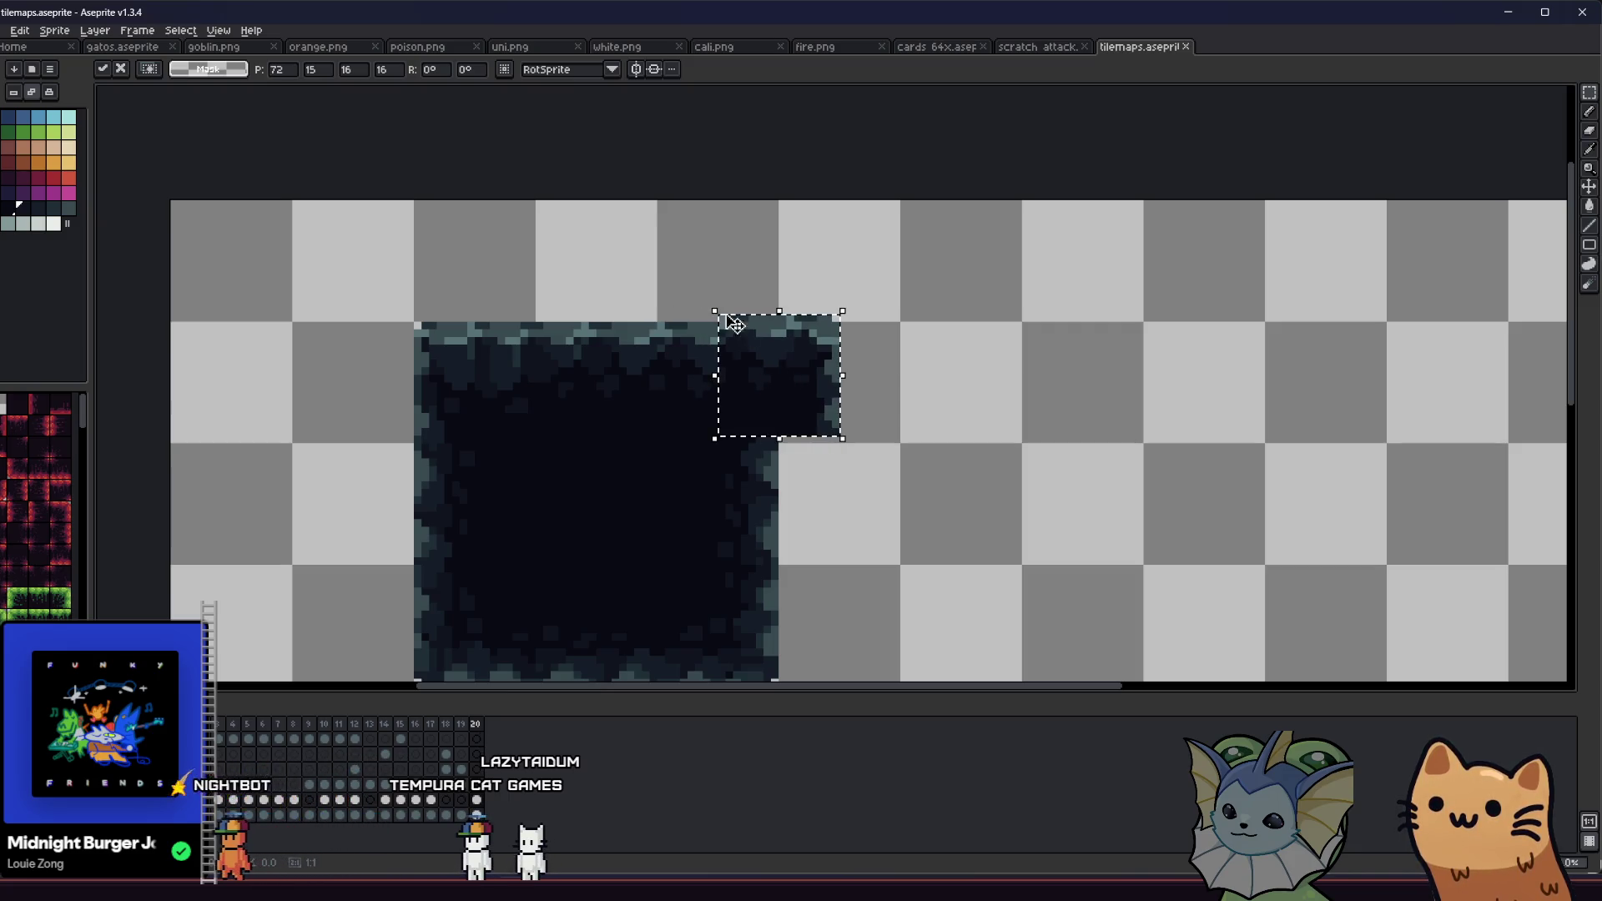
left_click_drag(797, 380, 498, 392)
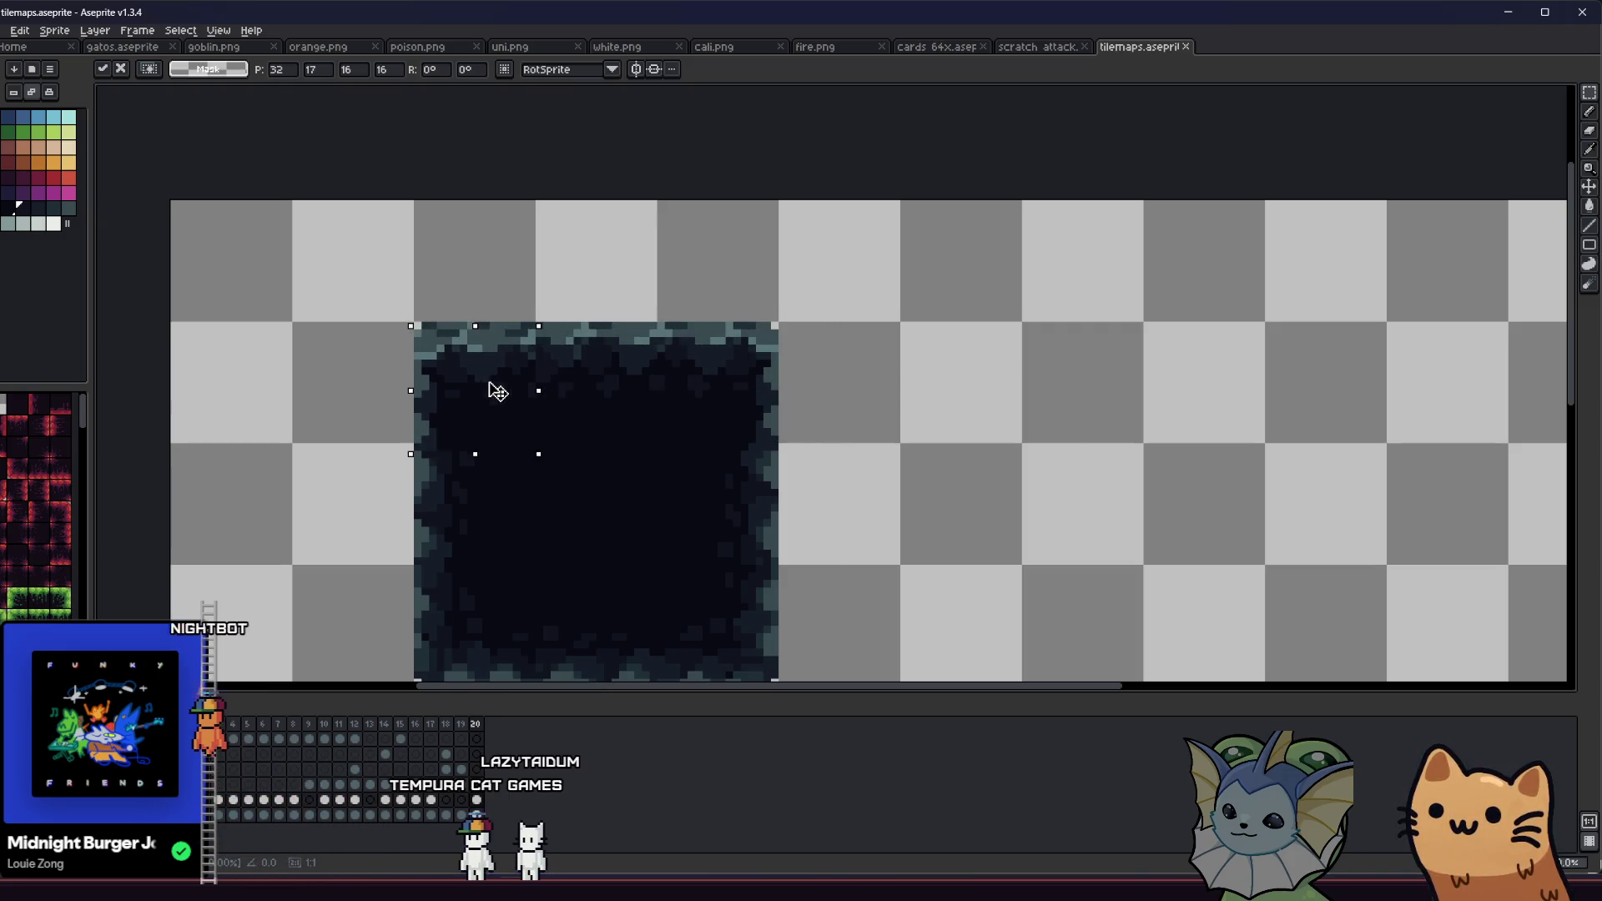
left_click(296, 401)
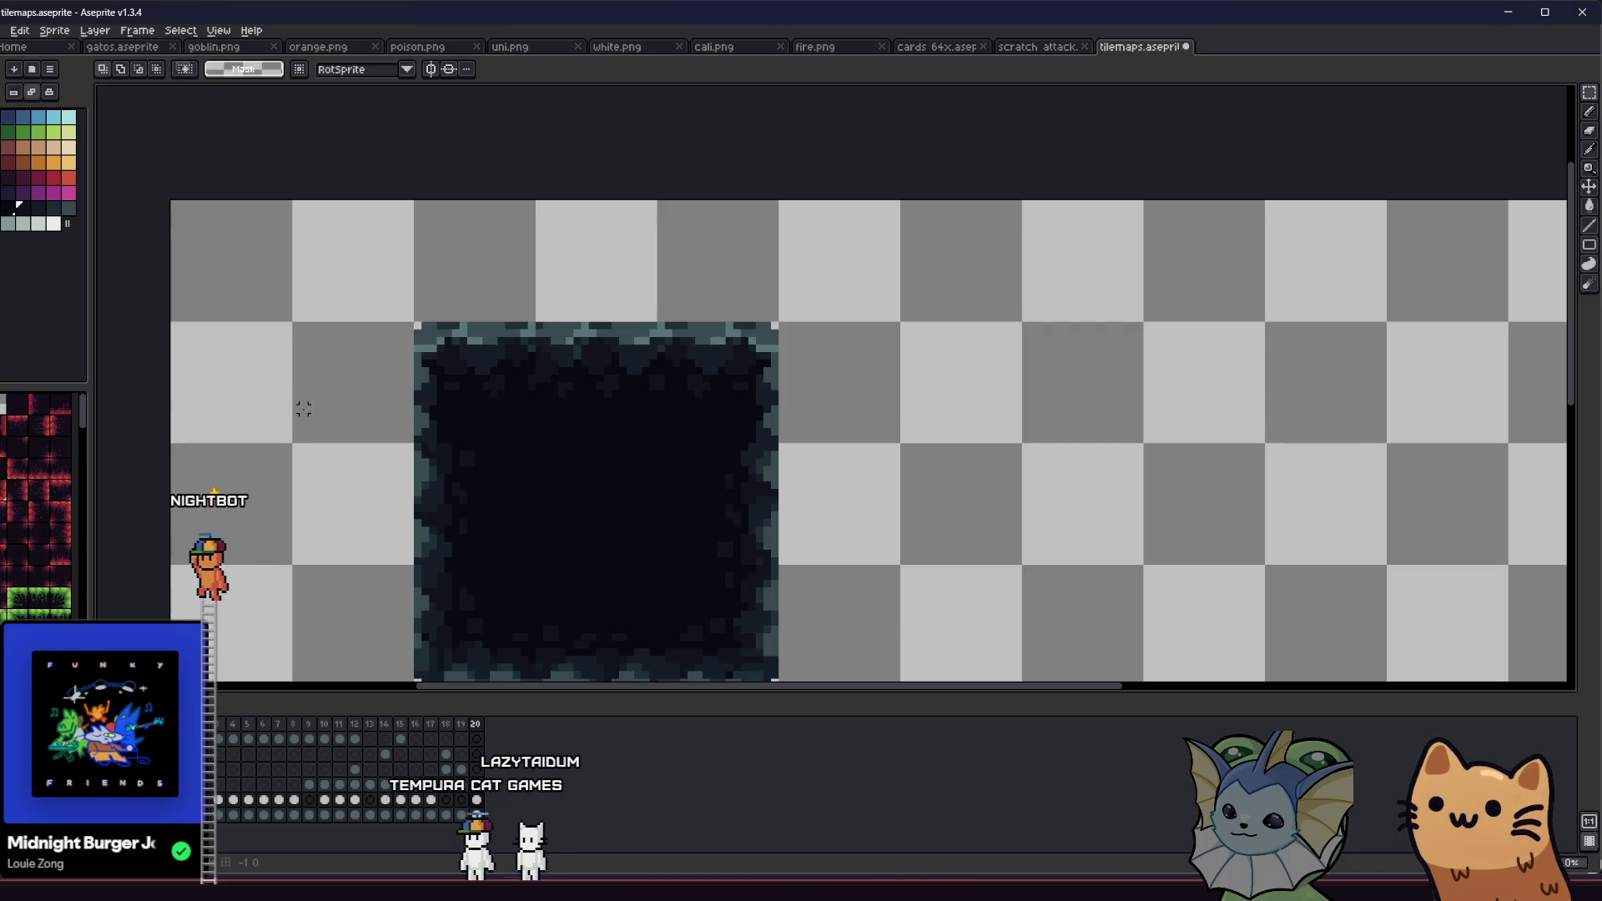
mouse_move(296, 455)
left_mouse_down()
mouse_move(434, 452)
mouse_move(379, 426)
left_mouse_up()
scroll(436, 451, "down", 3)
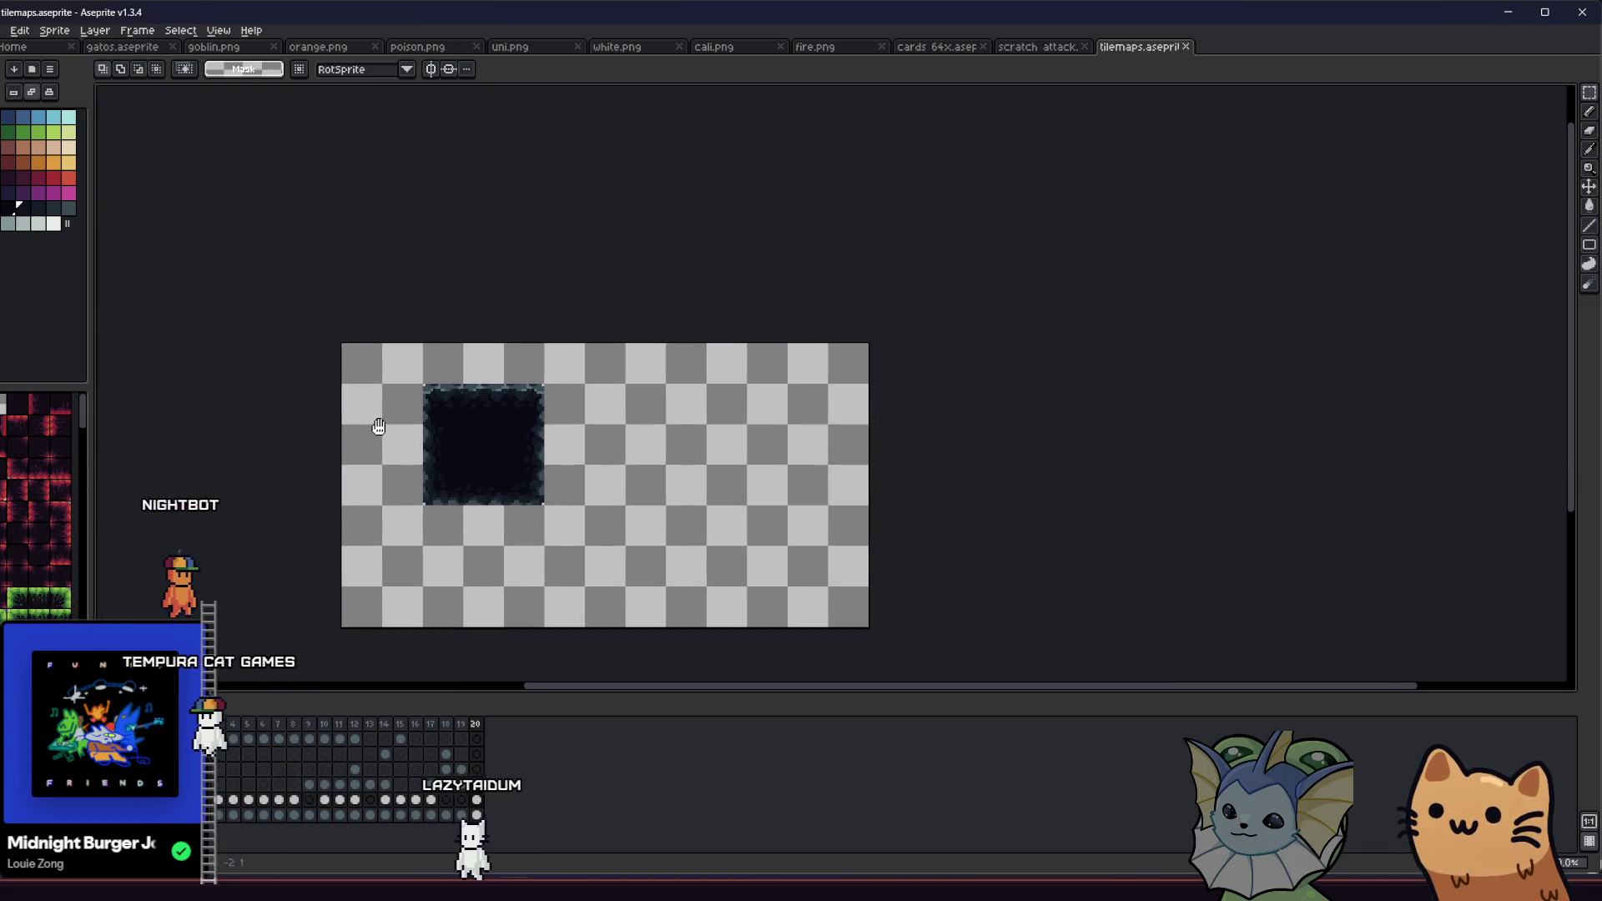
Step: Move the tile's top-left 16x16 section one tile to the right
scroll(416, 427, "up", 5)
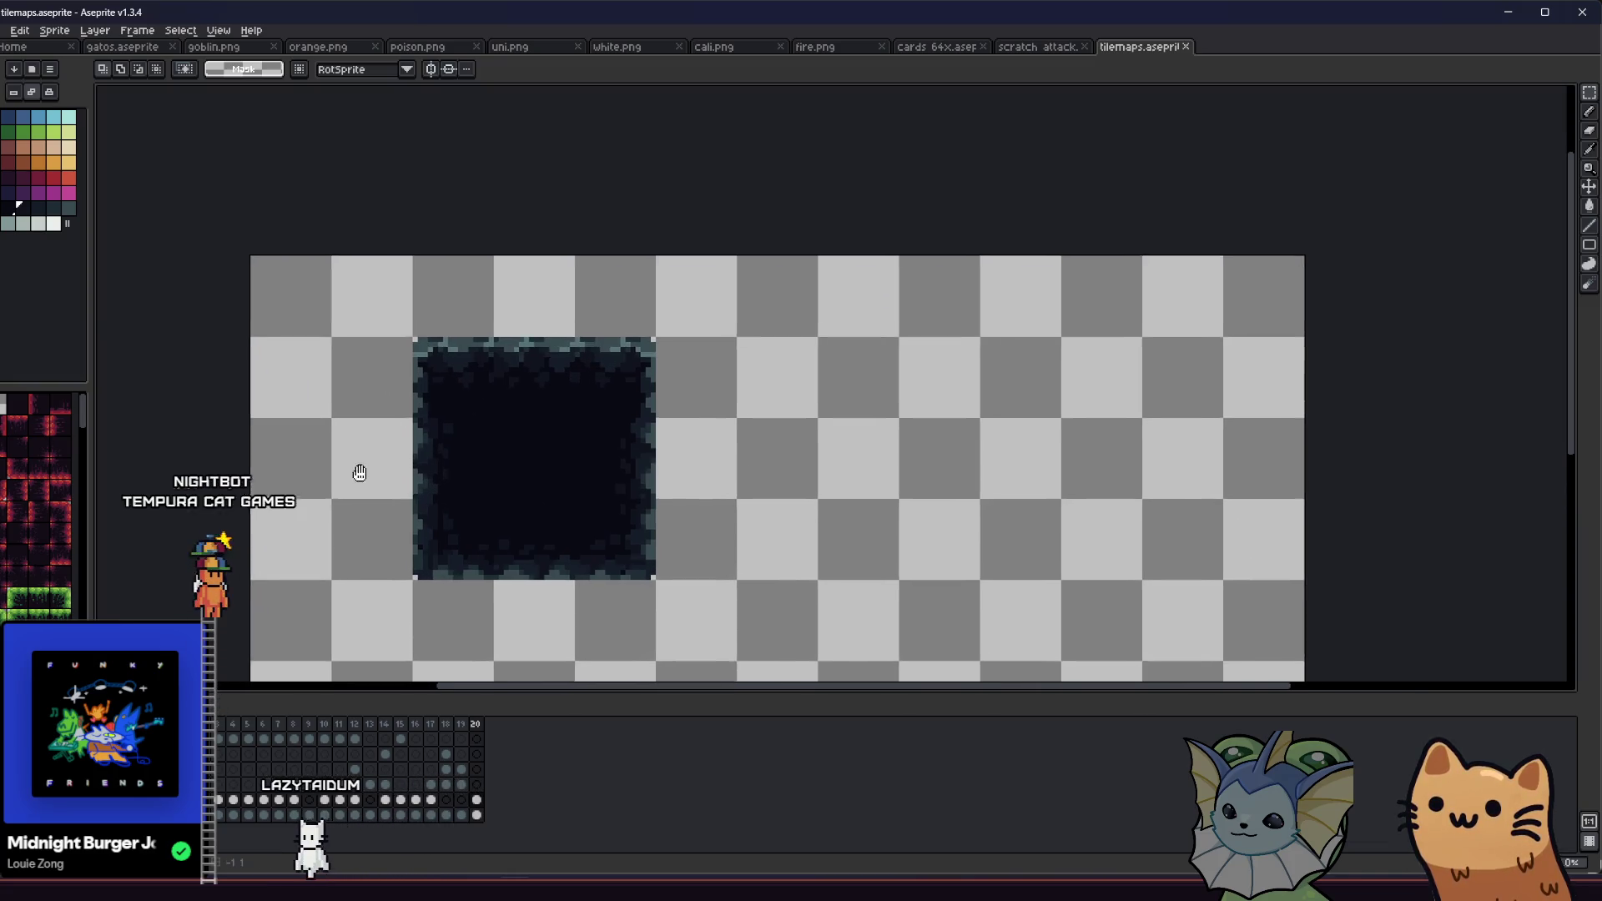
key("i")
scroll(415, 333, "up", 2)
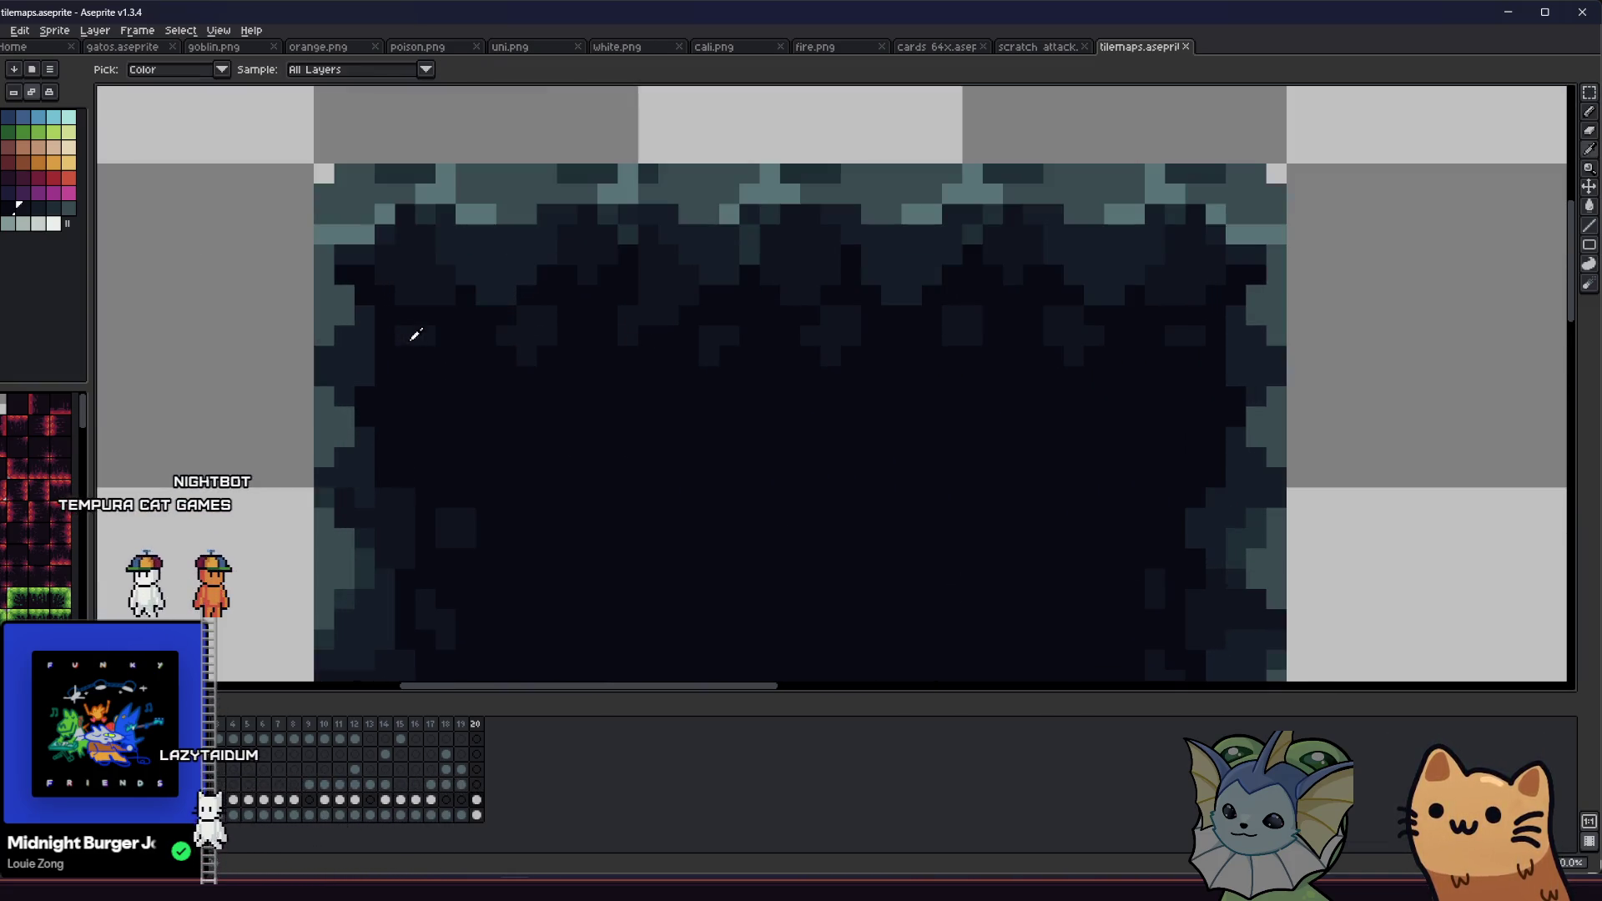
key("b")
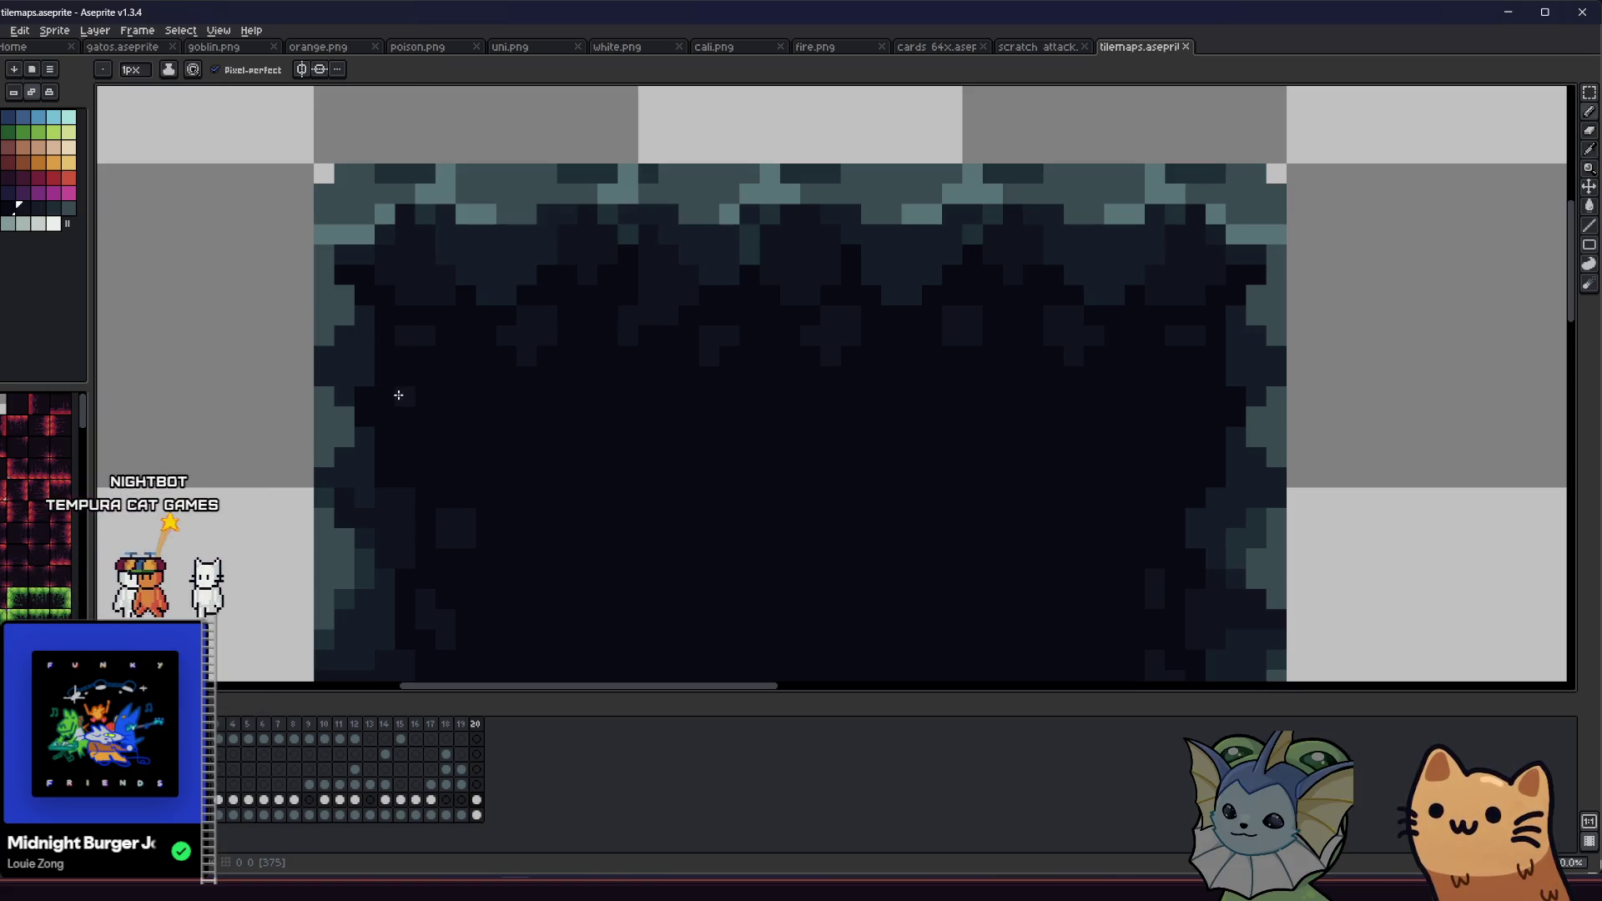
scroll(384, 442, "down", 2)
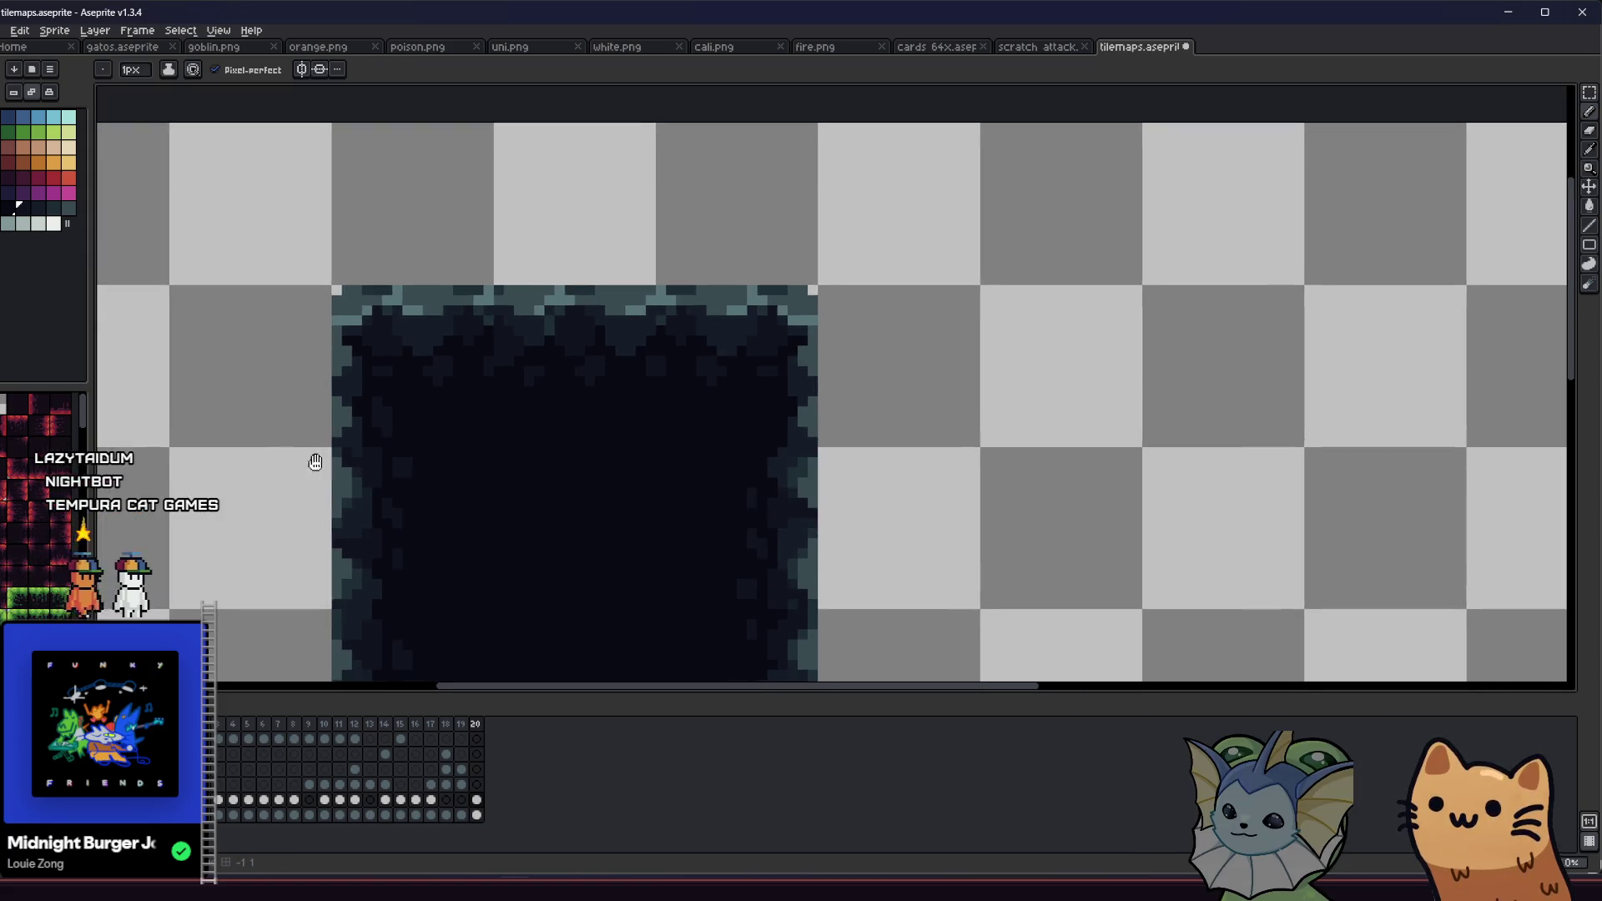
scroll(313, 451, "down", 1)
scroll(309, 451, "up", 5)
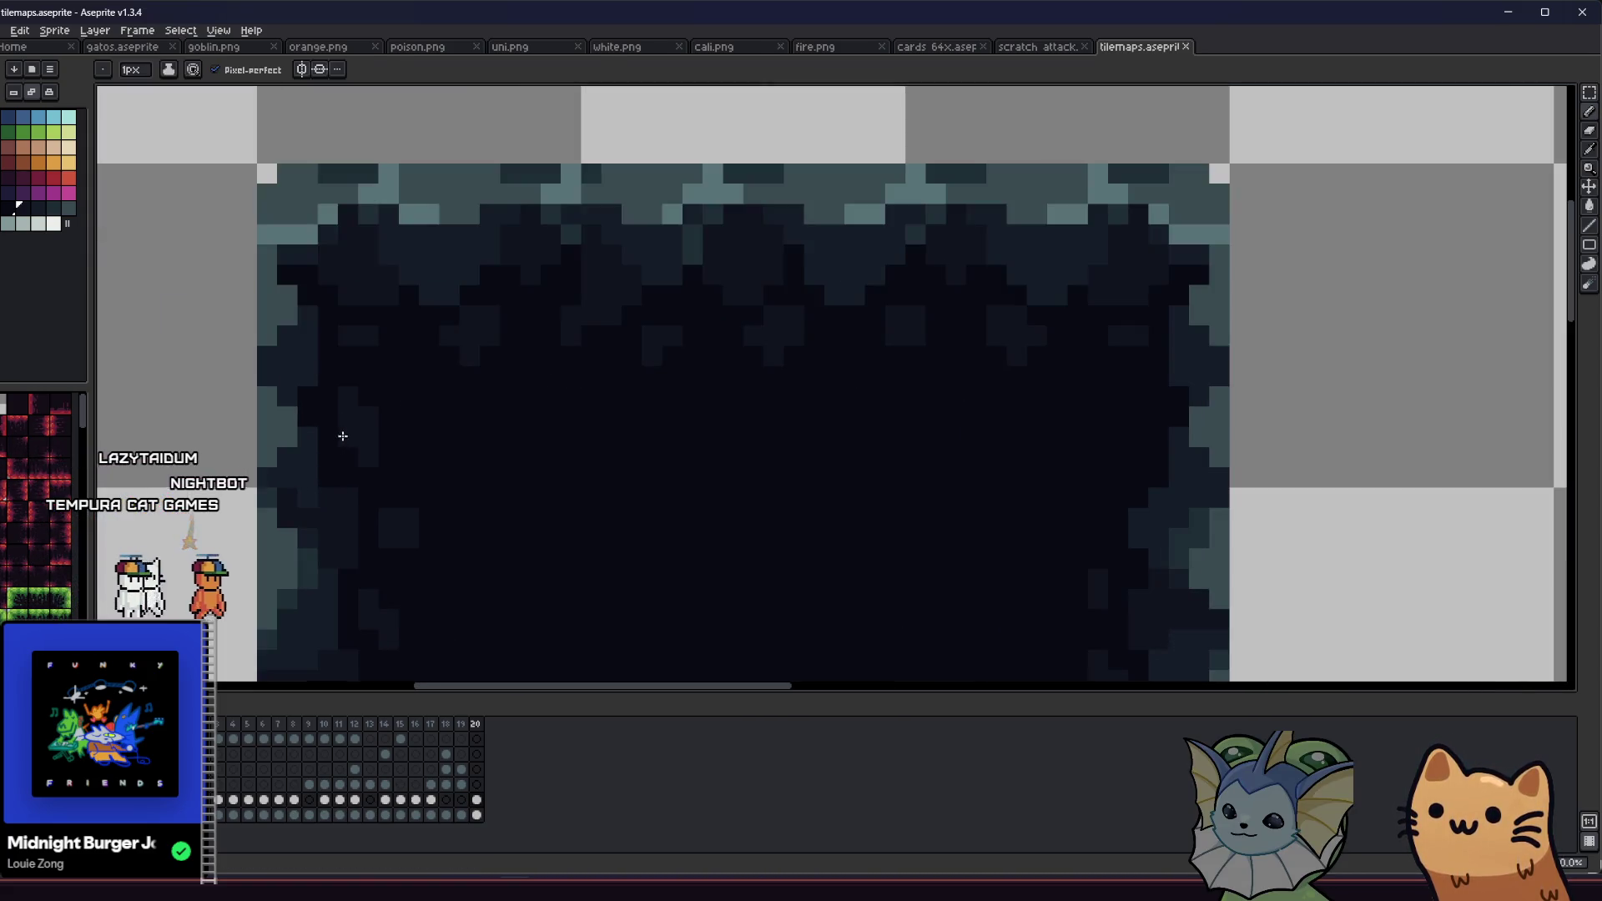
scroll(376, 207, "down", 1)
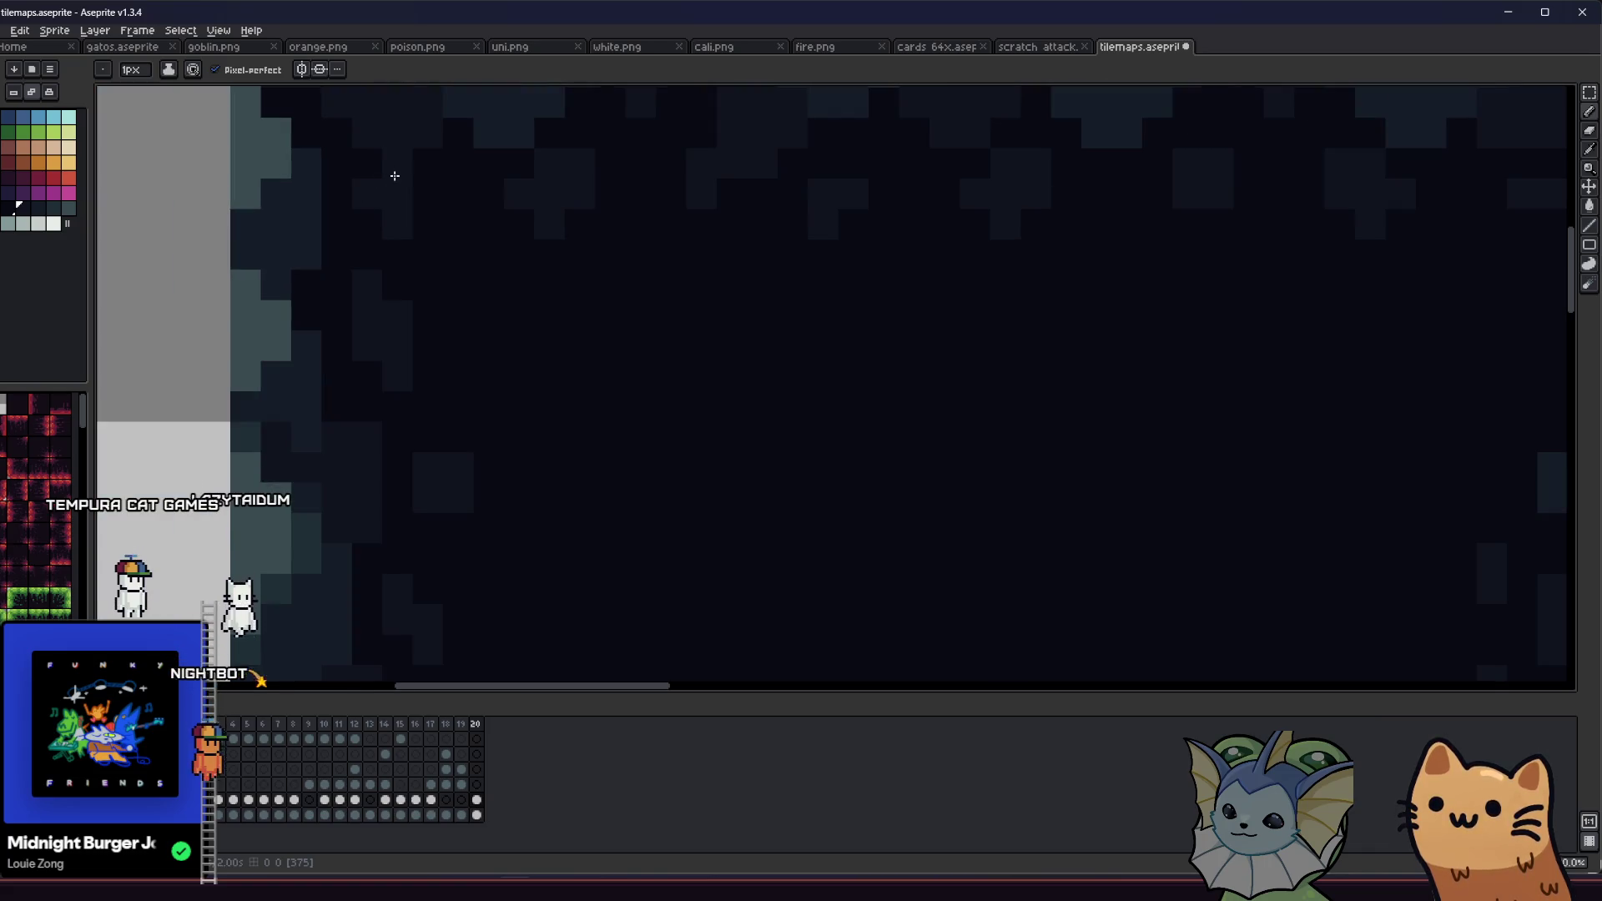
scroll(350, 303, "down", 1)
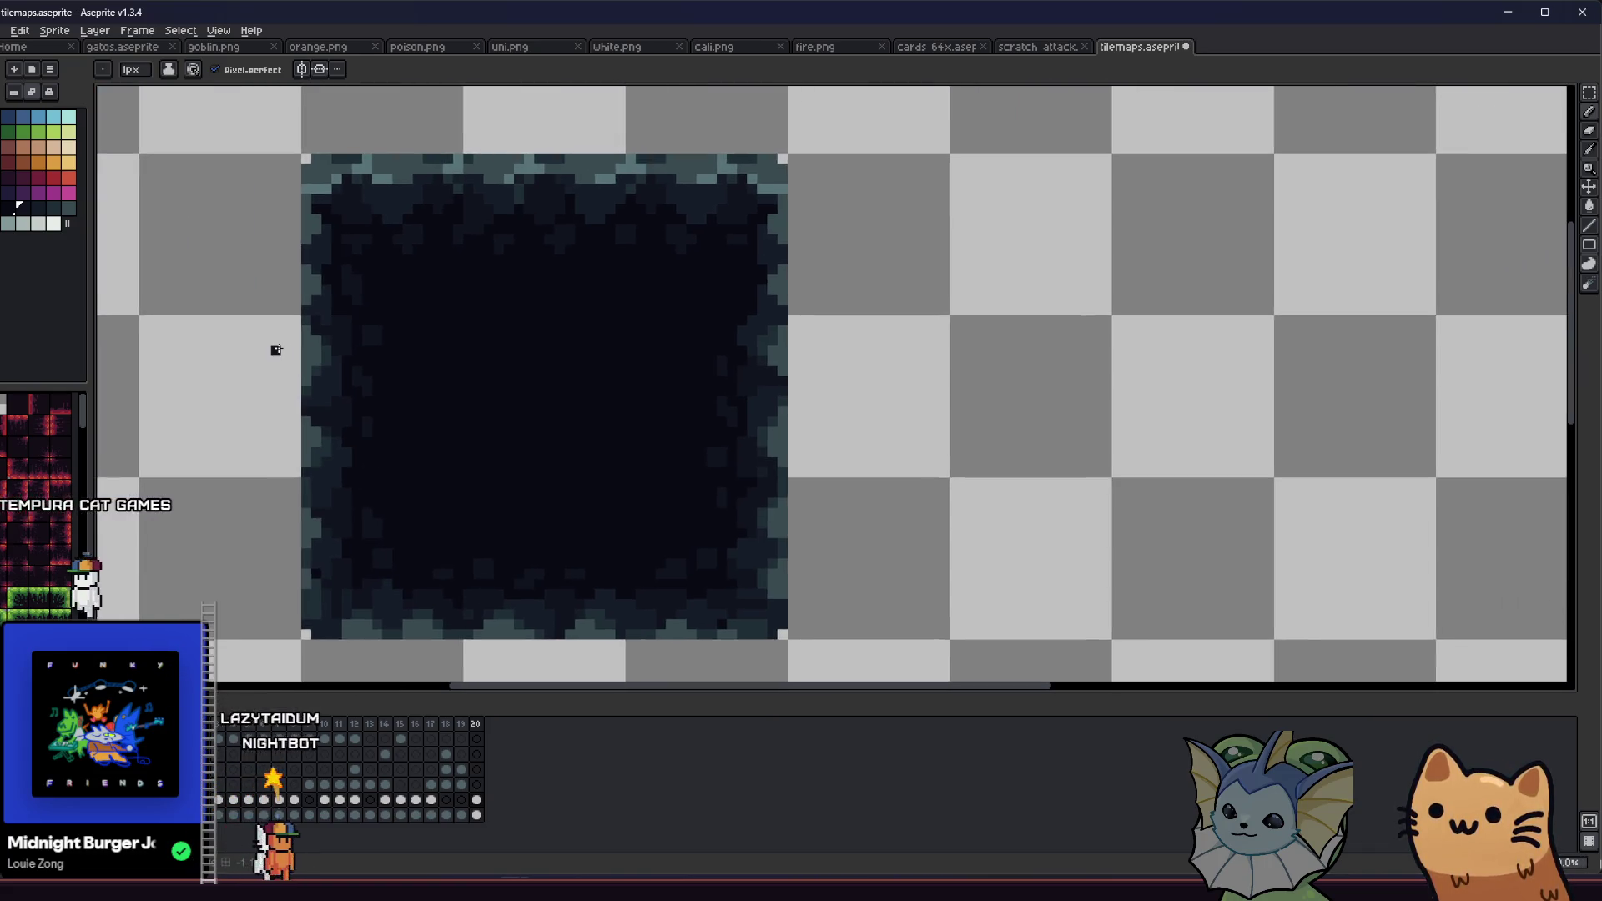
scroll(281, 356, "down", 2)
scroll(293, 335, "up", 1)
key("m")
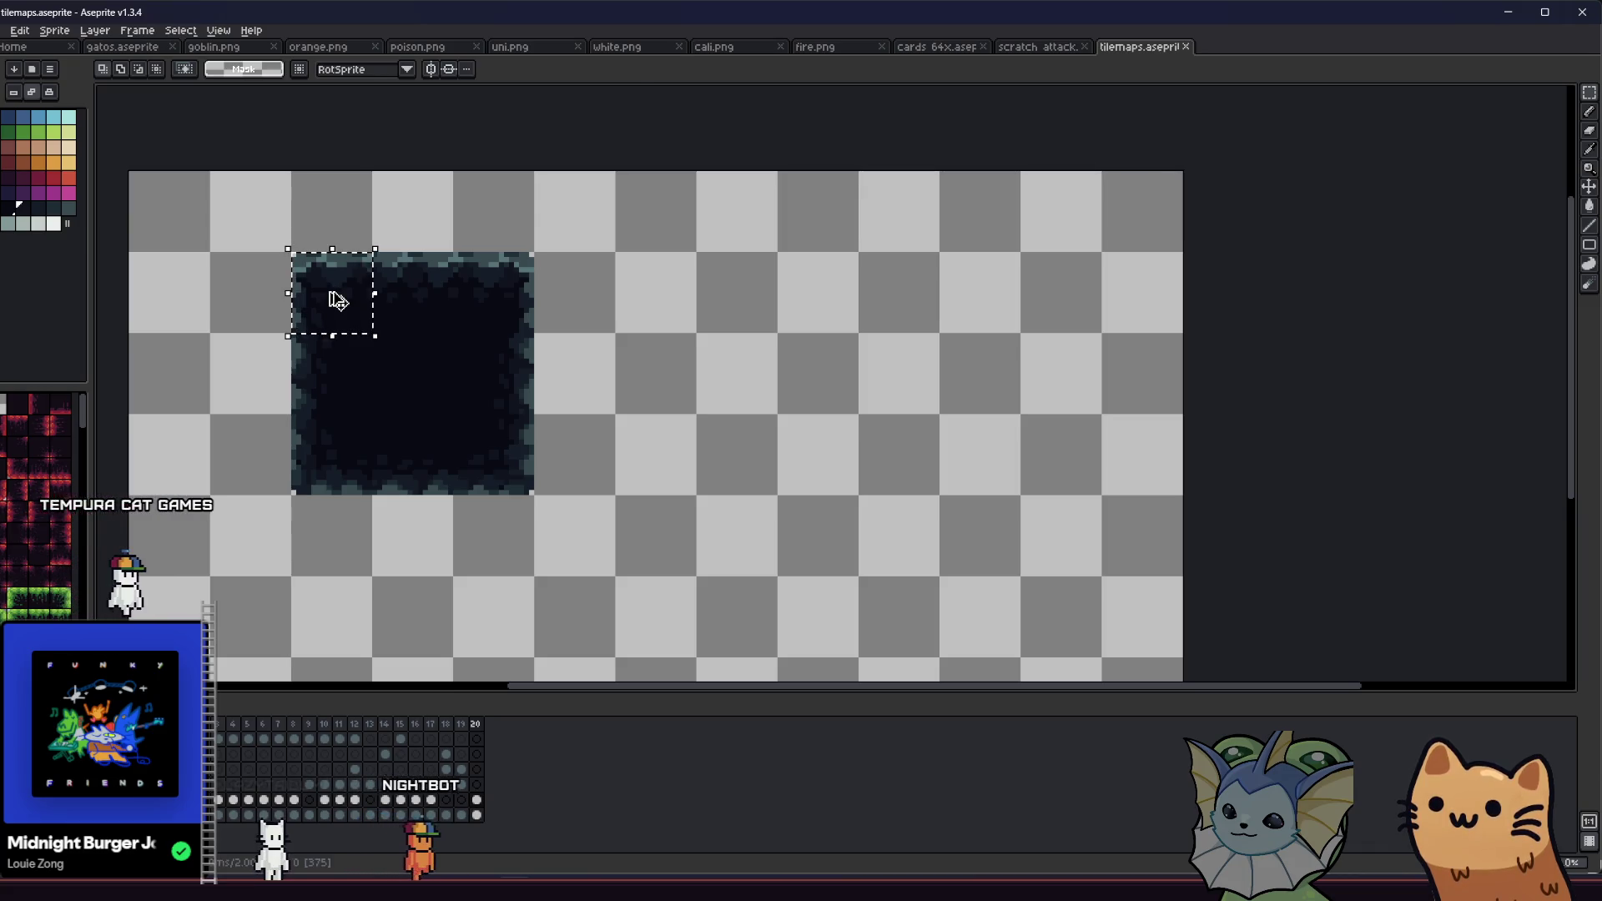
left_click(314, 323)
left_click_drag(302, 310, 479, 318)
key("ctrl+d")
Step: Select a large area around the tile and bucket-fill its empty interior
mouse_move(634, 348)
left_mouse_down()
mouse_move(787, 394)
mouse_move(440, 411)
left_mouse_up()
scroll(791, 402, "down", 5)
scroll(451, 289, "up", 2)
left_click_drag(467, 264, 866, 639)
scroll(684, 564, "up", 1)
key("g")
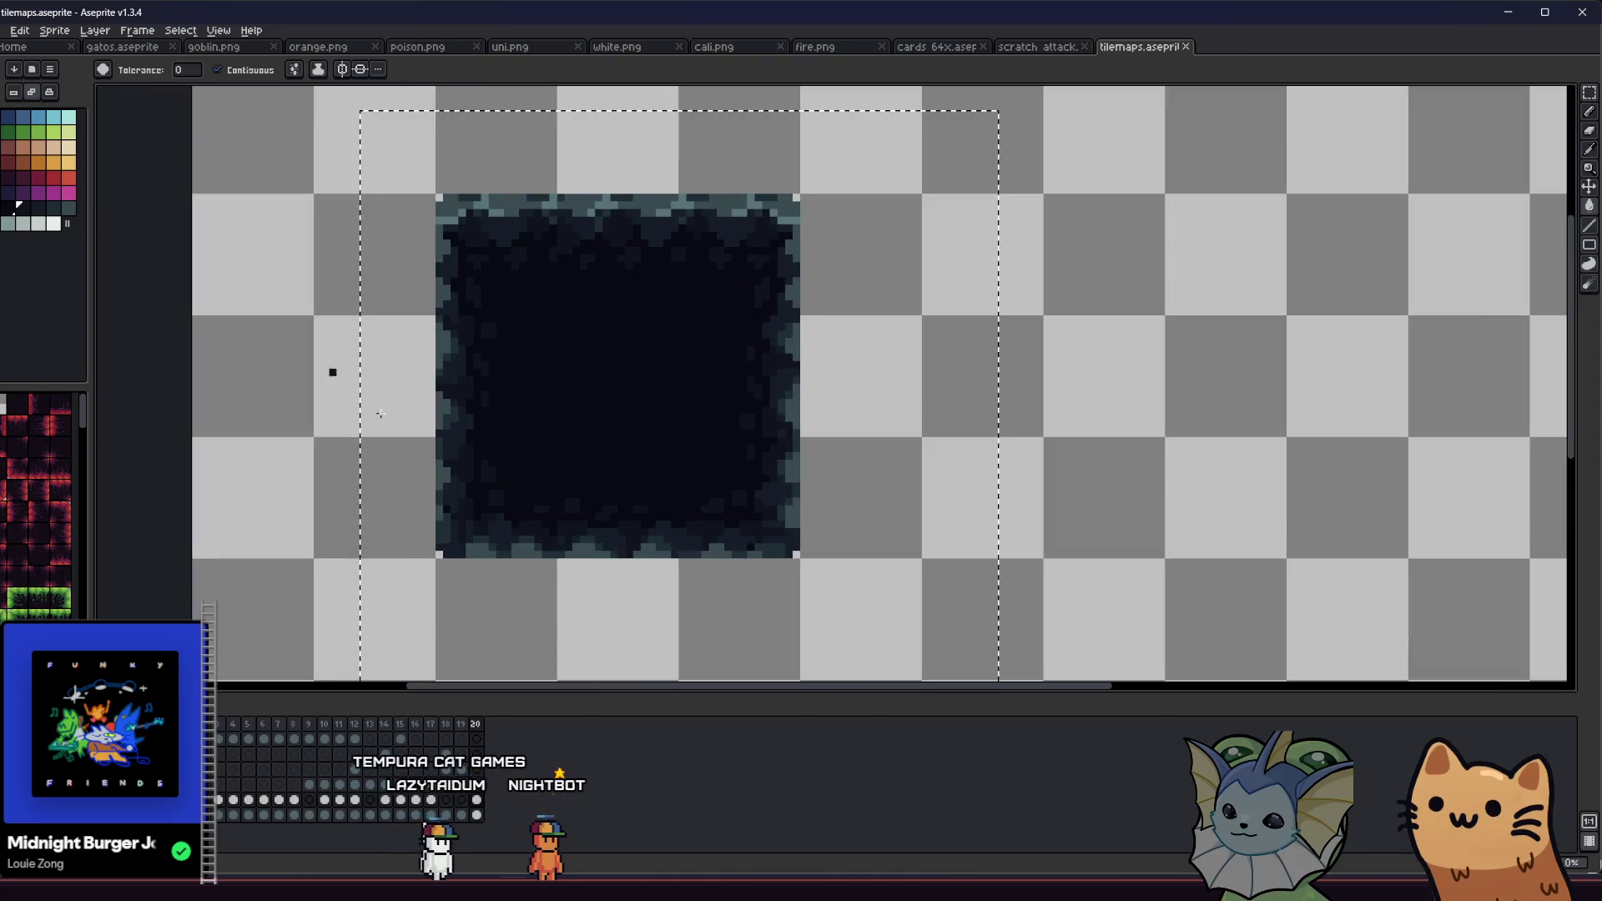
left_click_drag(315, 354, 295, 387)
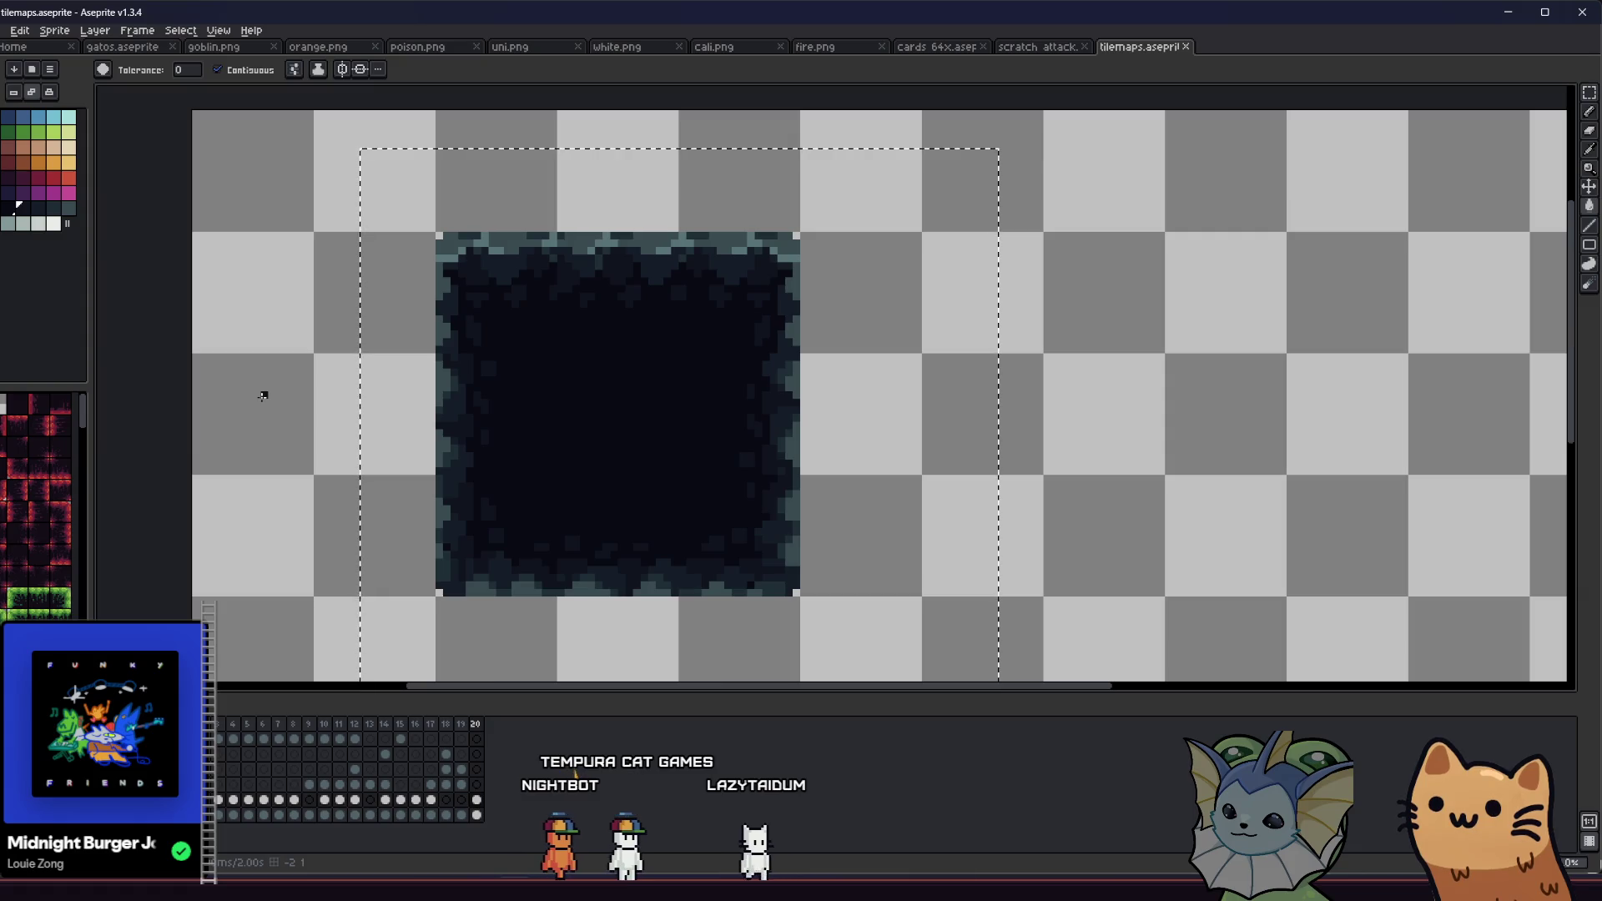
left_click(345, 389)
Step: Shift the selected pixels up and left, commit them, and save the tilemap file
key("m")
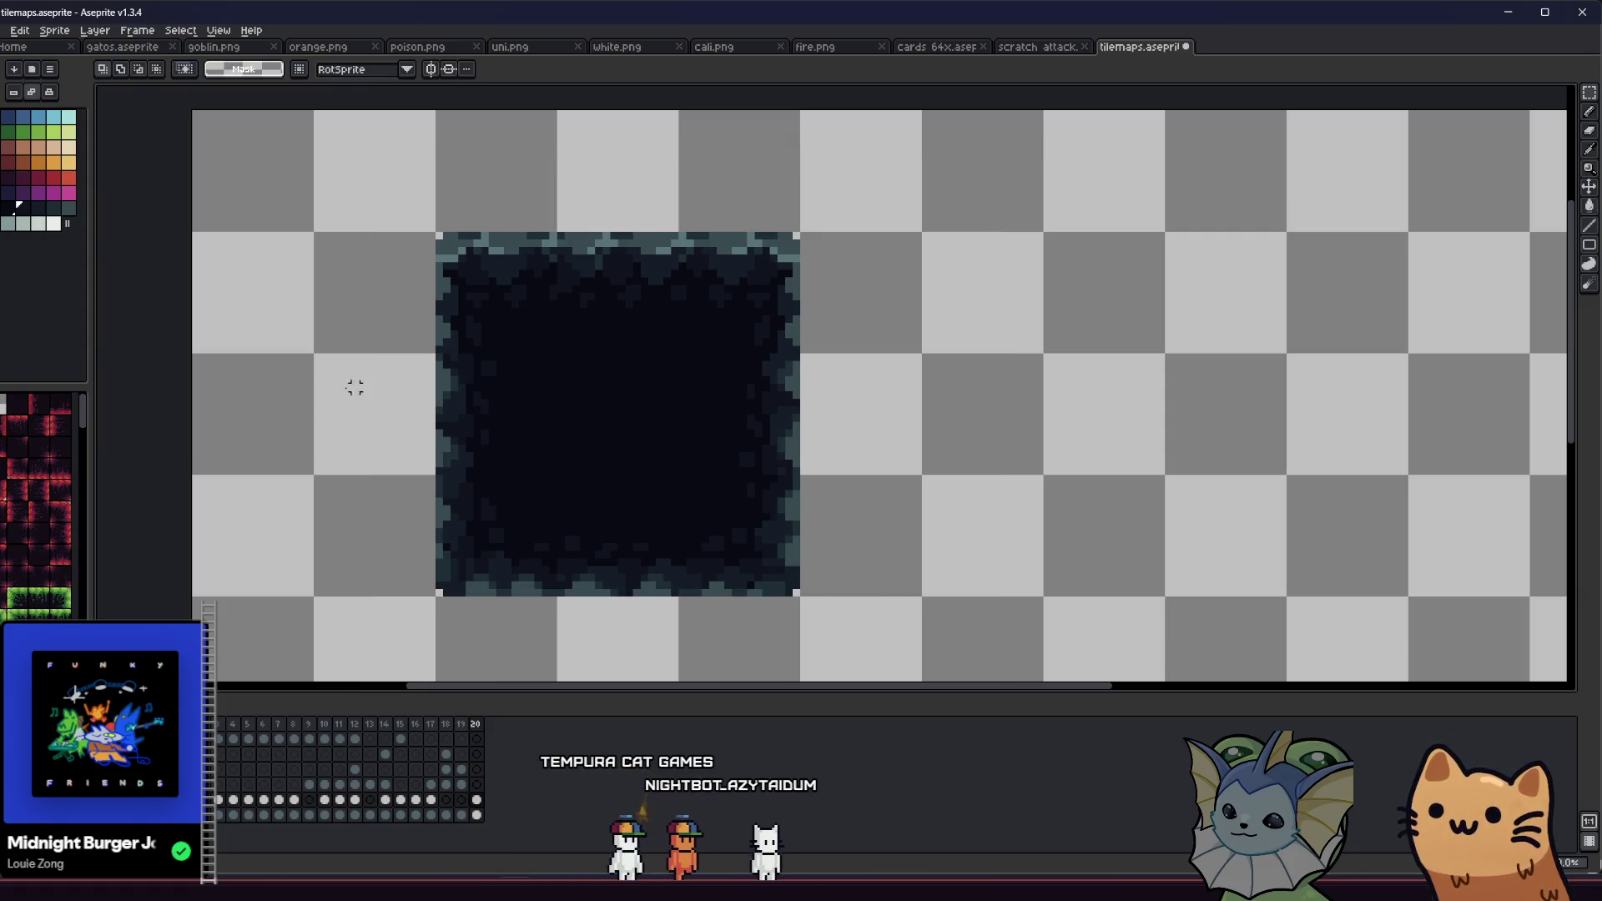
scroll(425, 382, "up", 1)
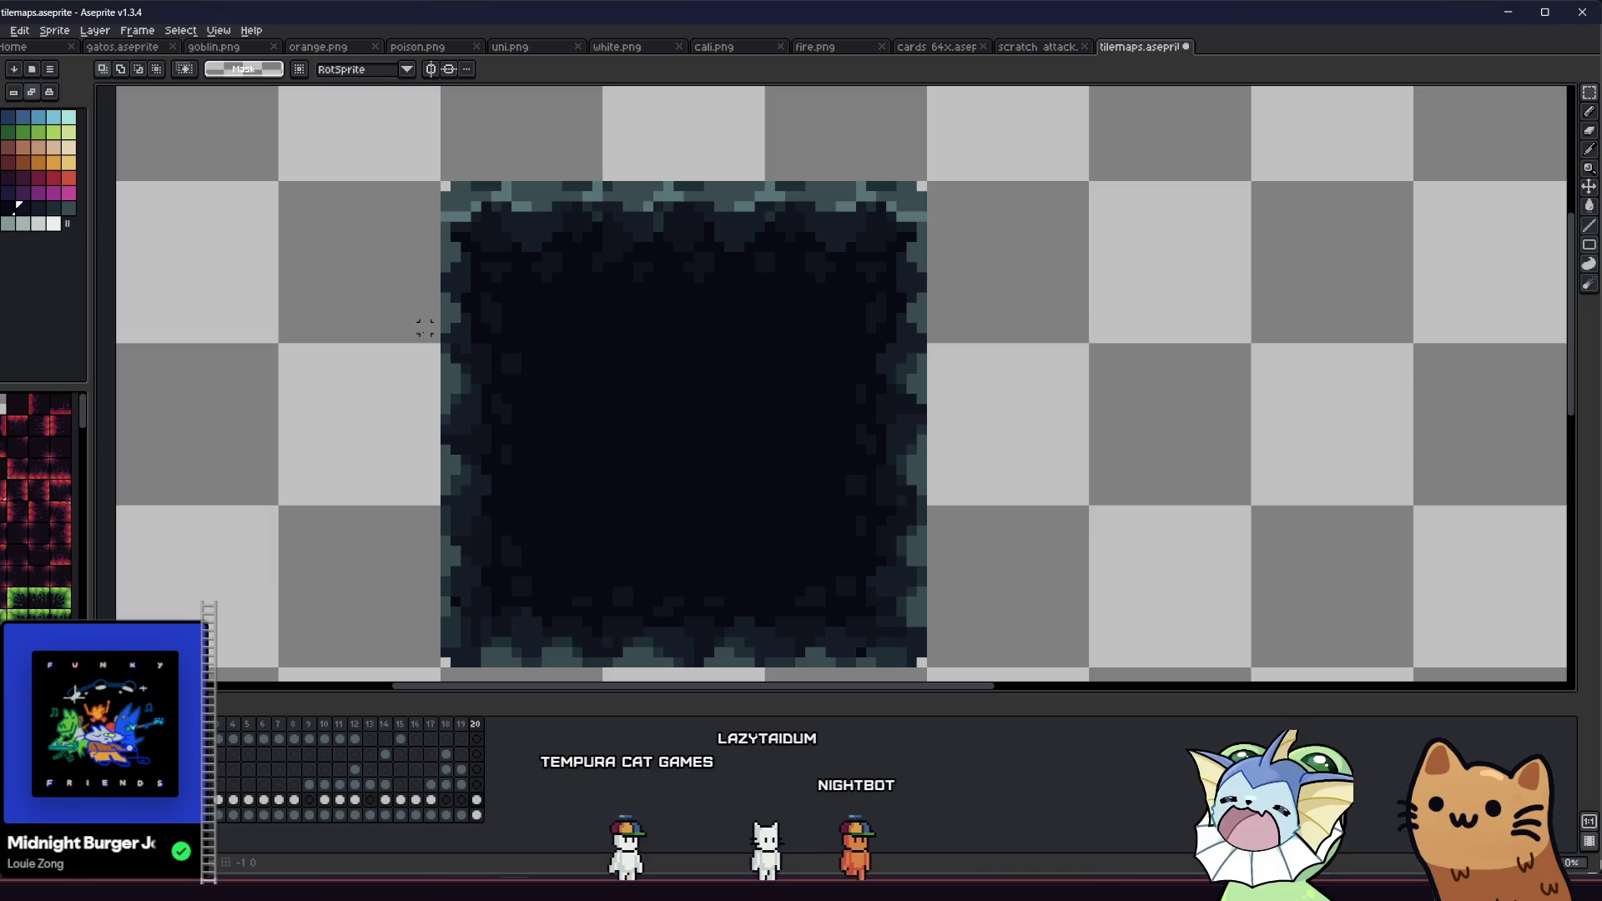
scroll(338, 349, "up", 1)
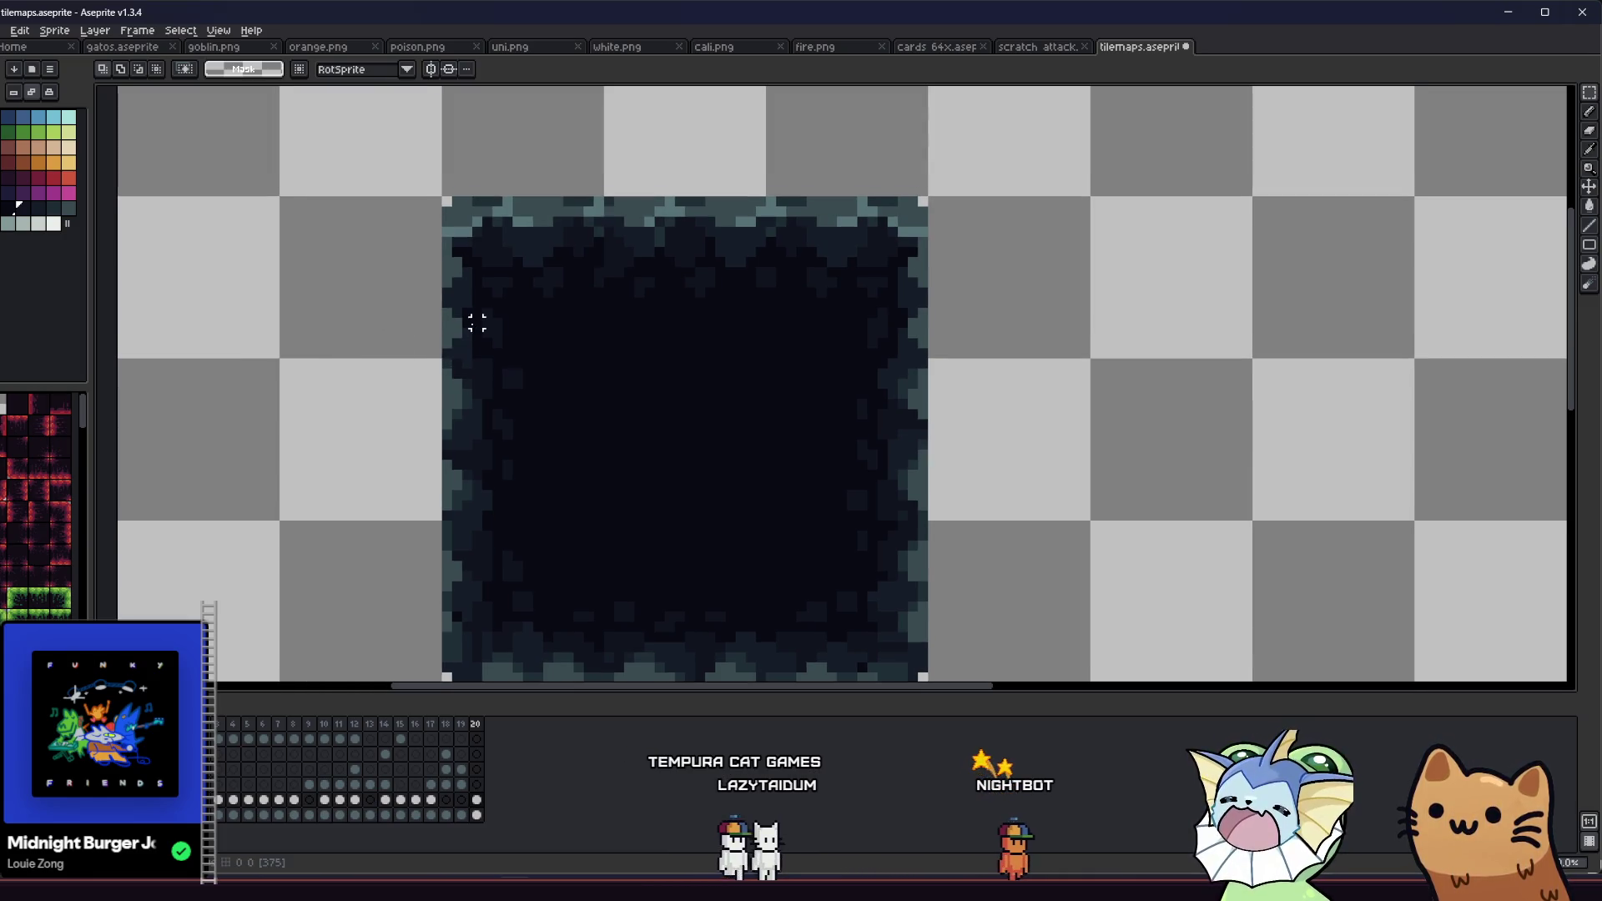
key("b")
scroll(443, 307, "up", 2)
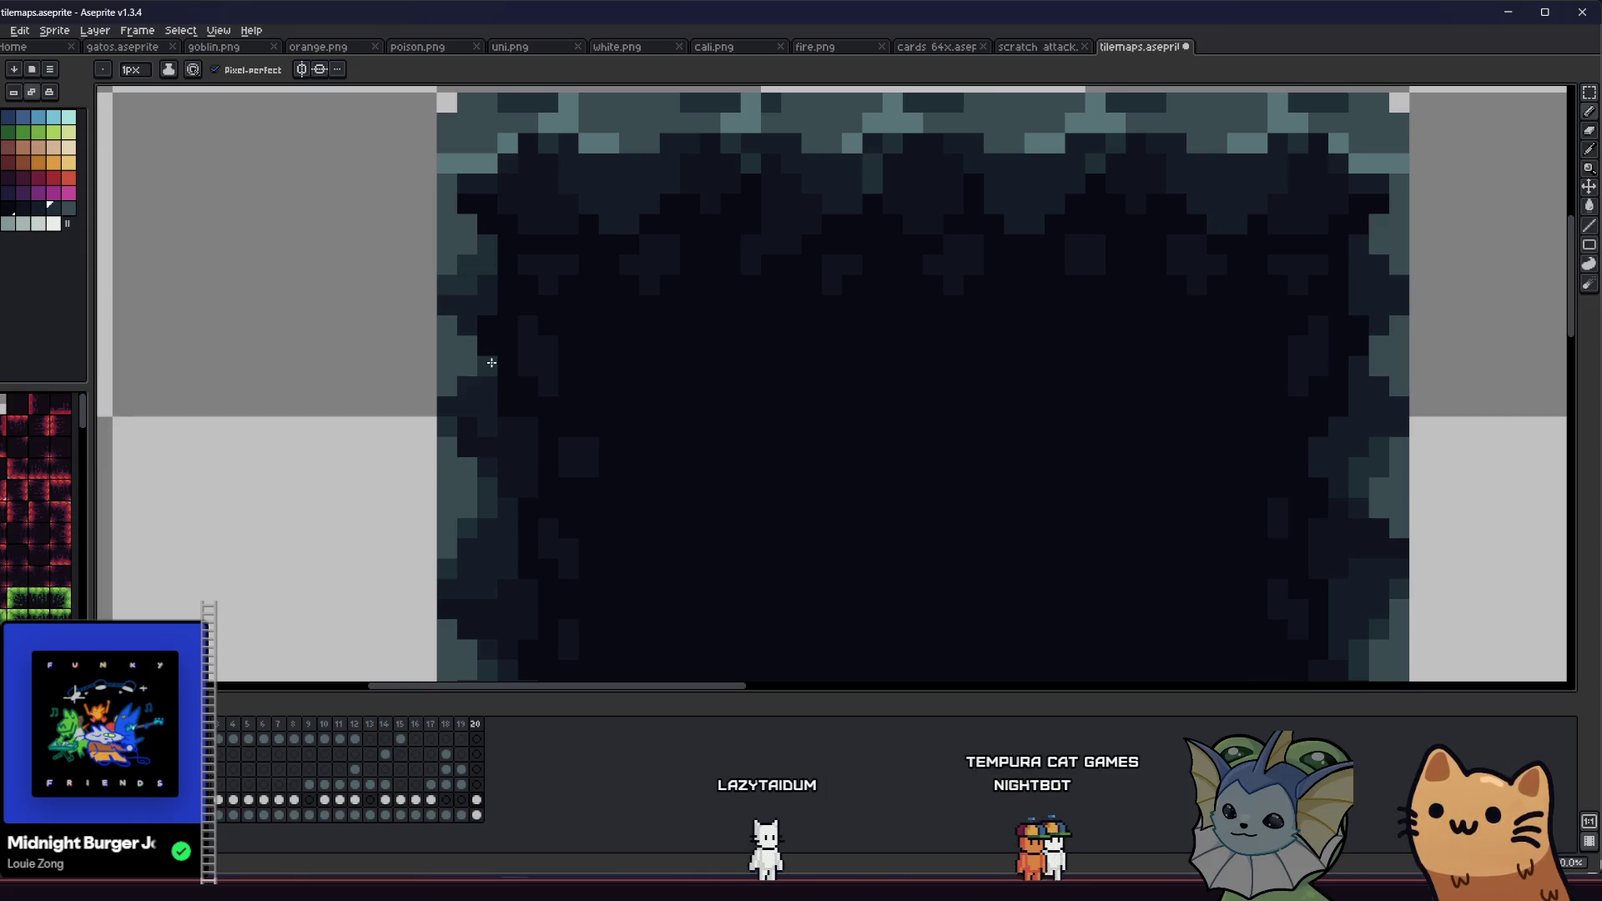
scroll(459, 401, "down", 2)
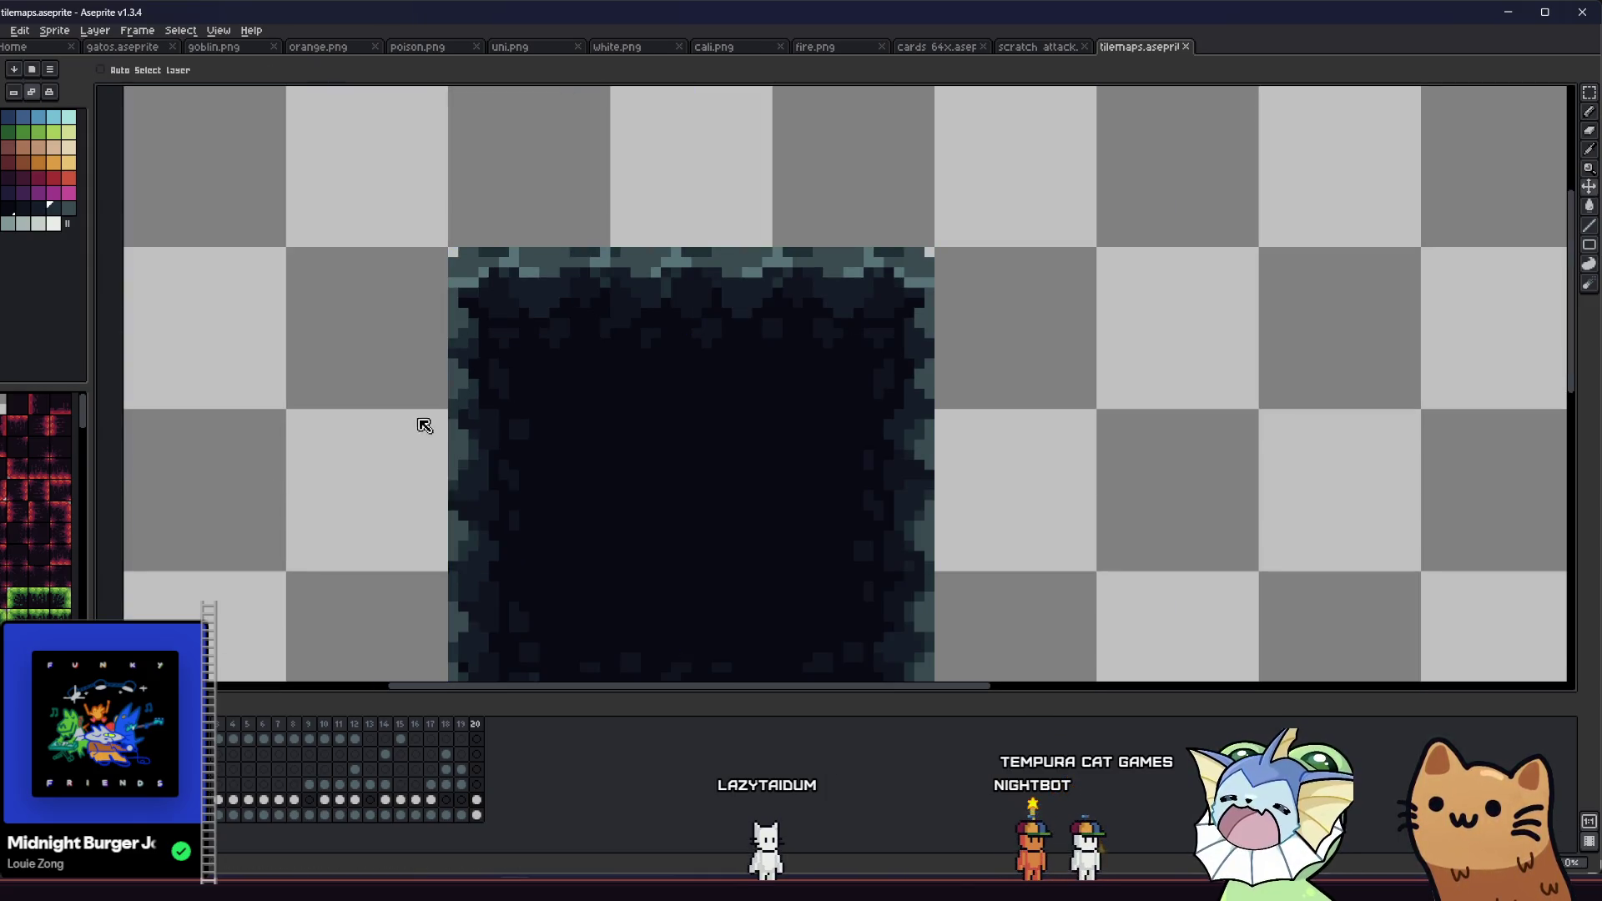
left_click_drag(422, 422, 366, 377)
scroll(893, 290, "up", 2)
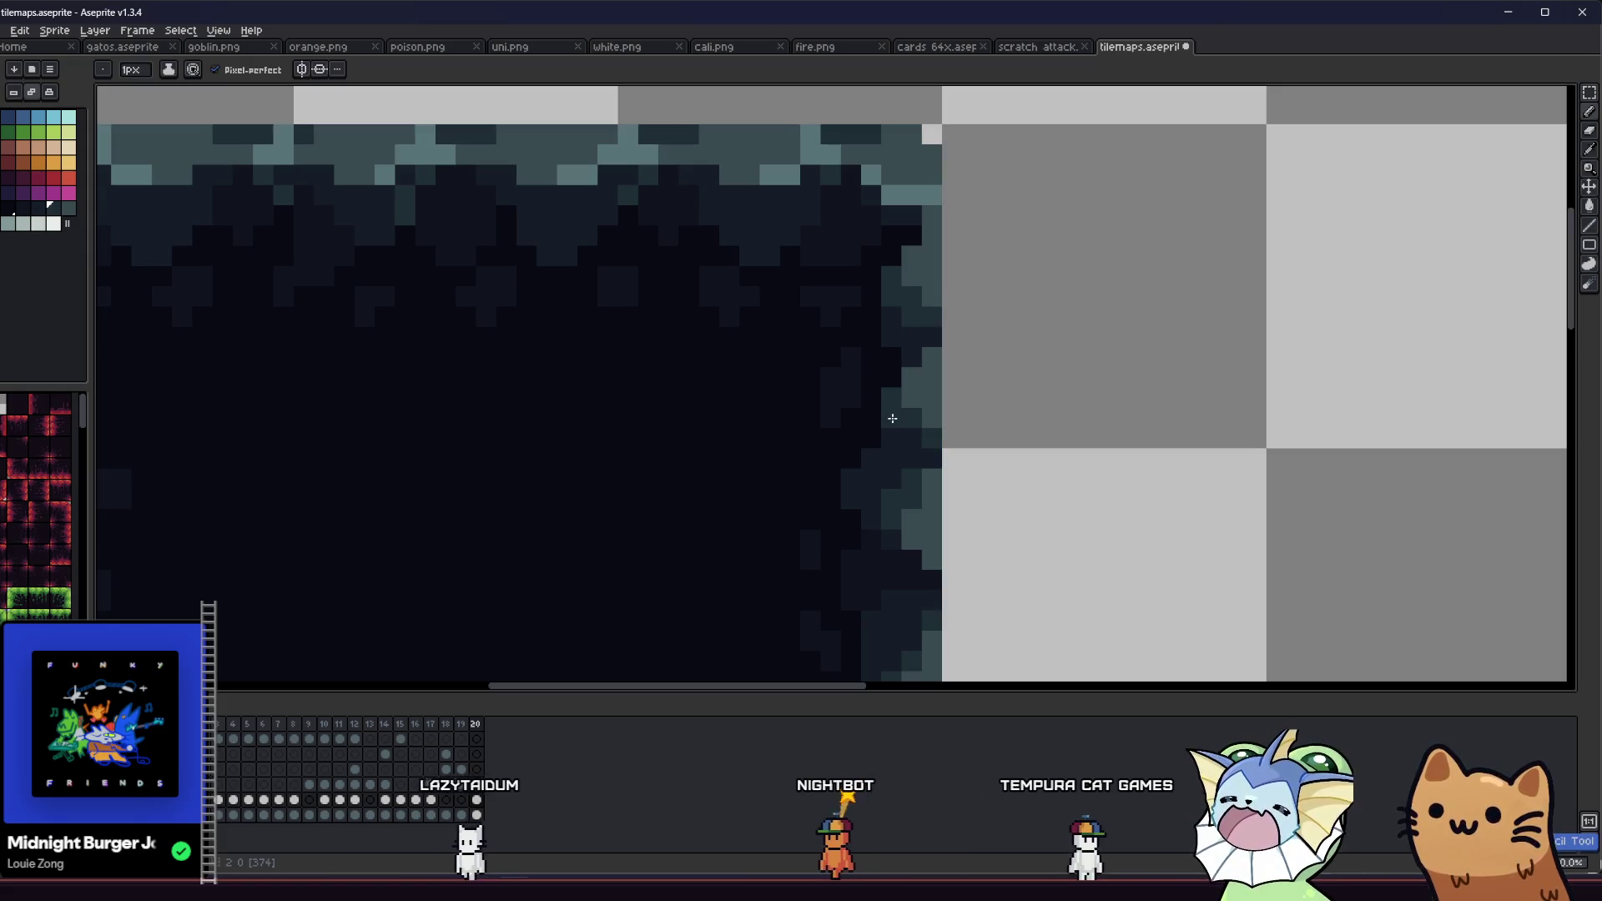
scroll(912, 440, "down", 1)
scroll(912, 440, "down", 2)
right_click(797, 451)
key("Escape")
key("m")
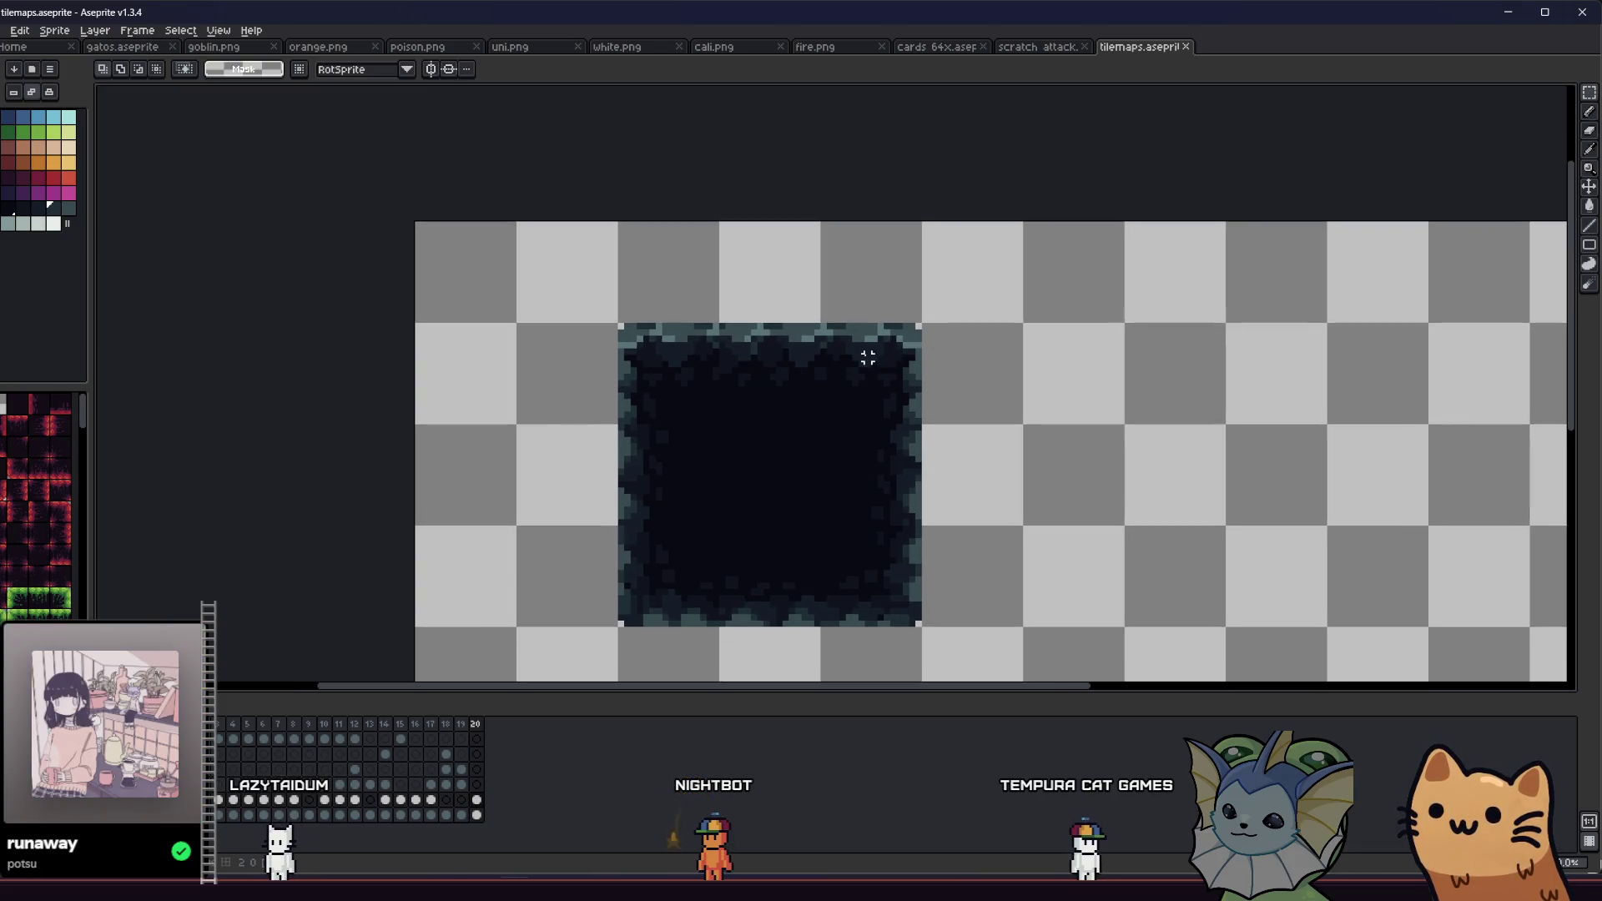
mouse_move(862, 368)
left_mouse_down()
mouse_move(672, 357)
mouse_move(676, 400)
left_mouse_up()
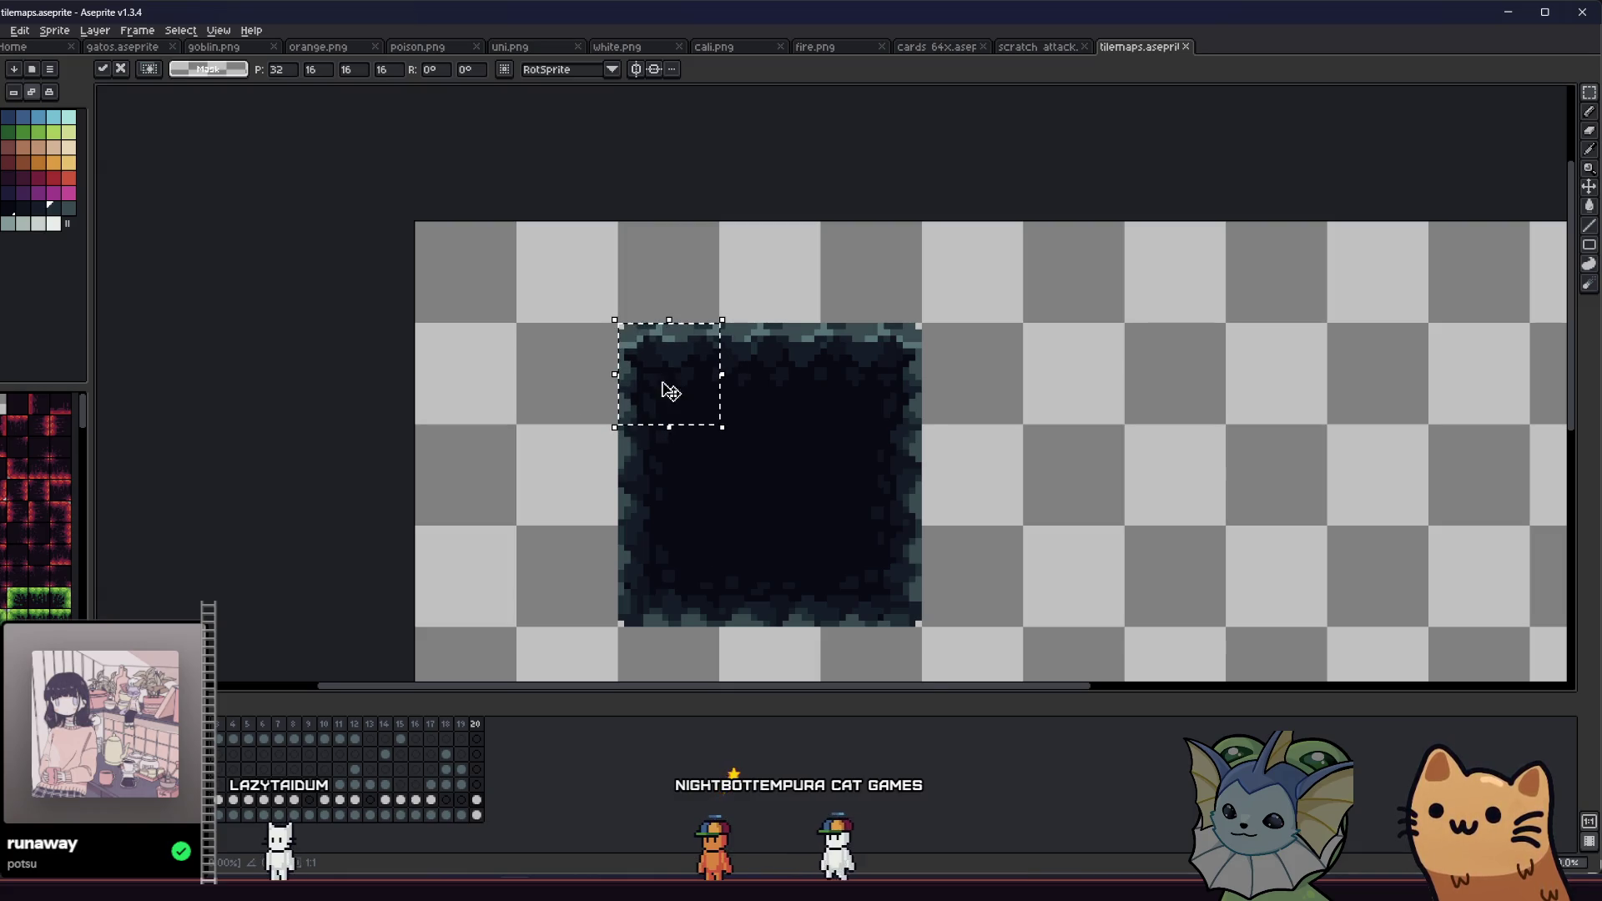
key("Return")
scroll(672, 393, "up", 3)
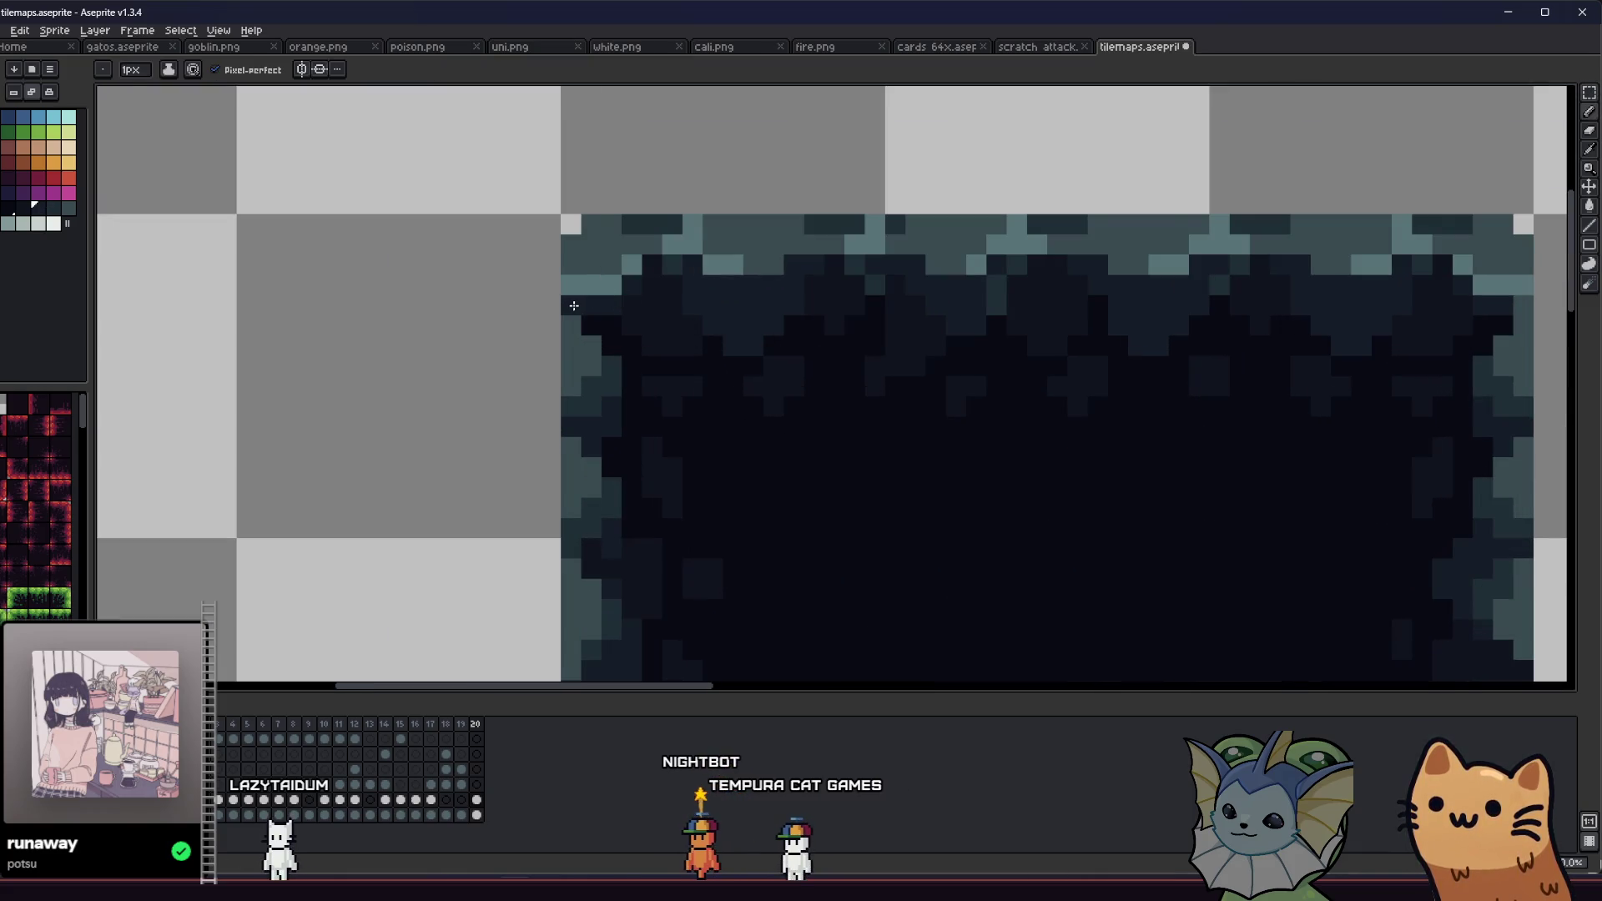
key("ctrl+s")
Step: Eyedrop a dark shade from the tile edge and save again
key("alt")
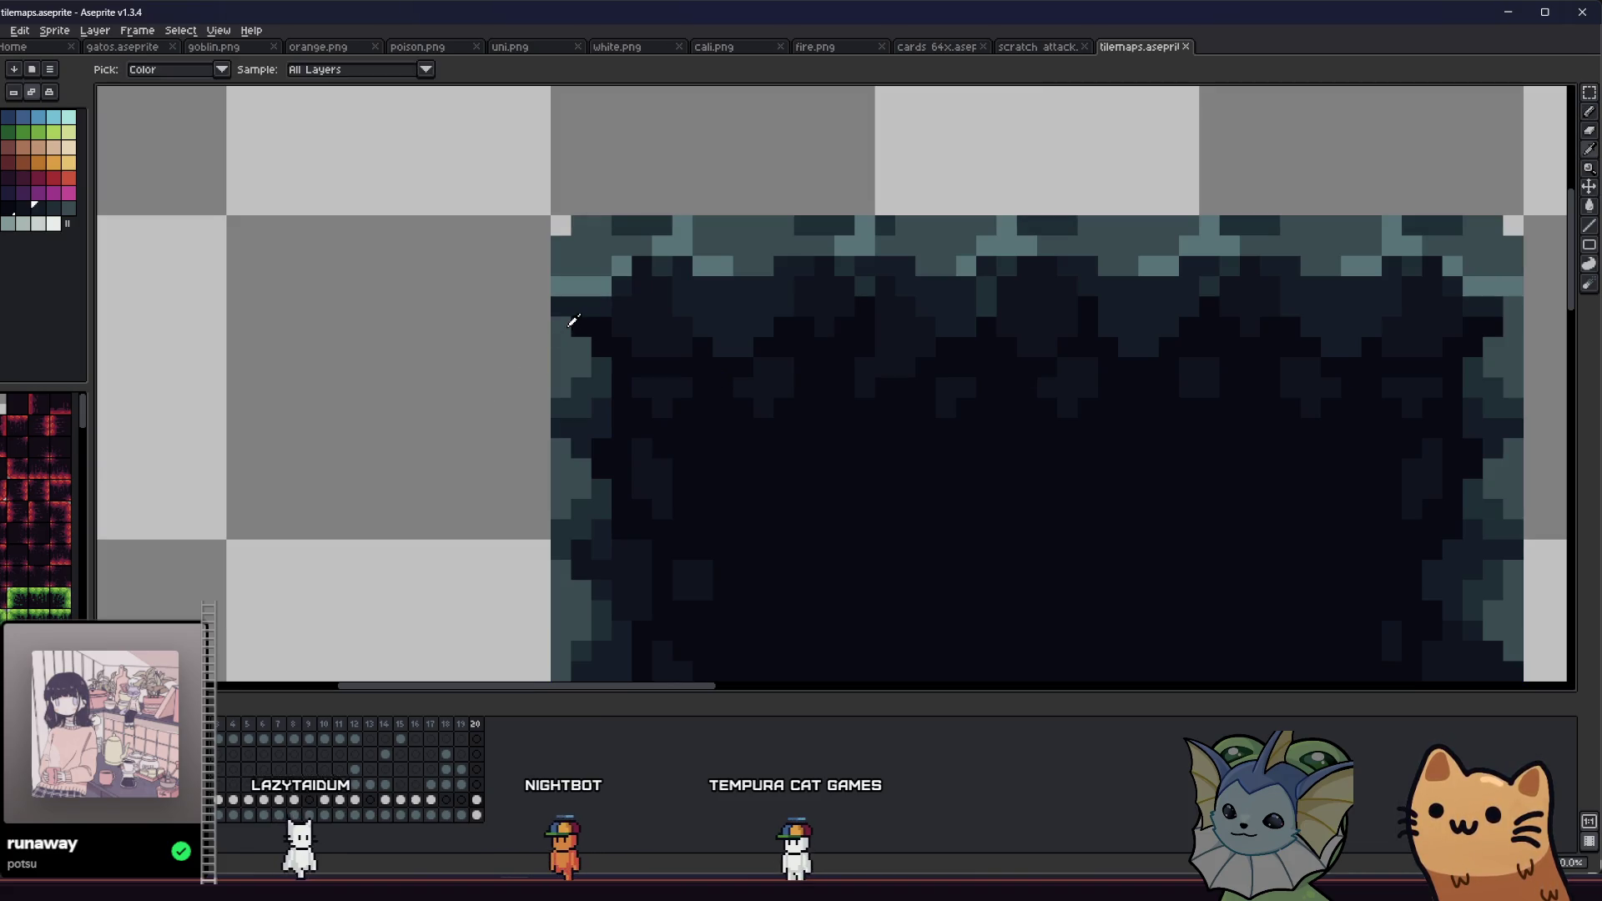
left_click(564, 322, "alt")
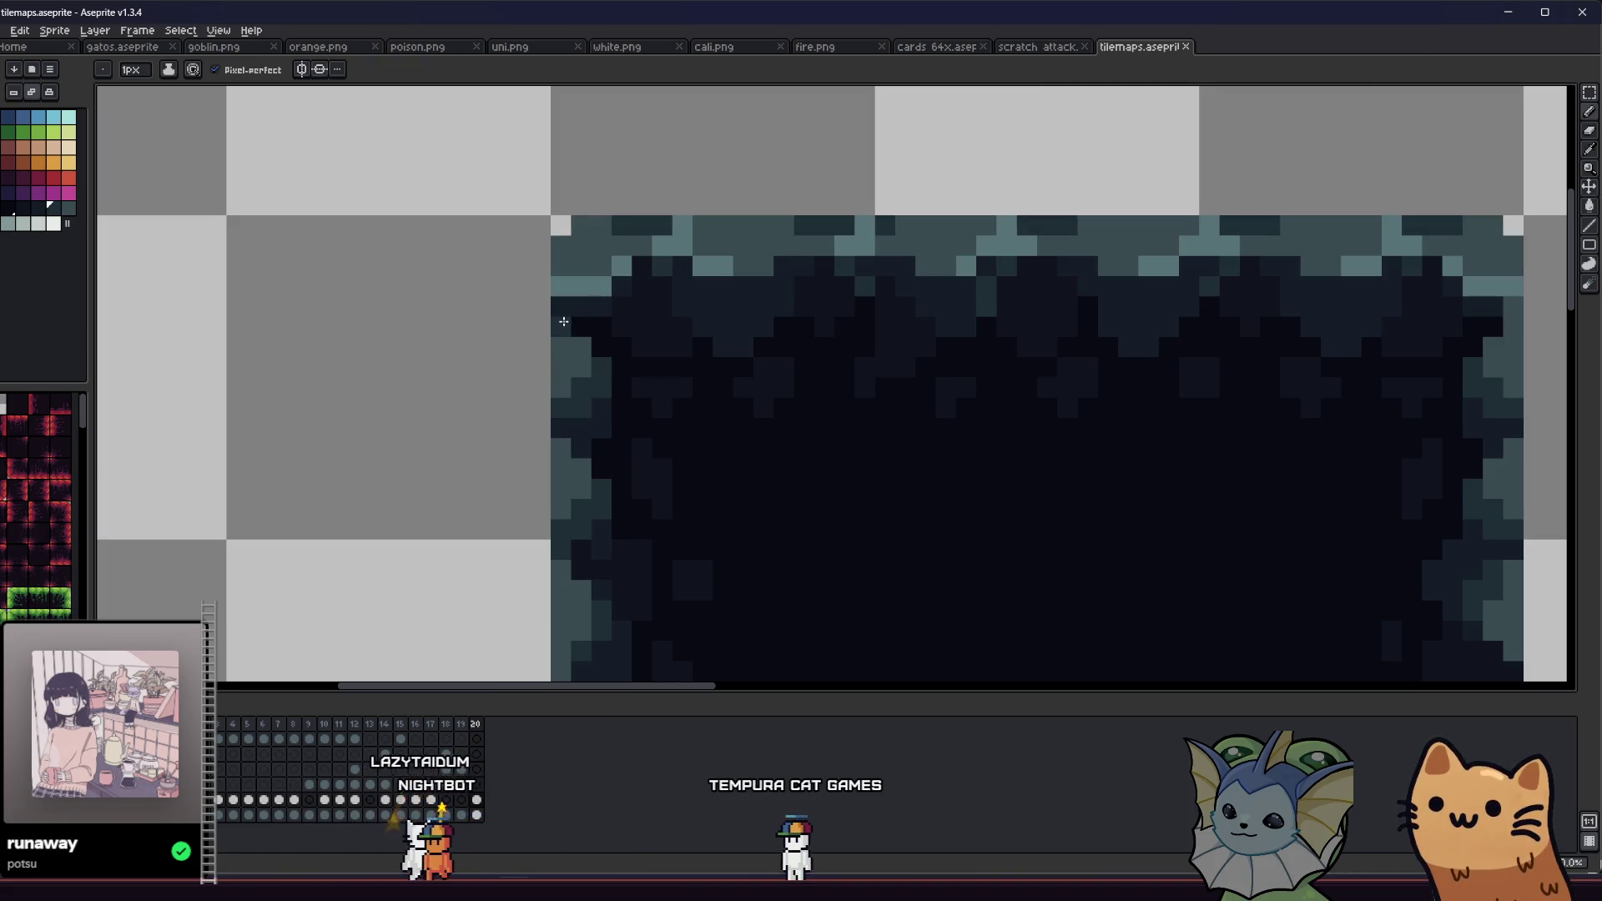
scroll(497, 458, "down", 3)
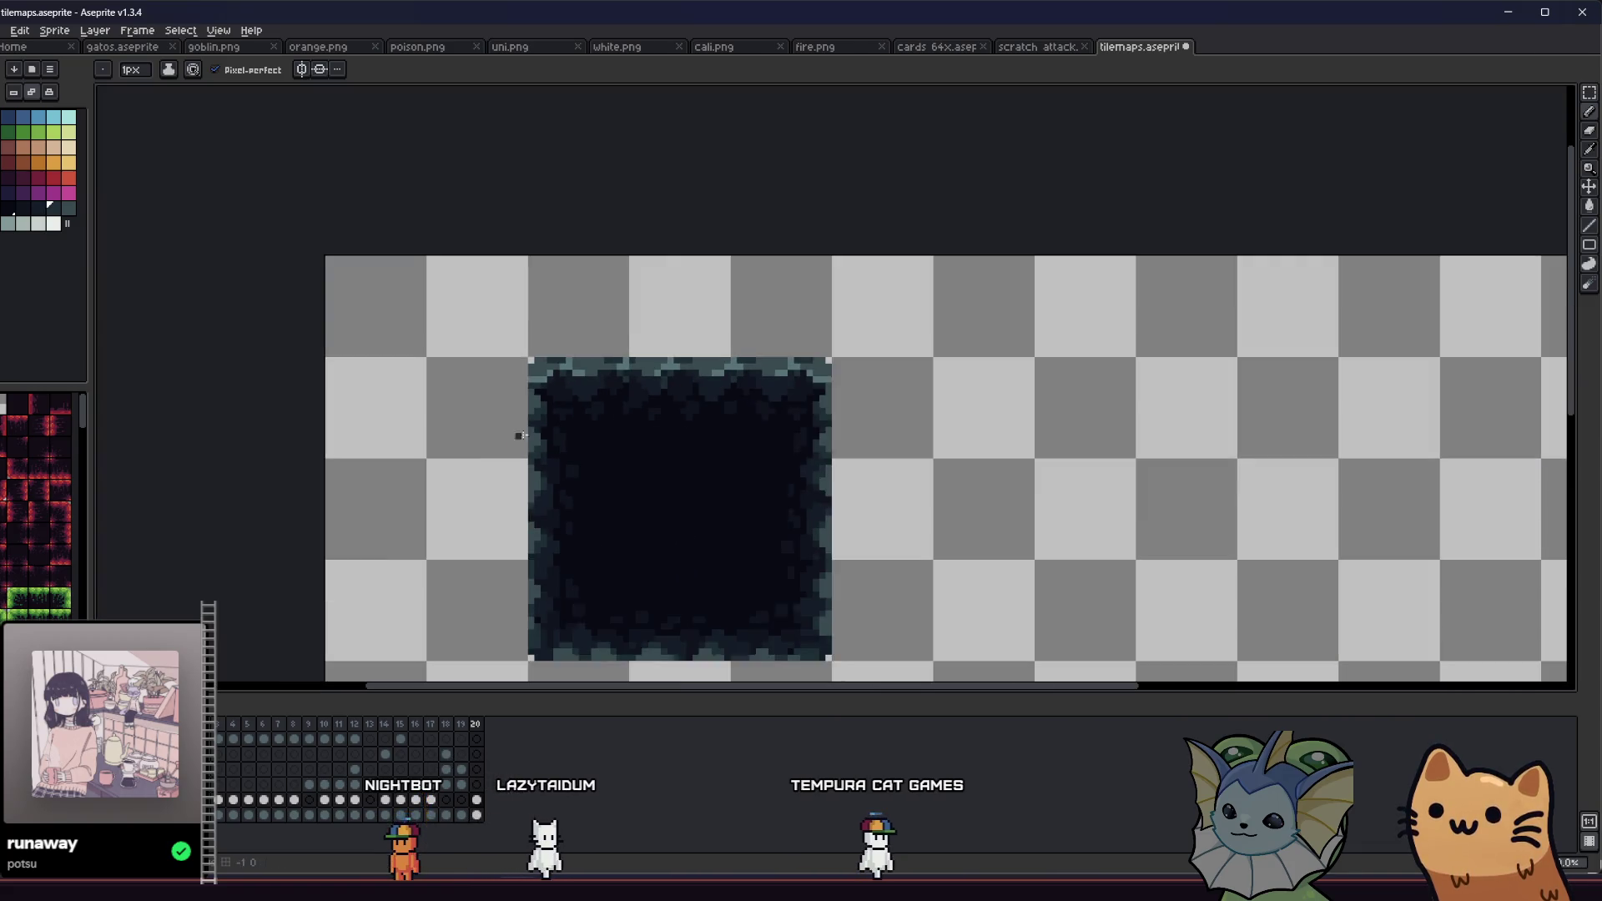
key("ctrl+s")
Step: Shift the top-left 16x16 section to the right and commit it
left_click_drag(528, 386, 744, 385)
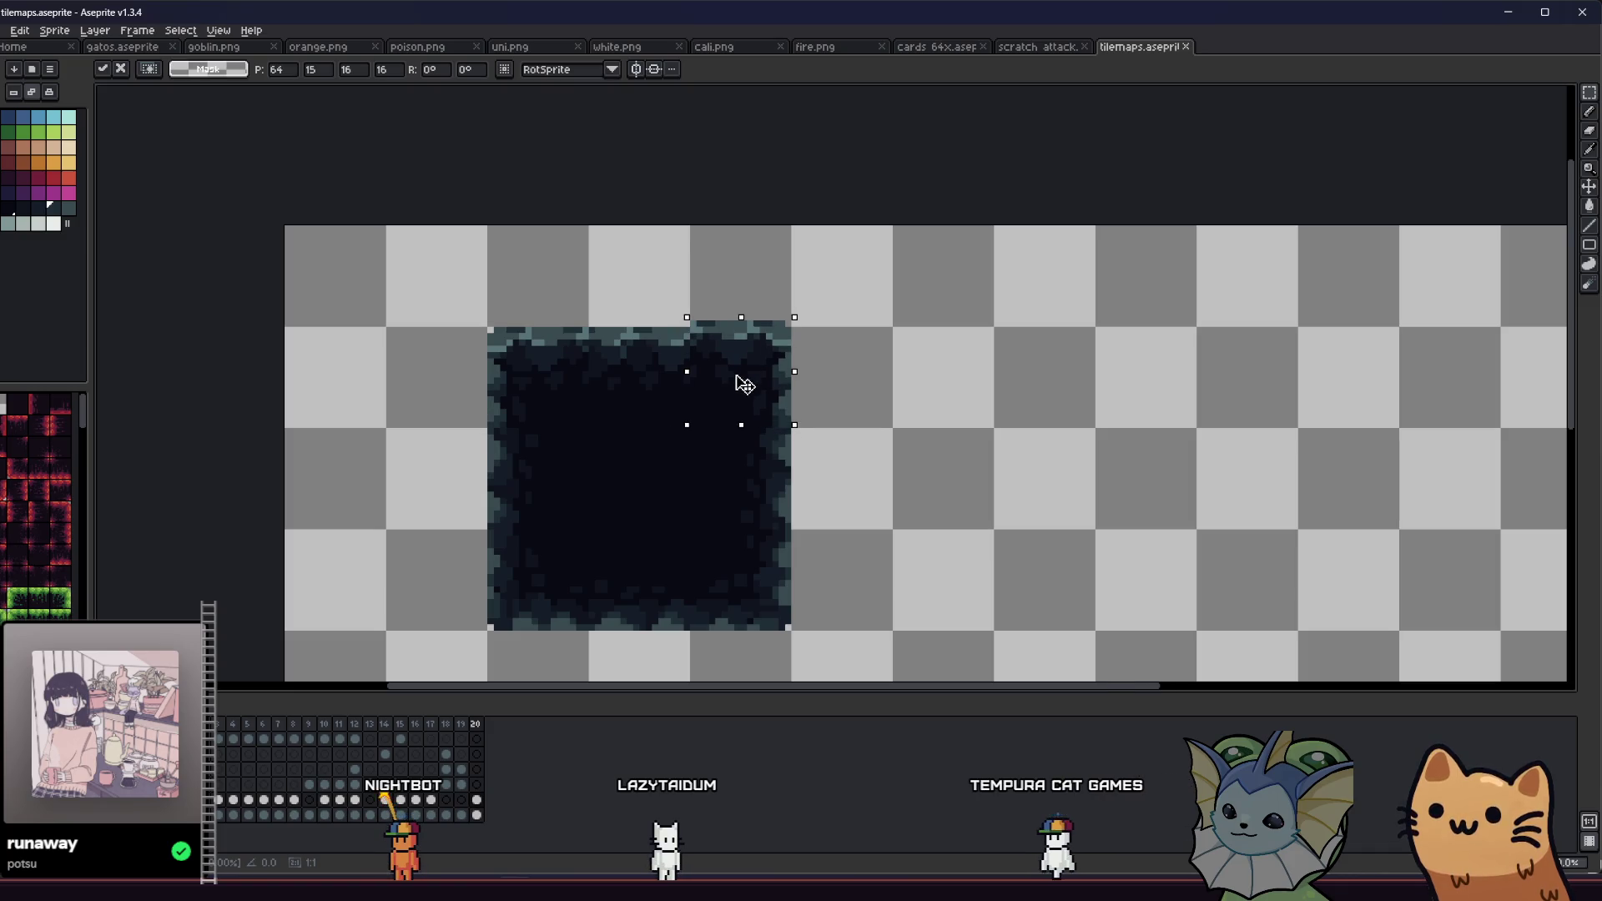
left_click(846, 393)
scroll(794, 446, "down", 2)
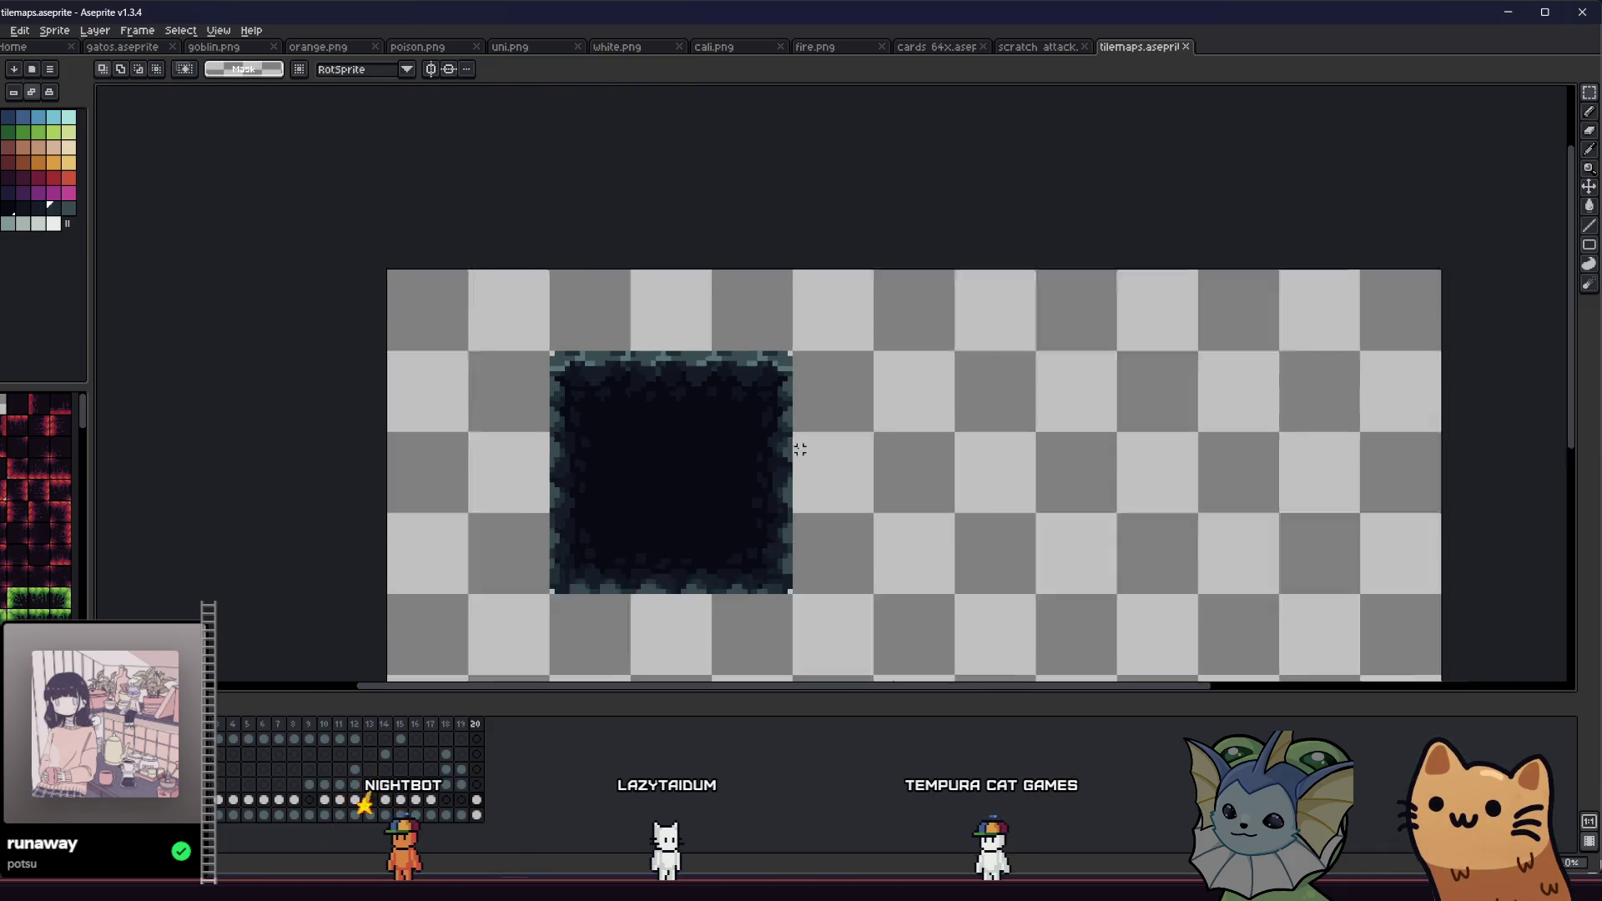
scroll(657, 405, "up", 1)
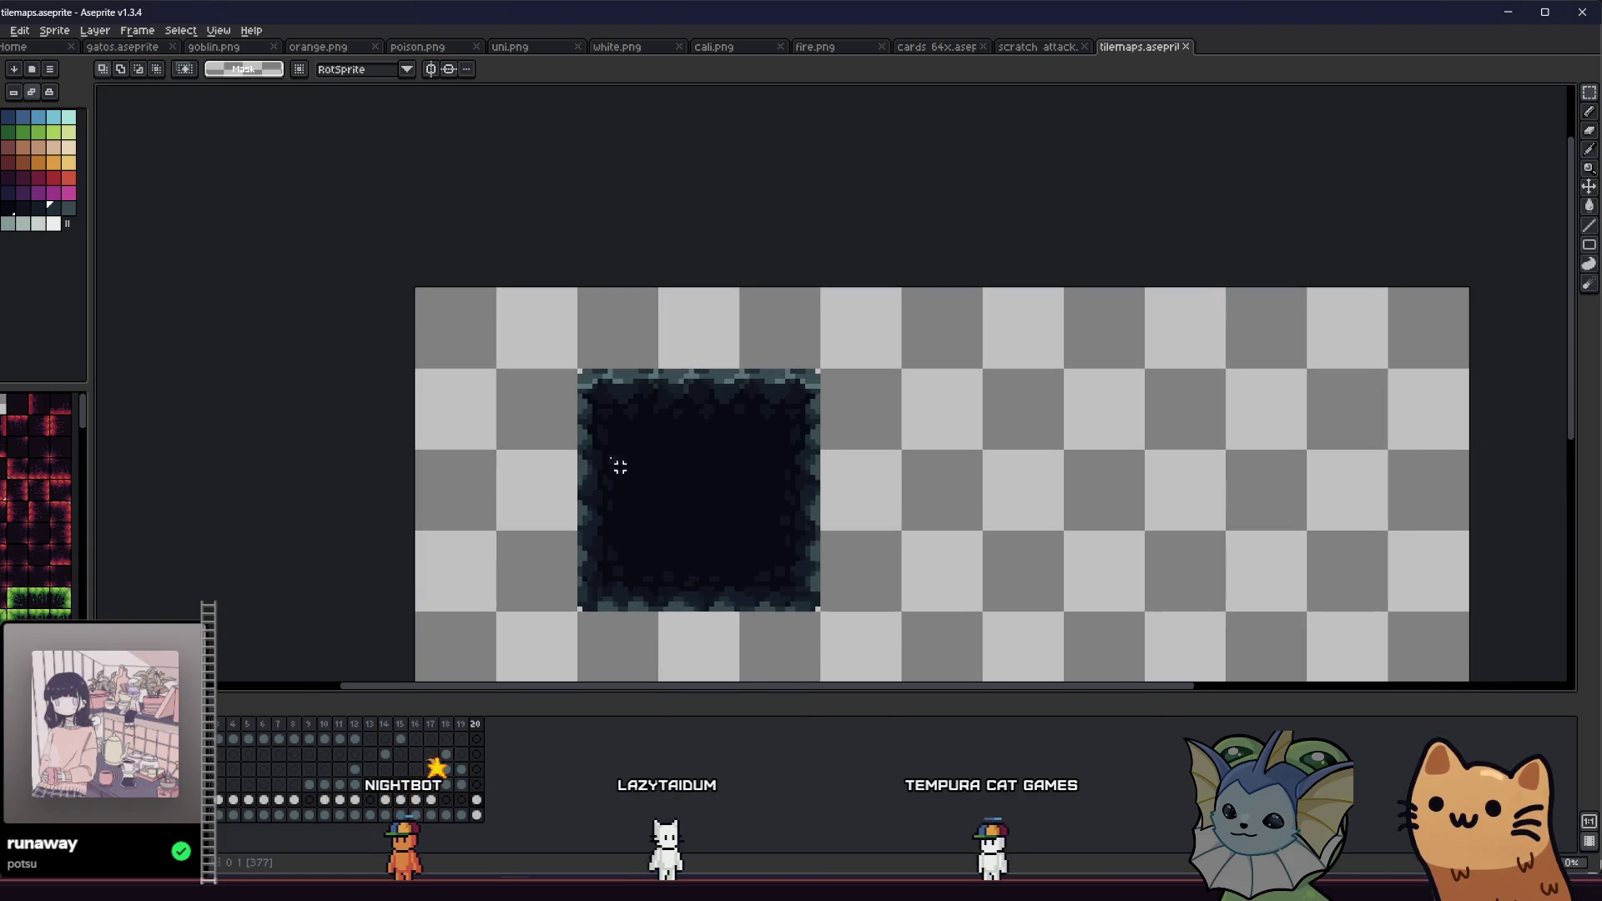
scroll(796, 639, "up", 3)
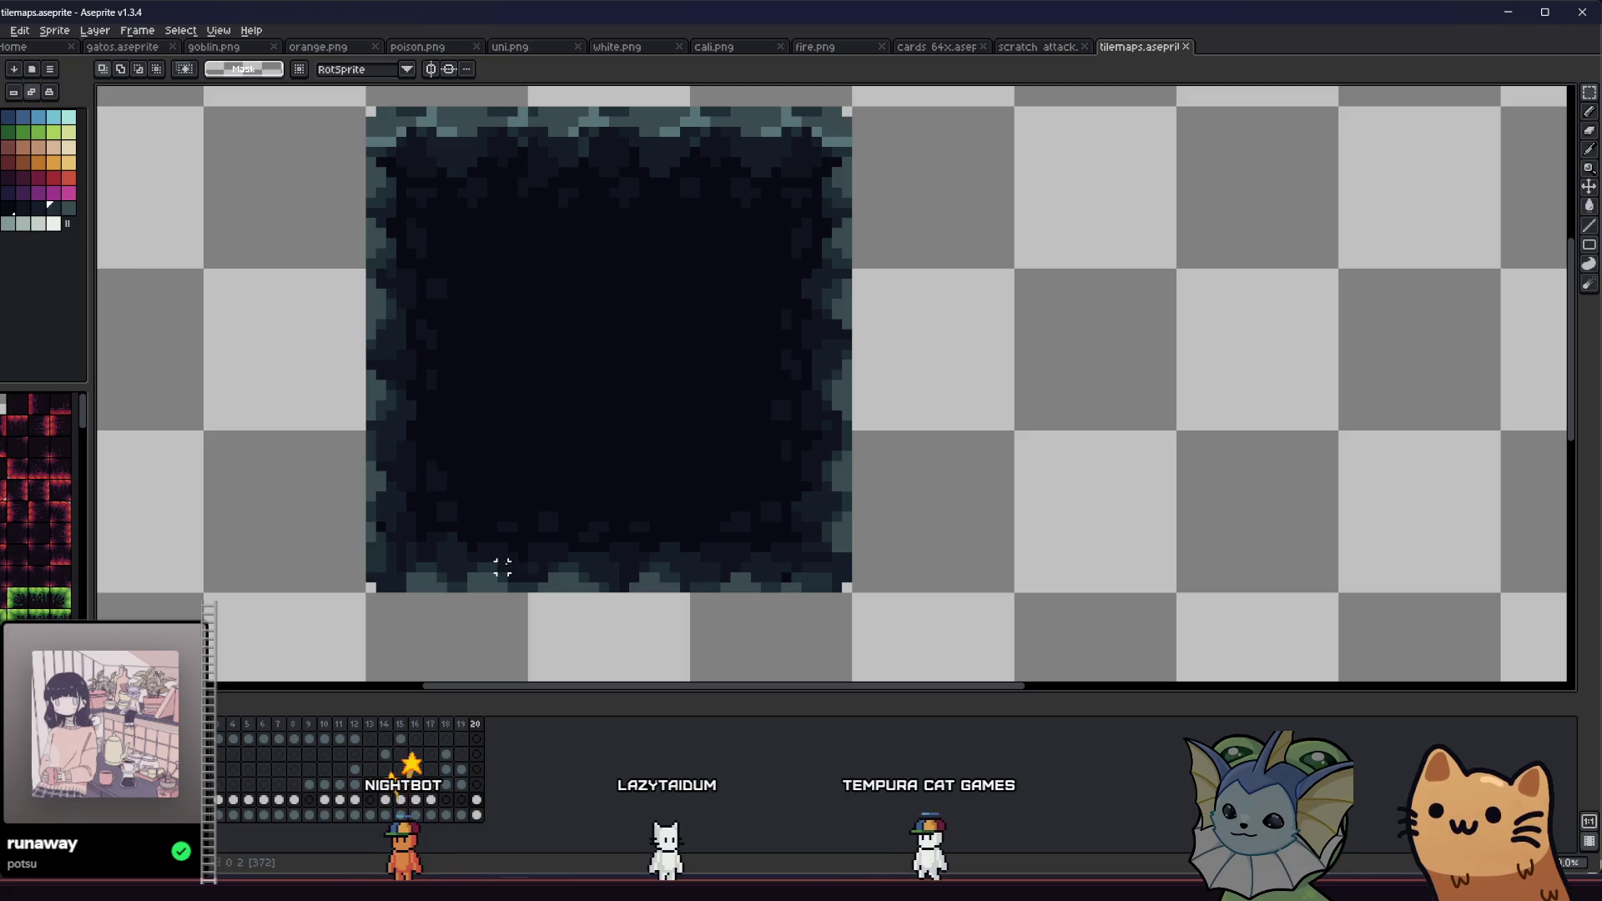
left_click_drag(374, 507, 404, 527)
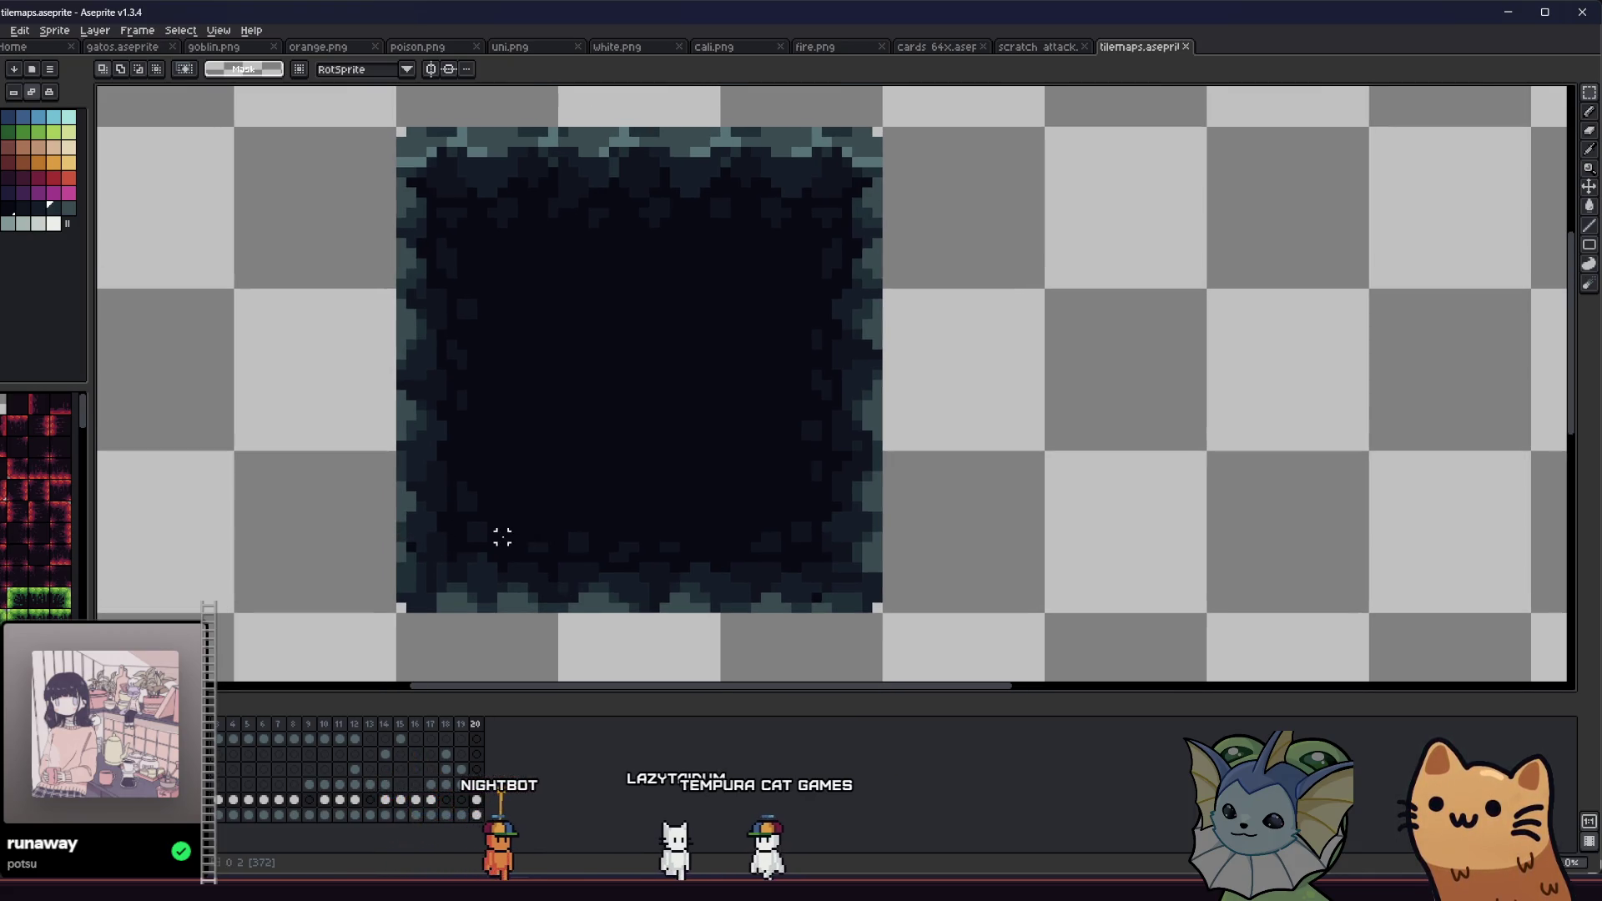
Step: Eyedrop another dark shade from the tile for pixel touch-ups
key("i")
scroll(434, 538, "up", 1)
left_click(445, 531)
key("b")
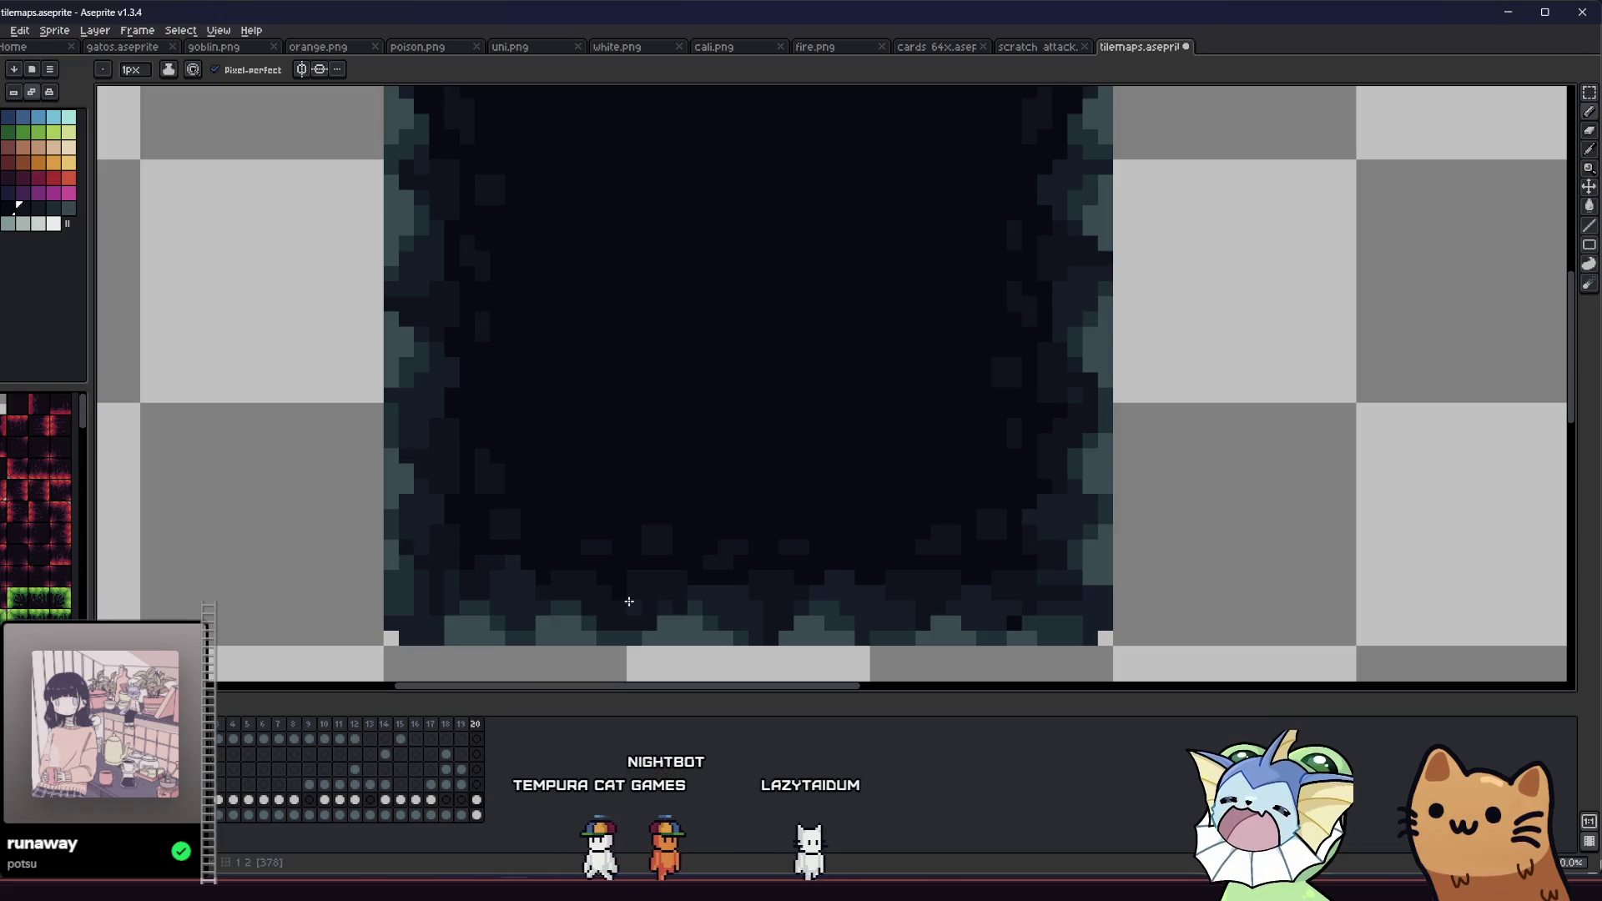
scroll(941, 607, "down", 3)
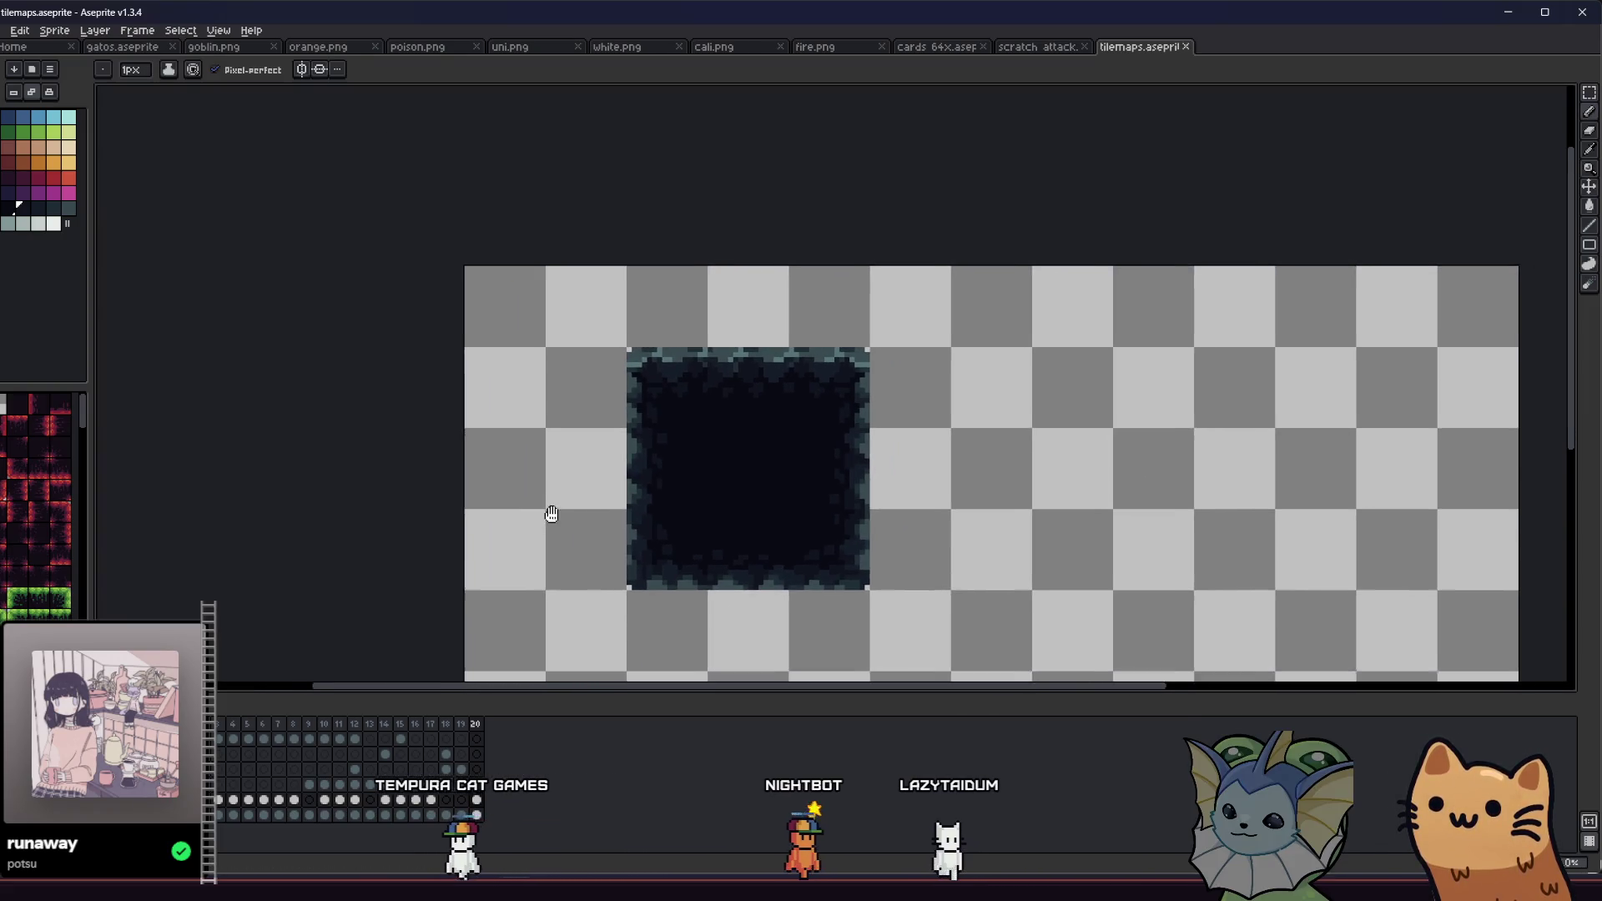
key("m")
scroll(540, 468, "up", 1)
mouse_move(495, 410)
left_mouse_down()
mouse_move(543, 351)
mouse_move(492, 362)
left_mouse_up()
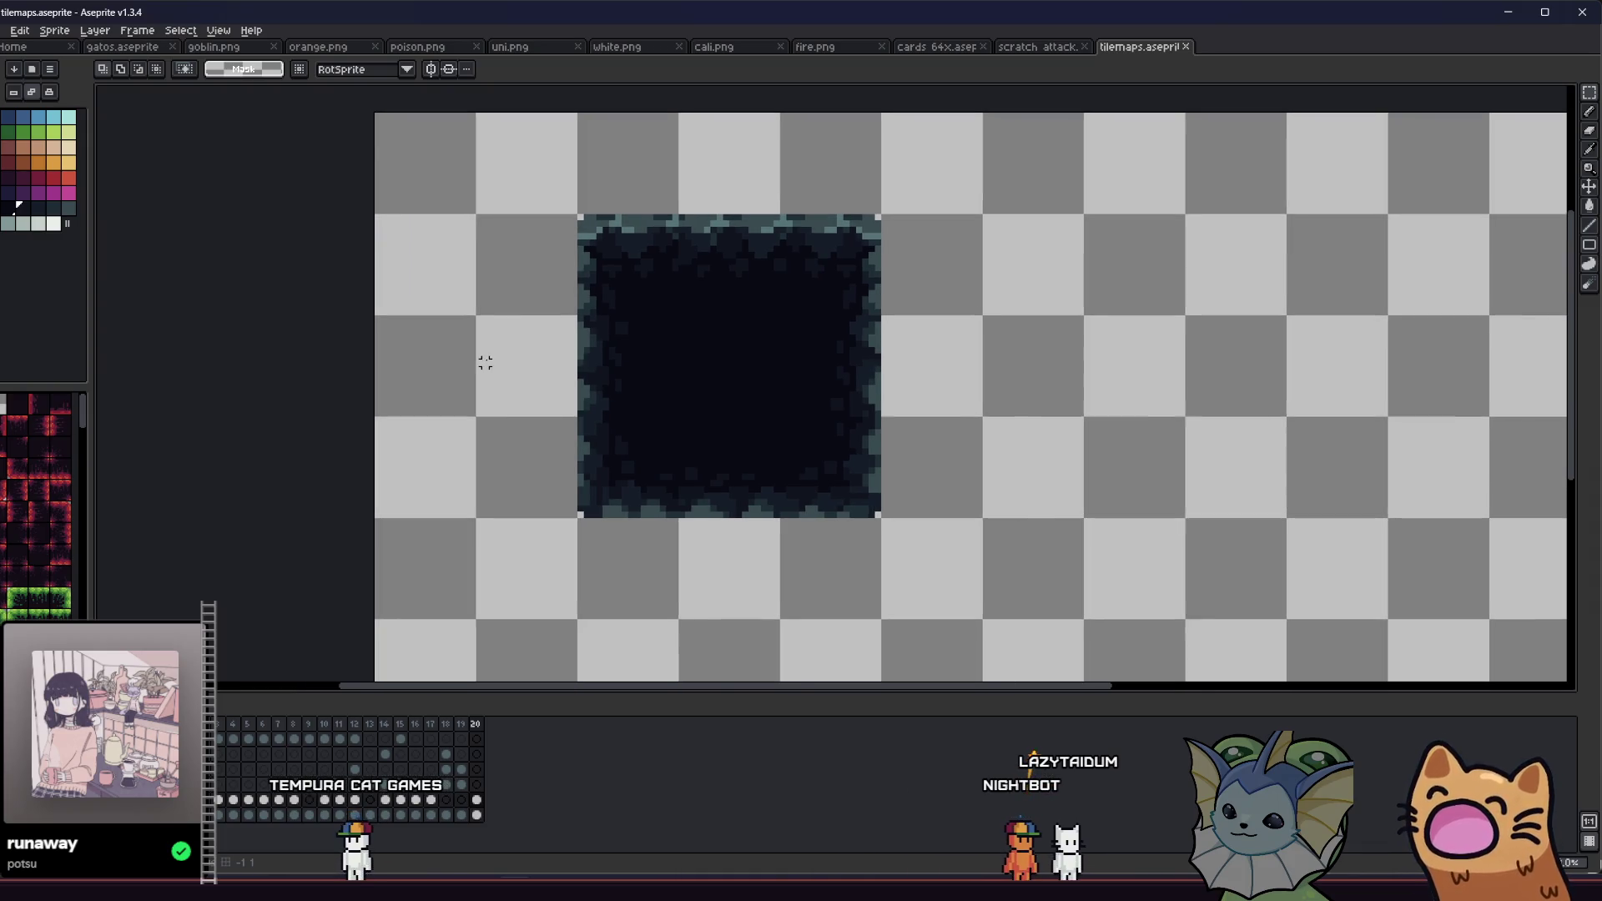
scroll(484, 362, "down", 2)
scroll(483, 351, "up", 2)
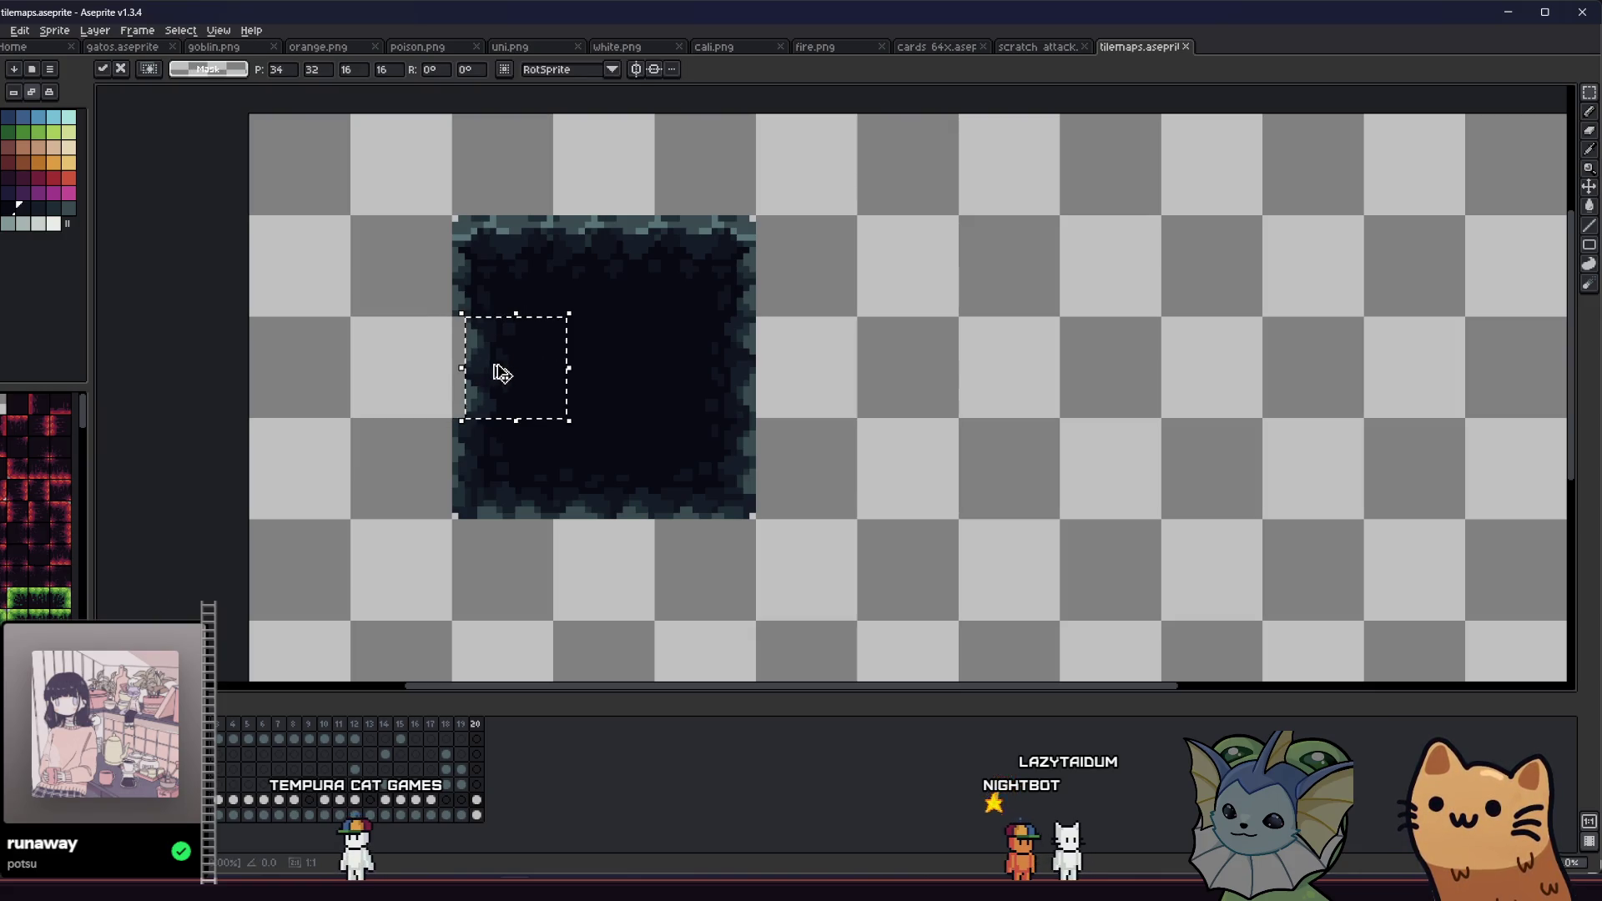
Step: Copy a 16x16 edge section beside the tile, plus a horizontally flipped, 90°-rotated copy
mouse_move(494, 368)
left_mouse_down()
mouse_move(672, 390)
mouse_move(1019, 387)
mouse_move(999, 376)
left_mouse_up()
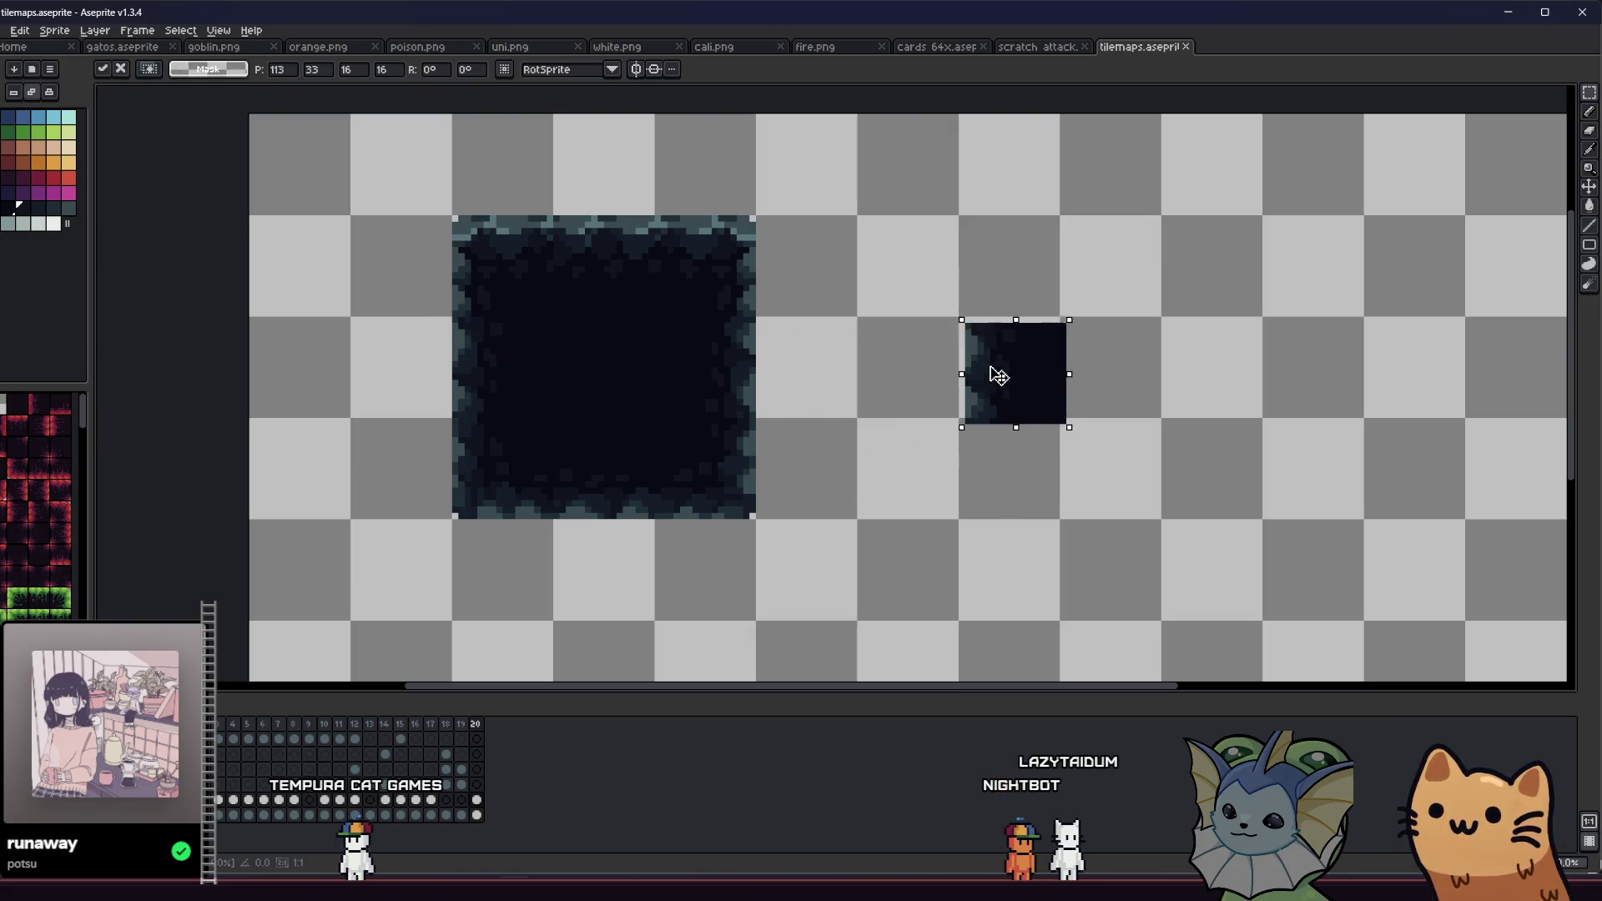
key("ctrl+v")
key("shift+h")
mouse_move(701, 390)
left_mouse_down()
mouse_move(901, 465)
mouse_move(904, 484)
left_mouse_up()
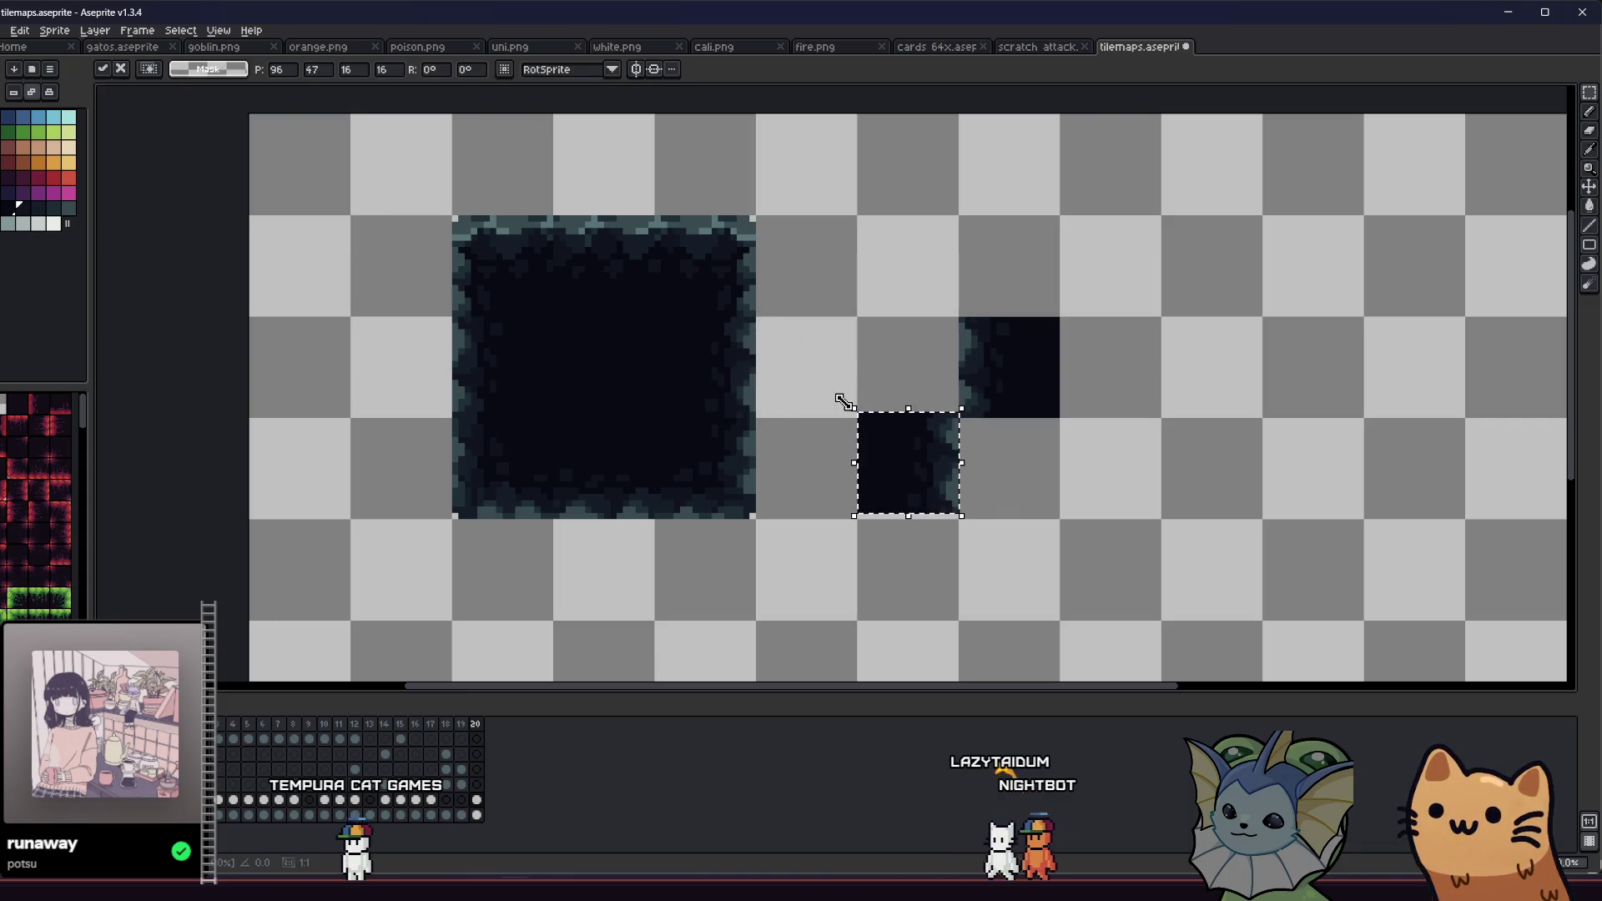
mouse_move(839, 400)
left_mouse_down()
mouse_move(828, 464)
mouse_move(869, 519)
left_mouse_up()
left_click_drag(919, 457, 923, 467)
key("Return")
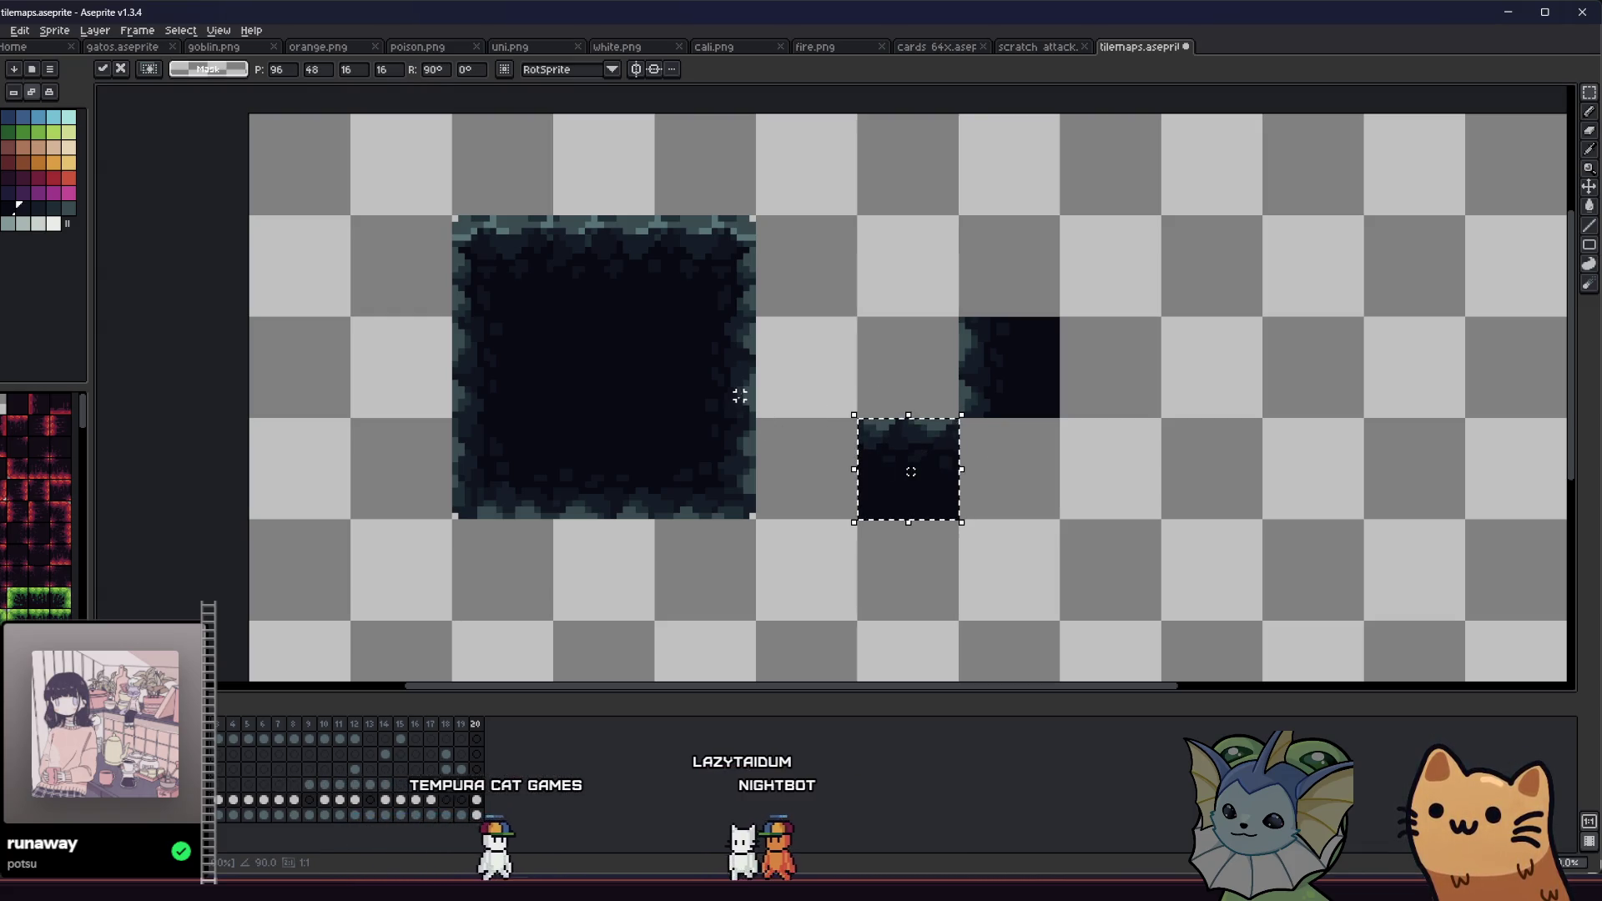
Step: Undo the rotated paste and copy a top-edge section into the lower-left spot
key("ctrl+z")
mouse_move(668, 325)
left_mouse_down()
mouse_move(612, 275)
mouse_move(919, 468)
mouse_move(921, 485)
left_mouse_up()
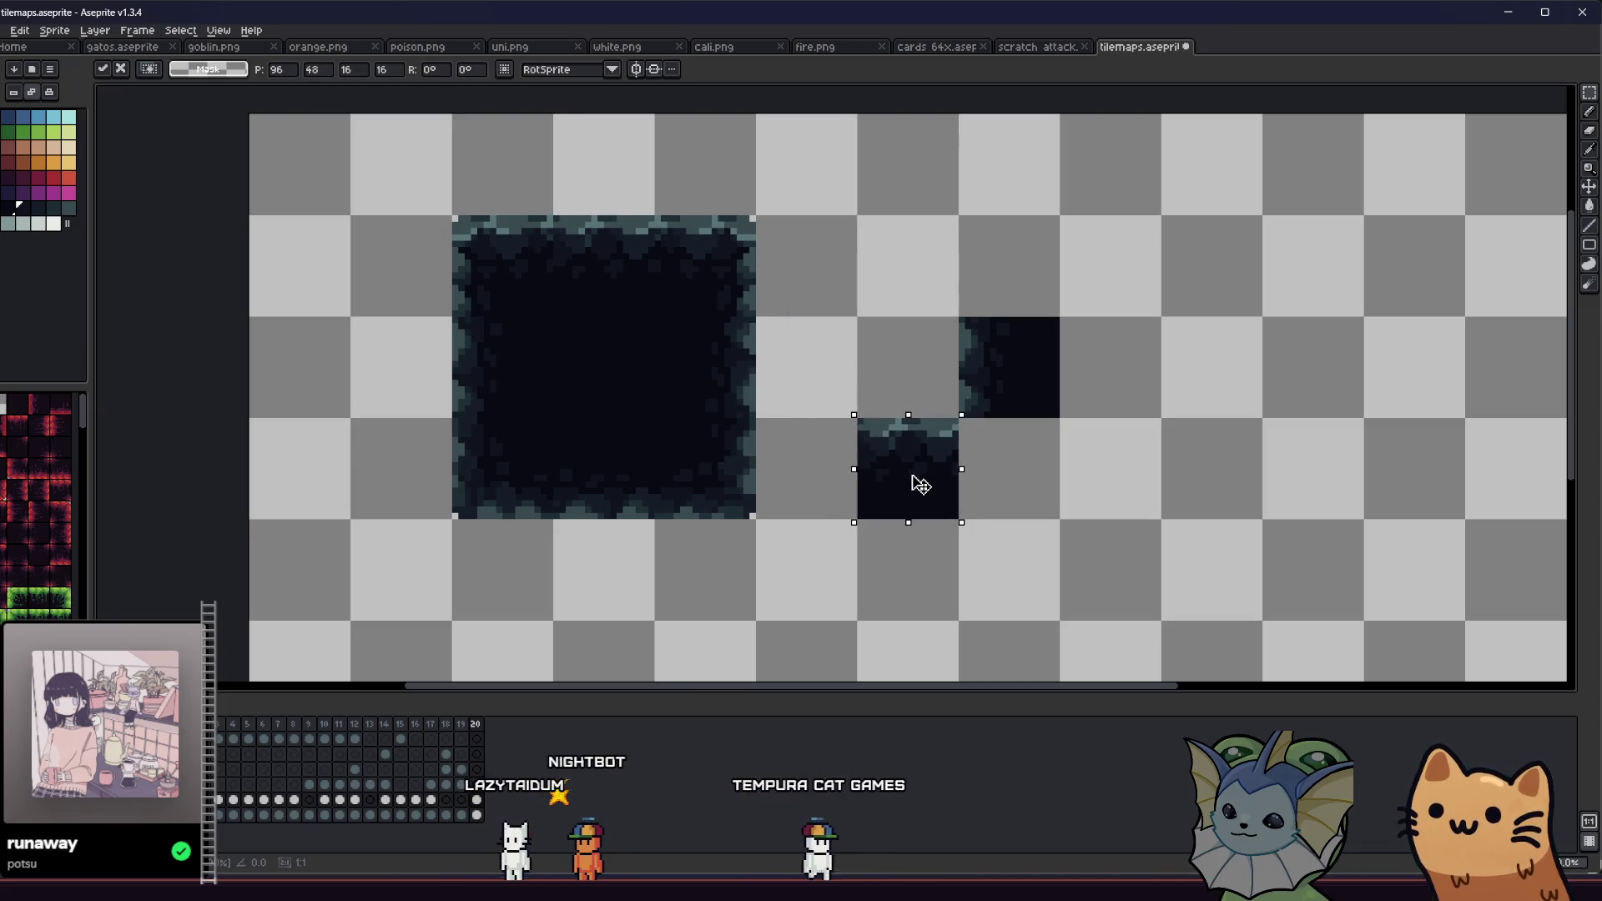
scroll(942, 442, "up", 2)
Step: Pencil dark pixels along the corner gap's edges, then bucket-fill the remaining grey dark
key("i")
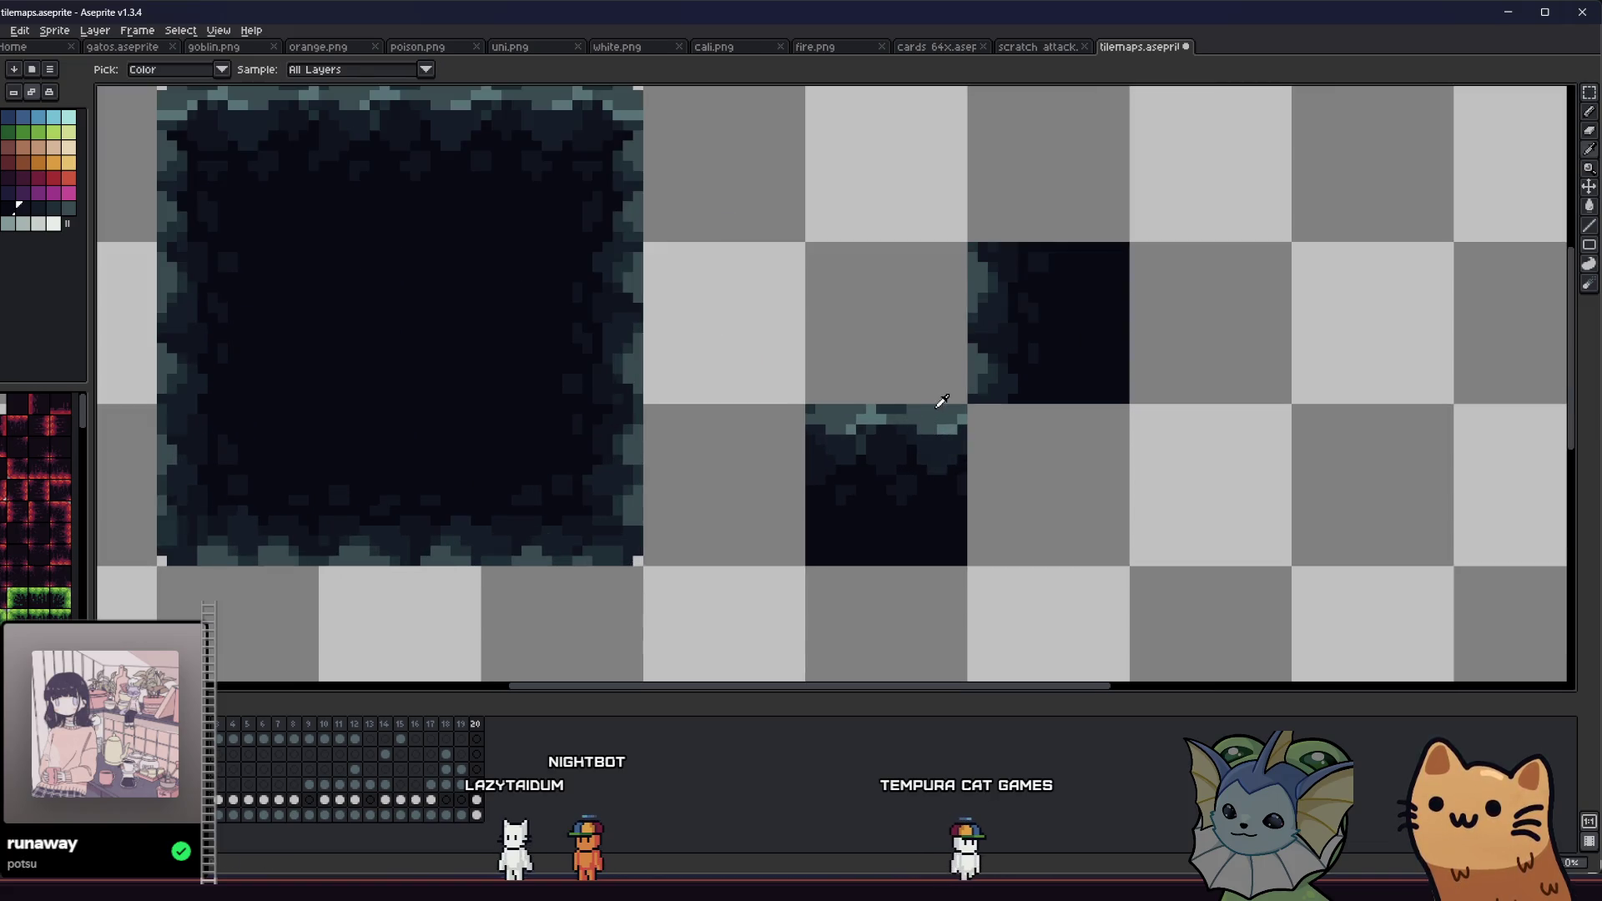
scroll(943, 401, "up", 1)
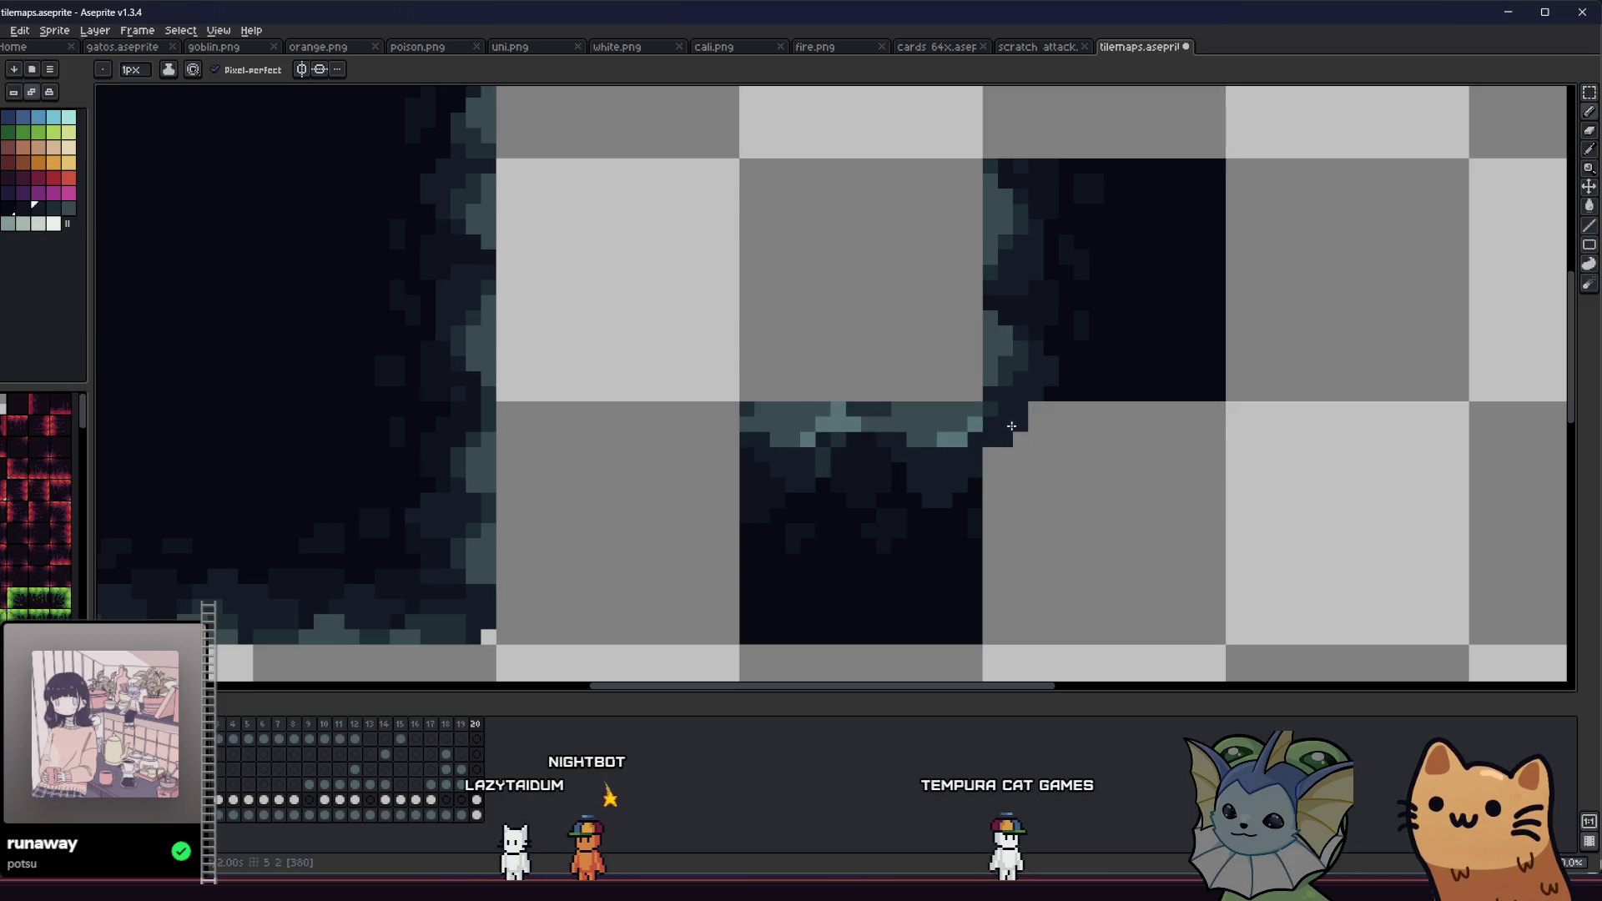
scroll(1012, 426, "down", 3)
left_click_drag(859, 436, 654, 443)
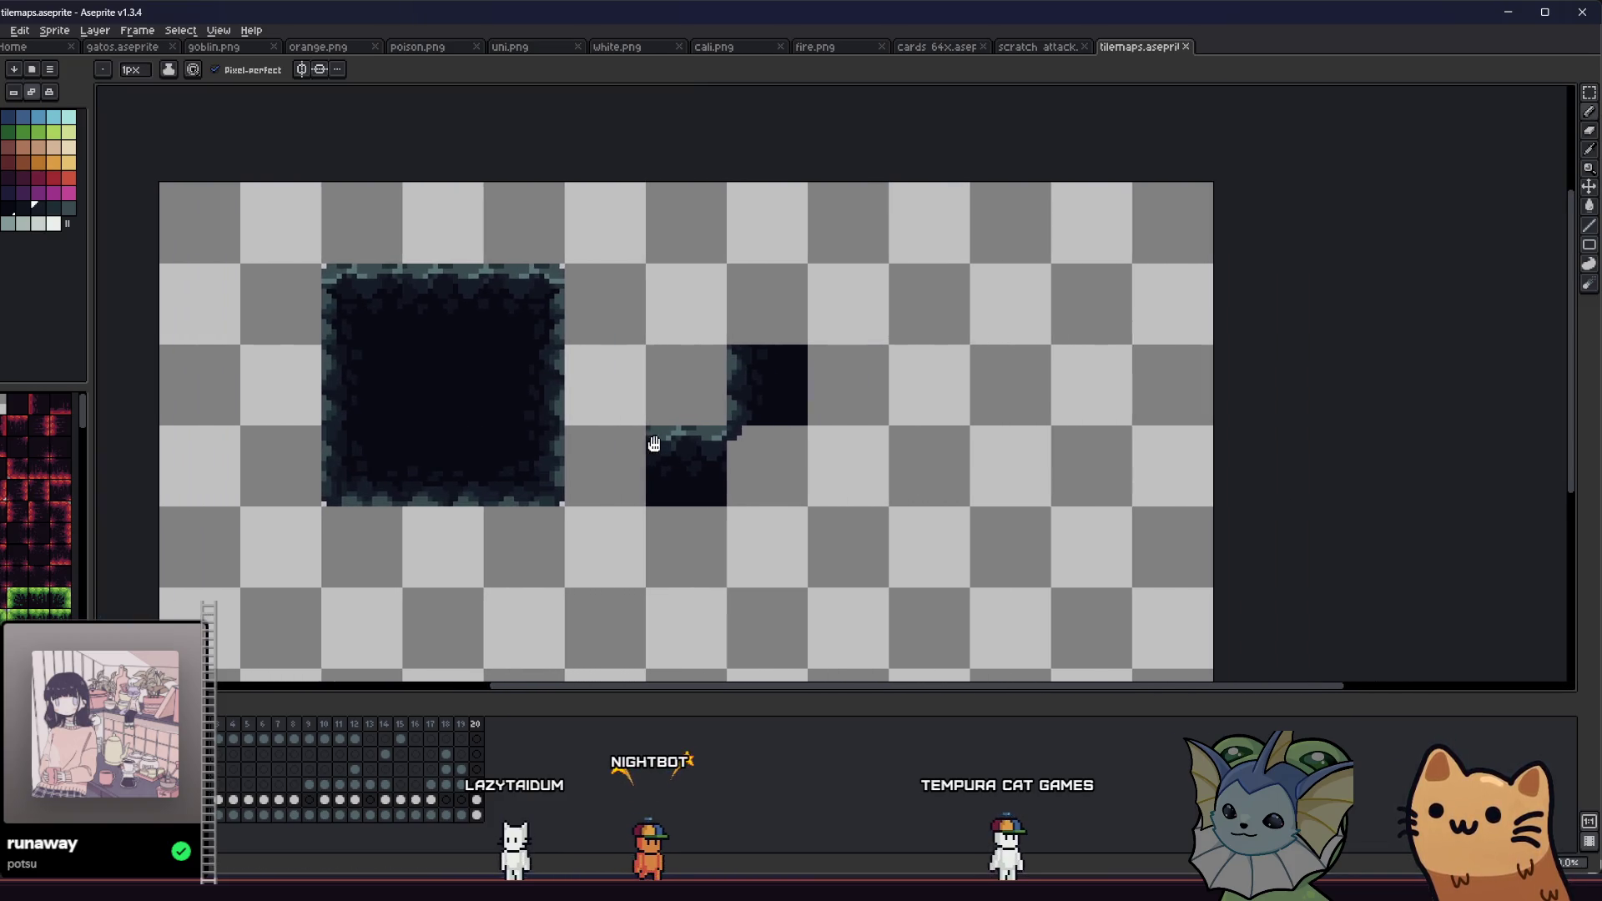
scroll(707, 445, "up", 3)
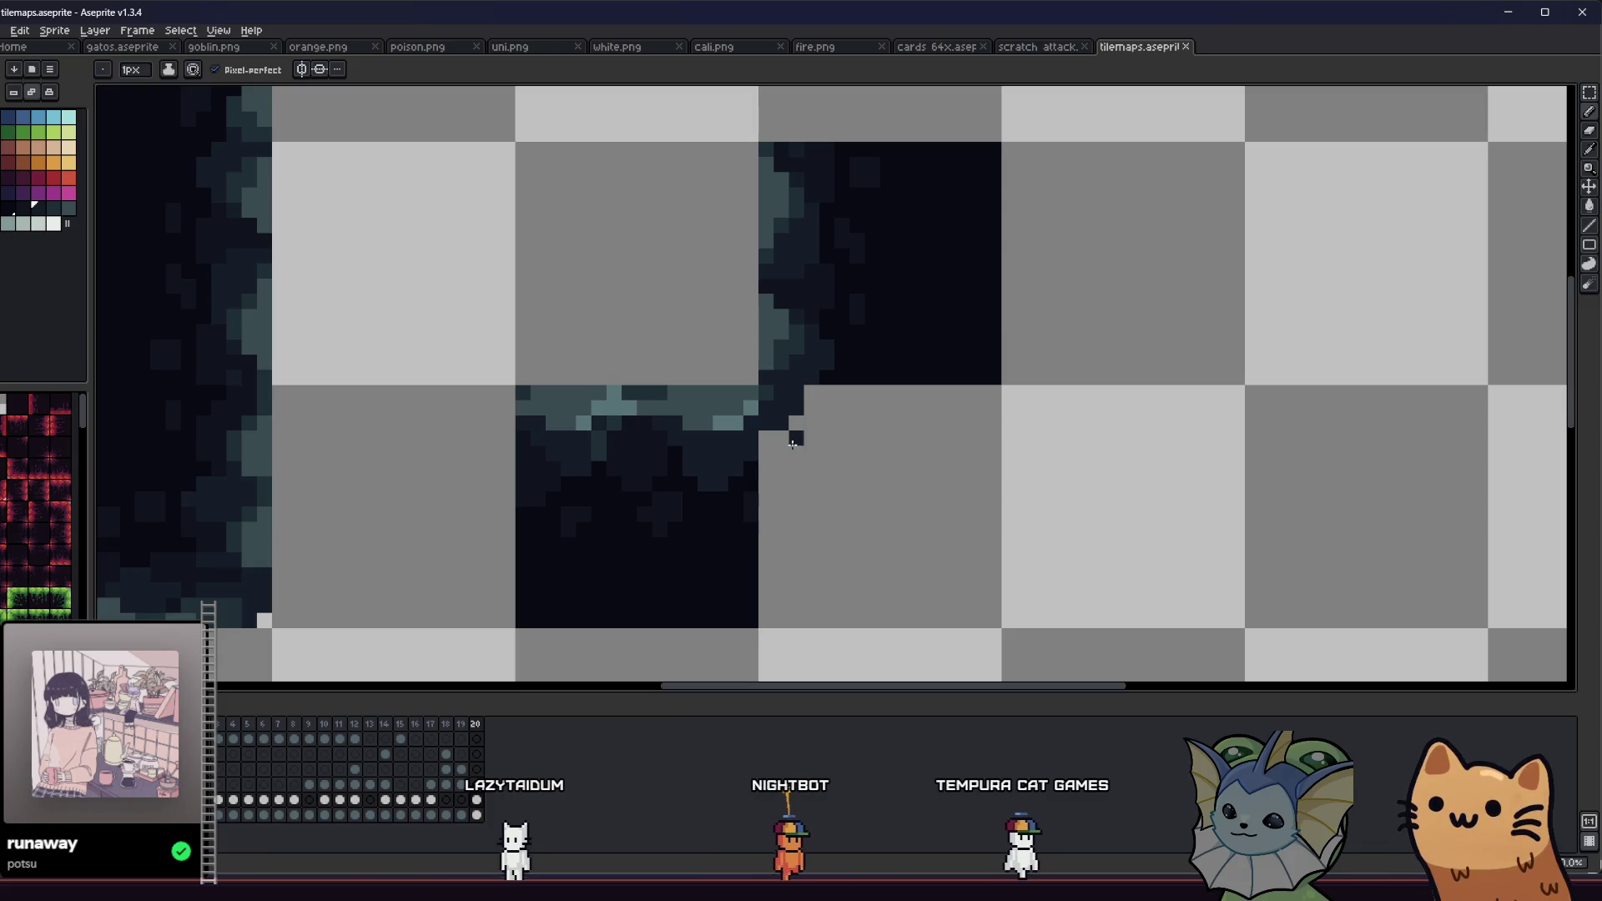
left_click(673, 536, "alt")
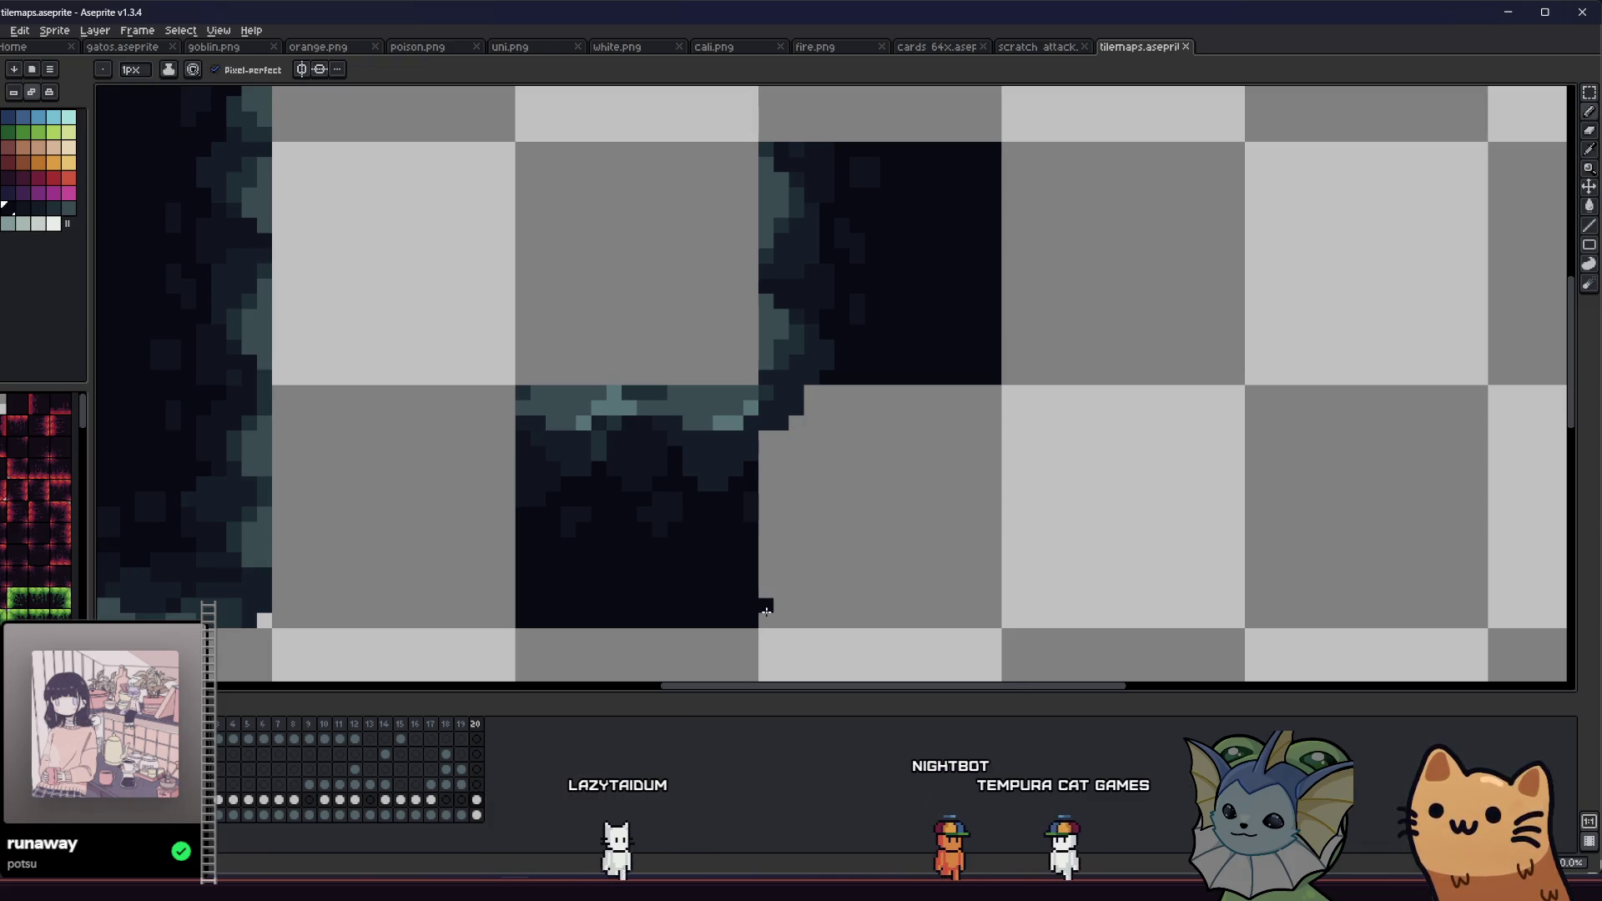
mouse_move(767, 622)
left_mouse_down()
mouse_move(990, 621)
mouse_move(992, 400)
left_mouse_up()
key("g")
left_click(923, 454)
Step: Draw a short row of dark pixels at the inner corner
scroll(773, 491, "down", 3)
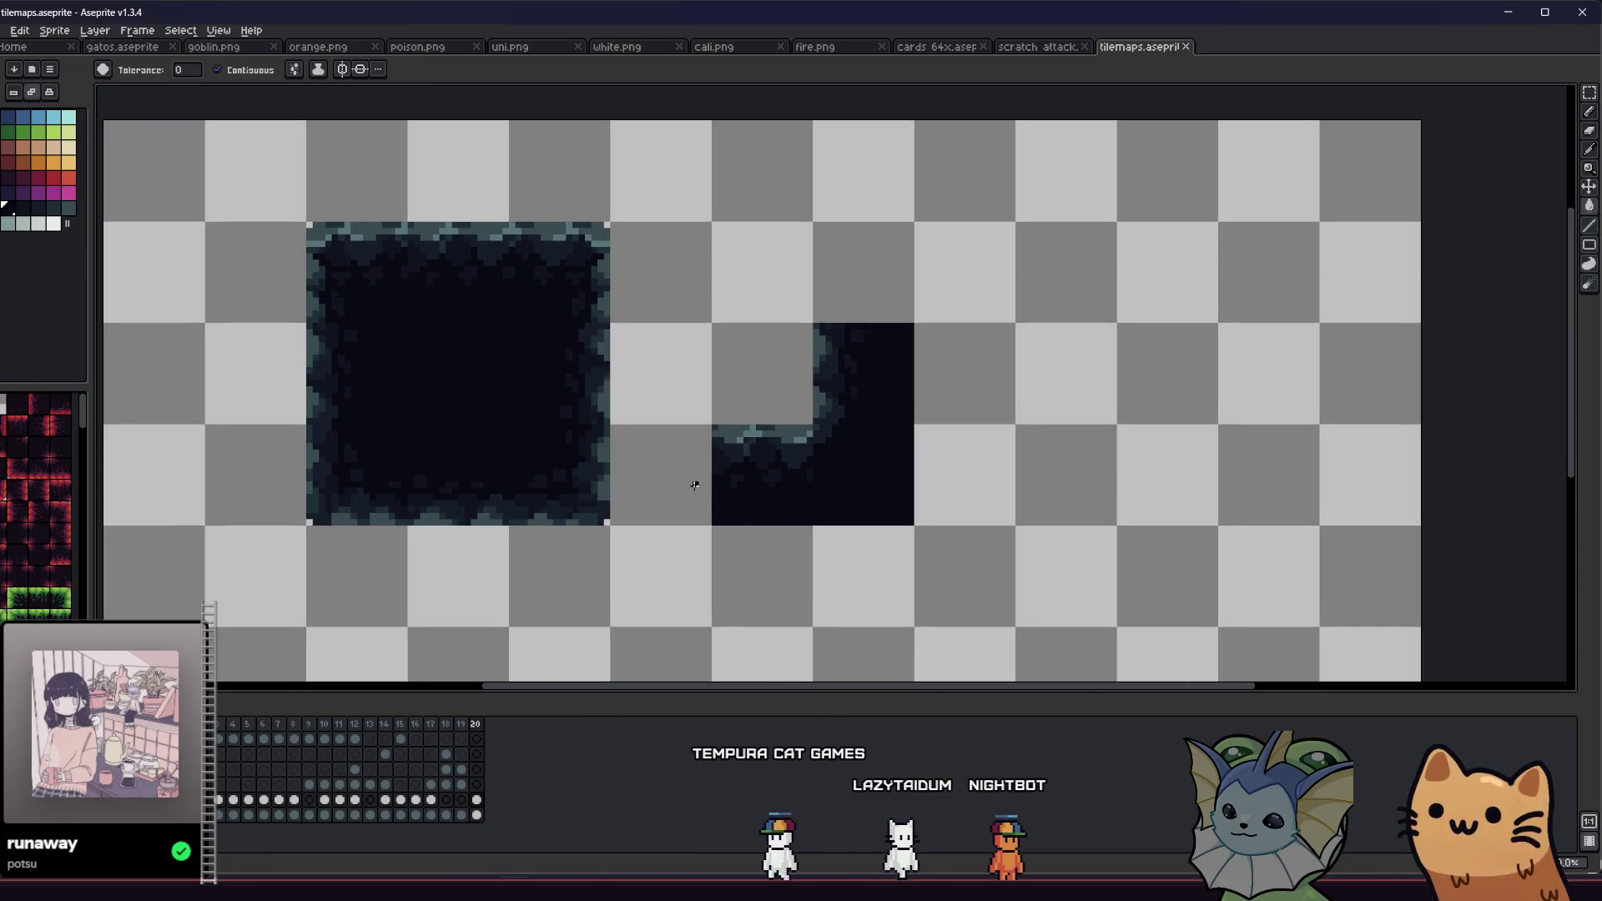
scroll(743, 477, "down", 1)
scroll(791, 446, "up", 2)
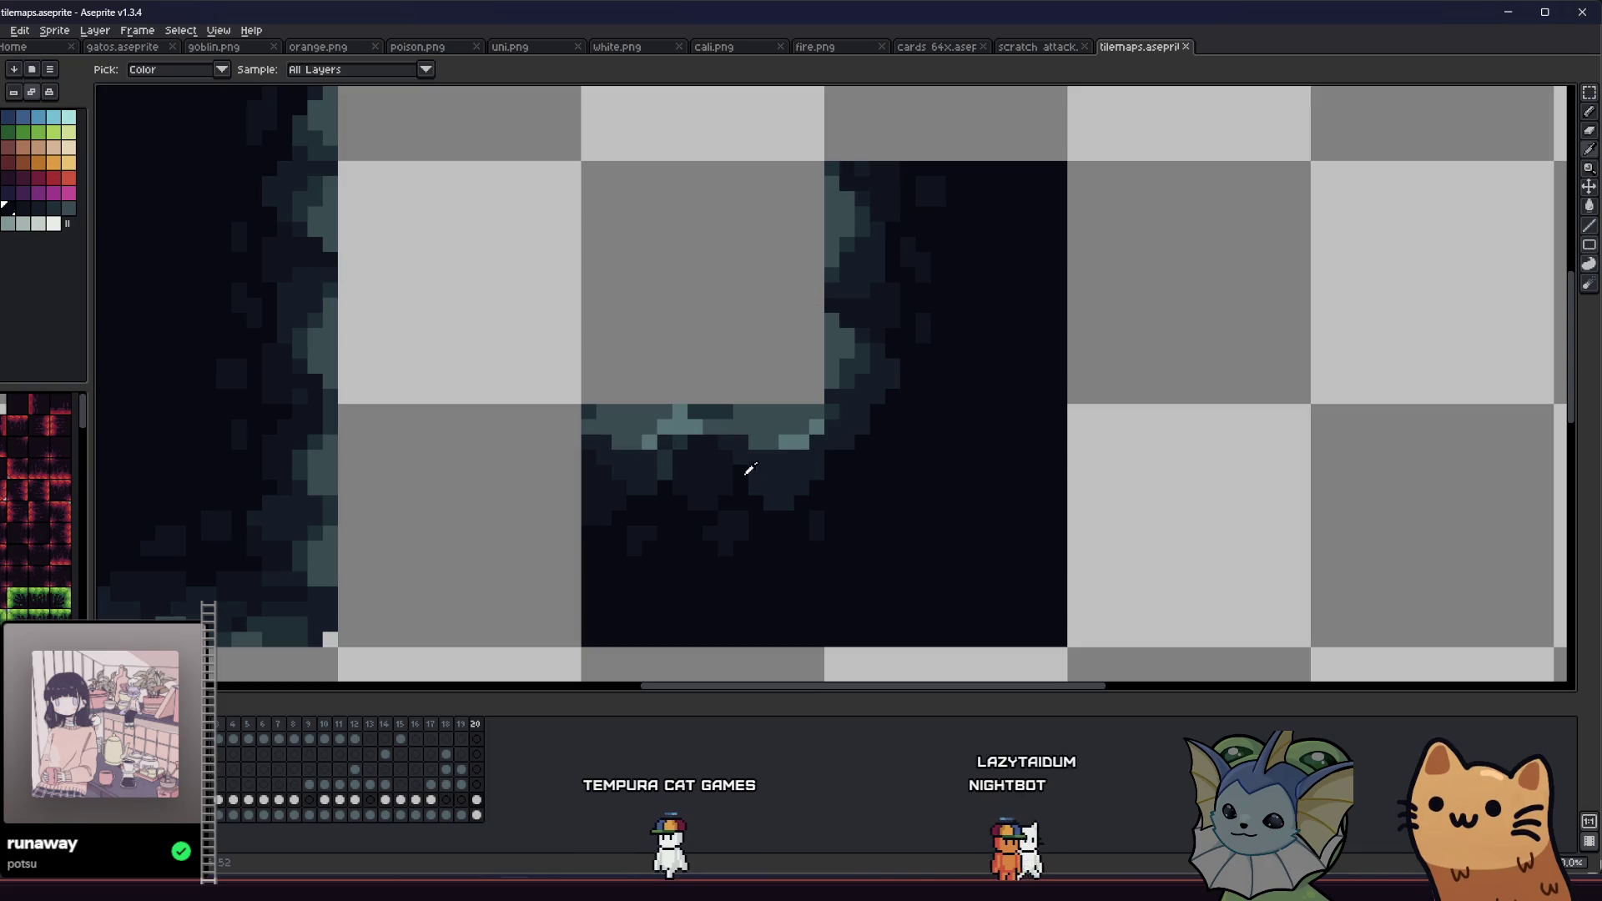
scroll(847, 412, "up", 1)
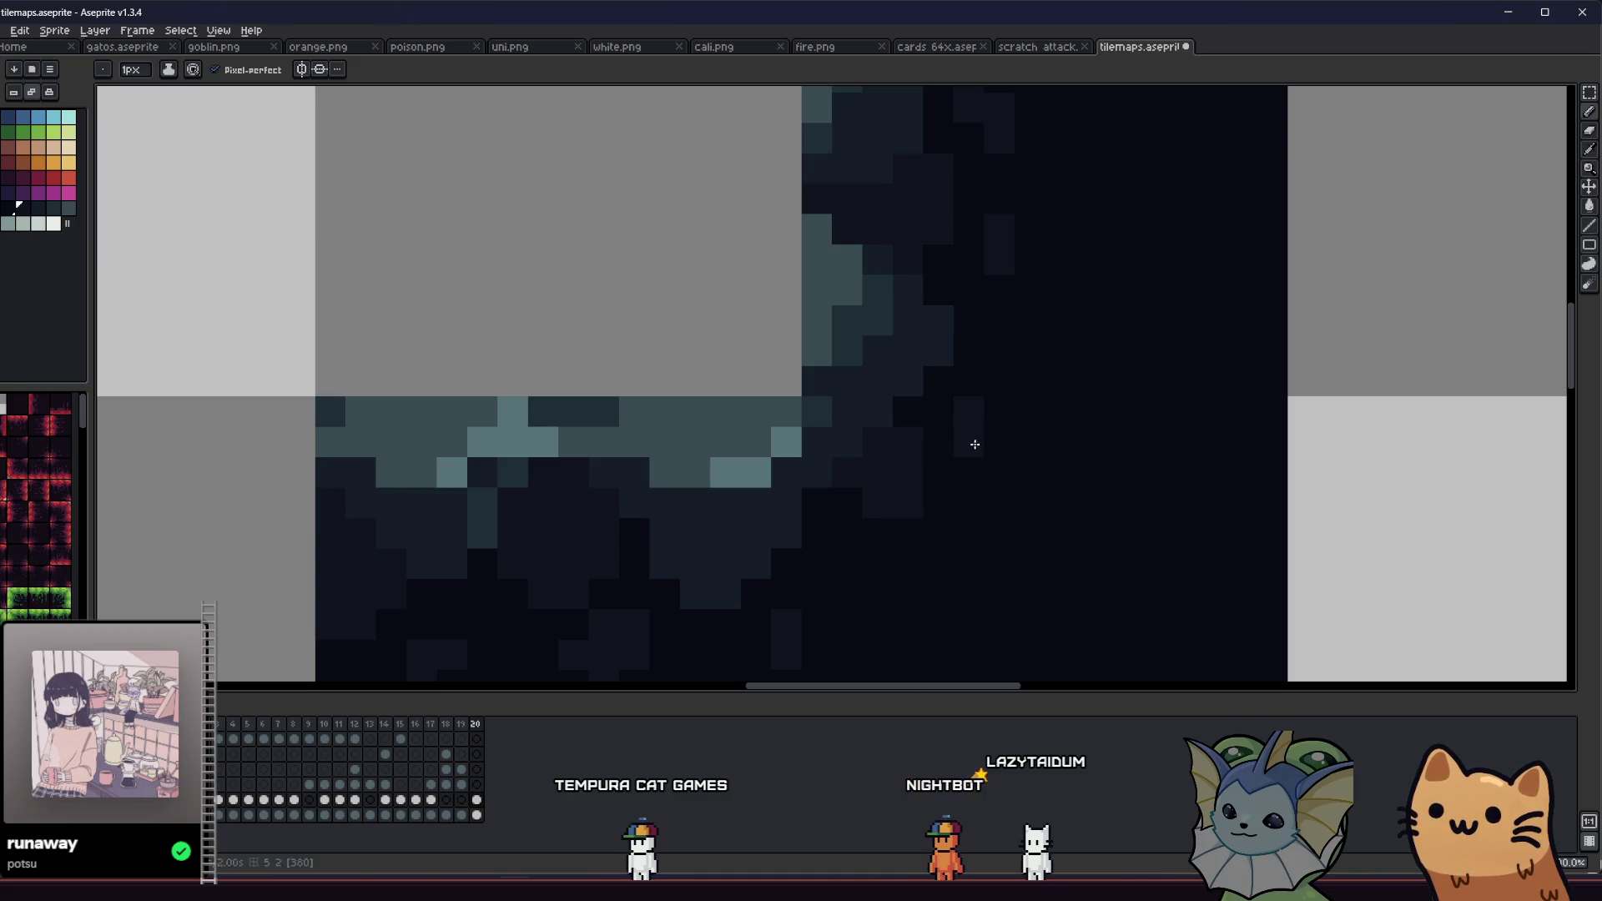
scroll(998, 421, "down", 2)
scroll(998, 421, "right", 1)
left_click_drag(819, 511, 889, 515)
scroll(868, 535, "down", 6)
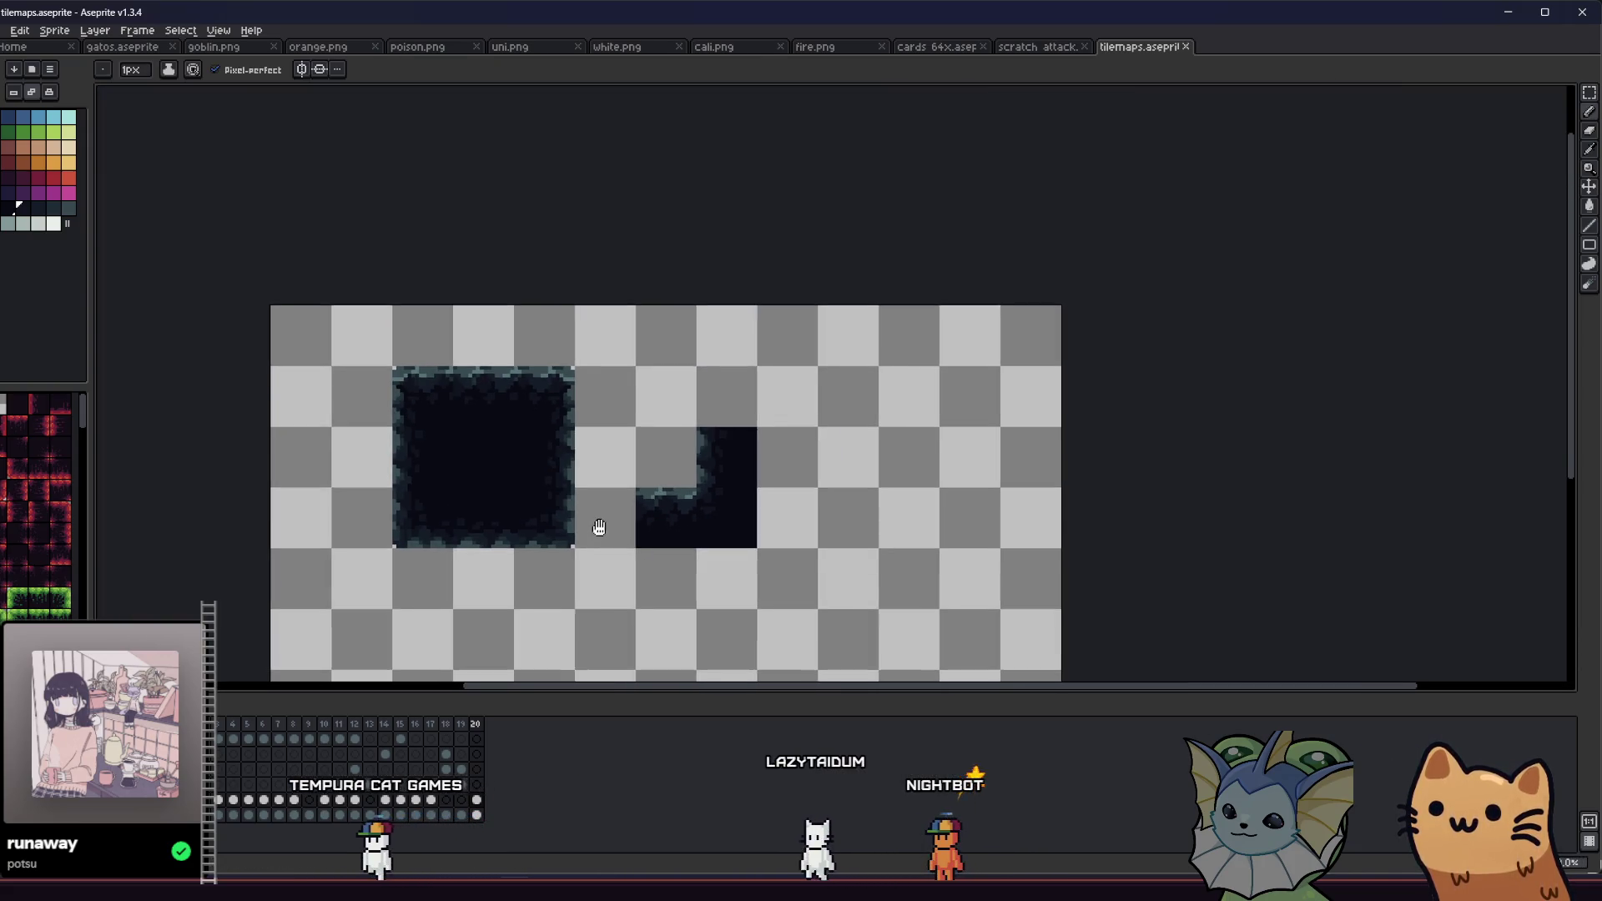
left_click_drag(599, 528, 504, 493)
Step: Paint rim-coloured teal pixels into the inner corner
scroll(586, 497, "down", 1)
key("m")
scroll(587, 498, "up", 1)
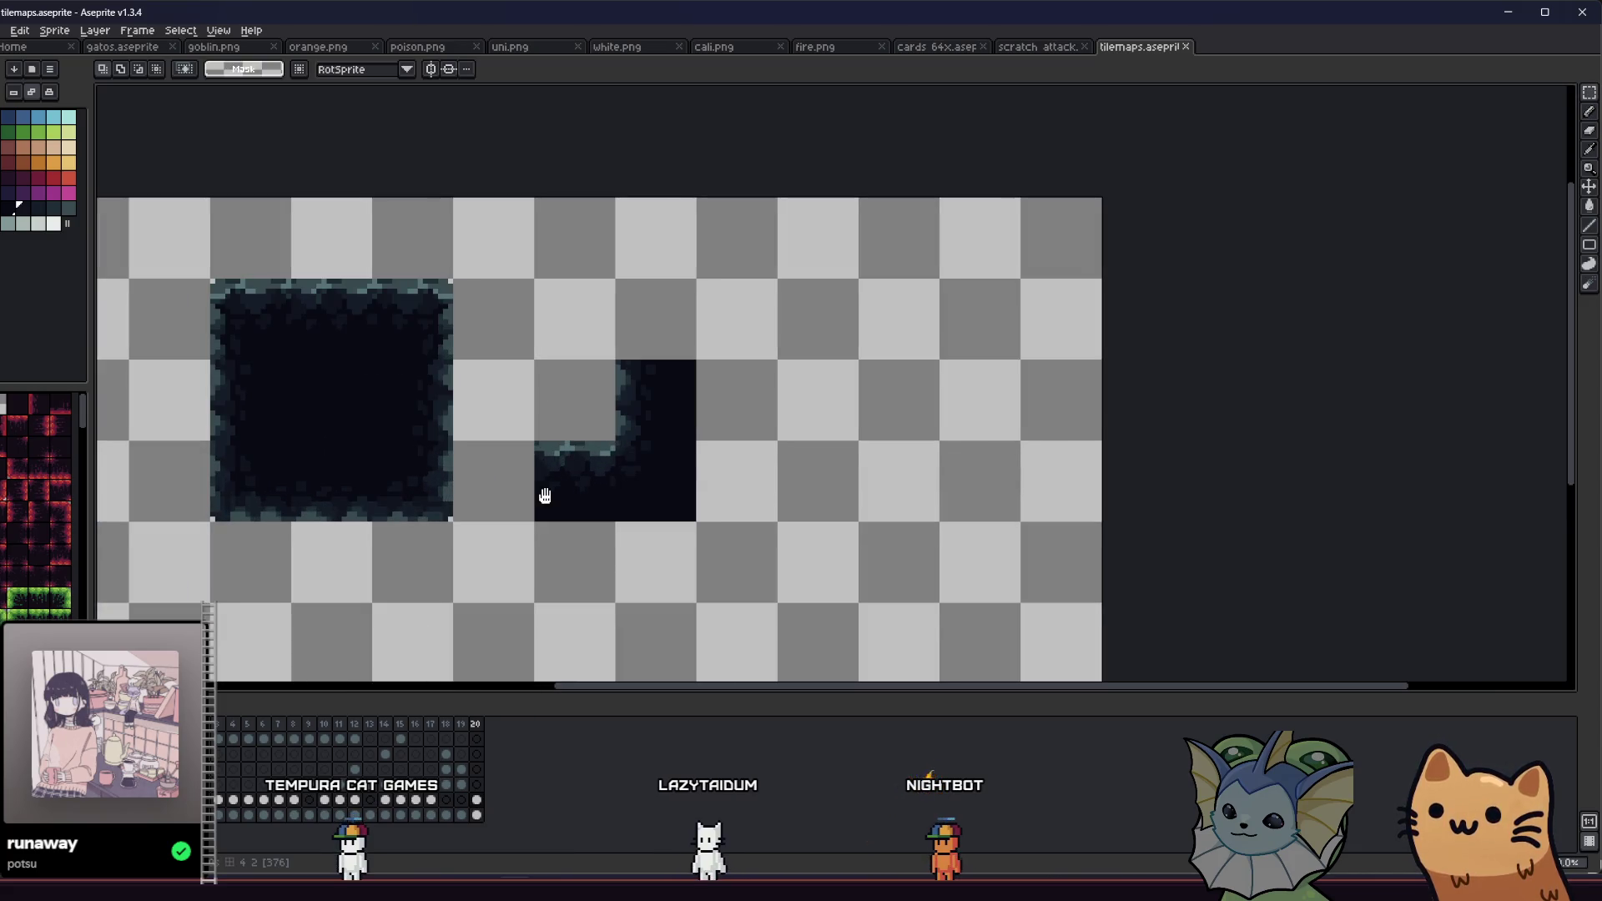
scroll(577, 409, "up", 8)
key("b")
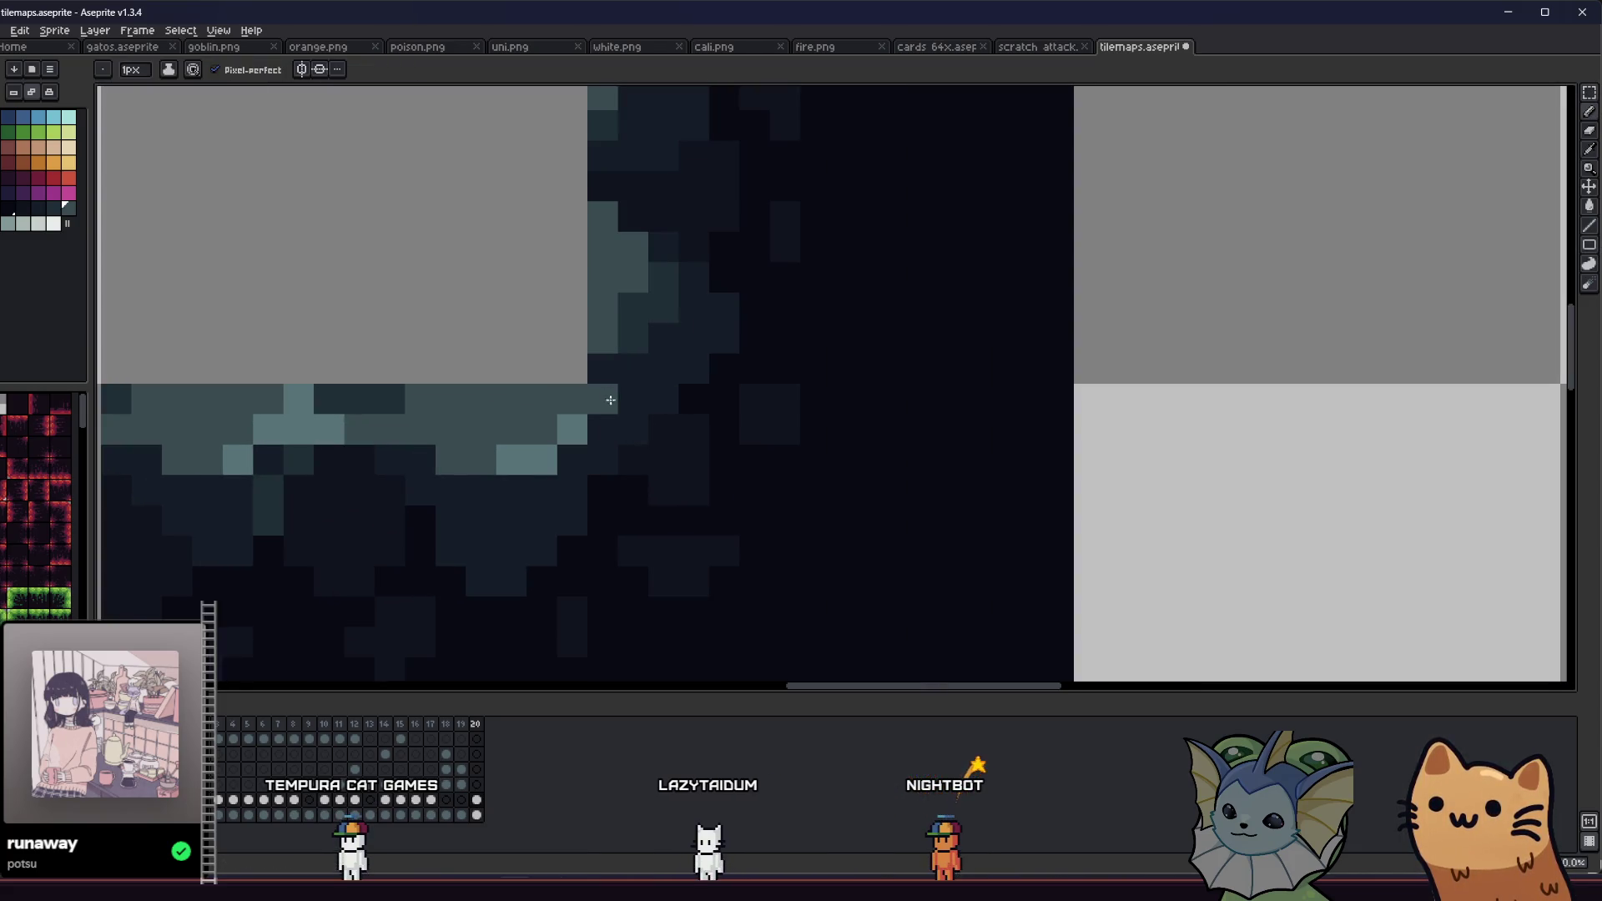
left_click(634, 341, "alt")
left_click_drag(622, 417, 601, 437)
Step: Eyedrop darker shades from the tile and repaint a teal corner pixel dark
left_click(604, 448, "alt")
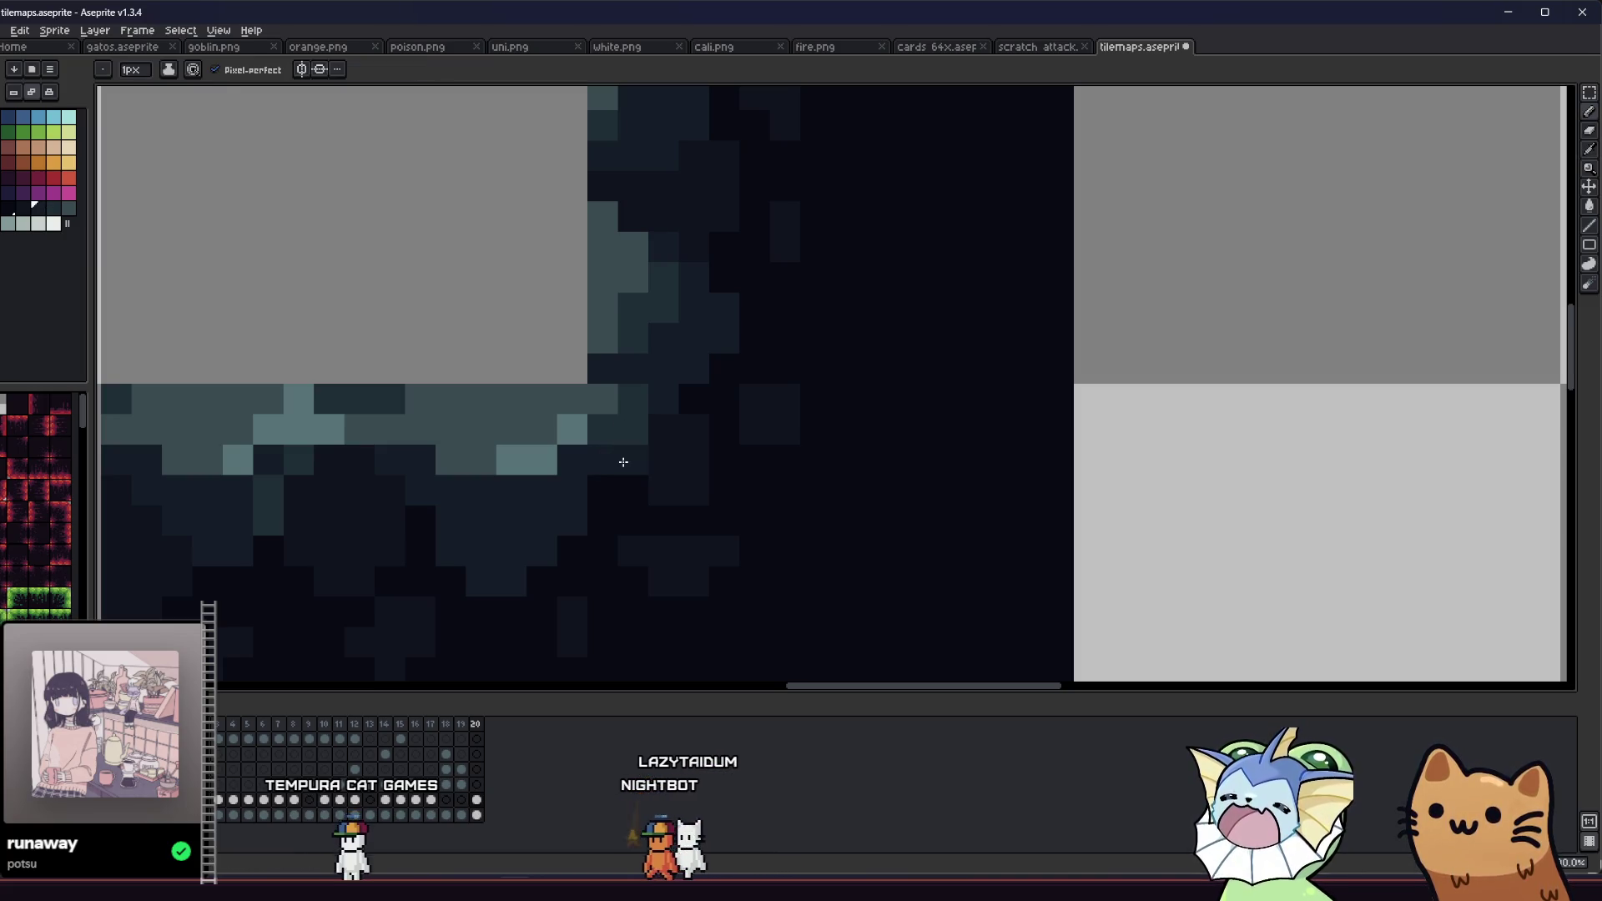
key("alt")
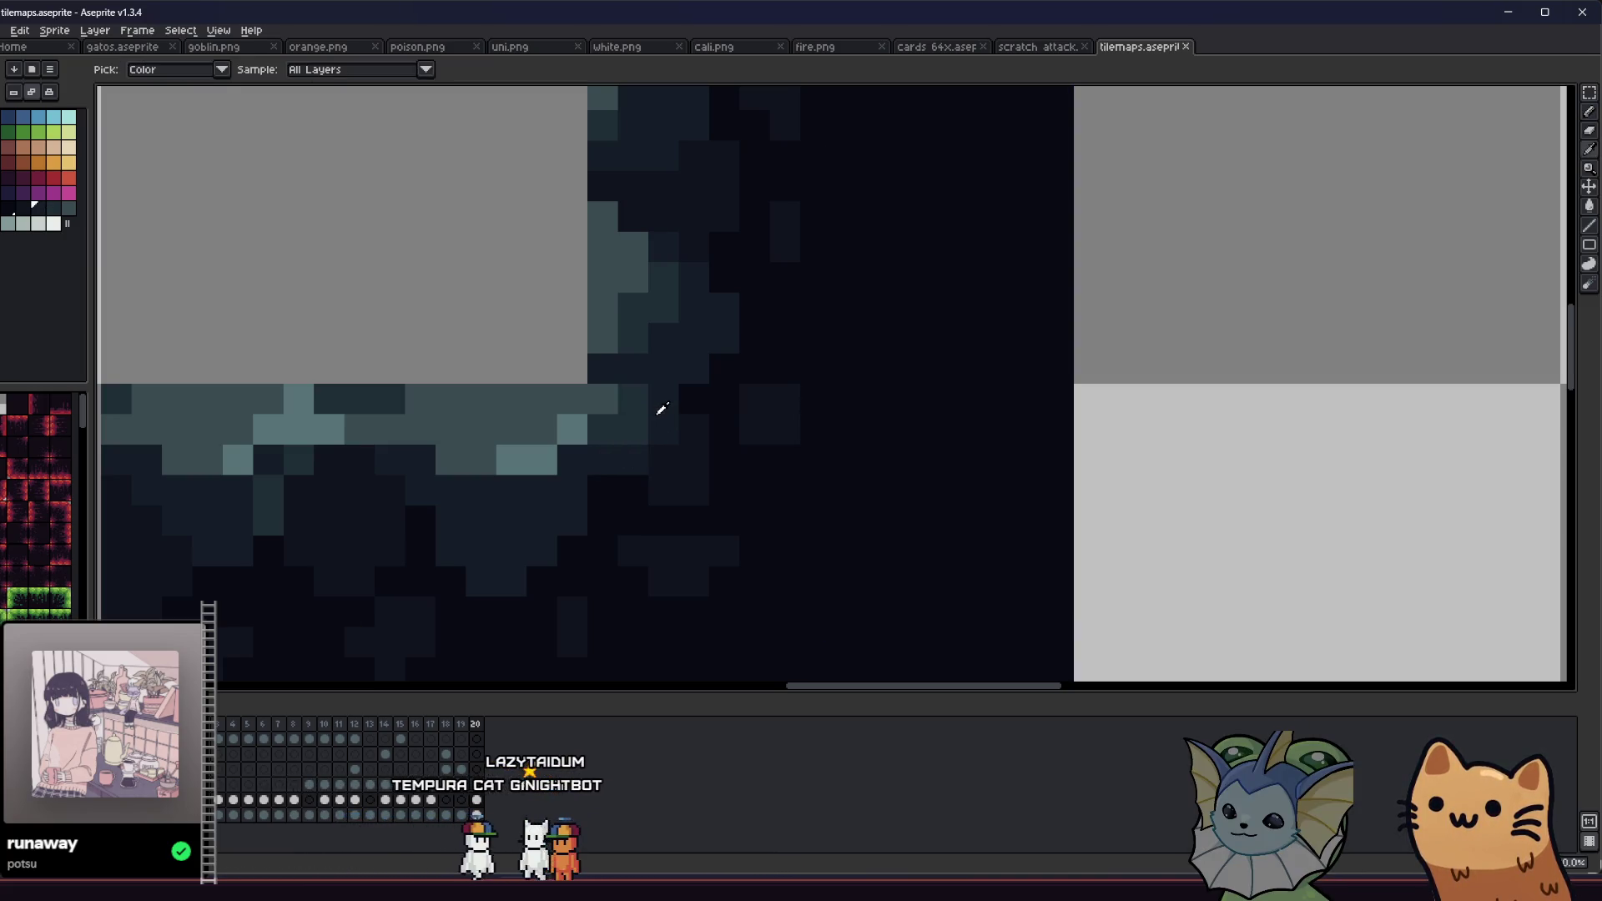
scroll(629, 433, "down", 3)
scroll(551, 523, "up", 3)
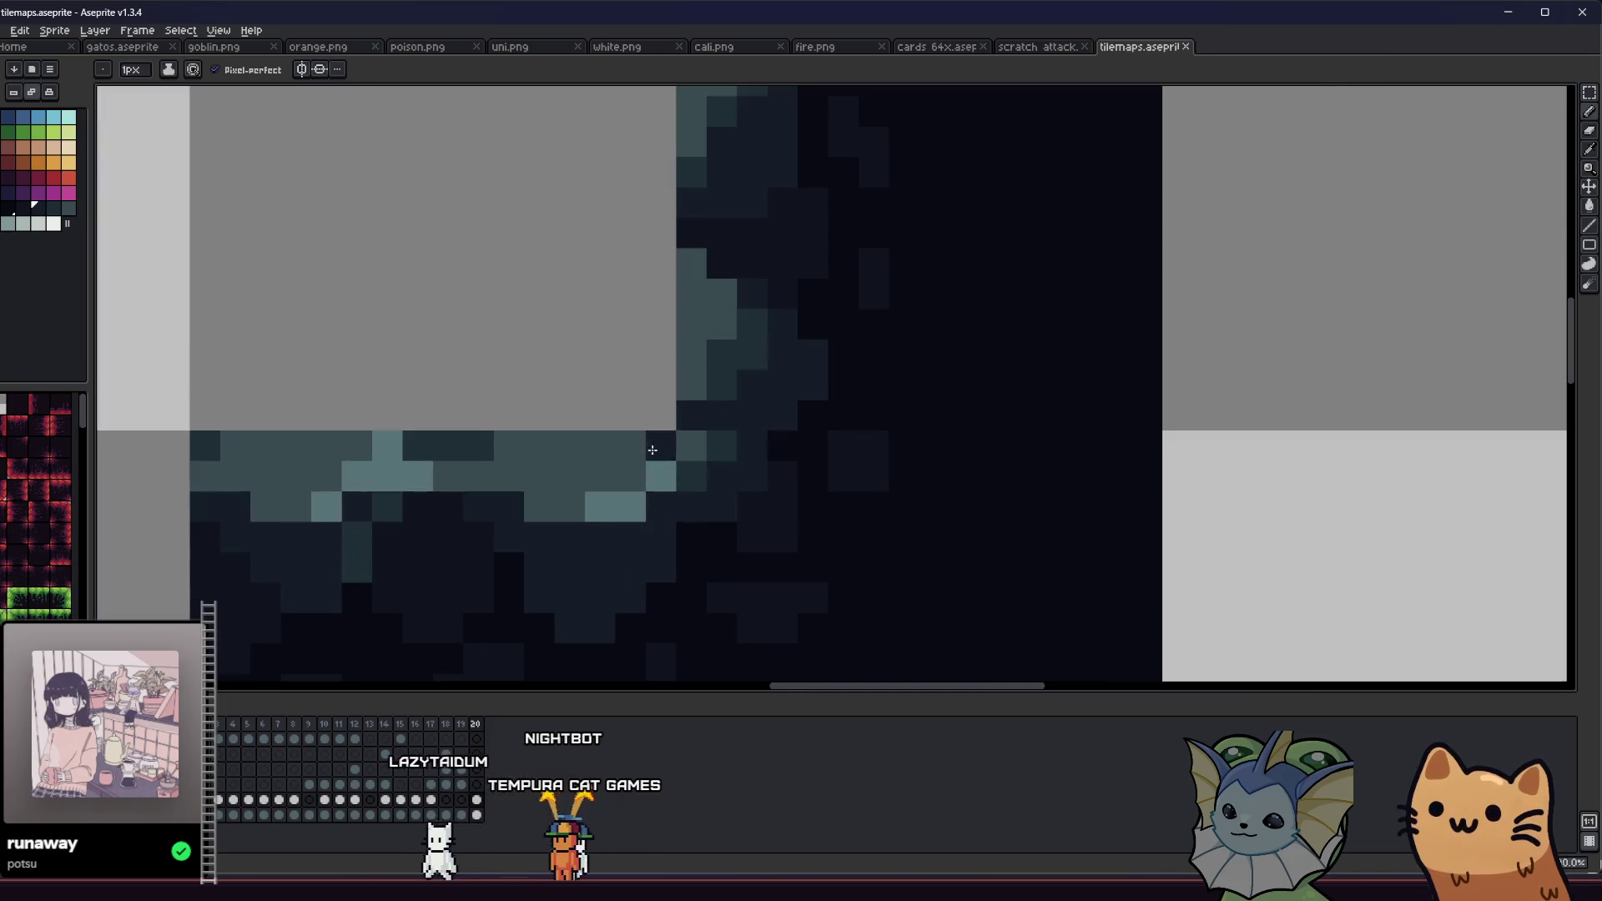
left_click(694, 408, "alt")
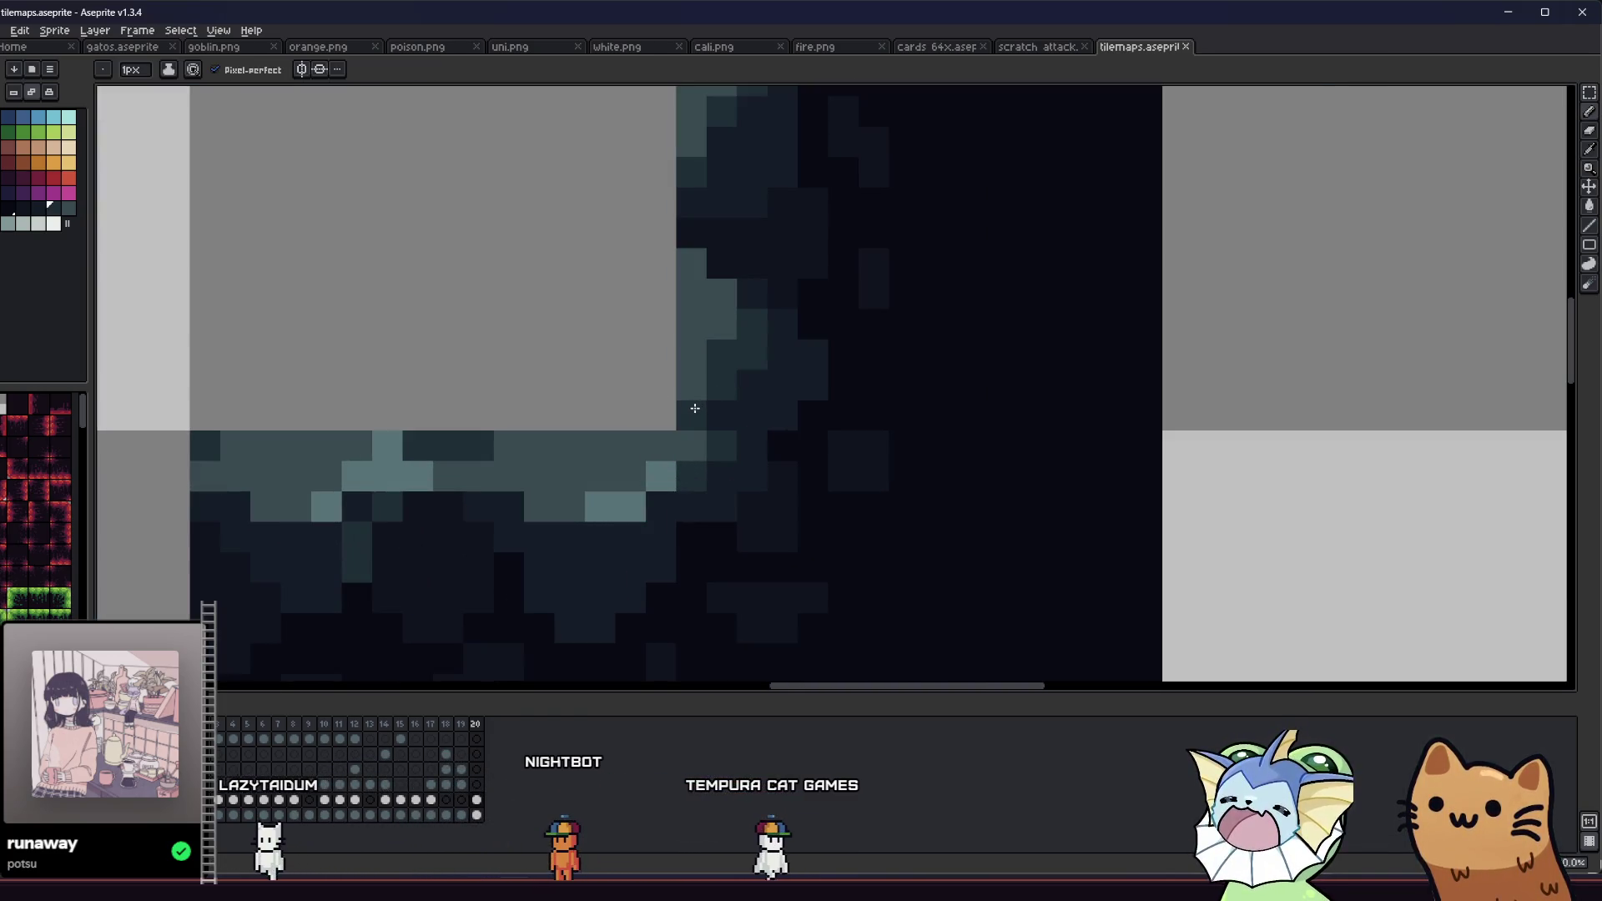
left_click(693, 447)
left_click(693, 439, "alt")
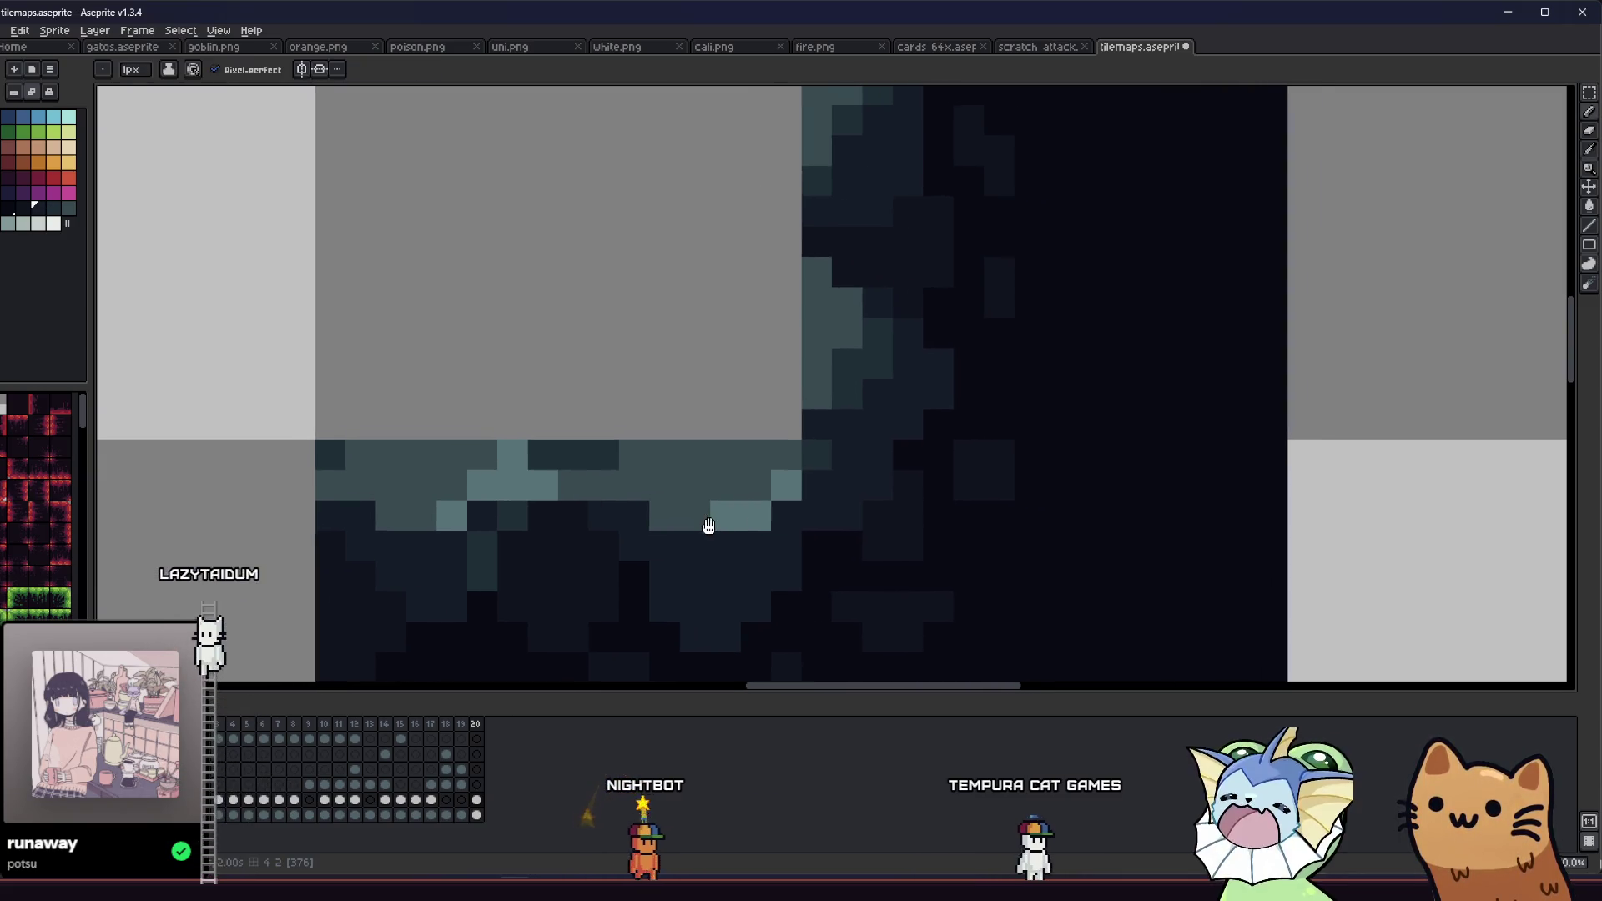
scroll(704, 525, "down", 4)
left_click_drag(656, 547, 573, 547)
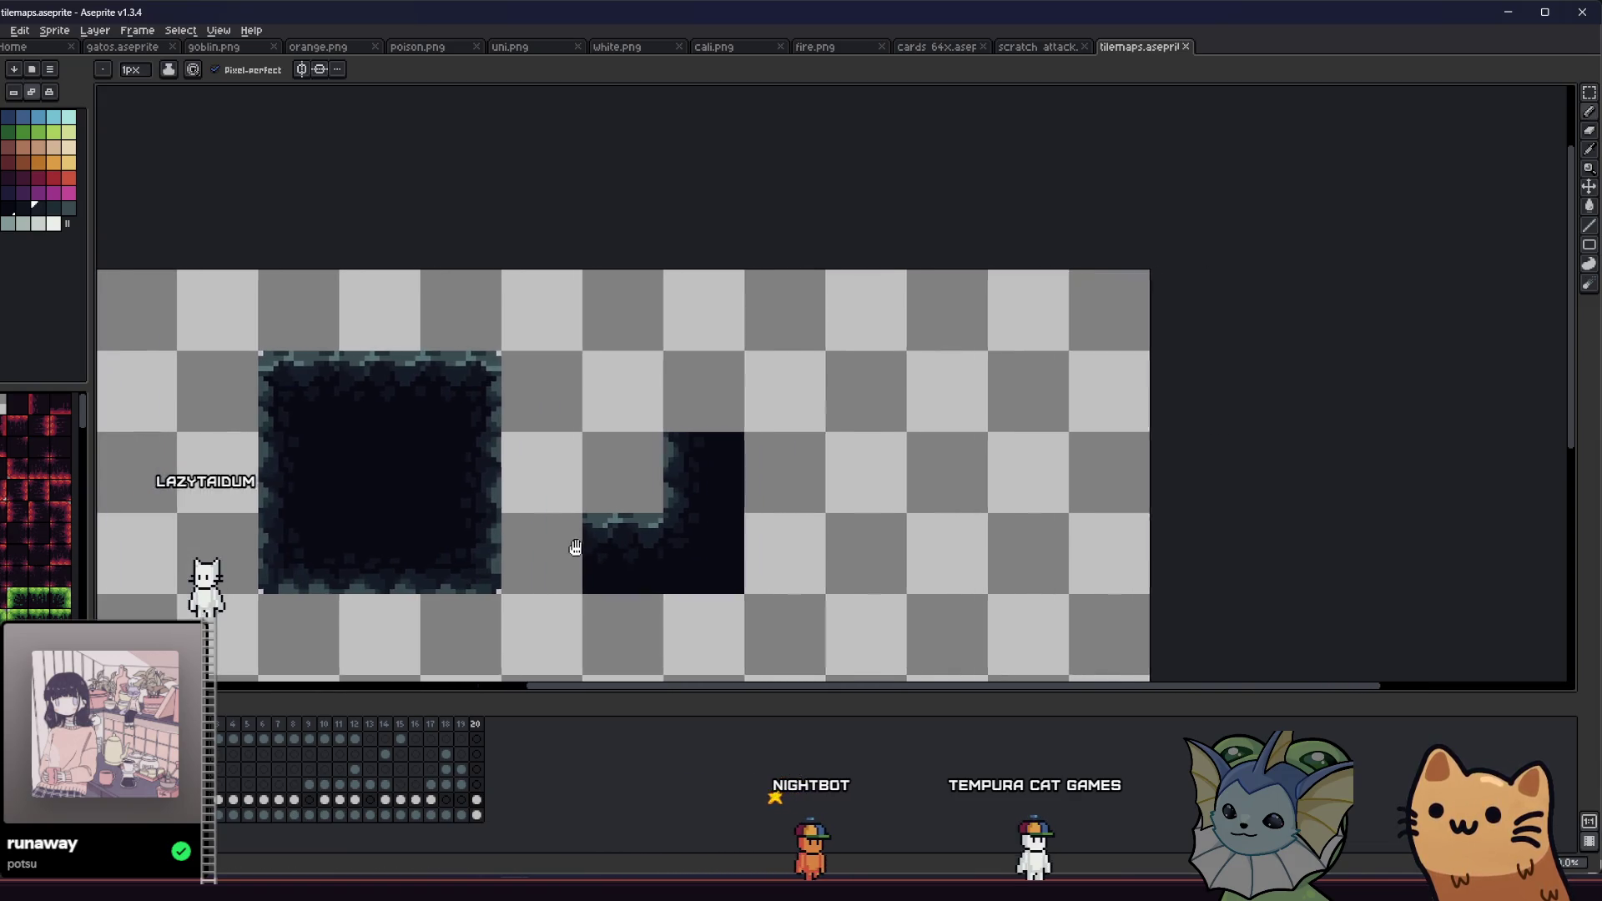
scroll(572, 547, "down", 3)
key("m")
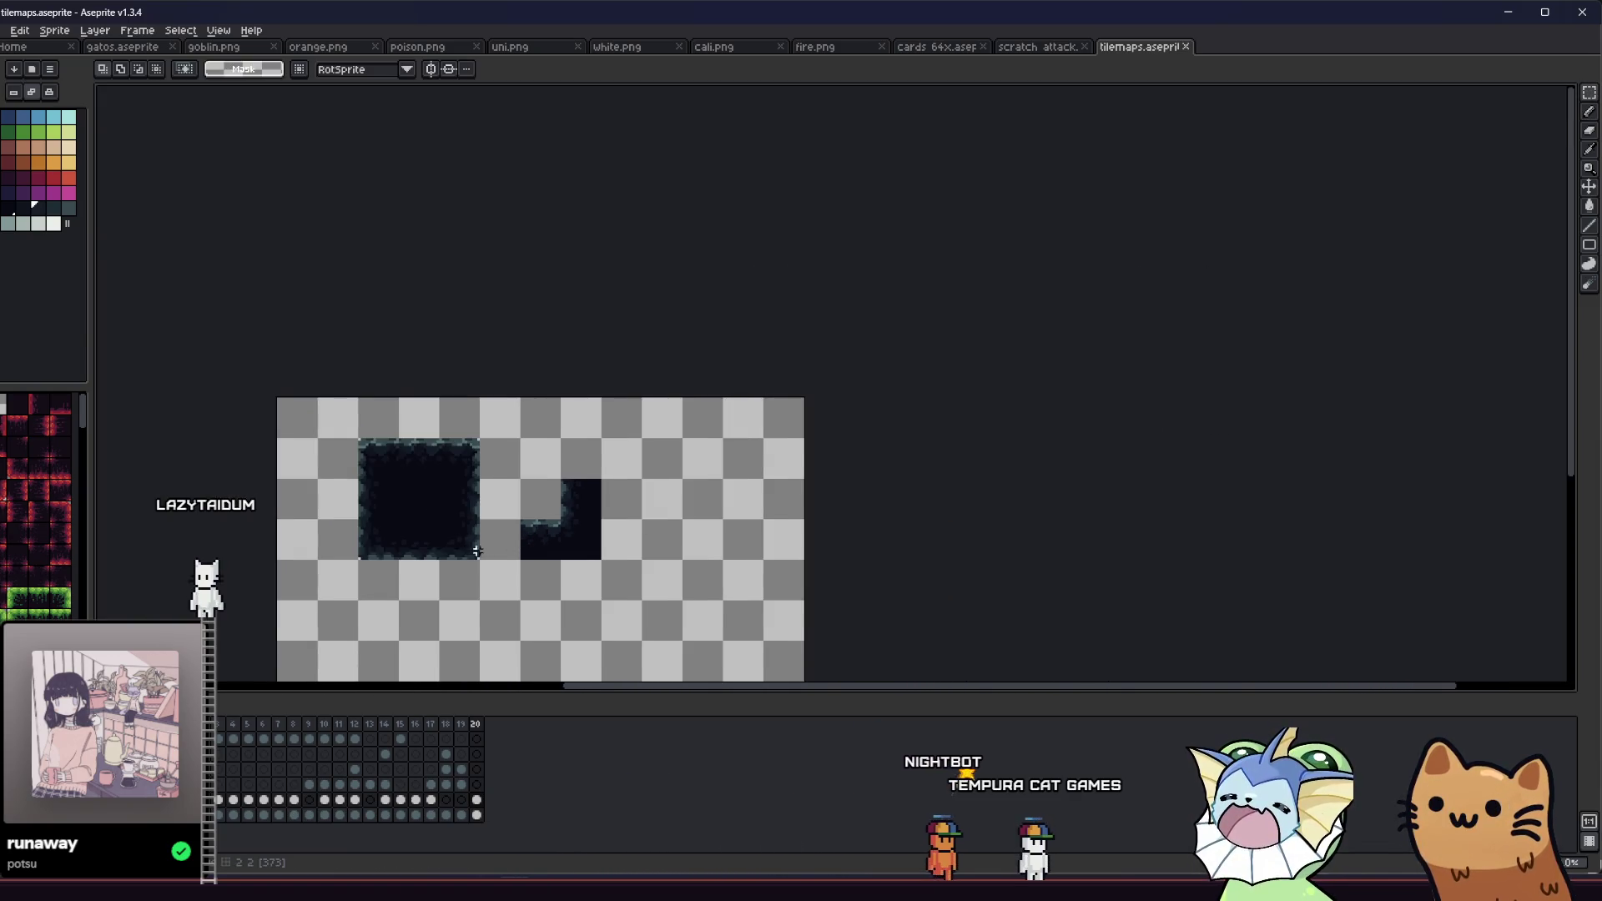
key("b")
scroll(529, 501, "up", 8)
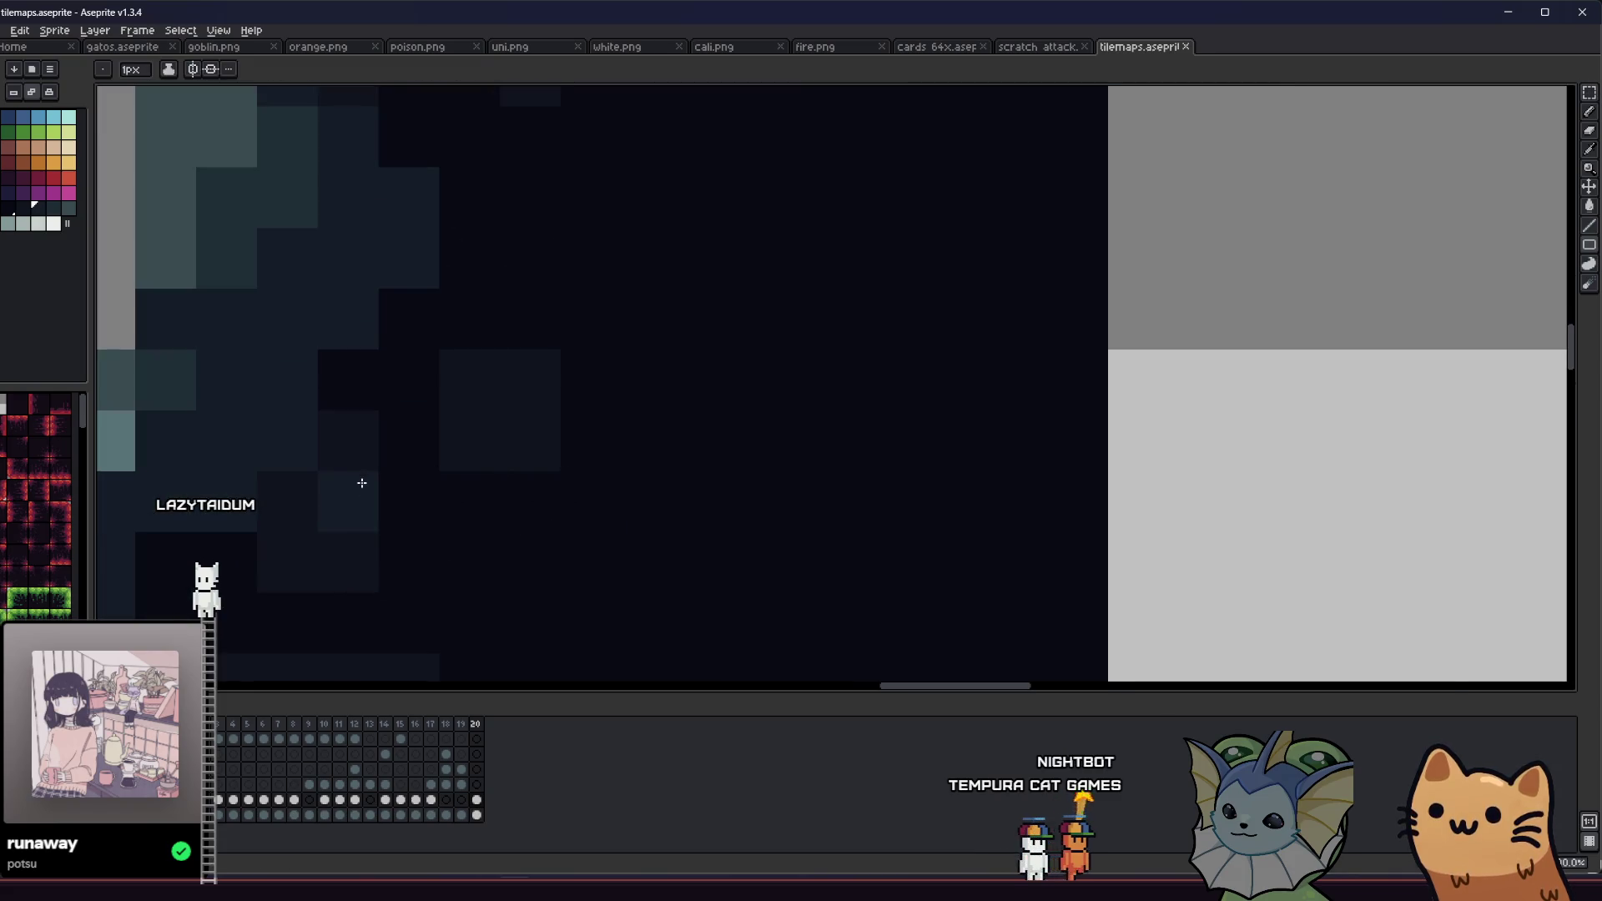
Step: After undoing a trial move, select an 8x8 dark patch at the lower right and rotate it -90°
key("i")
left_click_drag(361, 484, 478, 478)
scroll(426, 450, "down", 3)
mouse_move(358, 519)
left_mouse_down()
mouse_move(508, 530)
mouse_move(823, 483)
mouse_move(958, 601)
left_mouse_up()
key("i")
scroll(579, 543, "down", 2)
key("m")
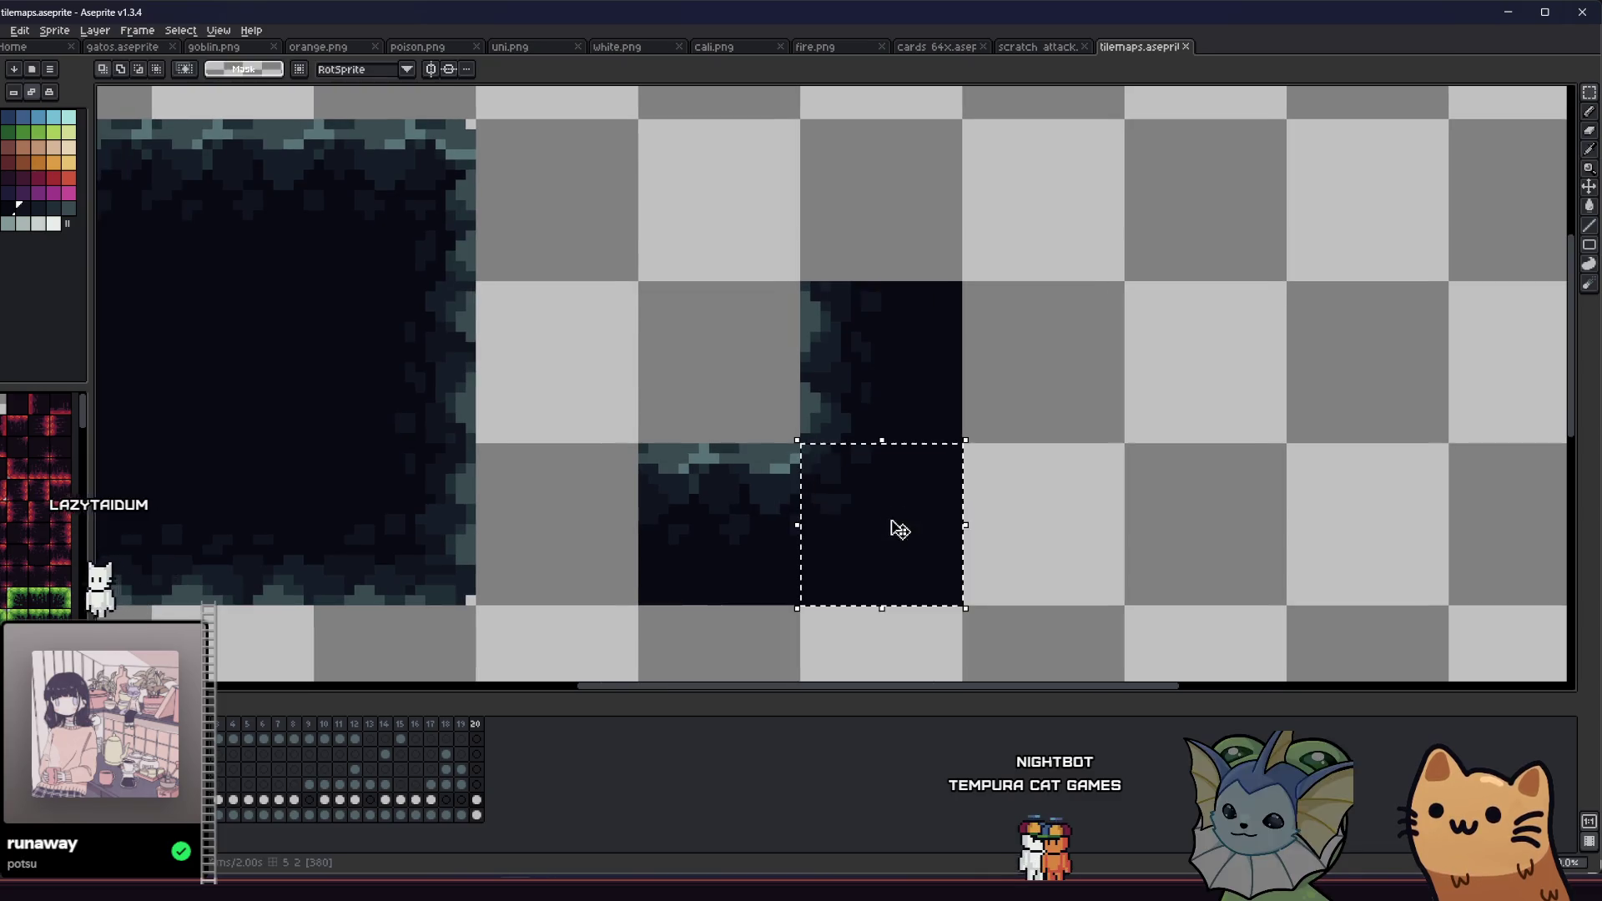
mouse_move(856, 531)
left_mouse_down()
mouse_move(565, 529)
mouse_move(542, 599)
mouse_move(465, 529)
mouse_move(557, 465)
left_mouse_up()
key("Return")
key("ctrl+z")
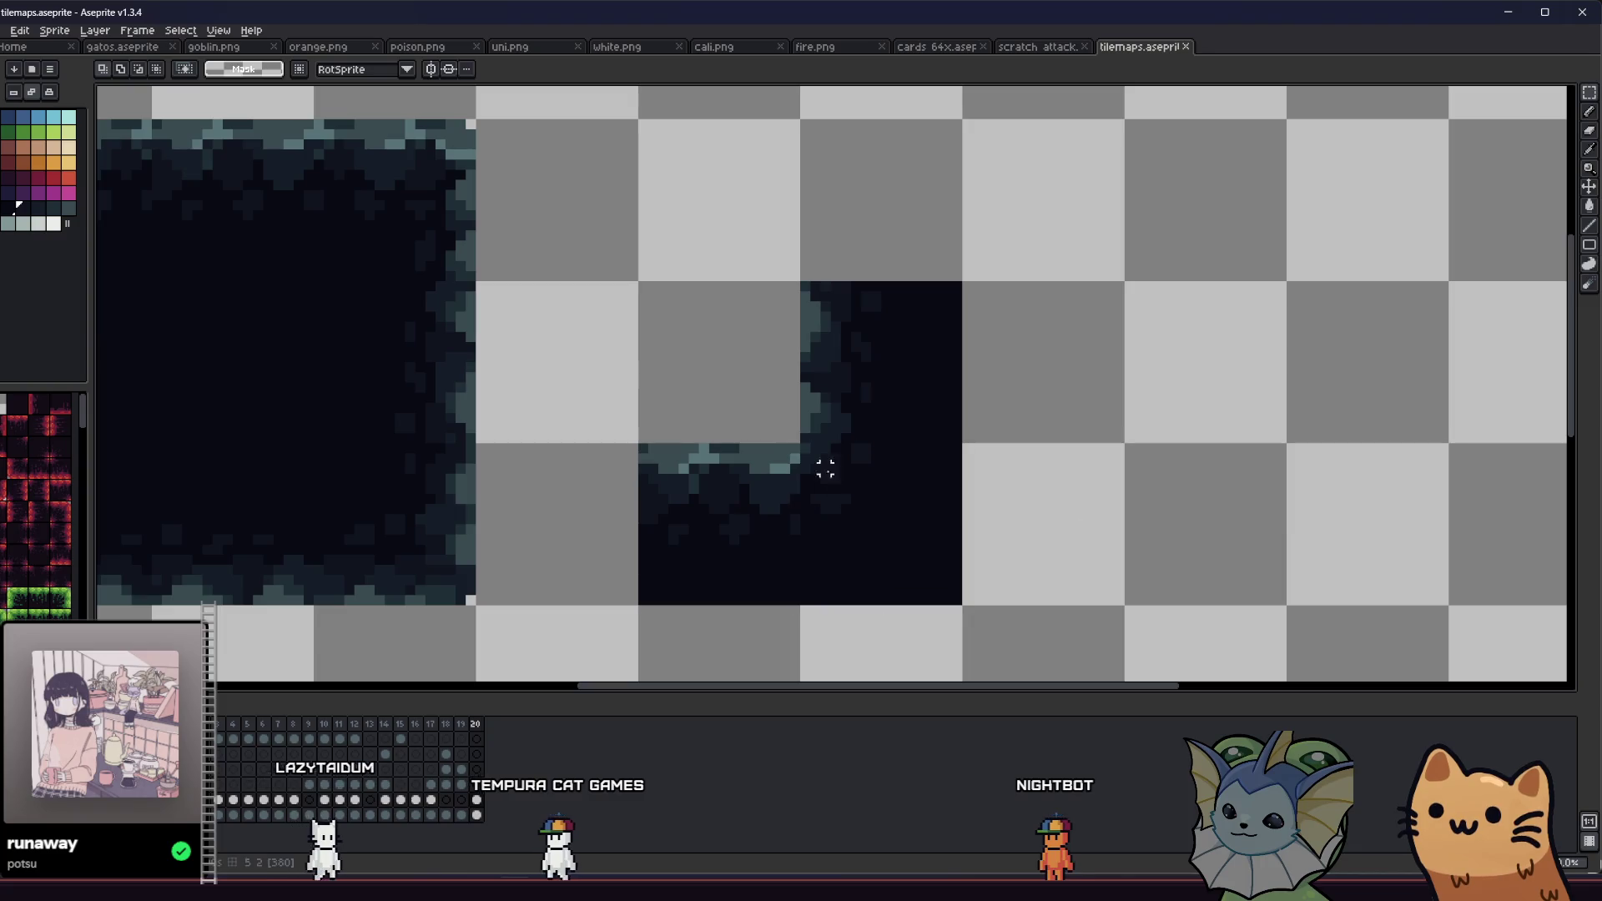
left_click_drag(807, 449, 878, 522)
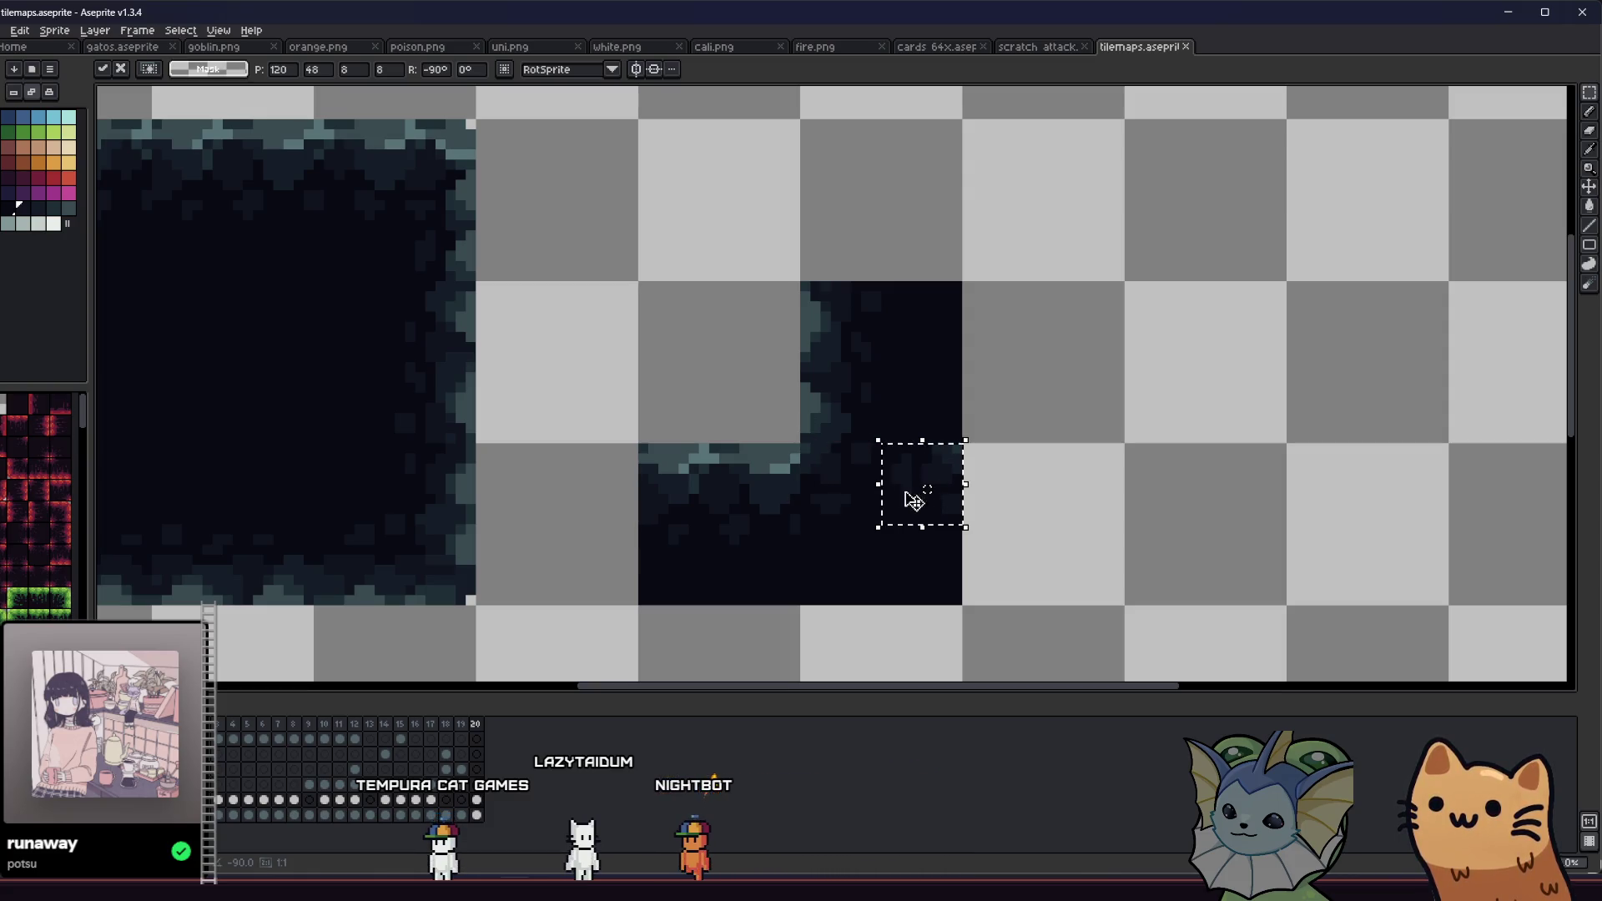
key("Return")
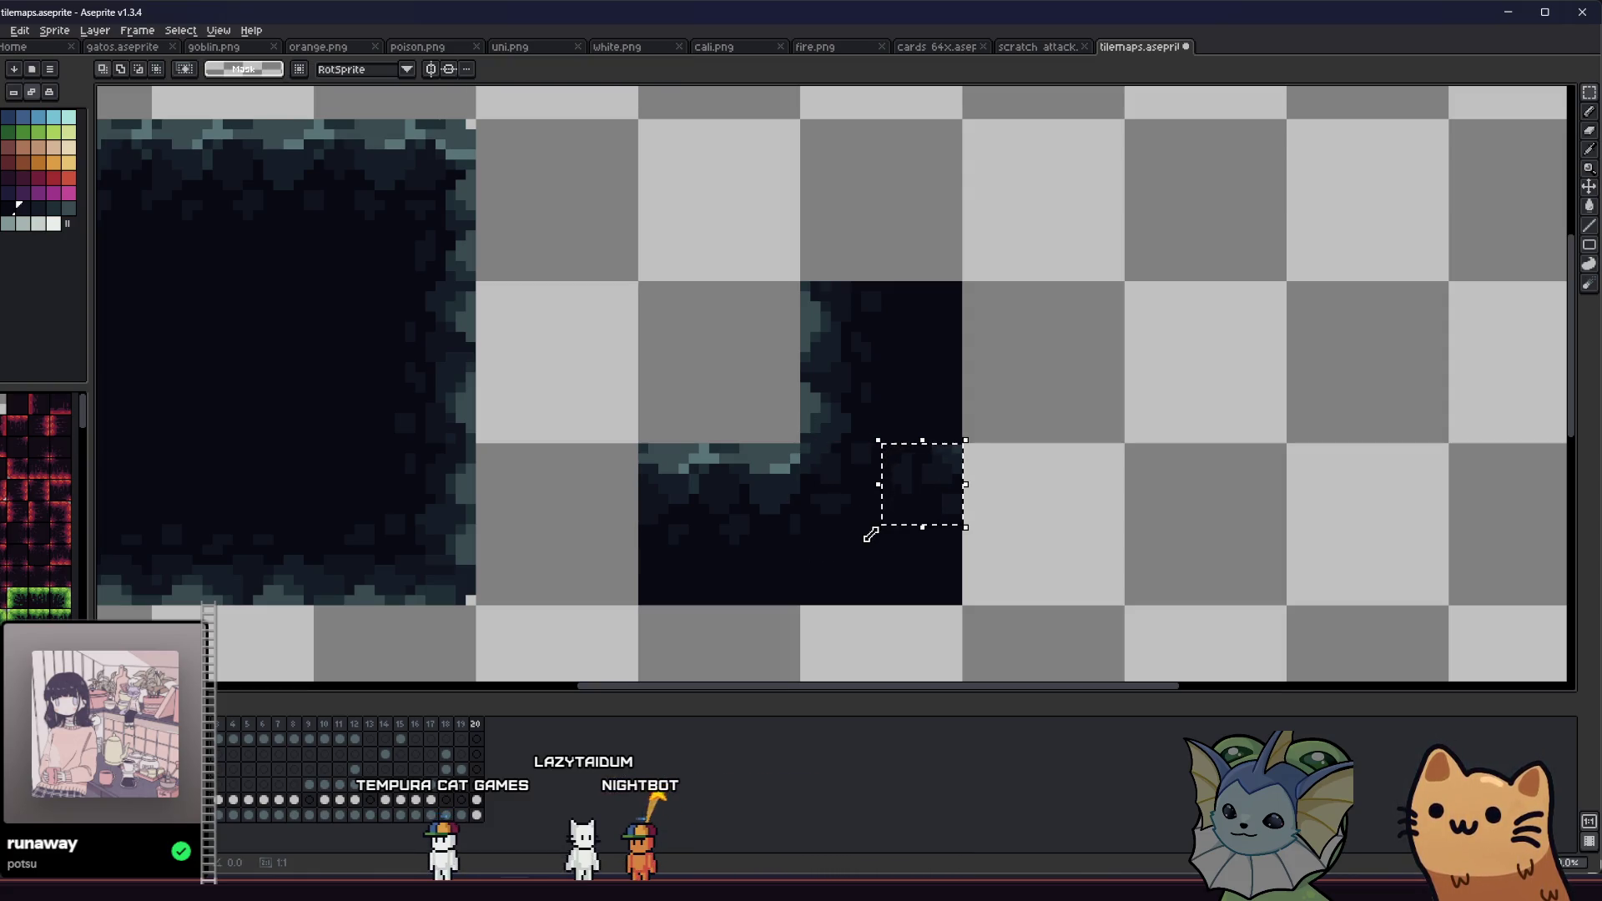
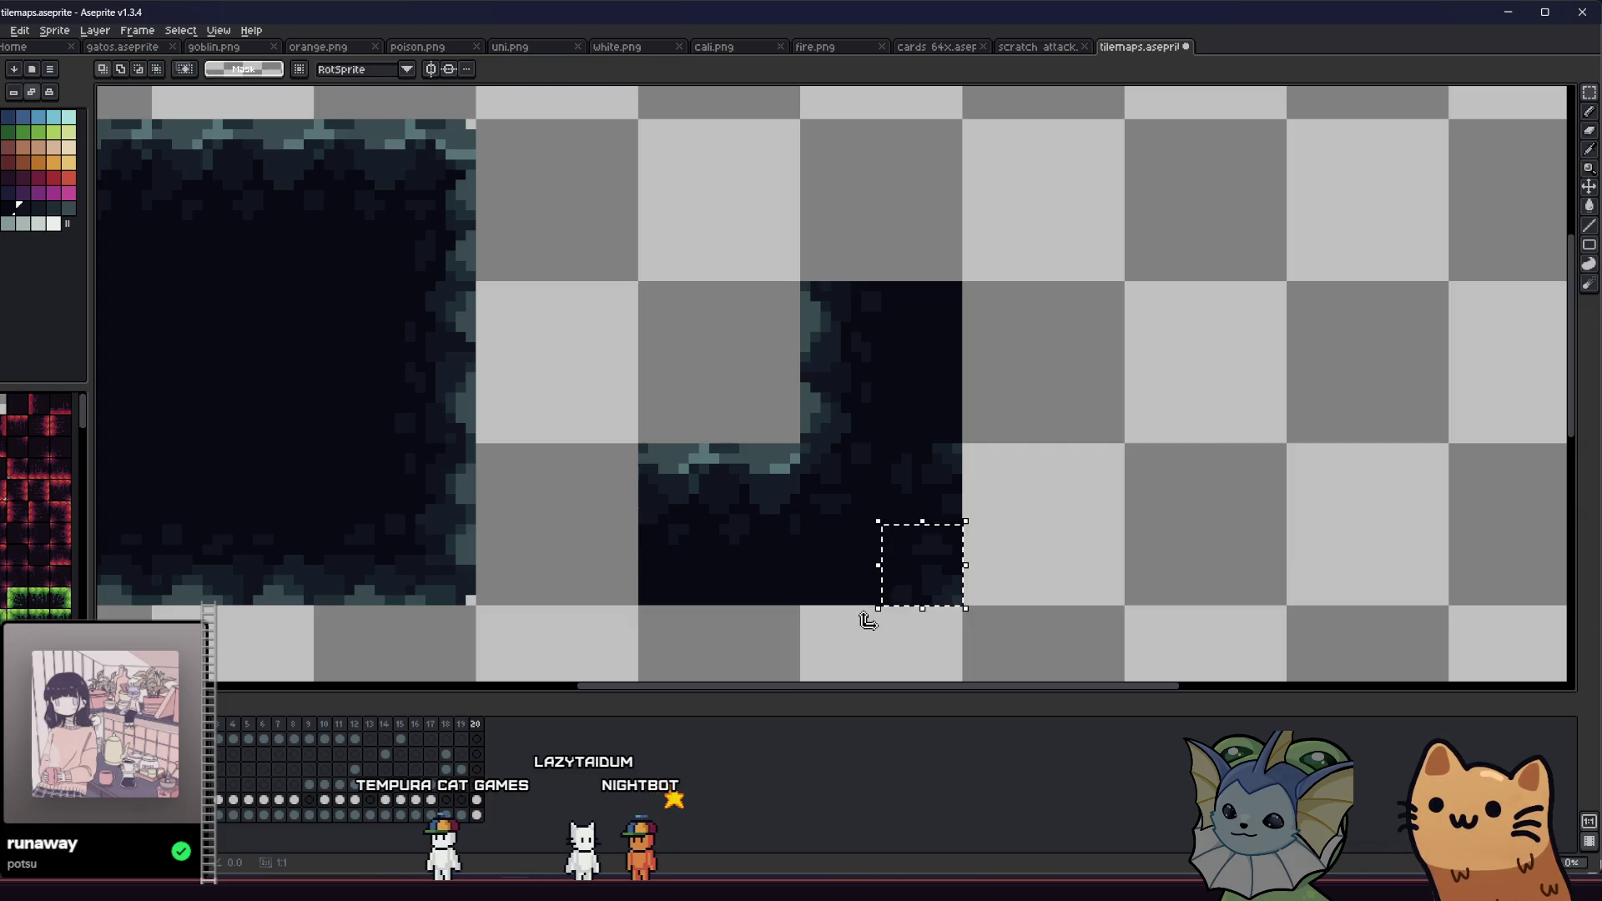
Step: Rotate the selected 8x8 cave-wall block and commit it
left_click_drag(868, 621, 918, 543)
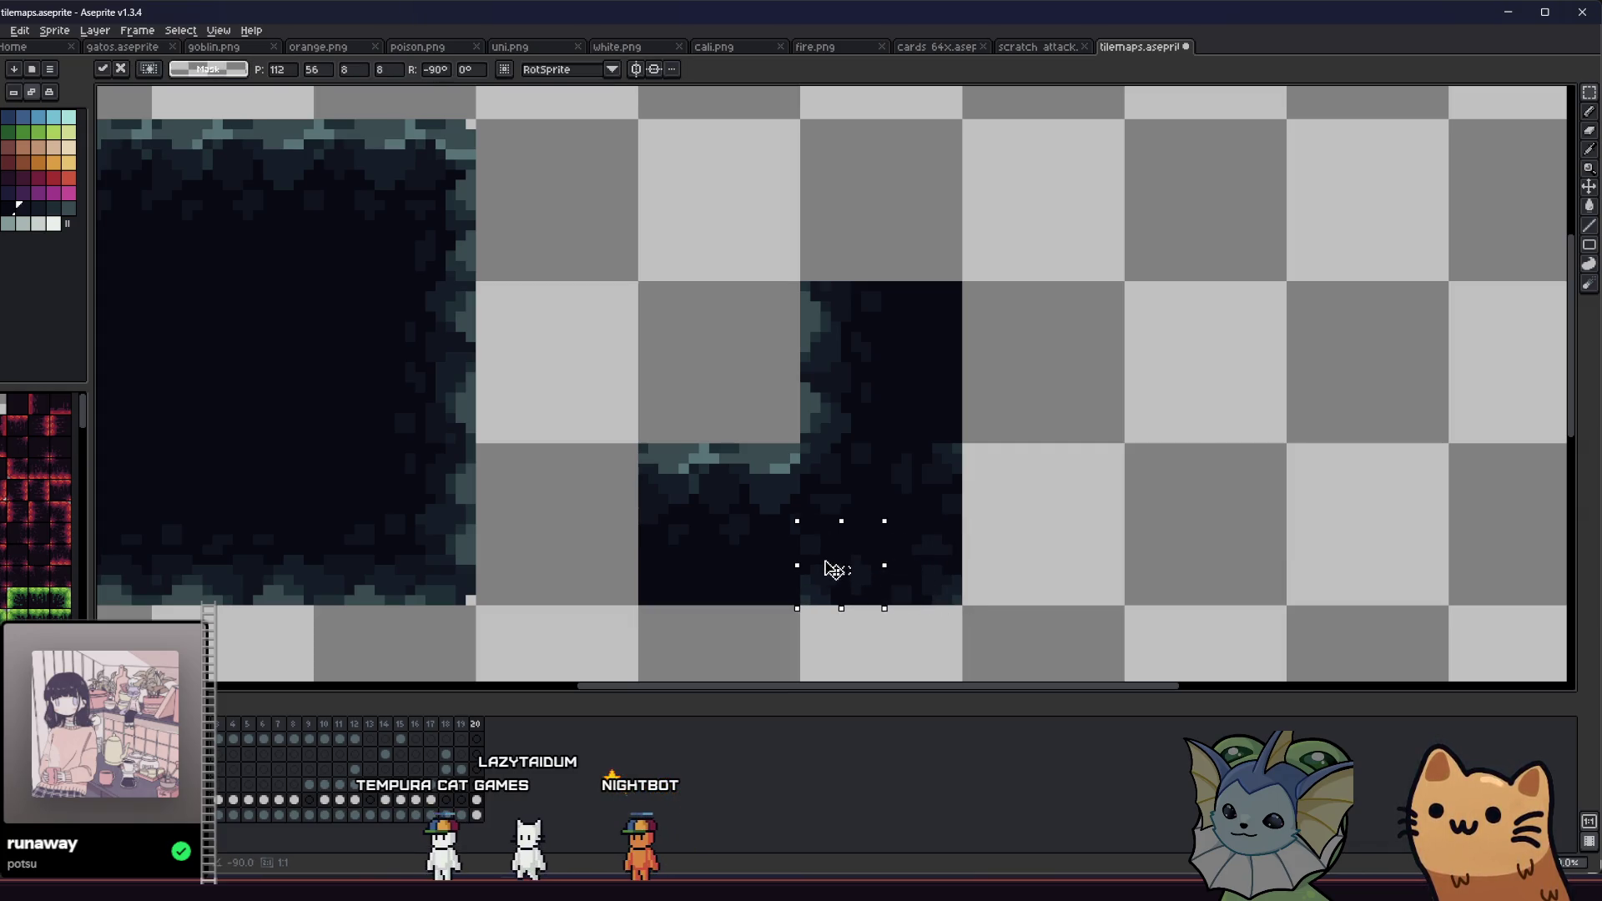
key("Return")
scroll(794, 540, "down", 2)
scroll(797, 550, "up", 2)
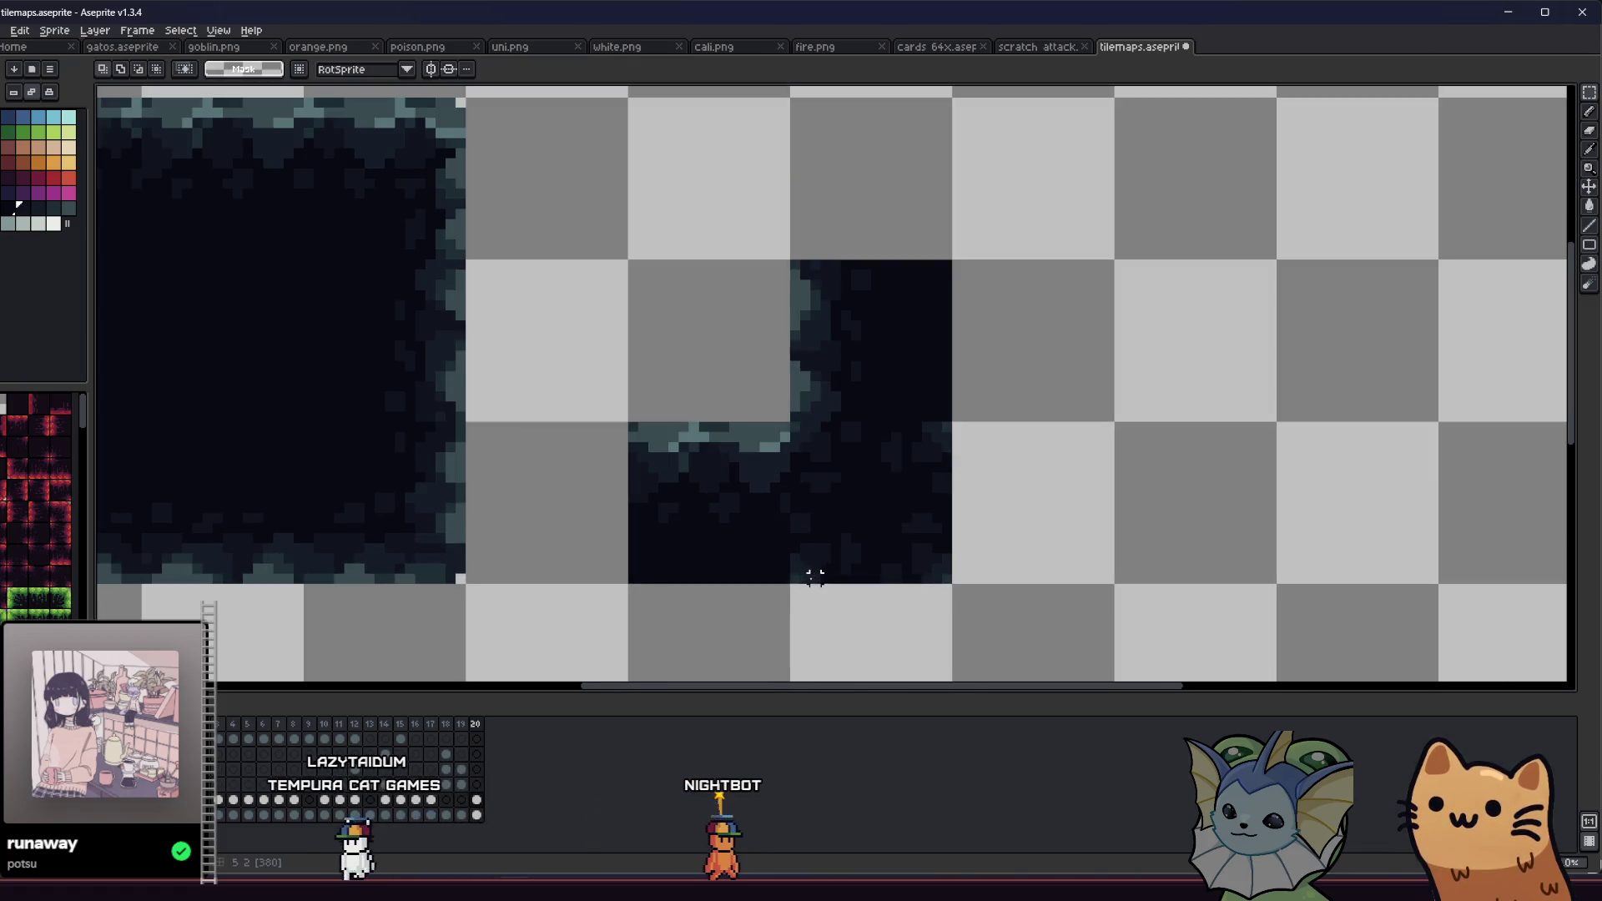
Step: Move the dark 8x8 pieces up, left and right into the next tile's grid cells
mouse_move(793, 576)
left_mouse_down()
mouse_move(939, 423)
mouse_move(954, 441)
mouse_move(802, 522)
mouse_move(505, 529)
left_mouse_up()
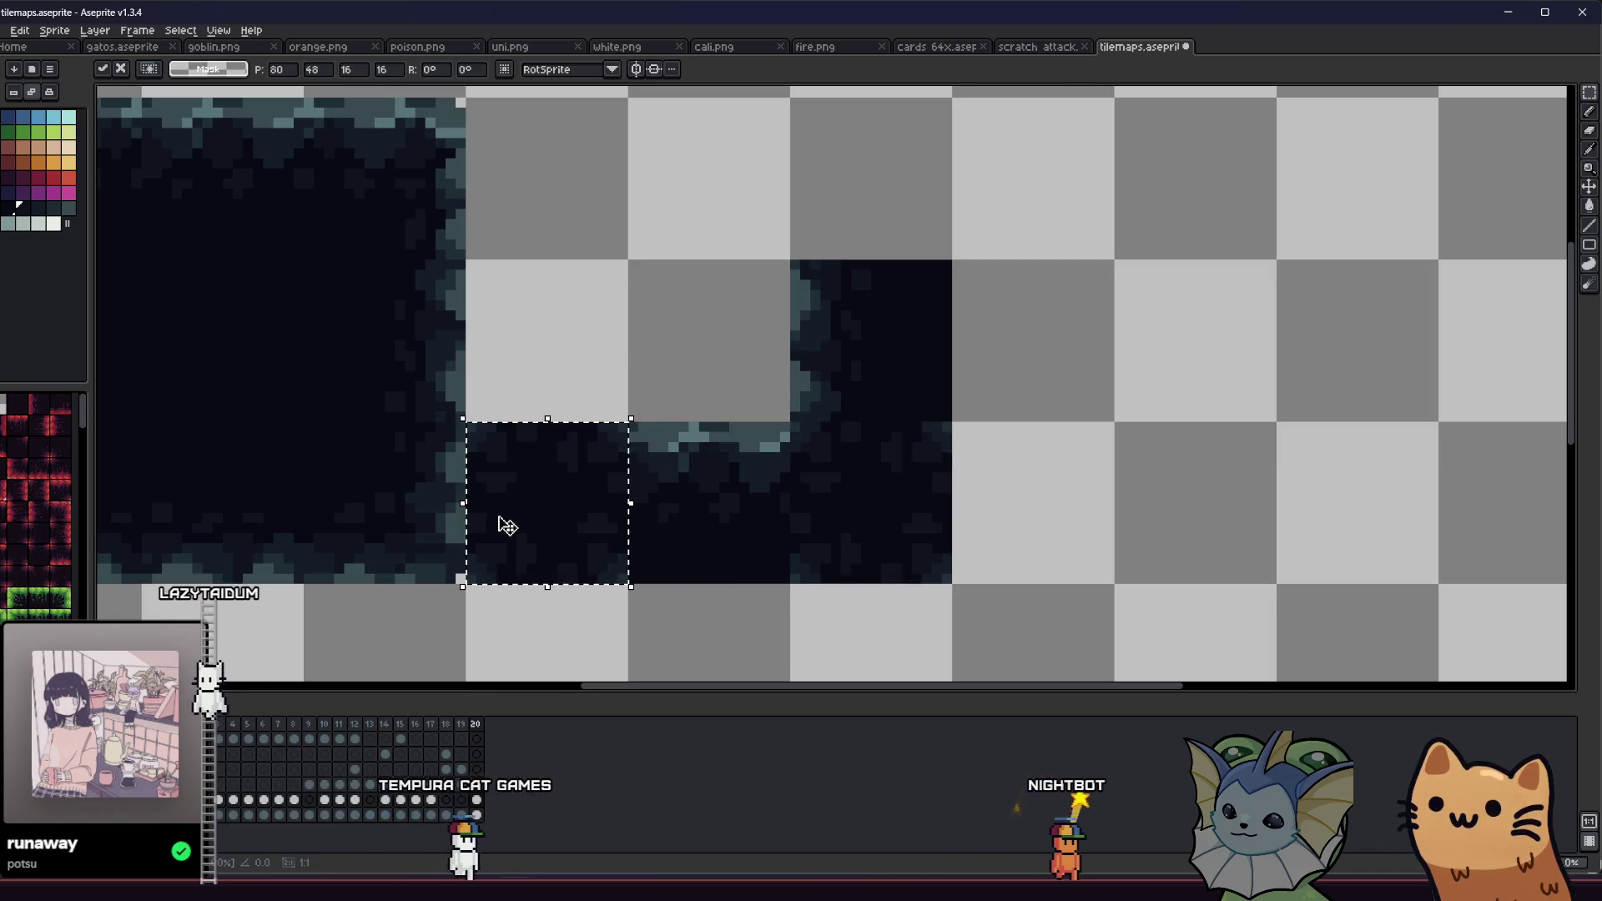
scroll(504, 526, "down", 1)
left_click_drag(787, 508, 783, 264)
mouse_move(787, 529)
left_mouse_down()
mouse_move(584, 300)
mouse_move(554, 293)
left_mouse_up()
mouse_move(347, 512)
left_mouse_down()
mouse_move(300, 537)
mouse_move(655, 289)
mouse_move(662, 268)
mouse_move(674, 290)
left_mouse_up()
scroll(675, 289, "left", 3)
left_click_drag(584, 401, 705, 412)
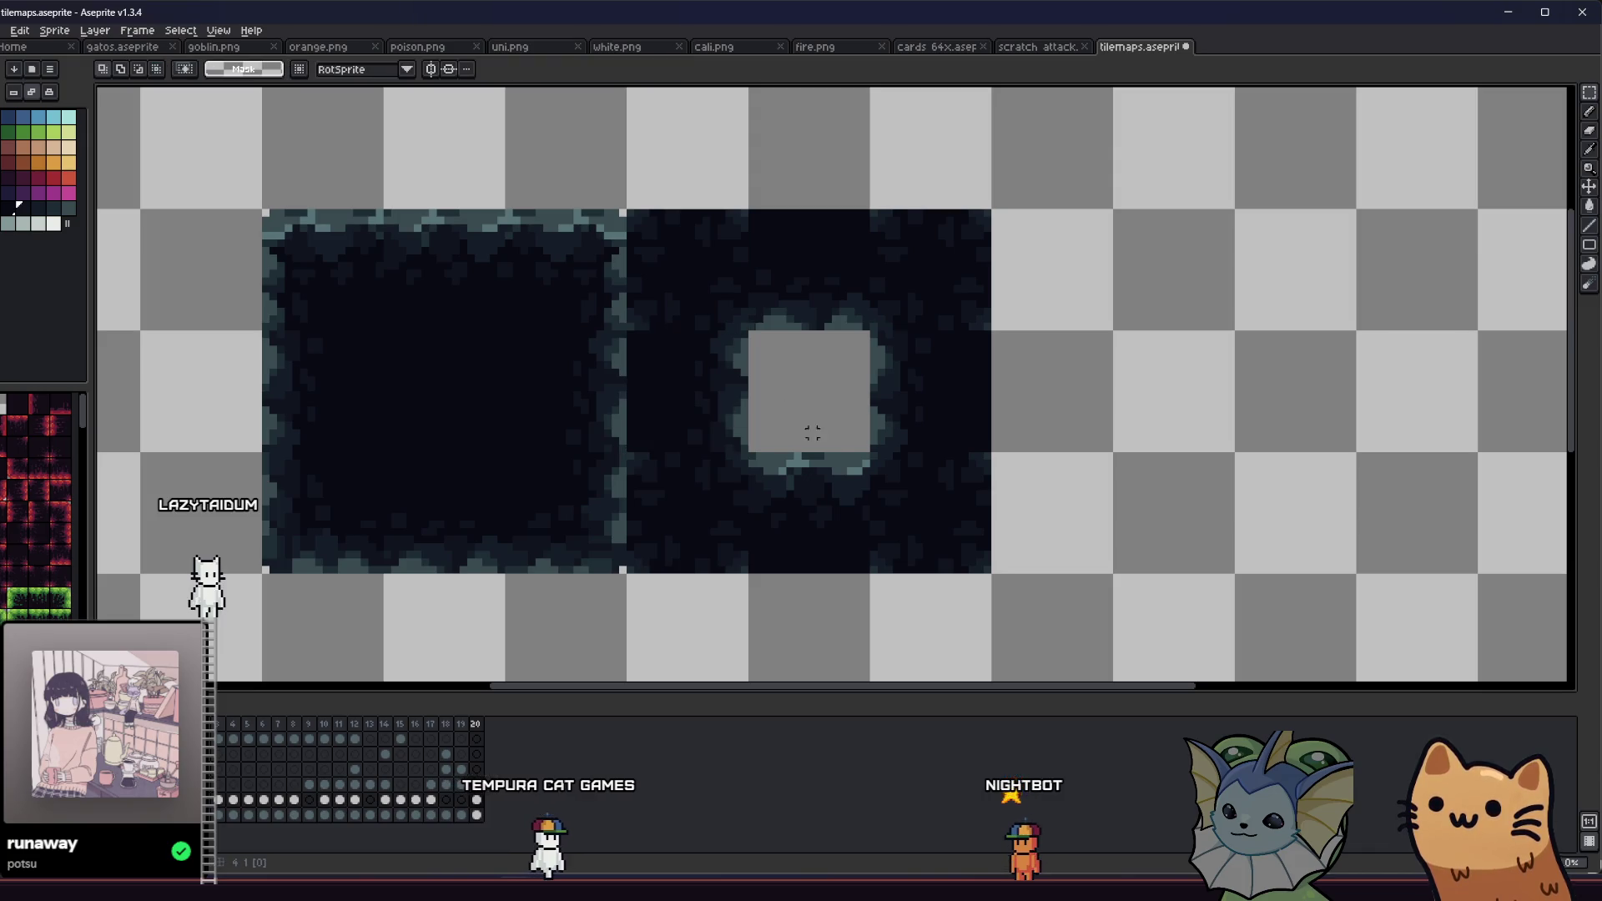
left_click(758, 361)
Step: Recentre the view on the dark tiles and return to the Rectangular Marquee
scroll(759, 350, "up", 3)
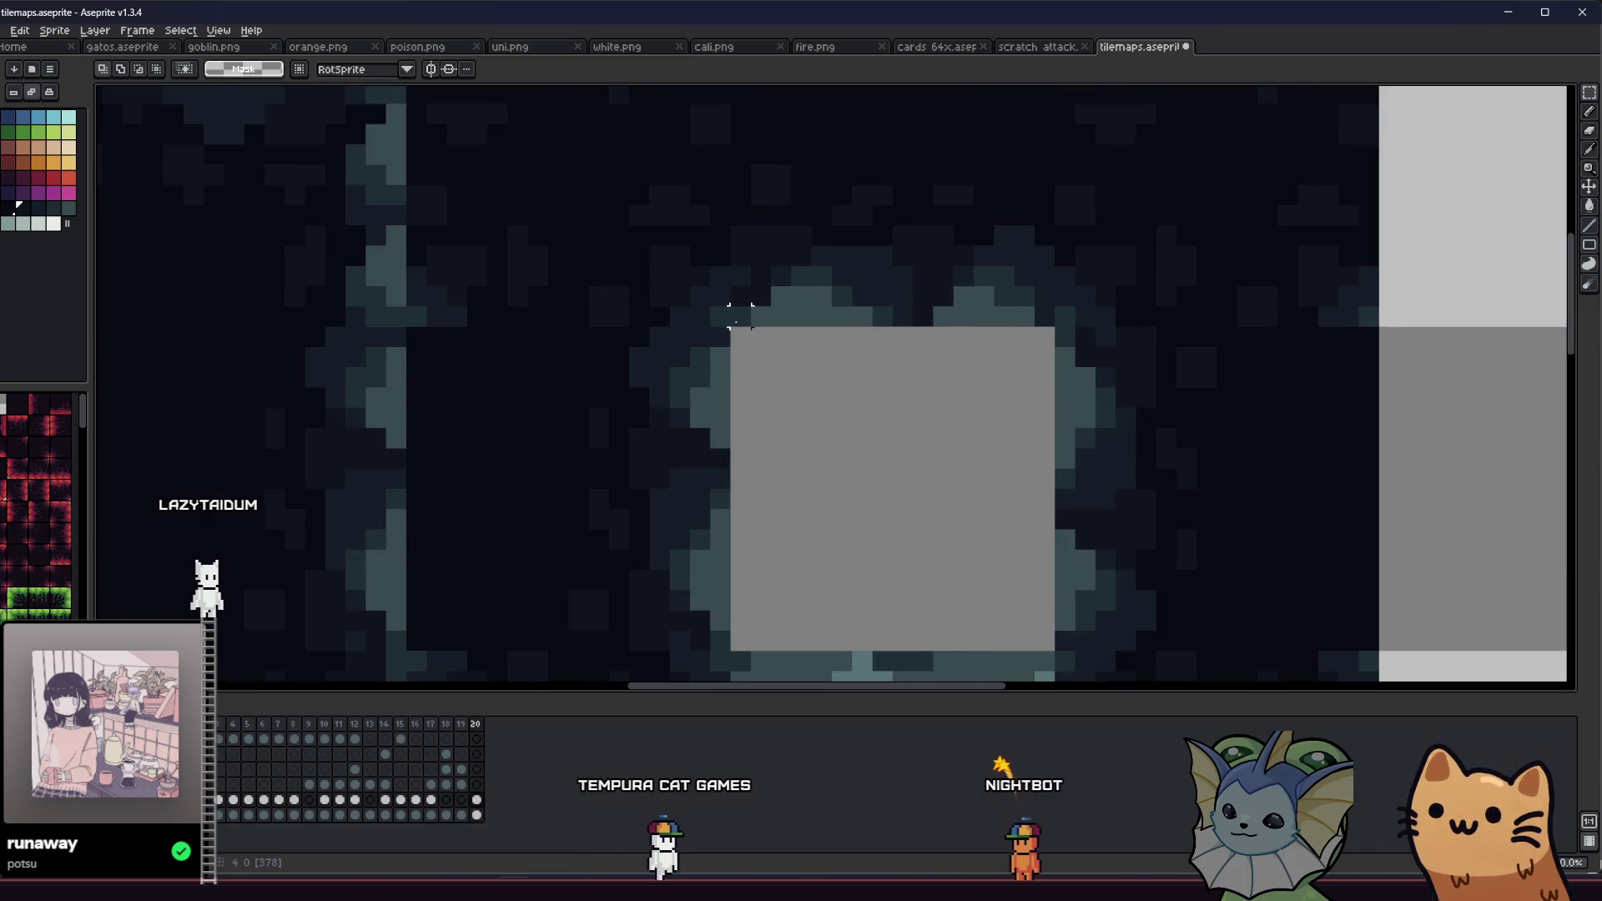
key("i")
scroll(668, 351, "down", 4)
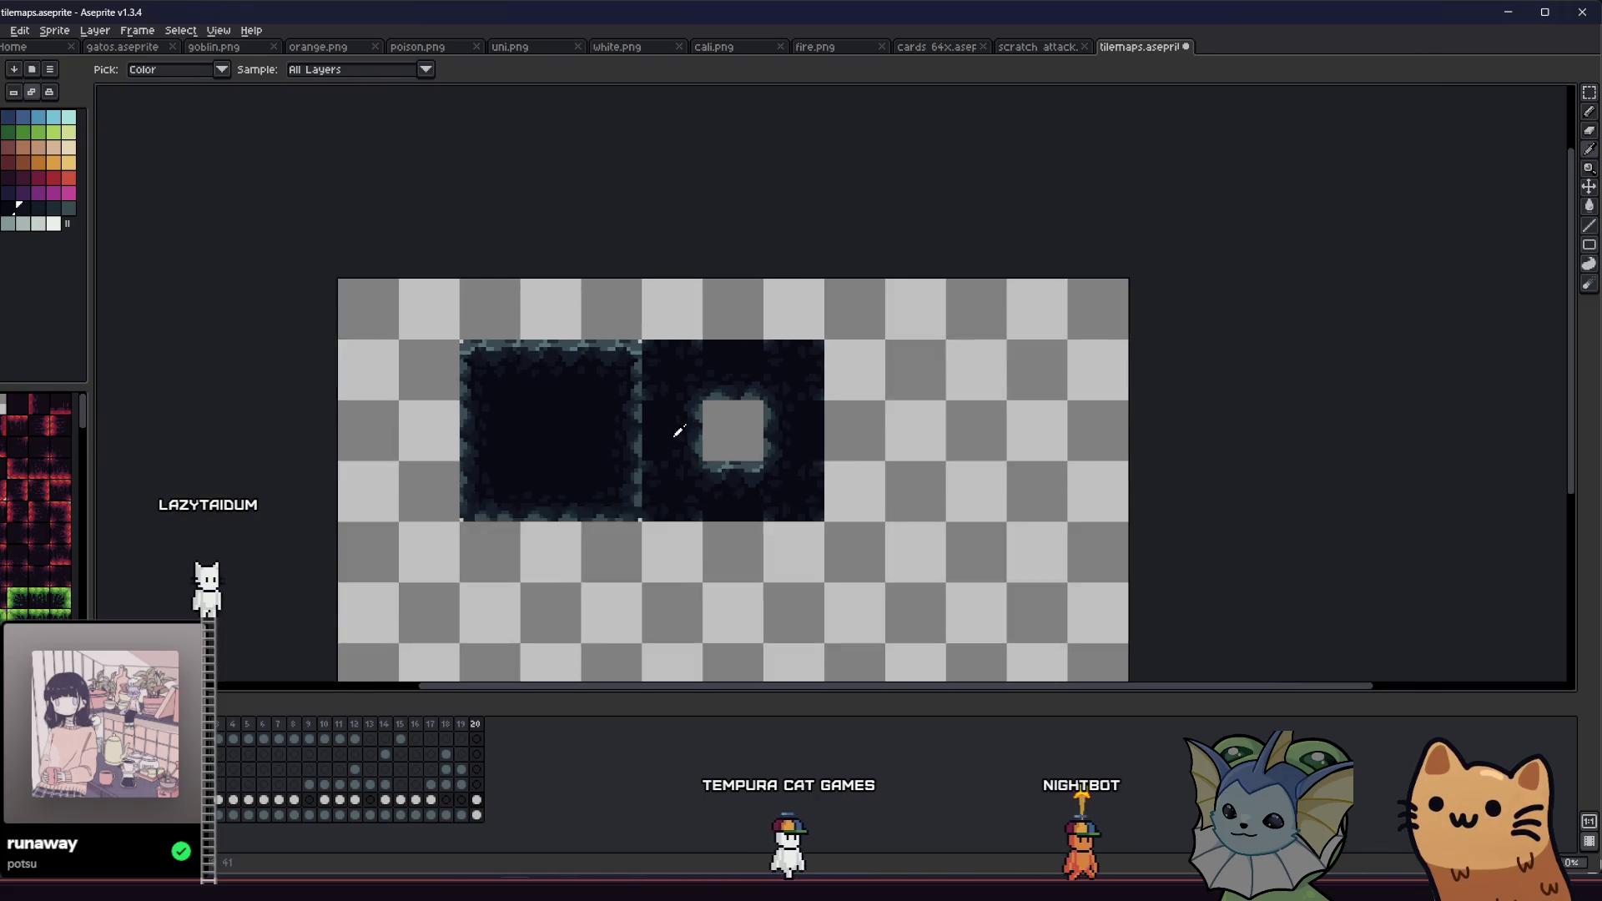
scroll(678, 431, "down", 2)
mouse_move(601, 433)
left_mouse_down()
mouse_move(486, 447)
mouse_move(454, 429)
mouse_move(444, 372)
mouse_move(398, 375)
left_mouse_up()
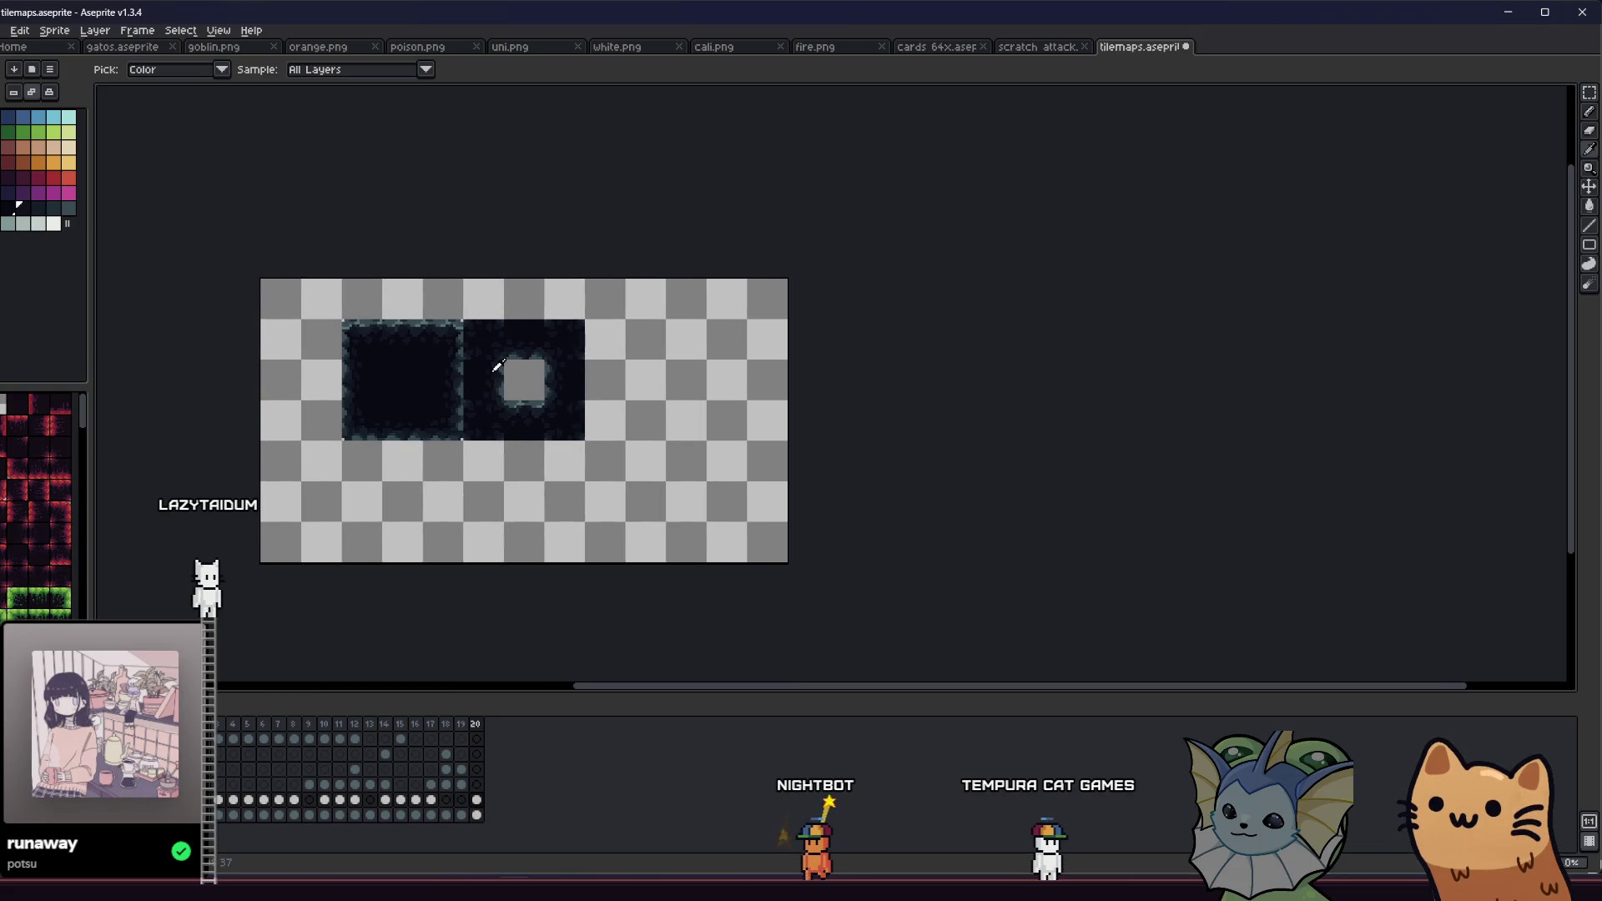
scroll(418, 367, "up", 1)
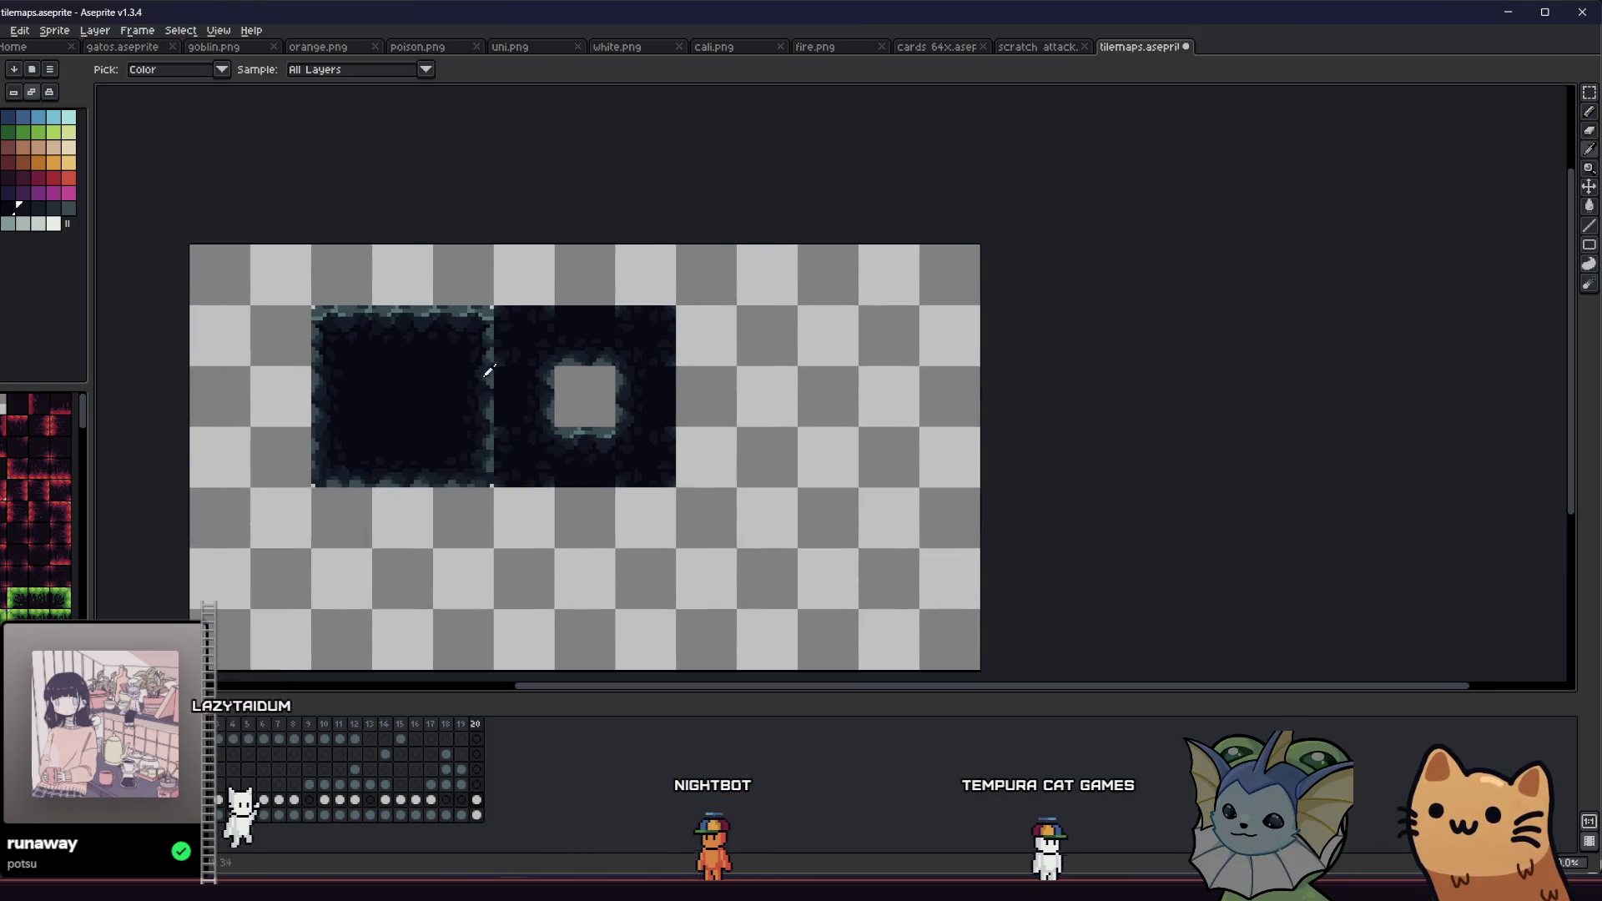
scroll(490, 370, "up", 1)
left_click_drag(494, 387, 701, 379)
key("m")
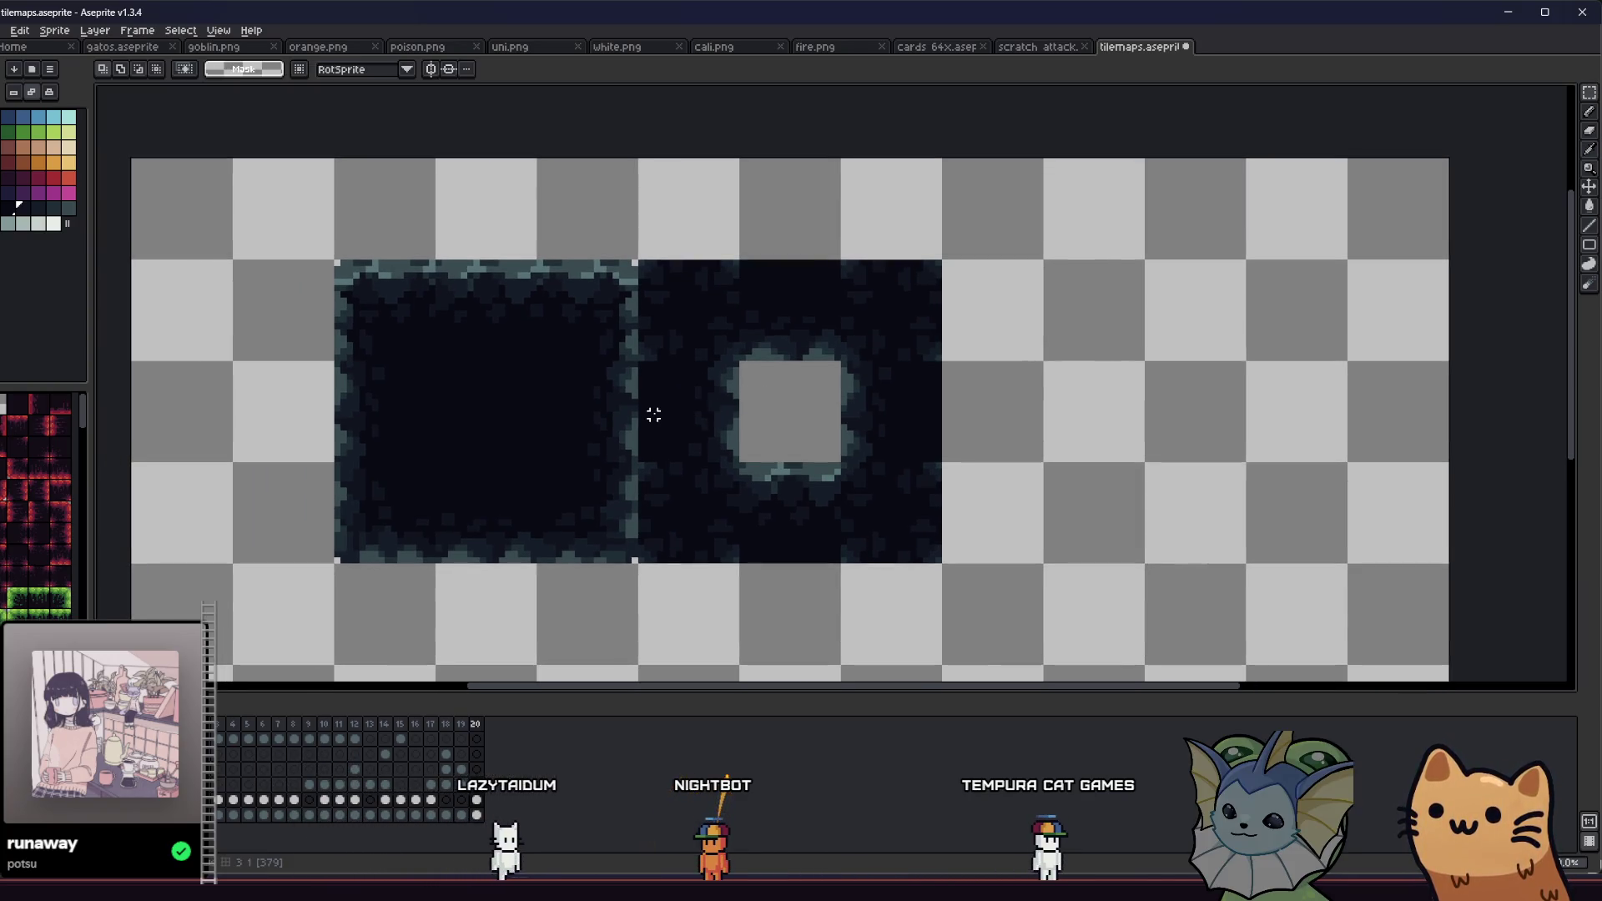
scroll(651, 415, "up", 1)
key("b")
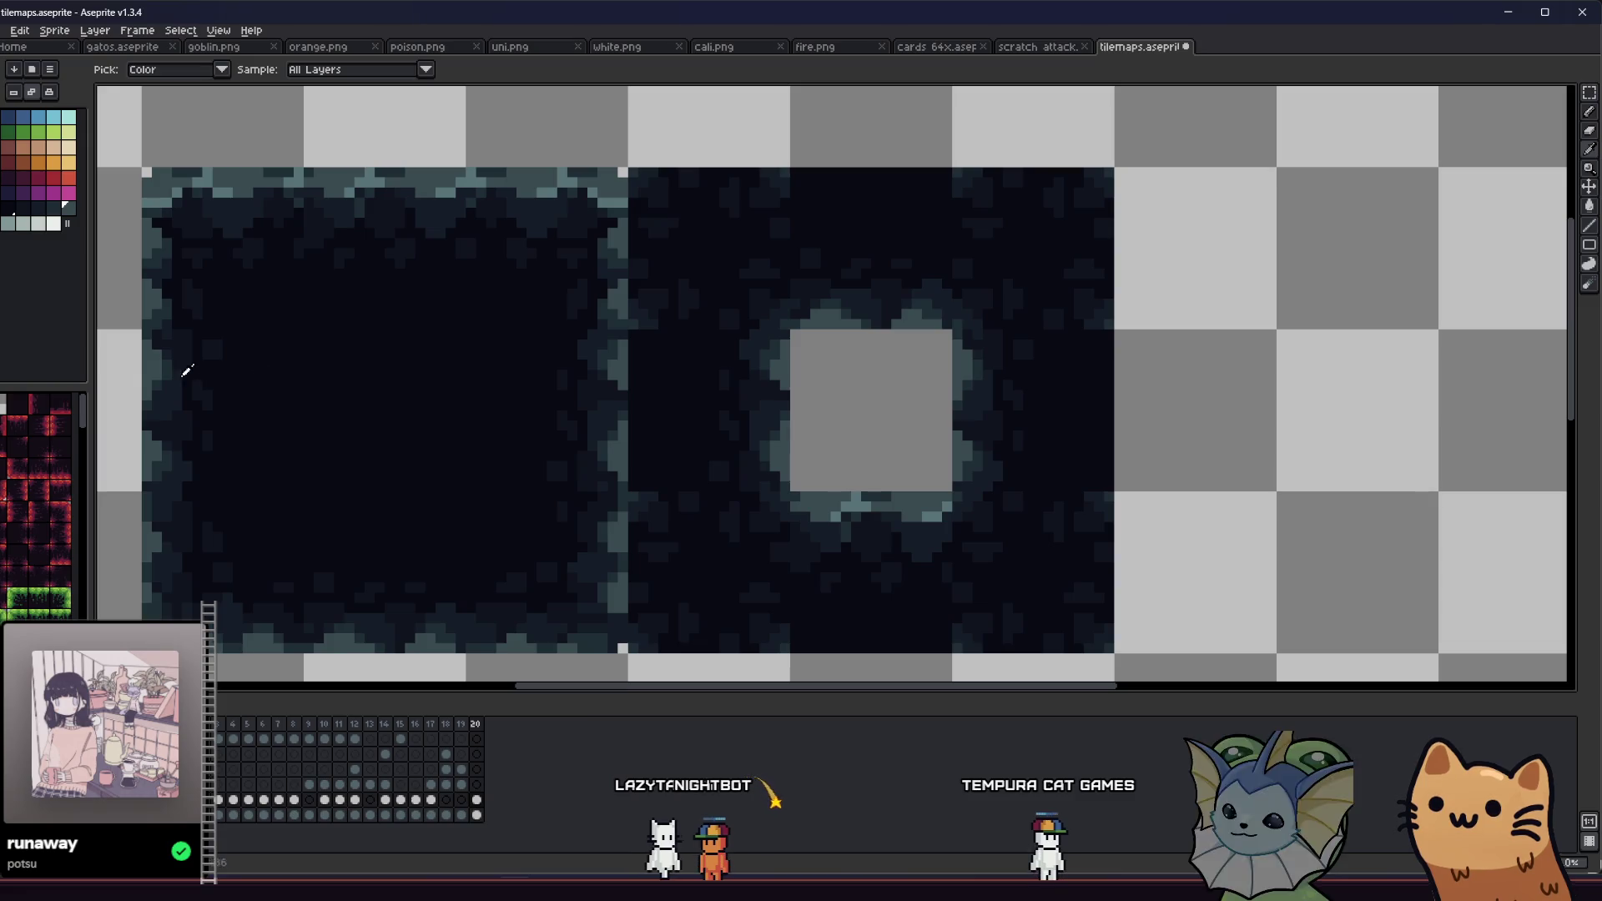
scroll(390, 405, "down", 3)
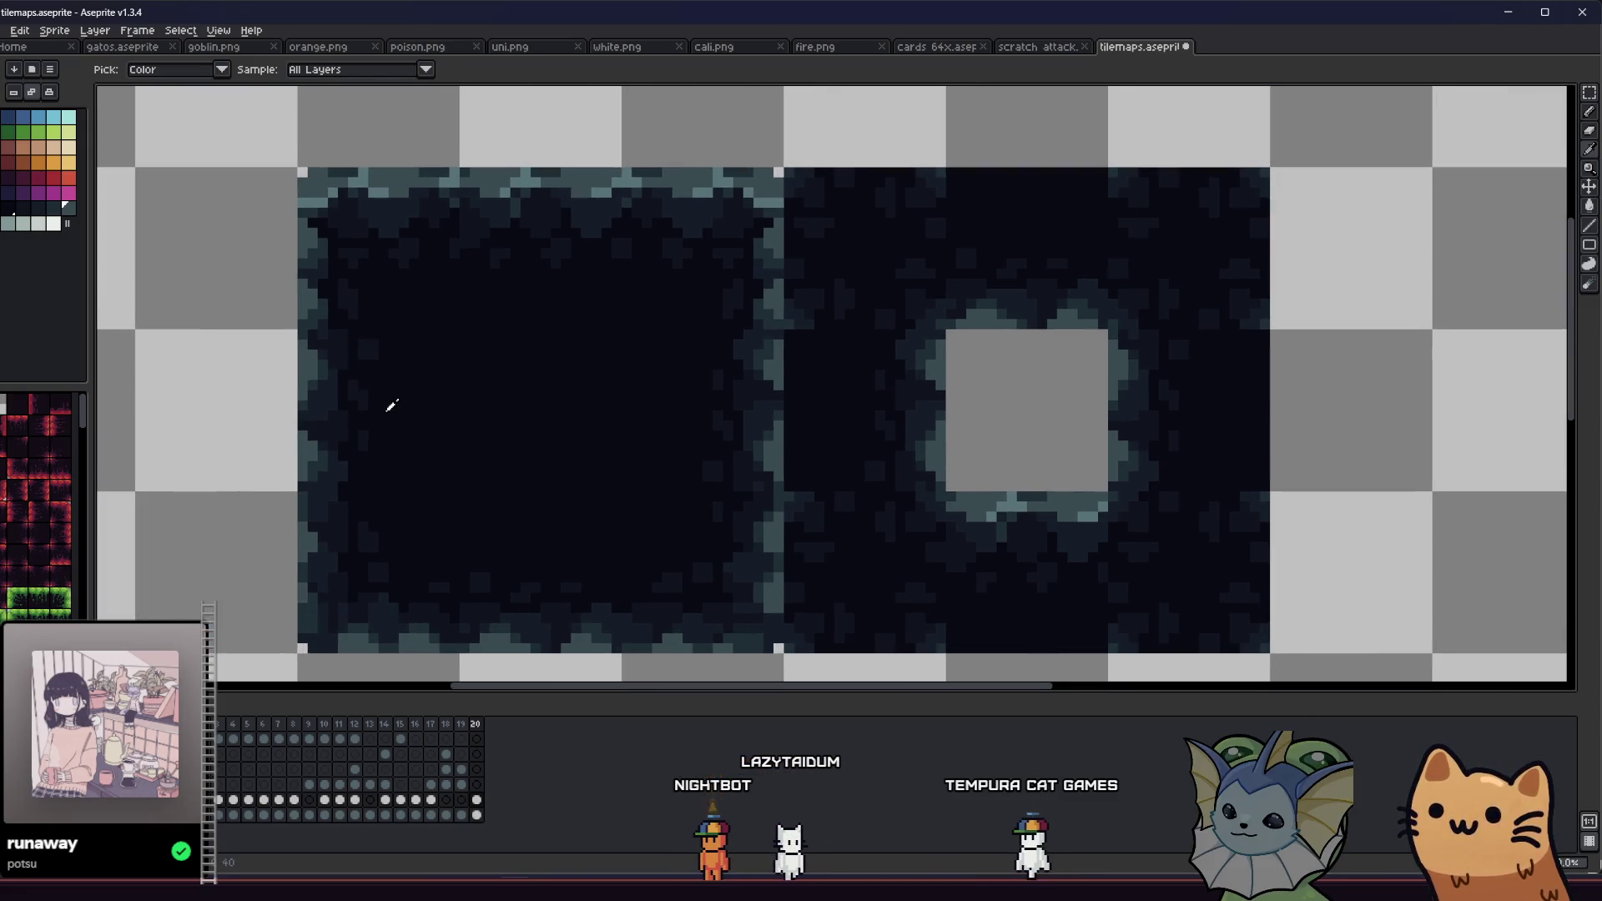
key("m")
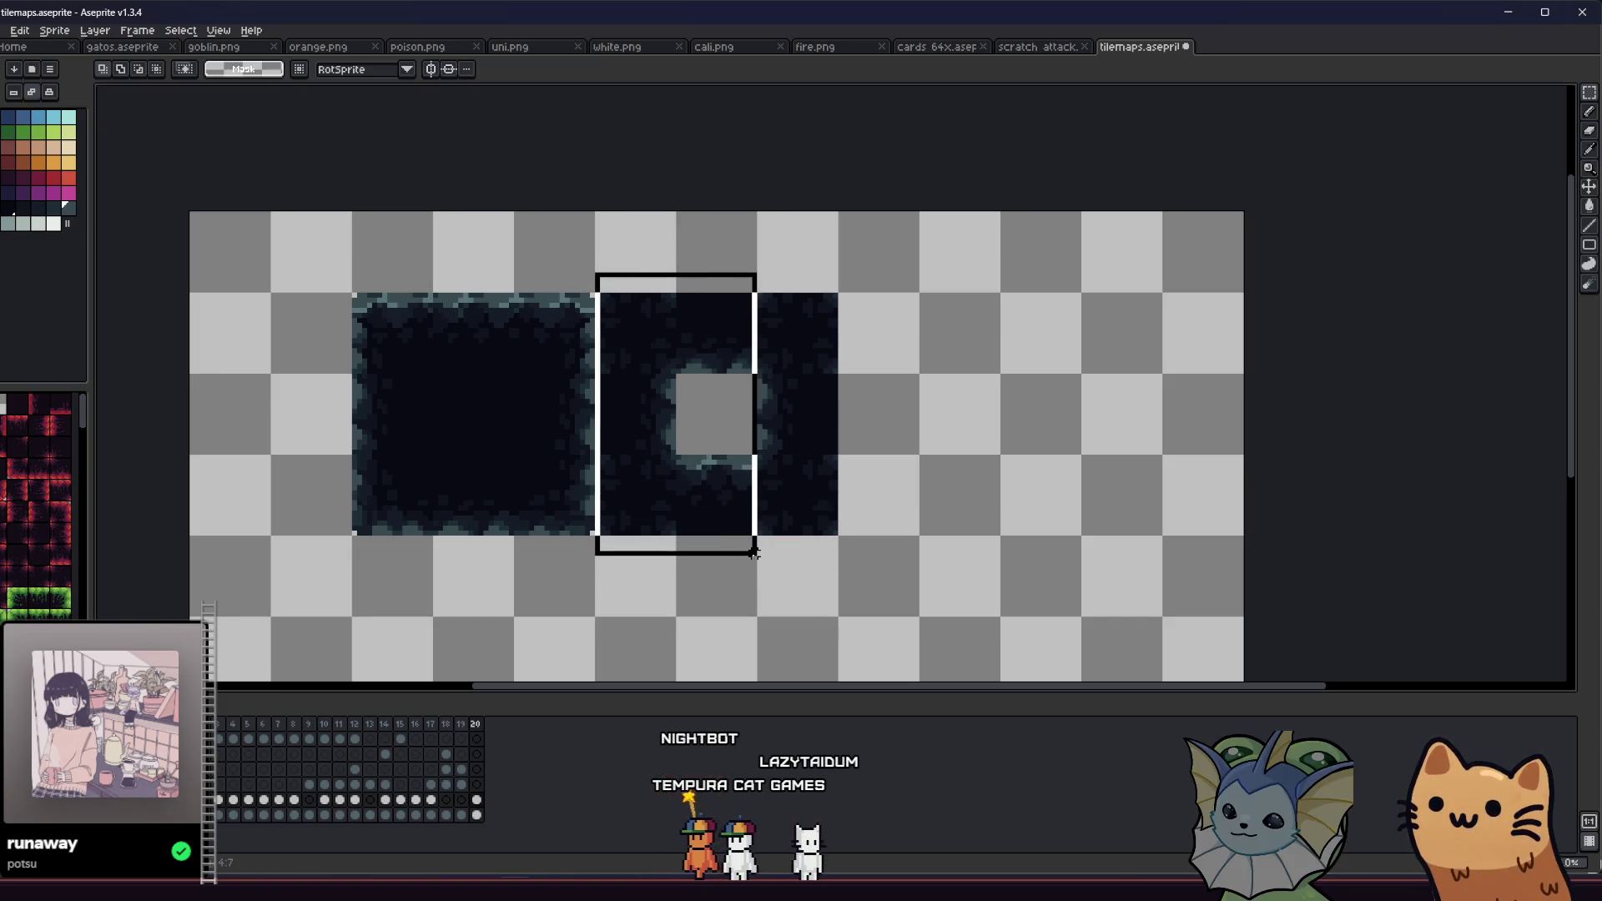
Step: Cut the selected pixels out of the opening tile and sample a dark shade
key("ctrl+x")
scroll(729, 451, "up", 5)
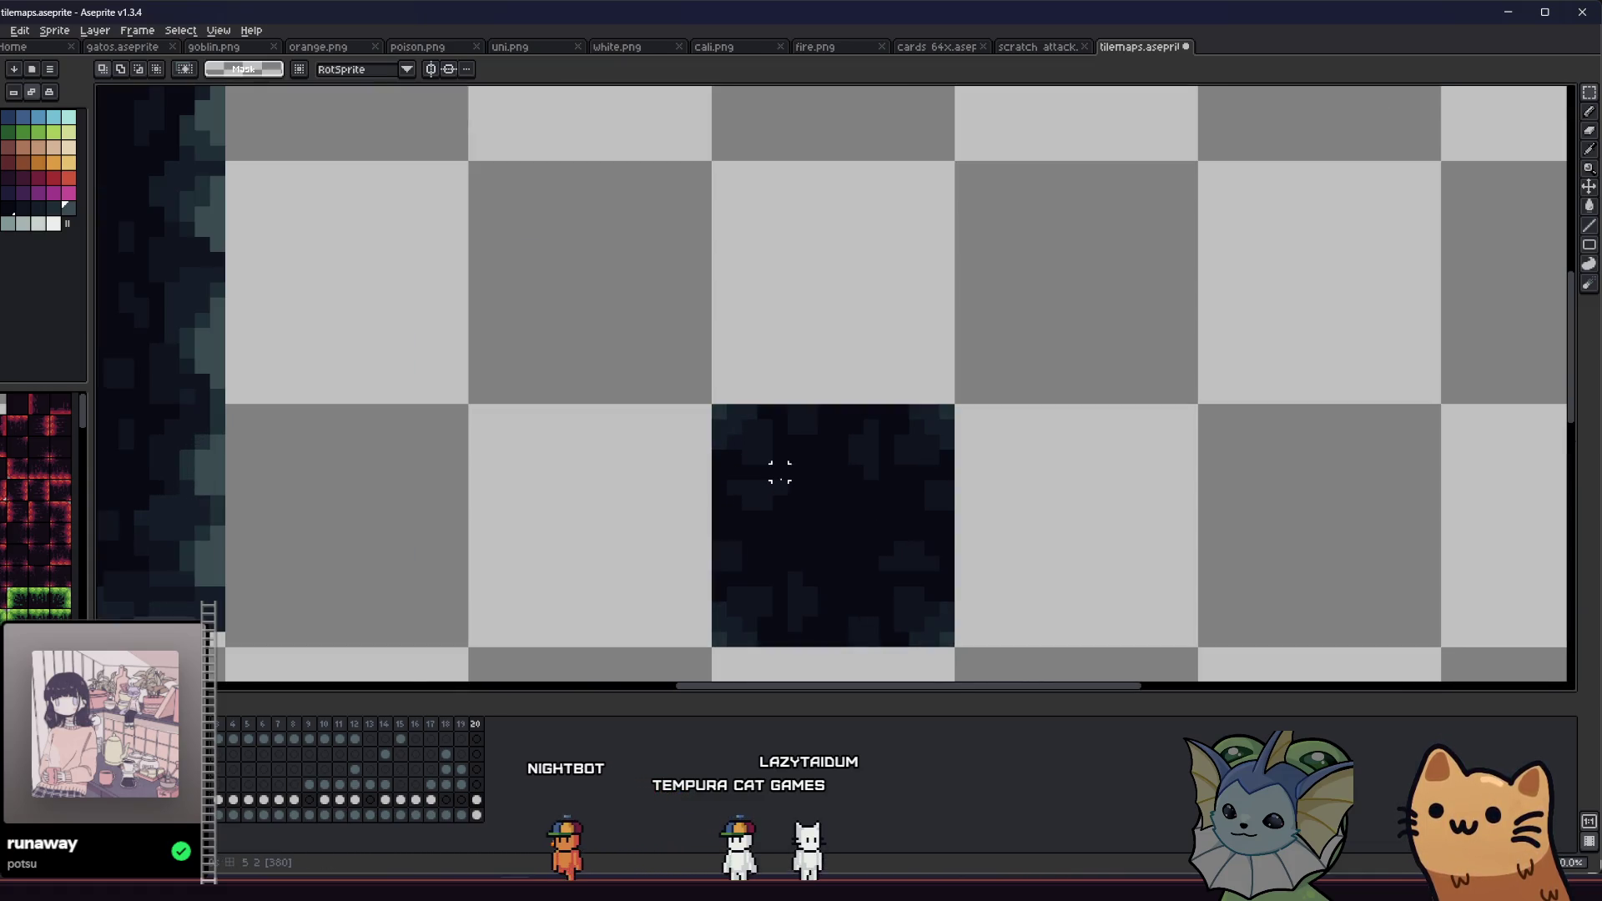
key("i")
key("b")
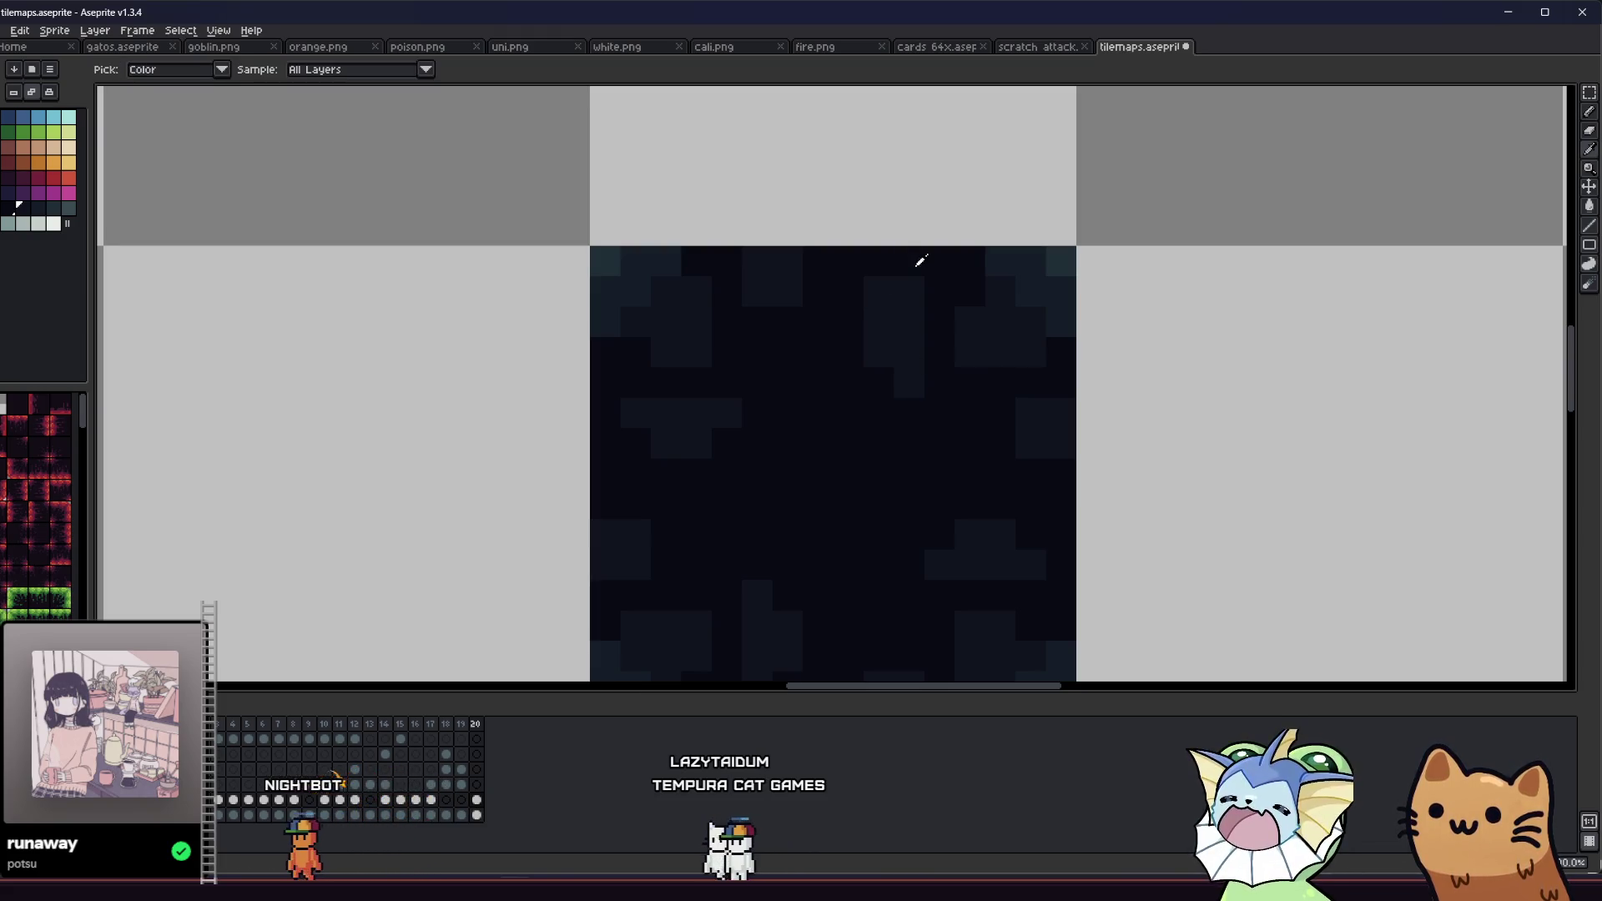
left_click(1012, 417, "alt")
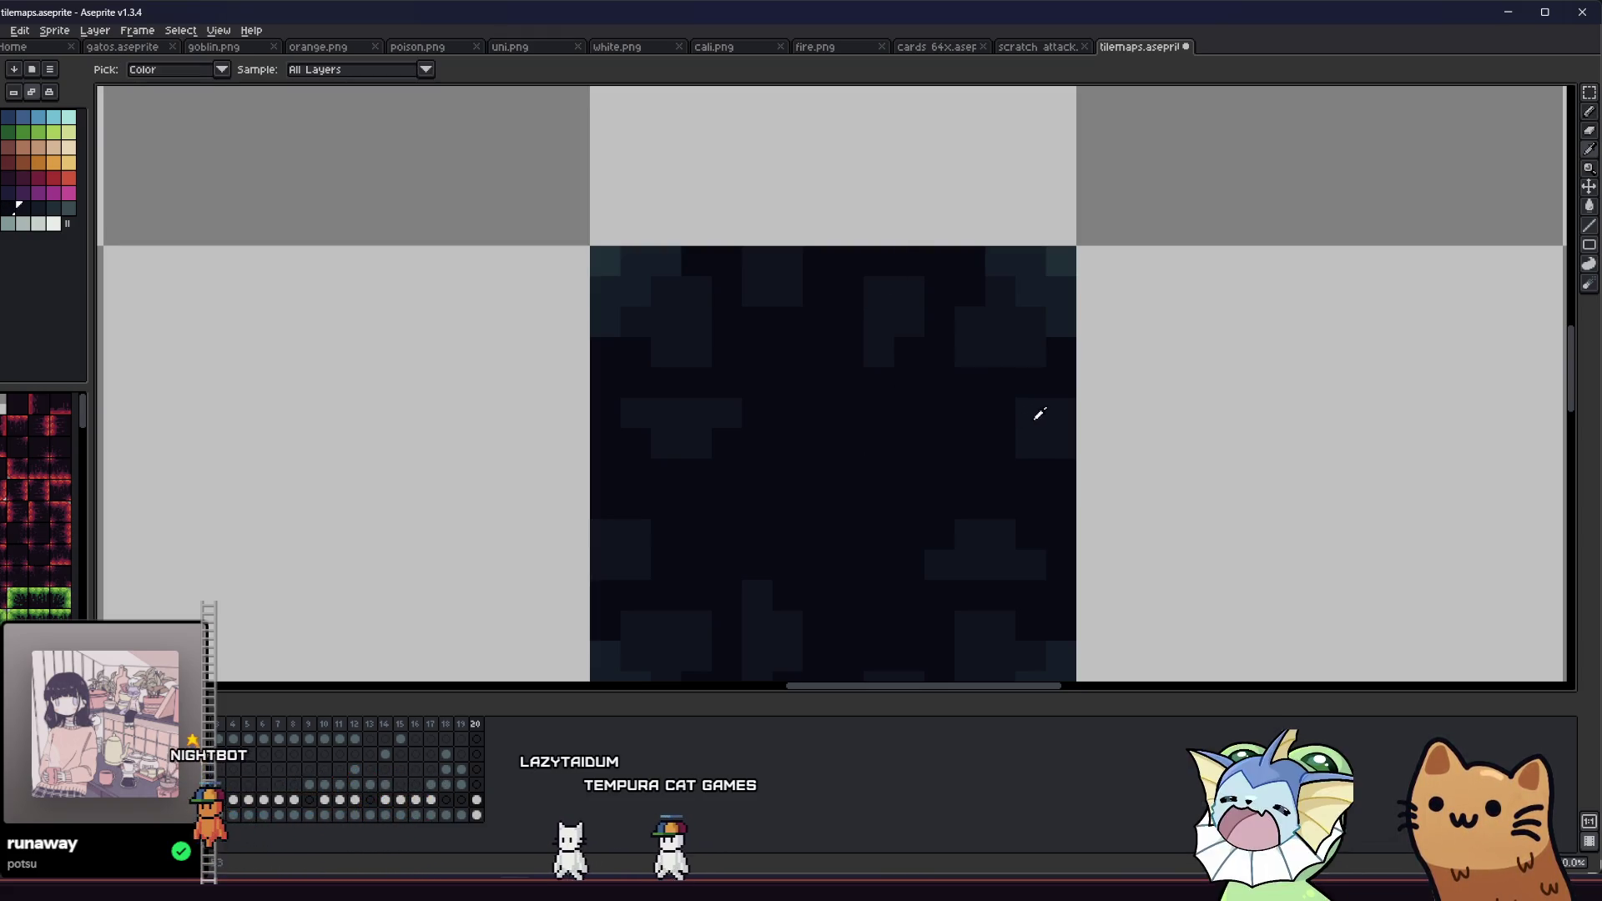
left_click_drag(885, 502, 869, 407)
Step: Sample further dark shades from the tile with the eyedropper
key("alt")
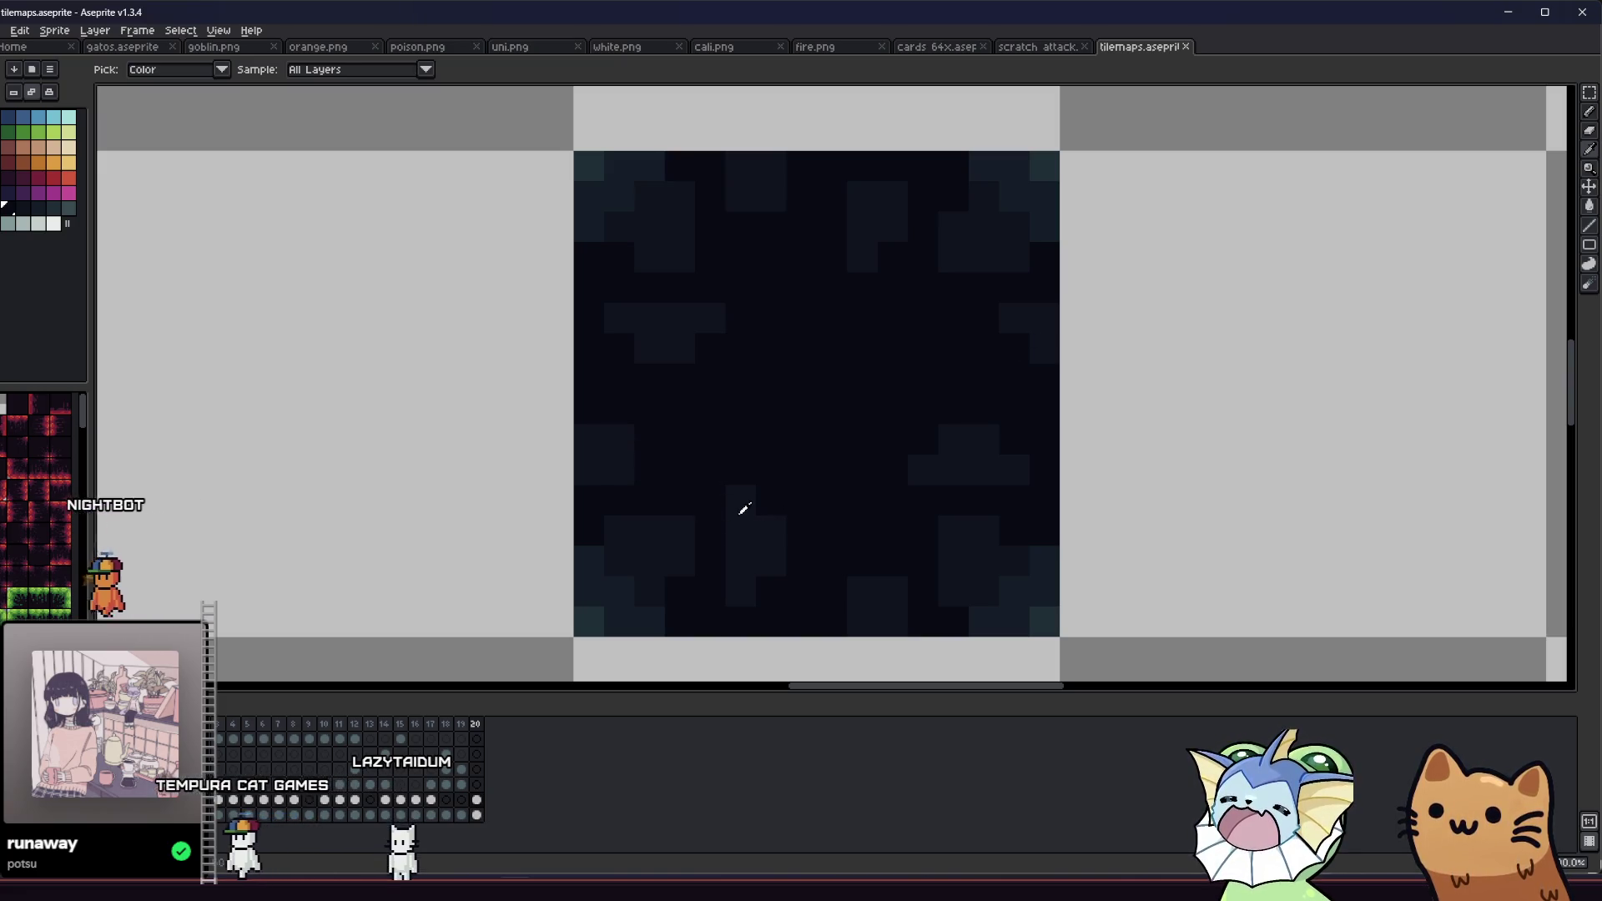
left_click(774, 496, "alt")
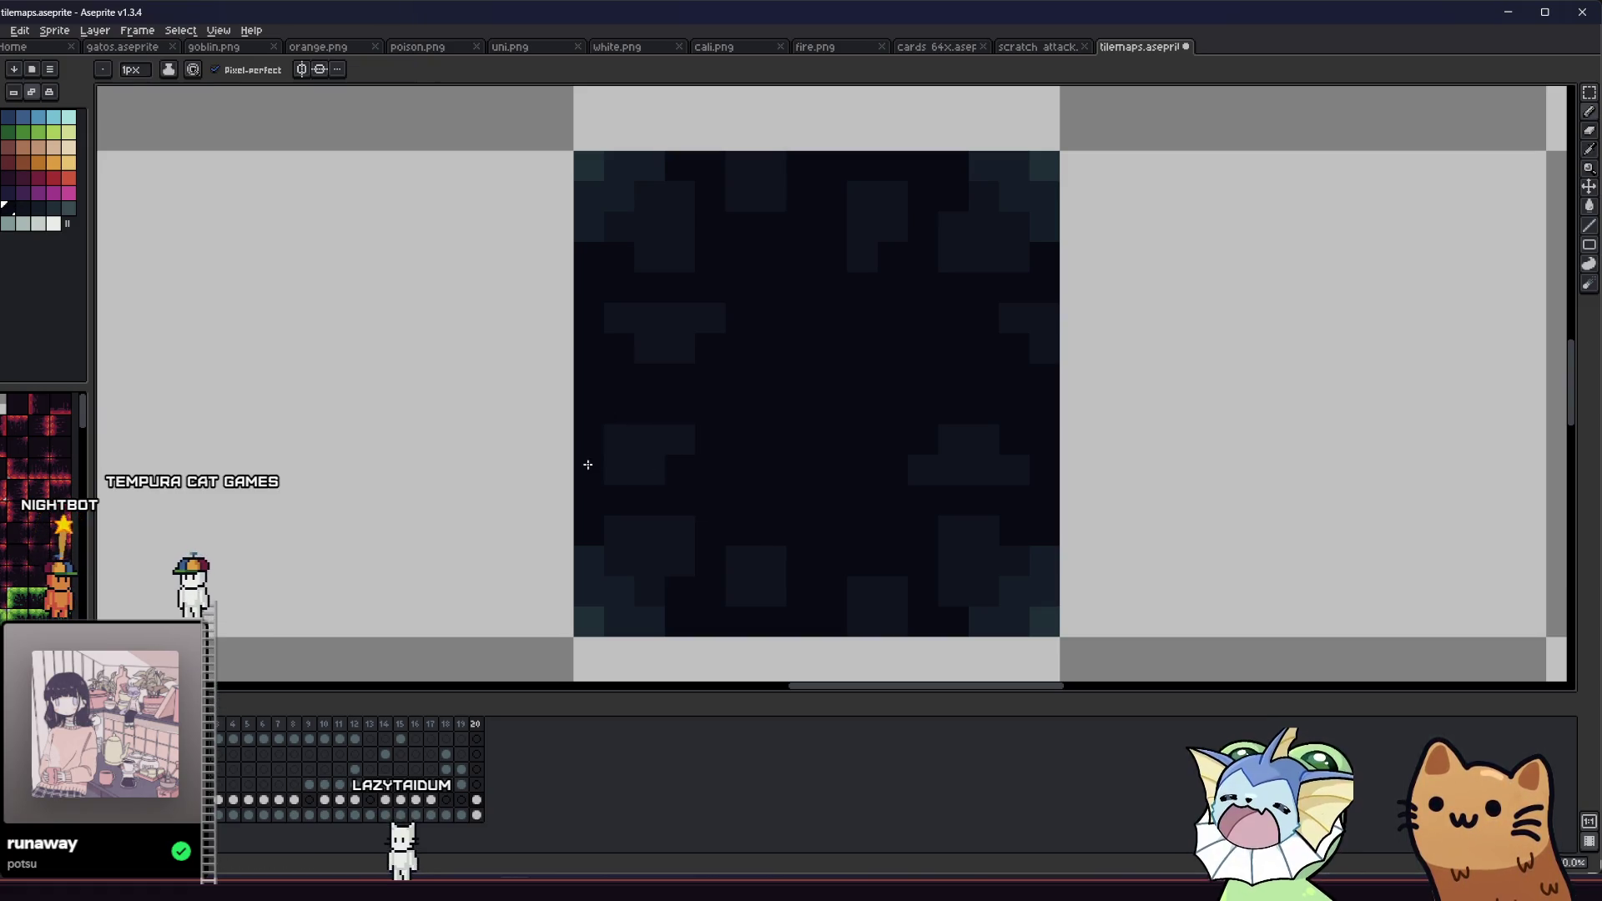
scroll(551, 472, "down", 2)
key("i")
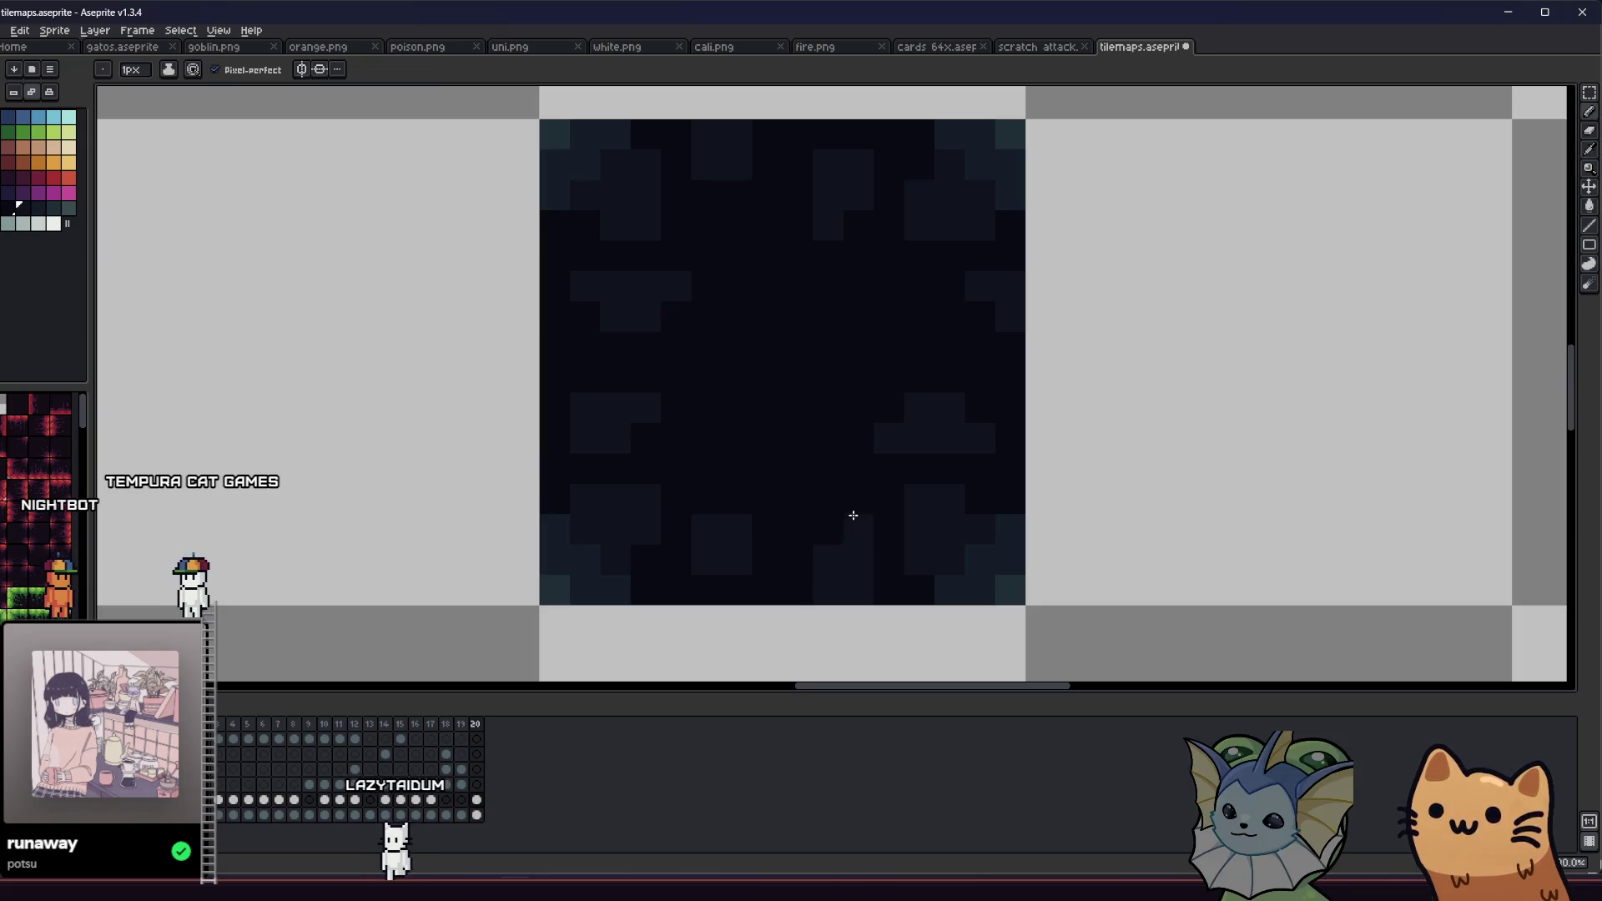
left_click(824, 549, "alt")
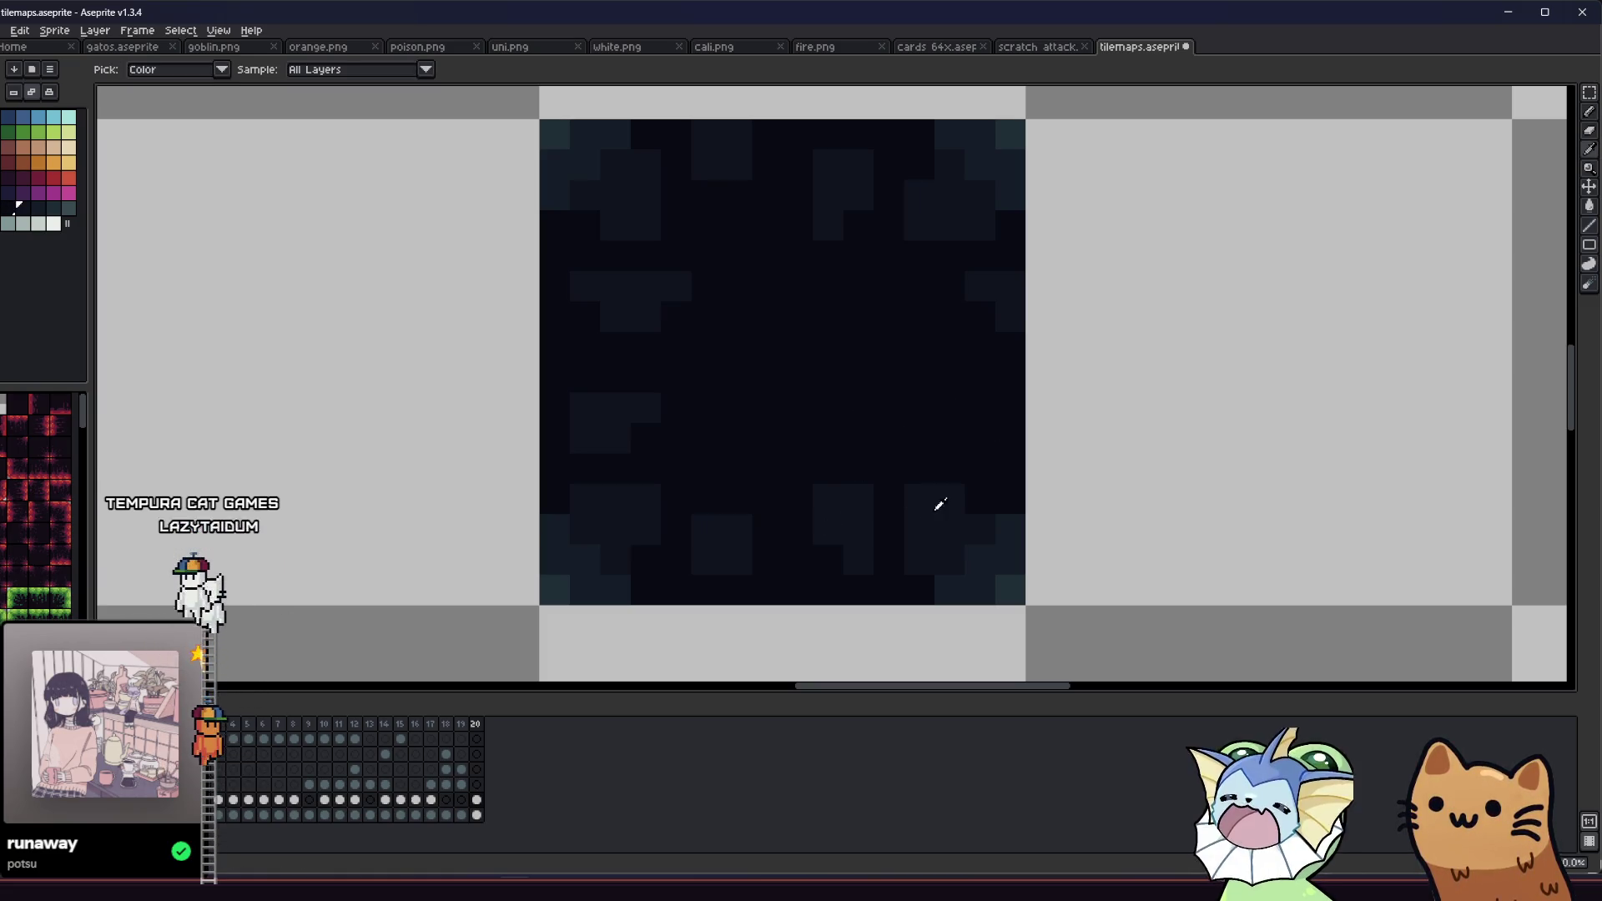
key("ctrl")
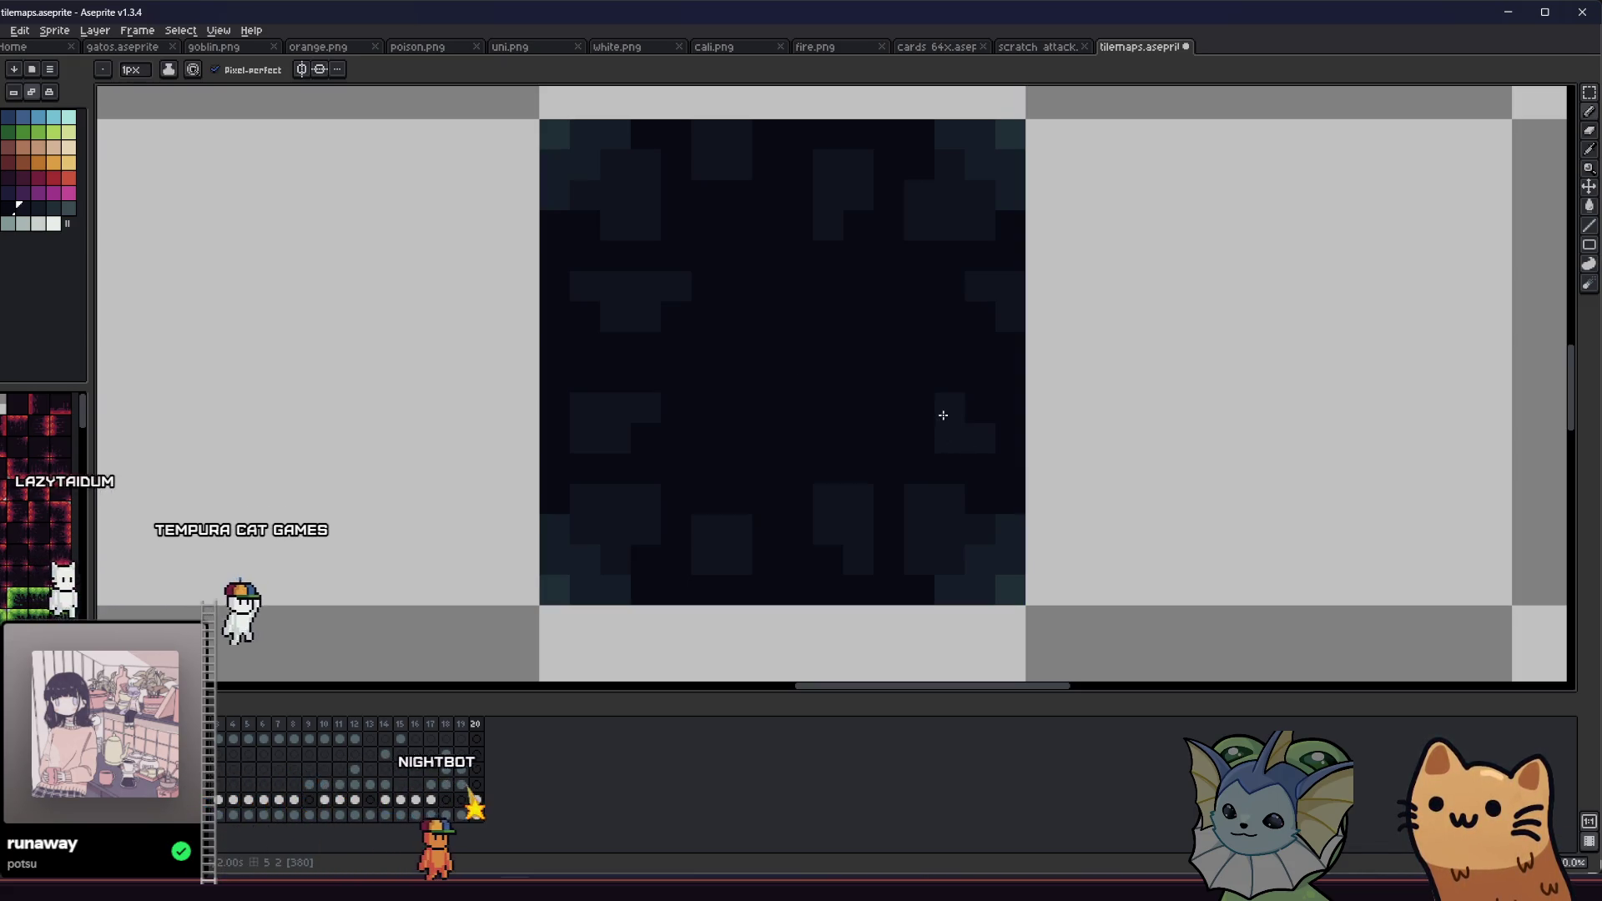
scroll(840, 479, "down", 3)
left_click_drag(839, 479, 762, 480)
scroll(762, 479, "down", 3)
scroll(772, 479, "up", 4)
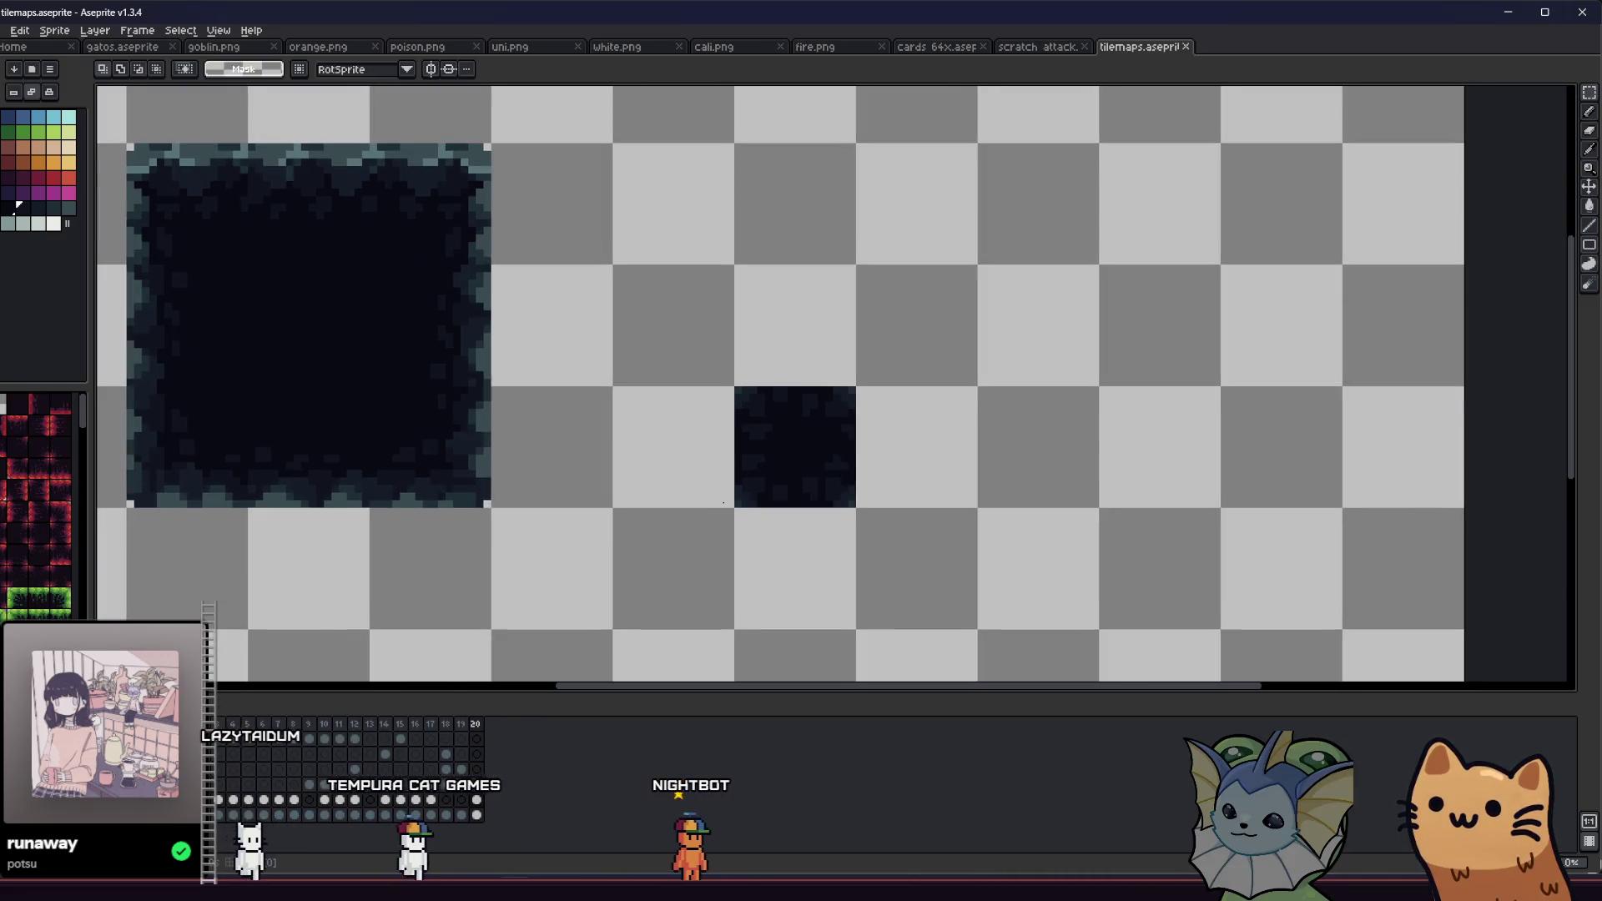
scroll(772, 479, "up", 4)
Step: Paint a dark-teal pixel, sample the darkest shade, and save the tilemap
key("alt")
left_click(925, 360)
left_click(834, 279, "alt")
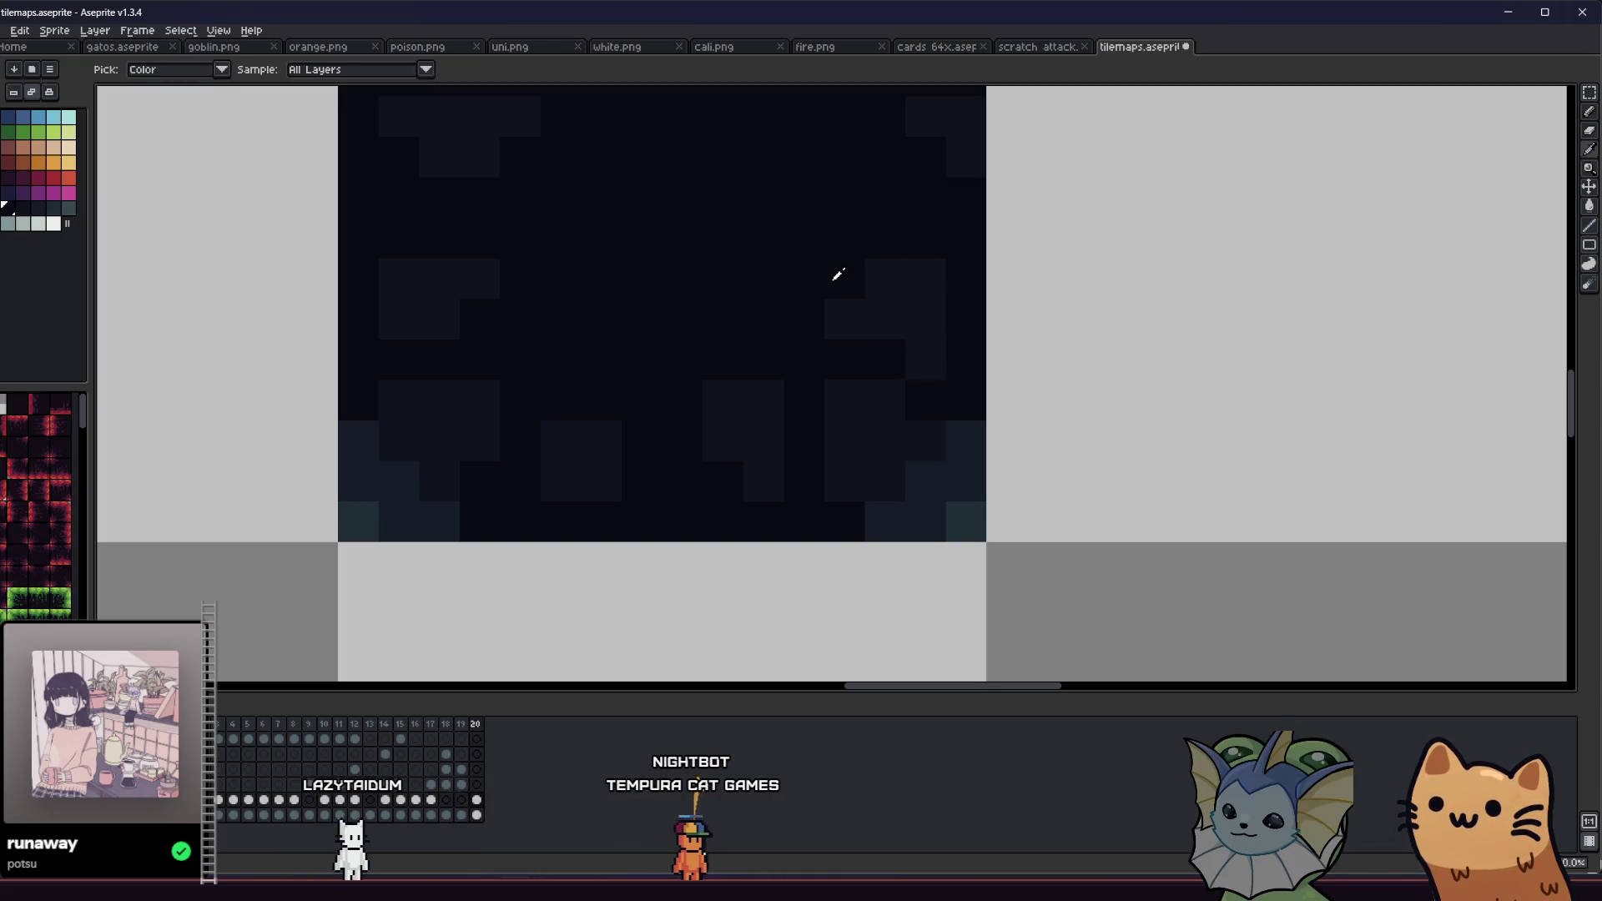
key("ctrl+s")
Step: Lift a block of pixels higher and bucket-fill the grey gap with dark colour
scroll(787, 493, "down", 3)
scroll(806, 493, "up", 3)
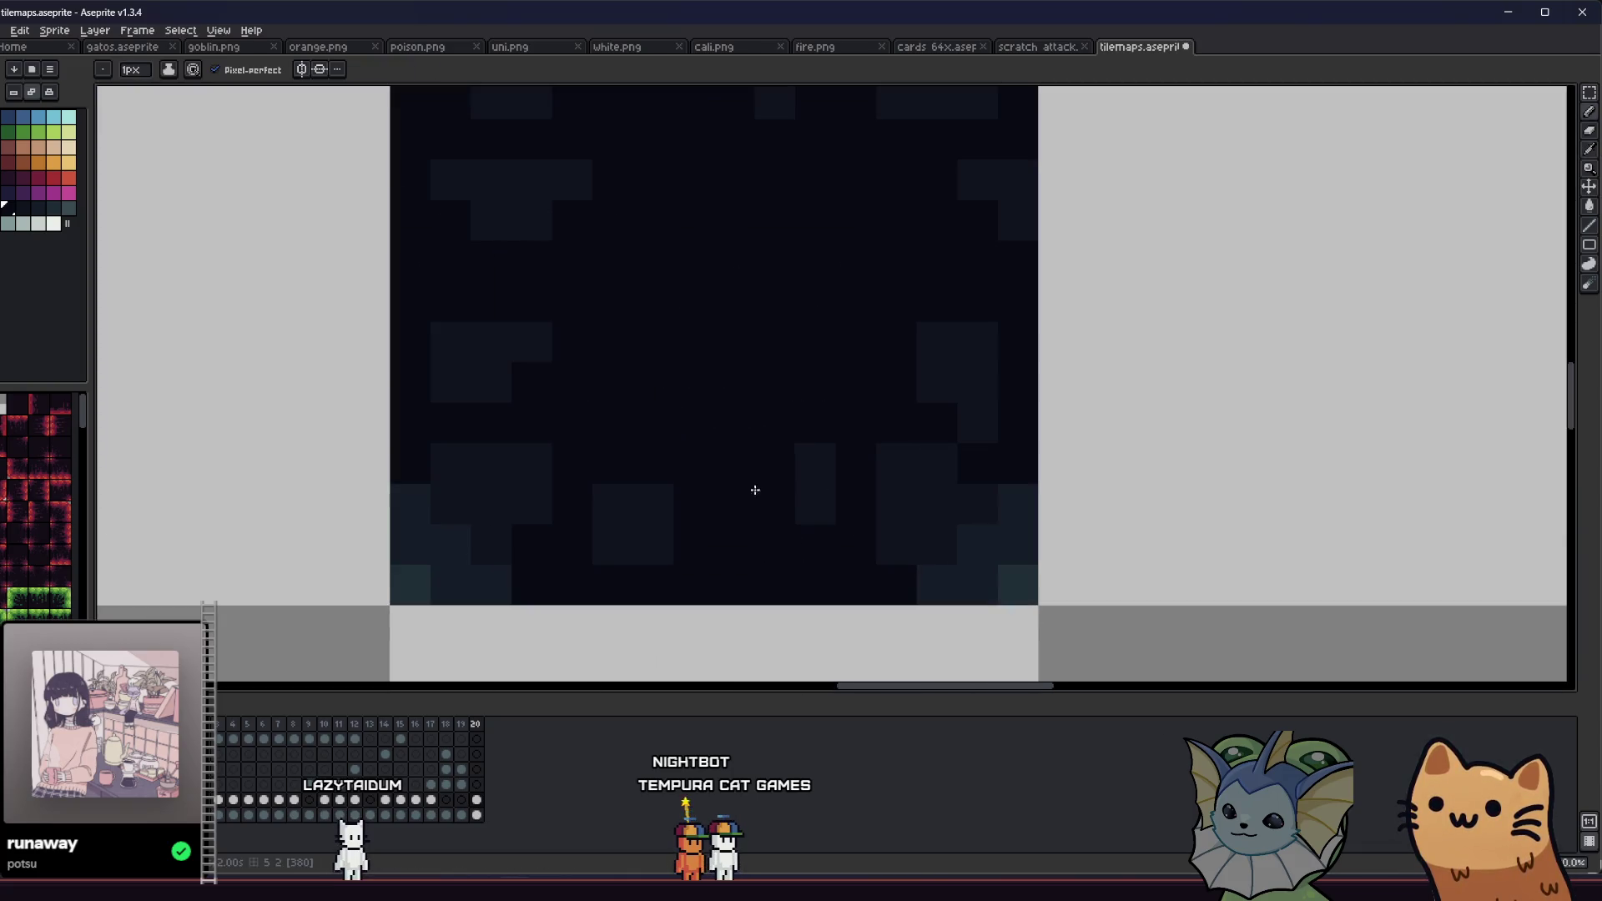
mouse_move(735, 422)
left_mouse_down()
mouse_move(835, 519)
mouse_move(817, 438)
left_mouse_up()
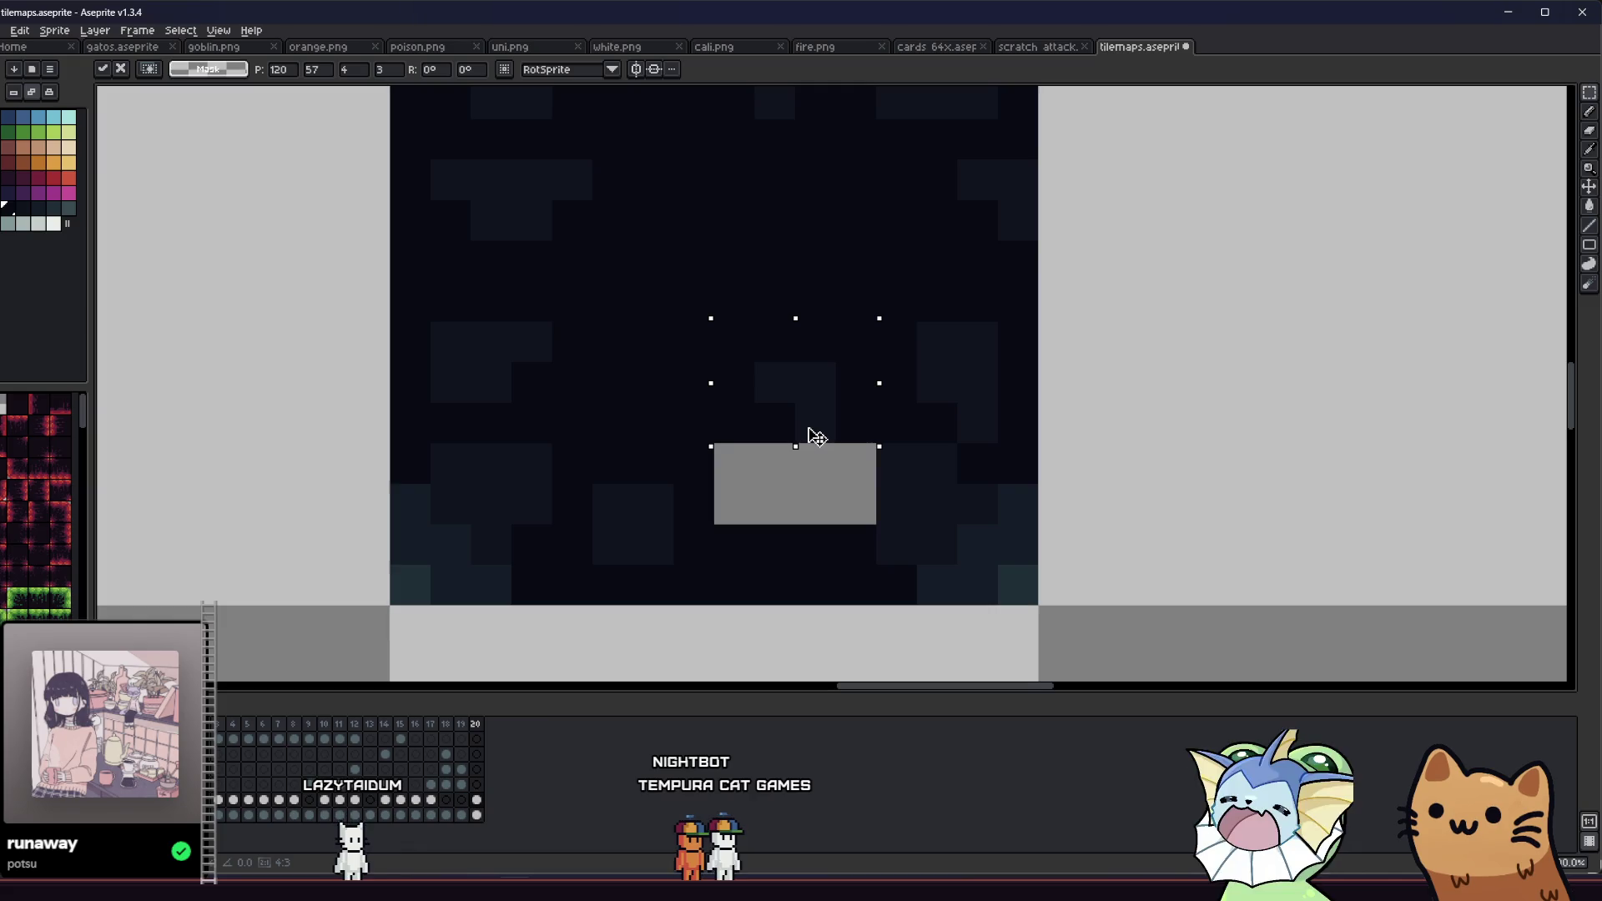
left_click_drag(712, 442, 756, 485)
key("g")
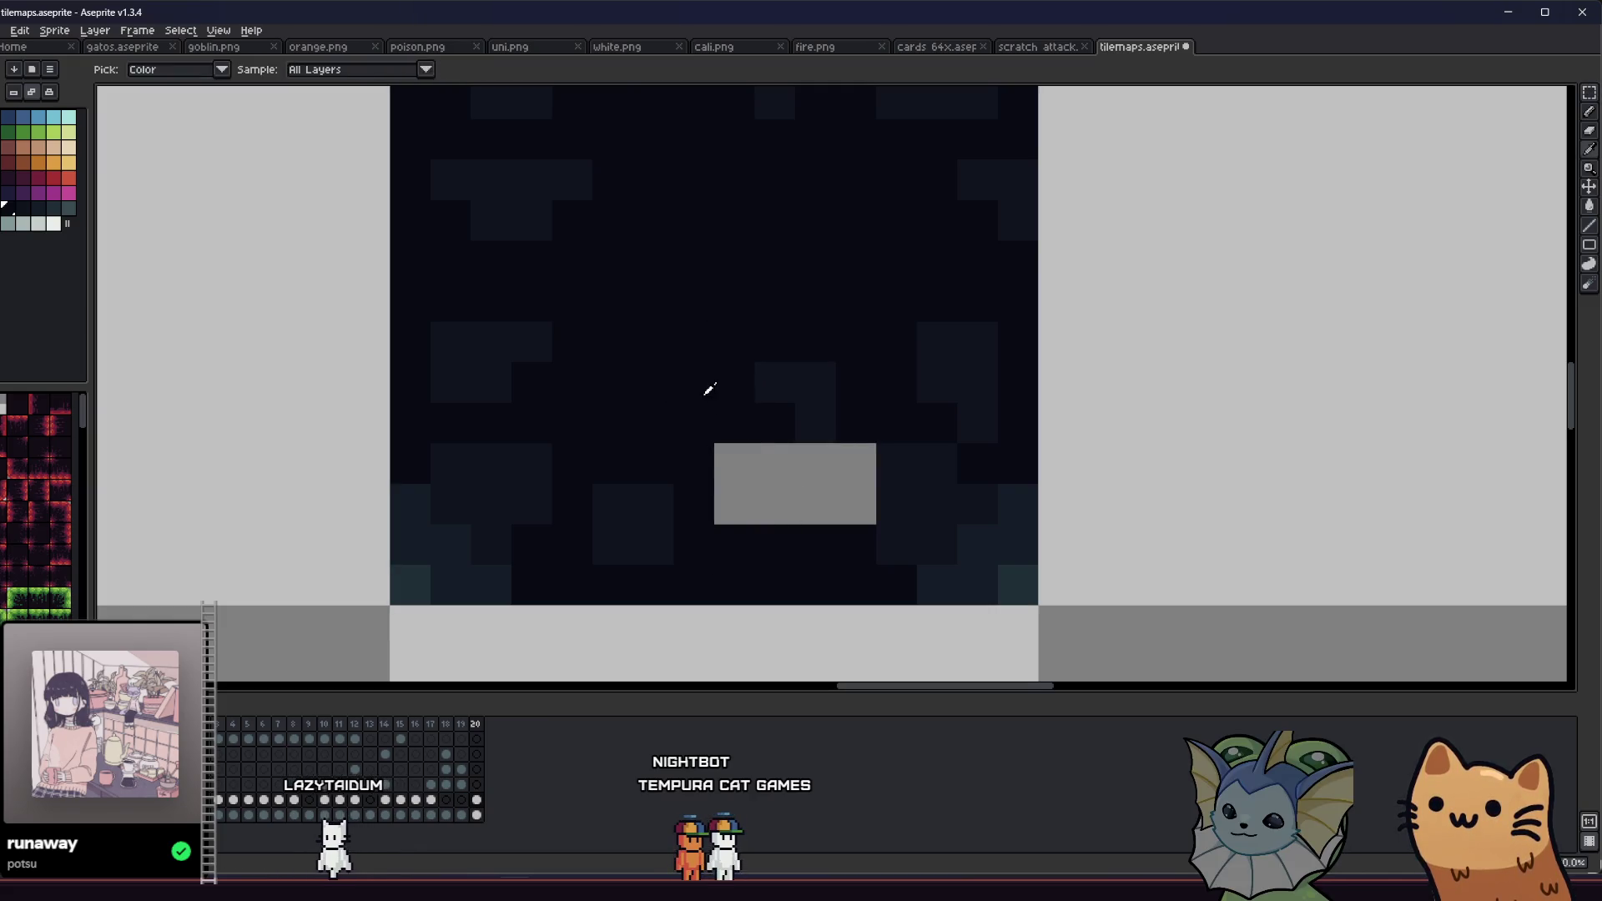
left_click(737, 465)
Step: Pencil in dark pixels to vary the tile's texture and save the tilemap
scroll(604, 529, "down", 2)
left_click_drag(605, 529, 629, 562)
scroll(705, 530, "down", 1)
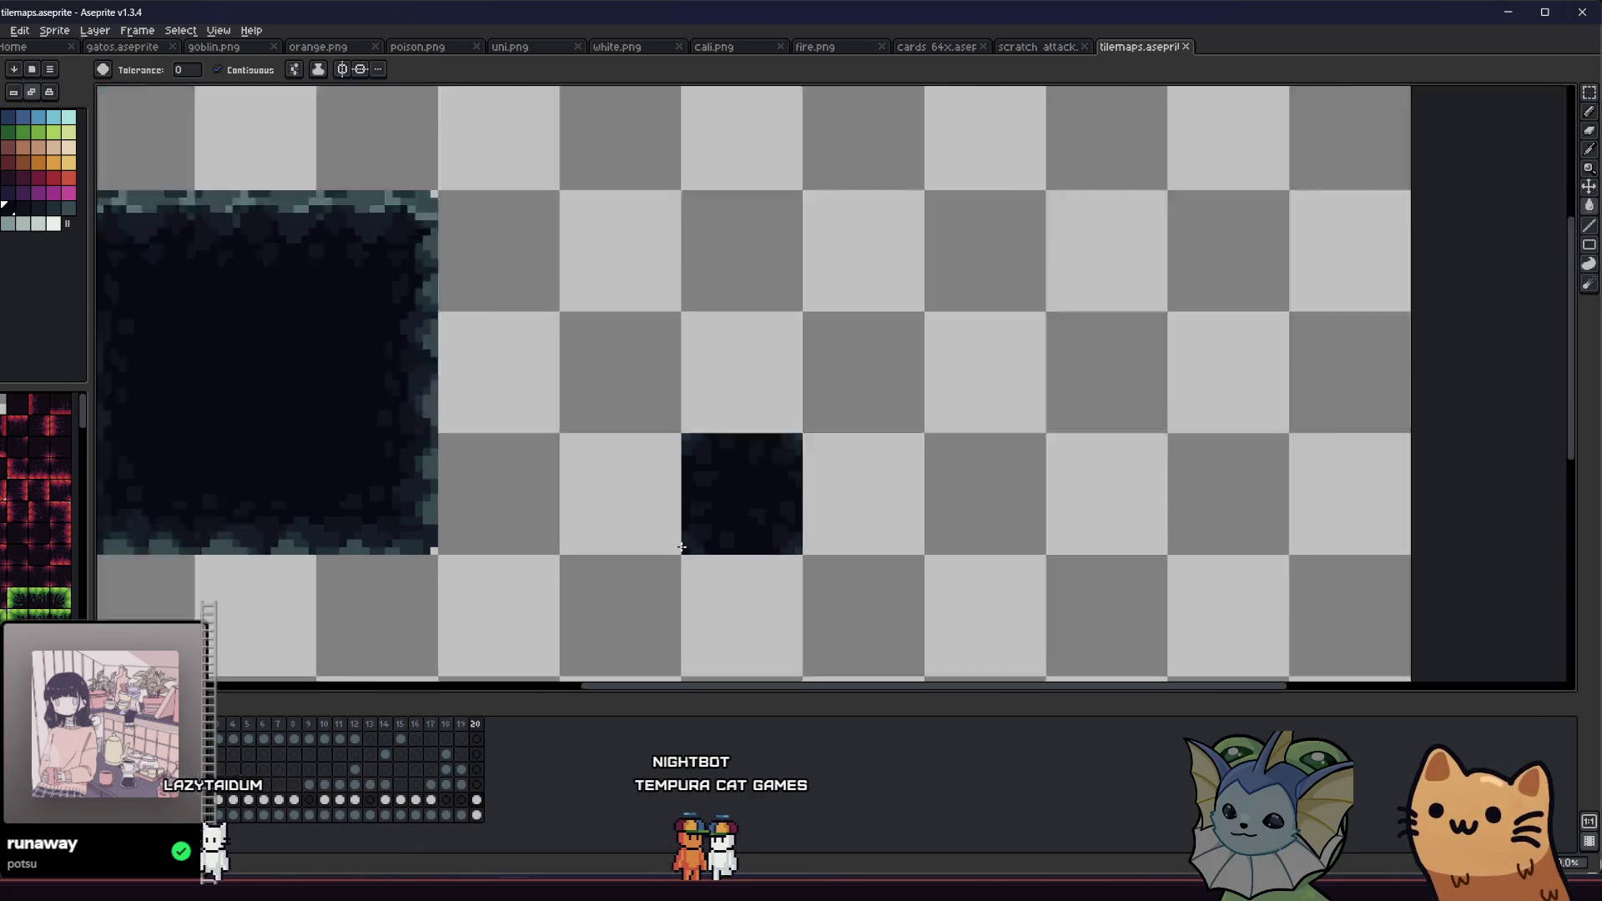
key("b")
scroll(743, 517, "up", 5)
left_click(822, 580)
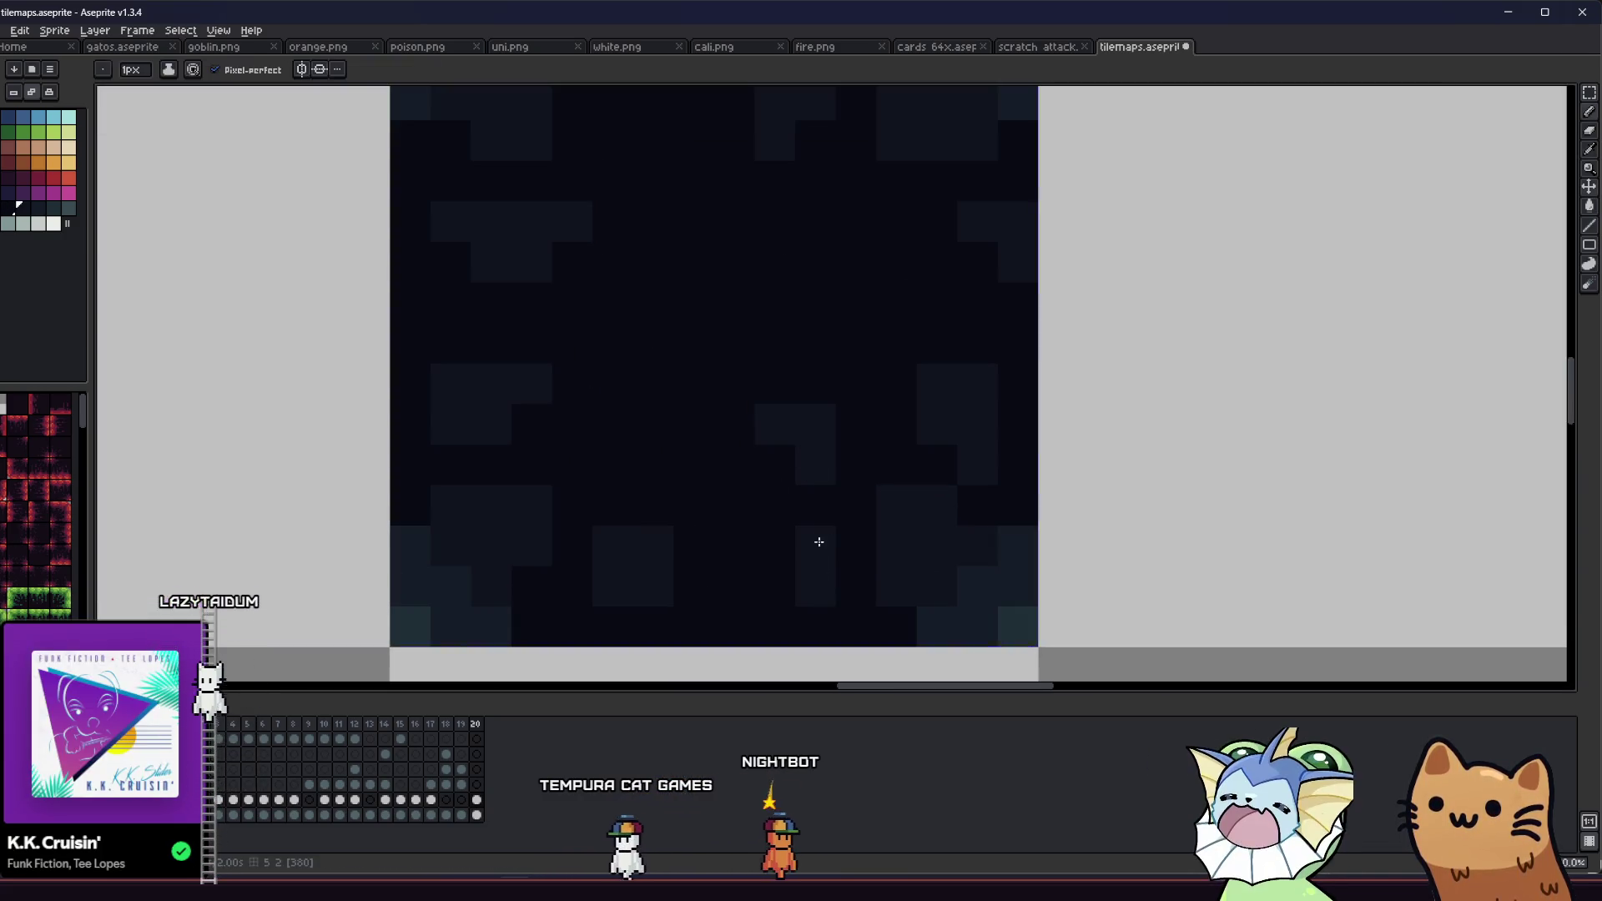
left_click(856, 424)
left_click(780, 392)
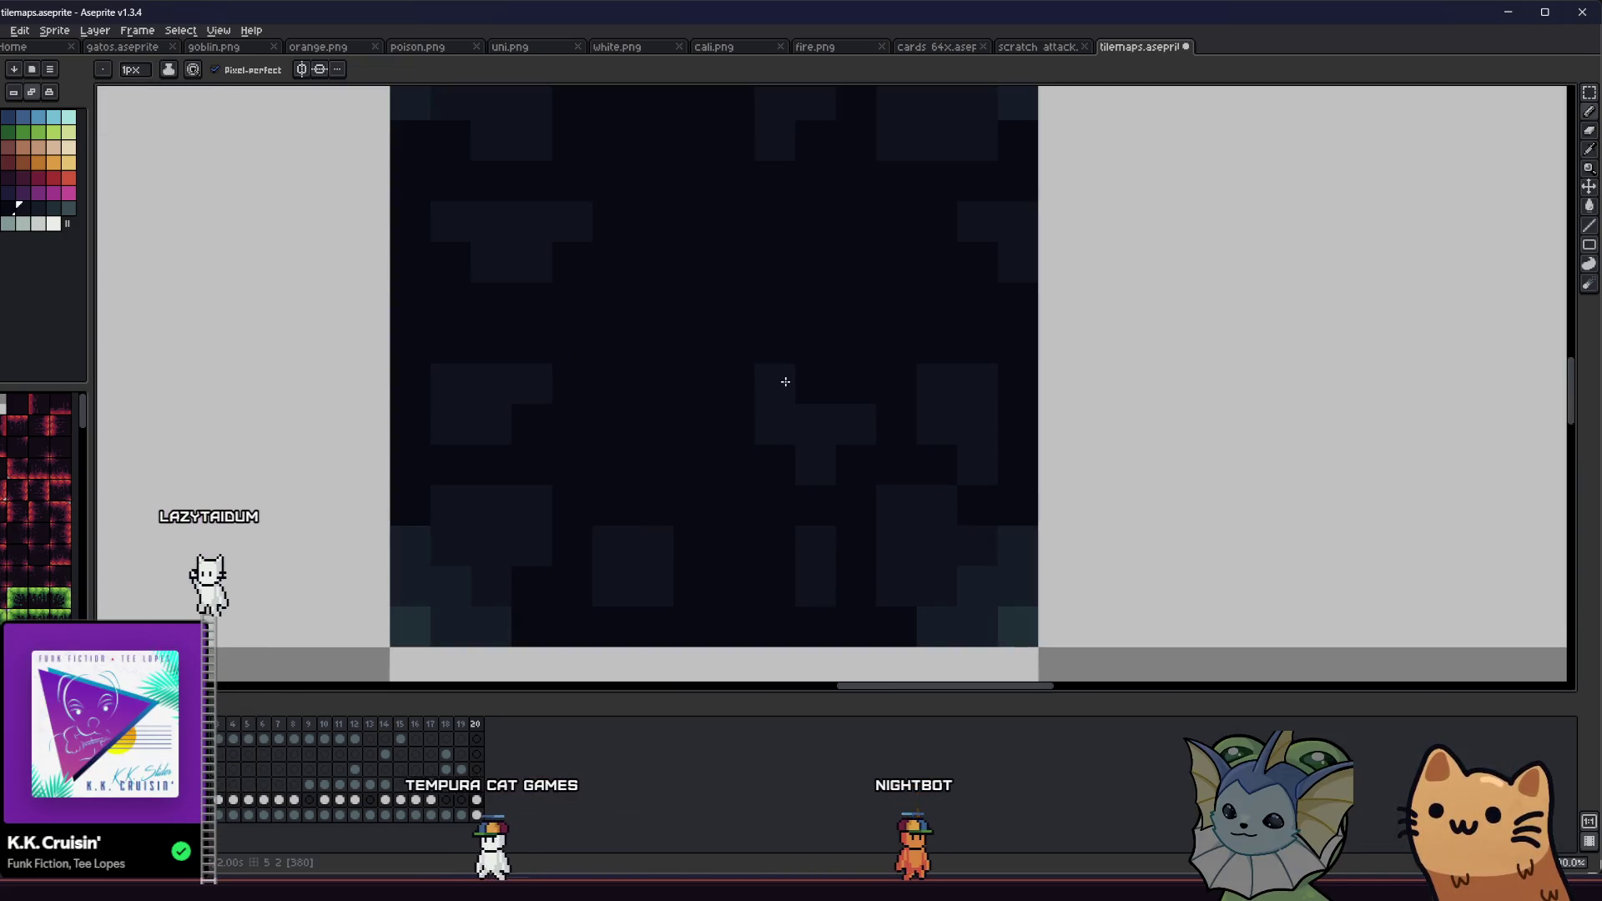
key("ctrl+s")
Step: Marquee-select the area around the dark tile
scroll(738, 484, "down", 3)
scroll(738, 485, "up", 3)
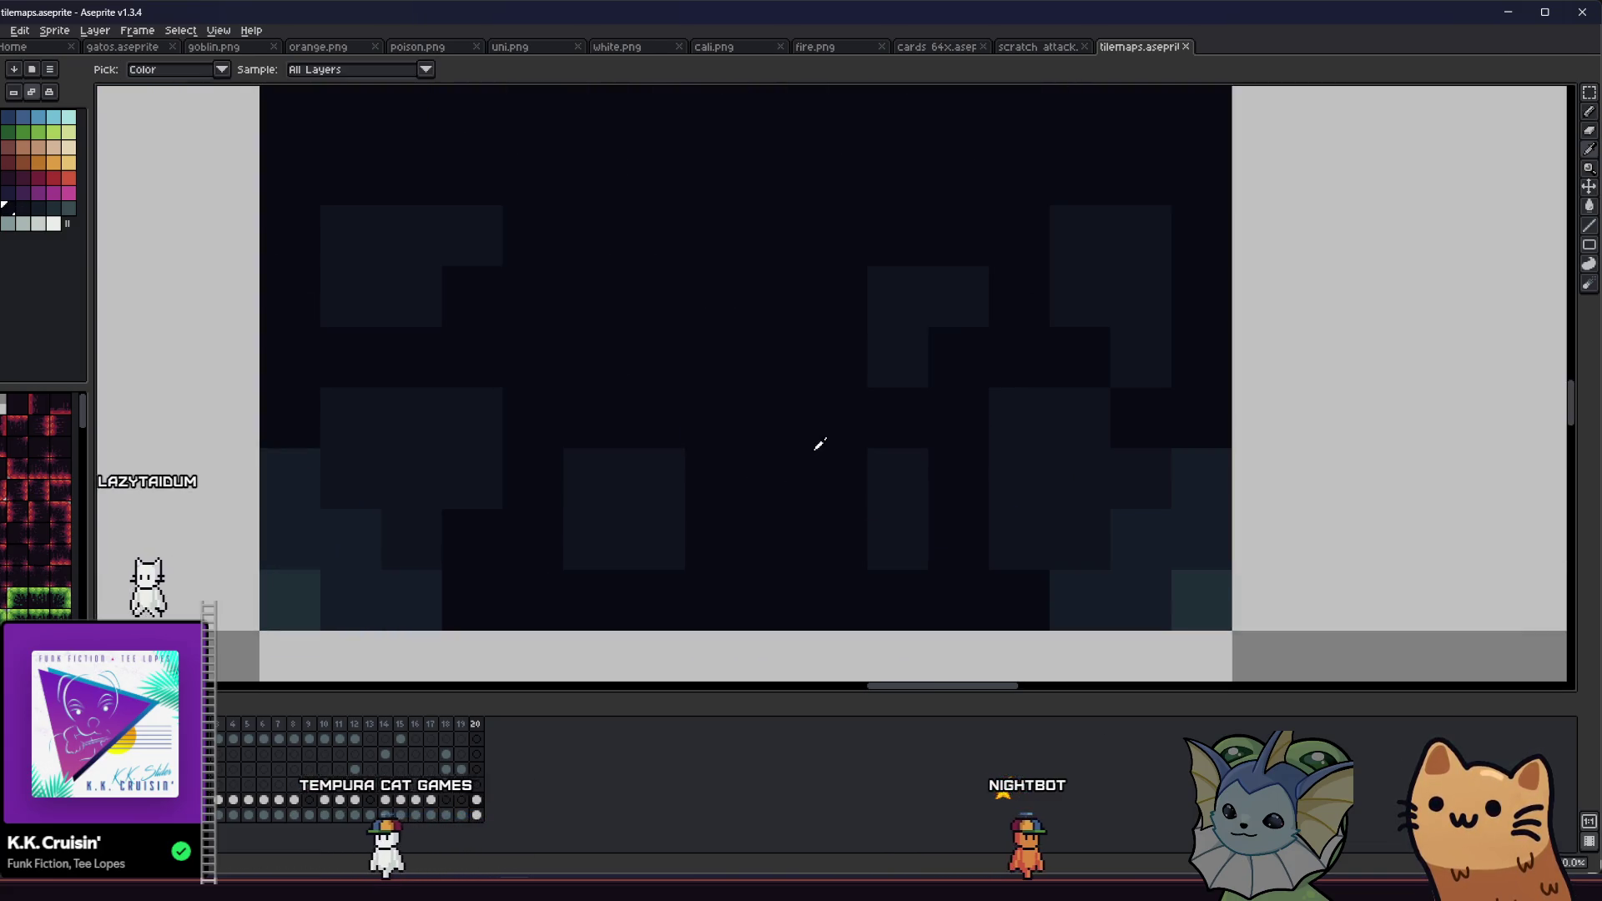
scroll(902, 508, "down", 2)
scroll(706, 531, "down", 1)
scroll(706, 531, "down", 2)
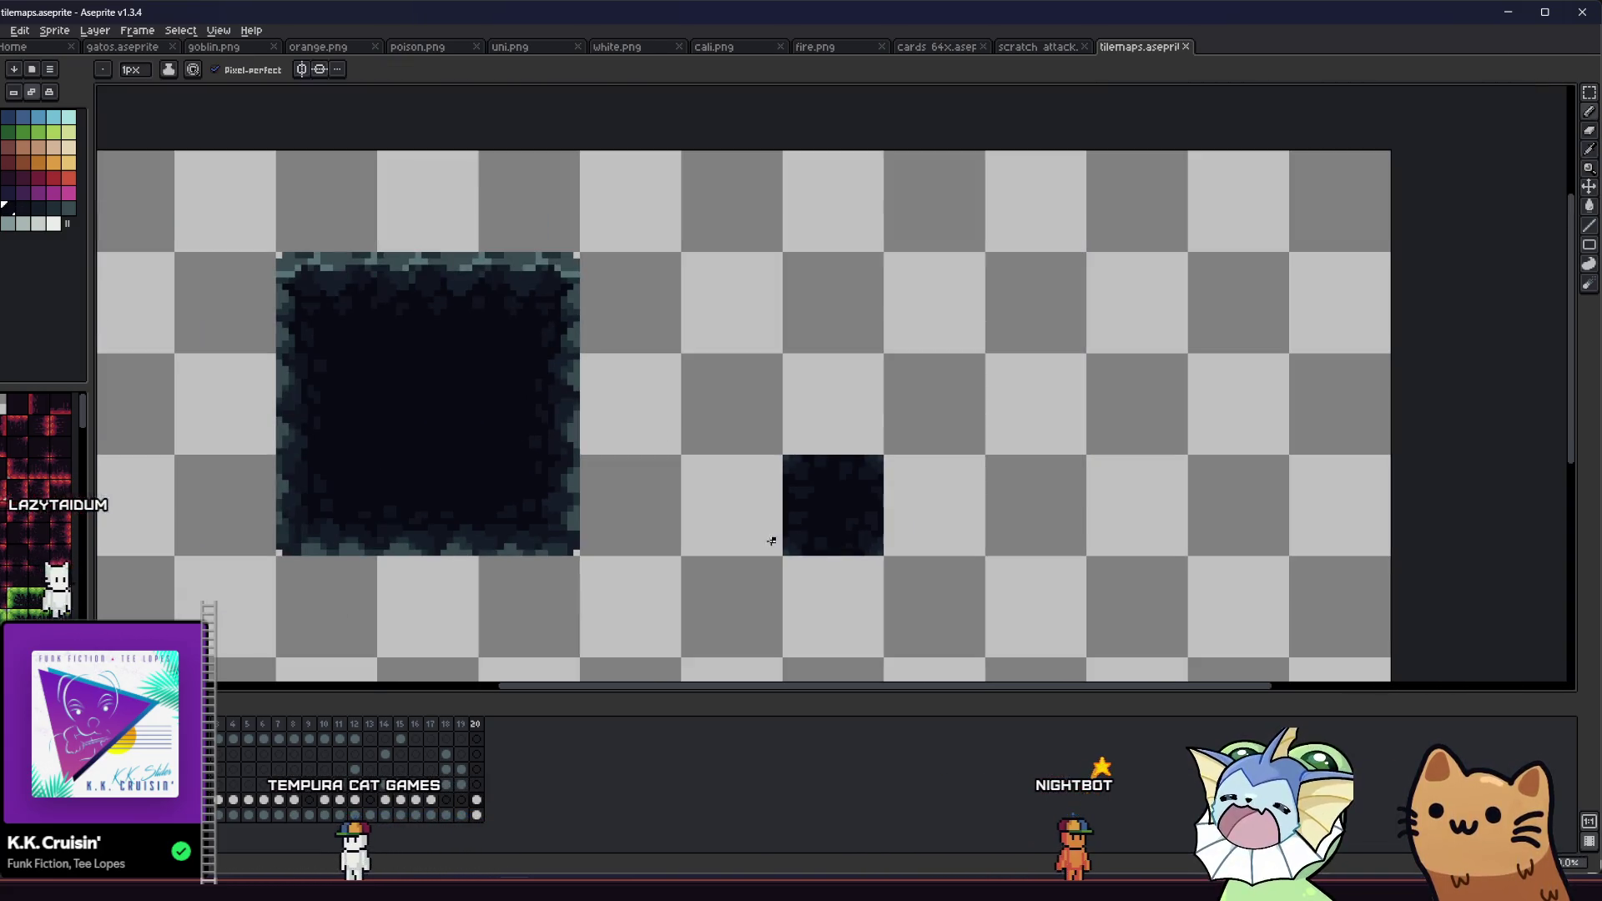
key("m")
scroll(752, 526, "down", 1)
scroll(691, 526, "down", 1)
left_click_drag(659, 445, 834, 590)
scroll(717, 559, "up", 1)
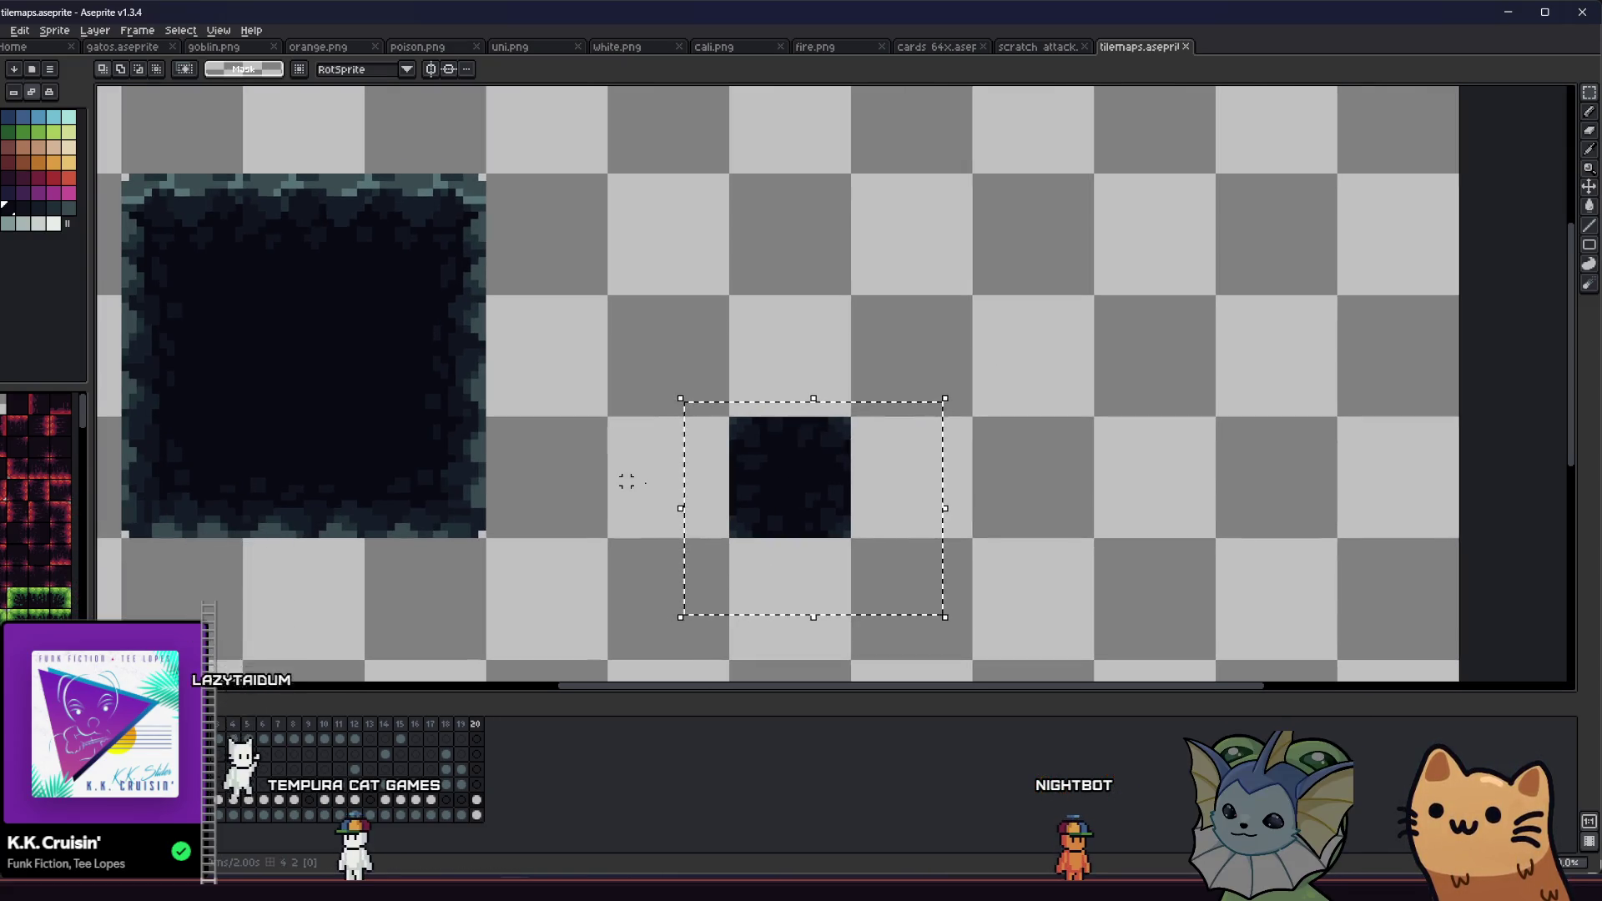
Step: Select the small dark 16x16 tile and redo the earlier tile placements
left_click_drag(551, 482, 634, 487)
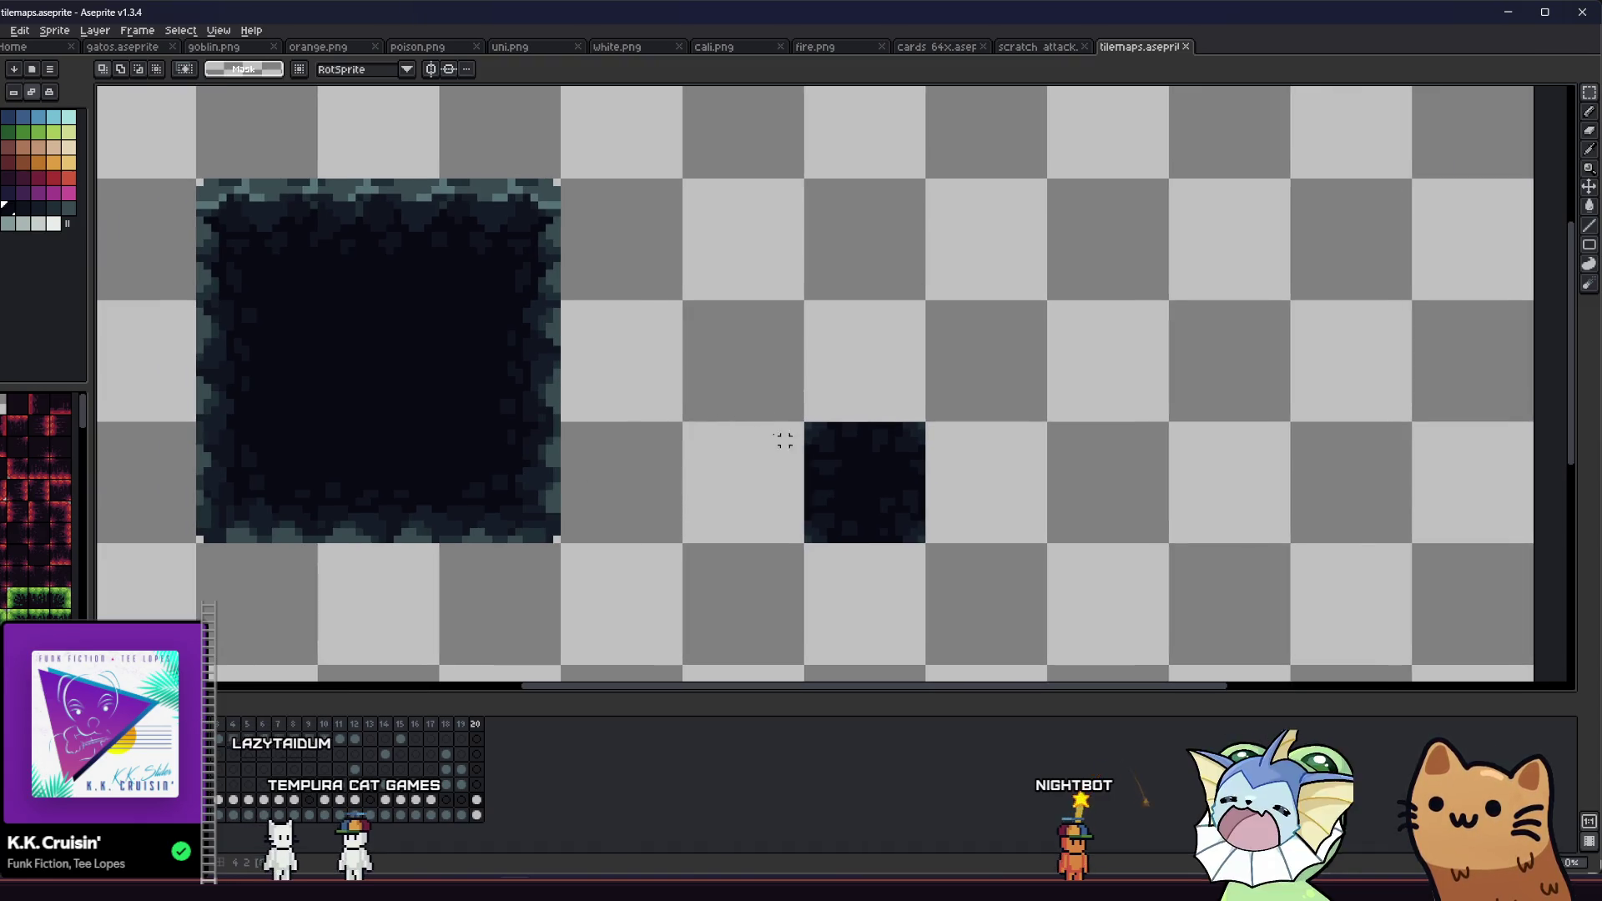
left_click(846, 449)
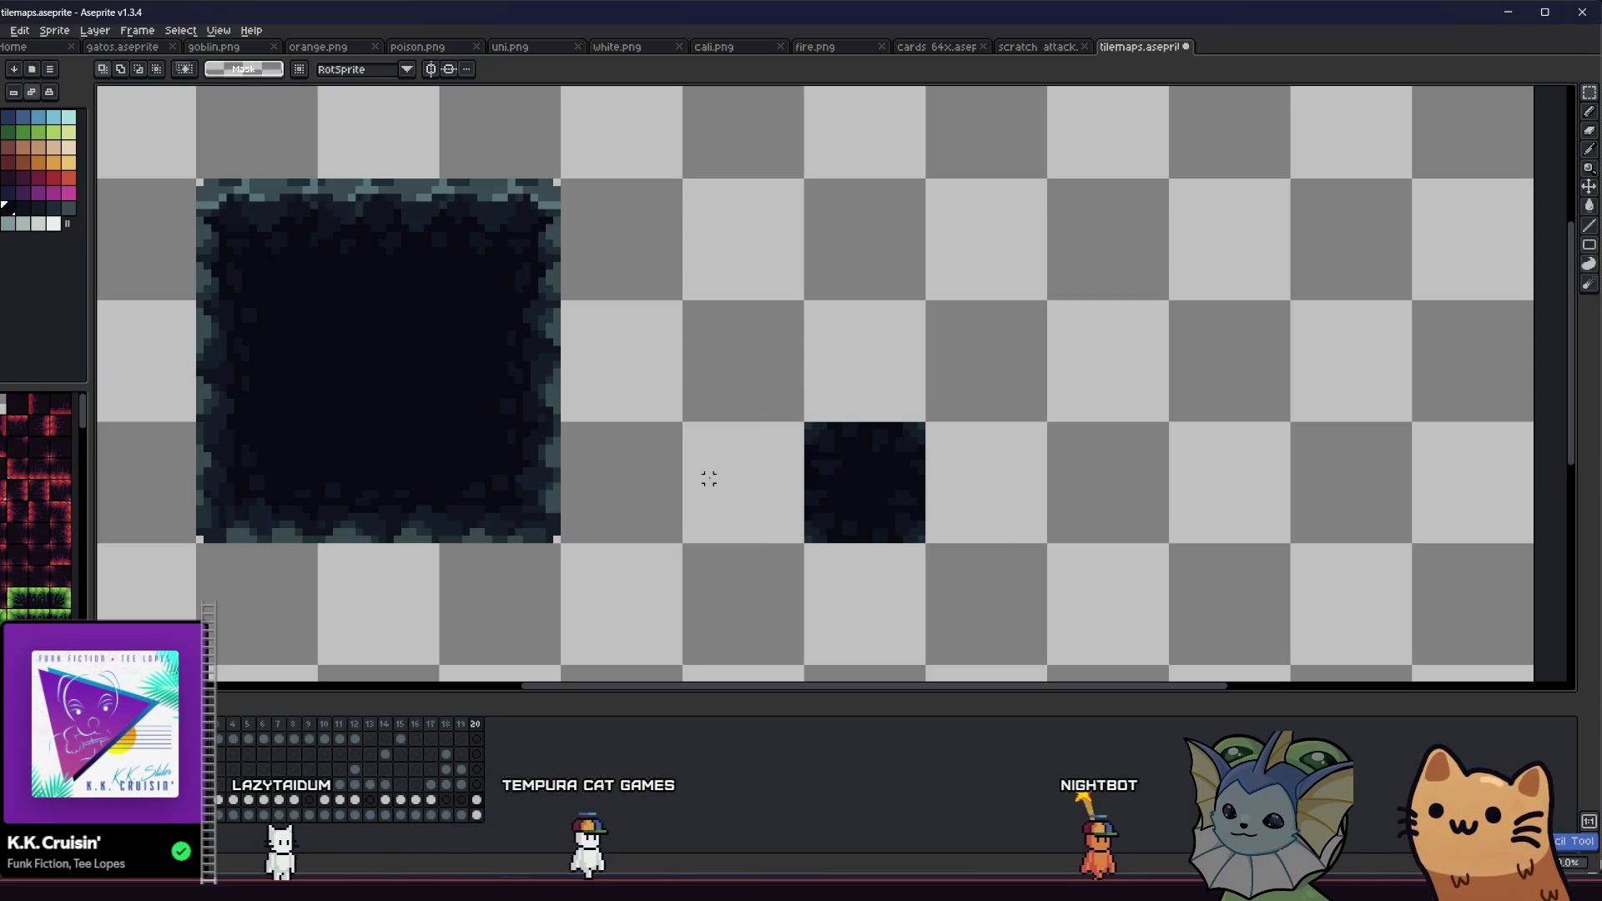
key("ctrl+y")
key("ctrl+y")
key("ctrl+y")
key("ctrl+y")
key("ctrl+y")
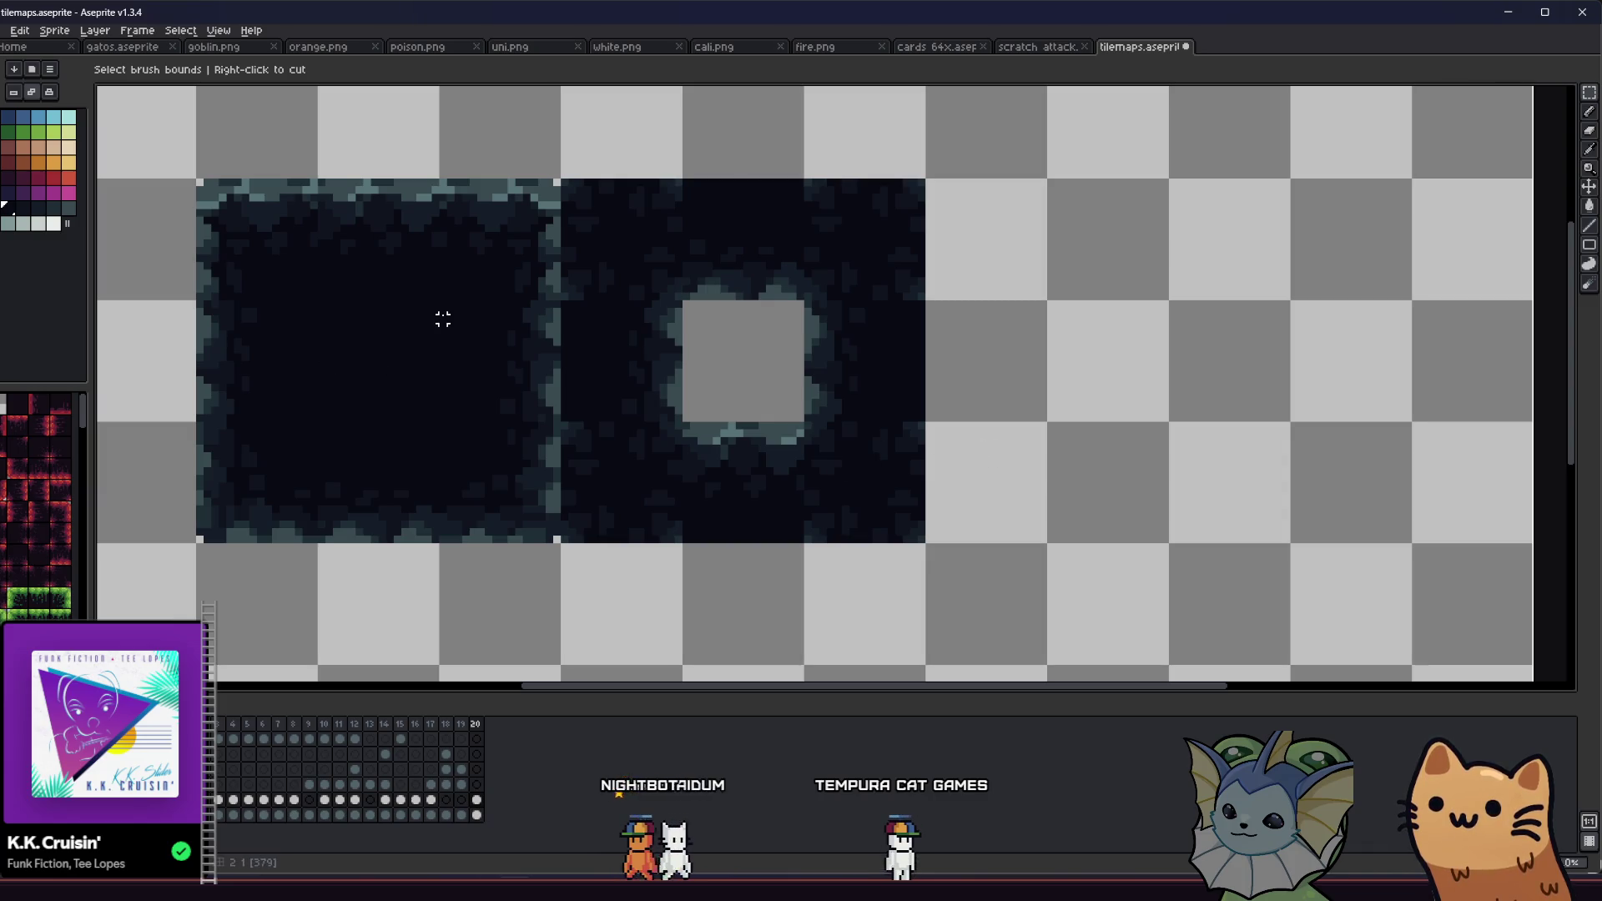
key("ctrl+y")
Step: Try placing the pasted 16x16 piece at several positions, undoing each attempt
left_click_drag(842, 508, 576, 490)
key("ctrl+z")
left_click_drag(860, 513, 844, 268)
key("ctrl+z")
key("ctrl+z")
mouse_move(896, 543)
left_mouse_down()
mouse_move(832, 506)
mouse_move(662, 311)
left_mouse_up()
key("ctrl+z")
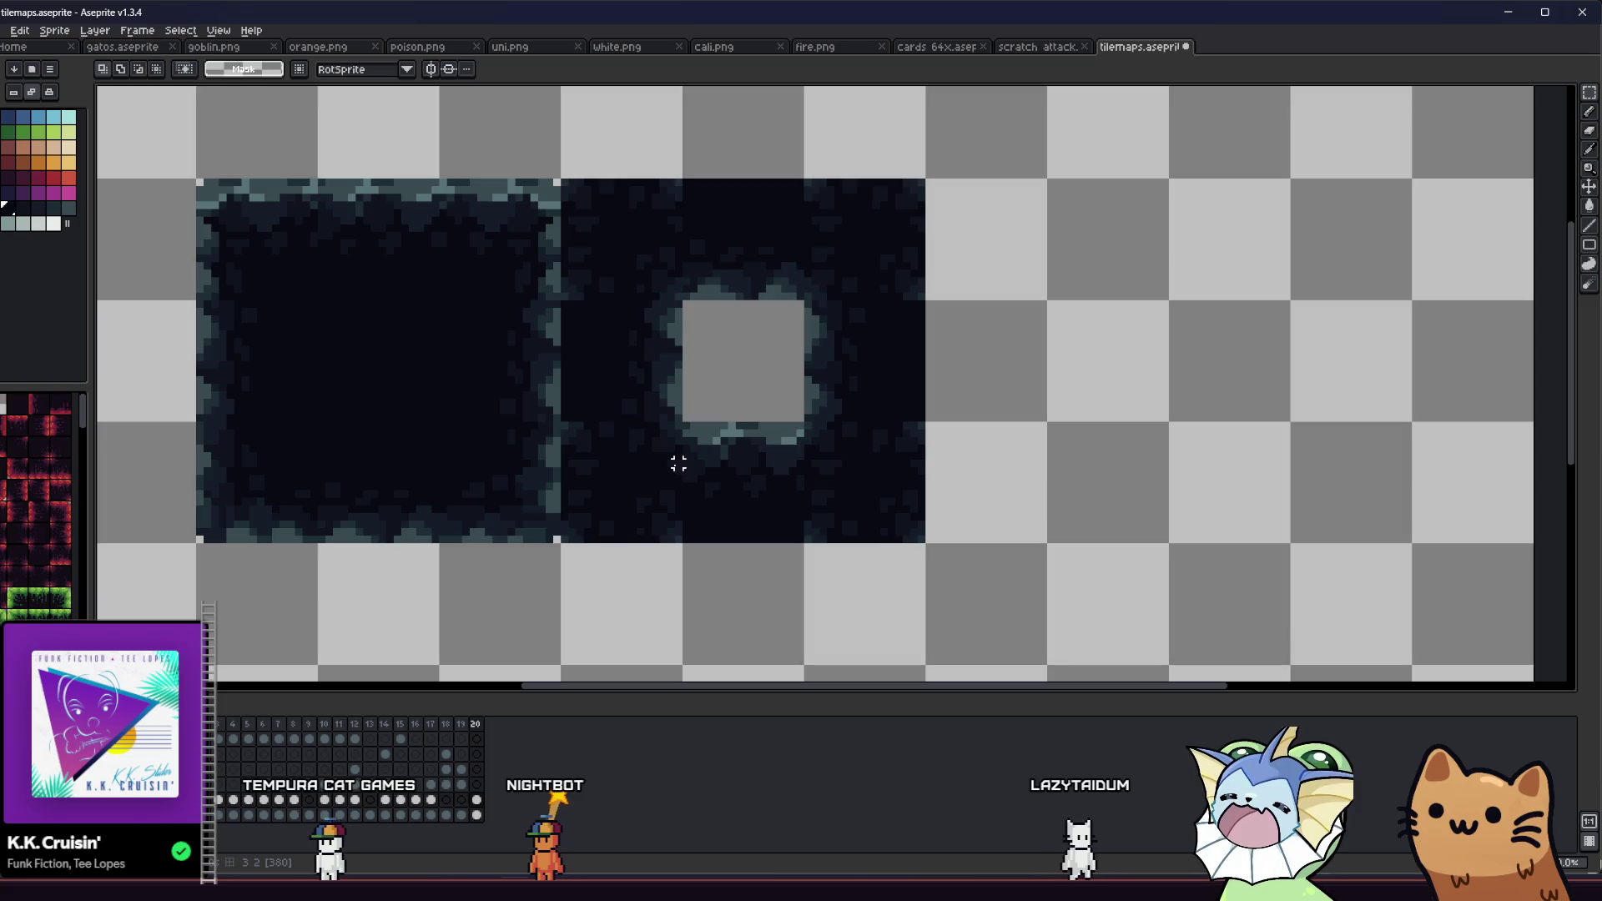
Step: Recentre the view on both dark tiles and marquee-select the tile with the square hole
scroll(672, 288, "up", 2)
key("b")
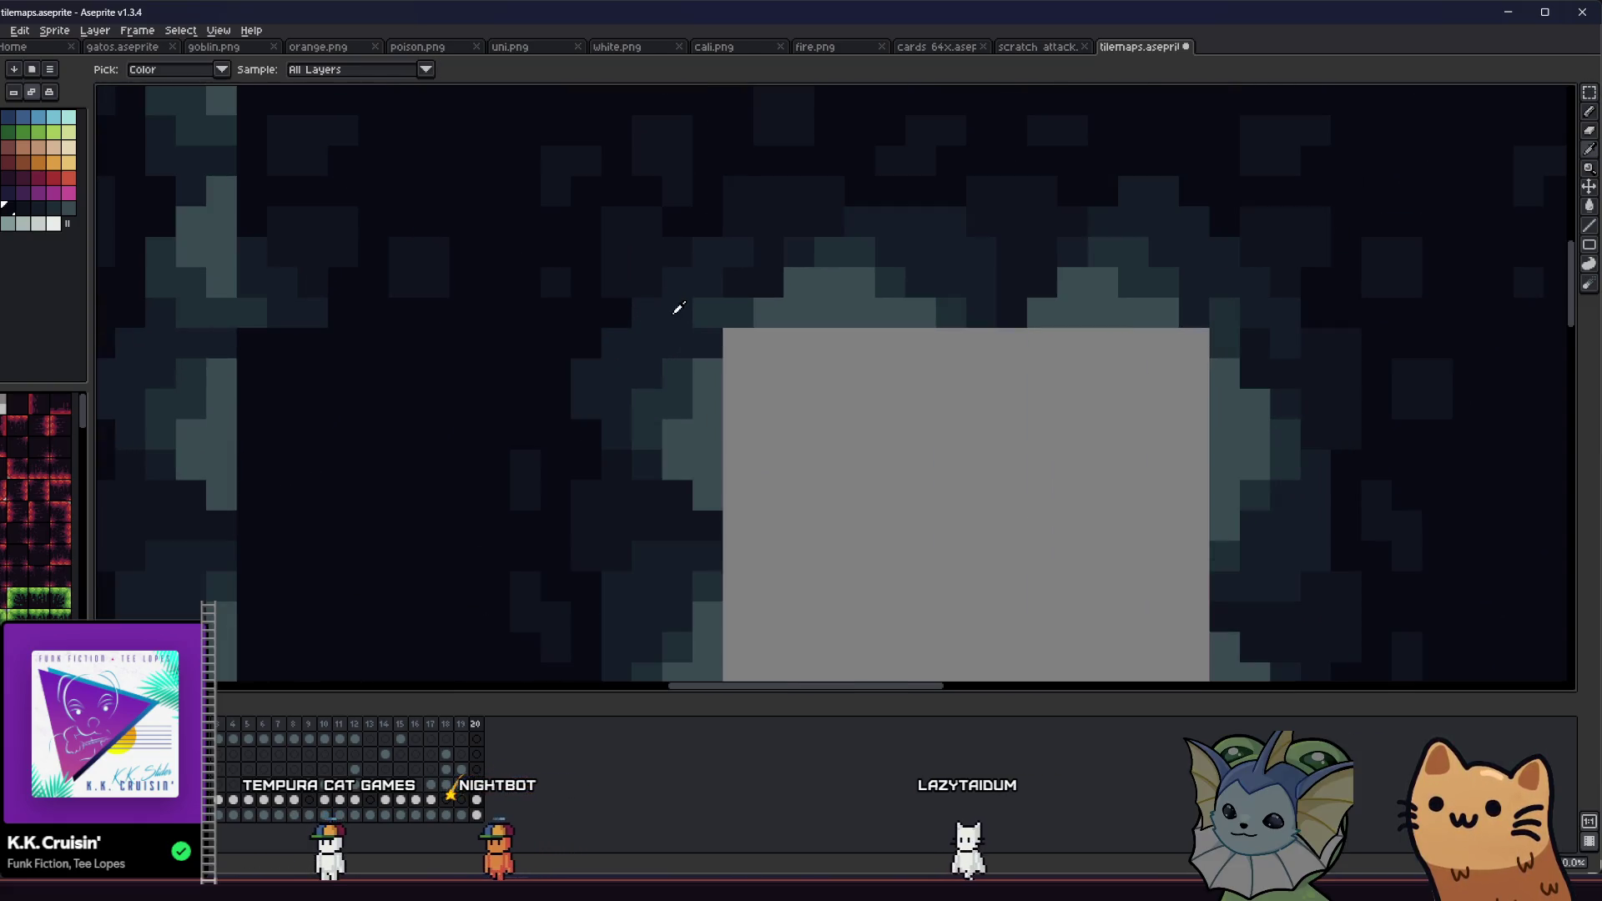
scroll(1168, 326, "down", 2)
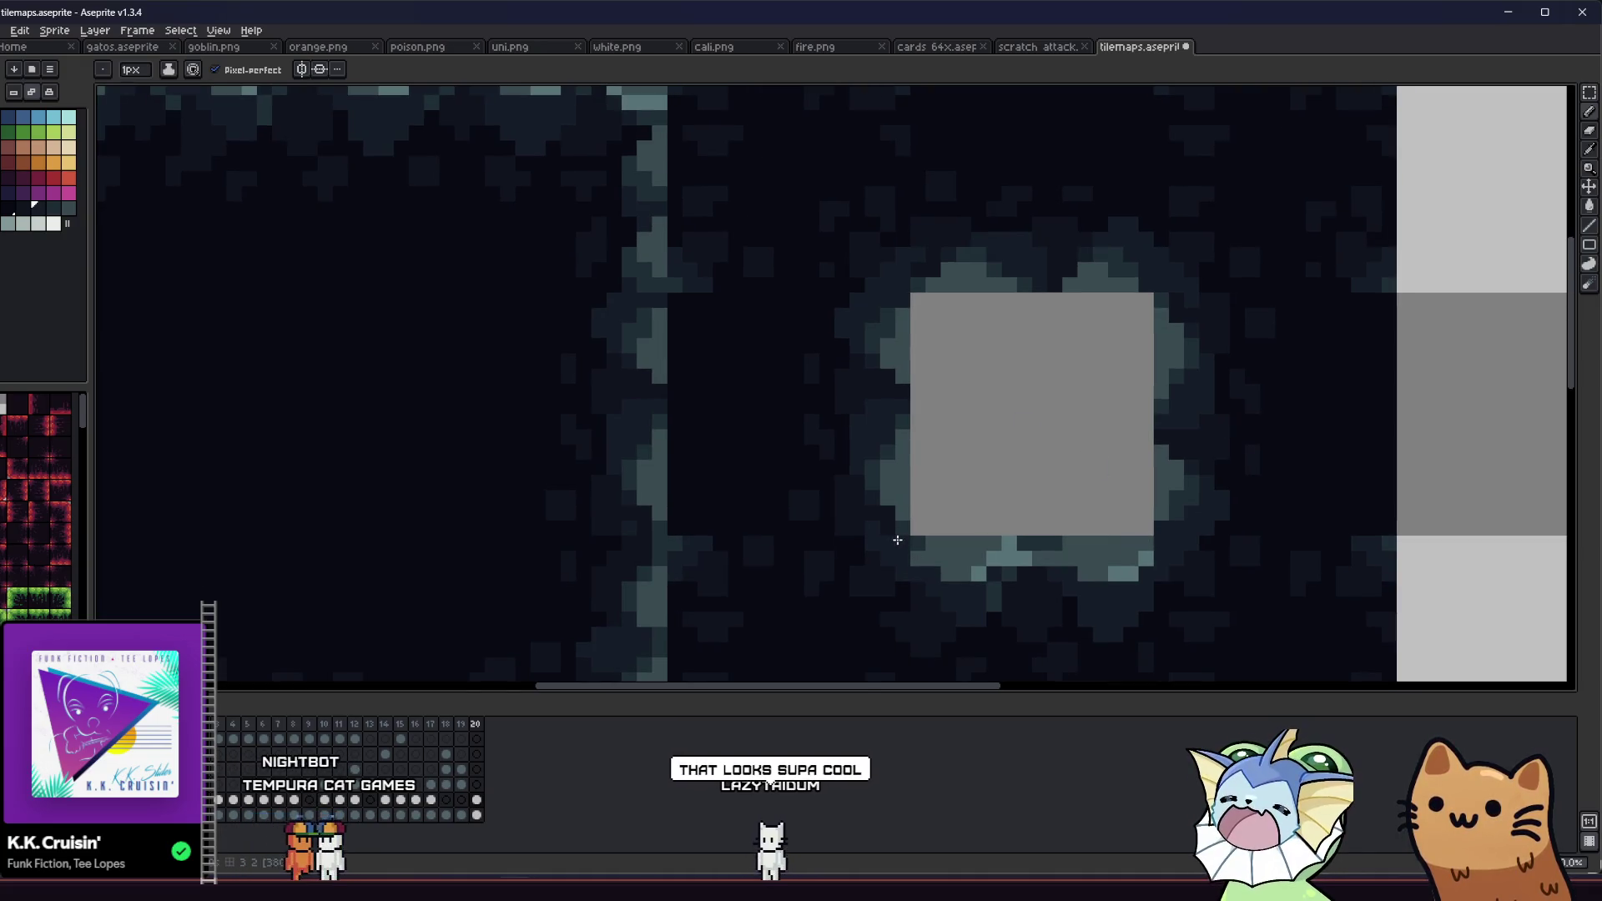
scroll(897, 541, "down", 2)
left_click_drag(897, 540, 458, 522)
scroll(482, 532, "down", 5)
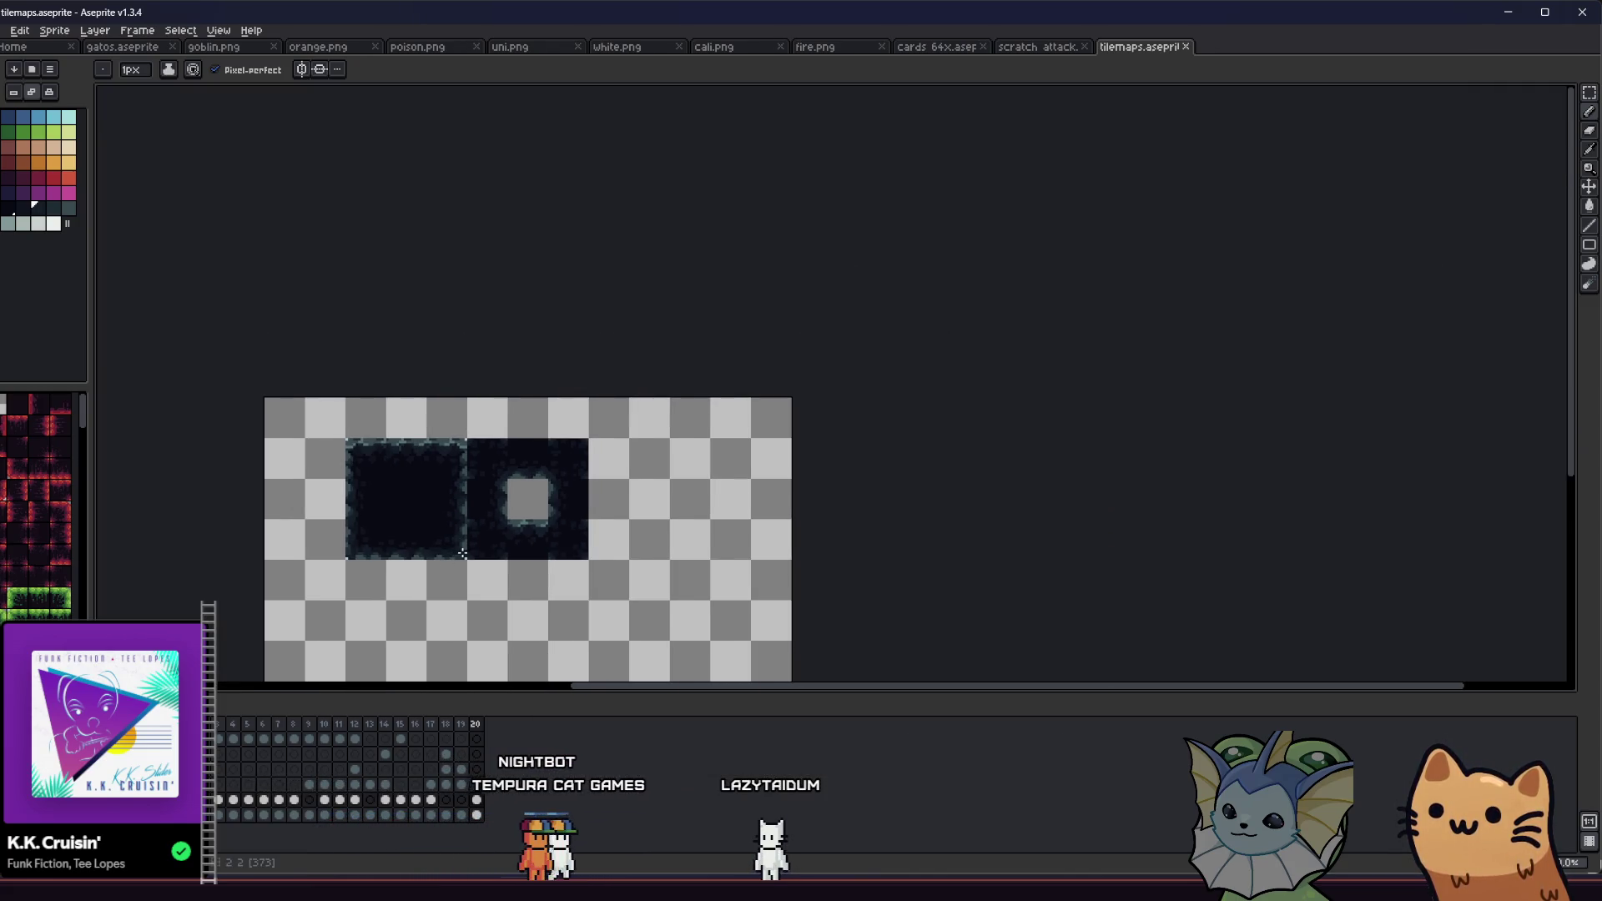
scroll(462, 554, "up", 2)
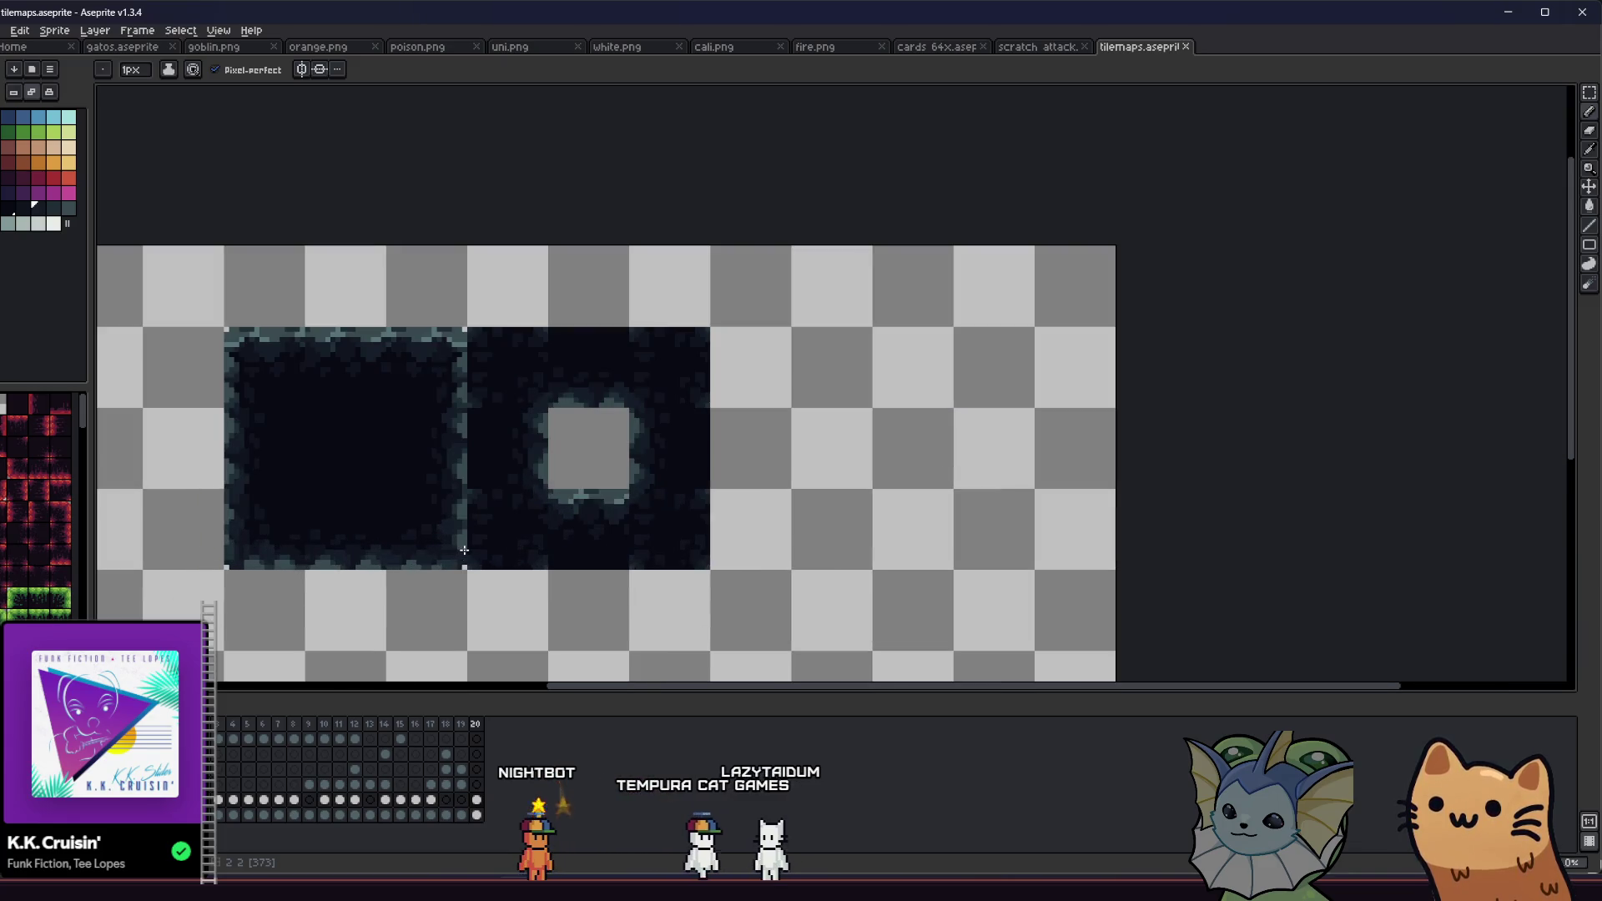
left_click_drag(412, 526, 494, 522)
scroll(494, 522, "up", 1)
scroll(580, 520, "up", 1)
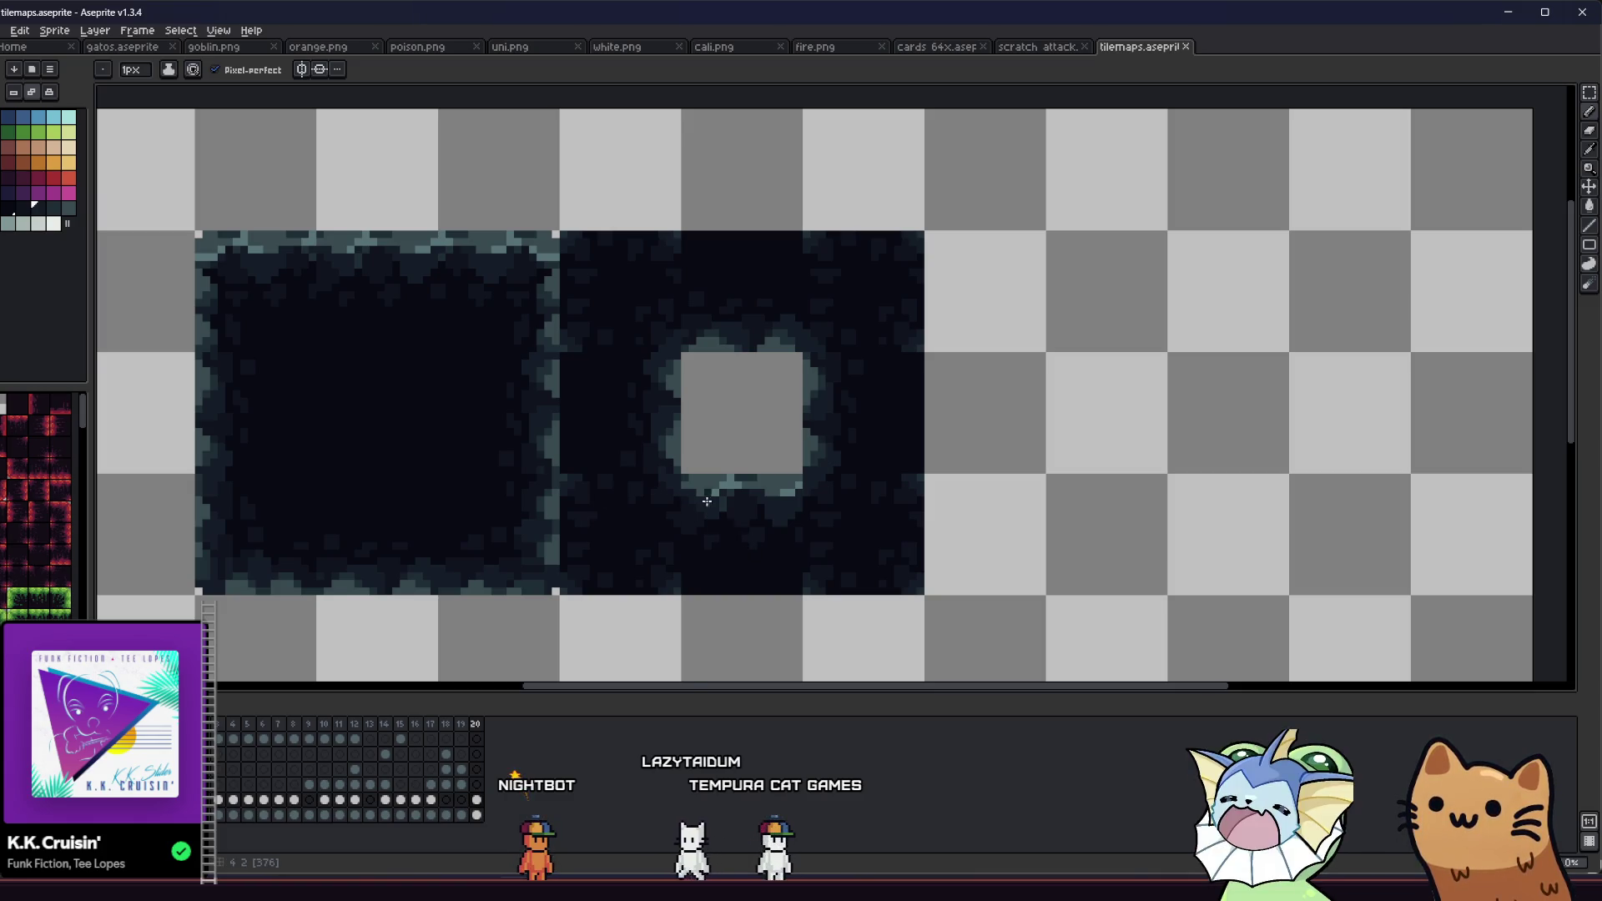
key("m")
left_click_drag(629, 451, 726, 440)
left_click_drag(660, 212, 903, 622)
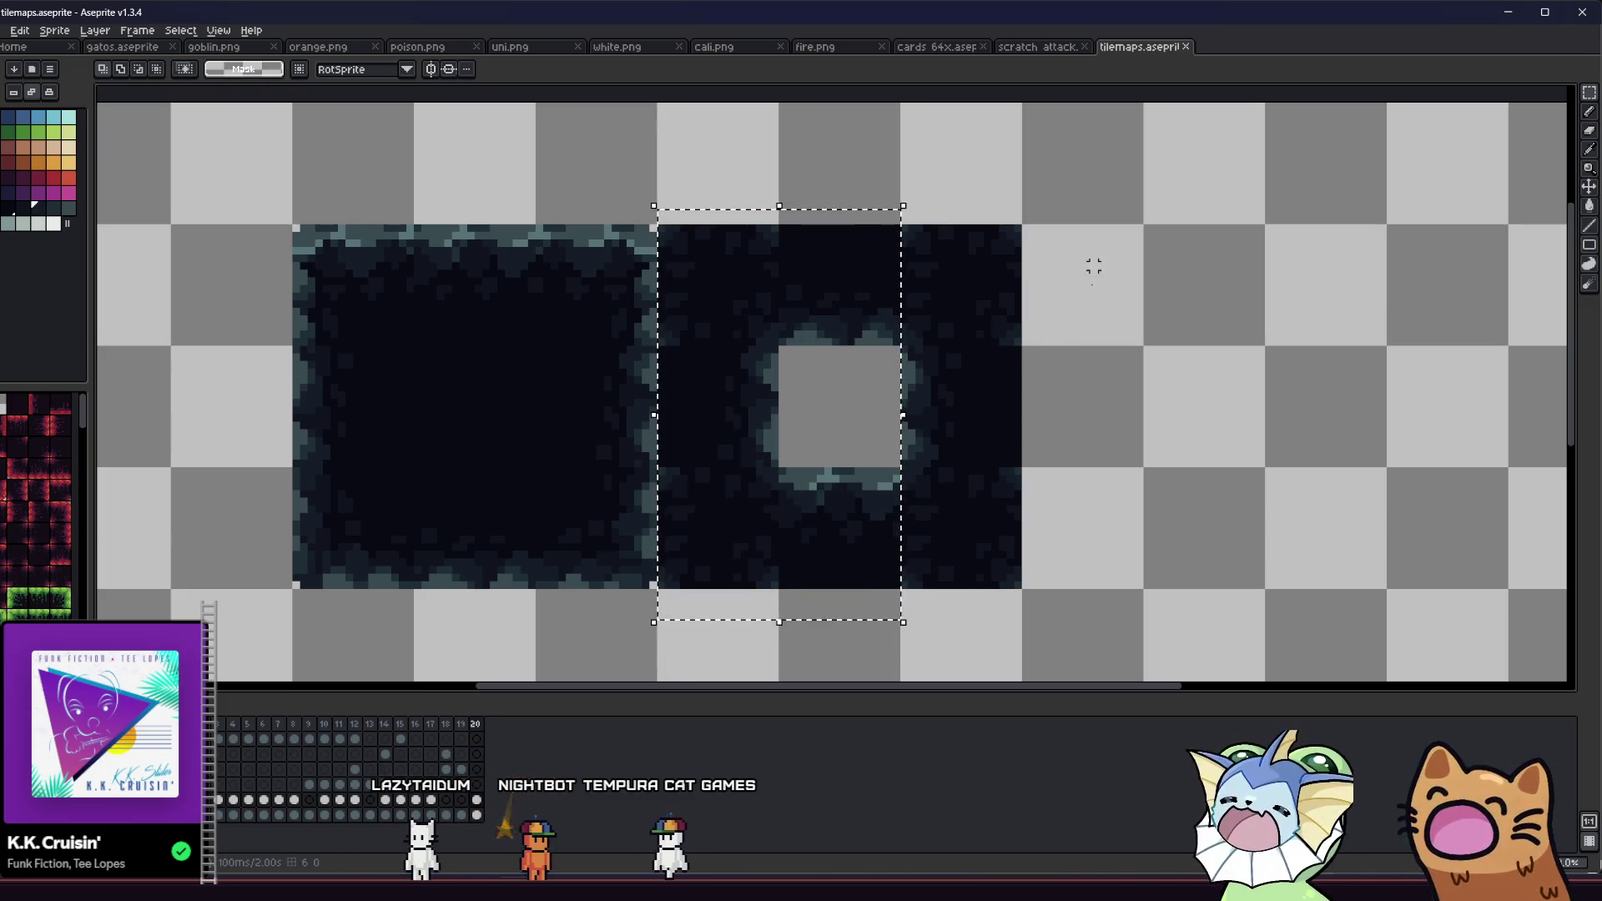
Step: Reselect the whole holed tile and move it one tile to the right
left_click(876, 508)
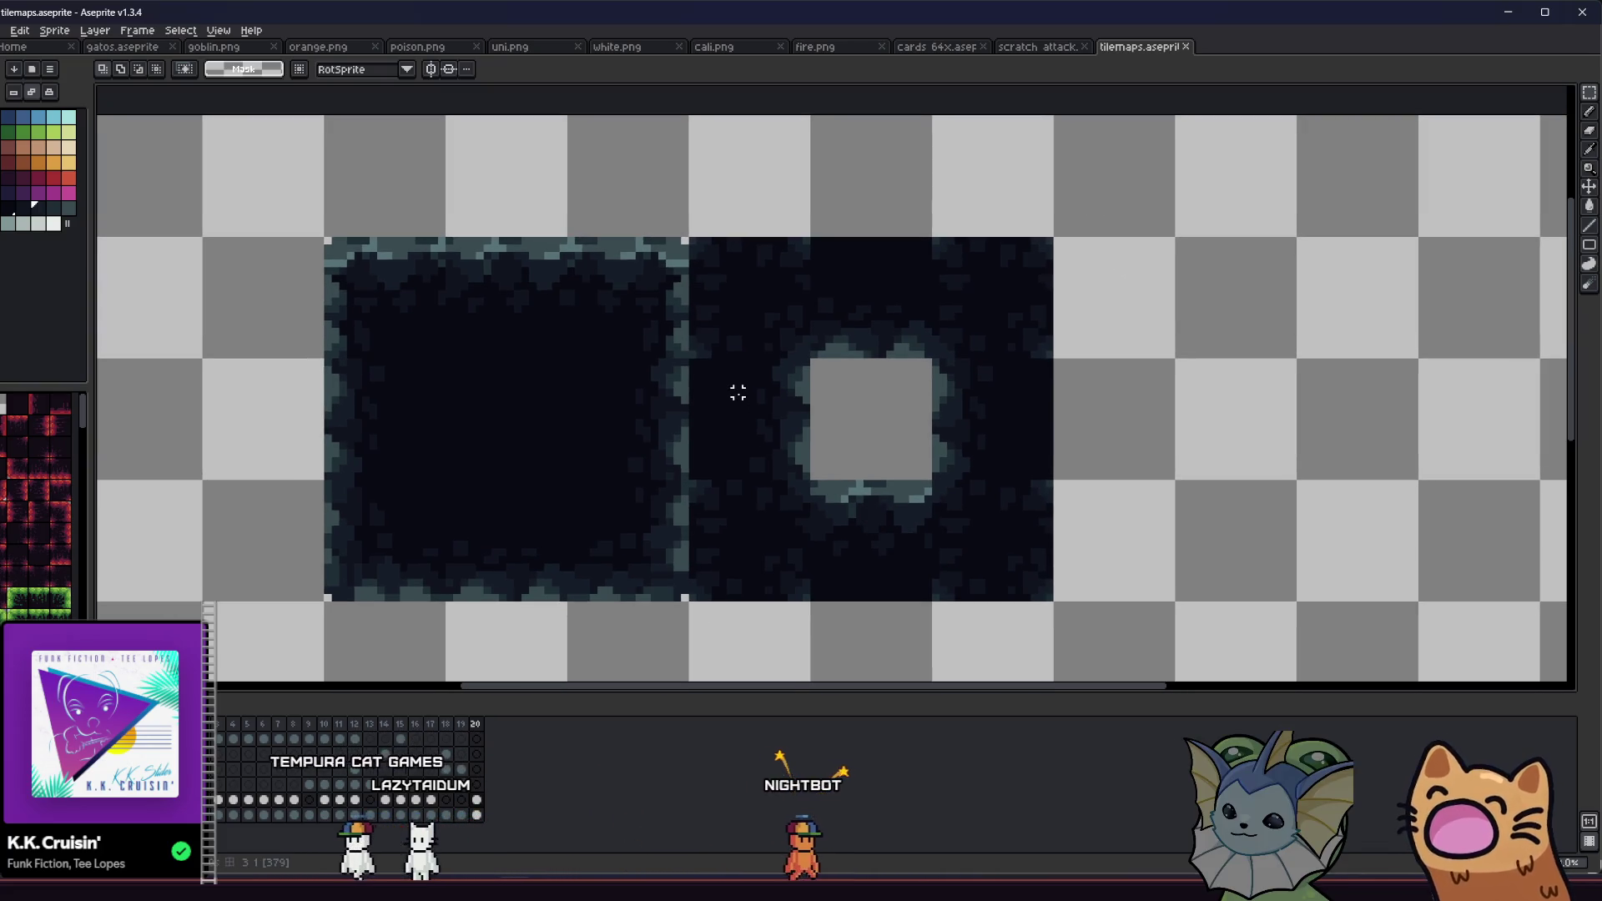
left_click_drag(692, 224, 1180, 679)
left_click_drag(801, 482, 1048, 475)
key("b")
scroll(1168, 588, "up", 2)
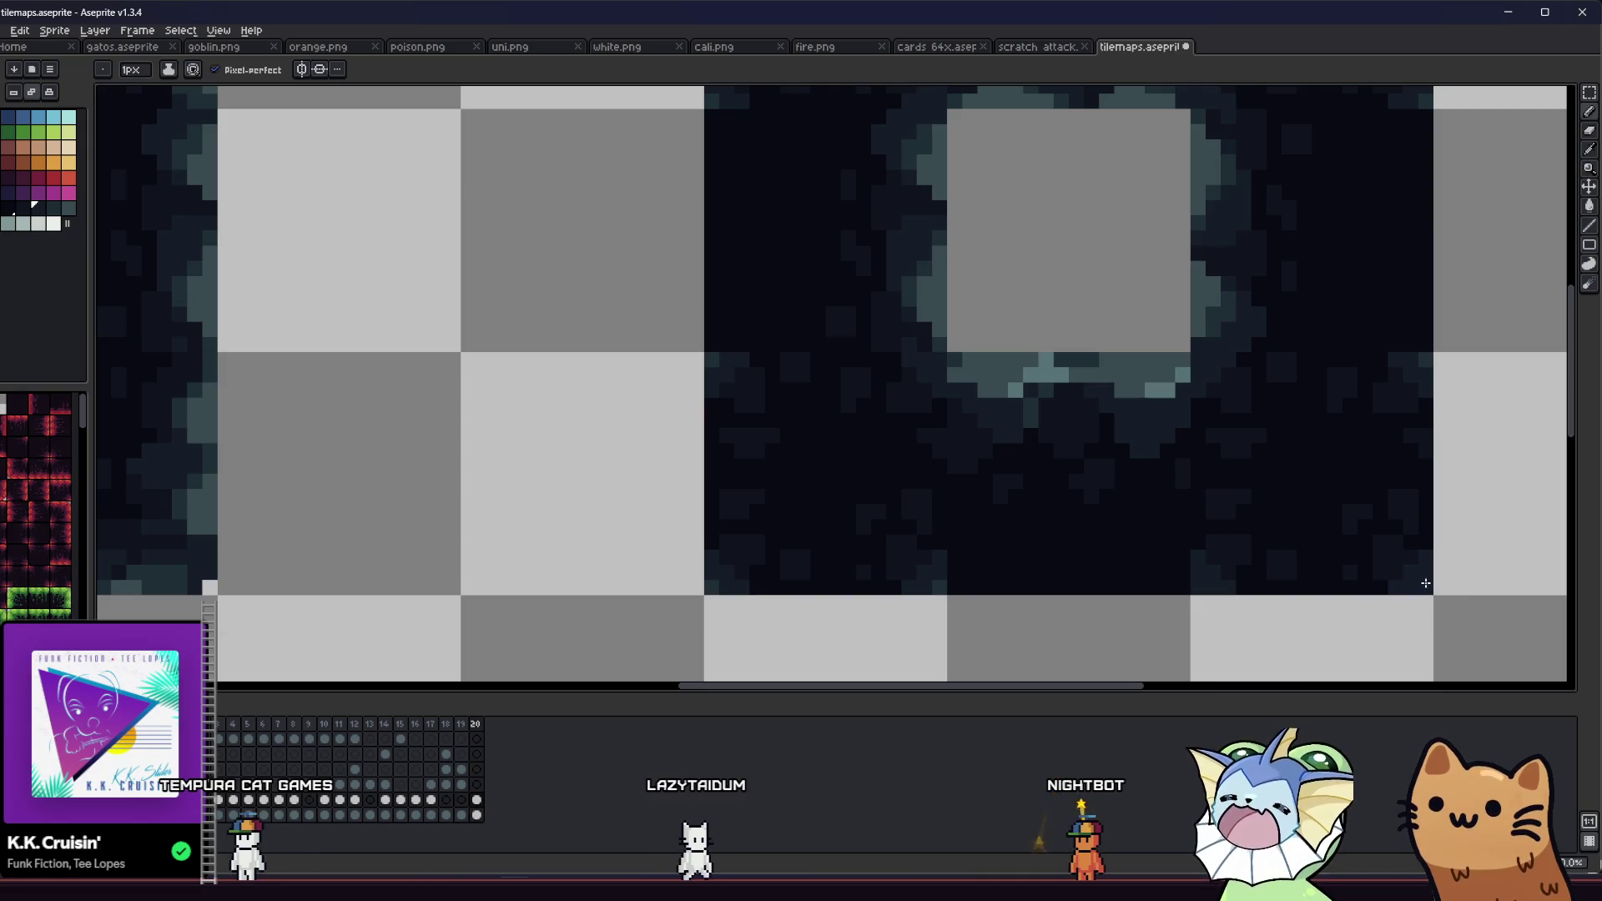
key("Left")
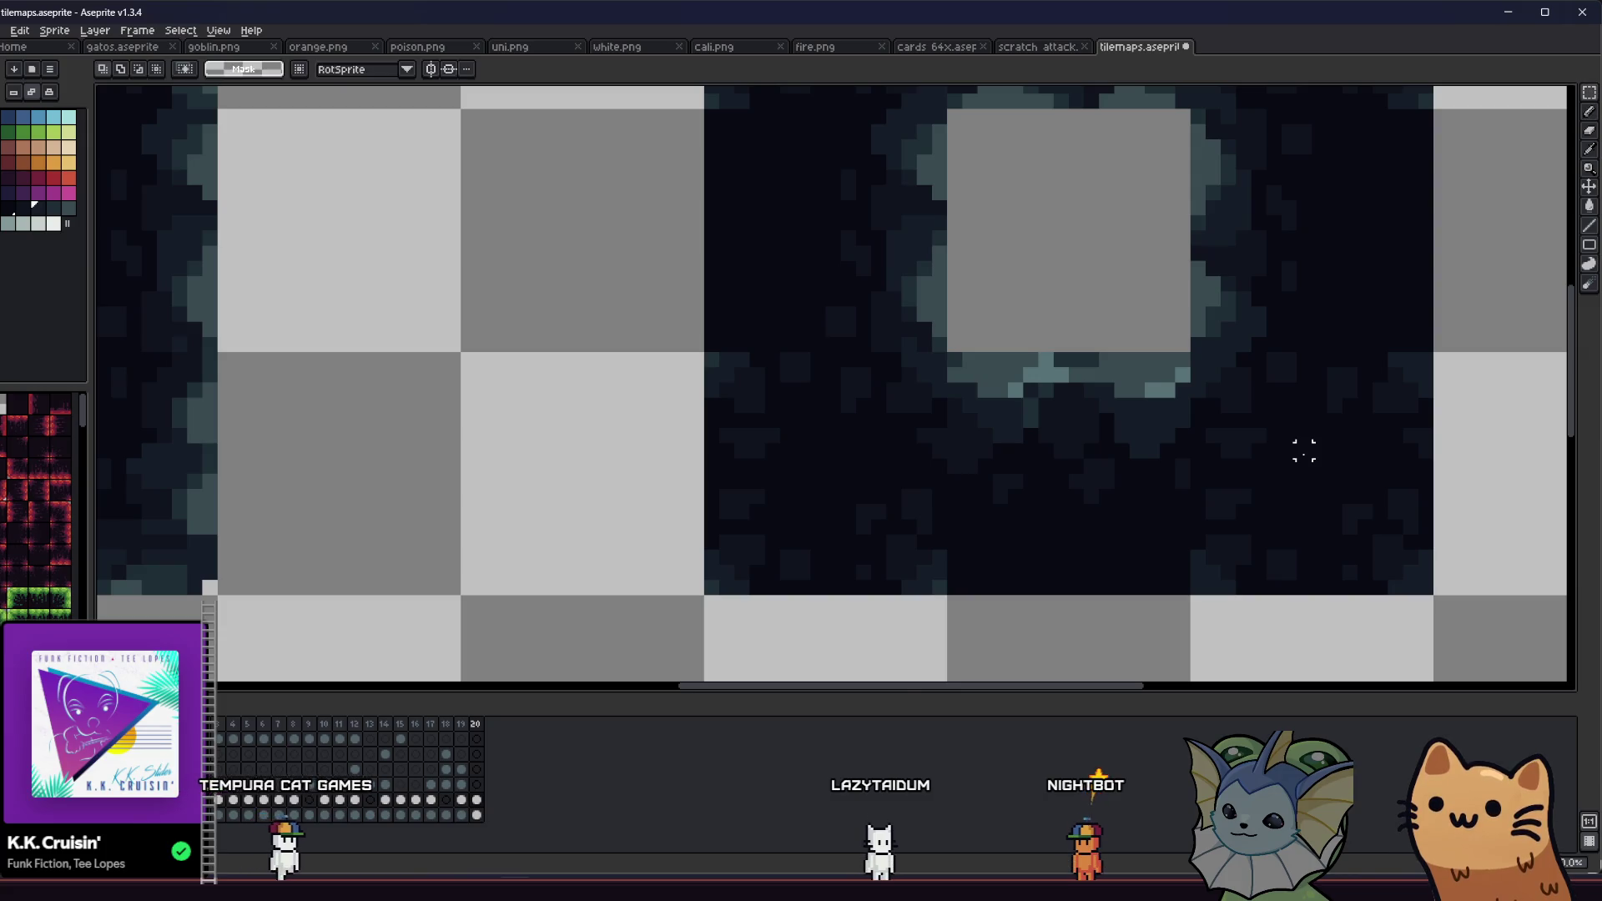
scroll(1304, 453, "down", 2)
Step: Copy a plain dark 16x16 block into the top-row gap beside the first tile
mouse_move(1313, 466)
left_mouse_down()
mouse_move(1081, 489)
mouse_move(1317, 484)
mouse_move(1277, 311)
mouse_move(1300, 237)
mouse_move(1309, 458)
mouse_move(1100, 257)
left_mouse_up()
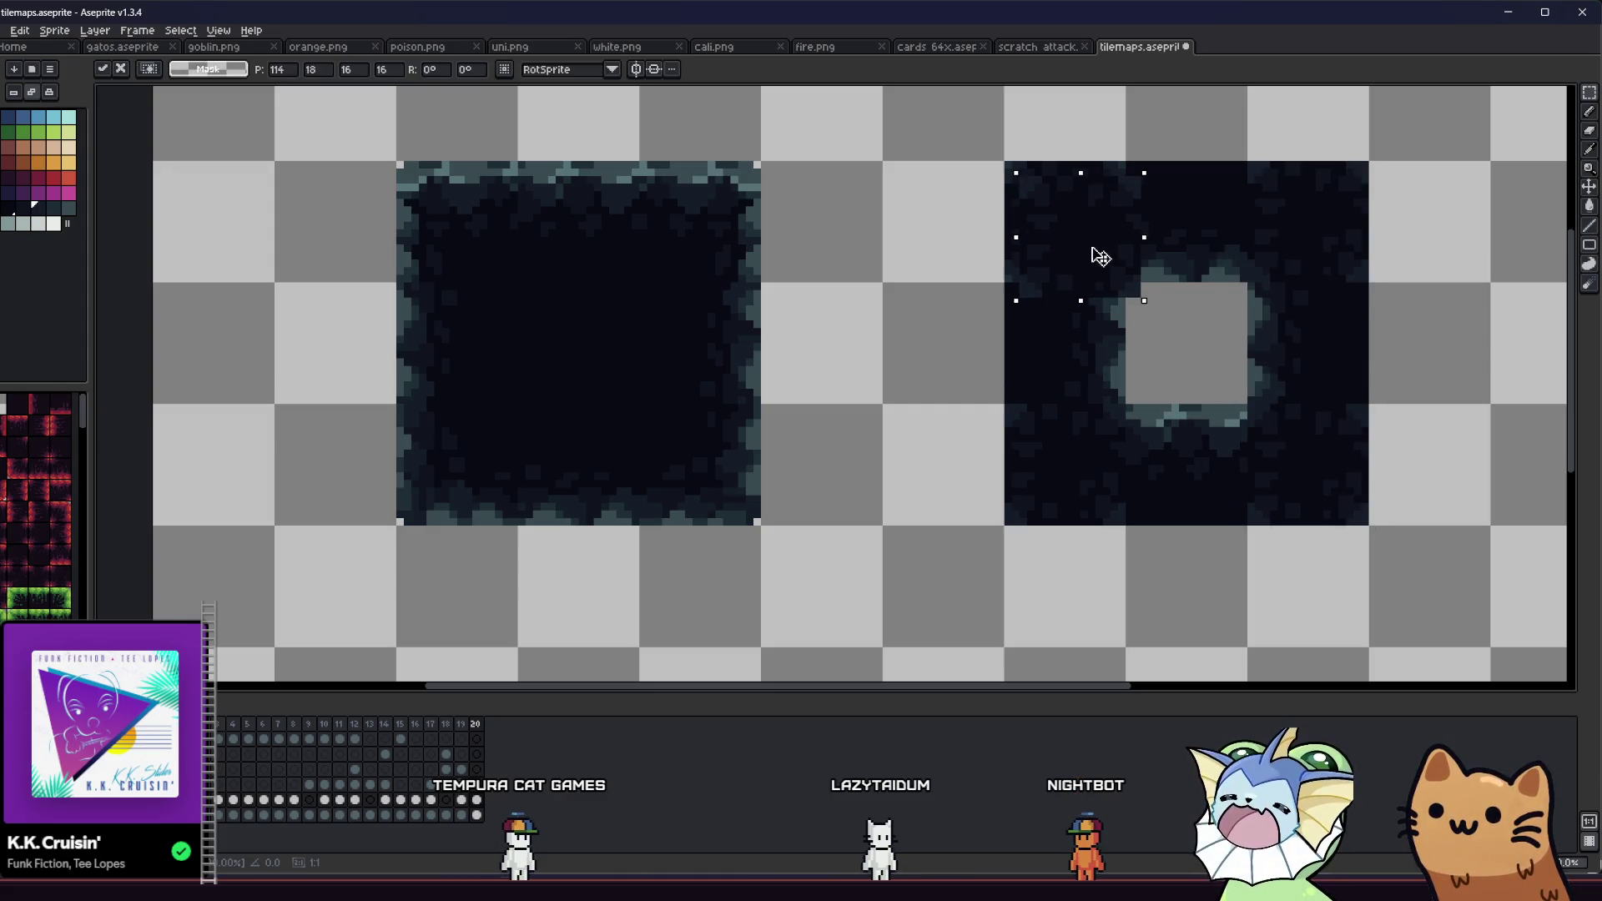
key("Return")
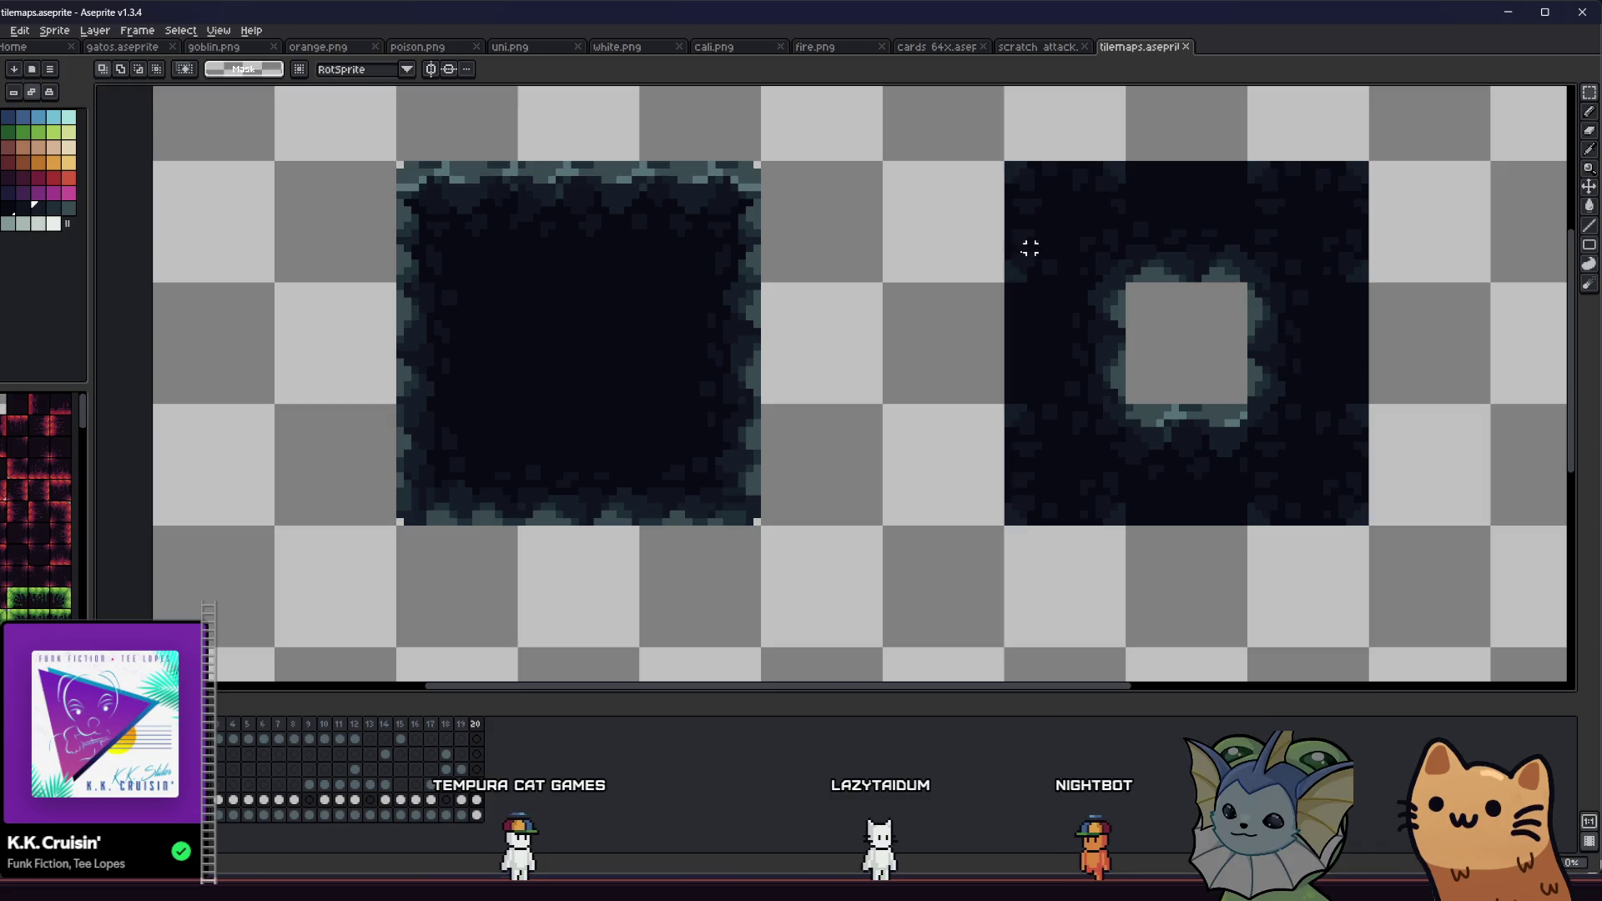
left_click_drag(1073, 246, 830, 246)
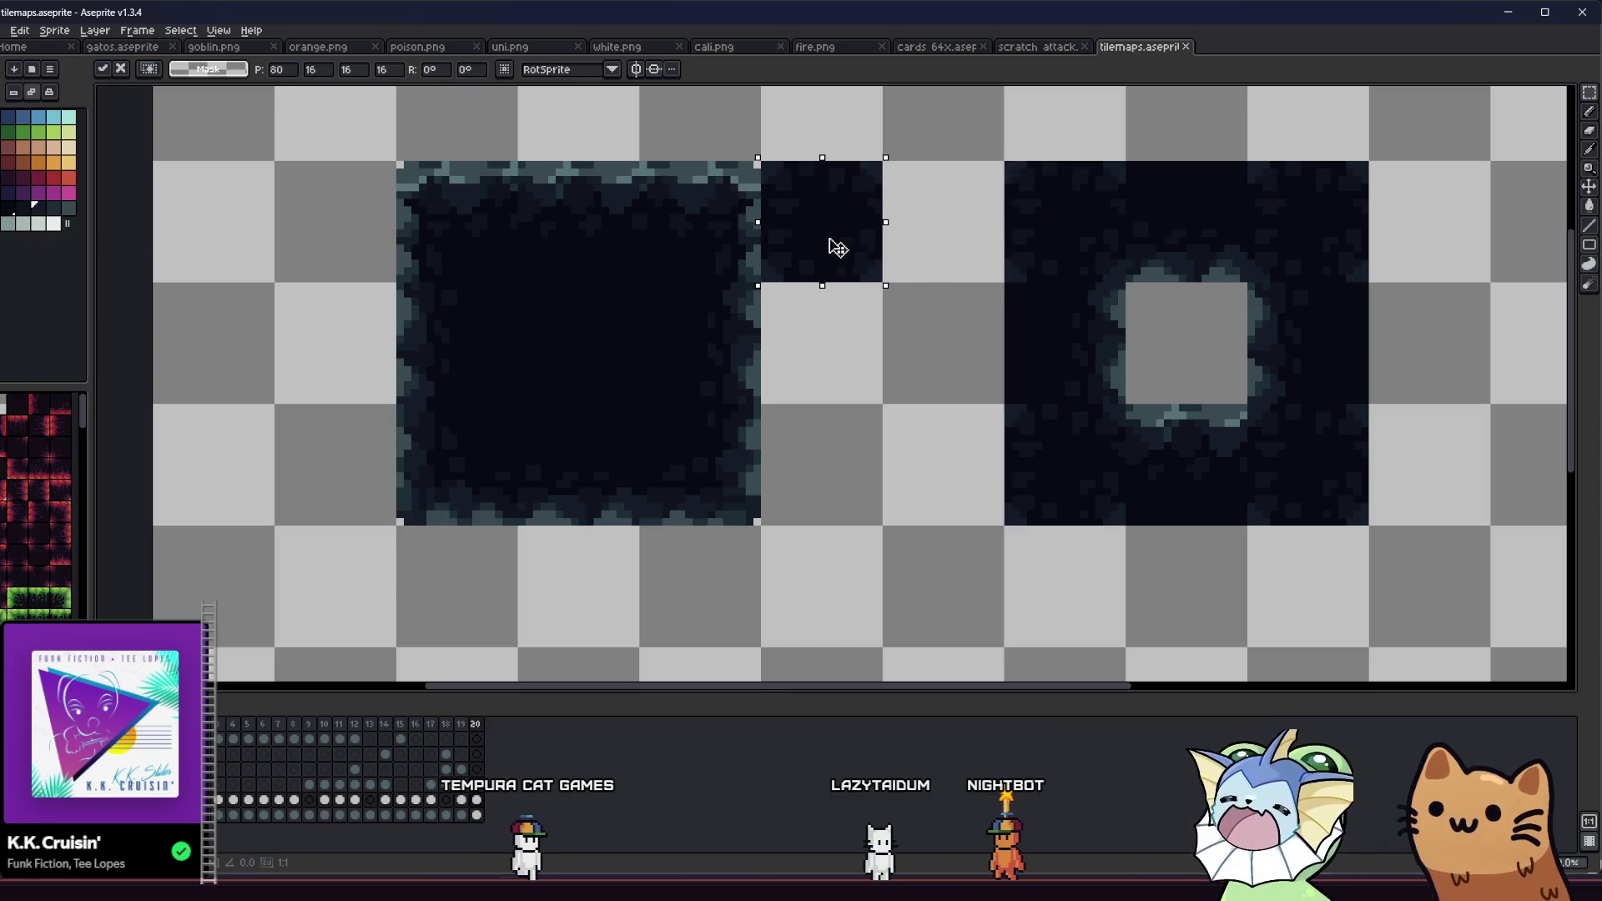
left_click(833, 385)
left_click_drag(833, 384, 726, 419)
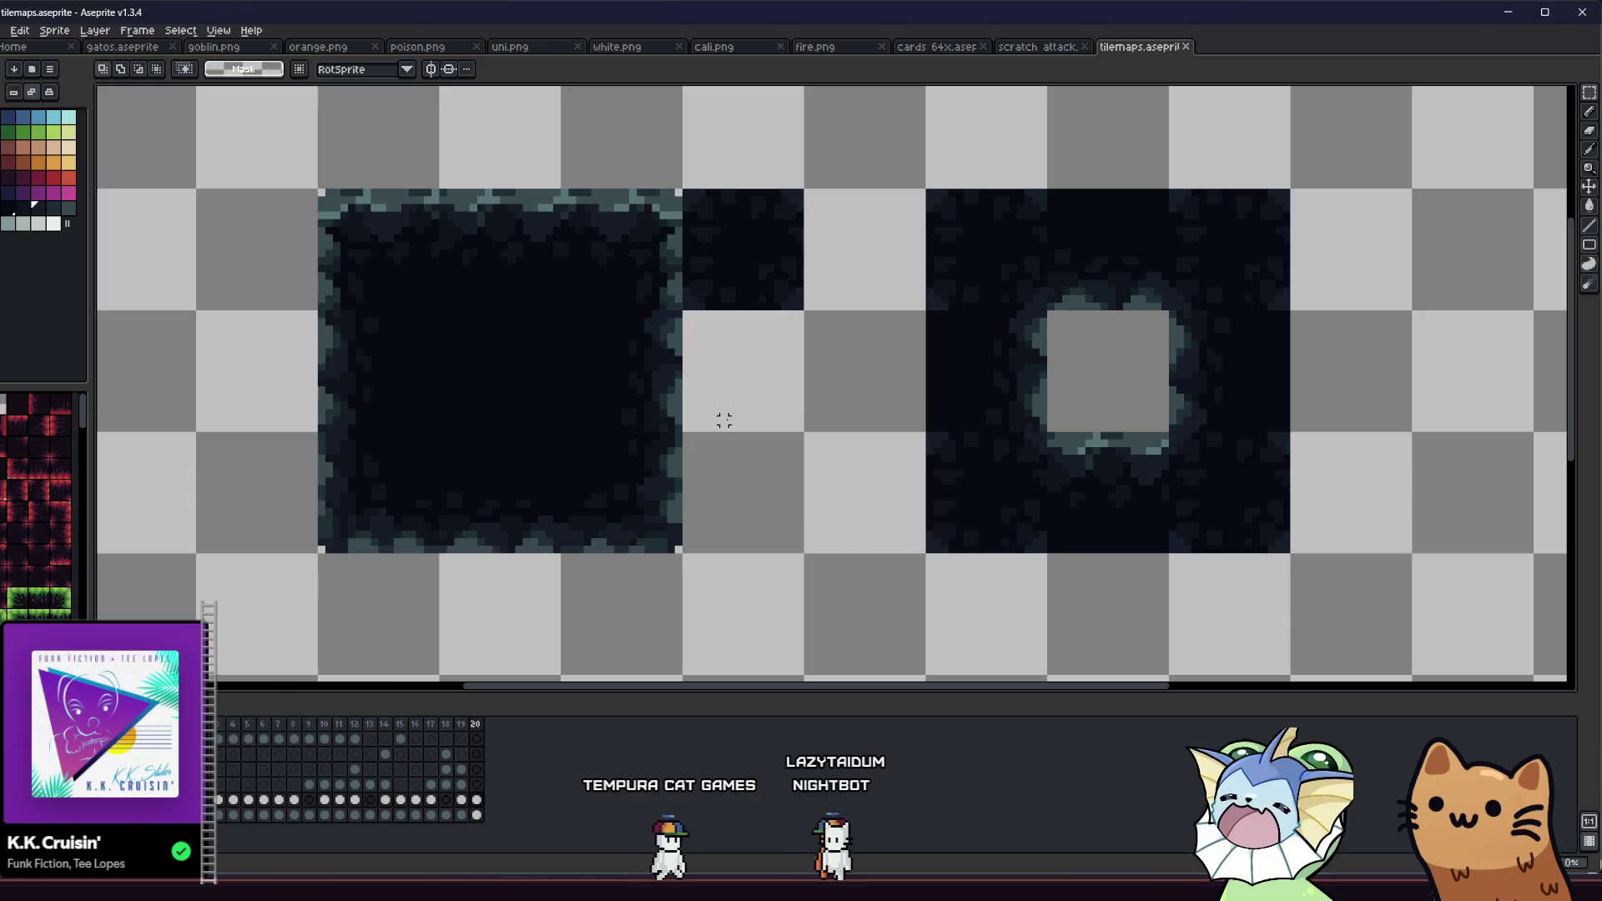
Step: Eyedrop the dark cave colour, touch up with the Pencil, and save tilemaps.aseprite
scroll(720, 419, "down", 4)
scroll(719, 418, "up", 2)
mouse_move(719, 418)
left_mouse_down()
mouse_move(684, 436)
mouse_move(691, 455)
left_mouse_up()
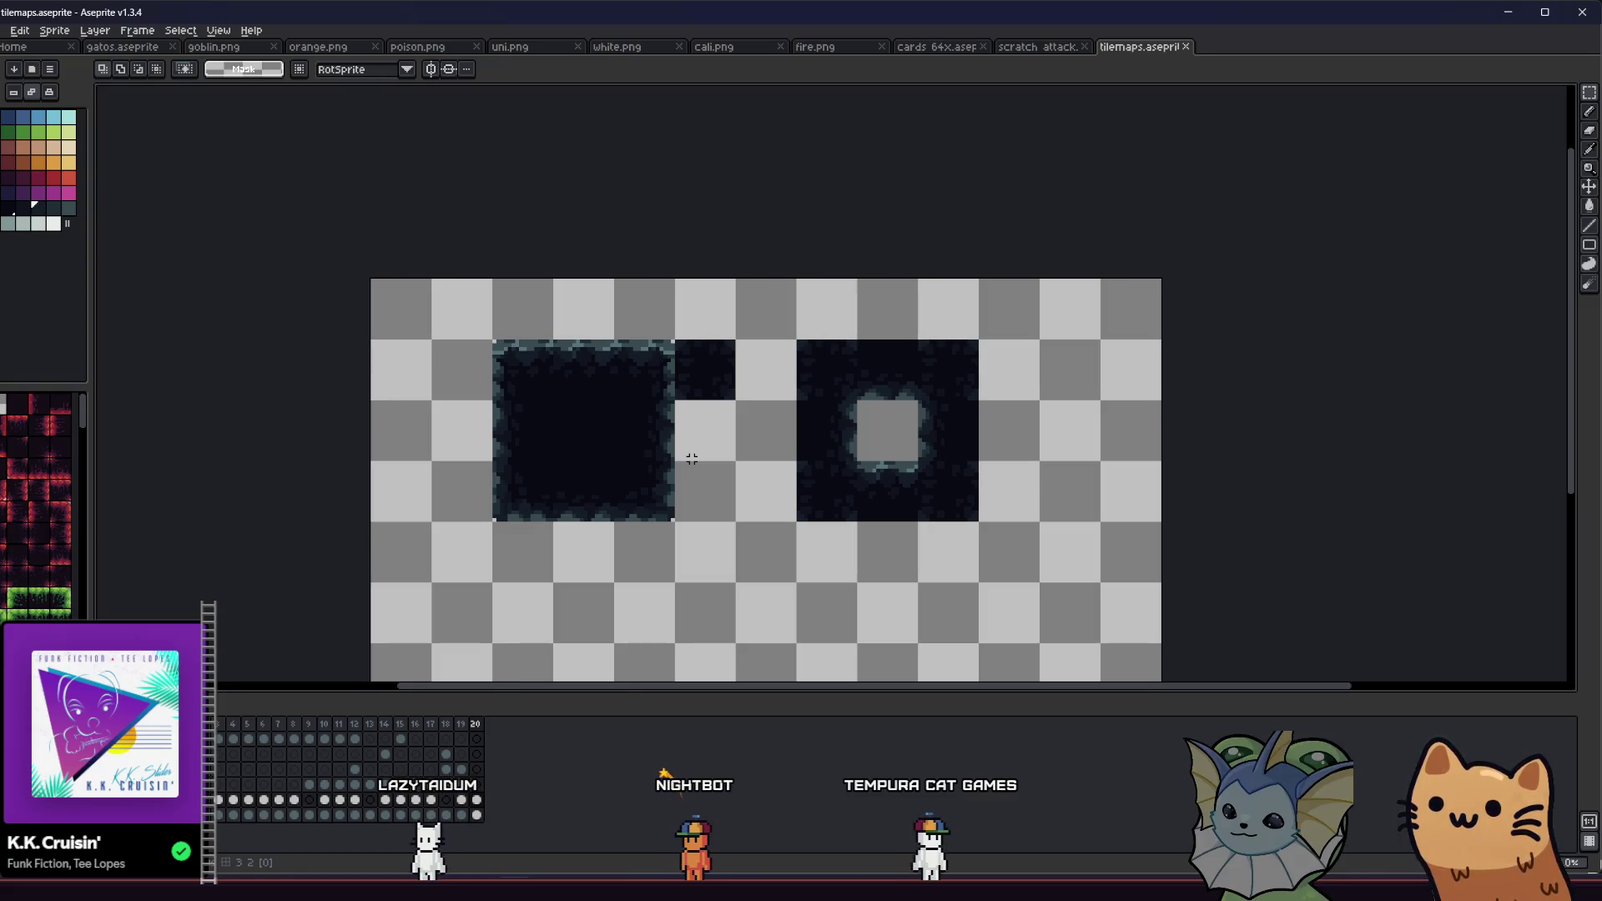
scroll(692, 458, "up", 2)
left_click_drag(705, 467, 526, 475)
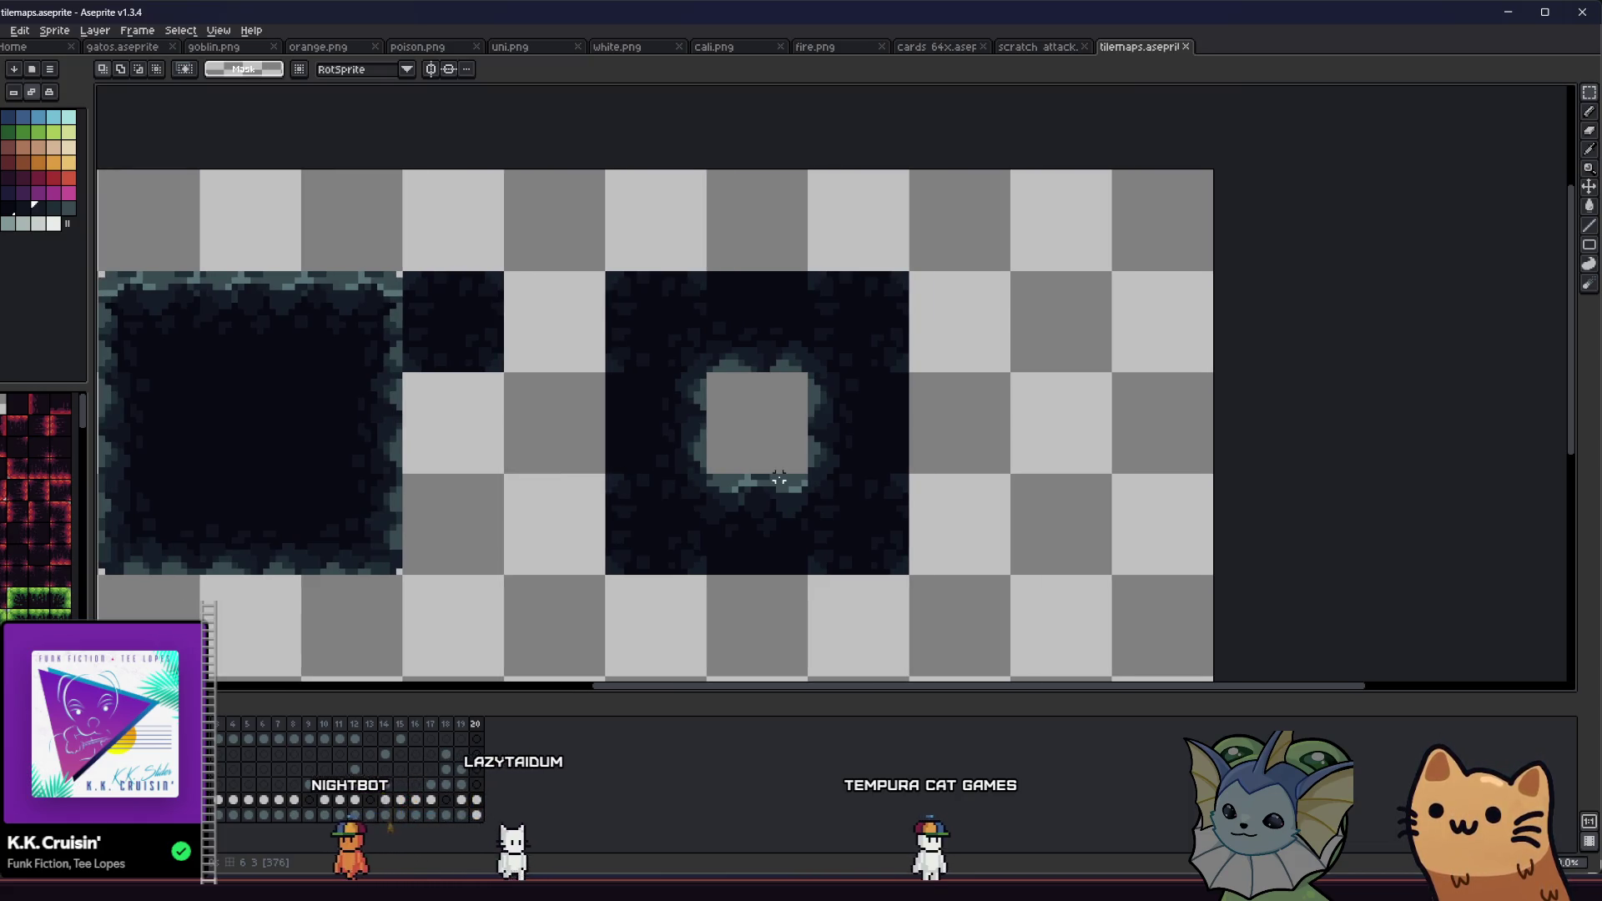
key("i")
scroll(773, 477, "up", 4)
left_click(55, 206)
key("b")
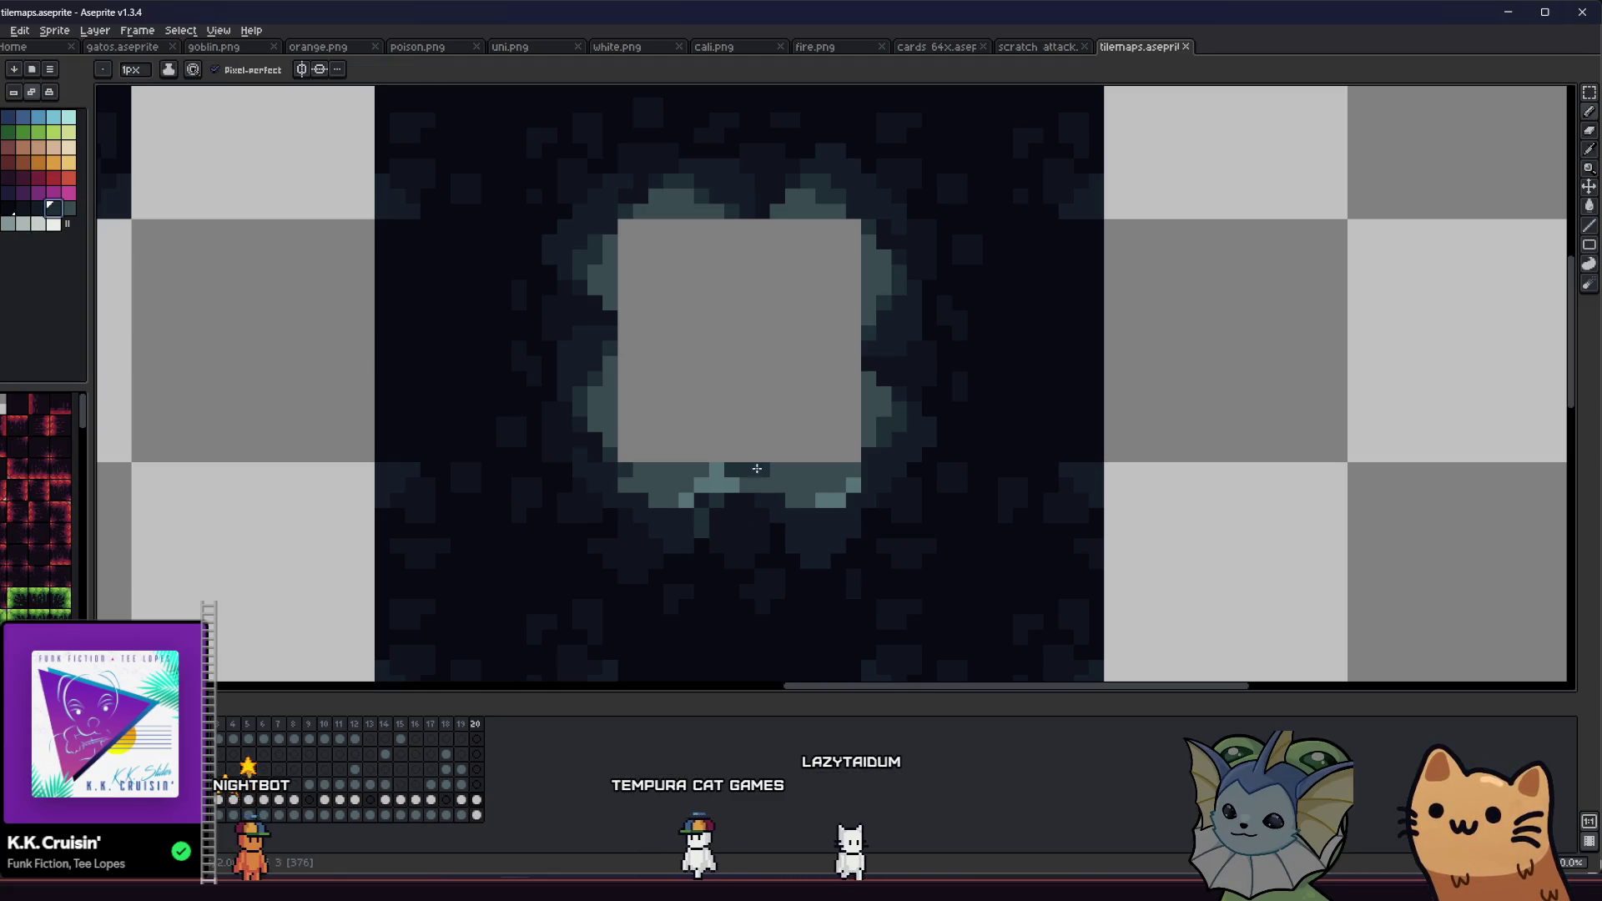
scroll(550, 498, "down", 4)
scroll(614, 492, "up", 2)
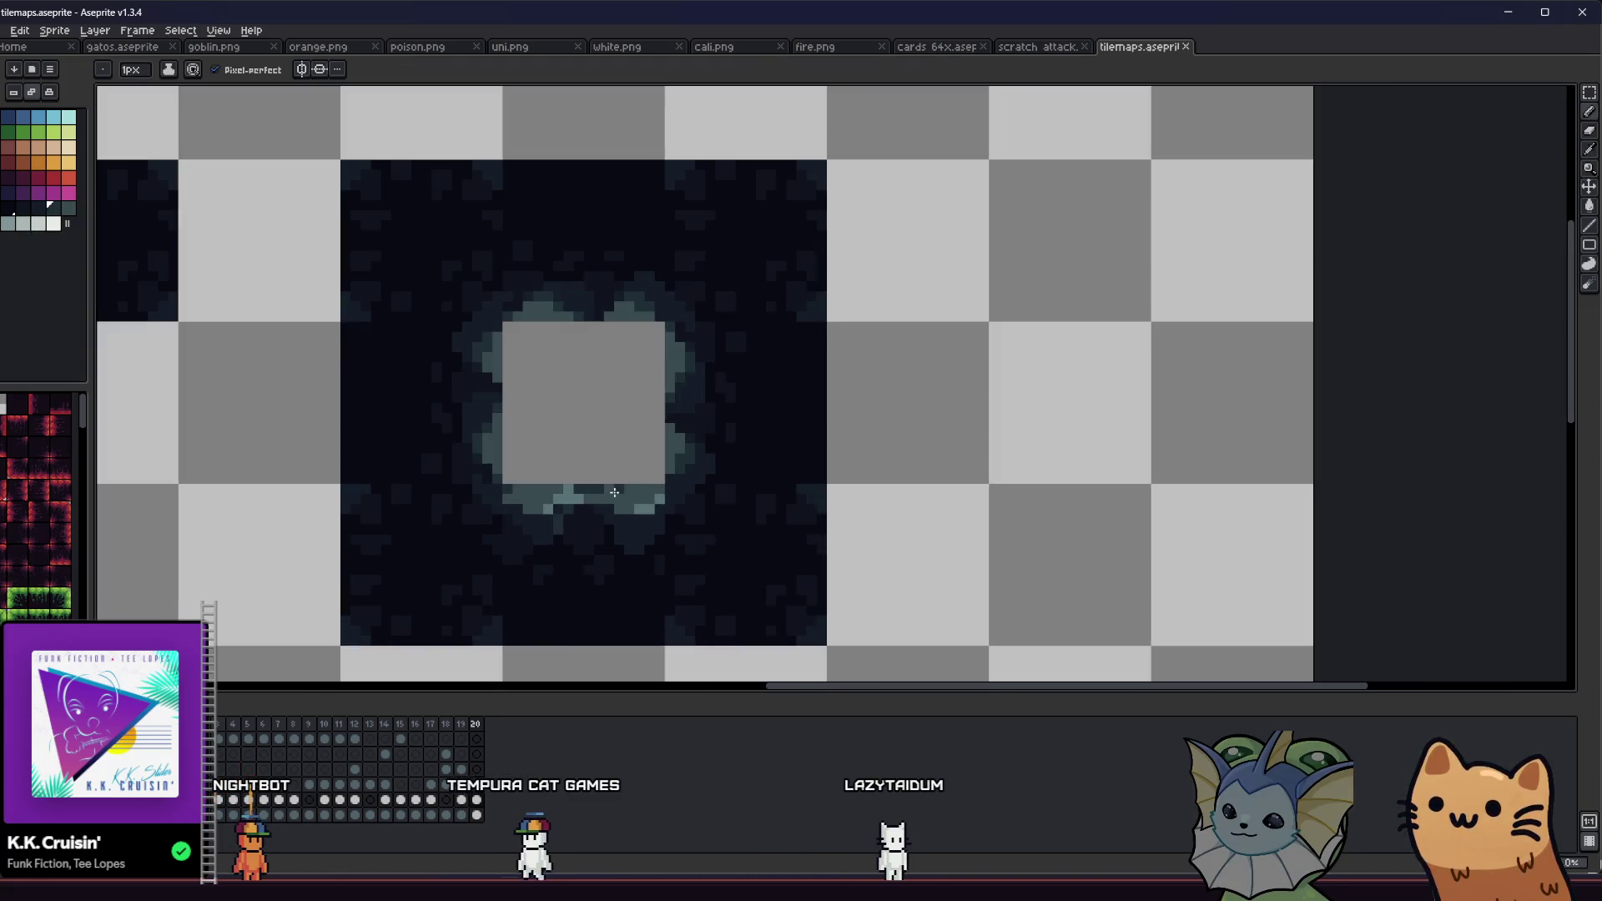
scroll(450, 547, "down", 4)
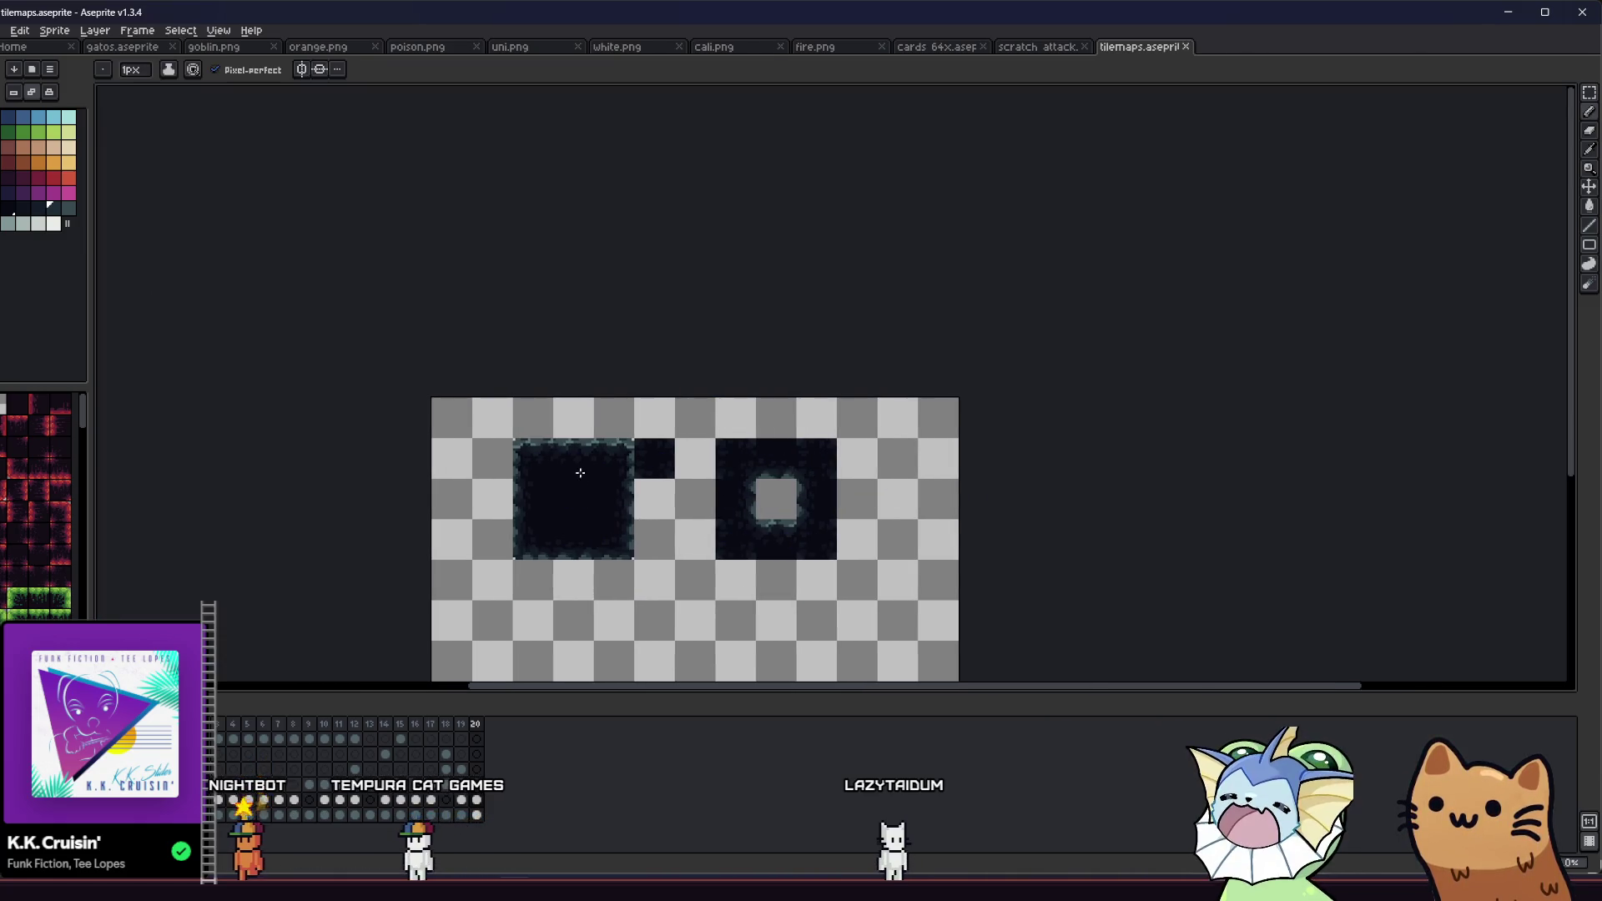
scroll(579, 465, "up", 3)
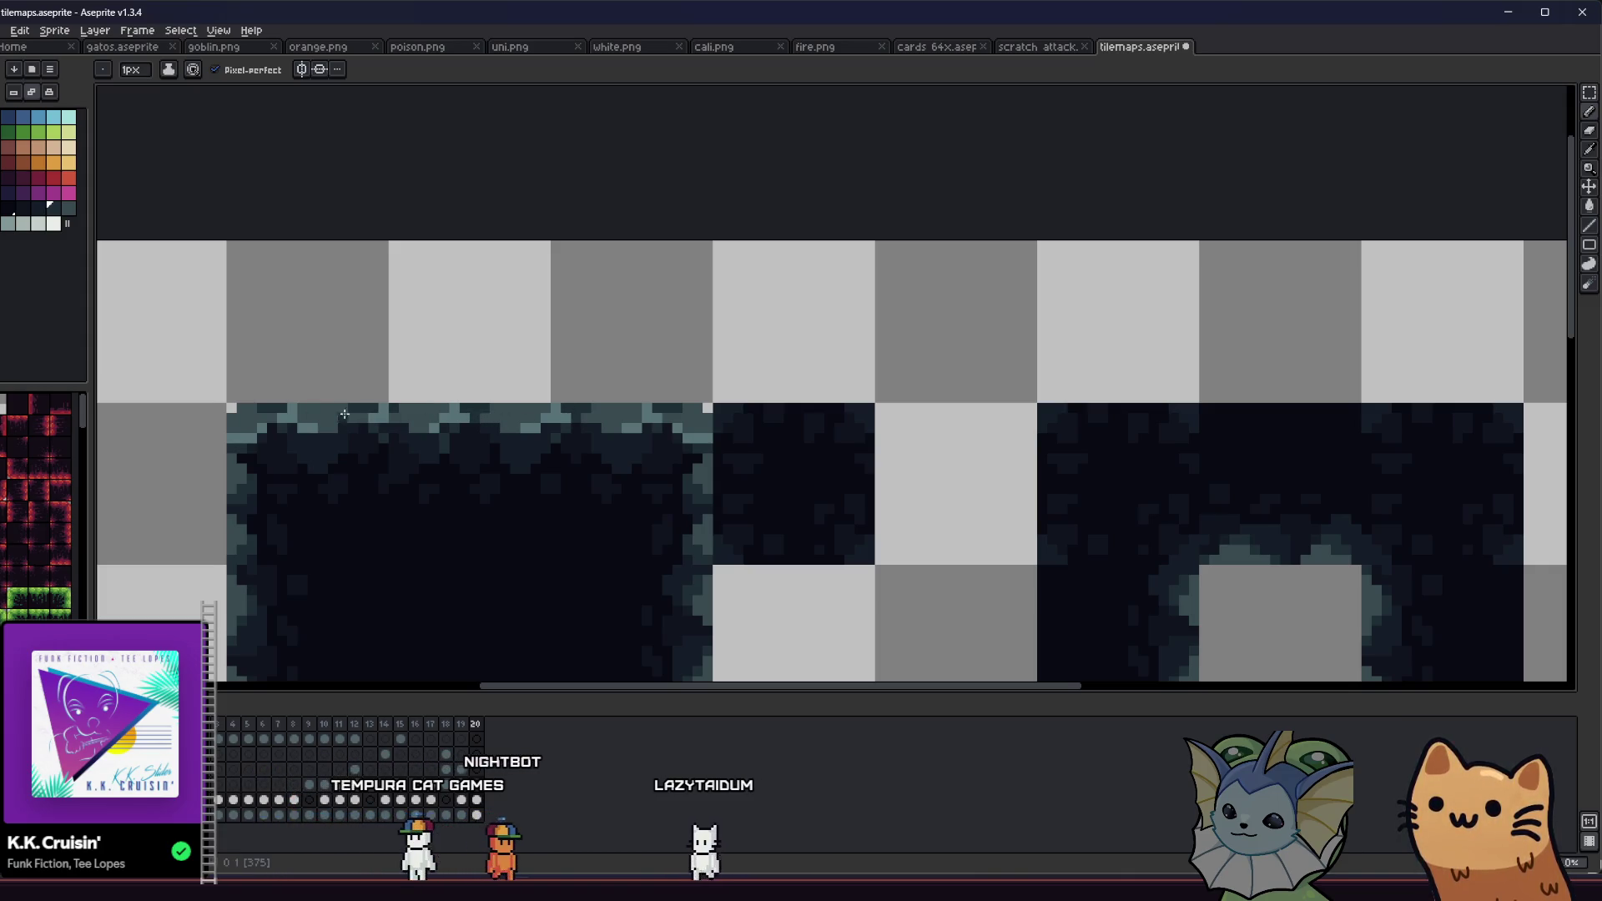
key("ctrl+s")
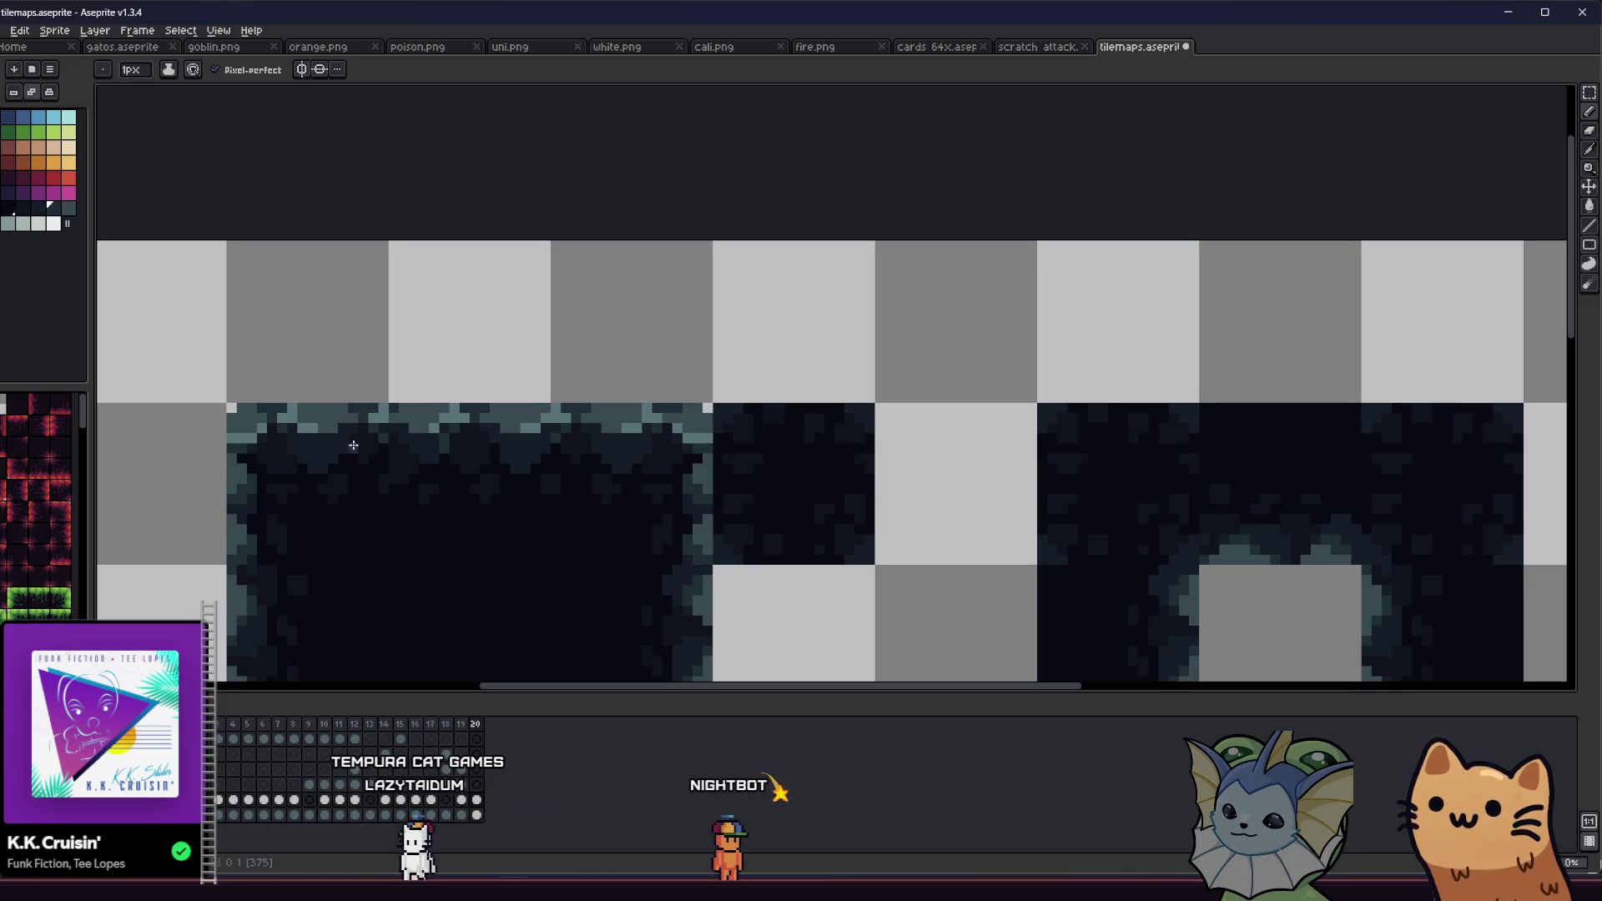
scroll(628, 466, "down", 4)
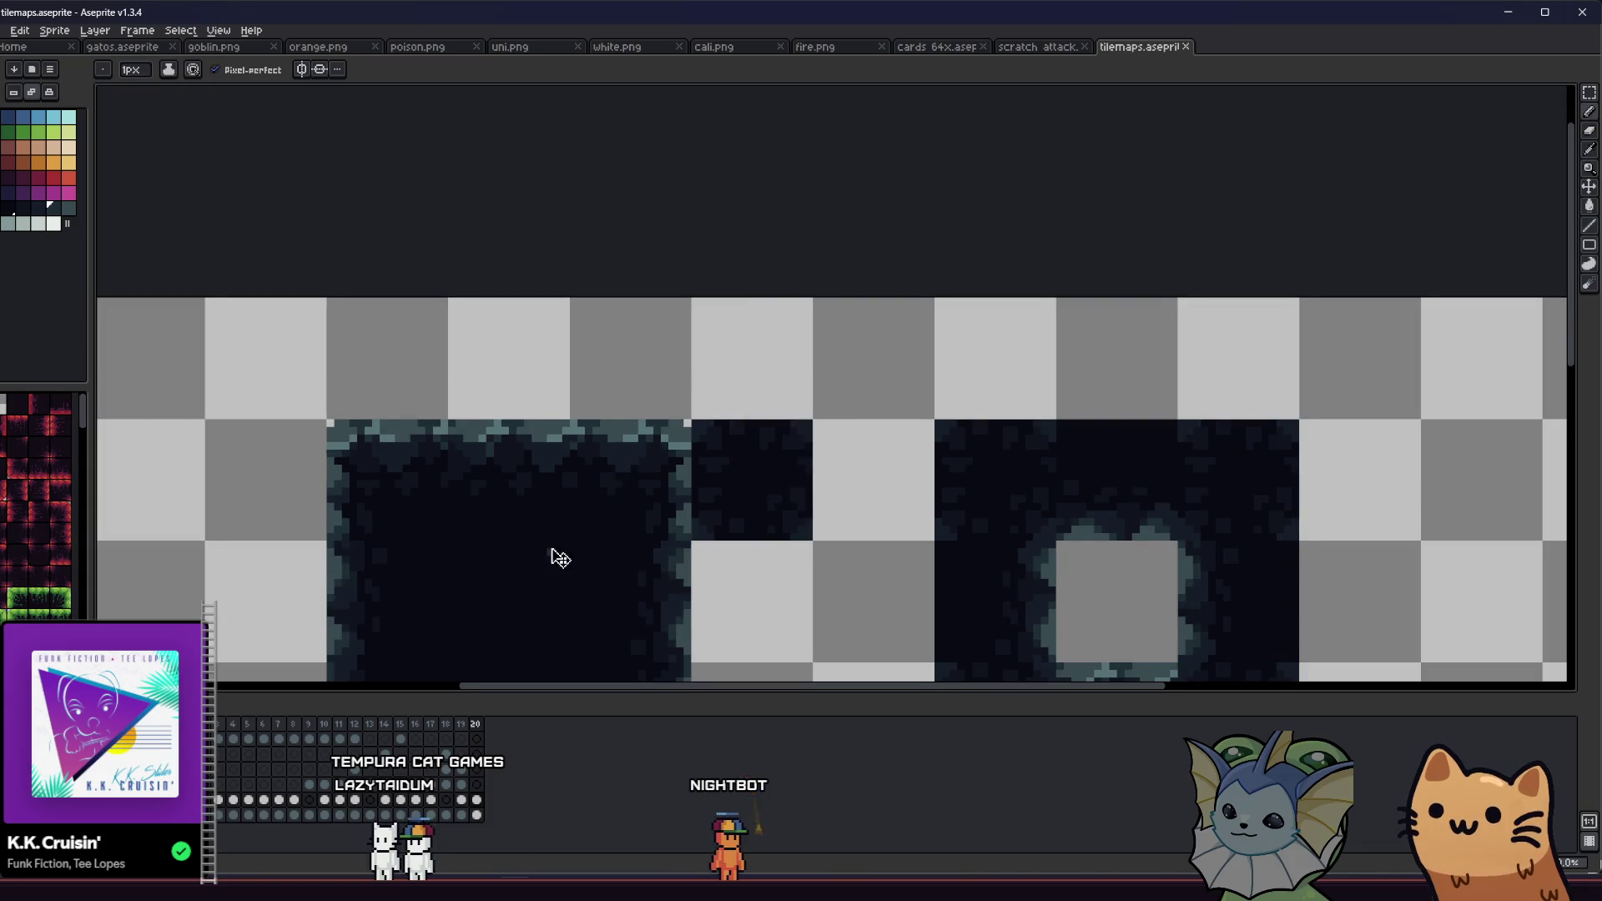
Step: Copy dark 16x16 pieces into a strip of tiles below the cave tiles
key("m")
key("ctrl+s")
mouse_move(420, 522)
left_mouse_down()
mouse_move(394, 517)
mouse_move(413, 417)
left_mouse_up()
scroll(413, 410, "up", 1)
mouse_move(421, 345)
left_mouse_down()
mouse_move(527, 609)
mouse_move(544, 597)
left_mouse_up()
mouse_move(334, 315)
left_mouse_down()
mouse_move(643, 626)
mouse_move(608, 601)
left_mouse_up()
left_click_drag(392, 315, 668, 587)
left_click_drag(389, 312, 730, 599)
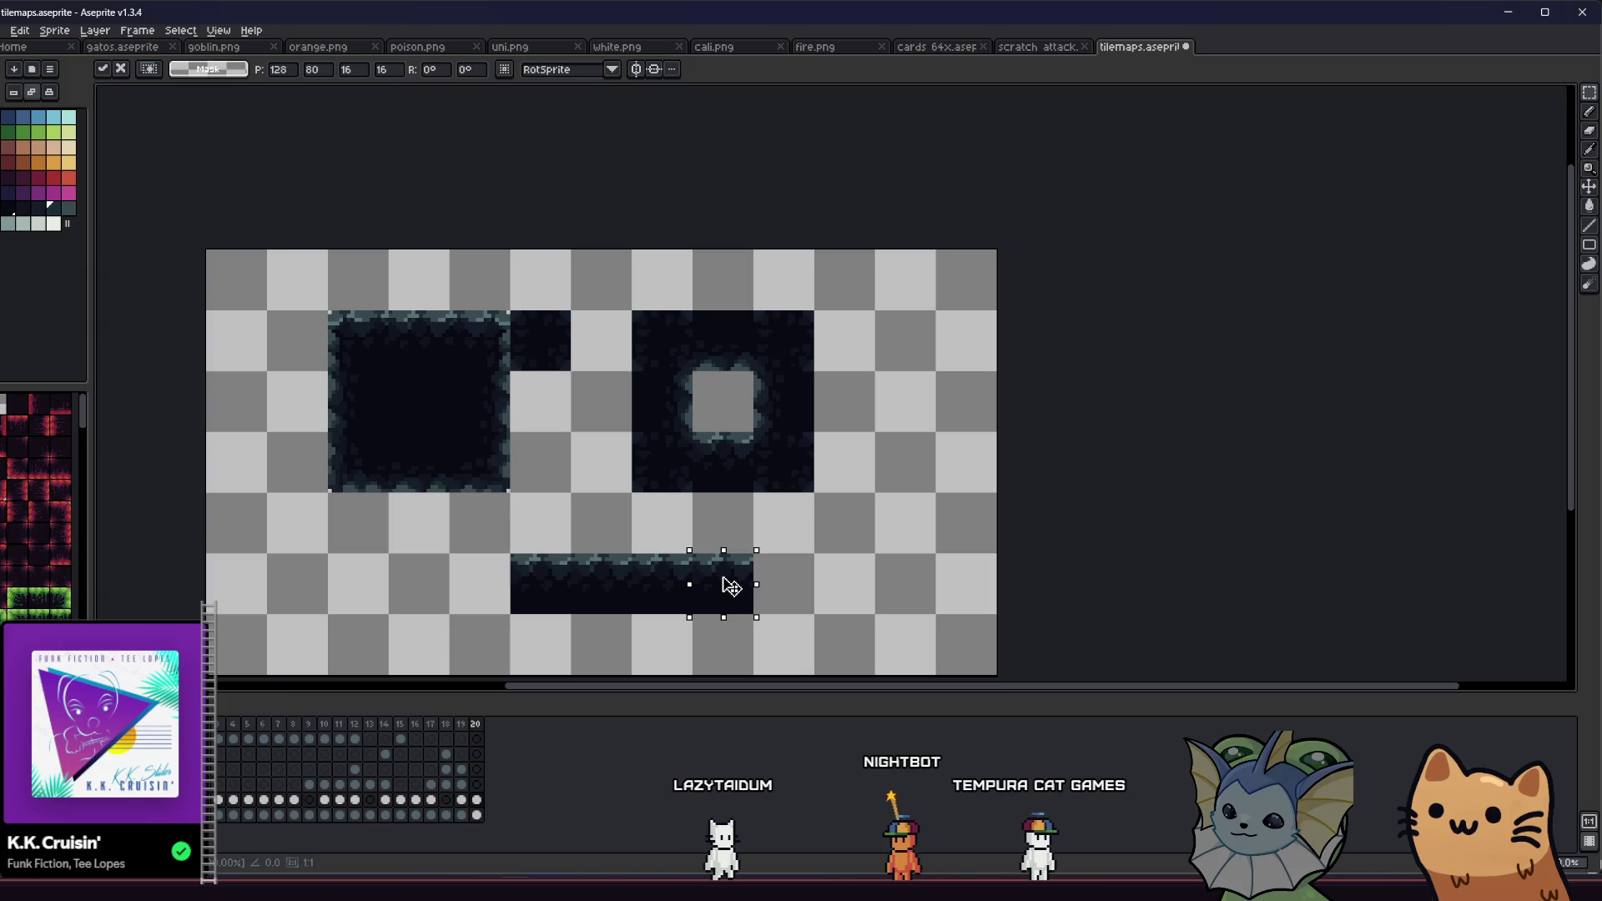
key("Return")
Step: Delete the bottom strip, then select the large cave tile with the small dark block
scroll(732, 587, "down", 3)
scroll(534, 588, "up", 2)
mouse_move(534, 589)
left_mouse_down()
mouse_move(325, 539)
mouse_move(583, 624)
left_mouse_up()
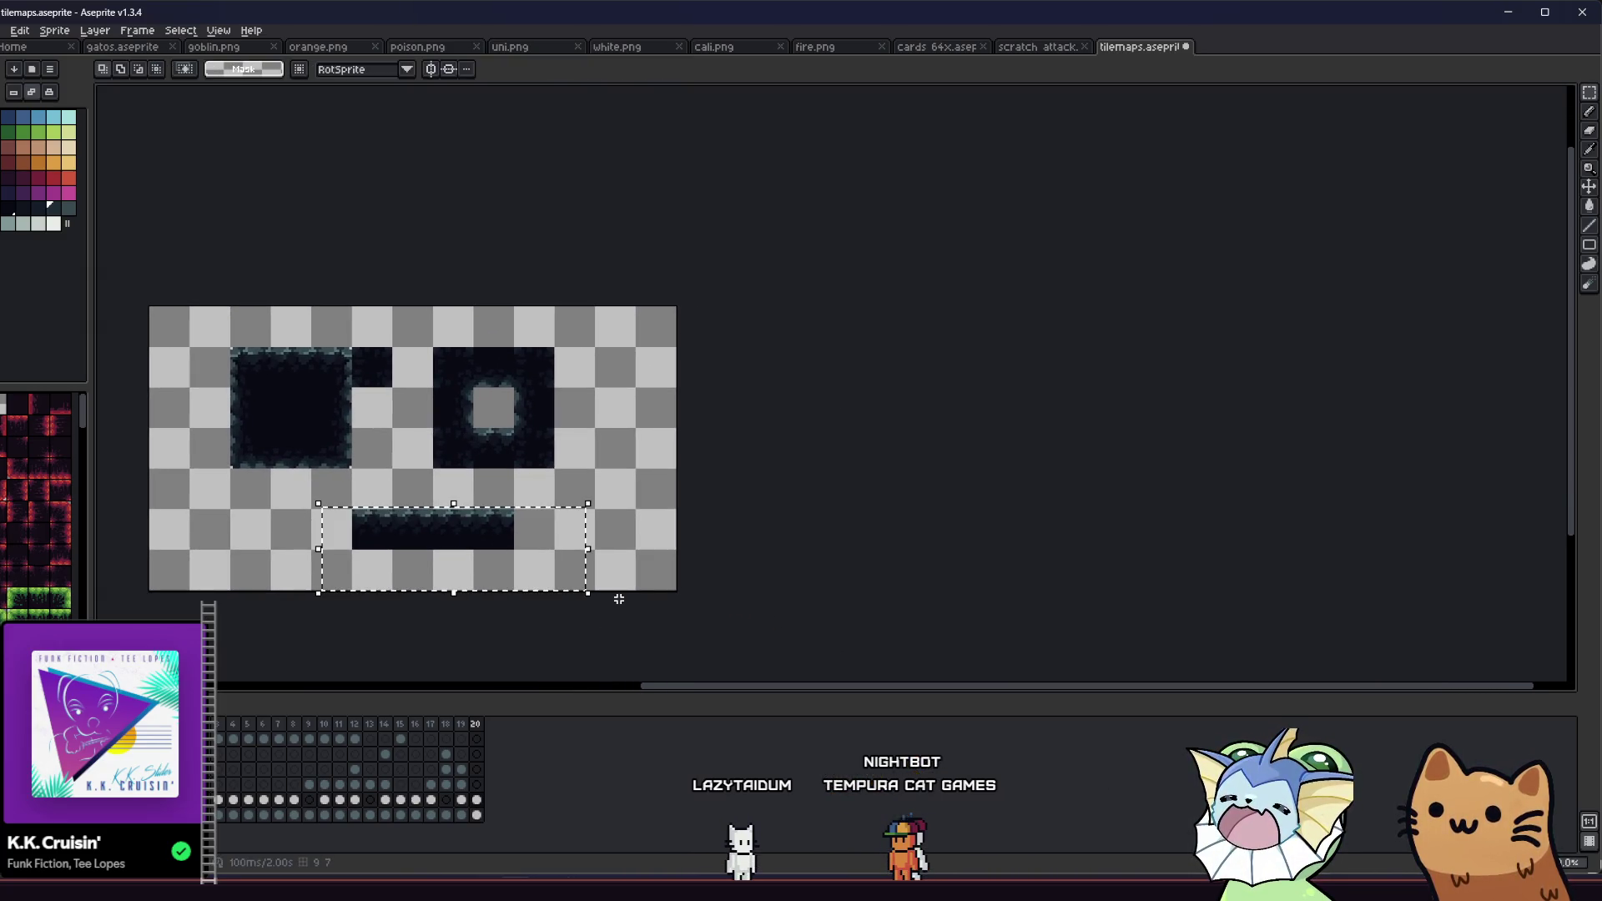
key("Delete")
scroll(376, 467, "up", 2)
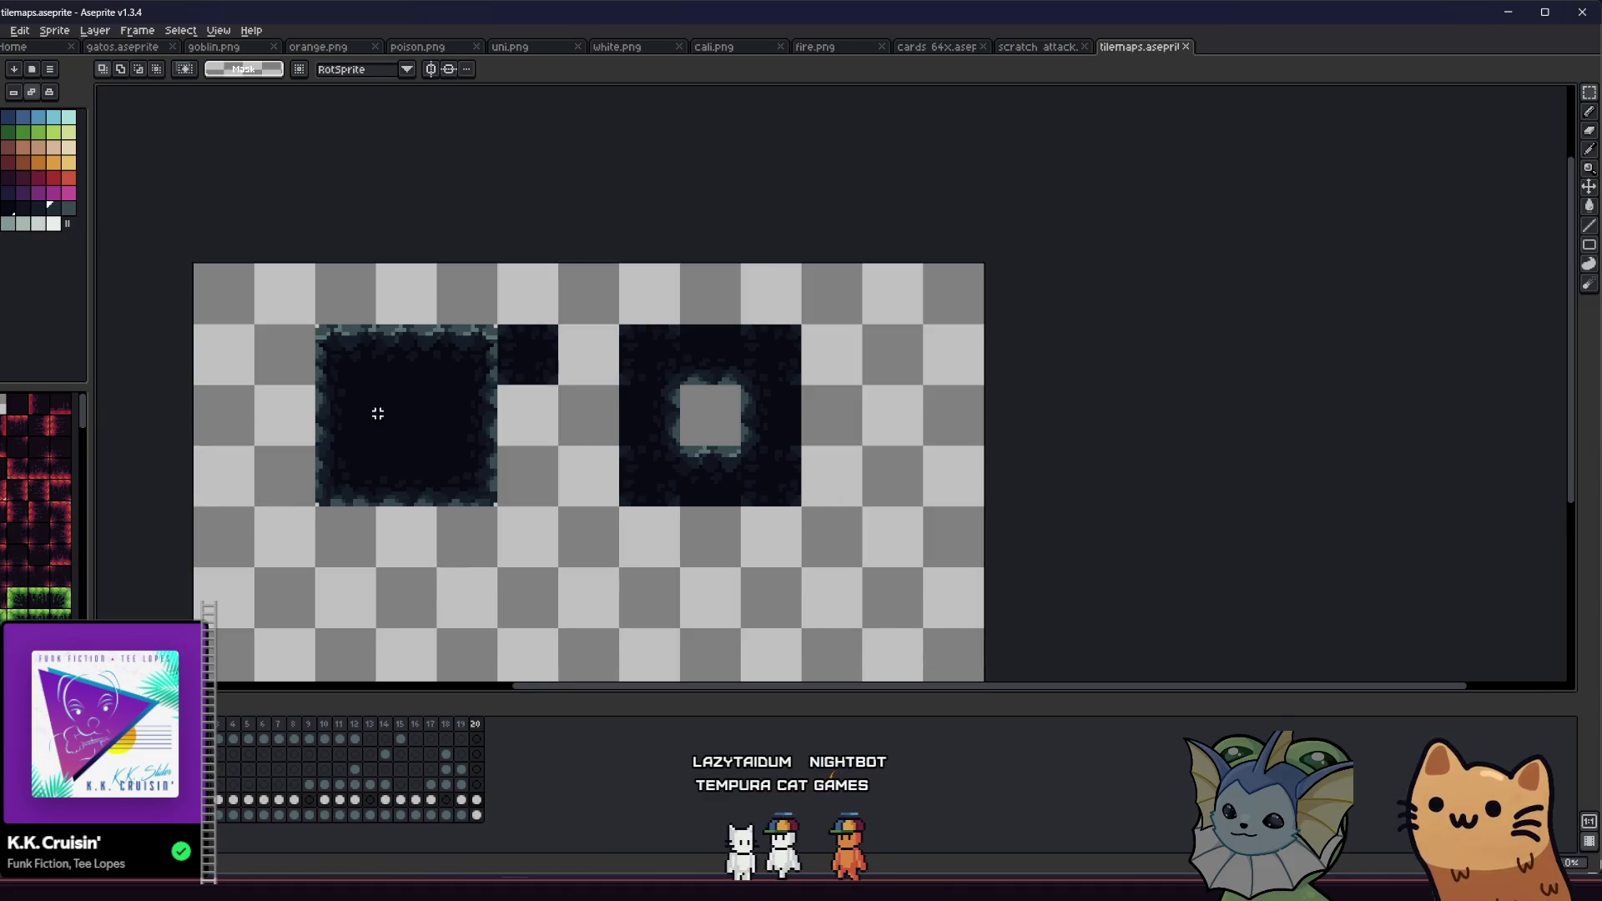
scroll(334, 367, "up", 1)
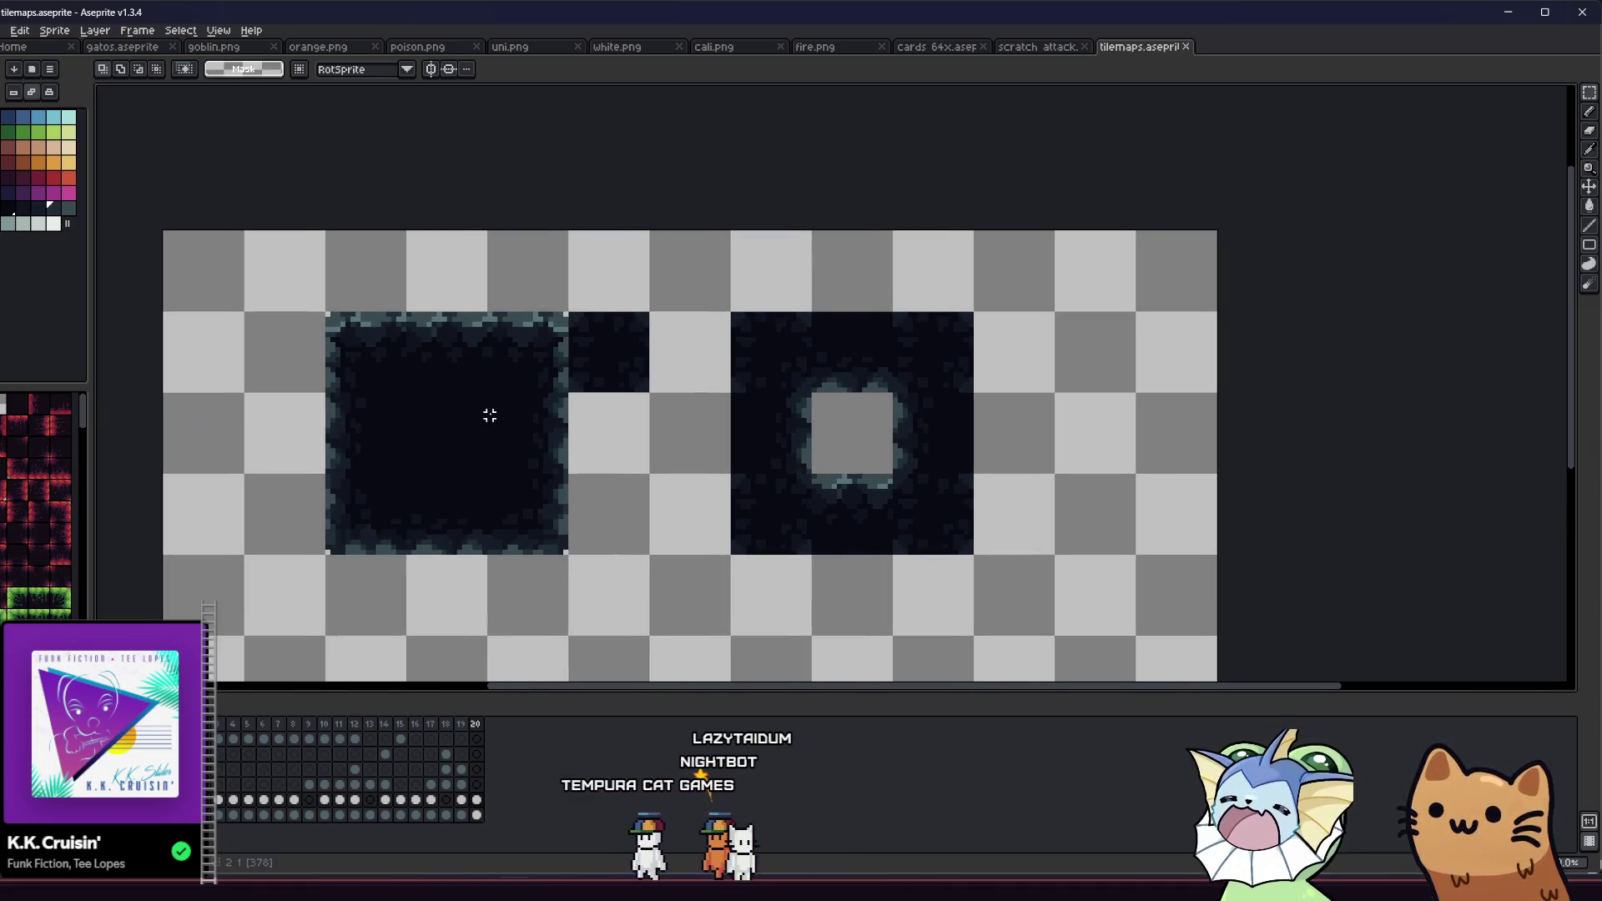
left_click_drag(328, 314, 644, 555)
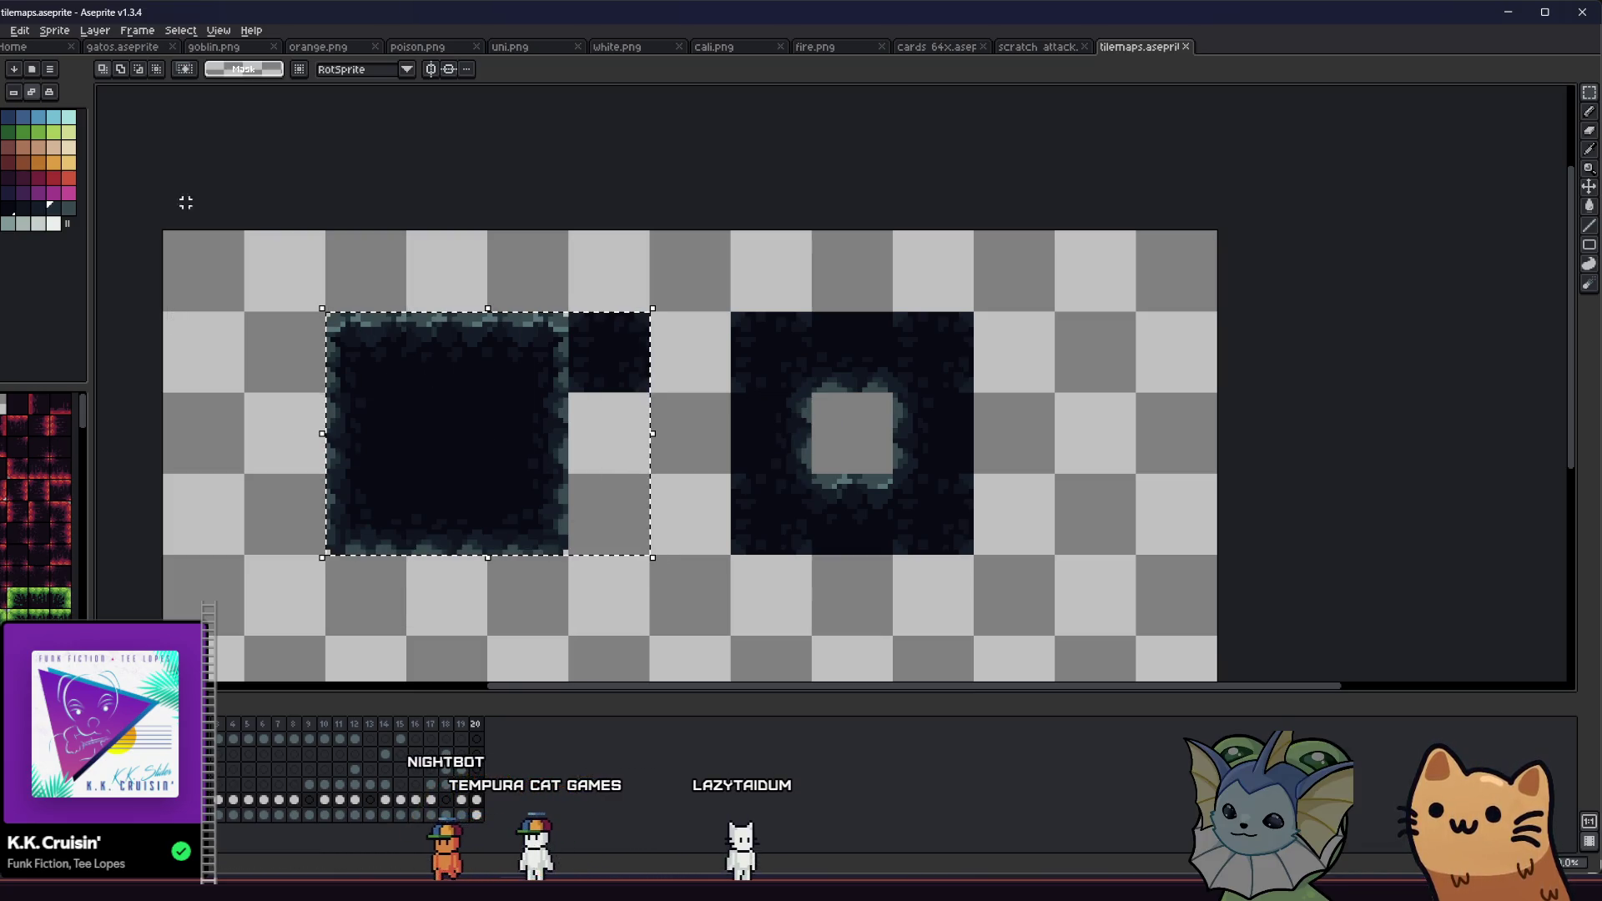
left_click(7, 30)
Step: In the Export dialog, browse to the Dante's 9 > tilemaps folder
mouse_move(51, 157)
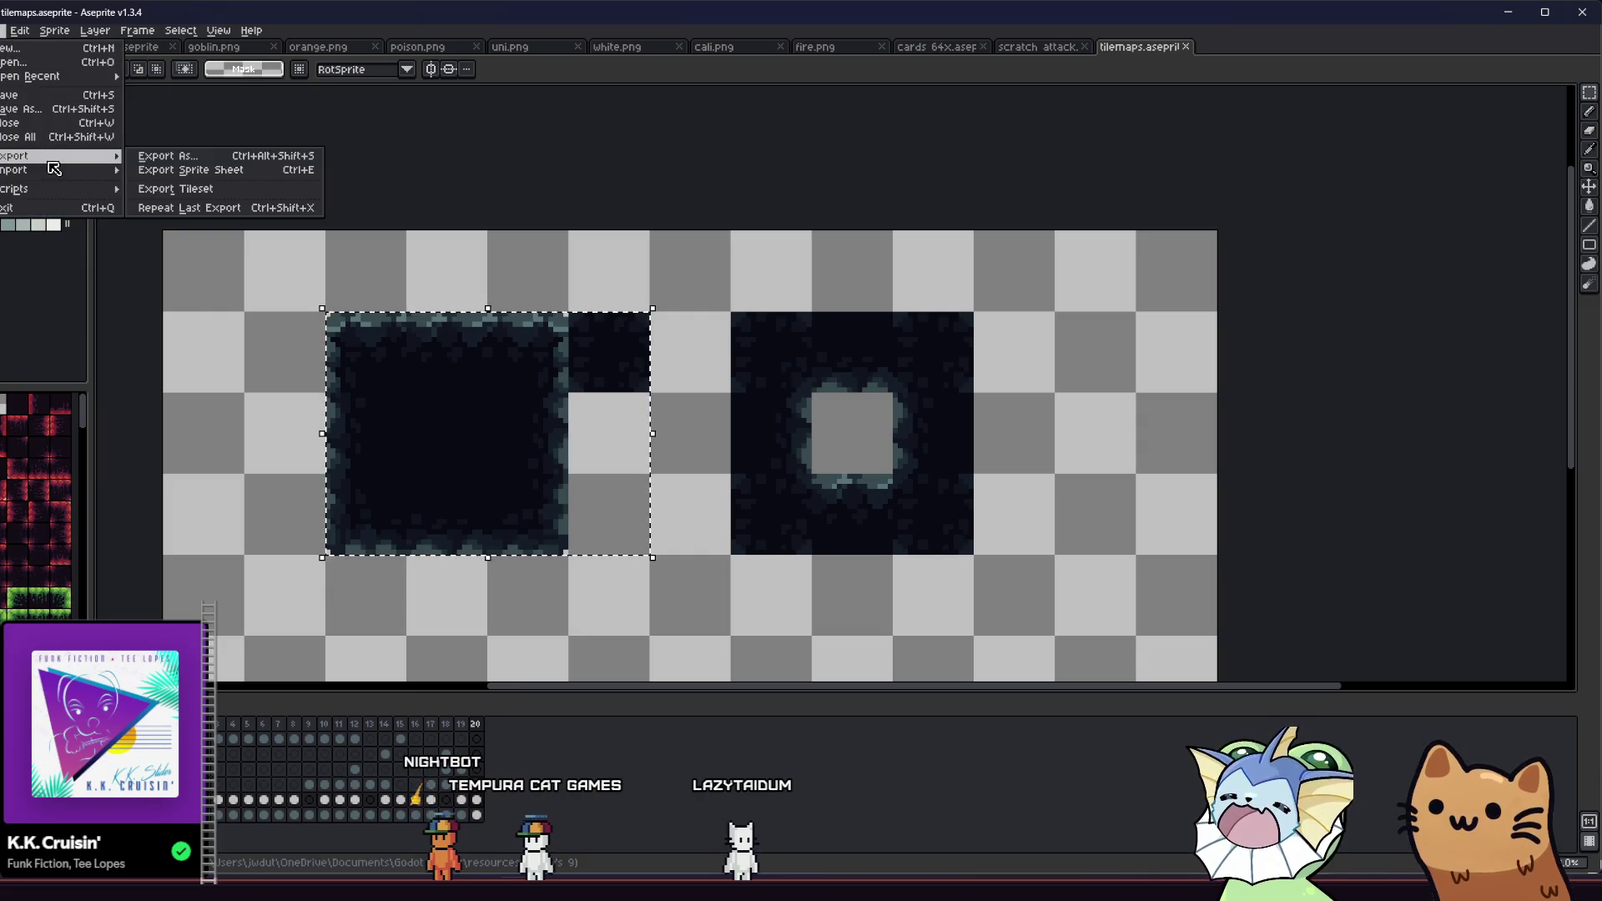
left_click(167, 159)
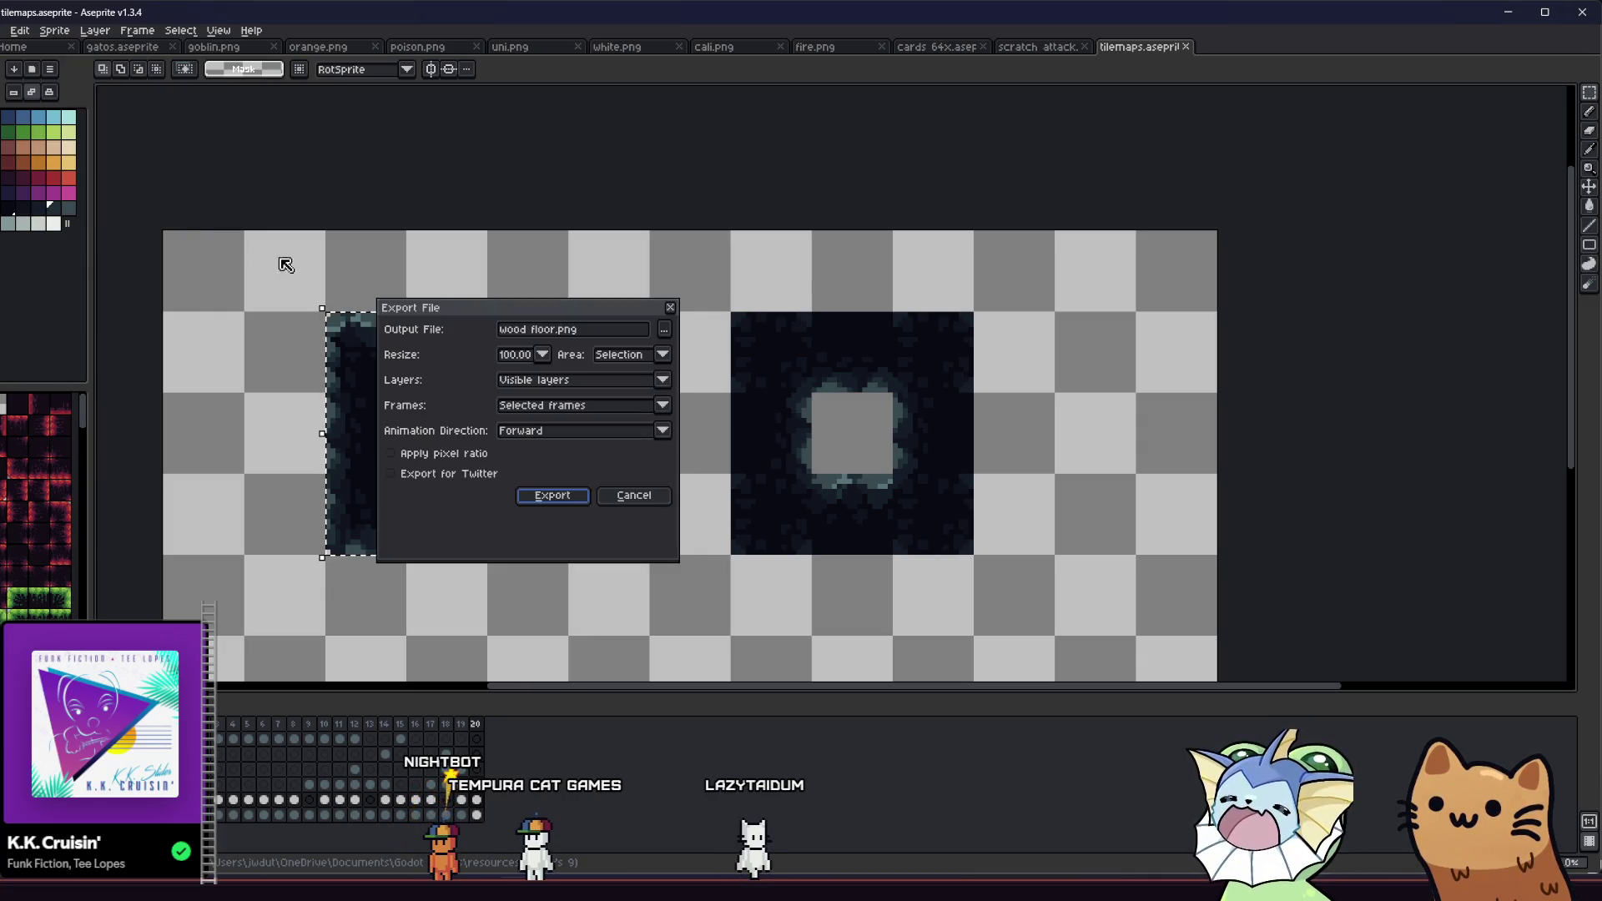
left_click(664, 329)
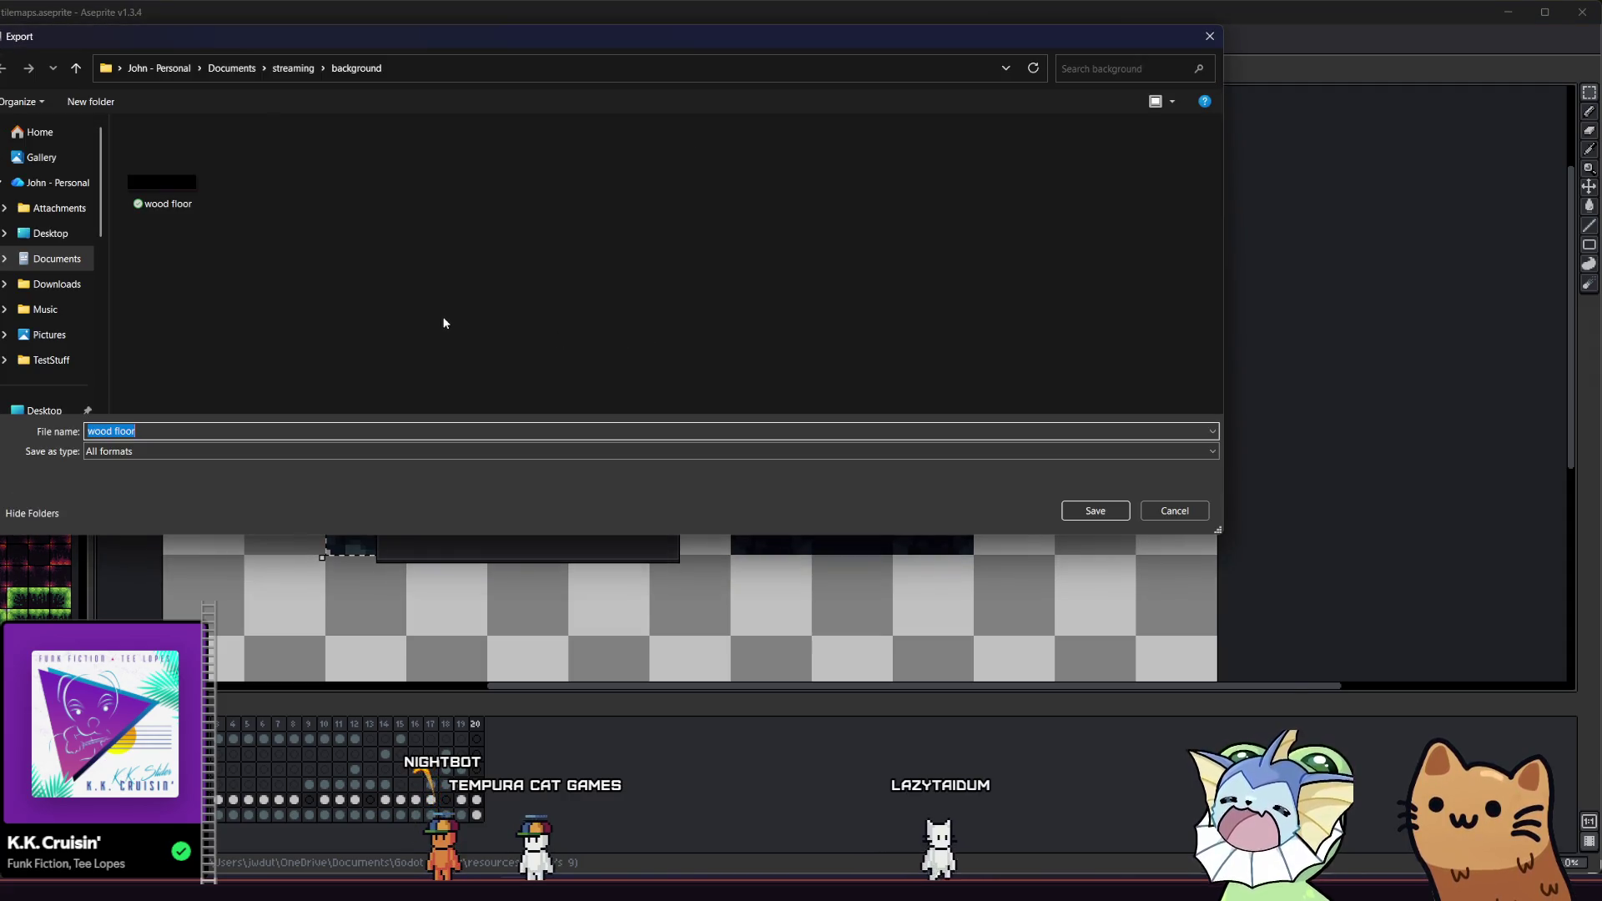
left_click(76, 68)
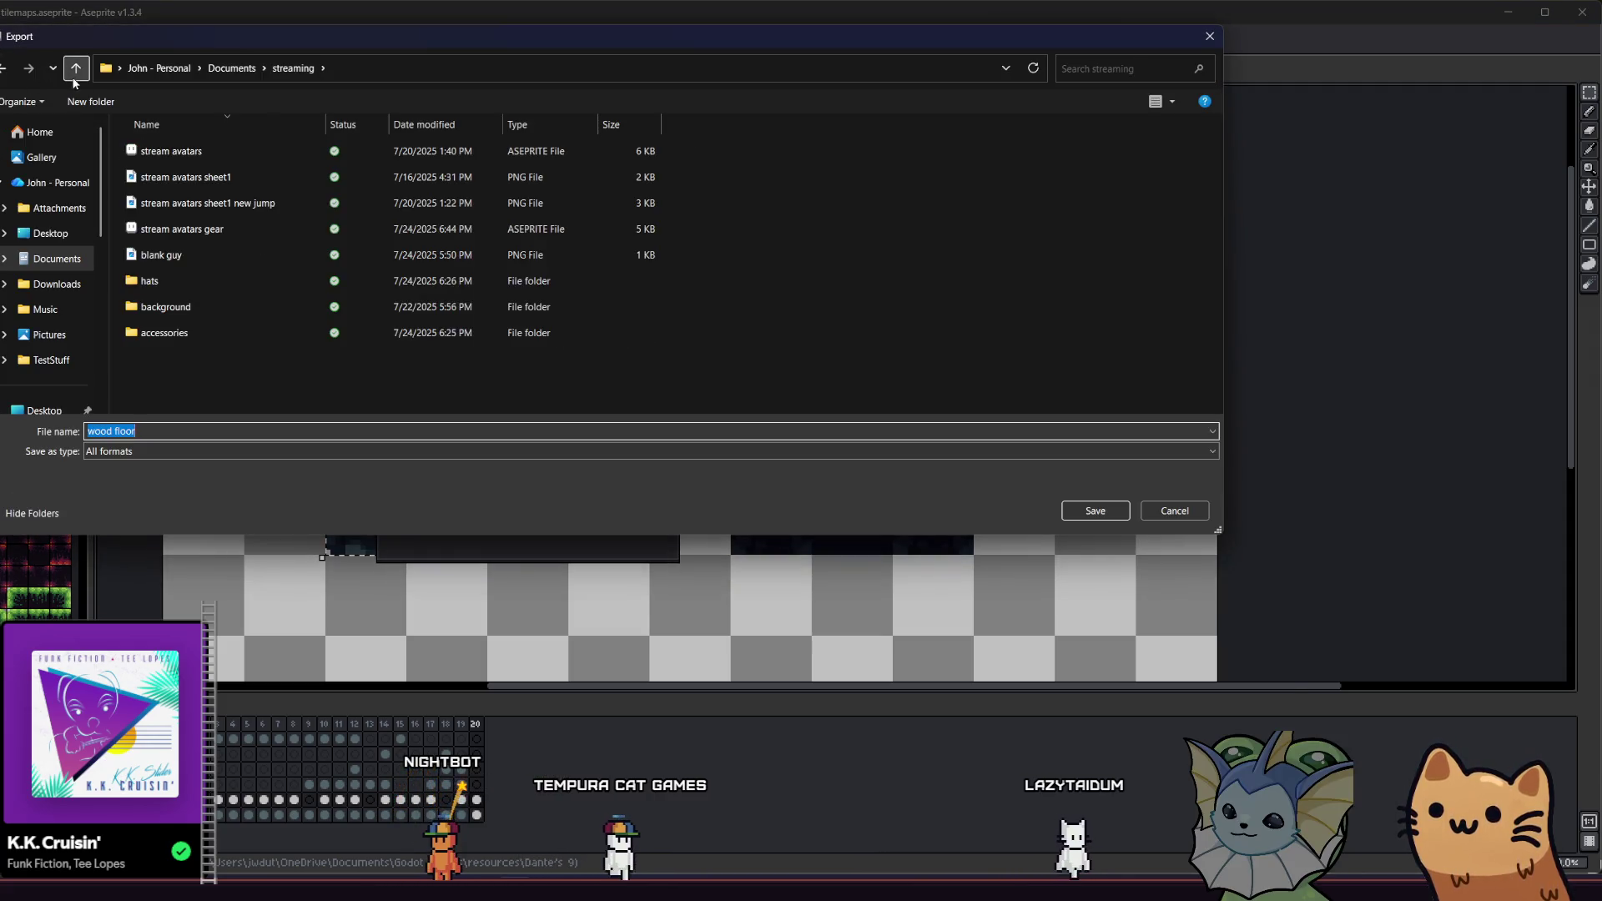
scroll(61, 255, "down", 5)
left_click(51, 254)
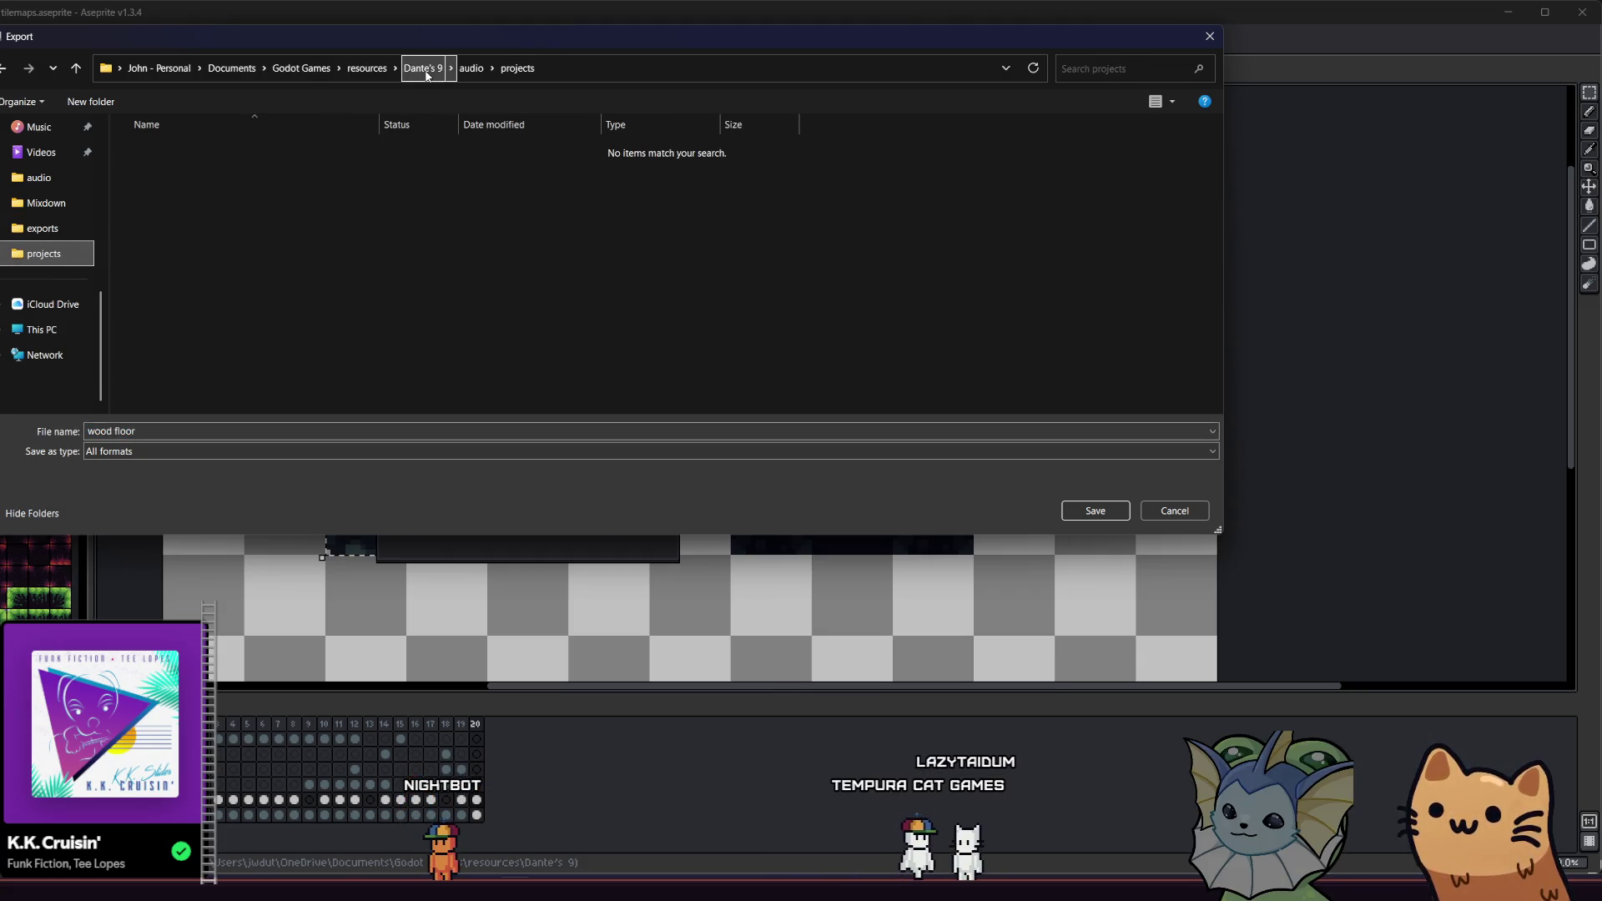
left_click(472, 70)
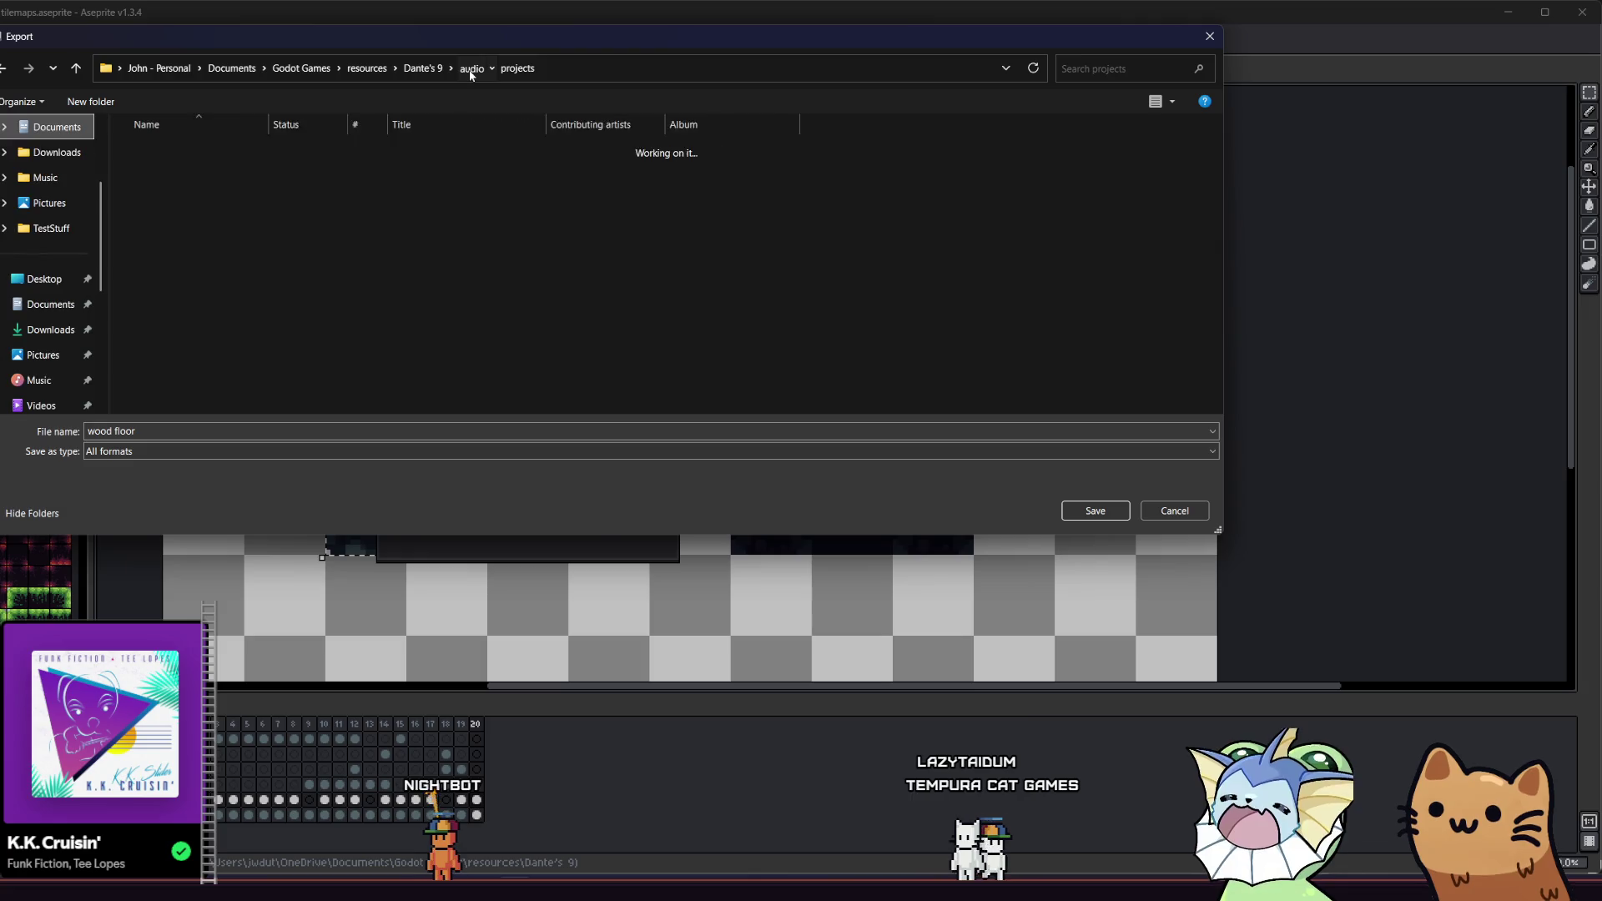
left_click(416, 68)
scroll(248, 283, "down", 4)
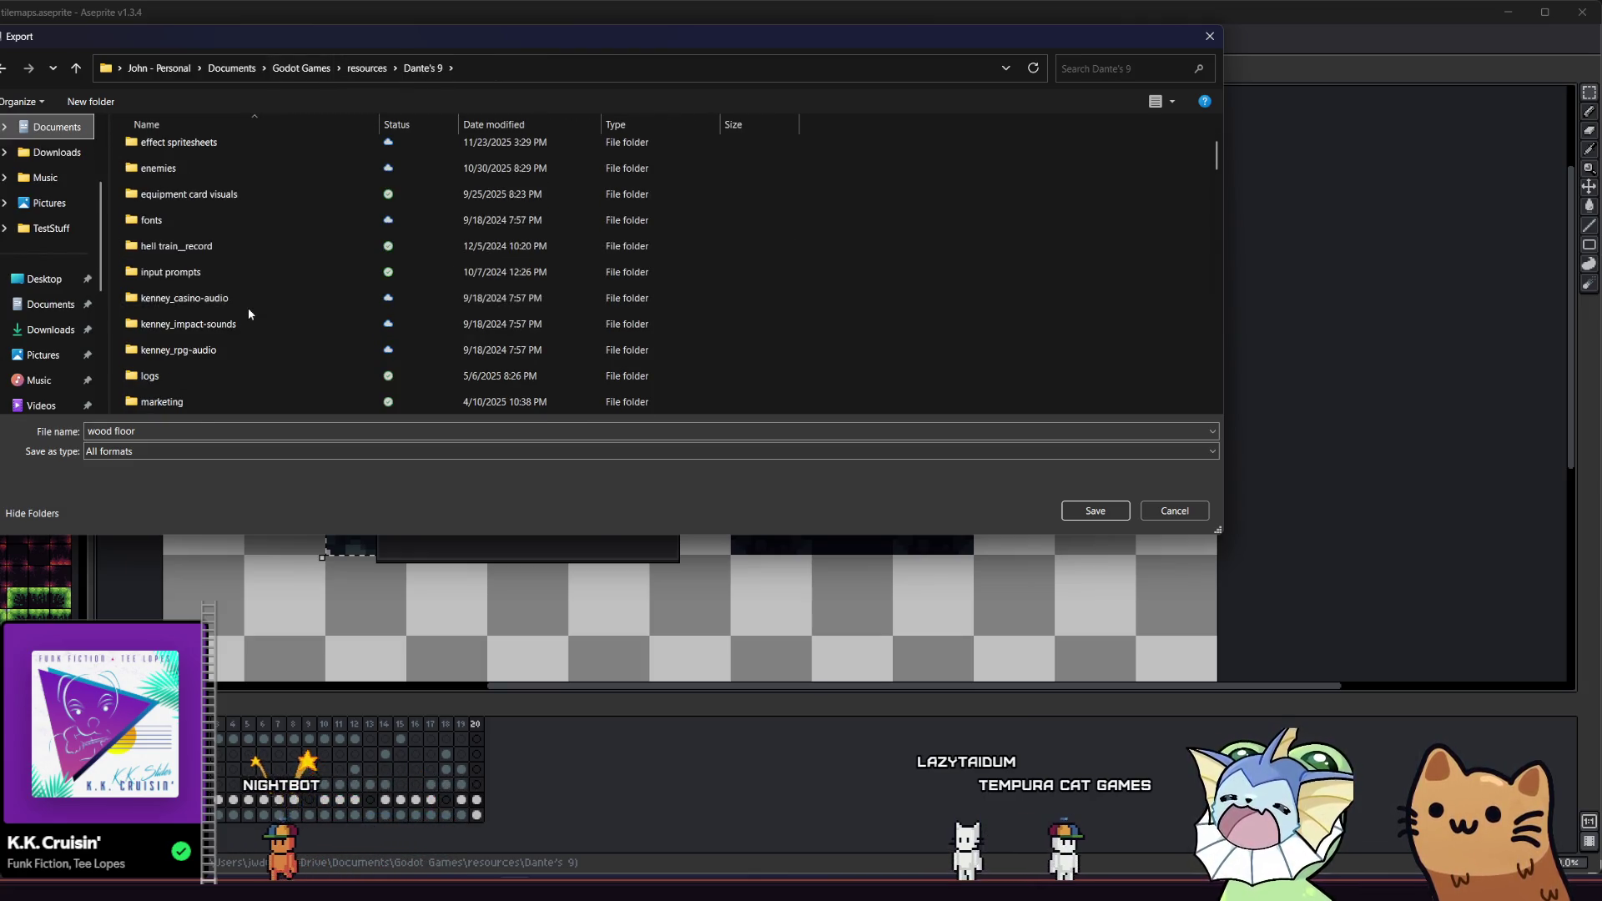
scroll(241, 328, "down", 5)
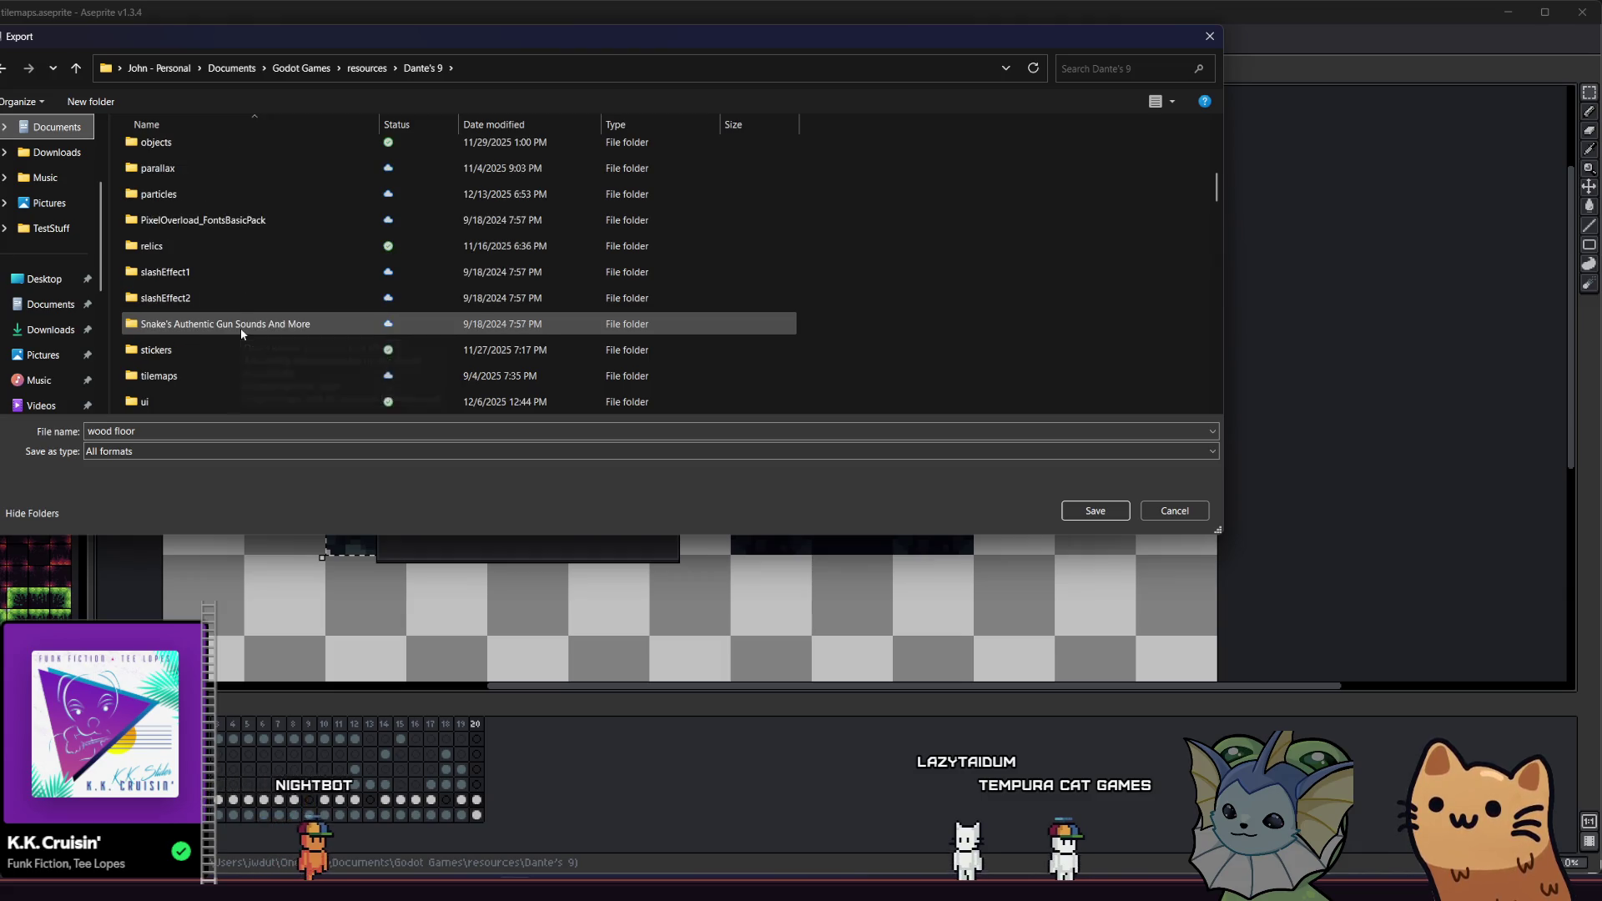
double_click(220, 298)
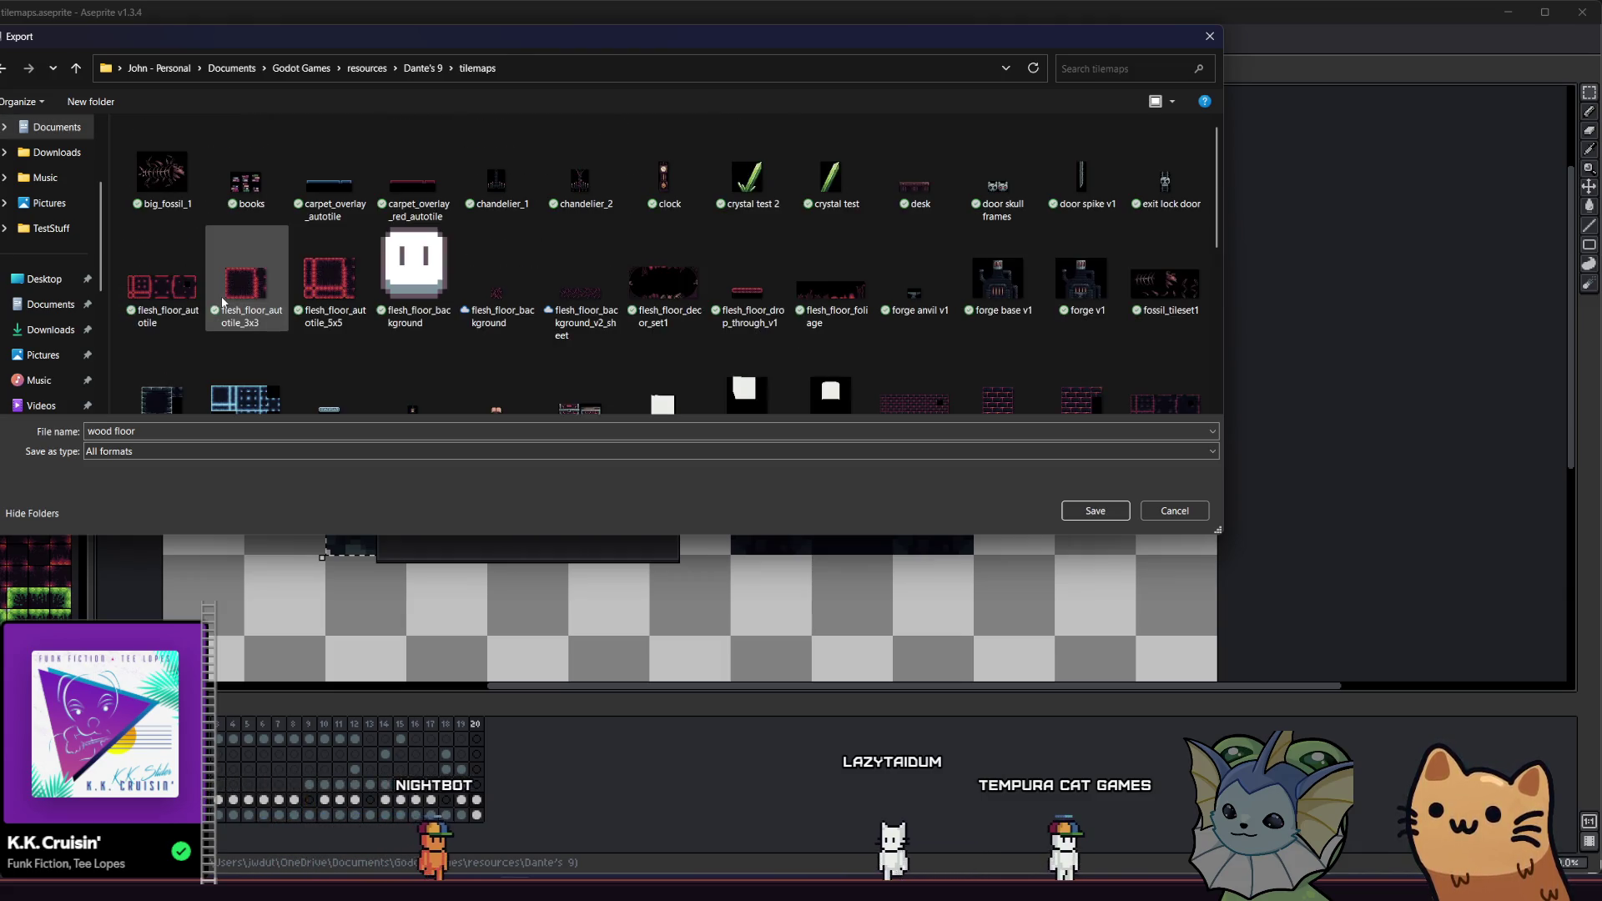
scroll(284, 266, "down", 10)
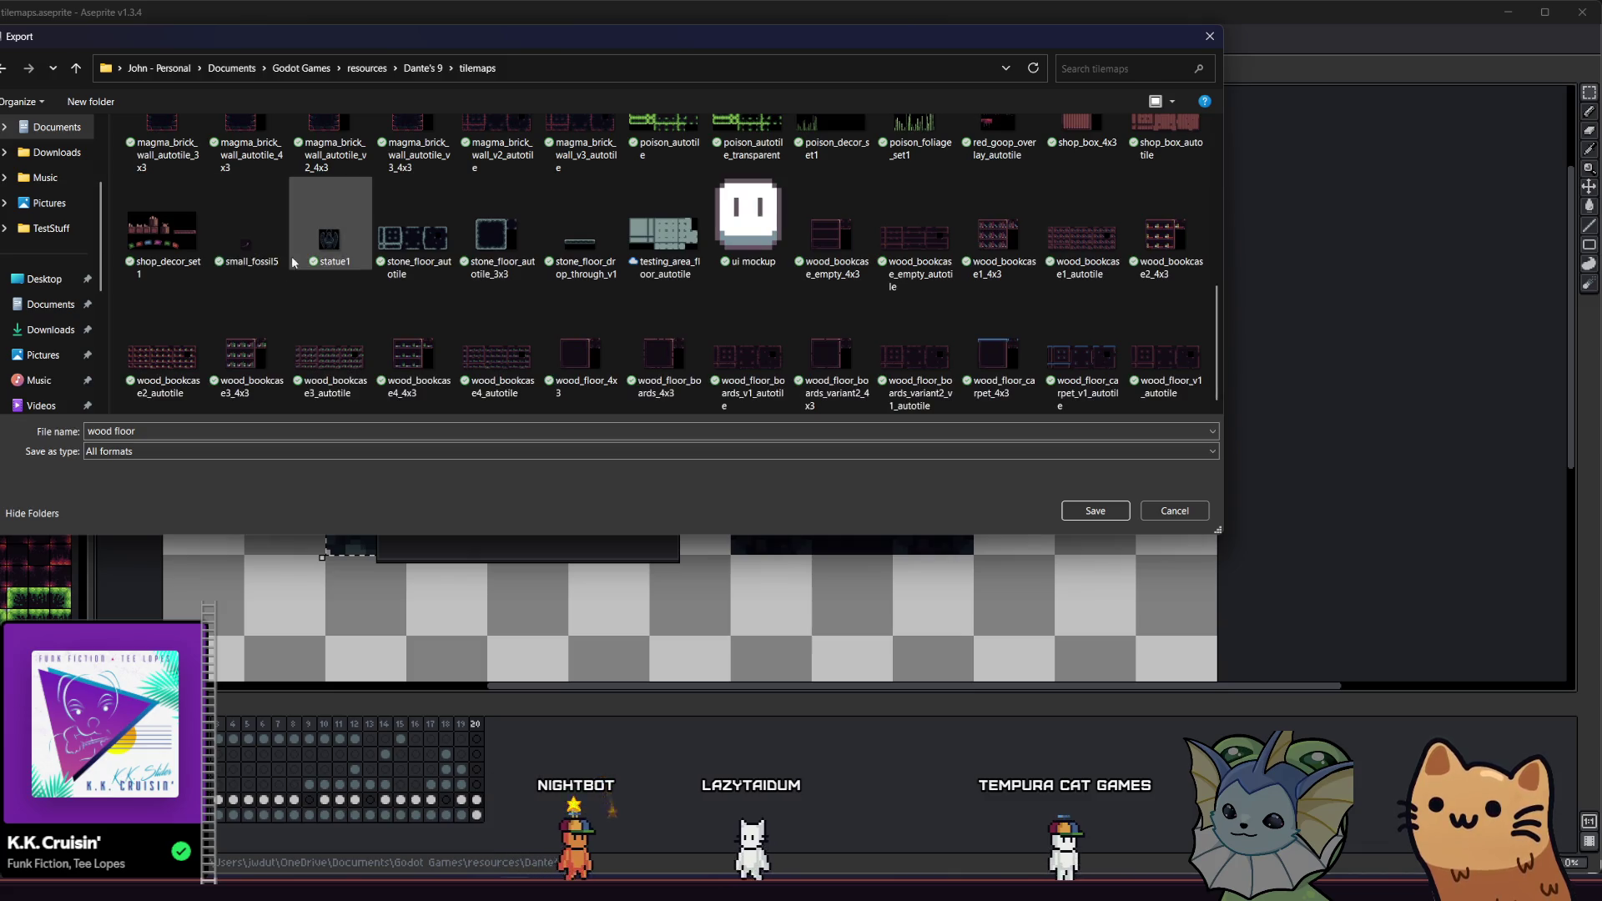
Step: Create a new 'rainy area' folder inside tilemaps and enter it
left_click(97, 104)
type("rainy area")
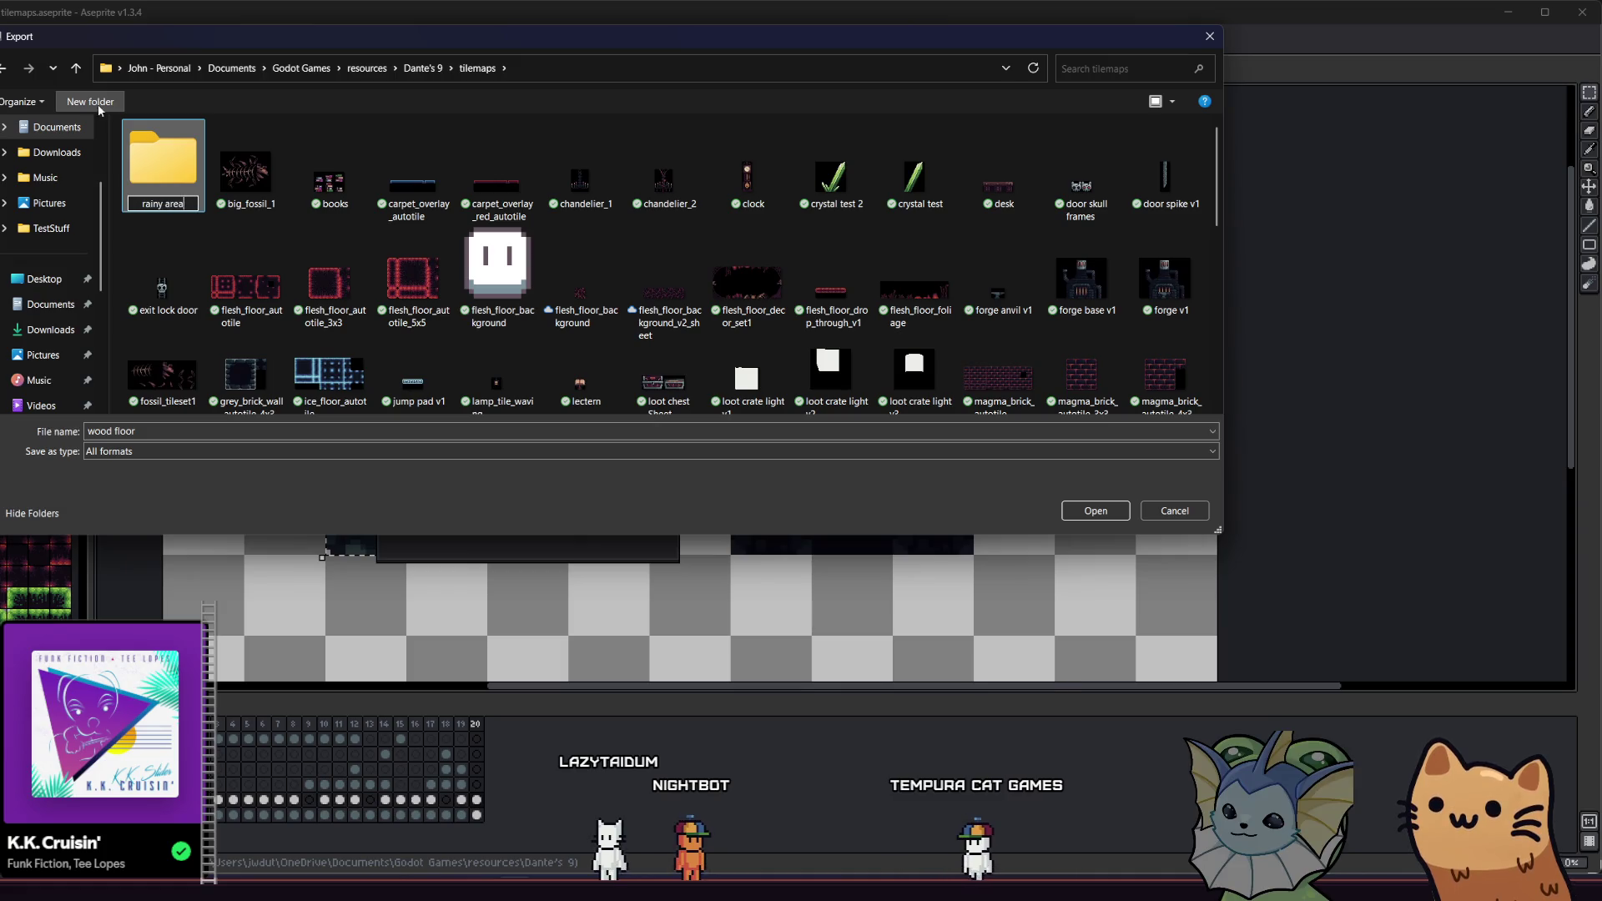
key("Return")
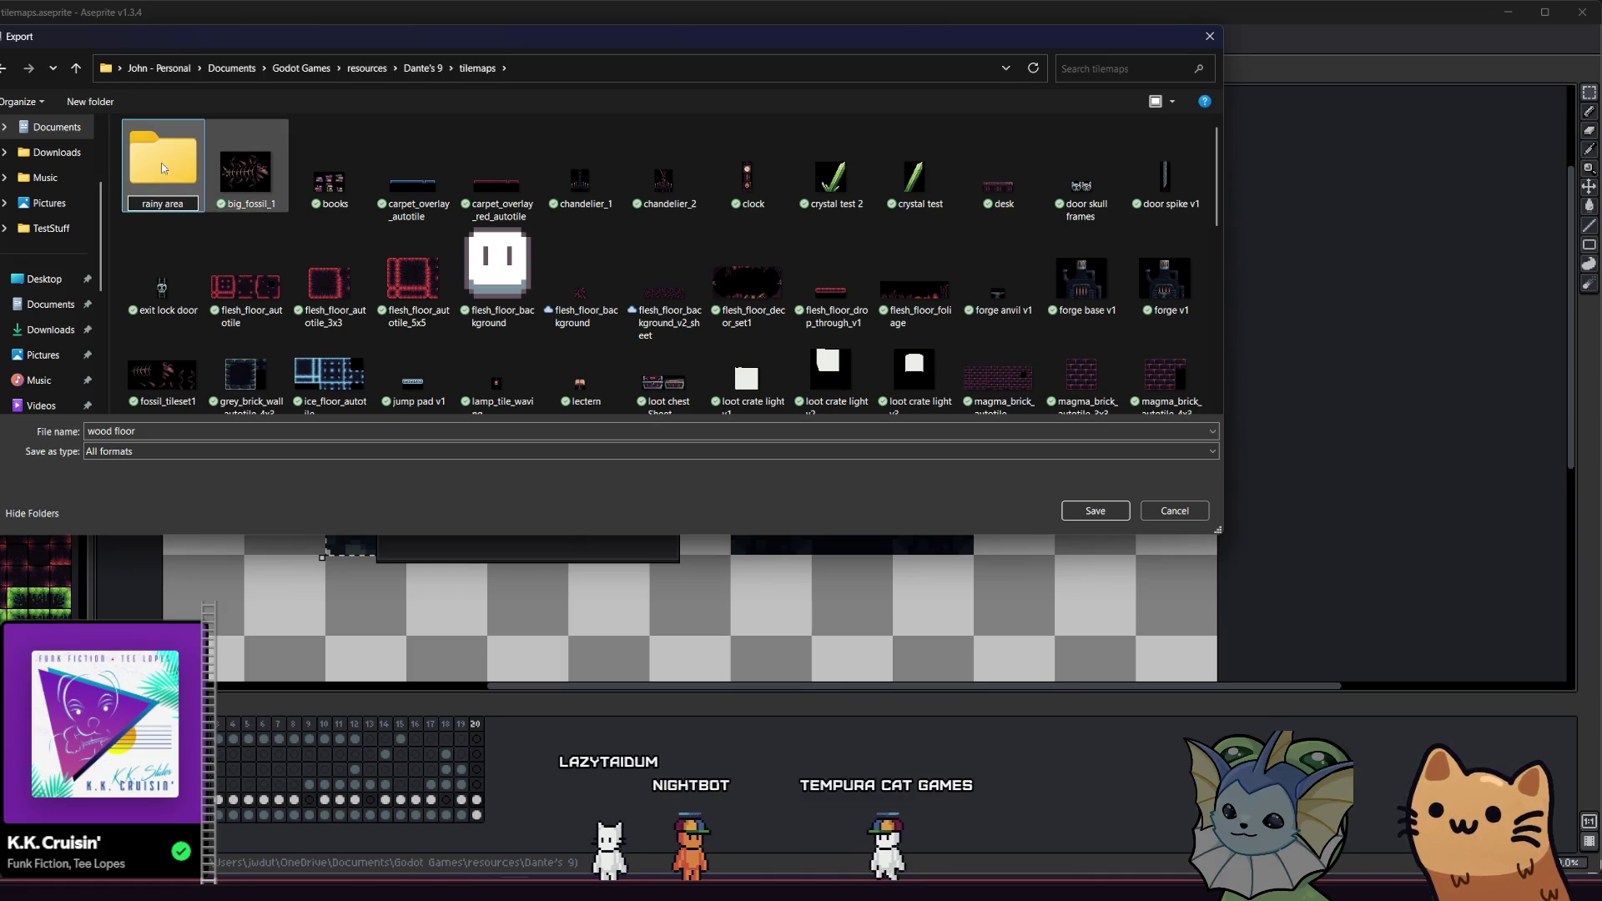
double_click(162, 167)
Step: Name the file 'rainy cobblestone 4x3' as PNG, save, and export the tiles
triple_click(154, 431)
type("ran")
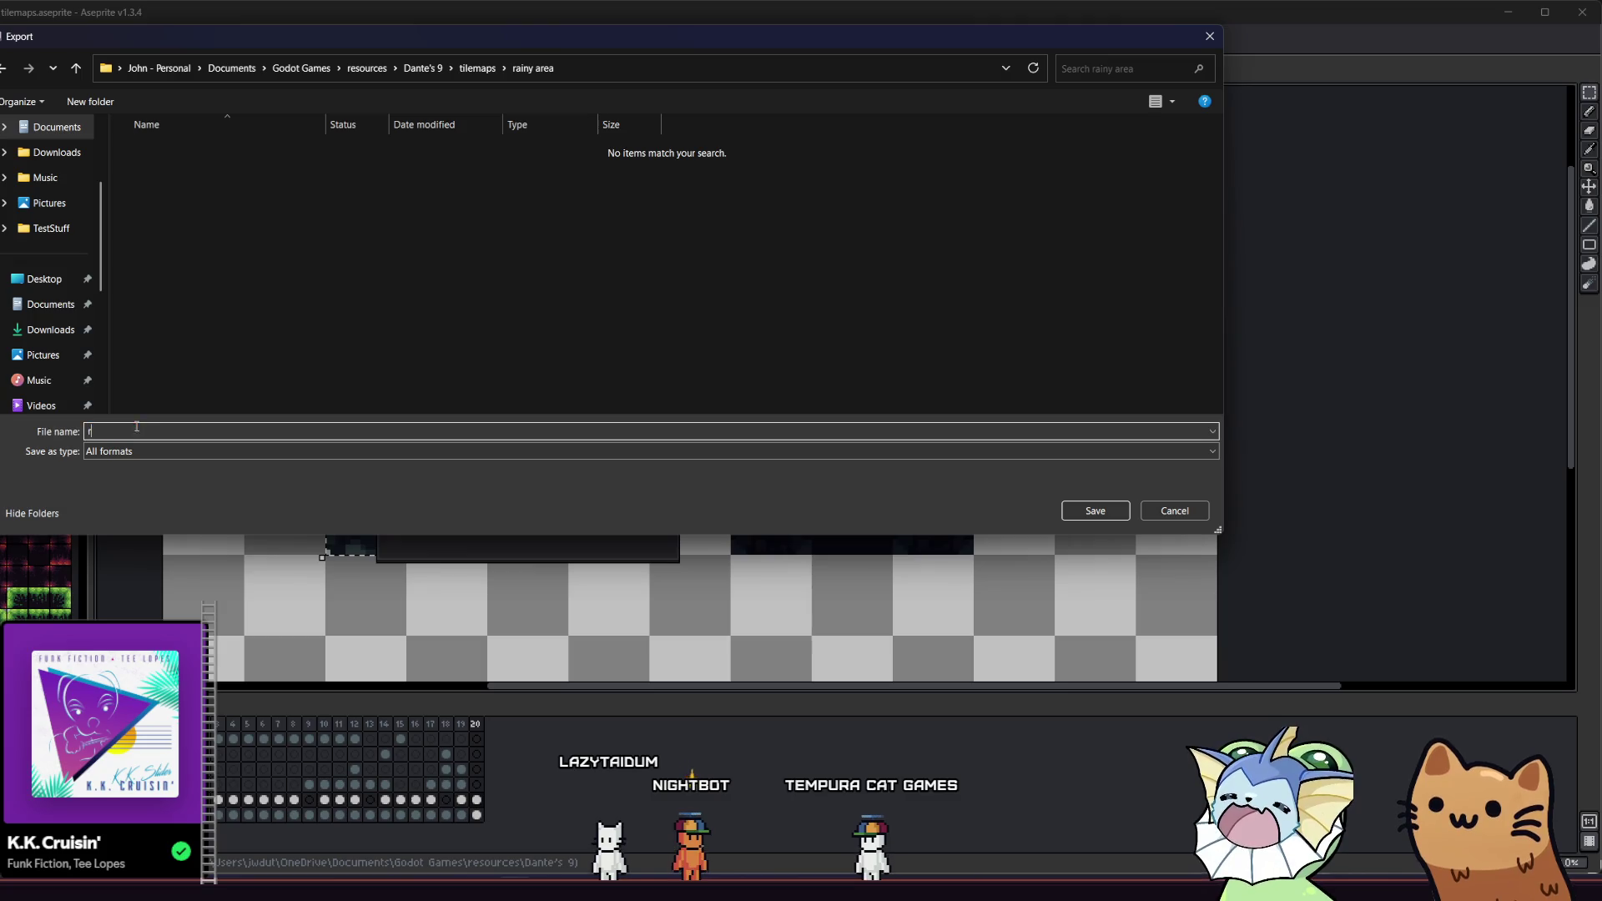
type("ny cobblestone")
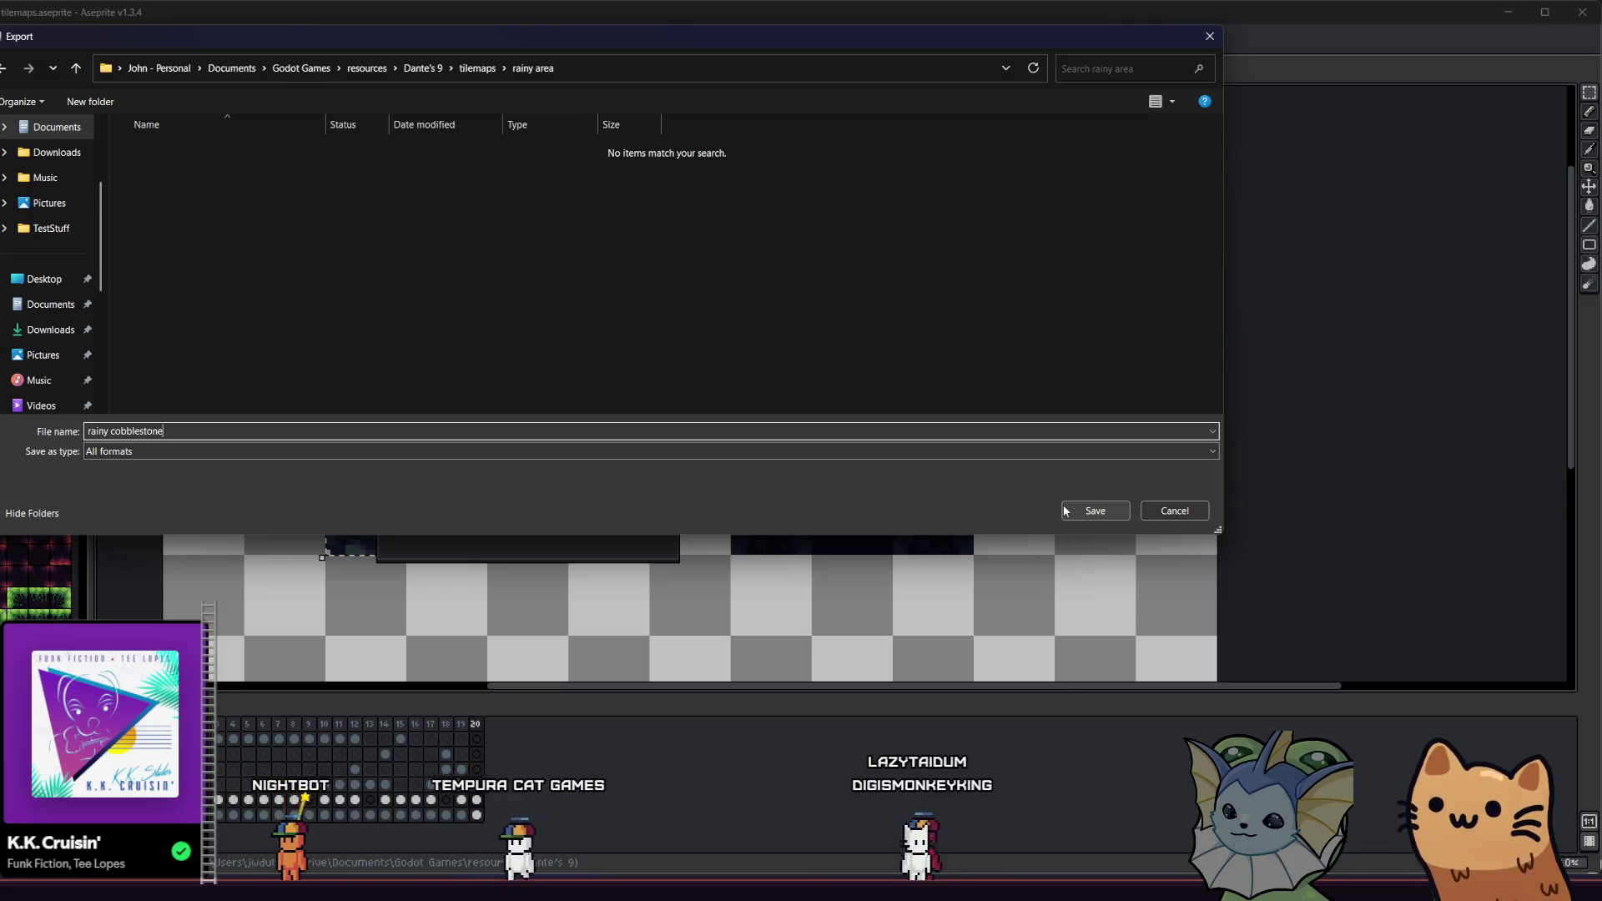
type(" 4x3")
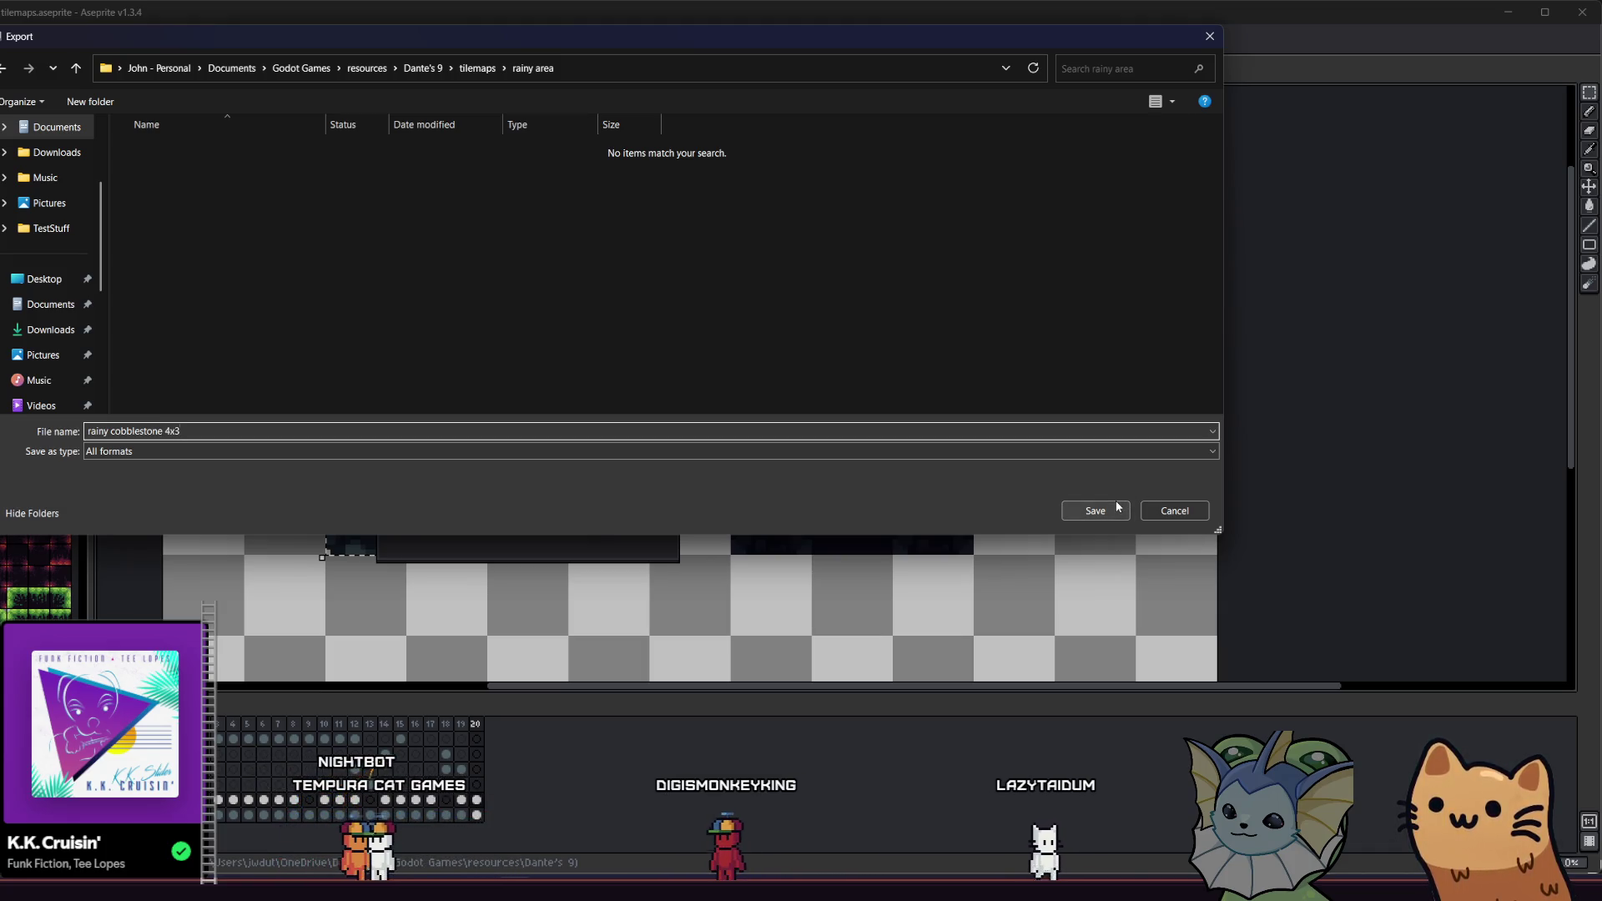
left_click(640, 449)
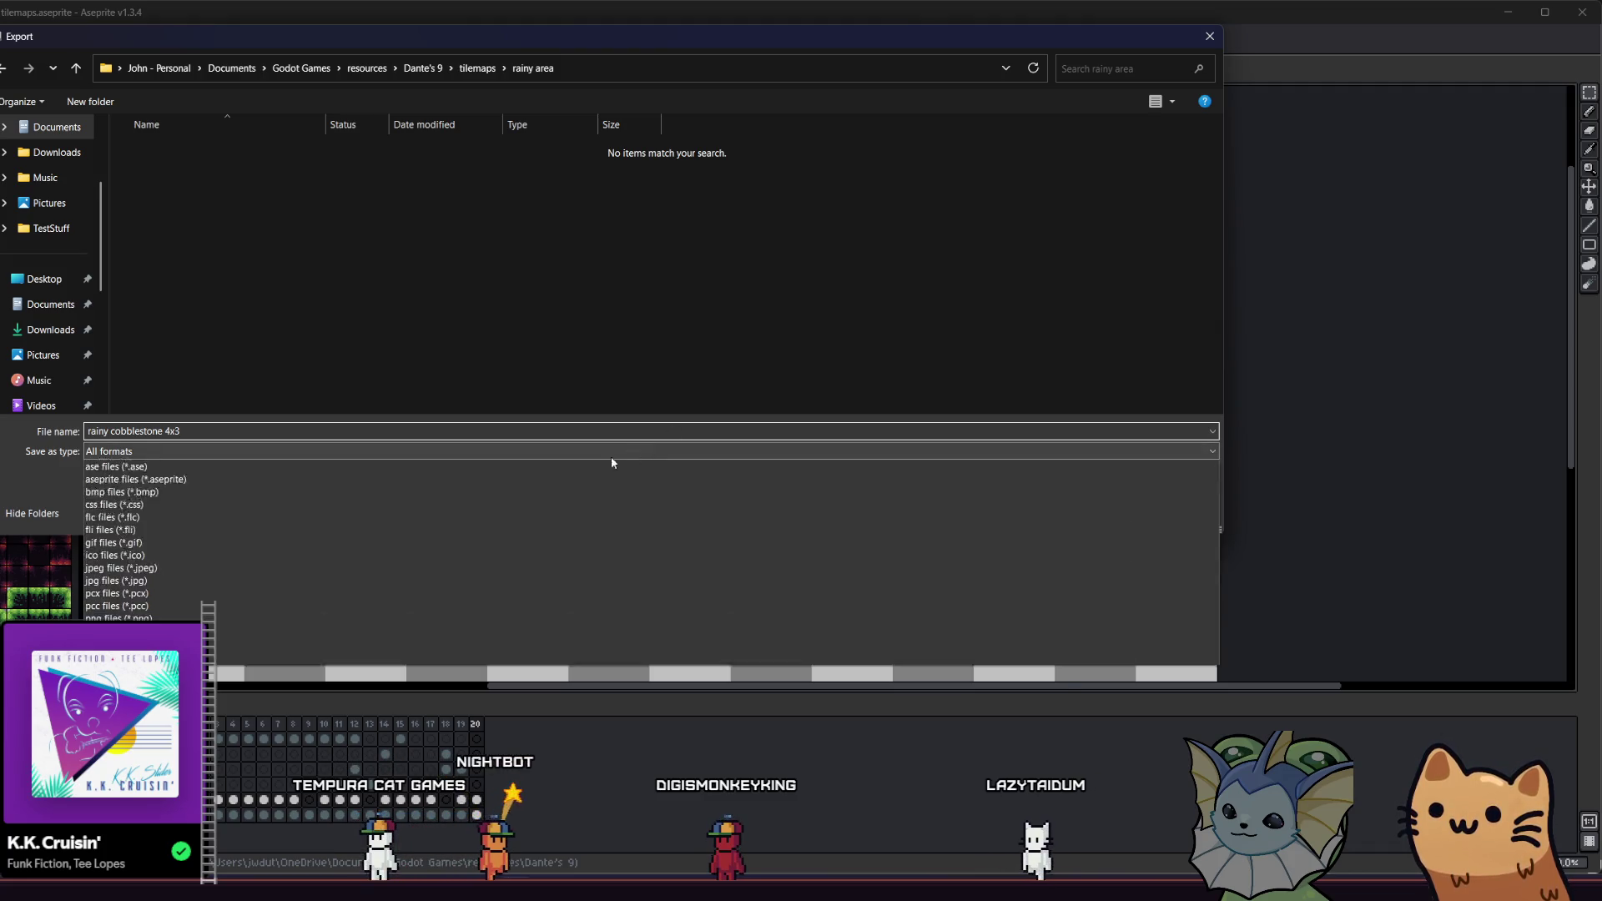
left_click(222, 636)
left_click(1069, 505)
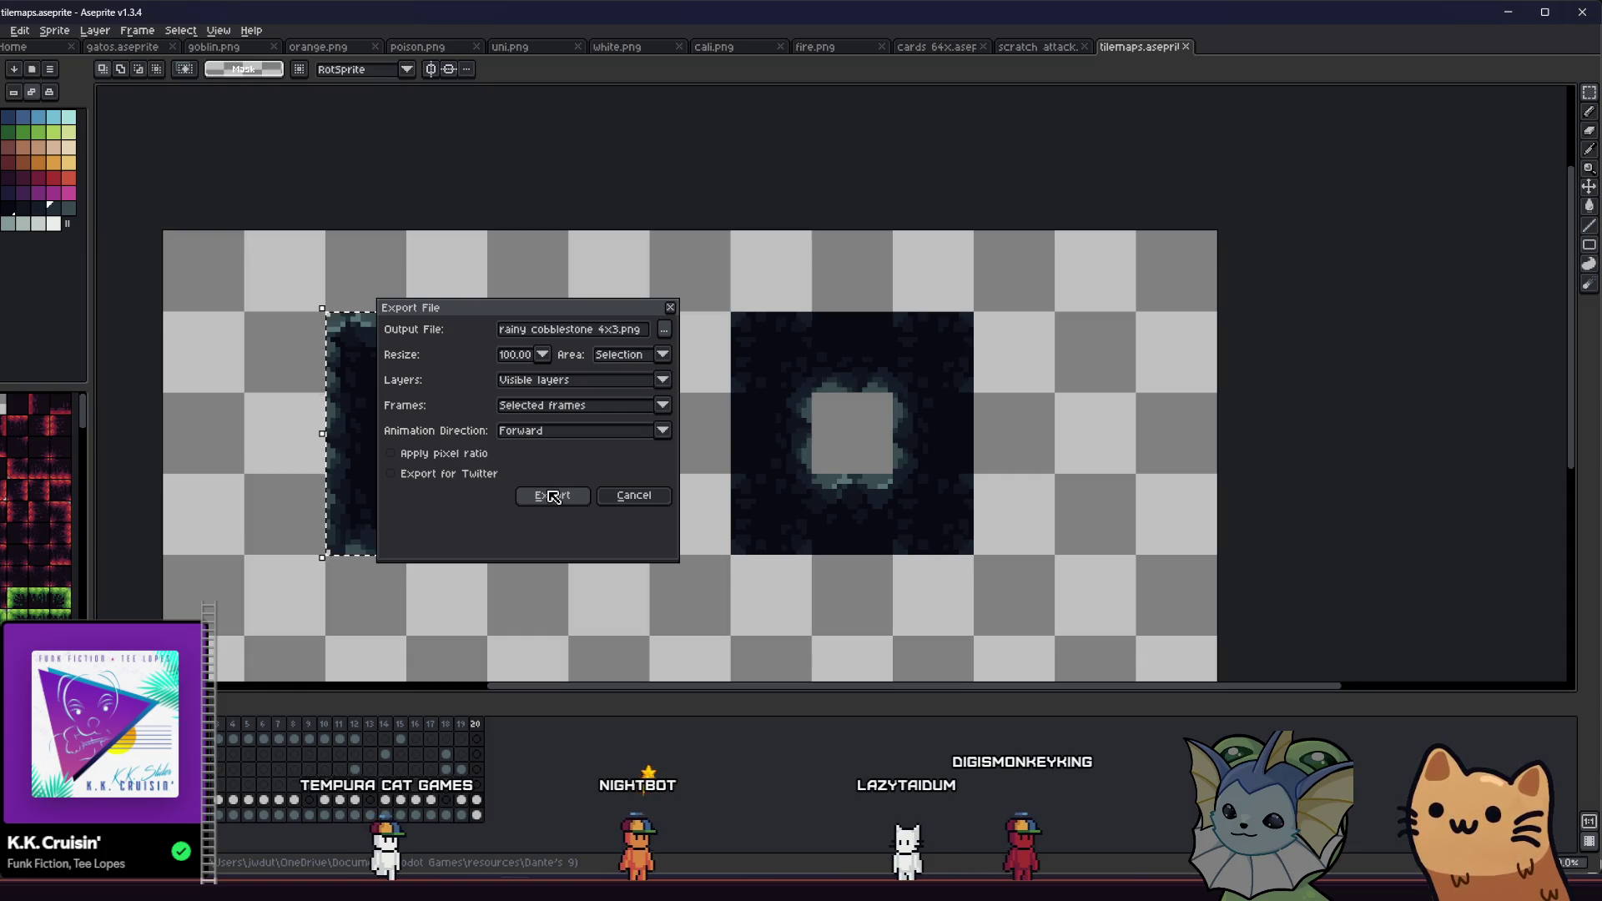
left_click(553, 495)
left_click_drag(250, 401, 351, 388)
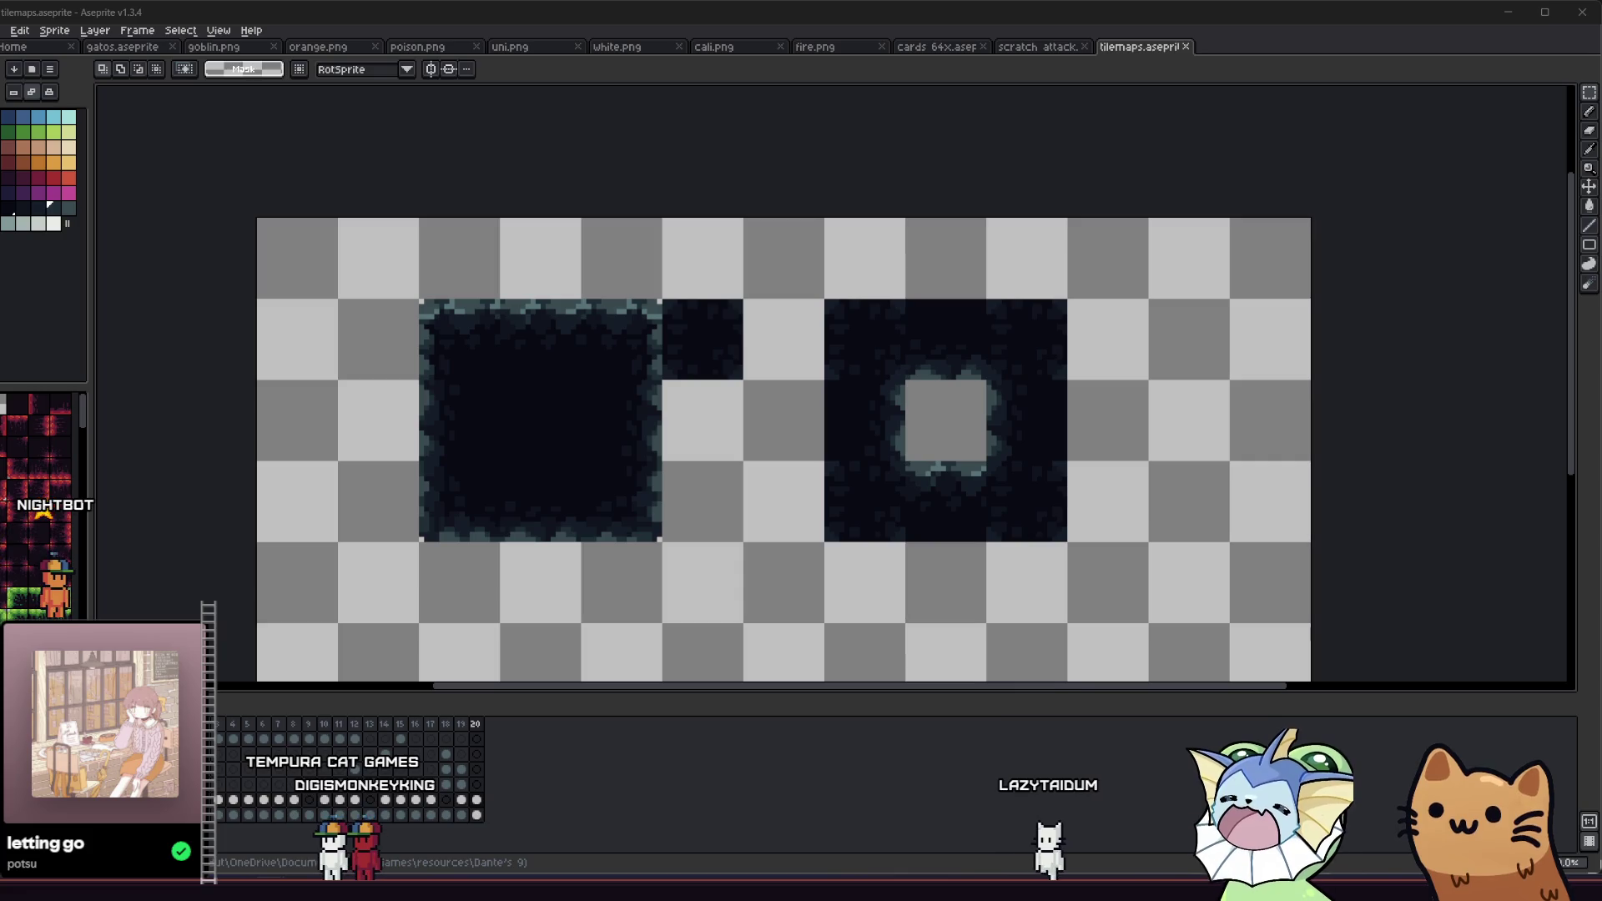
key("alt+Tab")
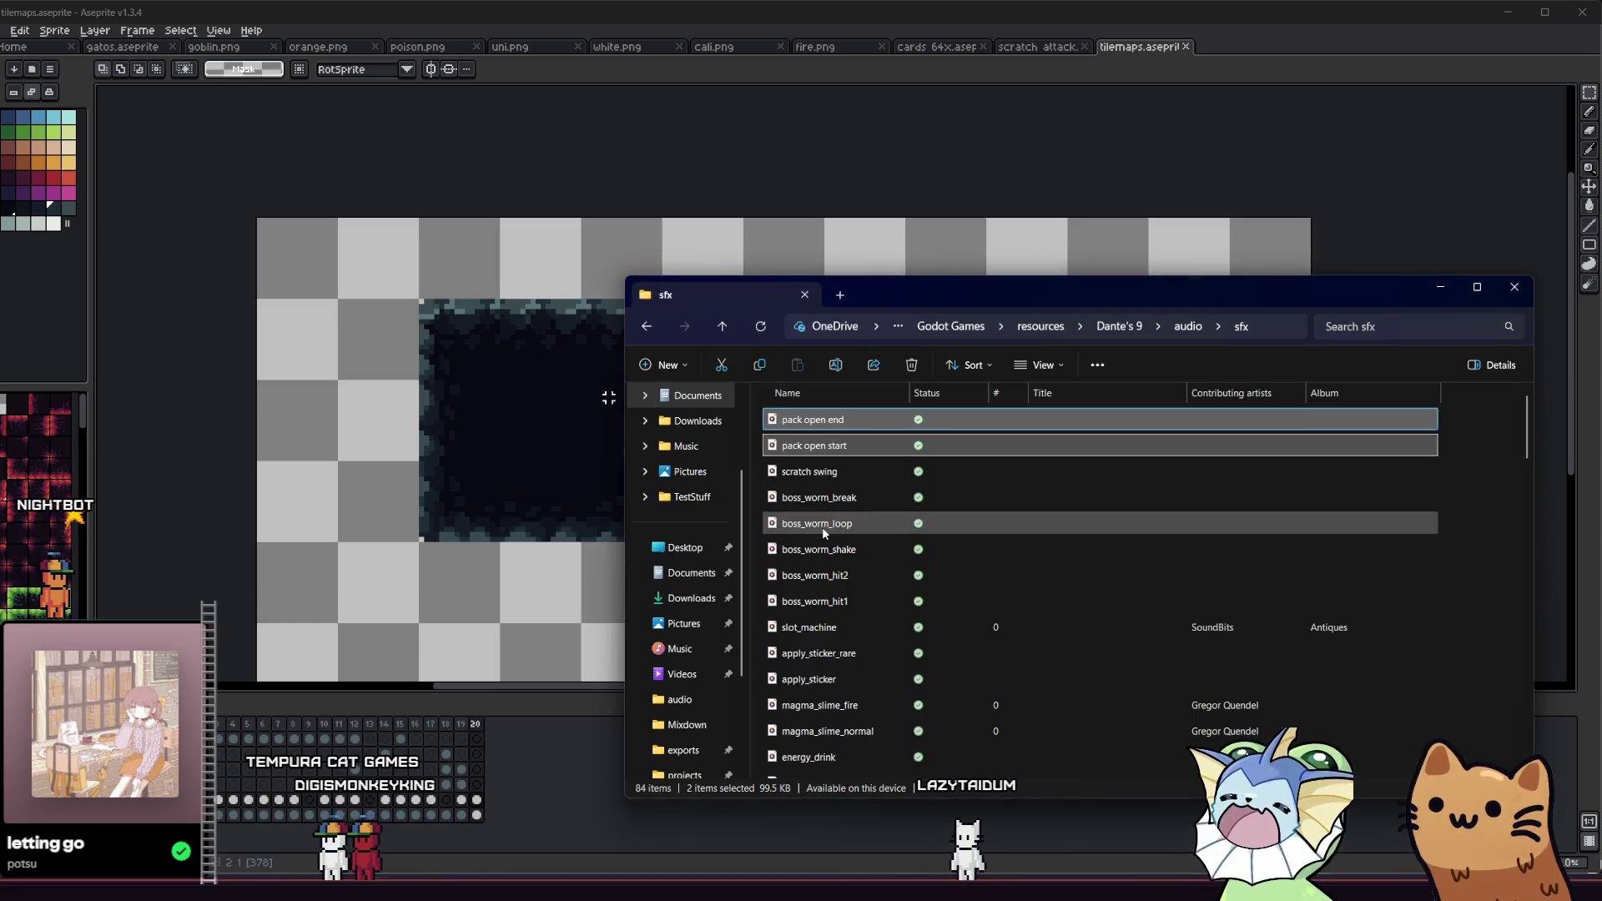
Step: In File Explorer, navigate from the audio folders to Dante's 9 > tilemaps > rainy area
scroll(719, 603, "down", 1)
left_click(689, 624)
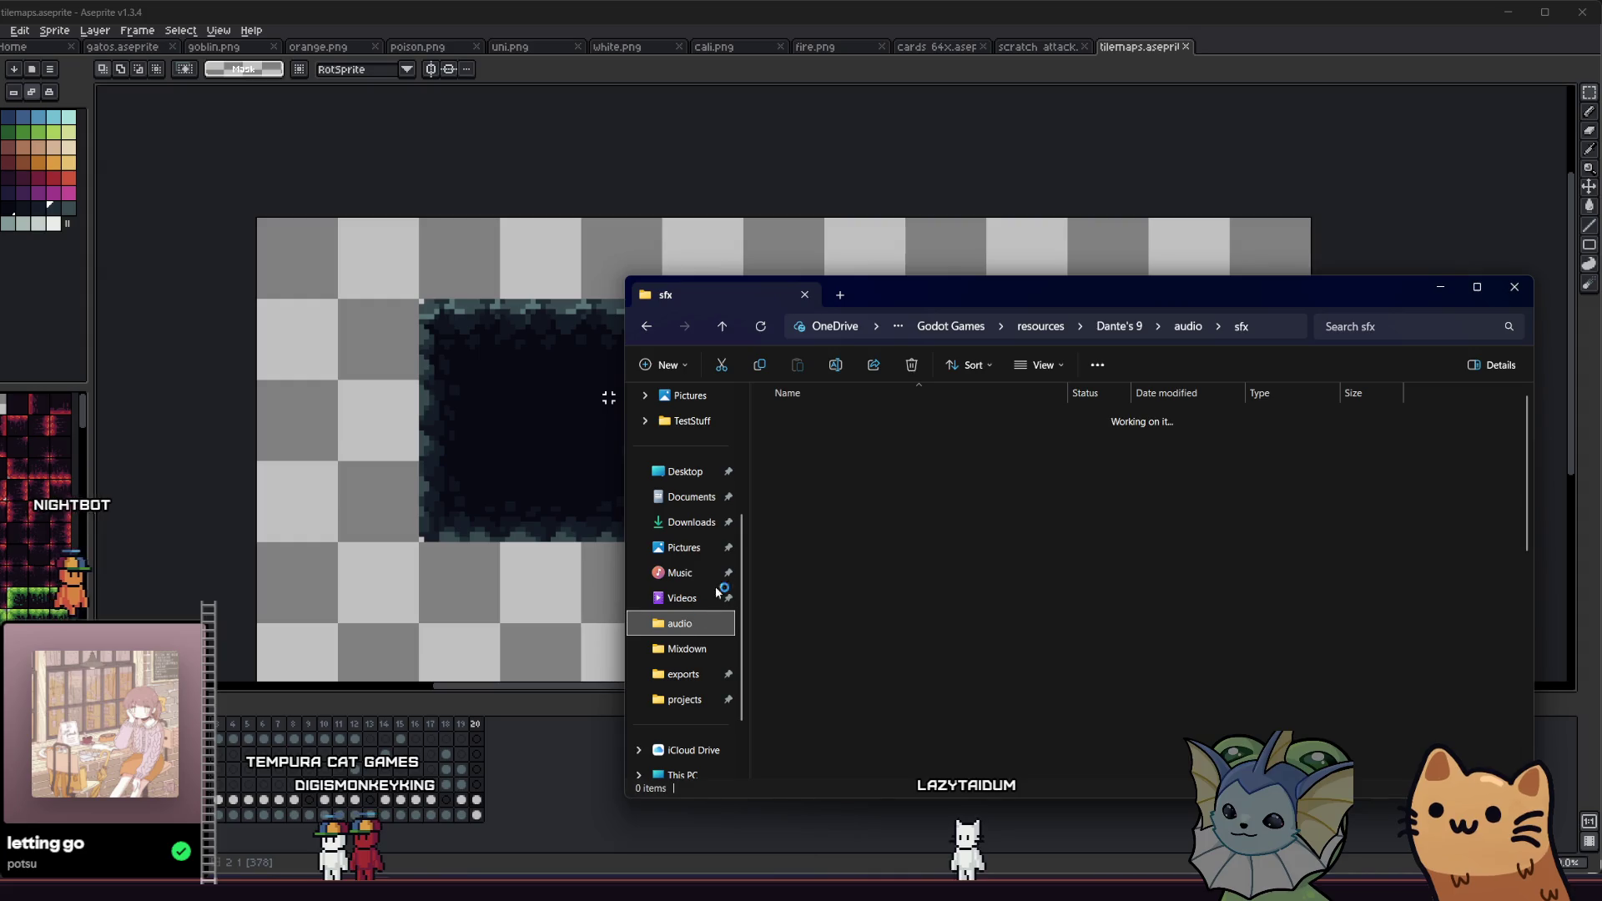
left_click(685, 674)
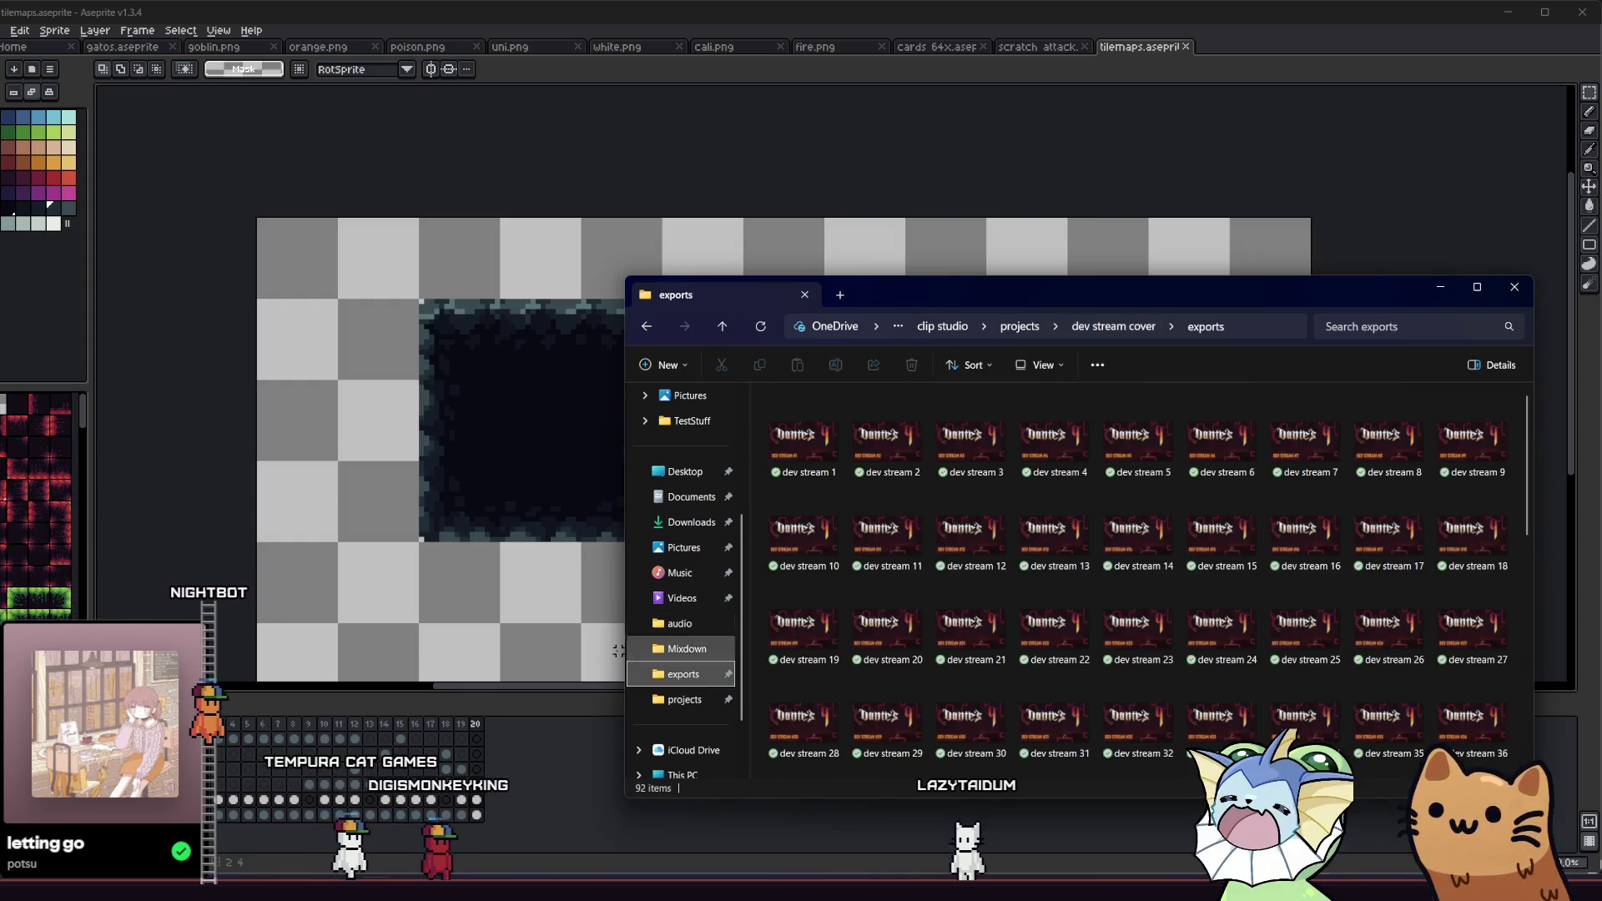
left_click(684, 700)
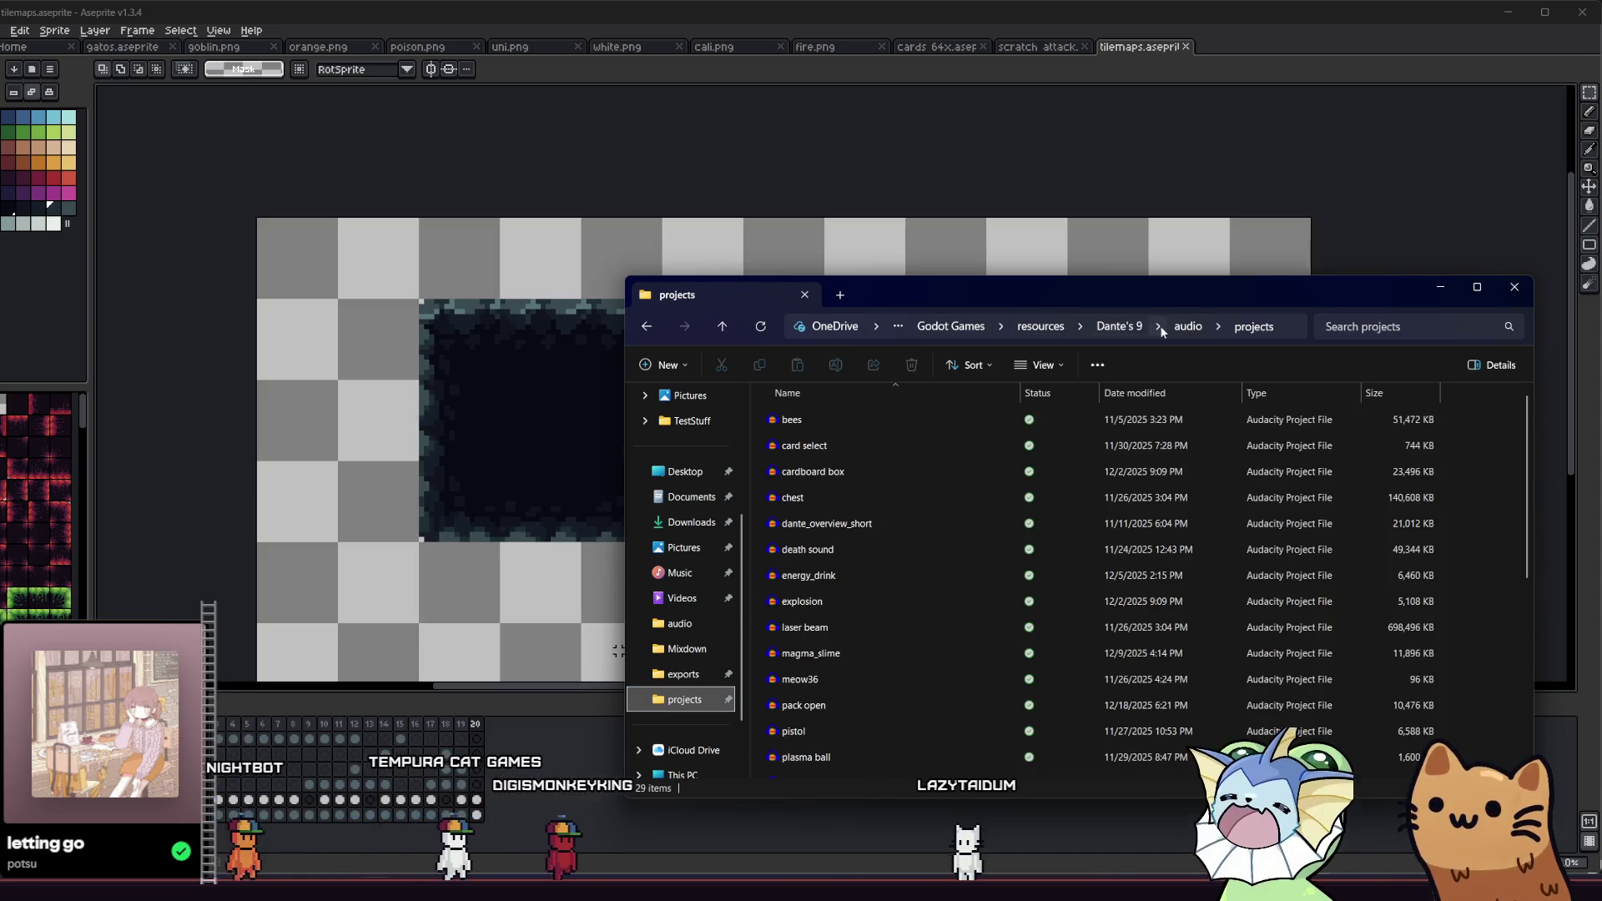
left_click(1100, 326)
double_click(917, 582)
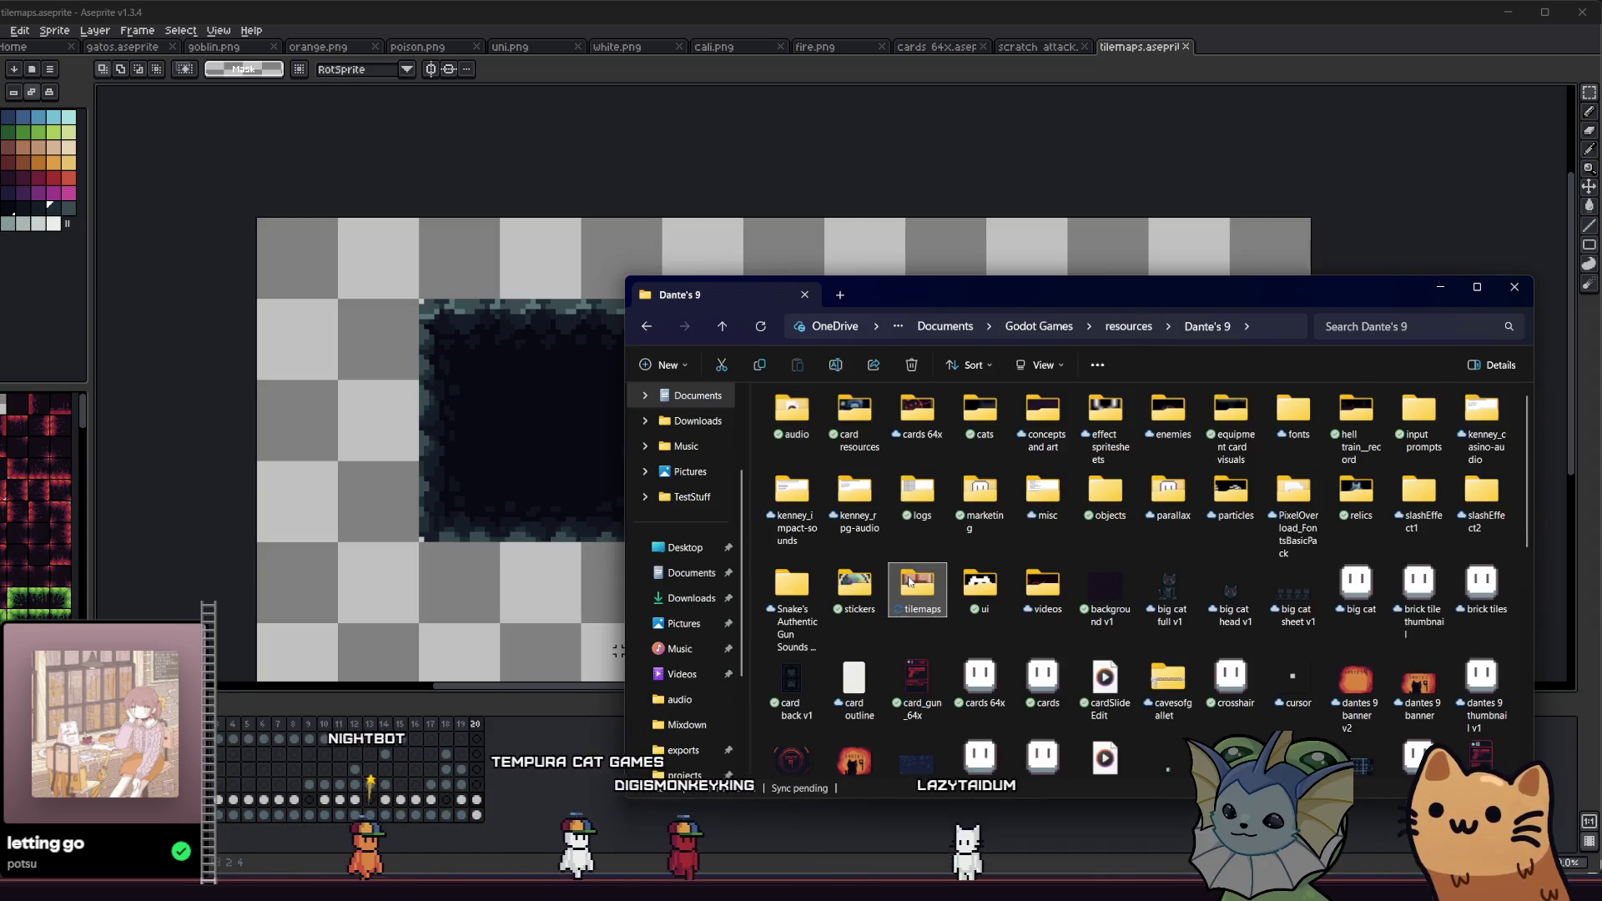
double_click(814, 445)
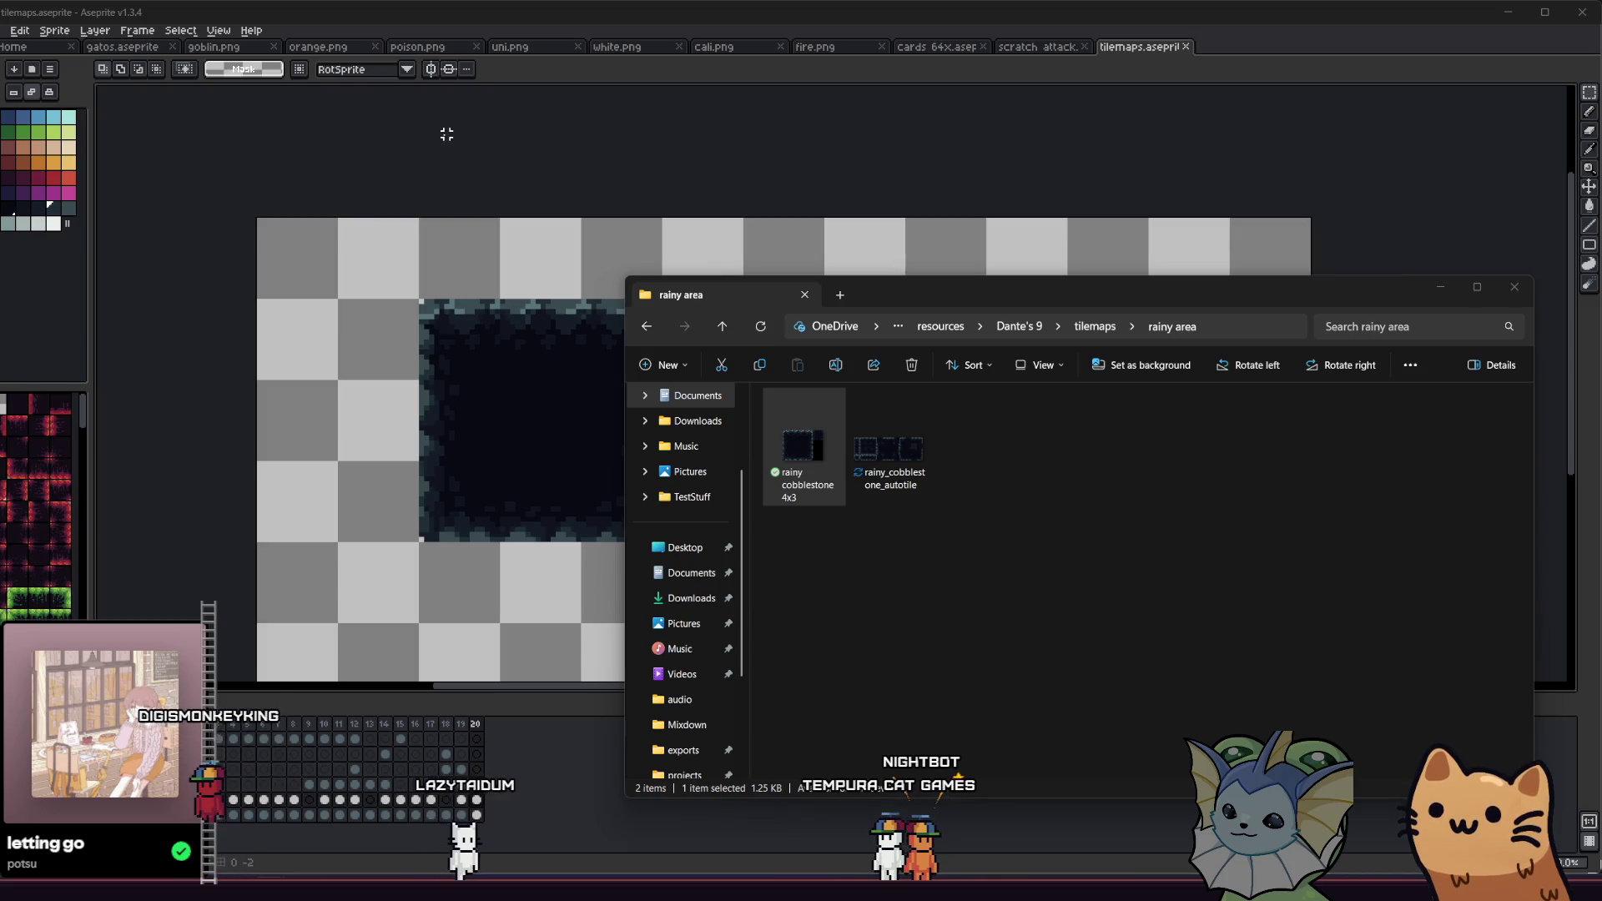
key("alt+Tab")
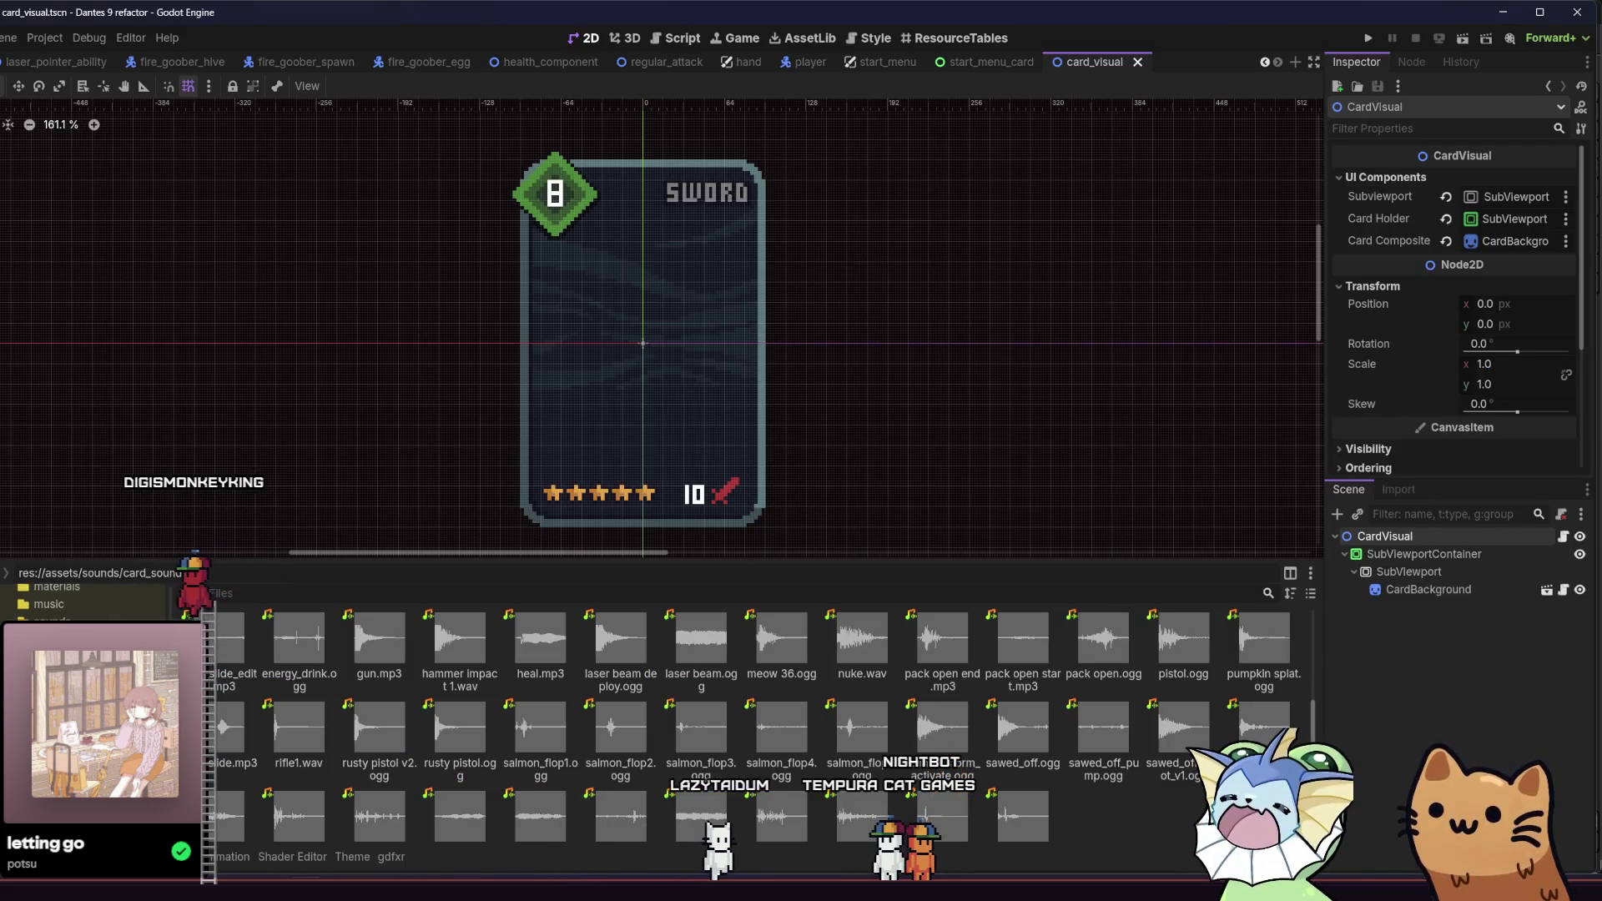
Step: Create a new rainy_area folder under tilemaps in the FileSystem dock and open it
left_click(262, 598)
type("tile")
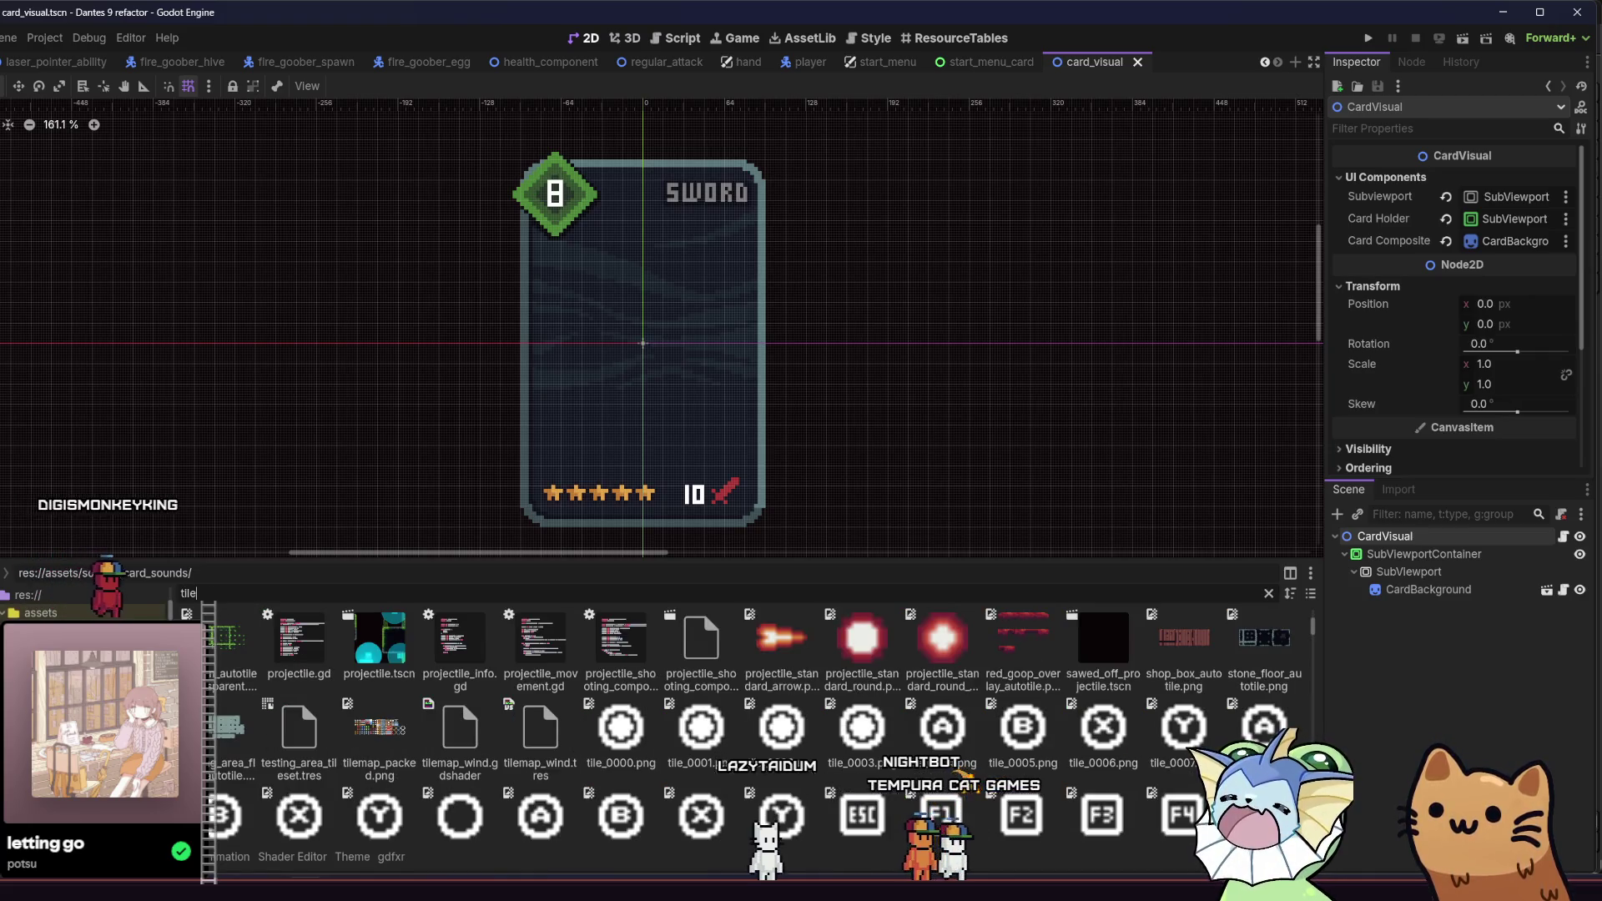
key("BackSpace")
key("BackSpace")
key("BackSpace")
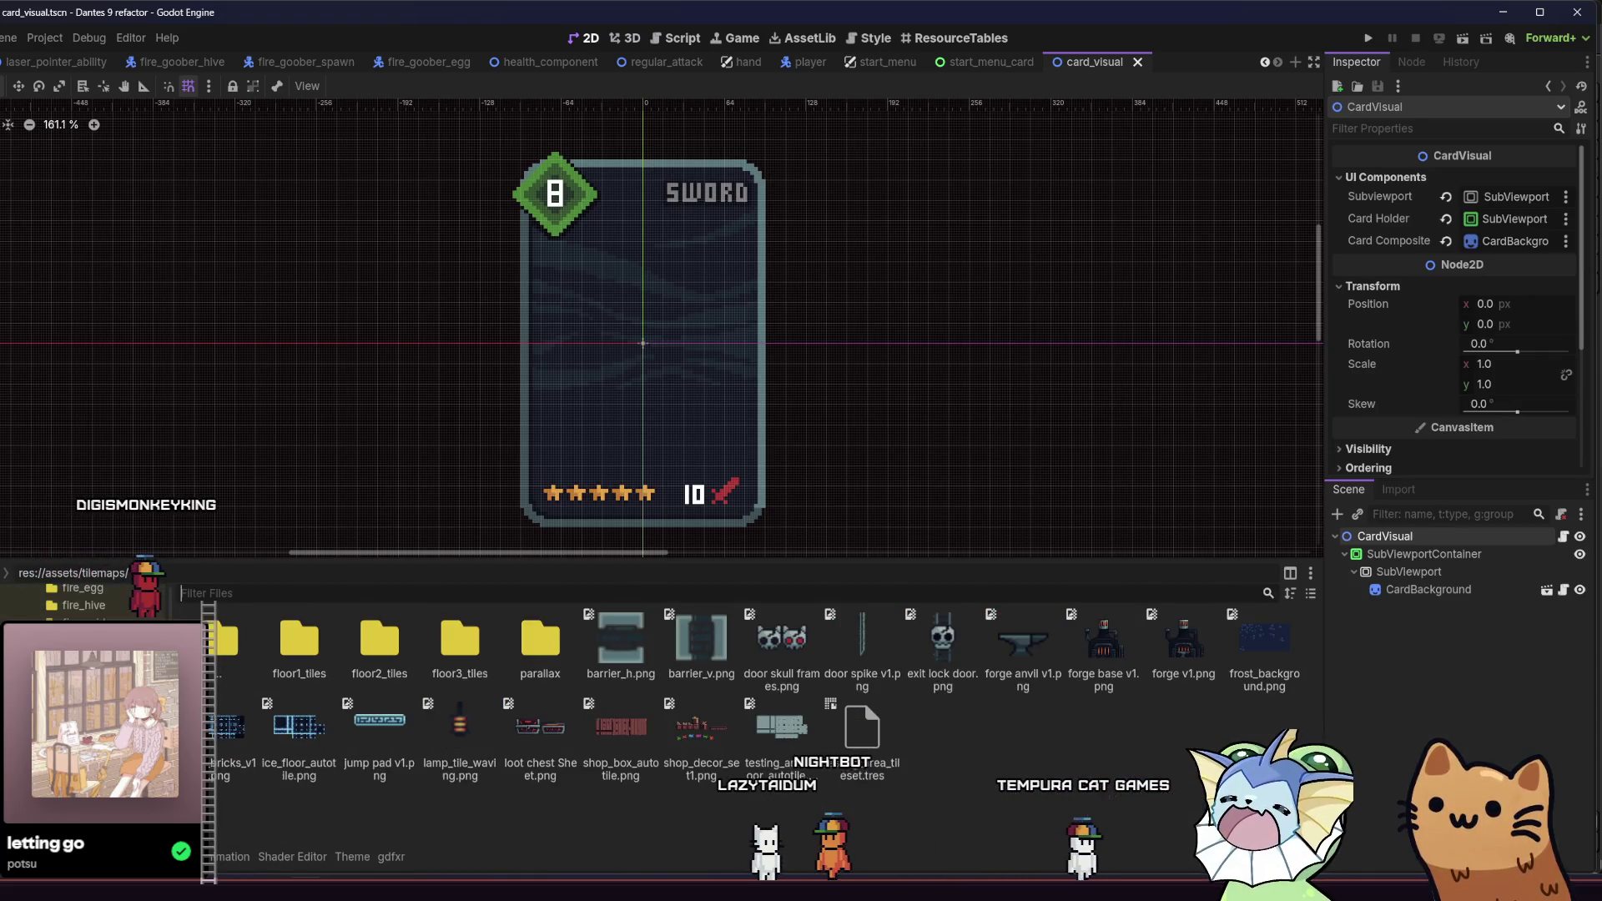
right_click(995, 747)
left_click(1017, 756)
type("r")
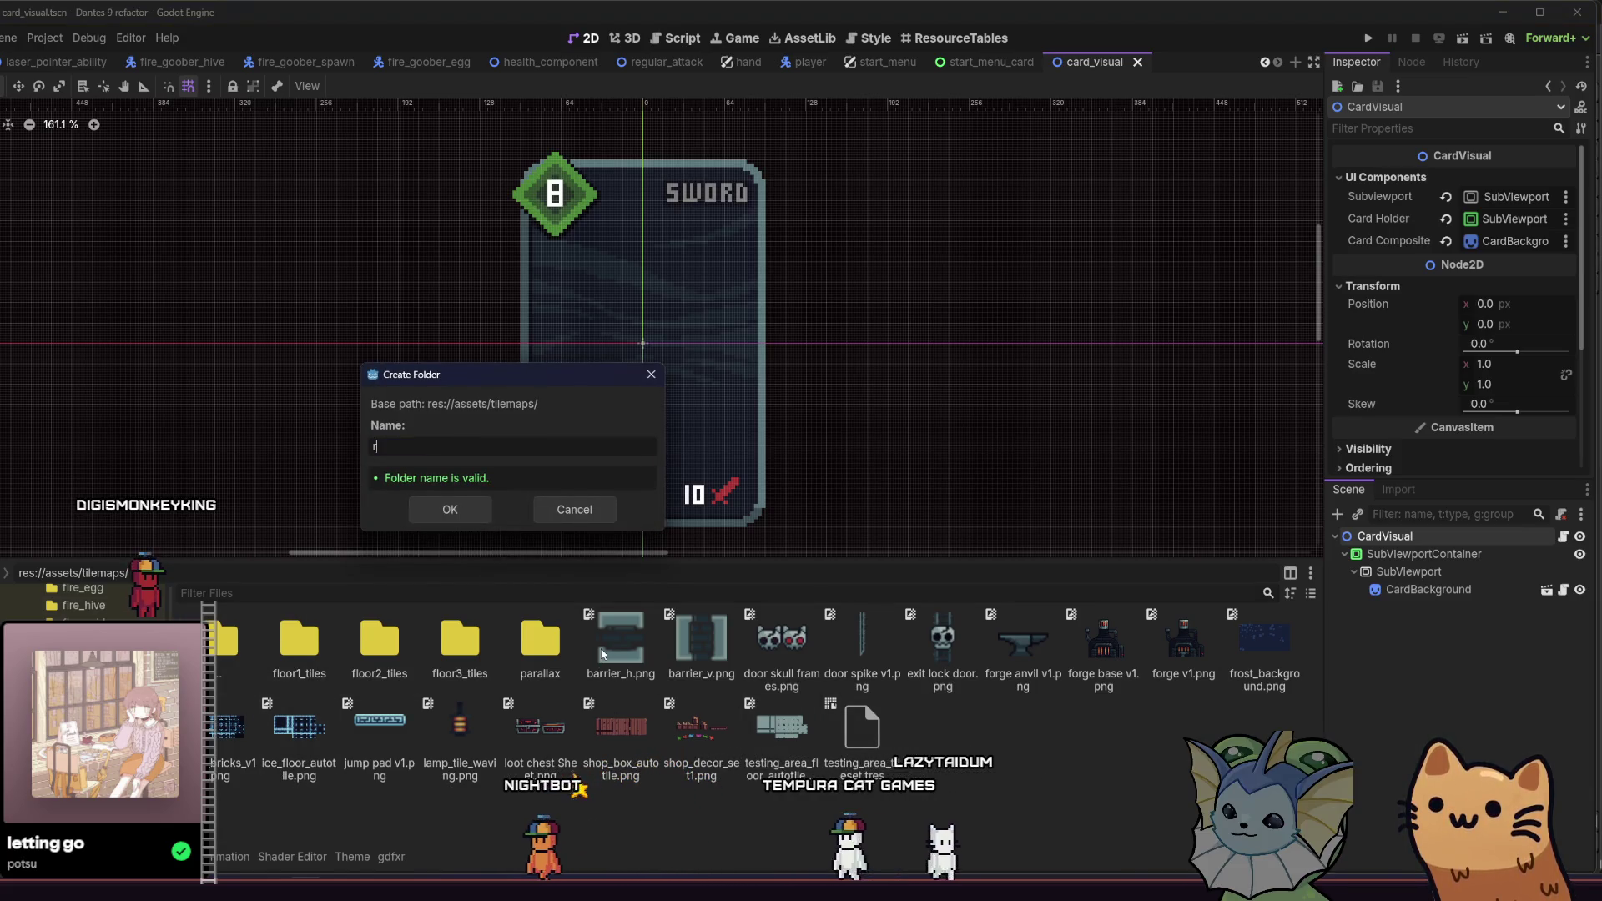
type("ainy_r")
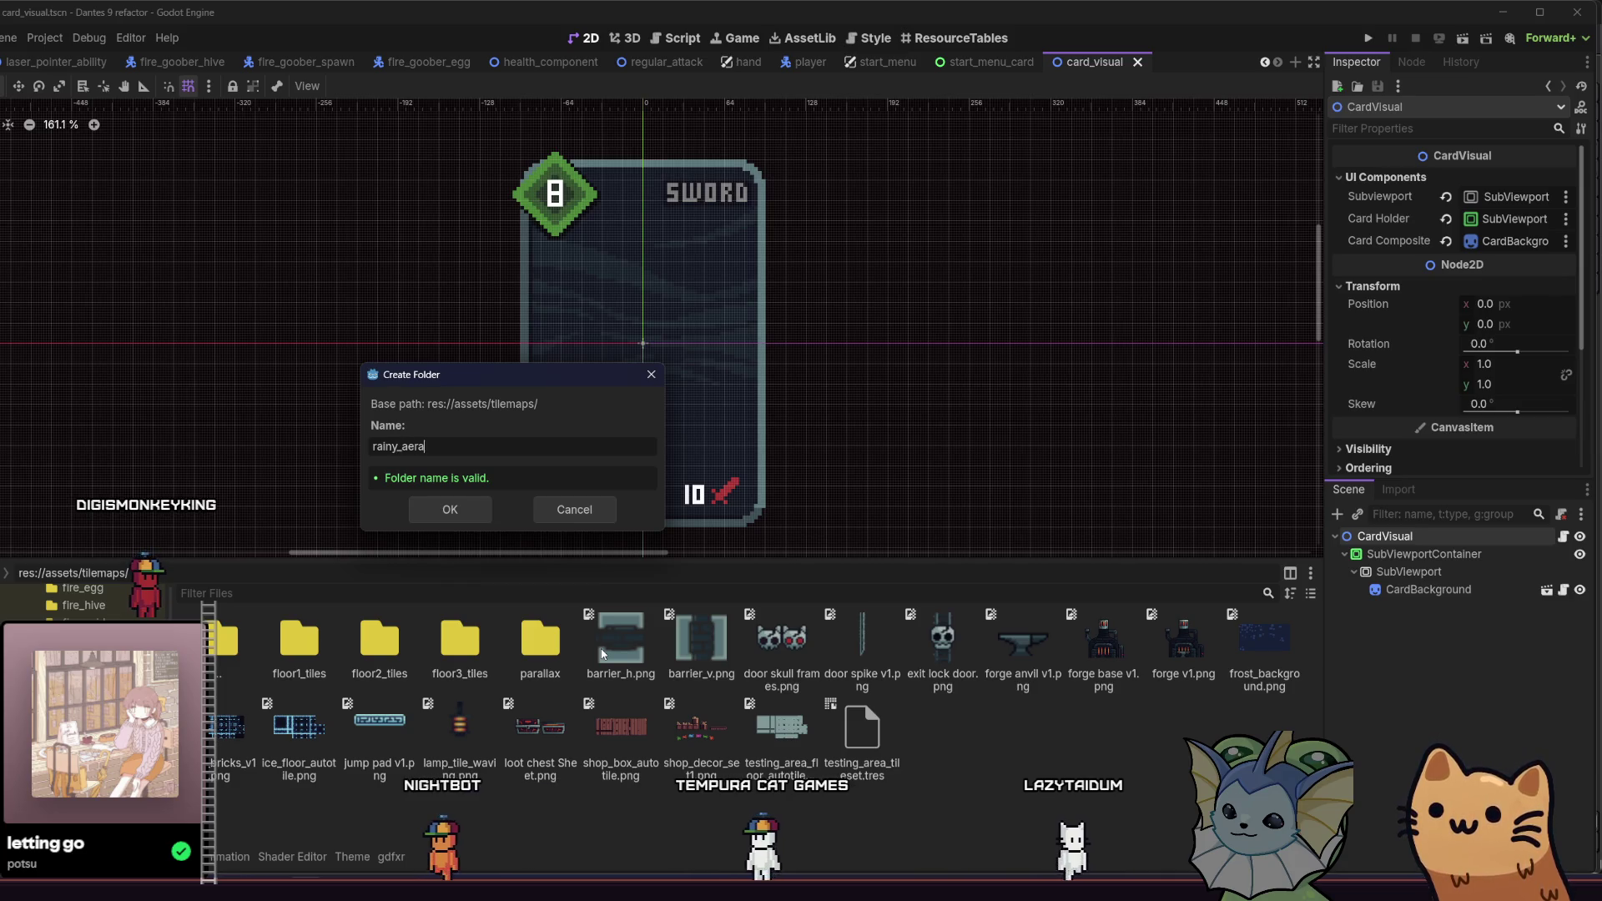
key("Return")
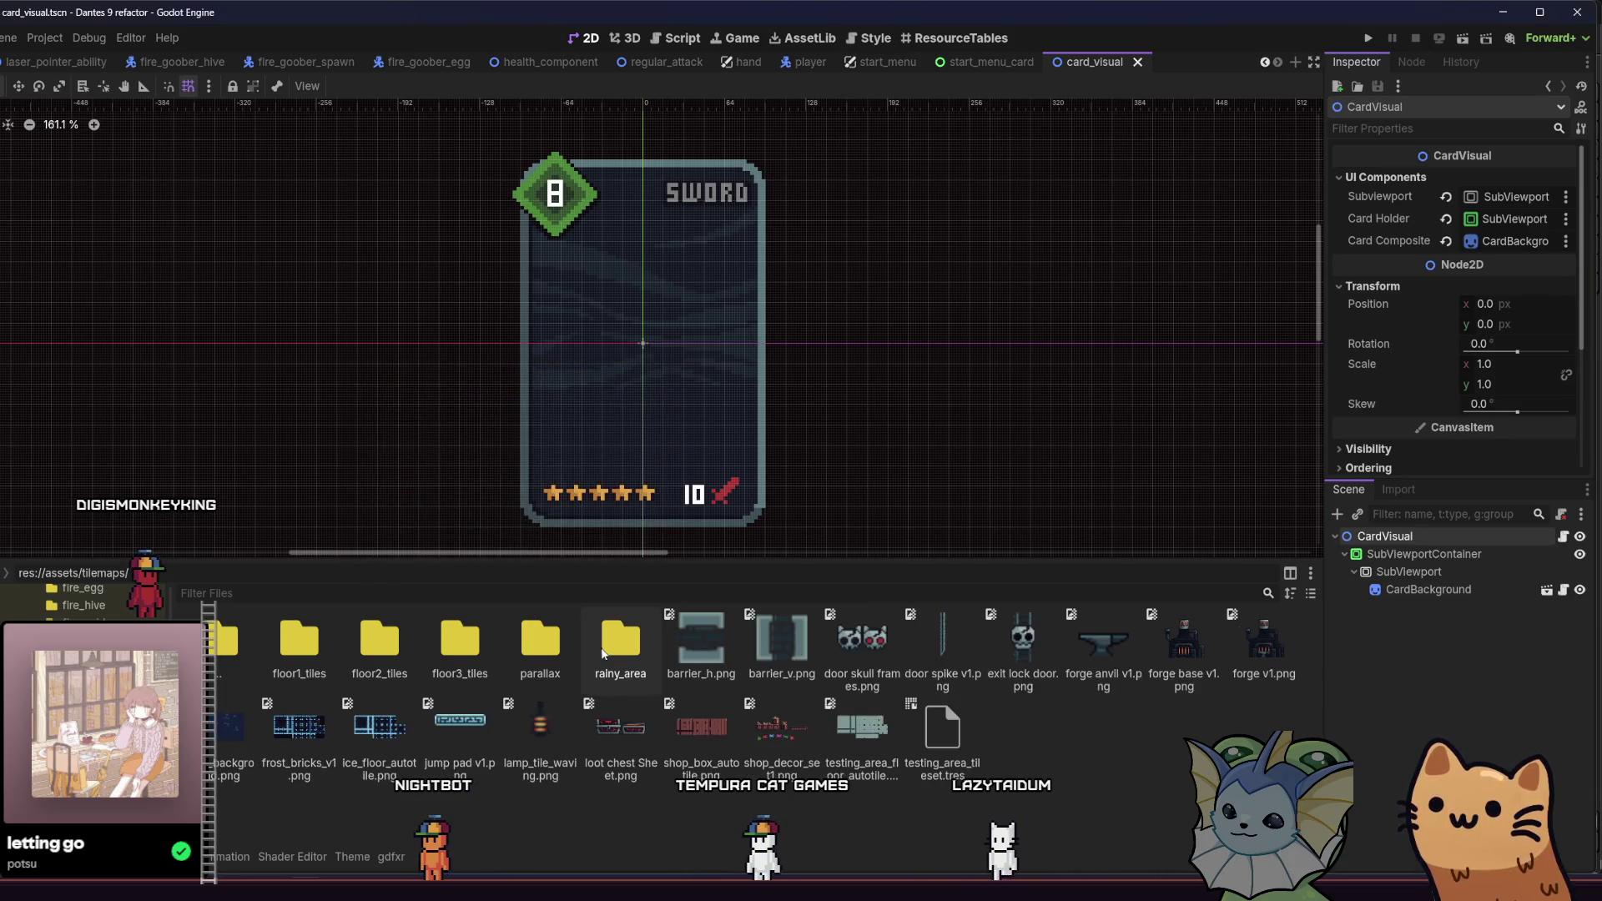
double_click(603, 654)
Step: Drag rainy_cobblestone_autotile from the Explorer window into Godot's rainy_area folder
key("alt+Tab")
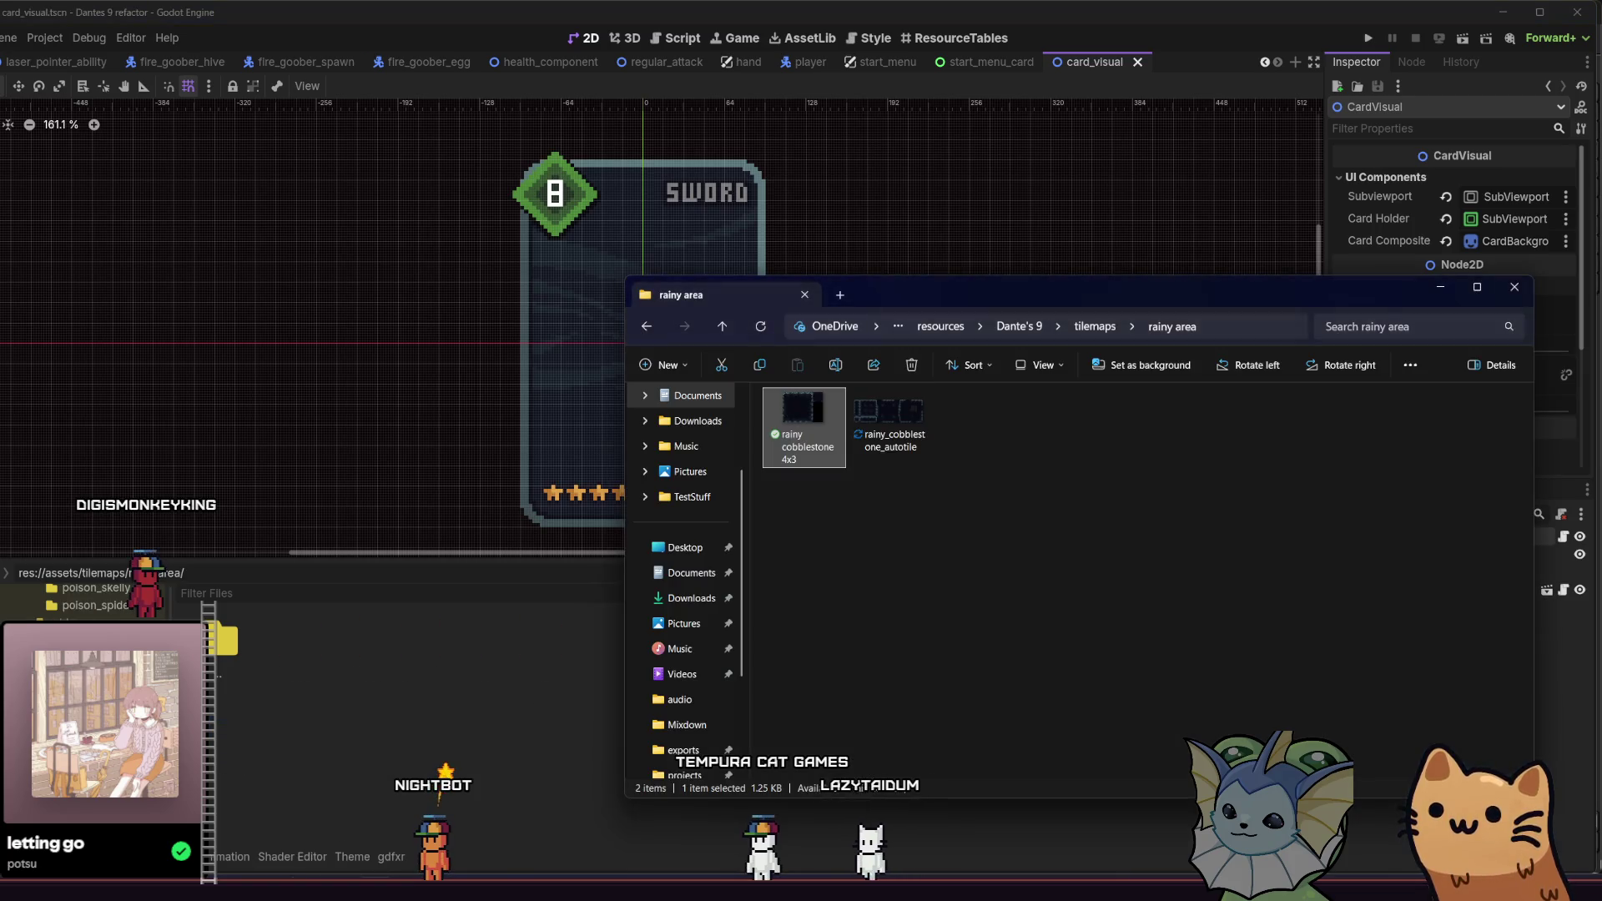
left_click(868, 442)
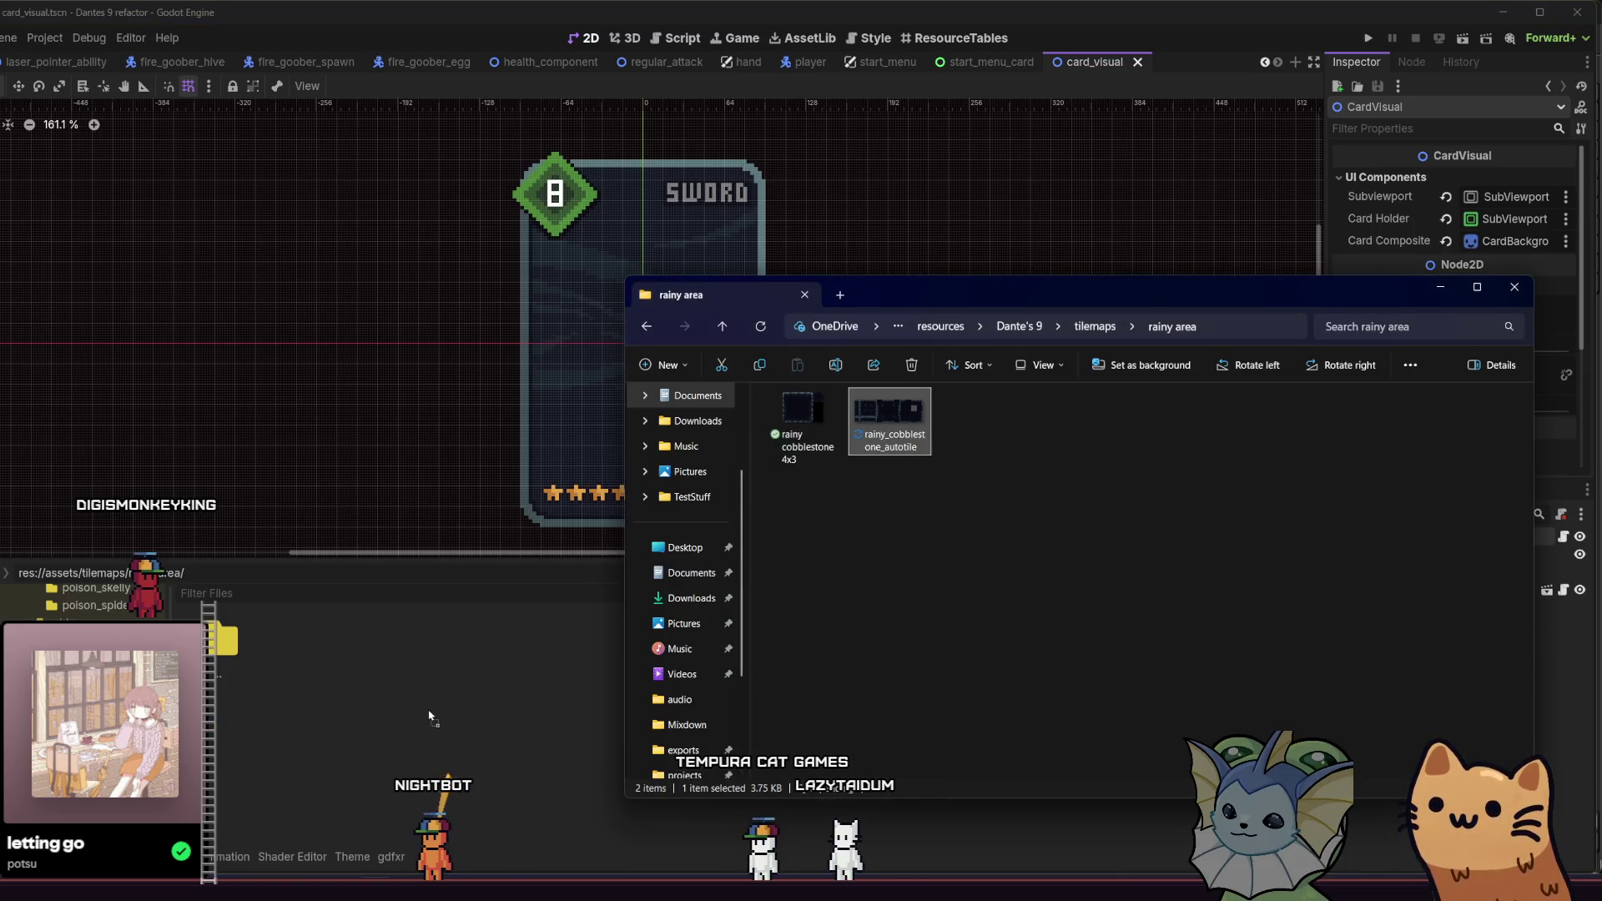
left_click_drag(298, 715, 225, 738)
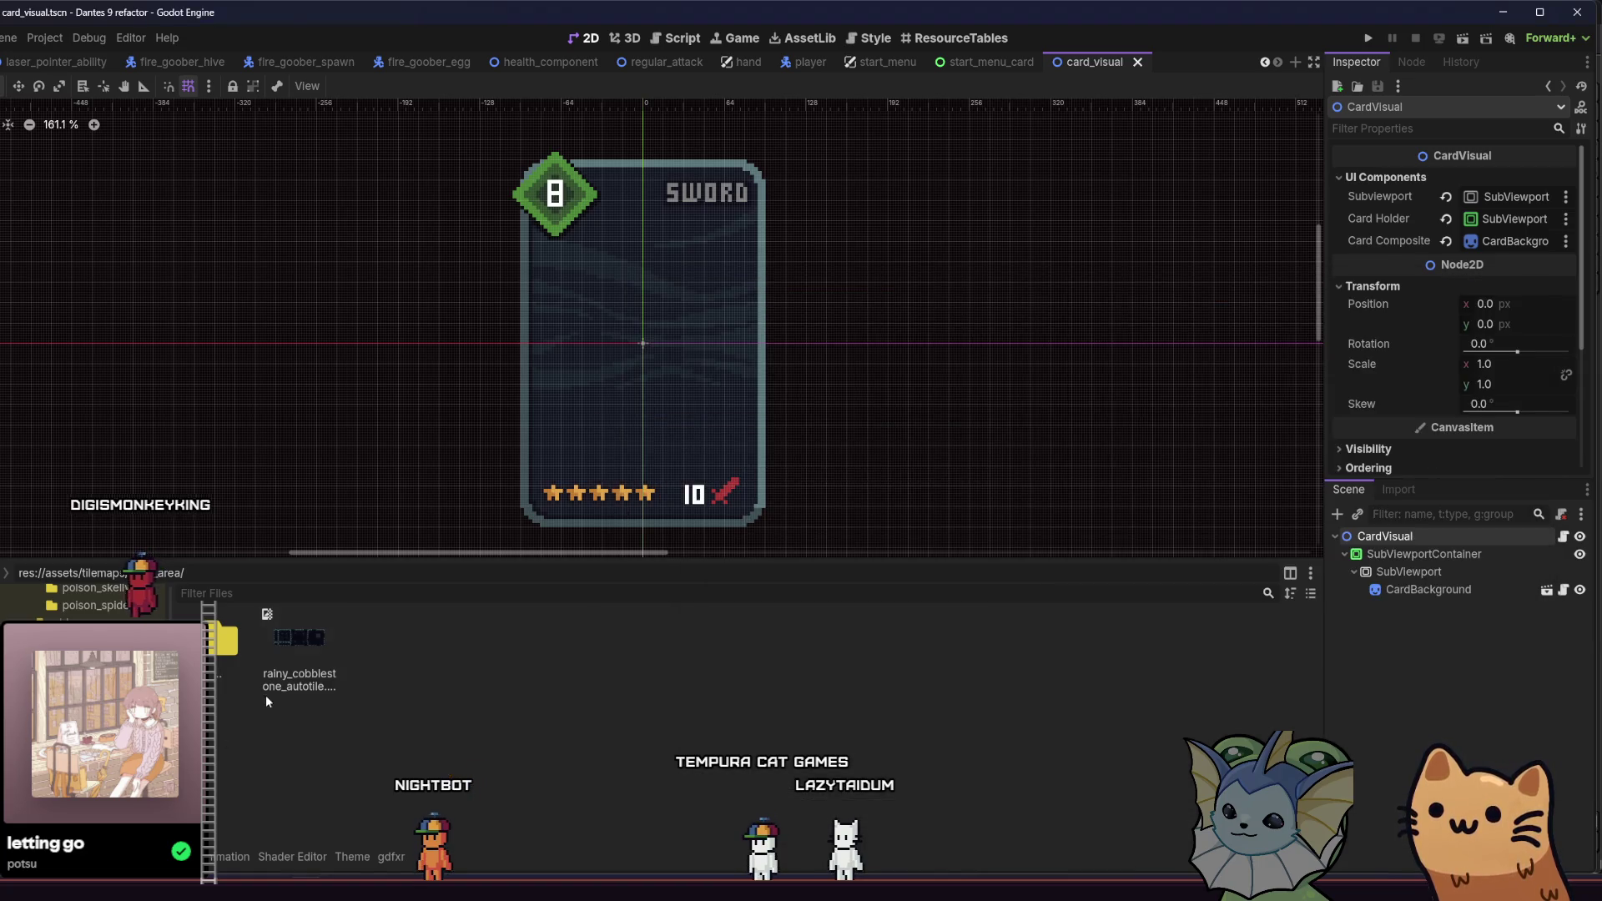
scroll(486, 59, "up", 5)
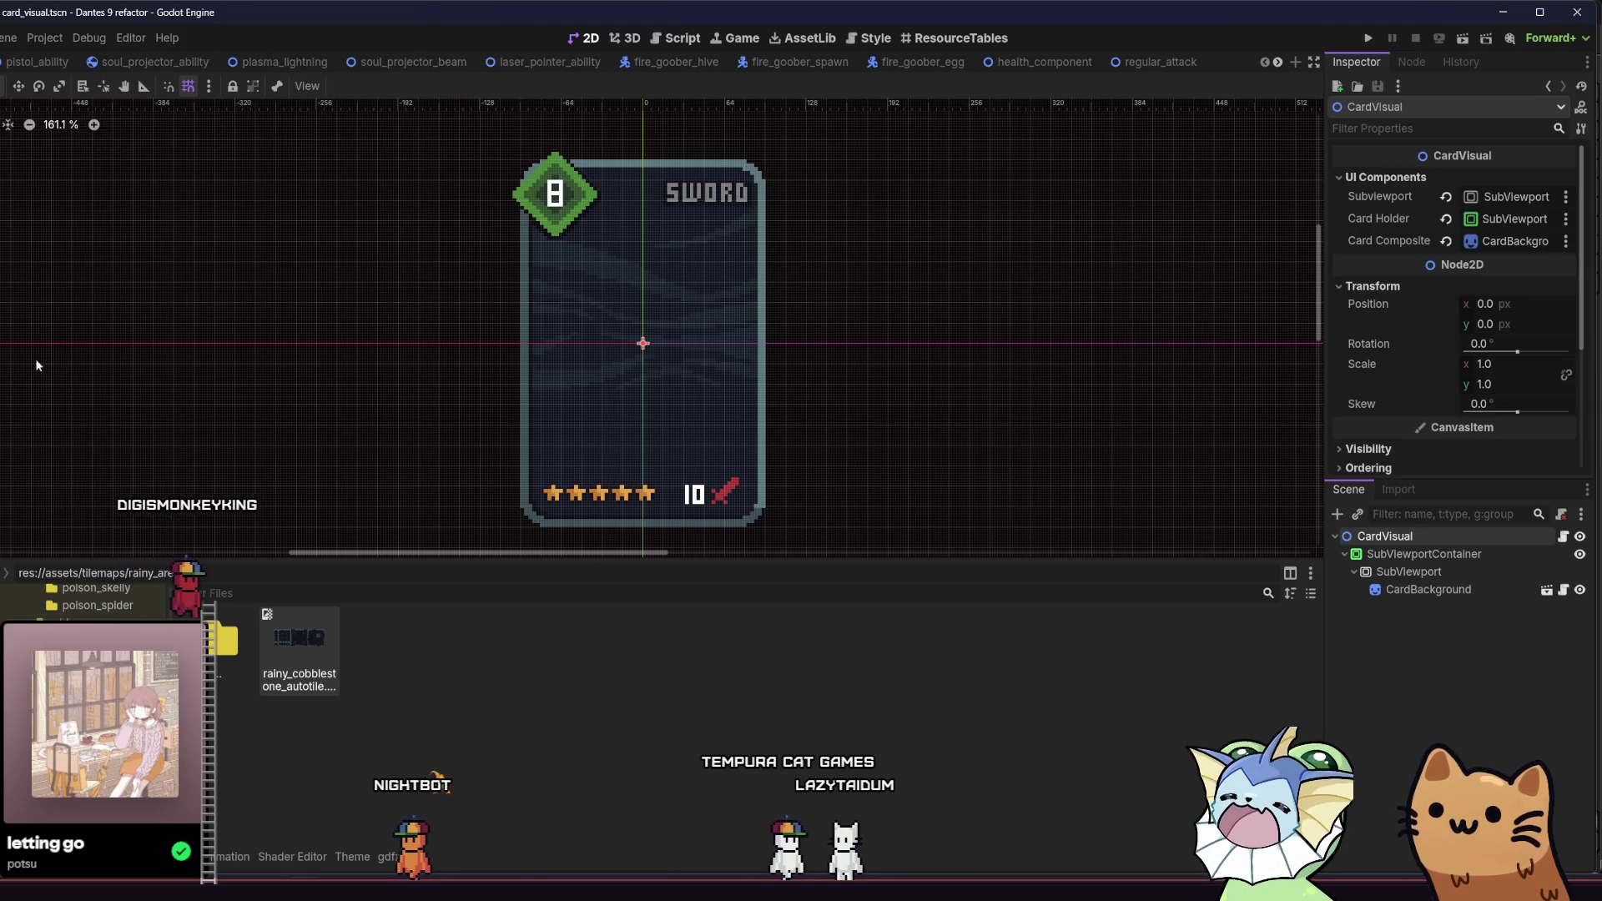
key("alt+shift+o")
Step: Set floor1_tileset.tres atlas texture to rainy_cobblestone_autotile.png, declining auto tiles, then run the project
type("floor1")
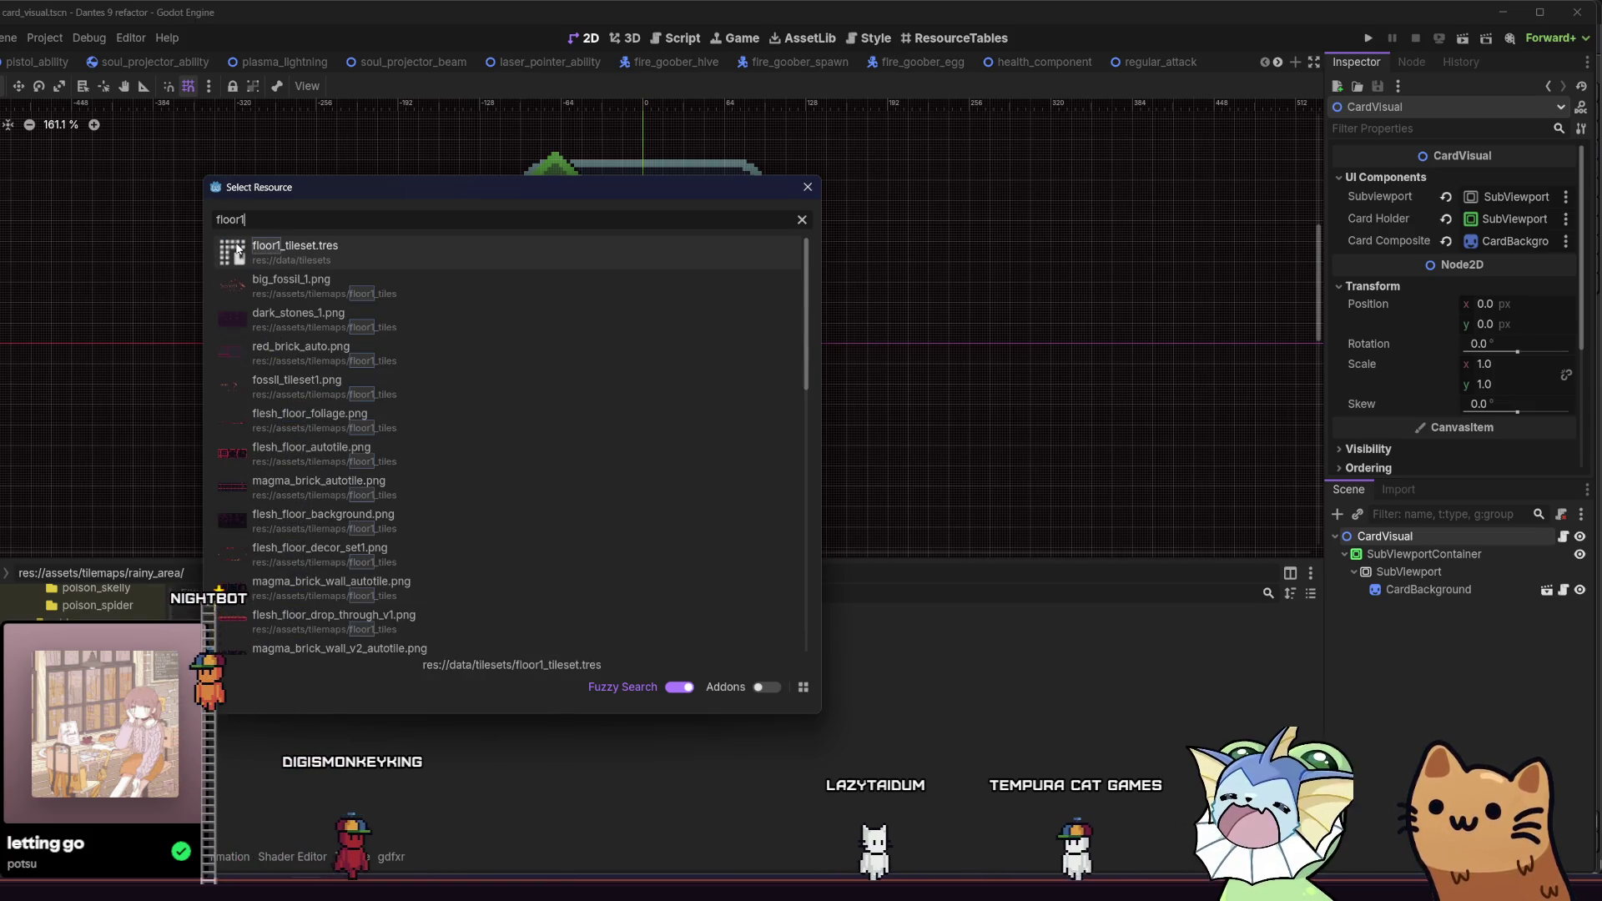
left_click(238, 248)
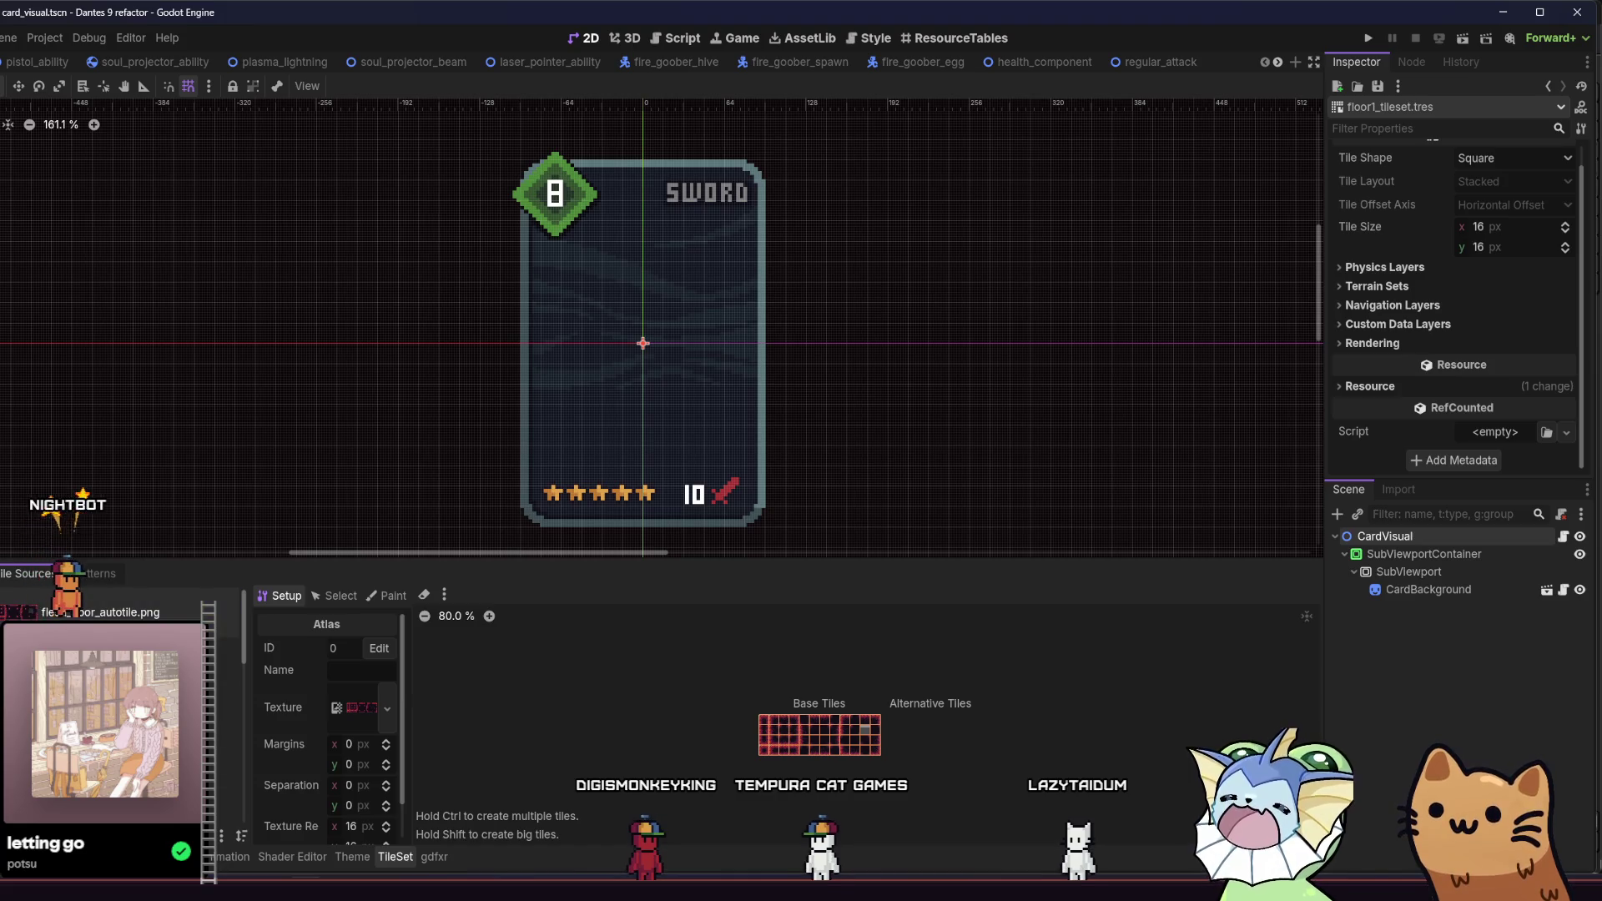
key("alt+f")
left_click_drag(311, 652, 387, 843)
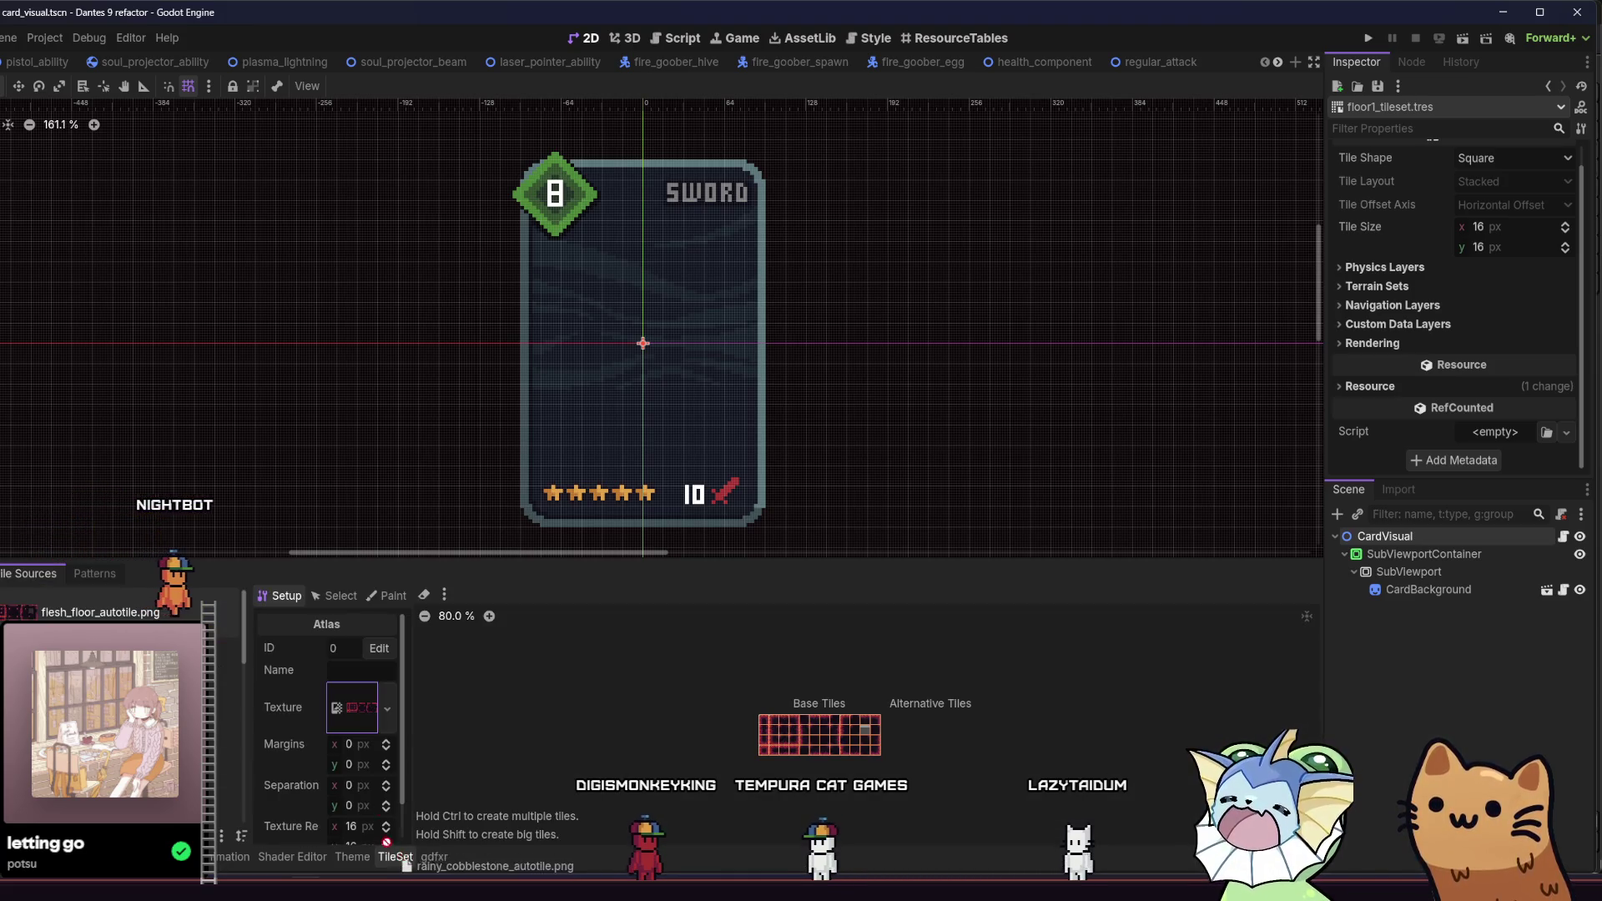
left_click_drag(347, 716, 347, 710)
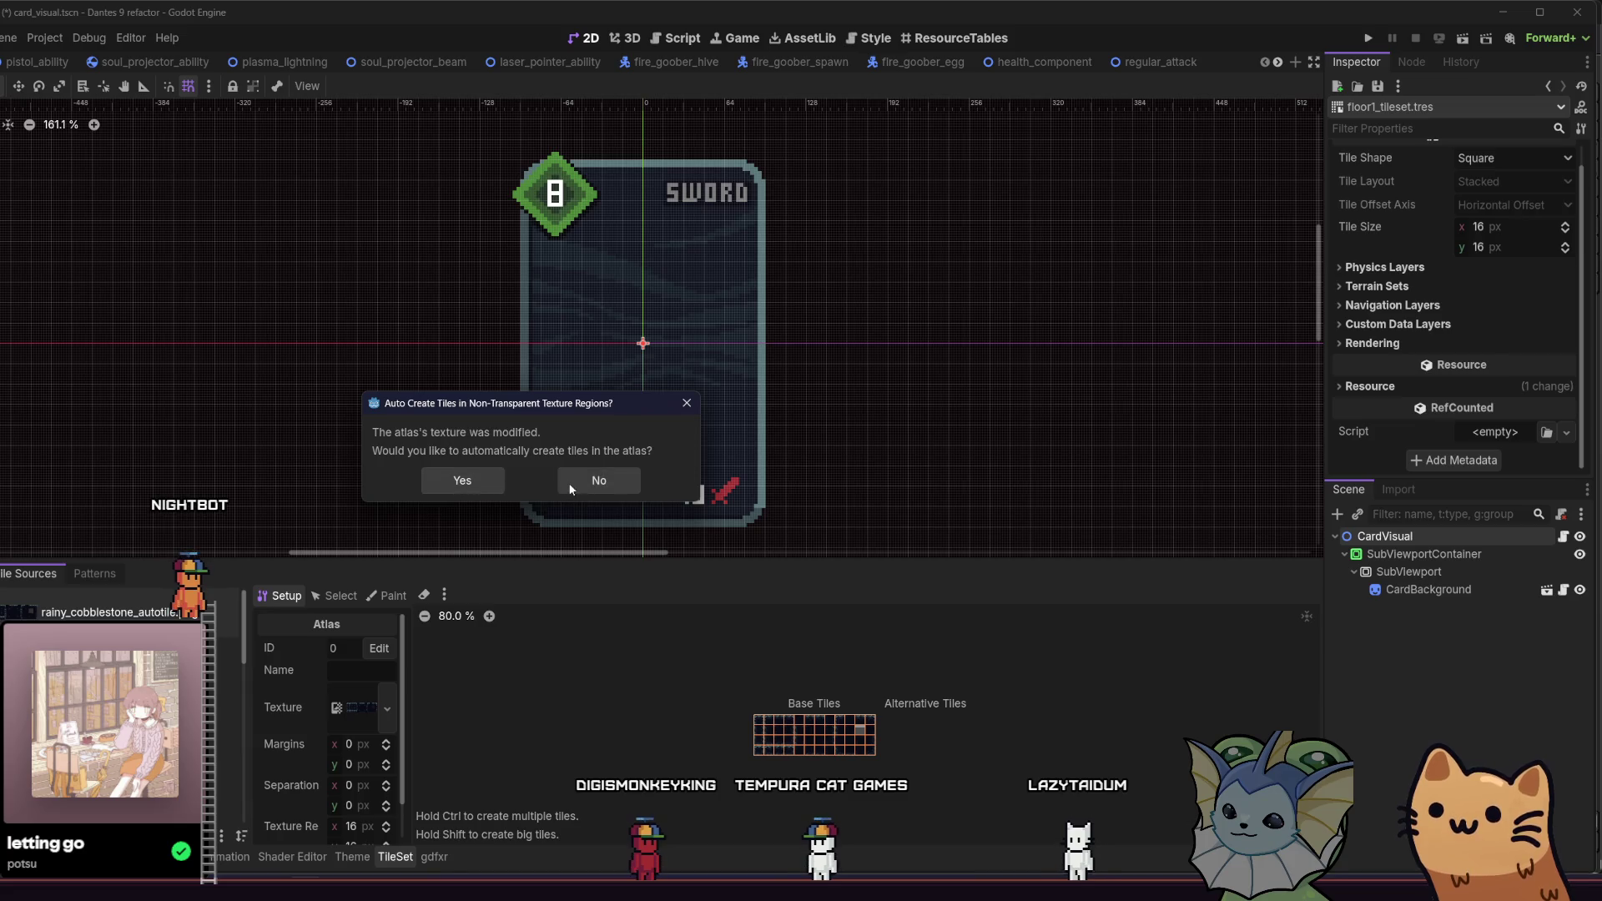
left_click(609, 476)
left_click(1365, 39)
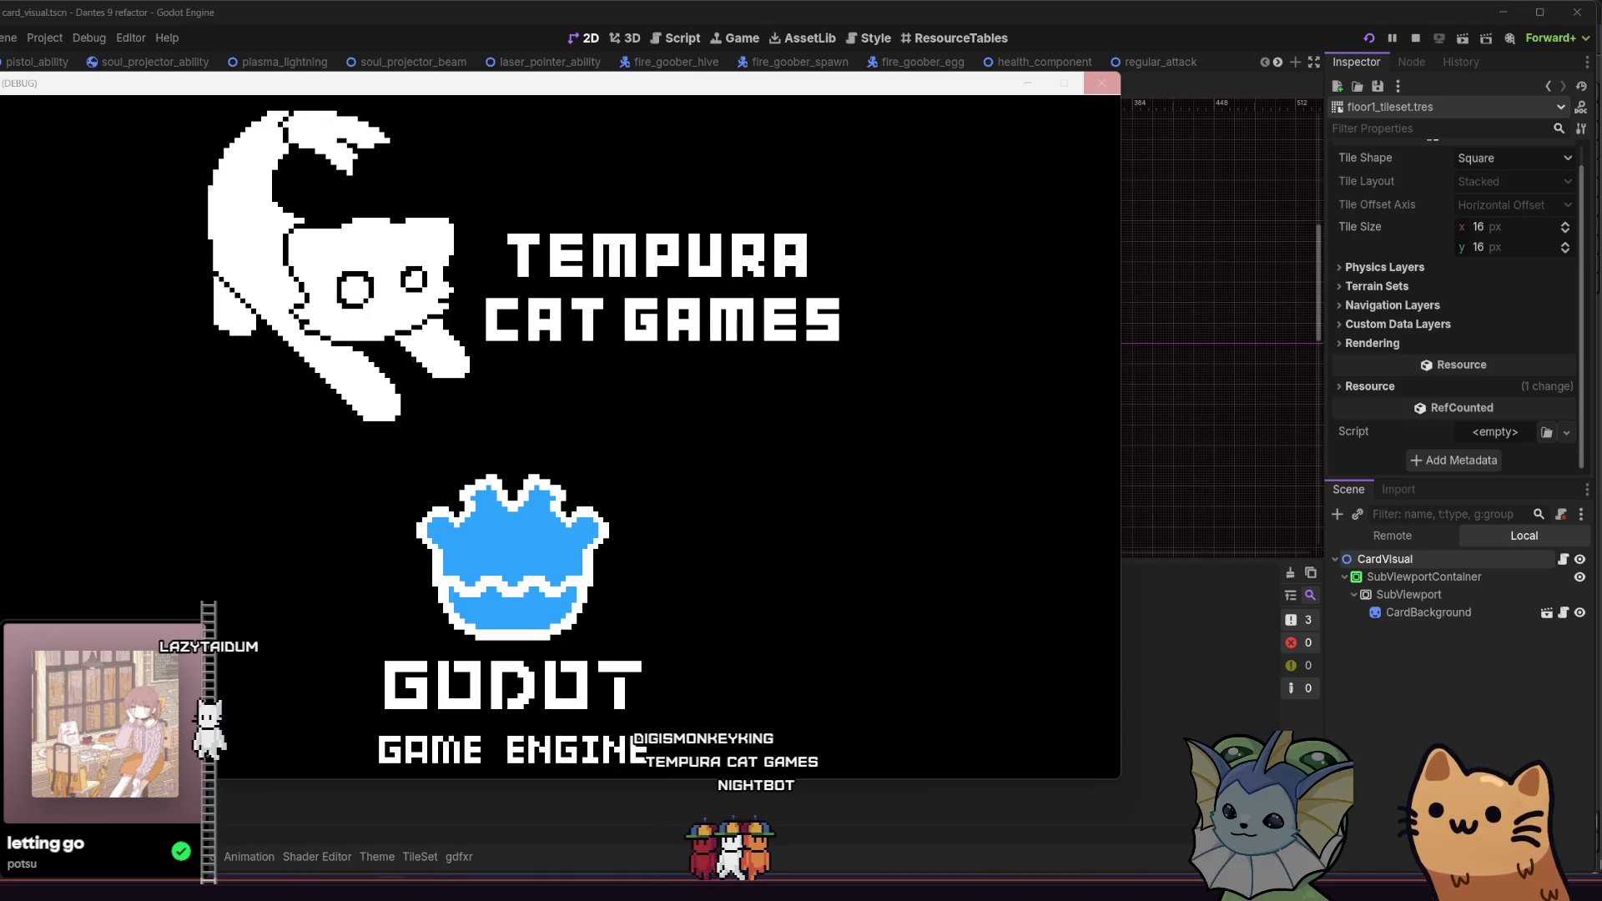
Step: Maximize the debug game window, restore it, walk left, then maximize it again
left_click(1065, 83)
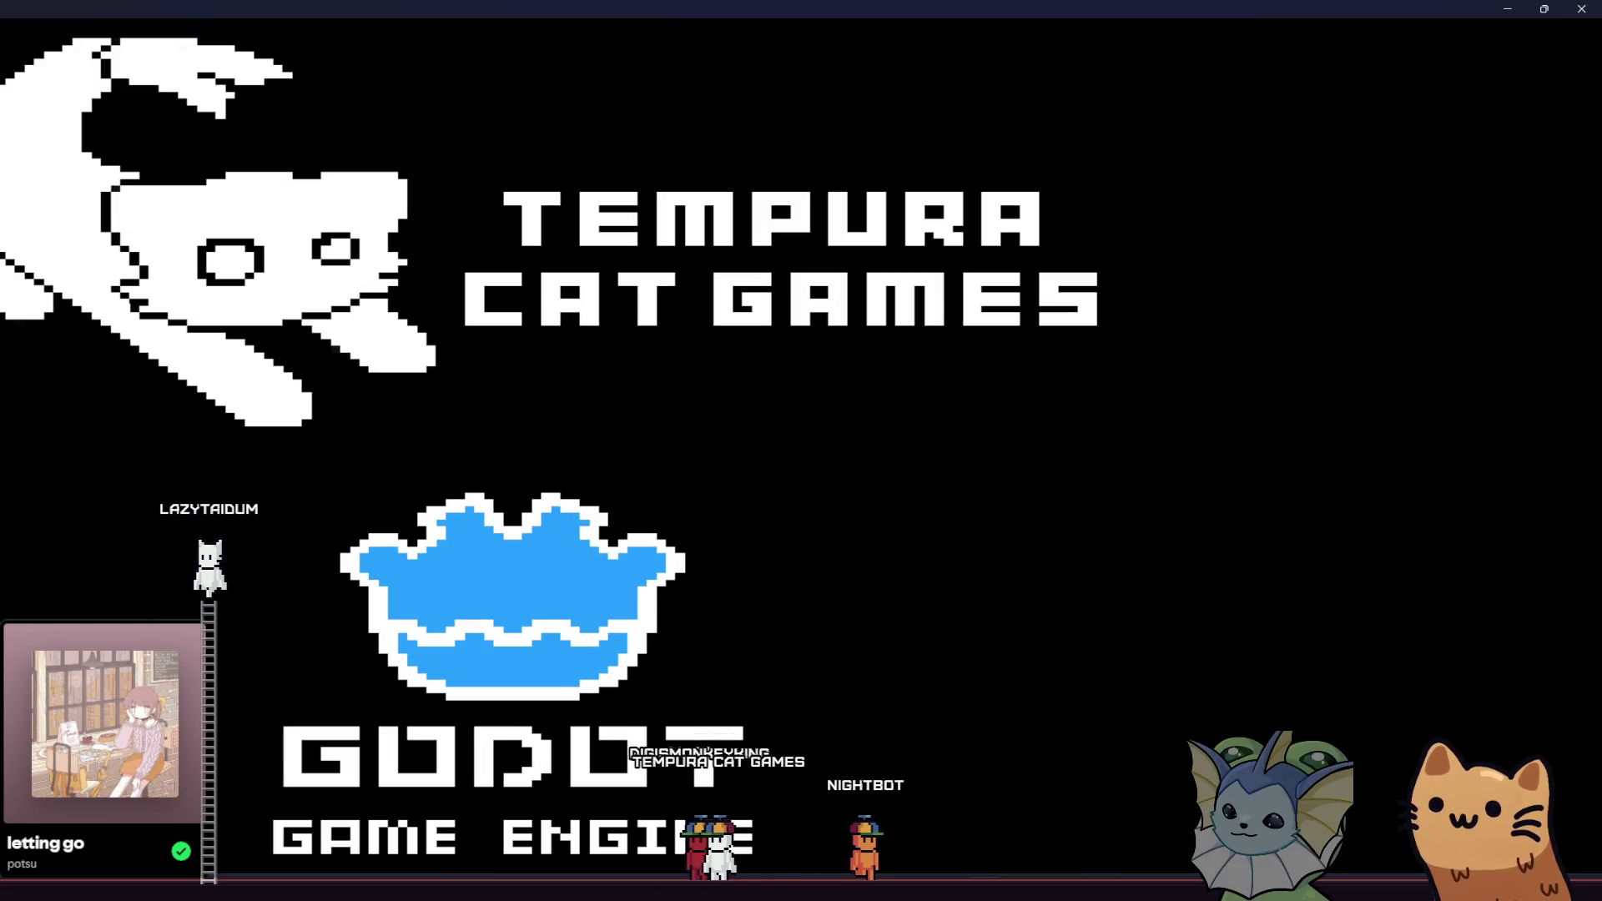
key("super+Down")
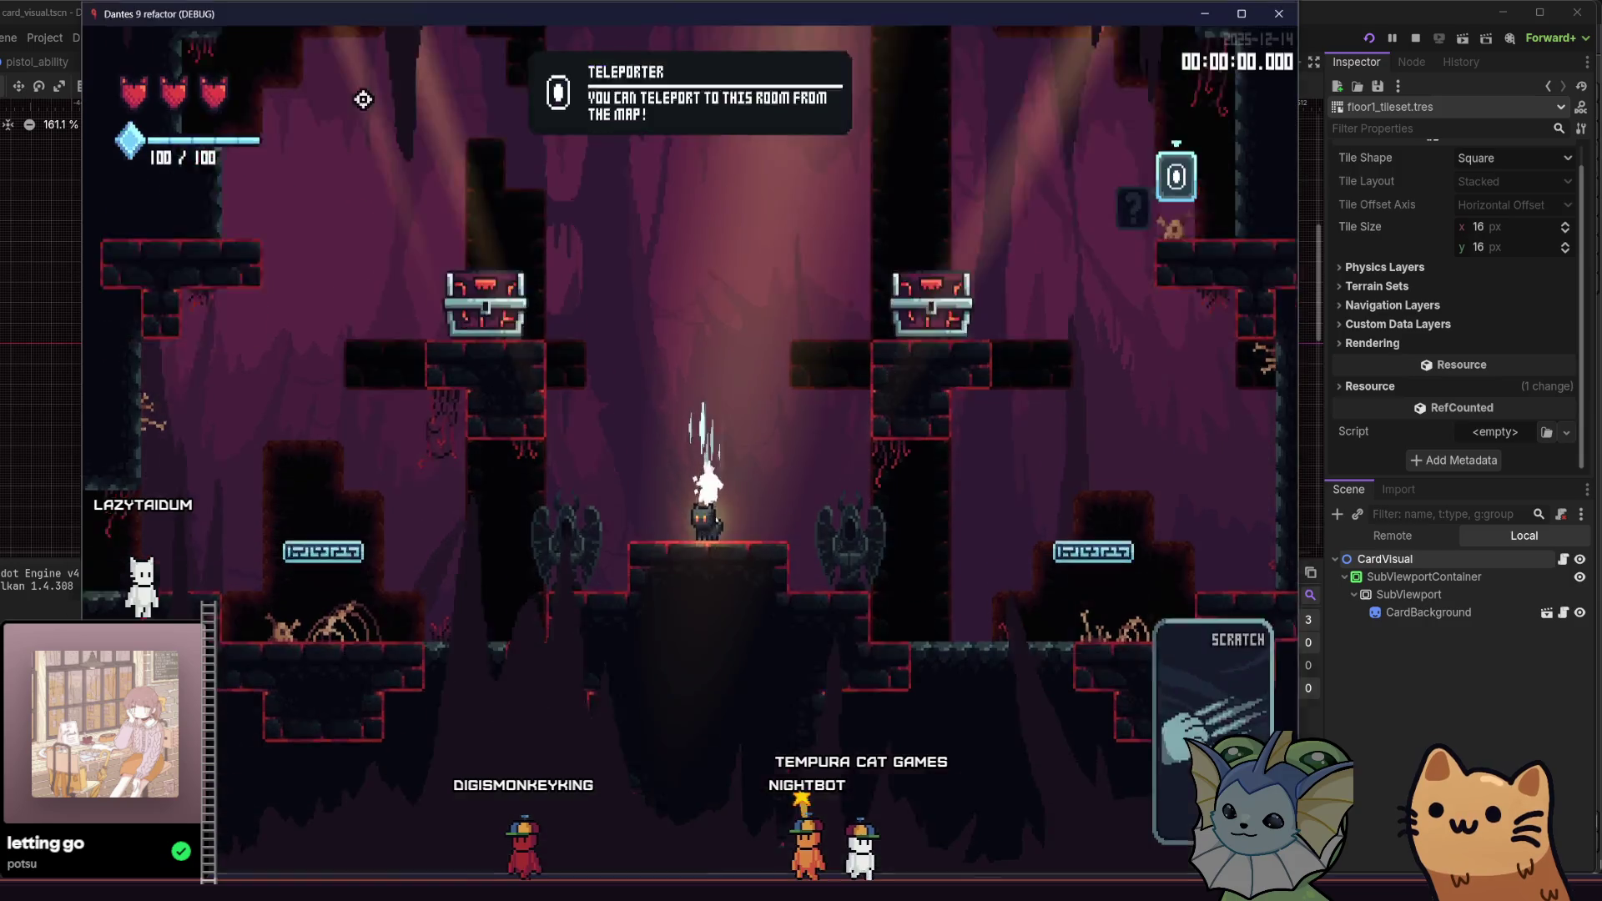
key("a")
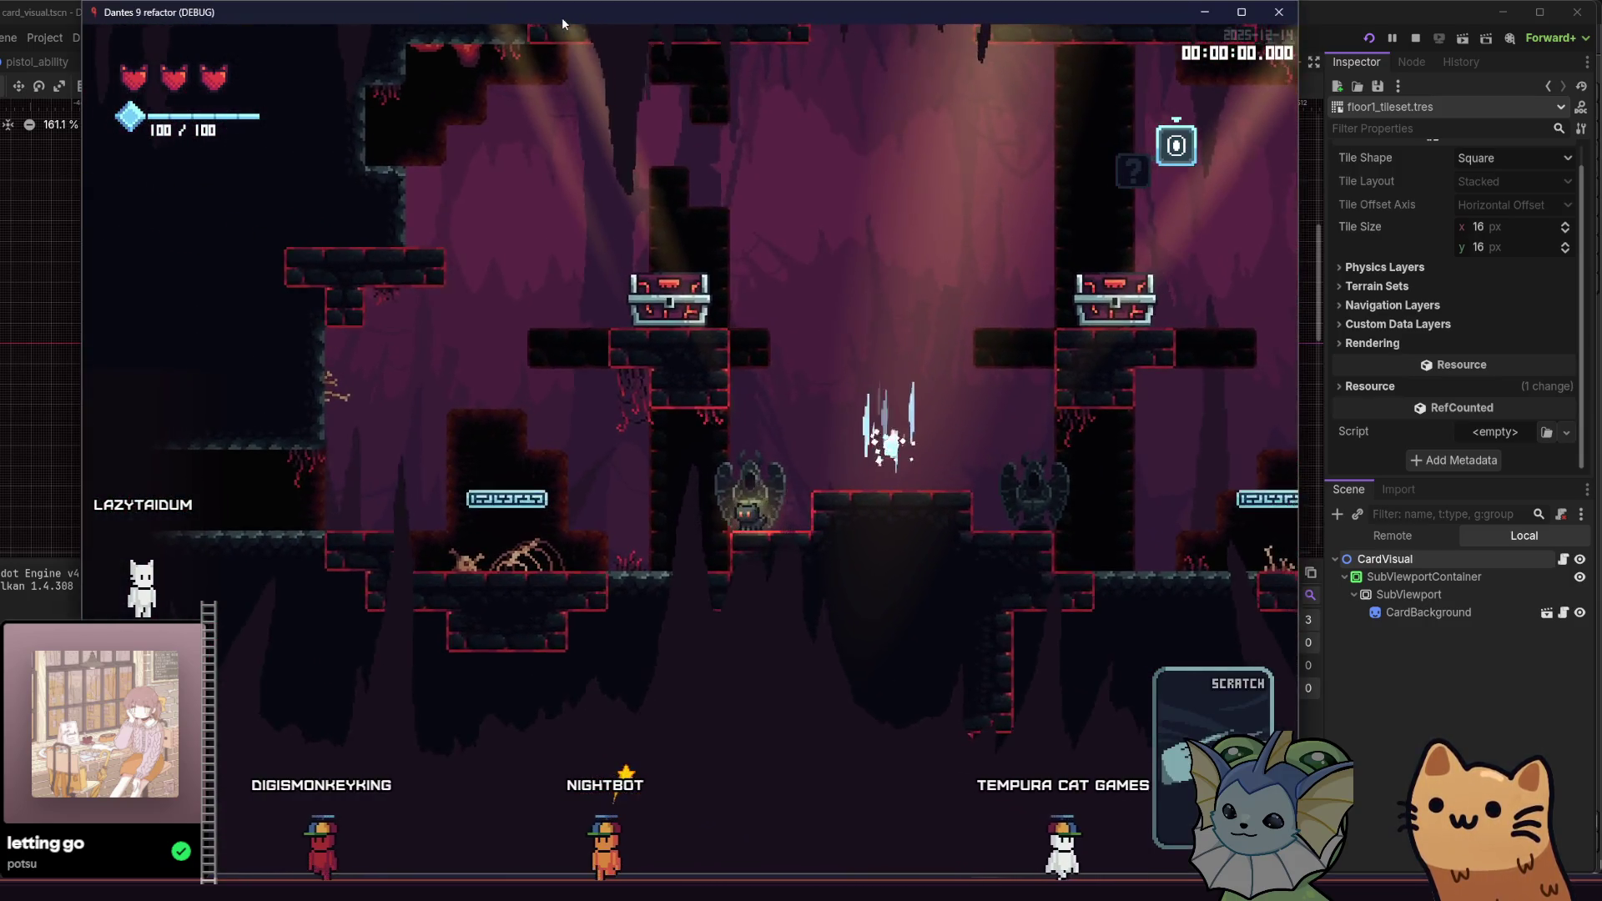
double_click(595, 11)
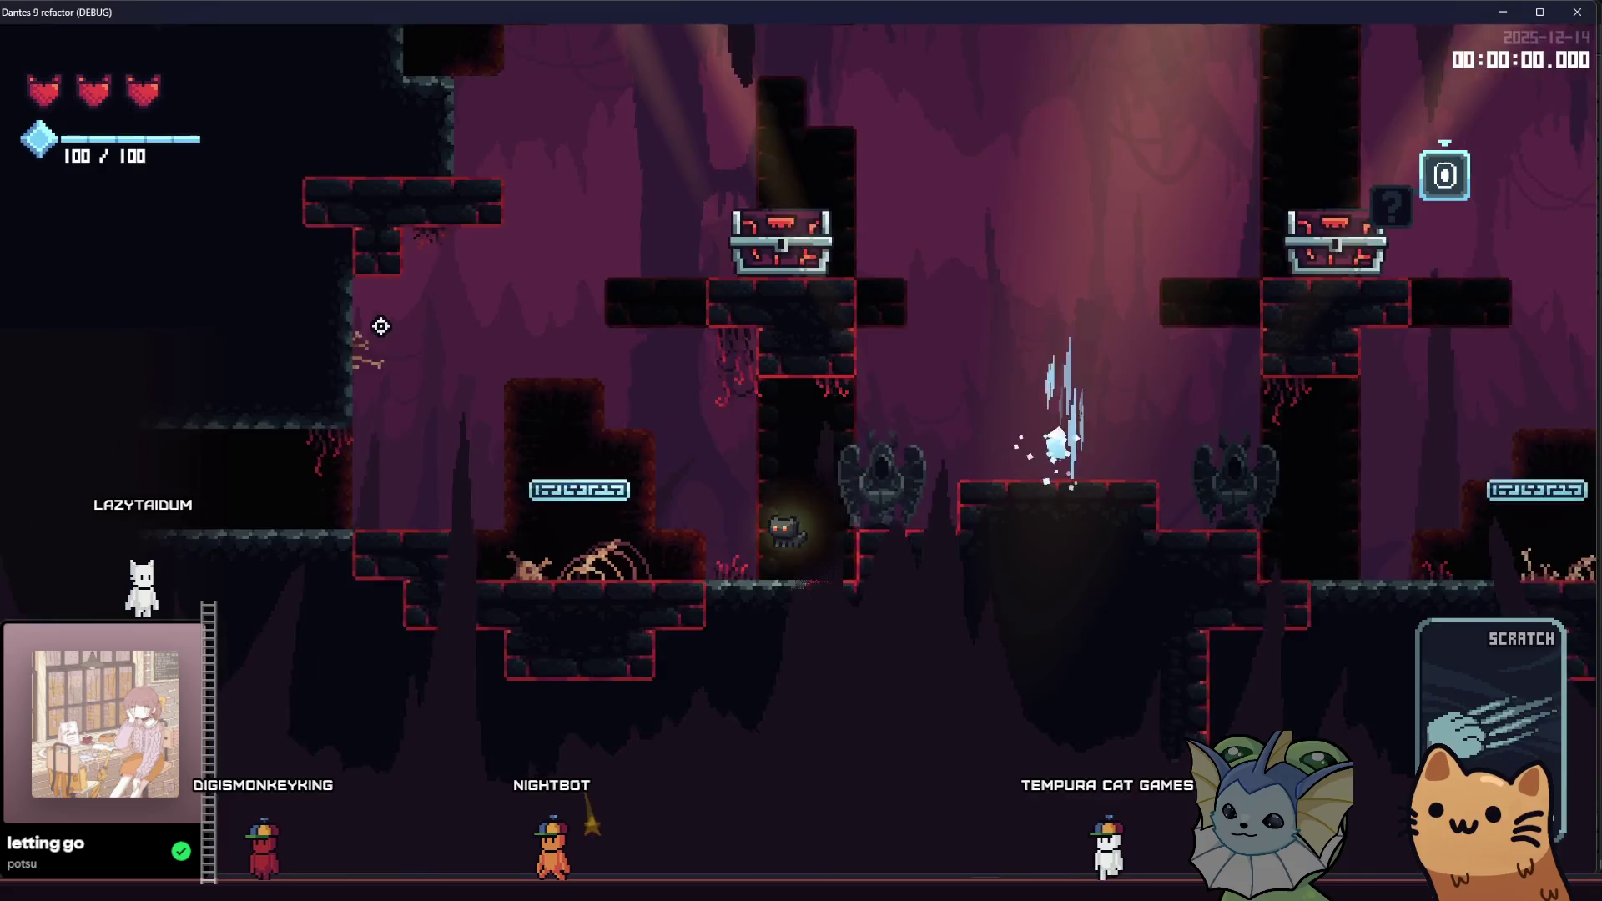
Step: Walk left into the lower cave and attack the red and flying enemies
key("a")
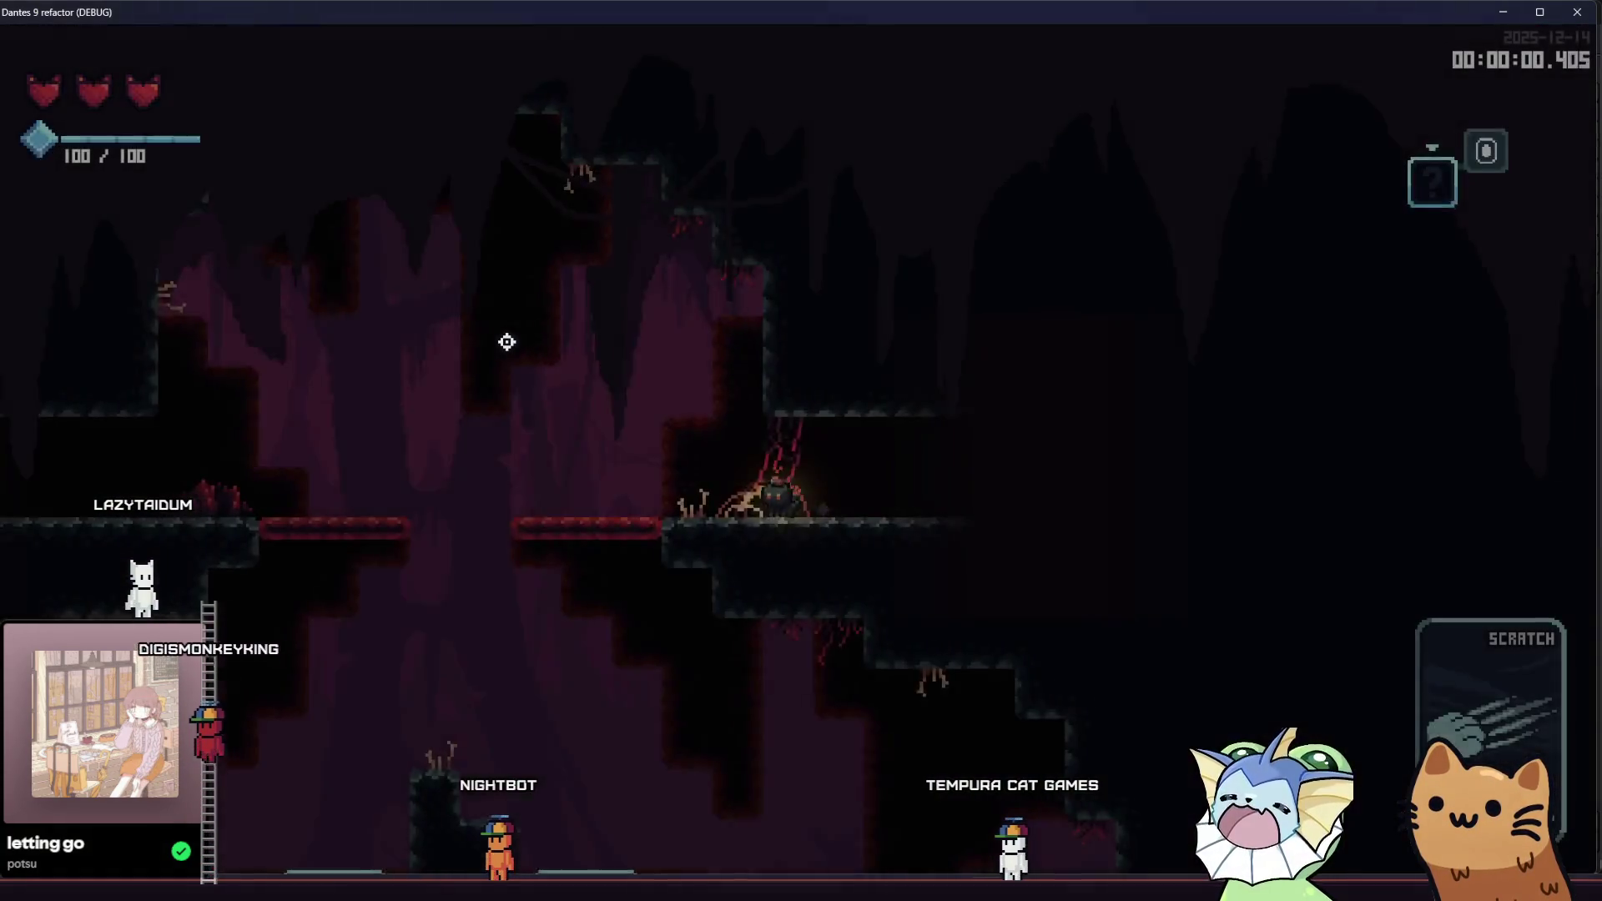
key("a")
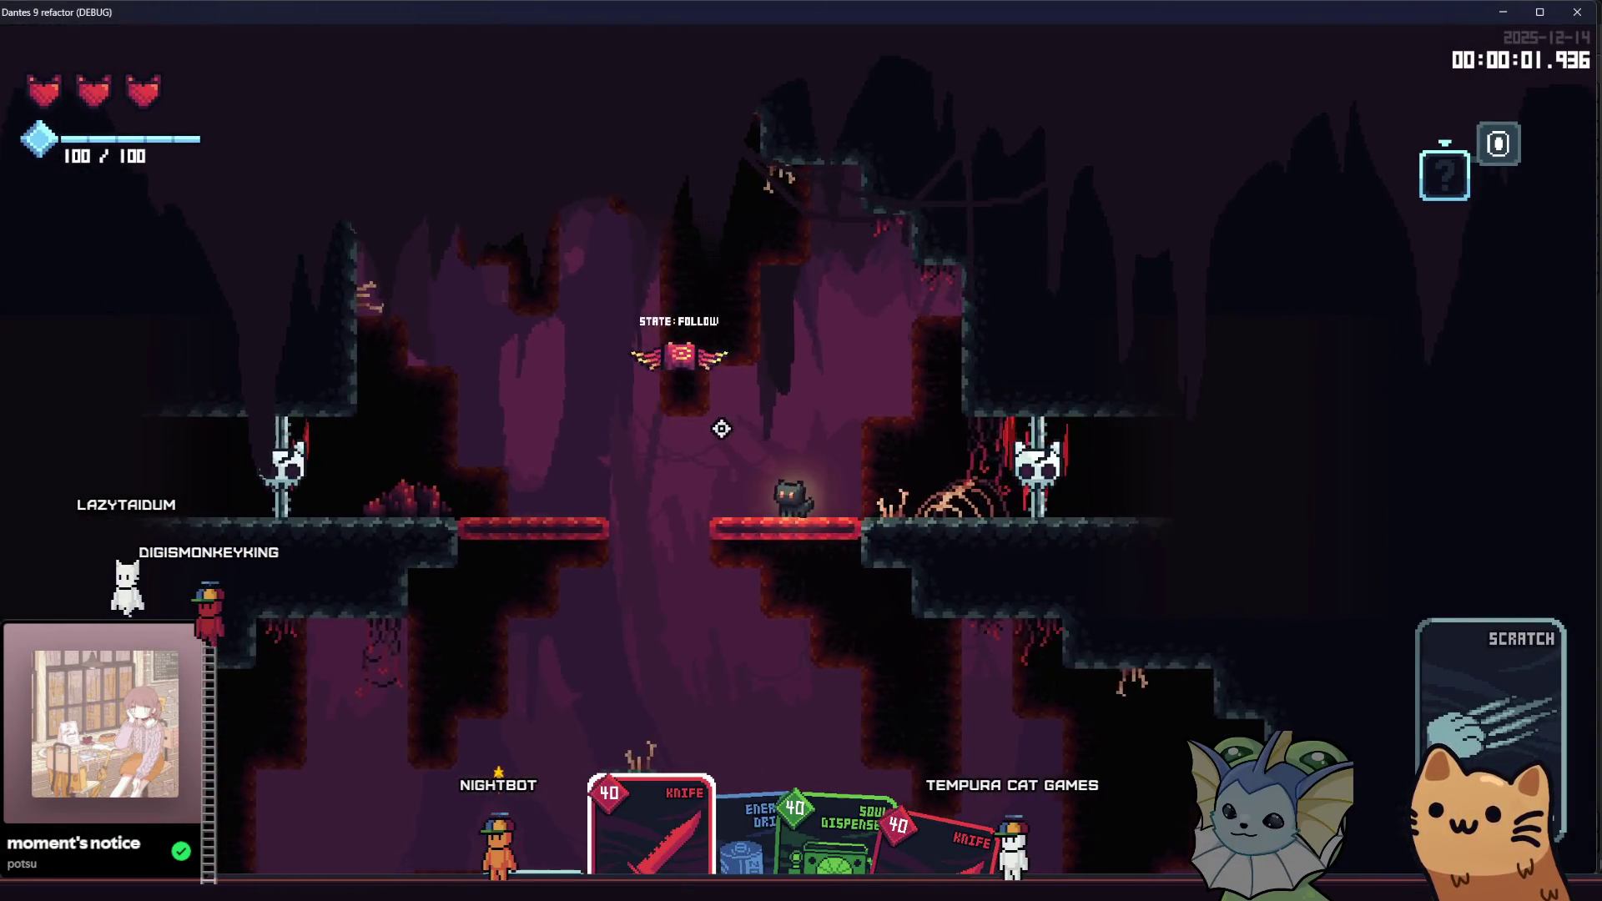
key("a")
key("d")
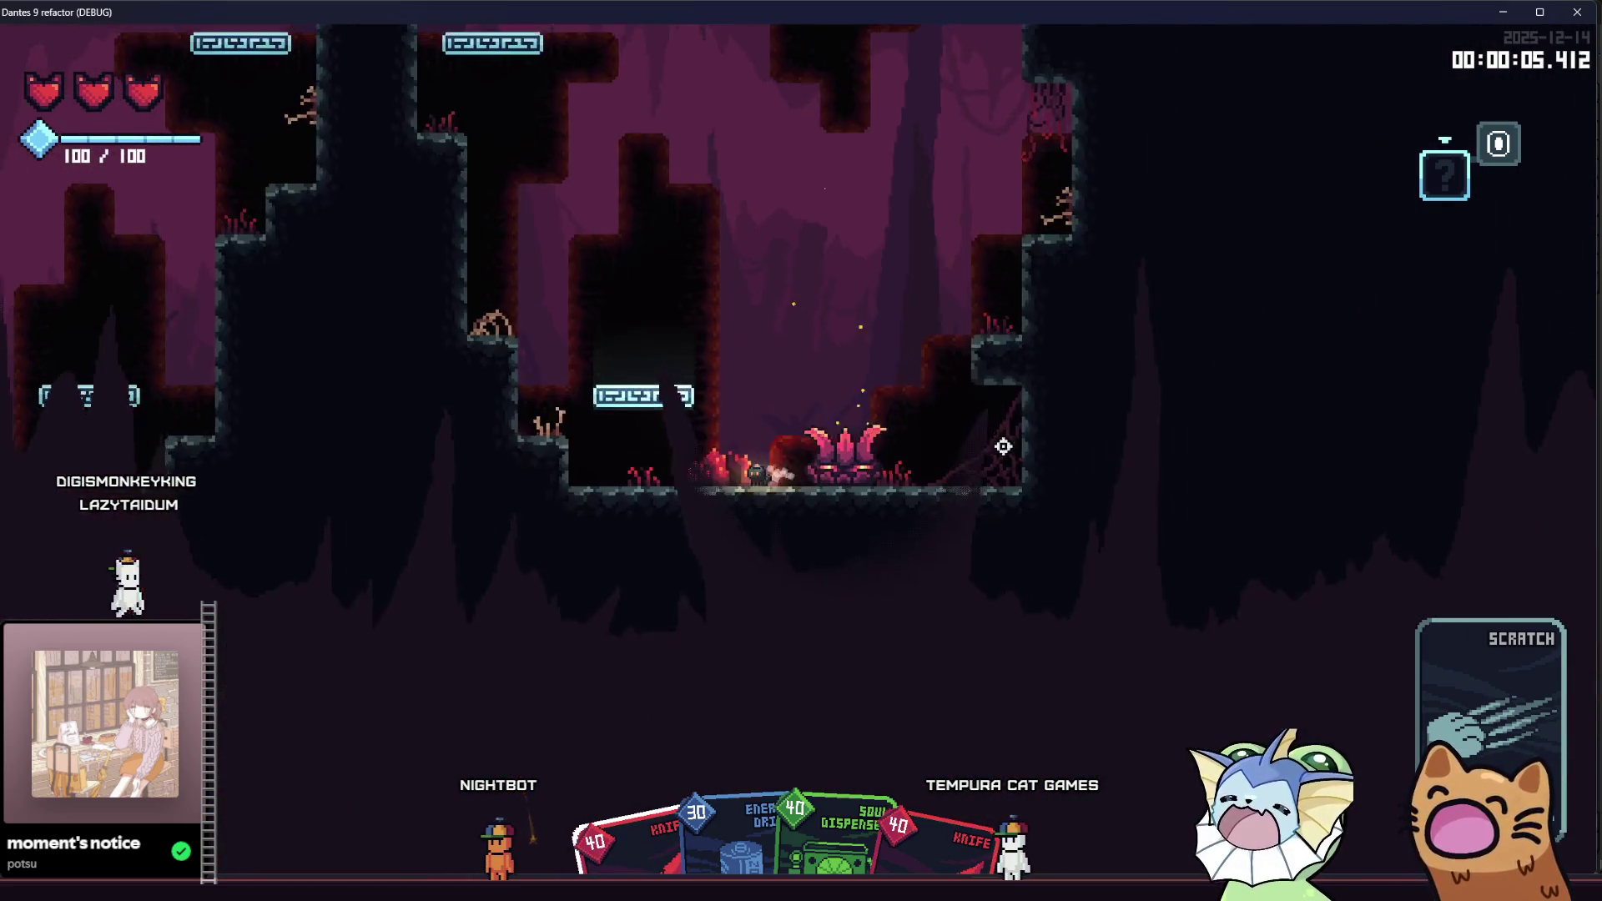
left_click(1128, 454)
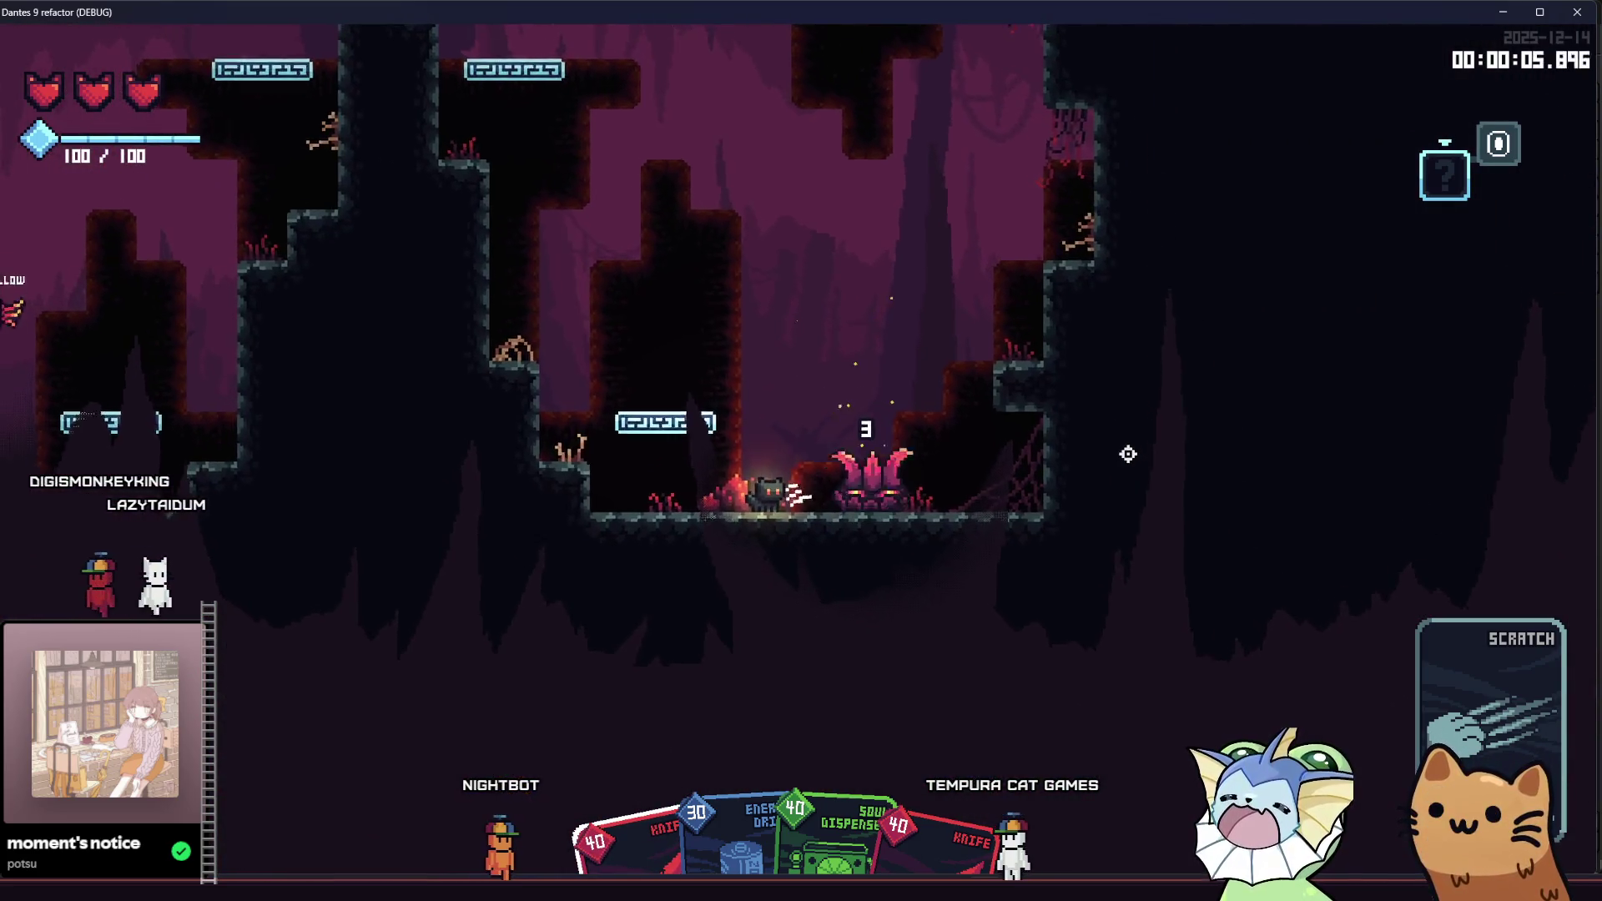
left_click(1119, 452)
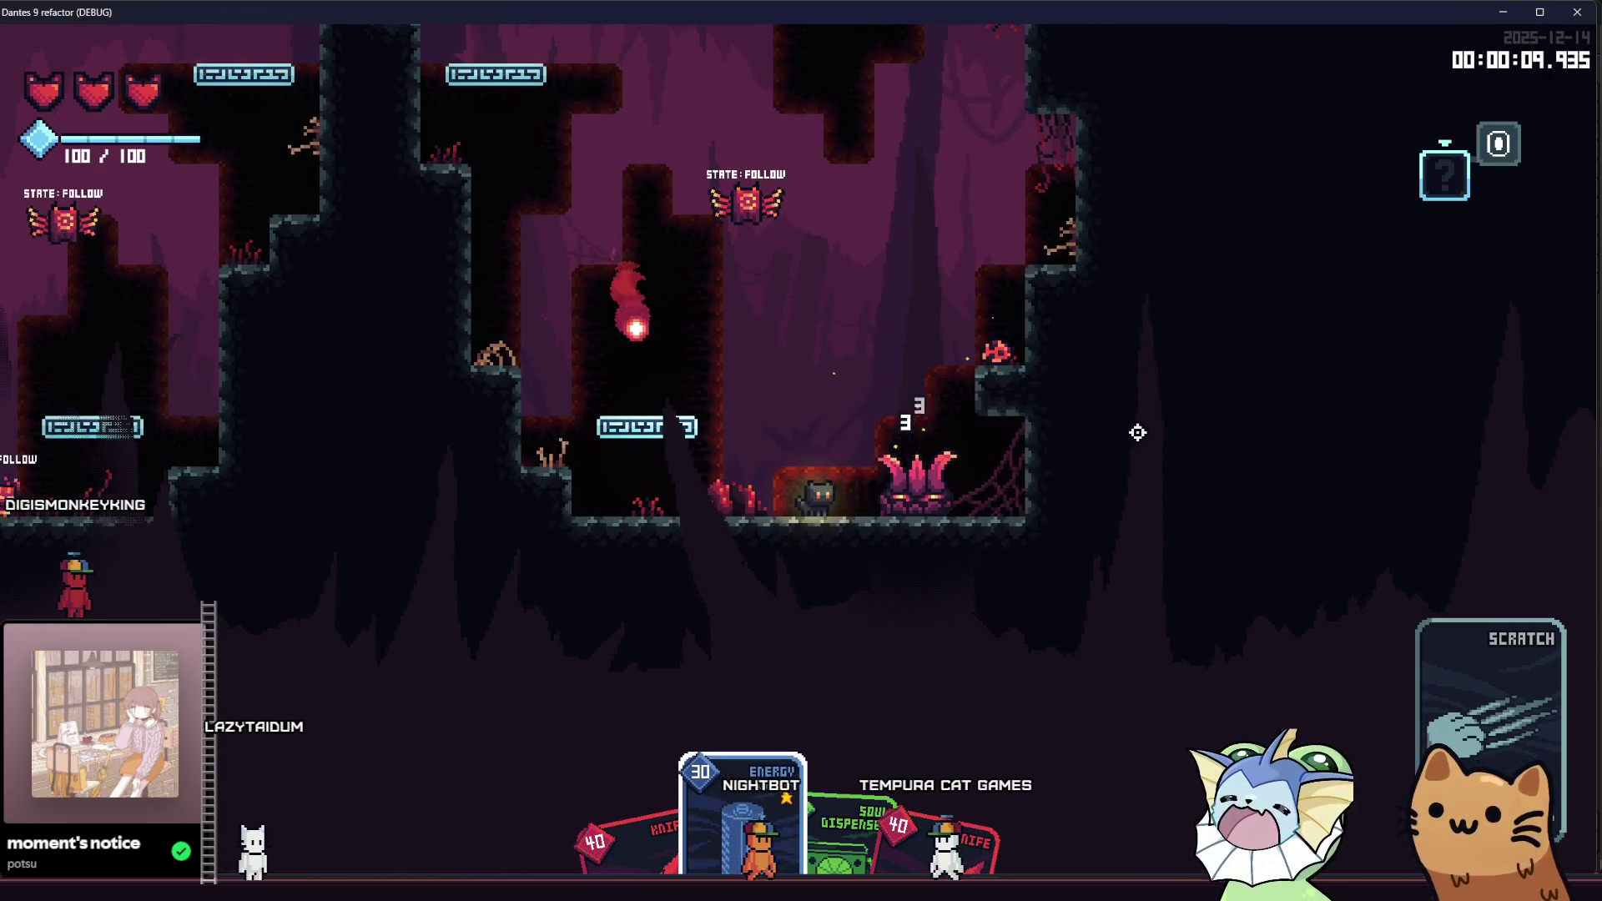
left_click(1138, 431)
left_click(1138, 430)
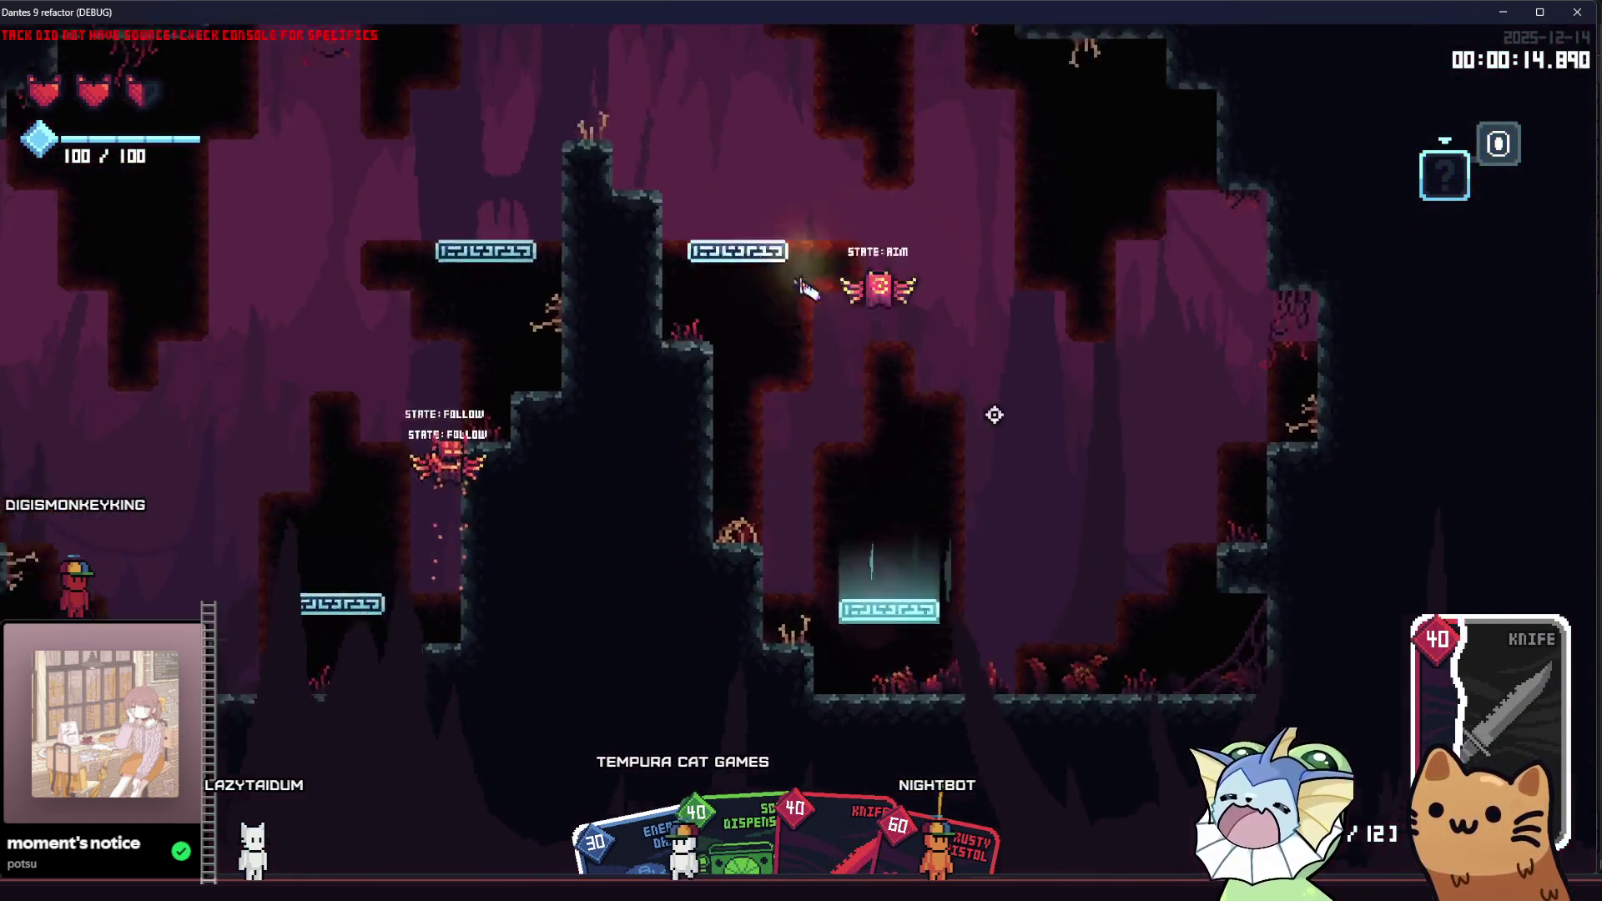
left_click(1081, 548)
Step: Jump through the cave slashing enemies and the spider with the knife
key("a")
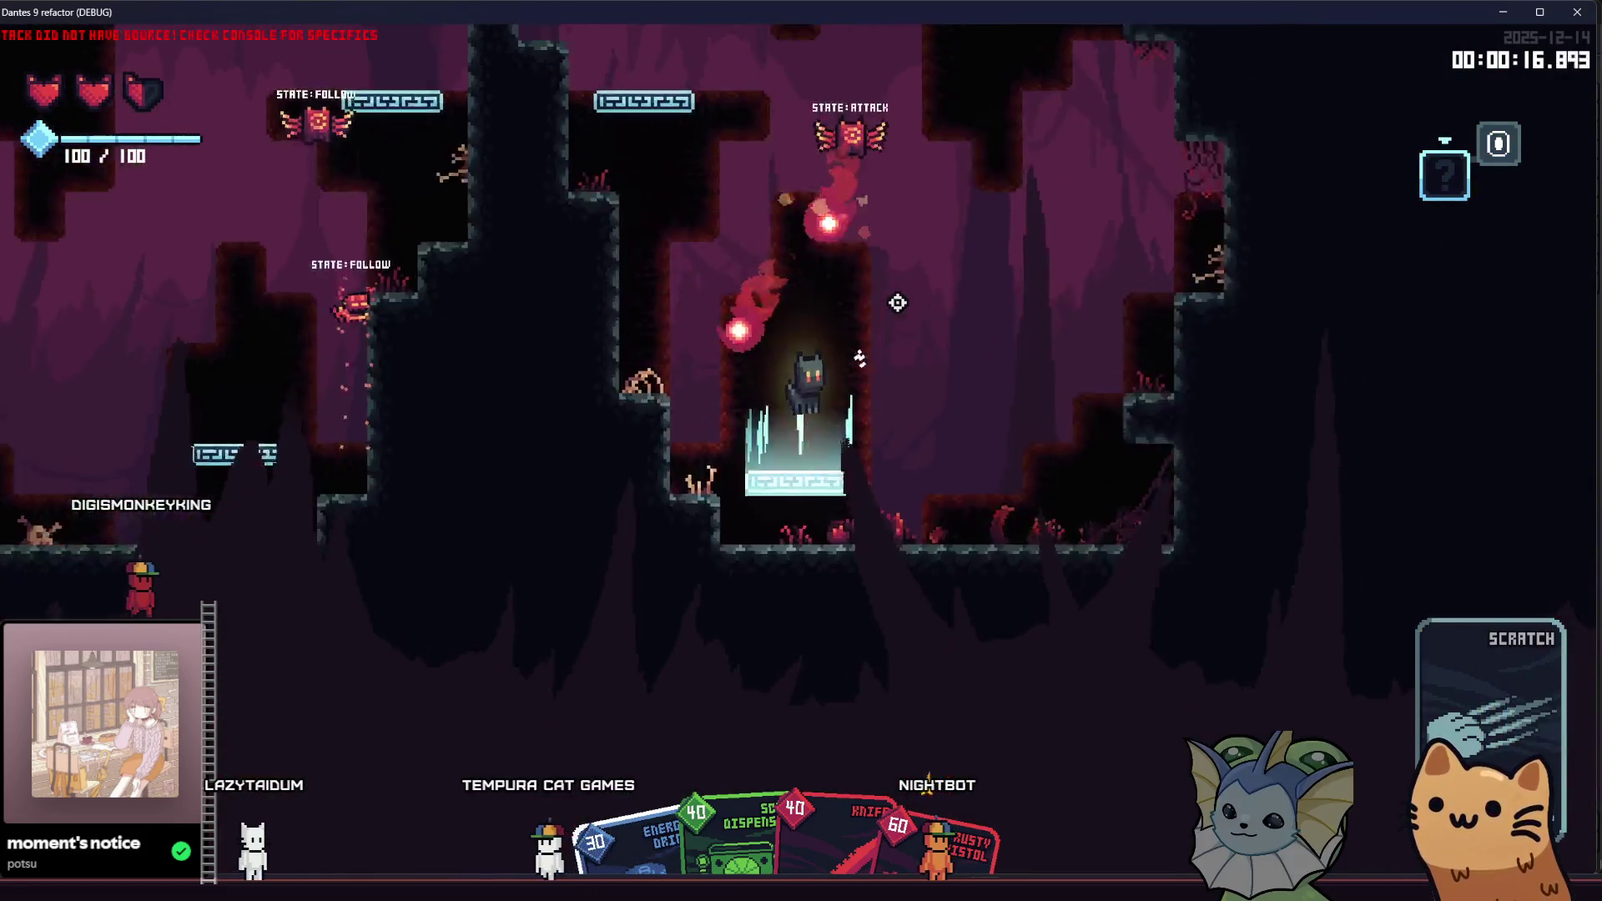
key("d")
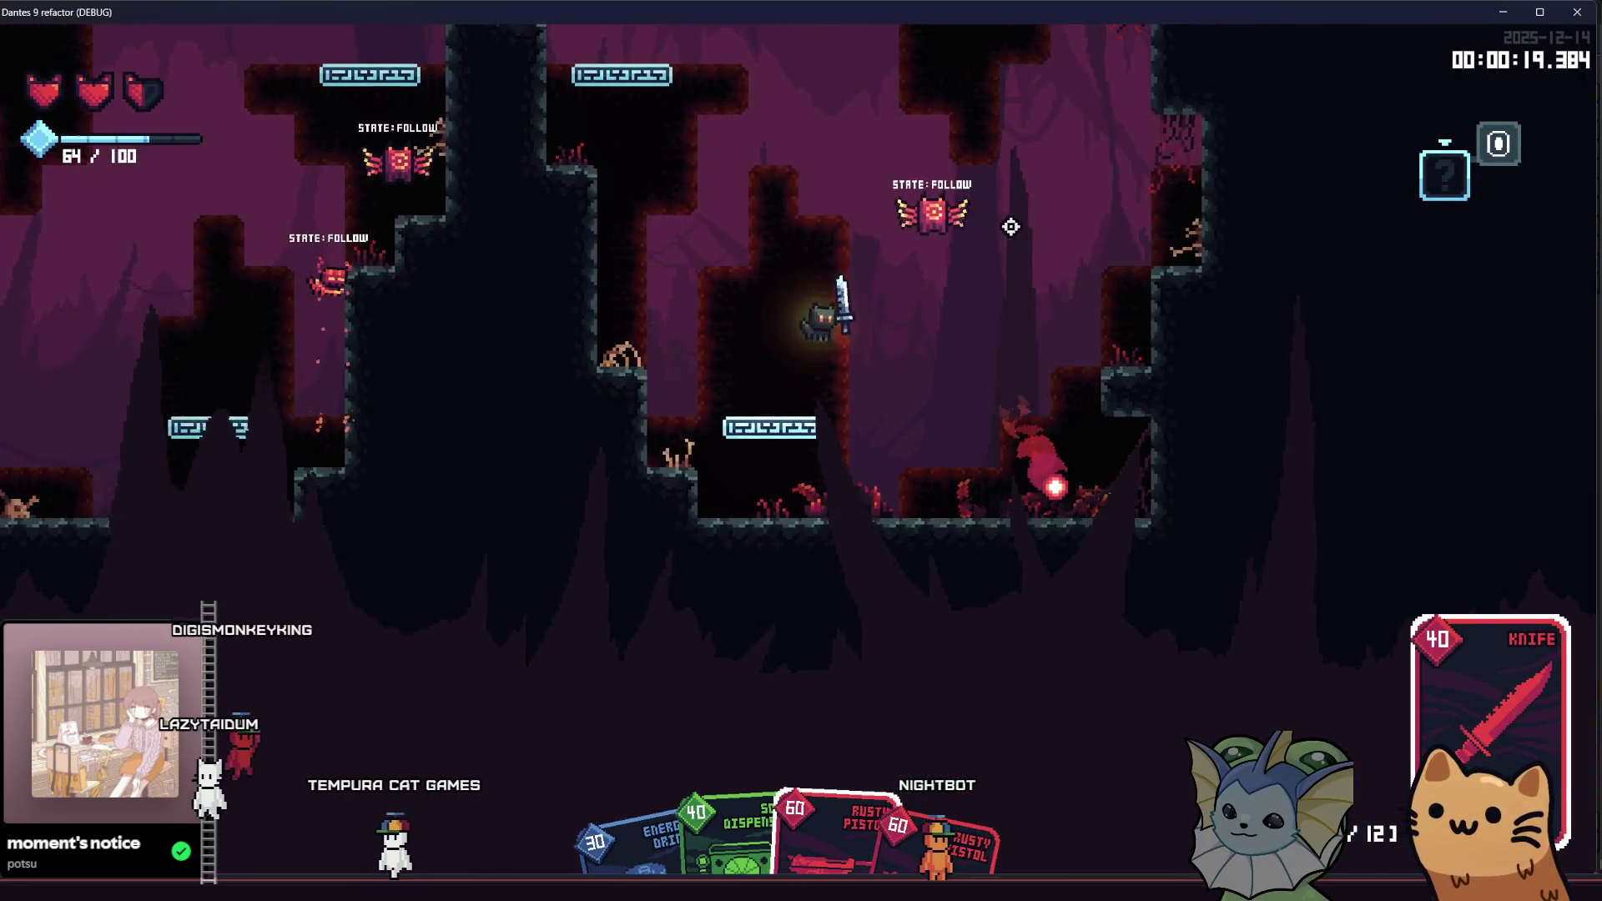
key("space")
left_click(826, 244)
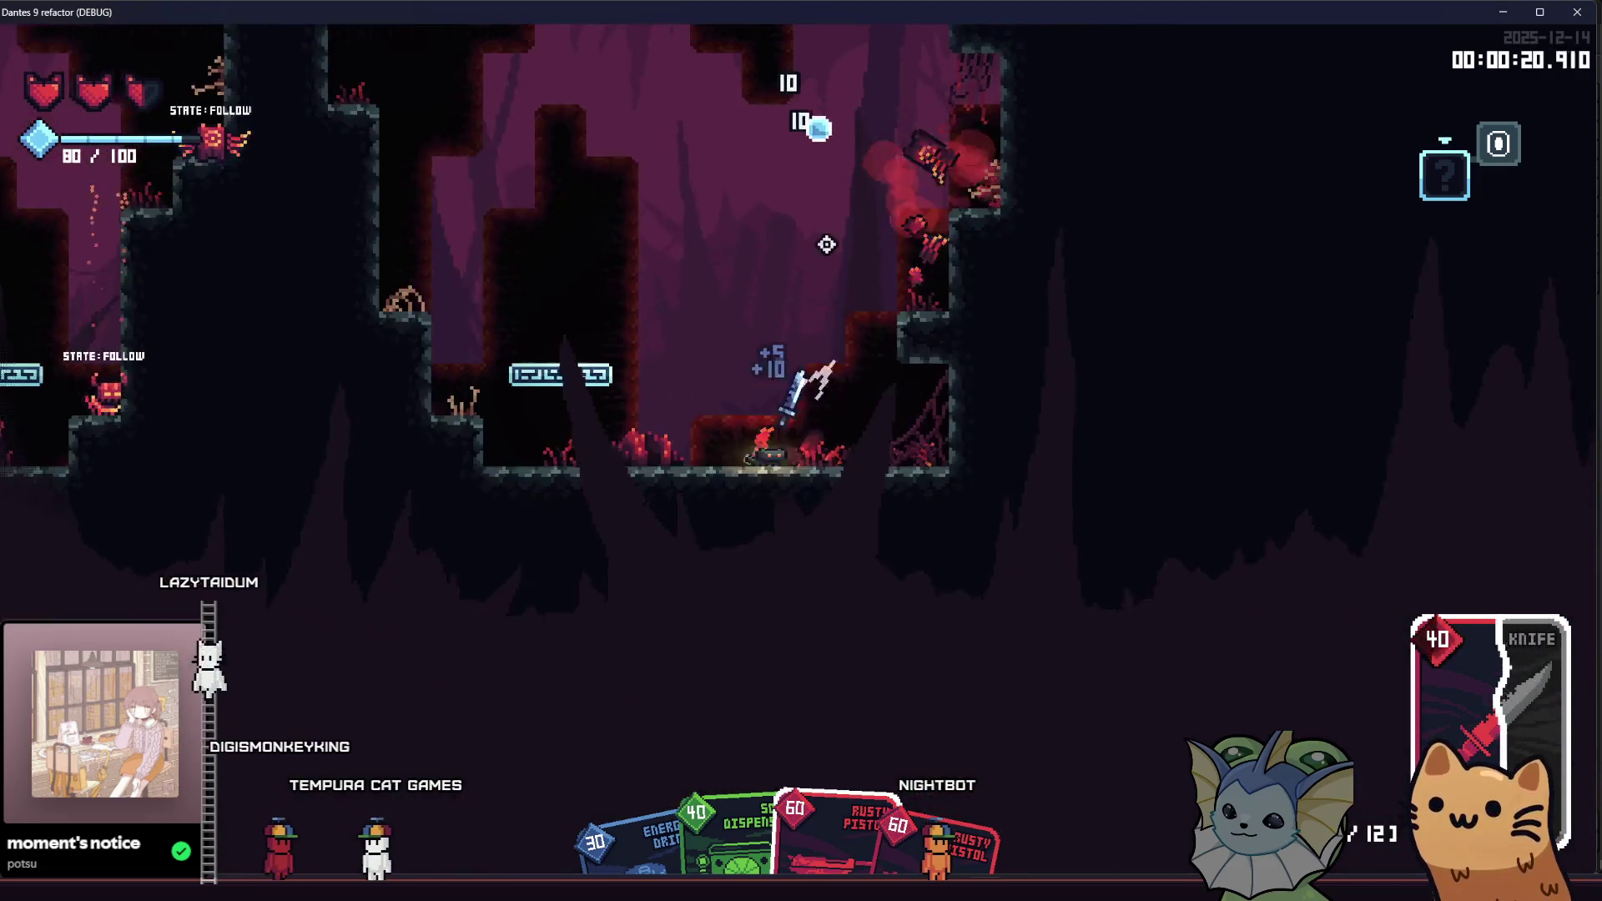
key("a")
key("space")
key("space")
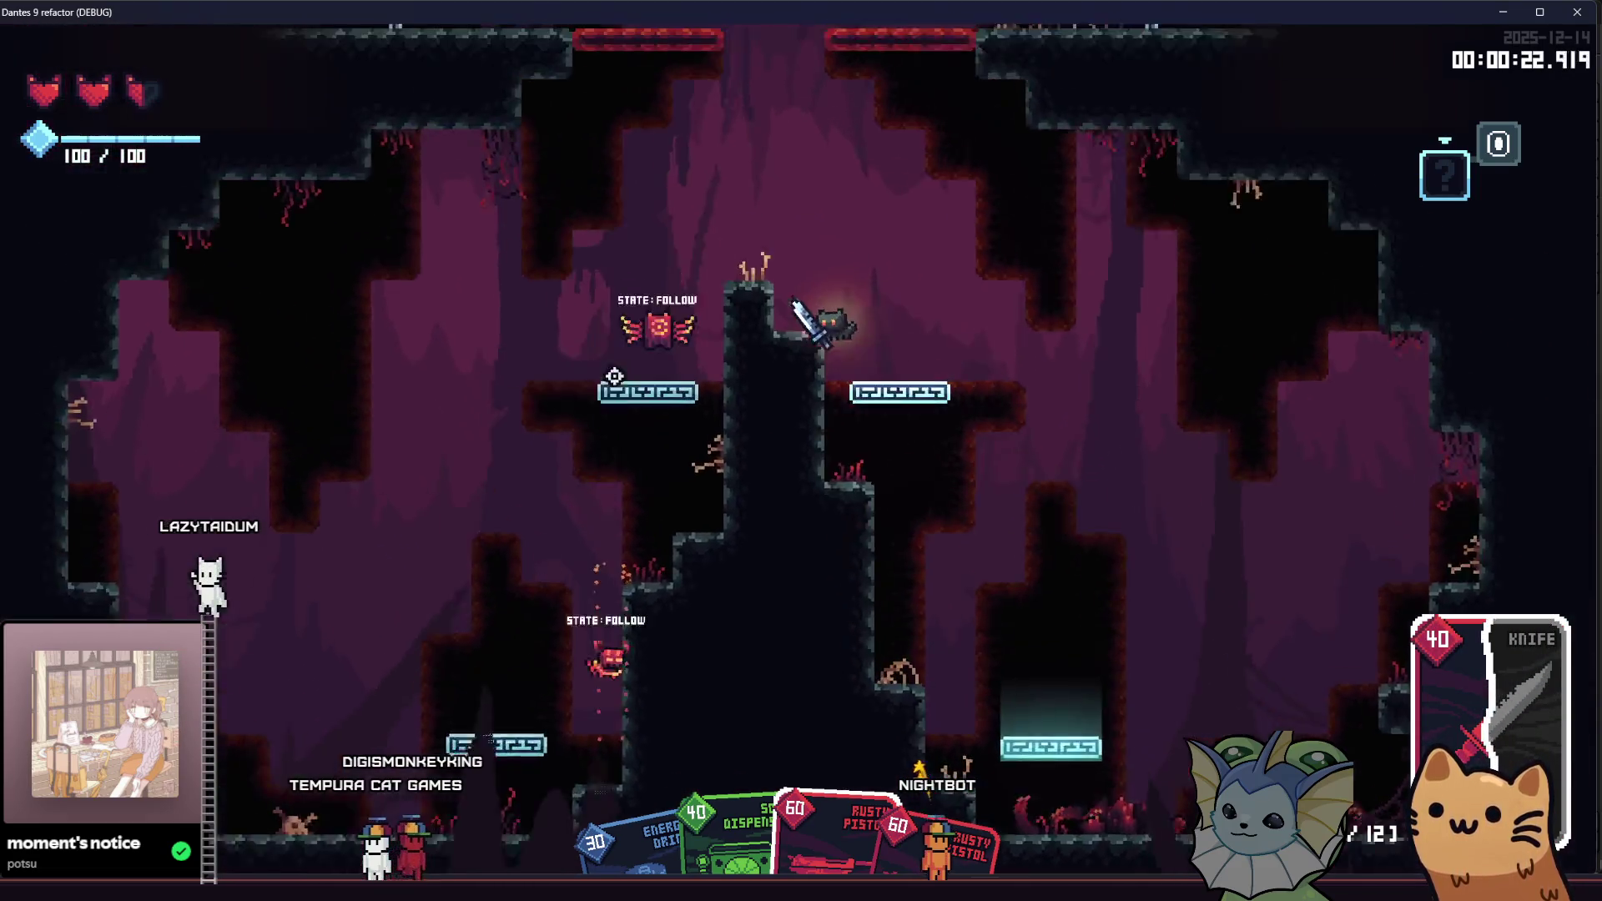
left_click(683, 537)
key("space")
key("d")
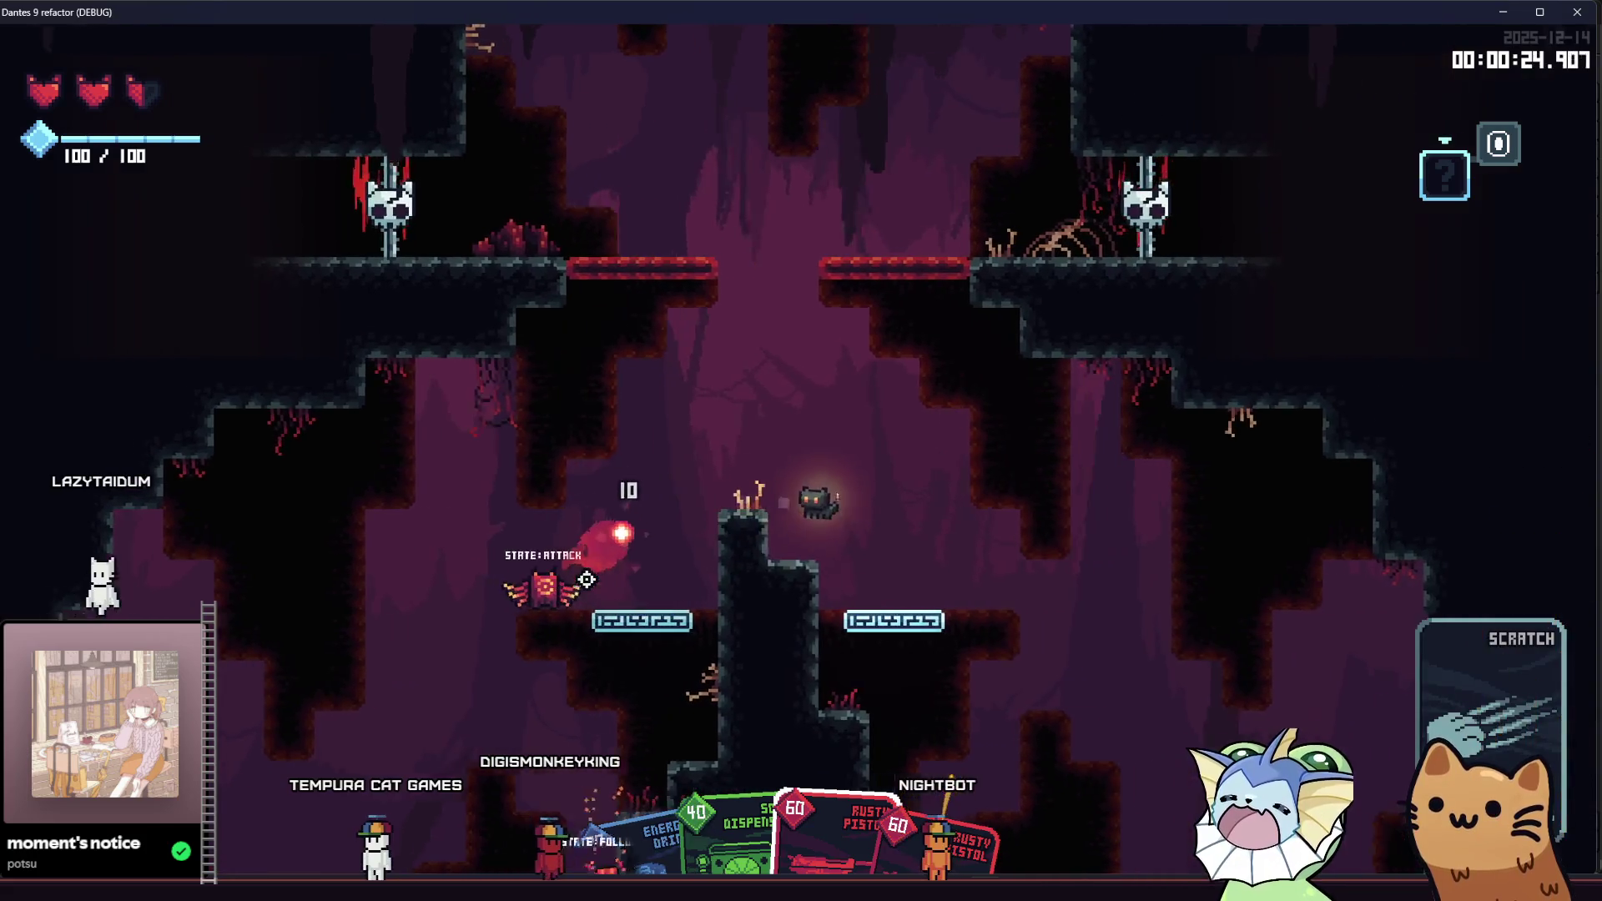
key("d")
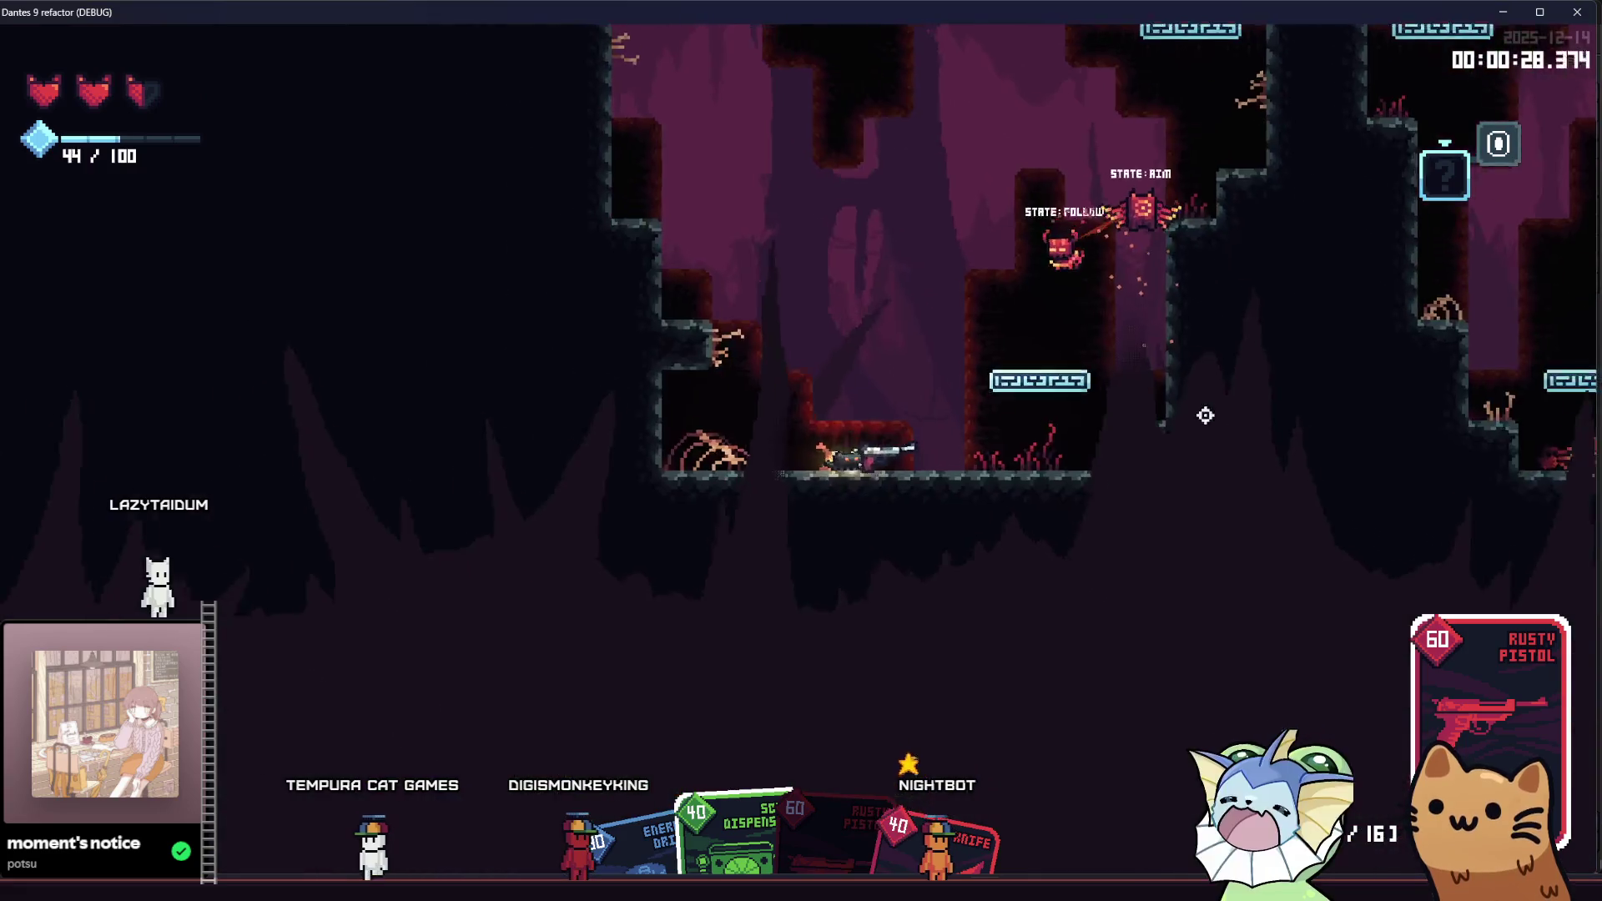
Step: Shoot the ground enemy with the pistol until it dies
left_click(1201, 224)
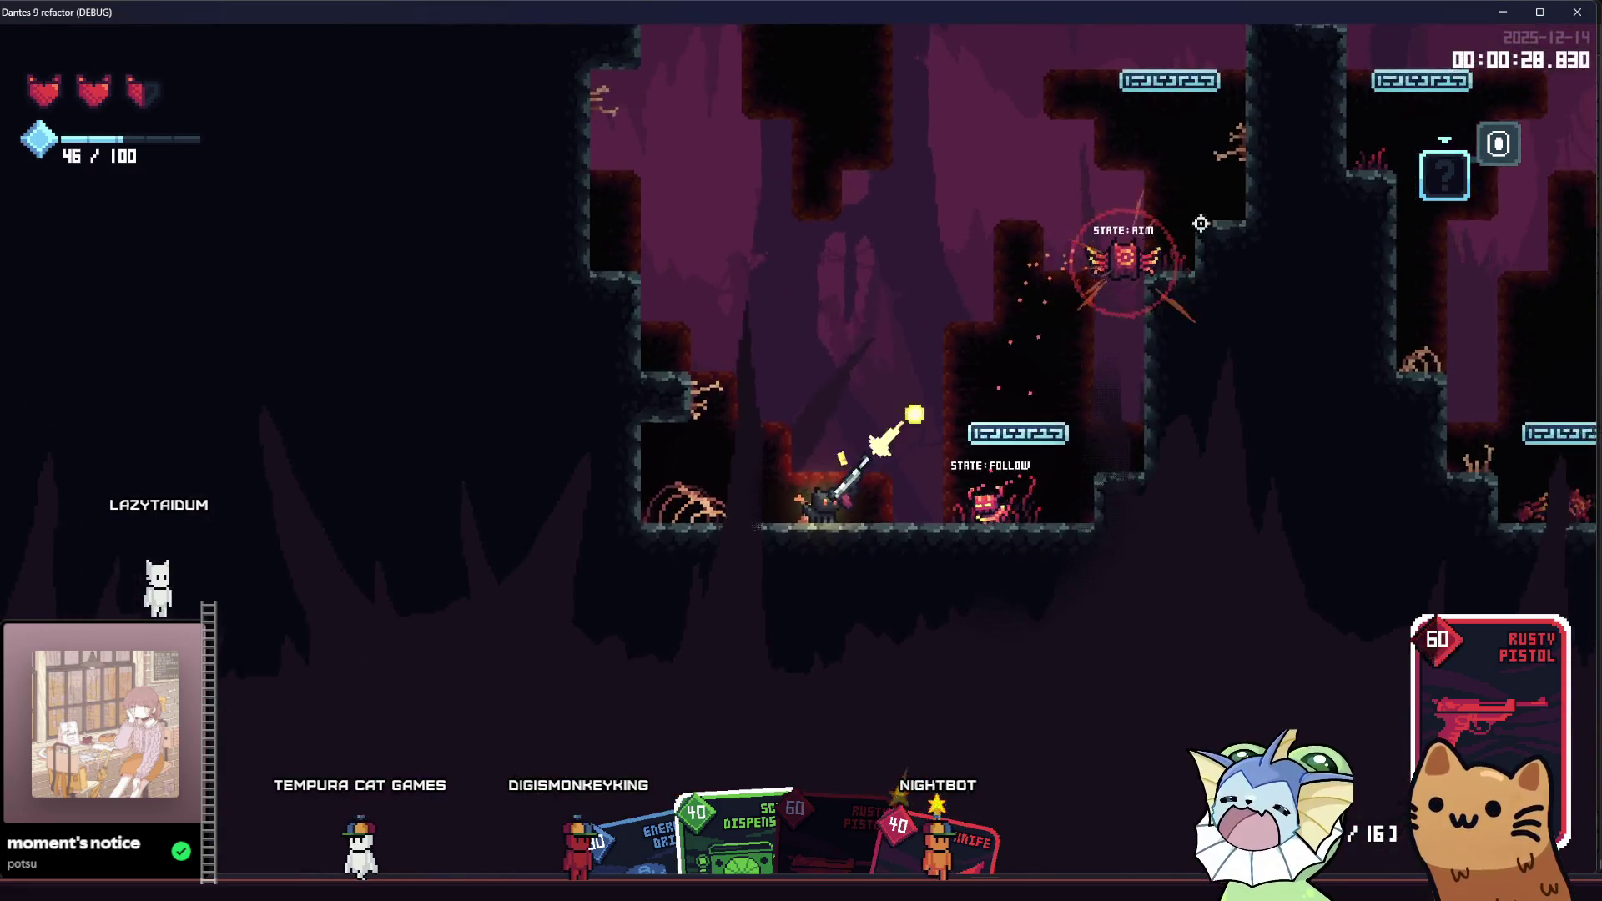
key("a")
left_click(1194, 491)
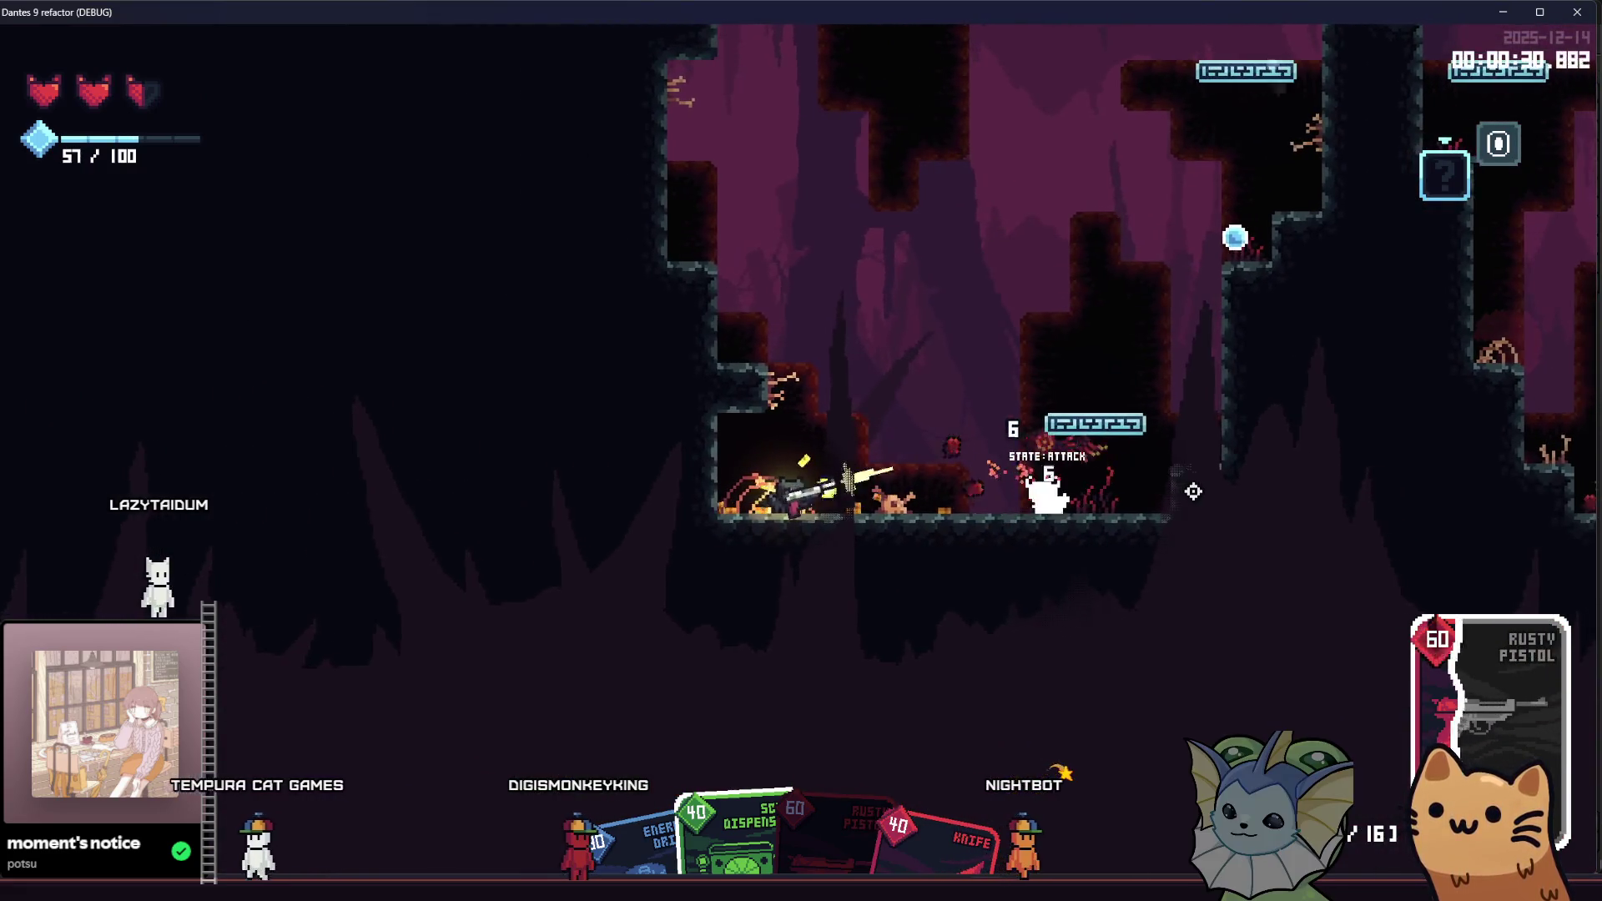
left_click(1211, 490)
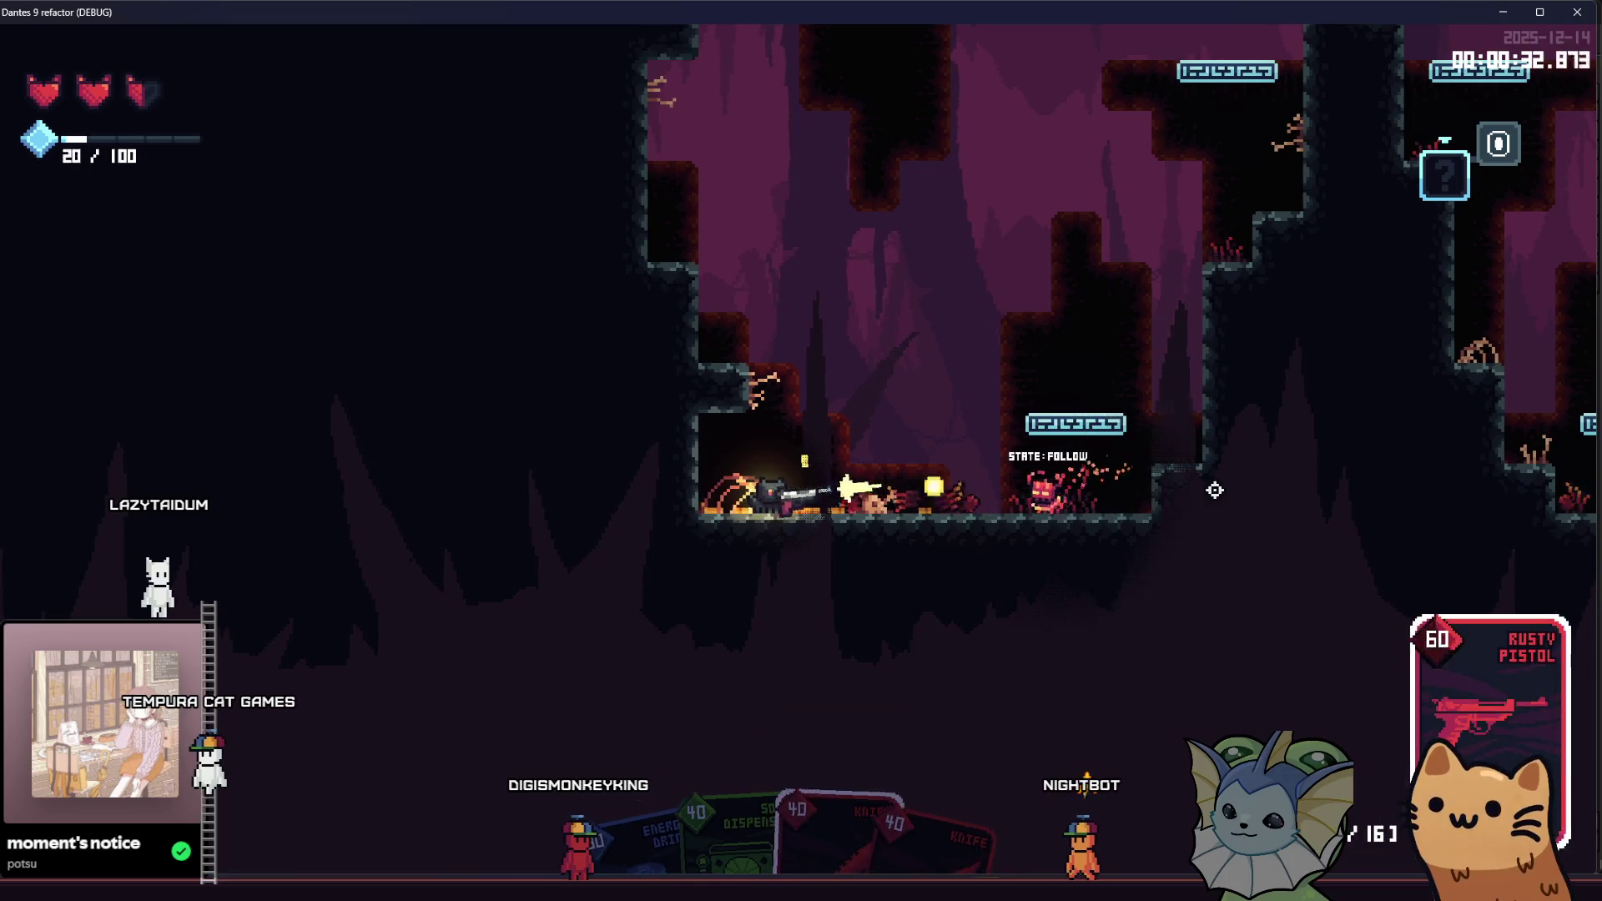
left_click(1213, 490)
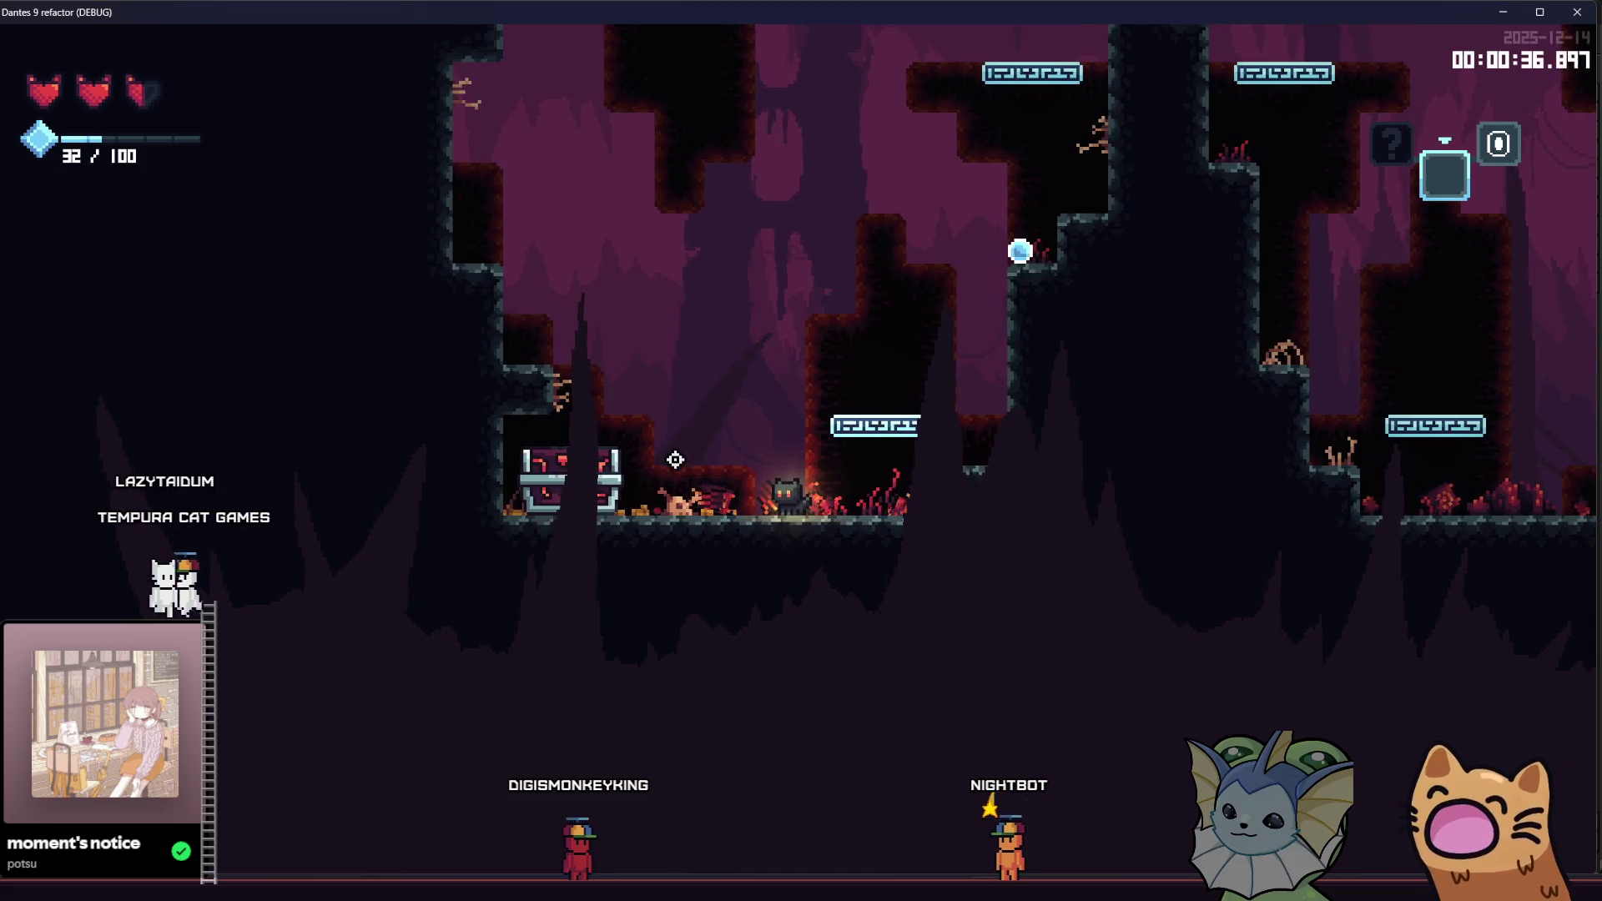
Step: Climb the platforms, slide down to the chest, and open it for a demon shard
key("space")
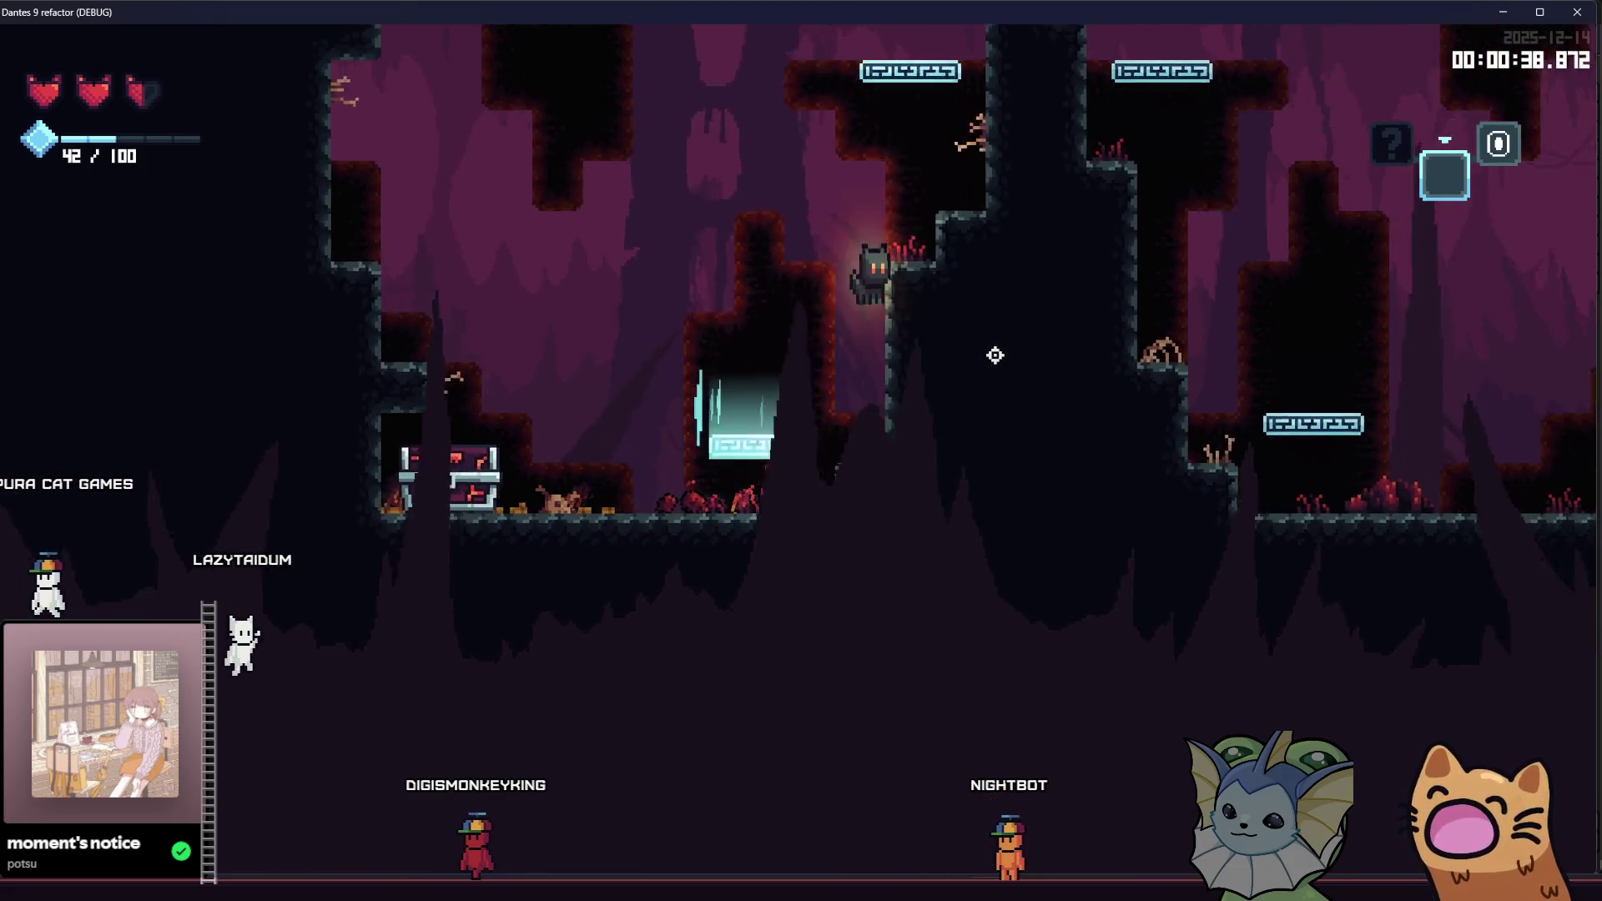
key("d")
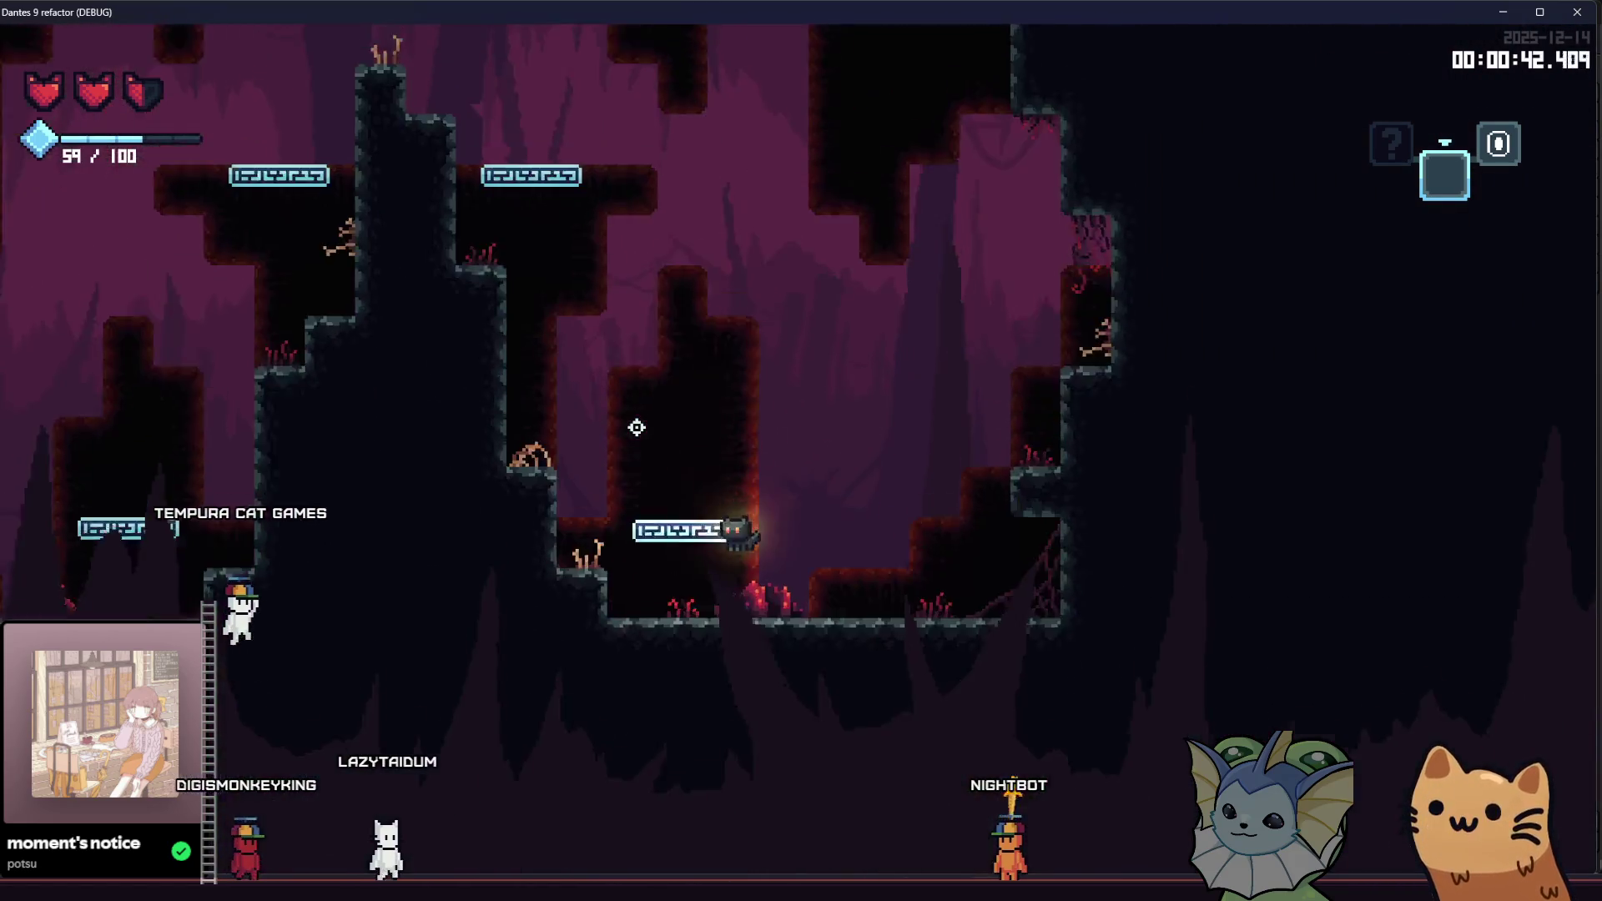
key("space")
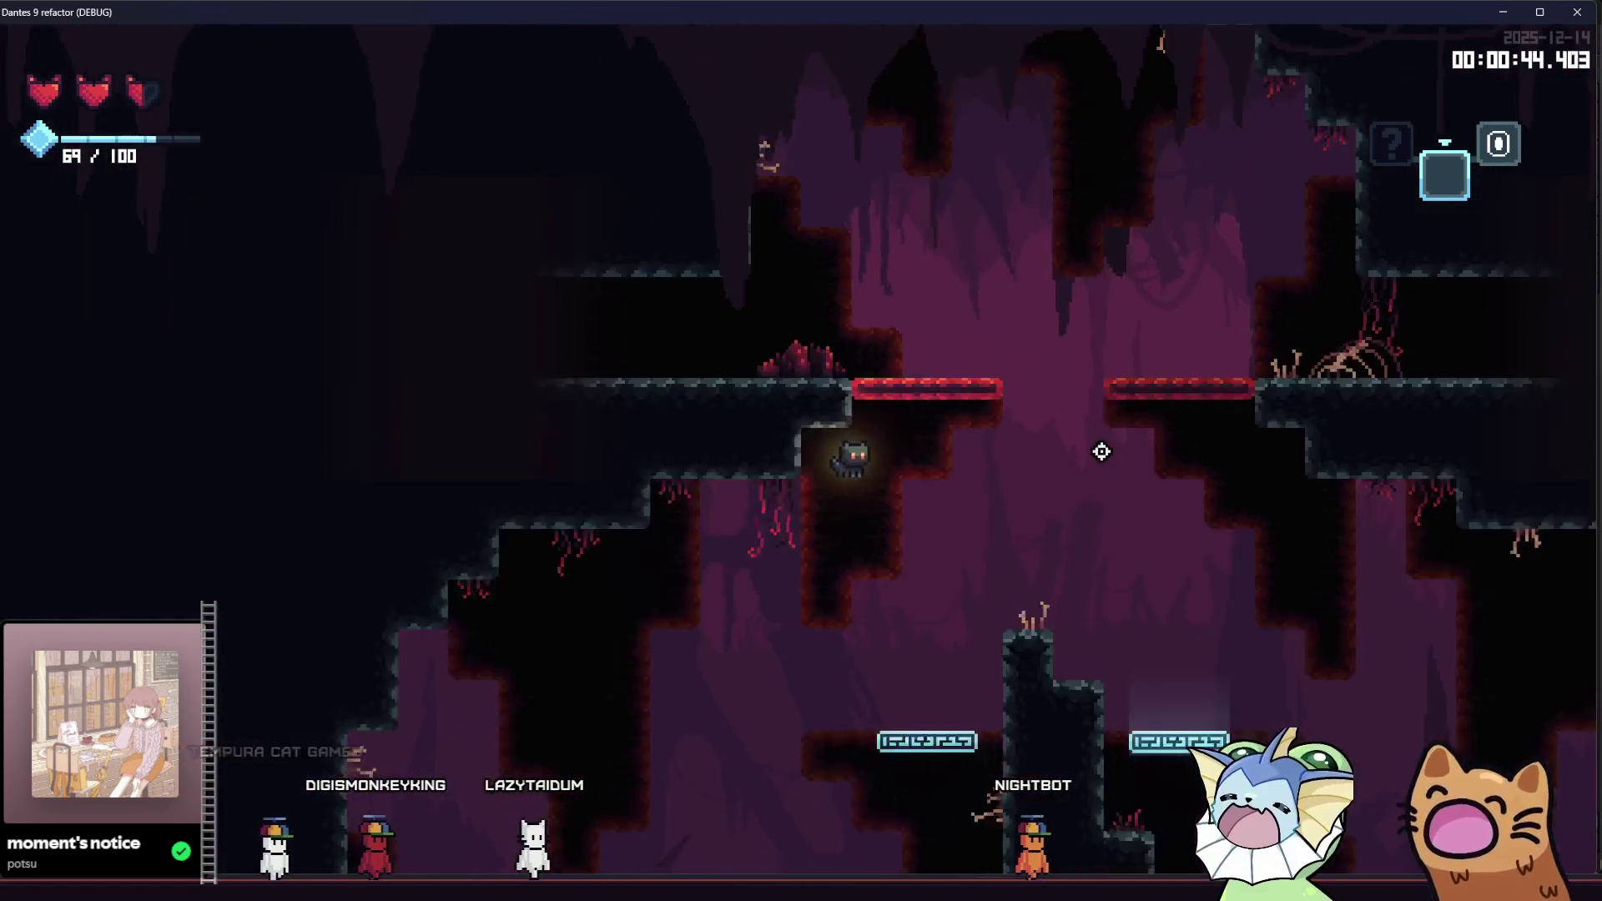
key("a")
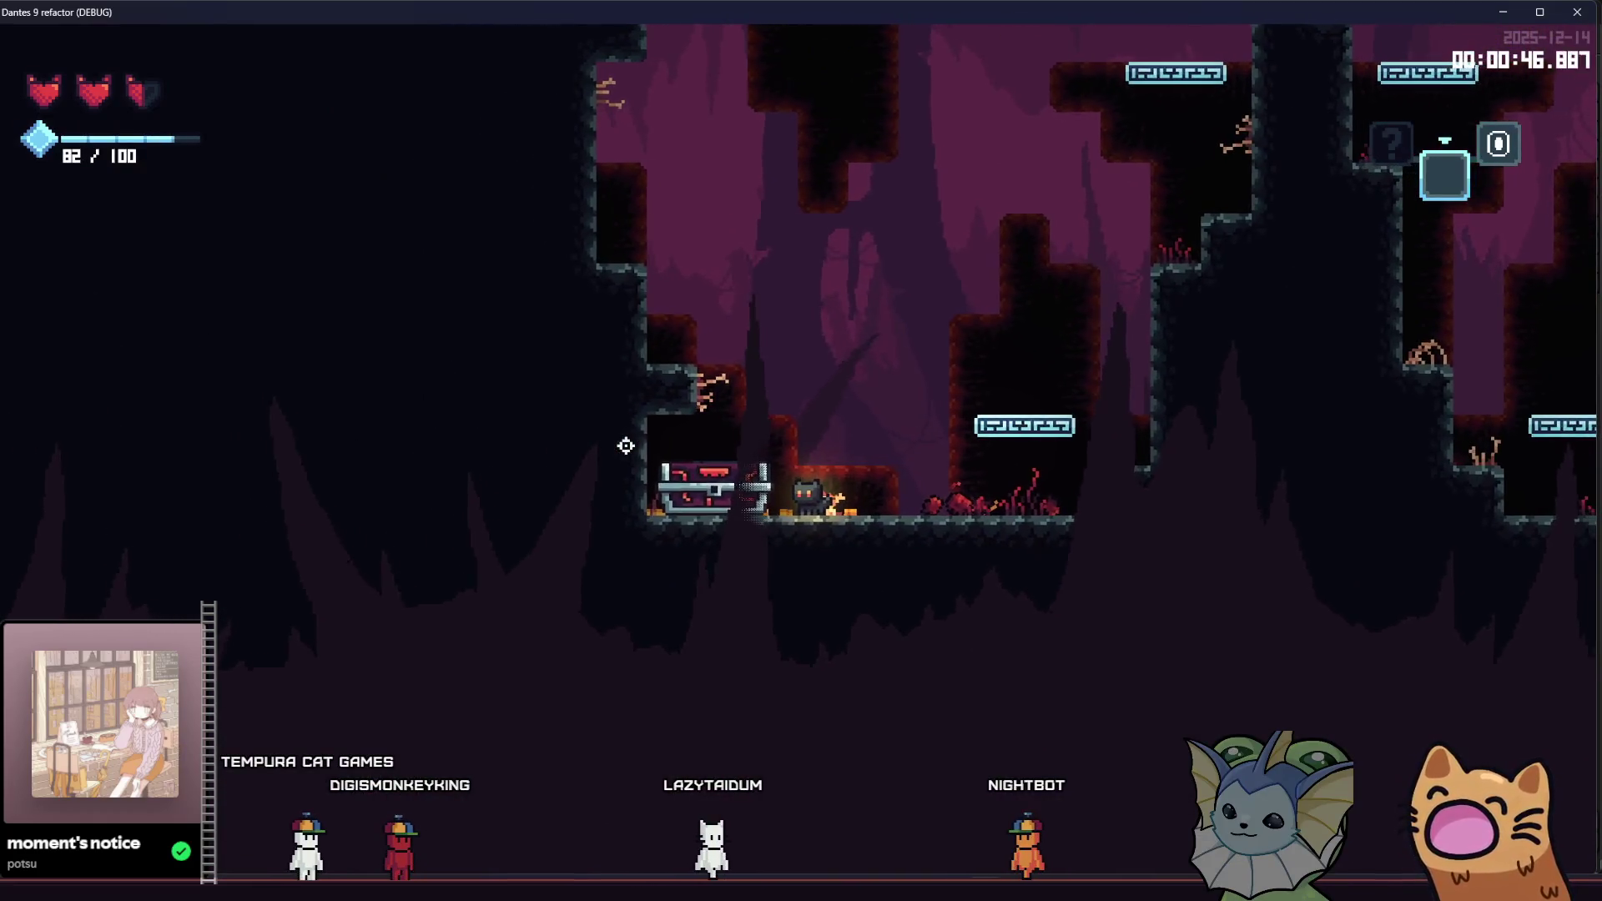
key("d")
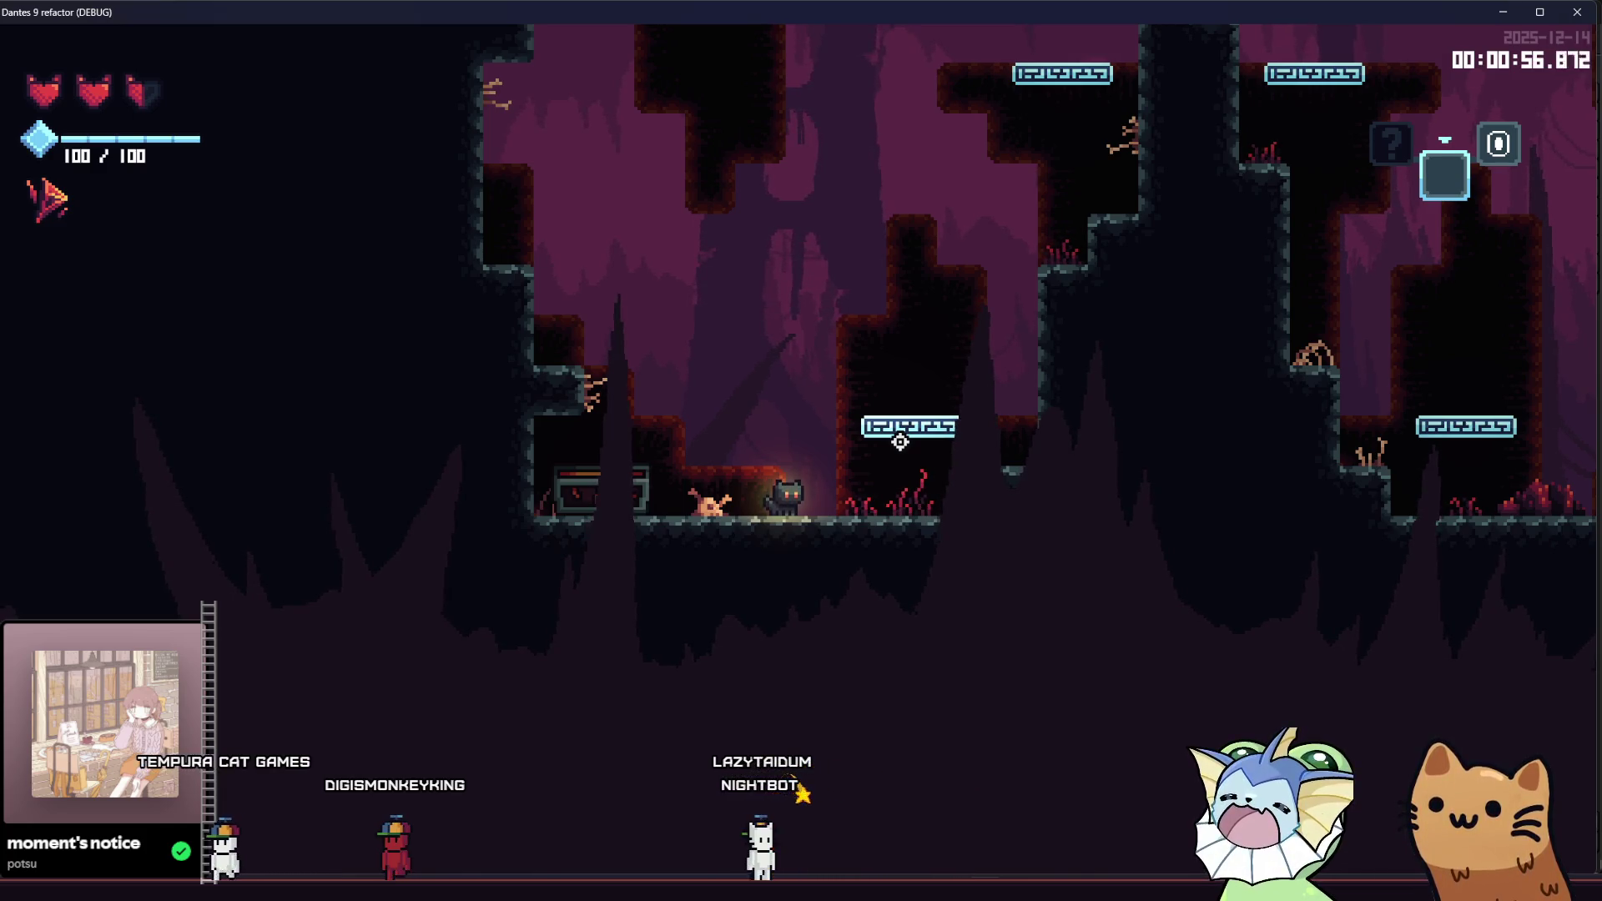
Step: Climb the ledges and pillar and cross the red platforms in the cave
key("d")
key("space")
key("space")
key("space")
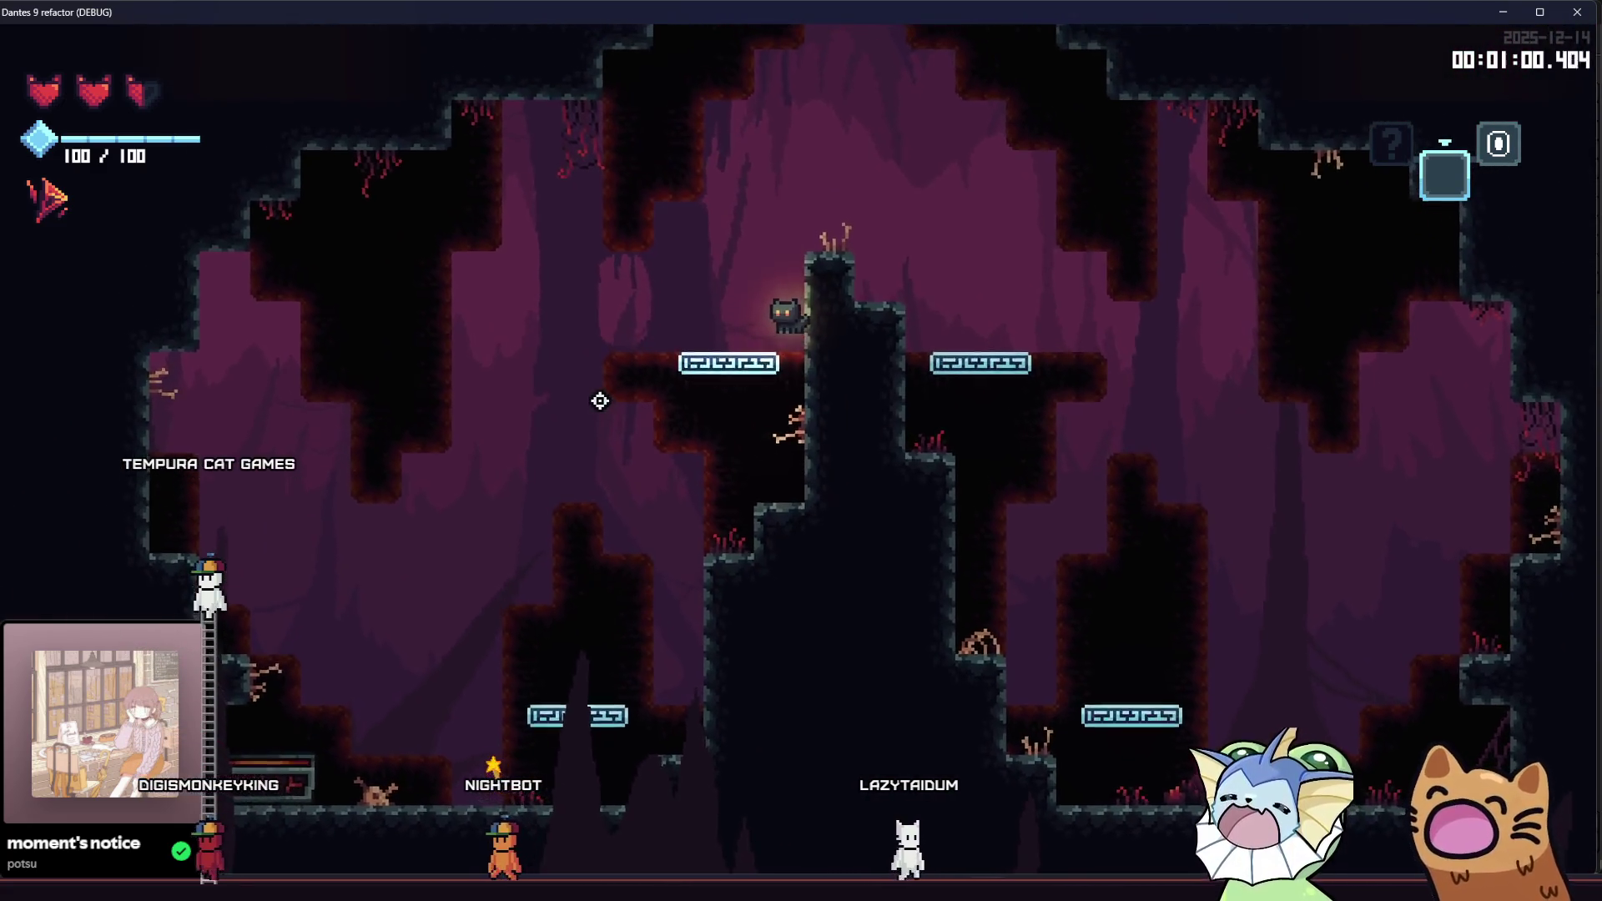
key("space")
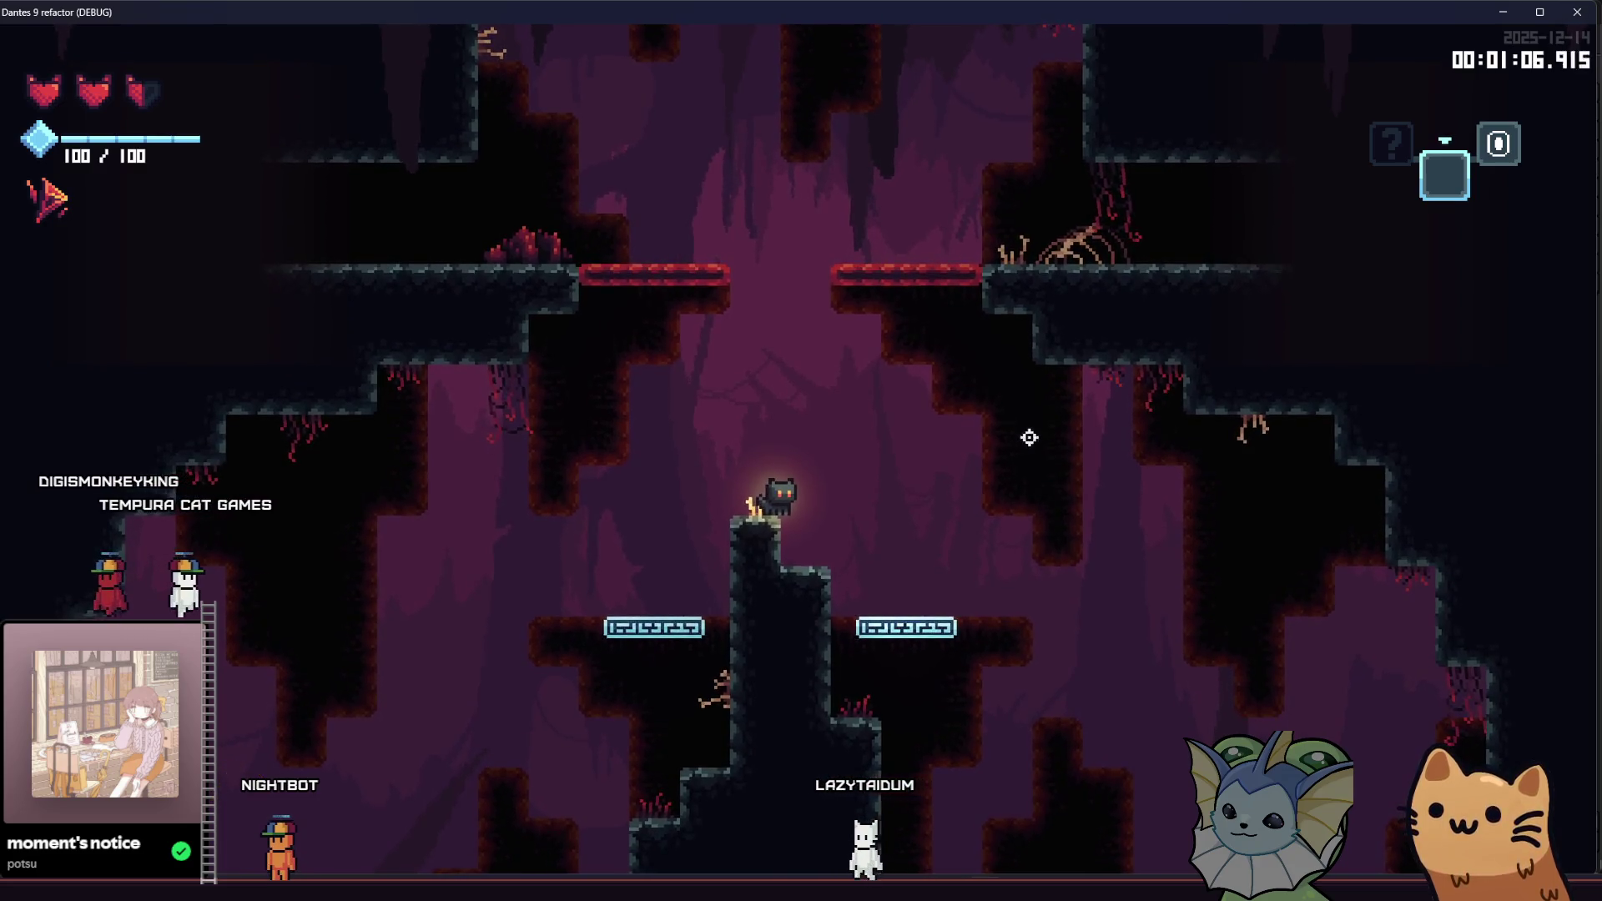
key("space")
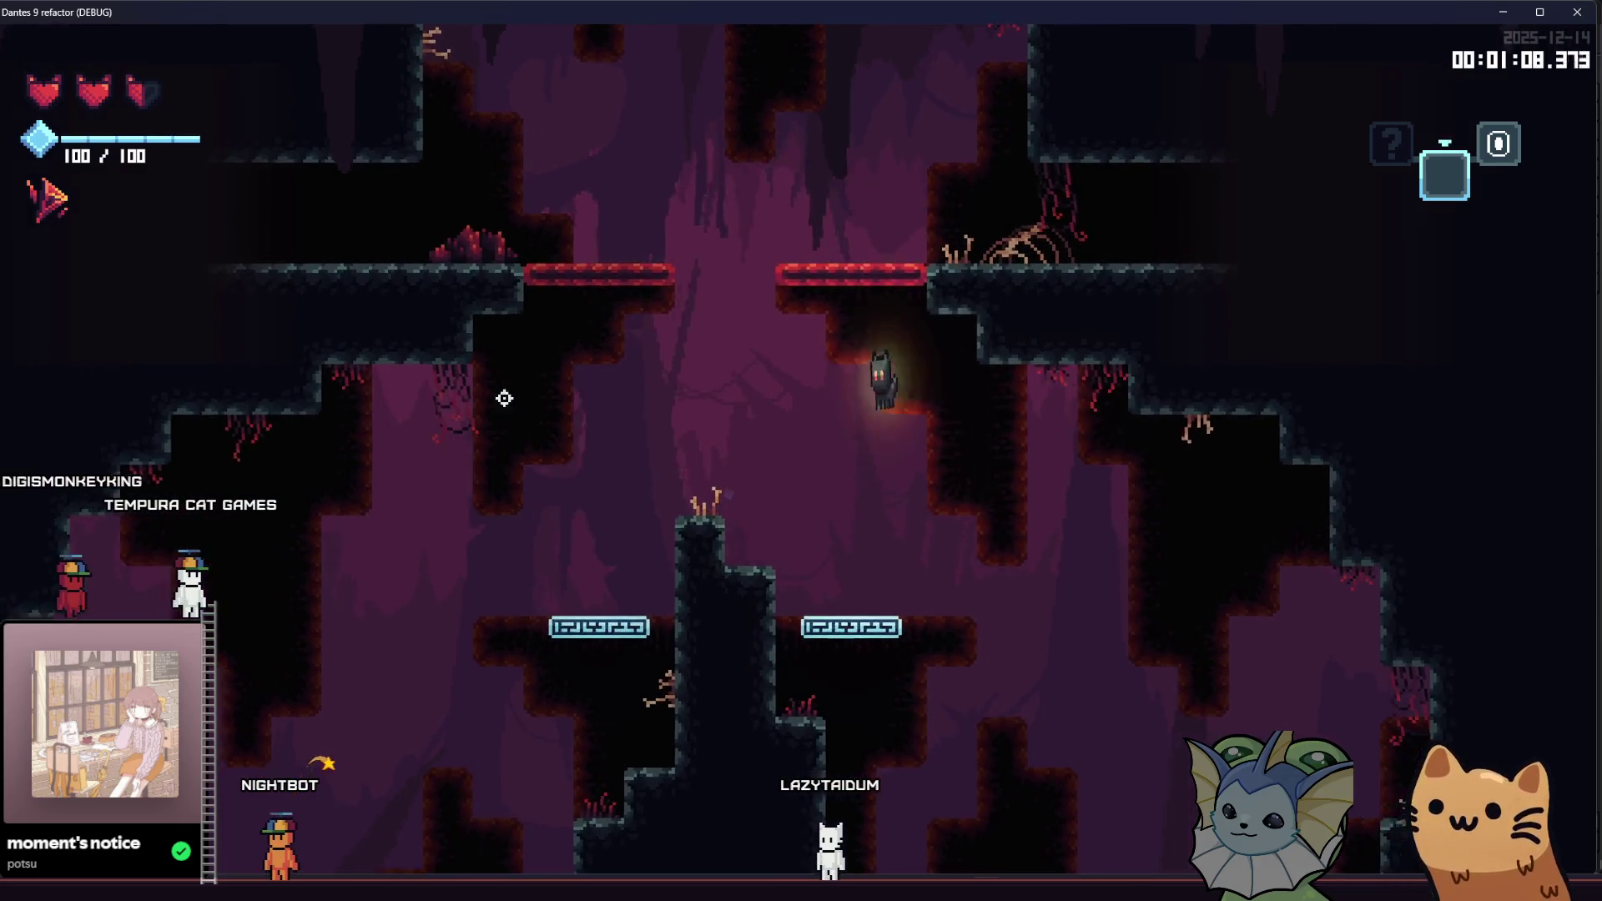
key("space")
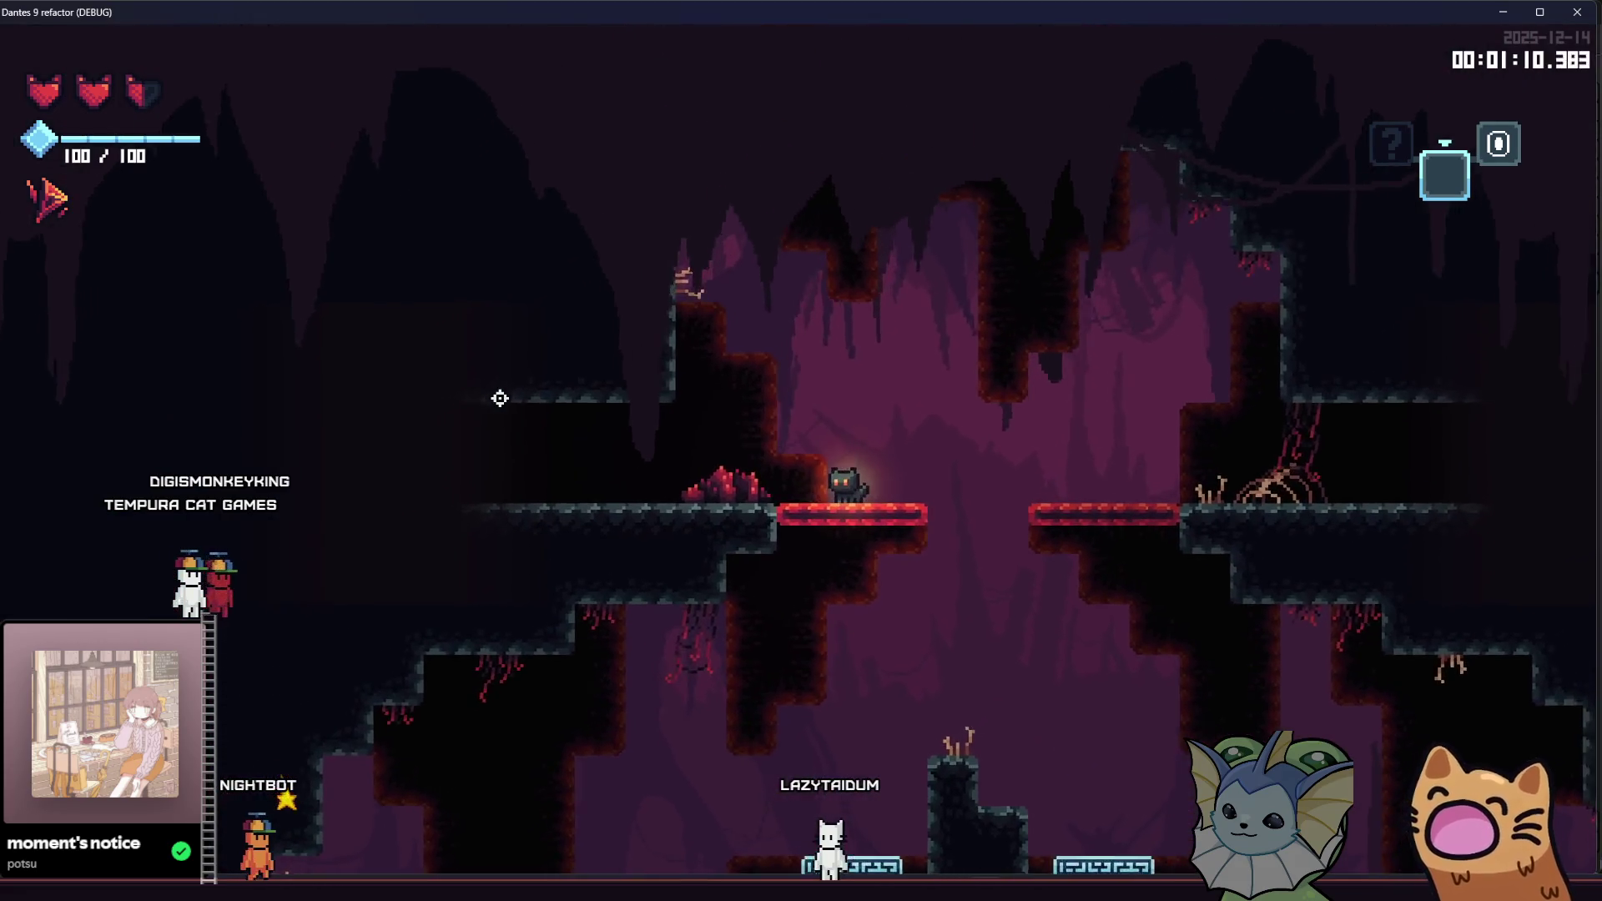
key("a")
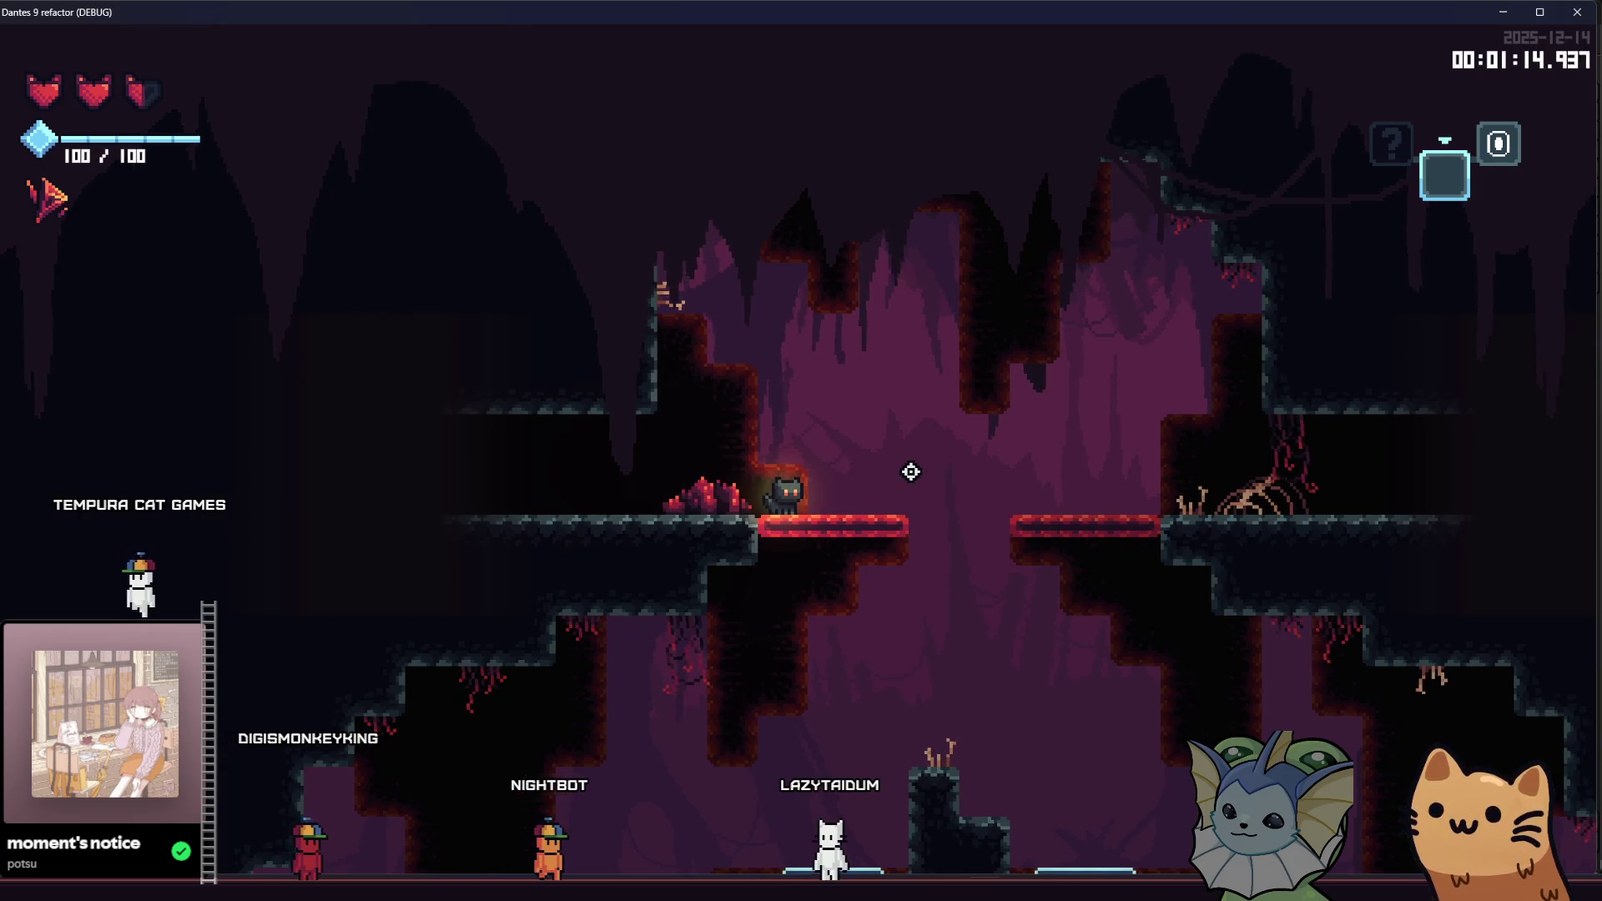
key("d")
key("space")
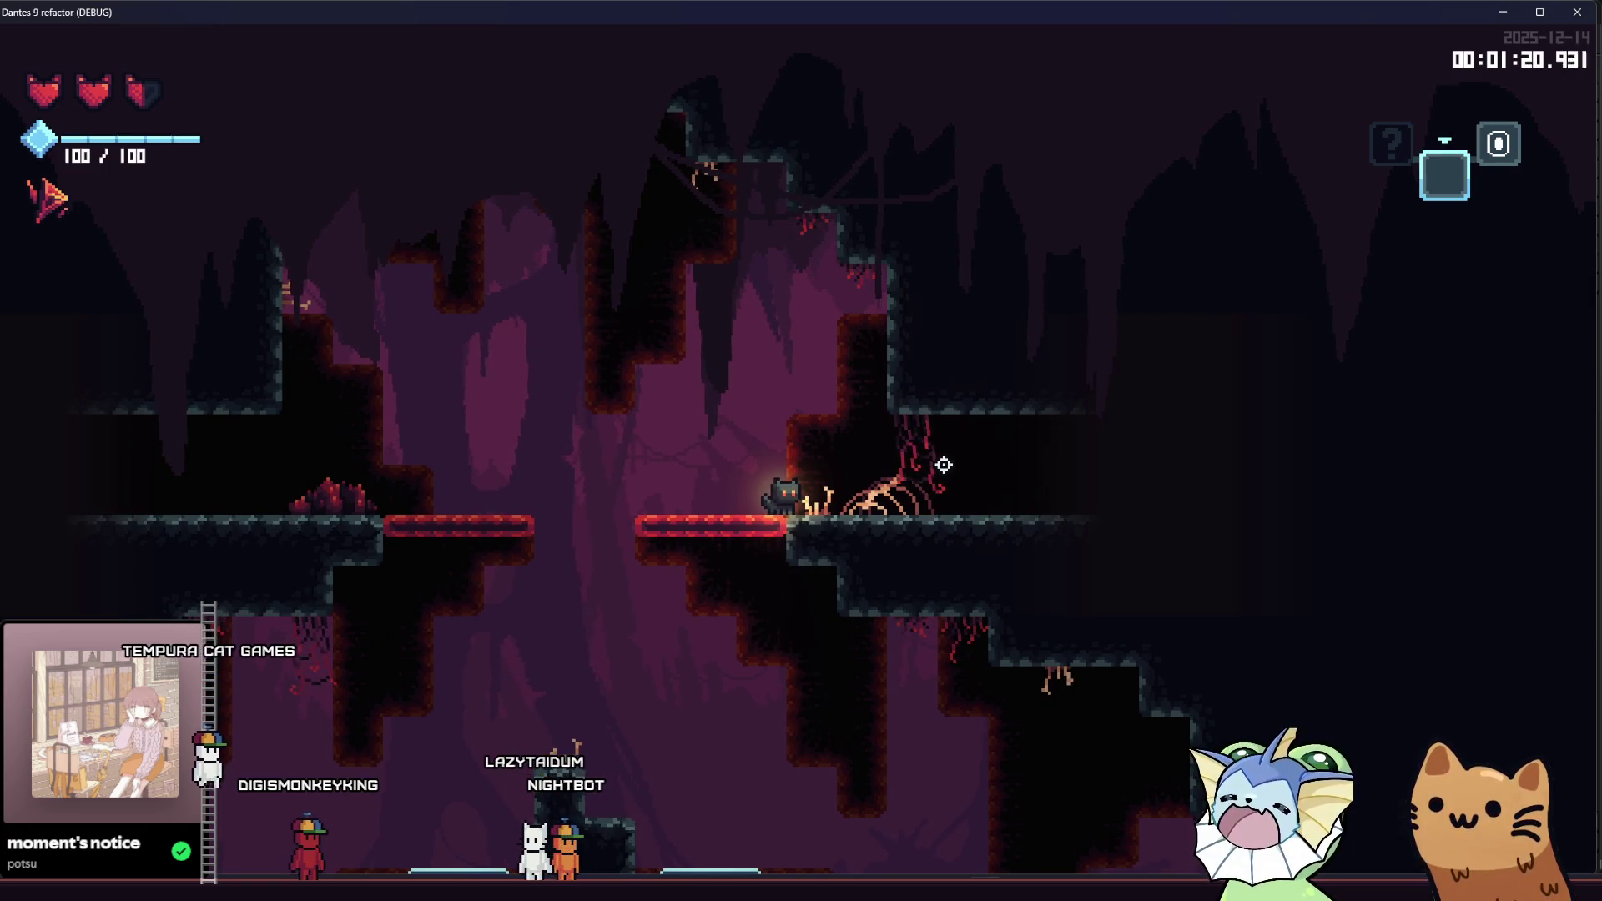
key("s")
key("a")
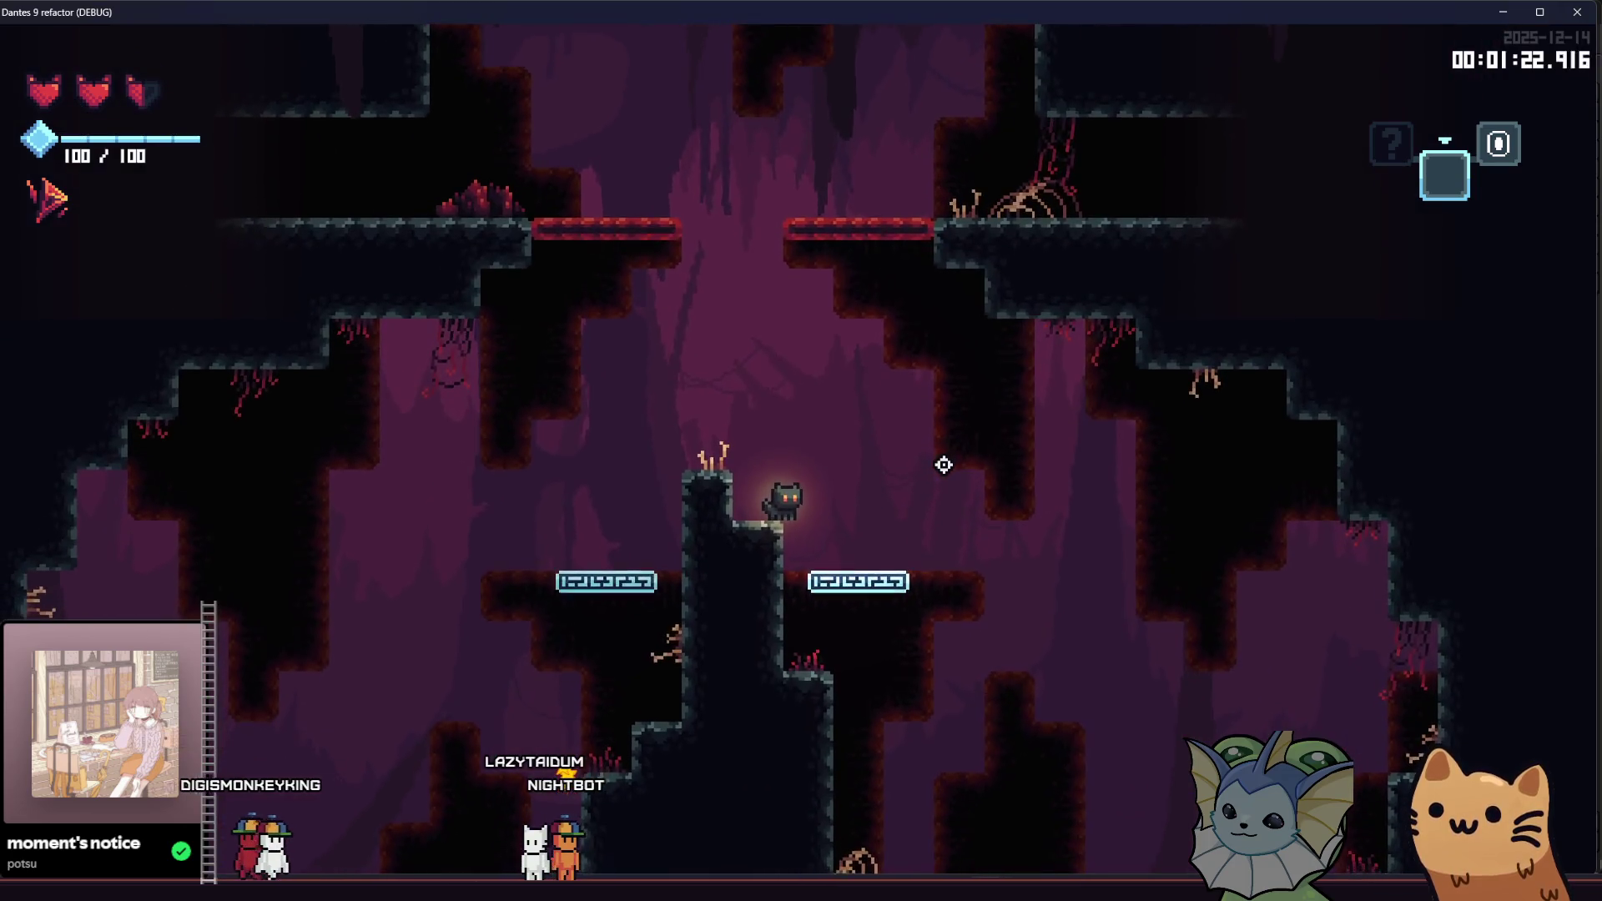
key("space")
key("a")
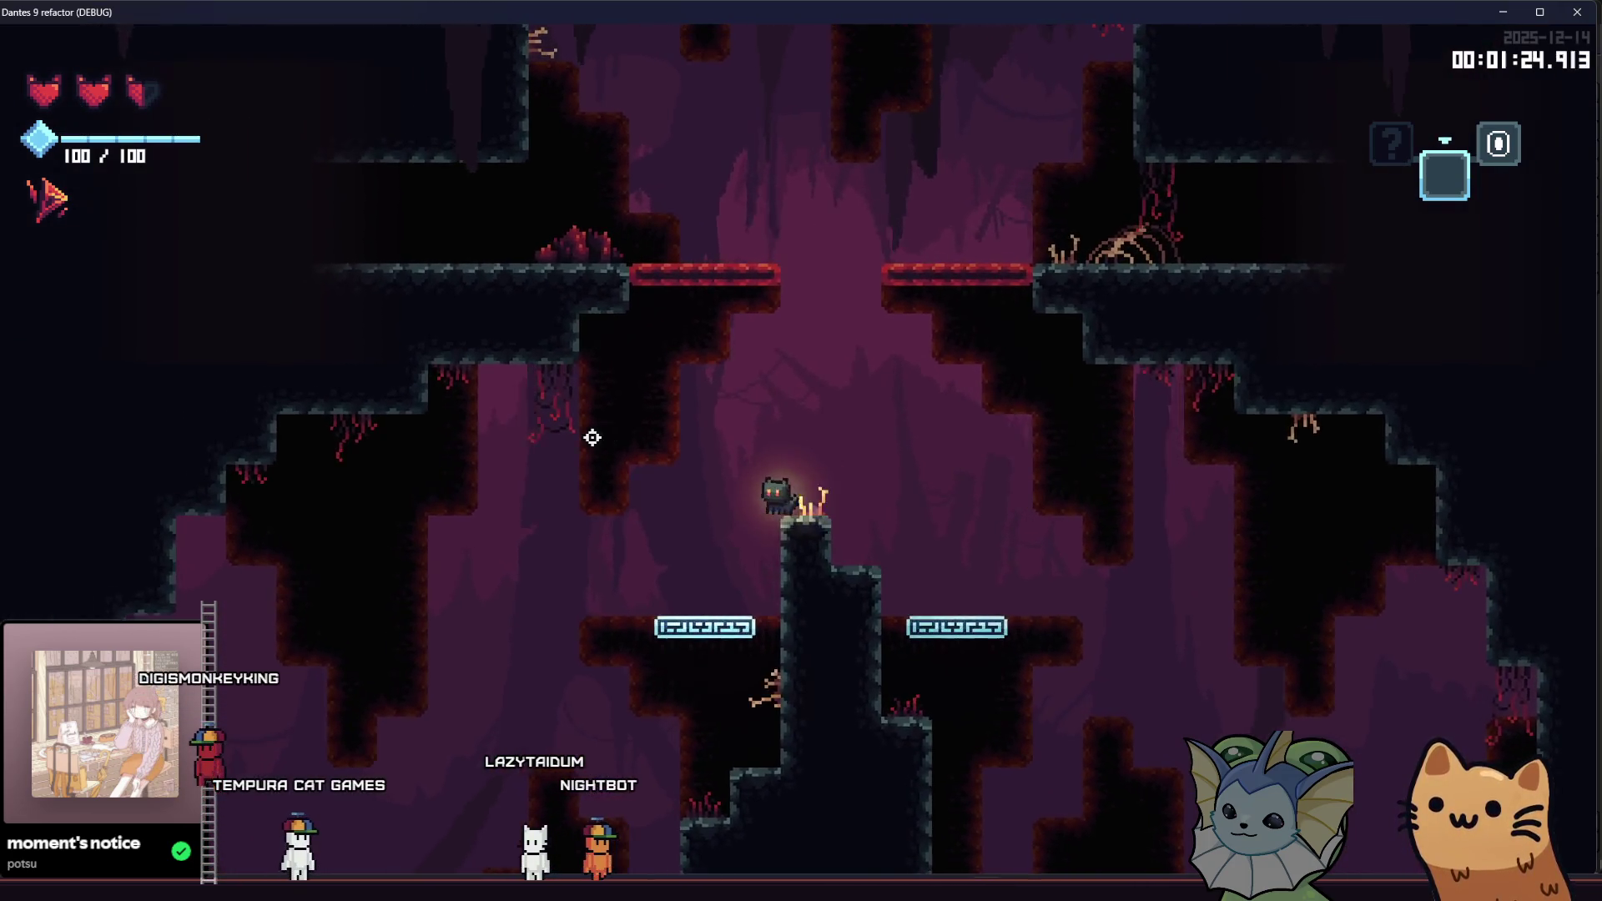
key("space")
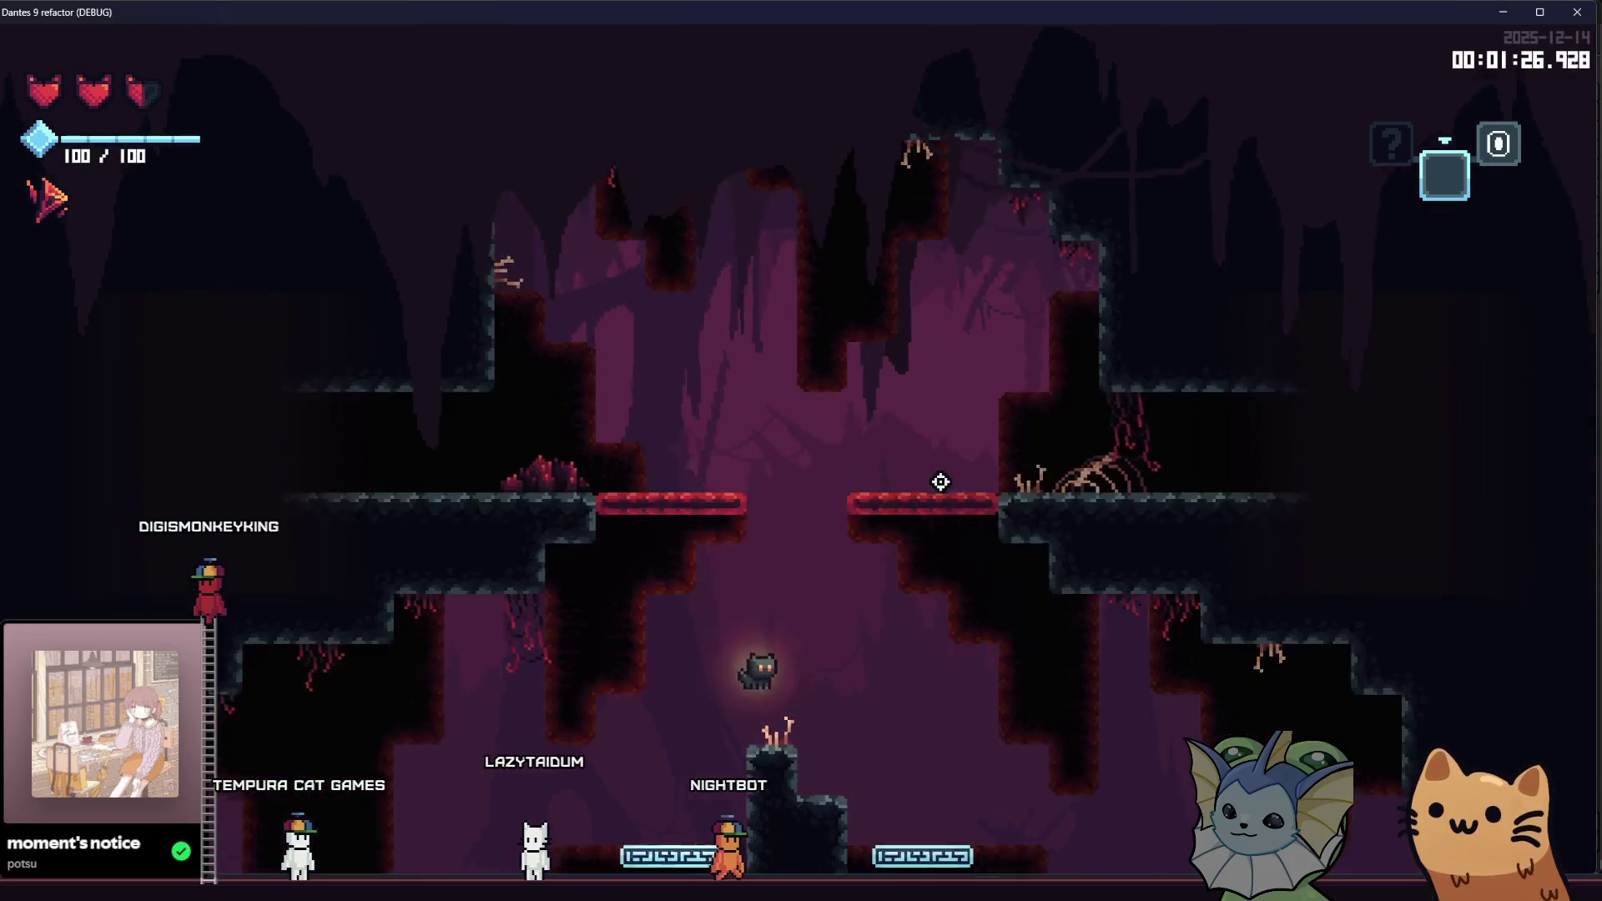
Step: Run right along the cave floor and double-jump up into the darker area
key("d")
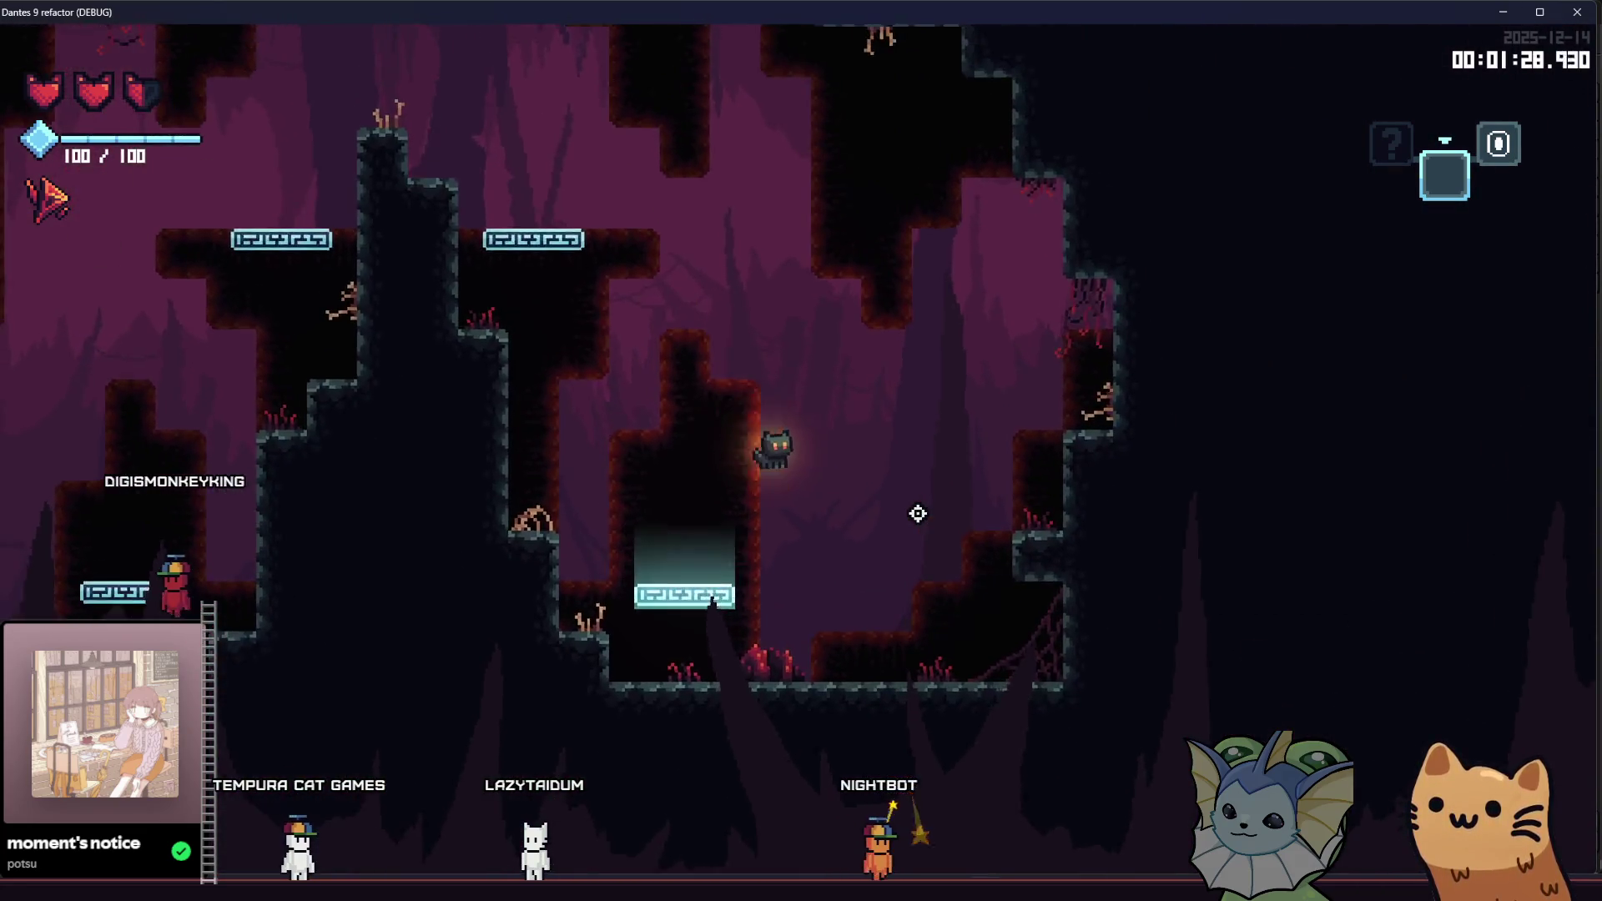
key("a")
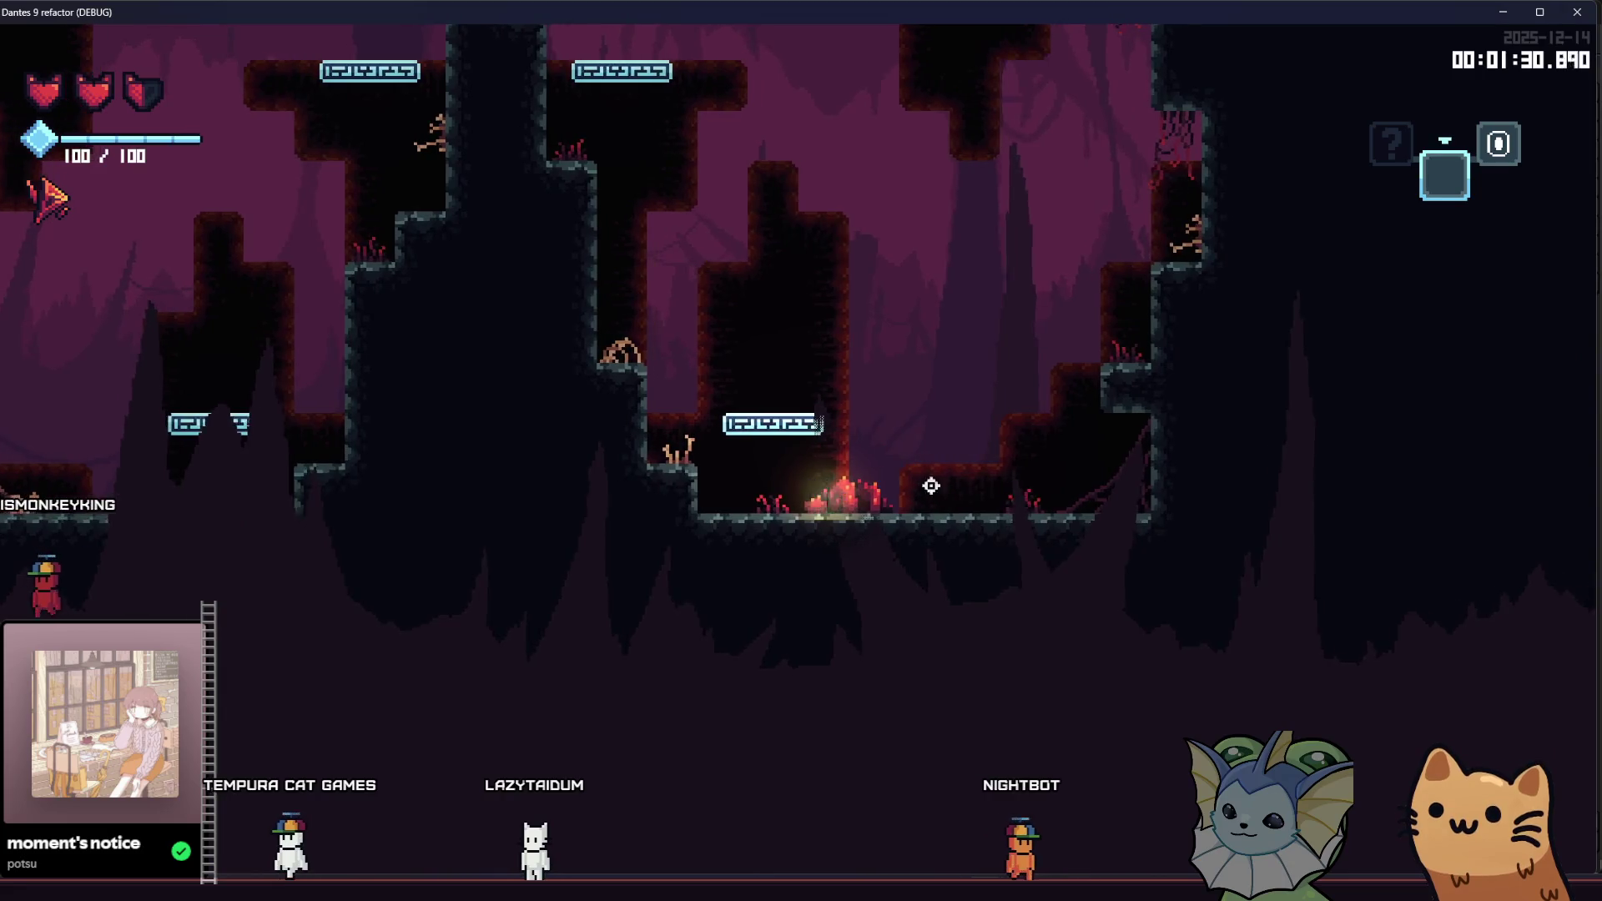
key("d")
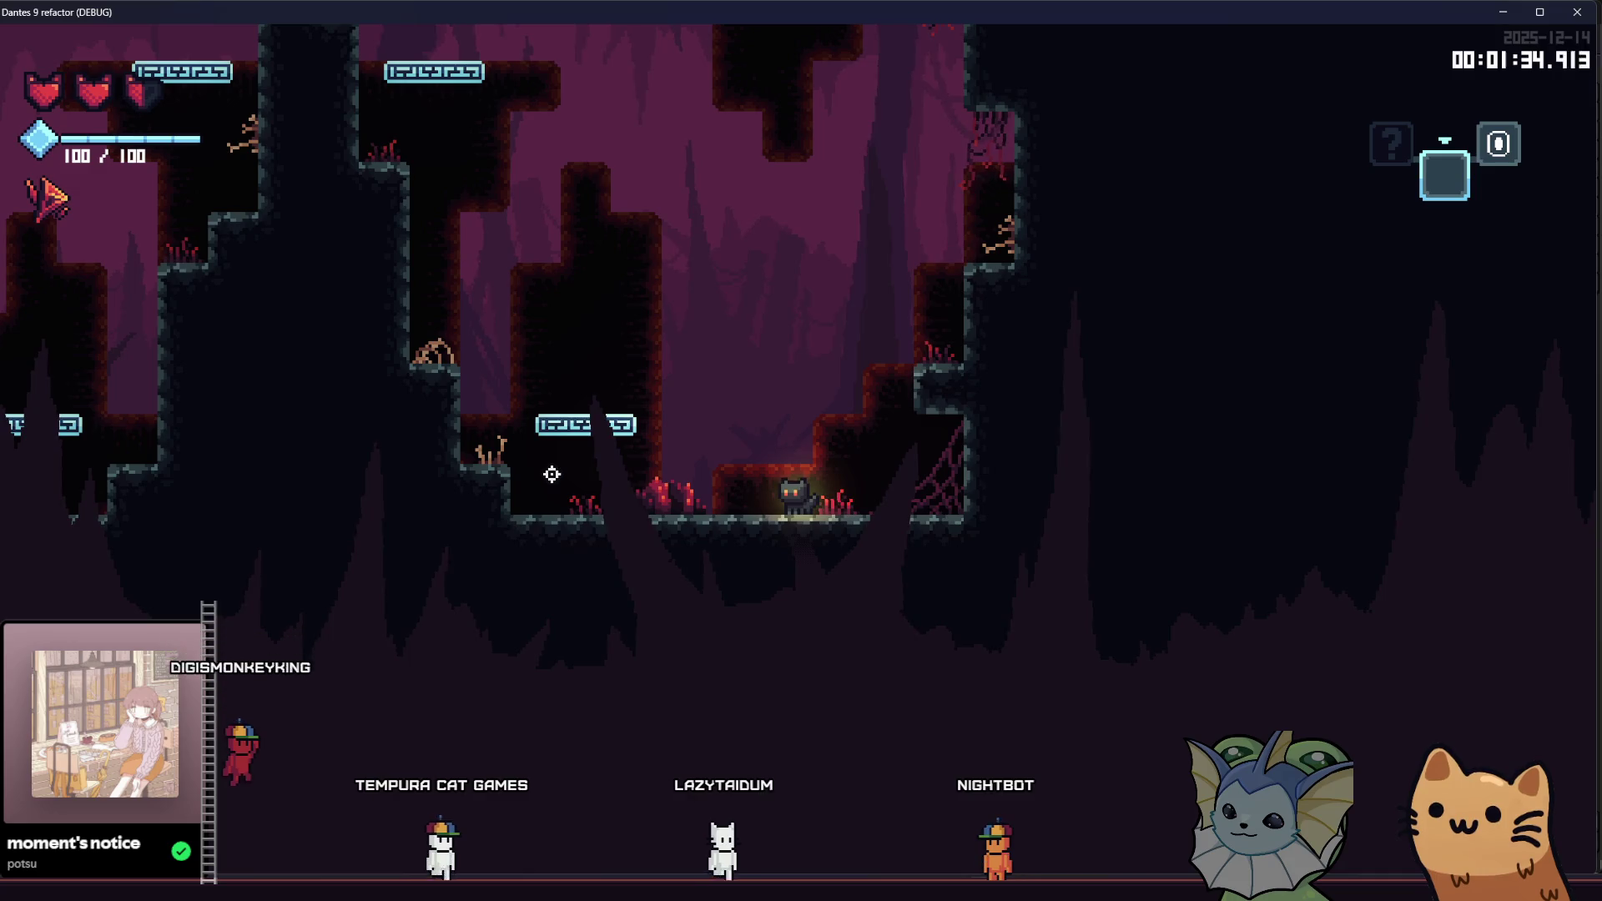
key("d")
key("space")
key("space")
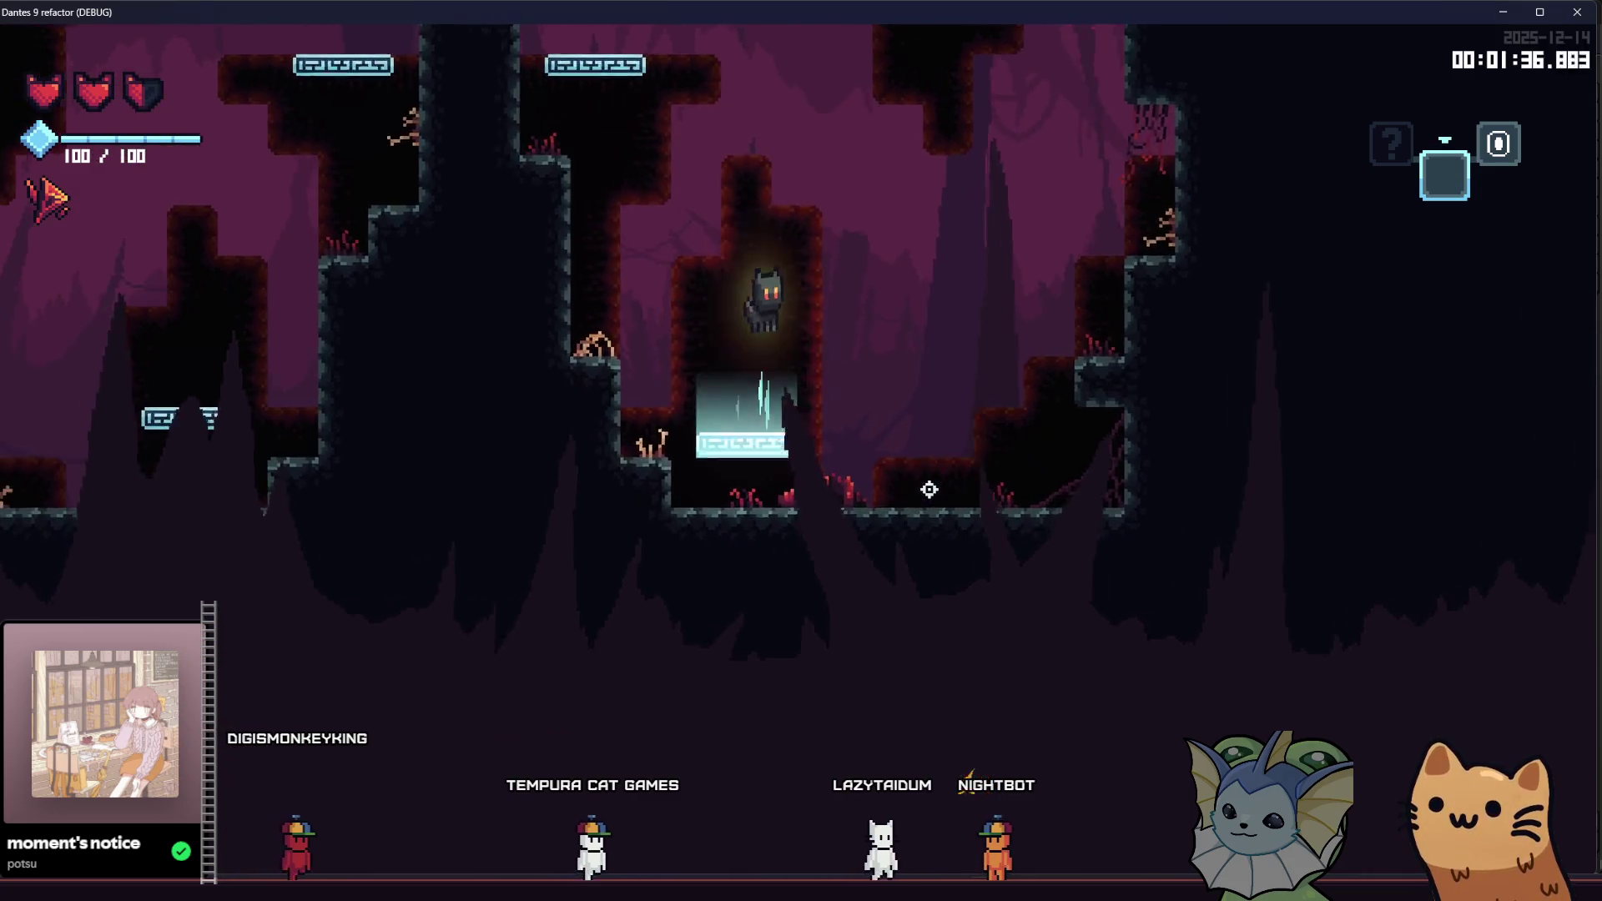
key("a")
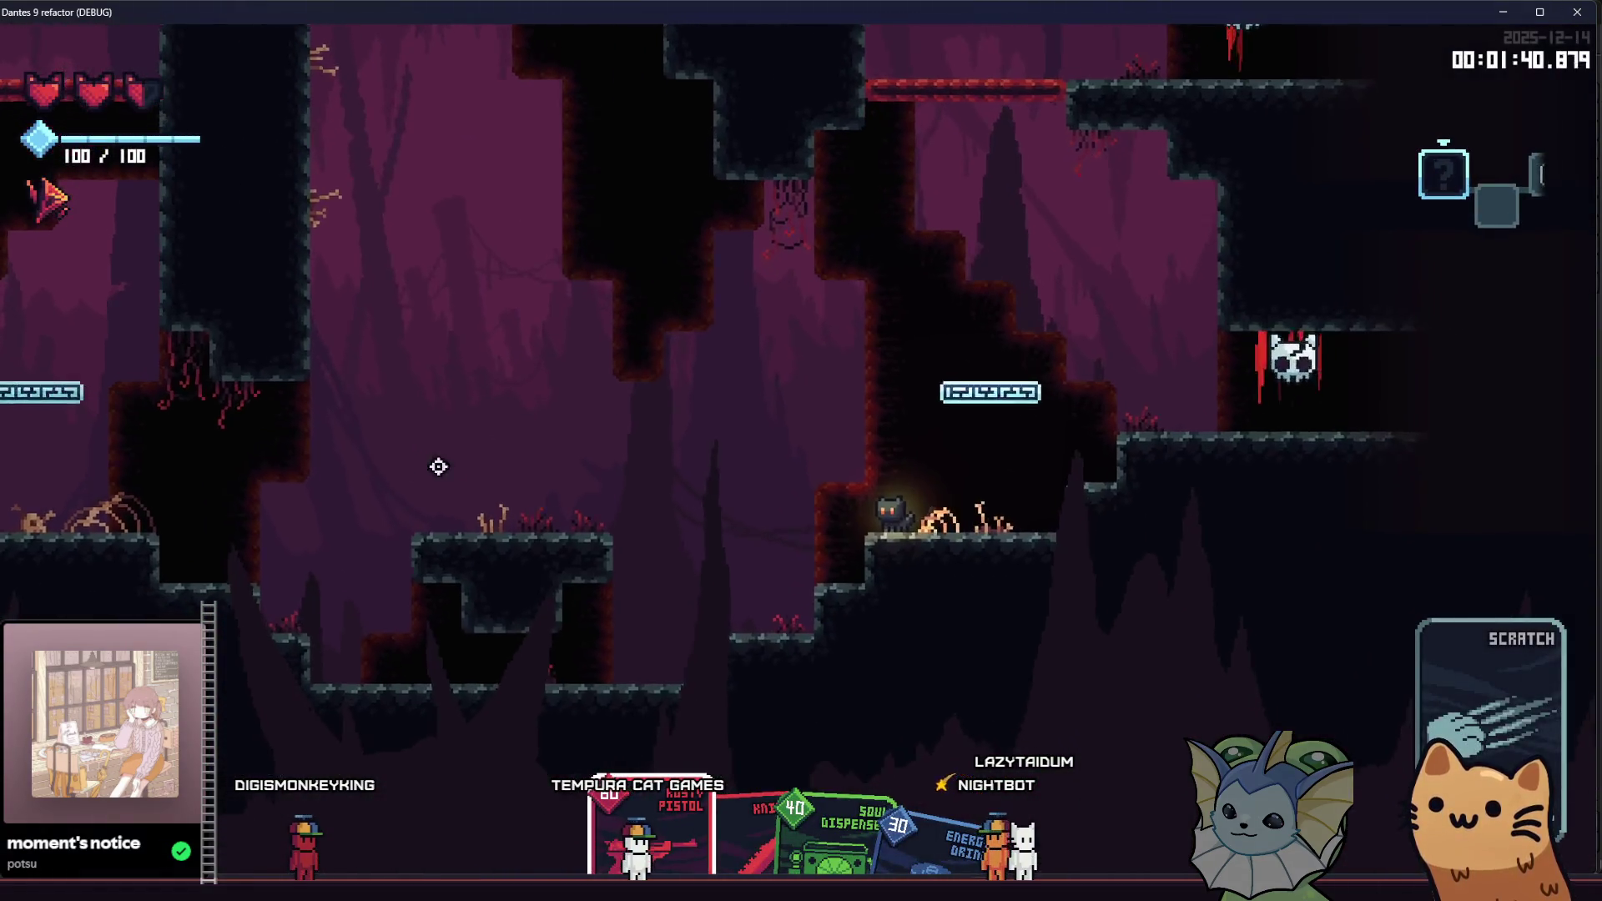
Step: Fight the enemies with pistol shots and Scratch attacks, collecting the dropped gems
left_click(476, 450)
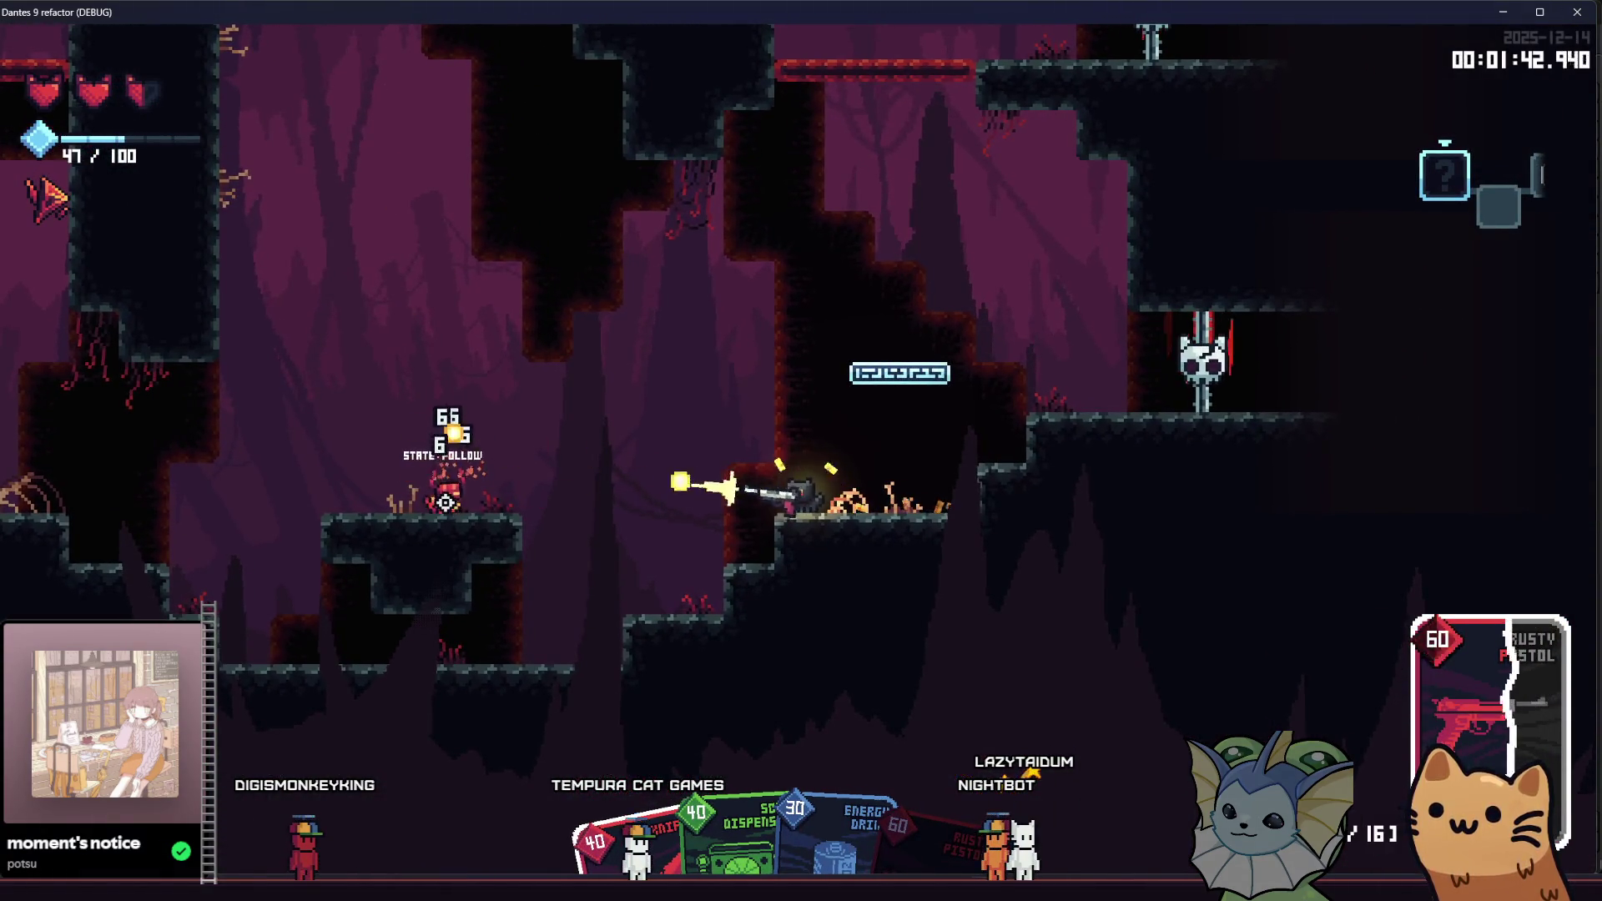
left_click(431, 499)
key("a")
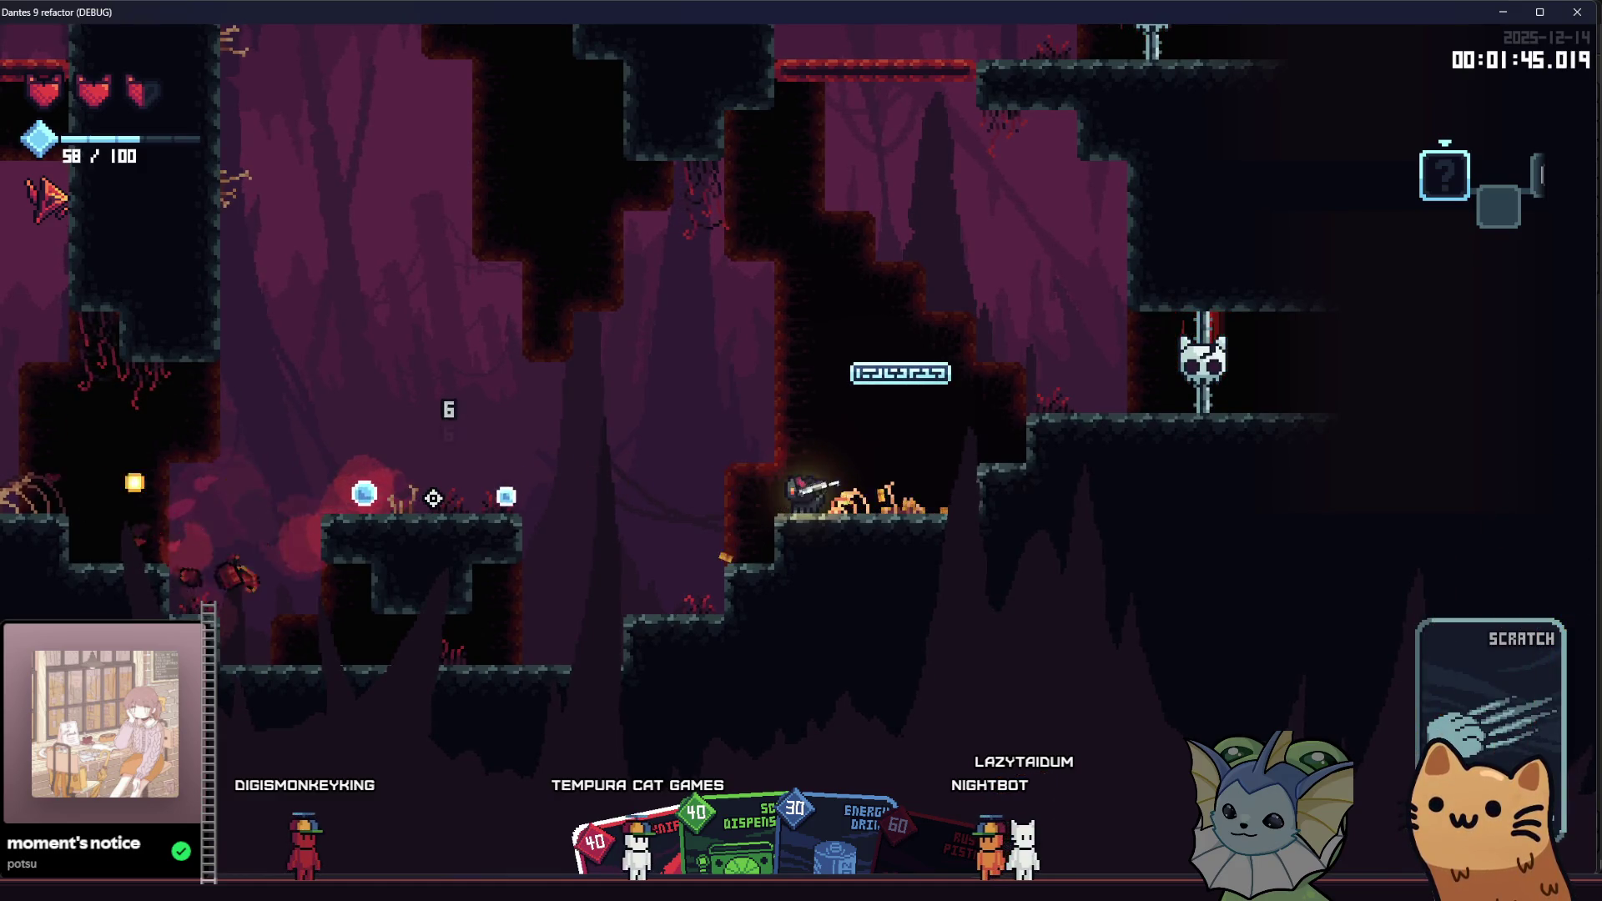
key("d")
key("space")
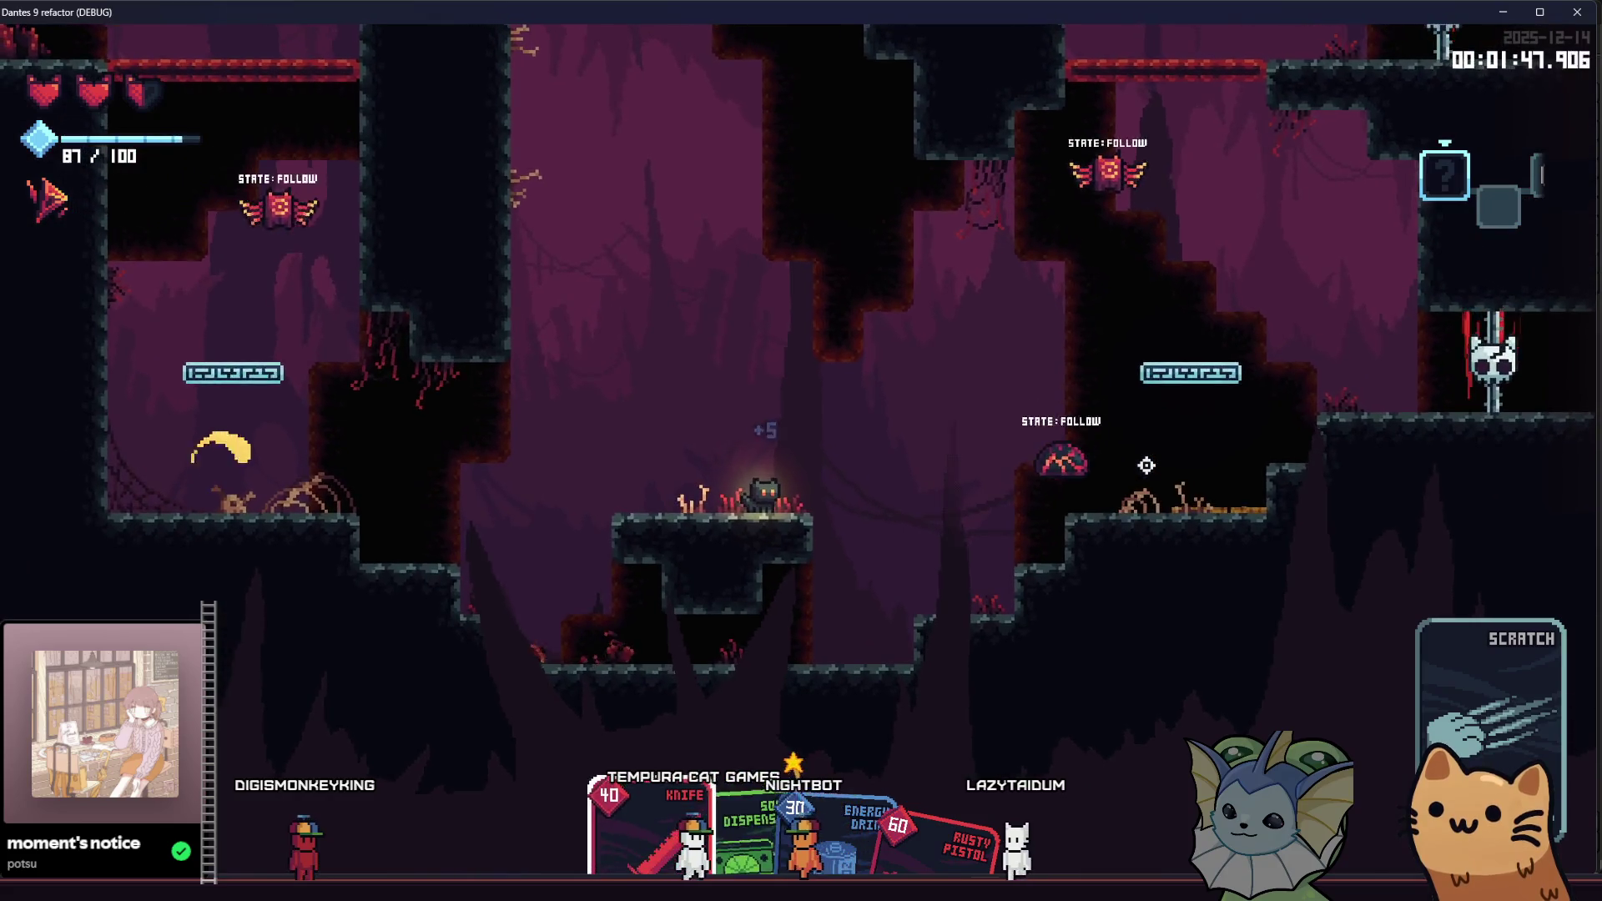
key("d")
left_click(1148, 469)
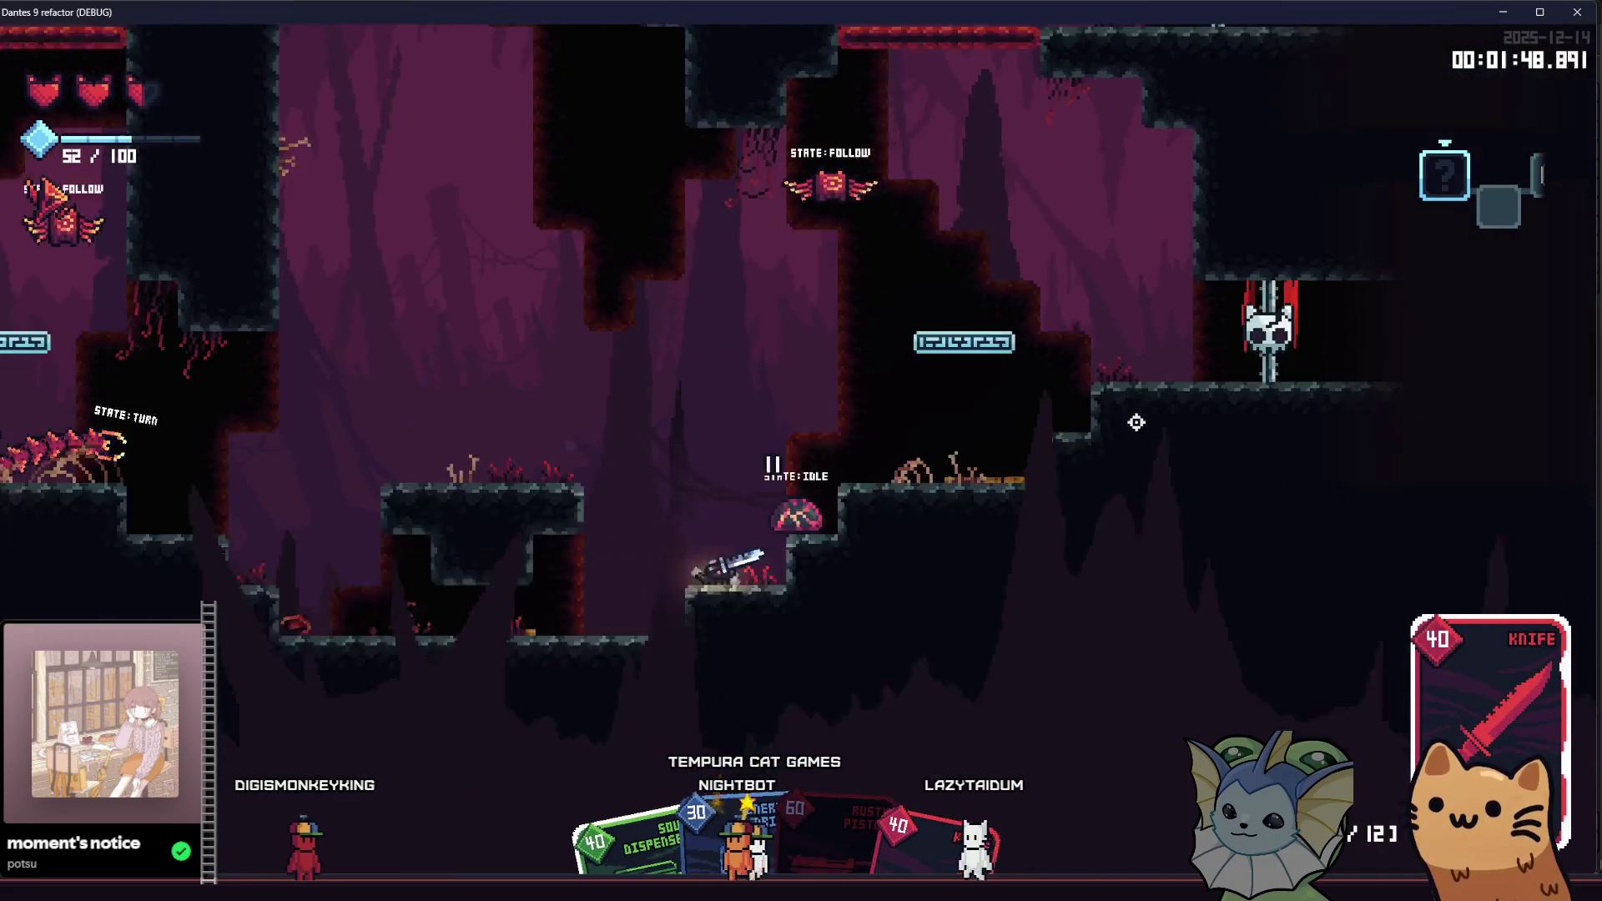
left_click(999, 359)
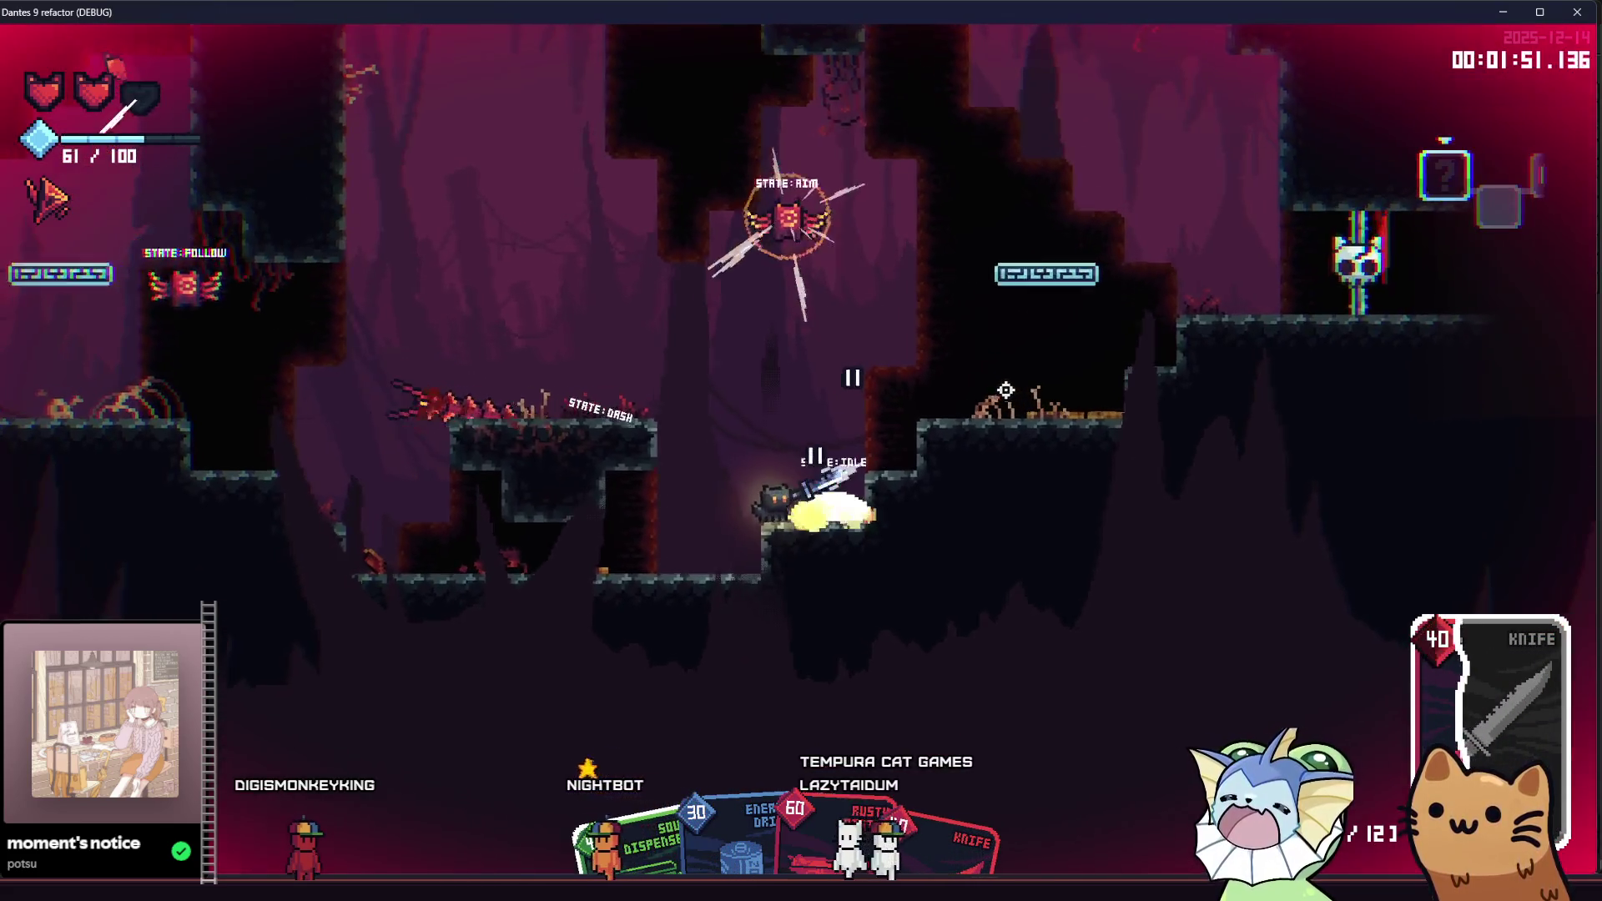
key("d")
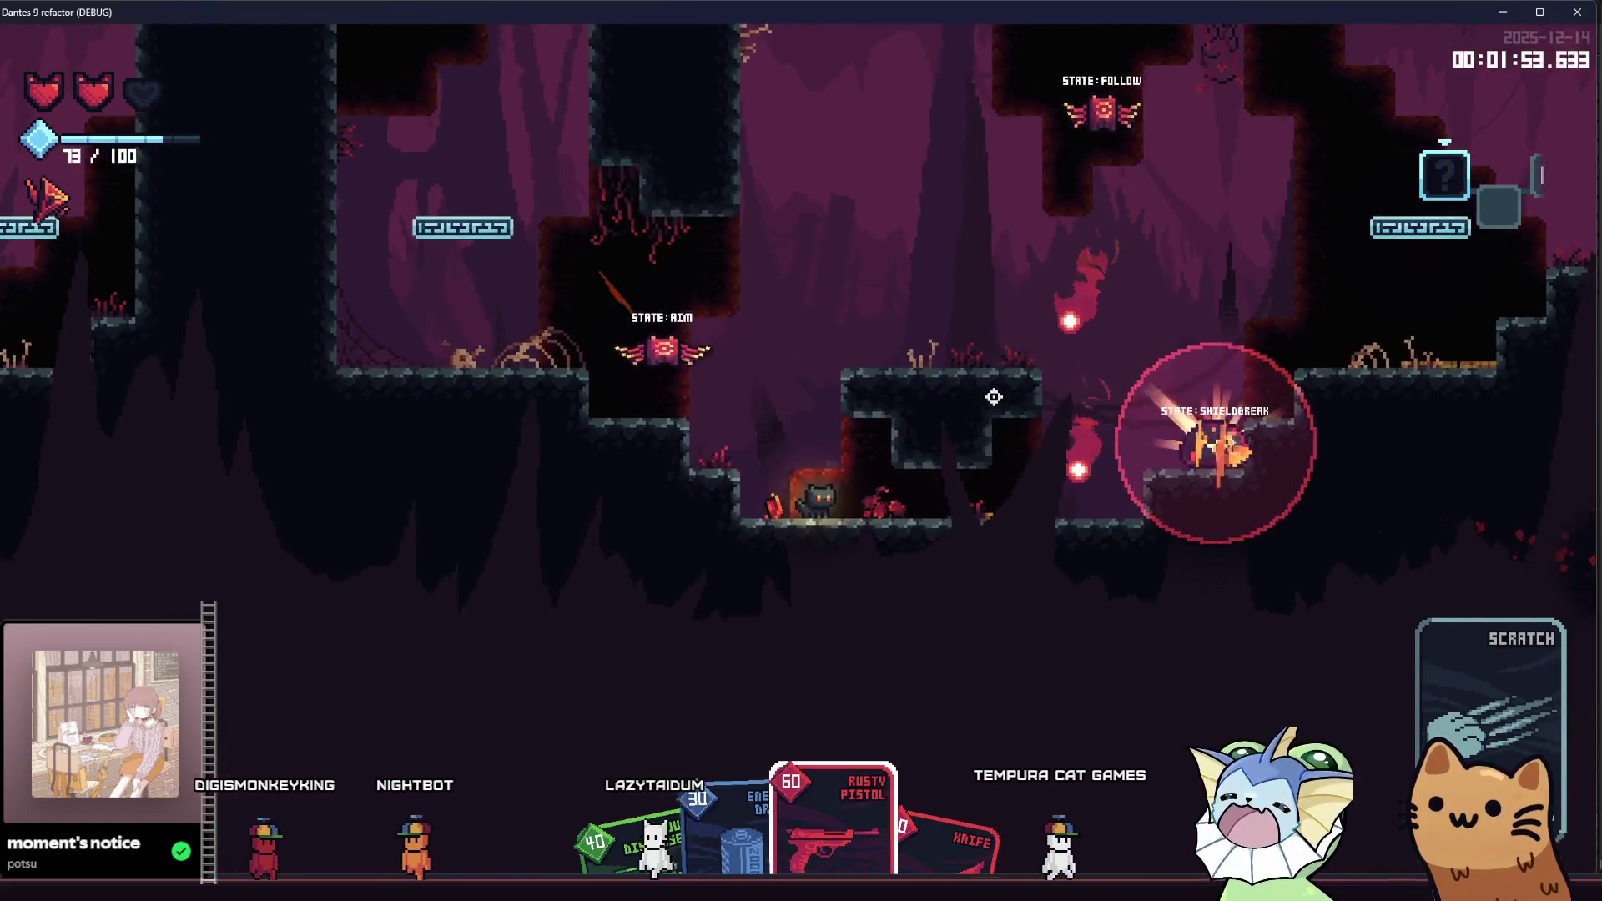
left_click(698, 315)
key("a")
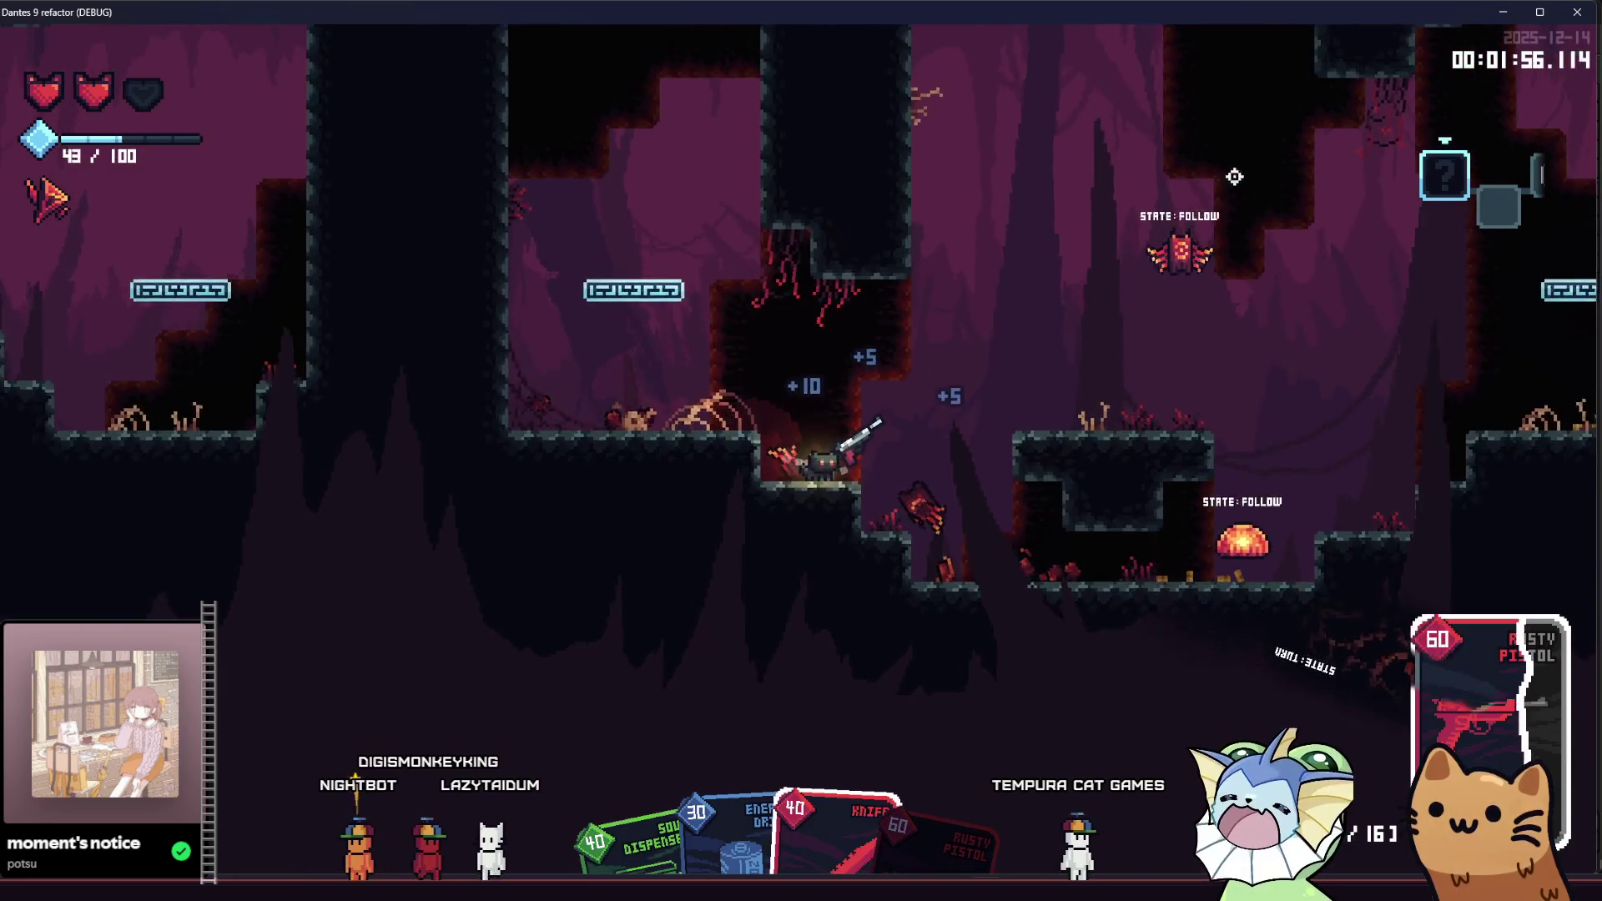
left_click(1234, 177)
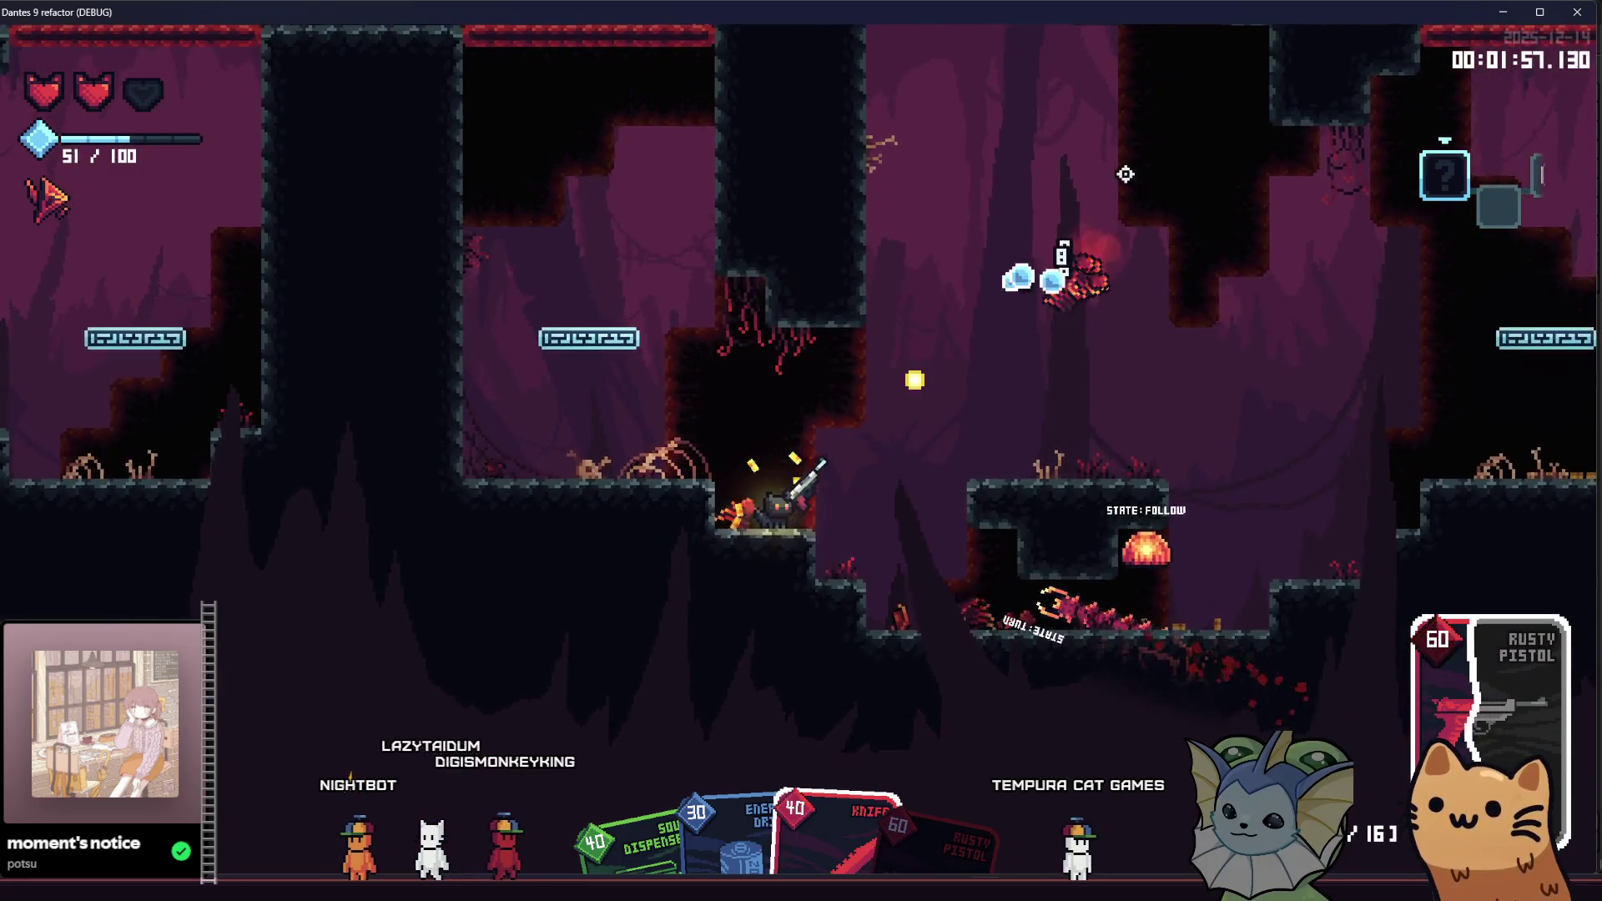
left_click(1120, 168)
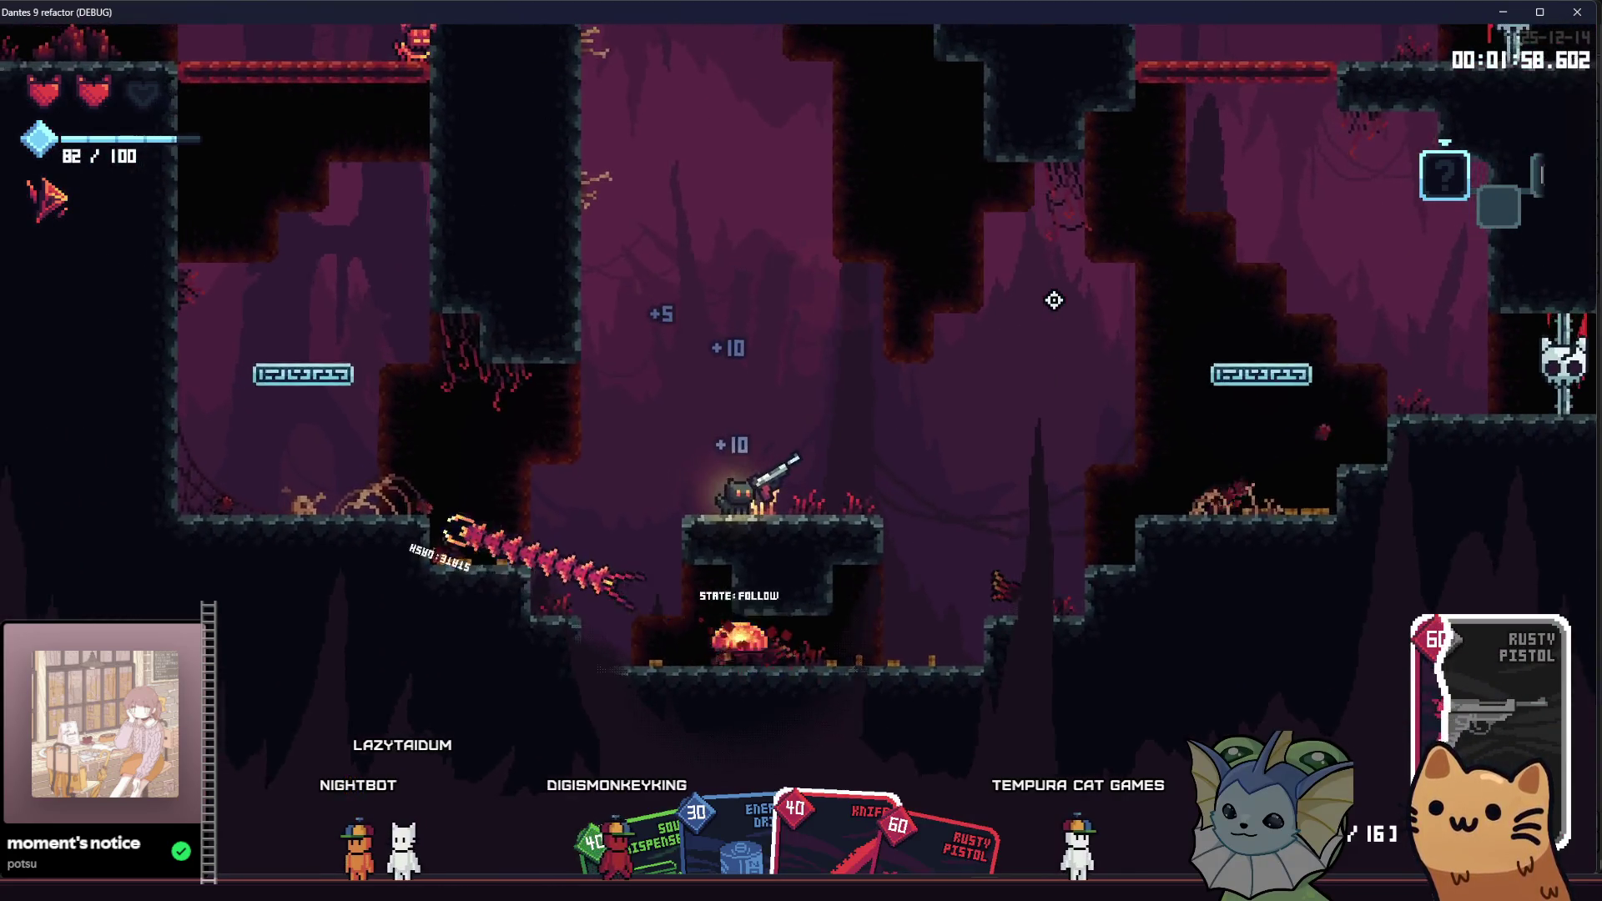
Step: Raise video Quality from HELLA LOW to HIGH under System > Video in the pause menu
key("Escape")
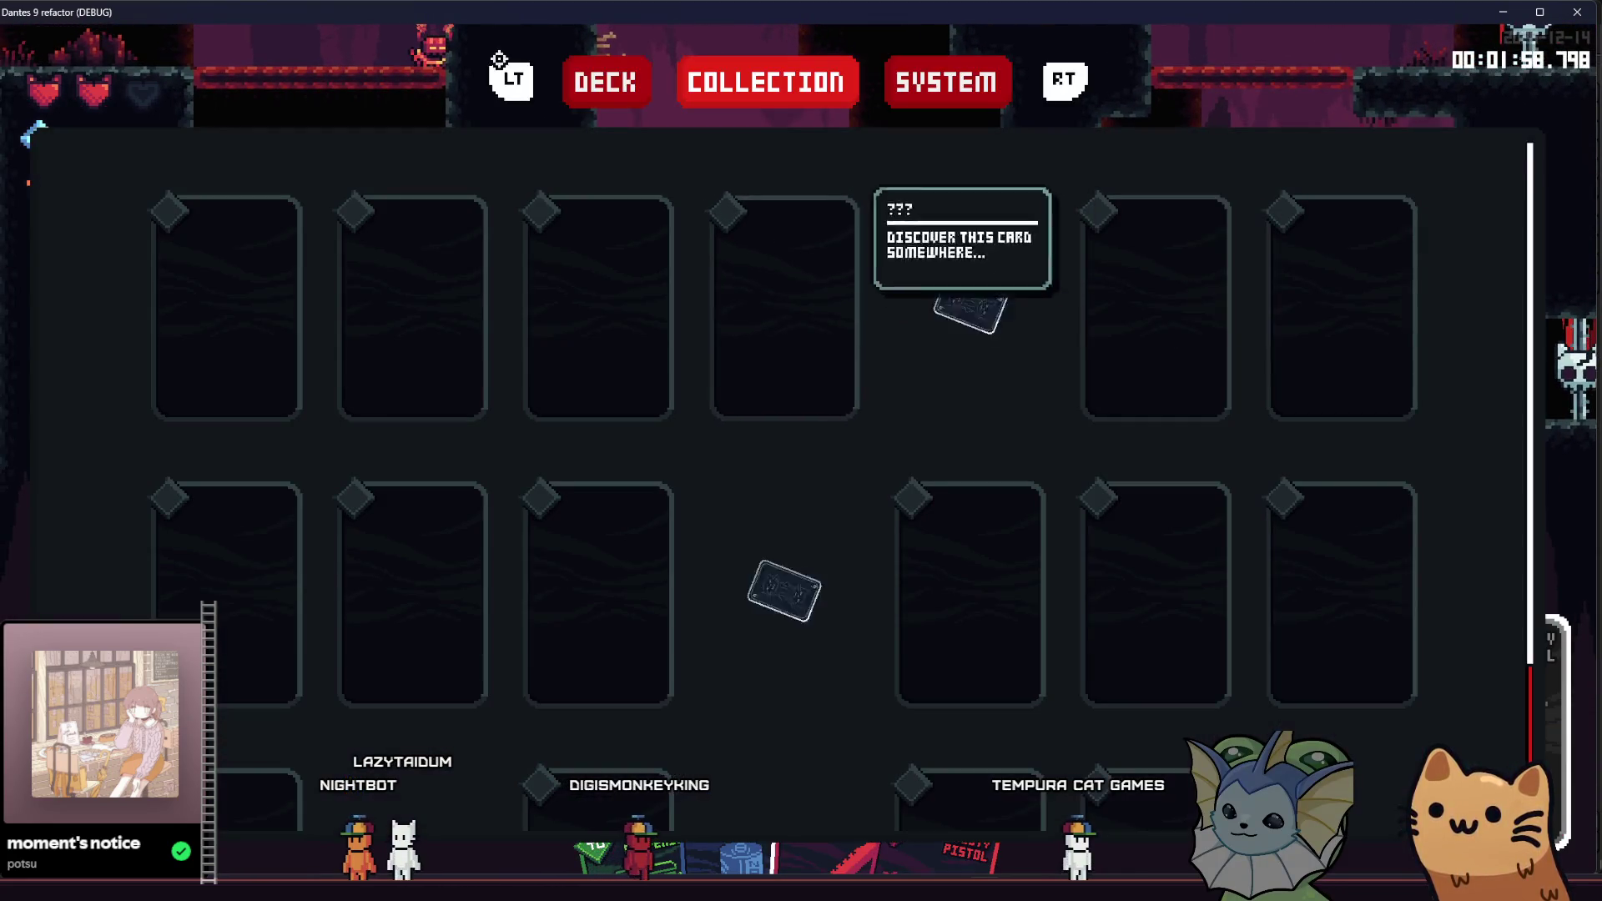
left_click(949, 81)
left_click(668, 158)
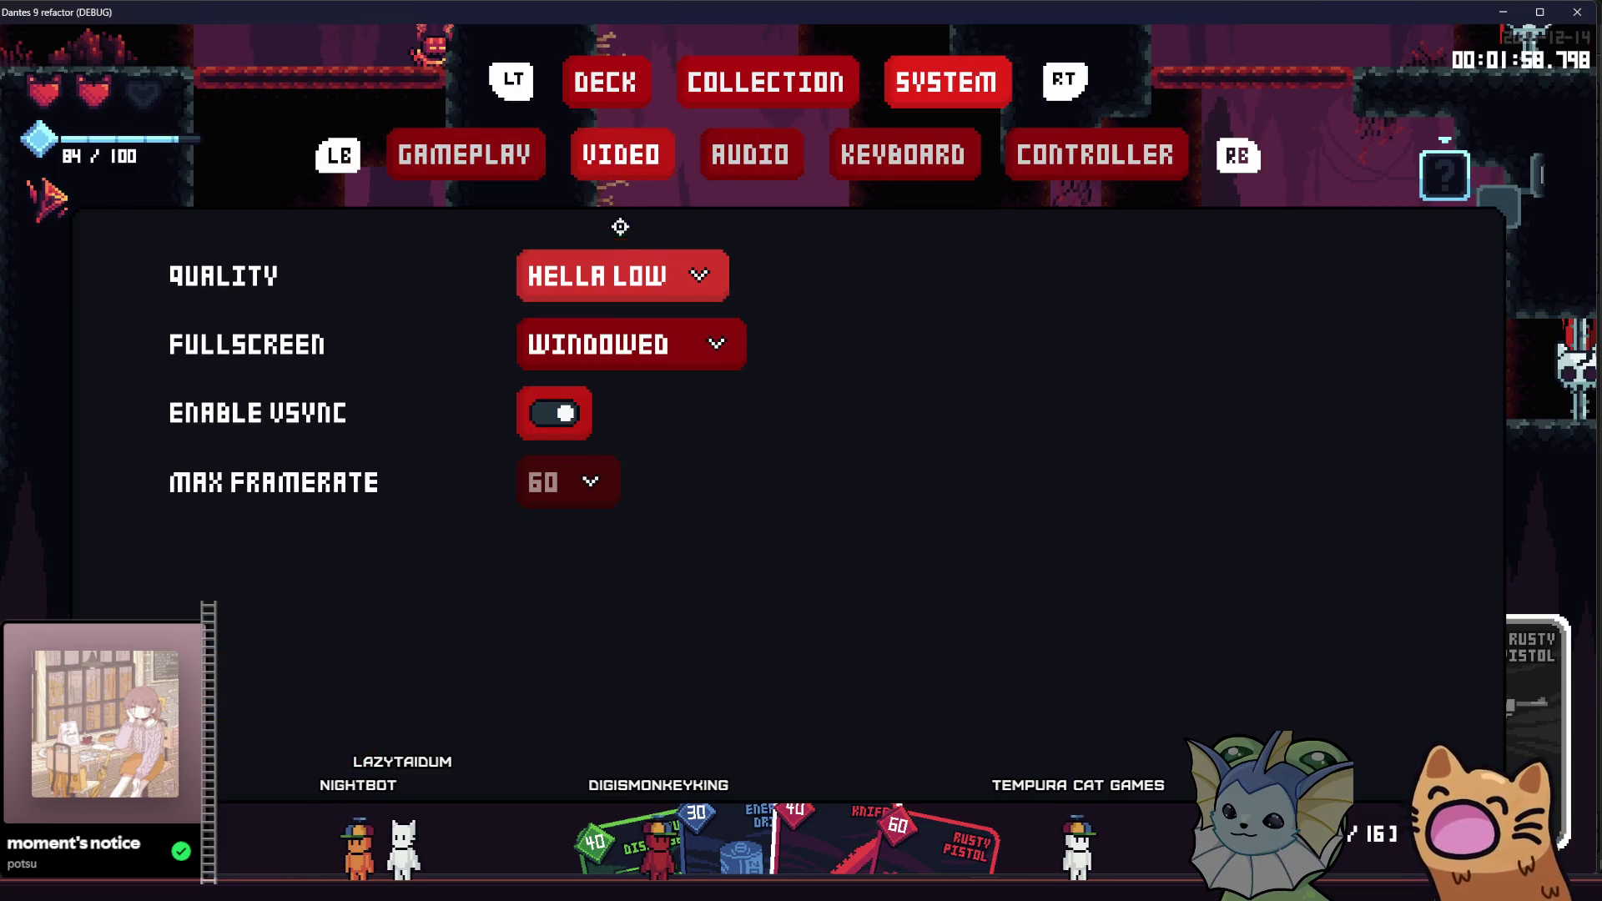
left_click(585, 327)
key("Escape")
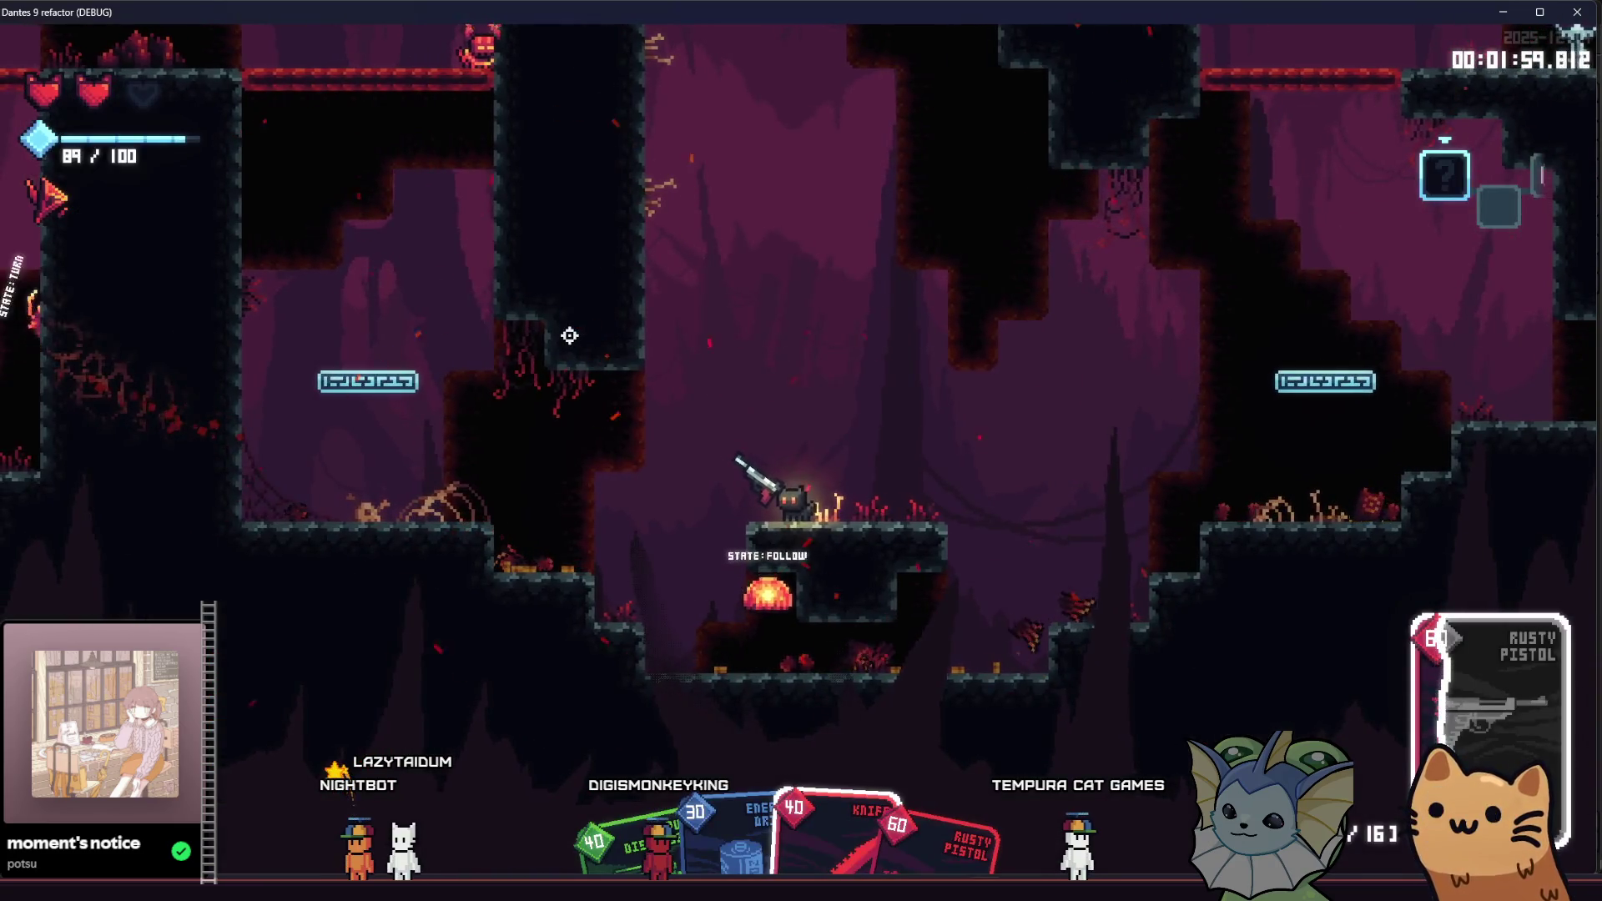
Step: Continue through the room, slashing a nearby enemy with the Knife
key("d")
key("d")
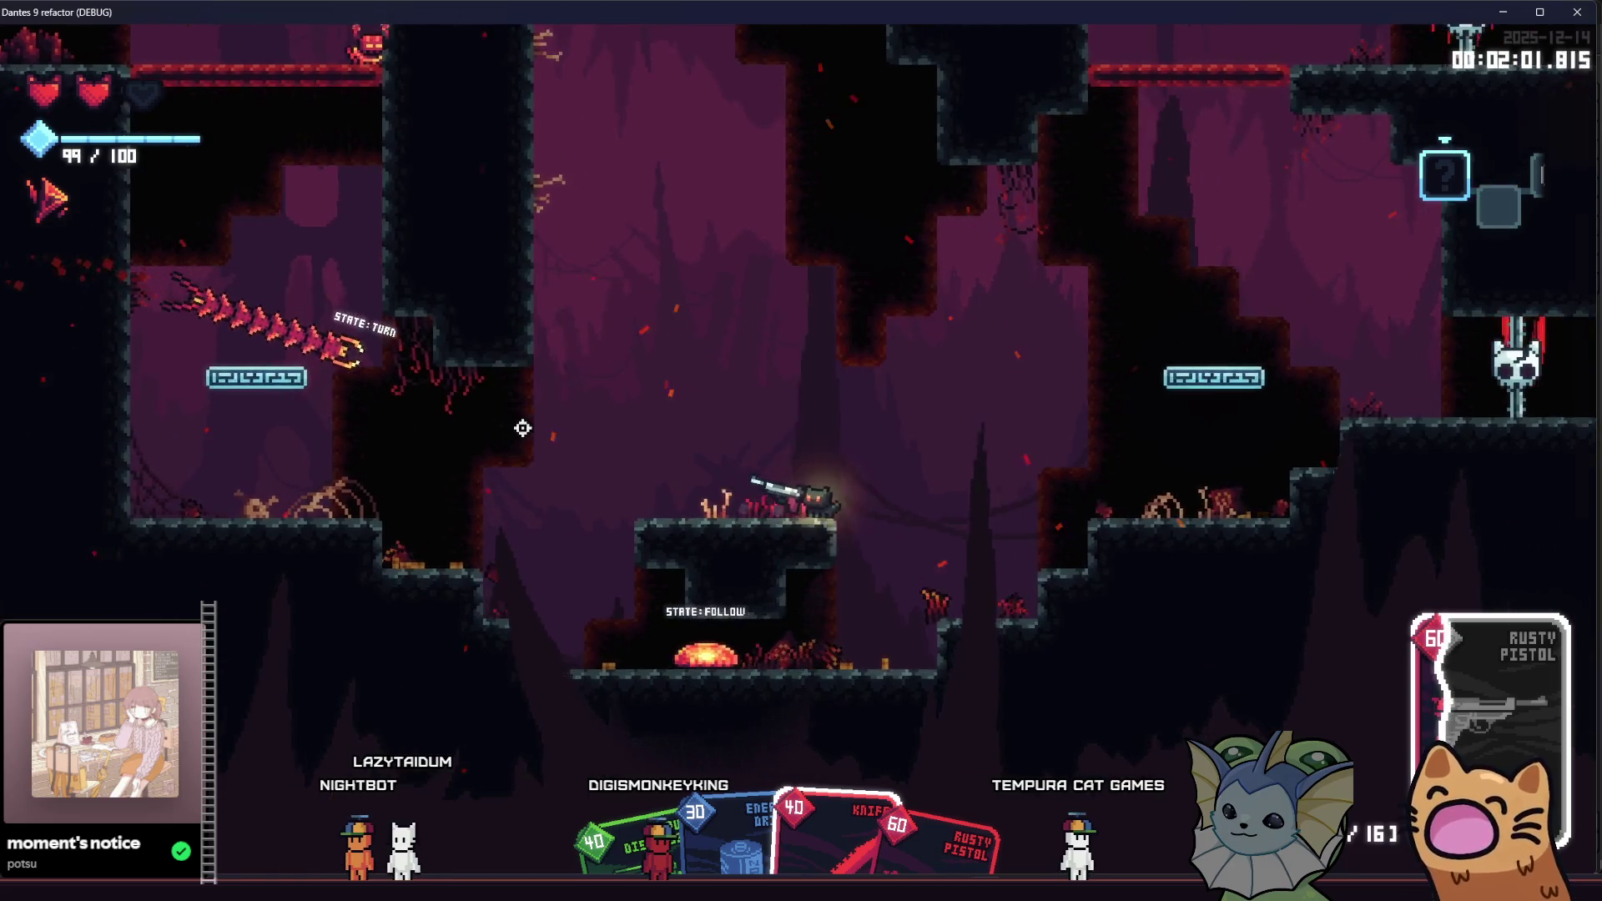
key("space")
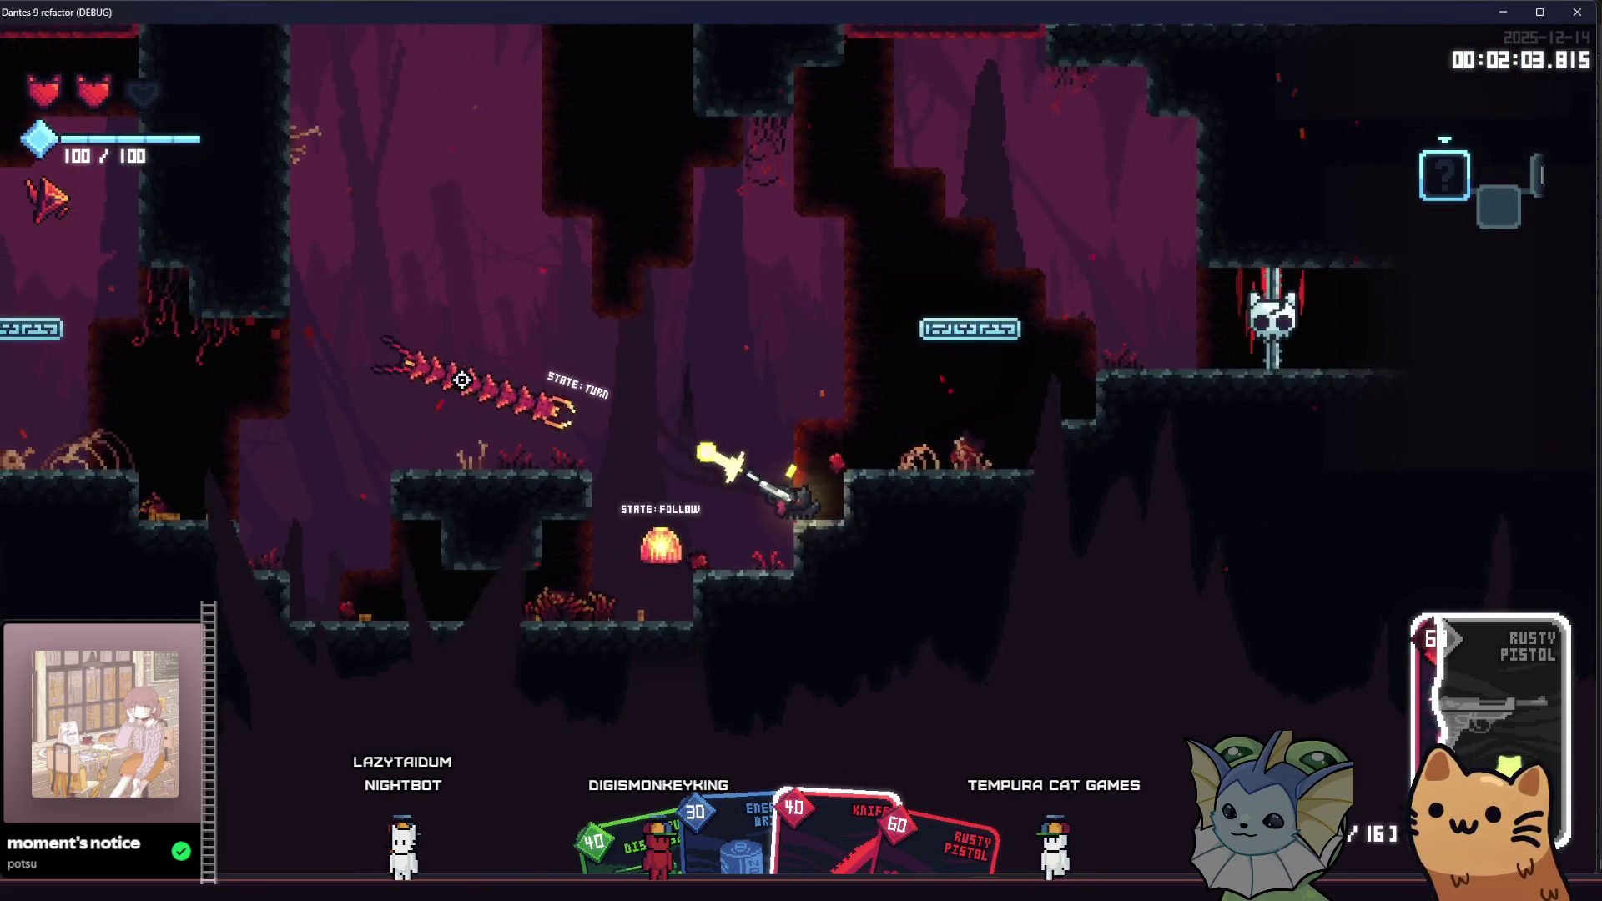
key("a")
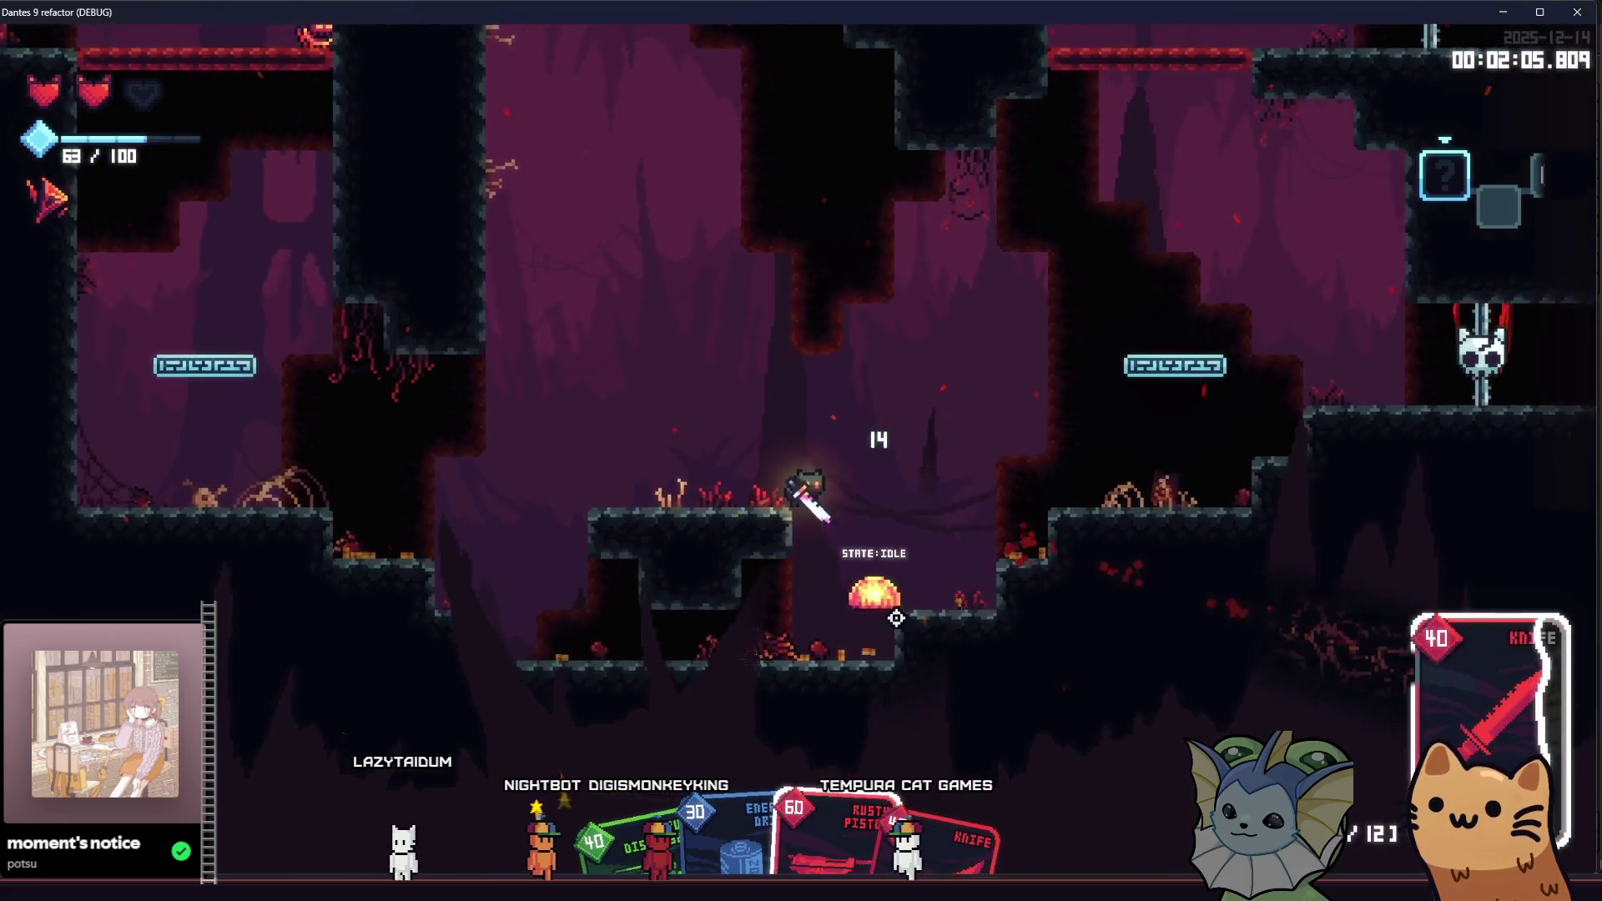
left_click(929, 598)
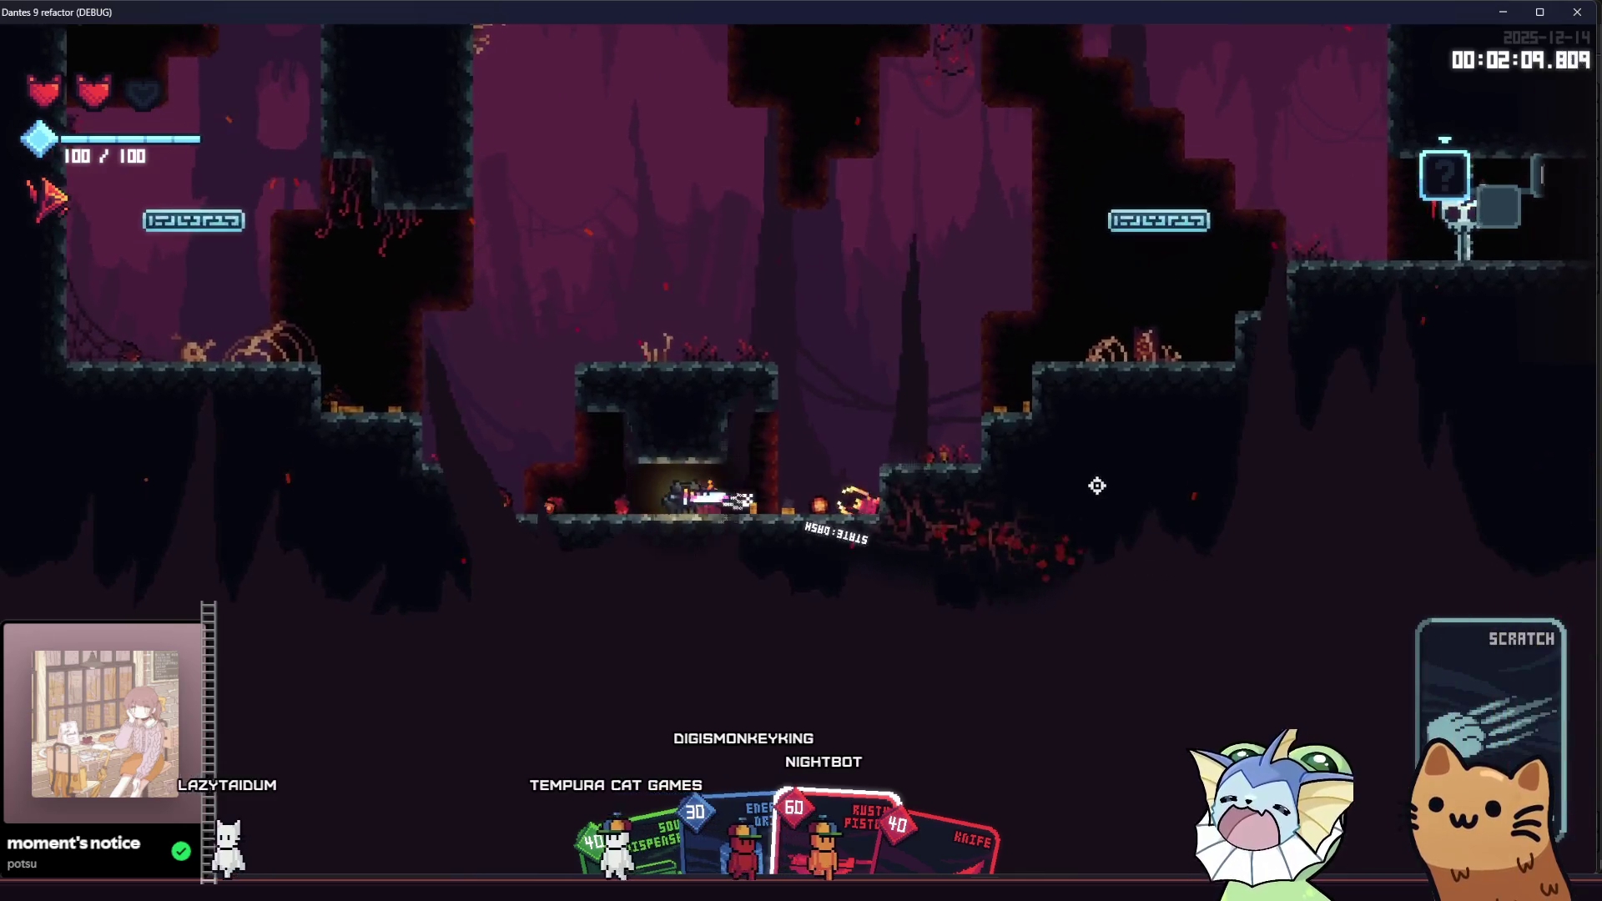
key("a")
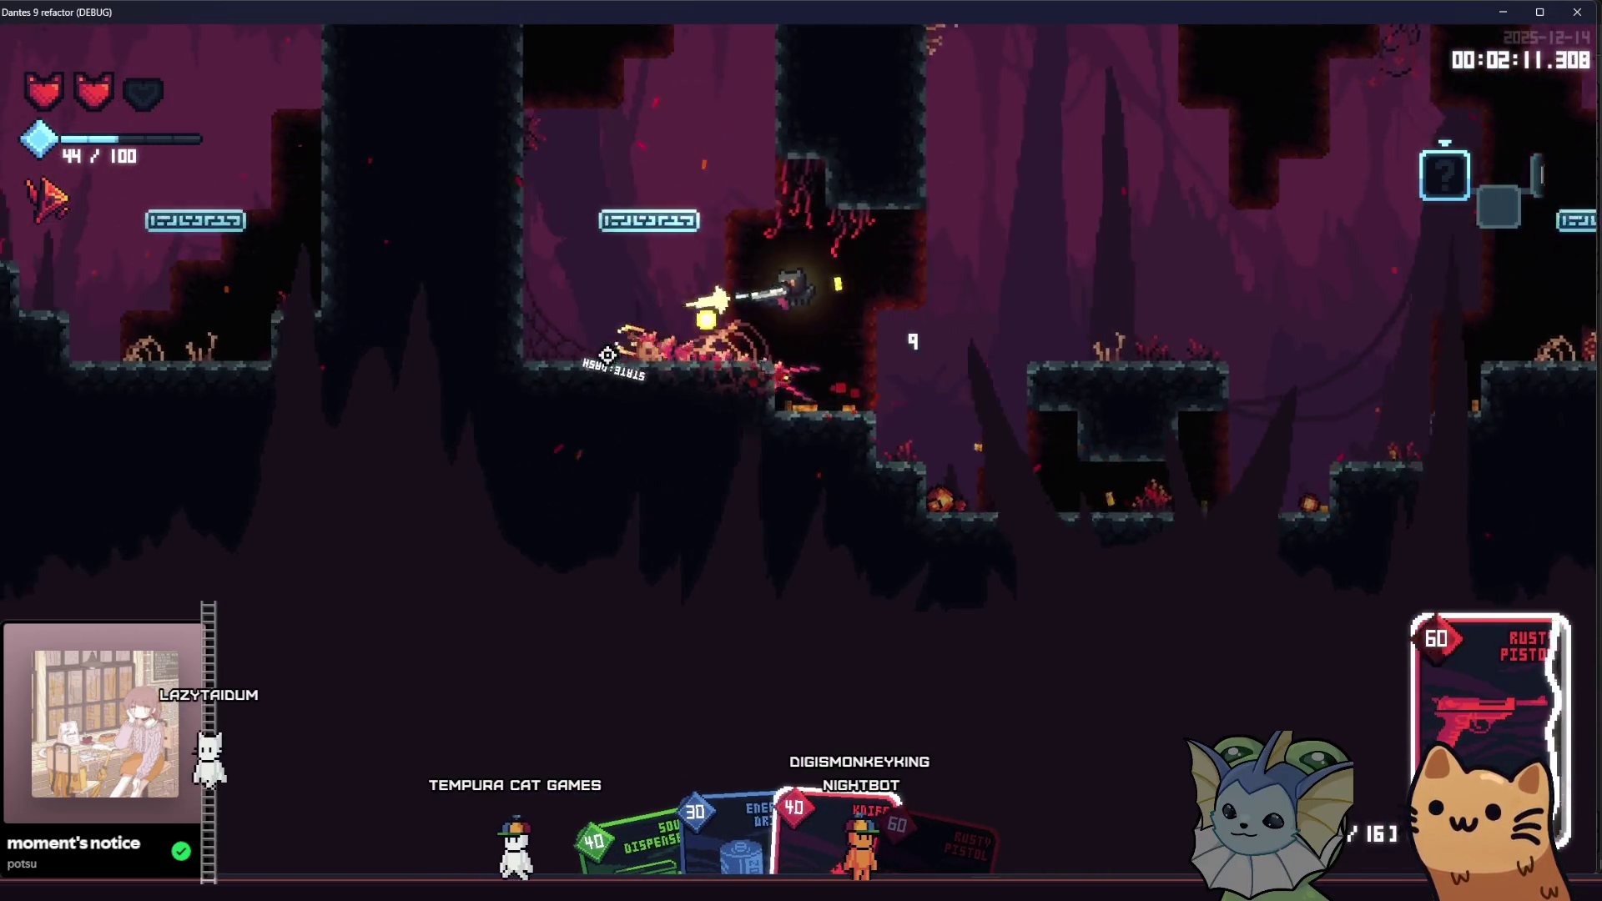
key("a")
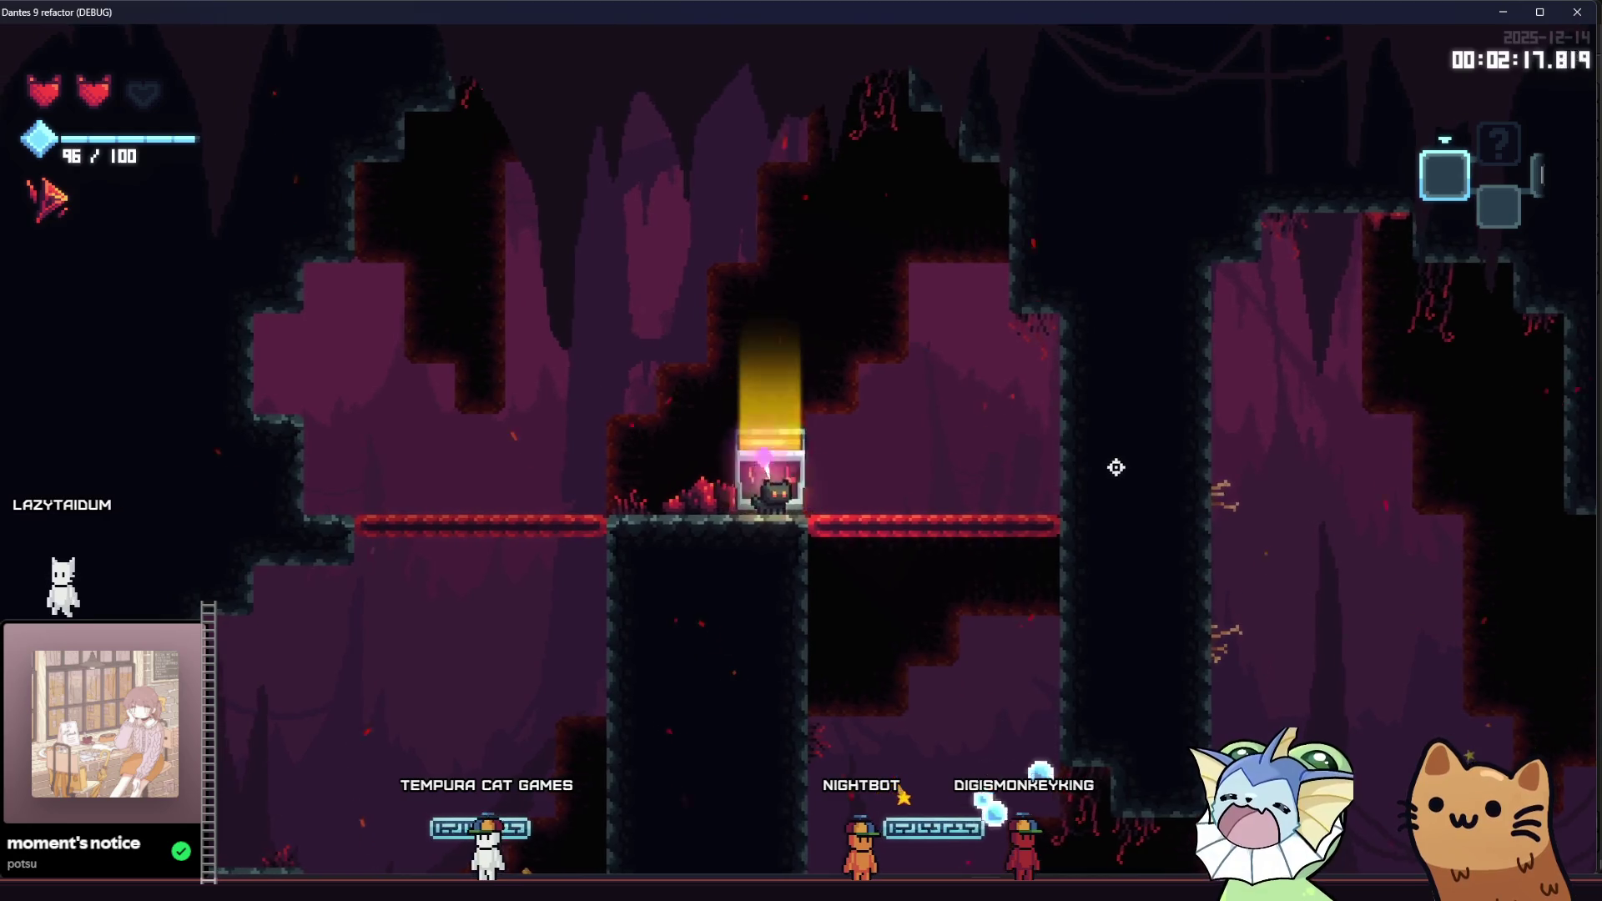
Step: Climb right through the cave and fire the Rusty Pistol at the enemies on the right
key("d")
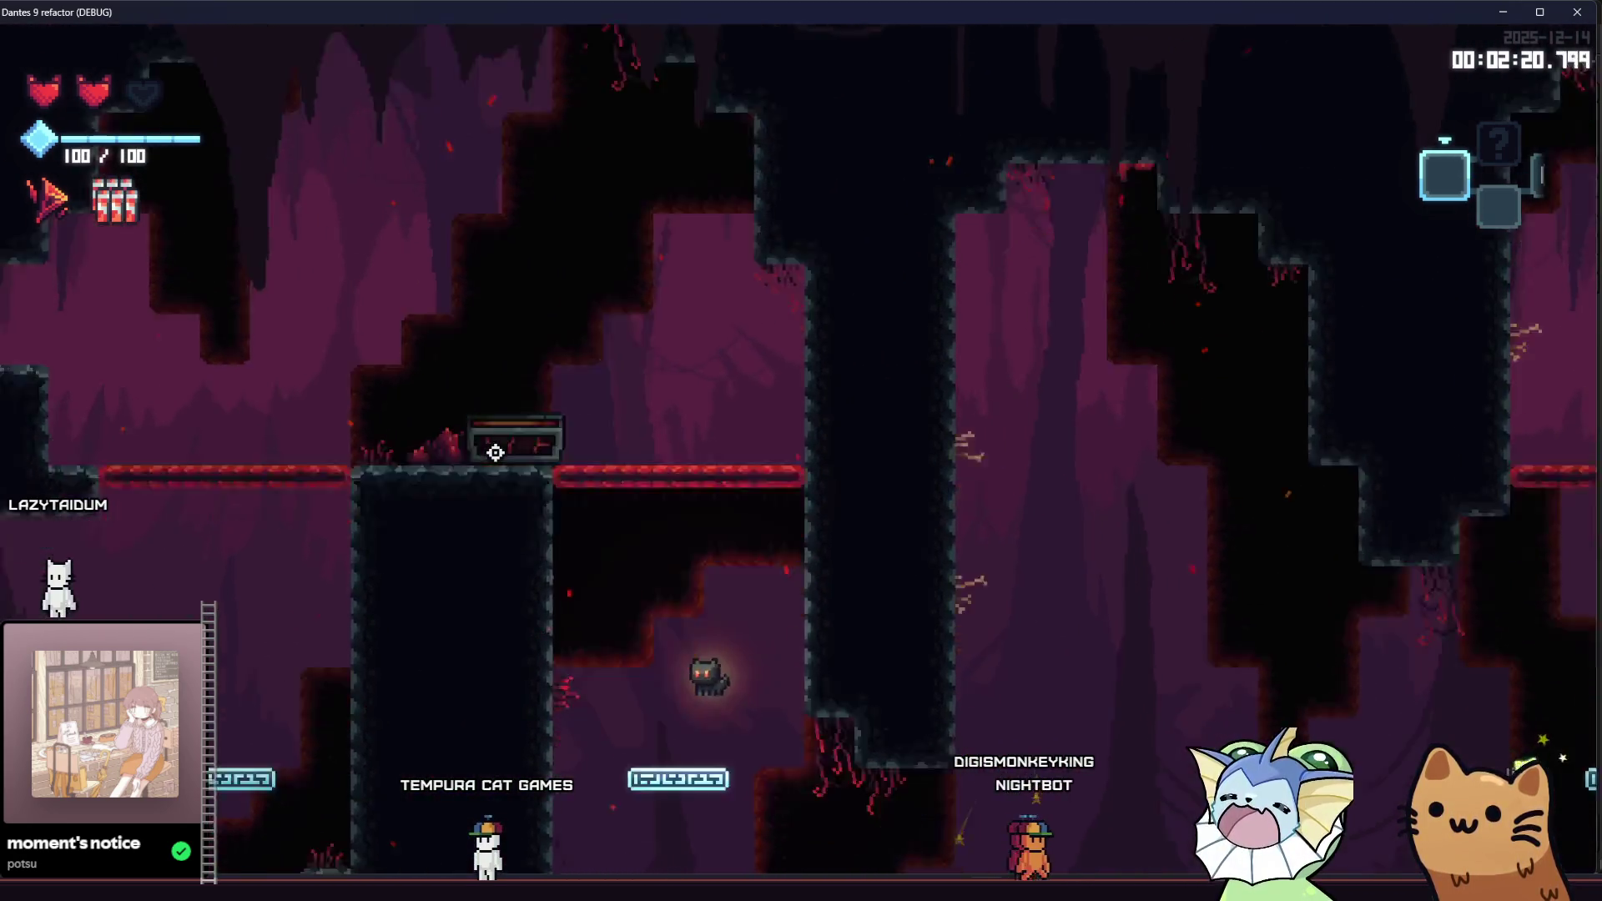
key("a")
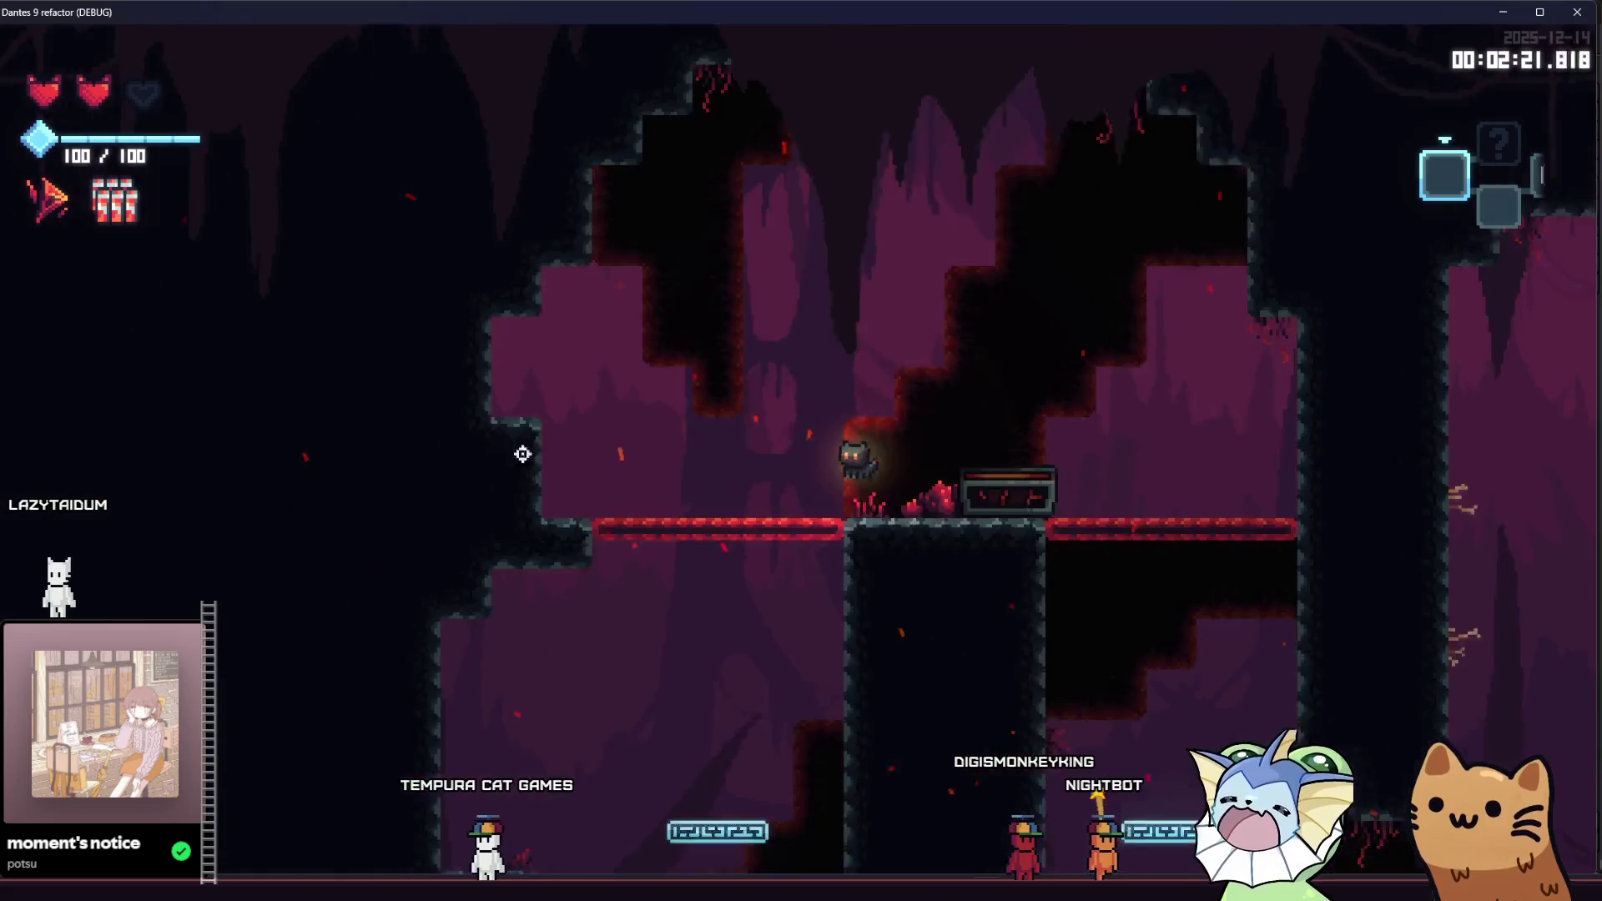
key("d")
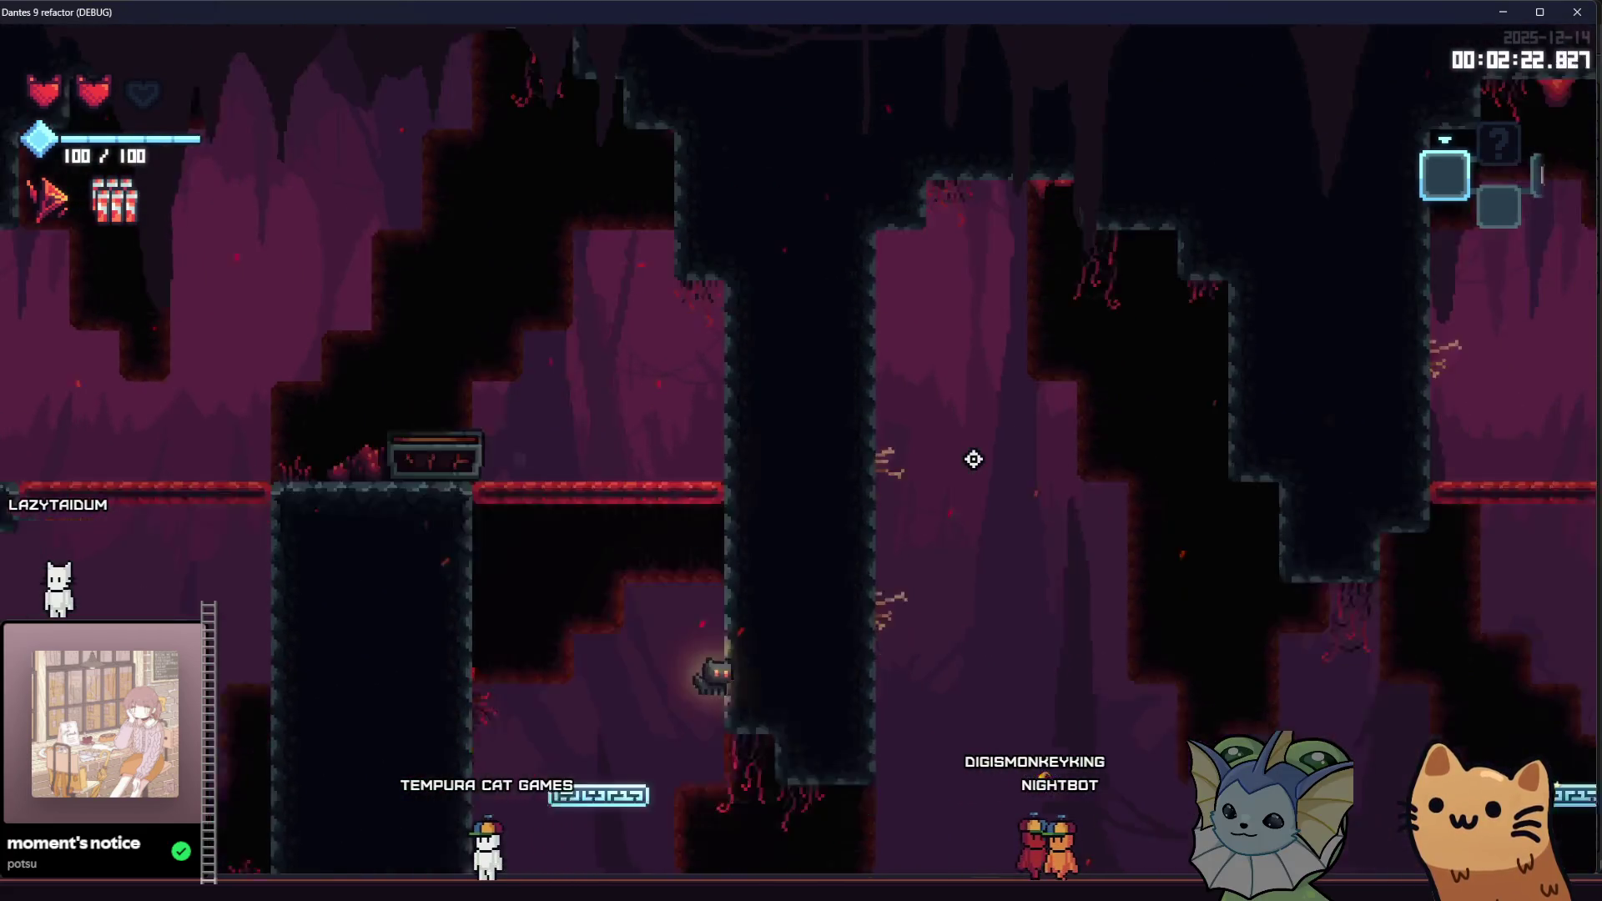
key("d")
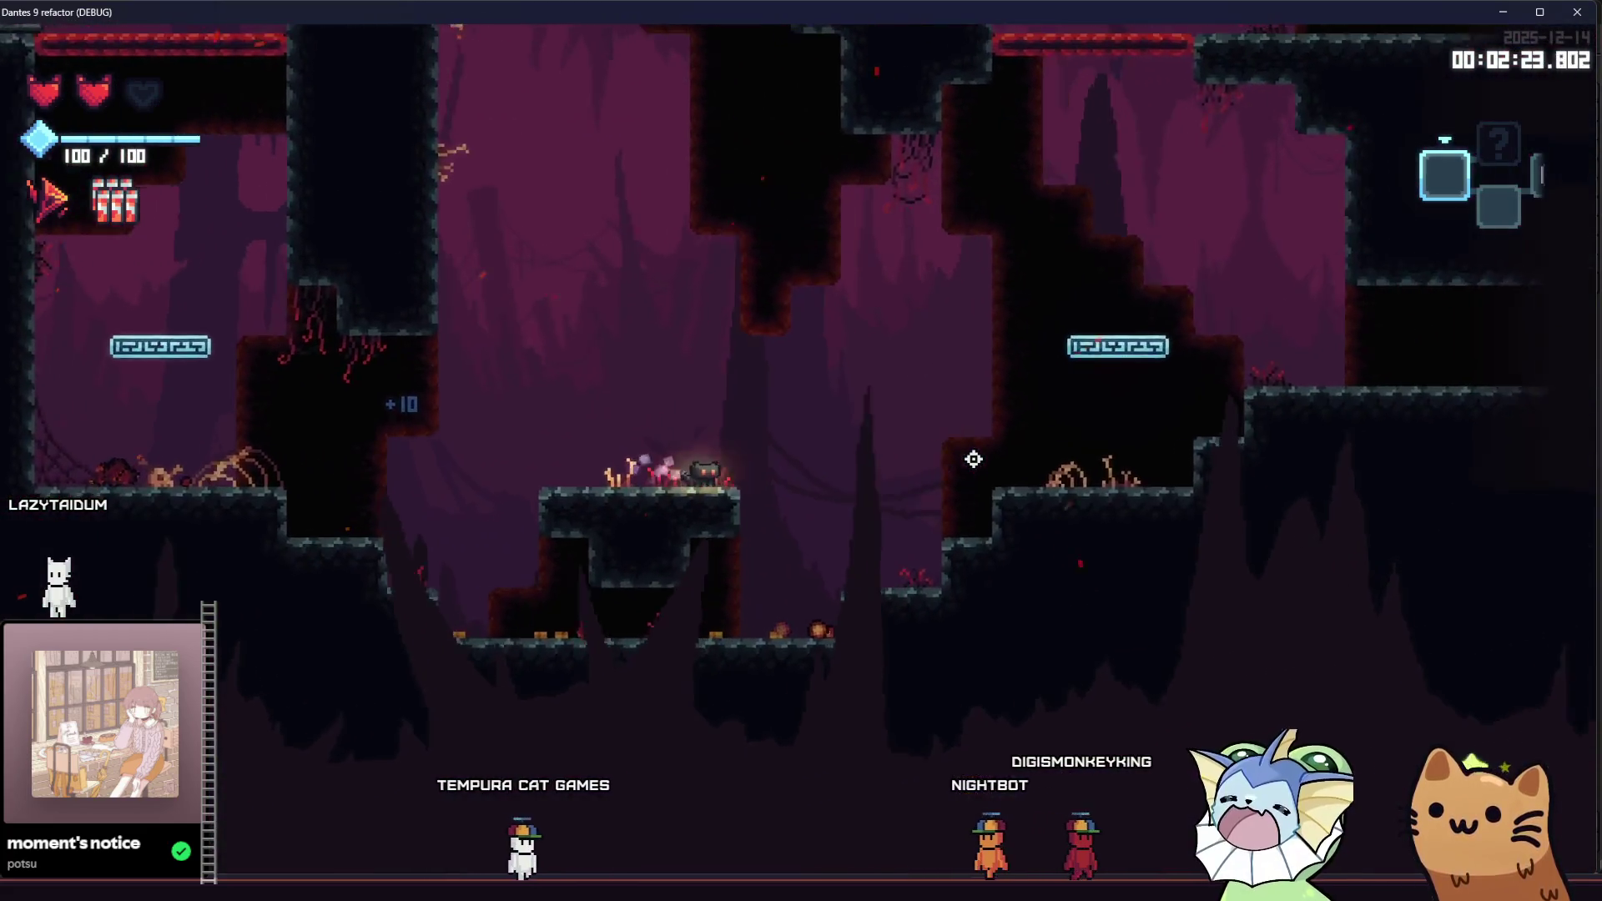
key("d")
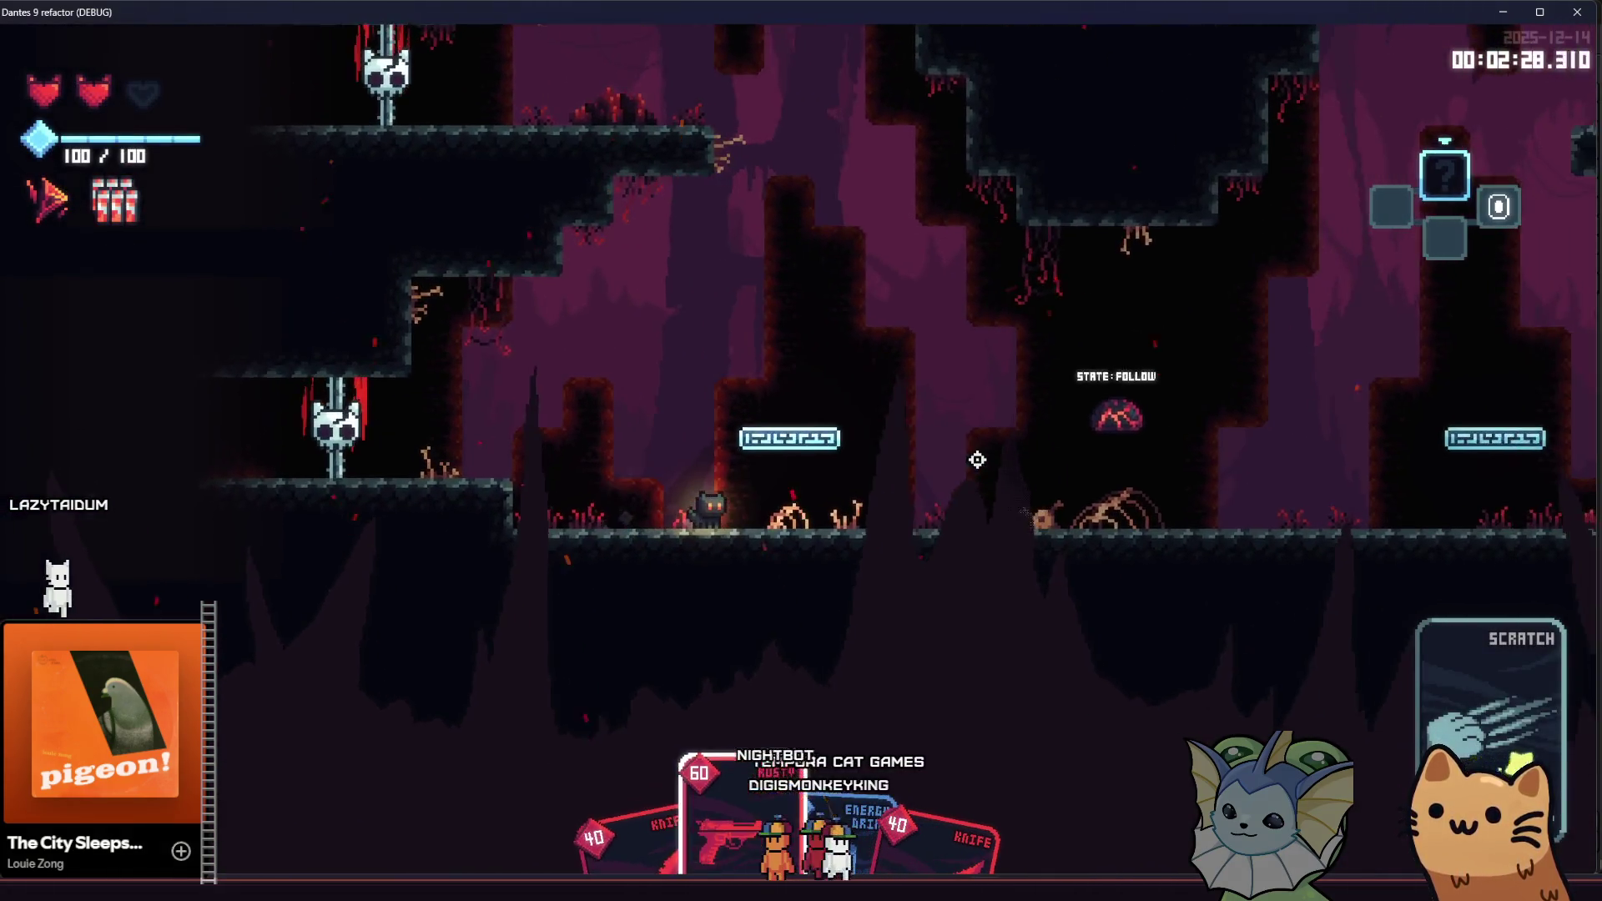
left_click(1251, 476)
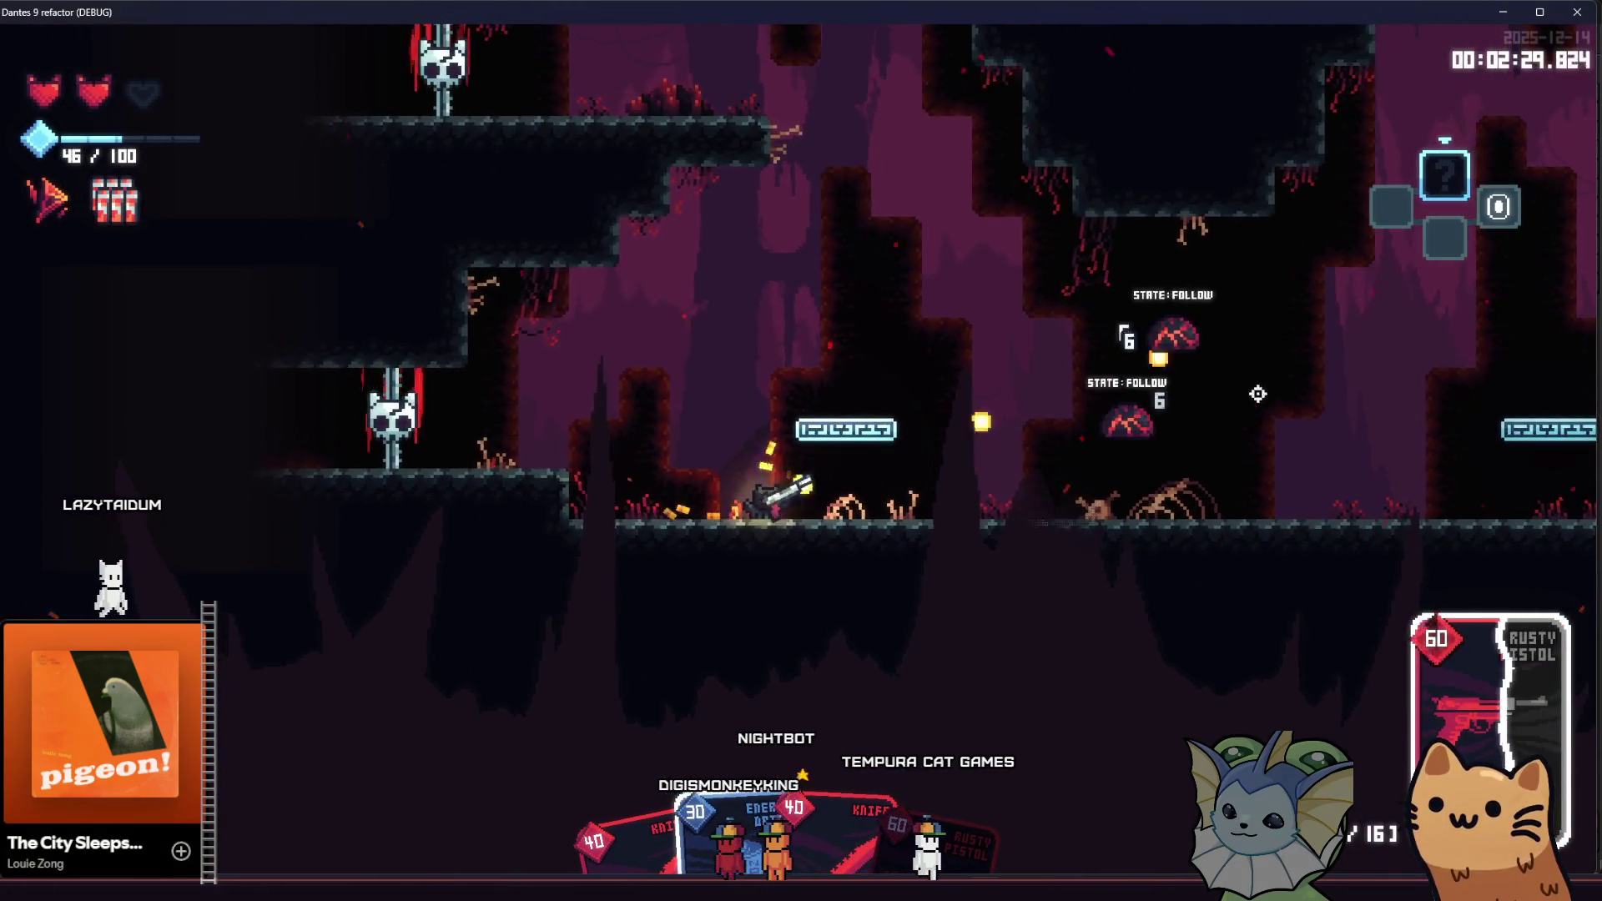
key("a")
left_click(1317, 450)
left_click(1317, 455)
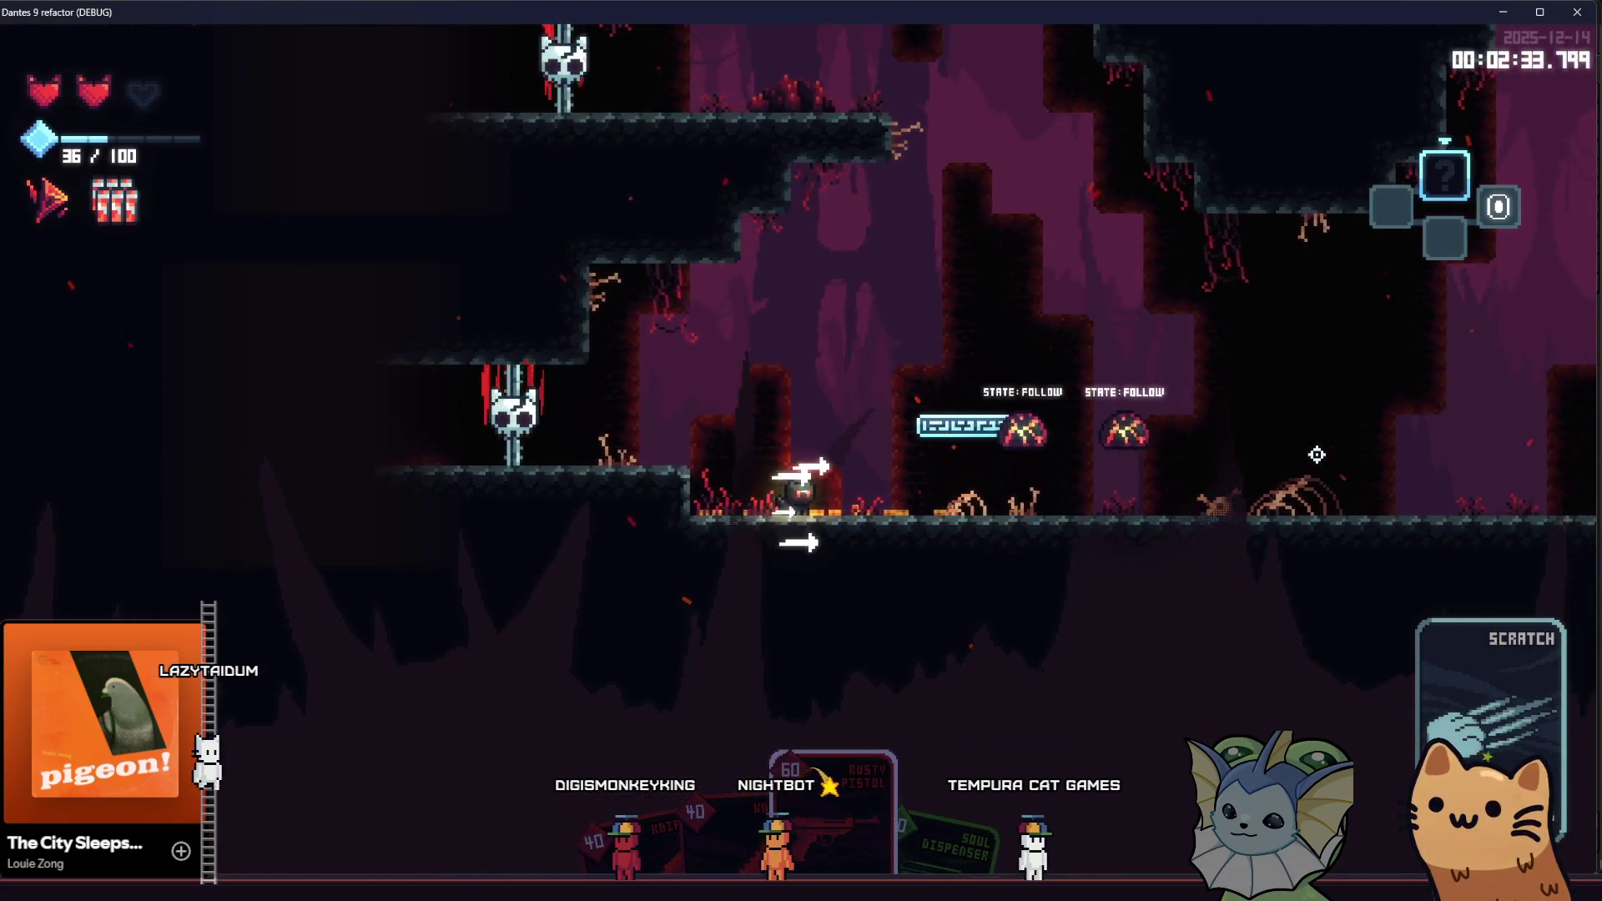
key("d")
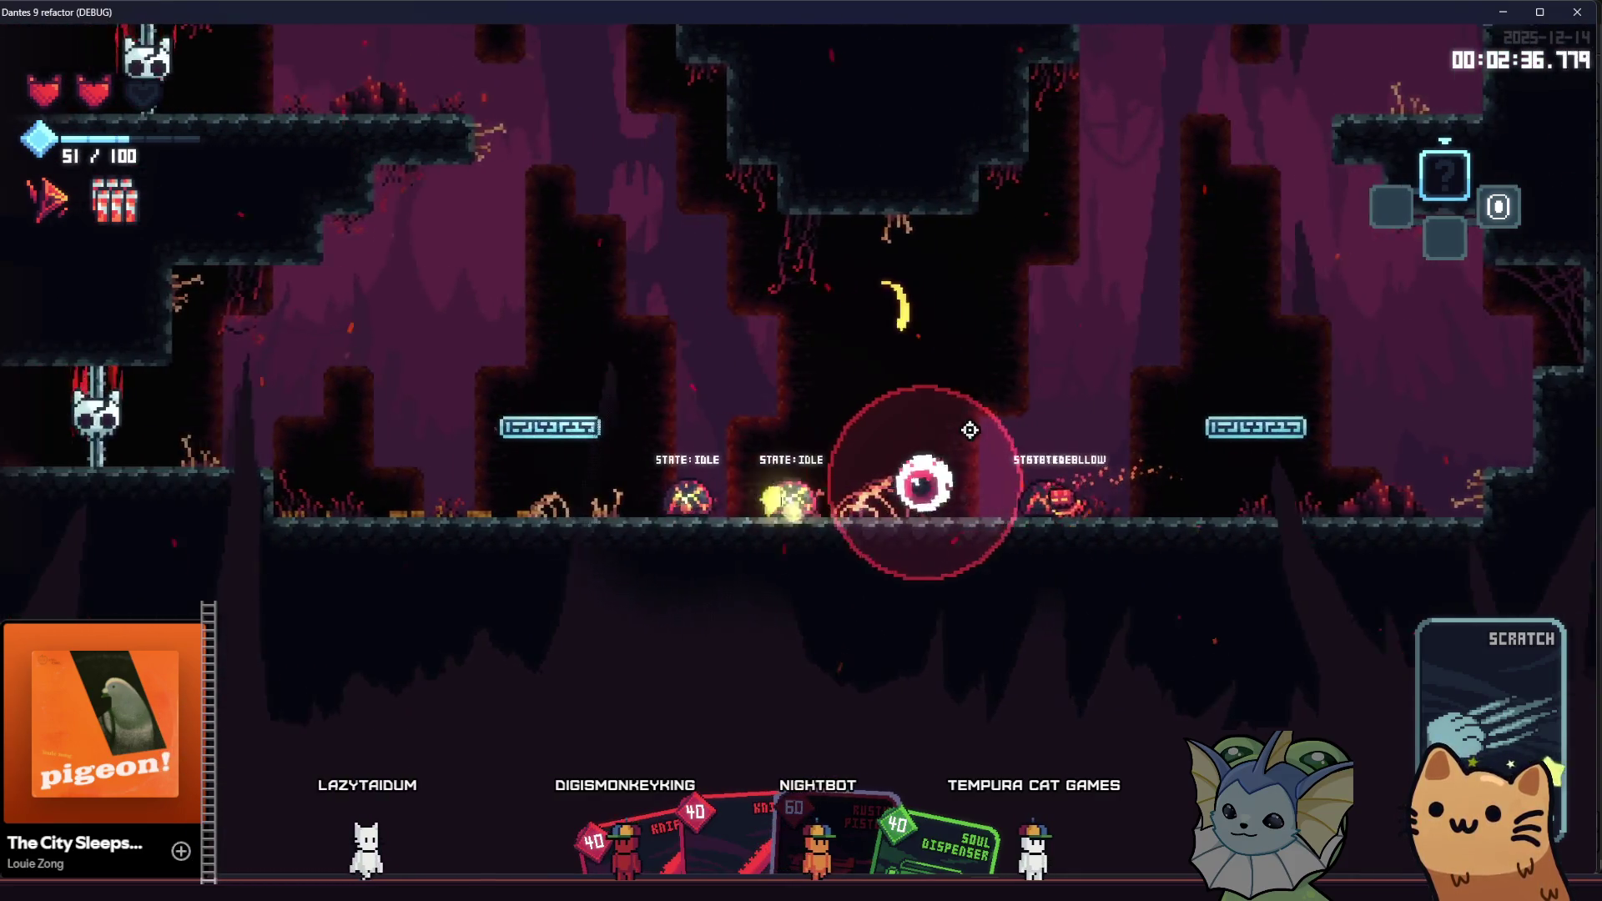
key("a")
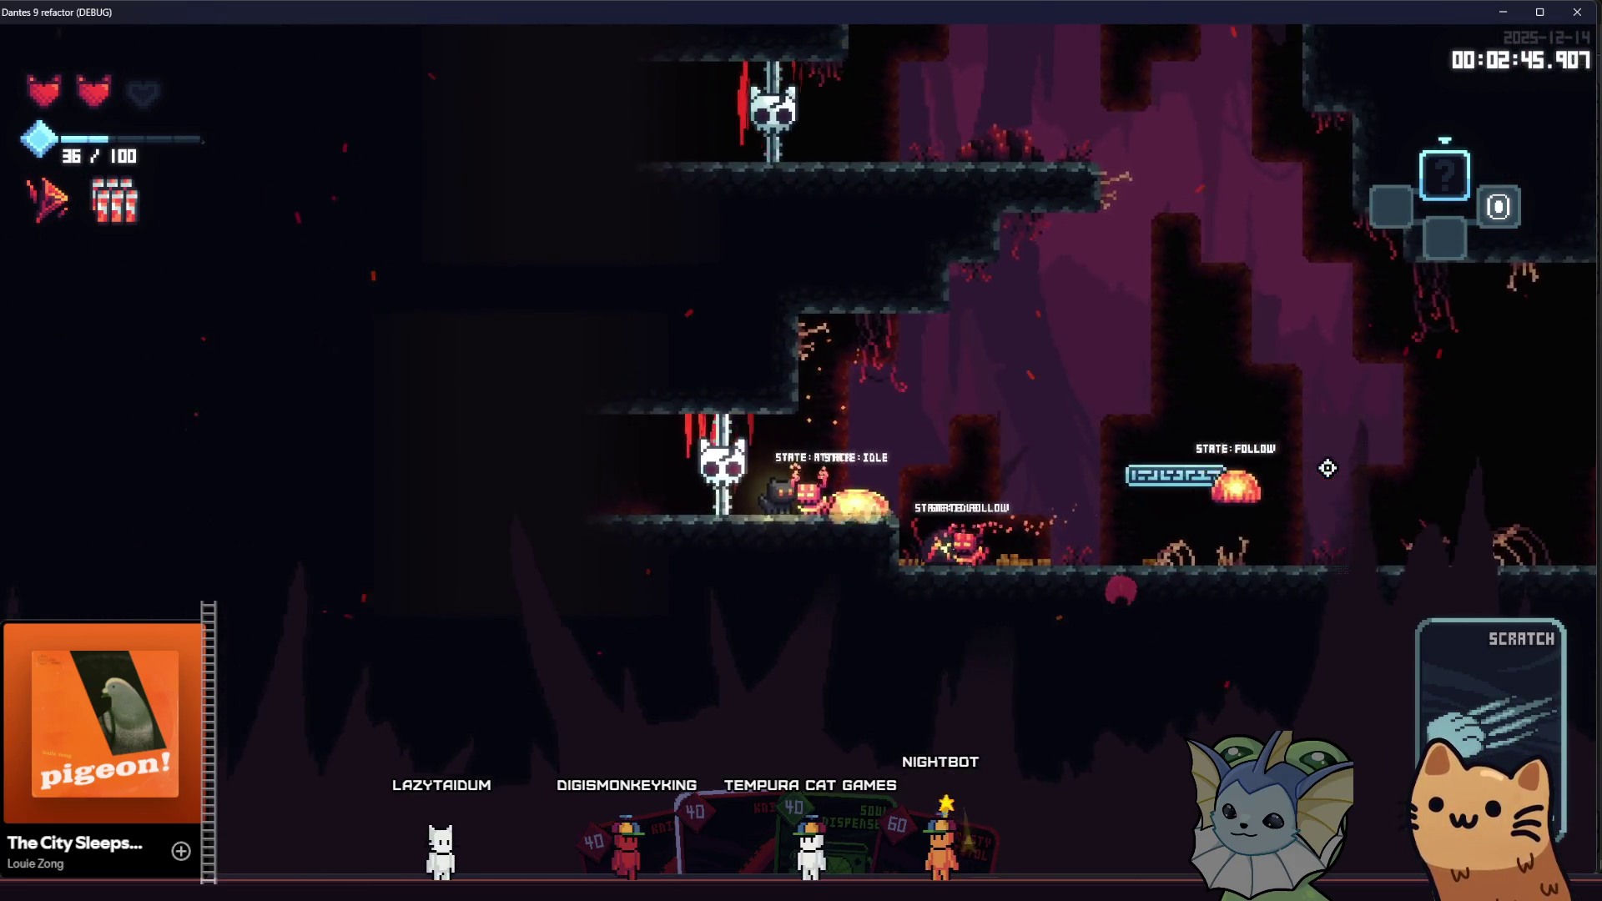
Step: Switch to the Knife card and play the rest of the hand to finish the enemies and spawn a chest
key("d")
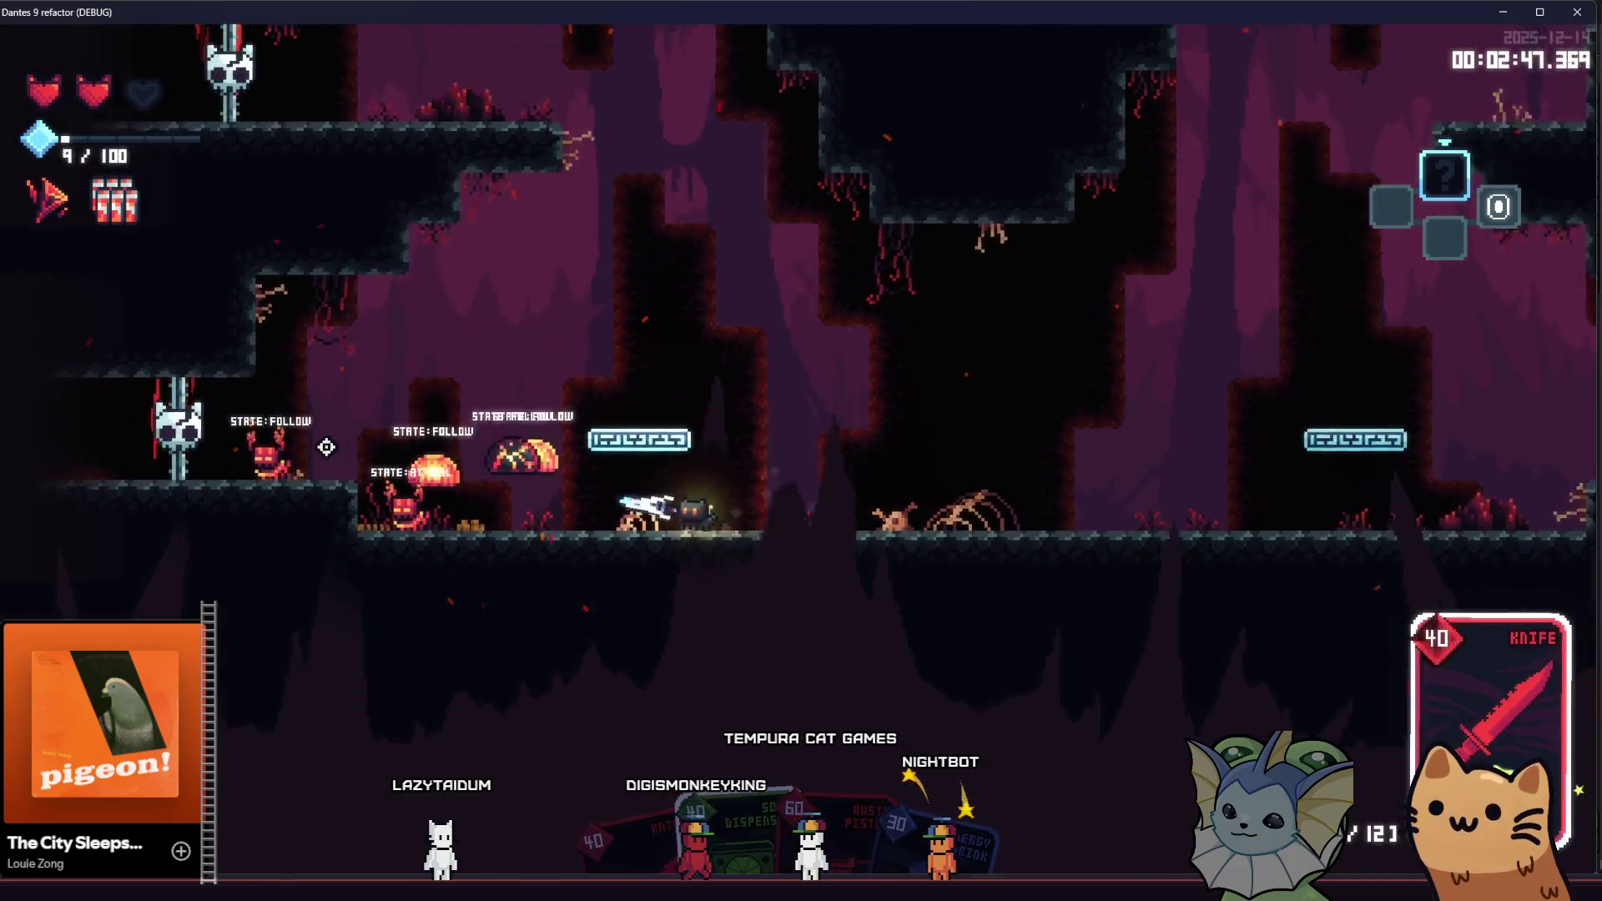
left_click(336, 443)
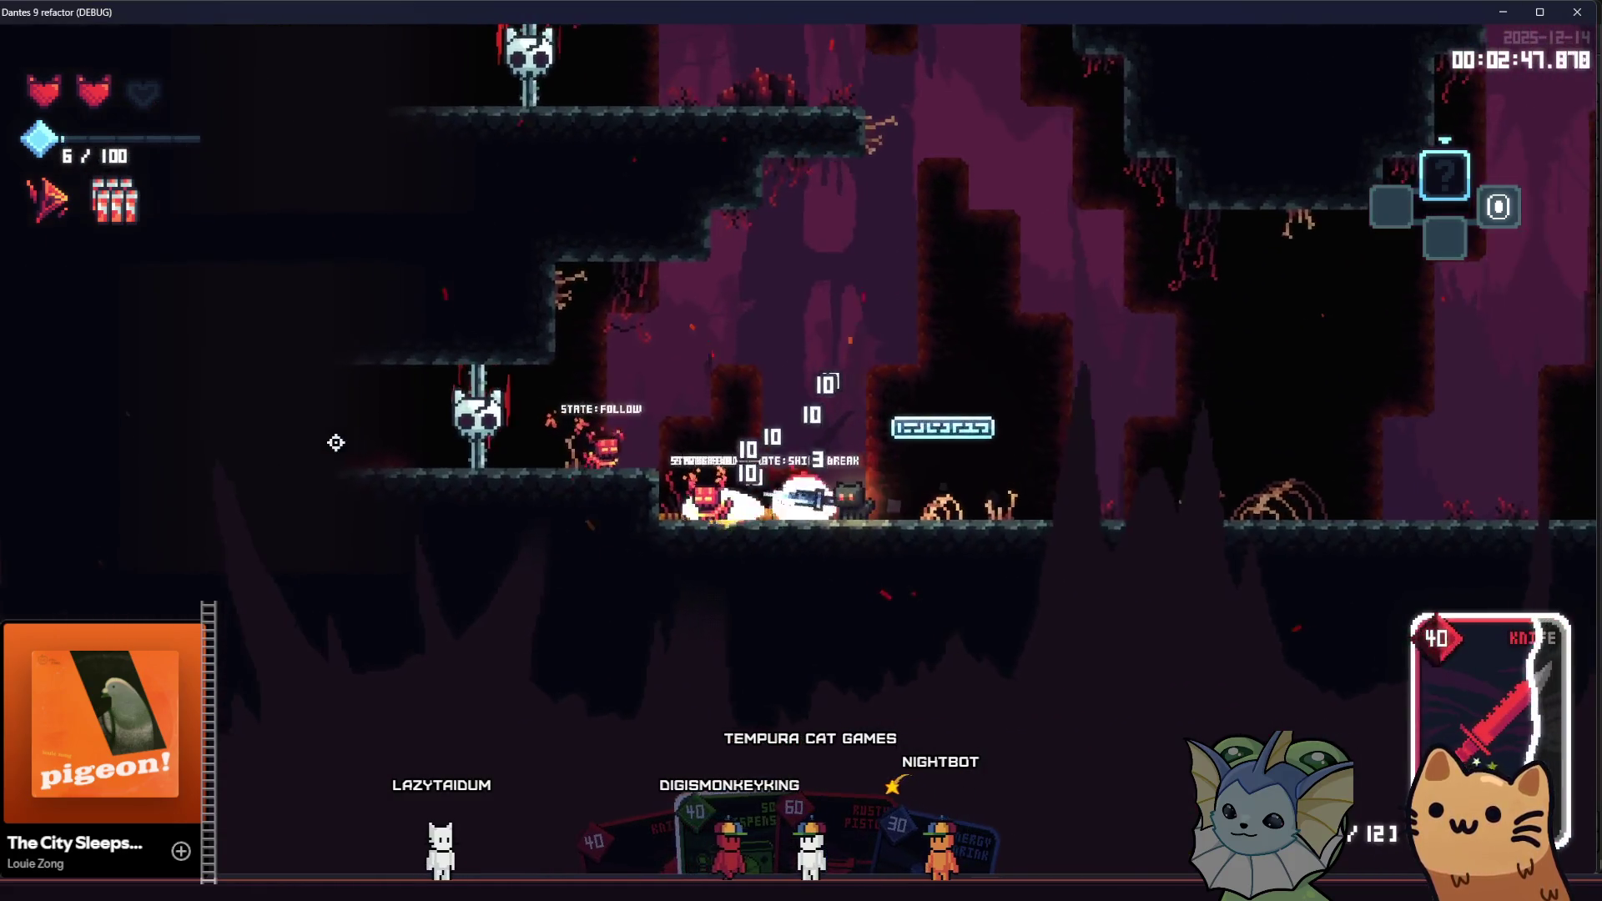
key("d")
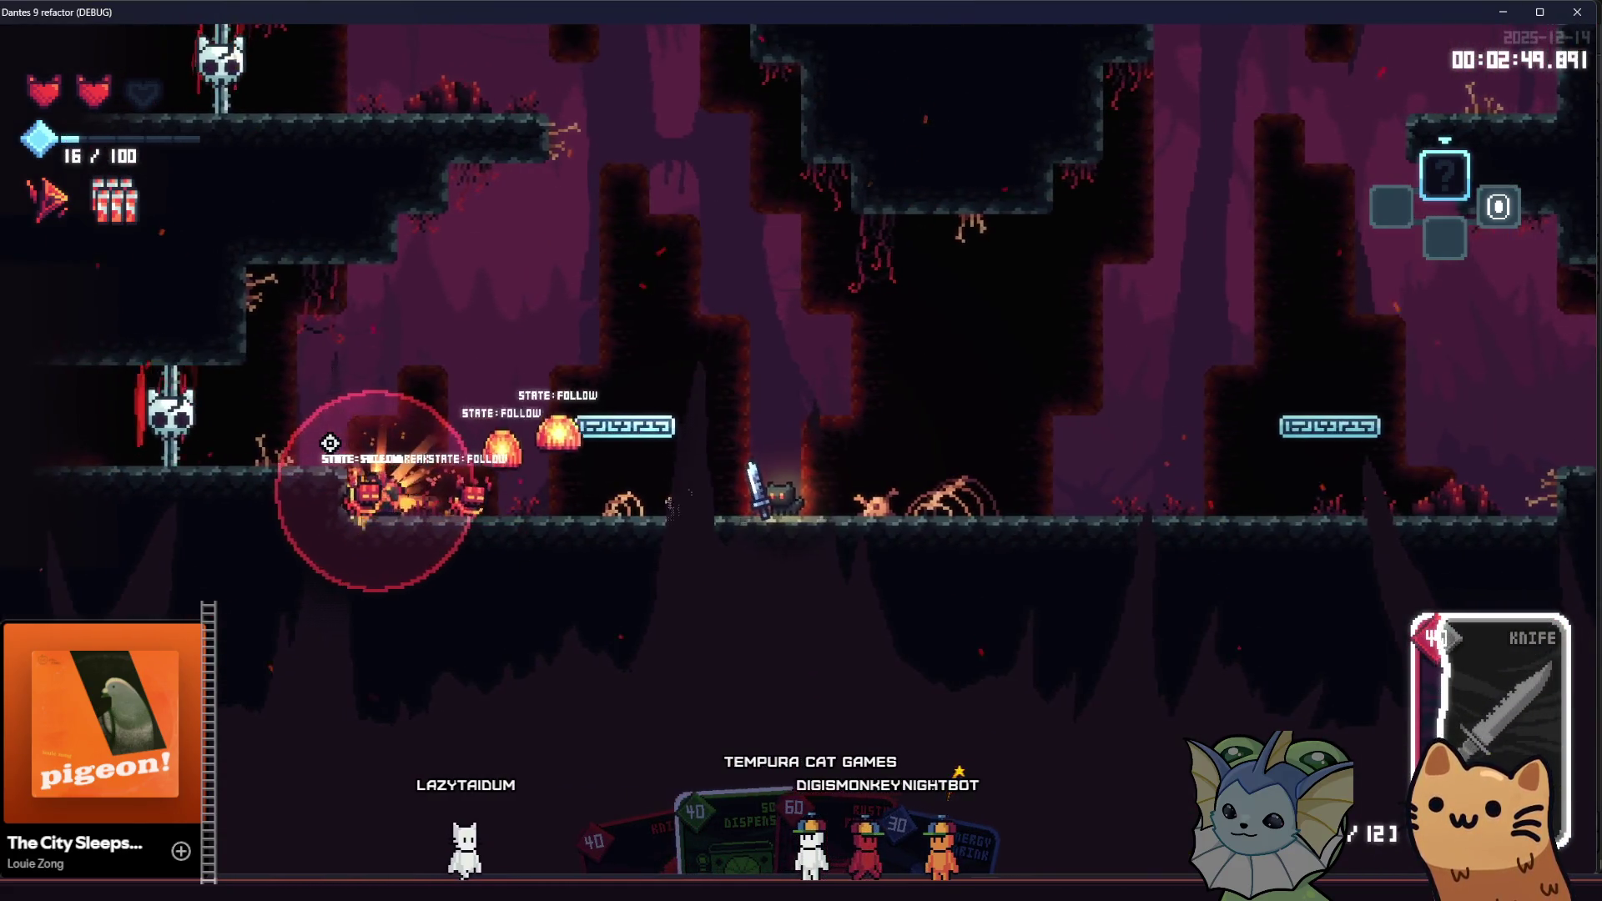
key("a")
left_click(330, 443)
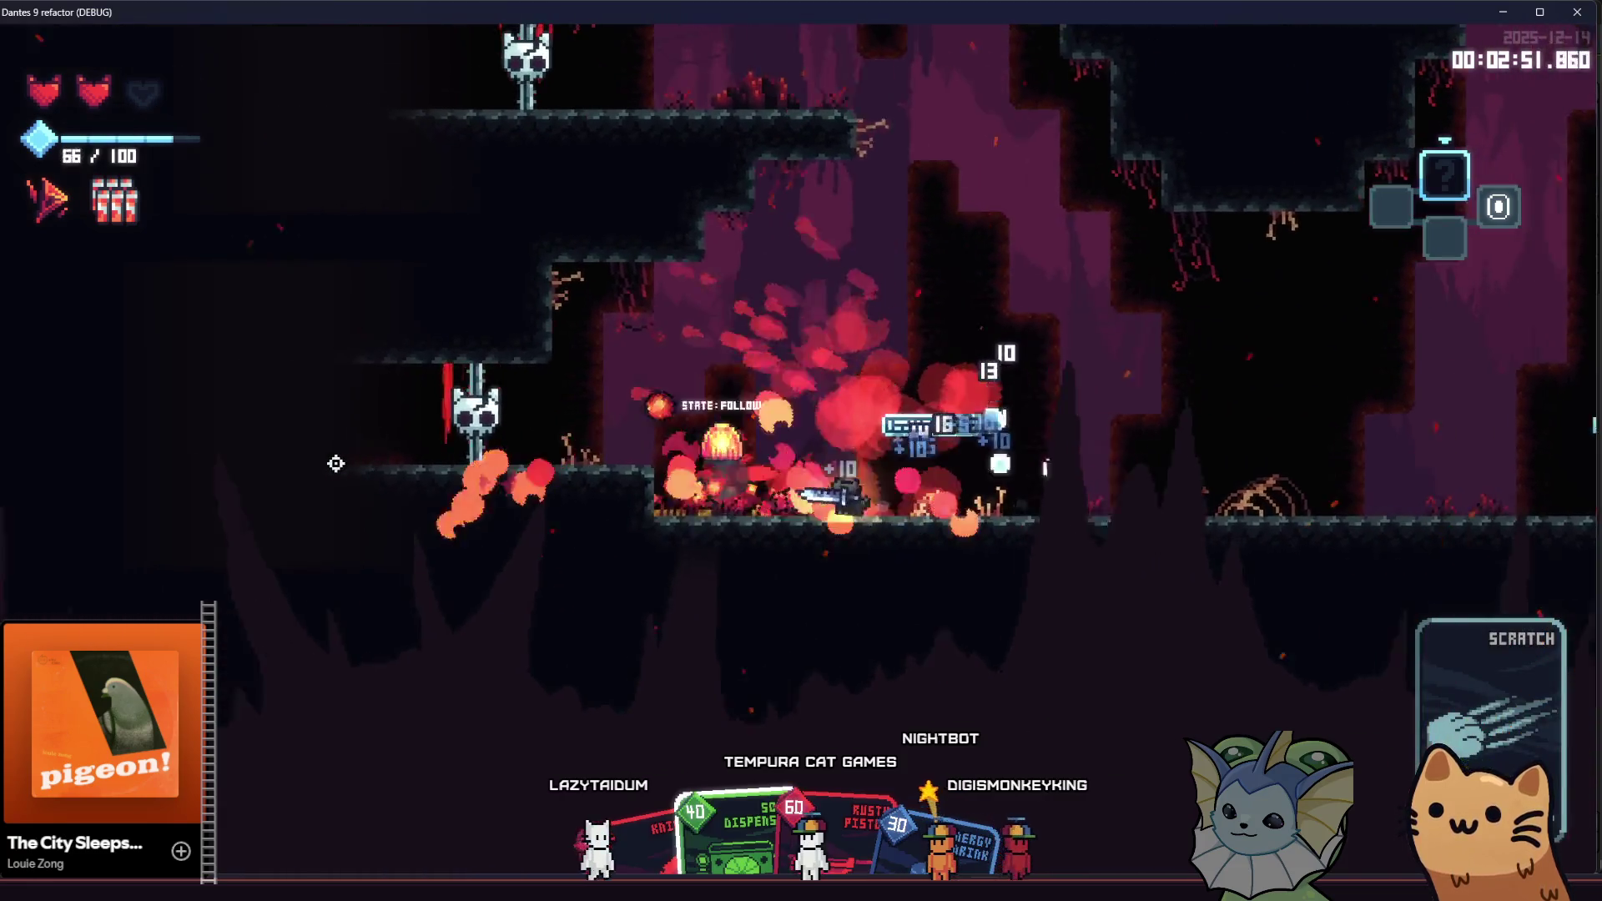
key("d")
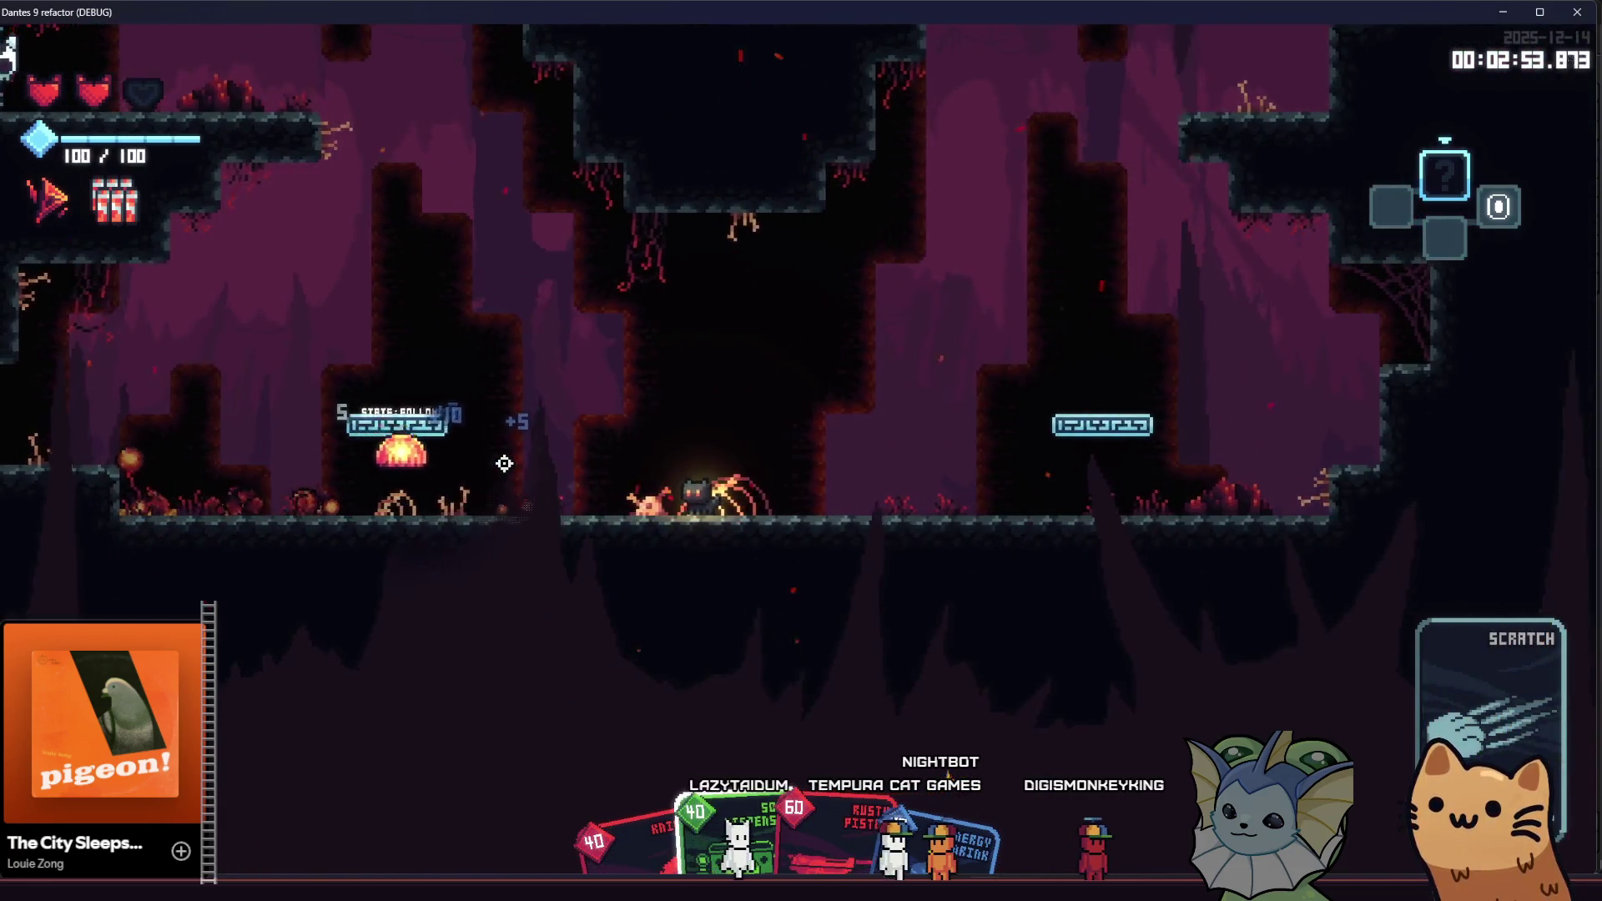
left_click(504, 463)
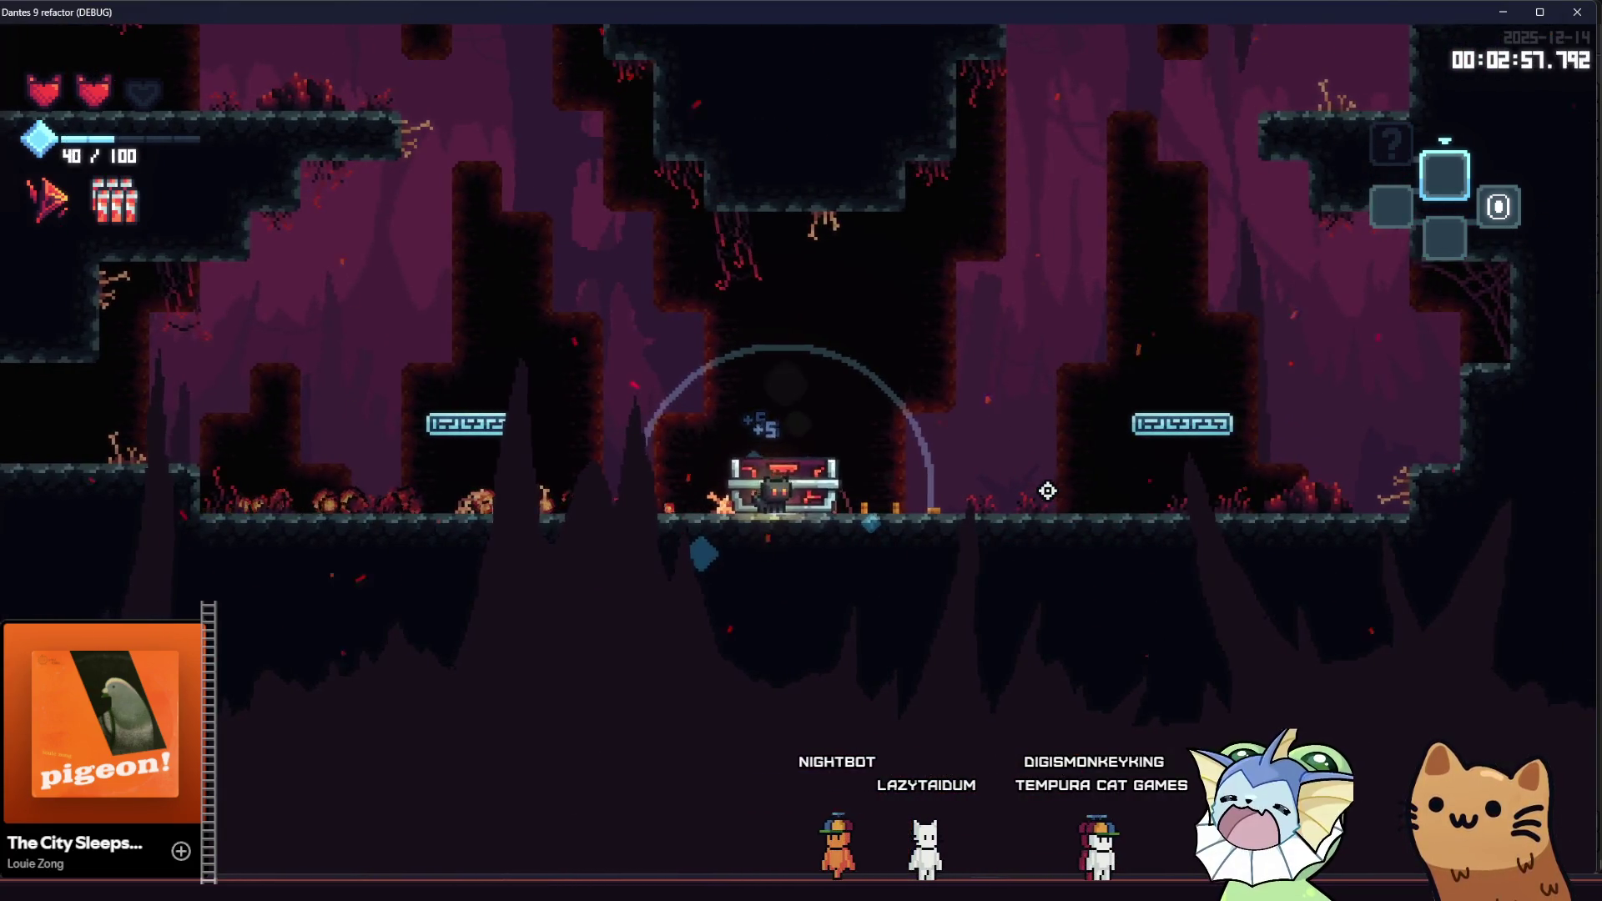
Step: Open the chest for the Lasers item and explore the higher ledge and the lower room
key("e")
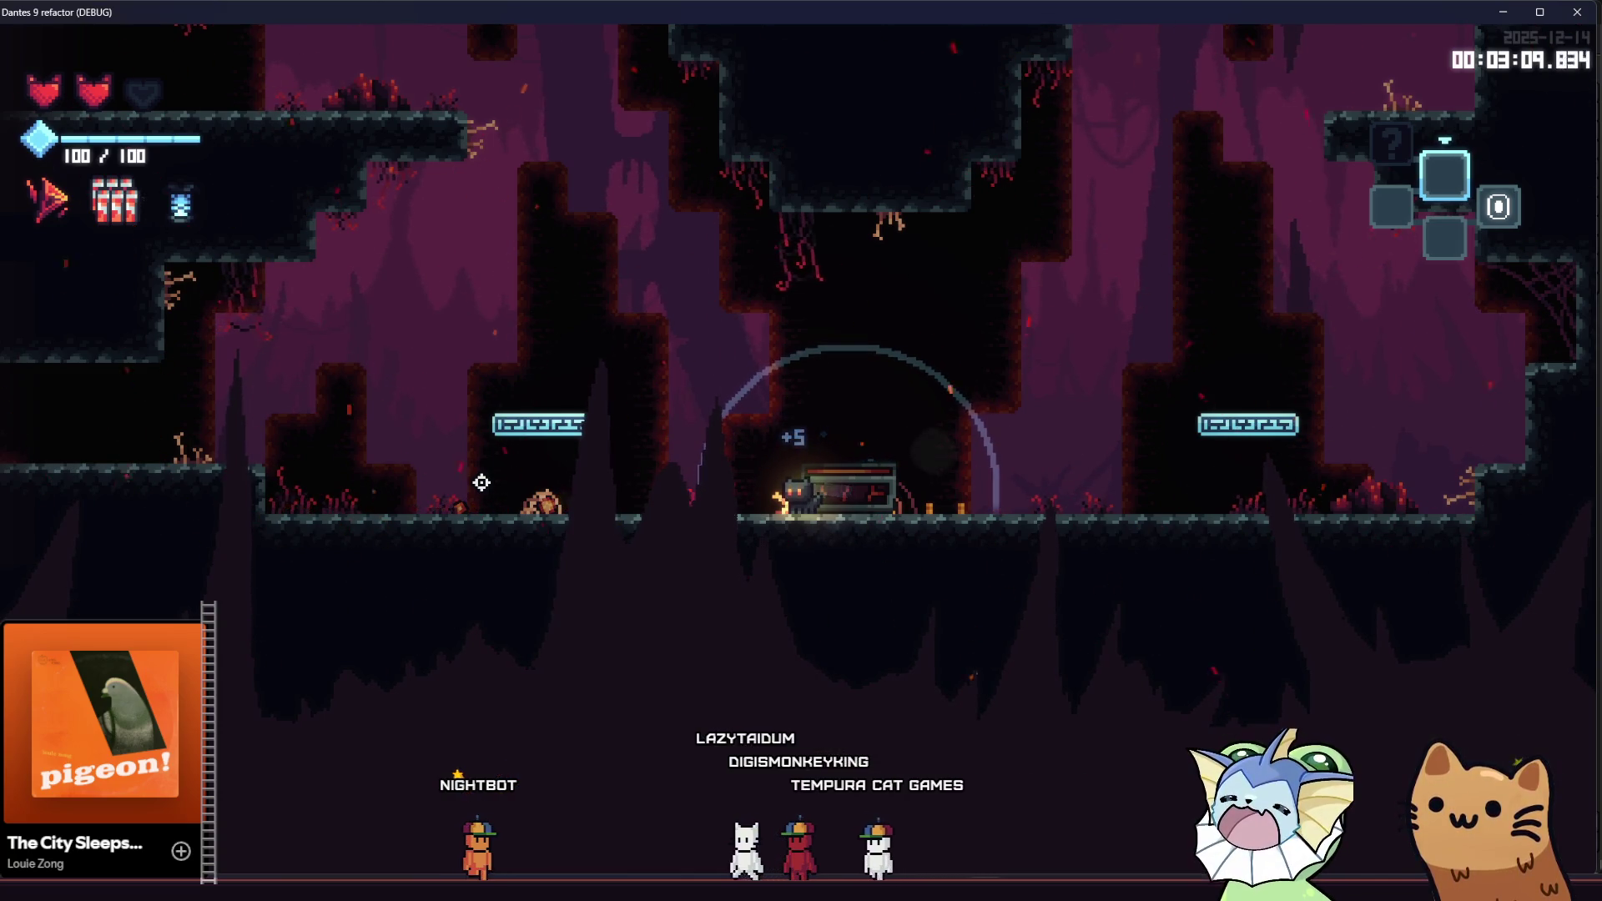
key("d")
key("space")
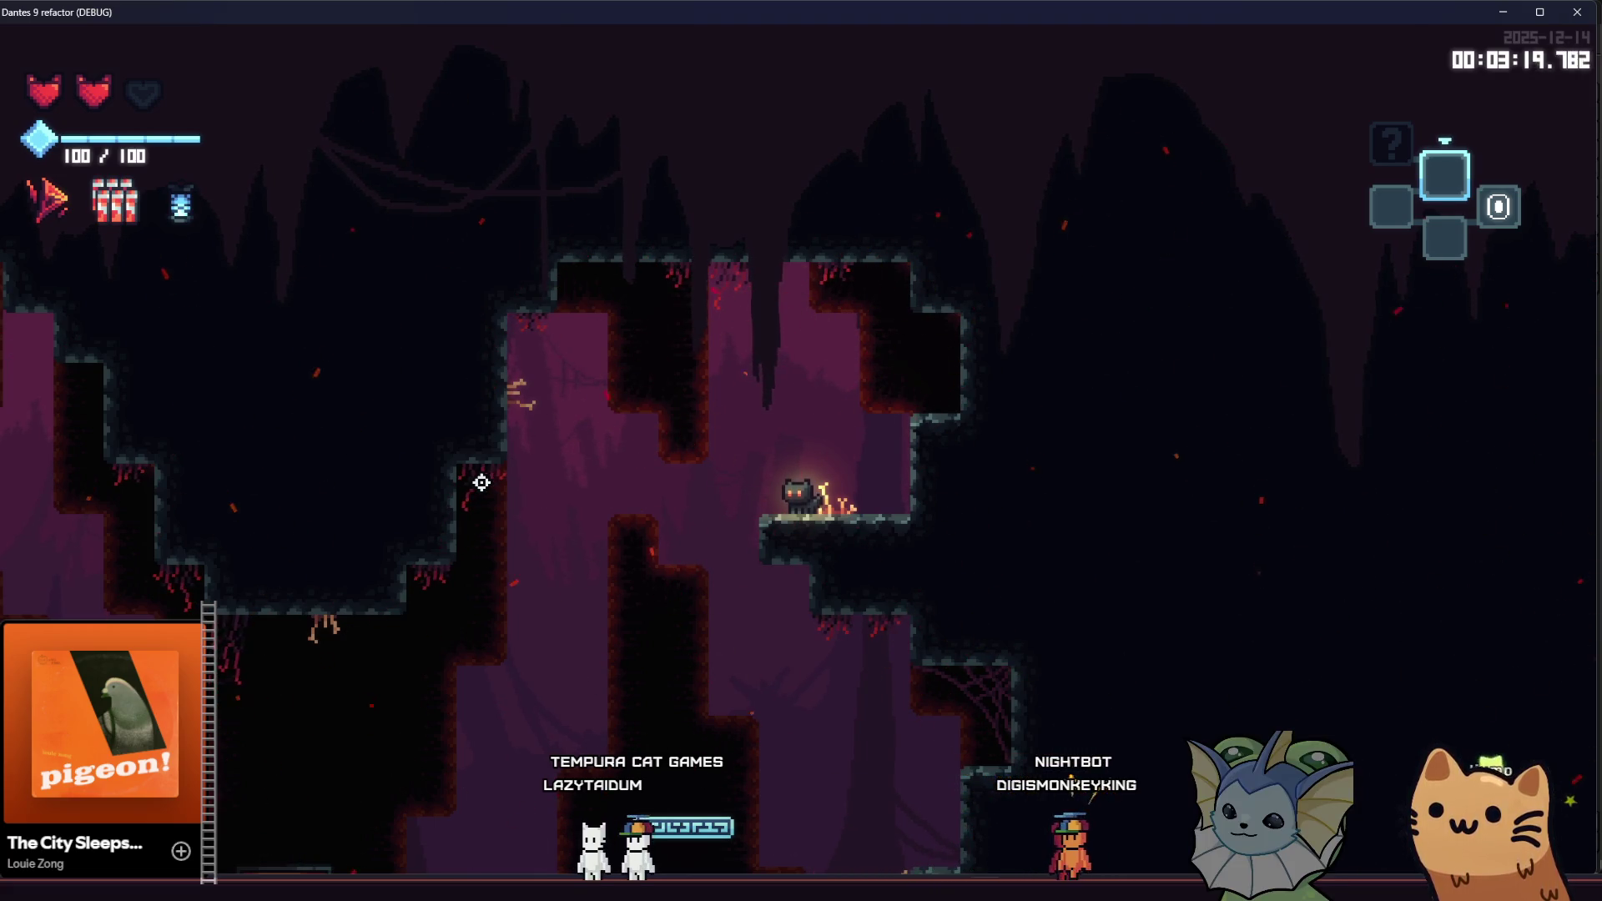
key("a")
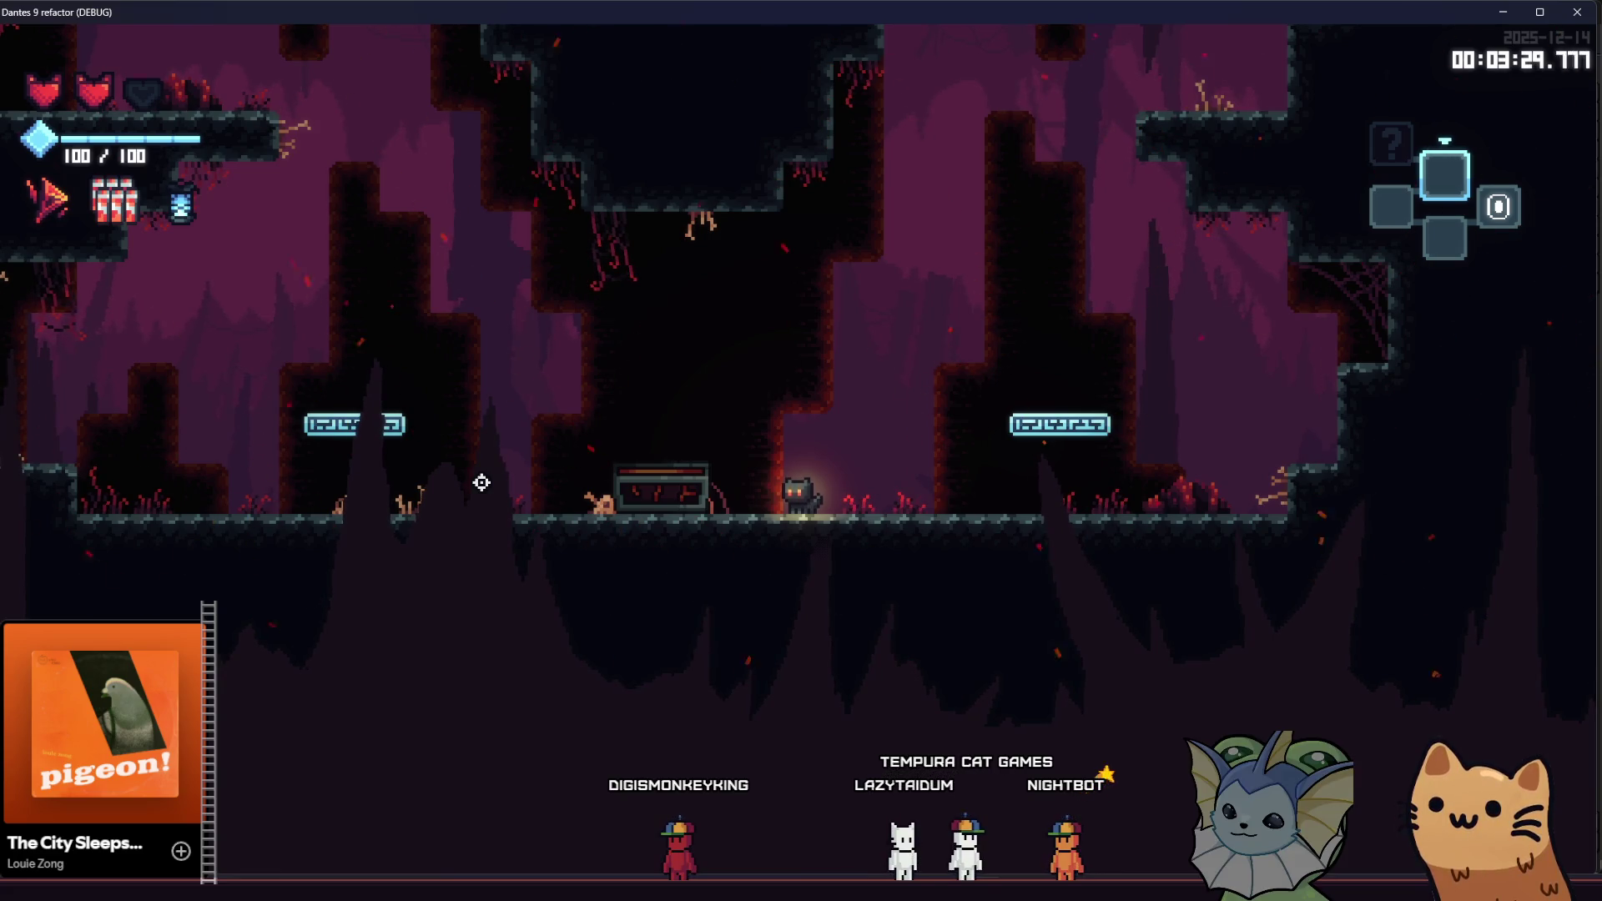
key("a")
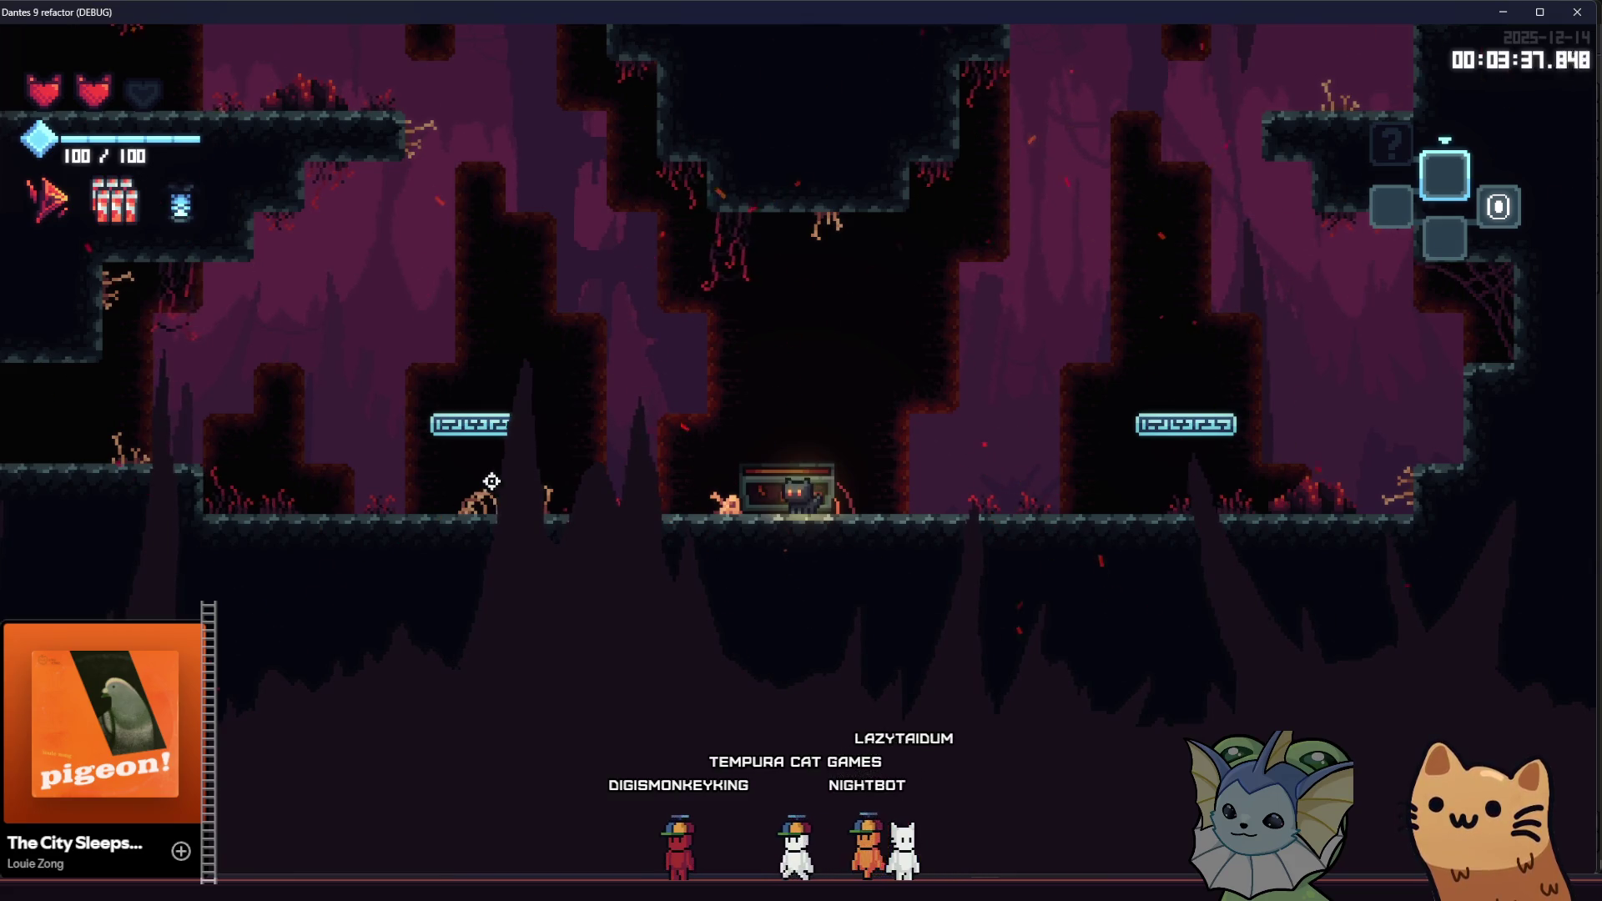
Step: Test a slash attack, climb the left wall, then stop the game with F8
left_click(968, 477)
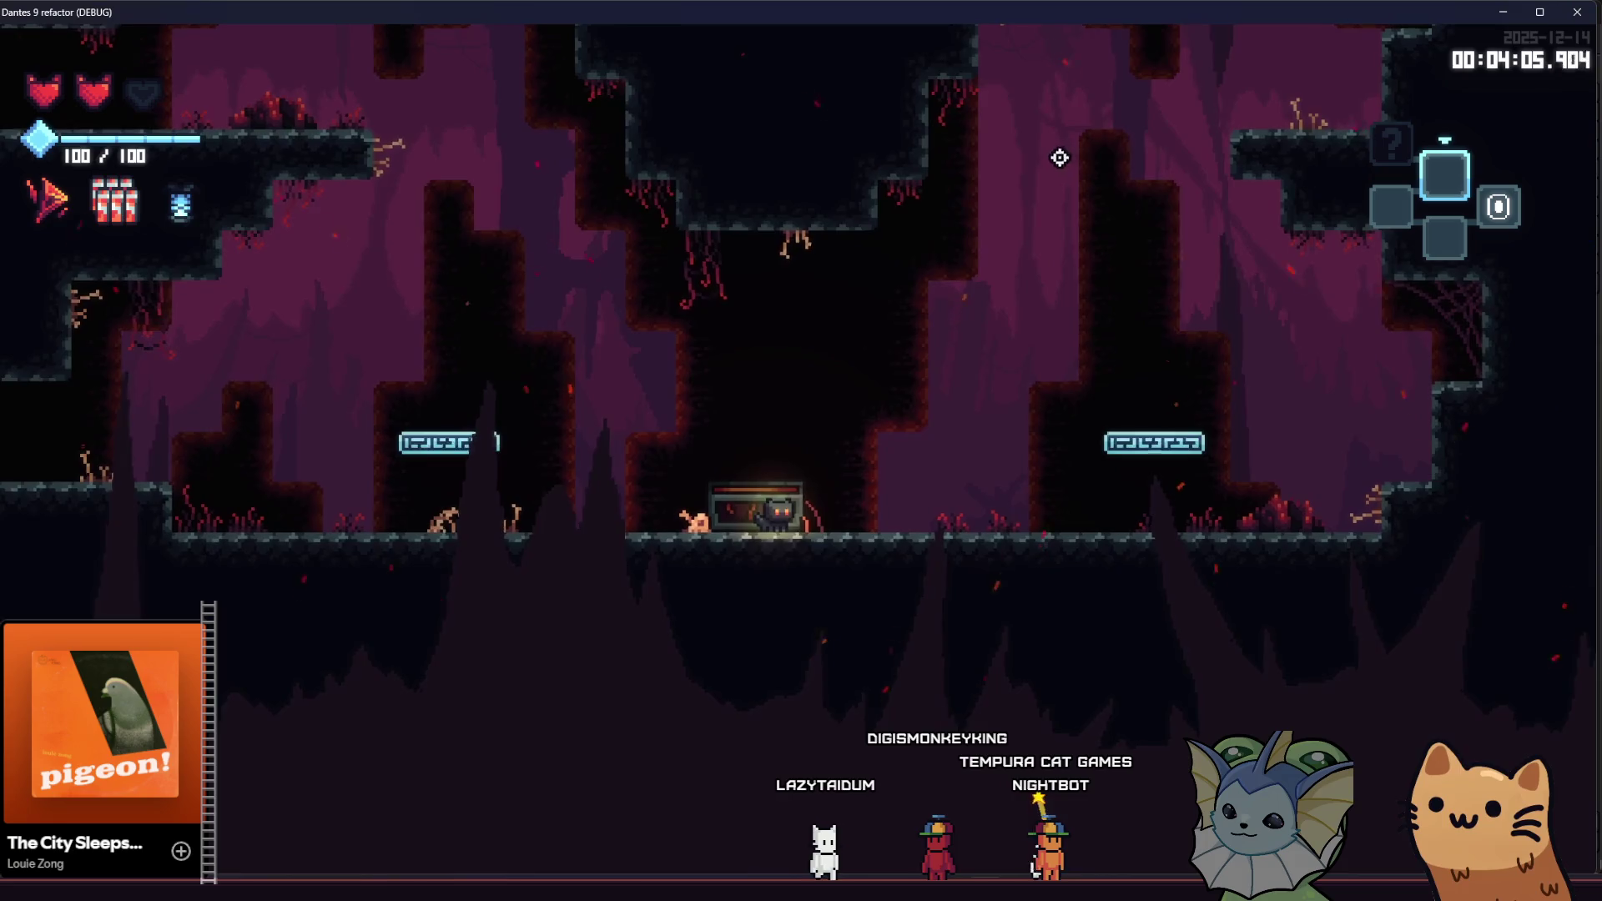
key("d")
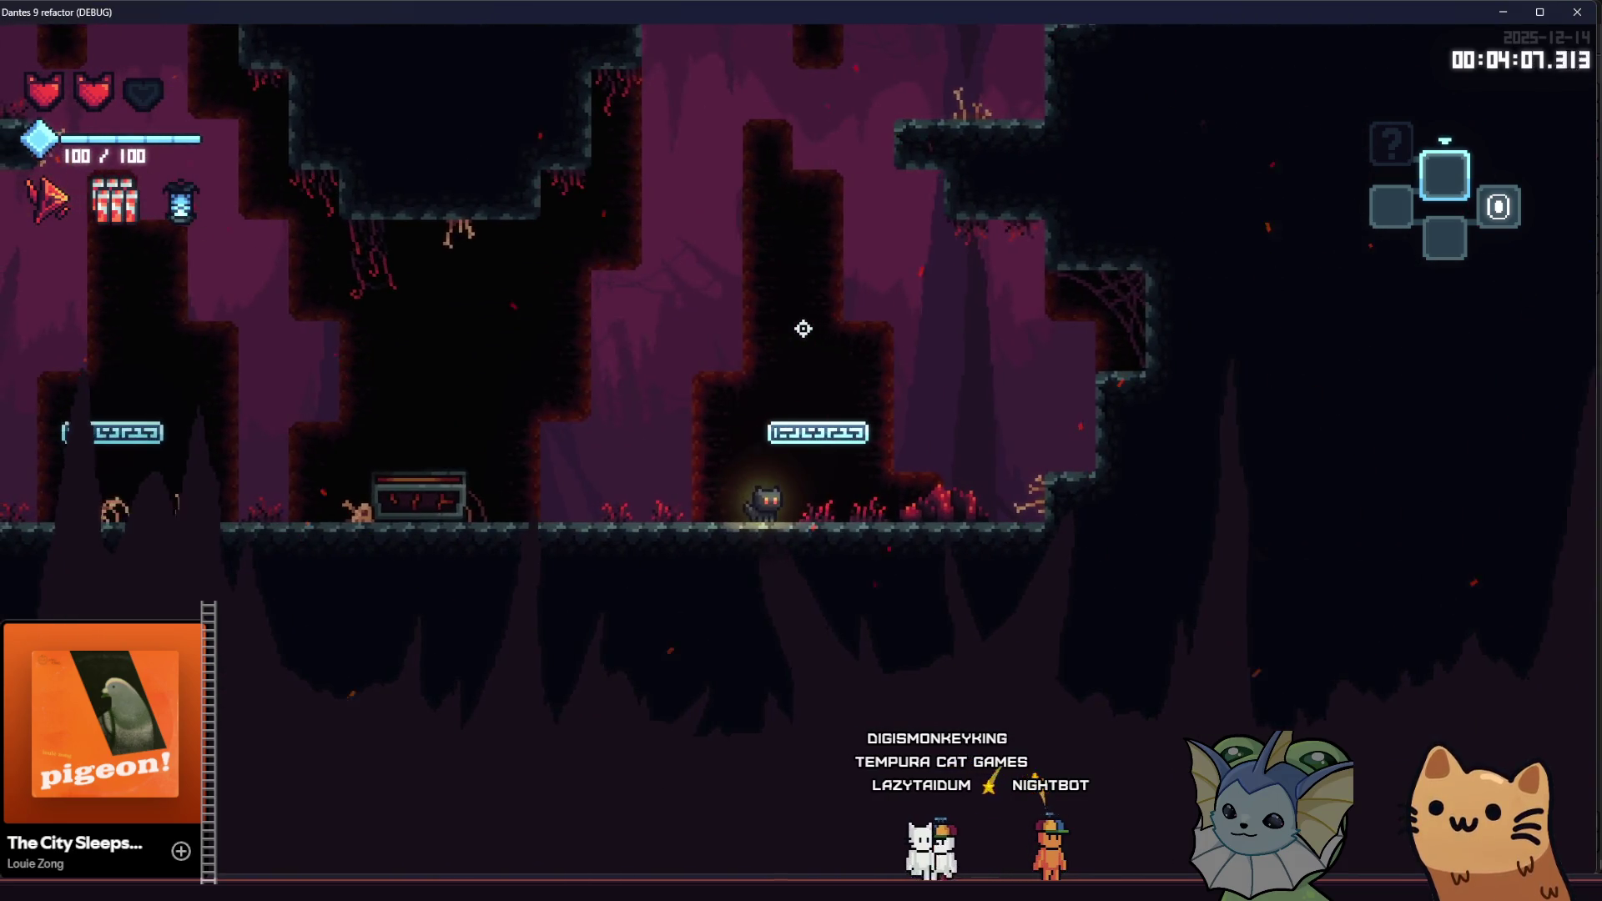
key("a")
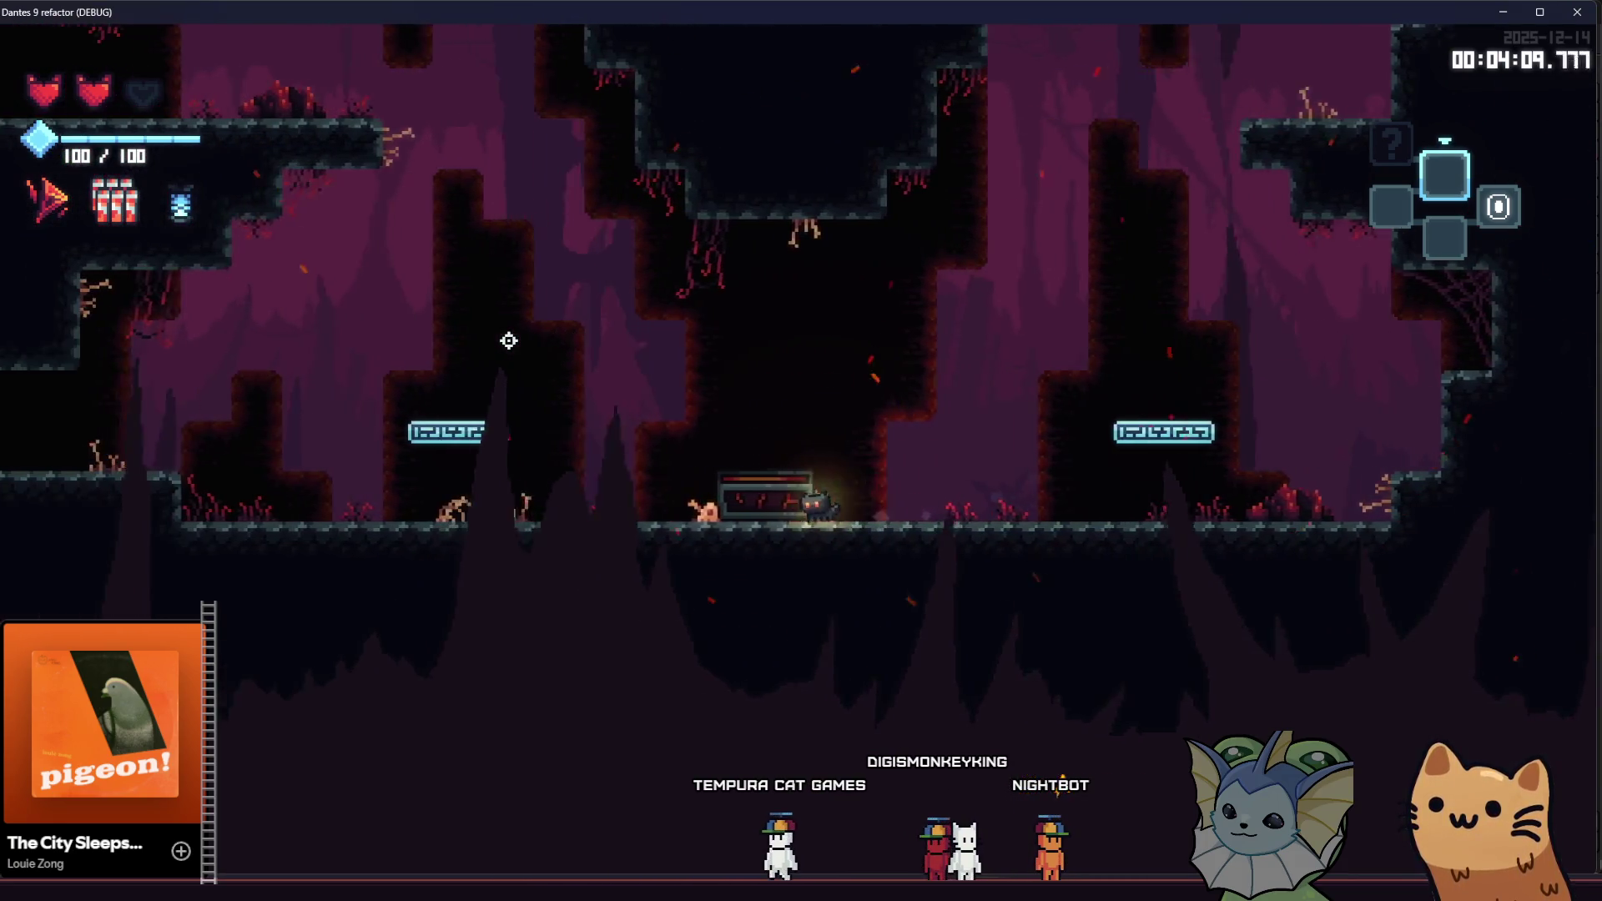
key("space")
key("a")
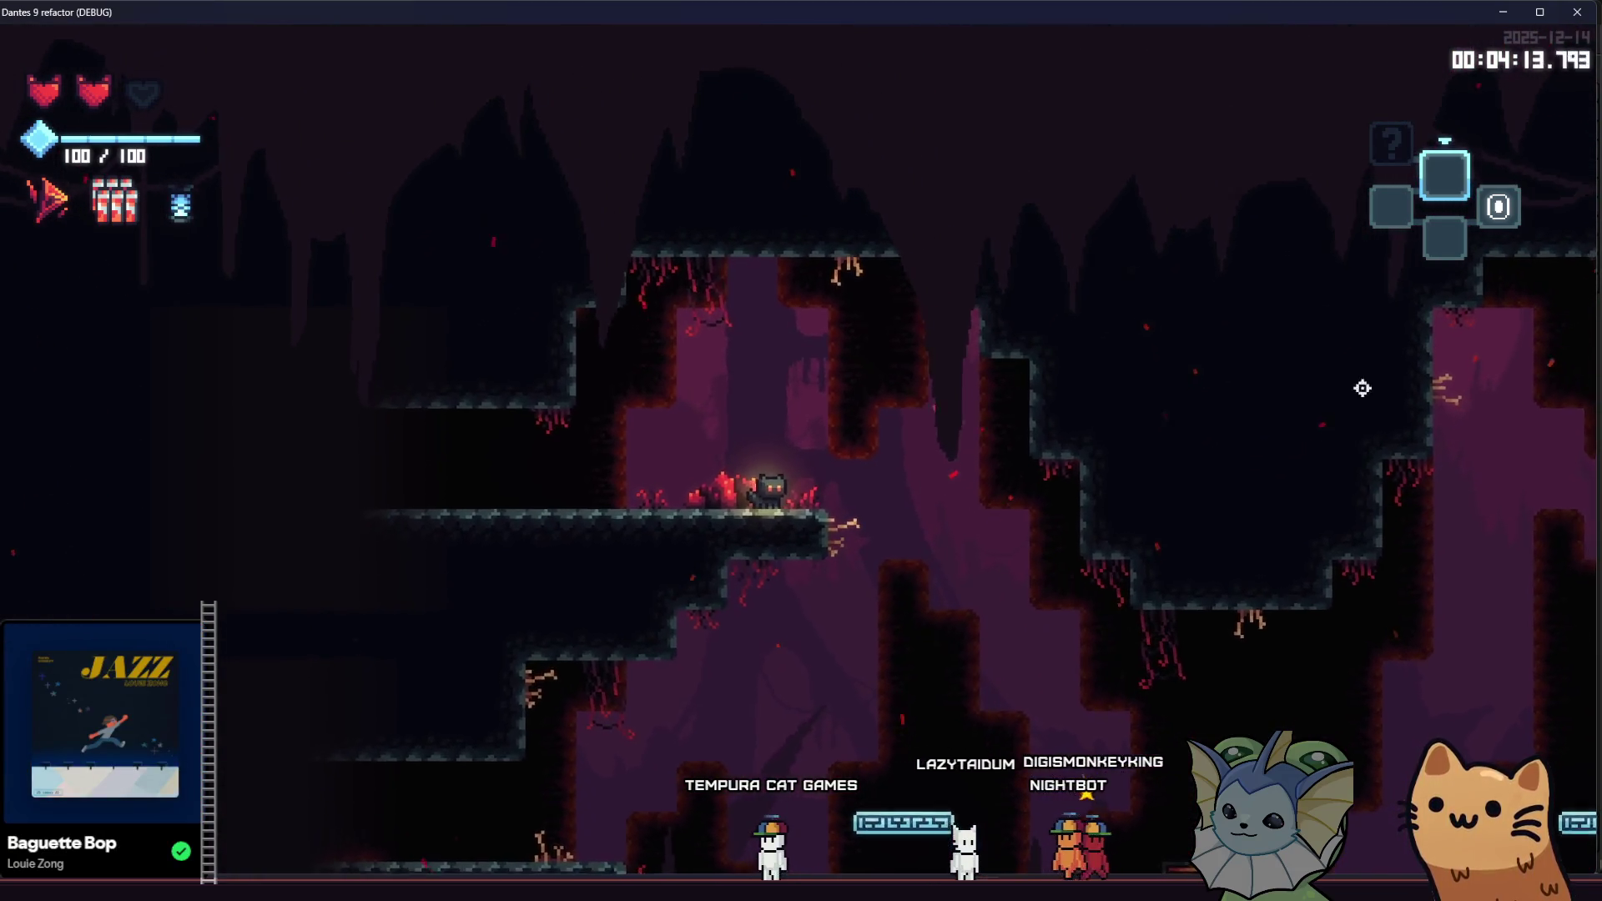
key("F8")
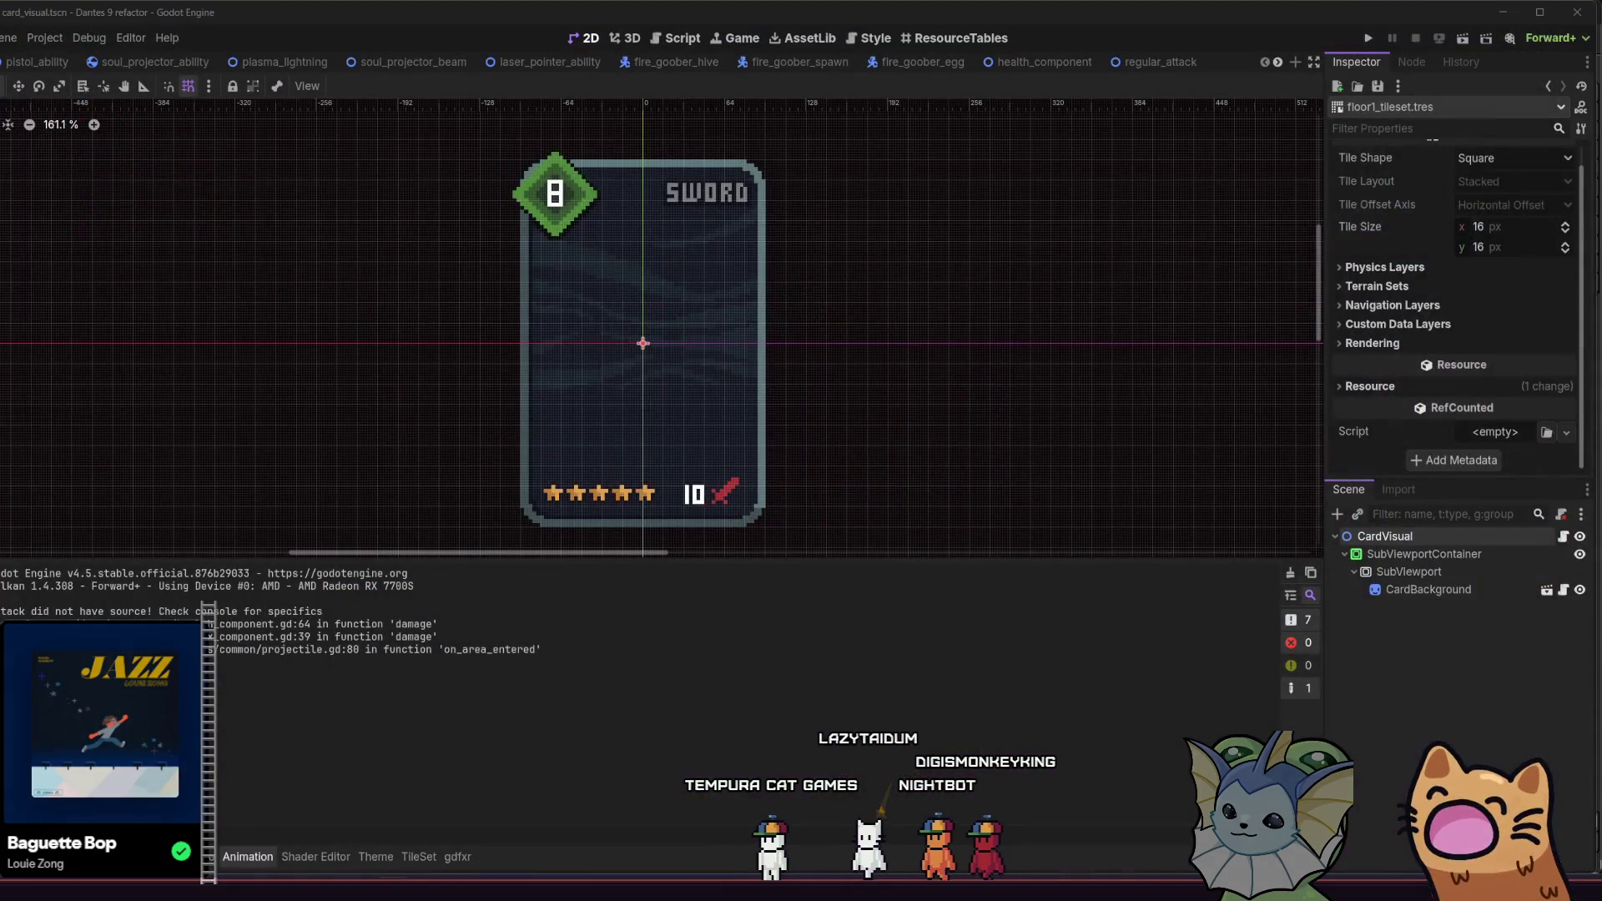
Step: Open the TileSet editor, declining automatic tile creation
key("alt+f")
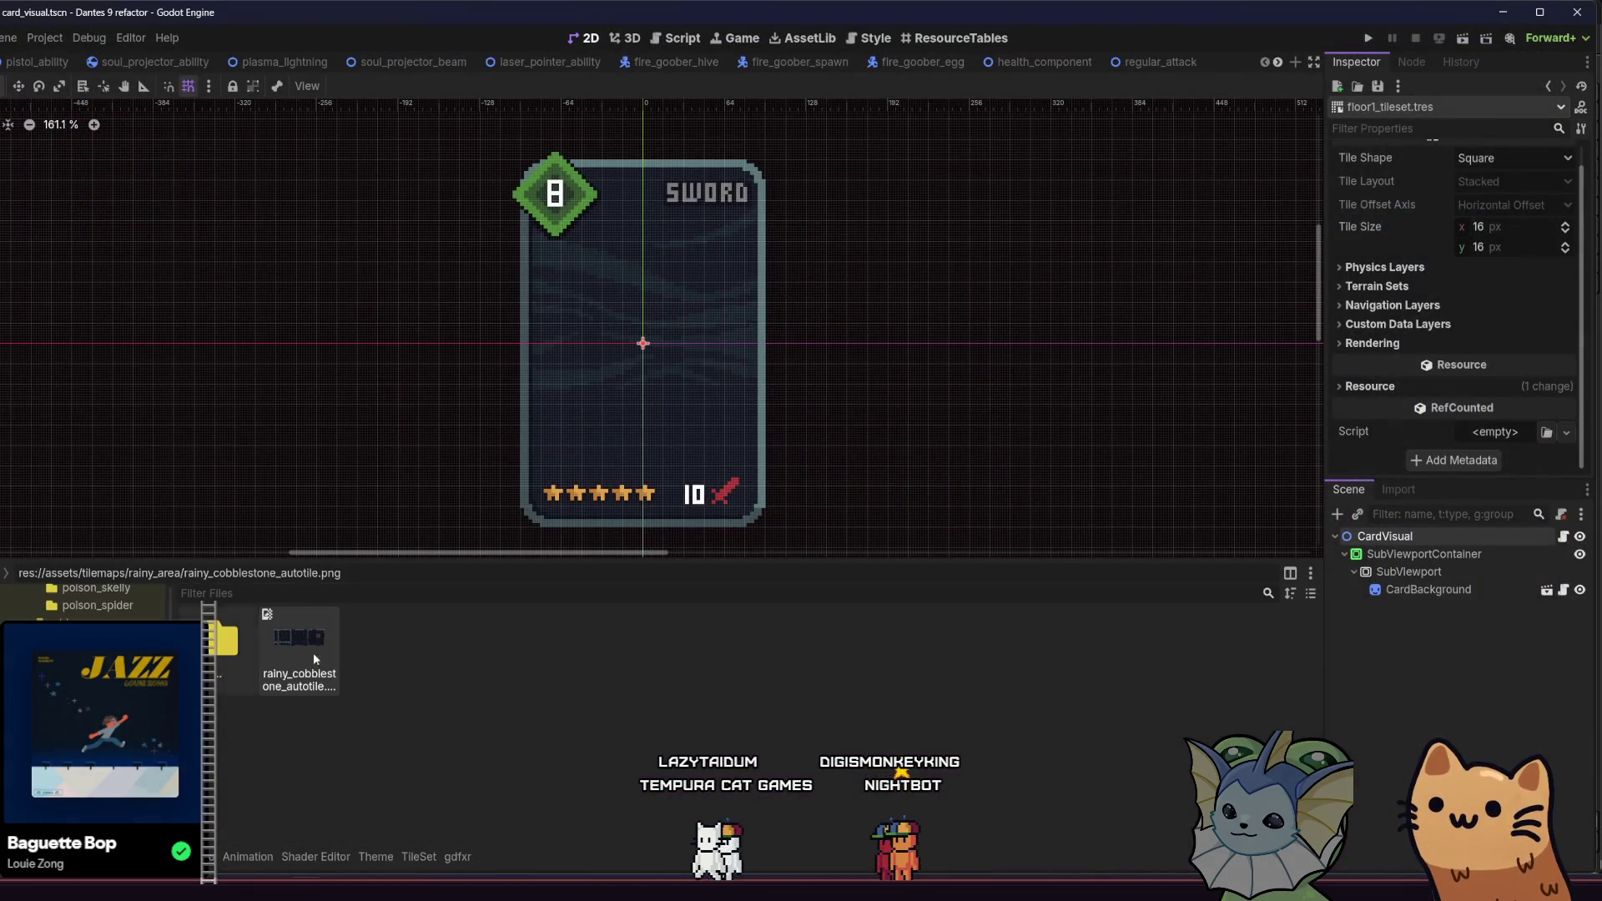
left_click(414, 860)
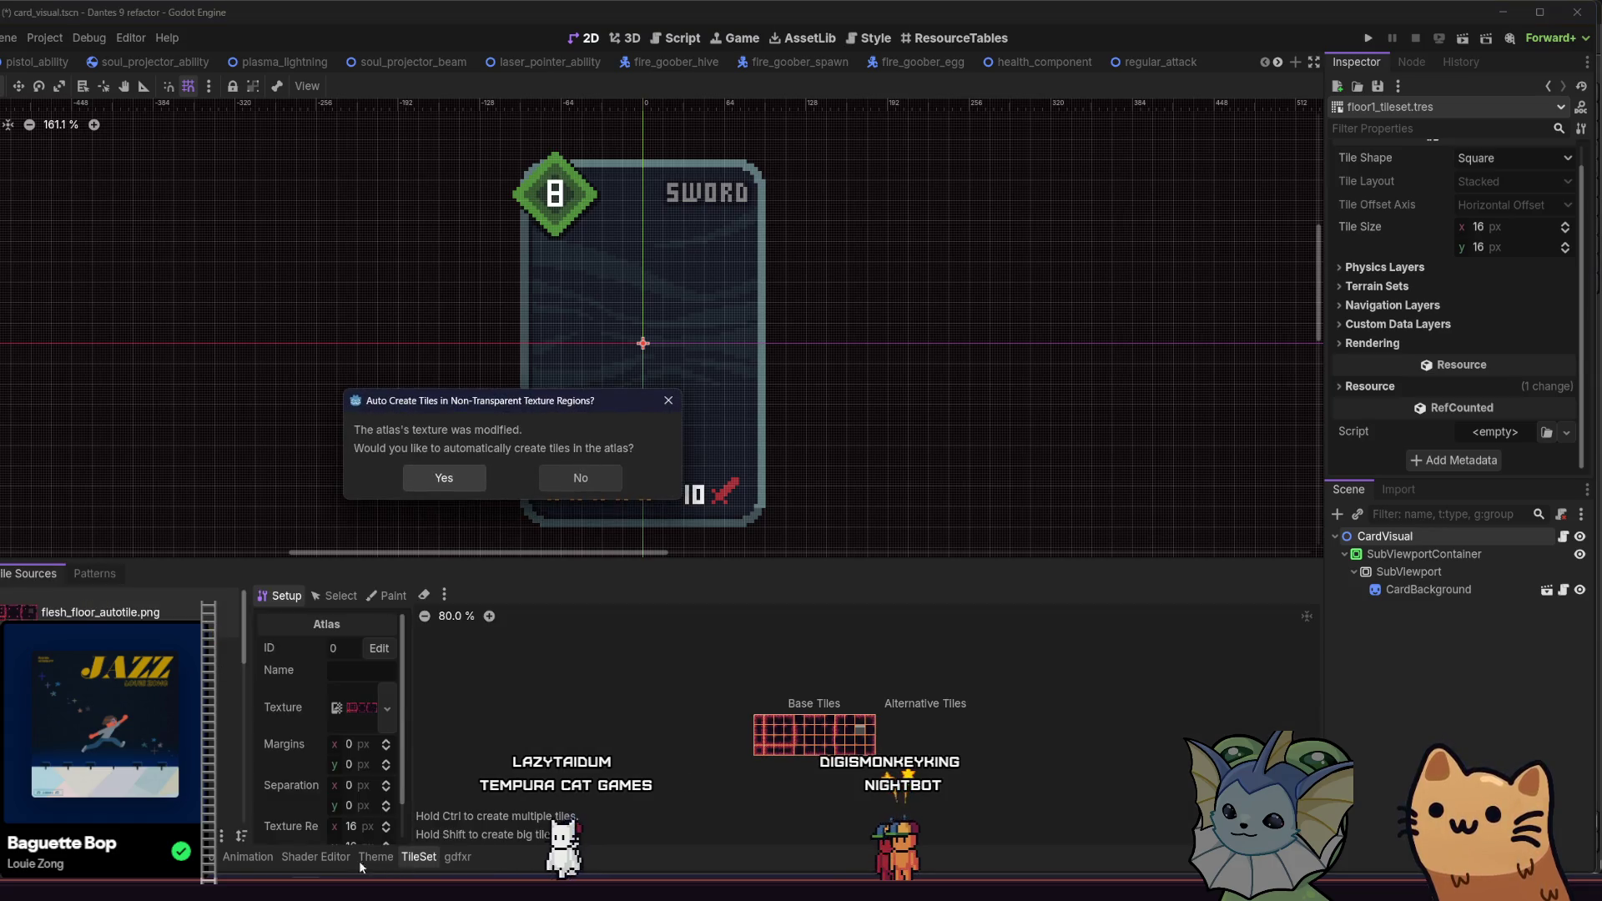
left_click(581, 478)
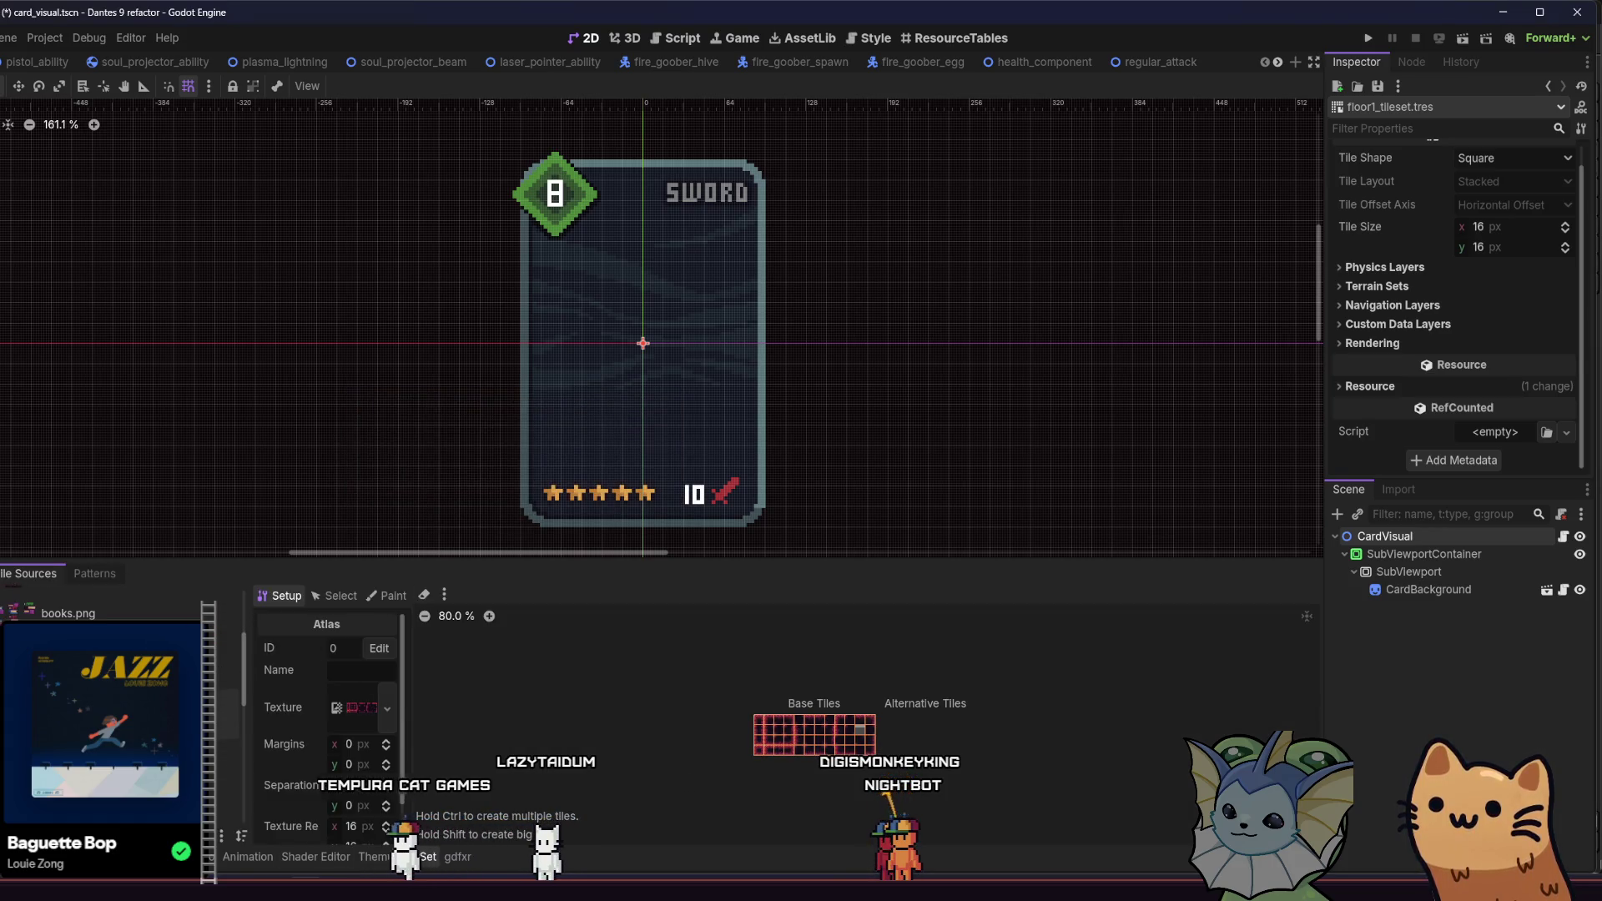
Step: Make rainy_cobblestone_autotile.png the atlas texture without auto-created tiles and run the project
key("alt+f")
mouse_move(288, 659)
left_mouse_down()
mouse_move(334, 847)
mouse_move(408, 852)
left_mouse_up()
left_click_drag(370, 700, 367, 705)
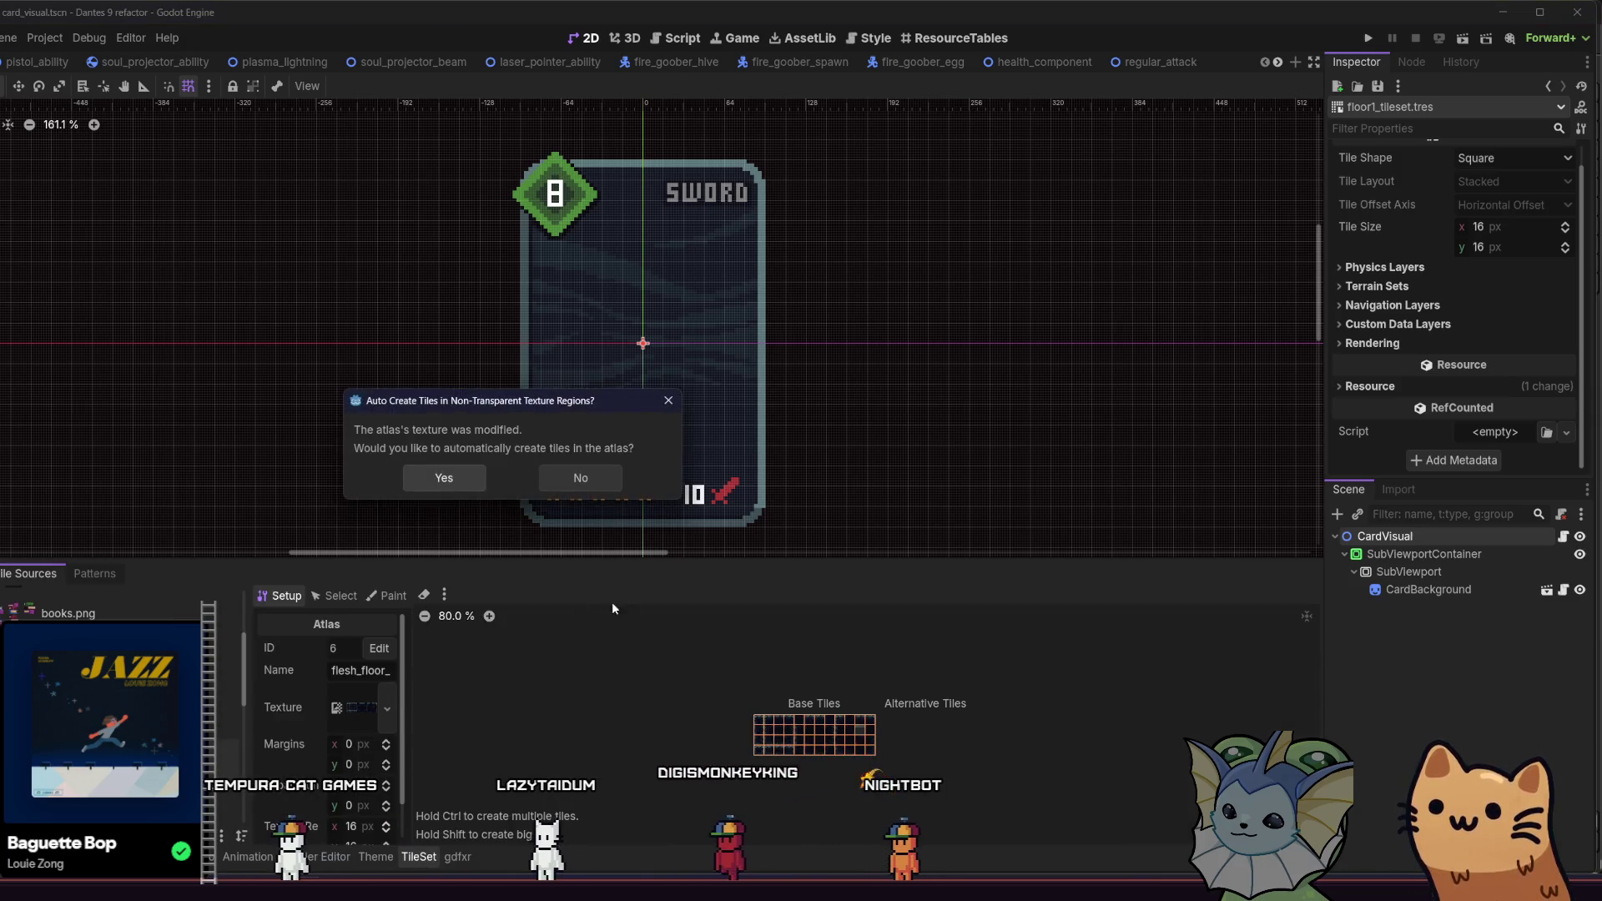
left_click(606, 487)
left_click(1369, 40)
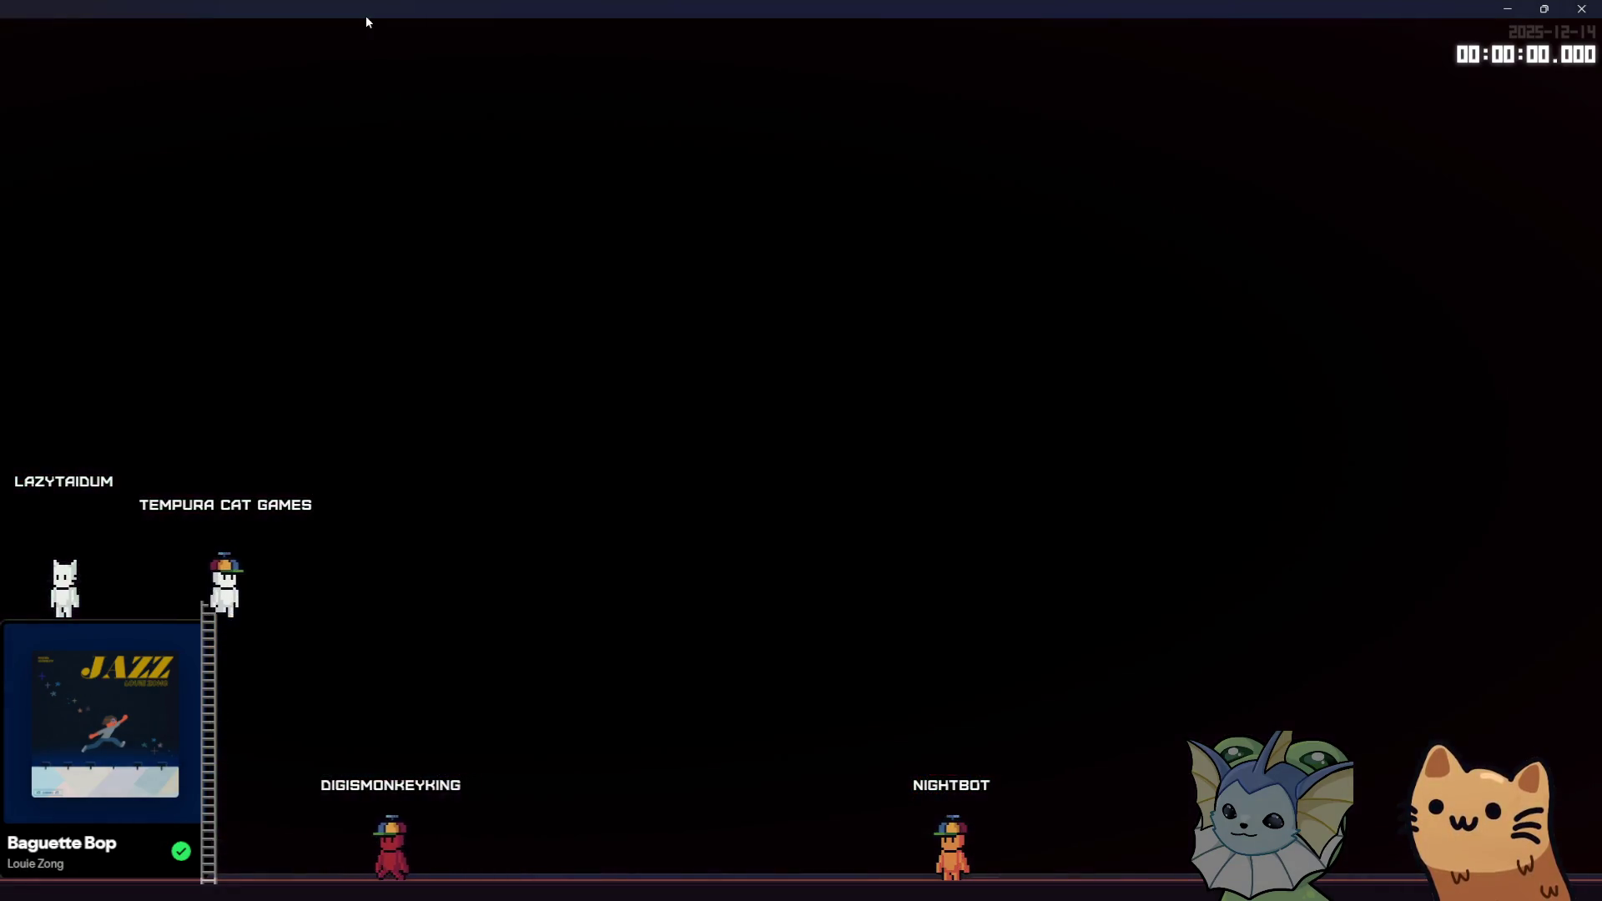
Step: Shrink the game window, stop the game with F8, and return to the TileSet editor
left_click_drag(366, 15, 741, 109)
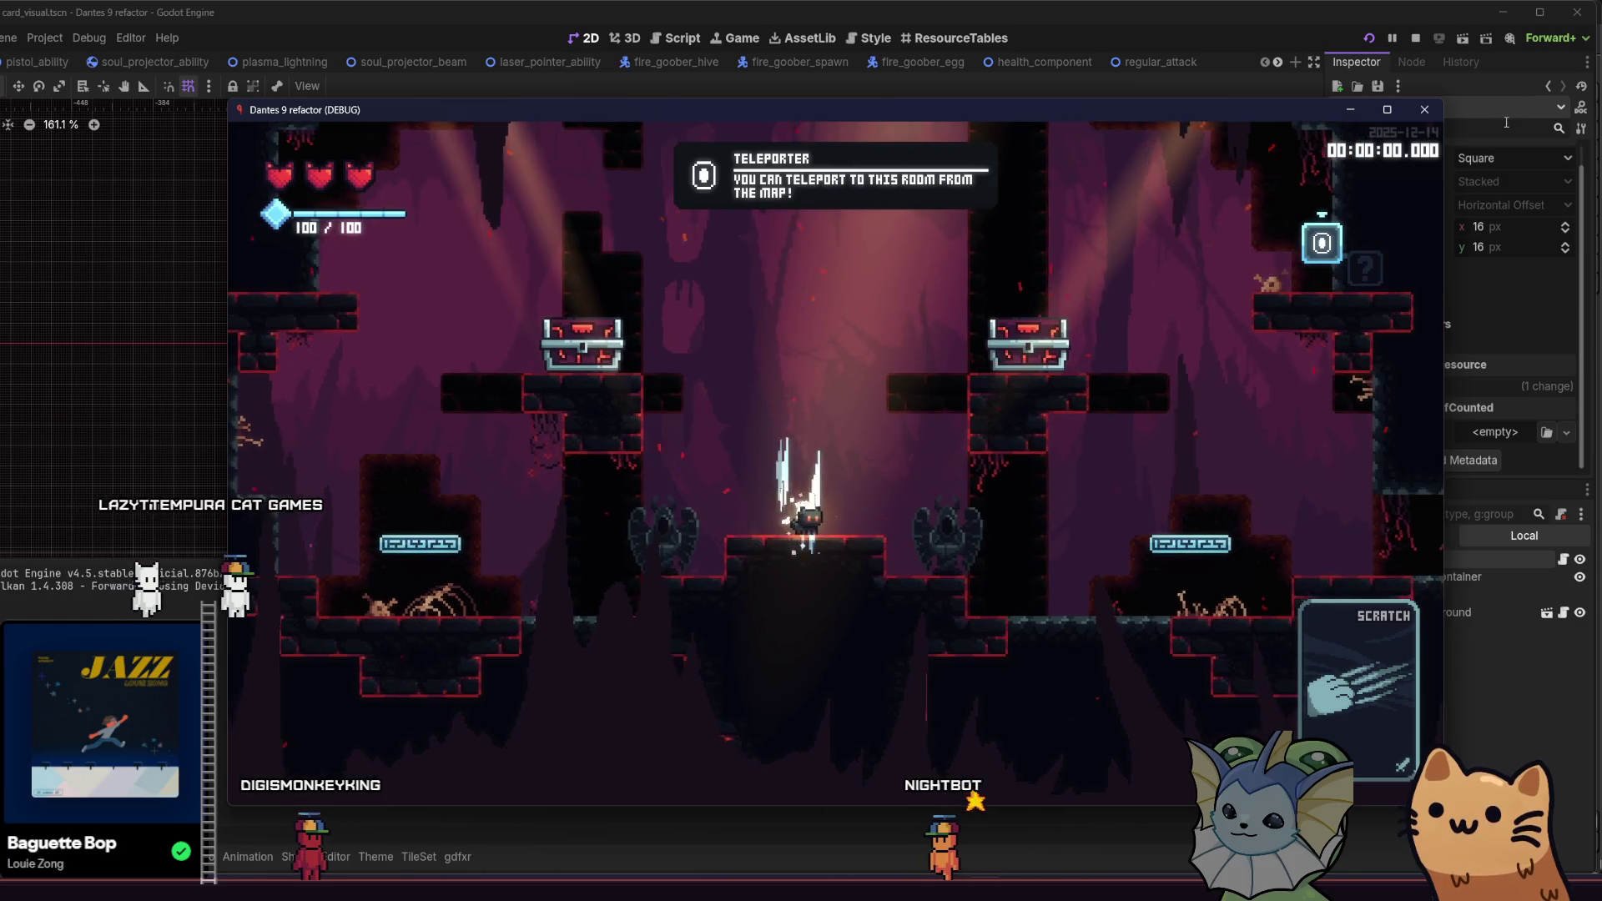
key("F8")
left_click(422, 846)
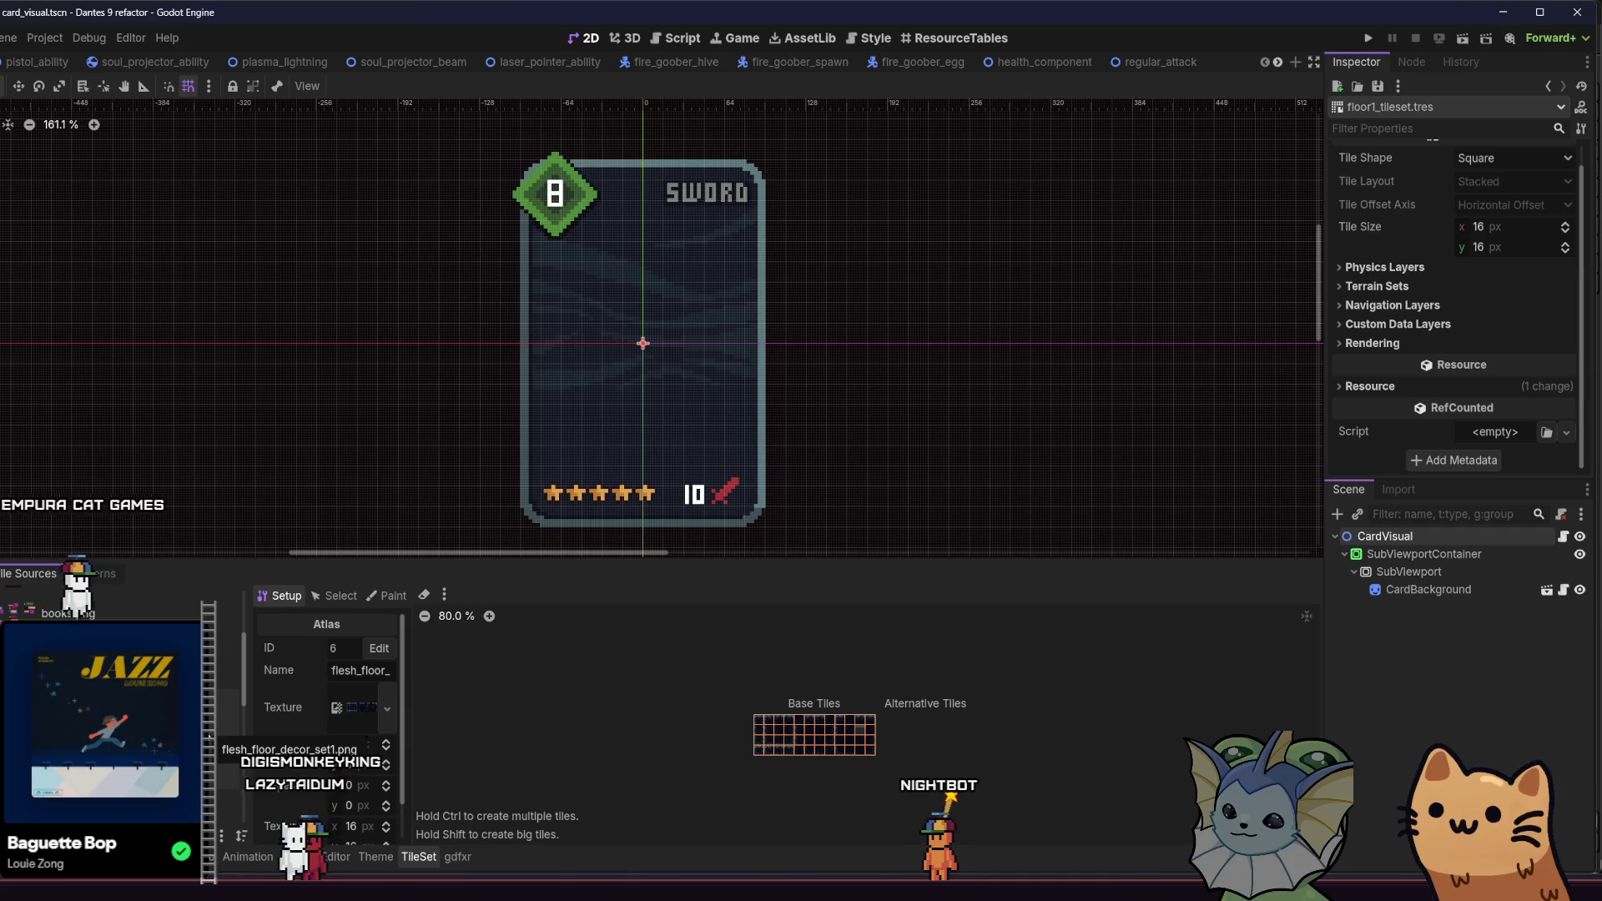
Step: Drop a new texture on the current atlas, answer the auto-create prompt, and select another tile source
left_click_drag(217, 734, 359, 707)
left_click(443, 475)
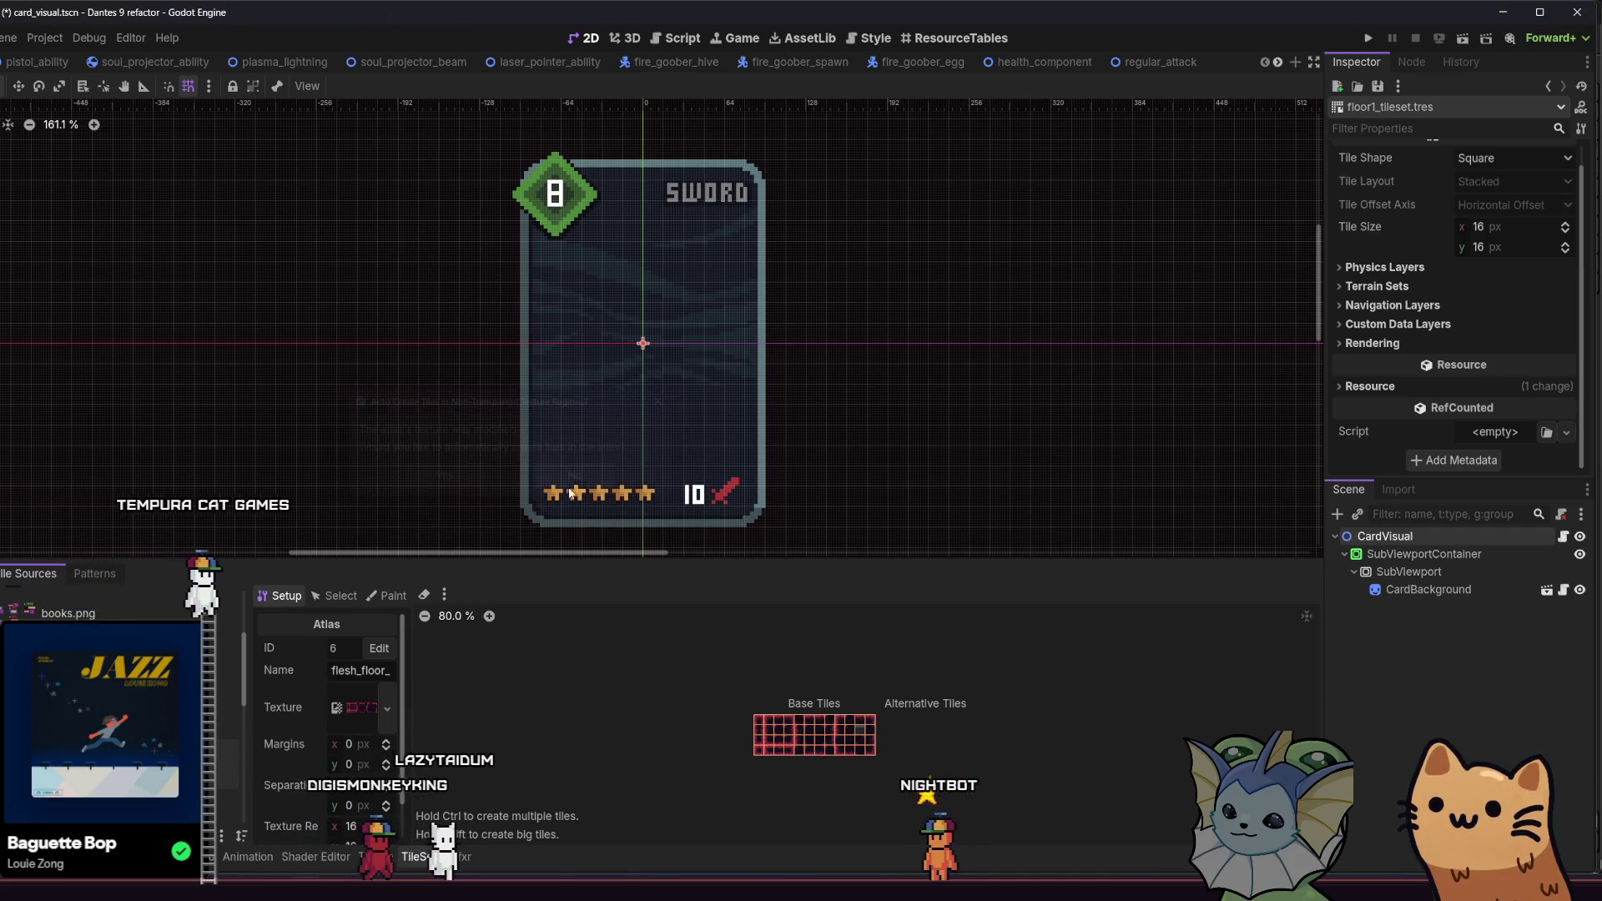
left_click(67, 614)
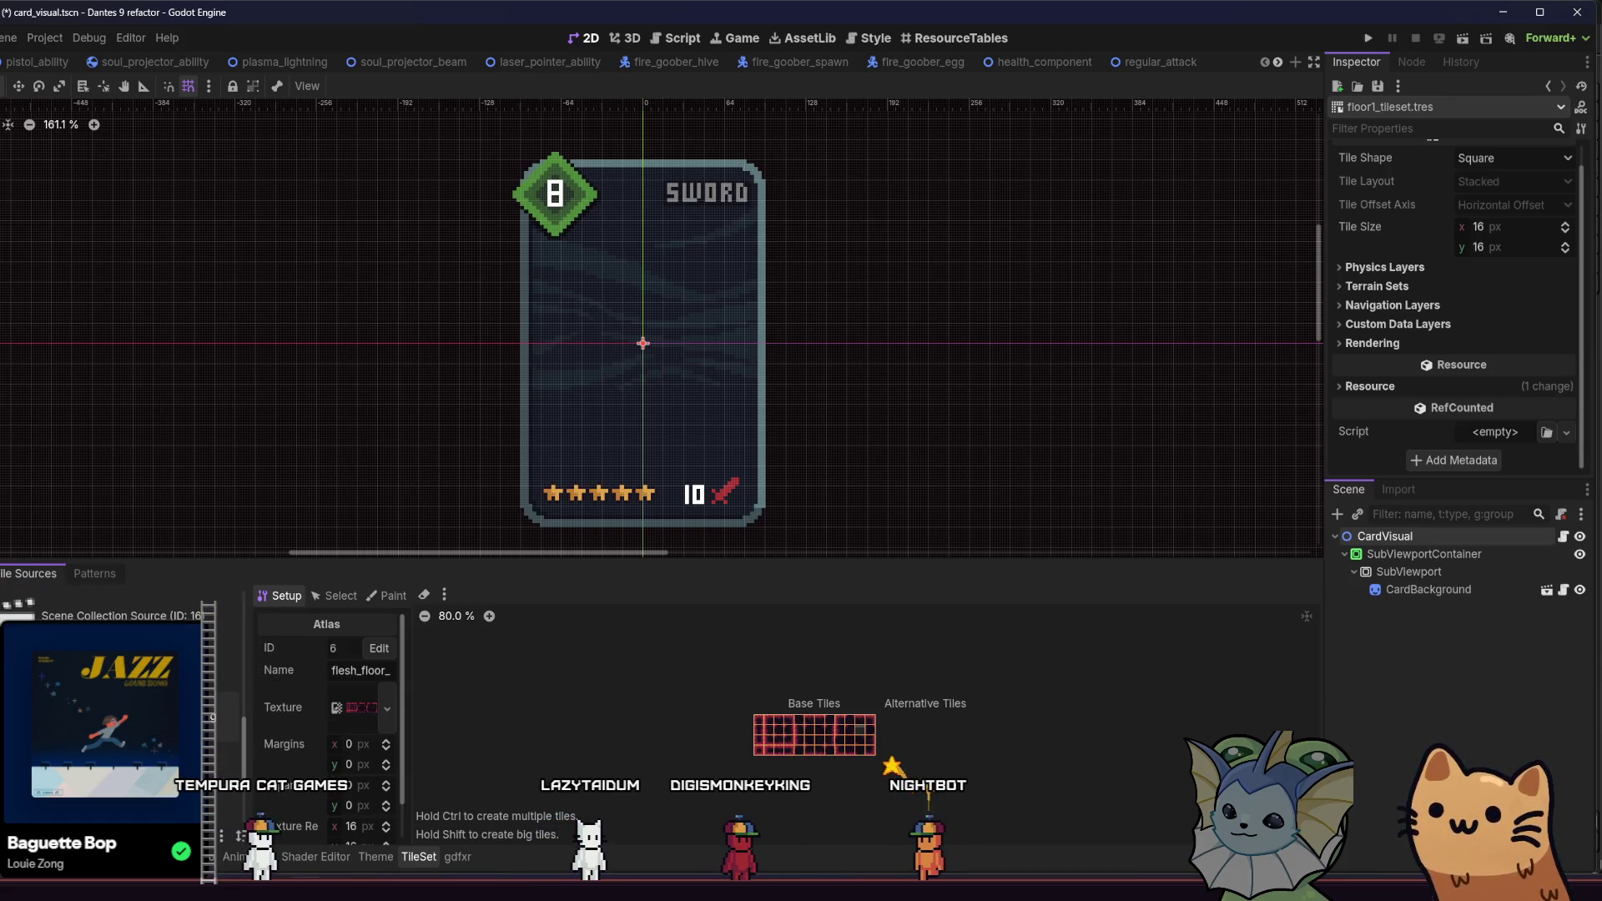
Step: Set rainy_cobblestone_autotile.png as flesh_floor_background's texture without auto tiles and relaunch the game
key("alt+f")
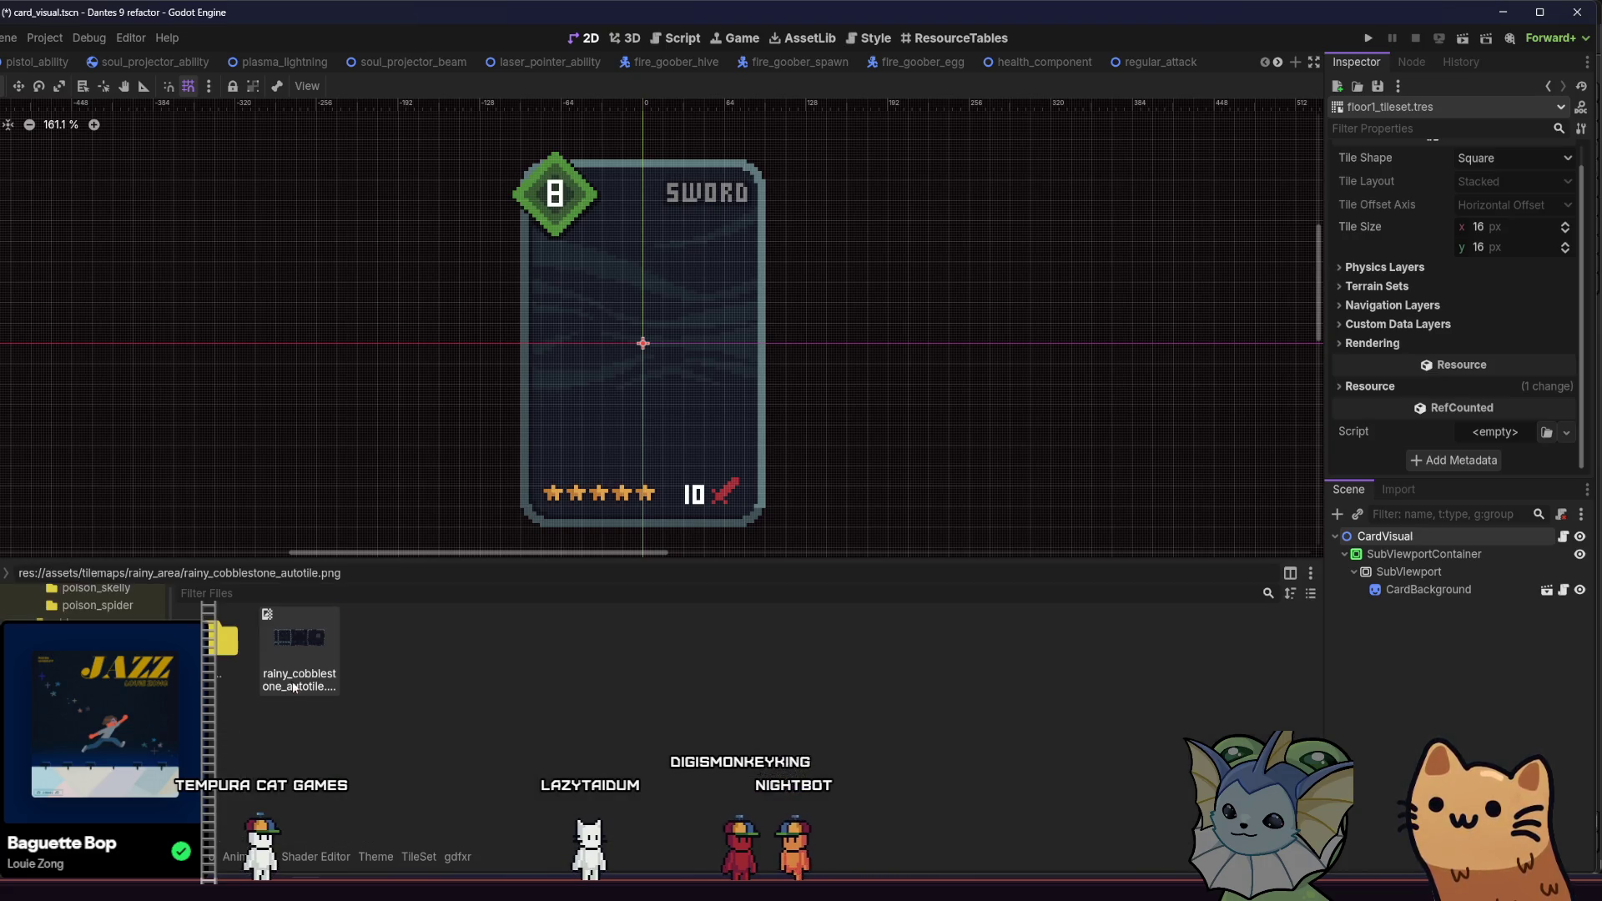
left_click_drag(377, 850, 423, 857)
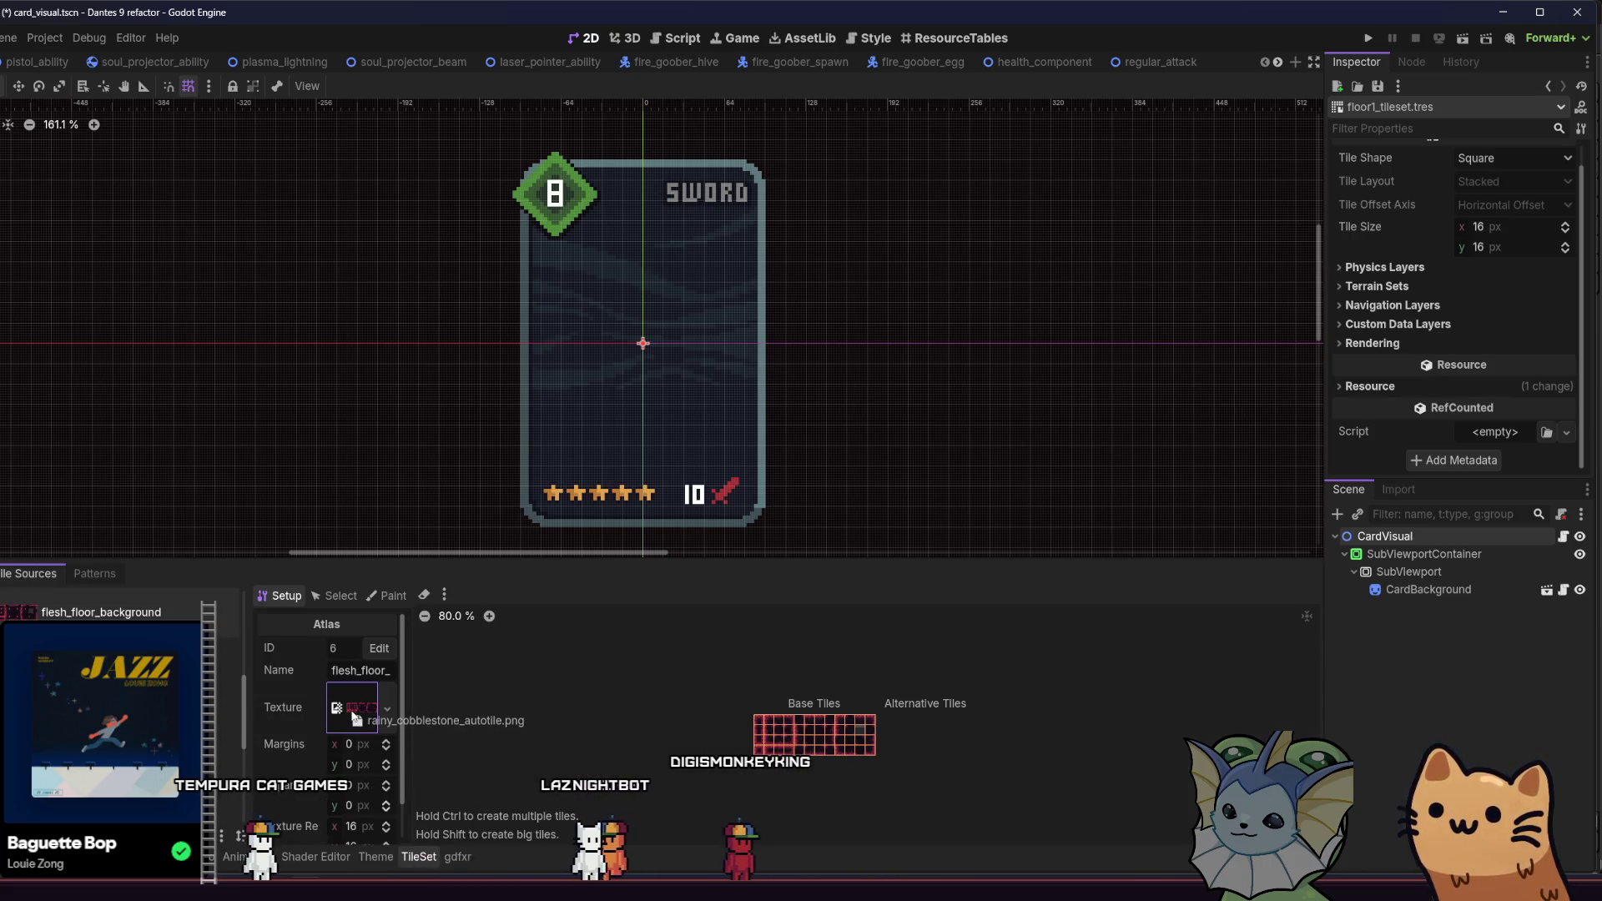
left_click_drag(358, 714, 356, 711)
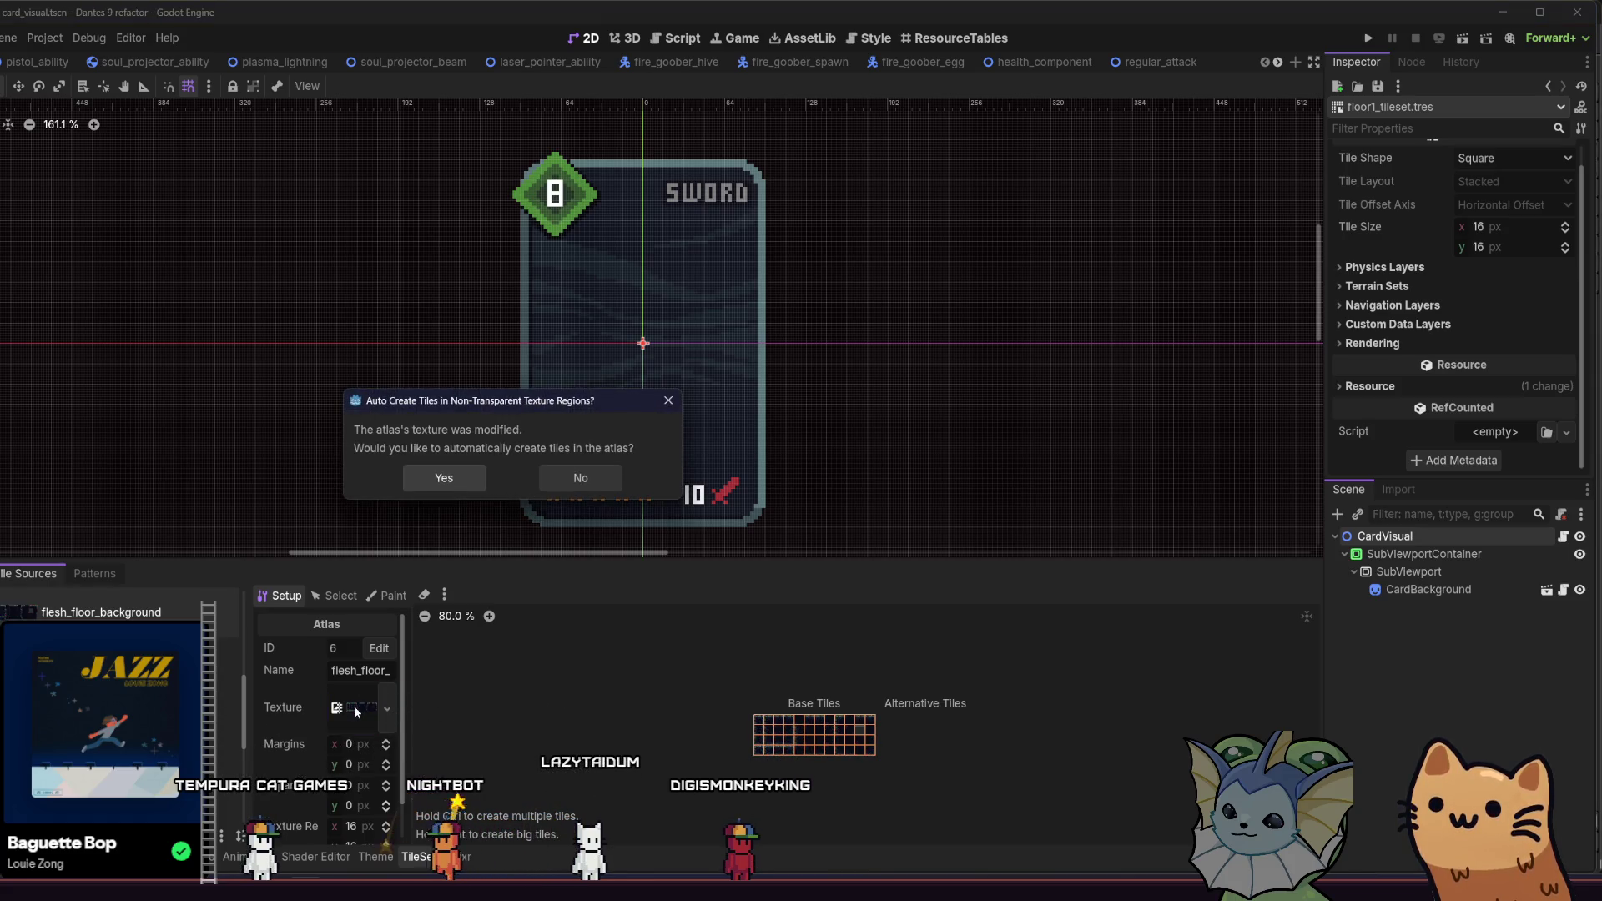
left_click(605, 478)
left_click(1367, 39)
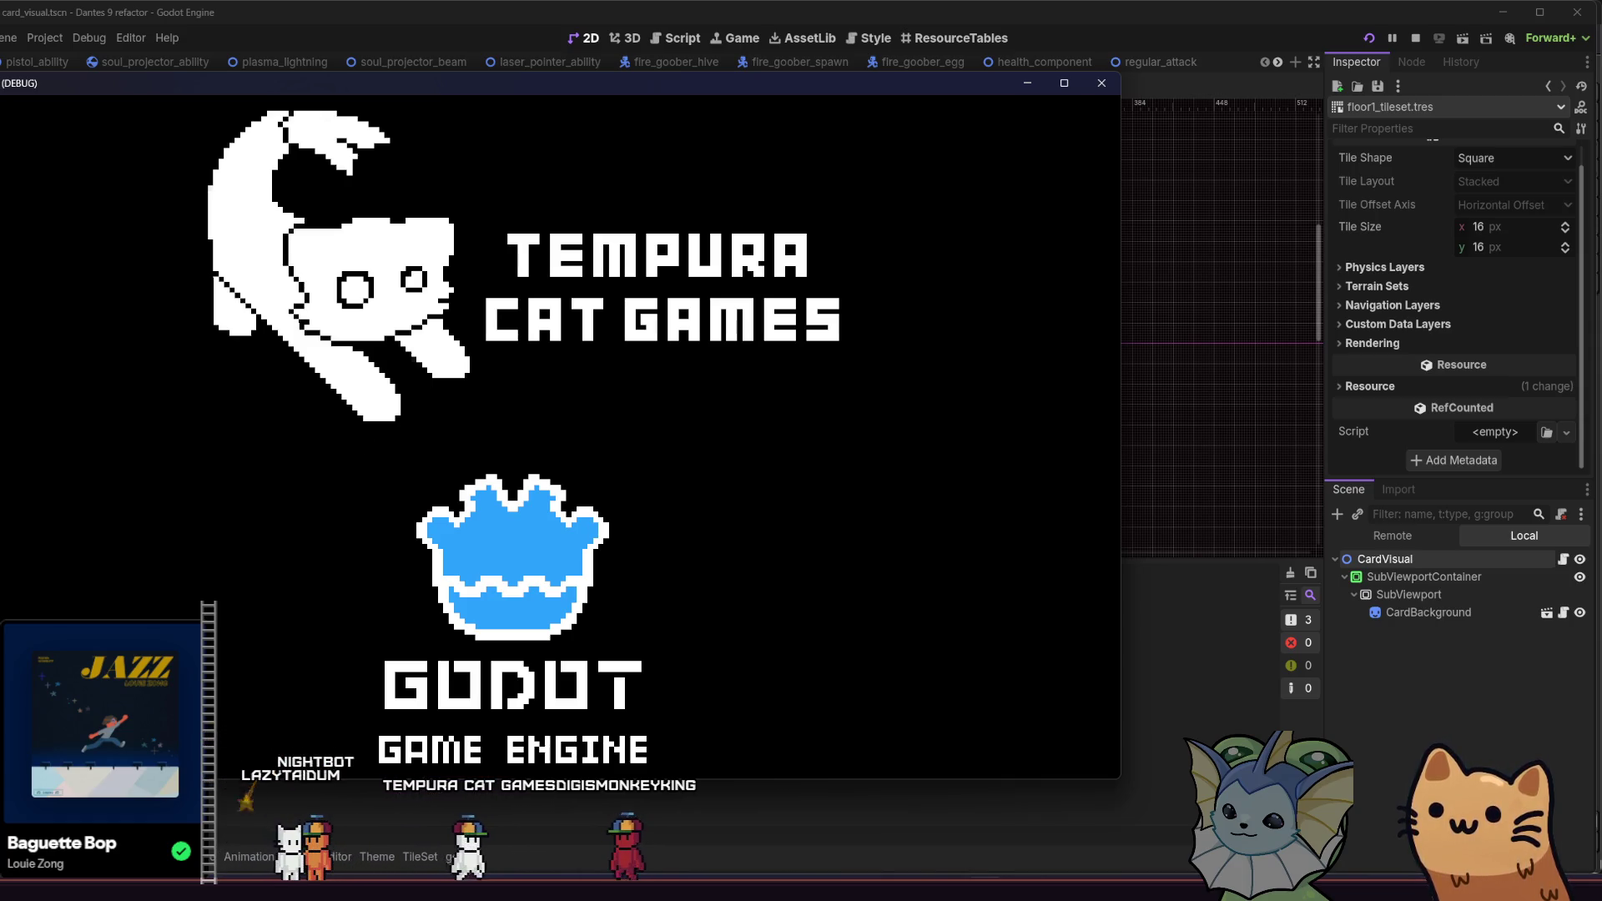
Step: Start a new run from the title screen, climb the first ledge, and maximize the game window
left_click(1102, 83)
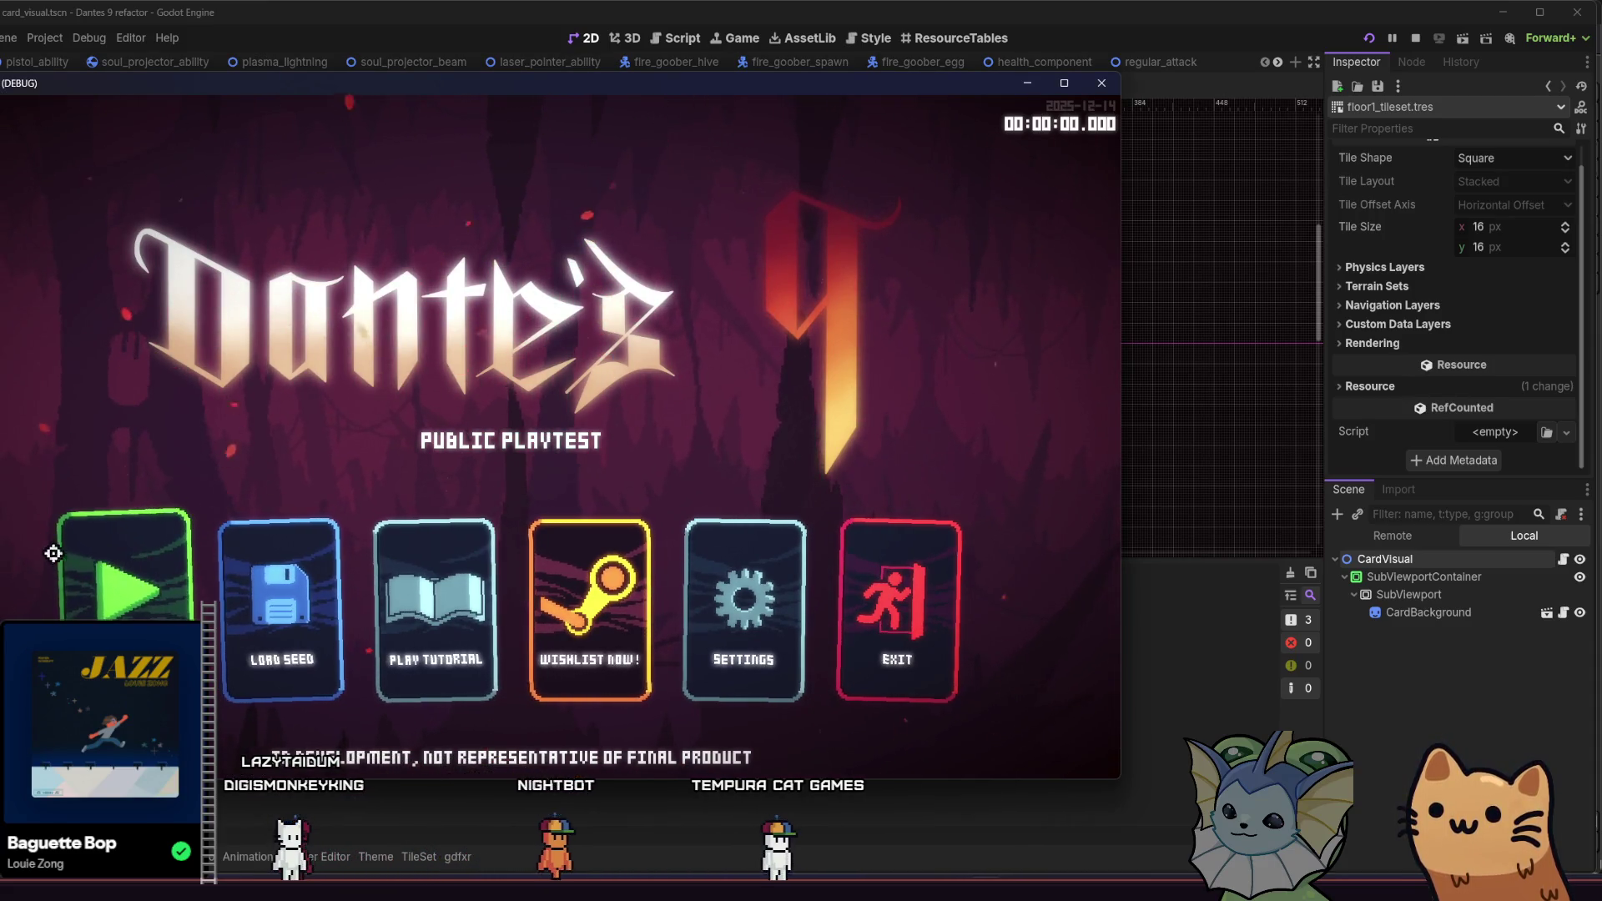
left_click(102, 584)
left_click_drag(302, 82, 502, 111)
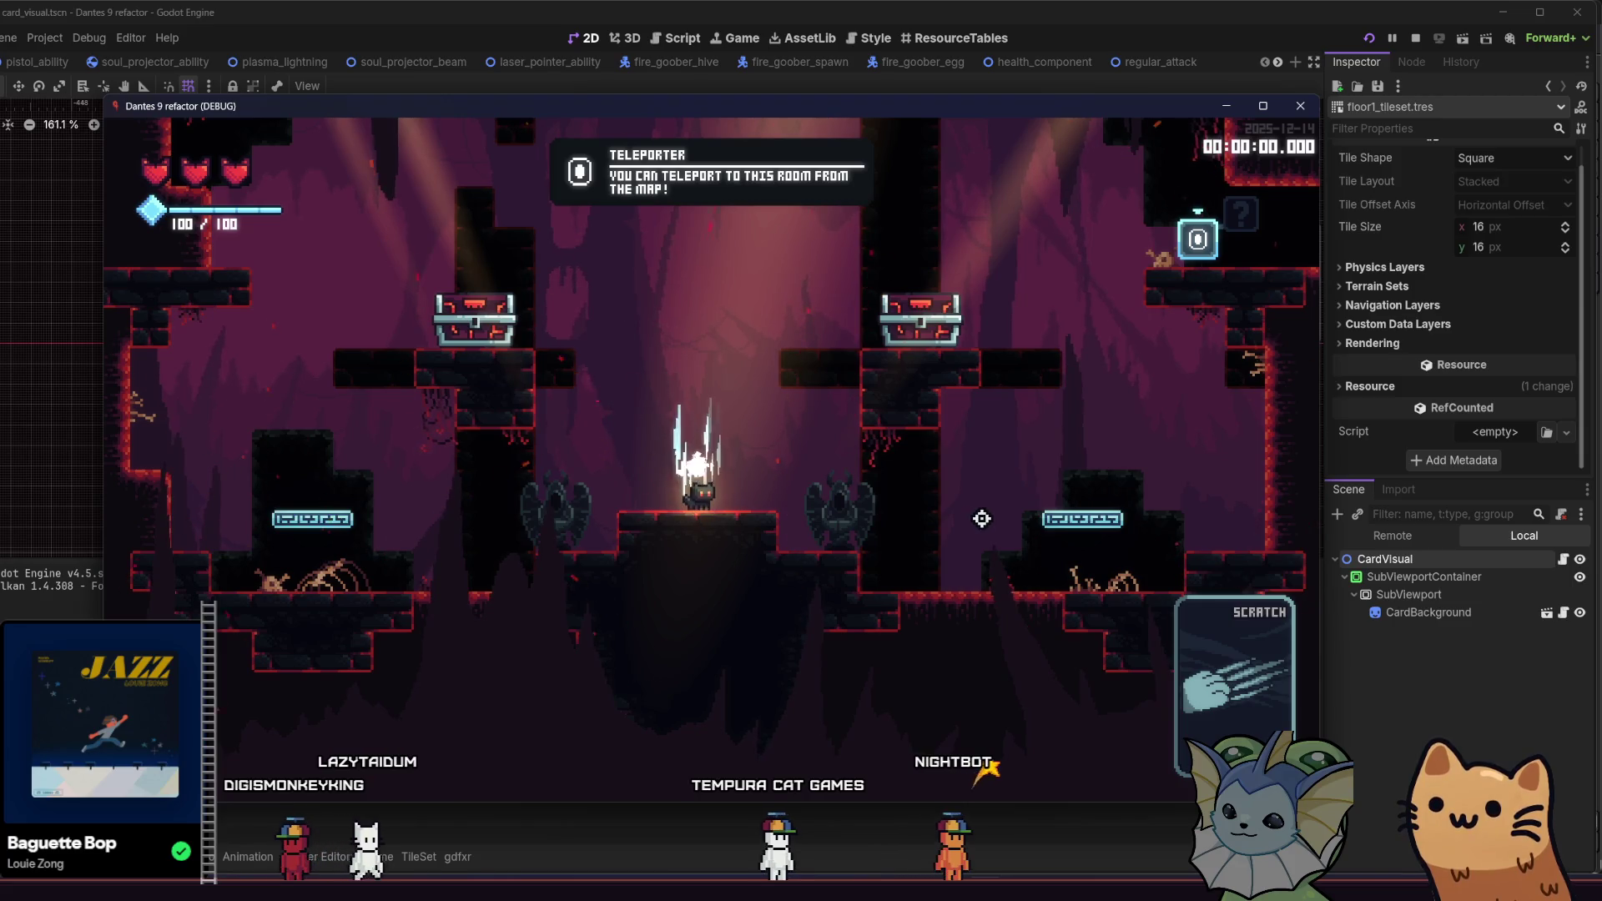
key("a")
key("space")
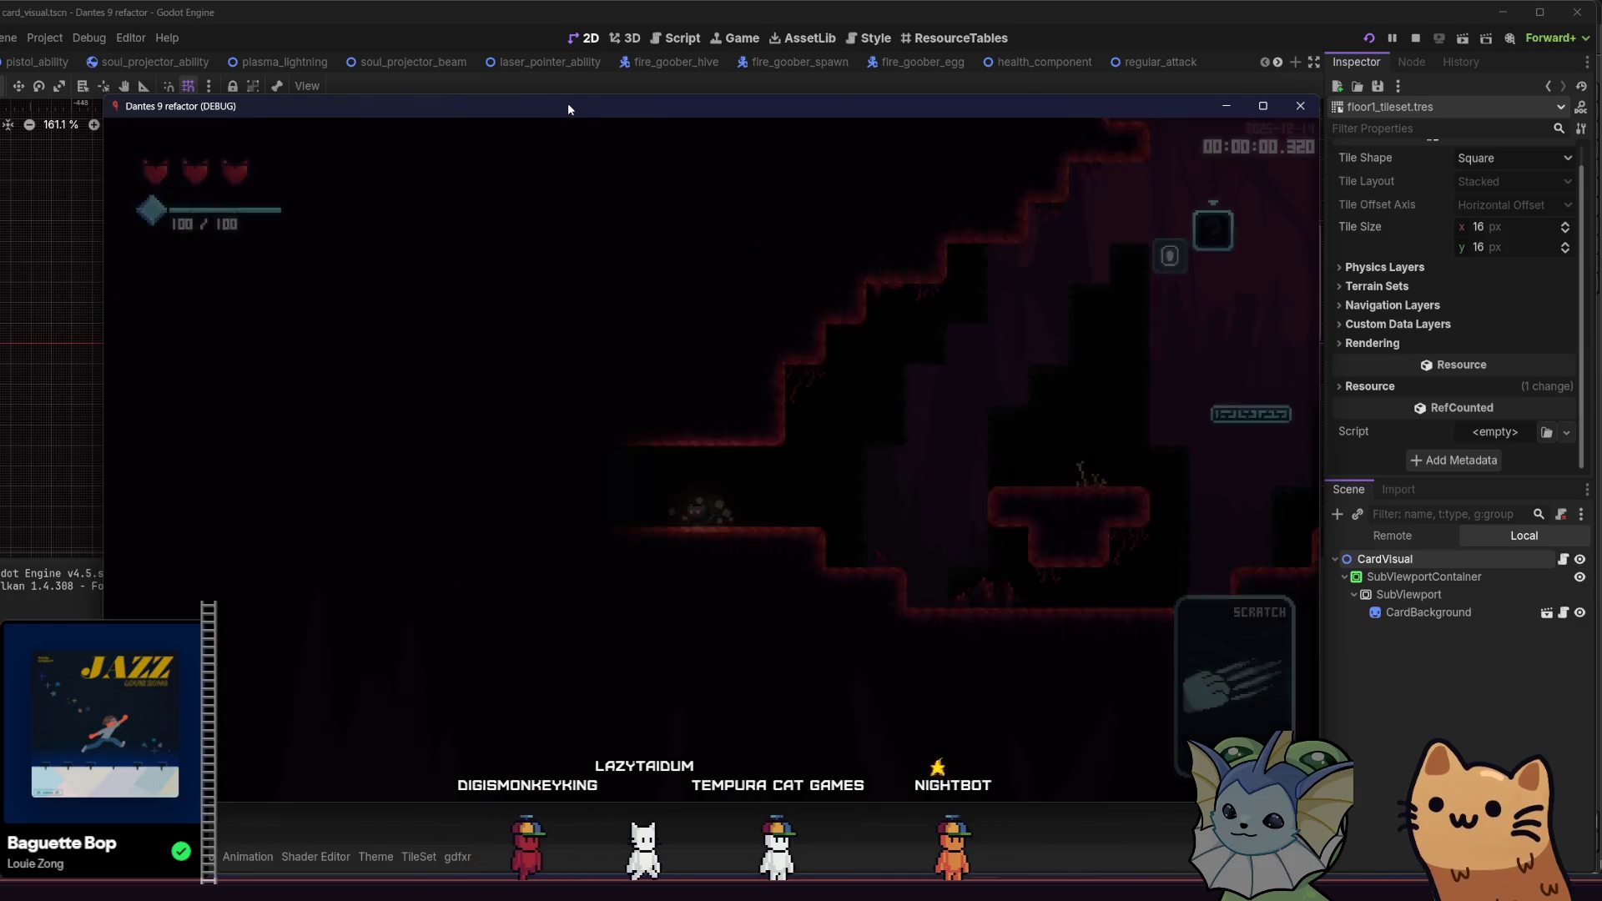
double_click(624, 108)
Step: Run and jump right across the cave floors toward the enemies
key("d")
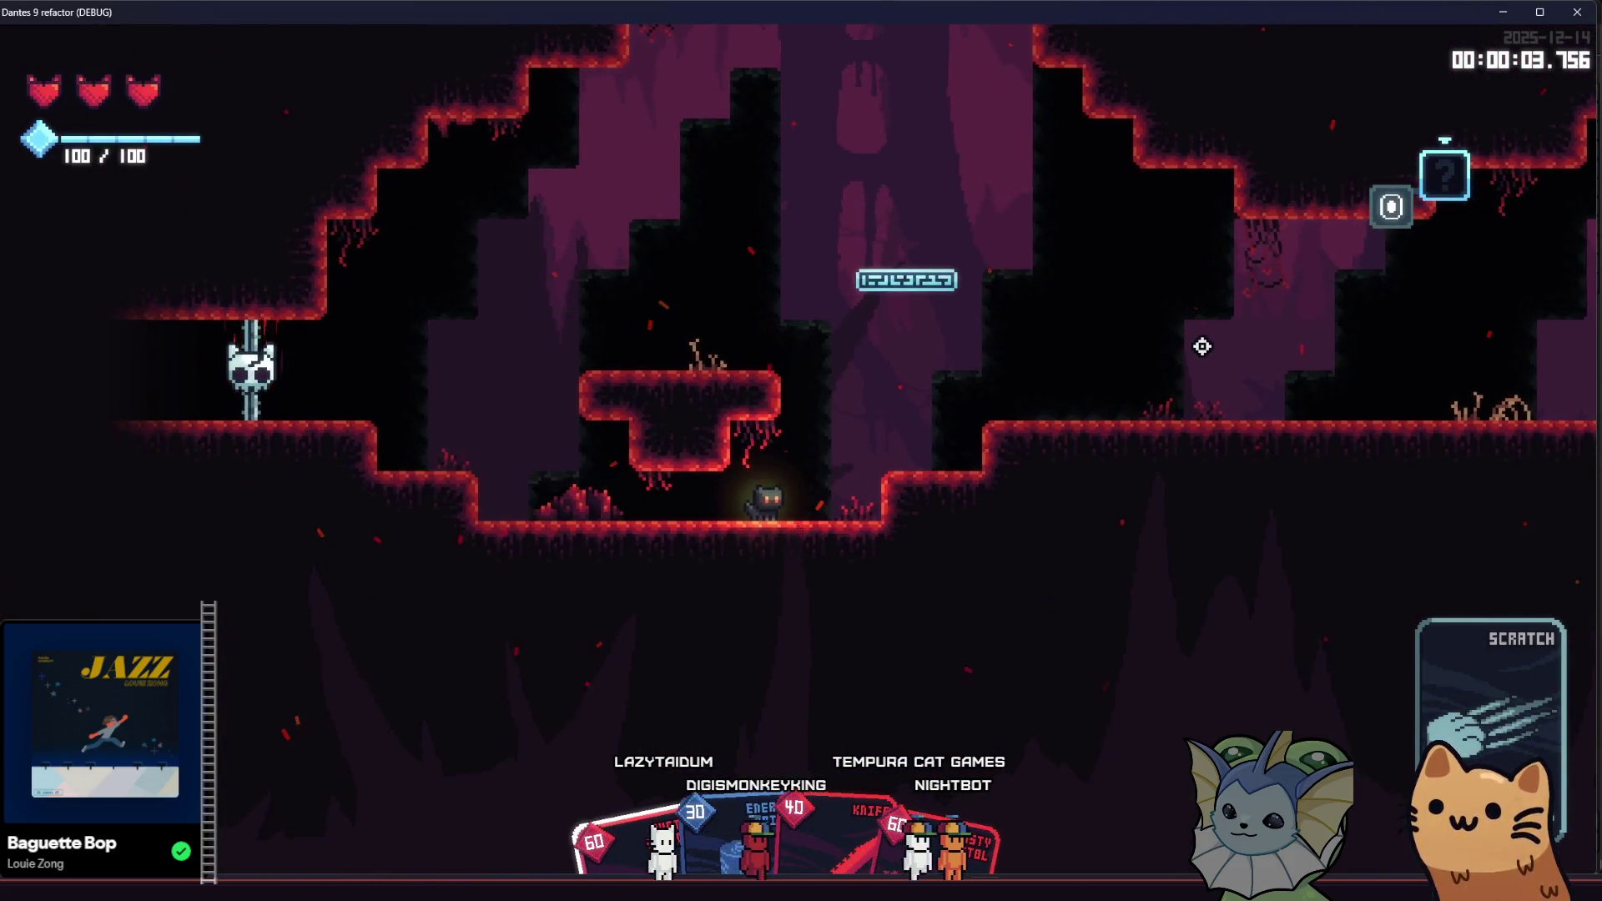
key("d")
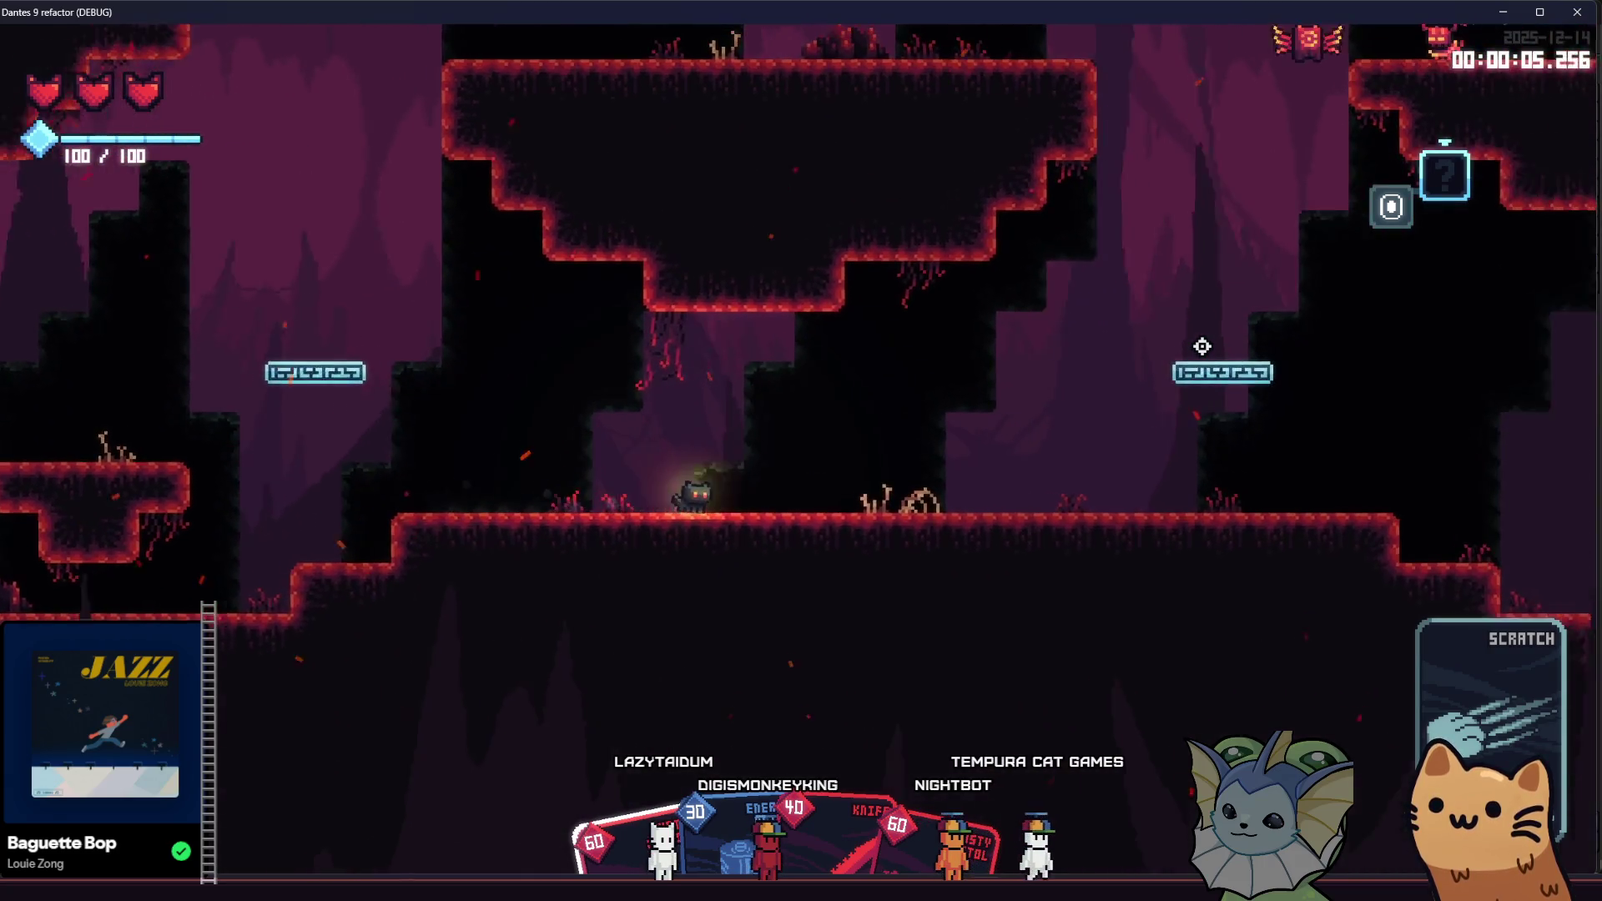
key("space")
key("d")
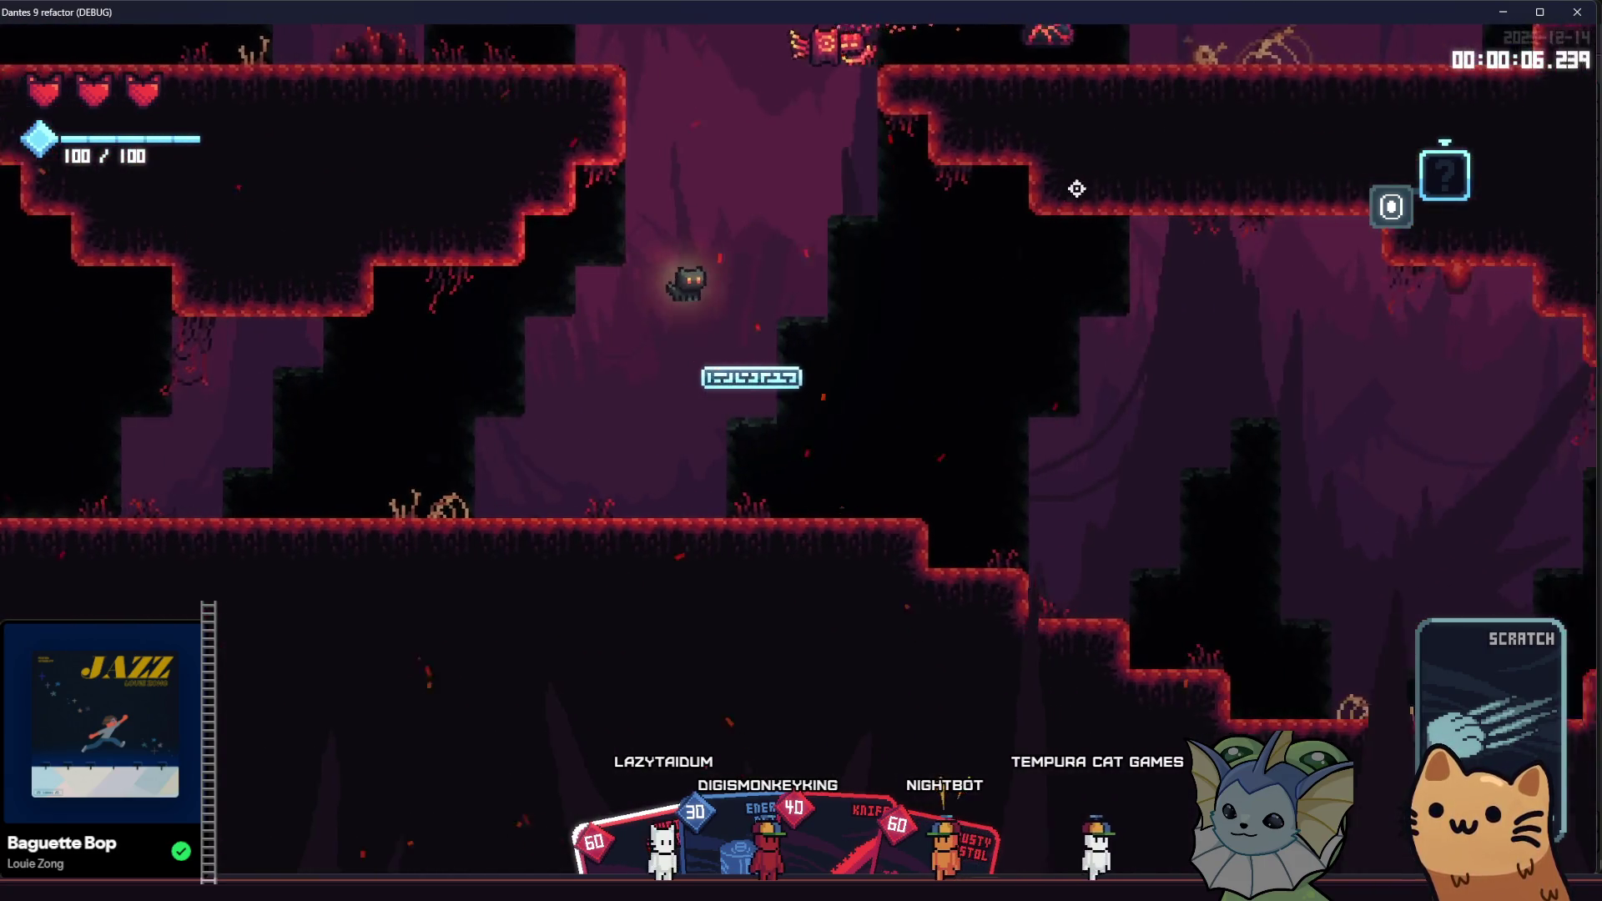
key("d")
key("space")
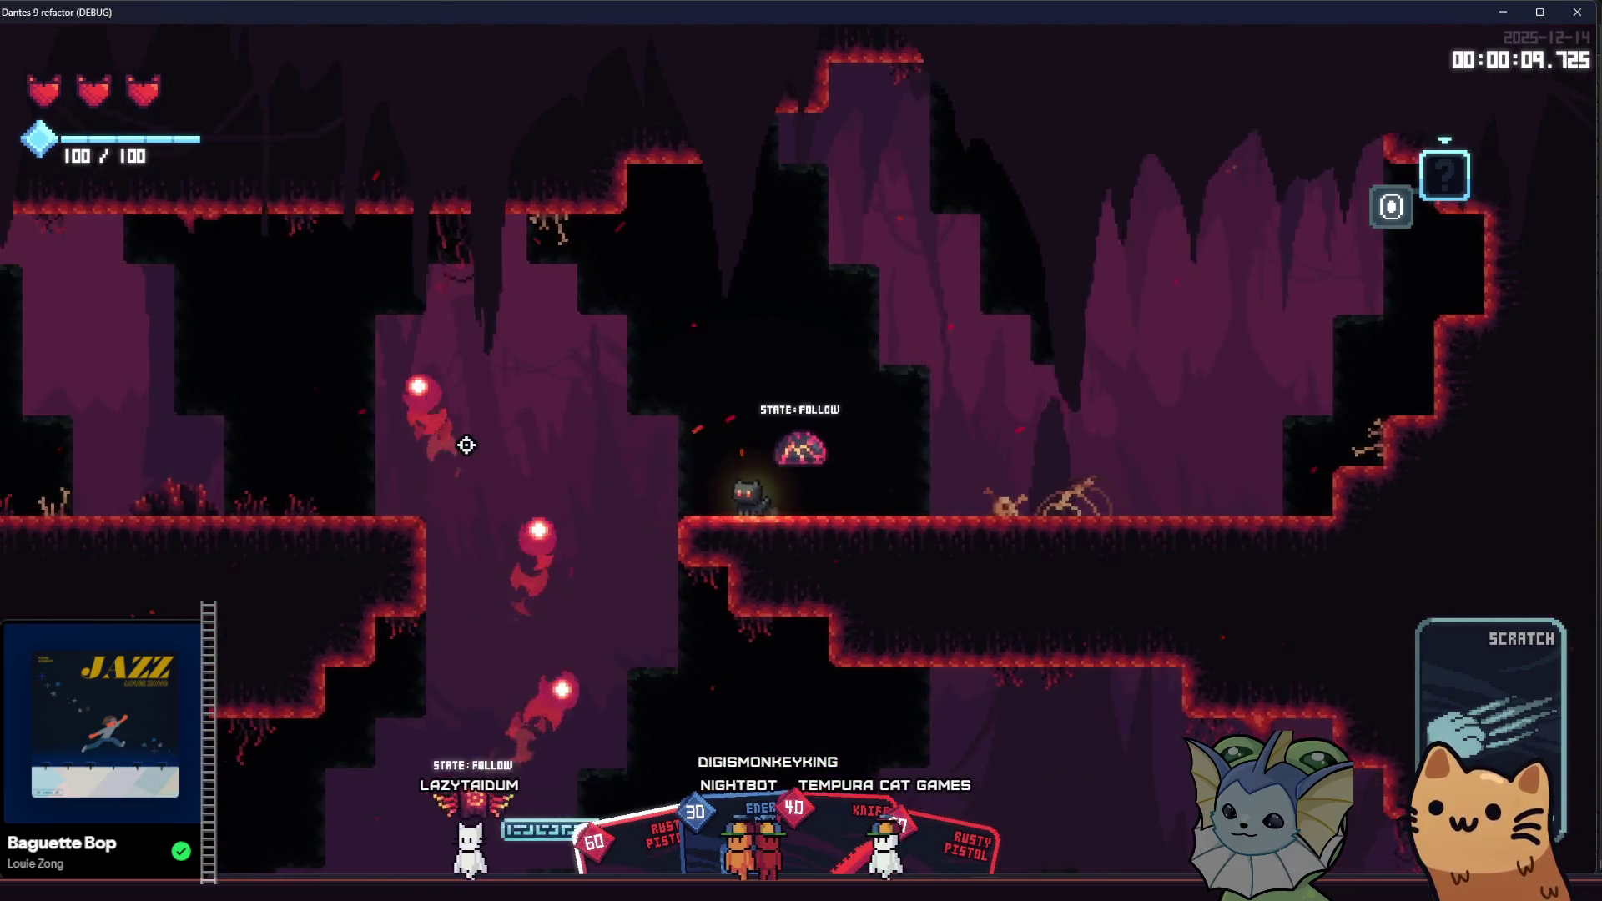
key("d")
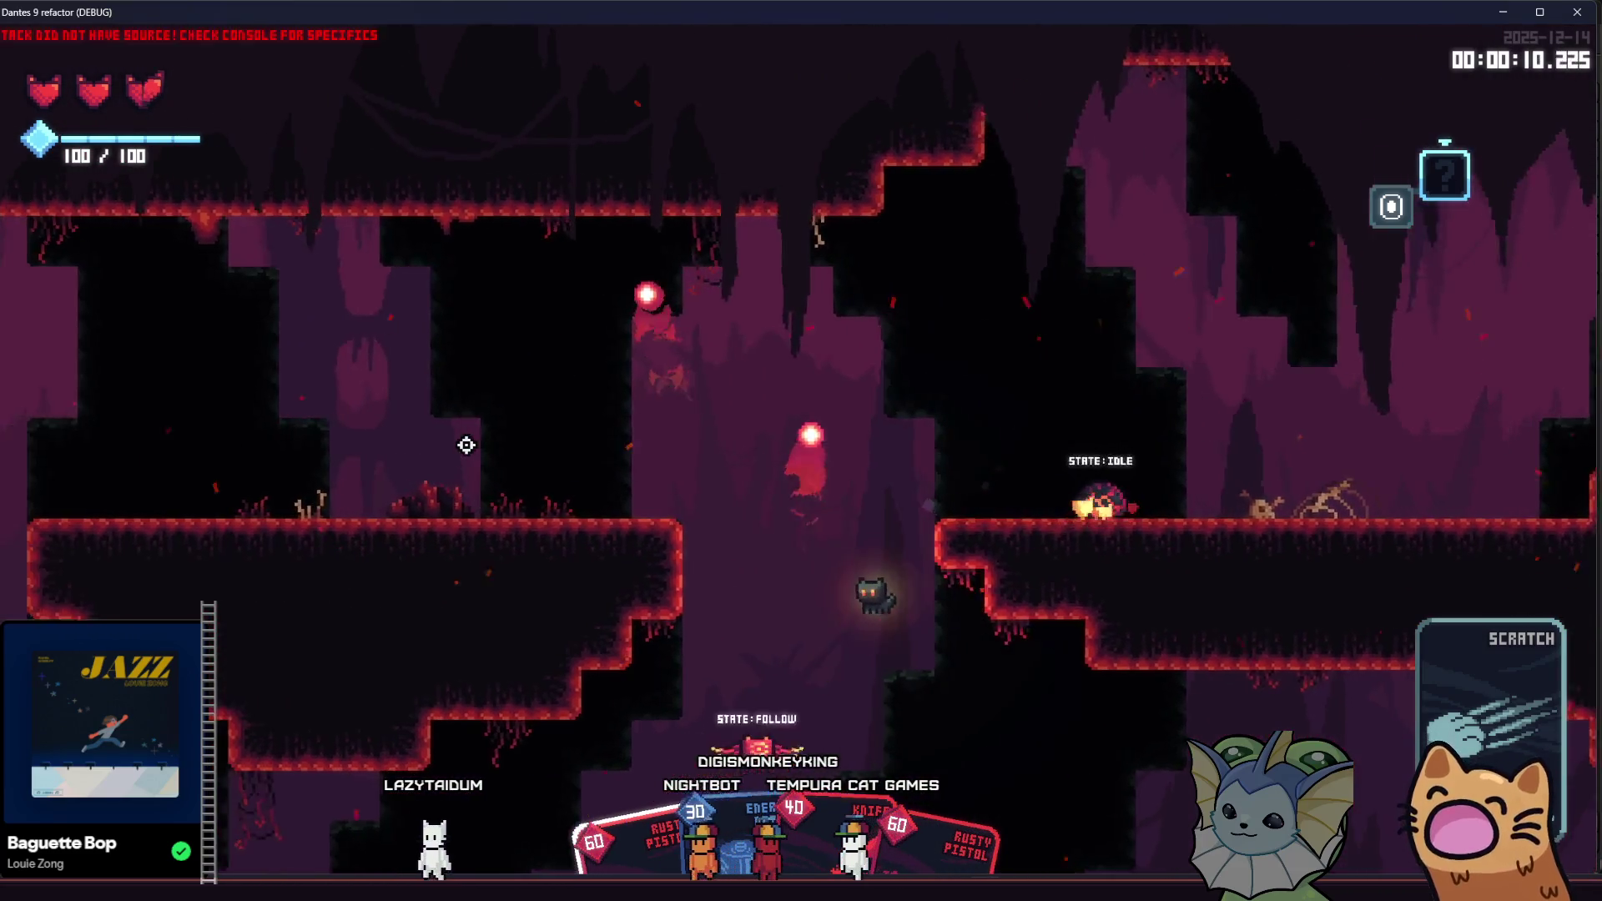
key("d")
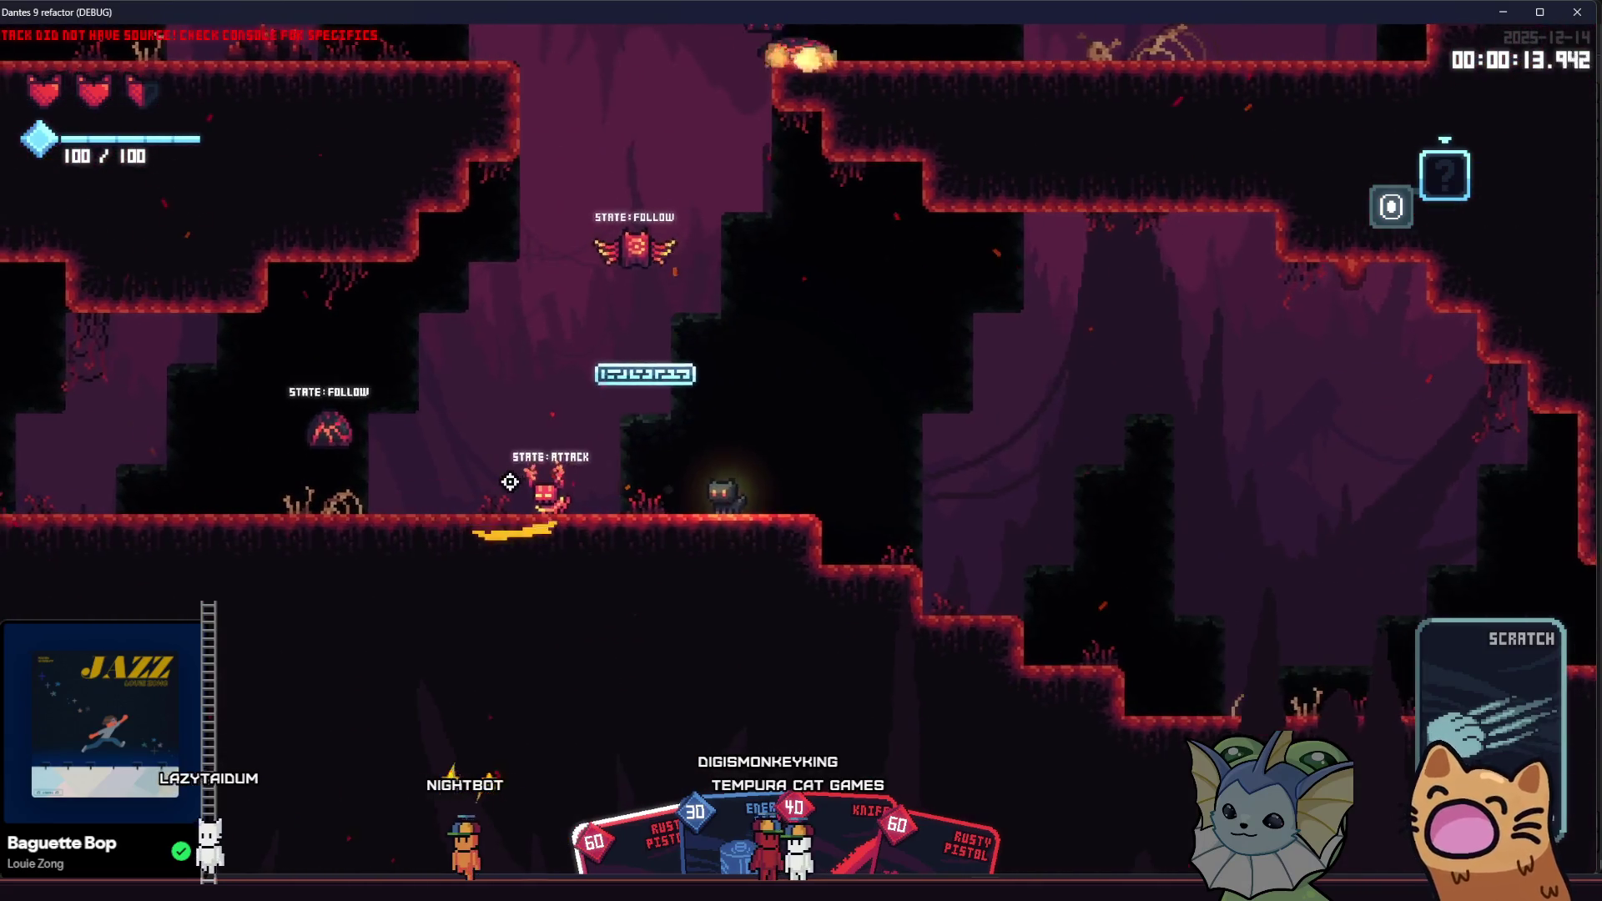
key("d")
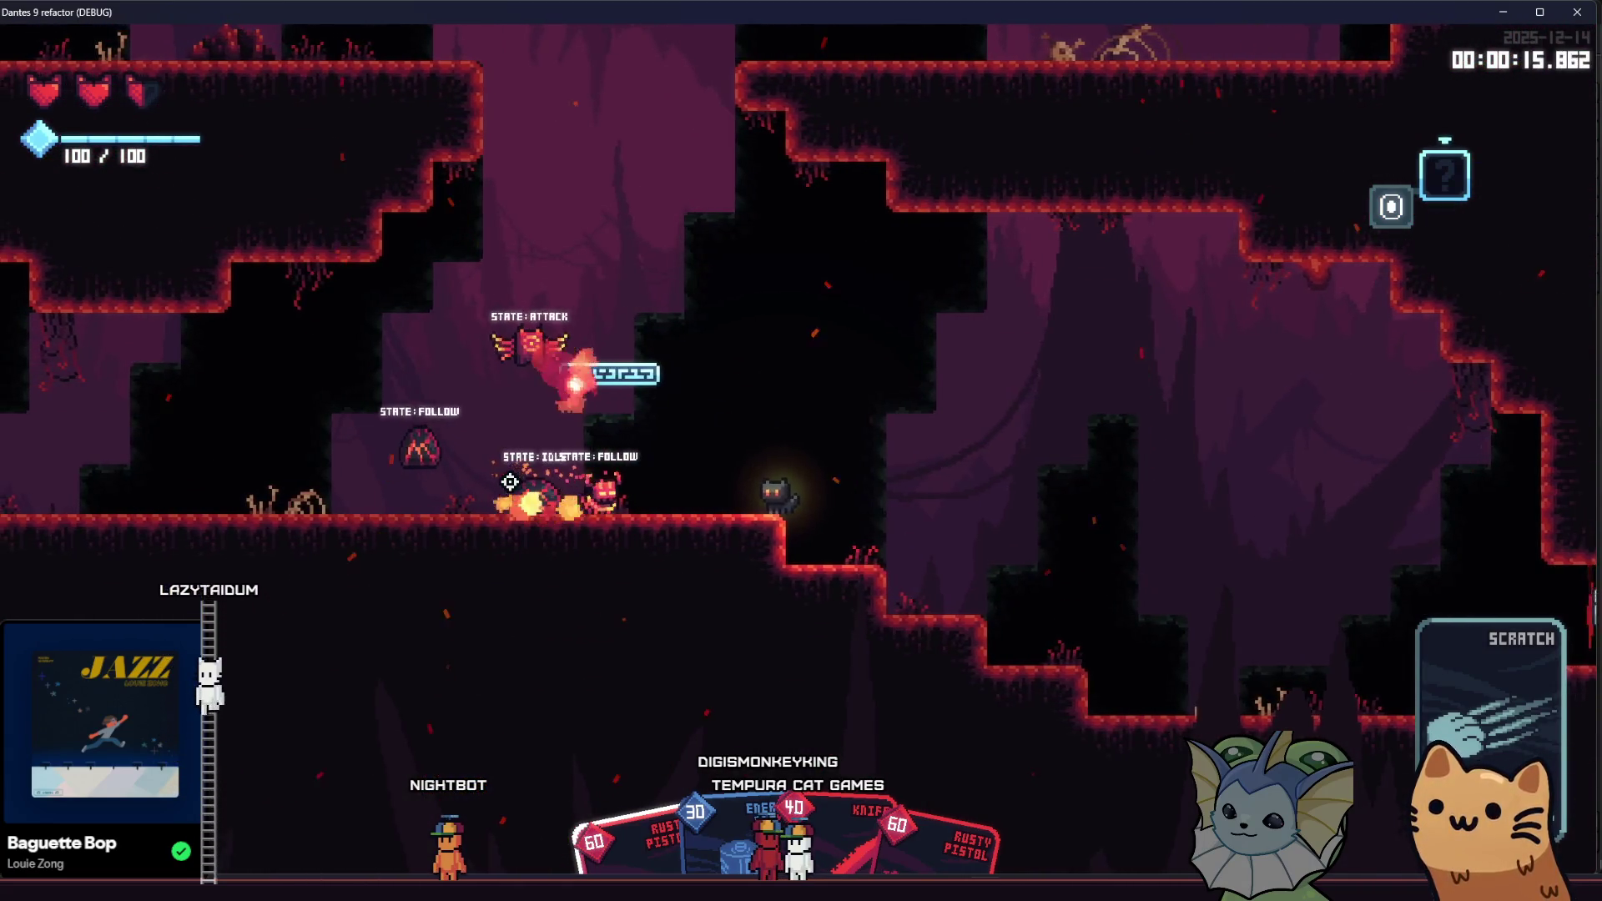
key("d")
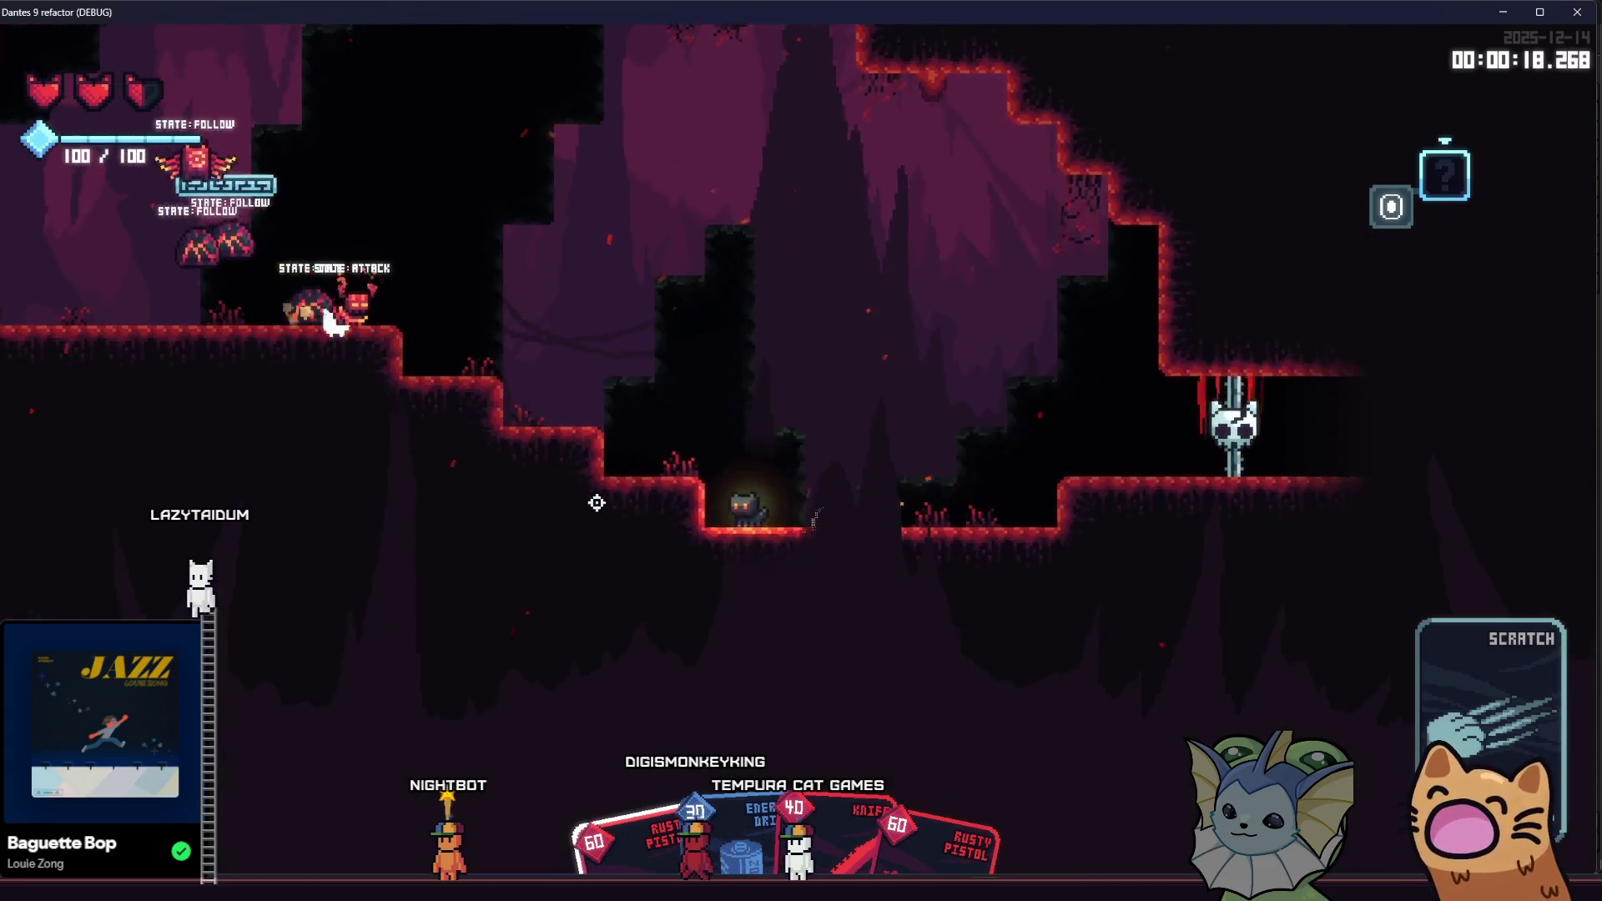
scroll(643, 422, "up", 2)
Step: Fight the enemies with the Rusty Pistol and Knife cards while climbing and dropping ledges
key("d")
left_click(643, 422)
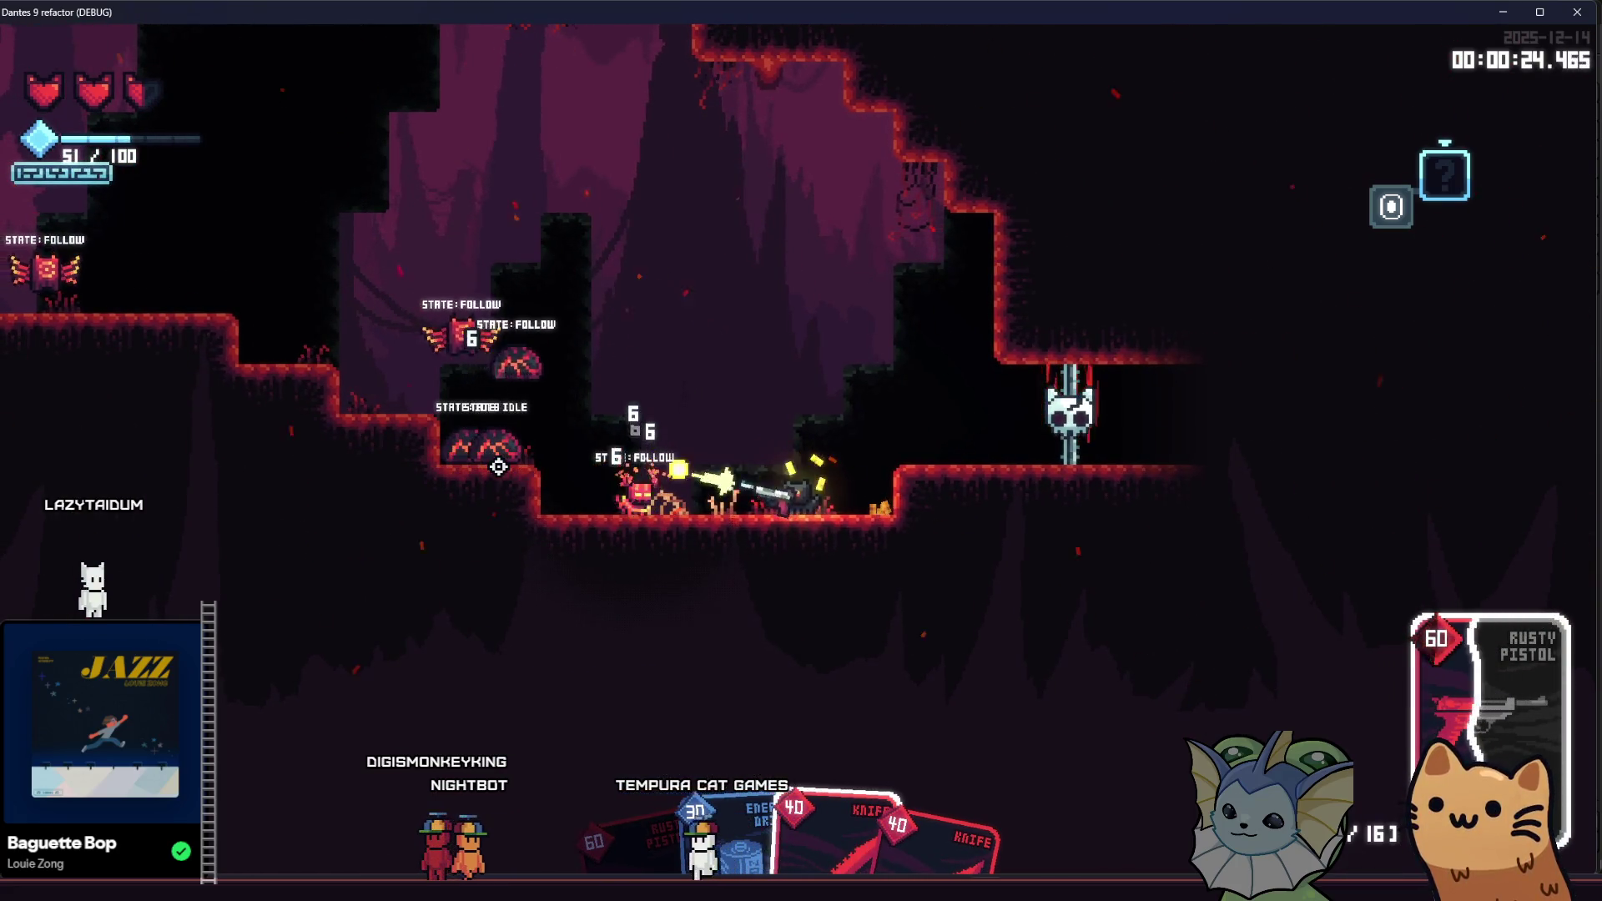
key("a")
left_click(501, 472)
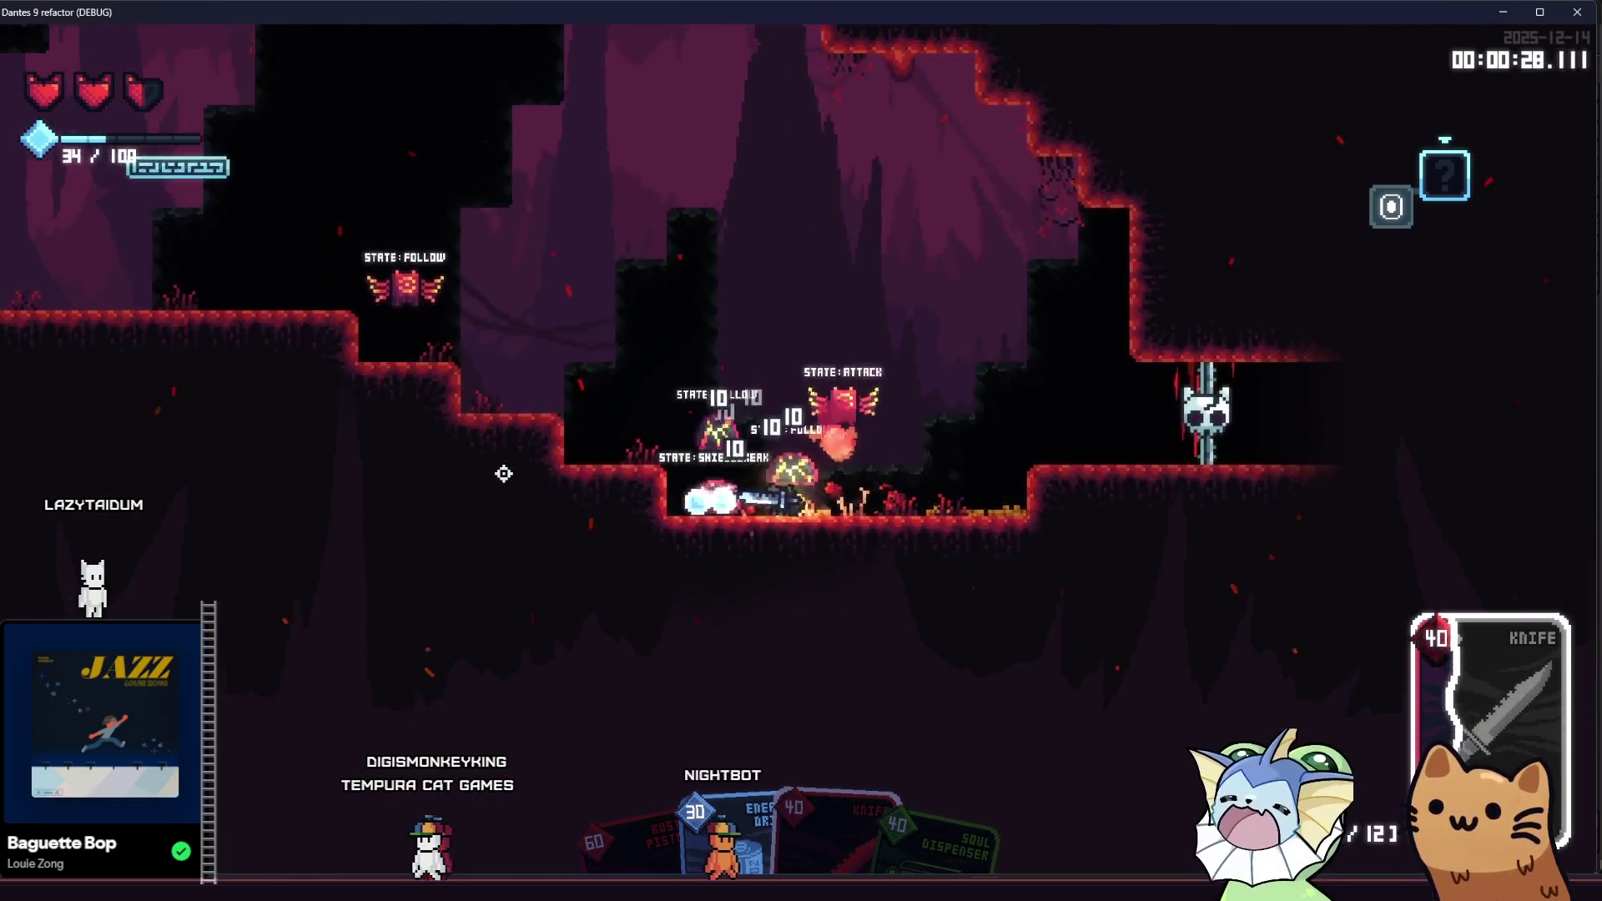
key("space")
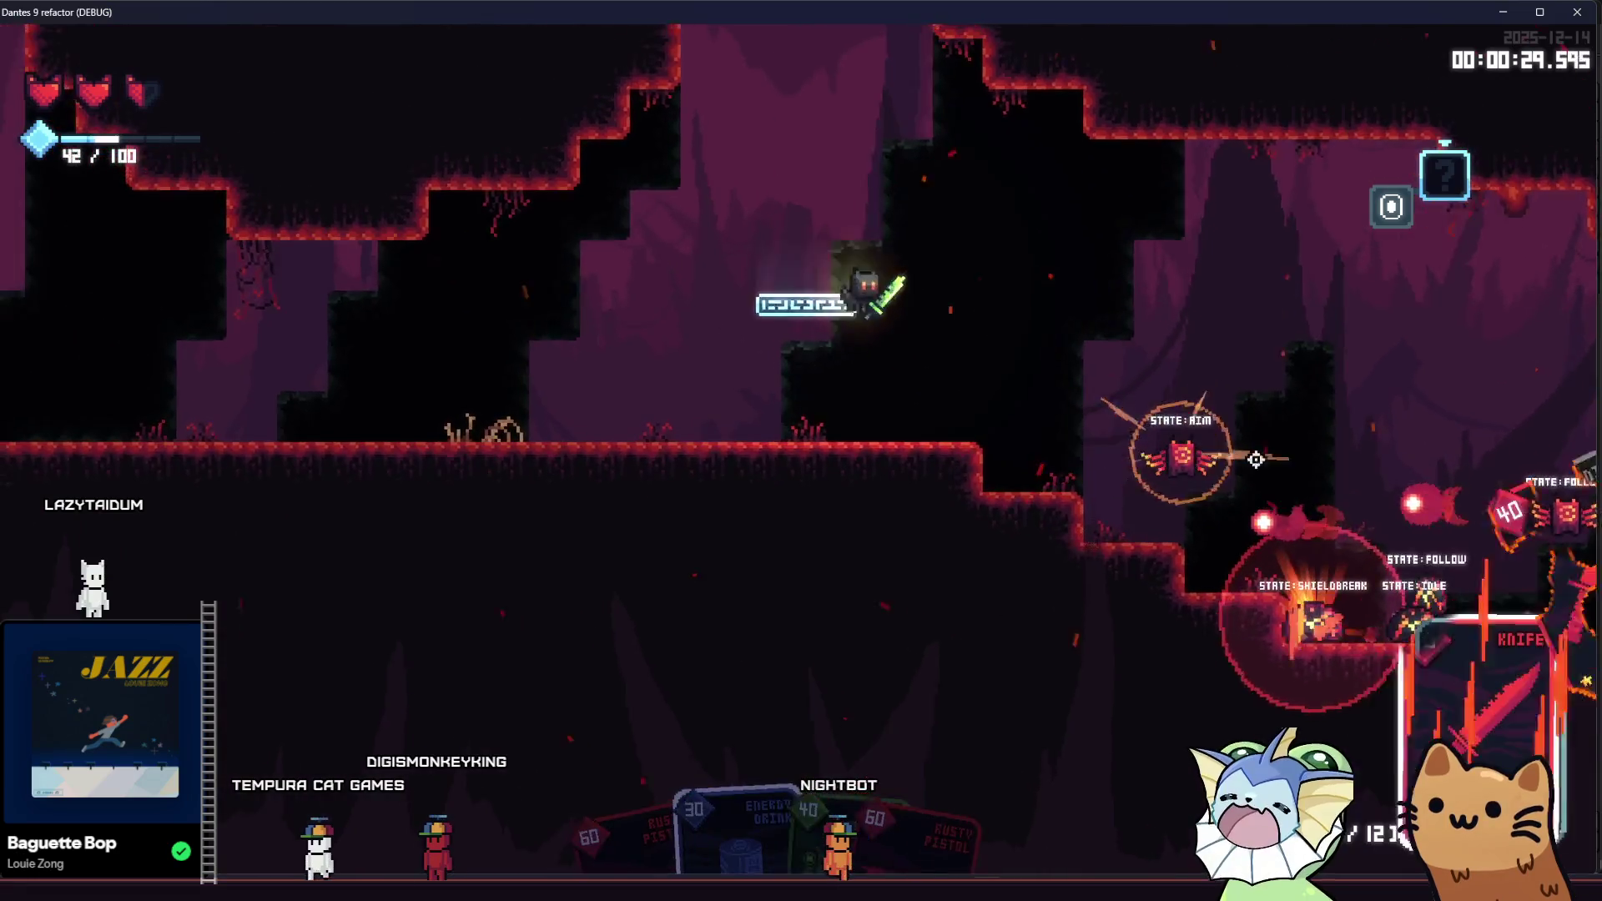
key("d")
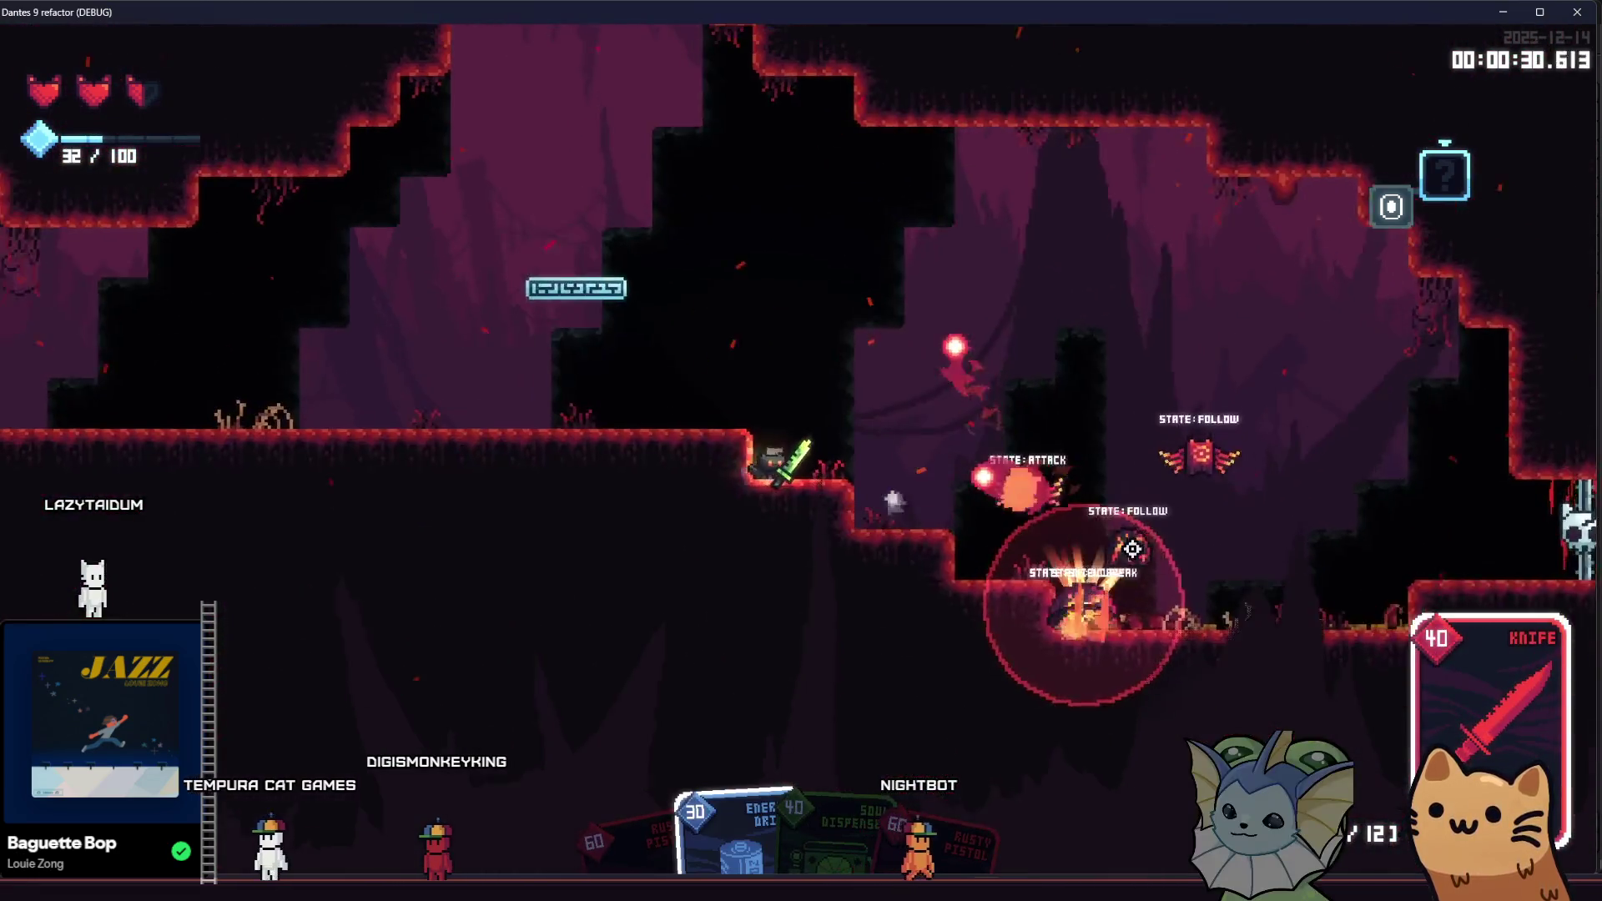
left_click(1181, 519)
key("d")
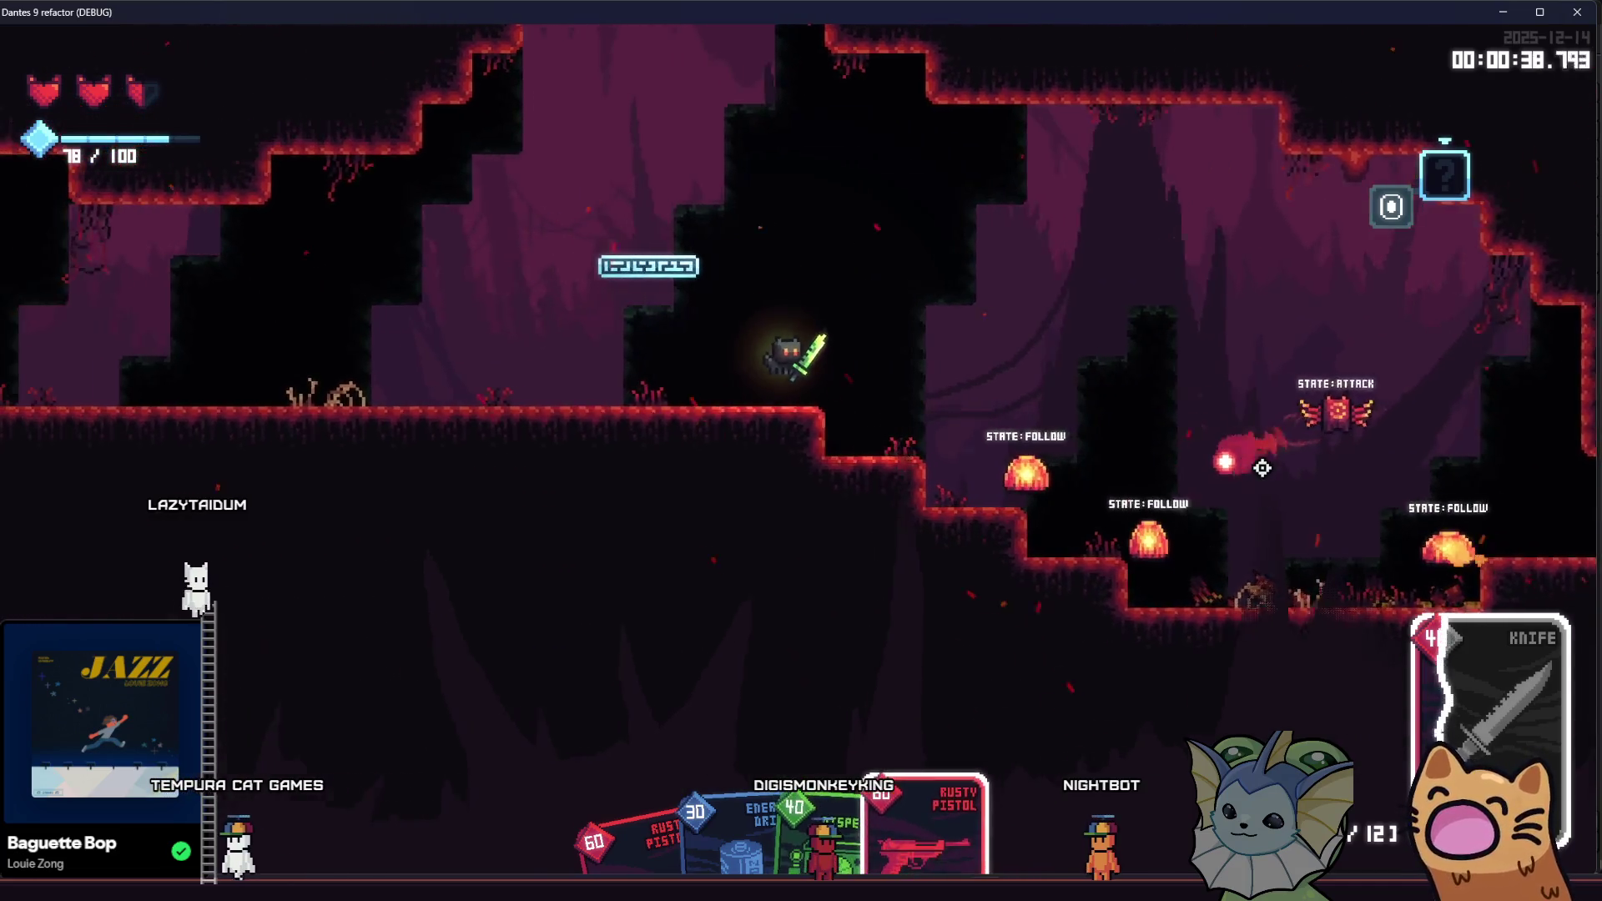
left_click(1258, 463)
left_click(1151, 617)
key("space")
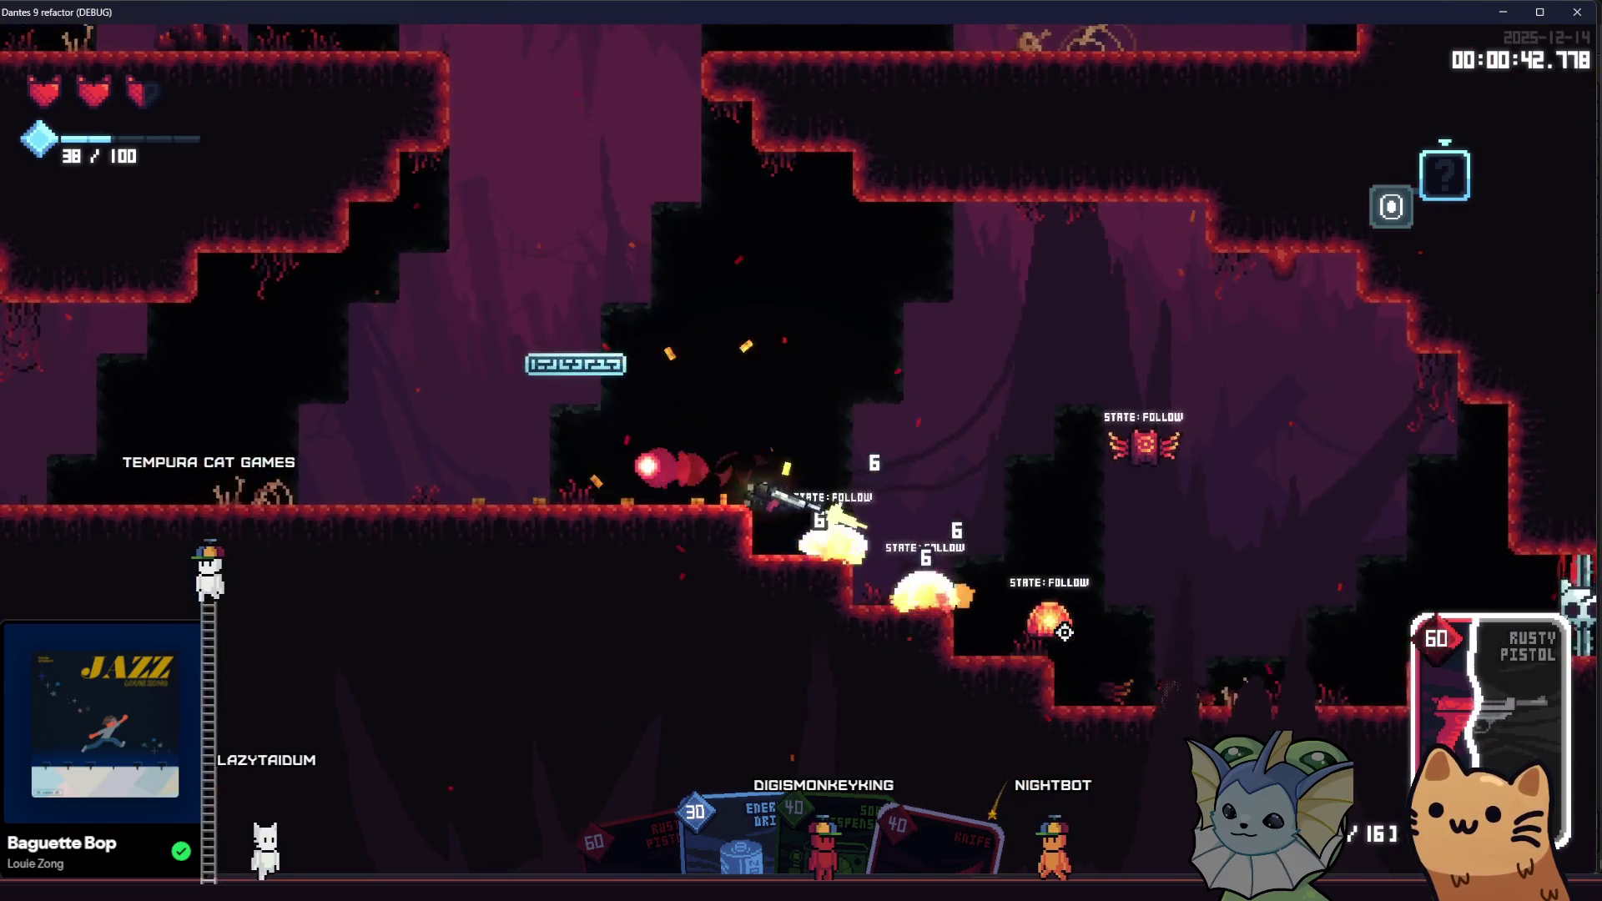
Step: Clear the remaining enemies, open the chest for a Soul Potion, and close the game window
left_click(1117, 563)
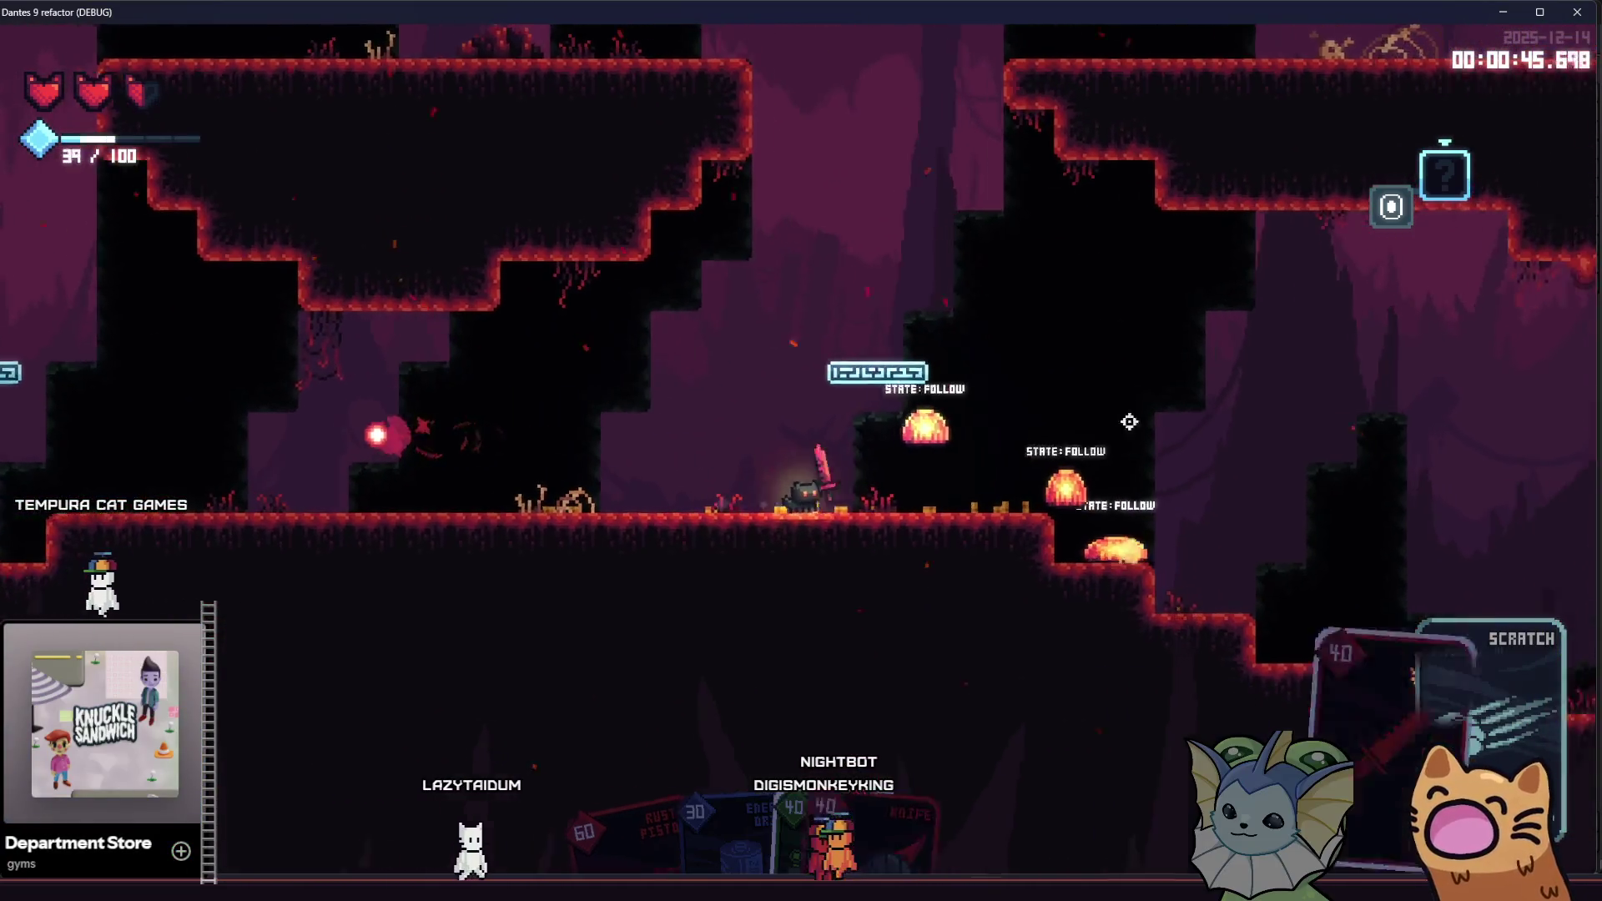
left_click(1122, 438)
left_click(1122, 438)
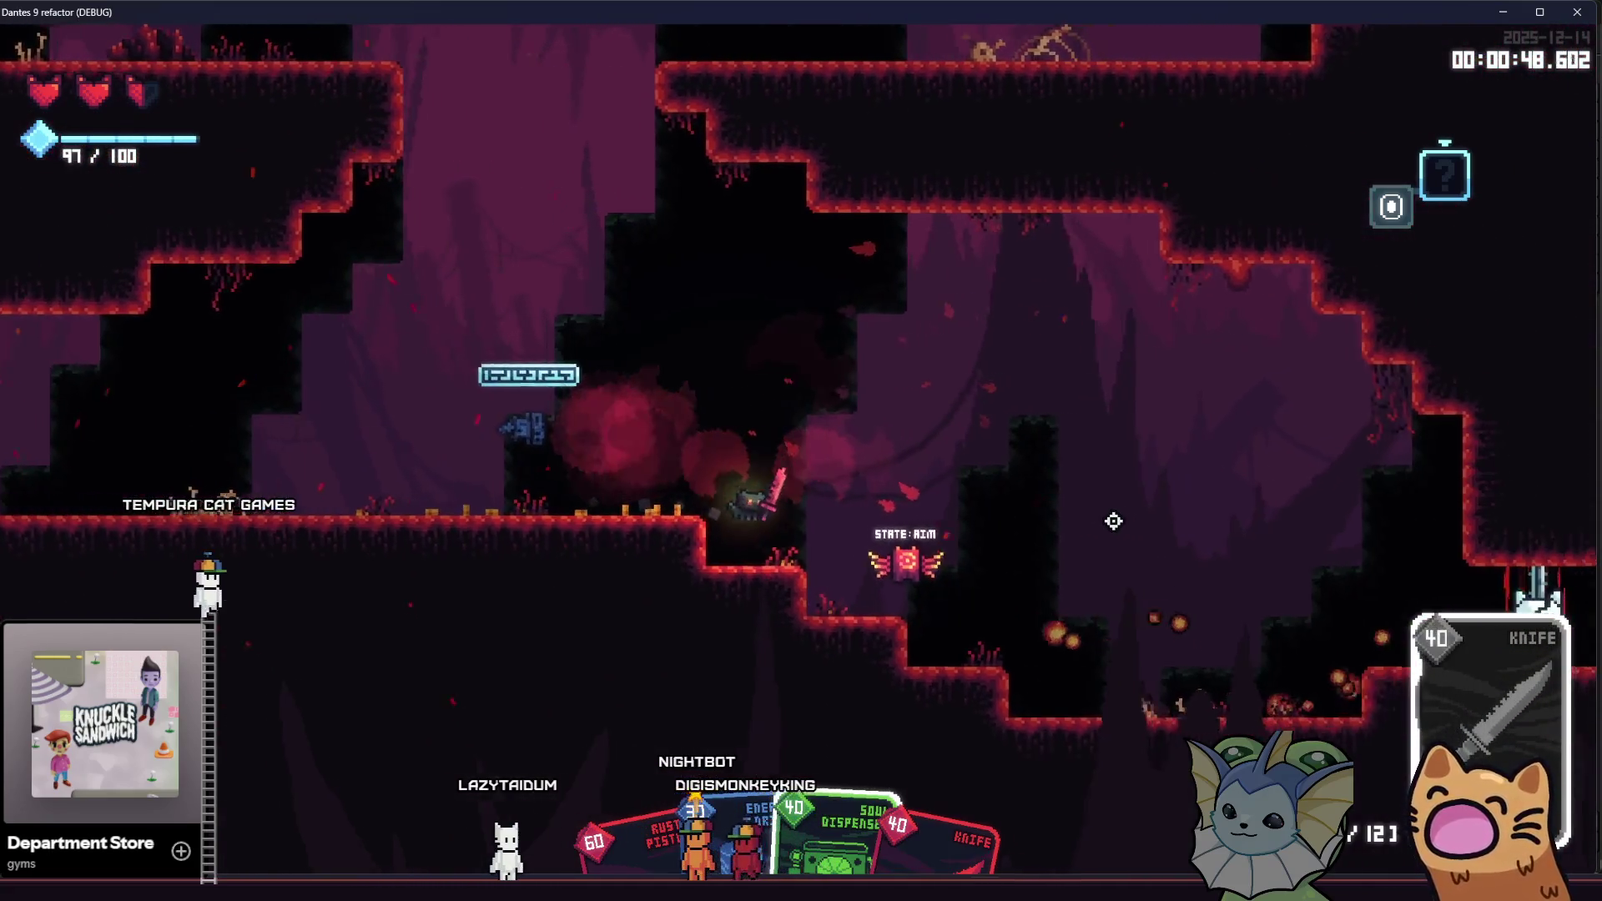
left_click(1112, 508)
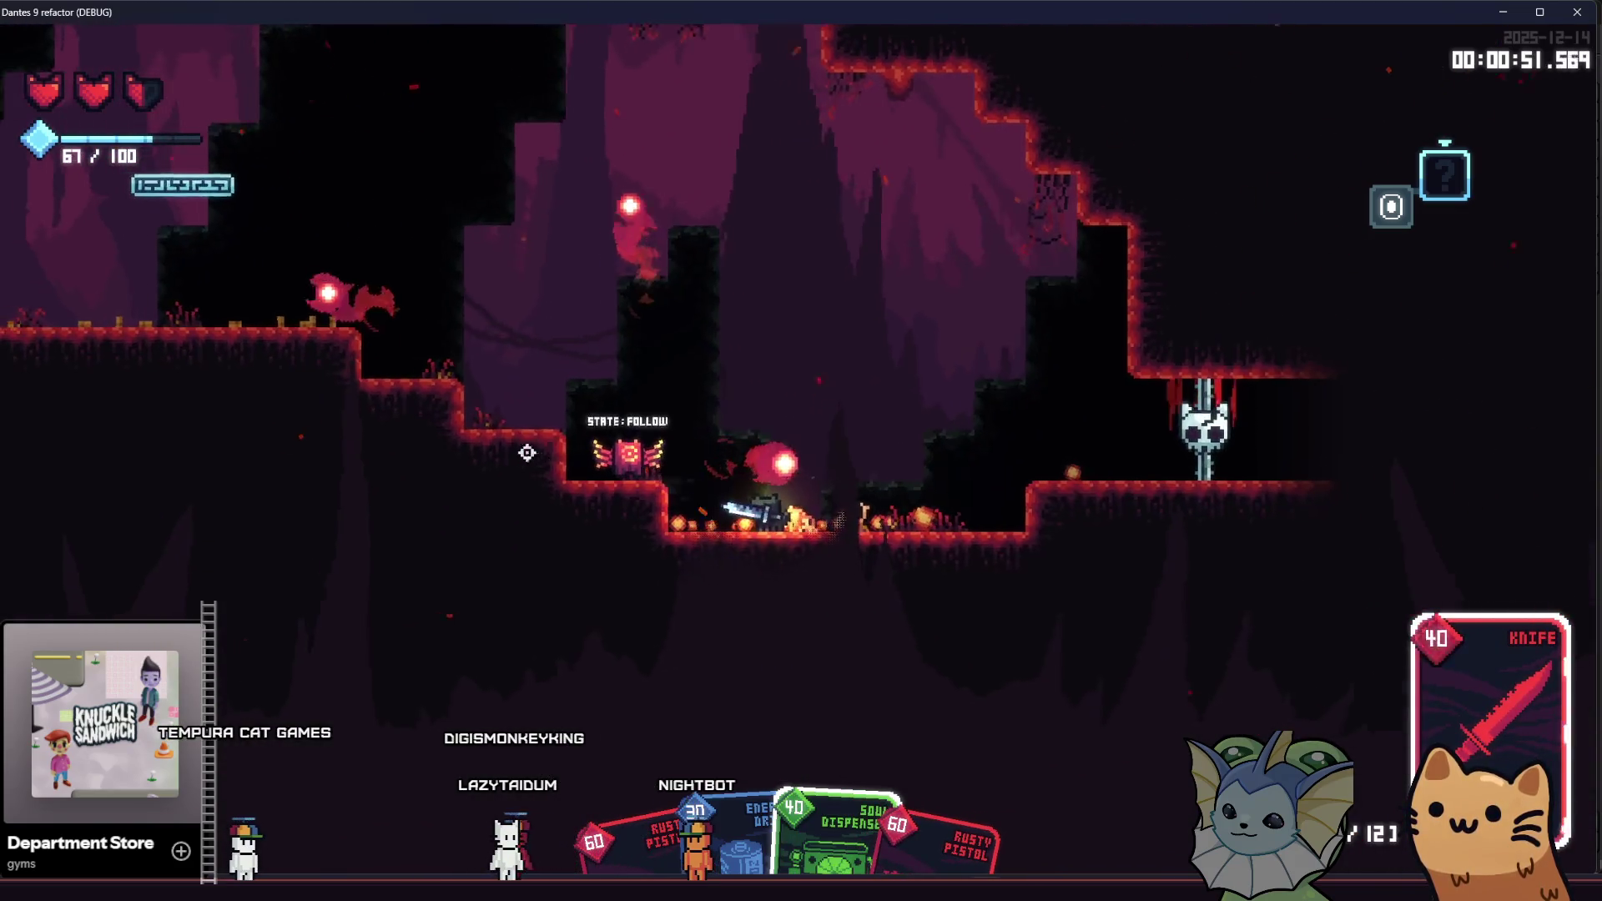
left_click(563, 465)
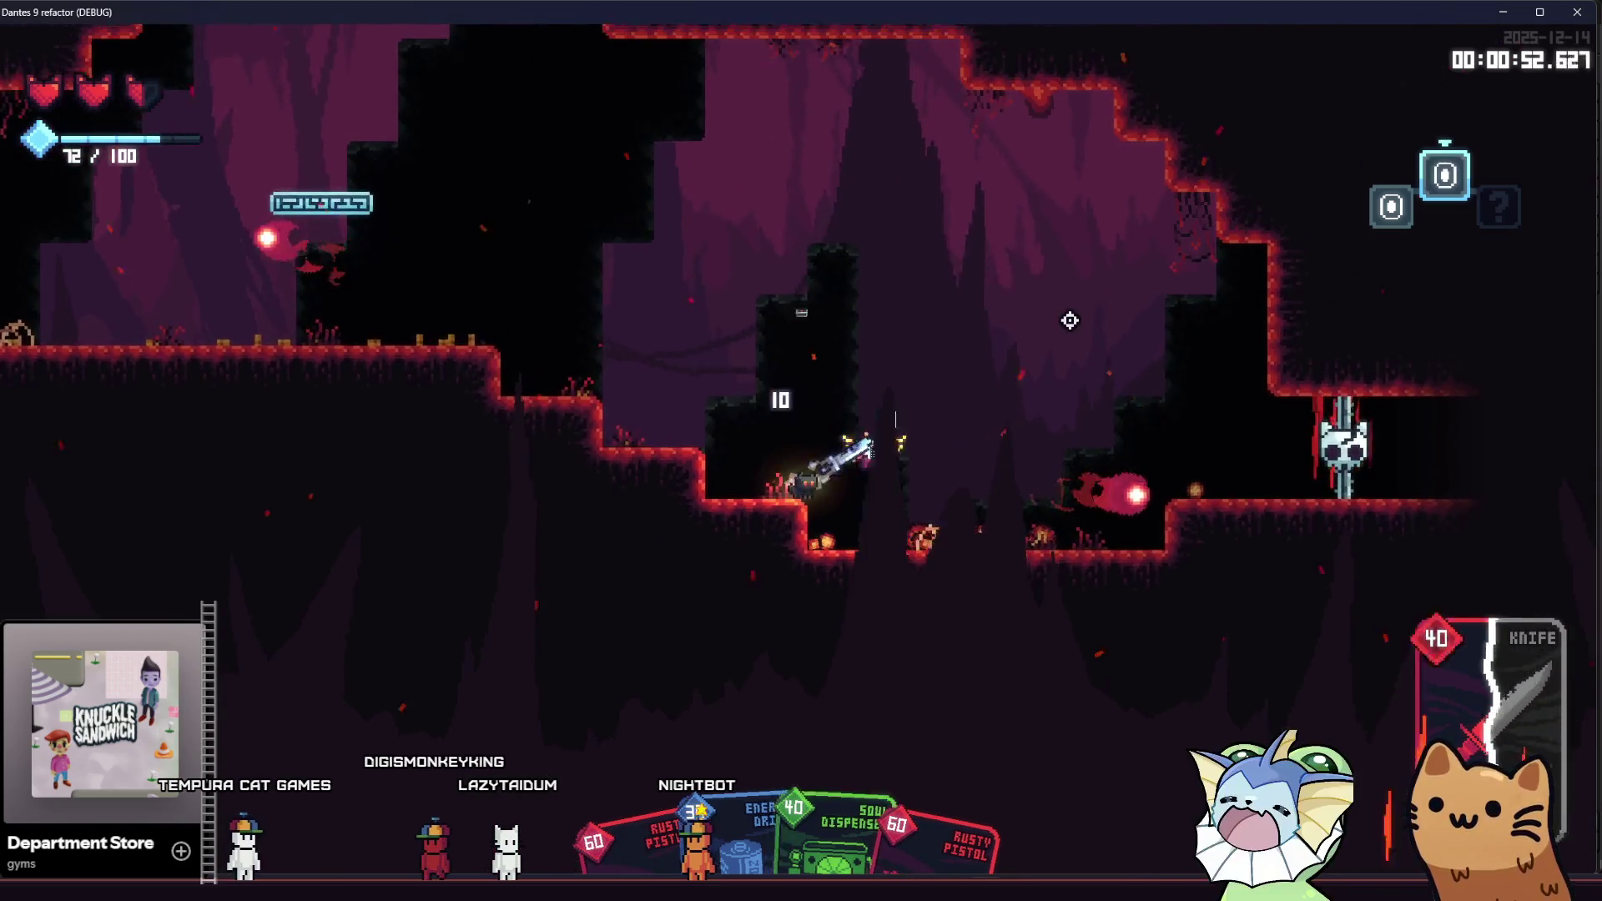
left_click(1073, 375)
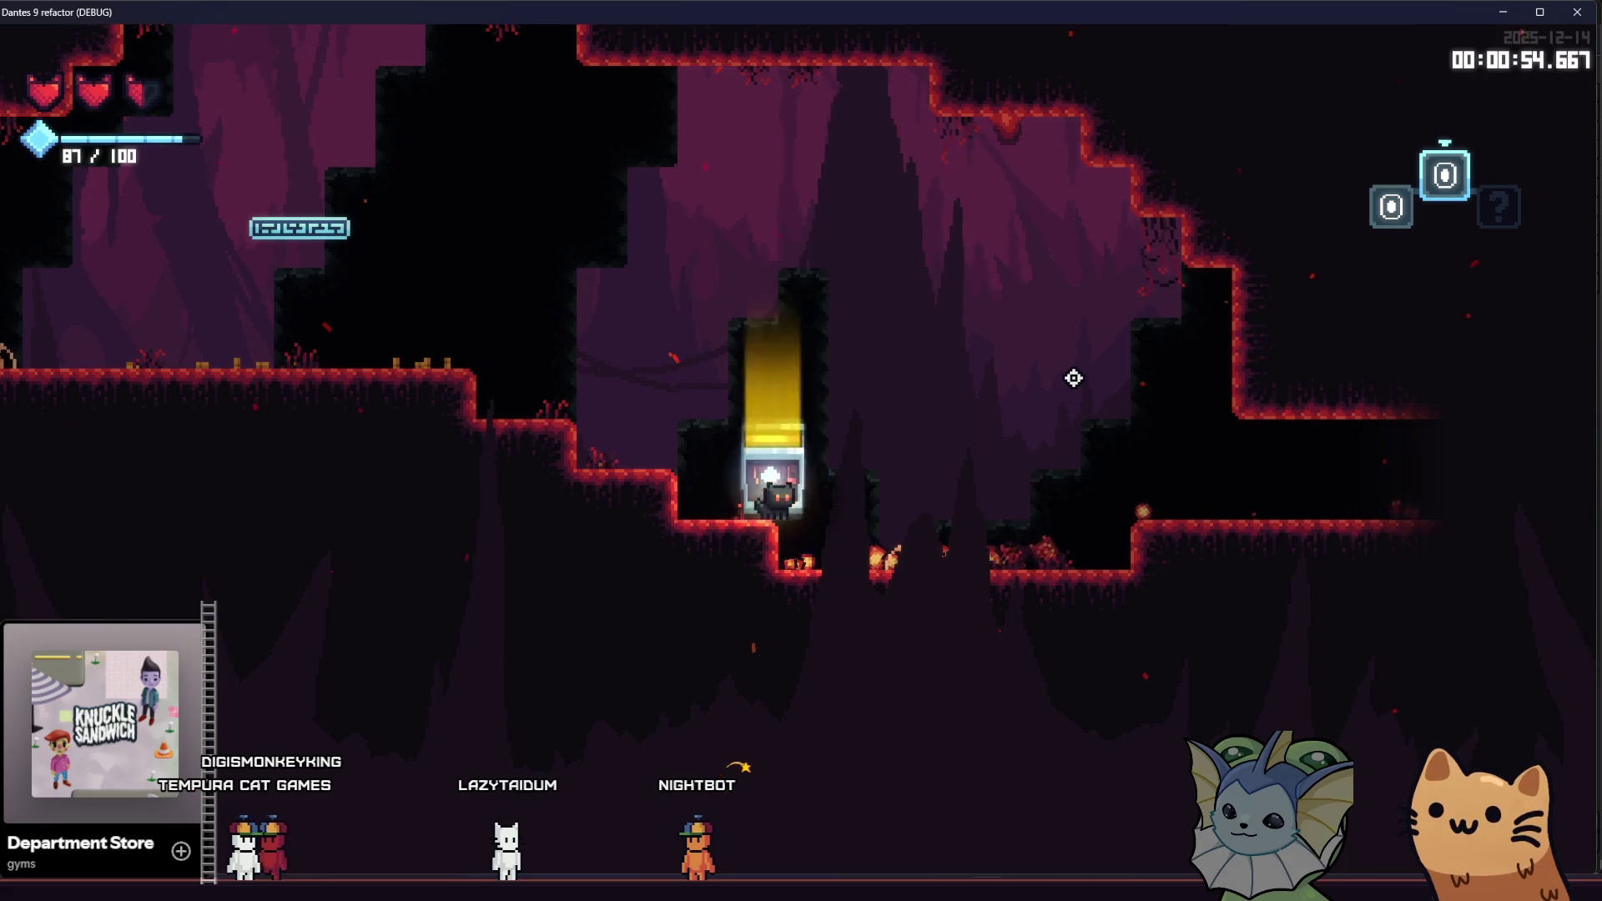
key("a")
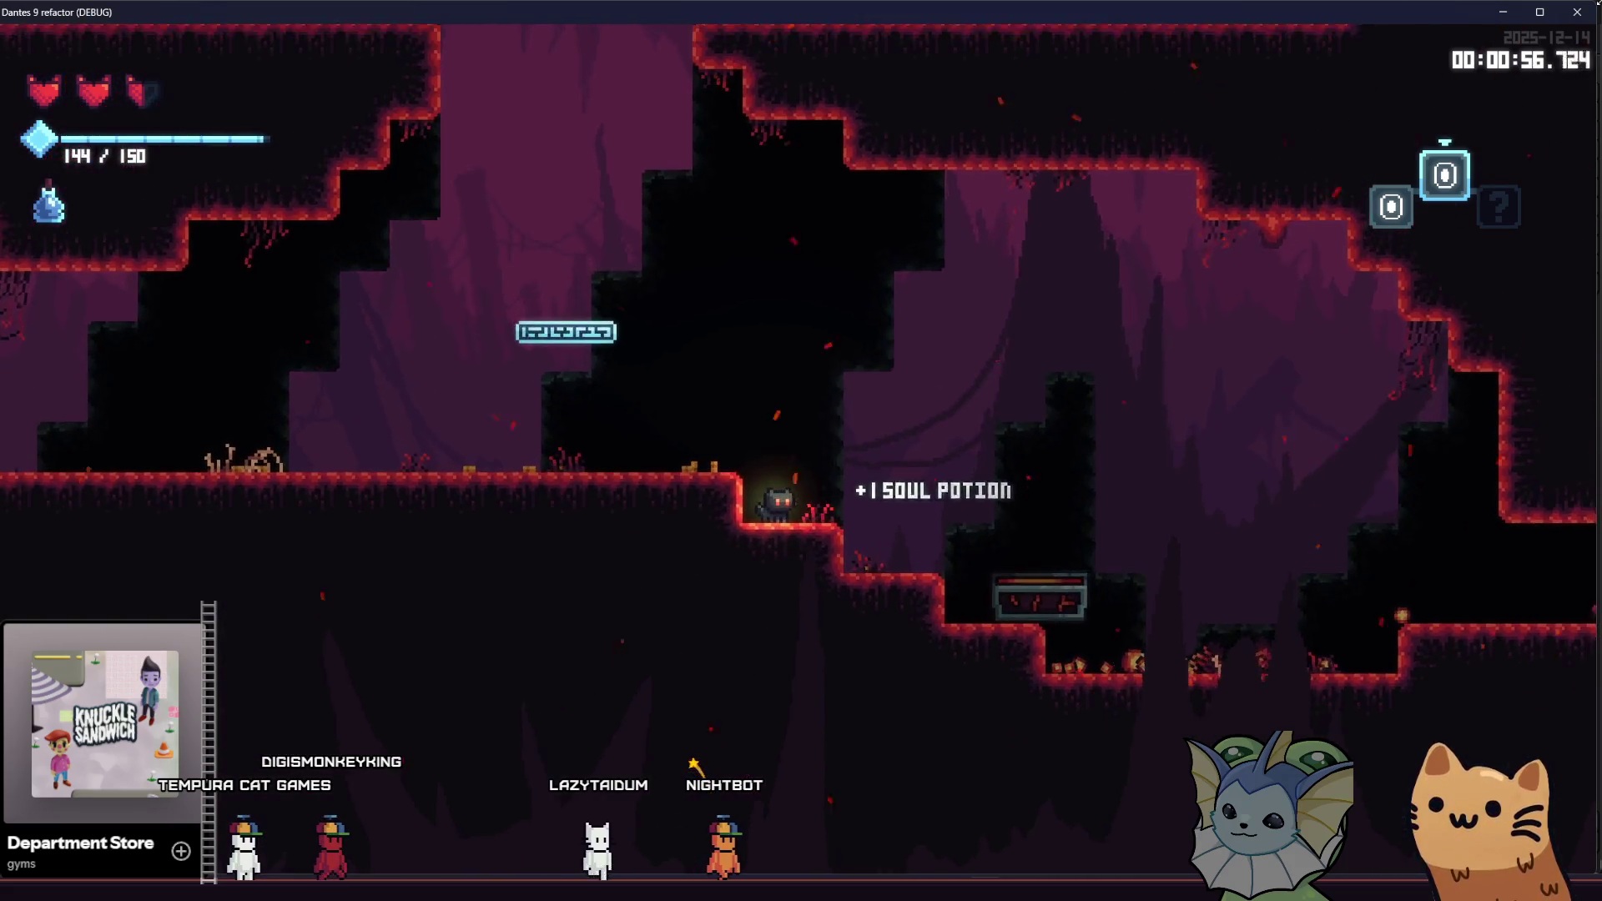
left_click(1588, 15)
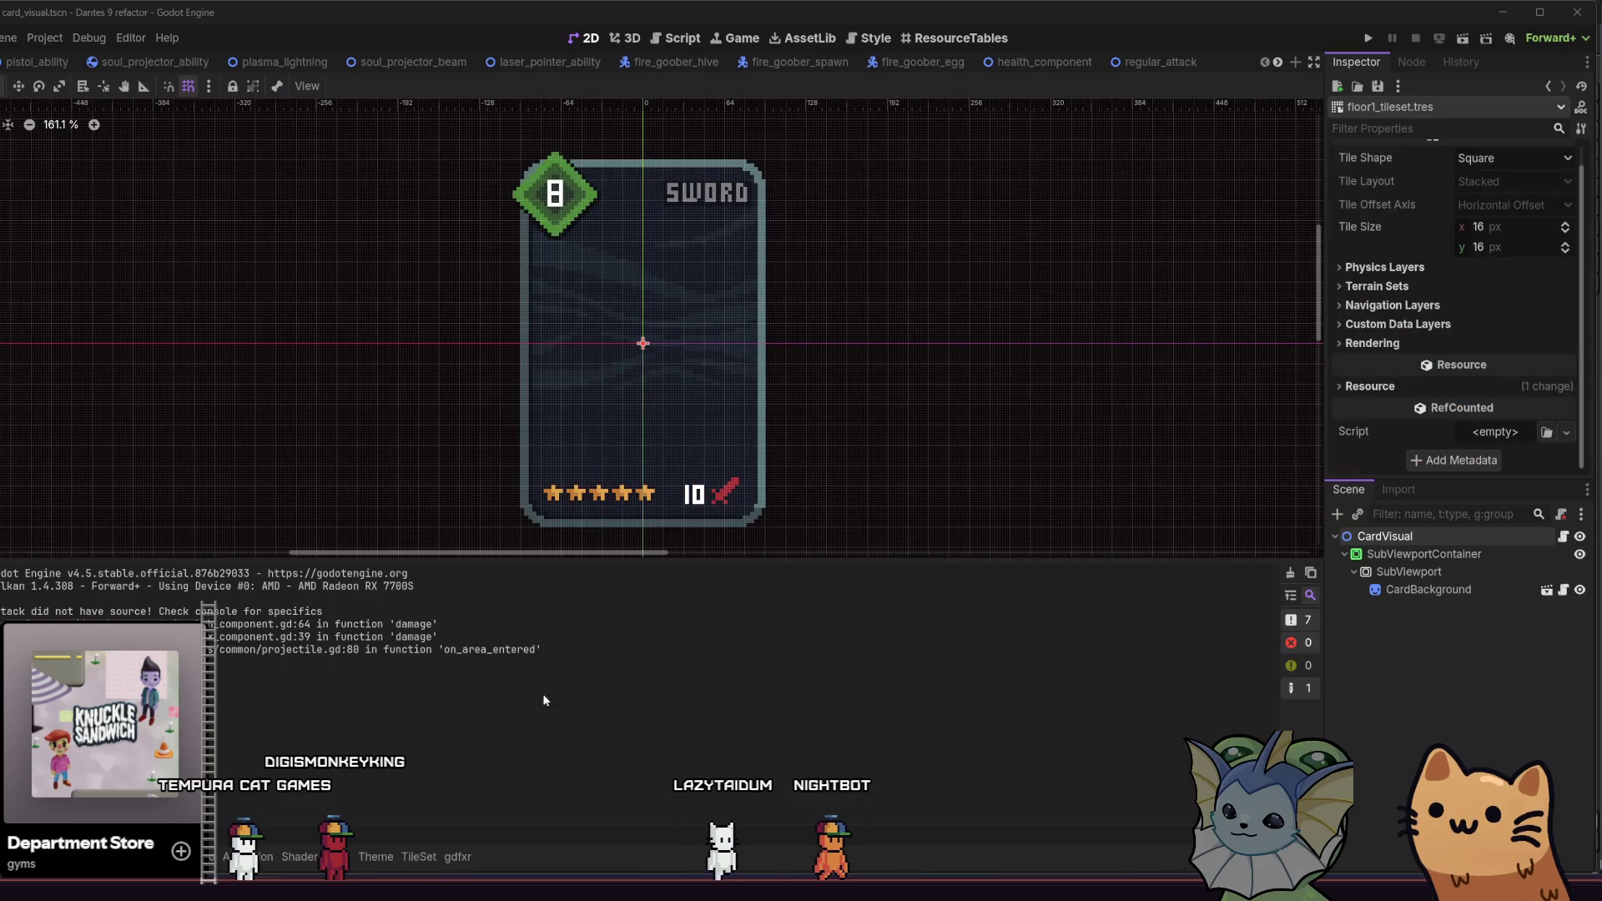
Step: Bring the tilemaps file in Aseprite forward and zoom in, checking the tile index numbers
key("alt+Tab")
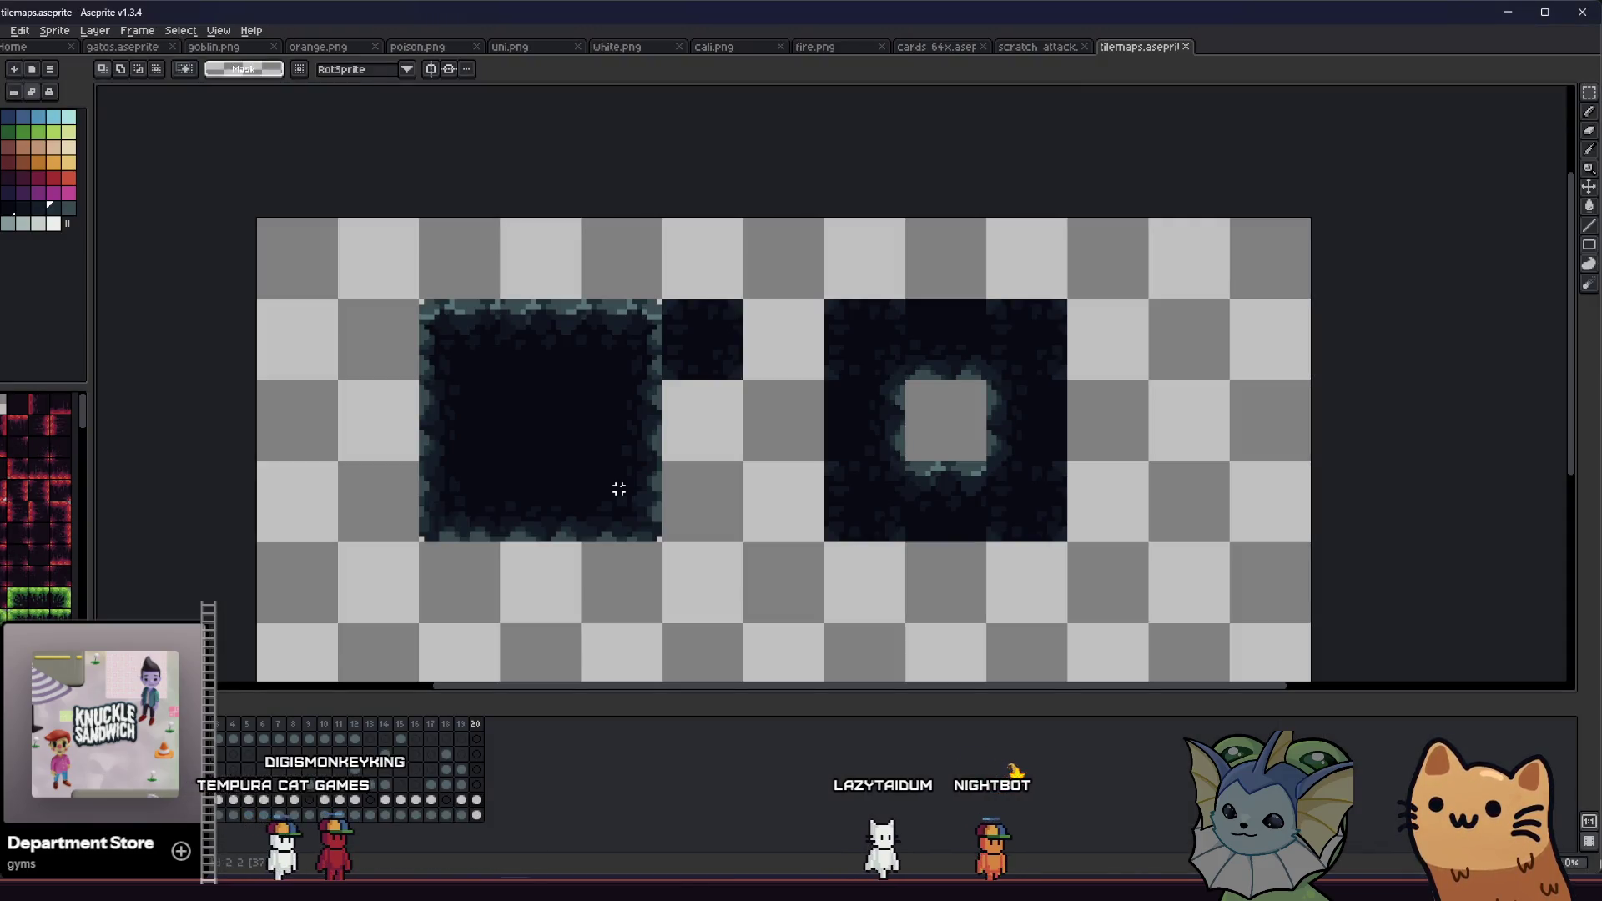
scroll(619, 473, "up", 1)
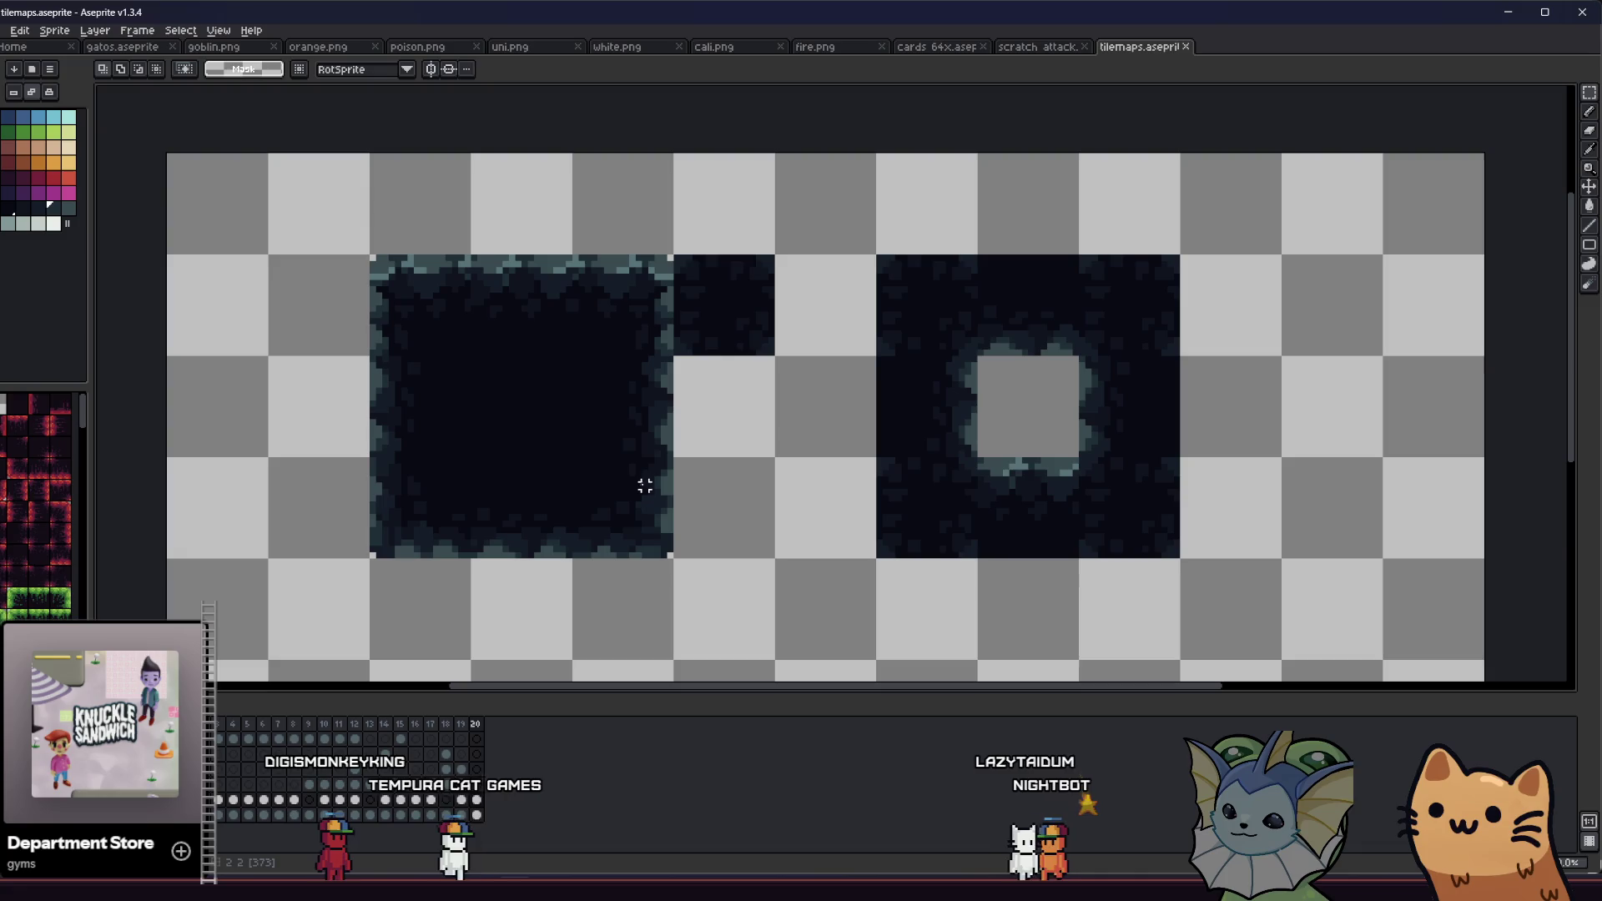
scroll(462, 284, "up", 3)
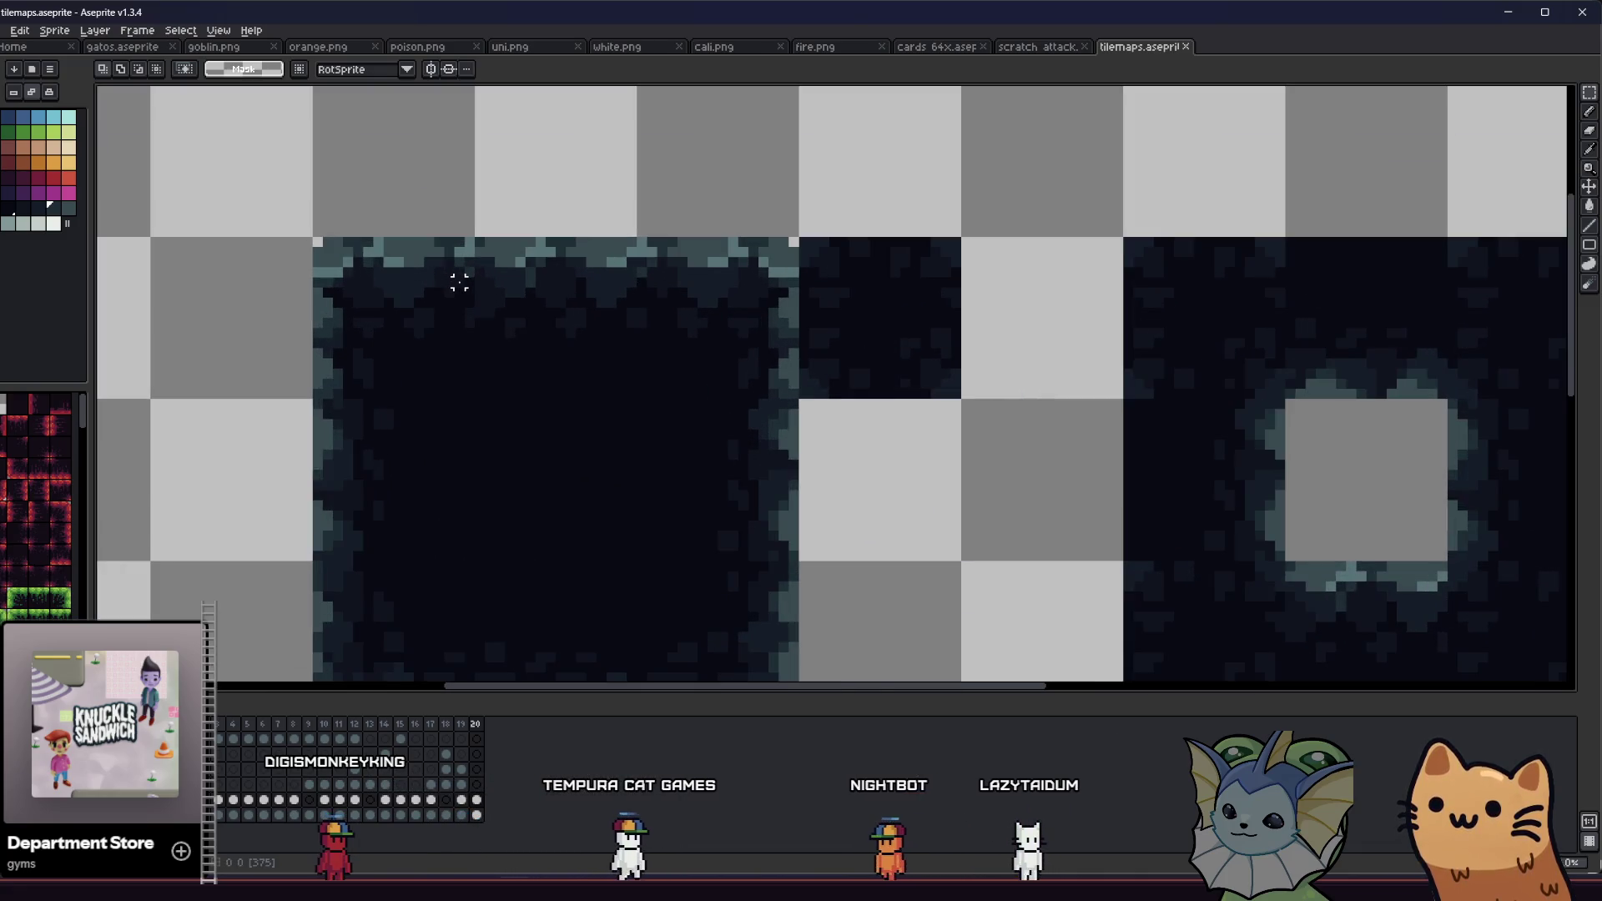
key("i")
scroll(455, 254, "up", 1)
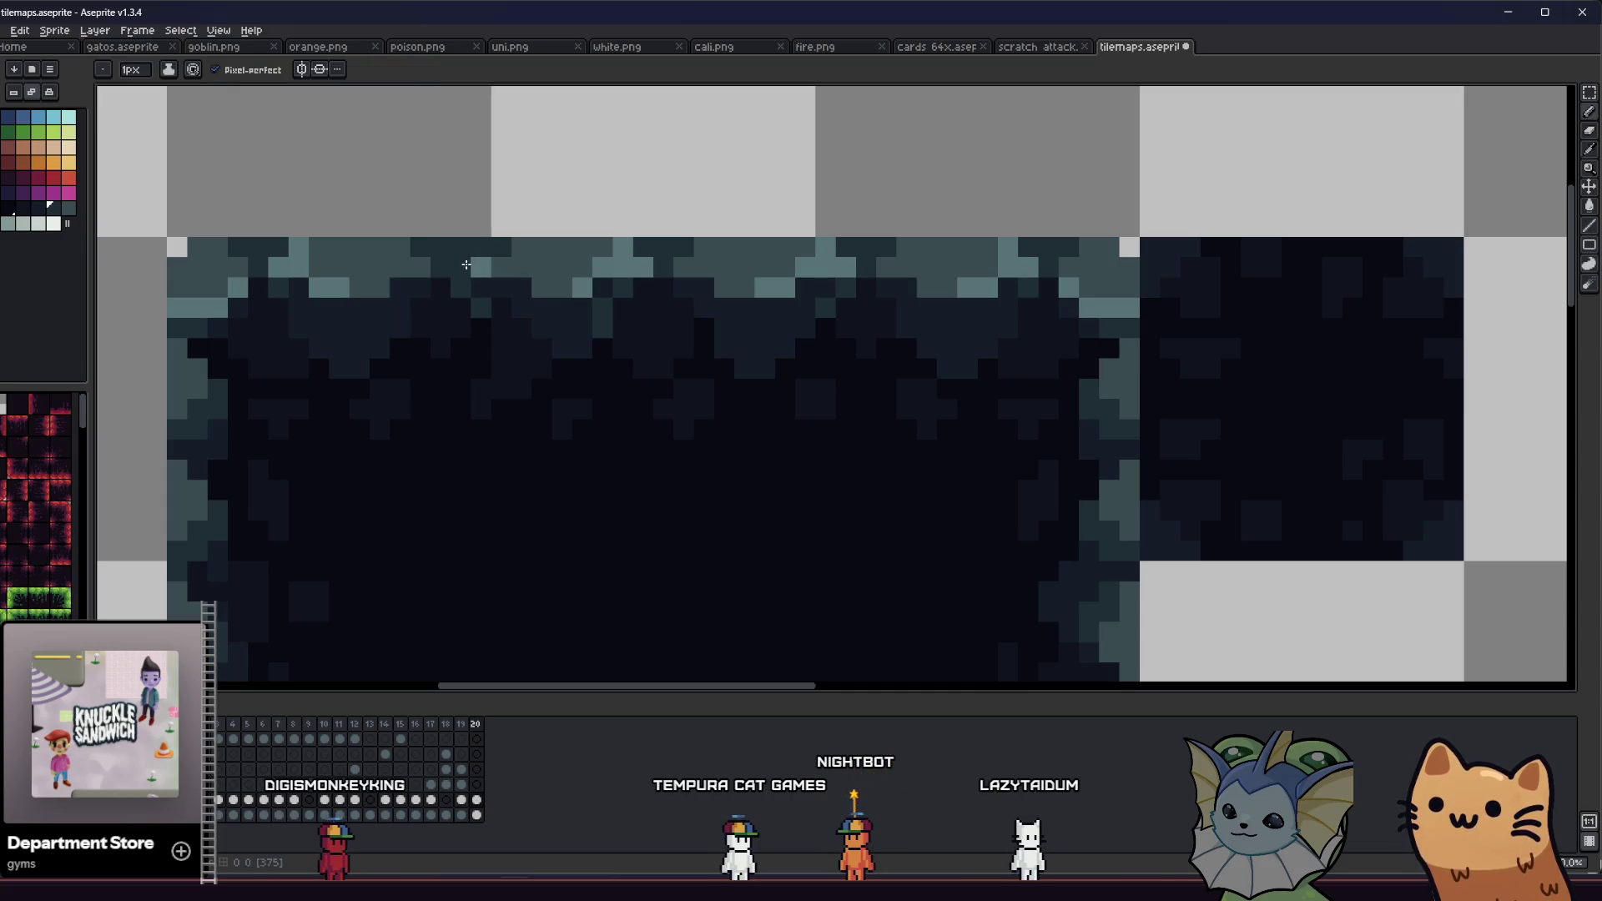
key("v")
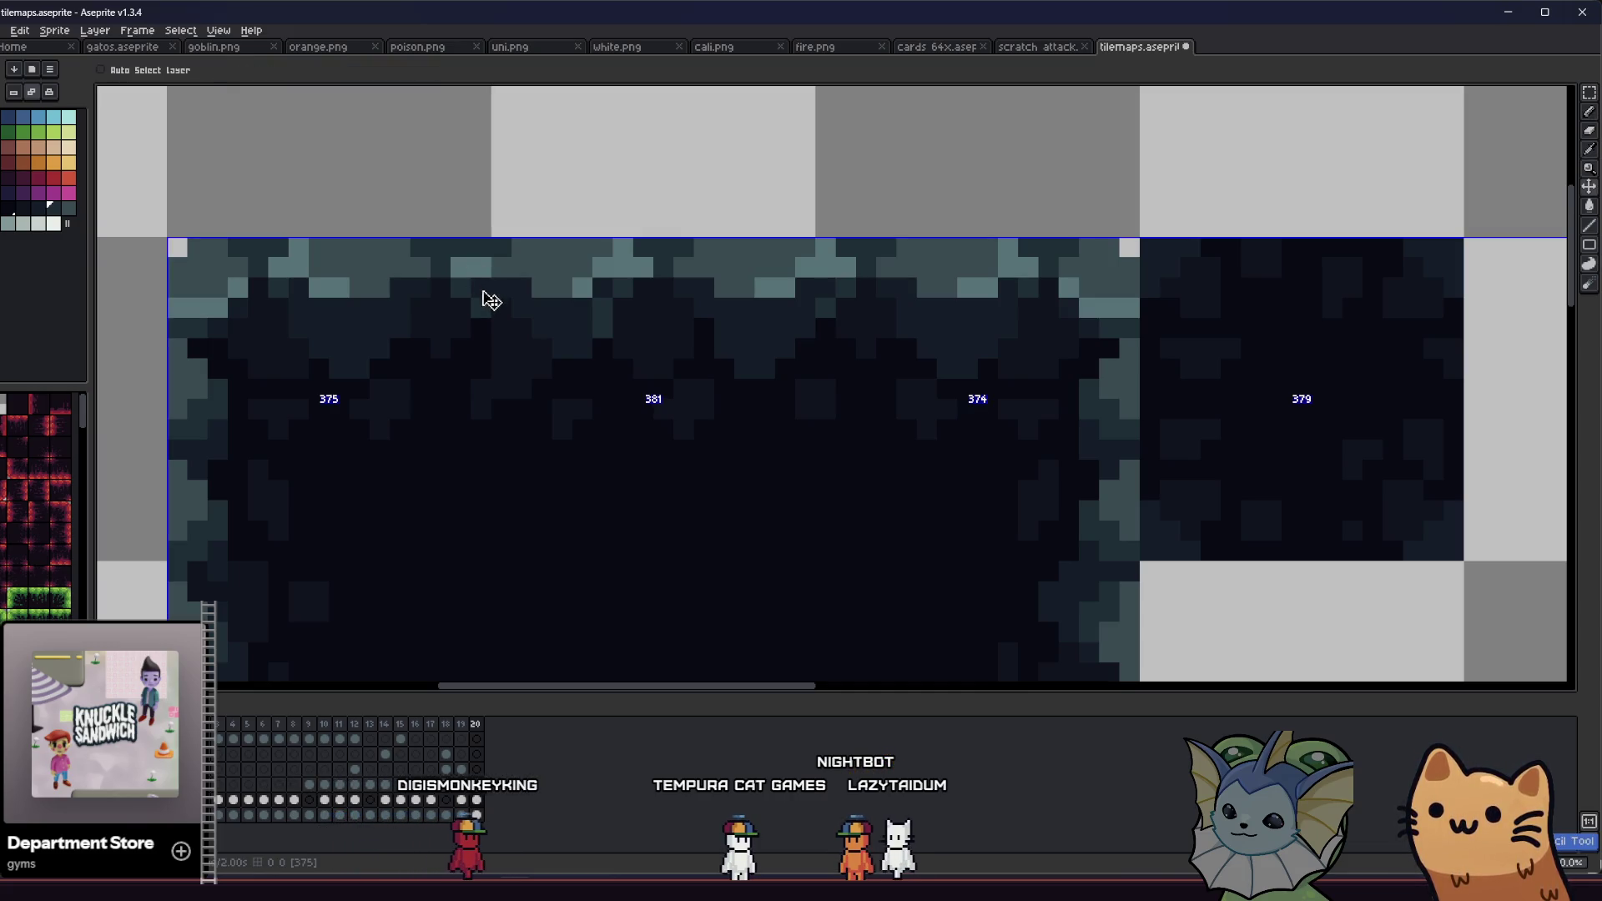
key("i")
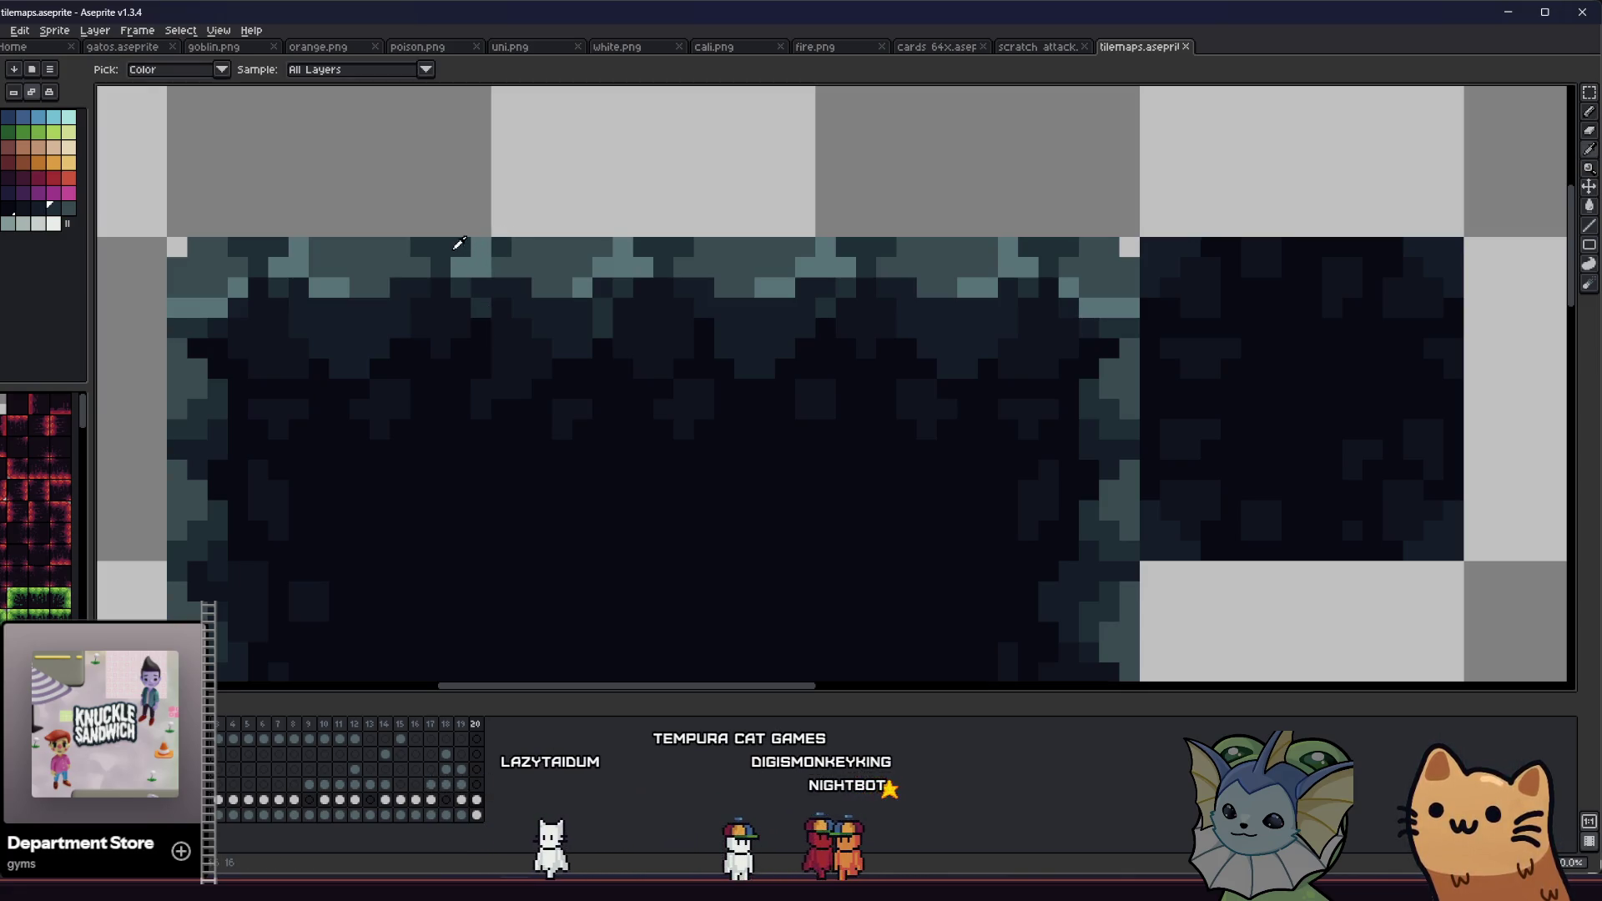
key("b")
key("i")
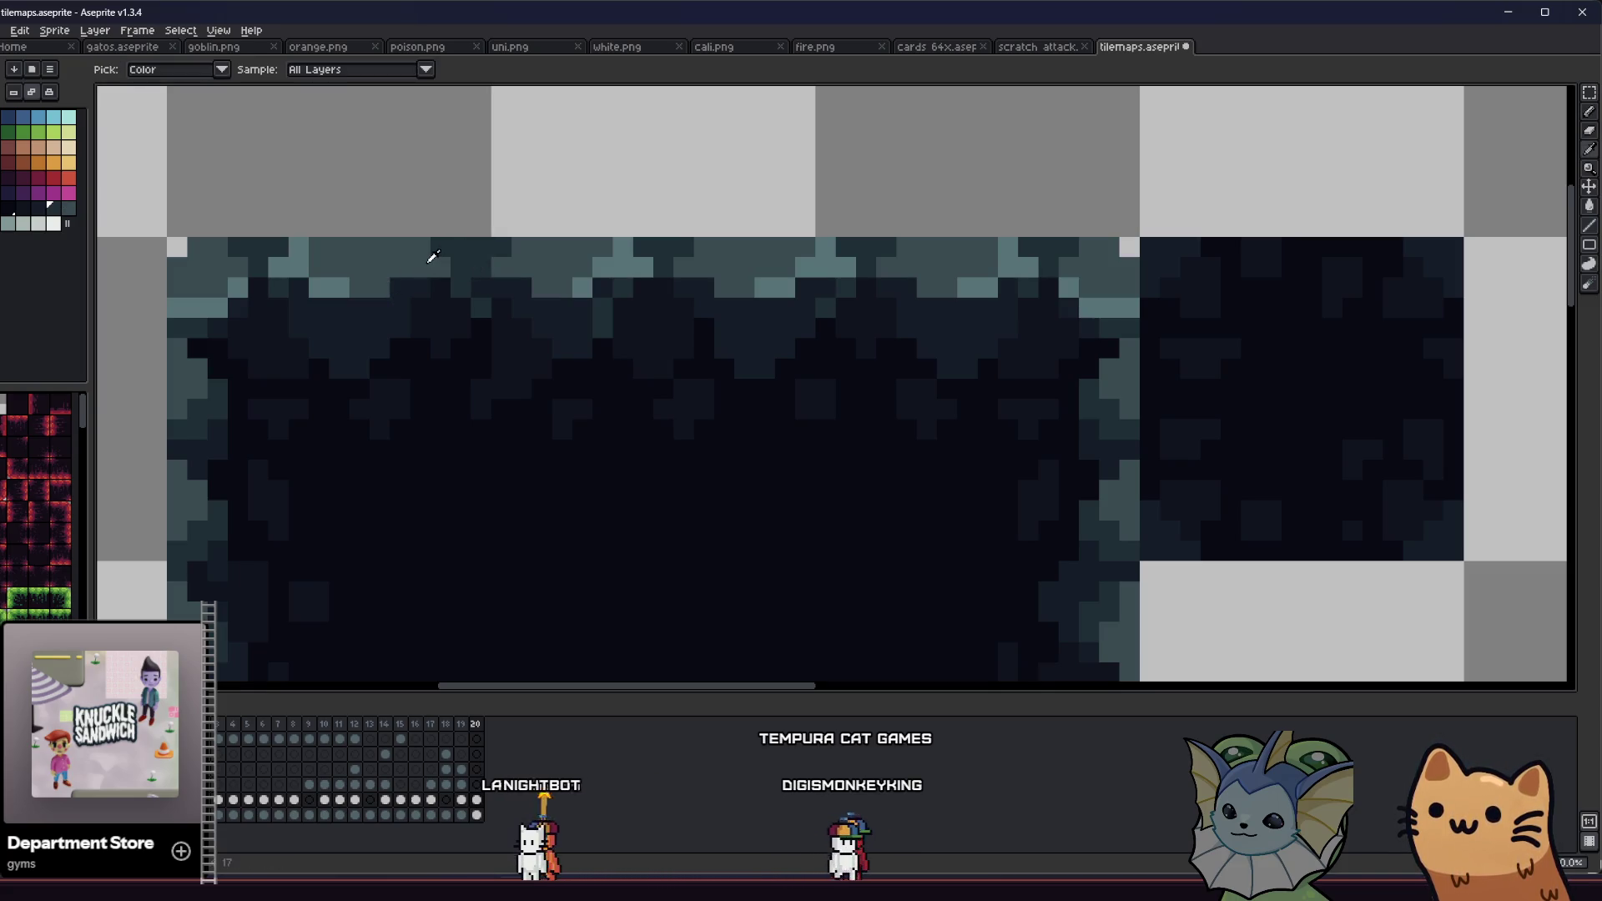
scroll(437, 257, "up", 2)
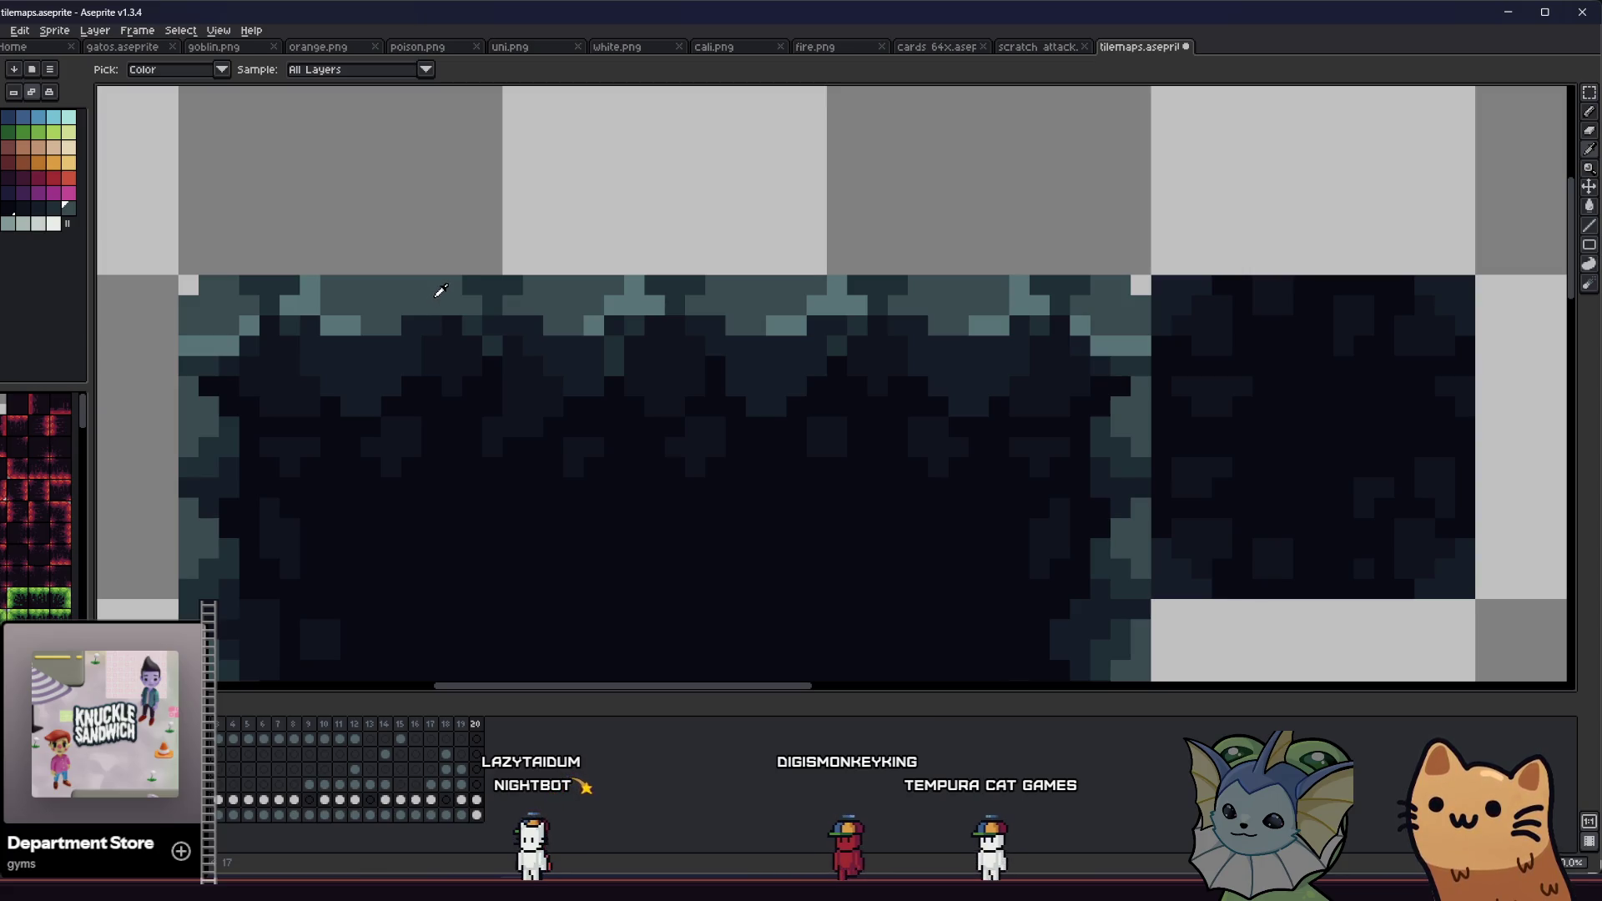
key("v")
key("i")
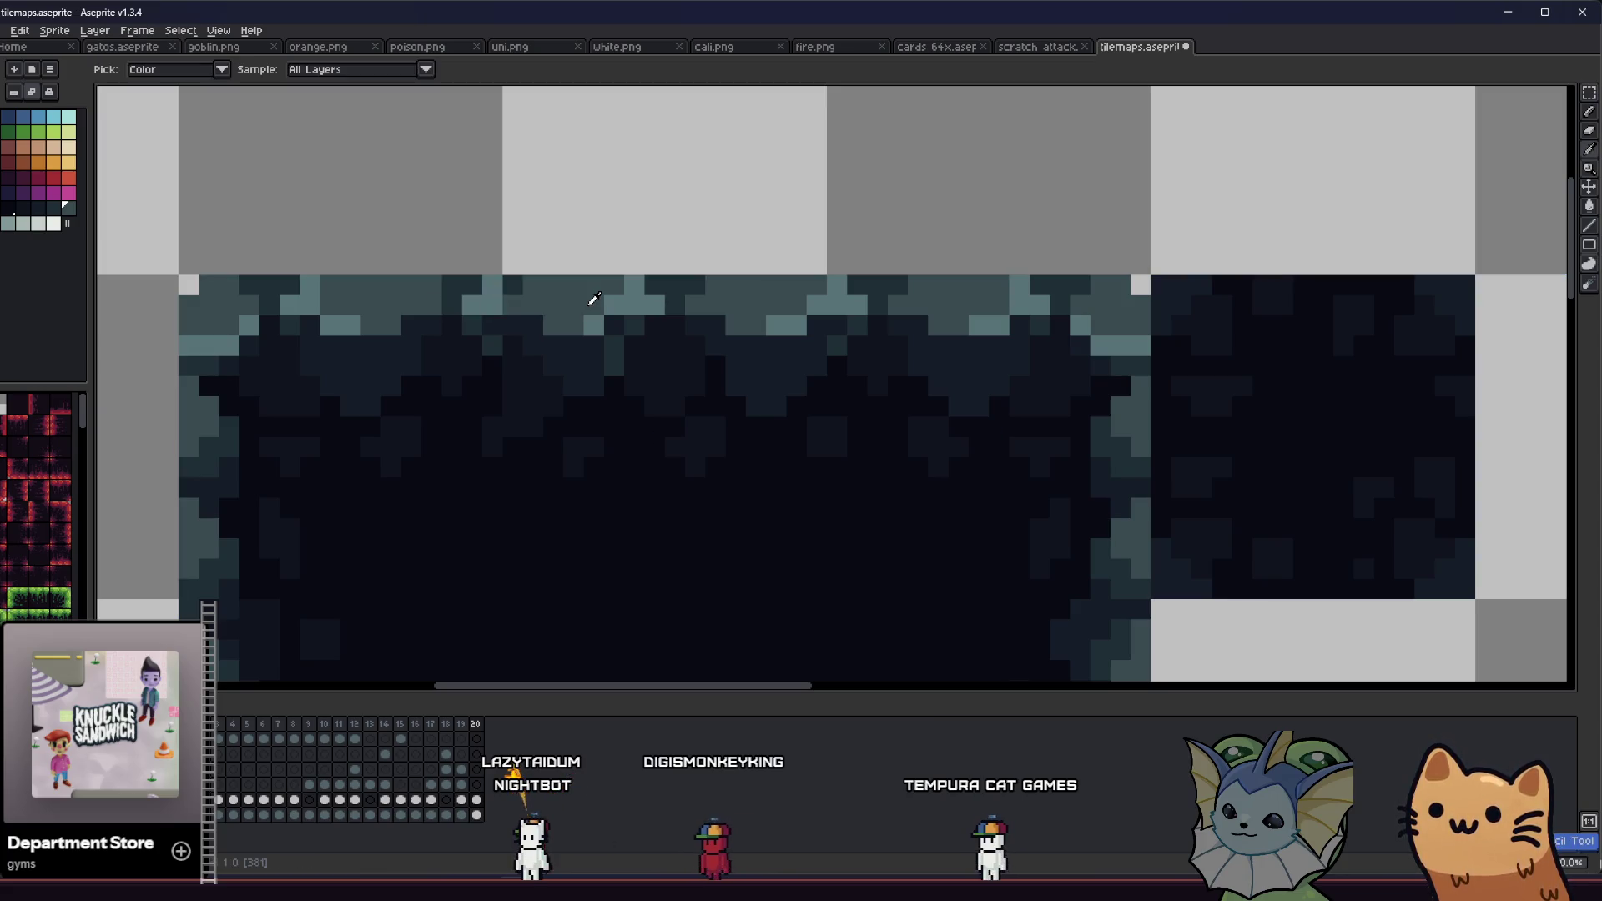
Step: Paint over a pixel on the tile's top edge with the Pencil and save tilemaps.aseprite
key("ctrl+s")
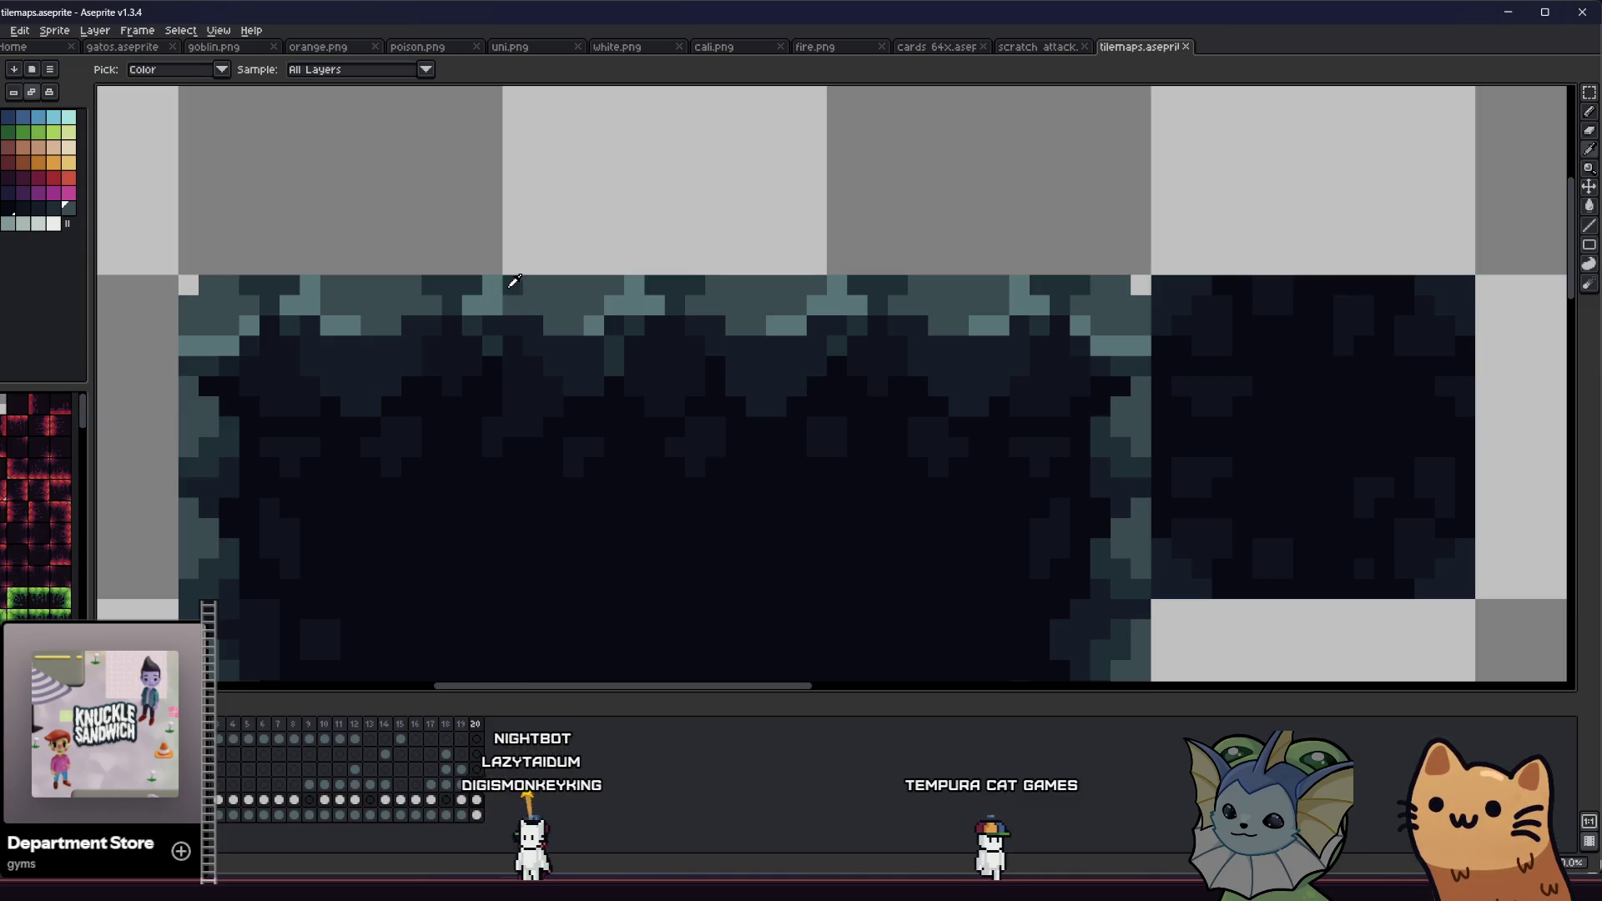
key("b")
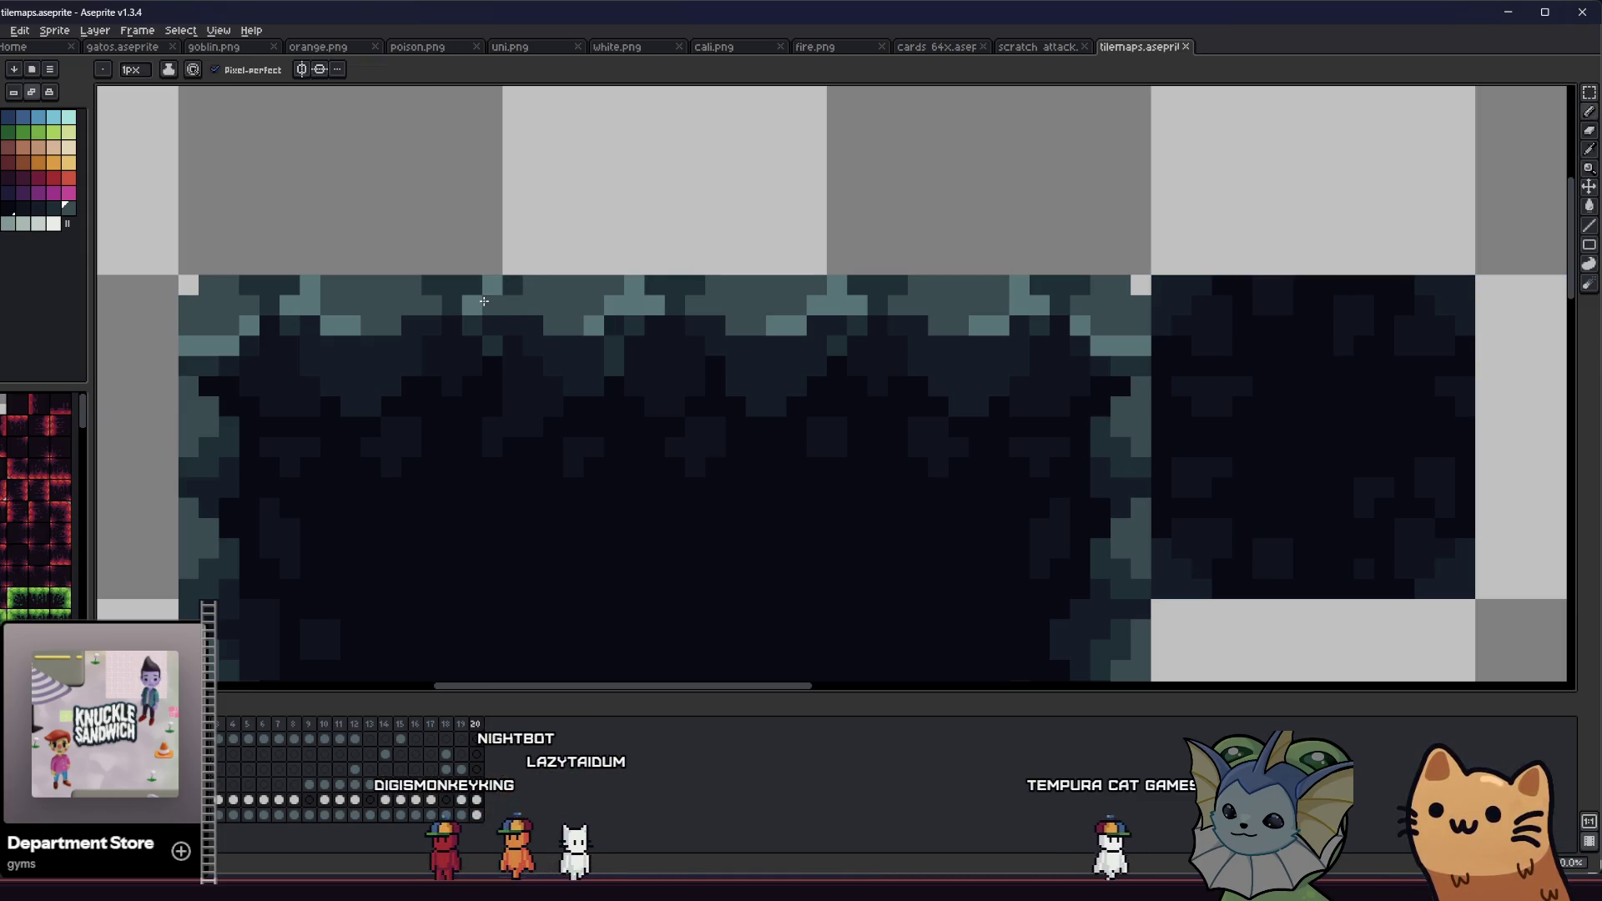
left_click(482, 287)
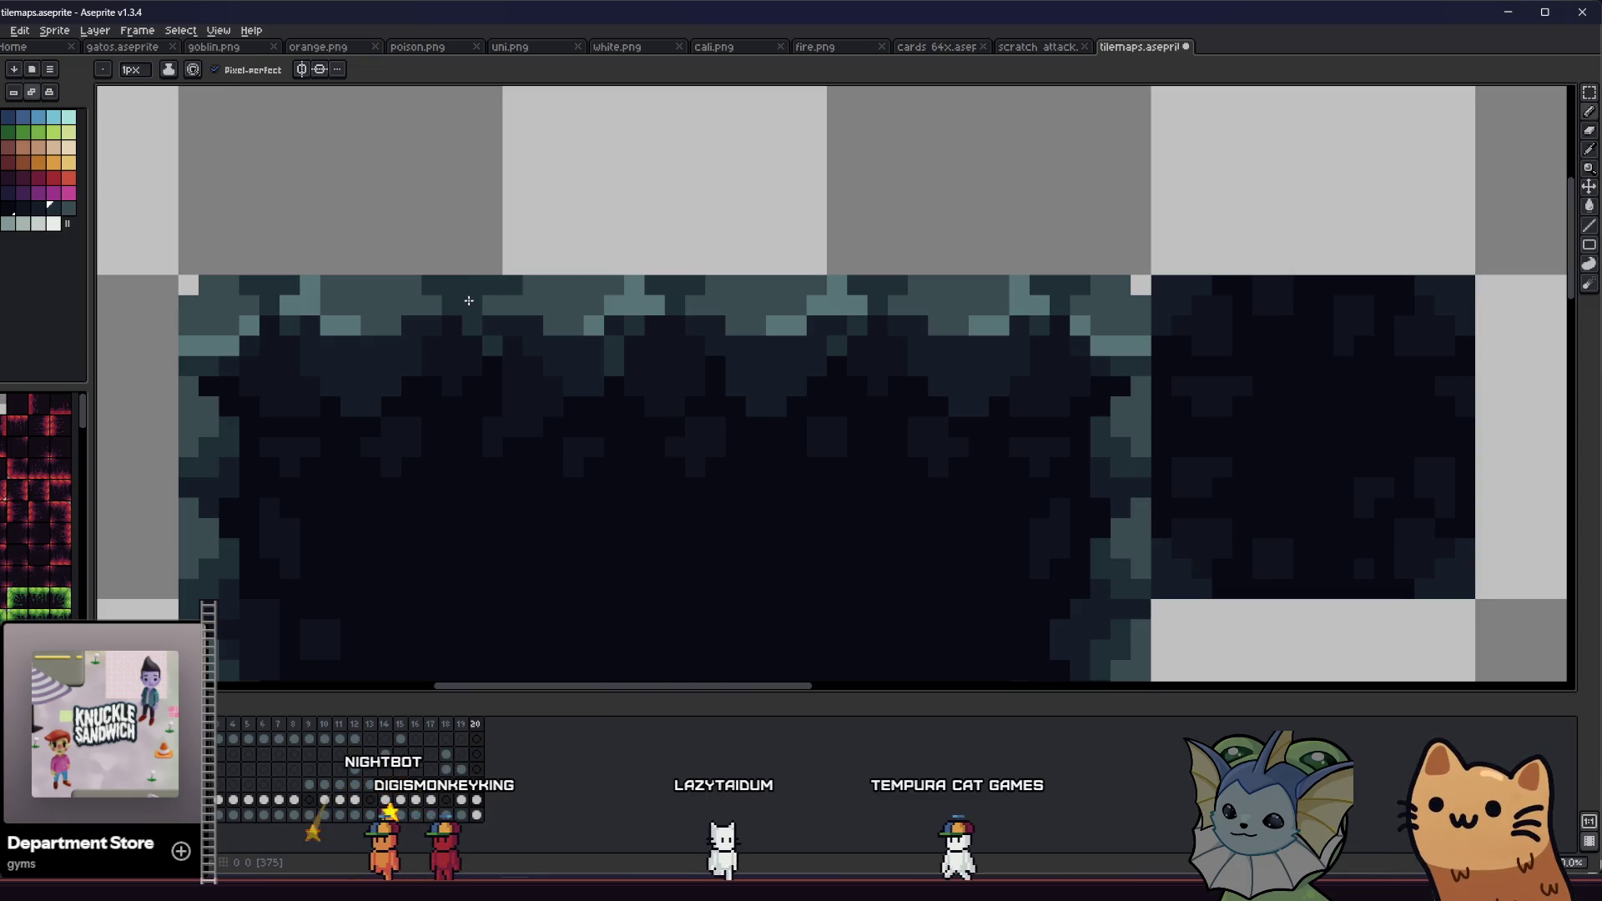
key("ctrl+s")
scroll(395, 348, "down", 2)
scroll(395, 348, "down", 2)
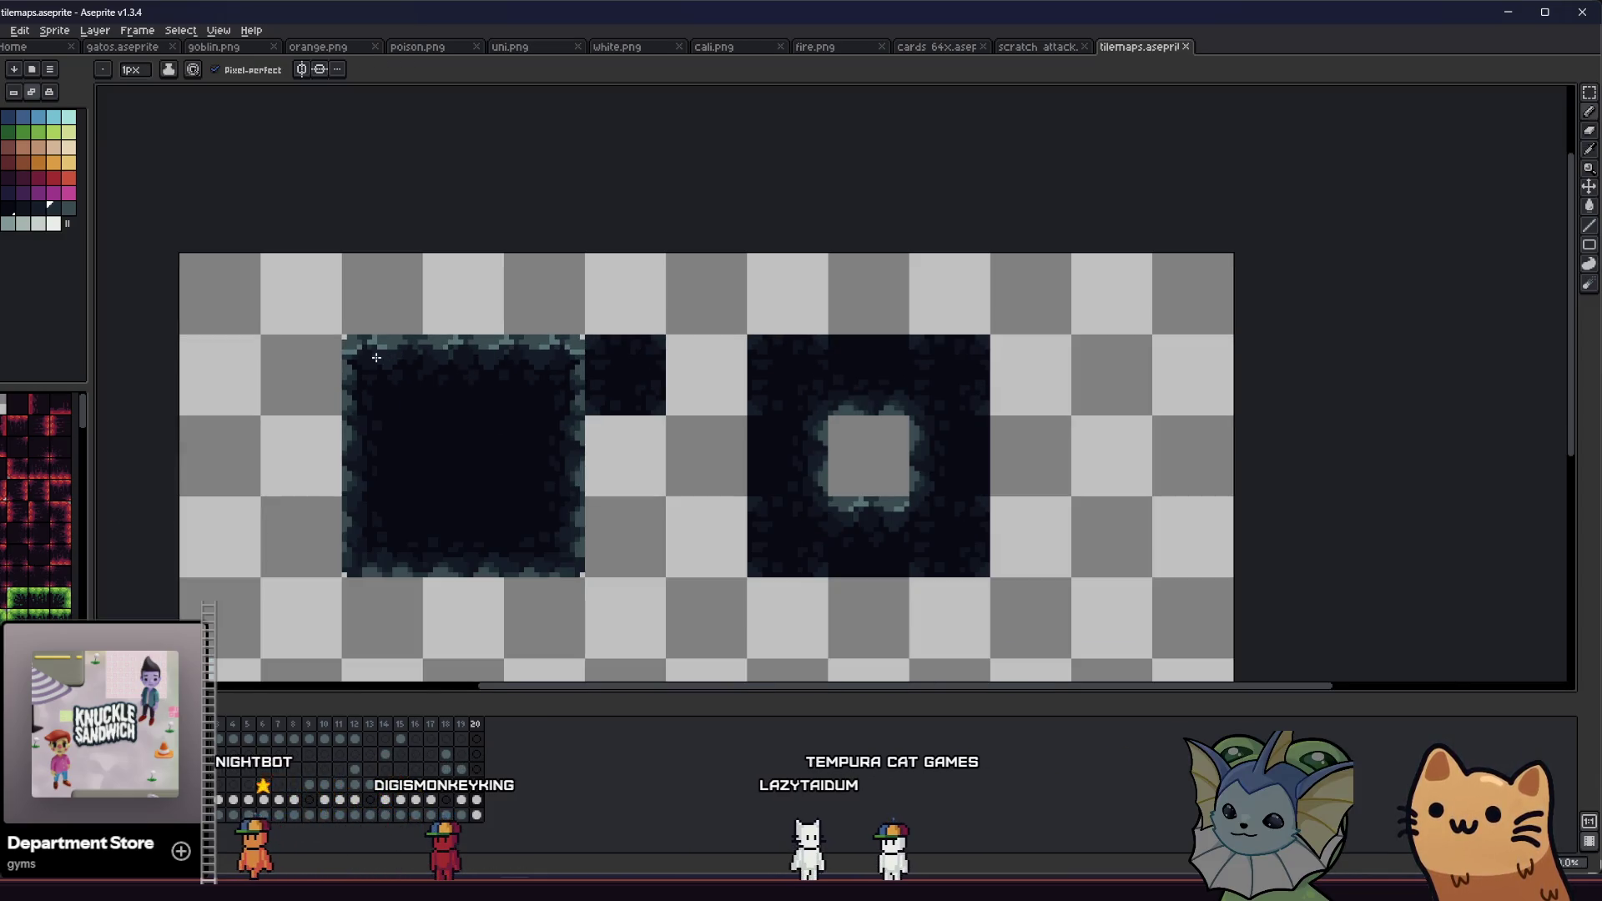
Step: Zoom around the large cave tile while switching between the marquee and pencil tools
scroll(338, 371, "down", 1)
scroll(337, 366, "down", 1)
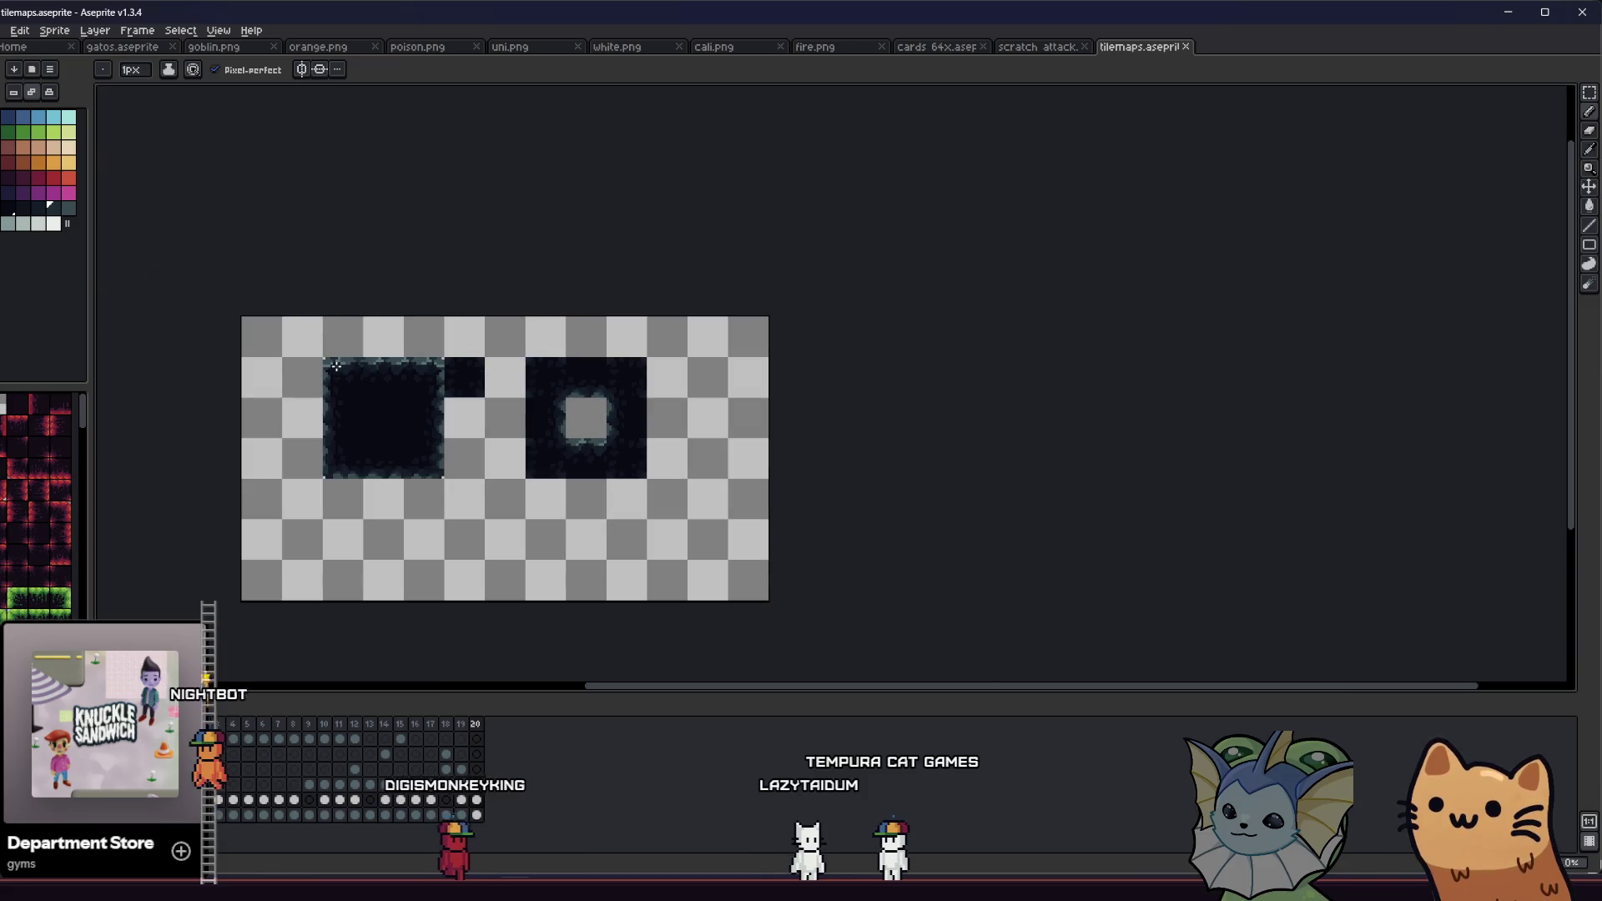
key("m")
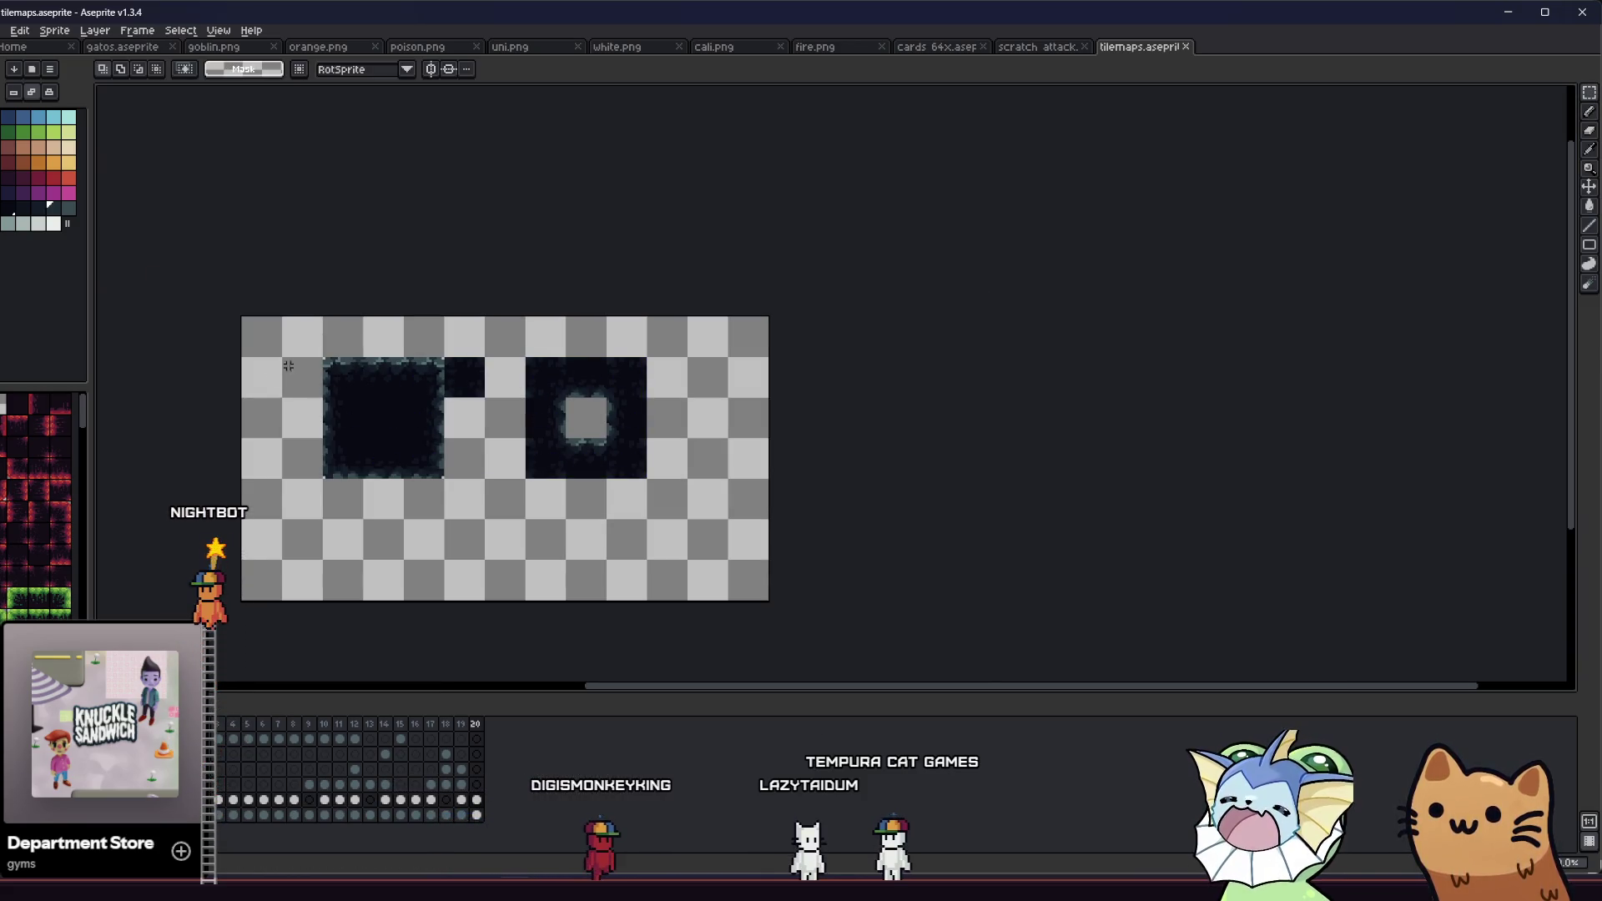
scroll(294, 363, "up", 1)
key("b")
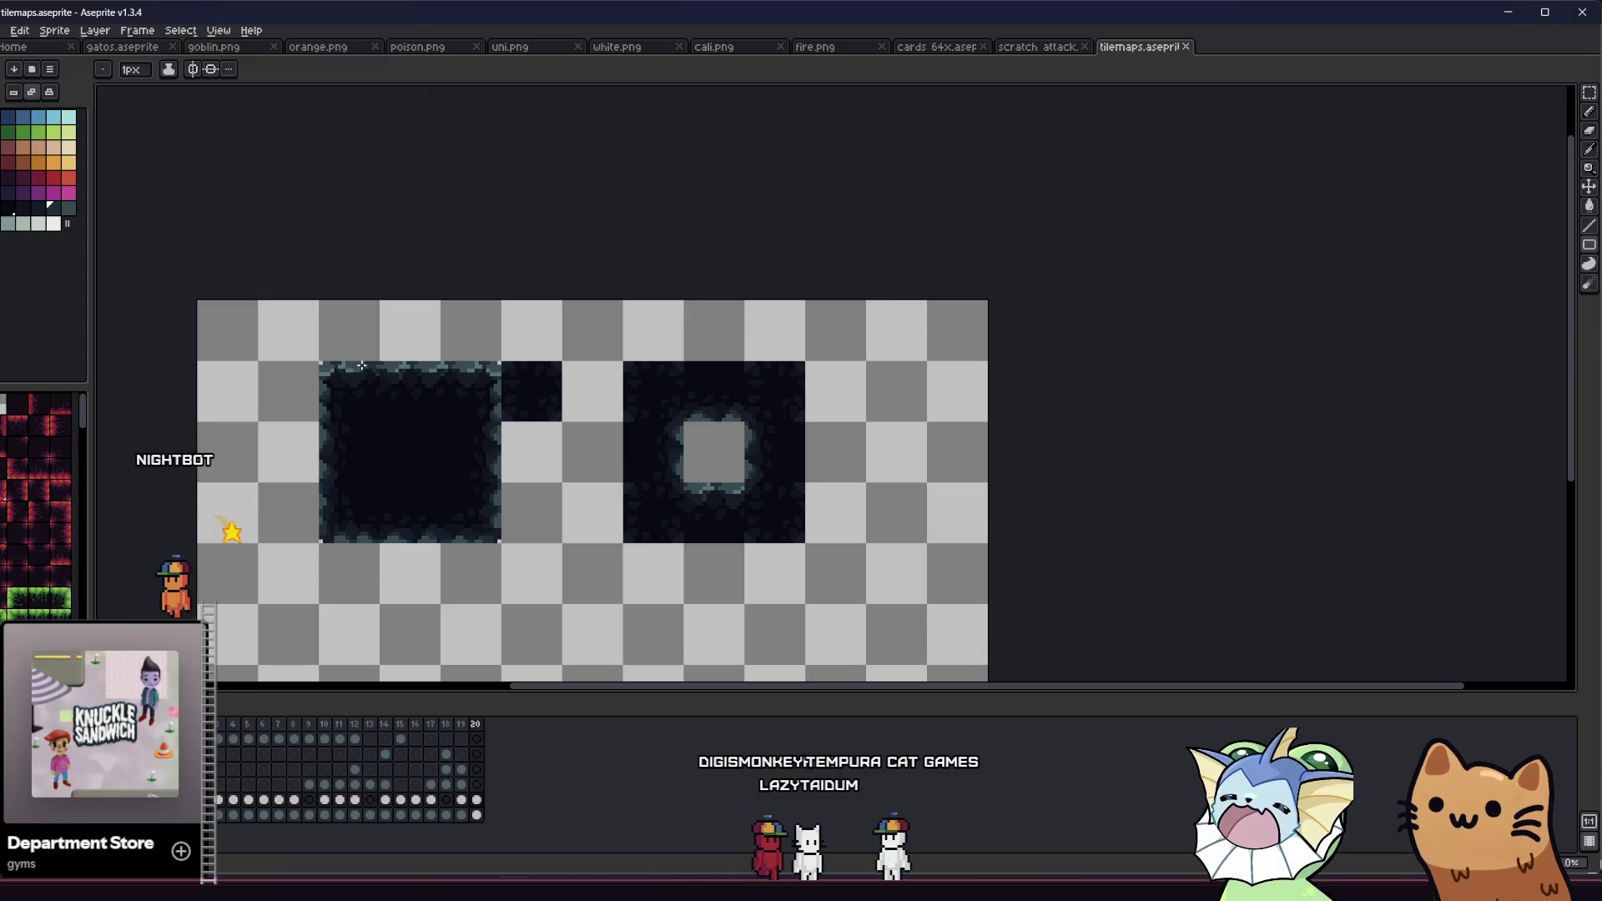
scroll(325, 367, "up", 2)
scroll(348, 372, "down", 5)
scroll(347, 371, "up", 5)
Step: Sample the teal edge colours from the large cave tile's lower border with the eyedropper
key("i")
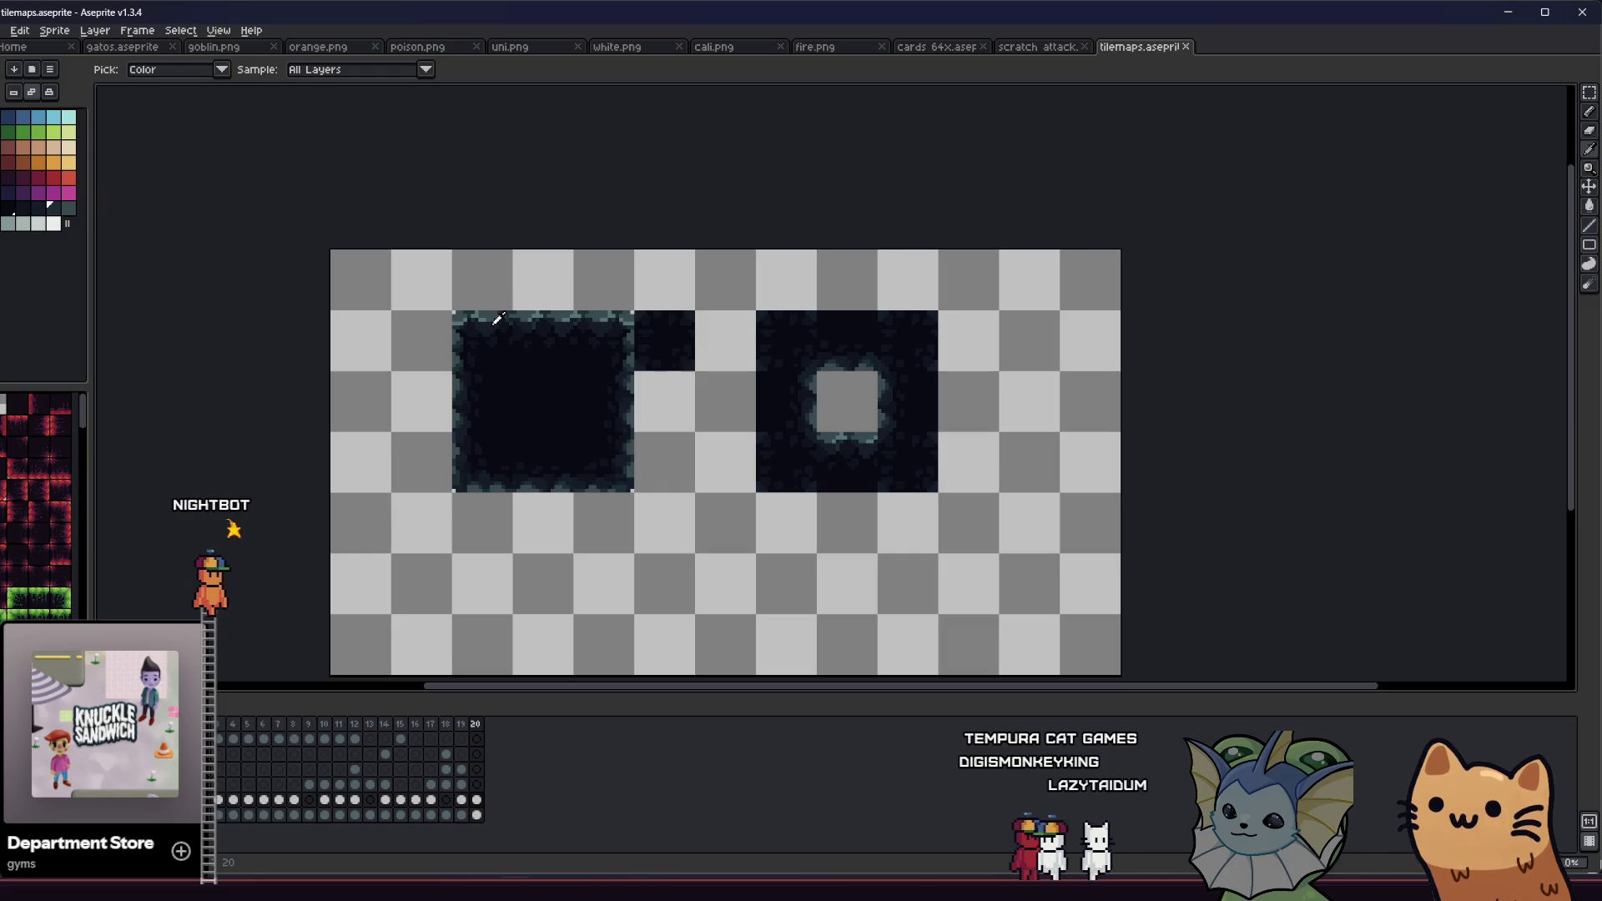
key("m")
scroll(458, 493, "up", 4)
key("i")
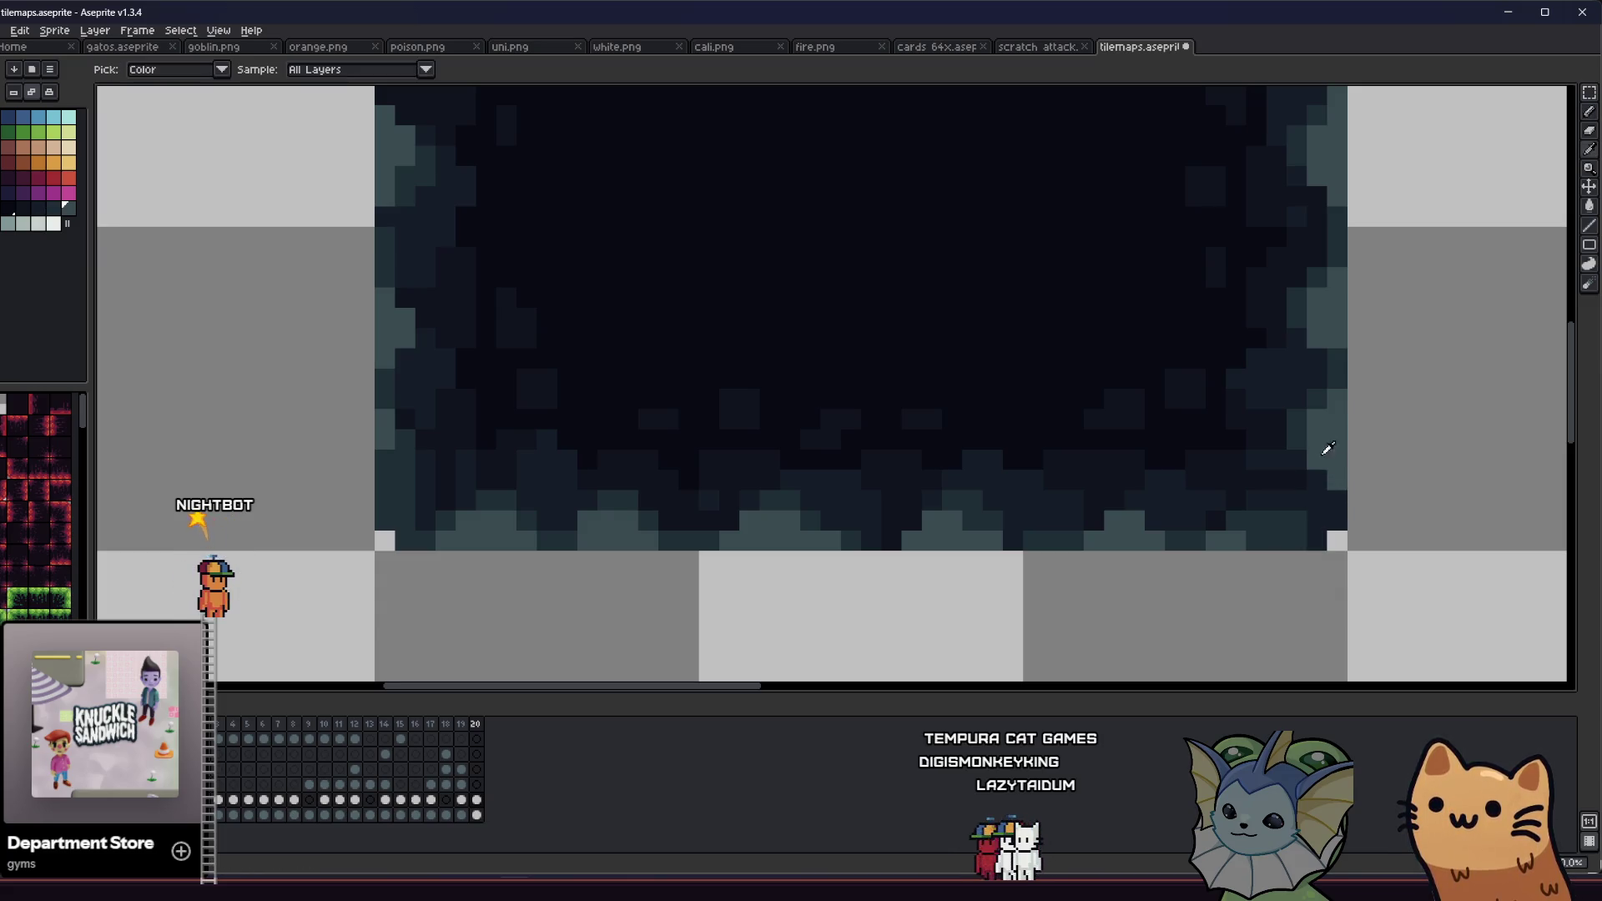
left_click(1302, 429, "alt")
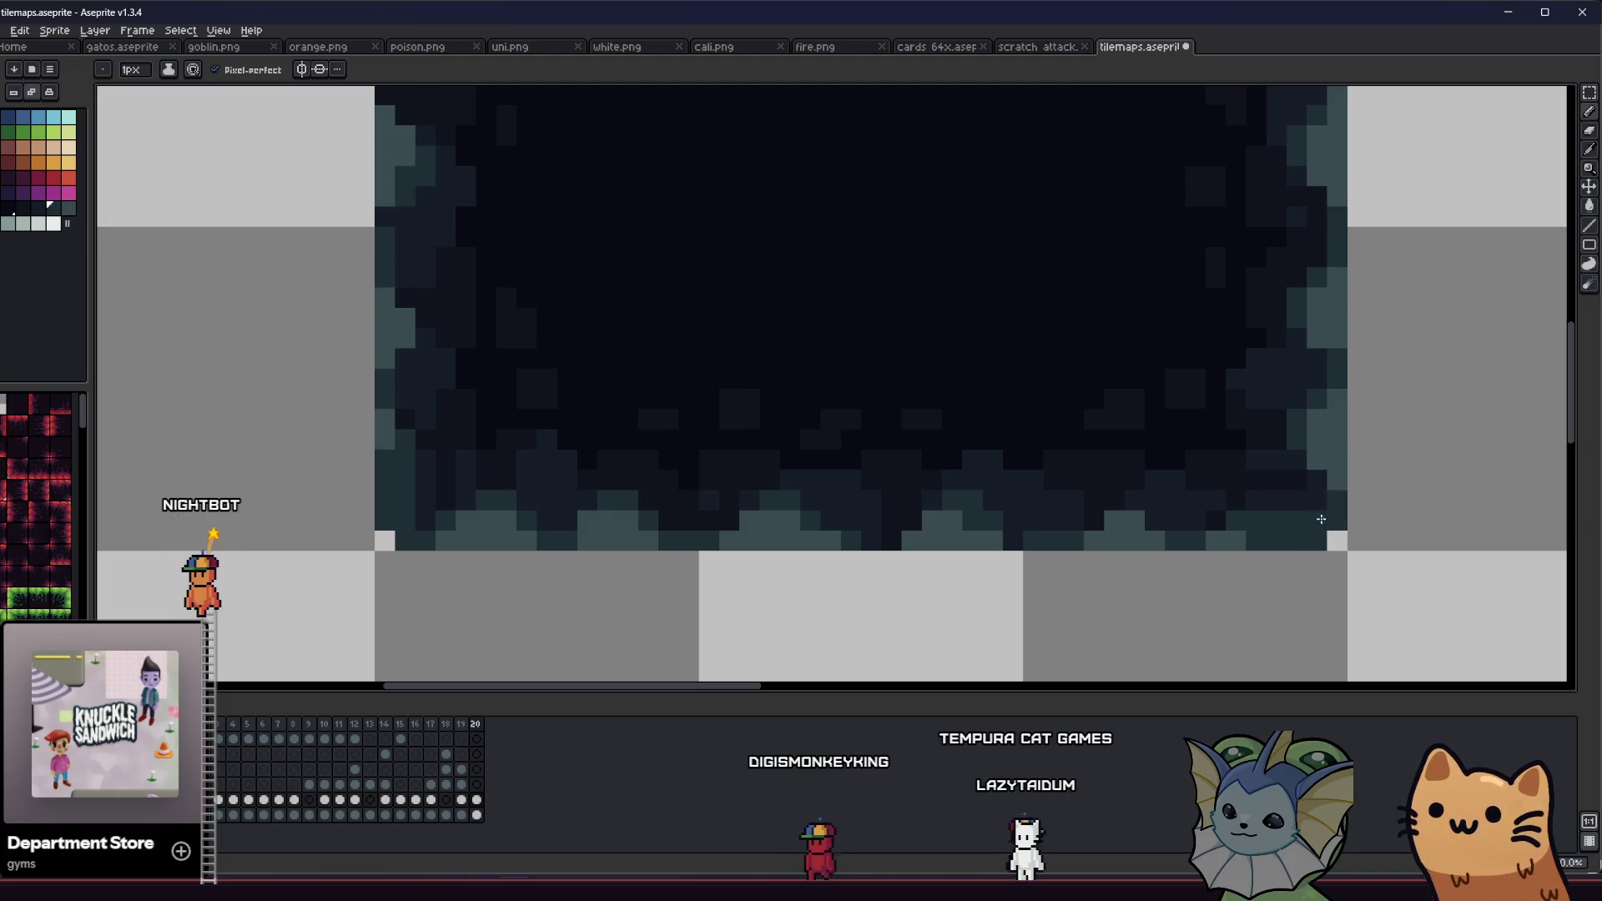
left_click(433, 504, "alt")
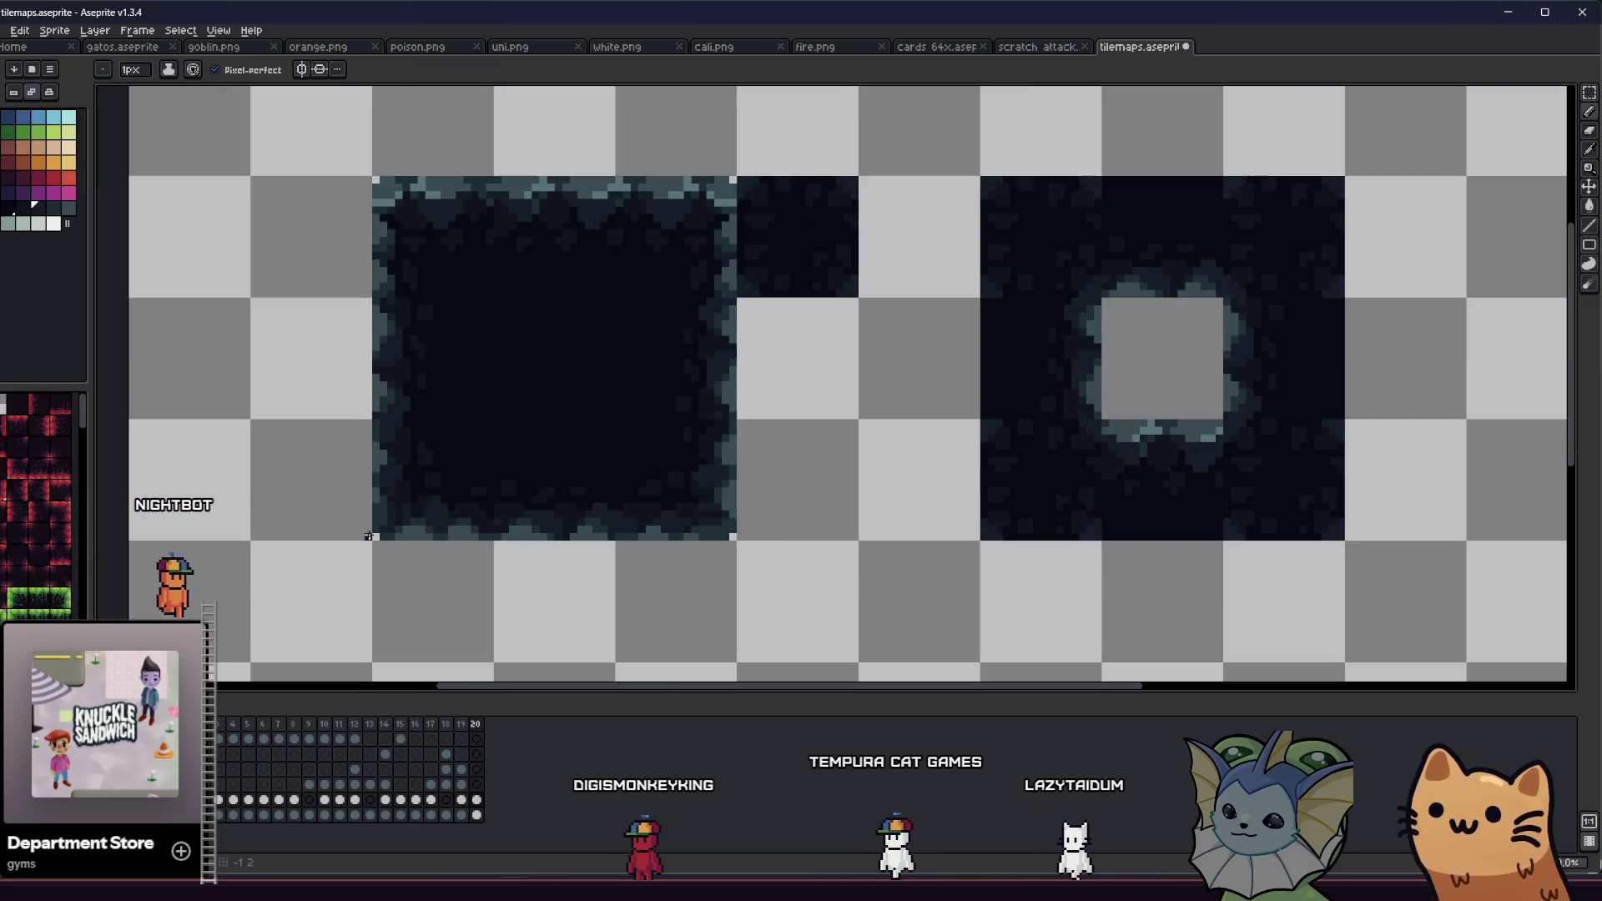
Step: Select a 16×16 corner of the cave tile, rotate it 90°, and move it further right
scroll(371, 535, "down", 3)
scroll(338, 553, "up", 2)
key("m")
left_click_drag(346, 549, 595, 331)
key("ctrl+t")
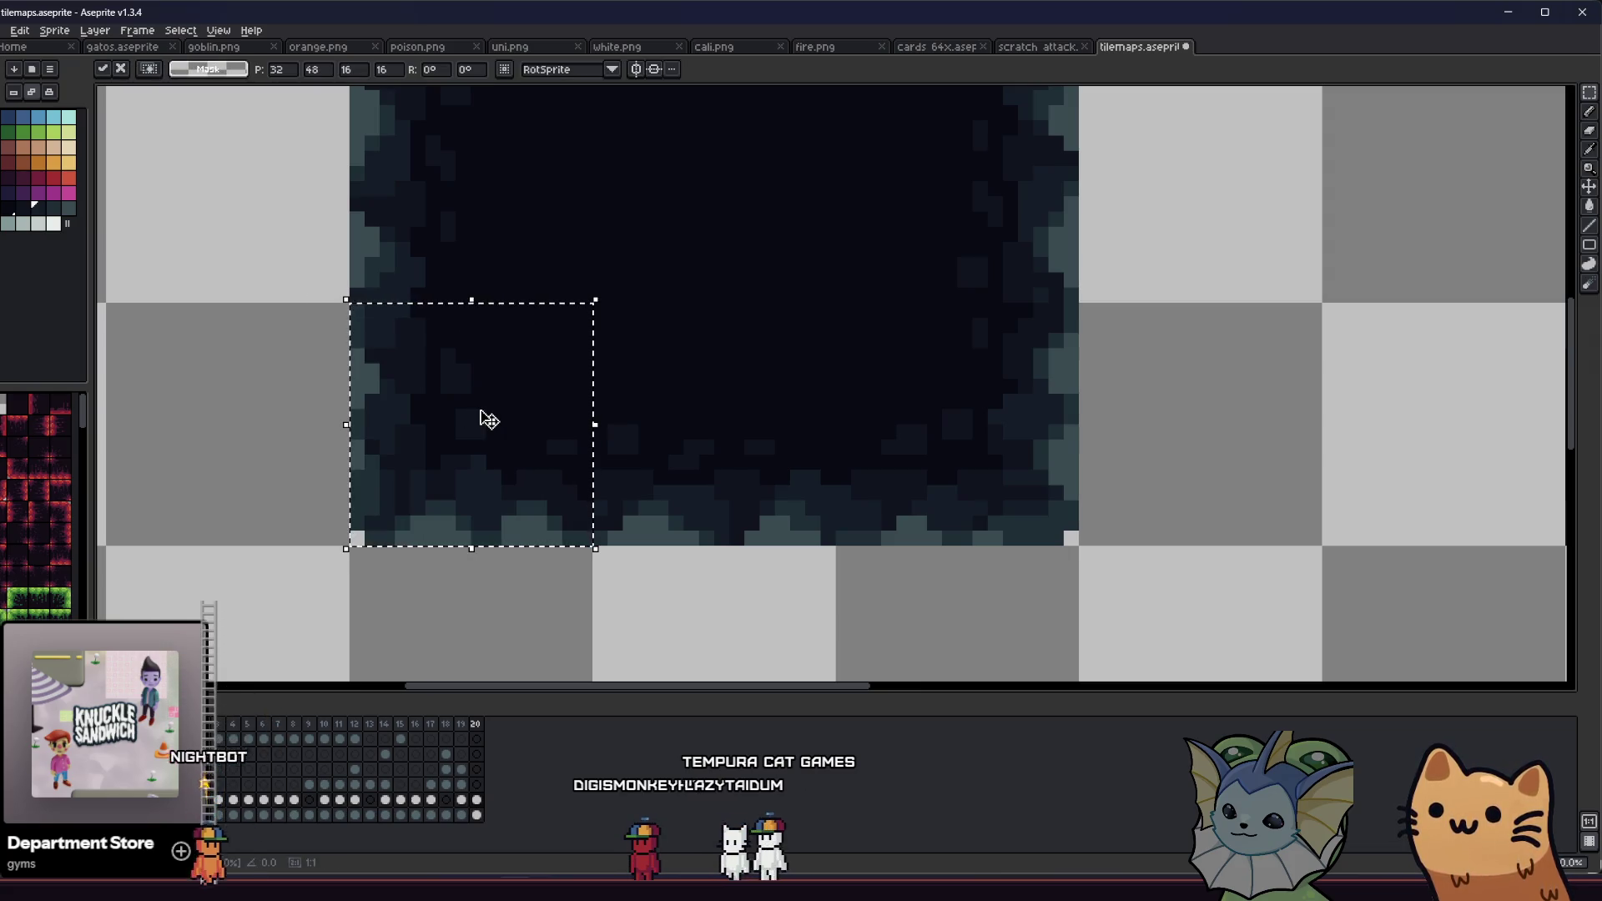
mouse_move(334, 551)
left_mouse_down()
mouse_move(529, 608)
mouse_move(601, 600)
left_mouse_up()
mouse_move(443, 489)
left_mouse_down()
mouse_move(593, 501)
mouse_move(992, 472)
mouse_move(962, 479)
left_mouse_up()
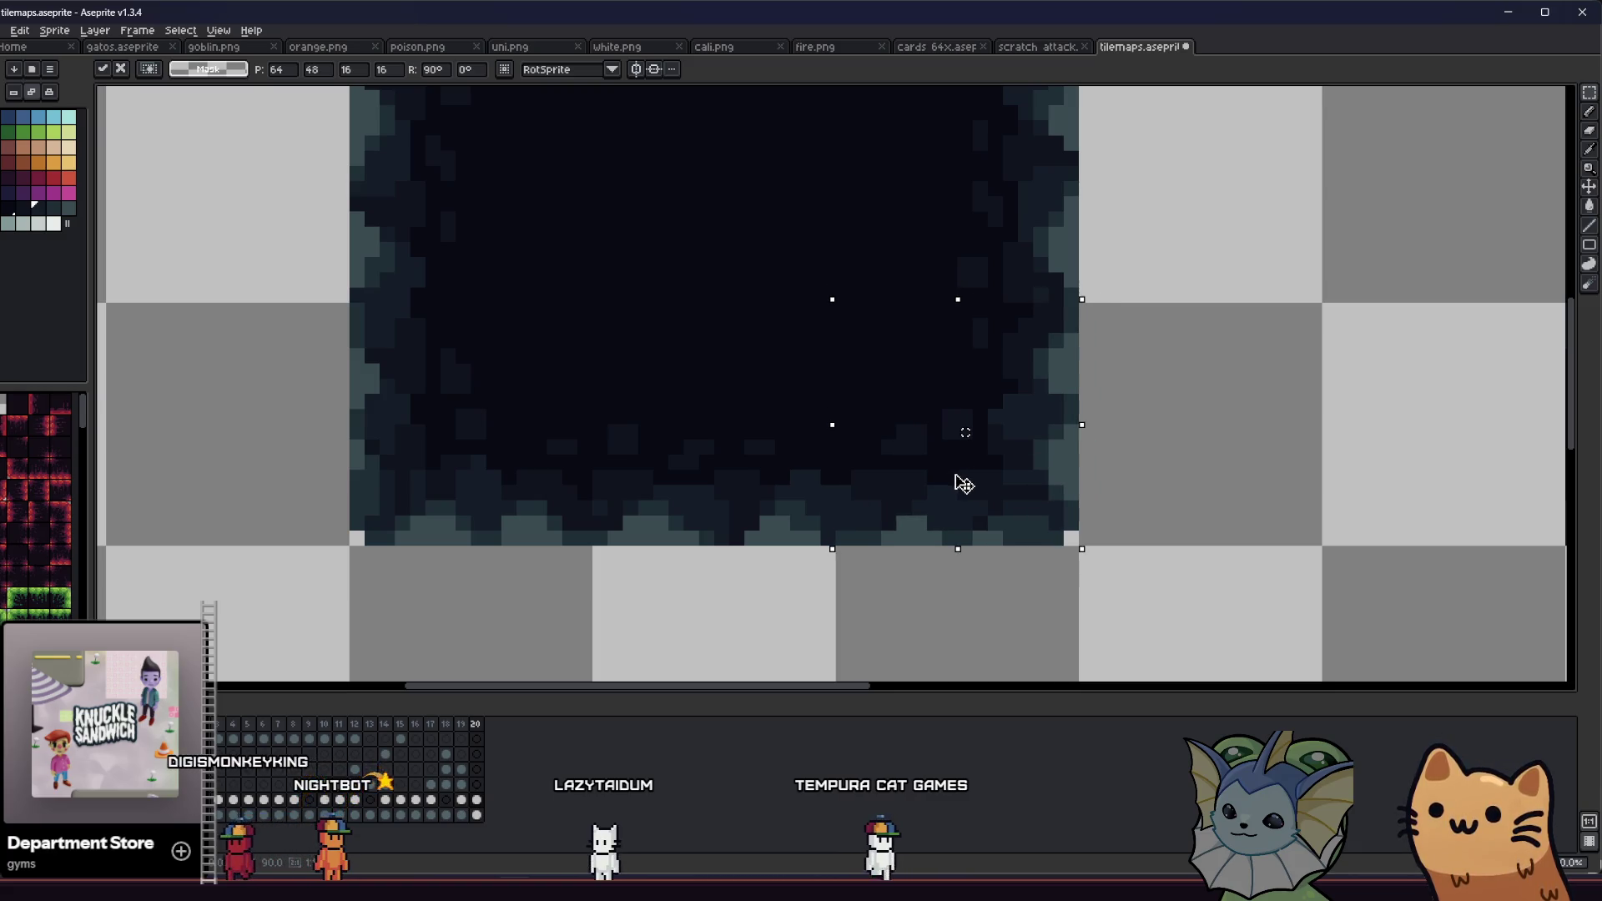
left_click(630, 507)
Step: Select the 4-by-3 block of cave tiles for export
scroll(630, 508, "down", 3)
scroll(537, 275, "up", 1)
left_click_drag(539, 274, 943, 577)
left_click(20, 30)
Step: Export the selection over rainy cobblestone 4x3.png, then bring up the rainy area folder window
mouse_move(67, 153)
left_click(143, 151)
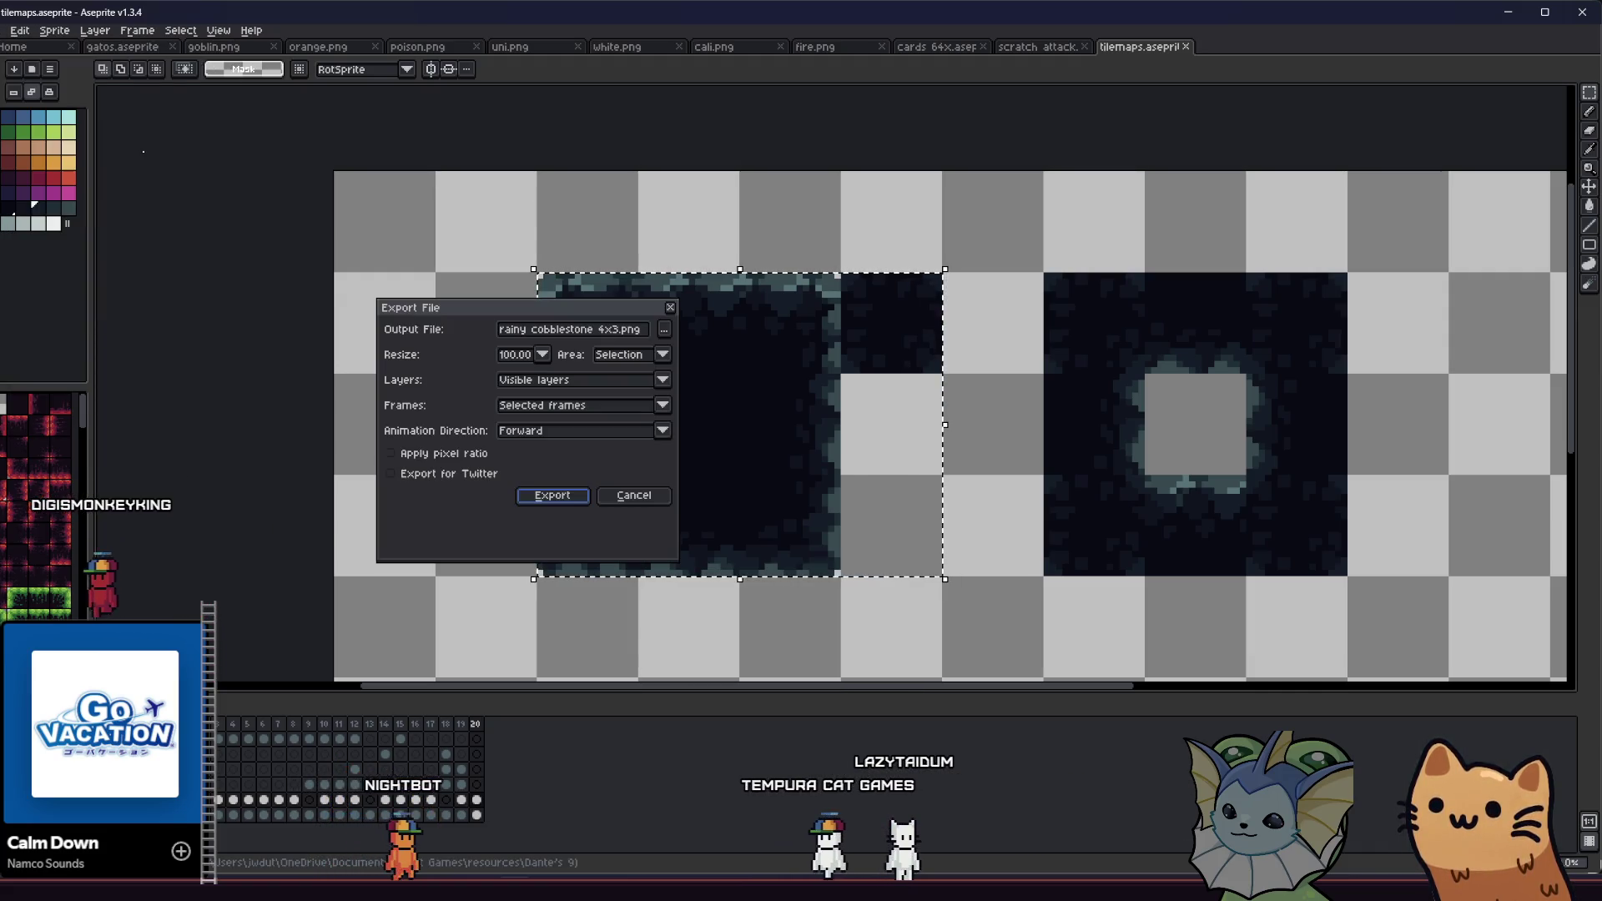
left_click(663, 330)
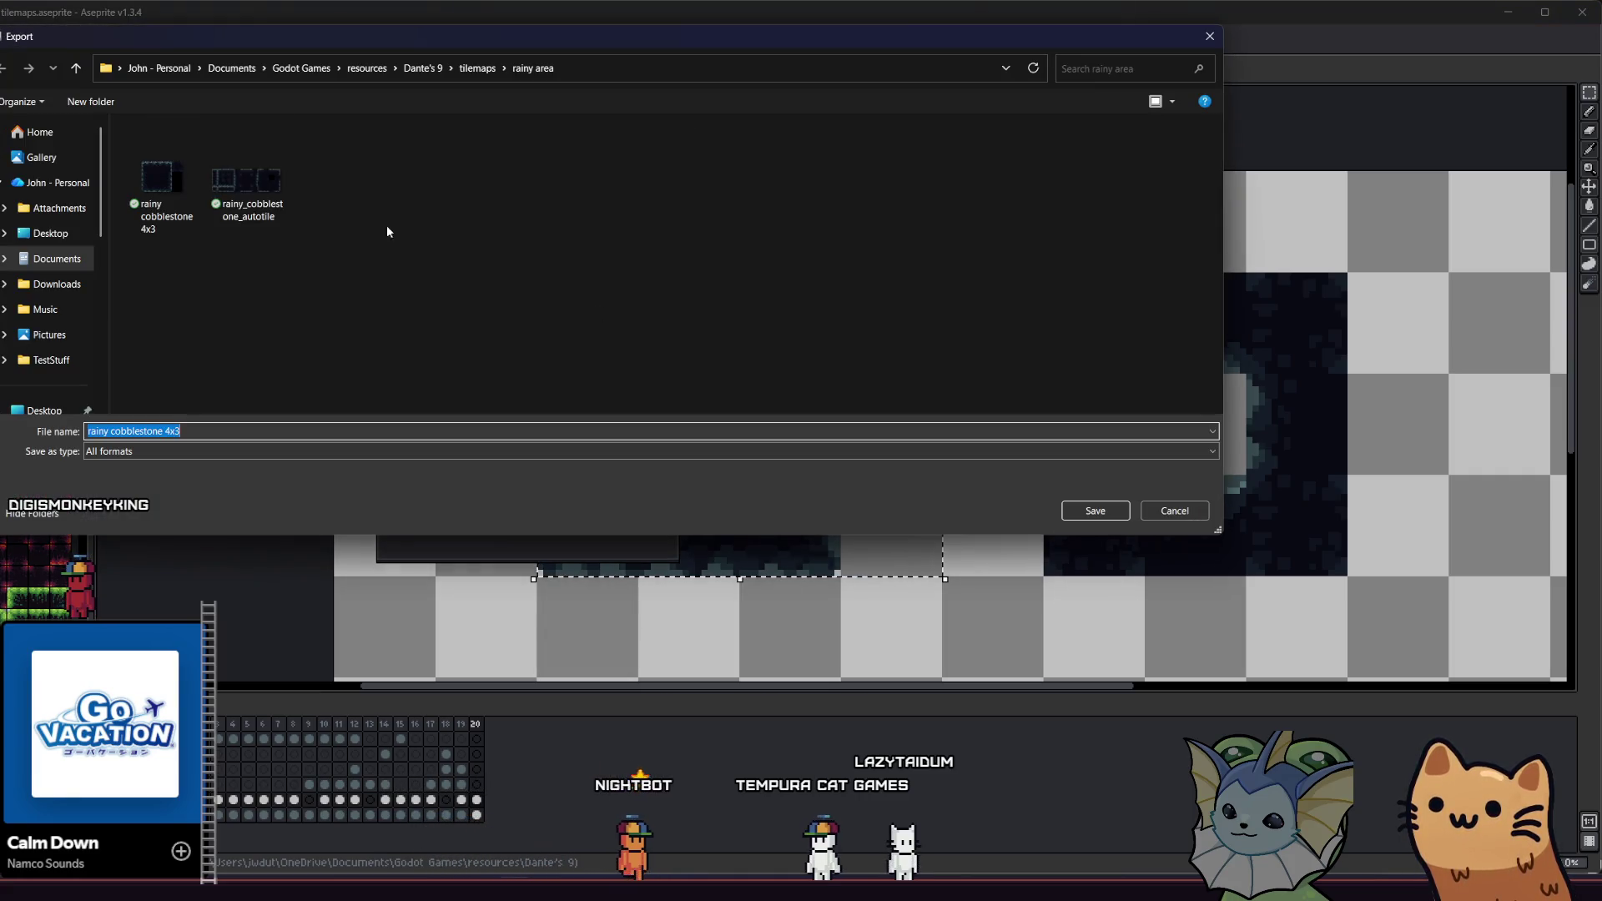
left_click(163, 158)
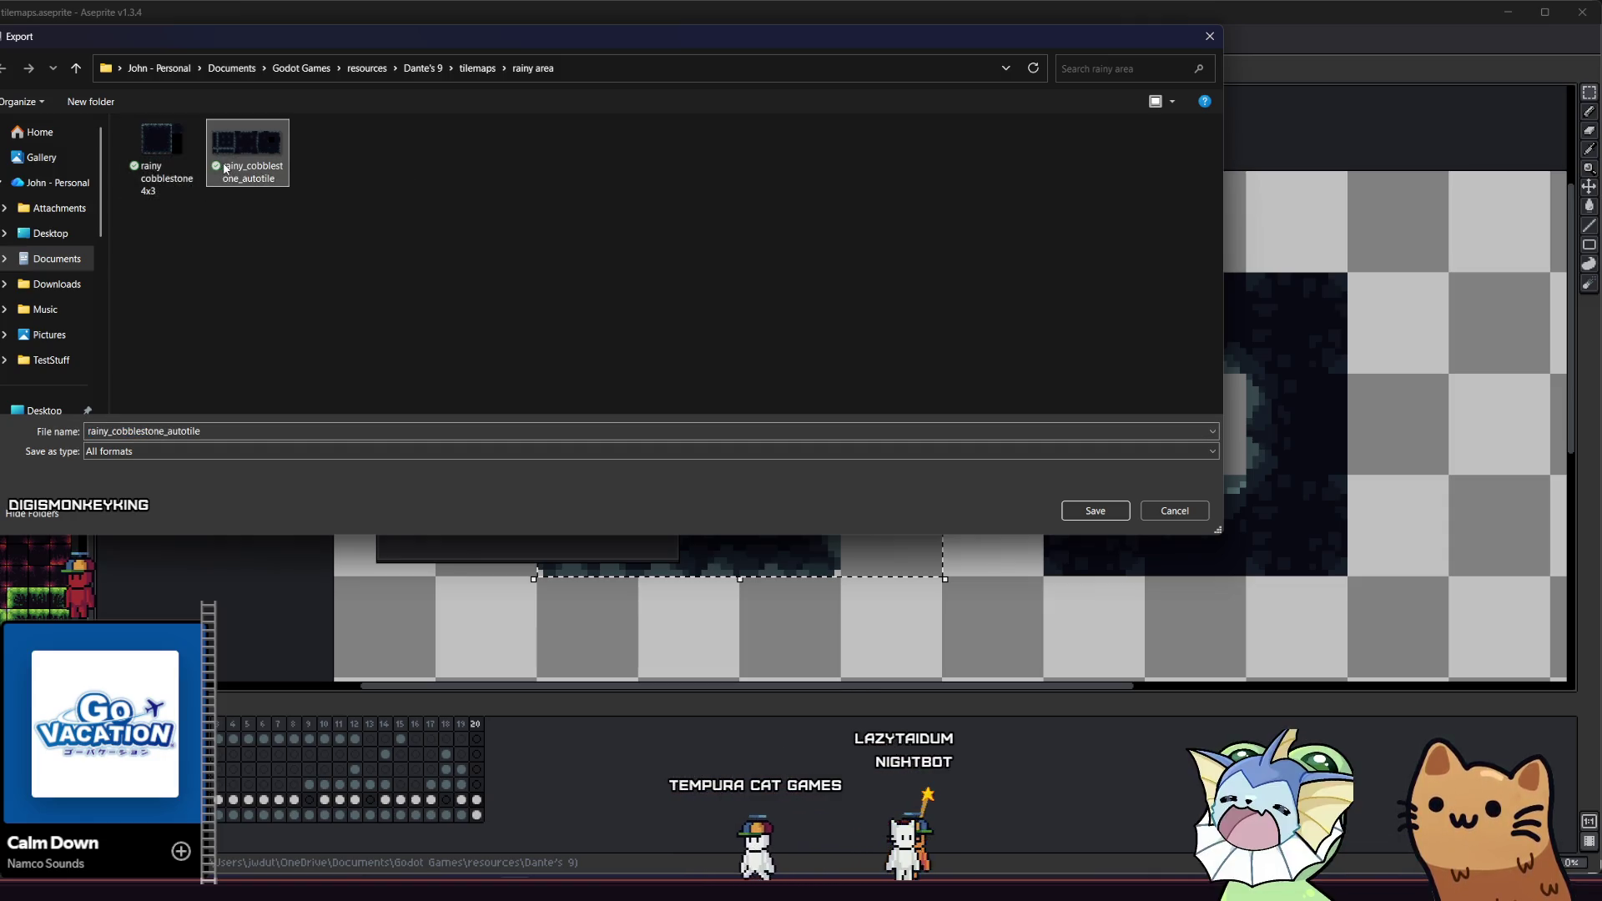
left_click(1095, 511)
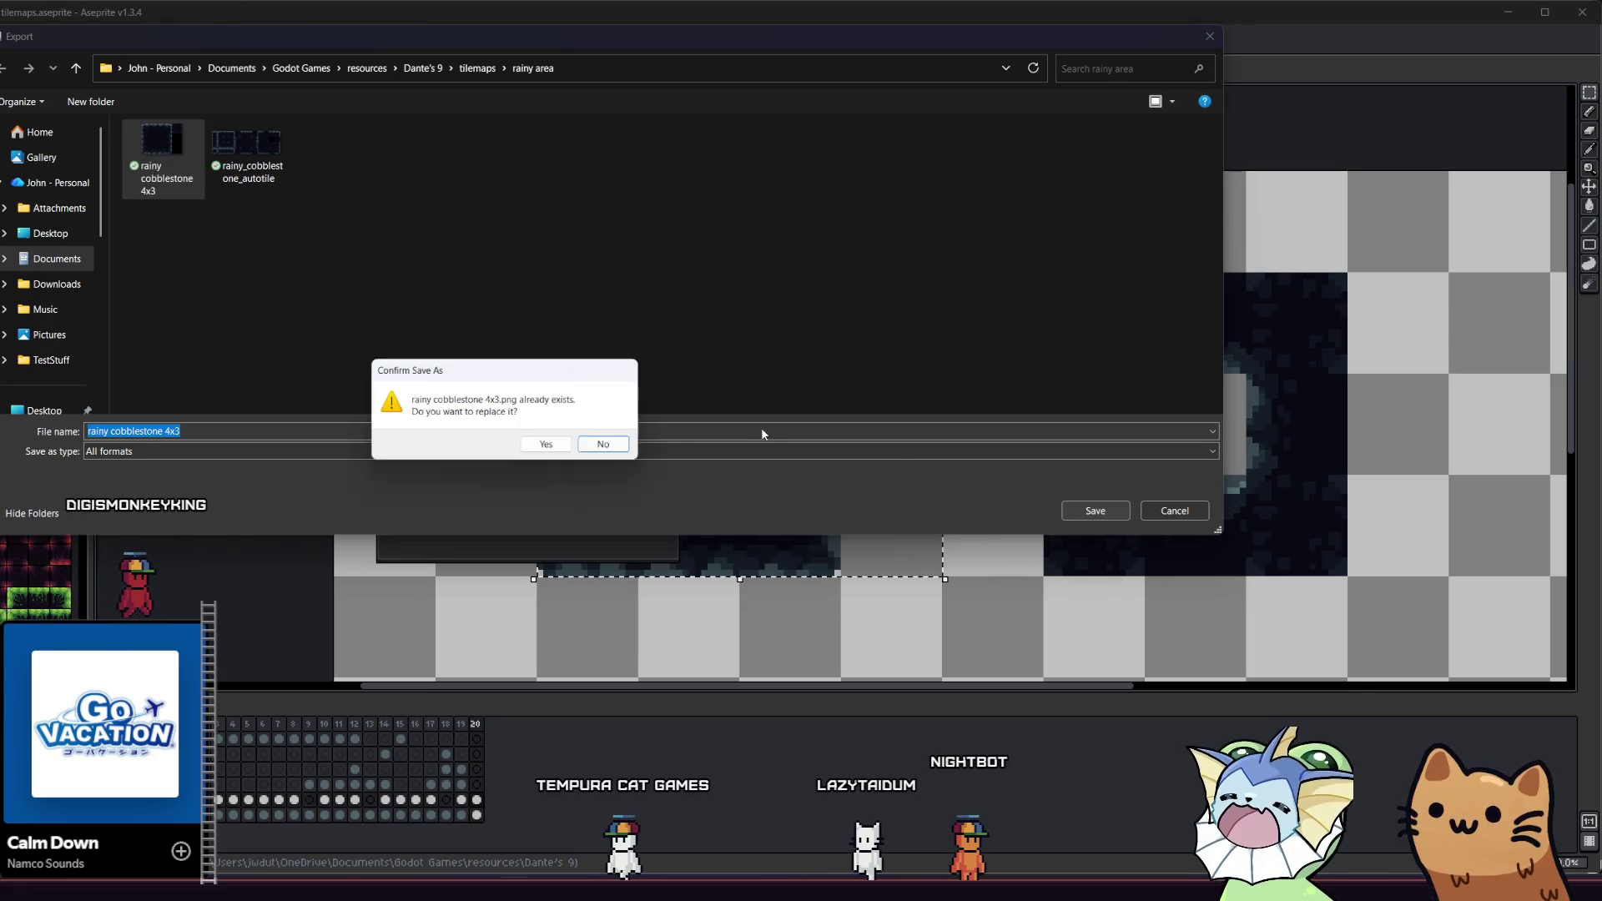
left_click(549, 443)
left_click(552, 495)
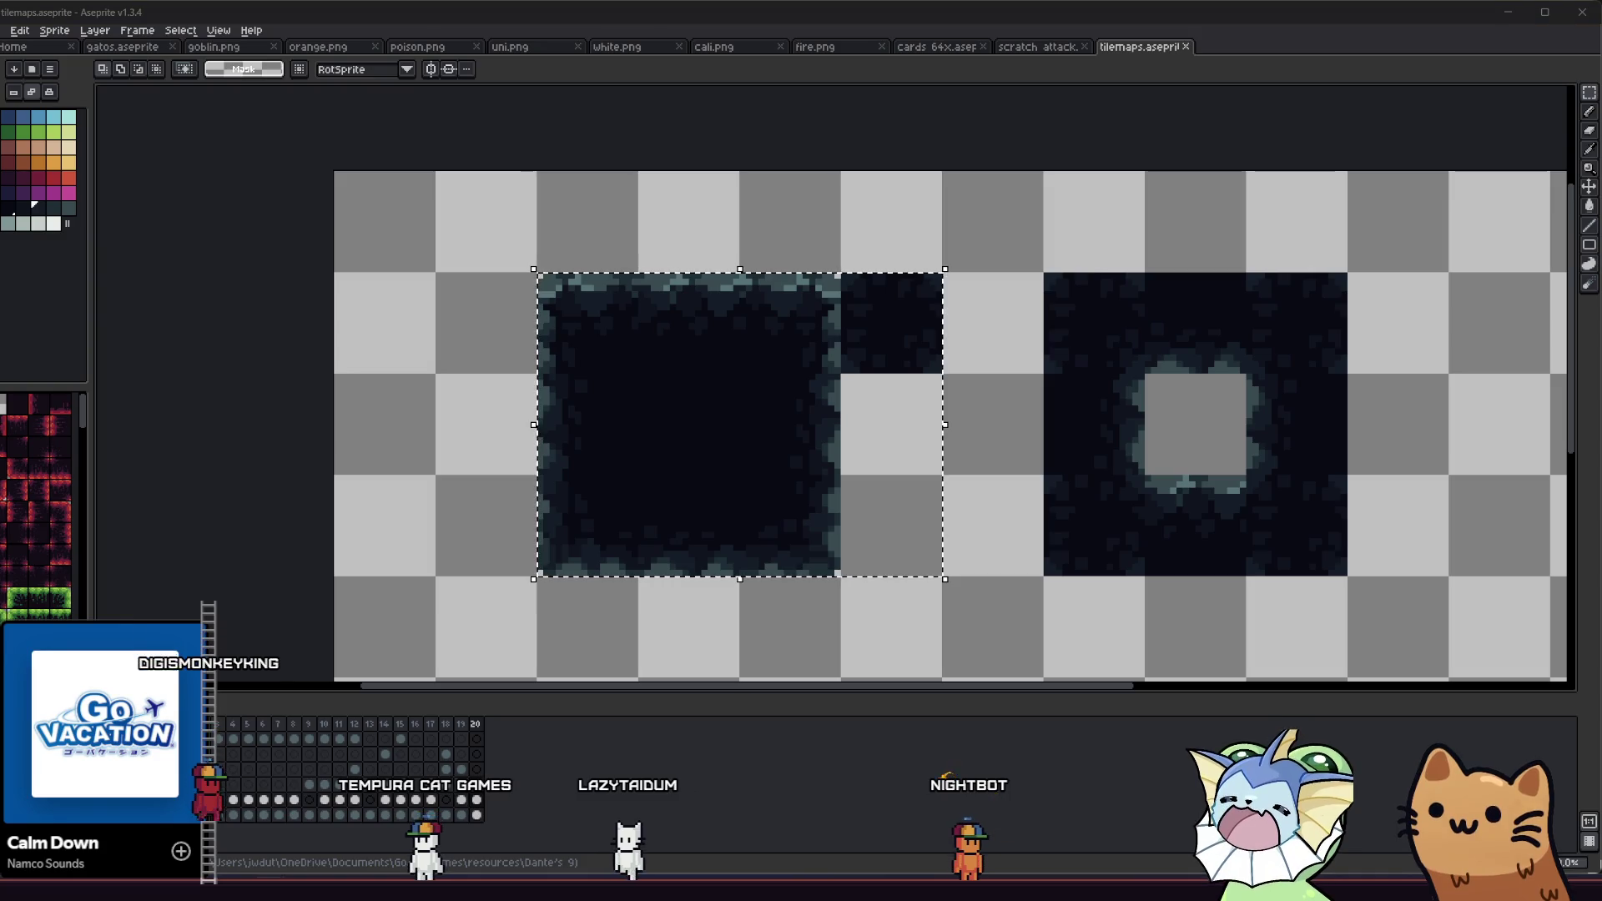
key("alt+Tab")
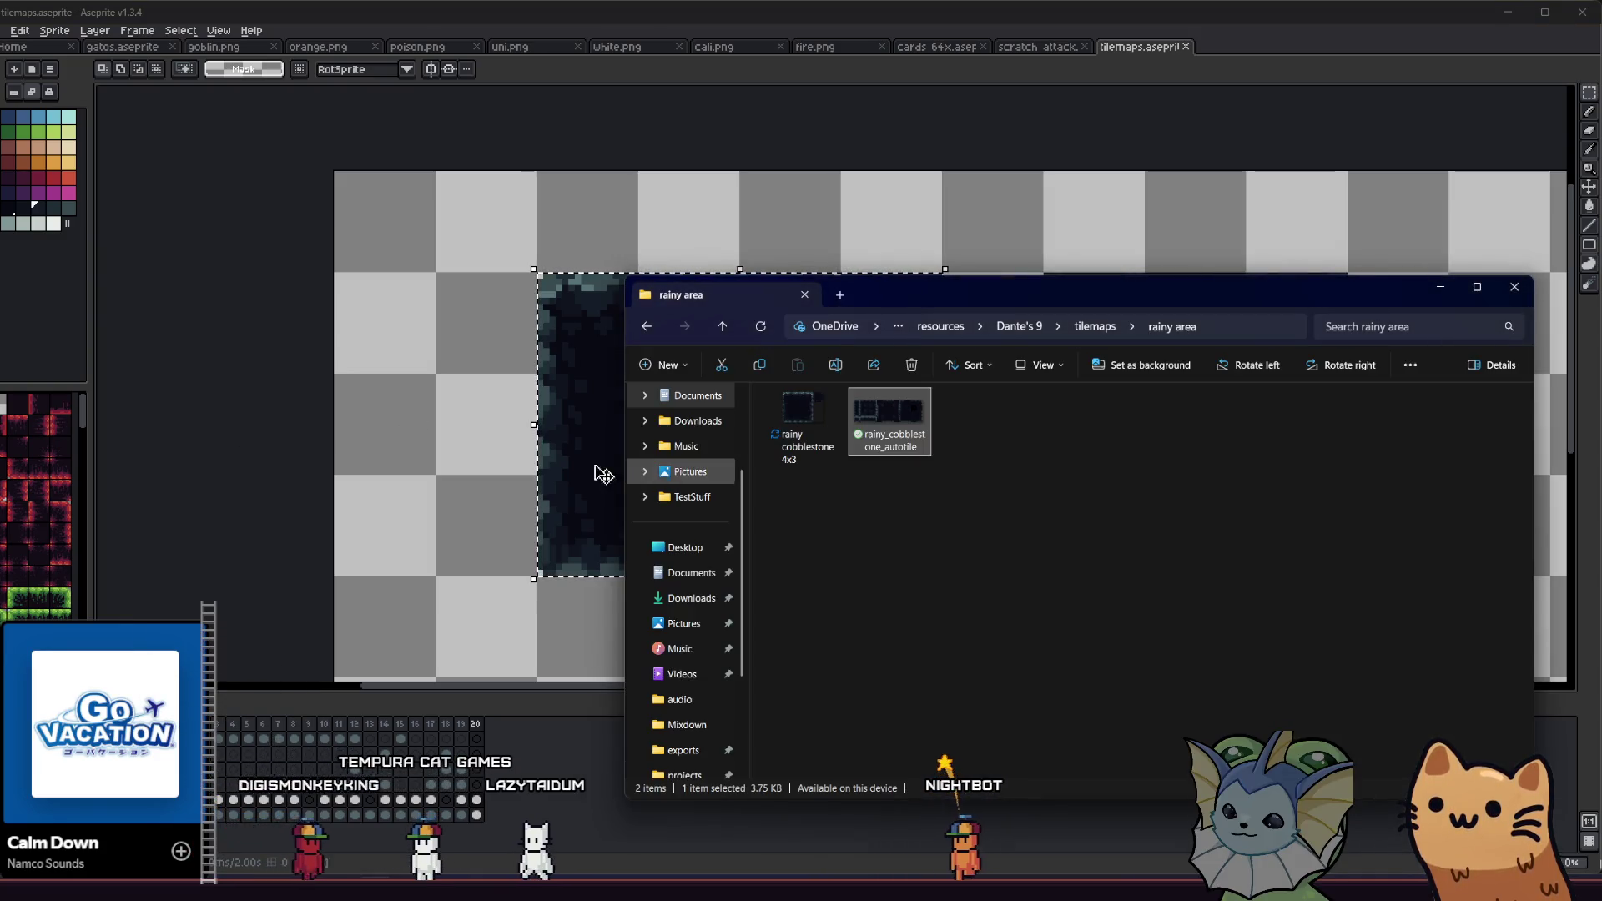
left_click(801, 430)
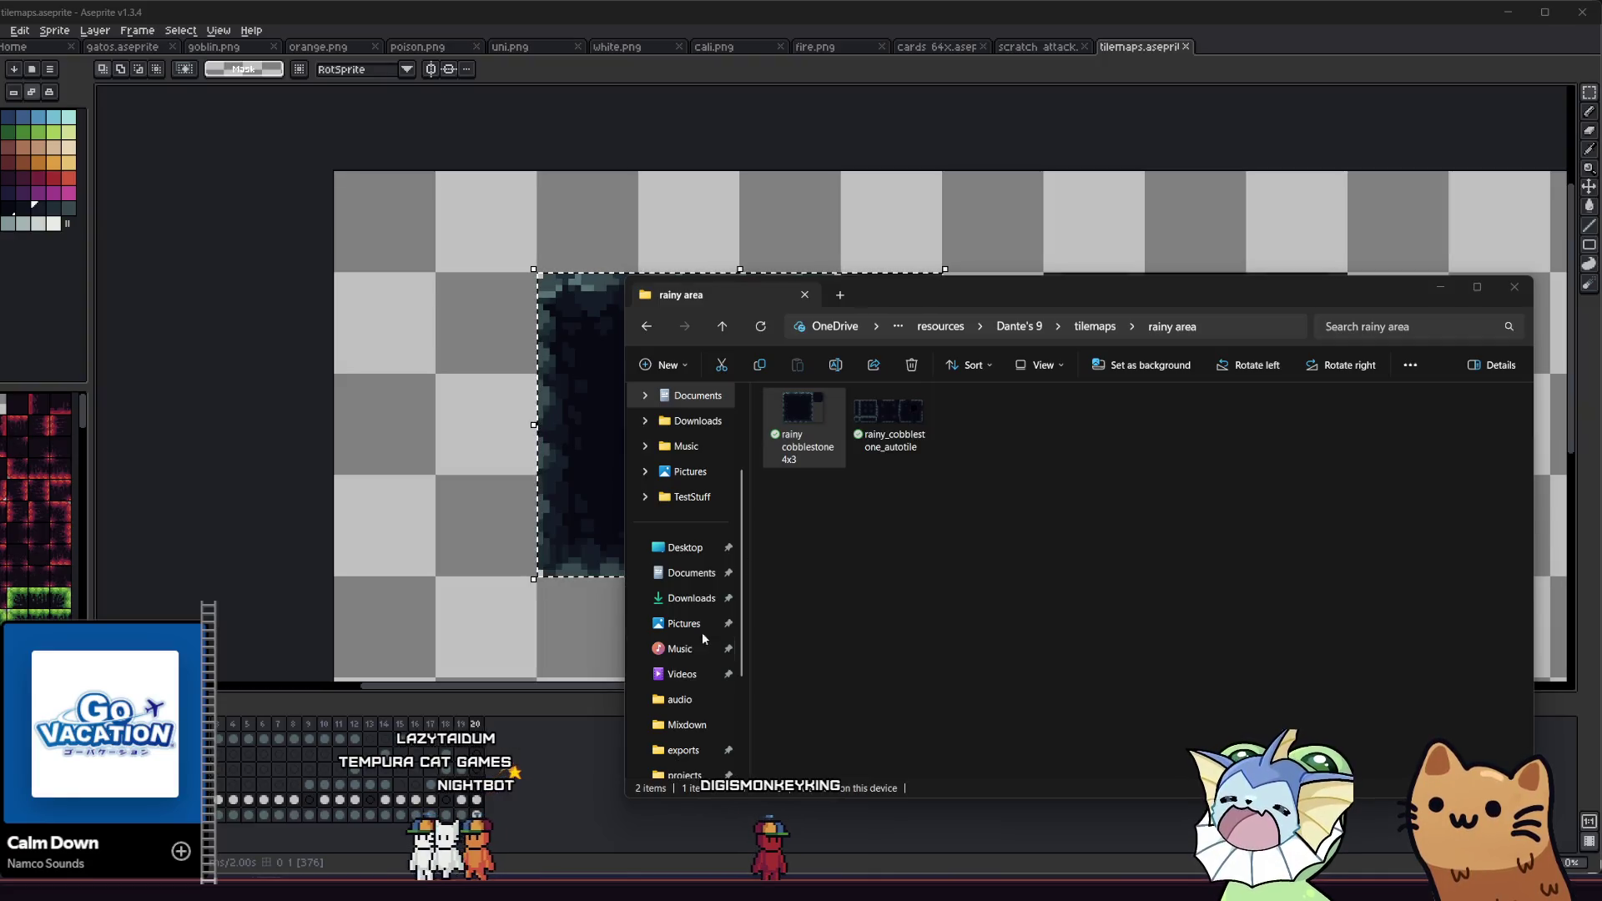
Step: Drop rainy_cobblestone_autotile.png onto the TileSet atlas Texture field and decline auto-creating tiles
left_click_drag(889, 413, 524, 766)
key("alt+Tab")
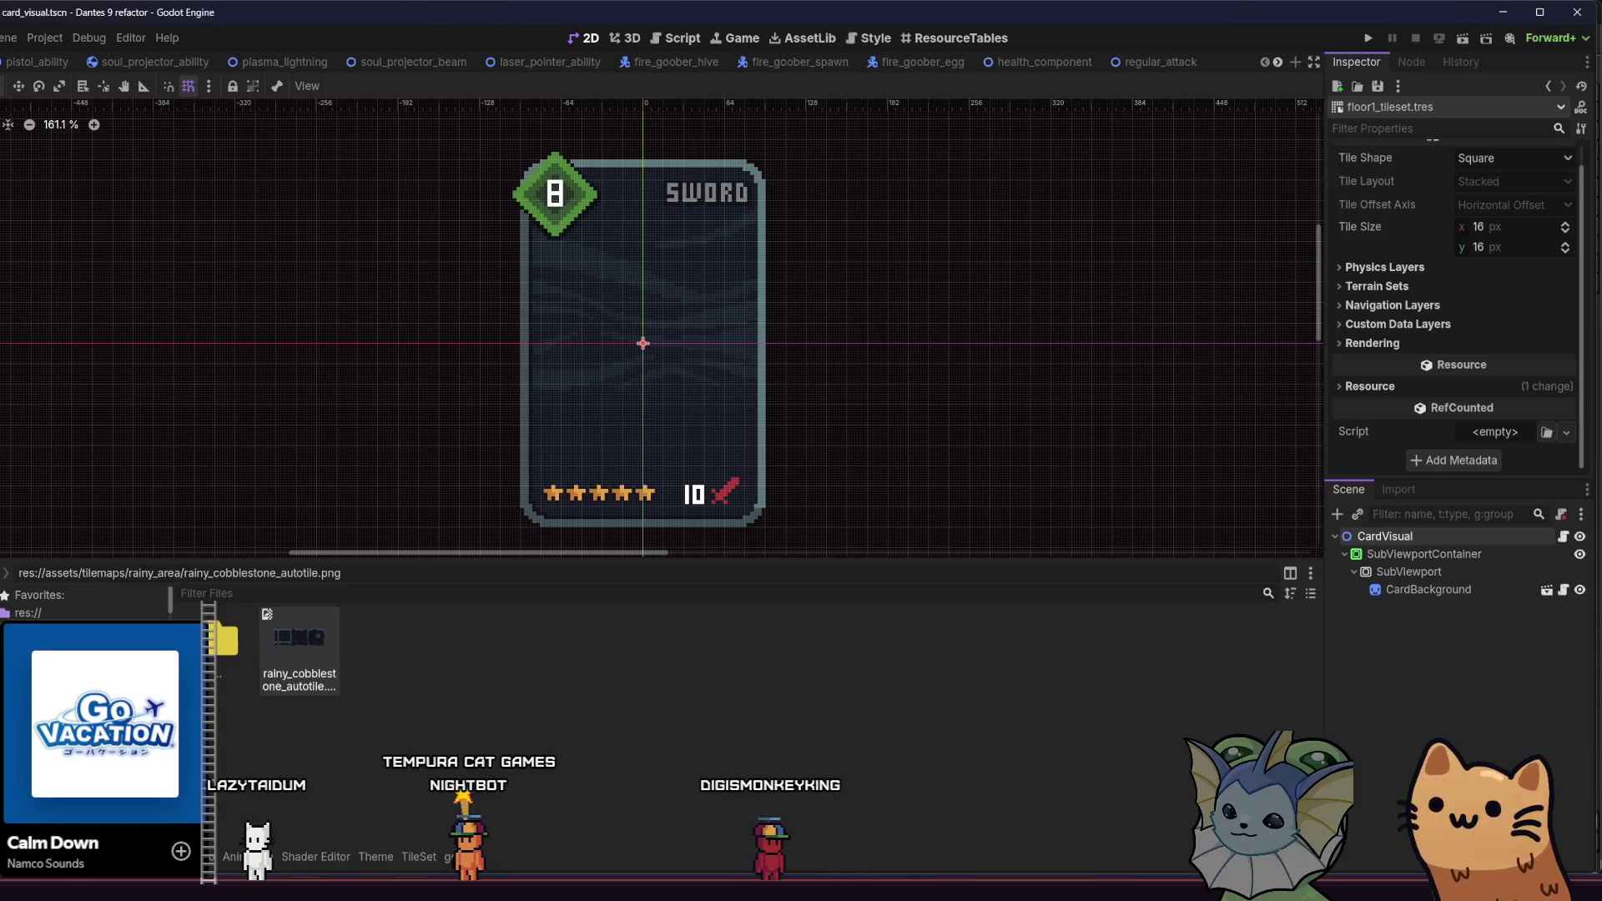
key("alt+Tab")
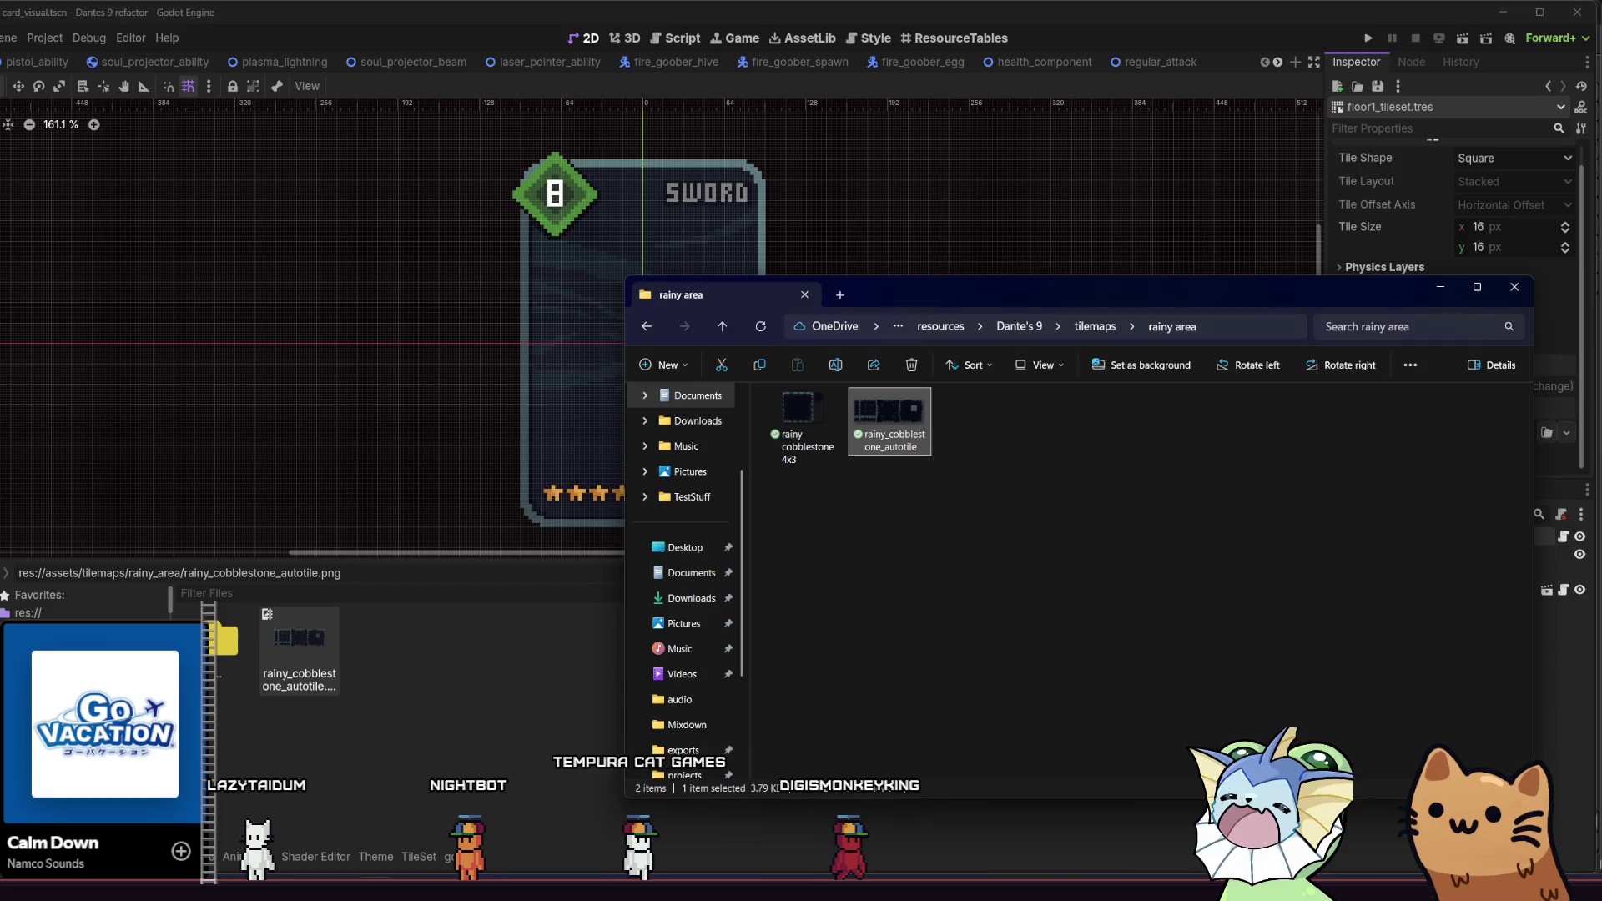
left_click(415, 860)
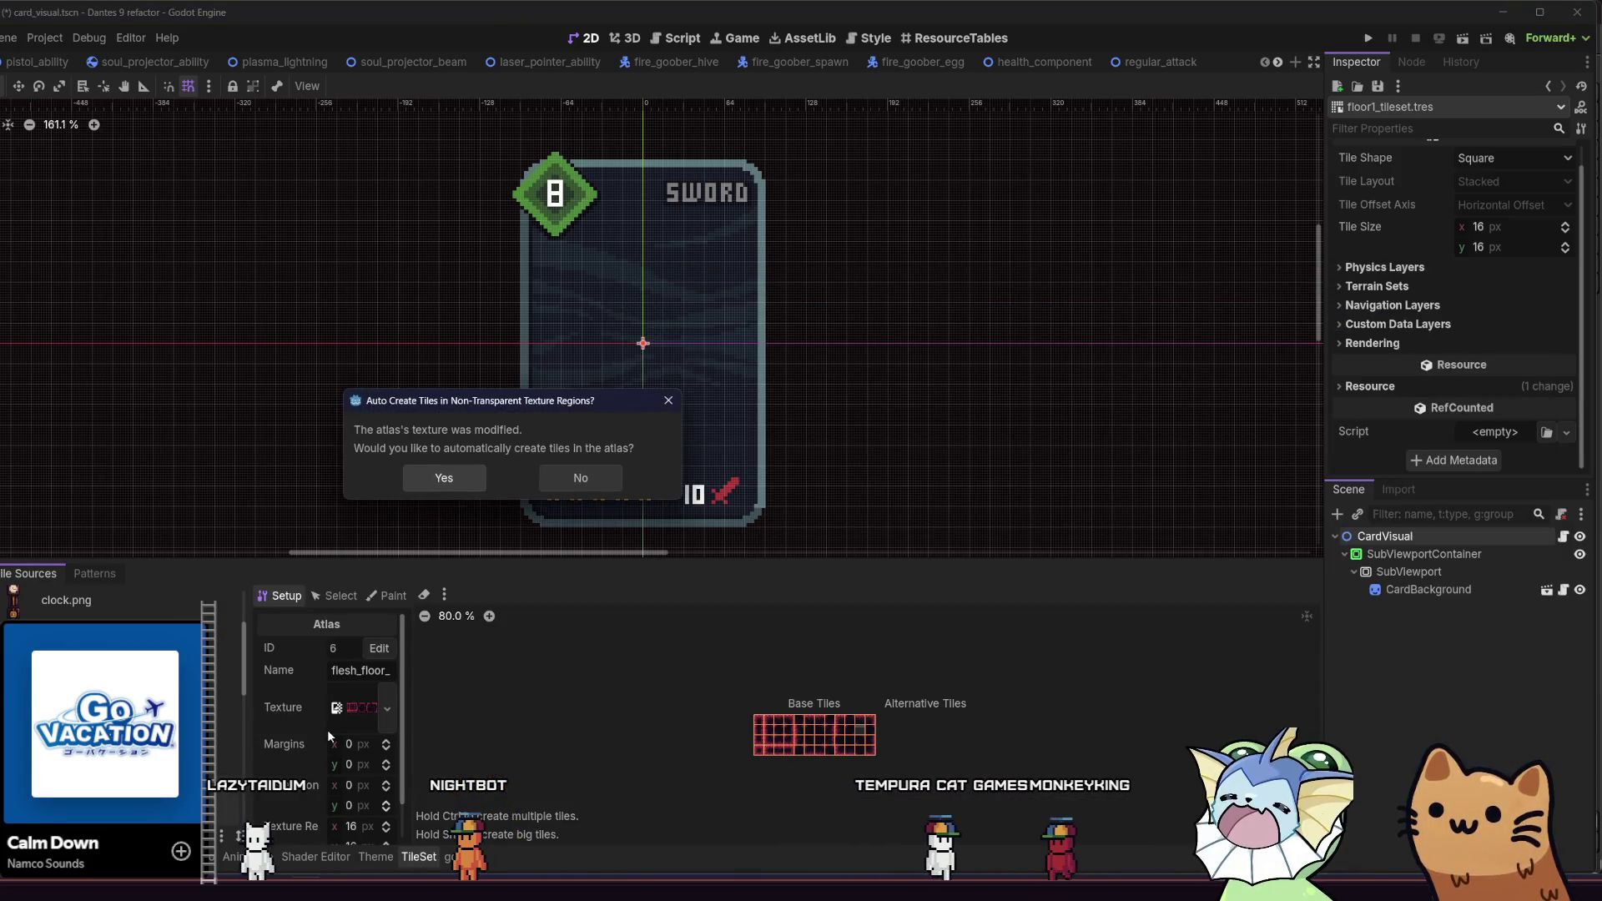
key("Return")
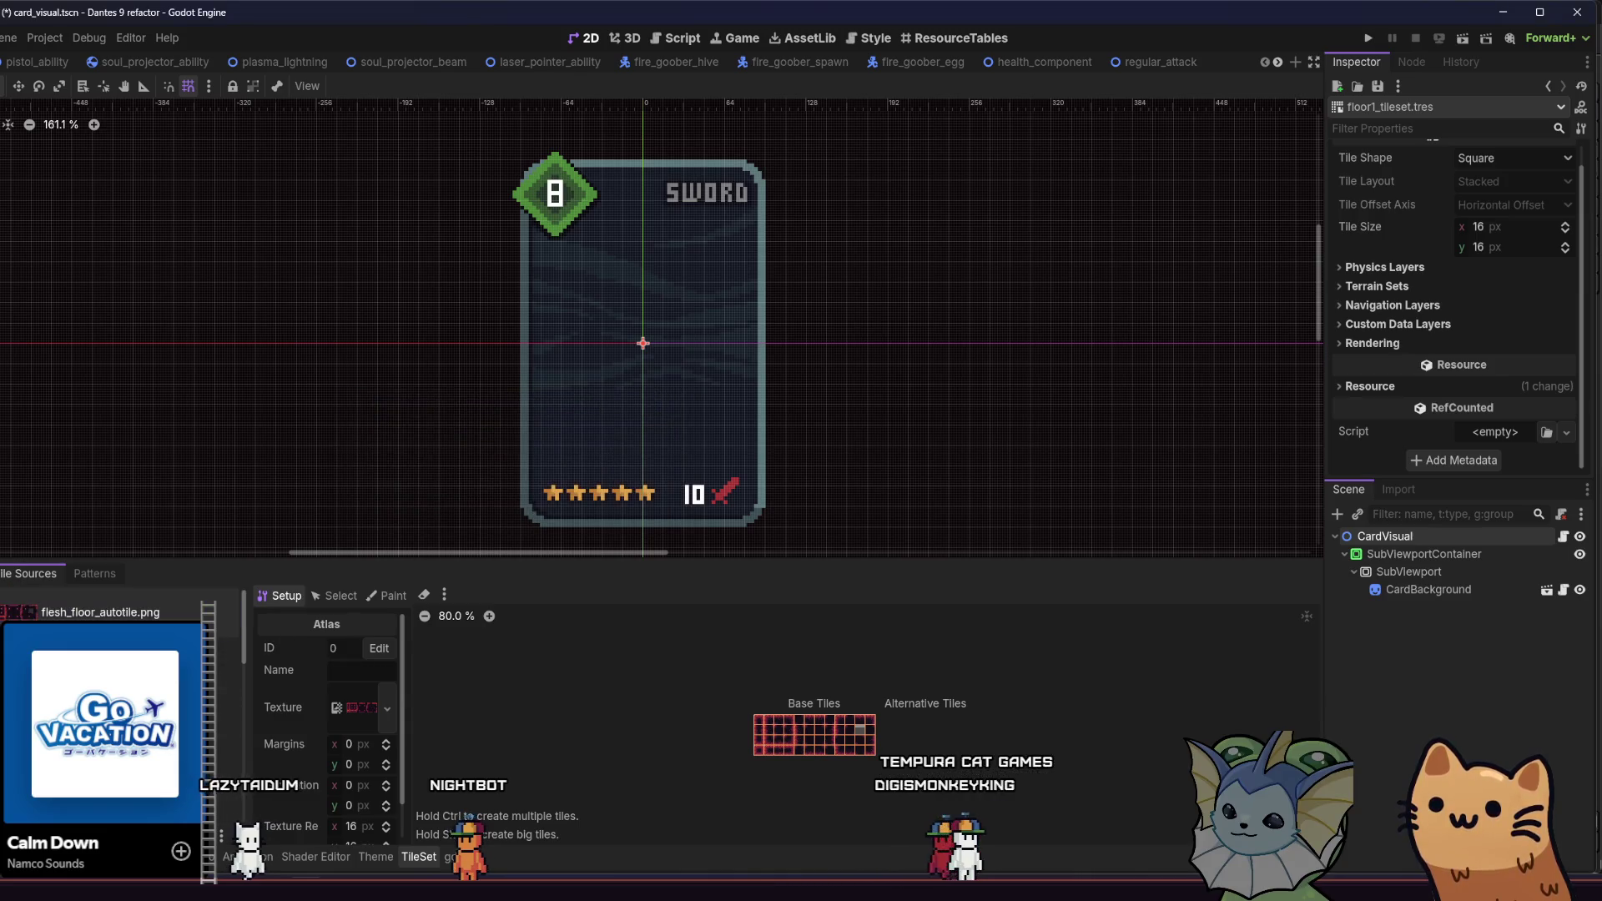
key("alt+f")
mouse_move(303, 643)
left_mouse_down()
mouse_move(411, 859)
mouse_move(331, 655)
left_mouse_up()
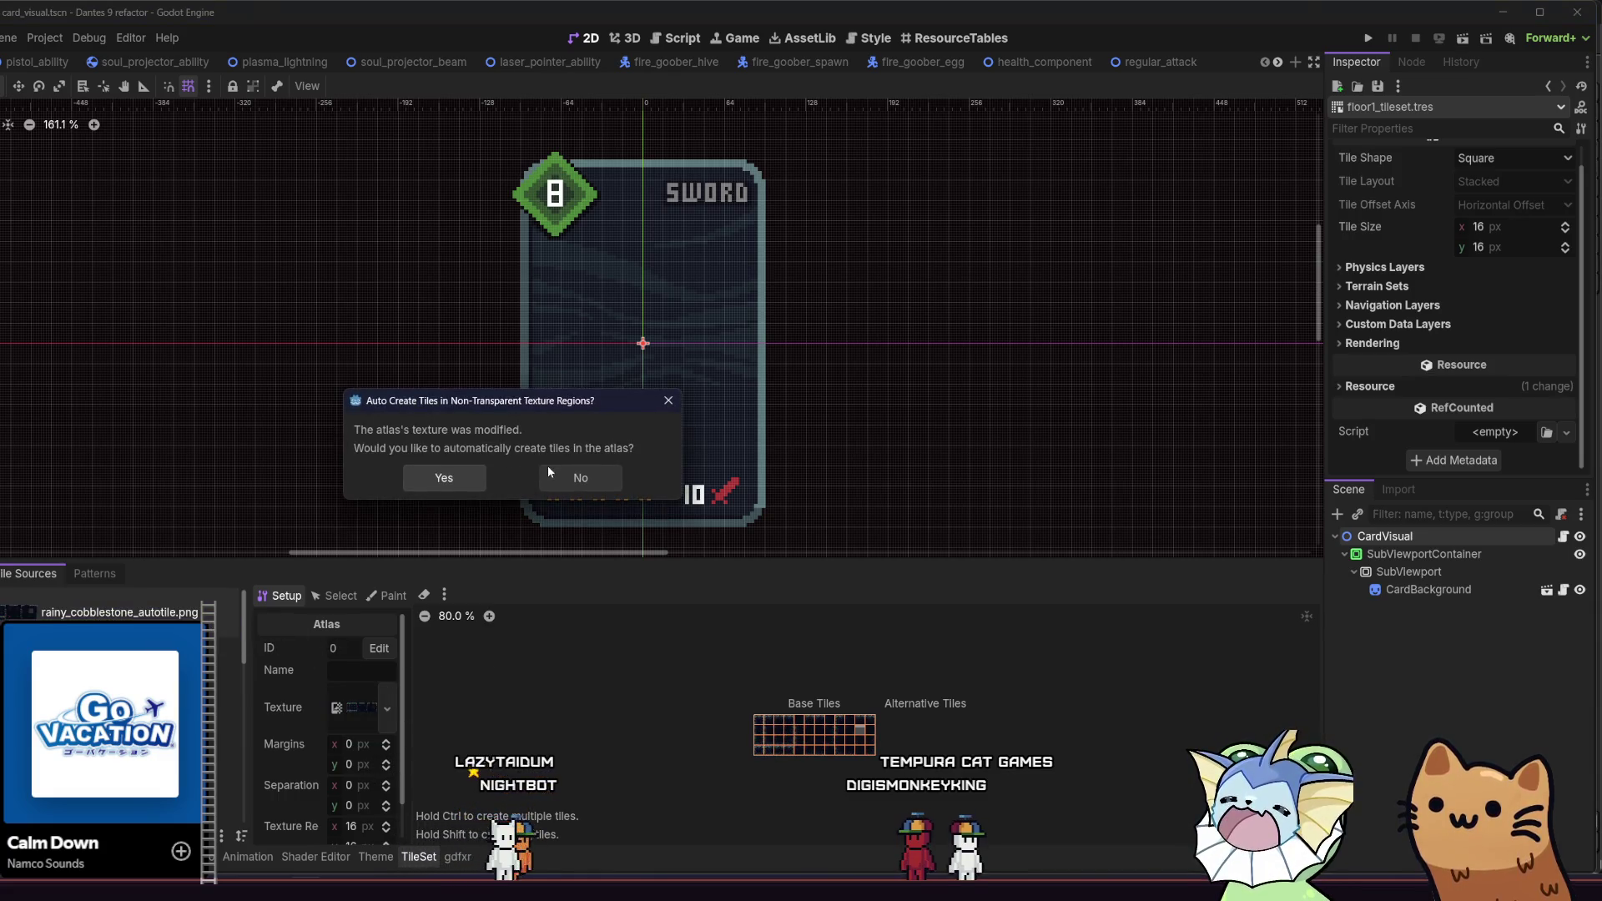
left_click(567, 477)
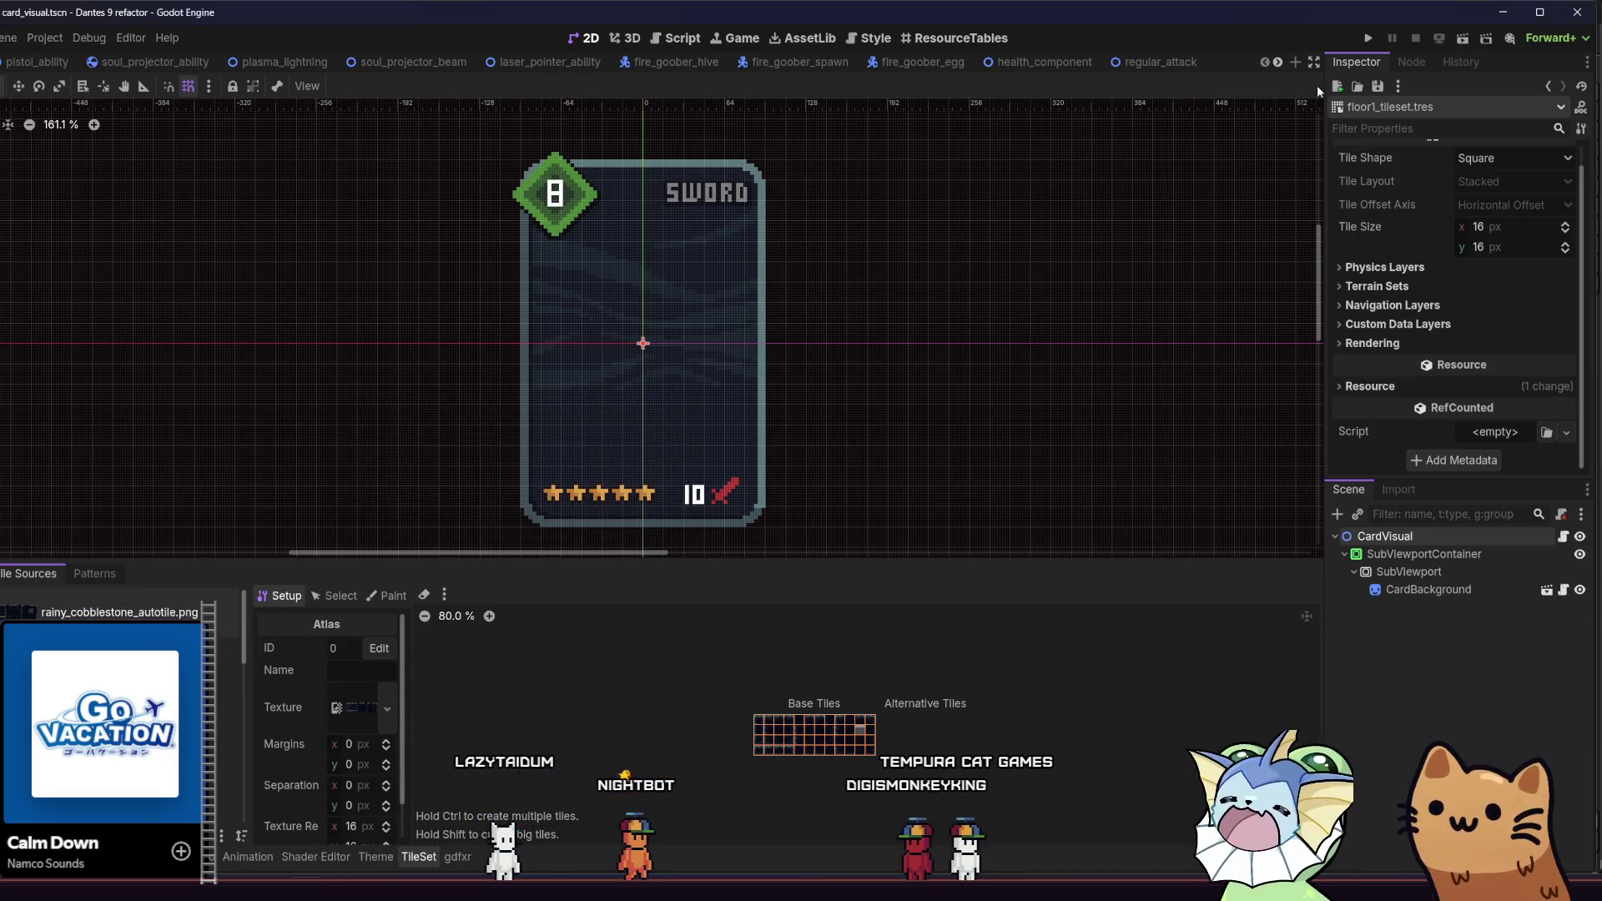
Step: Run the project, walk the player right in the Dante's 9 debug window, then stop it with F8
left_click(1368, 38)
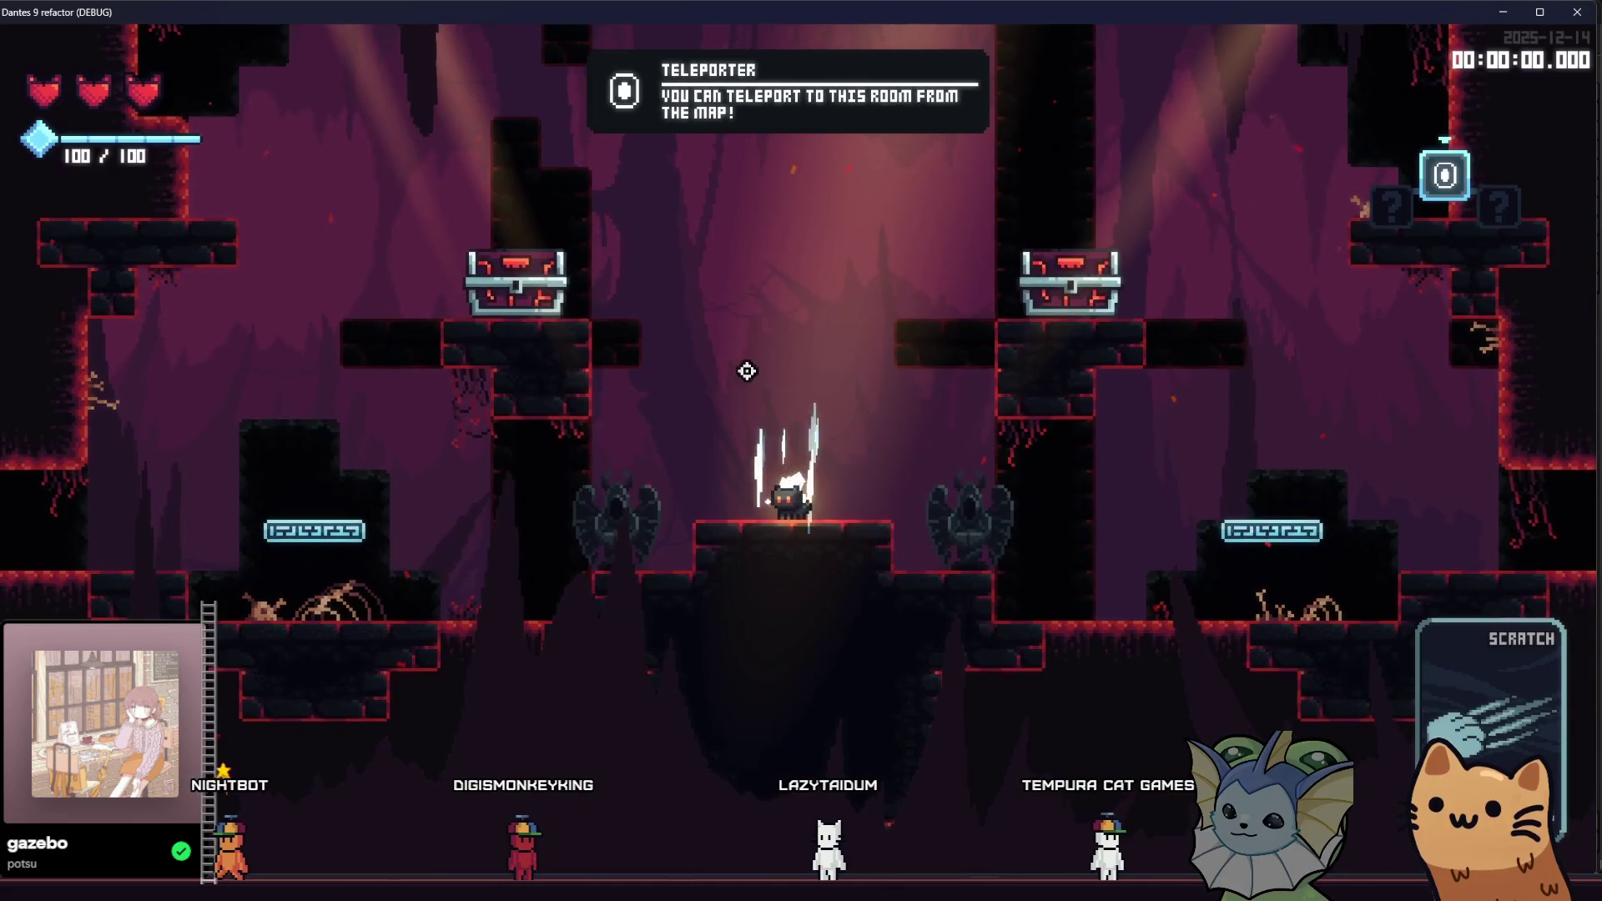
key("Right")
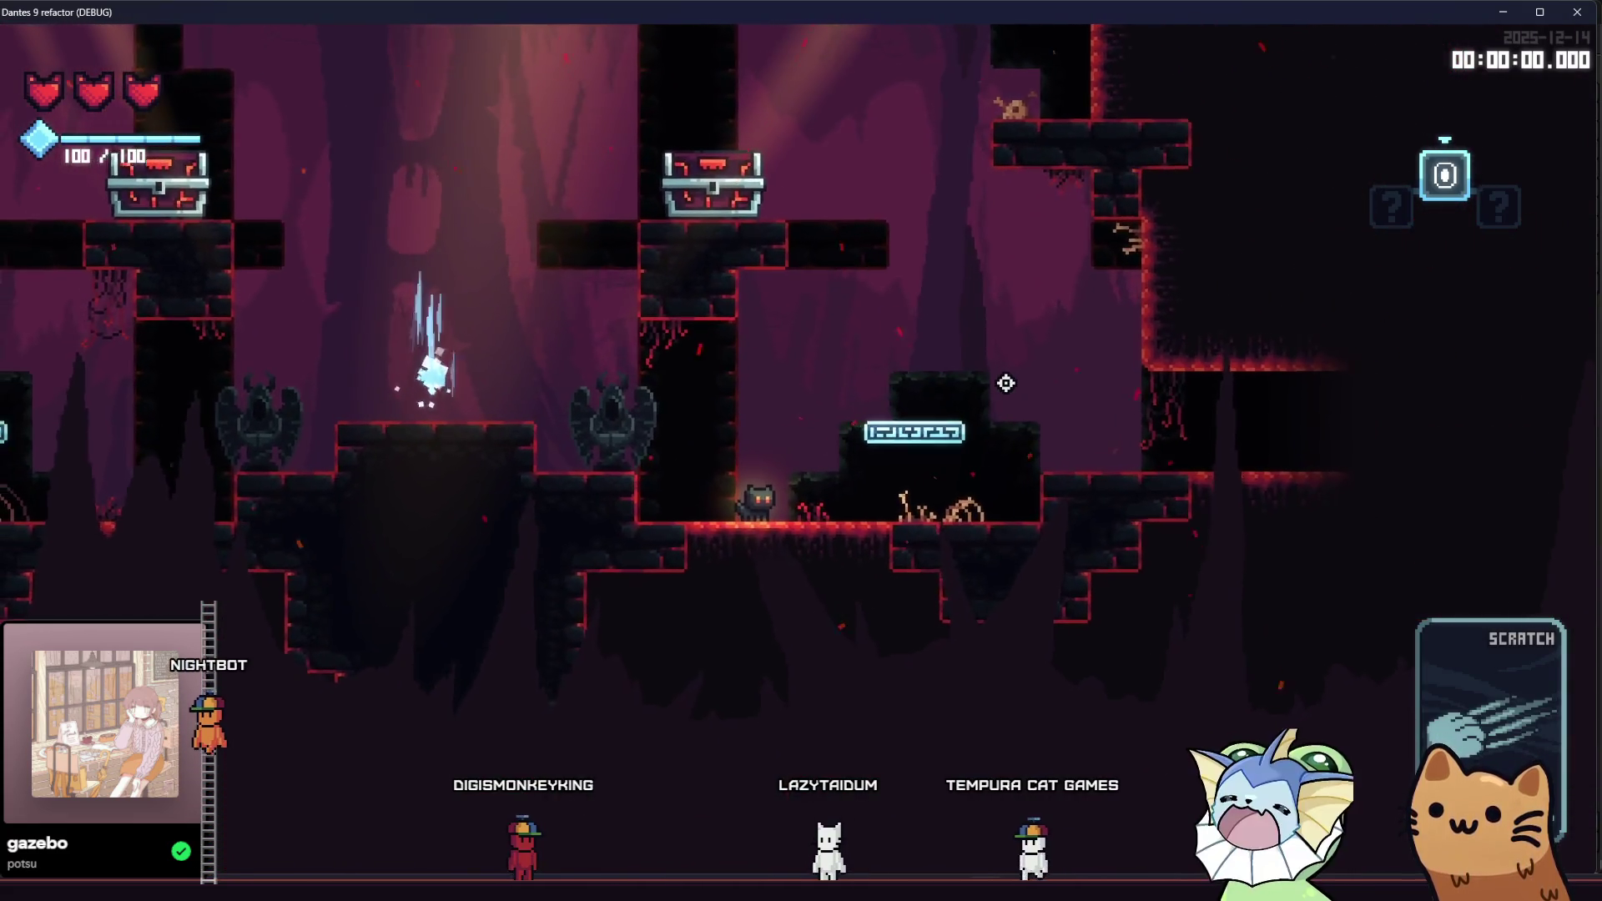
key("F8")
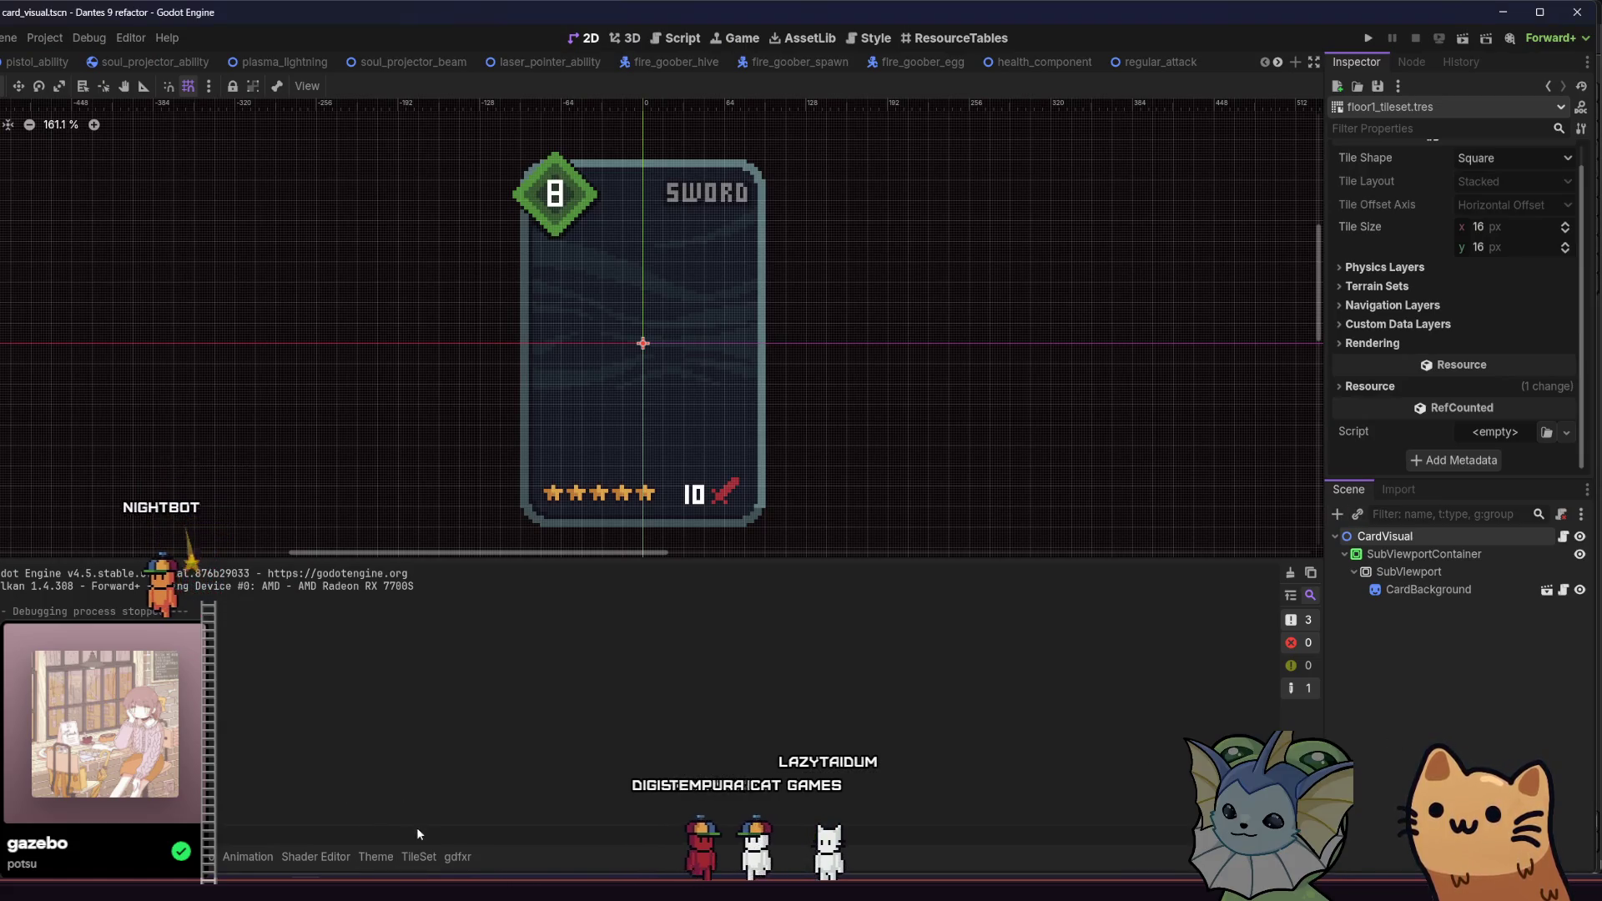
Step: Save the scene and tileset changes, relaunch the project and start a new game
left_click(376, 856)
left_click(419, 856)
key("ctrl+s")
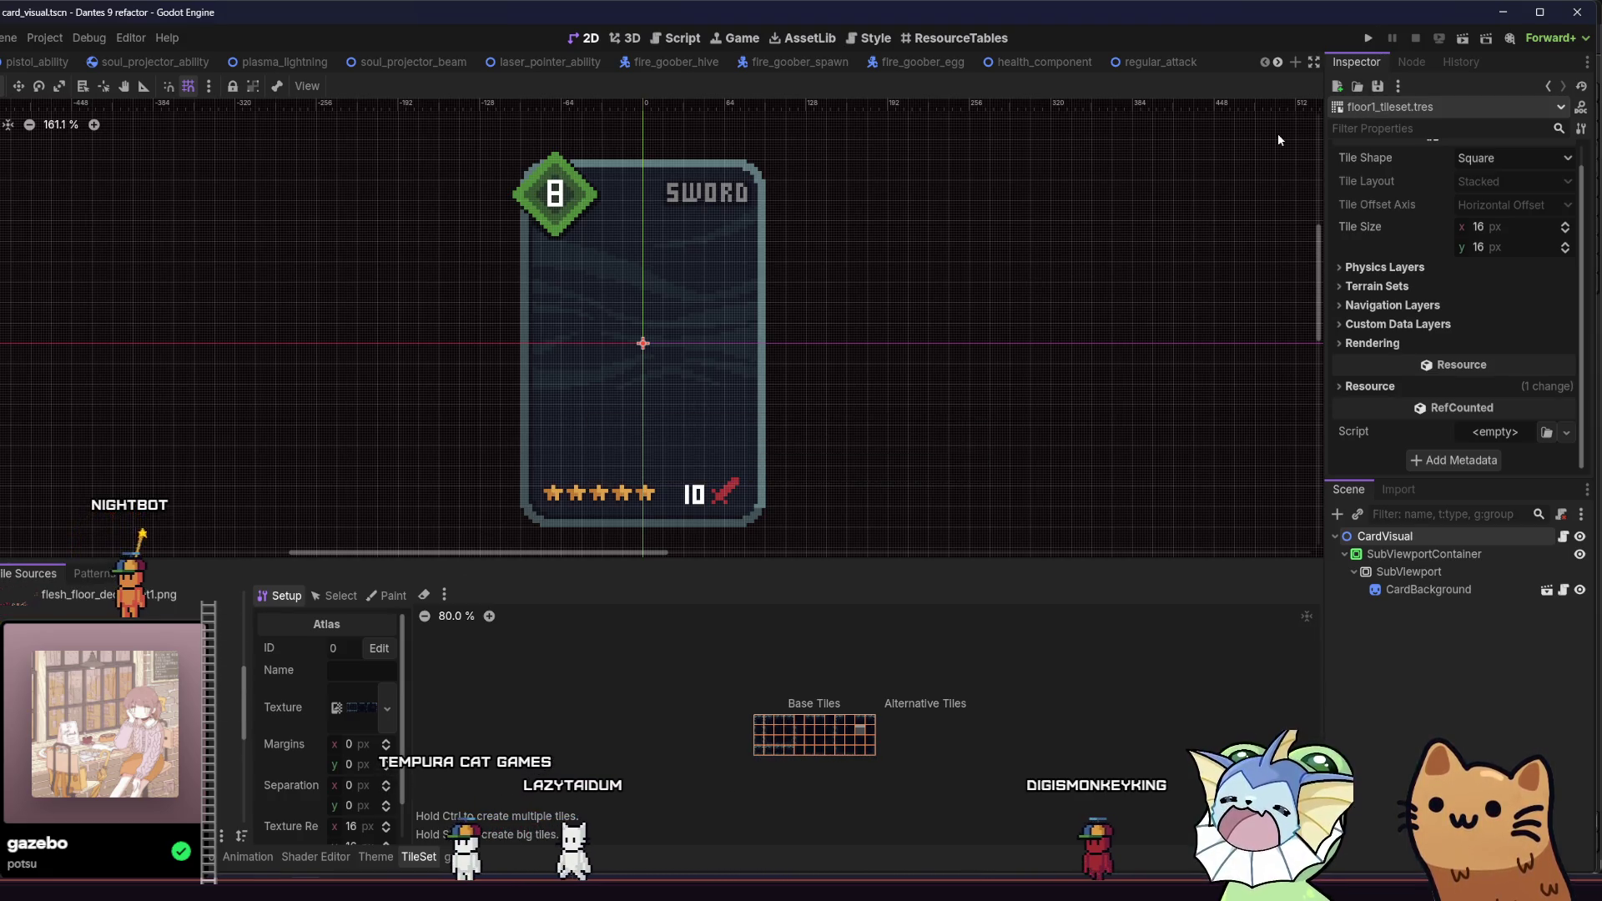
left_click(1370, 39)
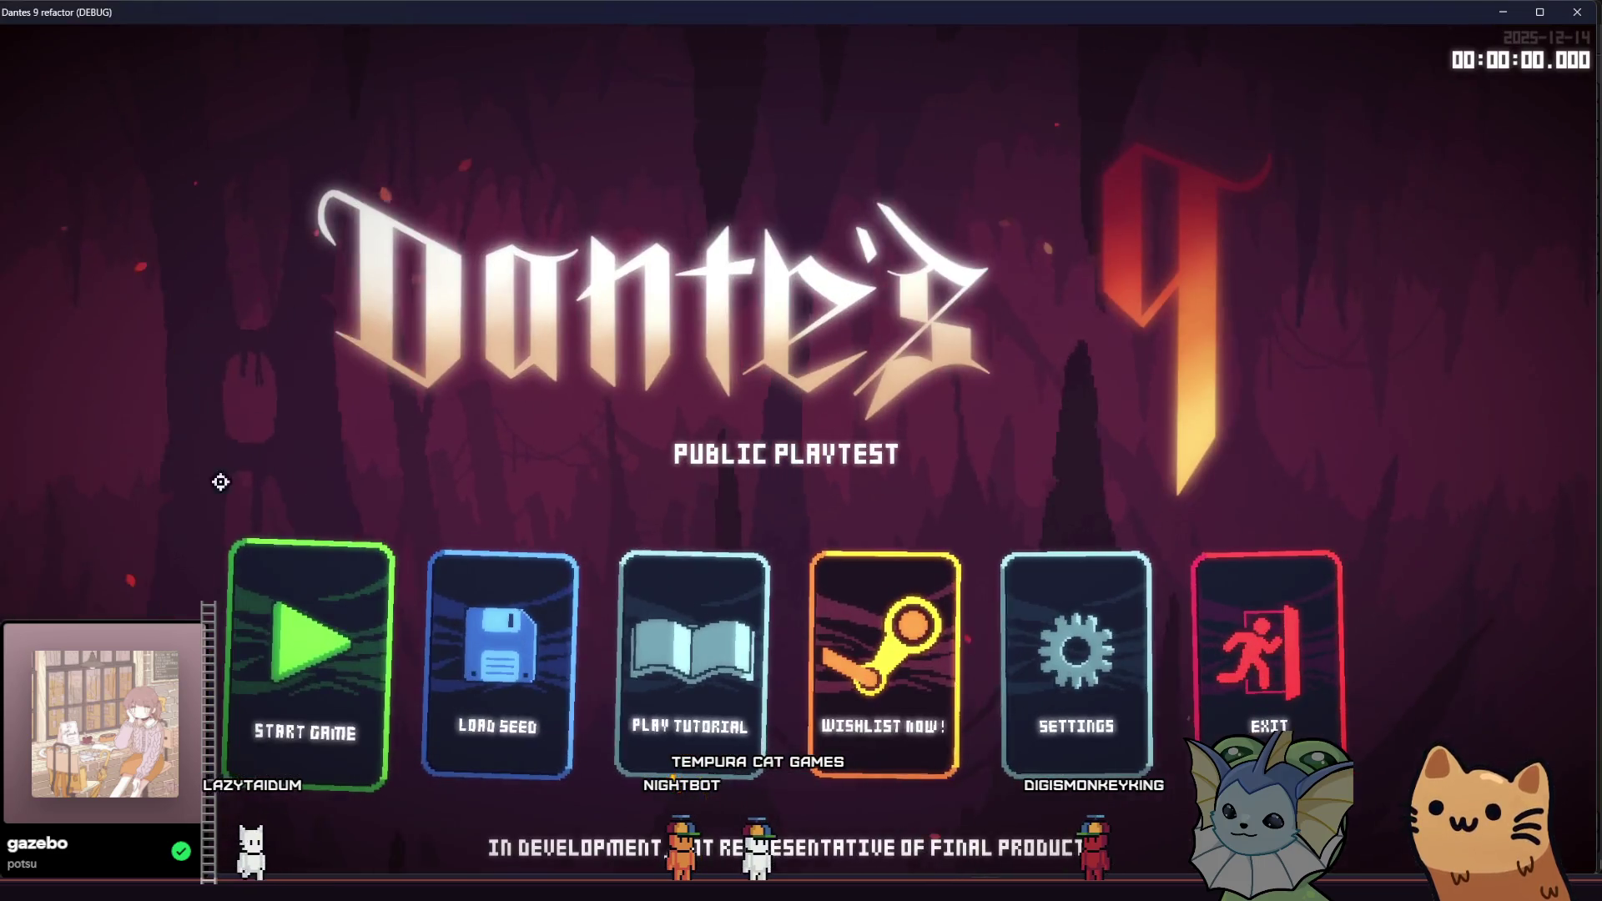
left_click(230, 613)
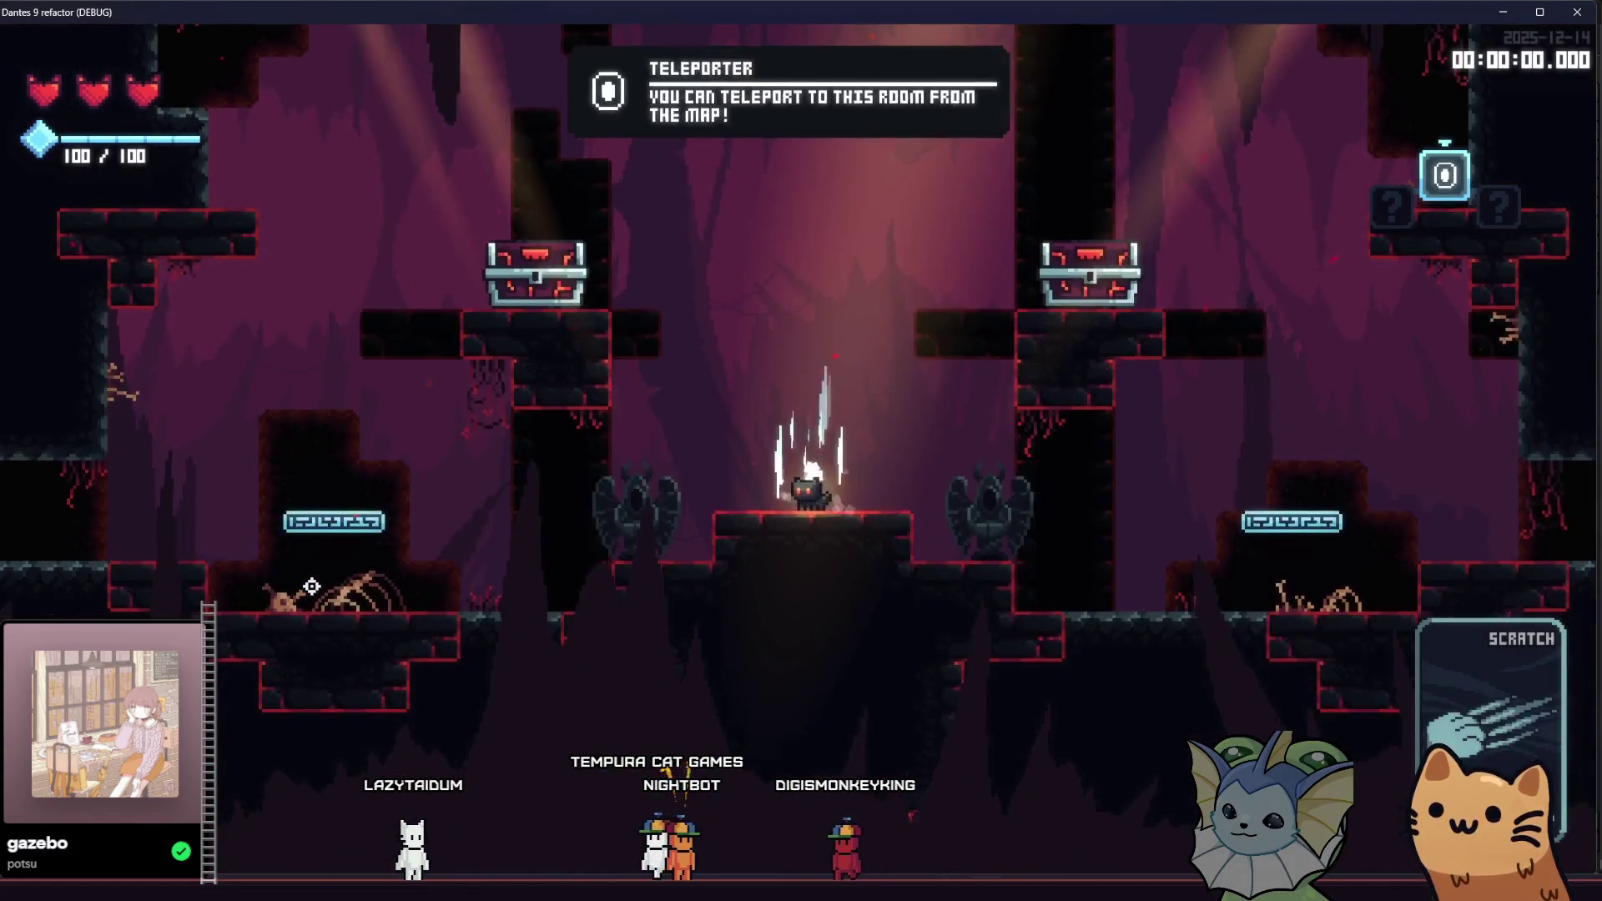
Step: Run the cat right through the lower cave onto the skeleton ledge, then back left and up
key("d")
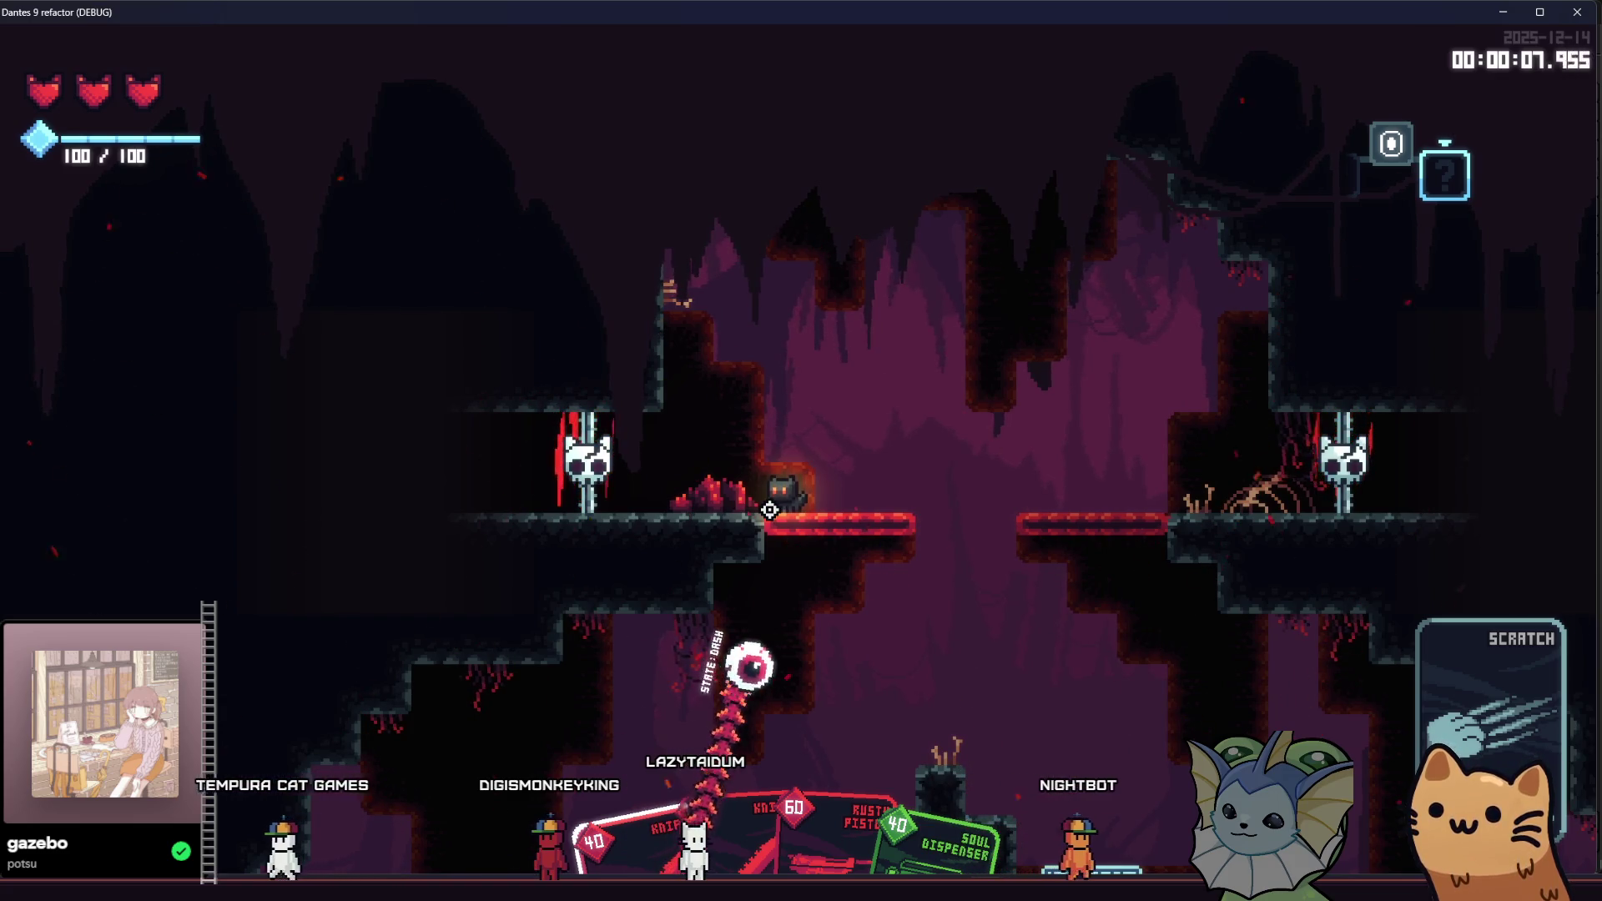
key("d")
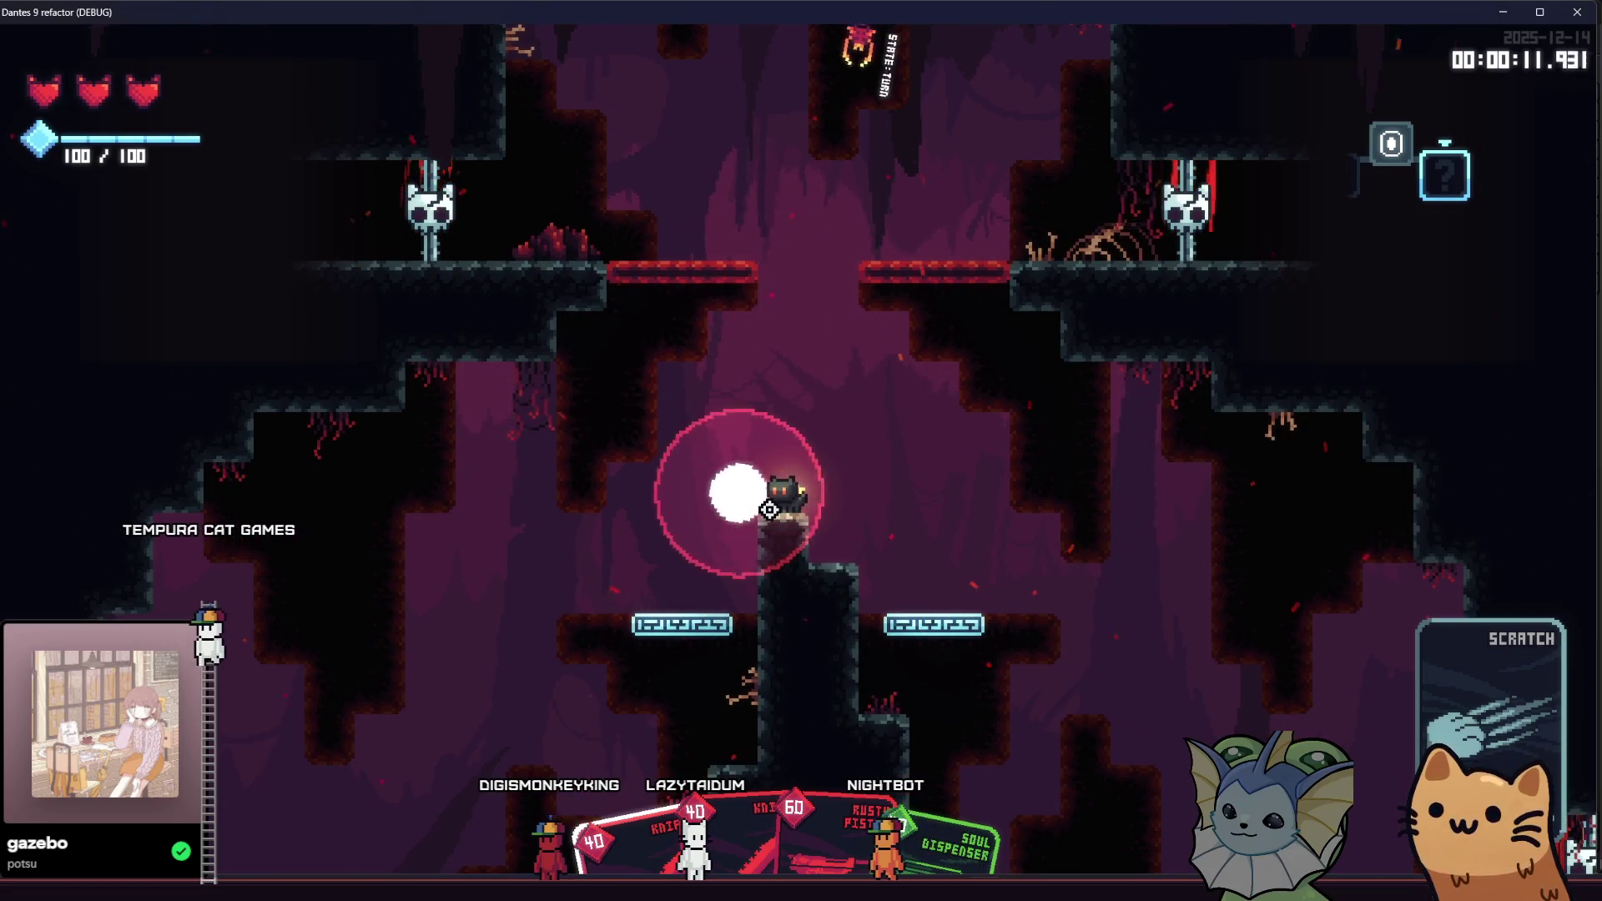
key("d")
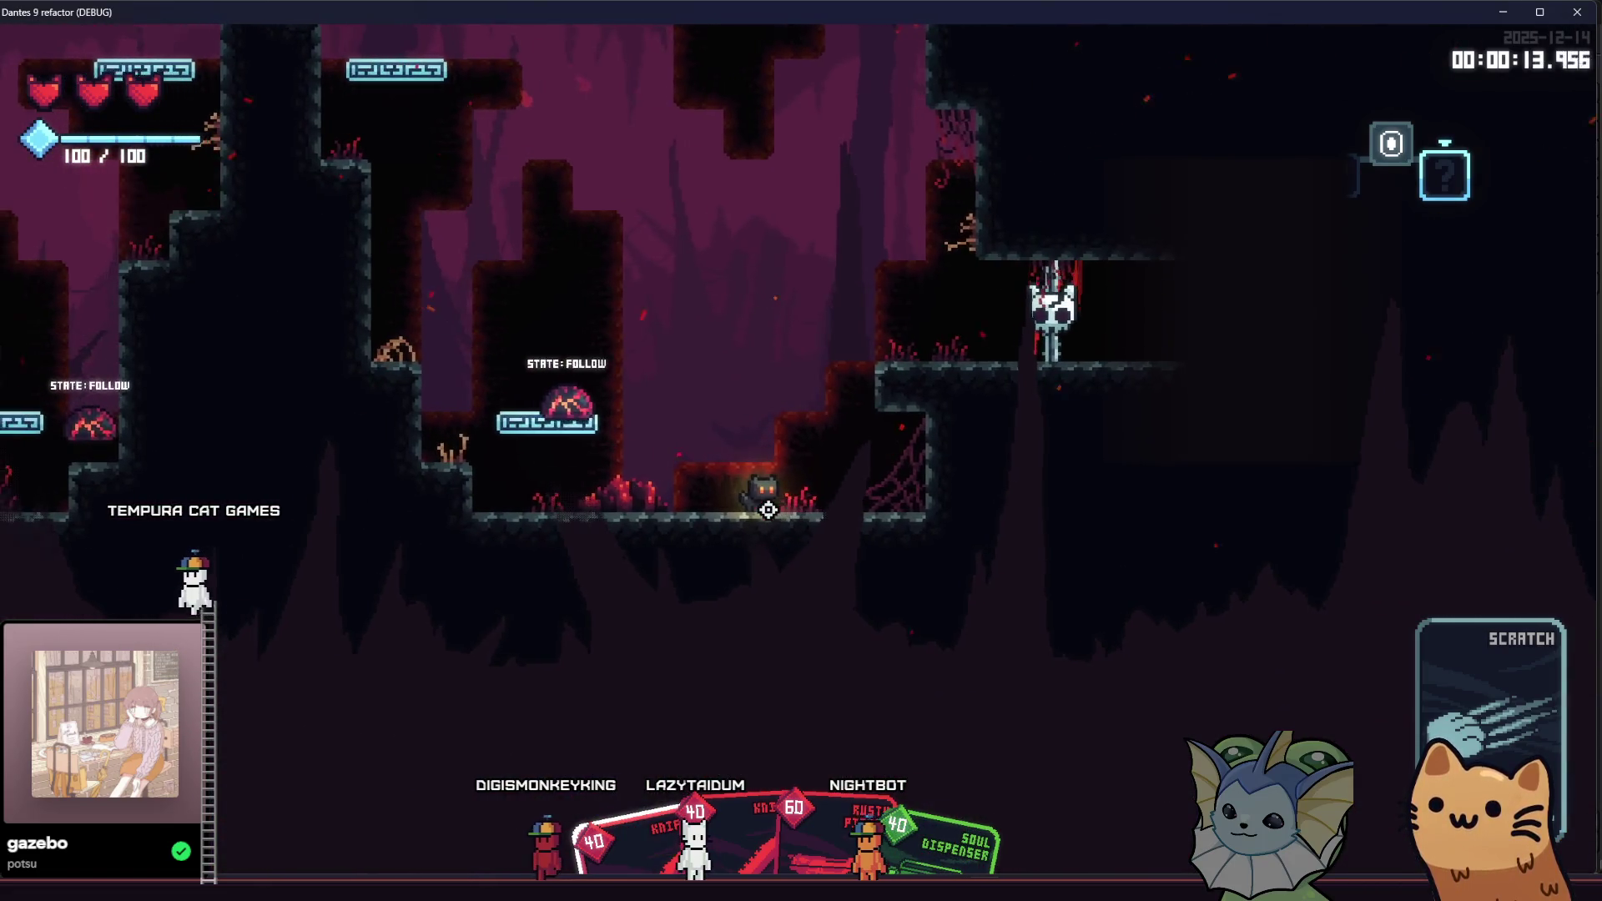
key("d")
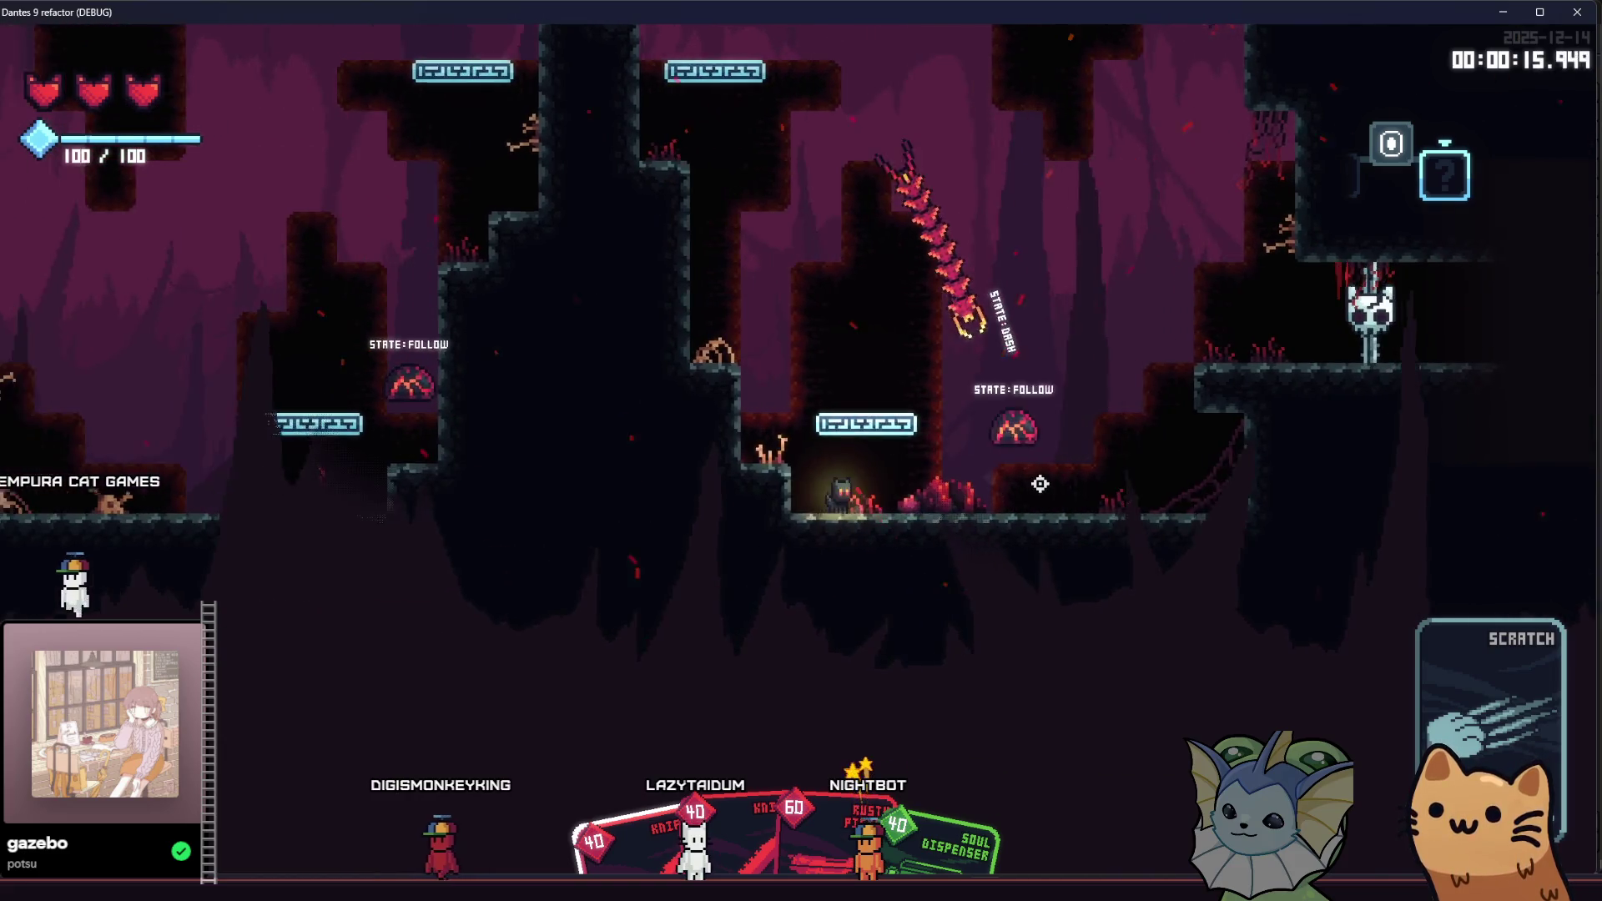
key("d")
key("space")
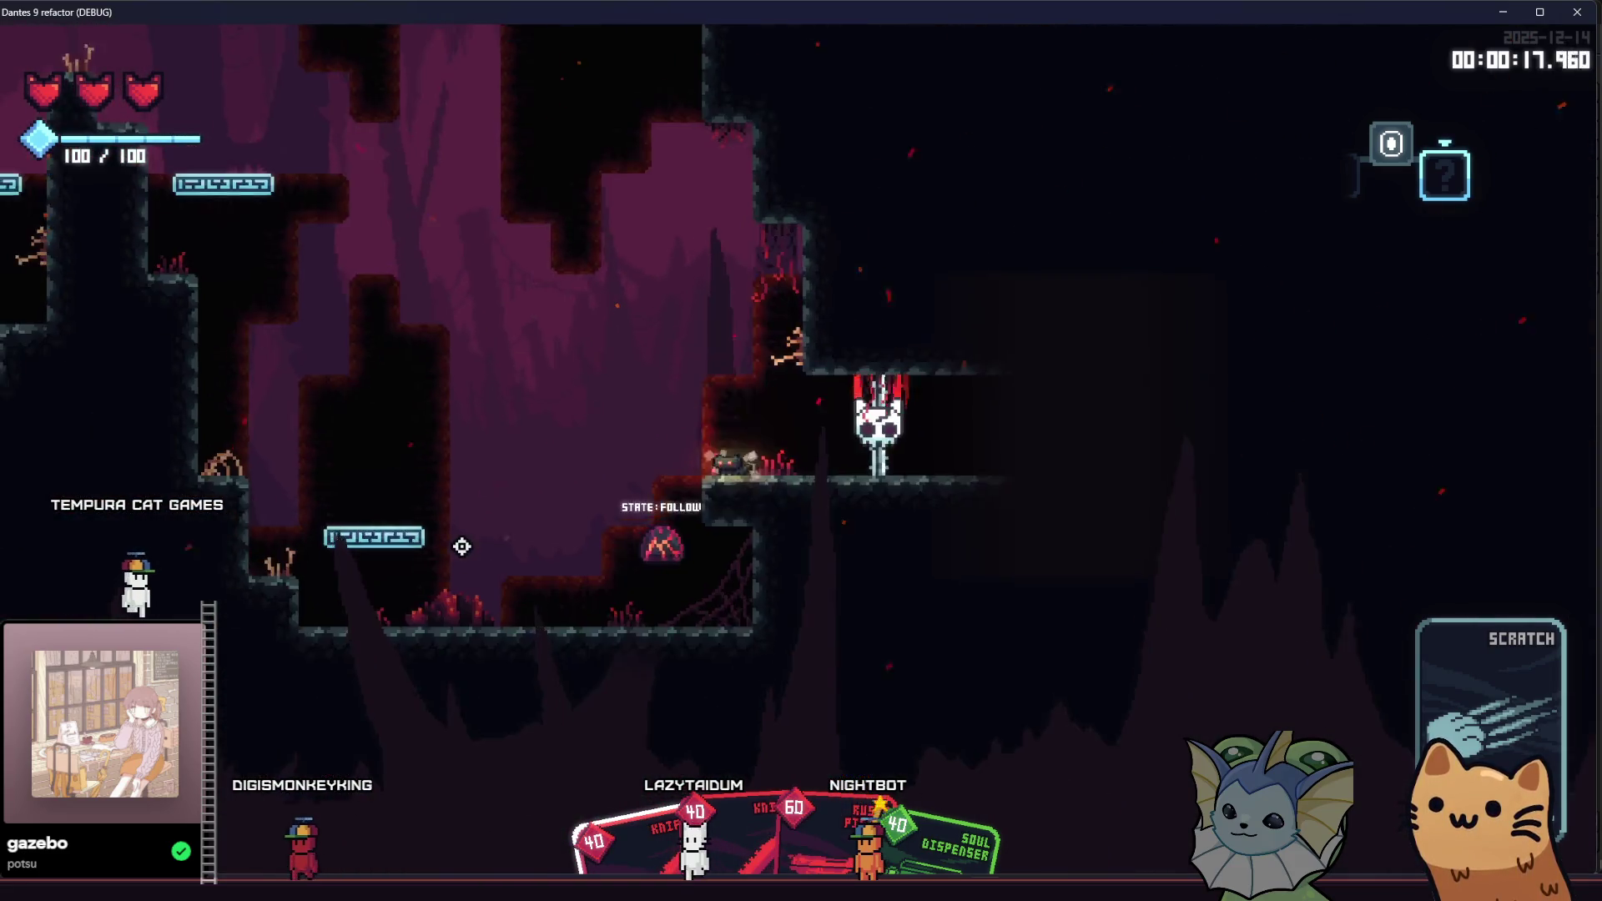
key("a")
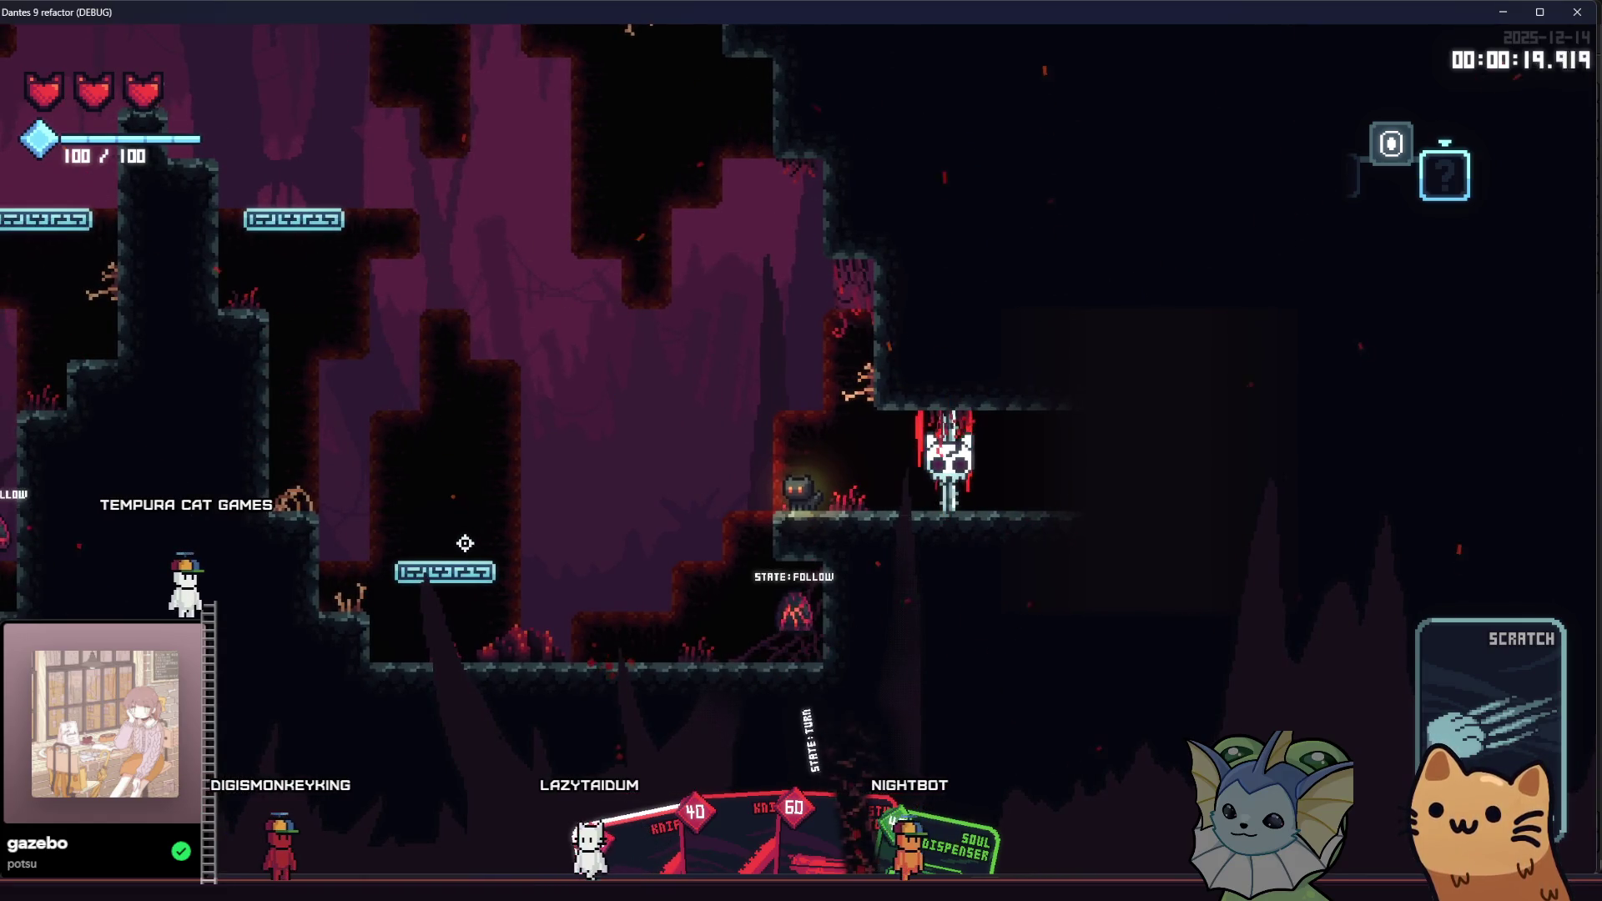
key("a")
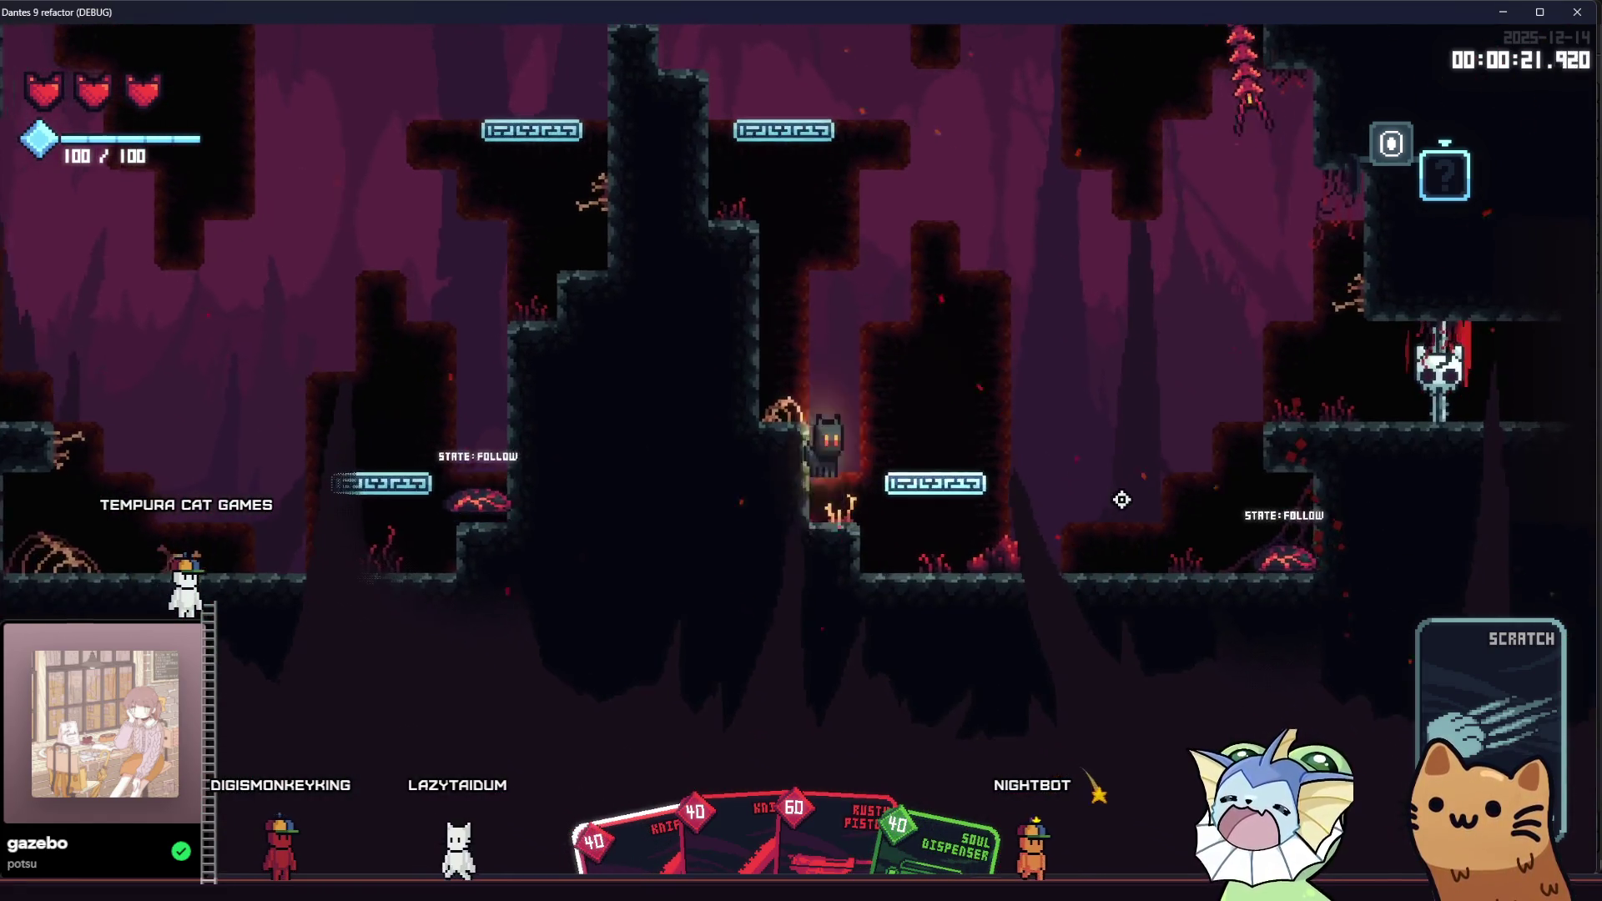
key("space")
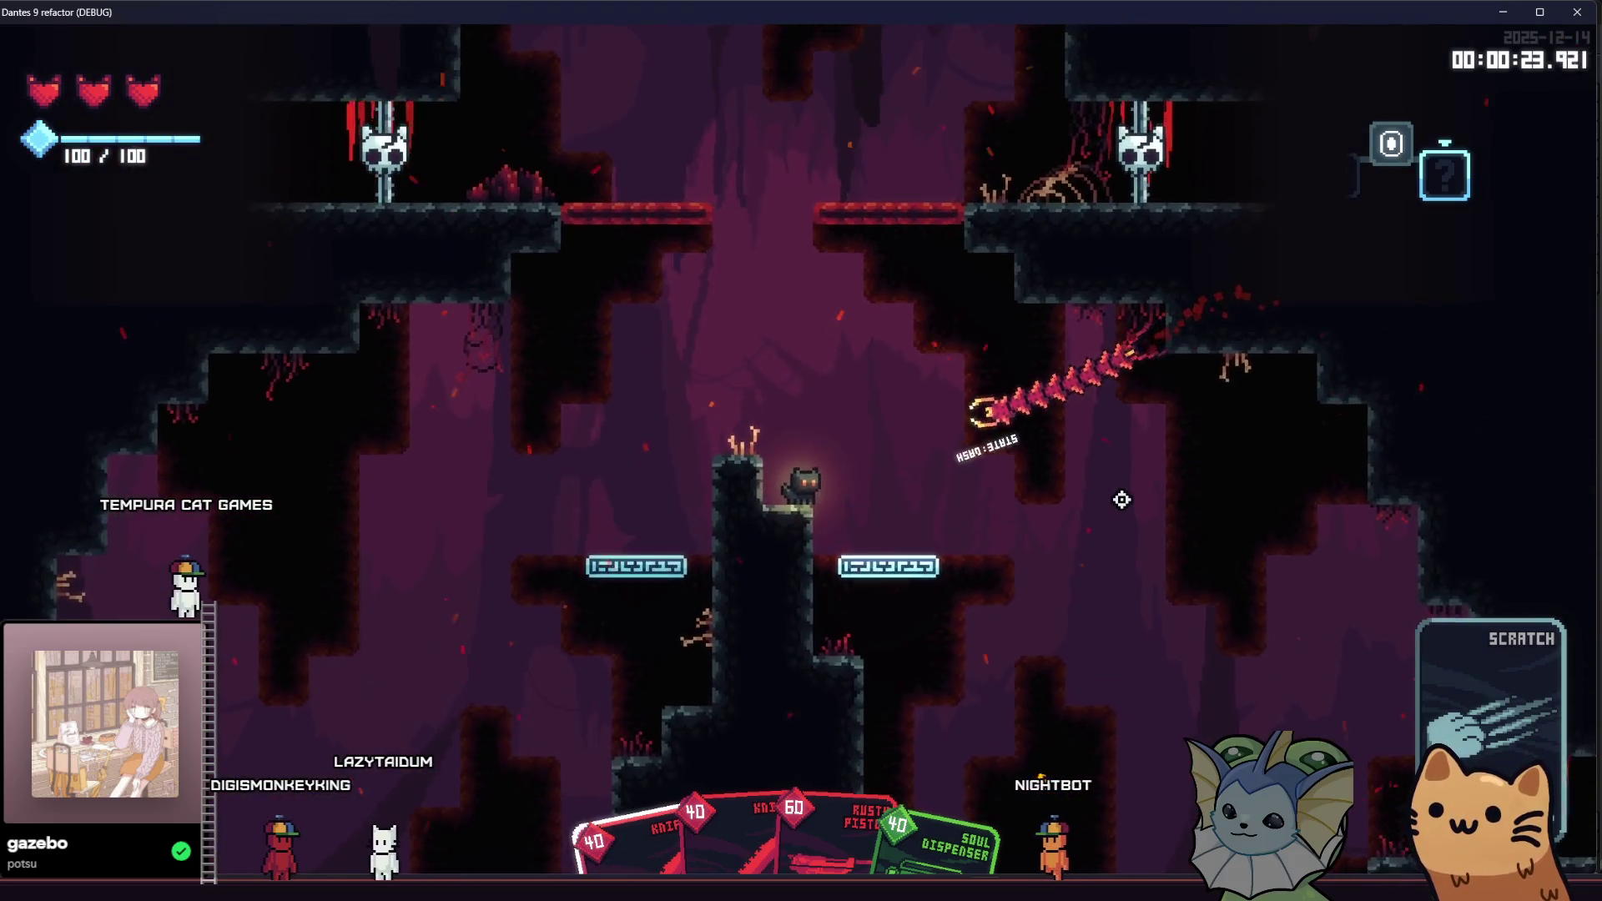
Step: Climb out of the lower cave across the central pillar, then stop the game and return to Aseprite
key("space")
key("a")
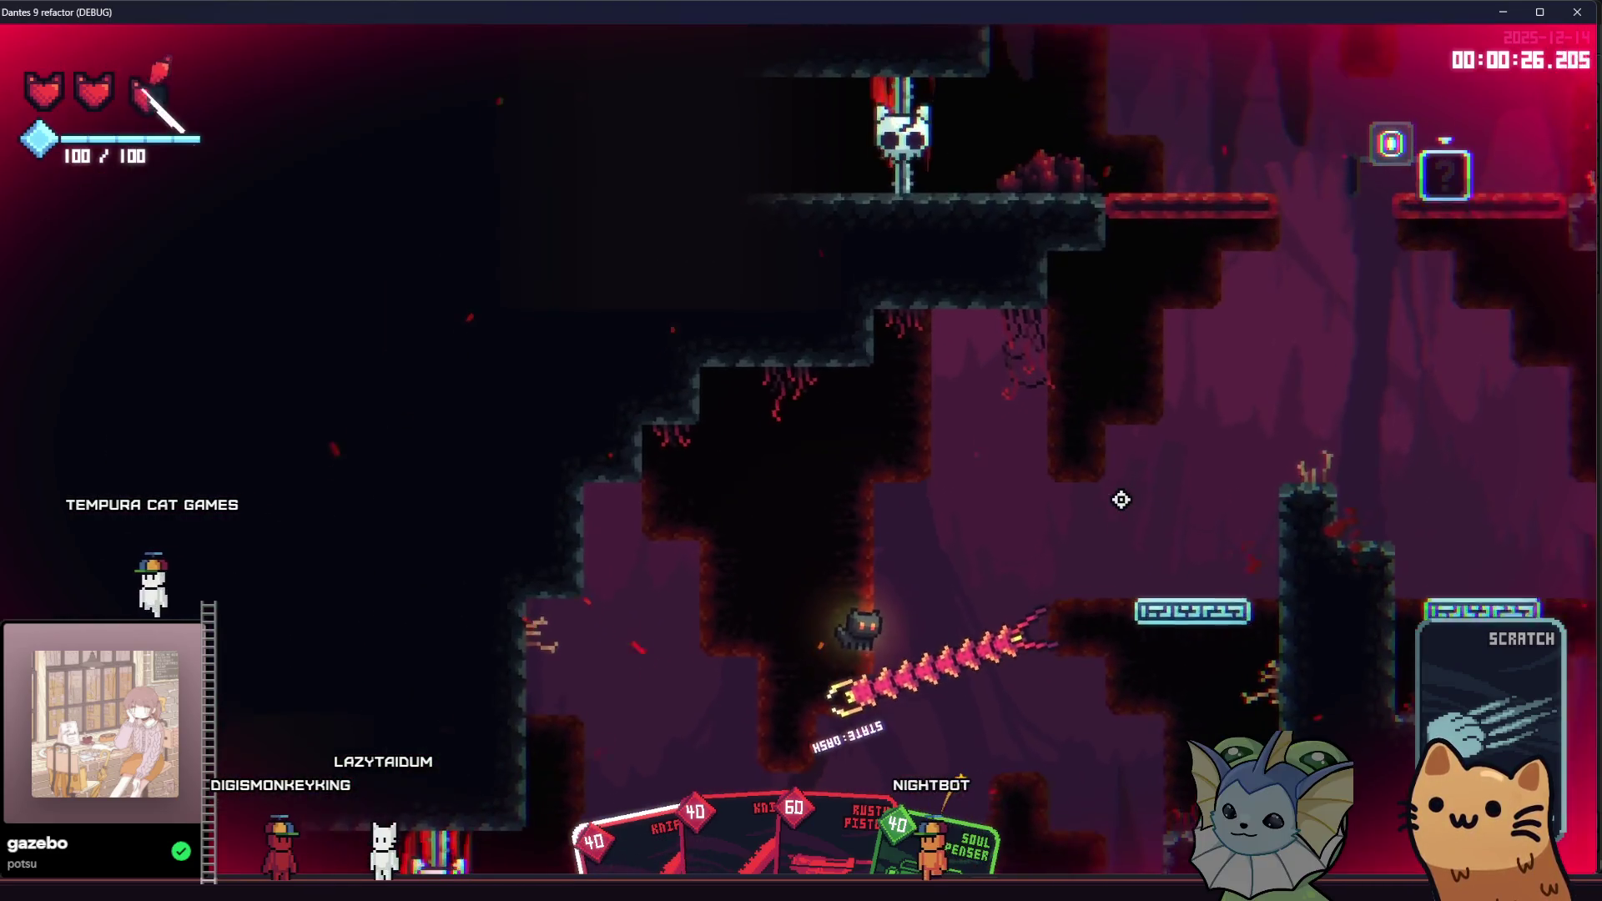
key("space")
key("d")
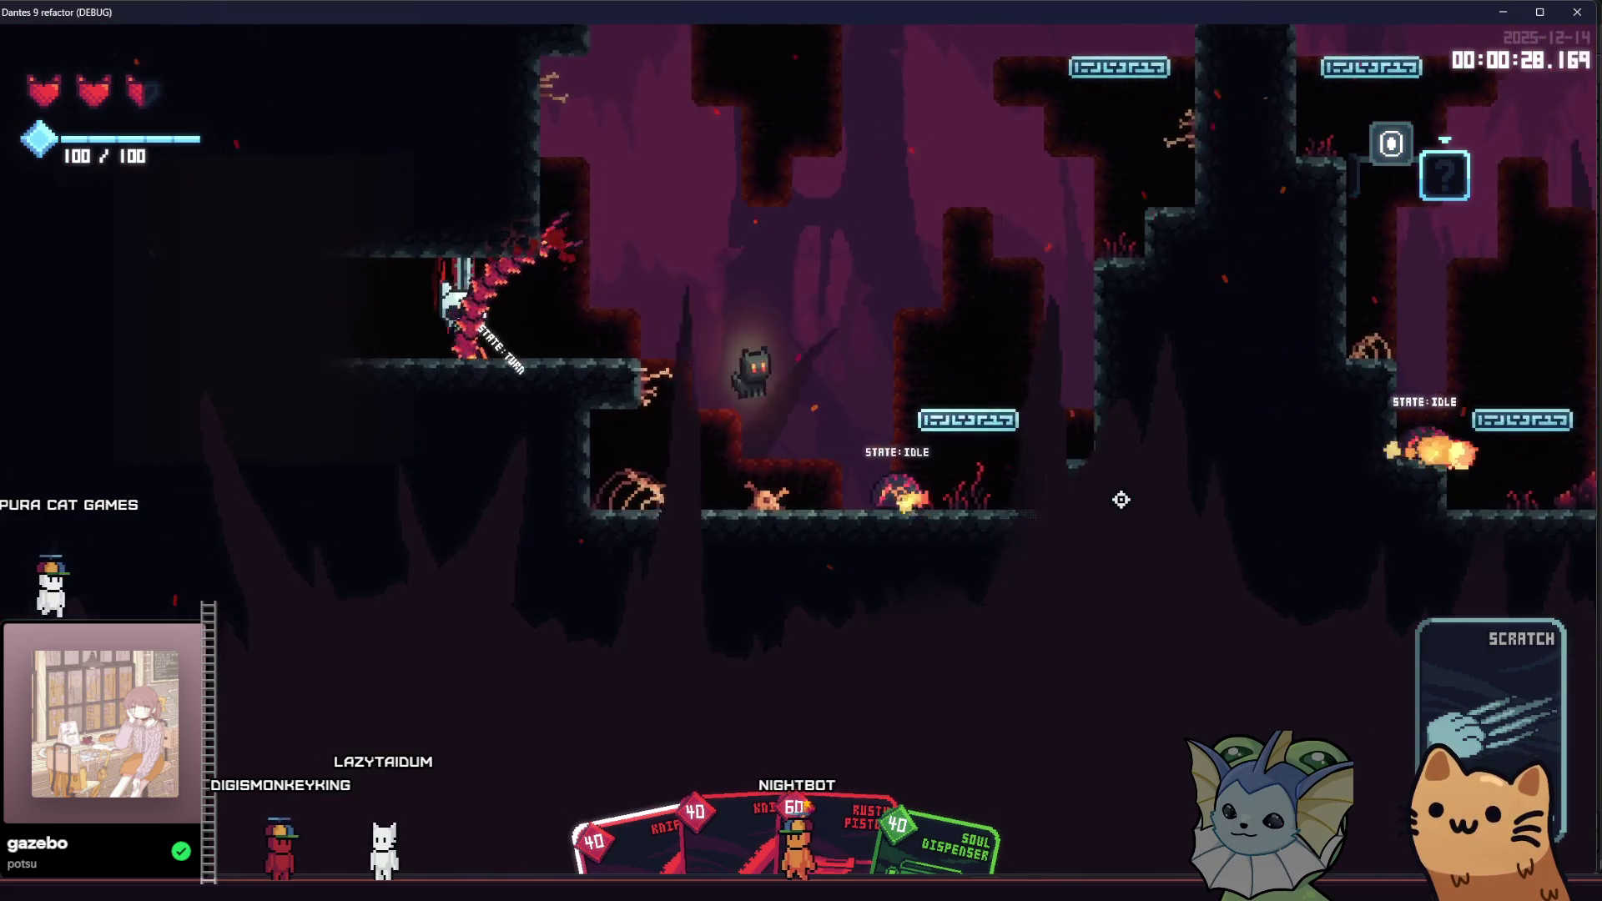
key("d")
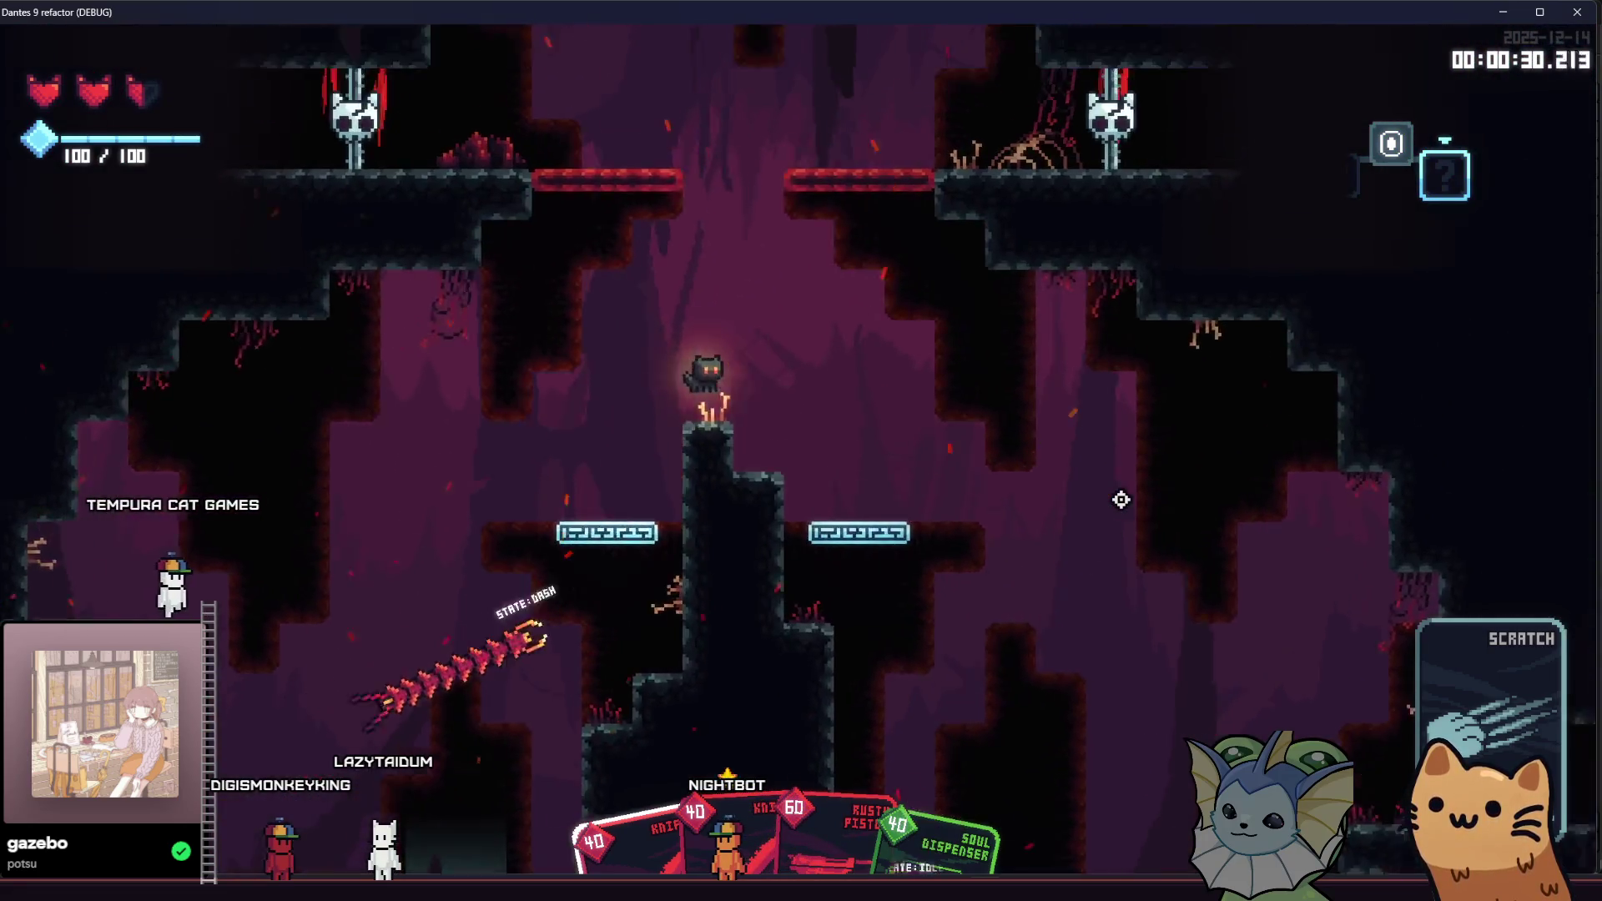
key("d")
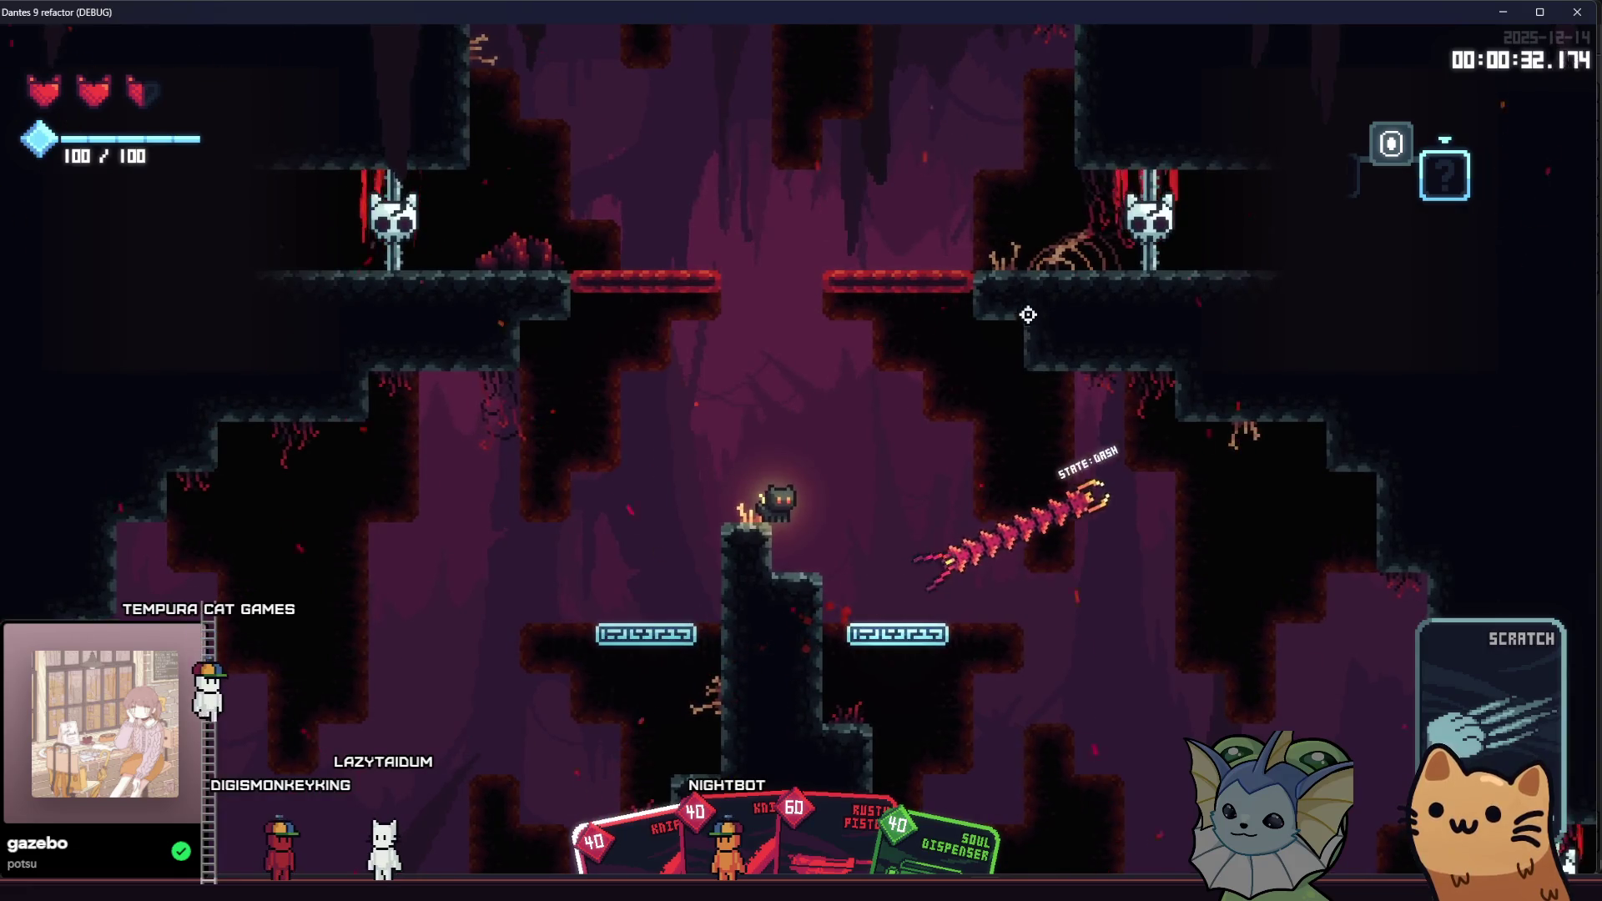
key("d")
key("space")
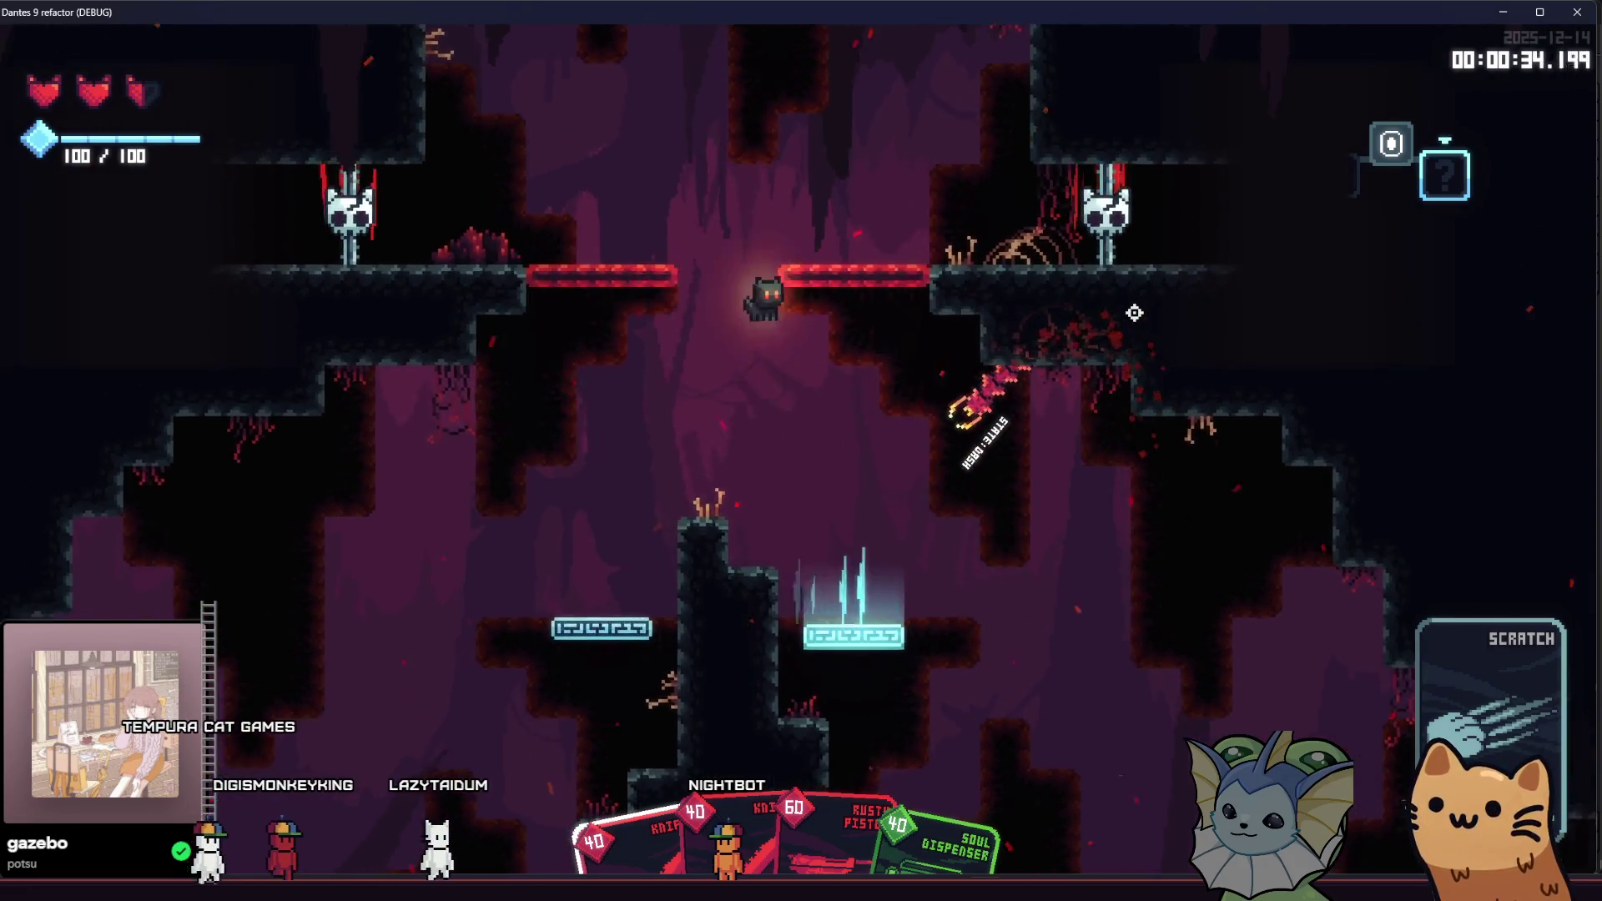
key("a")
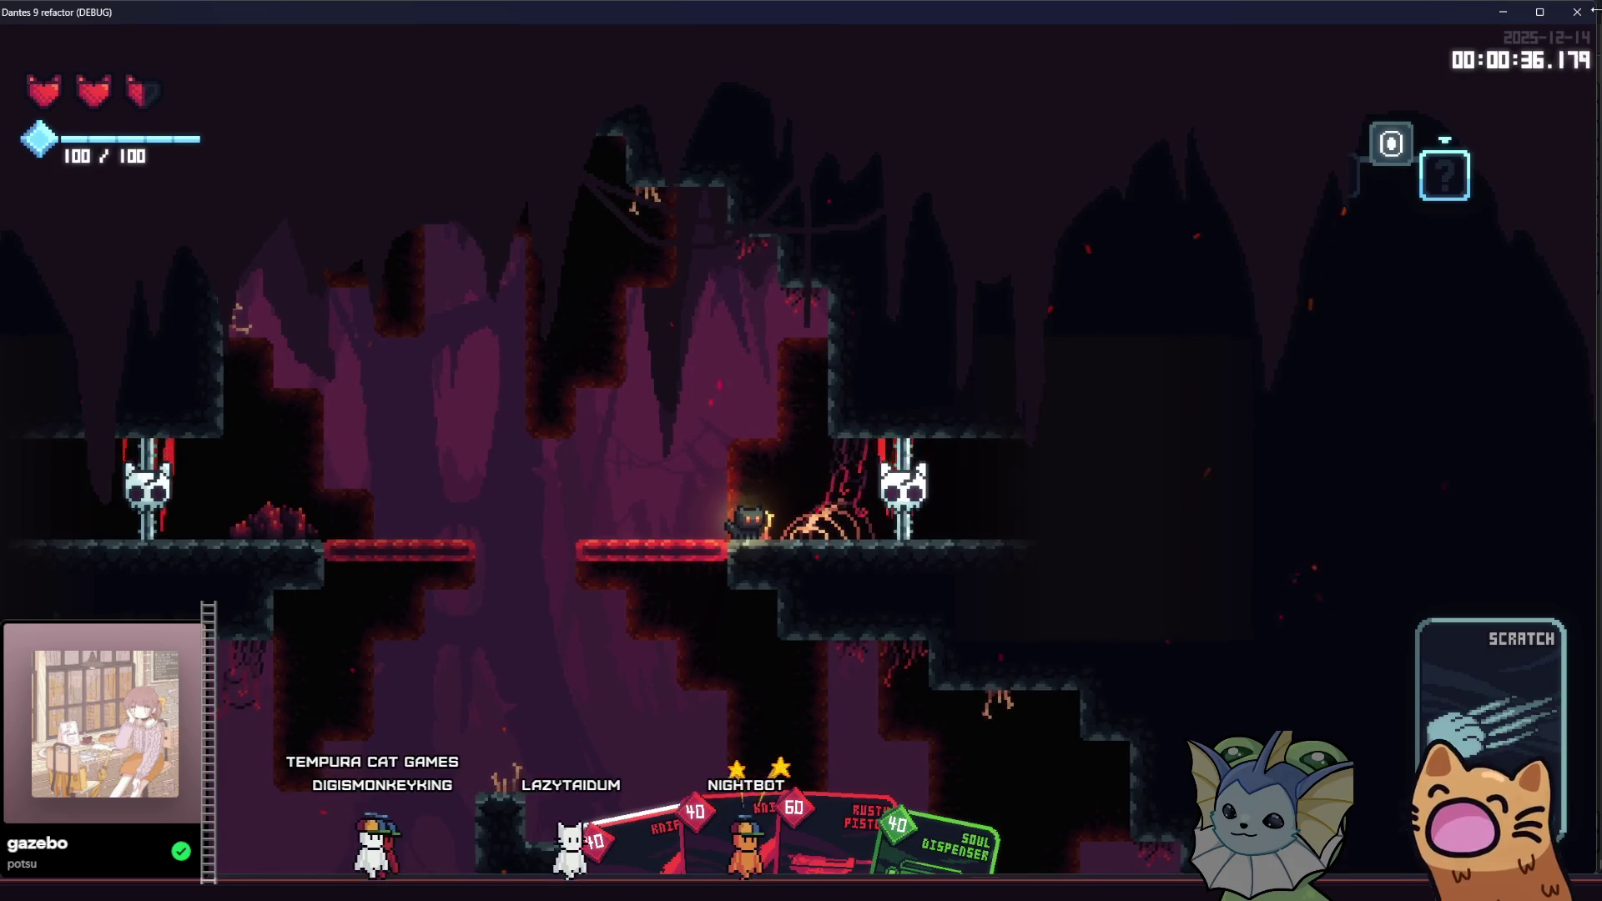
key("F8")
key("alt+Tab")
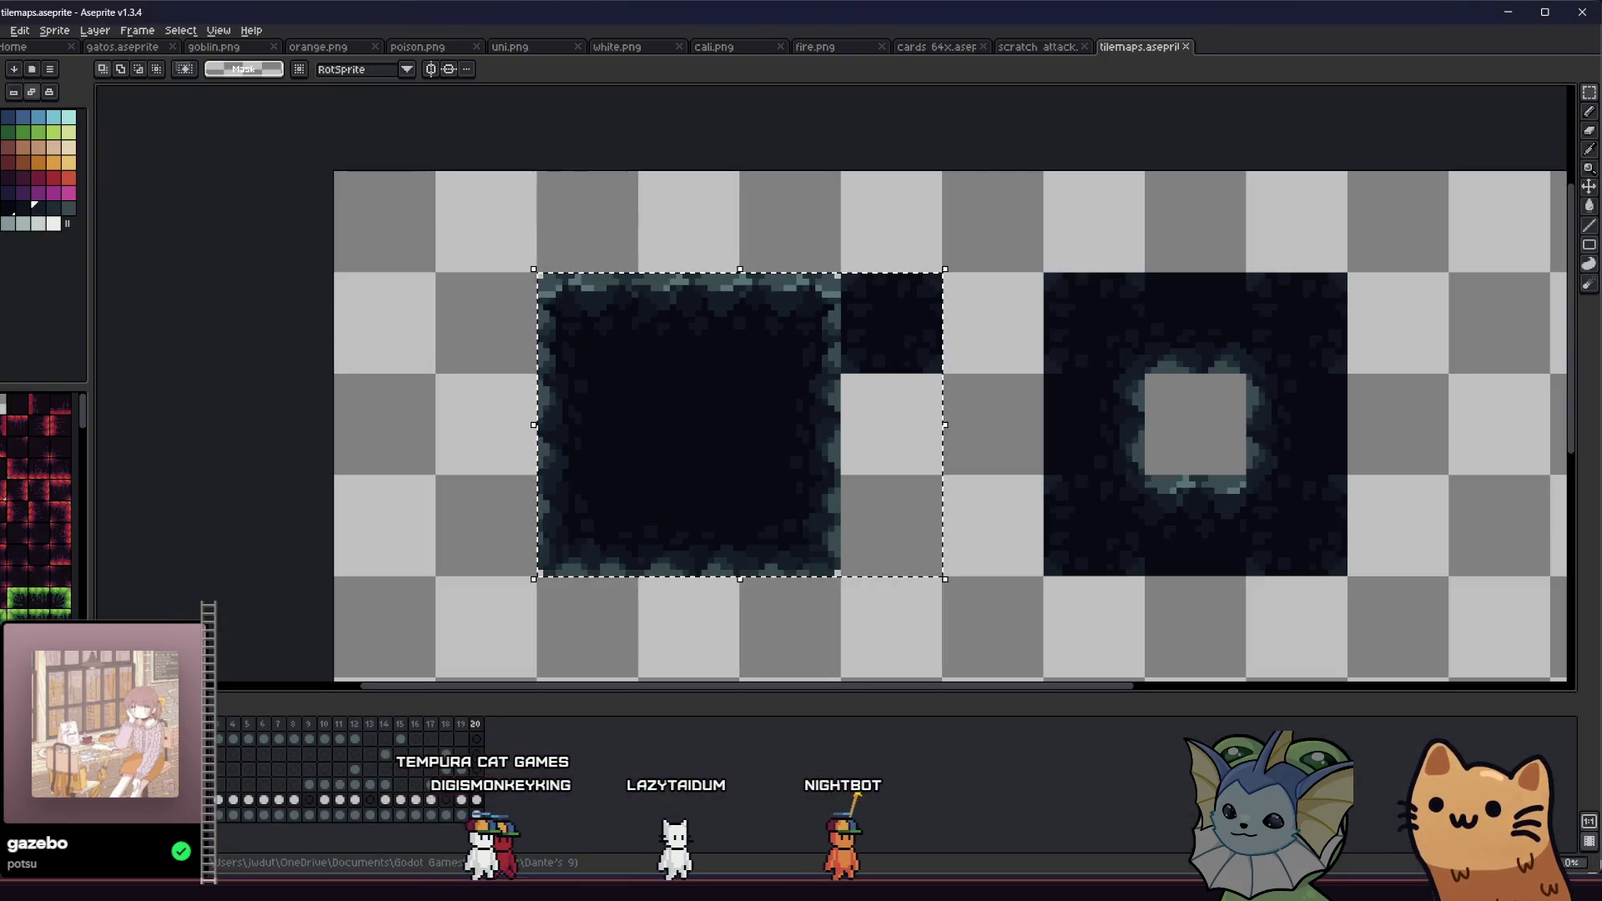
Step: Select the paint bucket and untick Contiguous so fills reach every matching pixel
key("w")
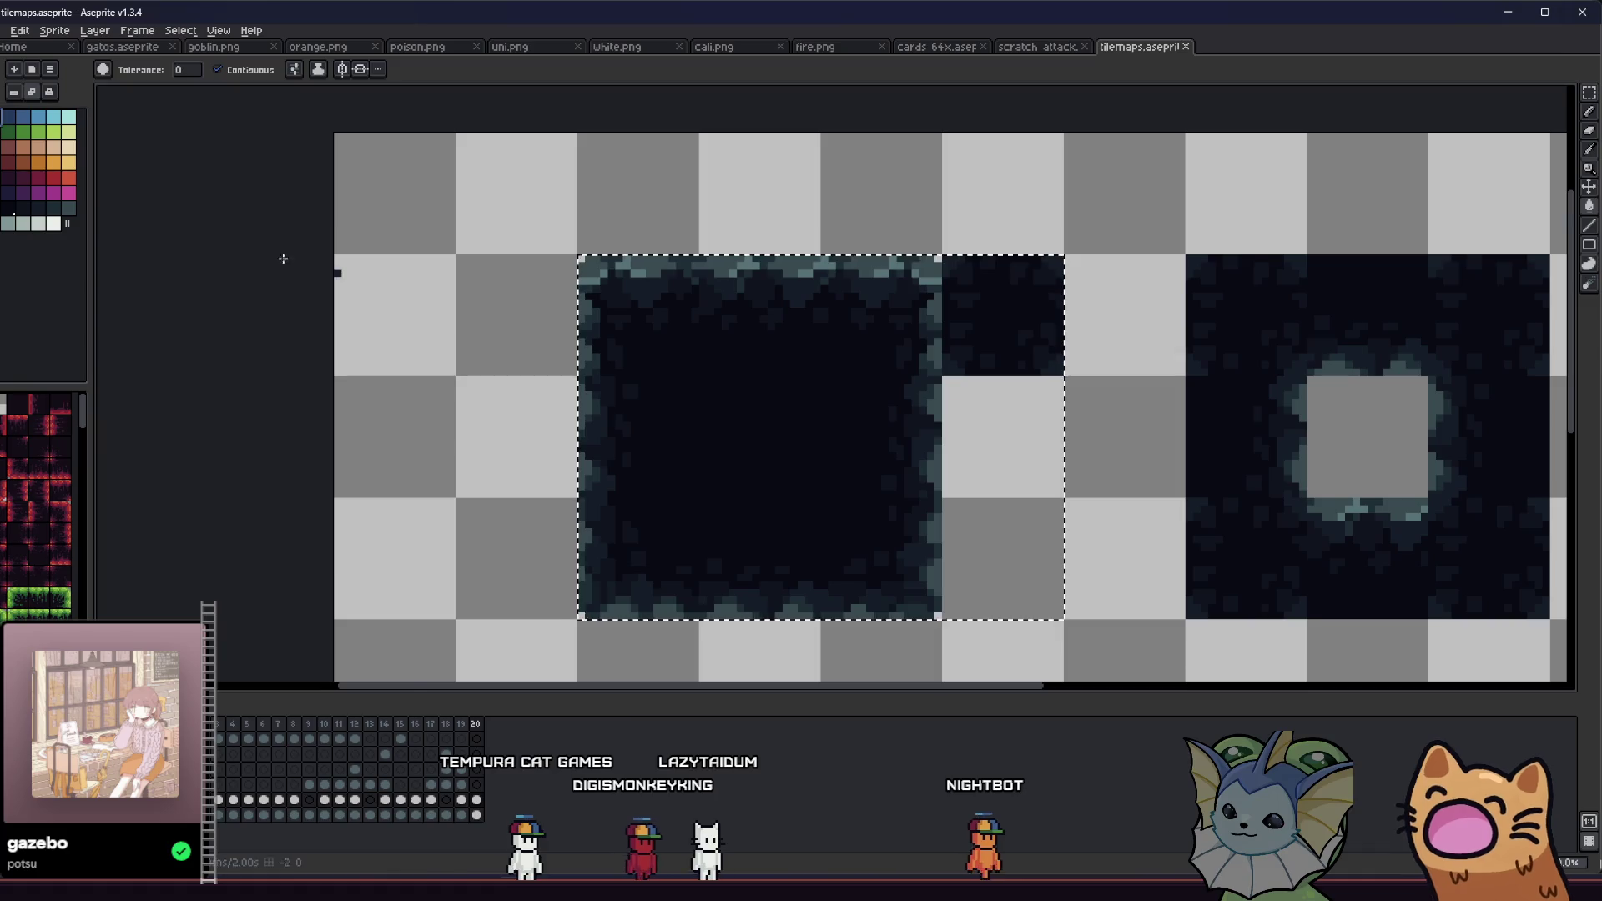
scroll(461, 326, "up", 2)
scroll(659, 376, "right", 3)
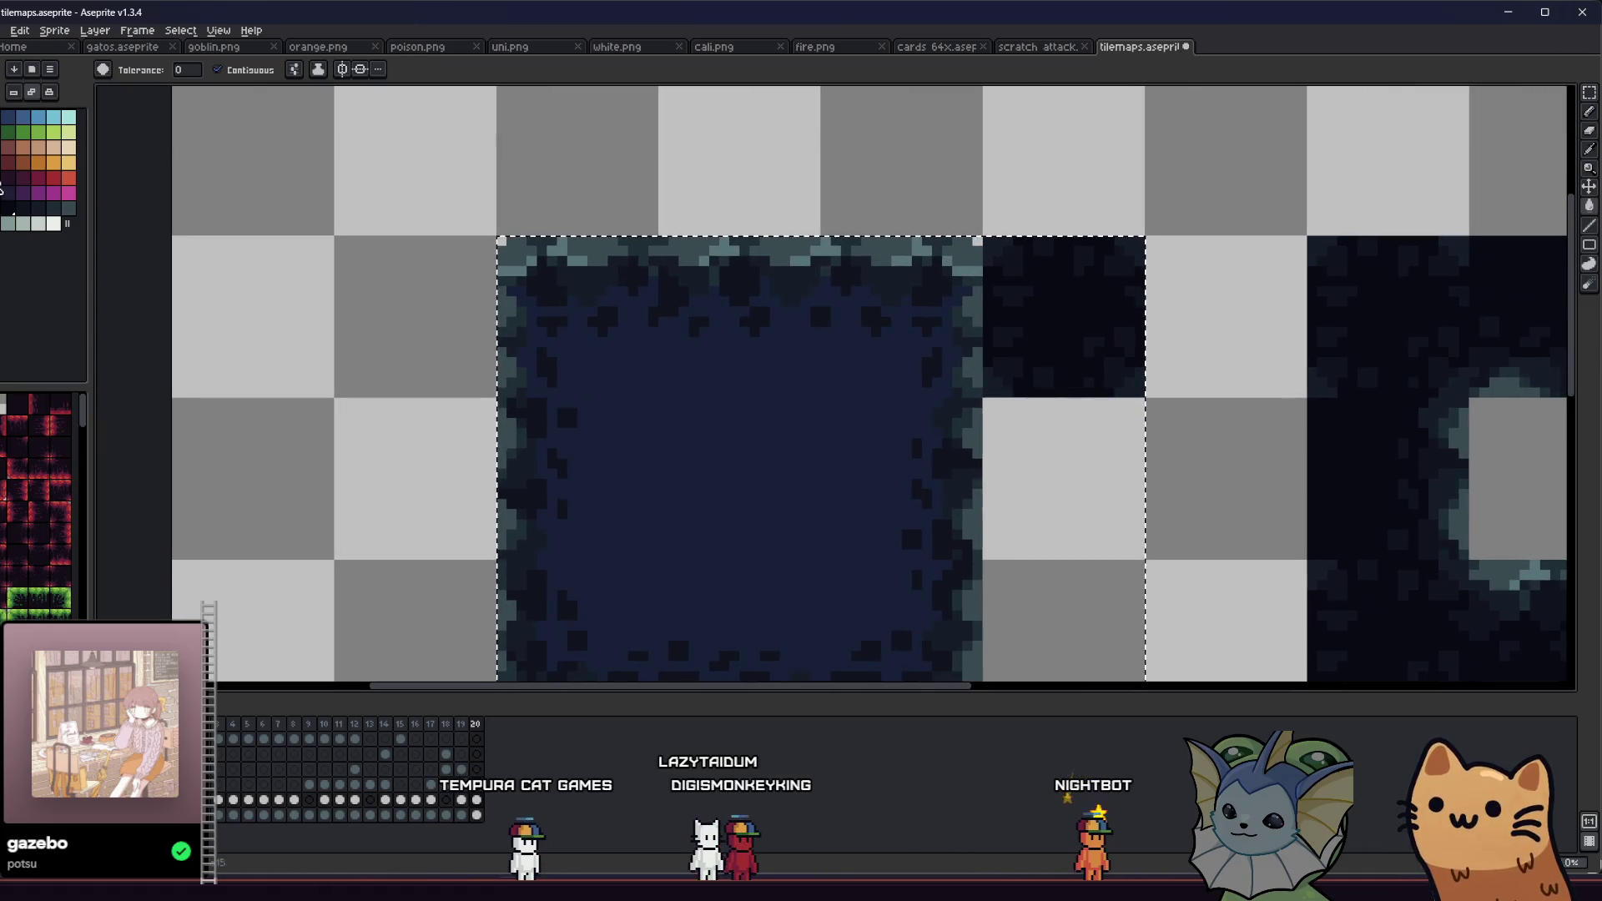
scroll(554, 320, "up", 2)
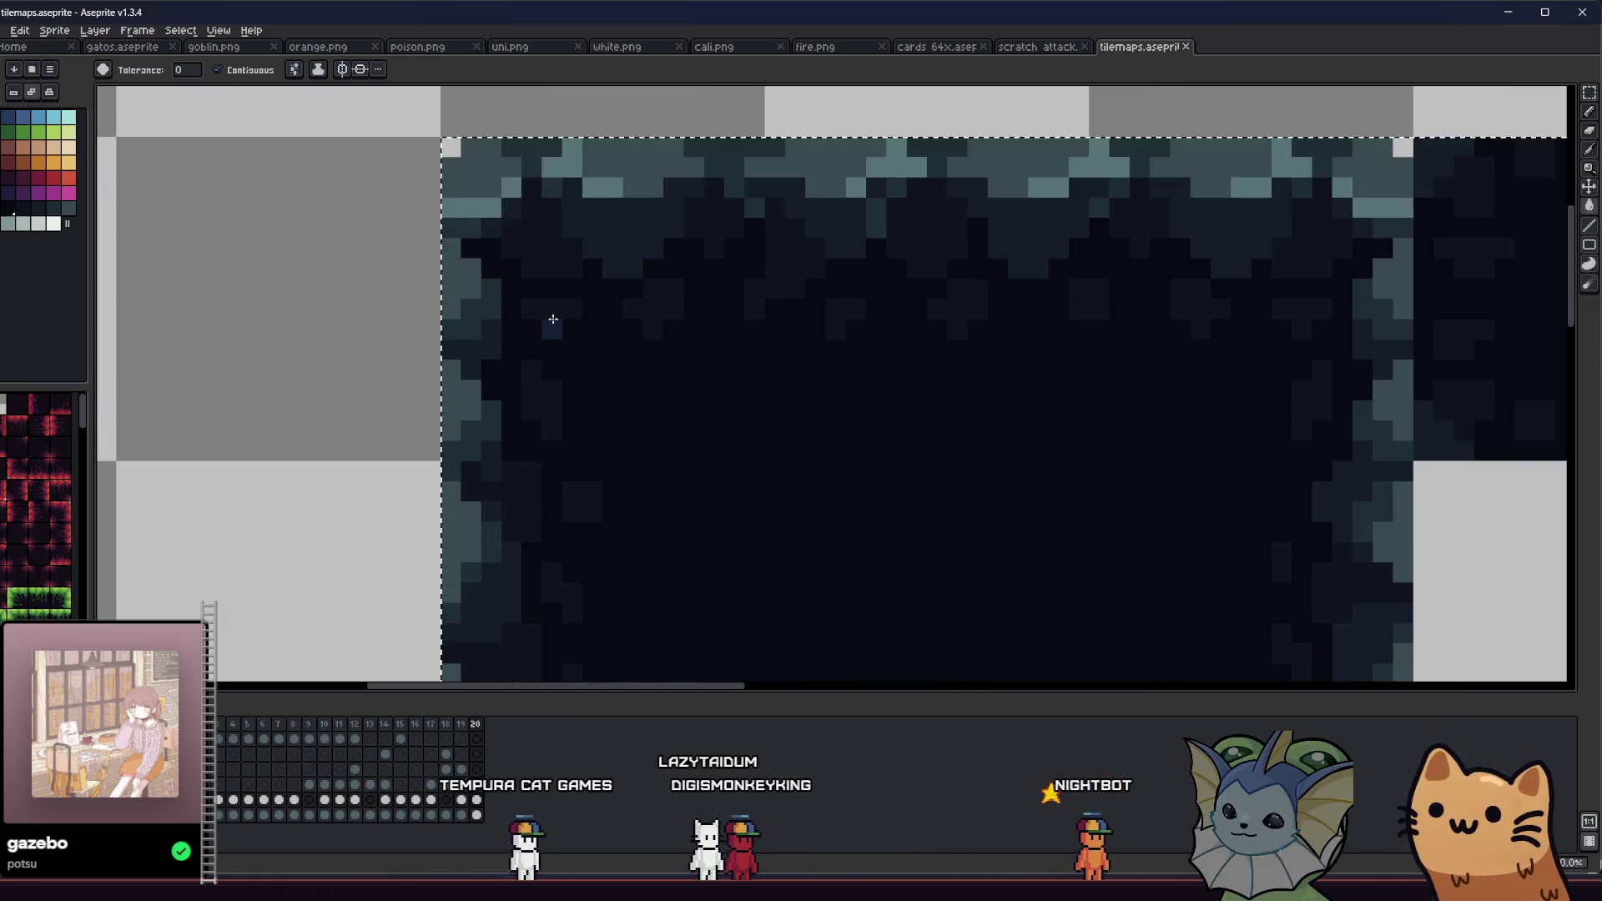
left_click(217, 69)
Step: Recolour the dark shade to navy and the teal edges to medium blue, then undo
left_click(543, 316)
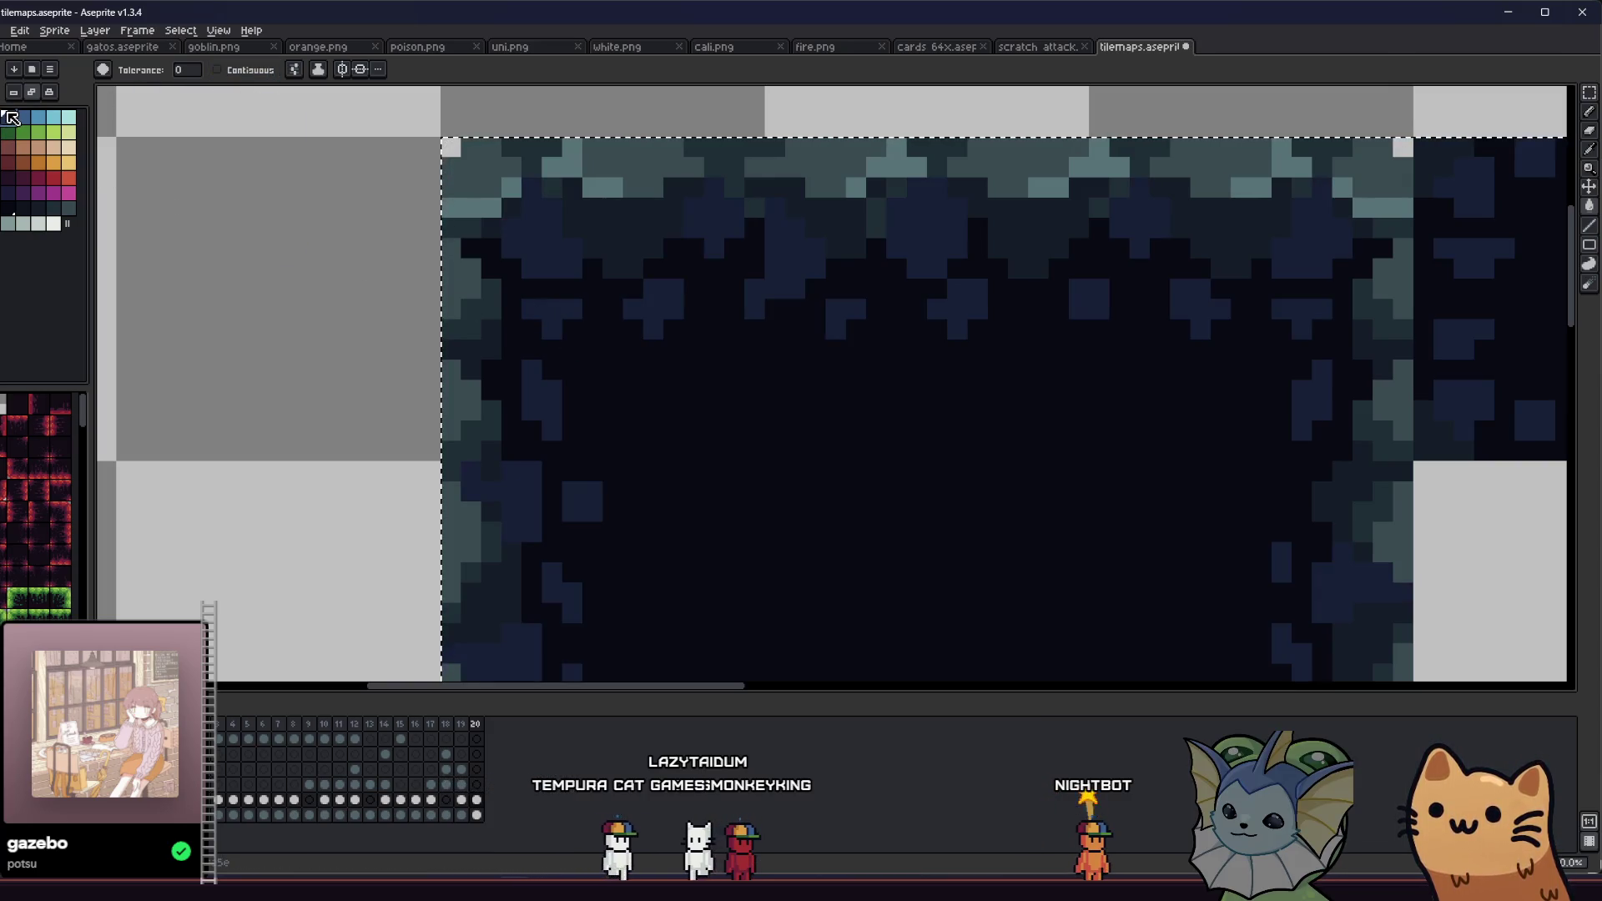
left_click(603, 218)
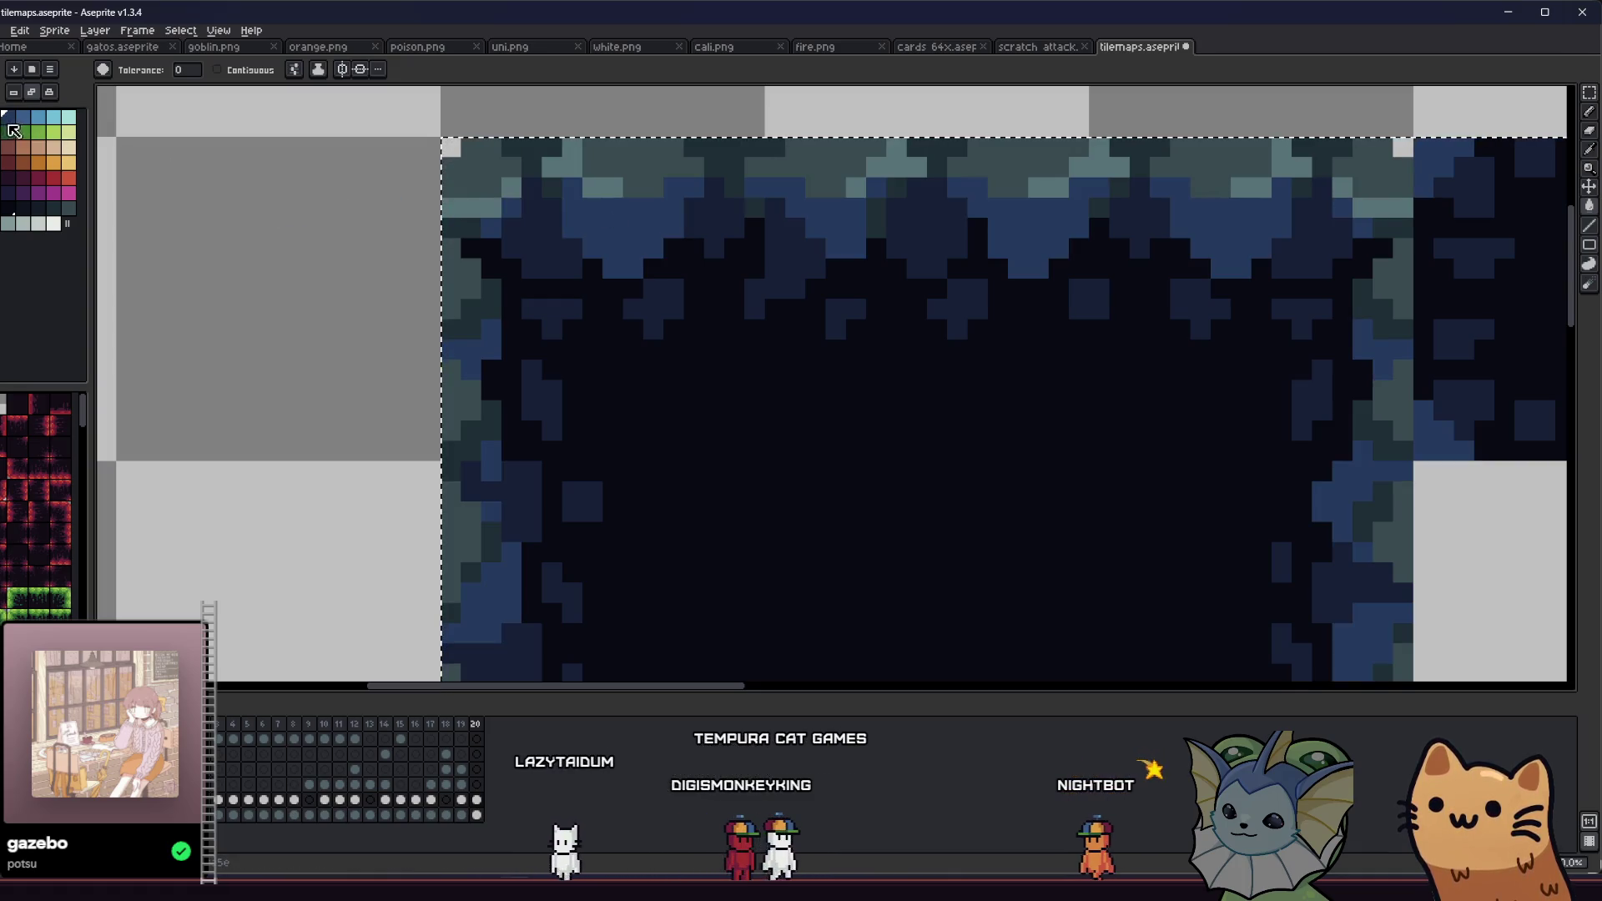
left_click(444, 170)
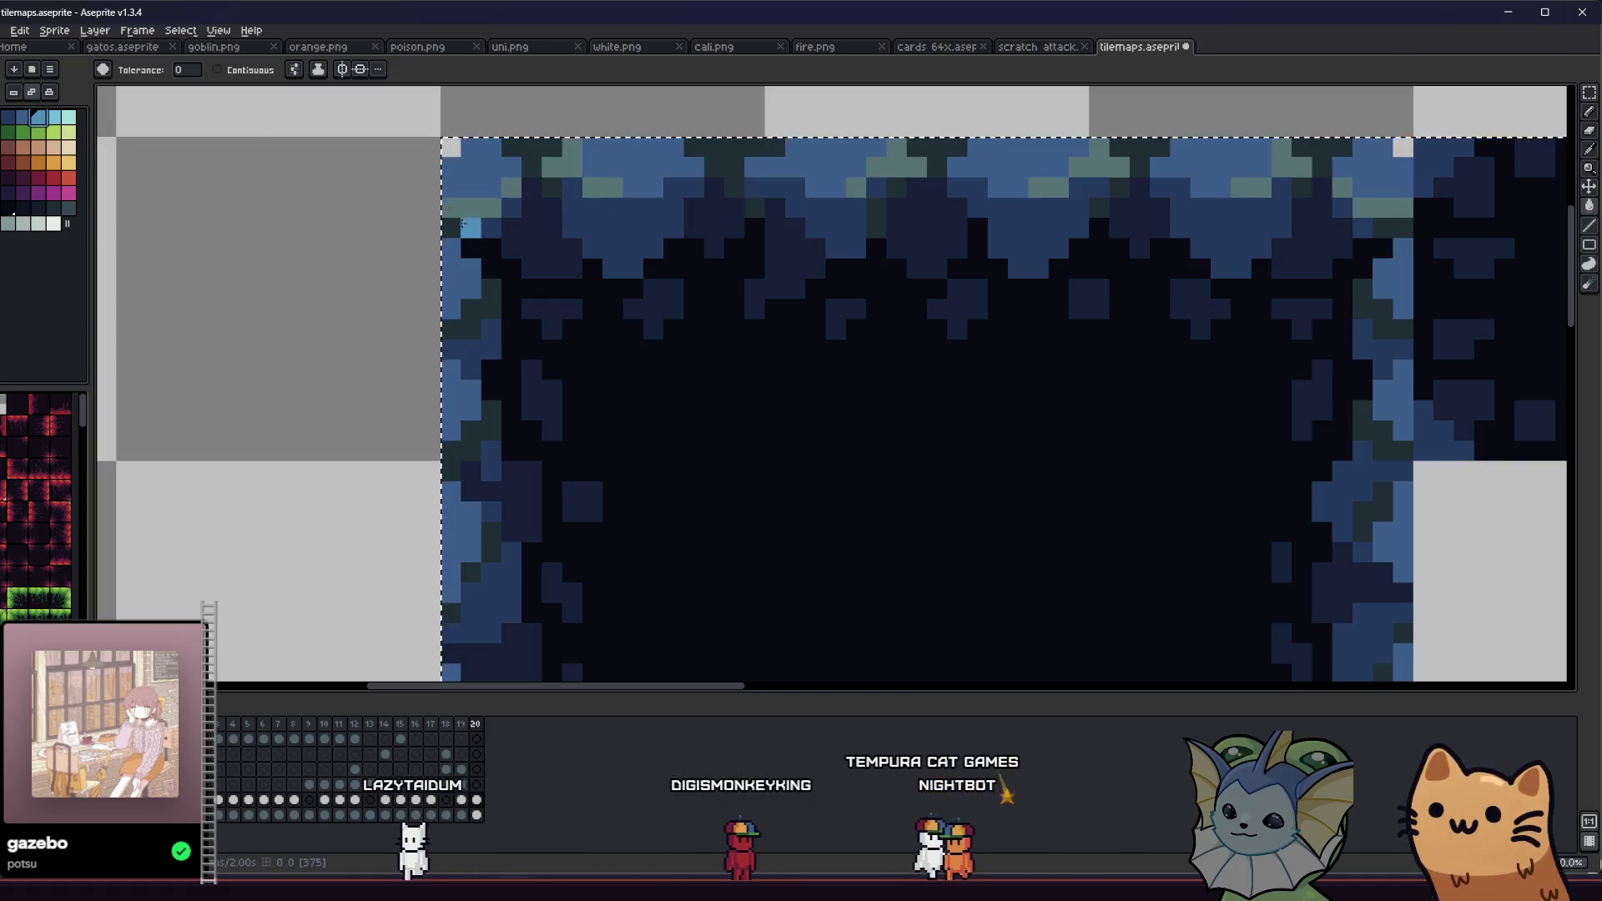
scroll(406, 268, "down", 3)
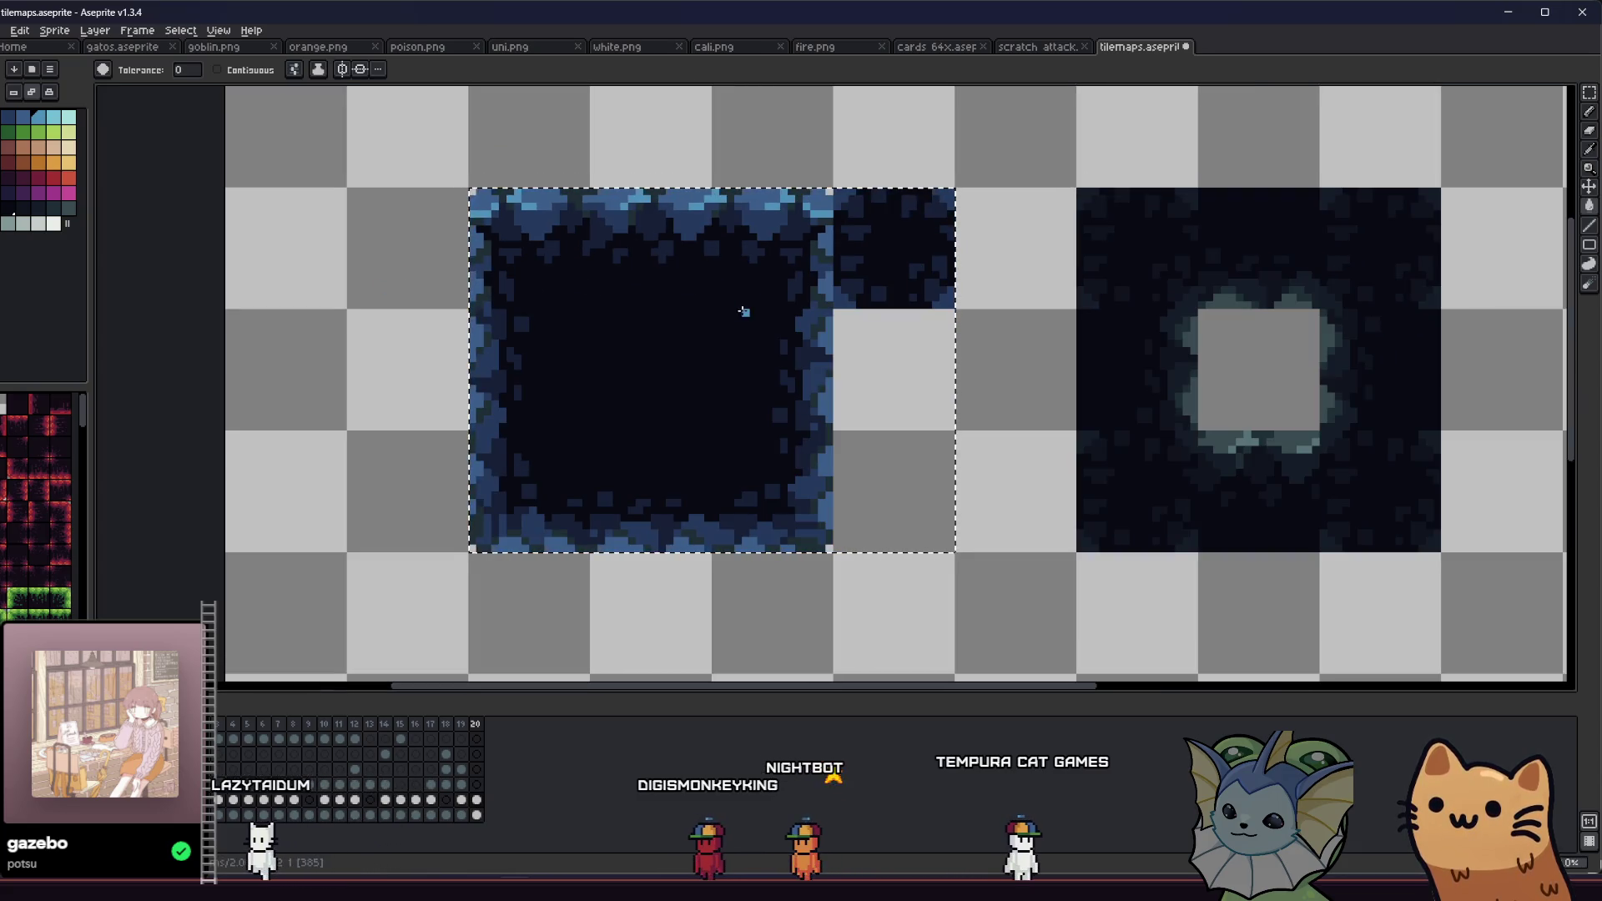
key("ctrl+z")
Step: Refill the dark tile pixels blue and brighten the teal edge pixels to a lighter blue
scroll(555, 293, "up", 2)
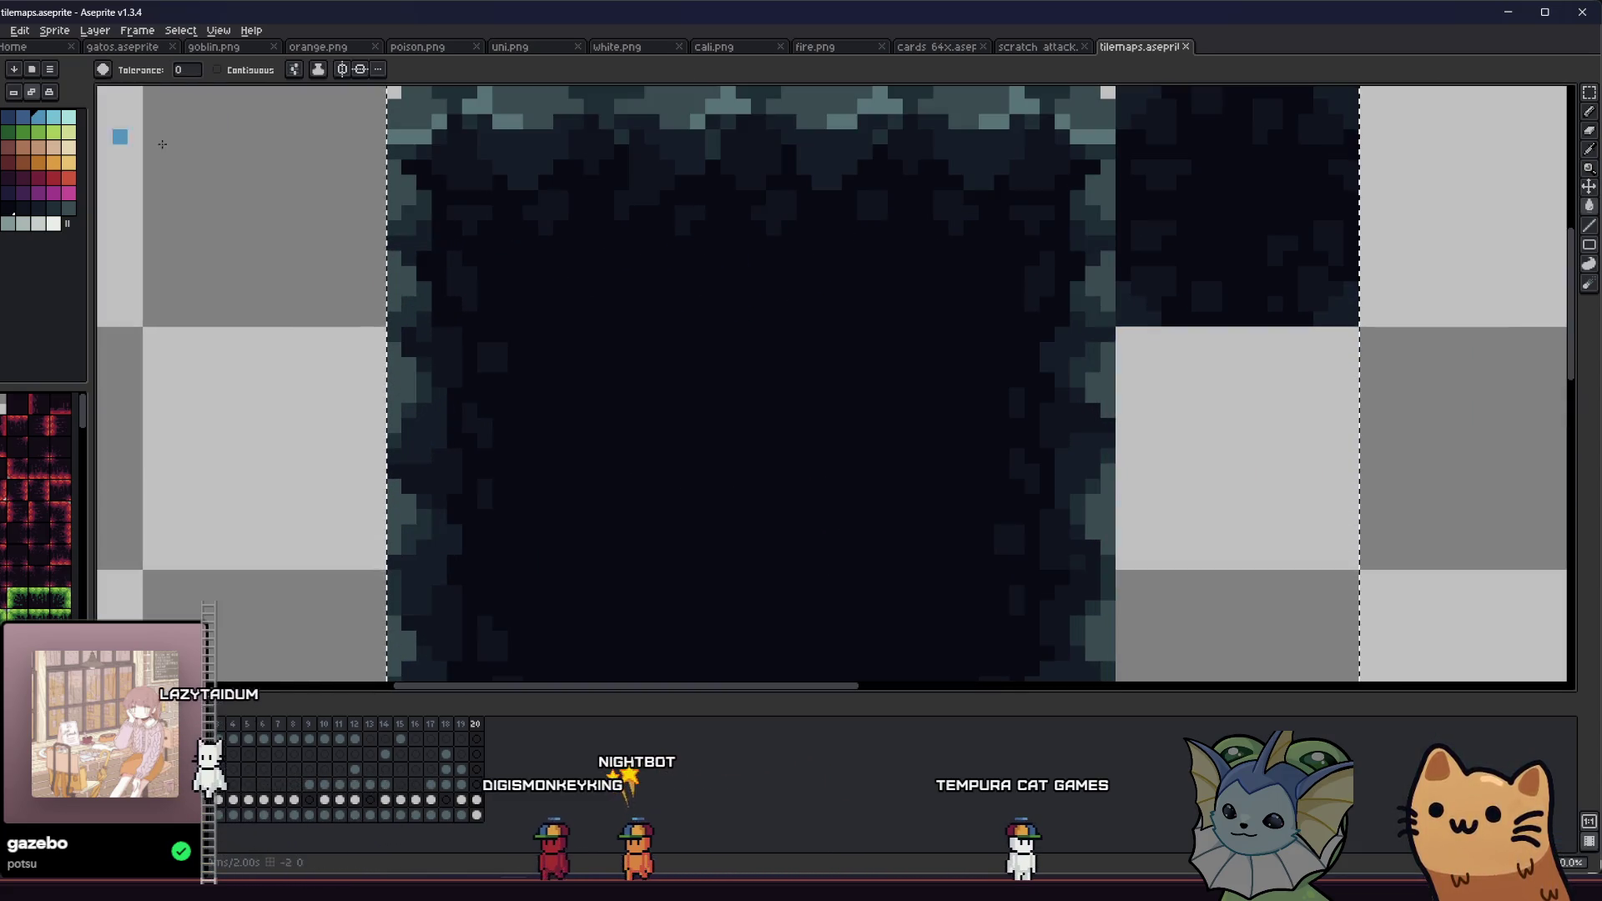
left_click(455, 161)
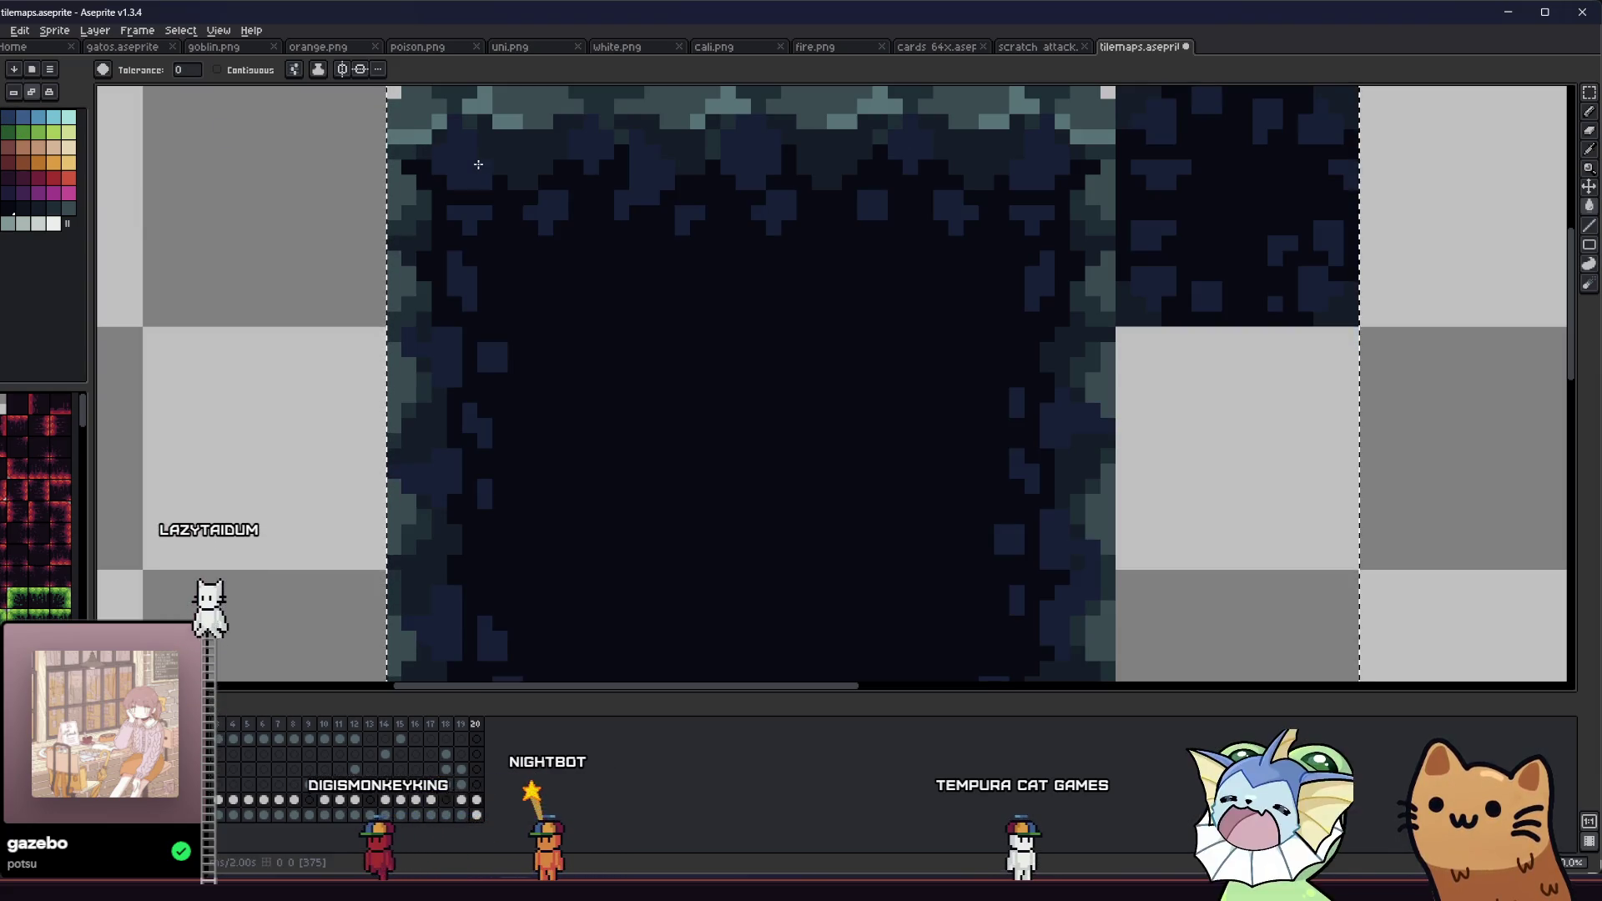
left_click_drag(450, 193, 406, 234)
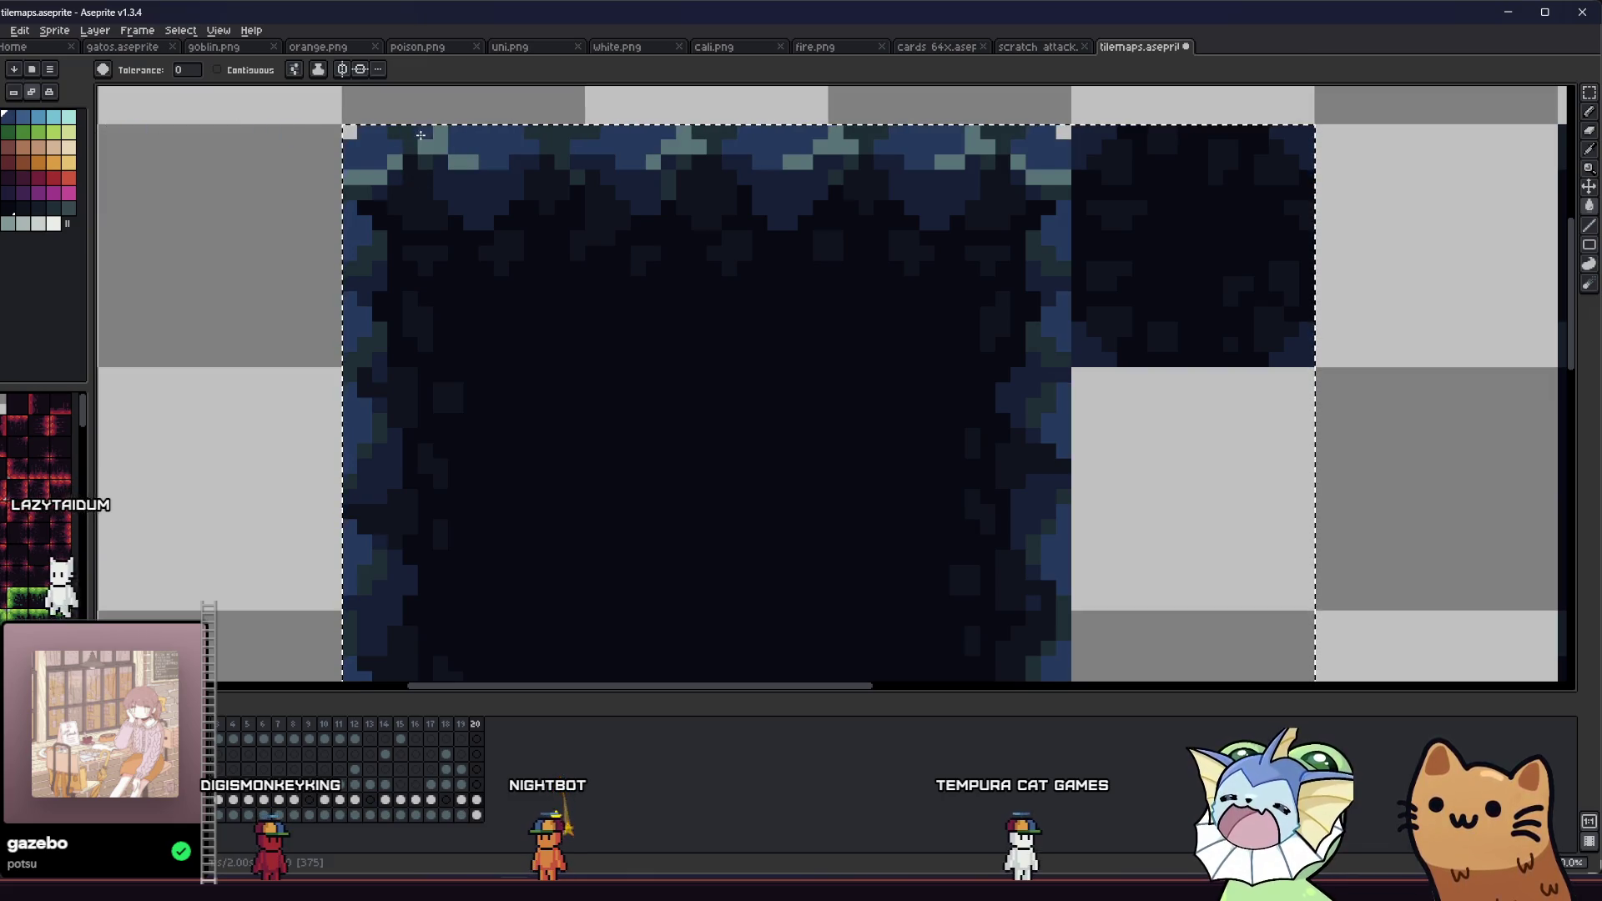
left_click(363, 434)
left_click(363, 250)
left_click(26, 115)
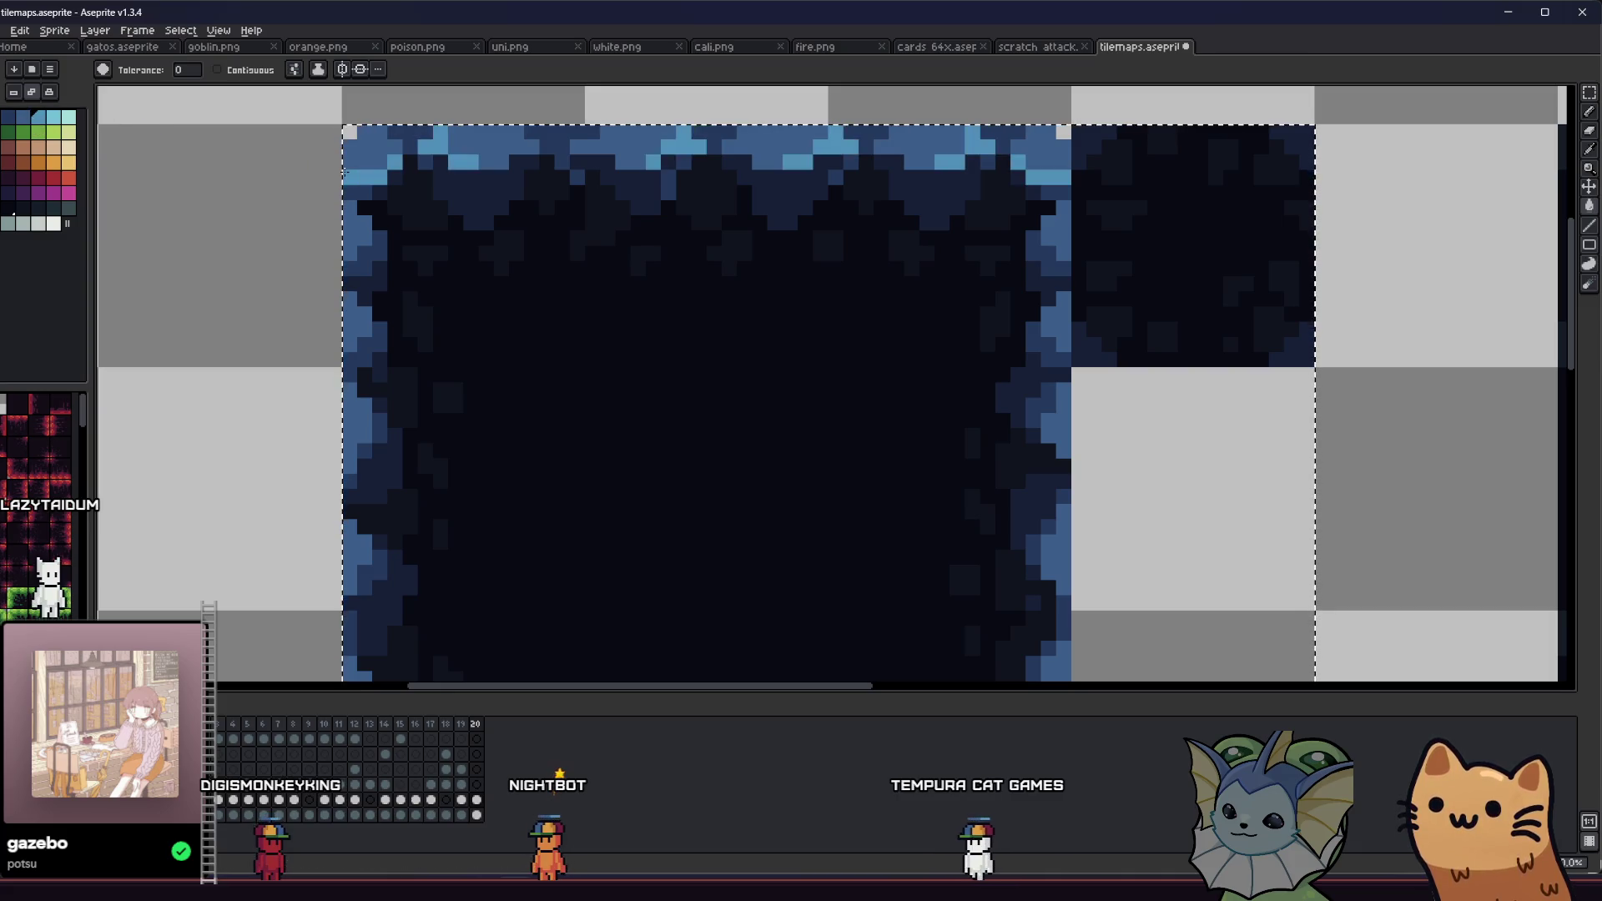
Step: Clear the selection around the left tiles, then switch to the Dante's 9 planning notes
scroll(338, 209, "down", 2)
left_click_drag(282, 240, 279, 259)
scroll(299, 376, "down", 3)
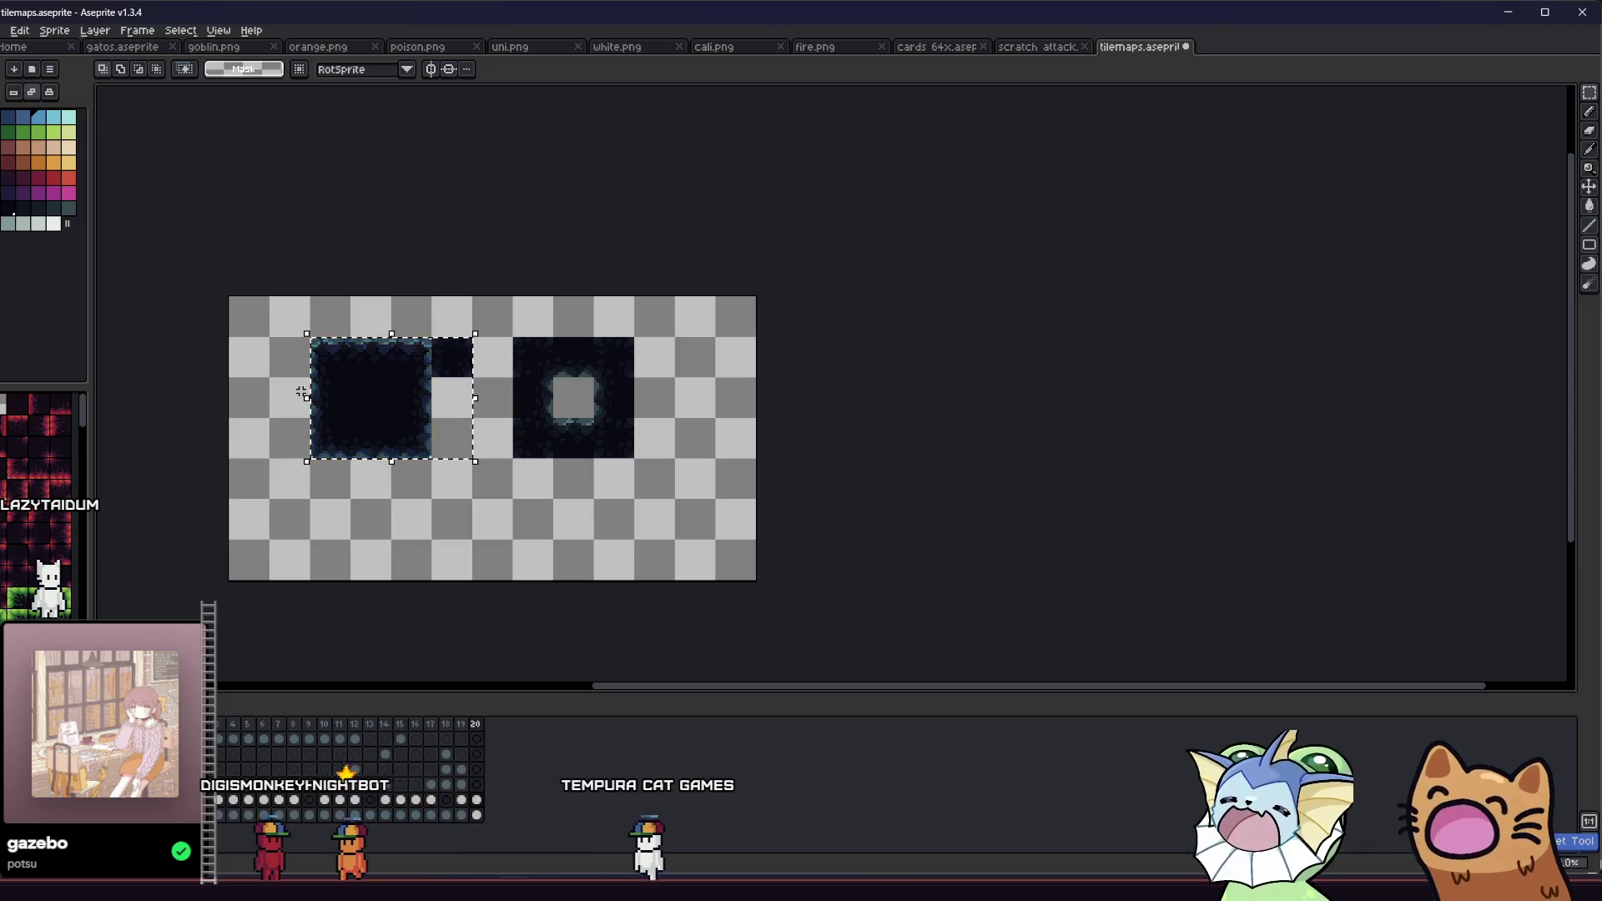
scroll(301, 392, "up", 3)
left_click(299, 398)
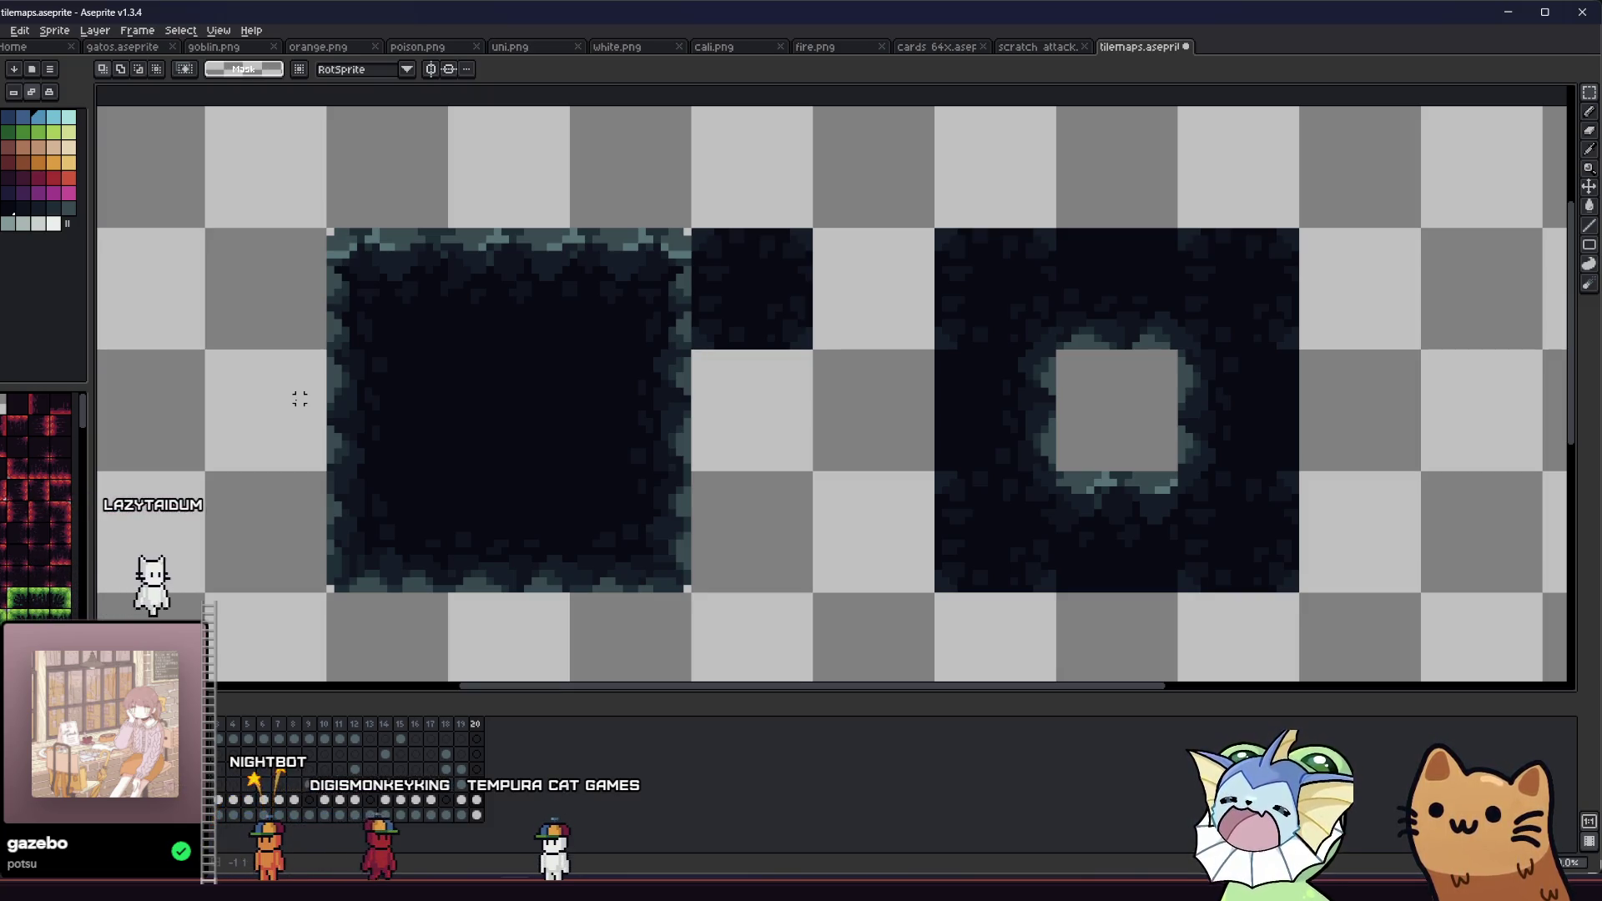
scroll(297, 401, "down", 1)
scroll(292, 405, "up", 2)
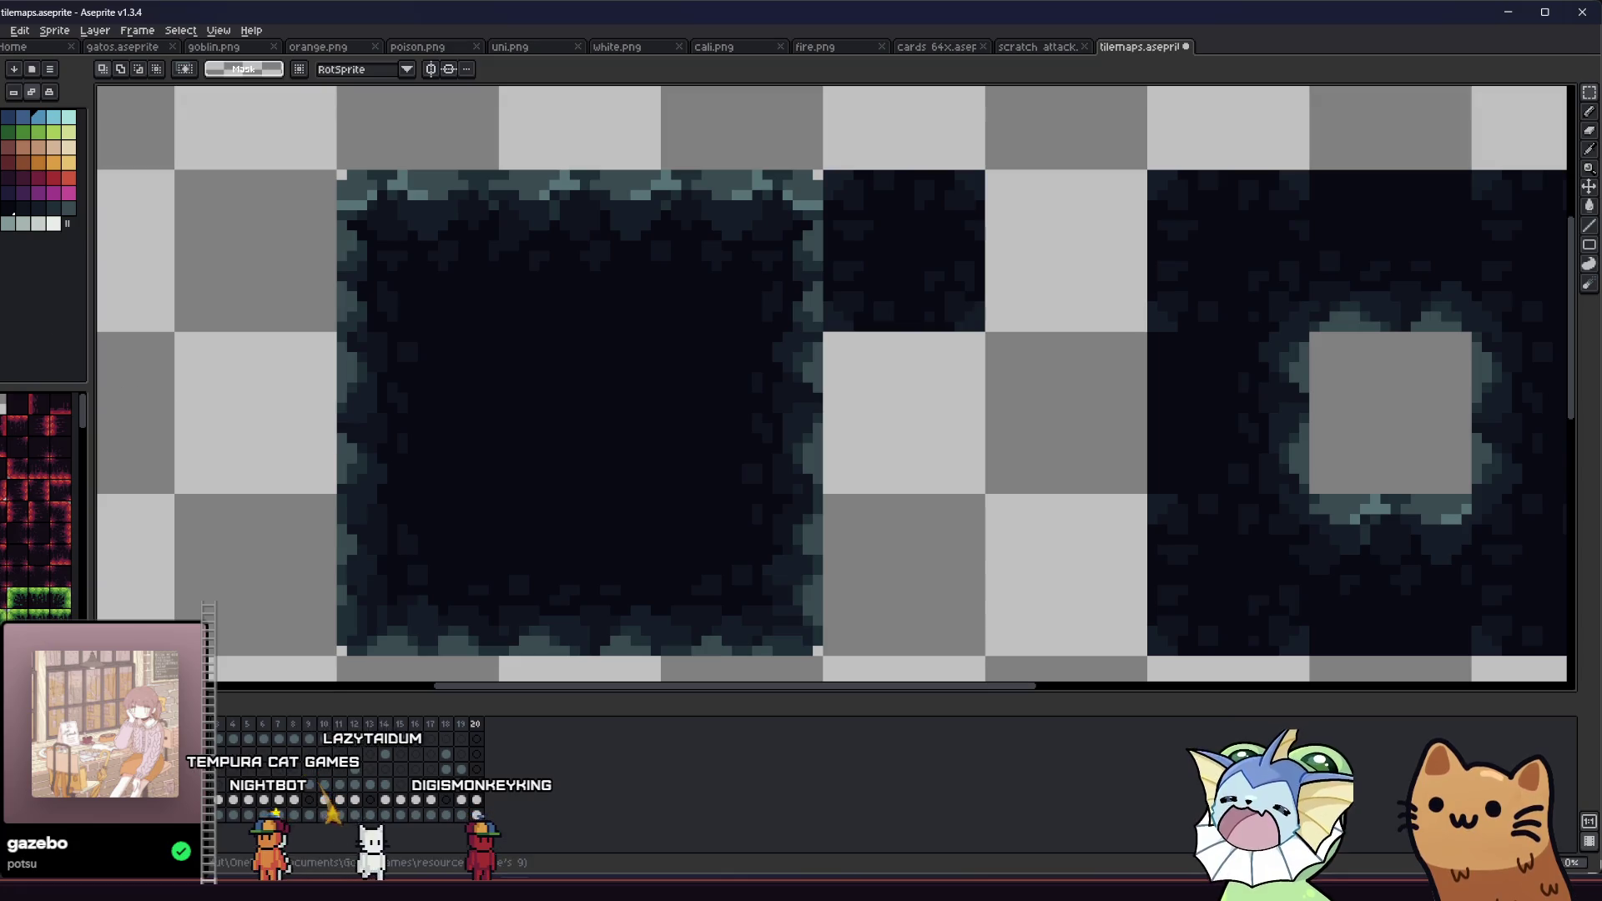
left_click(666, 875)
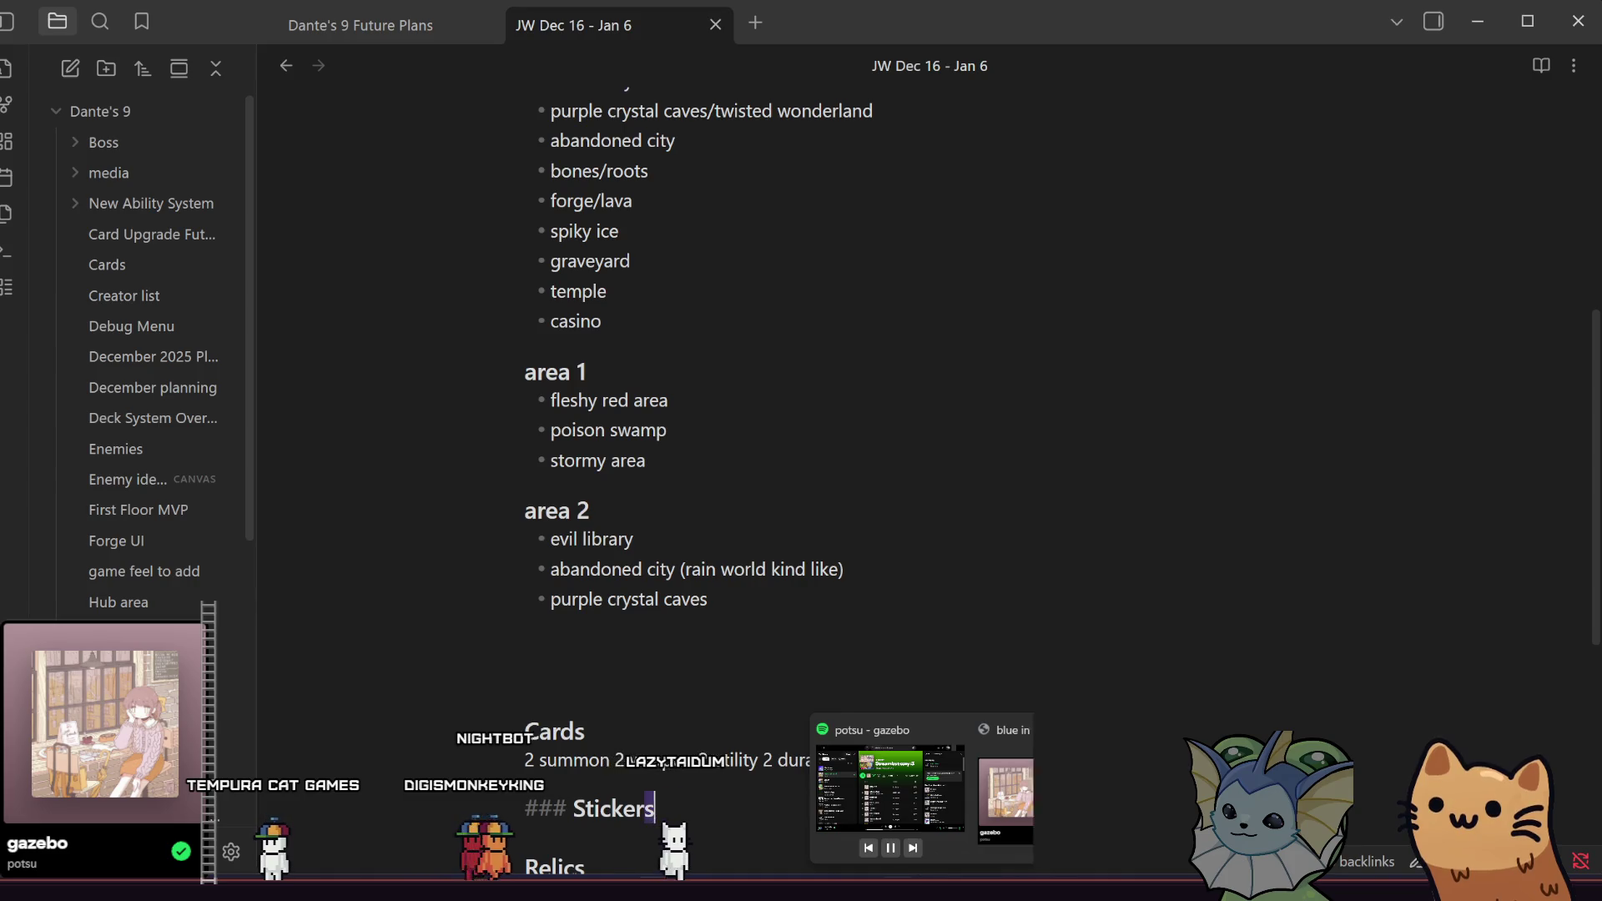
left_click(926, 876)
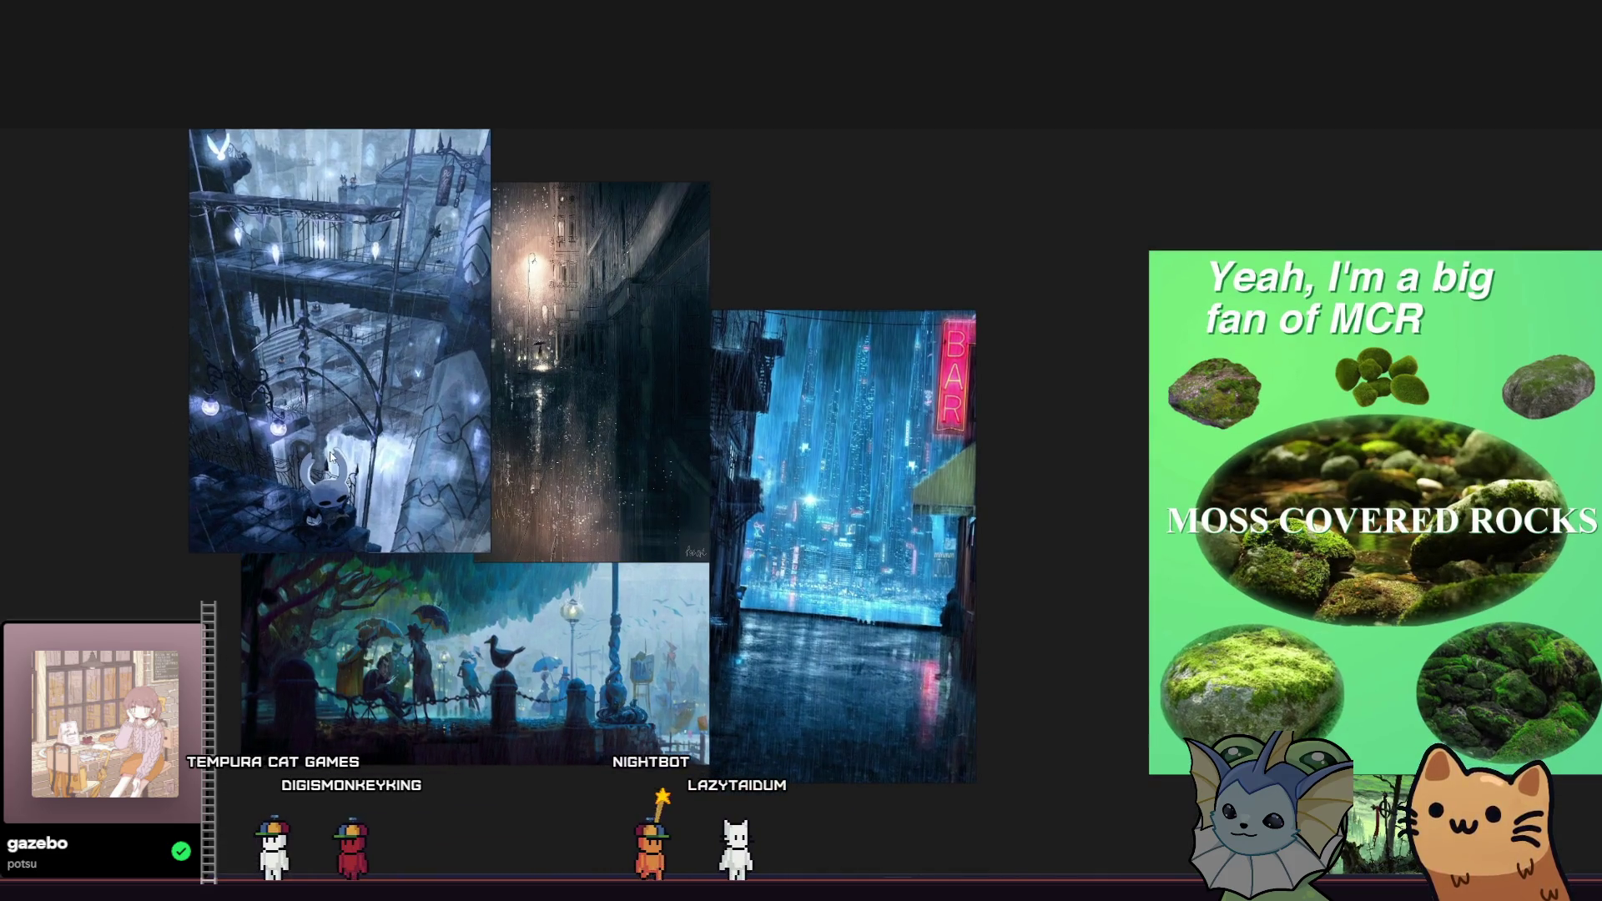
scroll(556, 701, "up", 1)
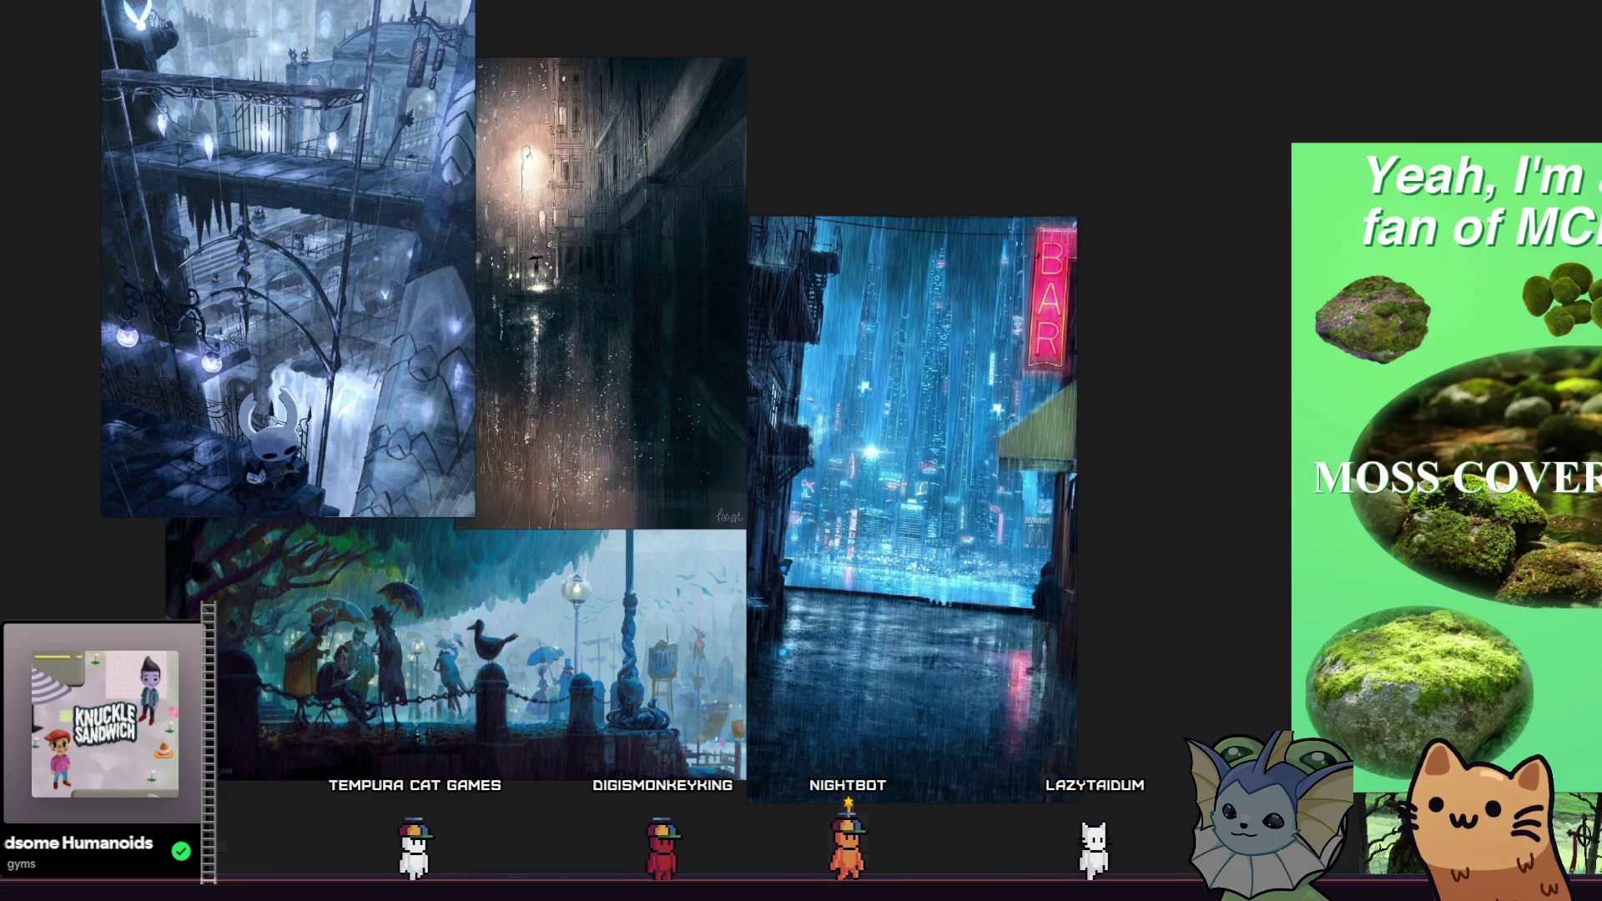
key("alt+Tab")
left_click_drag(384, 466, 385, 464)
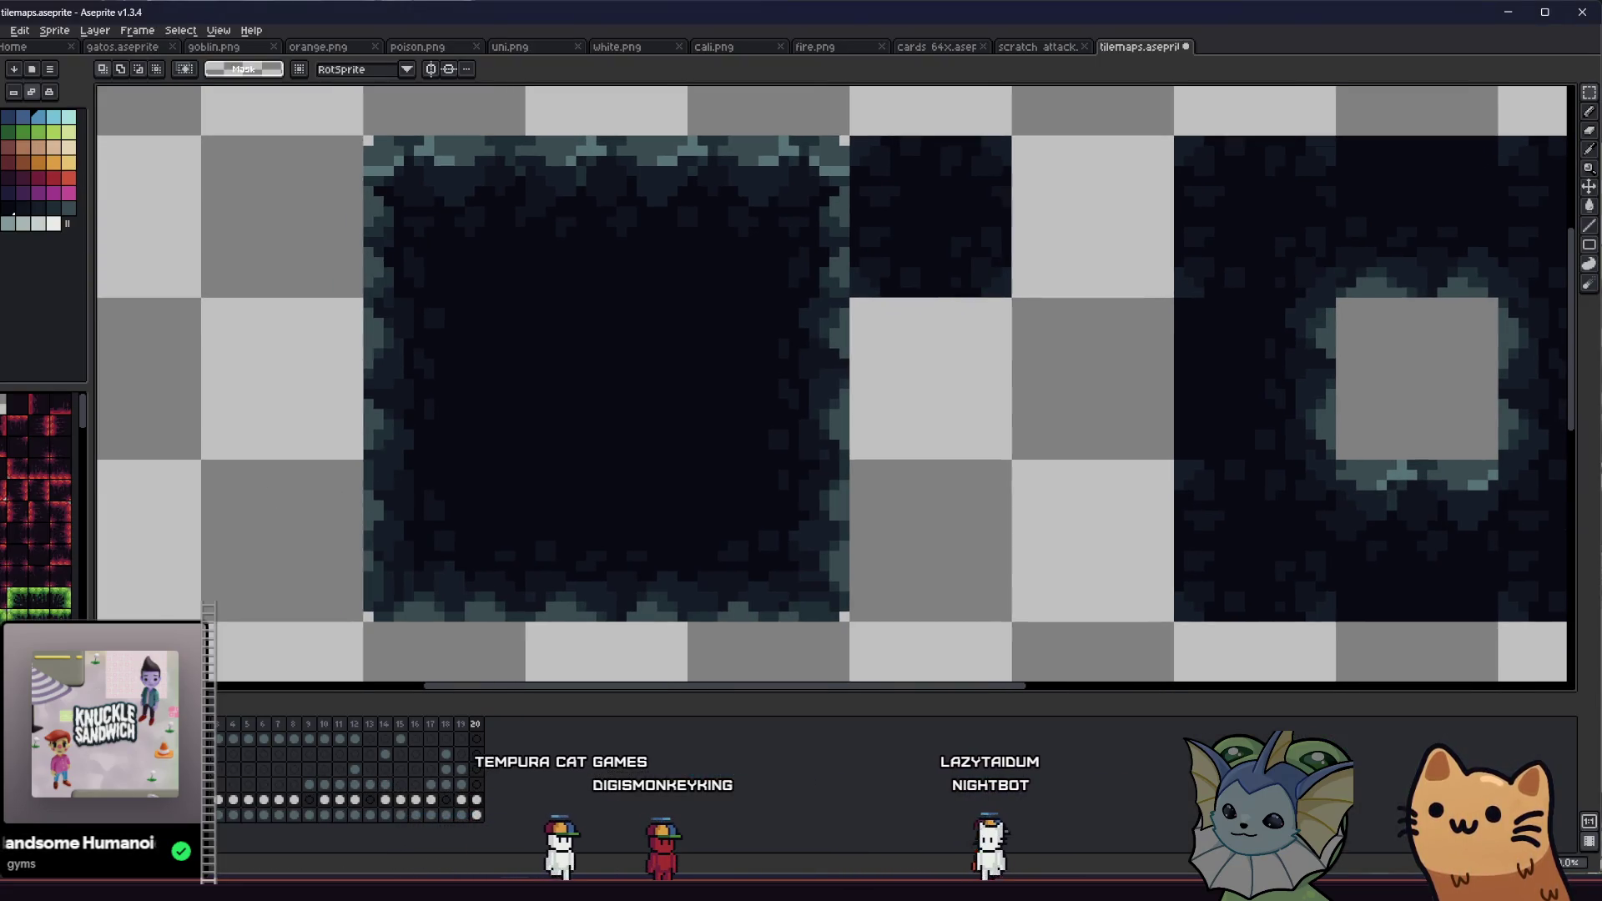
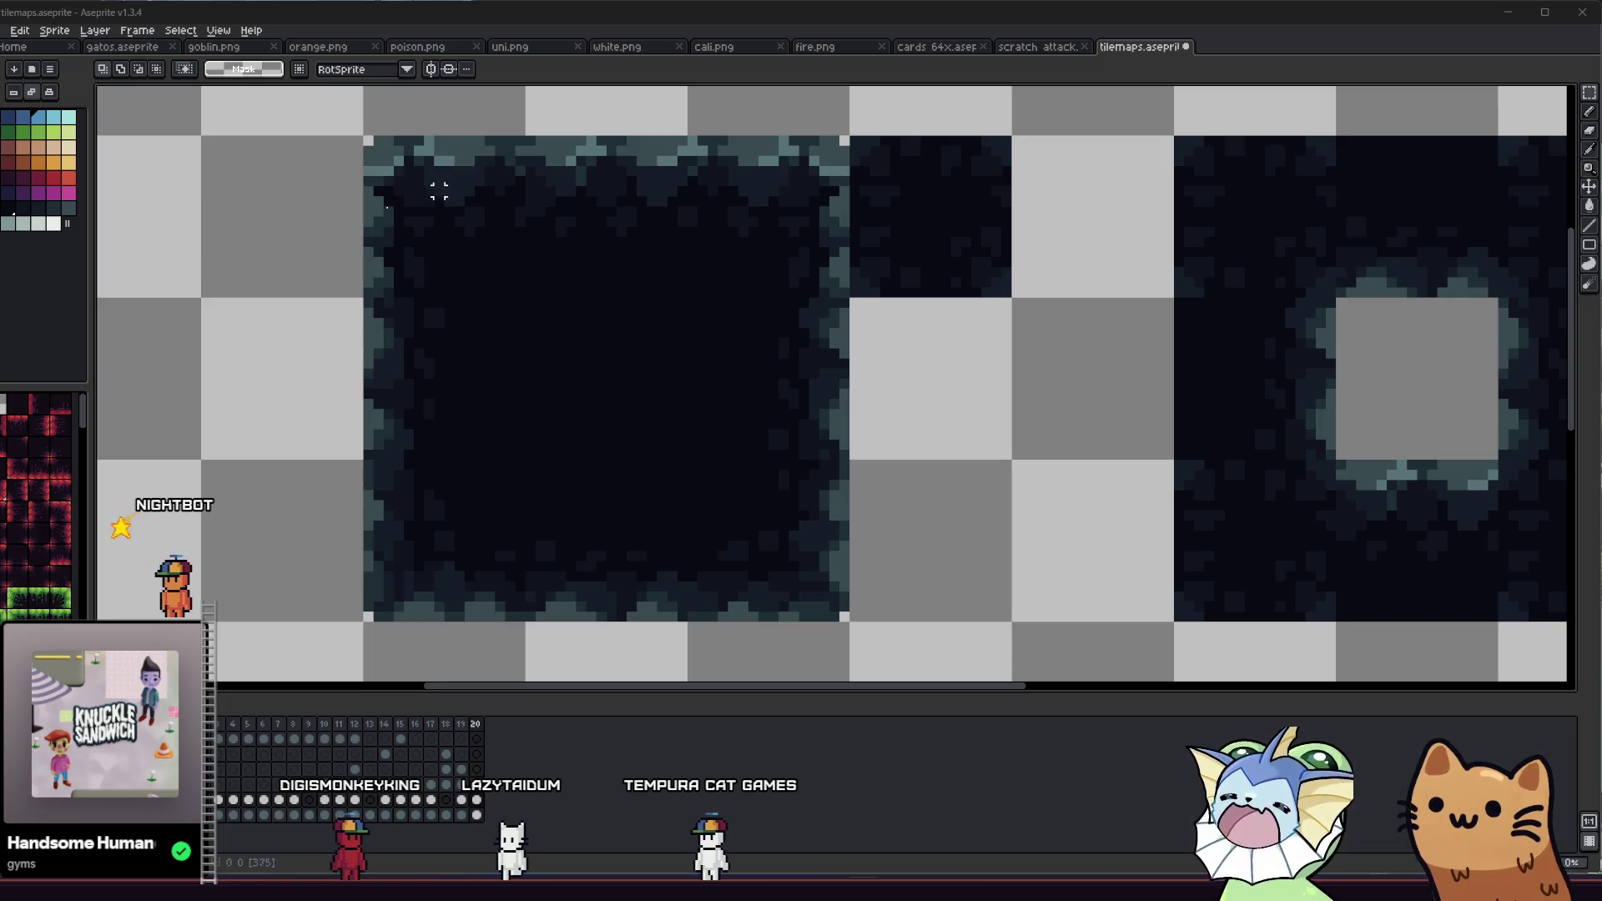
Step: Zoom out on the cobblestone tilemap sprite in Aseprite and return to Godot
scroll(334, 409, "down", 1)
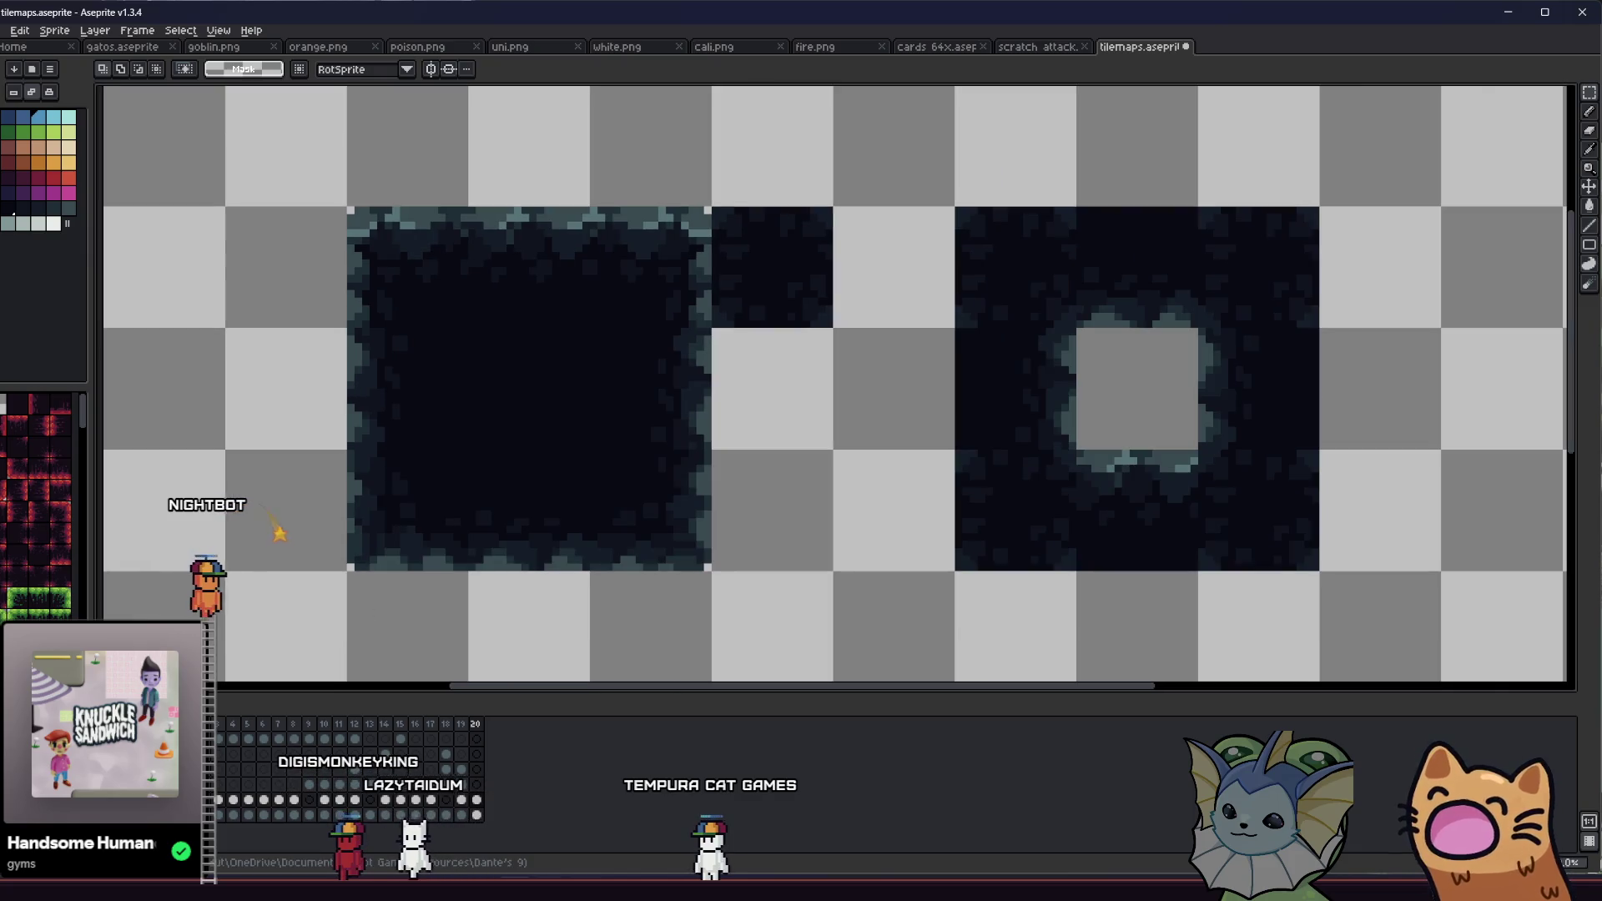
key("alt+Tab")
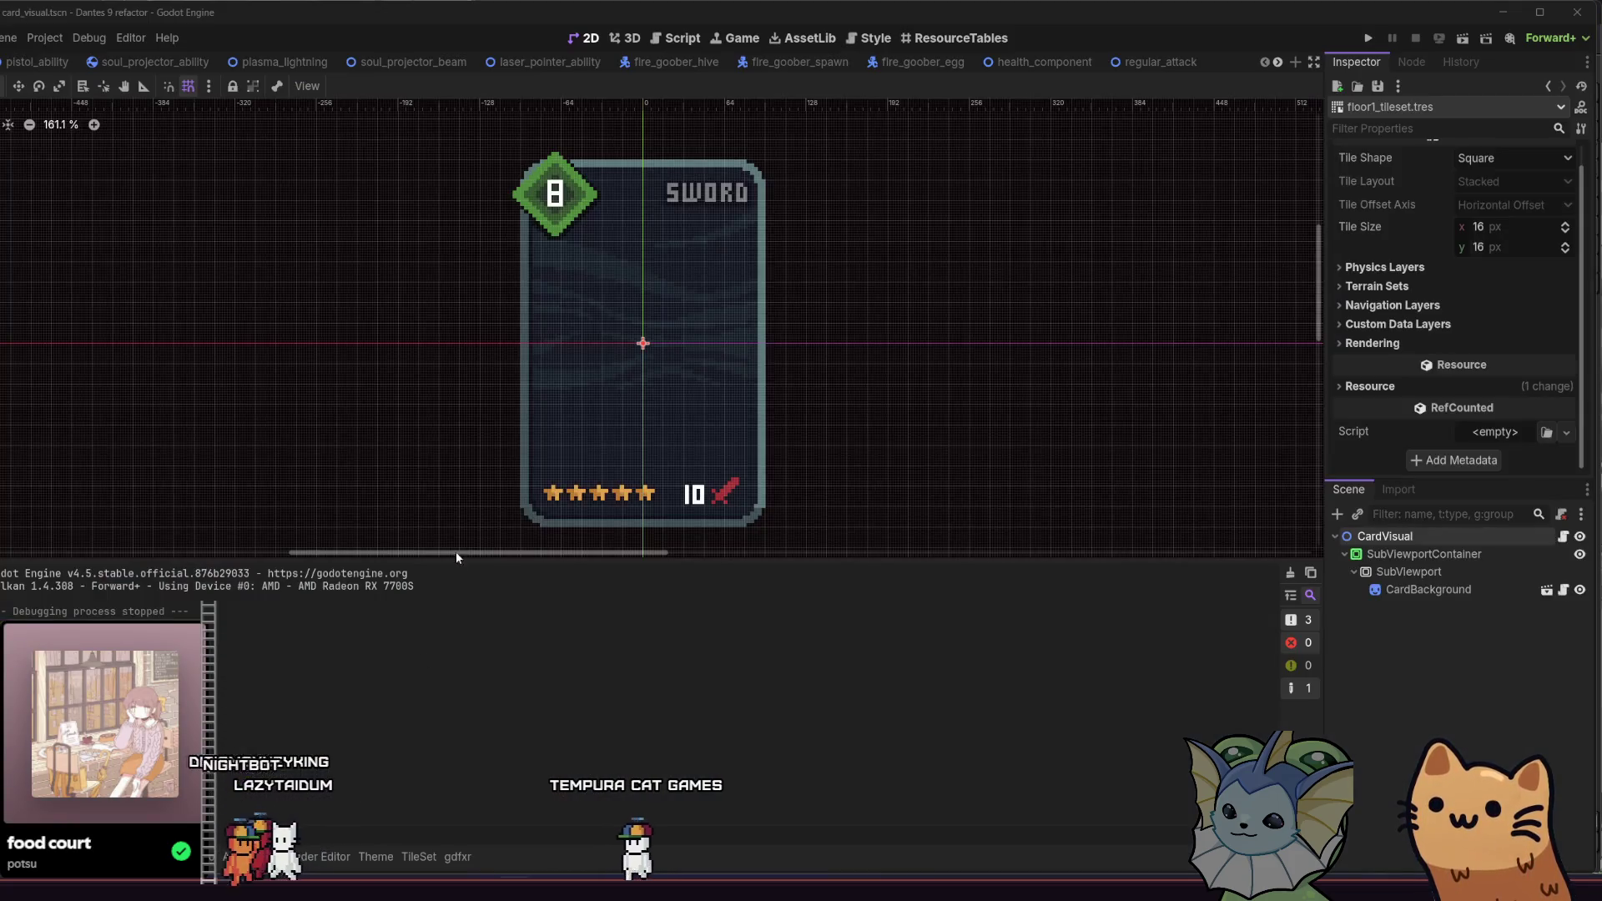
Step: Open the TileSet editor for floor1_tileset.tres, declining automatic atlas tile creation
scroll(466, 334, "down", 1)
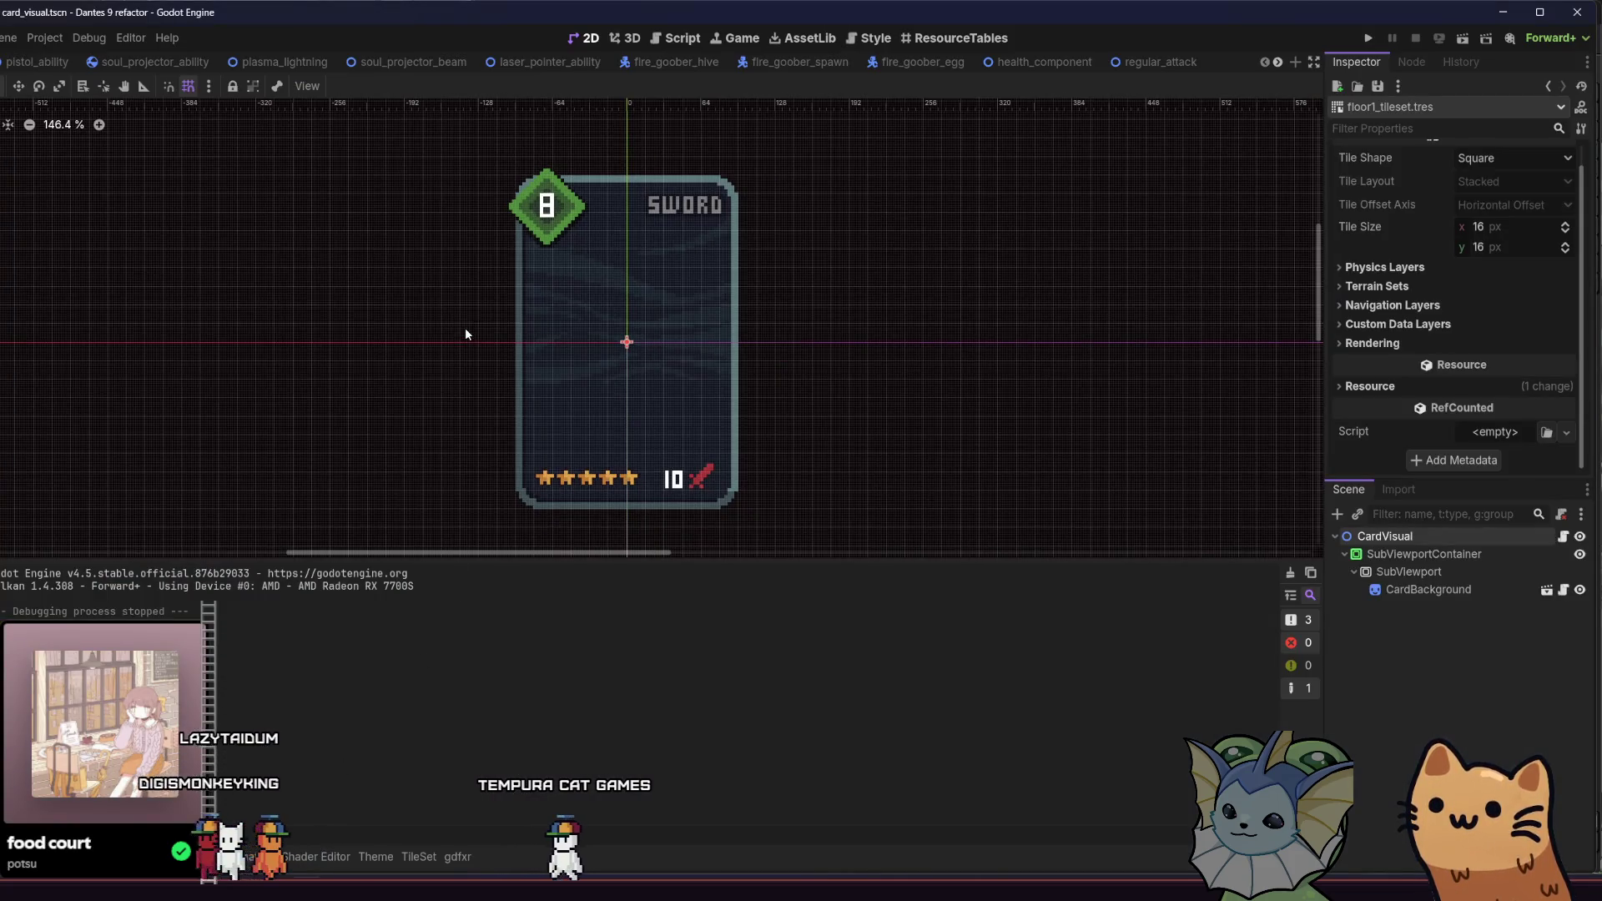
left_click(307, 857)
left_click(419, 858)
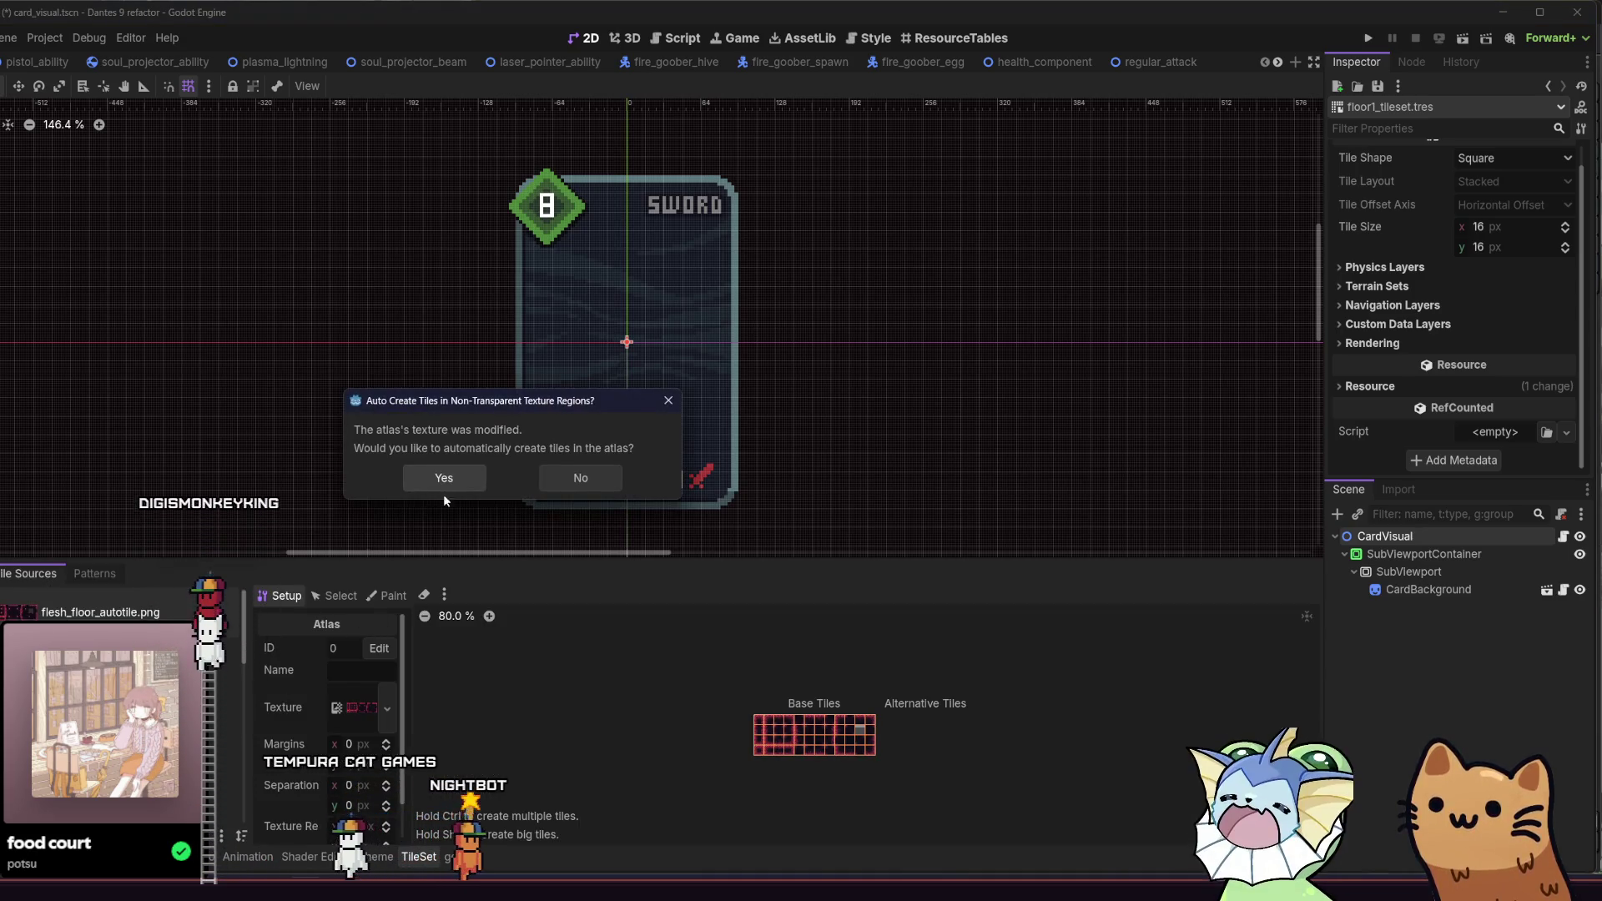
left_click(554, 474)
left_click_drag(408, 389, 427, 403)
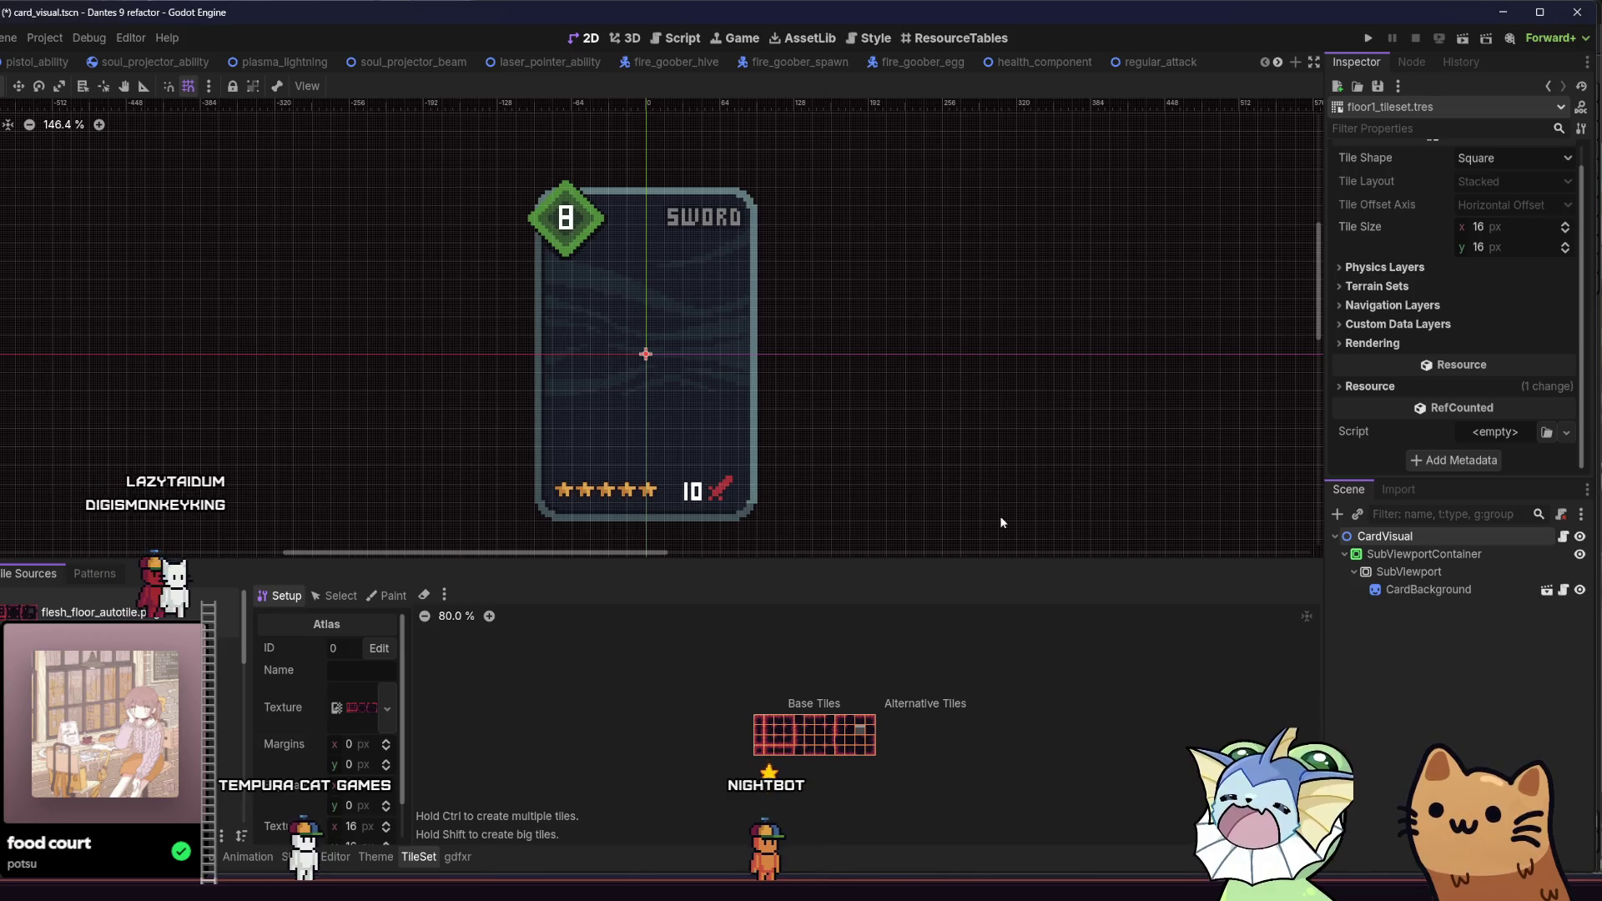
Step: Review the Navigation Layers, Terrain Sets and Physics Layers settings, then bring up the FileSystem dock
left_click(1382, 308)
left_click(1382, 307)
left_click(1379, 288)
left_click(1380, 289)
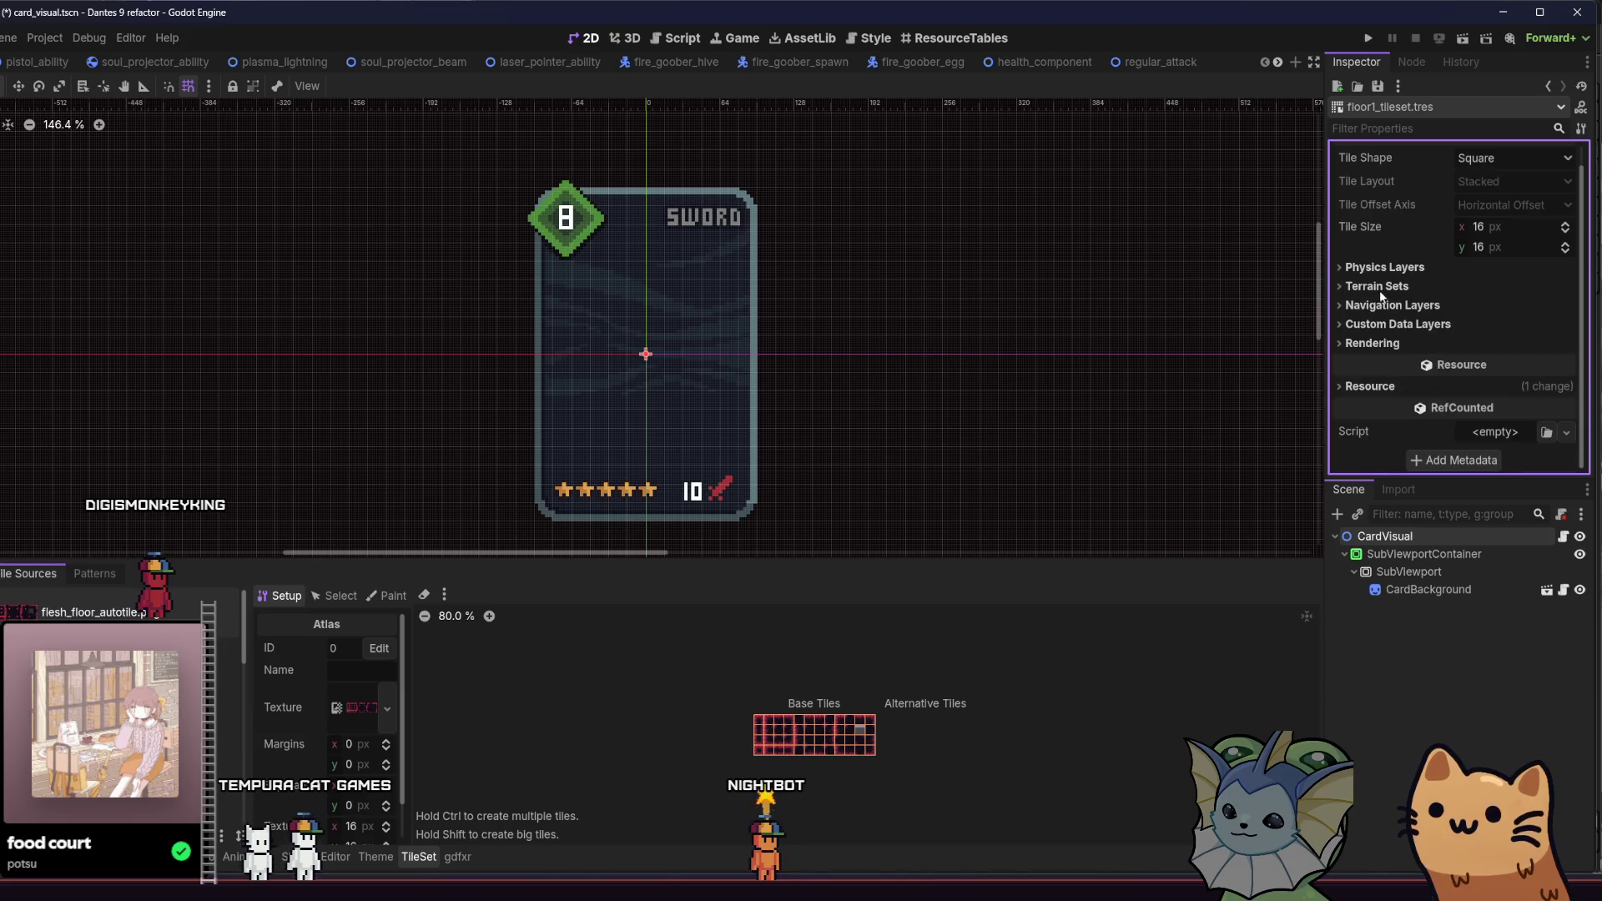
left_click(1382, 308)
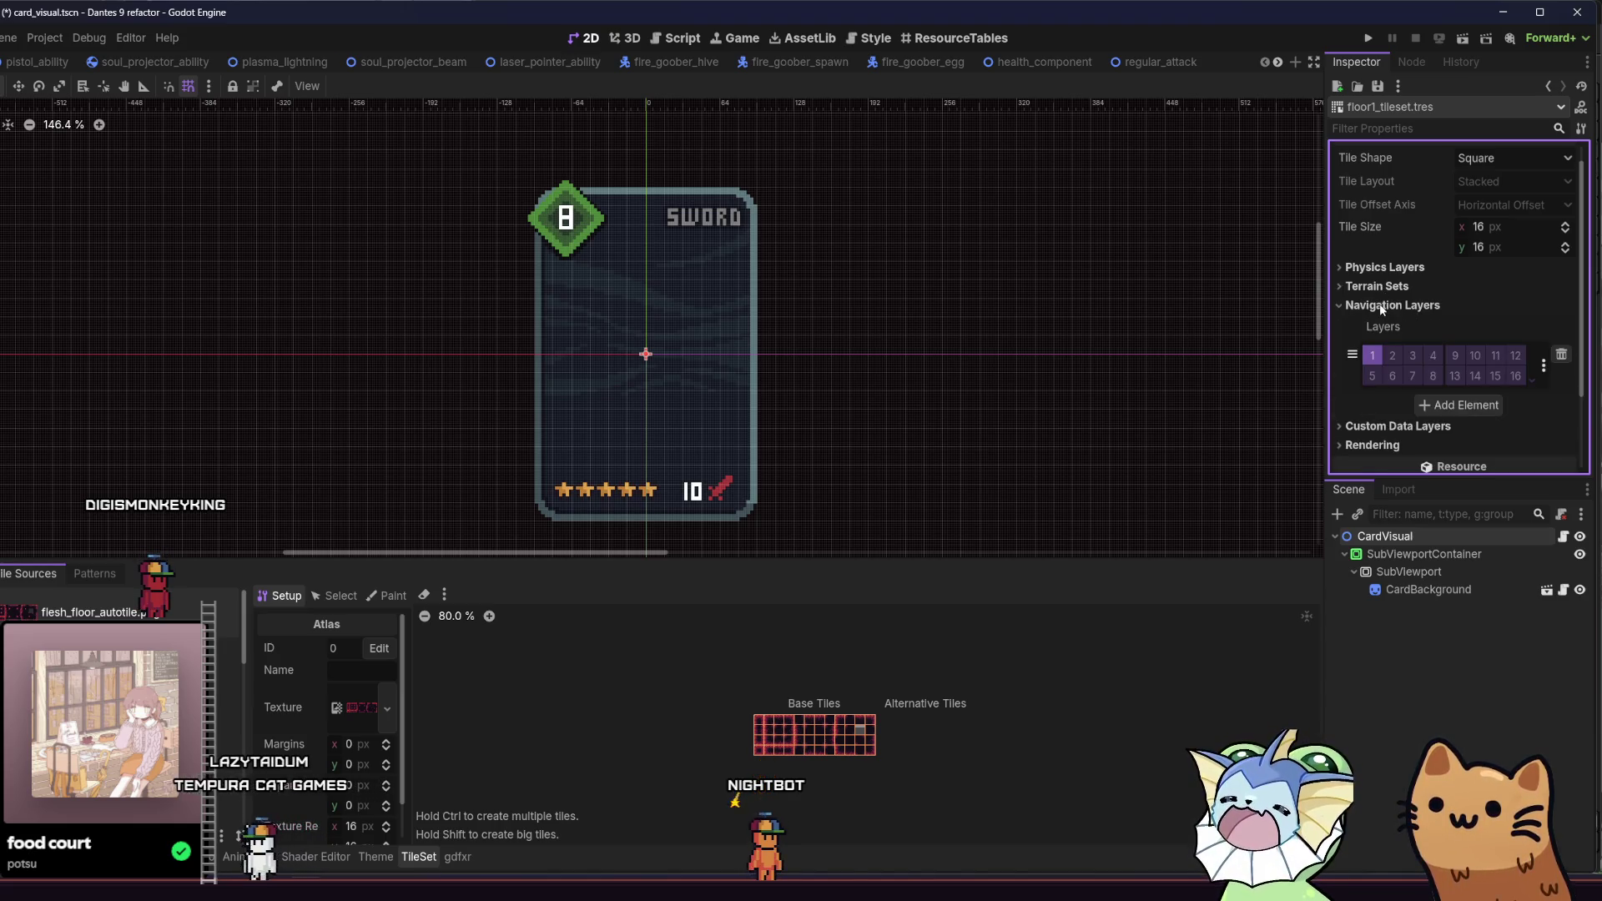
left_click(1382, 307)
left_click(1379, 288)
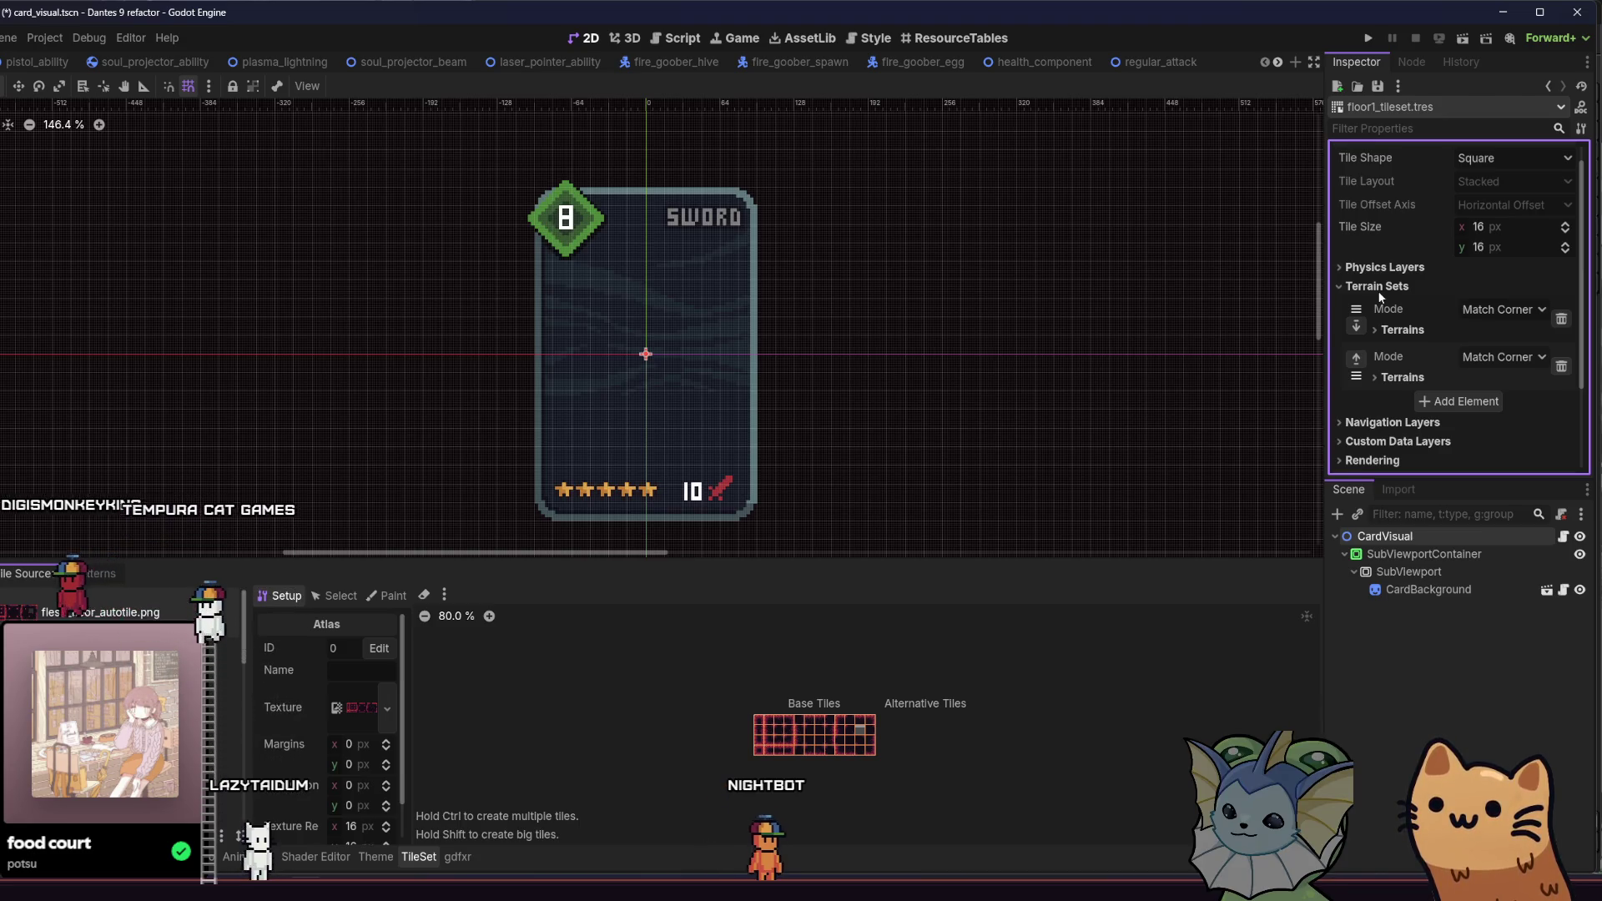
left_click(1378, 288)
left_click(1379, 288)
left_click(1387, 267)
left_click(1389, 269)
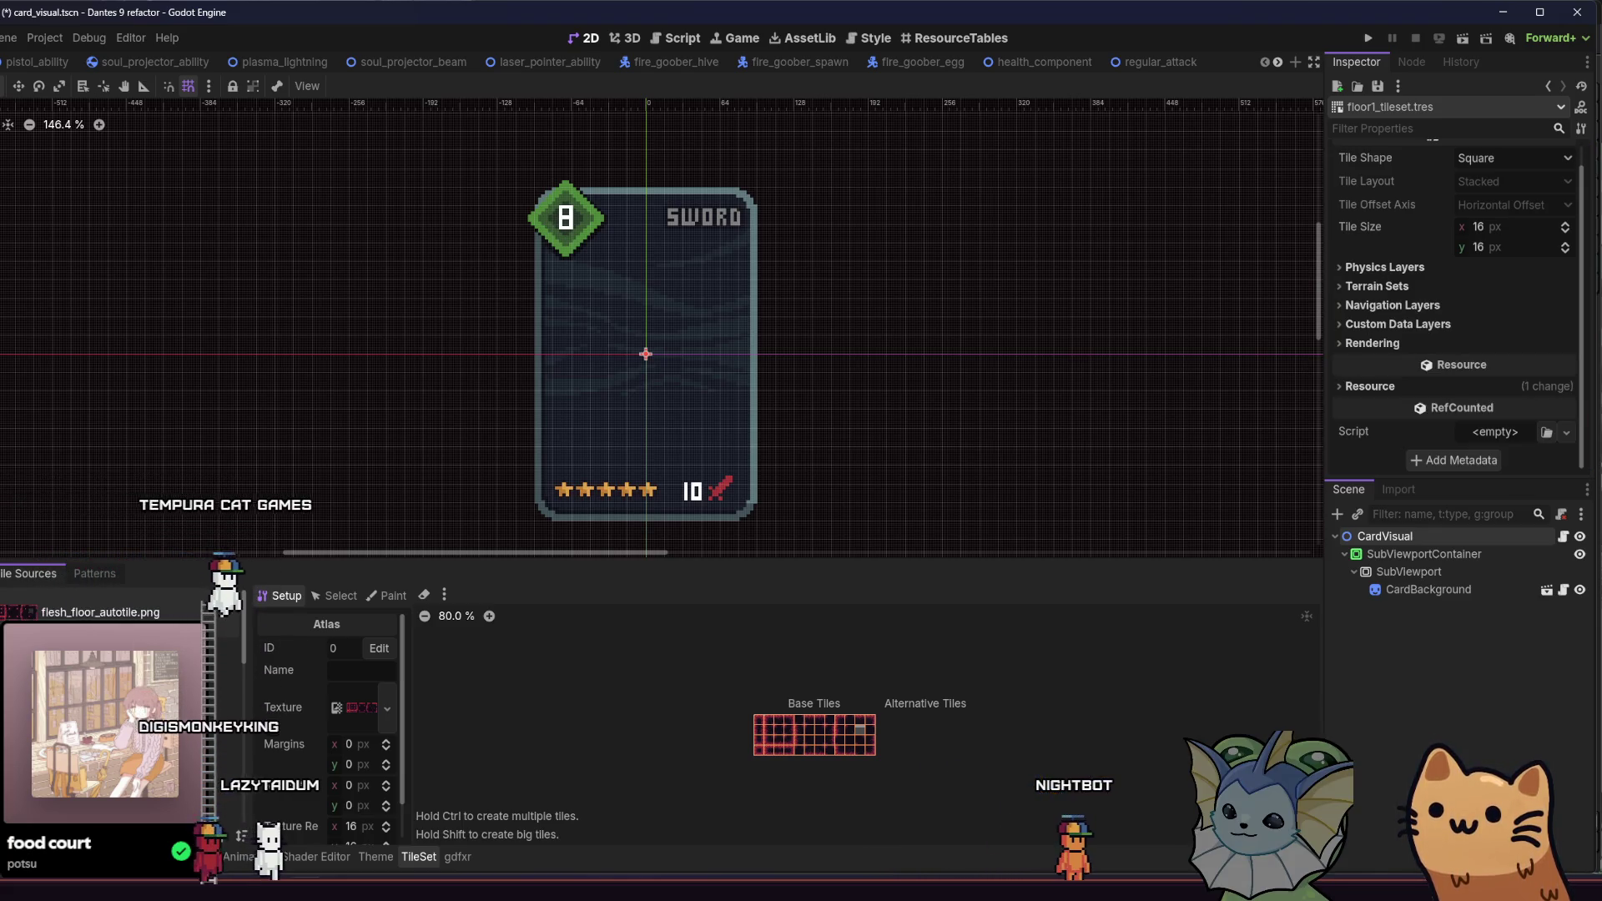
key("alt+f")
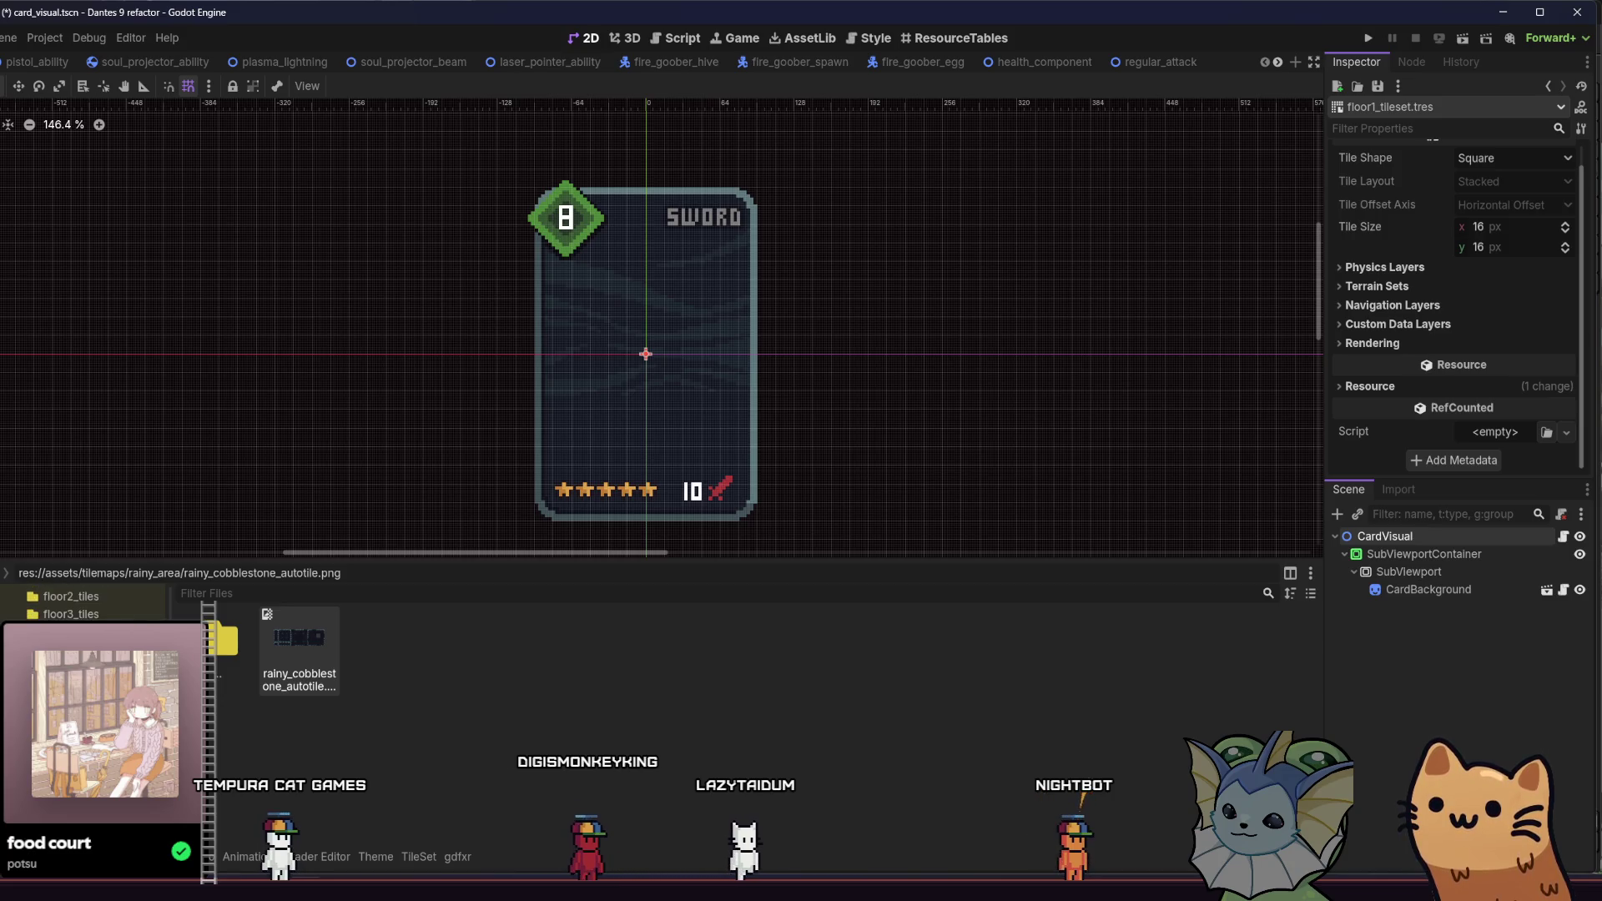
Step: In res://data/tilesets, start a New Resource from the FileSystem context menu
double_click(224, 641)
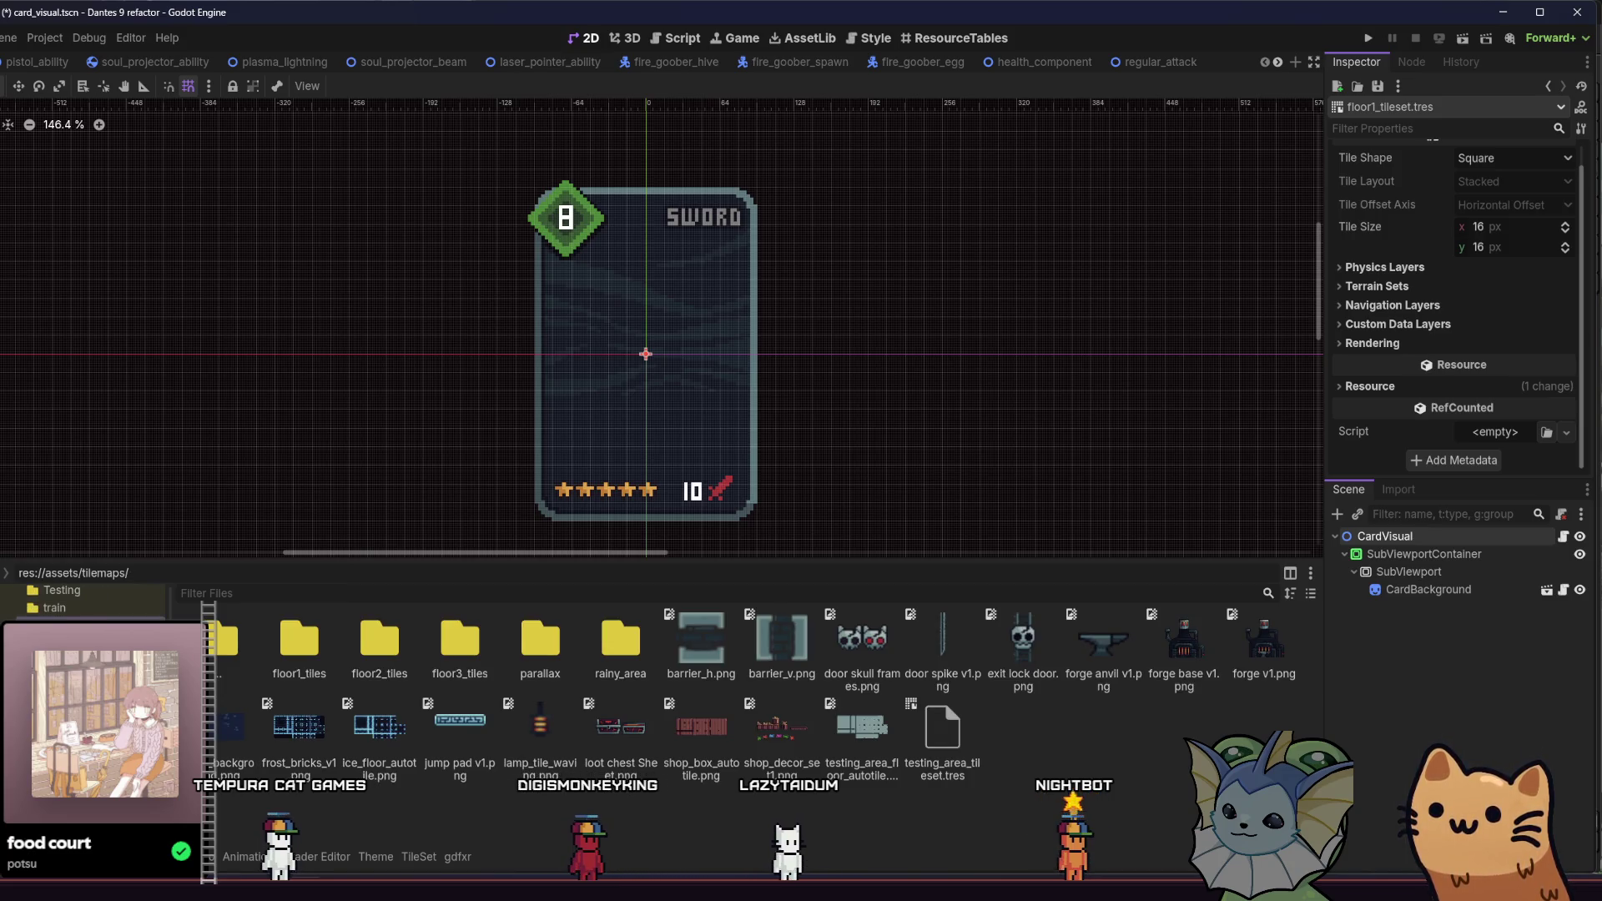
double_click(298, 646)
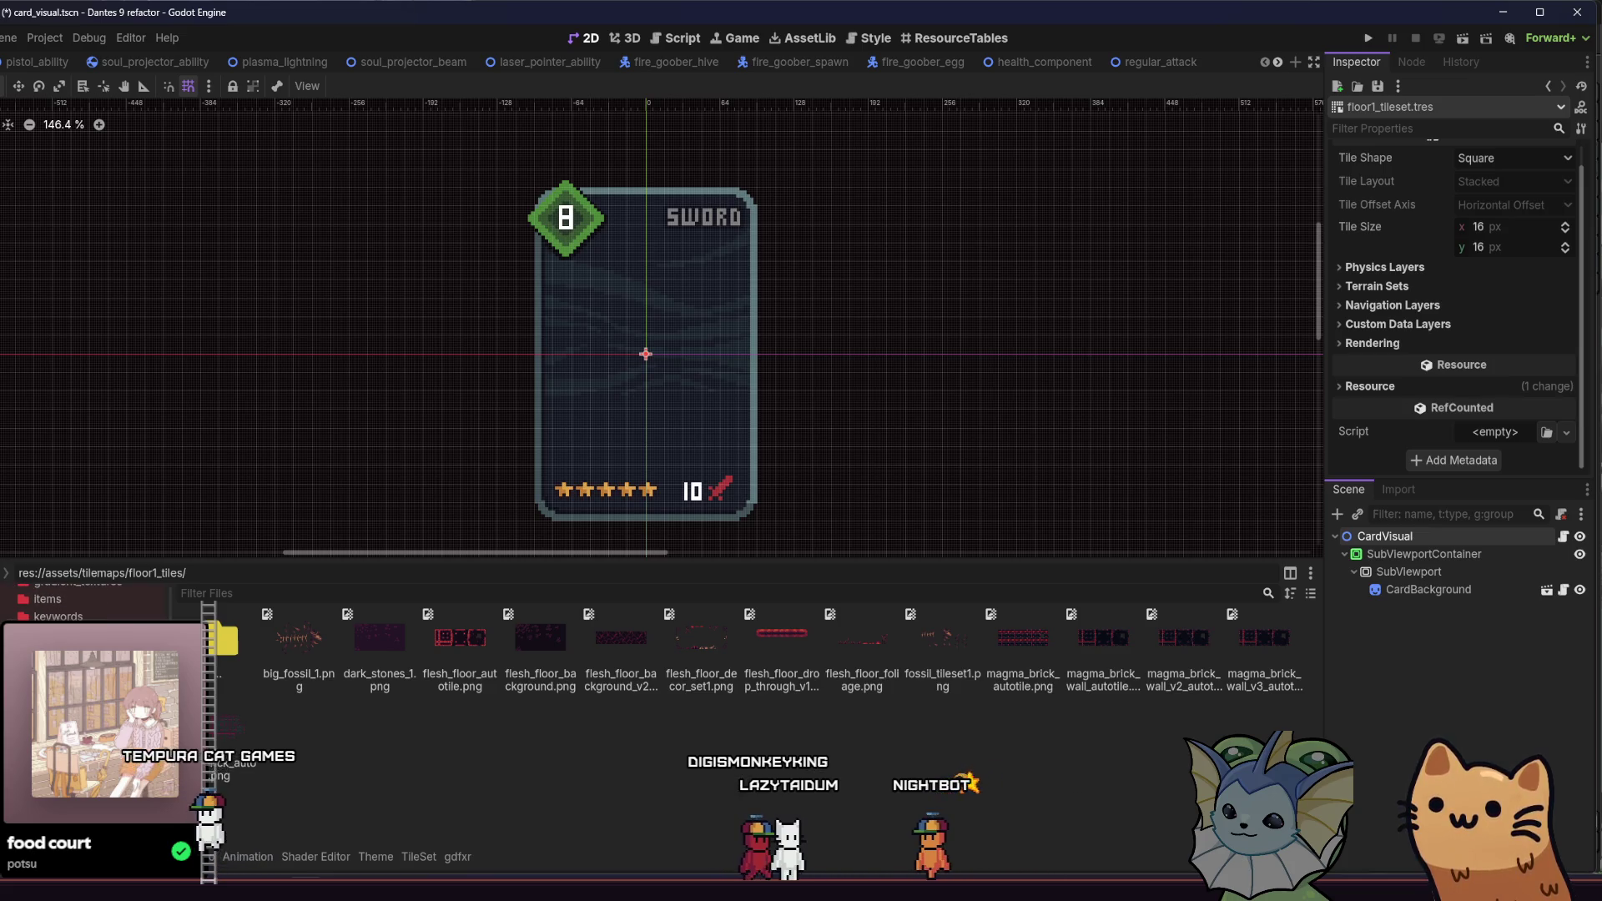
right_click(339, 736)
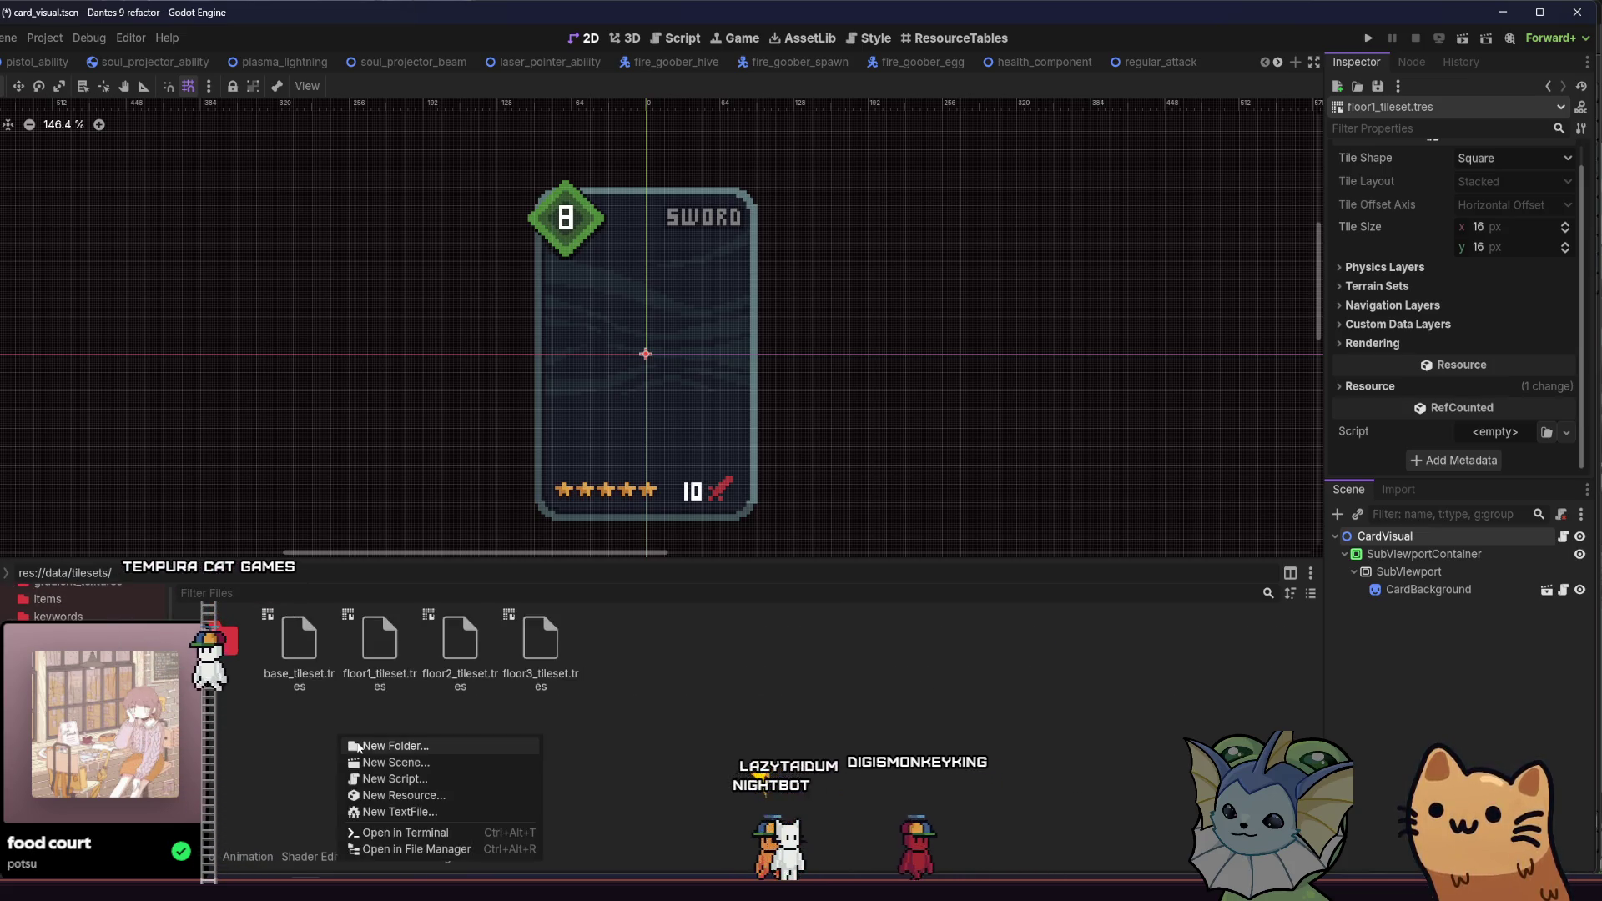
left_click(397, 796)
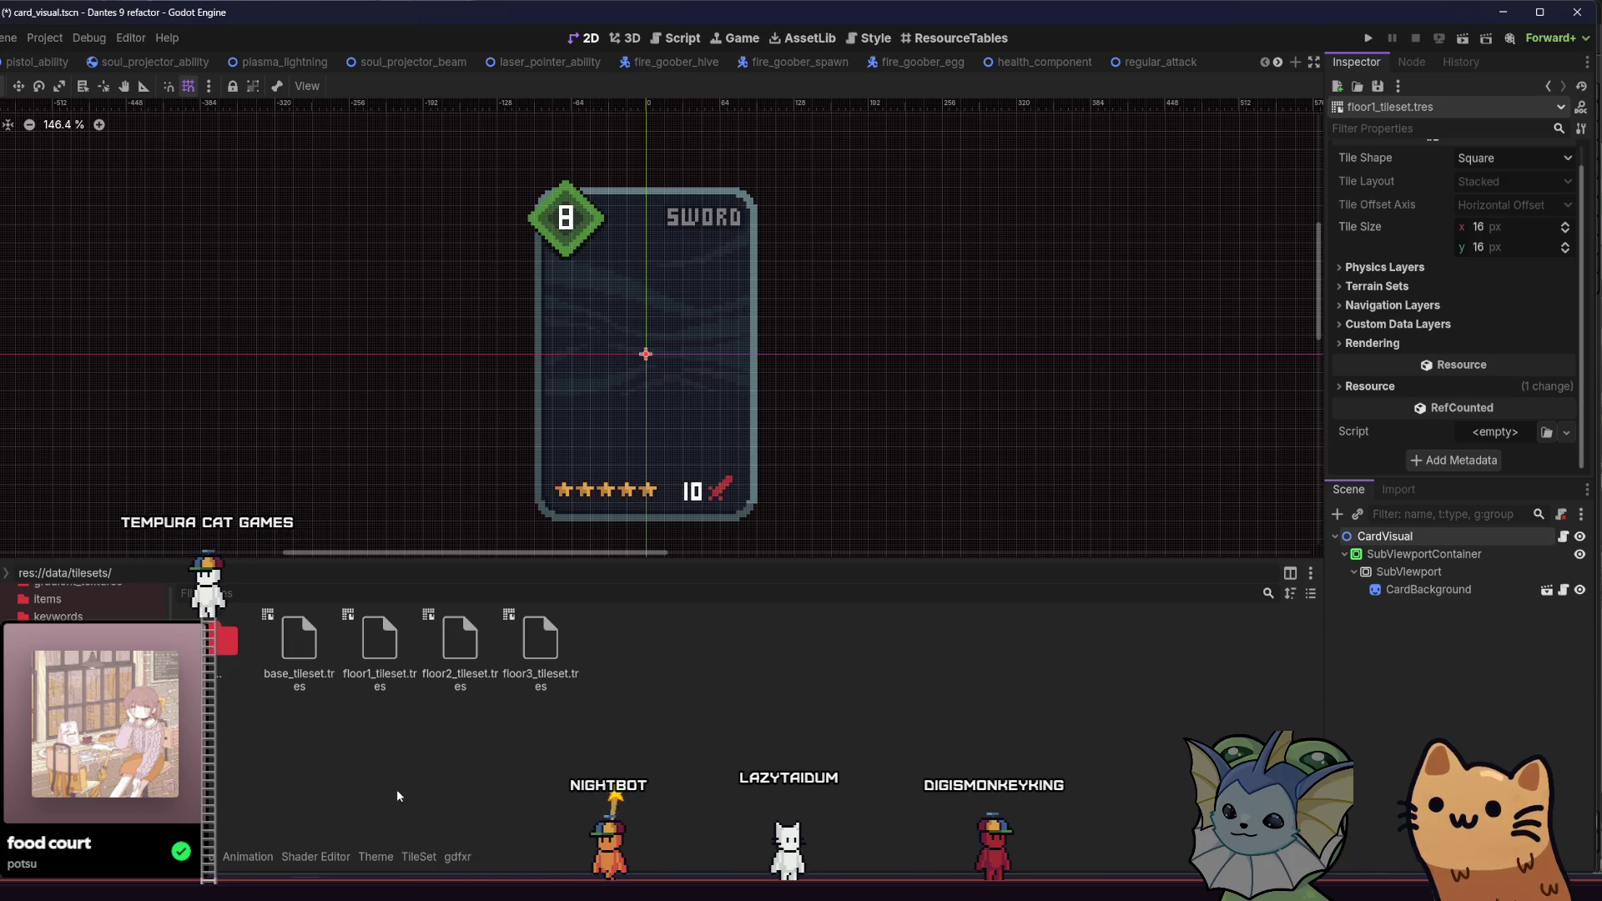
Step: Create a TileSet resource and save it as rainy_area_tileset.tres
type("tileset")
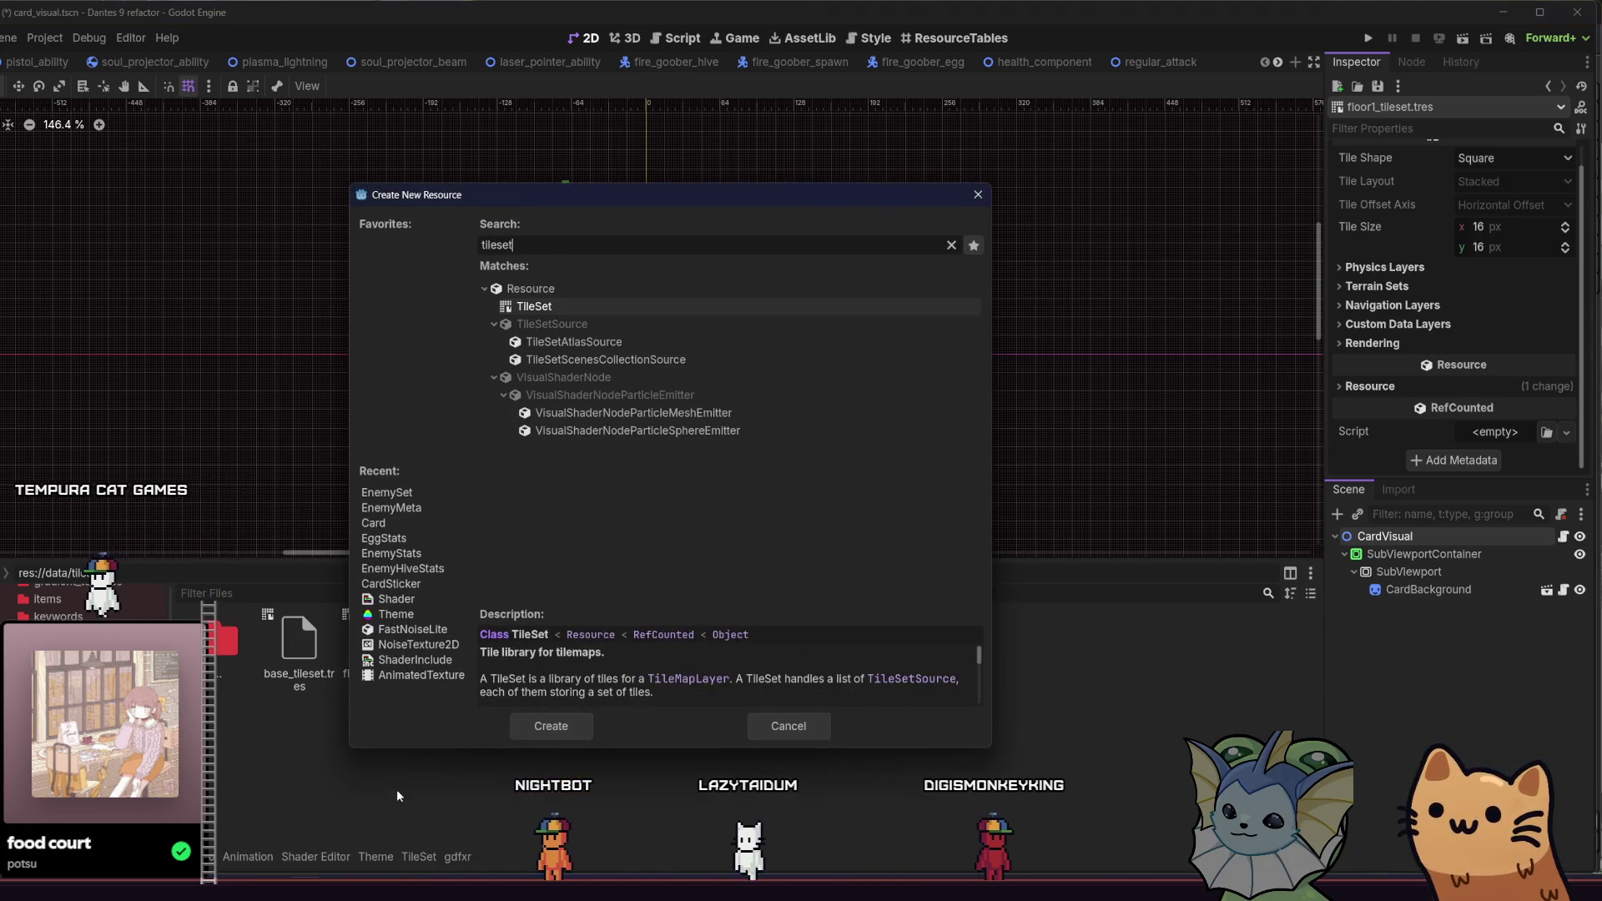
double_click(631, 303)
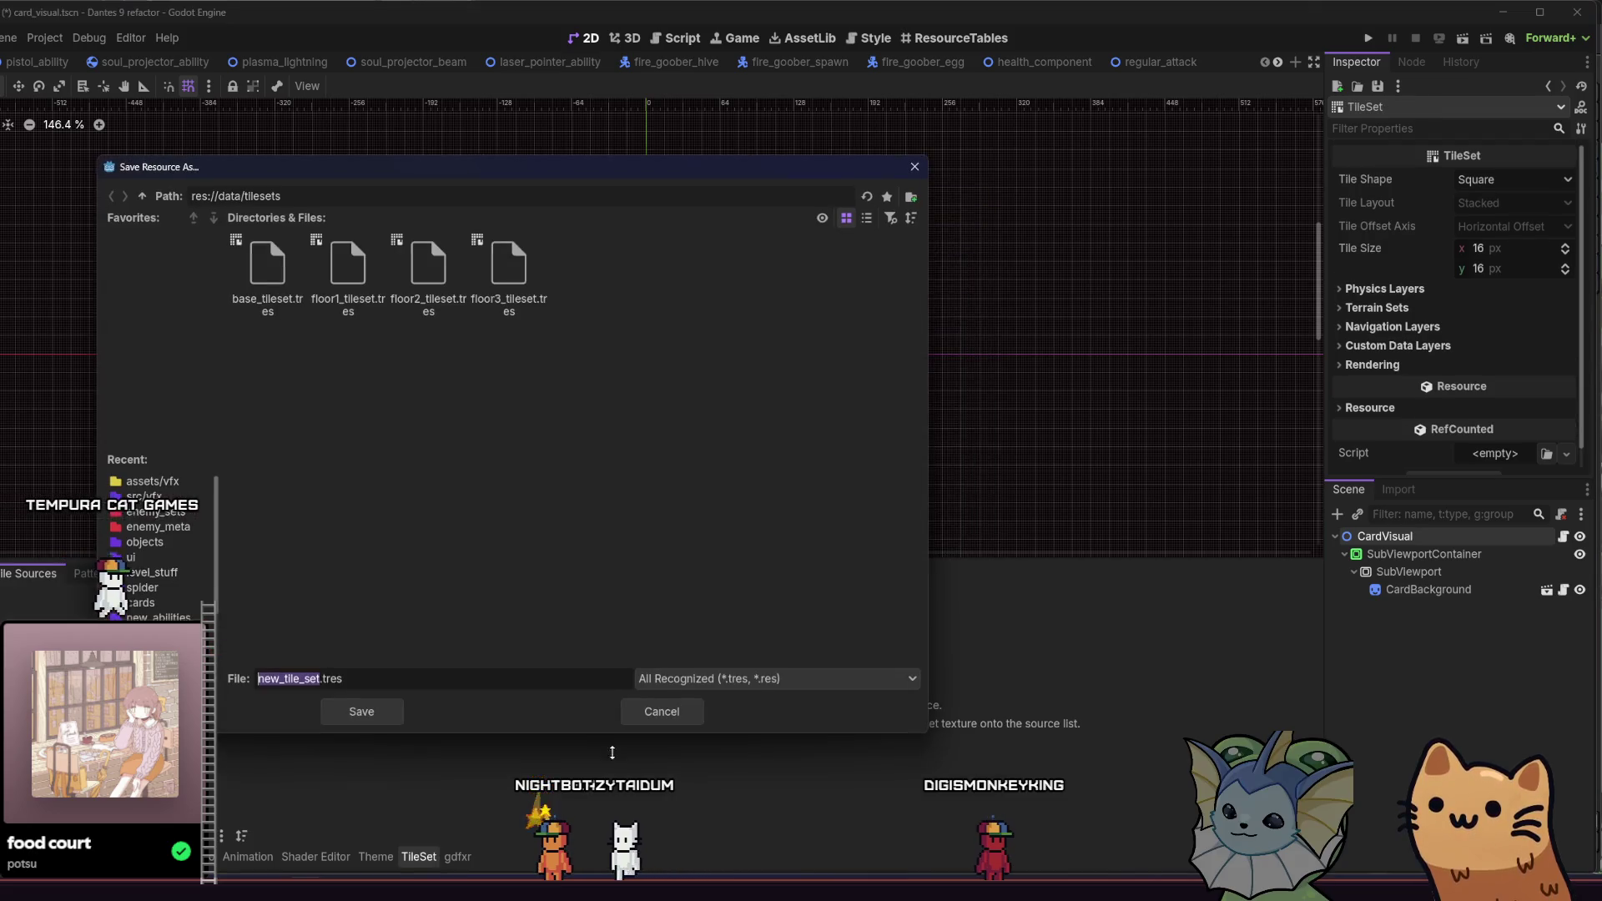
key("BackSpace")
type("rainy_area_tileset")
key("Return")
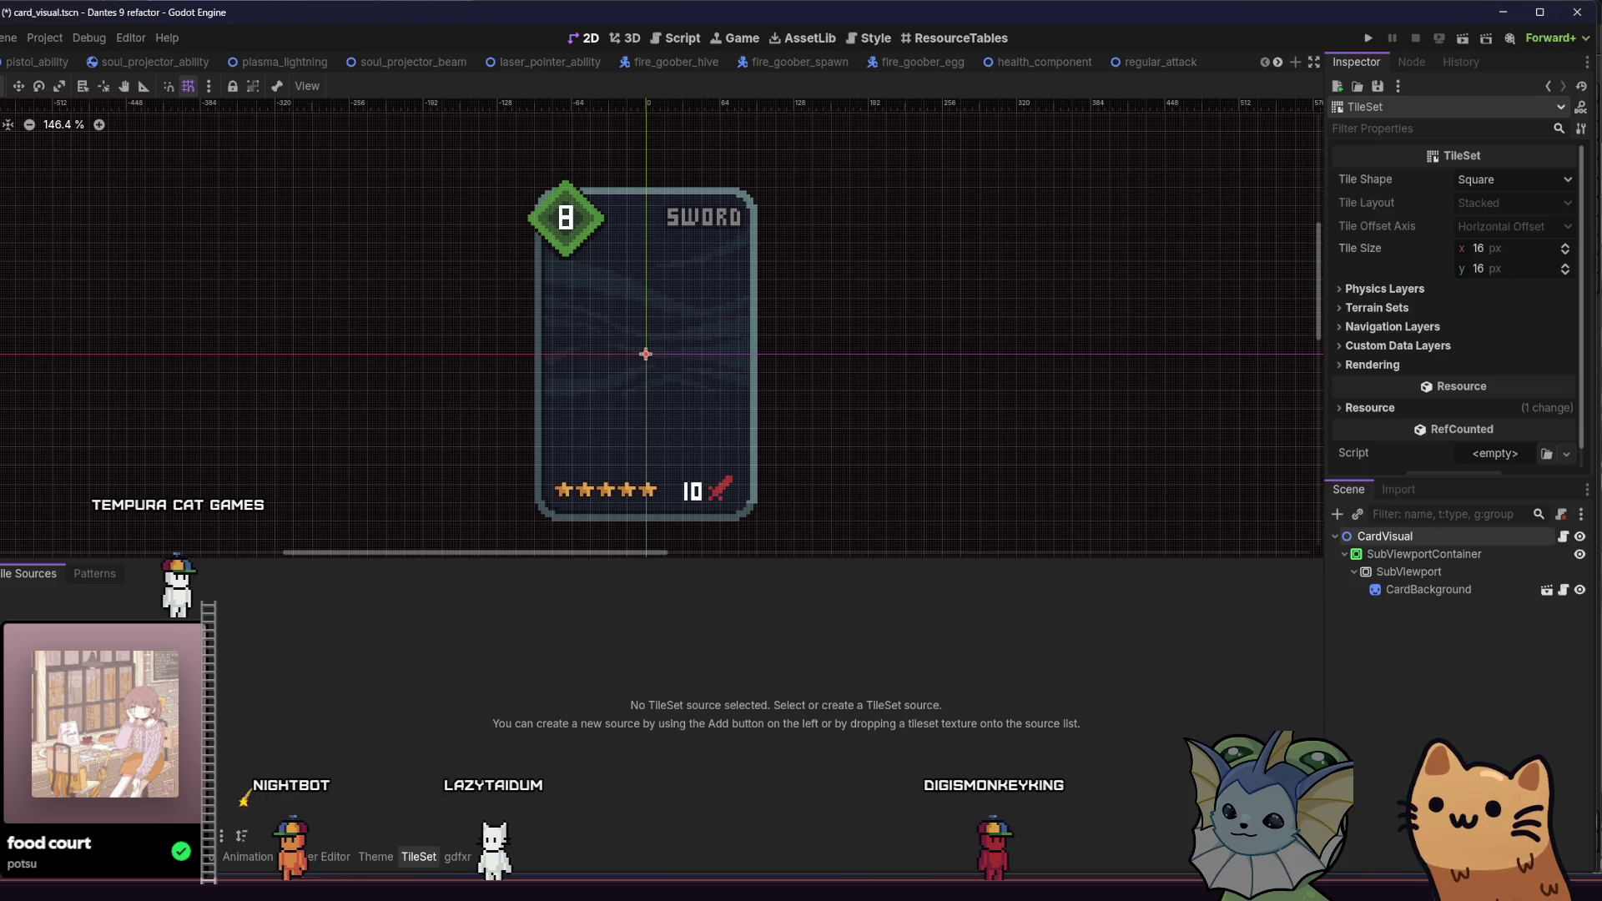
left_click(222, 847)
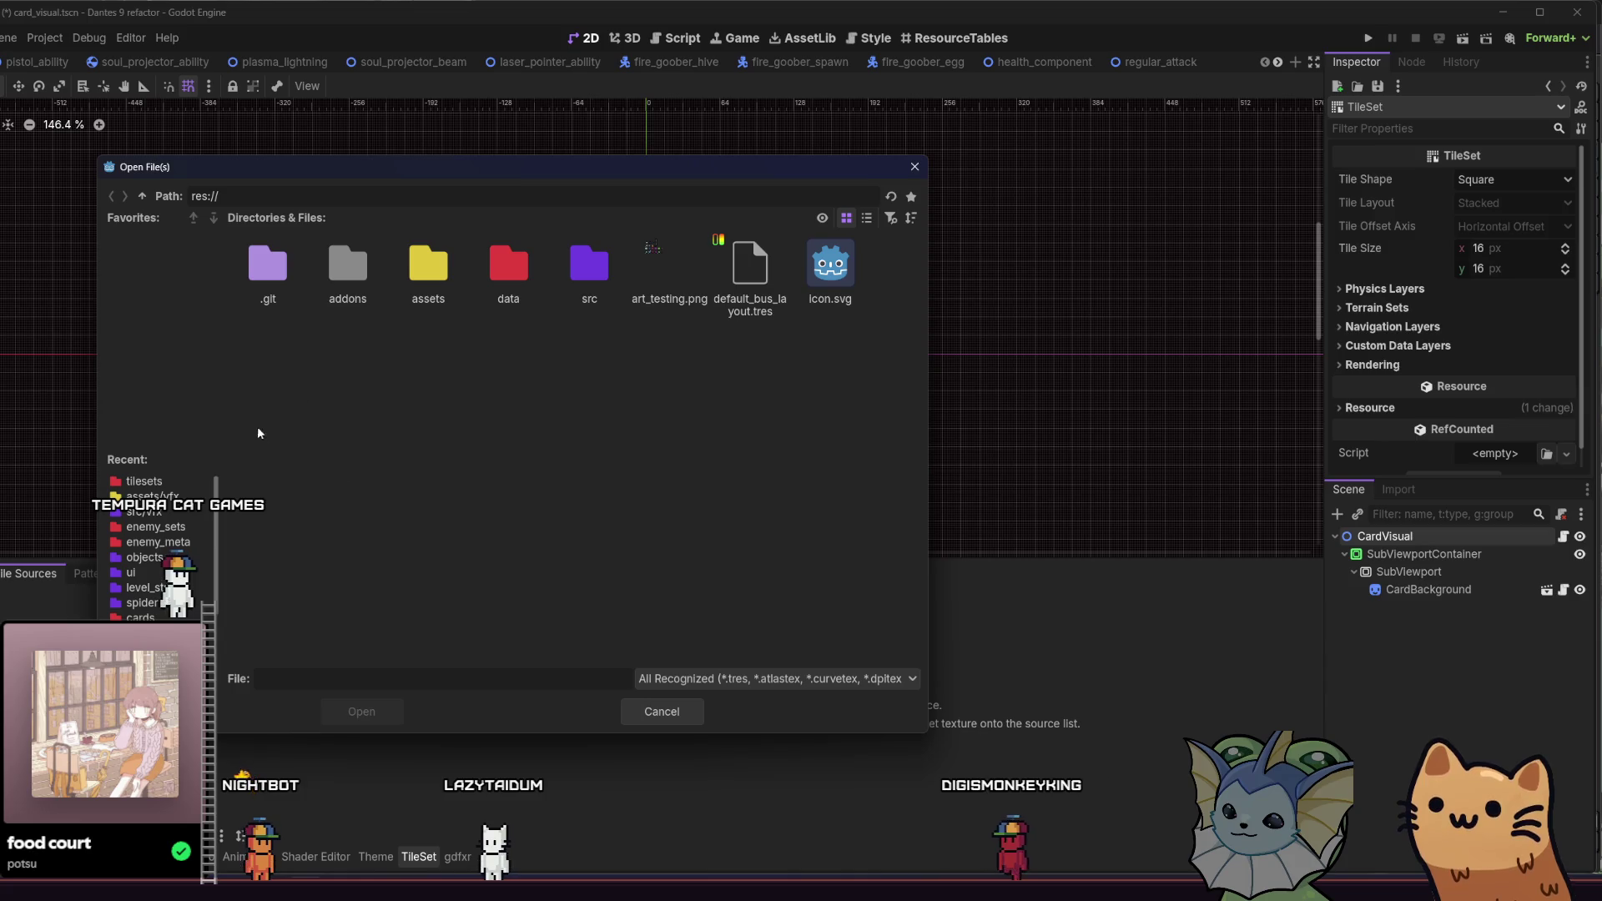
Step: Add an atlas from assets/tilemaps/rainy_area/rainy_cobblestone_autotile.png, auto-creating its tiles
double_click(506, 272)
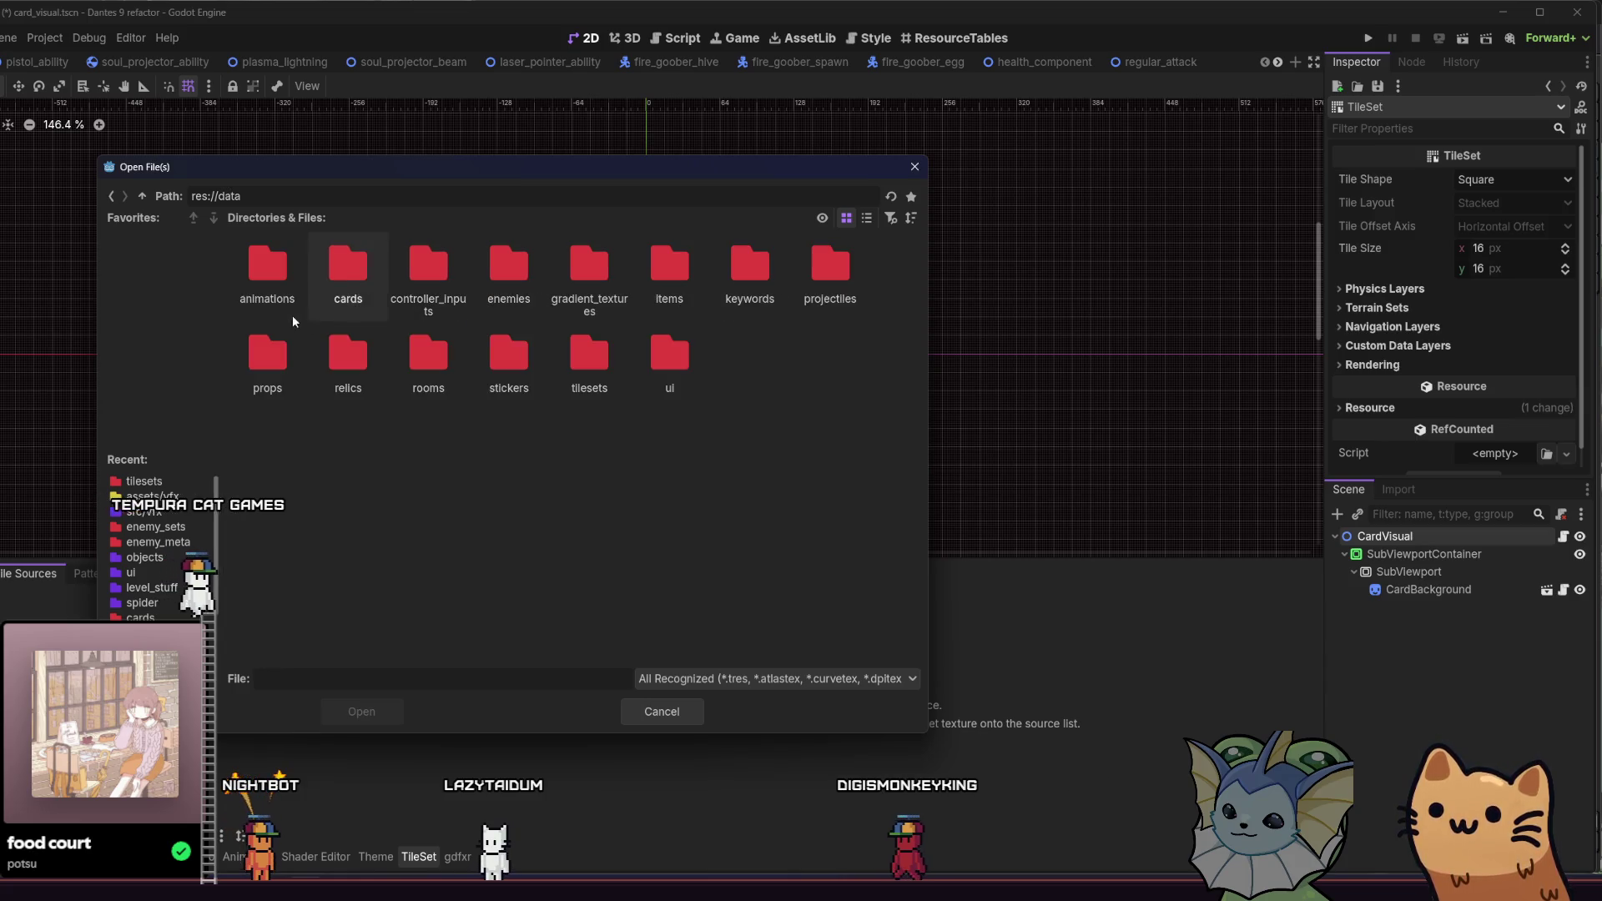
left_click(169, 496)
left_click(141, 195)
double_click(746, 234)
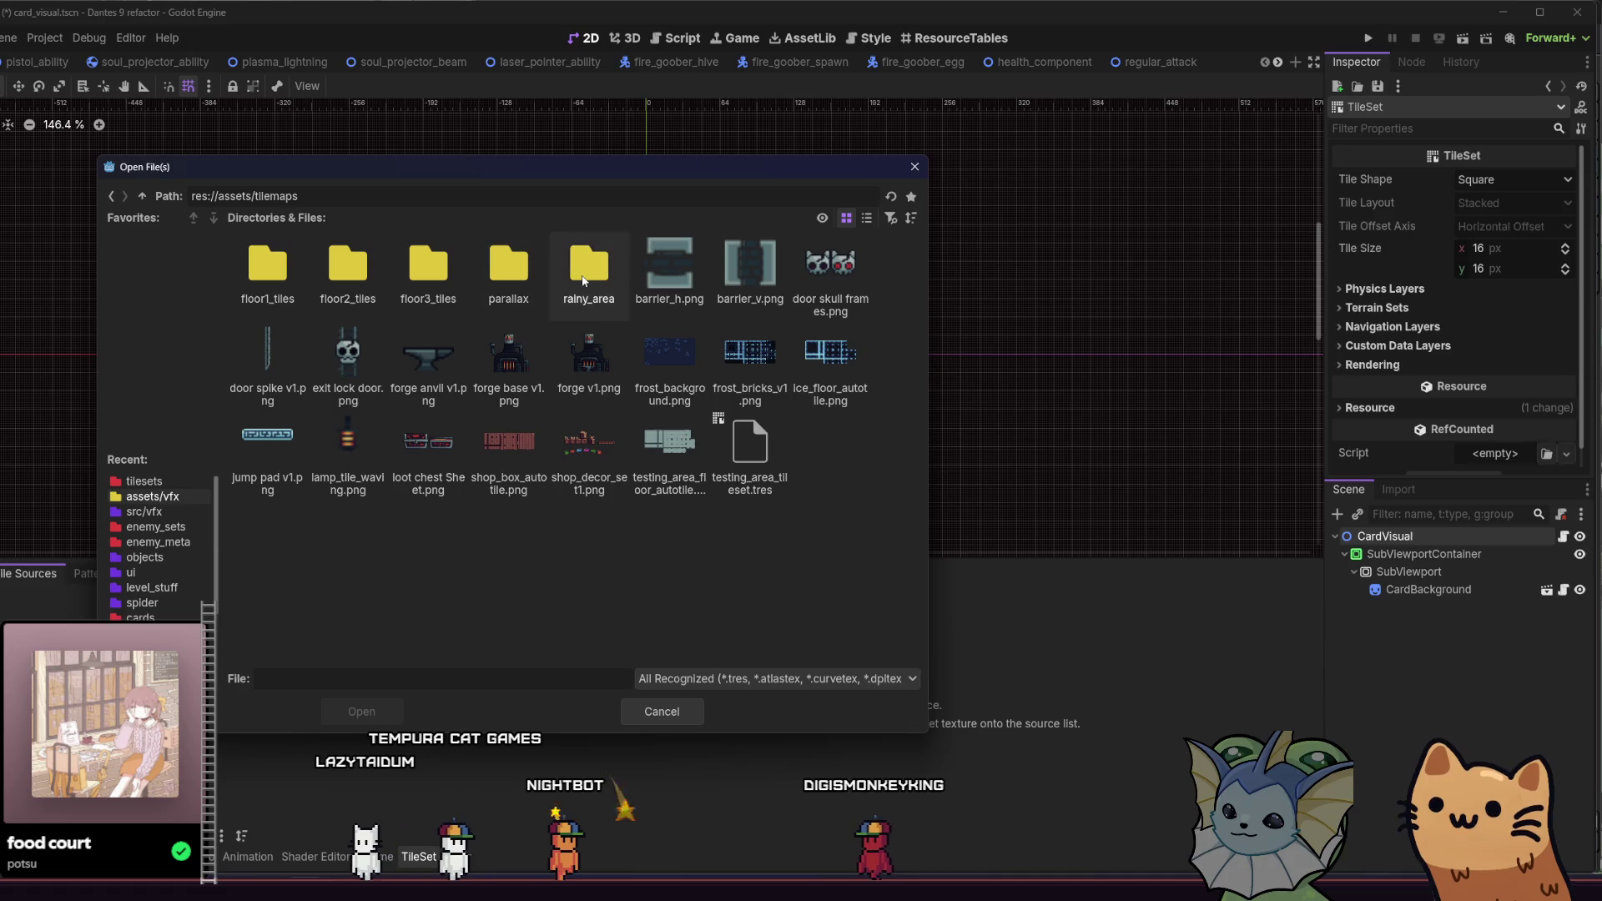
double_click(589, 267)
left_click(329, 708)
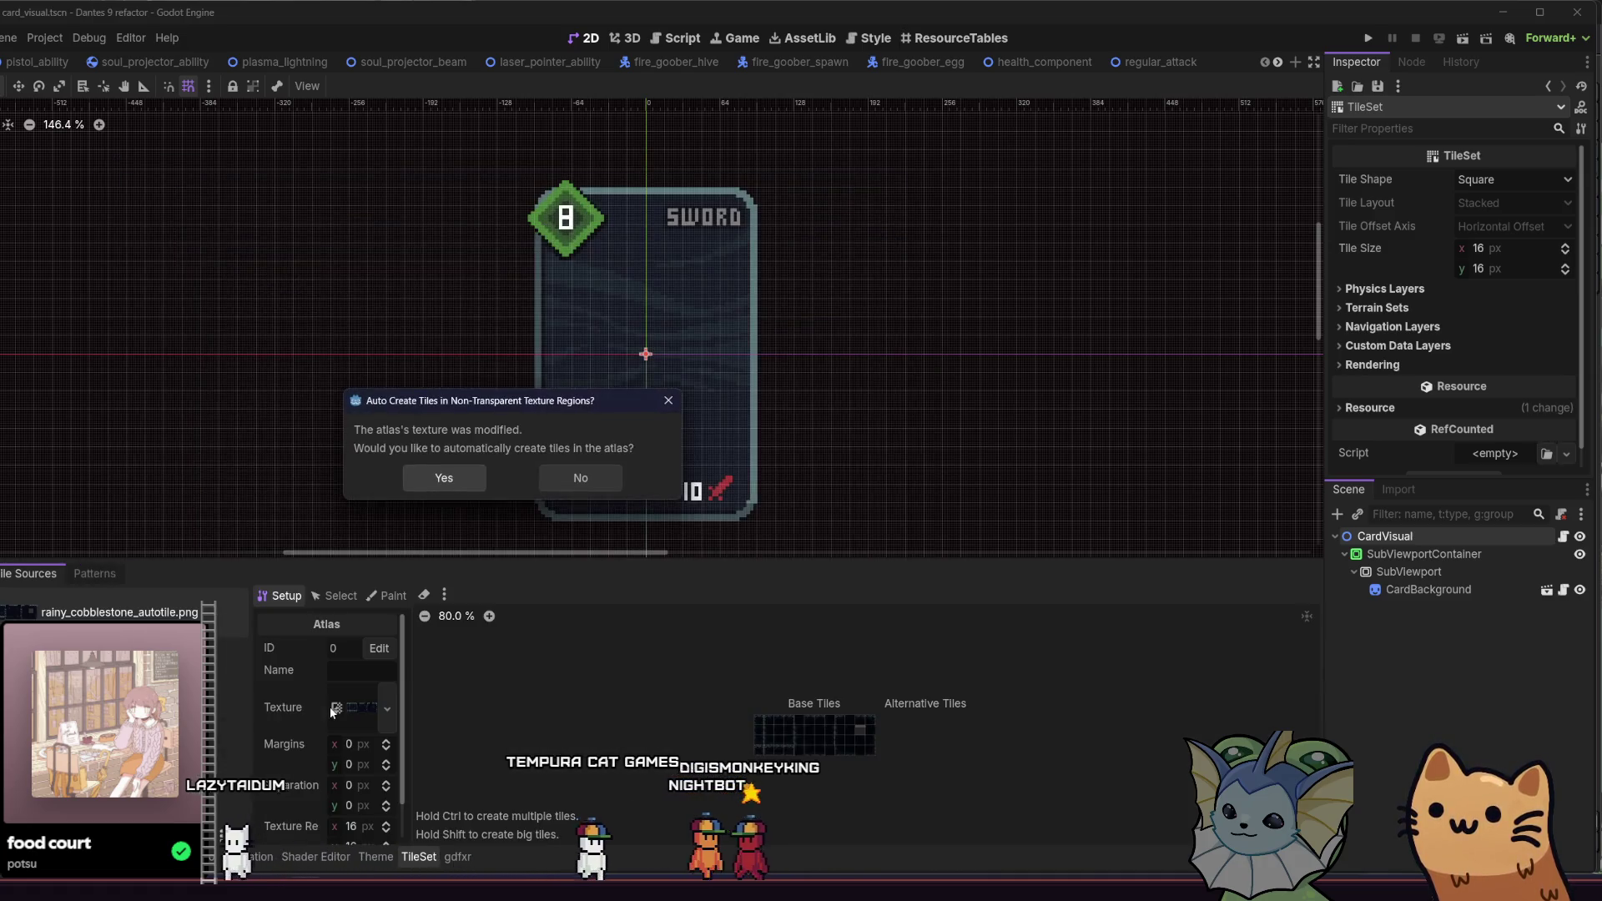
left_click(464, 481)
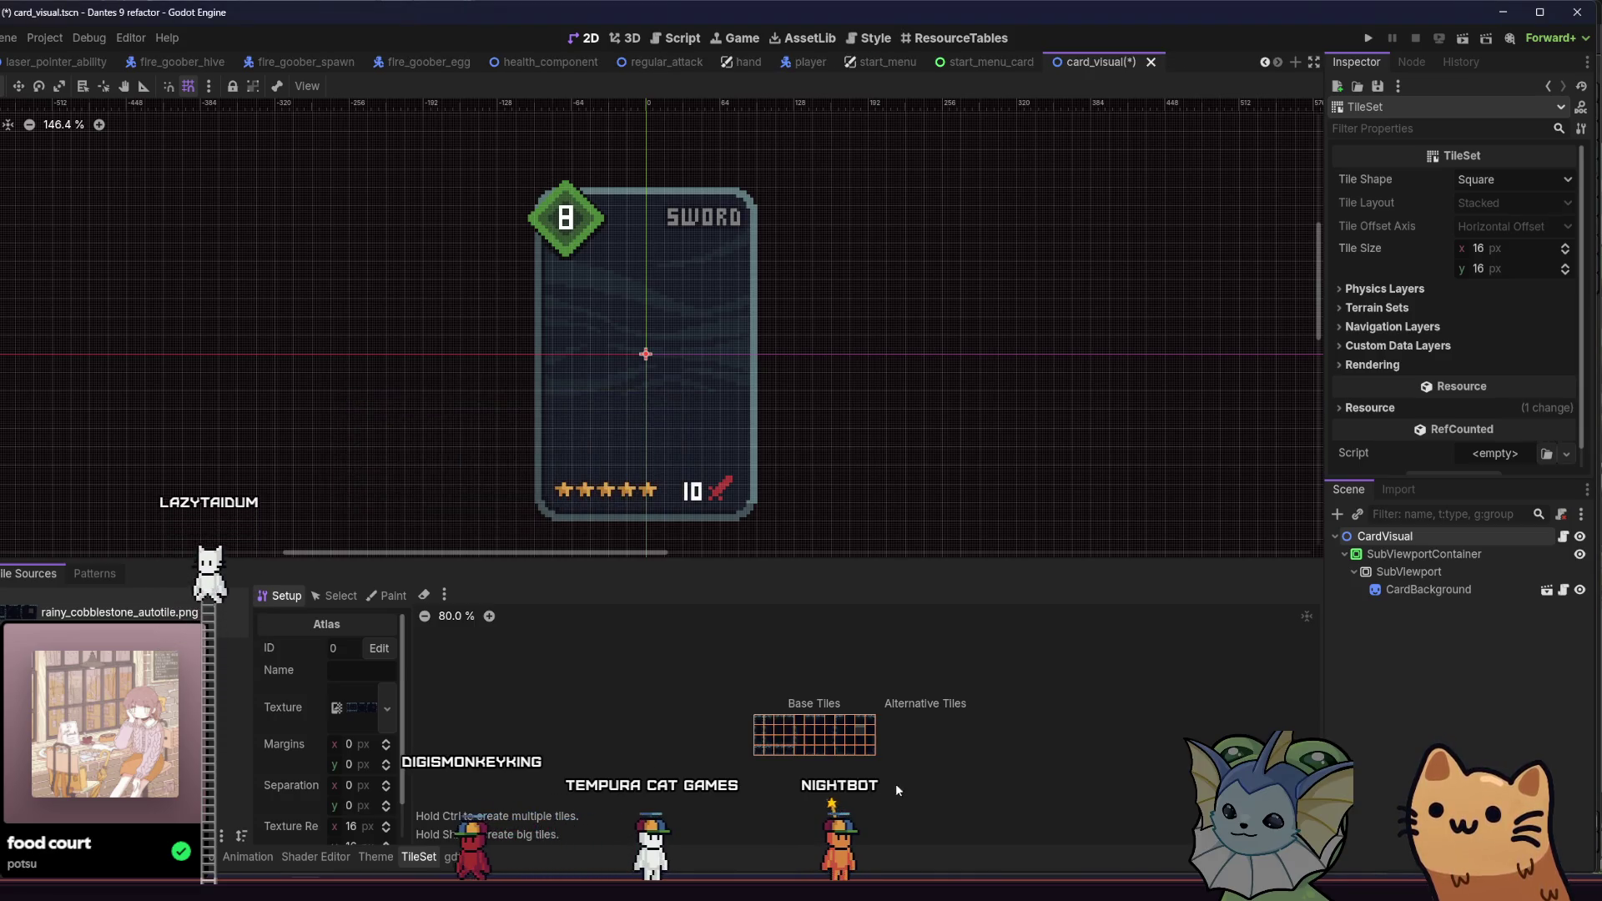
scroll(753, 708, "up", 2)
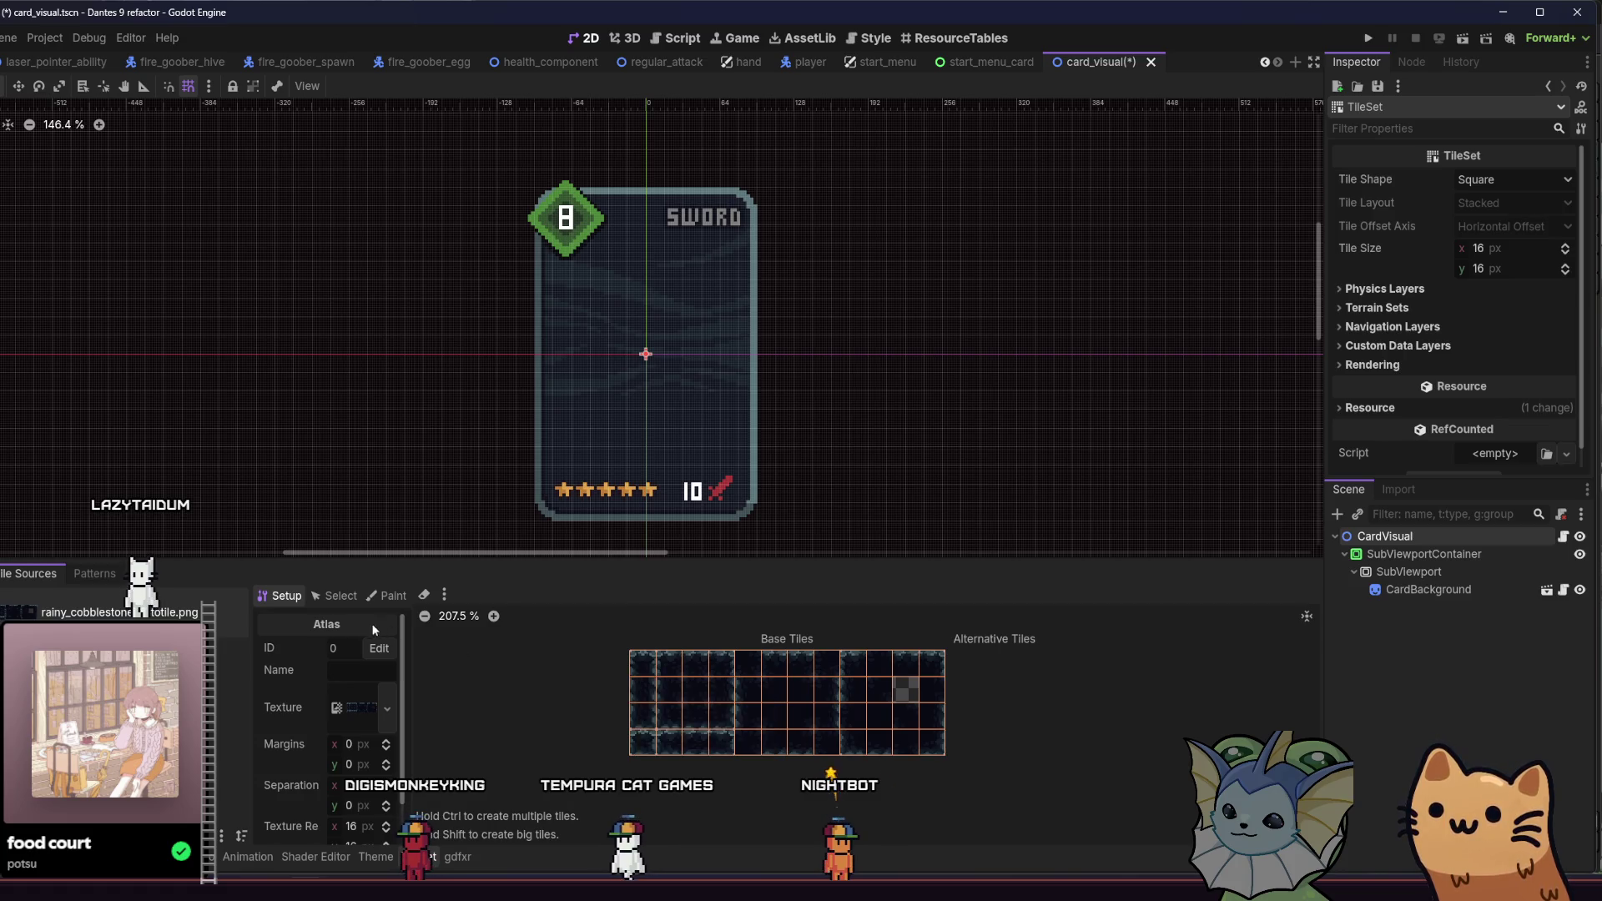
left_click(335, 596)
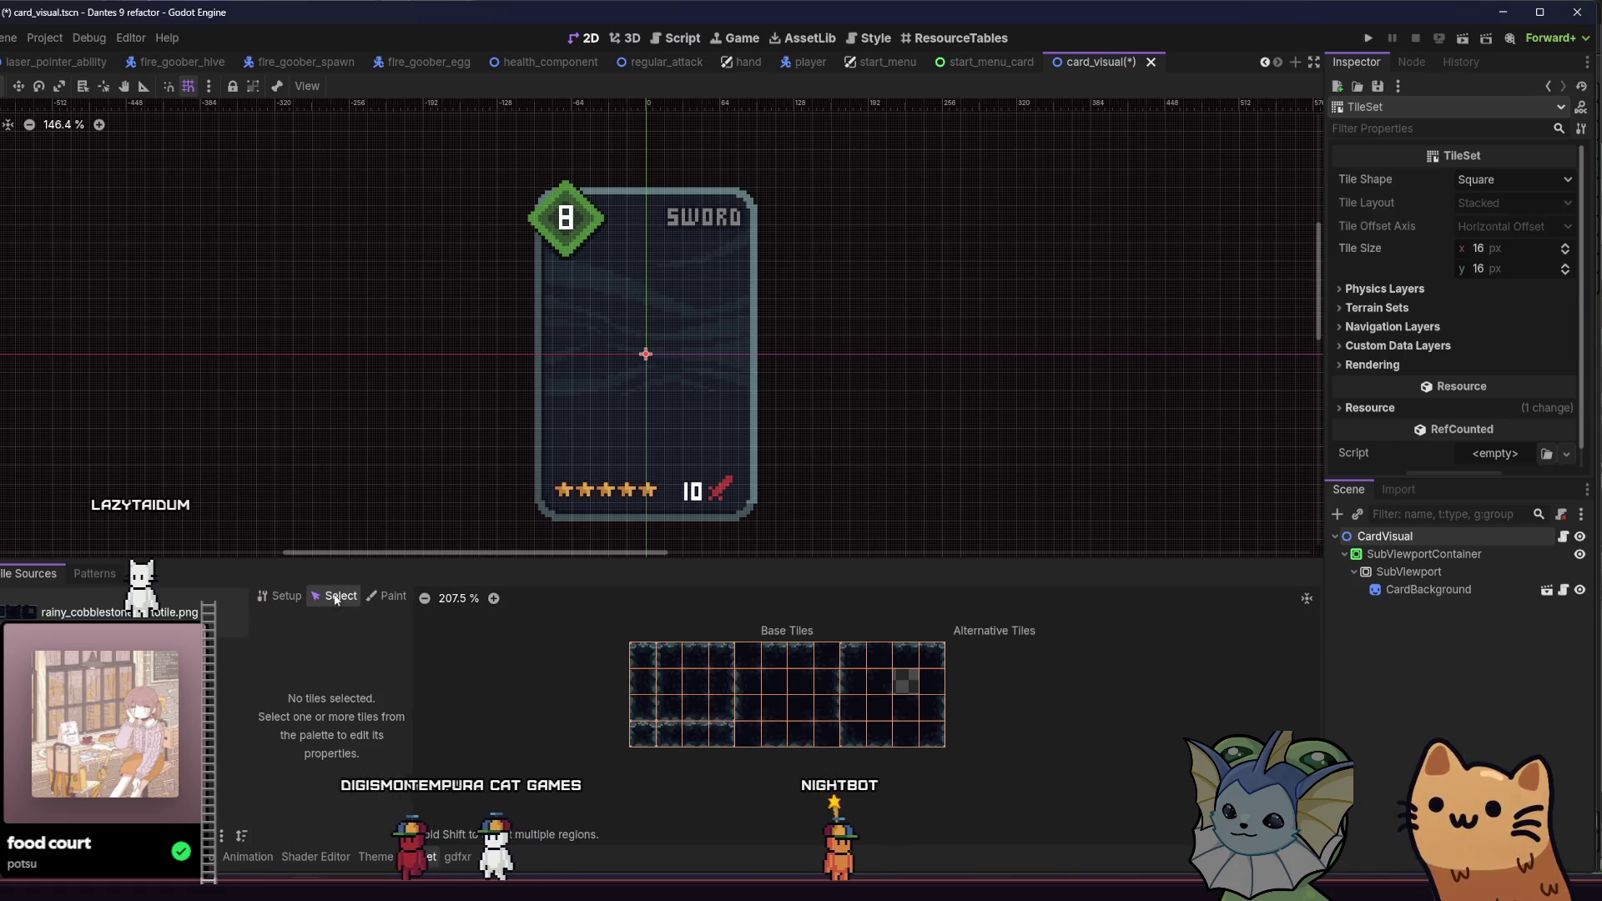
Step: Switch the atlas to Paint mode and add a physics layer with collision mask layer 6
left_click(365, 597)
left_click(374, 639)
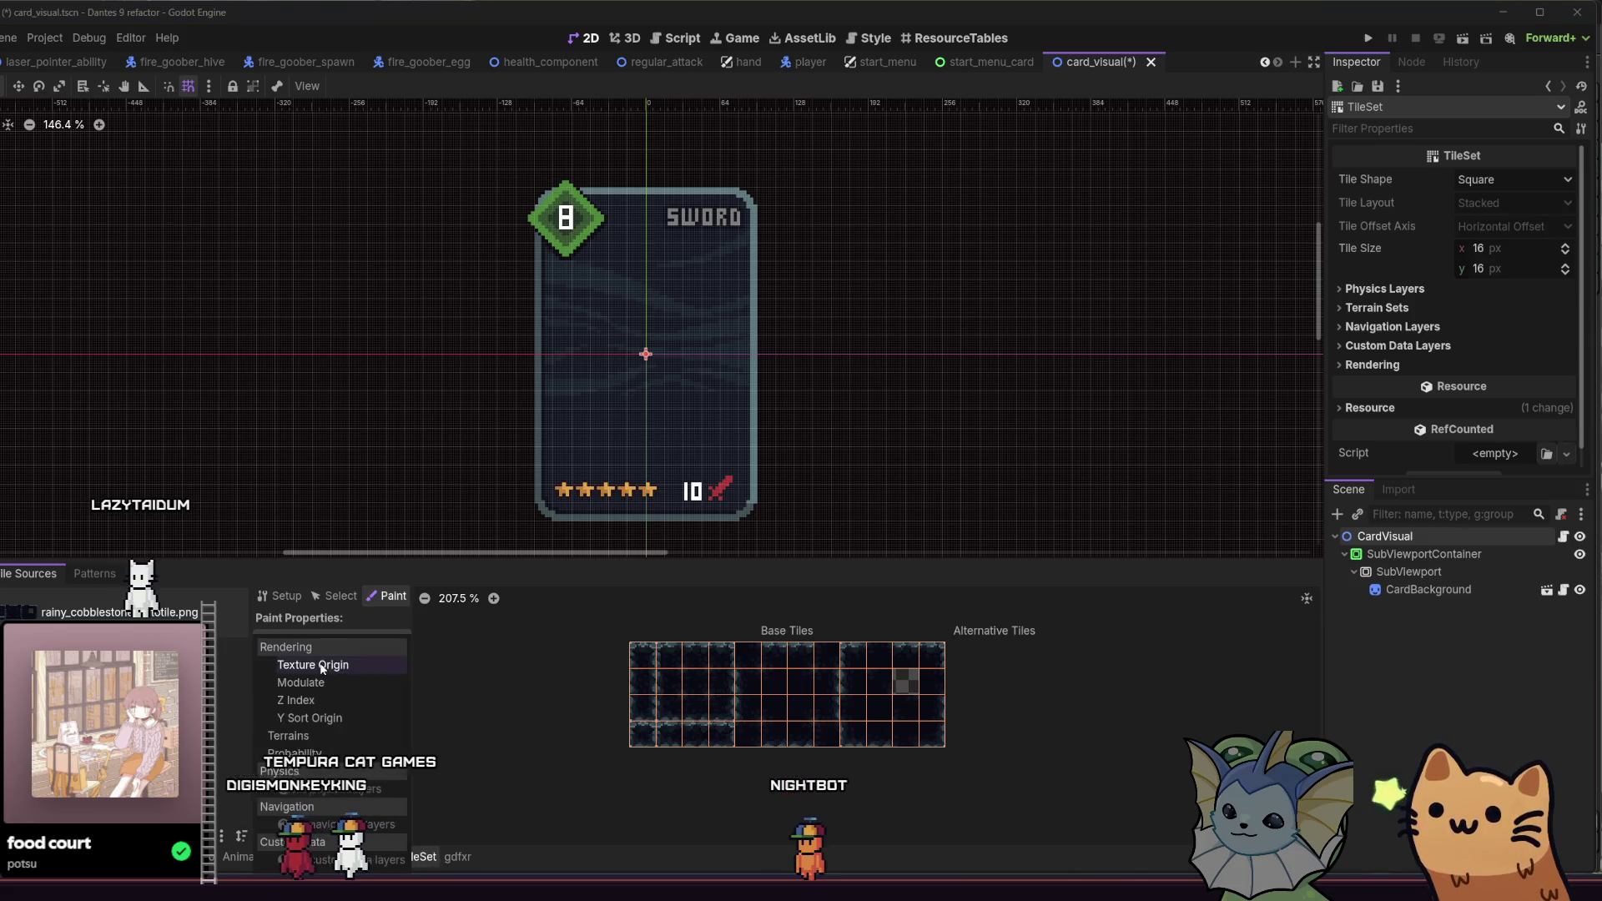
left_click(456, 703)
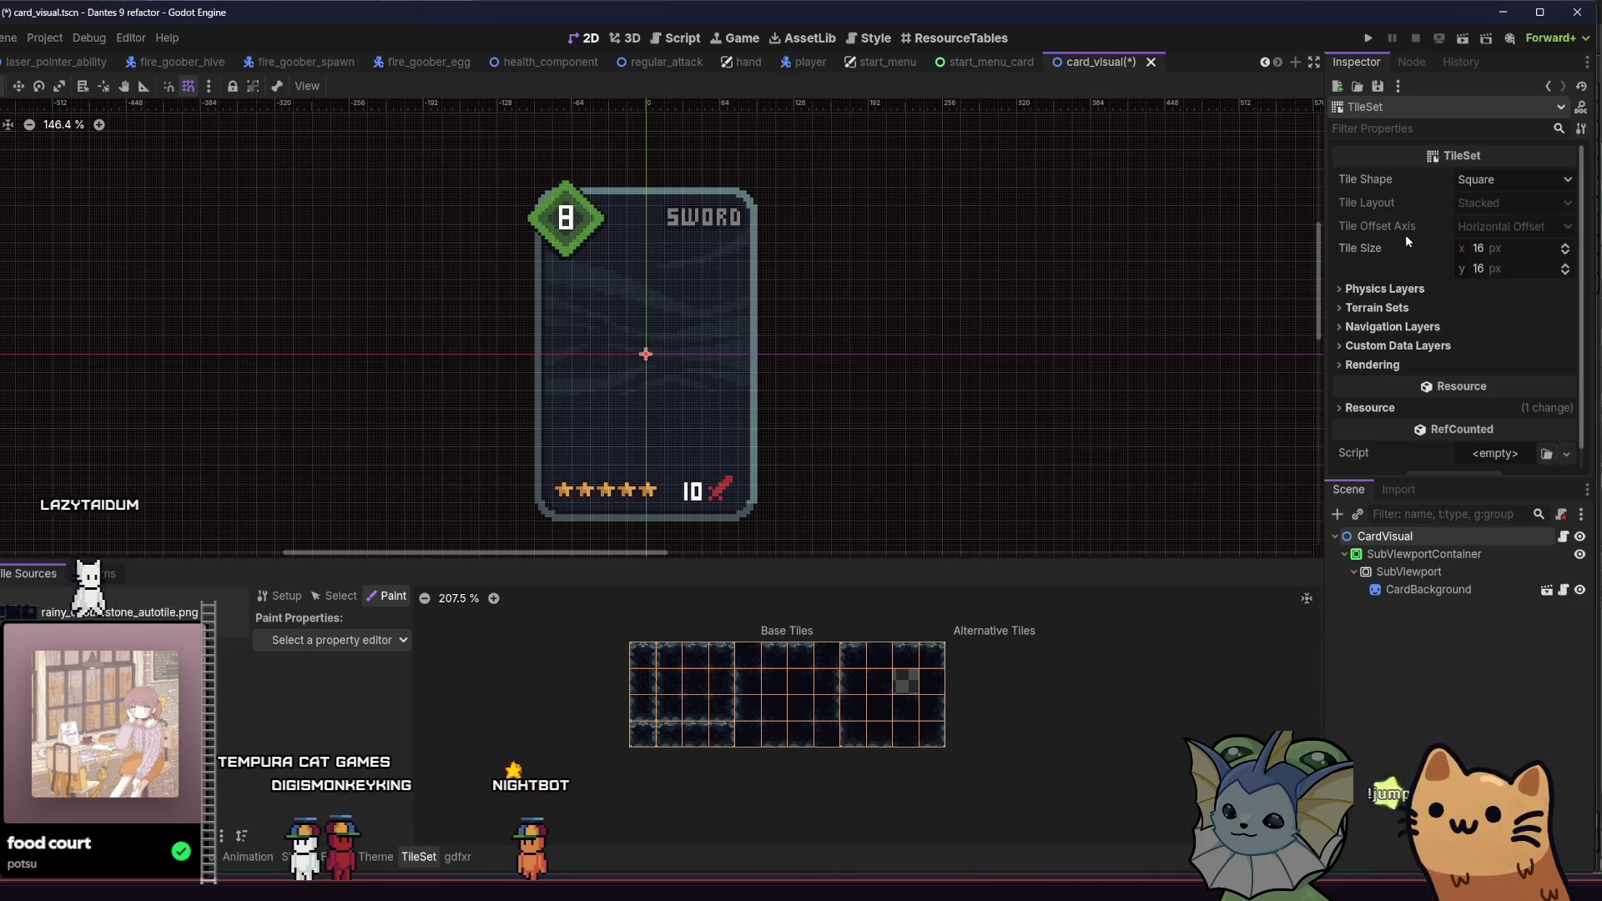
left_click(1371, 288)
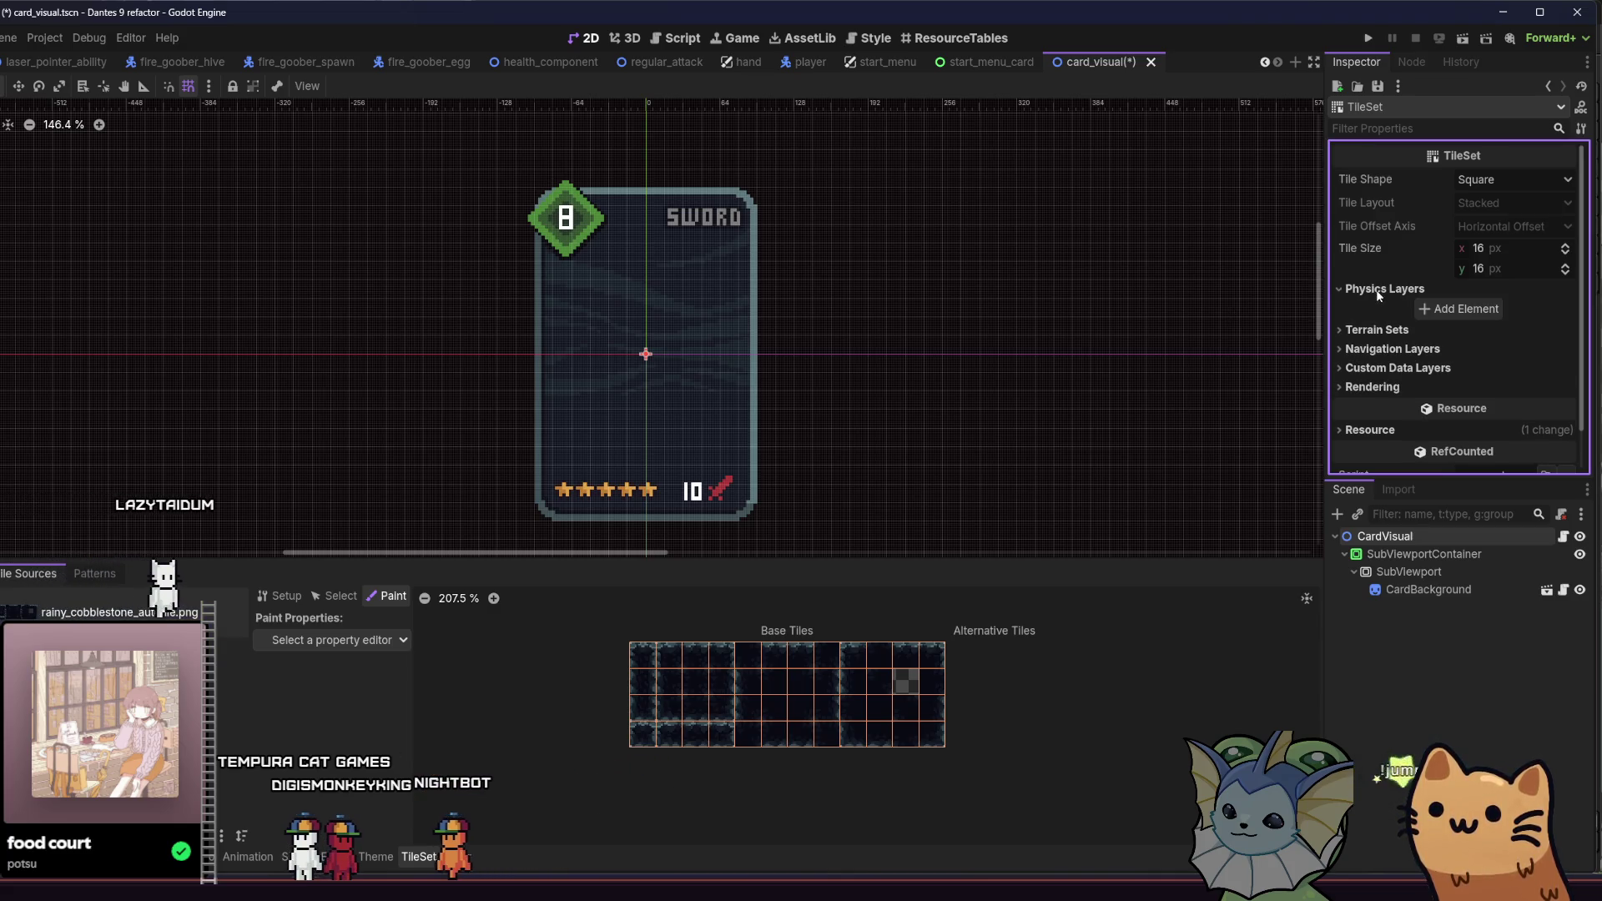
left_click(1418, 310)
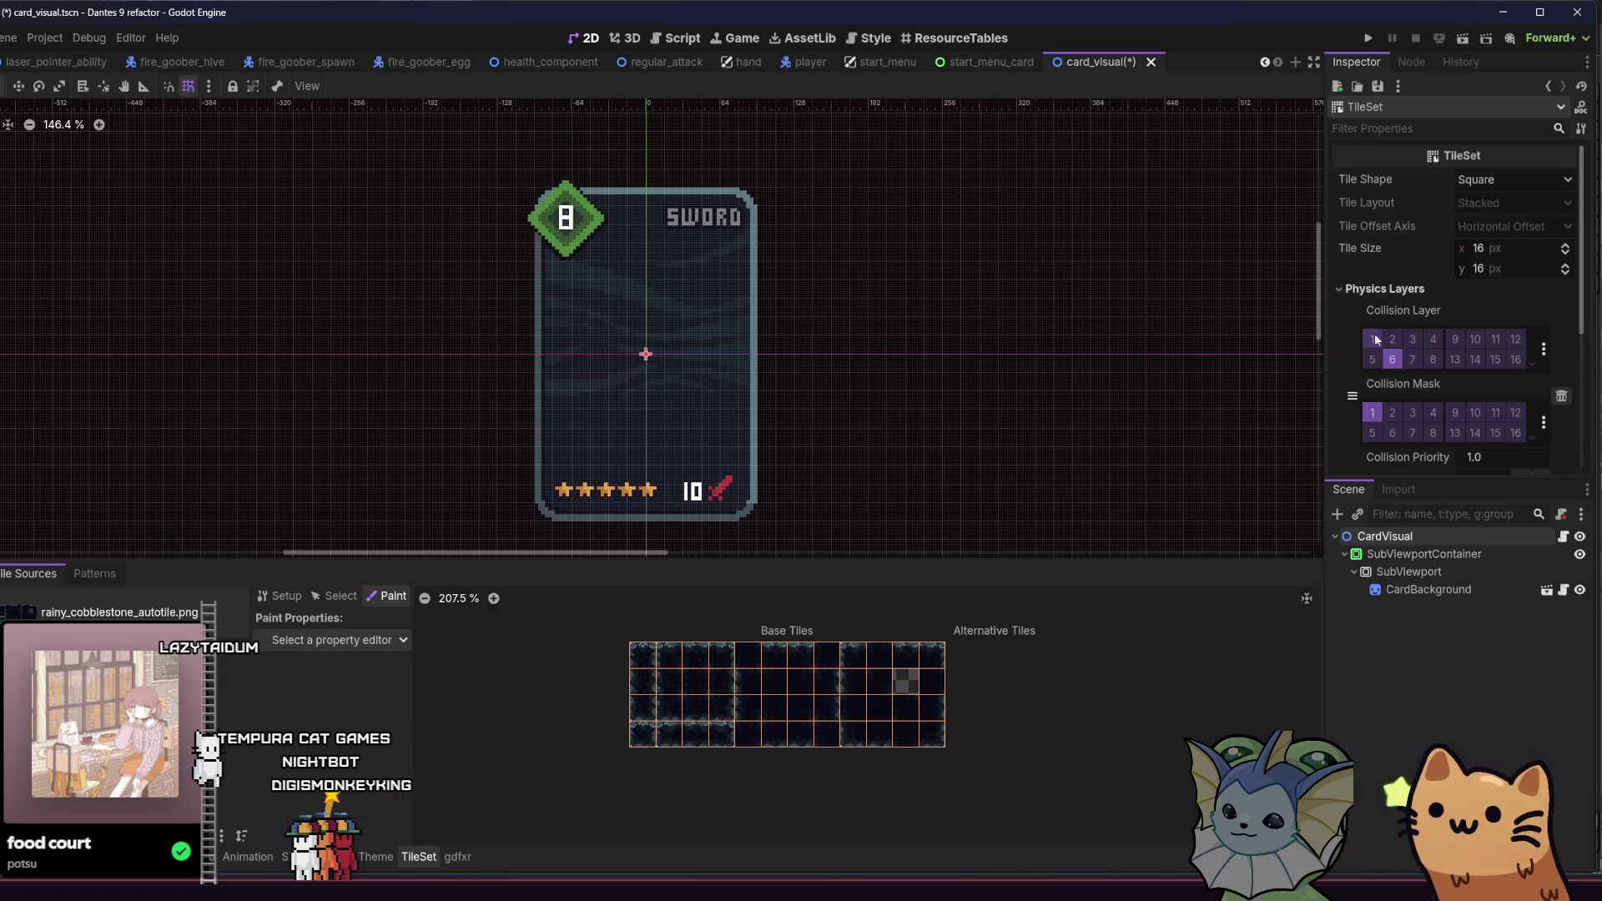
left_click(1392, 433)
scroll(1364, 315, "down", 2)
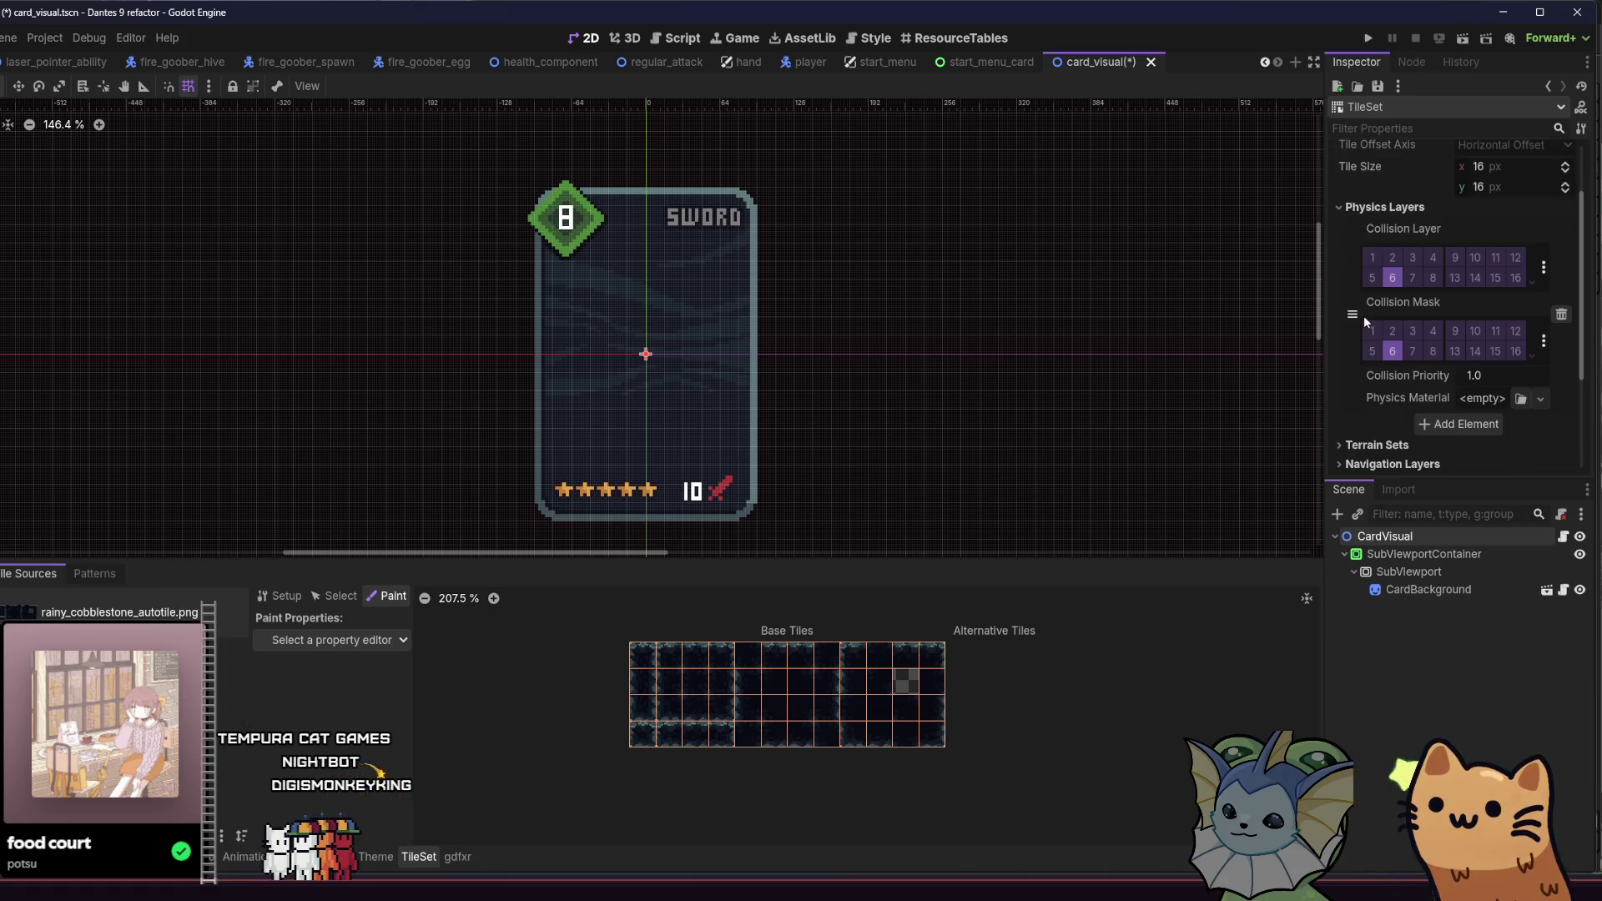
scroll(1364, 315, "down", 1)
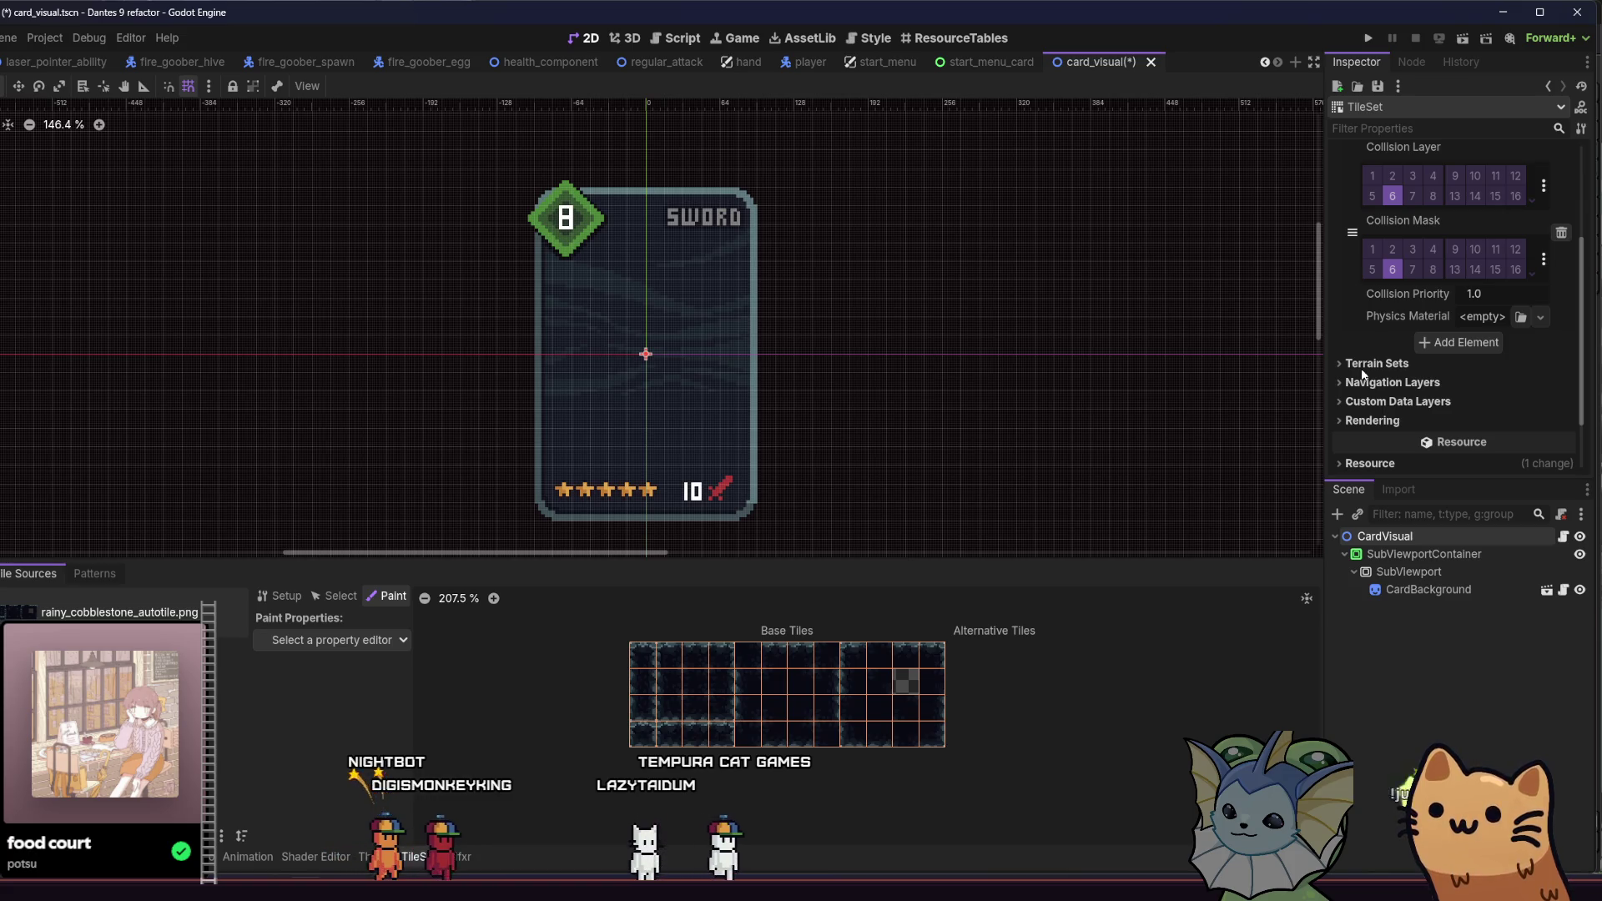
Step: Add a terrain named Cobblestone to the tileset's terrain set
left_click(1361, 366)
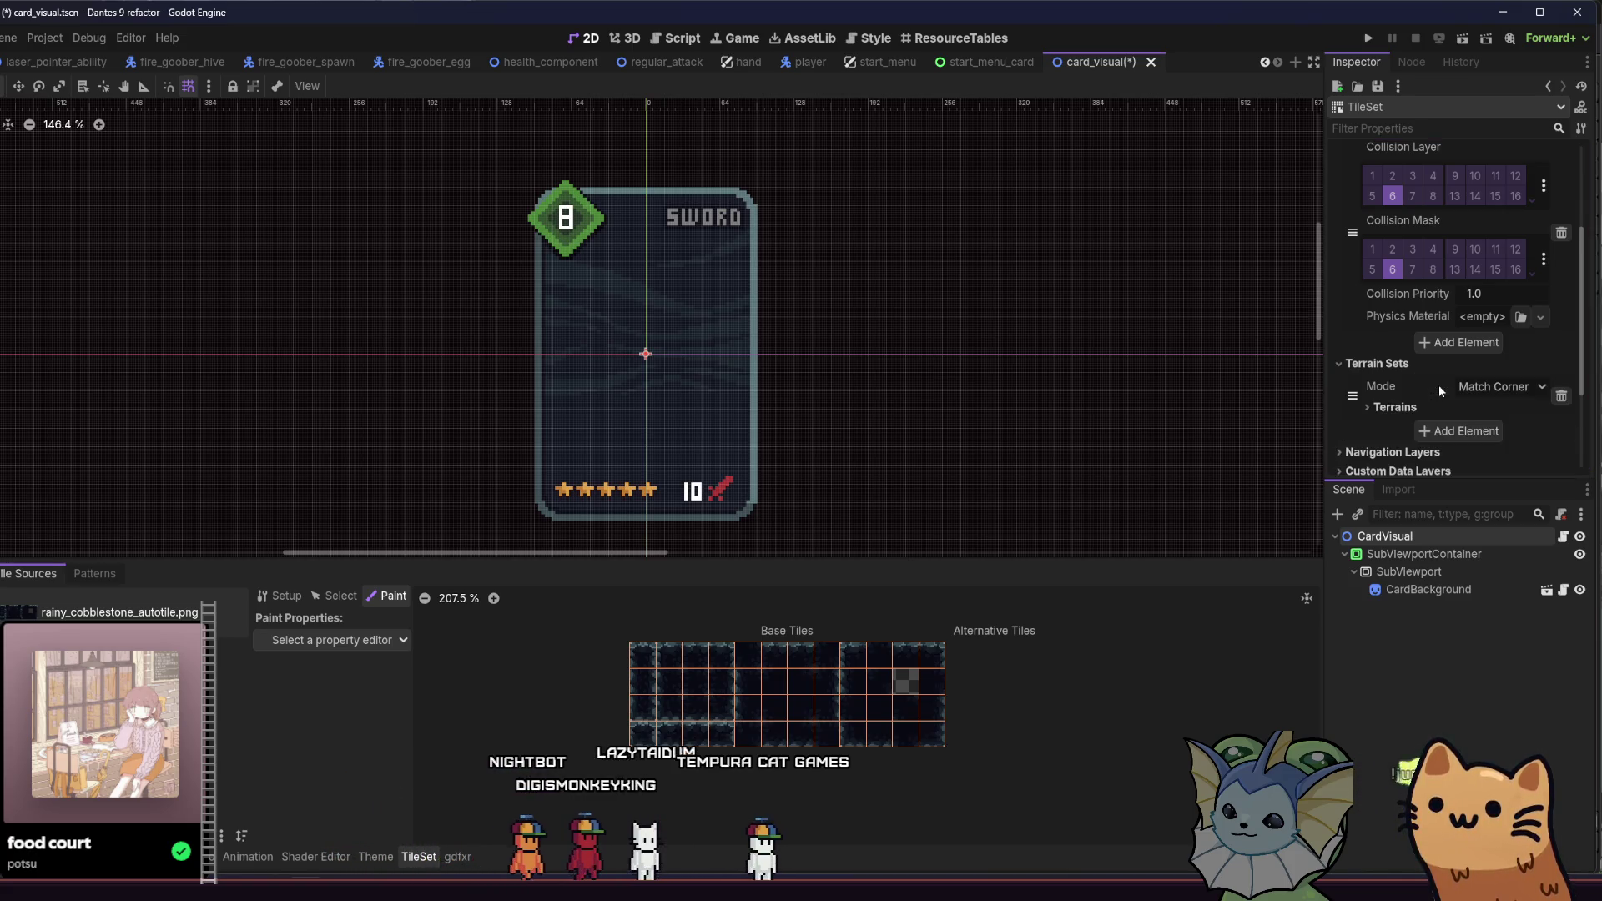
left_click(1395, 407)
scroll(1449, 355, "down", 2)
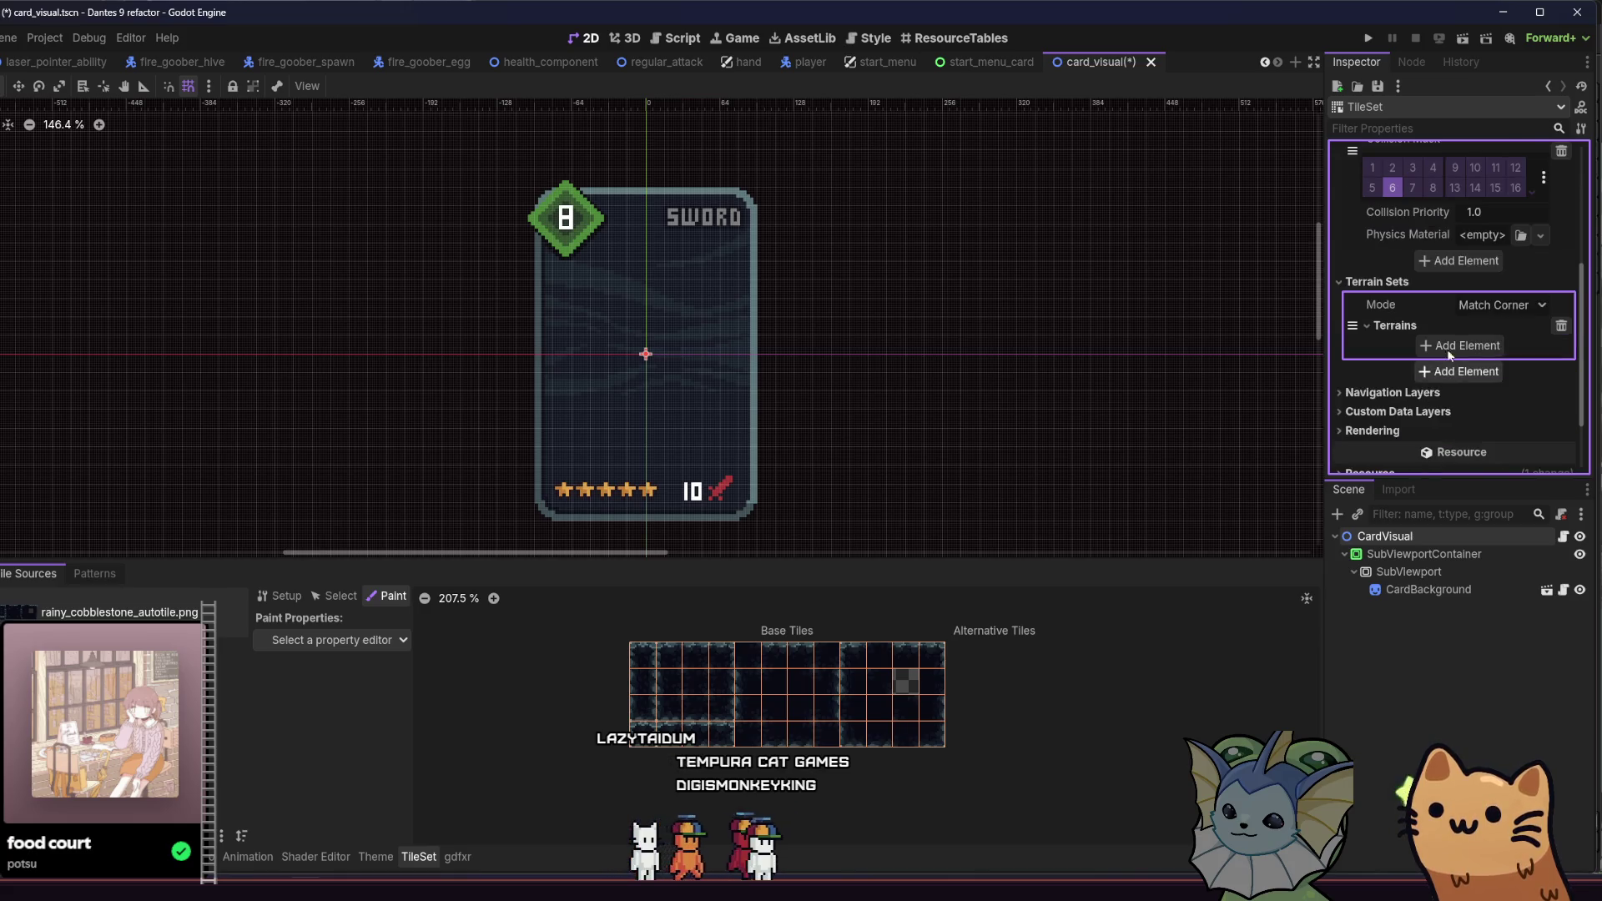
left_click(1449, 352)
left_click(1474, 351)
type("Cobblestone")
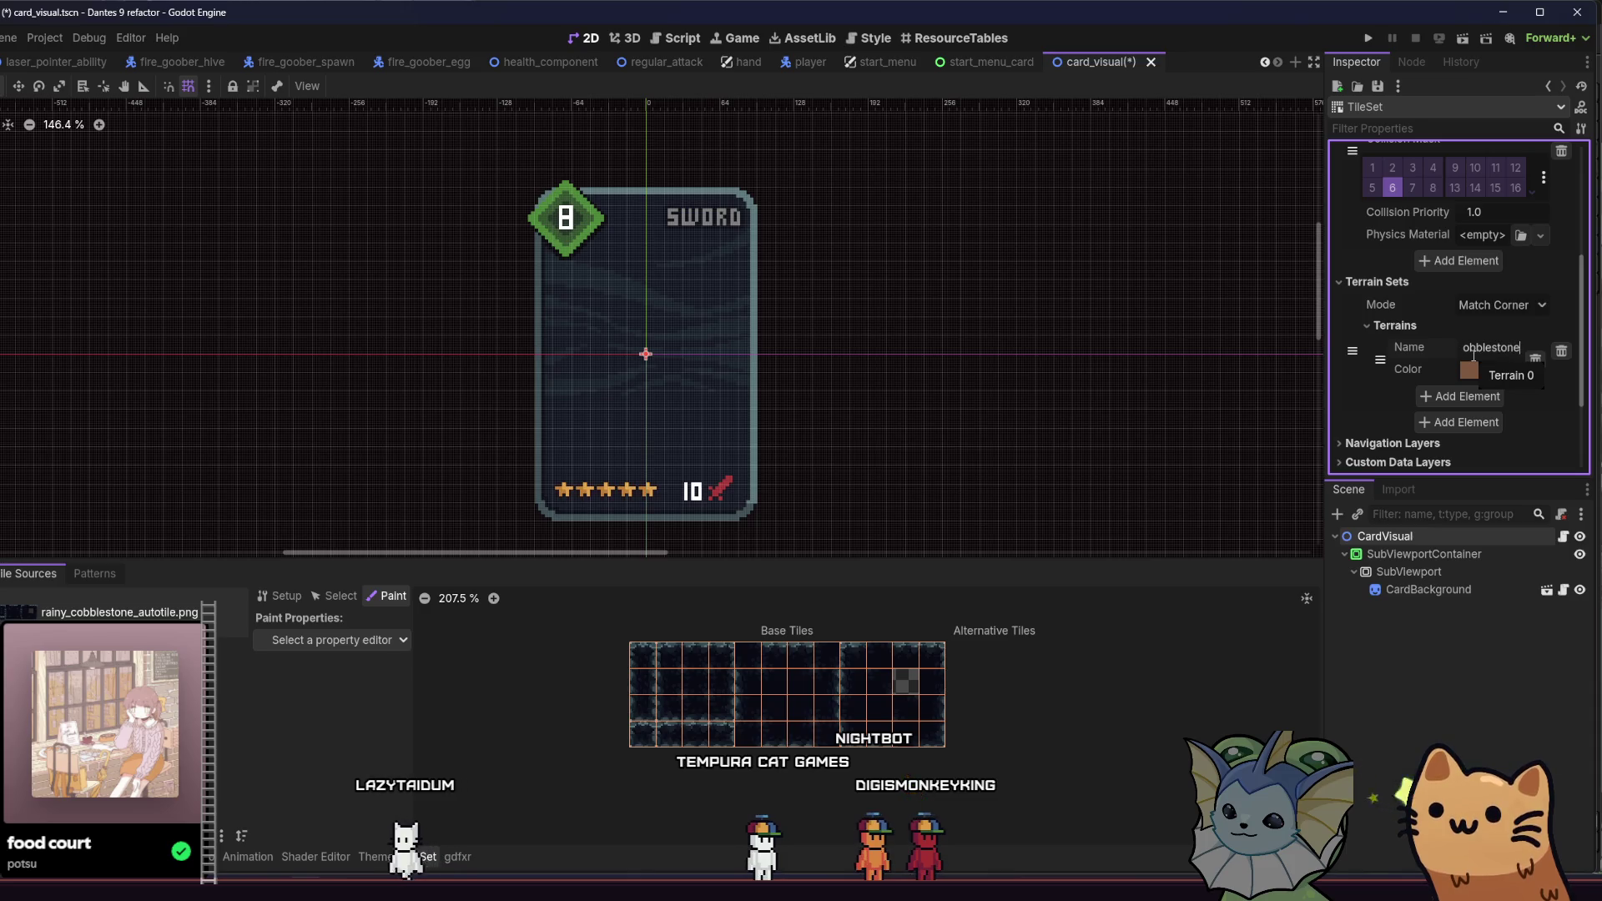
left_click(1406, 329)
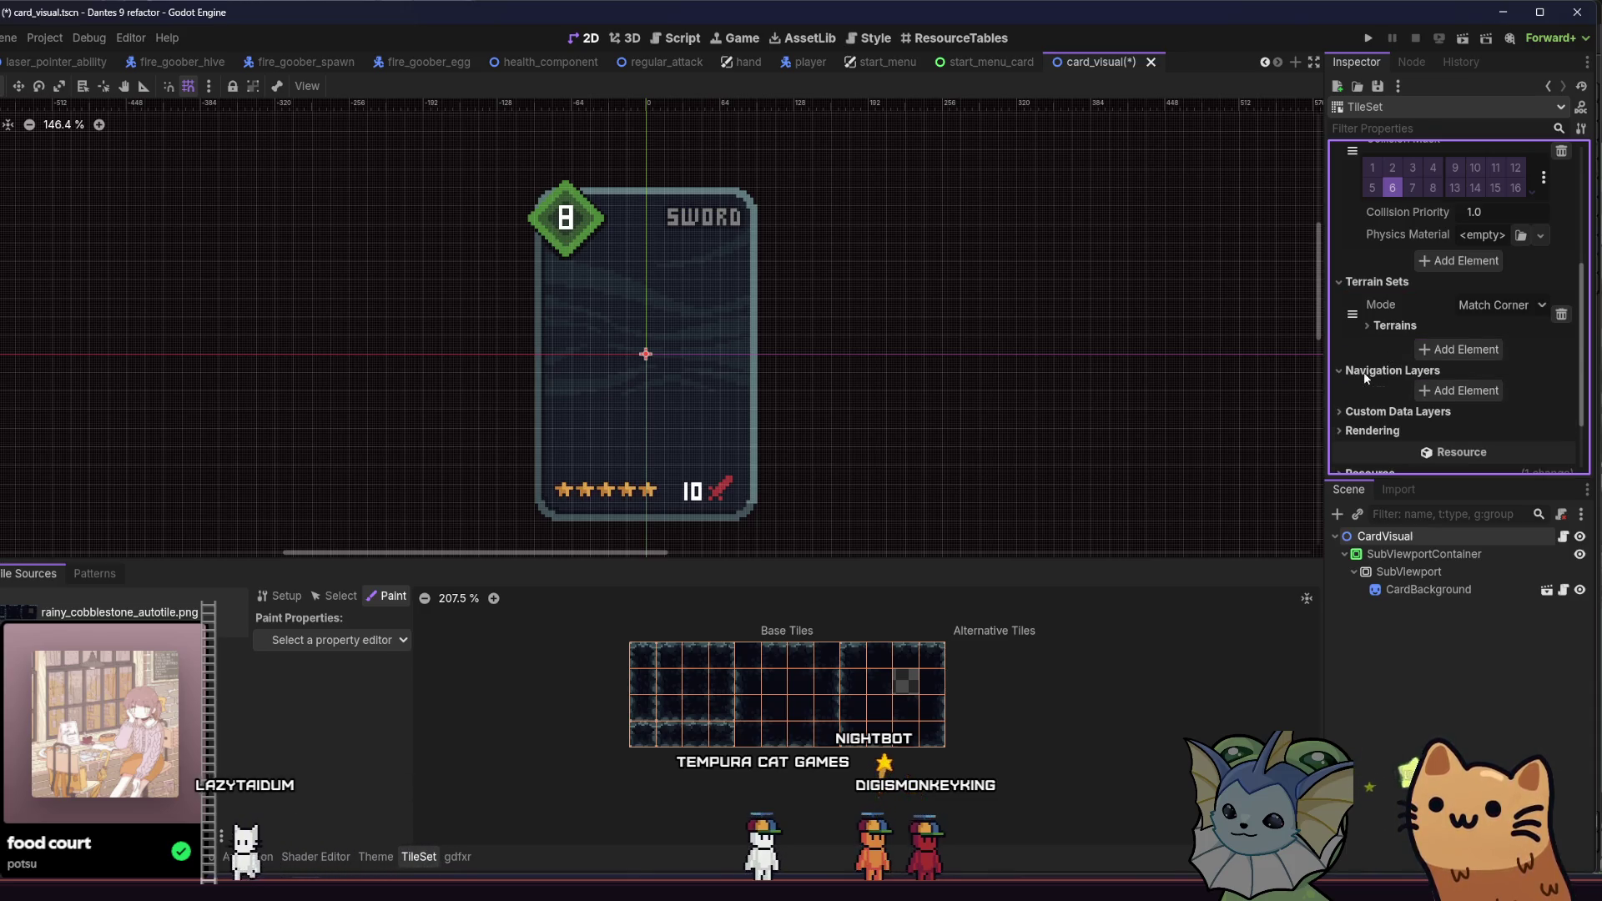
Step: Add an occlusion layer to the TileSet with SDF Collision enabled
left_click(1371, 409)
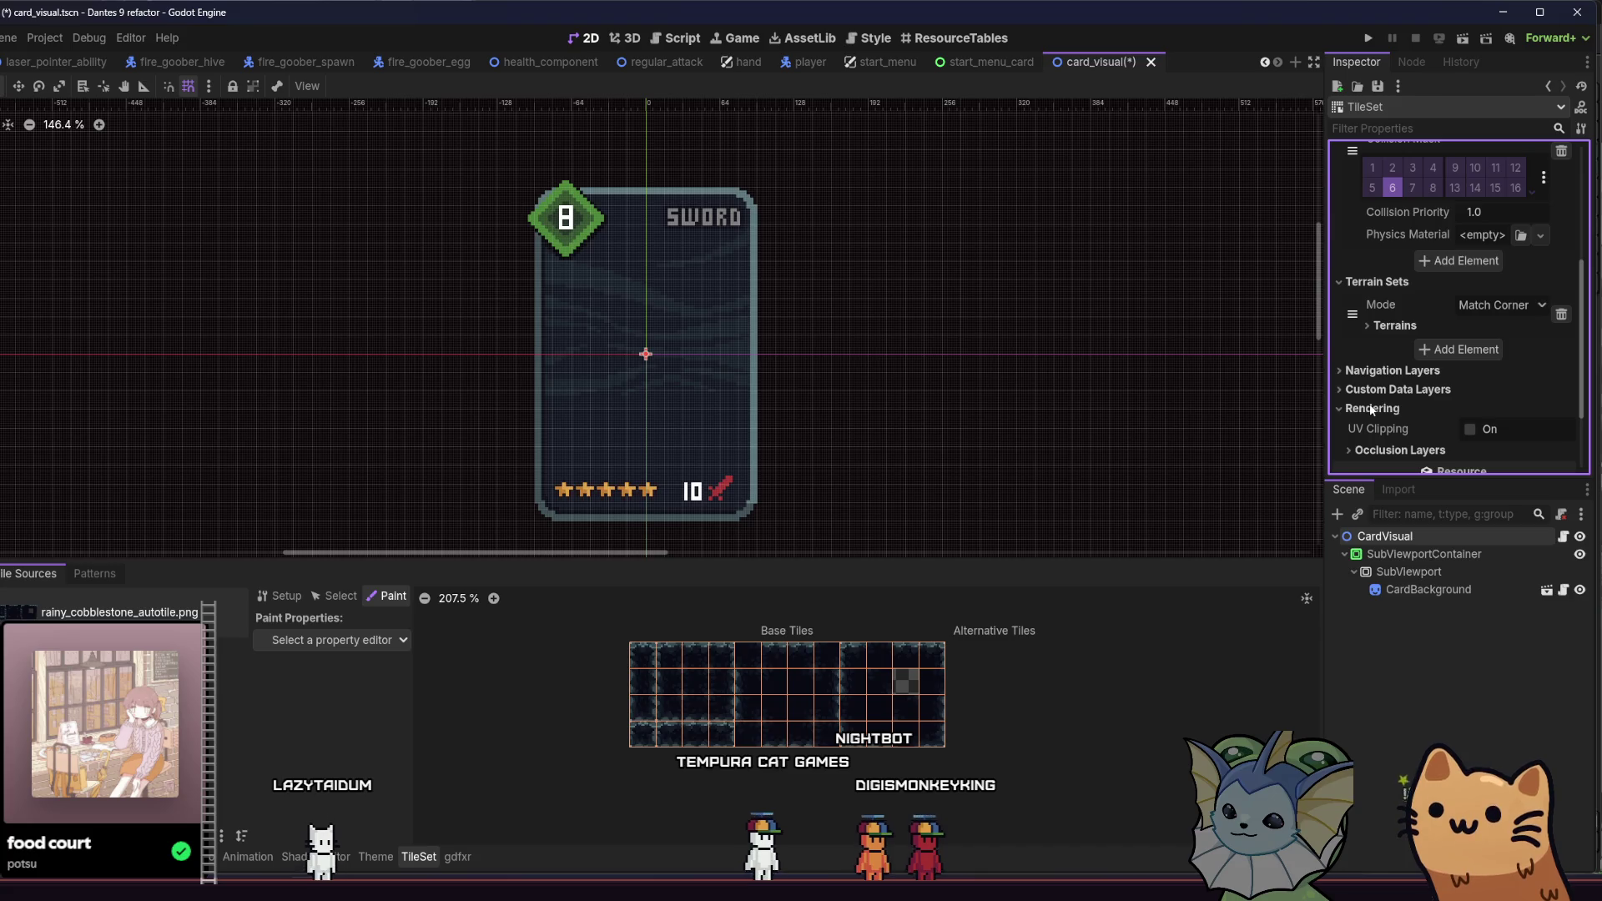
scroll(1407, 443, "down", 2)
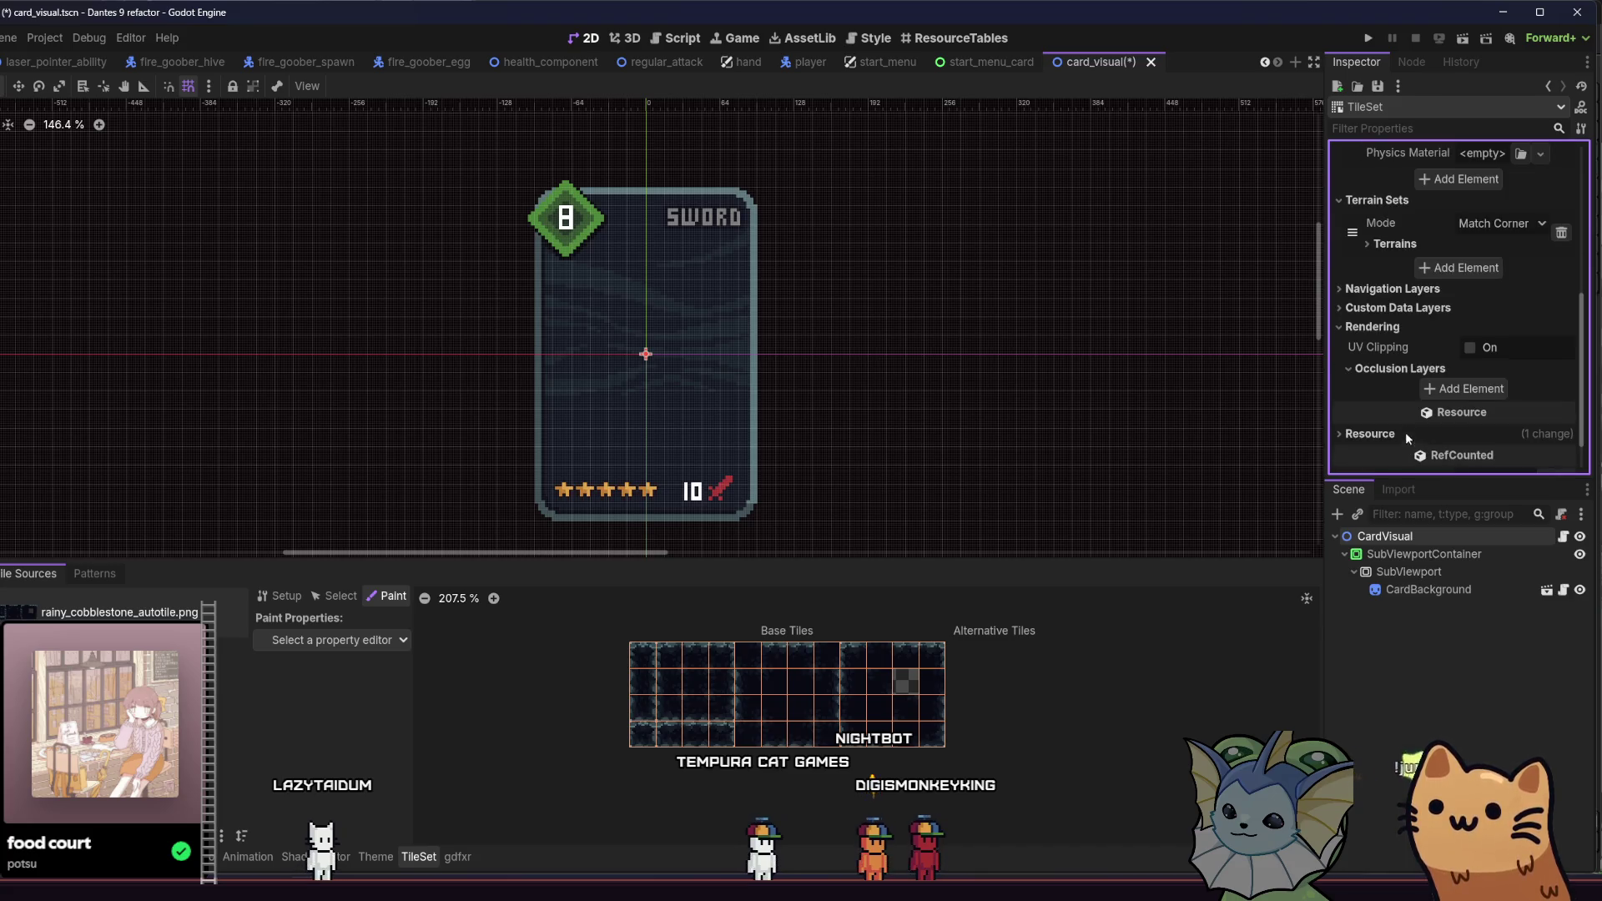
left_click(1416, 370)
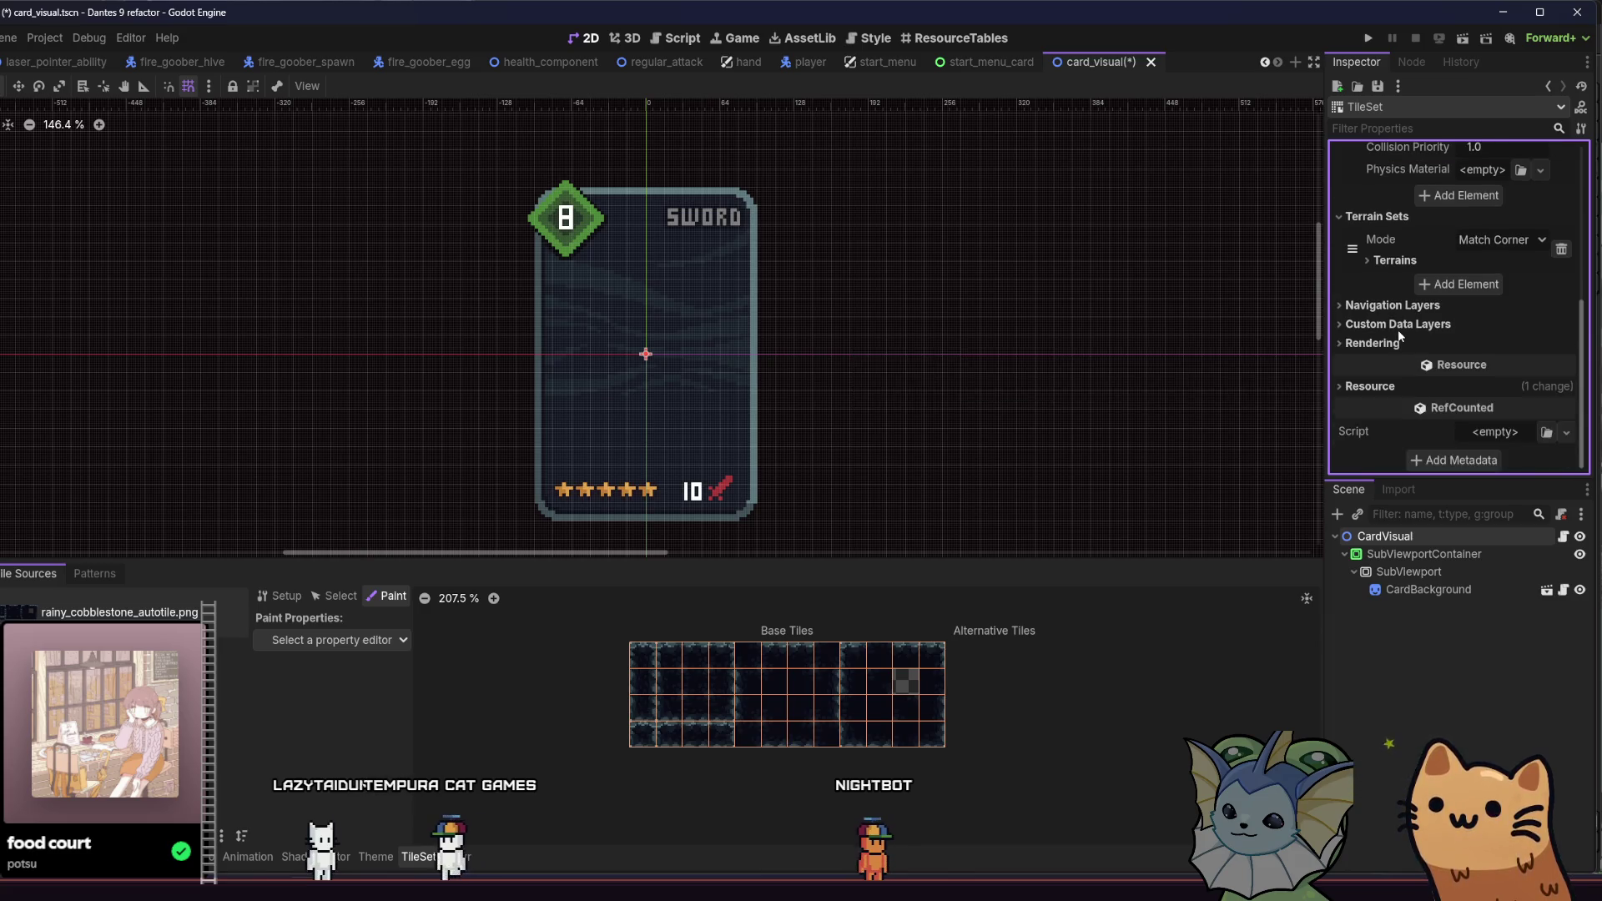
left_click(1398, 308)
left_click(1378, 409)
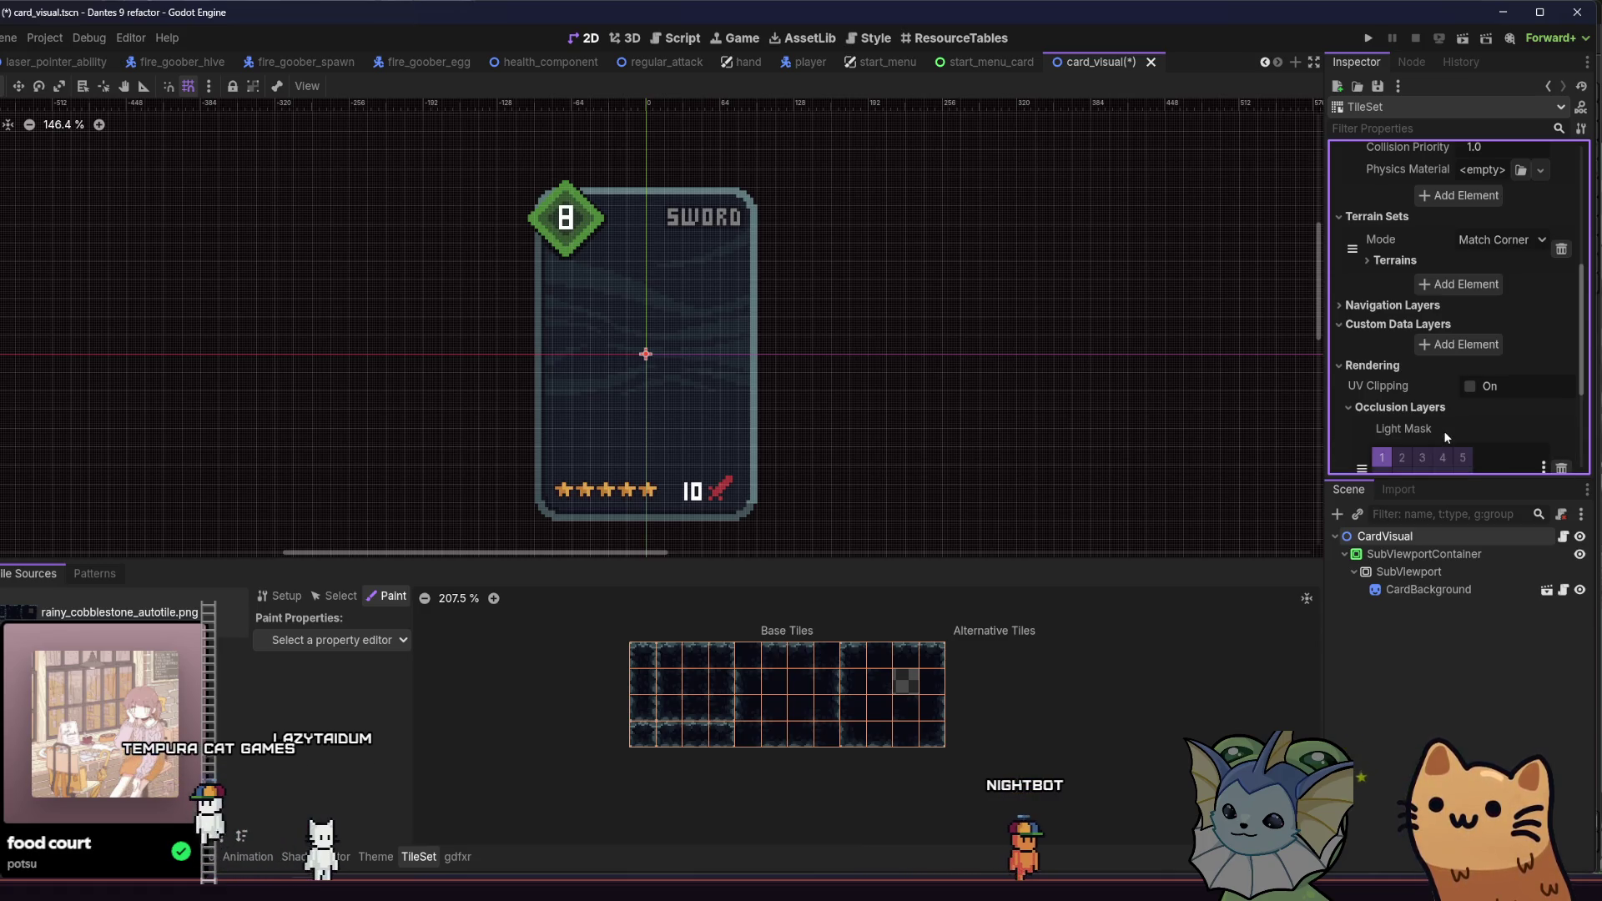
left_click(1444, 431)
scroll(1400, 409, "down", 3)
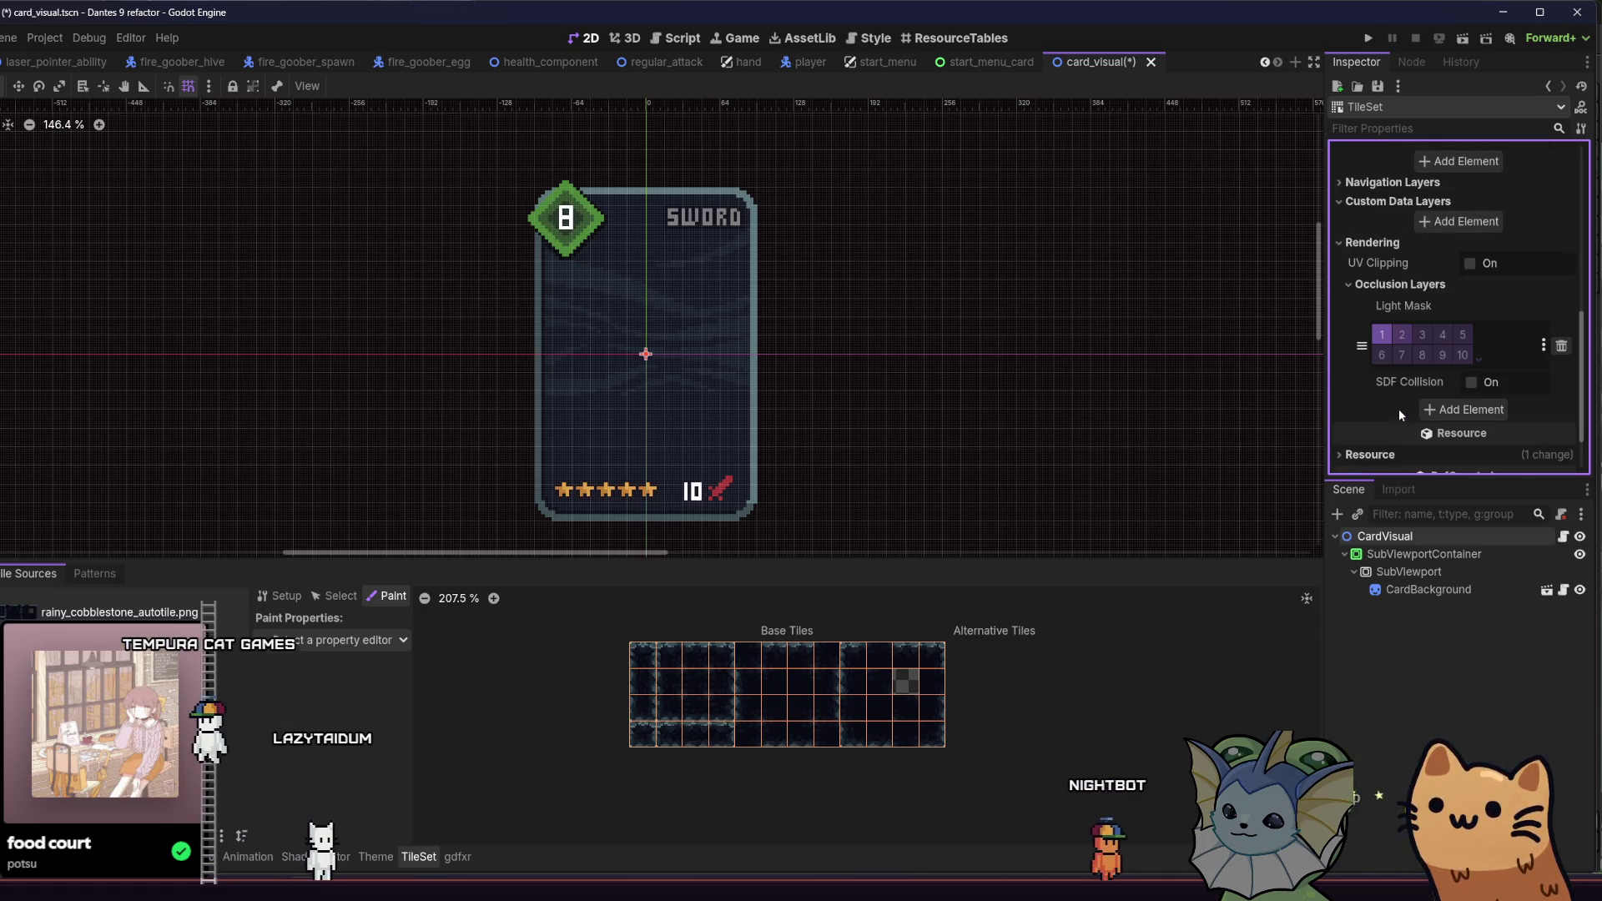
left_click(1472, 383)
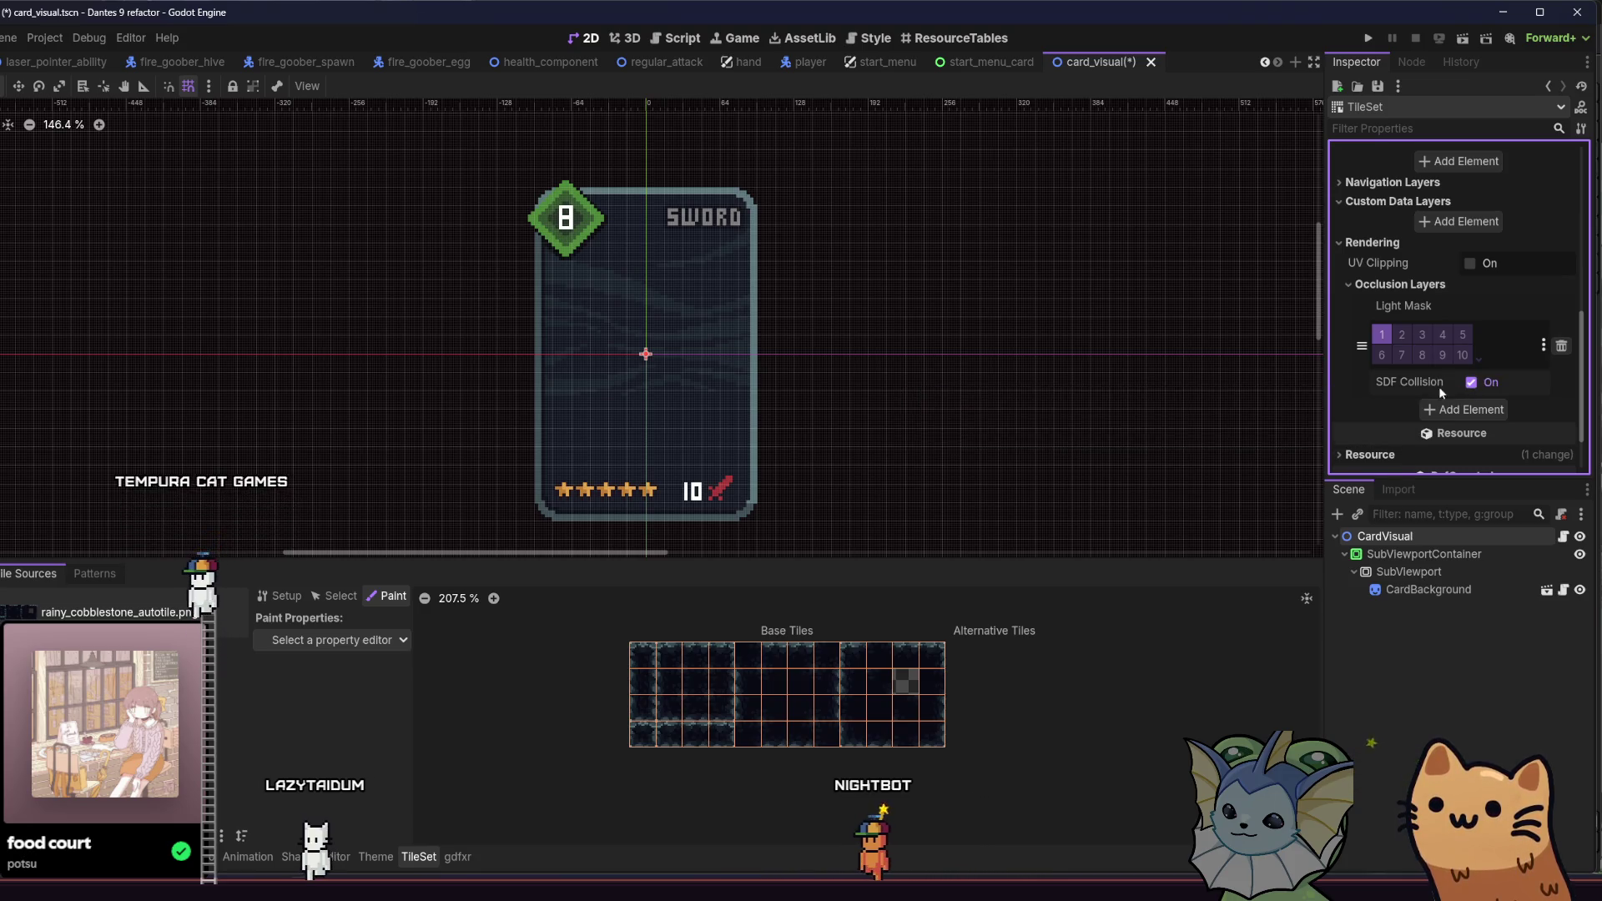
Step: Set the paint property to Terrains, Terrain Set 0
left_click(321, 640)
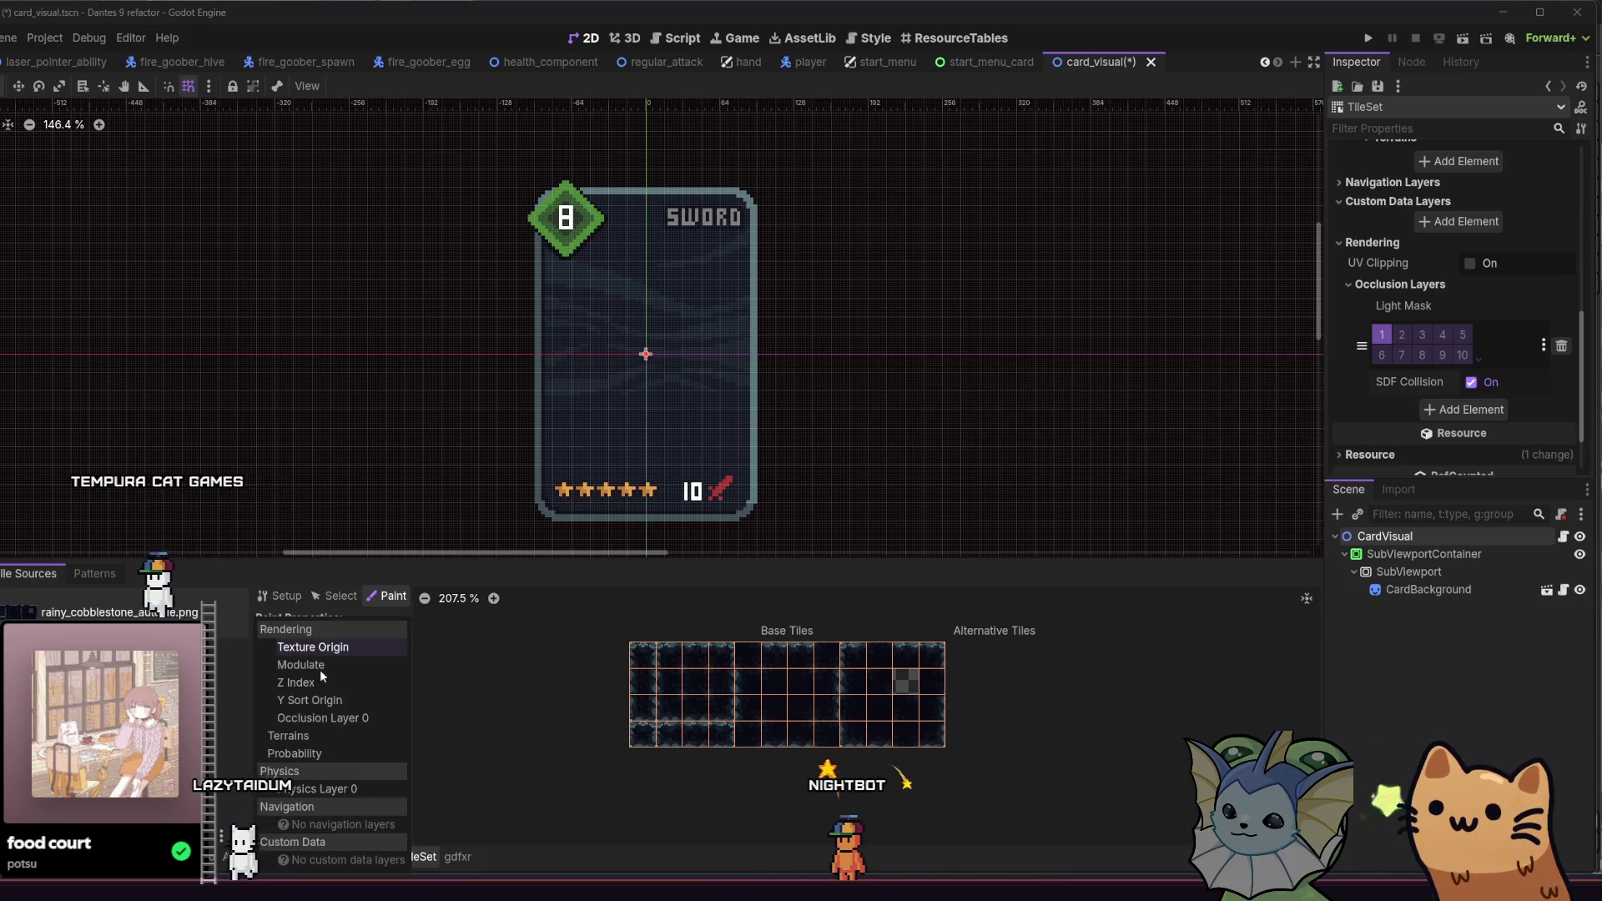
left_click(339, 736)
left_click(380, 723)
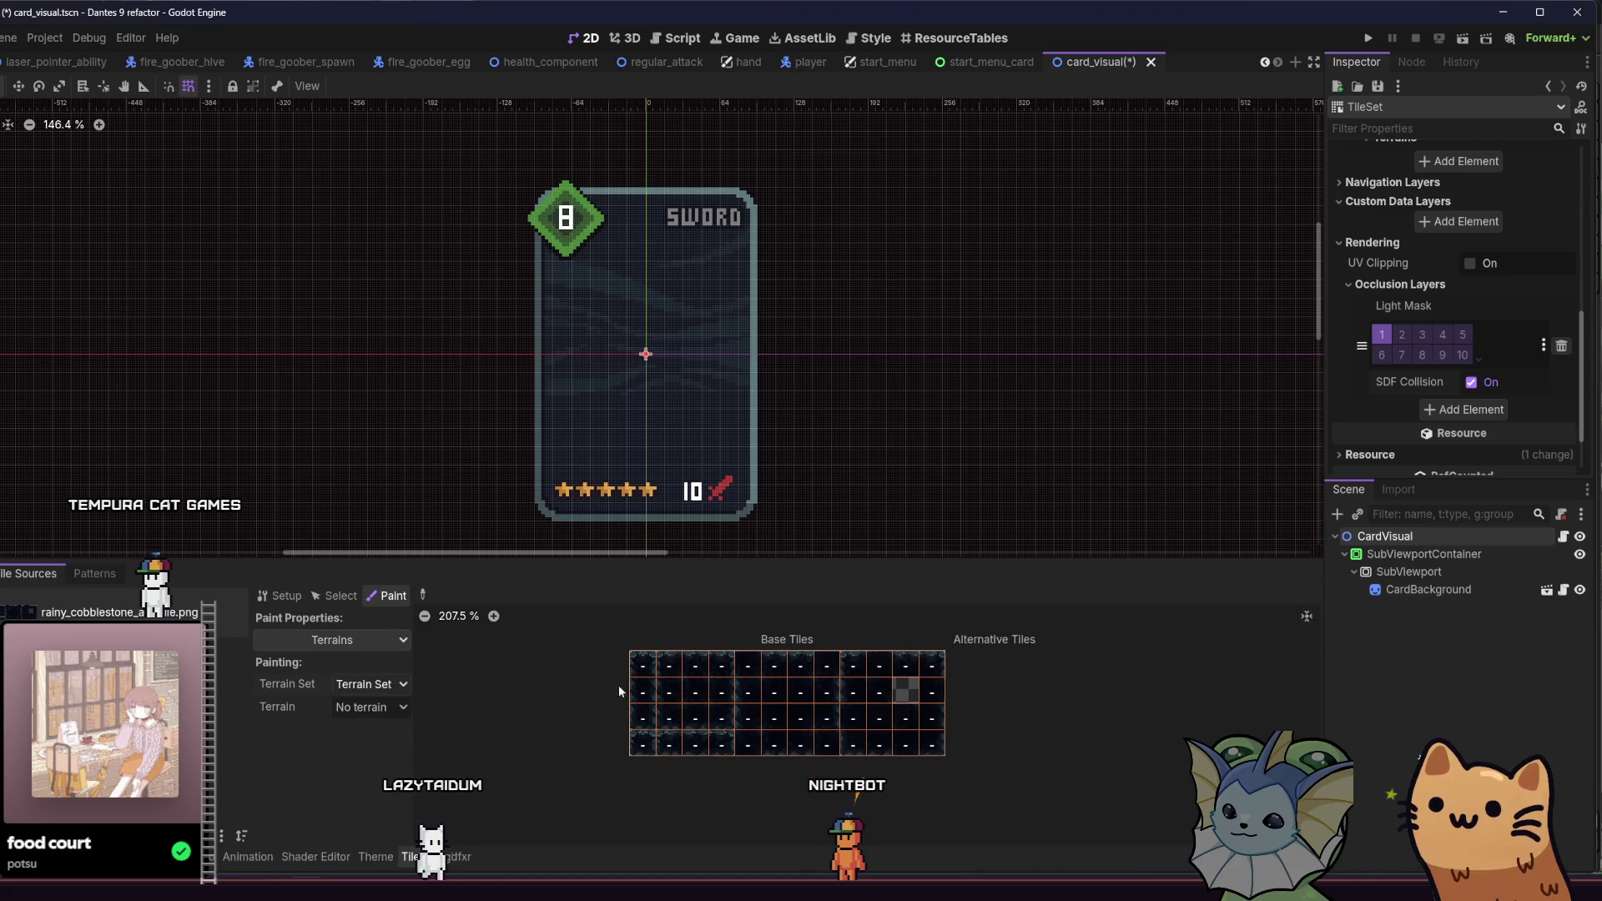
Step: Select the Cobblestone terrain and paint it on the left column and bottom-row atlas tiles
left_click_drag(828, 719, 813, 759)
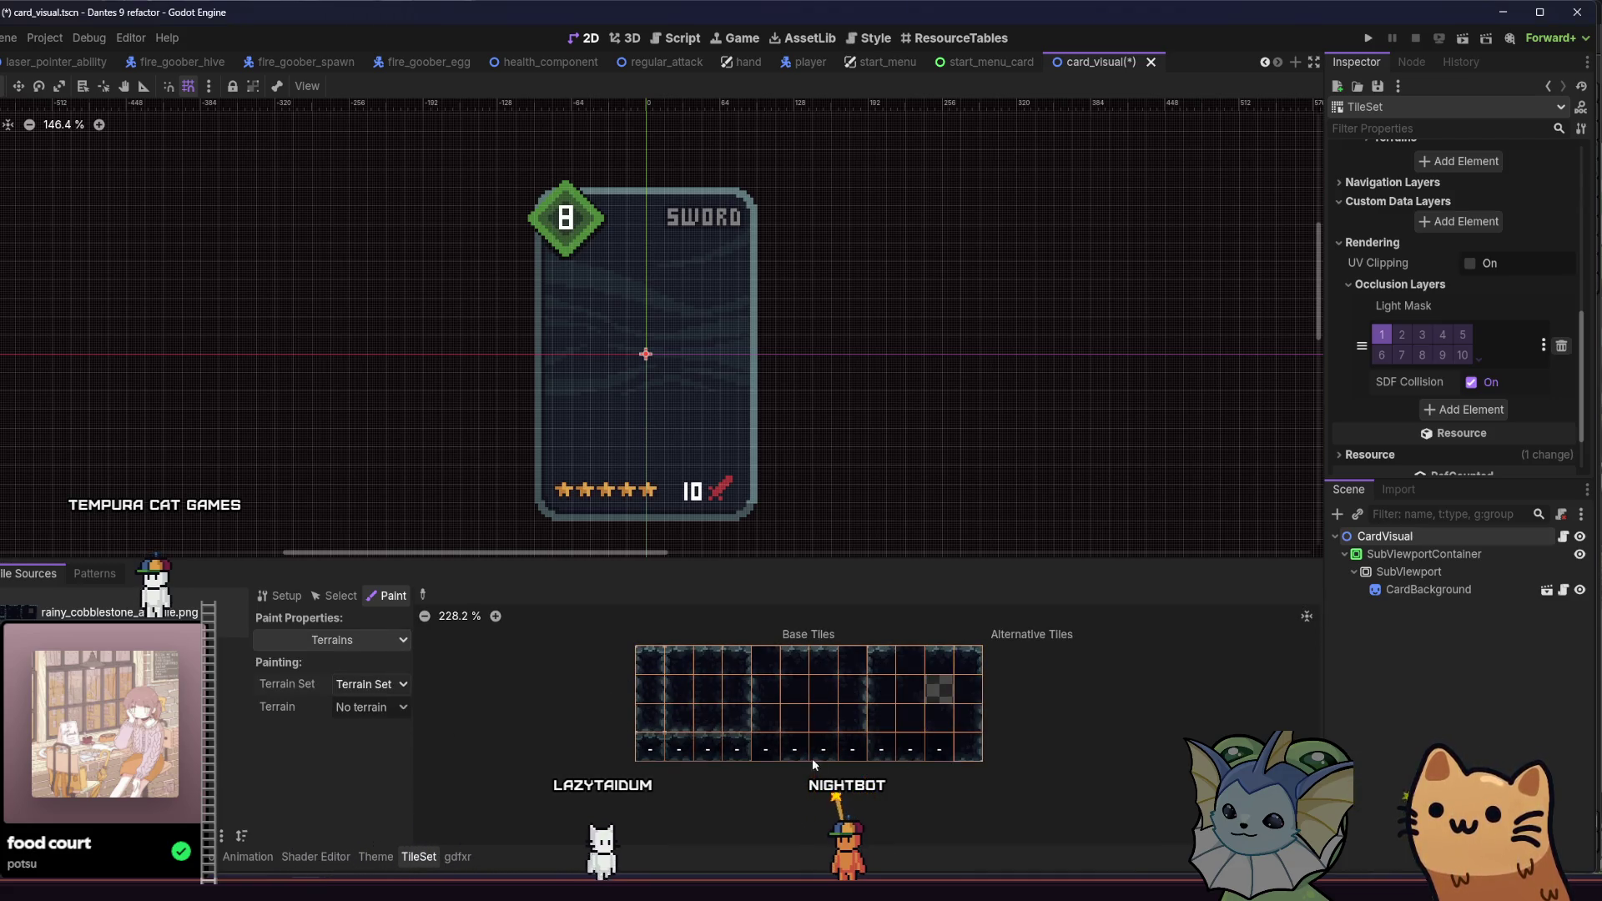
scroll(642, 743, "up", 2)
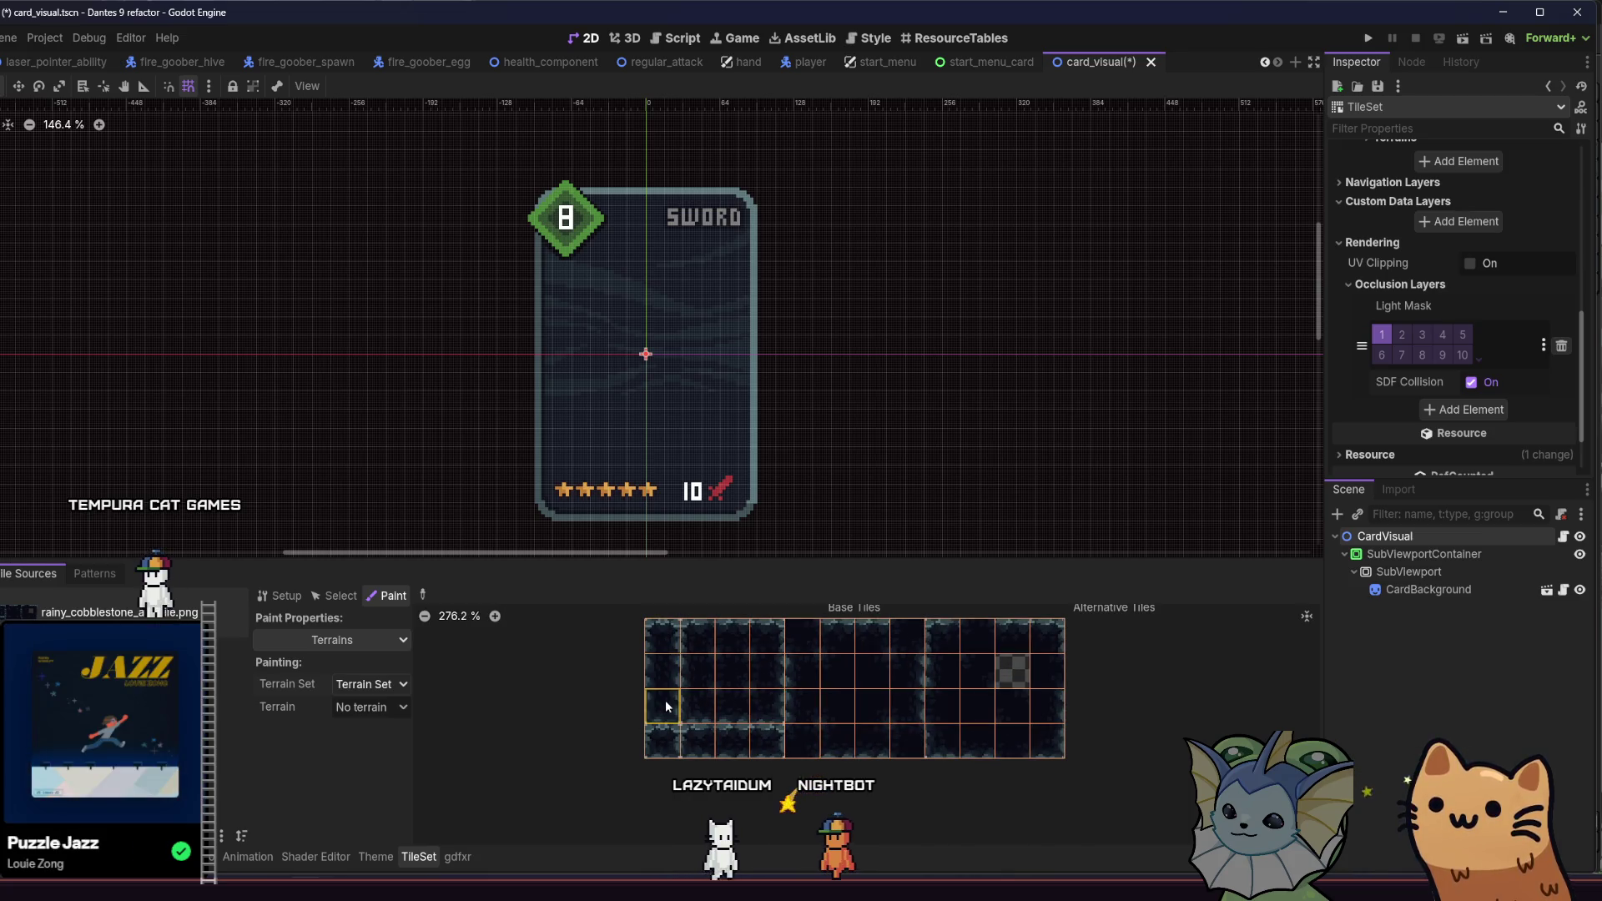
scroll(655, 718, "down", 1)
left_click(373, 744)
scroll(657, 651, "up", 2)
left_click_drag(658, 642, 662, 695)
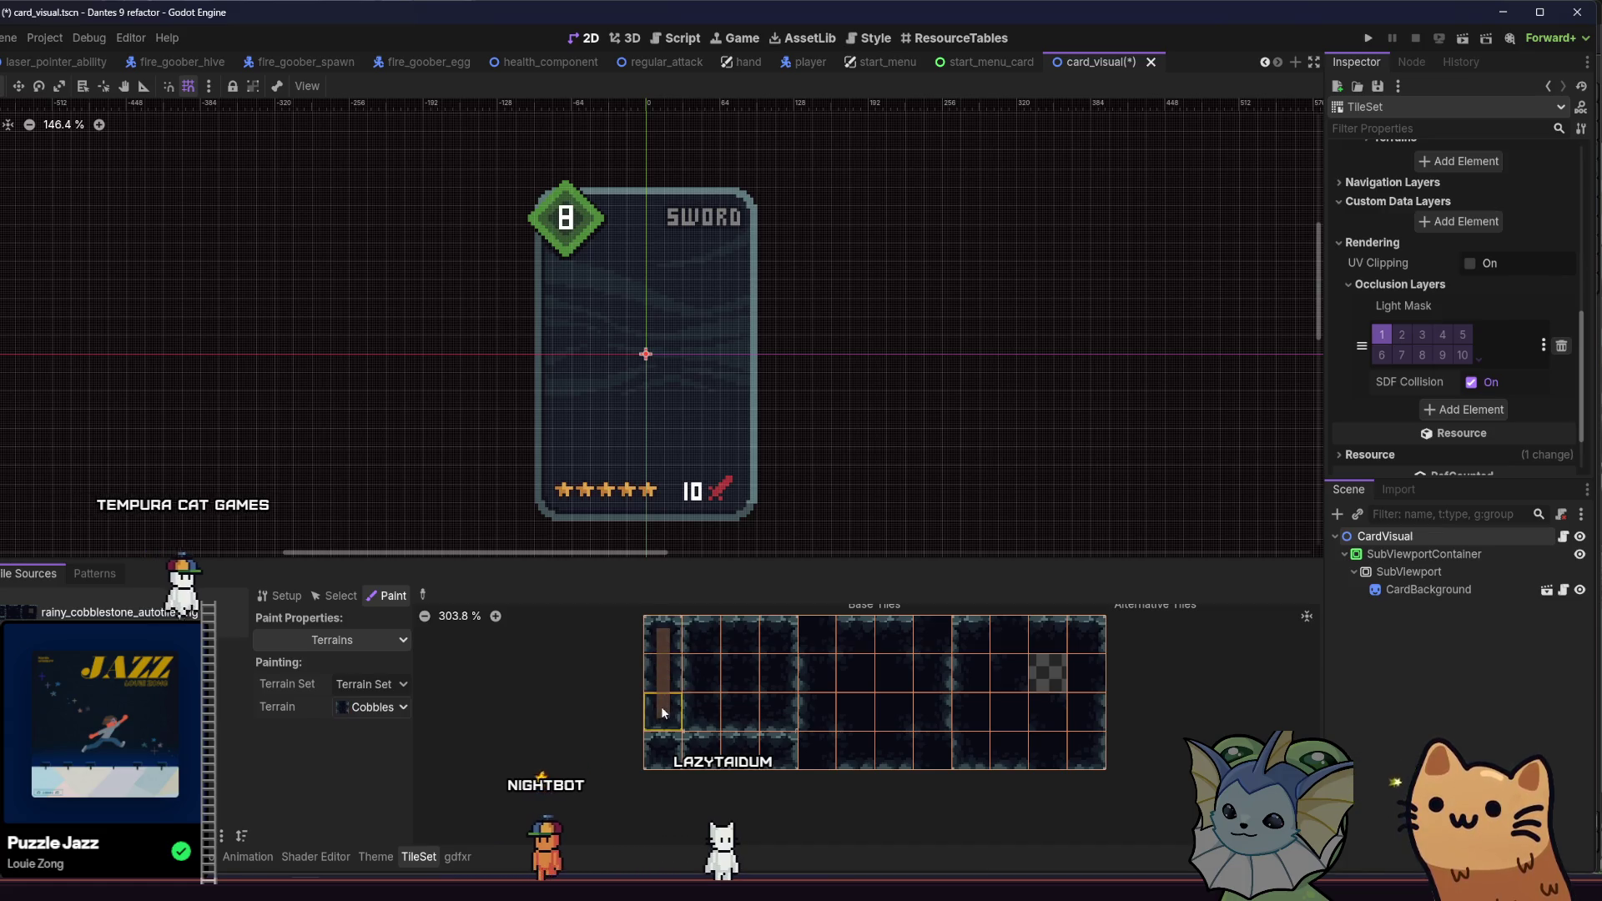
left_click(663, 750)
mouse_move(703, 750)
left_mouse_down()
mouse_move(793, 756)
mouse_move(767, 708)
mouse_move(703, 704)
mouse_move(707, 638)
left_mouse_up()
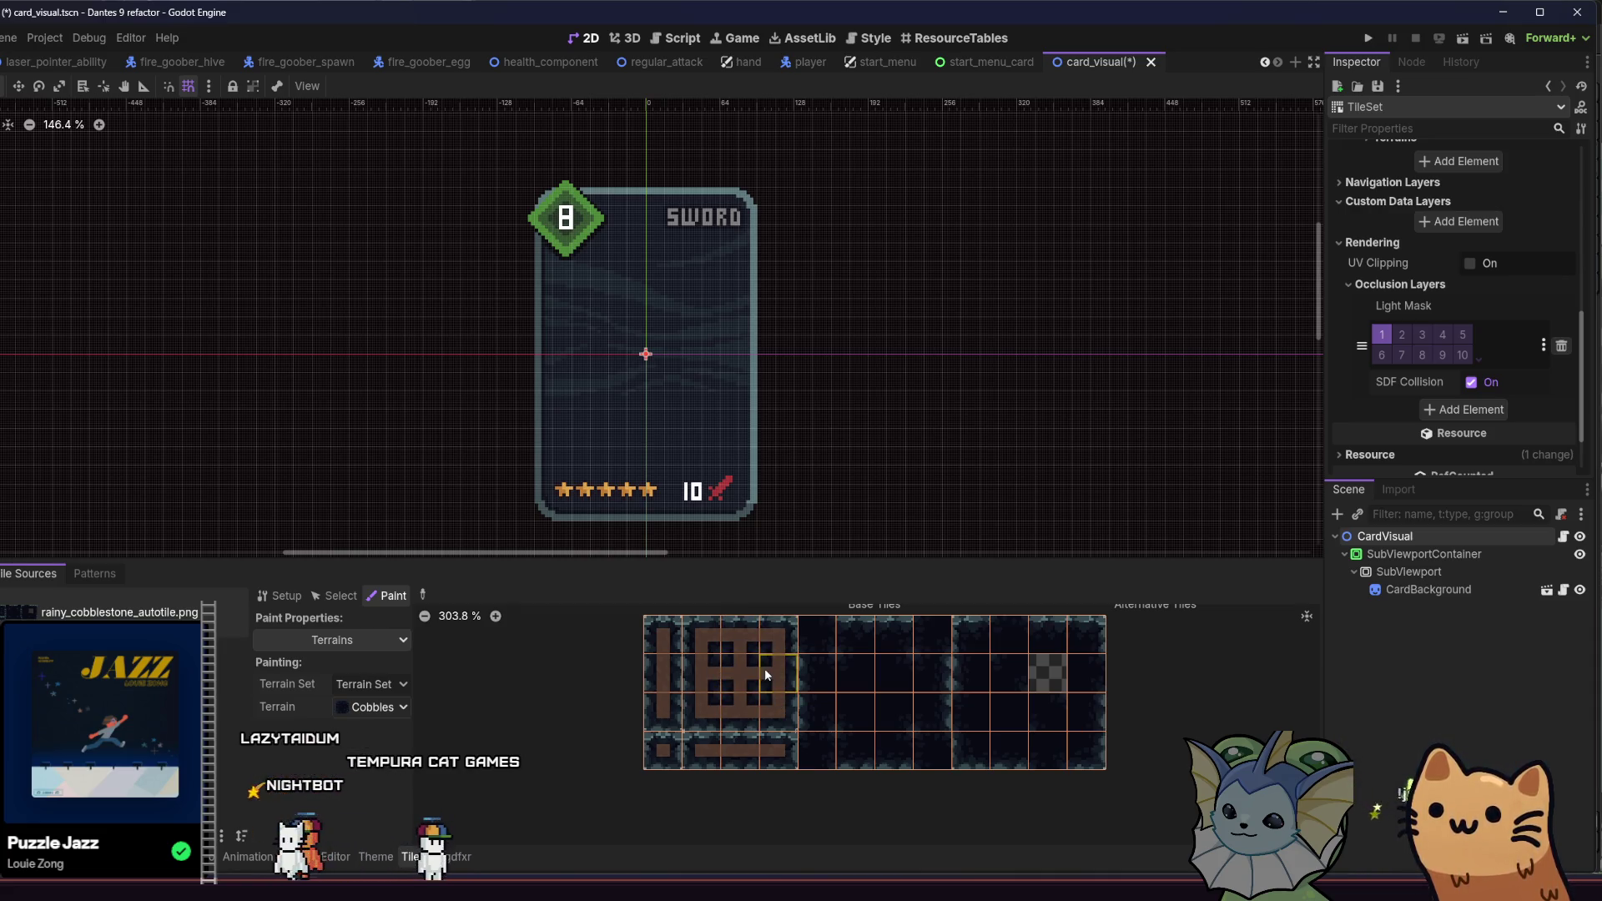
left_click(817, 632)
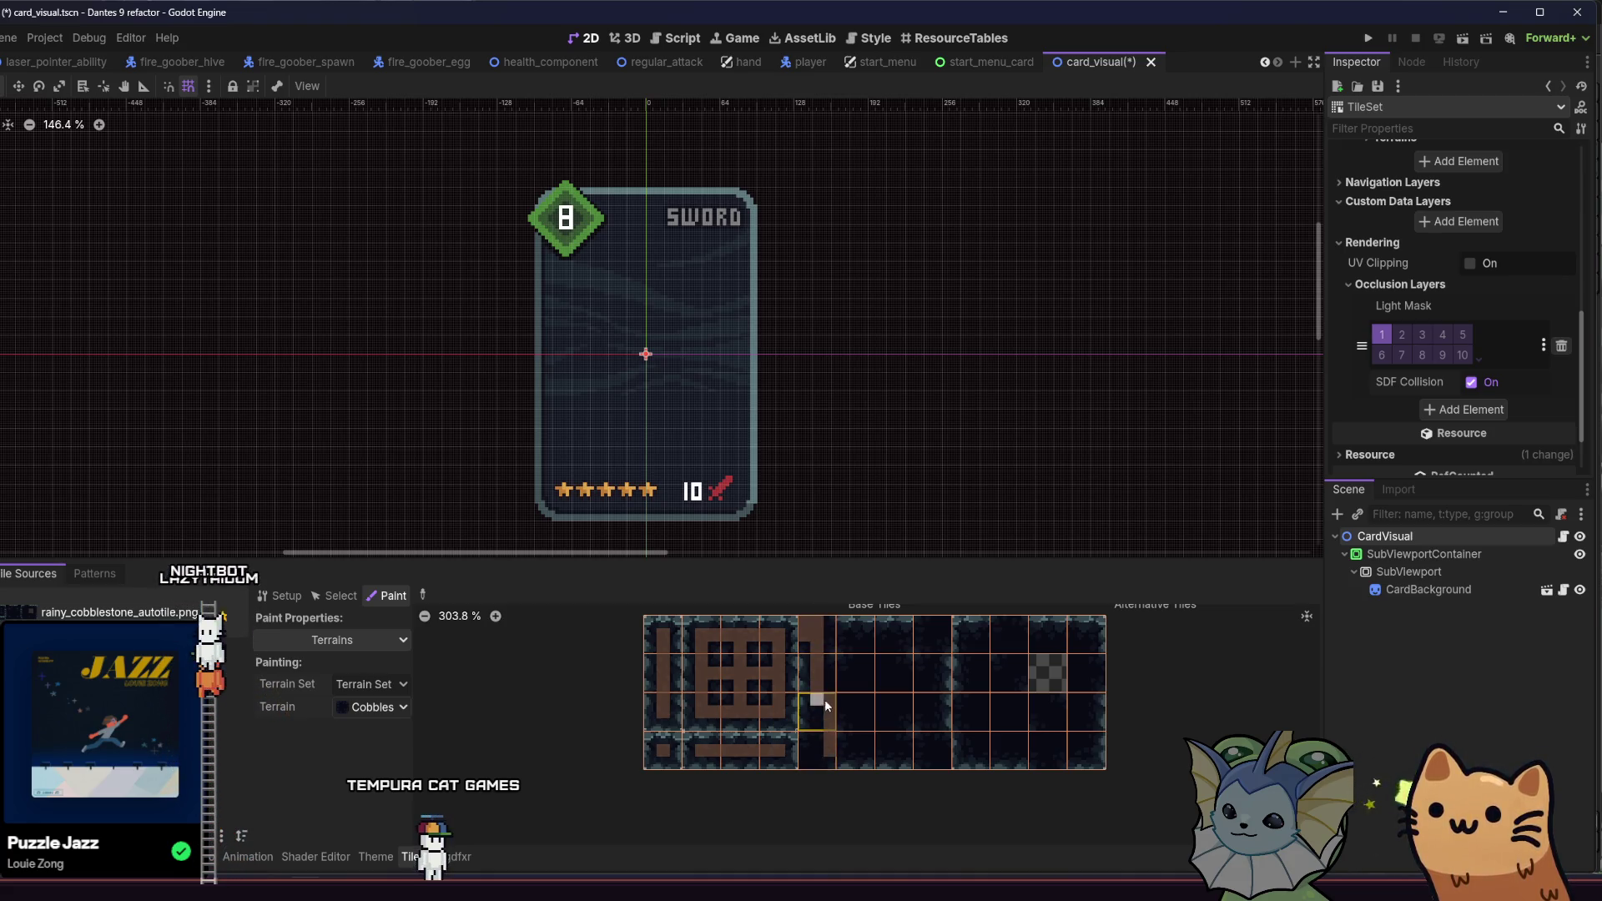
left_click_drag(817, 745, 894, 750)
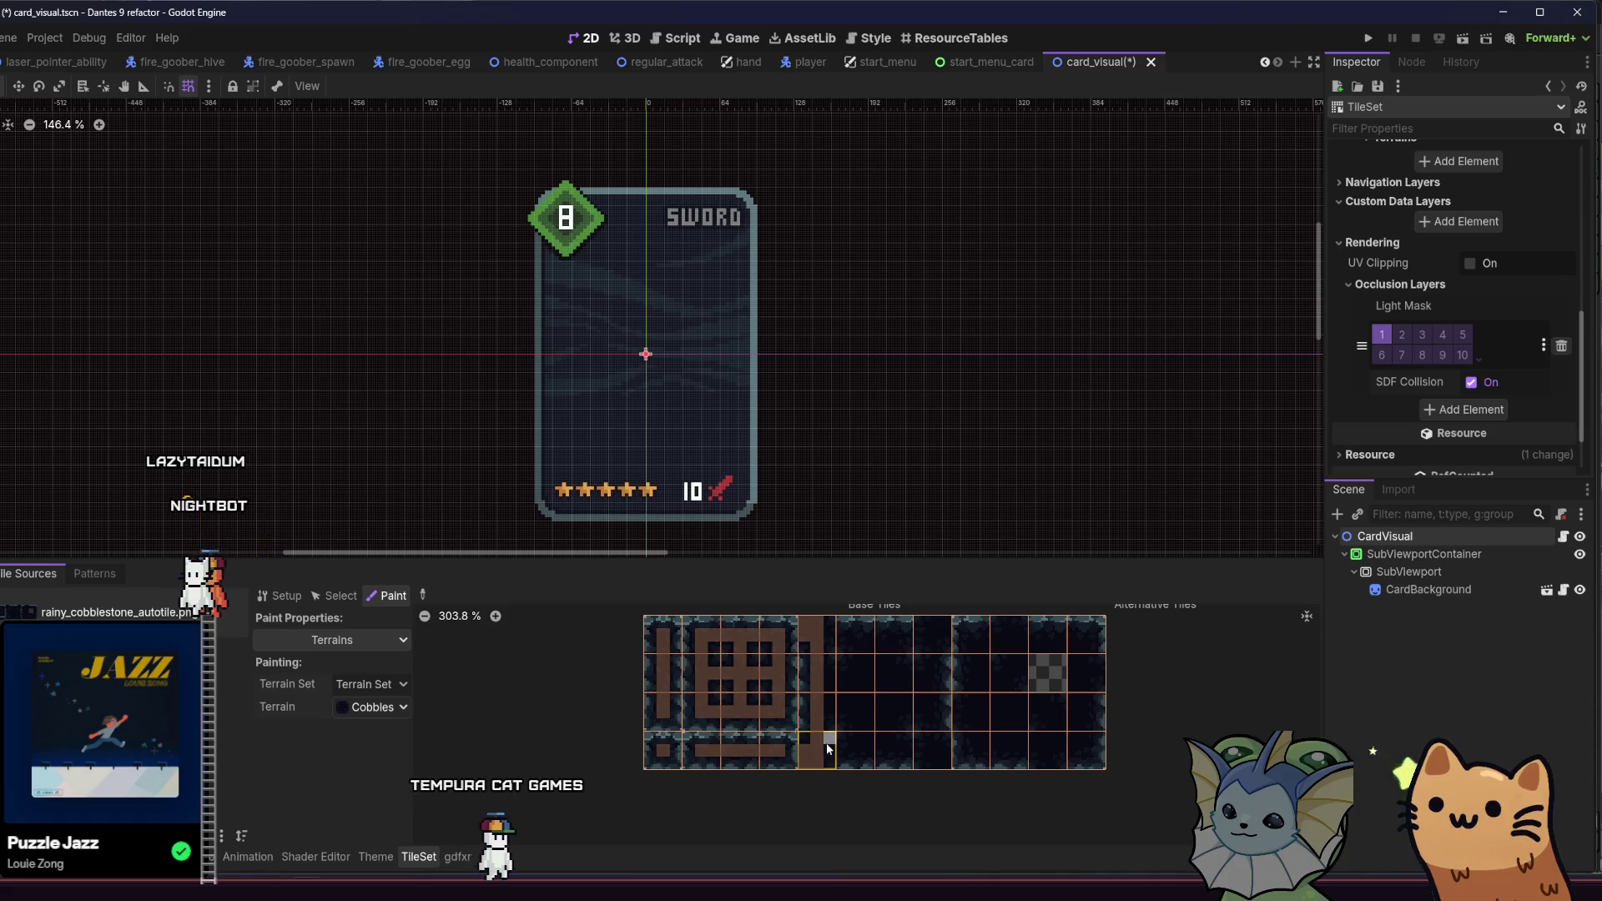
Step: Paint Cobblestone terrain across the top row, middle block and right block tiles, then save
left_click(812, 752)
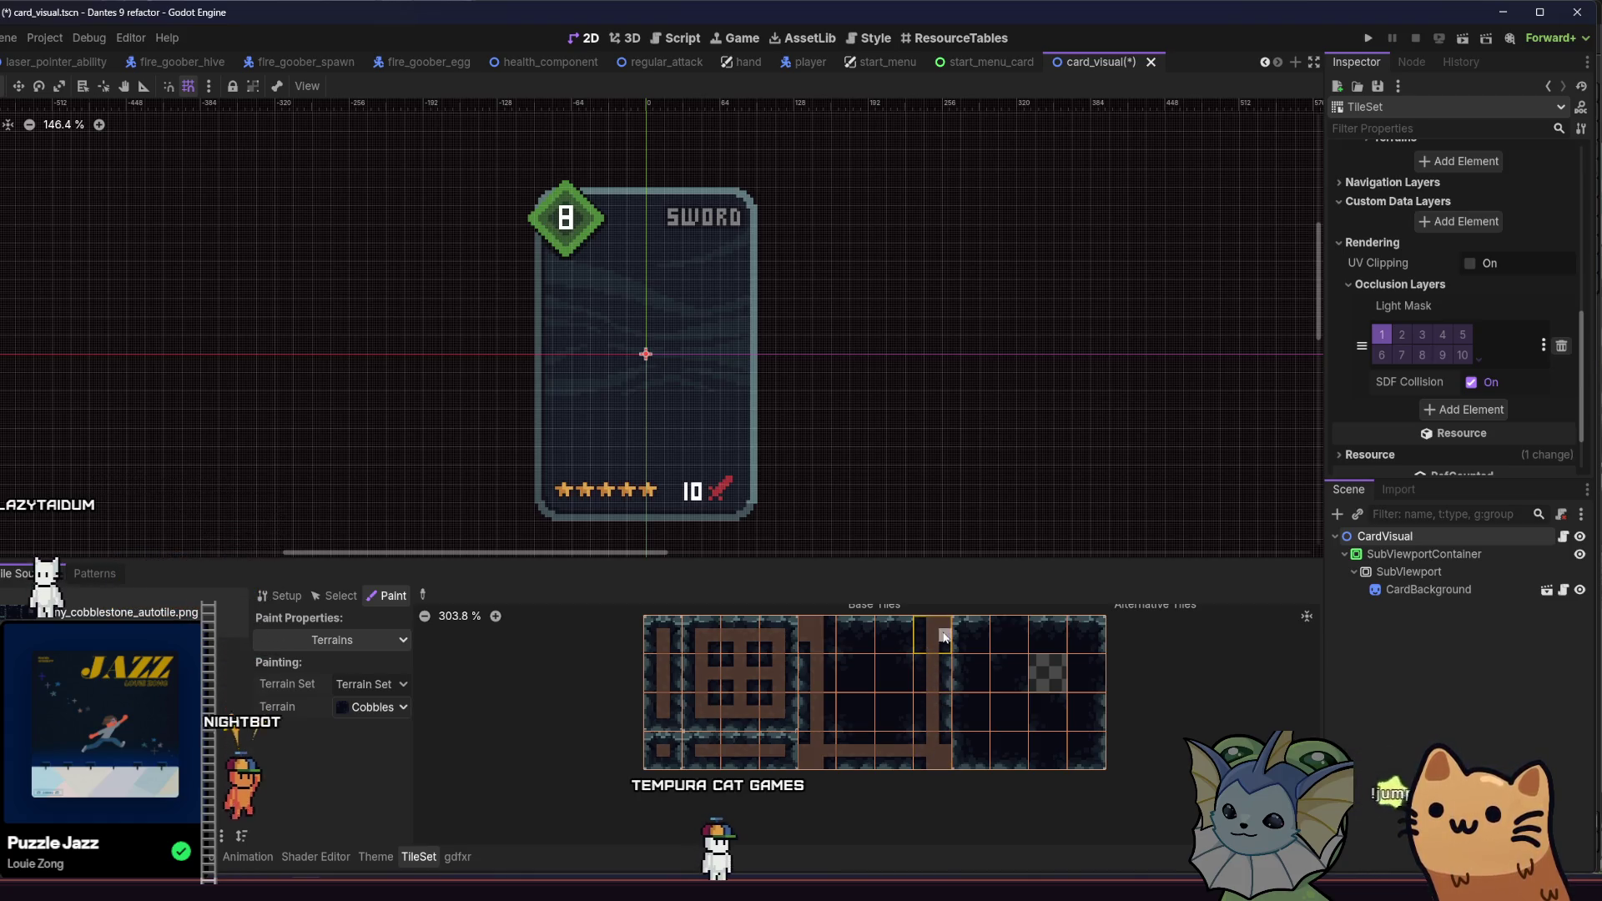
left_click_drag(945, 636, 851, 642)
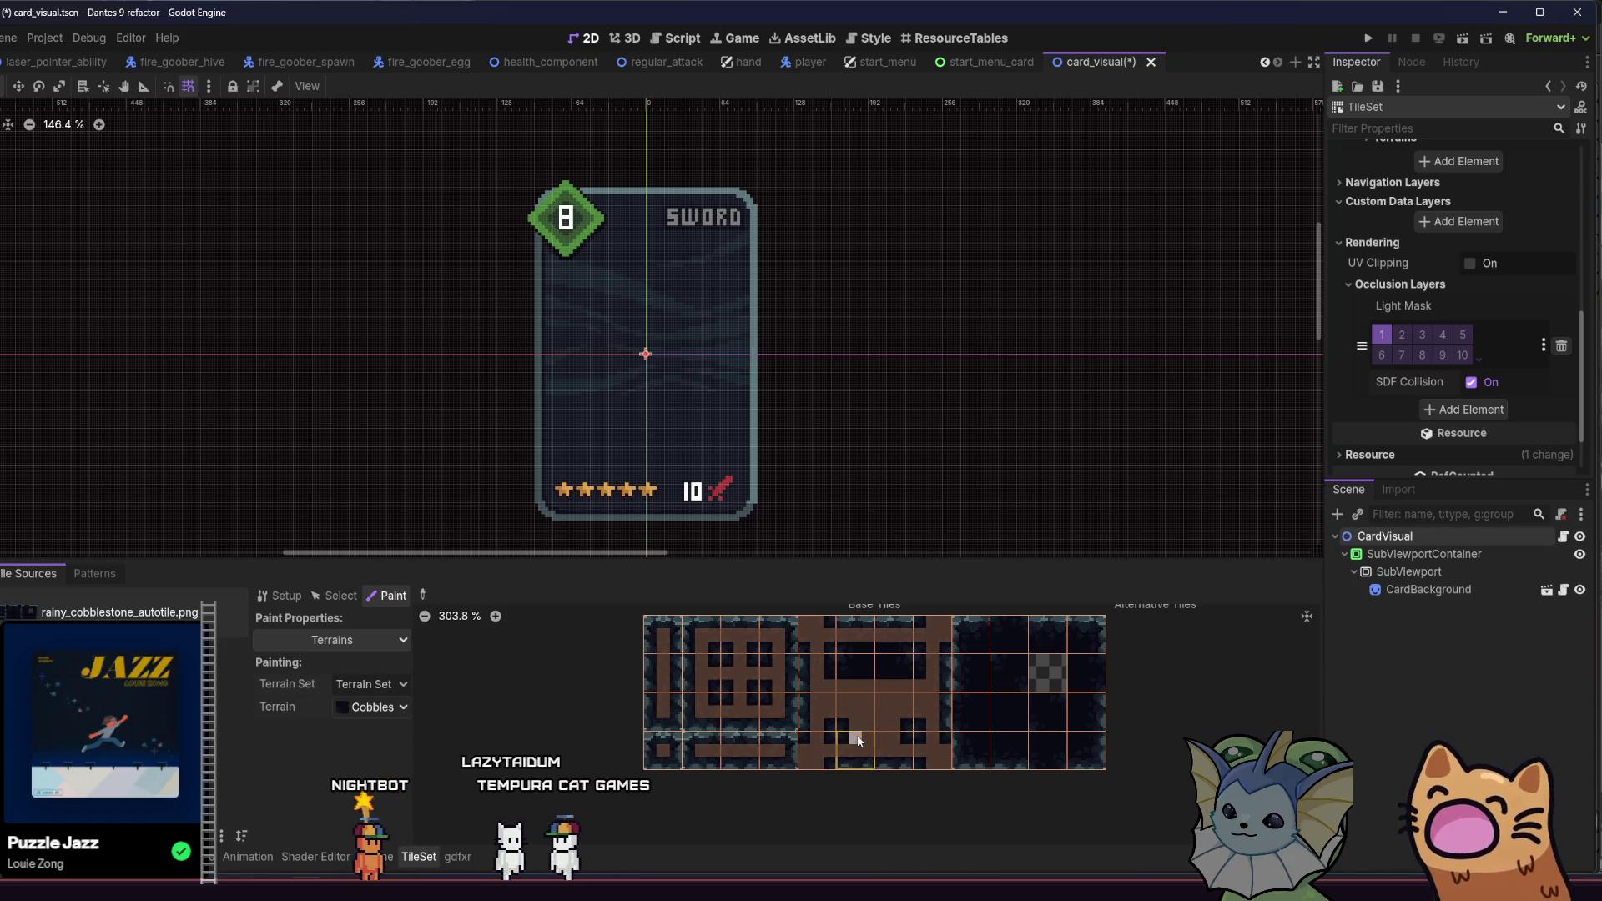
left_click(893, 673)
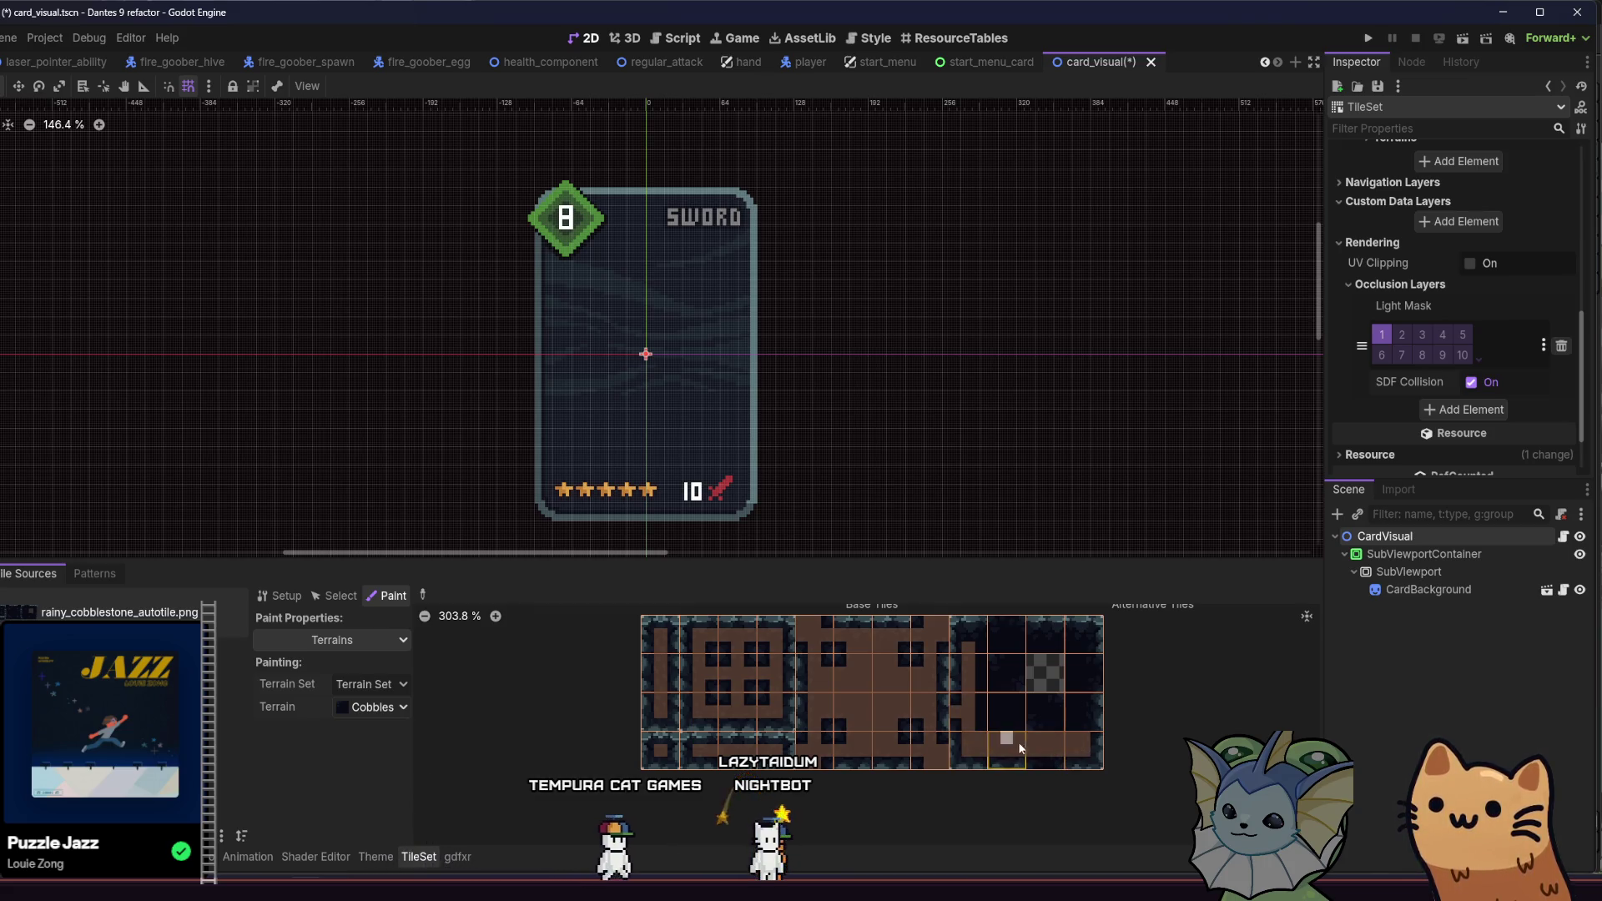
mouse_move(1045, 766)
left_mouse_down()
mouse_move(1083, 735)
mouse_move(1078, 667)
left_mouse_up()
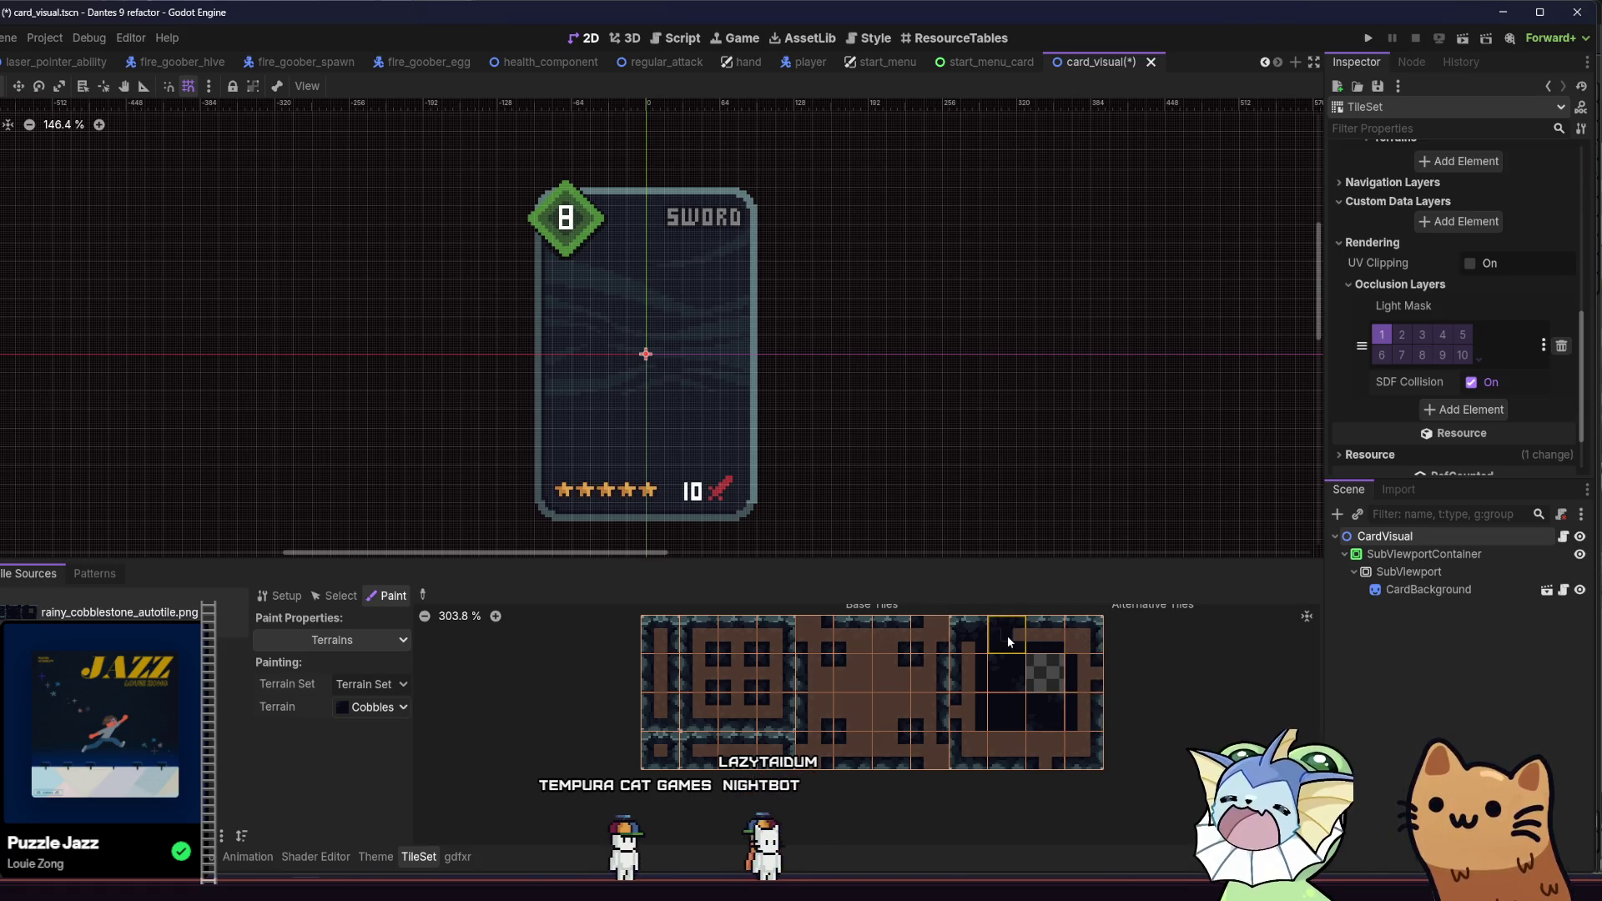
left_click(1054, 712)
left_click_drag(1059, 715, 998, 723)
left_click(1013, 724)
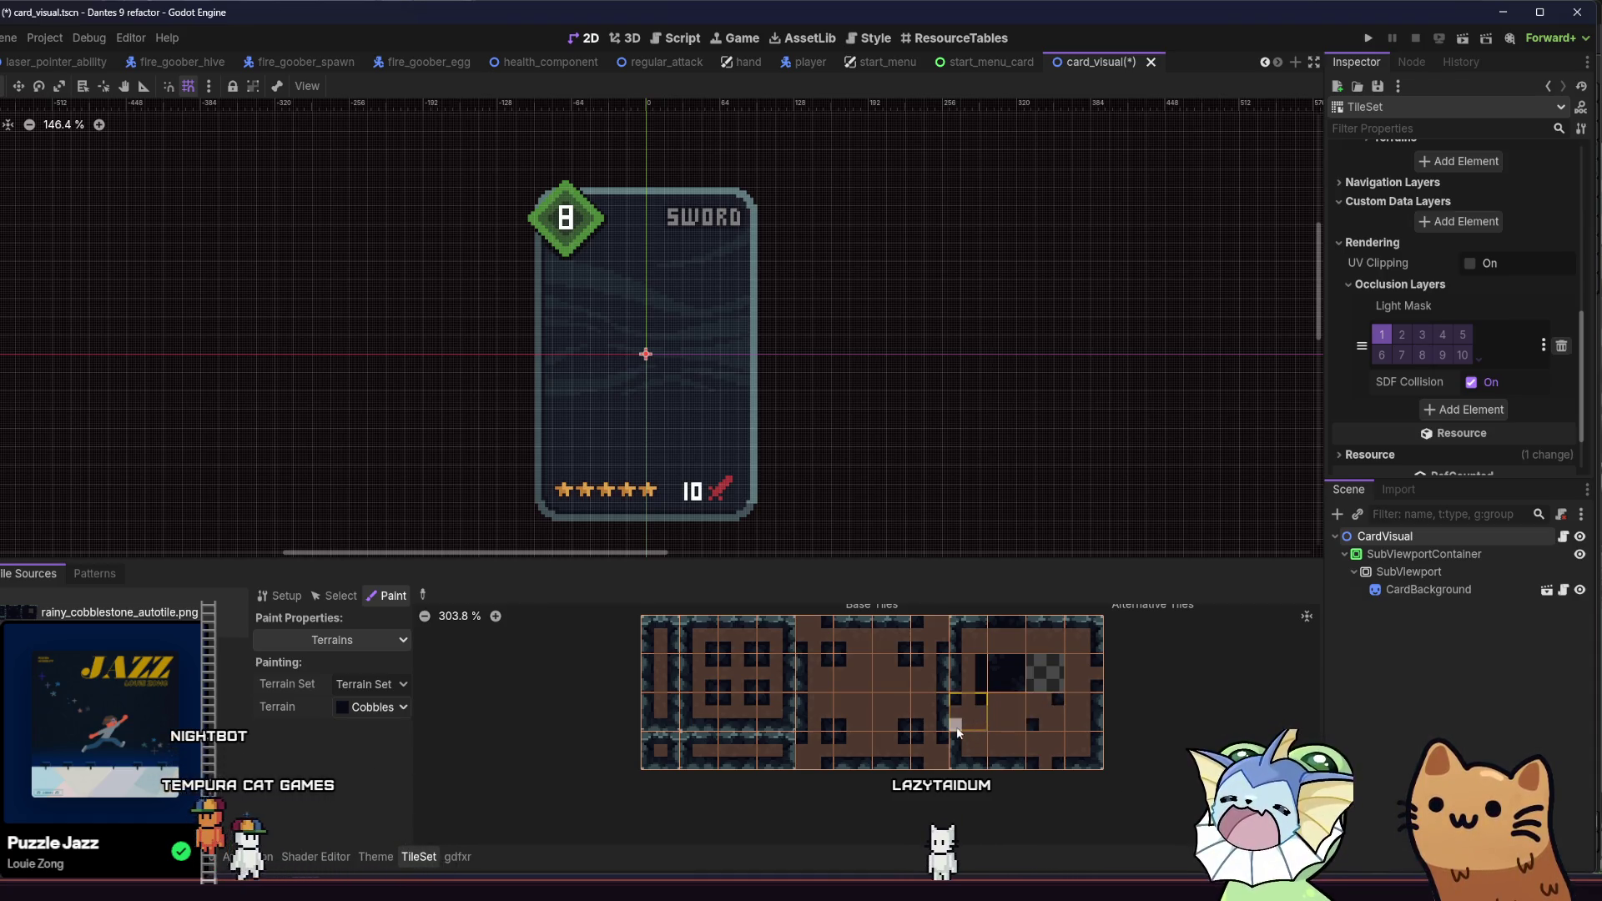
left_click_drag(978, 717, 982, 655)
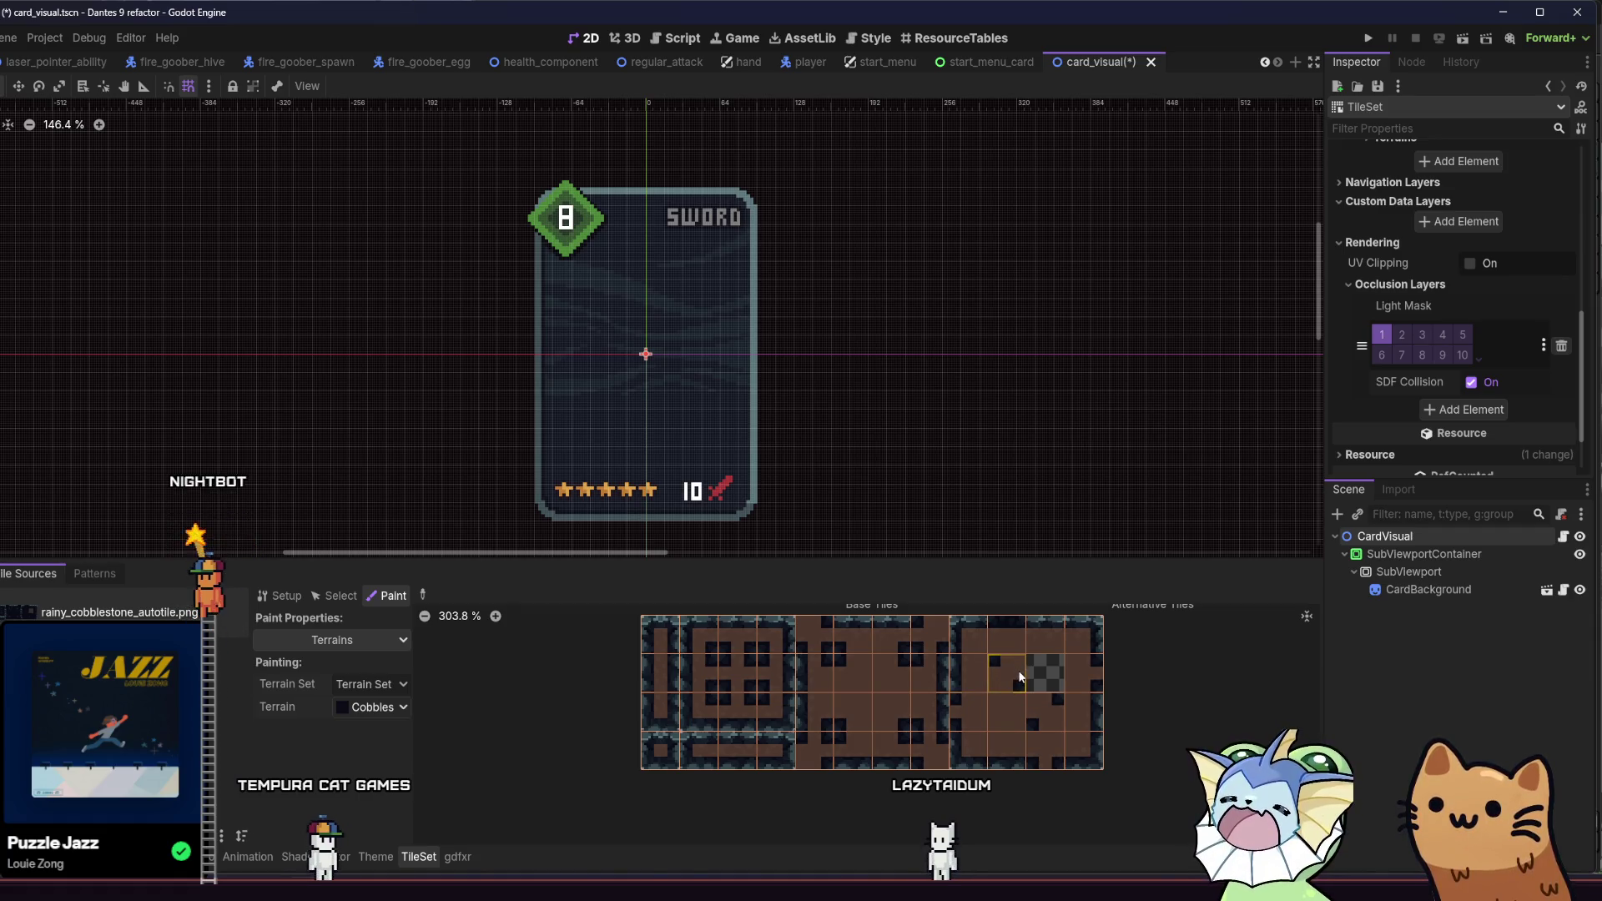
key("ctrl+s")
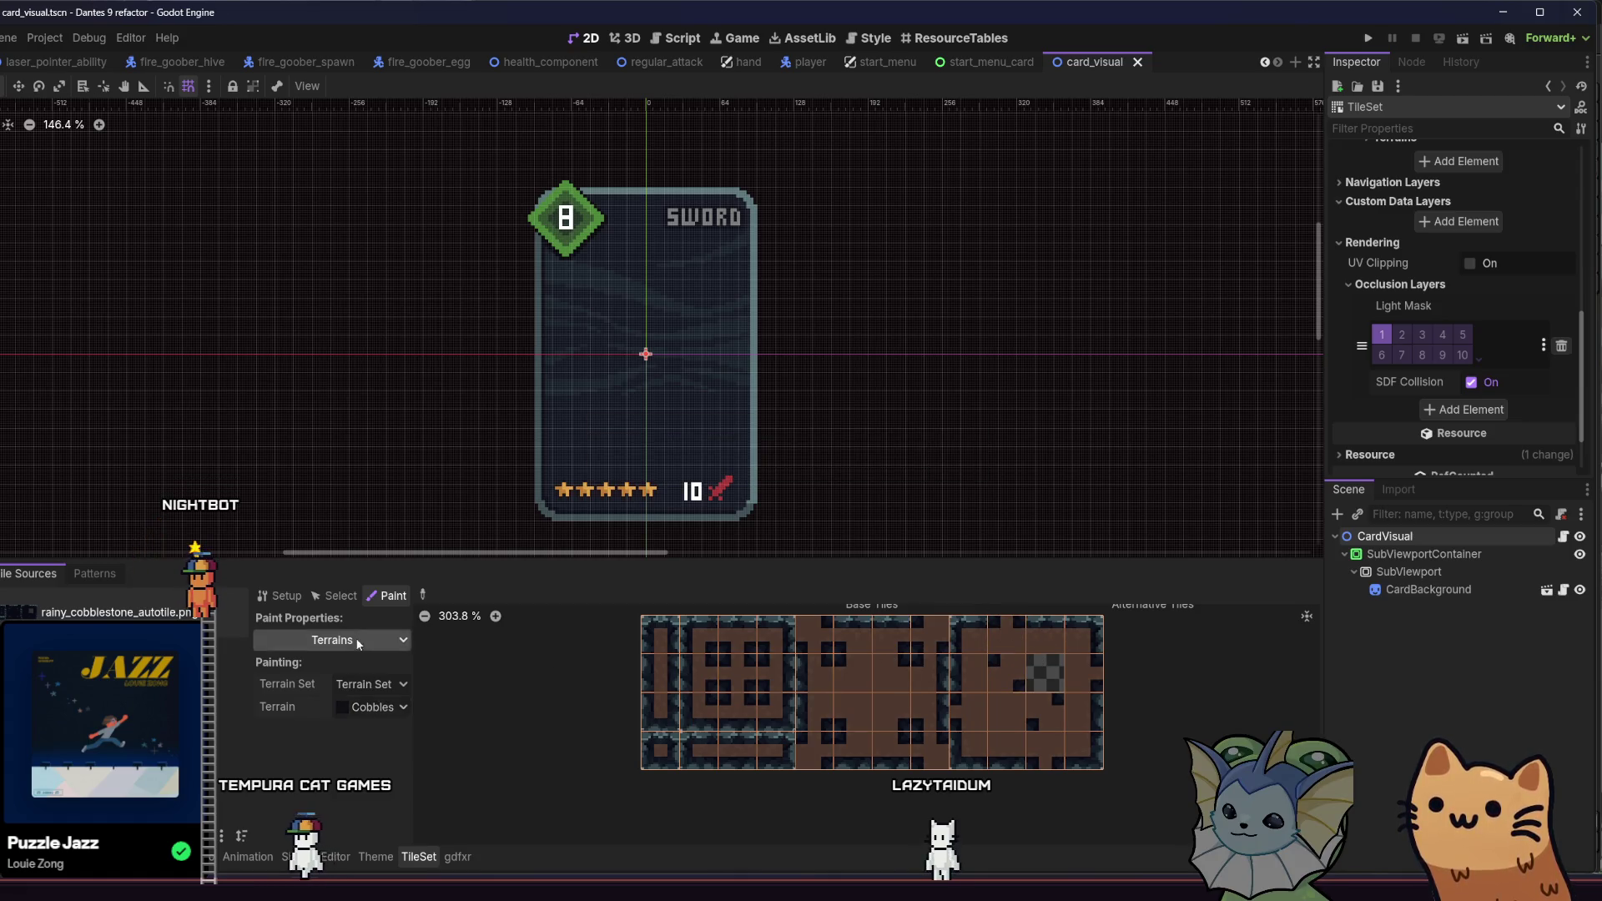
Step: Switch painting to Occlusion Layer 0 and pull the polygon's top corners inward
left_click(357, 641)
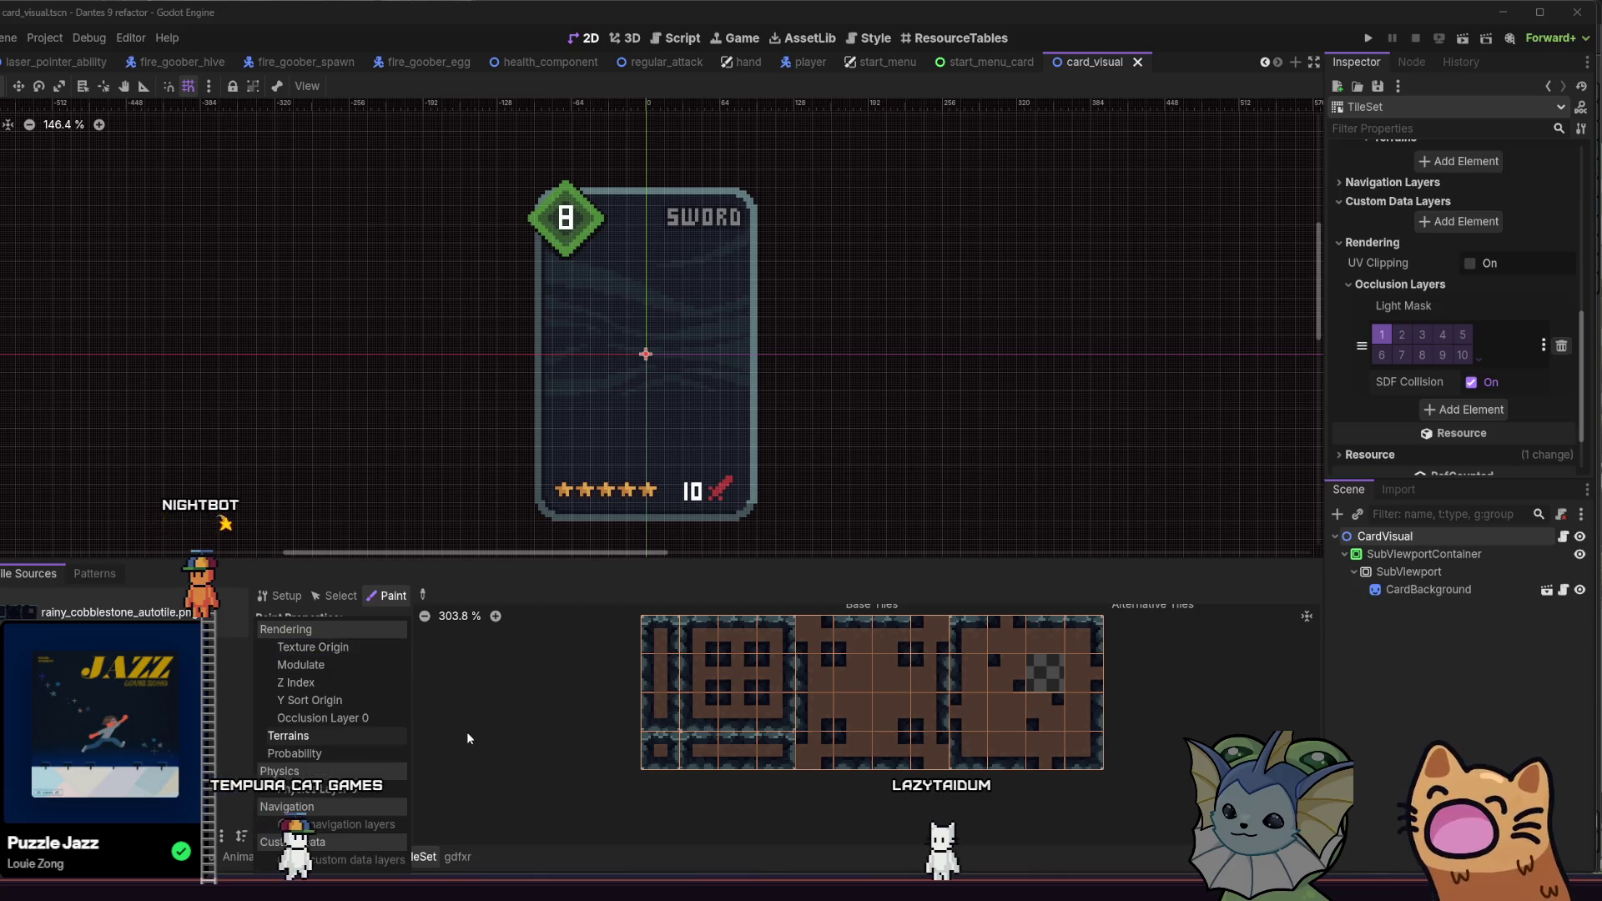
left_click(348, 719)
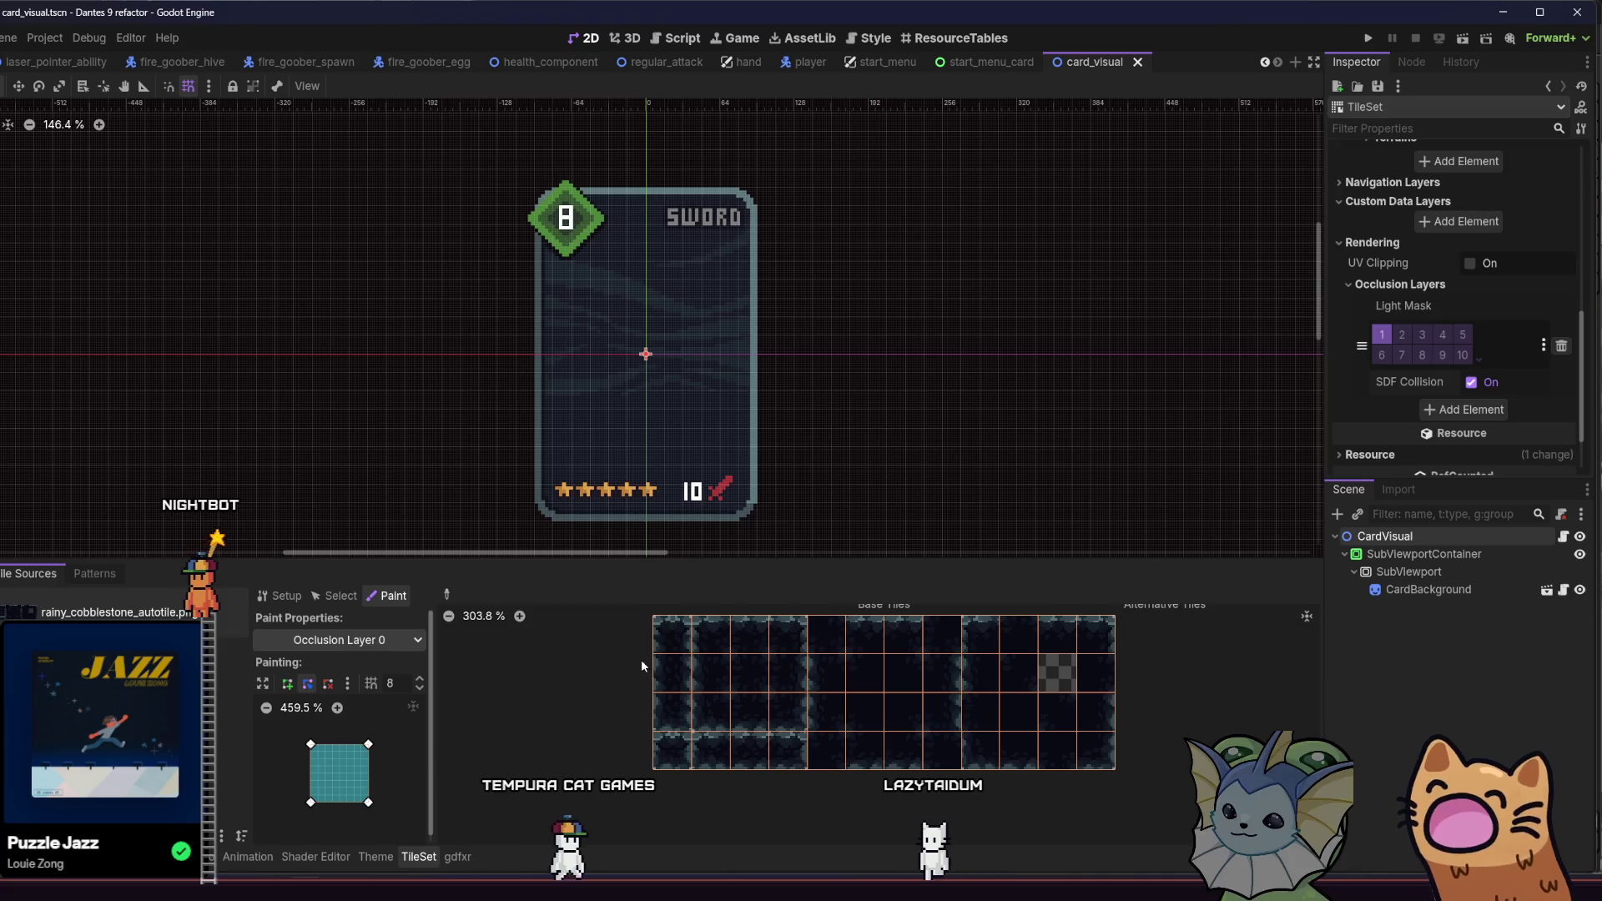
scroll(642, 659, "up", 3)
left_click_drag(370, 745, 362, 803)
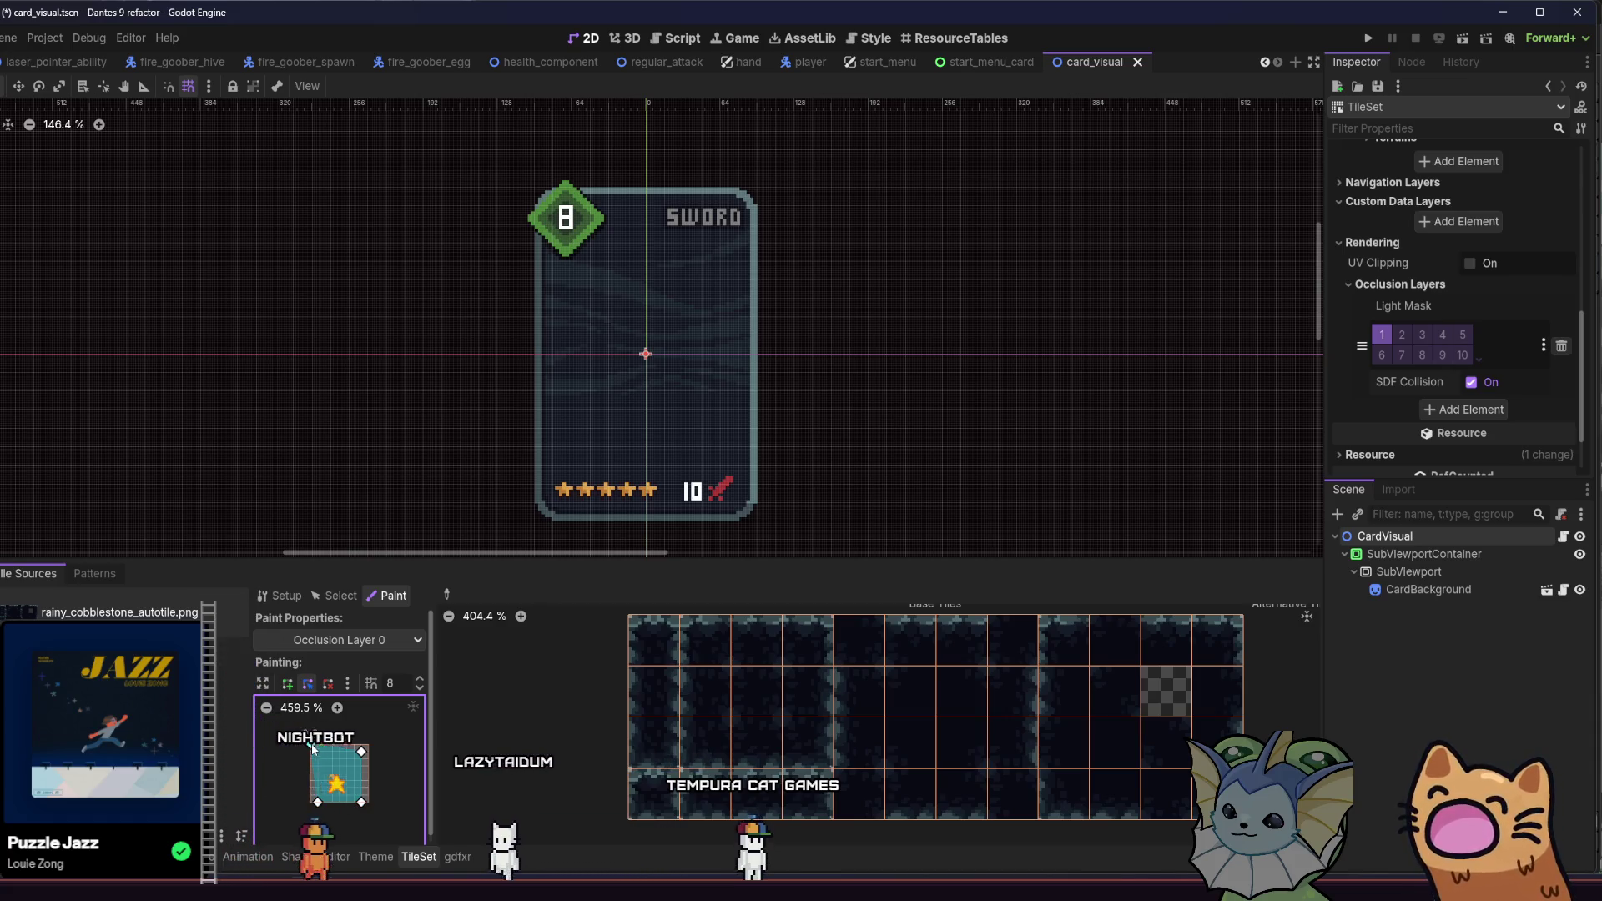
left_click_drag(312, 744, 319, 753)
Step: Apply occlusion to the four left-column tiles, save, square the bottom edge, and start the top row
left_click(644, 648)
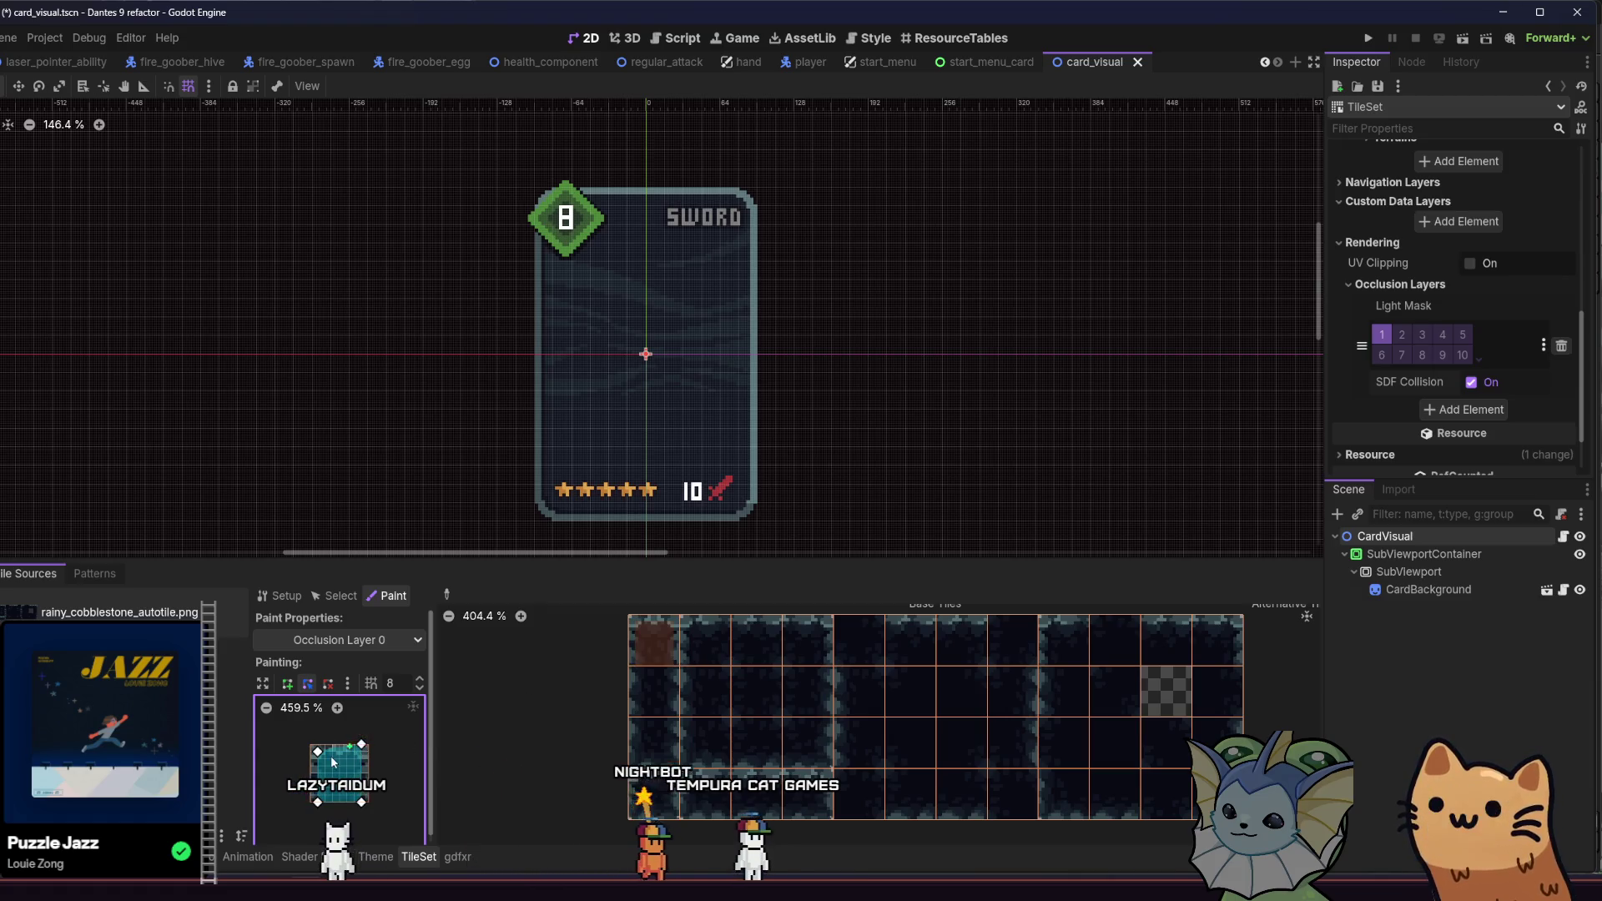
left_click(655, 692)
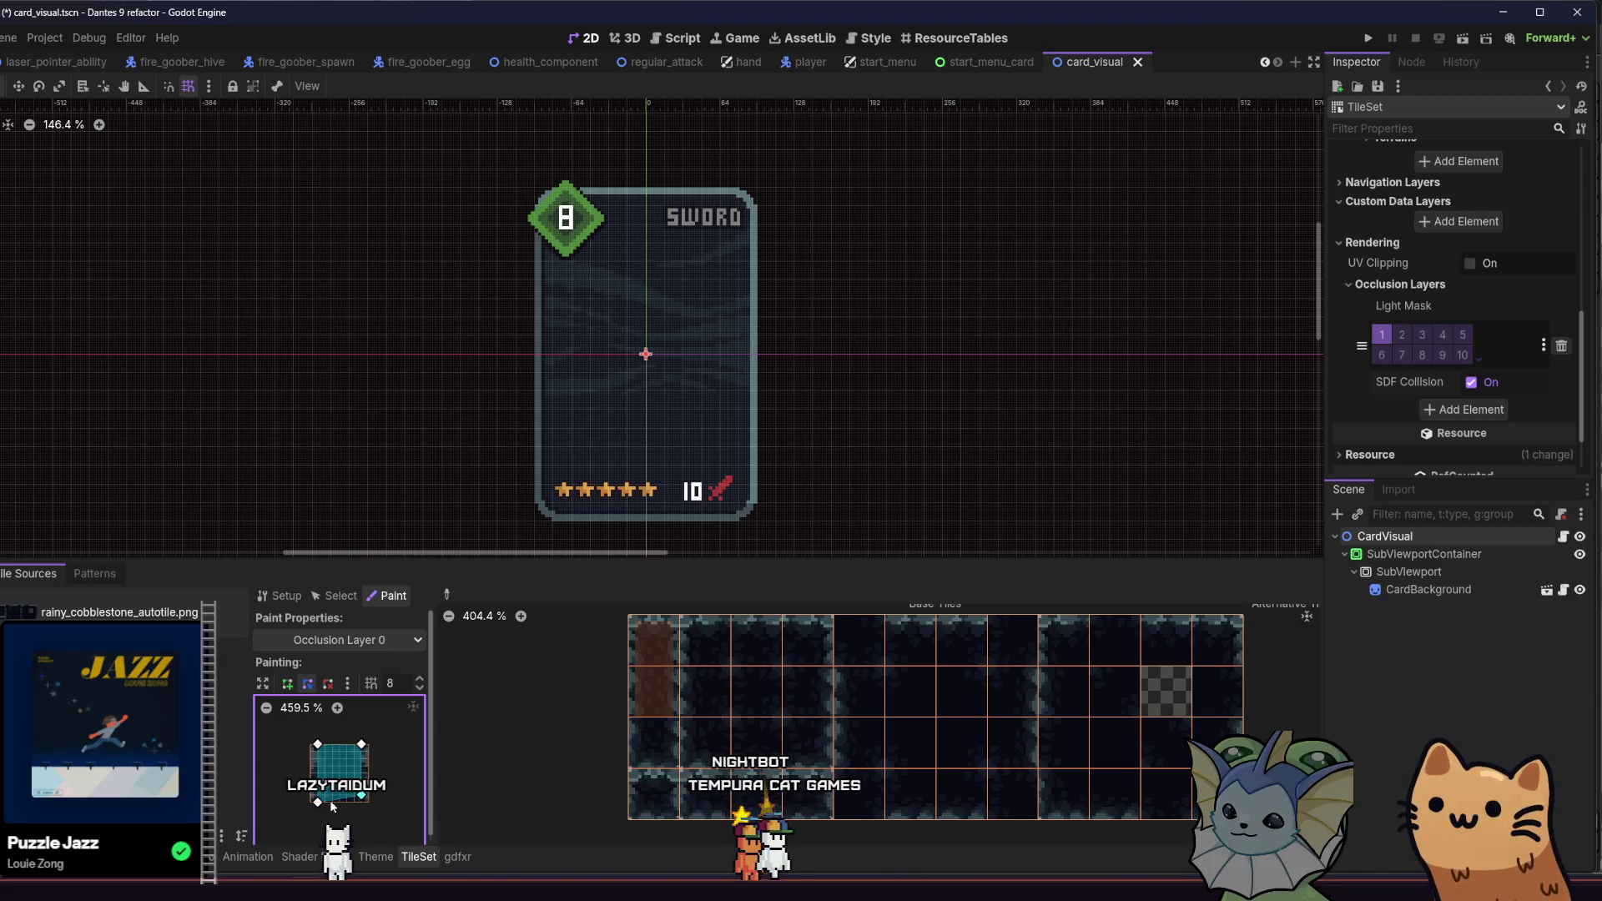
left_click(654, 742)
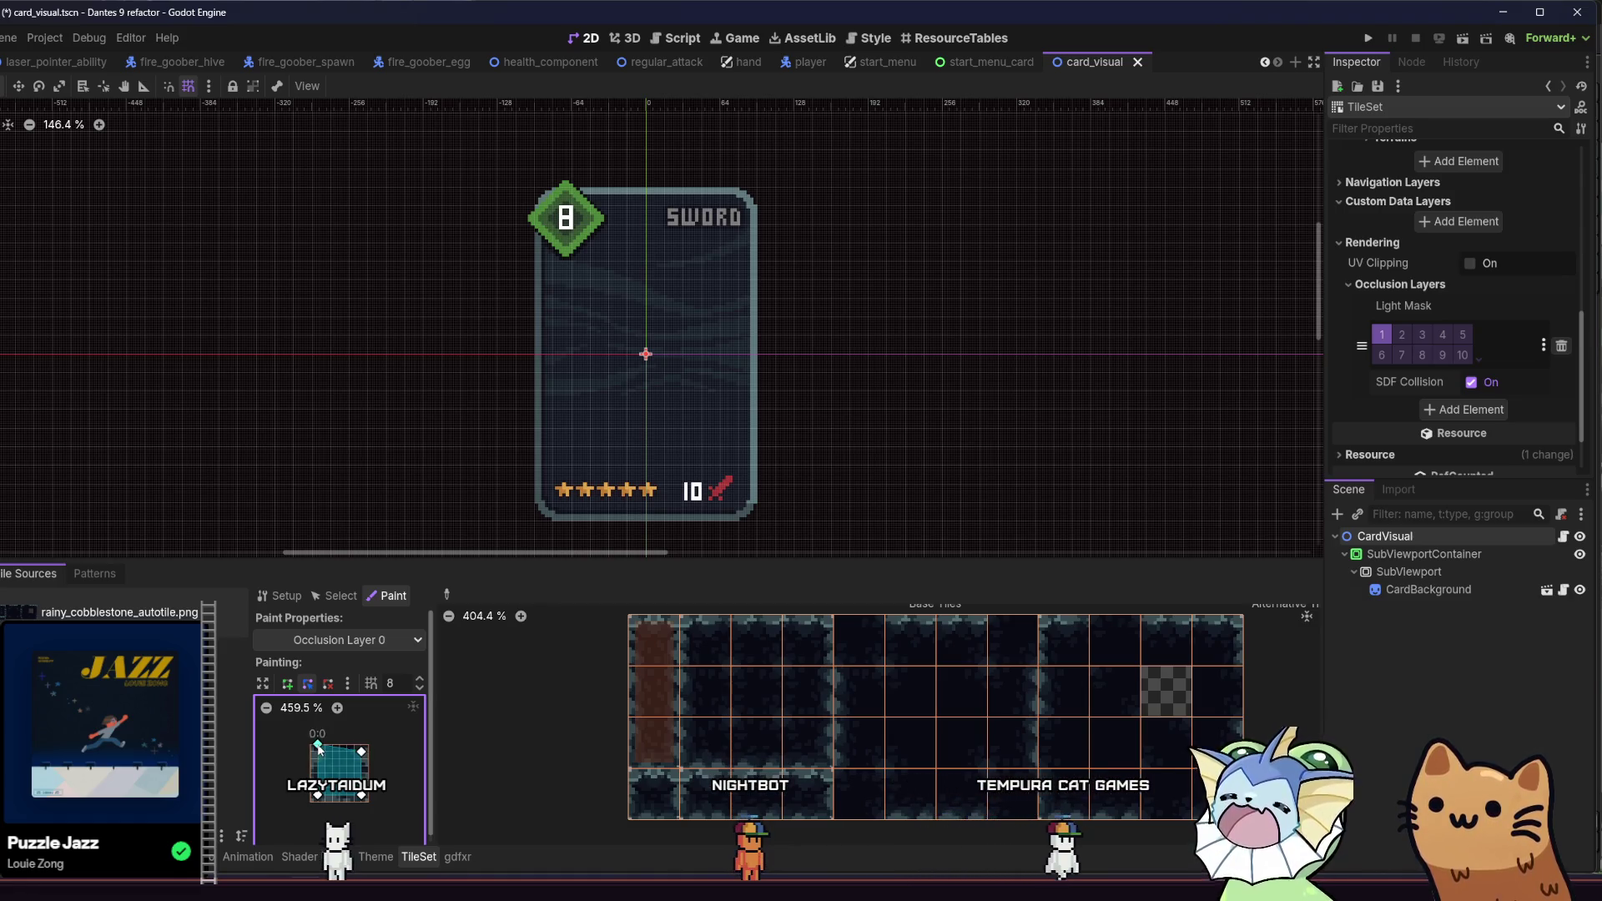
left_click(640, 793)
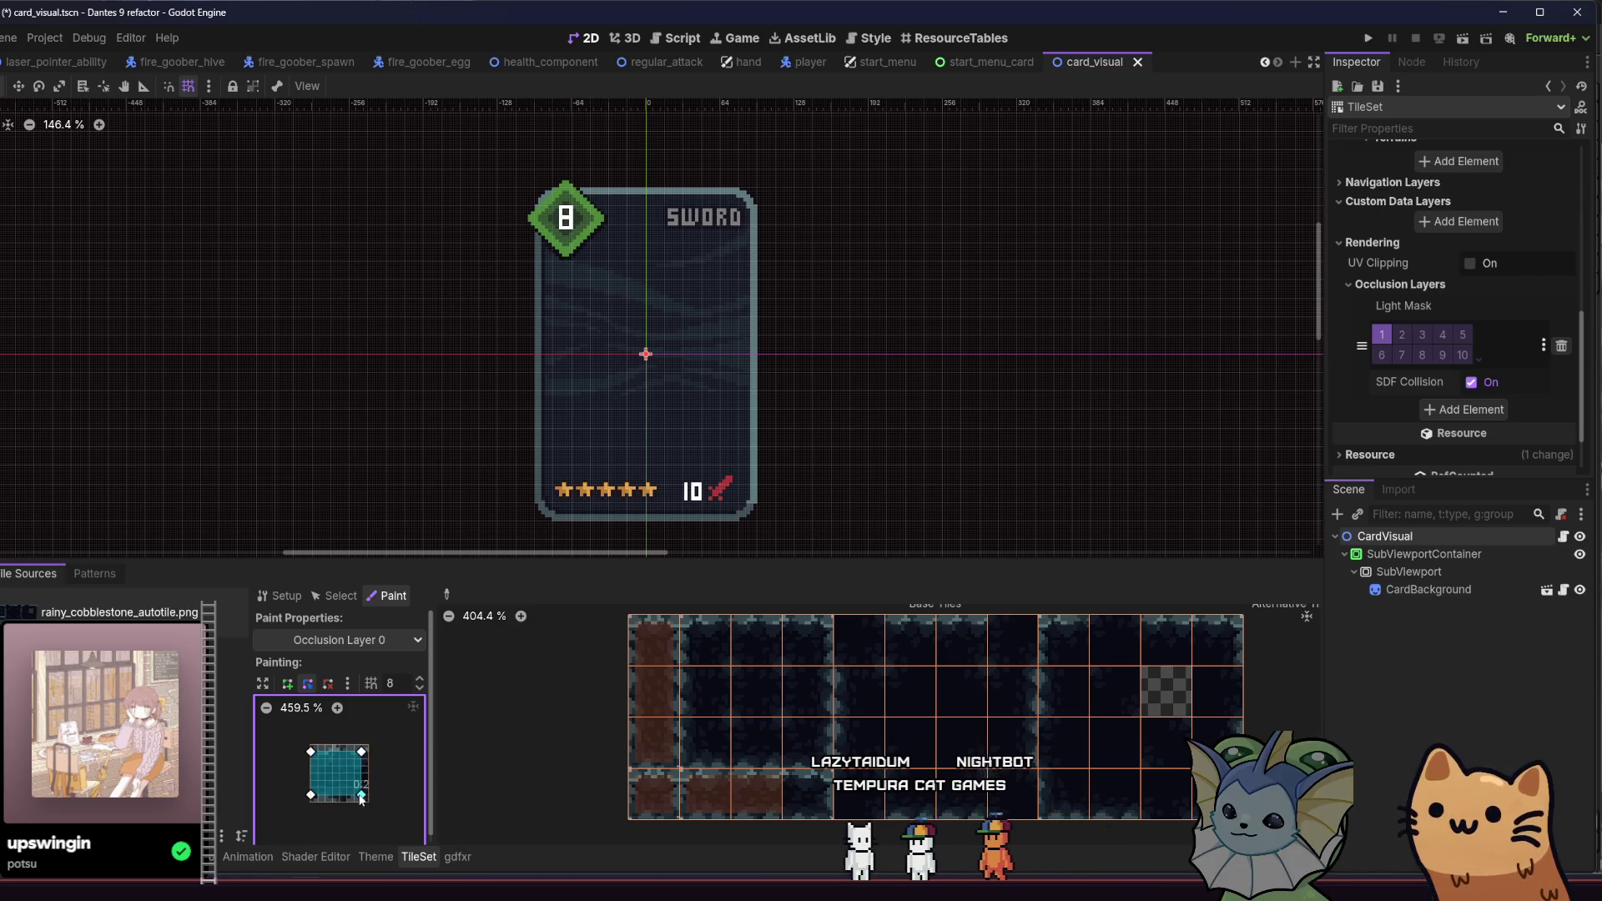
key("ctrl+s")
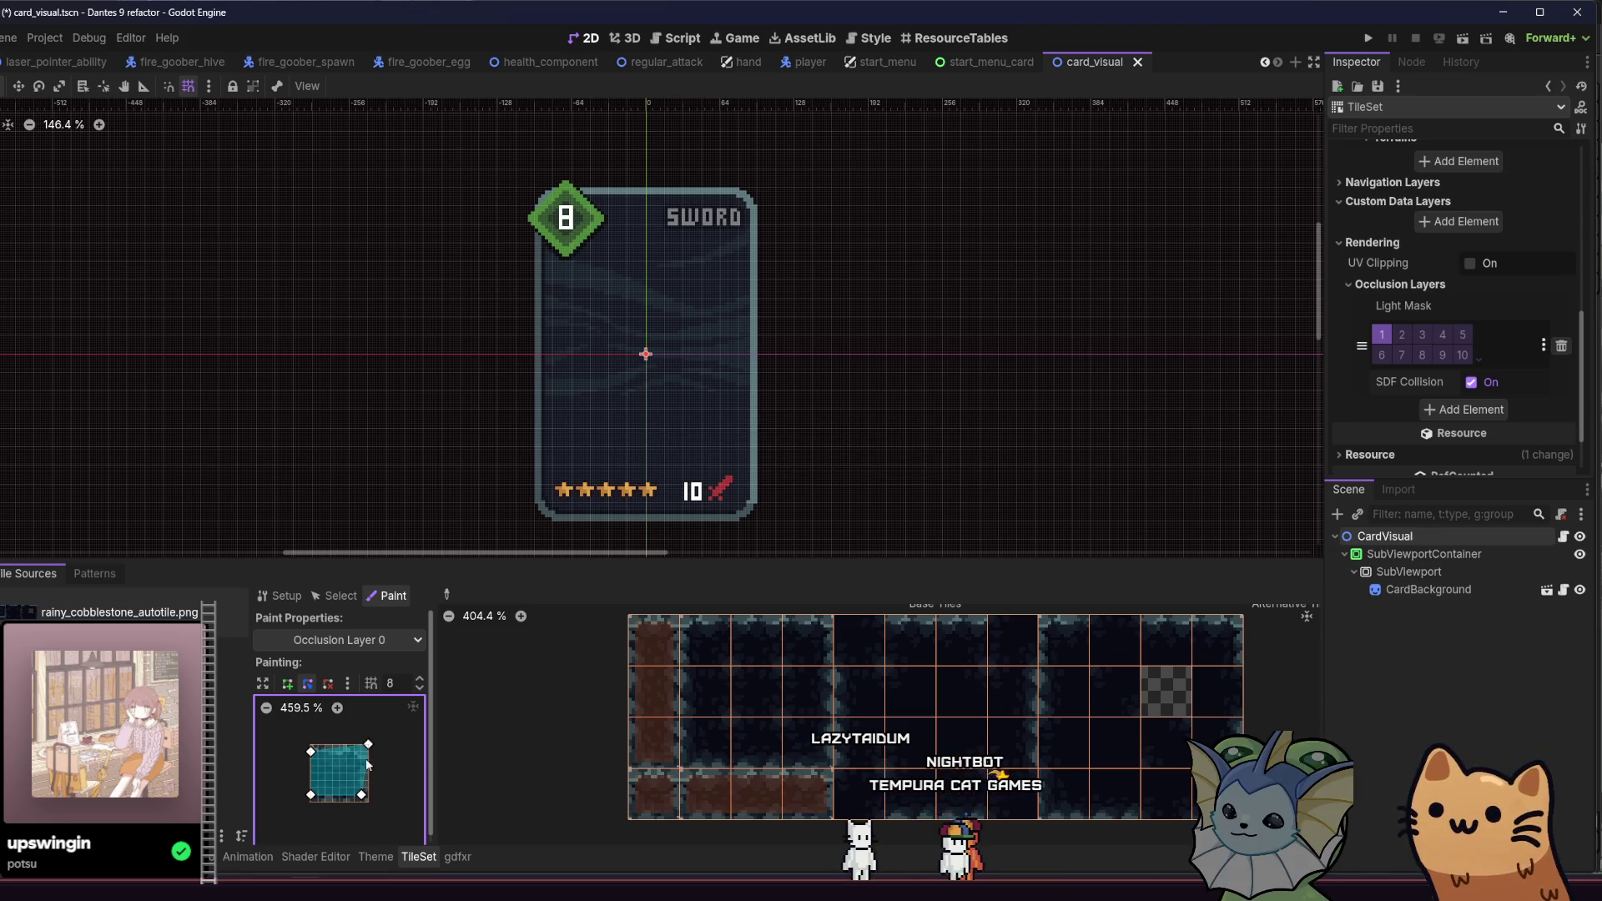
left_click_drag(312, 794, 312, 802)
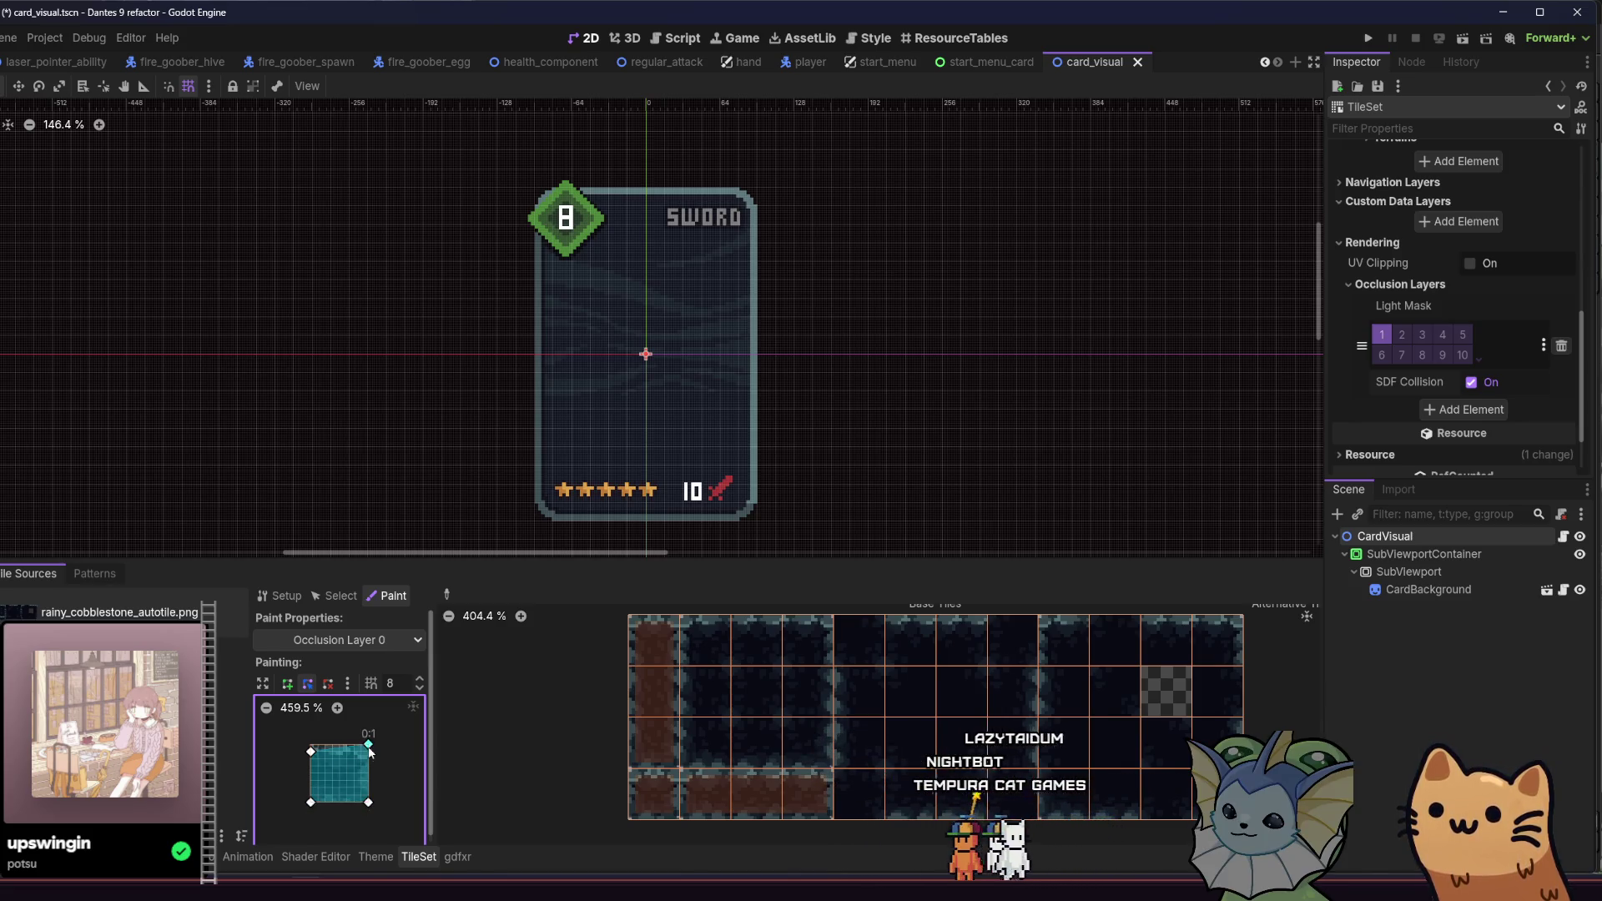
left_click(758, 641)
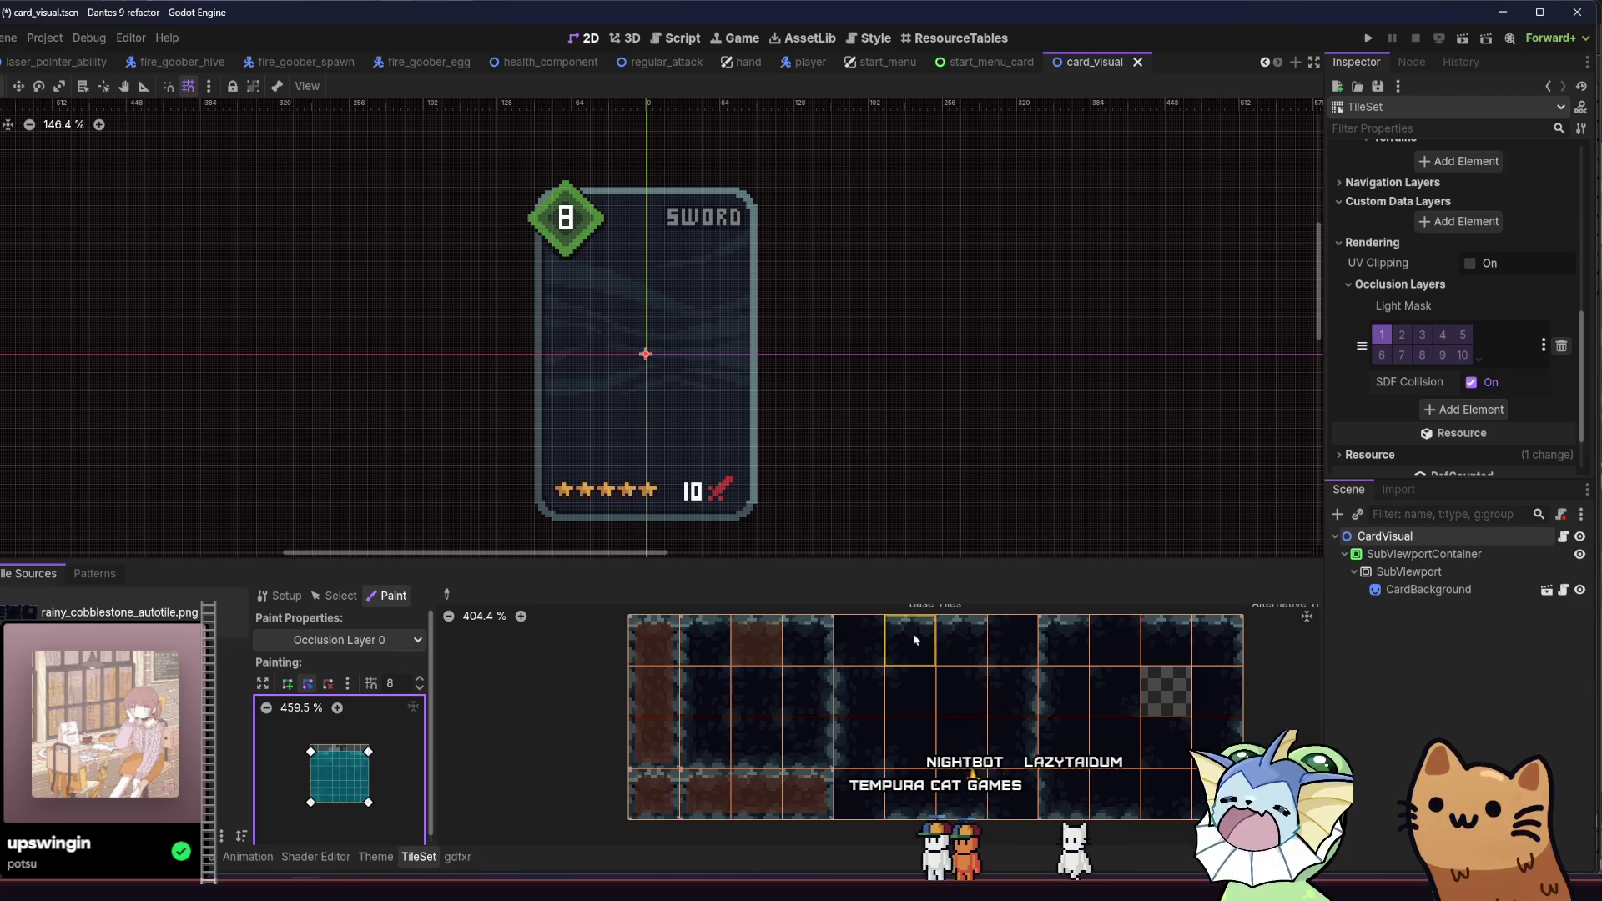
Step: Paint occlusion across the top-row tiles, the top-right tile, and a column below
left_click_drag(913, 633, 950, 641)
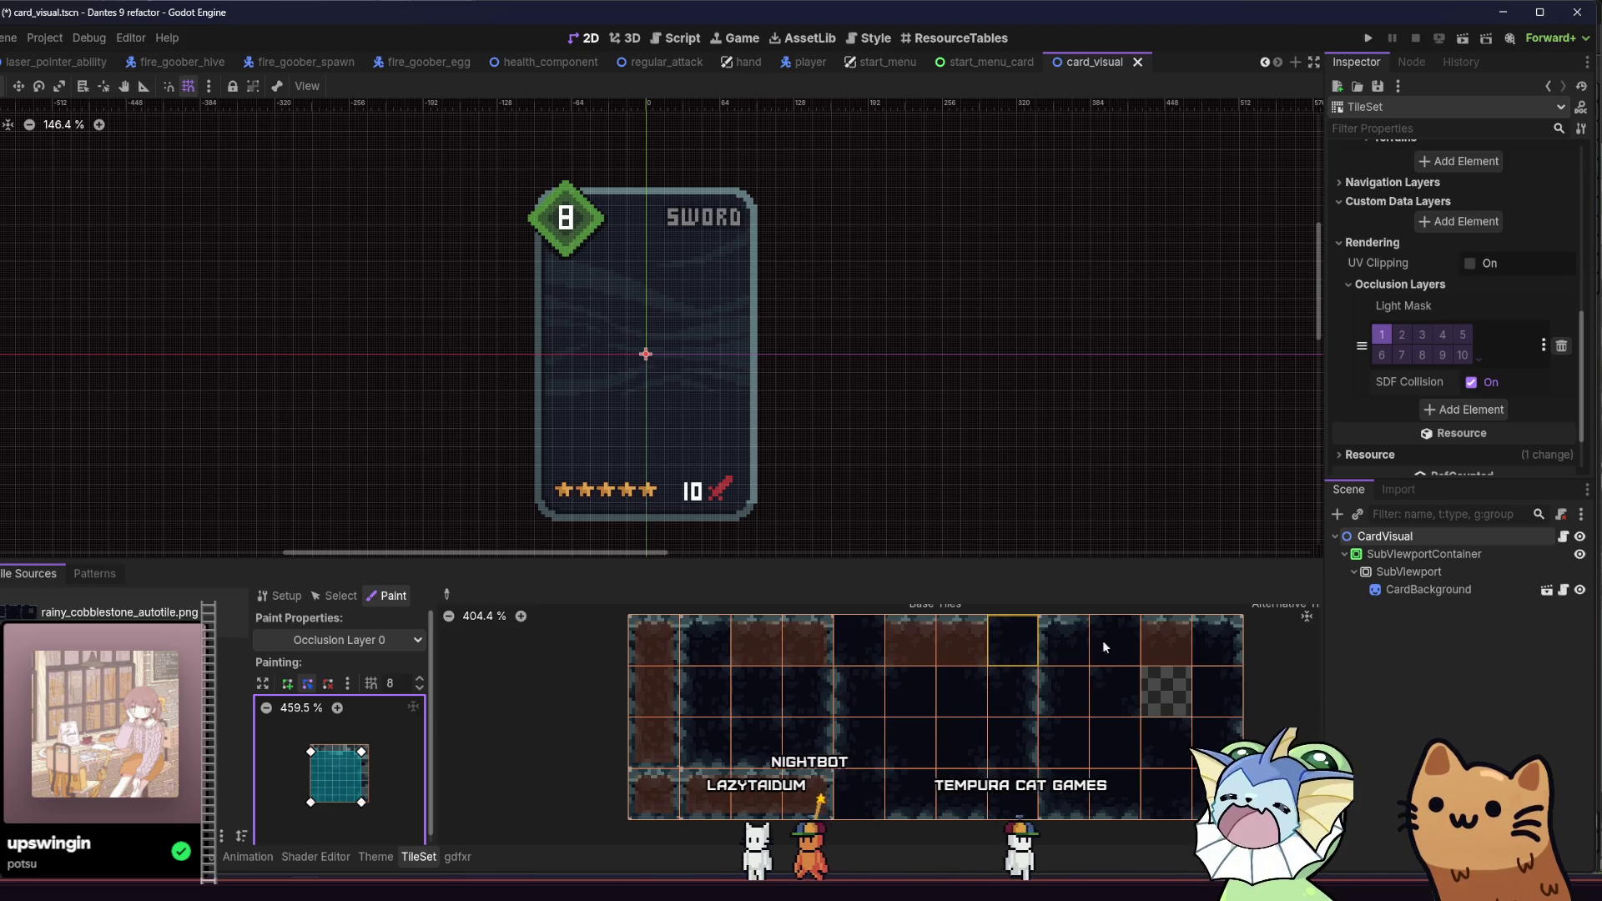
left_click(1218, 640)
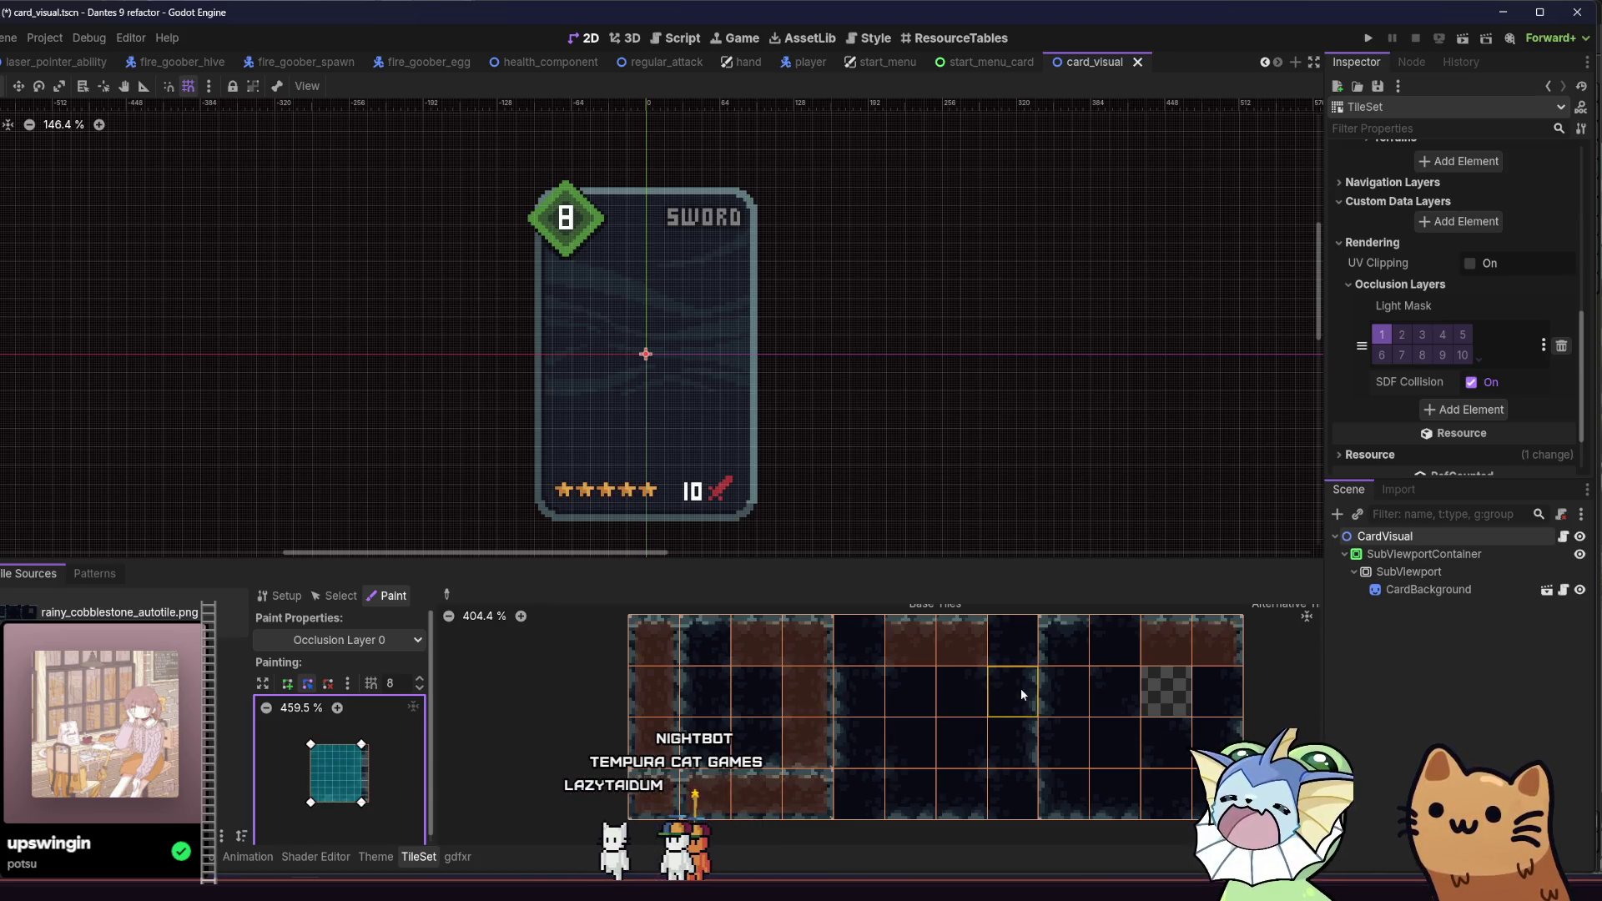
left_click_drag(1019, 689, 1013, 728)
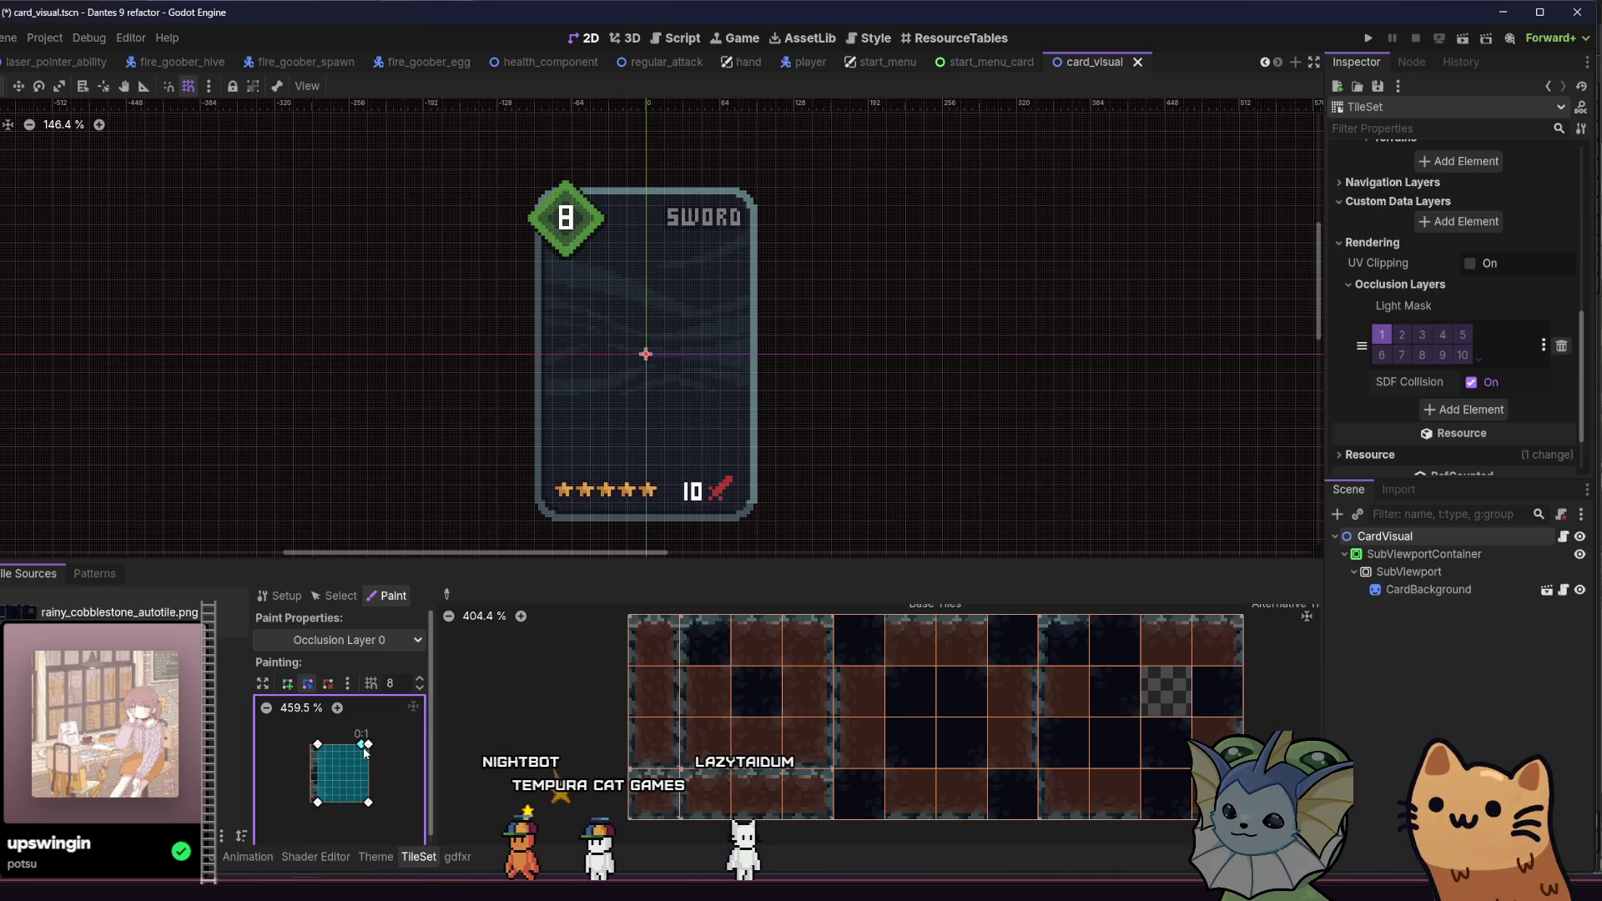
Step: Snap the occlusion polygon's left corners to the tile corners
left_click_drag(372, 746, 372, 753)
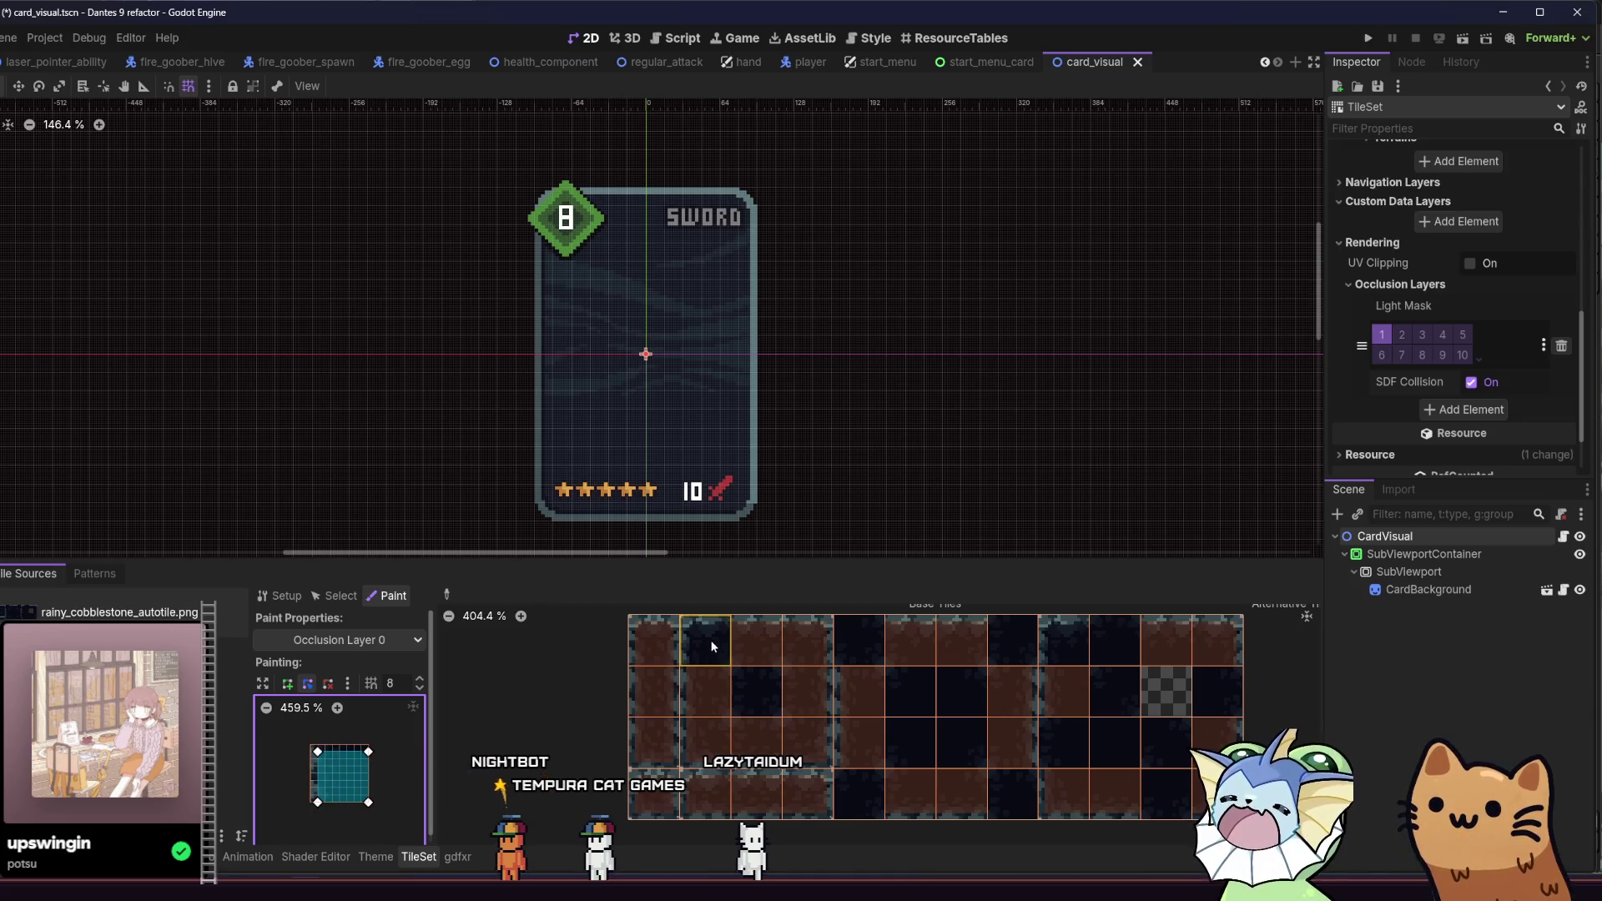
key("ctrl+z")
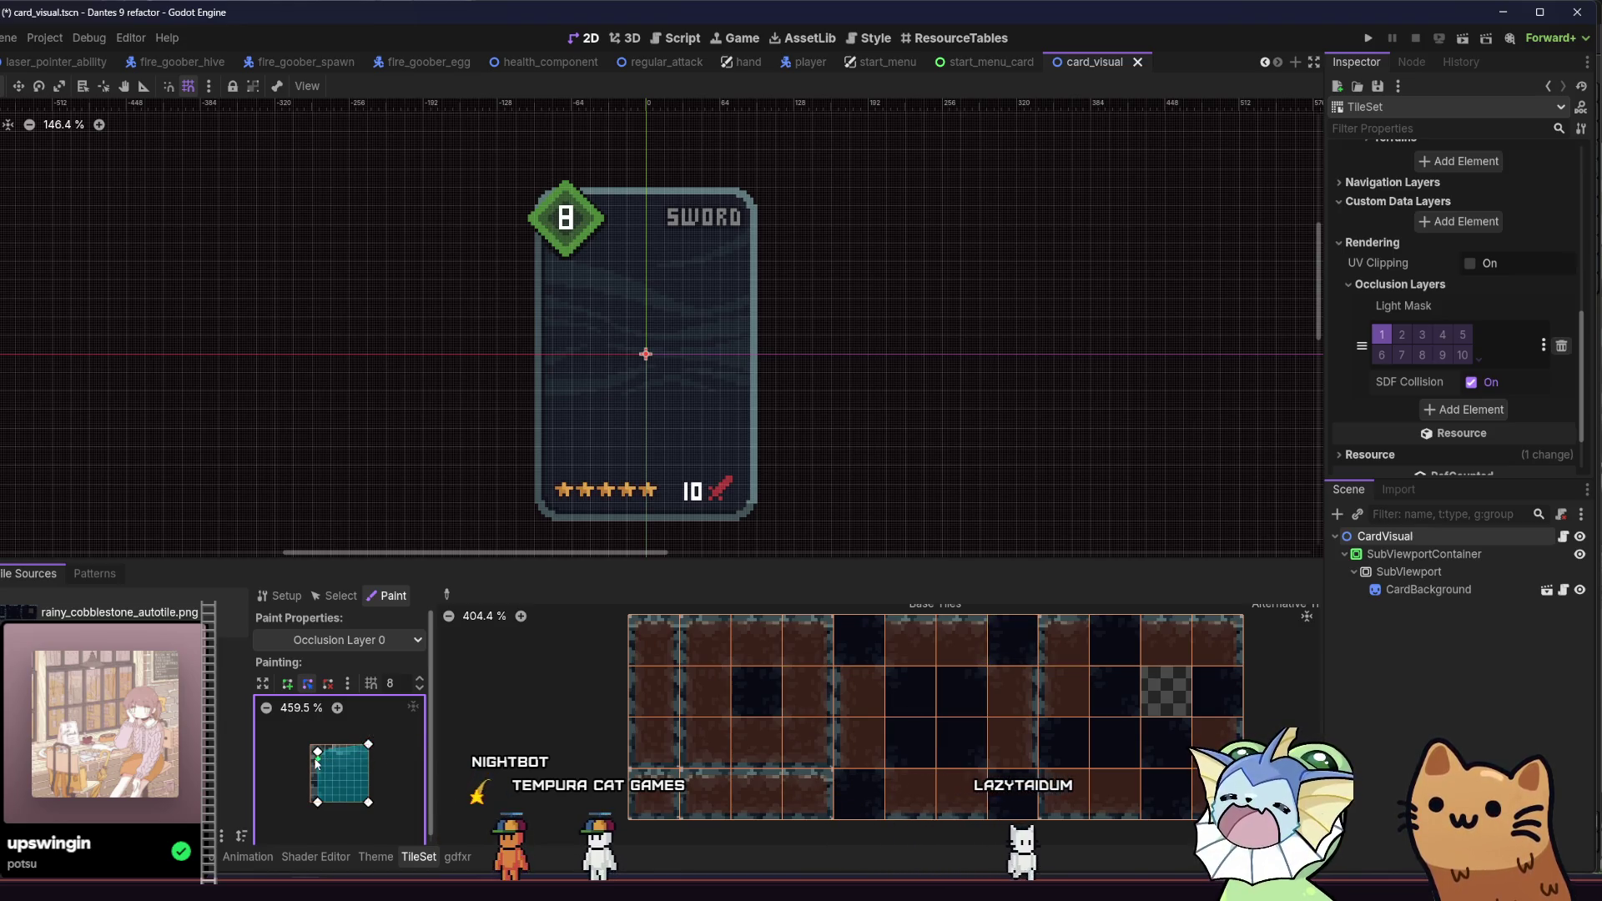
left_click_drag(317, 752, 311, 744)
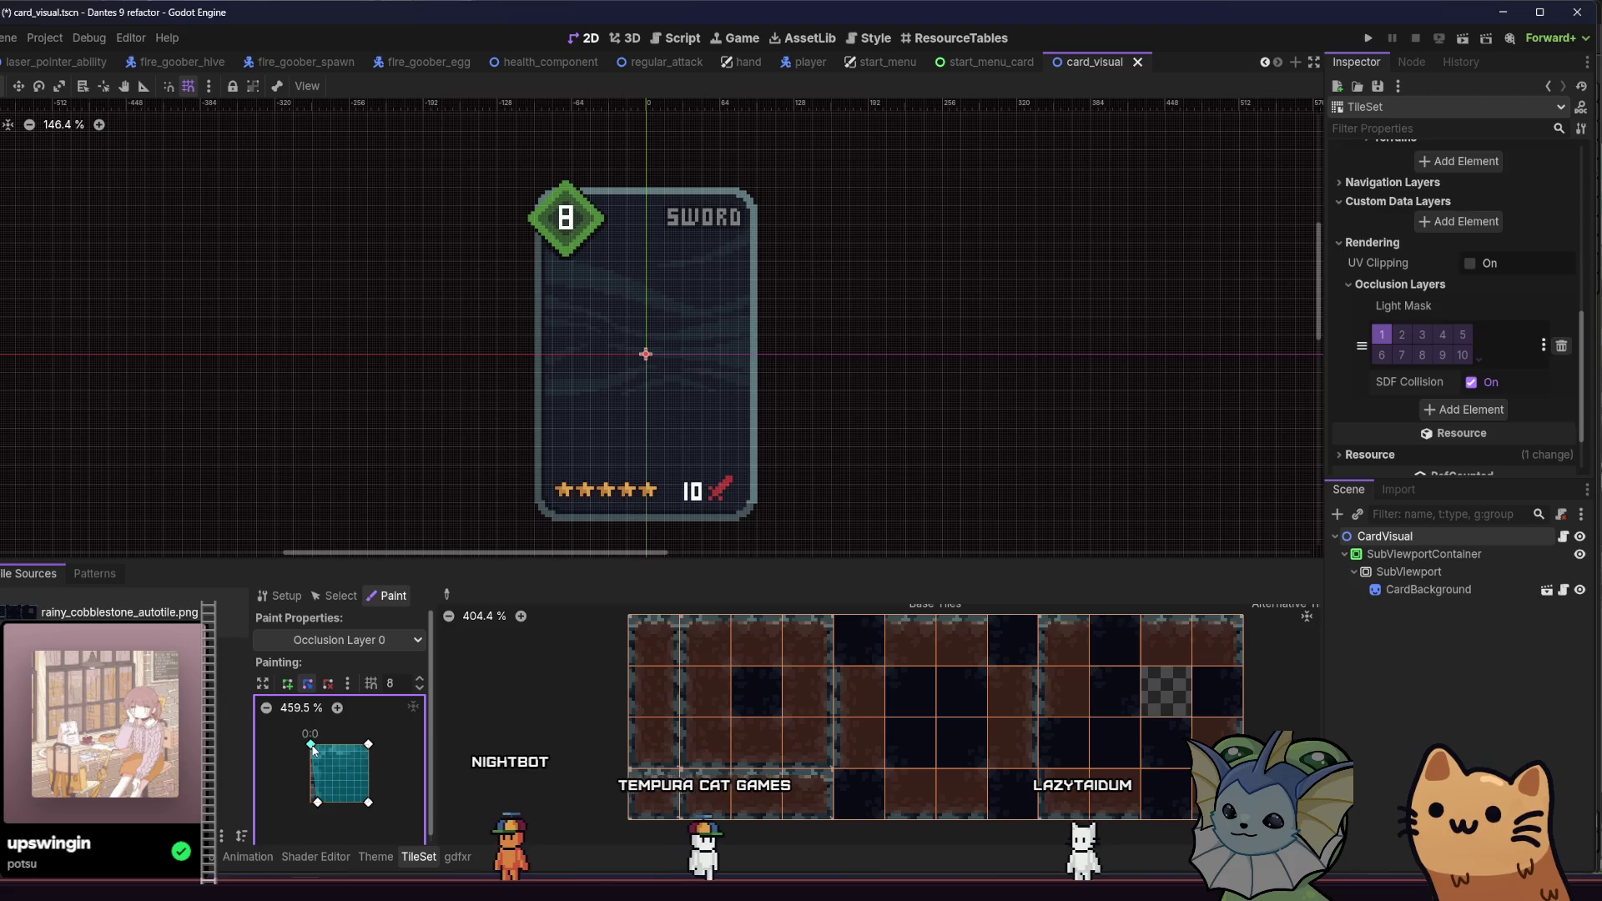
left_click_drag(318, 806, 314, 805)
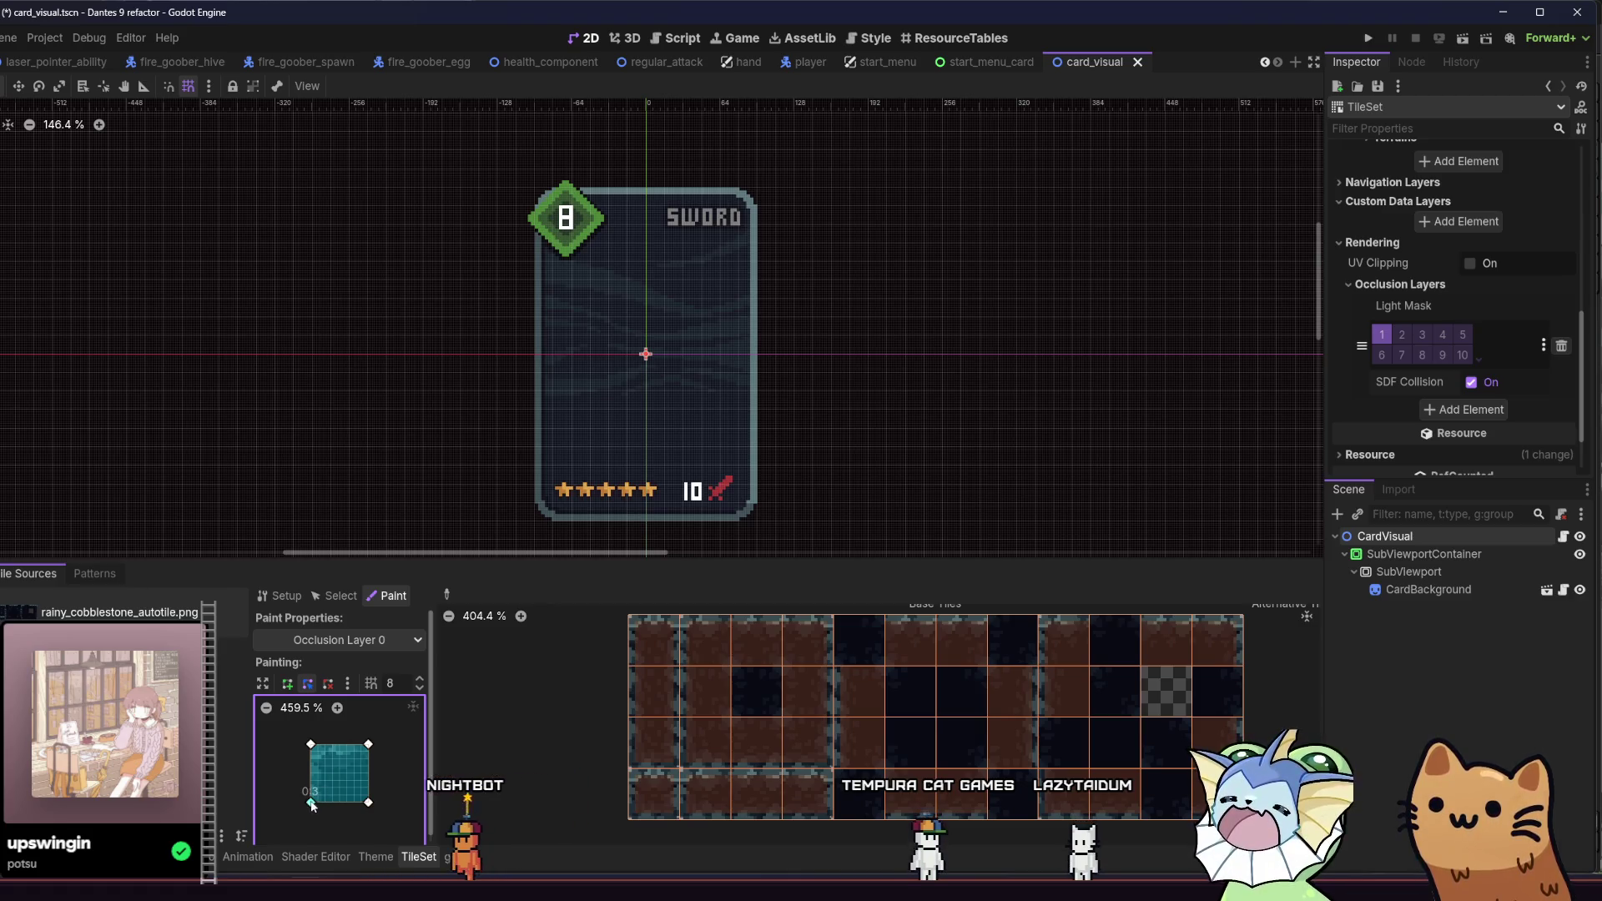
Step: Paint occlusion onto all remaining dark cobblestone tiles and save the scene
left_click(858, 638)
left_click(738, 668)
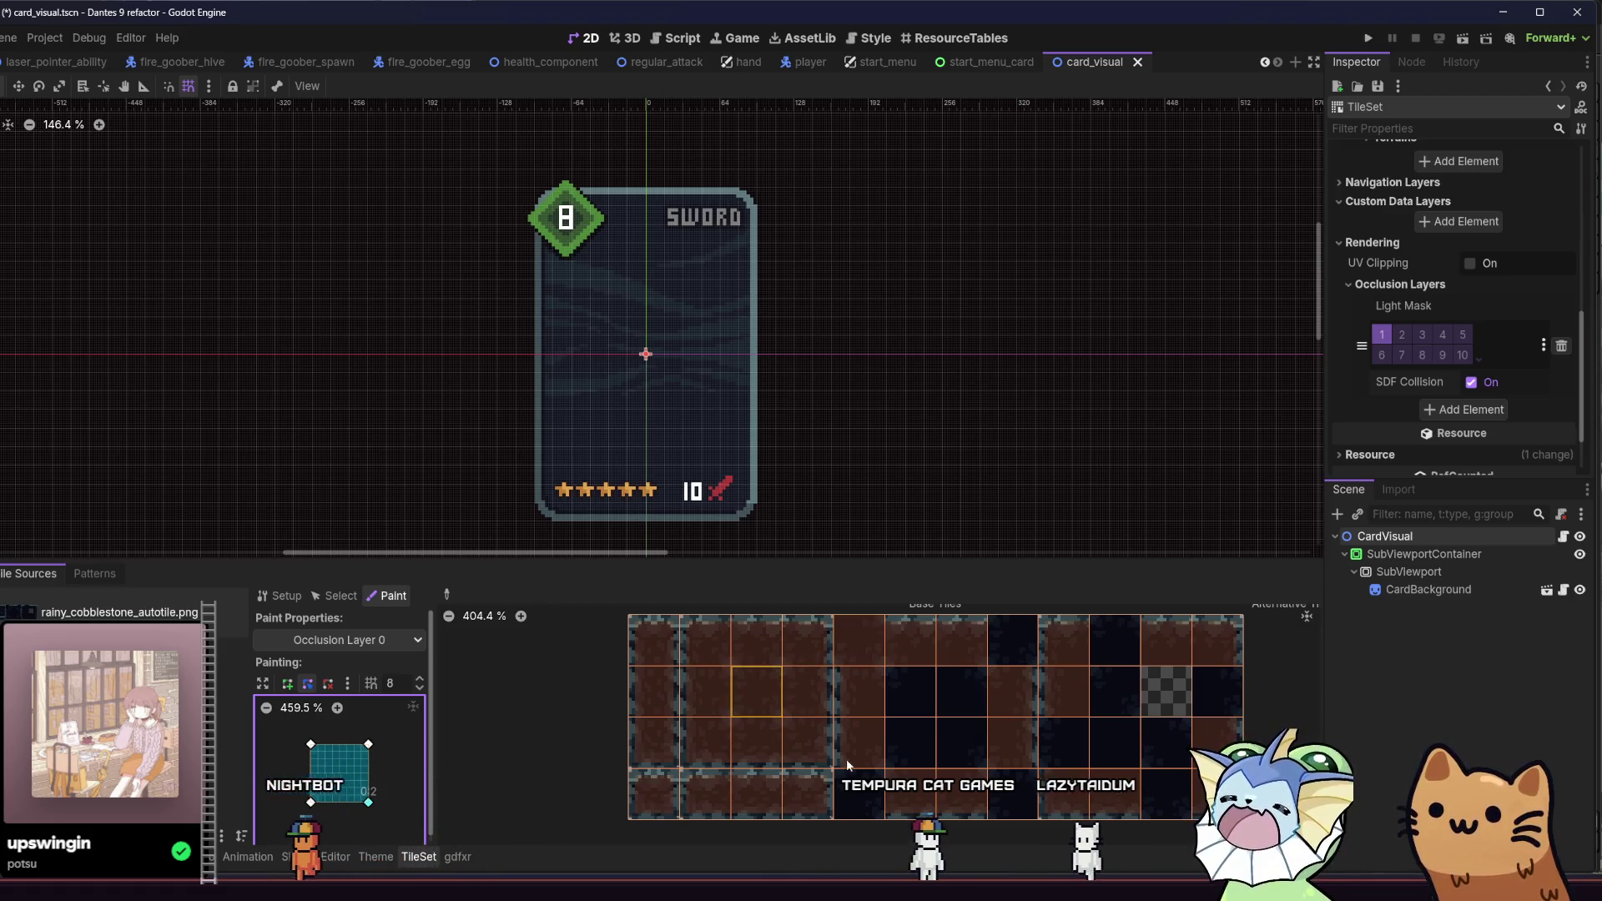
left_click(1012, 640)
left_click(923, 695)
left_click(976, 685)
left_click(918, 742)
left_click(968, 743)
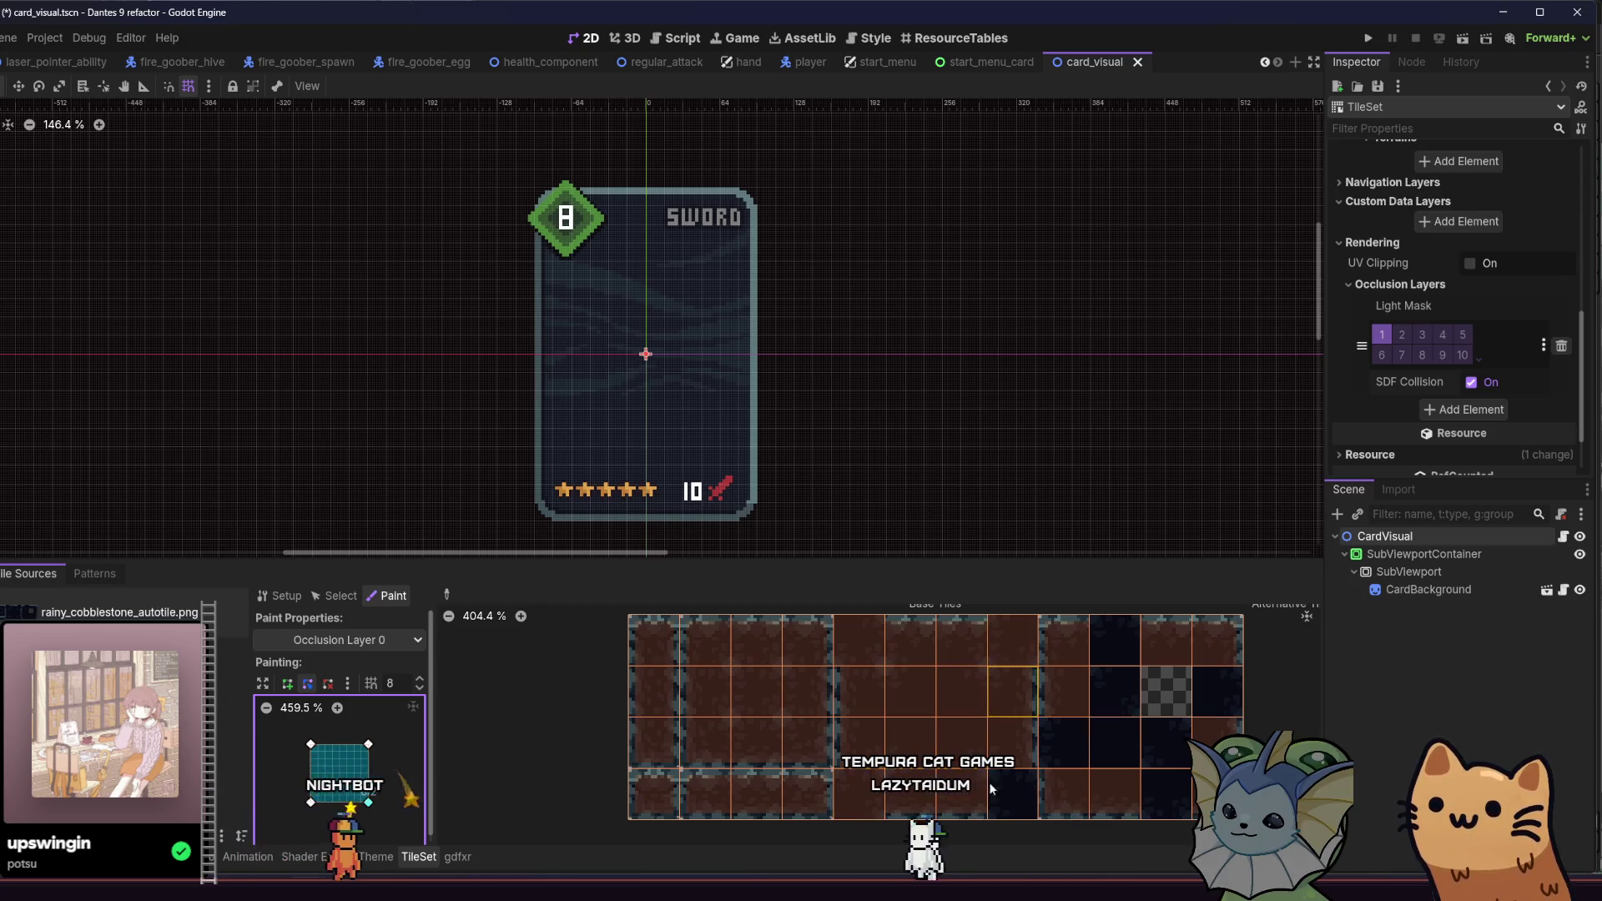
left_click(999, 789)
left_click(1064, 743)
left_click(1115, 743)
left_click(1166, 789)
left_click(1166, 743)
left_click(1115, 688)
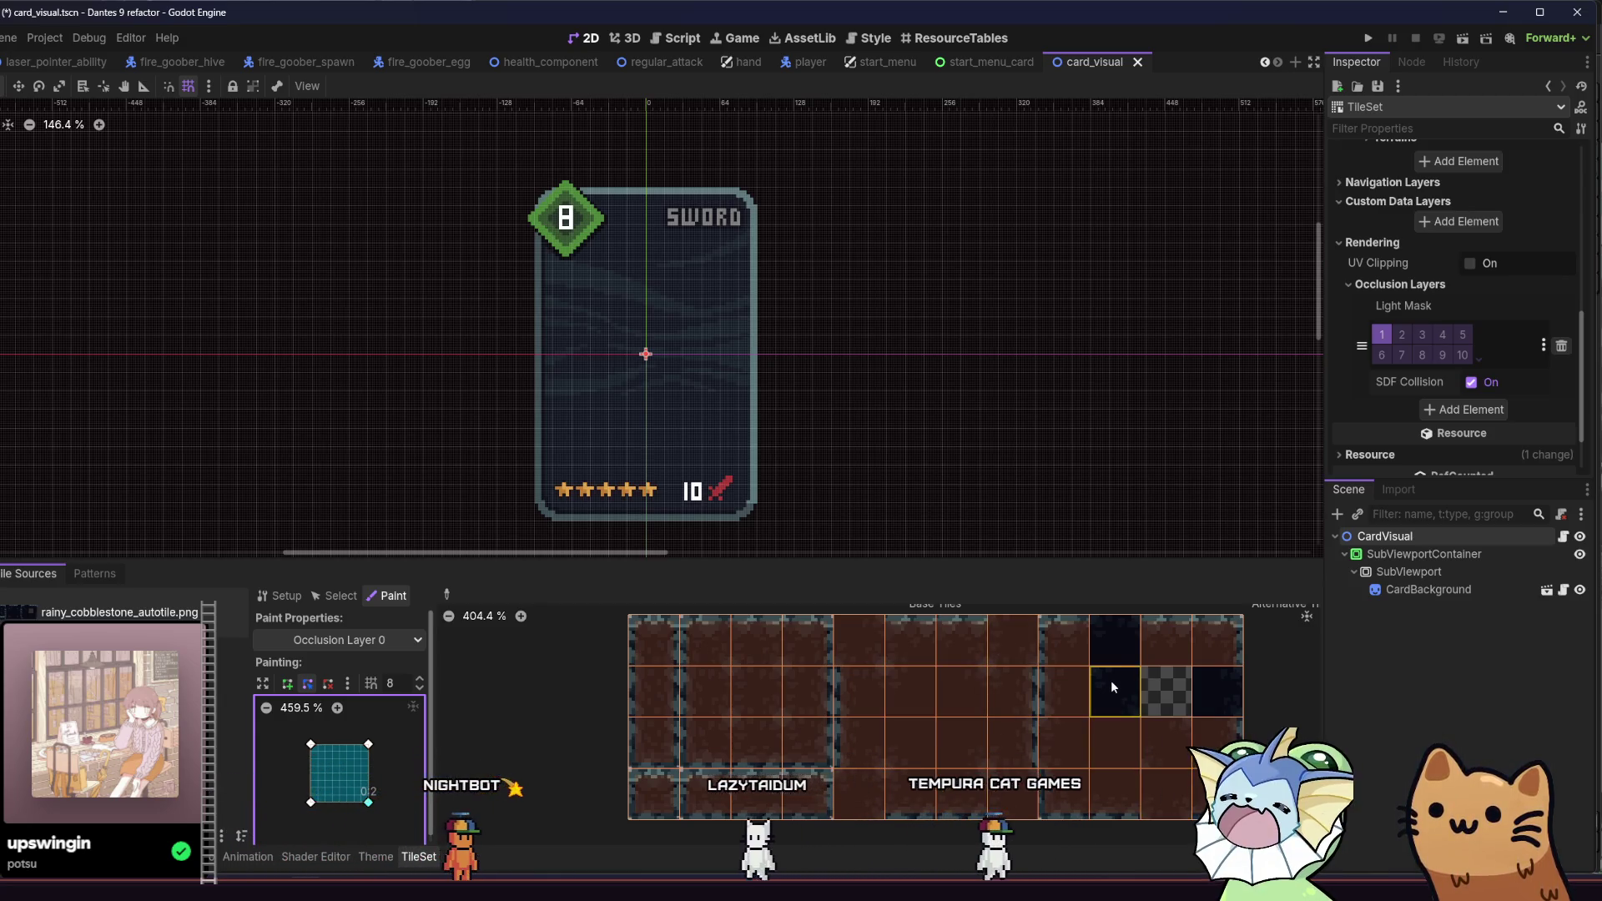
left_click(1115, 640)
left_click(1217, 743)
left_click(1208, 679)
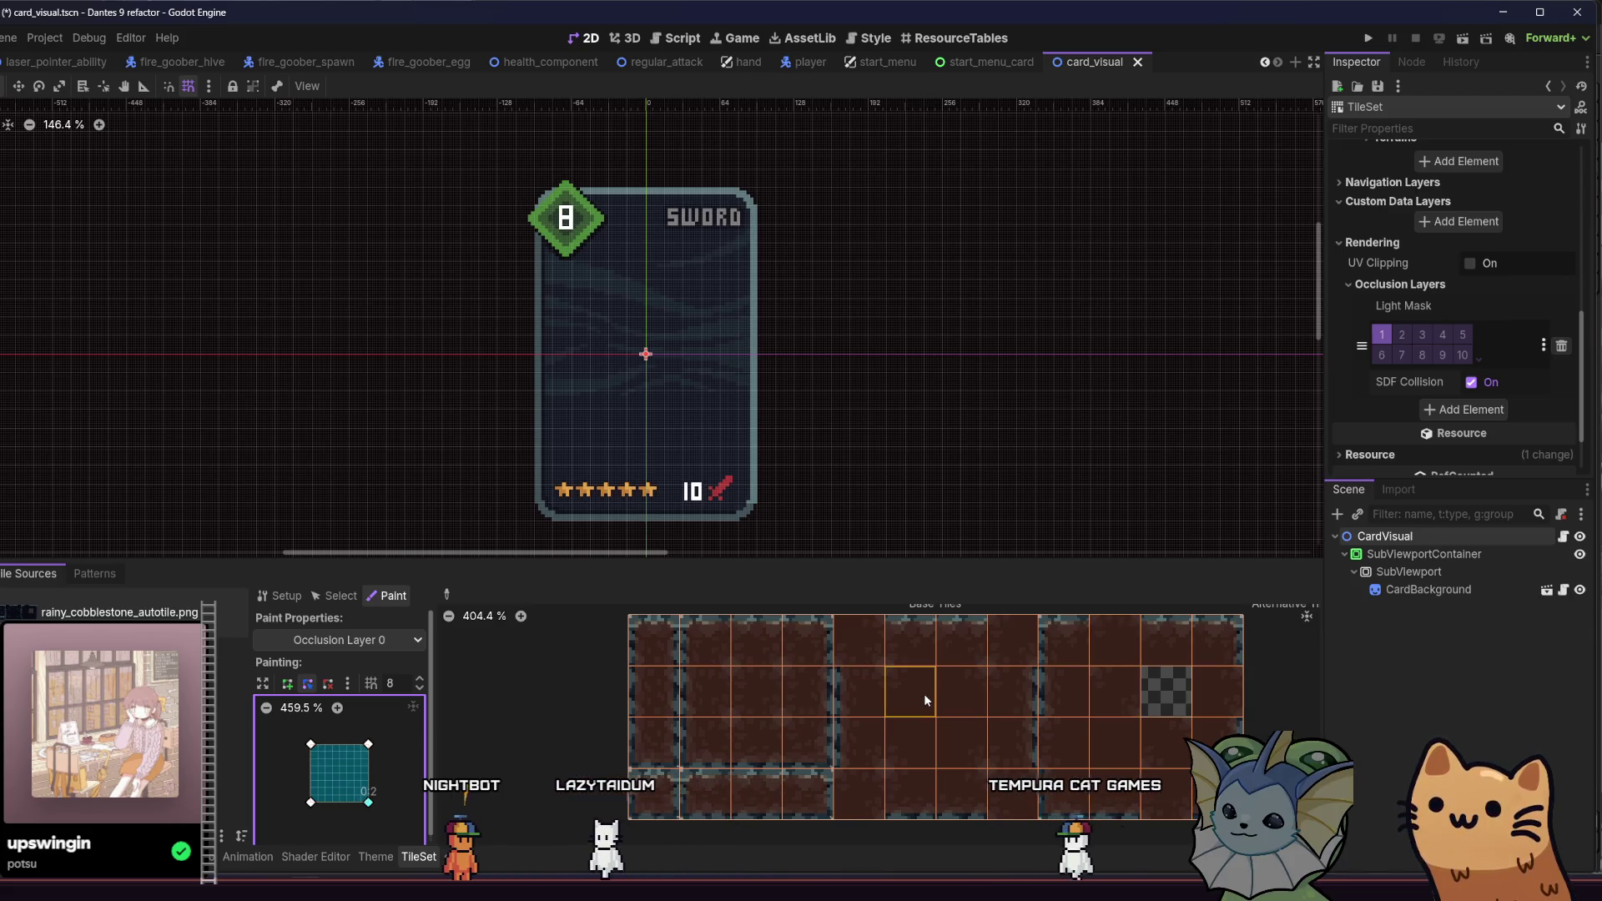
key("ctrl+s")
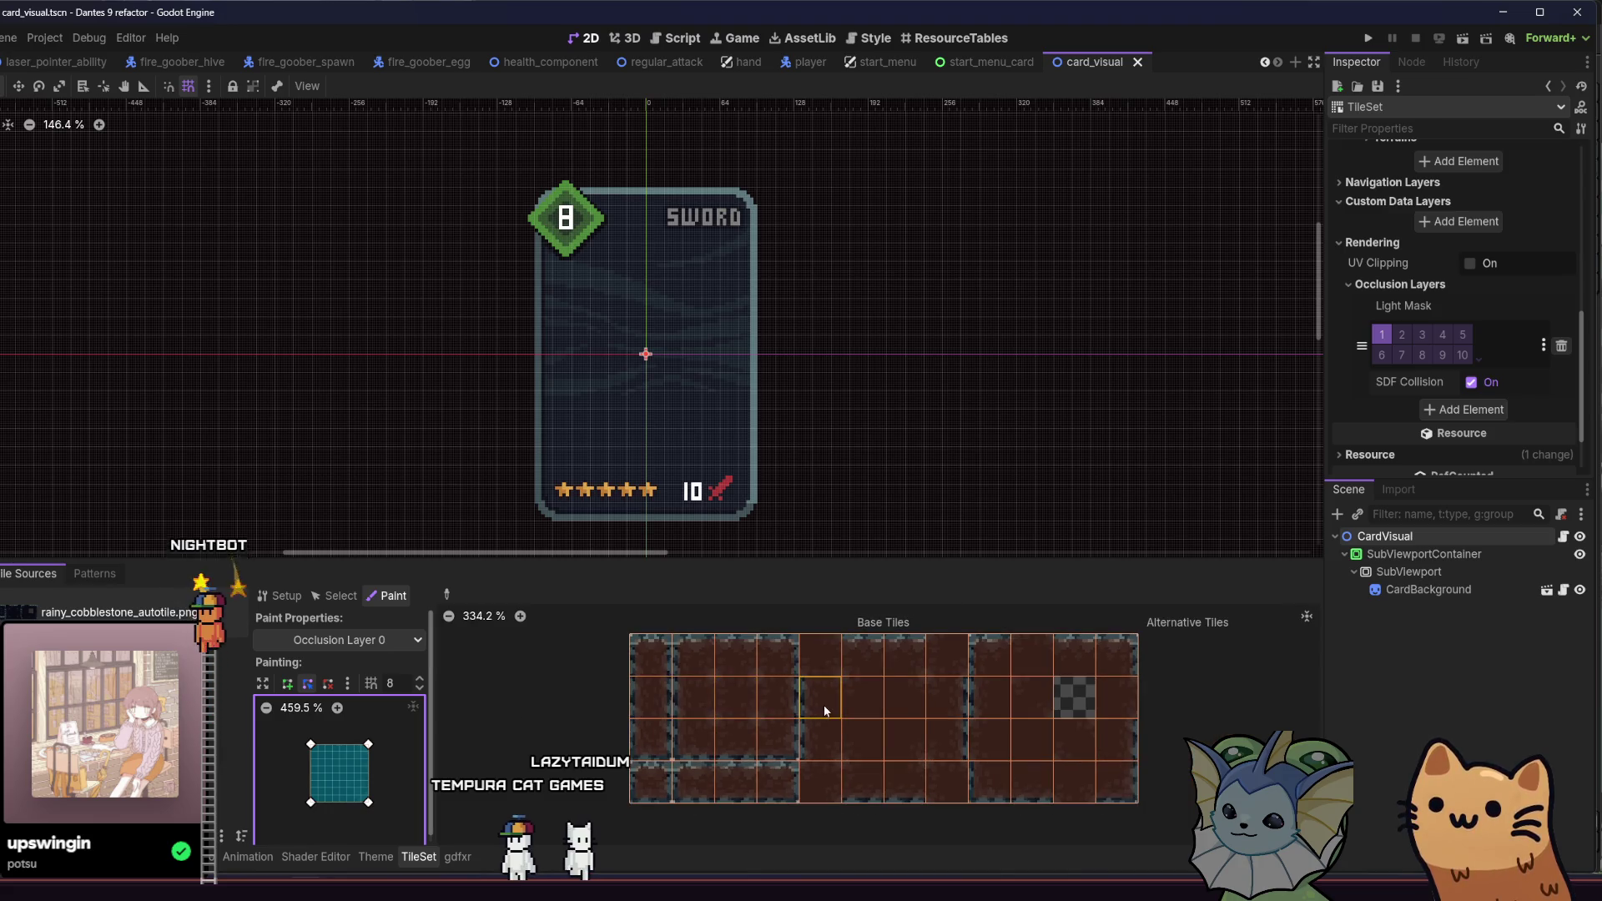
Step: Look over the tile atlas, then show the project files in res://data/tilesets/
scroll(824, 705, "right", 2)
scroll(718, 724, "down", 1)
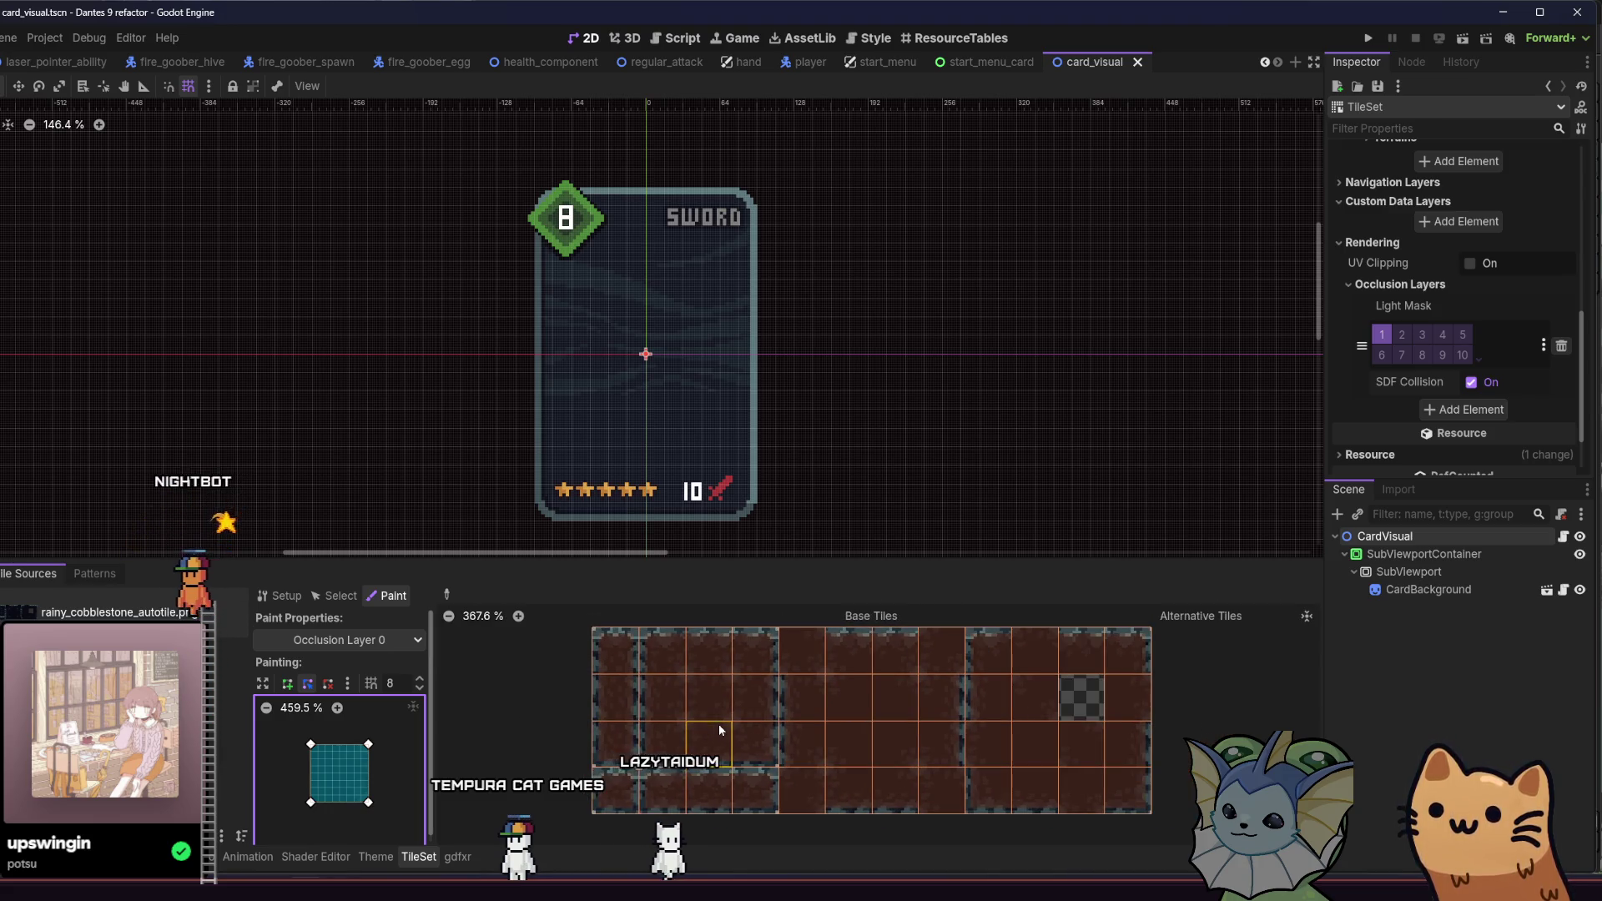
scroll(719, 733, "right", 2)
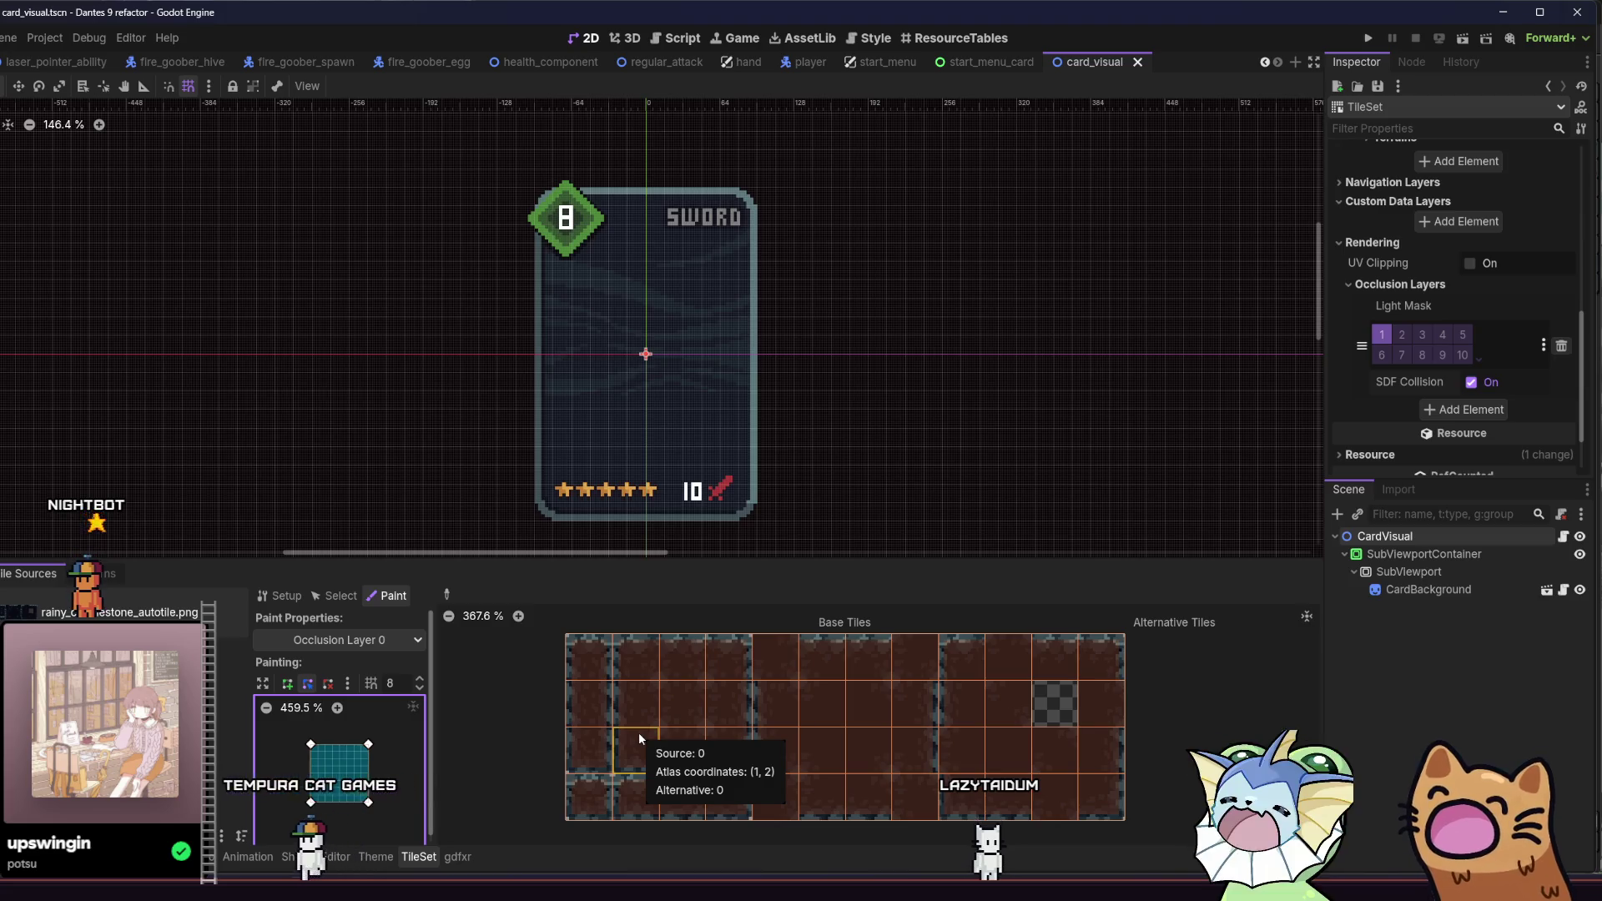
mouse_move(638, 733)
left_mouse_down()
mouse_move(649, 741)
mouse_move(521, 730)
mouse_move(579, 719)
left_mouse_up()
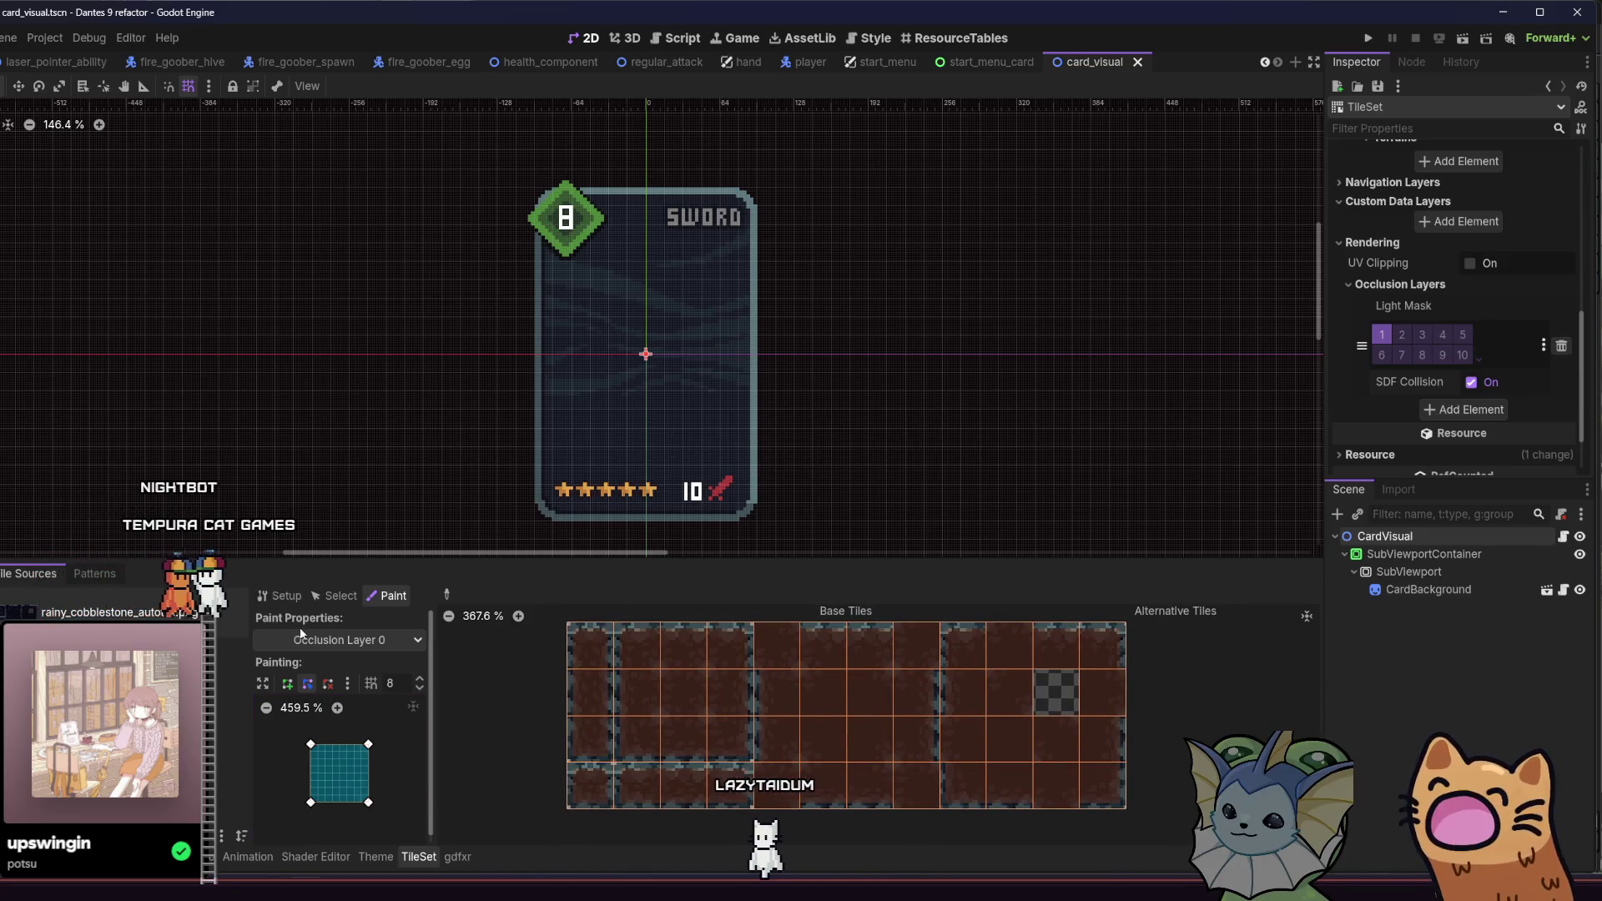
key("alt+f")
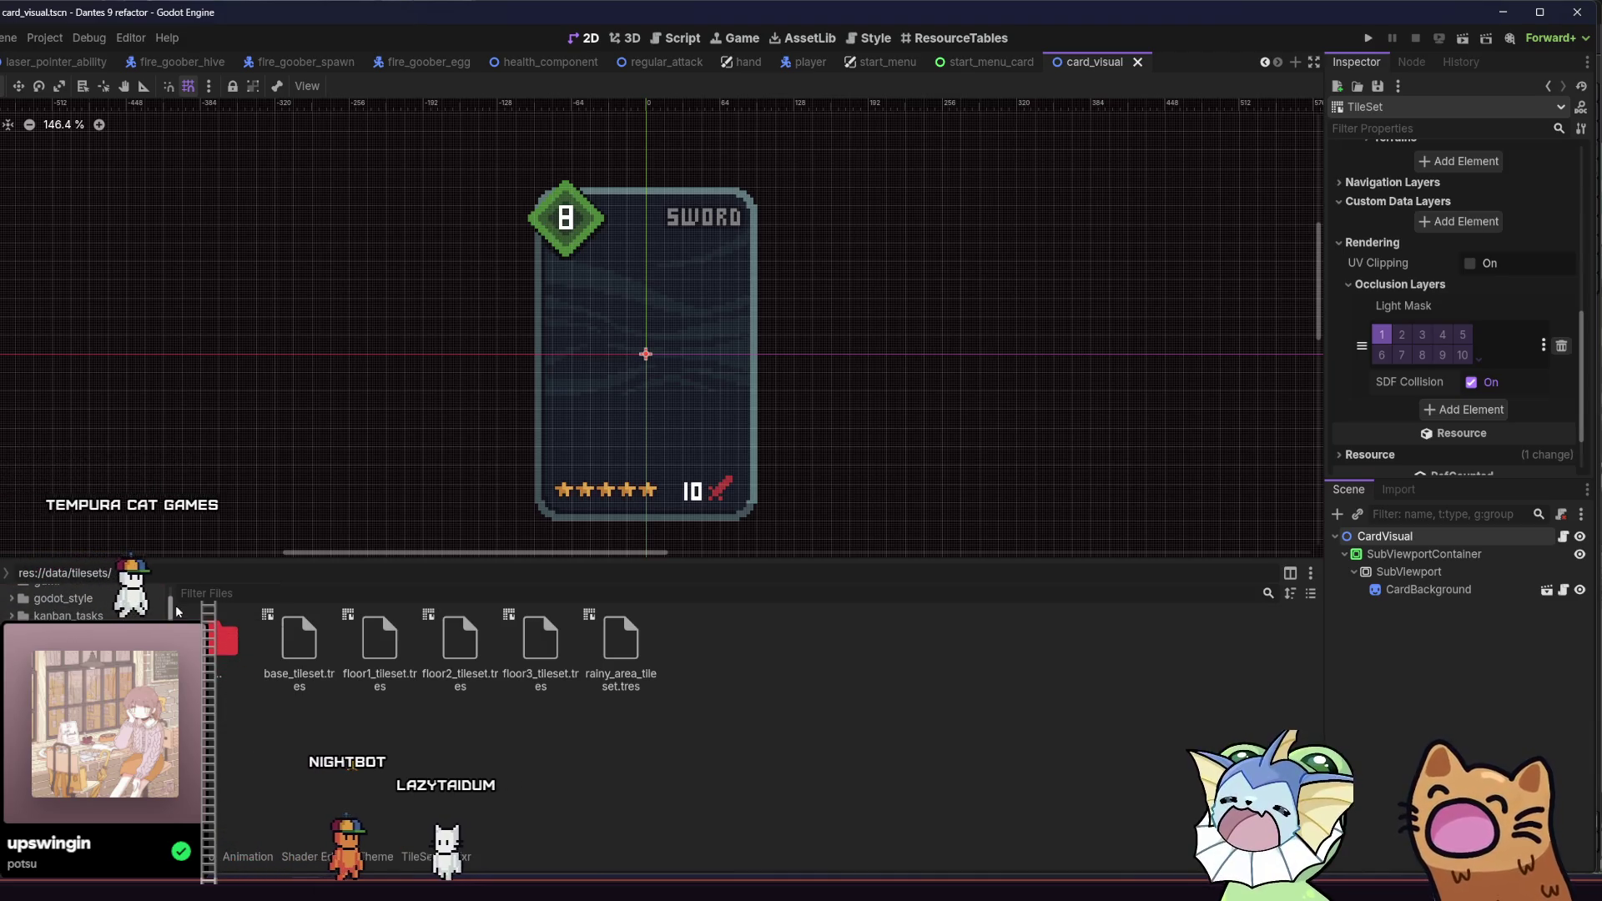
Step: Duplicate base_room_template.tscn in res://data/rooms as rainy_testing.tscn
scroll(180, 605, "down", 5)
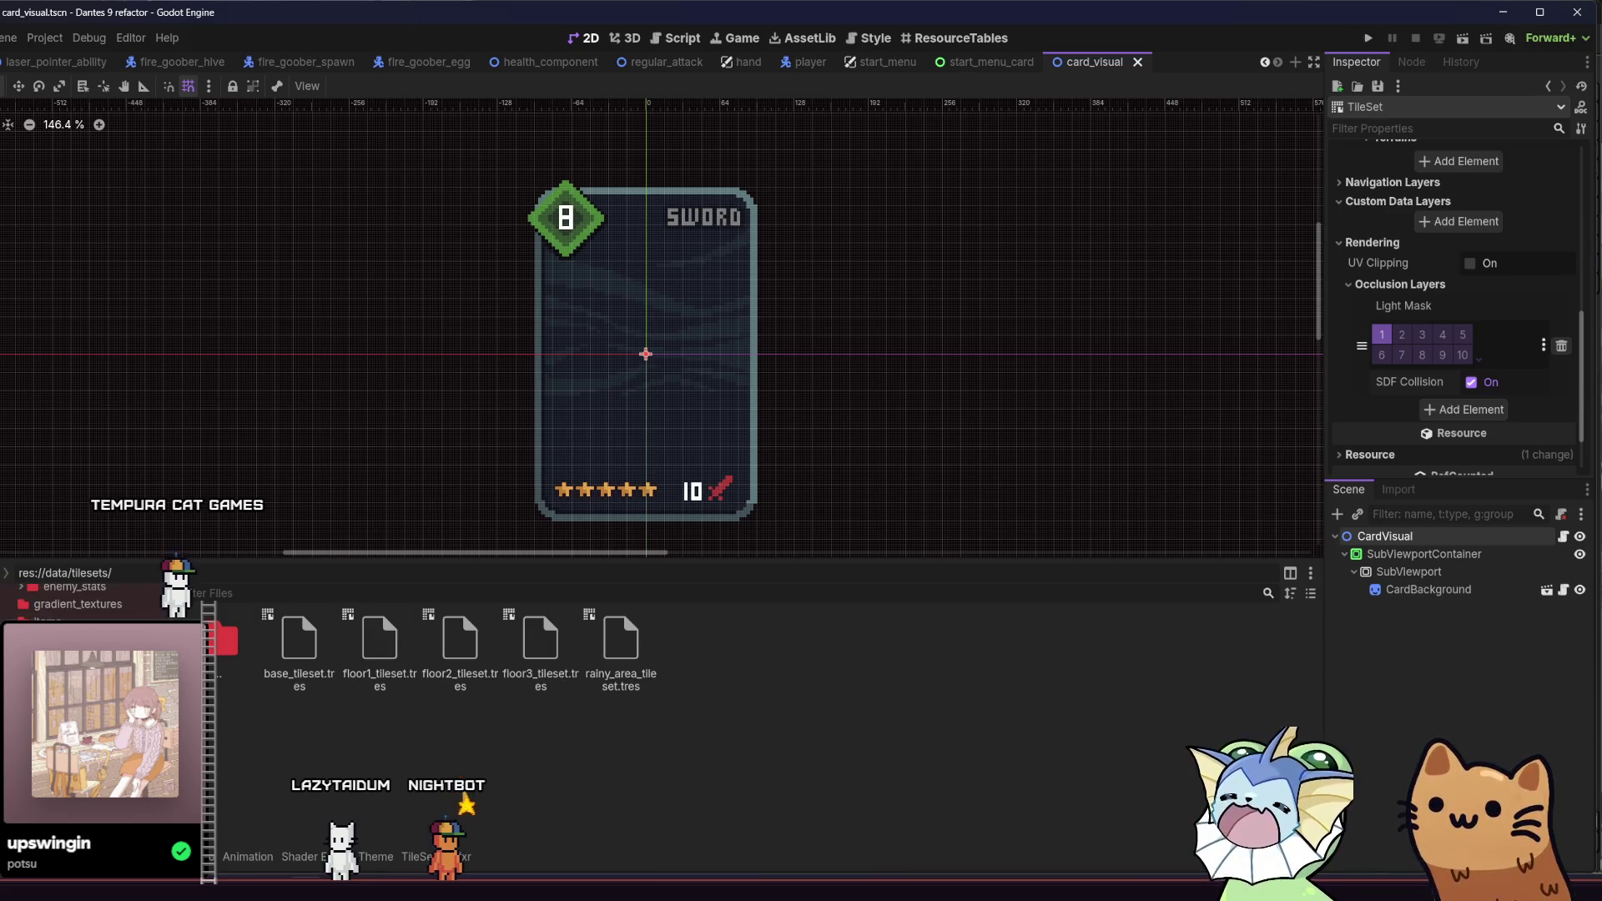
scroll(100, 601, "down", 5)
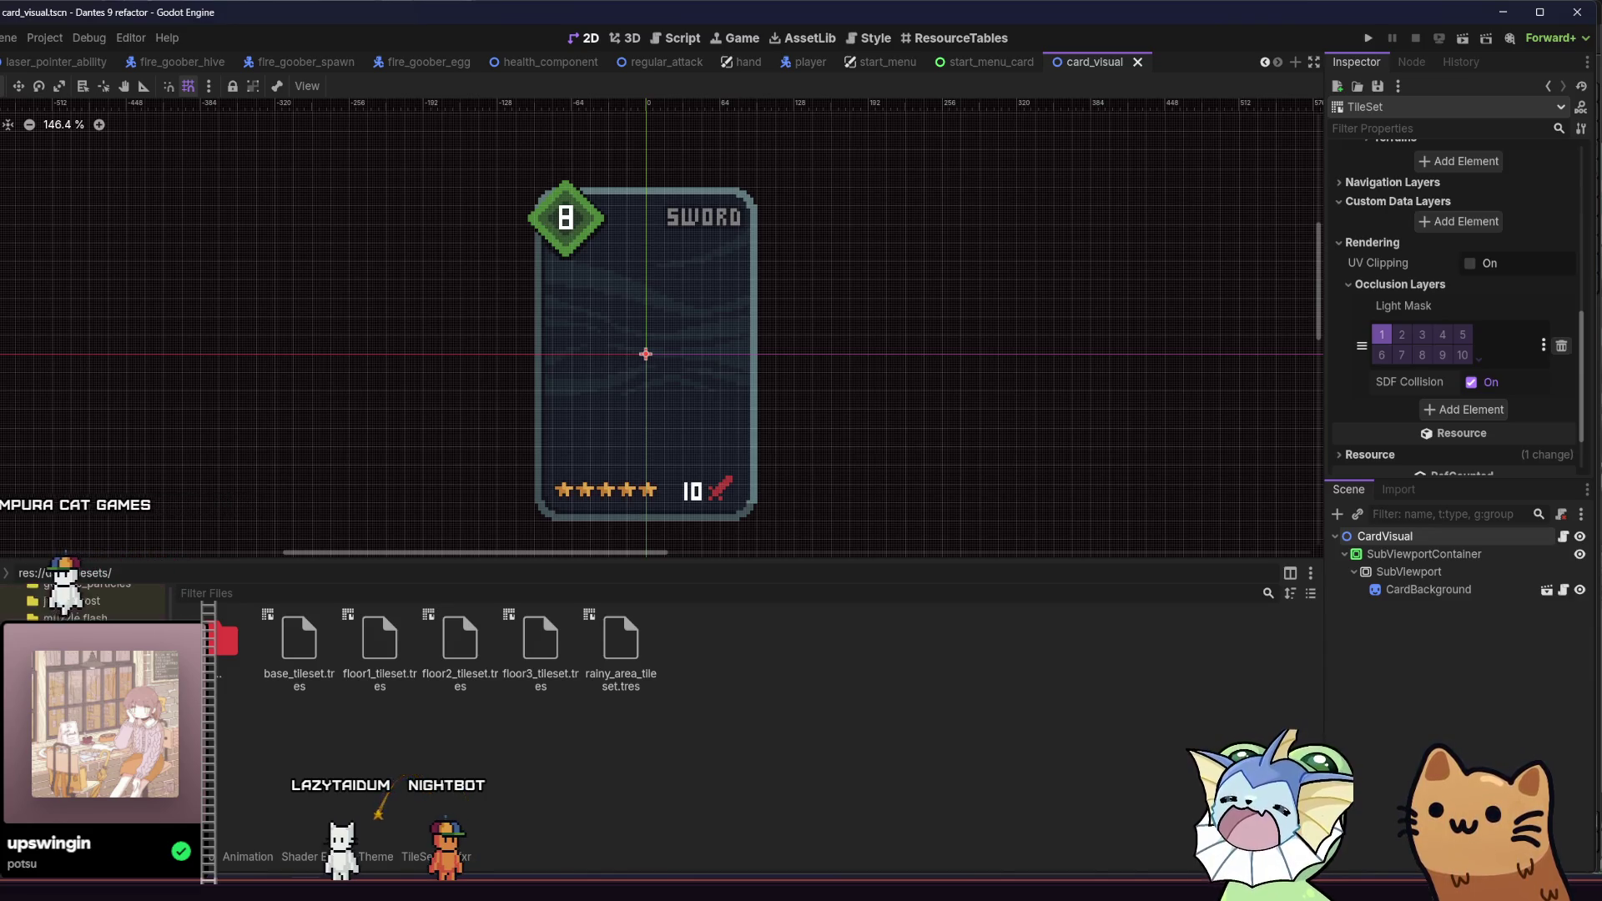
scroll(101, 601, "down", 2)
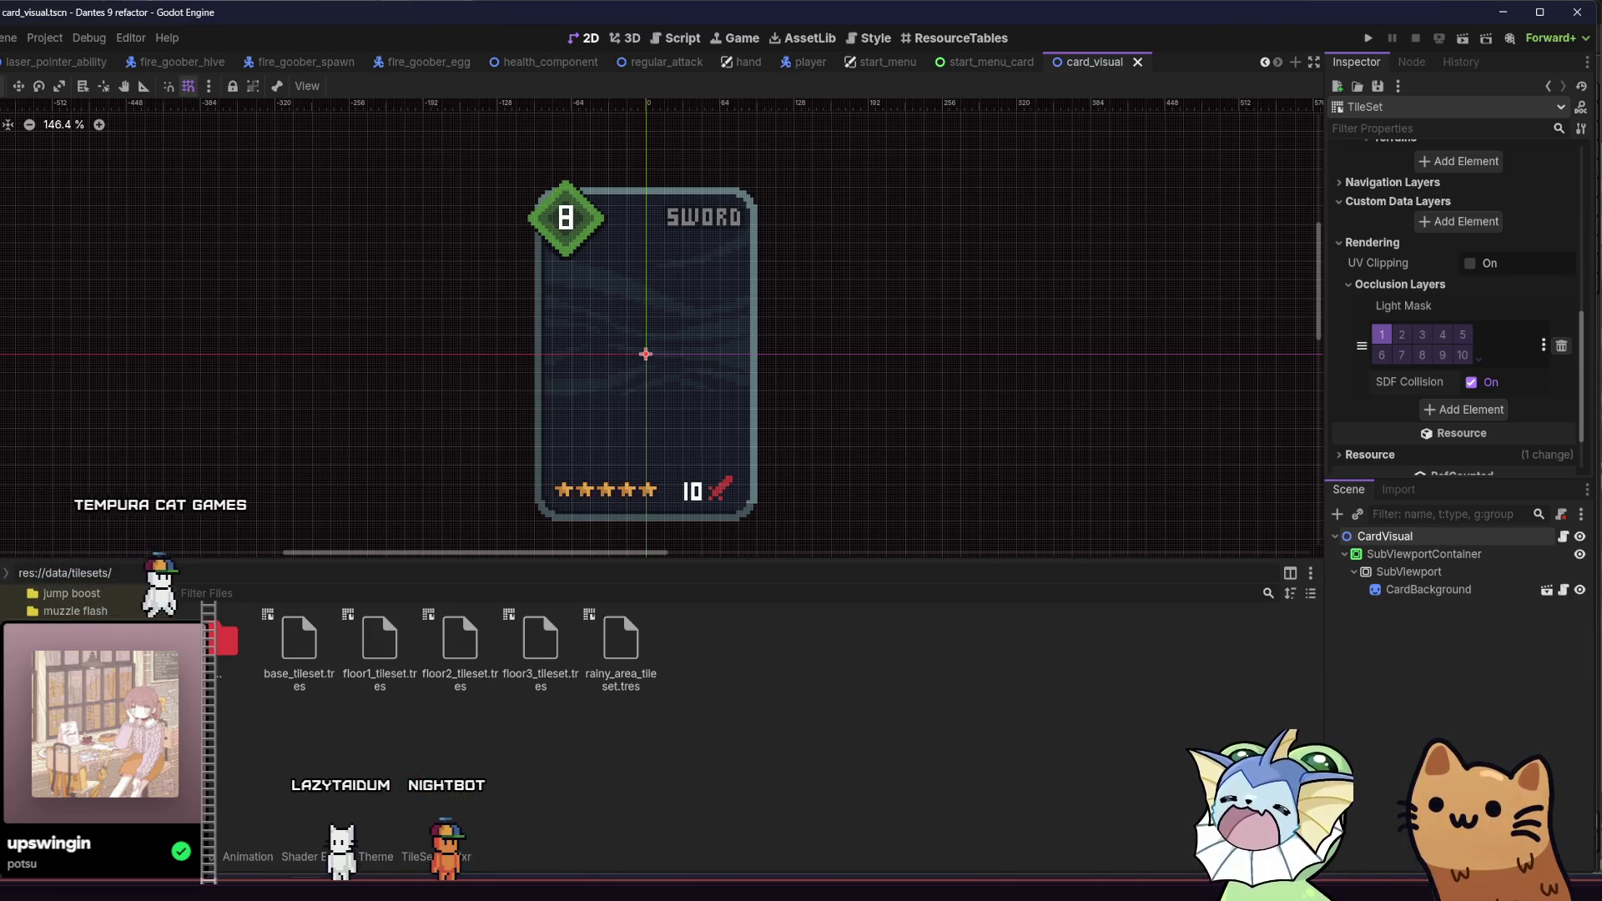
scroll(100, 601, "down", 2)
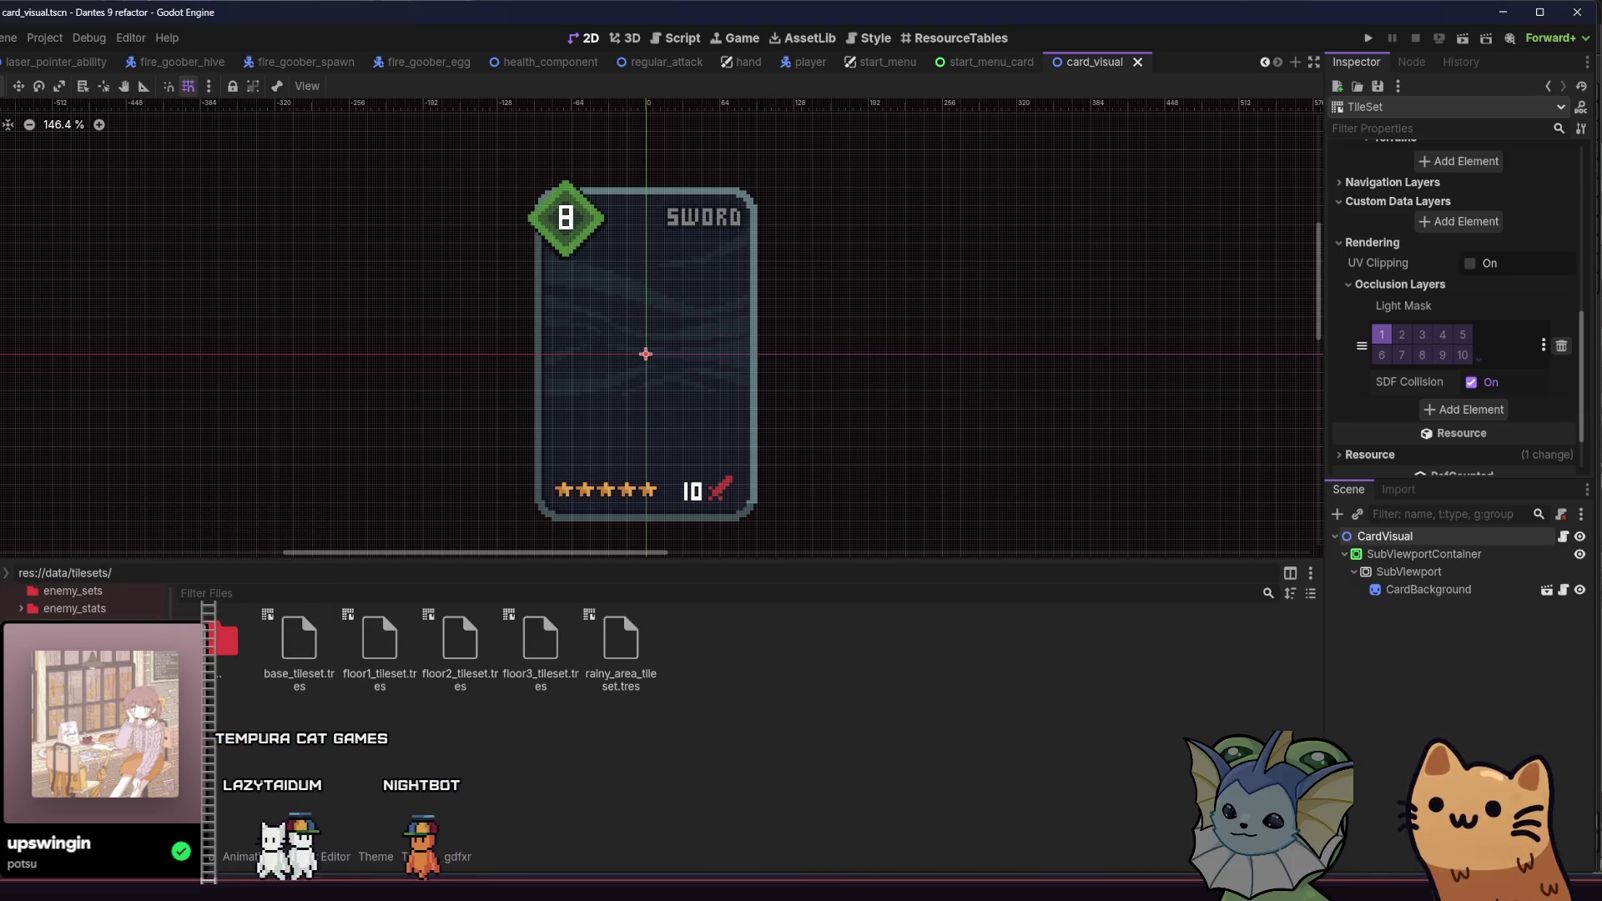
left_click(75, 664)
right_click(281, 768)
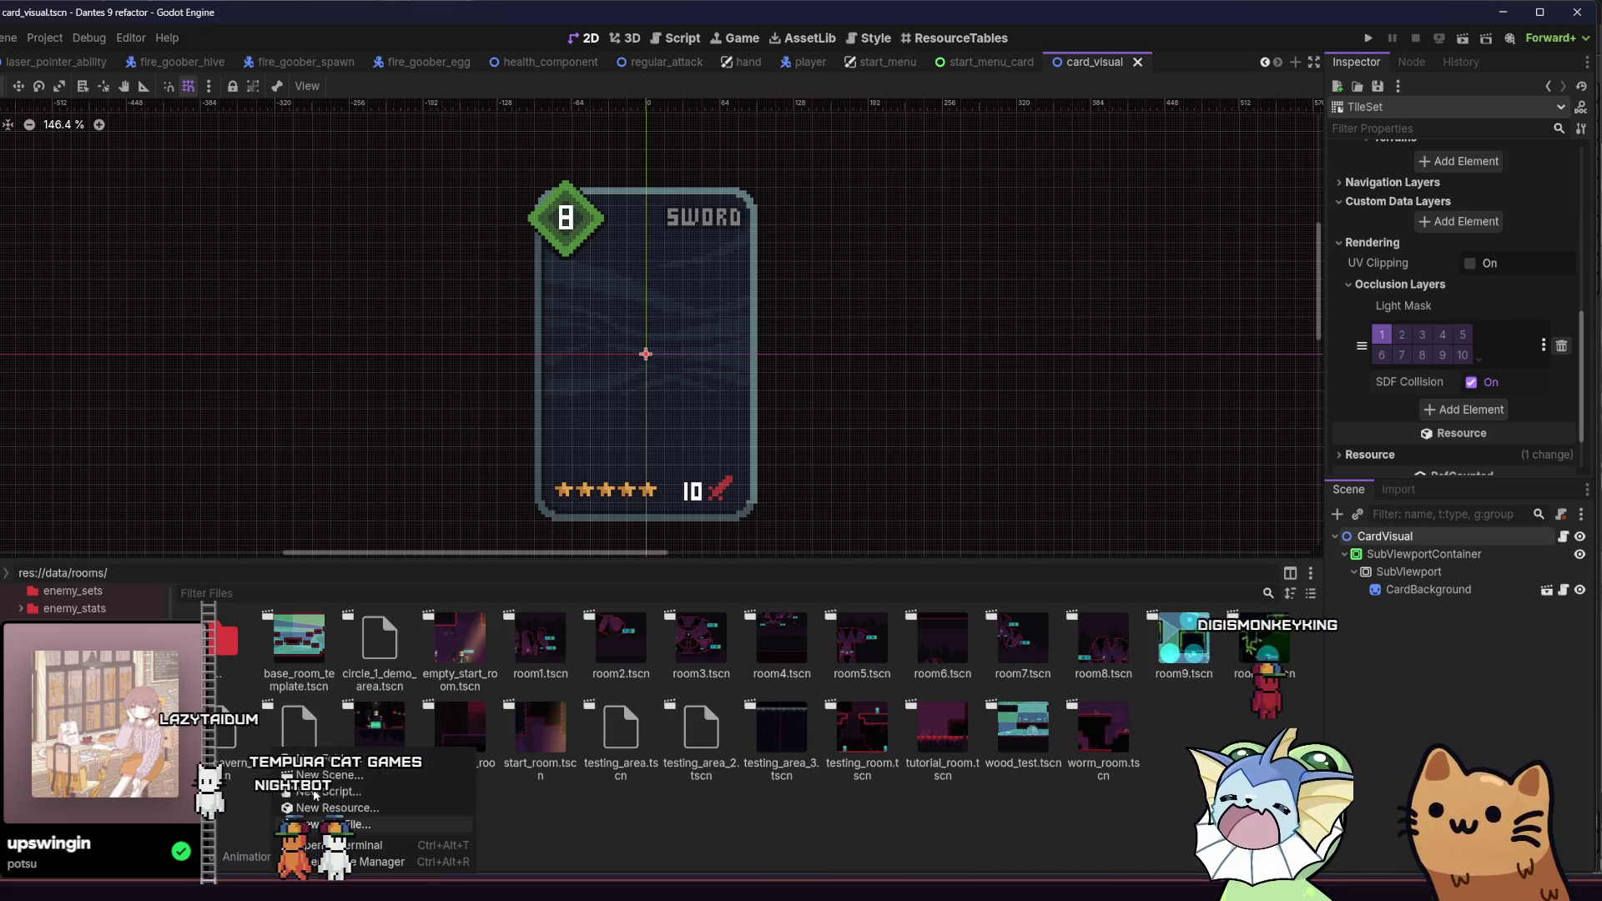
right_click(302, 725)
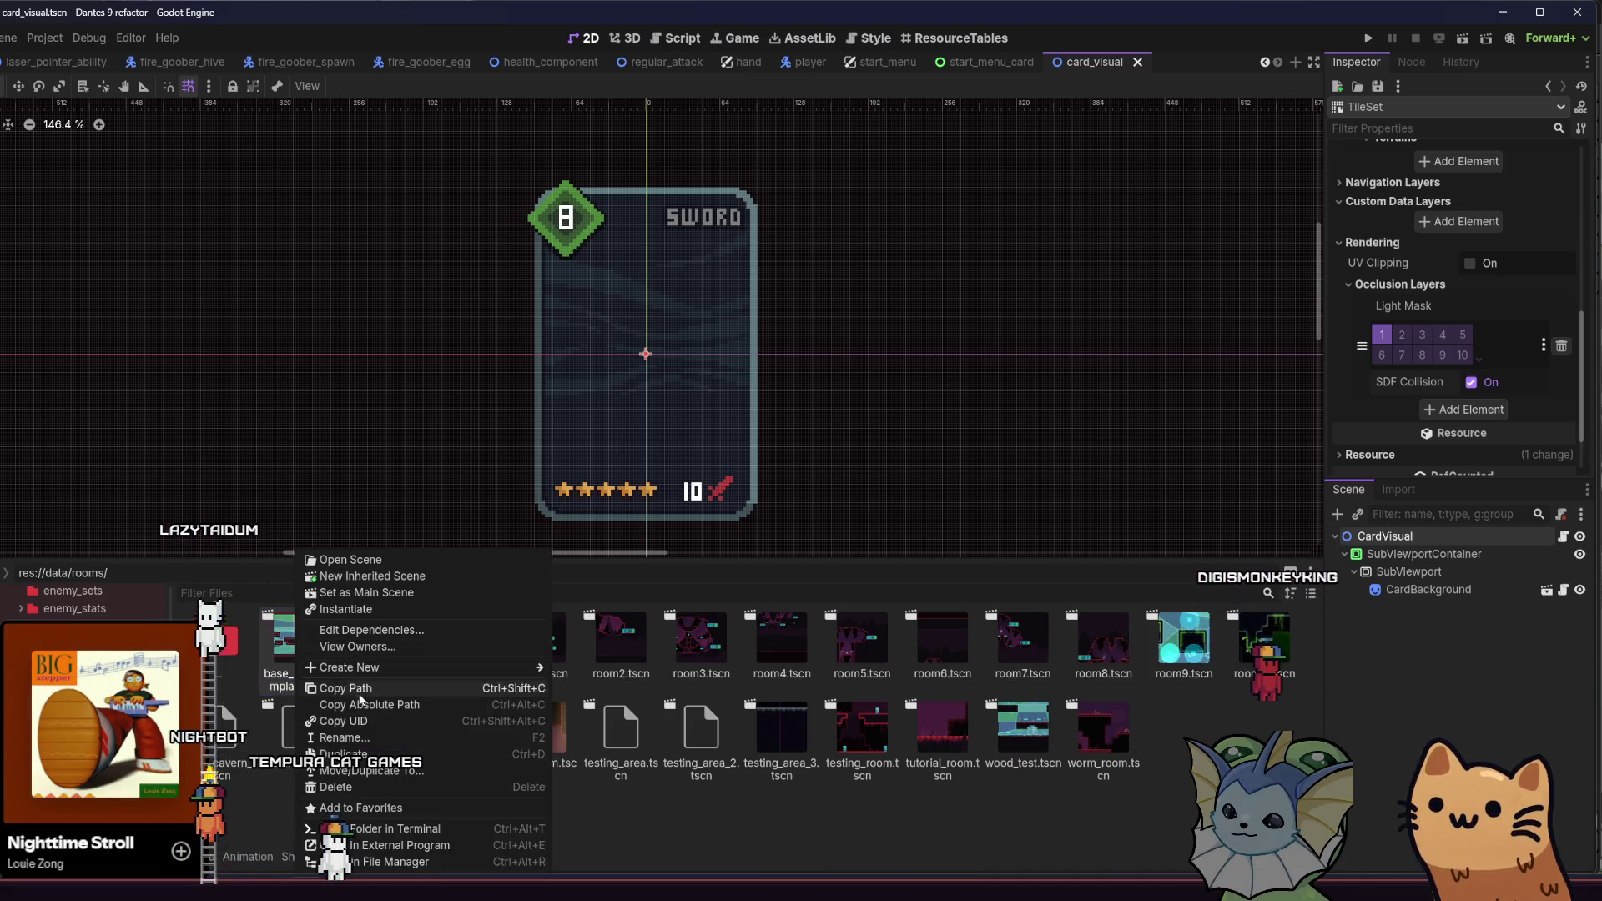
left_click(363, 755)
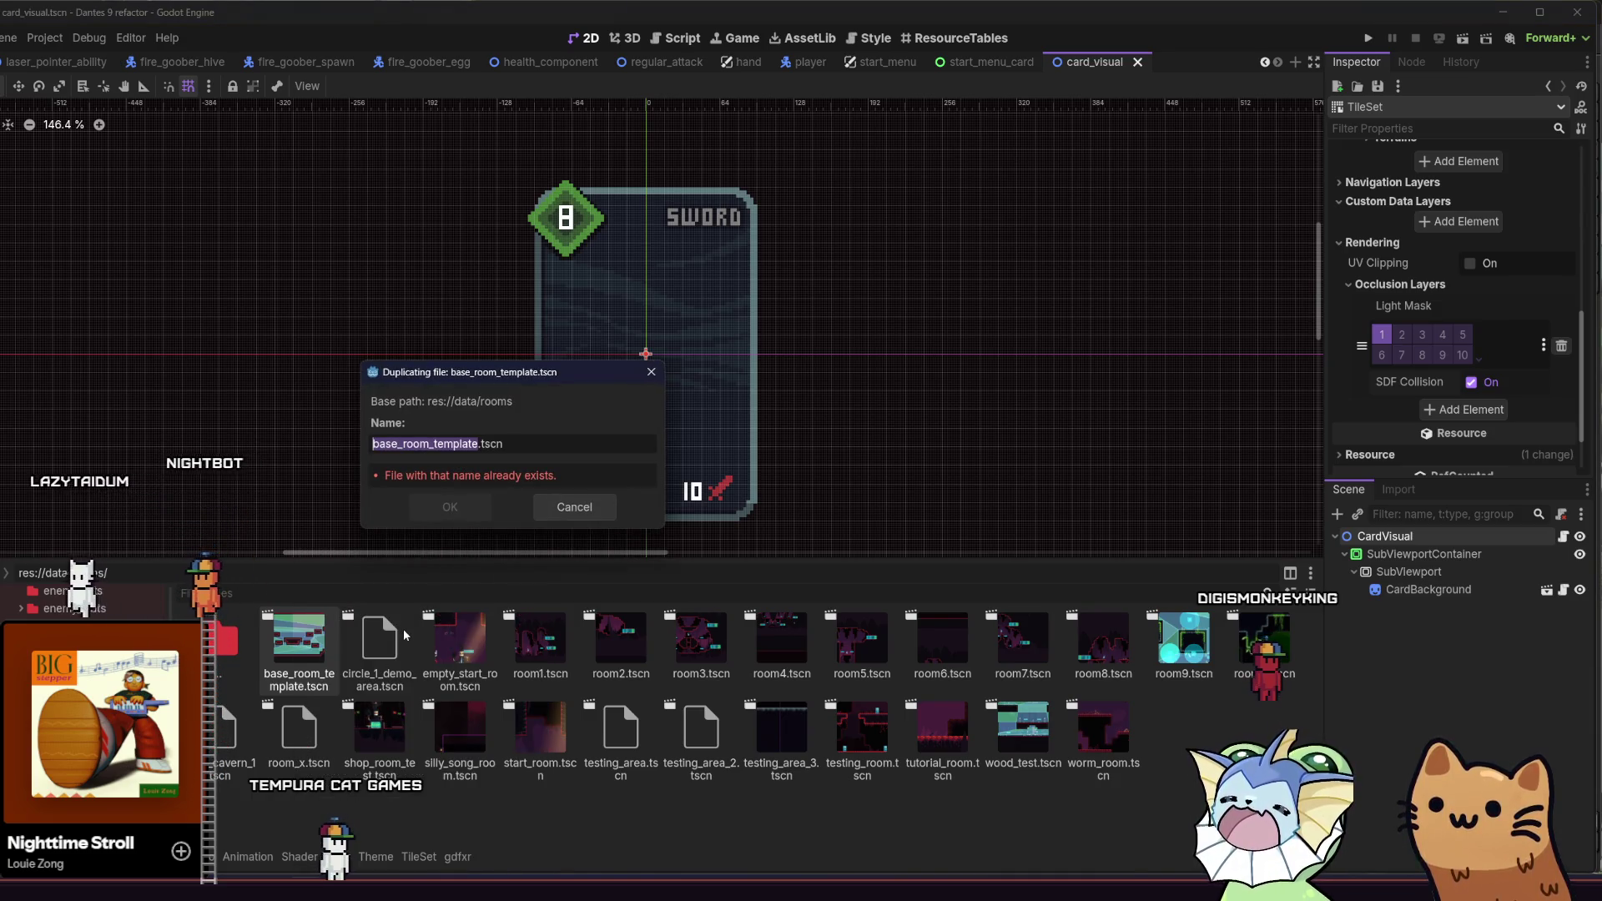
type("rainu")
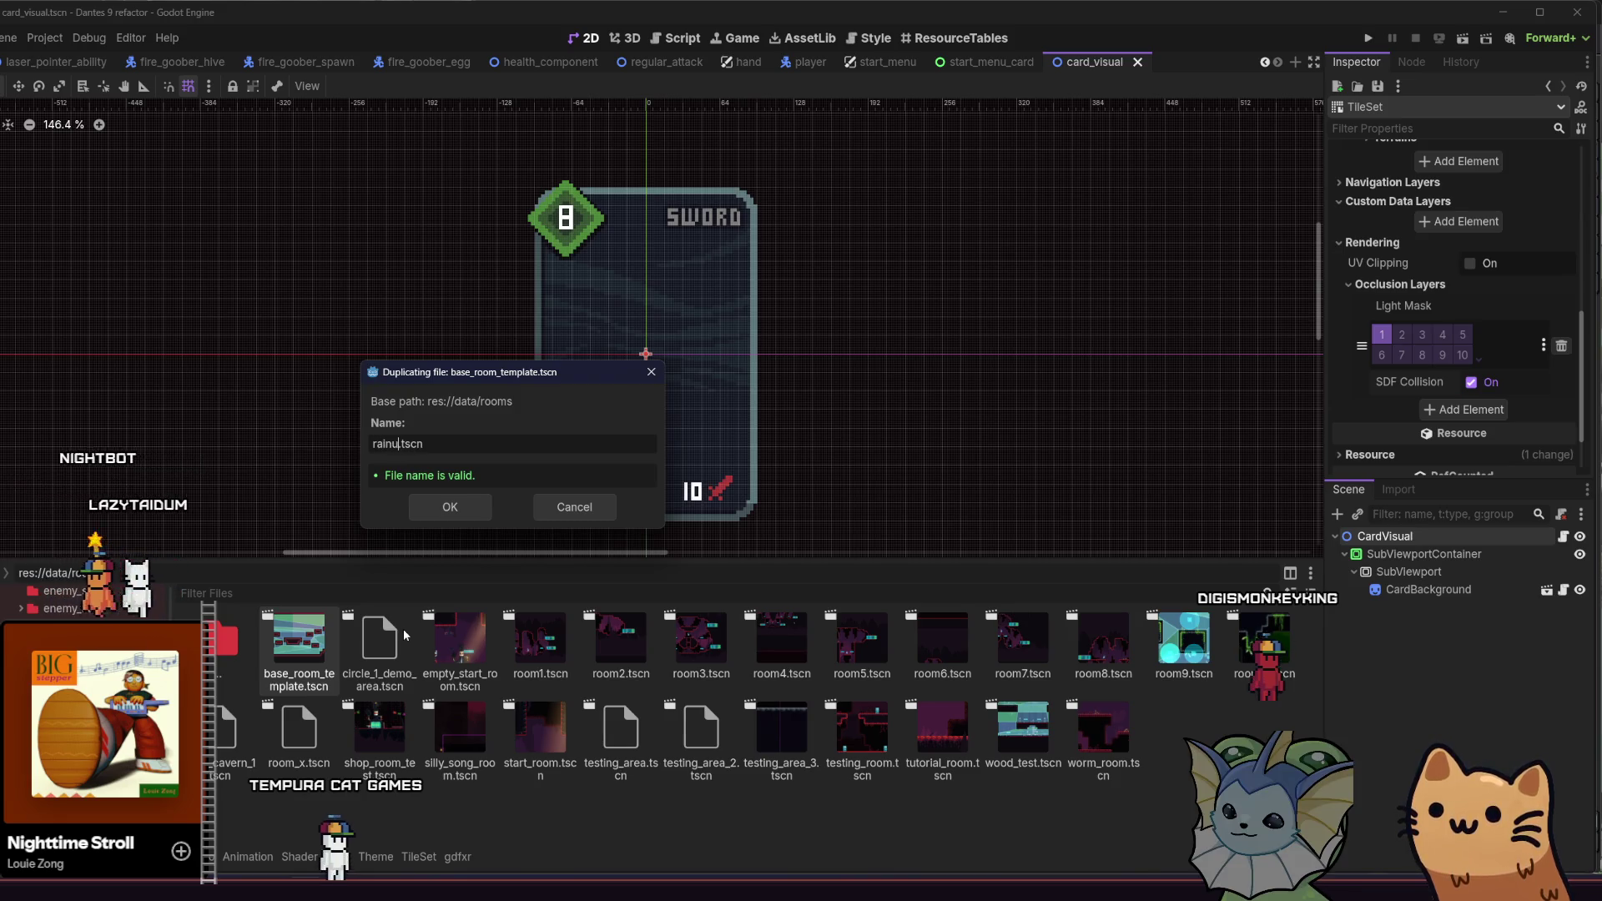
key("BackSpace")
type("y_testing")
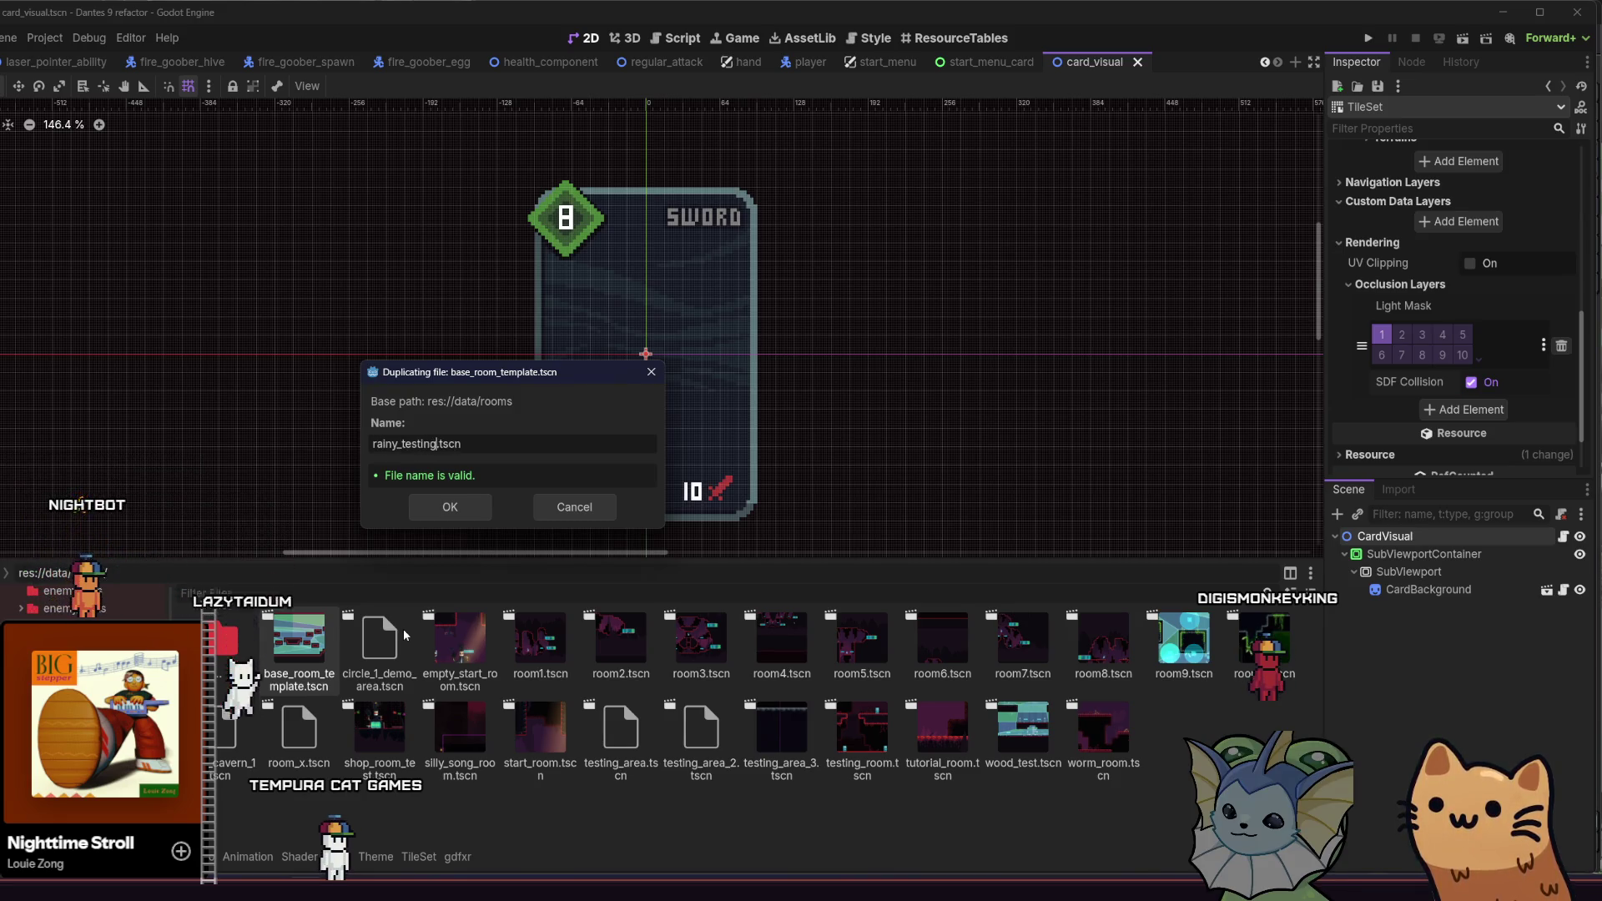
key("Return")
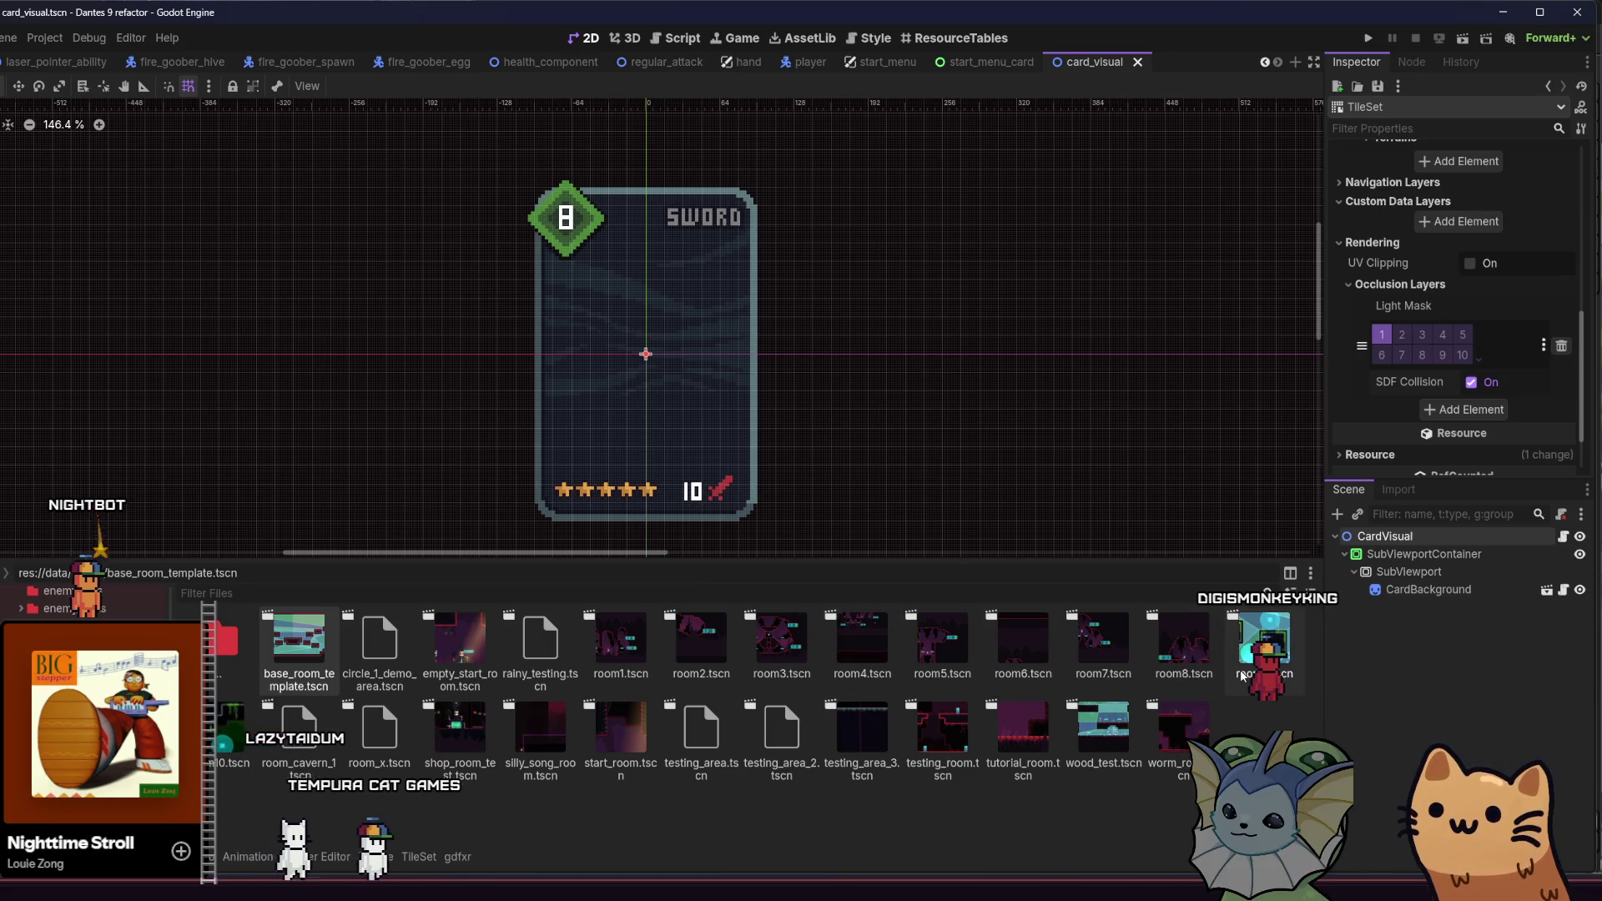
Step: Open rainy_testing.tscn and centre the whole room in view
double_click(553, 657)
scroll(544, 354, "down", 5)
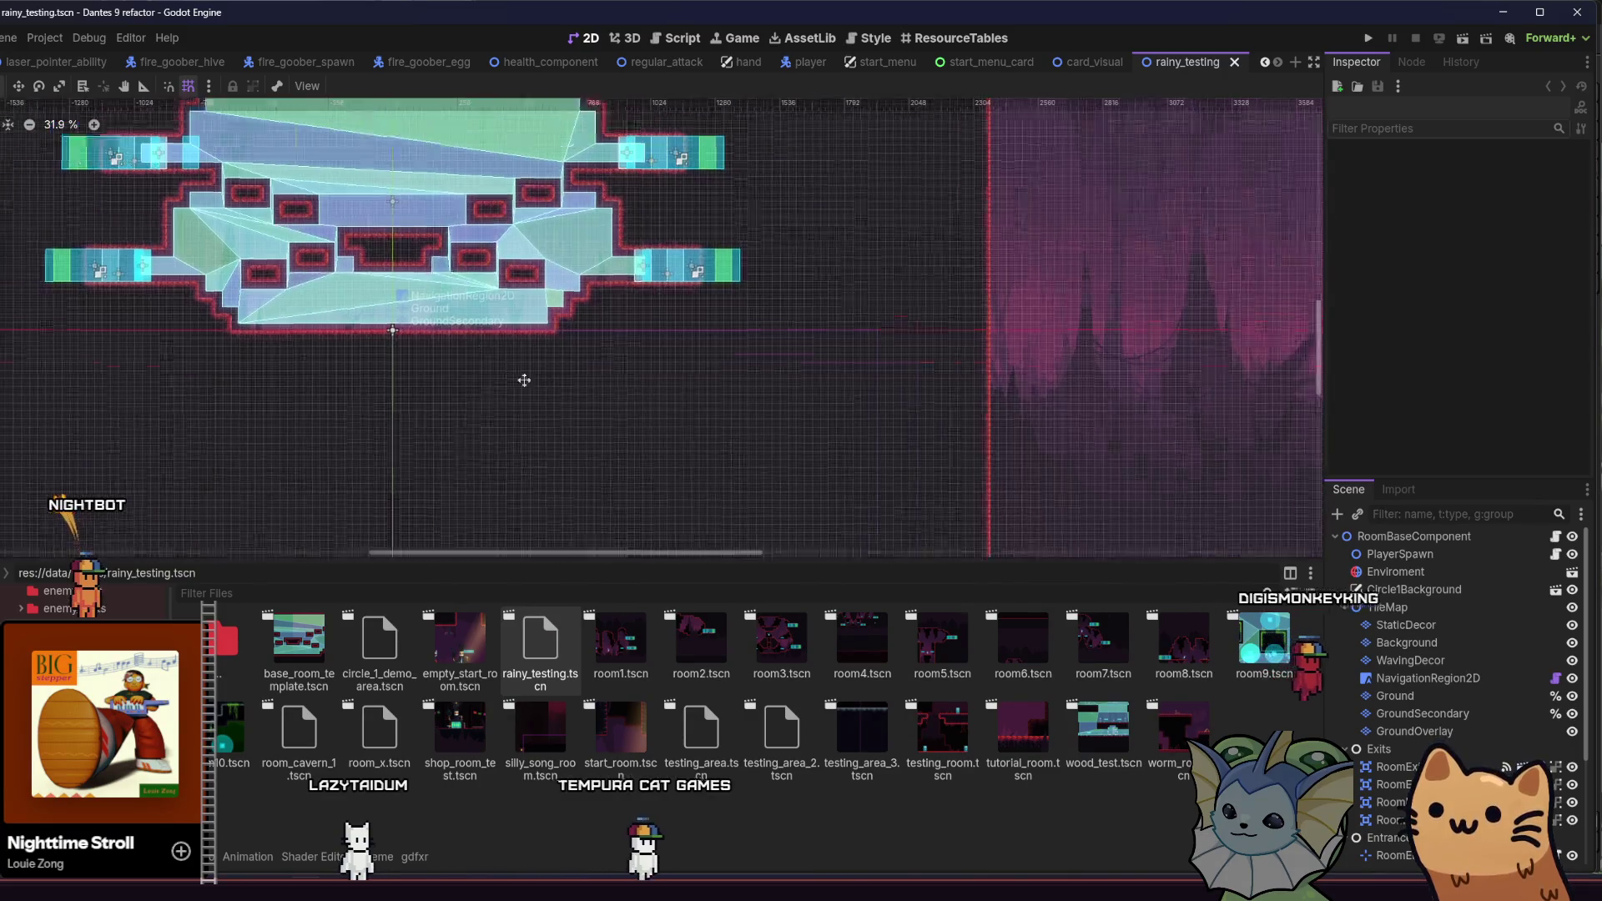
left_click_drag(524, 381, 718, 455)
scroll(271, 484, "up", 2)
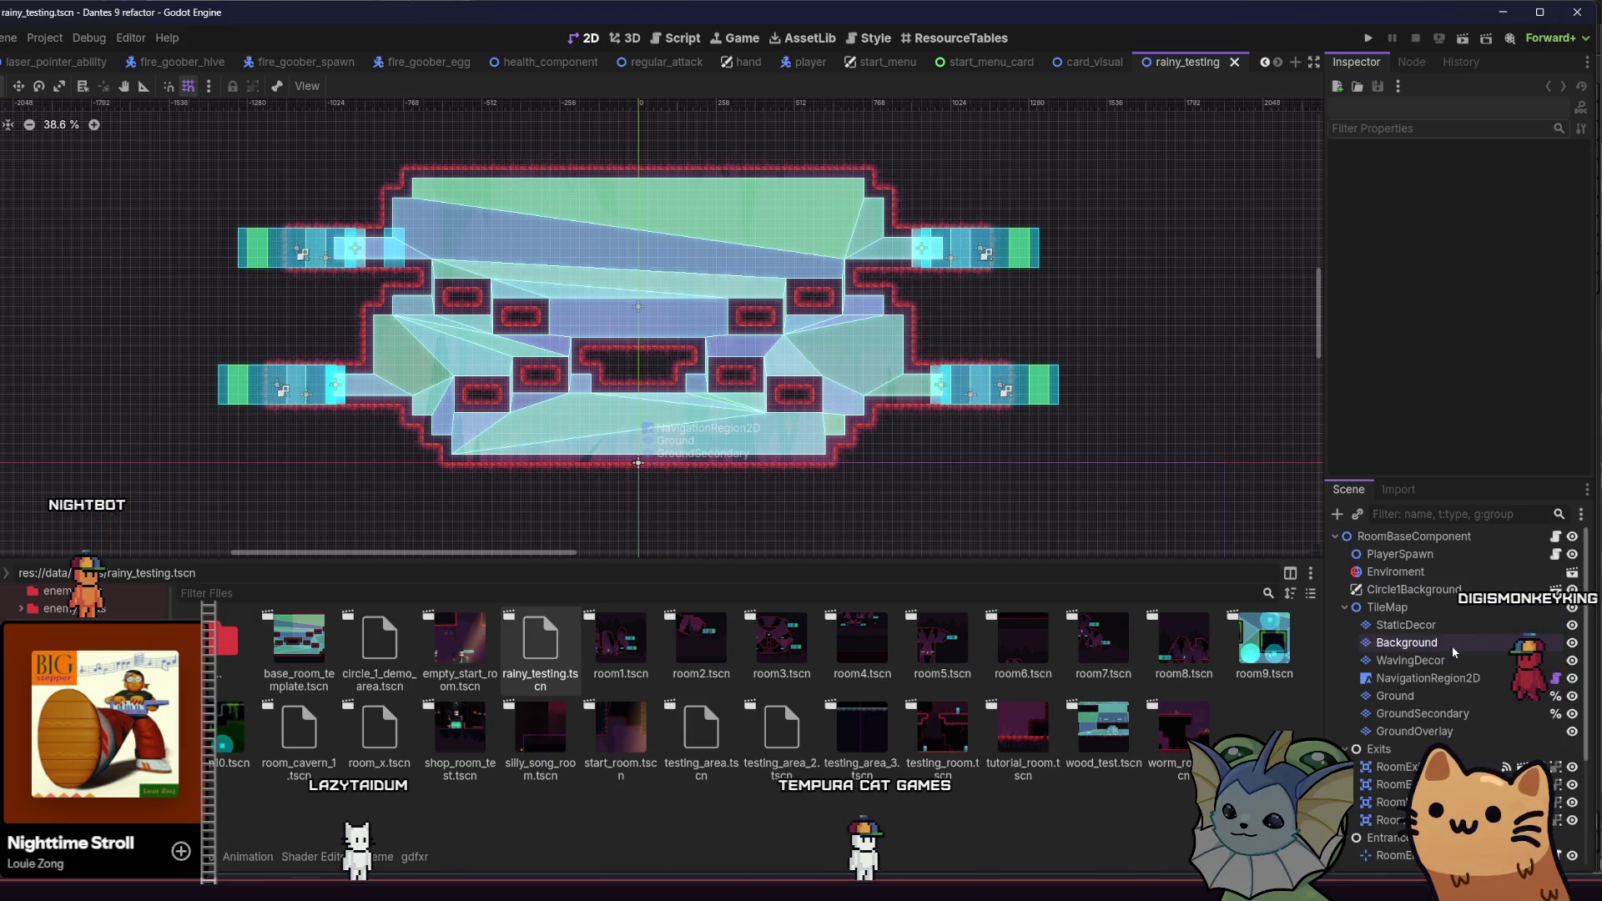
Step: Assign rainy_area_tileset.tres as the Ground layer's Tile Set and save the scene
left_click(1402, 696)
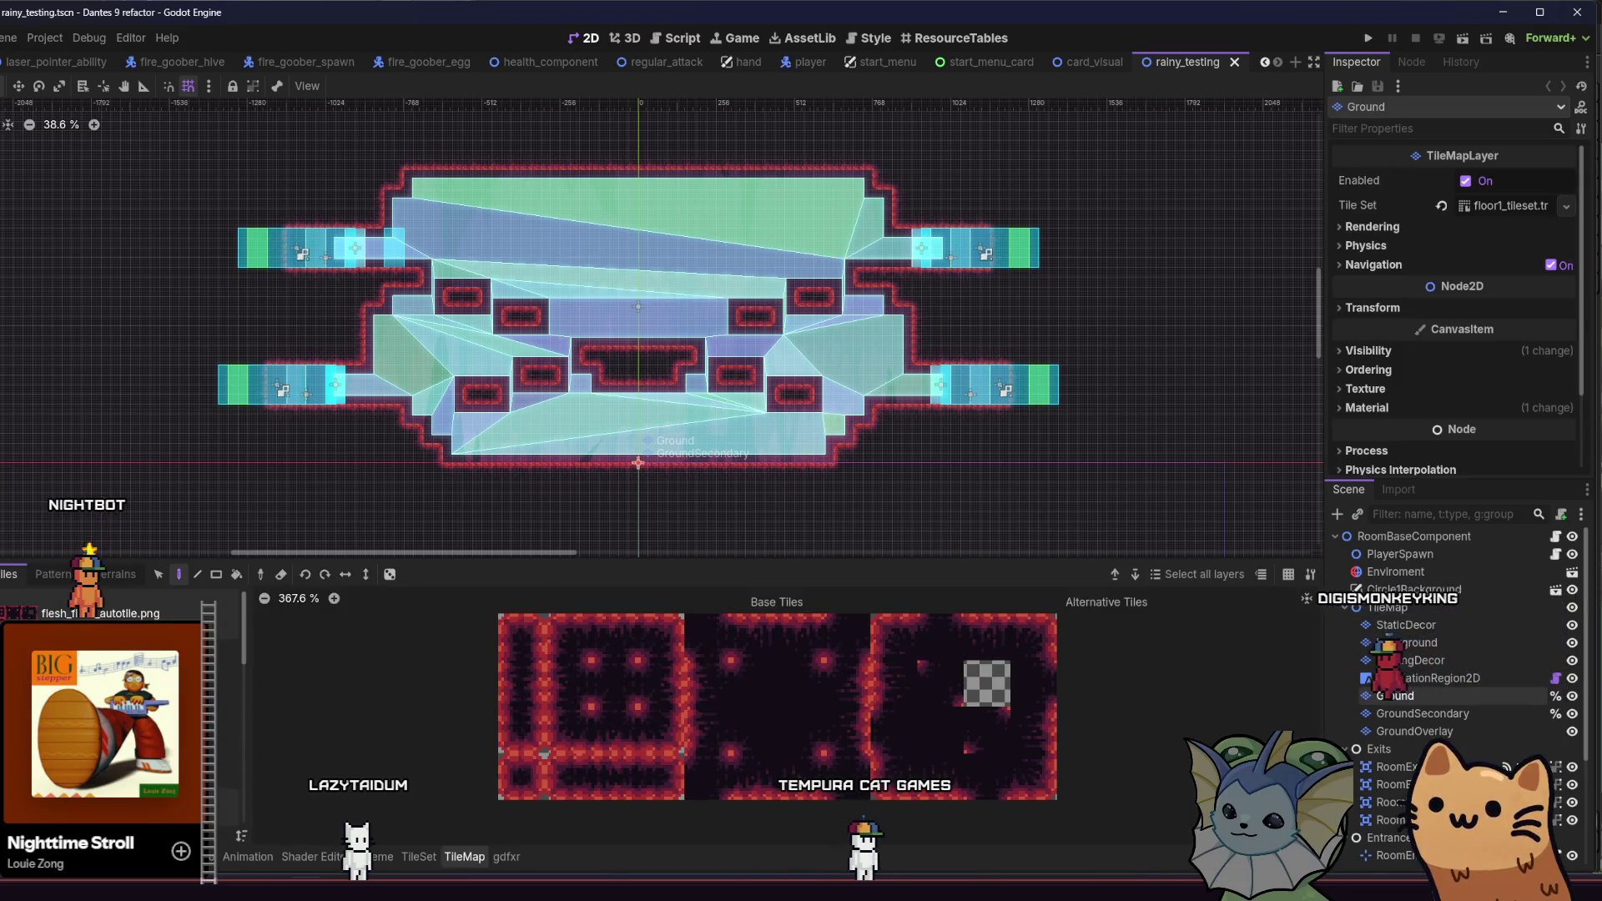
key("alt+f")
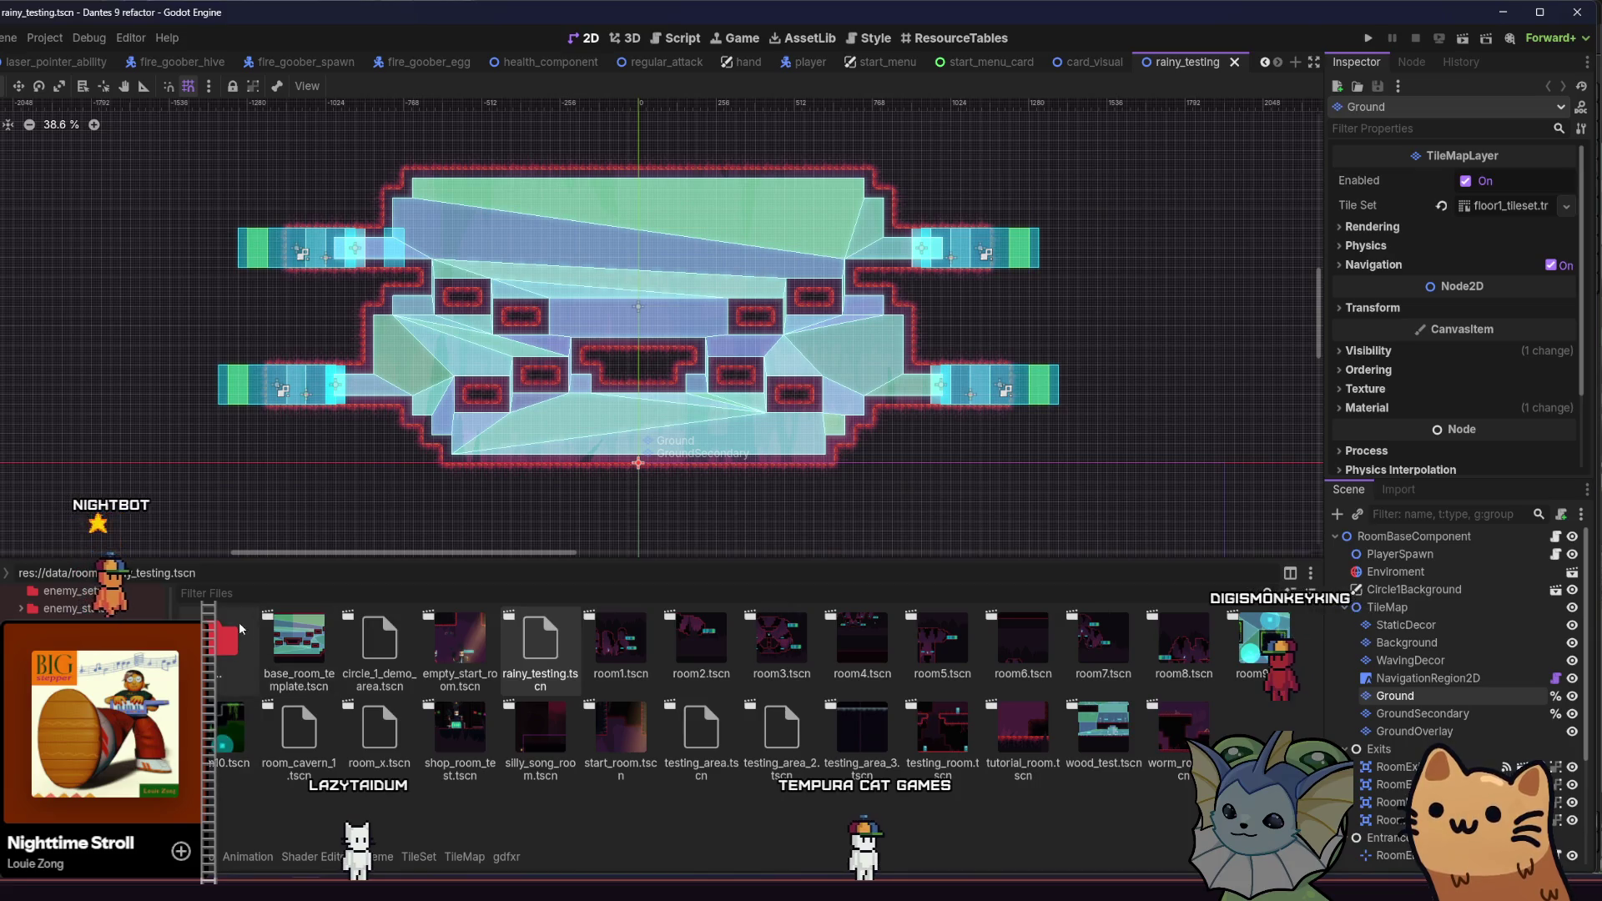
type("rainy")
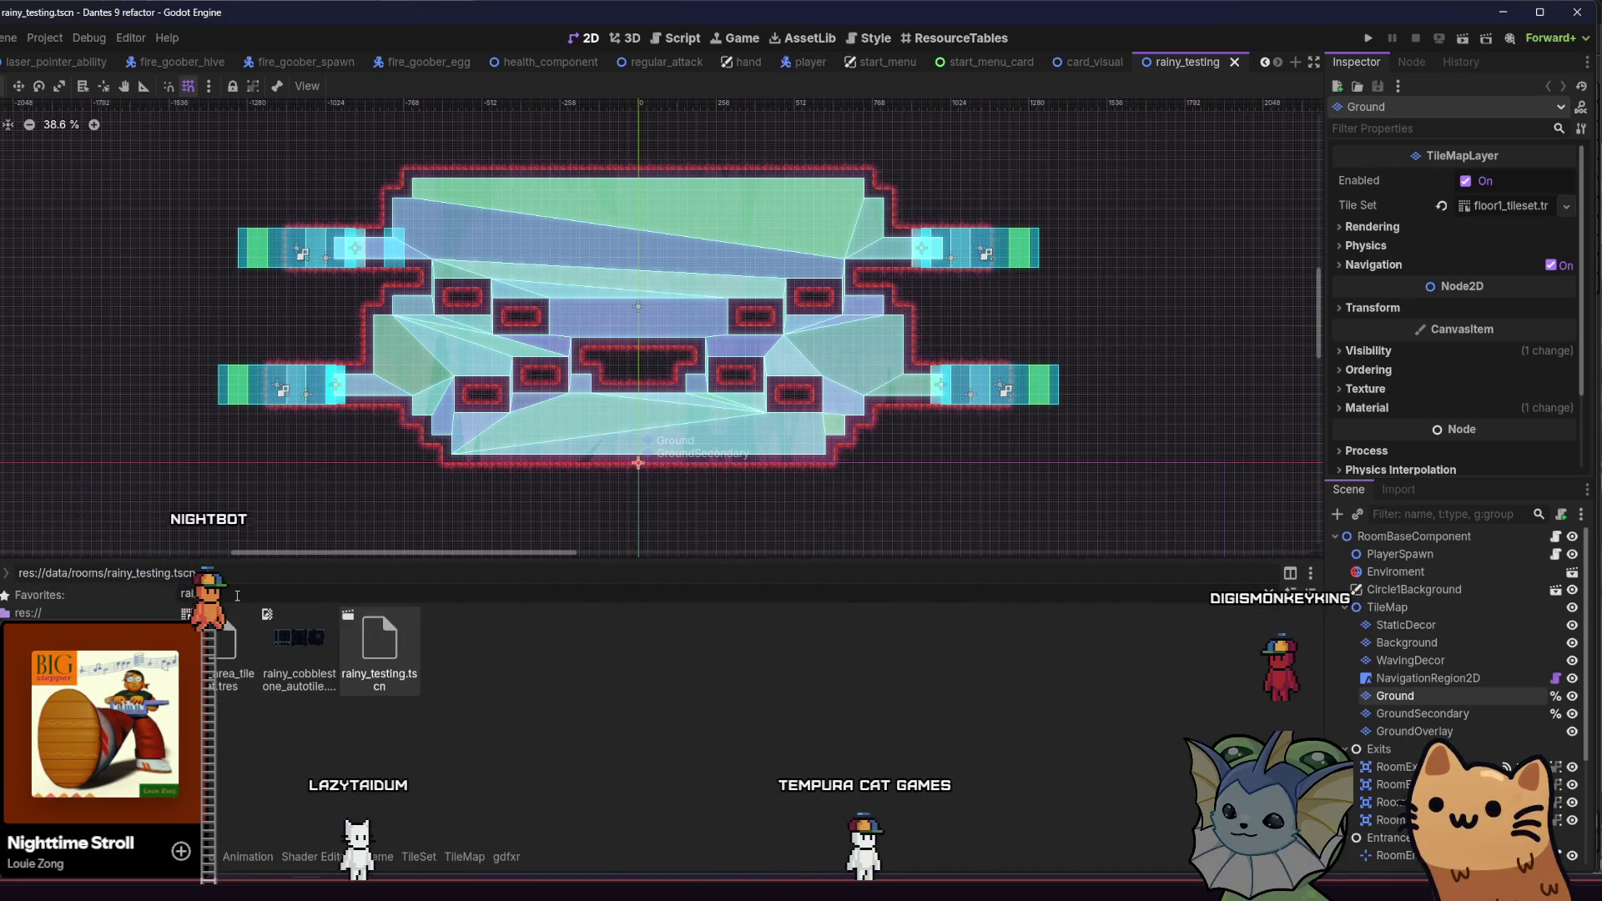
mouse_move(226, 646)
left_mouse_down()
mouse_move(288, 693)
mouse_move(1109, 599)
mouse_move(1484, 212)
left_mouse_up()
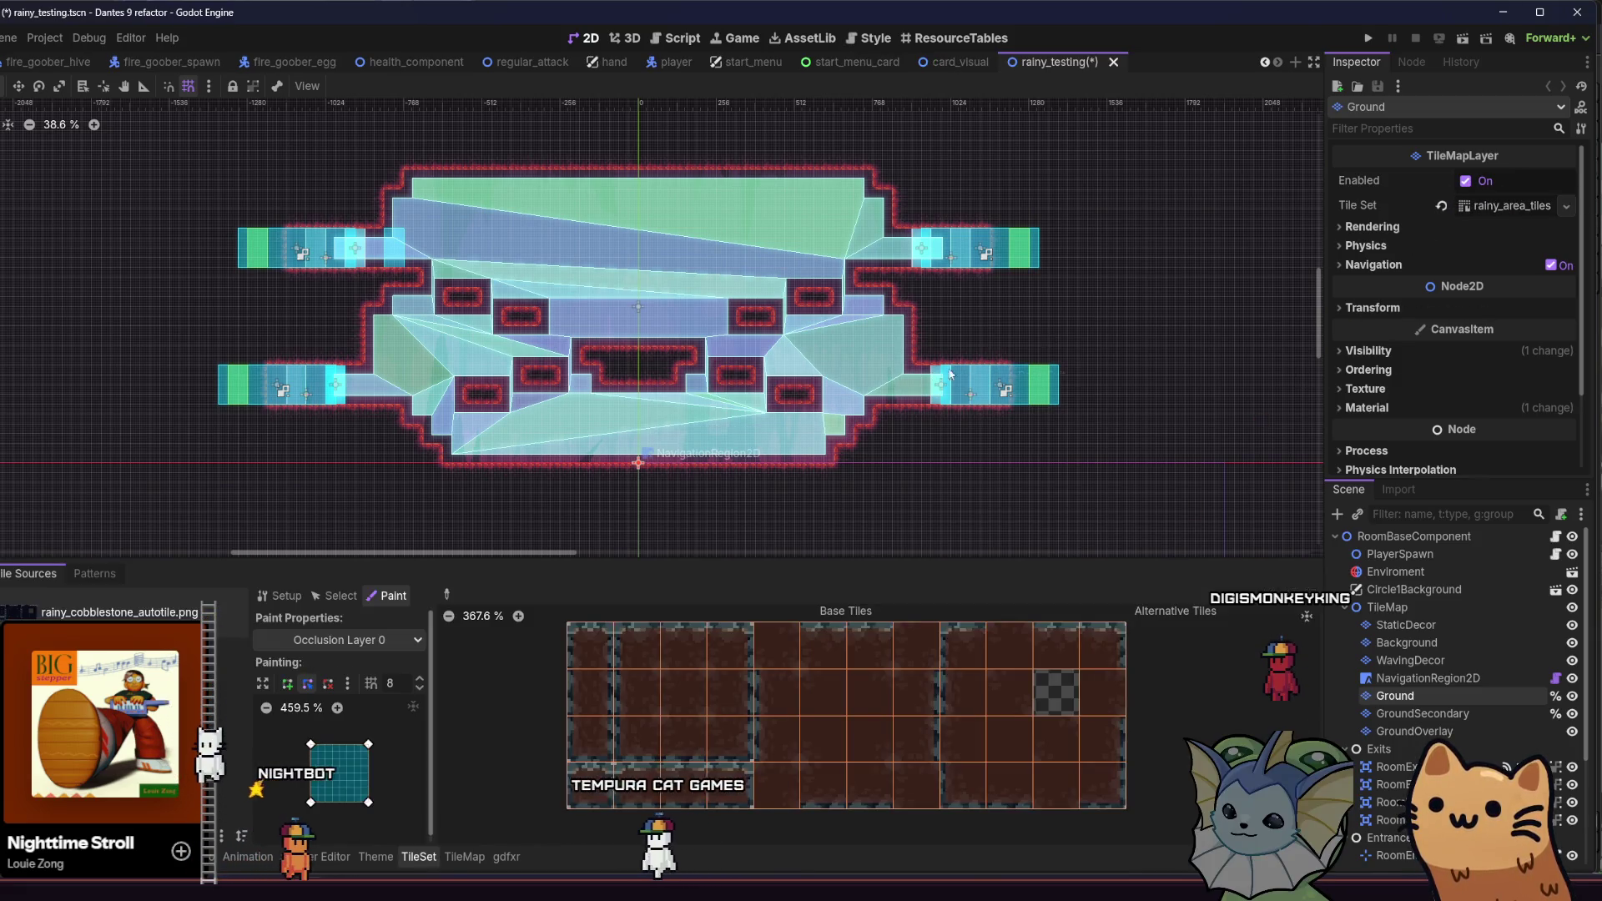
key("ctrl+s")
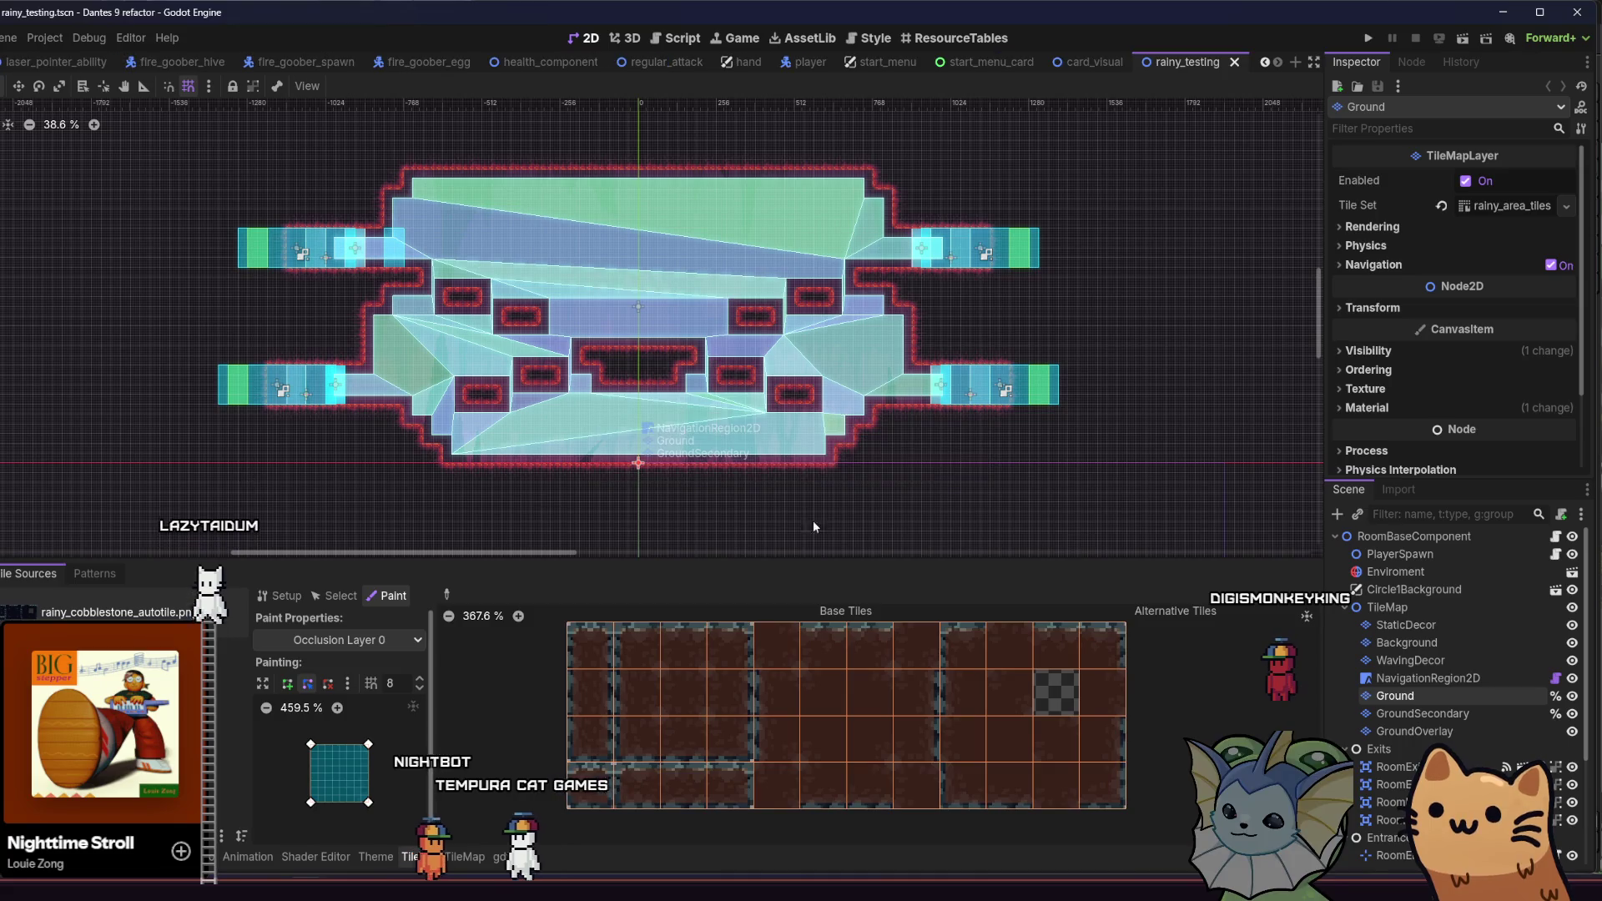
Step: Toggle GroundSecondary's visibility to see what it covers, then select that layer
left_click(1395, 696)
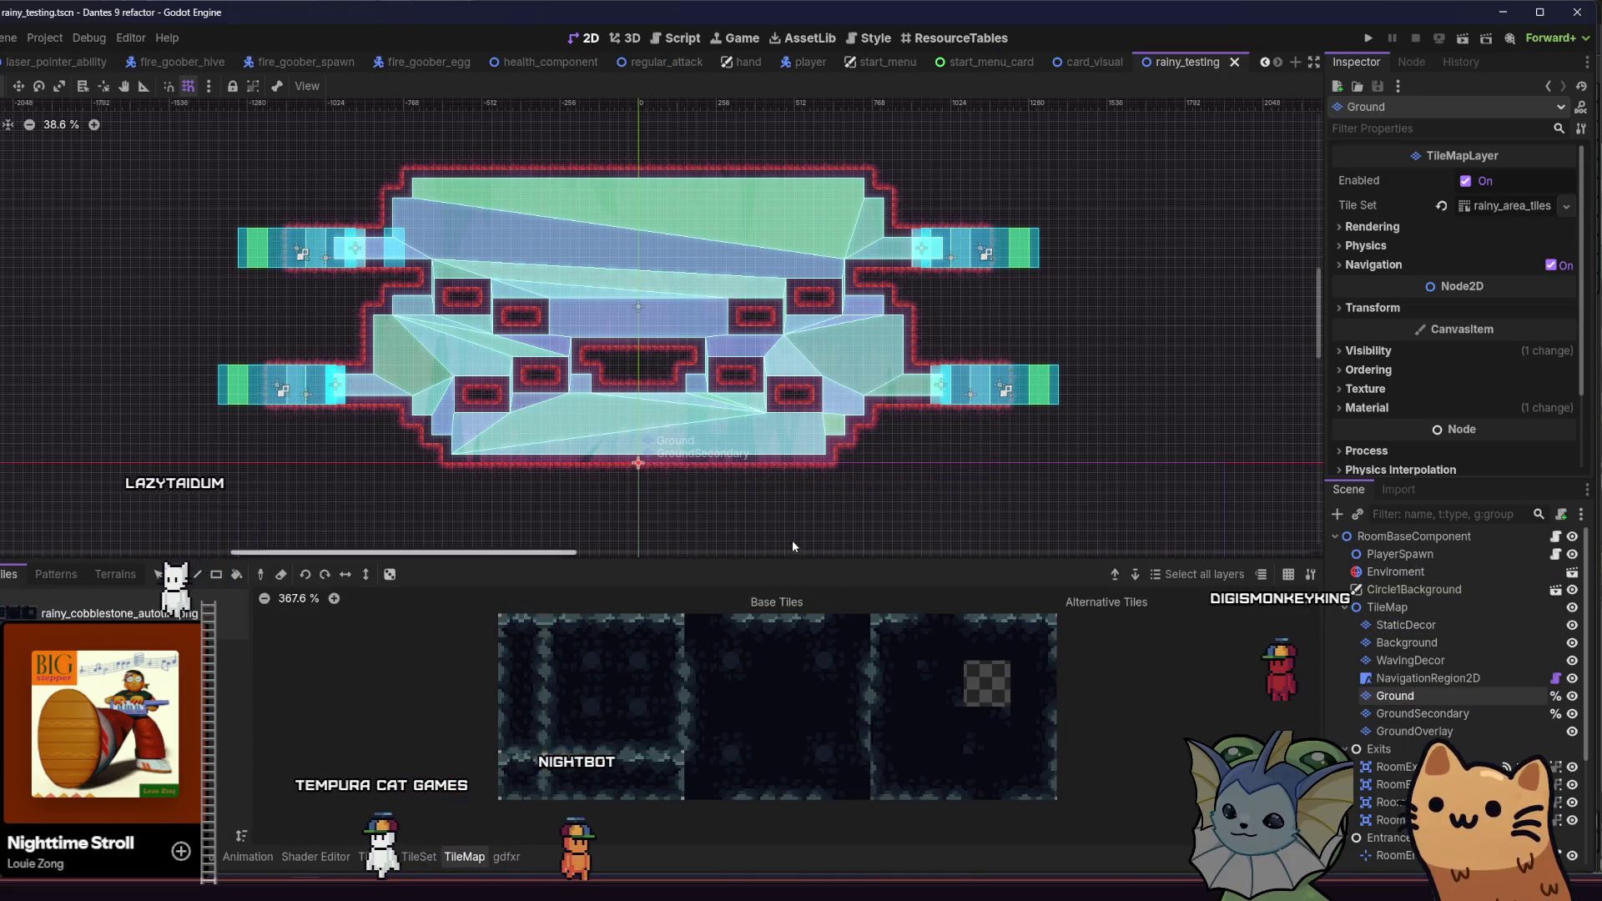
left_click(1573, 696)
left_click(1572, 696)
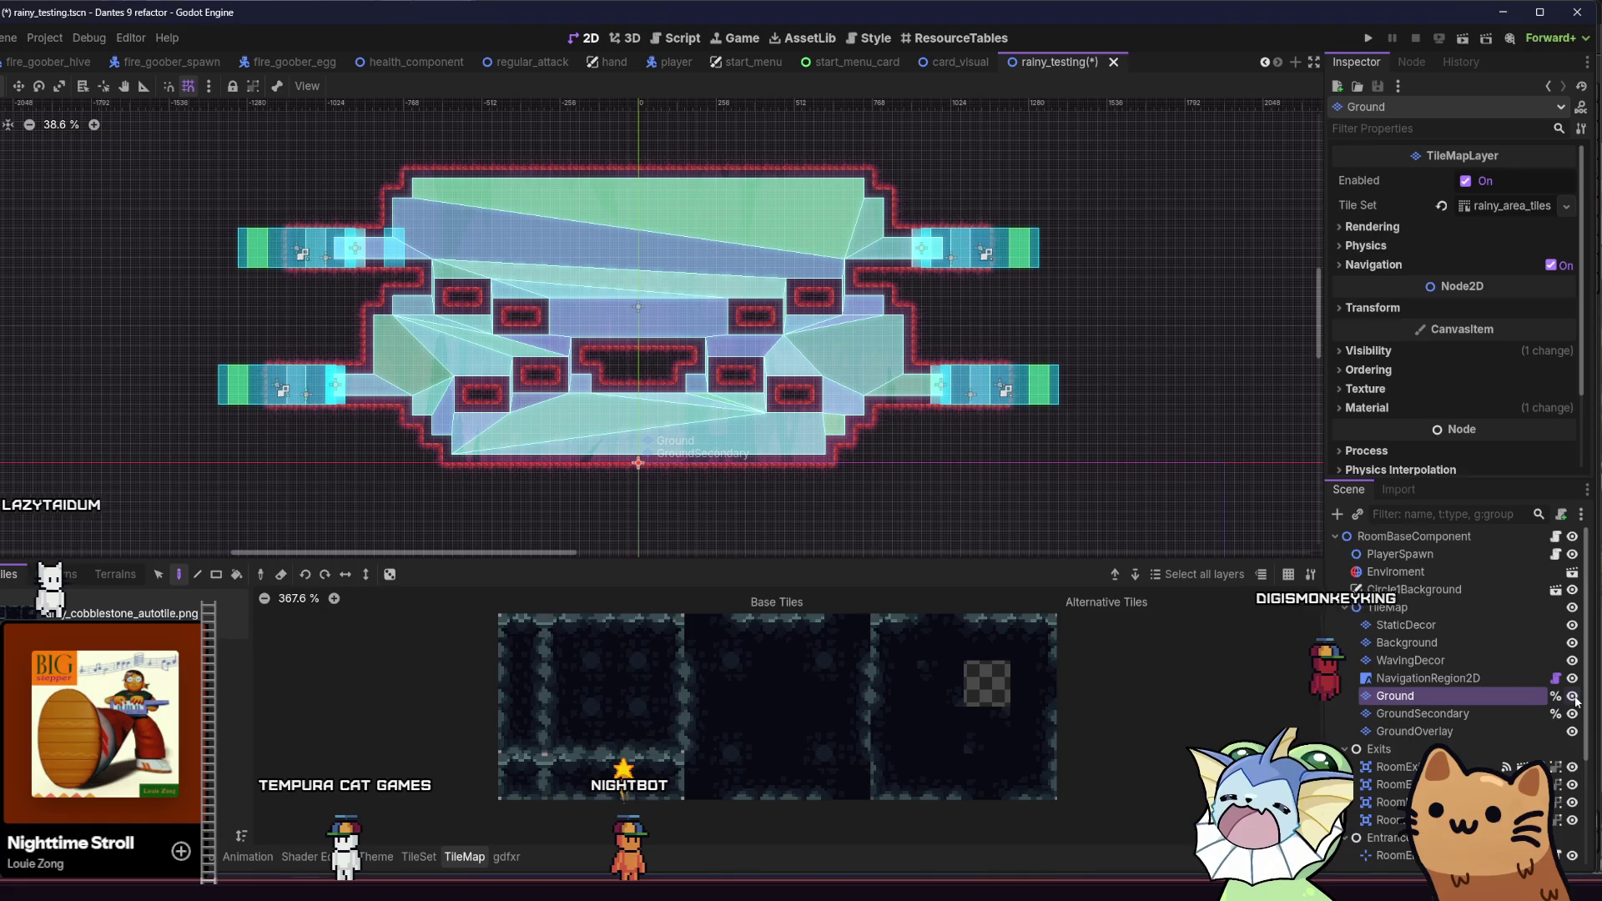
left_click(1578, 714)
left_click(1578, 714)
left_click(1579, 713)
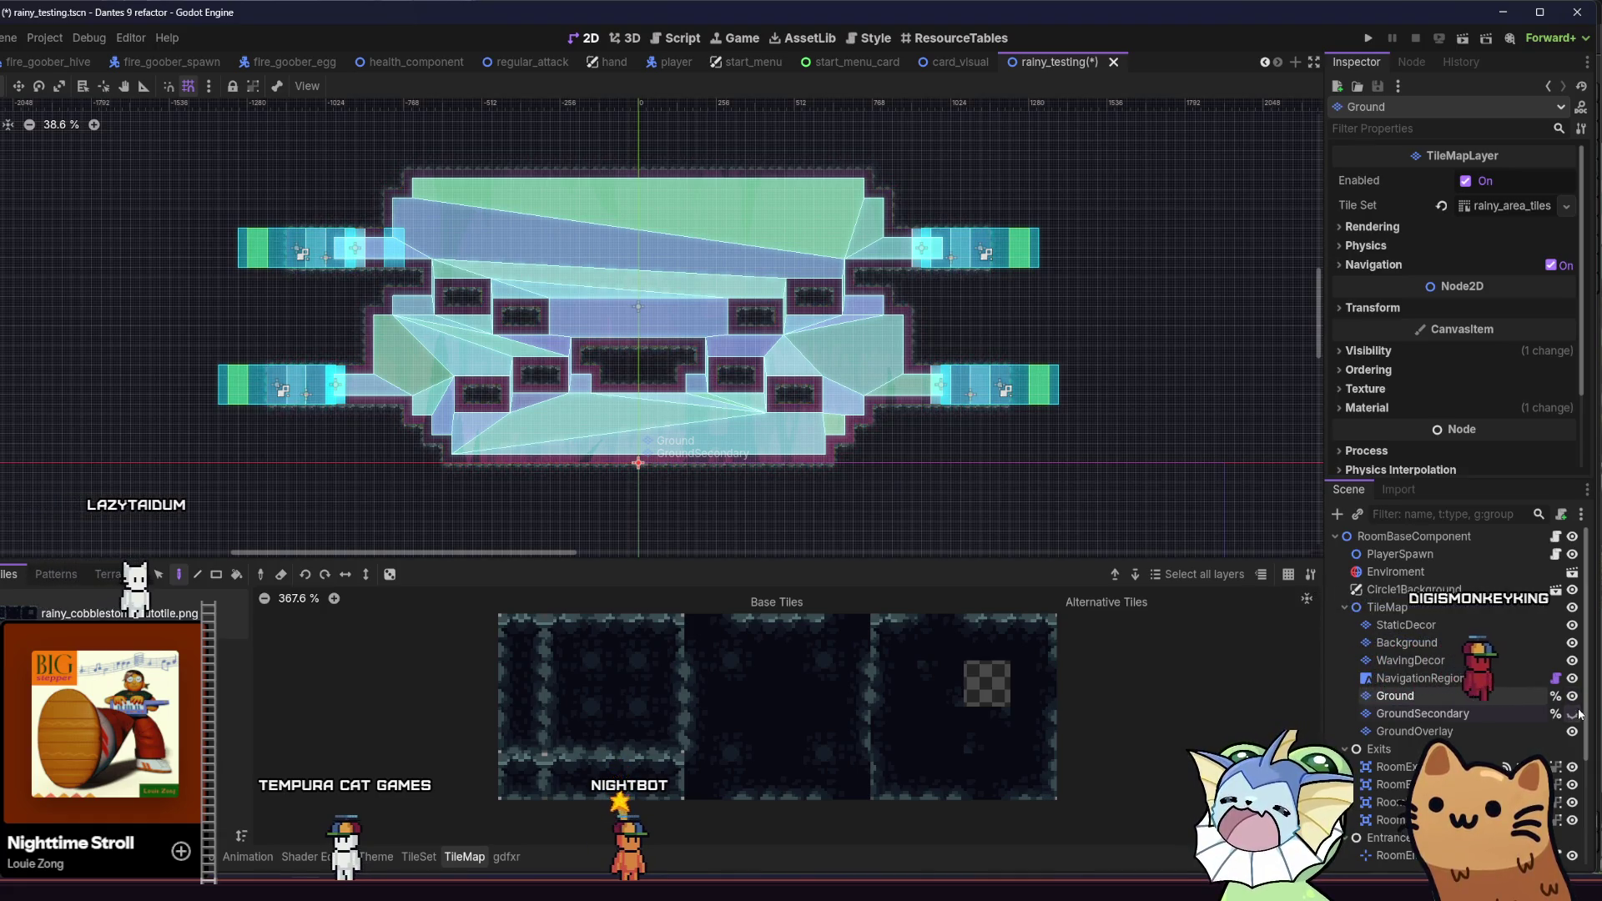
left_click(1578, 713)
left_click(1499, 714)
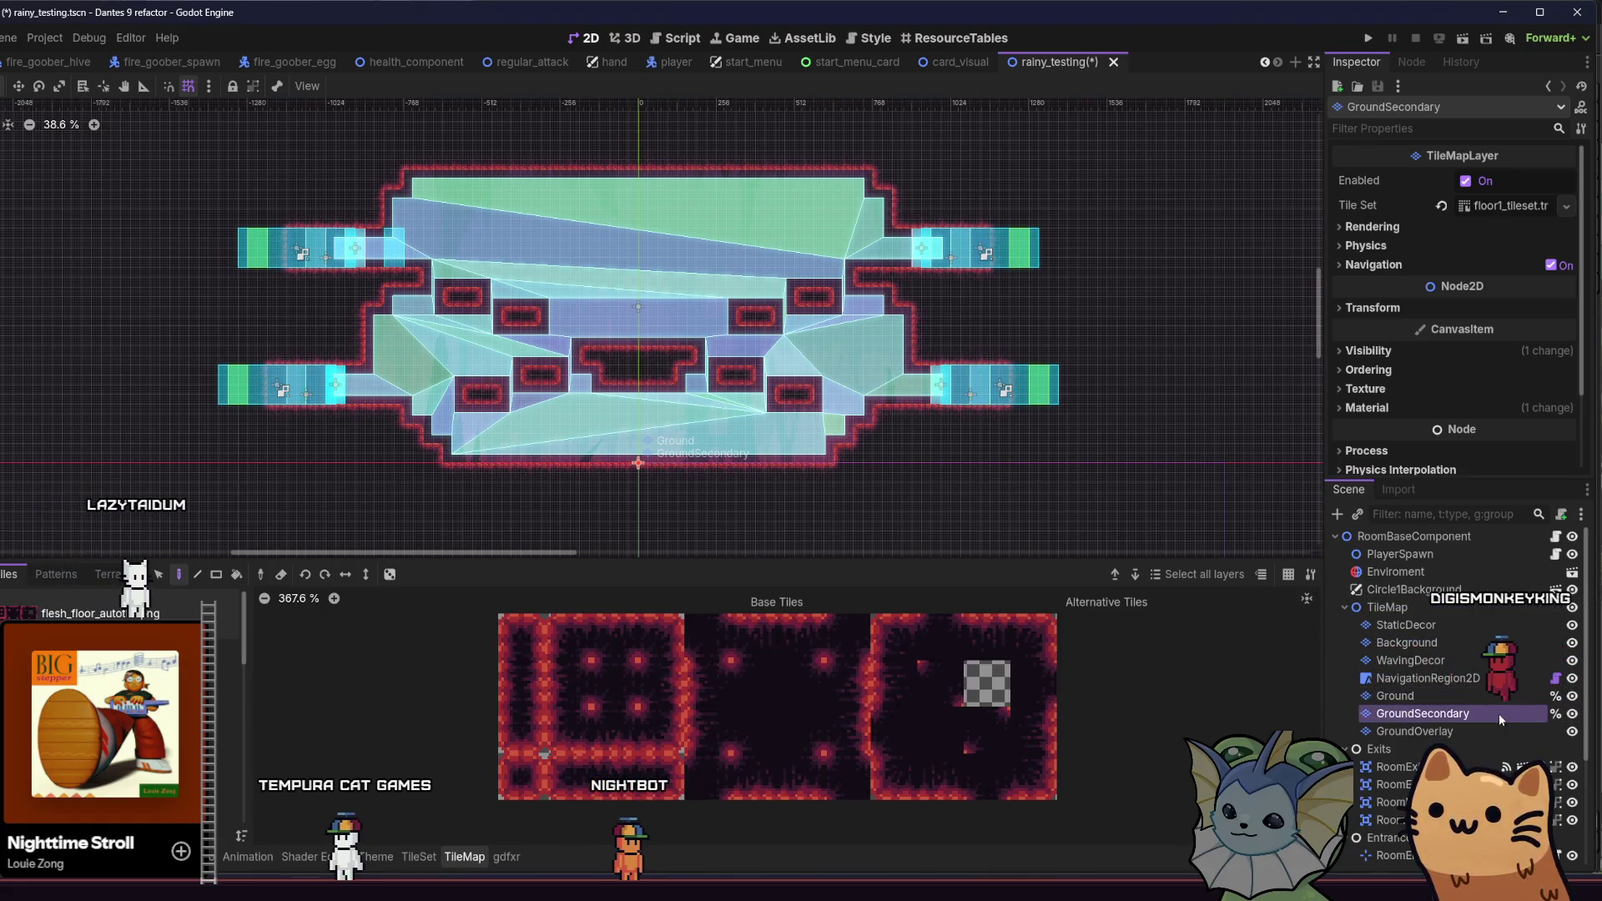
Step: Bring the TileMap tile-editing panel back up for GroundSecondary
scroll(607, 478, "down", 1)
scroll(608, 478, "down", 2)
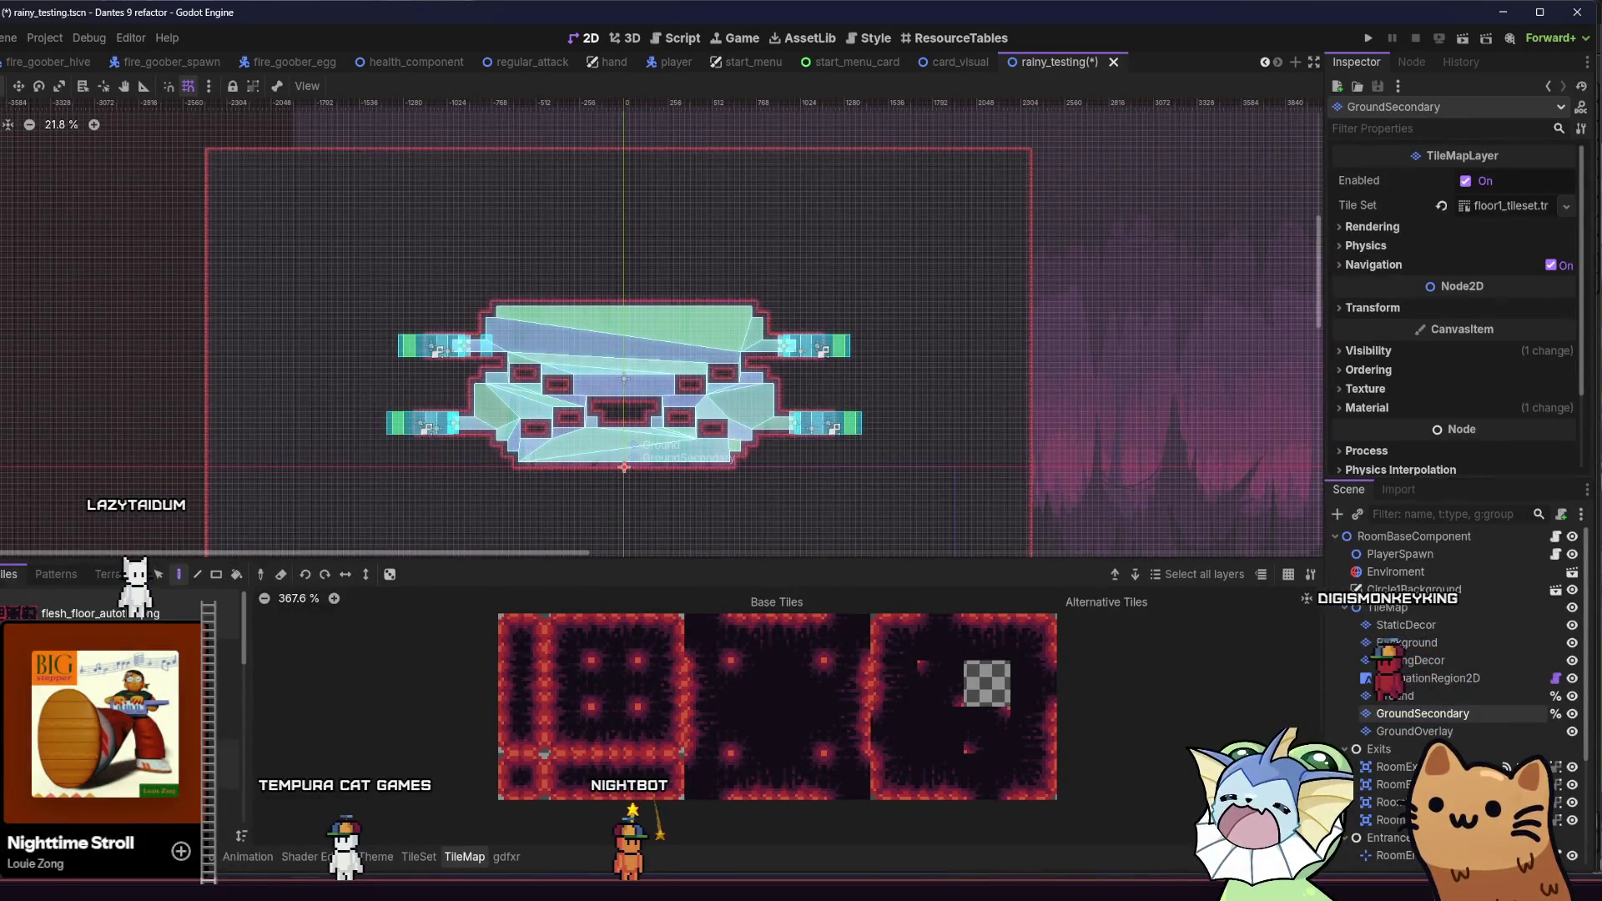
key("alt+f")
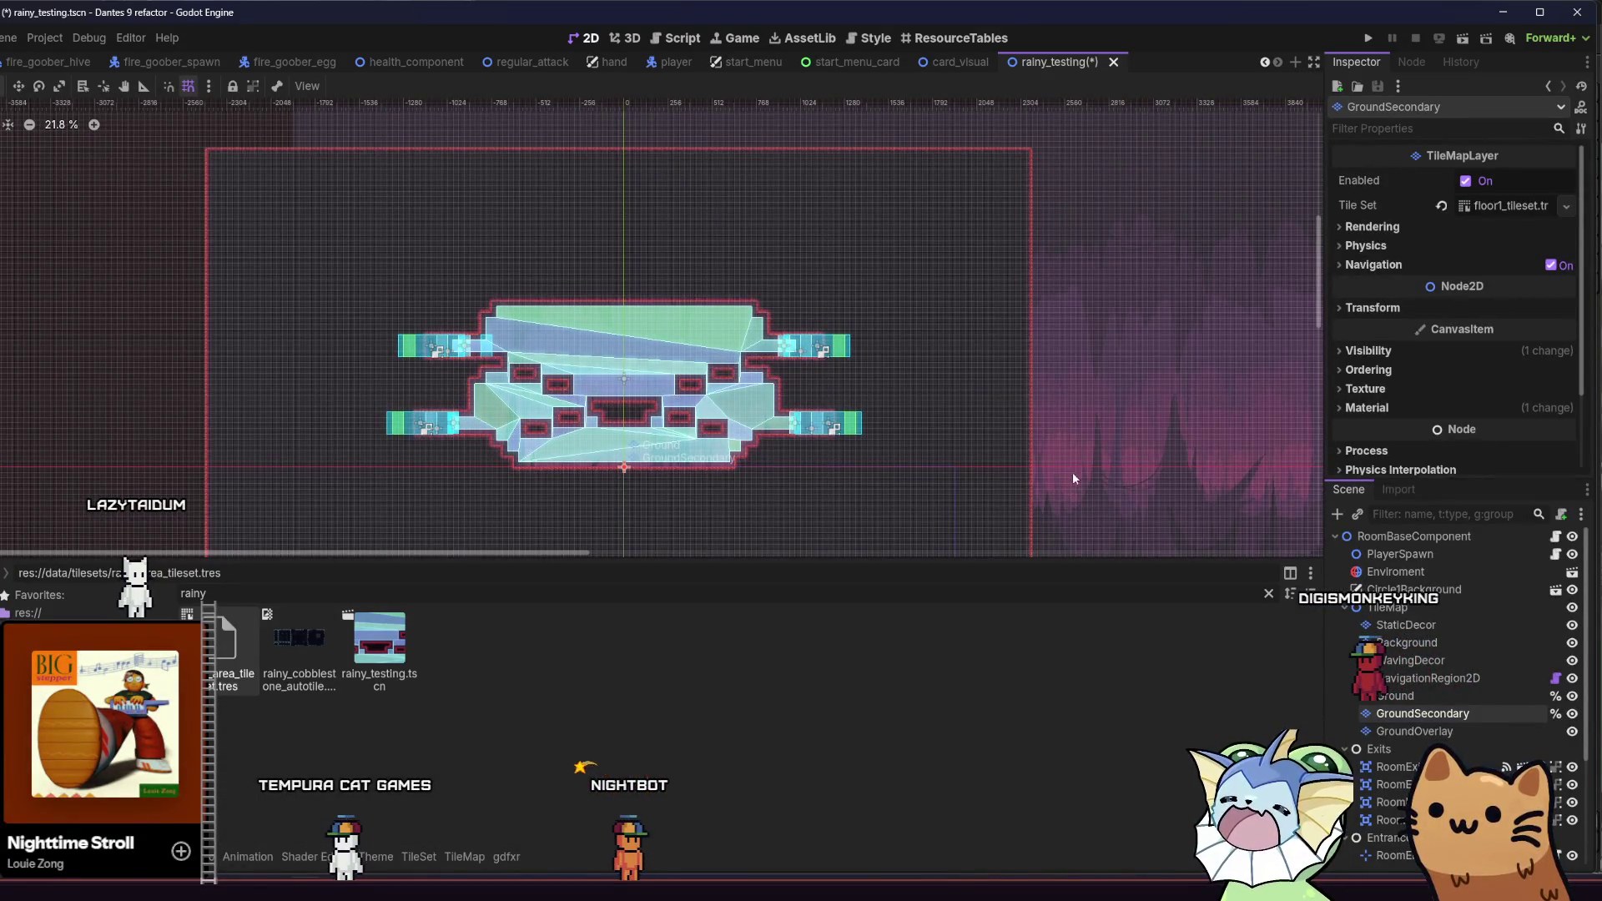
scroll(877, 361, "down", 1)
scroll(605, 296, "down", 2)
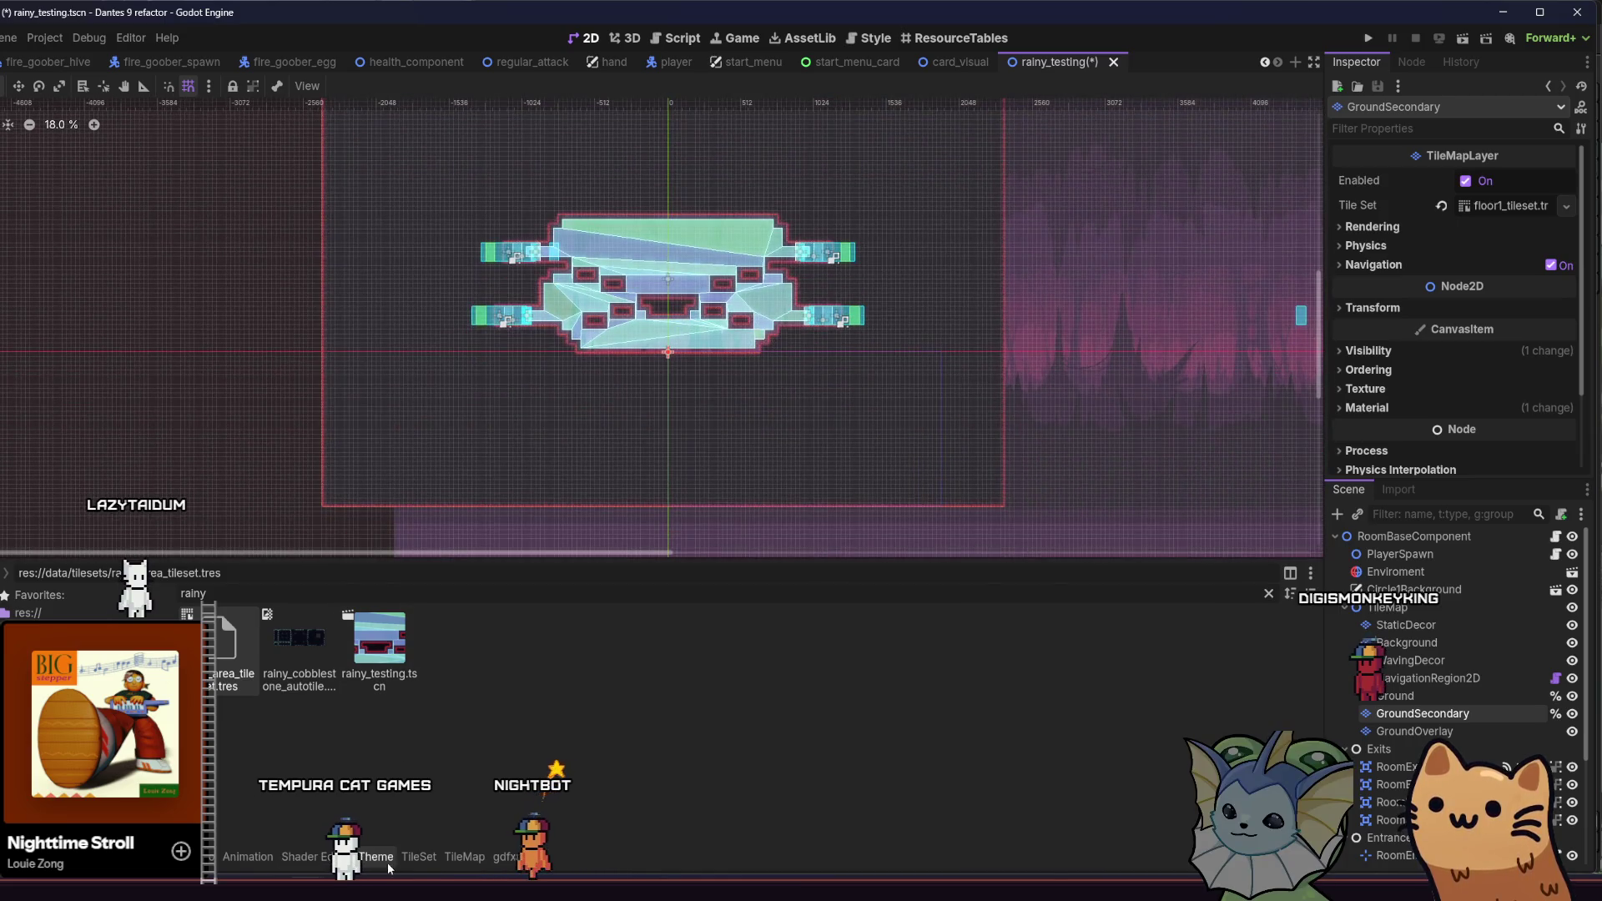
left_click(464, 856)
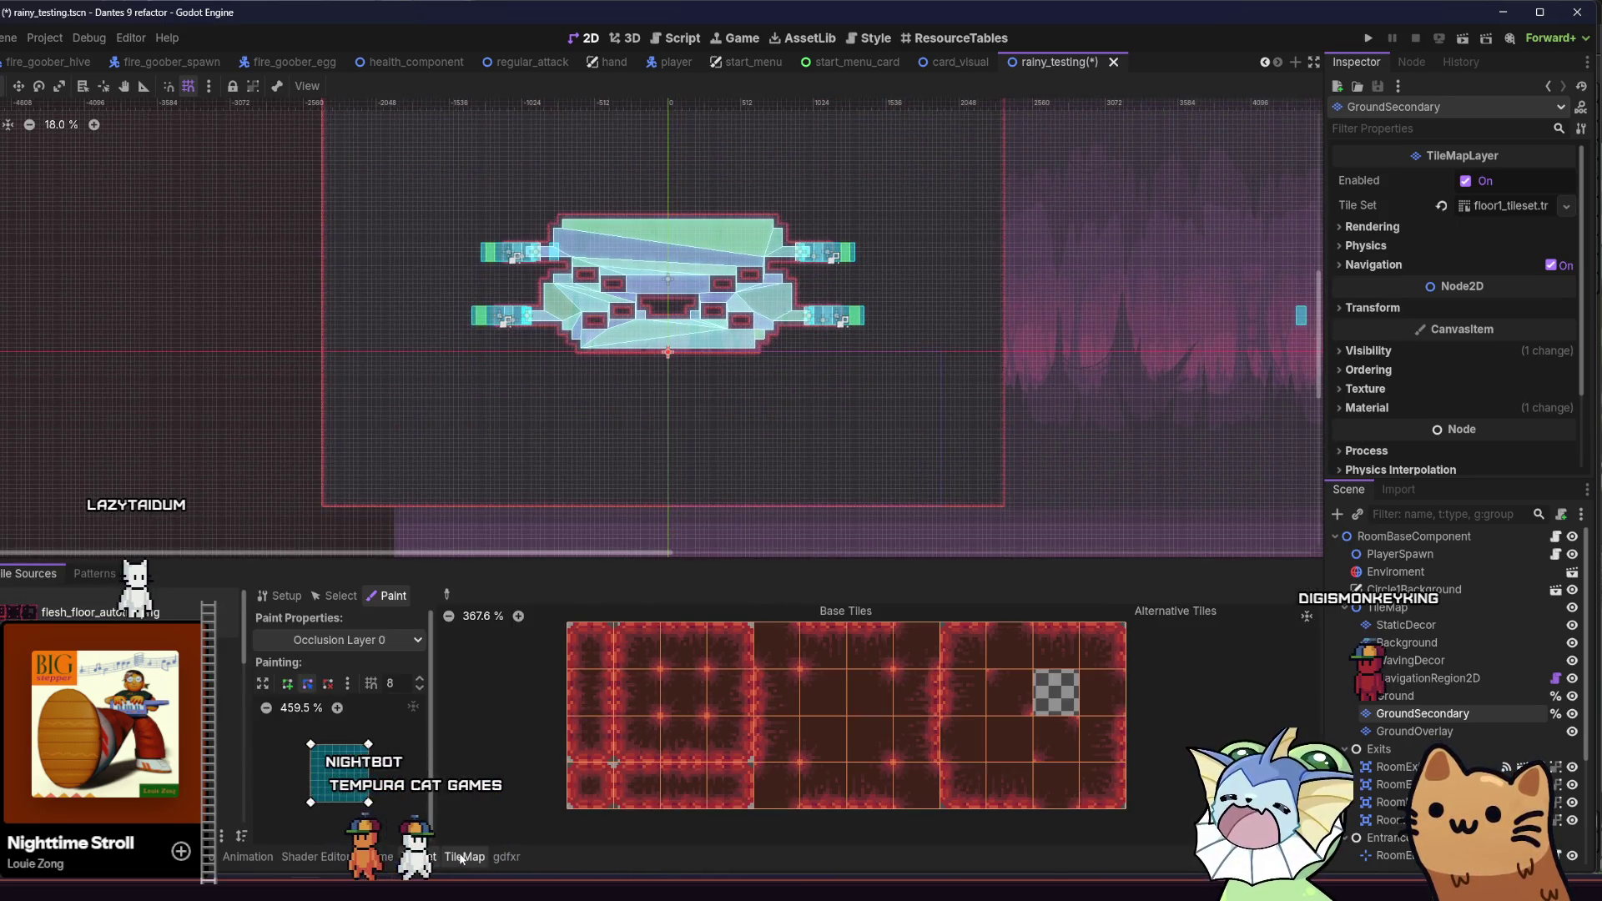
left_click(464, 857)
Step: Rect-erase every GroundSecondary tile across the room and save the scene
left_click(216, 574)
left_click(522, 683)
left_click(281, 574)
scroll(256, 392, "down", 1)
left_click_drag(317, 146, 949, 509)
key("ctrl+s")
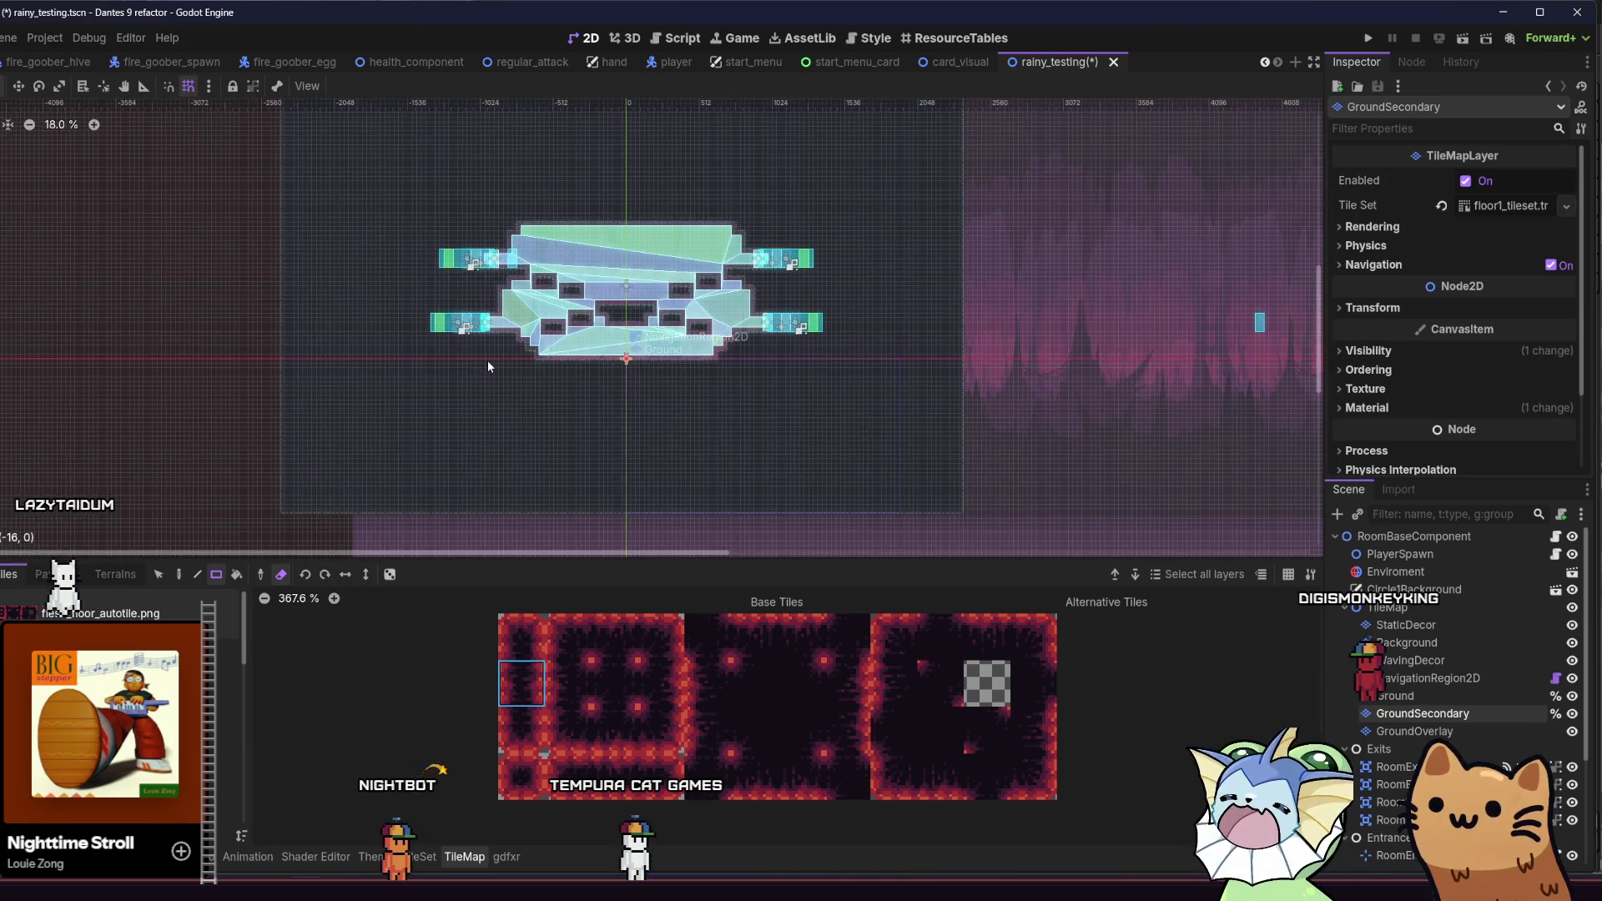
scroll(487, 361, "up", 3)
left_click(1394, 696)
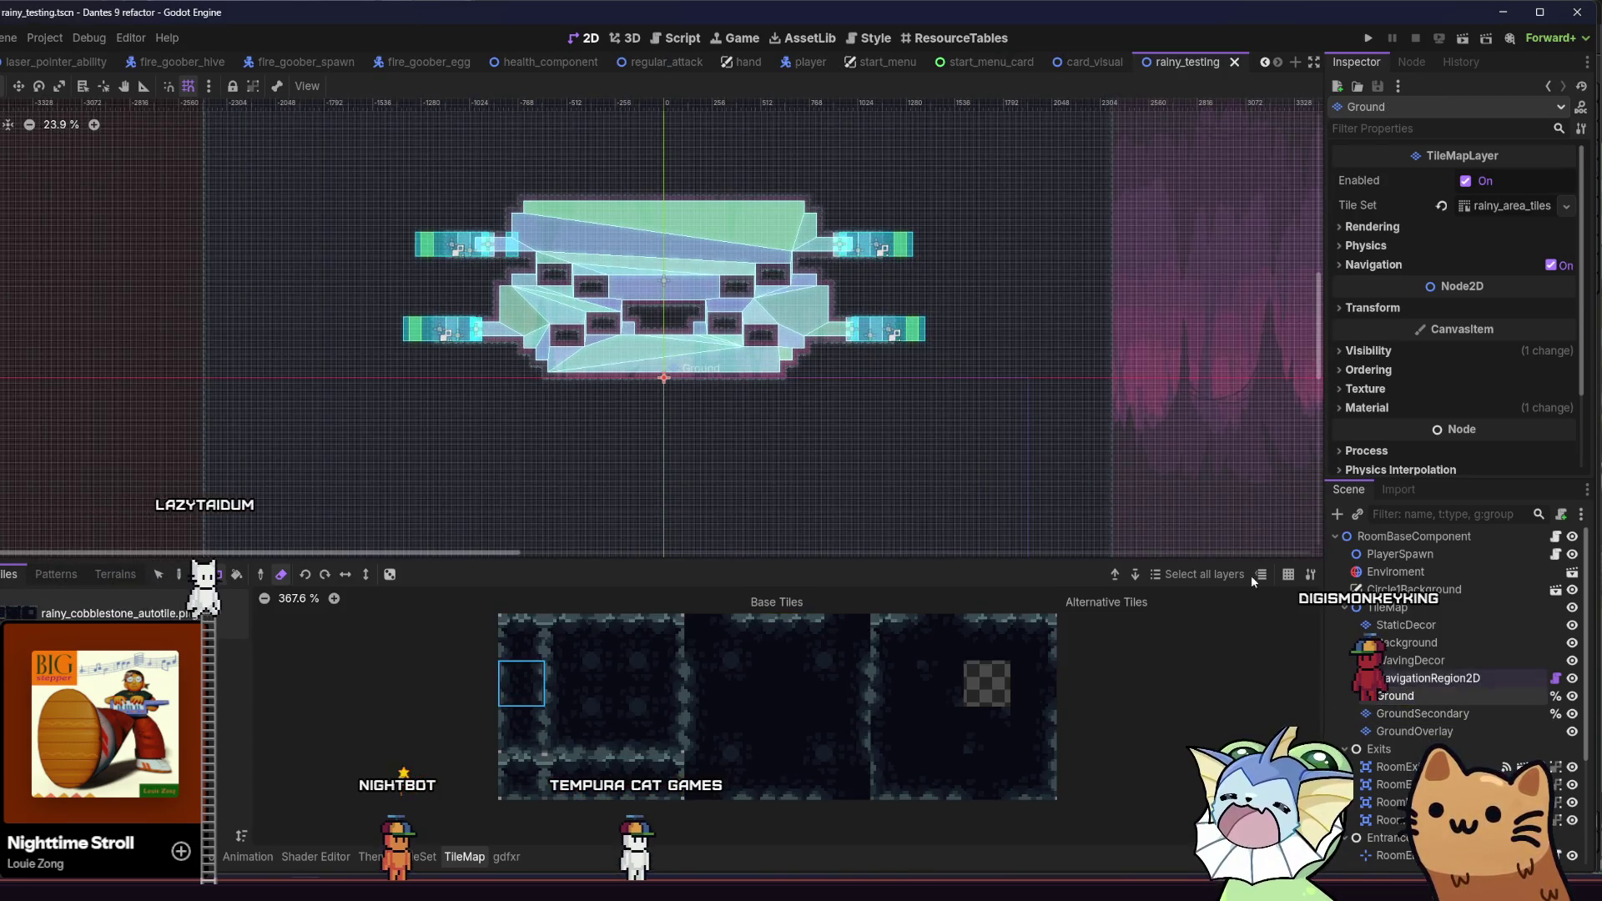
Step: Rebake the NavigationRegion2D navigation mesh for the new tiles and save
key("ctrl+s")
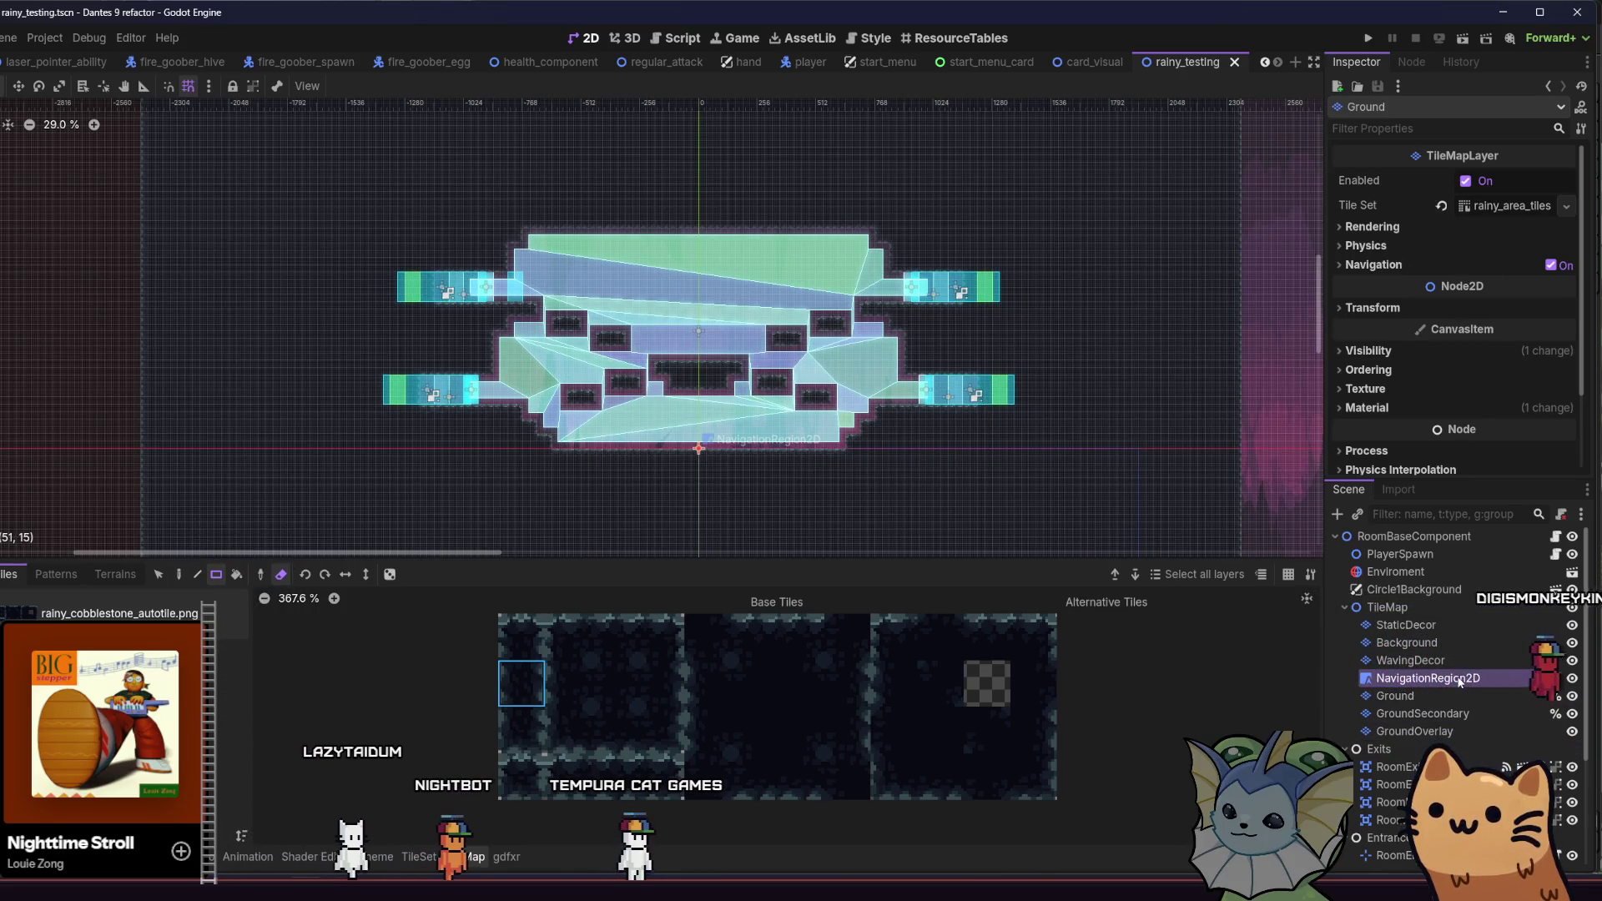
left_click(1429, 679)
left_click(1465, 205)
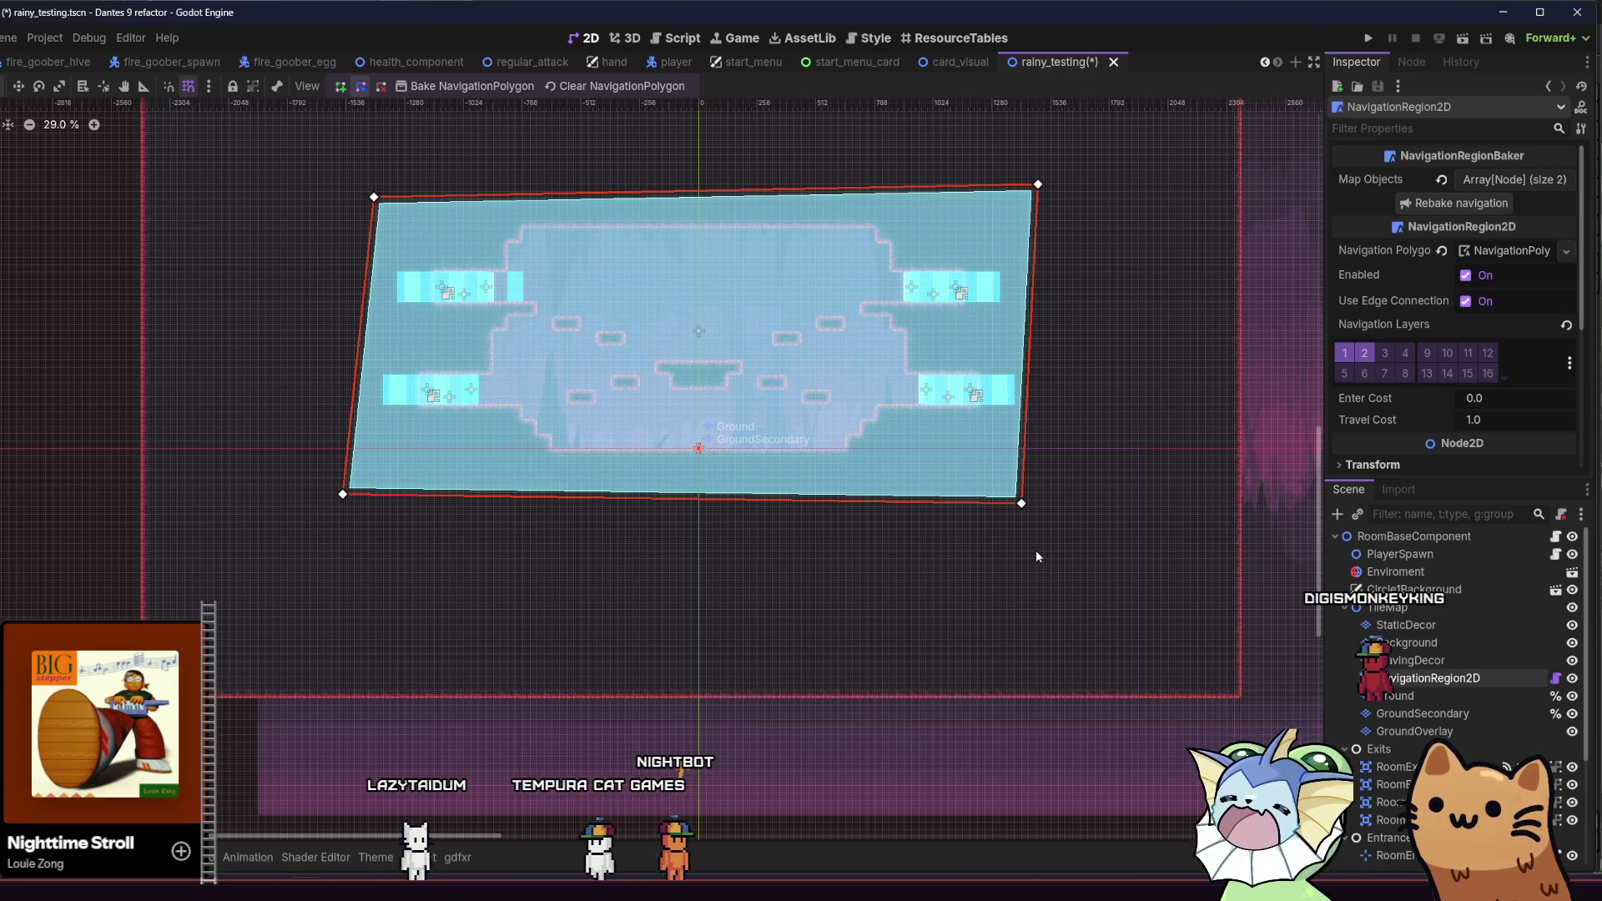
key("ctrl+s")
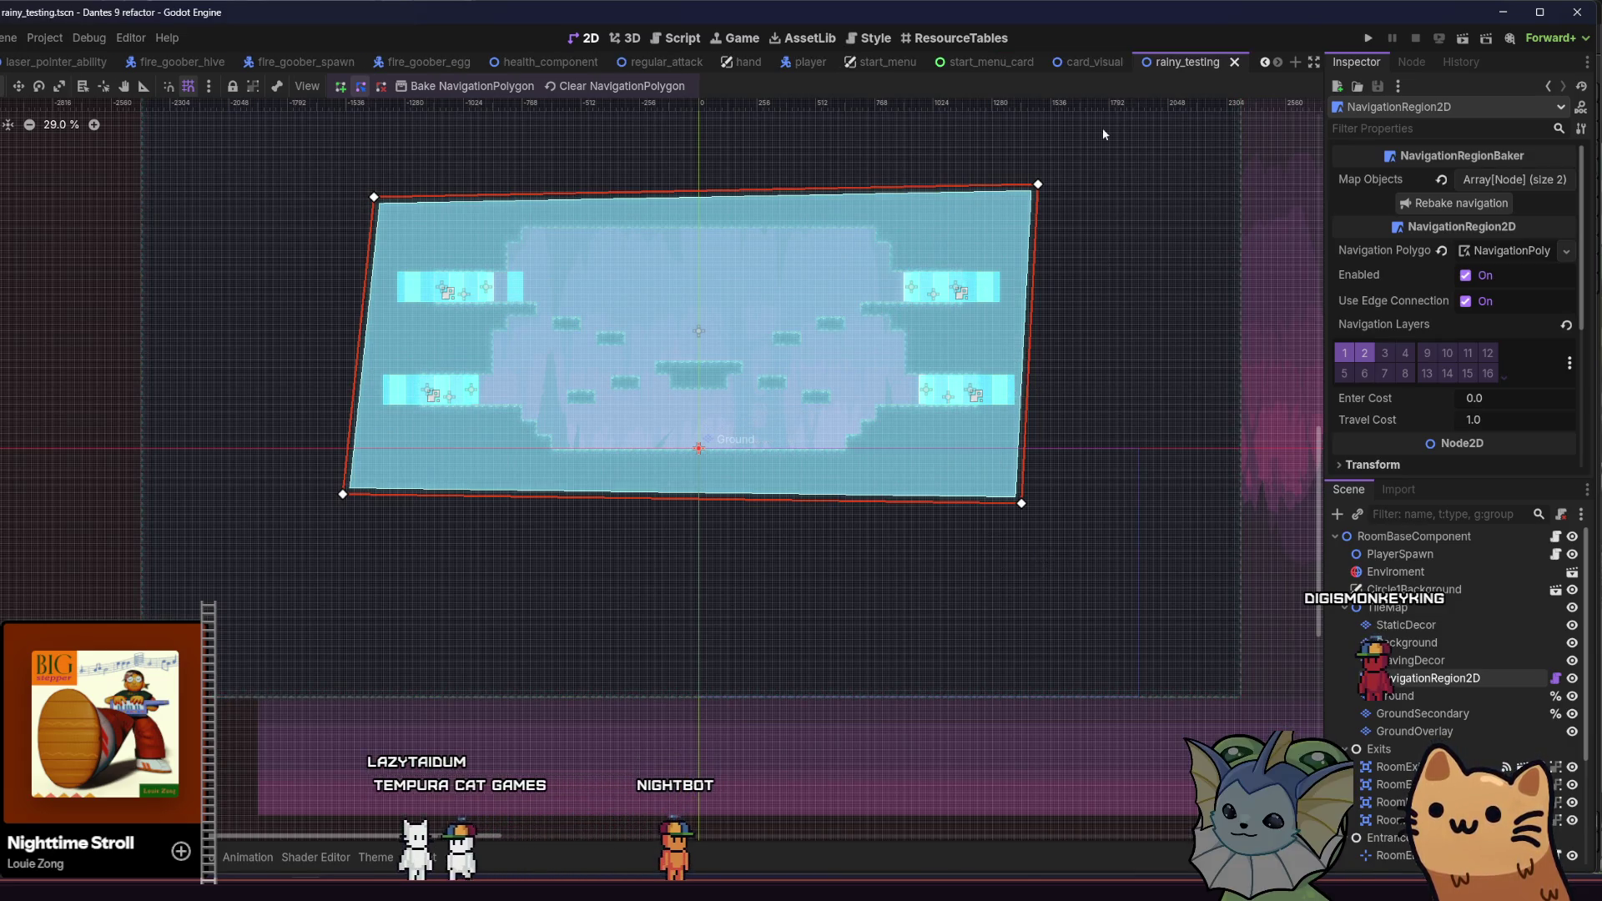
Step: Paint Physics Layer 0 collision onto every cobblestone tile in the TileSet editor and save
left_click(1415, 696)
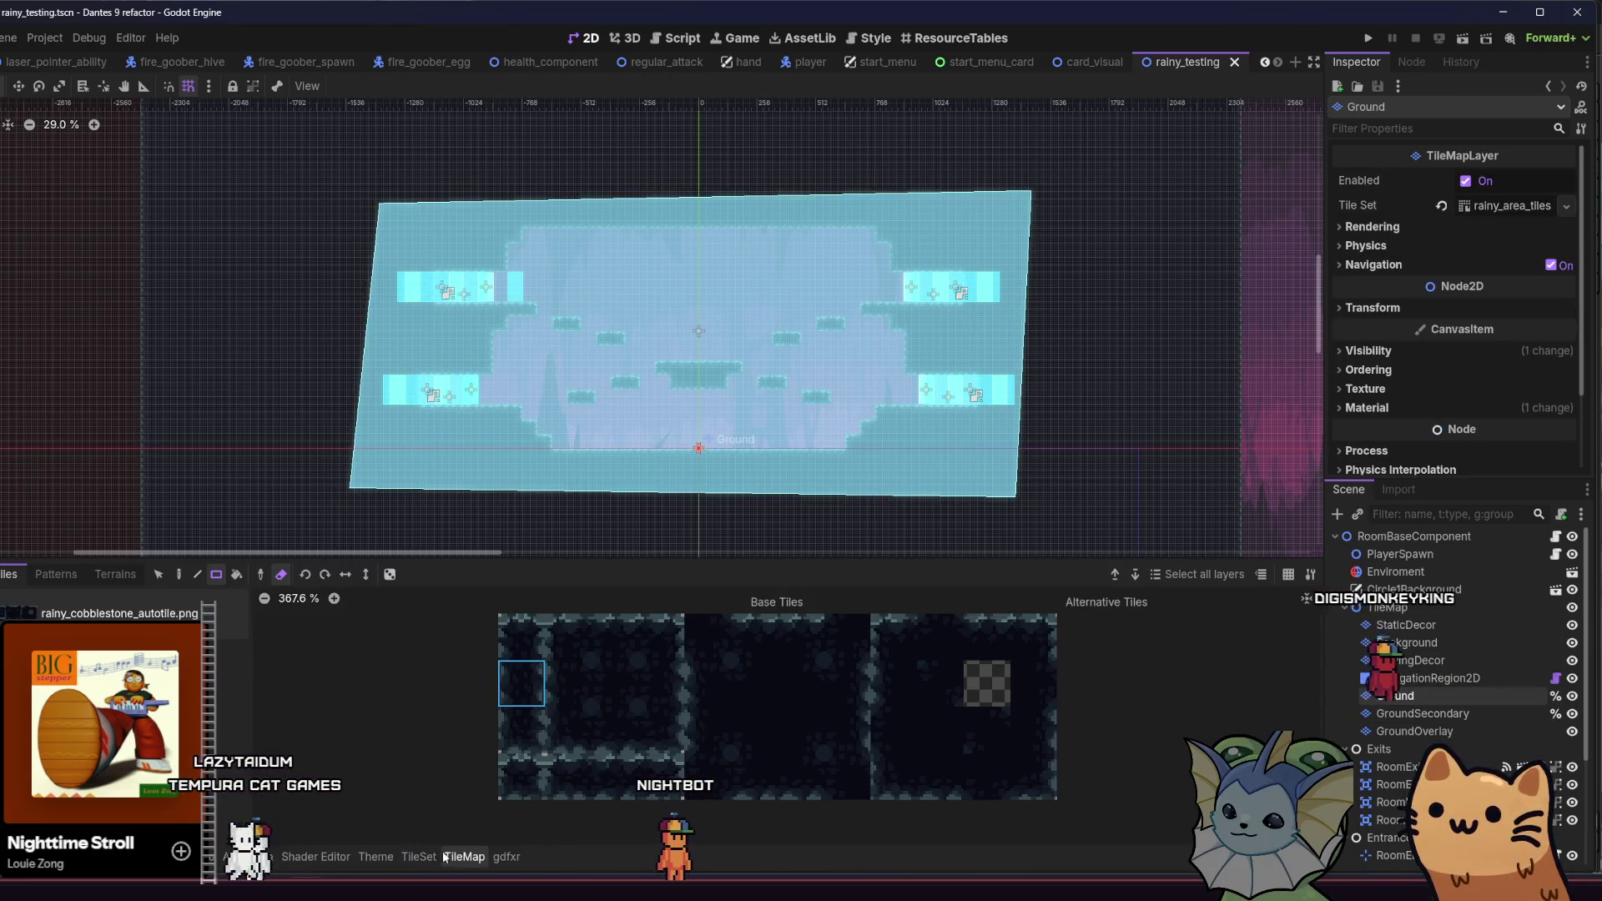
left_click(419, 857)
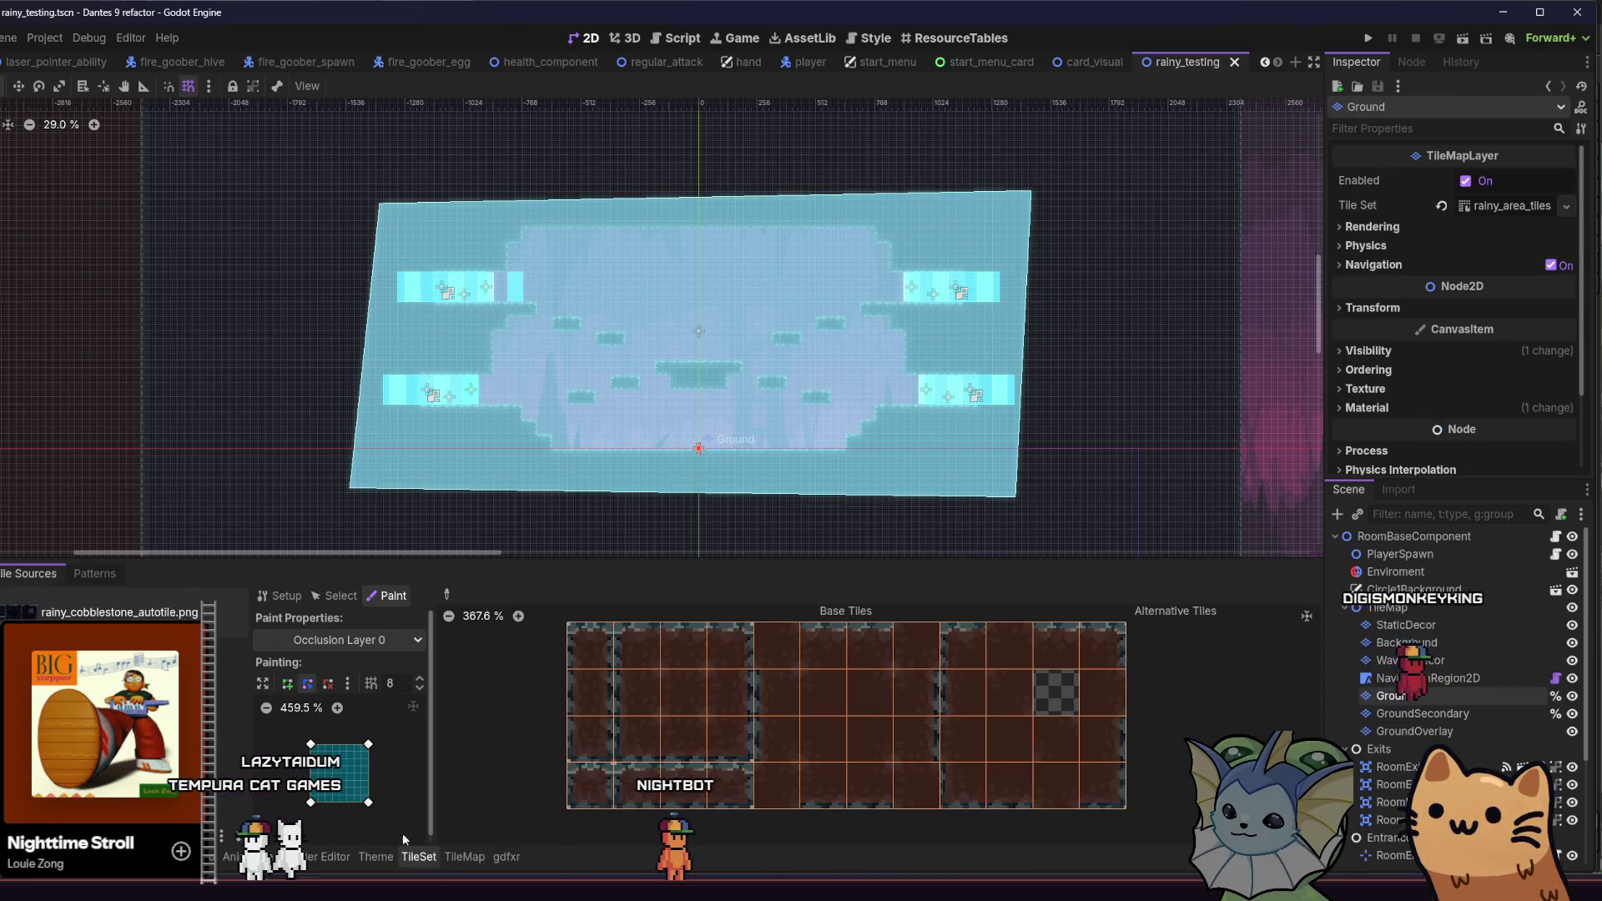
left_click(312, 641)
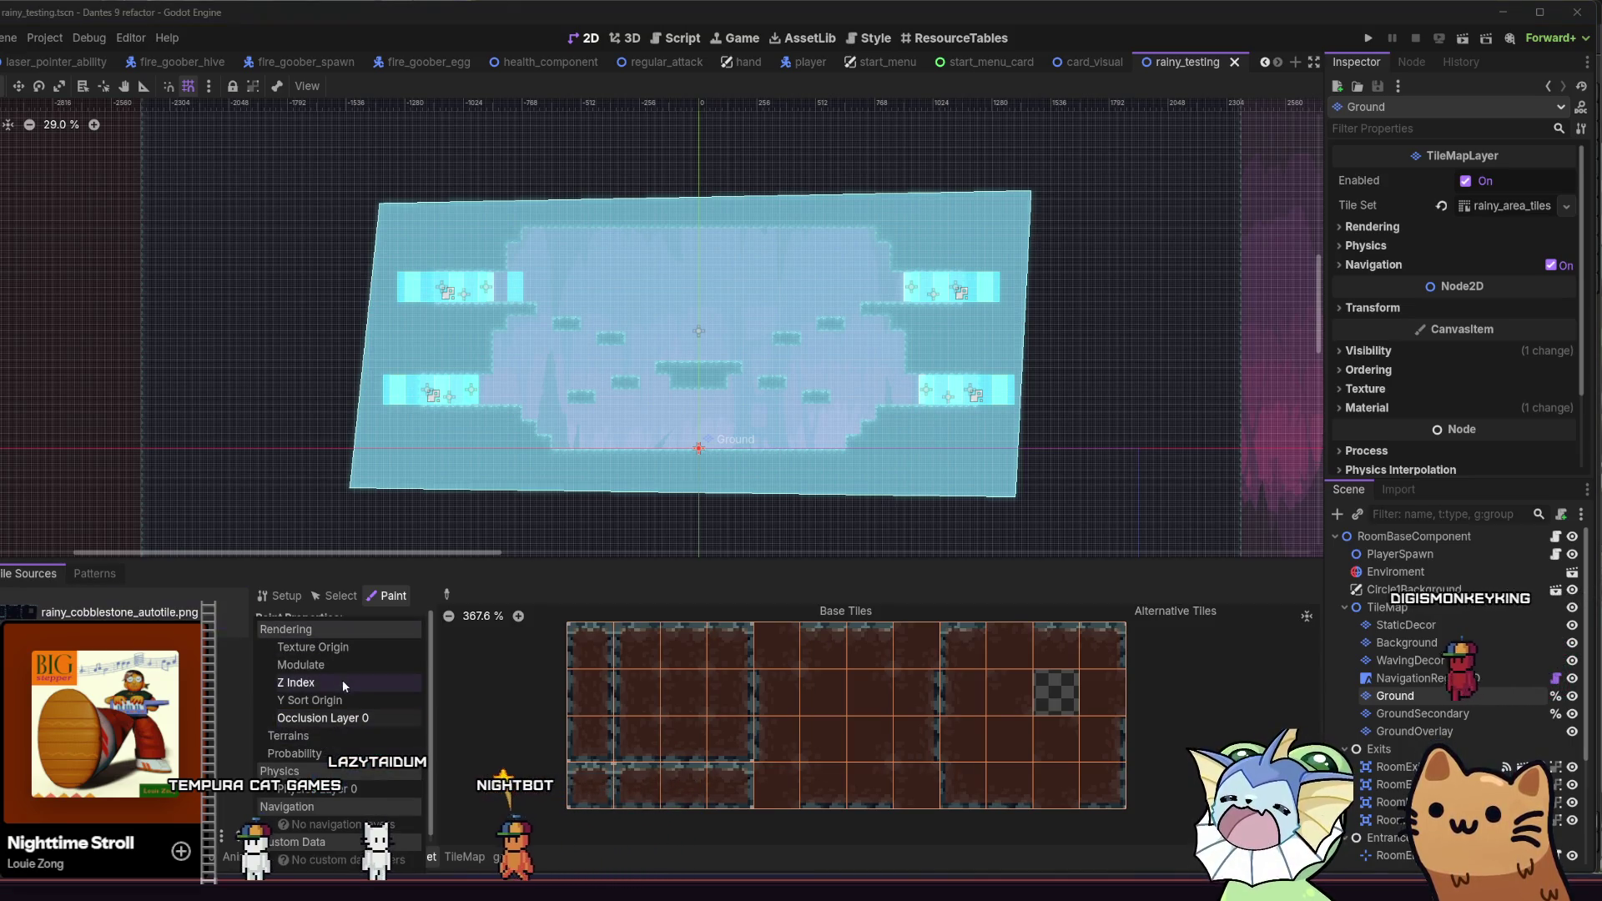
left_click(317, 789)
mouse_move(613, 641)
left_mouse_down()
mouse_move(976, 647)
mouse_move(644, 701)
mouse_move(926, 738)
mouse_move(653, 777)
mouse_move(1152, 789)
left_mouse_up()
key("ctrl+s")
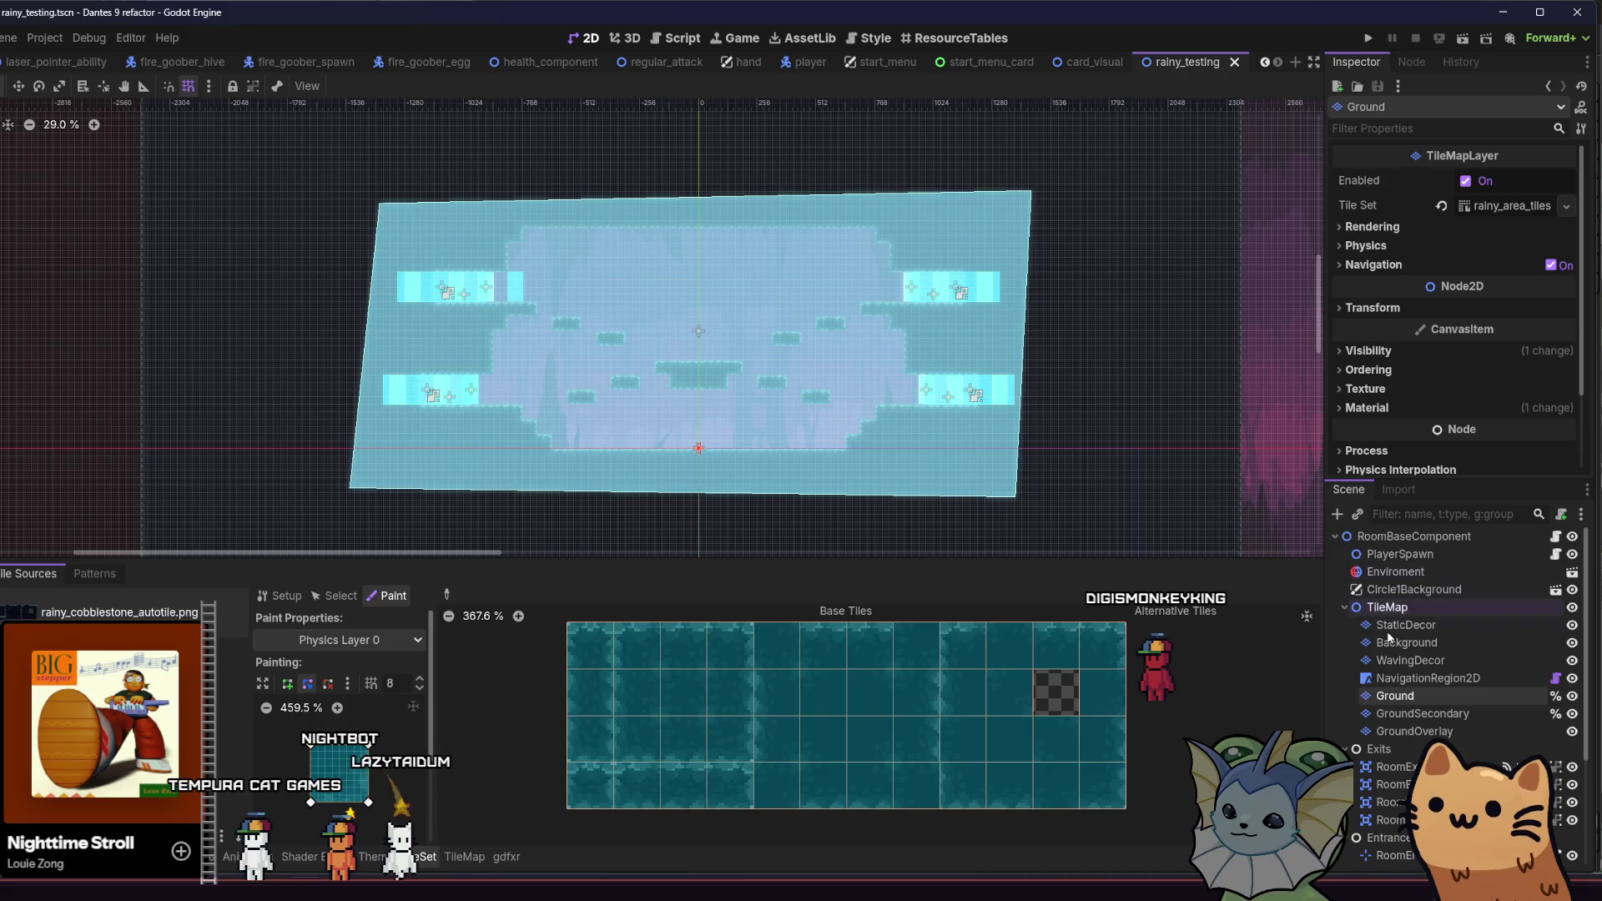
Step: Rebake navigation around the new collision, save, and run the scene with F6
left_click(1428, 678)
left_click(1461, 203)
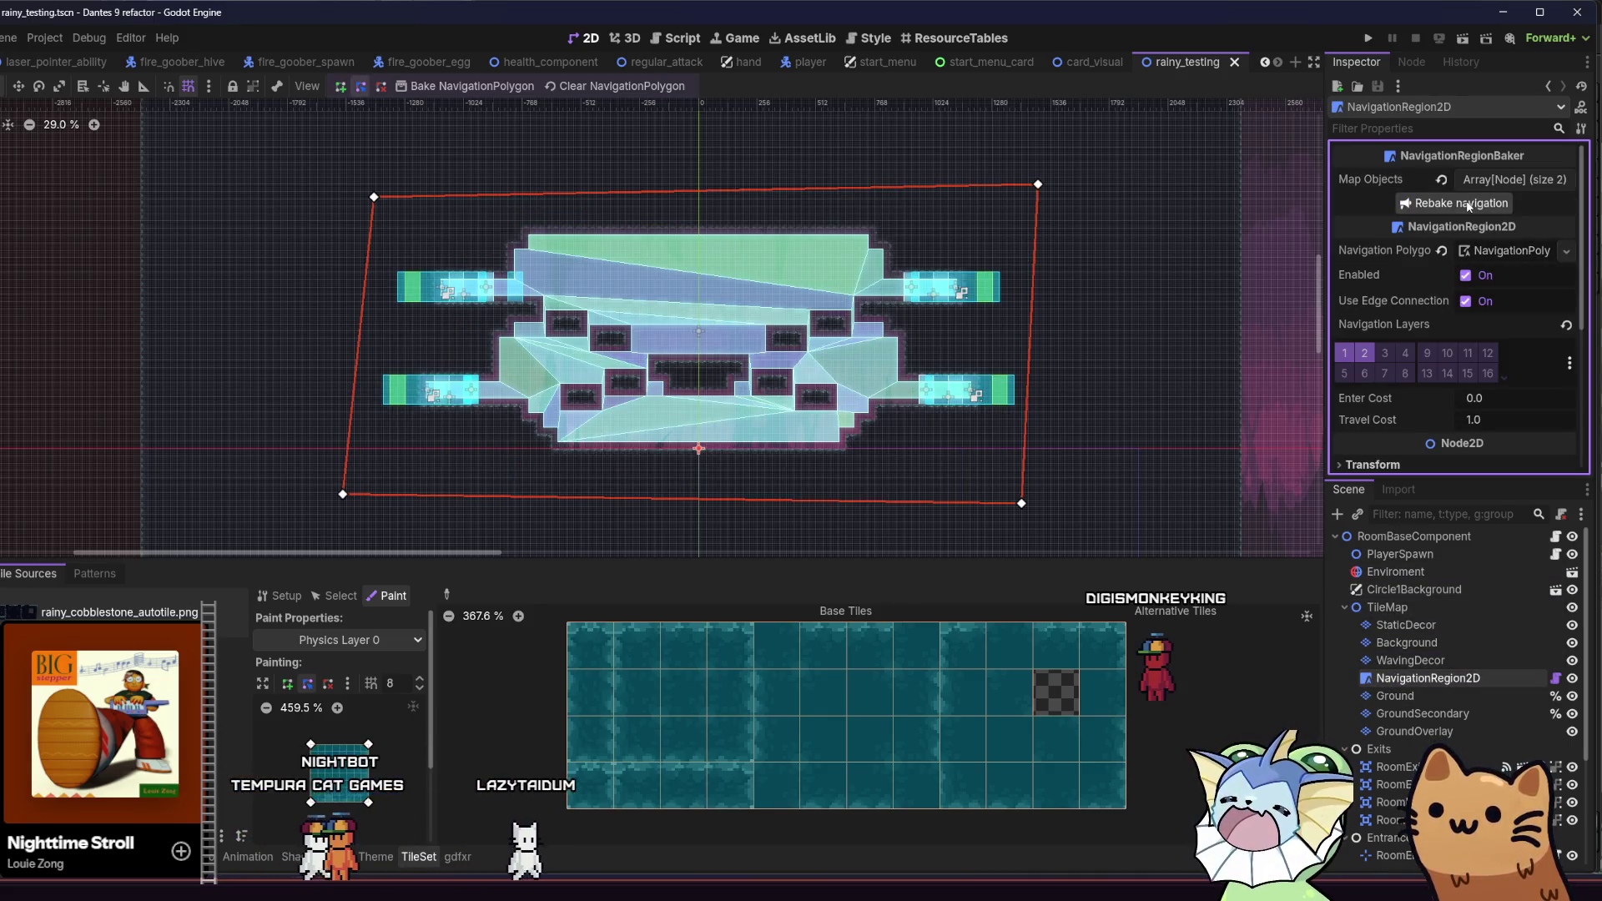
scroll(848, 343, "up", 3)
key("ctrl+s")
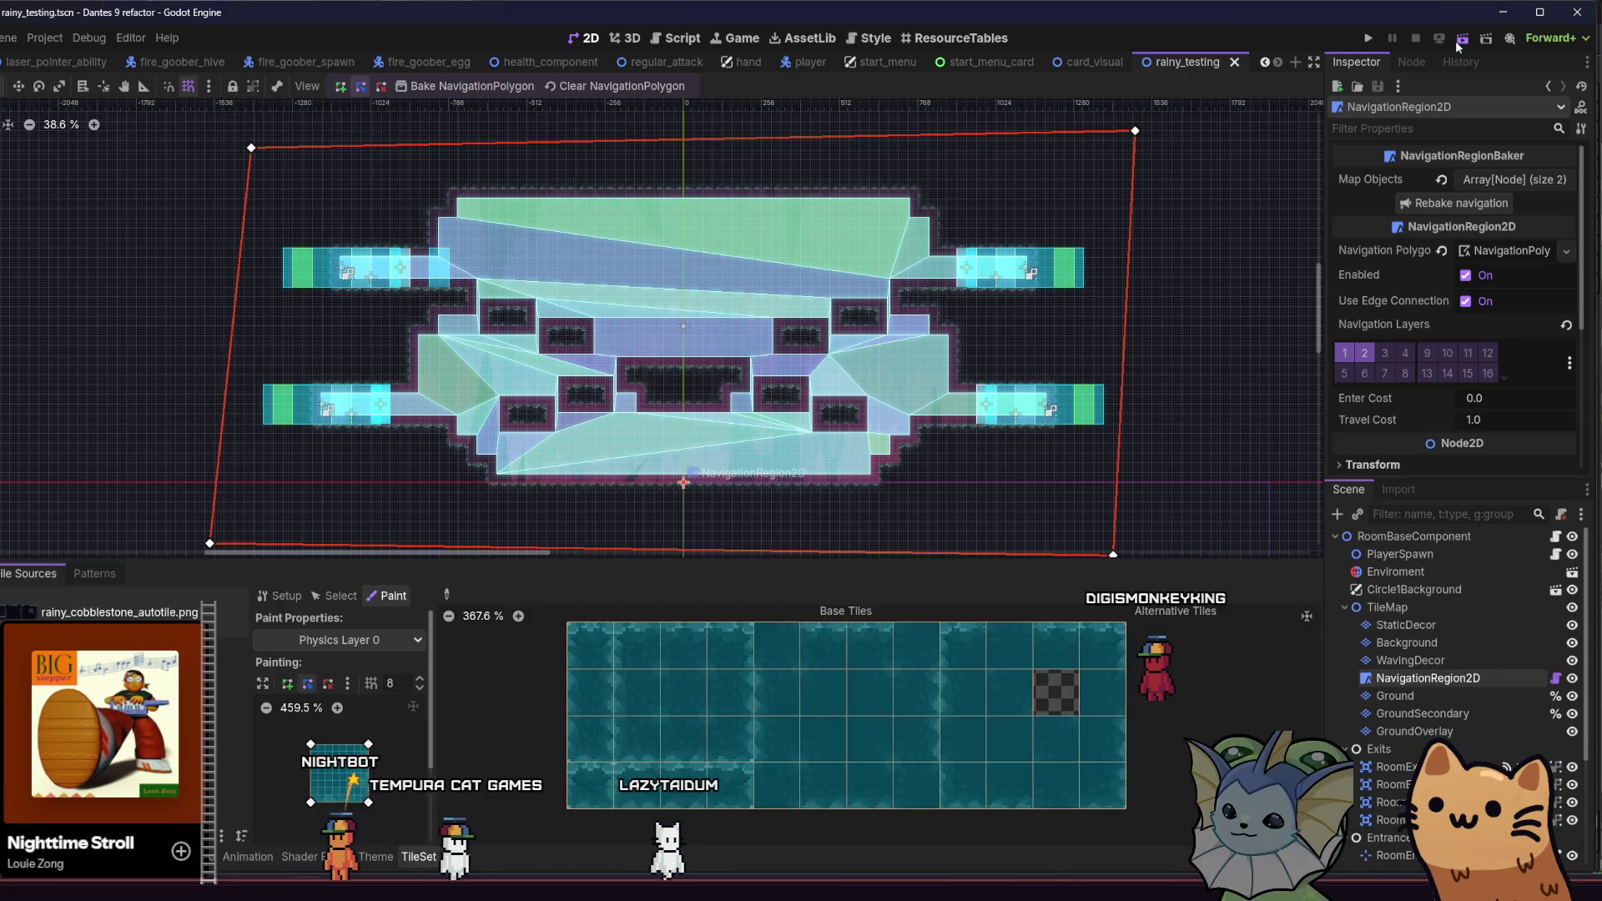
key("F6")
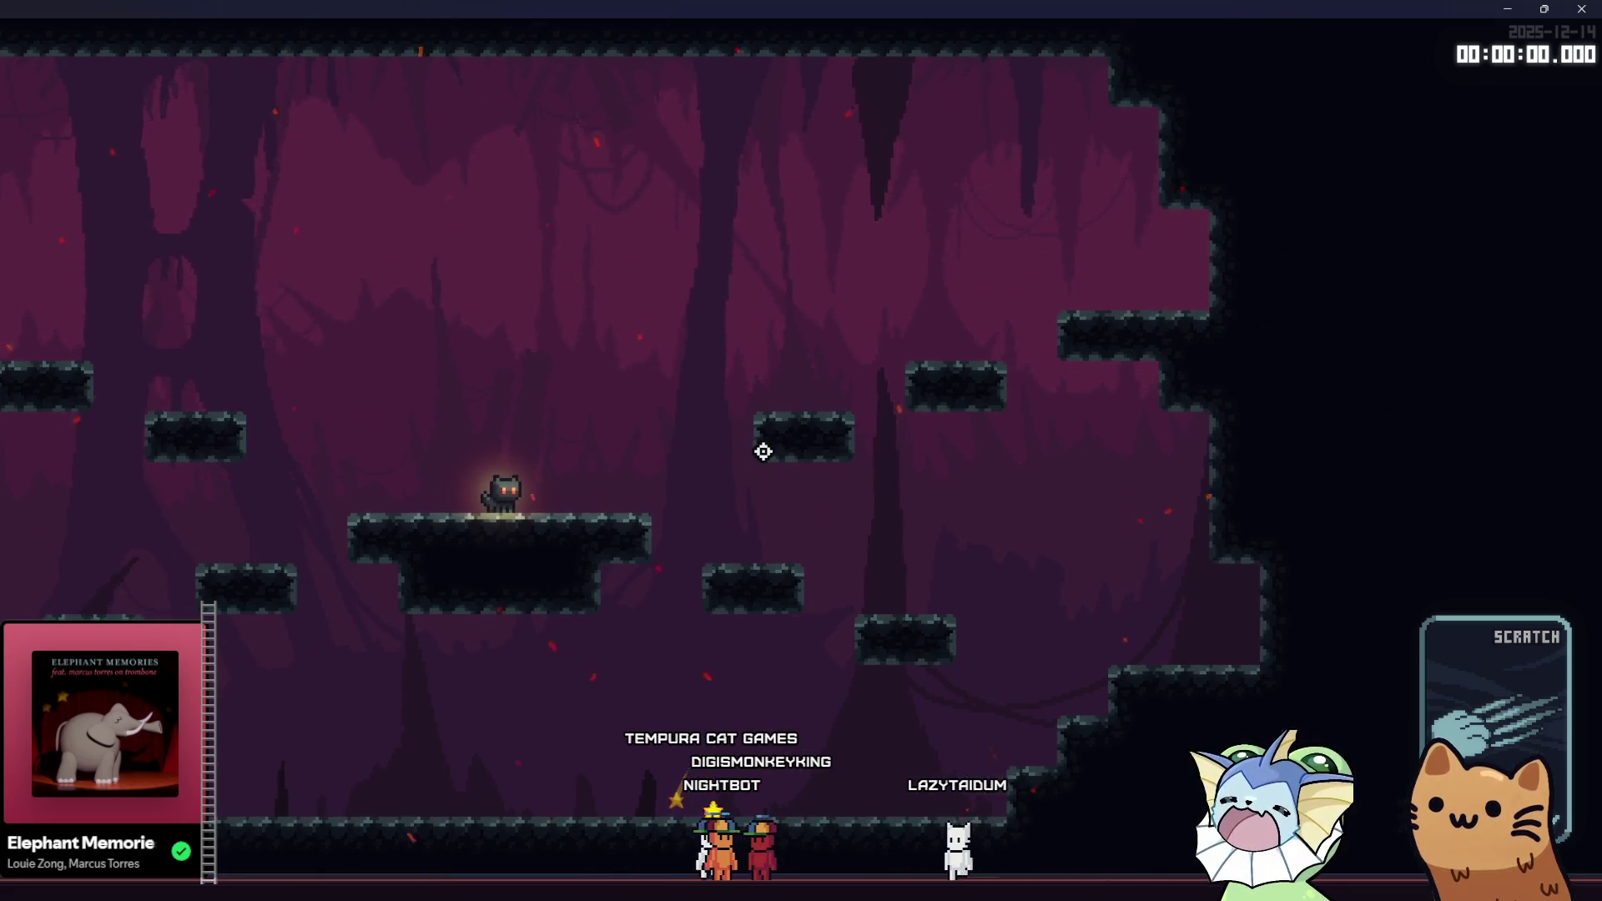
Step: Walk and jump the cat left through the cave, then stop the game with F8
key("a")
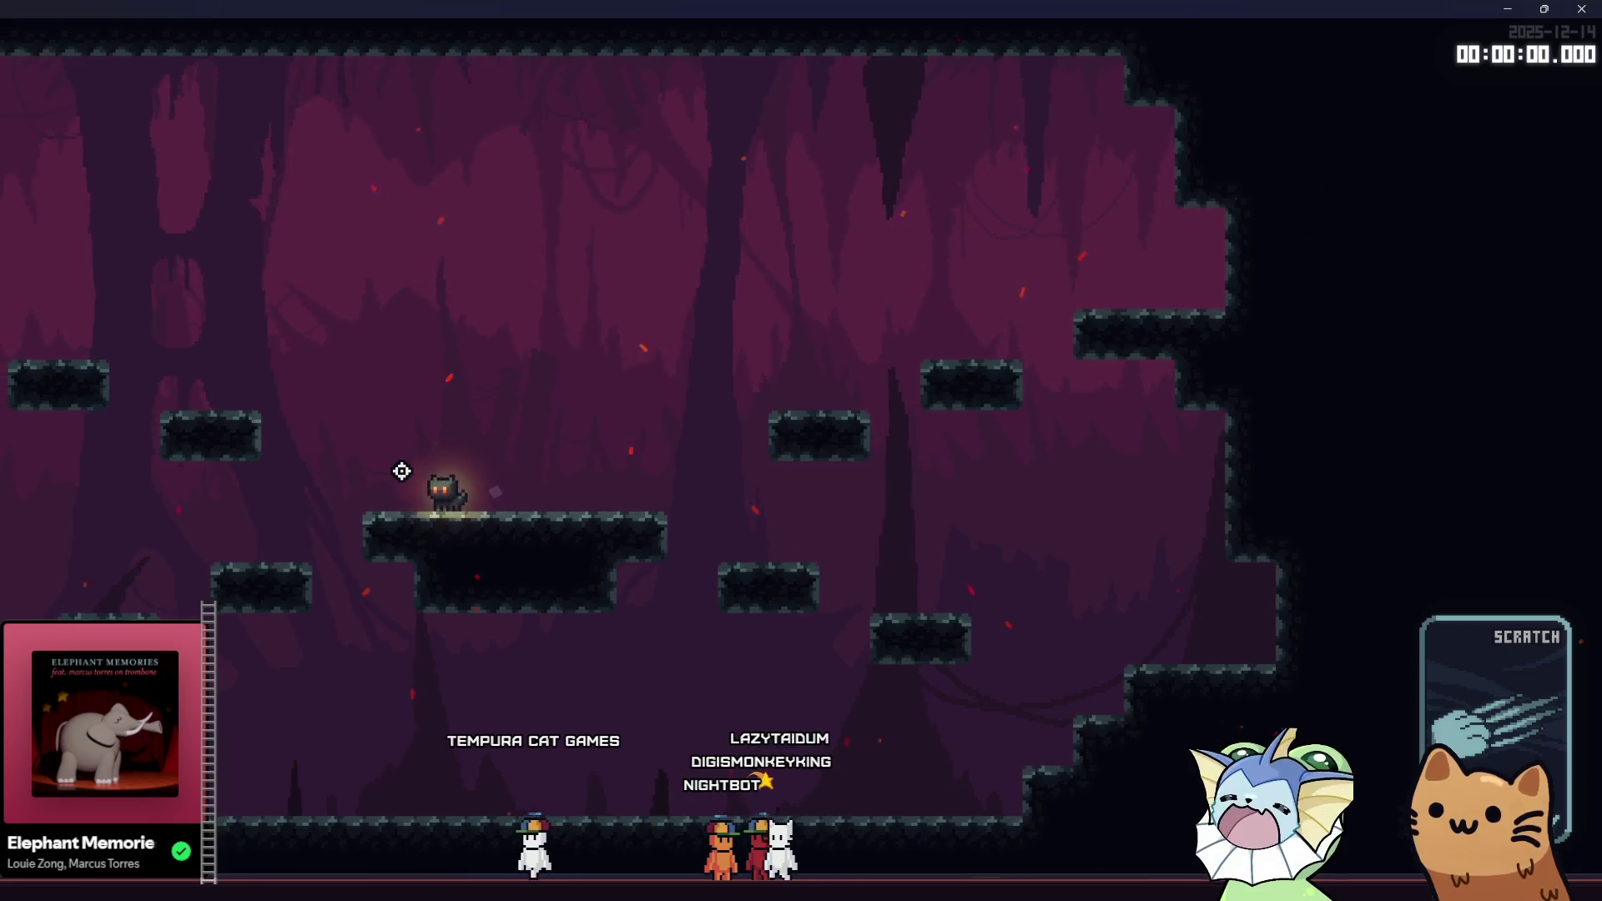
key("space")
key("a")
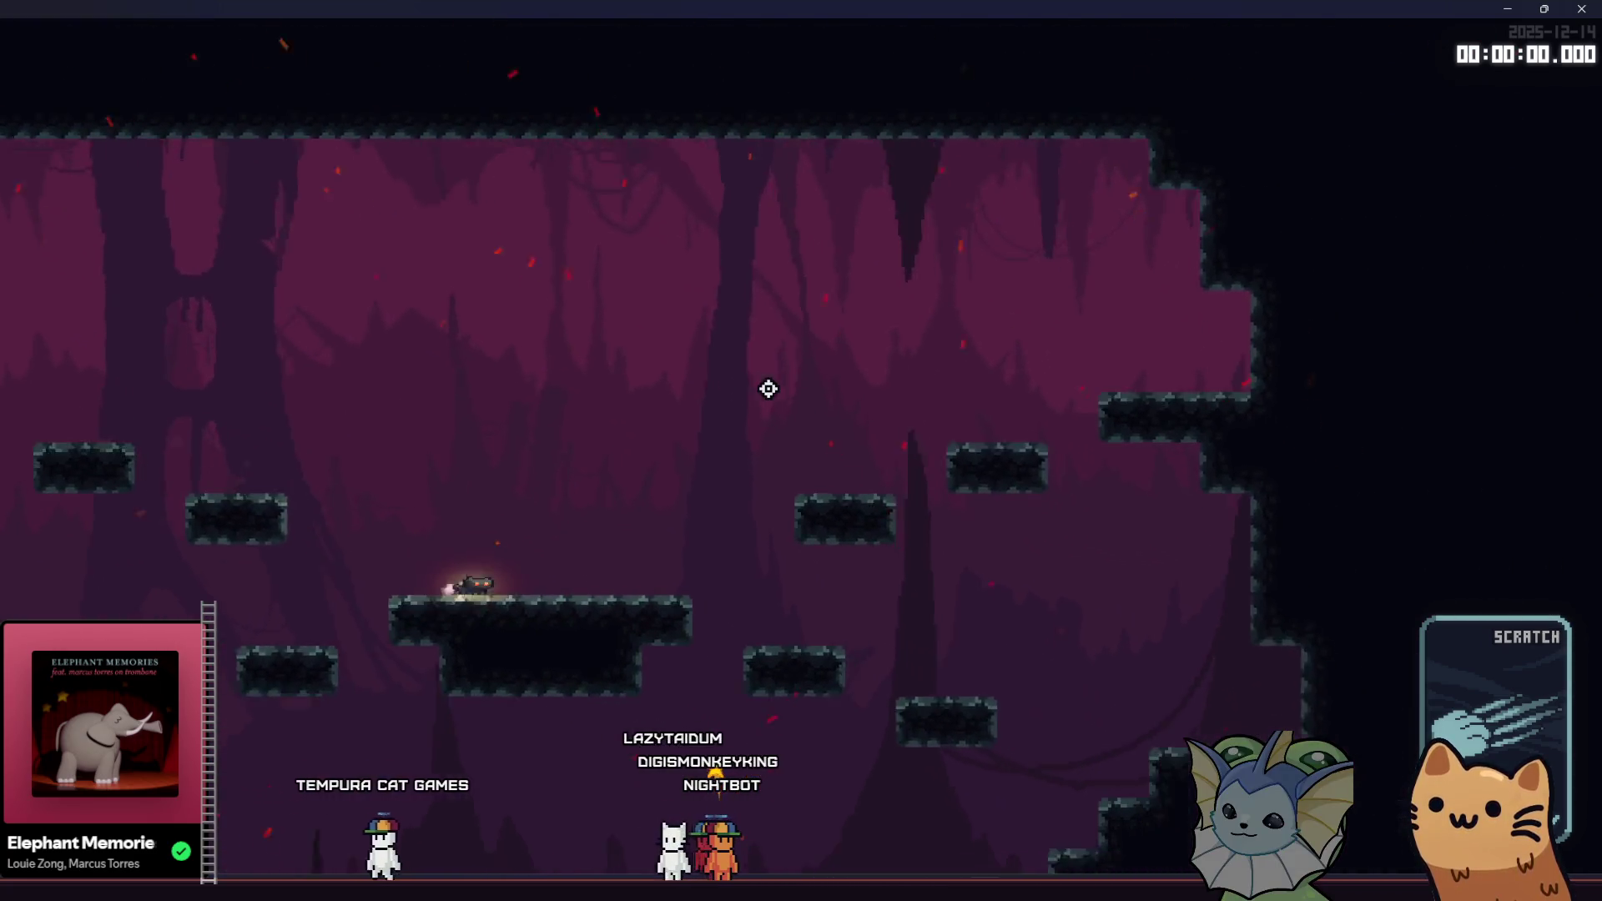
key("space")
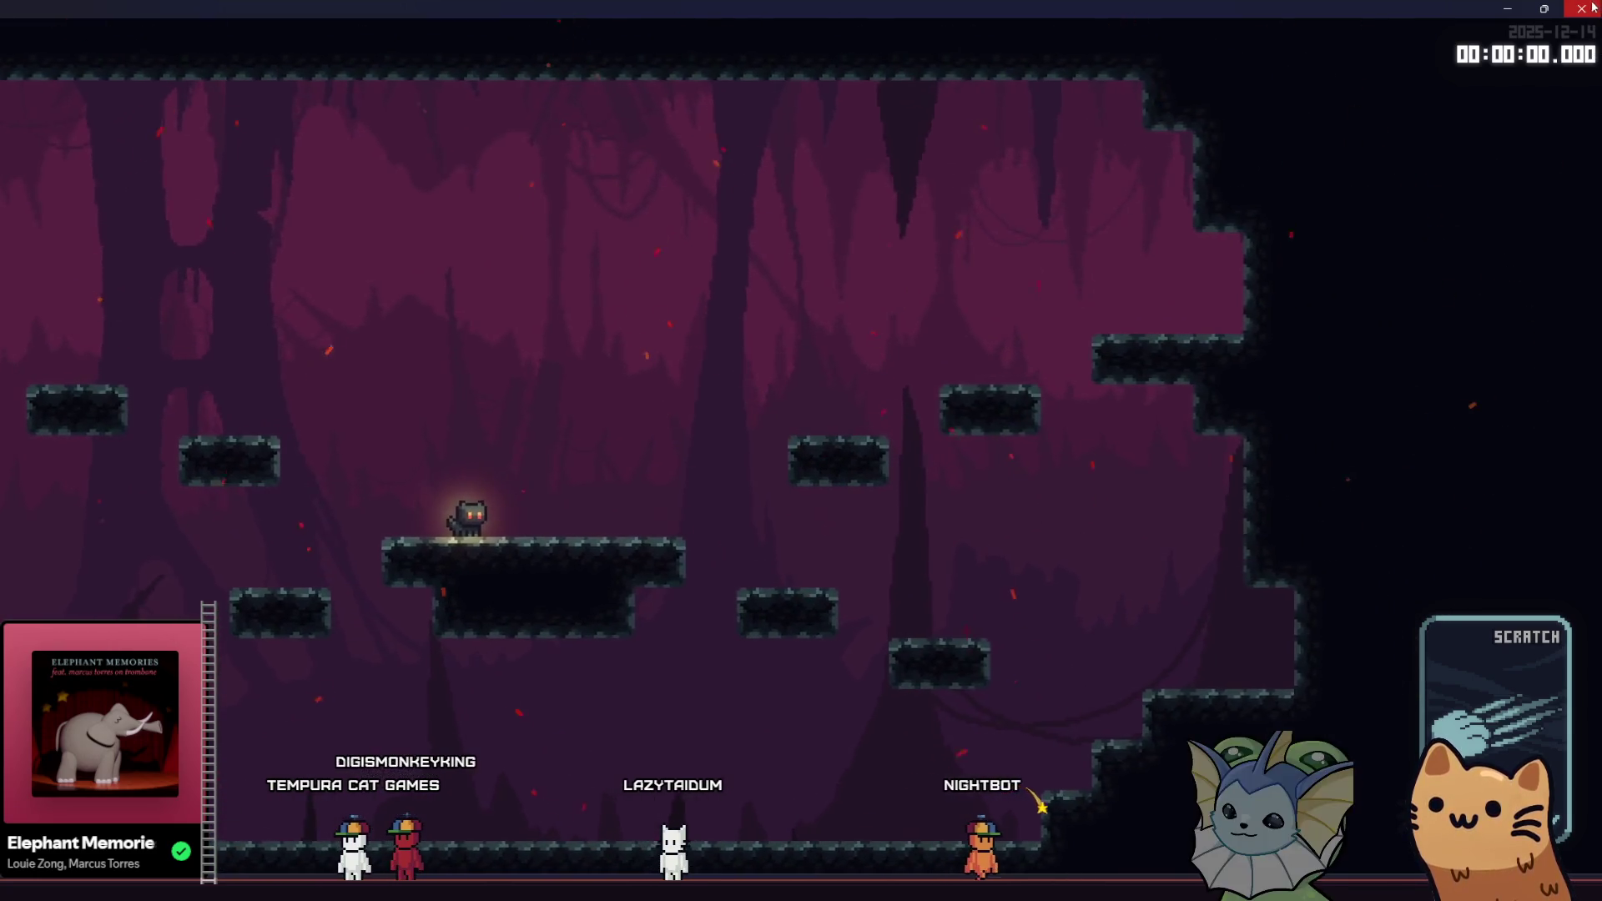
key("F8")
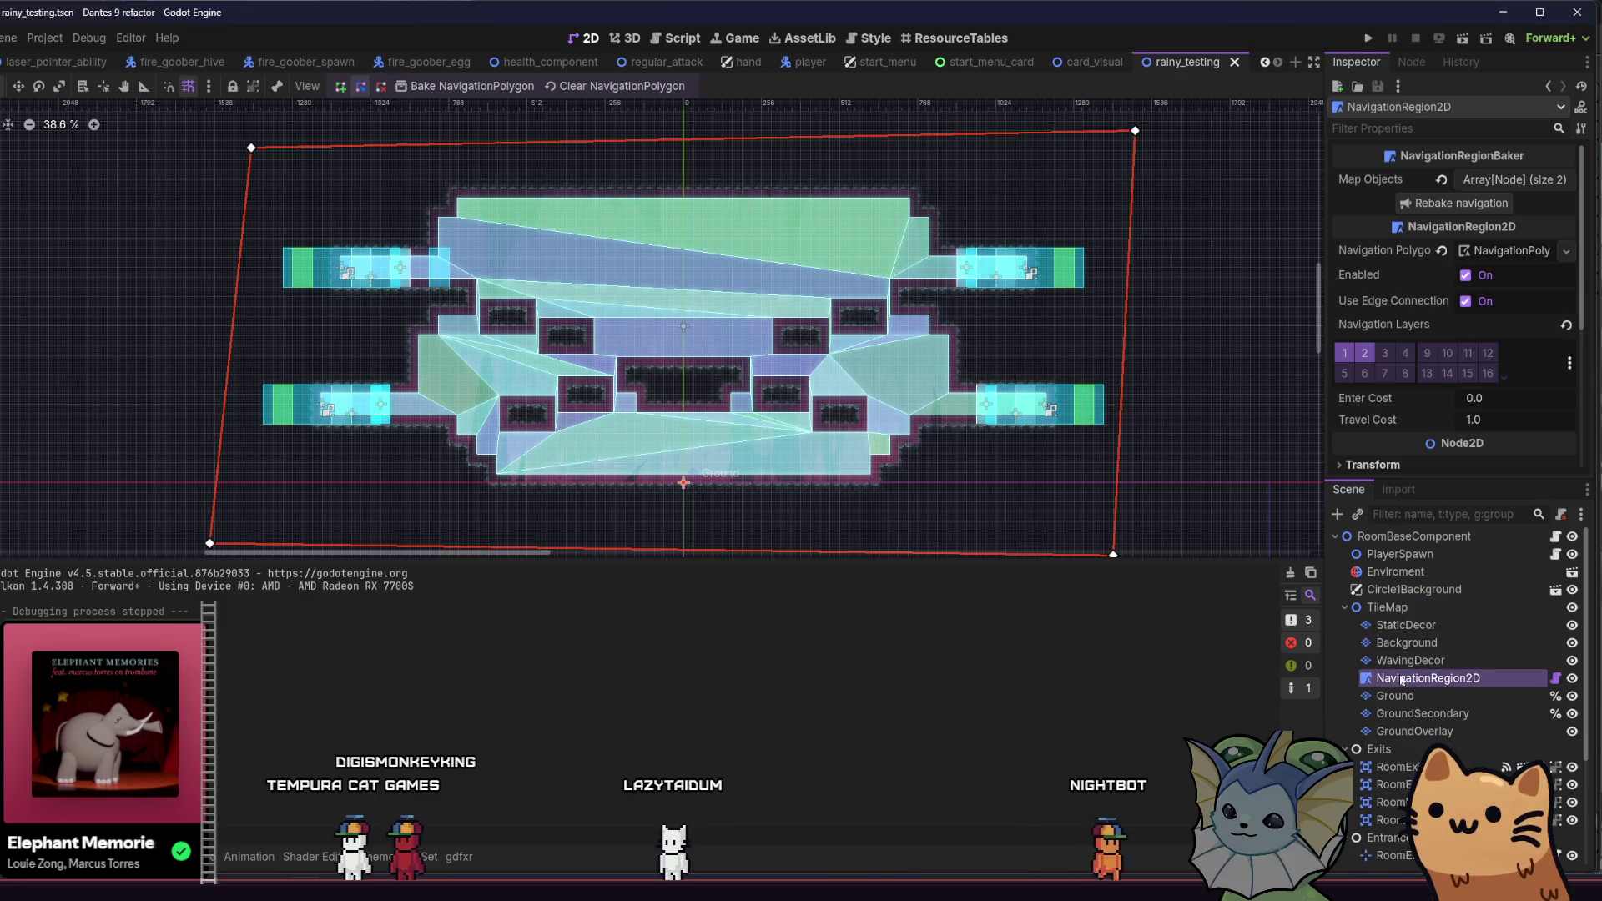
Step: Select the Background layer and look over its tile atlas, patterns and terrains
left_click(1407, 643)
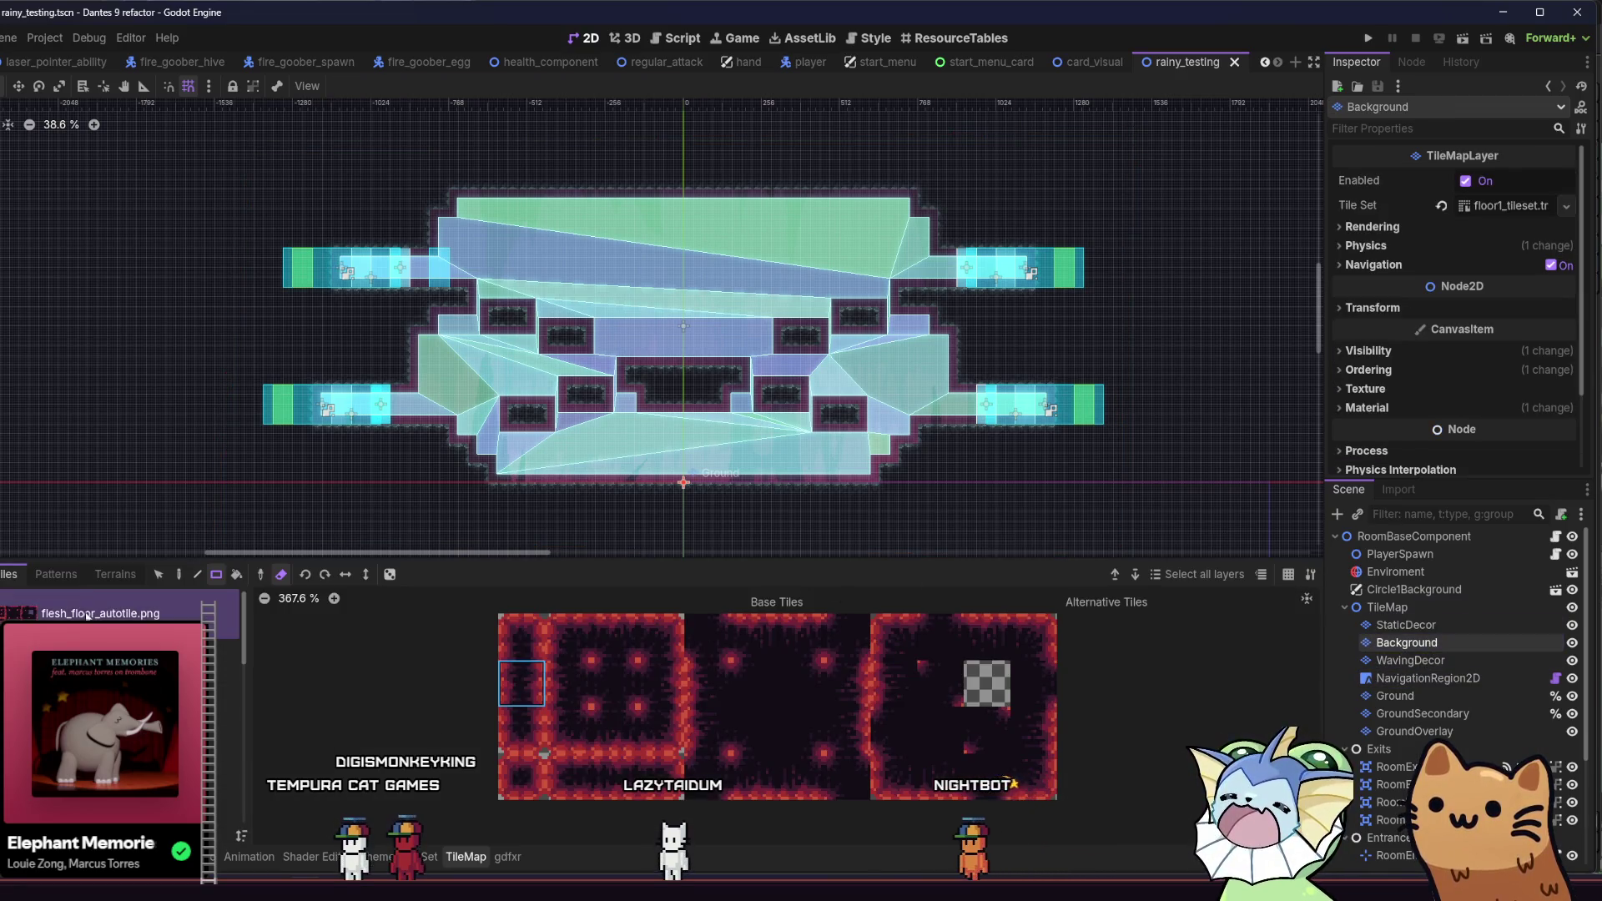
left_click(114, 575)
left_click(15, 576)
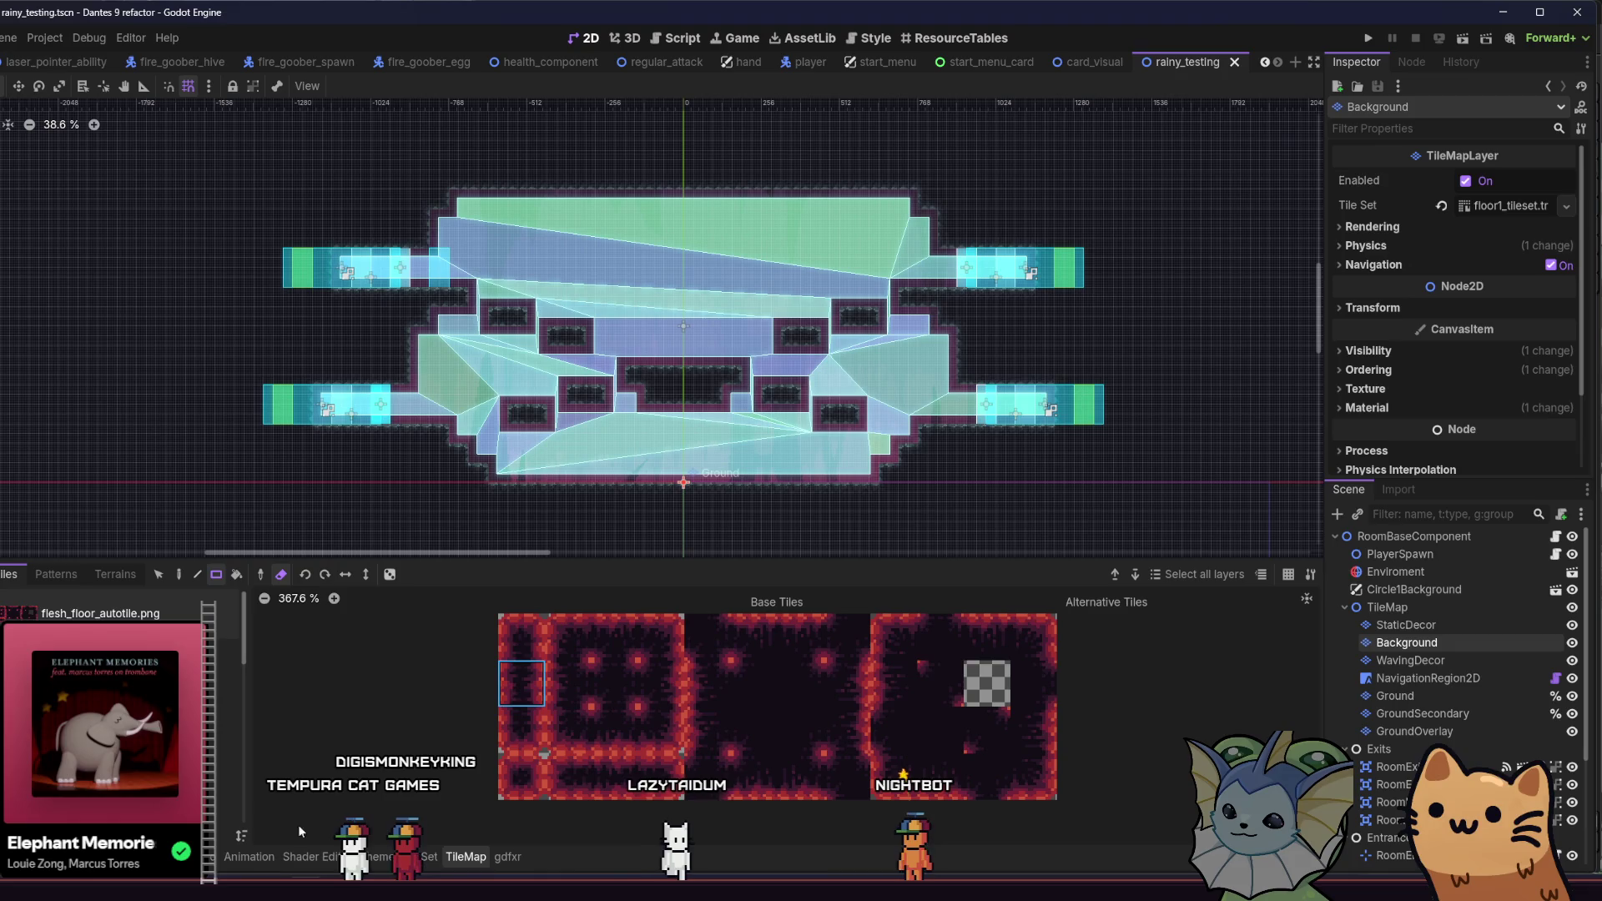
left_click(430, 857)
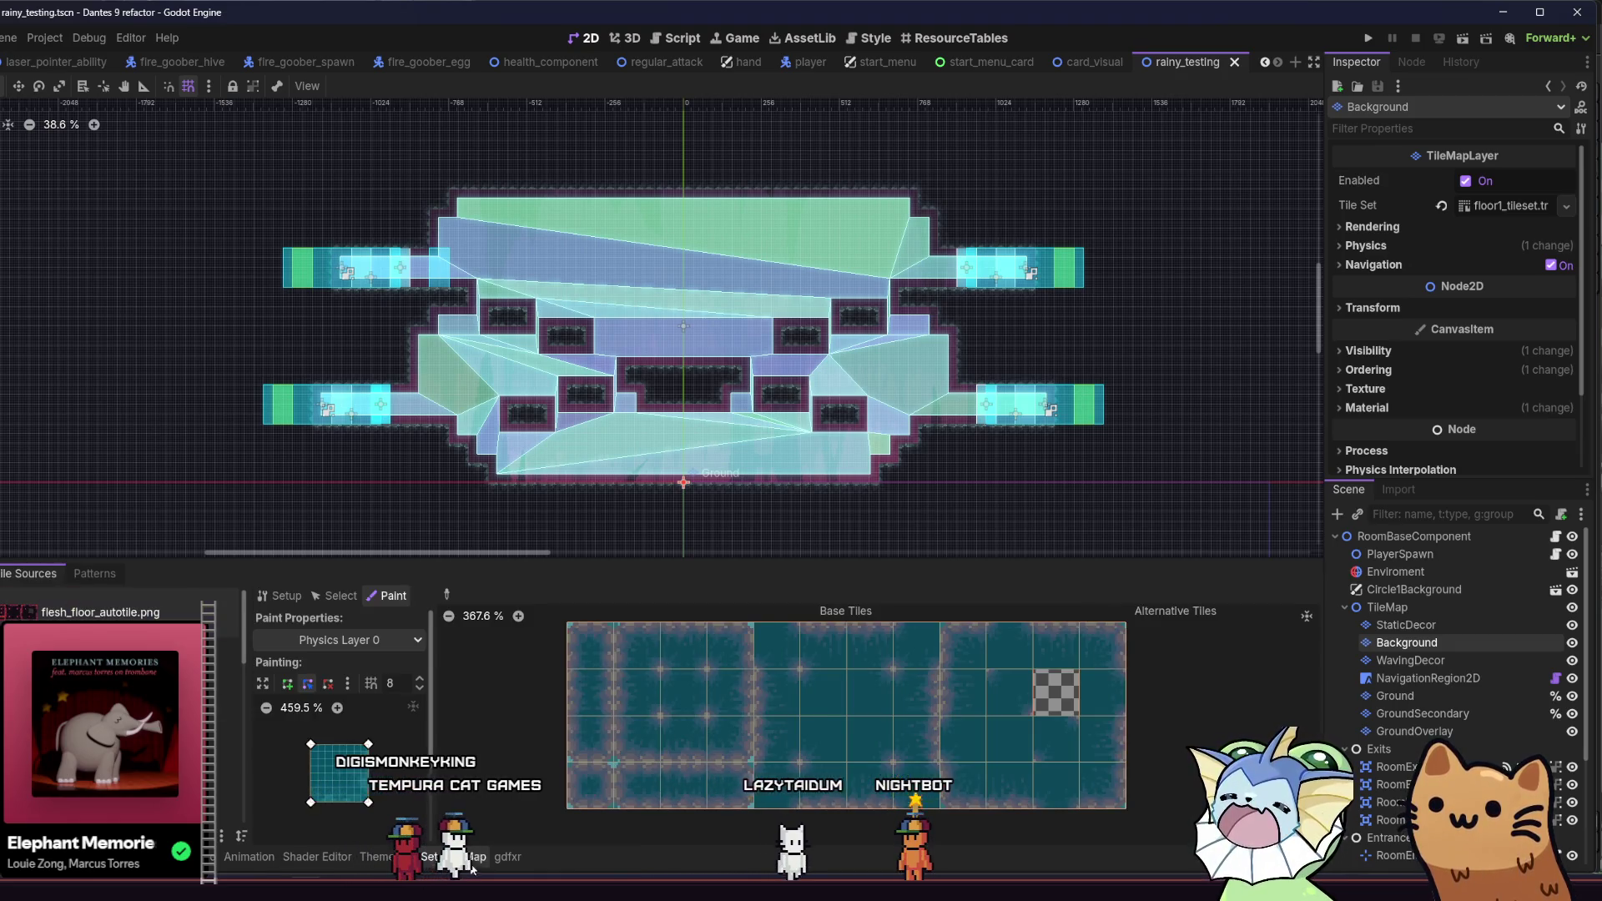
left_click(465, 857)
left_click(56, 575)
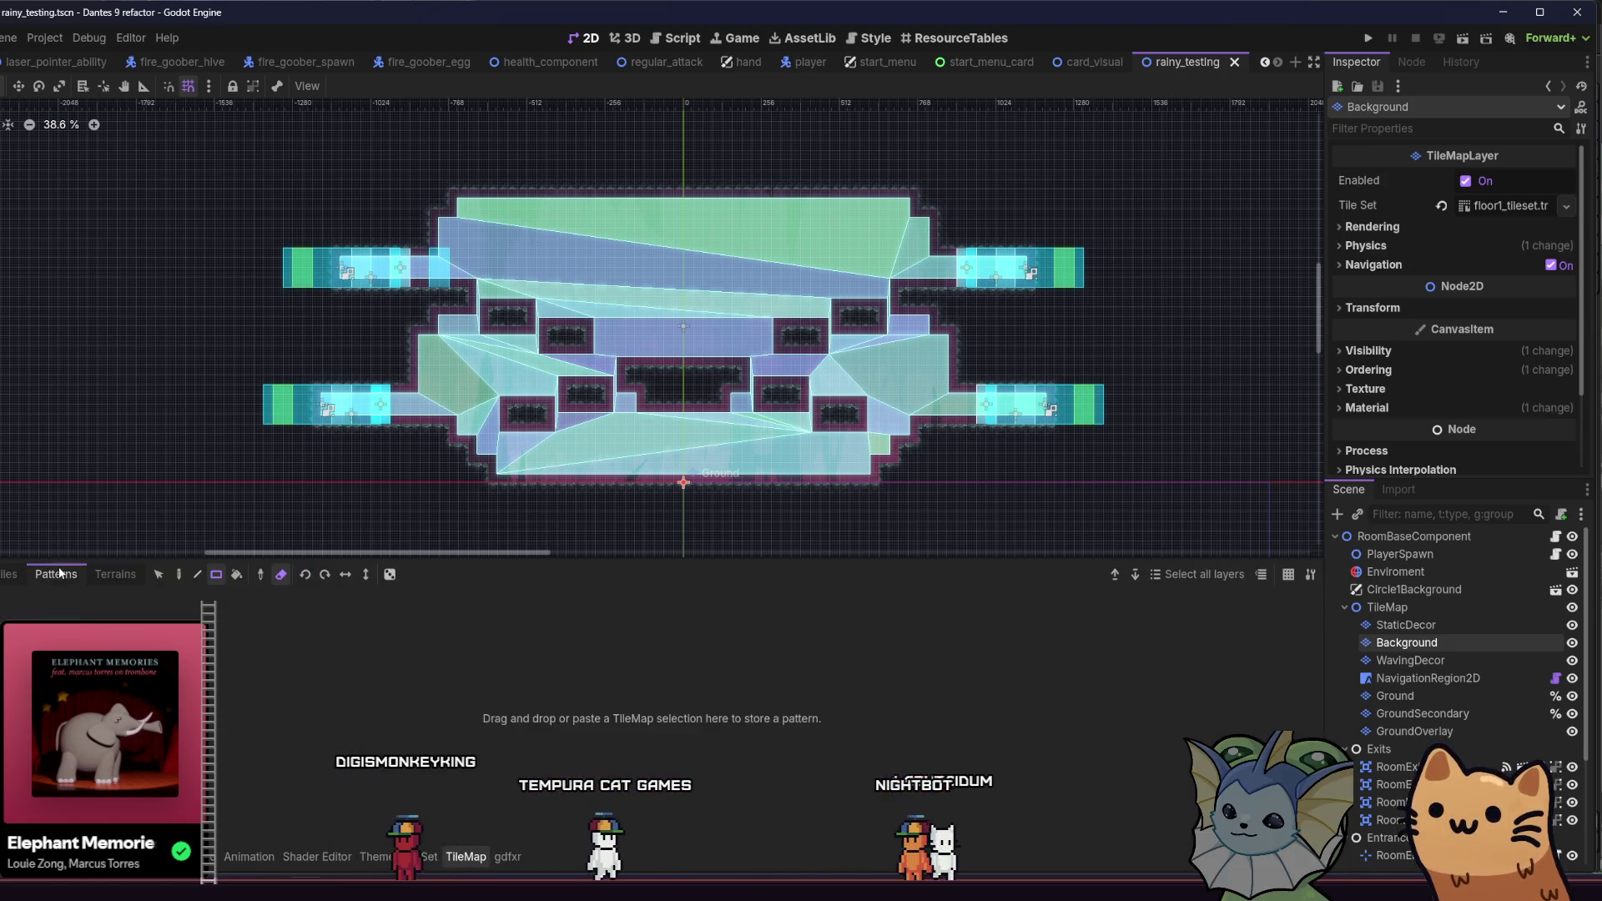
left_click(108, 576)
left_click(56, 575)
left_click(10, 575)
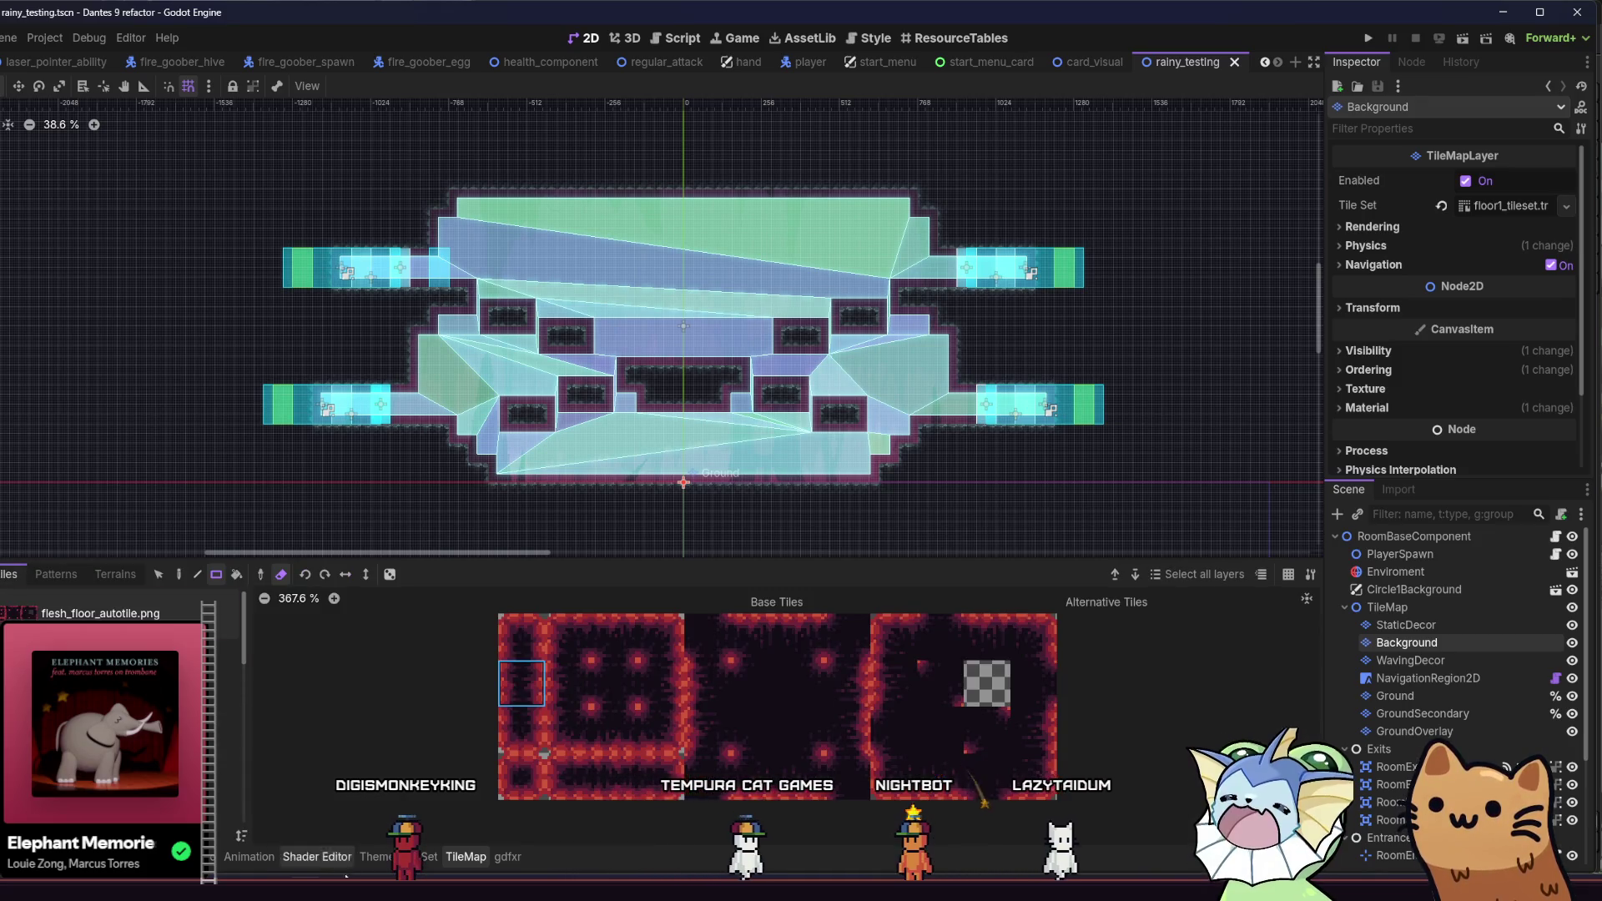
Step: Drag rainy_area_tileset.tres into Background's Tile Set field and save the scene
left_click(430, 857)
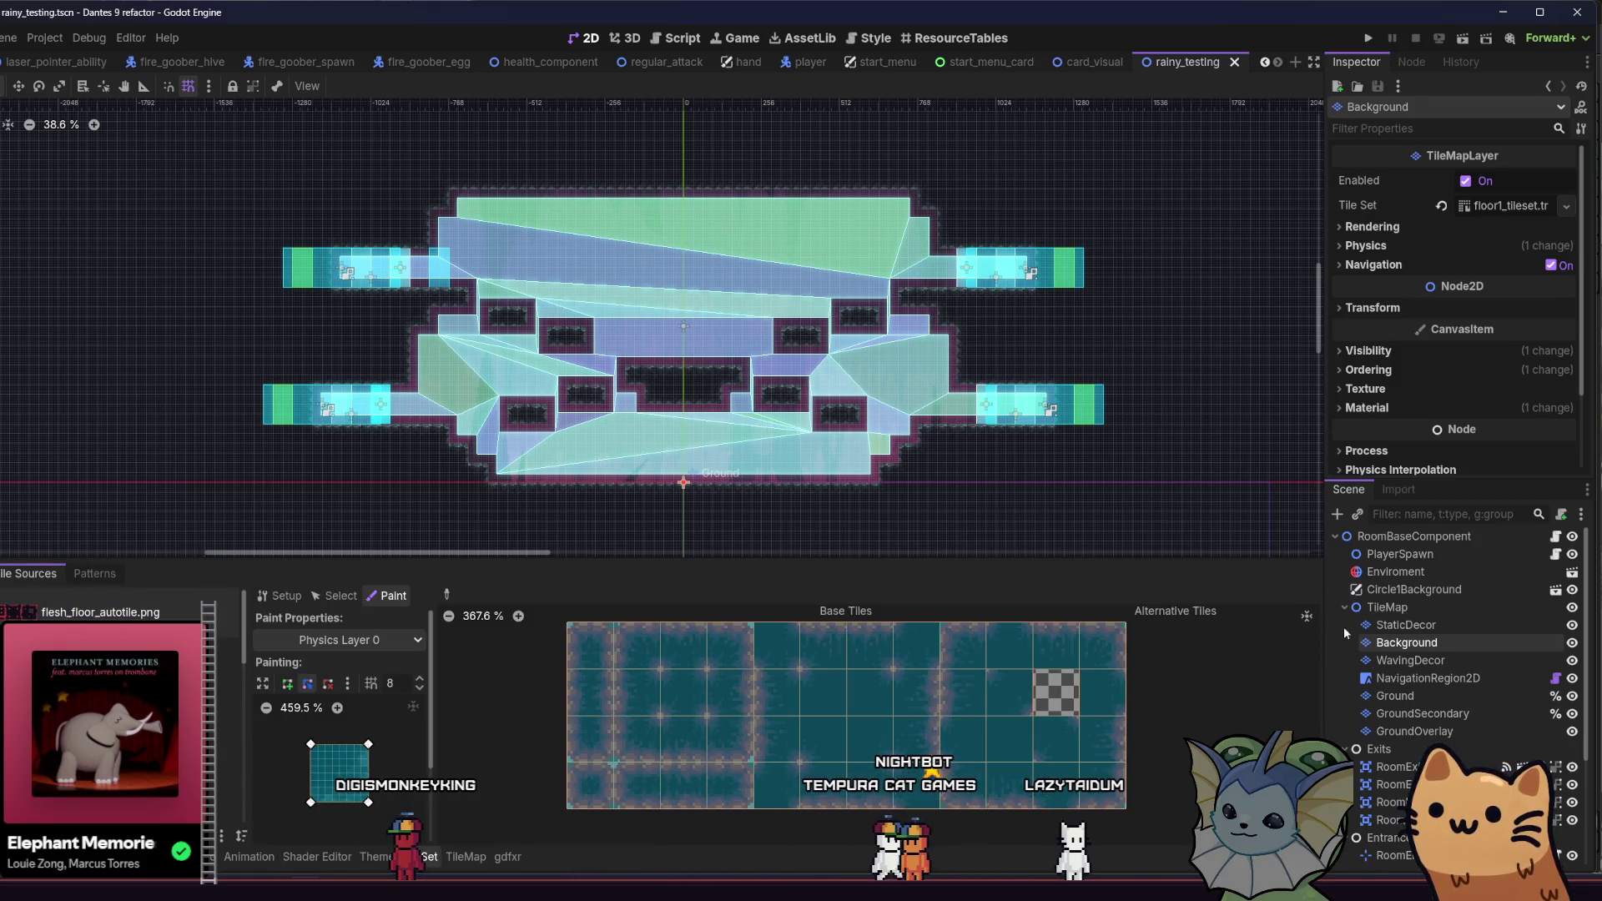
key("alt+f")
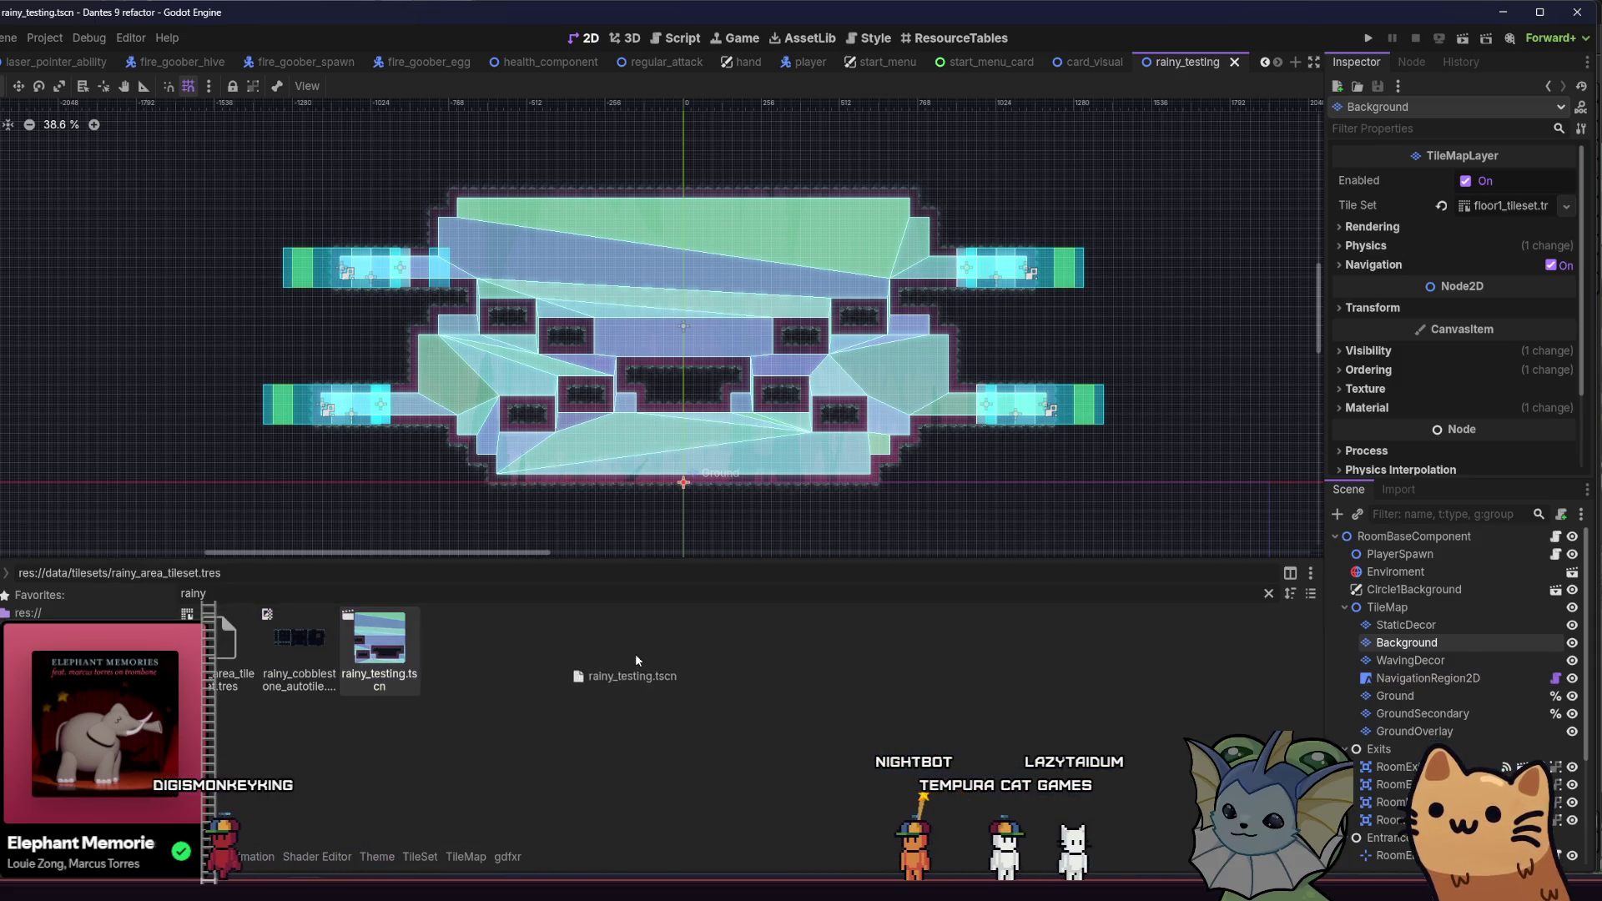
left_click_drag(787, 659, 1485, 217)
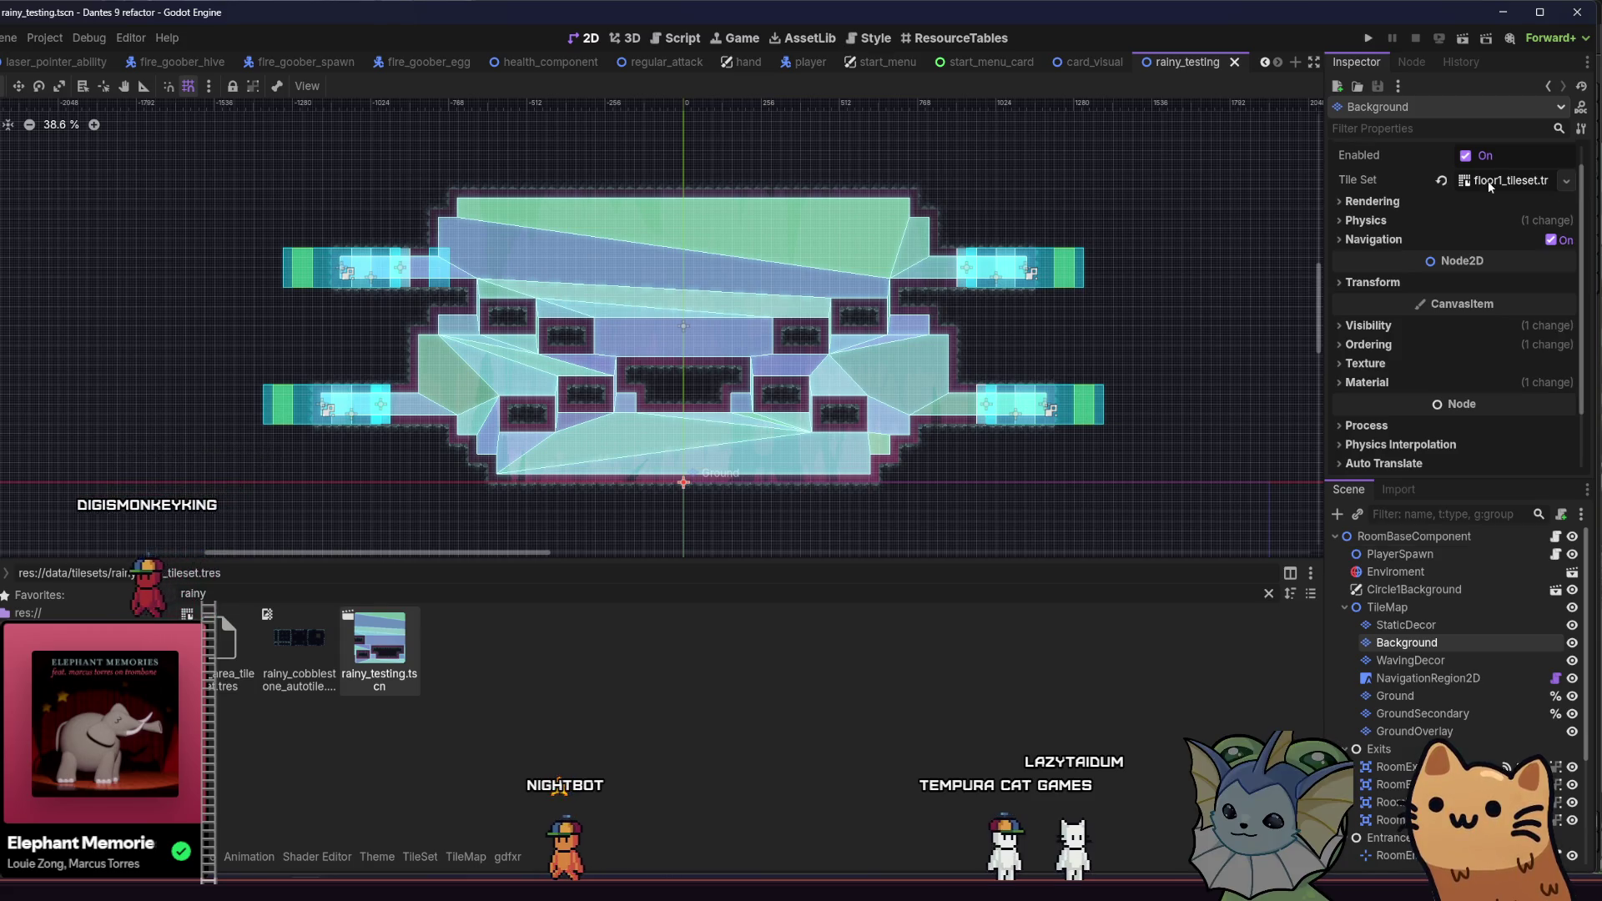
mouse_move(226, 647)
left_mouse_down()
mouse_move(1473, 179)
mouse_move(1492, 204)
left_mouse_up()
key("ctrl+s")
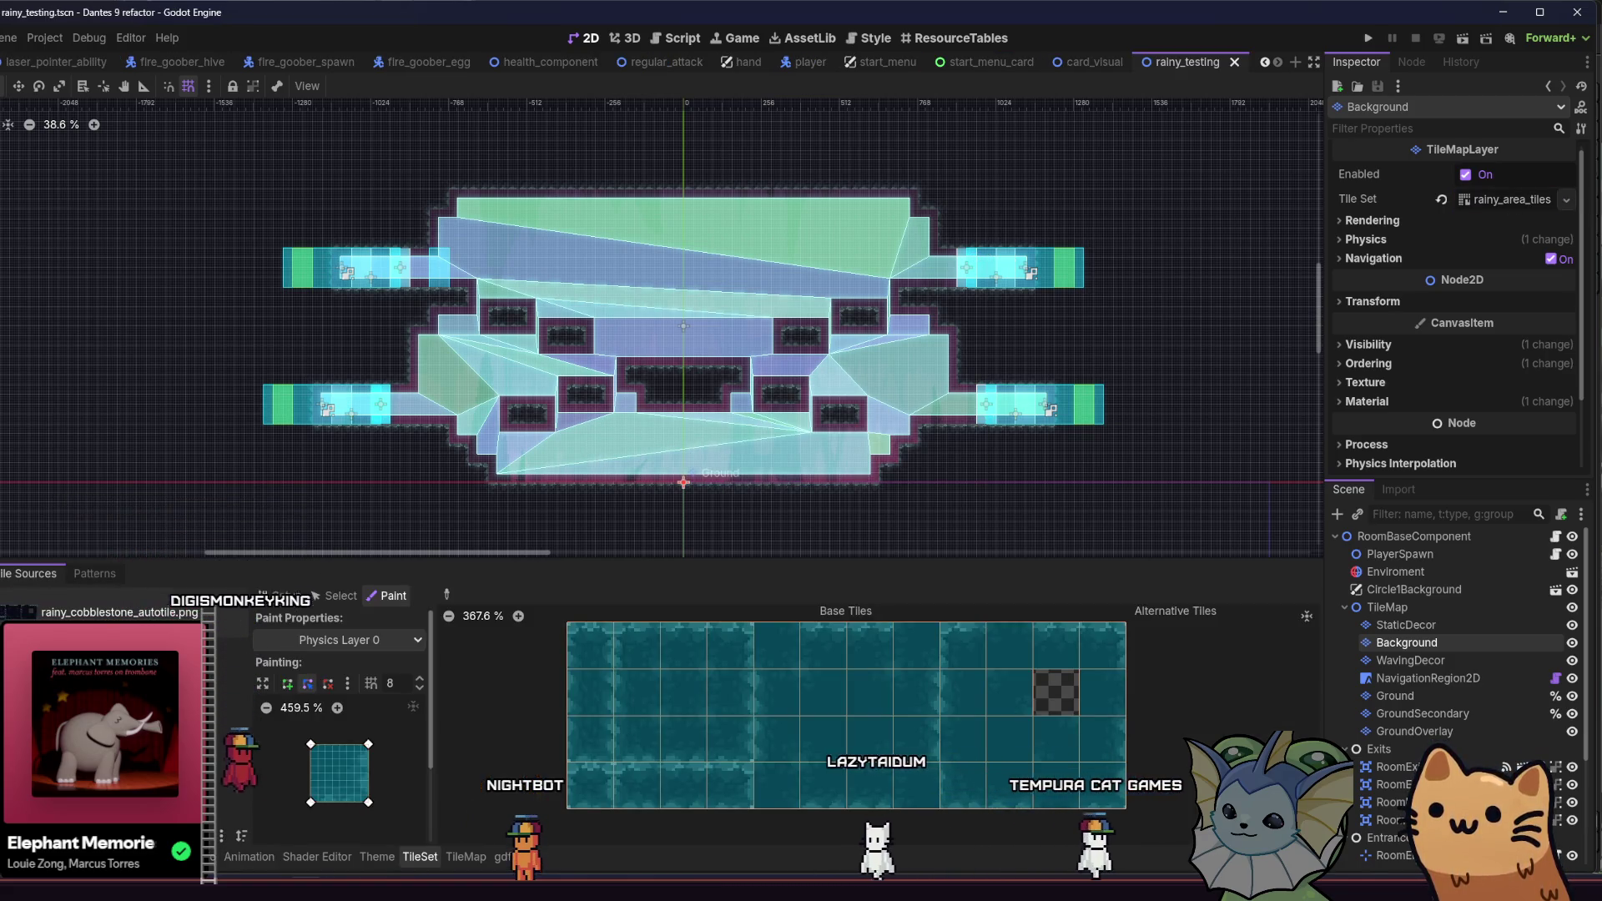
Step: Rename the existing atlas, typing 'lestone' into its name field
left_click(280, 596)
left_click(353, 675)
type("lestone")
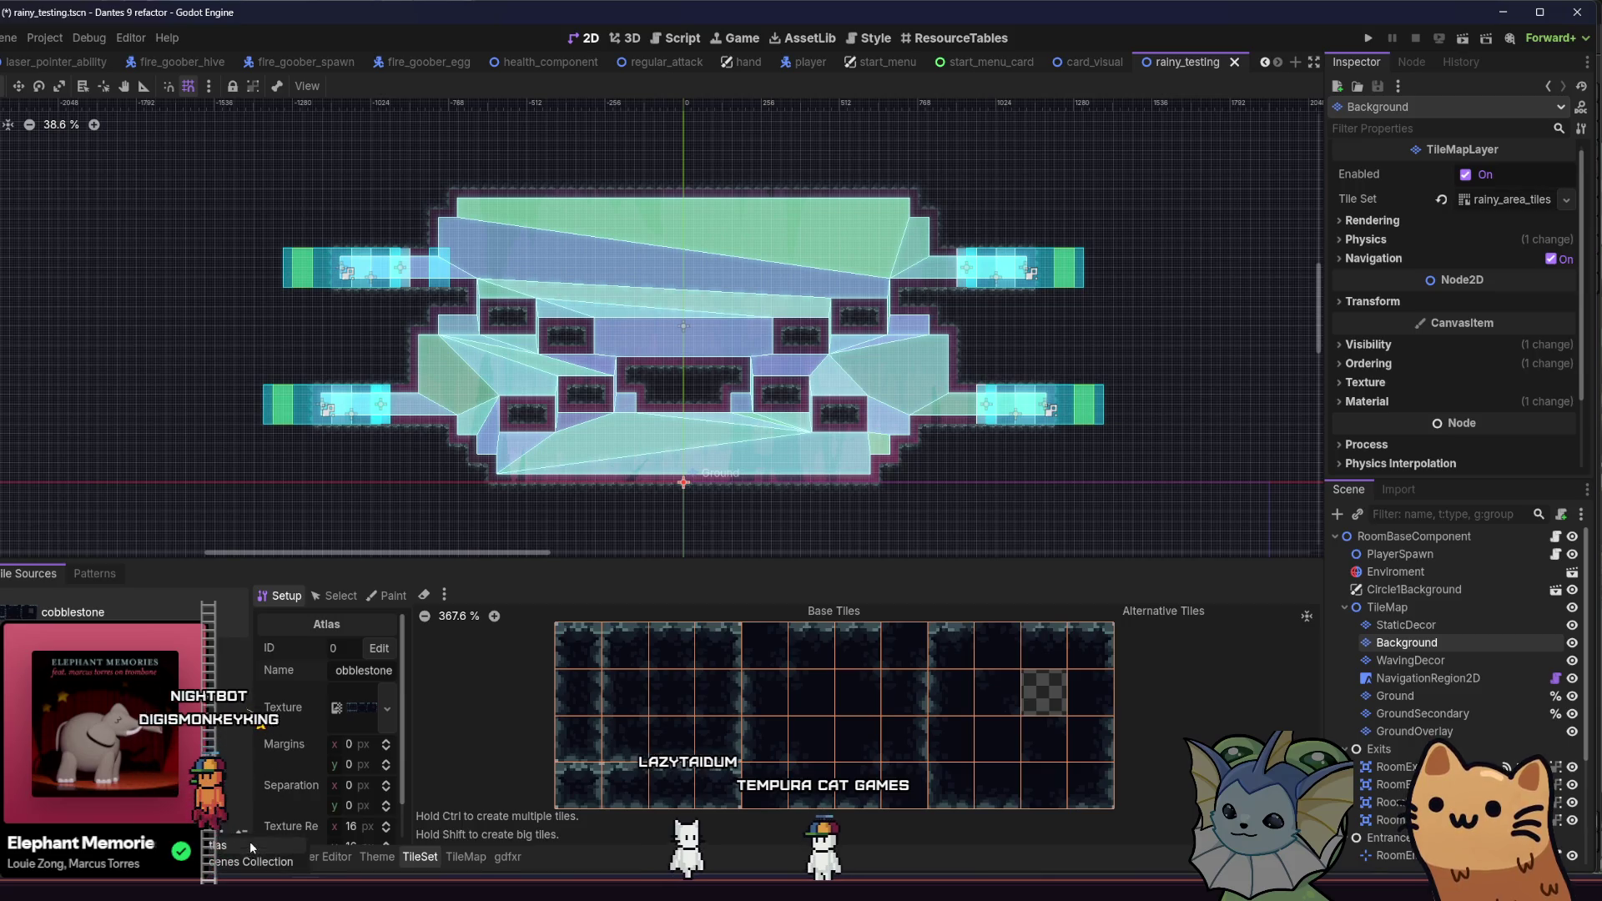
Step: Add a new atlas from rainy_cobblestone_autotile.png with auto-created tiles, named 'cobblestone background'
left_click(387, 708)
left_click(267, 265)
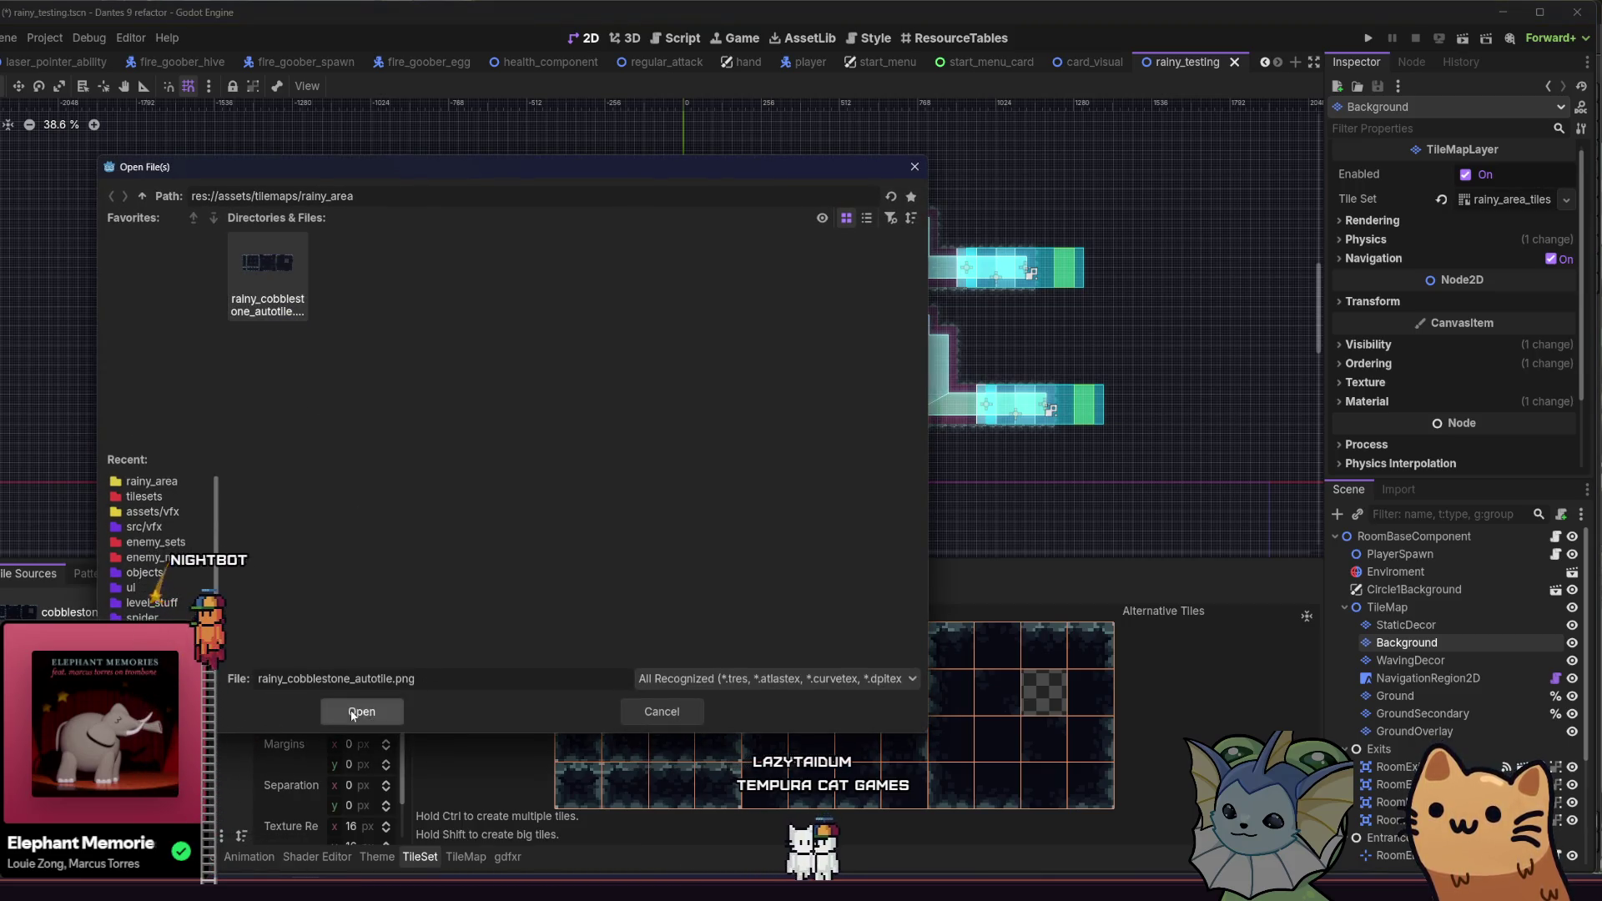
left_click(351, 710)
left_click(445, 475)
left_click(350, 671)
type("cobblestone backgr")
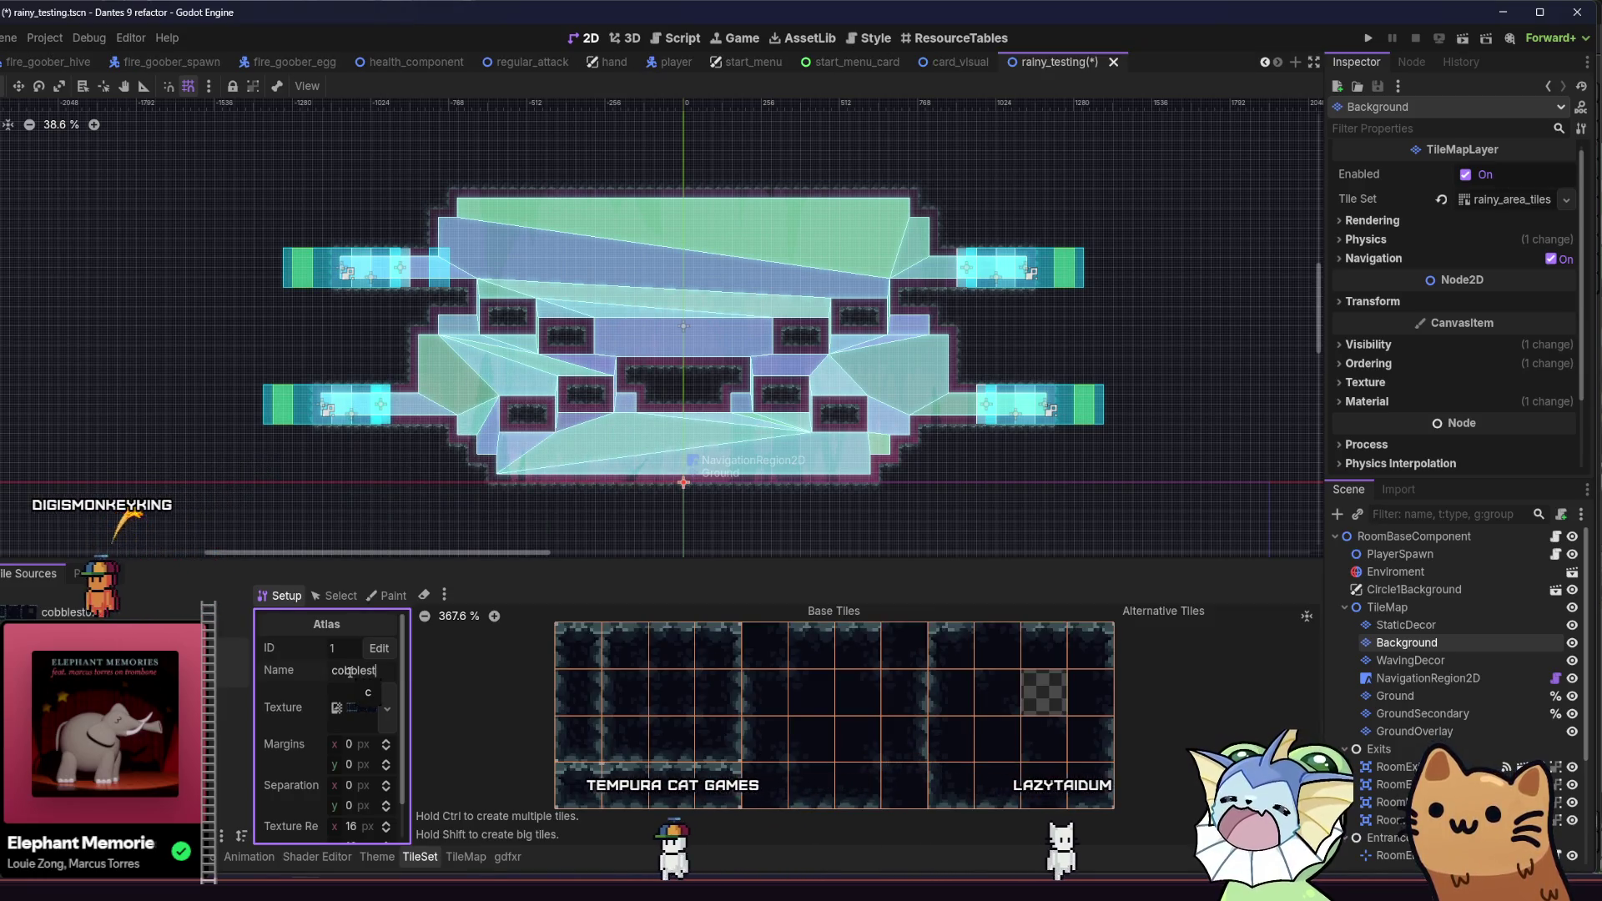
type("ound")
key("Return")
Step: Switch to the Paint tab with Terrains as the property to paint
left_click(380, 596)
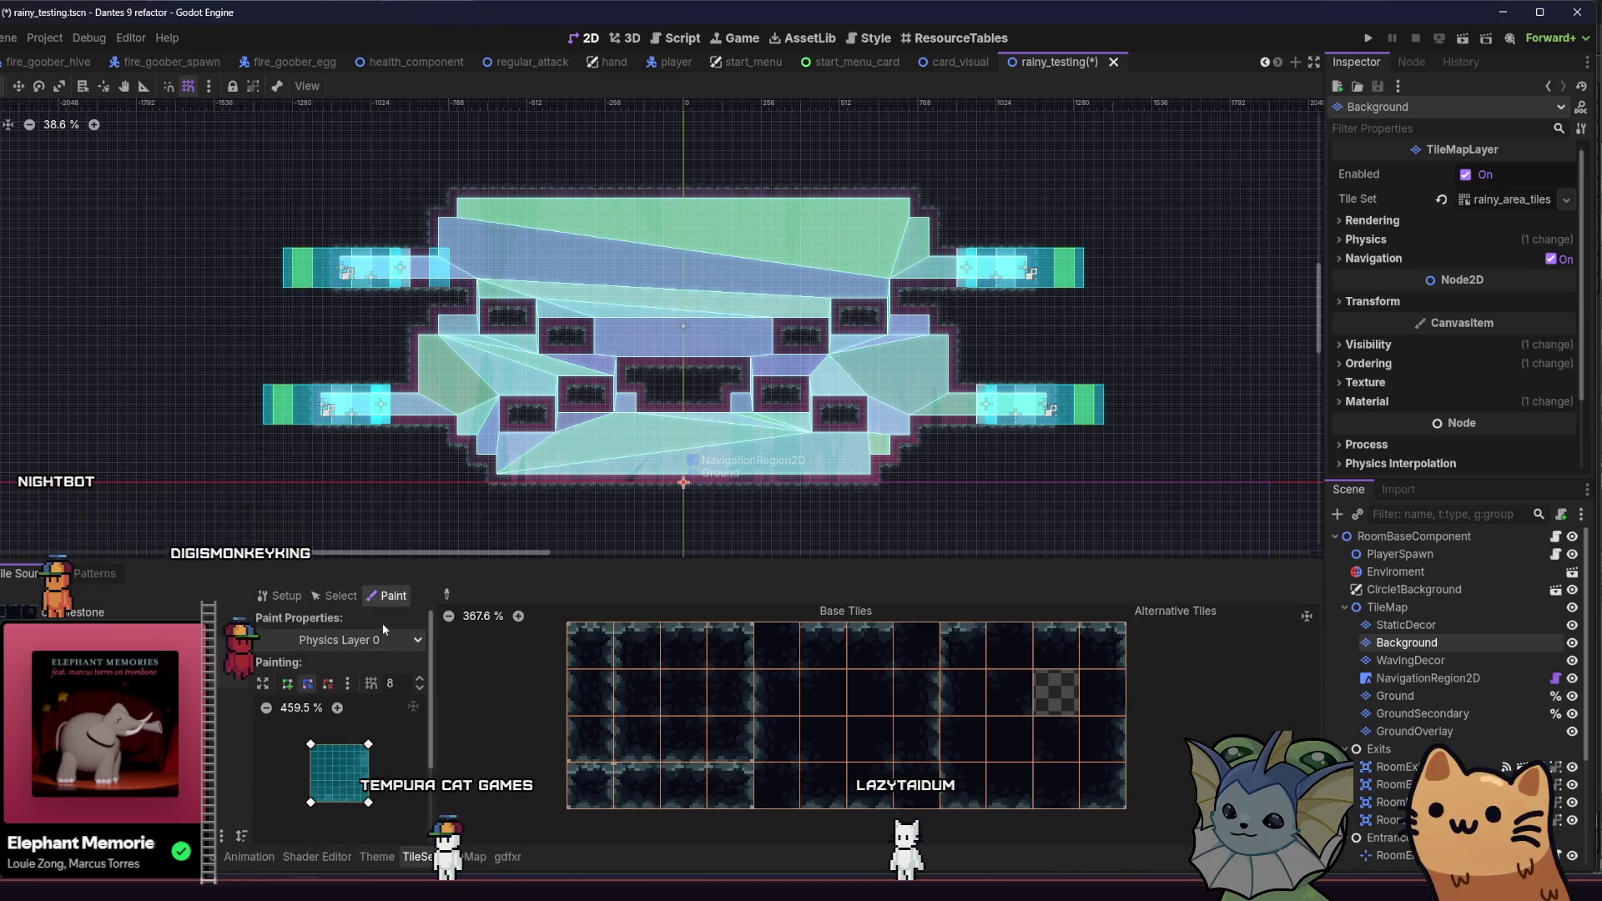
left_click(364, 640)
left_click(373, 735)
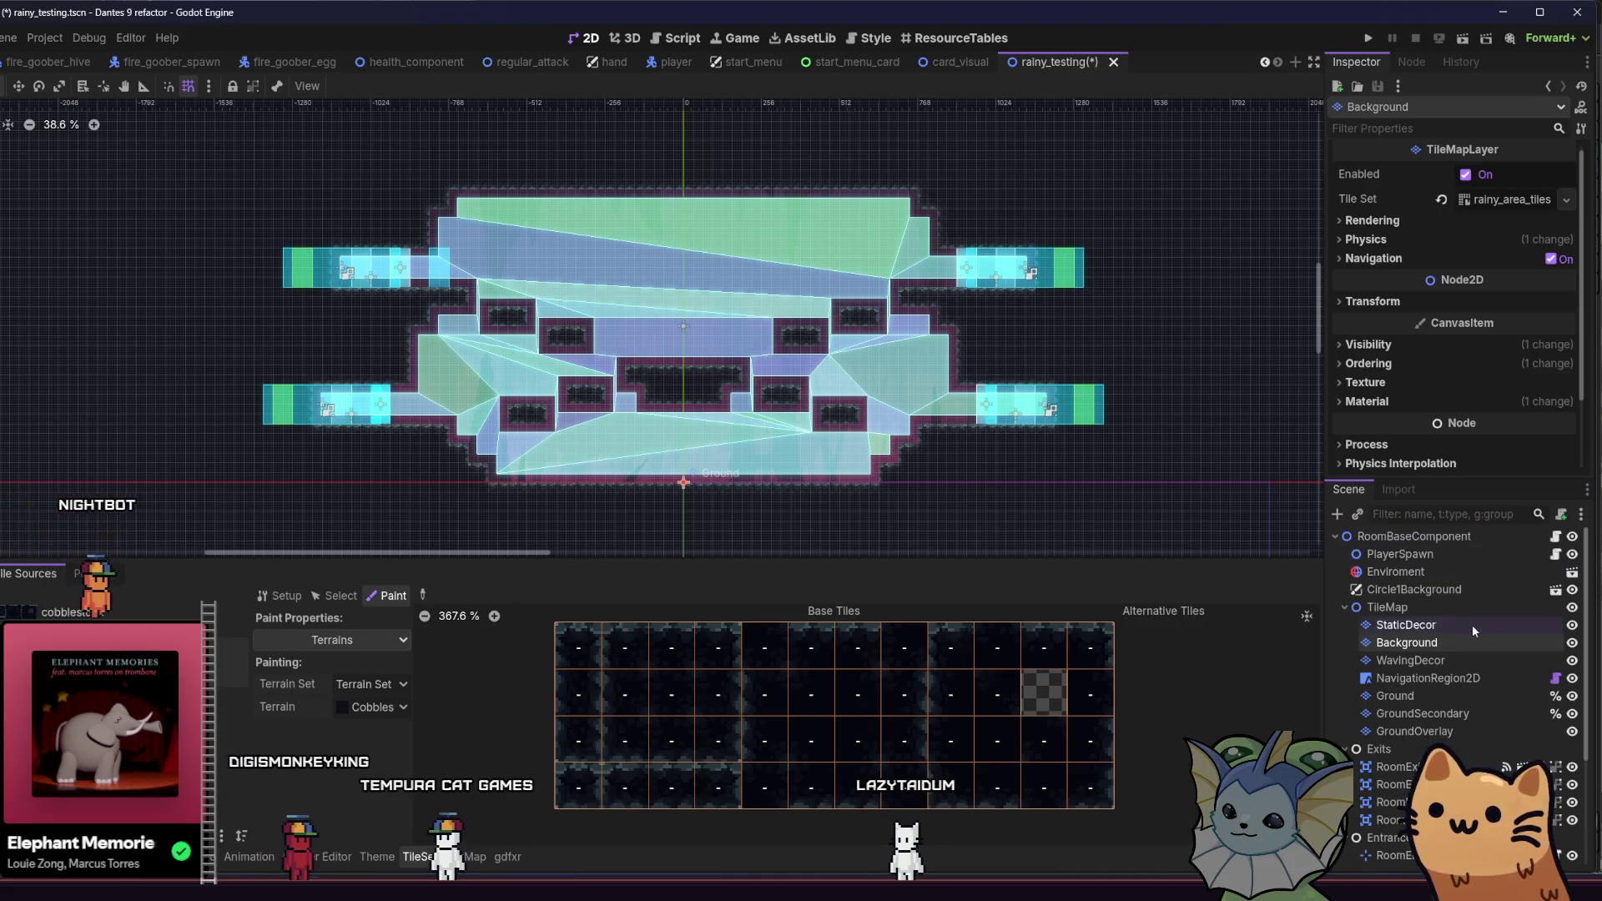
Step: Add a second terrain to the tileset's terrain set, named as the Cobblestone background terrain
left_click(1432, 239)
left_click(1432, 239)
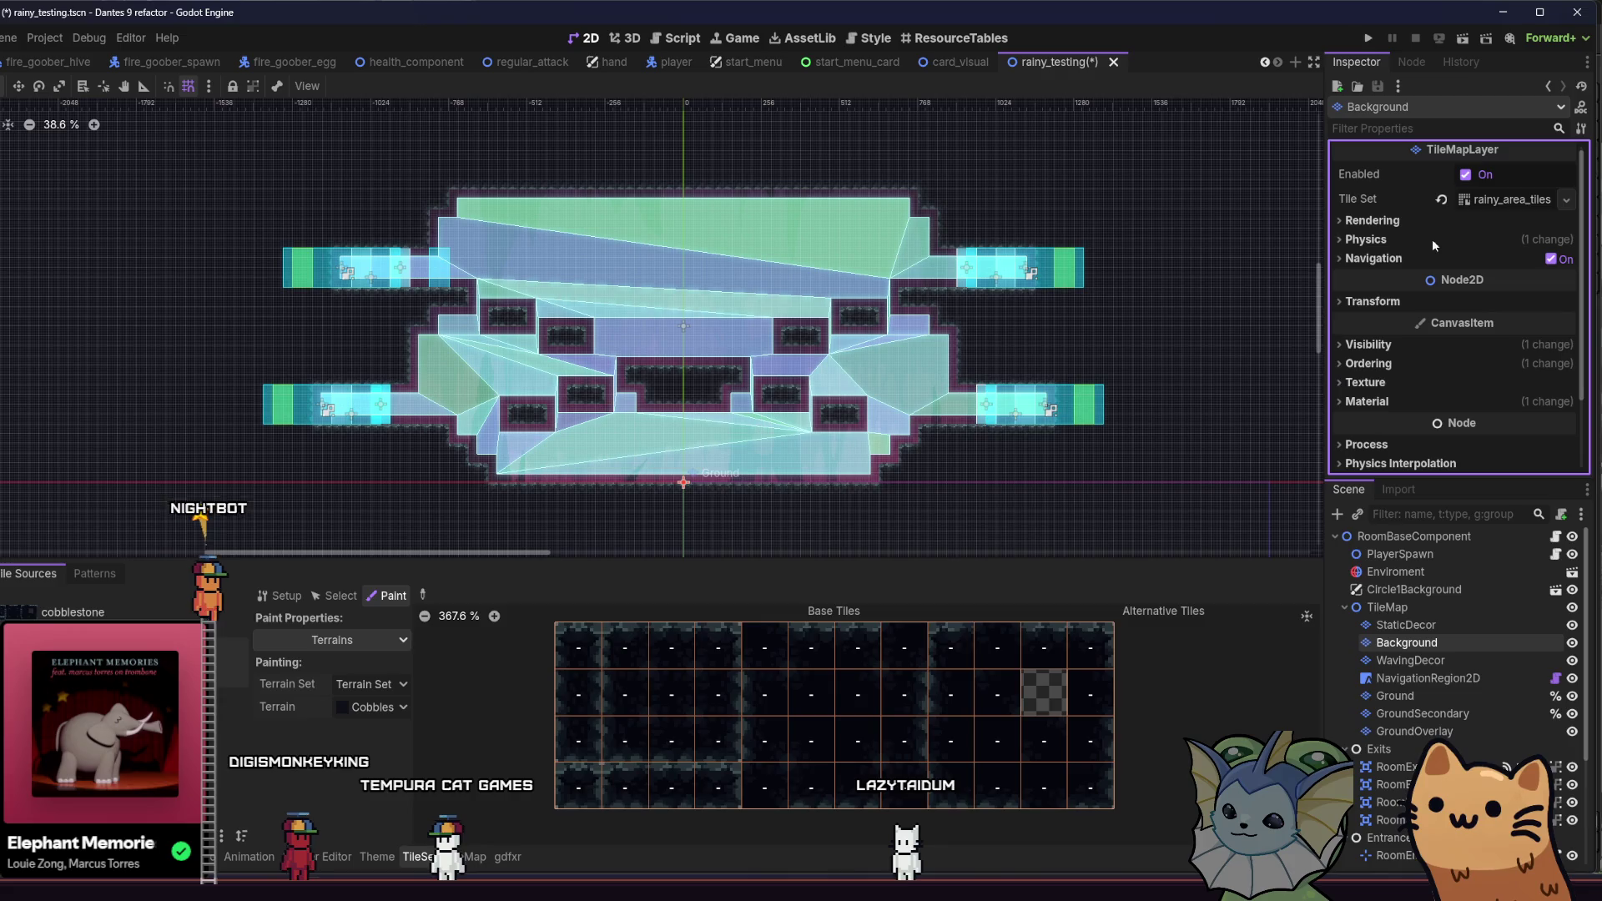
left_click(1503, 199)
scroll(1429, 344, "down", 6)
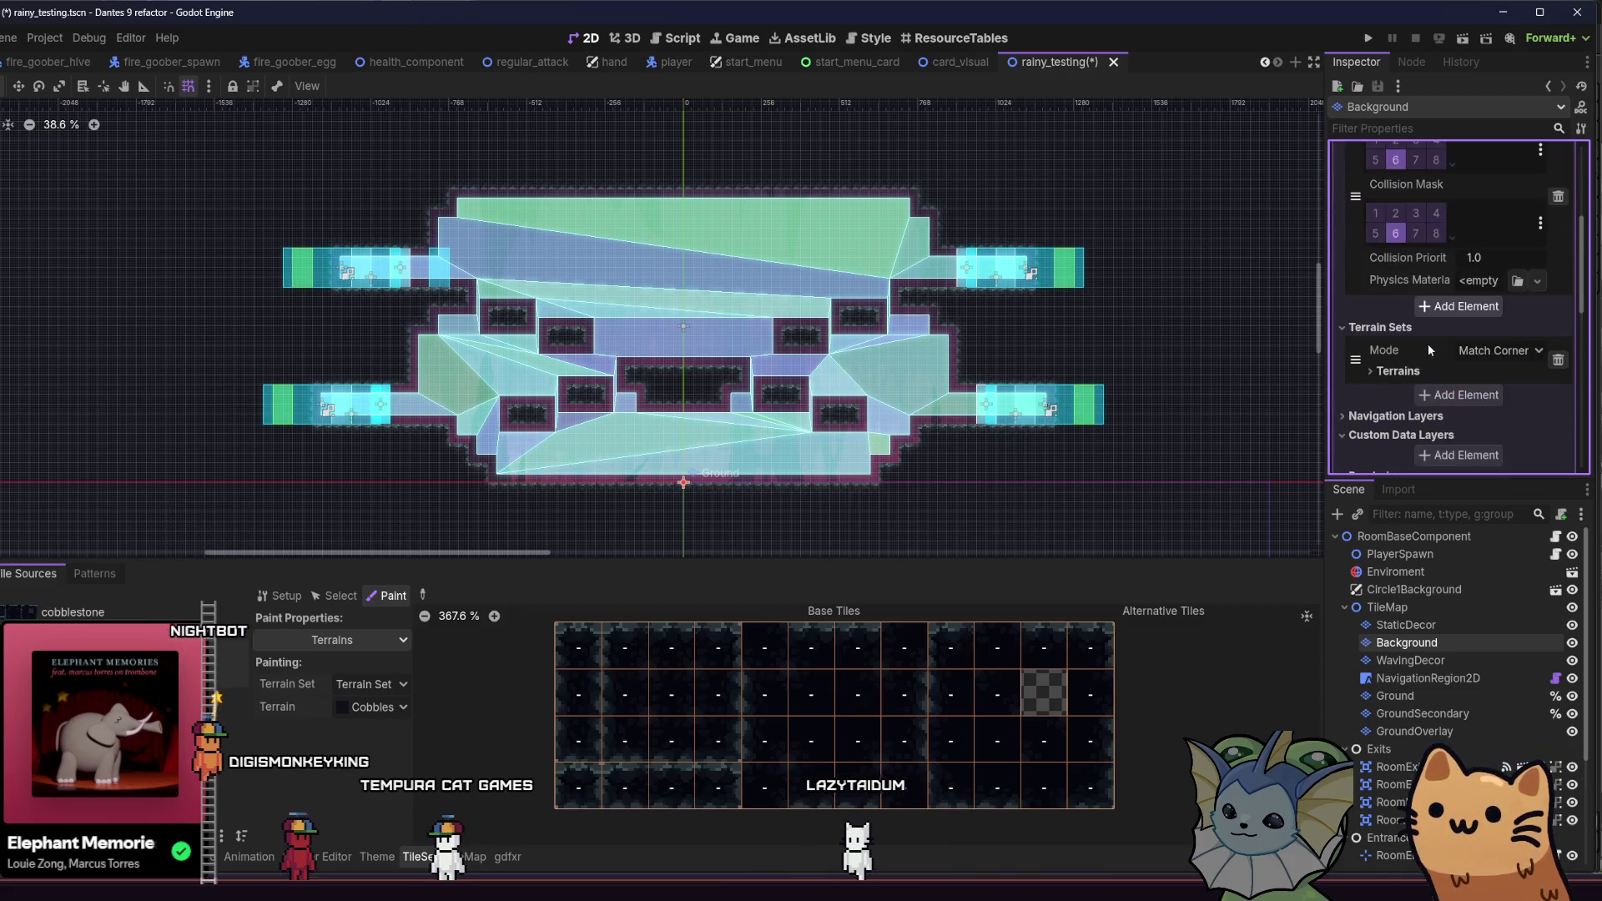
left_click(1388, 251)
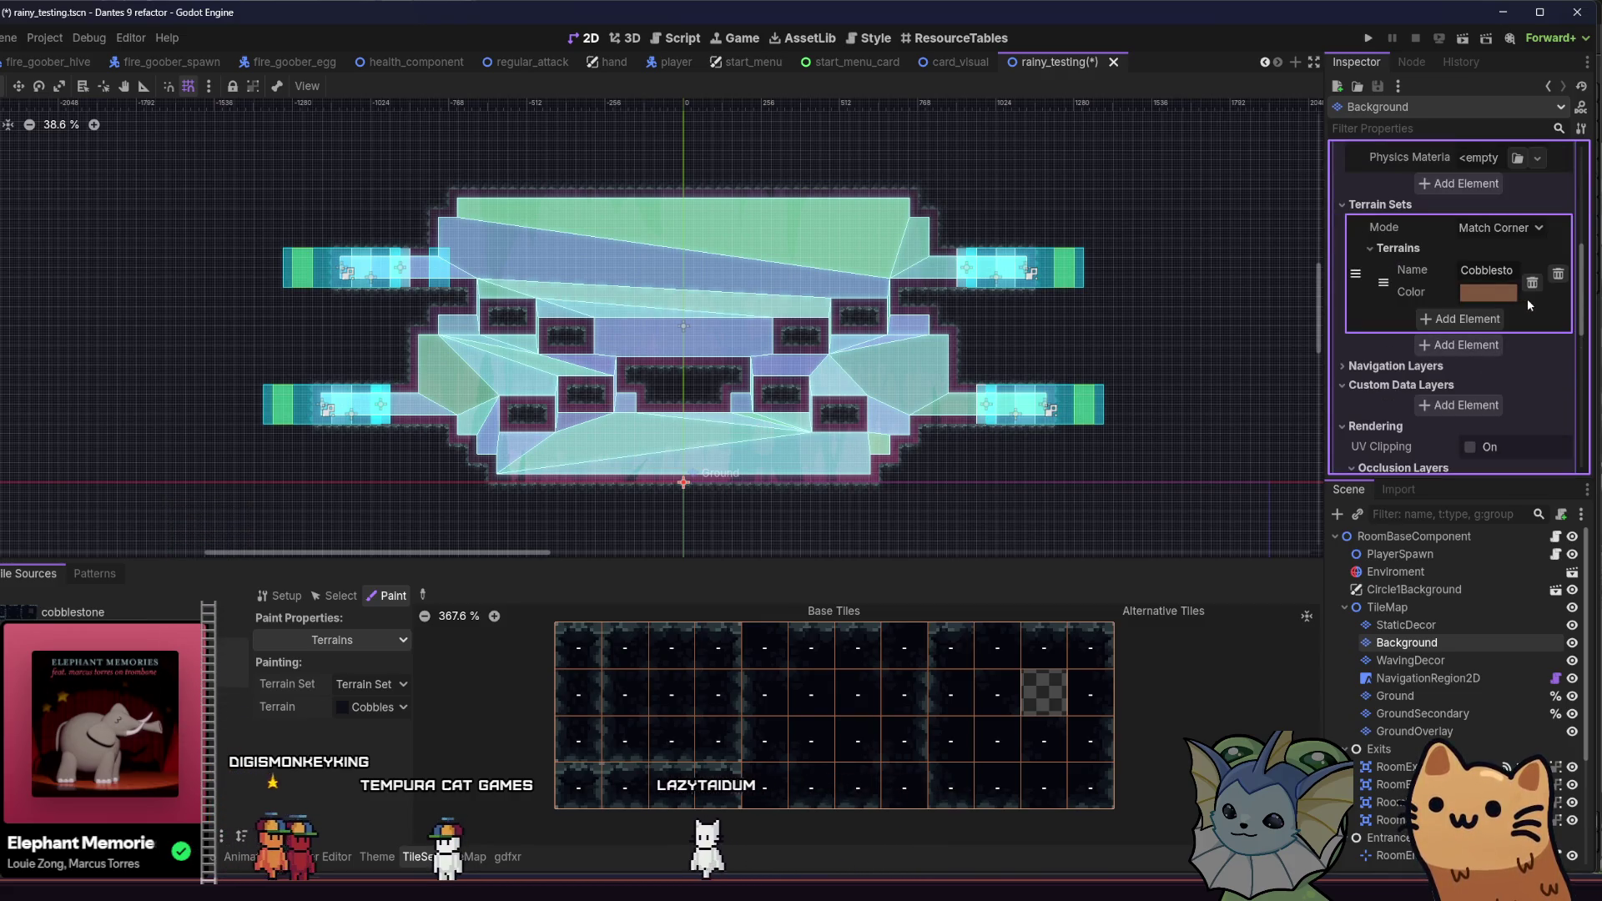
left_click(1496, 318)
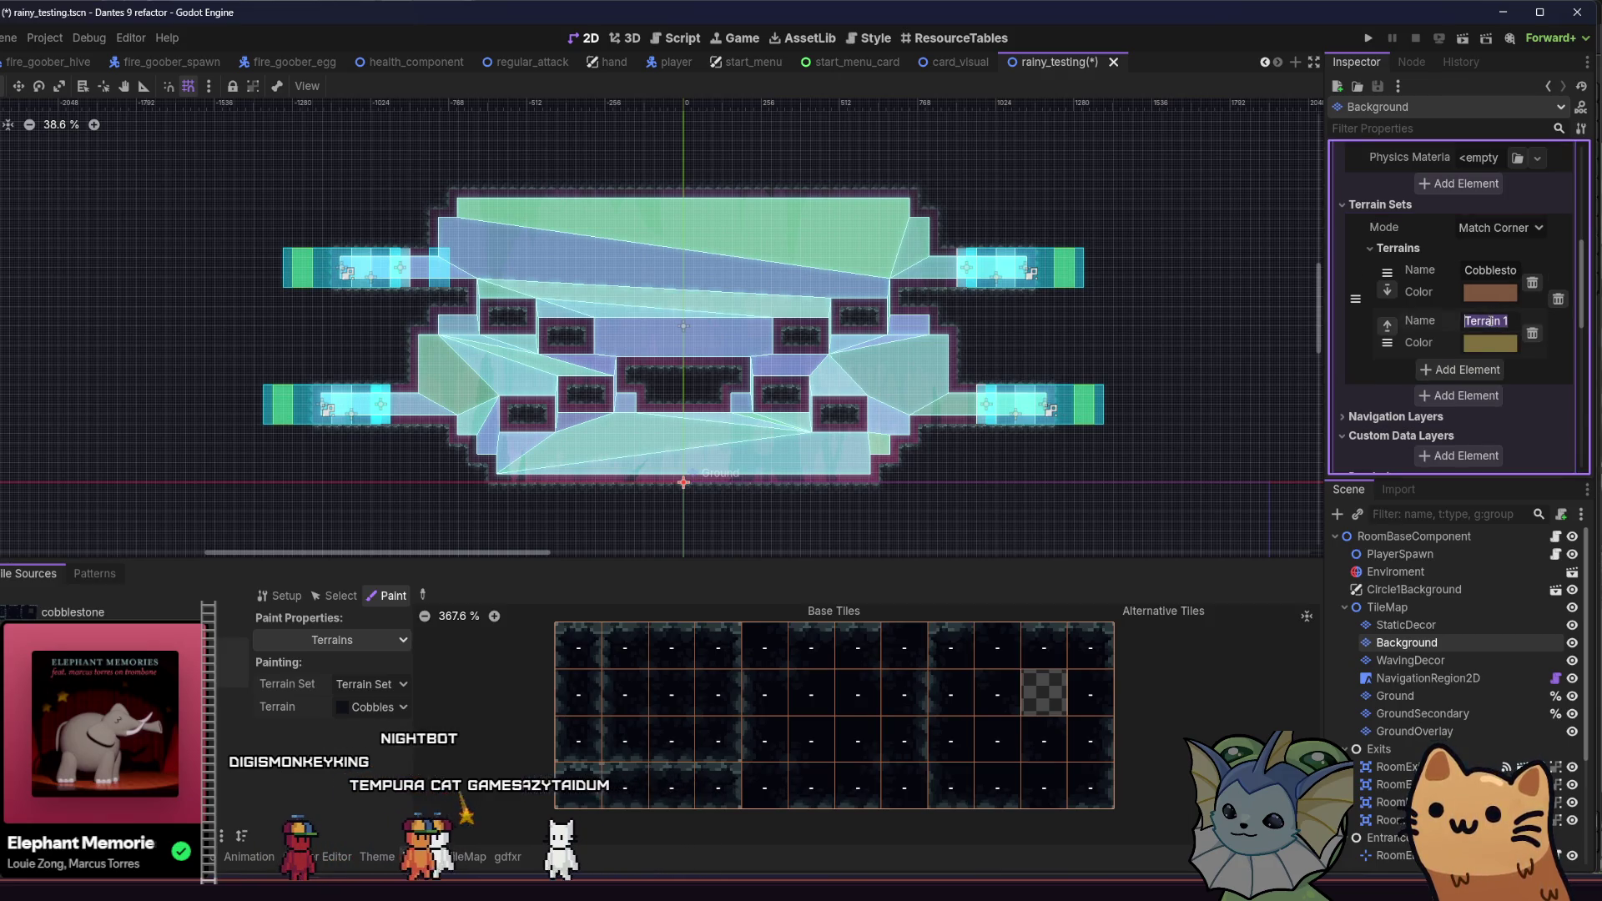
type("Cobblestone")
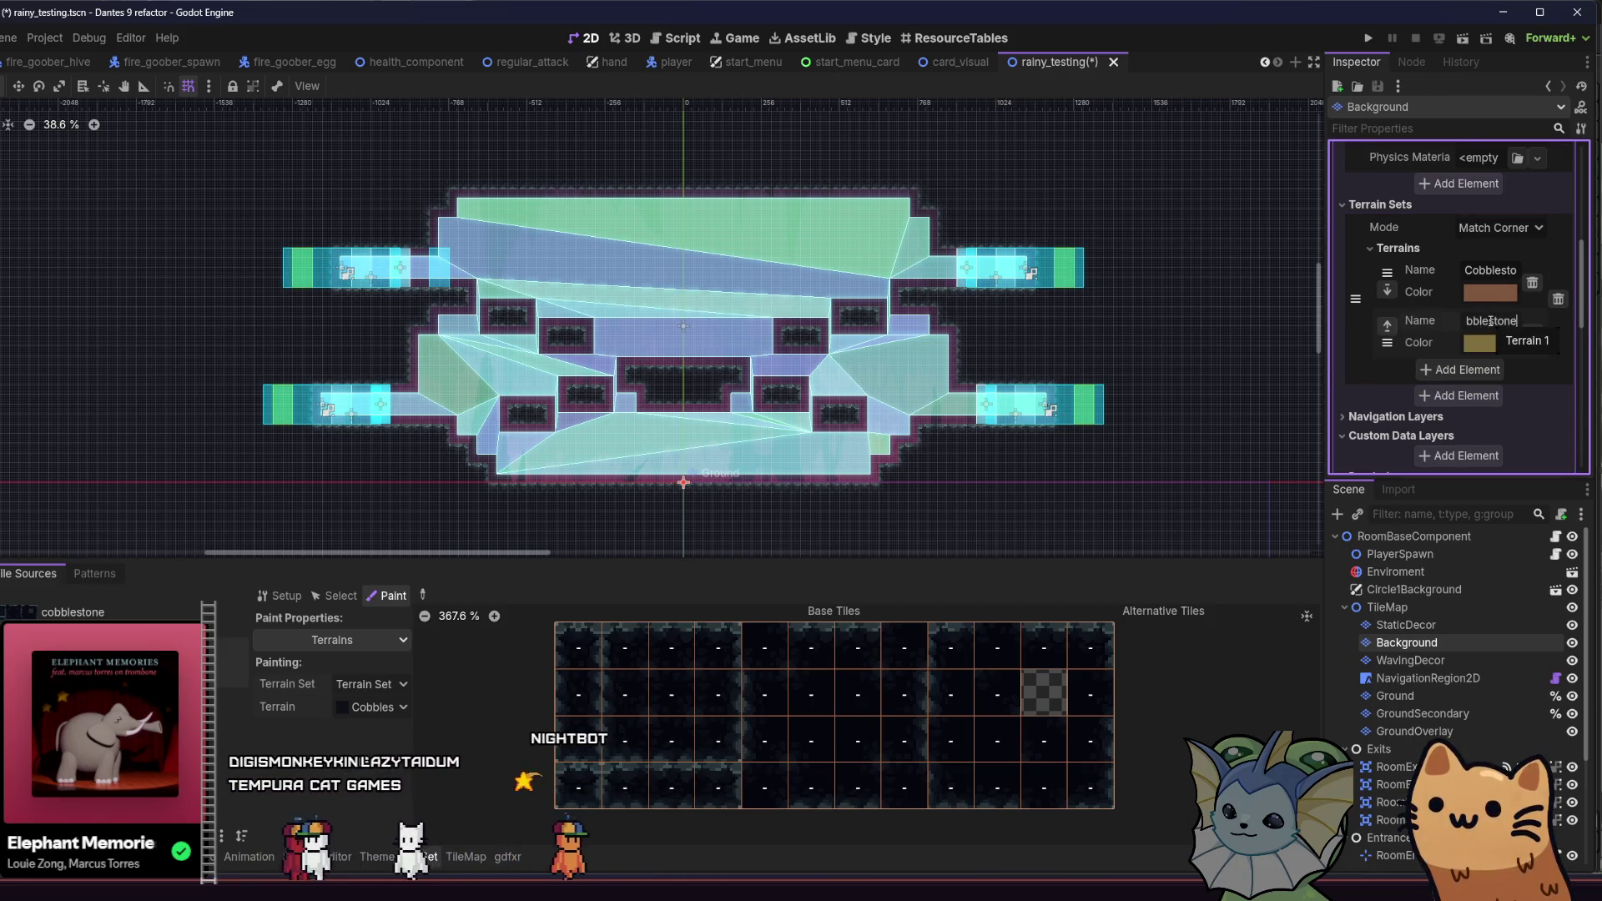
key("BackSpace")
key("BackSpace")
key("BackSpace")
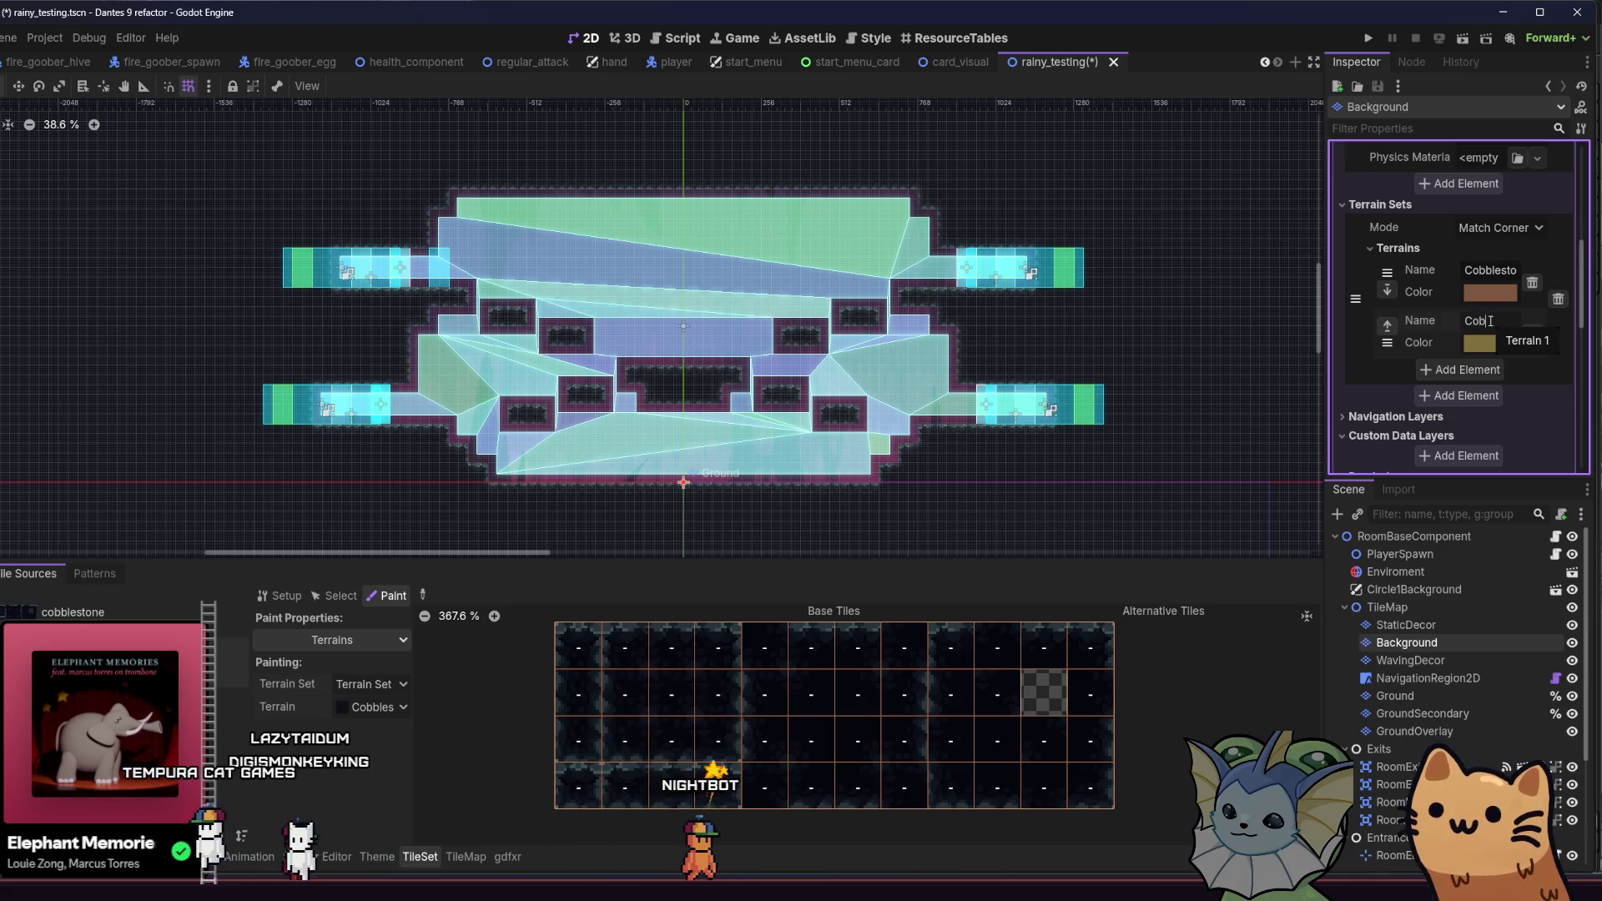
key("BackSpace")
key("BackSpace")
key("BackSpace")
type("Background")
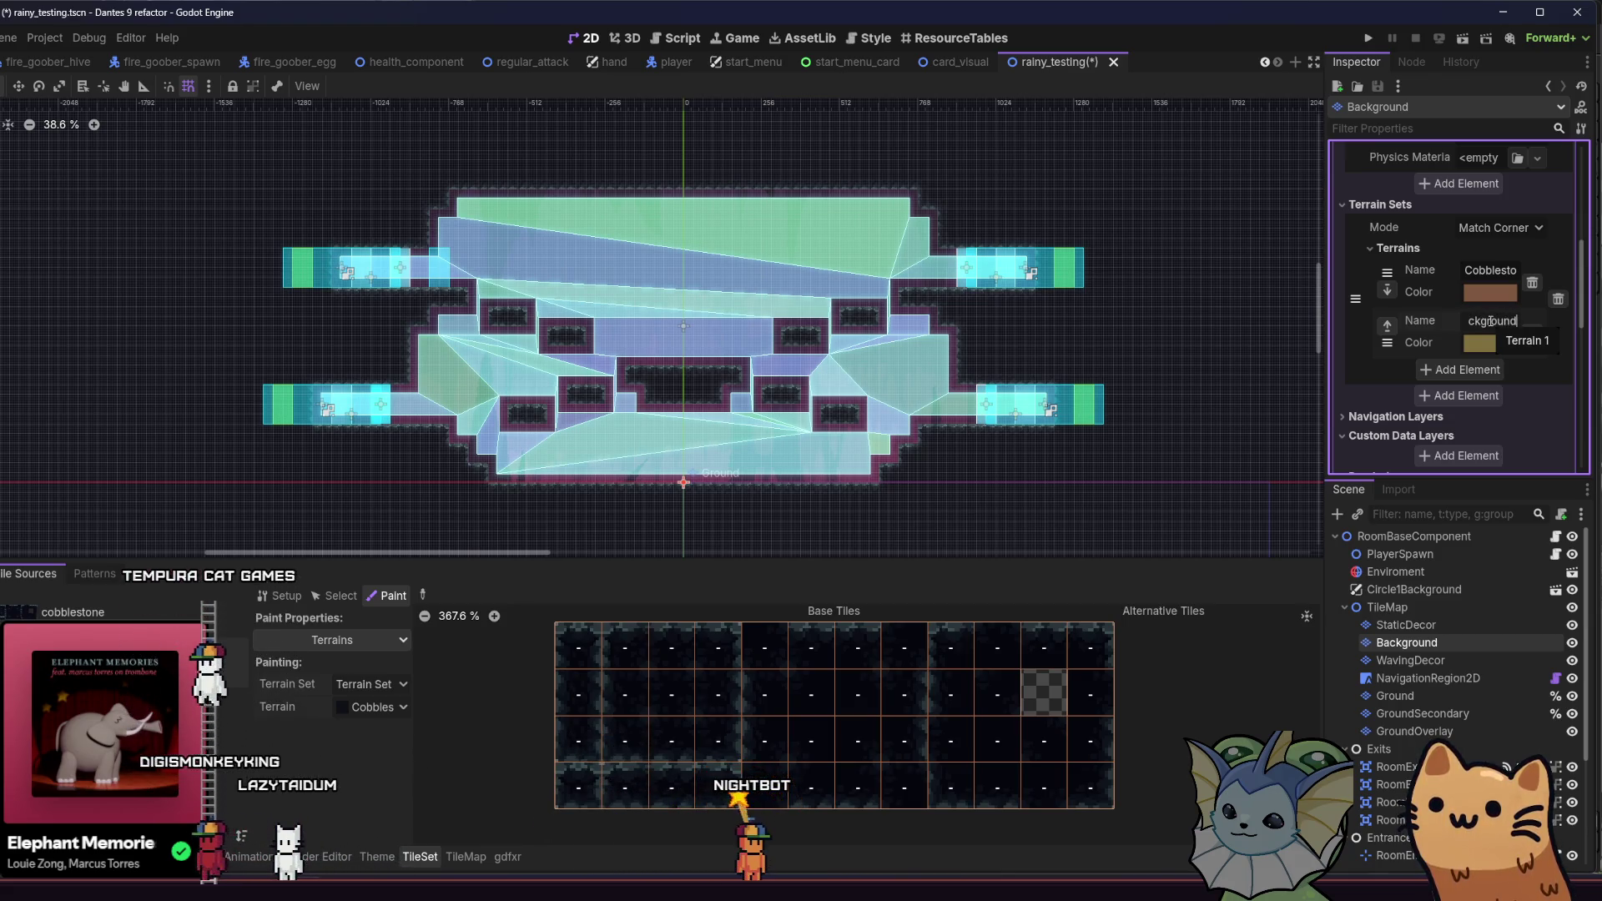
Step: Paint the Cobblestone background terrain across the new atlas tiles' rows and columns
left_click(375, 707)
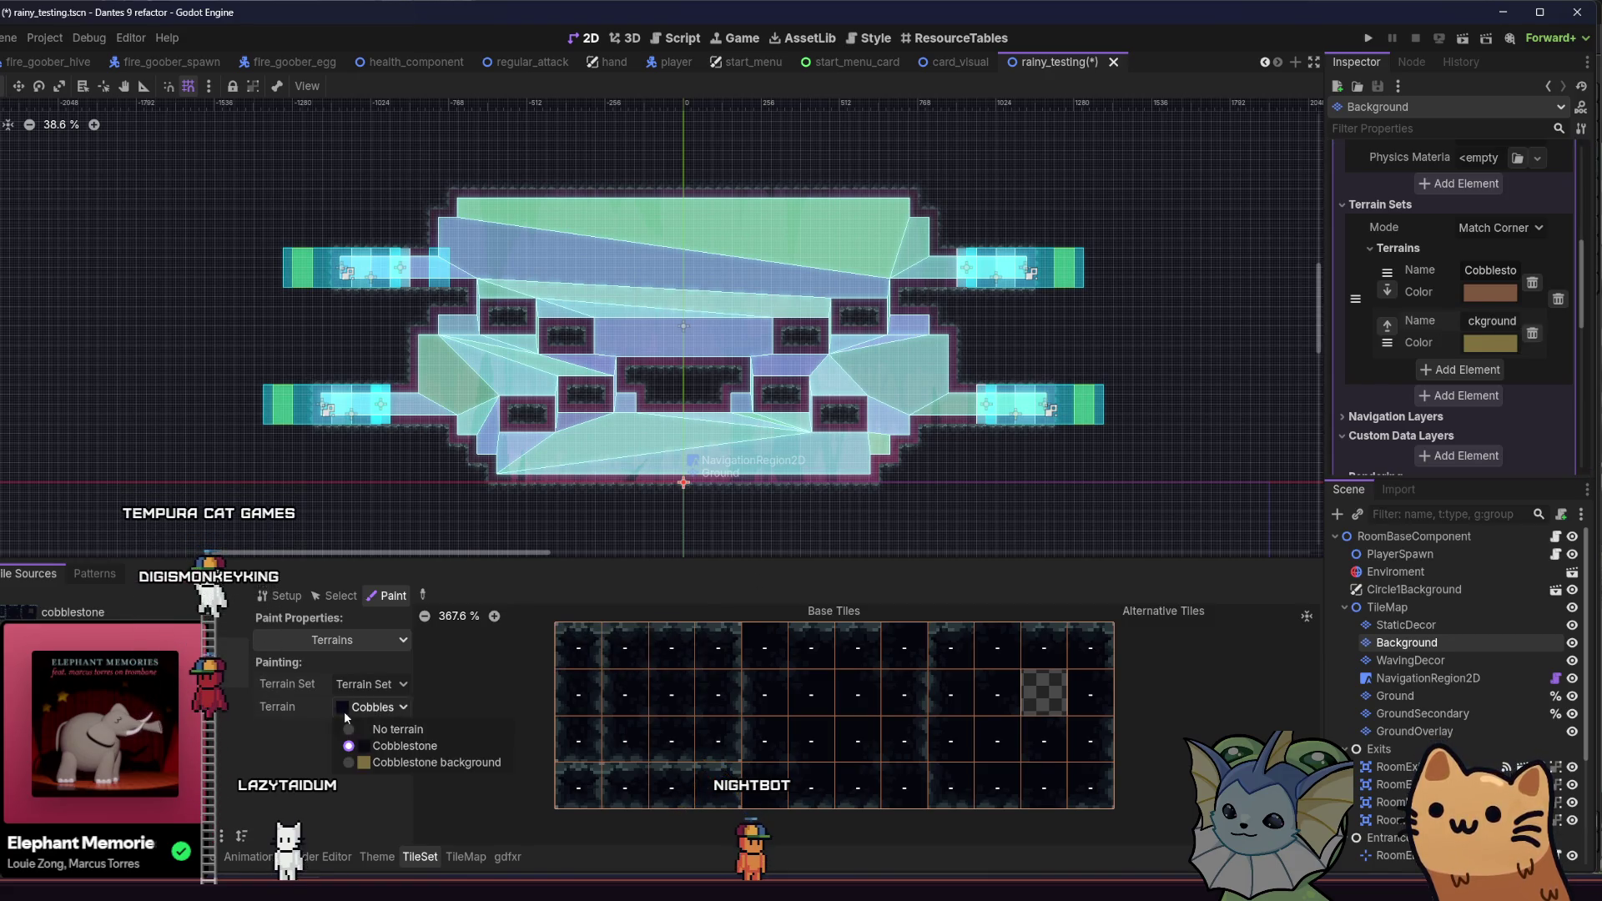
left_click(367, 766)
mouse_move(572, 644)
left_mouse_down()
mouse_move(1214, 646)
mouse_move(1073, 708)
mouse_move(884, 712)
mouse_move(1044, 789)
left_mouse_up()
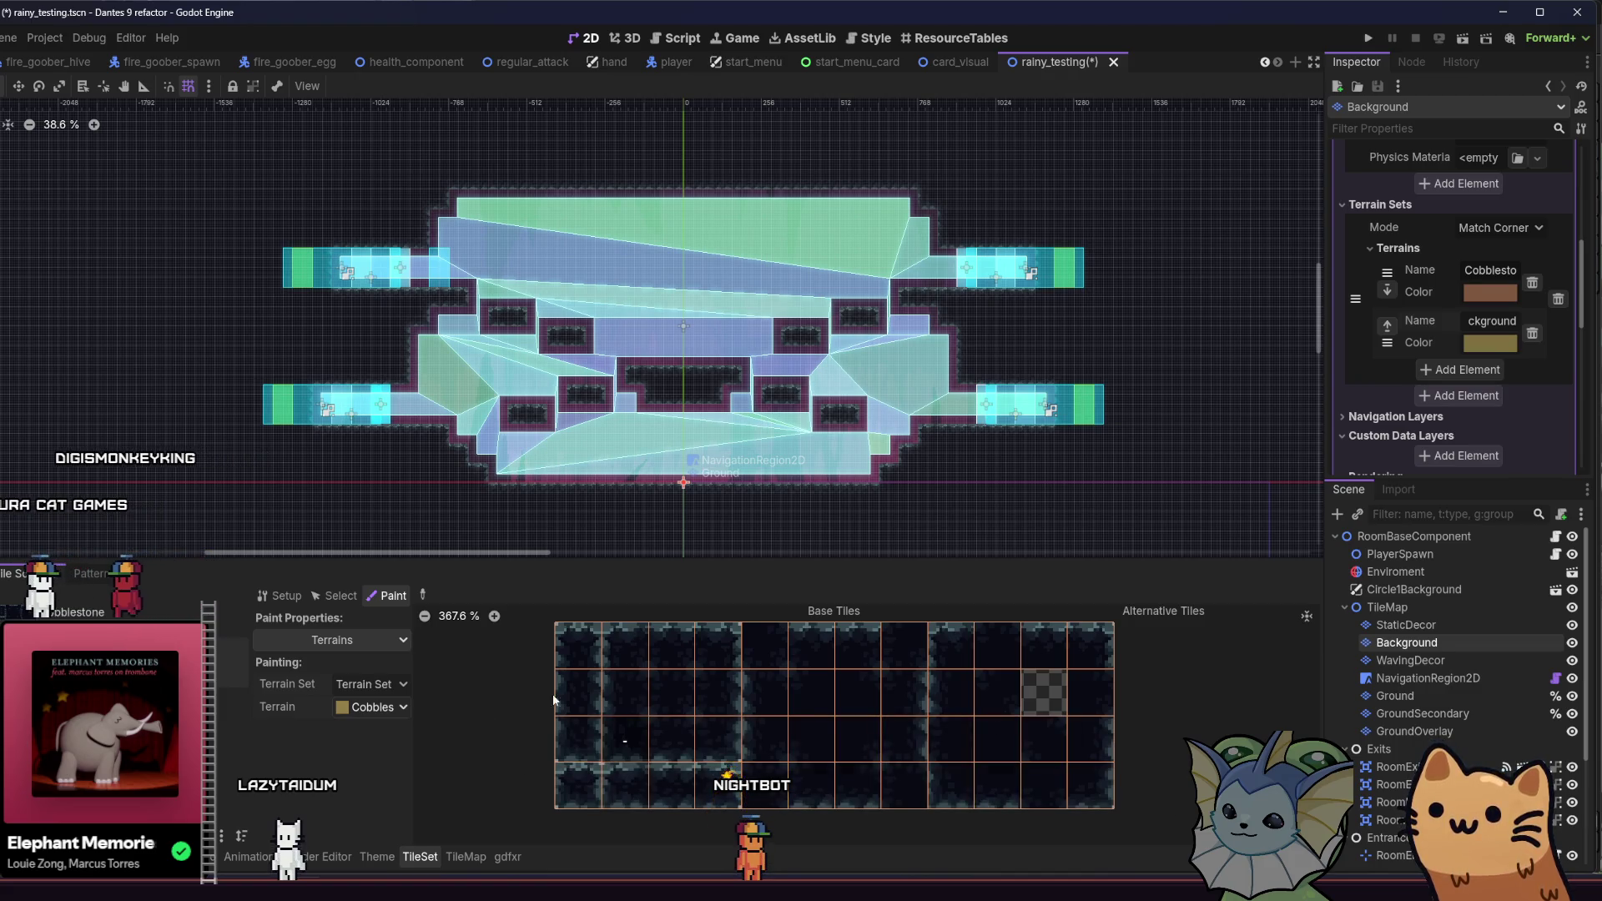
left_click_drag(579, 718, 574, 778)
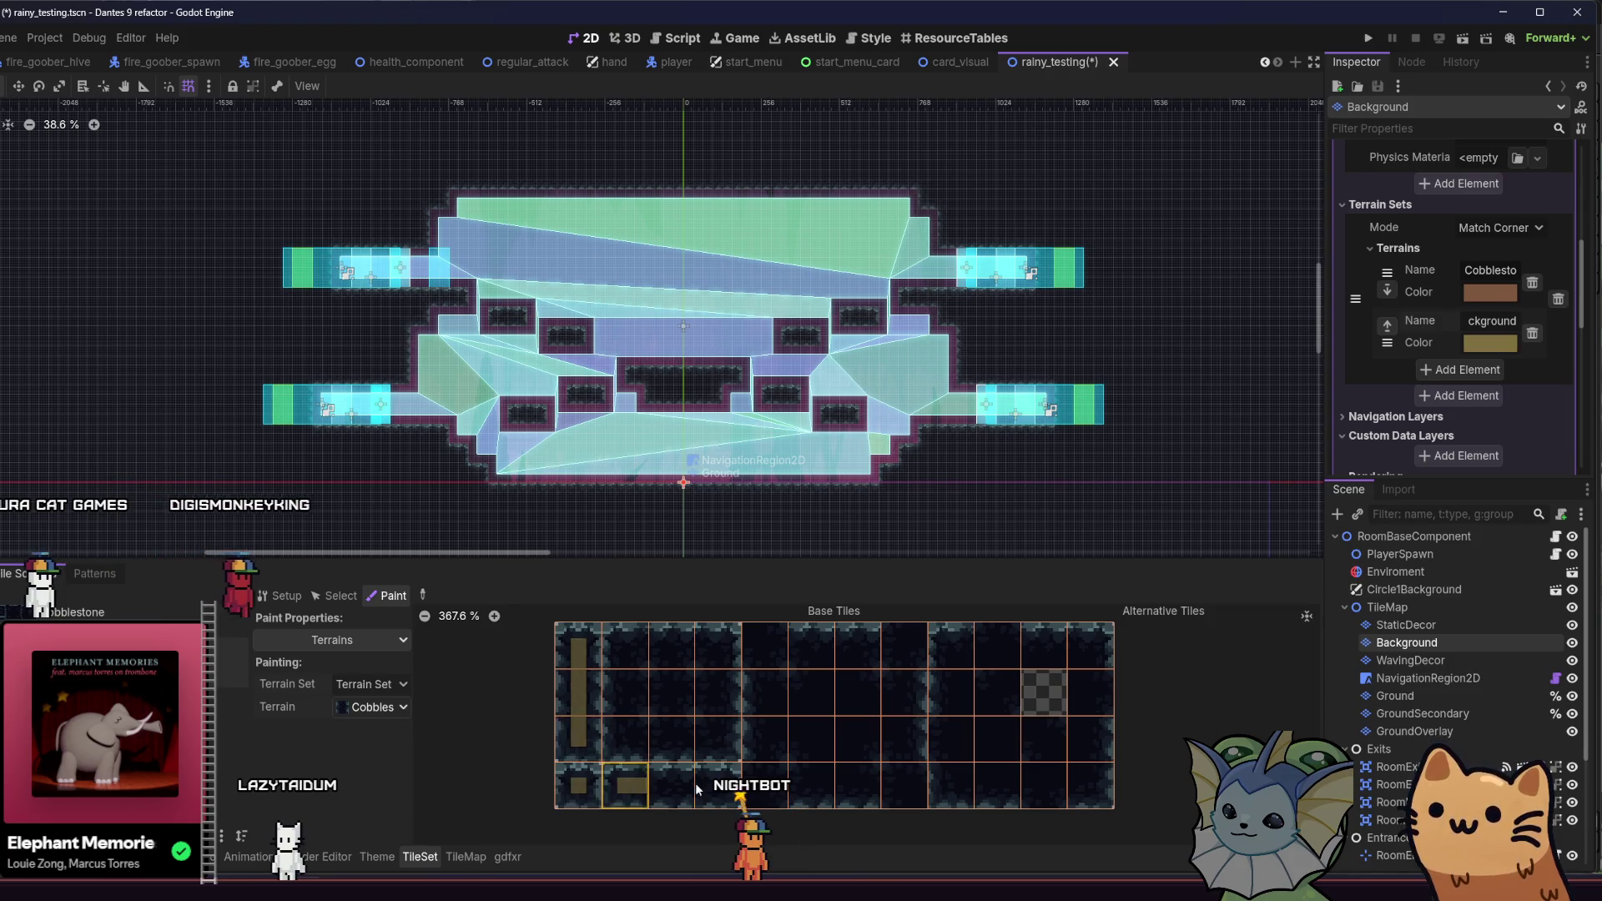
left_click_drag(721, 745, 621, 745)
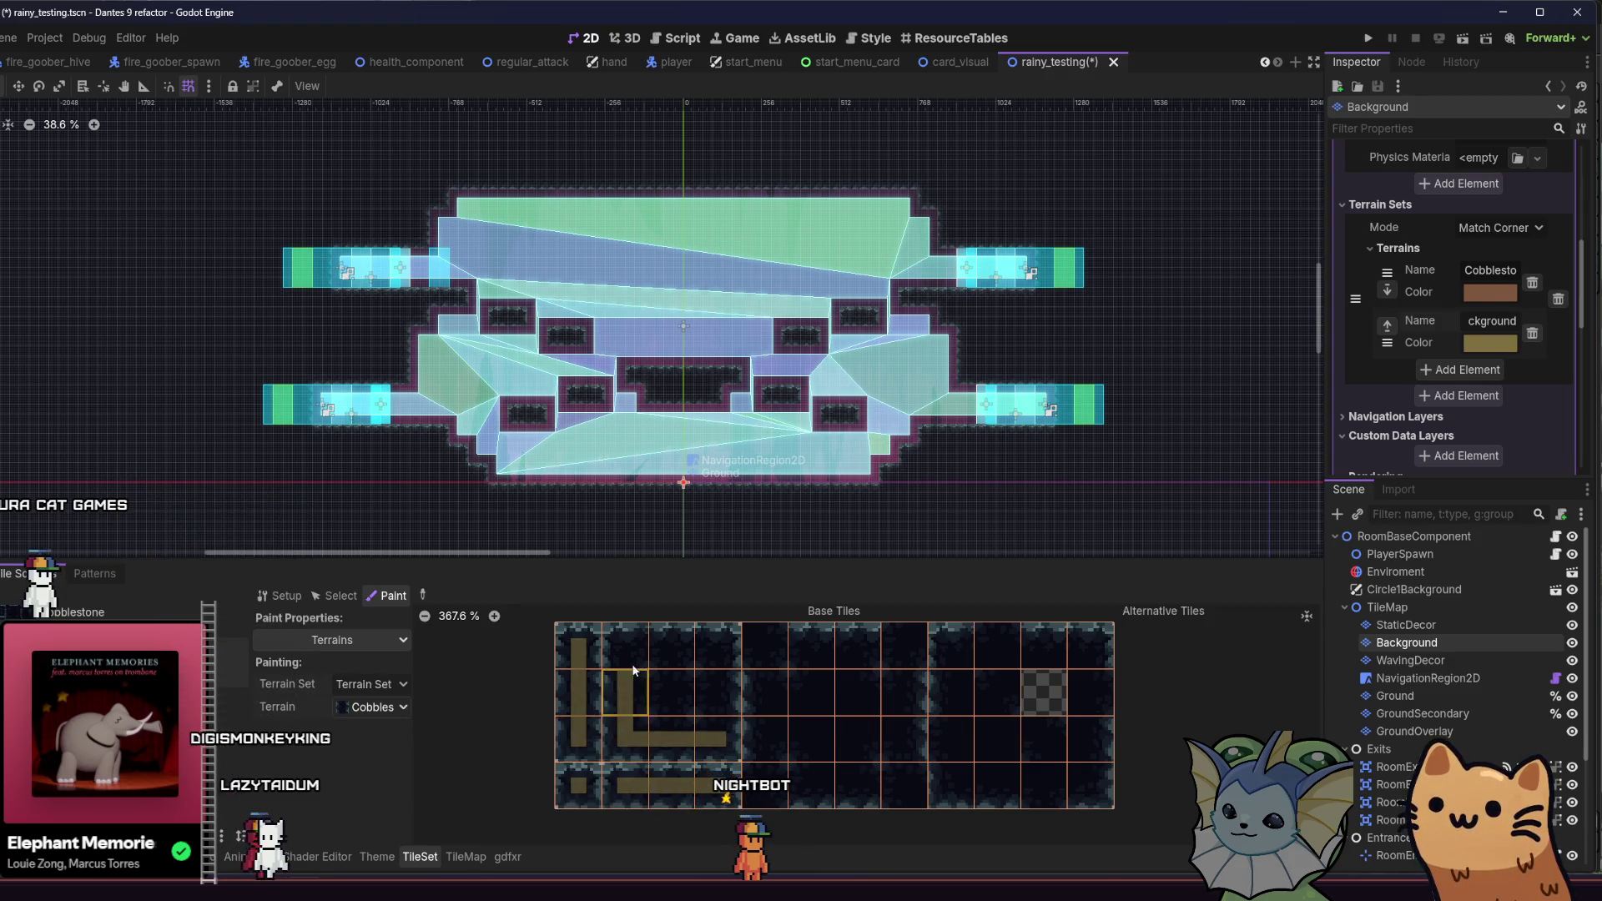
mouse_move(703, 652)
left_mouse_down()
mouse_move(720, 701)
mouse_move(647, 724)
mouse_move(708, 709)
mouse_move(612, 696)
mouse_move(659, 660)
mouse_move(689, 661)
mouse_move(698, 694)
mouse_move(757, 638)
mouse_move(769, 804)
mouse_move(834, 778)
mouse_move(928, 794)
mouse_move(899, 712)
mouse_move(903, 633)
mouse_move(920, 642)
mouse_move(777, 645)
left_mouse_up()
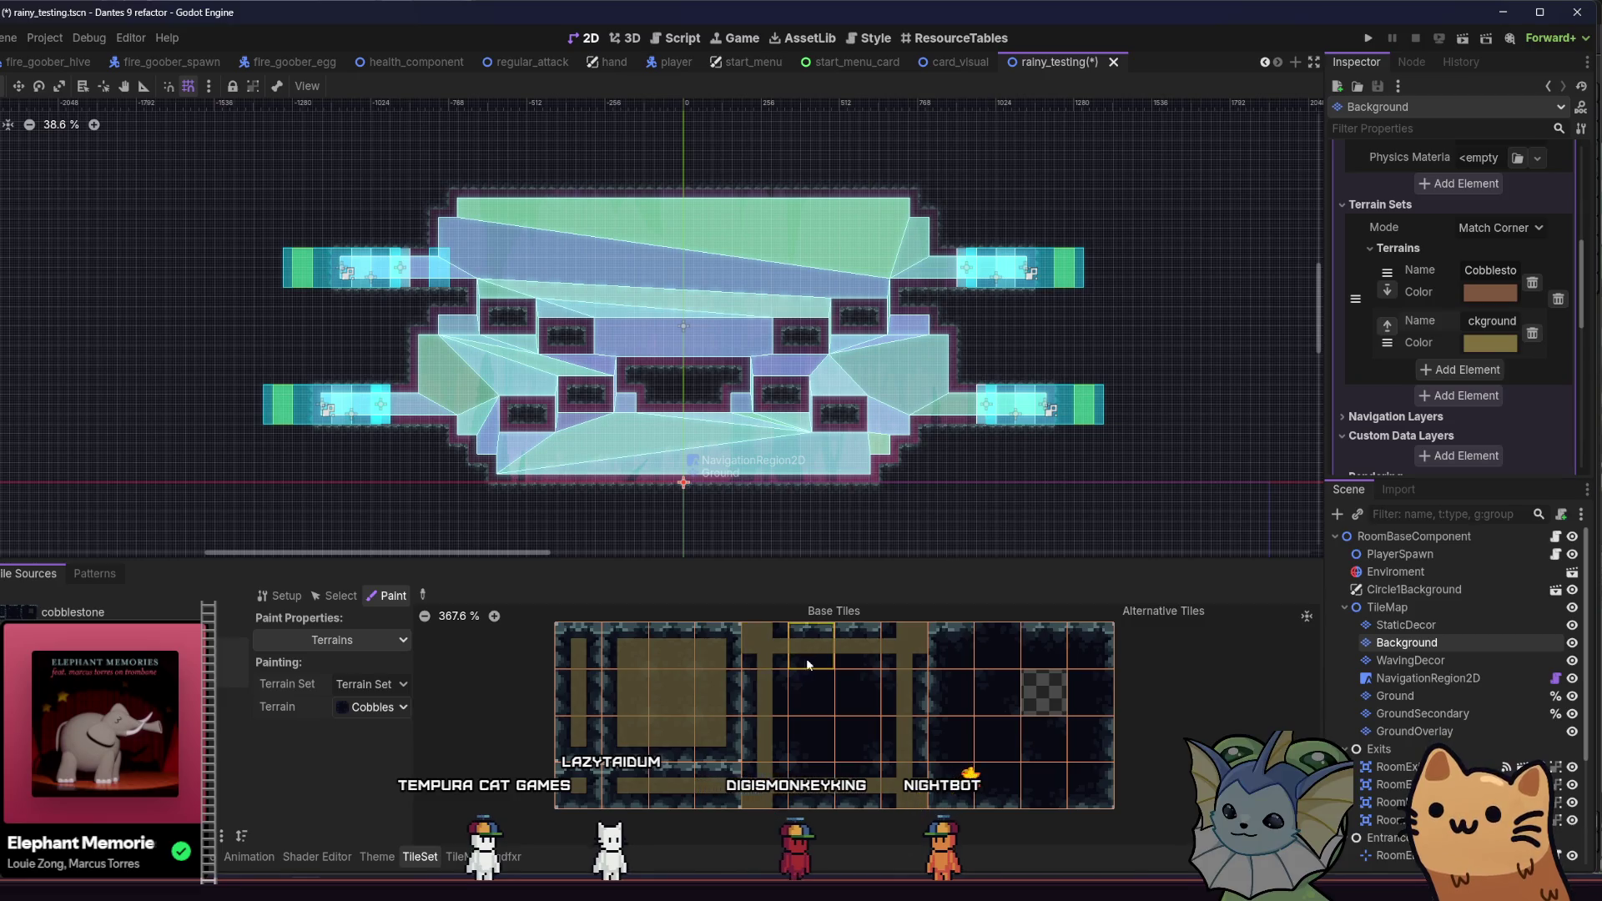
left_click_drag(859, 774, 856, 671)
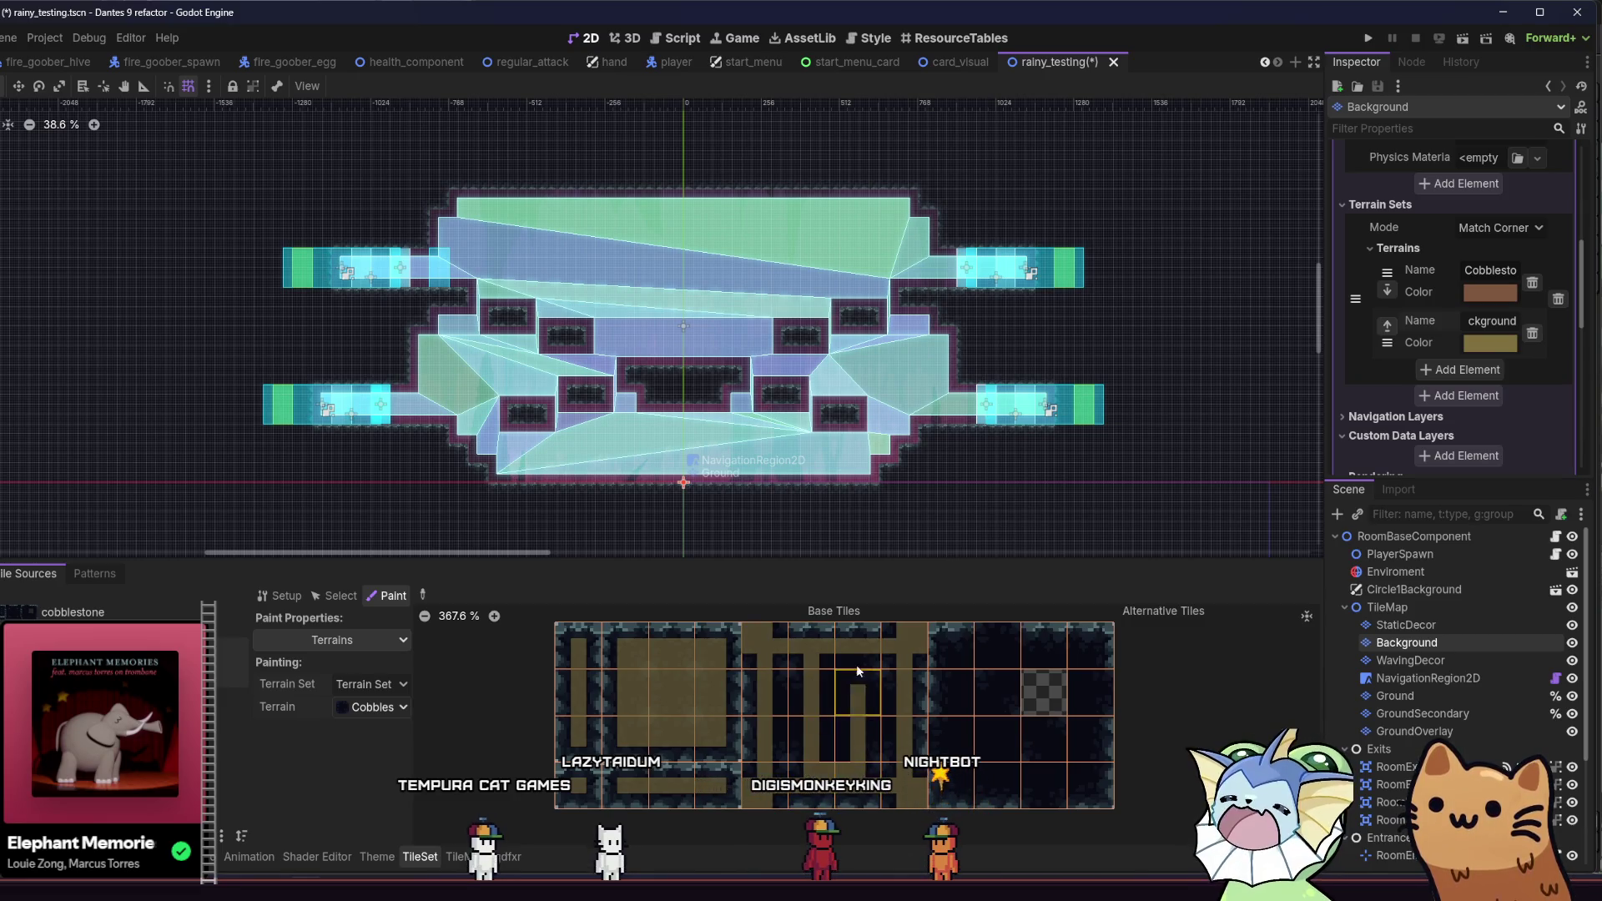